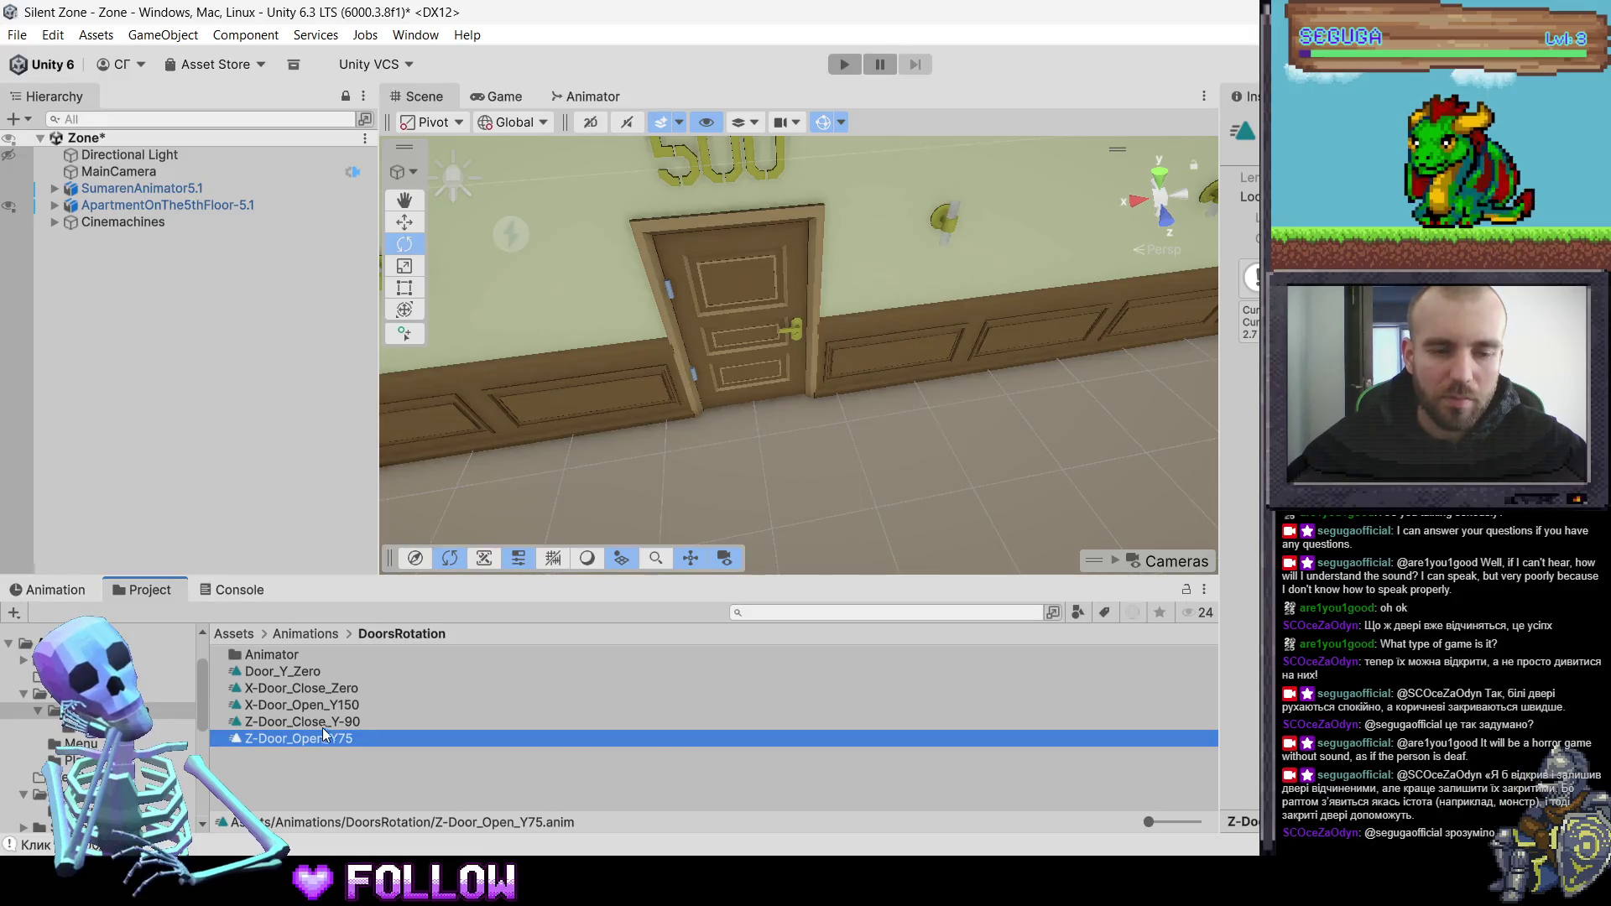
# - Rename the Z-Door_Close_Y-90 clip to Z-Door_Y-90stop
pyautogui.click(61, 591)
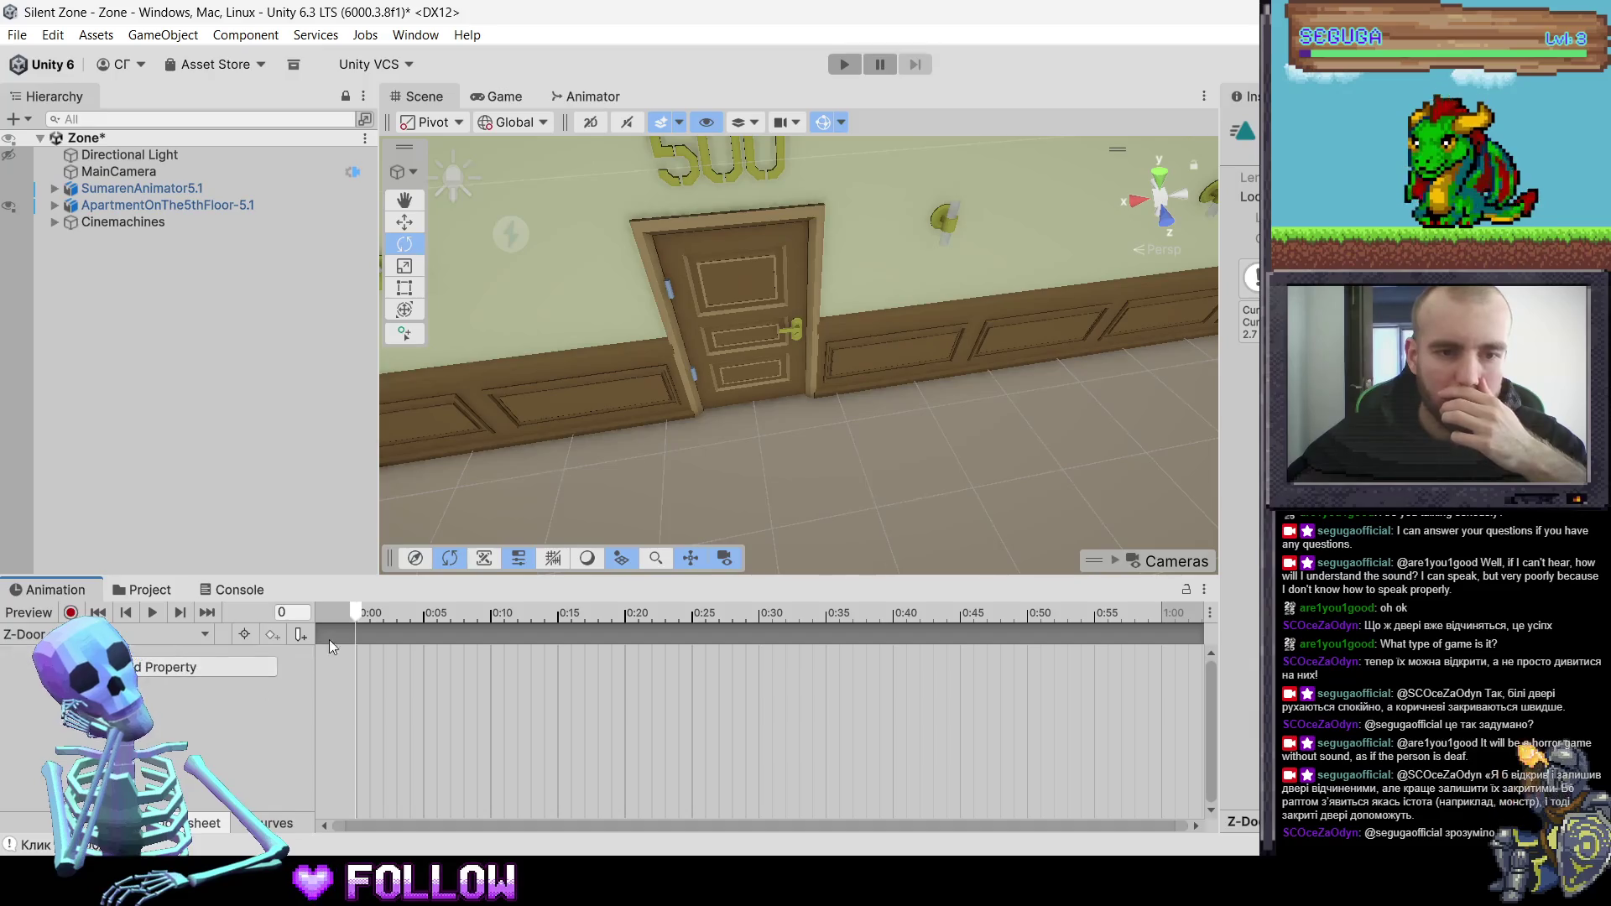
pyautogui.click(149, 590)
pyautogui.click(334, 724)
pyautogui.click(336, 723)
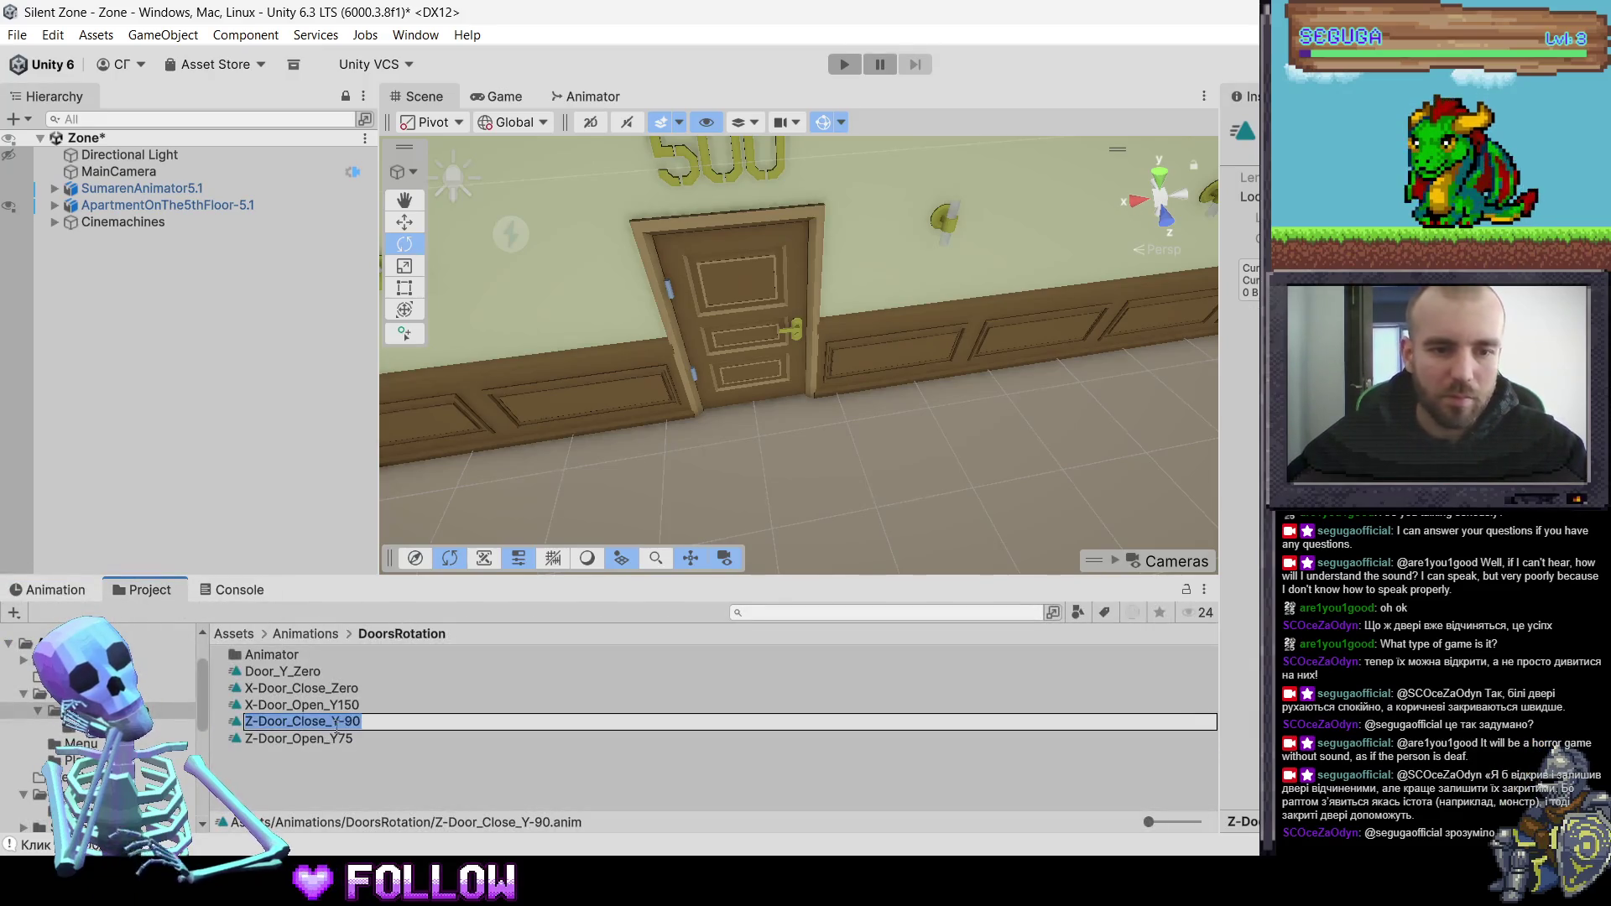
pyautogui.press('BackSpace')
pyautogui.press('BackSpace')
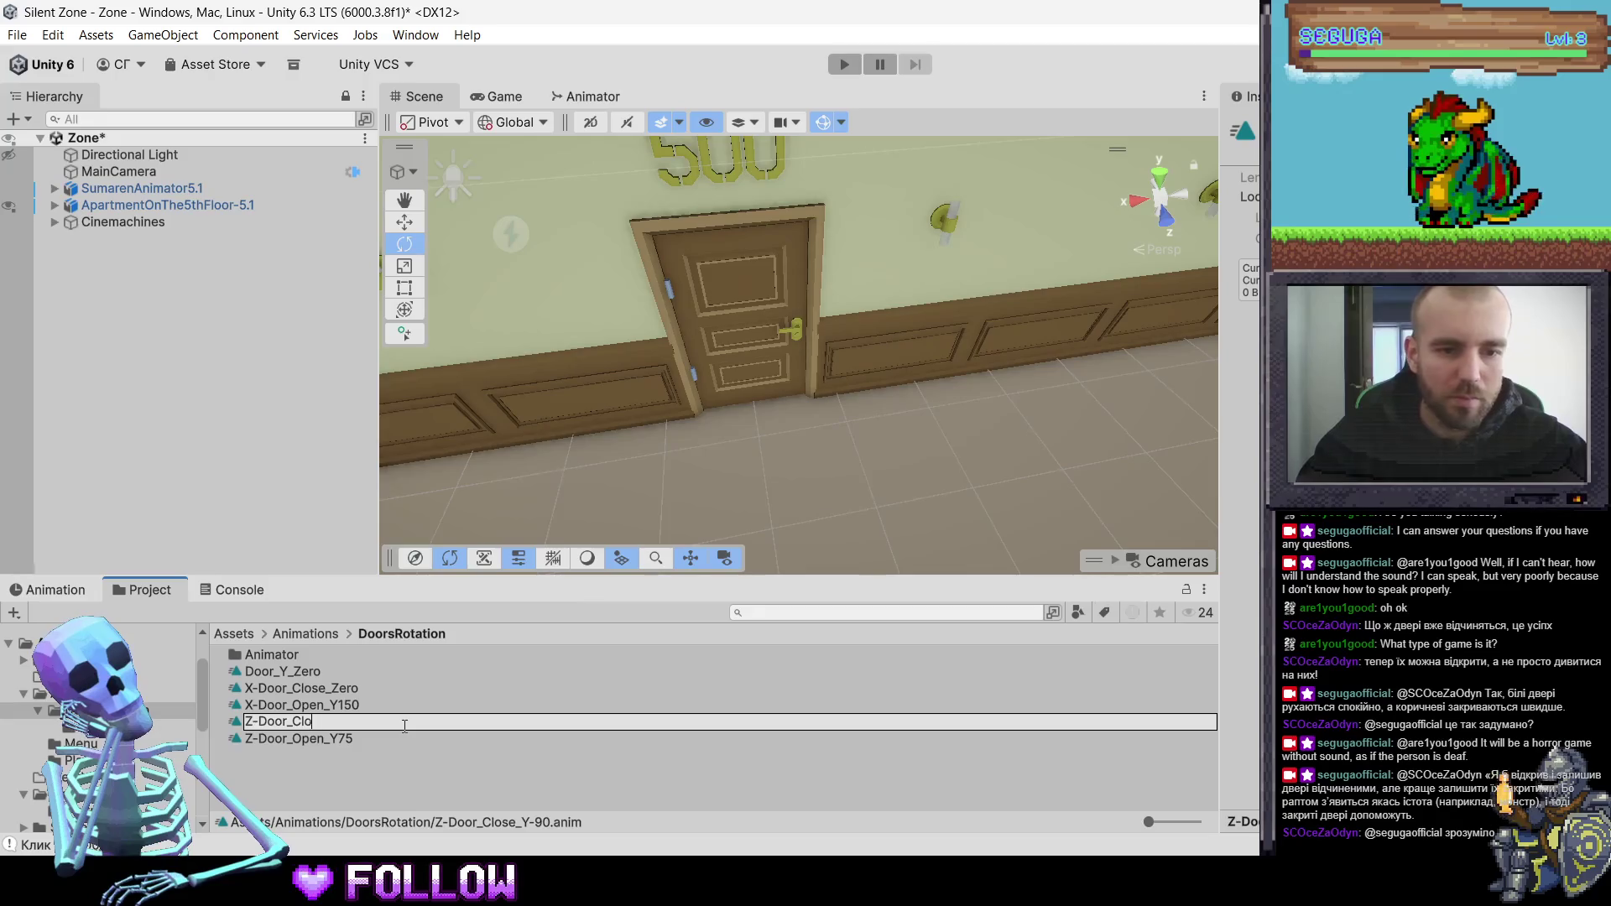
pyautogui.press('BackSpace')
pyautogui.press('BackSpace')
pyautogui.press('BackSpace')
pyautogui.write('s')
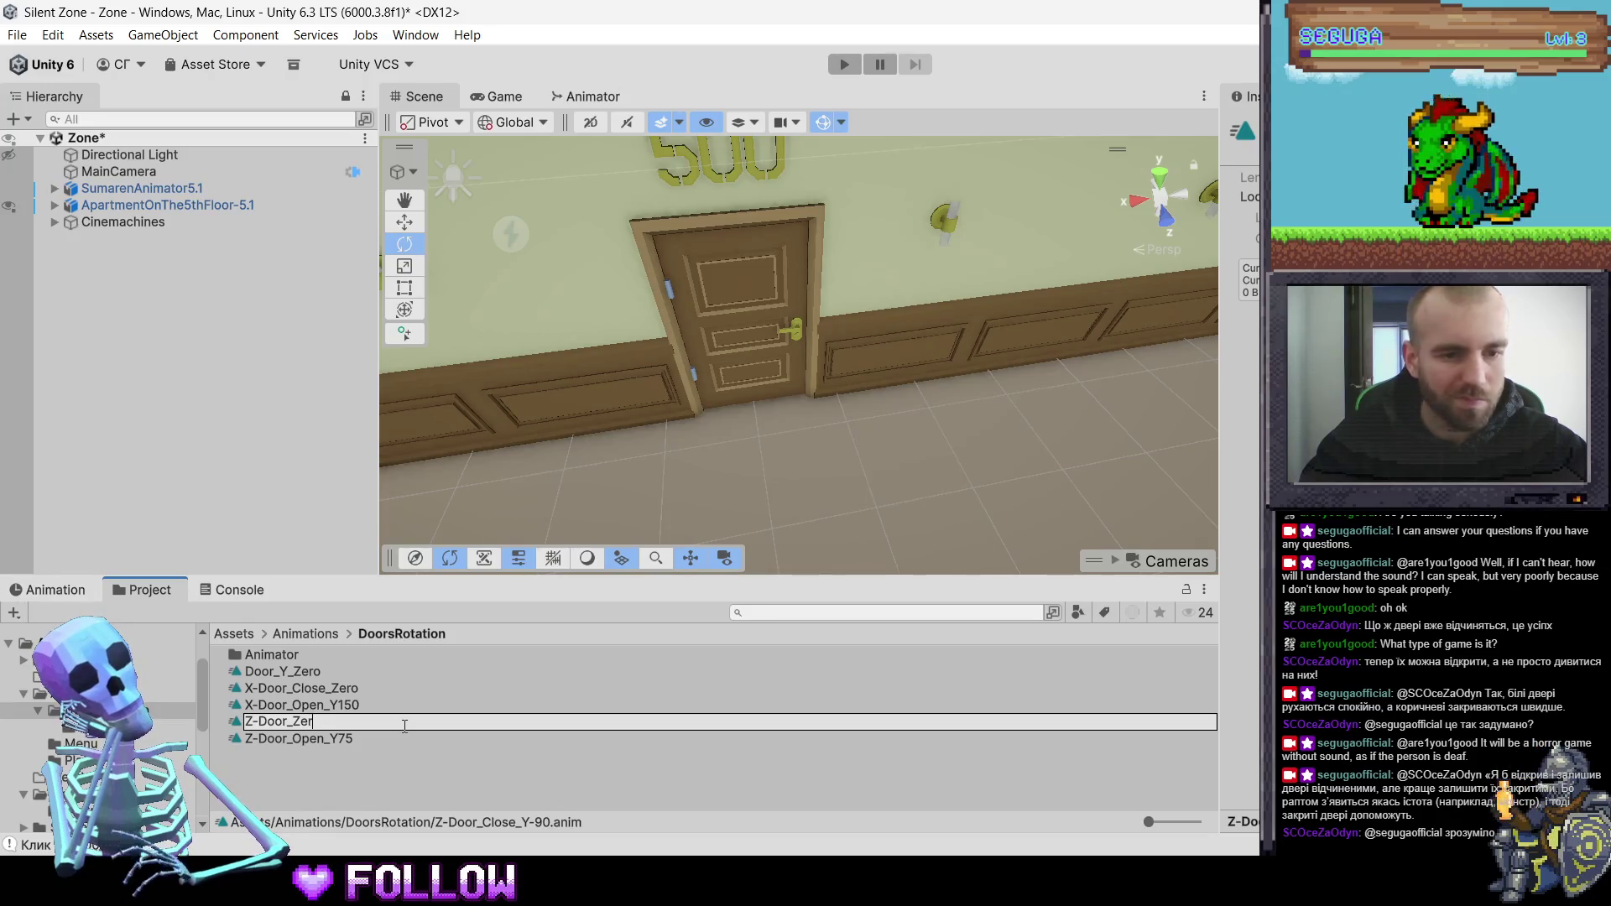
pyautogui.press('BackSpace')
pyautogui.press('BackSpace')
pyautogui.press('BackSpace')
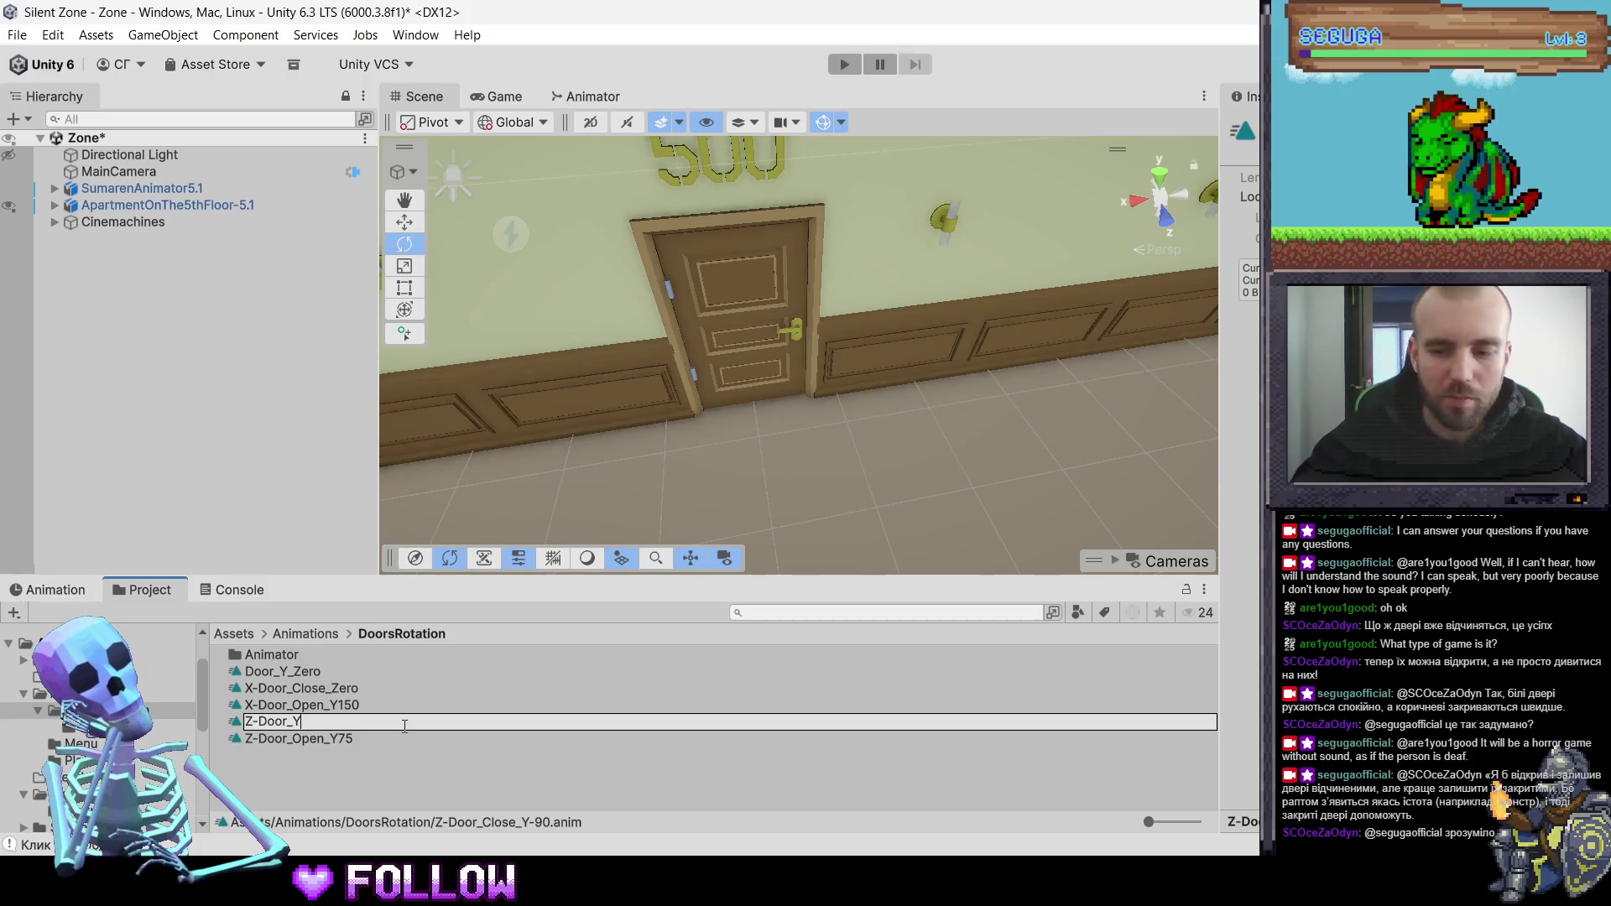
pyautogui.write('Y-90')
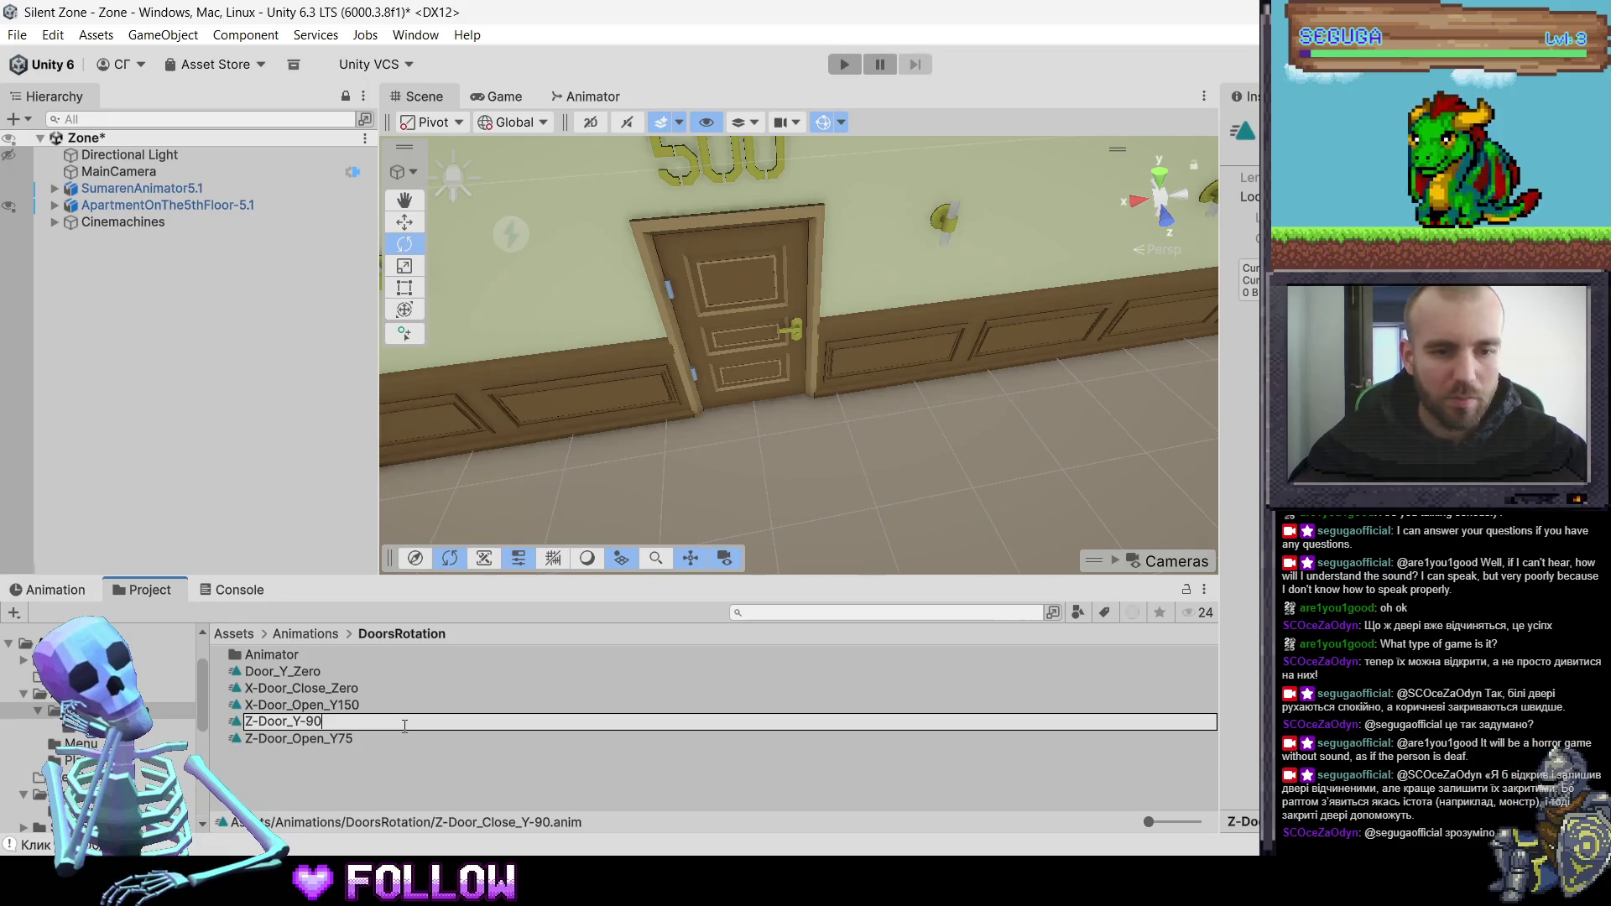
pyautogui.write('stop')
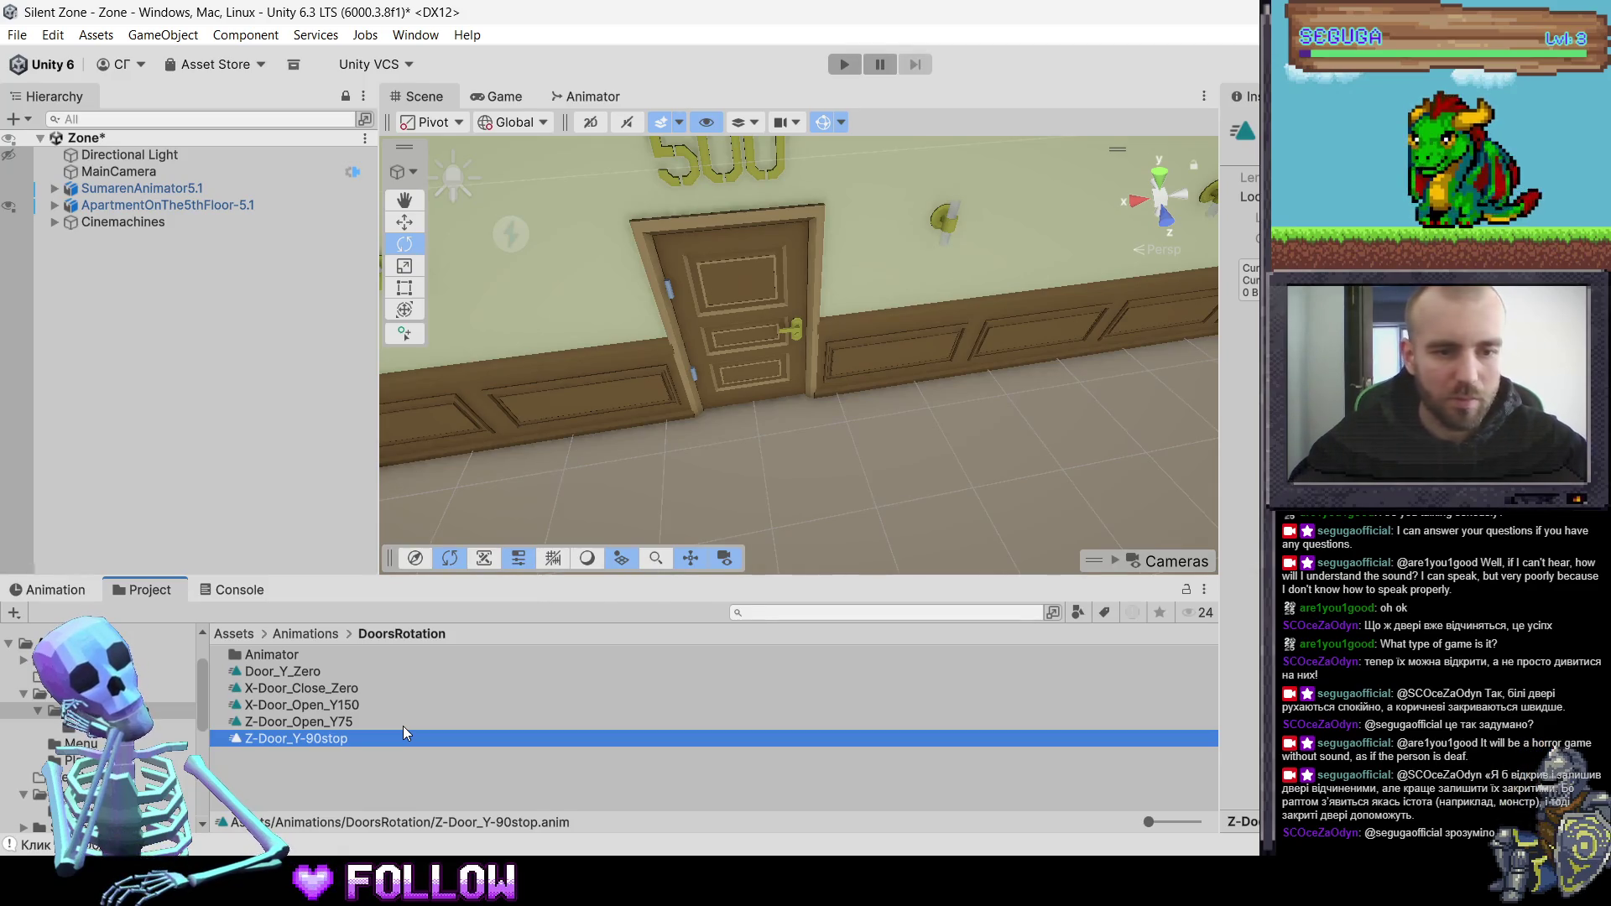
# - Rename the Door_Y_Zero clip to X-Door_Y-0stop
pyautogui.press('Up')
pyautogui.press('Up')
pyautogui.press('Up')
pyautogui.press('F2')
pyautogui.press('Home')
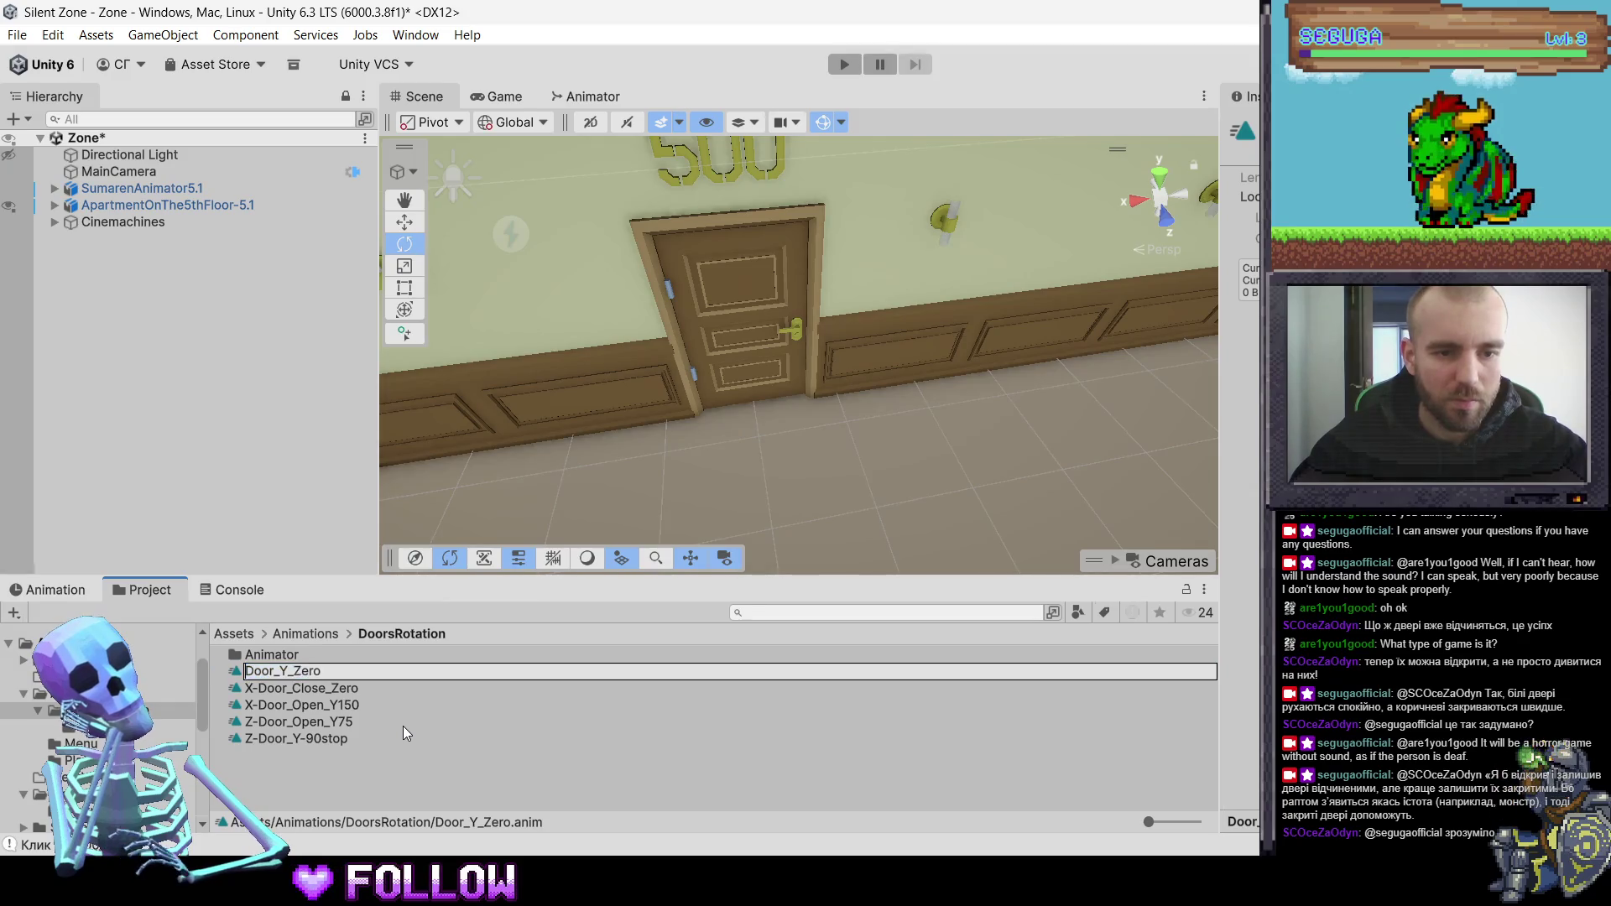
pyautogui.write('X-')
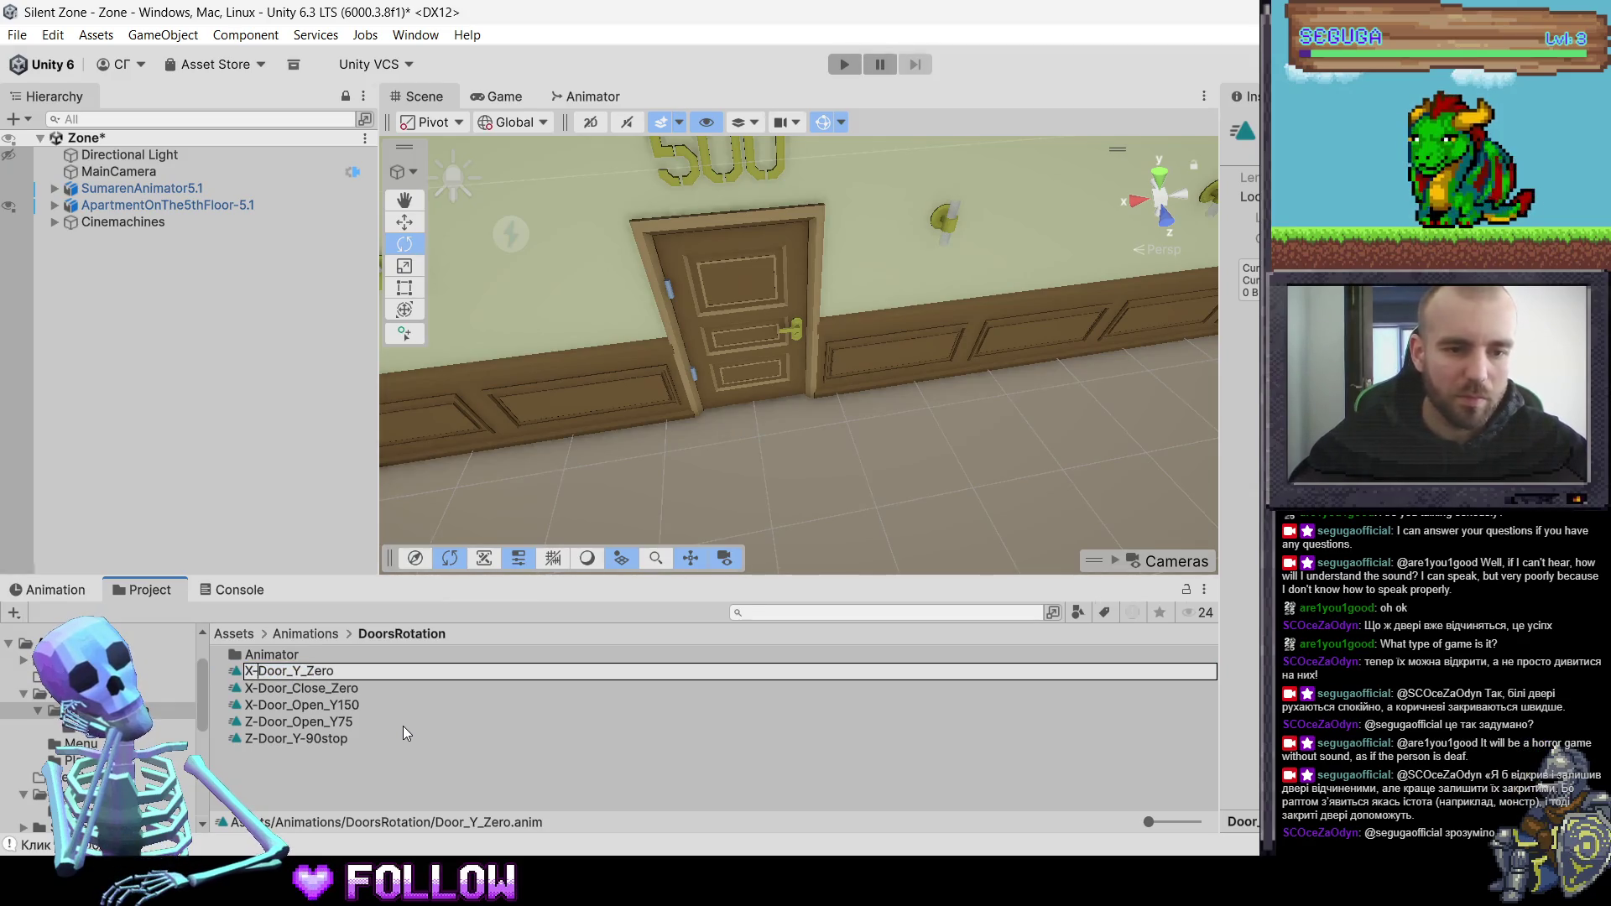
pyautogui.press('Right')
pyautogui.press('Right')
pyautogui.press('Right')
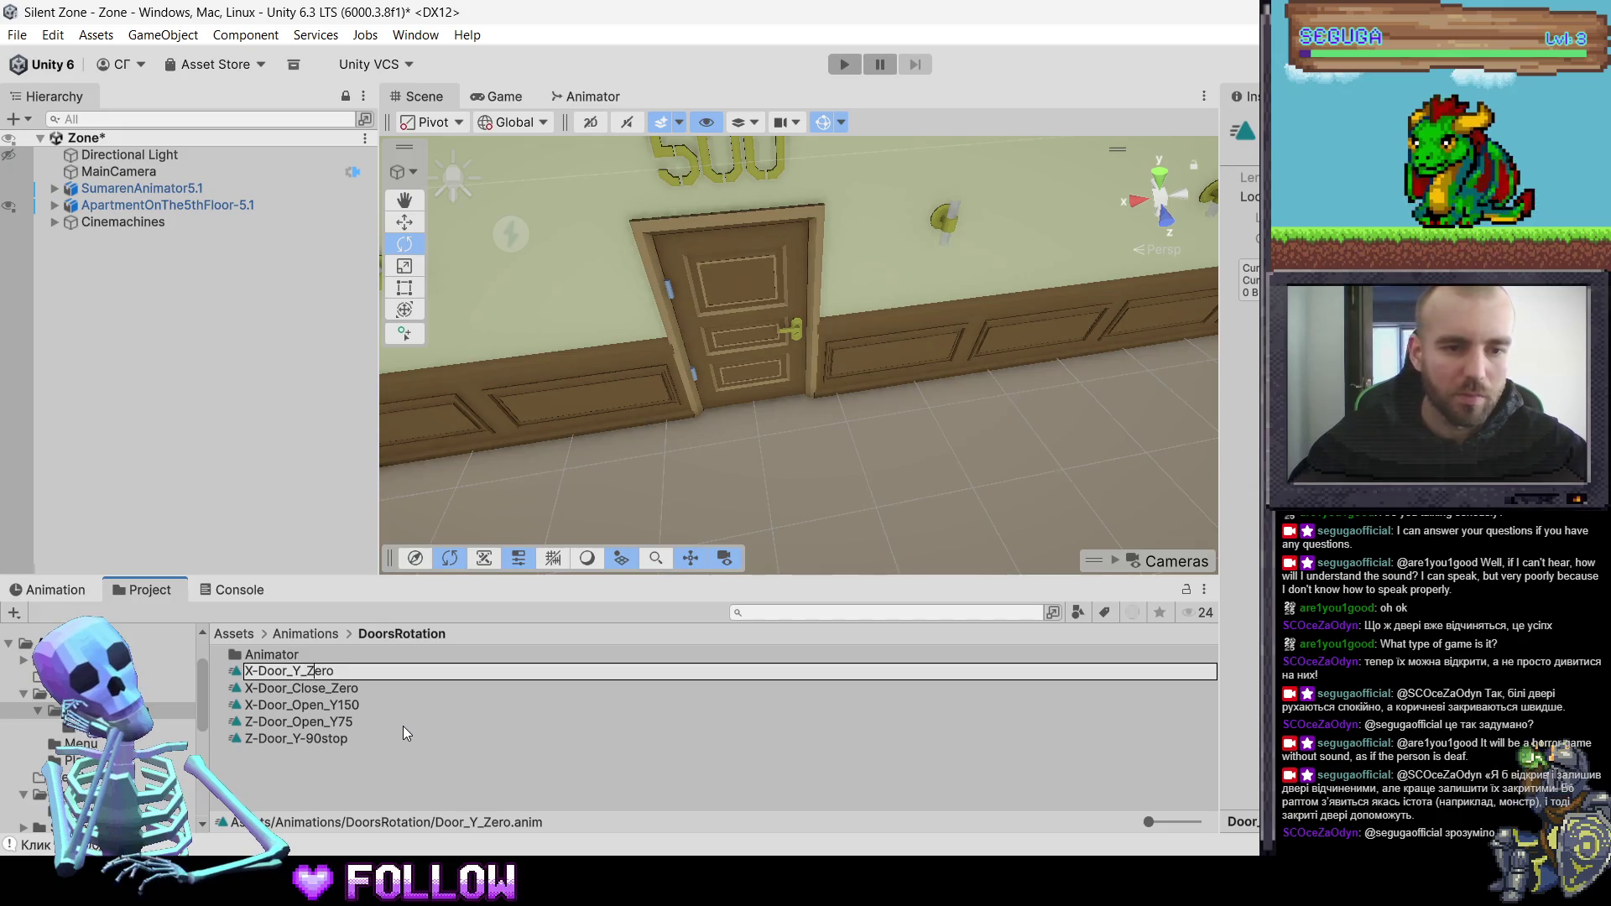
pyautogui.press('Delete')
pyautogui.press('Delete')
pyautogui.press('Delete')
pyautogui.press('BackSpace')
pyautogui.press('BackSpace')
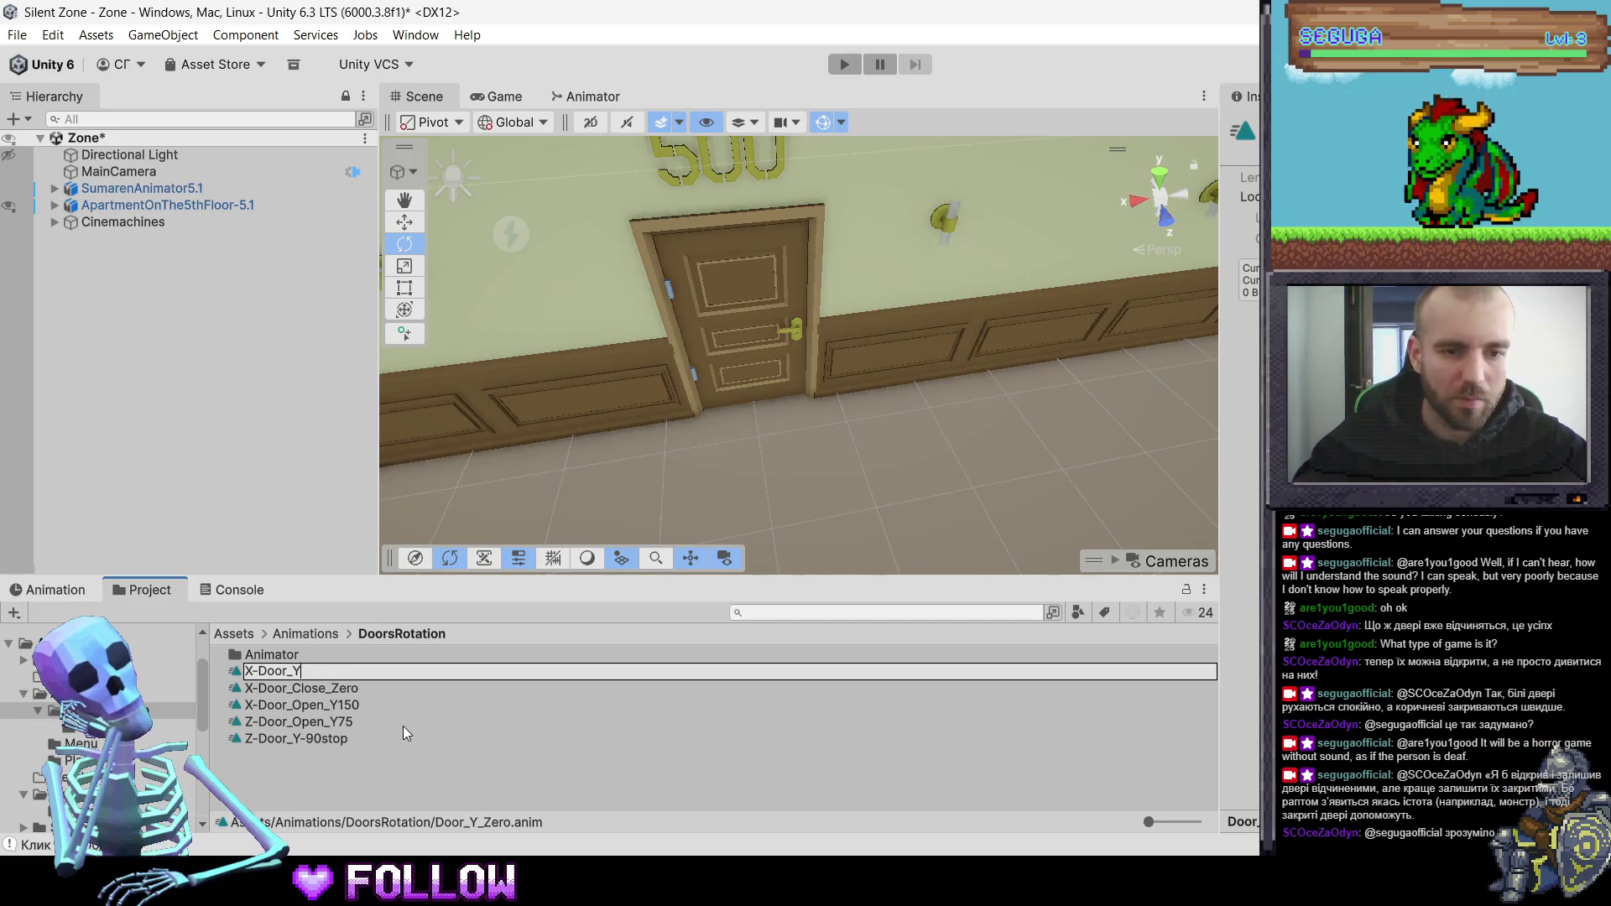
pyautogui.write('-0')
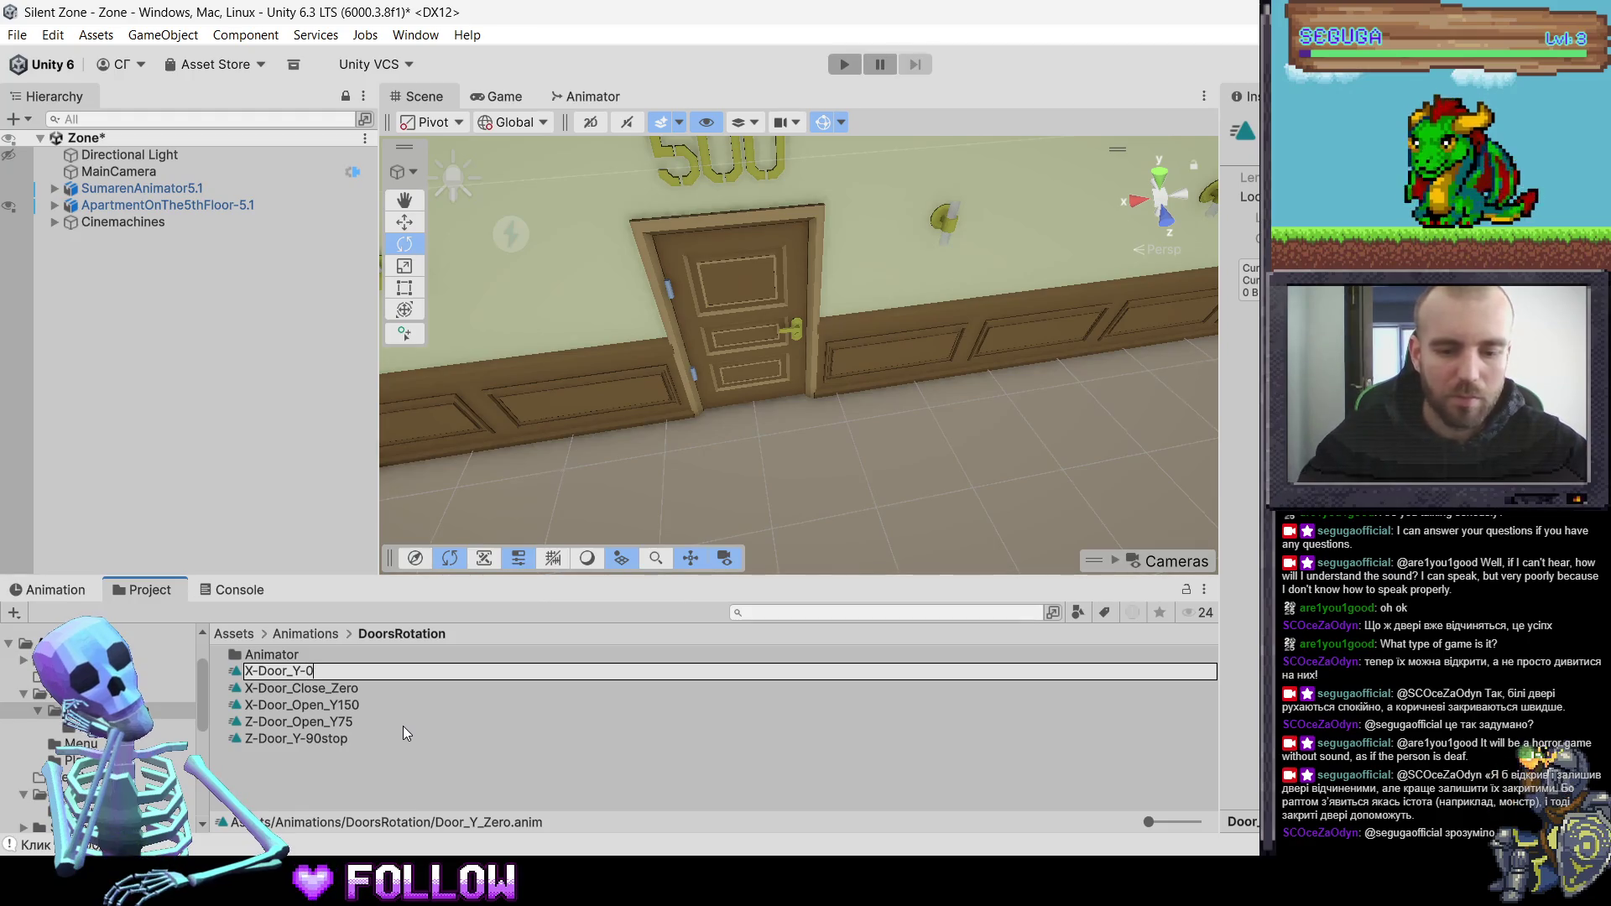
pyautogui.write('stop')
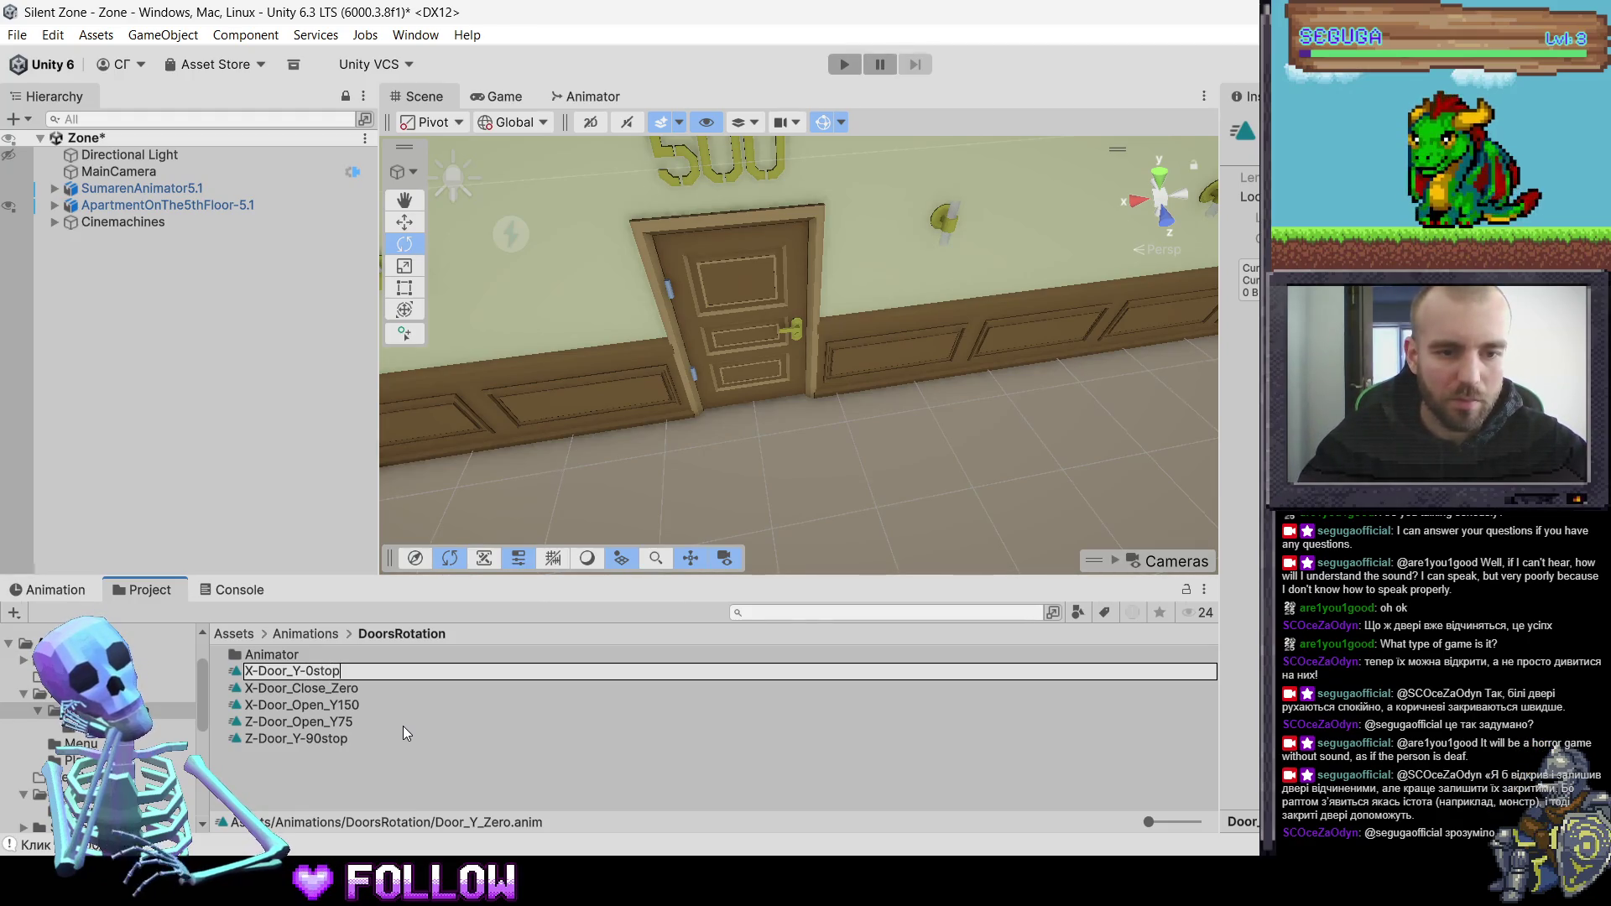
pyautogui.press('Return')
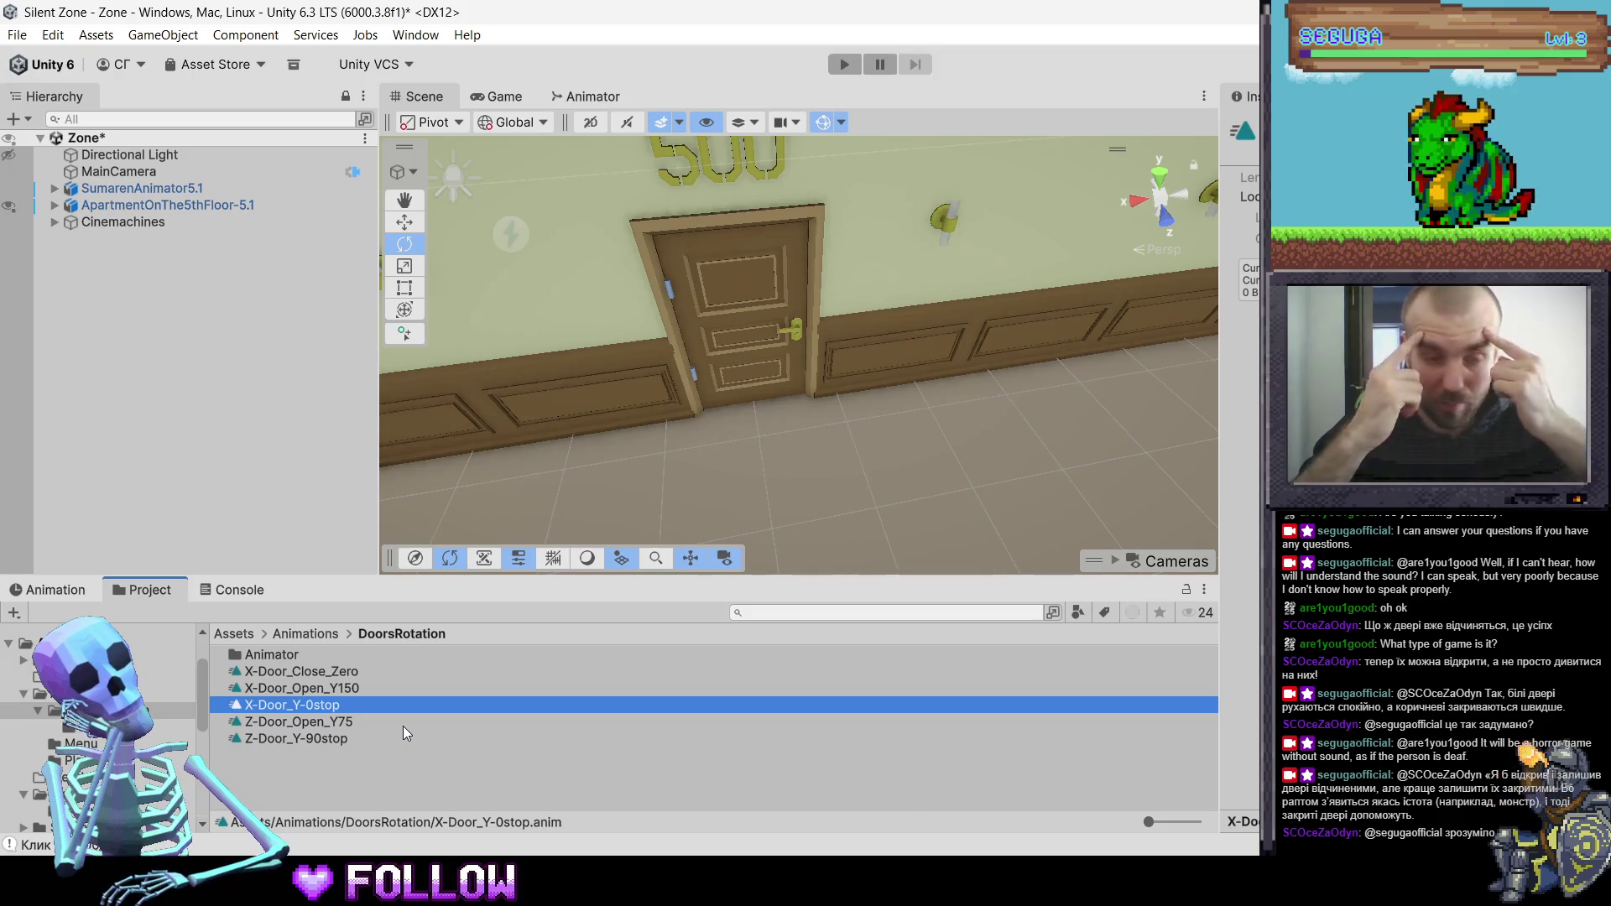
# - Select the Z-Door_Y-90stop clip and view its animation timeline and the apartment from above
pyautogui.click(339, 735)
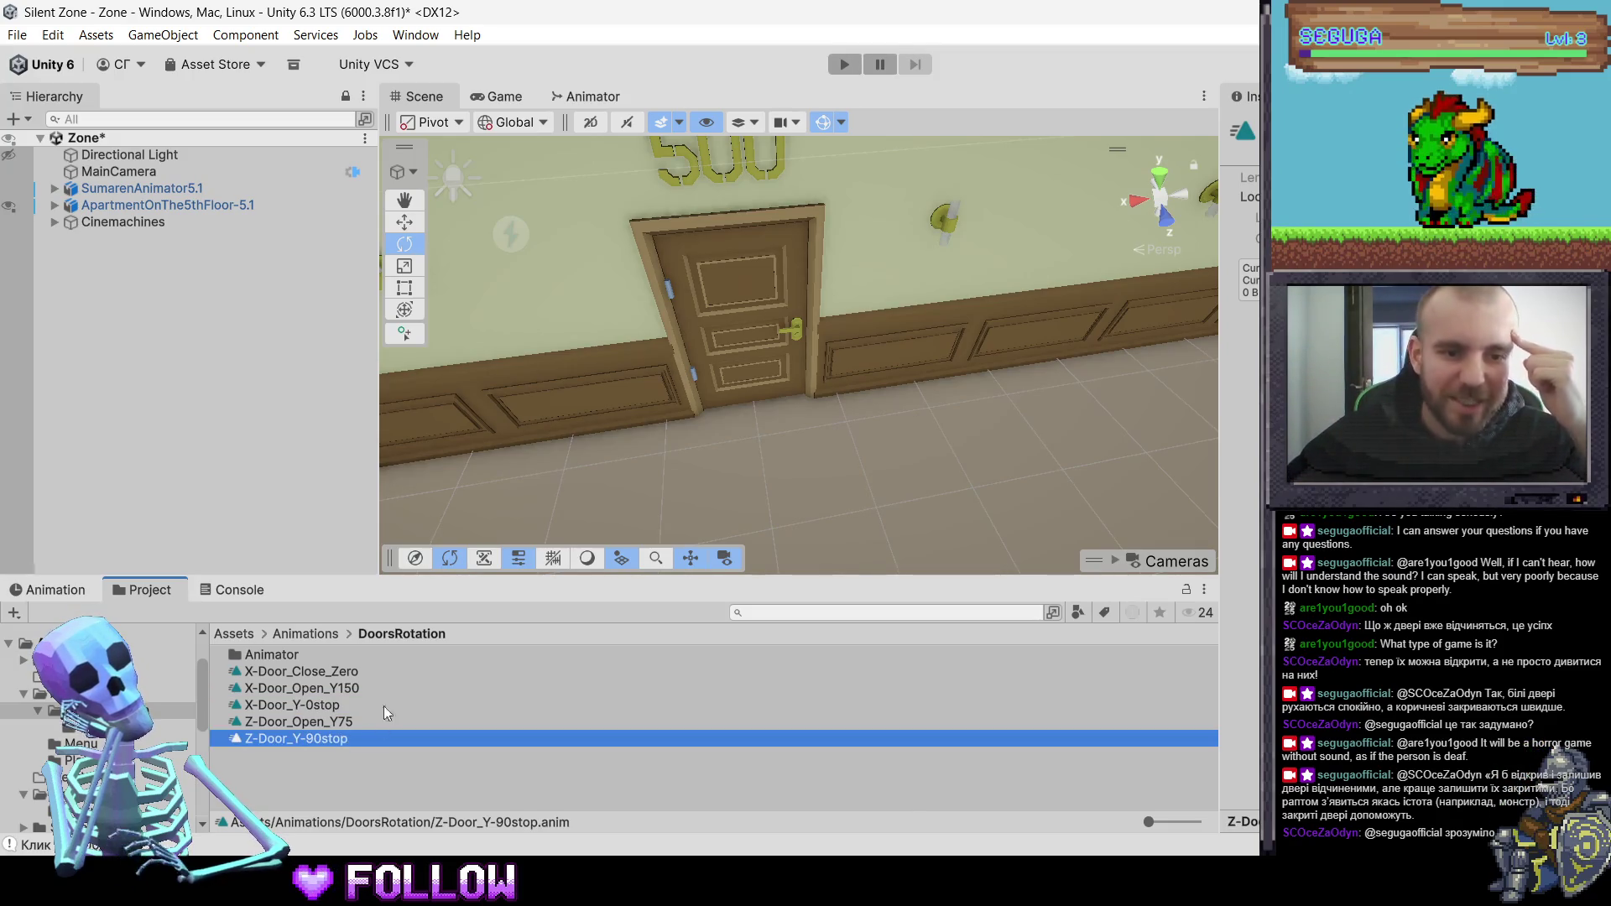
pyautogui.click(83, 591)
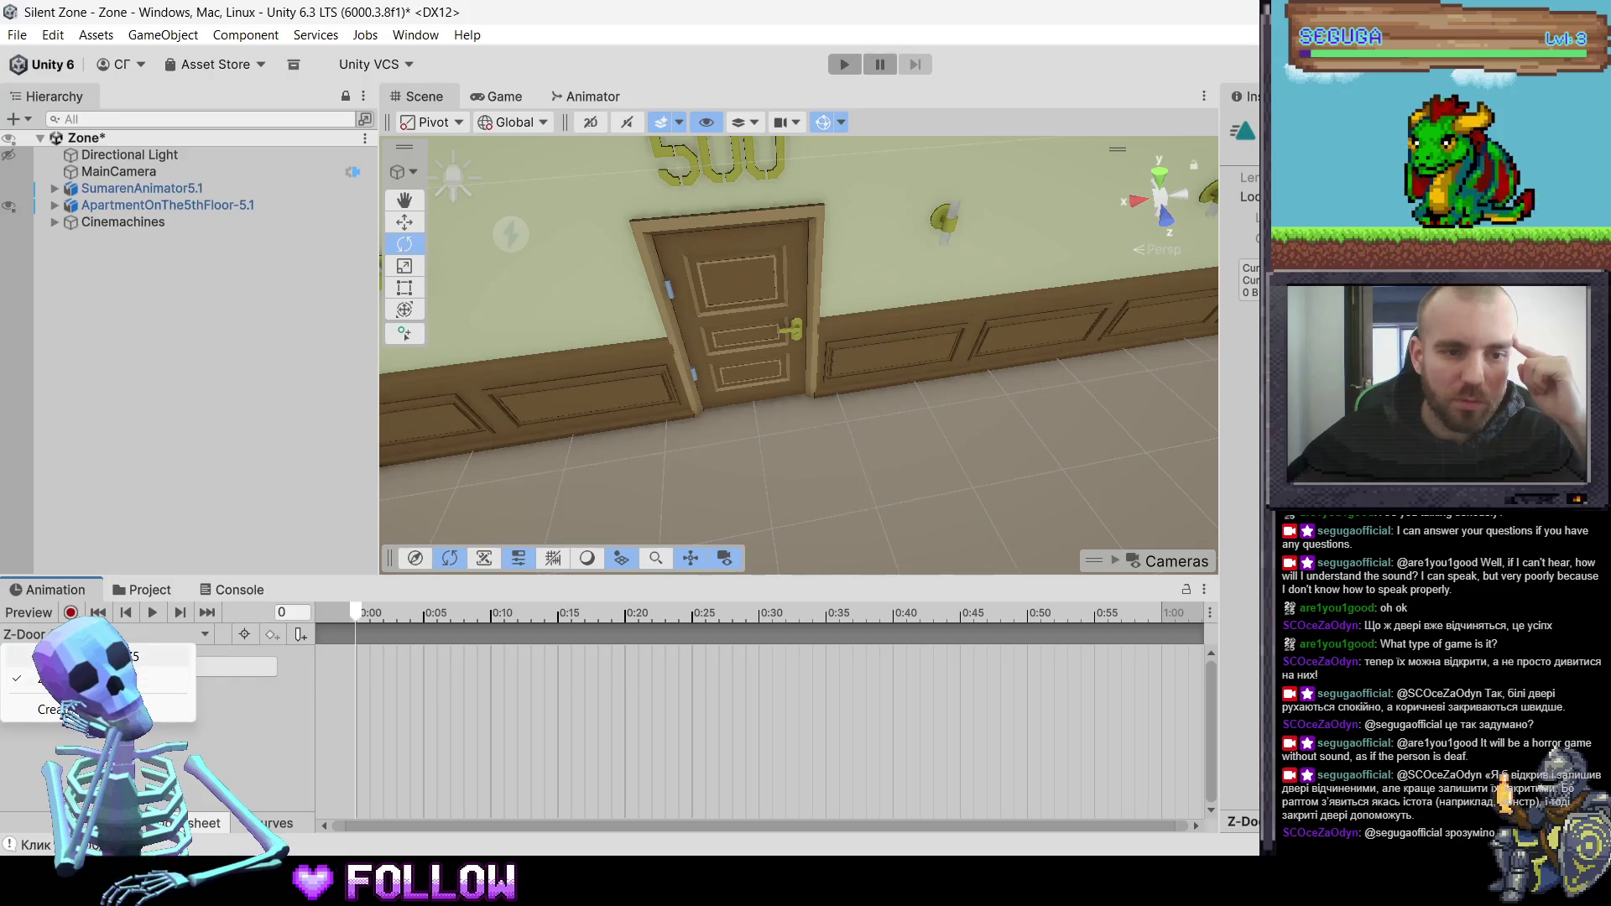
pyautogui.scroll(-3, 601, 175)
pyautogui.moveTo(601, 174)
pyautogui.mouseDown()
pyautogui.moveTo(503, 419)
pyautogui.moveTo(285, 688)
pyautogui.mouseUp()
pyautogui.click(235, 591)
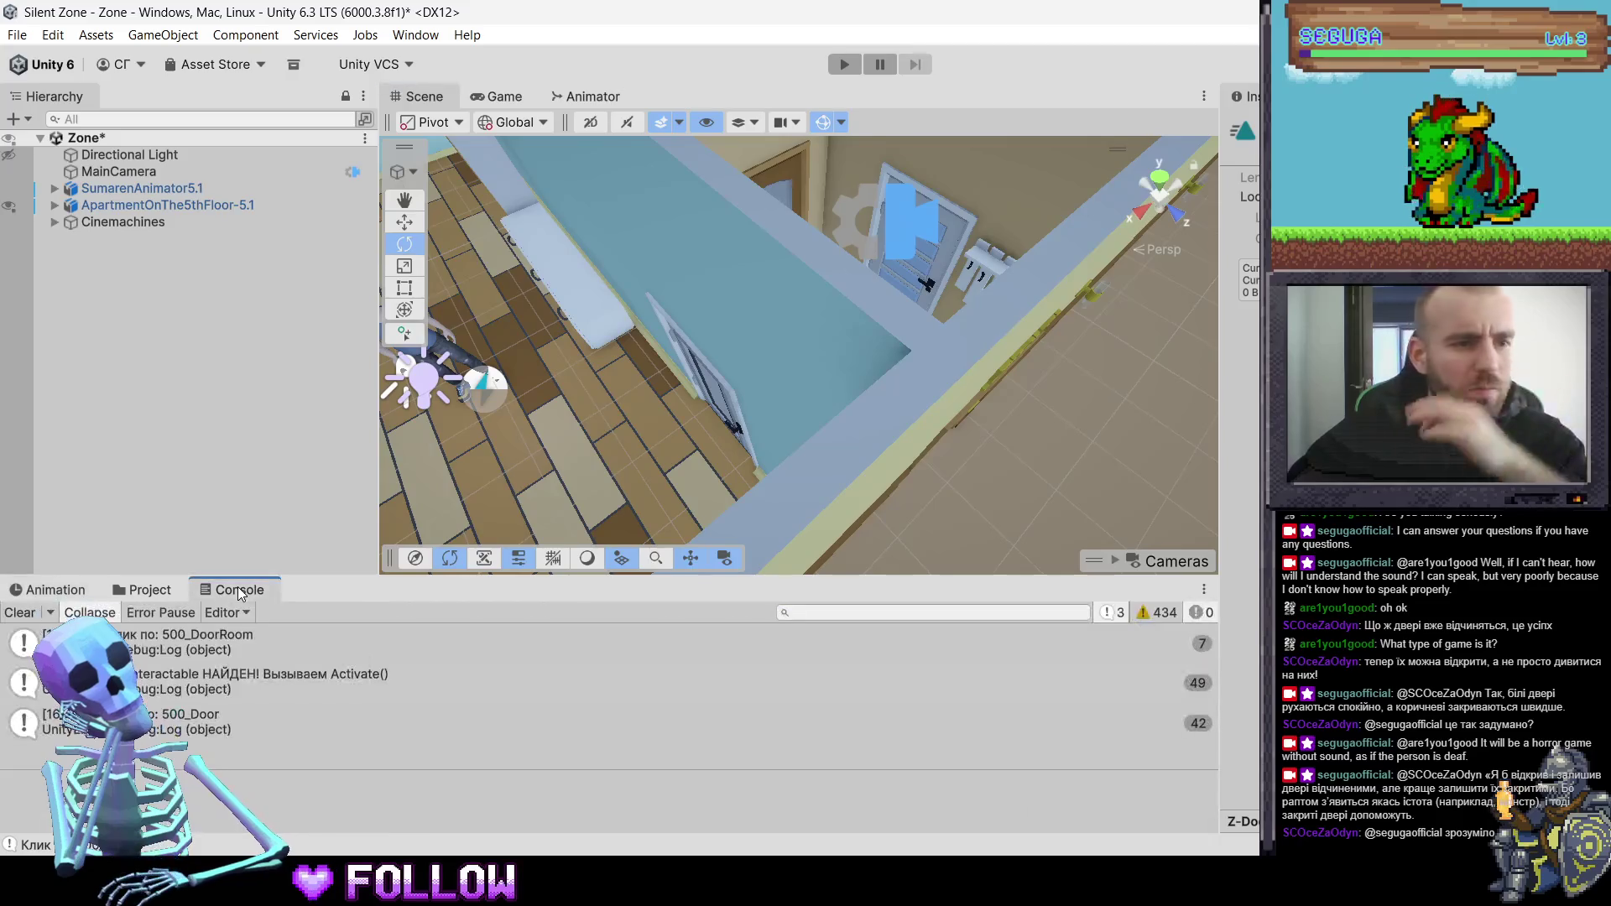
pyautogui.click(162, 593)
# - Open the X-LeftDoors_Y_150 controller and inspect its default, LeftOpen and ClosedDoors states
pyautogui.doubleClick(294, 658)
pyautogui.click(304, 659)
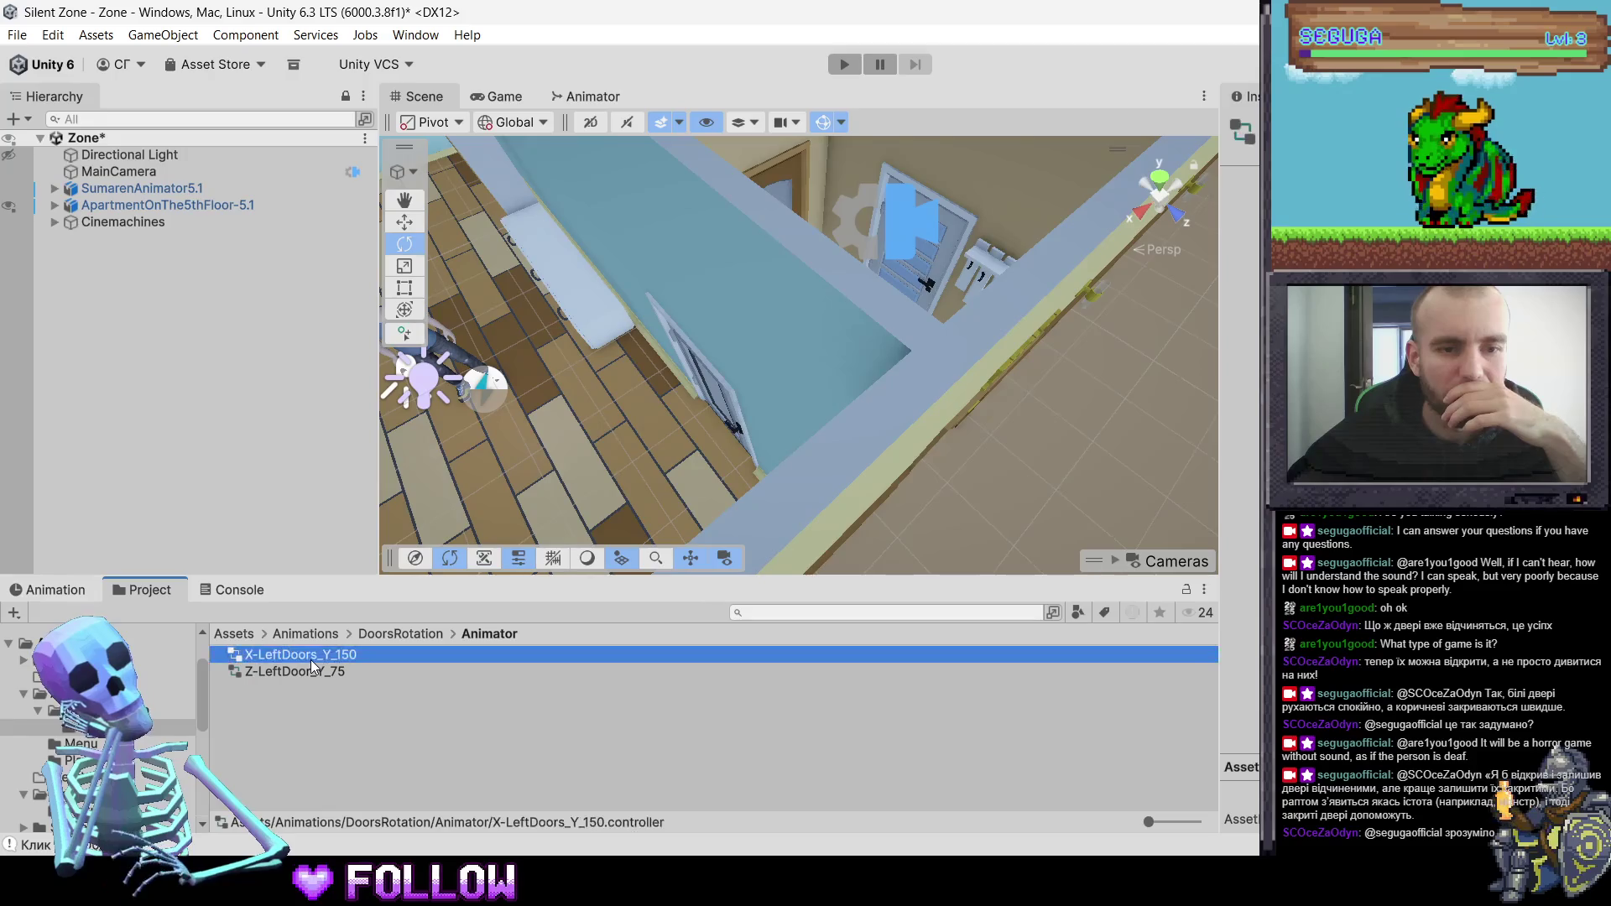
pyautogui.doubleClick(314, 658)
pyautogui.click(344, 658)
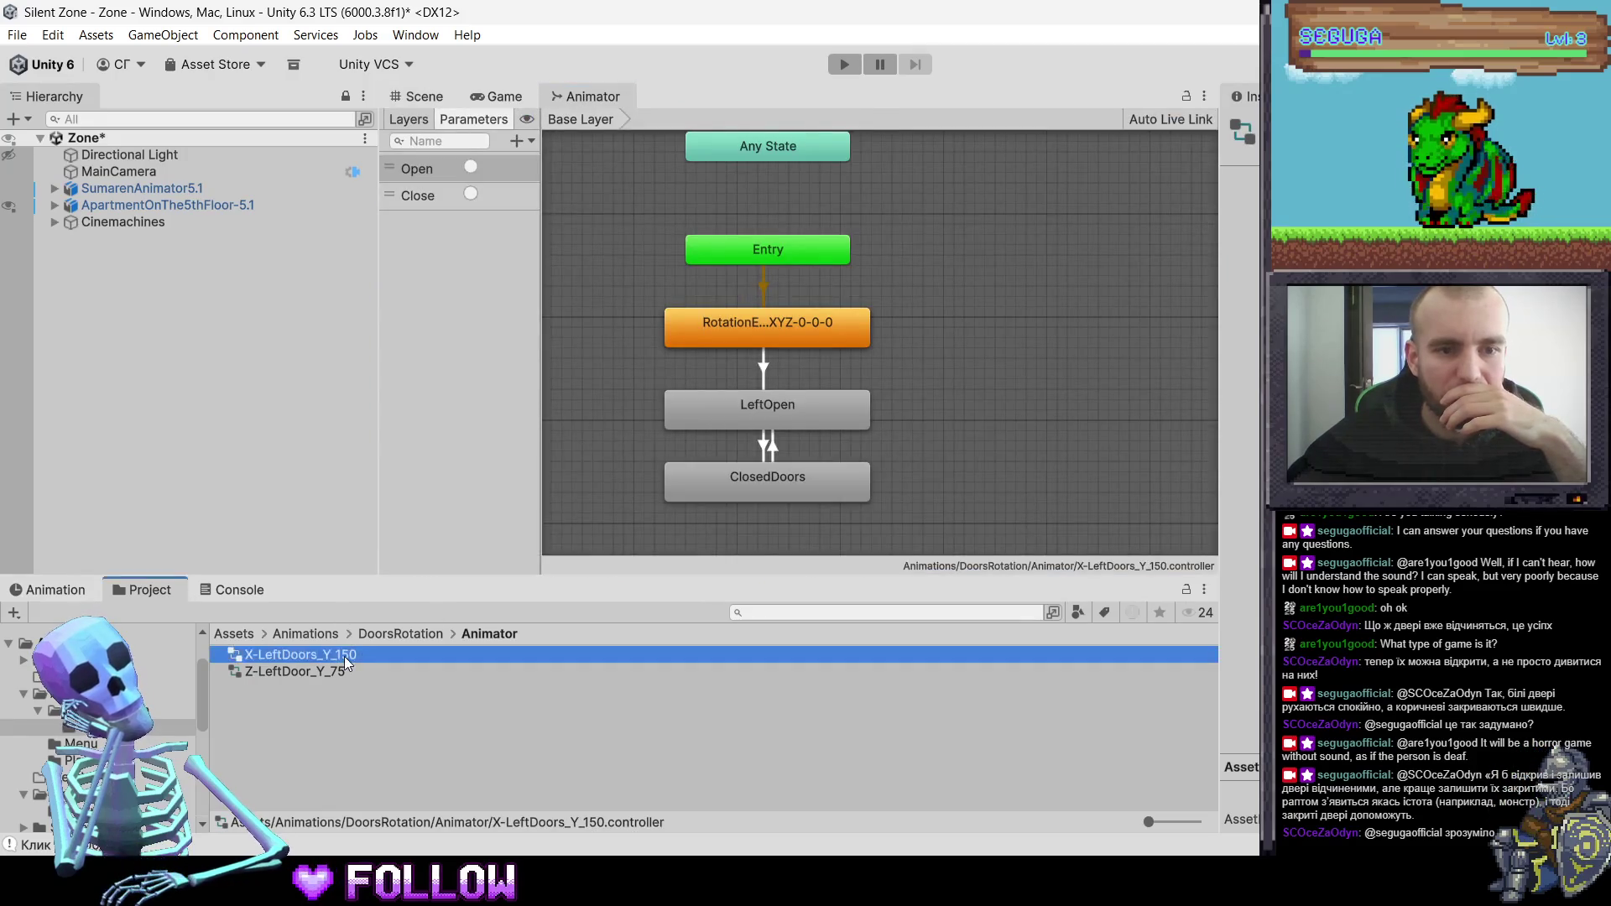
pyautogui.click(781, 326)
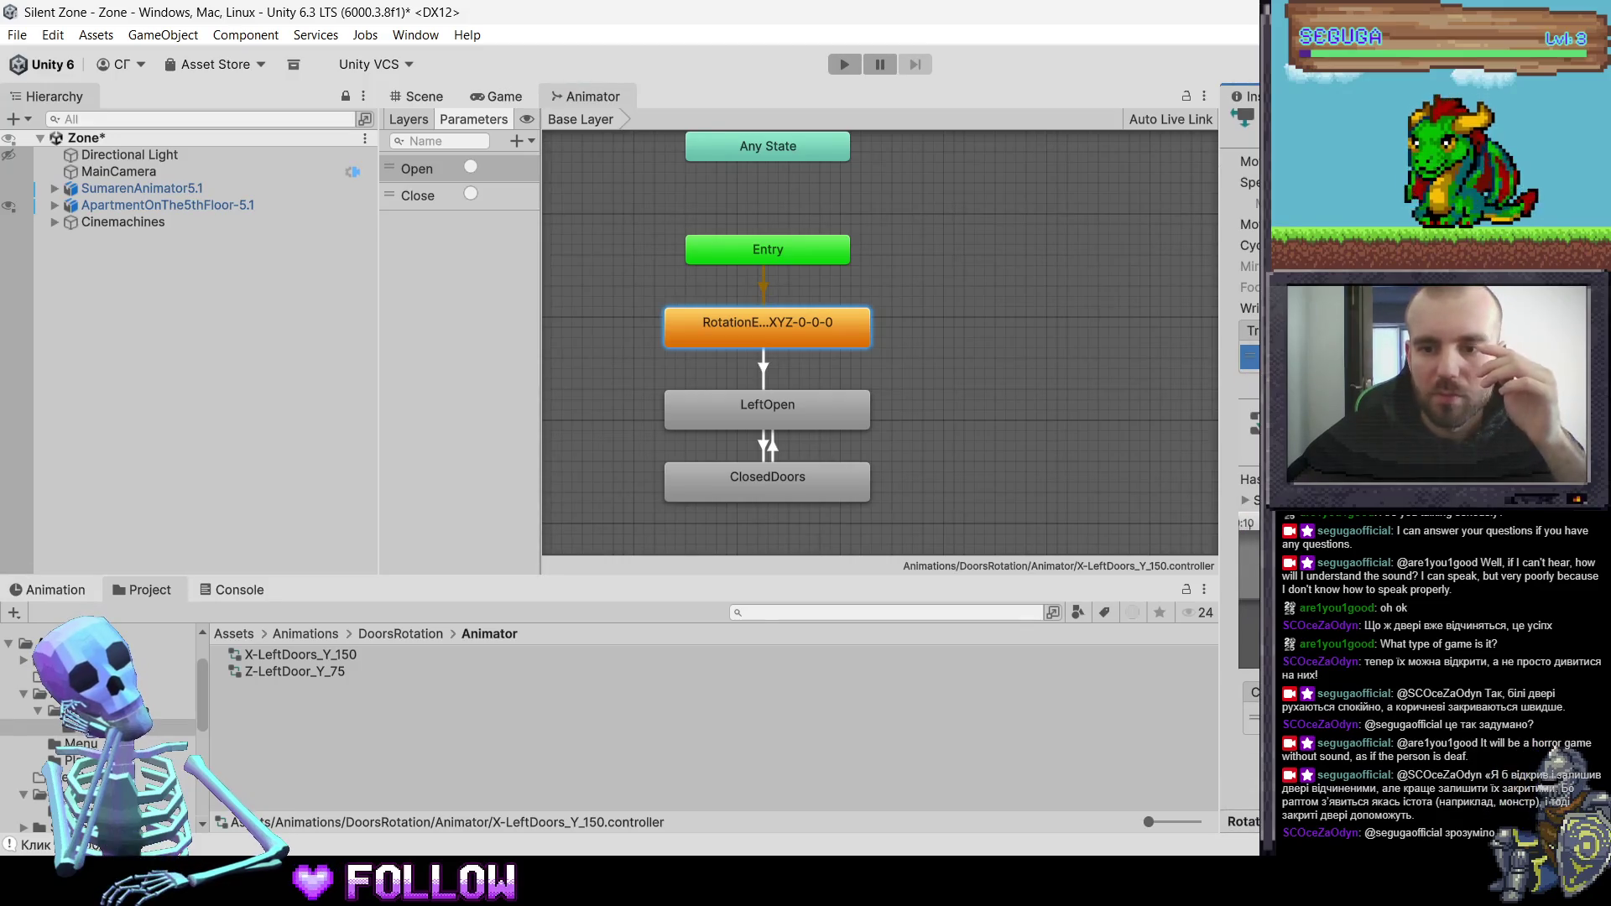
pyautogui.click(780, 409)
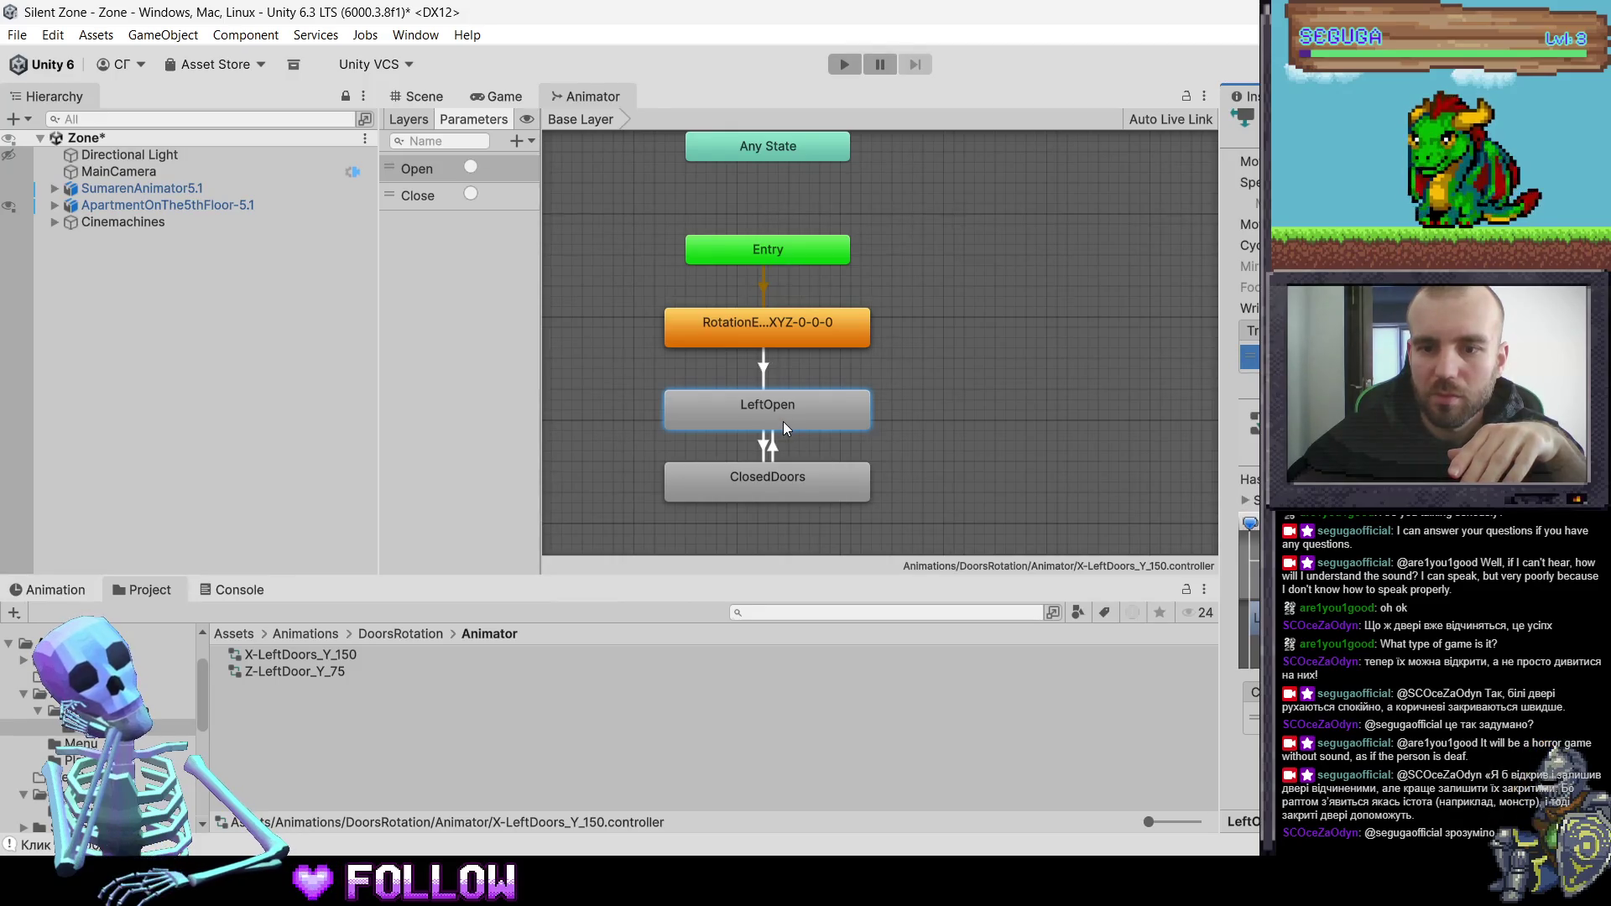
pyautogui.click(782, 495)
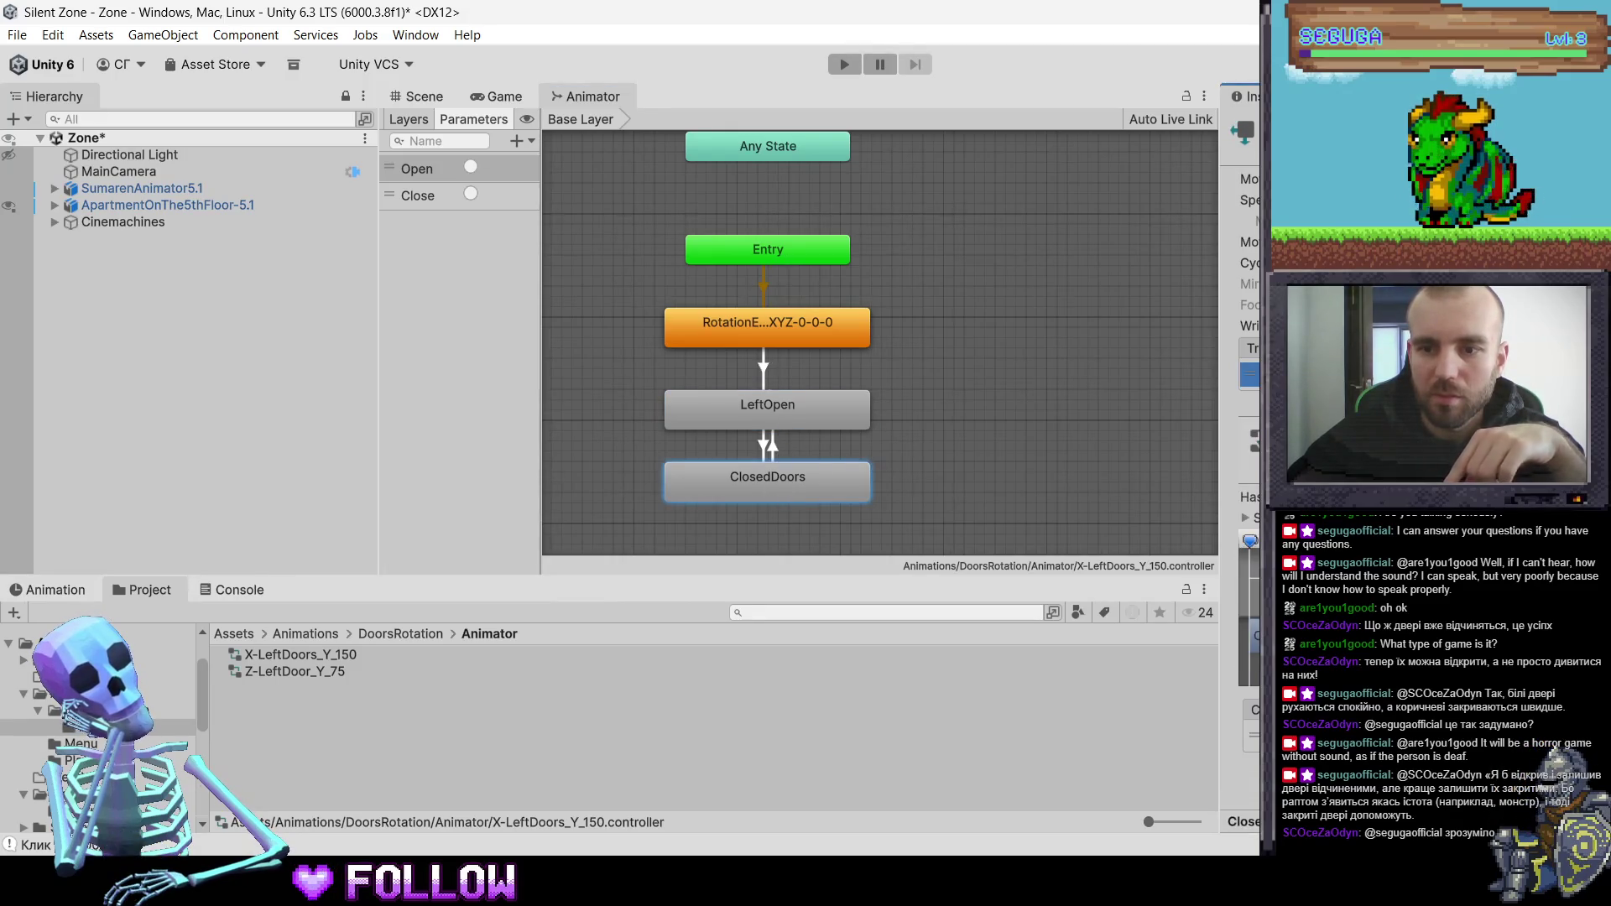
# - Load the Z-LeftDoor_Y_75 controller and inspect its Z-Door_Open_Y75 state
pyautogui.click(300, 673)
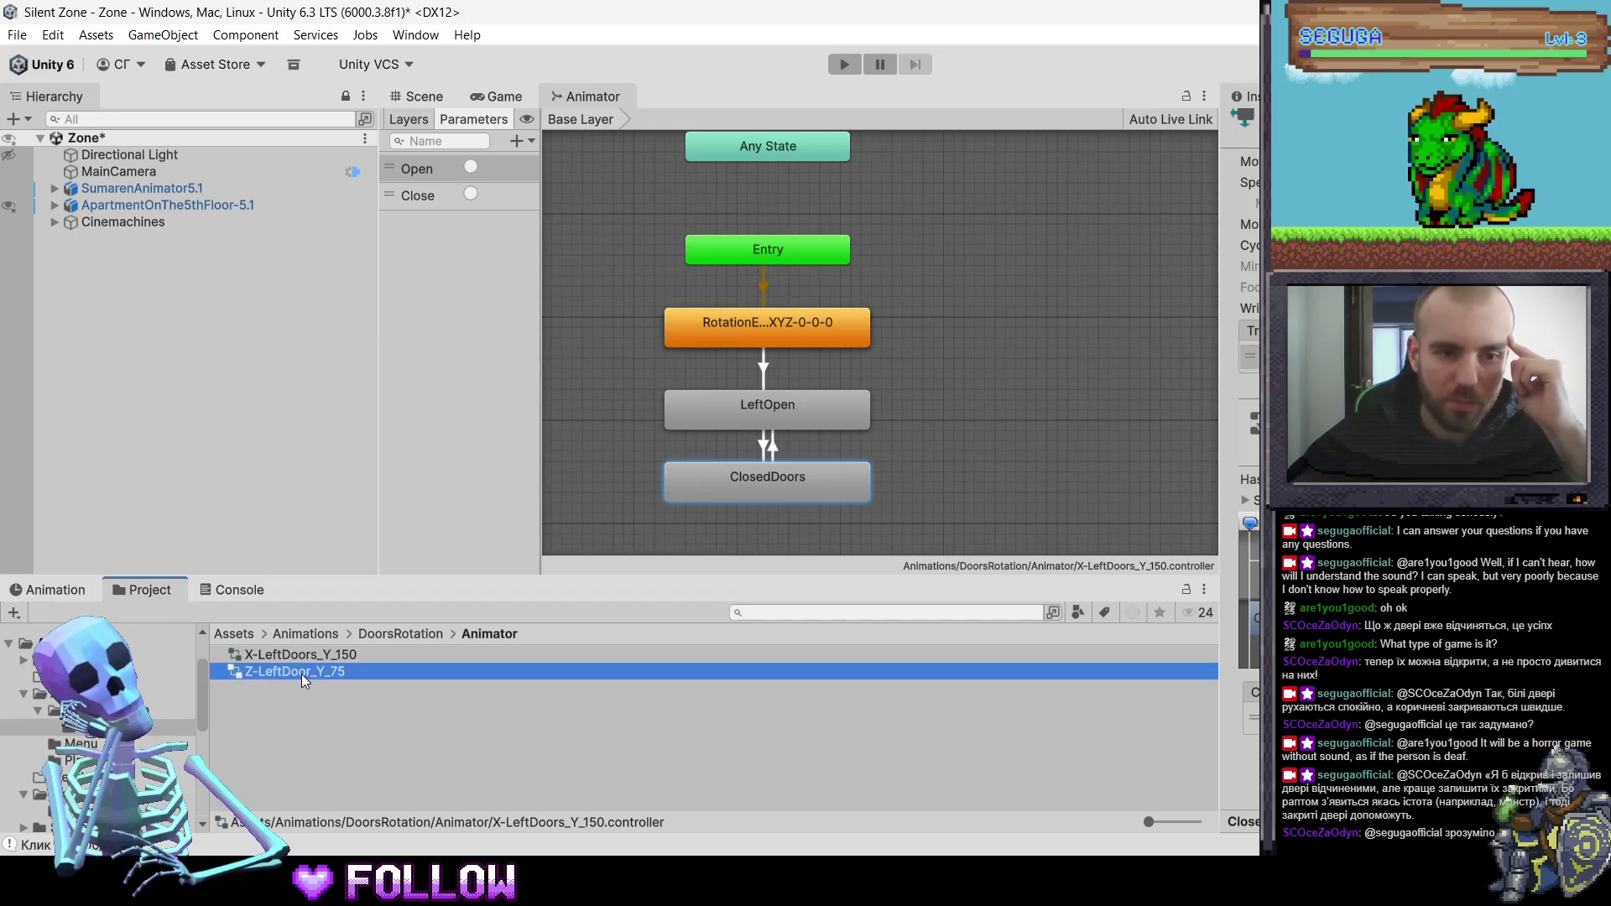
pyautogui.scroll(5, 626, 376)
pyautogui.moveTo(626, 382); pyautogui.dragTo(780, 319)
pyautogui.scroll(1, 781, 319)
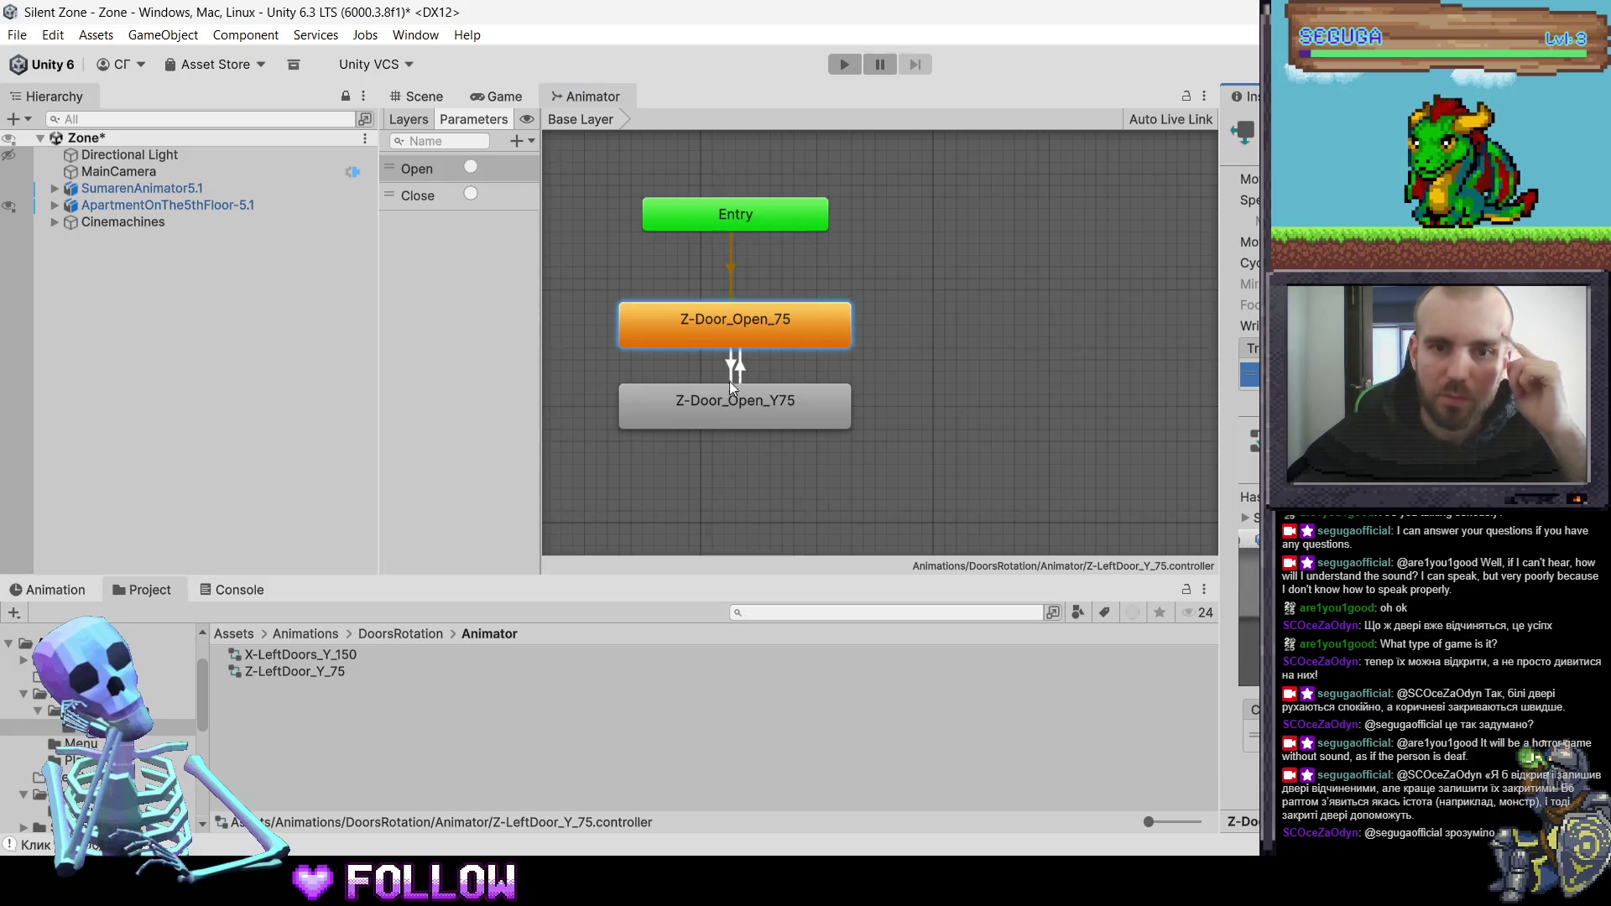
pyautogui.click(755, 408)
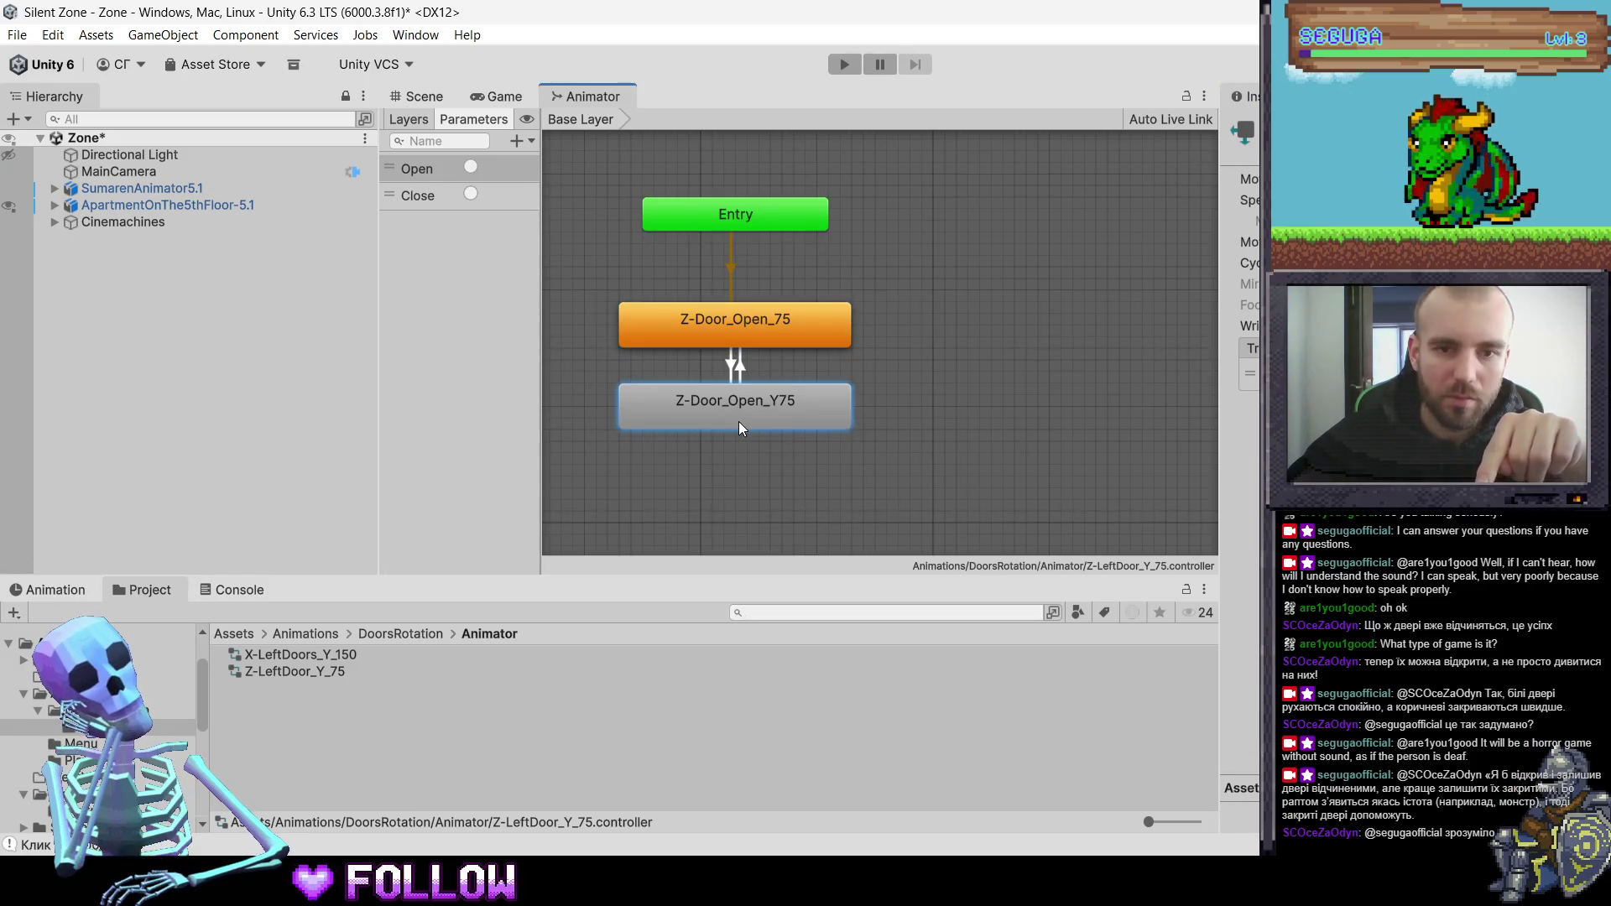
# - Return to the scene and select the apartment object at door 500
pyautogui.click(238, 590)
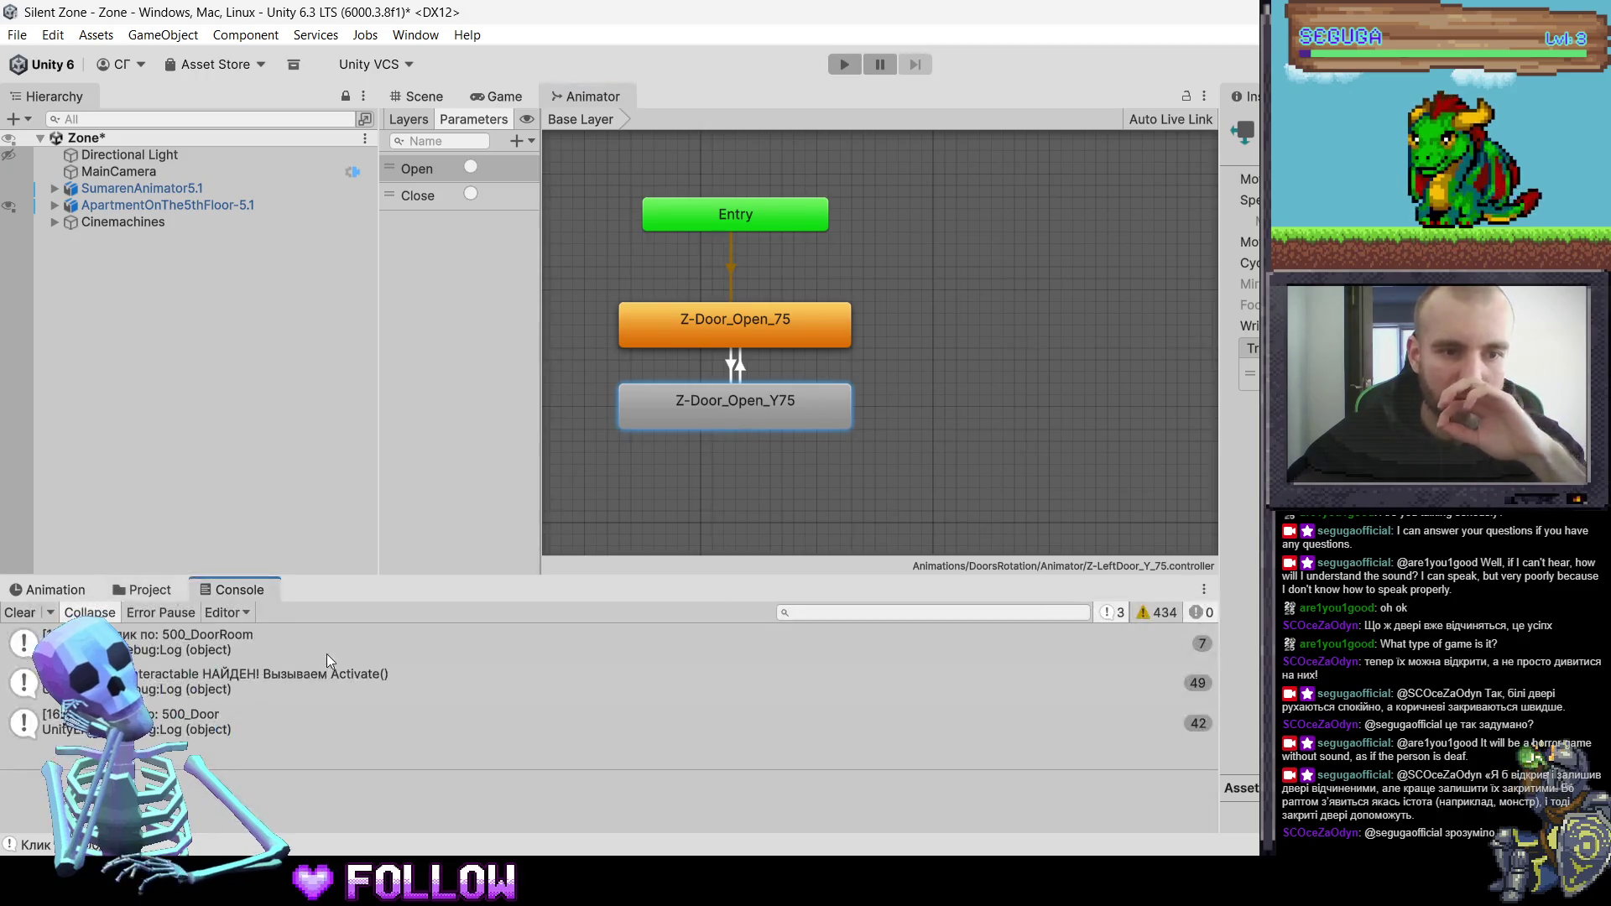
pyautogui.click(67, 592)
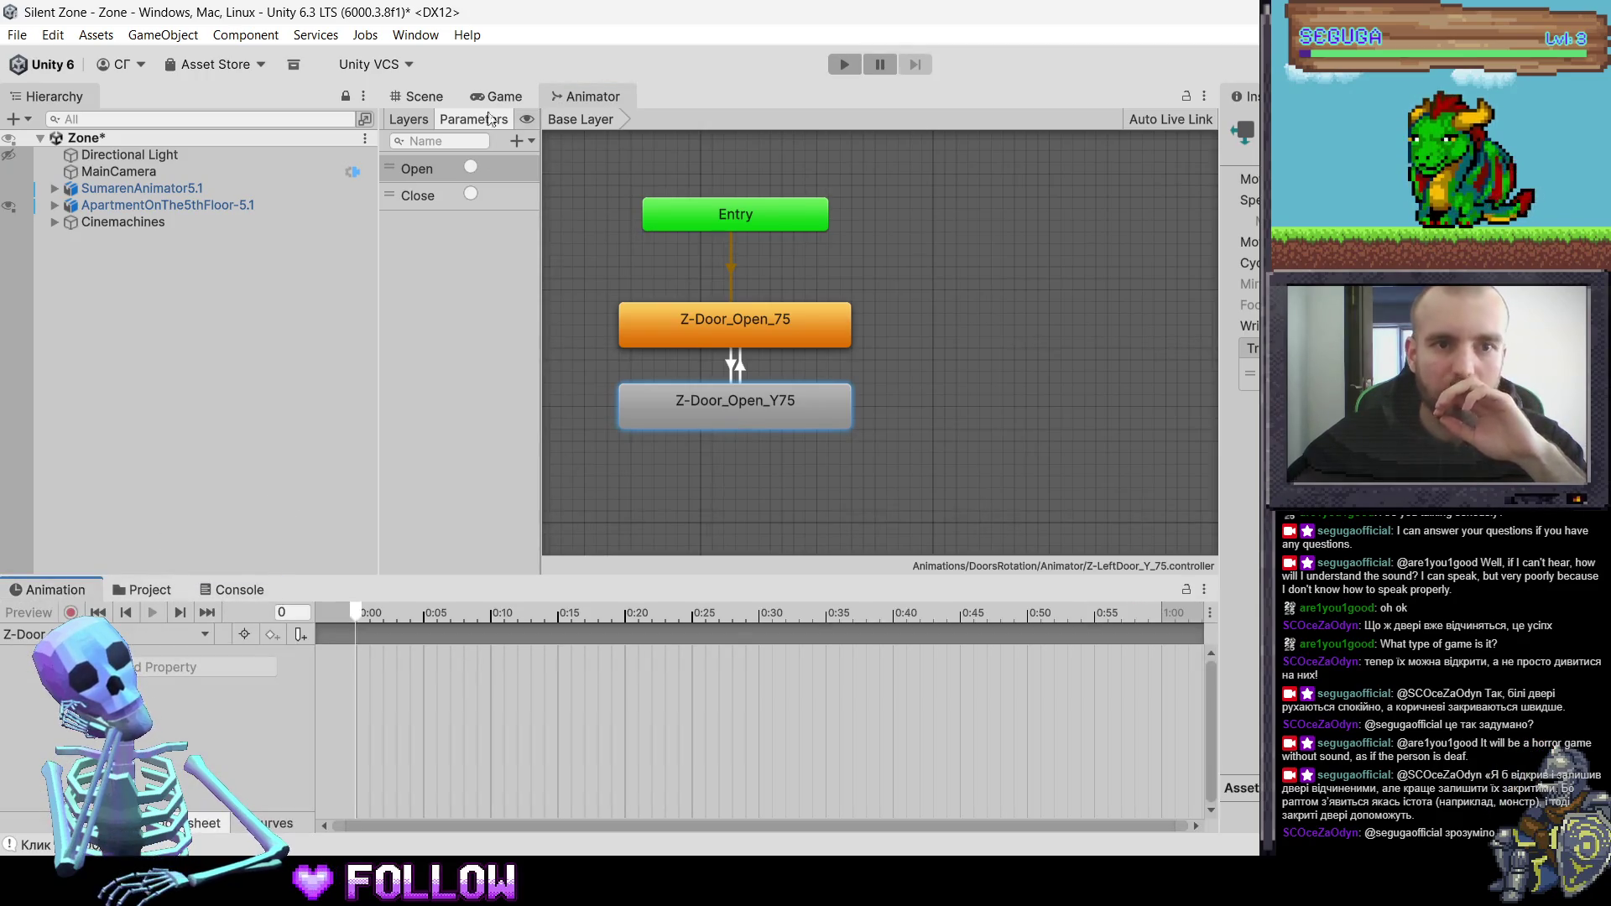
pyautogui.click(424, 95)
pyautogui.click(744, 354)
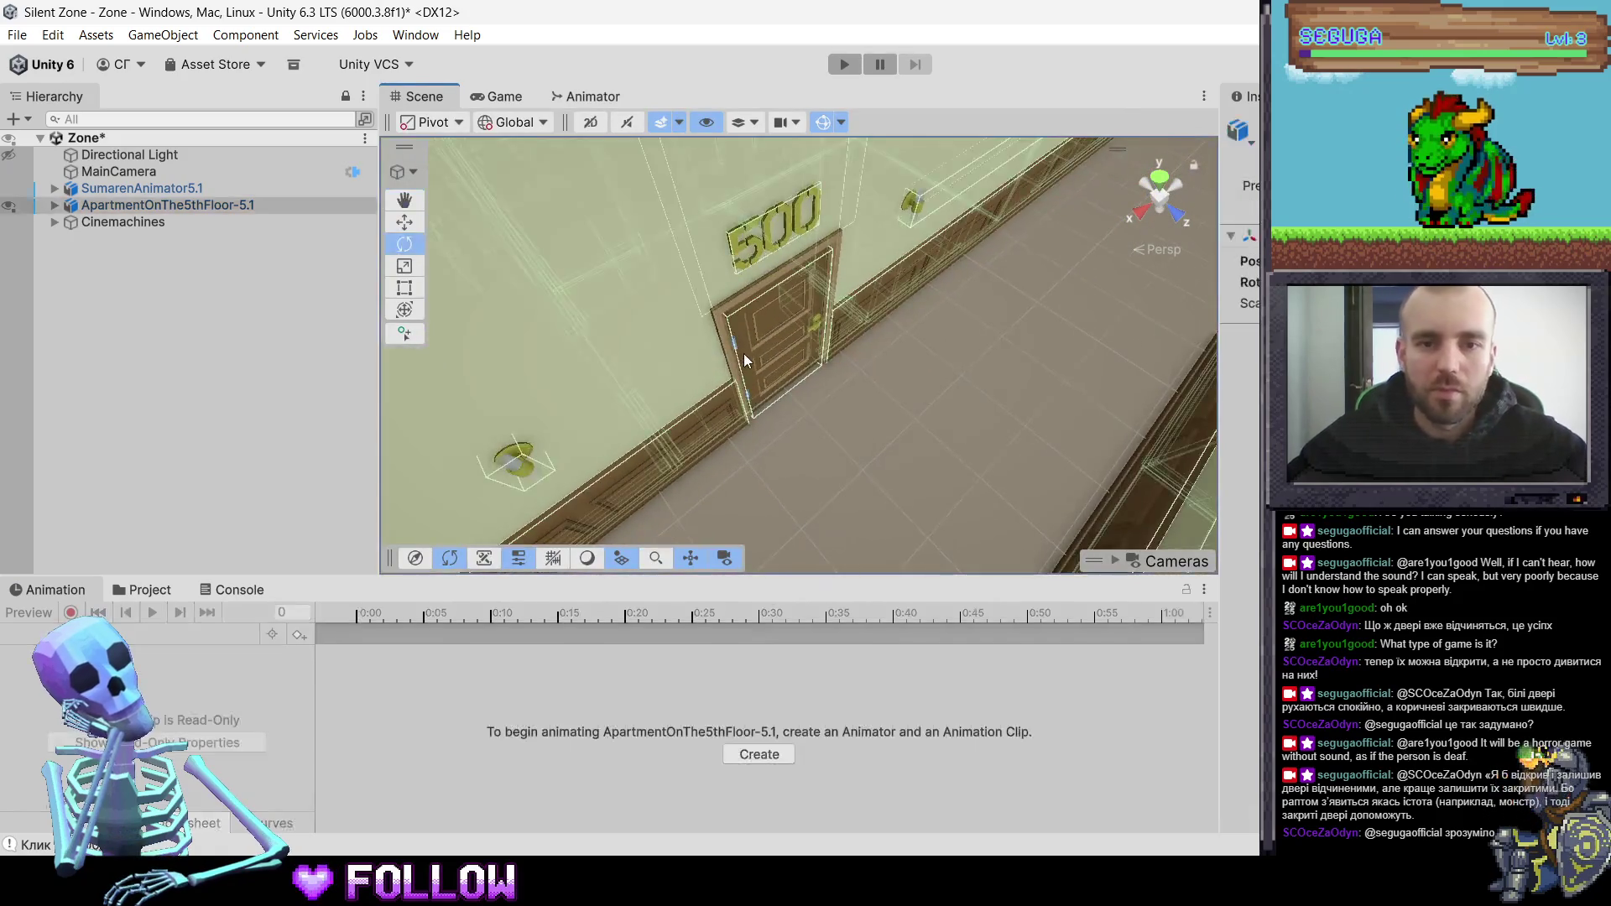
# - Select the door and start a new animation clip in the DoorsRotation folder
pyautogui.click(745, 356)
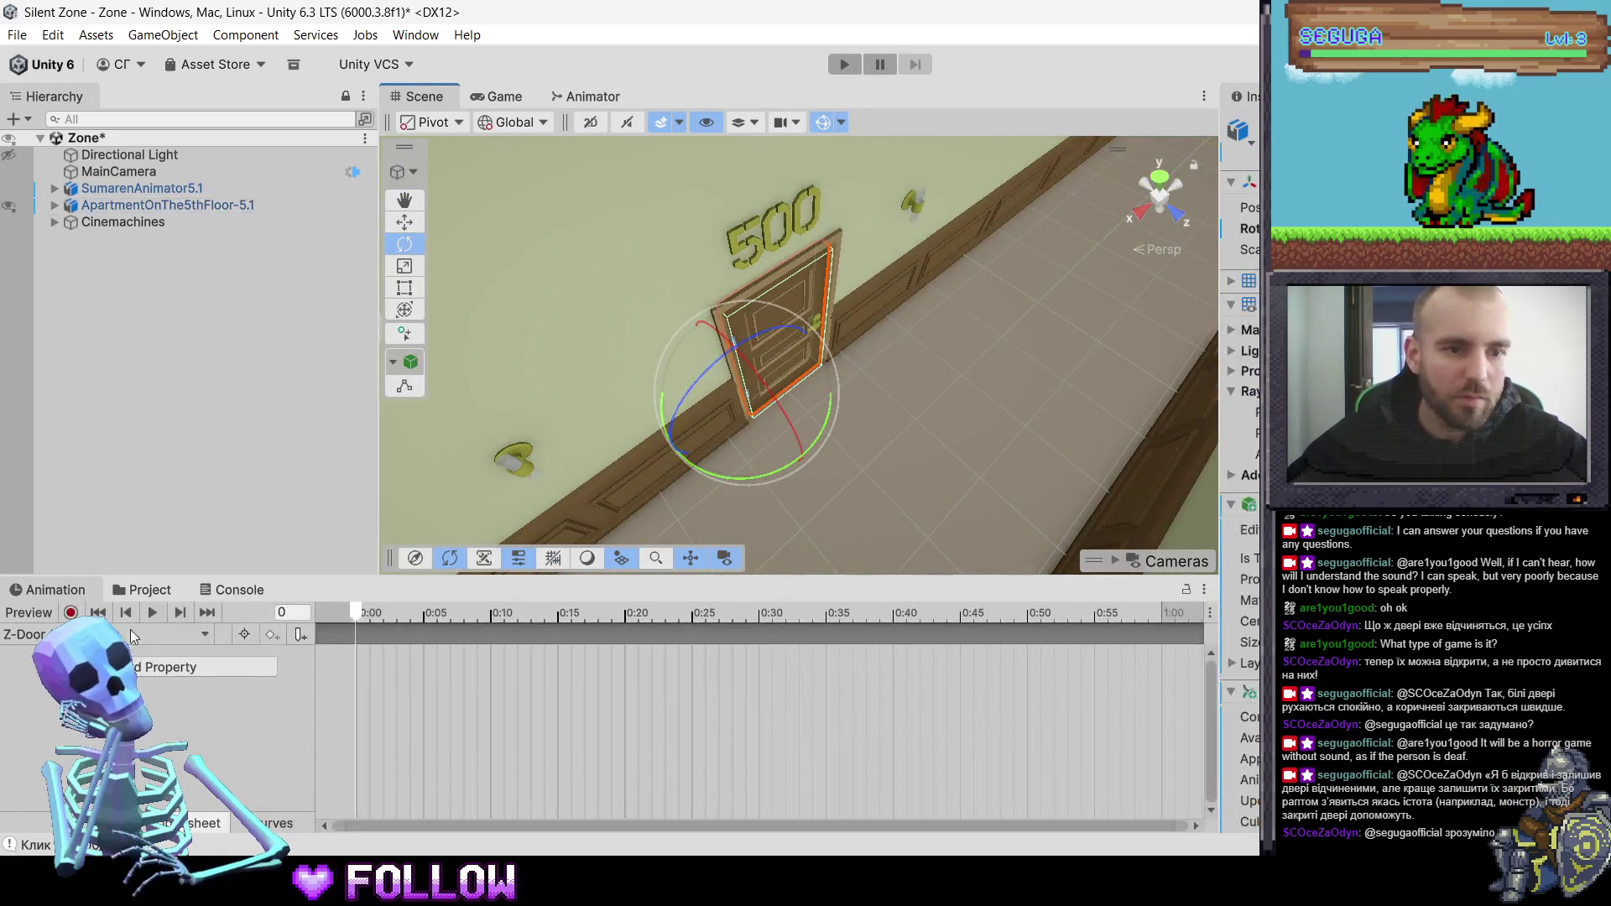
pyautogui.click(228, 675)
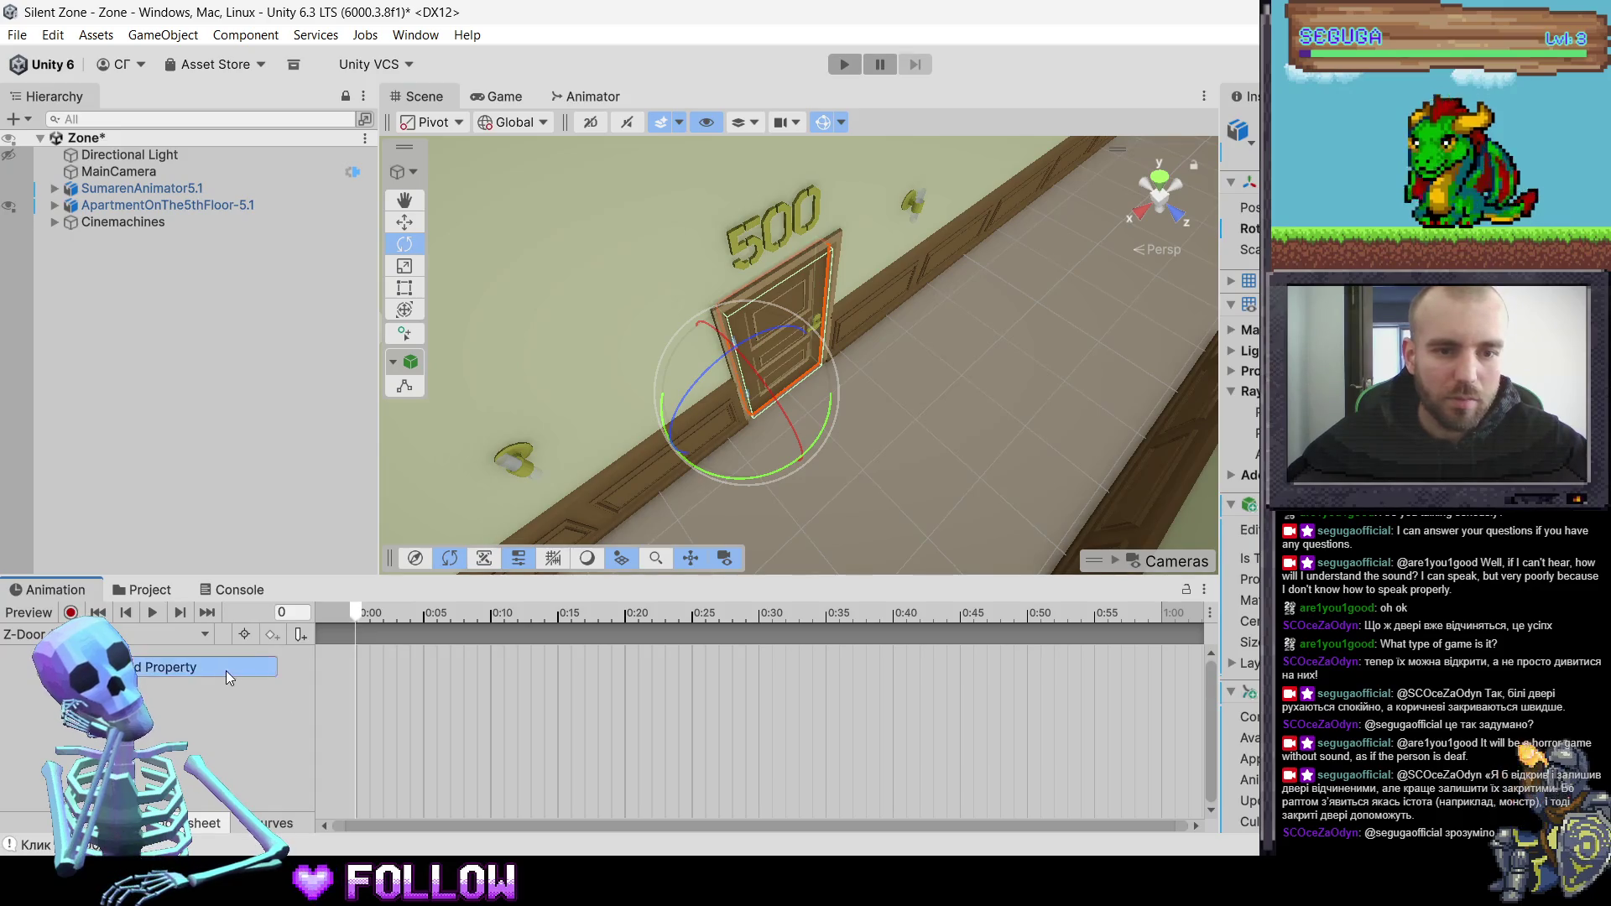
pyautogui.click(168, 635)
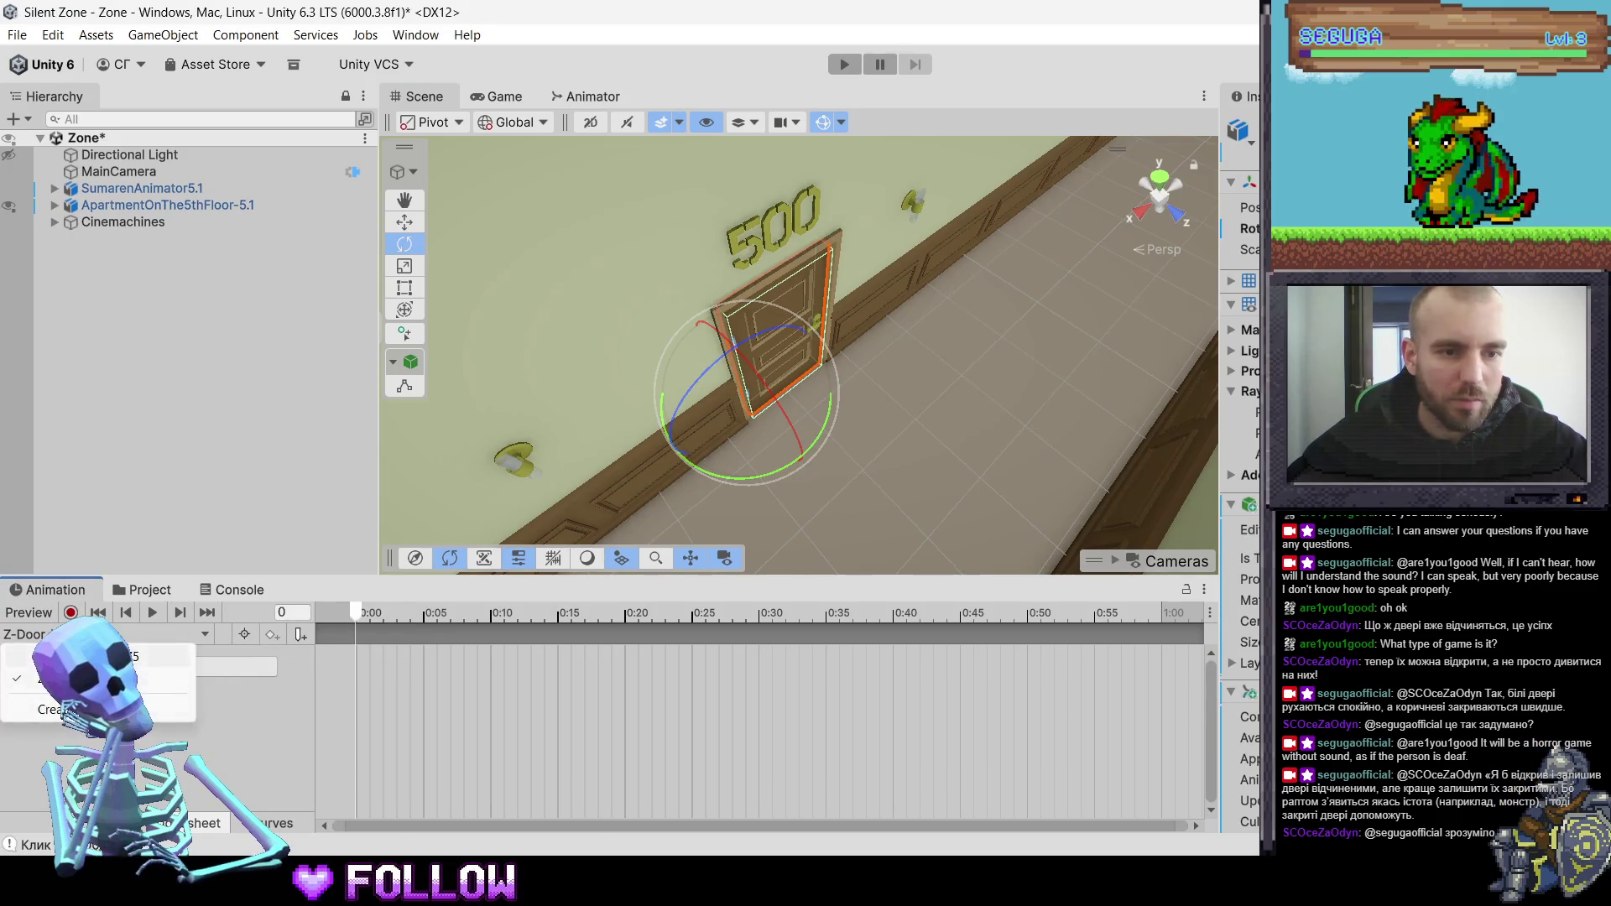
pyautogui.click(67, 709)
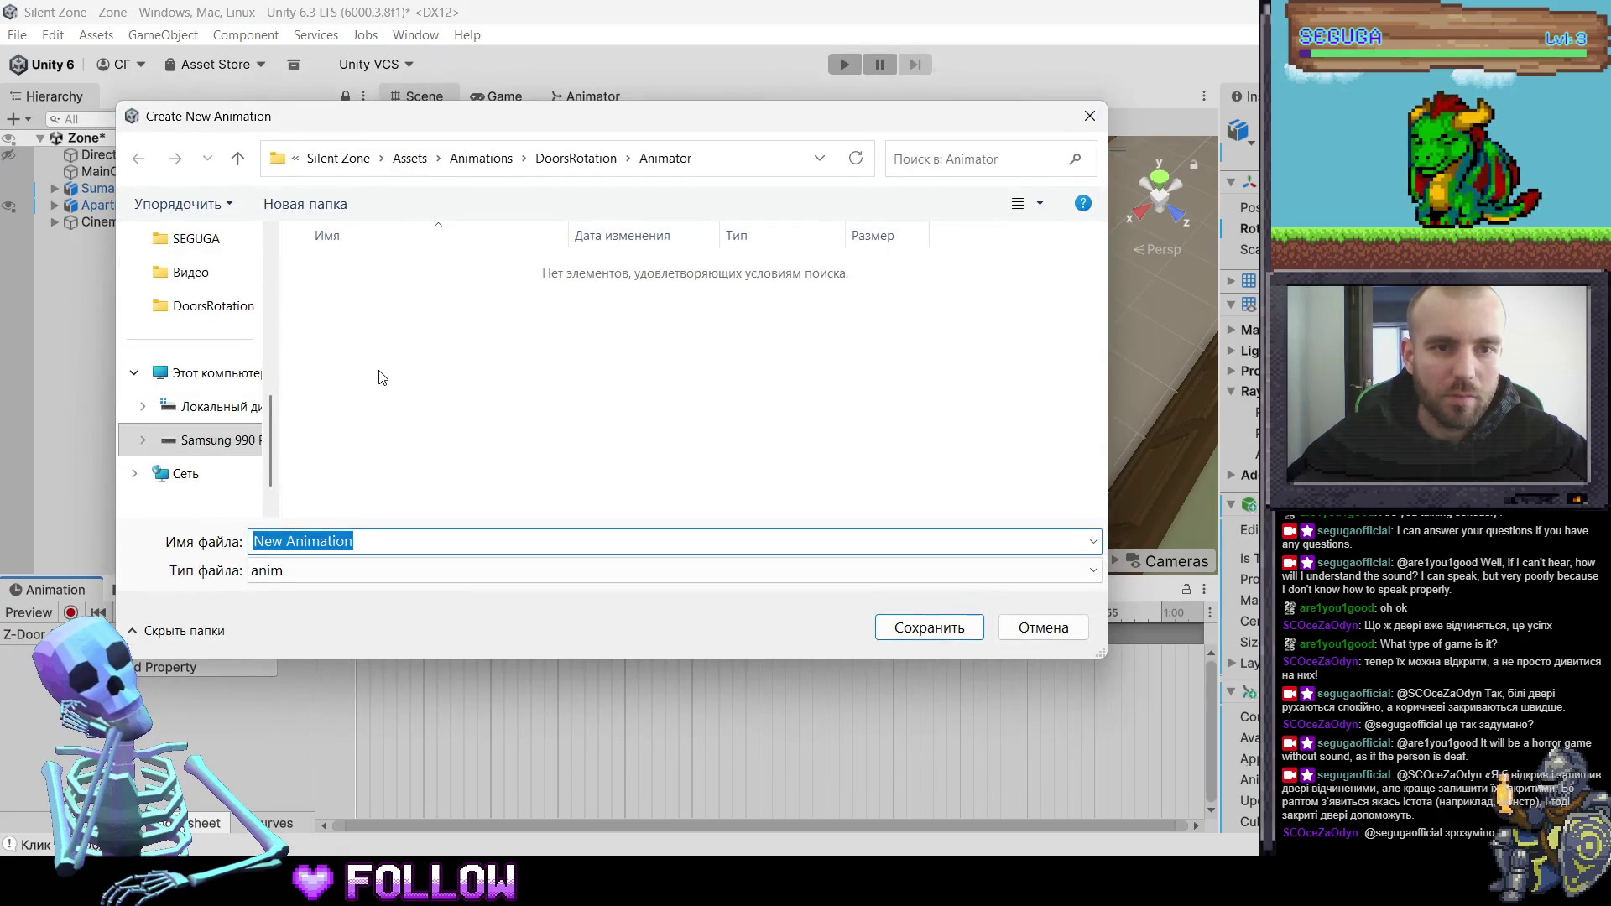
pyautogui.click(576, 158)
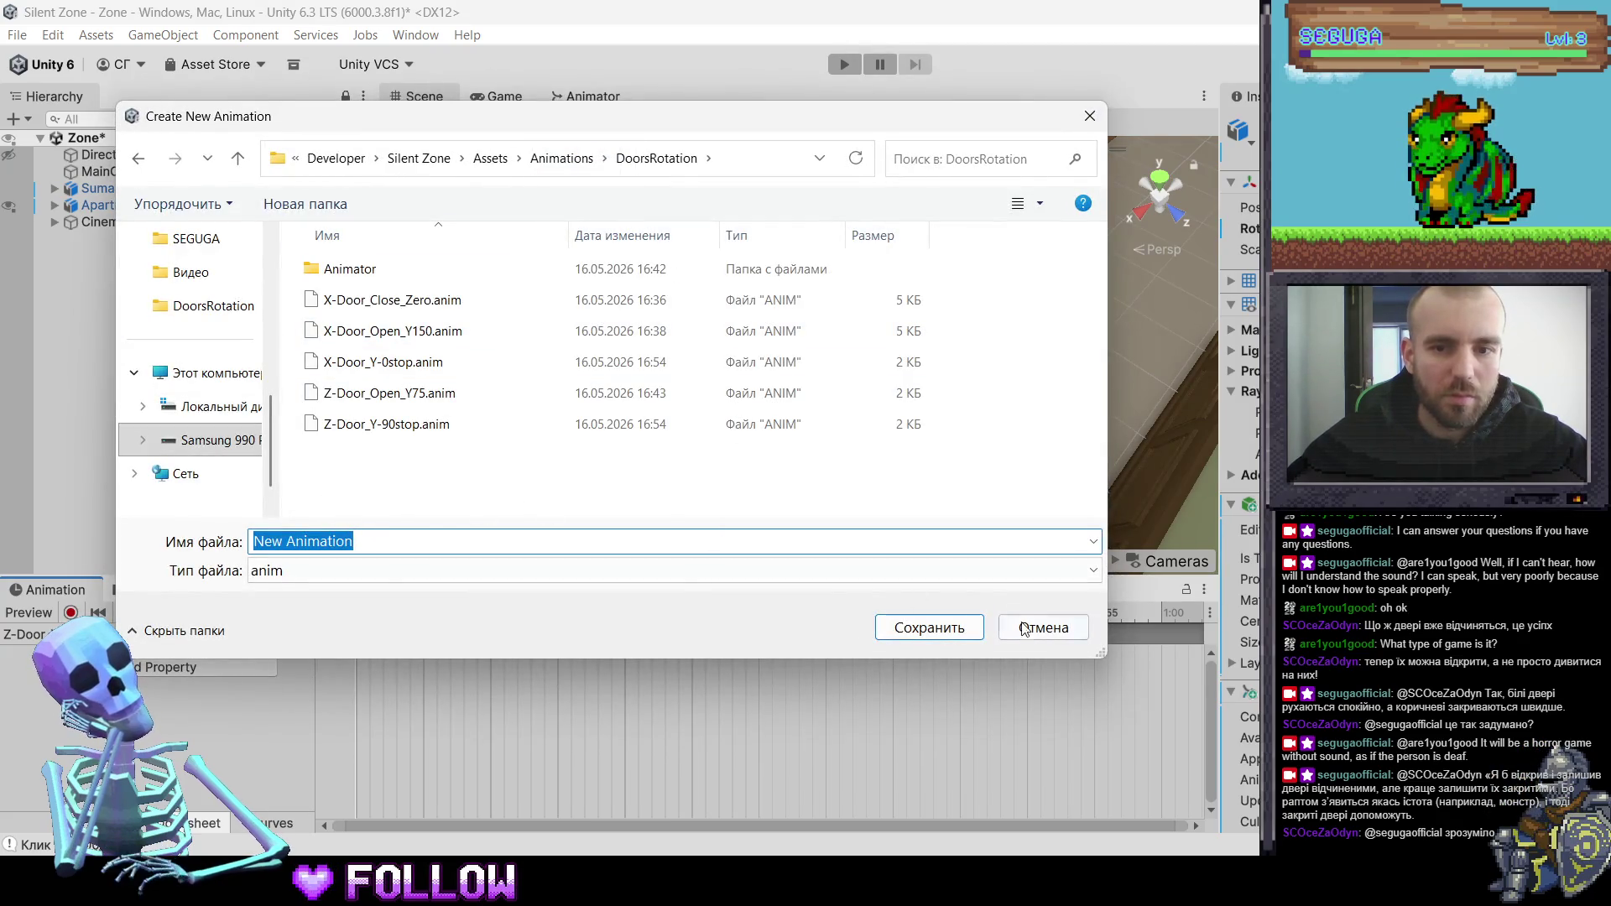
# - Name the new clip Z-Door_Close_Y-90.anim and save it
pyautogui.click(388, 424)
pyautogui.click(359, 544)
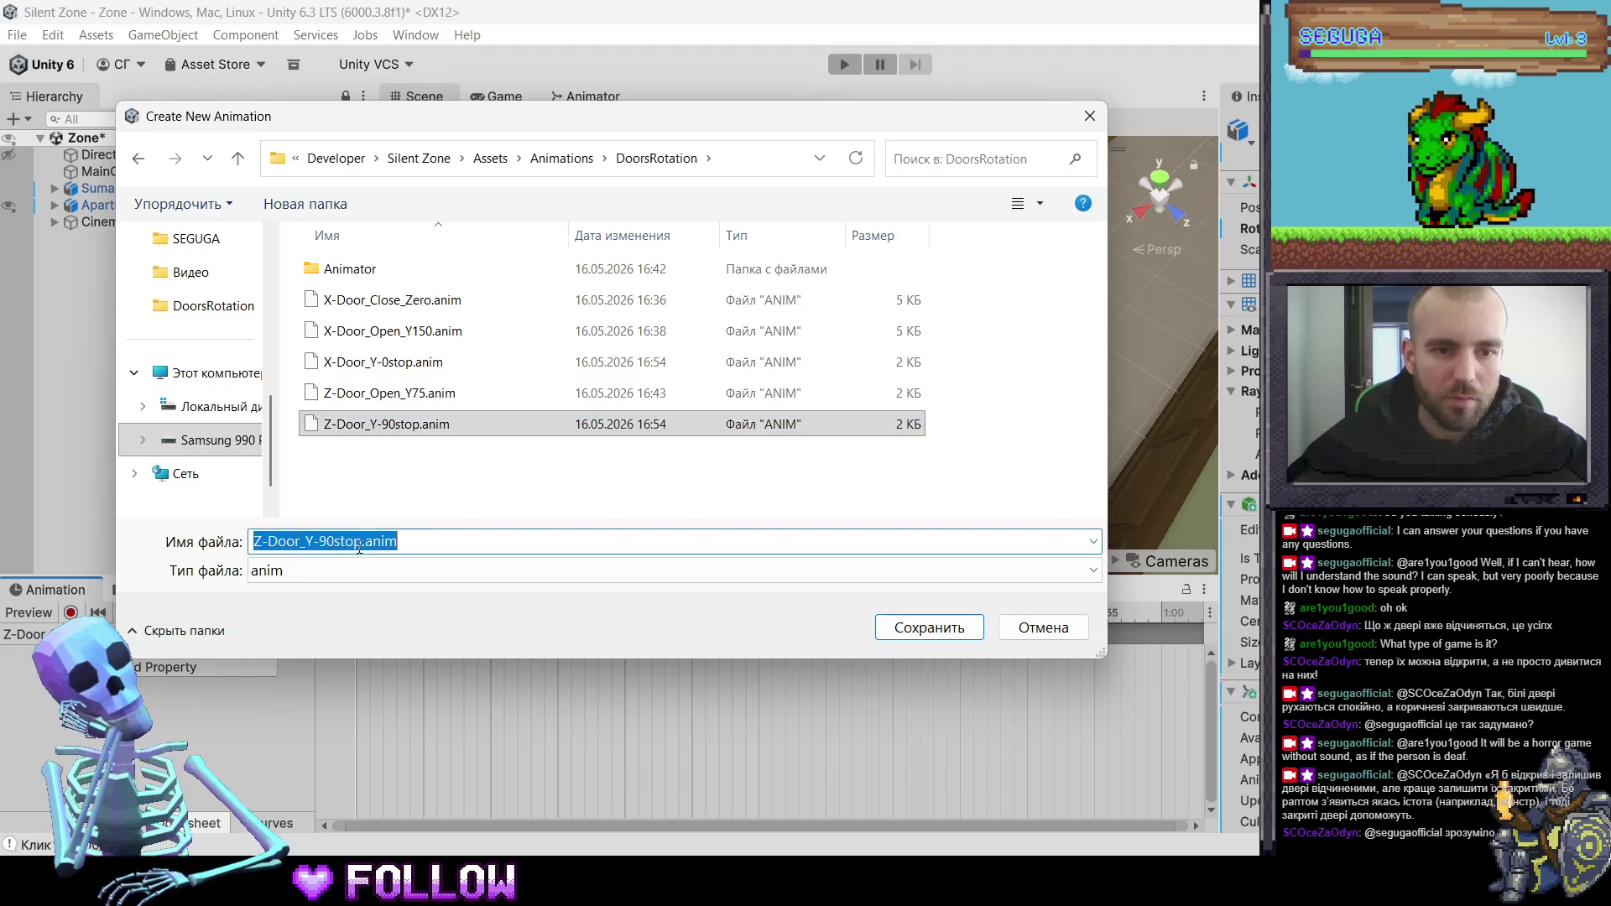
pyautogui.click(369, 393)
pyautogui.click(345, 543)
pyautogui.click(345, 544)
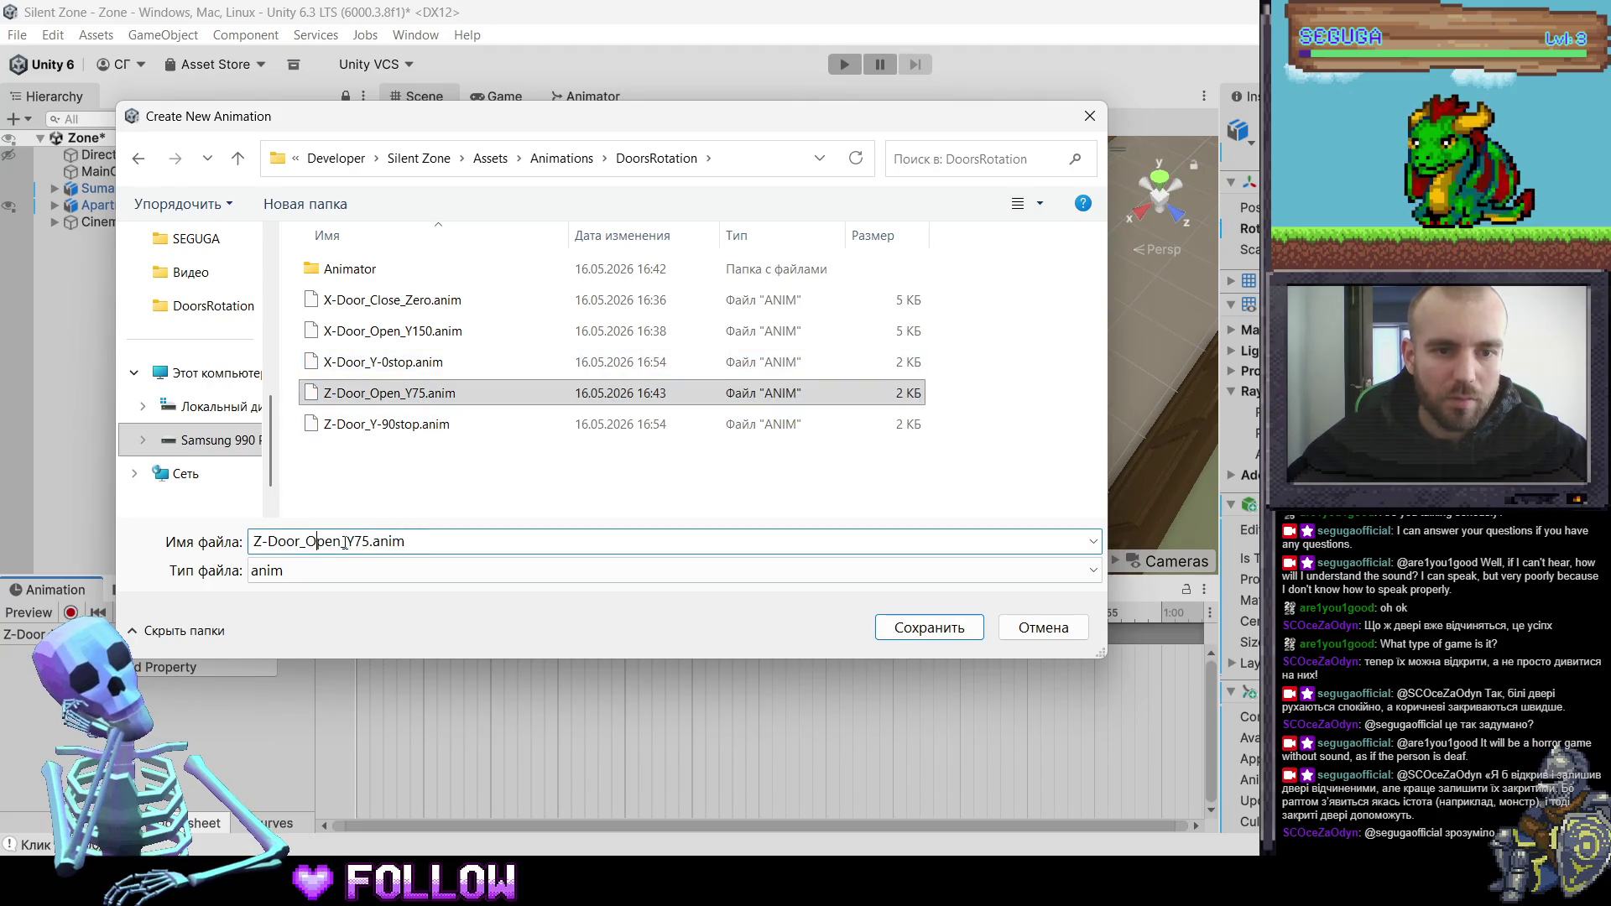
pyautogui.write('Close')
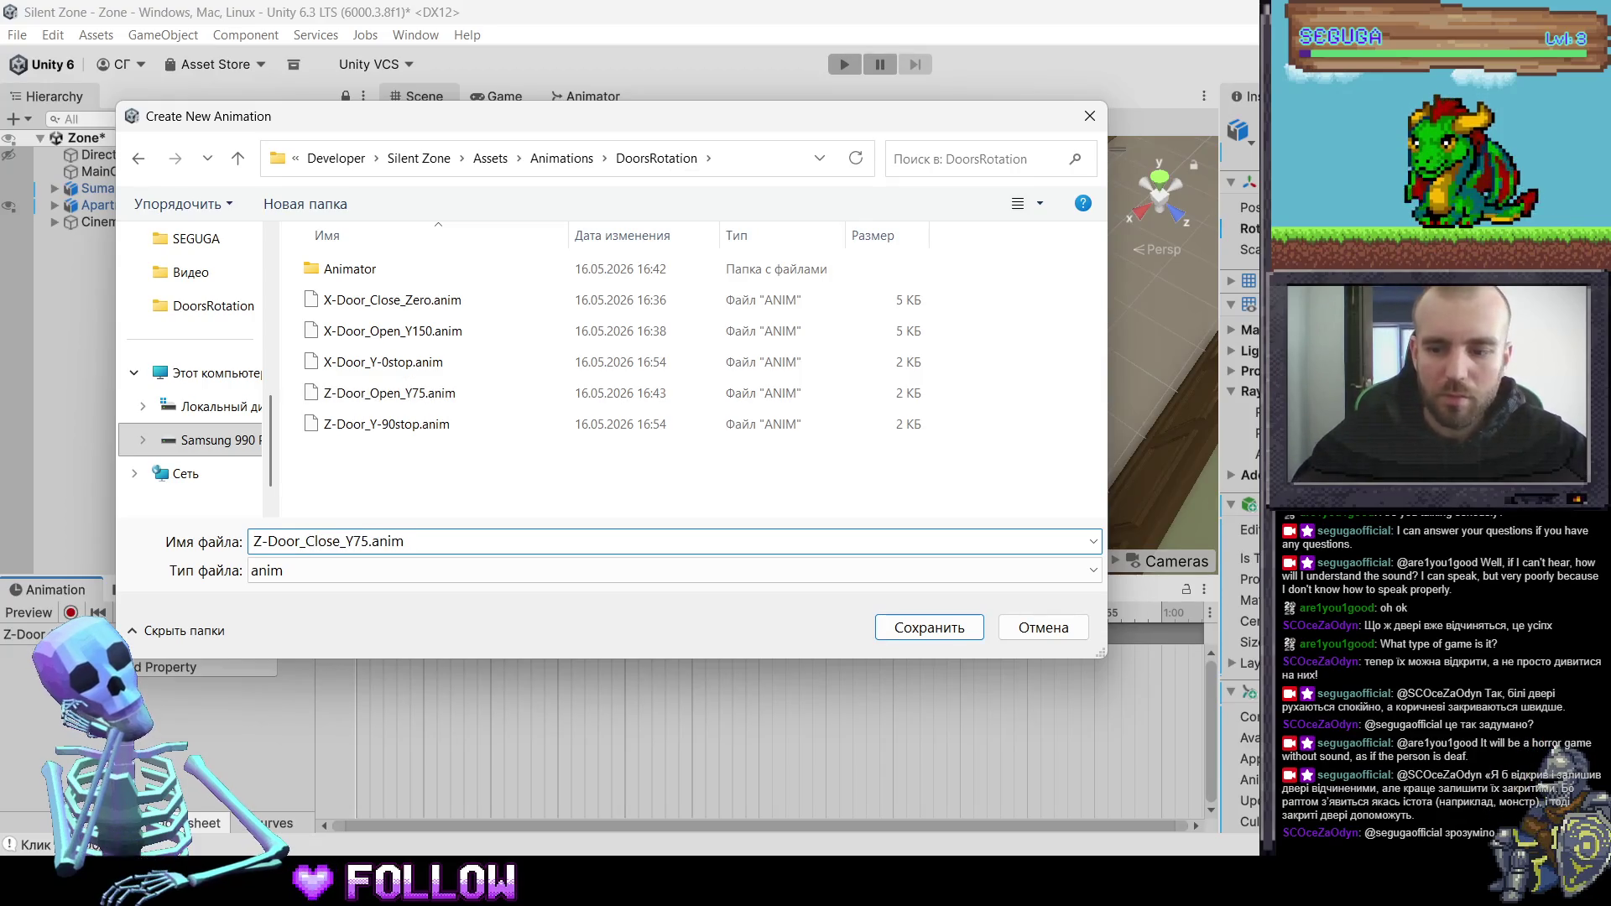
pyautogui.press('Delete')
pyautogui.press('Delete')
pyautogui.write('90')
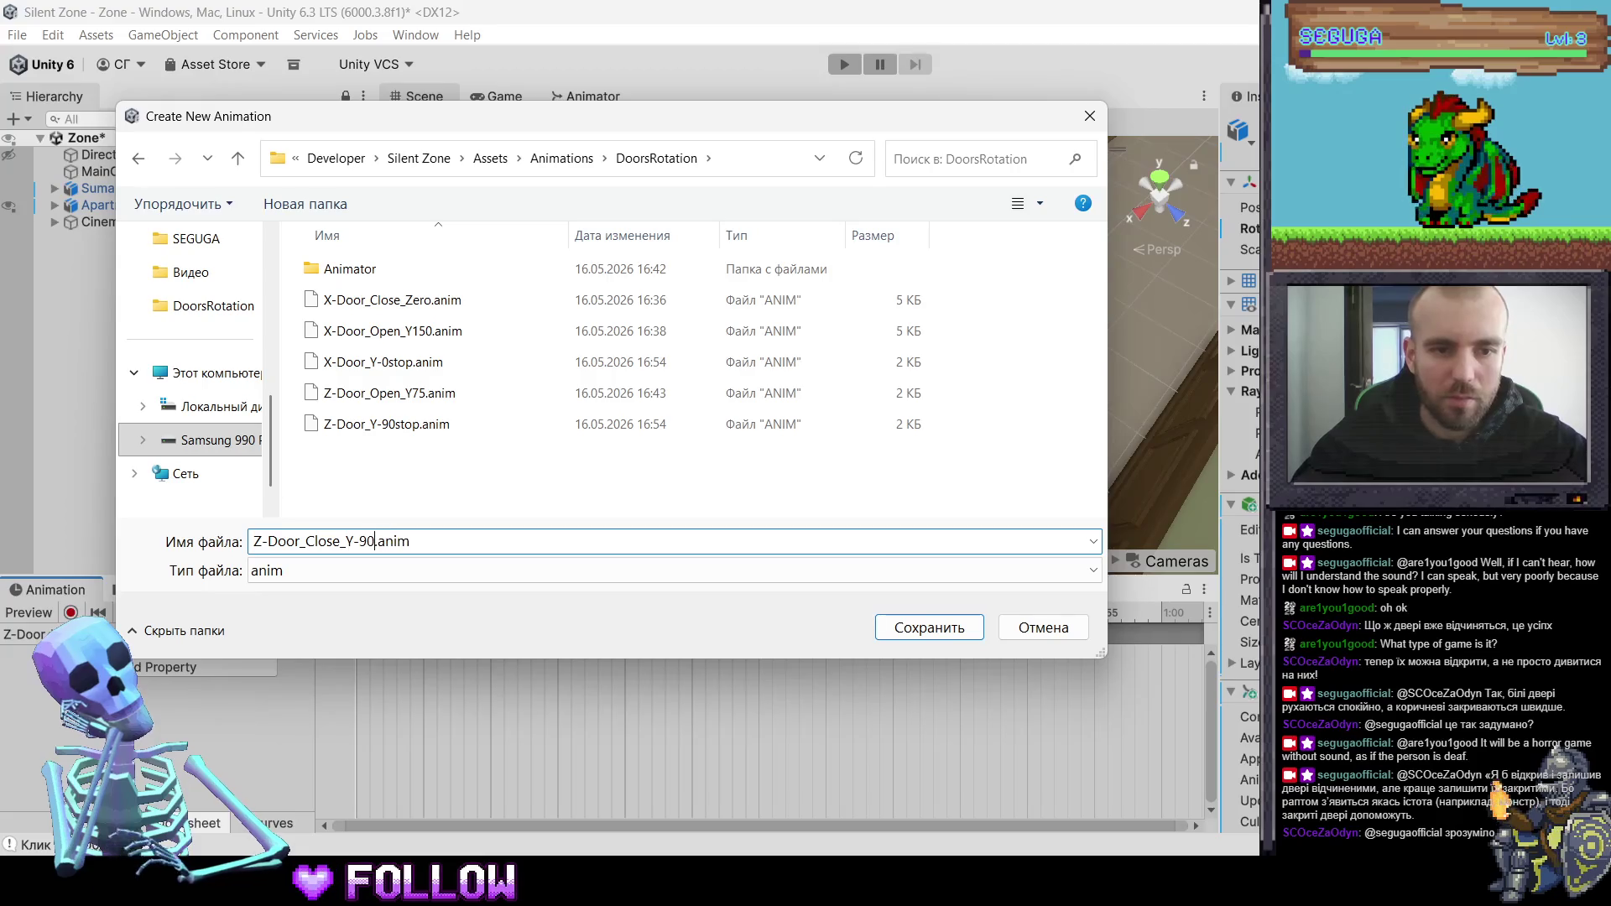
pyautogui.click(929, 628)
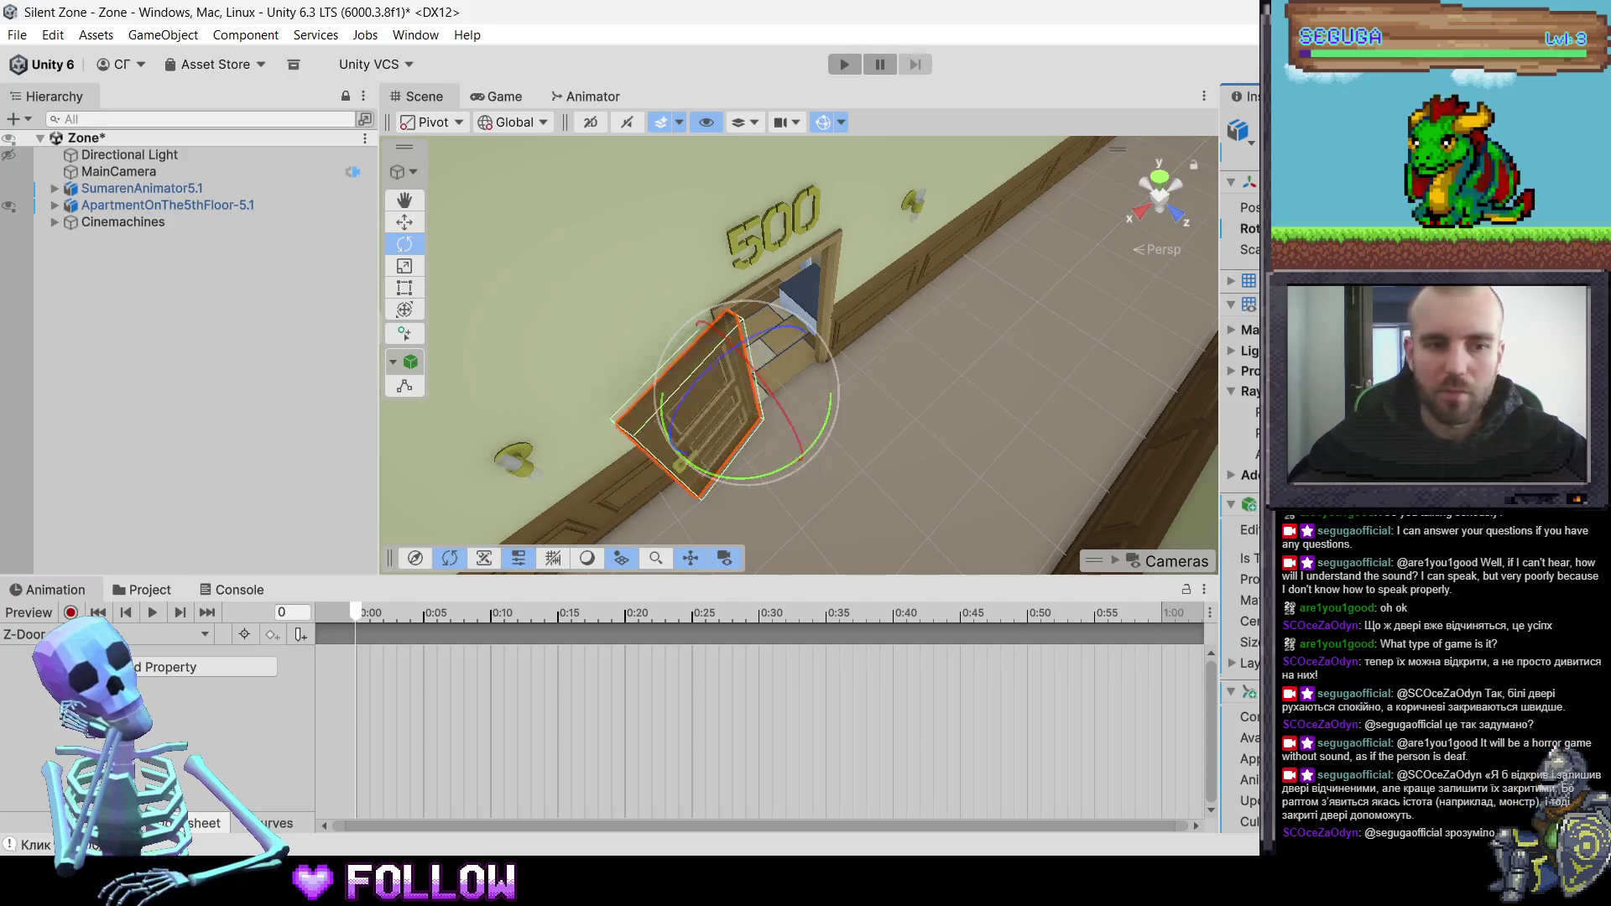
# - Record rotation keys at 0:00 and at one second for the closed door, then preview the swing
pyautogui.click(71, 611)
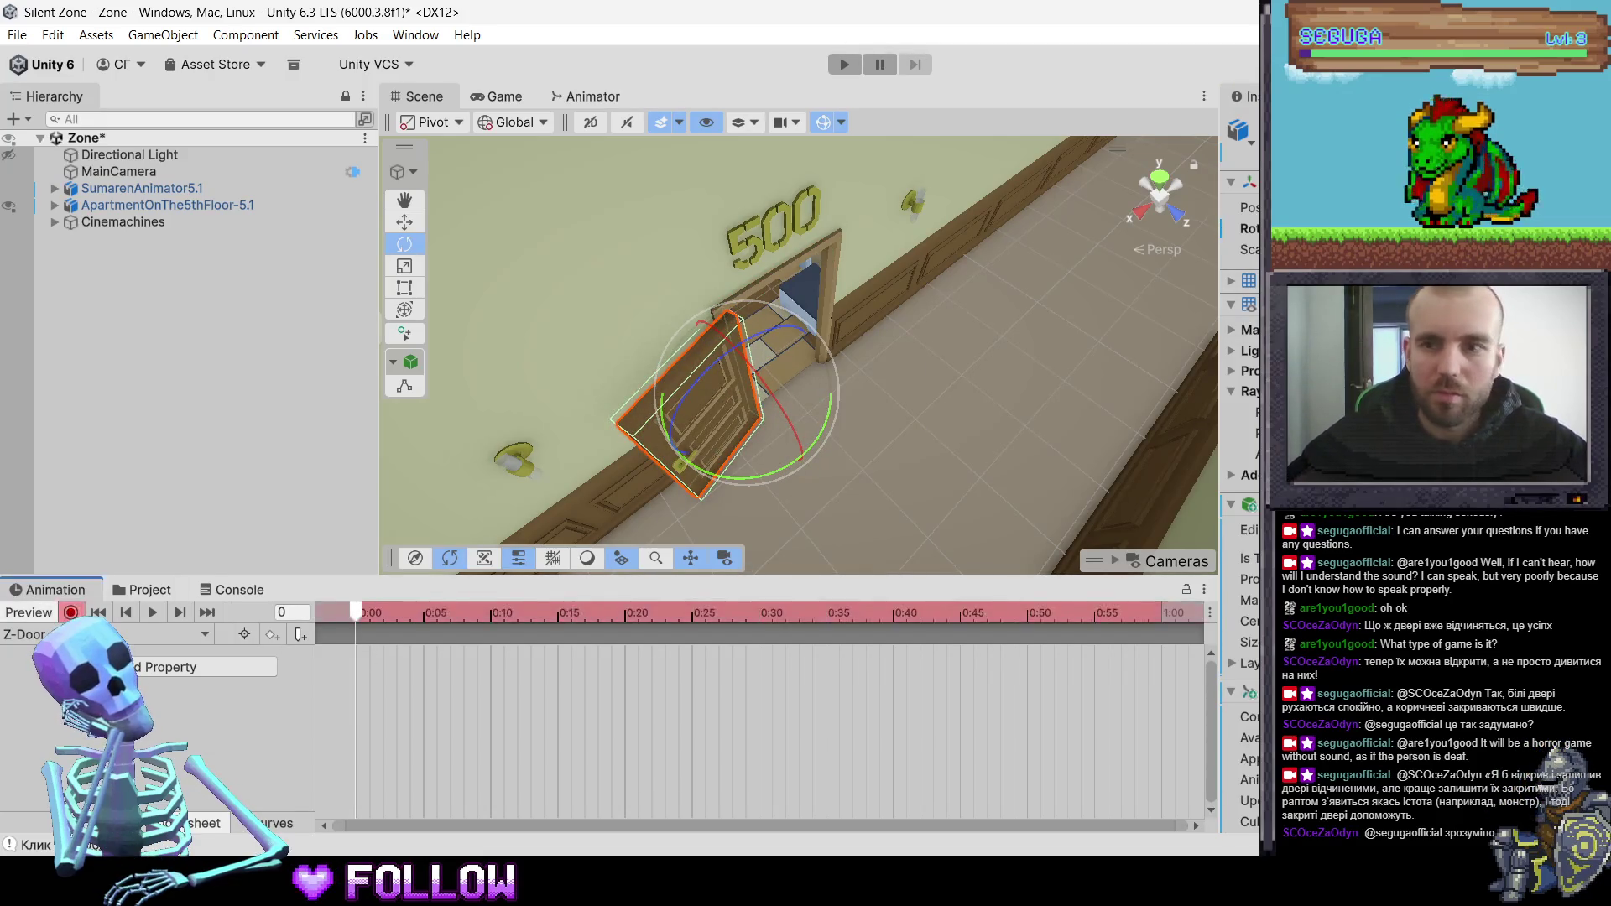
pyautogui.press('k')
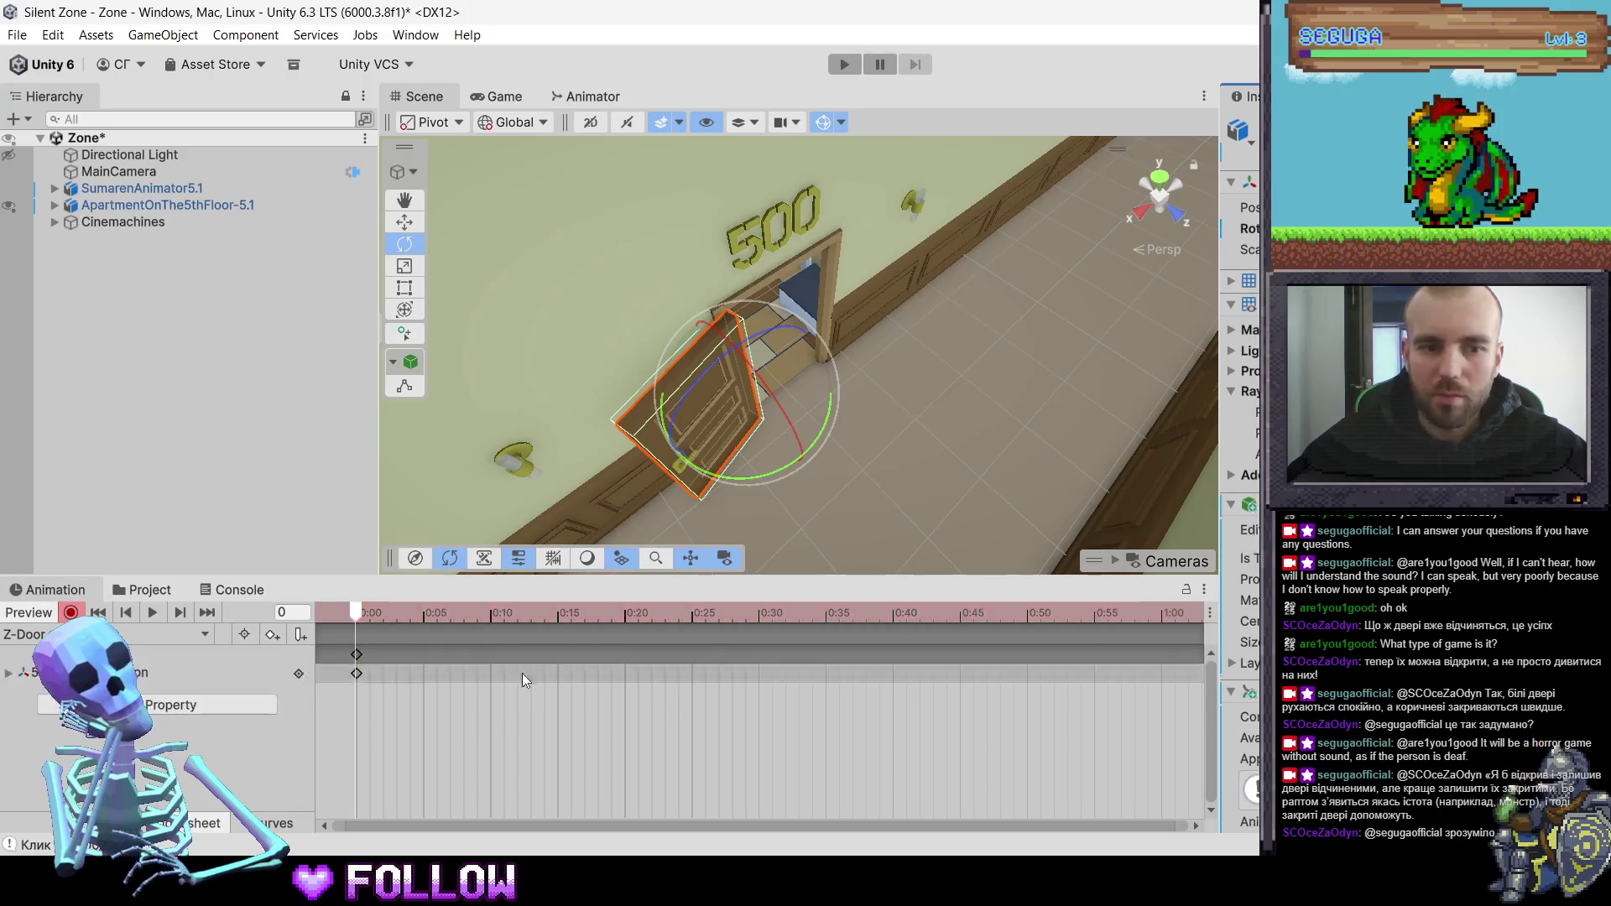
pyautogui.moveTo(1043, 611); pyautogui.dragTo(1161, 611)
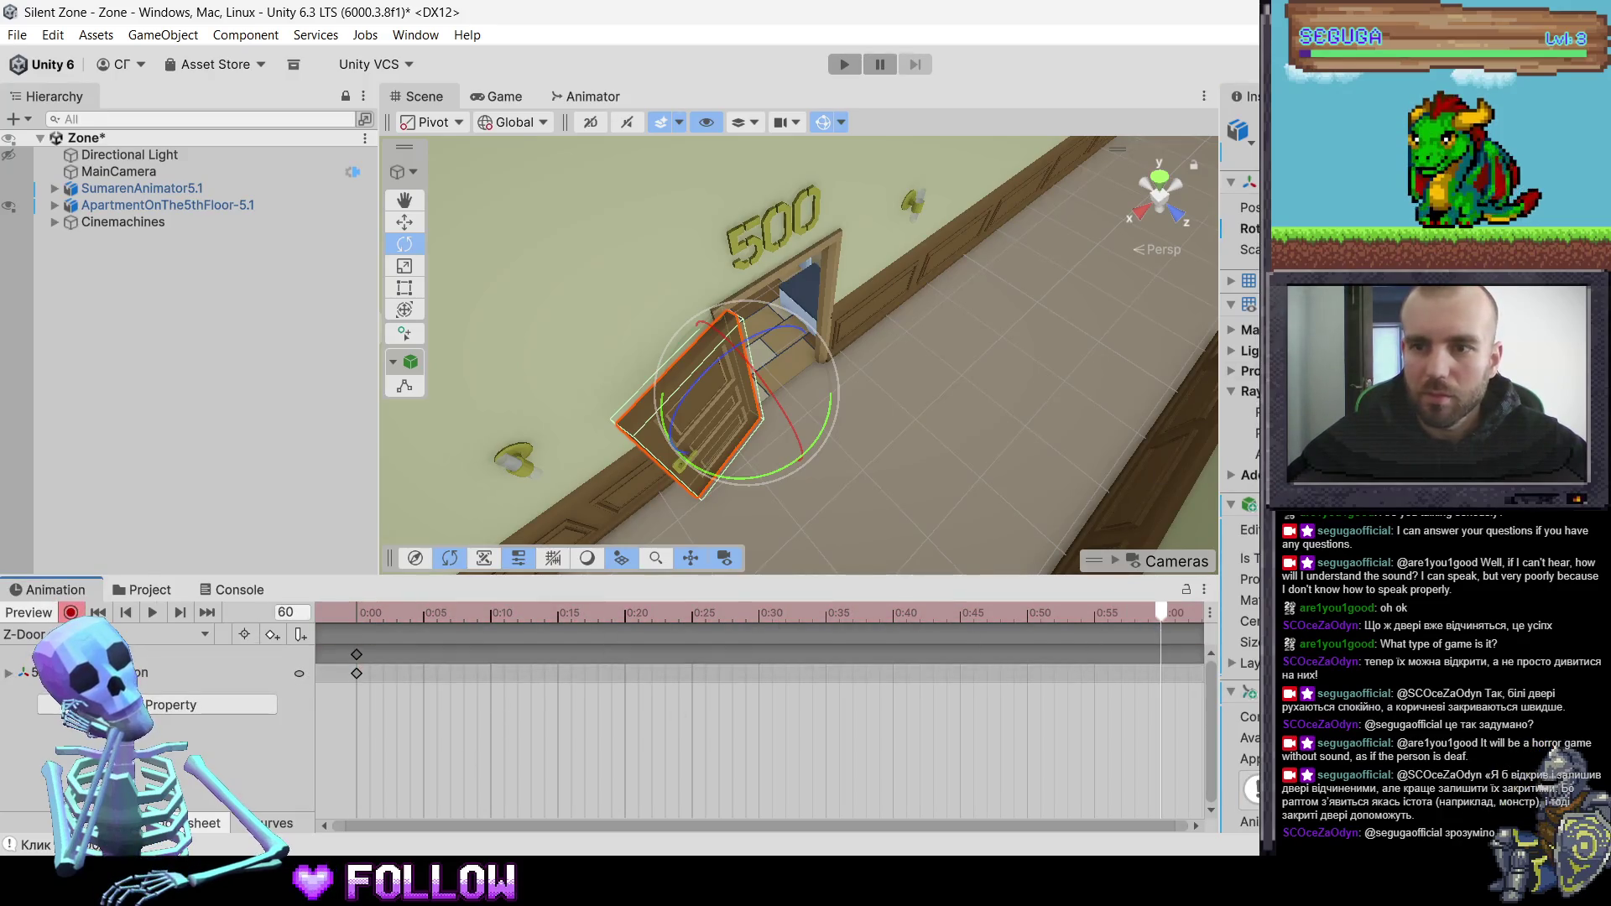
pyautogui.press('Return')
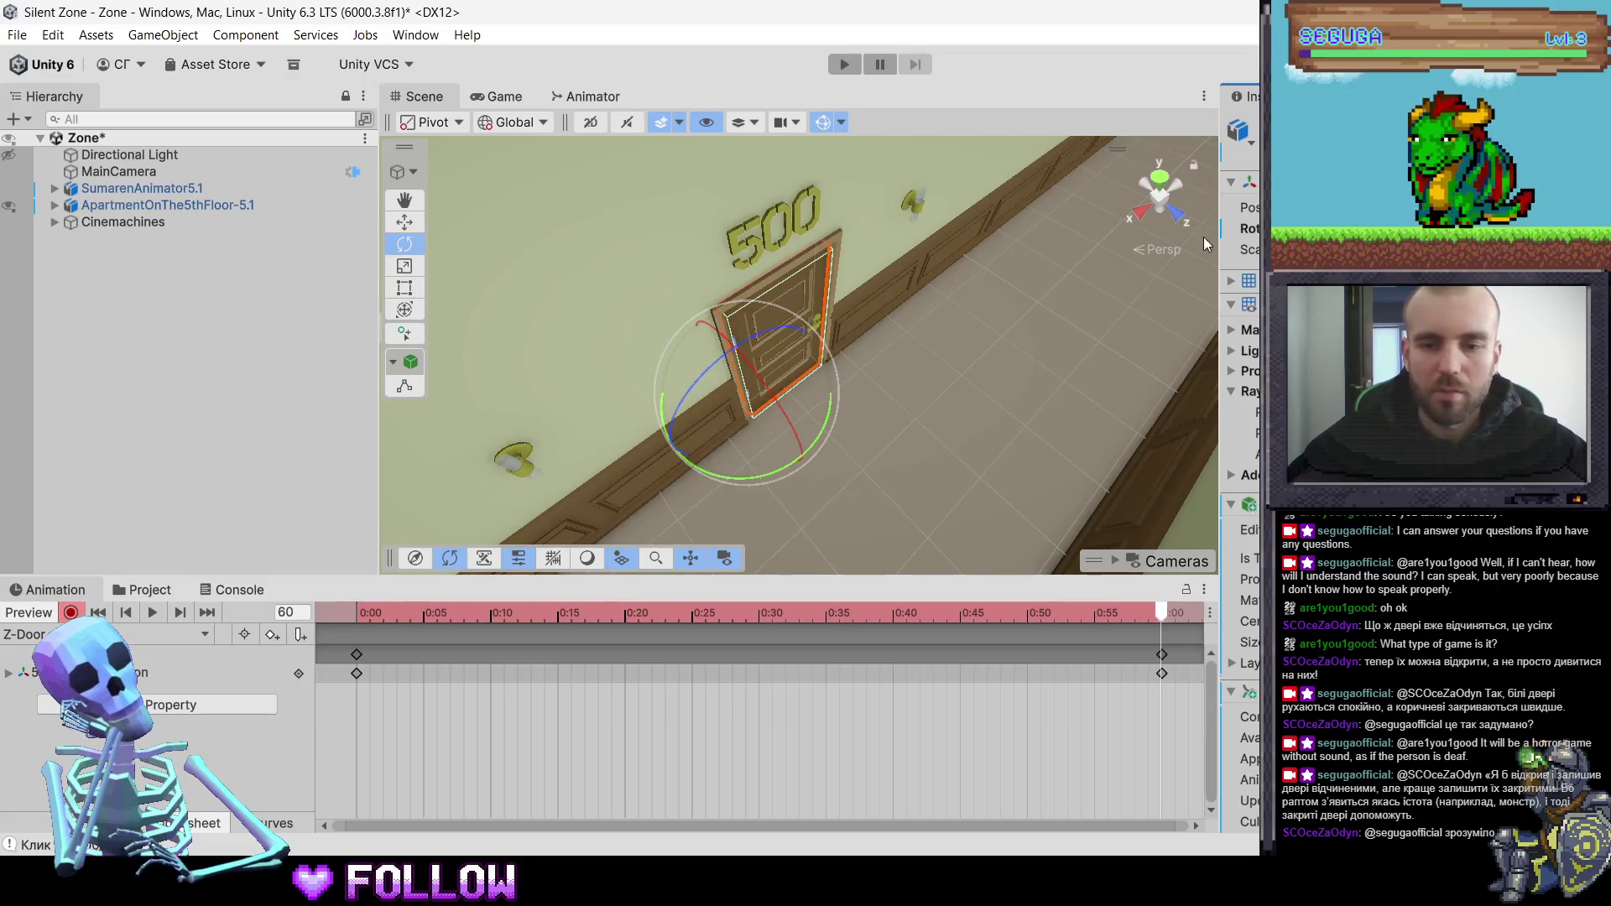
pyautogui.moveTo(355, 616)
pyautogui.mouseDown()
pyautogui.moveTo(736, 613)
pyautogui.moveTo(493, 613)
pyautogui.mouseUp()
pyautogui.press('space')
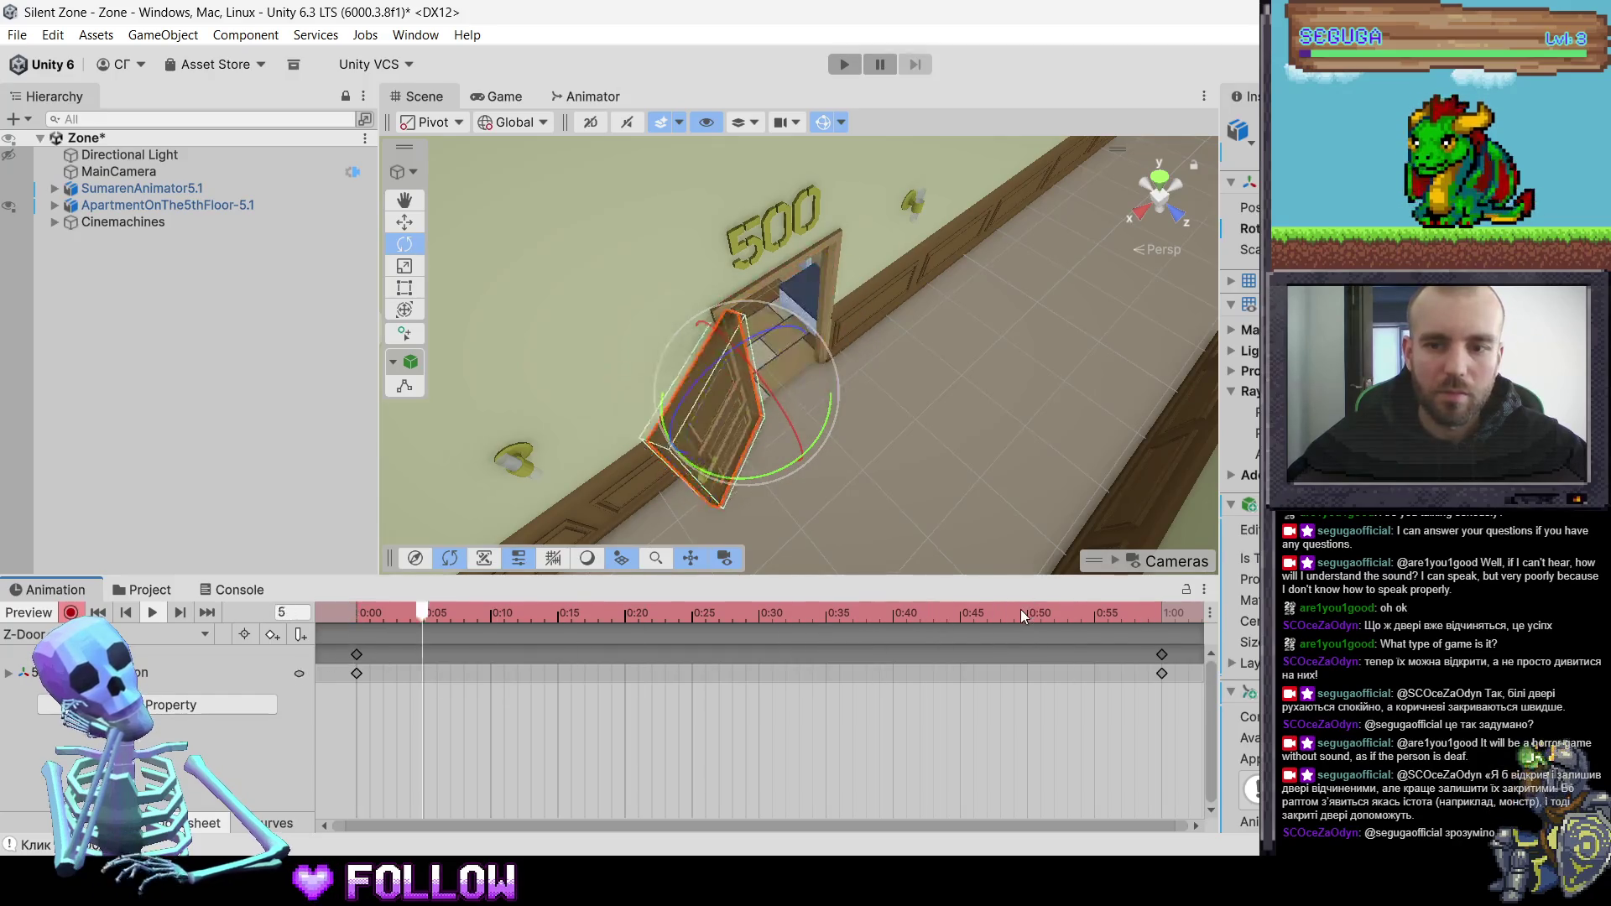
pyautogui.press('space')
pyautogui.press('space')
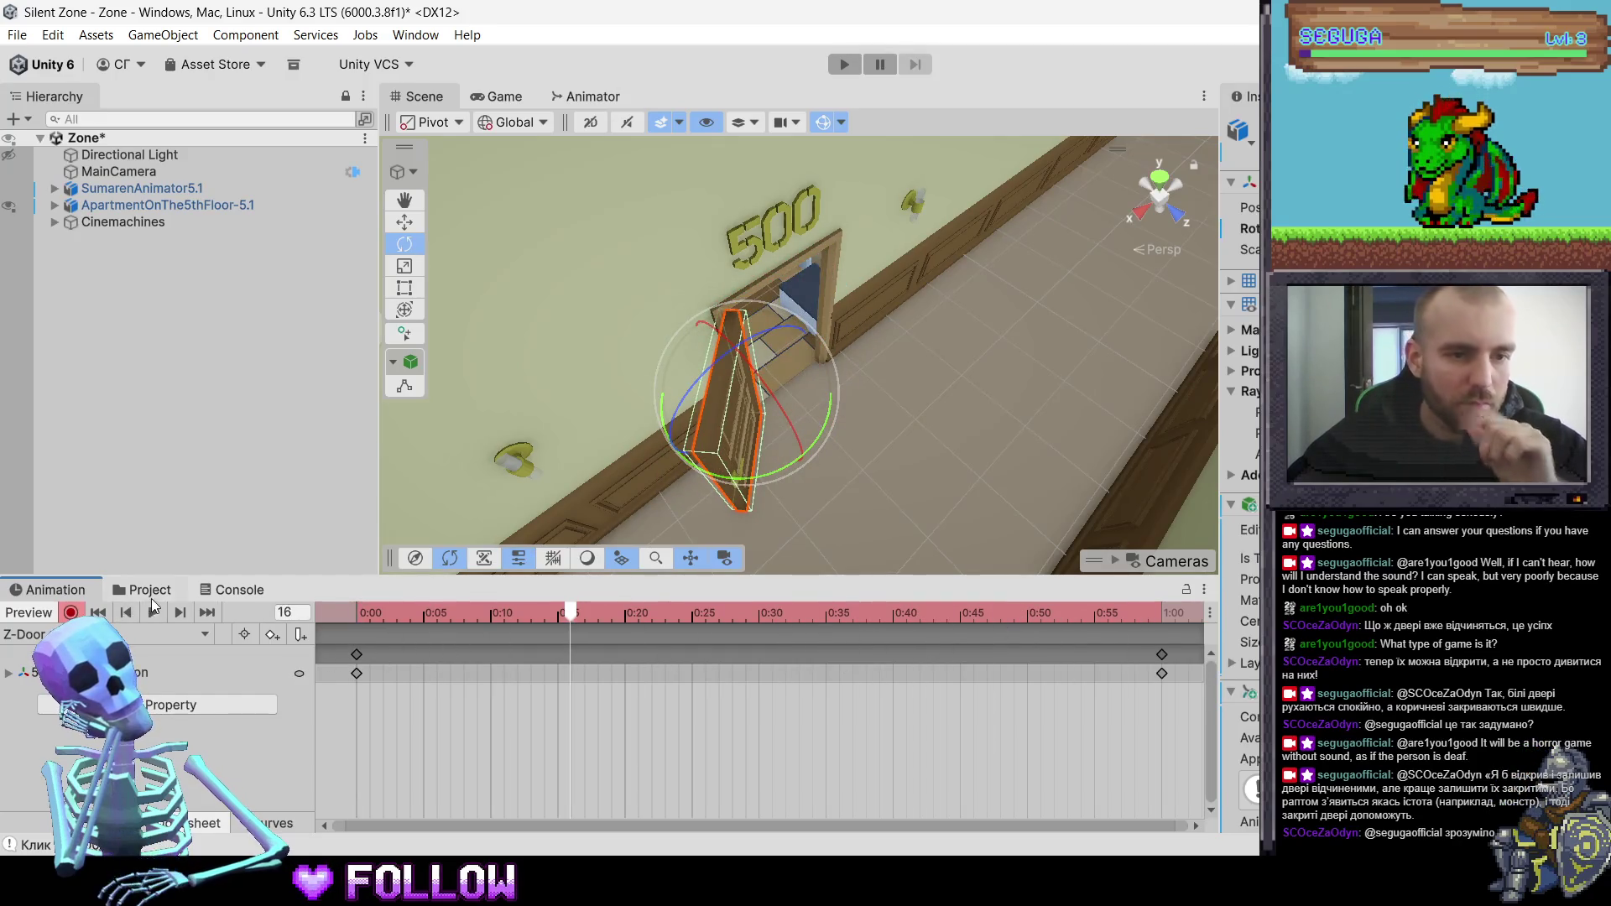
# - In the door's Animator graph, set Z-Door_Open_Y75 as the layer default state
pyautogui.click(218, 598)
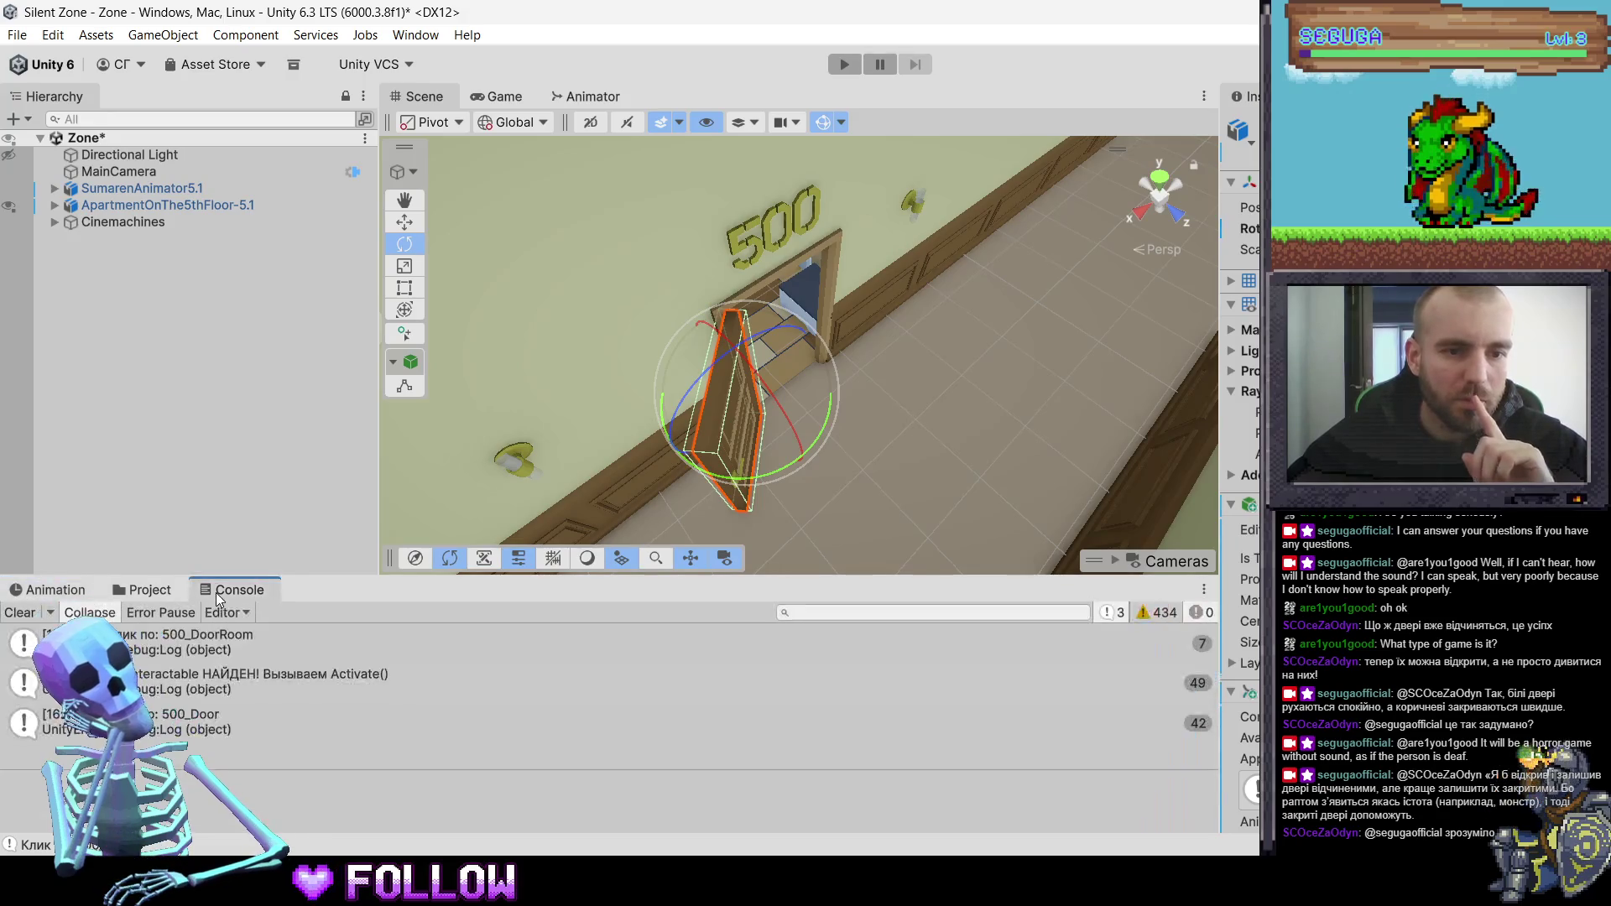
pyautogui.hotkey('ctrl', '5')
pyautogui.click(556, 99)
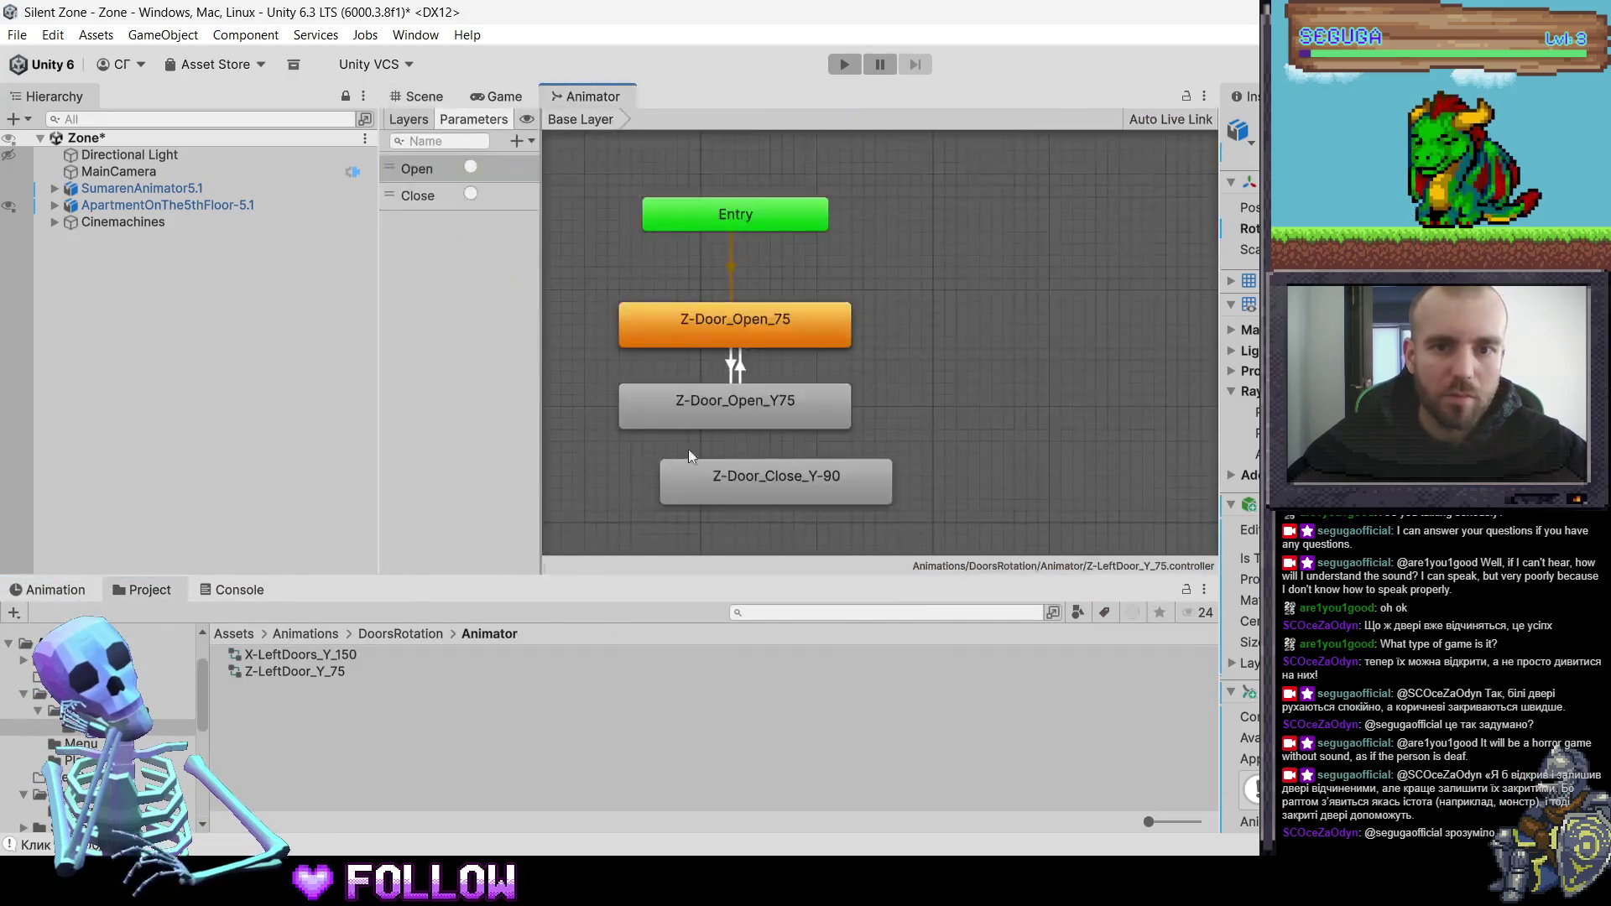
pyautogui.rightClick(739, 416)
pyautogui.click(799, 450)
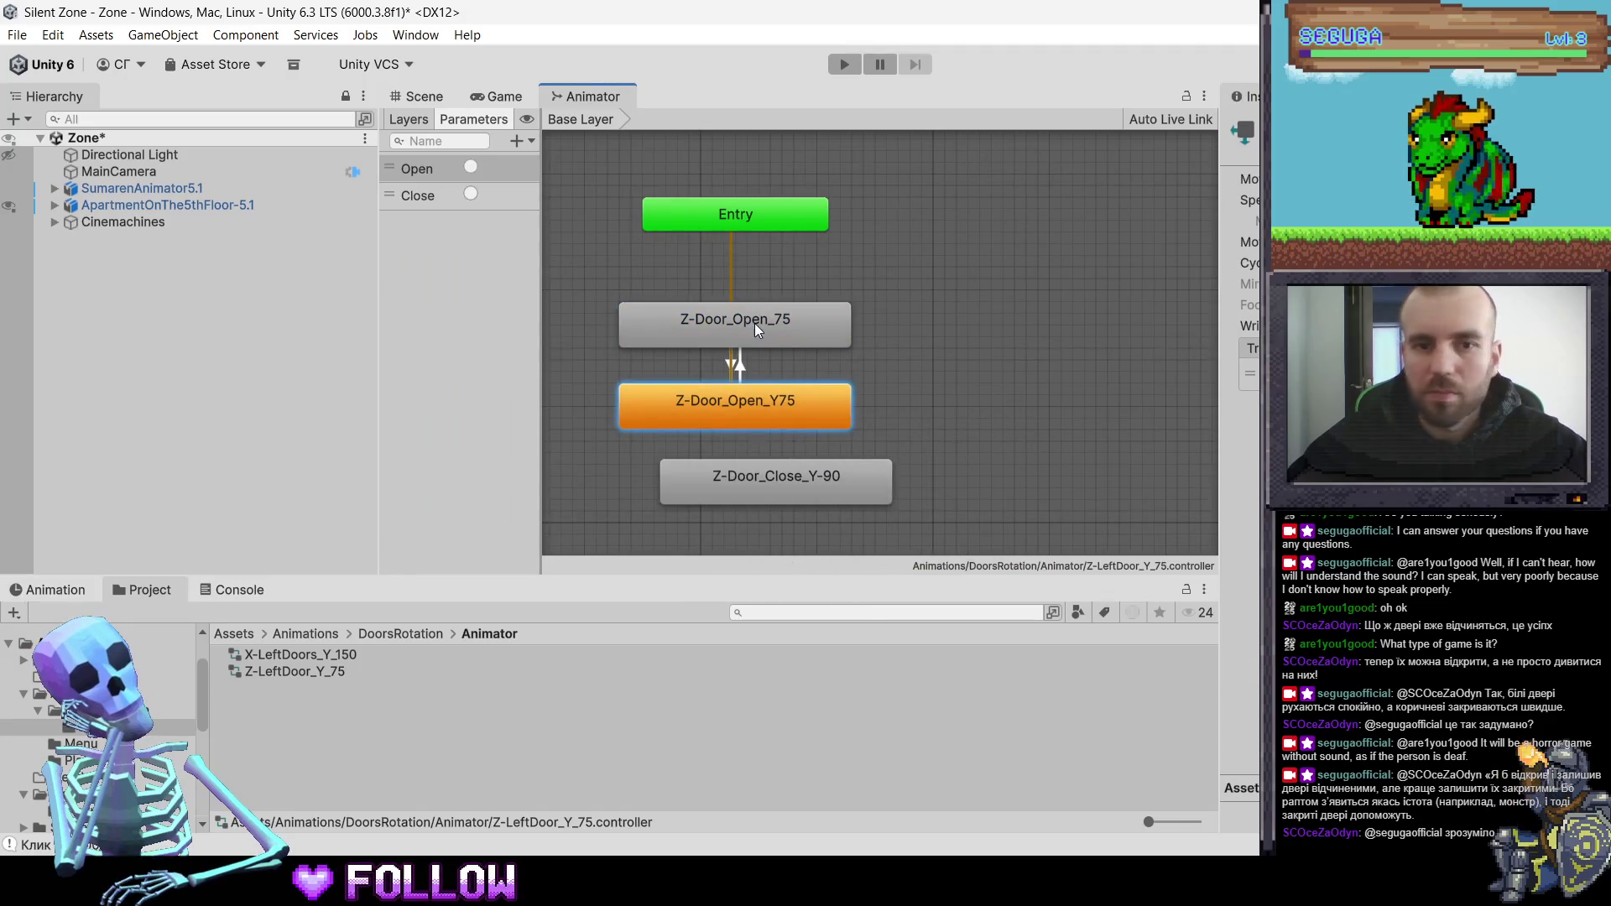
# - Make Z-Door_Open_75 default again and add a transition from Z-Door_Open_Y75 to Z-Door_Close_Y-90
pyautogui.rightClick(754, 324)
pyautogui.click(782, 356)
pyautogui.rightClick(737, 401)
pyautogui.click(786, 410)
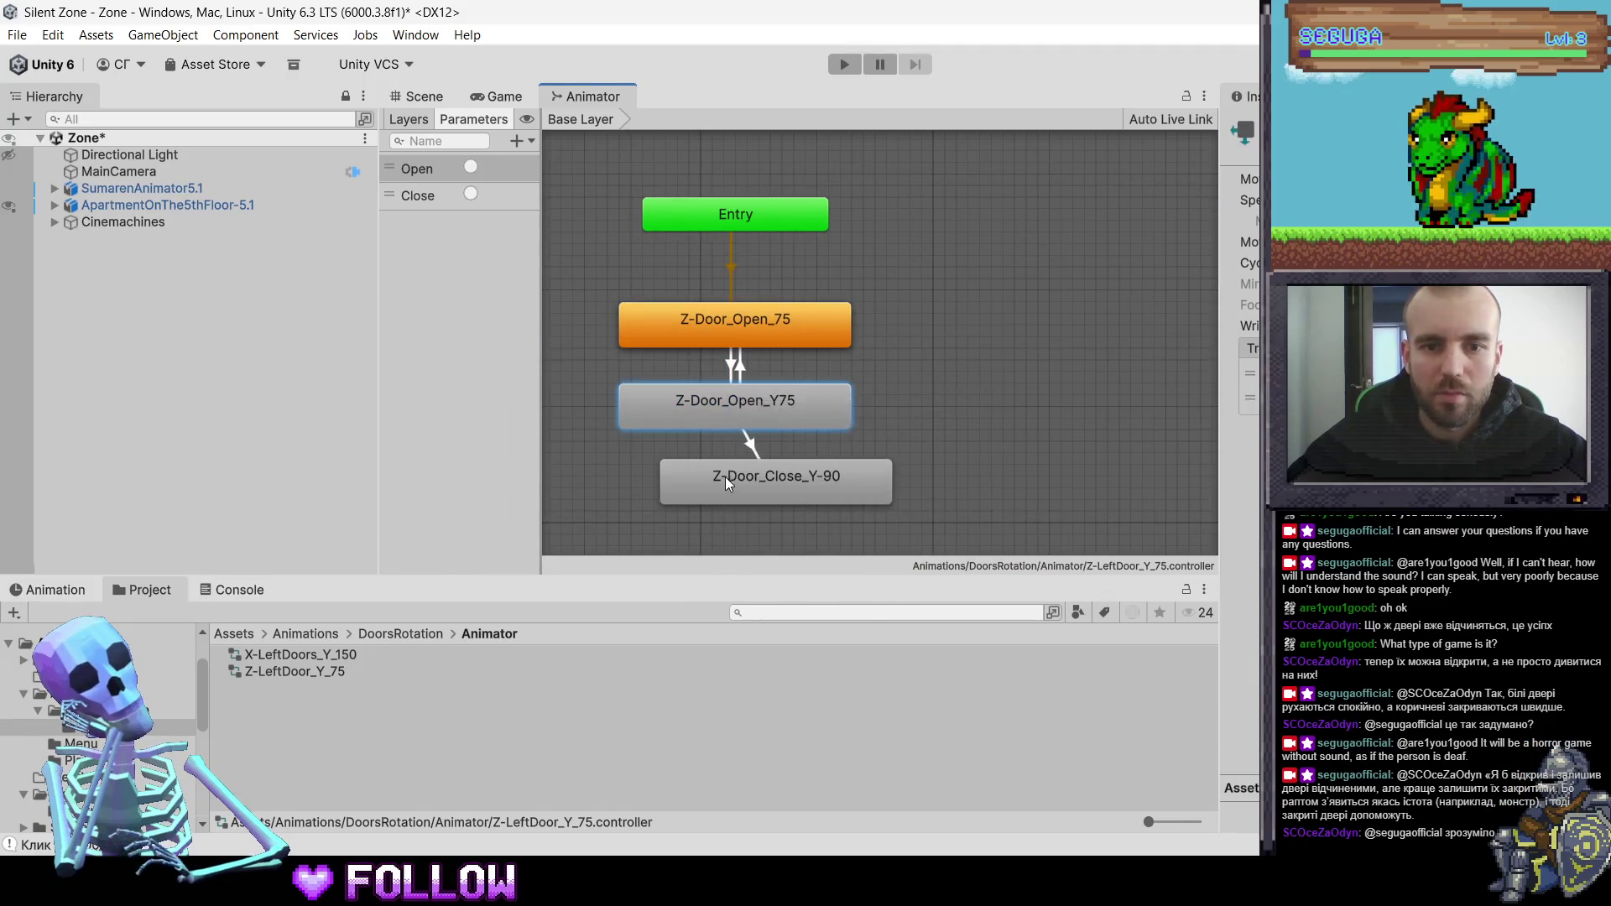
pyautogui.click(723, 480)
pyautogui.moveTo(686, 494); pyautogui.dragTo(686, 482)
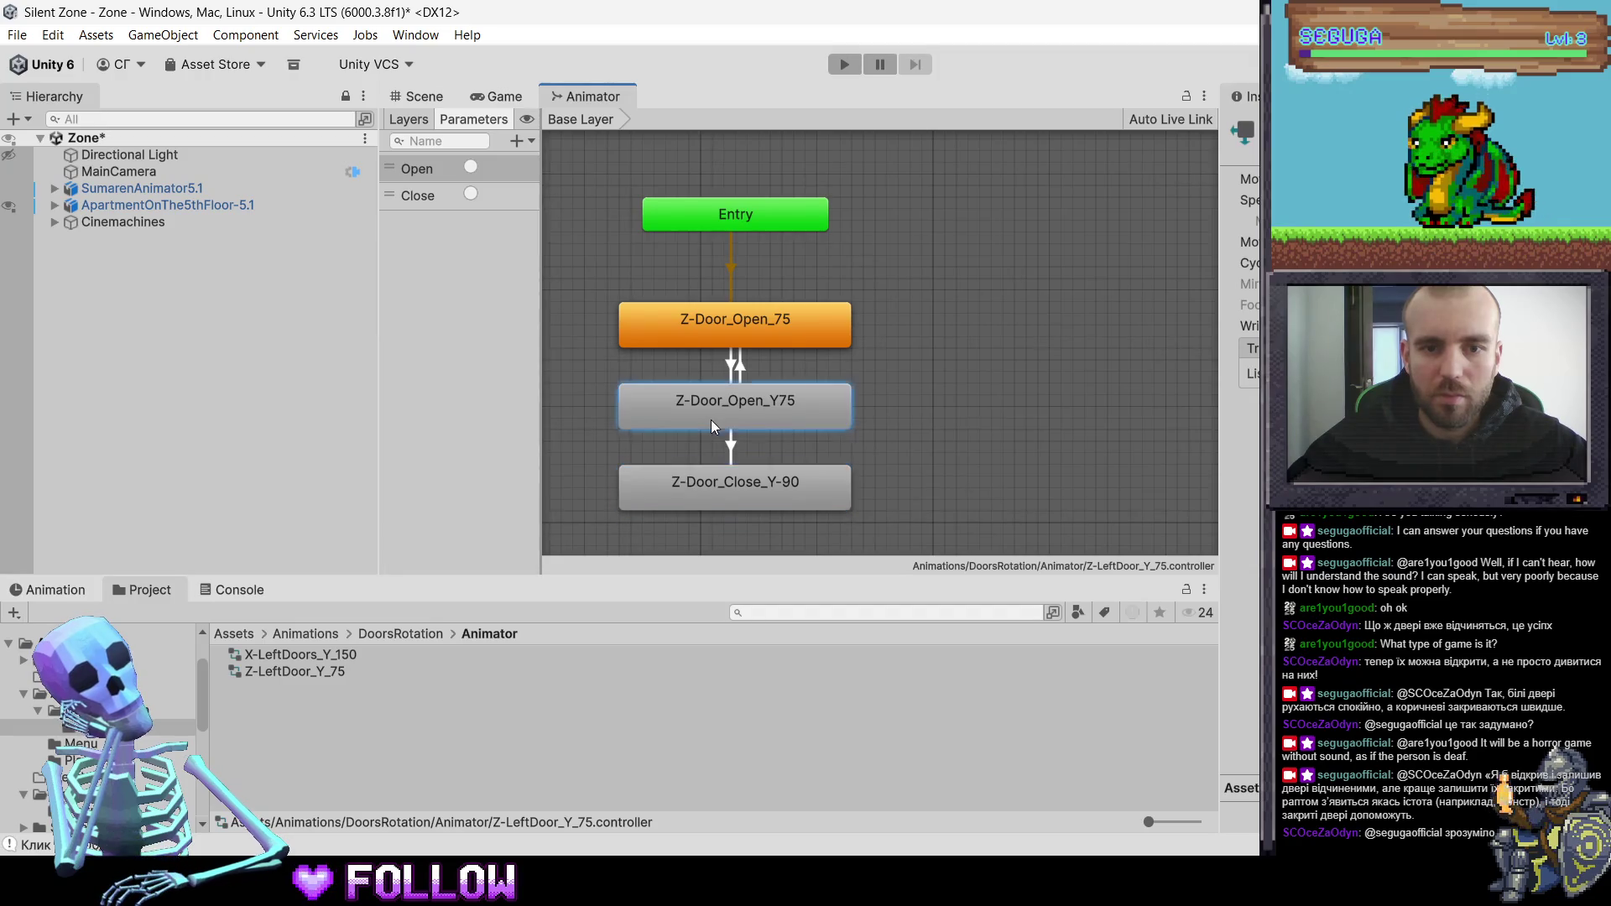
pyautogui.rightClick(712, 420)
pyautogui.press('Escape')
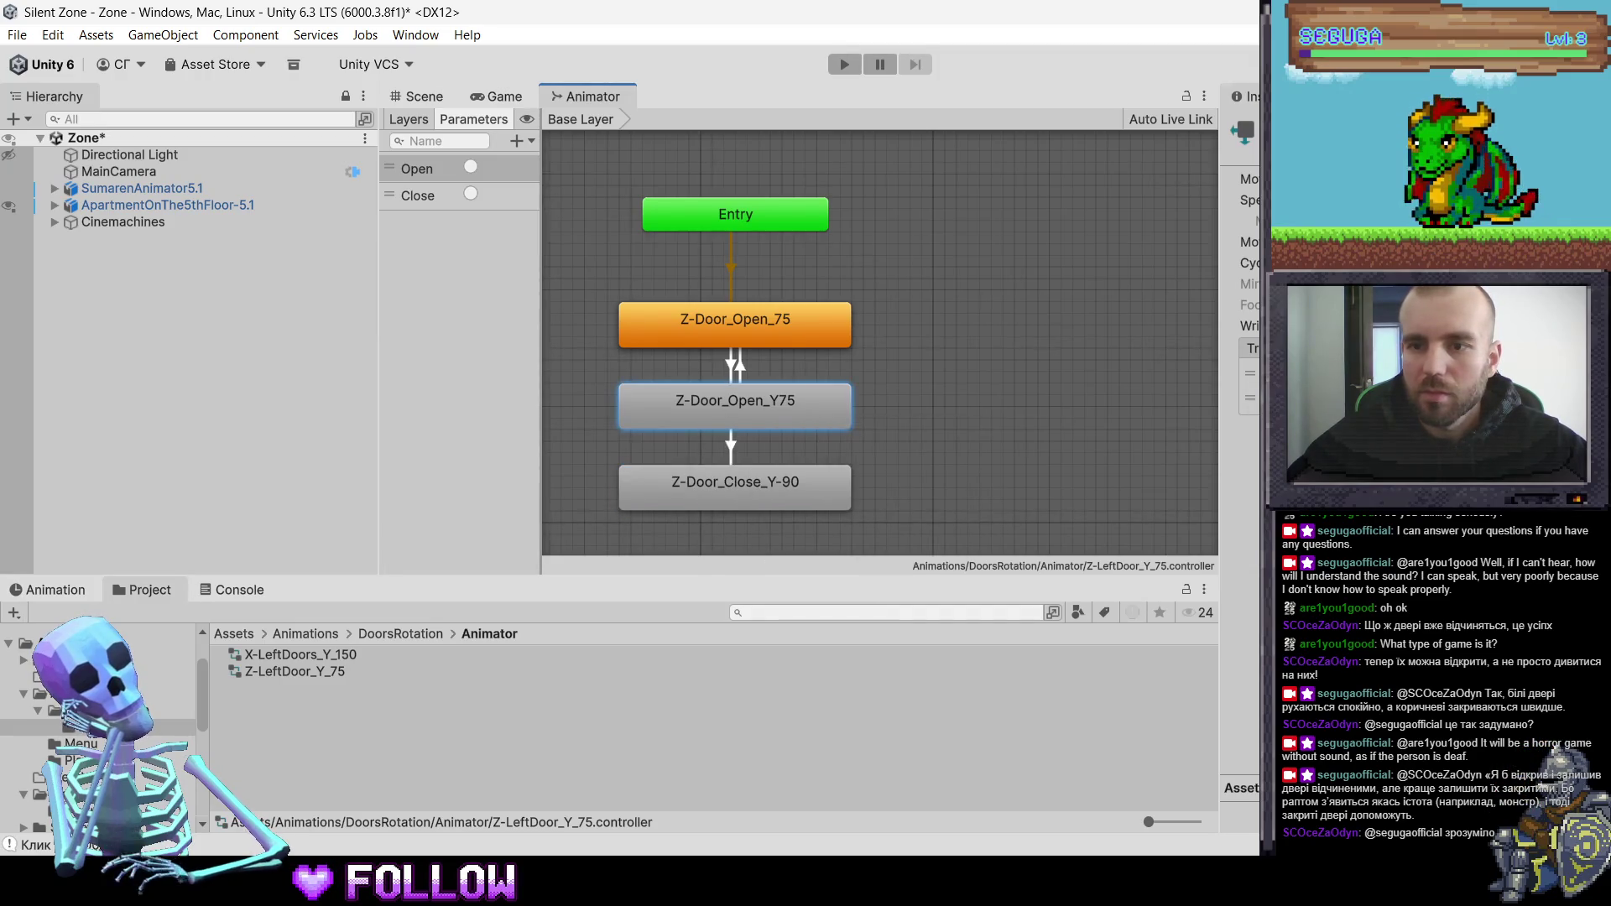
pyautogui.click(1250, 373)
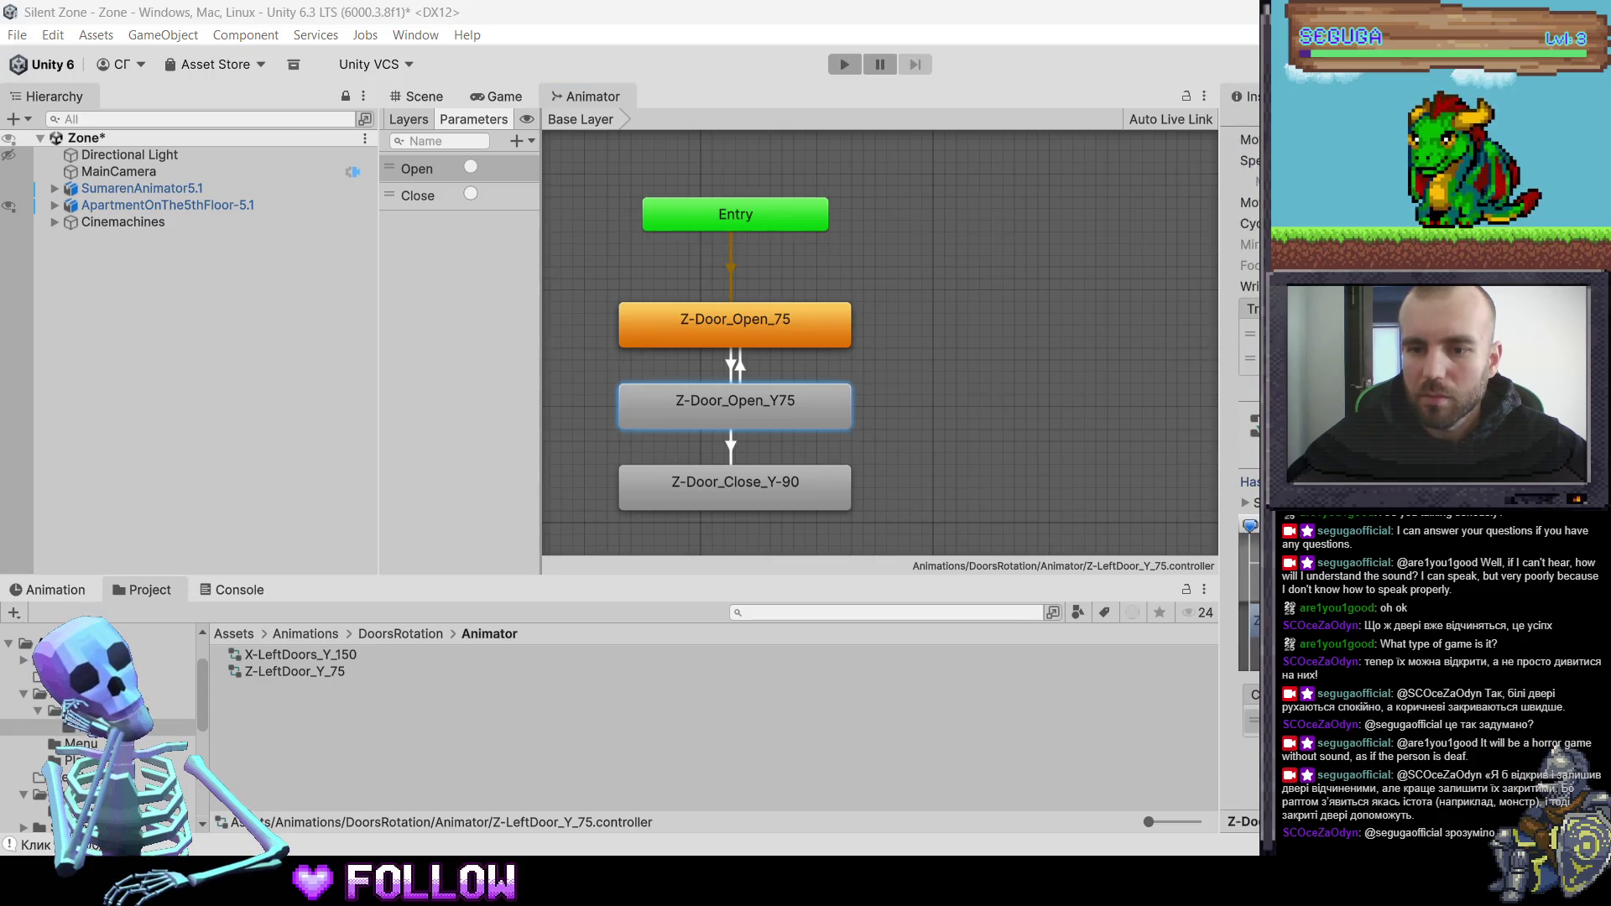
# - Add the return transition from Z-Door_Close_Y-90 back to Z-Door_Open_Y75
pyautogui.click(755, 476)
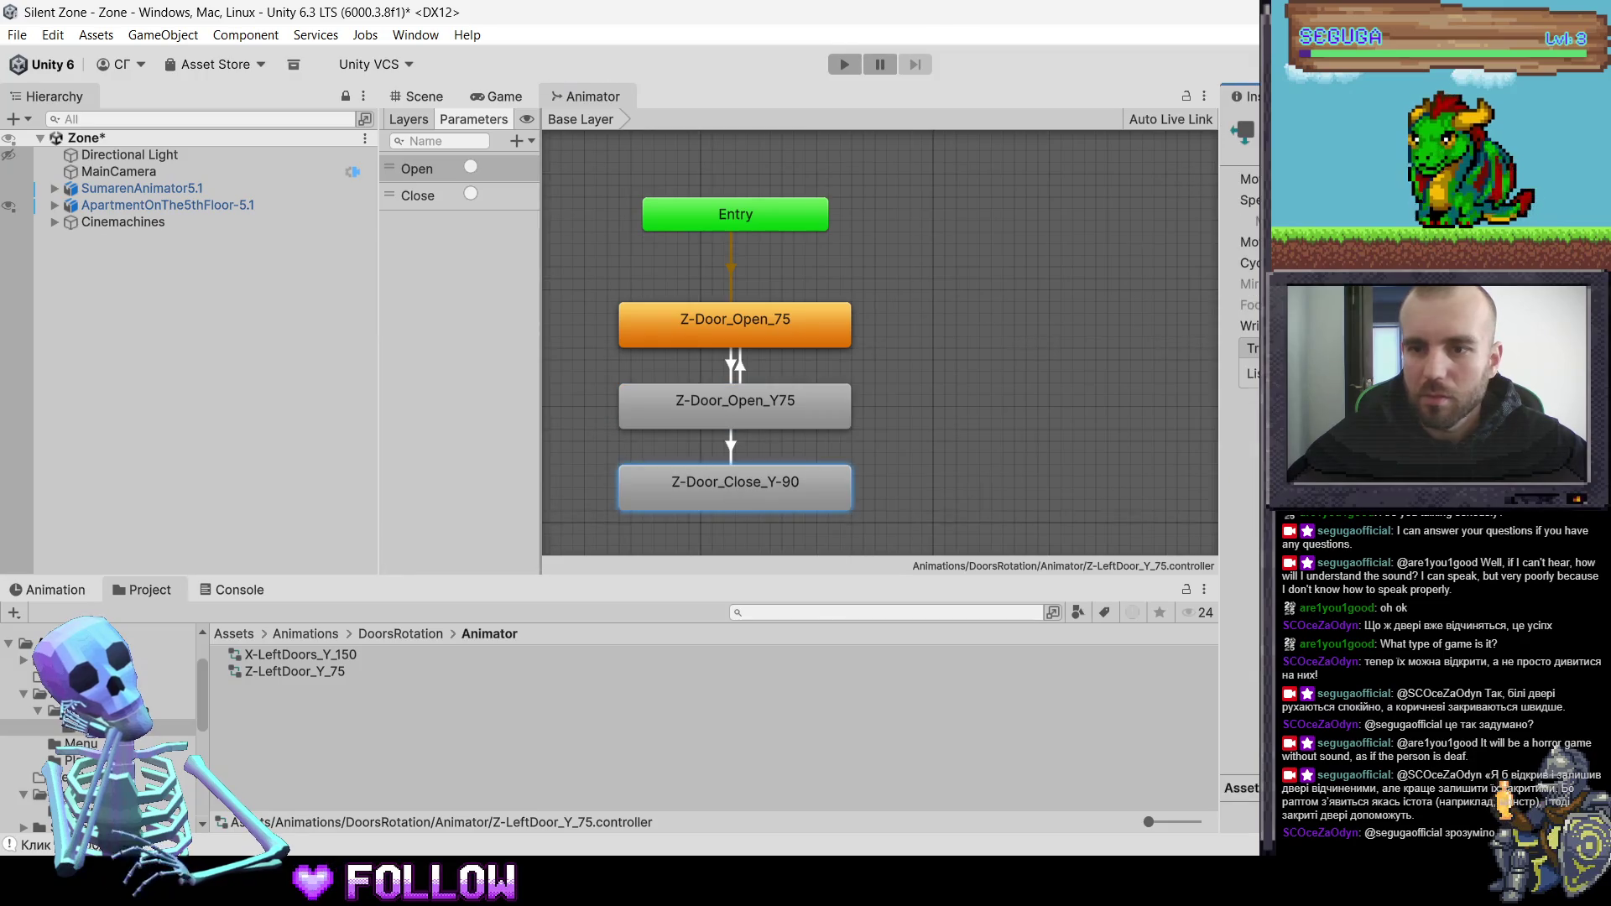
pyautogui.rightClick(787, 478)
pyautogui.click(839, 482)
pyautogui.click(802, 401)
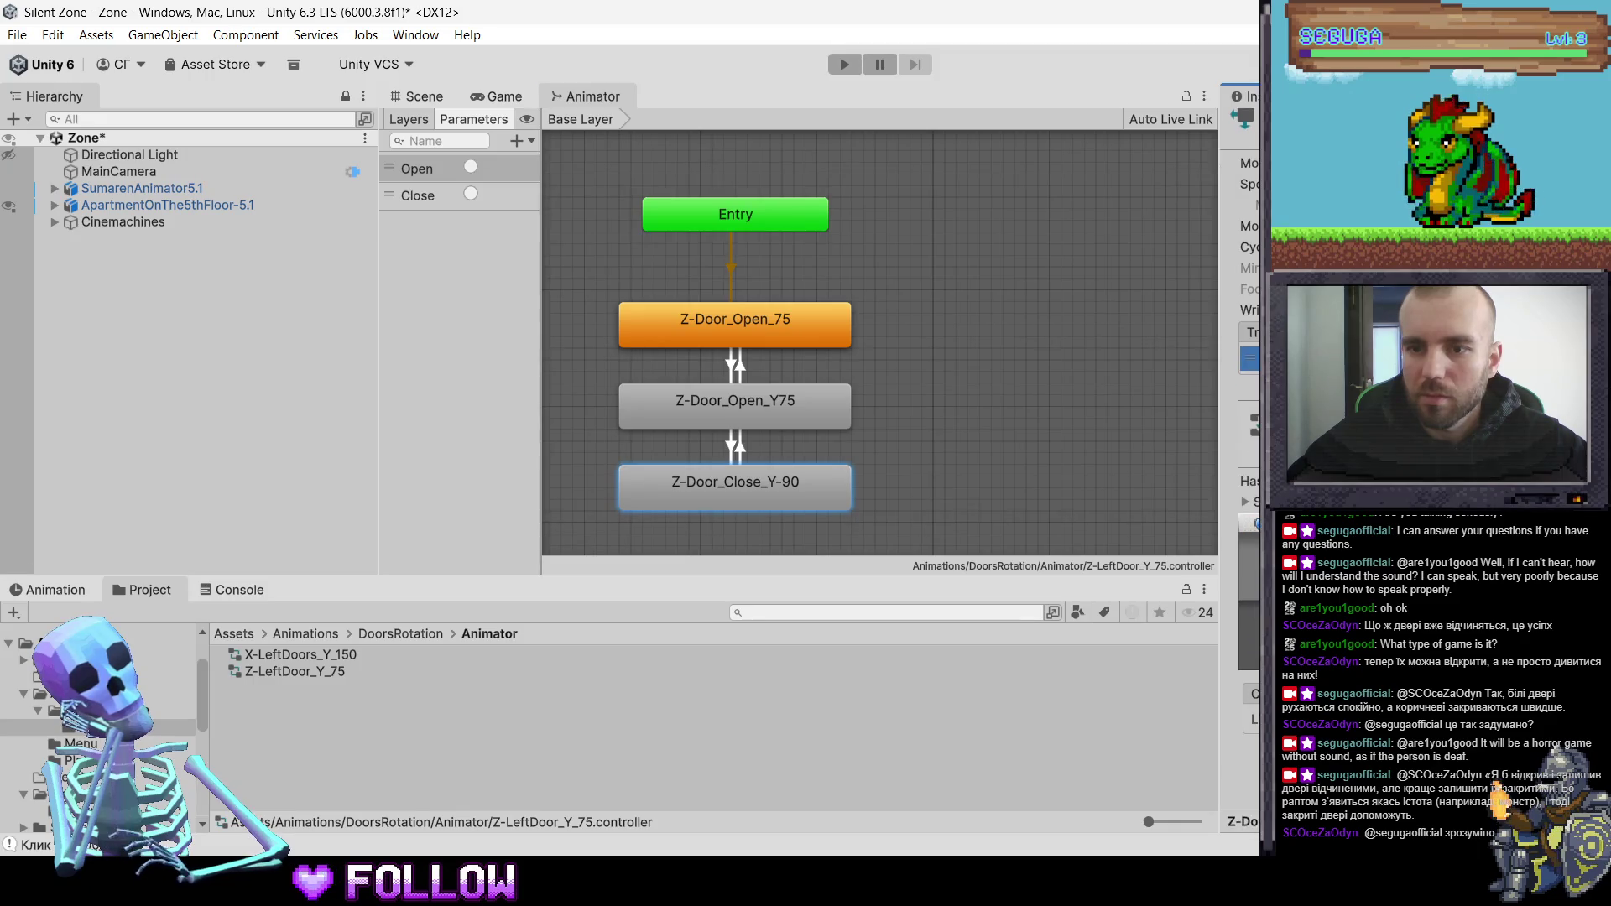
pyautogui.click(969, 546)
pyautogui.click(411, 97)
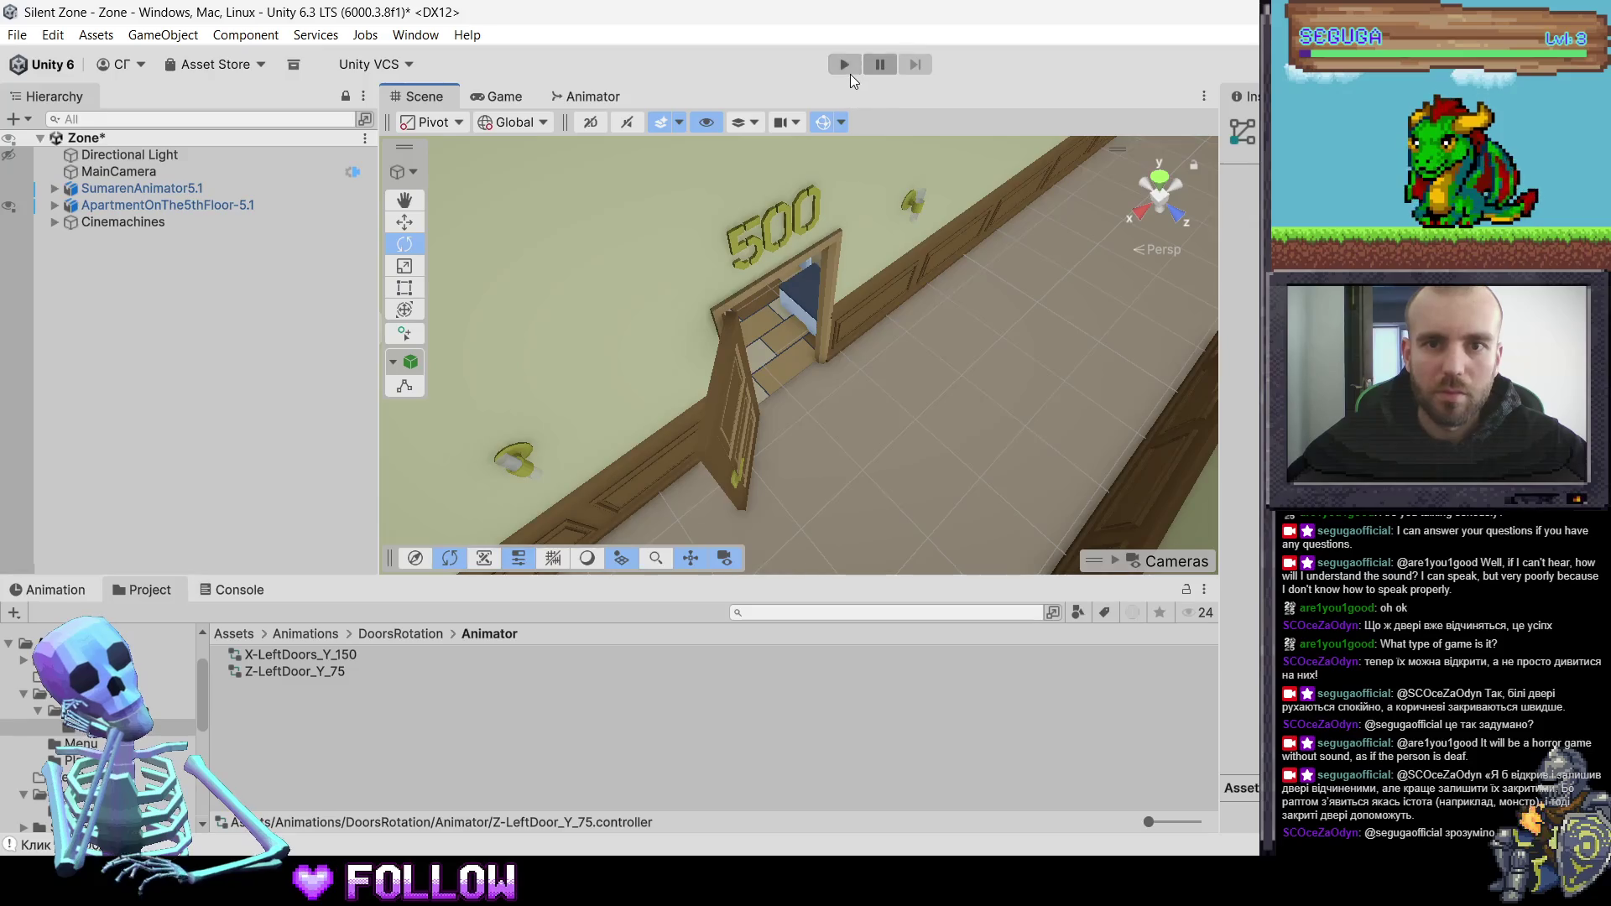
# - Play the game, walk the character through the door using W, E and S, then stop
pyautogui.click(844, 64)
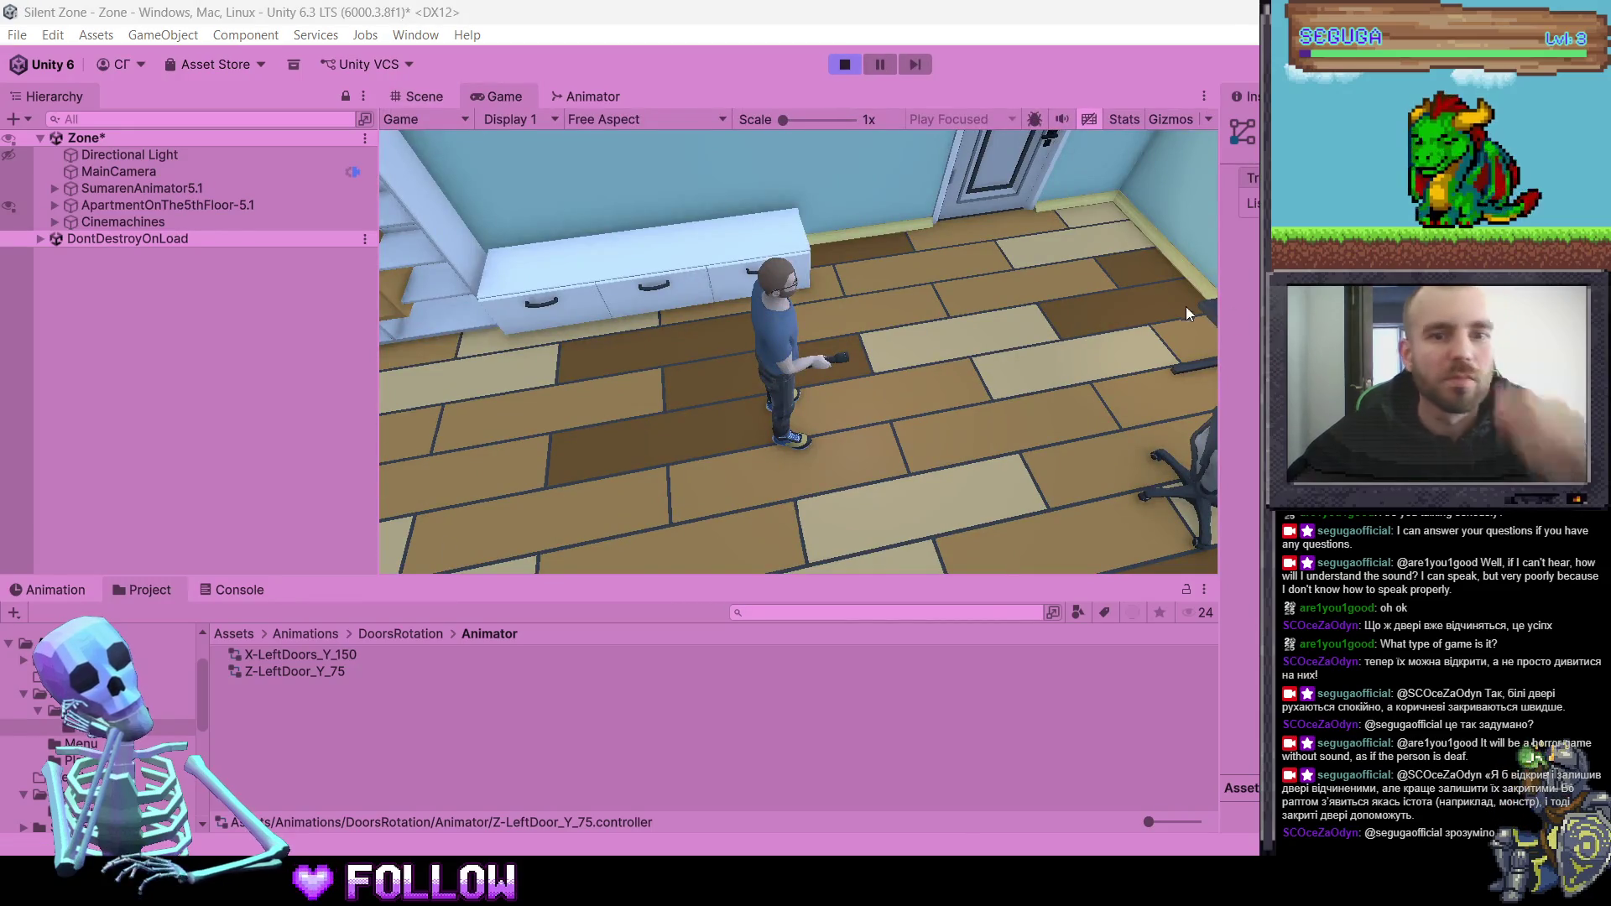
pyautogui.press('w')
pyautogui.press('e')
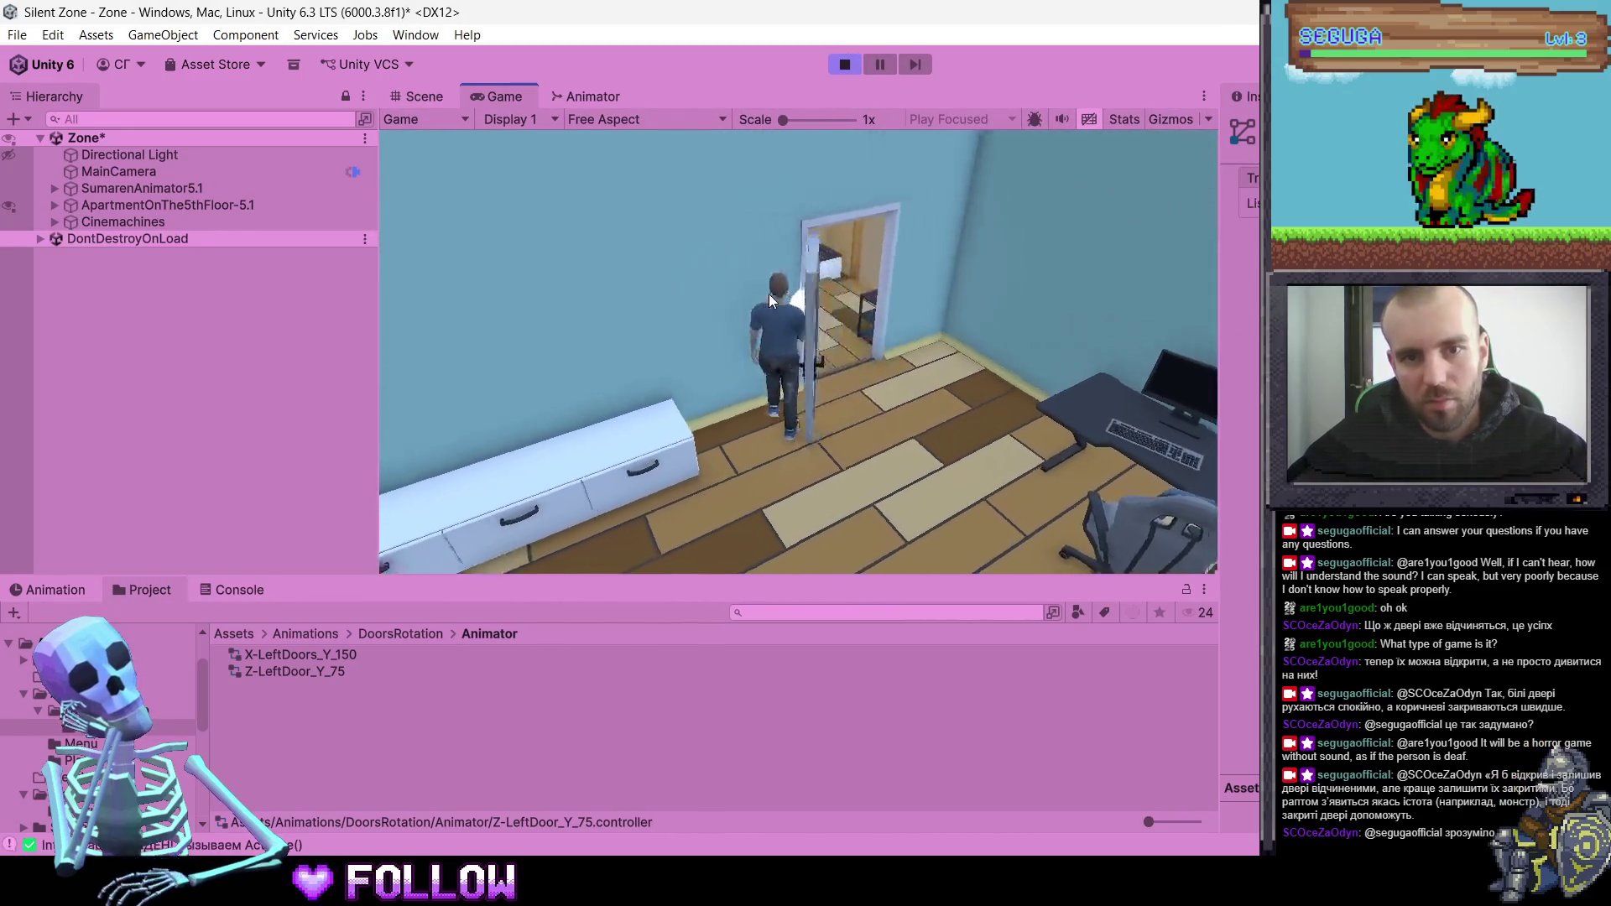
pyautogui.press('s')
pyautogui.press('w')
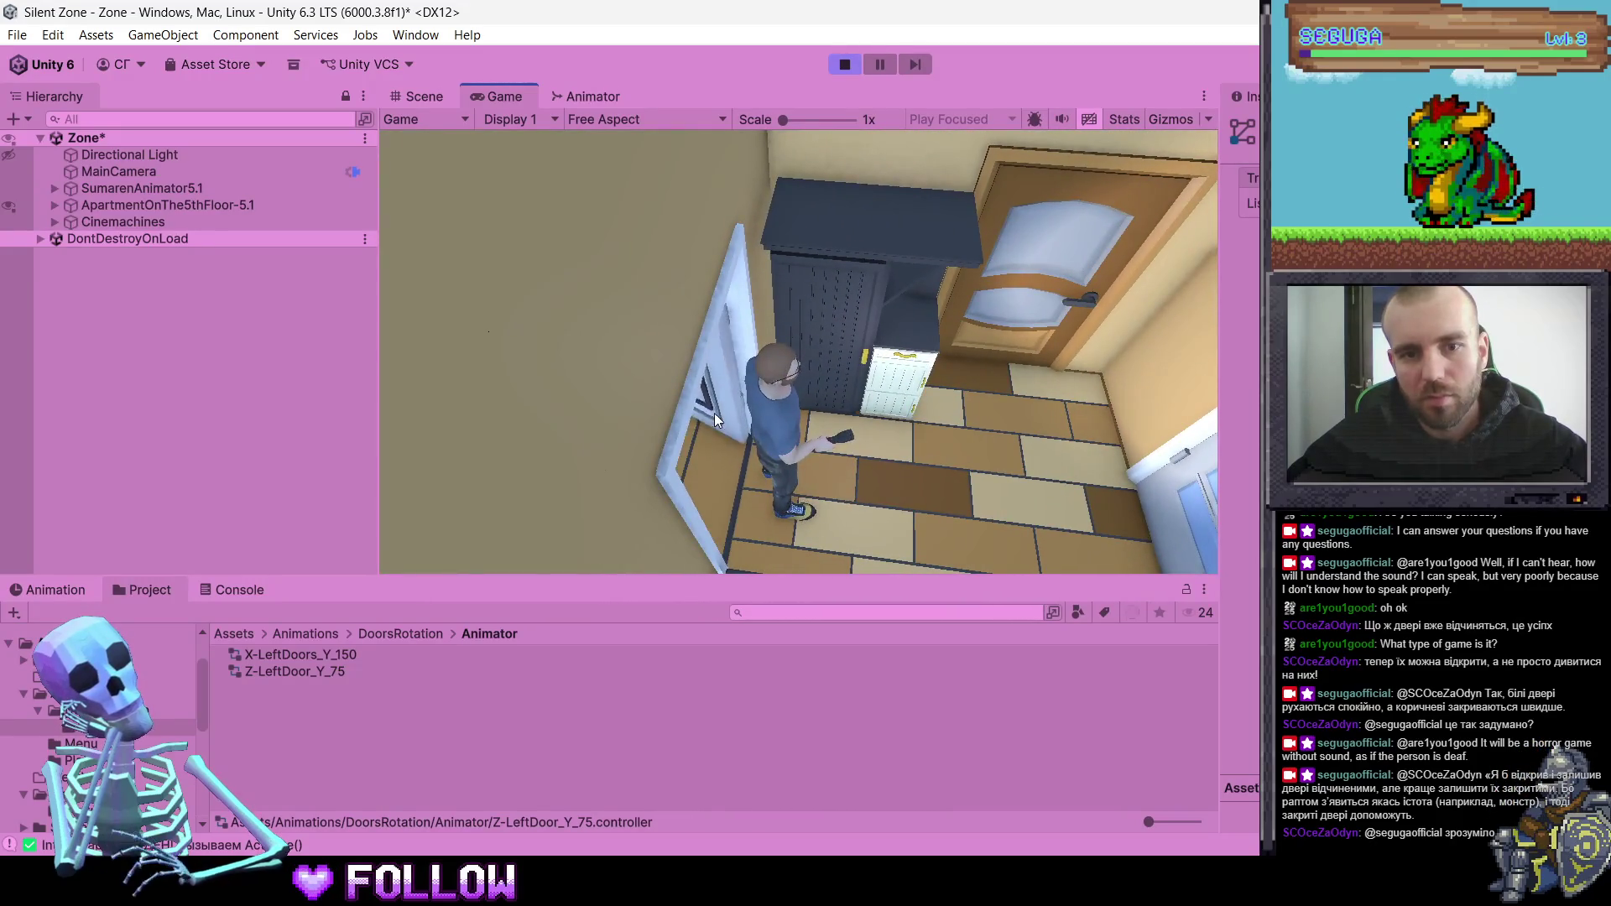
pyautogui.press('w')
pyautogui.press('w')
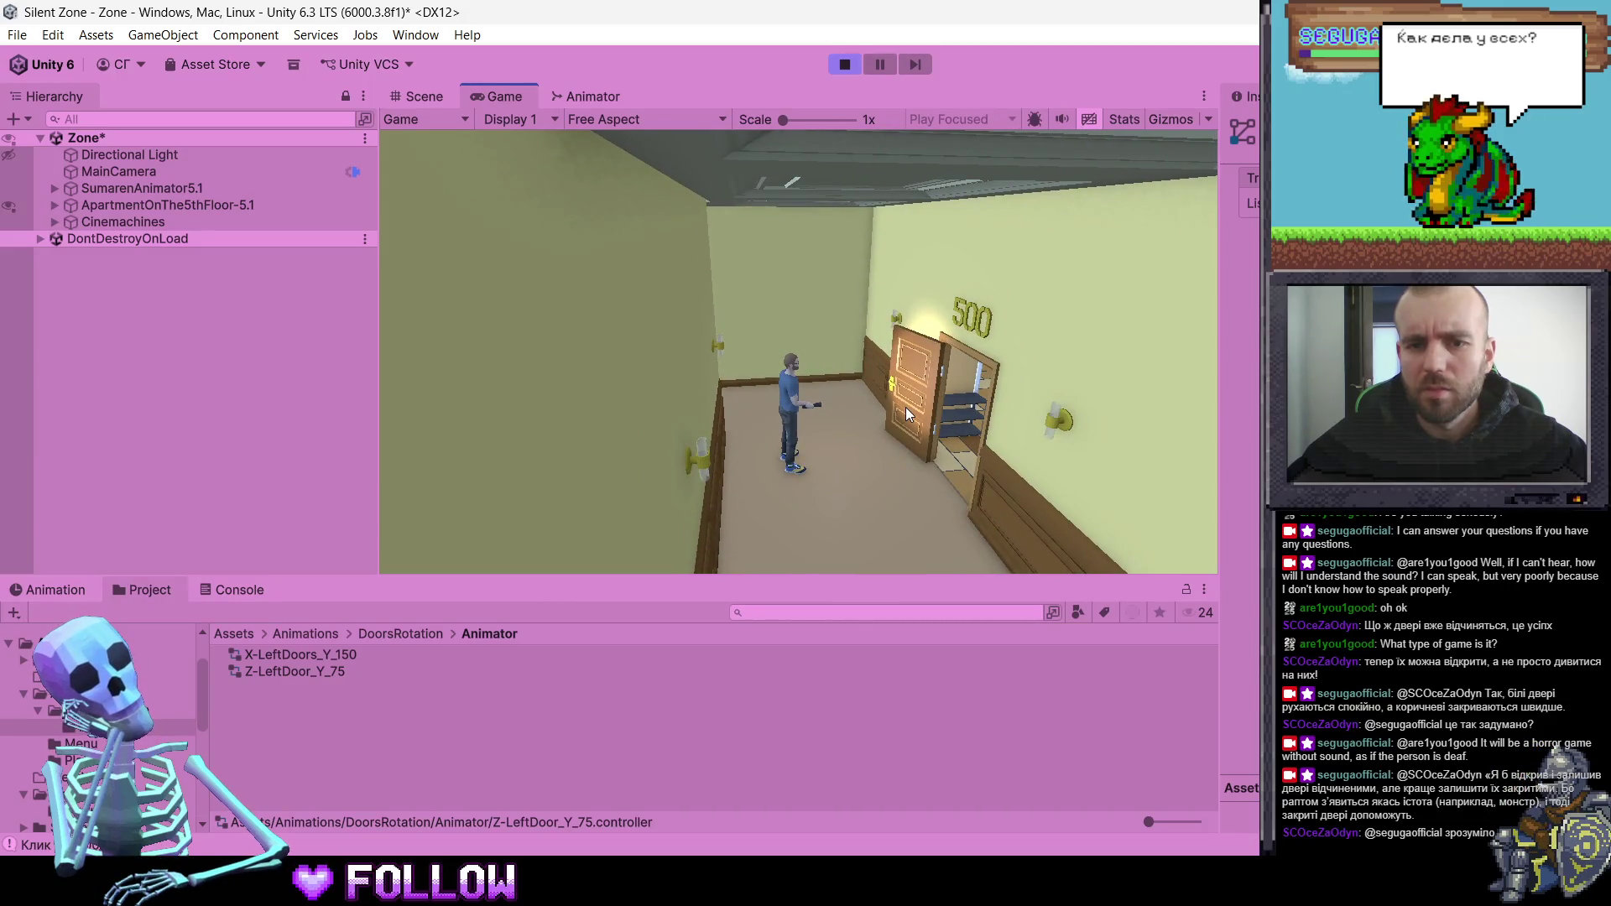
pyautogui.click(851, 64)
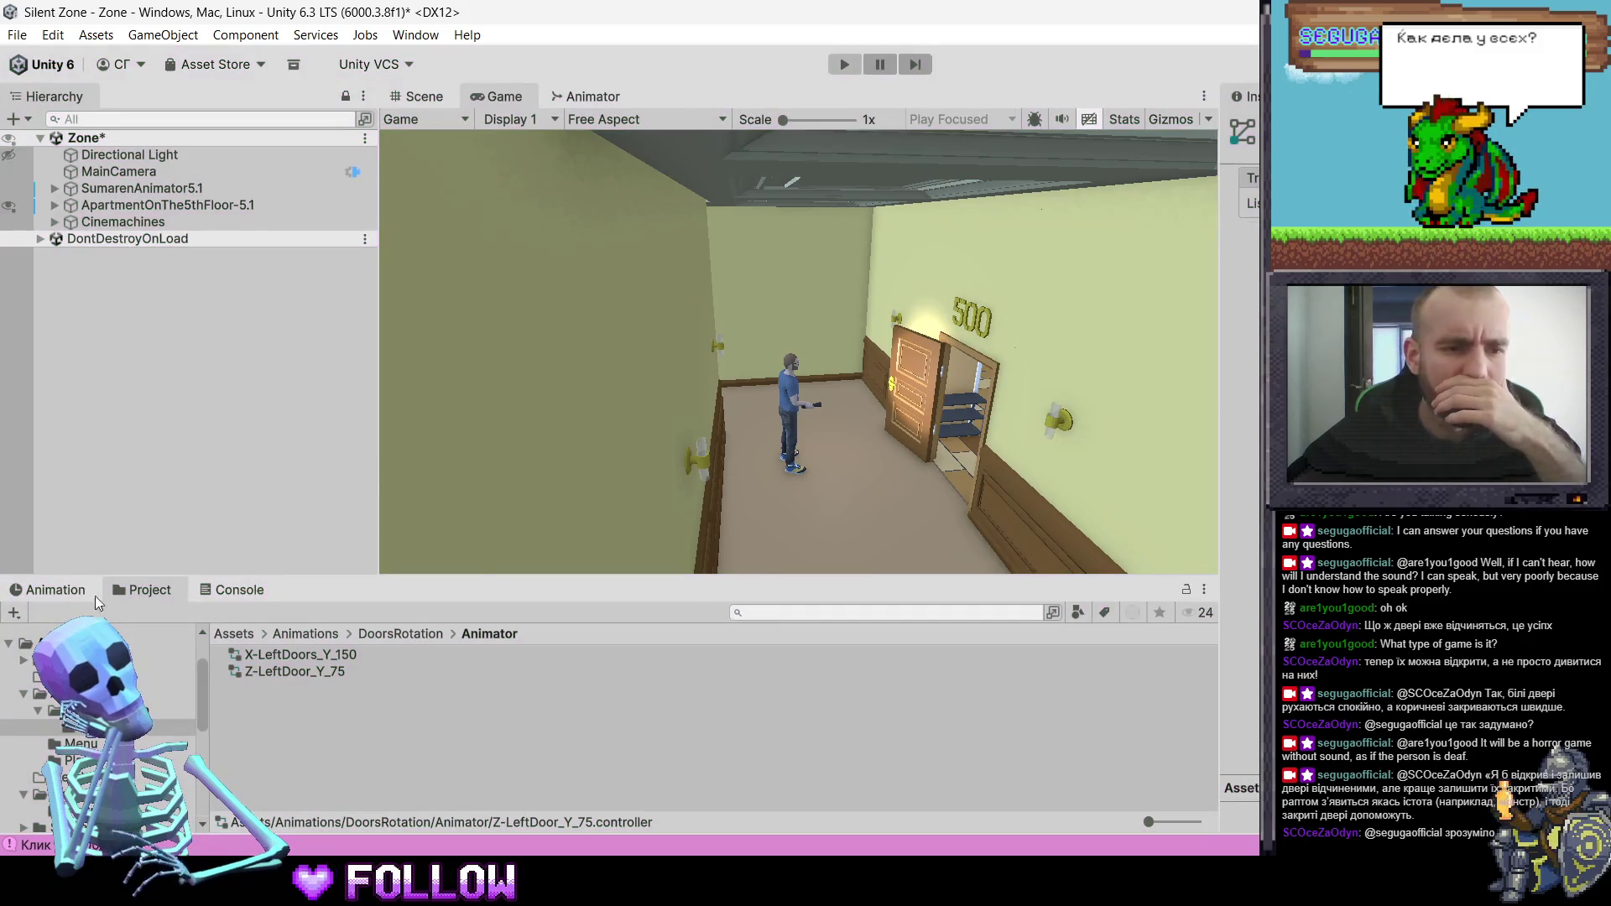
# - Arrange the door states, then compare the X-LeftDoors_Y_150 and Z-LeftDoor_Y_75 controller graphs
pyautogui.click(591, 96)
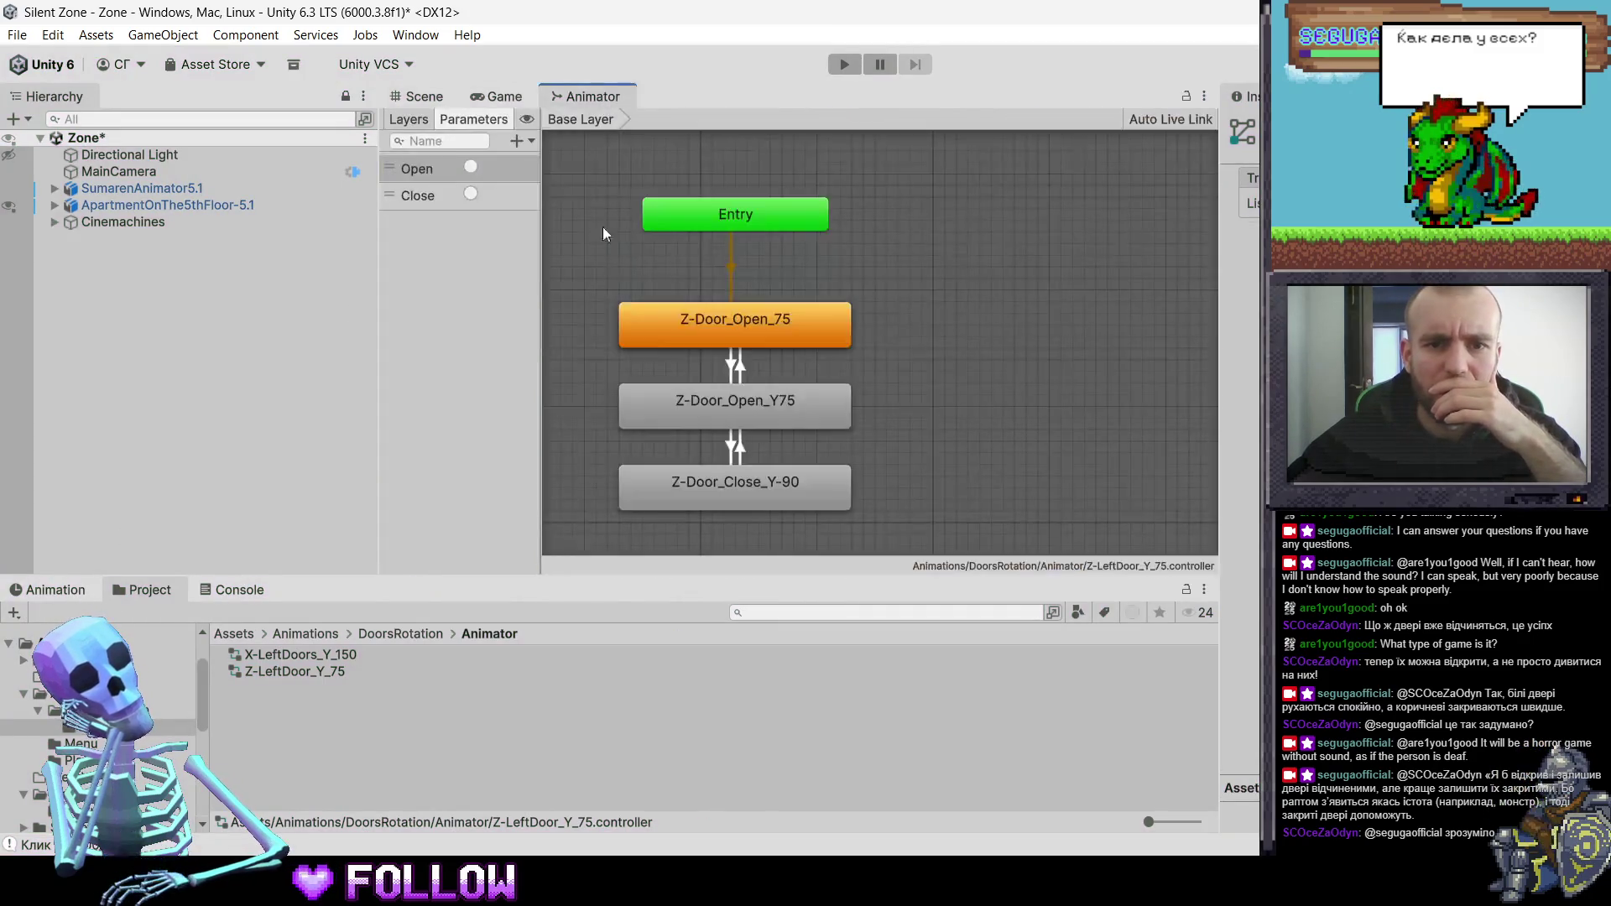
pyautogui.moveTo(710, 324)
pyautogui.mouseDown()
pyautogui.moveTo(840, 299)
pyautogui.moveTo(723, 313)
pyautogui.moveTo(742, 315)
pyautogui.mouseUp()
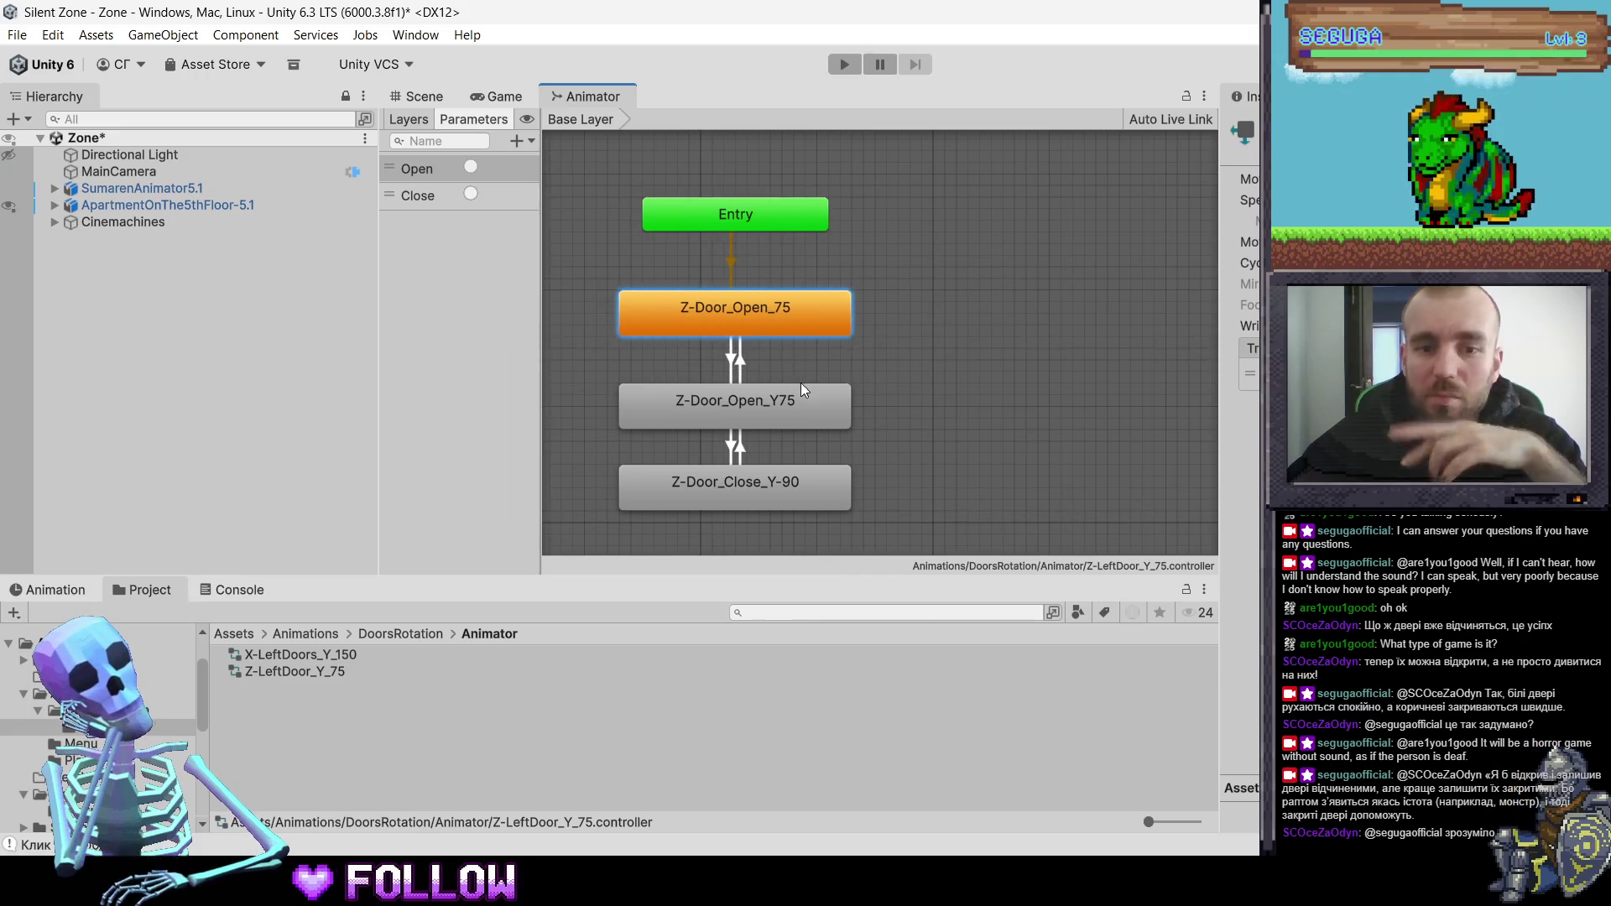
pyautogui.moveTo(896, 325); pyautogui.dragTo(748, 483)
pyautogui.click(270, 593)
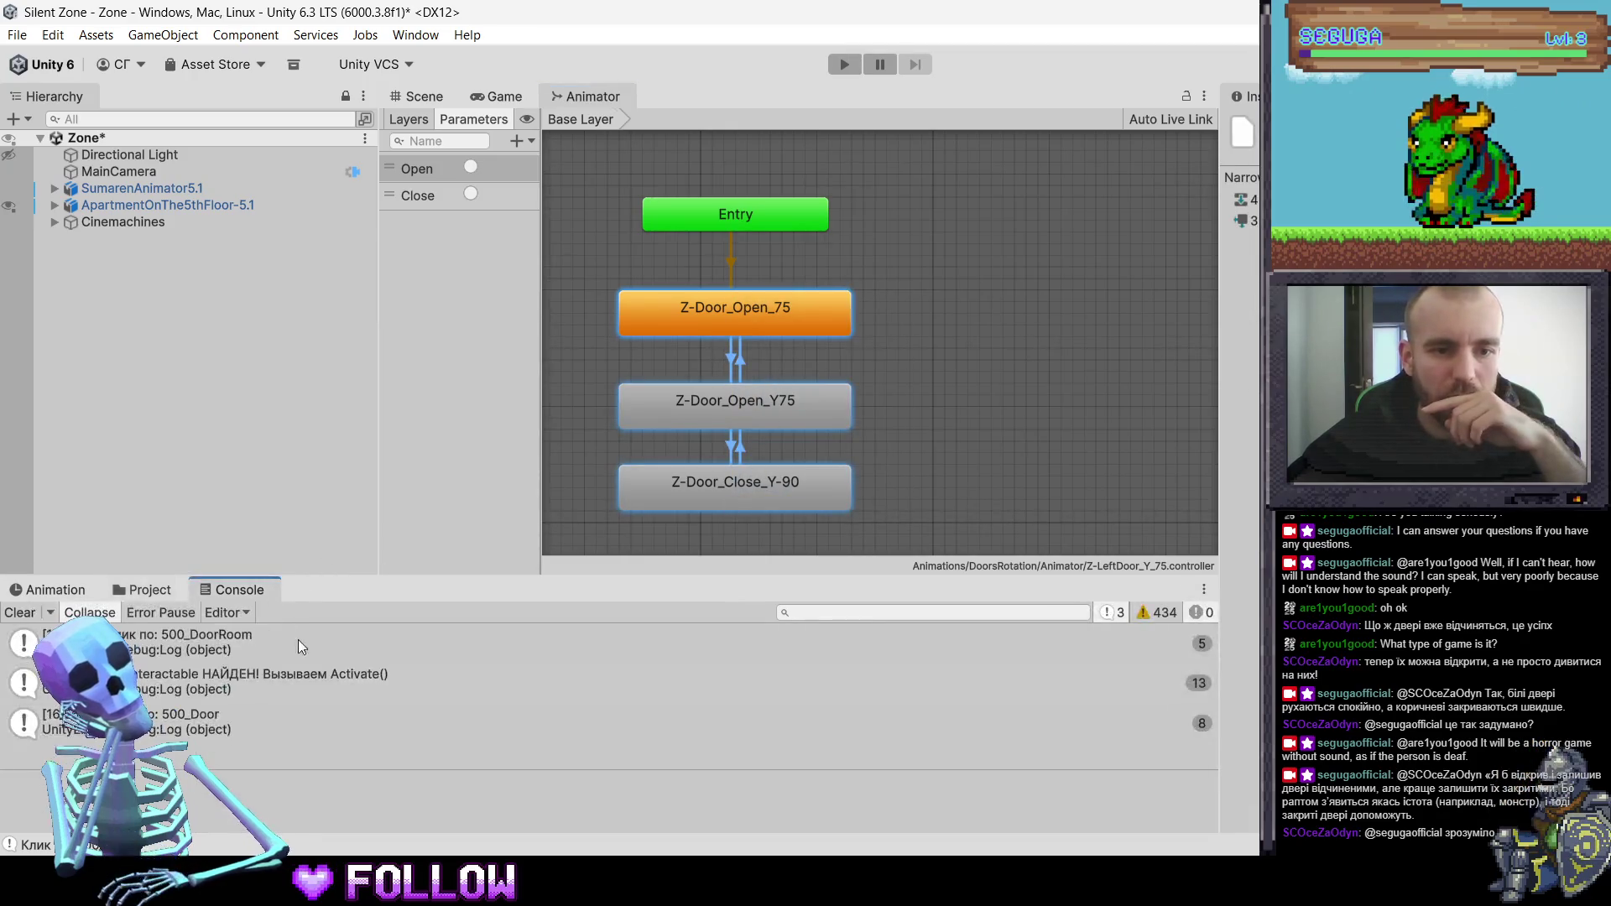
pyautogui.click(178, 599)
pyautogui.click(318, 655)
pyautogui.click(319, 670)
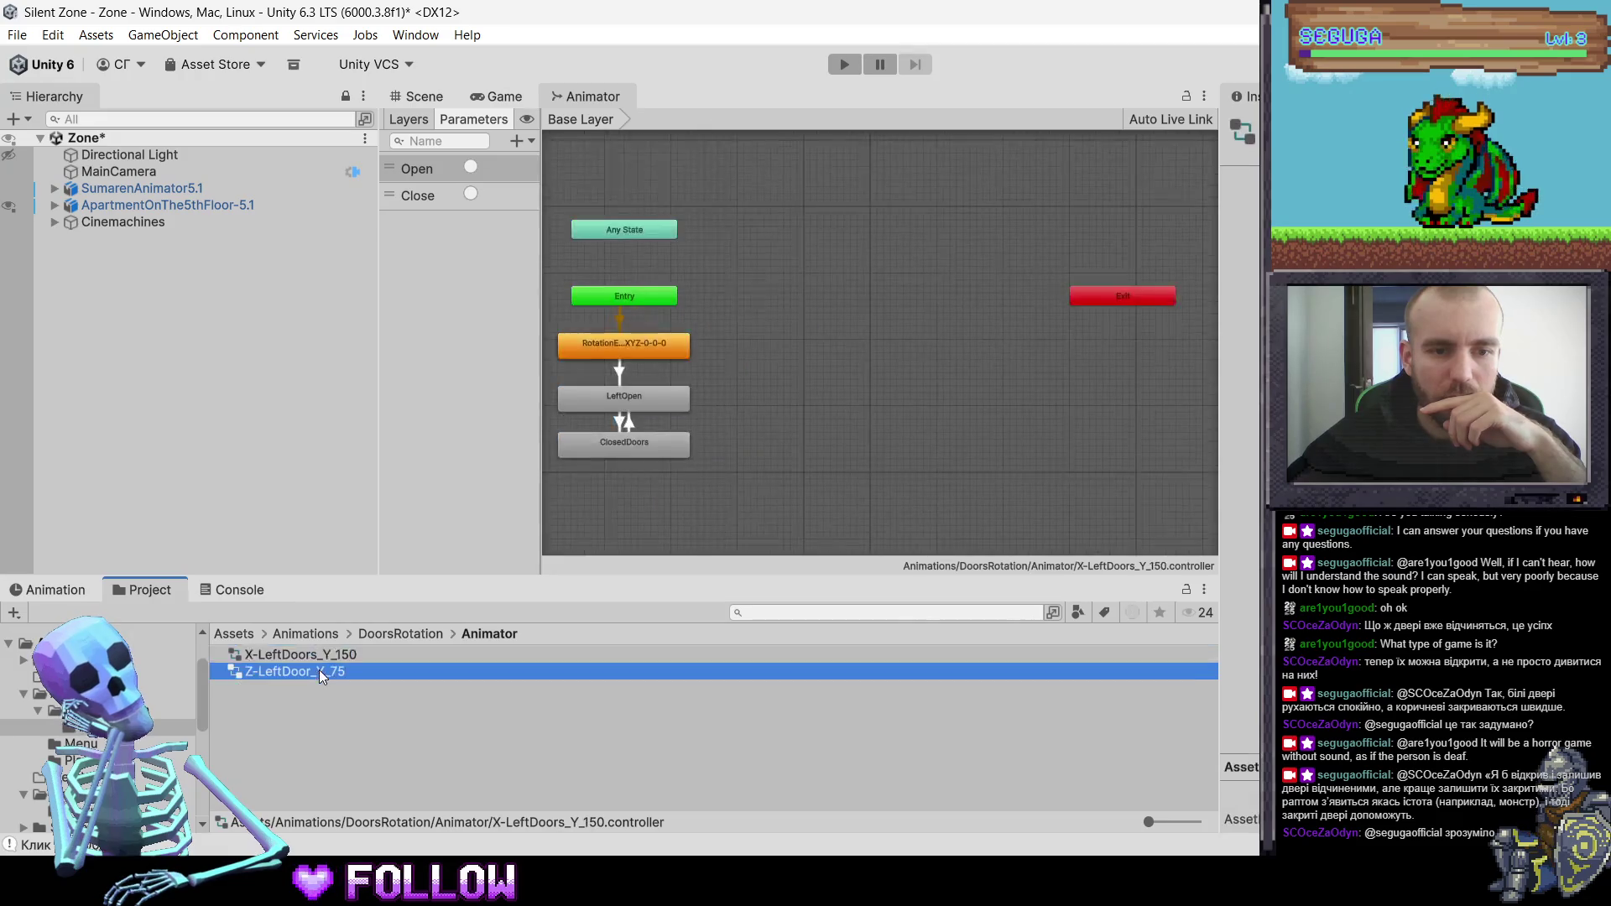
pyautogui.click(334, 646)
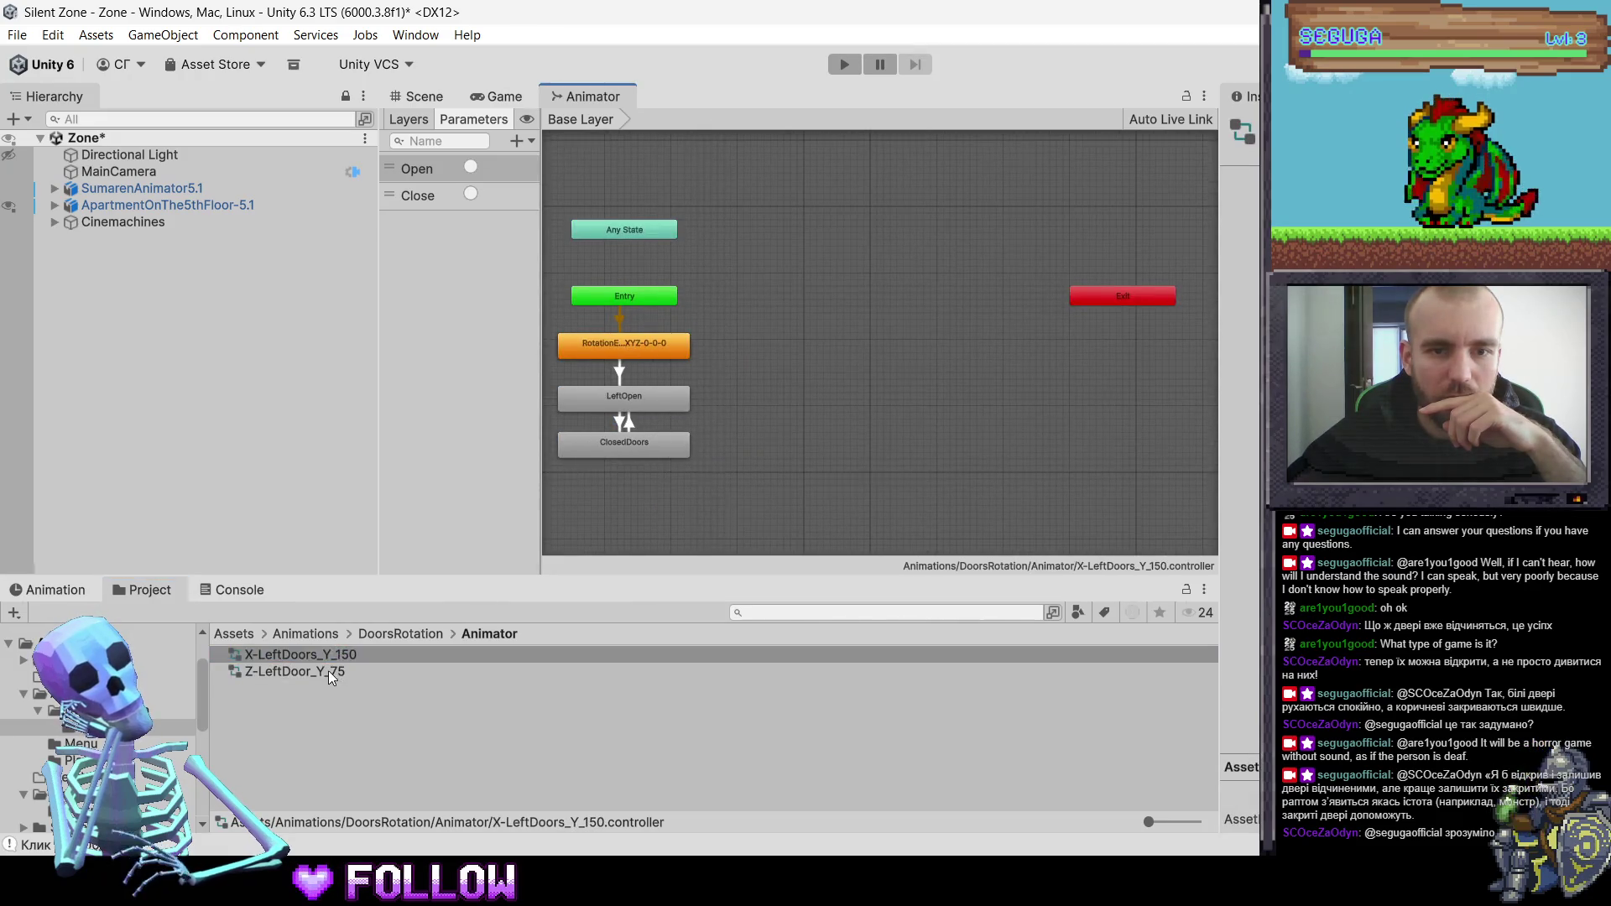
pyautogui.click(329, 671)
# - Box-select the three door states in Z-LeftDoor_Y_75 and delete them
pyautogui.scroll(5, 782, 366)
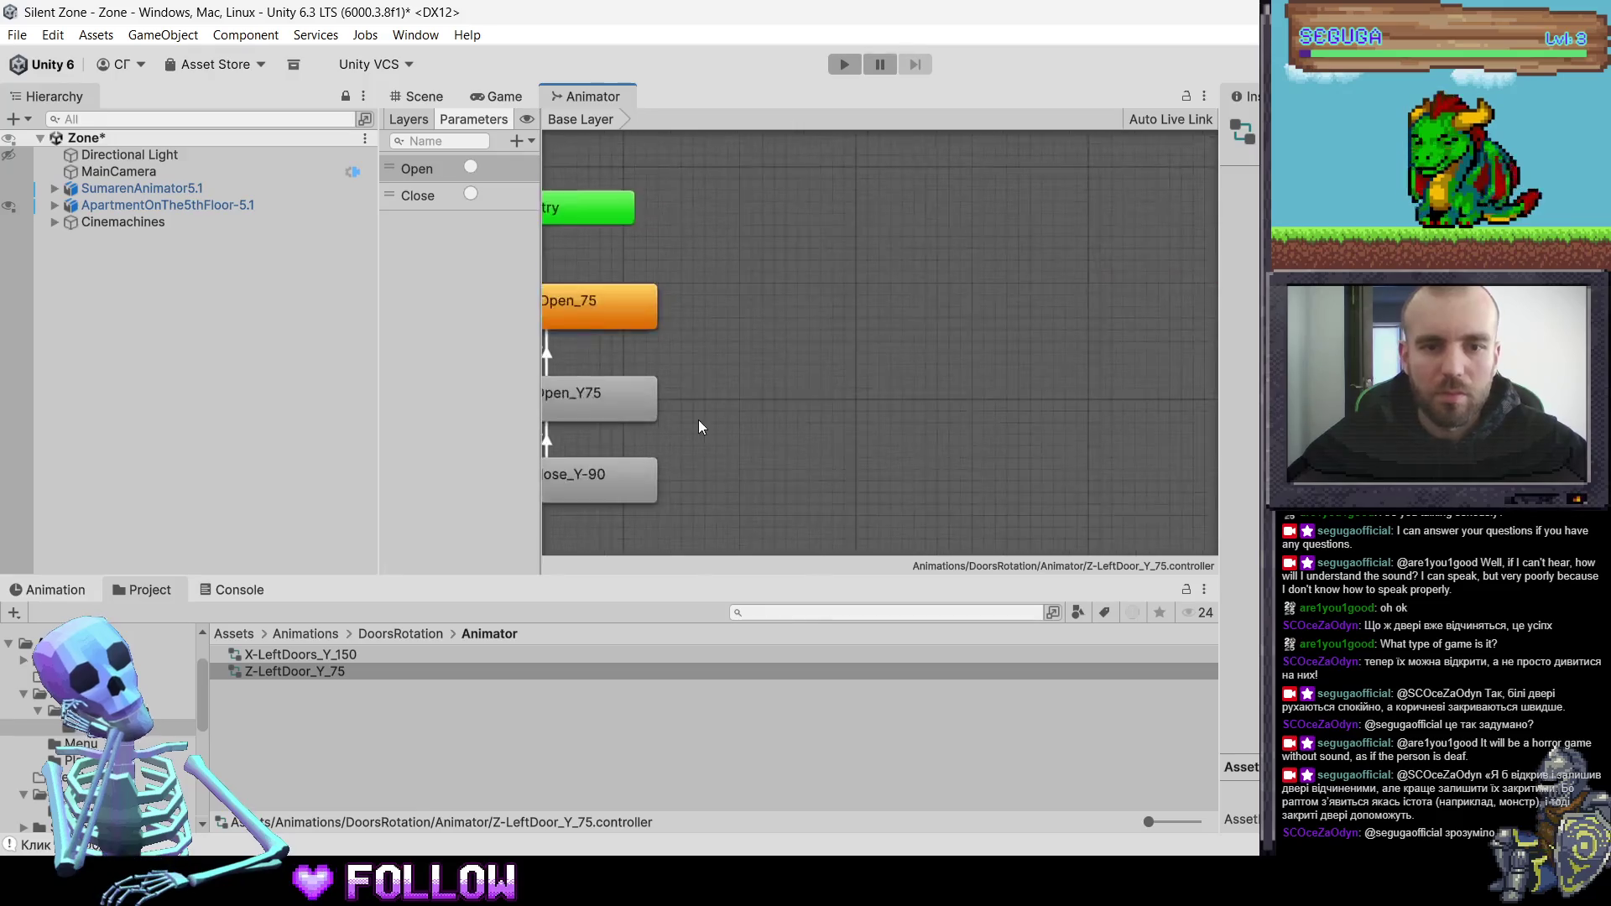
pyautogui.click(717, 193)
pyautogui.moveTo(919, 243); pyautogui.dragTo(714, 490)
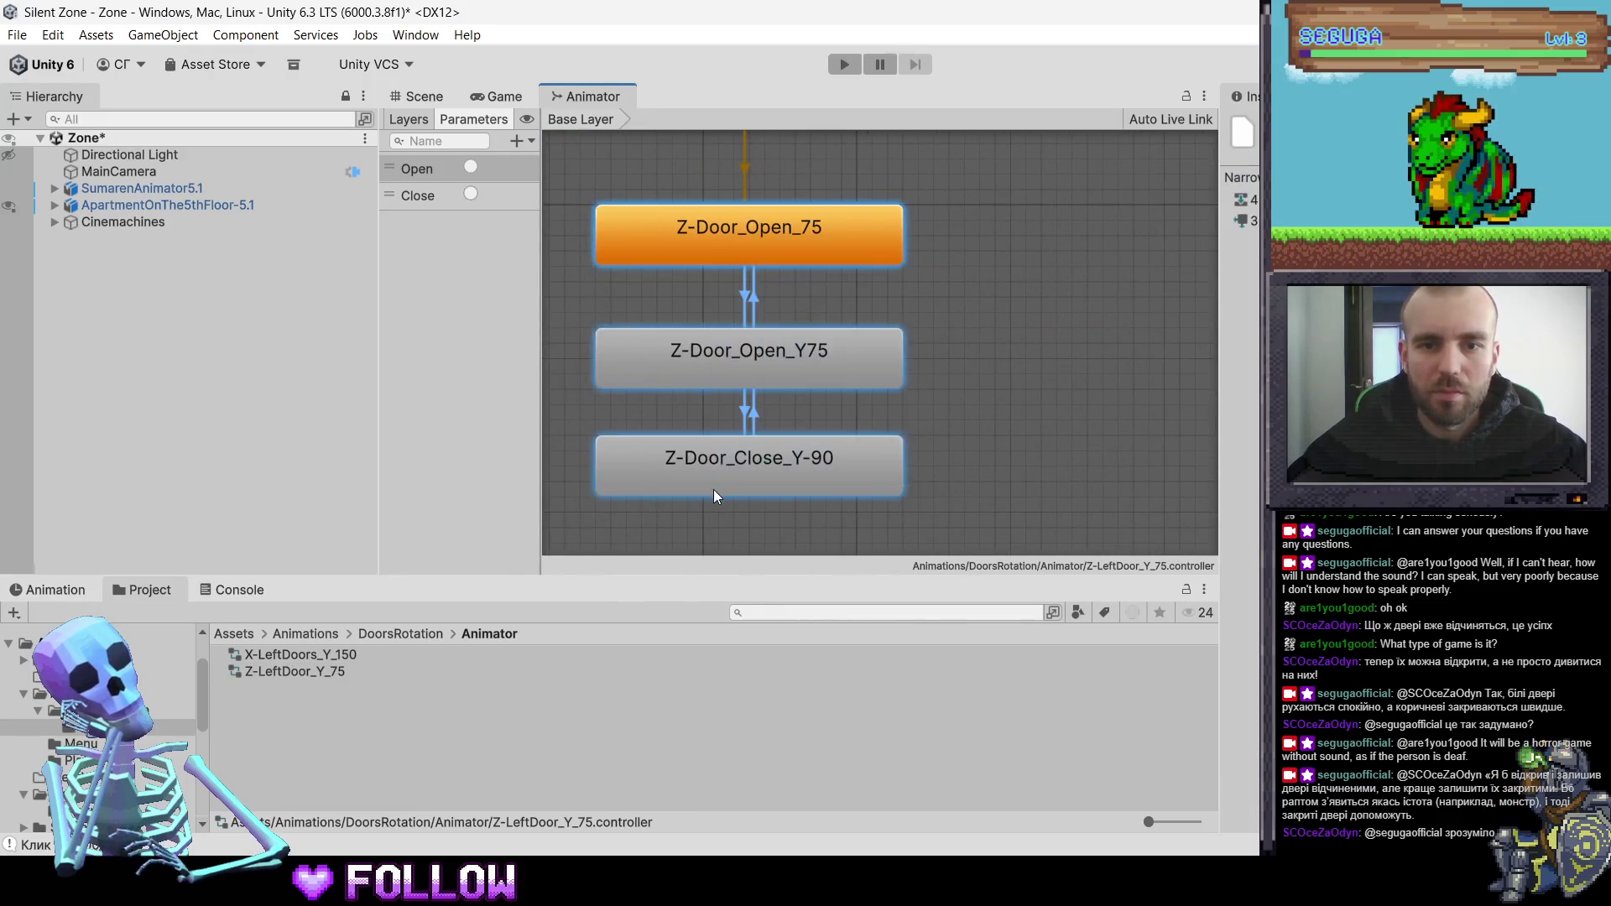
pyautogui.rightClick(713, 490)
pyautogui.click(787, 614)
pyautogui.scroll(-1, 786, 364)
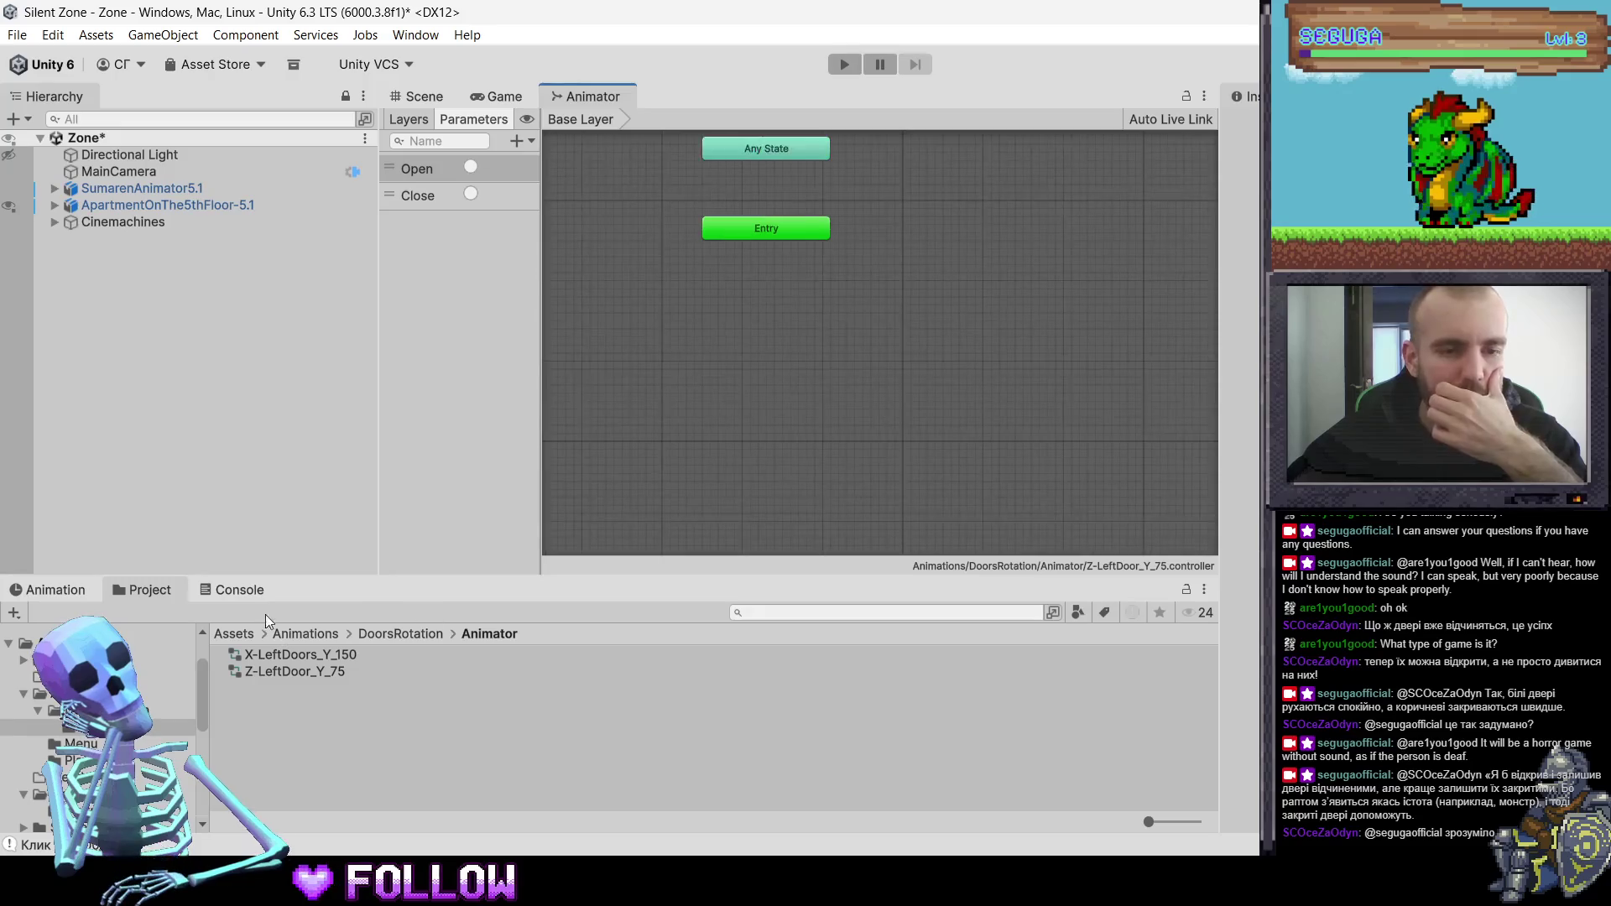
# - Add Z-Door_Y-90stop as default state and Z-Door_Open_Y75, linked by a transition
pyautogui.click(395, 635)
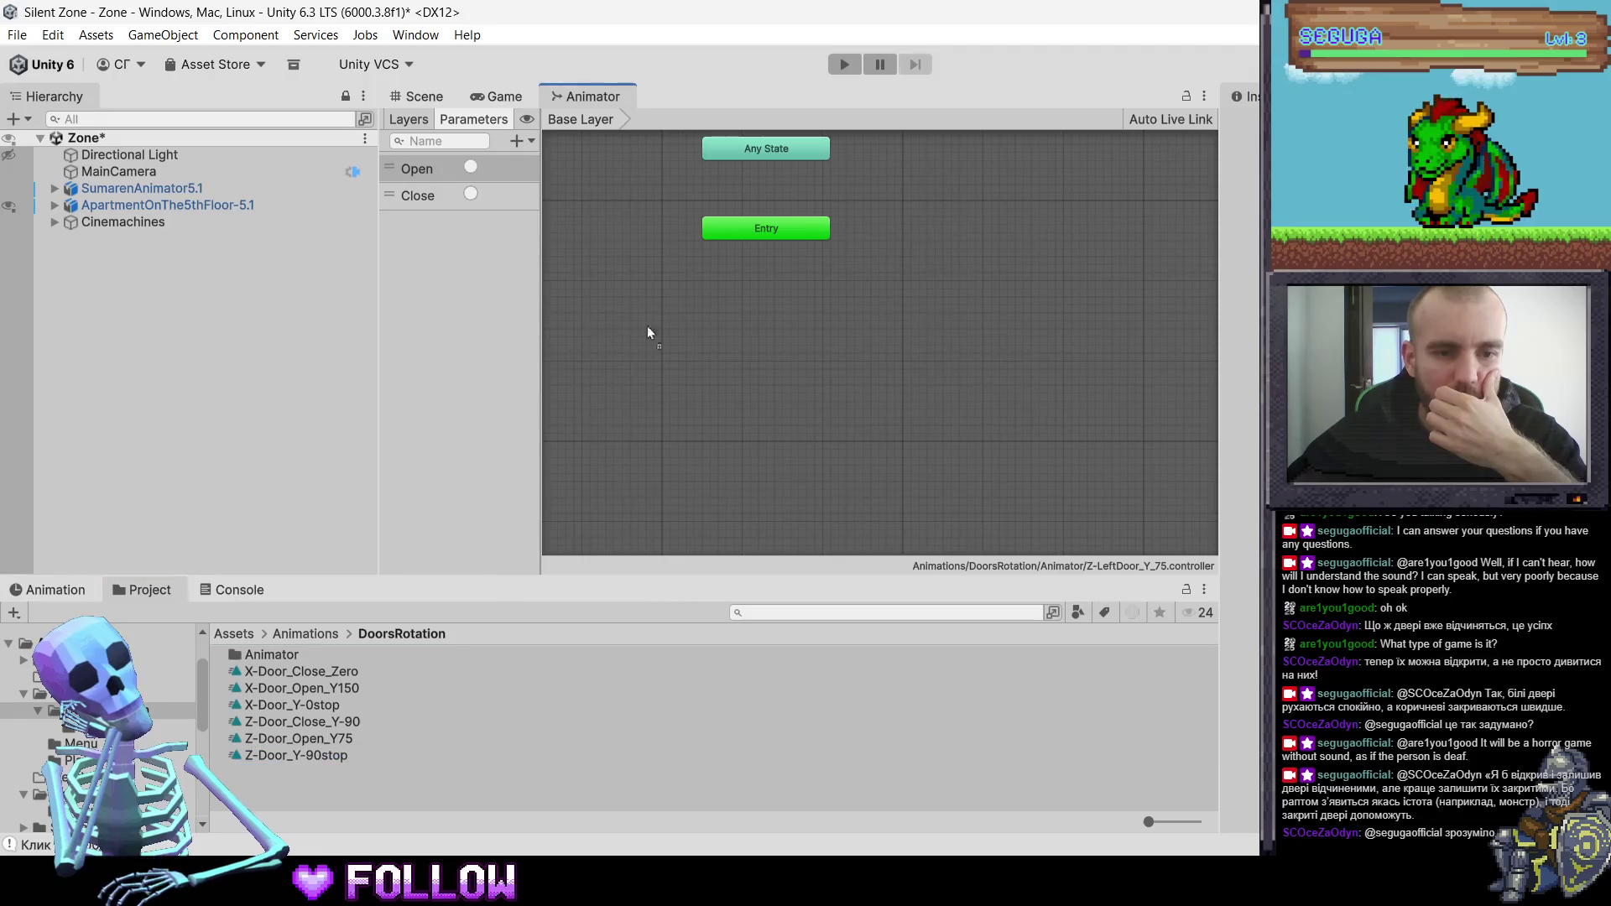
pyautogui.moveTo(743, 300); pyautogui.dragTo(707, 289)
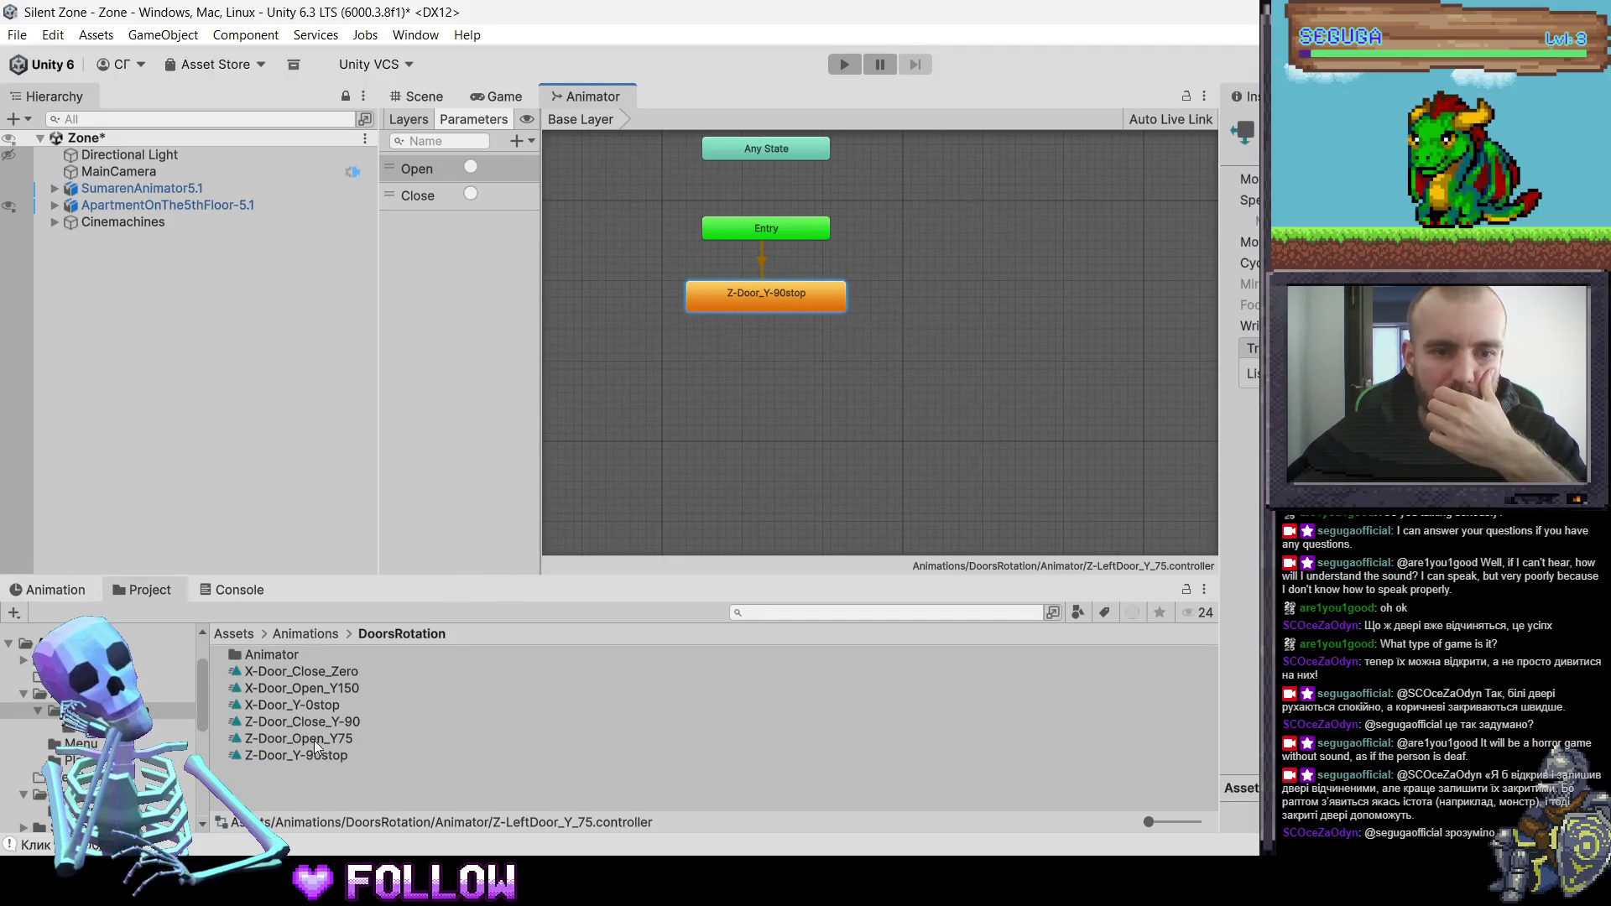
pyautogui.moveTo(315, 737)
pyautogui.mouseDown()
pyautogui.moveTo(665, 449)
pyautogui.moveTo(683, 372)
pyautogui.moveTo(722, 354)
pyautogui.moveTo(752, 365)
pyautogui.moveTo(734, 351)
pyautogui.moveTo(737, 367)
pyautogui.mouseUp()
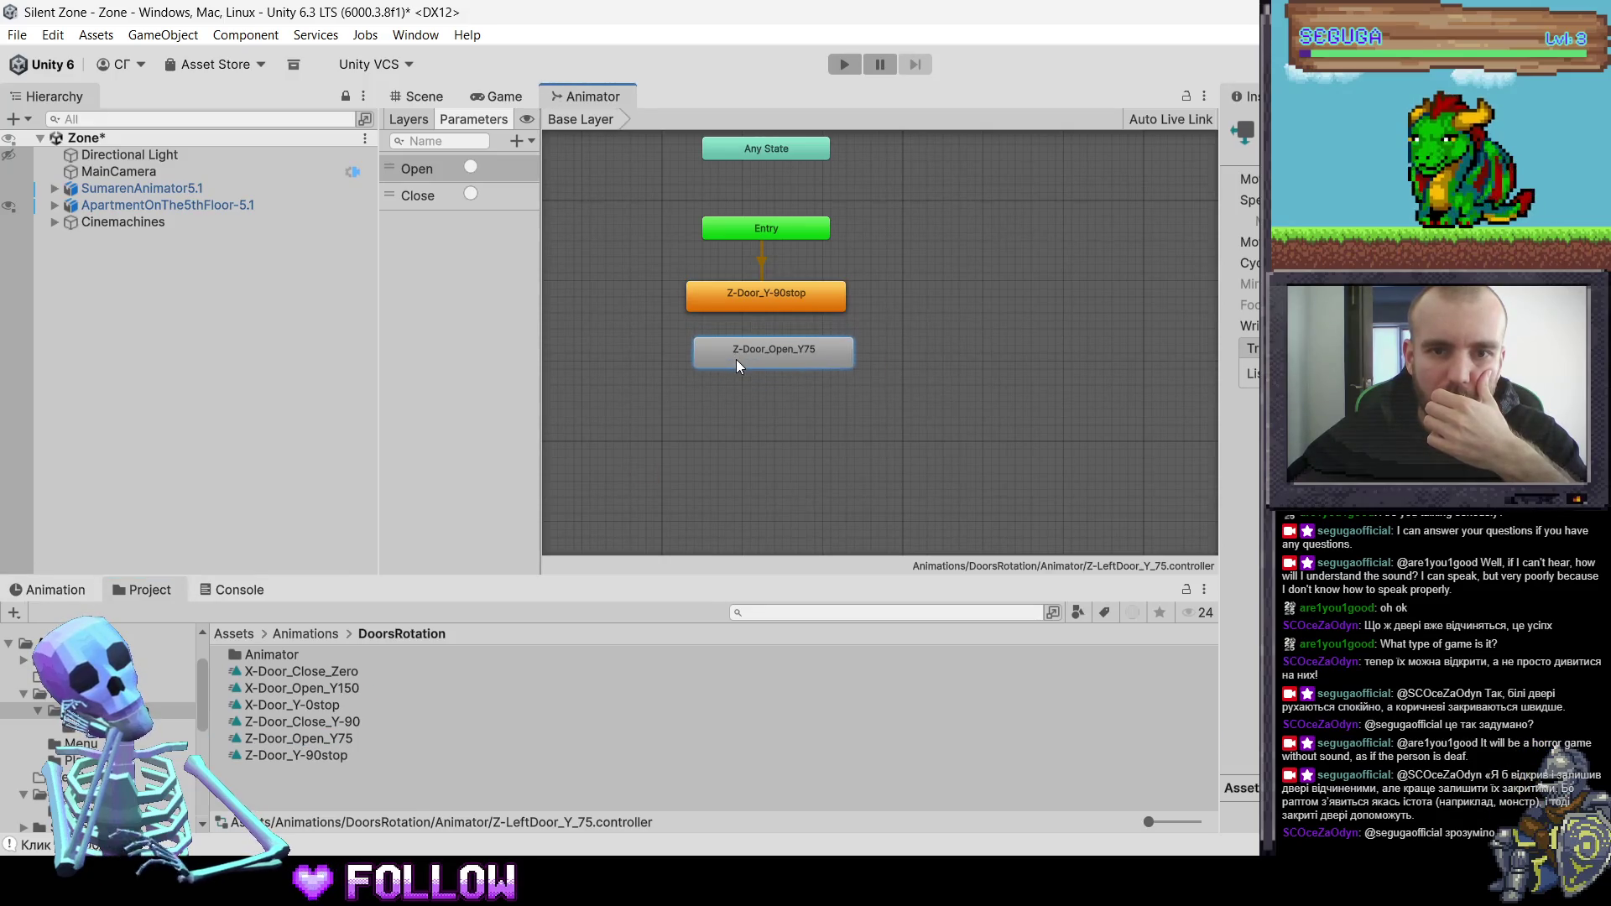
pyautogui.rightClick(737, 294)
pyautogui.click(746, 309)
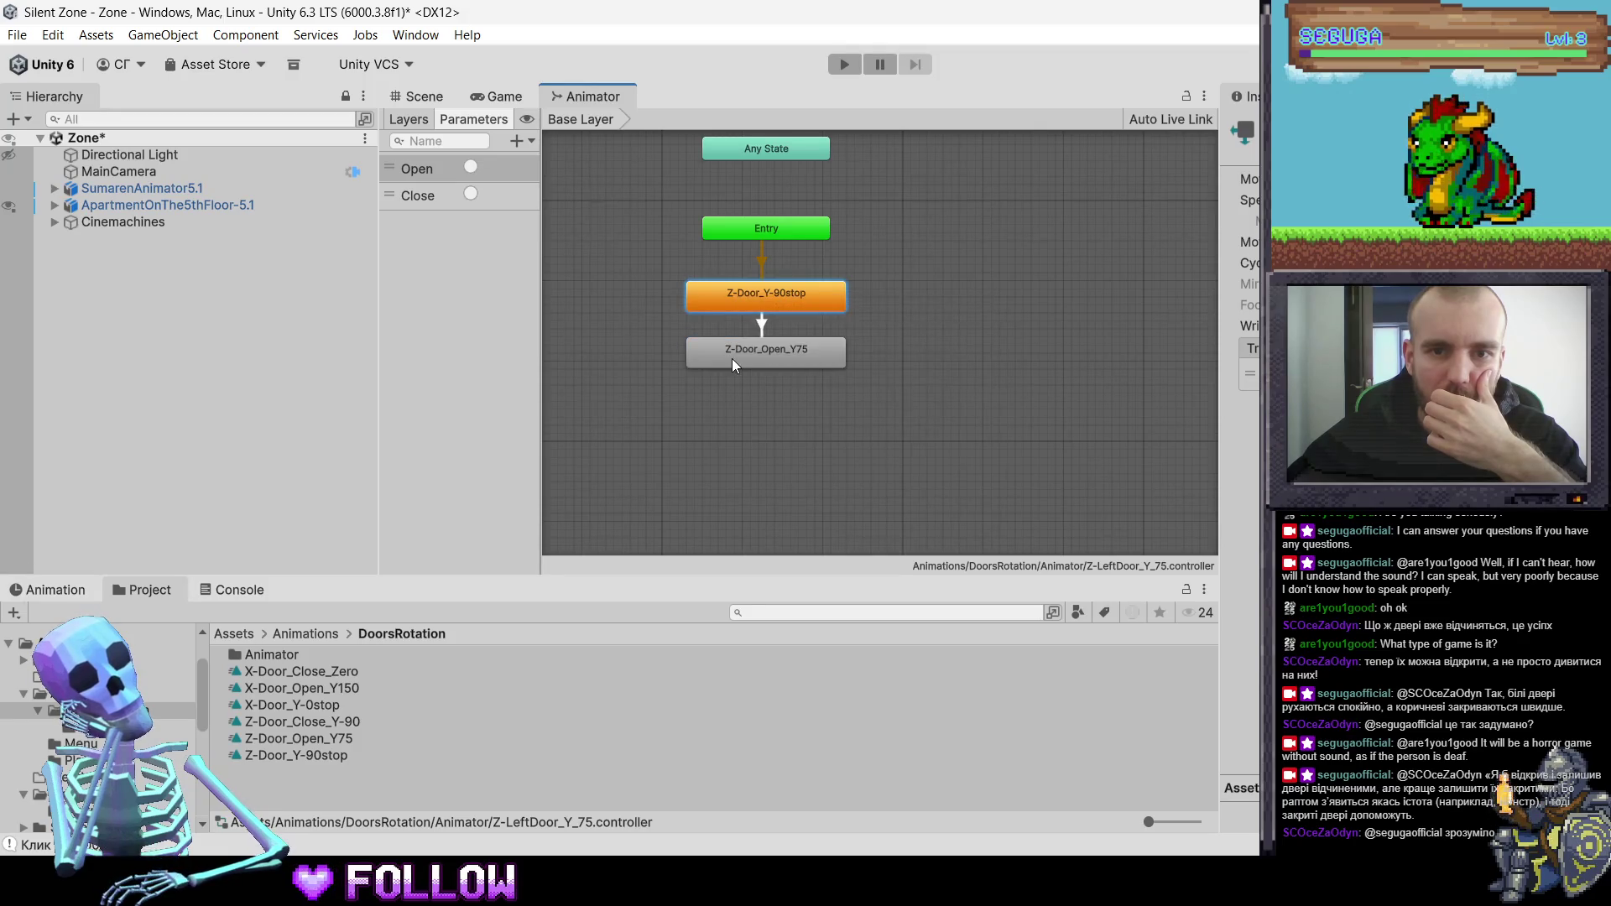
pyautogui.click(732, 359)
# - Add Z-Door_Close_Y-90 with transitions both ways to and from Z-Door_Open_Y75
pyautogui.moveTo(341, 722); pyautogui.dragTo(705, 400)
pyautogui.rightClick(736, 346)
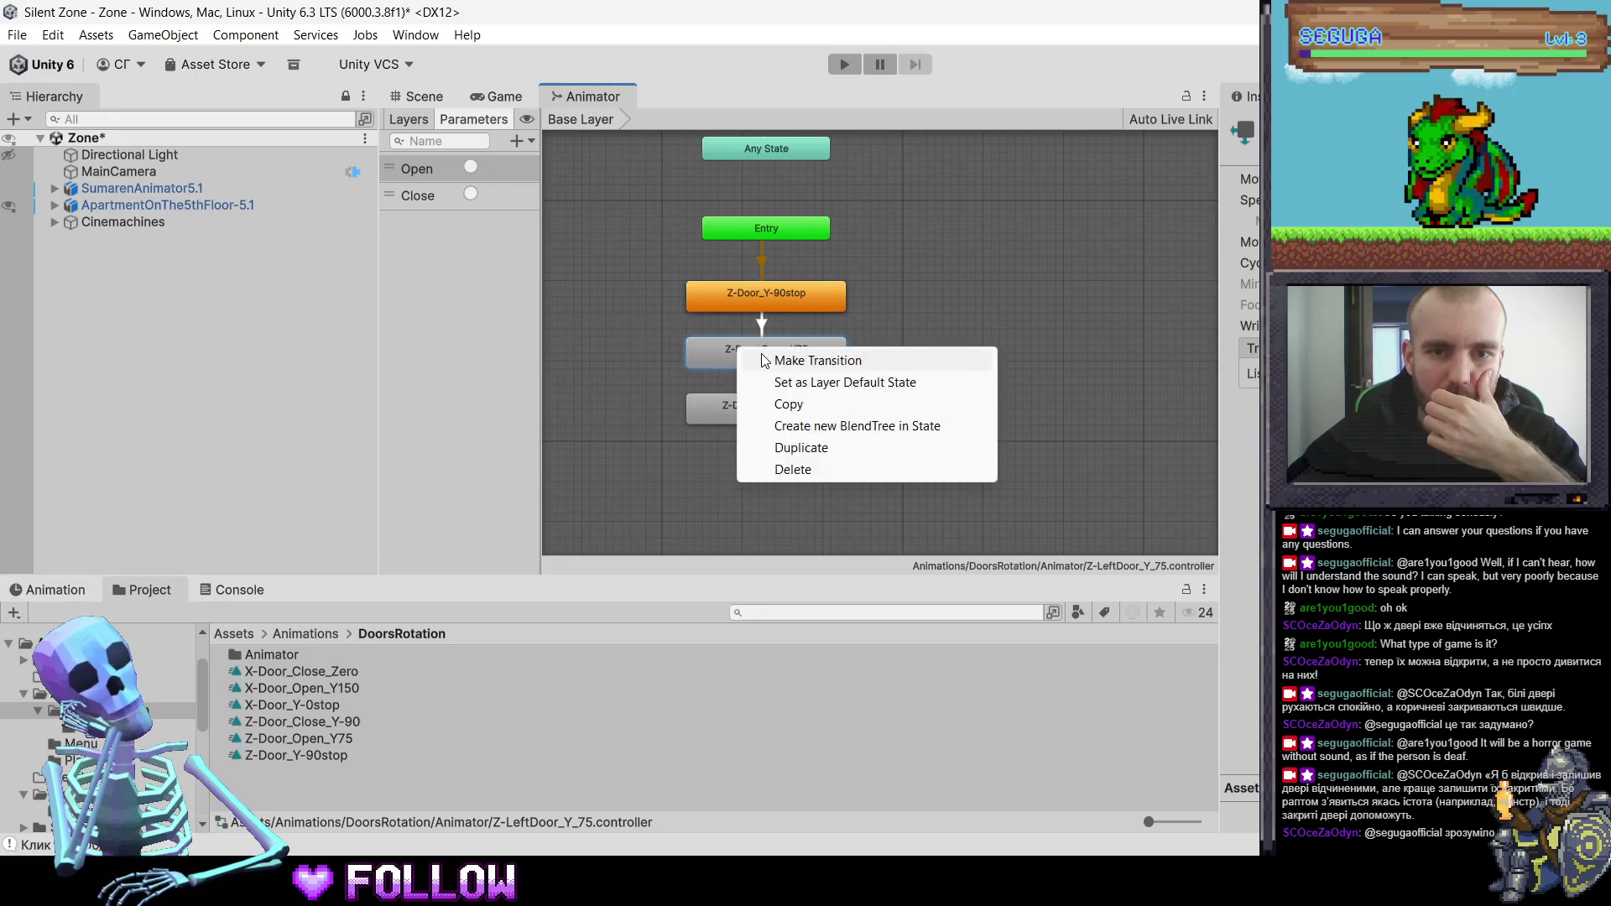
pyautogui.click(755, 356)
pyautogui.click(742, 406)
pyautogui.rightClick(742, 406)
pyautogui.click(774, 400)
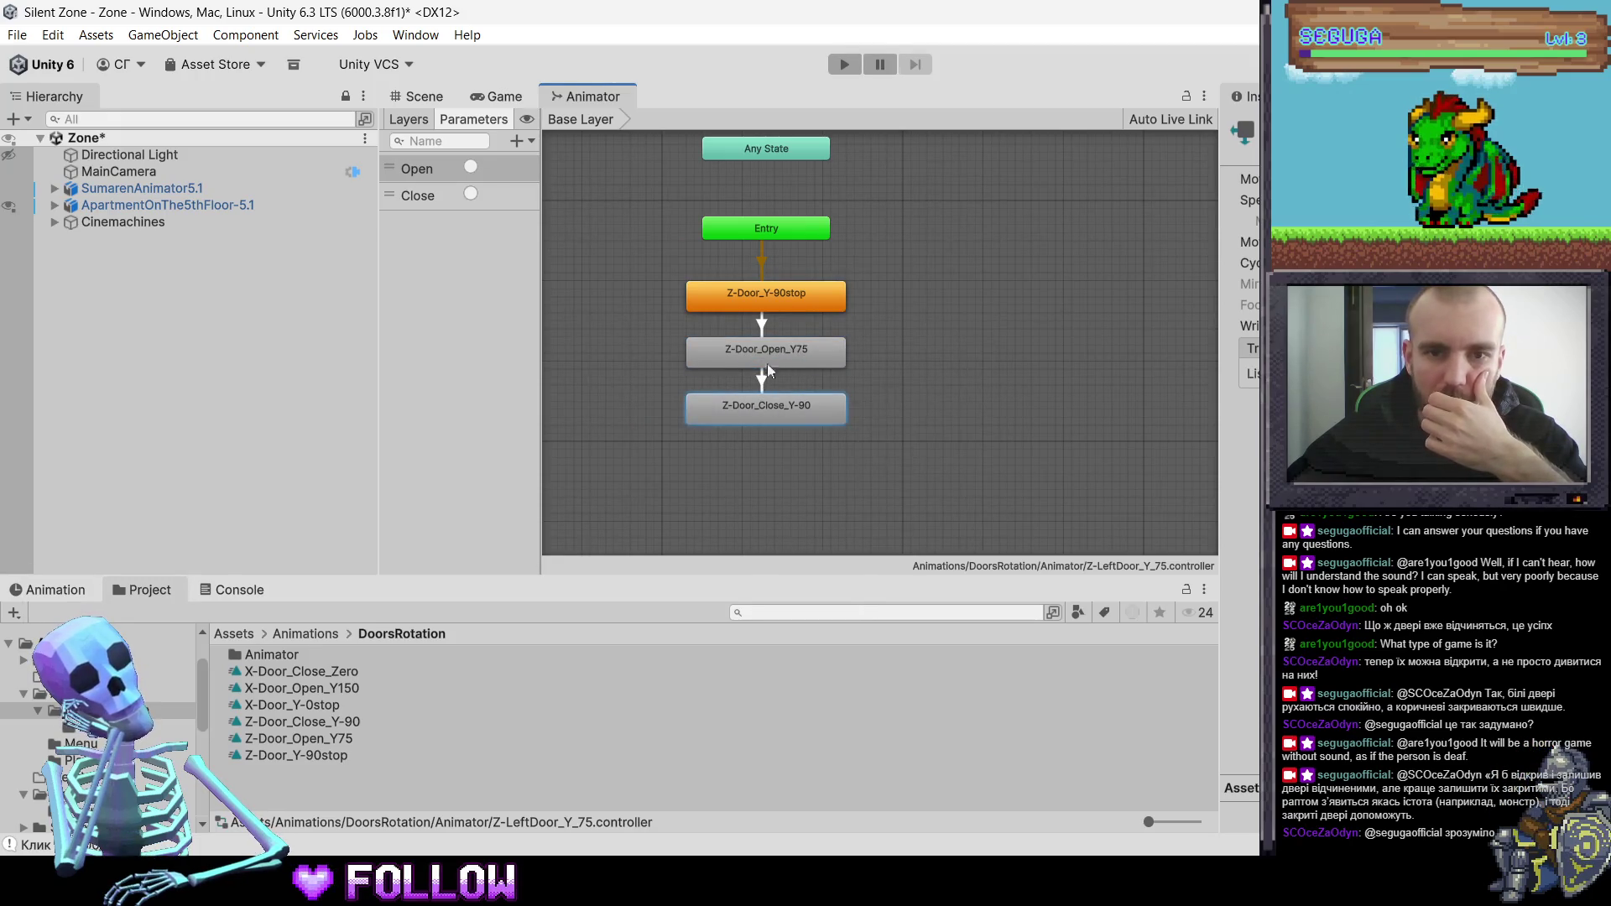
pyautogui.rightClick(773, 401)
pyautogui.click(811, 417)
pyautogui.click(792, 354)
# - Inspect the Z-Door_Y-90stop, Z-Door_Open_Y75 and Z-Door_Close_Y-90 states
pyautogui.click(782, 302)
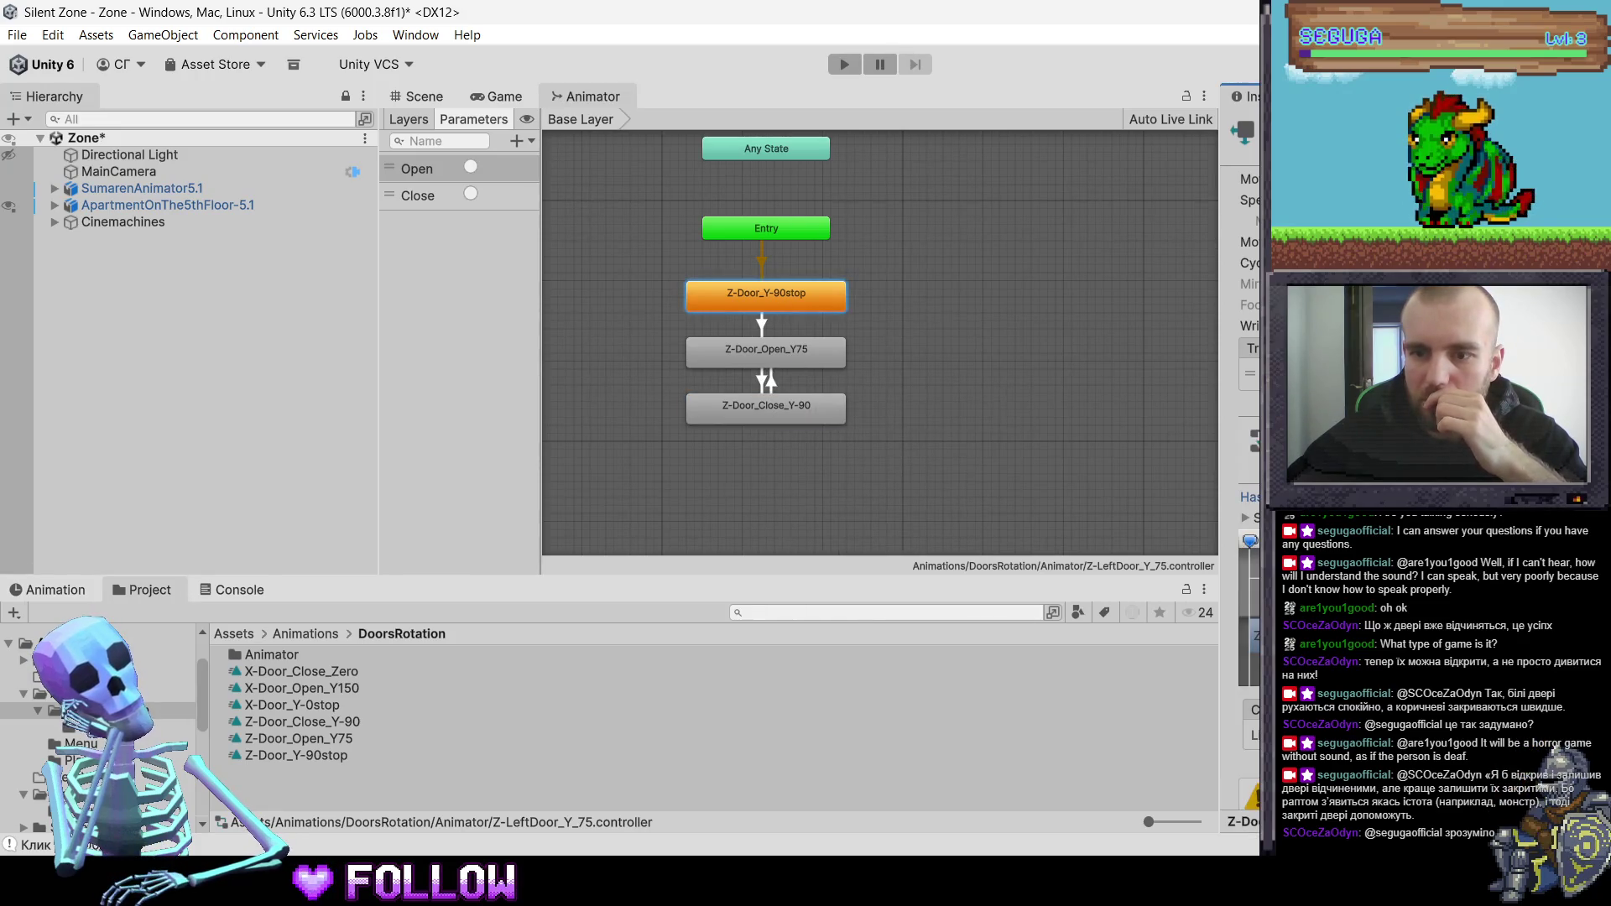
pyautogui.click(763, 365)
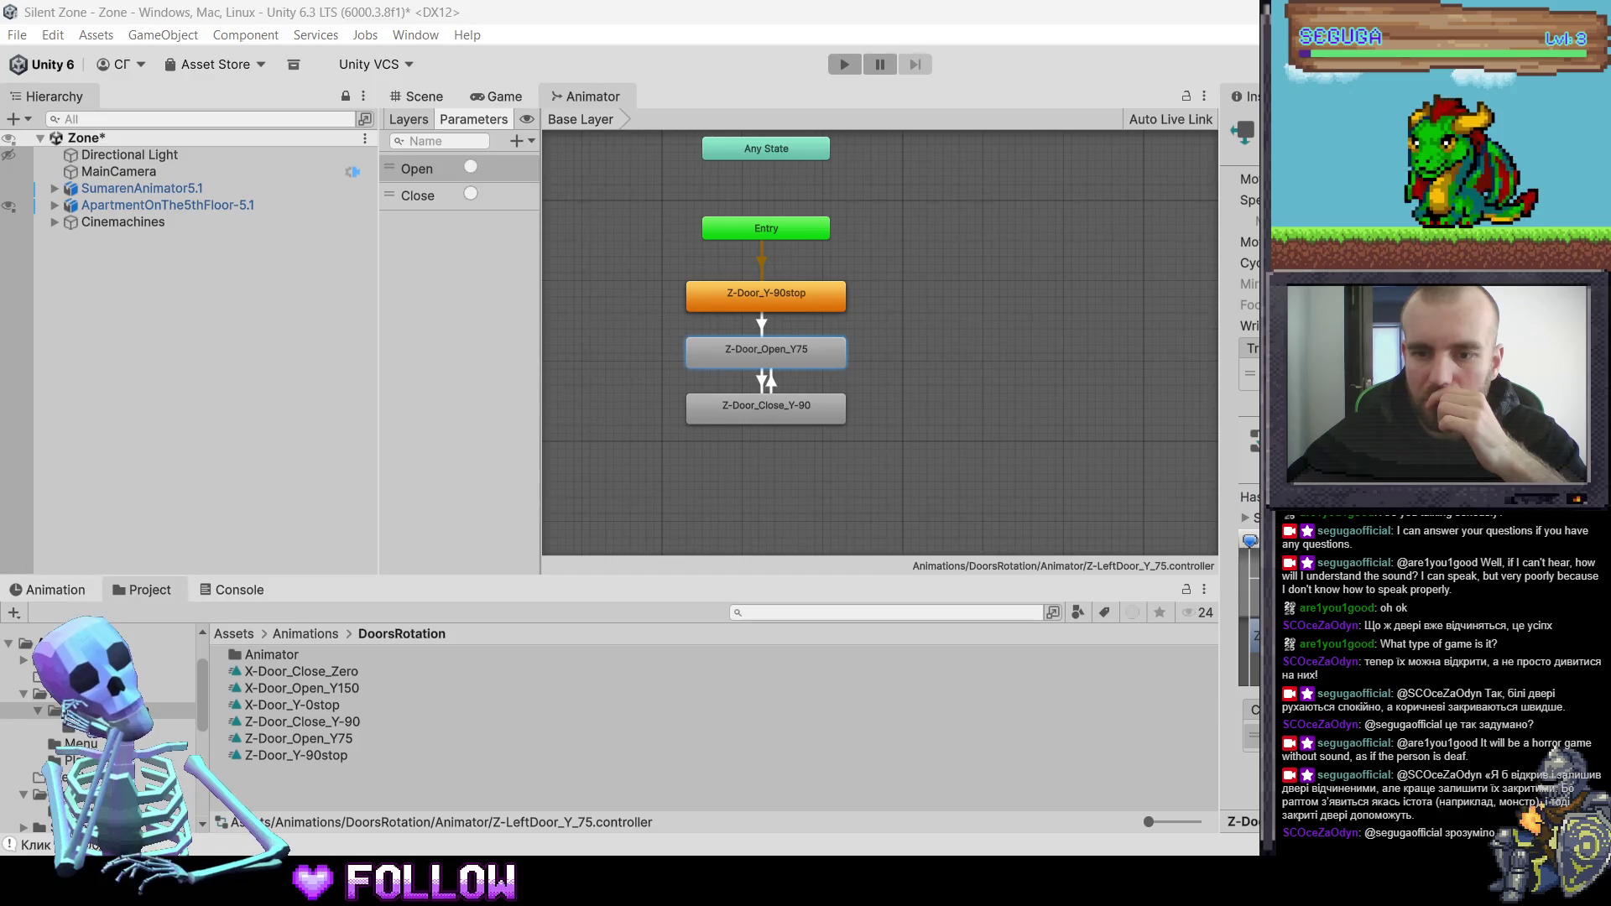
pyautogui.click(765, 408)
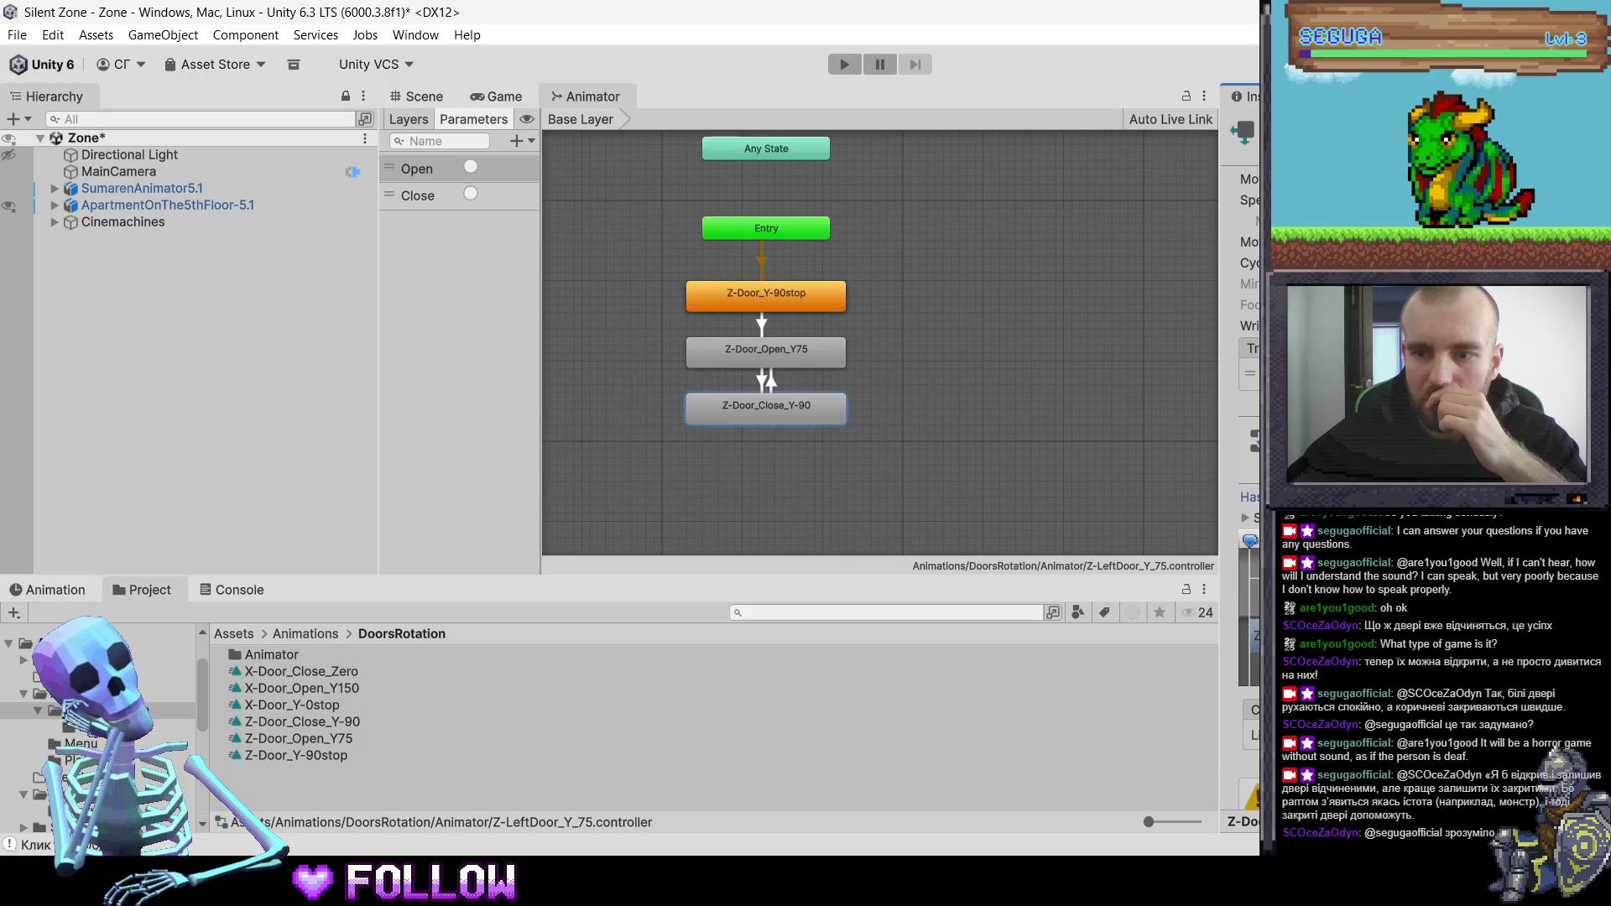
pyautogui.click(951, 476)
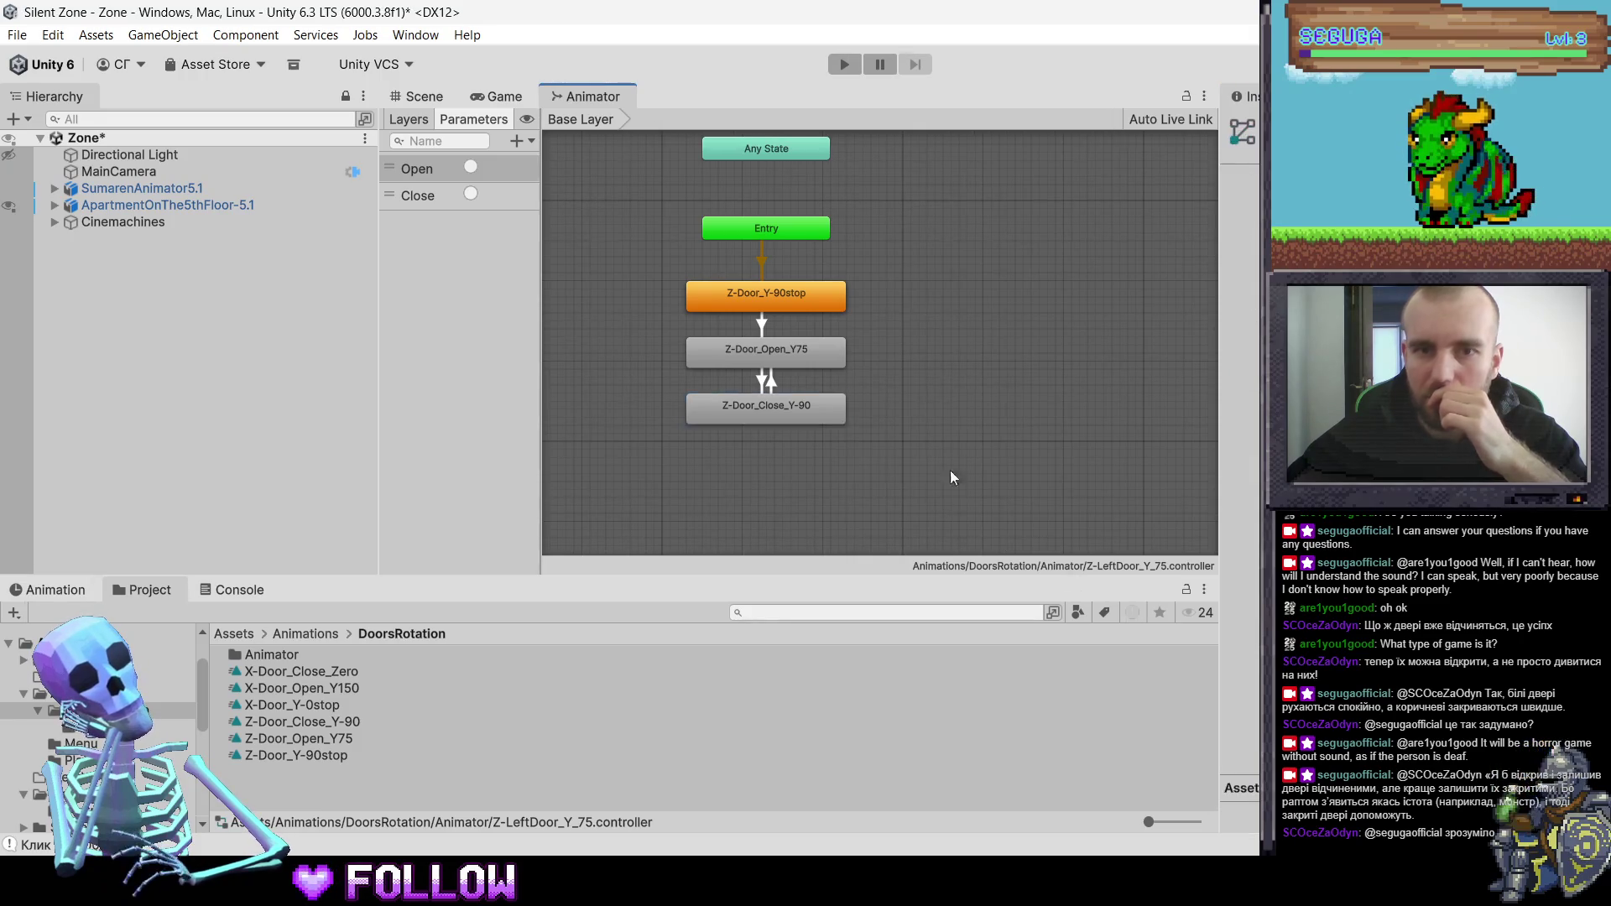
pyautogui.click(424, 98)
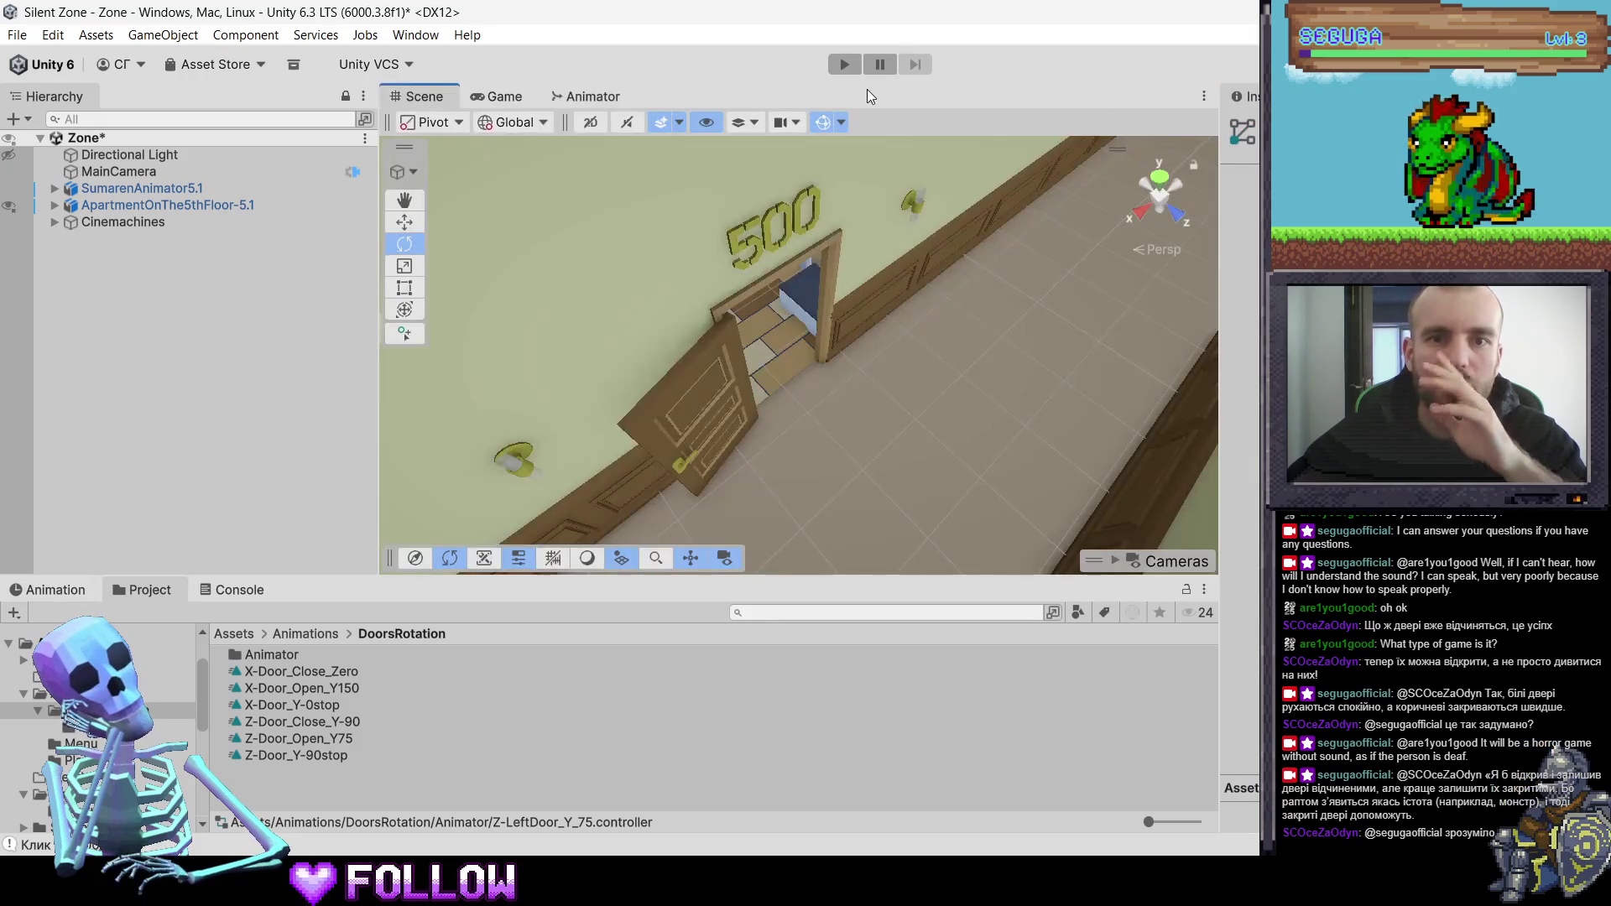
# - Select the door and undo its rotation so it is closed again
pyautogui.click(671, 408)
pyautogui.click(727, 406)
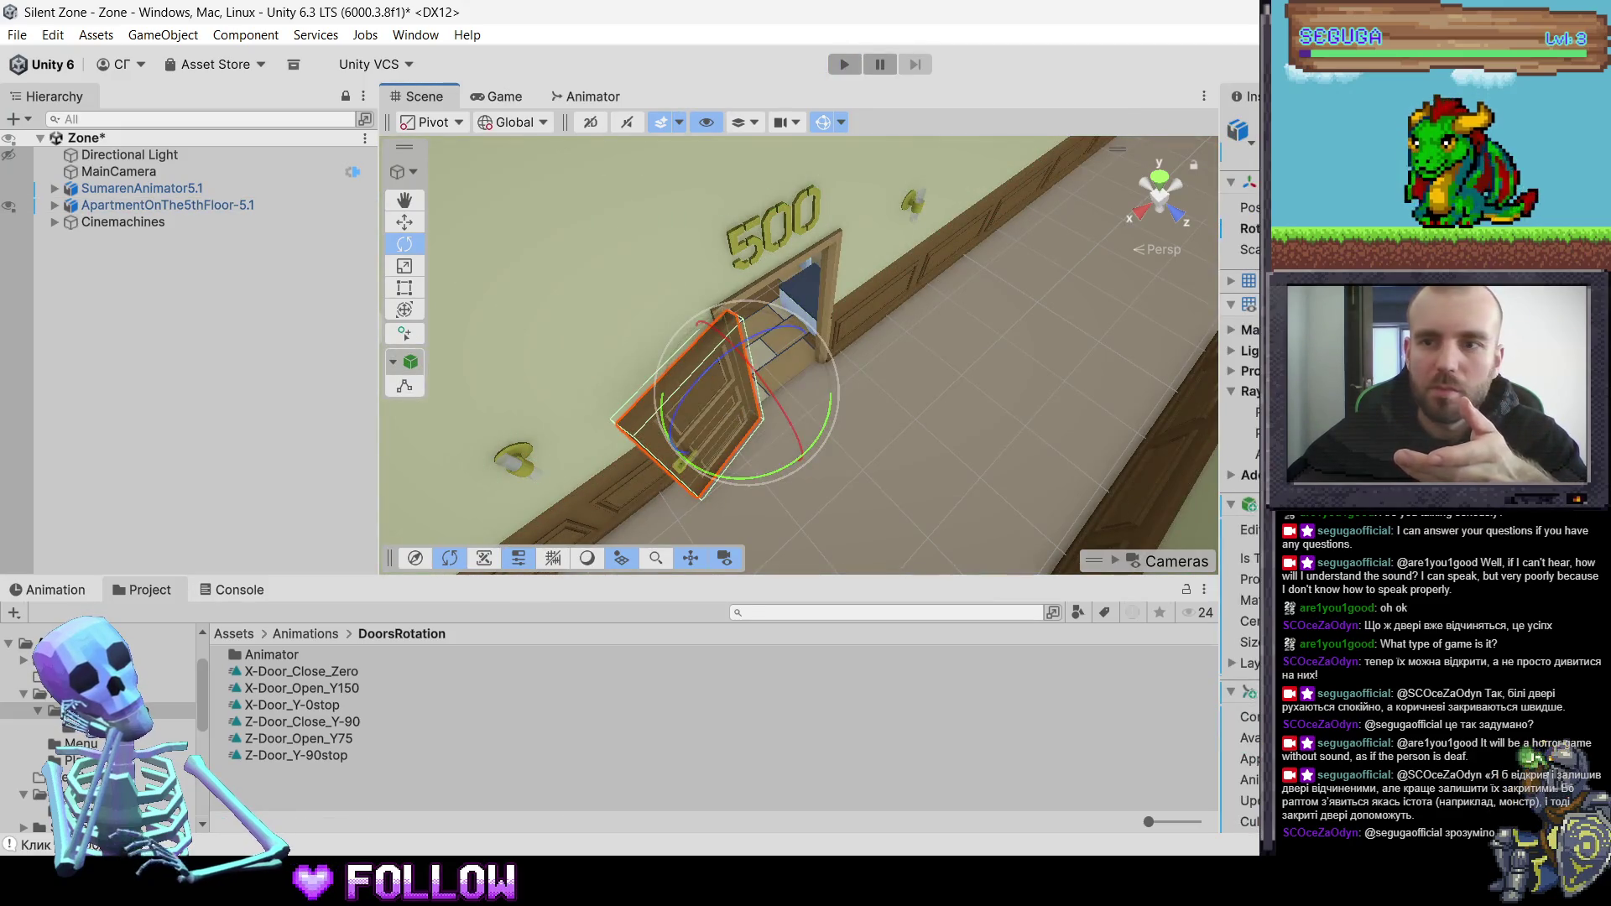
pyautogui.hotkey('ctrl', 'z')
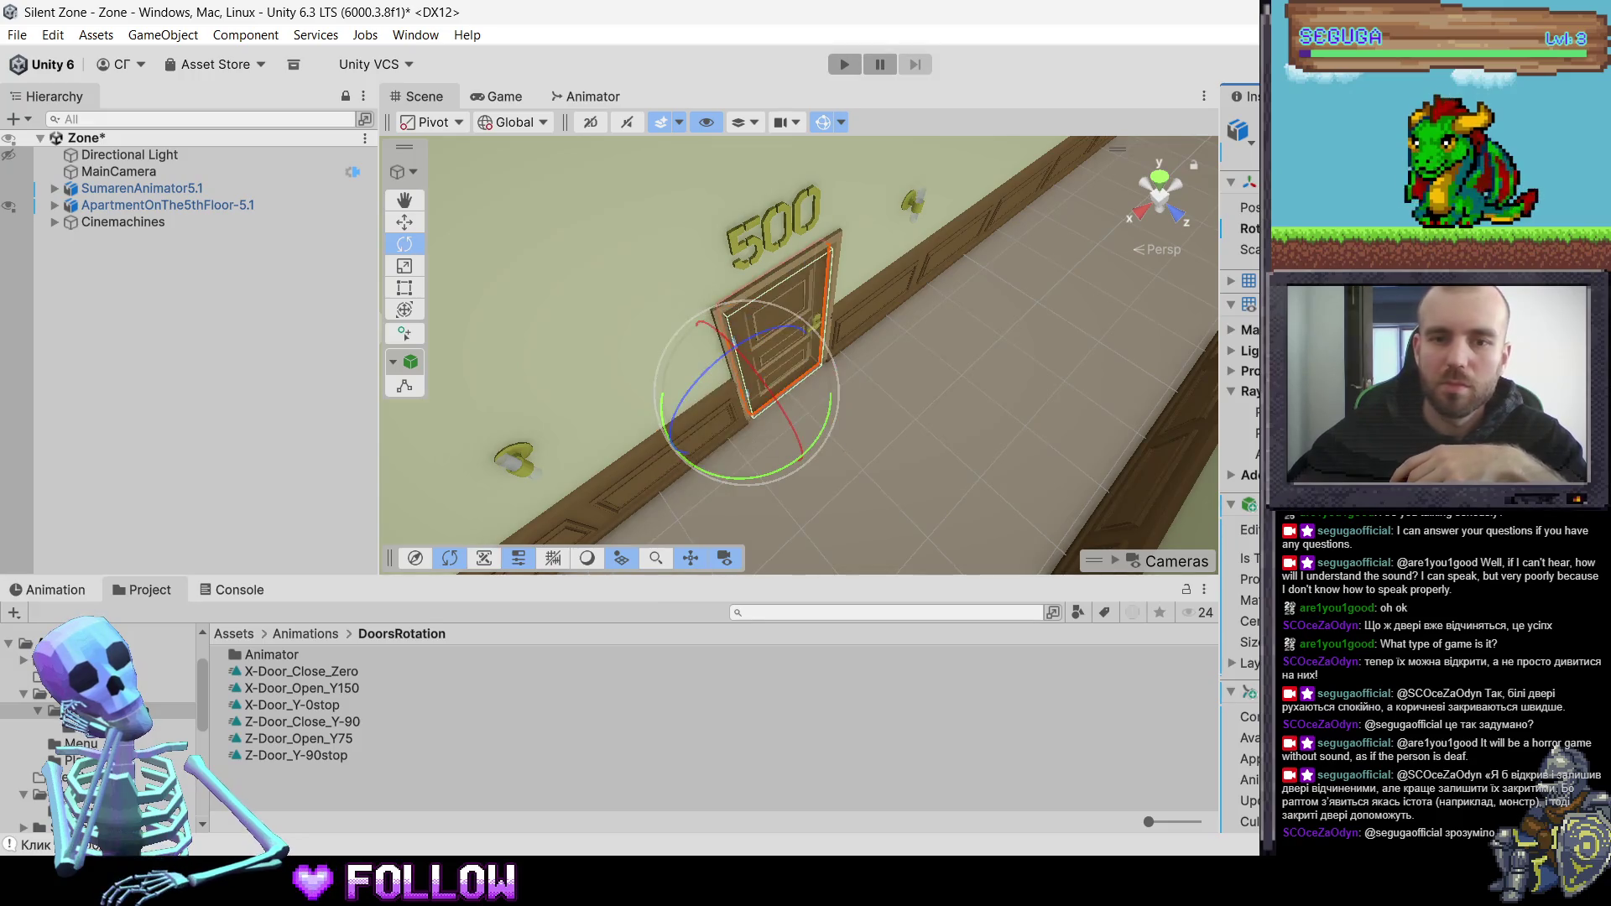
pyautogui.click(969, 338)
# - Play the game, walk the character through the bedroom door out to door 500, then stop
pyautogui.click(842, 65)
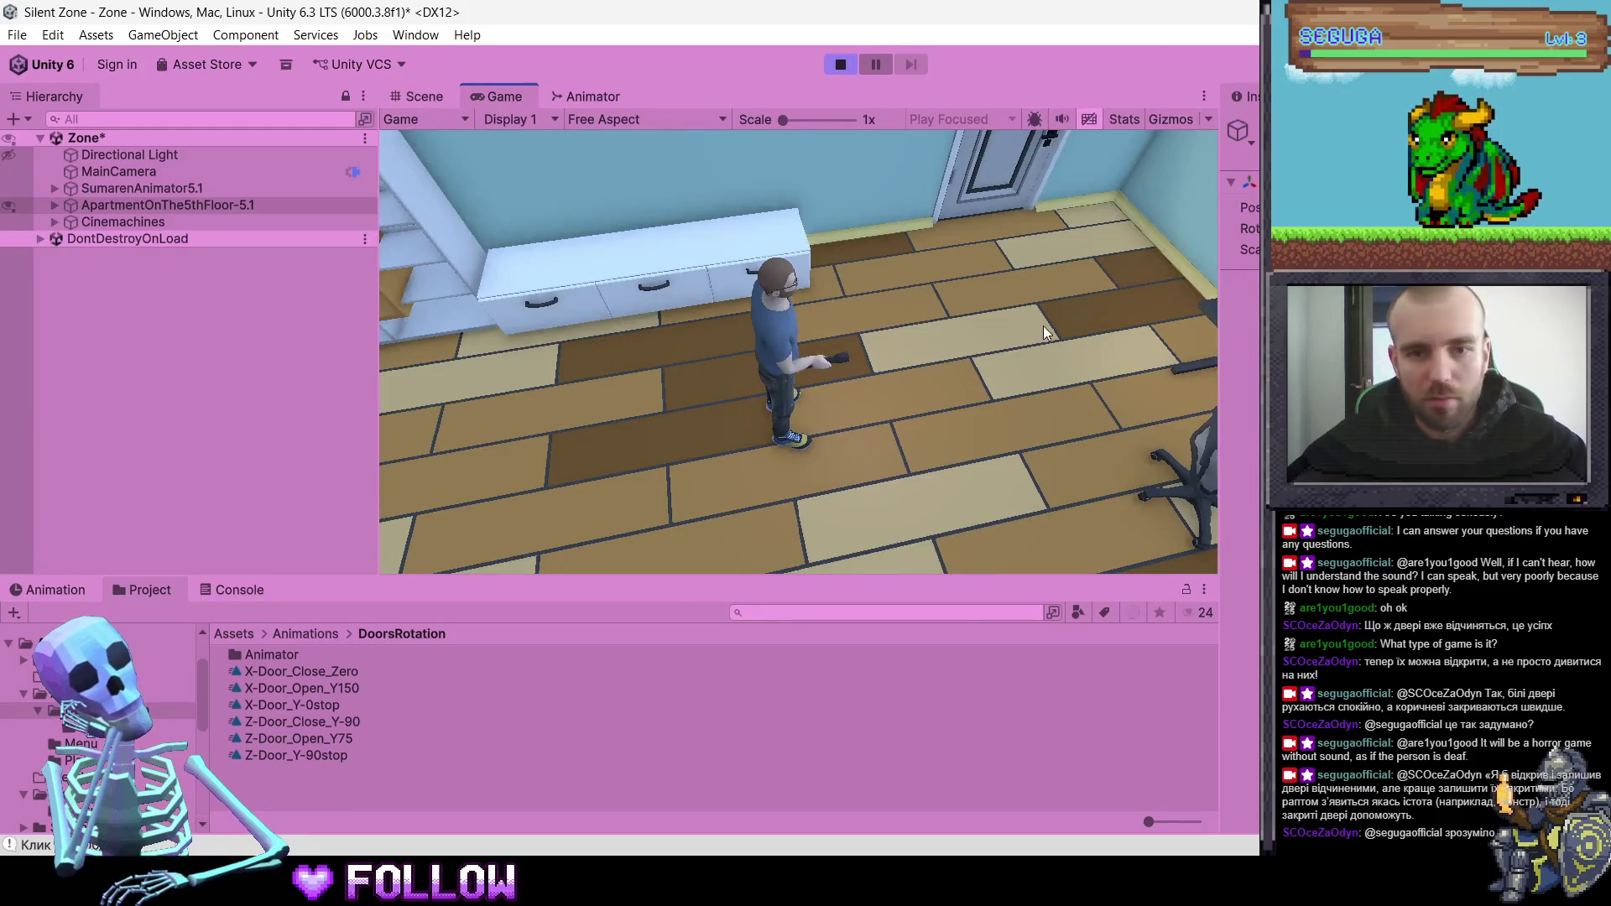
pyautogui.press('w')
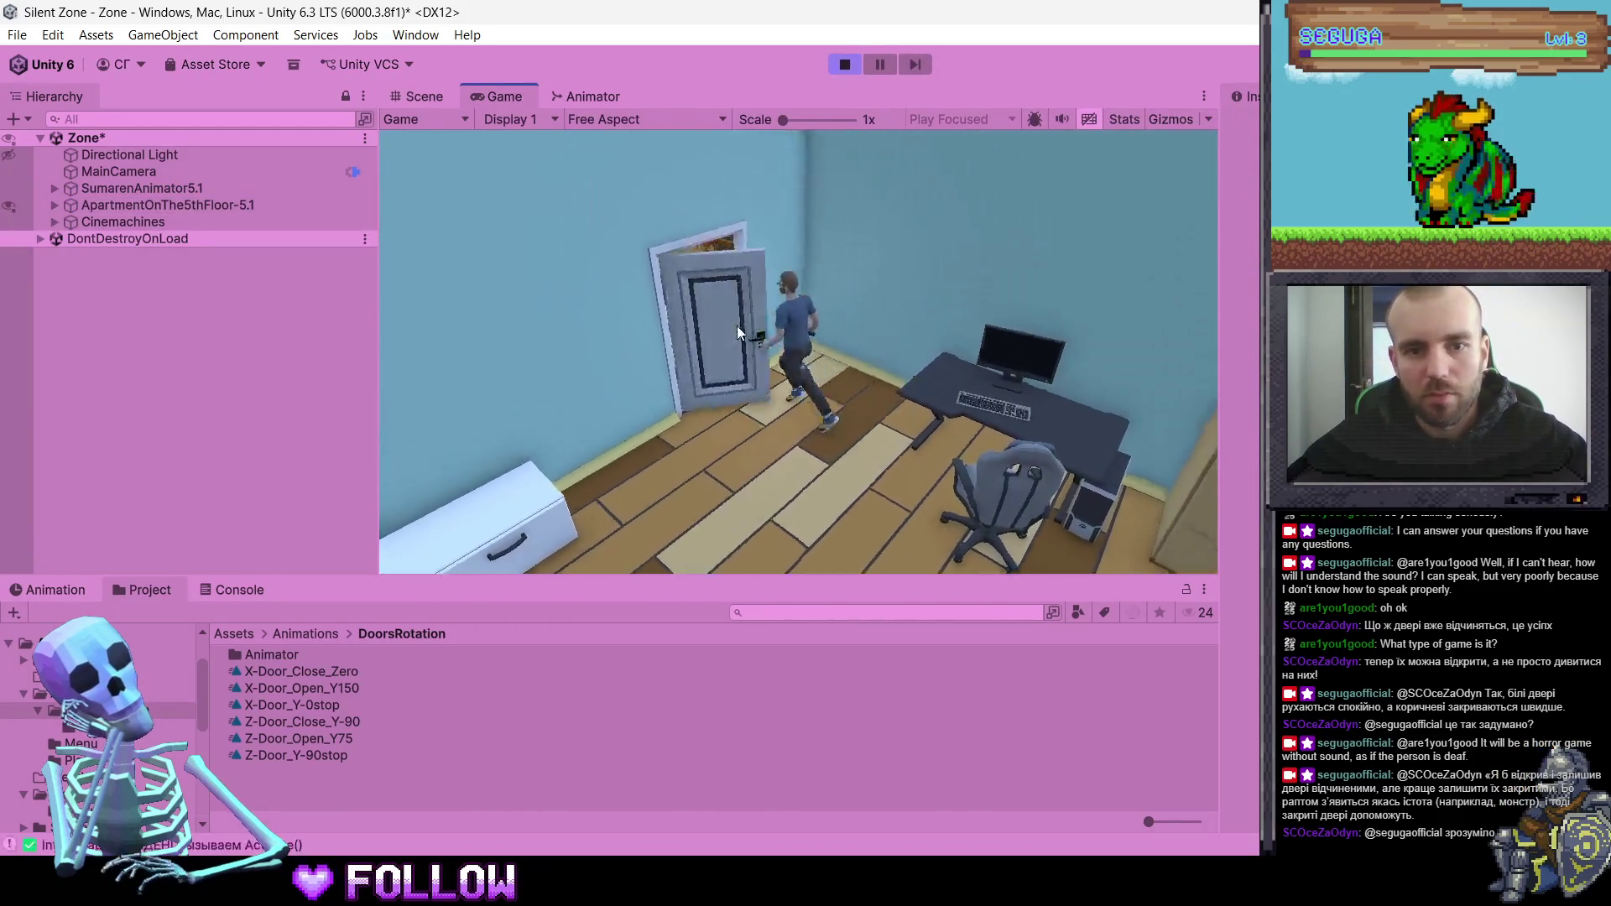
pyautogui.press('w')
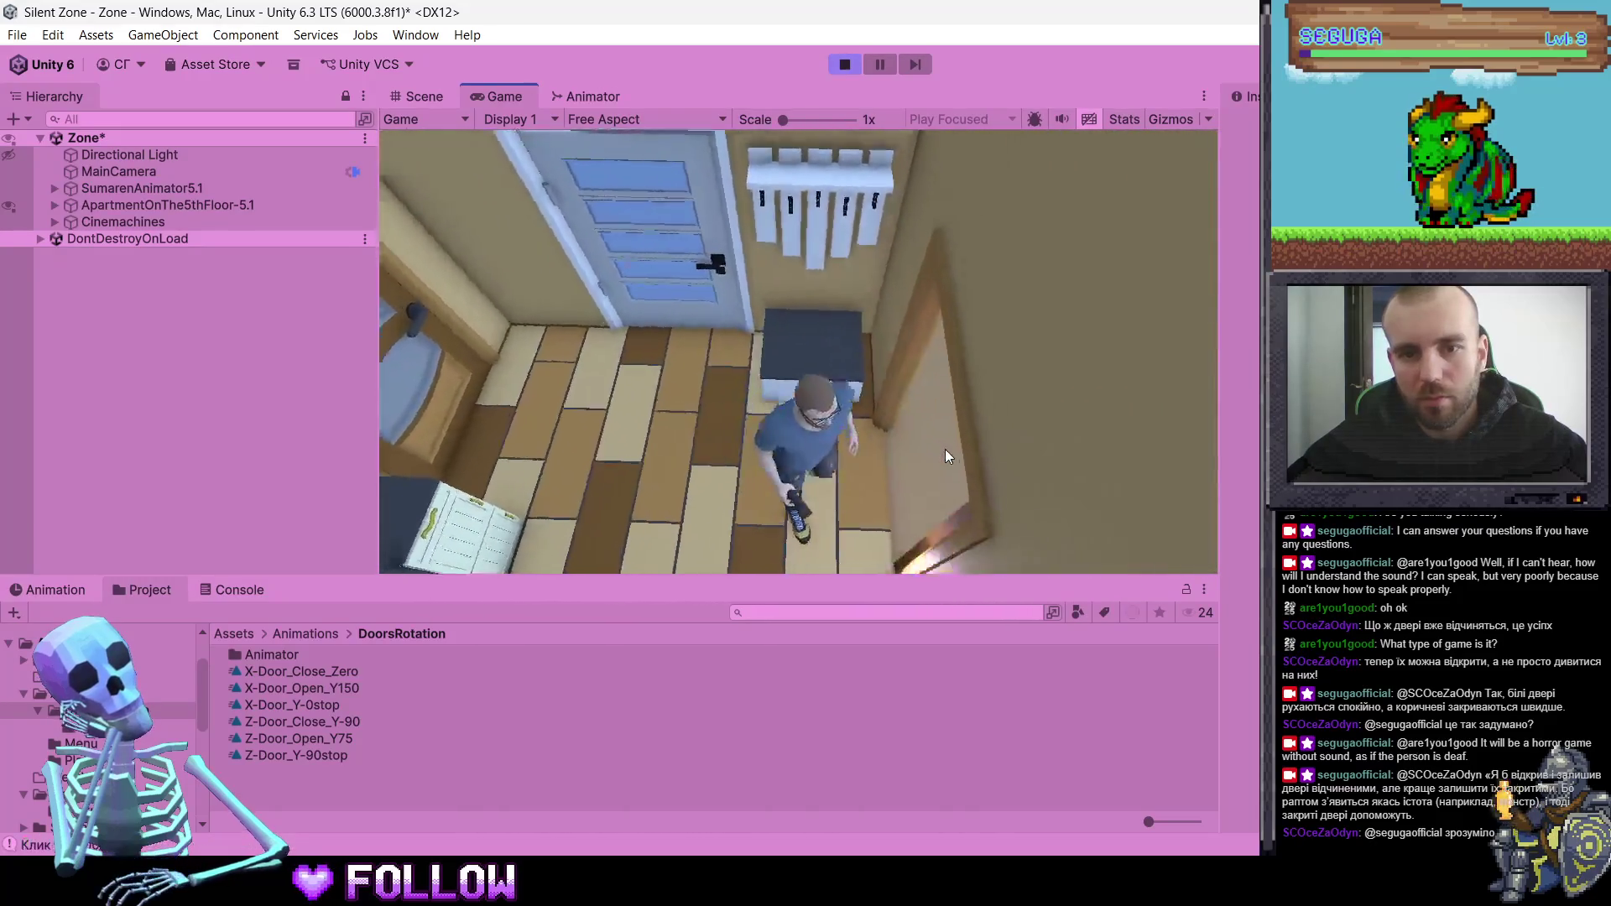
pyautogui.press('w')
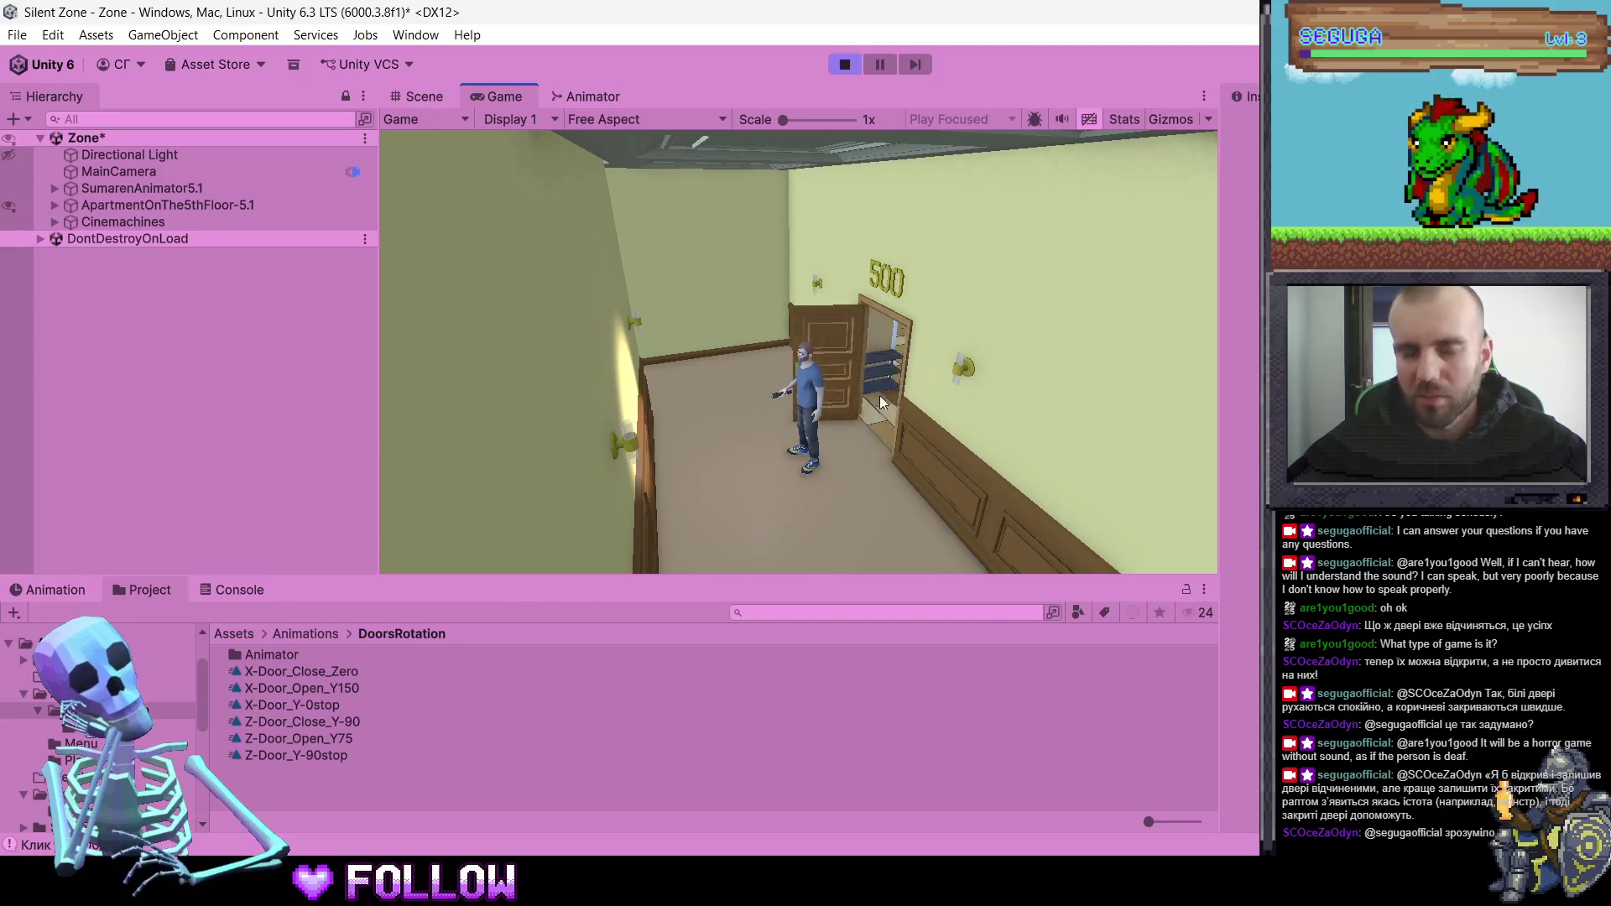
pyautogui.hotkey('ctrl', 'p')
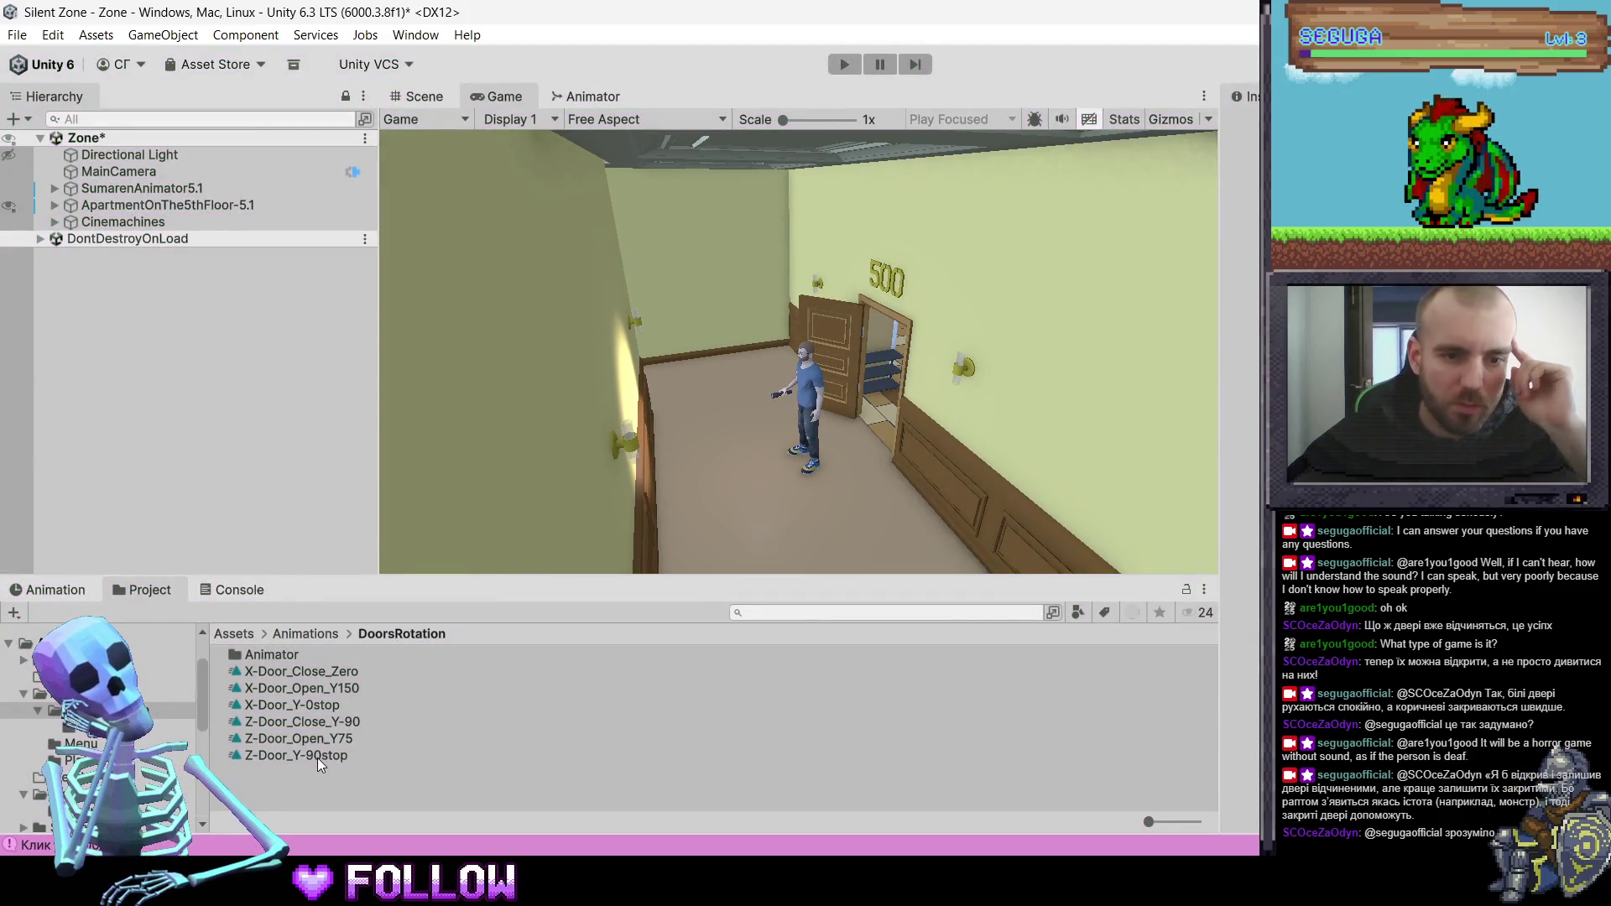
# - Select the door inside the apartment model and frame it in the Scene view
pyautogui.click(317, 758)
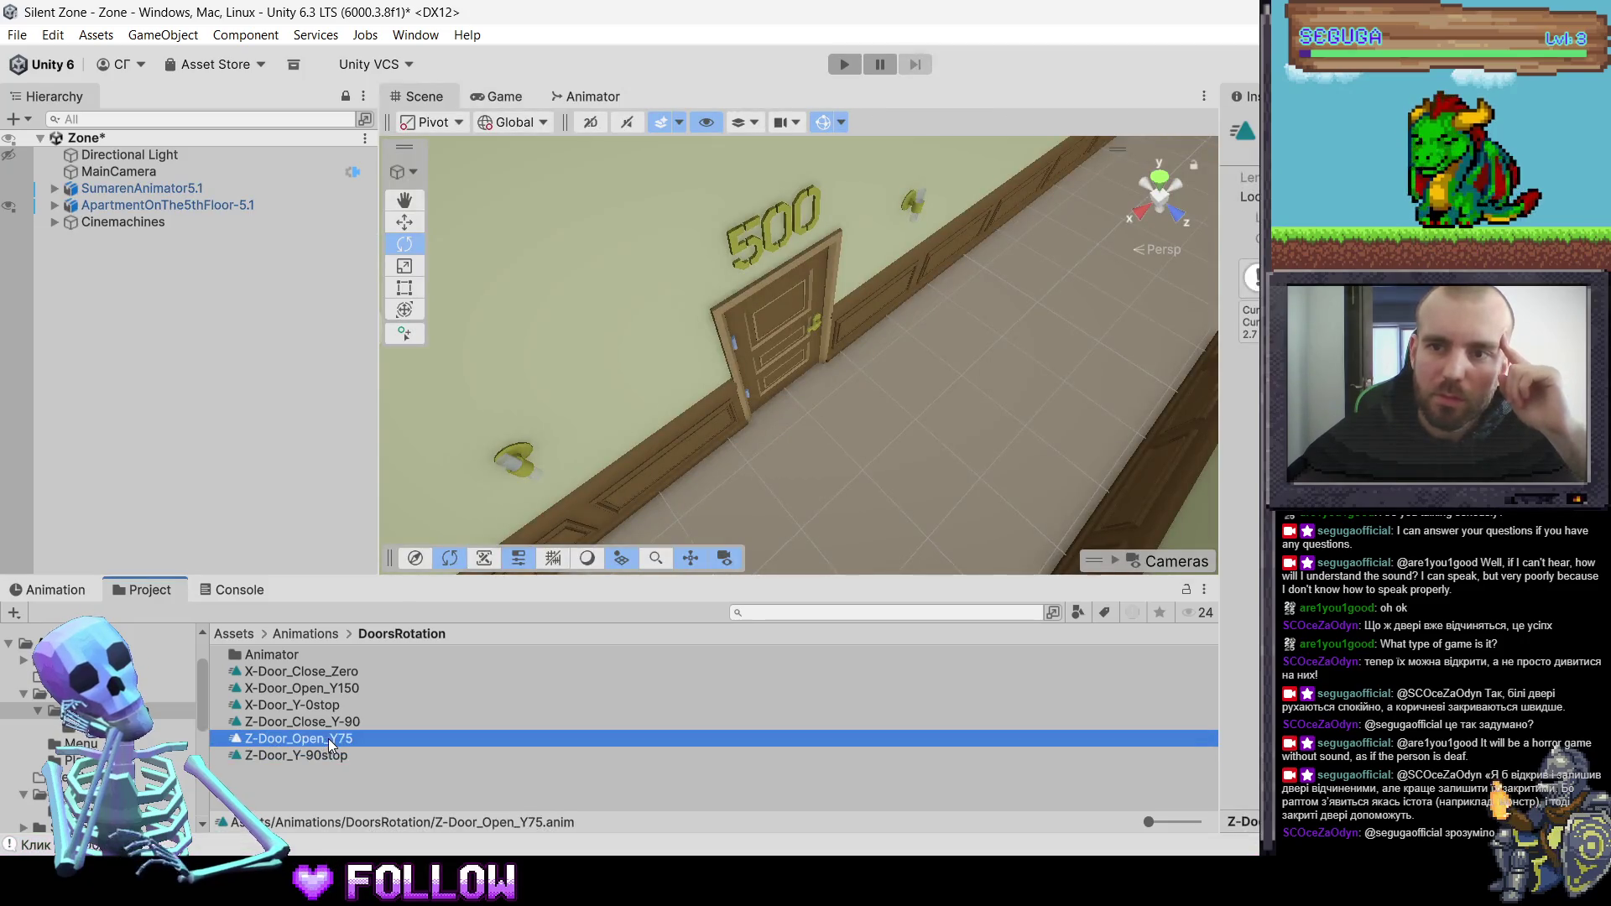
pyautogui.click(340, 725)
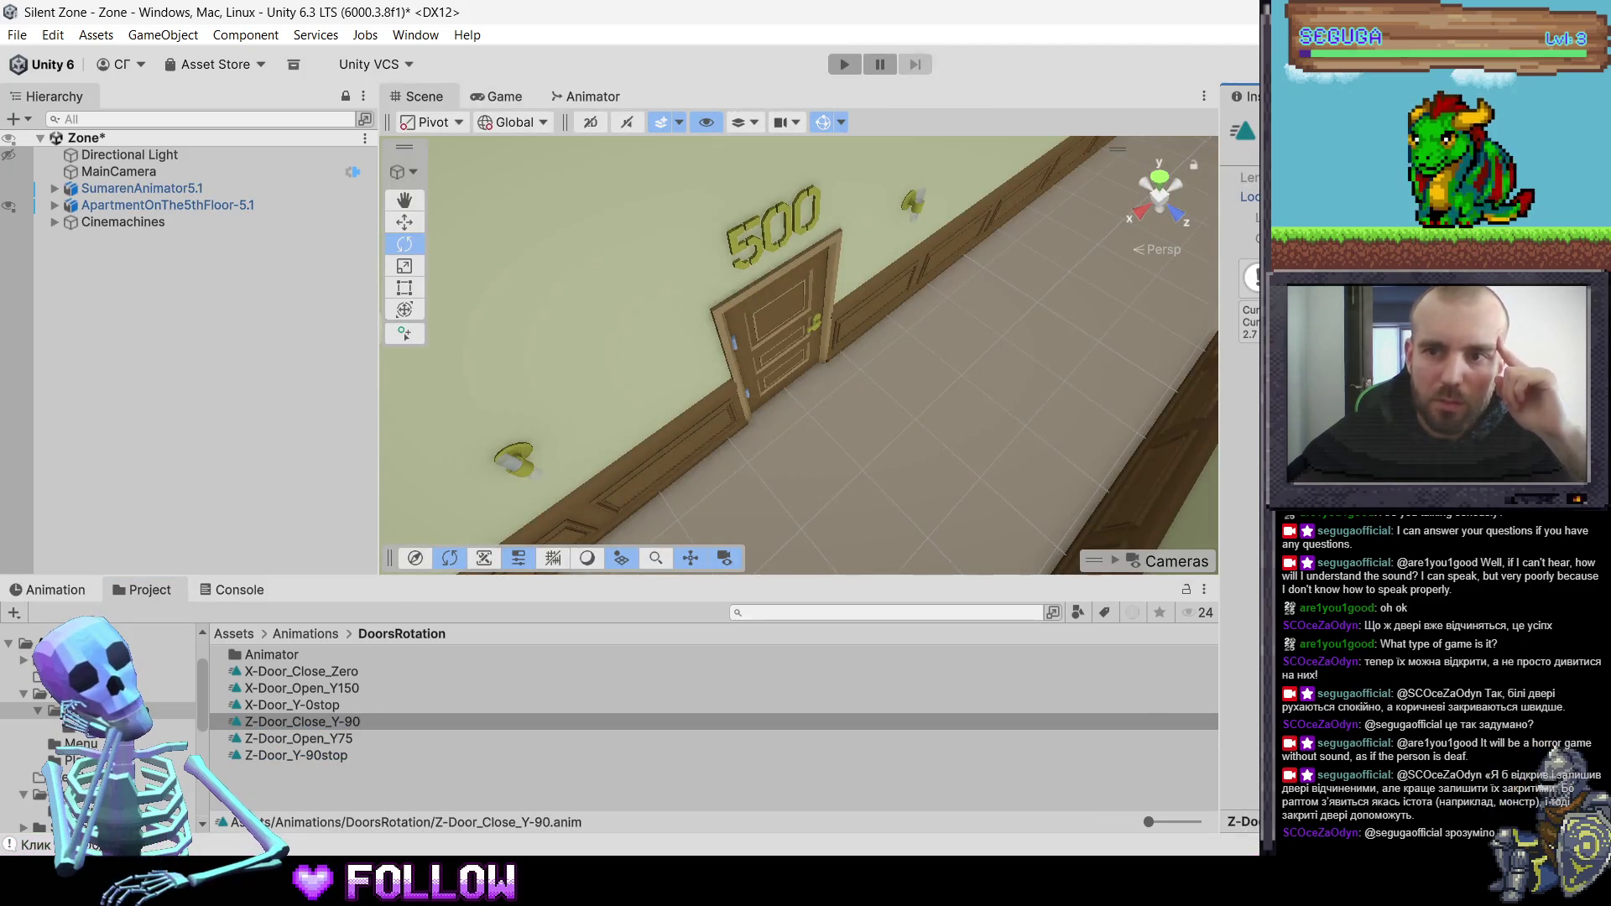
pyautogui.click(799, 362)
pyautogui.press('f')
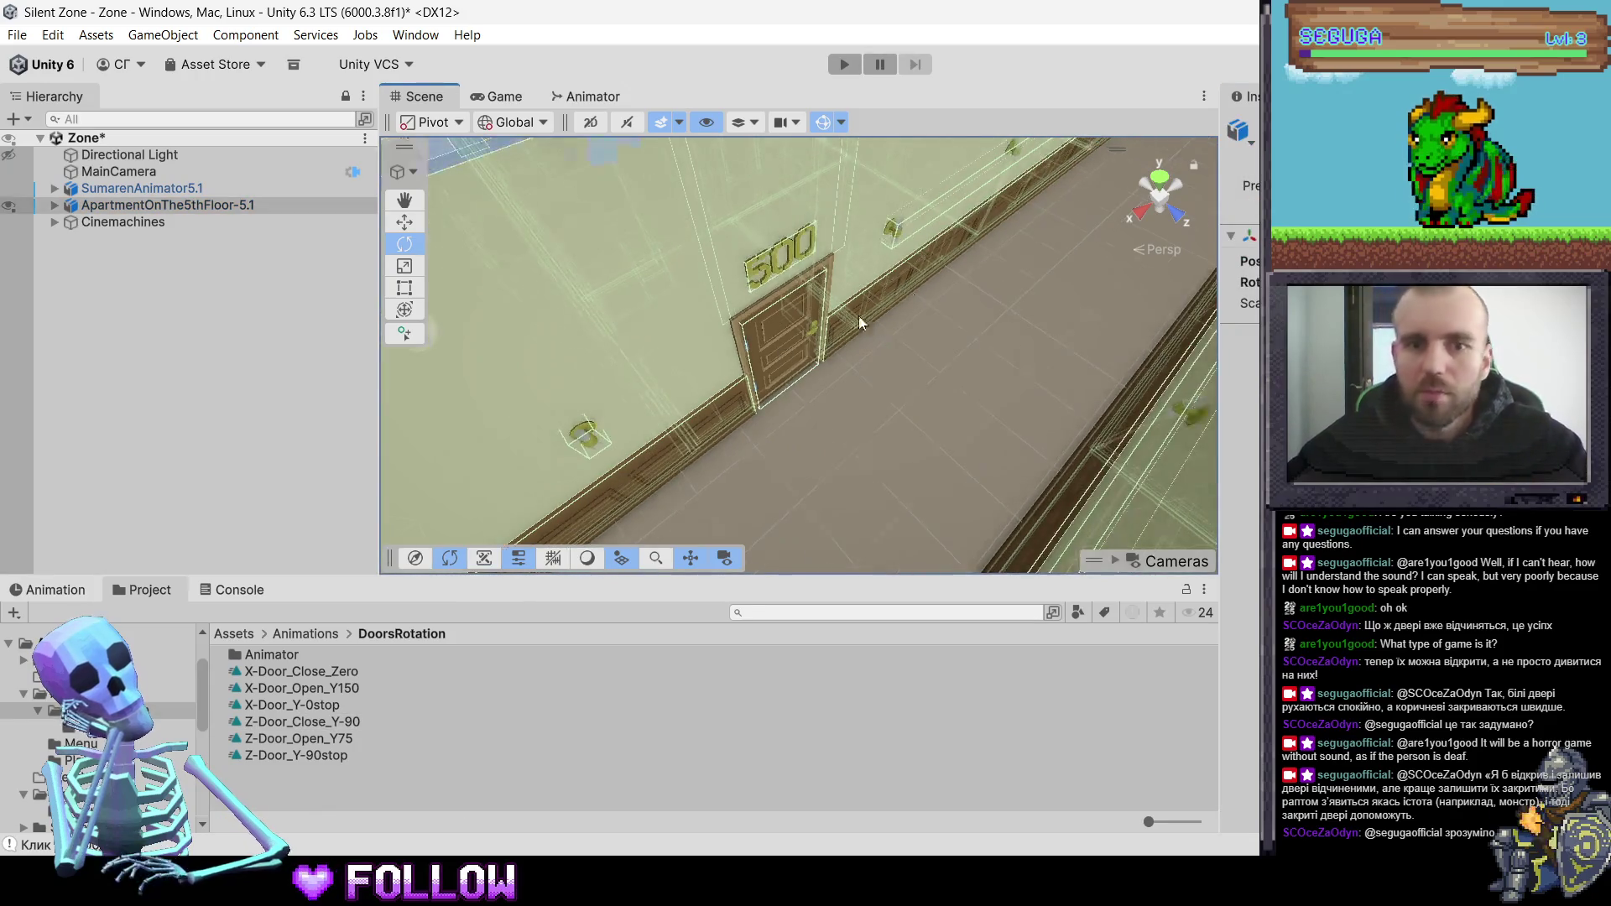
pyautogui.moveTo(858, 324)
pyautogui.mouseDown()
pyautogui.moveTo(848, 342)
pyautogui.moveTo(874, 330)
pyautogui.moveTo(942, 224)
pyautogui.mouseUp()
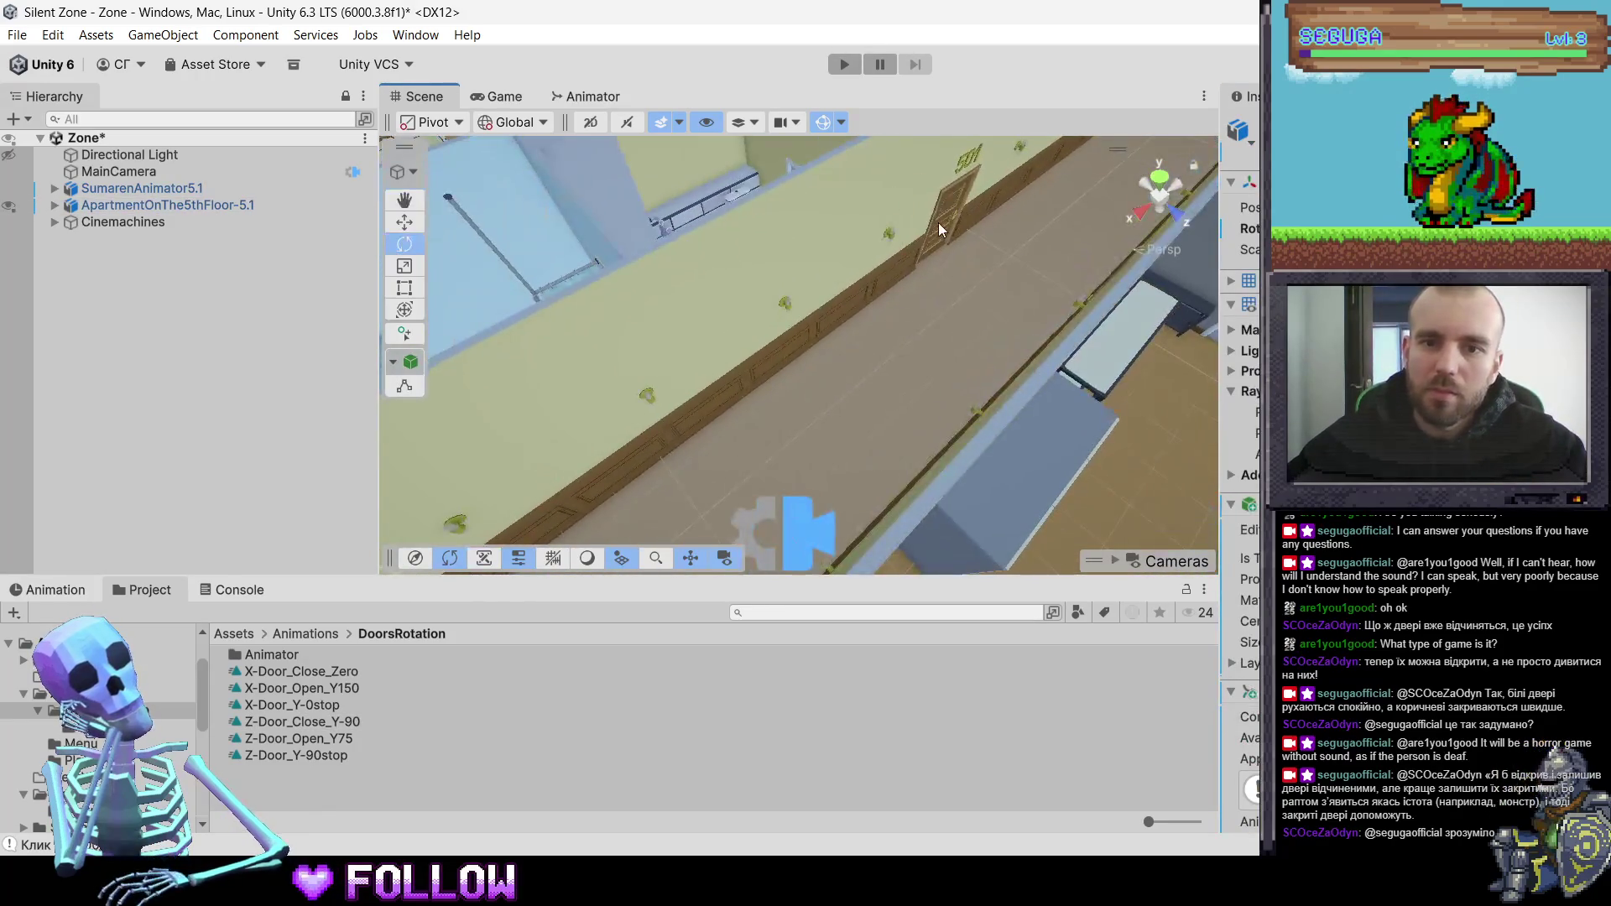
pyautogui.click(945, 231)
pyautogui.click(949, 236)
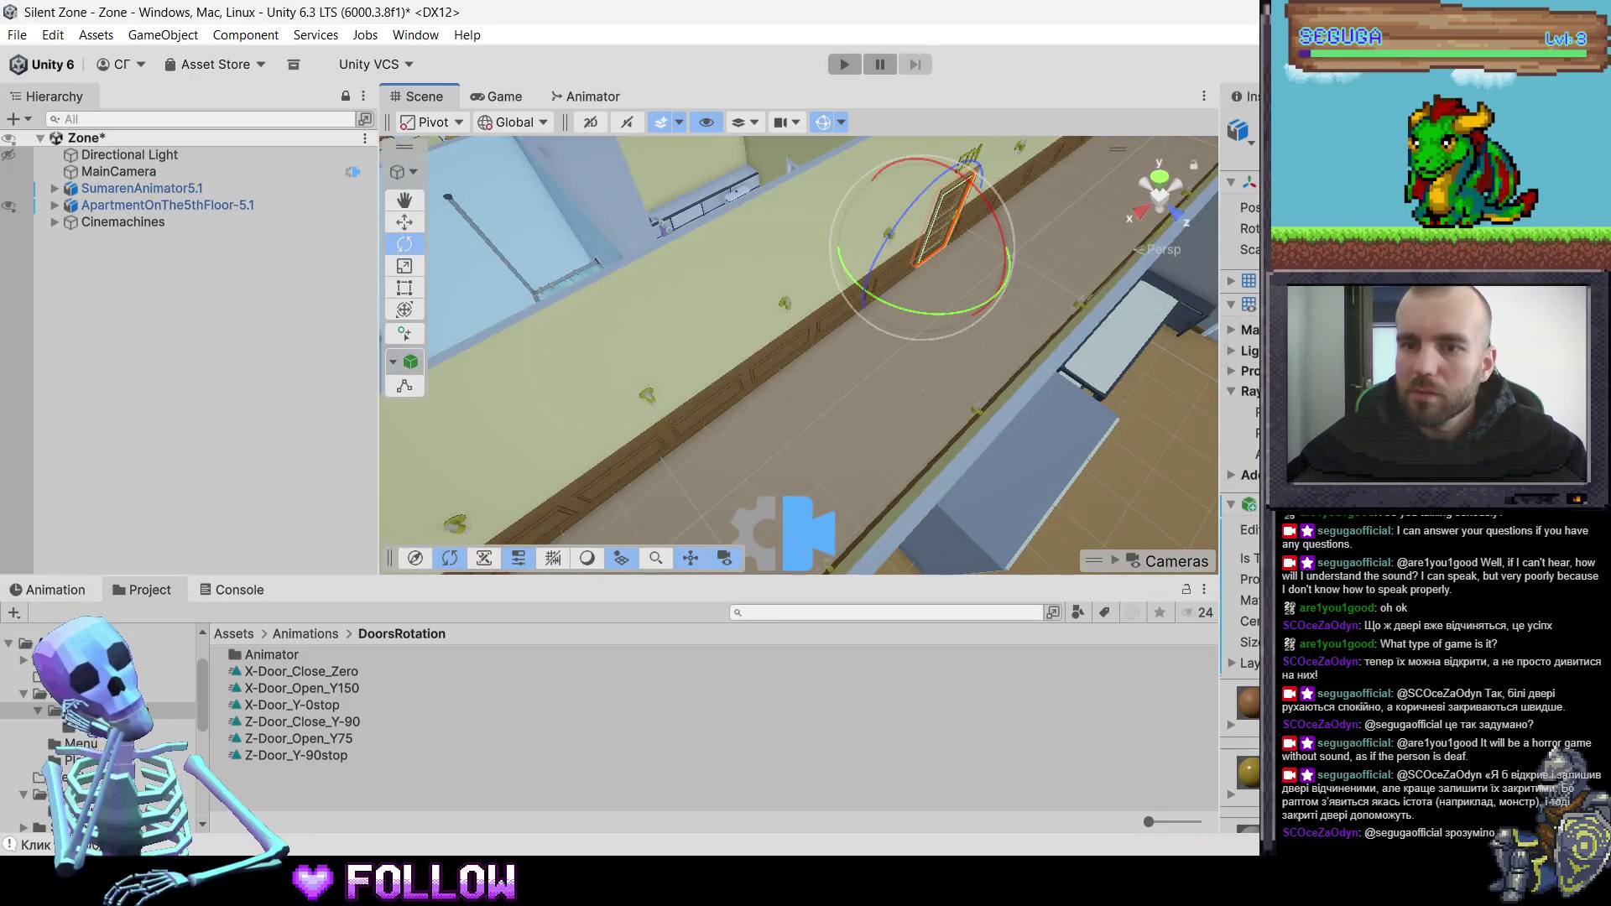
pyautogui.scroll(-3, 1240, 336)
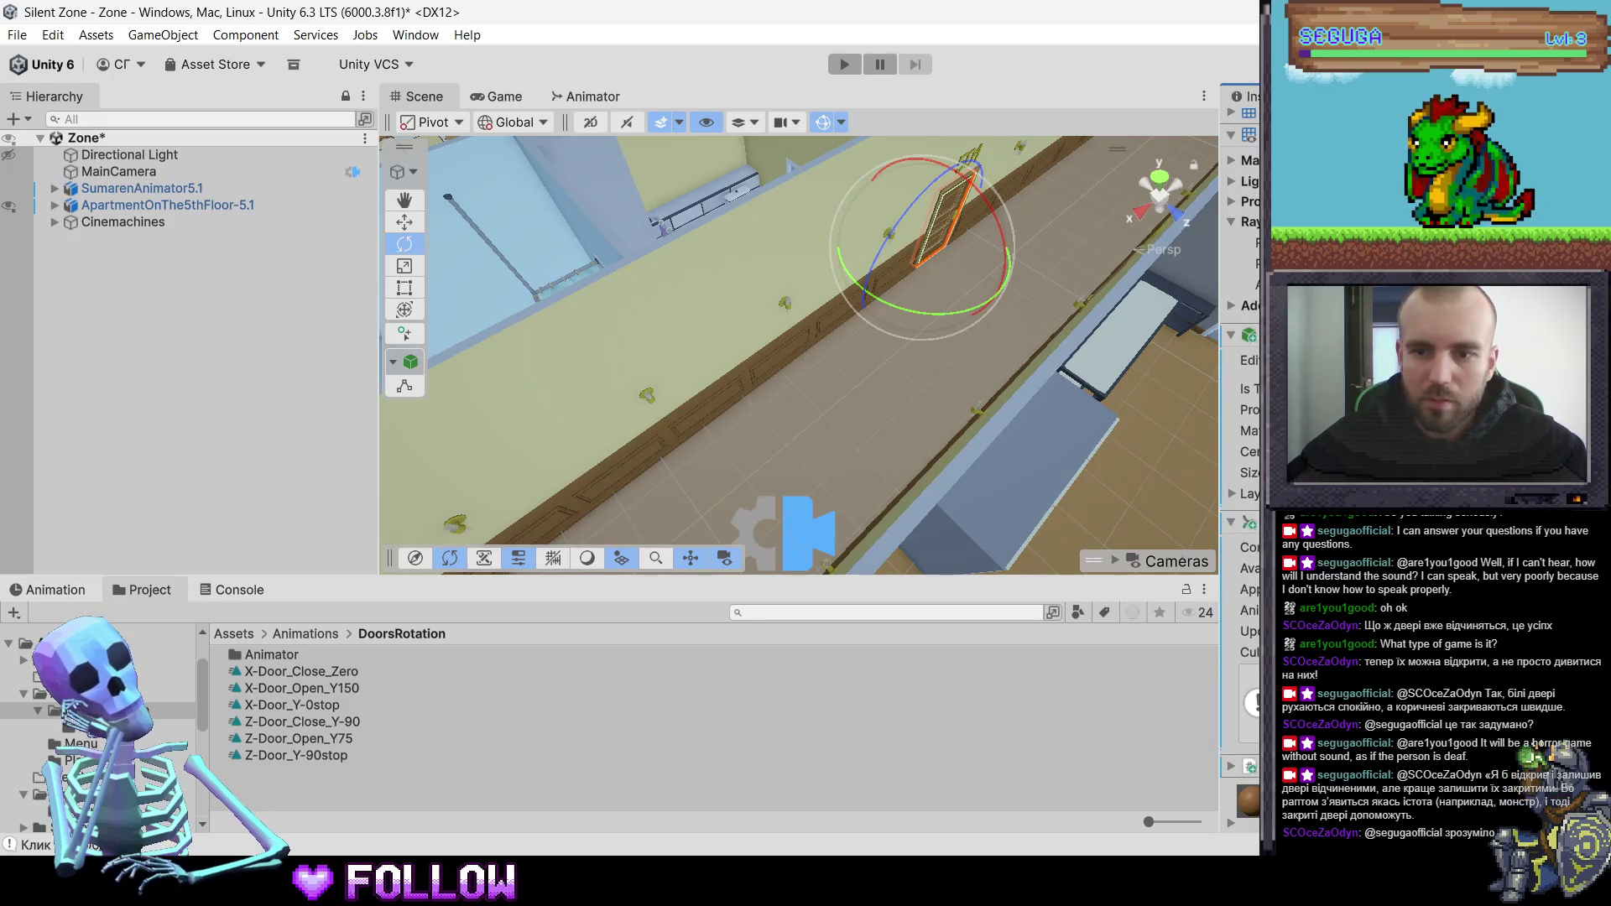
# - Open the Animator controllers folder, reselect the door inside the apartment, and enter Play mode
pyautogui.doubleClick(255, 653)
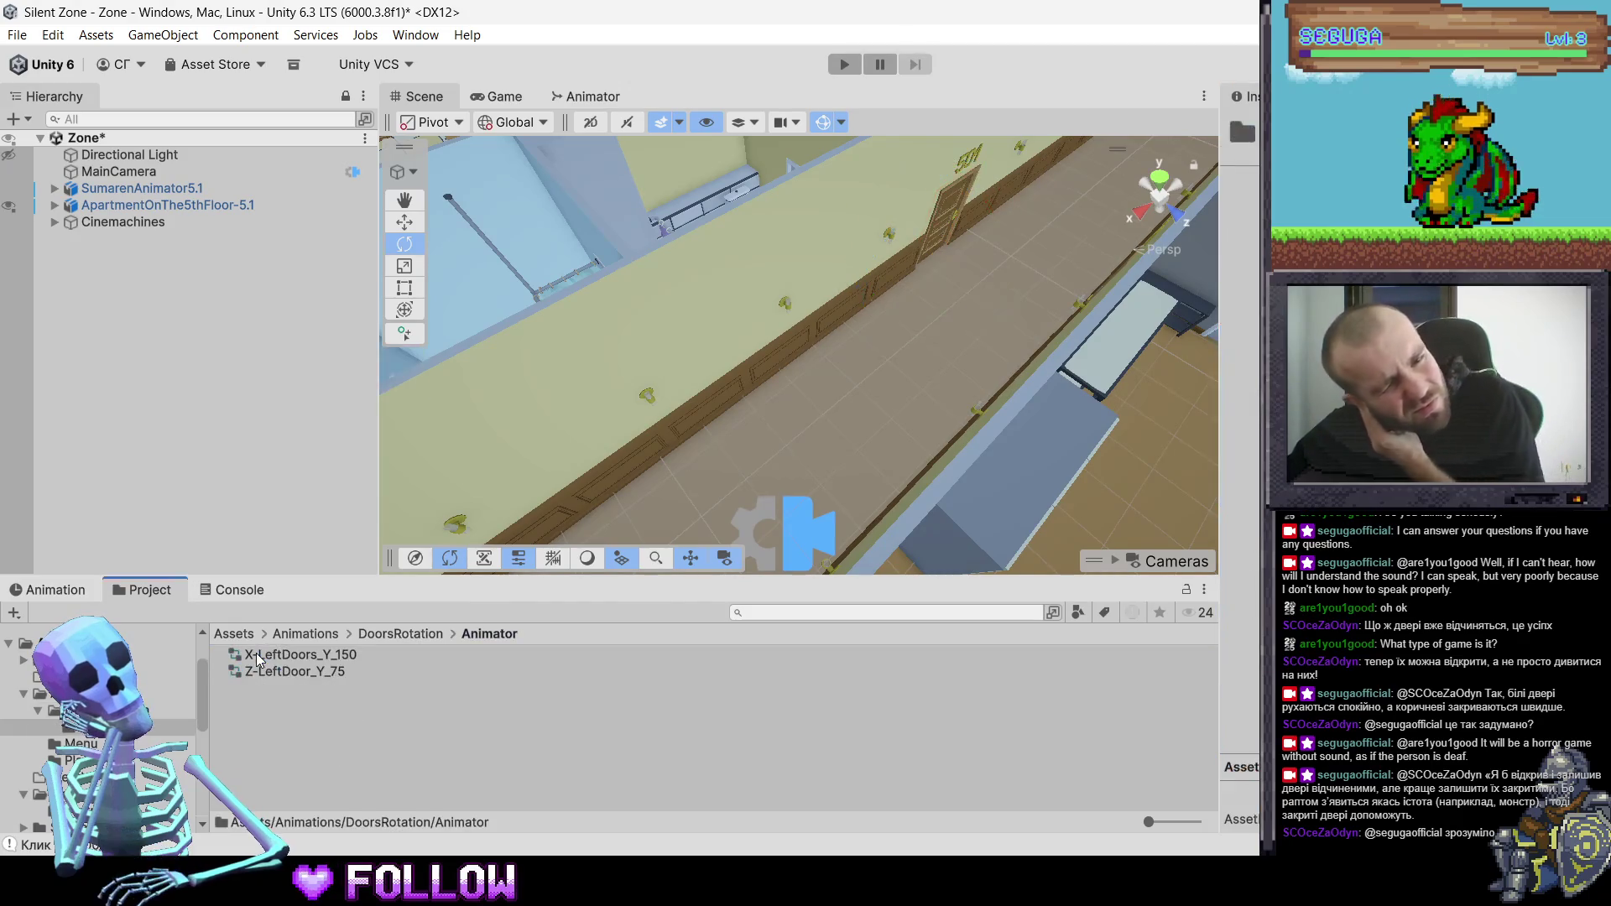
pyautogui.click(944, 237)
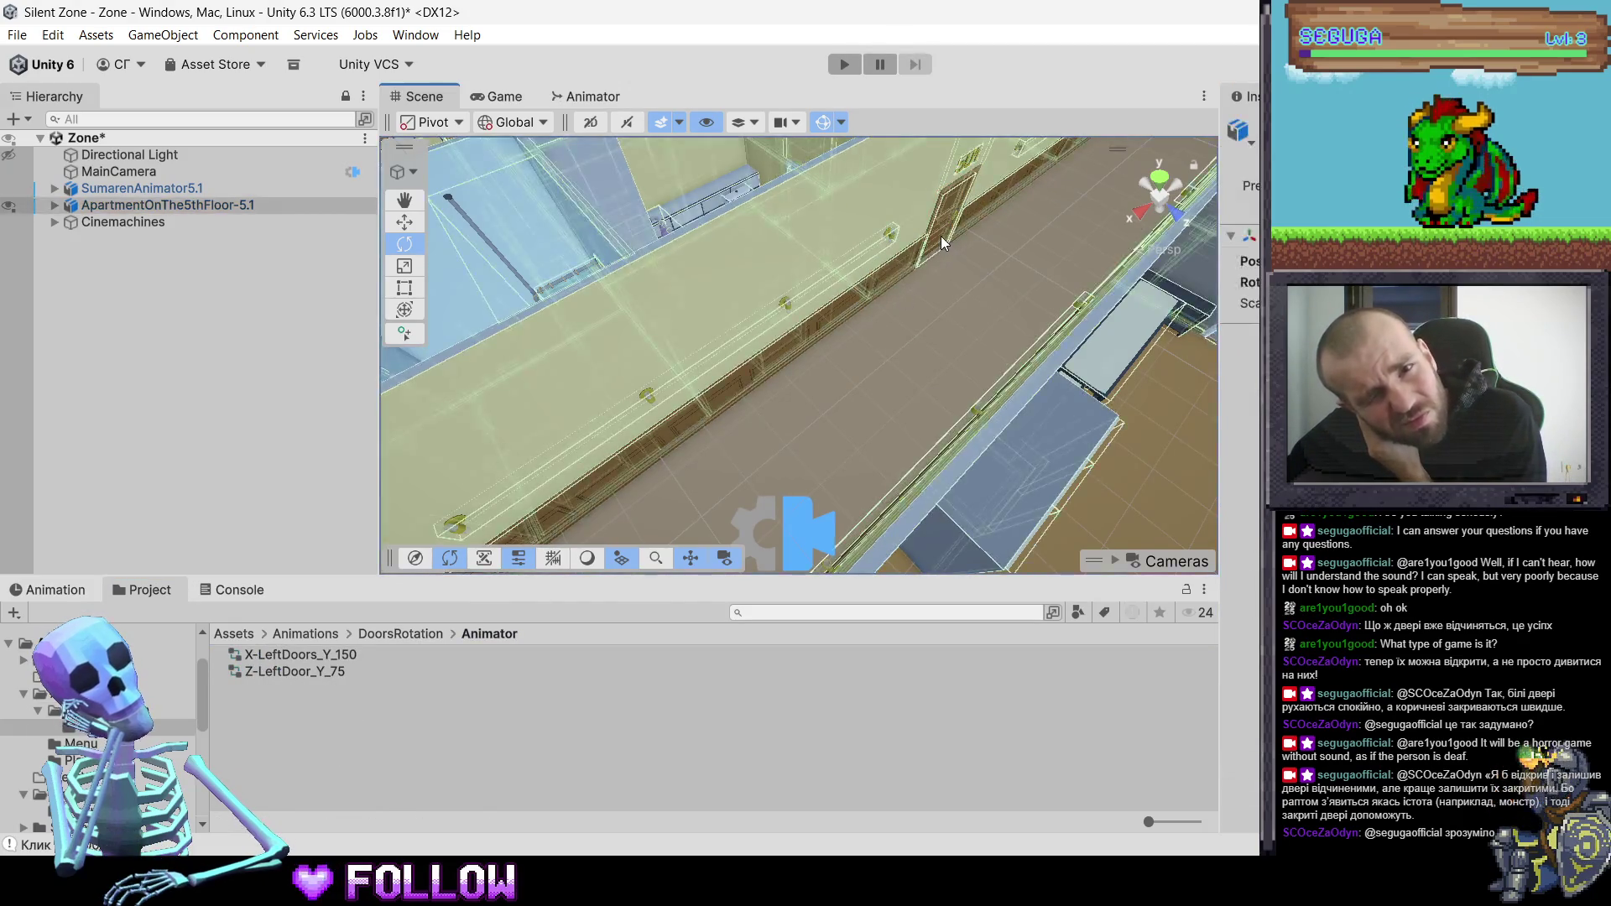
pyautogui.click(939, 235)
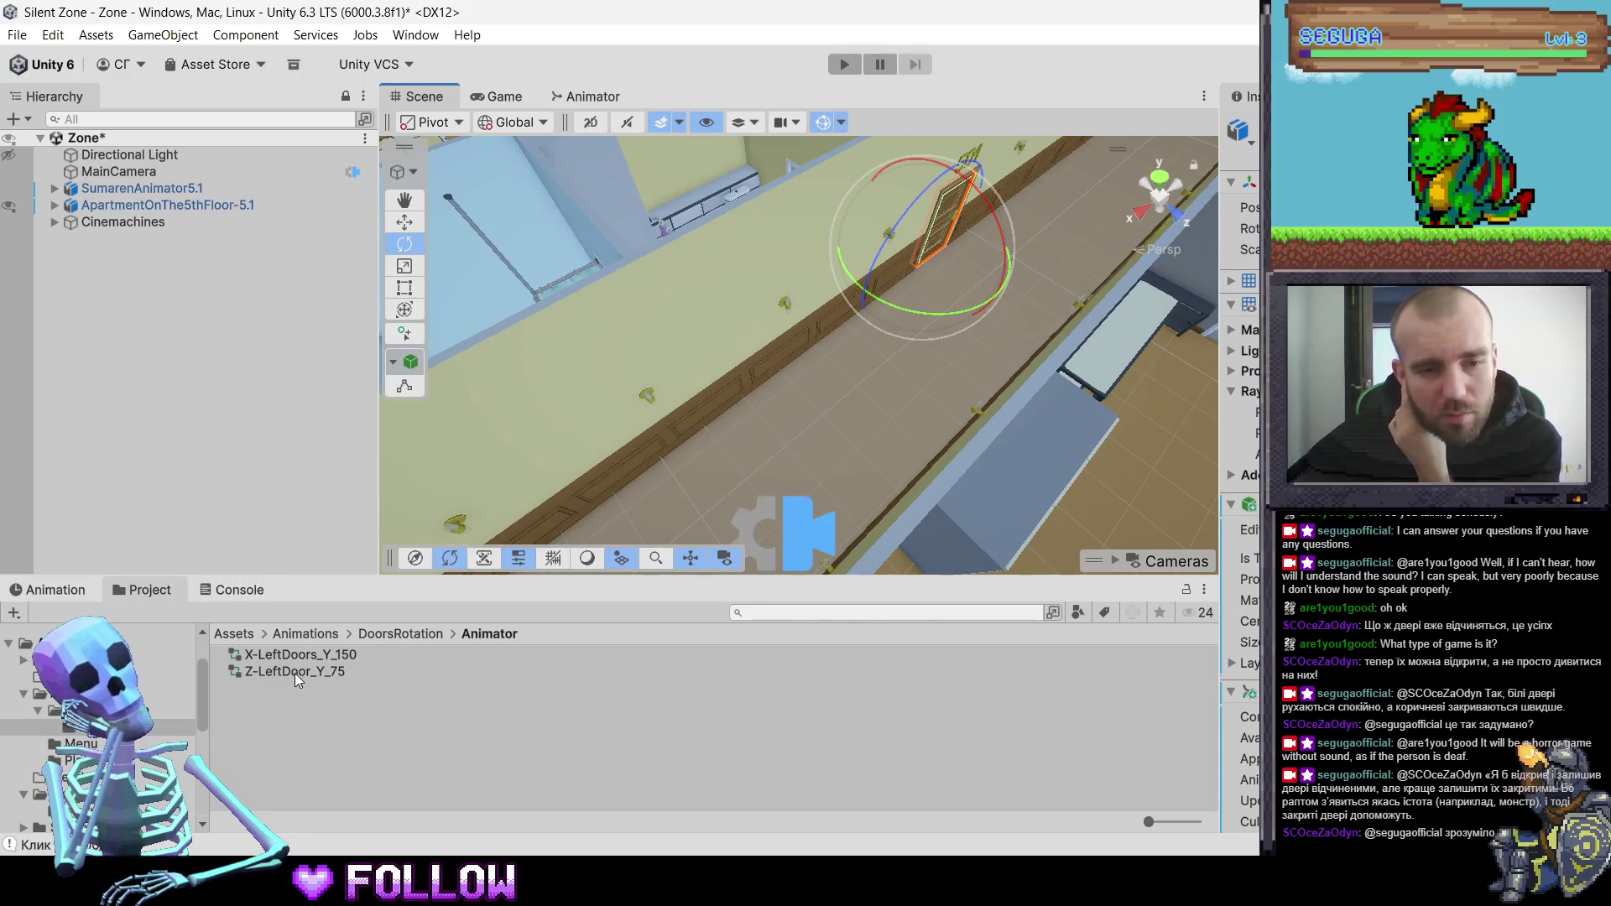
pyautogui.click(844, 64)
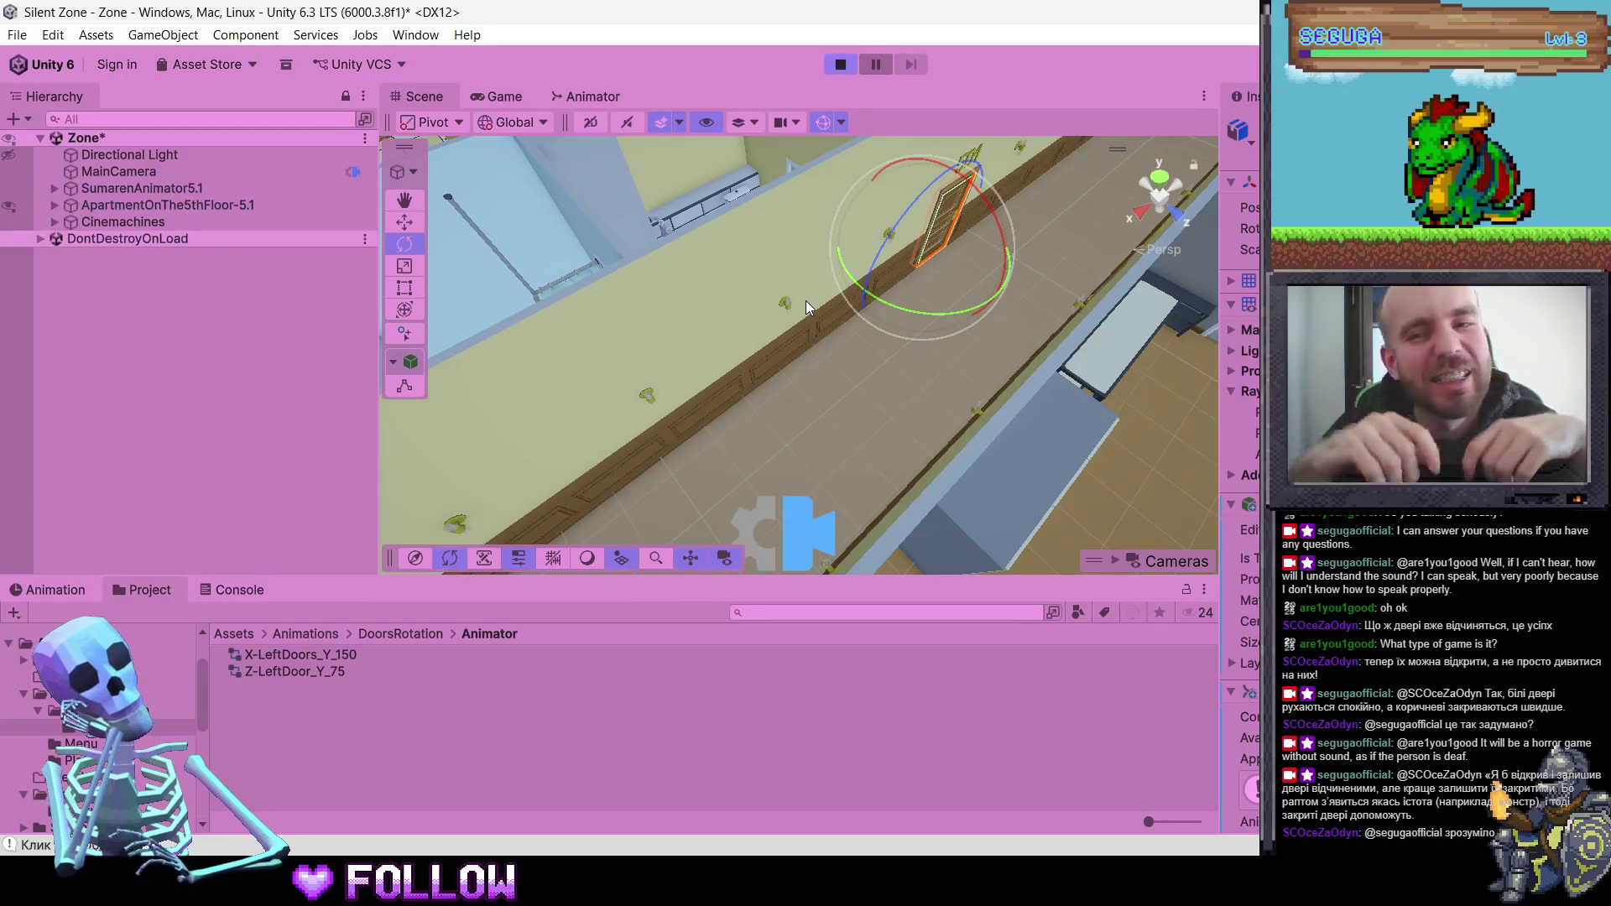
# - Walk the character through the white door and past door 500 toward door 501, then stop playing
pyautogui.press('w')
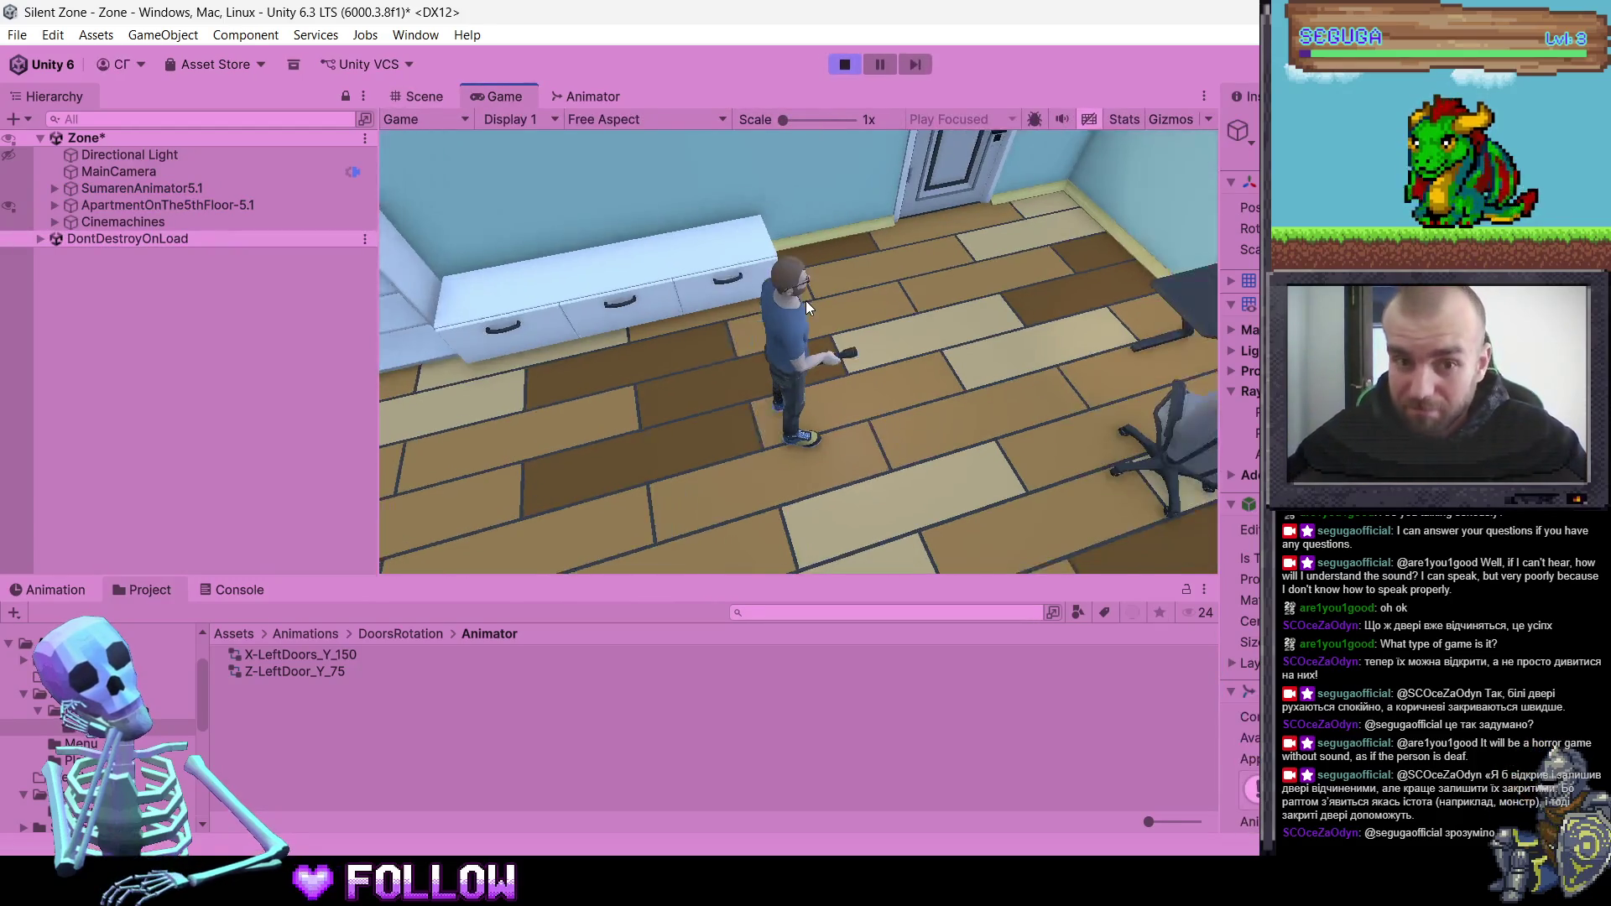
pyautogui.click(665, 283)
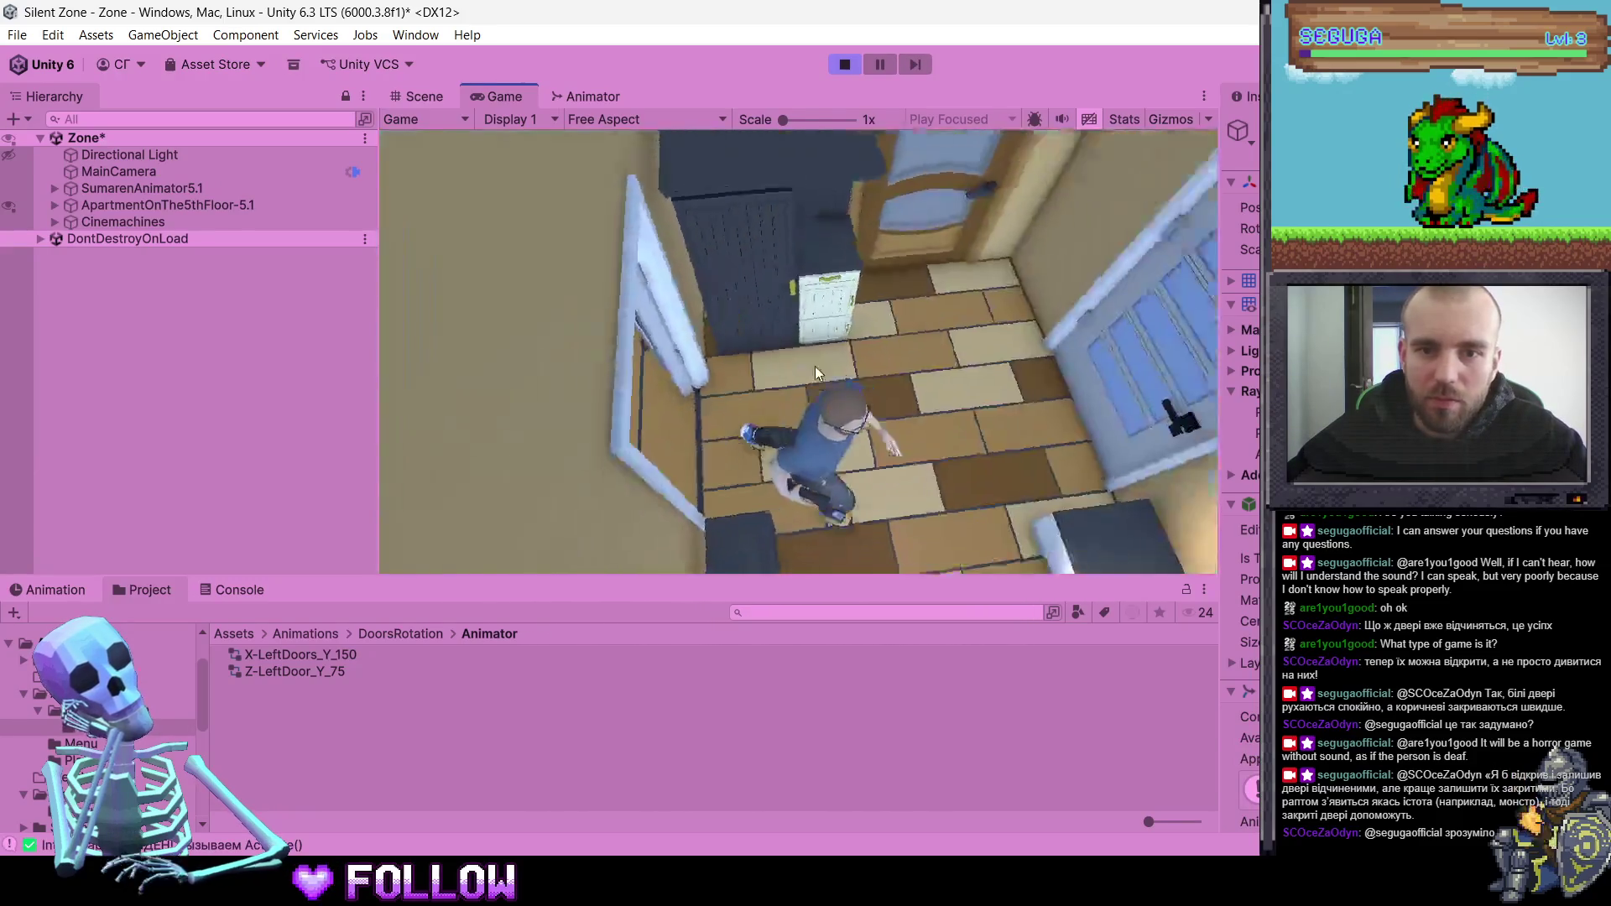
pyautogui.press('s')
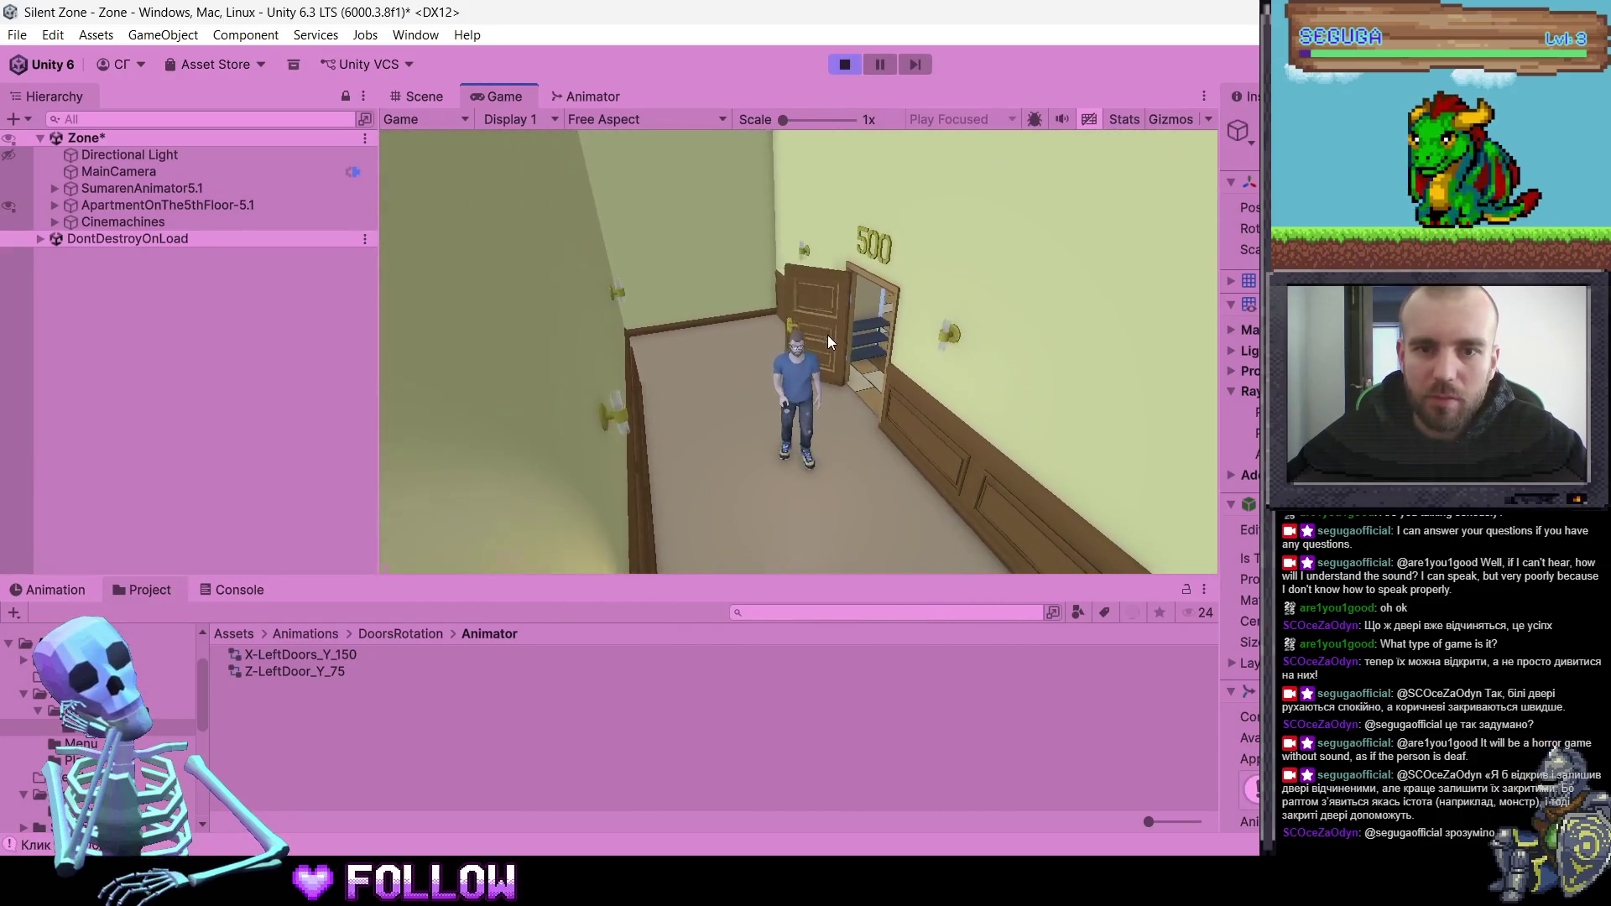
pyautogui.click(848, 354)
pyautogui.press('w')
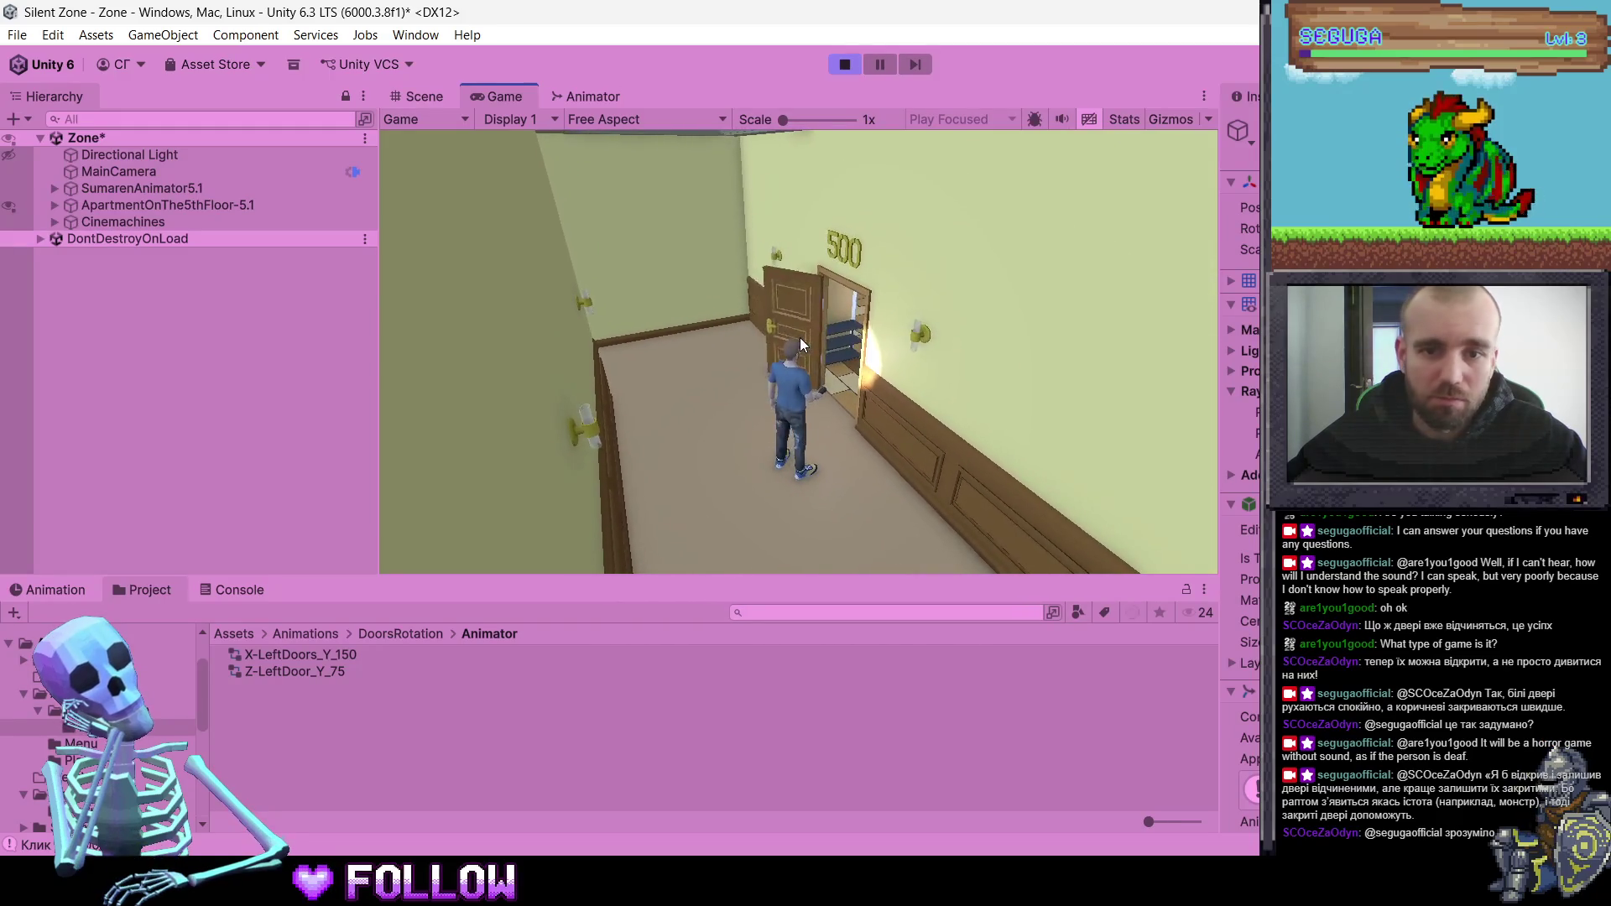
pyautogui.press('s')
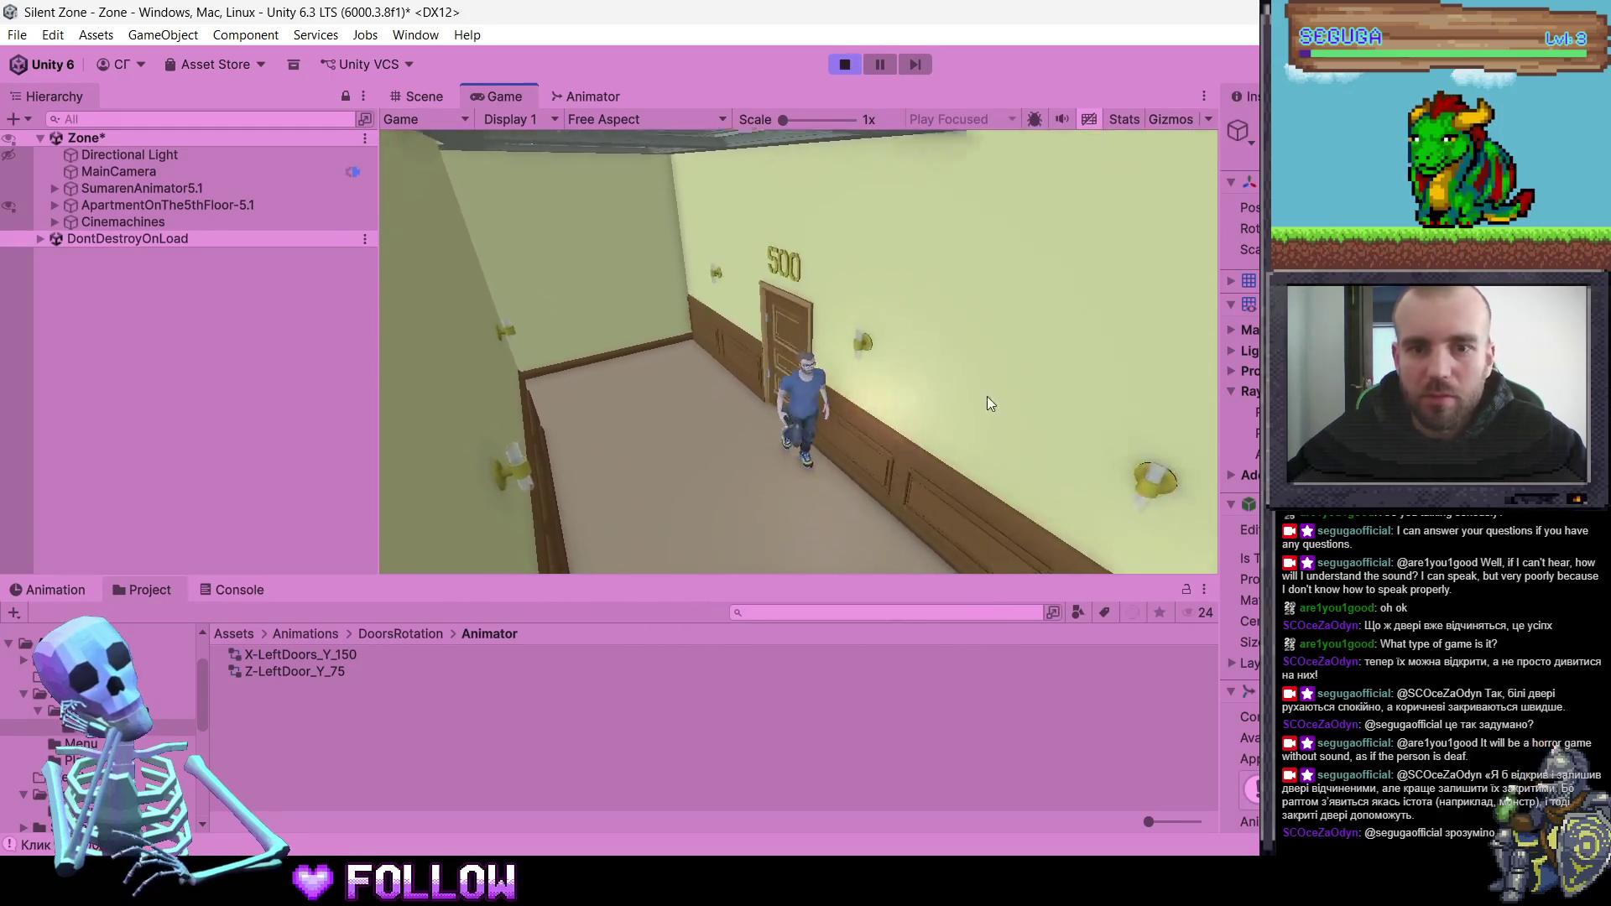
pyautogui.press('s')
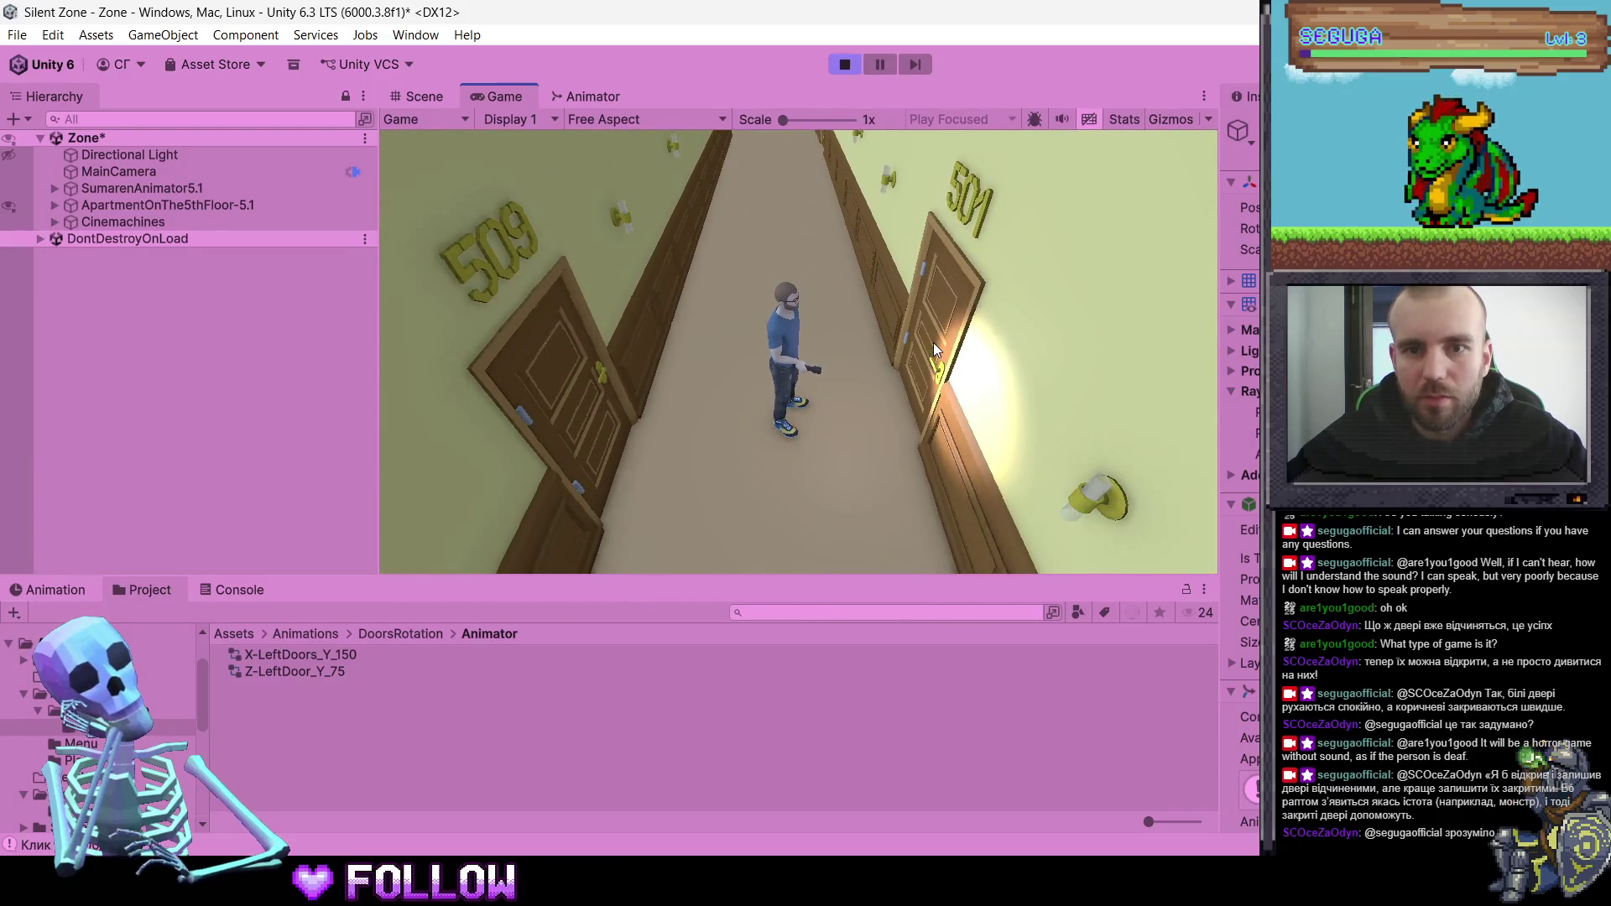
pyautogui.click(845, 66)
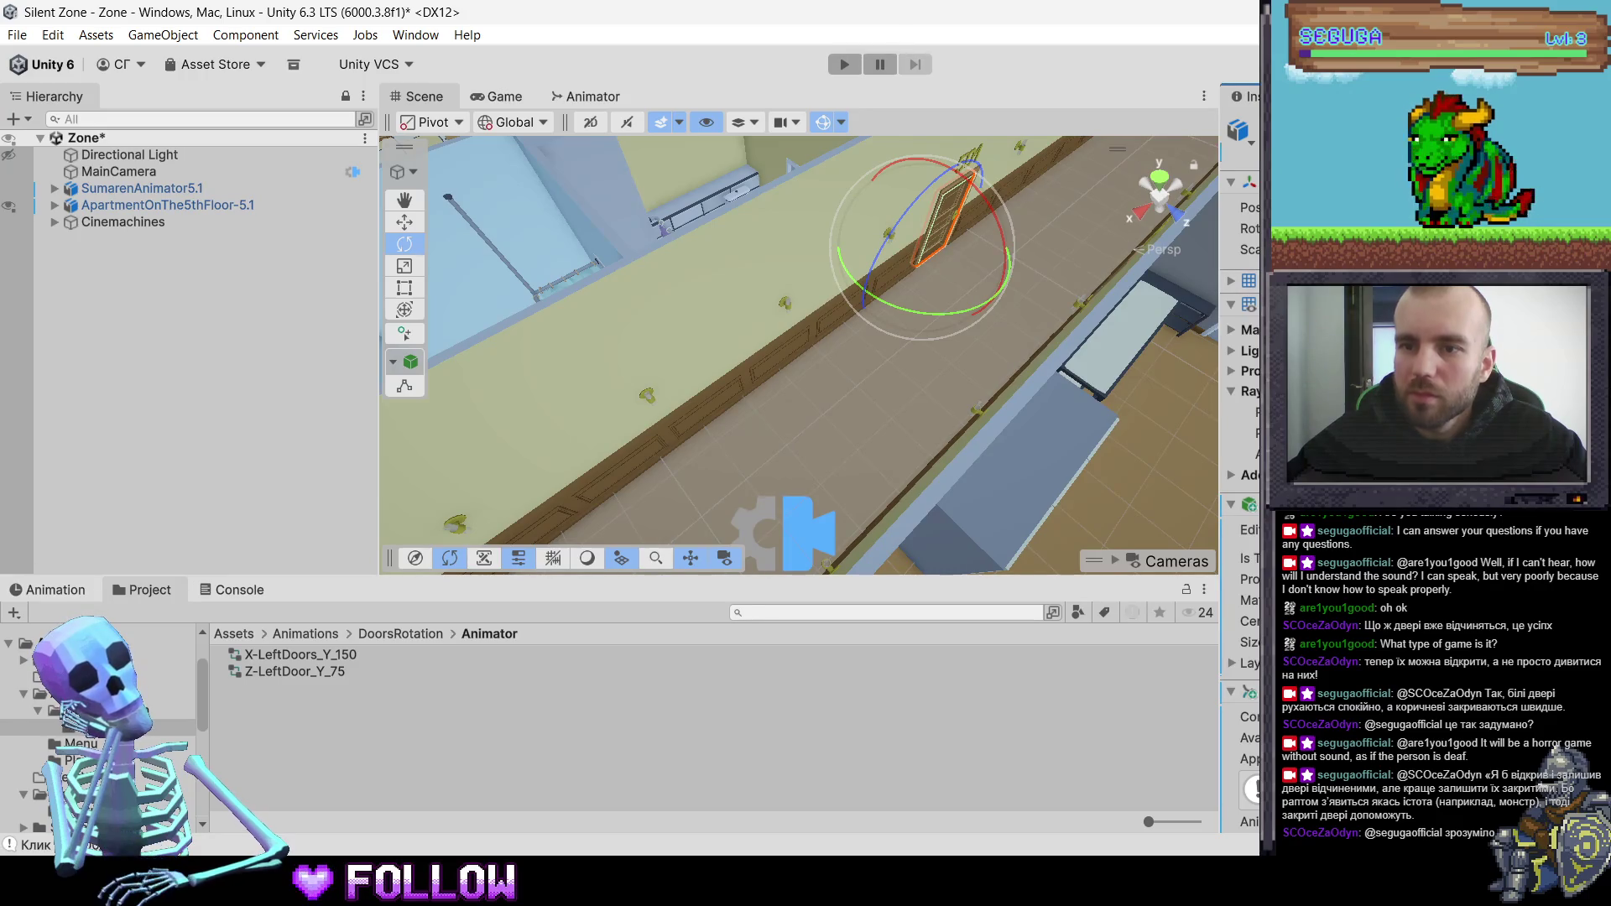
# - Review the door's components in the Inspector and enter Play mode again
pyautogui.scroll(-10, 1240, 503)
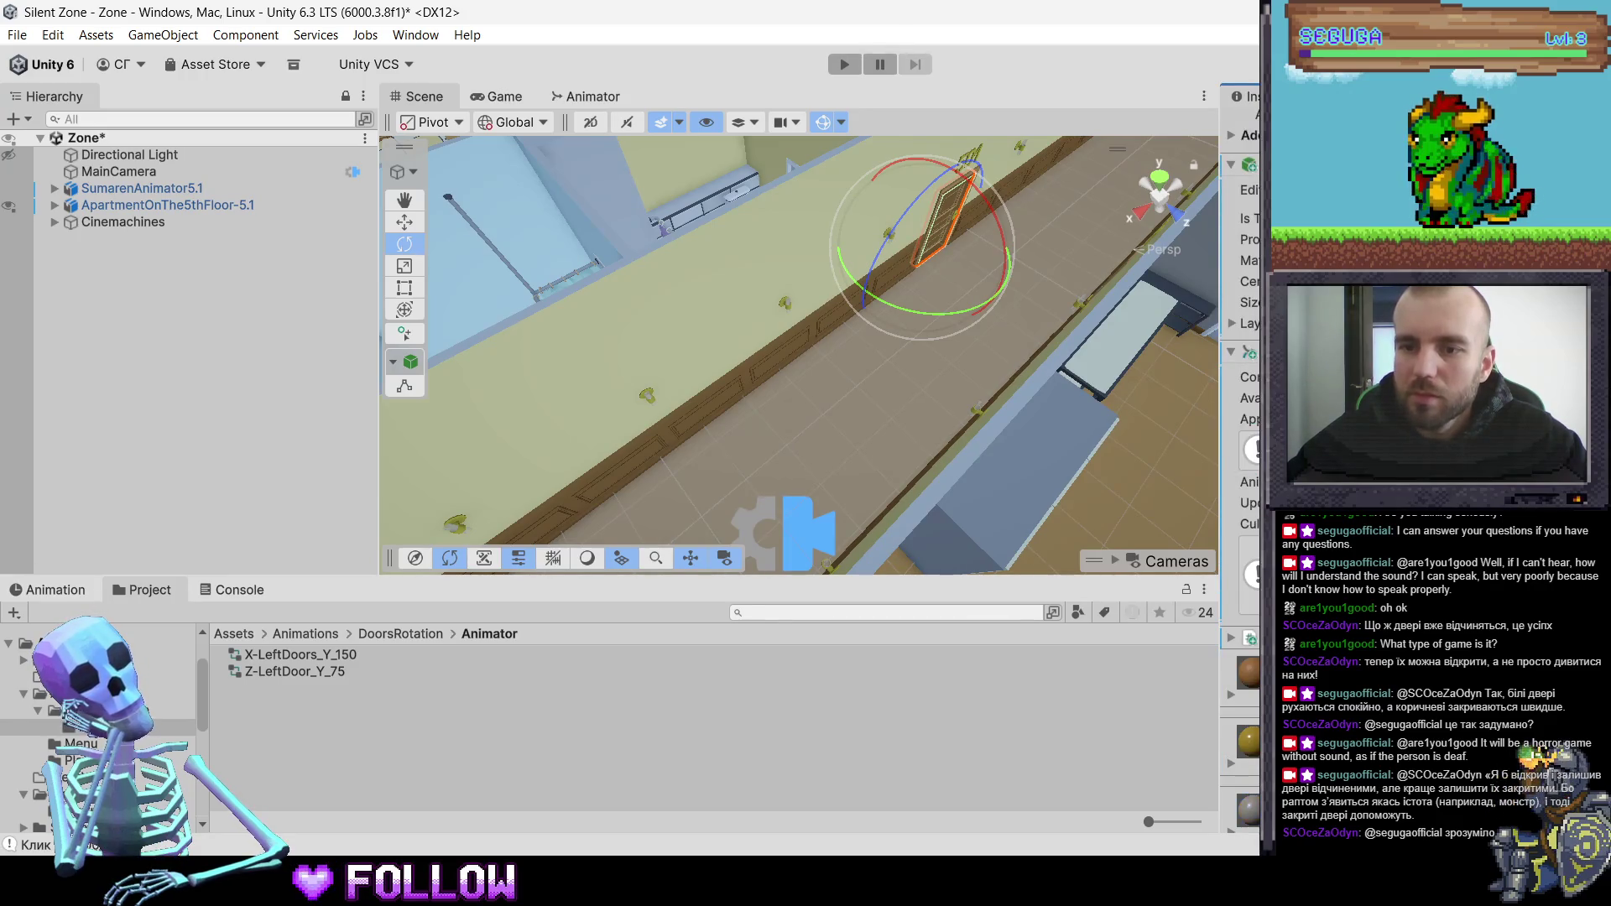
pyautogui.scroll(9, 1241, 503)
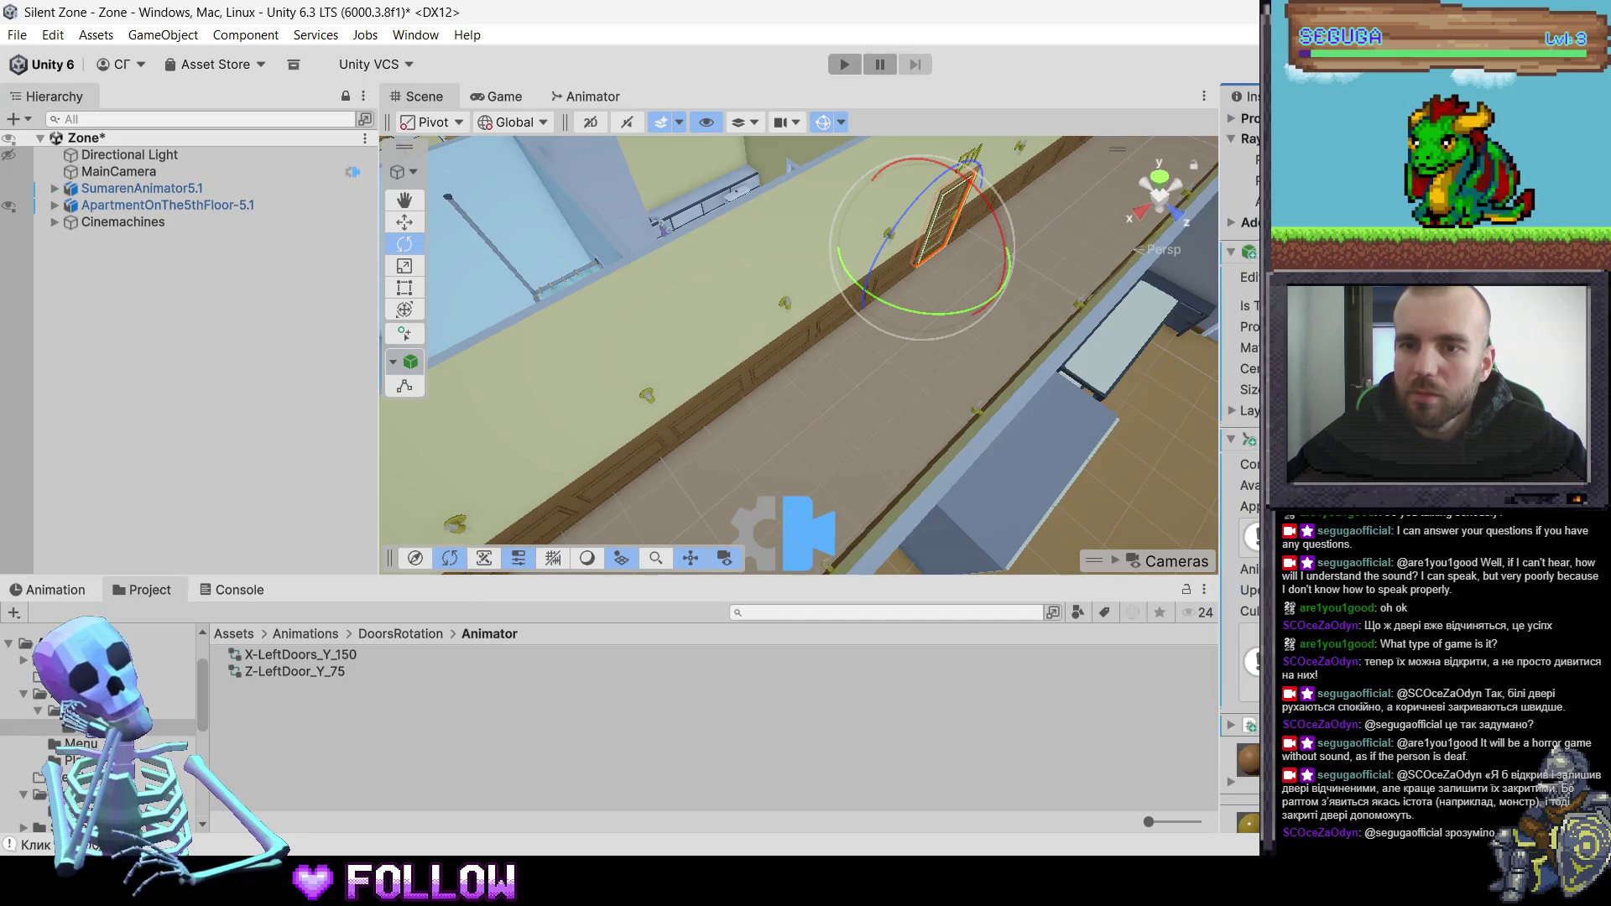
pyautogui.scroll(1, 1241, 335)
pyautogui.click(844, 64)
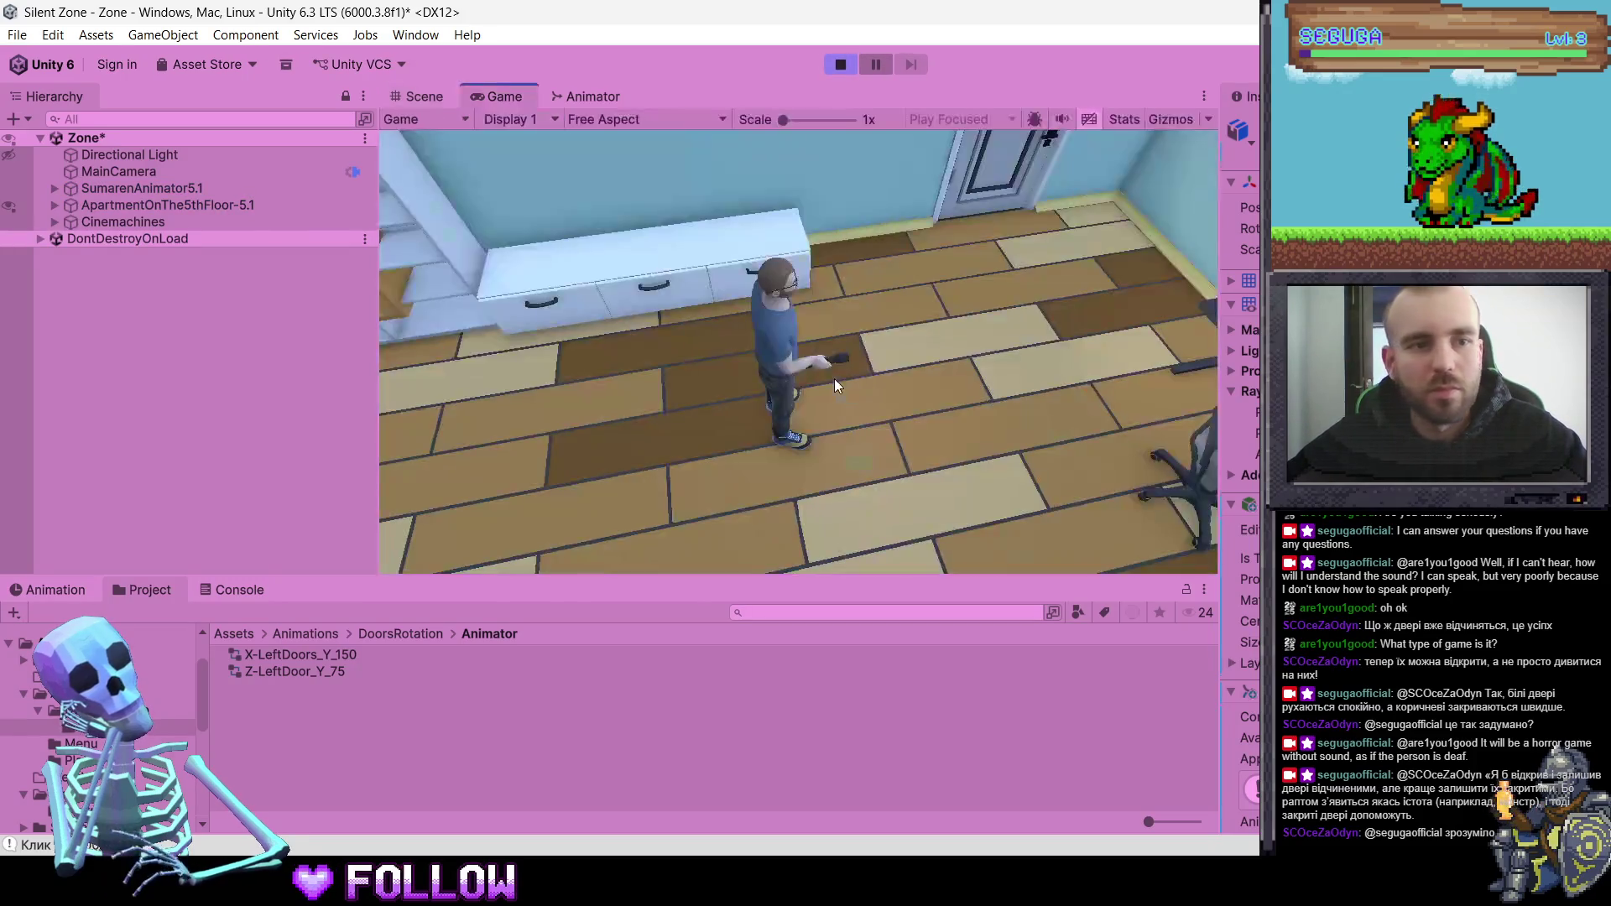
# - Walk out to the corridor, open door 501 and step into apartment 501 and back
pyautogui.press('w')
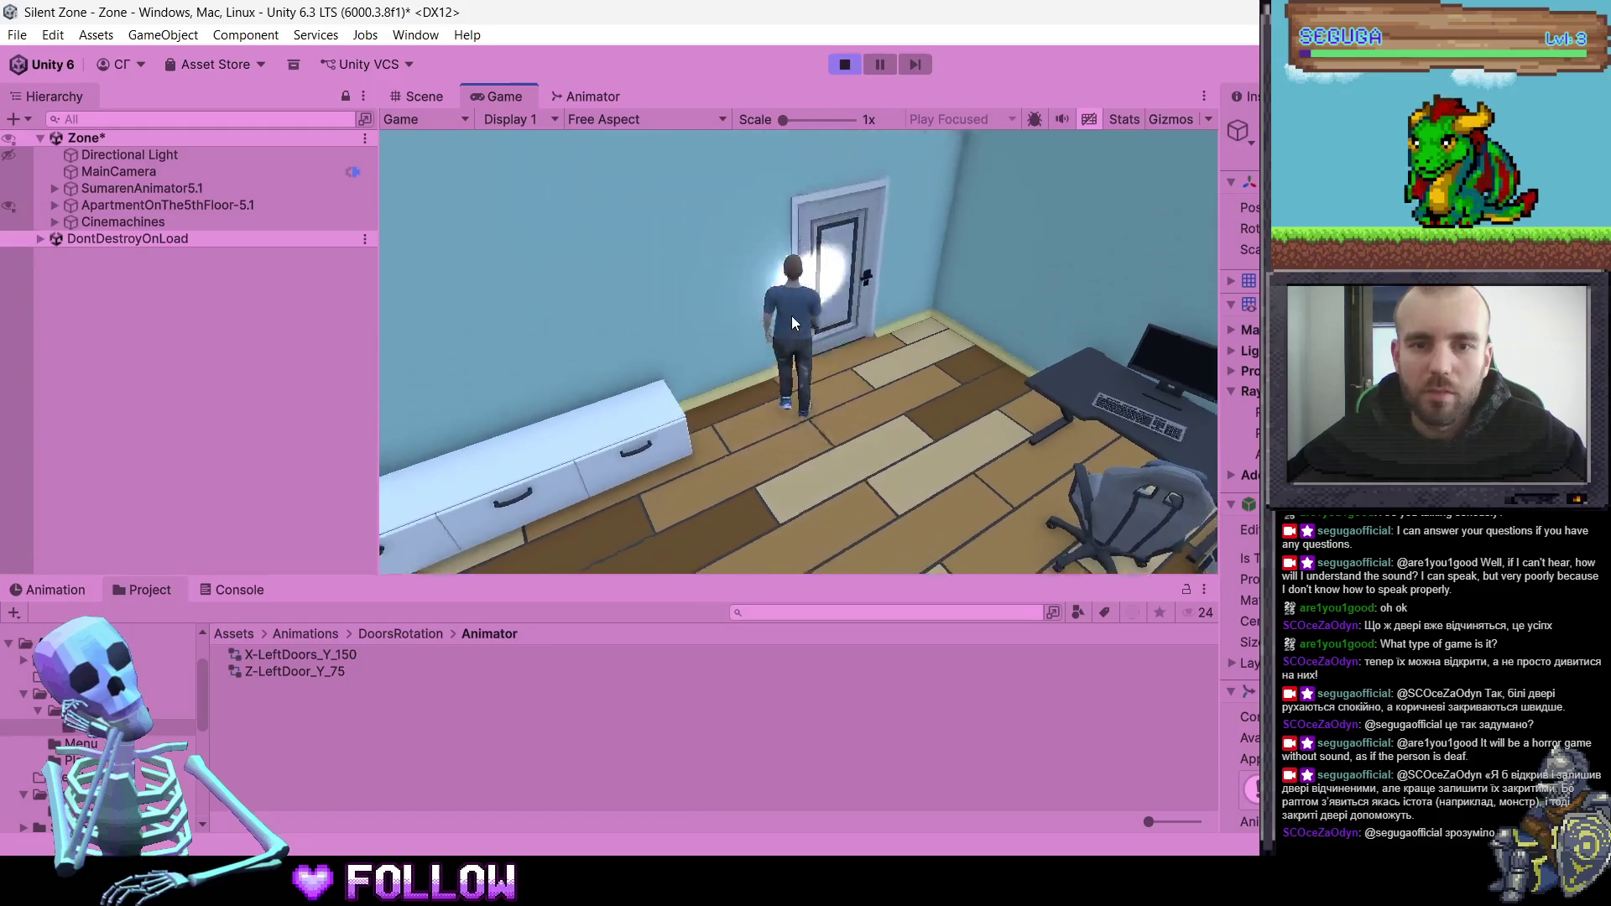
pyautogui.press('d')
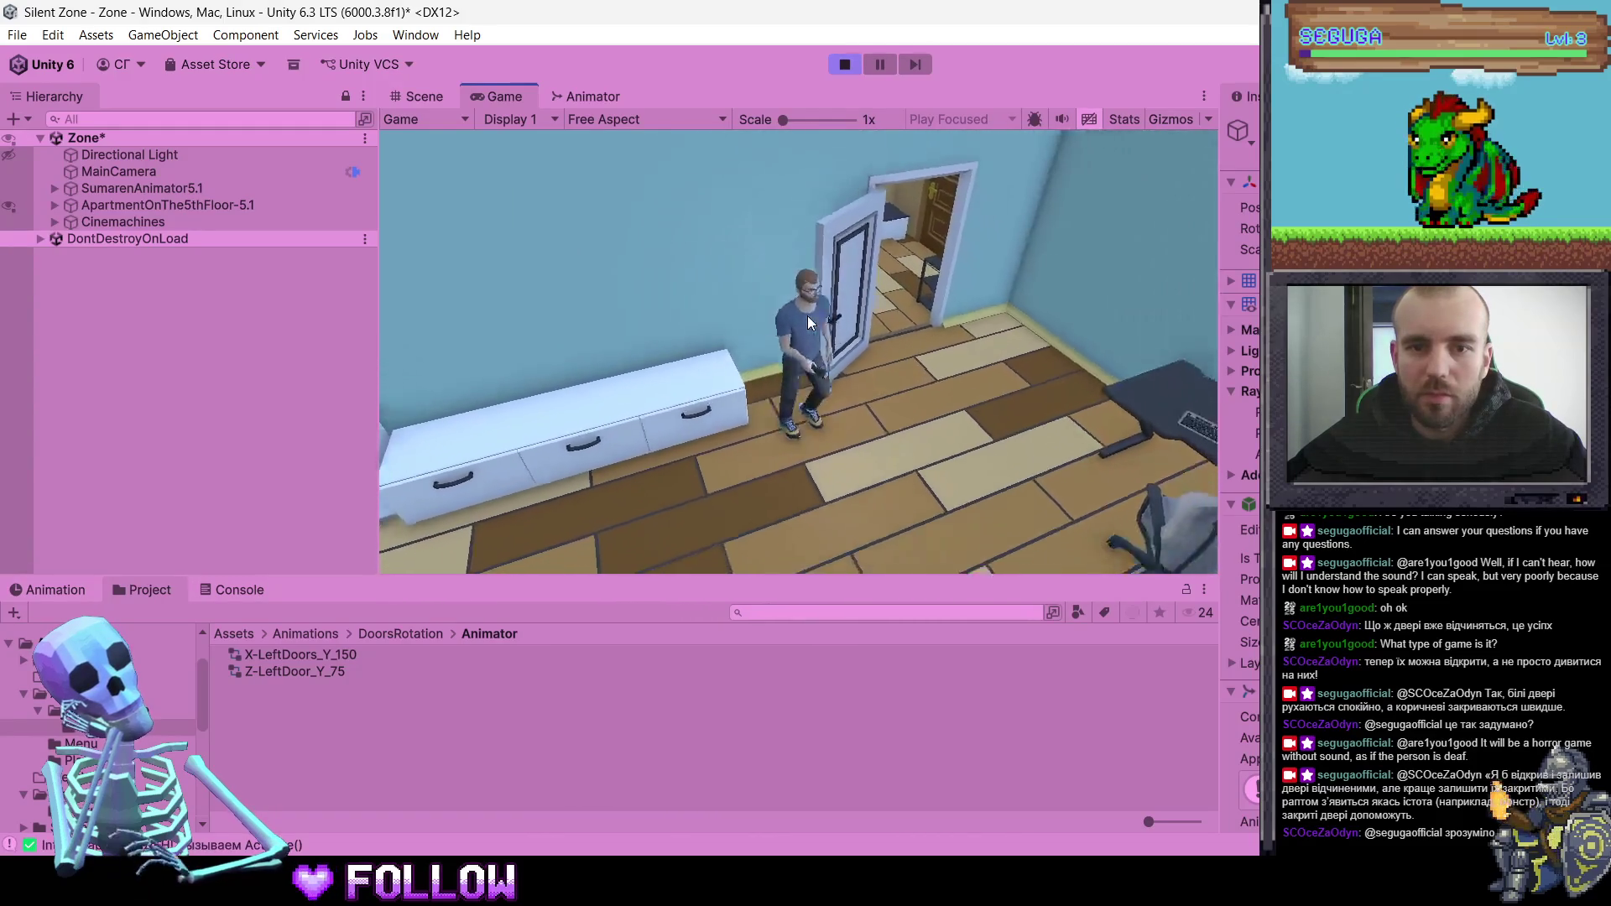
pyautogui.press('w')
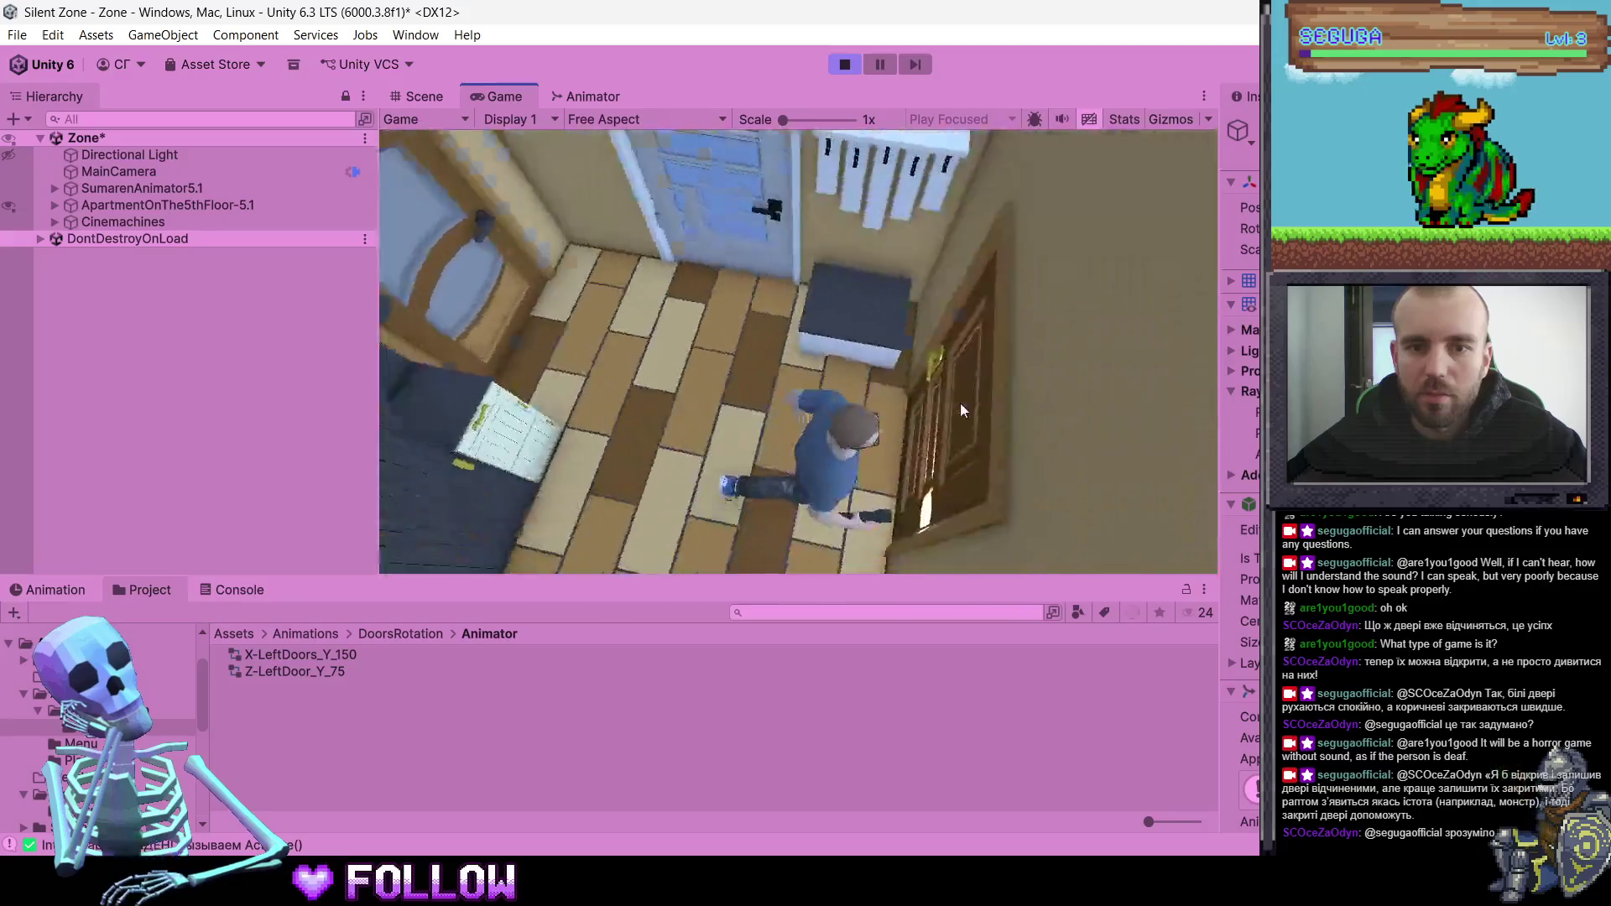
pyautogui.press('w')
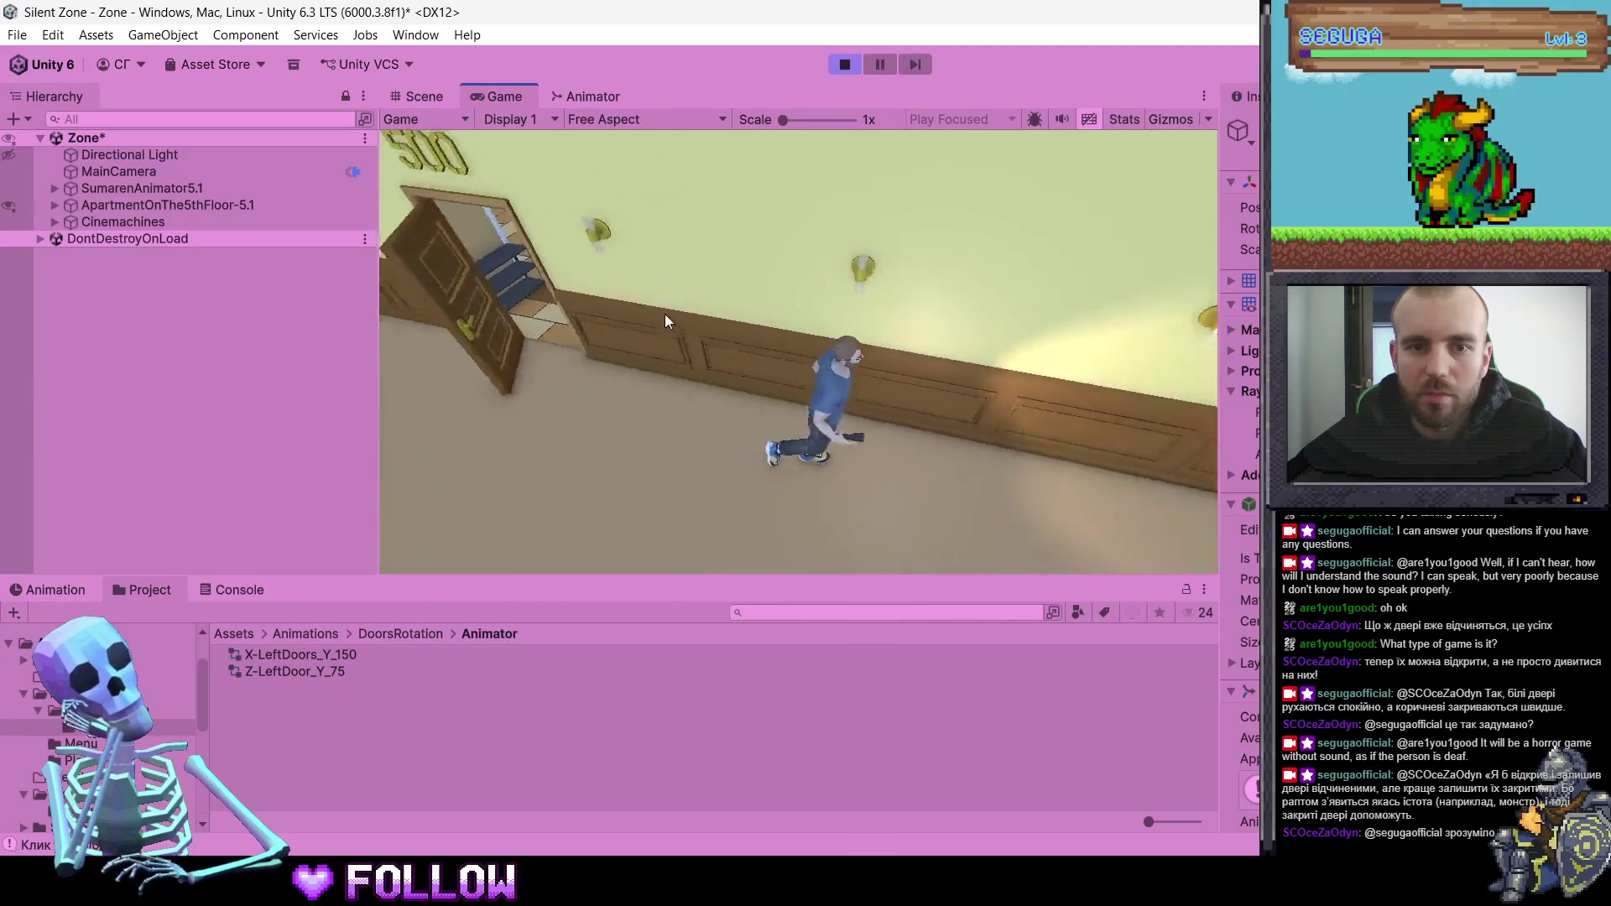
pyautogui.press('w')
pyautogui.click(958, 440)
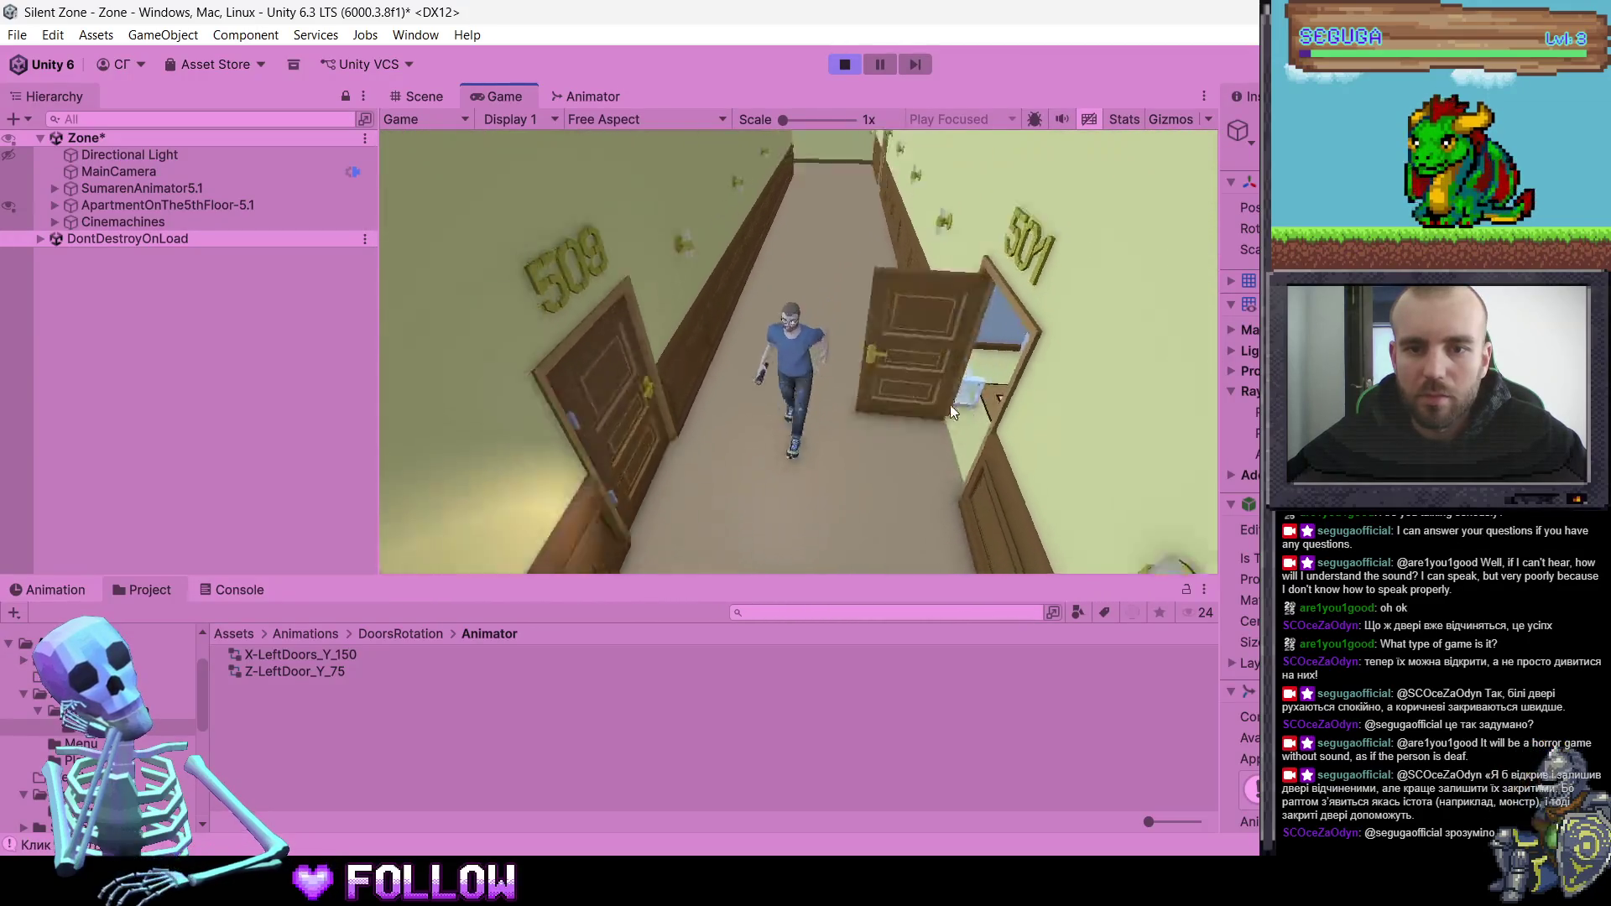
pyautogui.press('f')
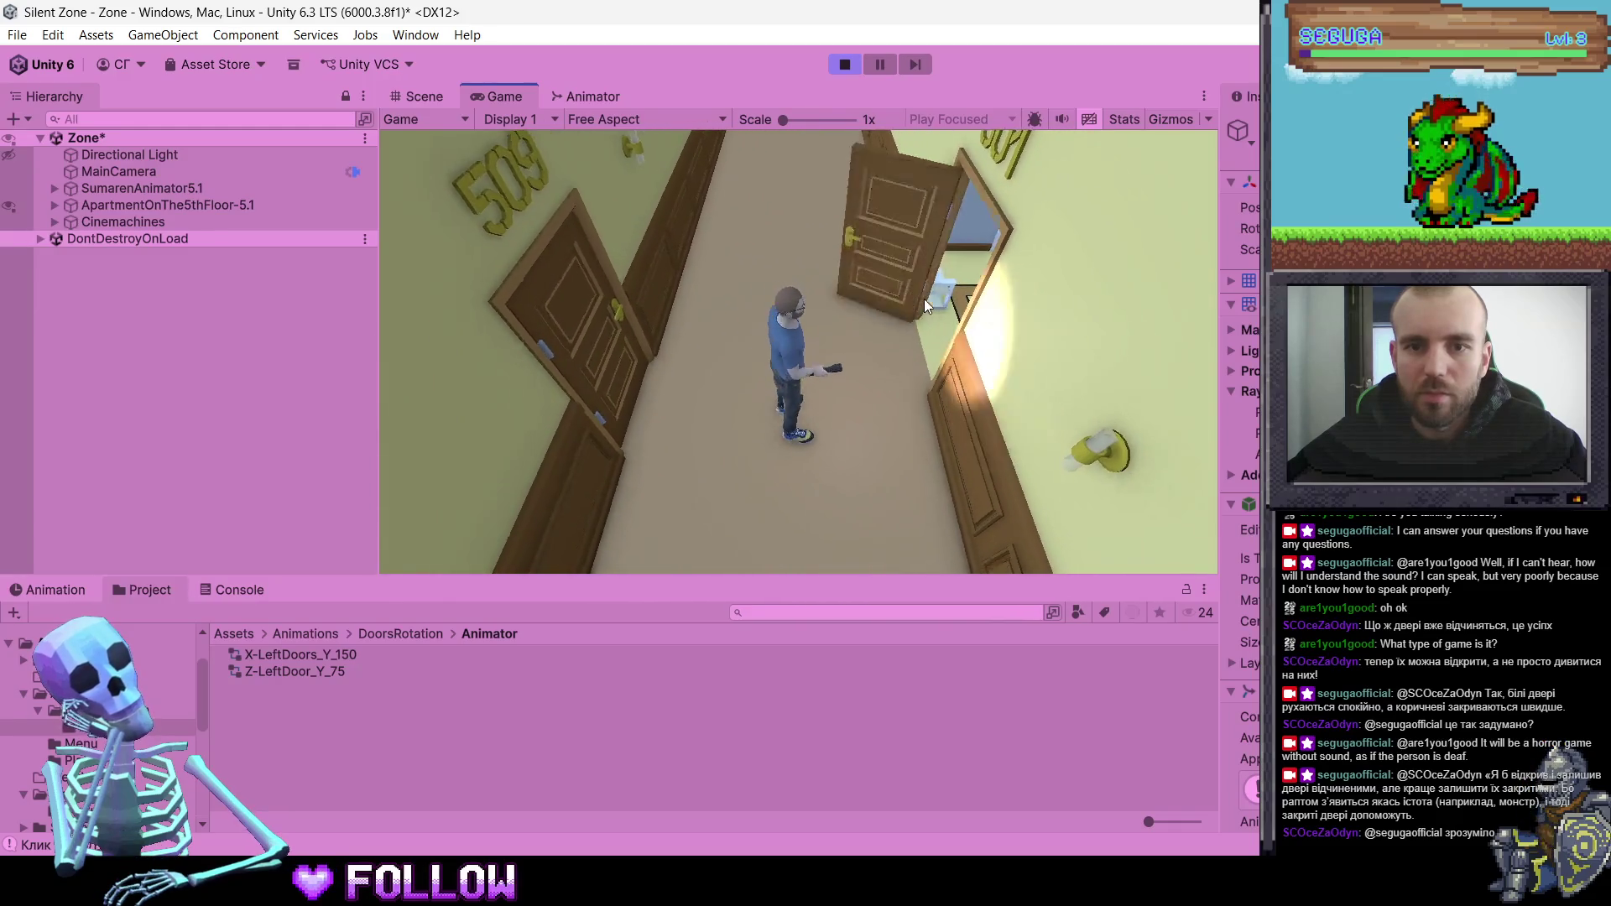
pyautogui.press('w')
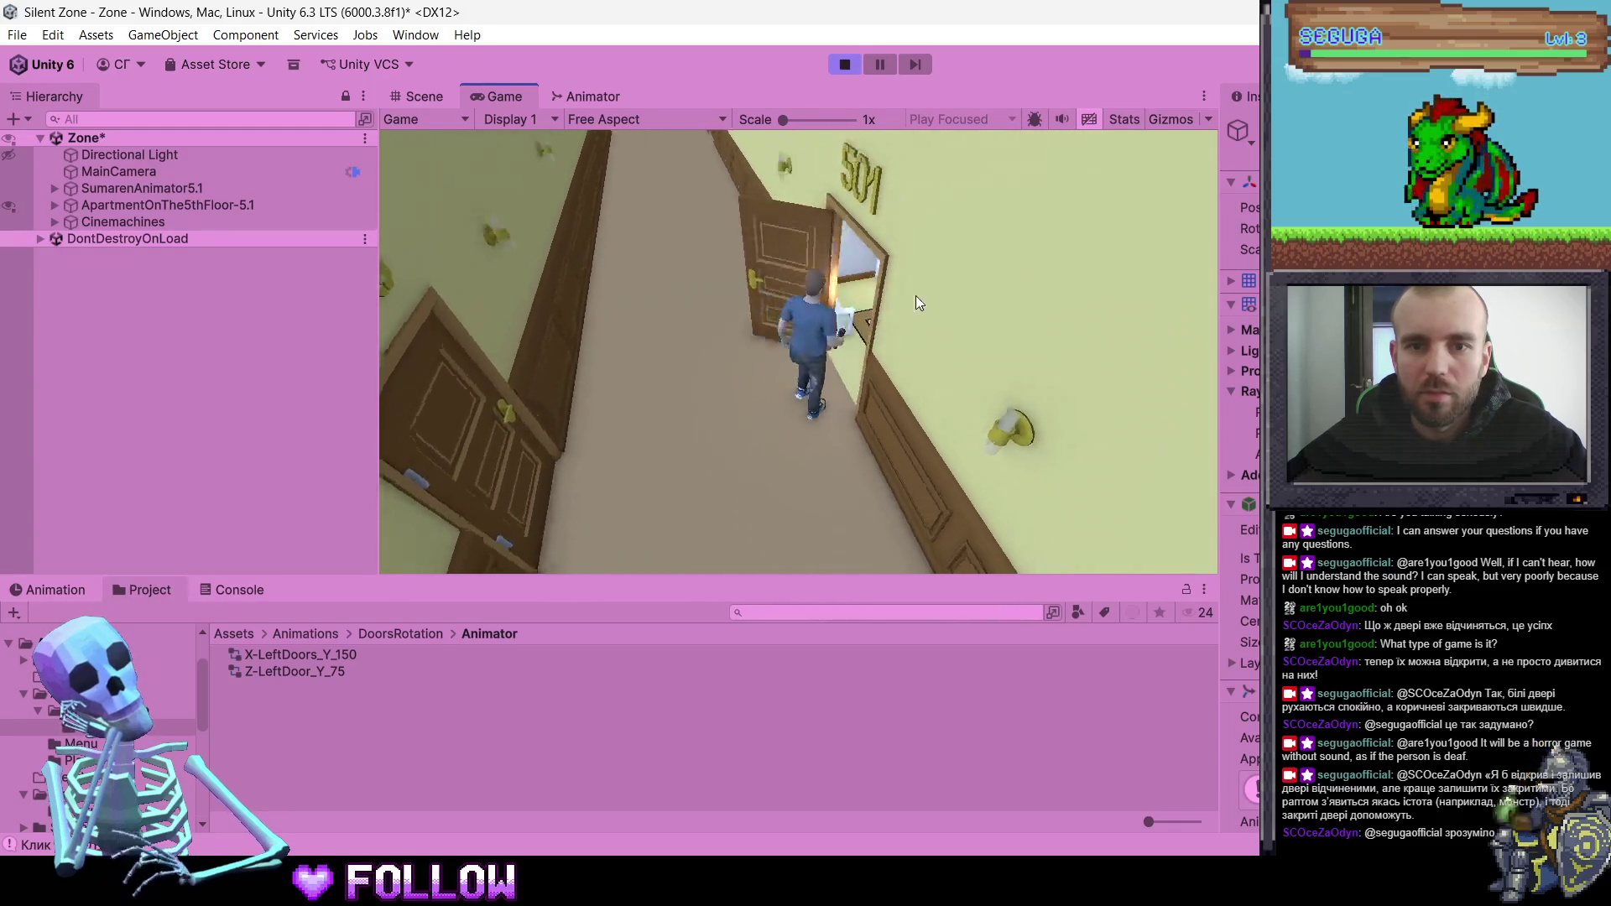
pyautogui.press('w')
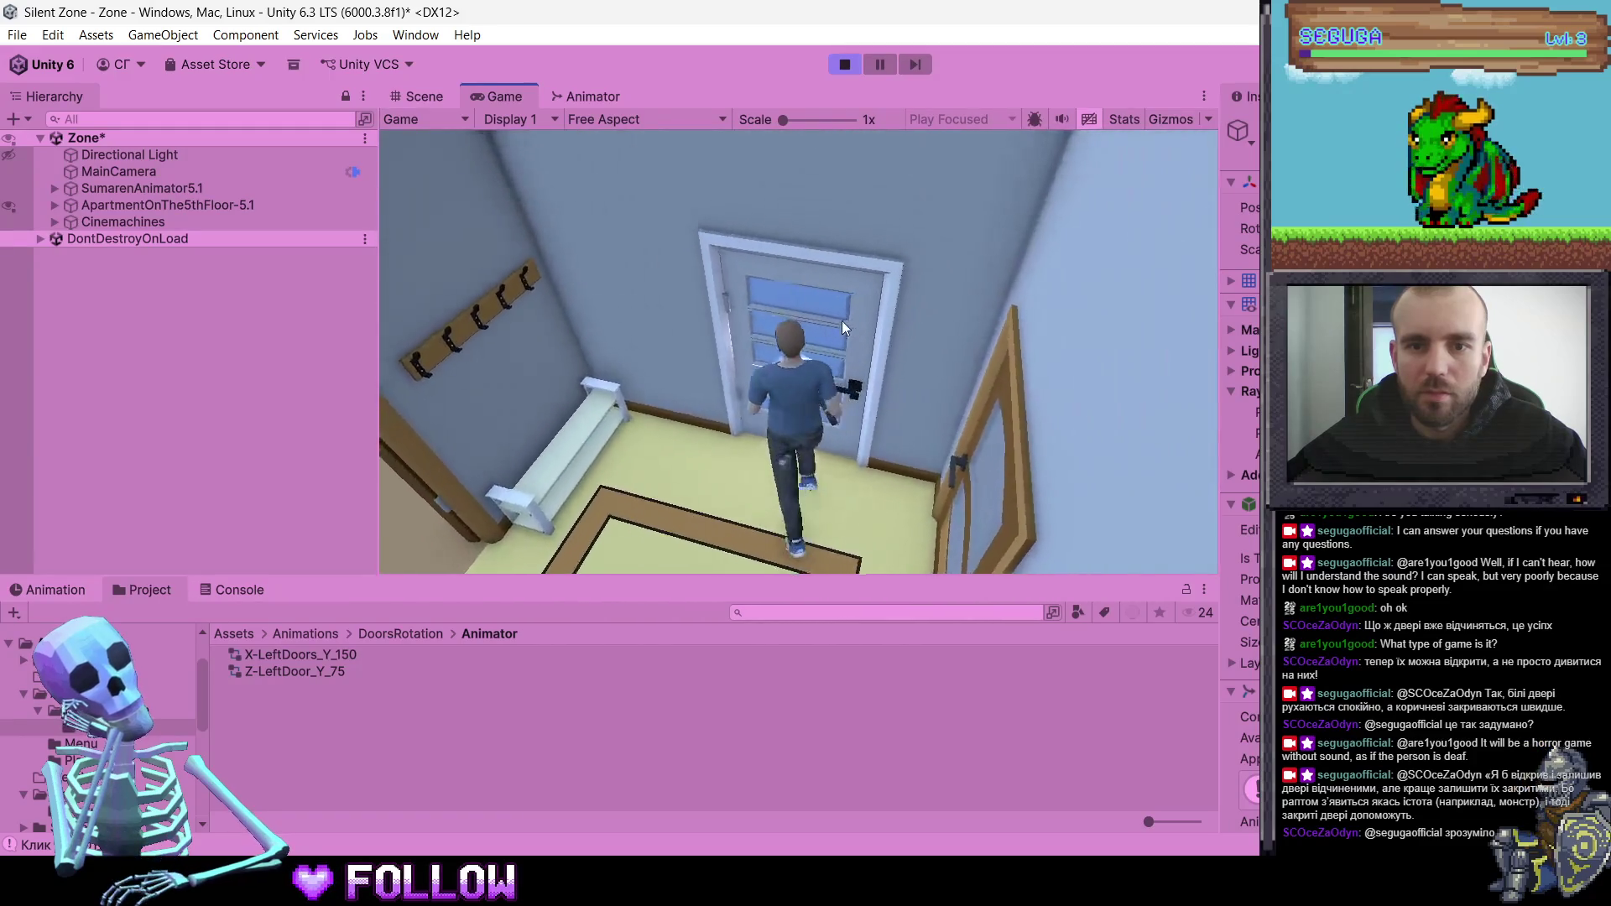
pyautogui.press('s')
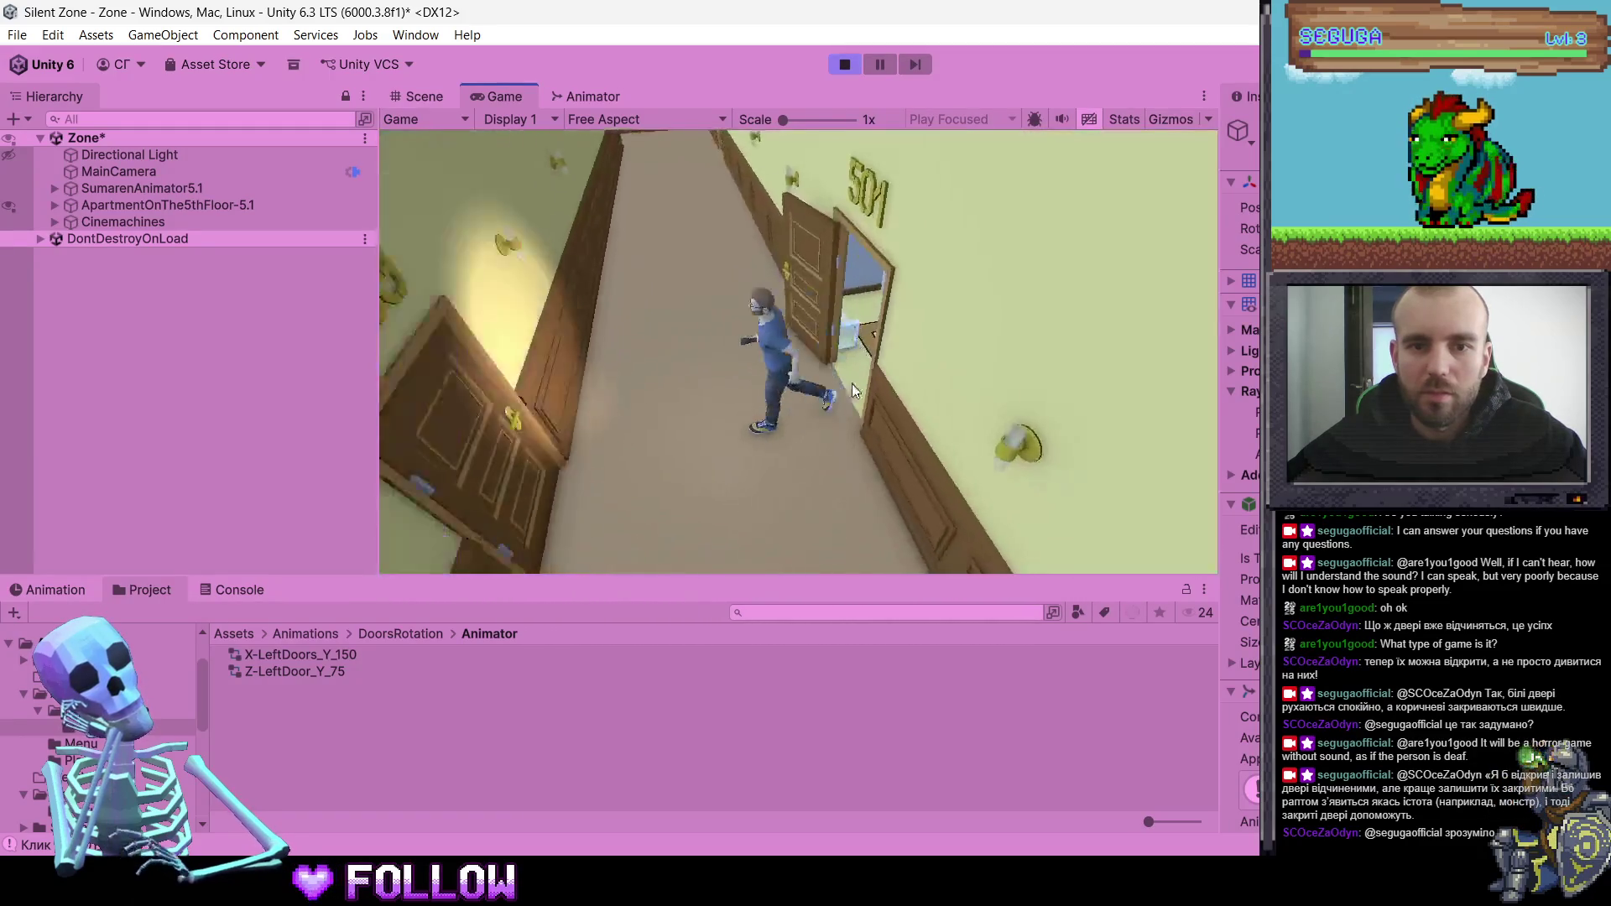
pyautogui.press('w')
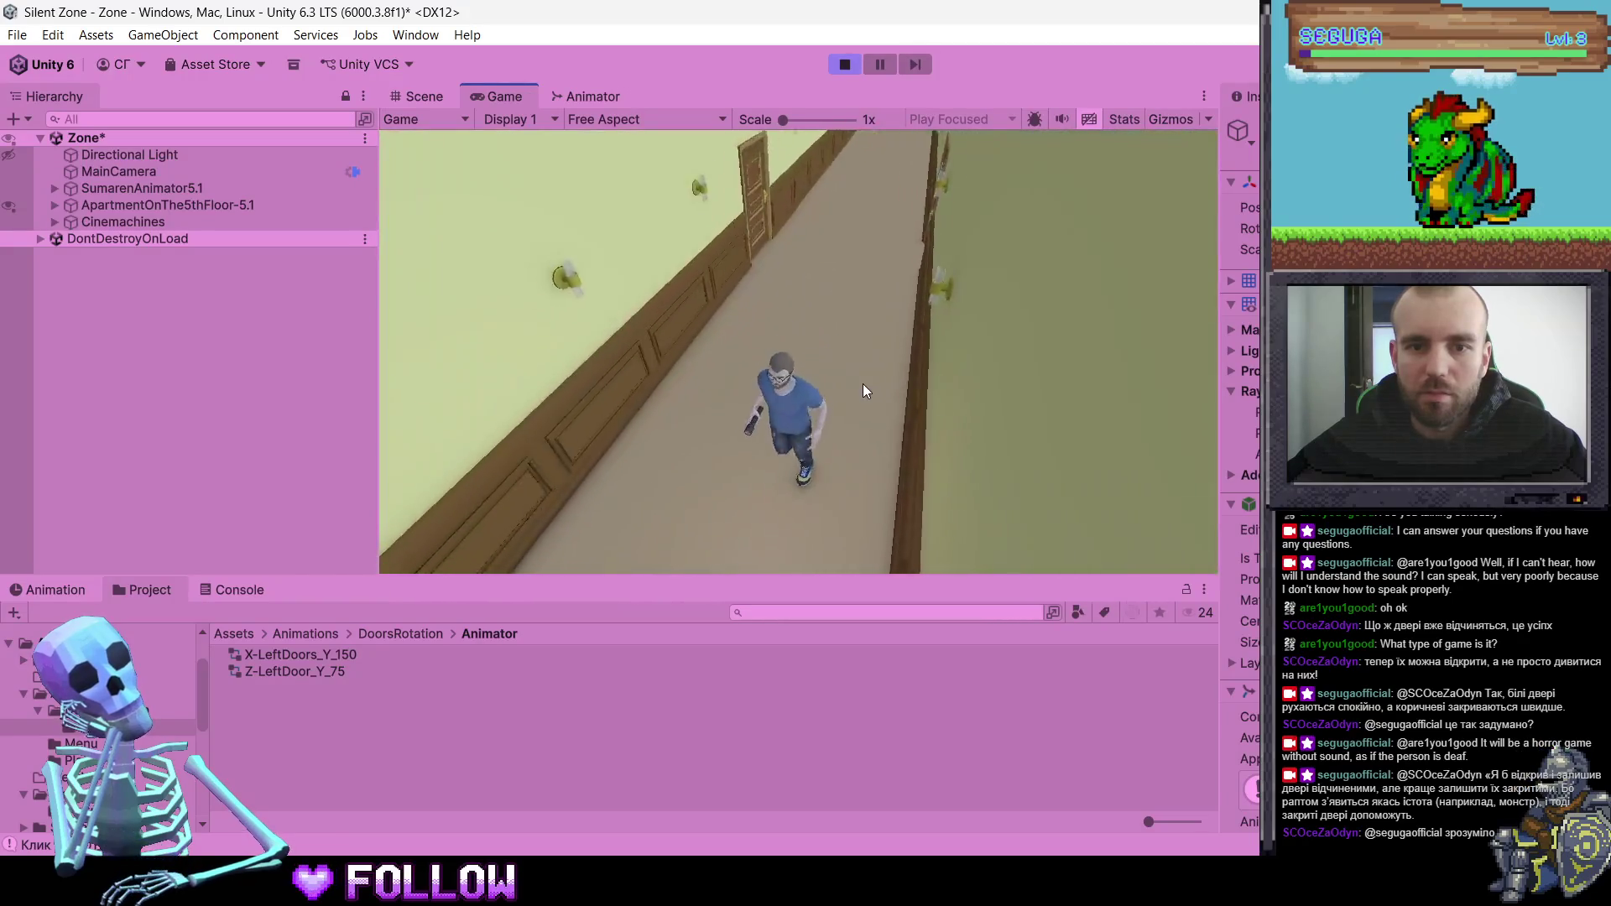
# - Walk back through door 500 into the computer room and out to the hallway
pyautogui.press('w')
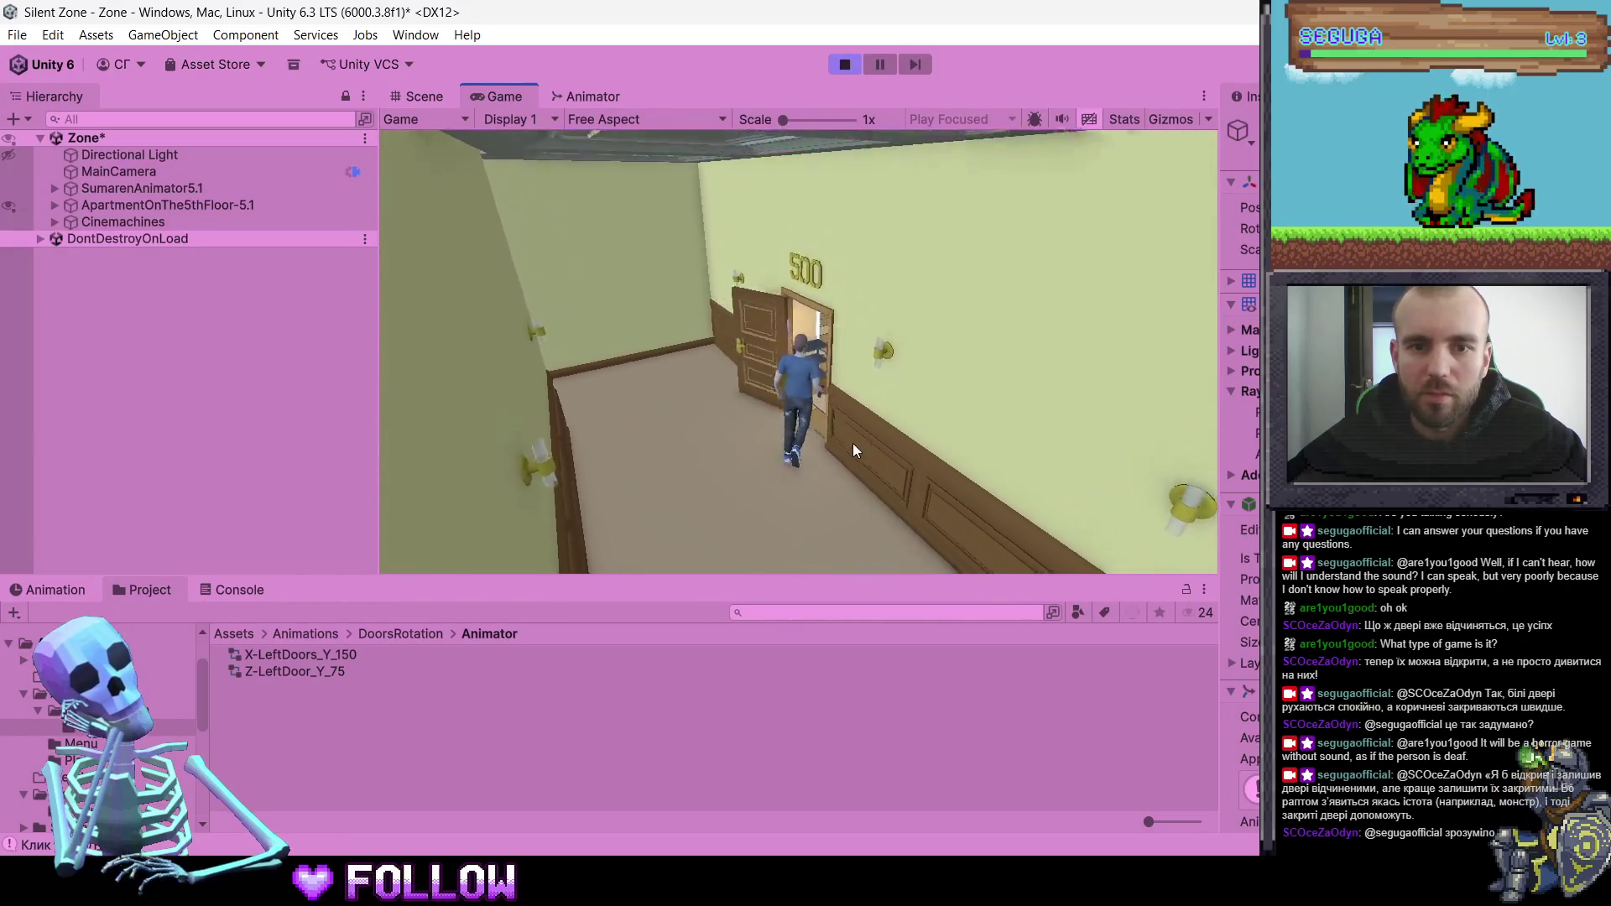
pyautogui.press('w')
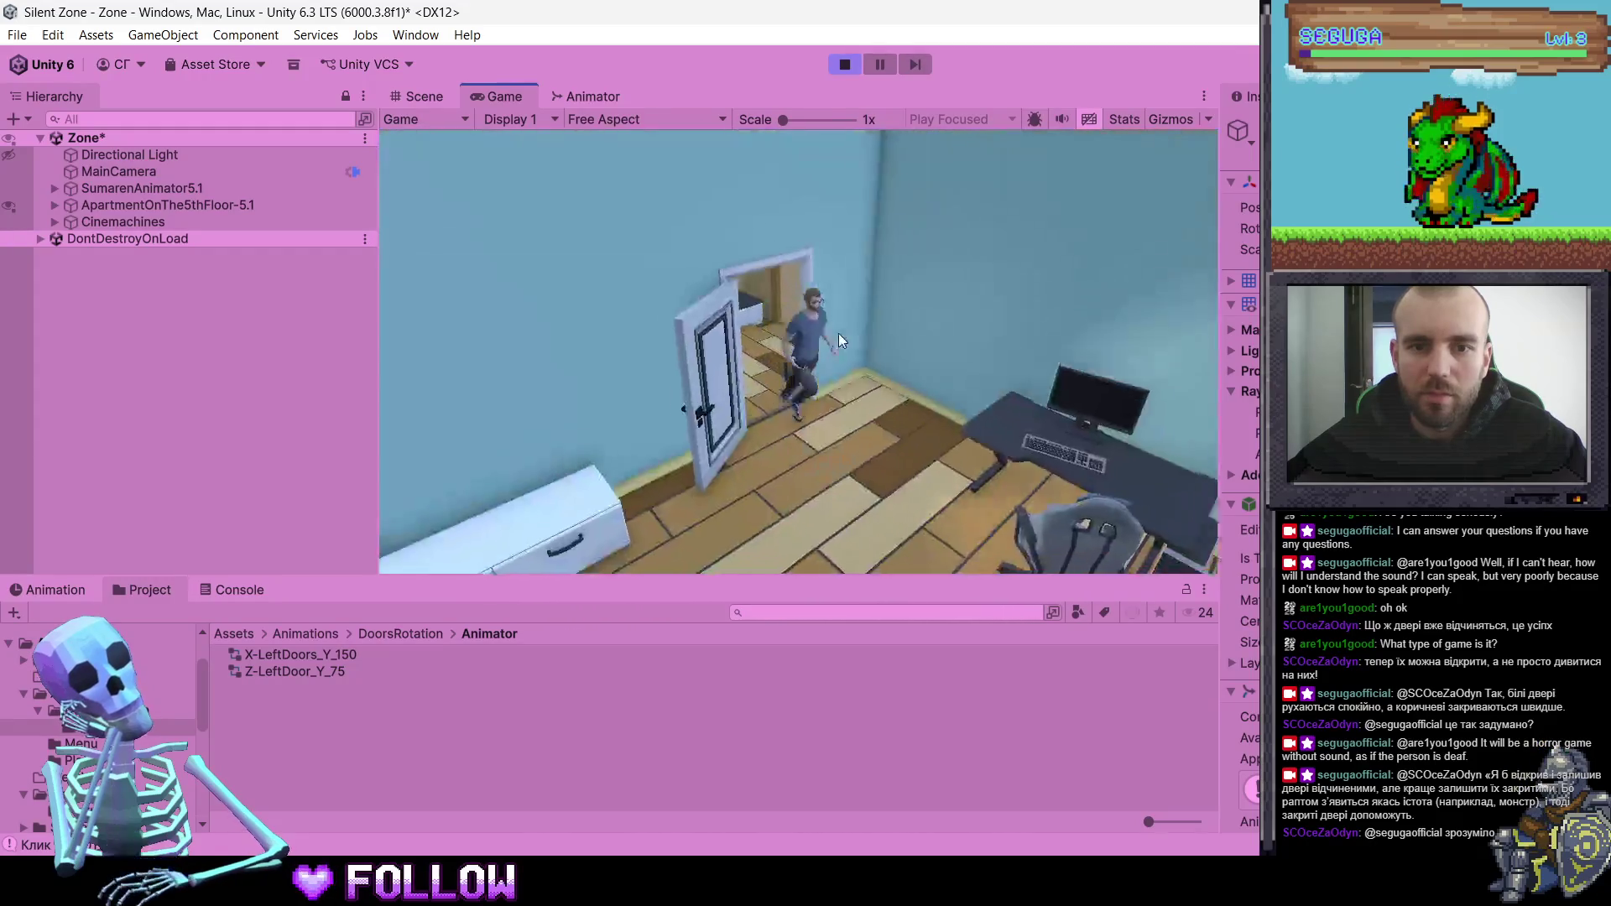
pyautogui.press('w')
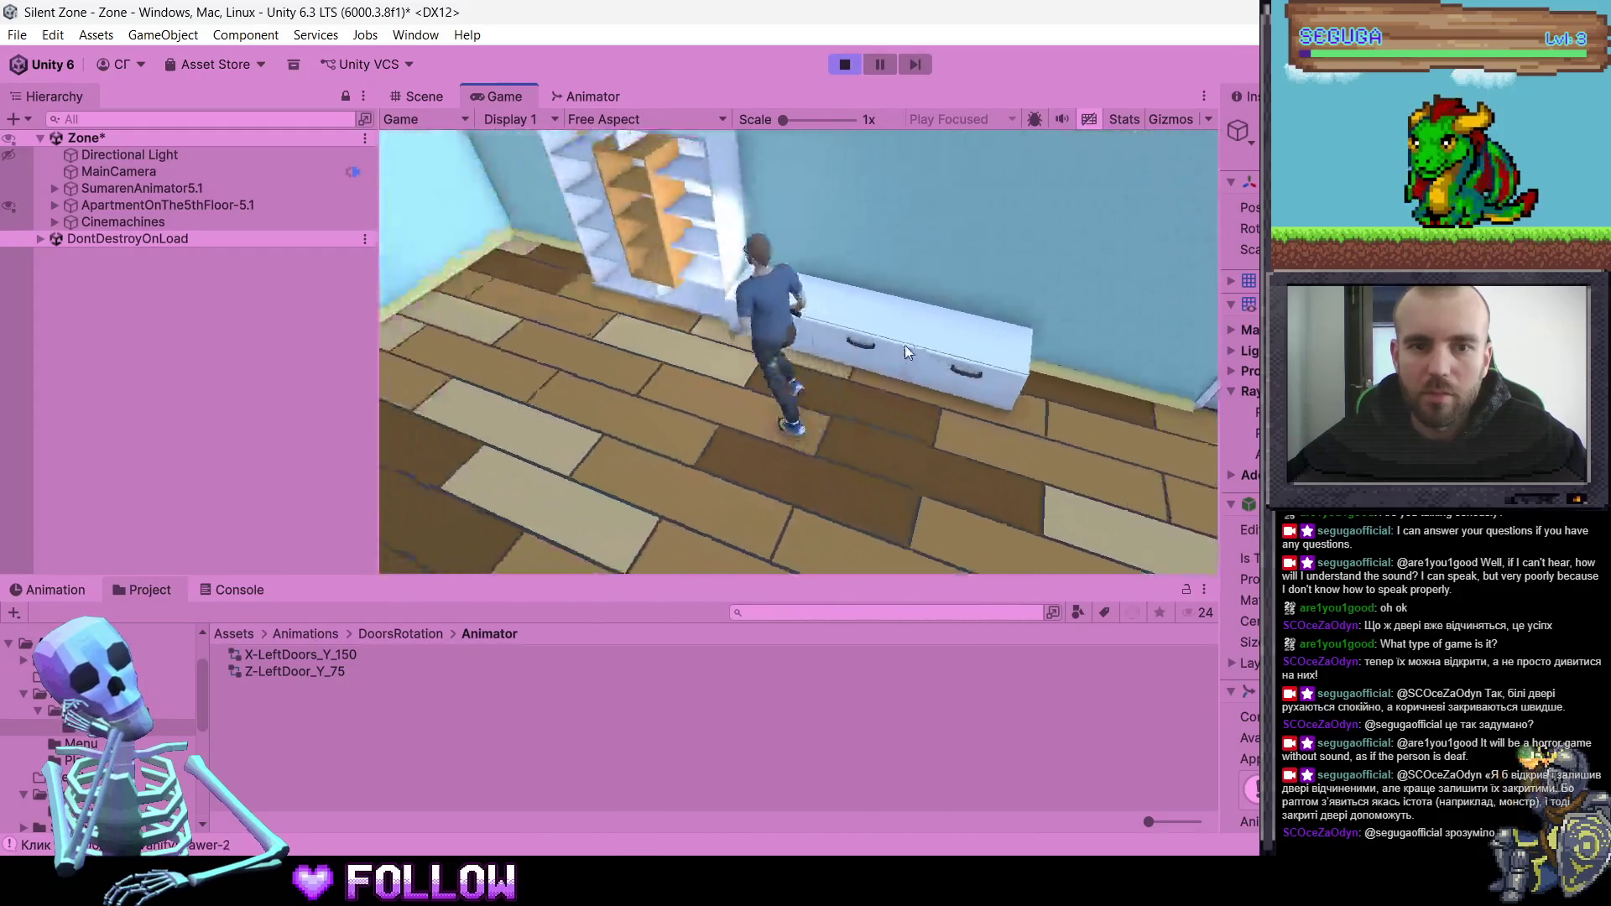
pyautogui.press('w')
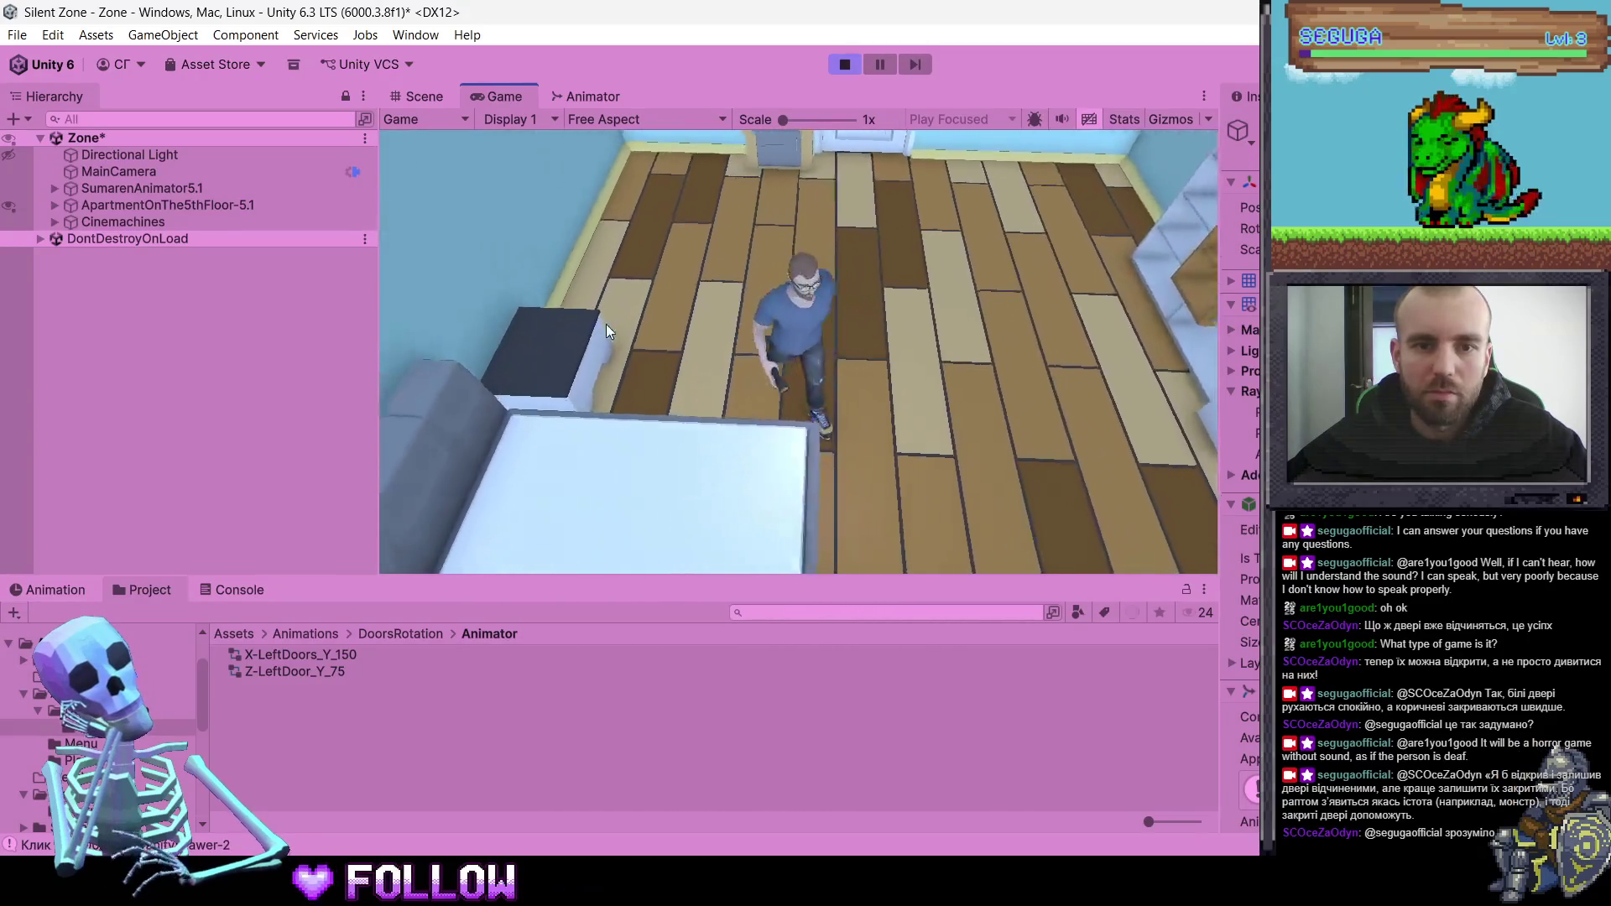
pyautogui.press('w')
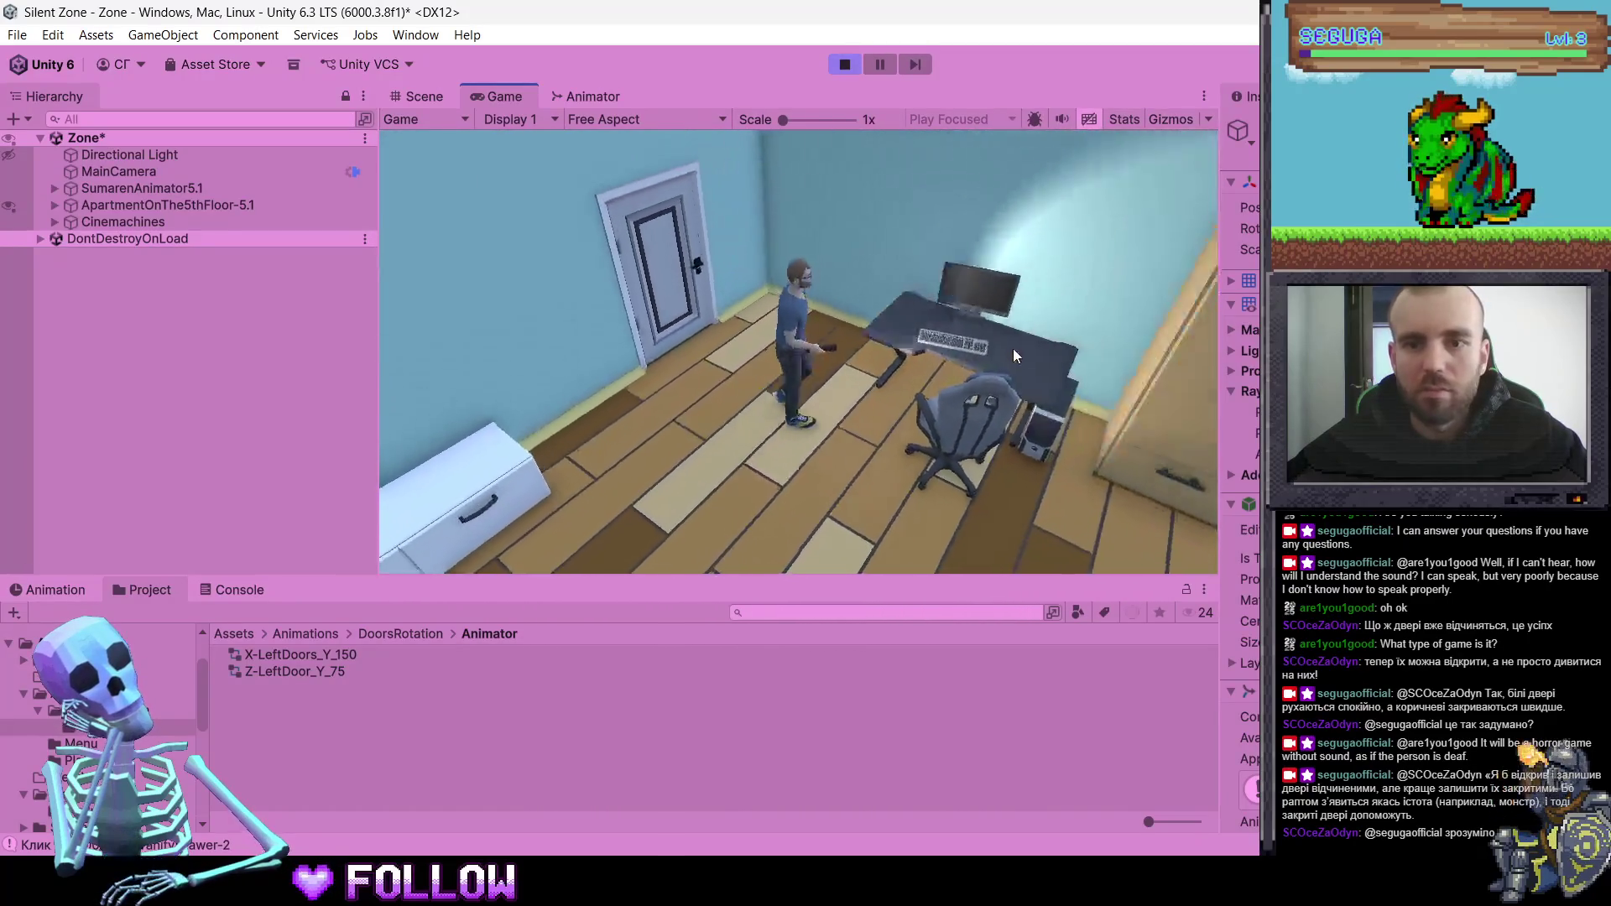
pyautogui.press('w')
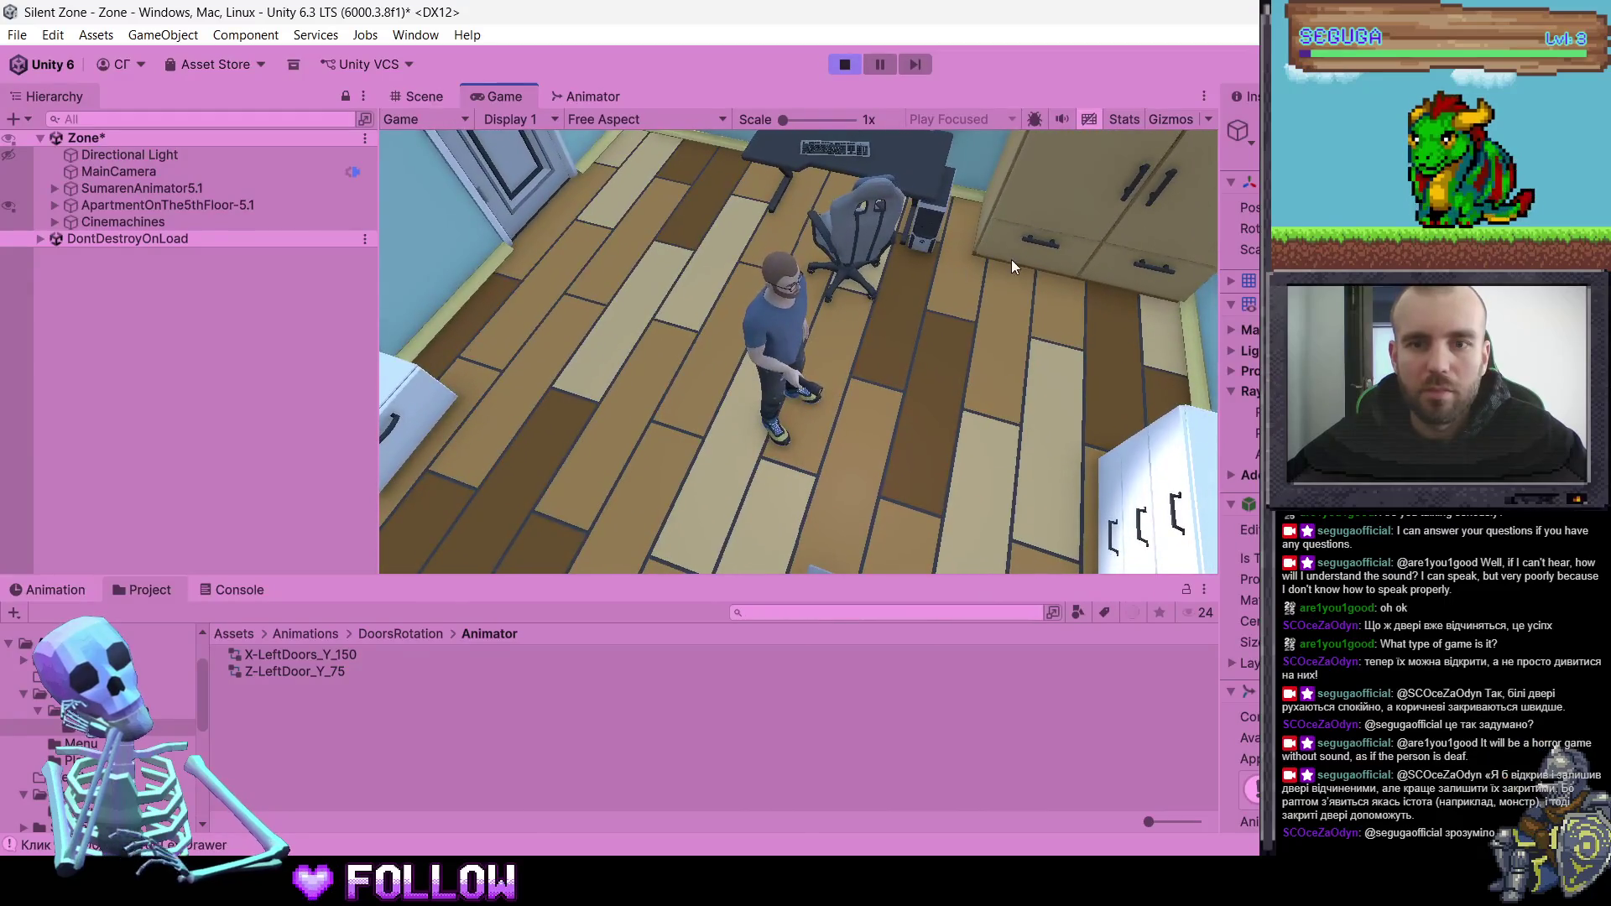
pyautogui.press('w')
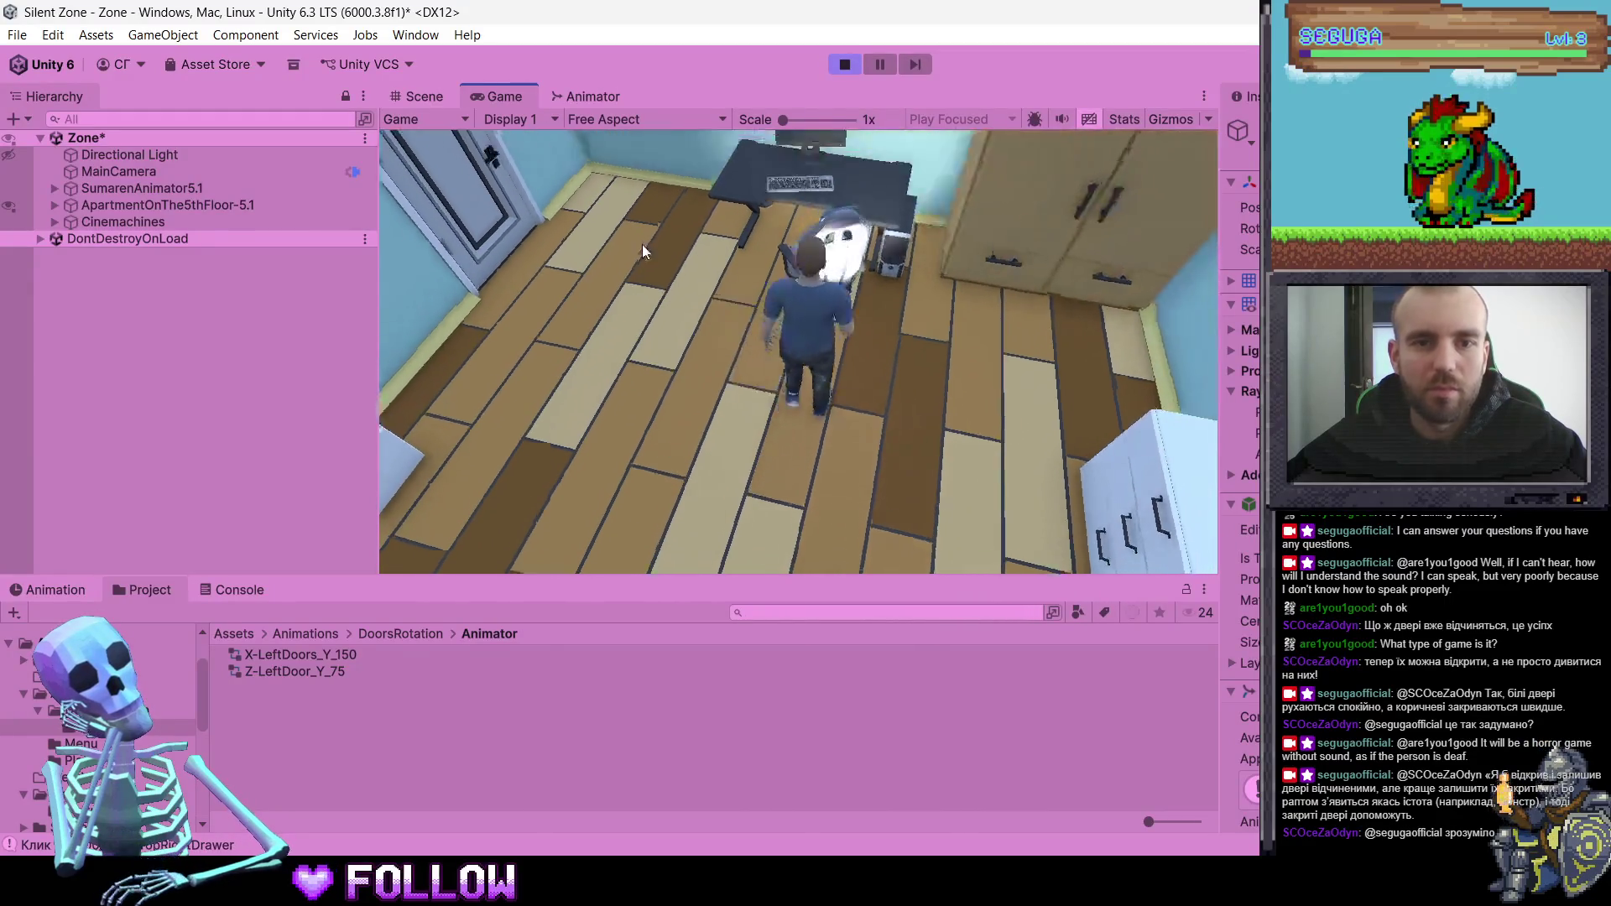
pyautogui.press('w')
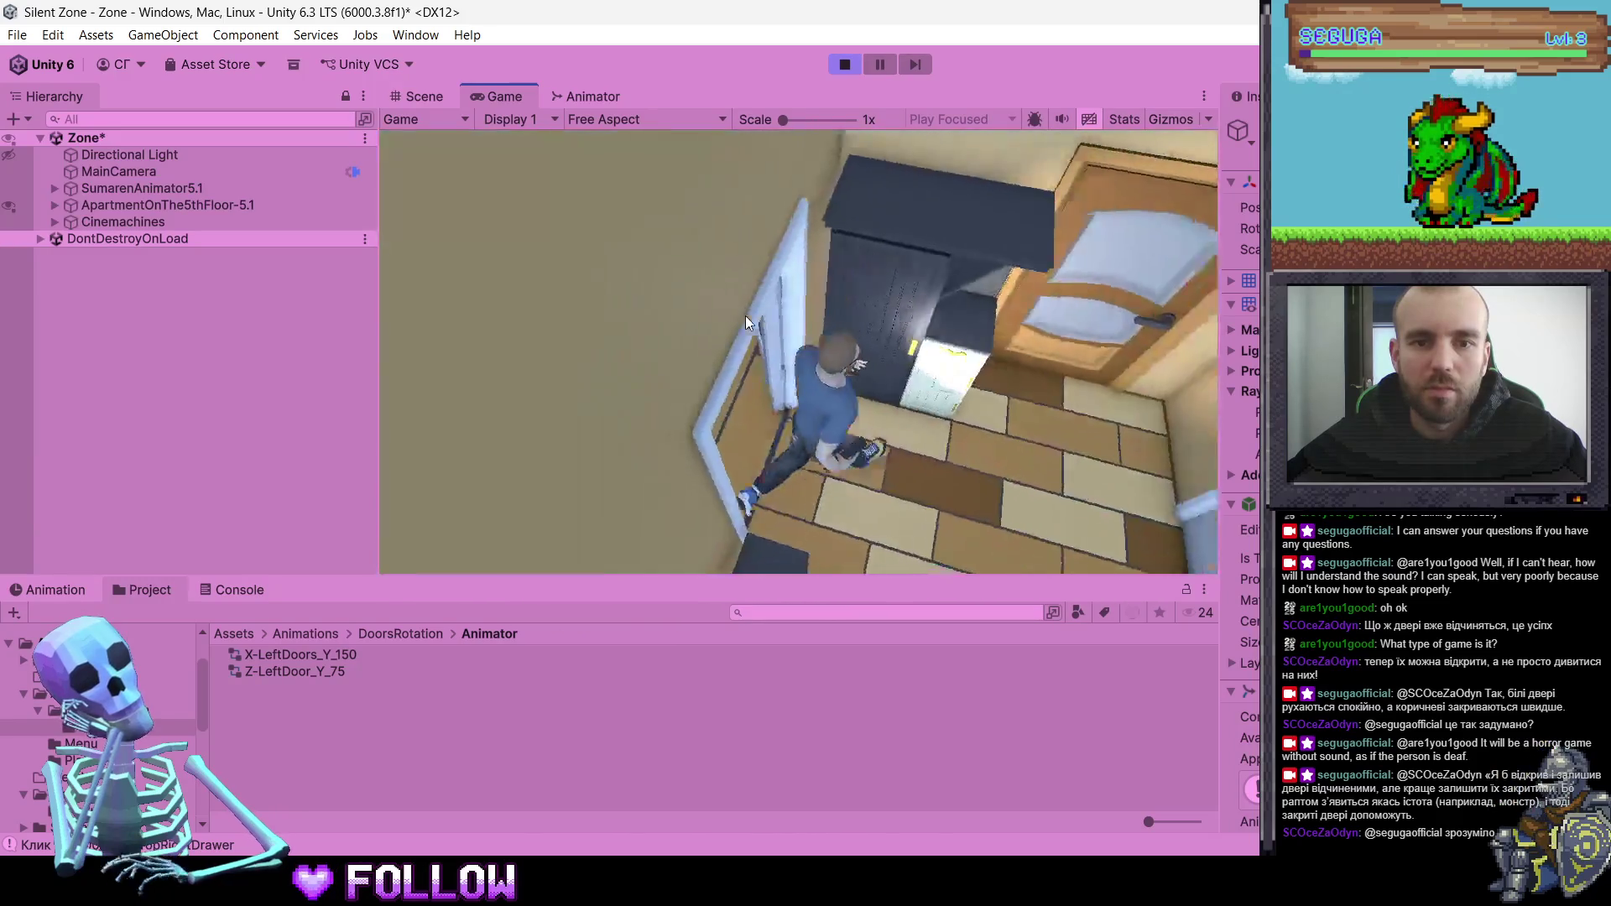
# - Walk through the bathroom toward the brown front door, then stop Play mode
pyautogui.press('w')
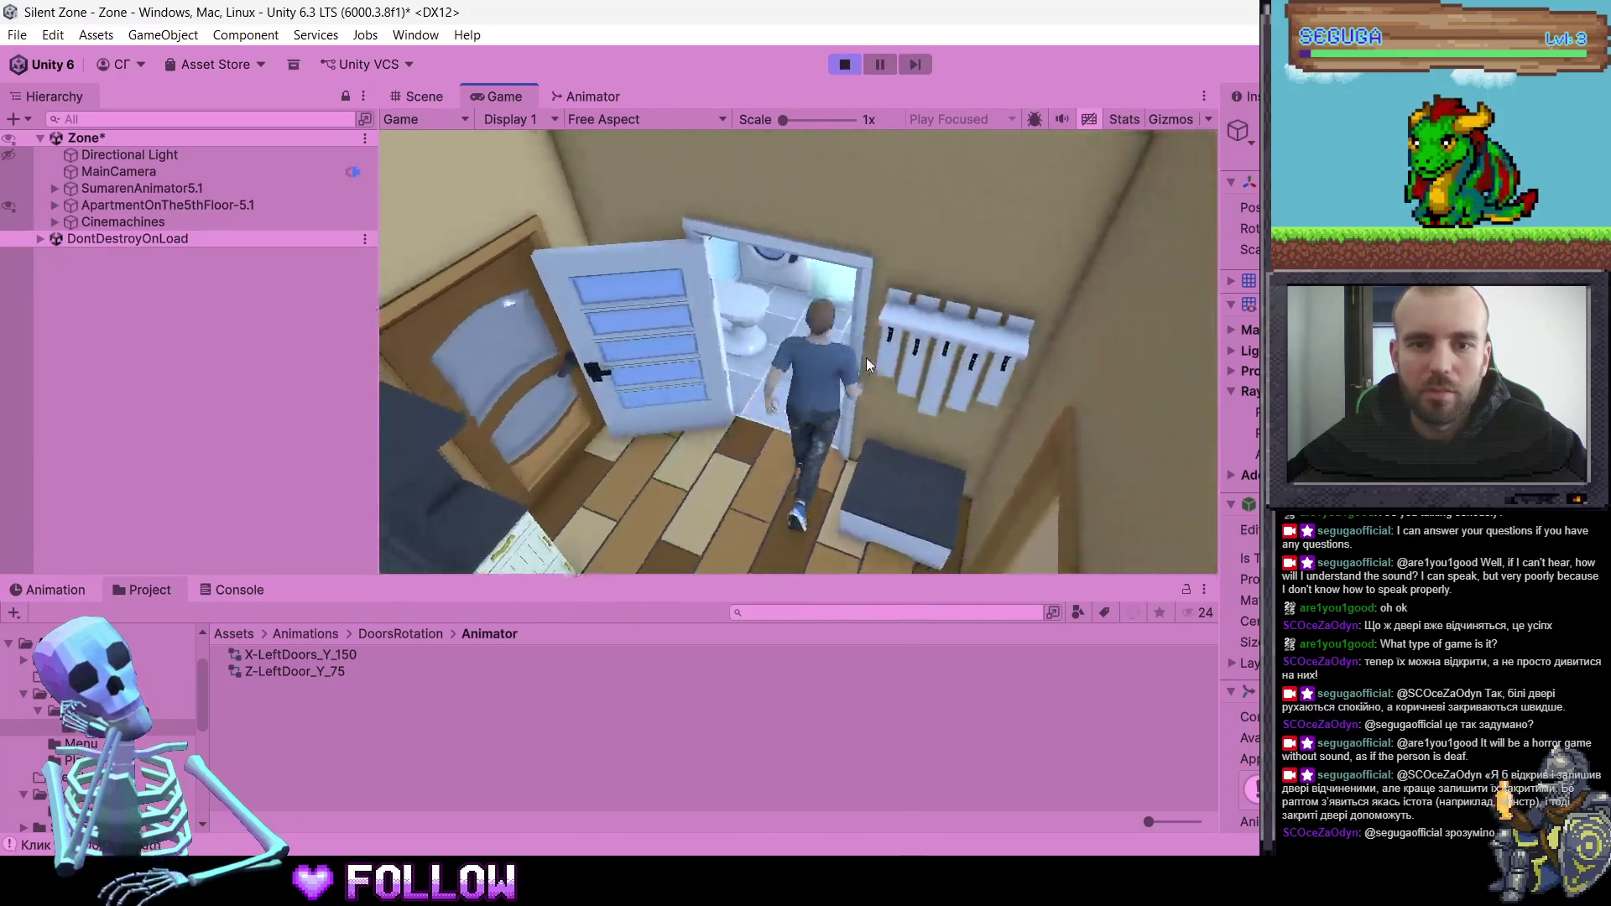
pyautogui.press('w')
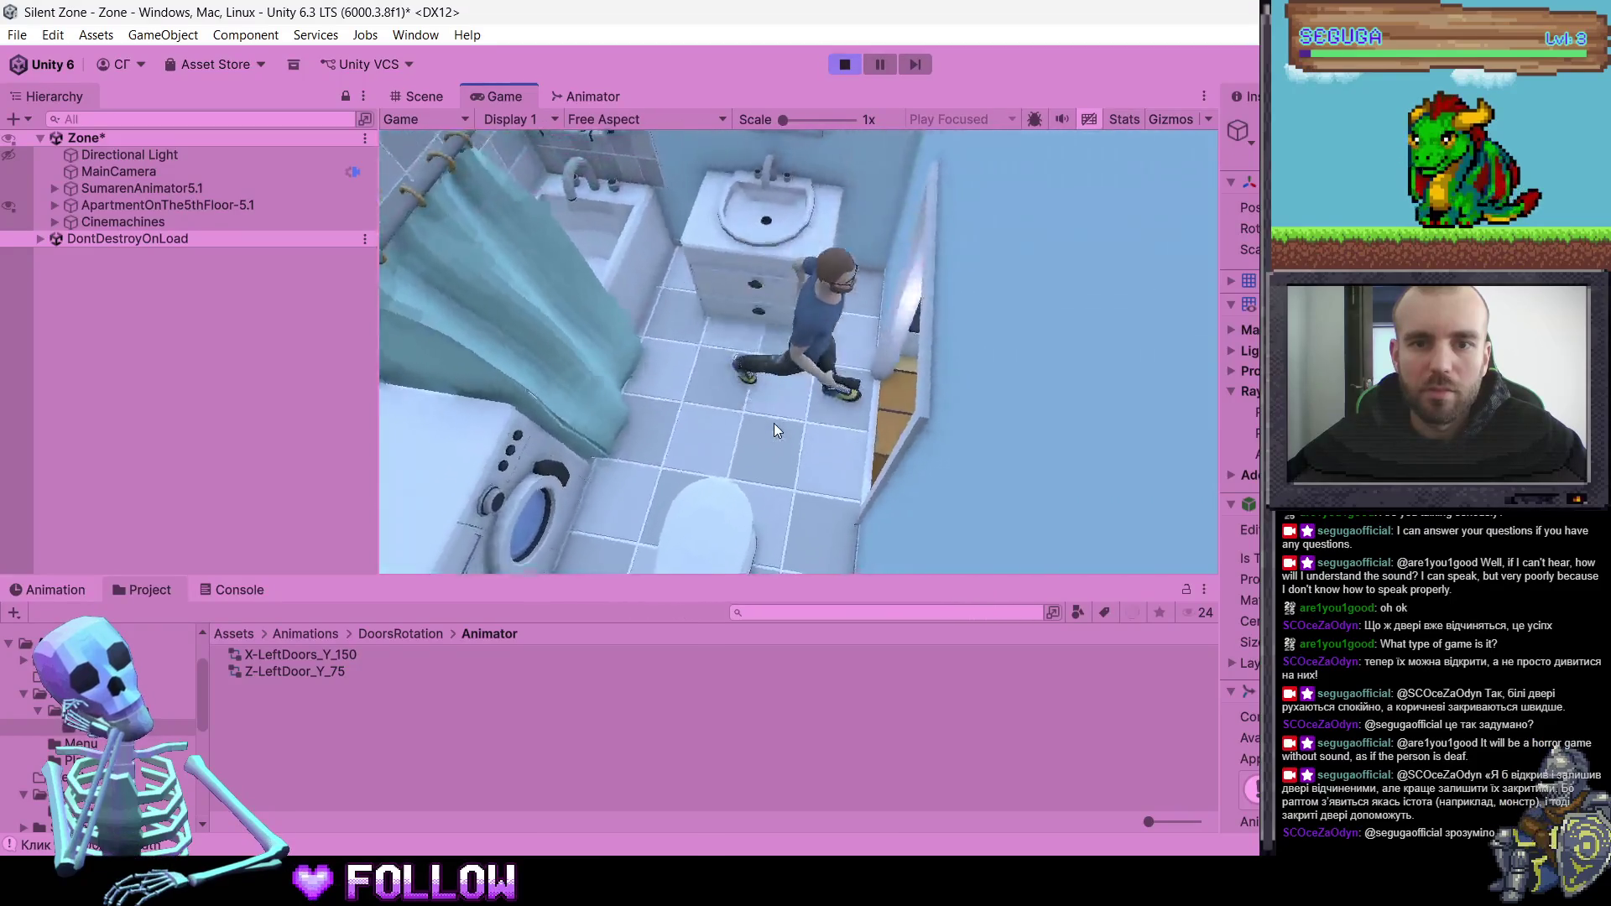
pyautogui.press('w')
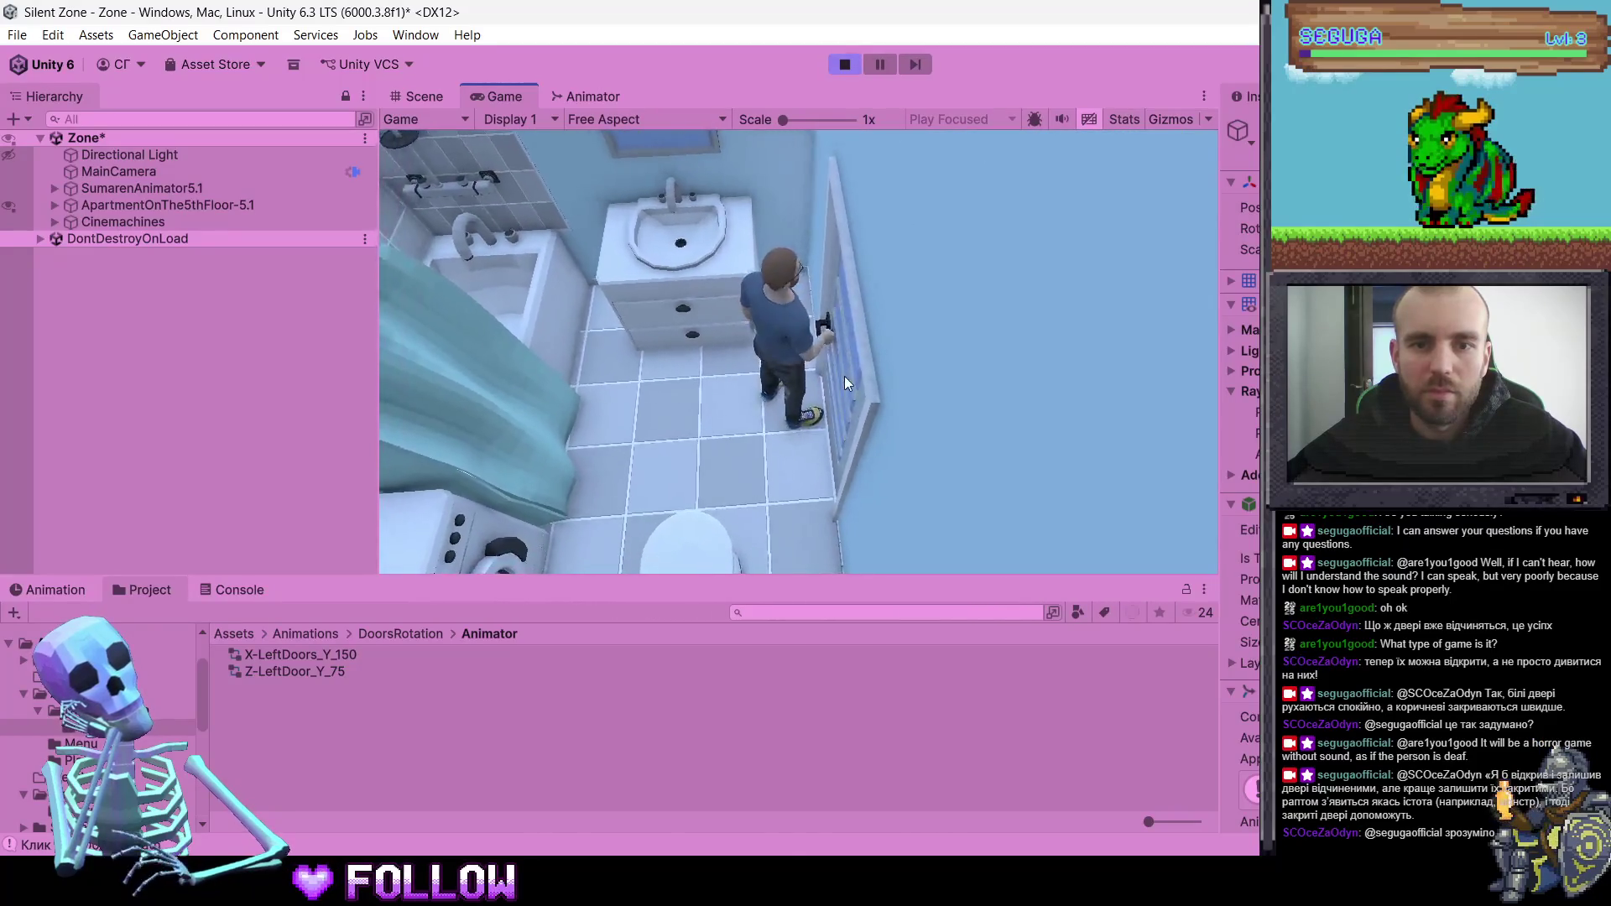
pyautogui.press('w')
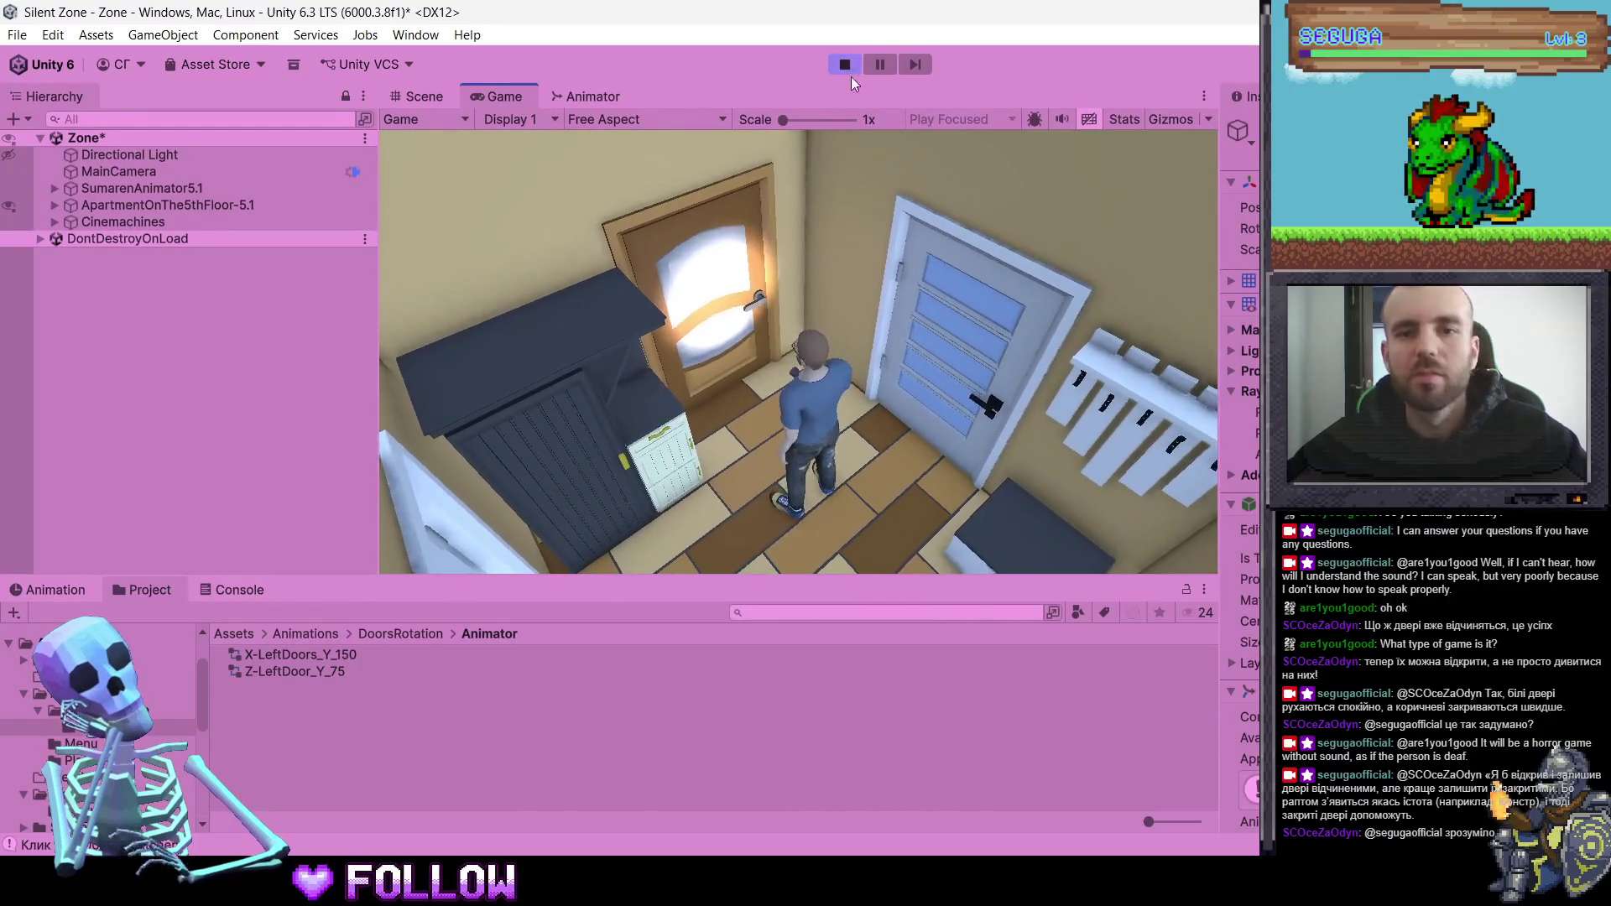
pyautogui.click(845, 66)
pyautogui.hotkey('ctrl', 'p')
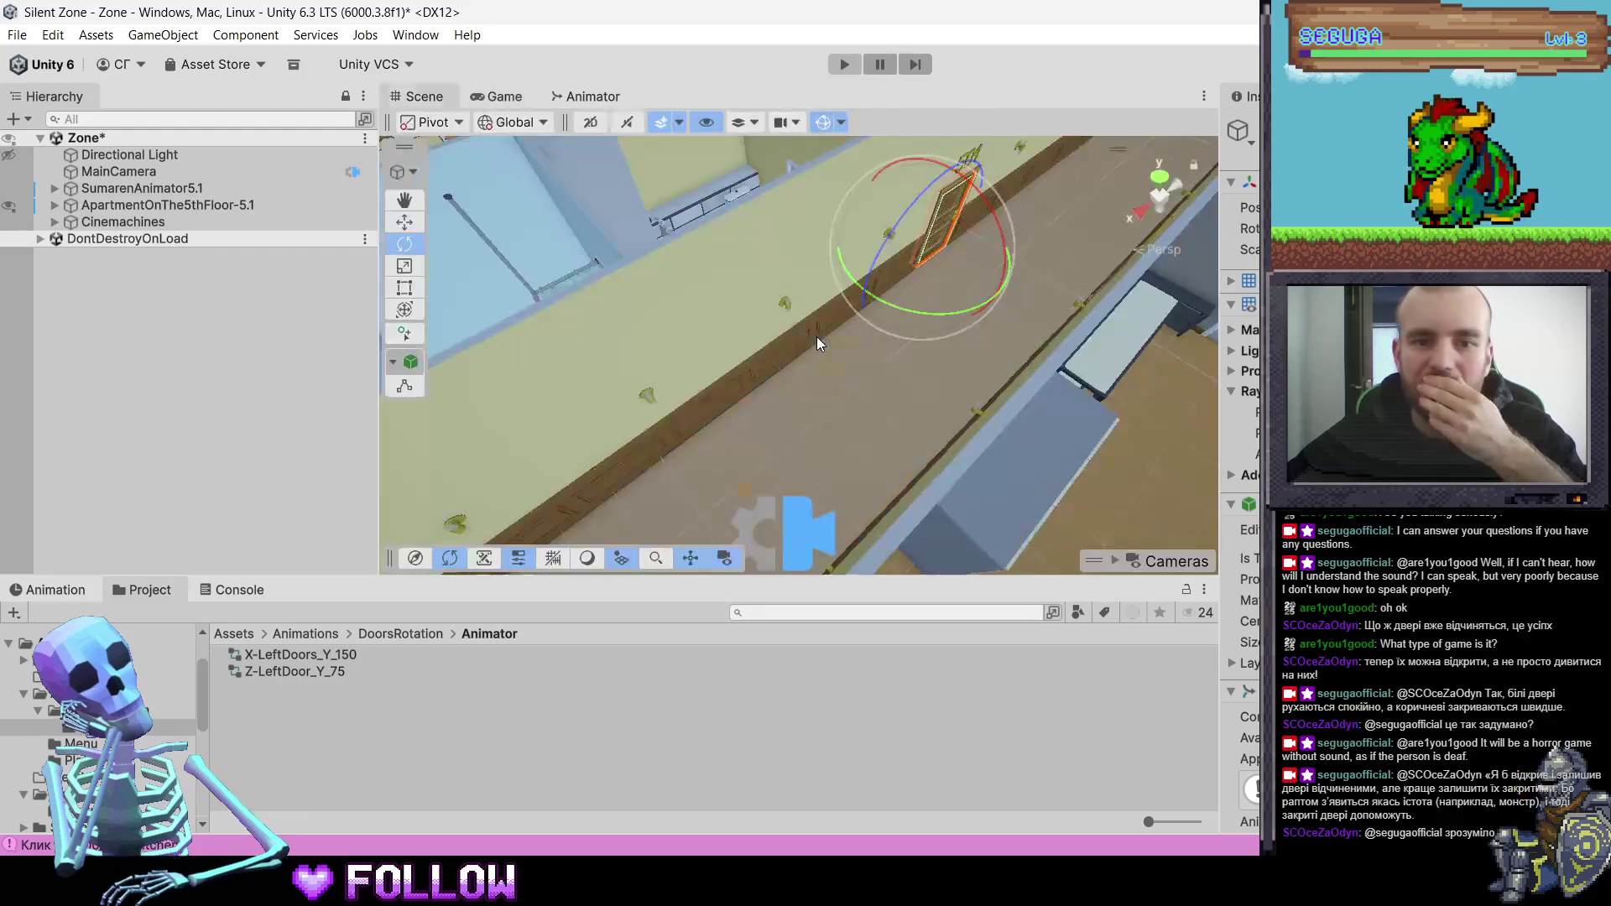
# - Select 502_Door with the Rotate tool and review its Inspector properties
pyautogui.moveTo(818, 336)
pyautogui.mouseDown()
pyautogui.moveTo(868, 327)
pyautogui.moveTo(693, 348)
pyautogui.mouseUp()
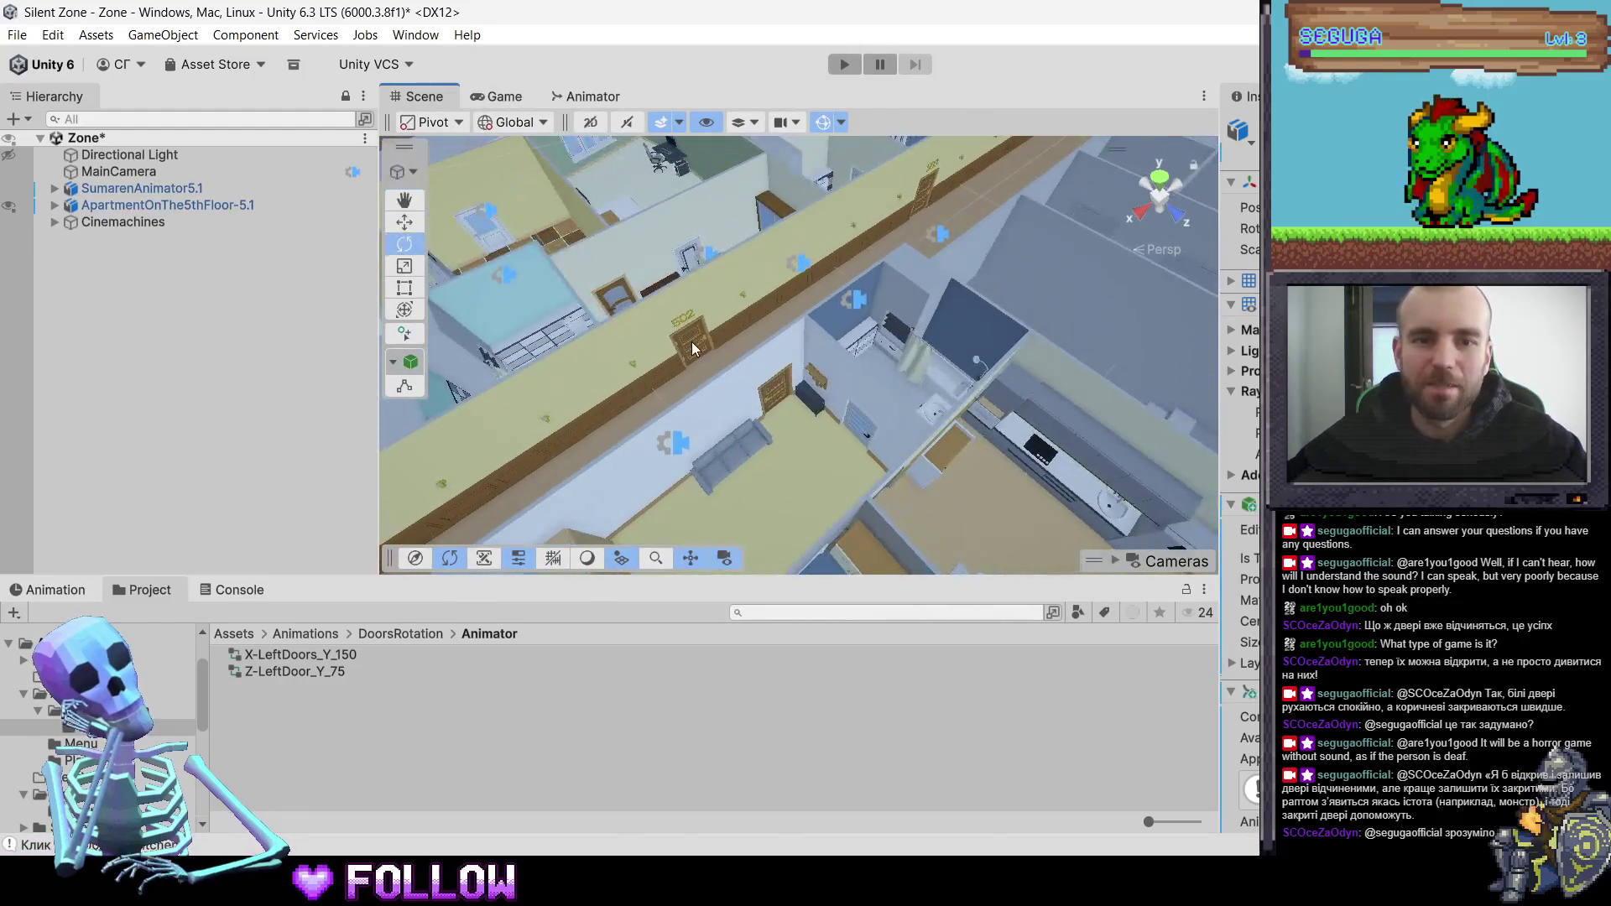
pyautogui.press('e')
pyautogui.click(693, 348)
pyautogui.click(693, 348)
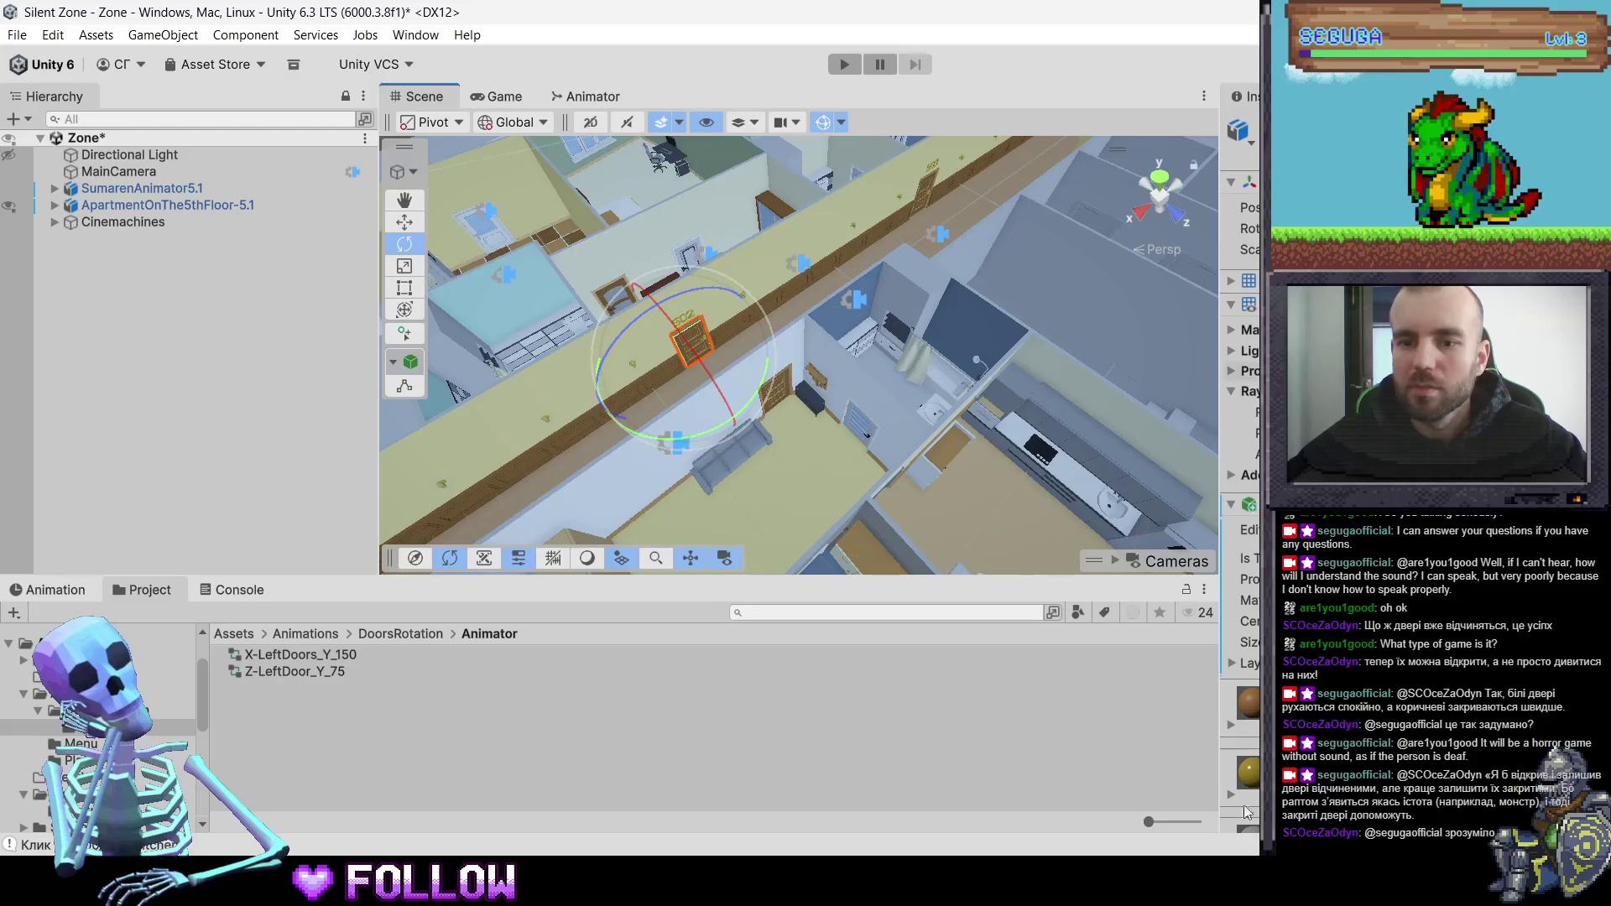
pyautogui.scroll(-5, 1239, 420)
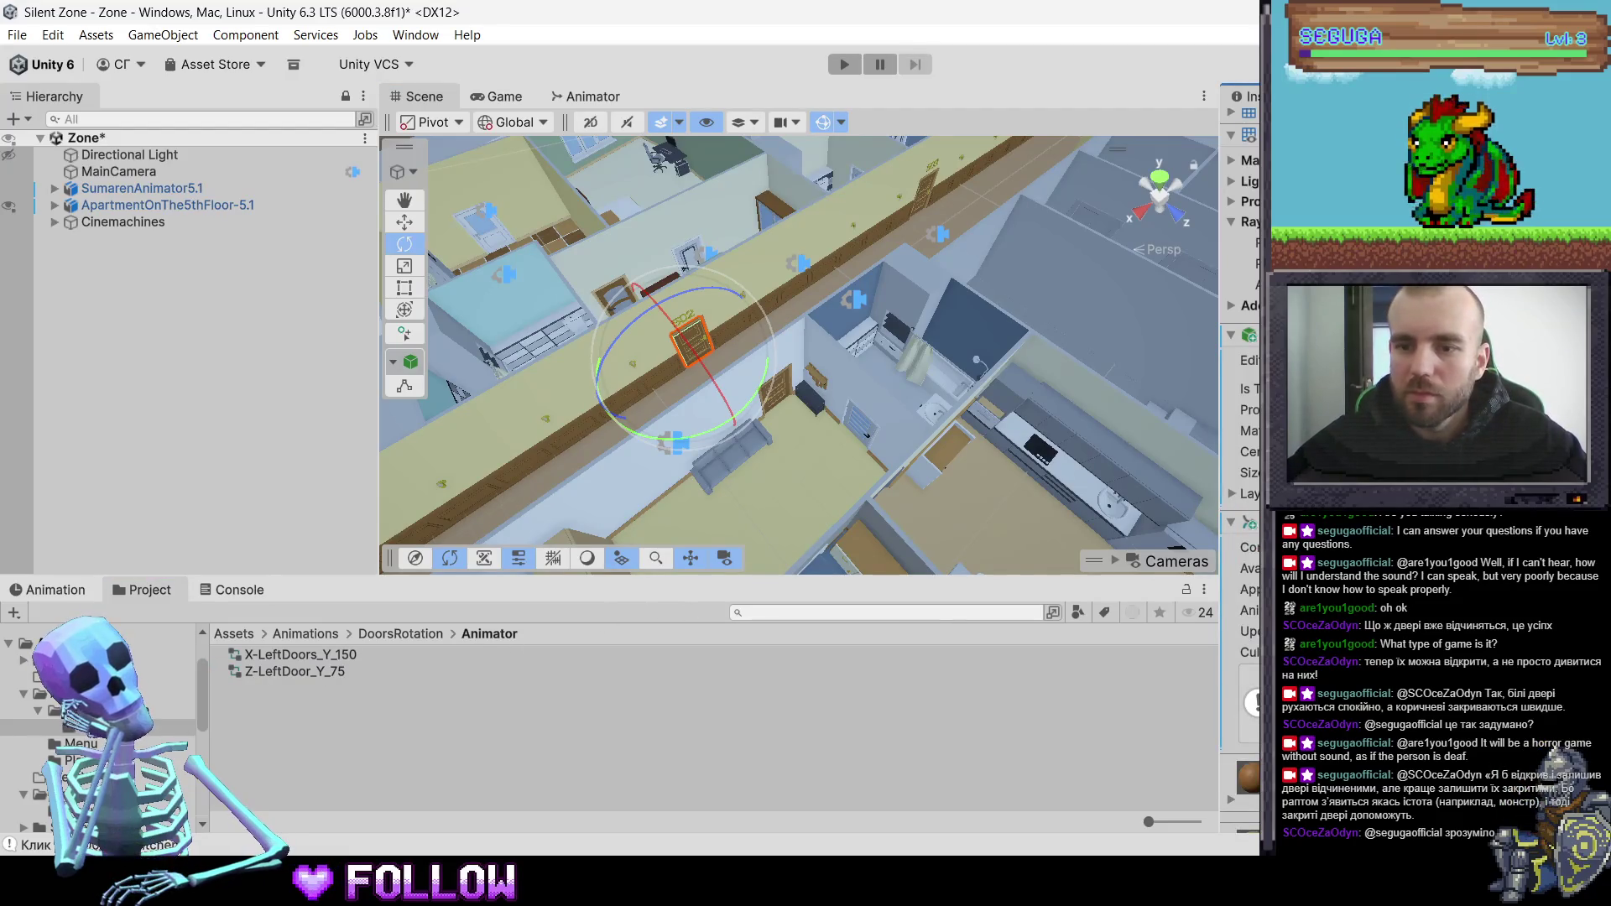
pyautogui.scroll(-8, 1240, 462)
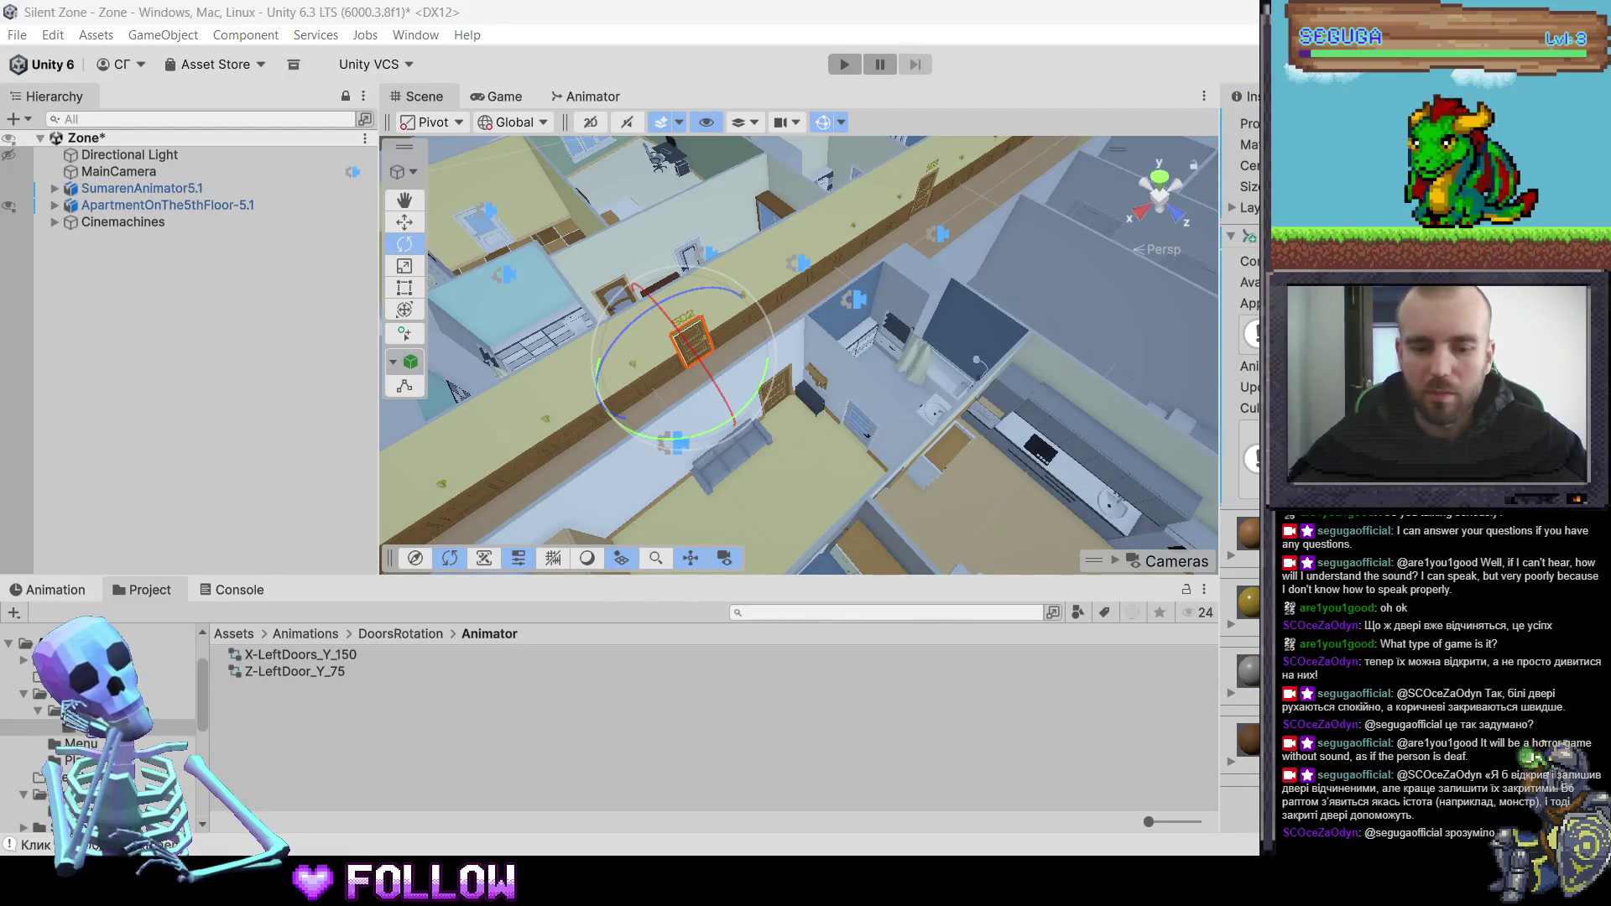
pyautogui.scroll(12, 1240, 470)
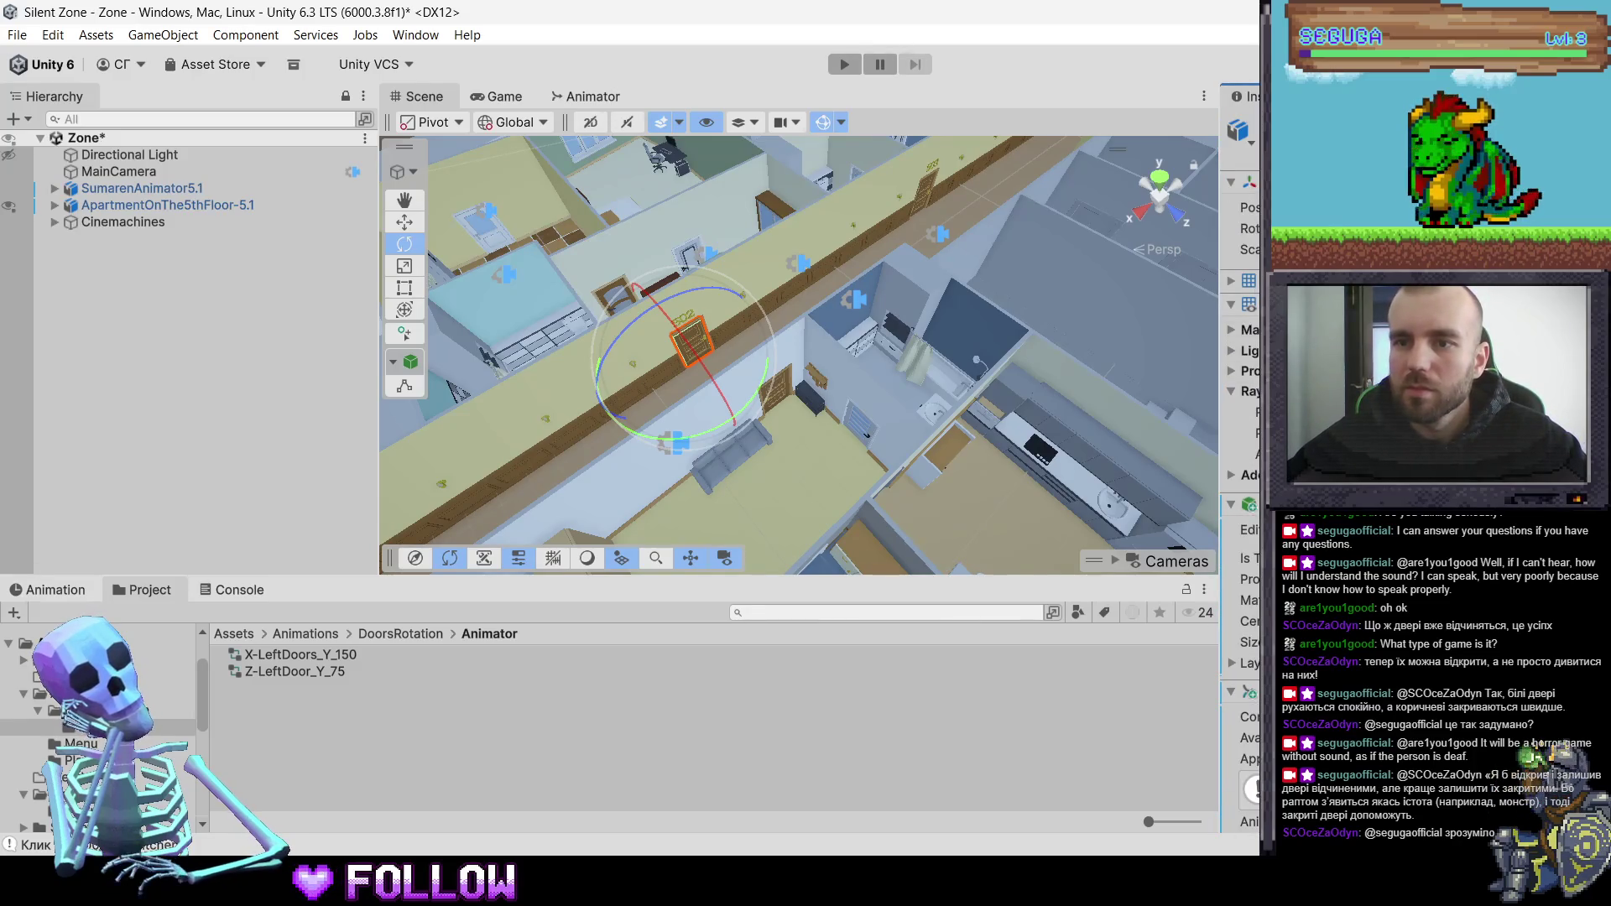
# - Dock the Inspector beside the Hierarchy and move the Hierarchy beside the Animator view
pyautogui.moveTo(777, 299)
pyautogui.mouseDown()
pyautogui.moveTo(695, 370)
pyautogui.moveTo(723, 376)
pyautogui.mouseUp()
pyautogui.moveTo(1246, 96)
pyautogui.mouseDown()
pyautogui.moveTo(114, 193)
pyautogui.moveTo(168, 97)
pyautogui.mouseUp()
pyautogui.moveTo(34, 99)
pyautogui.mouseDown()
pyautogui.moveTo(537, 134)
pyautogui.moveTo(587, 109)
pyautogui.moveTo(814, 96)
pyautogui.moveTo(671, 185)
pyautogui.moveTo(361, 309)
pyautogui.mouseUp()
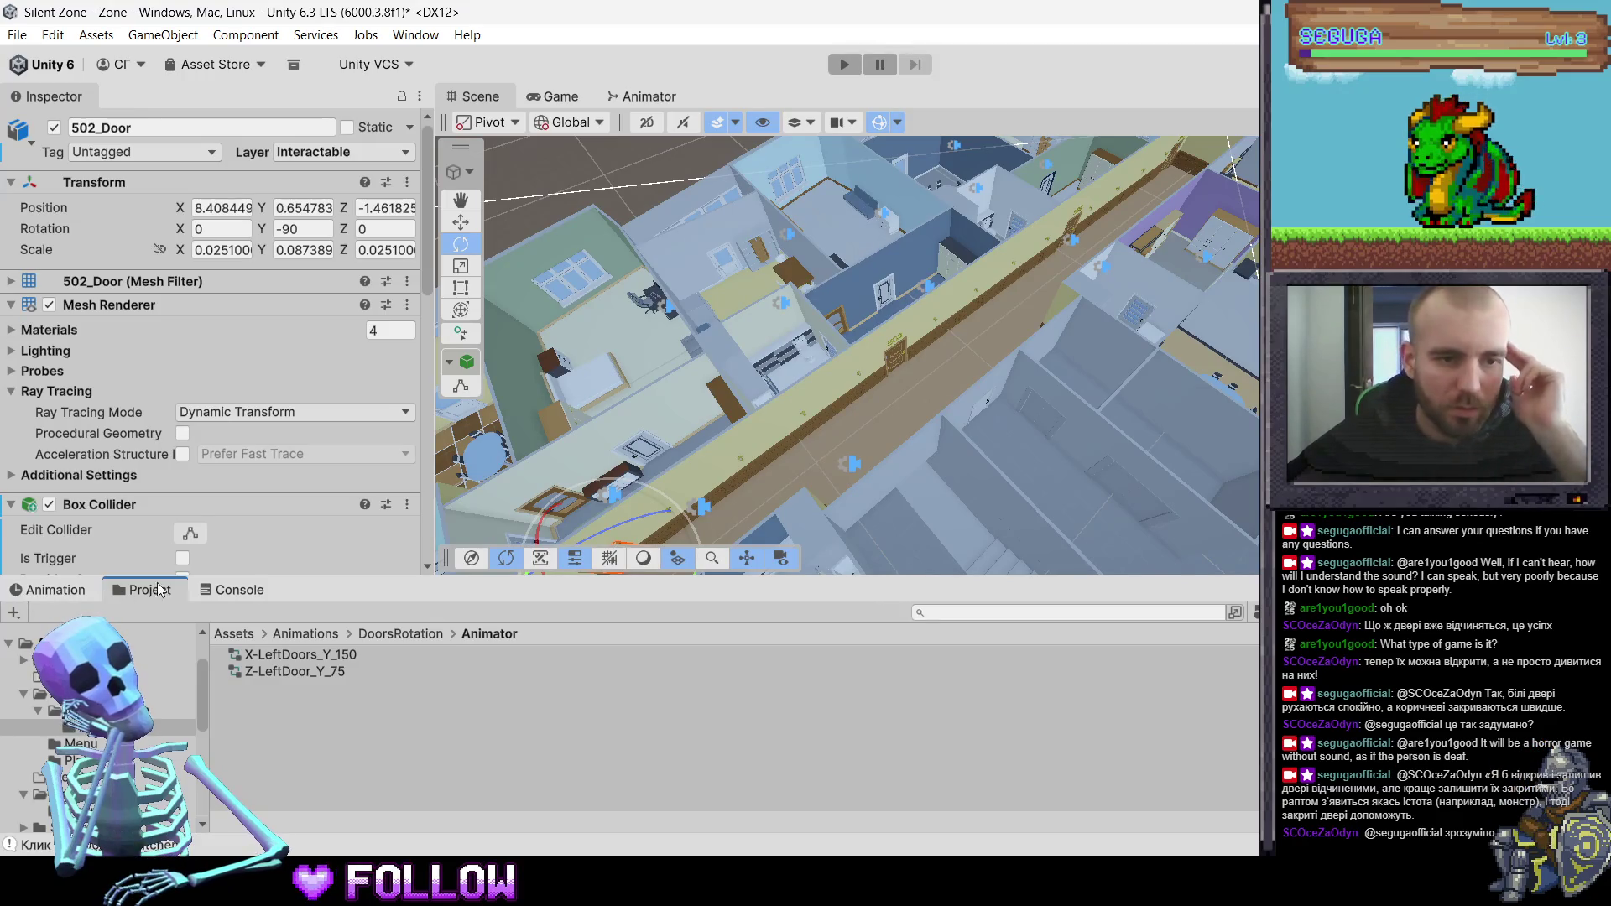
# - Open the Animation tab and dock the Project panel beside it
pyautogui.click(55, 592)
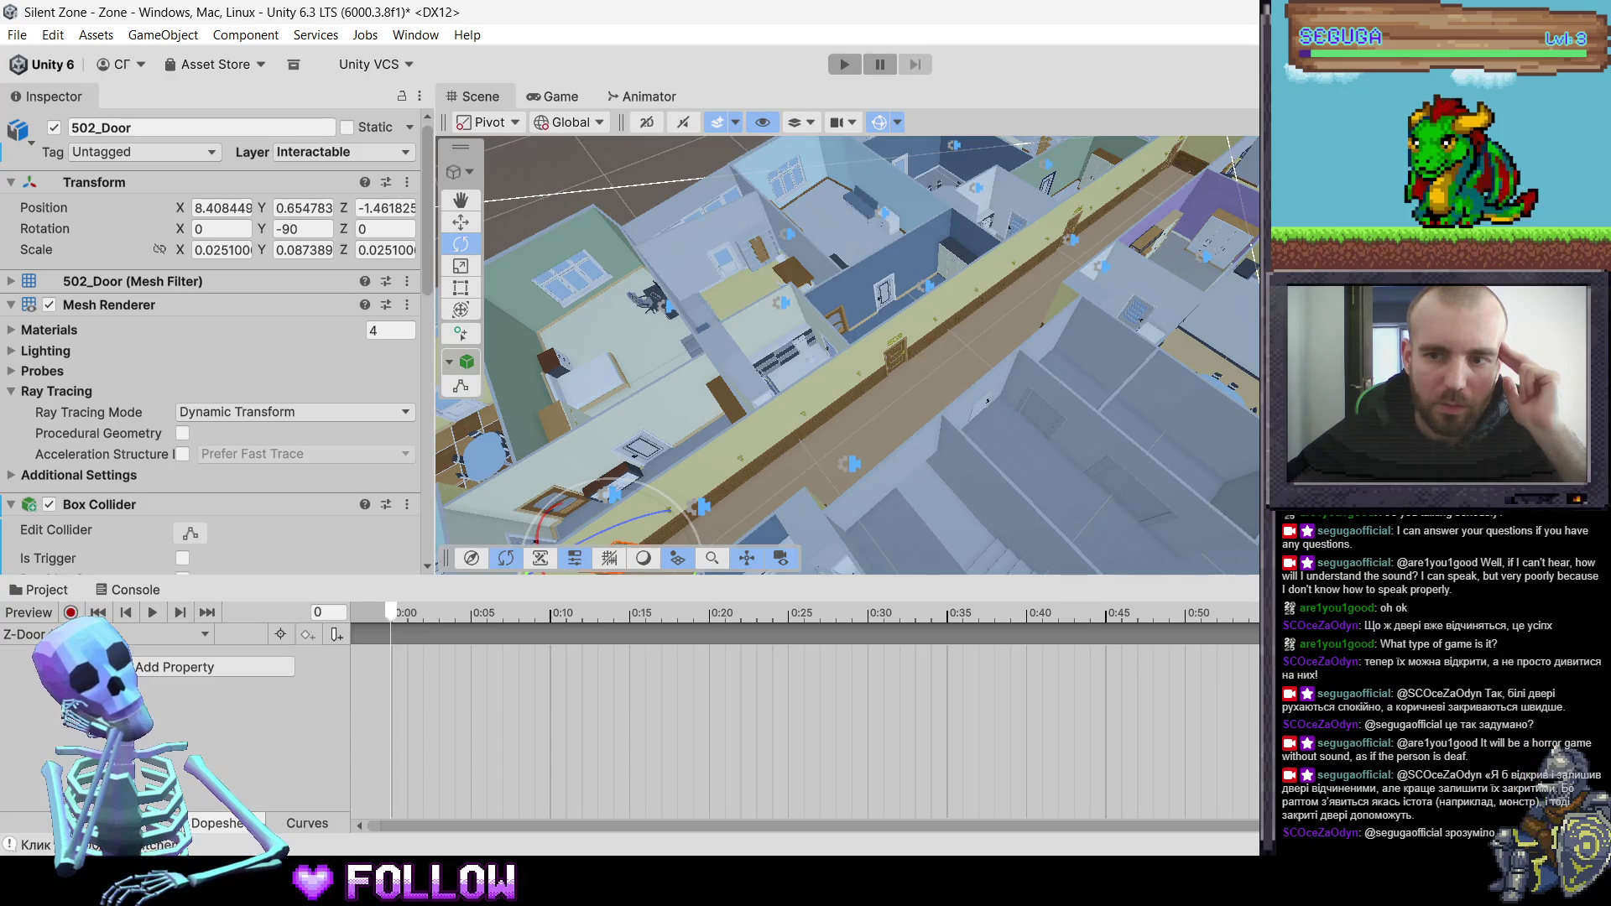
pyautogui.moveTo(604, 579)
pyautogui.mouseDown()
pyautogui.moveTo(604, 440)
pyautogui.moveTo(605, 616)
pyautogui.mouseUp()
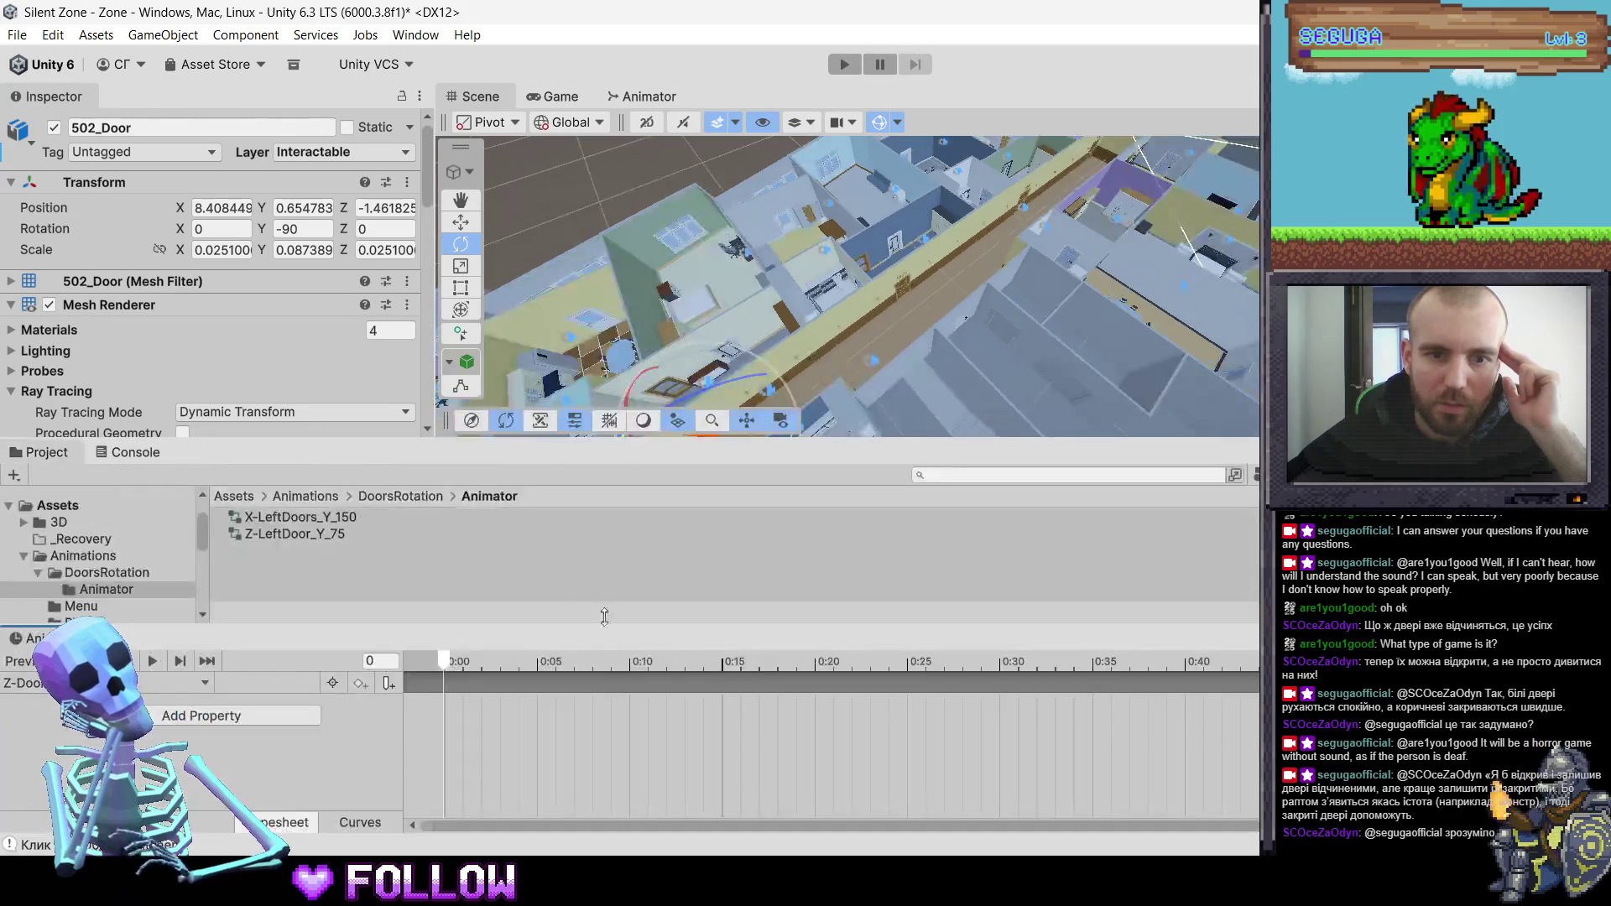
pyautogui.moveTo(46, 453)
pyautogui.mouseDown()
pyautogui.moveTo(147, 659)
pyautogui.moveTo(142, 640)
pyautogui.moveTo(257, 654)
pyautogui.mouseUp()
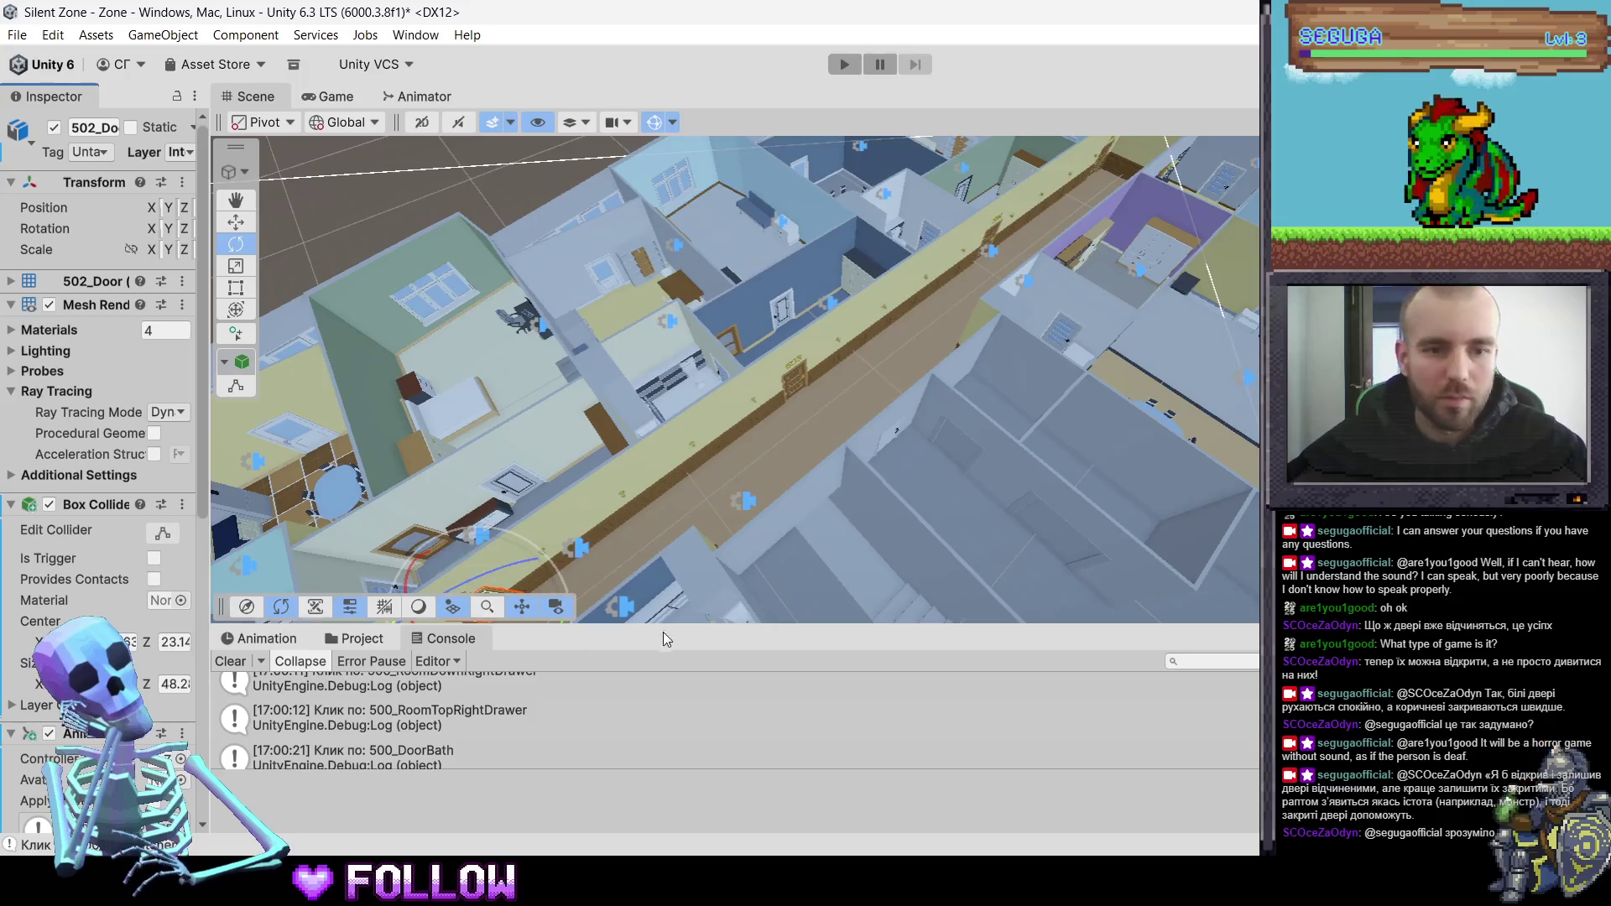
# - Resize the Console, Inspector and Scene view panels, then select 503_Door in the corridor
pyautogui.moveTo(665, 625)
pyautogui.mouseDown()
pyautogui.moveTo(666, 533)
pyautogui.moveTo(666, 554)
pyautogui.mouseUp()
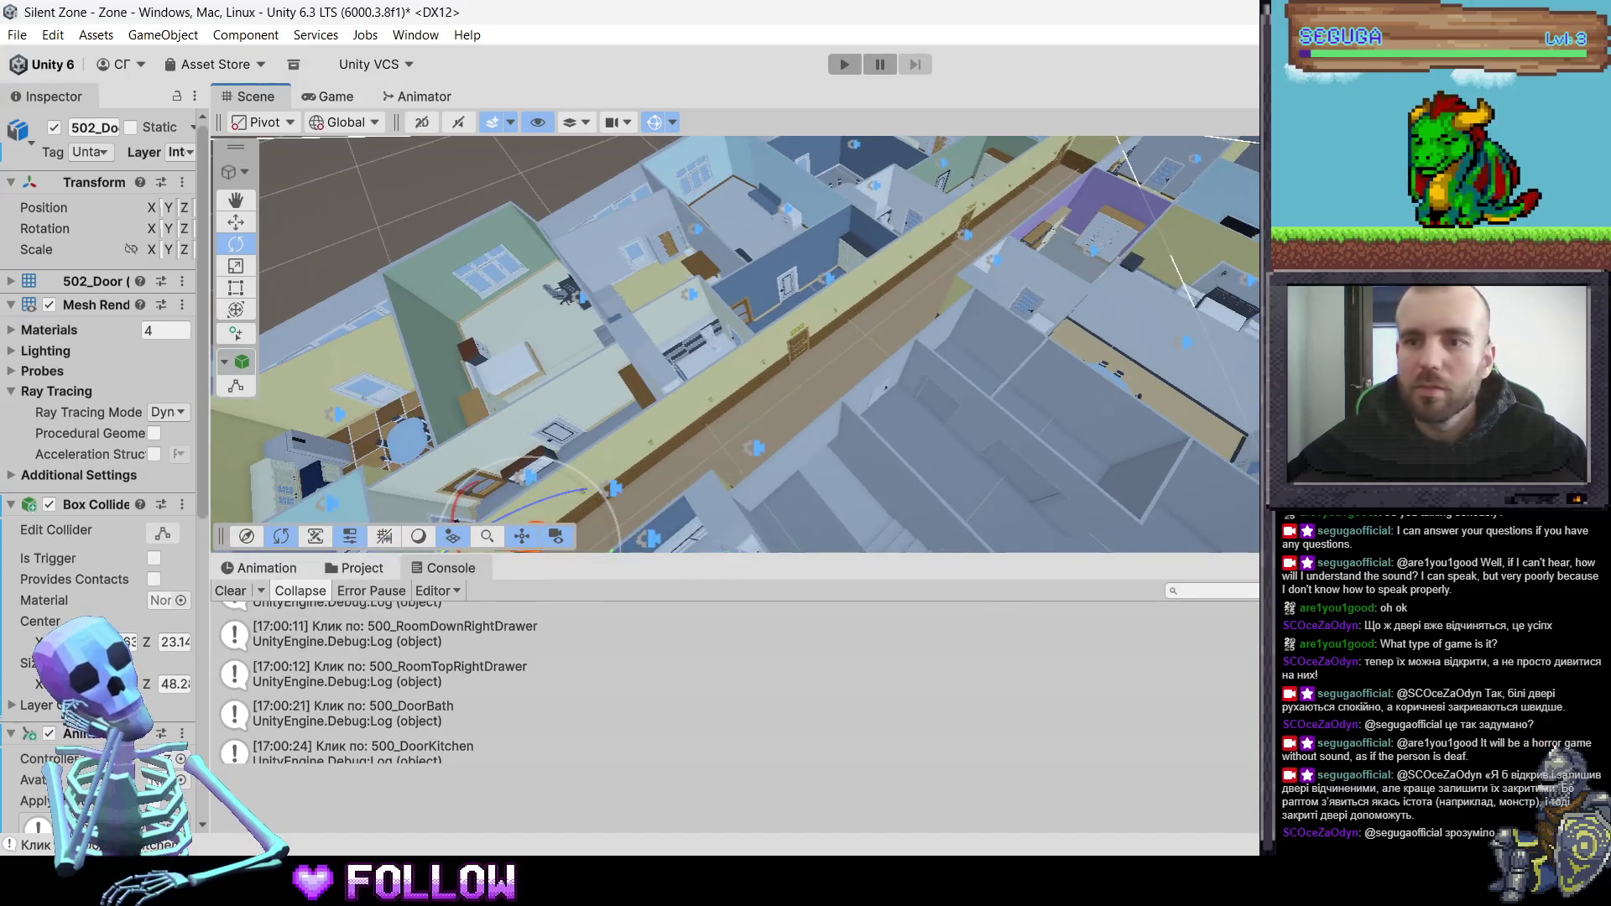
pyautogui.press('Right')
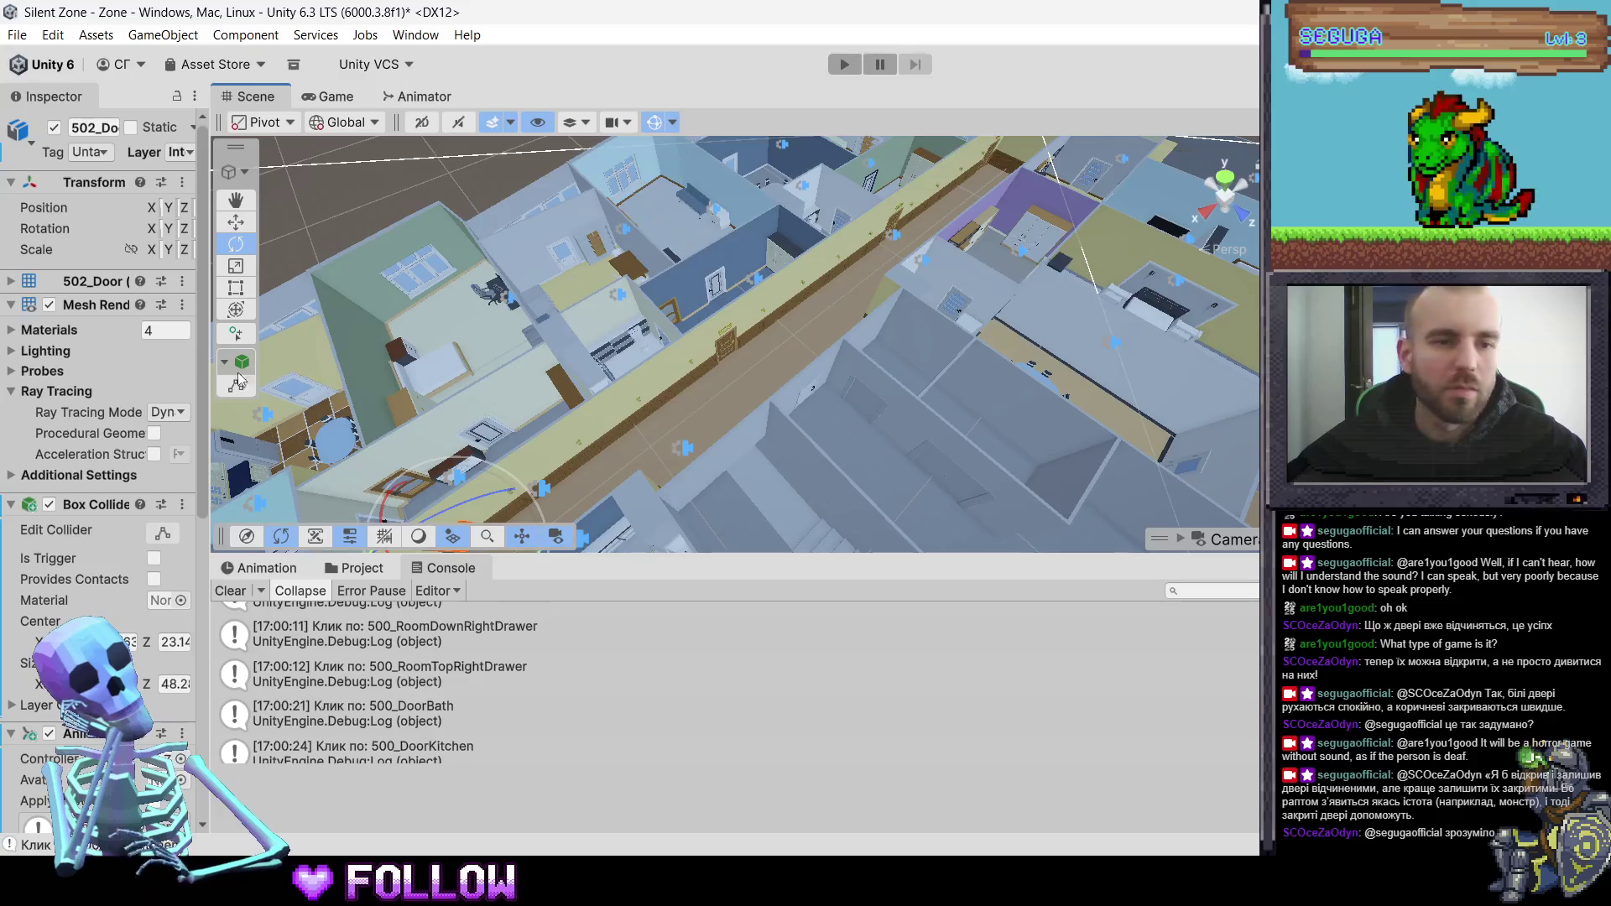
pyautogui.moveTo(206, 370); pyautogui.dragTo(544, 393)
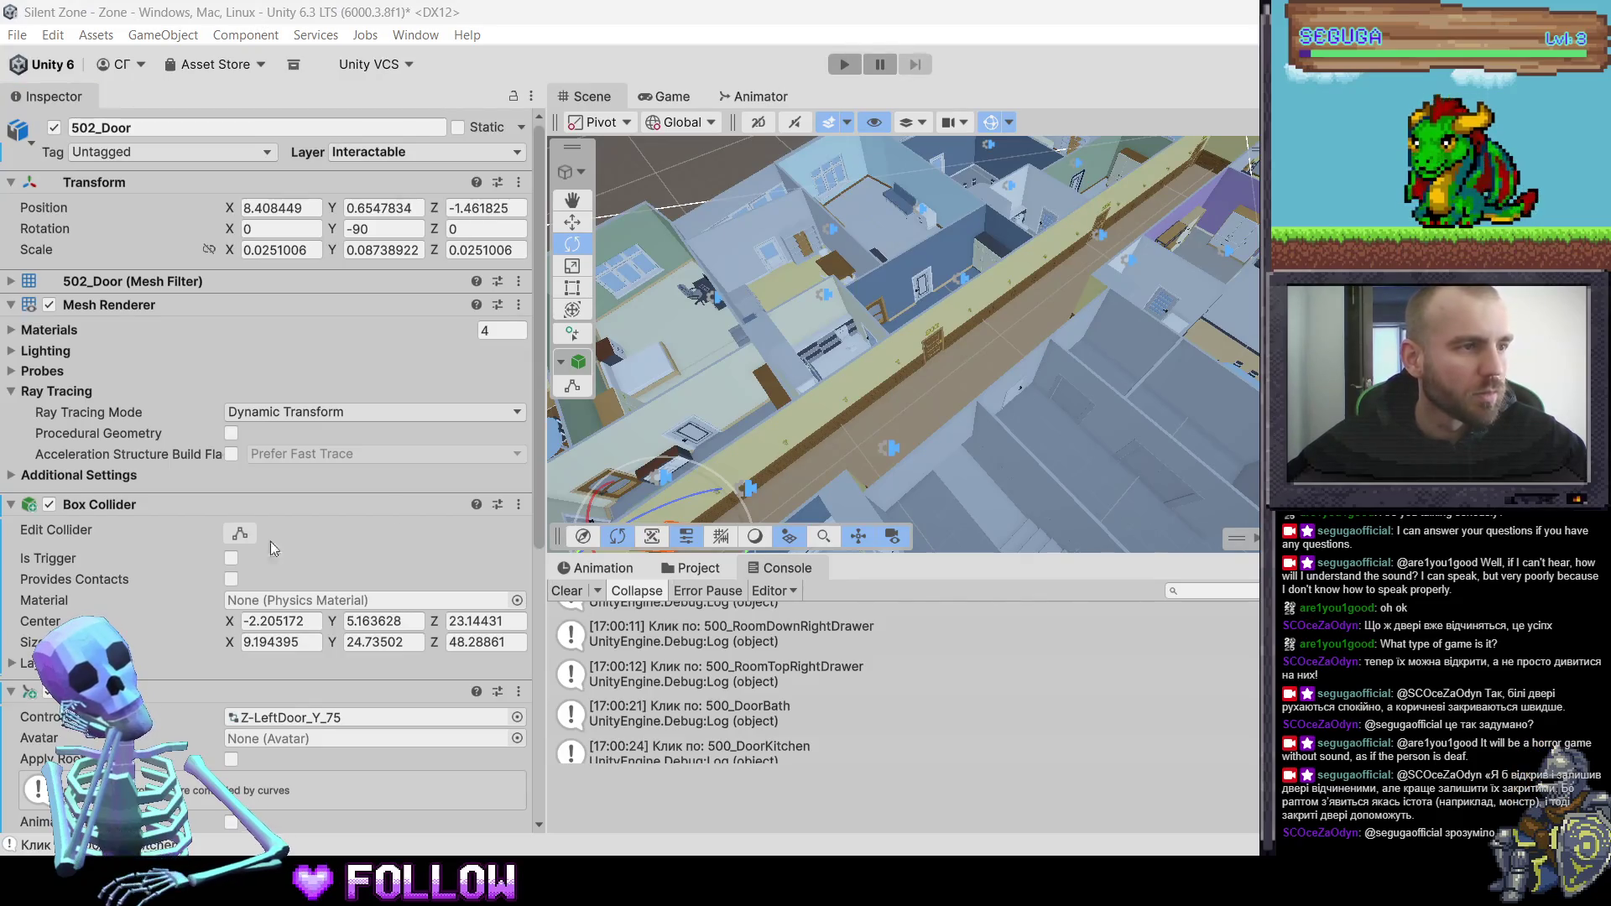
pyautogui.moveTo(1259, 338)
pyautogui.mouseDown()
pyautogui.moveTo(1240, 337)
pyautogui.moveTo(1254, 340)
pyautogui.mouseUp()
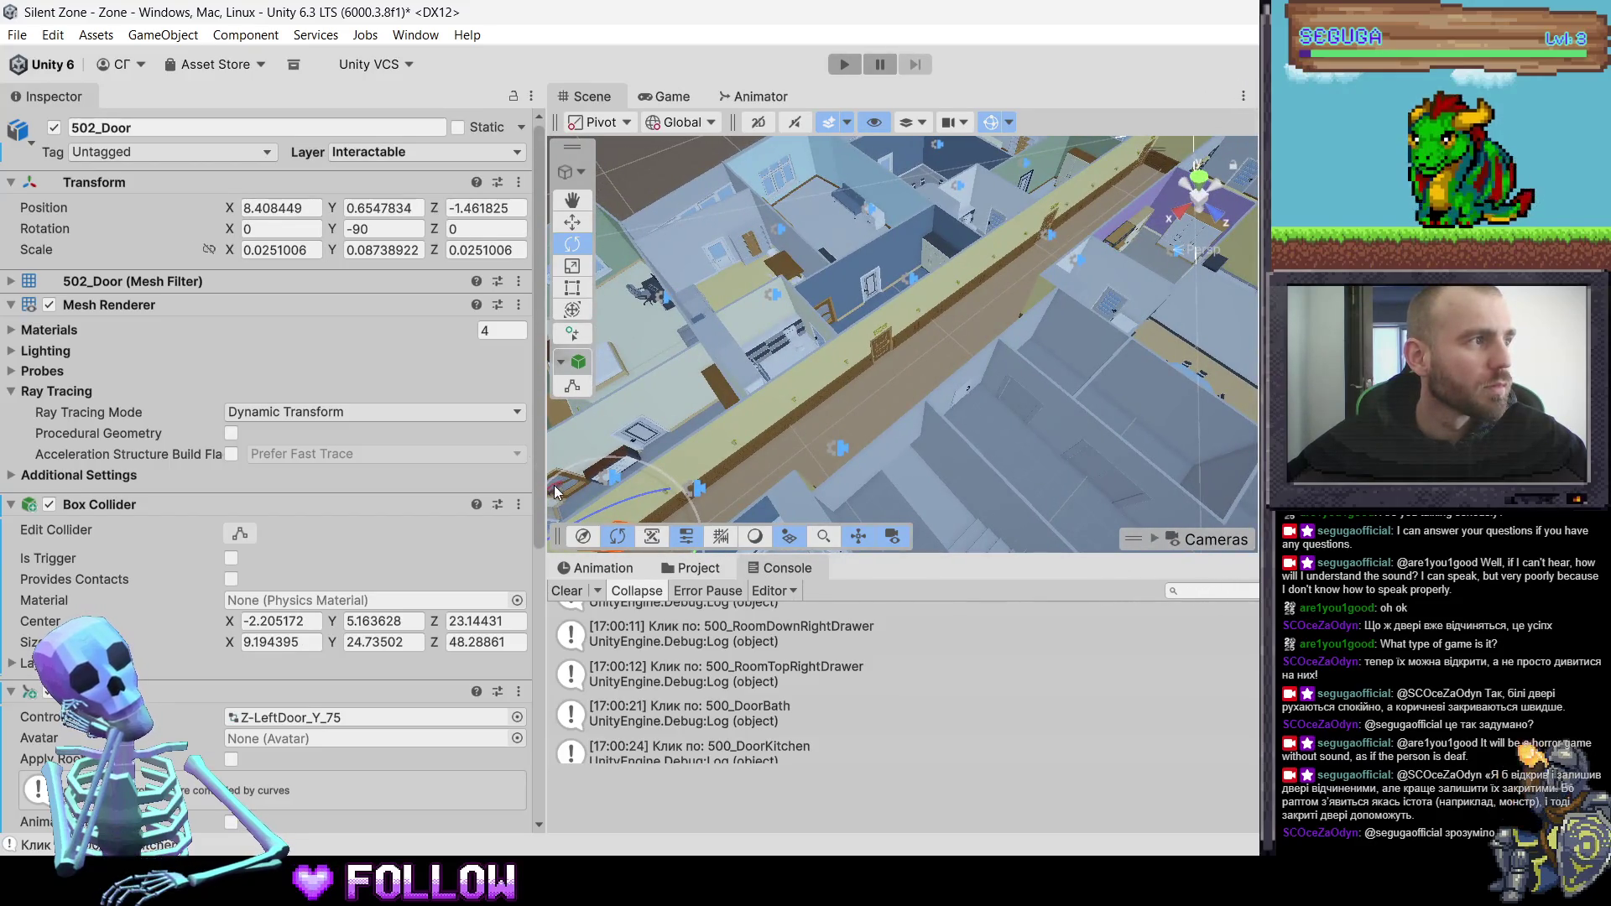
pyautogui.moveTo(545, 455)
pyautogui.mouseDown()
pyautogui.moveTo(378, 461)
pyautogui.moveTo(414, 463)
pyautogui.moveTo(398, 462)
pyautogui.mouseUp()
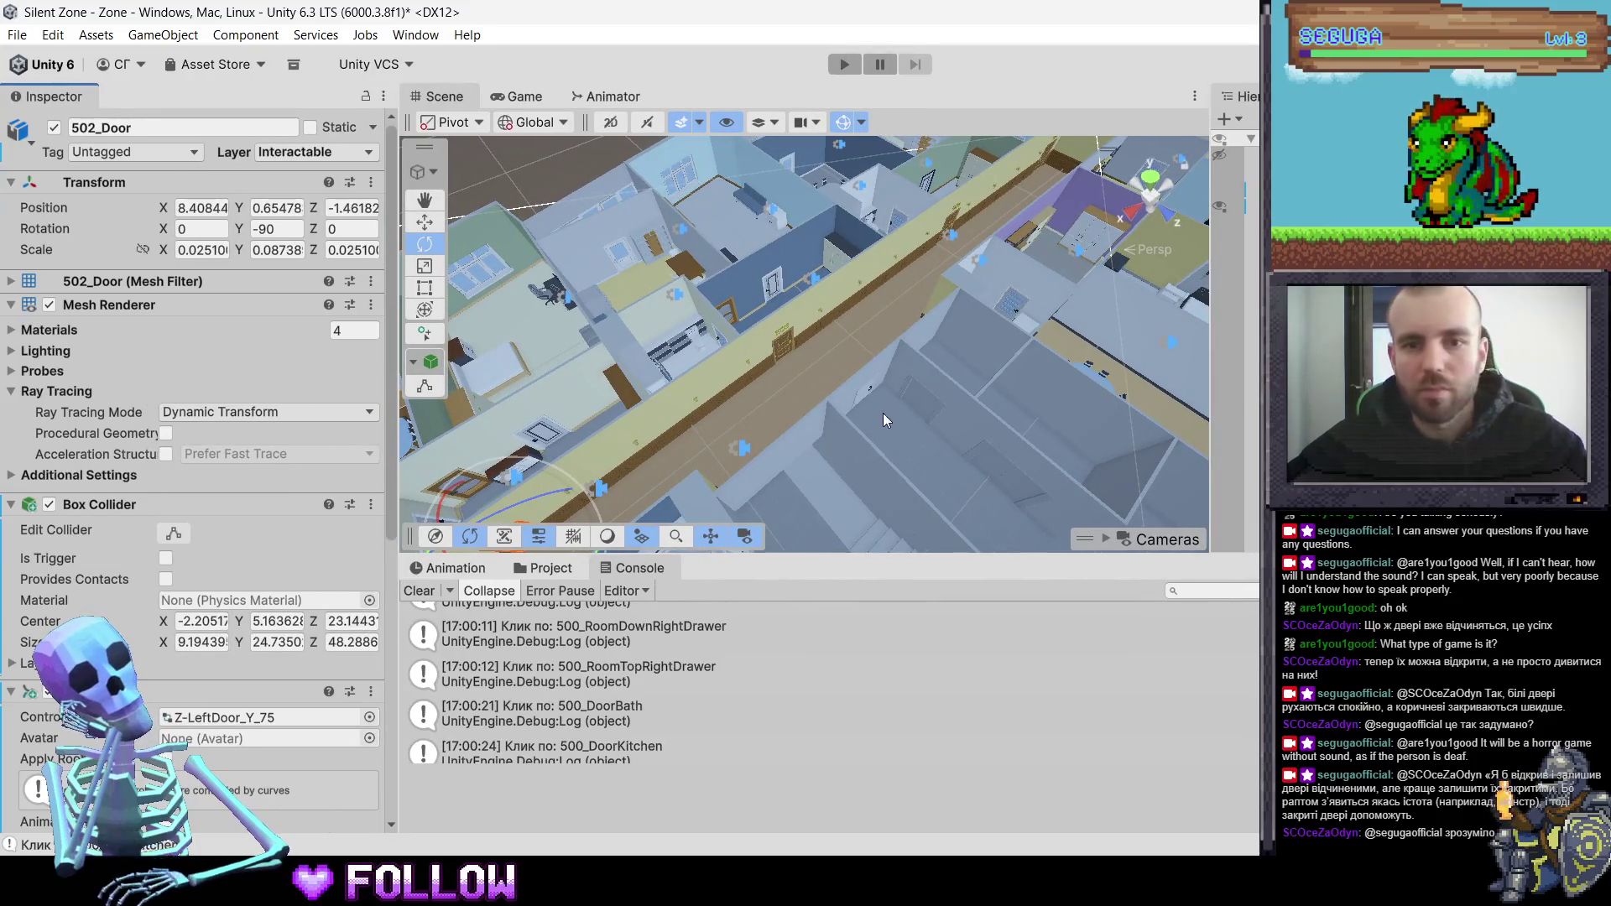
pyautogui.moveTo(883, 420); pyautogui.dragTo(858, 409)
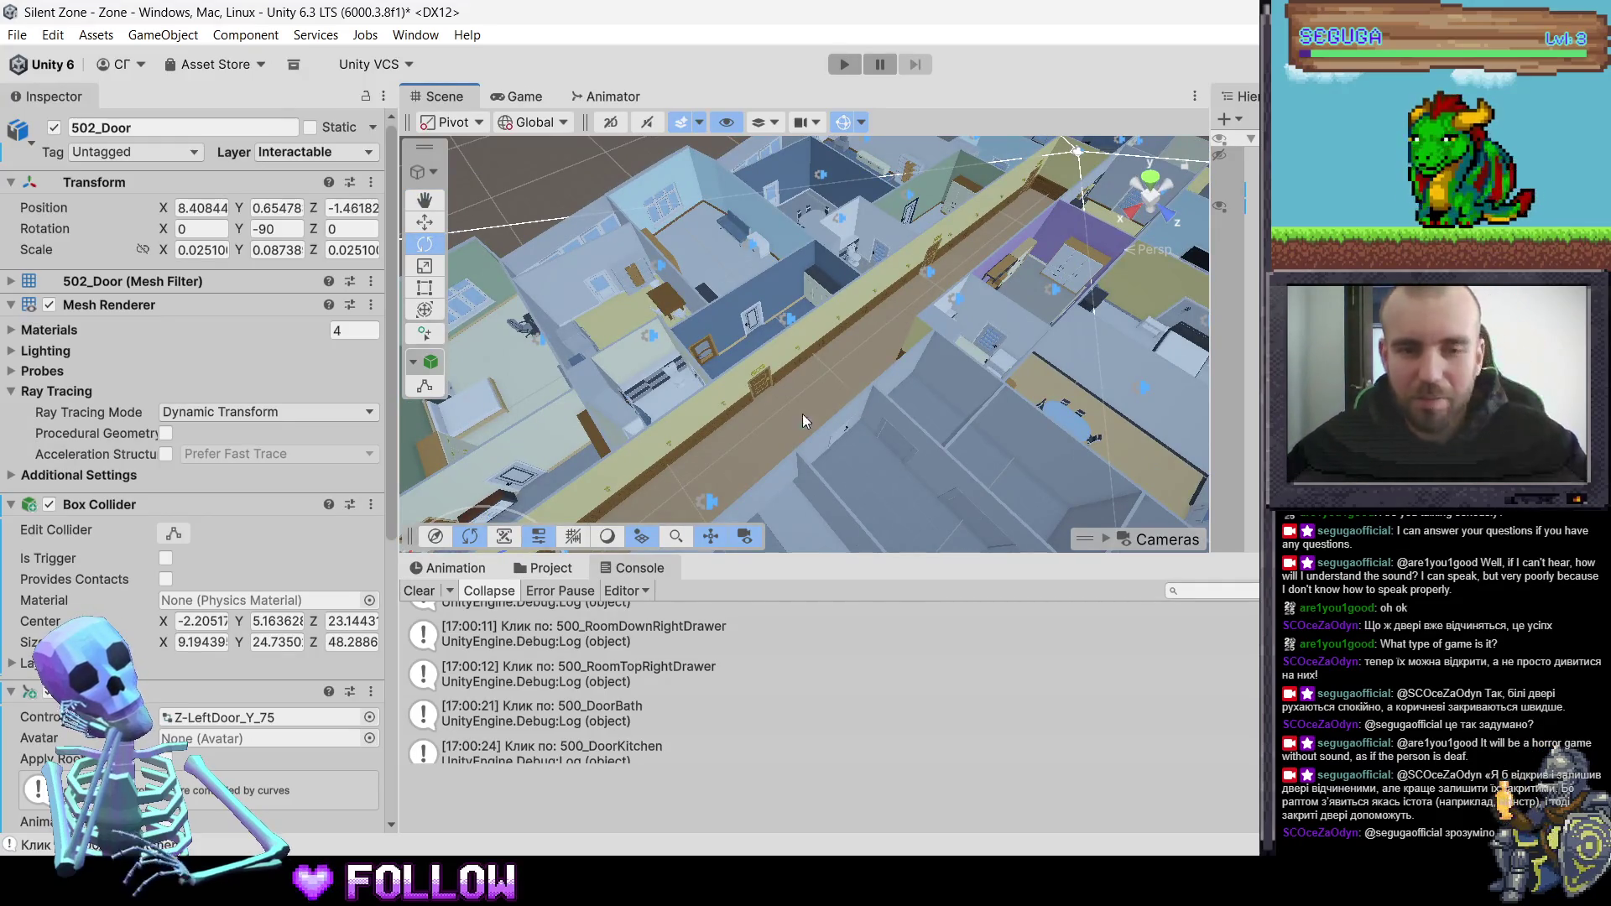
pyautogui.click(767, 385)
# - Select 503_Door in the corridor and frame it in the Scene view
pyautogui.moveTo(714, 300); pyautogui.dragTo(698, 322)
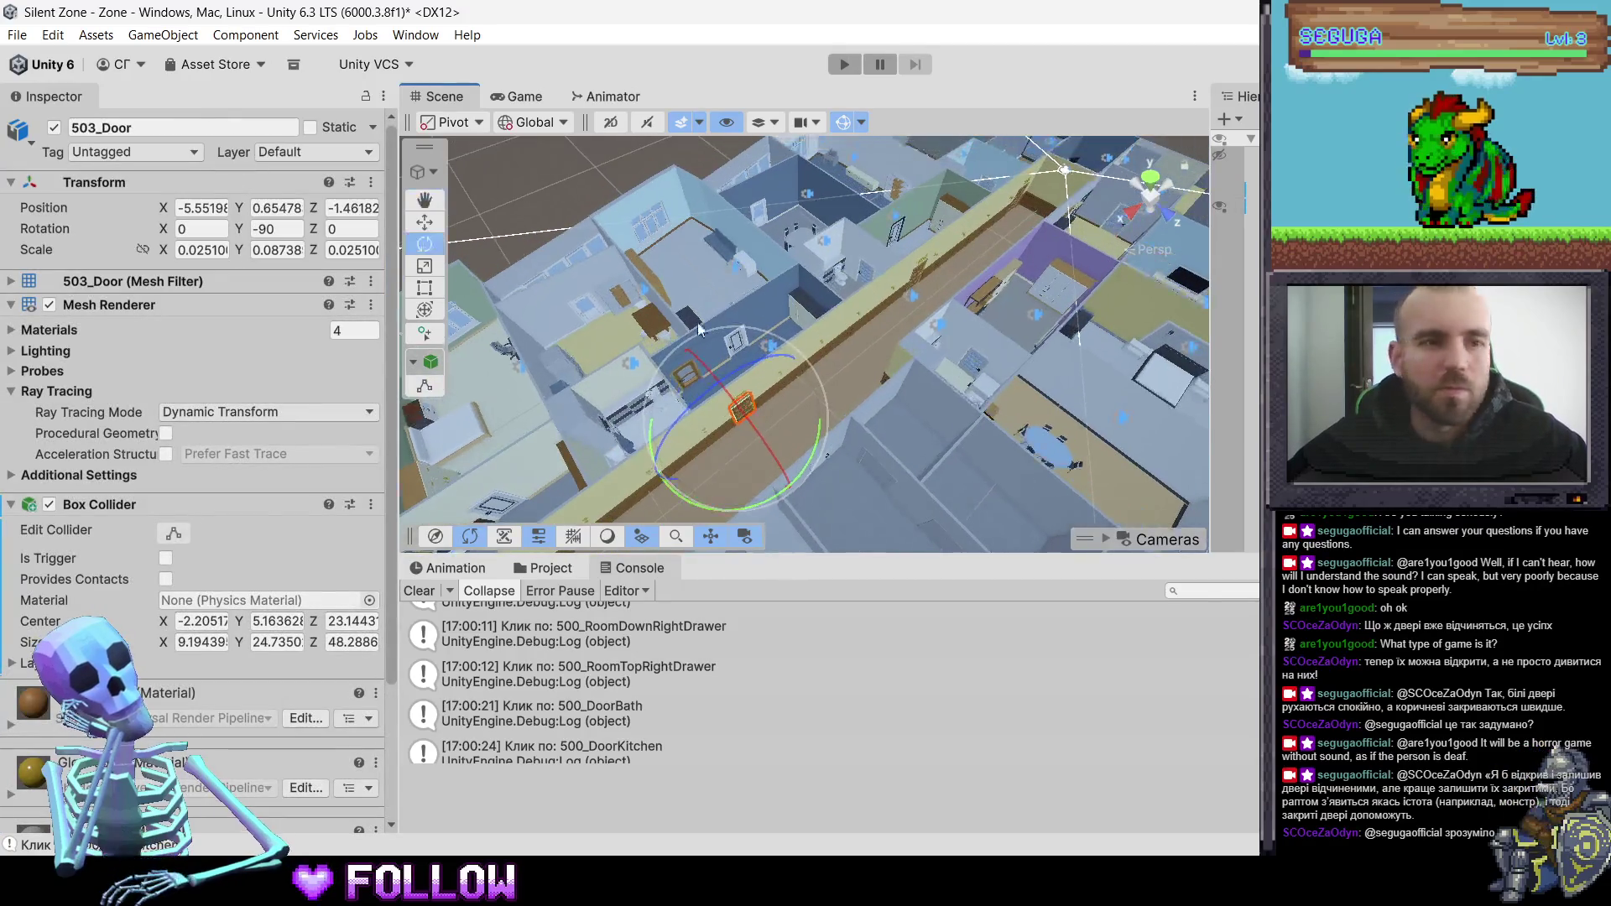
pyautogui.scroll(-5, 166, 558)
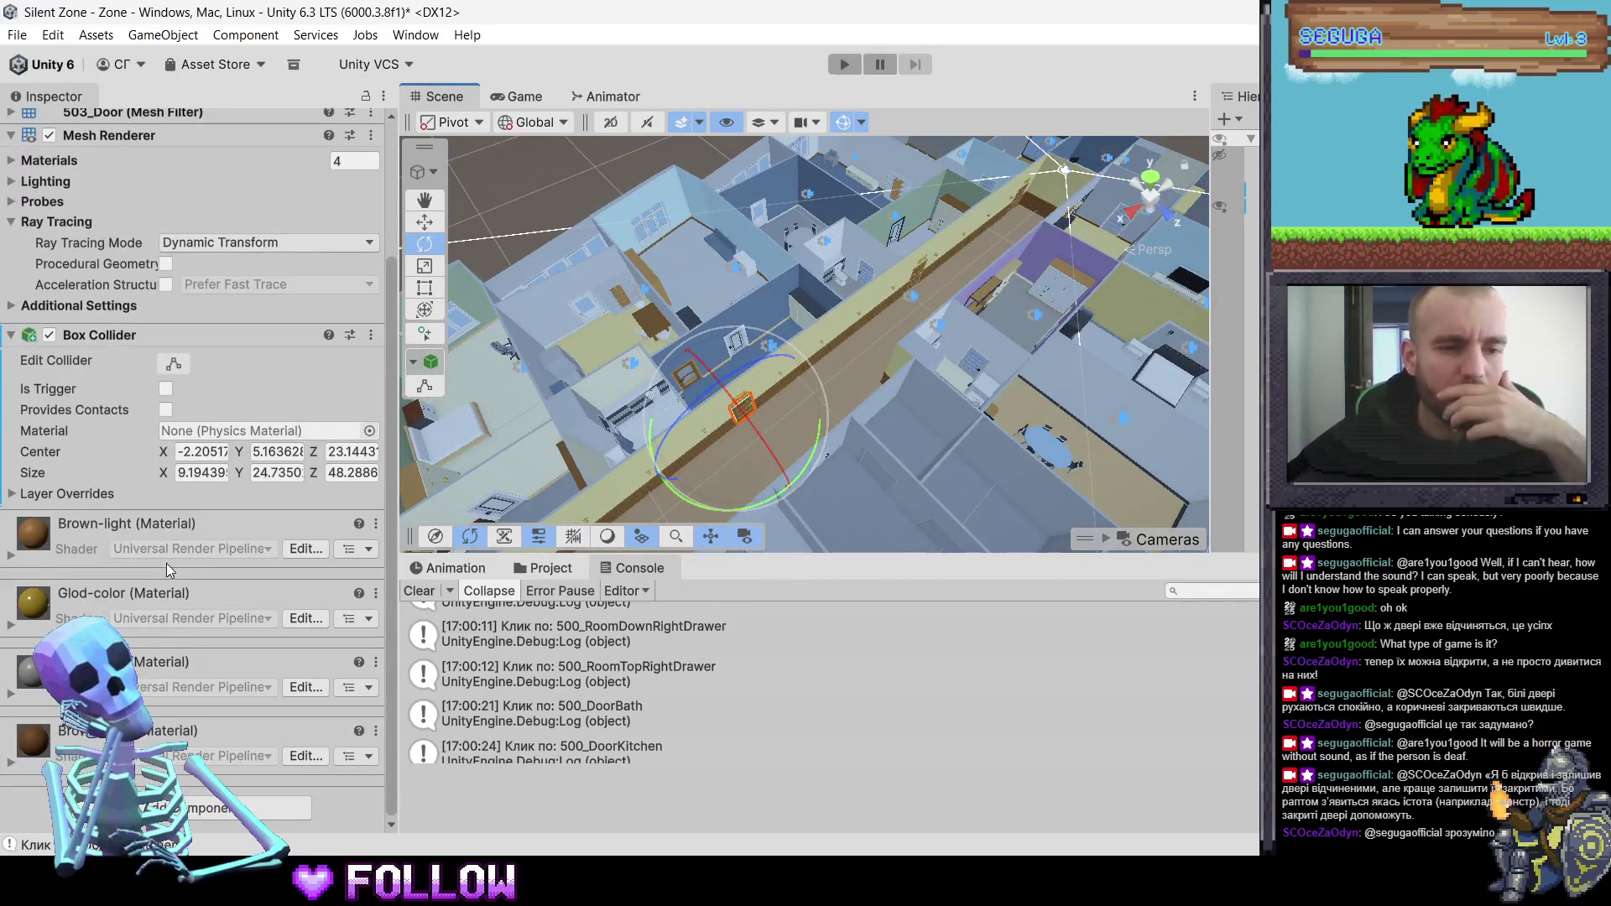
pyautogui.scroll(5, 167, 571)
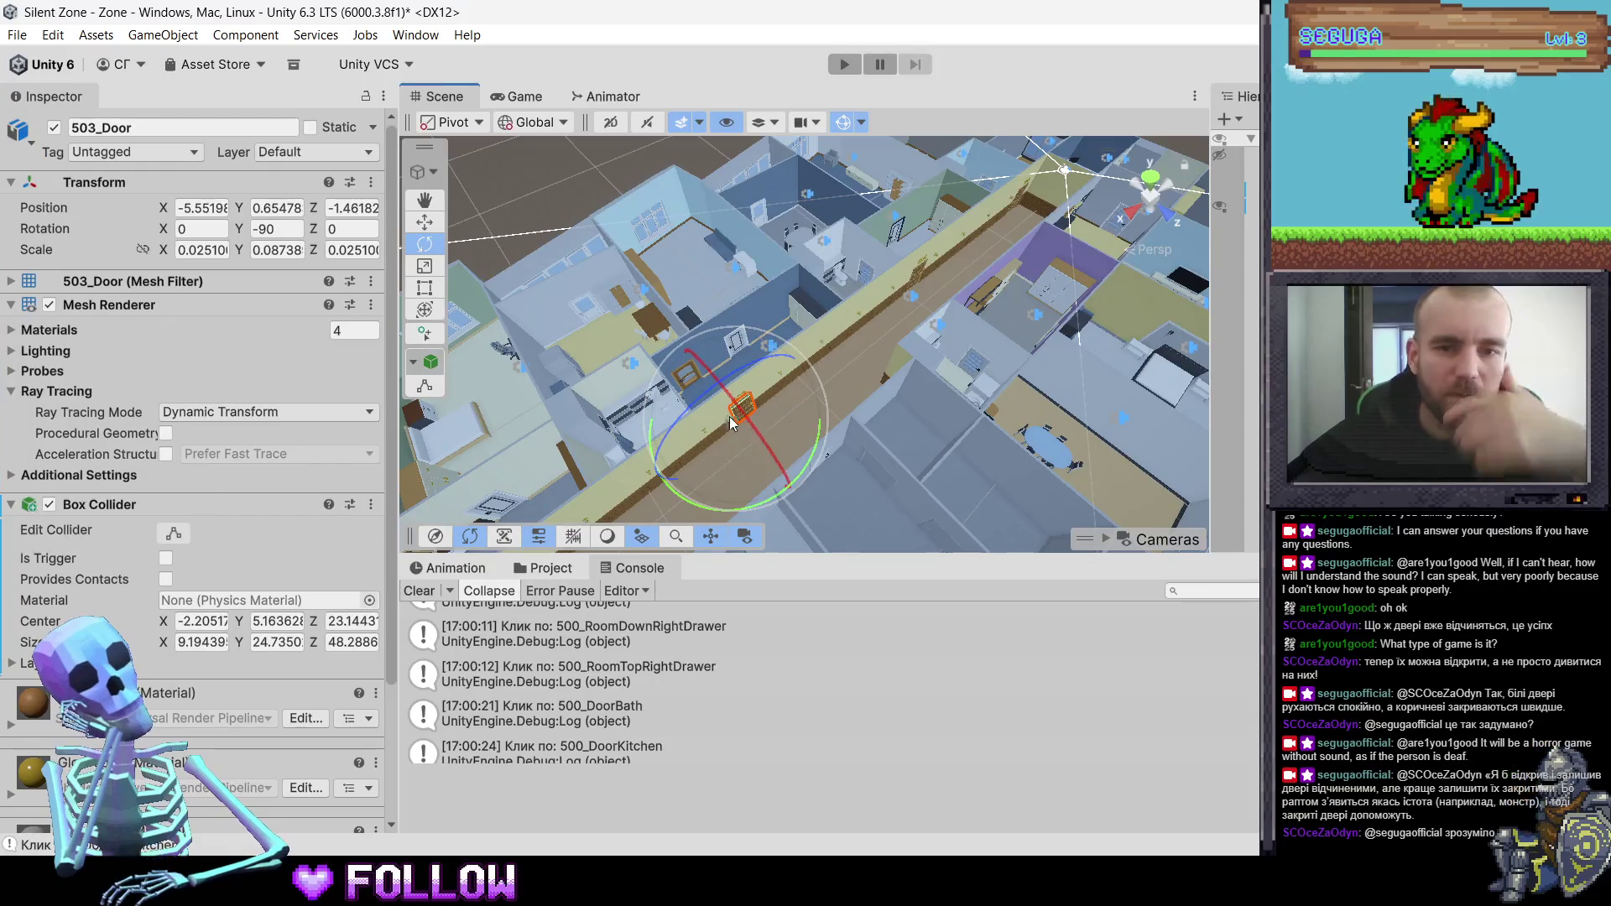
pyautogui.press('Down')
pyautogui.press('Left')
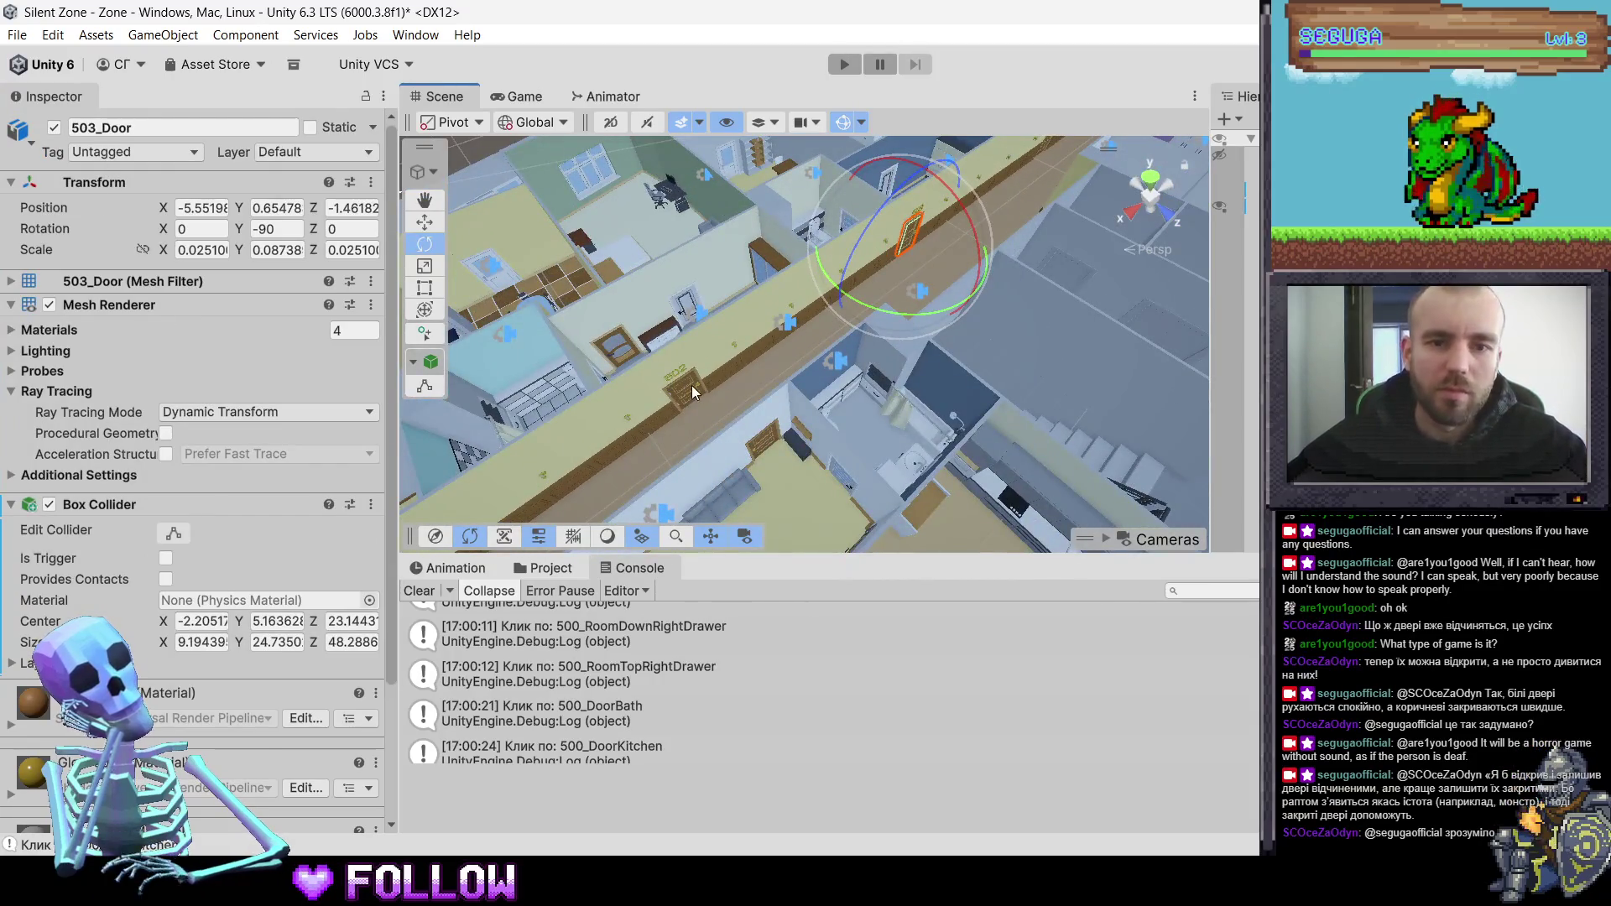
pyautogui.click(691, 386)
pyautogui.click(692, 386)
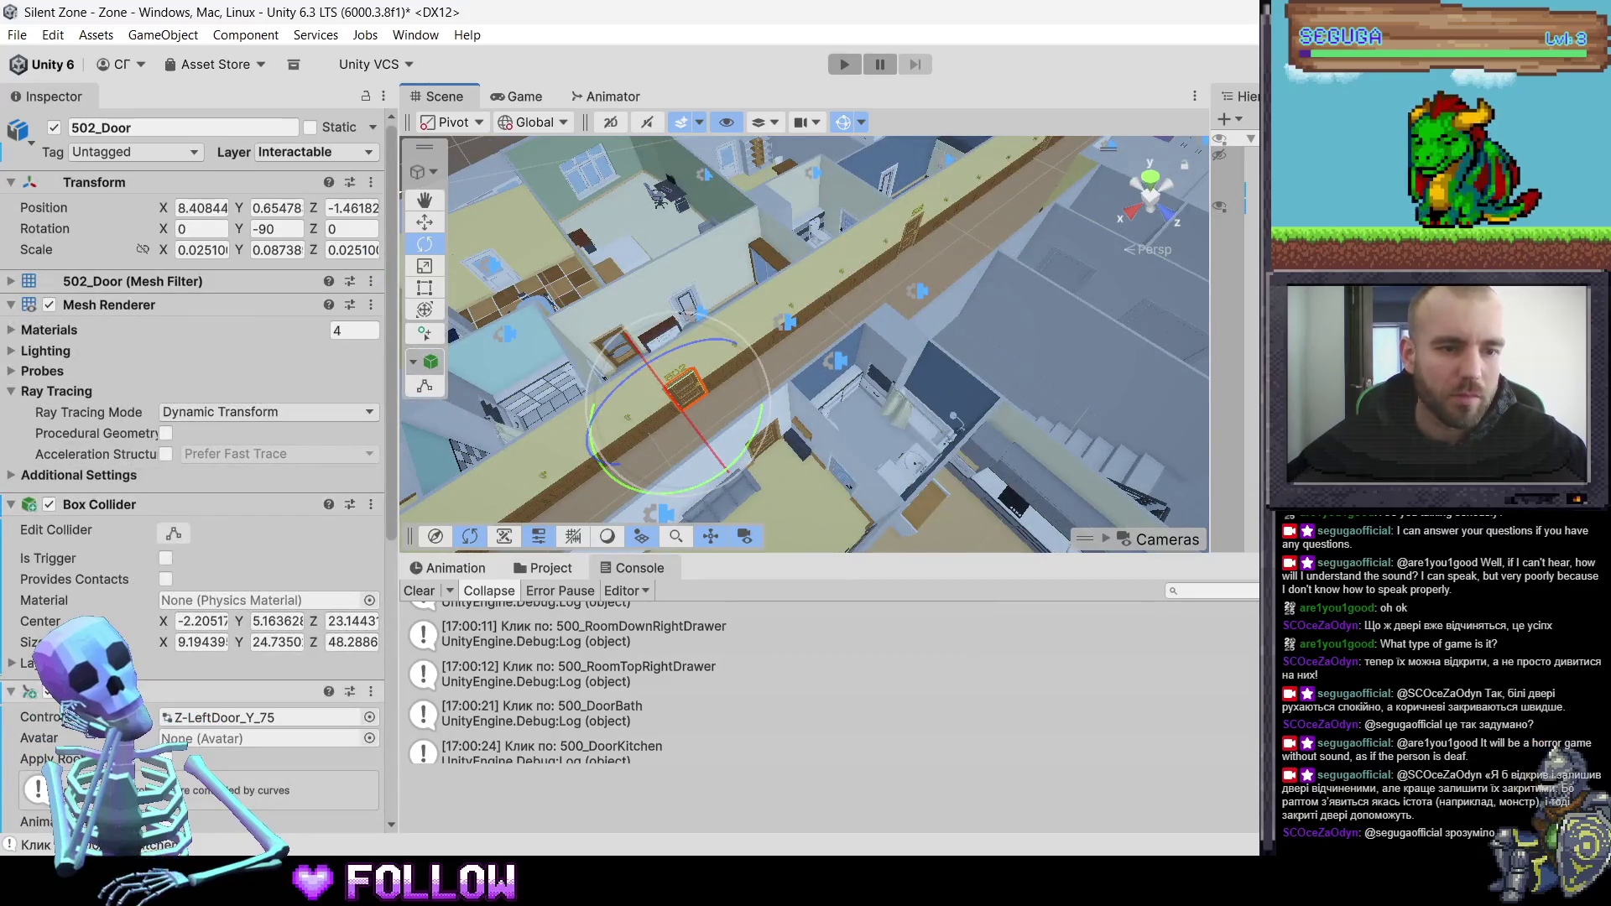
pyautogui.scroll(-10, 219, 626)
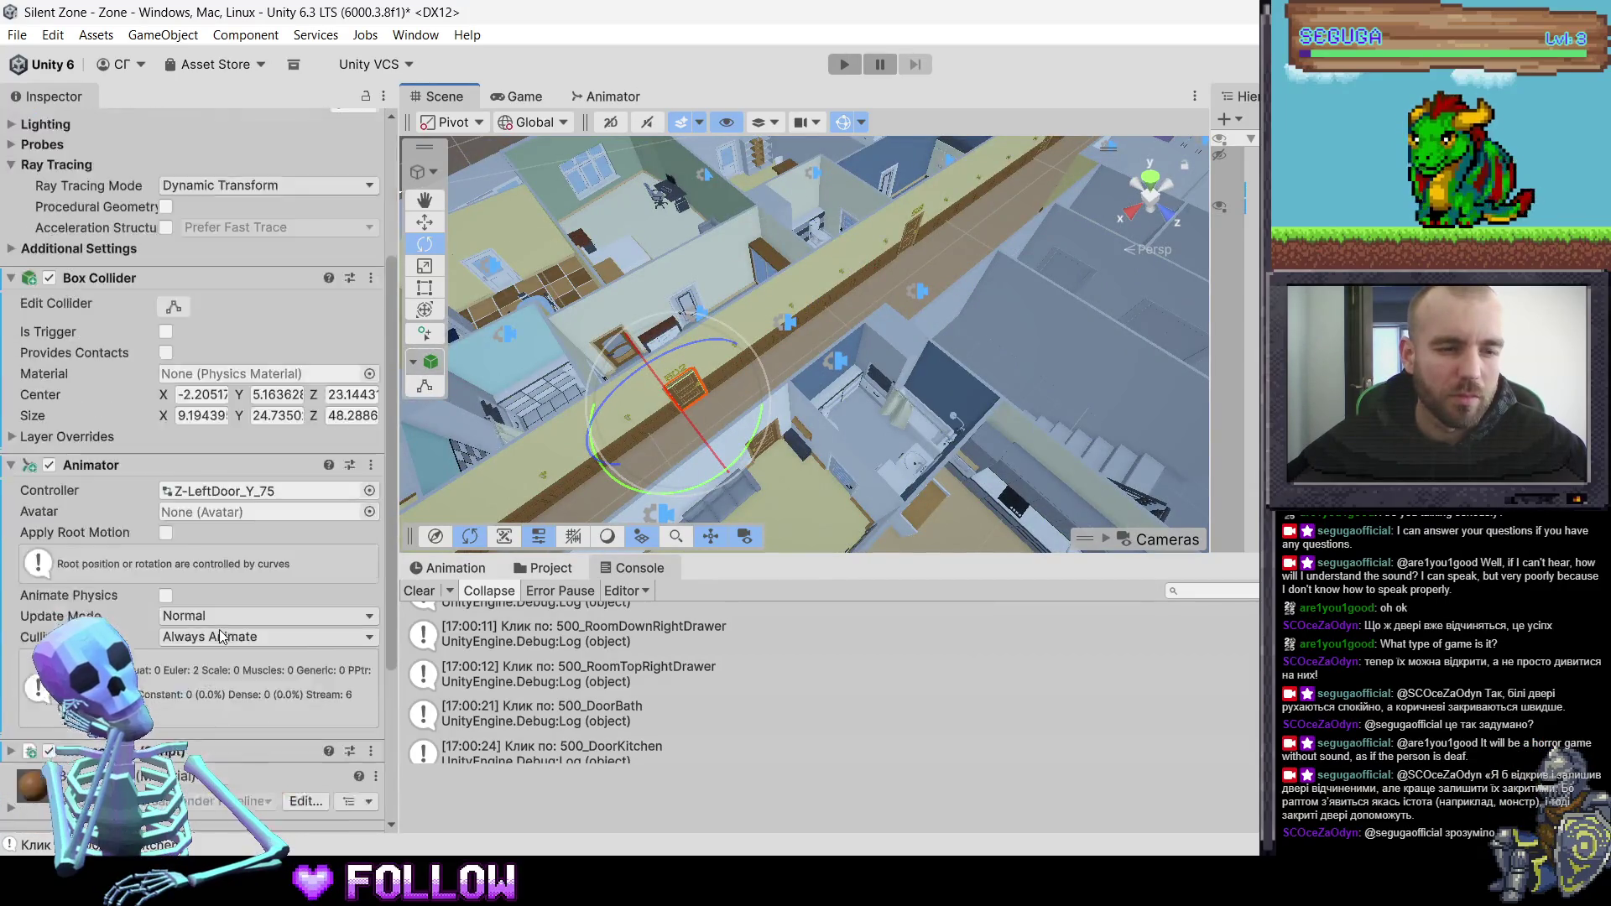
pyautogui.click(911, 236)
pyautogui.click(911, 237)
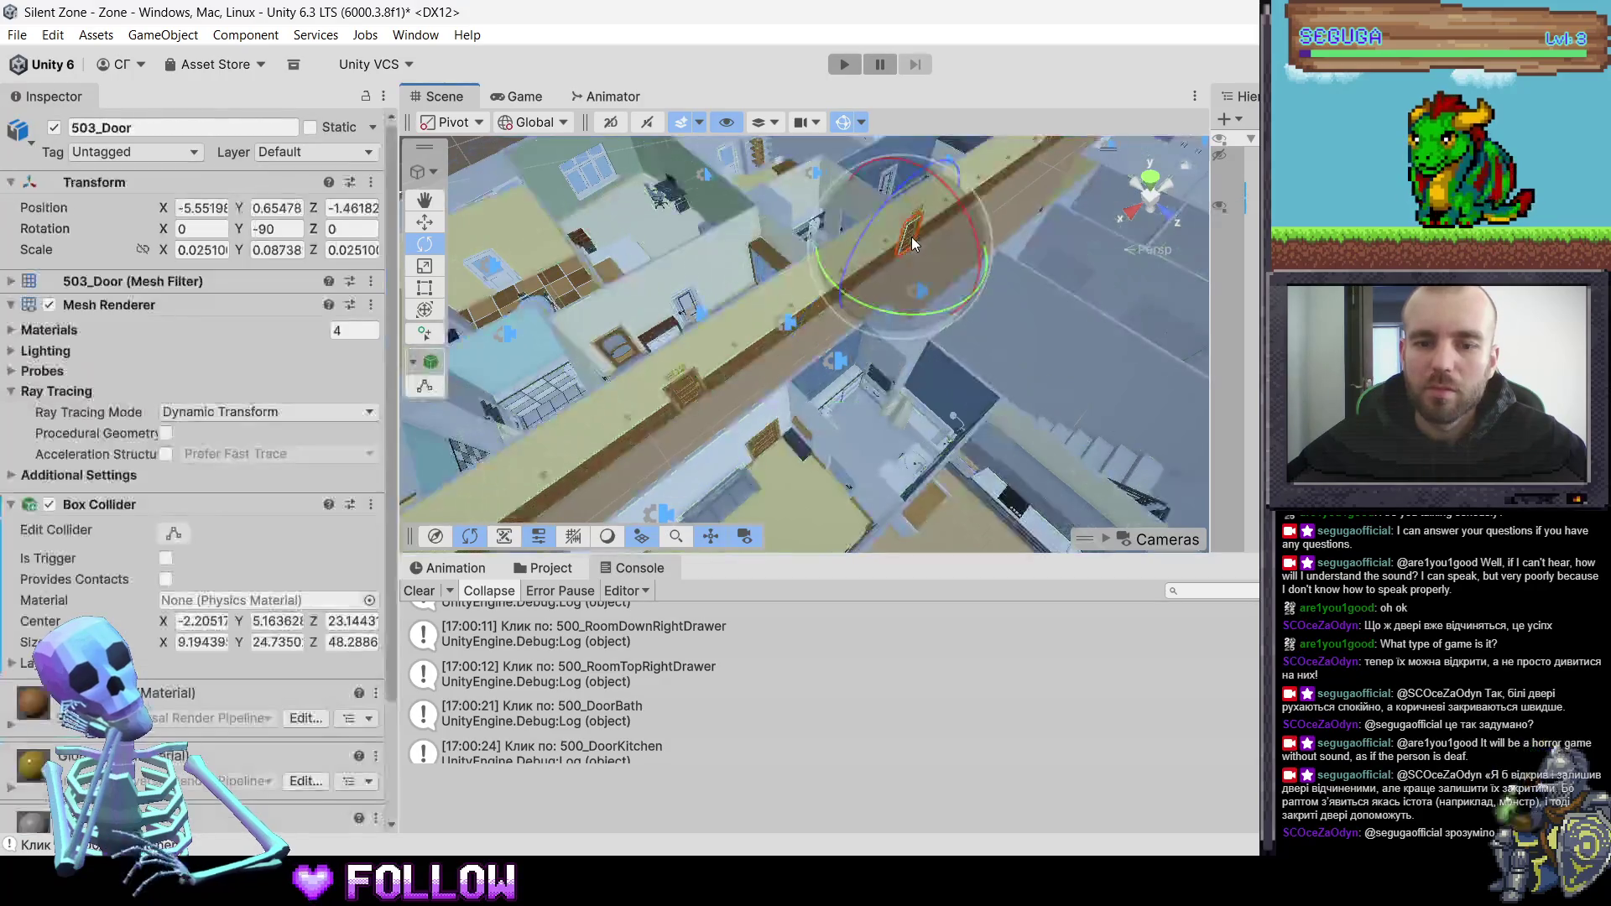
pyautogui.scroll(2, 859, 319)
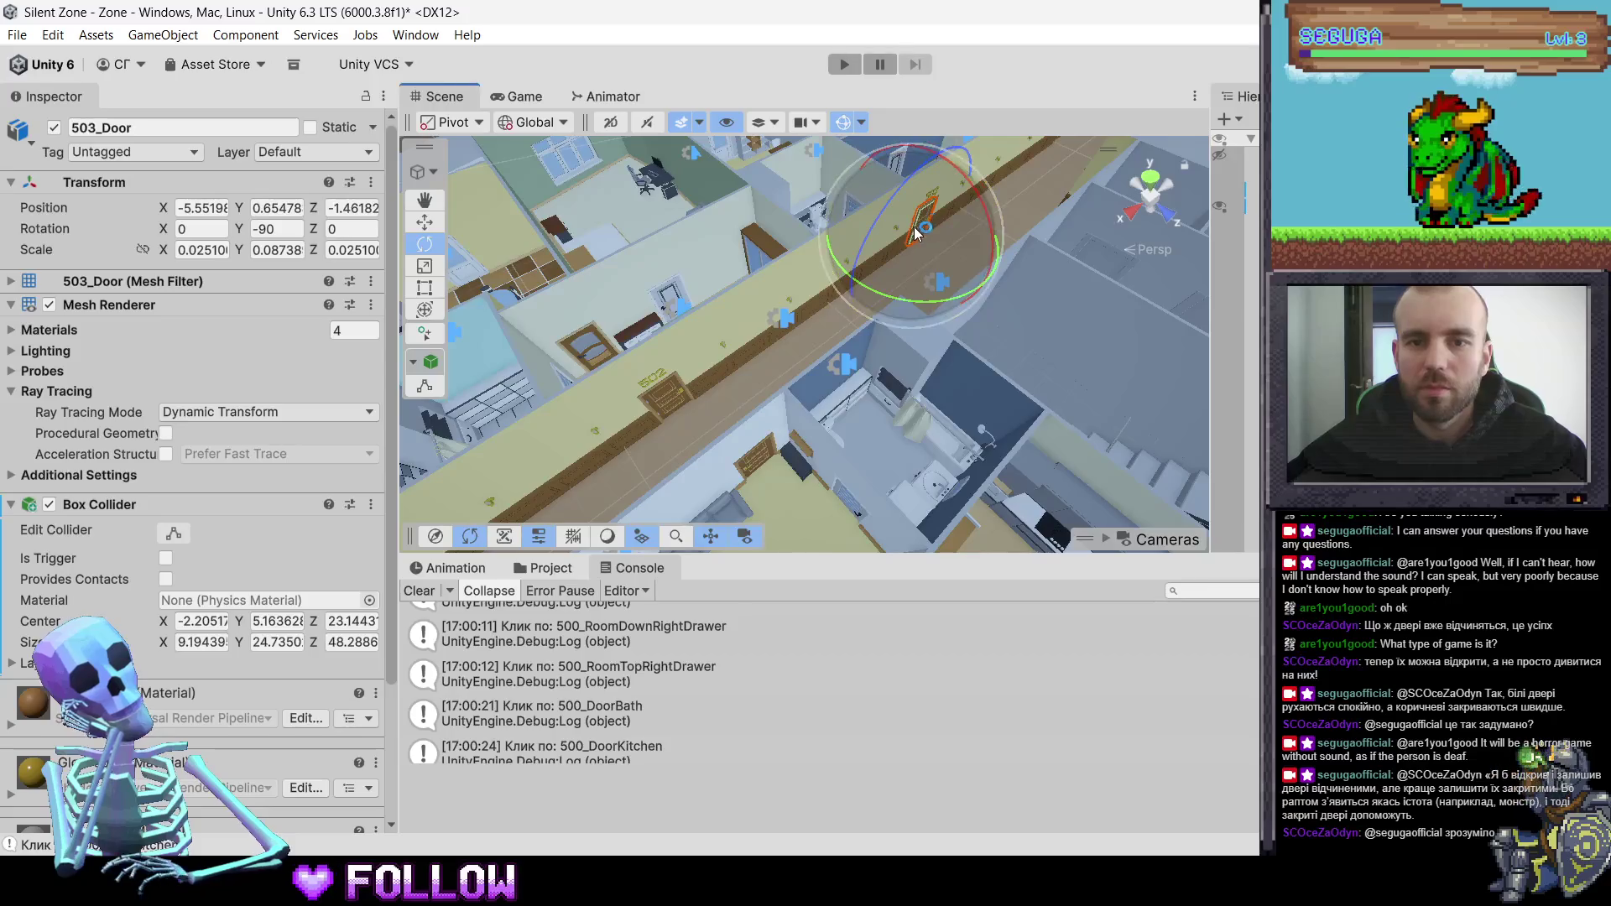
pyautogui.press('f')
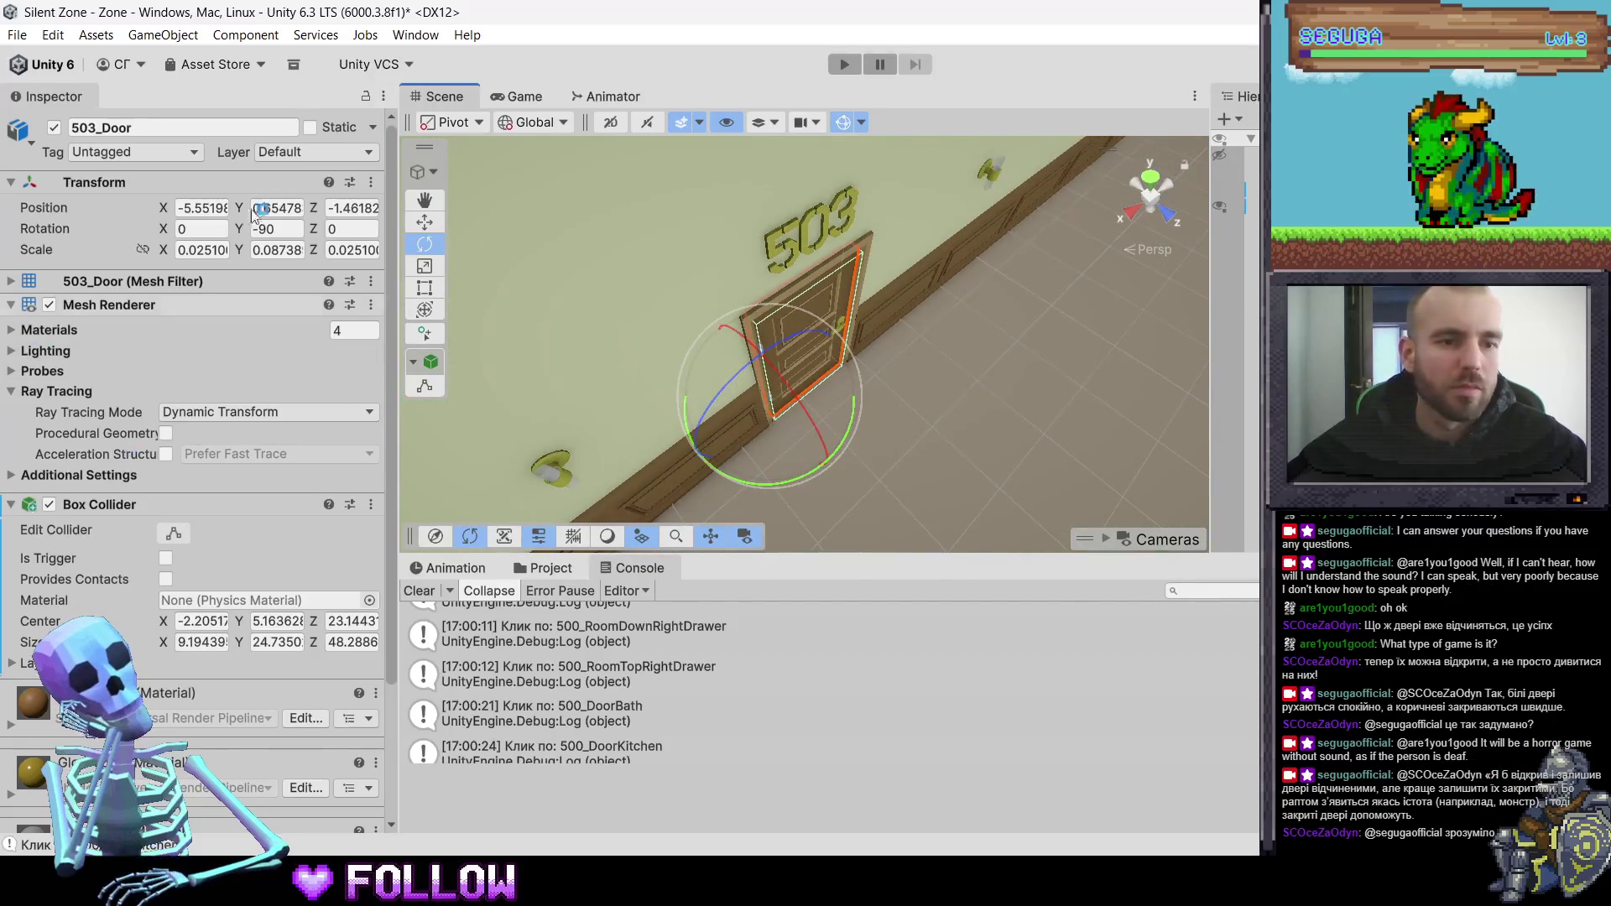
# - Put 503_Door on the Interactable layer and add the Interactable script
pyautogui.click(314, 152)
pyautogui.click(327, 282)
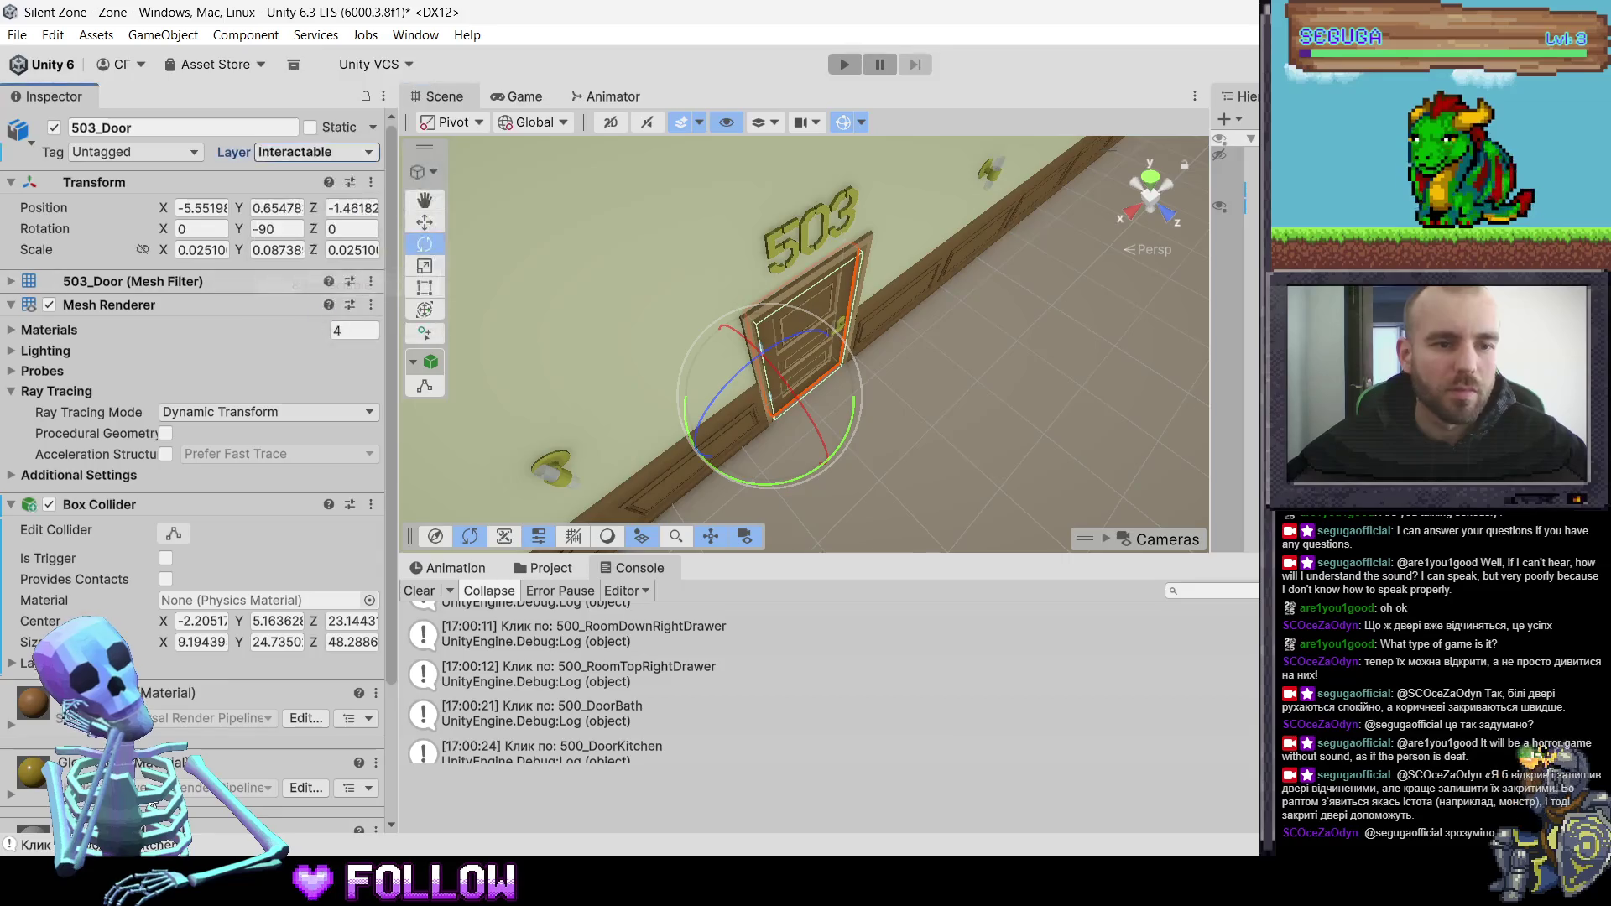
pyautogui.scroll(-5, 193, 420)
pyautogui.hotkey('ctrl', 'shift', 'a')
pyautogui.write('in')
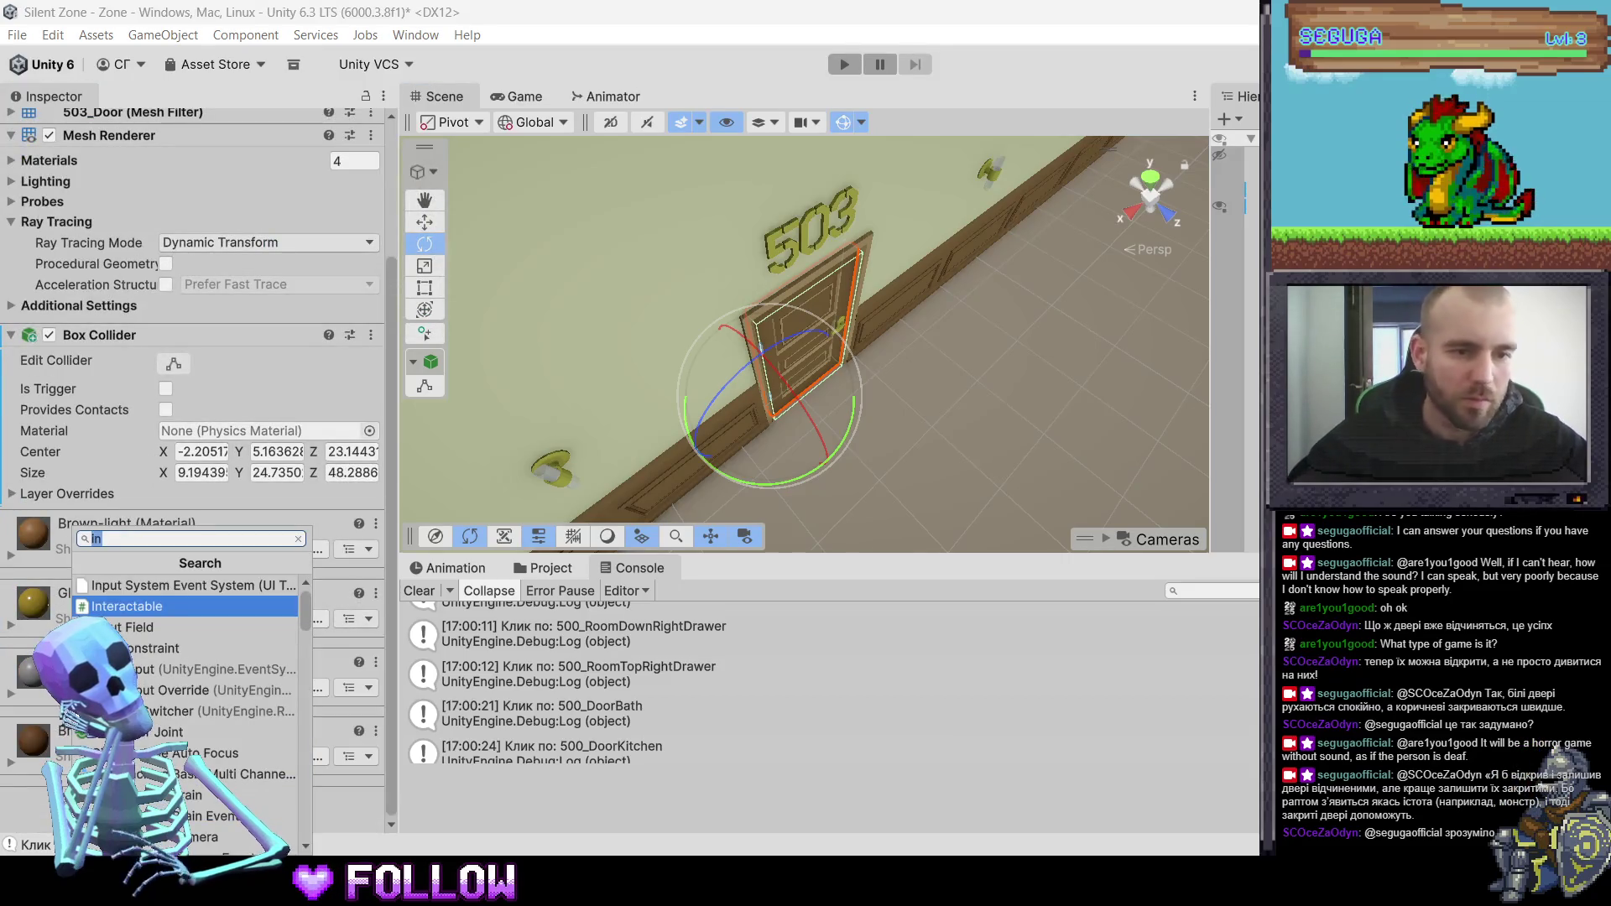
pyautogui.press('Return')
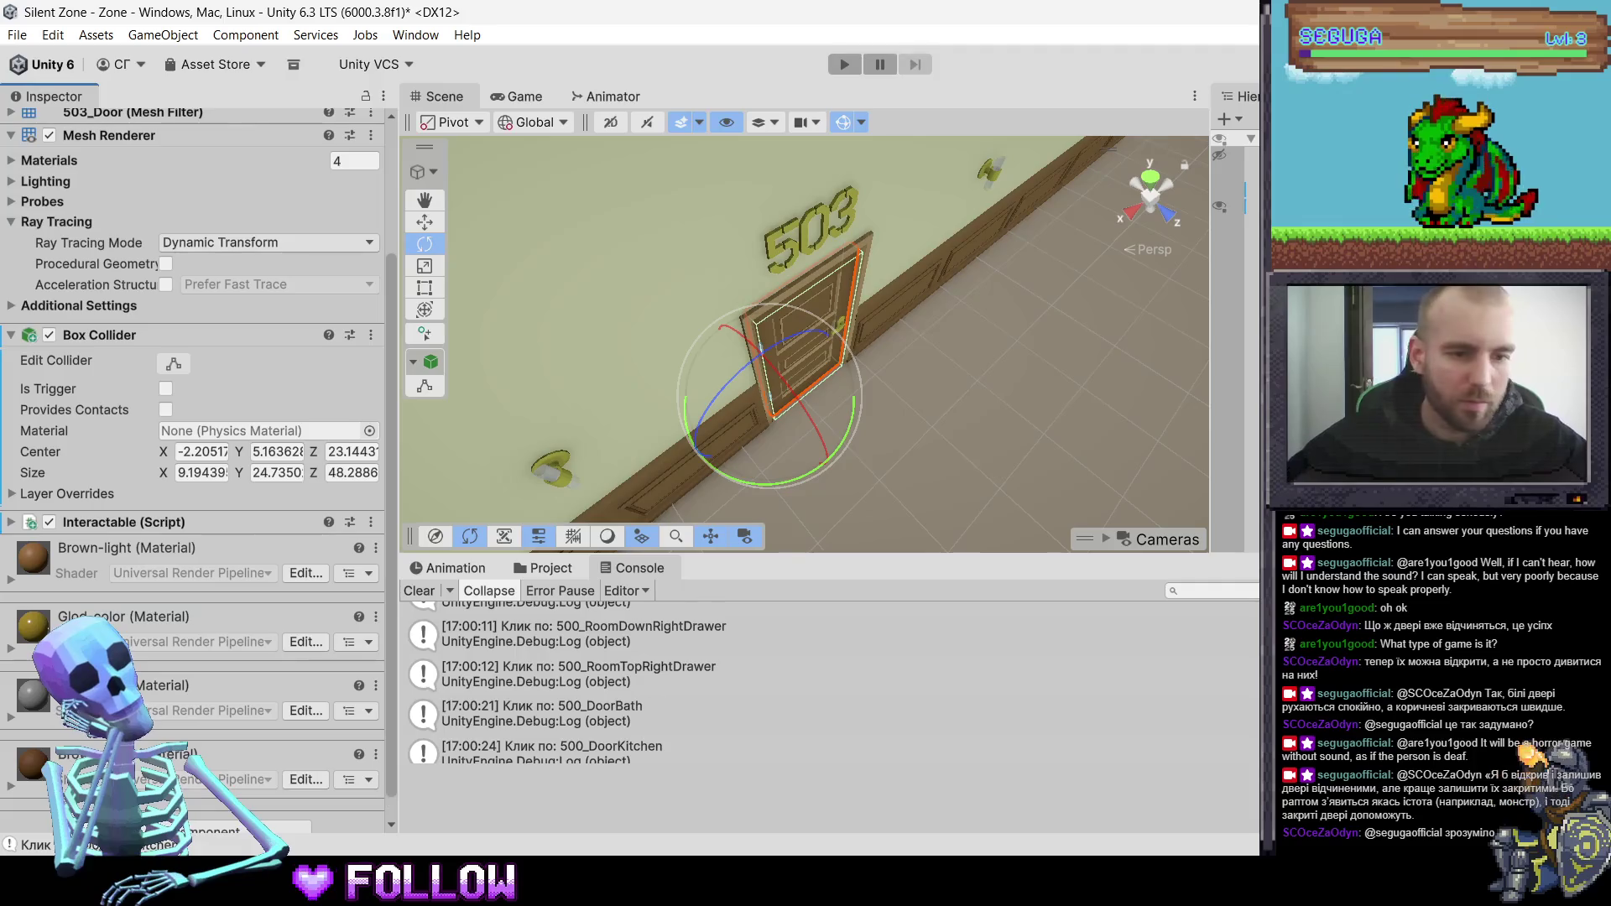
# - Add an Animator to 503_Door using the Z-LeftDoor_Y_75 controller
pyautogui.hotkey('ctrl', 'shift', 'a')
pyautogui.write('anim')
pyautogui.press('Return')
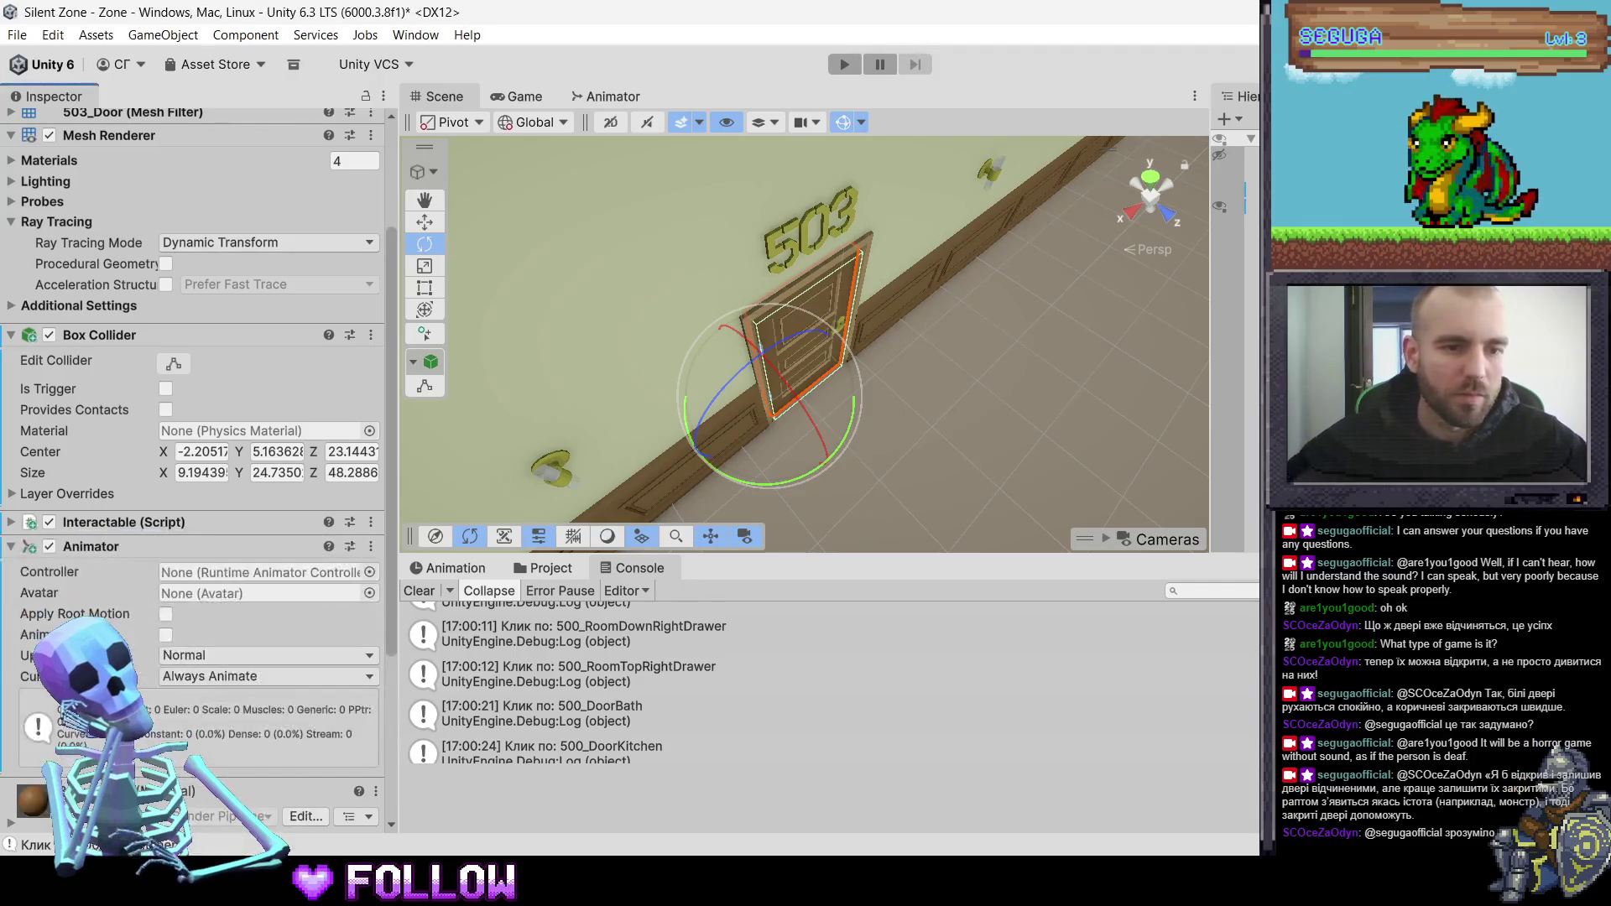
pyautogui.moveTo(88, 530); pyautogui.dragTo(100, 760)
pyautogui.click(539, 570)
pyautogui.moveTo(688, 651)
pyautogui.mouseDown()
pyautogui.moveTo(170, 595)
pyautogui.moveTo(203, 552)
pyautogui.mouseUp()
pyautogui.moveTo(913, 253); pyautogui.dragTo(577, 434)
# - Select door 504 and frame it with the Rotate tool active
pyautogui.click(710, 289)
pyautogui.click(710, 288)
pyautogui.press('e')
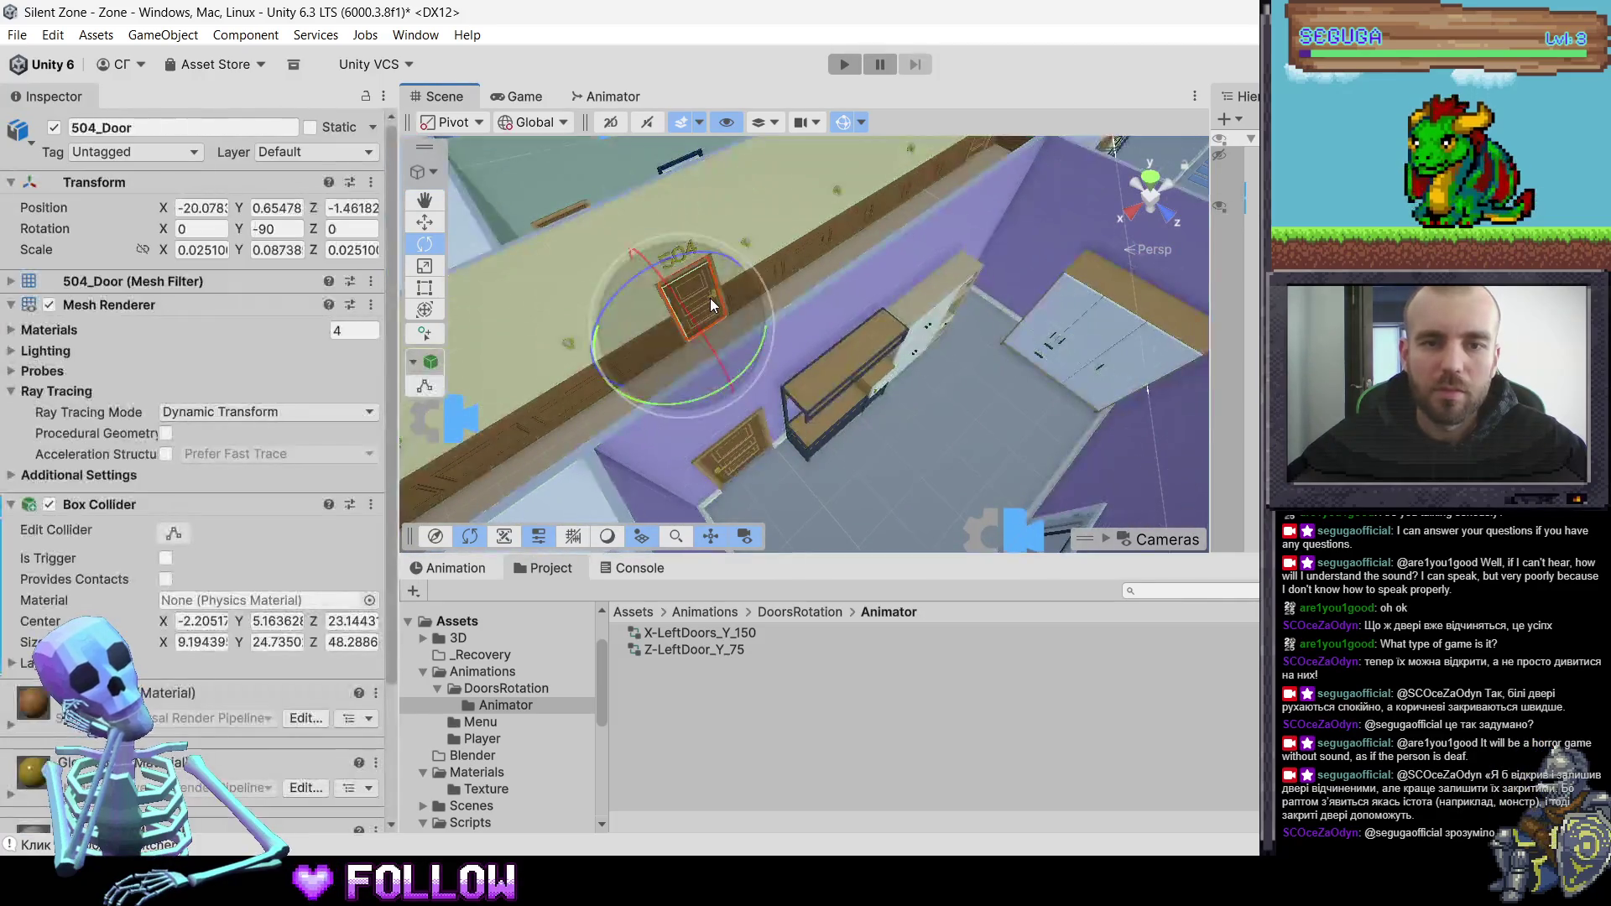
pyautogui.press('f')
pyautogui.scroll(-2, 936, 527)
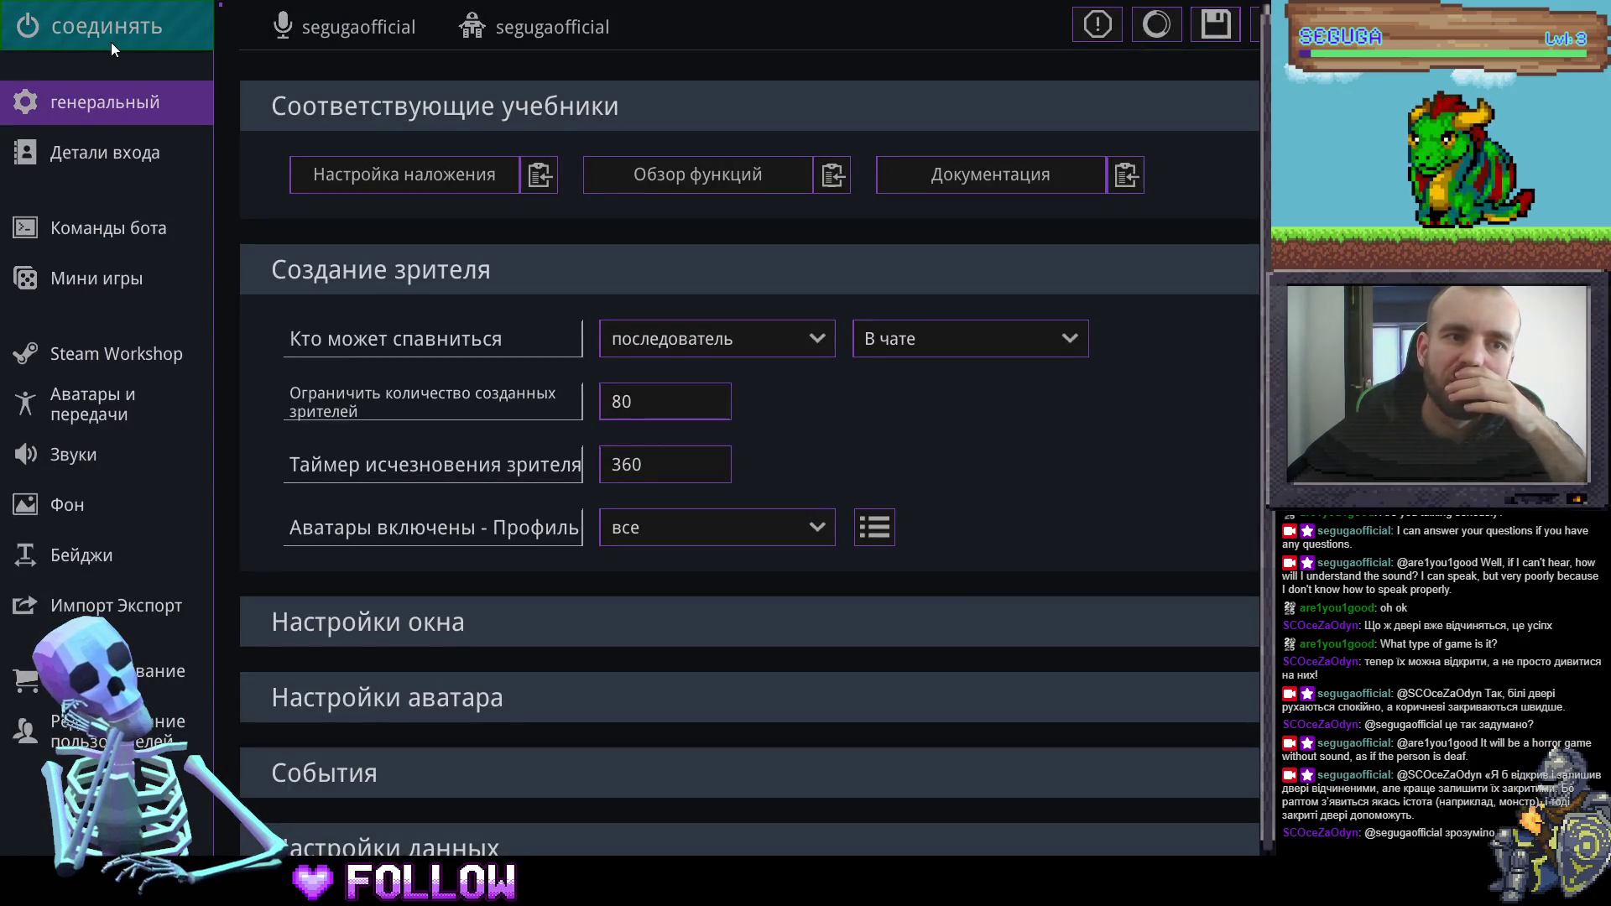
# - Connect Stream Avatars to the stream
pyautogui.click(108, 32)
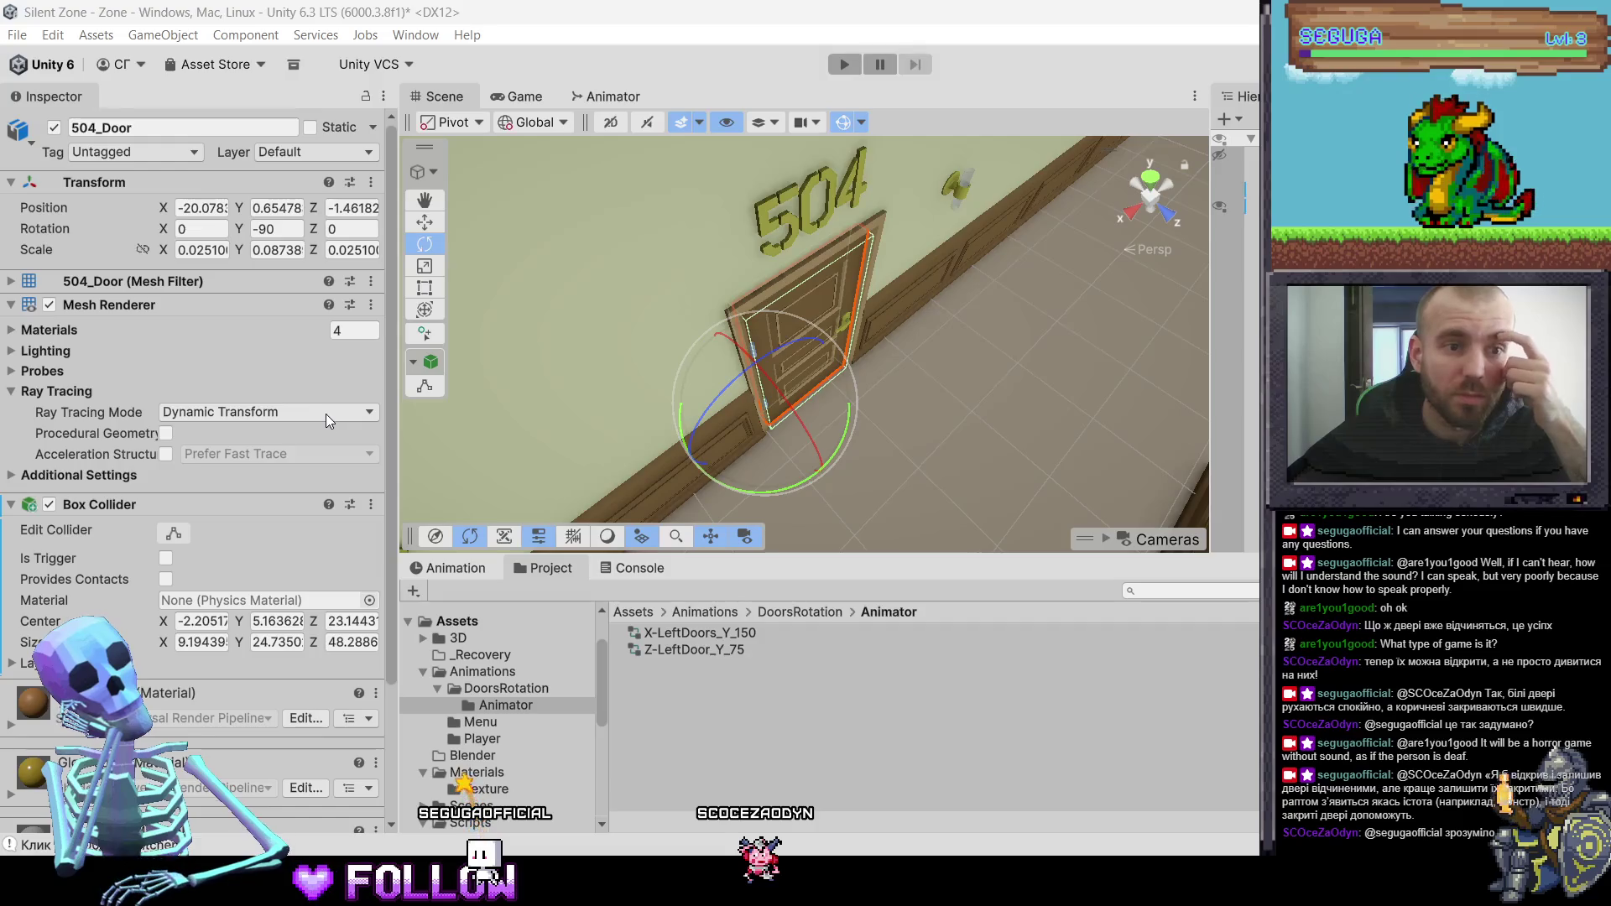
# - Put door 504 on the Interactable layer
pyautogui.scroll(-3, 270, 522)
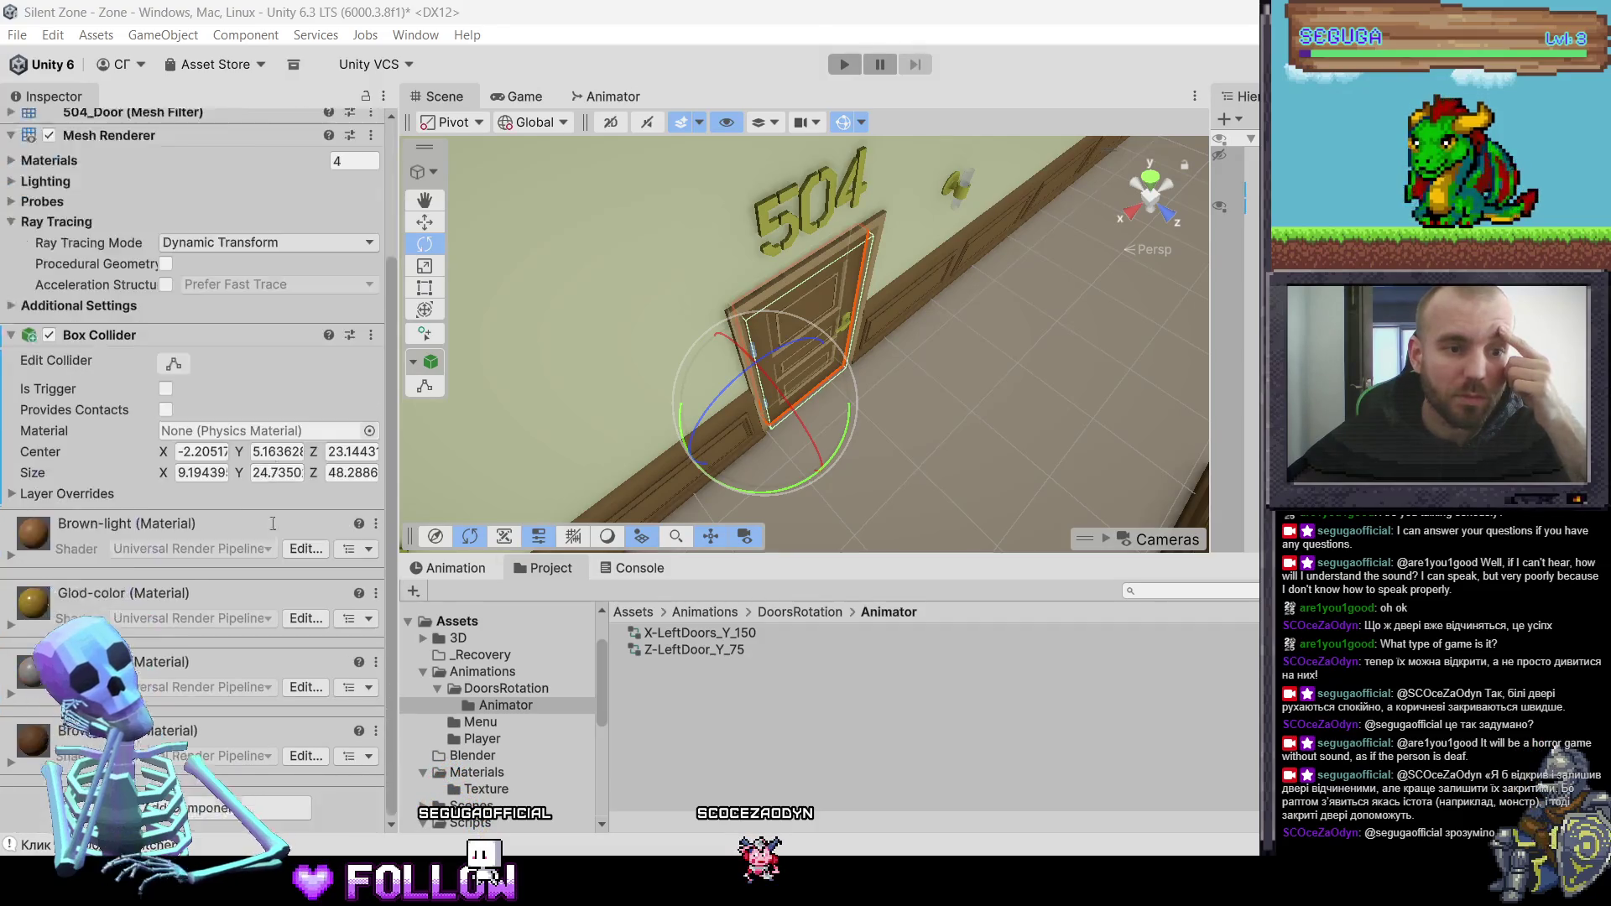
pyautogui.scroll(3, 270, 522)
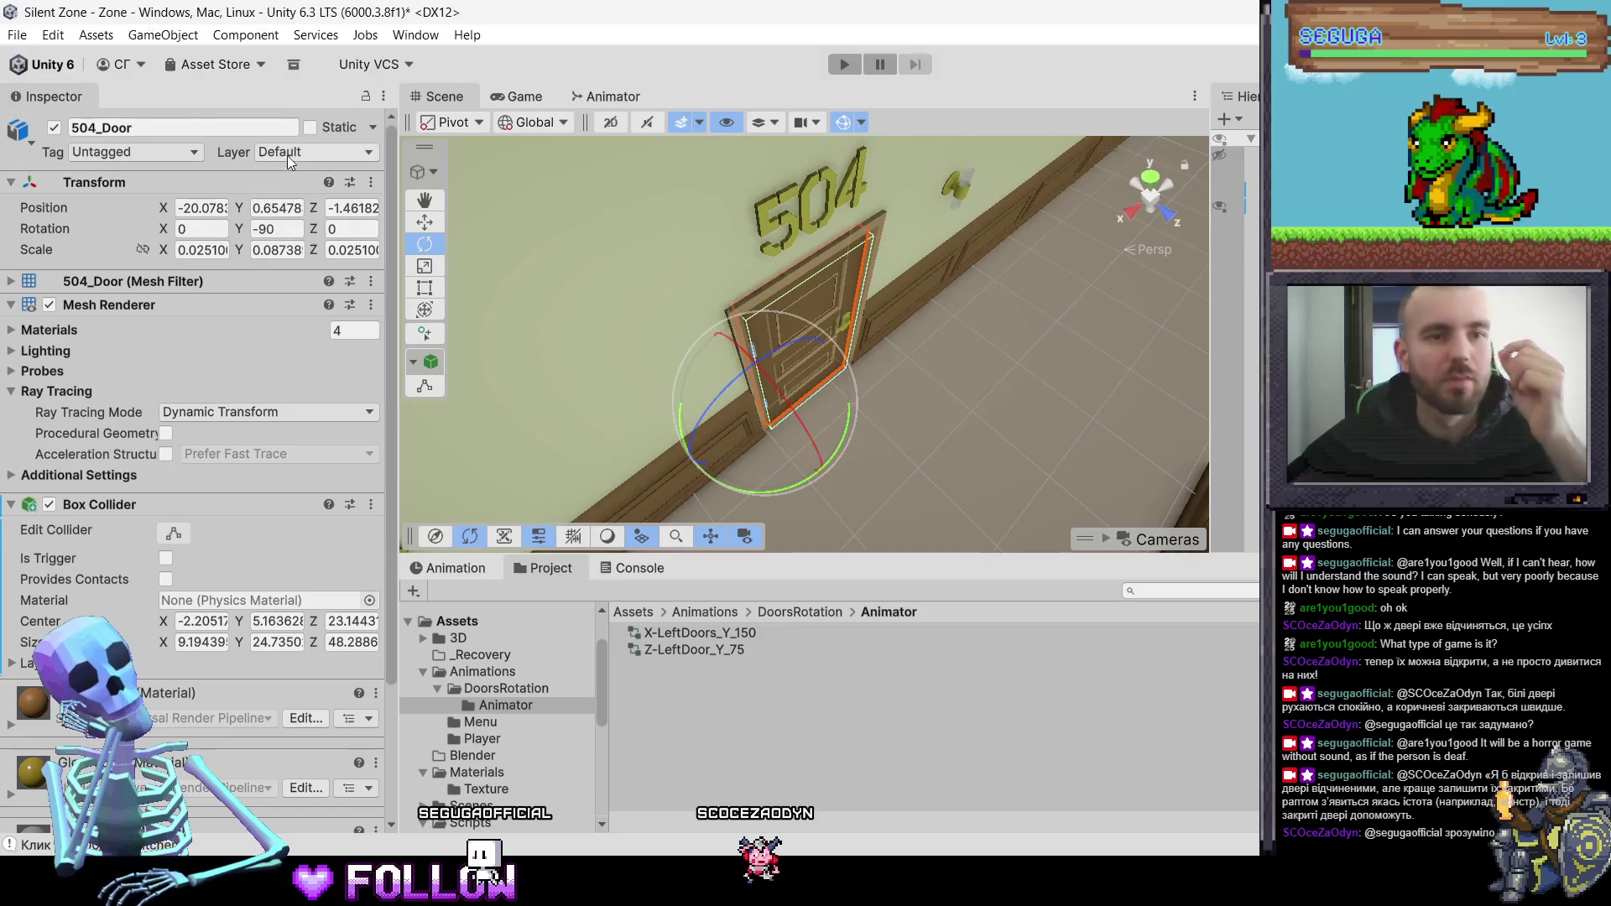
pyautogui.click(315, 151)
pyautogui.click(336, 284)
# - Add an Animator to door 504 with the Z-LeftDoor_Y_75 controller
pyautogui.scroll(-4, 191, 756)
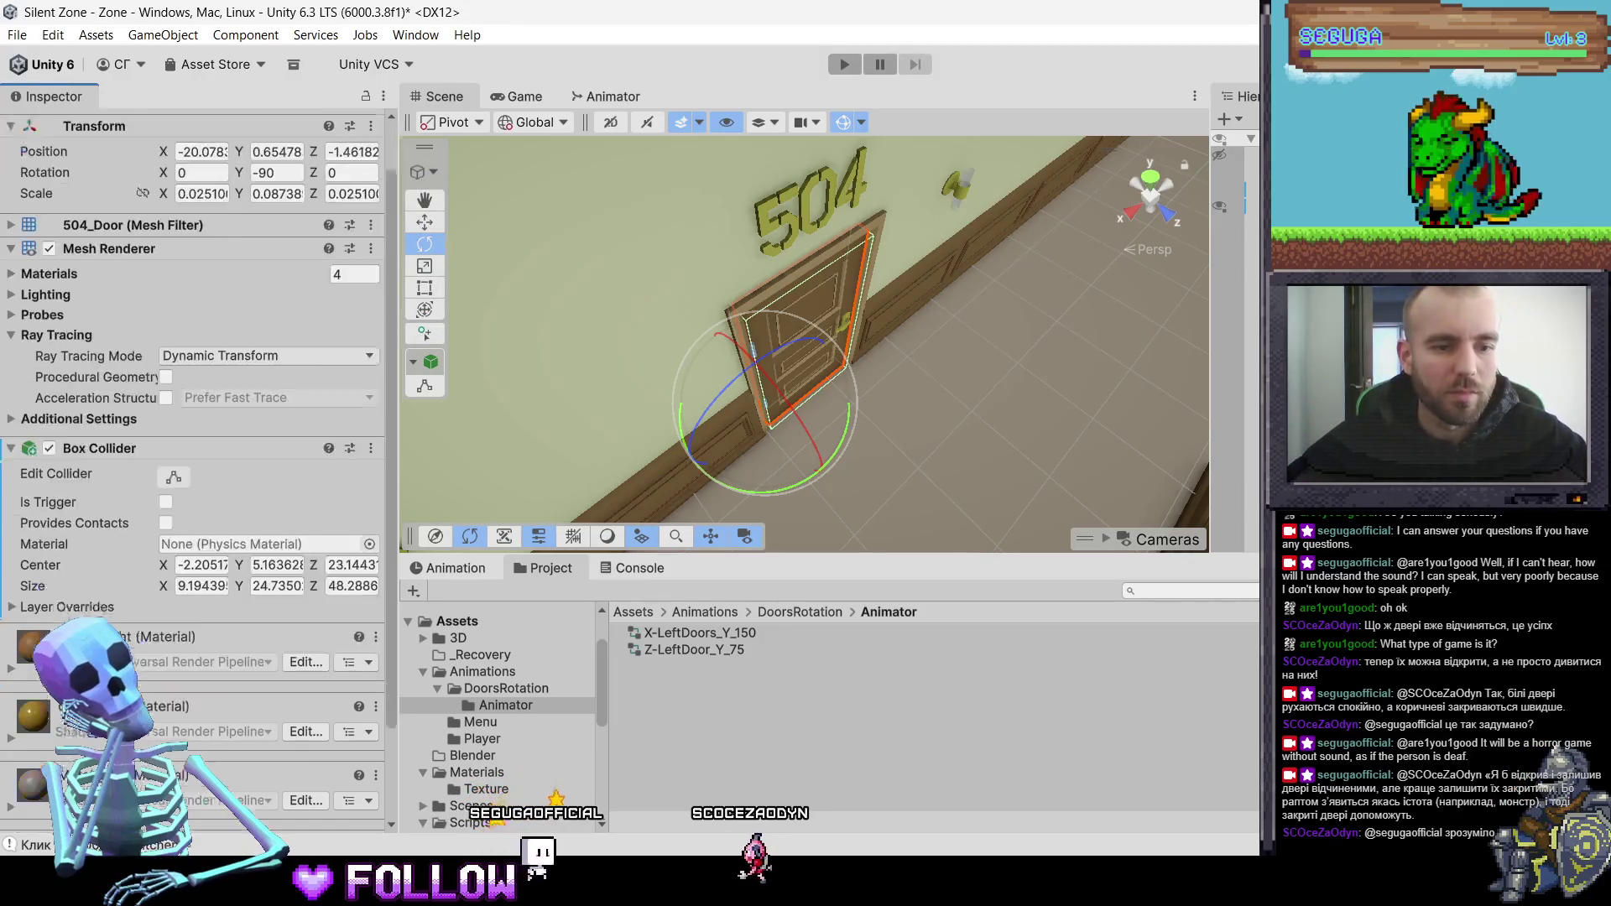
pyautogui.click(191, 812)
pyautogui.write('Ani')
pyautogui.press('Return')
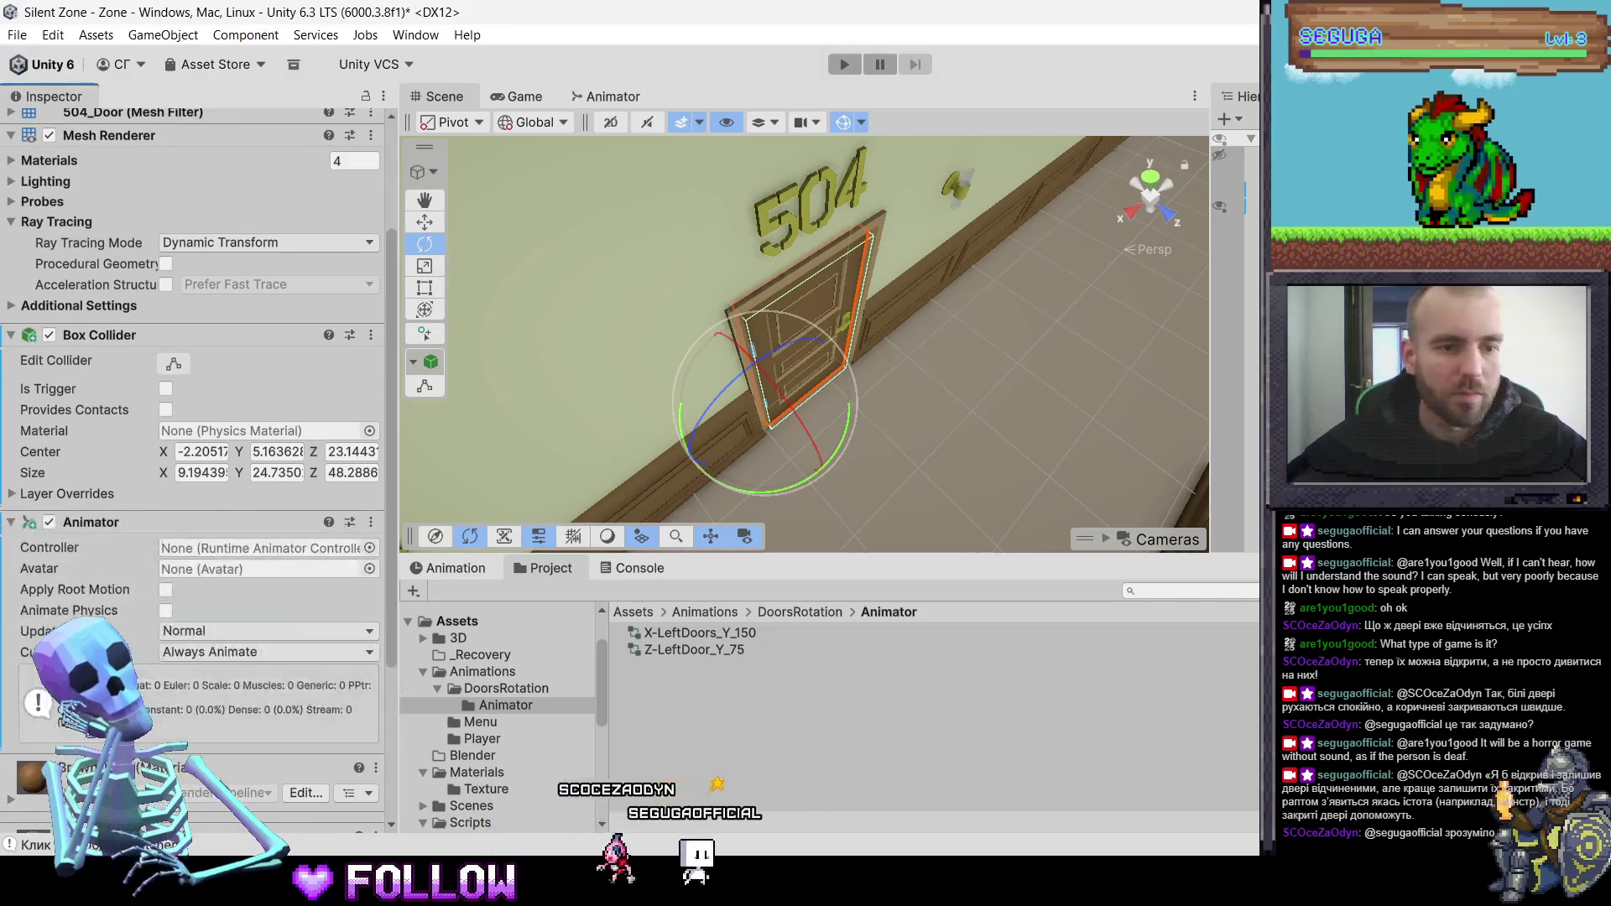
pyautogui.moveTo(694, 649)
pyautogui.mouseDown()
pyautogui.moveTo(452, 640)
pyautogui.moveTo(260, 548)
pyautogui.mouseUp()
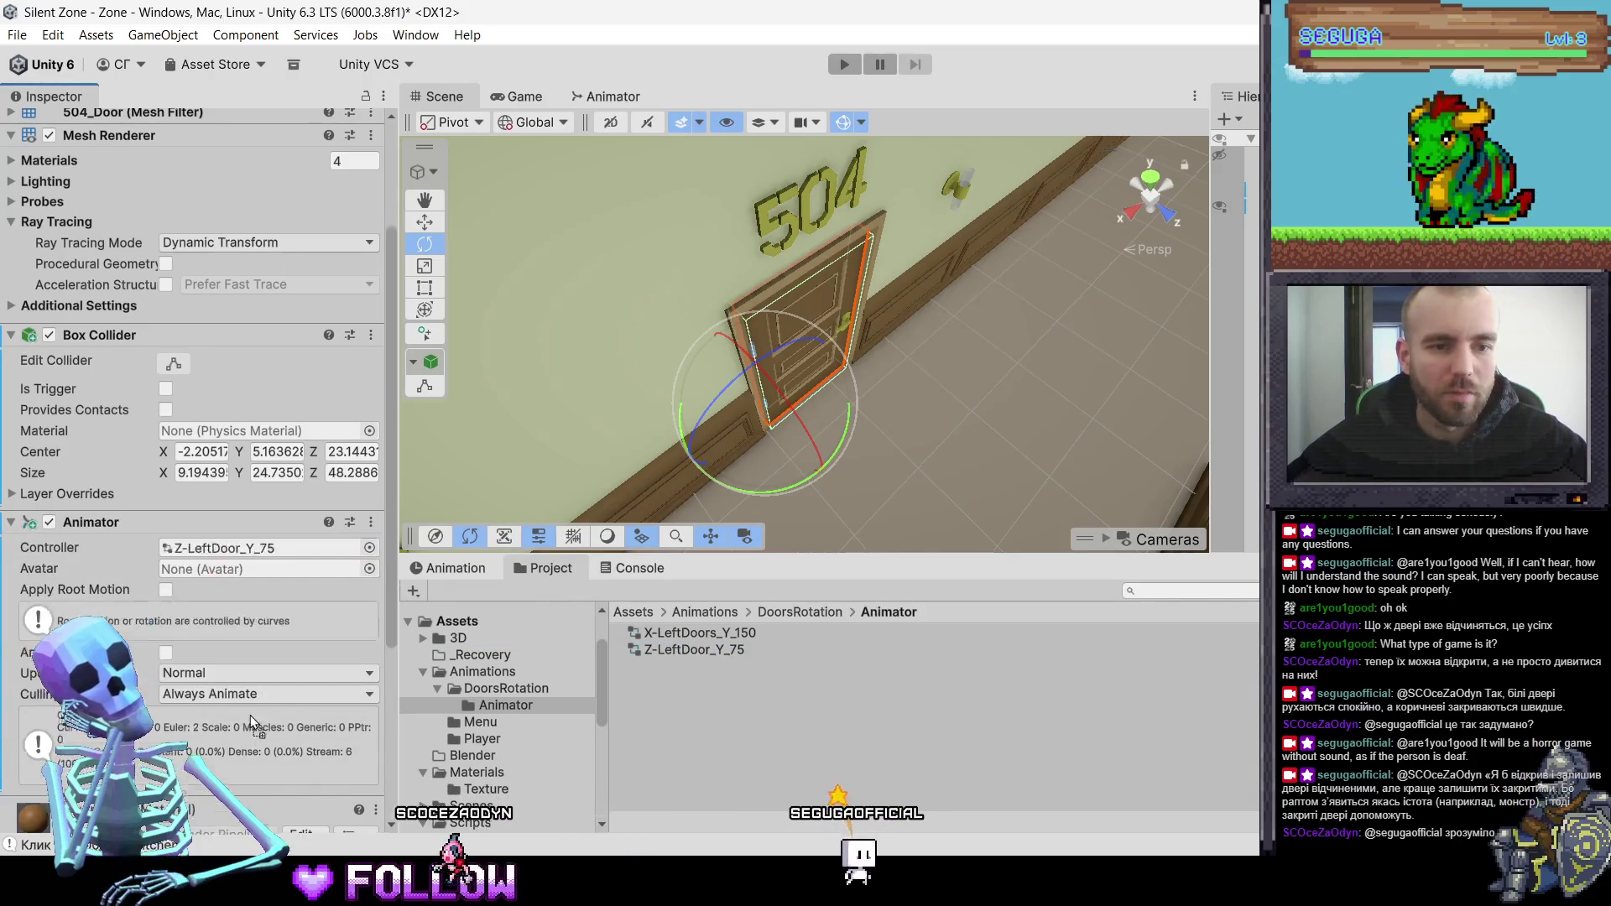
# - Add the Interactable script to door 504
pyautogui.scroll(-3, 235, 755)
pyautogui.click(232, 811)
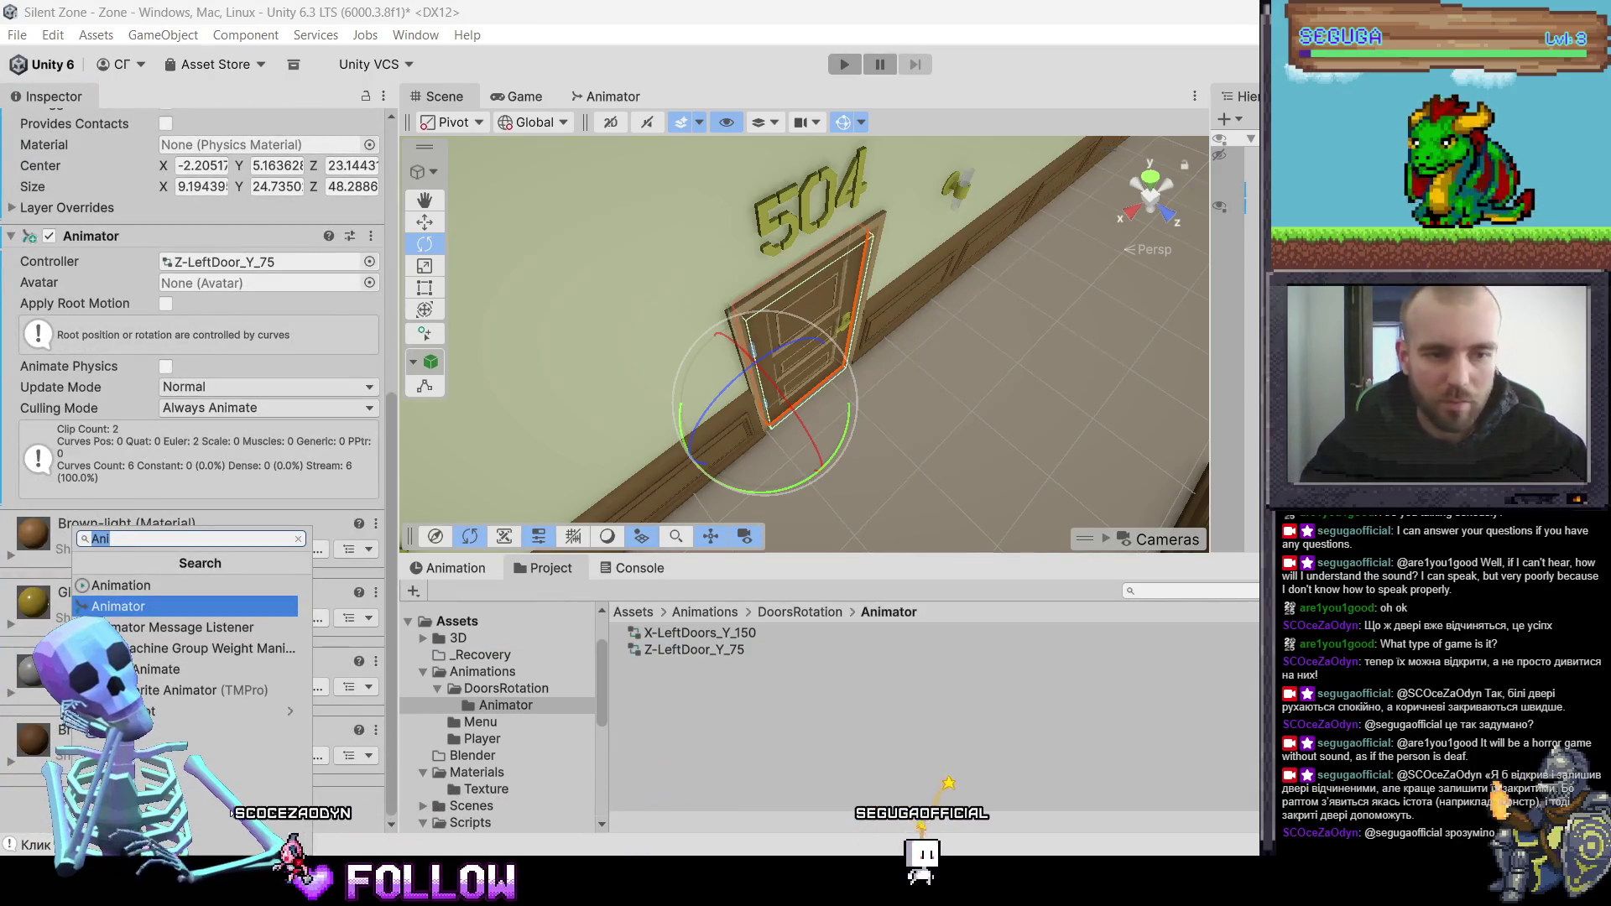
pyautogui.write('Inter')
pyautogui.press('Return')
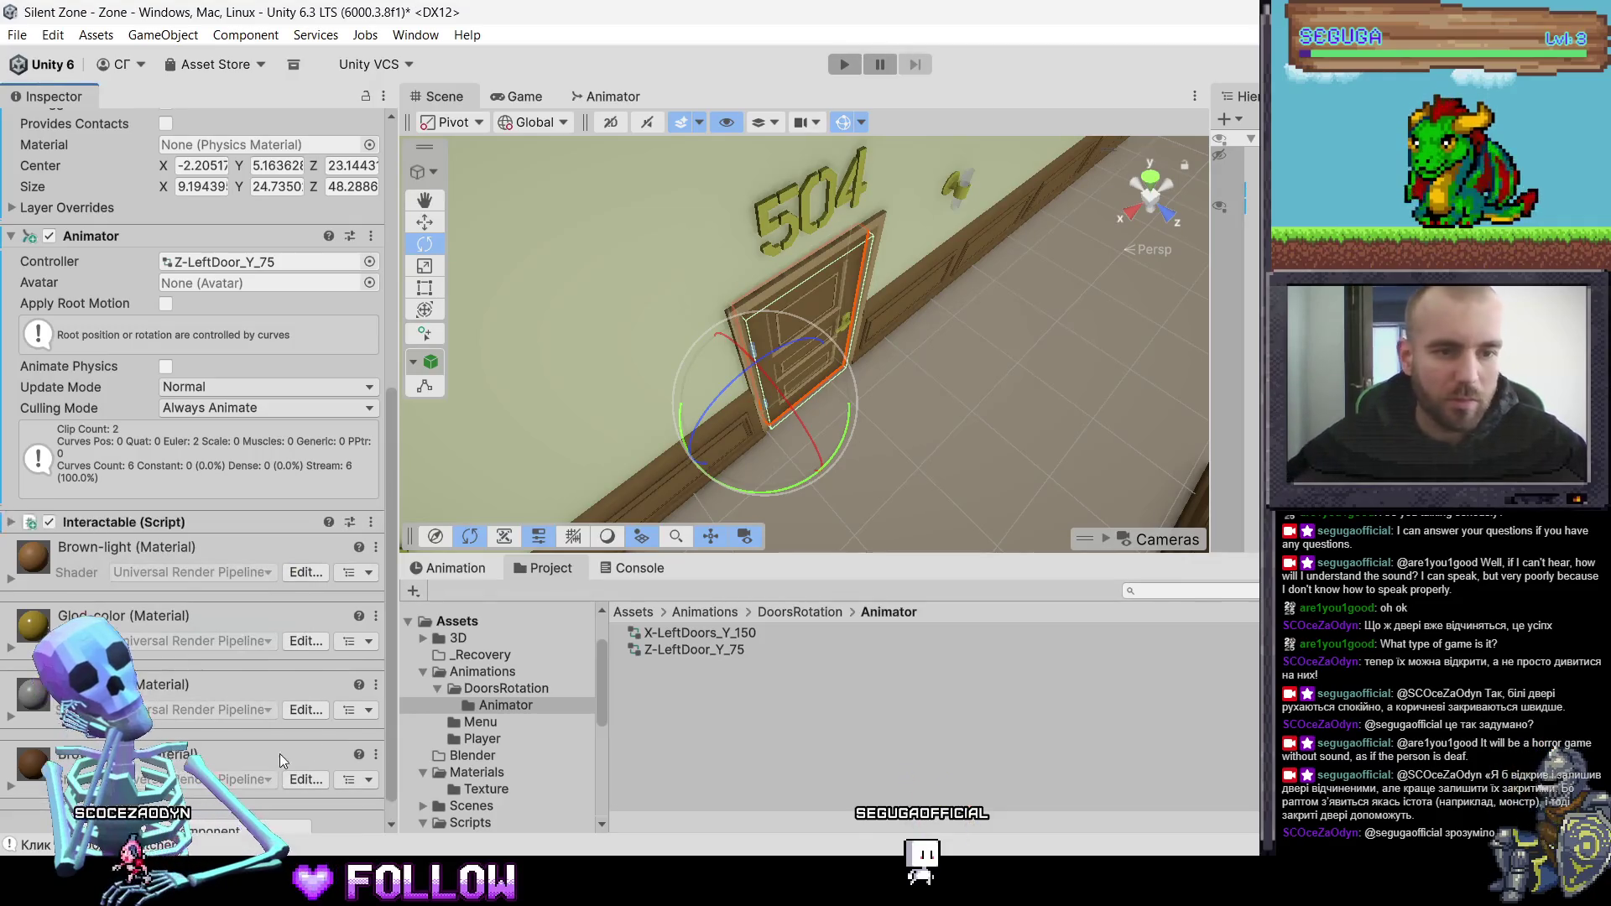
pyautogui.moveTo(915, 339)
pyautogui.mouseDown()
pyautogui.moveTo(848, 352)
pyautogui.moveTo(761, 313)
pyautogui.mouseUp()
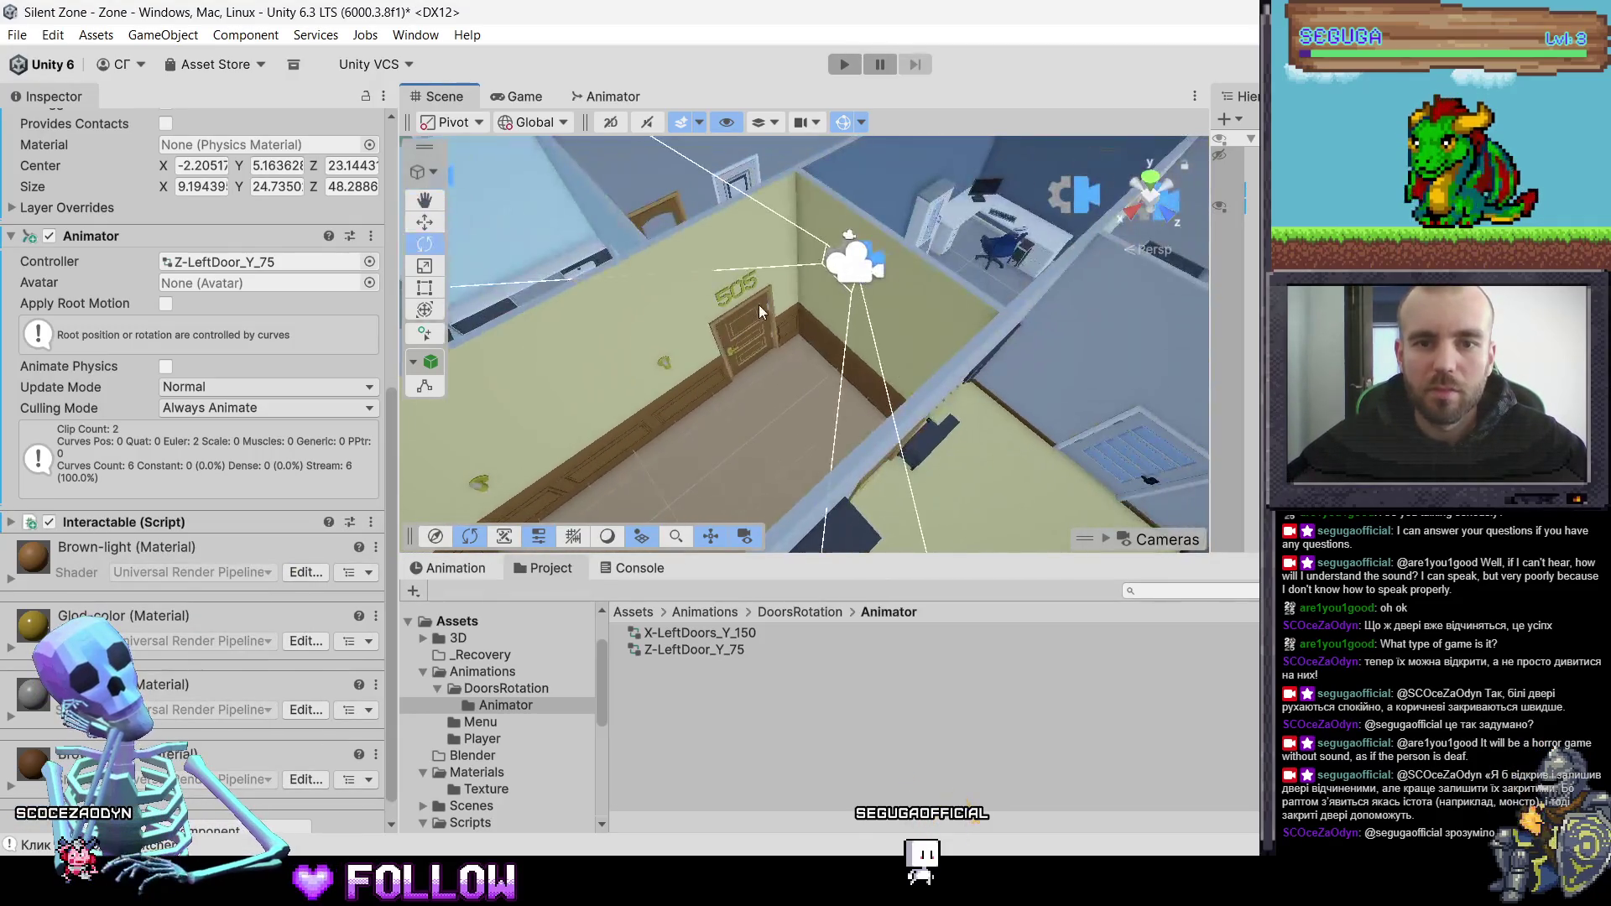
pyautogui.press('f')
pyautogui.moveTo(930, 211)
pyautogui.mouseDown()
pyautogui.moveTo(818, 366)
pyautogui.moveTo(642, 432)
pyautogui.moveTo(741, 384)
pyautogui.moveTo(713, 422)
pyautogui.moveTo(805, 334)
pyautogui.moveTo(789, 369)
pyautogui.moveTo(758, 379)
pyautogui.moveTo(834, 332)
pyautogui.moveTo(806, 367)
pyautogui.moveTo(783, 381)
pyautogui.moveTo(828, 341)
pyautogui.moveTo(673, 439)
pyautogui.moveTo(719, 435)
pyautogui.moveTo(756, 375)
pyautogui.mouseUp()
pyautogui.scroll(5, 759, 382)
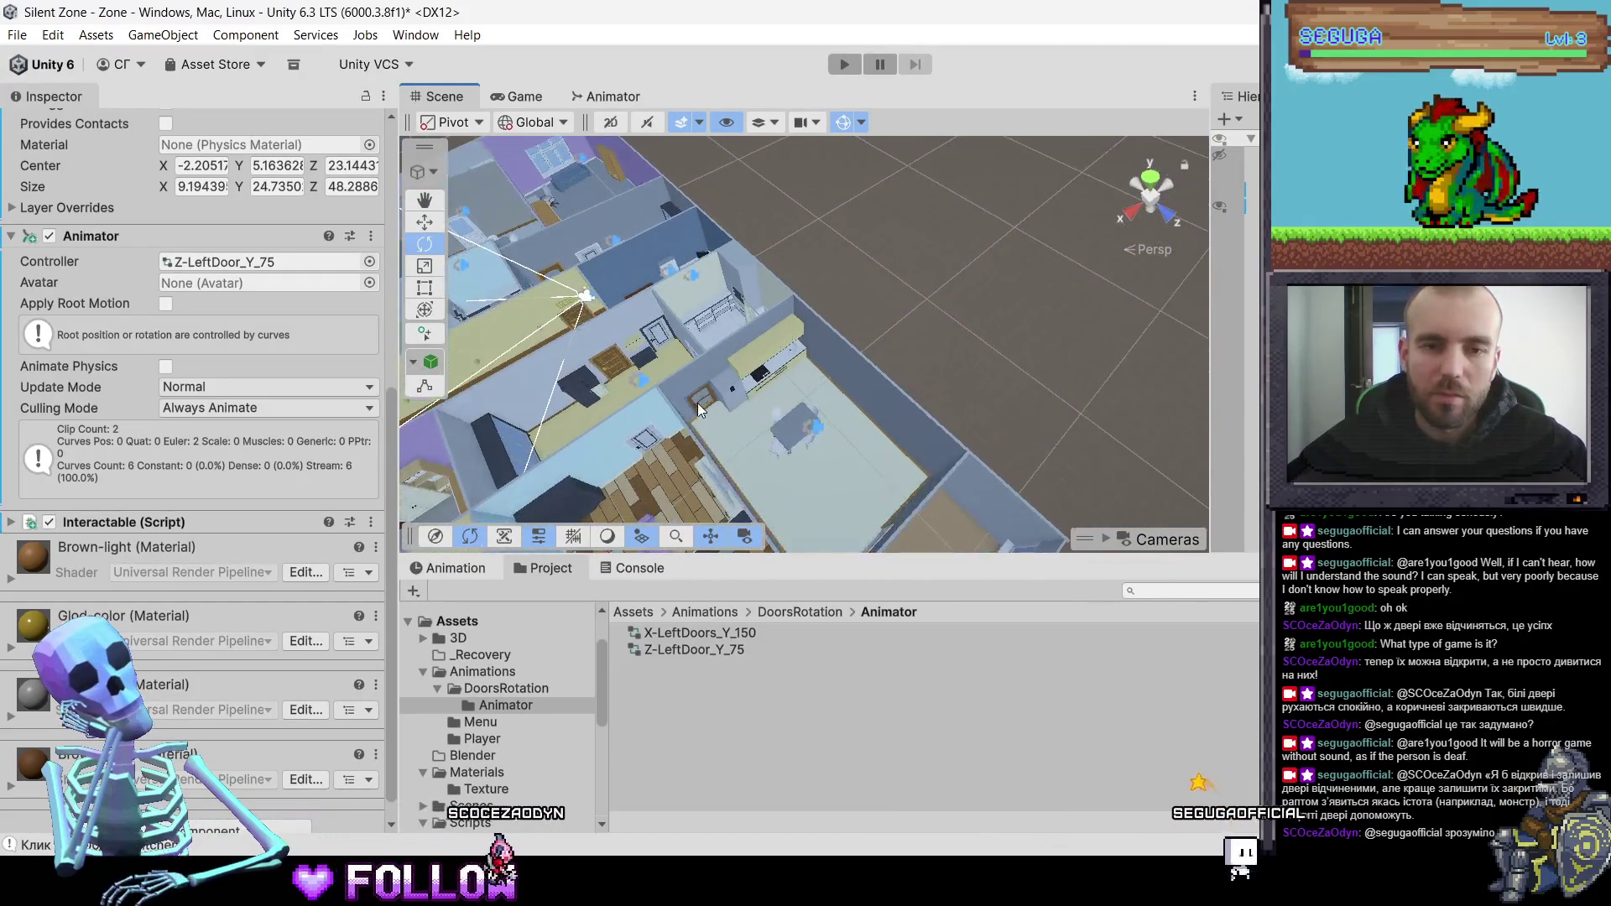
pyautogui.click(697, 403)
pyautogui.click(702, 401)
pyautogui.press('f')
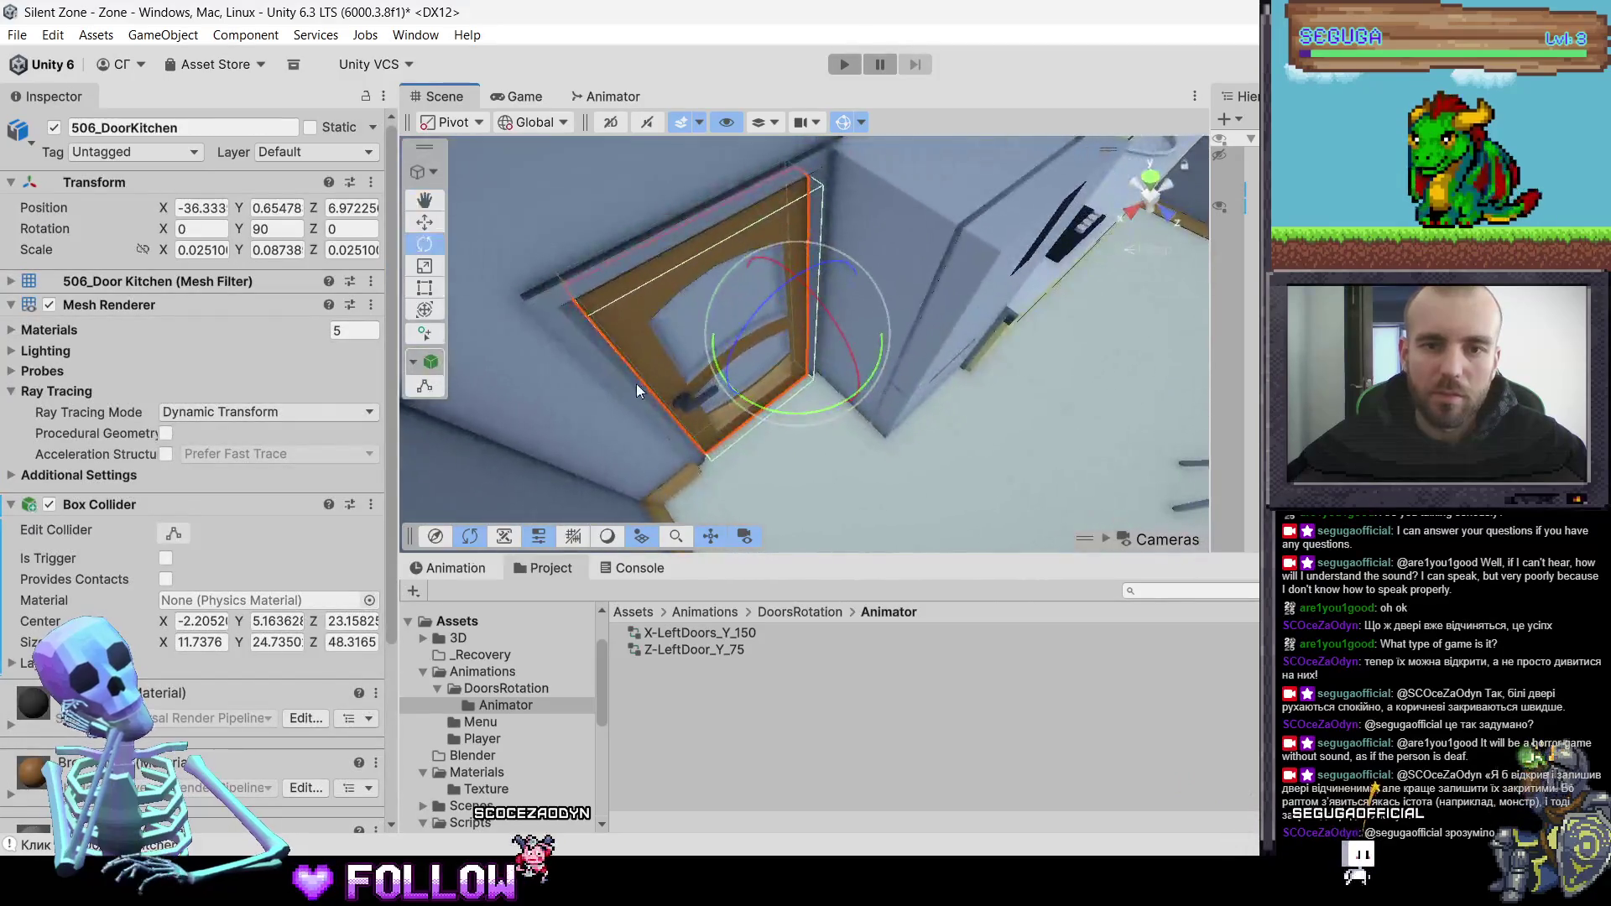
pyautogui.scroll(-6, 636, 384)
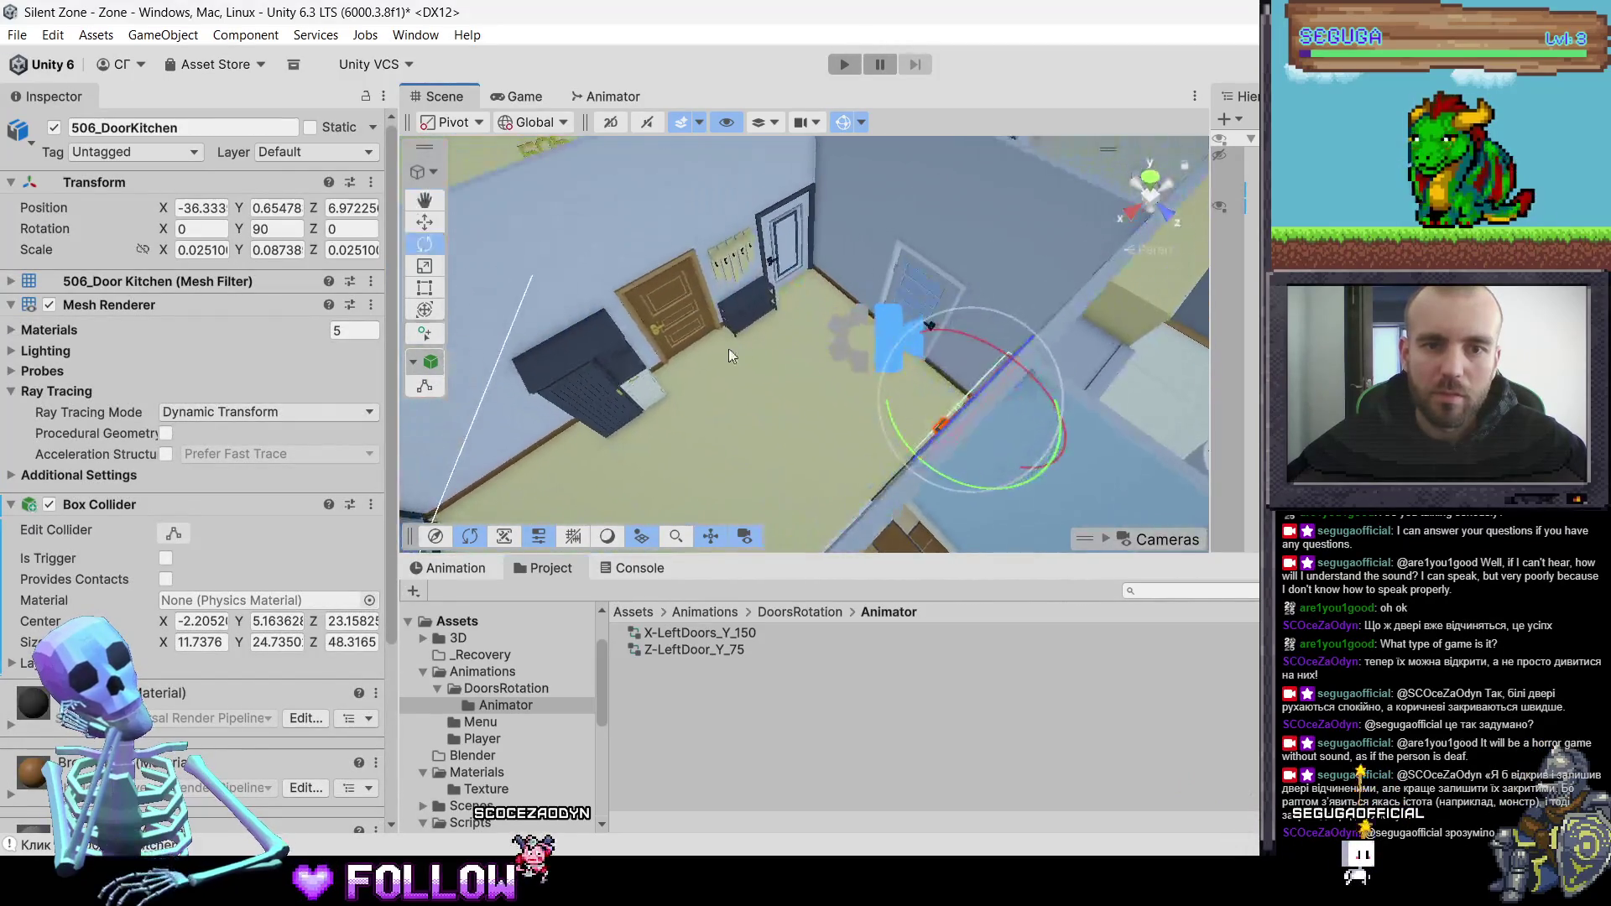
pyautogui.moveTo(728, 349)
pyautogui.mouseDown()
pyautogui.moveTo(386, 355)
pyautogui.moveTo(373, 336)
pyautogui.mouseUp()
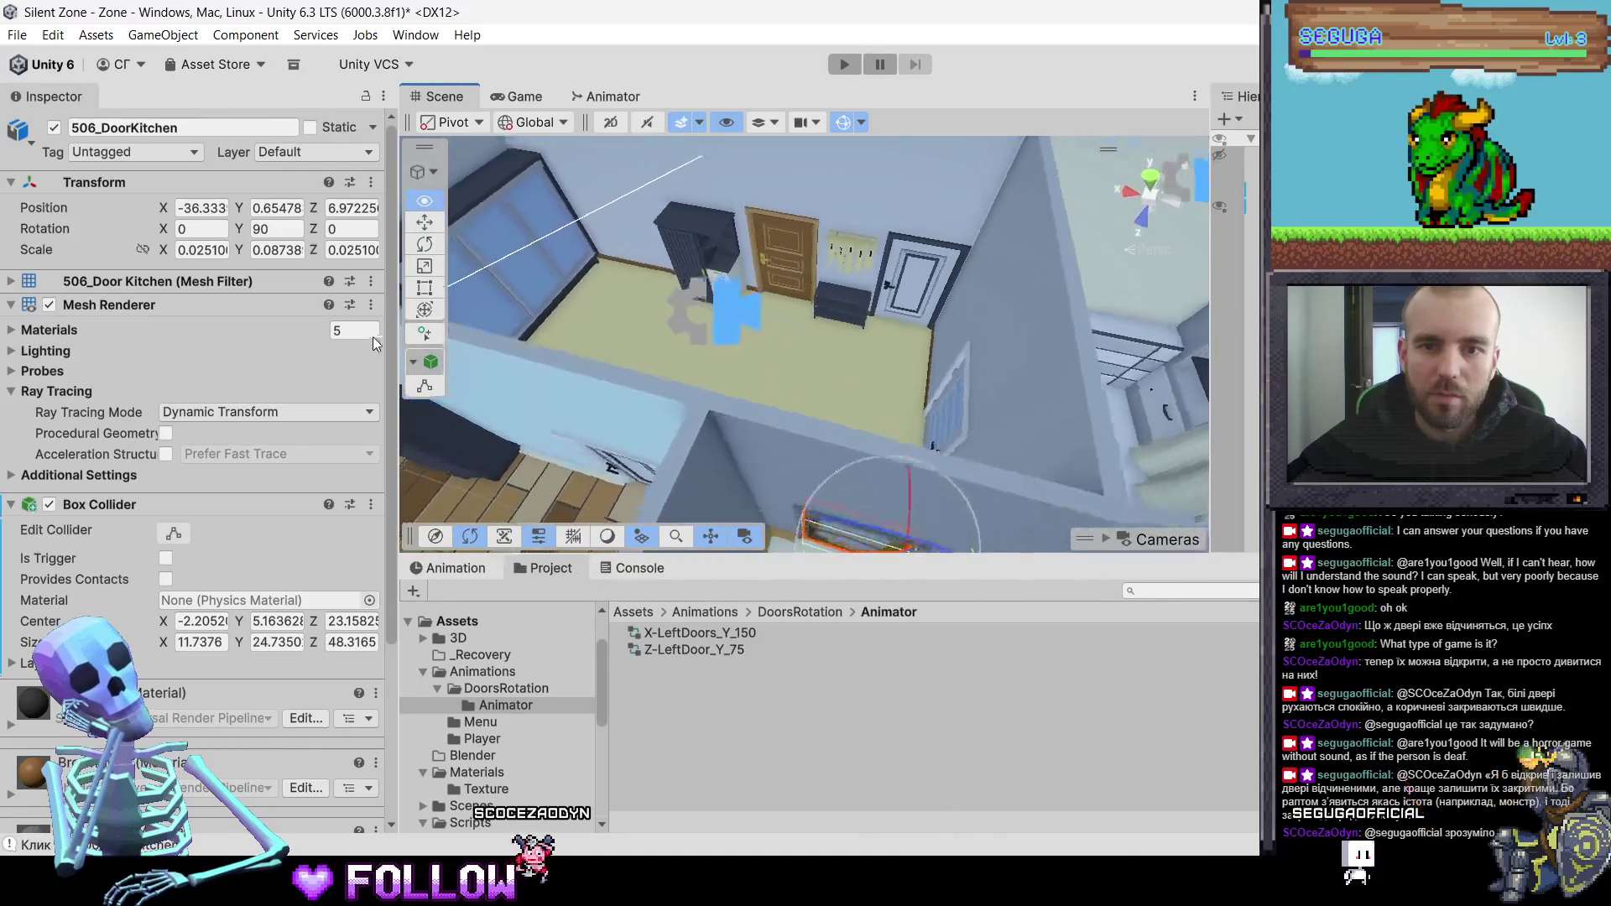
pyautogui.scroll(10, 773, 341)
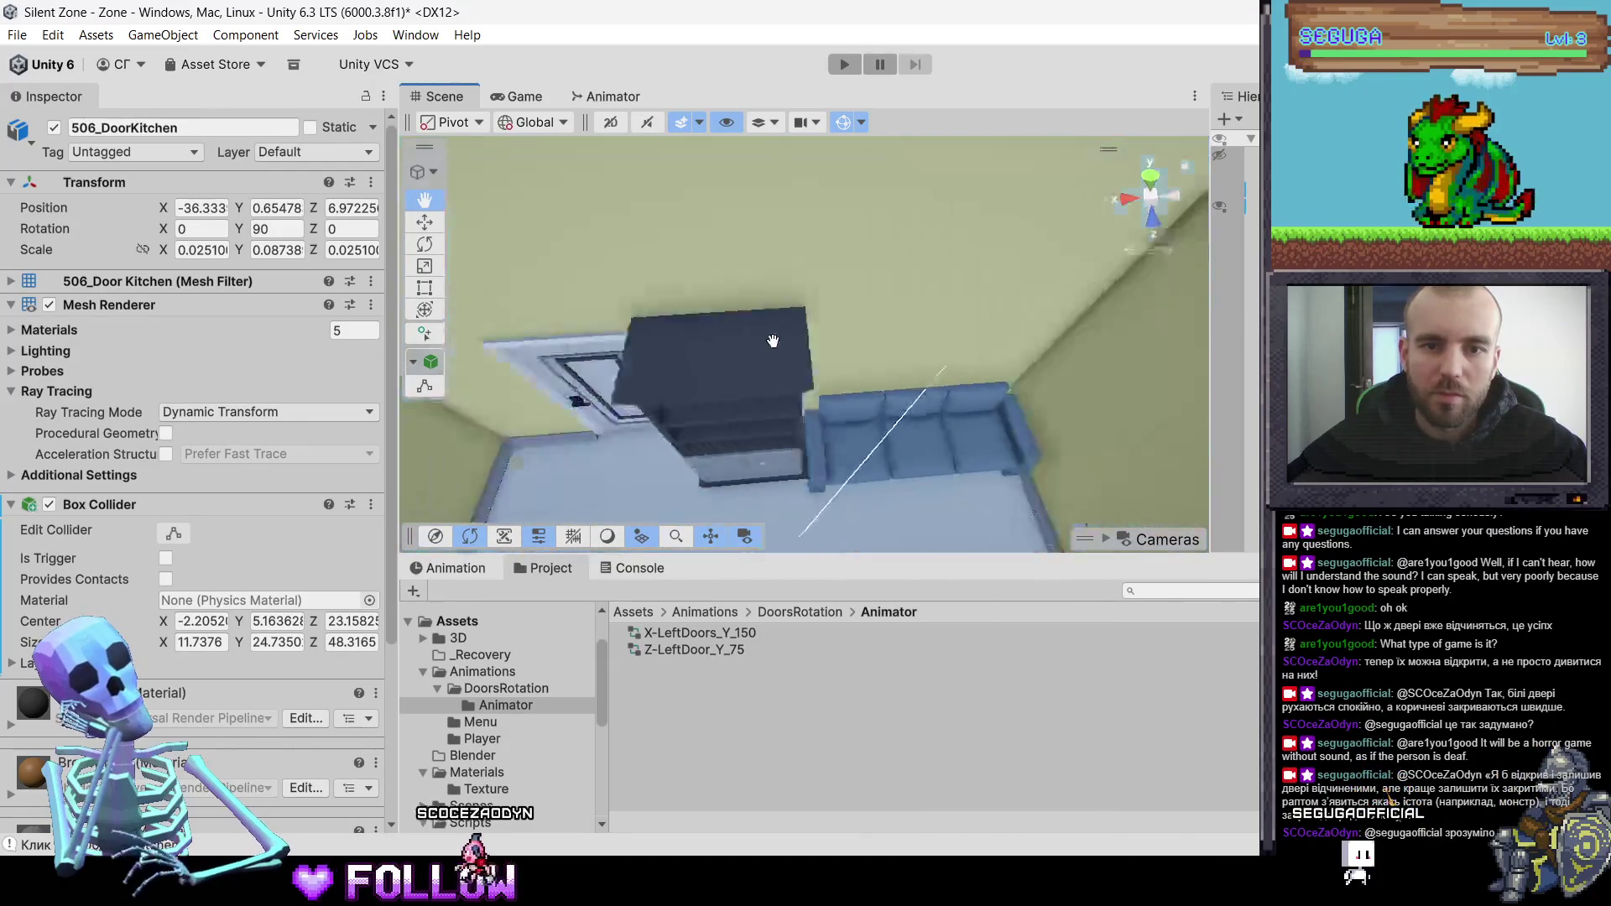
pyautogui.scroll(-8, 773, 341)
pyautogui.scroll(8, 849, 342)
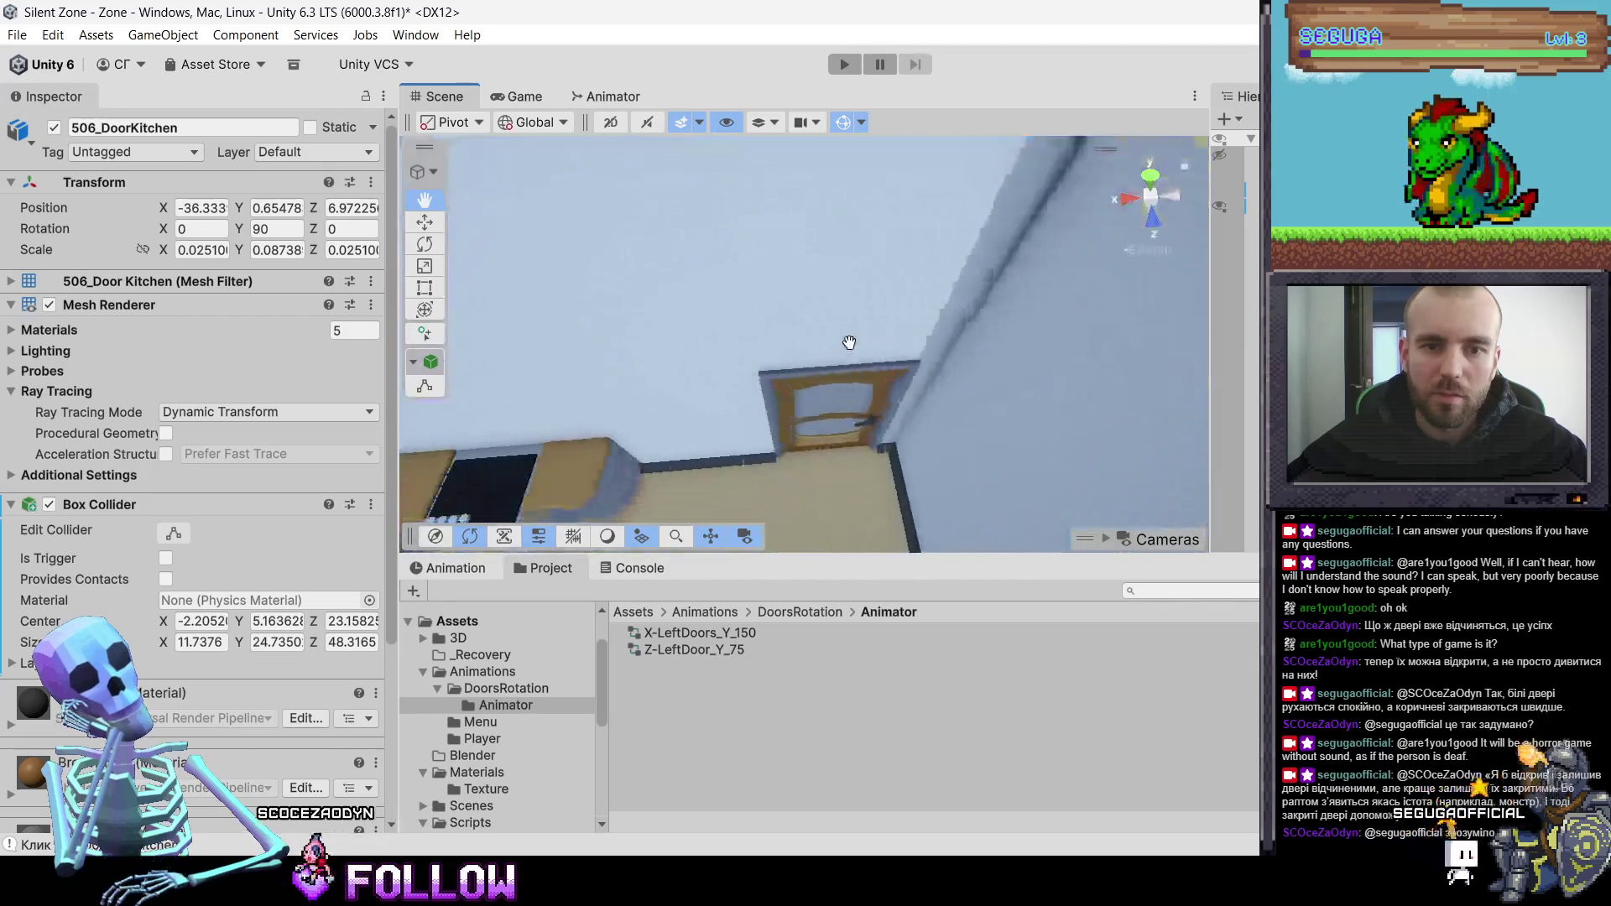
pyautogui.scroll(-5, 872, 353)
pyautogui.scroll(8, 966, 344)
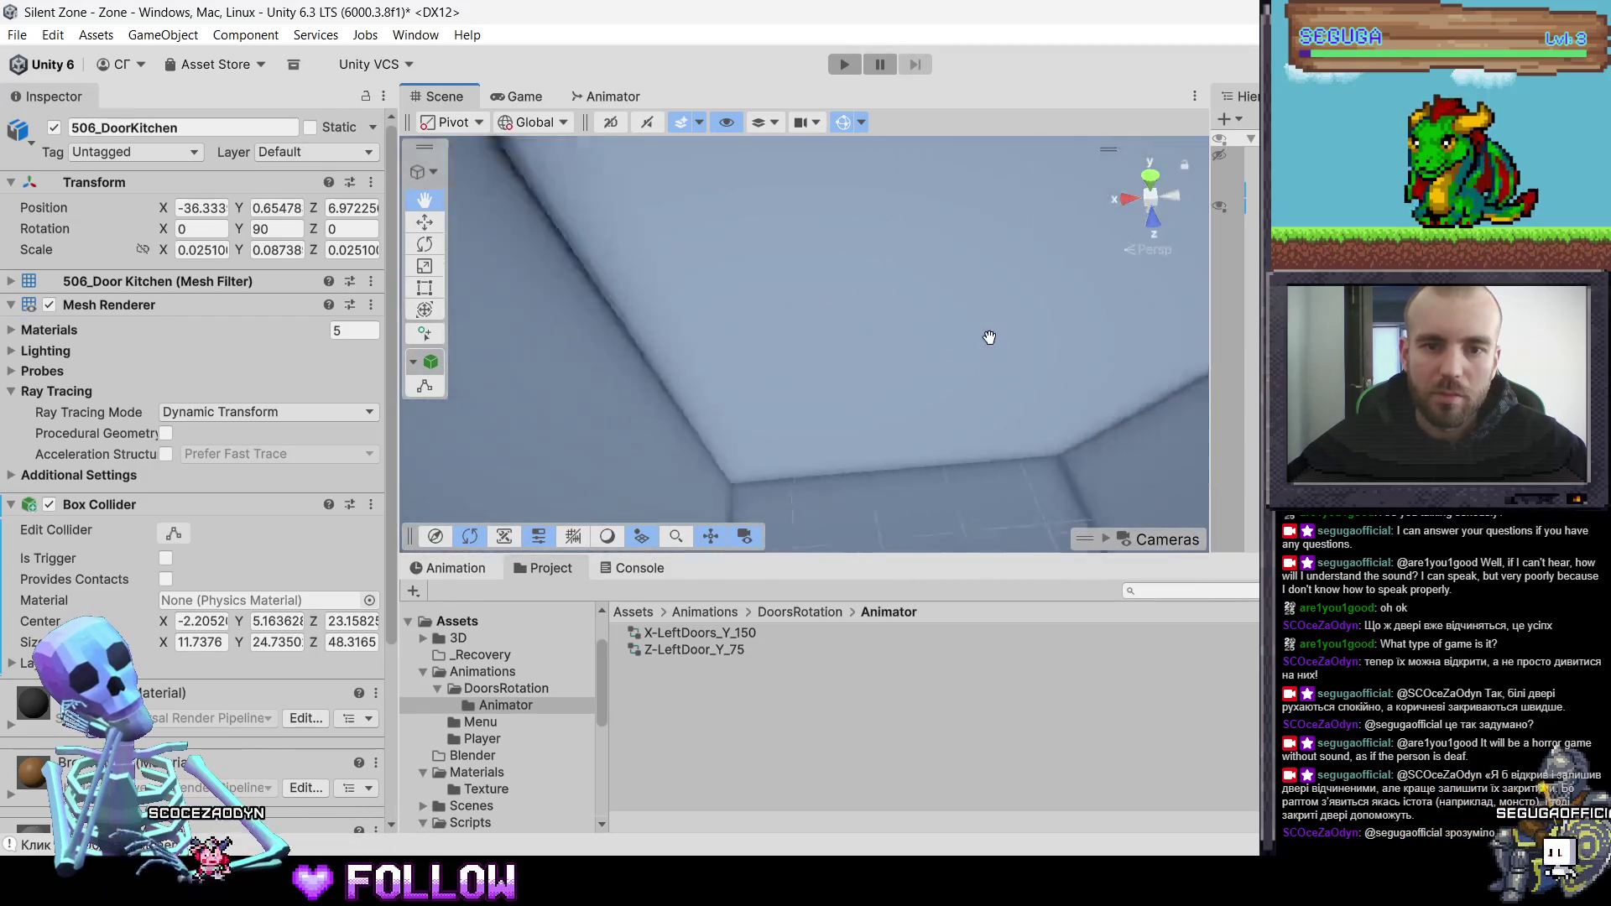
pyautogui.scroll(-5, 990, 338)
pyautogui.scroll(5, 960, 354)
pyautogui.click(899, 275)
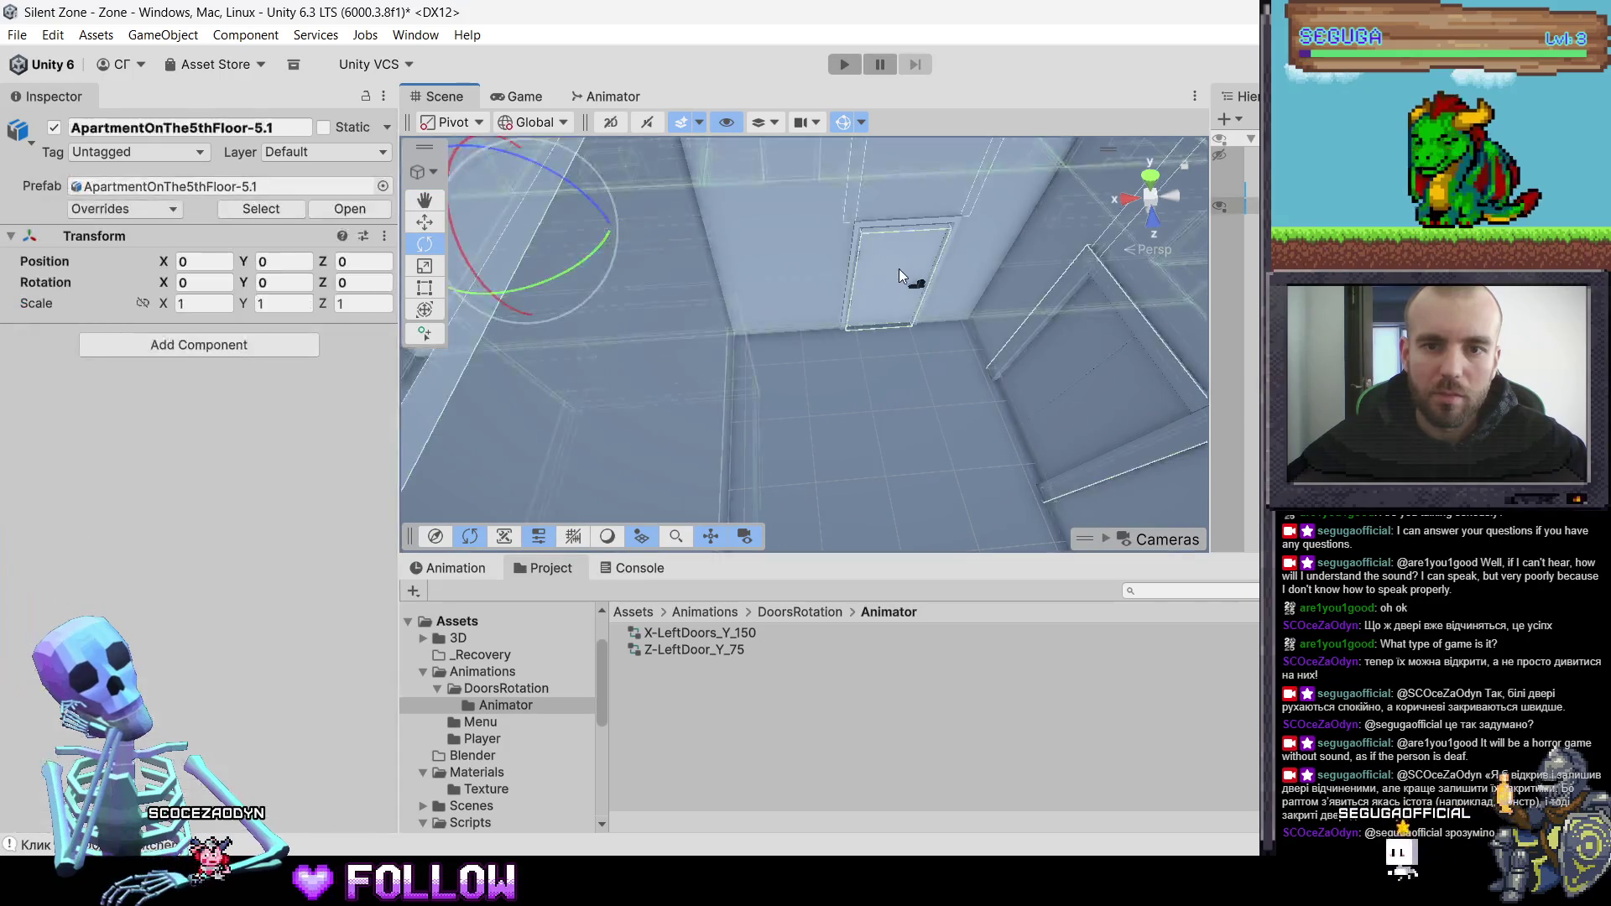
pyautogui.click(894, 276)
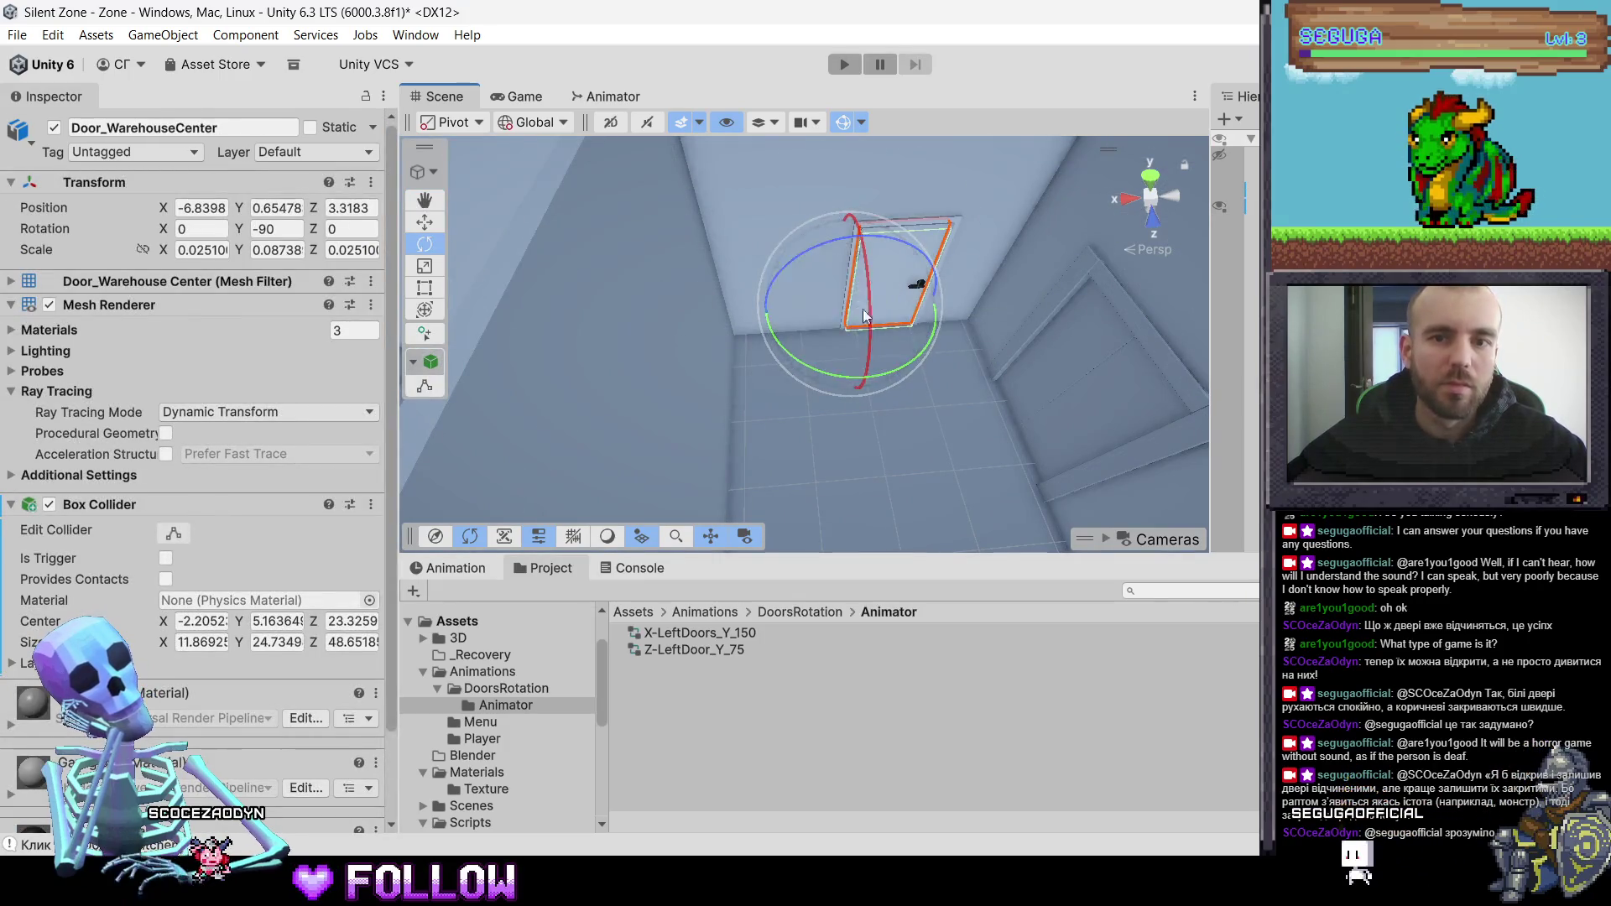
pyautogui.moveTo(794, 347)
pyautogui.mouseDown()
pyautogui.moveTo(863, 338)
pyautogui.moveTo(827, 374)
pyautogui.moveTo(676, 338)
pyautogui.moveTo(712, 351)
pyautogui.moveTo(957, 290)
pyautogui.moveTo(792, 327)
pyautogui.moveTo(860, 334)
pyautogui.moveTo(910, 309)
pyautogui.moveTo(705, 370)
pyautogui.moveTo(773, 366)
pyautogui.moveTo(813, 385)
pyautogui.moveTo(797, 394)
pyautogui.moveTo(742, 404)
pyautogui.moveTo(760, 367)
pyautogui.moveTo(621, 389)
pyautogui.moveTo(682, 390)
pyautogui.moveTo(619, 378)
pyautogui.moveTo(727, 319)
pyautogui.moveTo(1042, 369)
pyautogui.moveTo(884, 314)
pyautogui.moveTo(844, 359)
pyautogui.moveTo(816, 258)
pyautogui.mouseUp()
pyautogui.click(816, 259)
# - Select 500_DoorKitchen, confirm the Interactable layer, collapse Brown-light, and open the Animation timeline
pyautogui.click(778, 310)
pyautogui.moveTo(777, 310); pyautogui.dragTo(722, 256)
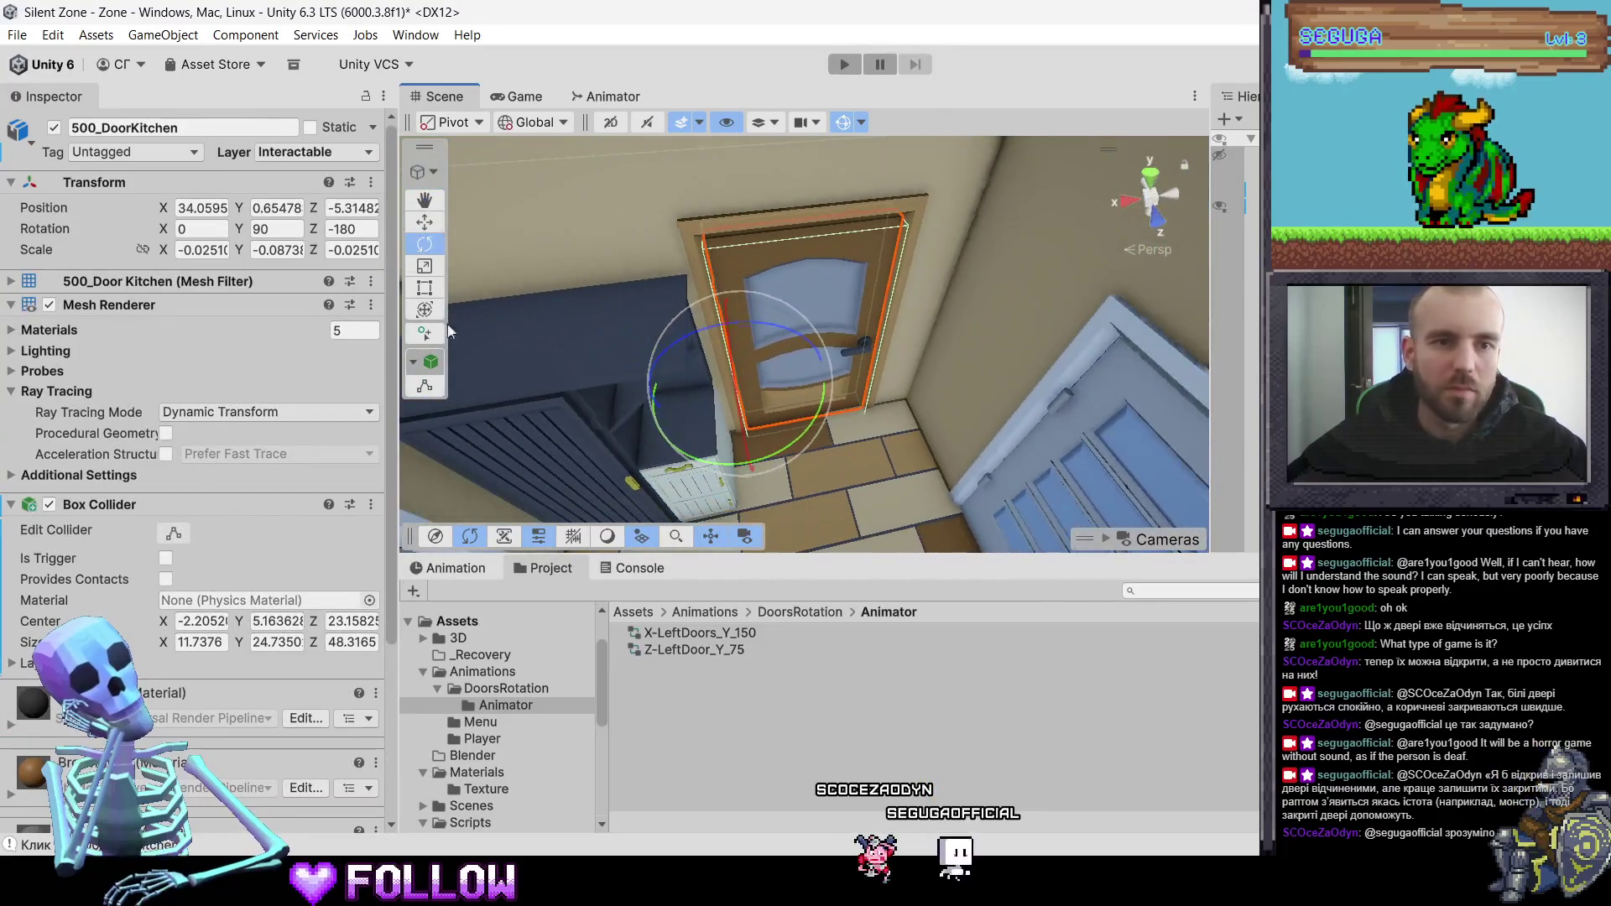
pyautogui.click(321, 158)
pyautogui.click(179, 758)
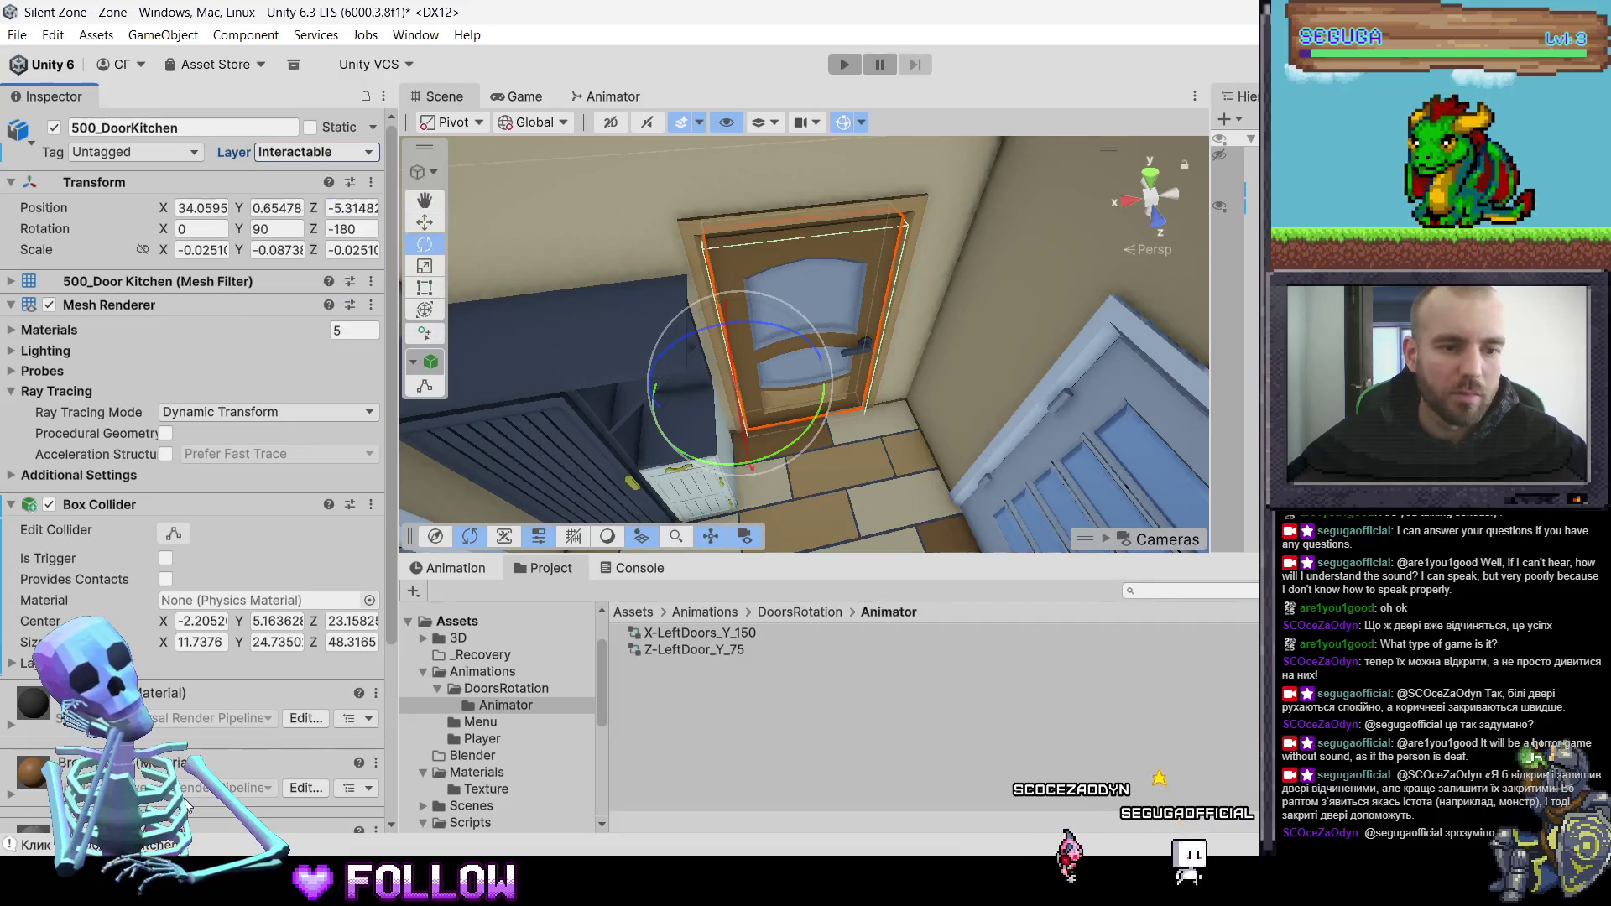
pyautogui.scroll(-10, 248, 677)
pyautogui.scroll(3, 201, 520)
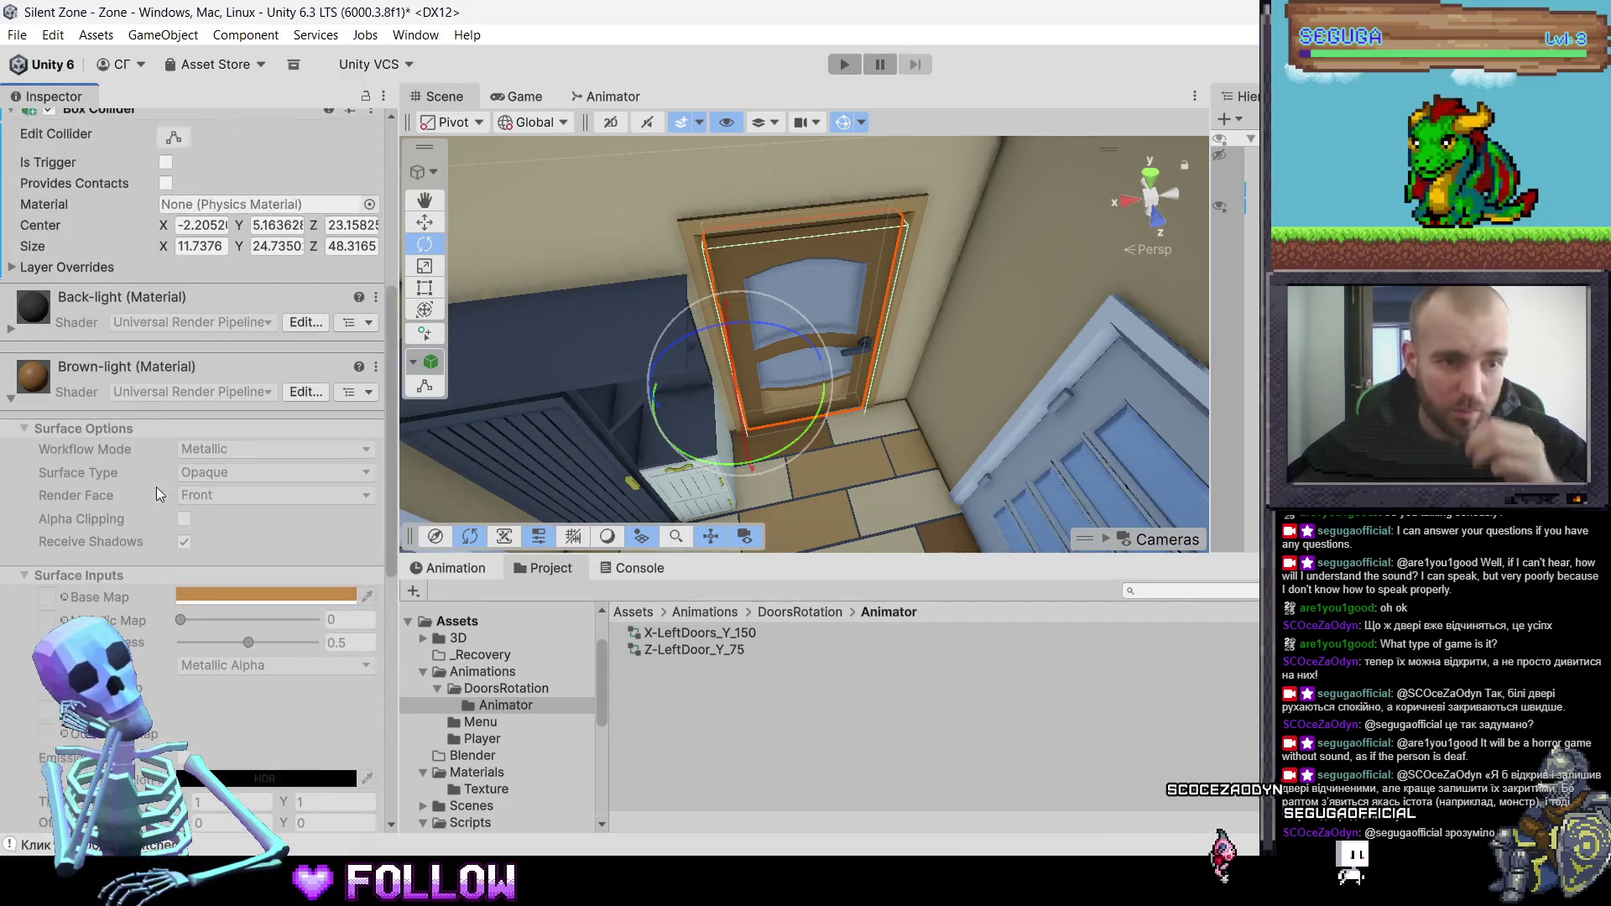
pyautogui.click(10, 399)
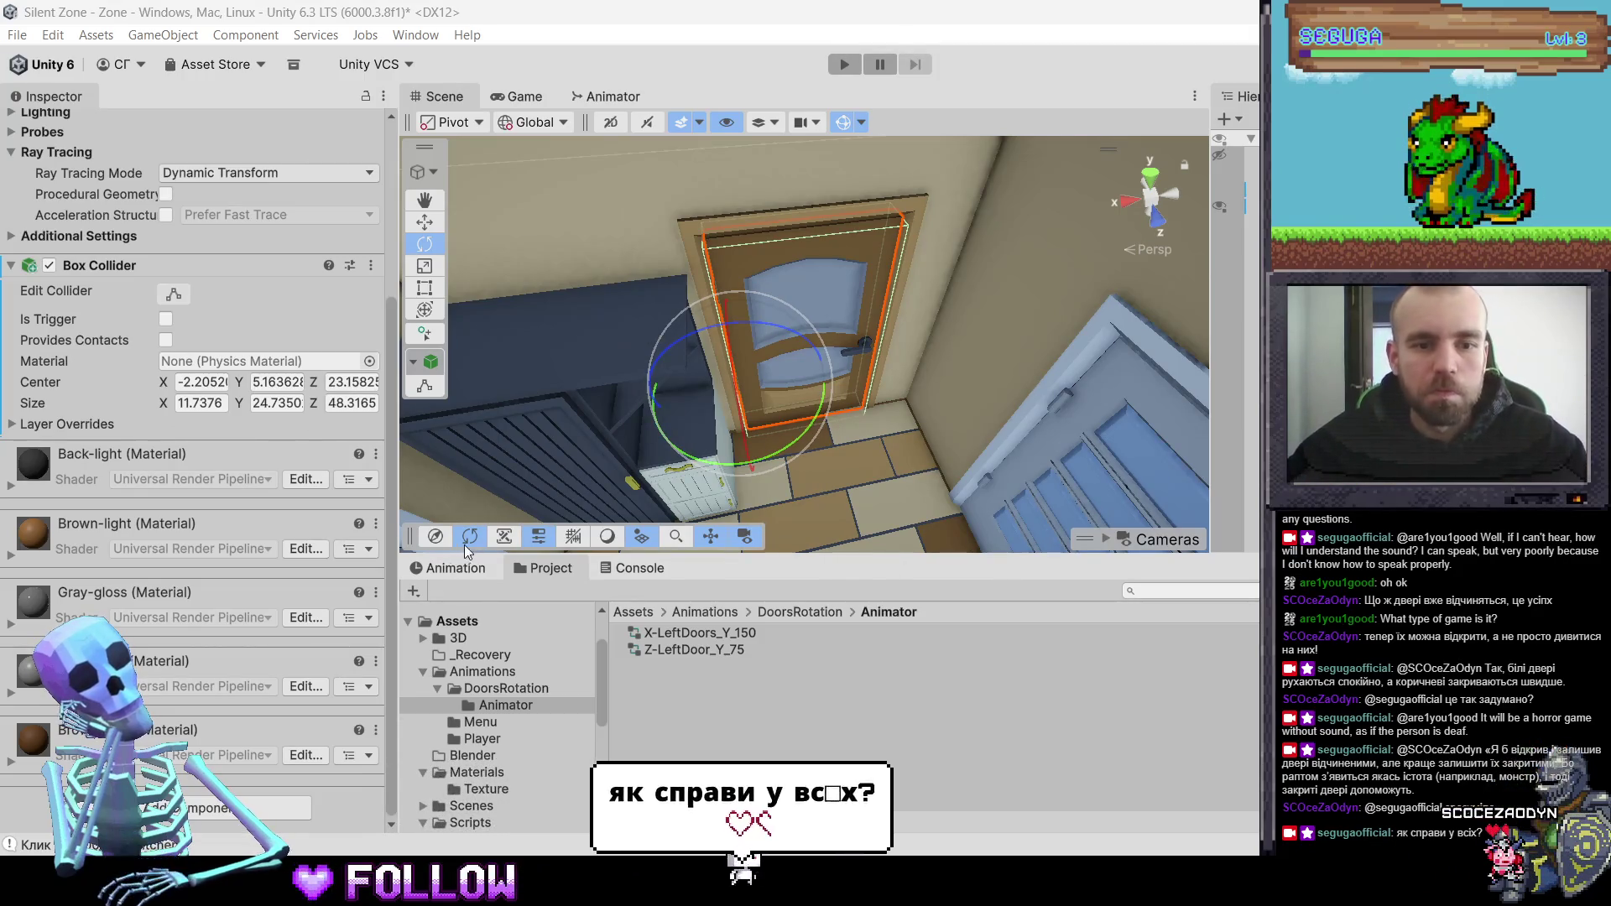
pyautogui.click(452, 568)
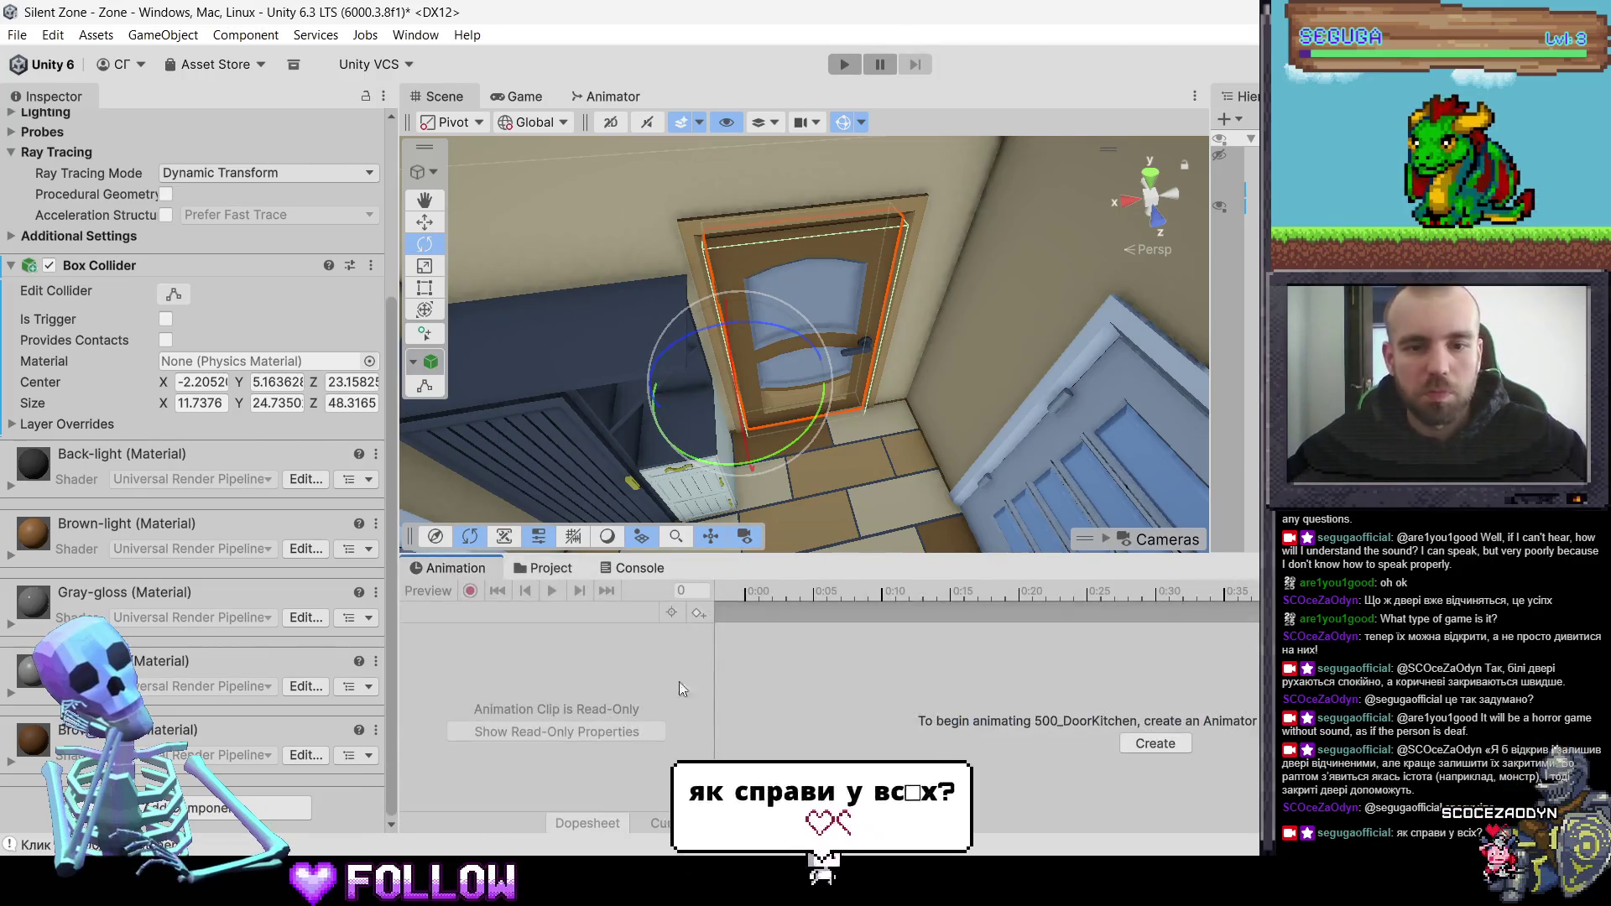
# - Save a new empty animation clip named Z-Door_Y-&stop in the DoorsRotation folder
pyautogui.click(1154, 742)
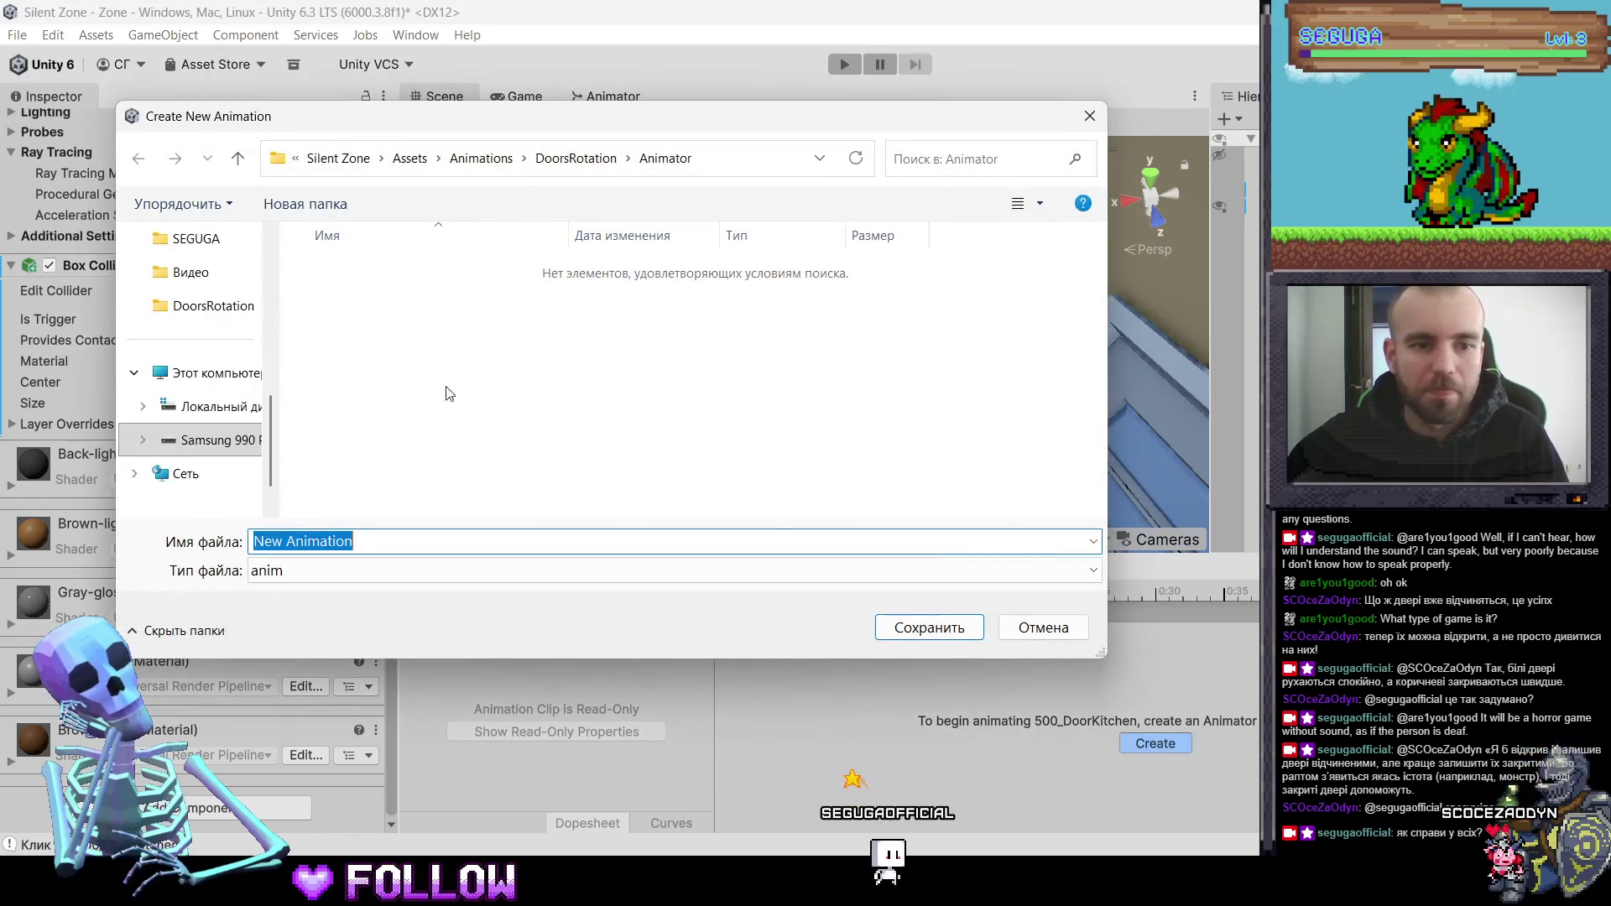
pyautogui.click(578, 160)
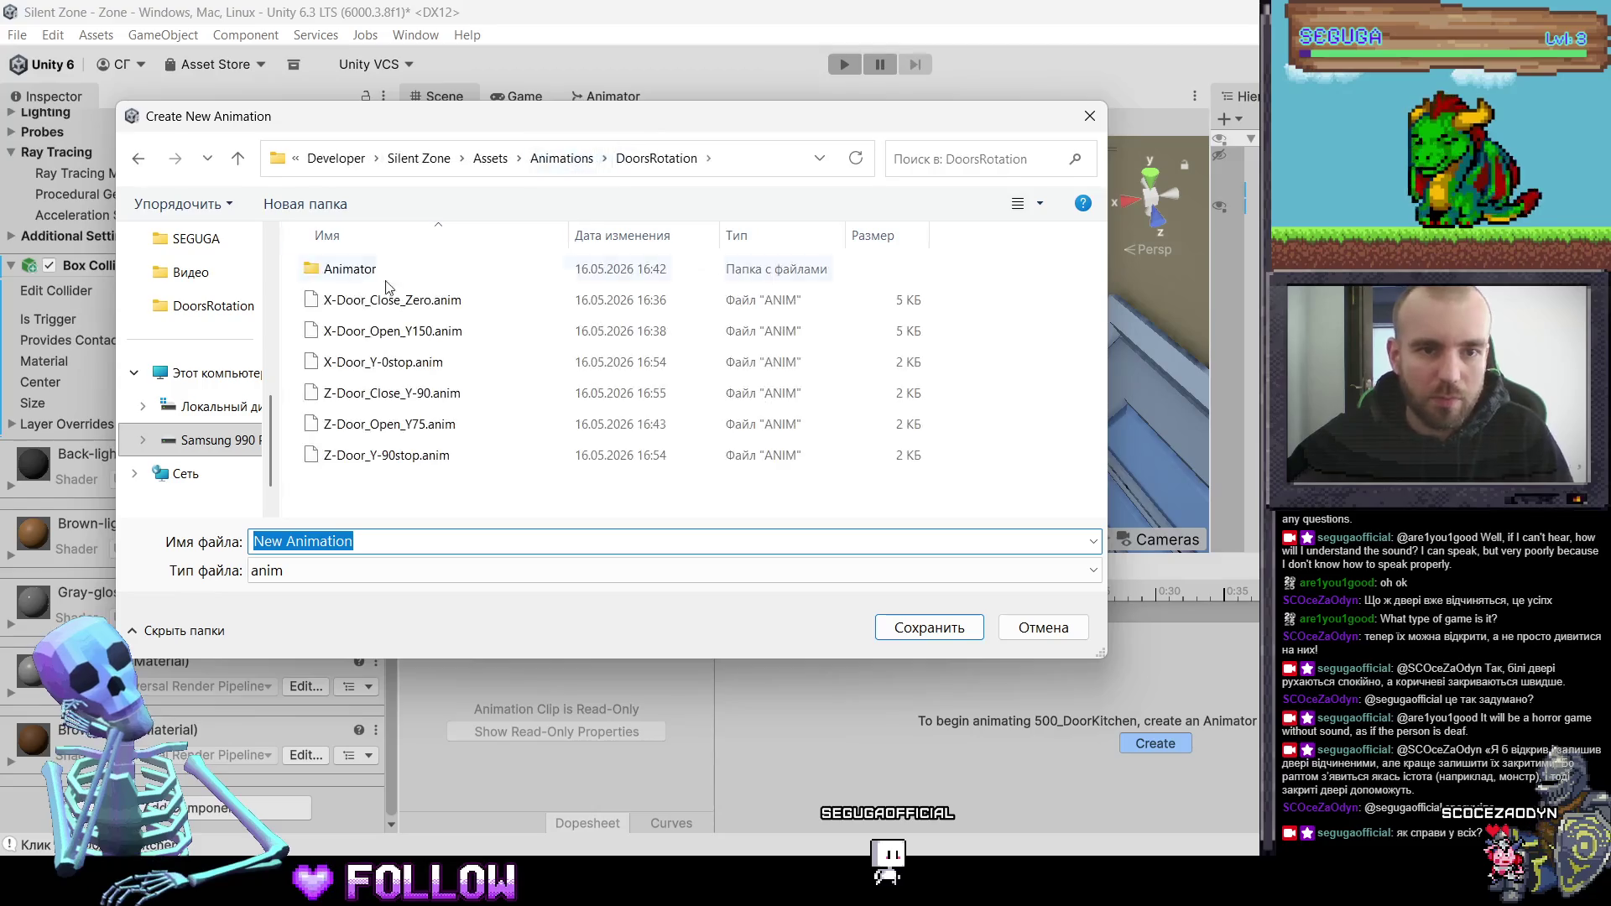
pyautogui.doubleClick(361, 264)
pyautogui.moveTo(606, 127)
pyautogui.mouseDown()
pyautogui.moveTo(1006, 385)
pyautogui.moveTo(1165, 435)
pyautogui.moveTo(1064, 410)
pyautogui.moveTo(1204, 347)
pyautogui.moveTo(897, 435)
pyautogui.moveTo(627, 162)
pyautogui.moveTo(622, 183)
pyautogui.mouseUp()
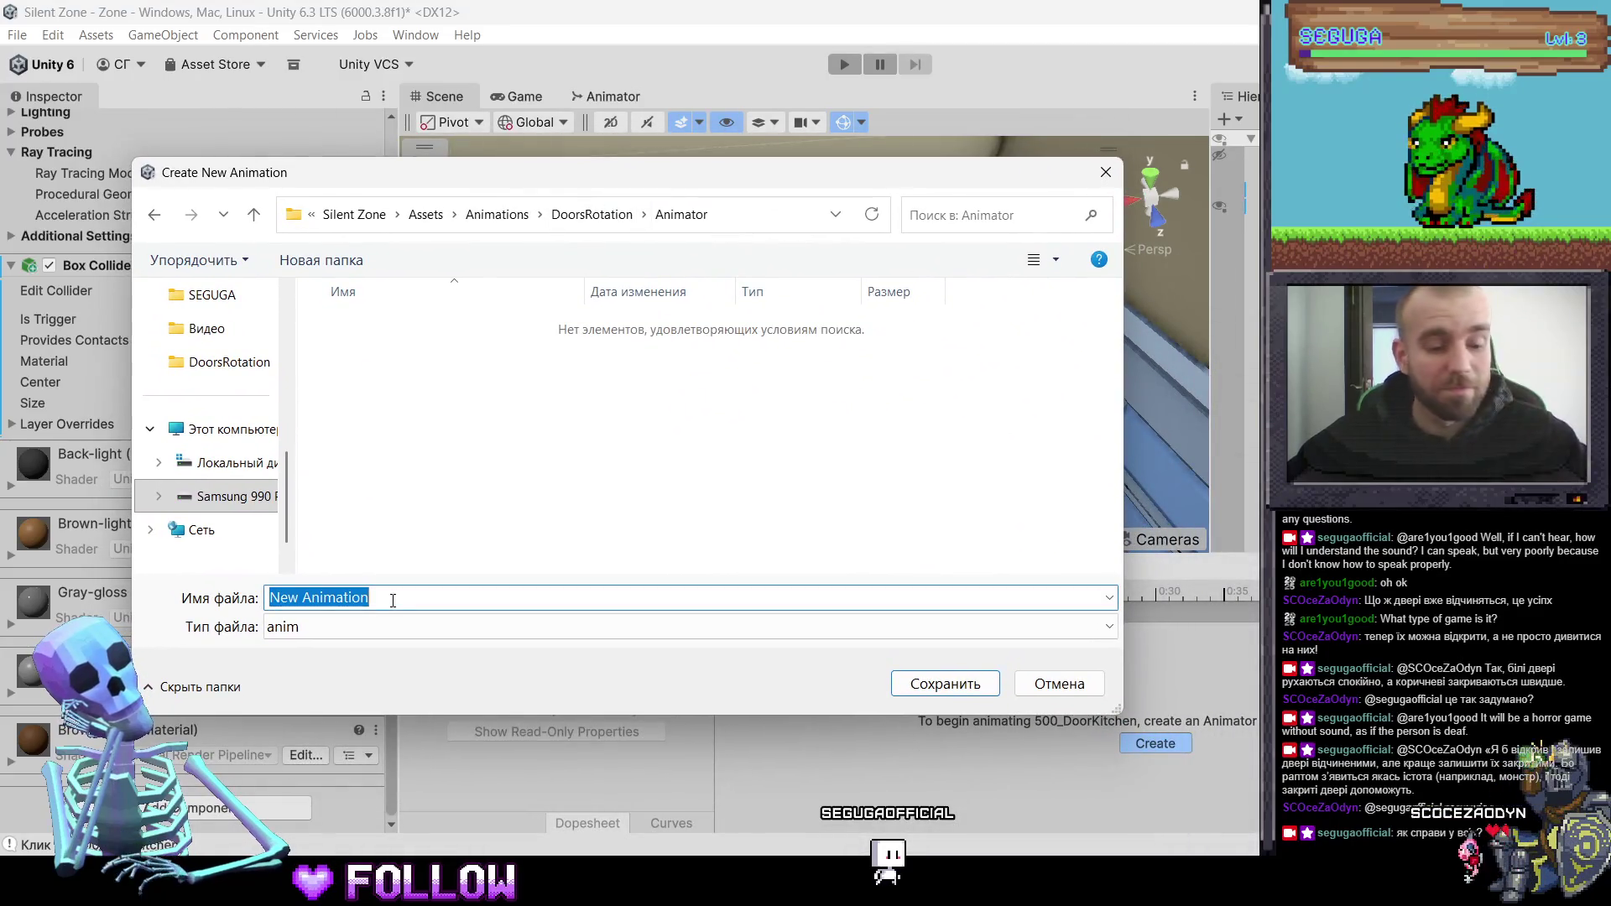
pyautogui.write('Я')
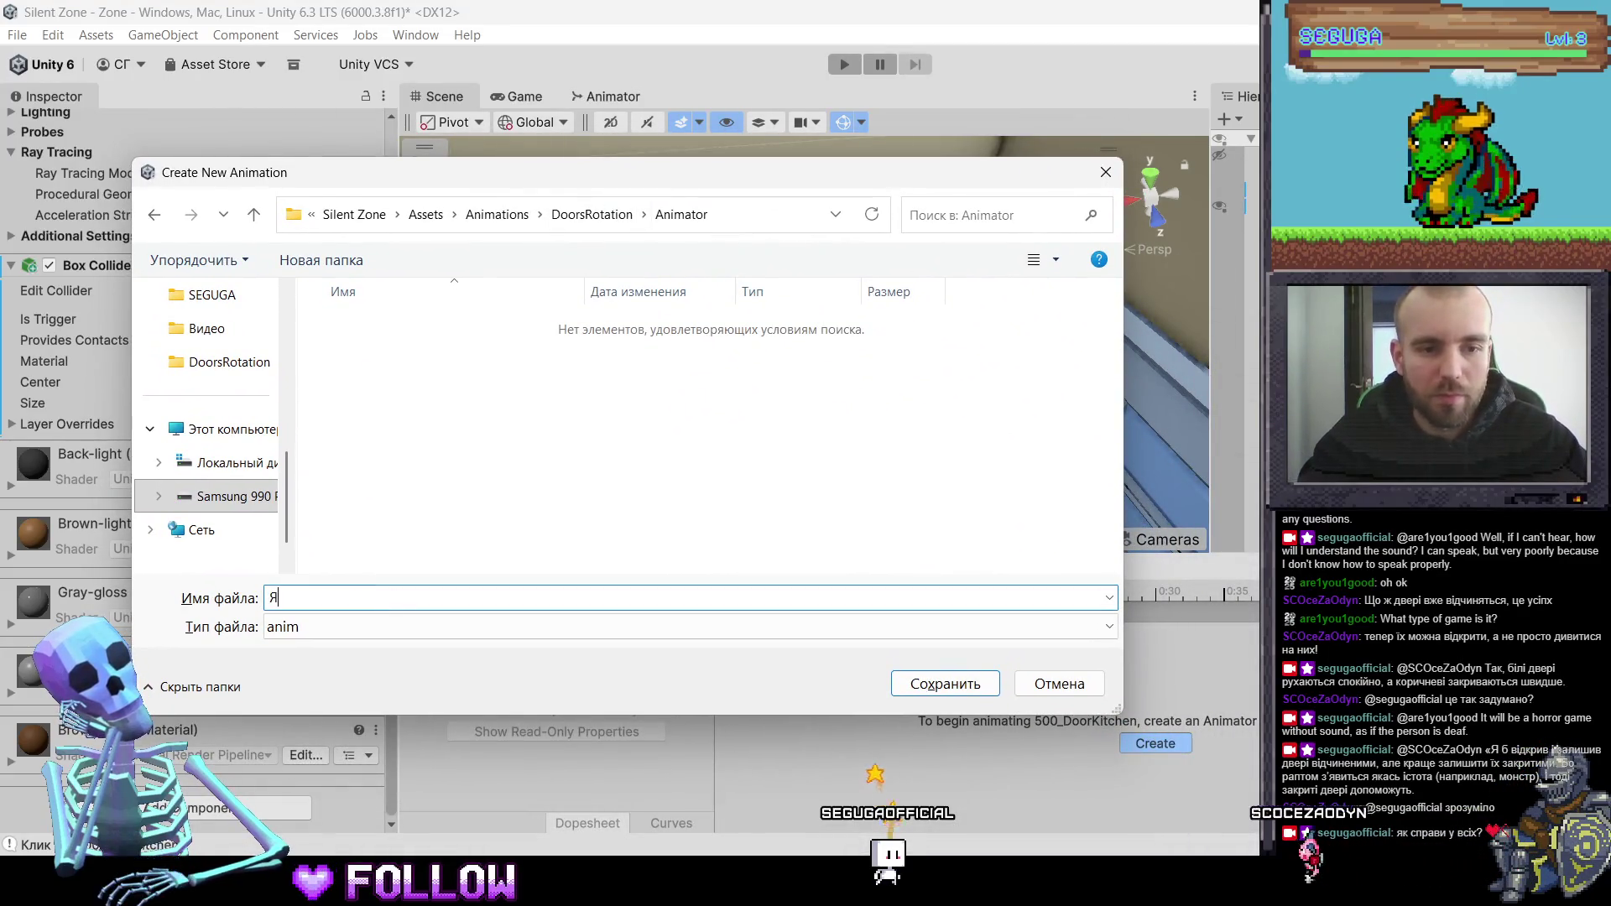
pyautogui.press('BackSpace')
pyautogui.write('Z')
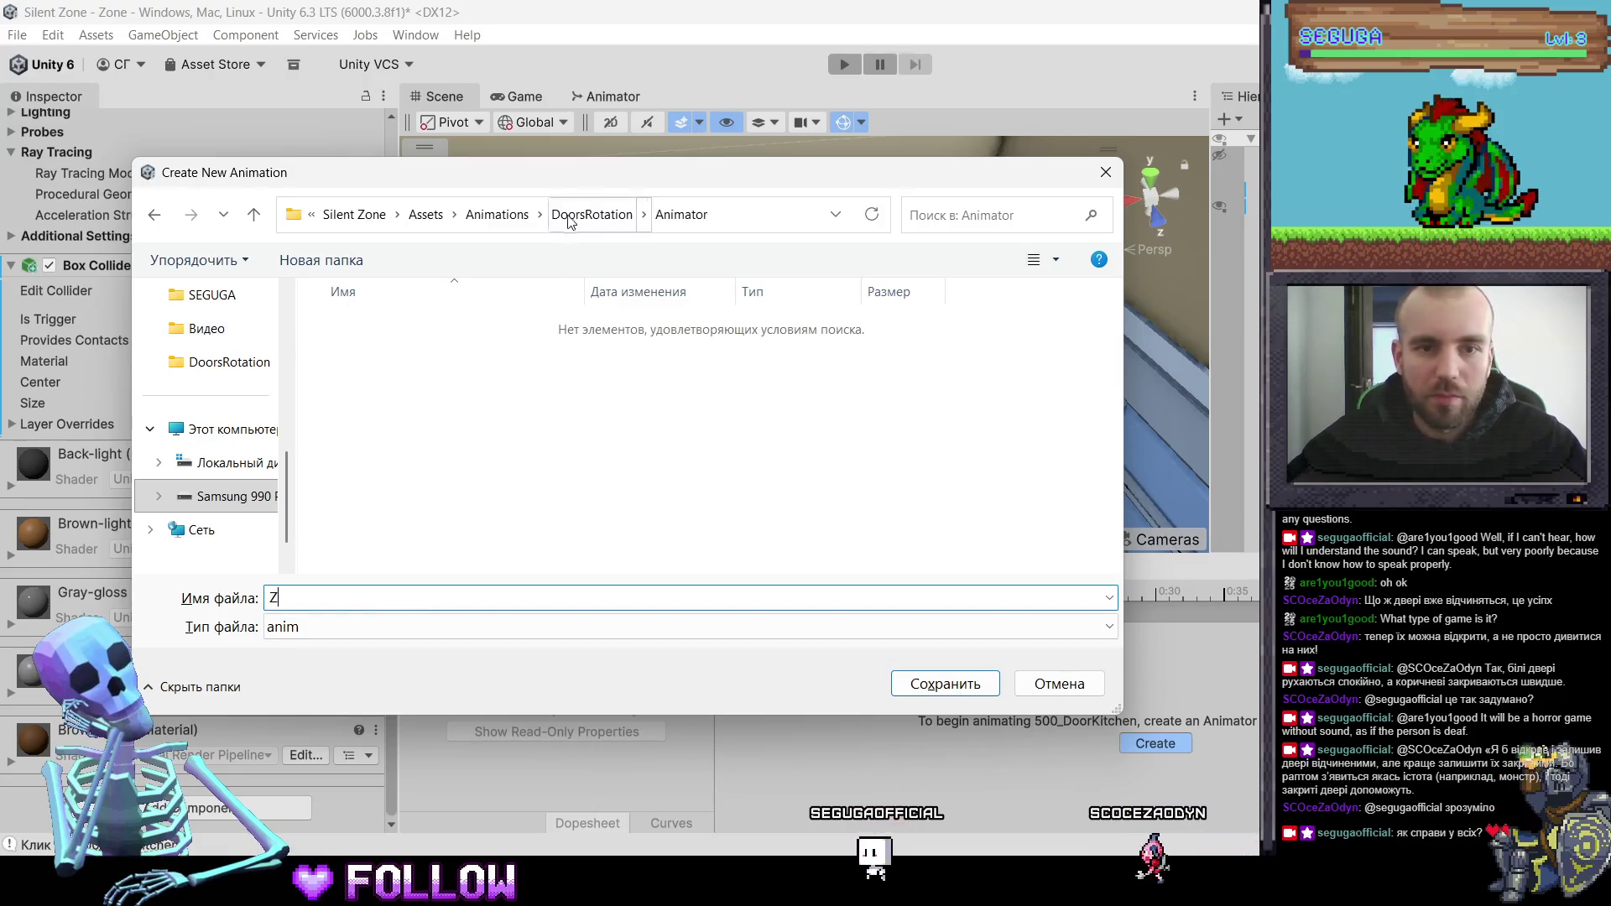
pyautogui.click(568, 220)
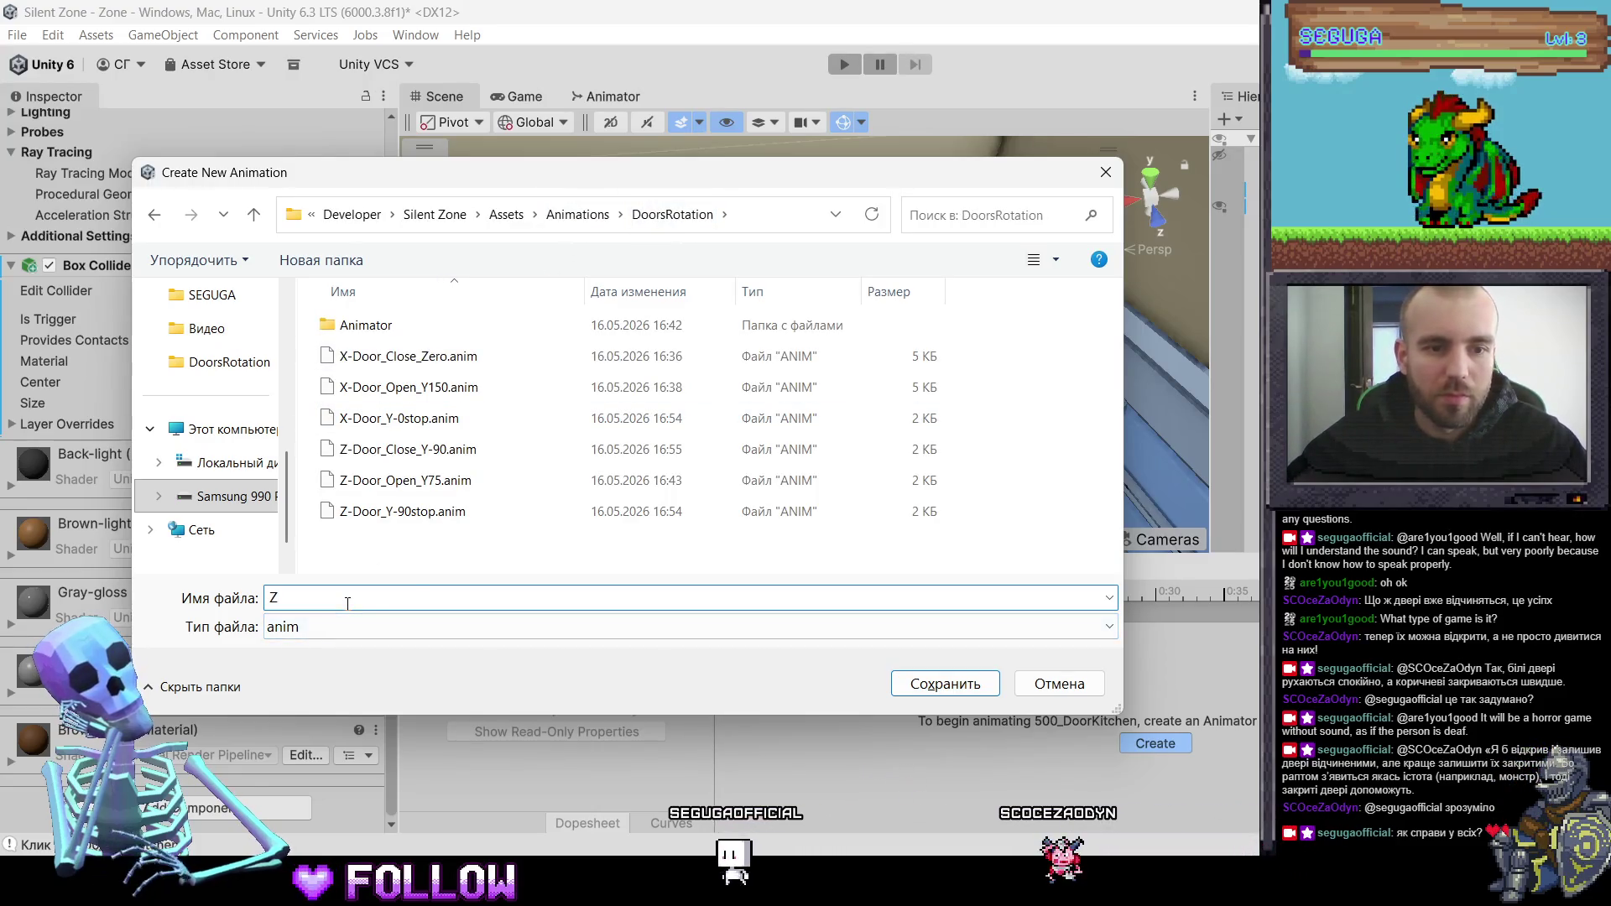
pyautogui.write('-Door')
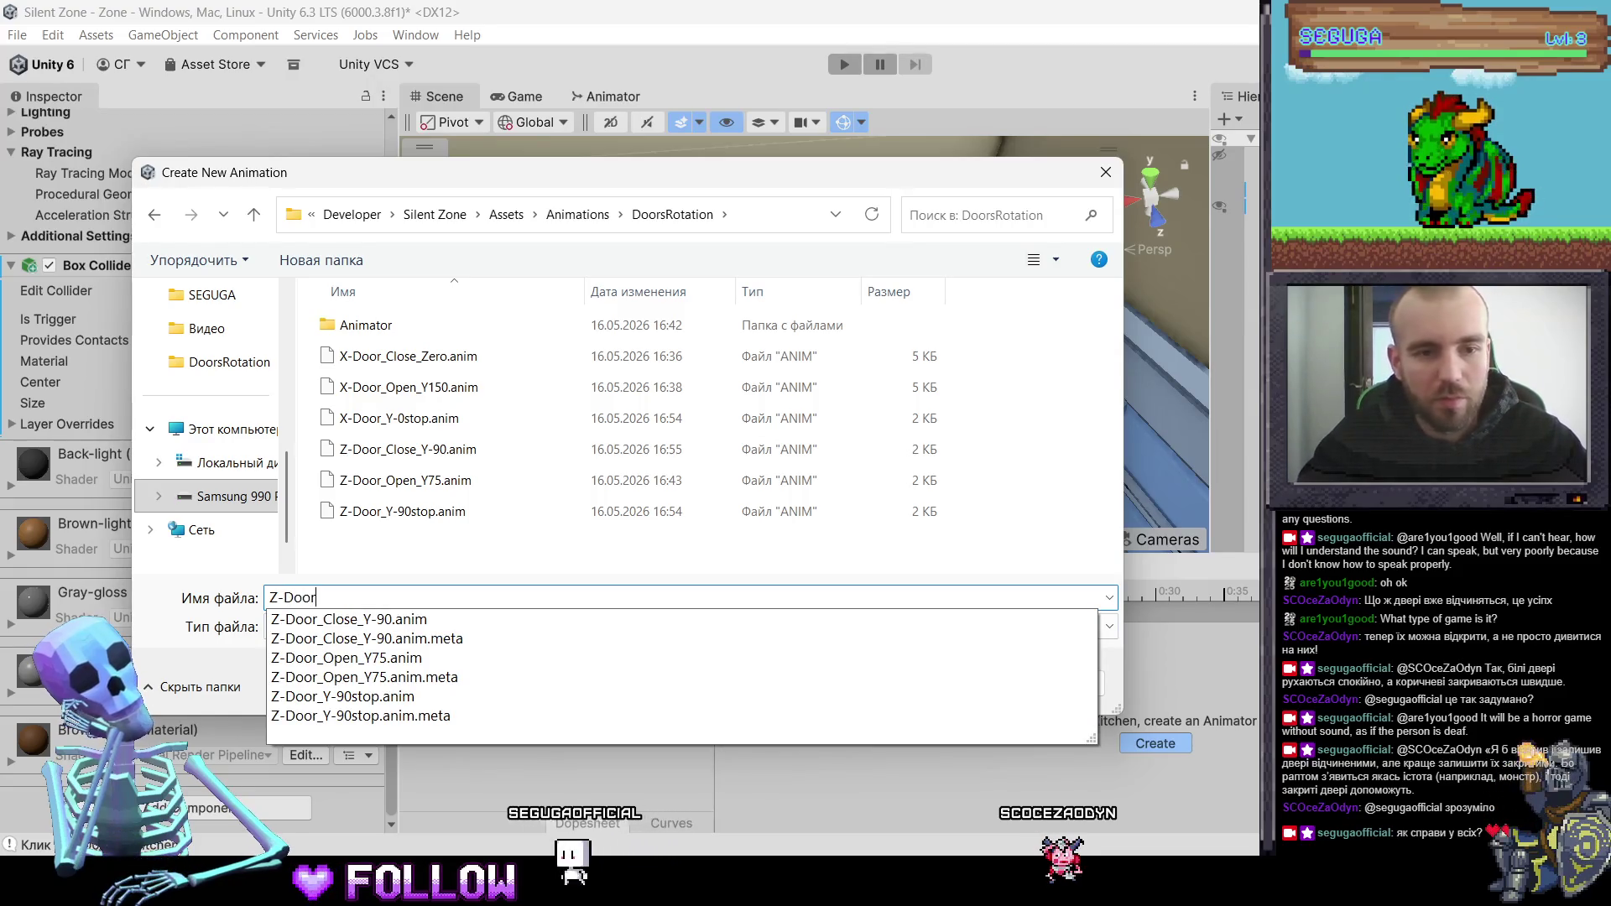
pyautogui.write('_y')
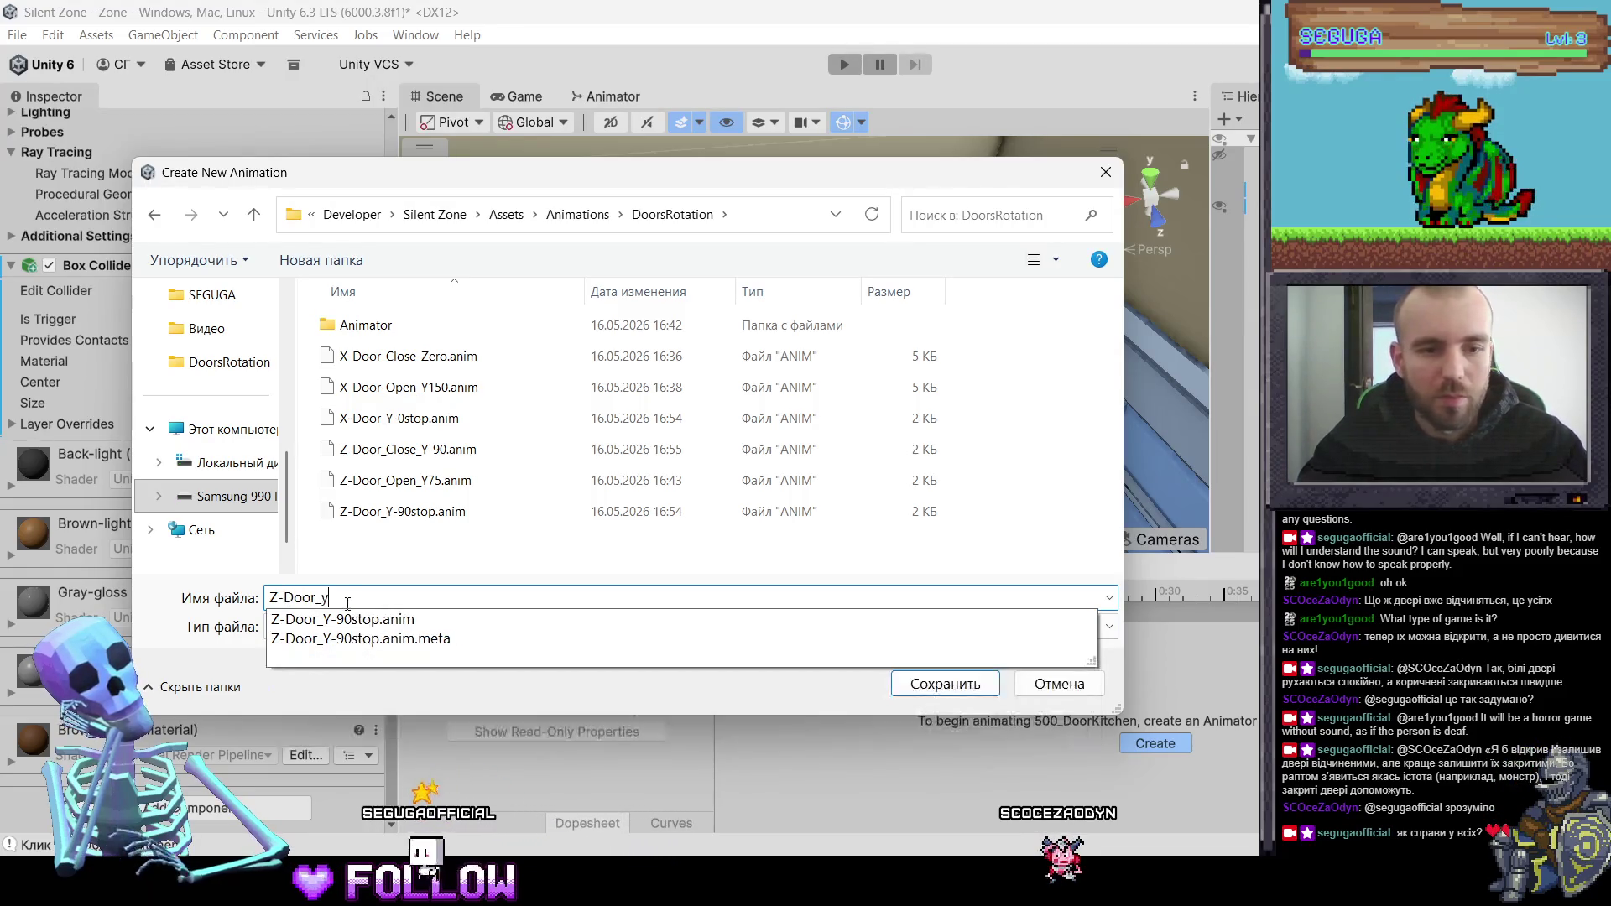
pyautogui.press('BackSpace')
pyautogui.write('Y-')
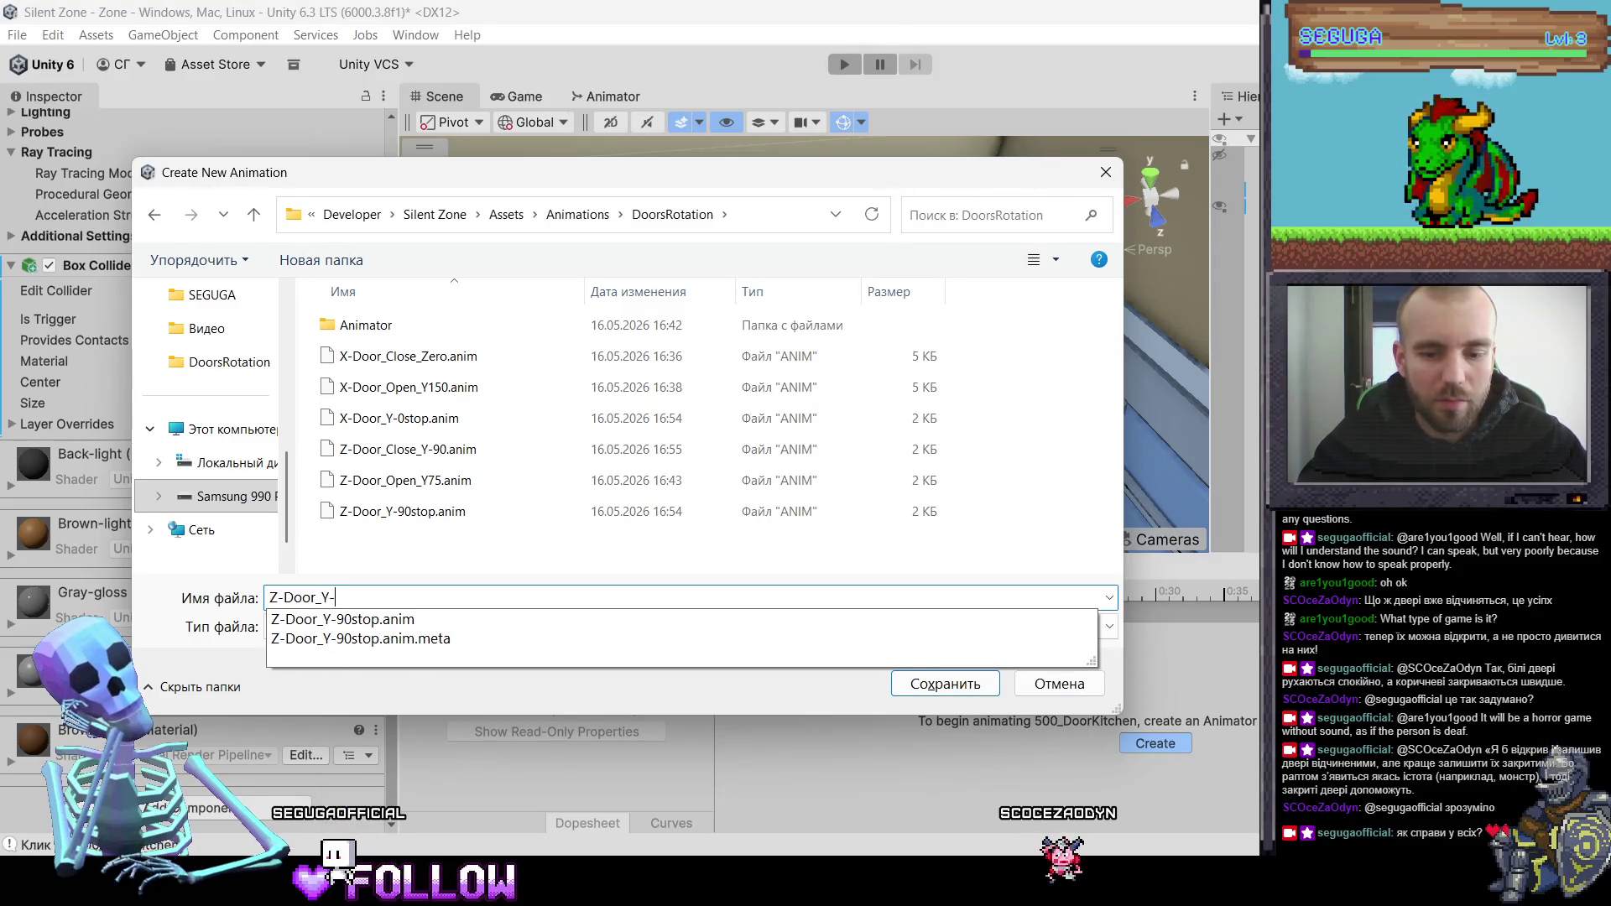
pyautogui.write('&stop')
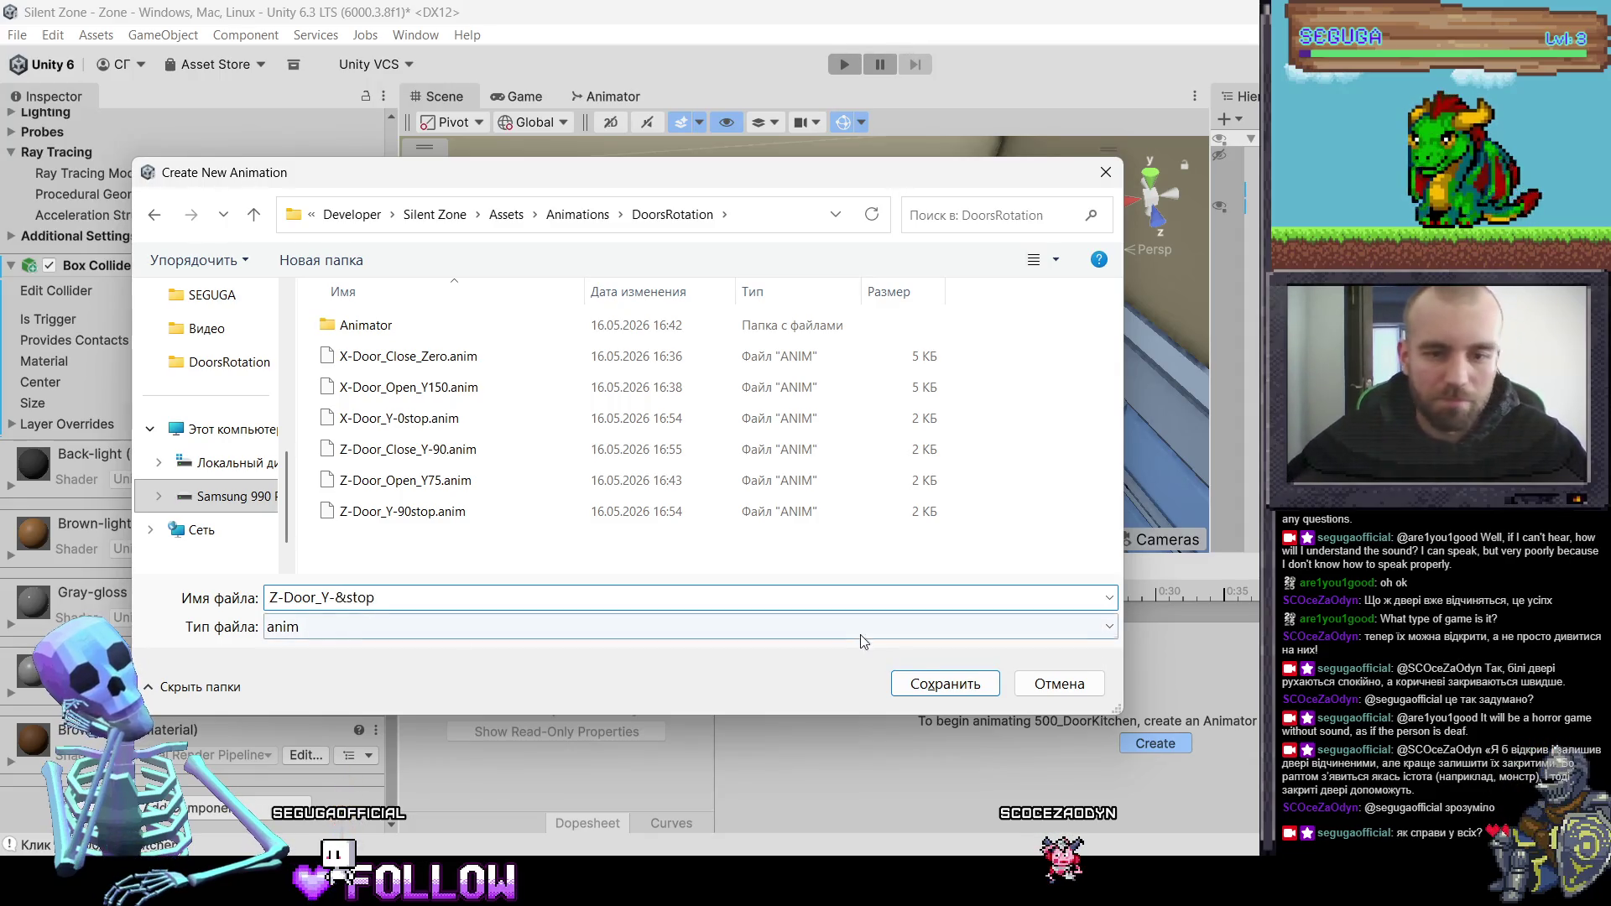
pyautogui.click(923, 684)
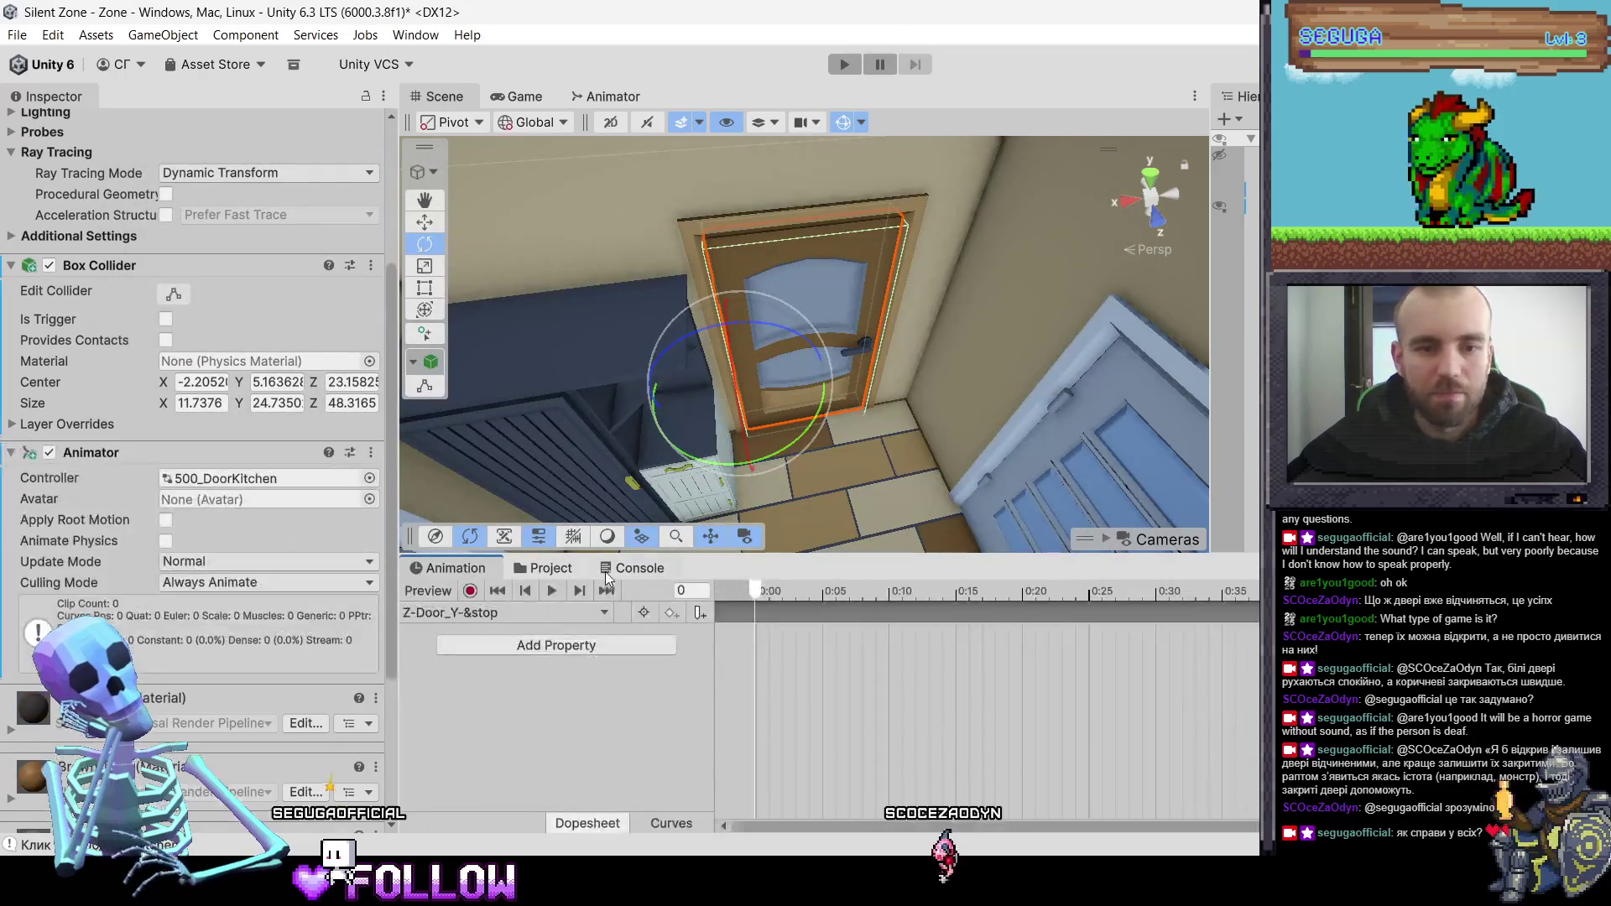
# - Move the 500_DoorKitchen controller into the Animator folder
pyautogui.click(559, 571)
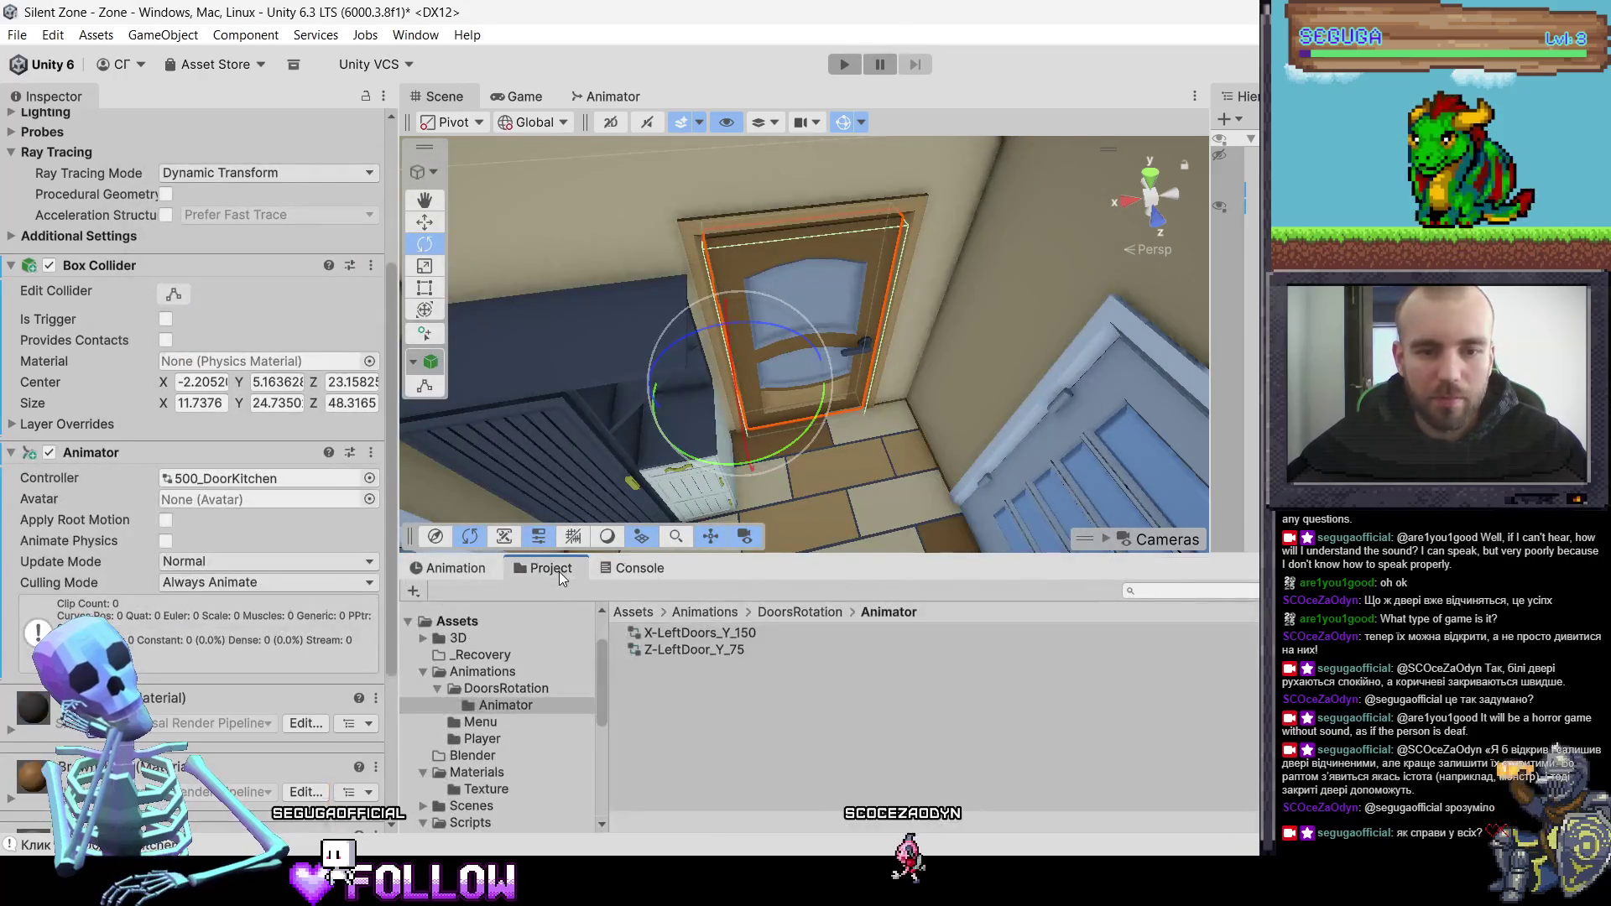
pyautogui.click(764, 615)
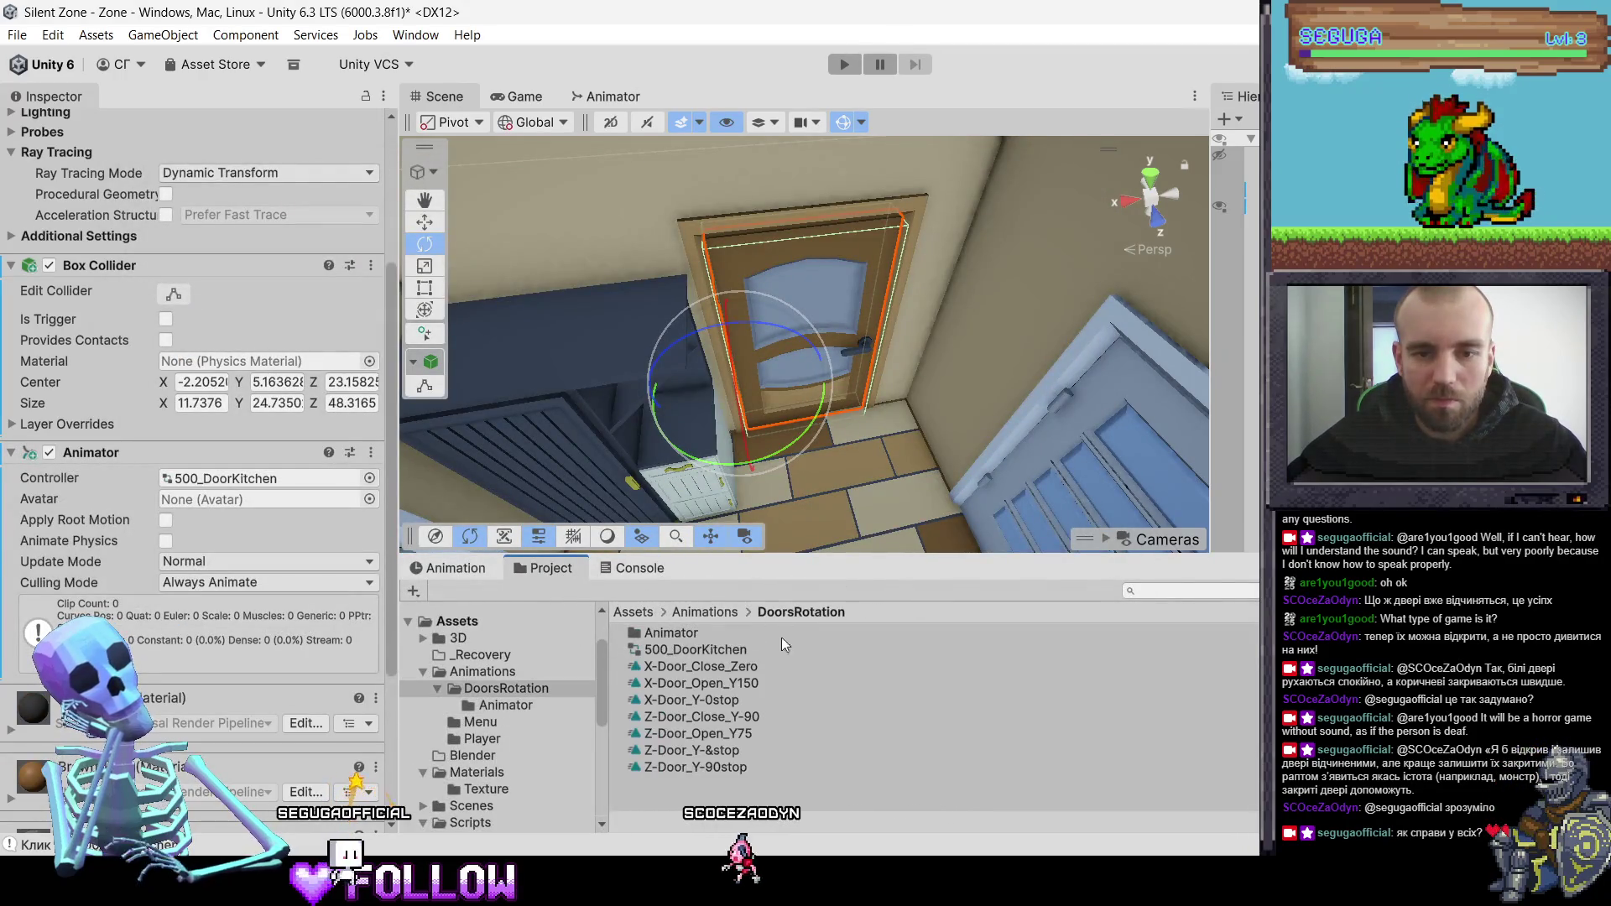
pyautogui.moveTo(662, 652); pyautogui.dragTo(663, 637)
pyautogui.doubleClick(662, 631)
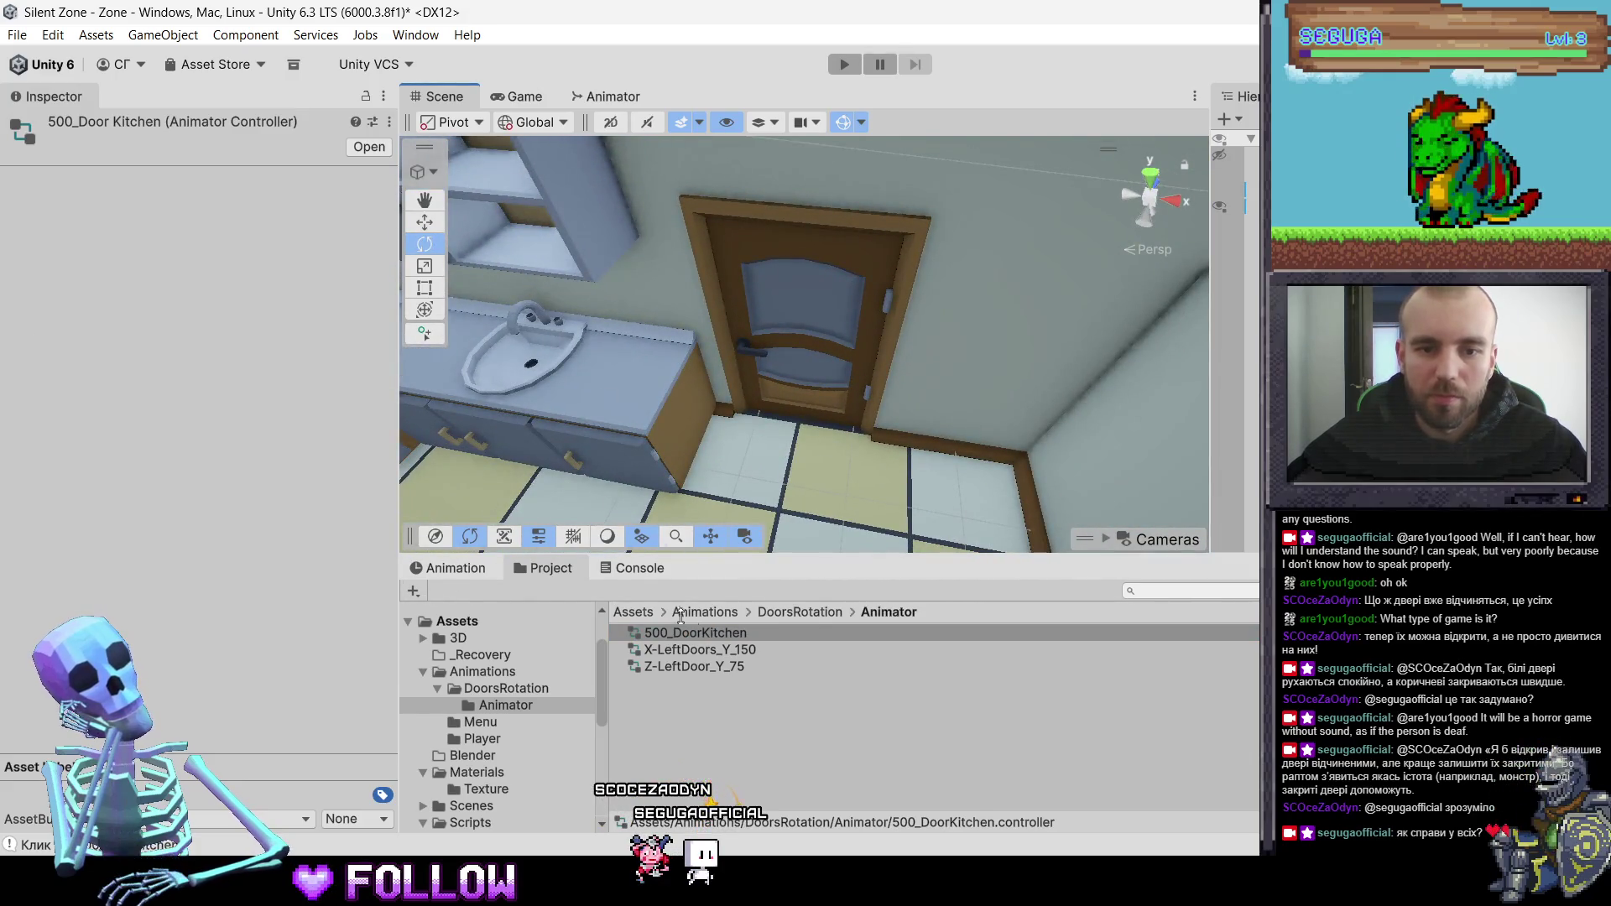
pyautogui.click(814, 613)
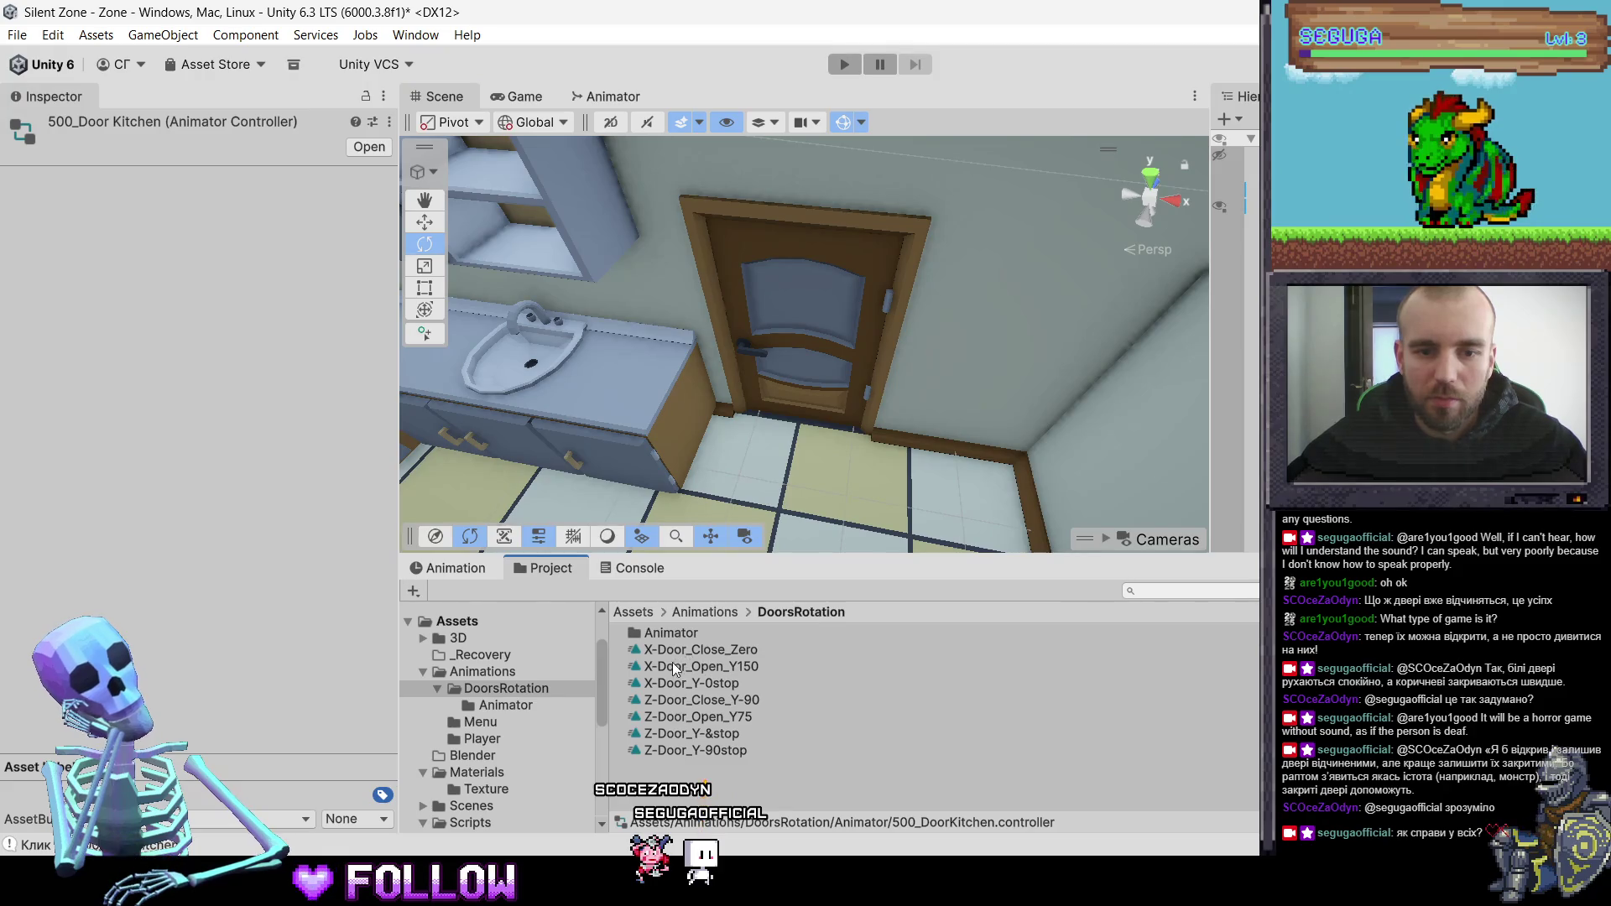
# - Turn off Loop Time on the Z-Door_Y-&stop clip and view the door's animation timeline
pyautogui.click(677, 736)
pyautogui.click(814, 390)
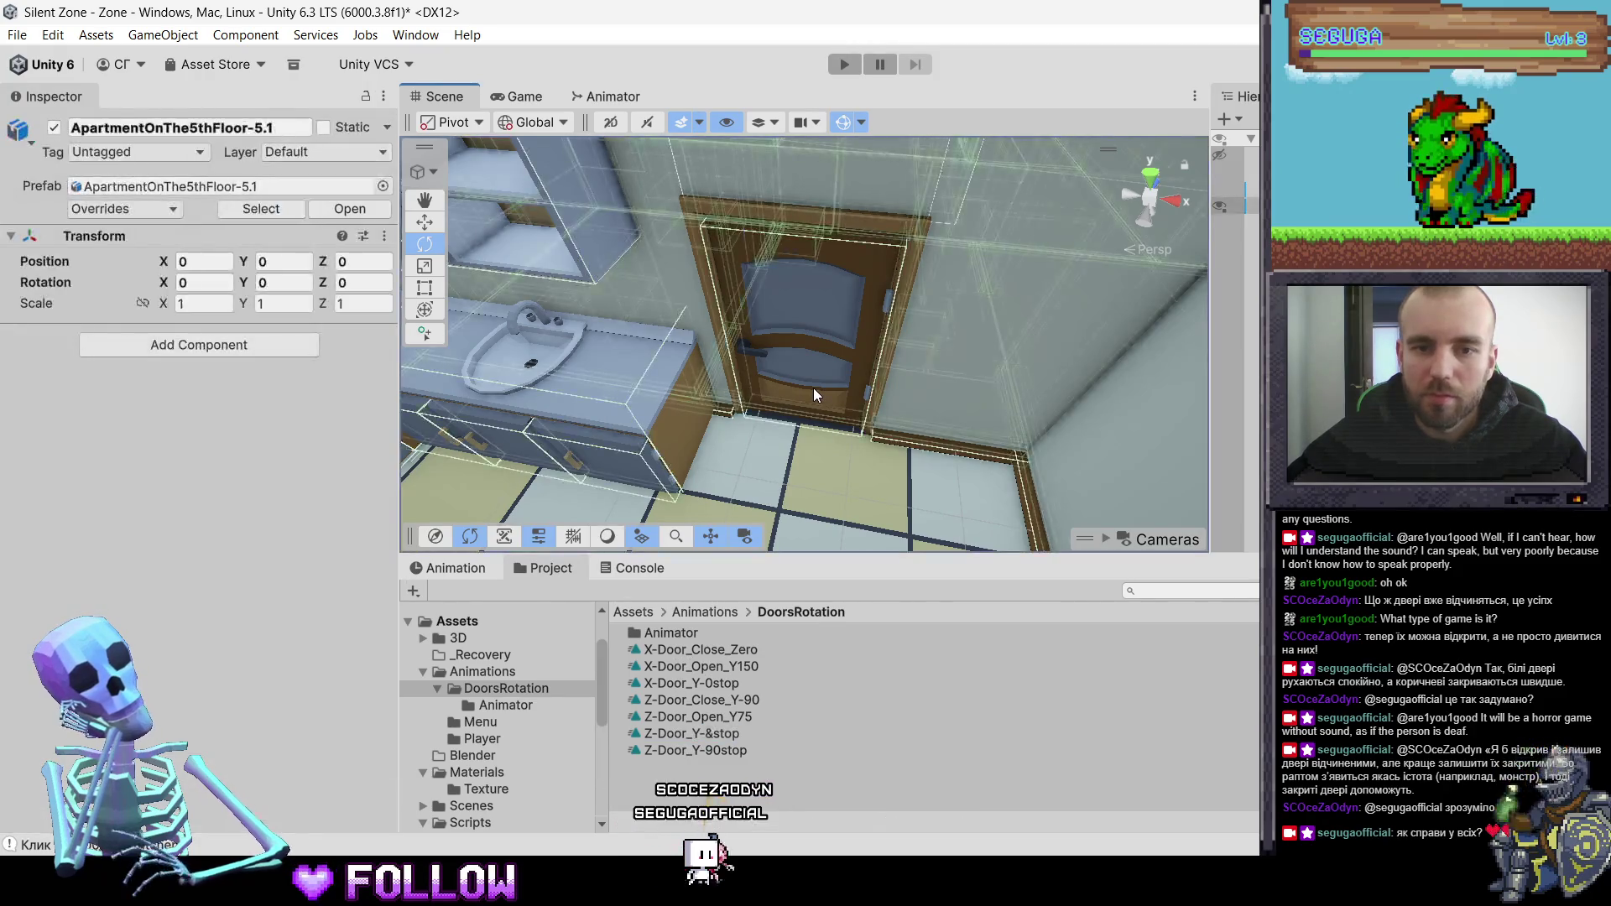
pyautogui.click(813, 395)
pyautogui.click(710, 738)
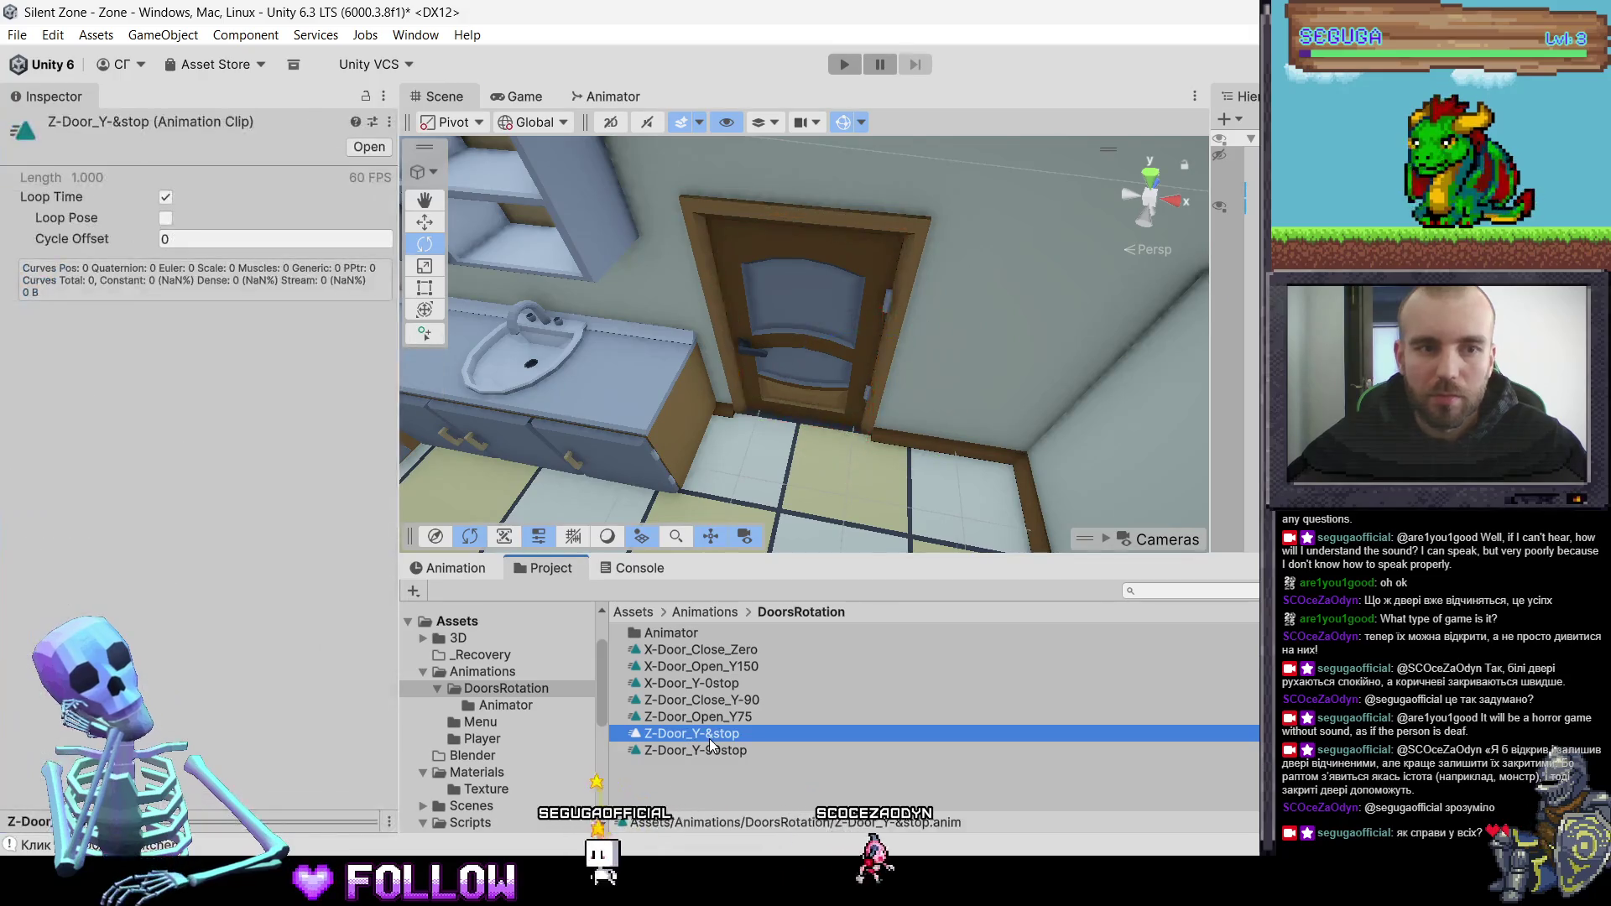
pyautogui.click(165, 197)
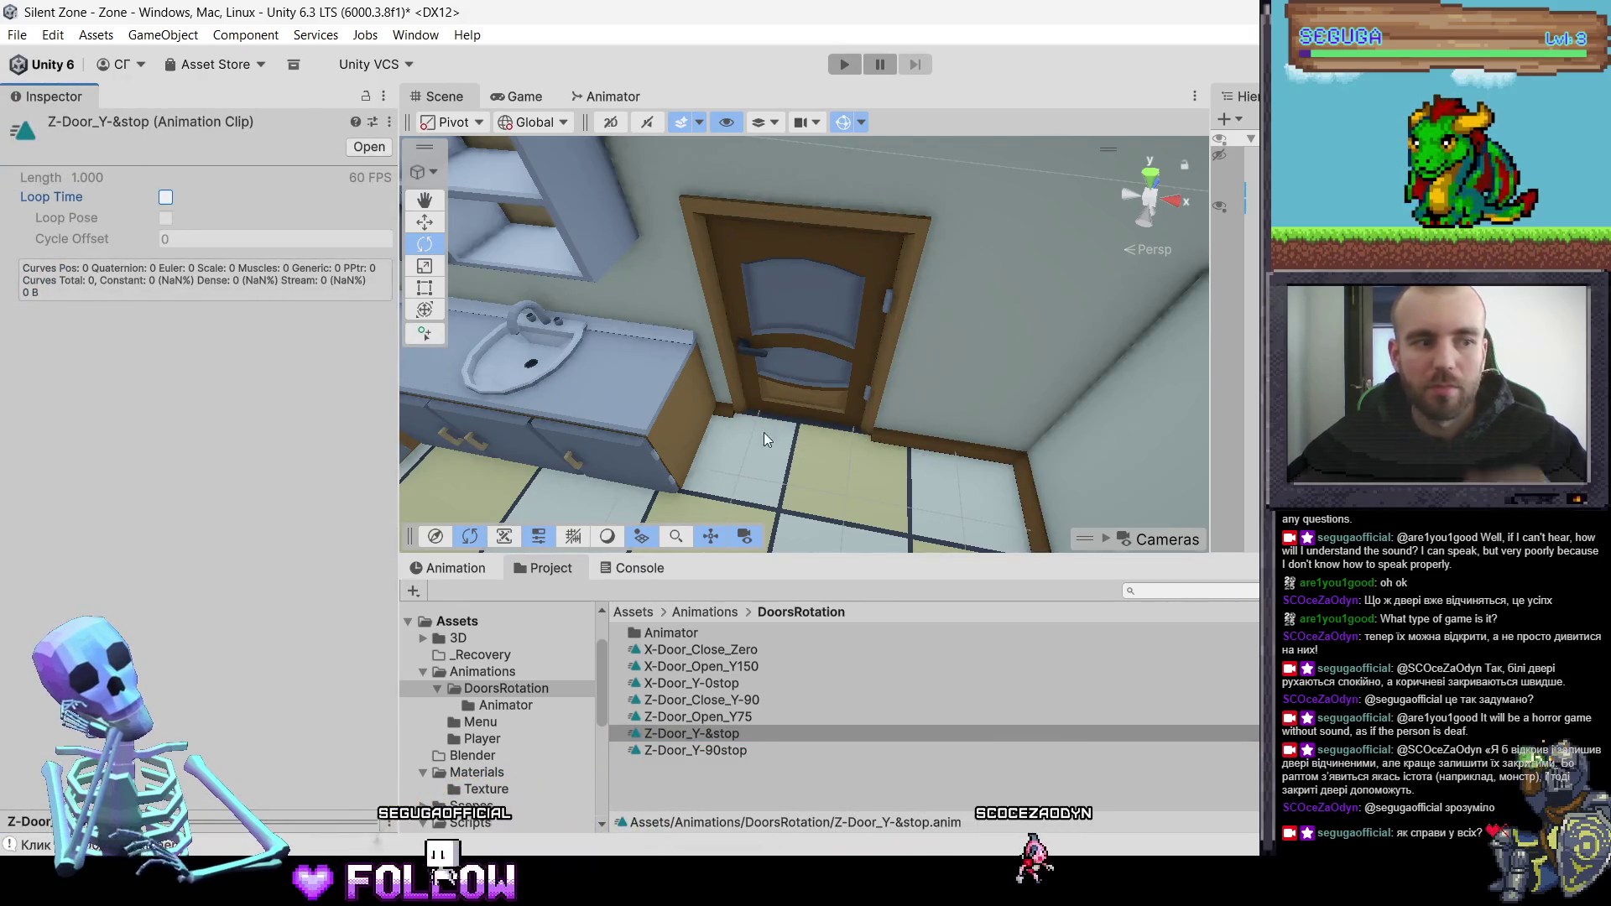
pyautogui.click(810, 357)
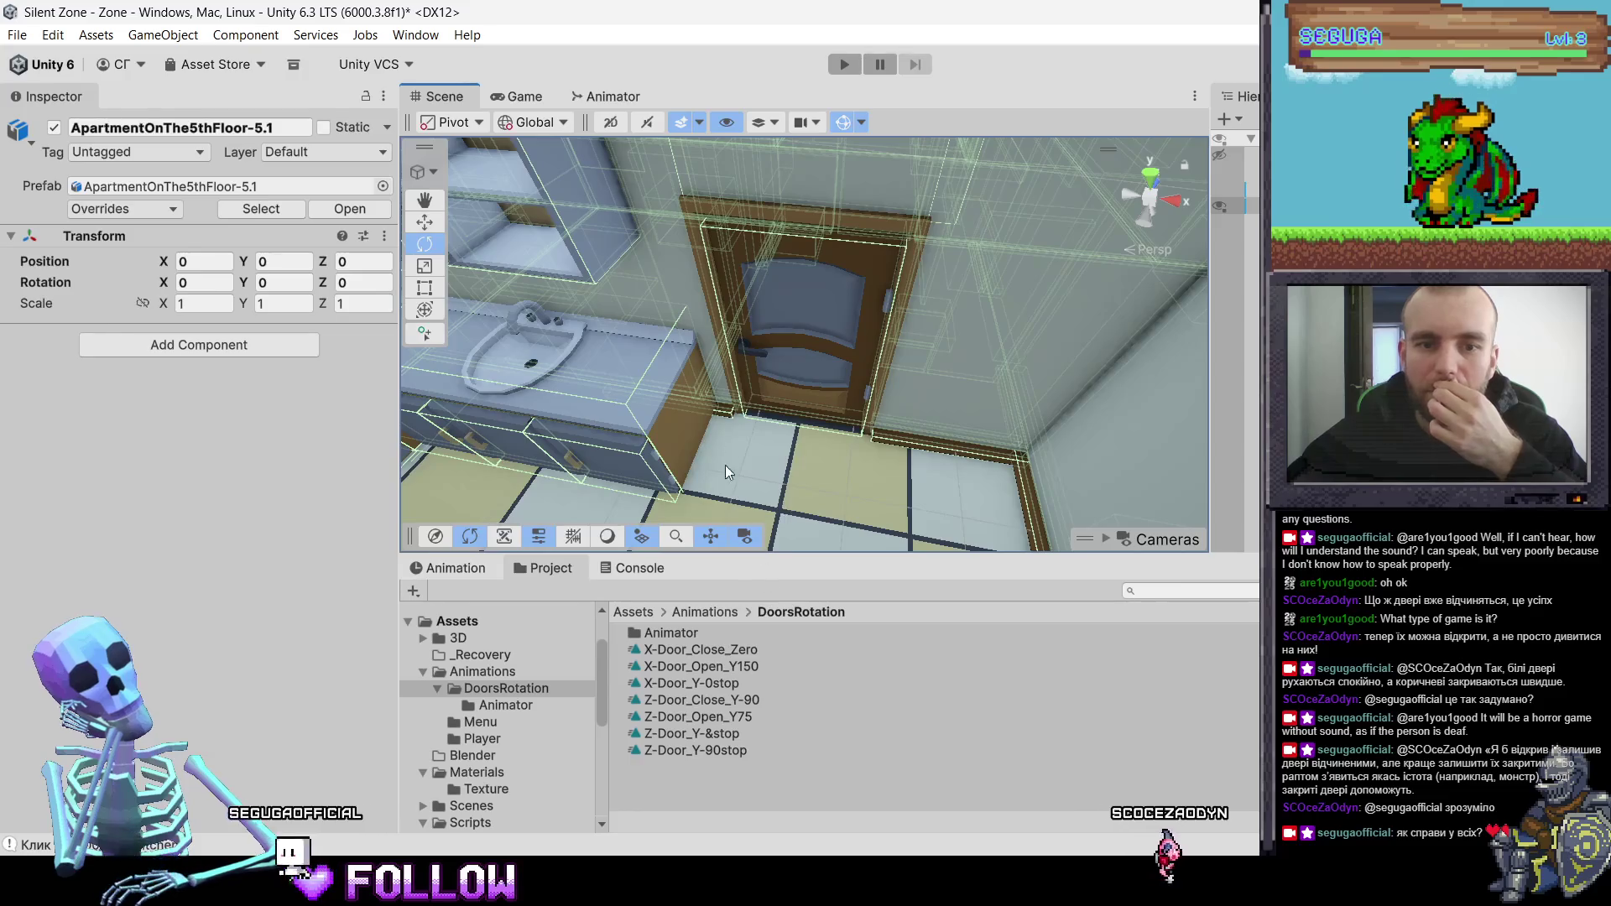
pyautogui.click(778, 351)
pyautogui.click(482, 571)
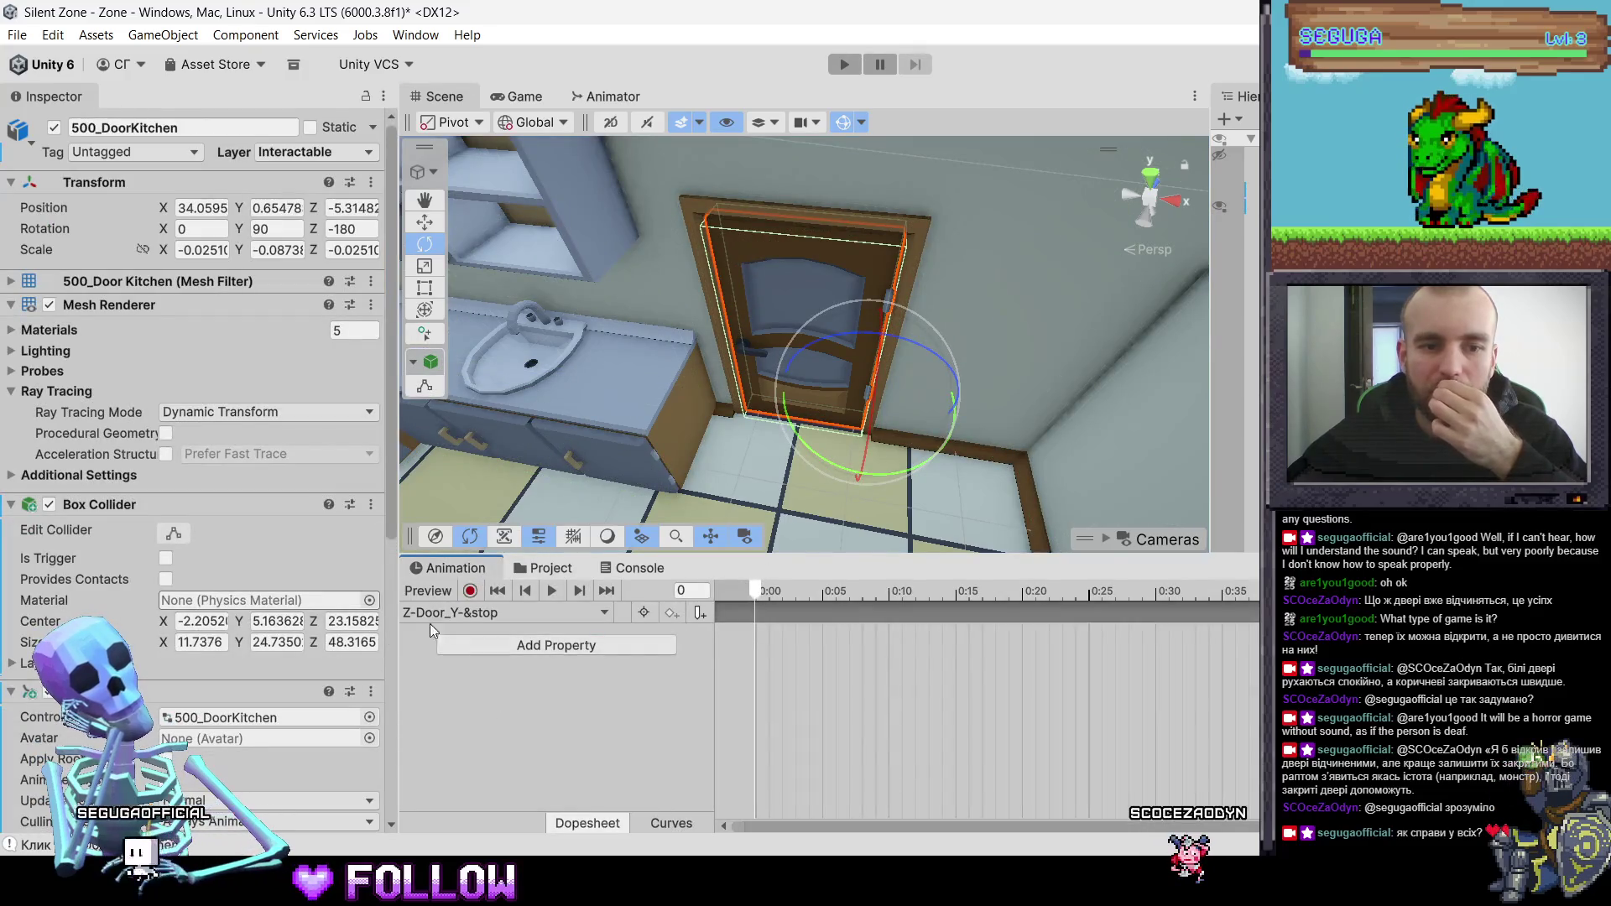
# - Try swinging the kitchen door around Y and zeroing its Z rotation, undoing each change
pyautogui.click(432, 614)
pyautogui.click(807, 302)
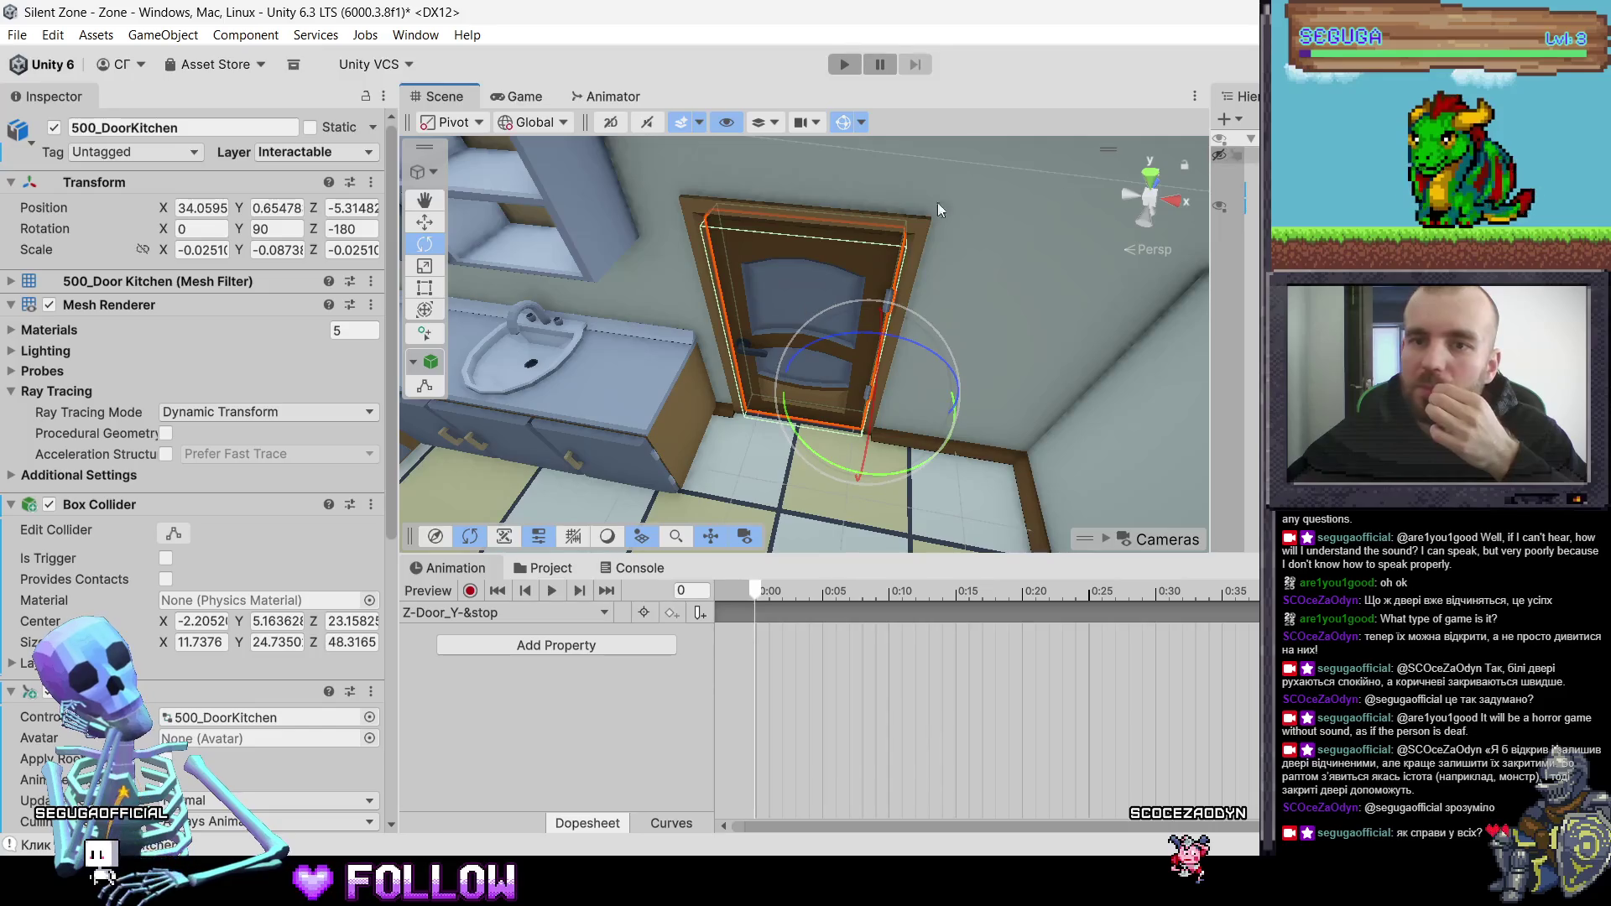
pyautogui.click(352, 230)
pyautogui.moveTo(823, 452)
pyautogui.mouseDown()
pyautogui.moveTo(864, 477)
pyautogui.moveTo(643, 410)
pyautogui.mouseUp()
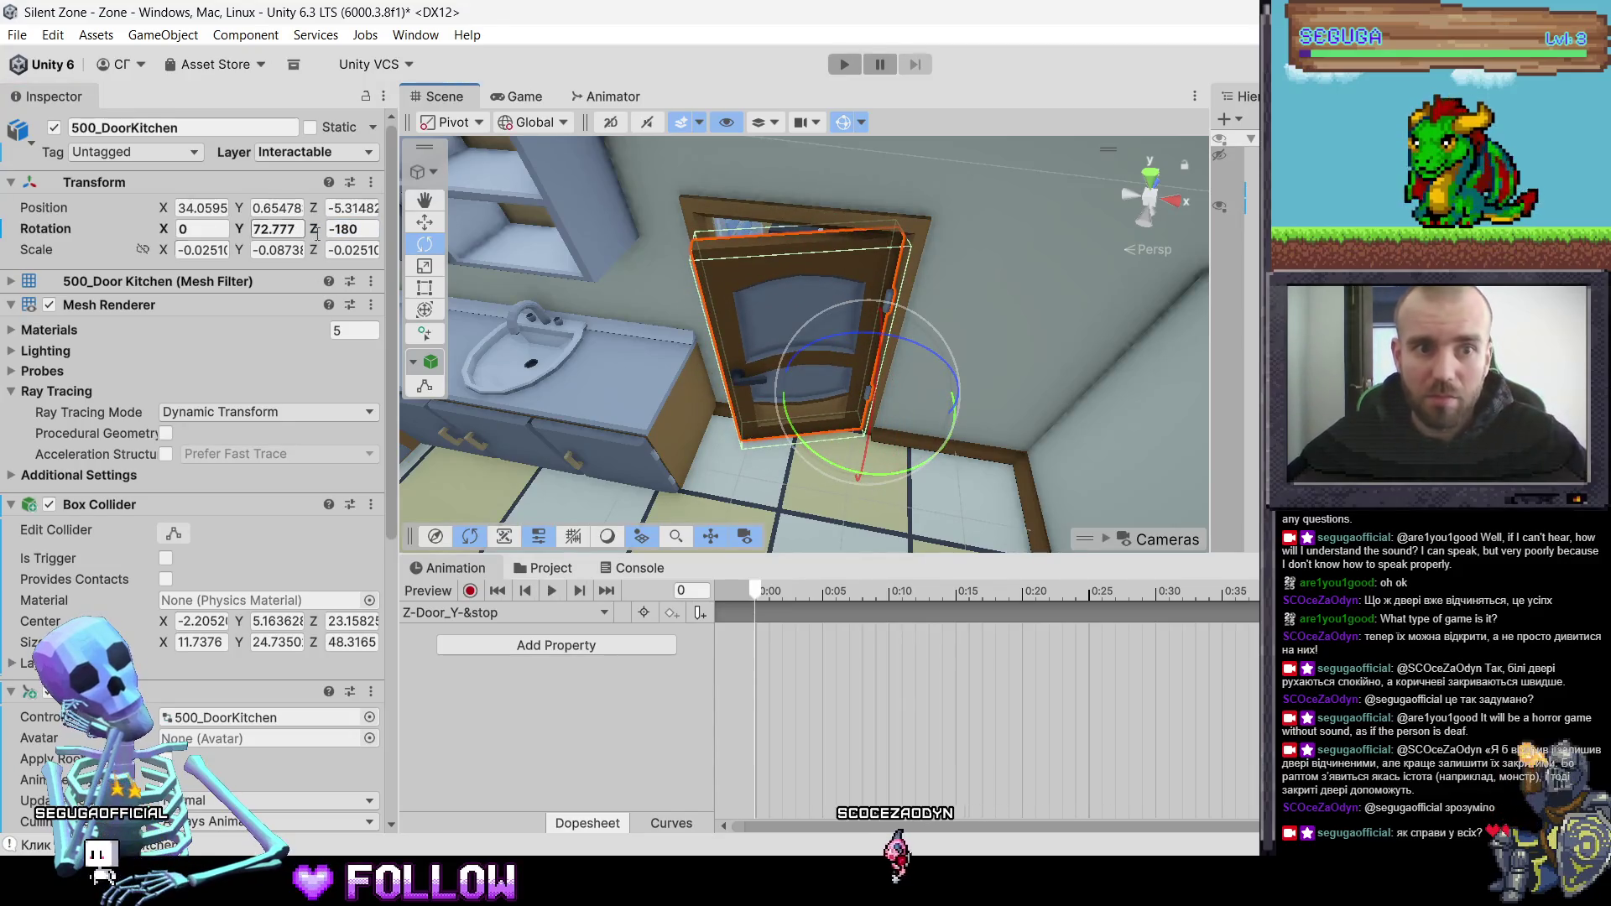
pyautogui.hotkey('ctrl', 'z')
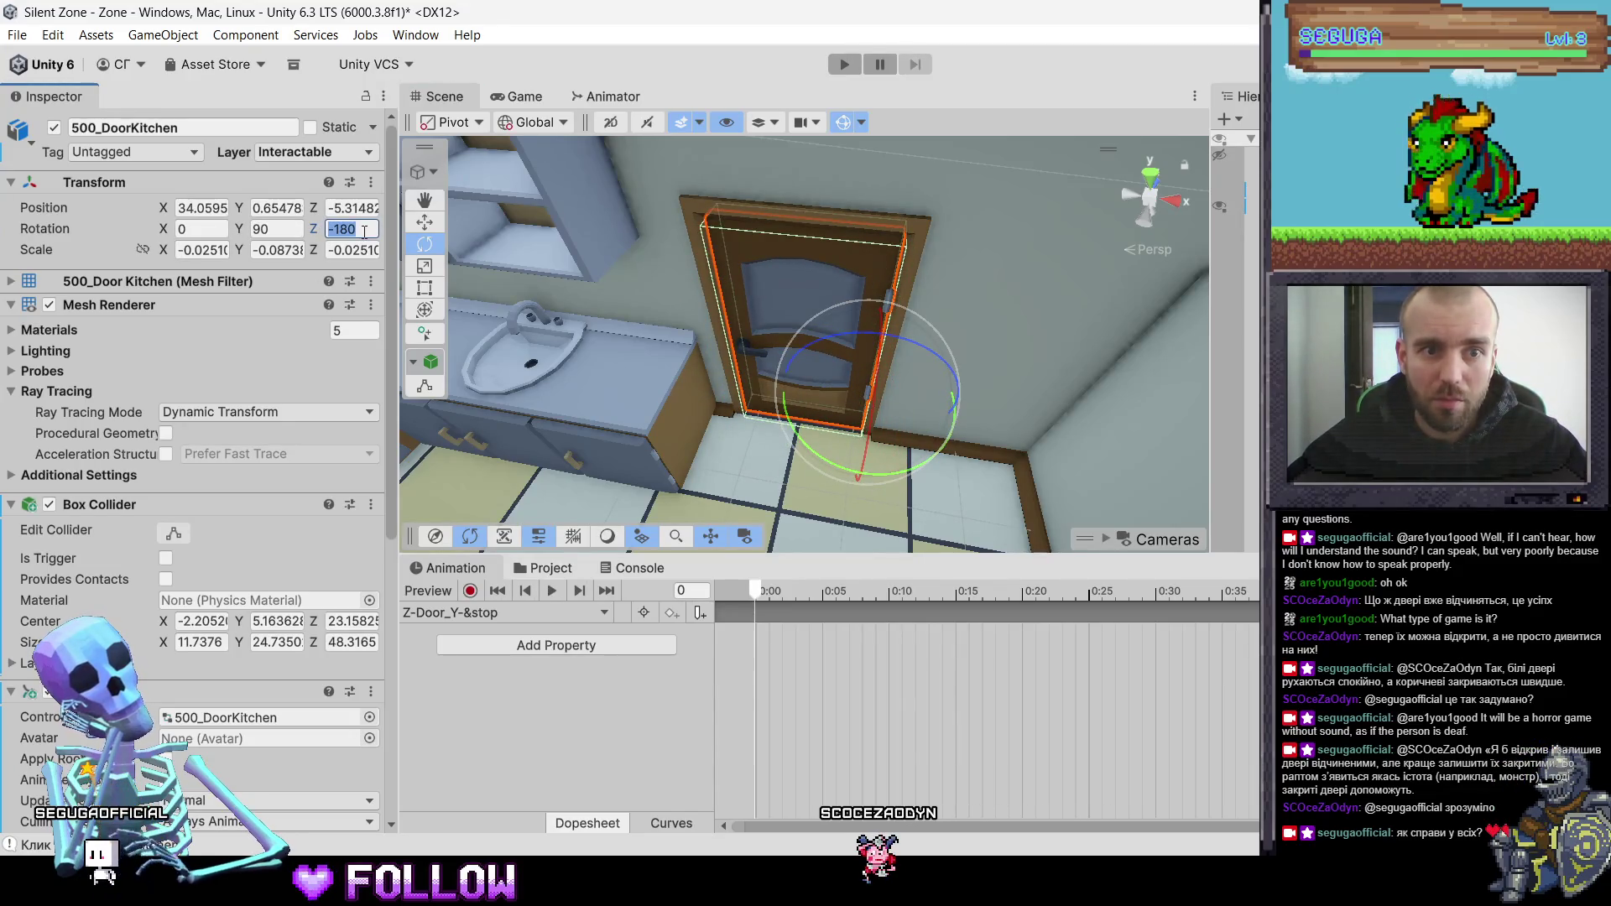
pyautogui.write('0')
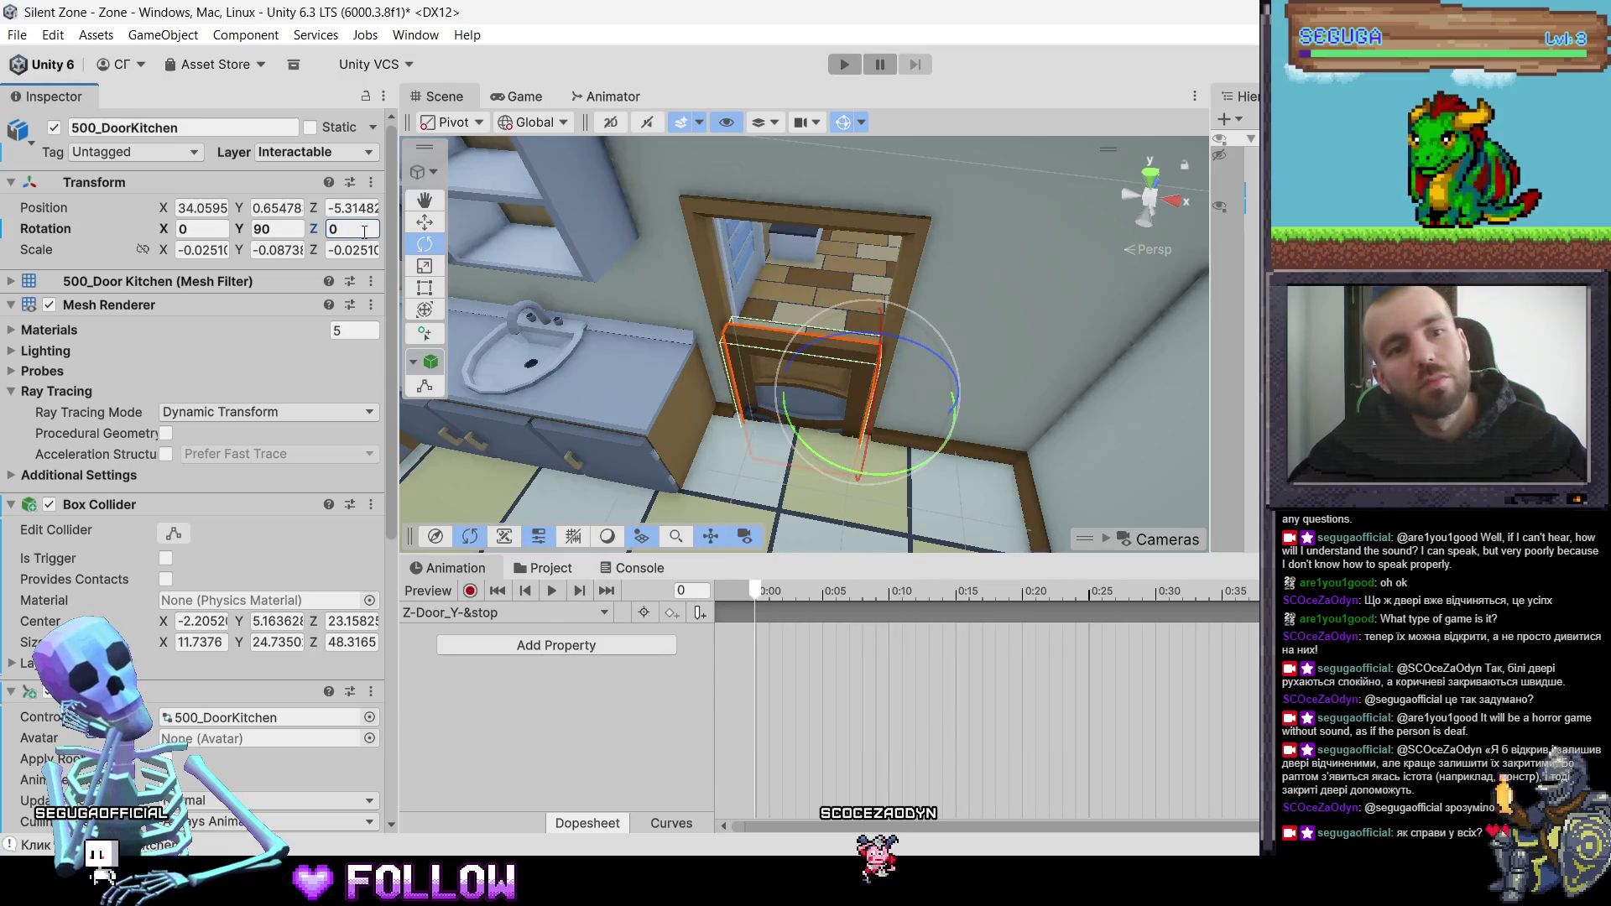
pyautogui.hotkey('ctrl', 'z')
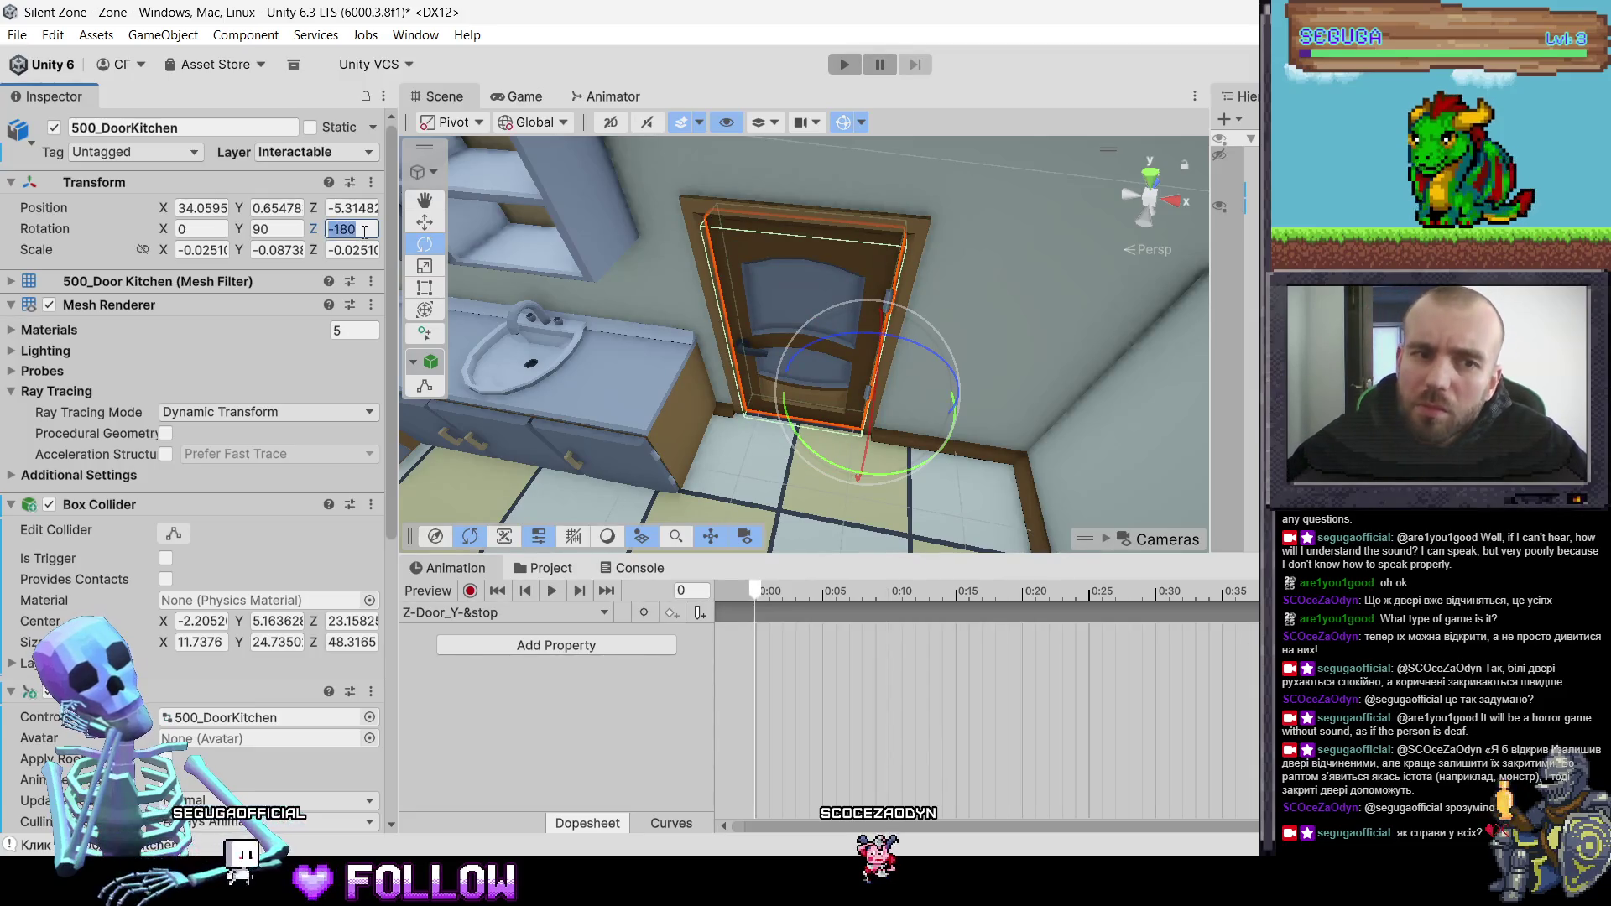
# - Restore the door to its closed rotation and select the Z-Door_Y-&stop clip
pyautogui.rightClick(364, 232)
pyautogui.click(366, 231)
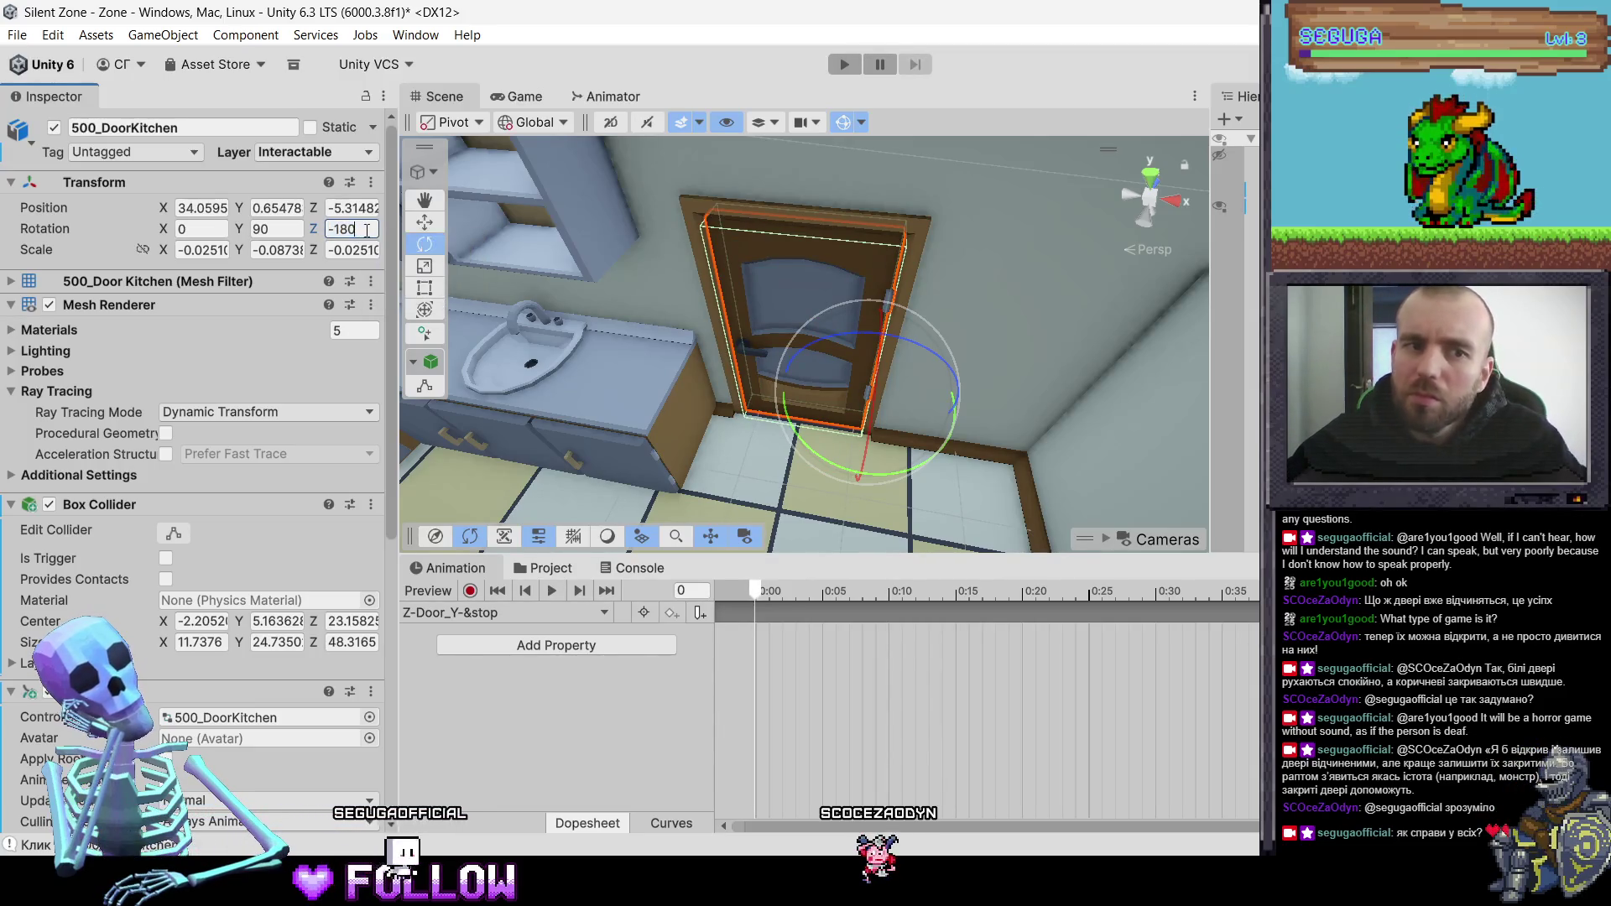
pyautogui.hotkey('ctrl', 'y')
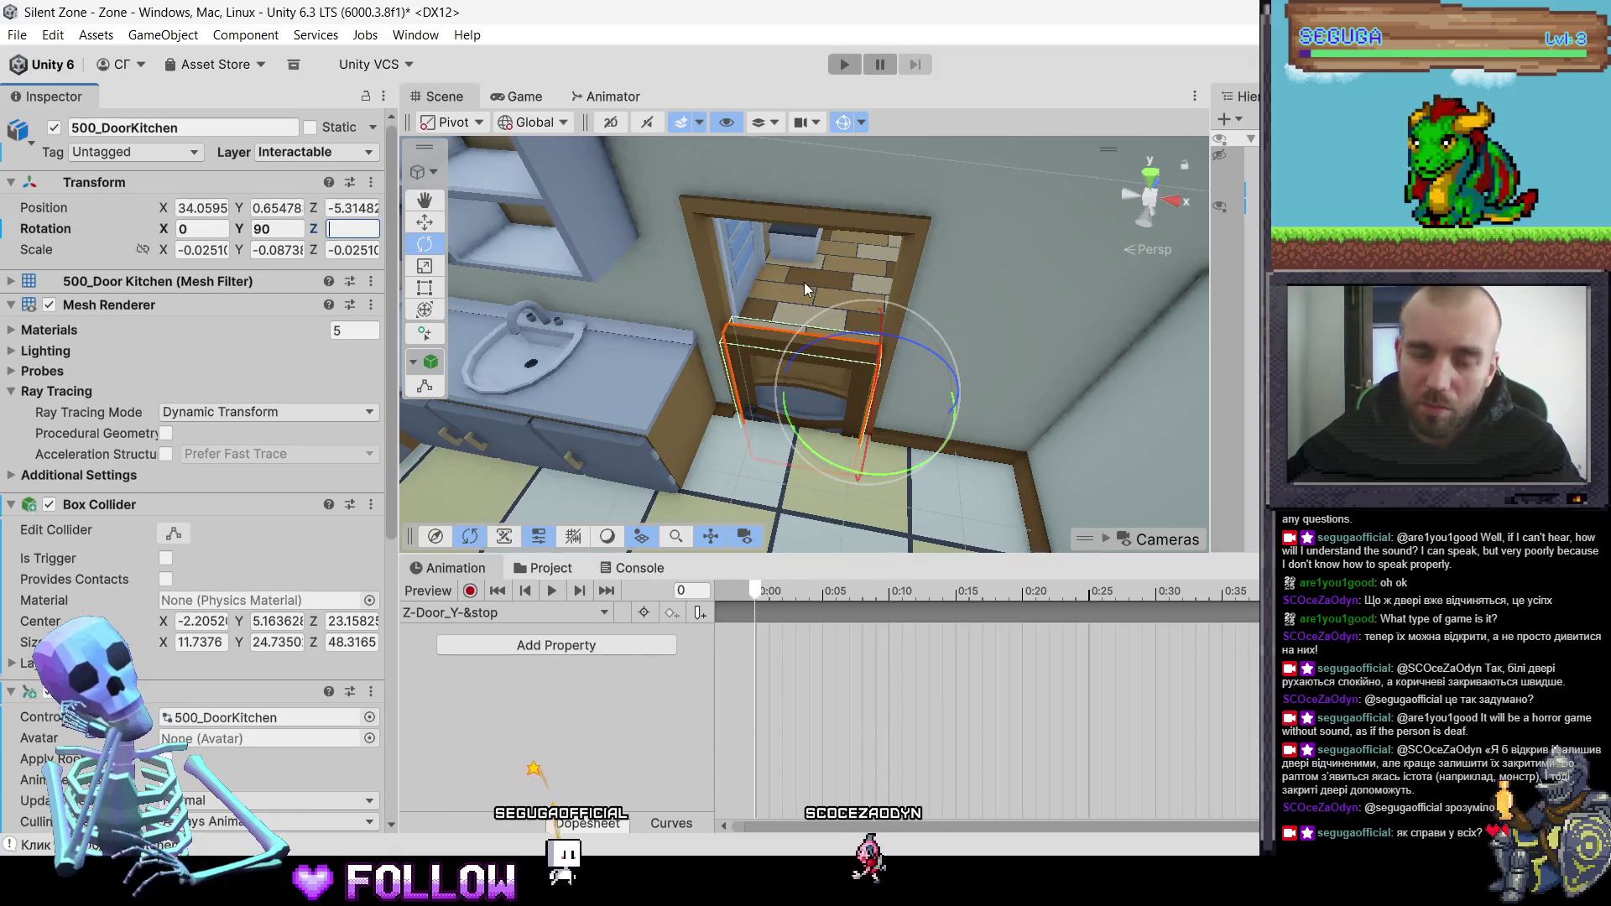
pyautogui.click(832, 374)
pyautogui.click(831, 366)
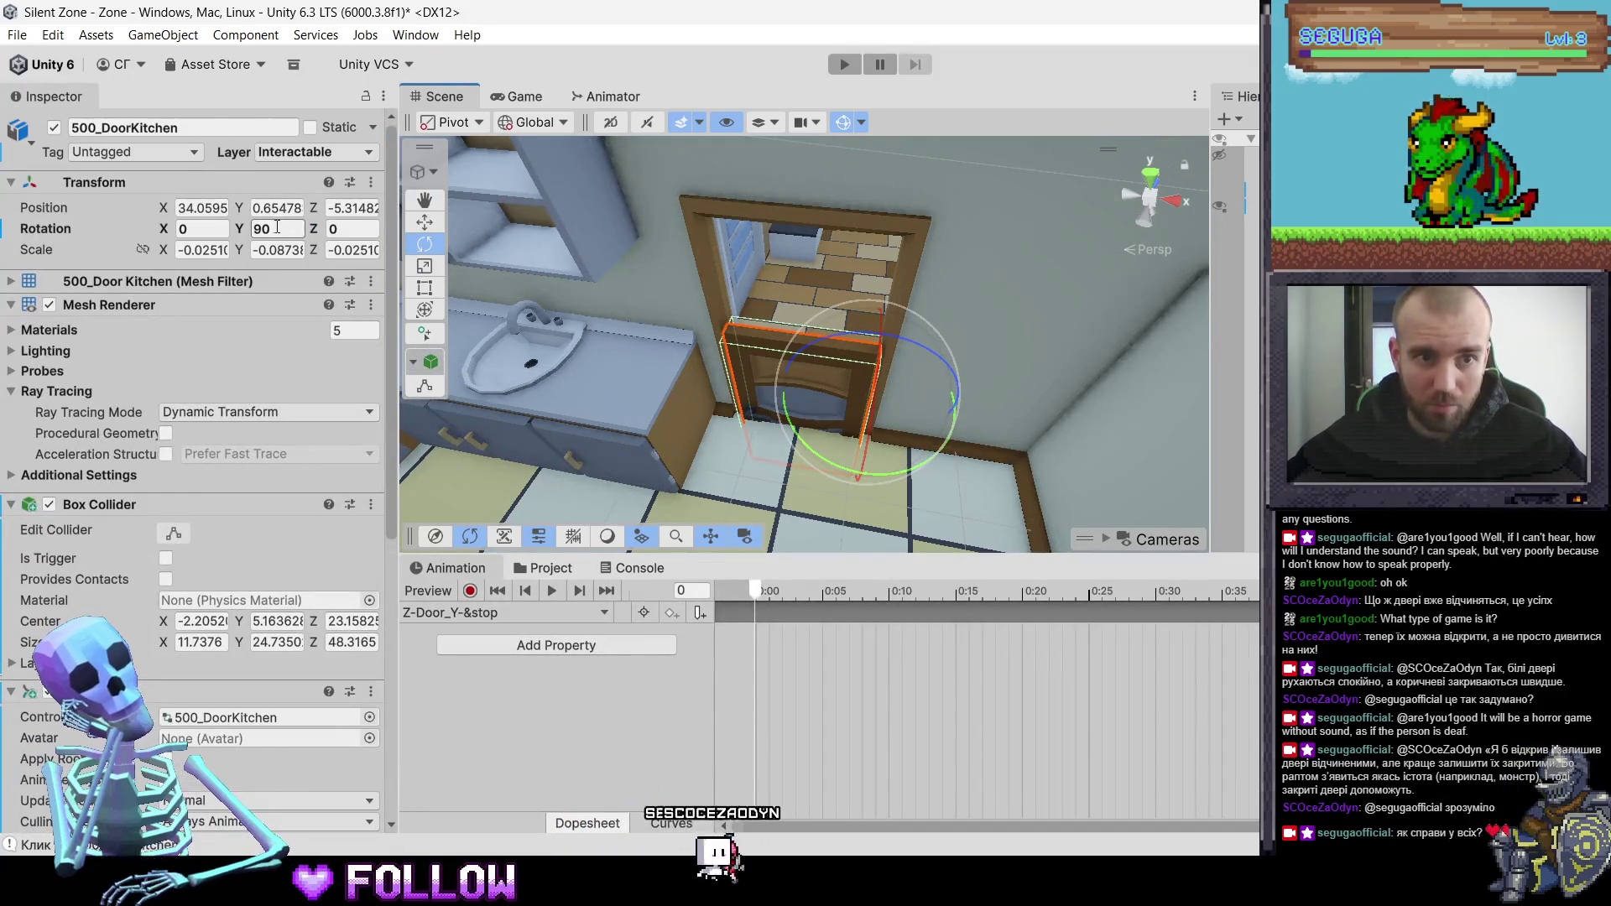
pyautogui.click(775, 354)
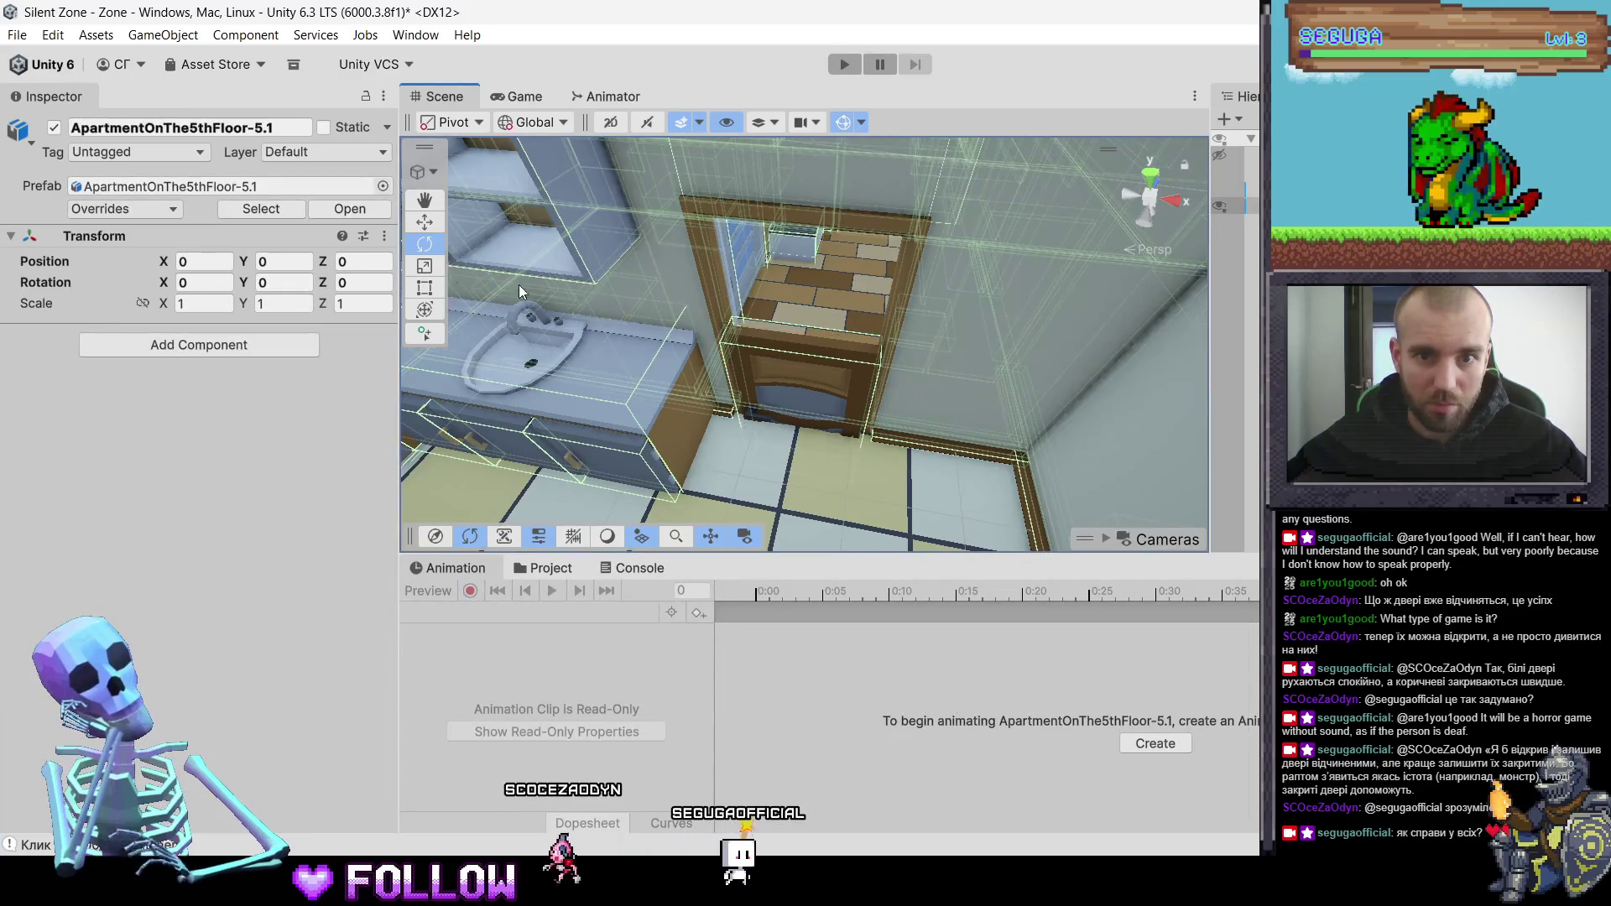
pyautogui.hotkey('ctrl', 'z')
pyautogui.hotkey('ctrl', 'z')
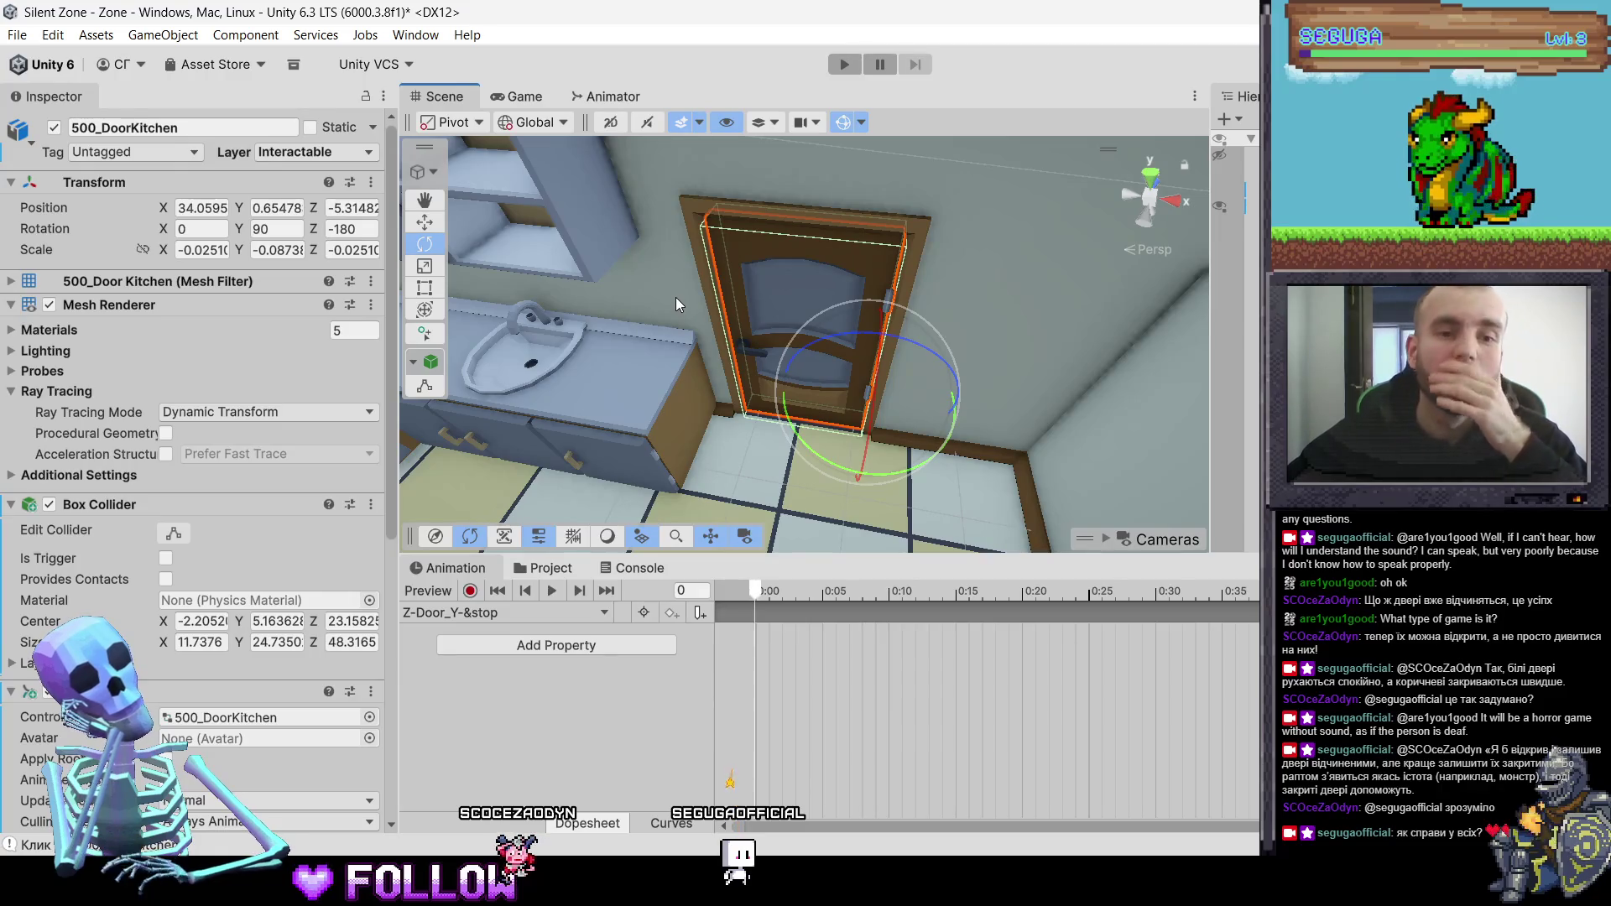
pyautogui.click(543, 567)
pyautogui.click(725, 735)
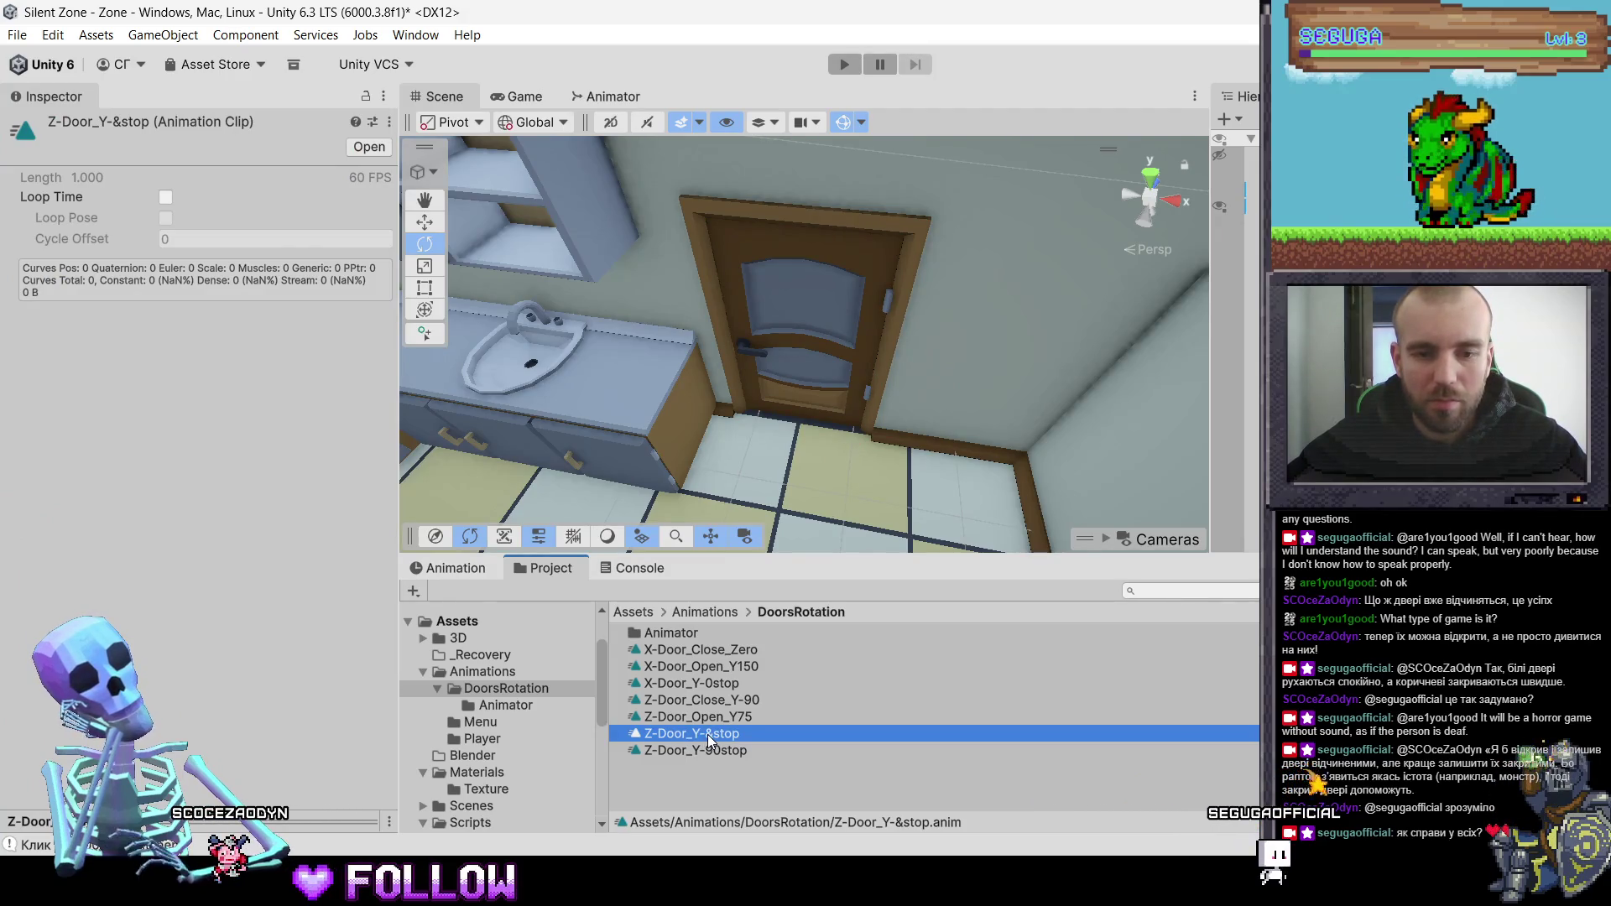
# - Rename the clip to Z-Door_Y90Z-180stop
pyautogui.click(707, 734)
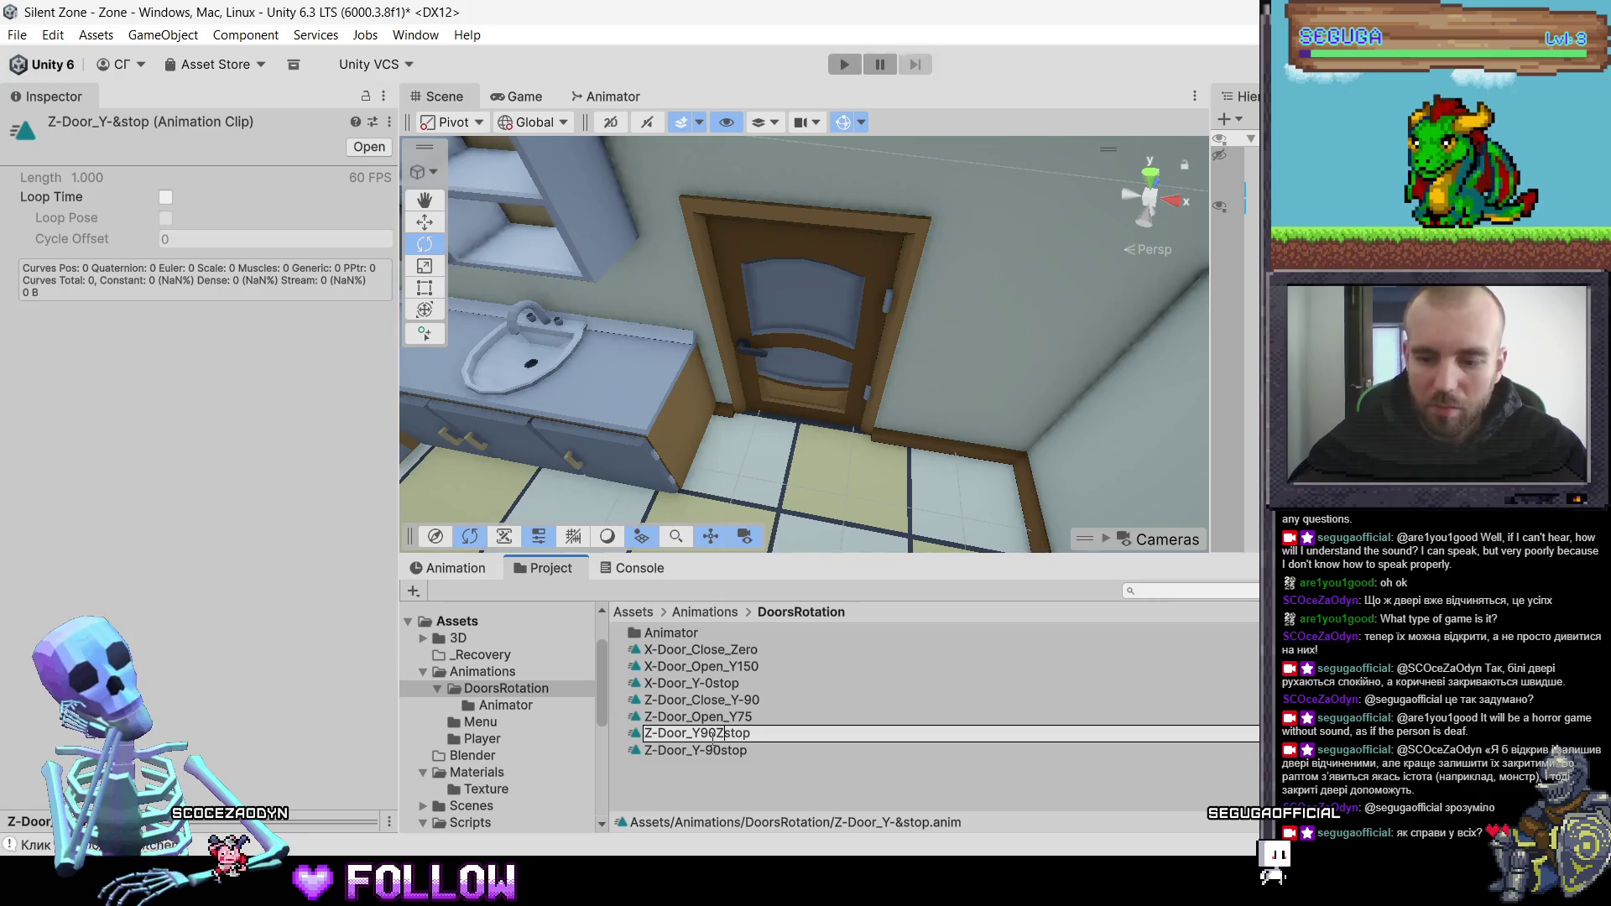
pyautogui.write('-180')
pyautogui.press('Return')
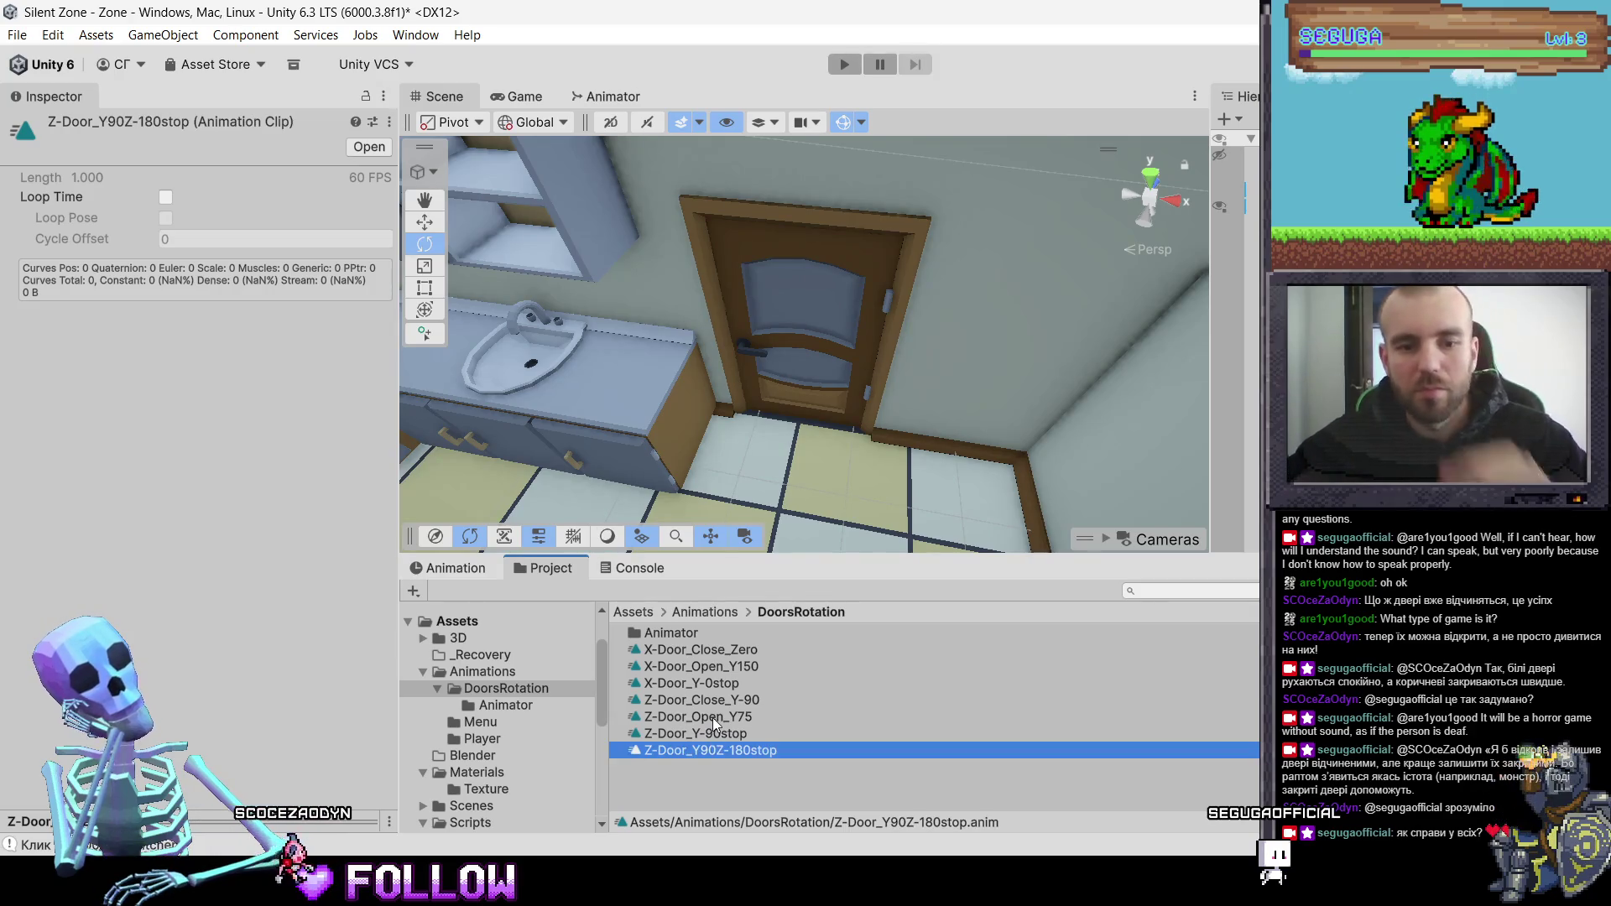
pyautogui.click(453, 568)
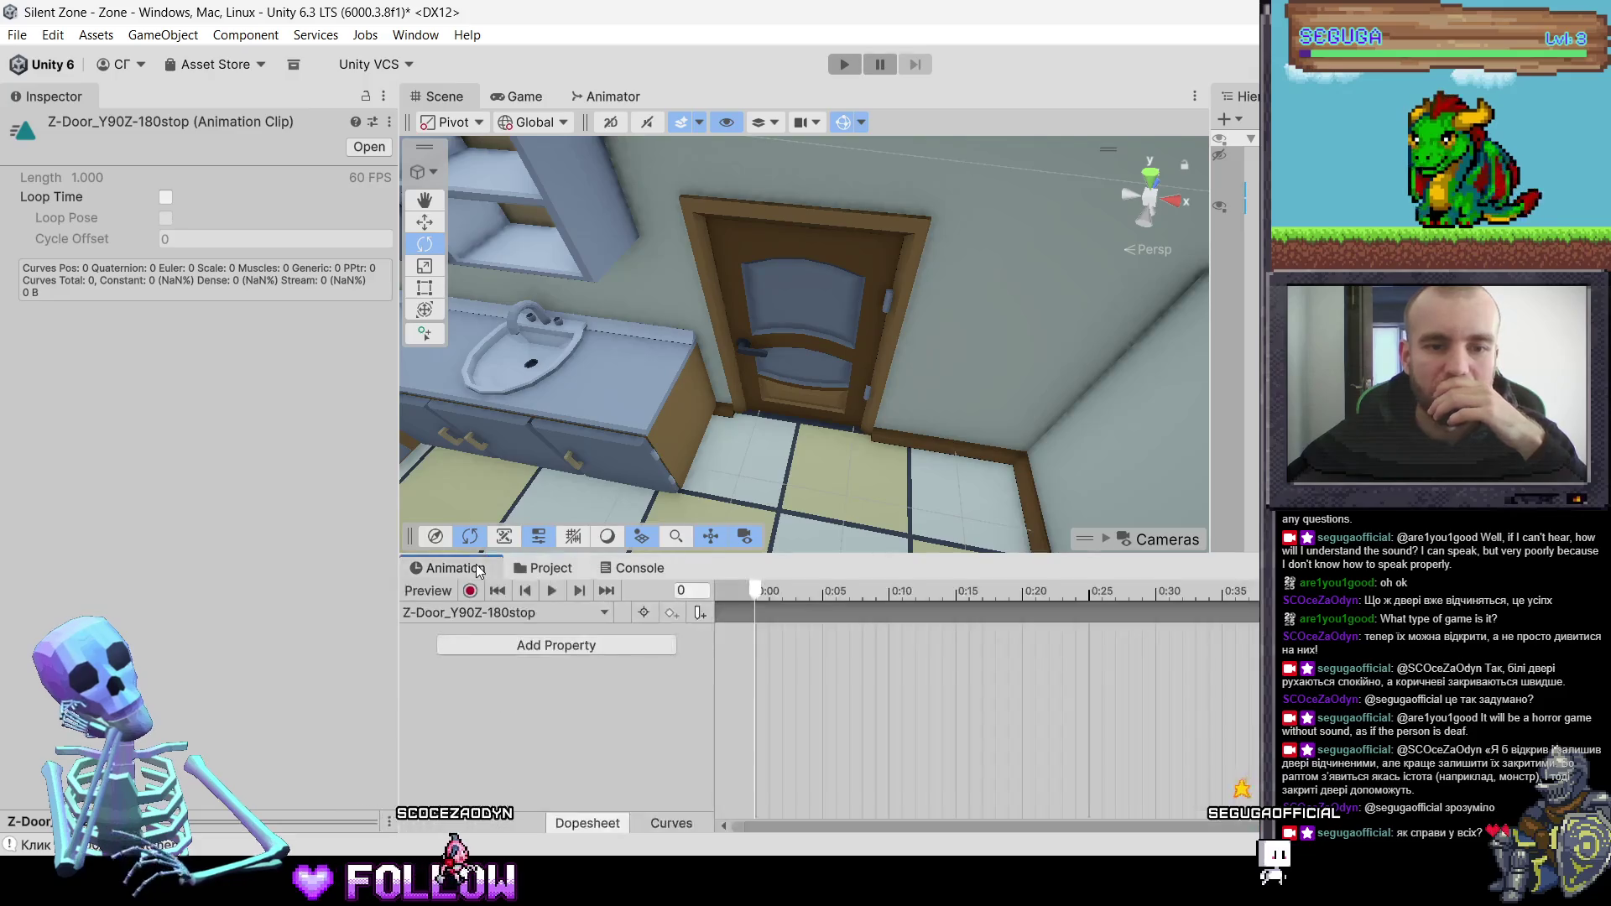
# - Select the 500_DoorKitchen door and list its animatable properties via Add Property
pyautogui.click(811, 290)
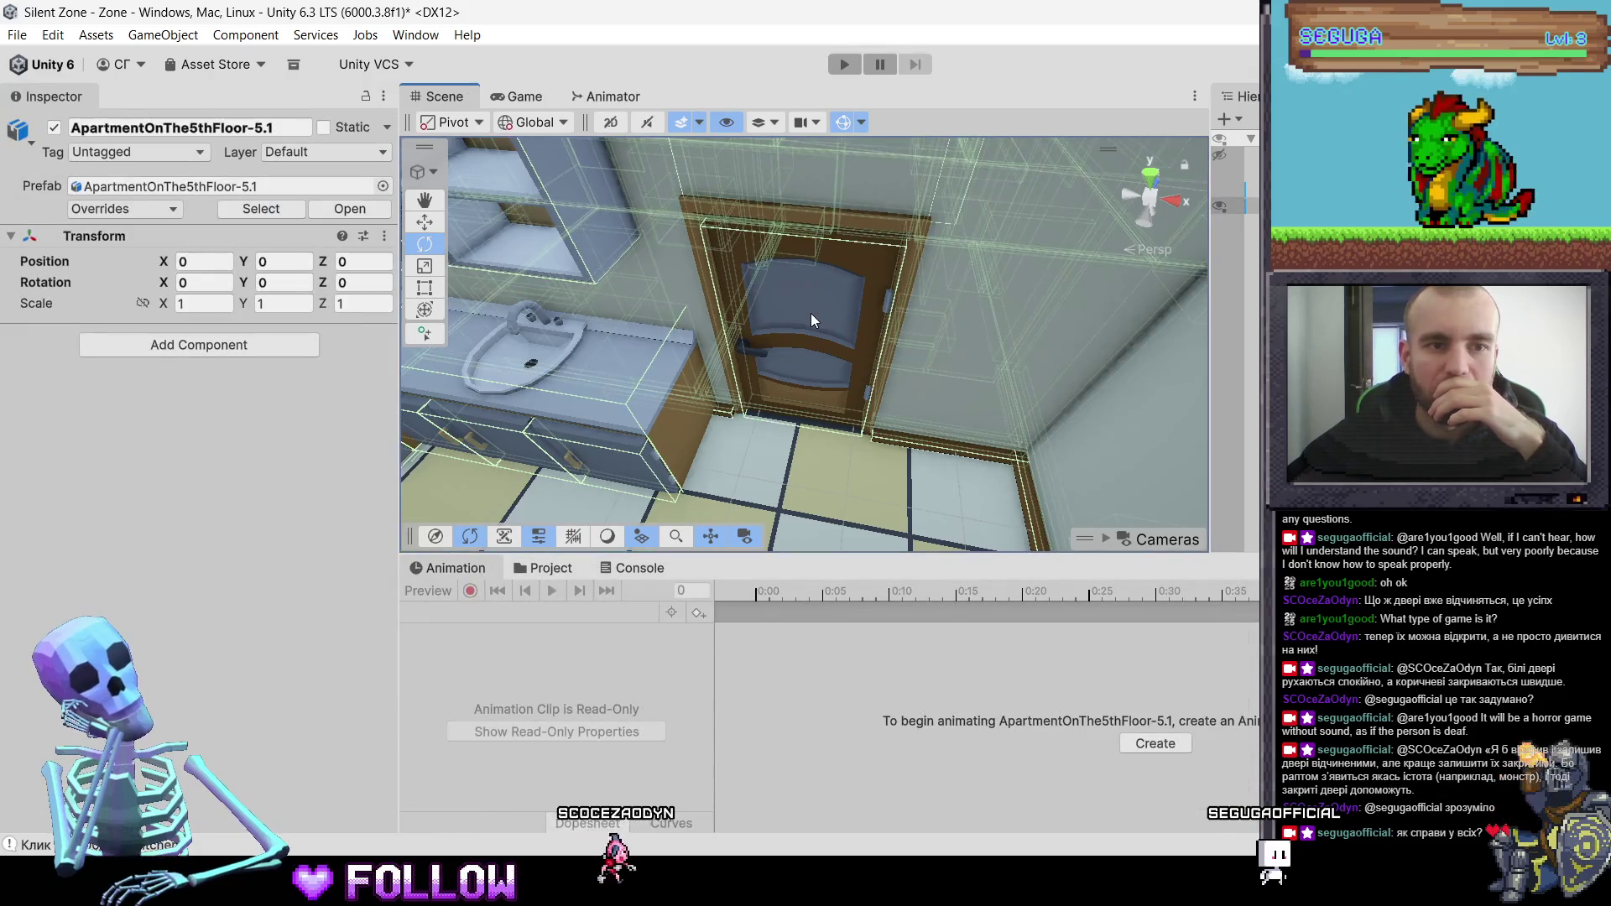
pyautogui.click(810, 314)
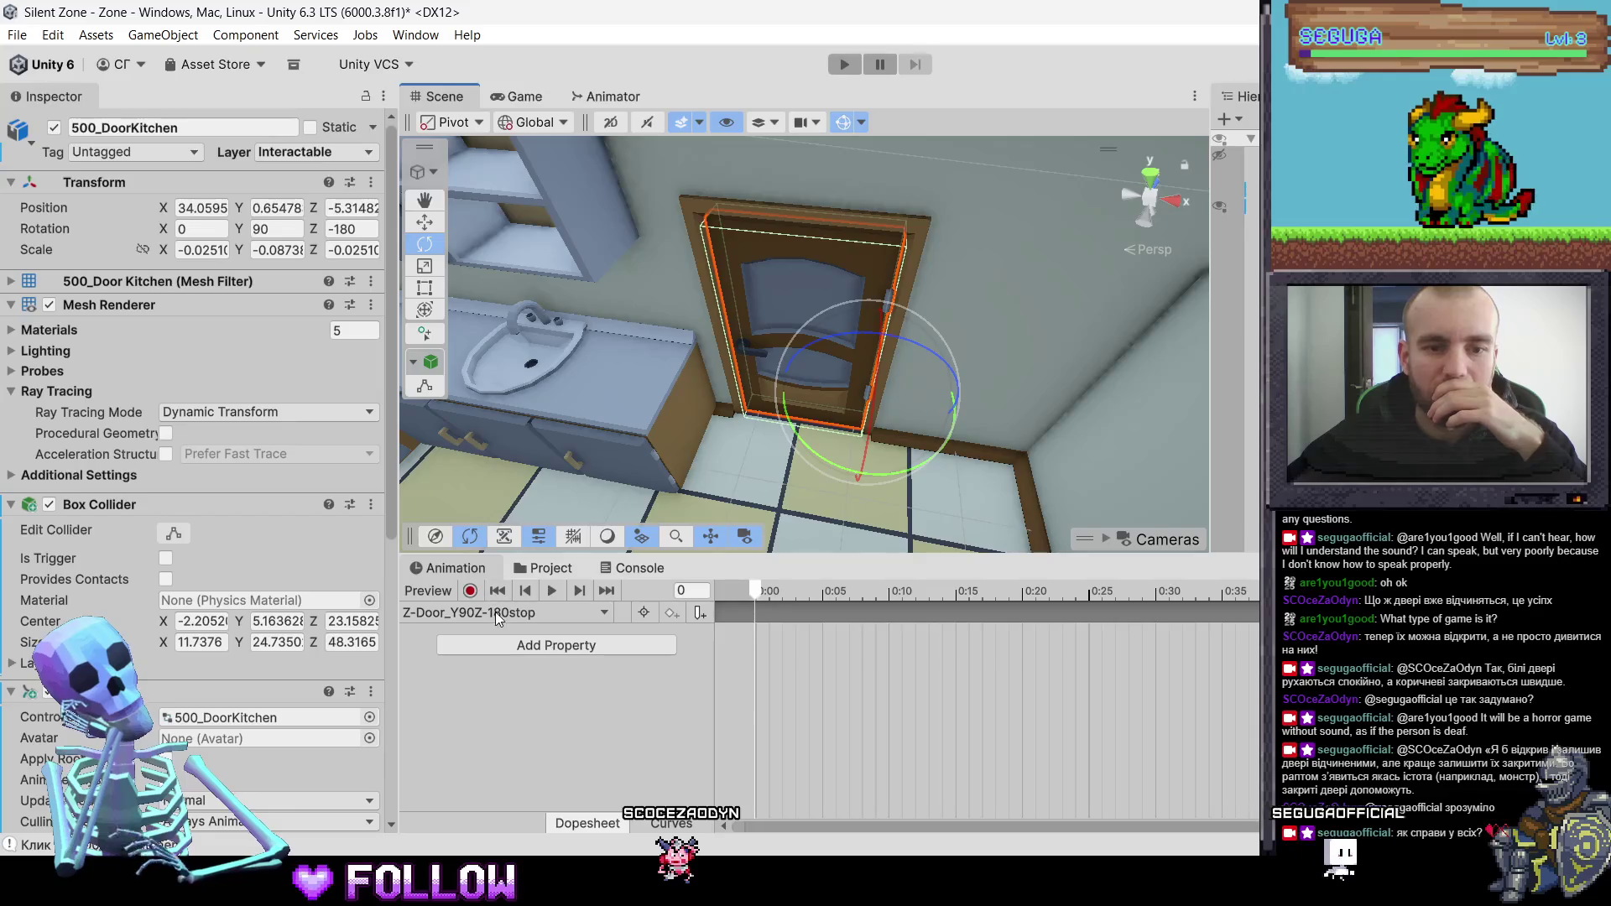
pyautogui.click(517, 638)
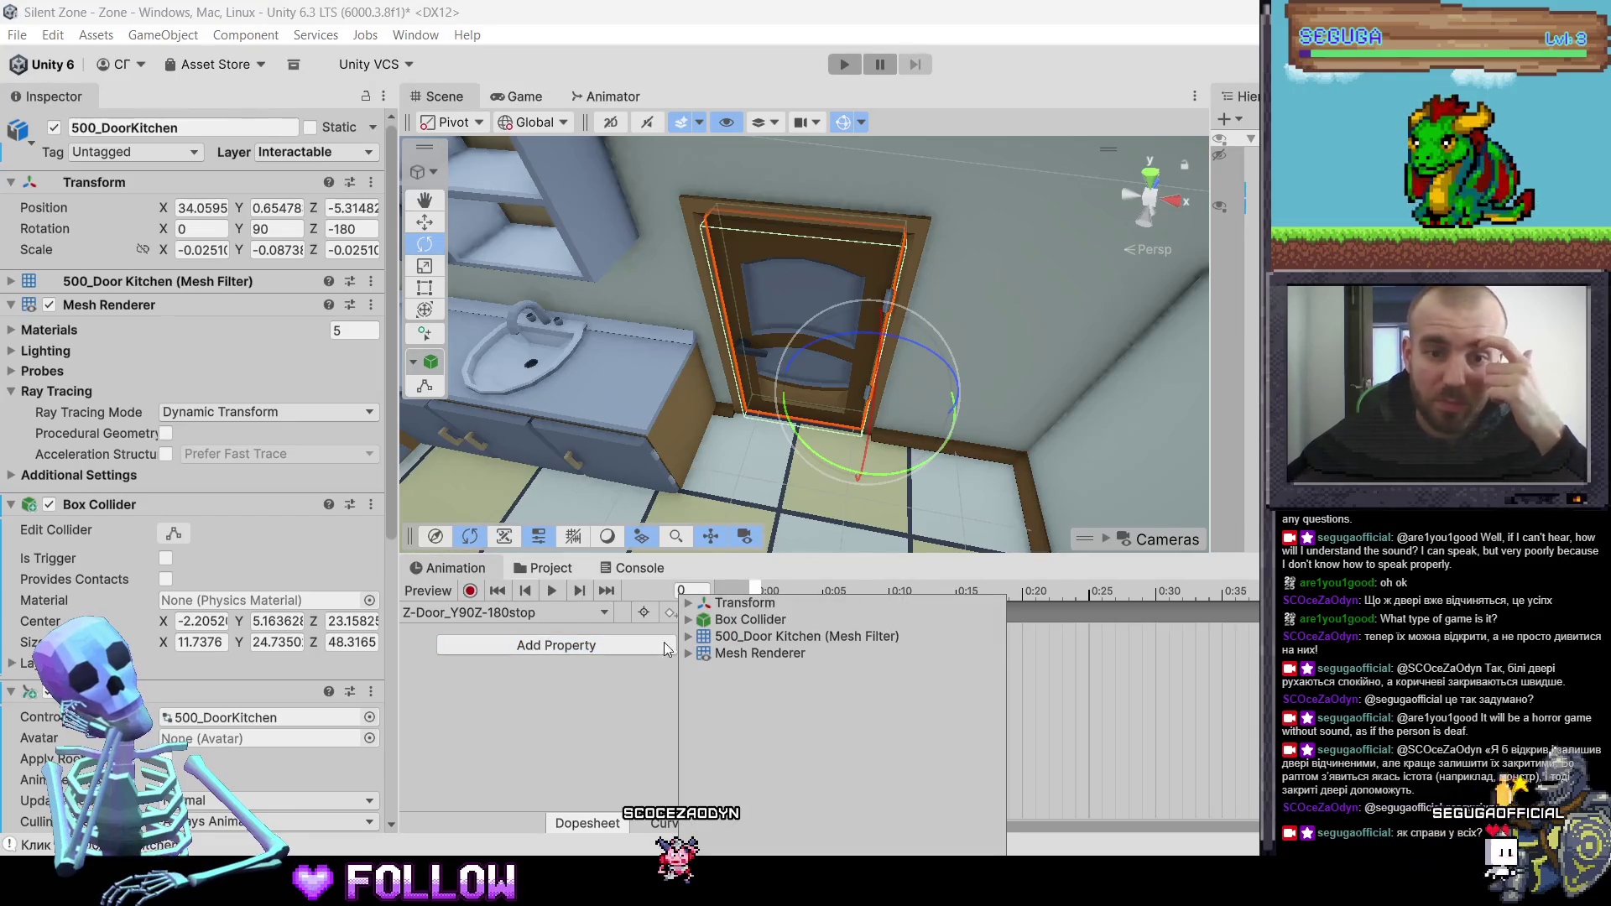
pyautogui.click(512, 611)
pyautogui.click(512, 611)
# - Save a new empty clip named Z-Door_Y in Assets/Animations/DoorsRotation
pyautogui.click(487, 663)
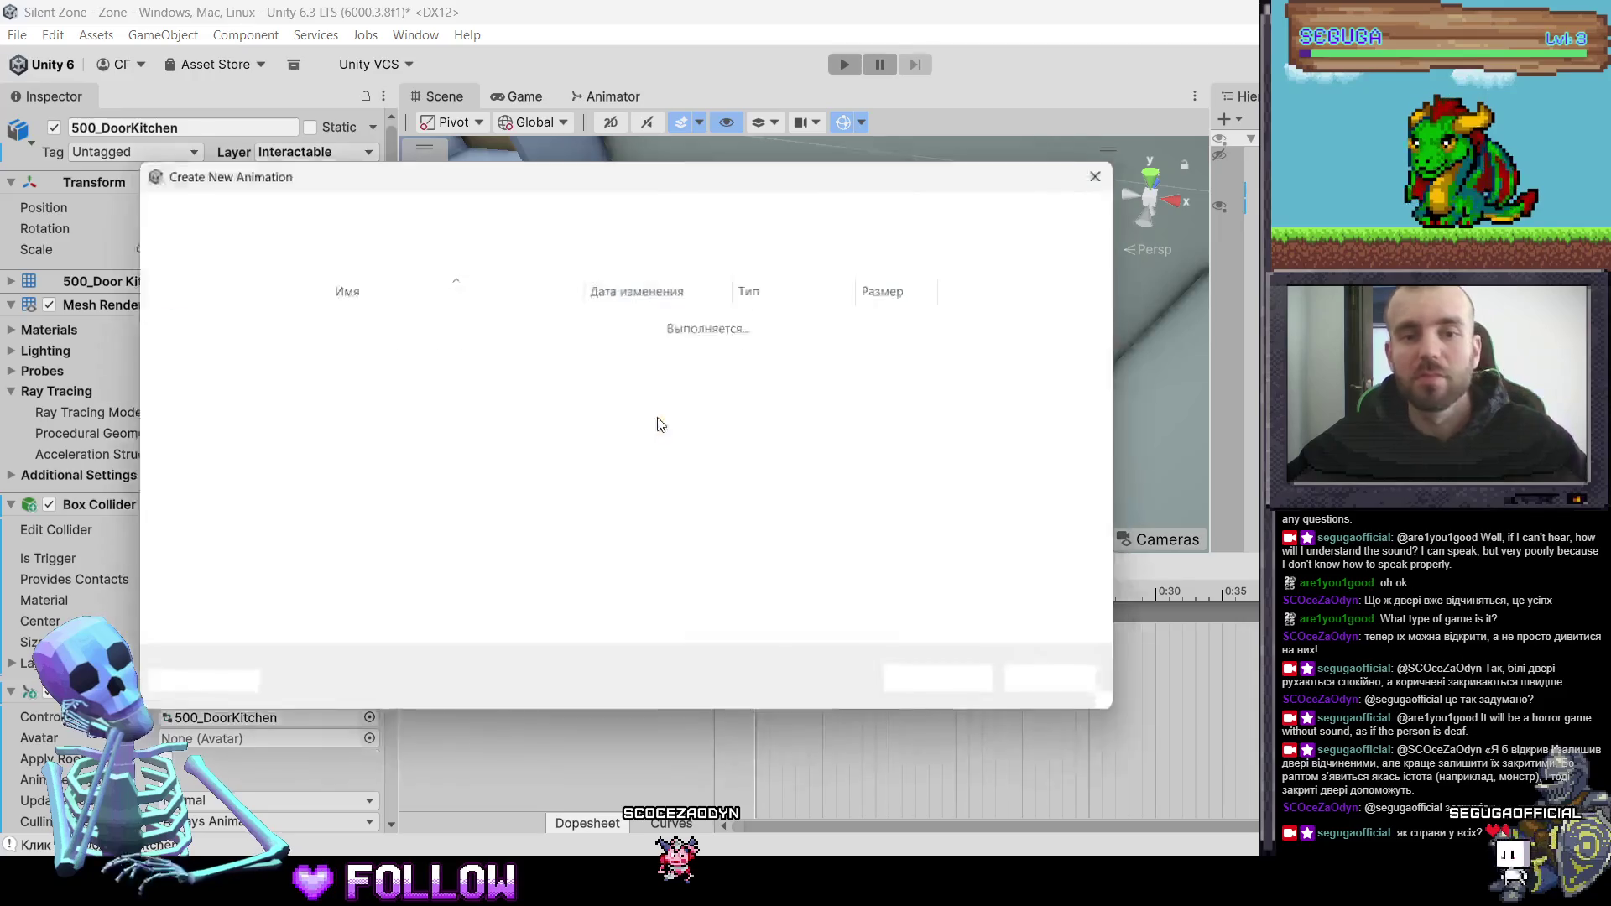
pyautogui.write('Z')
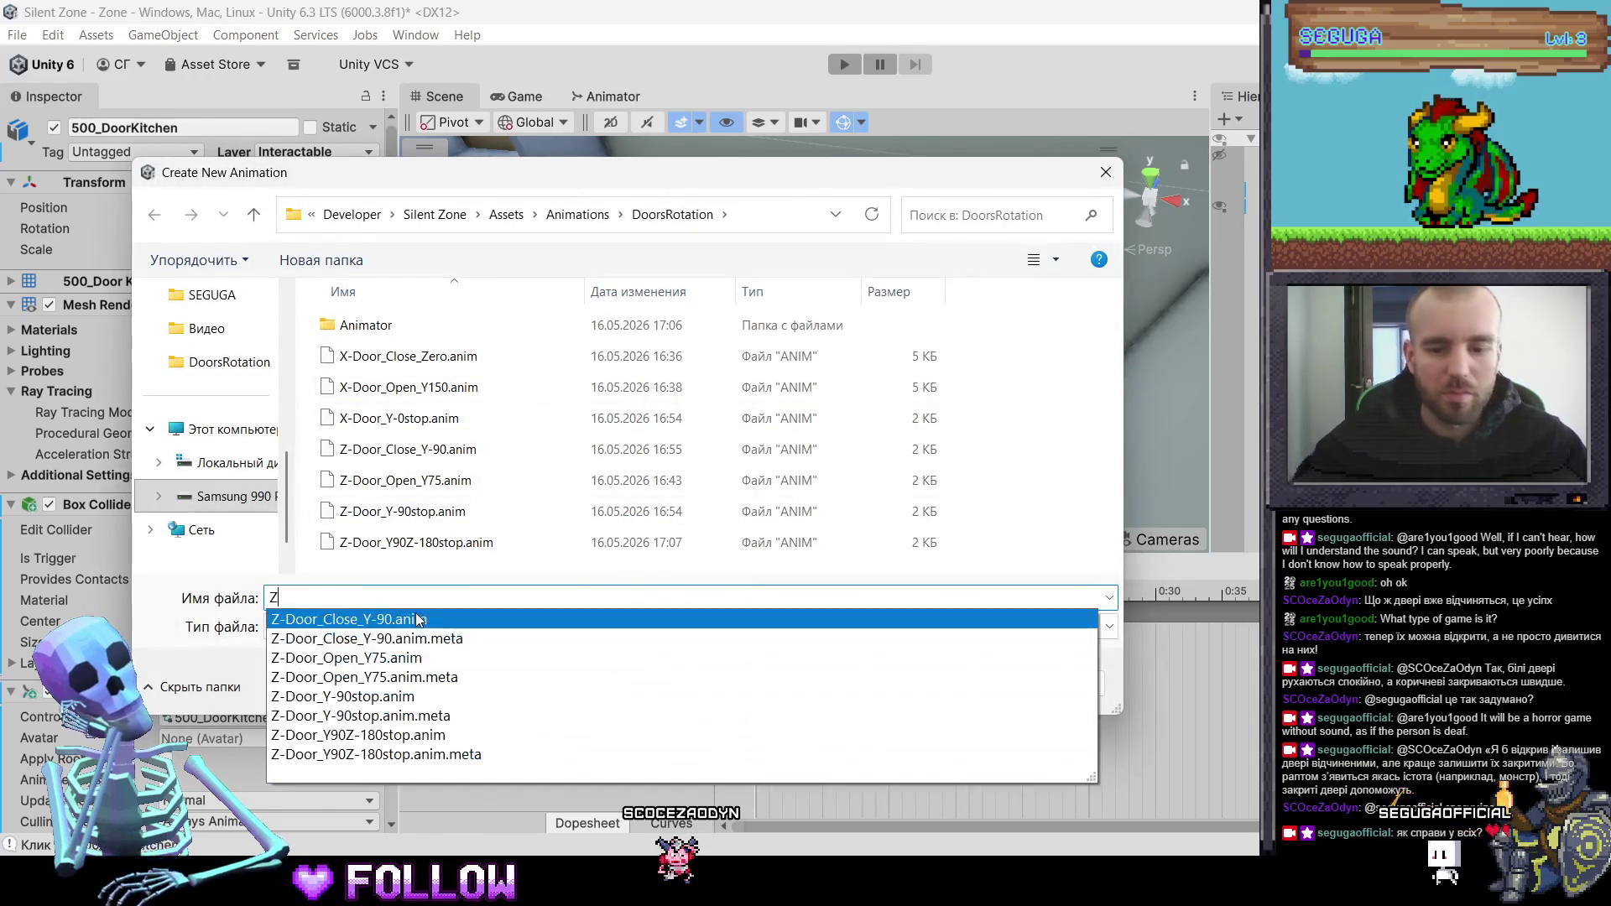
pyautogui.write('-Door')
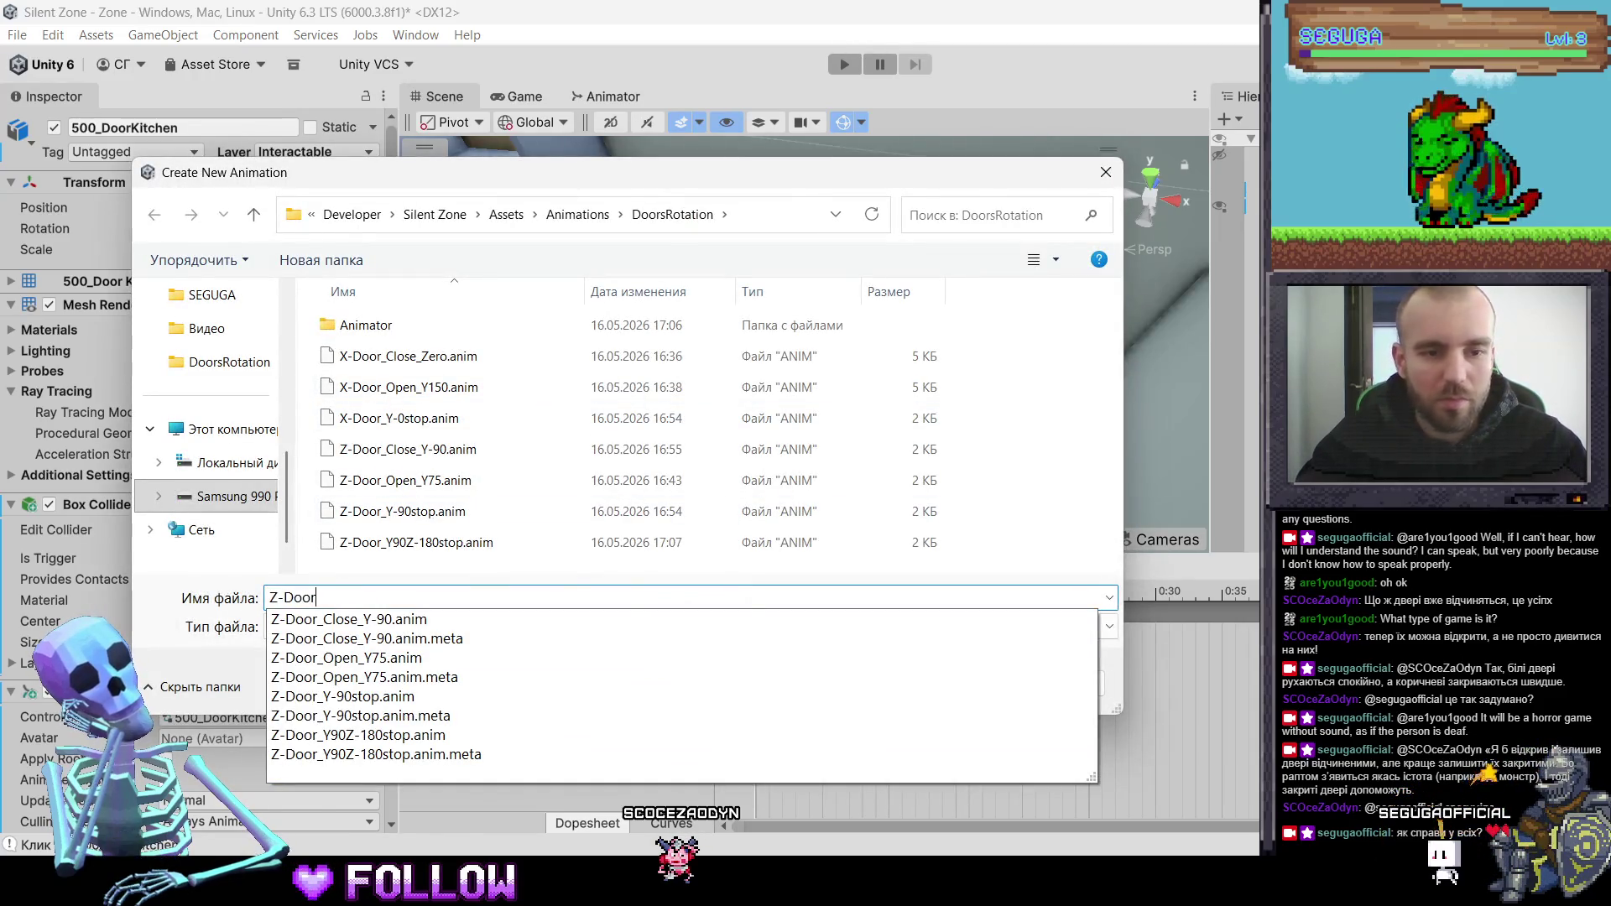
pyautogui.write('_Y')
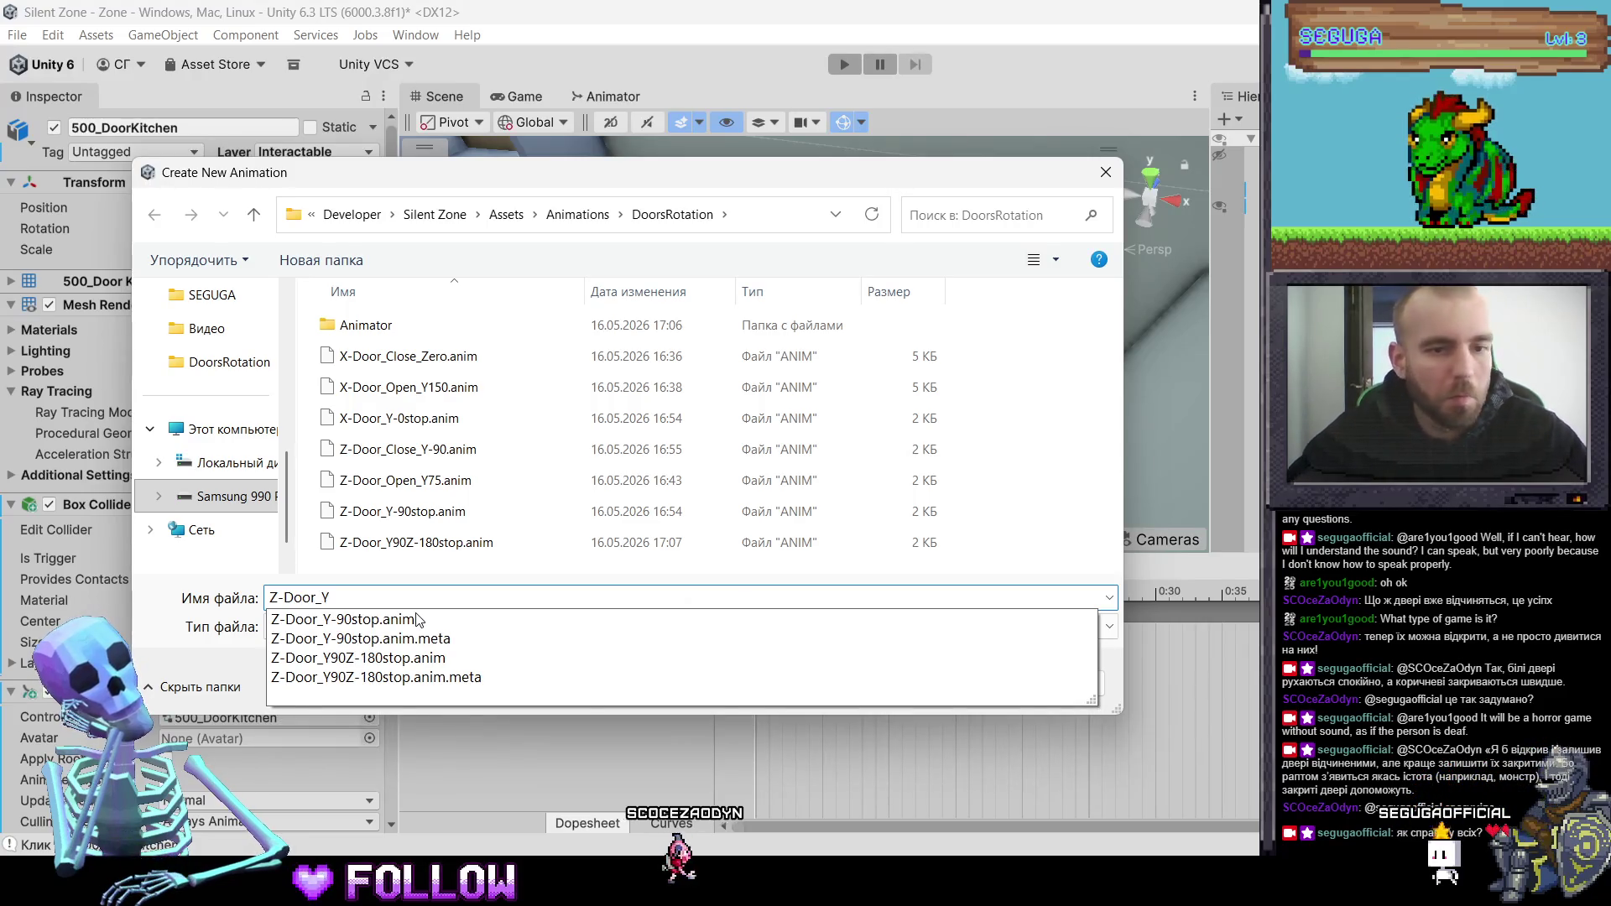
pyautogui.press('Escape')
pyautogui.press('Return')
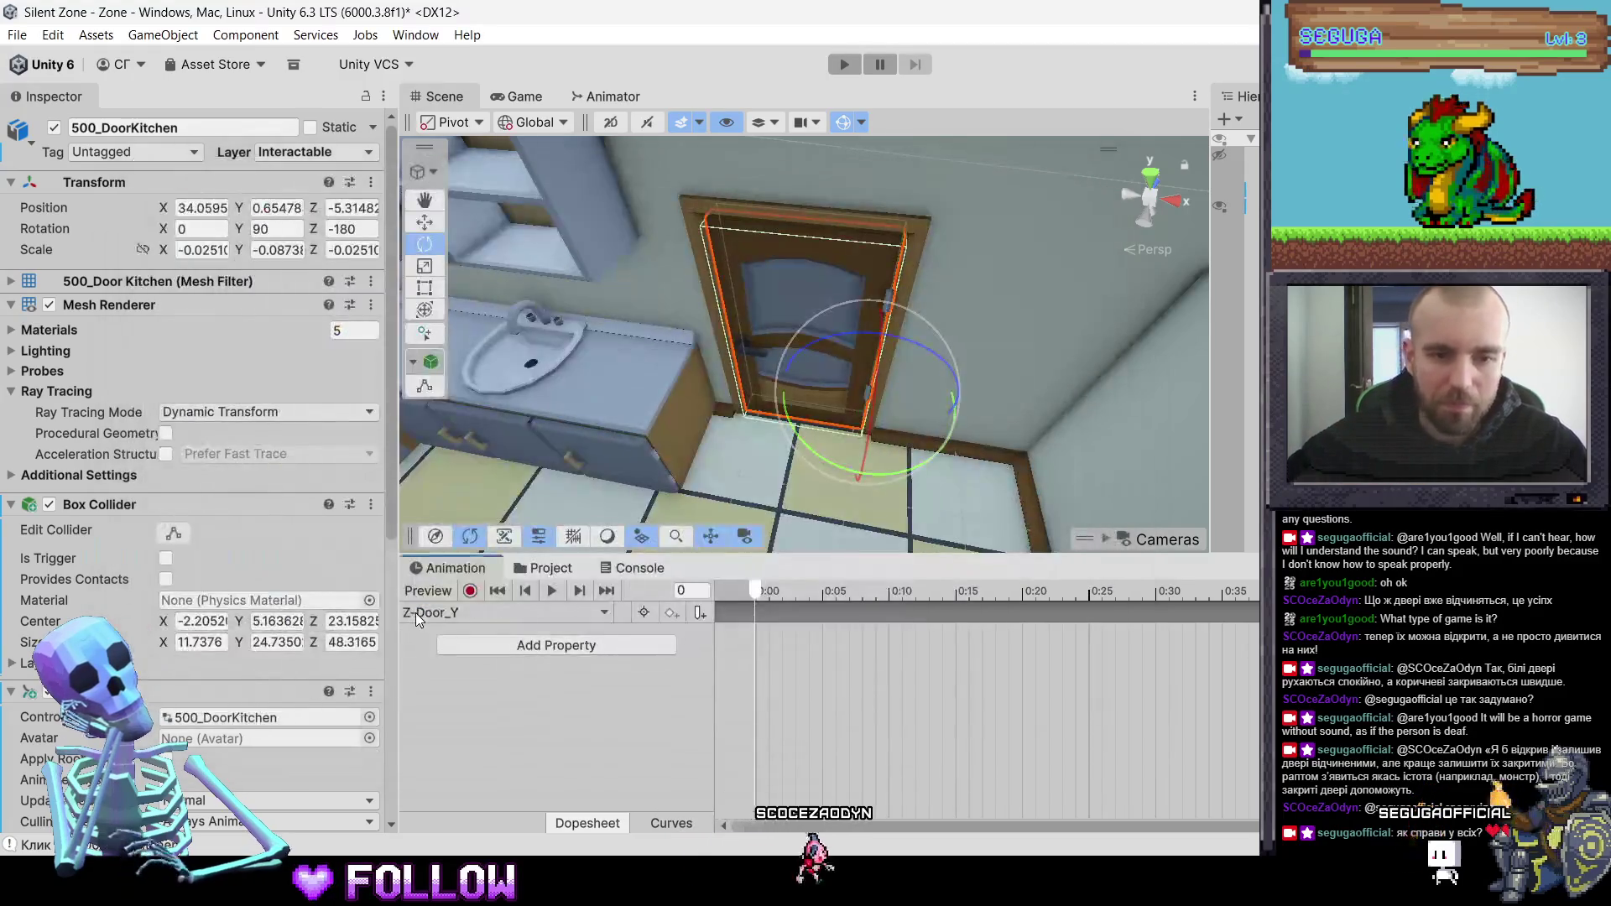
# - Preview door Y rotation angles -75, -55, 50 and -50, leaving it at -50
pyautogui.moveTo(820, 450)
pyautogui.mouseDown()
pyautogui.moveTo(876, 483)
pyautogui.moveTo(1159, 482)
pyautogui.mouseUp()
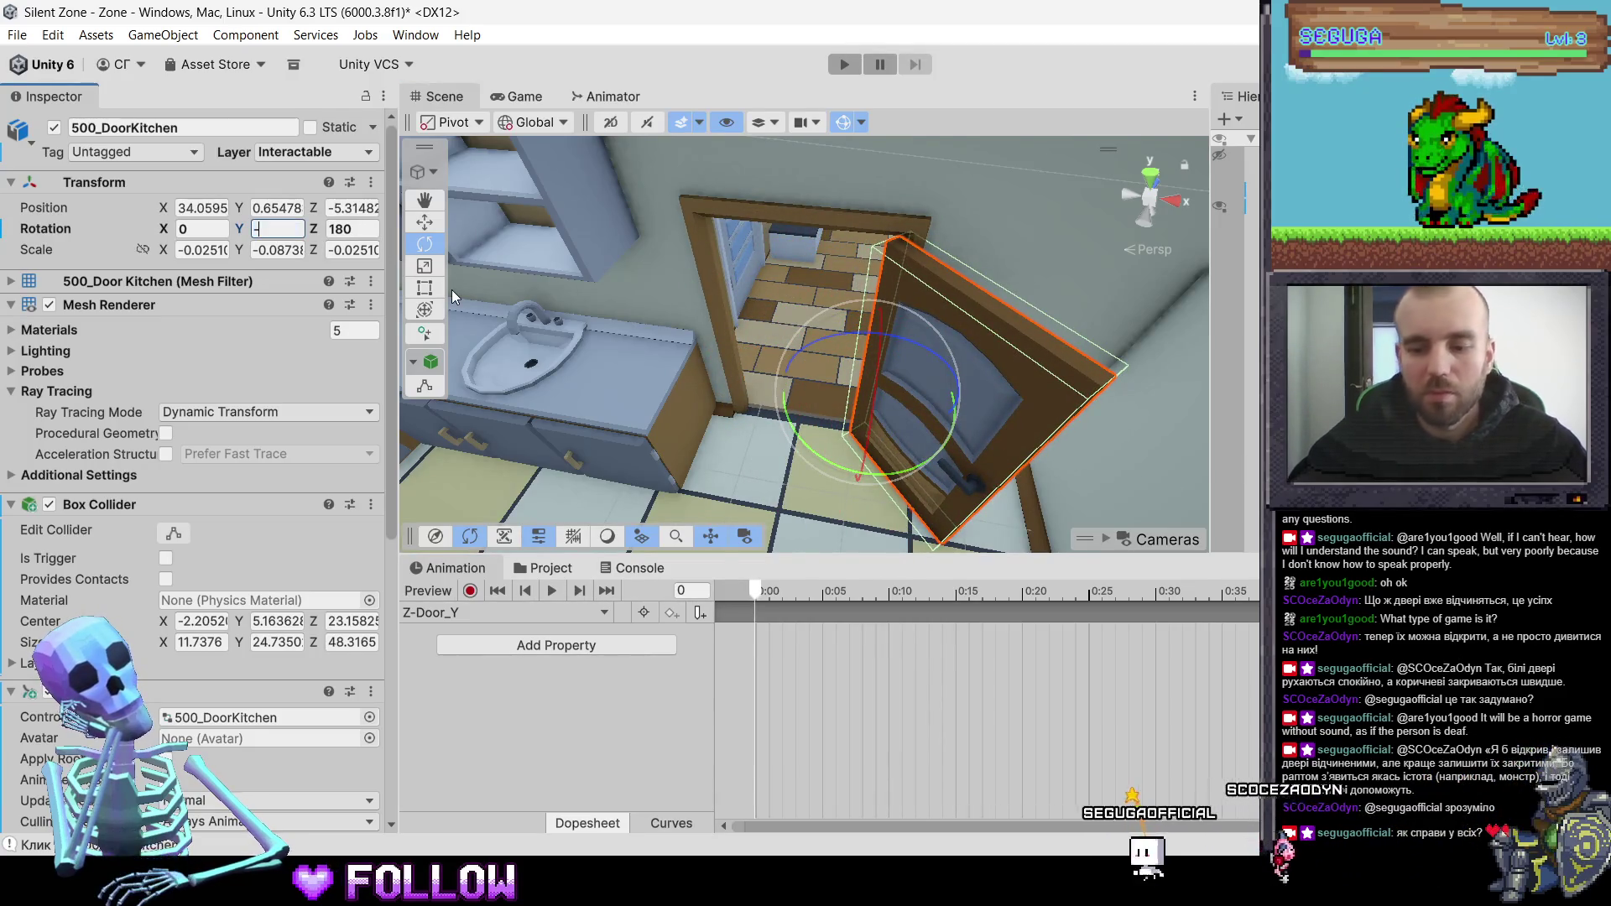
pyautogui.write('-75')
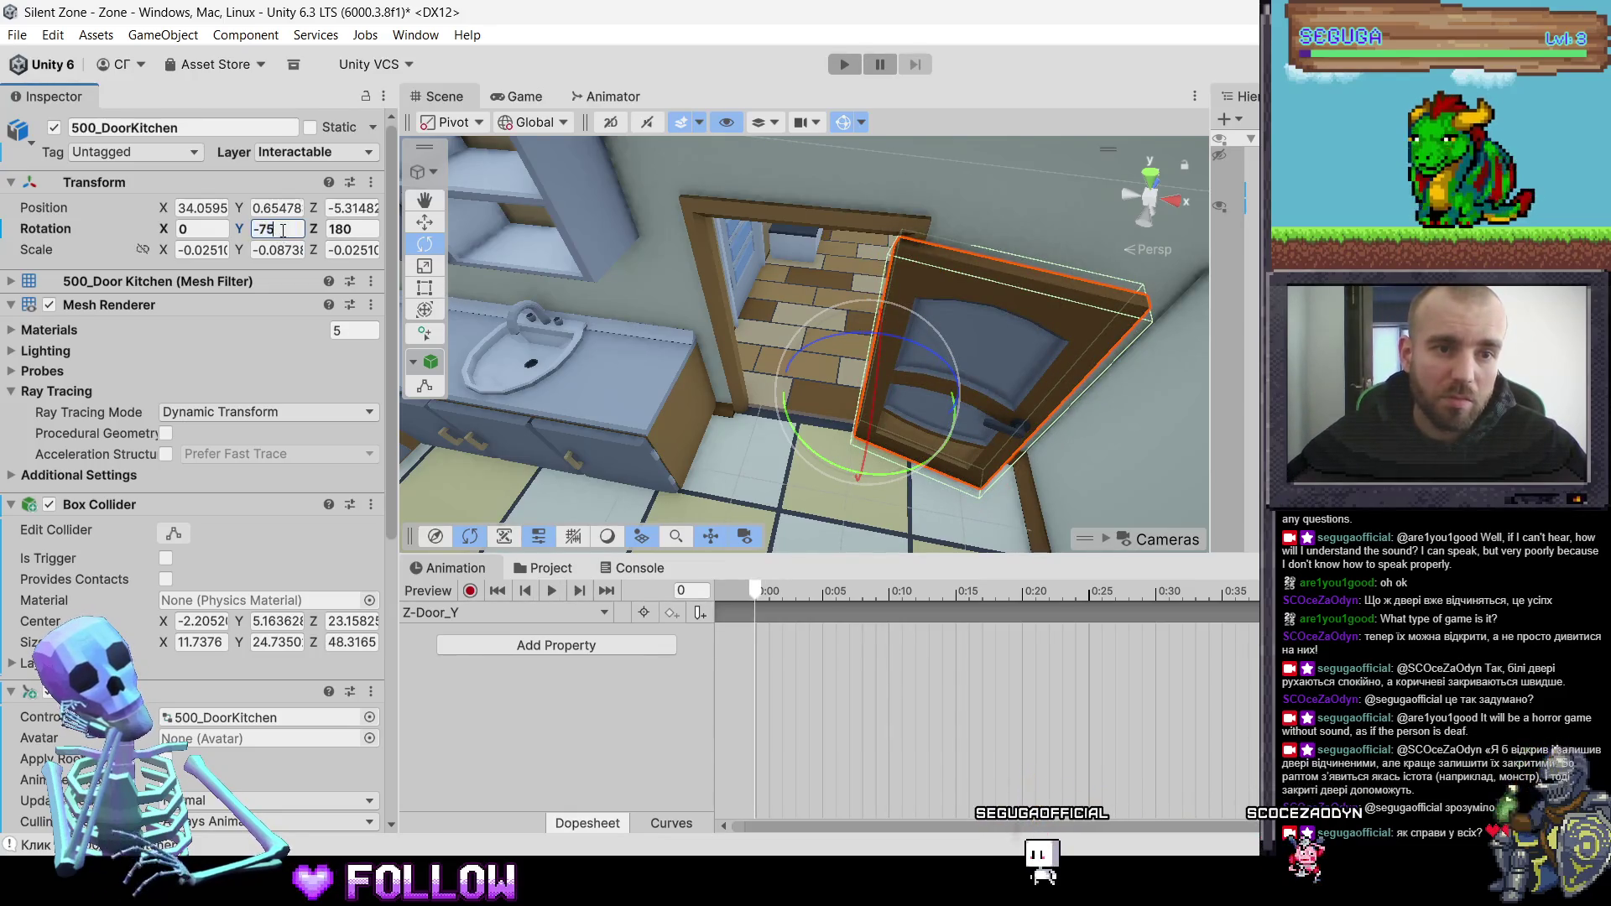
pyautogui.press('BackSpace')
pyautogui.press('BackSpace')
pyautogui.write('55')
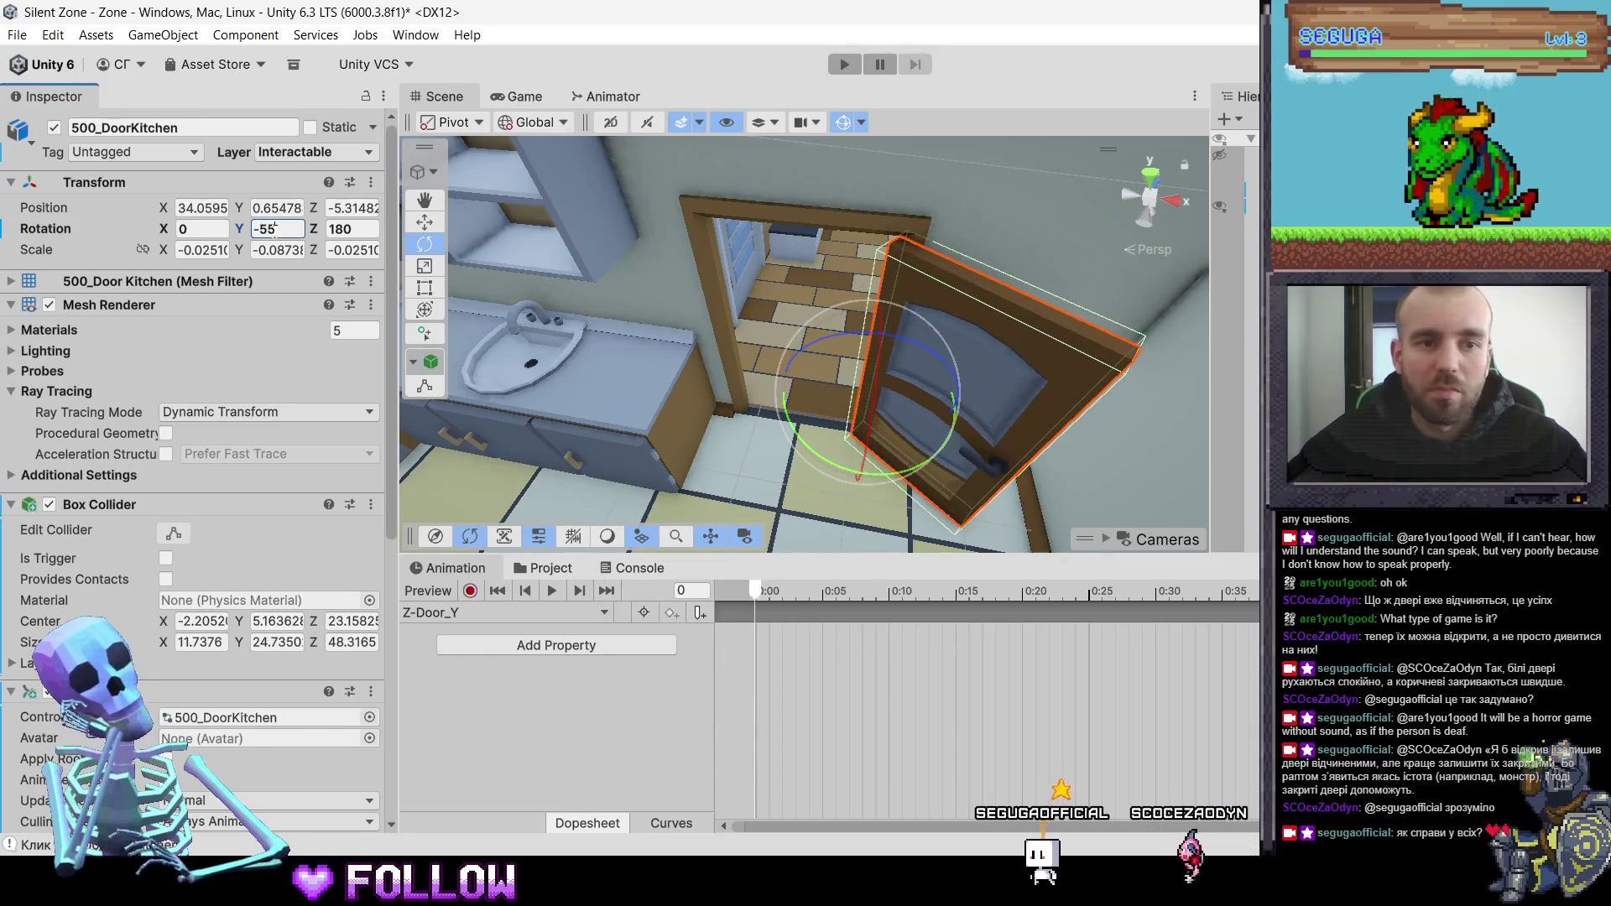
pyautogui.doubleClick(269, 232)
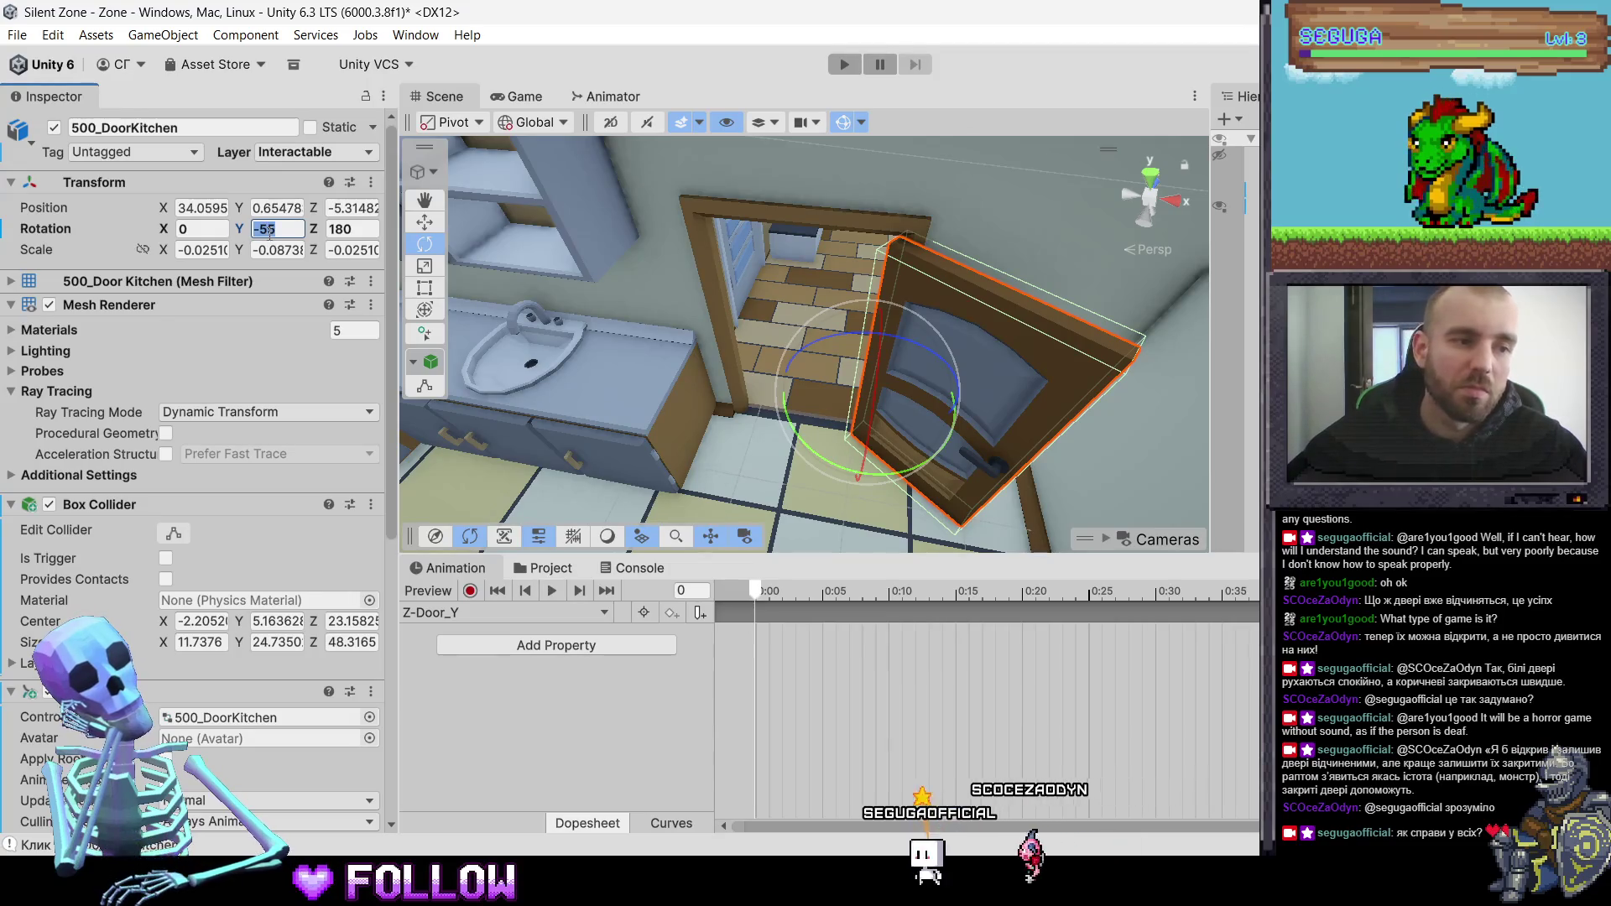
pyautogui.write('0')
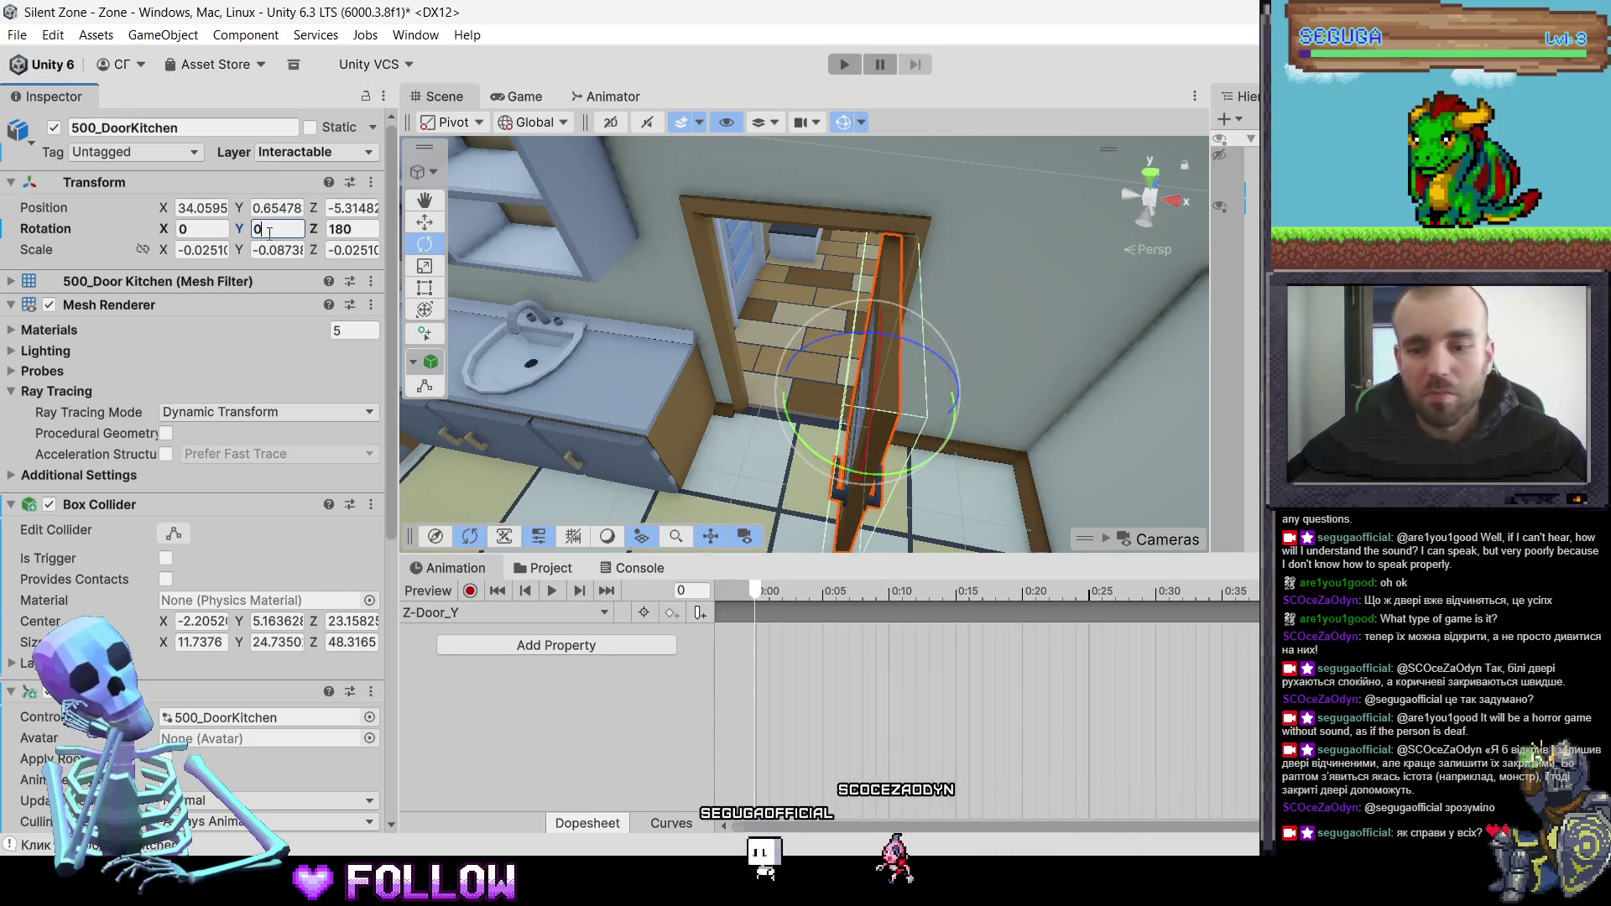
pyautogui.press('BackSpace')
pyautogui.write('50')
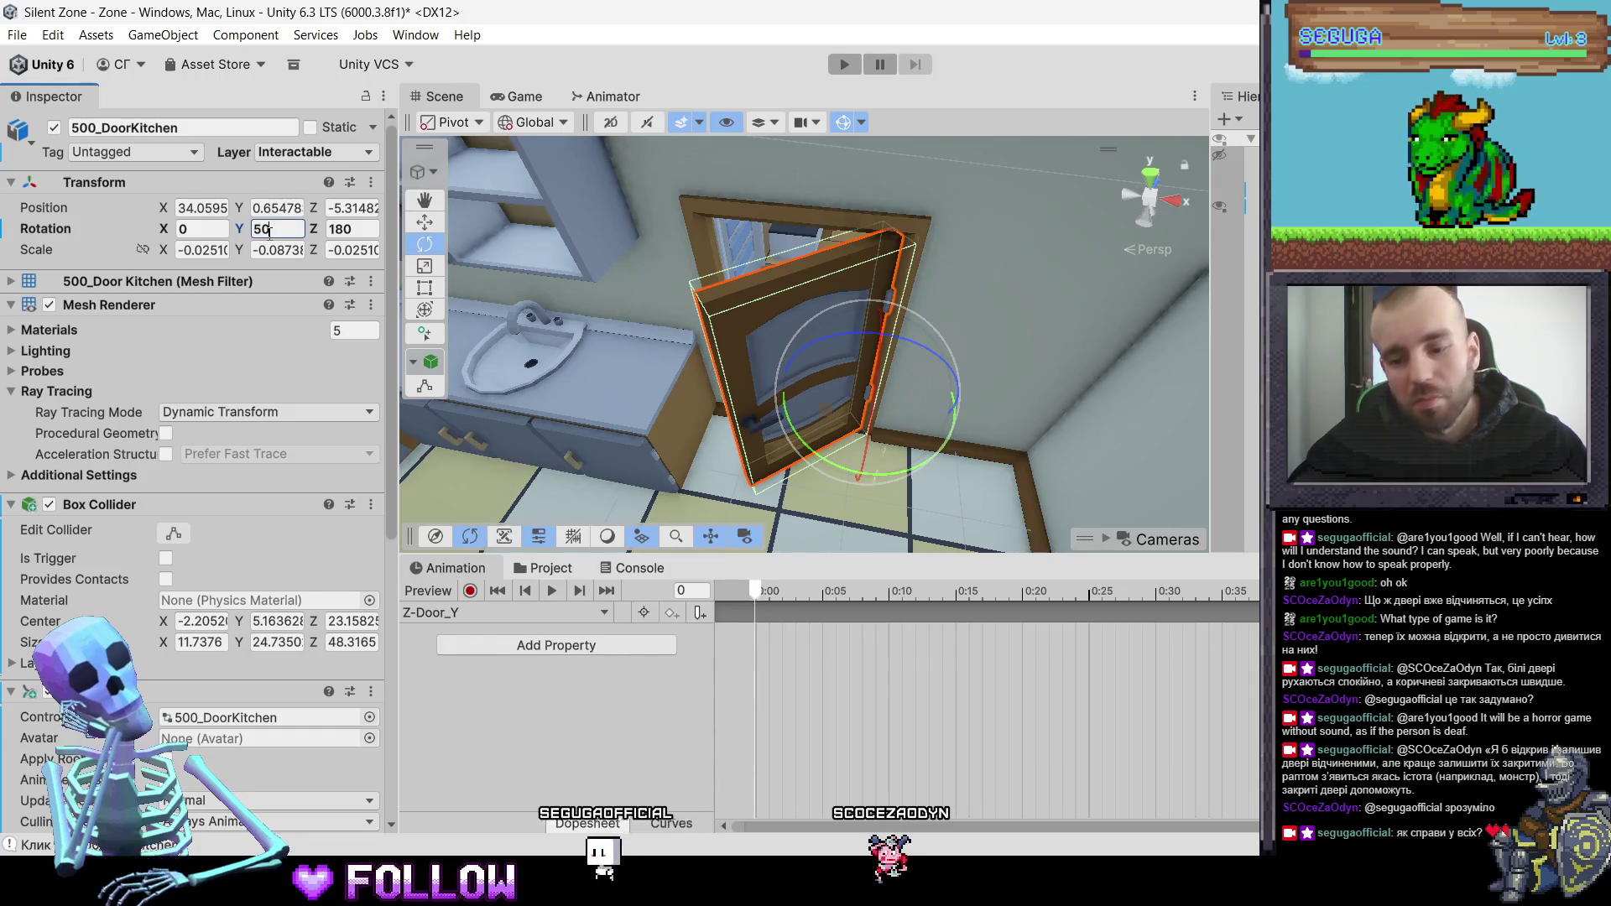
pyautogui.press('BackSpace')
pyautogui.press('BackSpace')
pyautogui.write('-50')
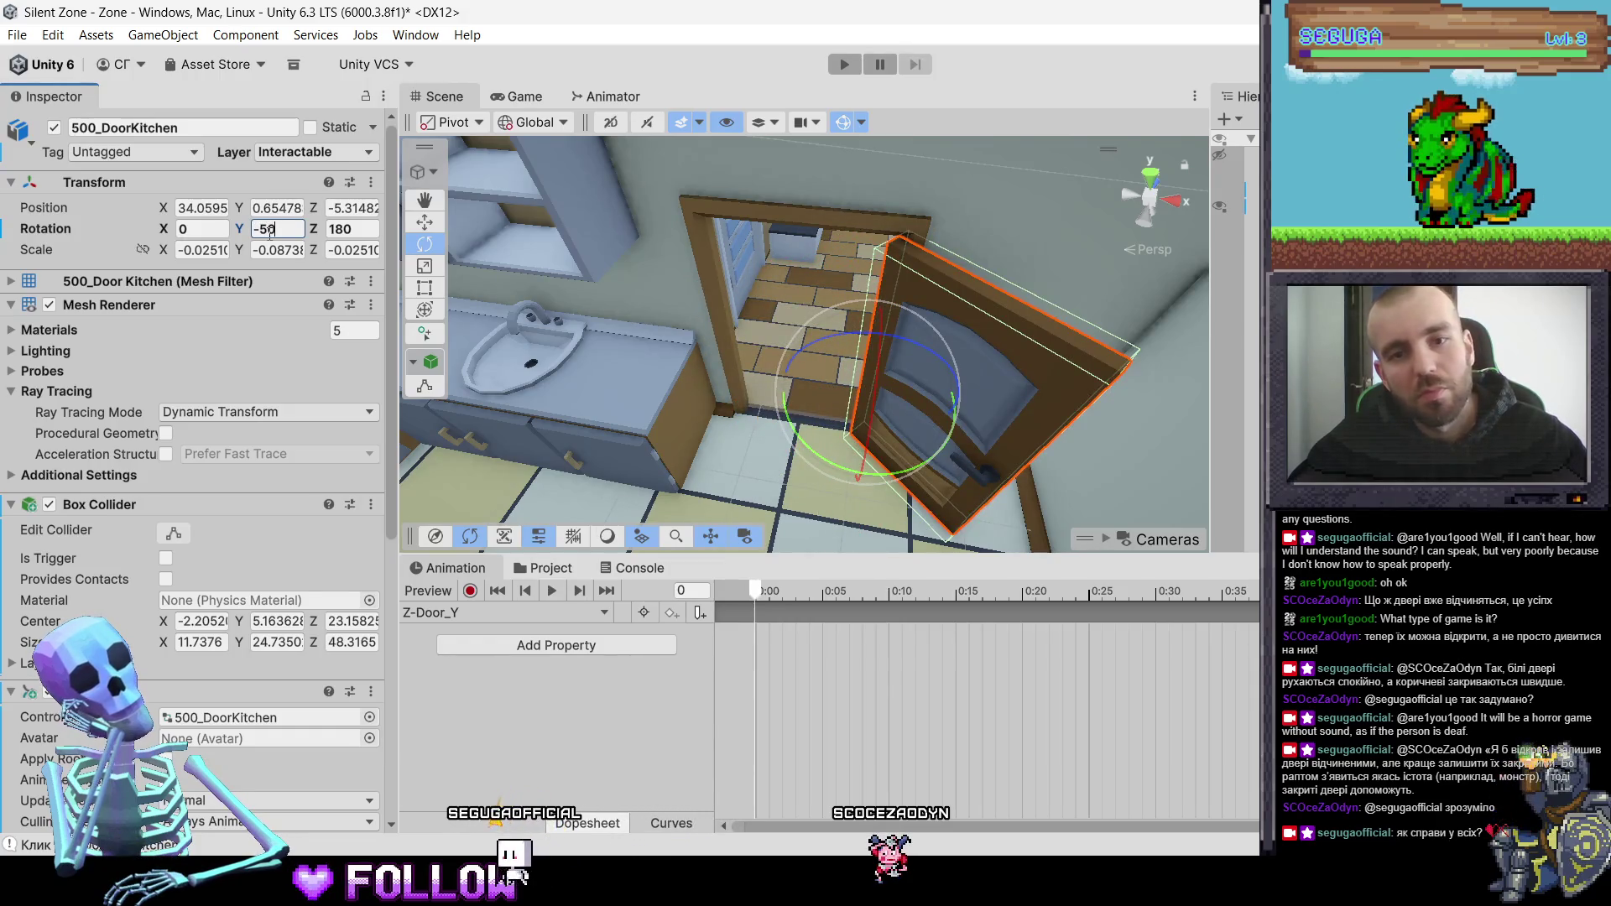
pyautogui.click(281, 237)
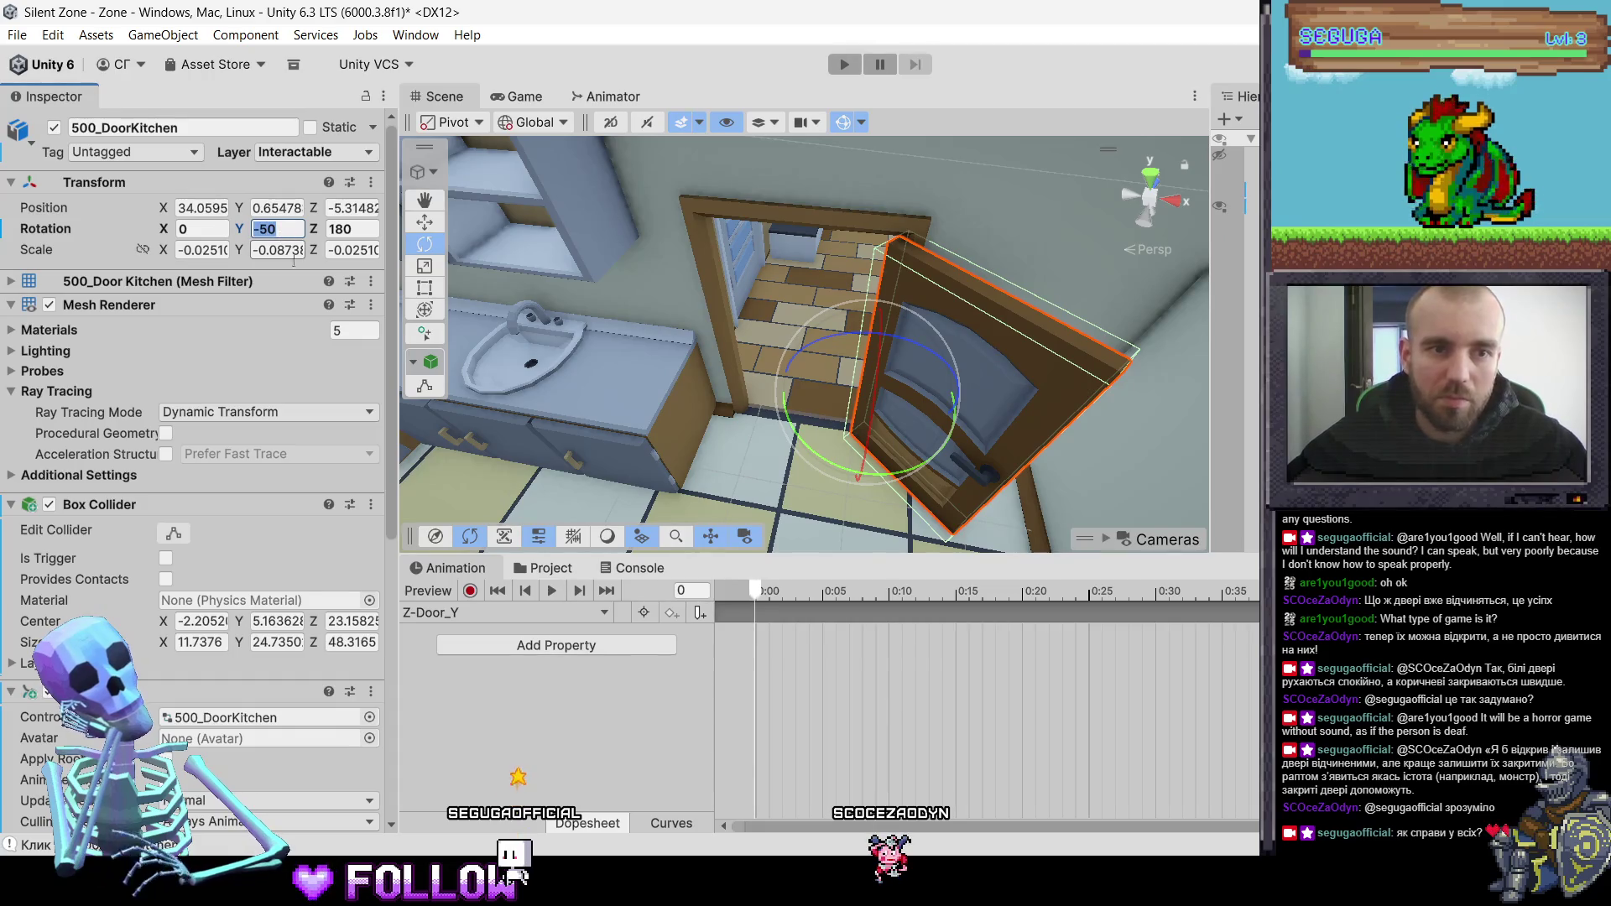
pyautogui.press('Return')
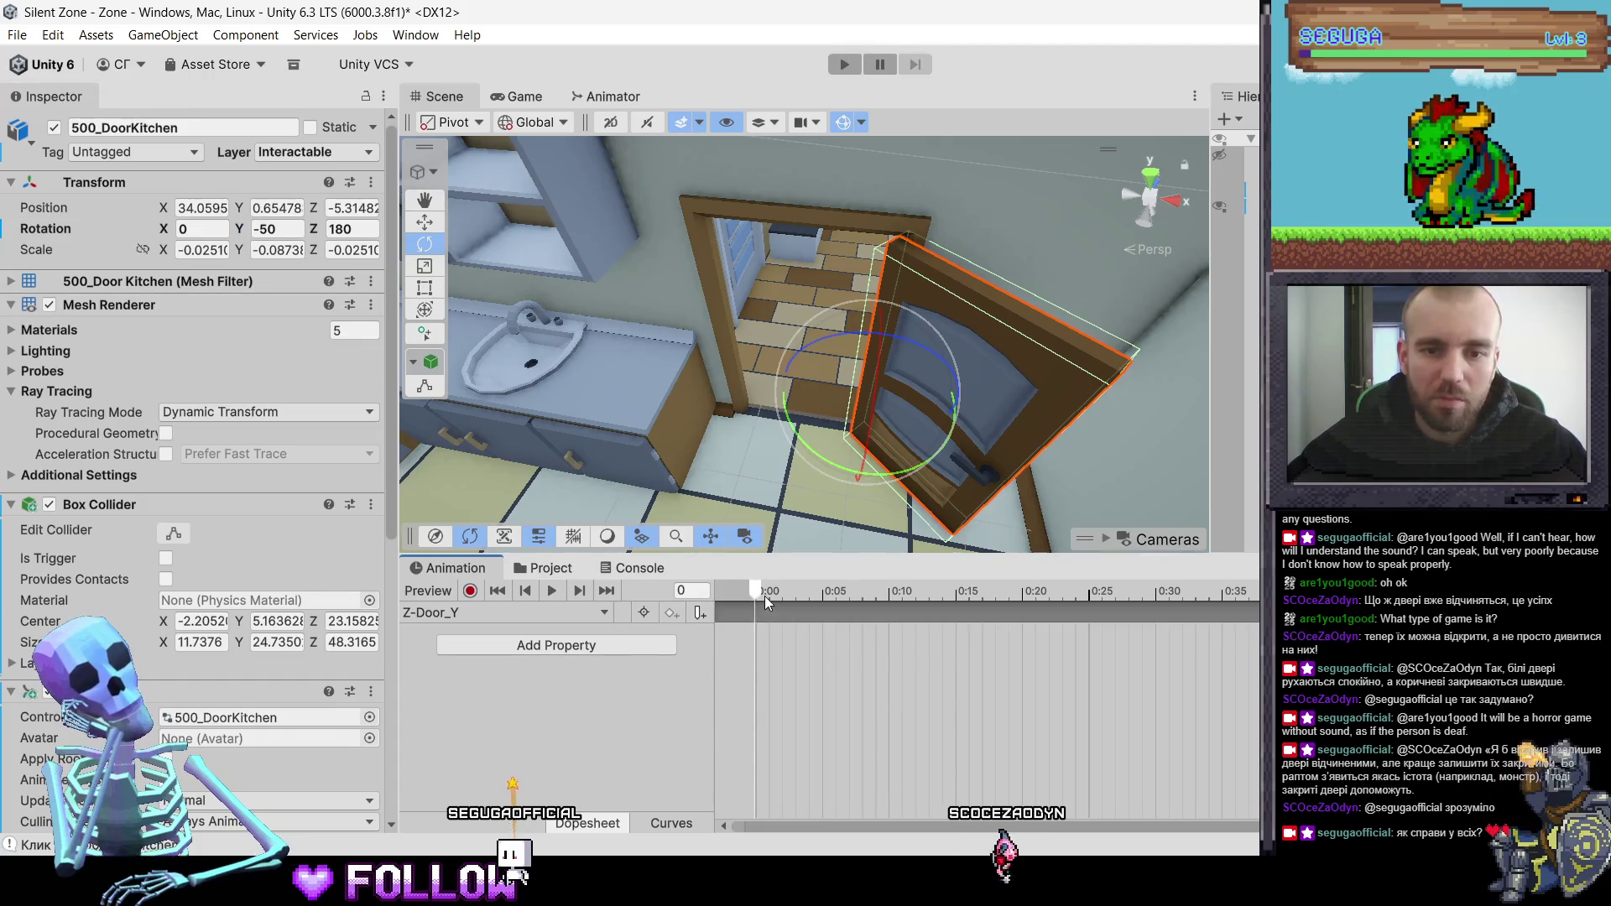
# - Key the door's Y rotation at 90 on frame 0 and -55 at frame 60
pyautogui.click(762, 596)
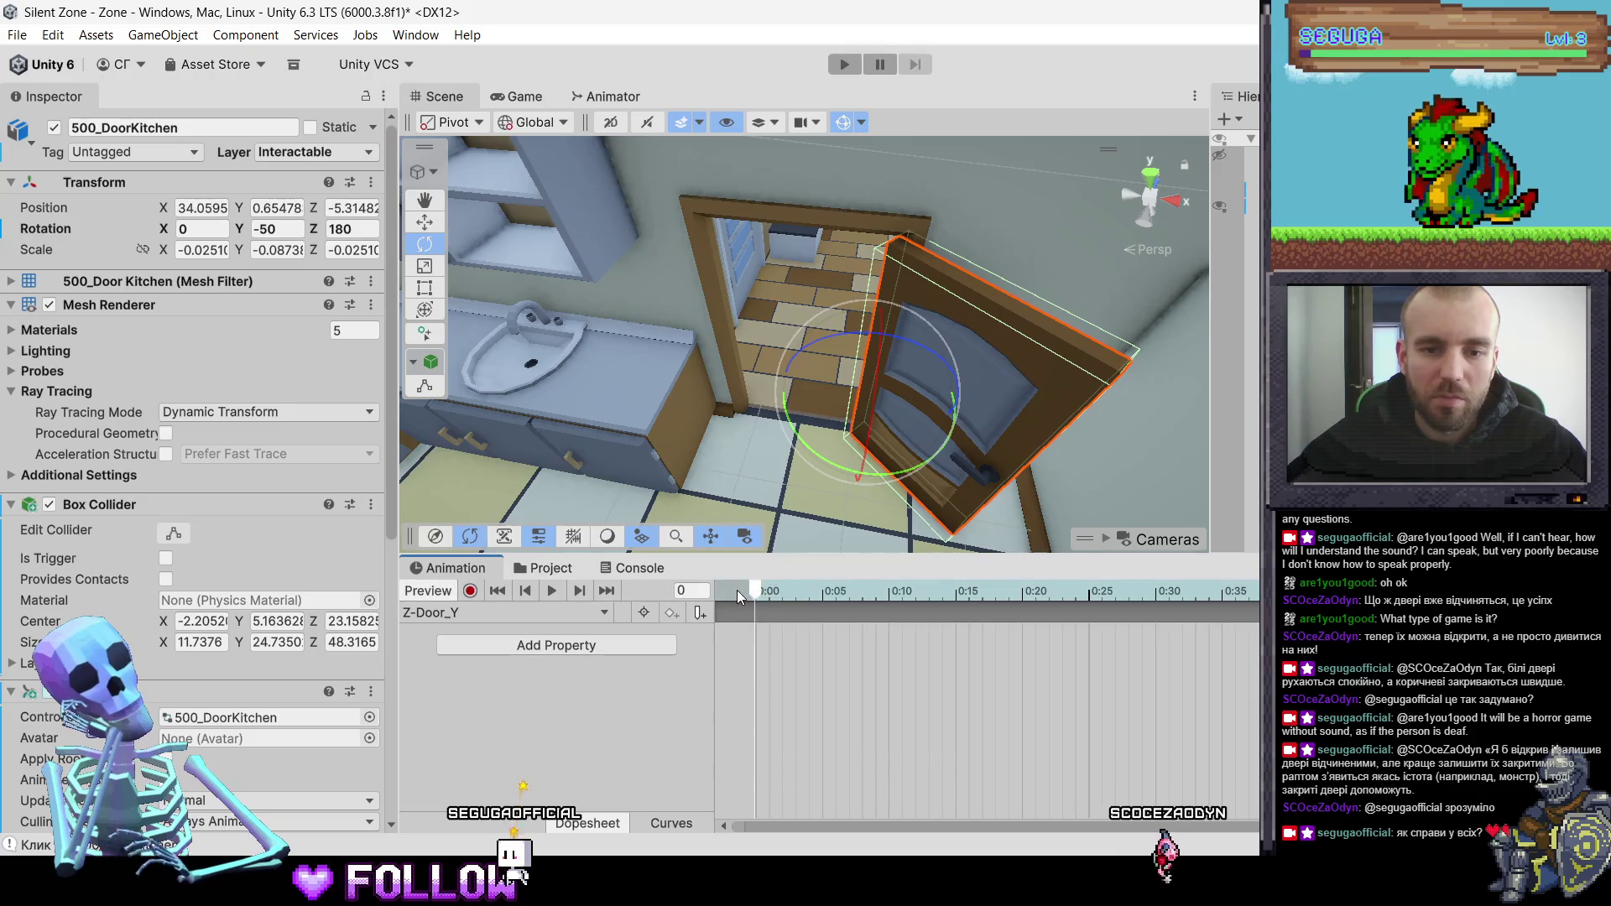
pyautogui.click(276, 229)
pyautogui.write('9')
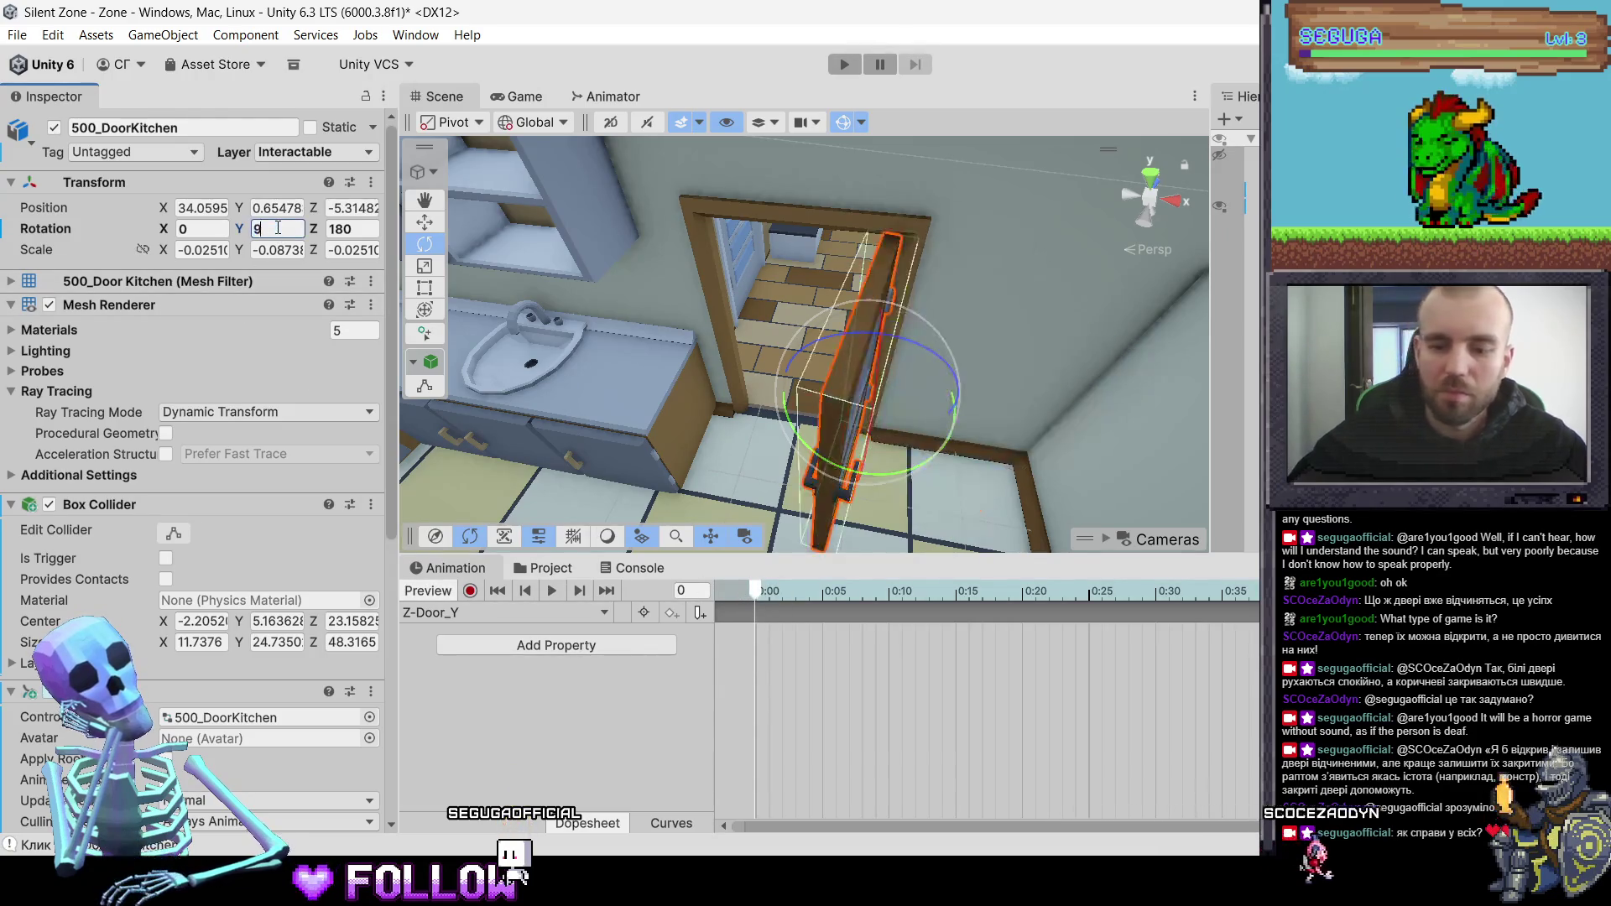
pyautogui.write('0')
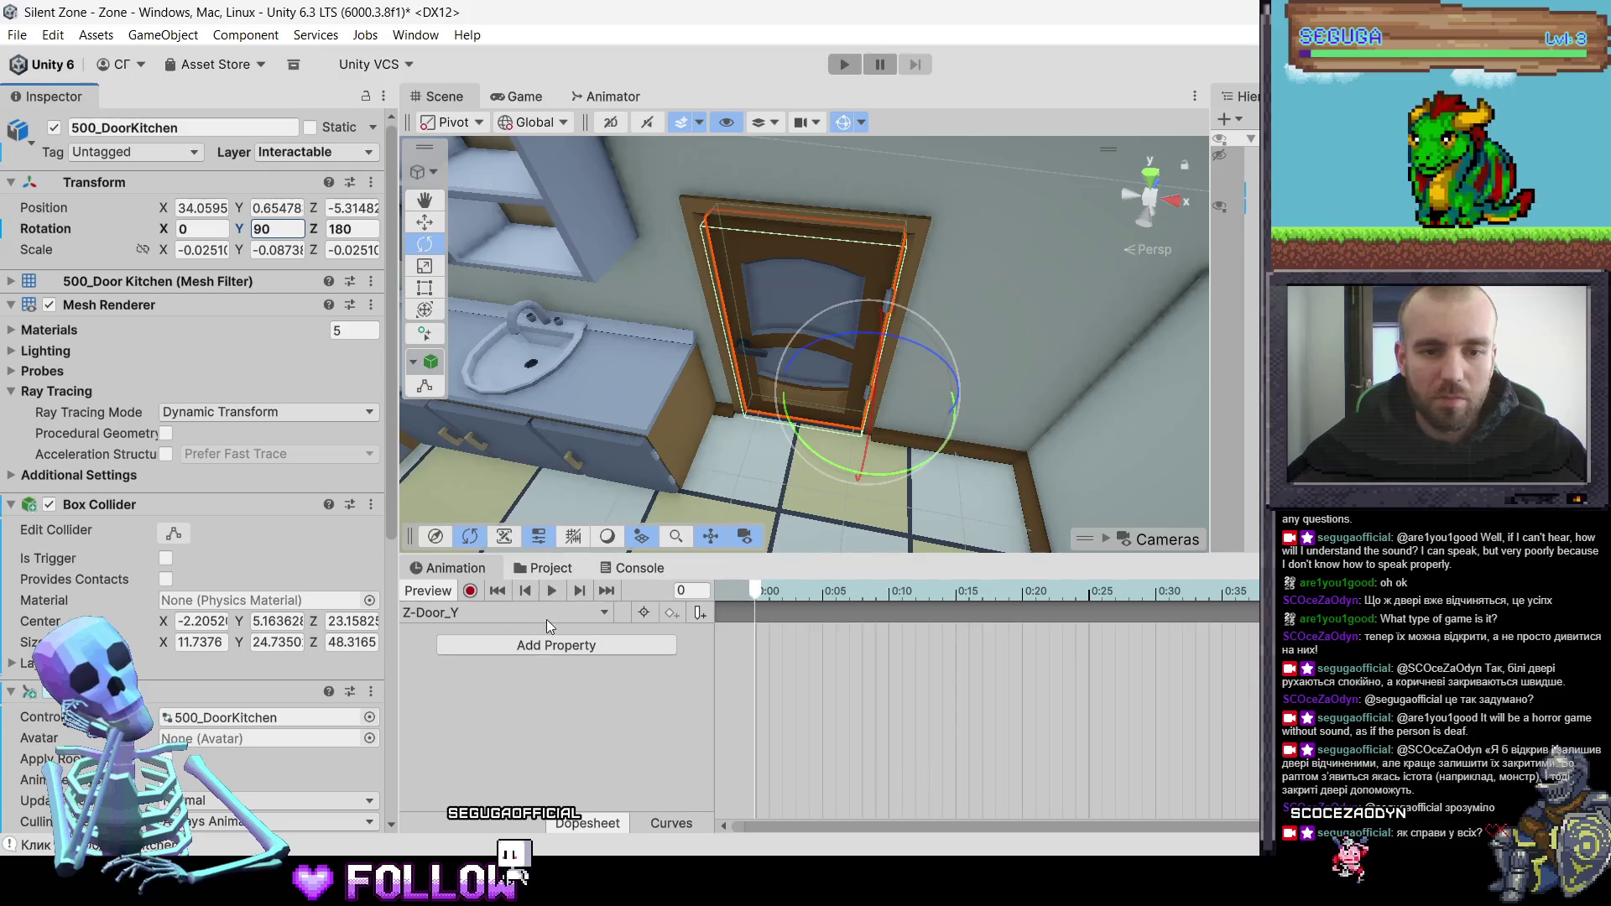
pyautogui.click(470, 590)
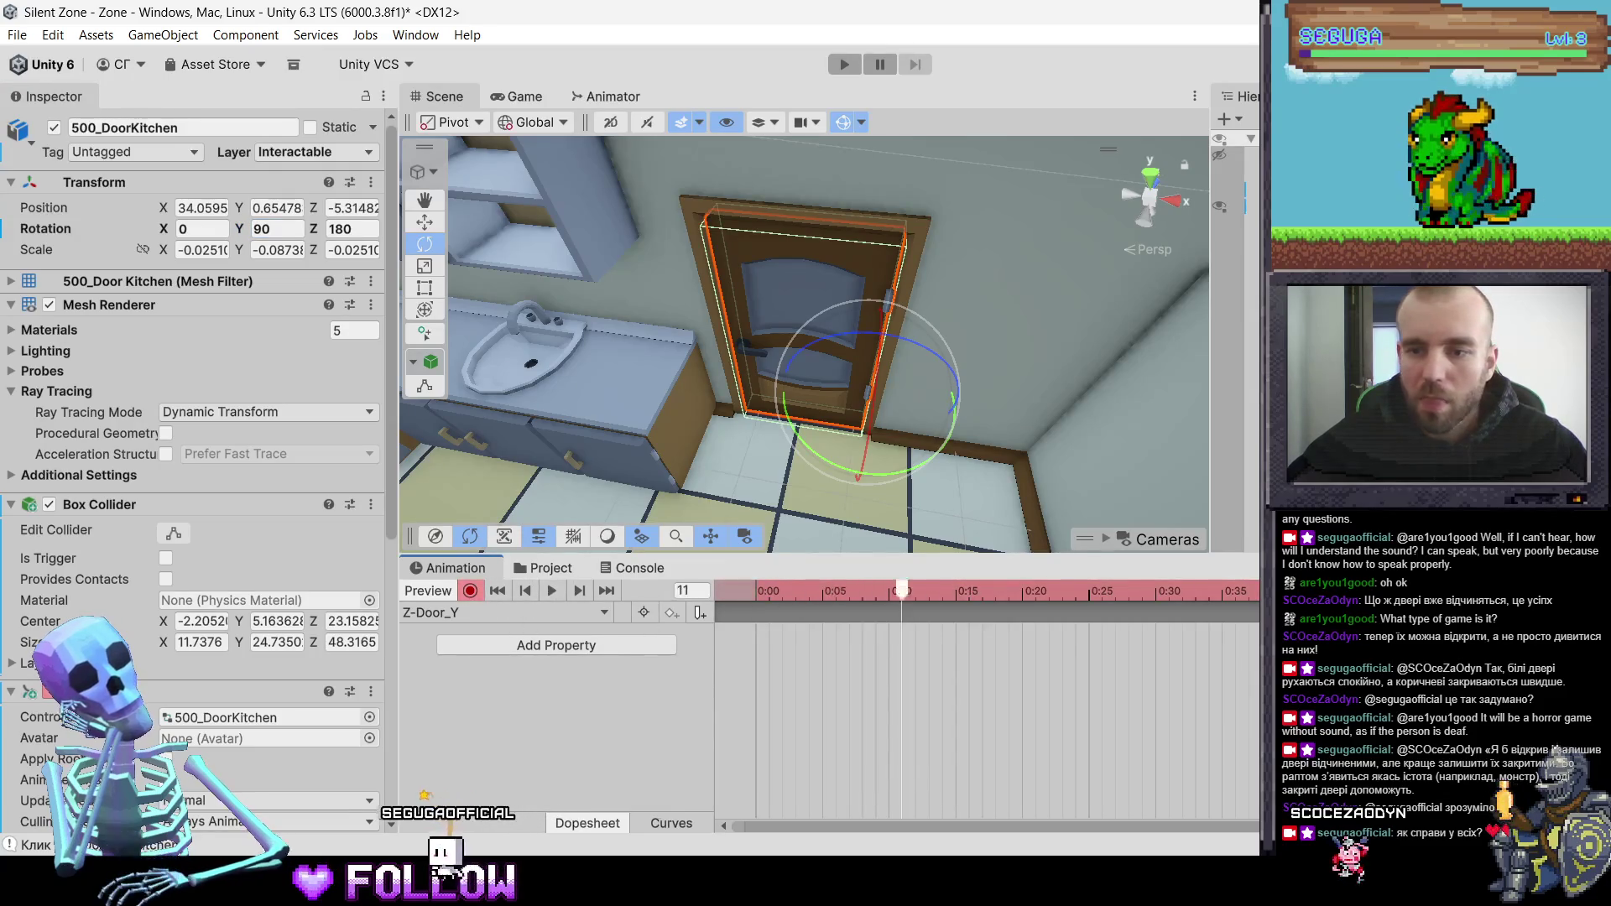
pyautogui.press('BackSpace')
pyautogui.write('8')
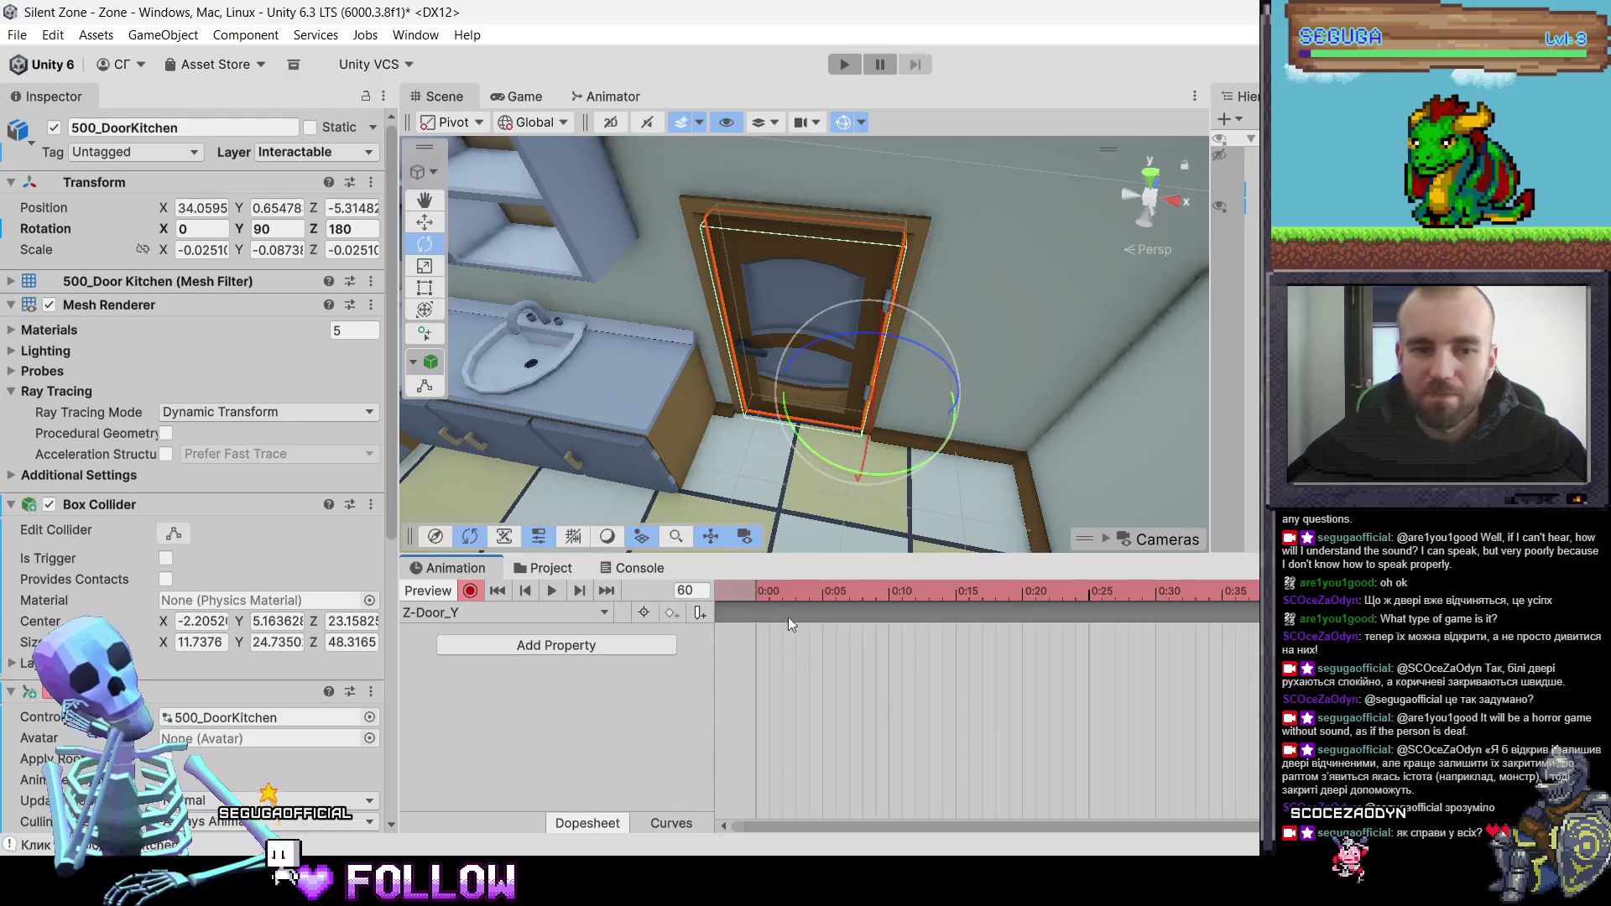
pyautogui.click(272, 229)
pyautogui.write('-5')
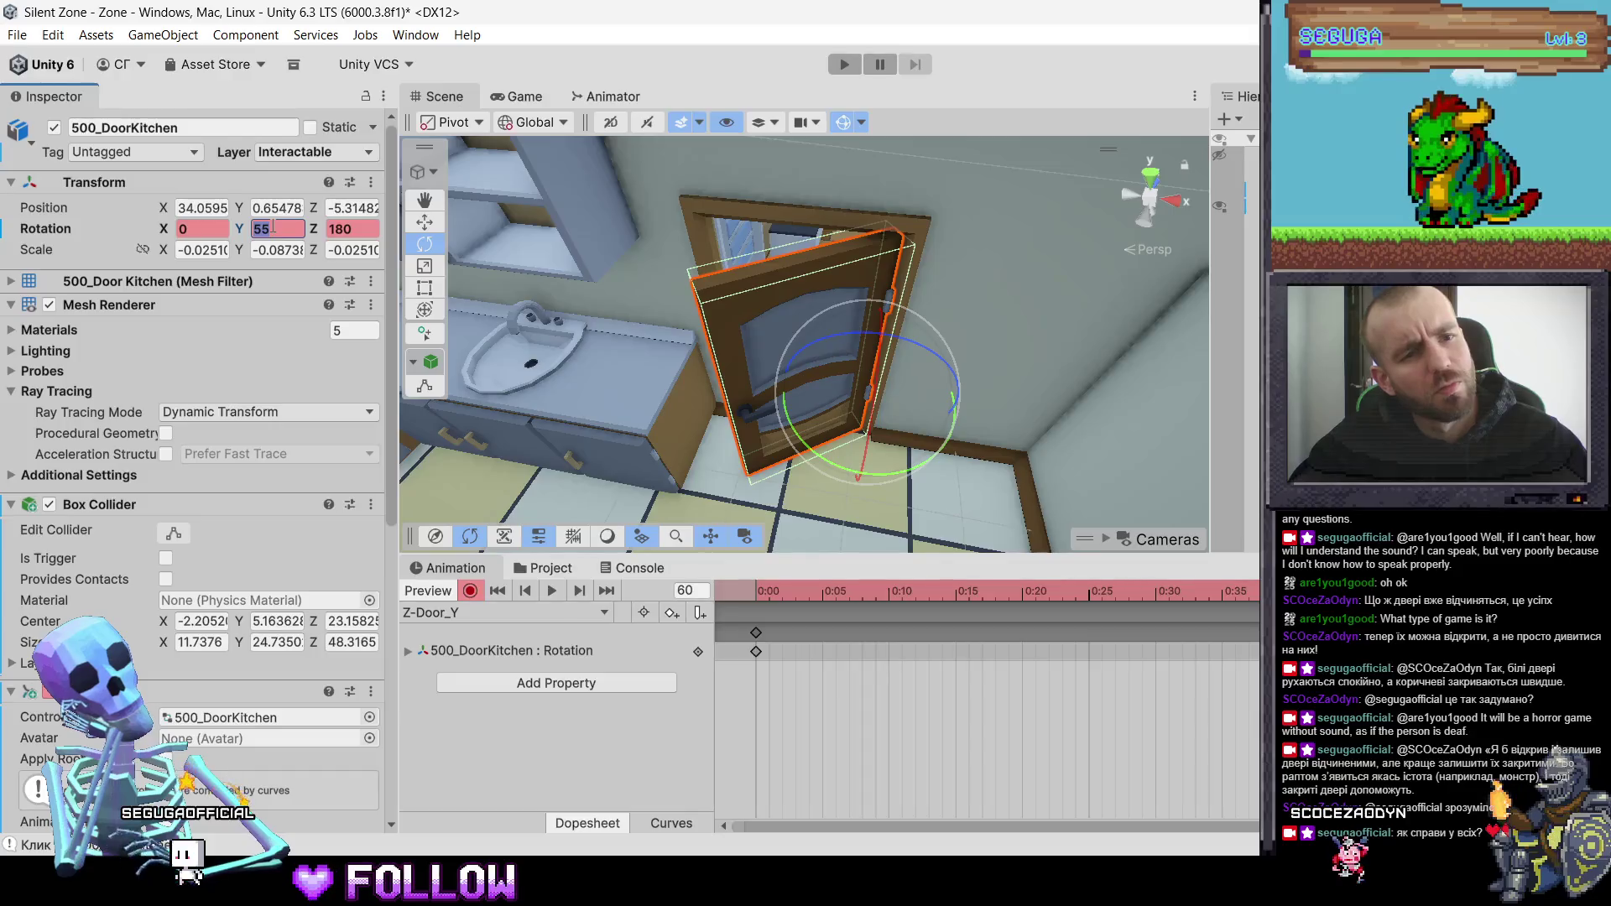
pyautogui.write('5')
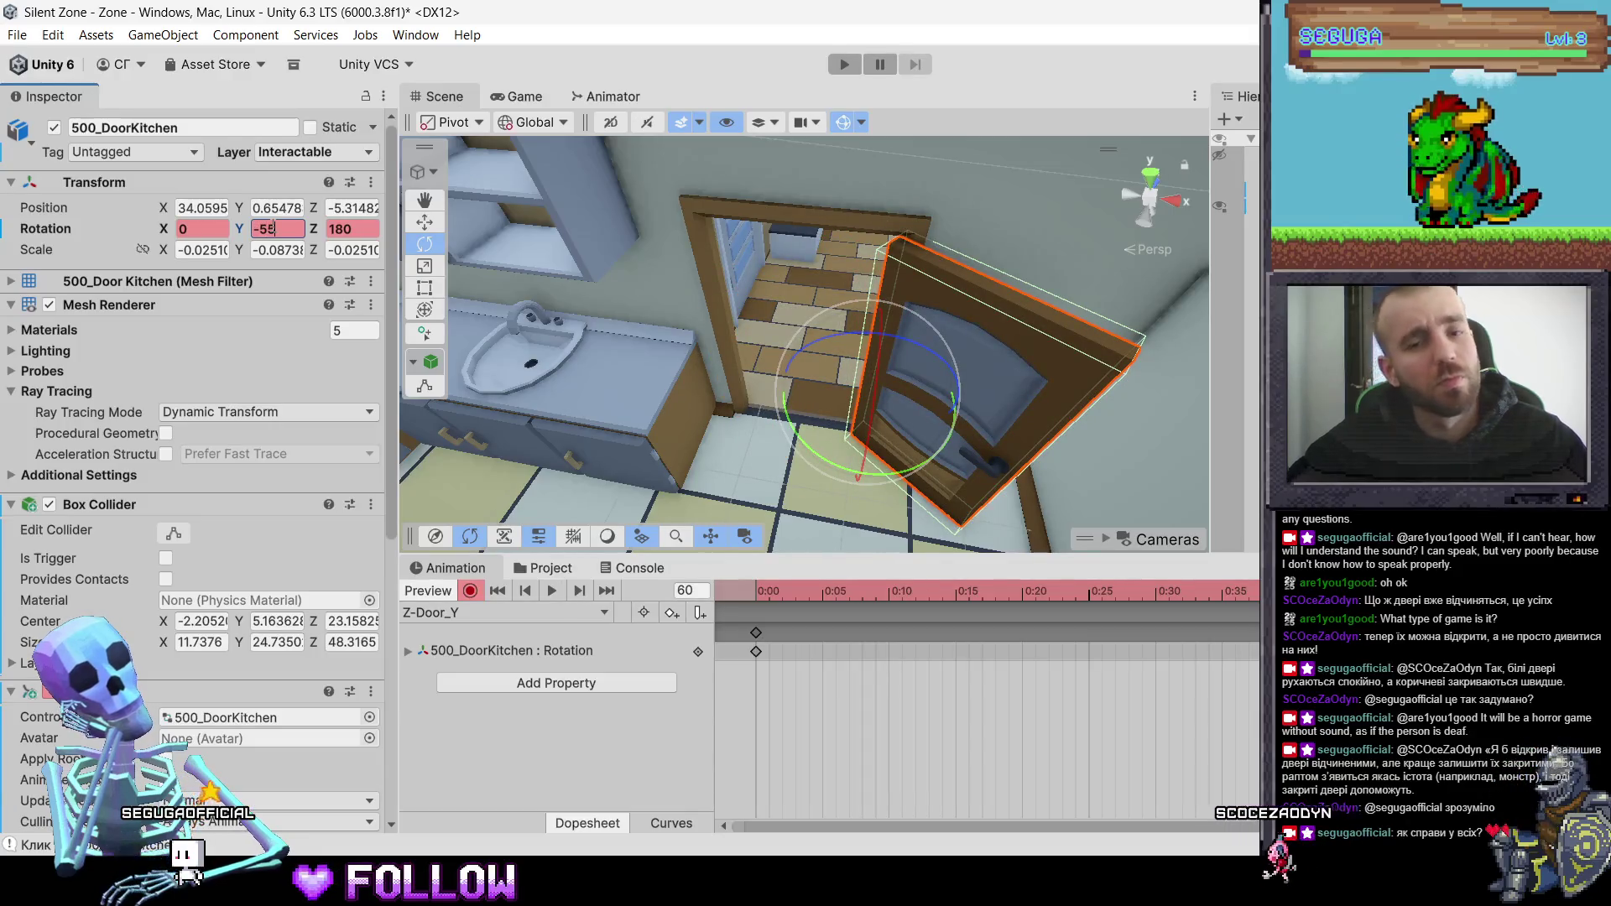
pyautogui.press('Return')
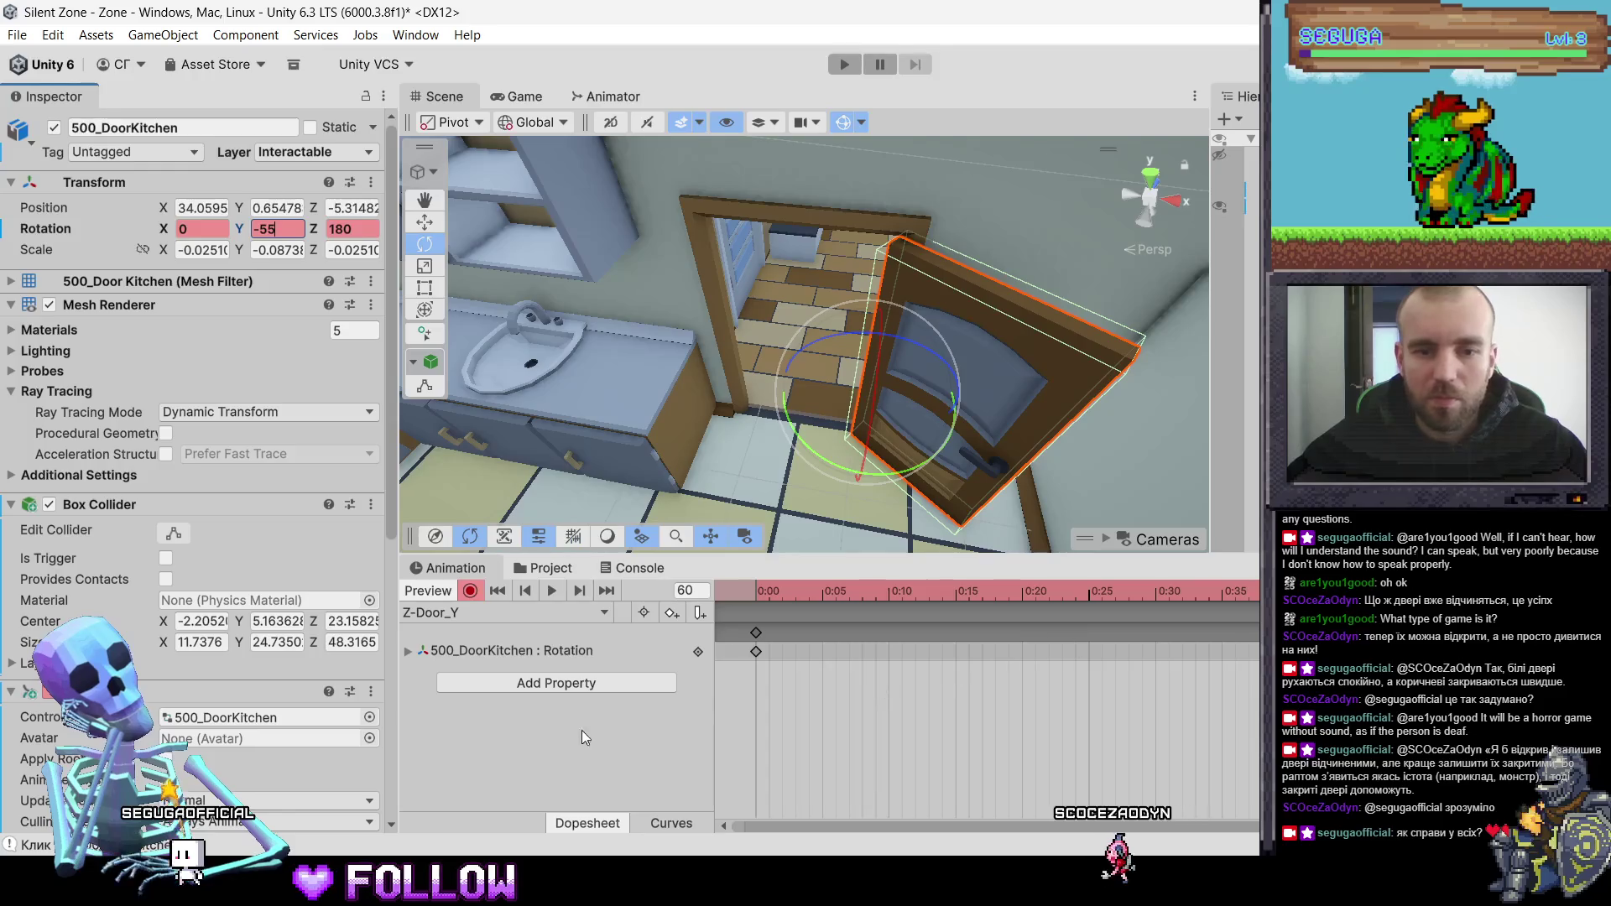
pyautogui.click(582, 571)
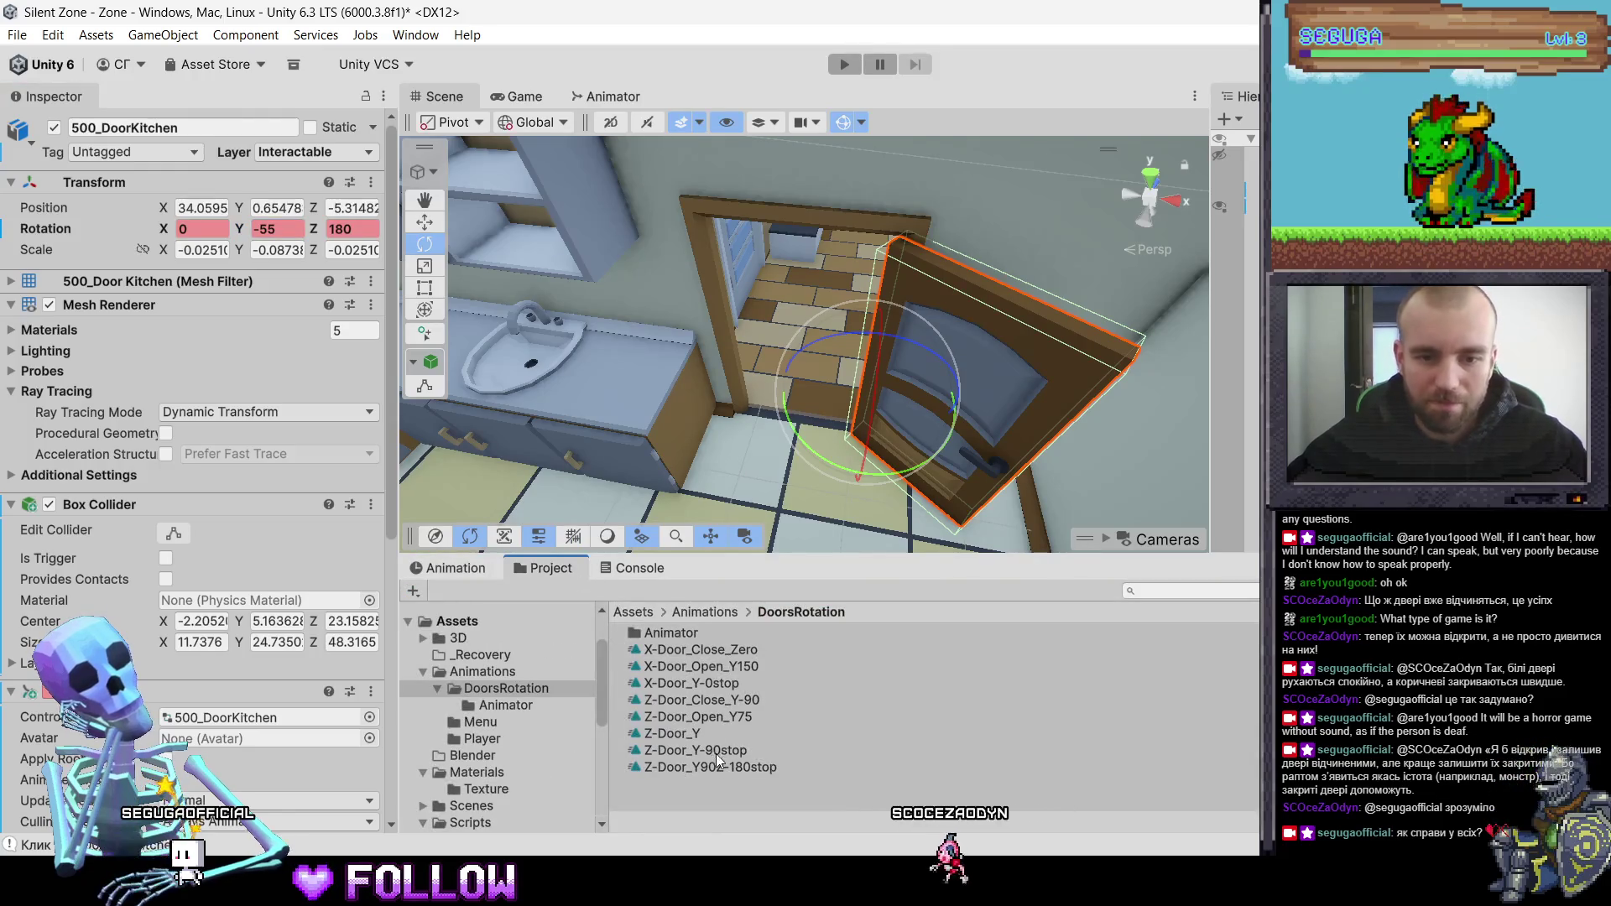
# - Rename the Z-Door_Y clip to Z-Door_Open_Y-55Z-180
pyautogui.click(694, 735)
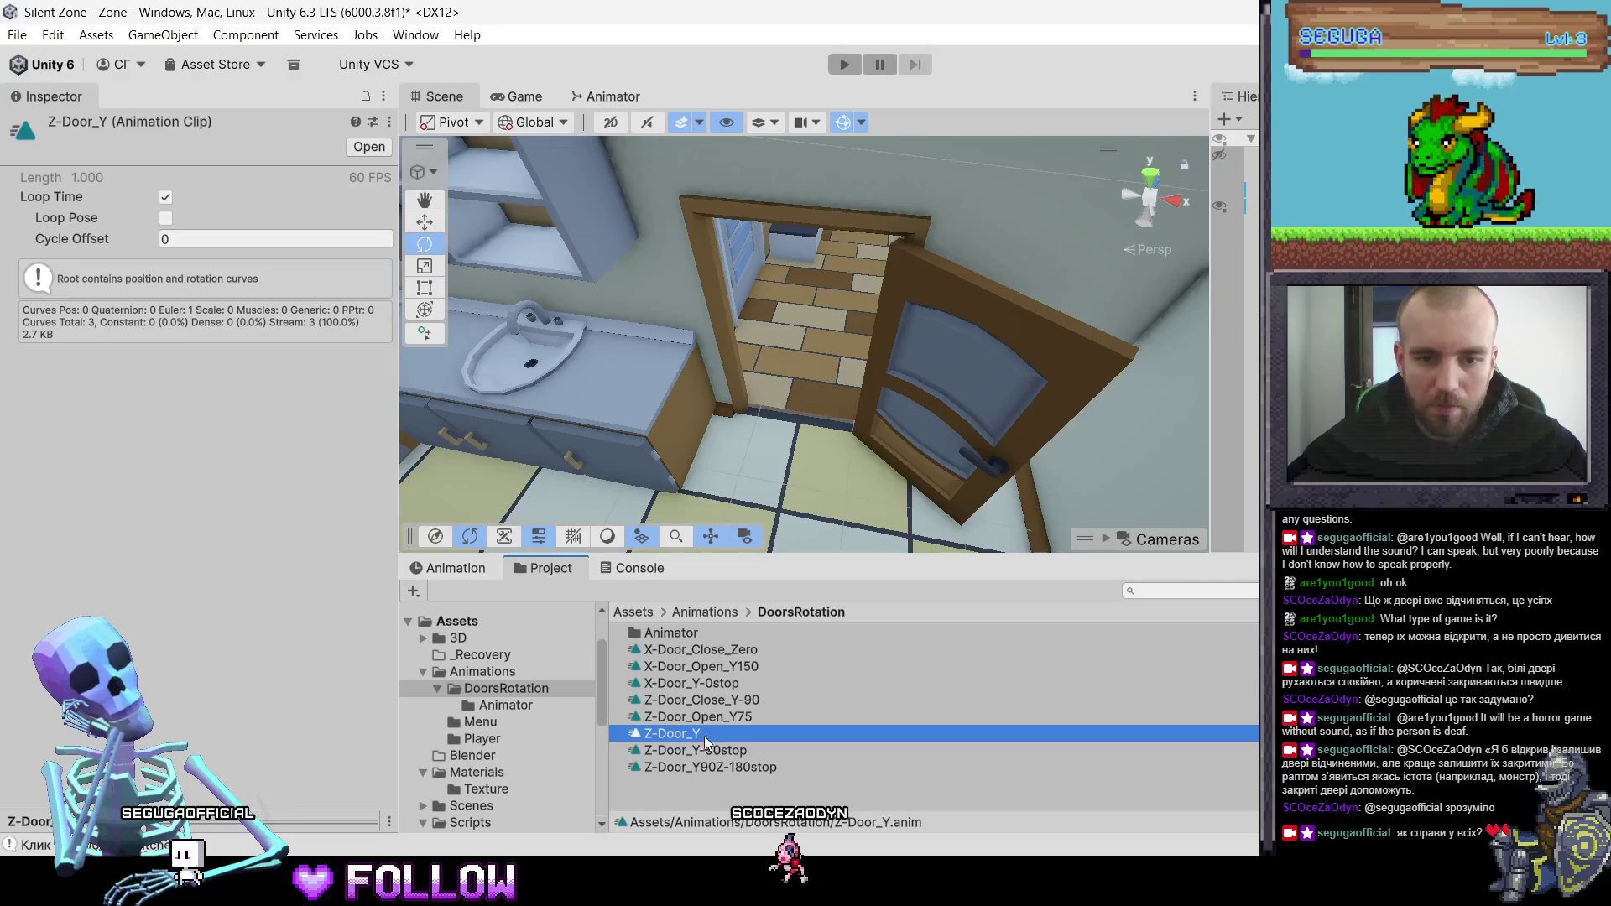
pyautogui.click(694, 737)
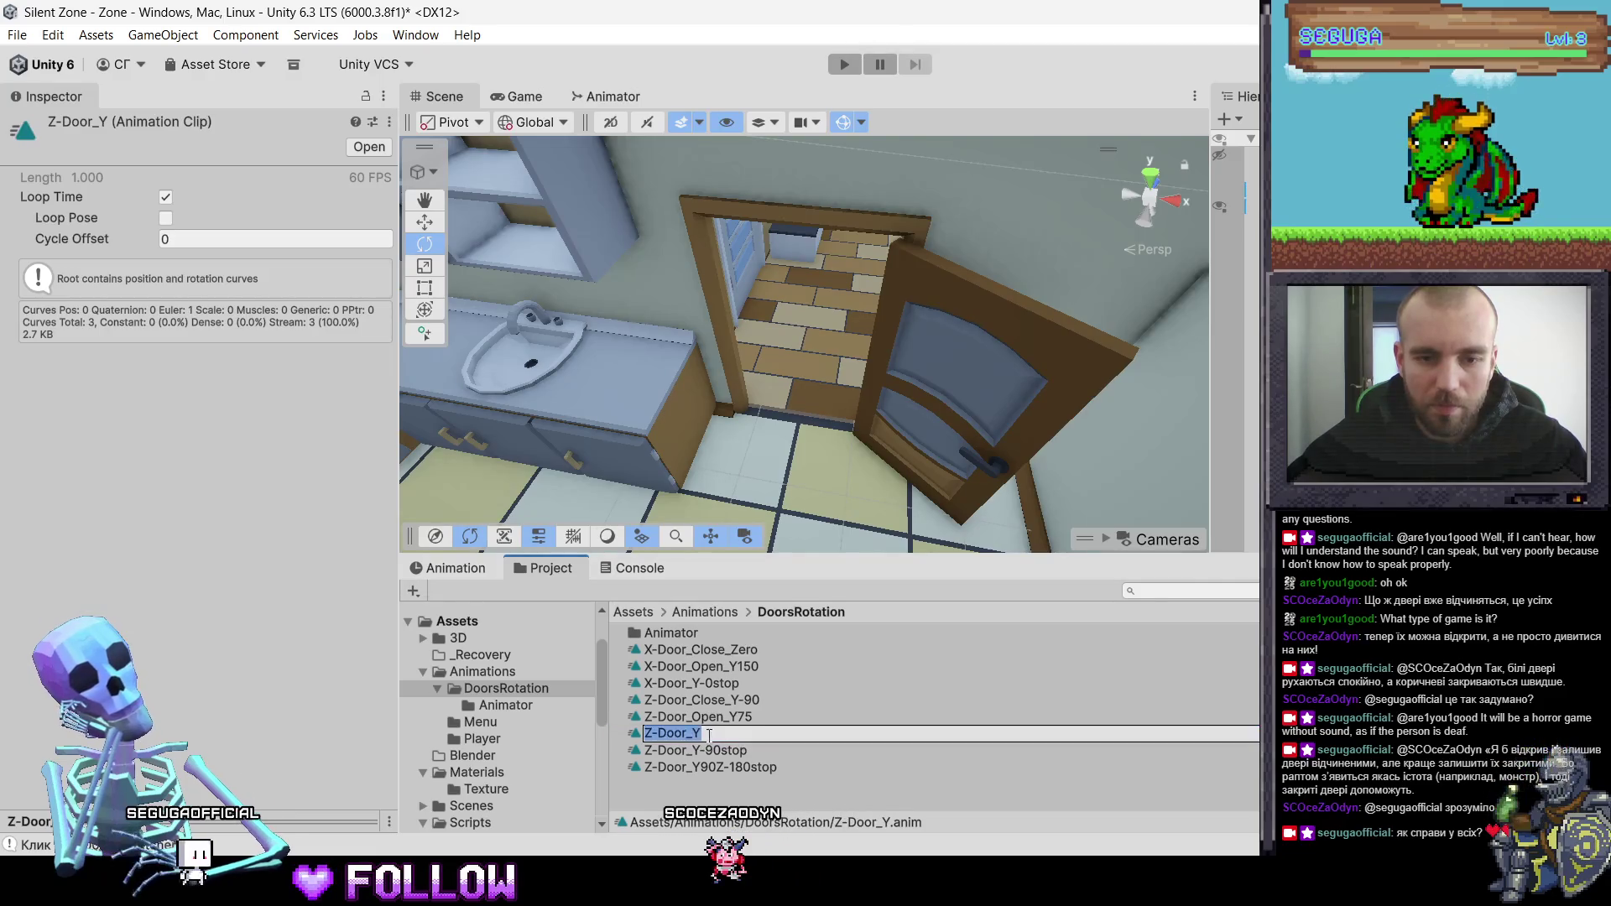
pyautogui.press('Left')
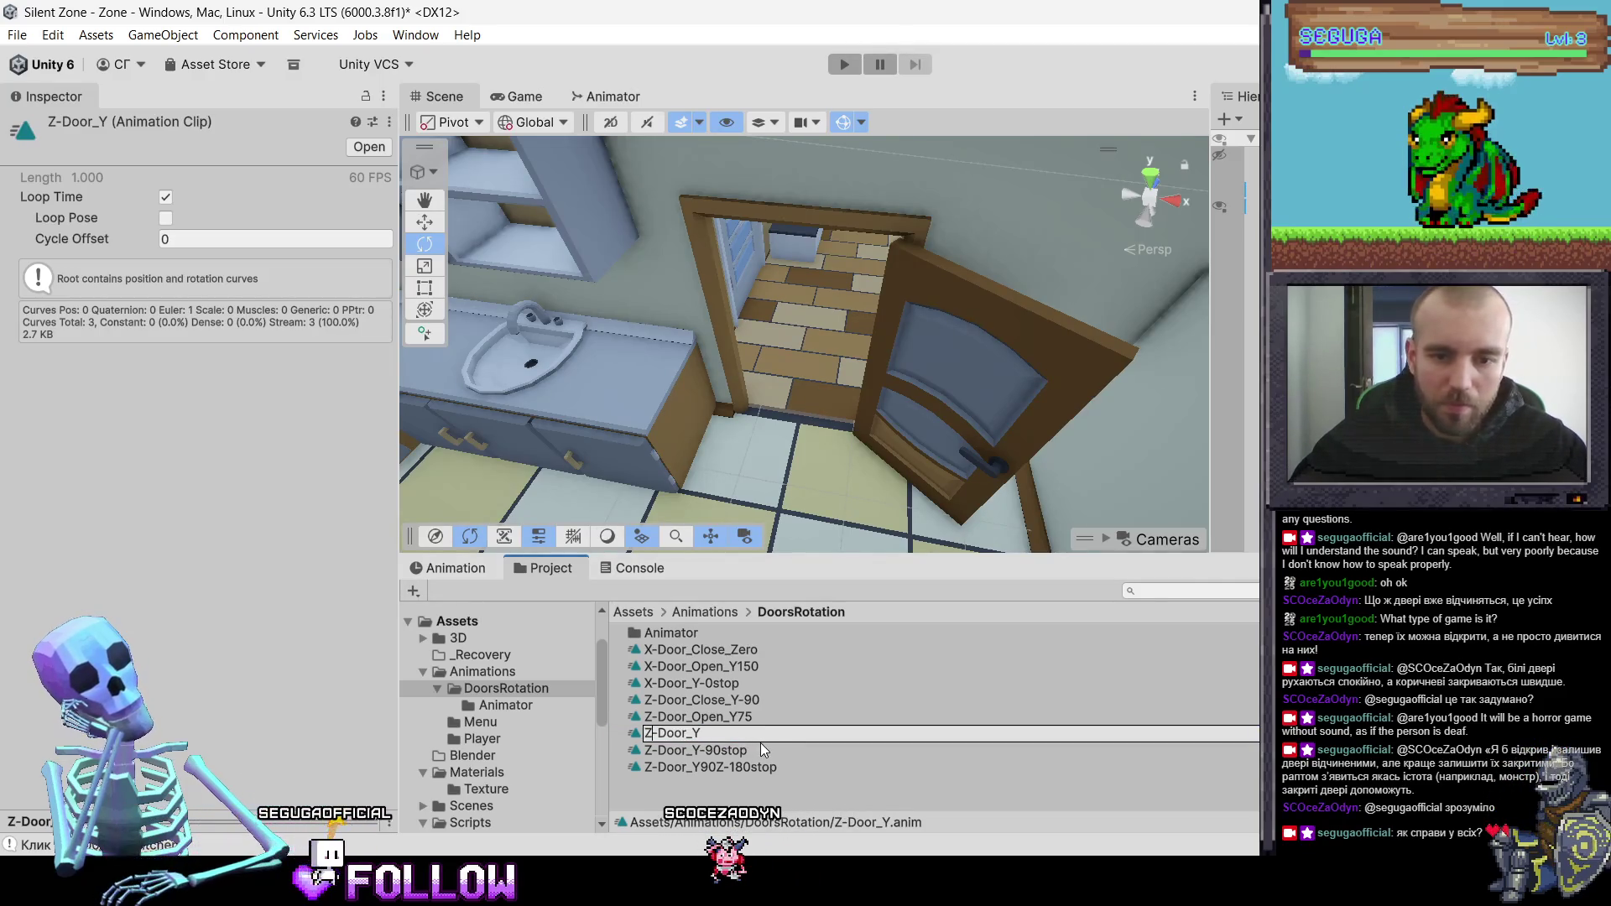
pyautogui.press('Right')
pyautogui.press('Right')
pyautogui.press('Right')
pyautogui.write('Open')
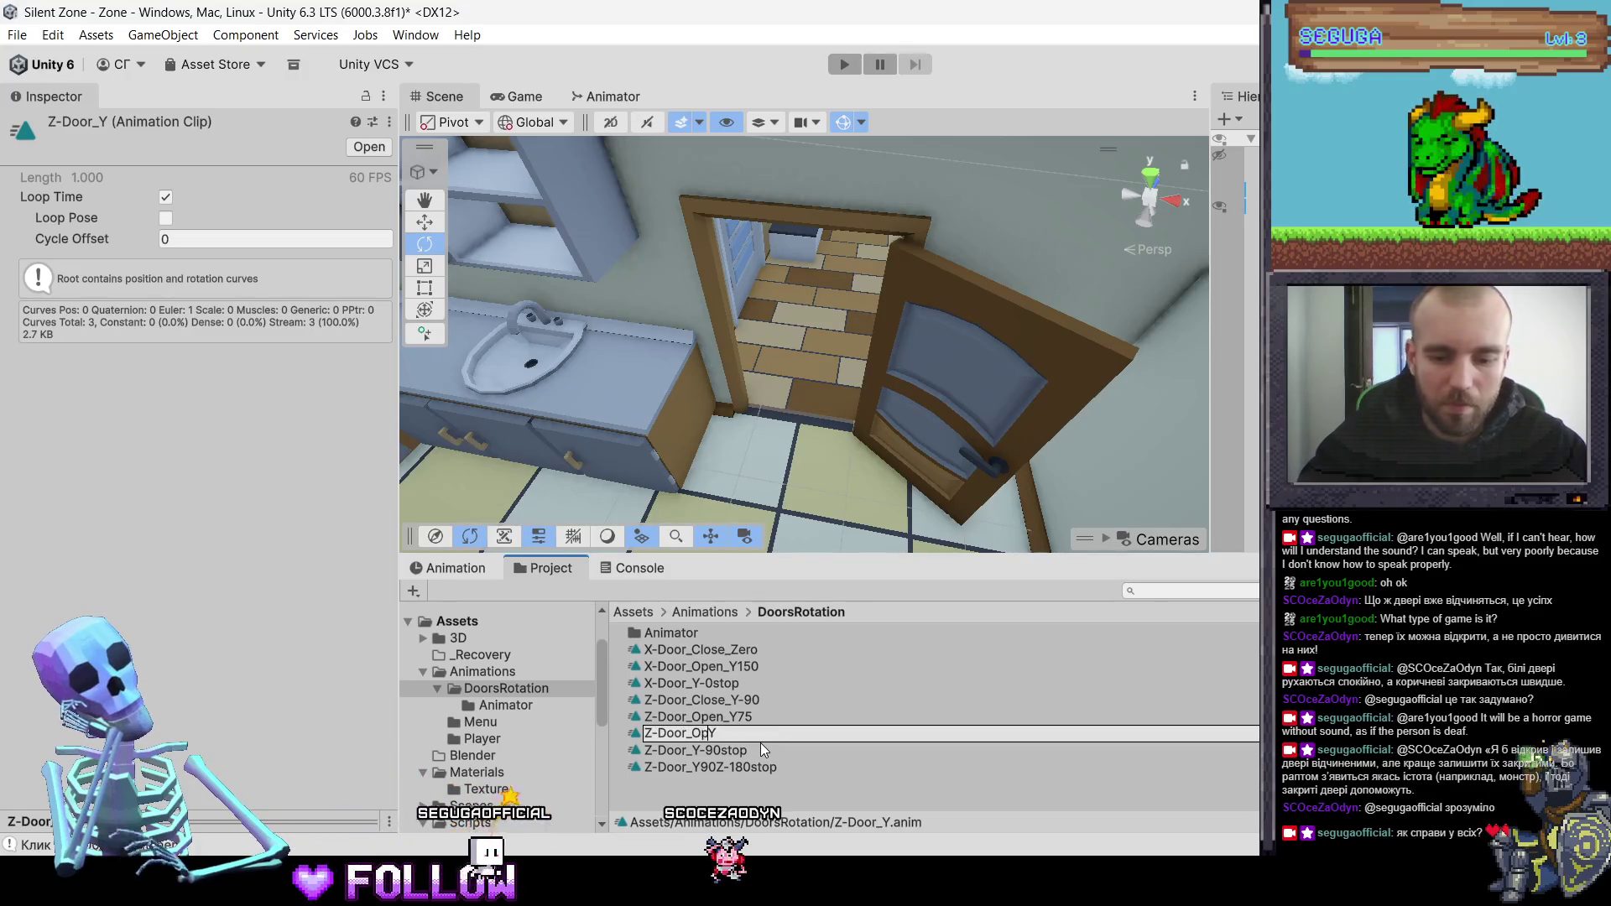
pyautogui.write('_')
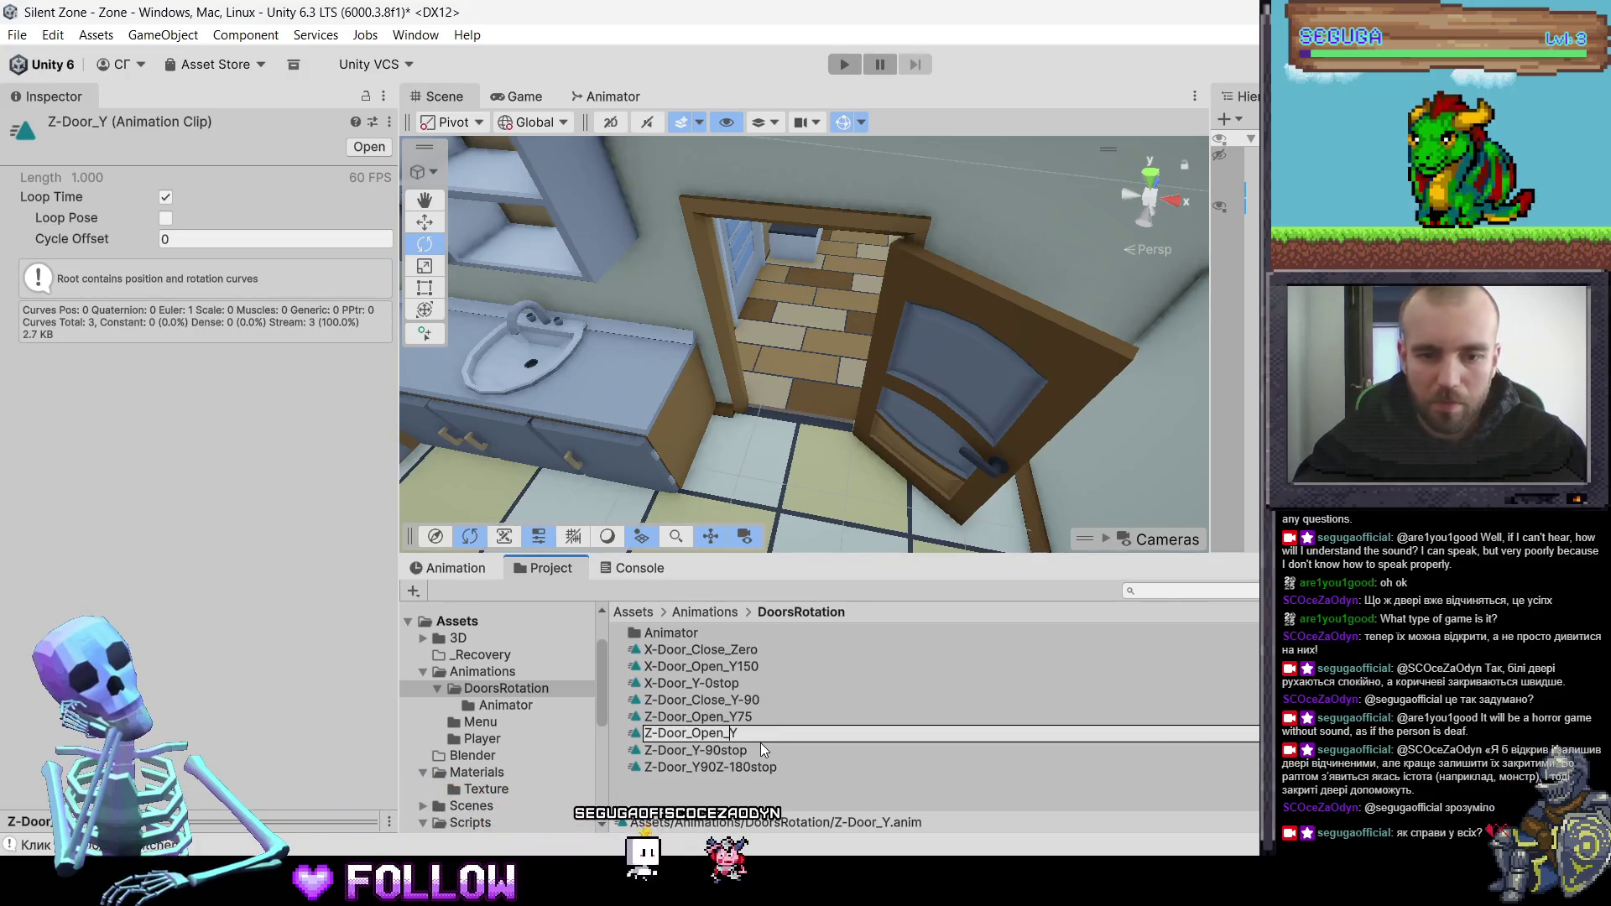
pyautogui.press('End')
pyautogui.write('-55')
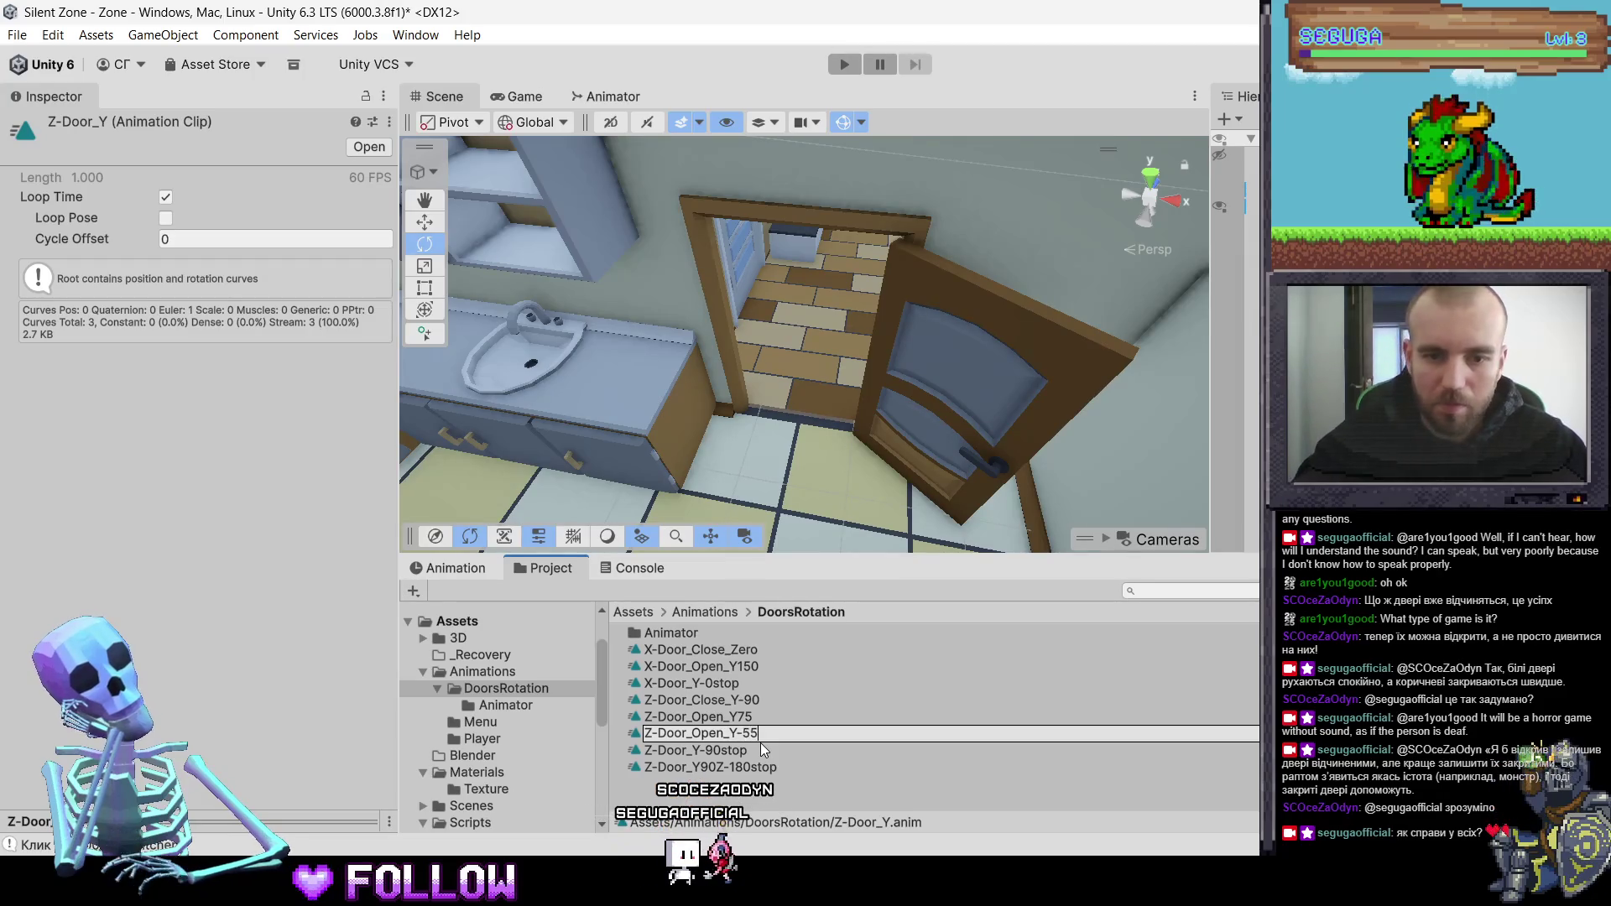
pyautogui.write('Z-180')
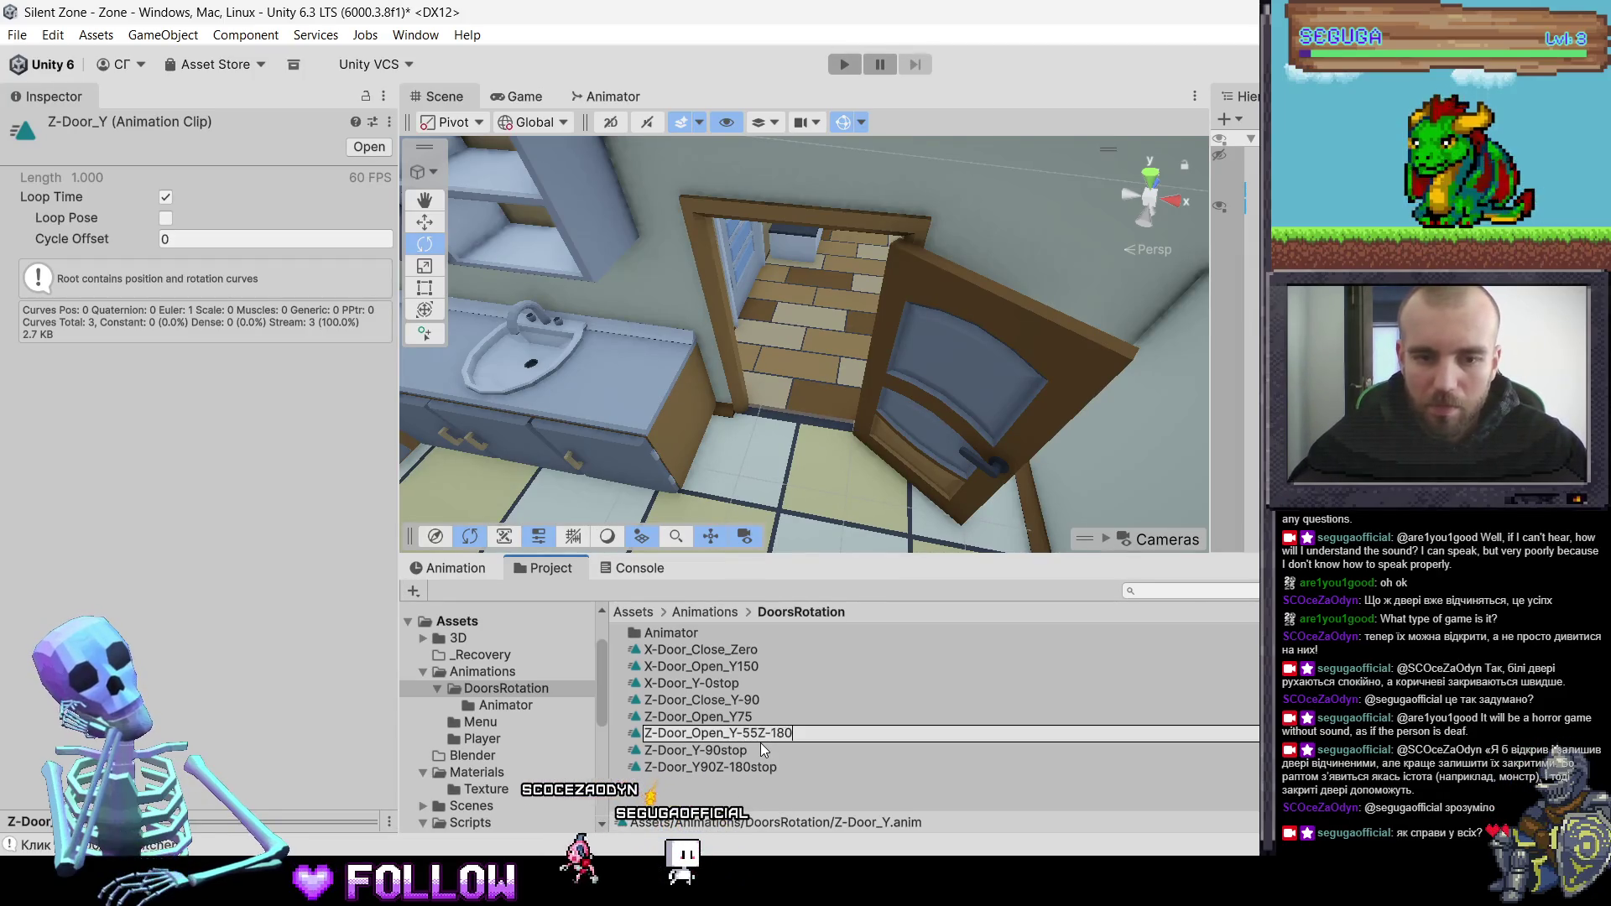
pyautogui.press('Return')
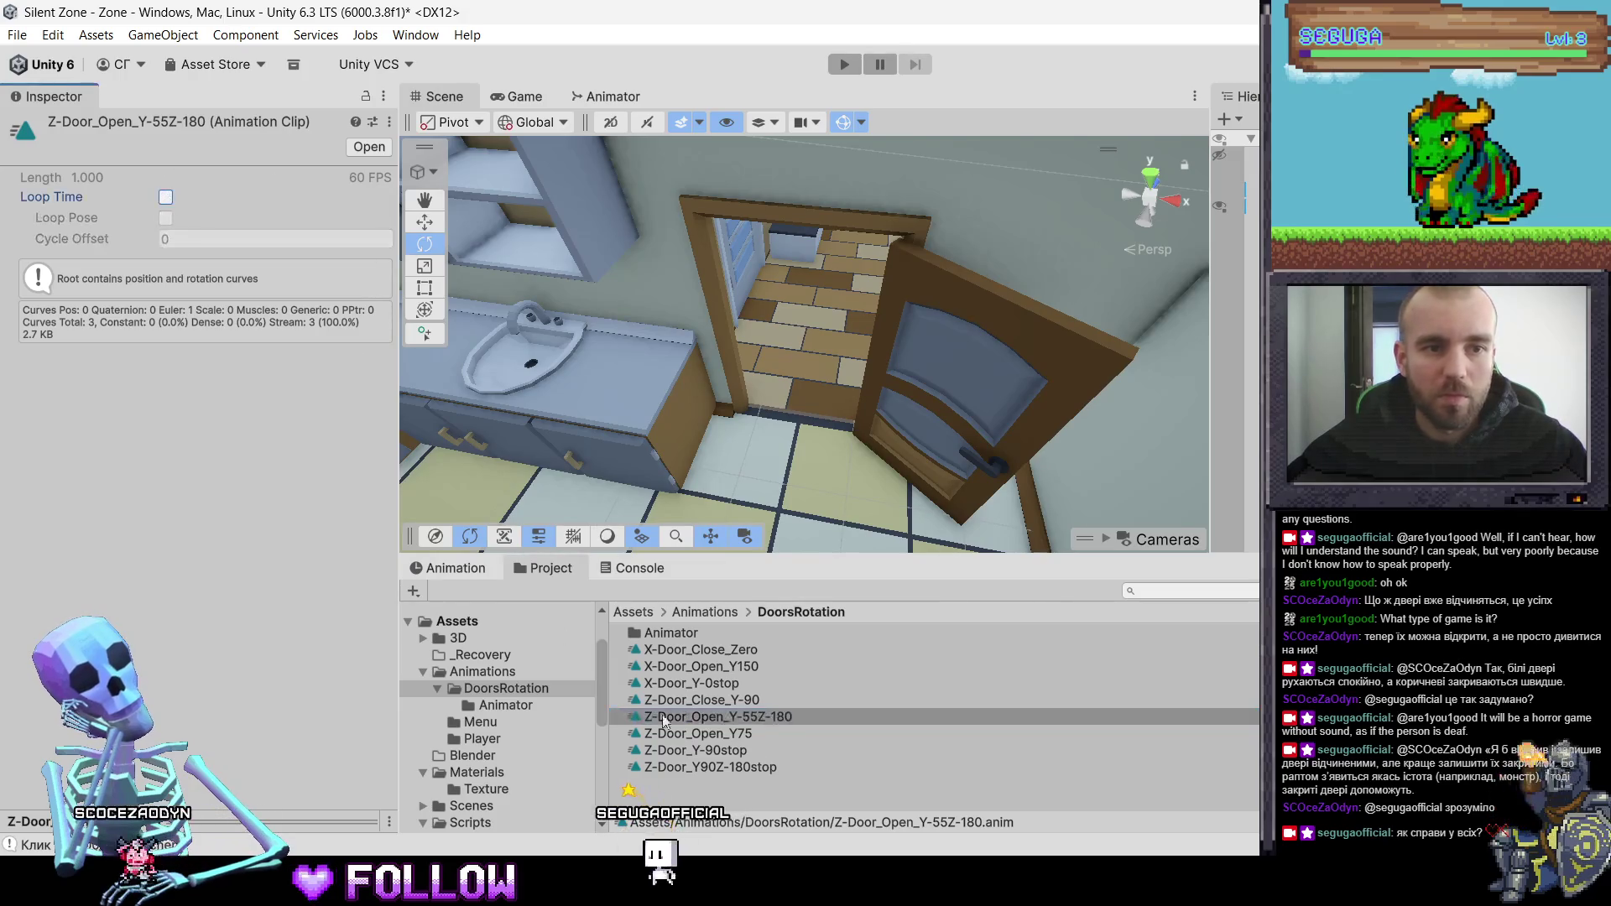
# - Inspect the door rotation clips one by one, ending on X-Door_Y-0stop
pyautogui.click(738, 666)
pyautogui.click(735, 687)
pyautogui.click(736, 700)
pyautogui.click(739, 651)
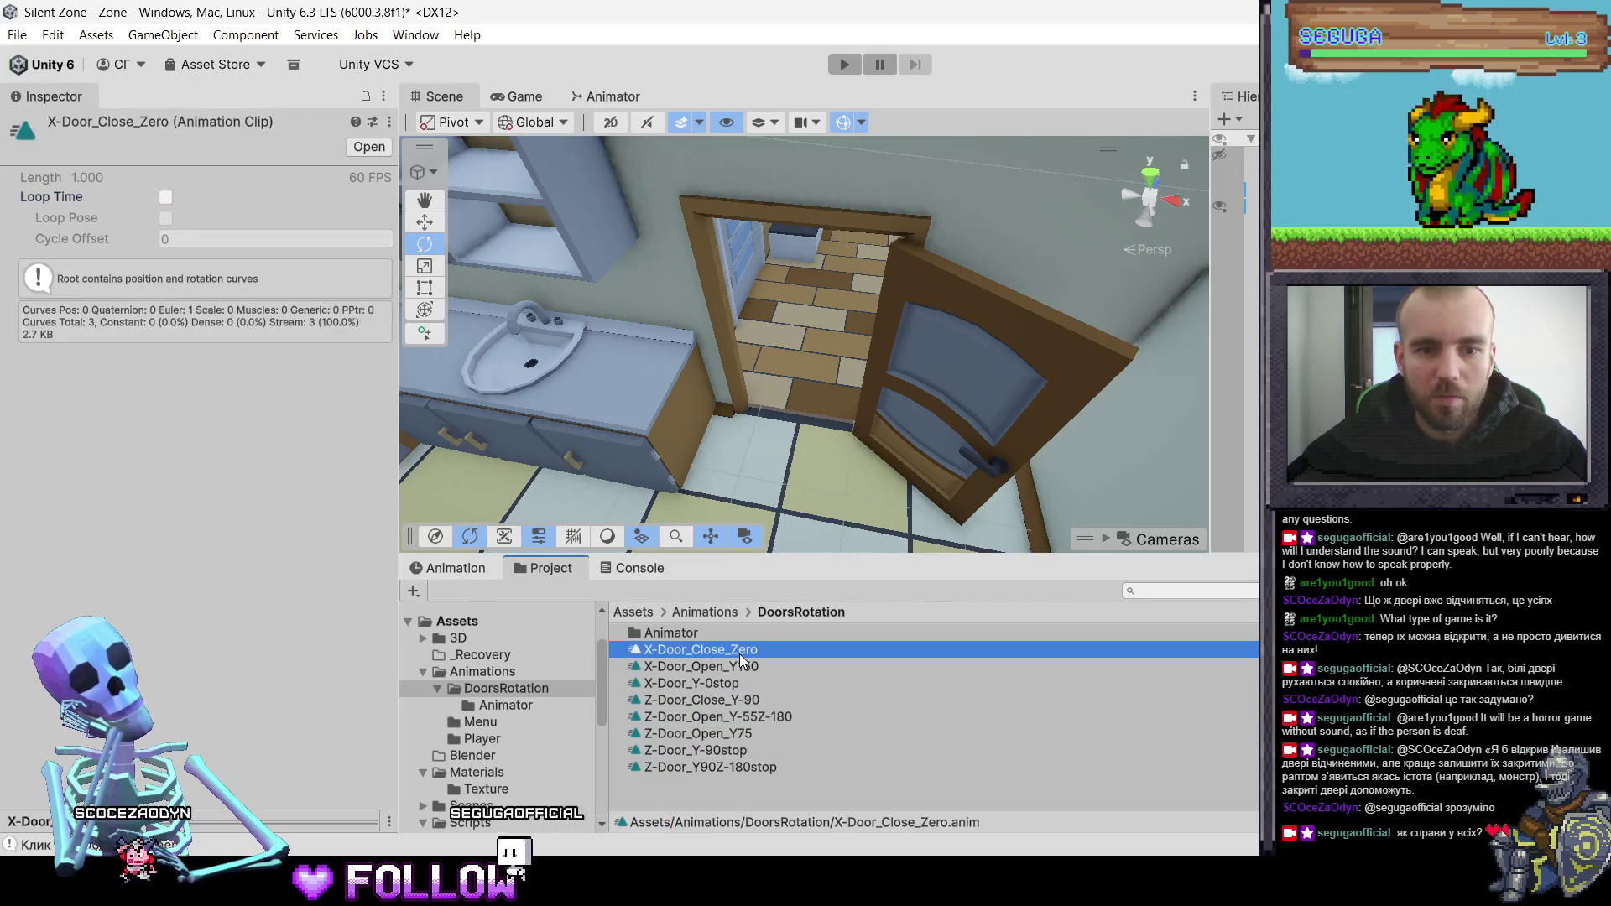
pyautogui.click(750, 732)
pyautogui.click(749, 750)
pyautogui.click(752, 768)
pyautogui.click(752, 750)
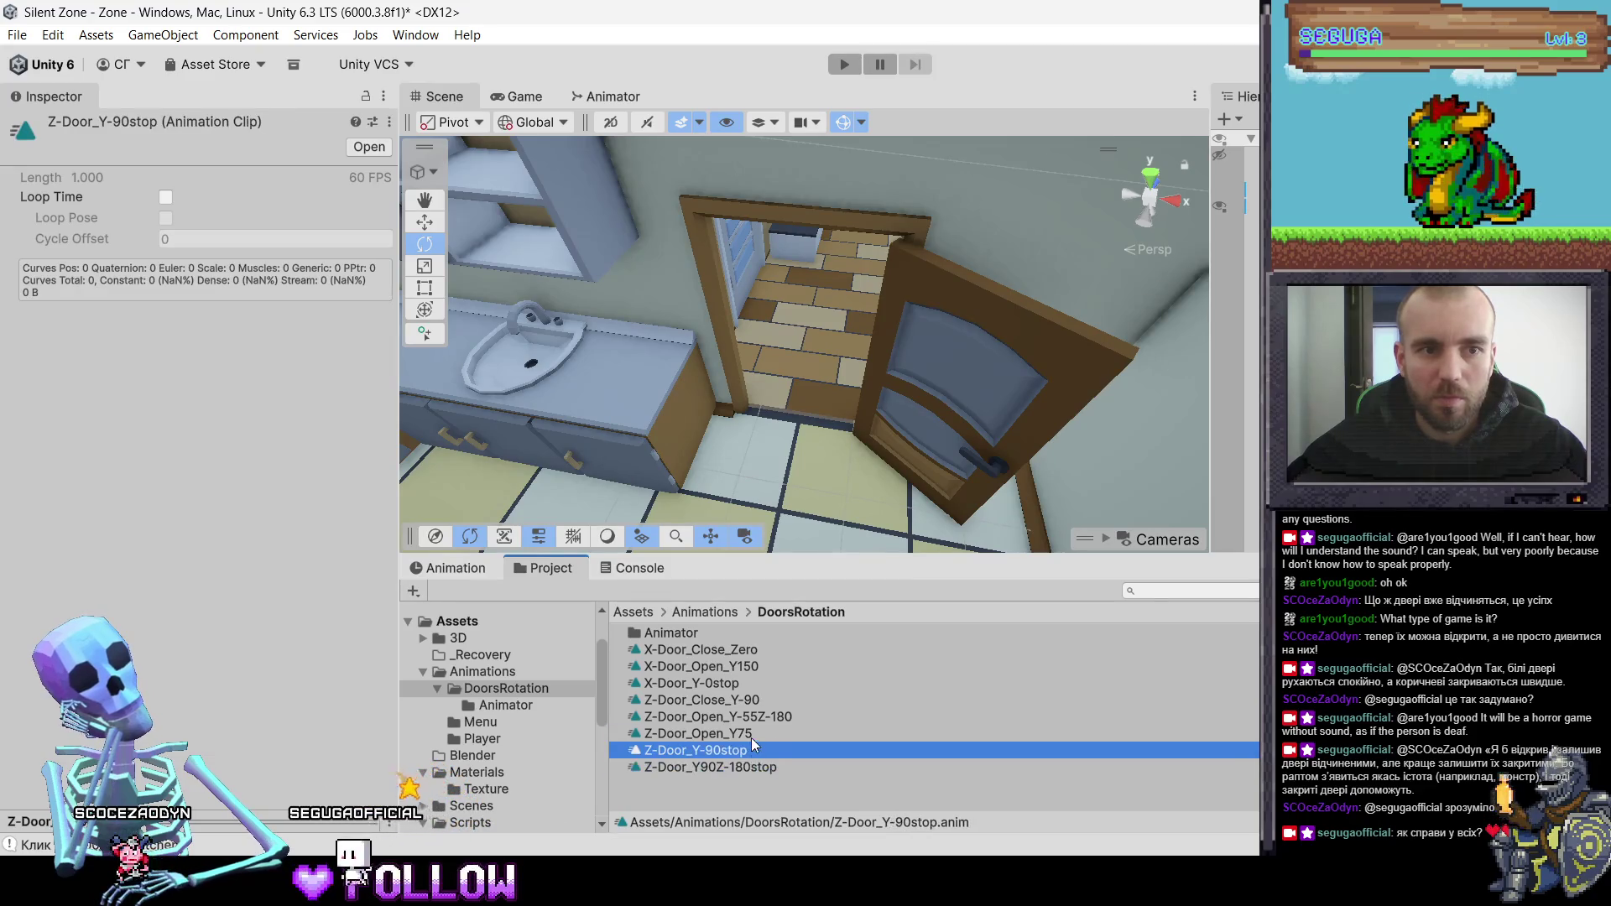
pyautogui.click(752, 736)
pyautogui.click(752, 717)
pyautogui.click(748, 683)
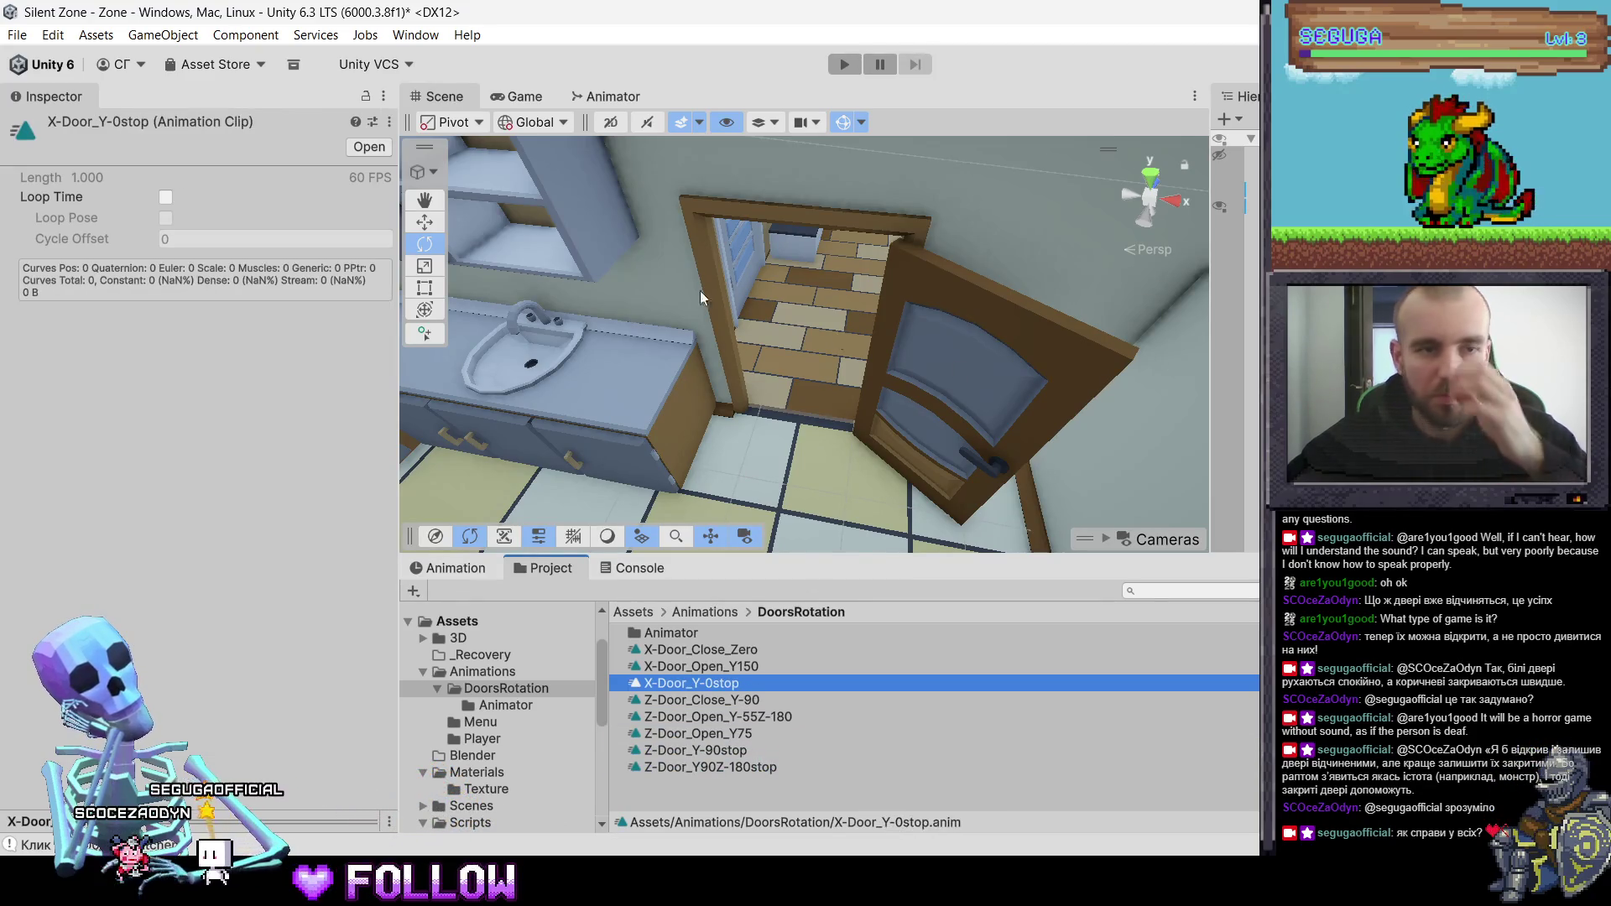
# - Select the 500_DoorKitchen door in the Animation view and show its clip list
pyautogui.click(471, 564)
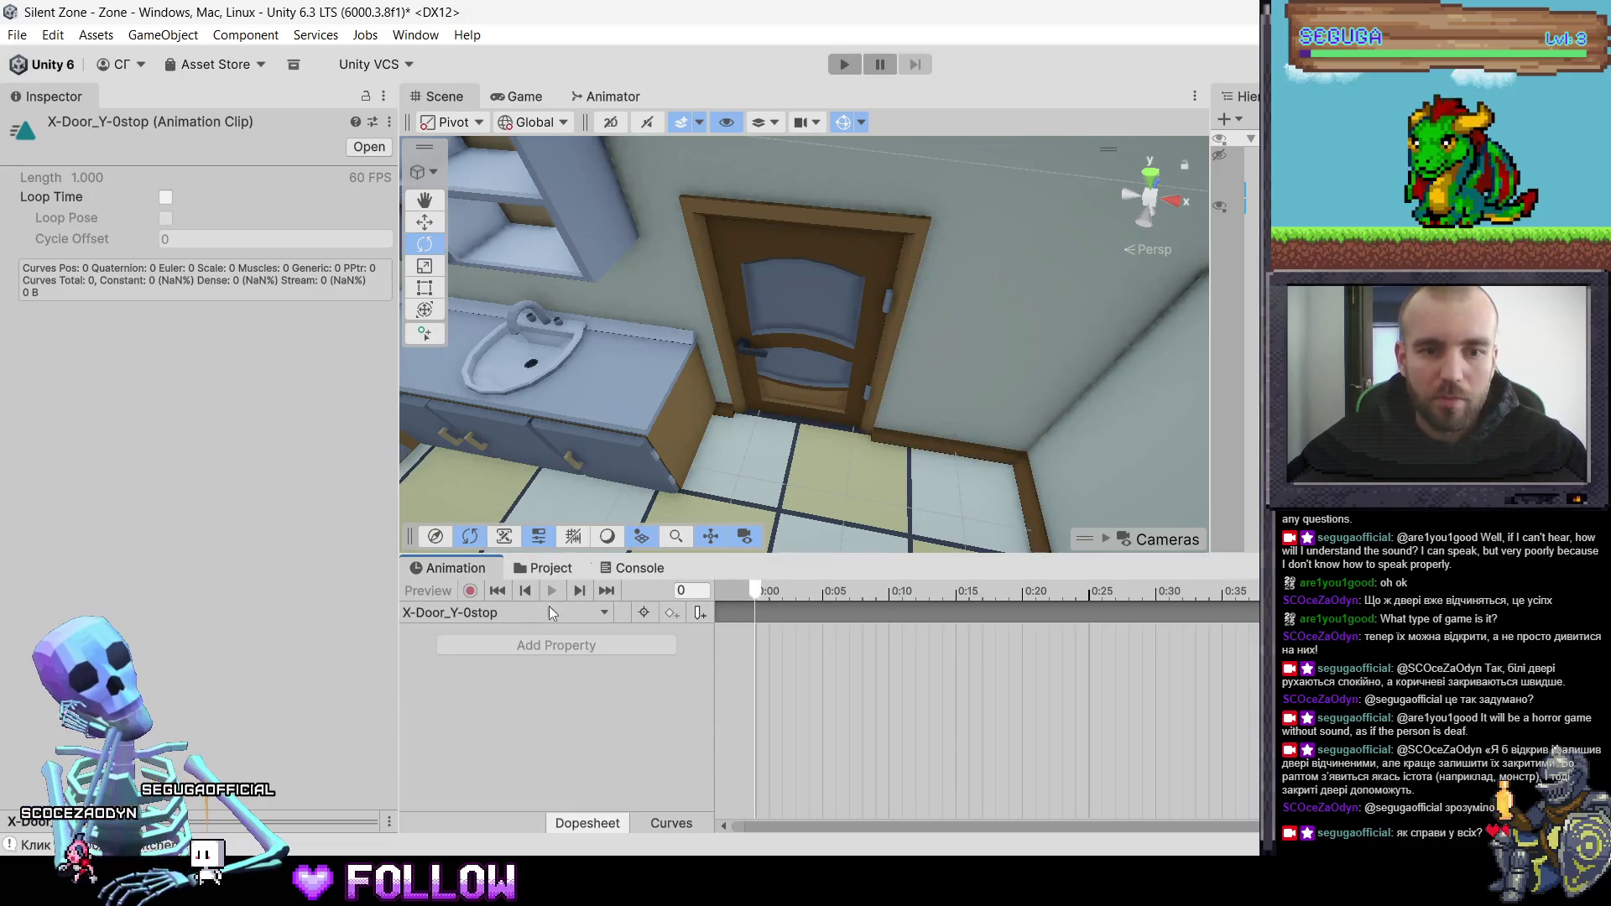
pyautogui.click(762, 334)
pyautogui.click(762, 334)
pyautogui.click(498, 612)
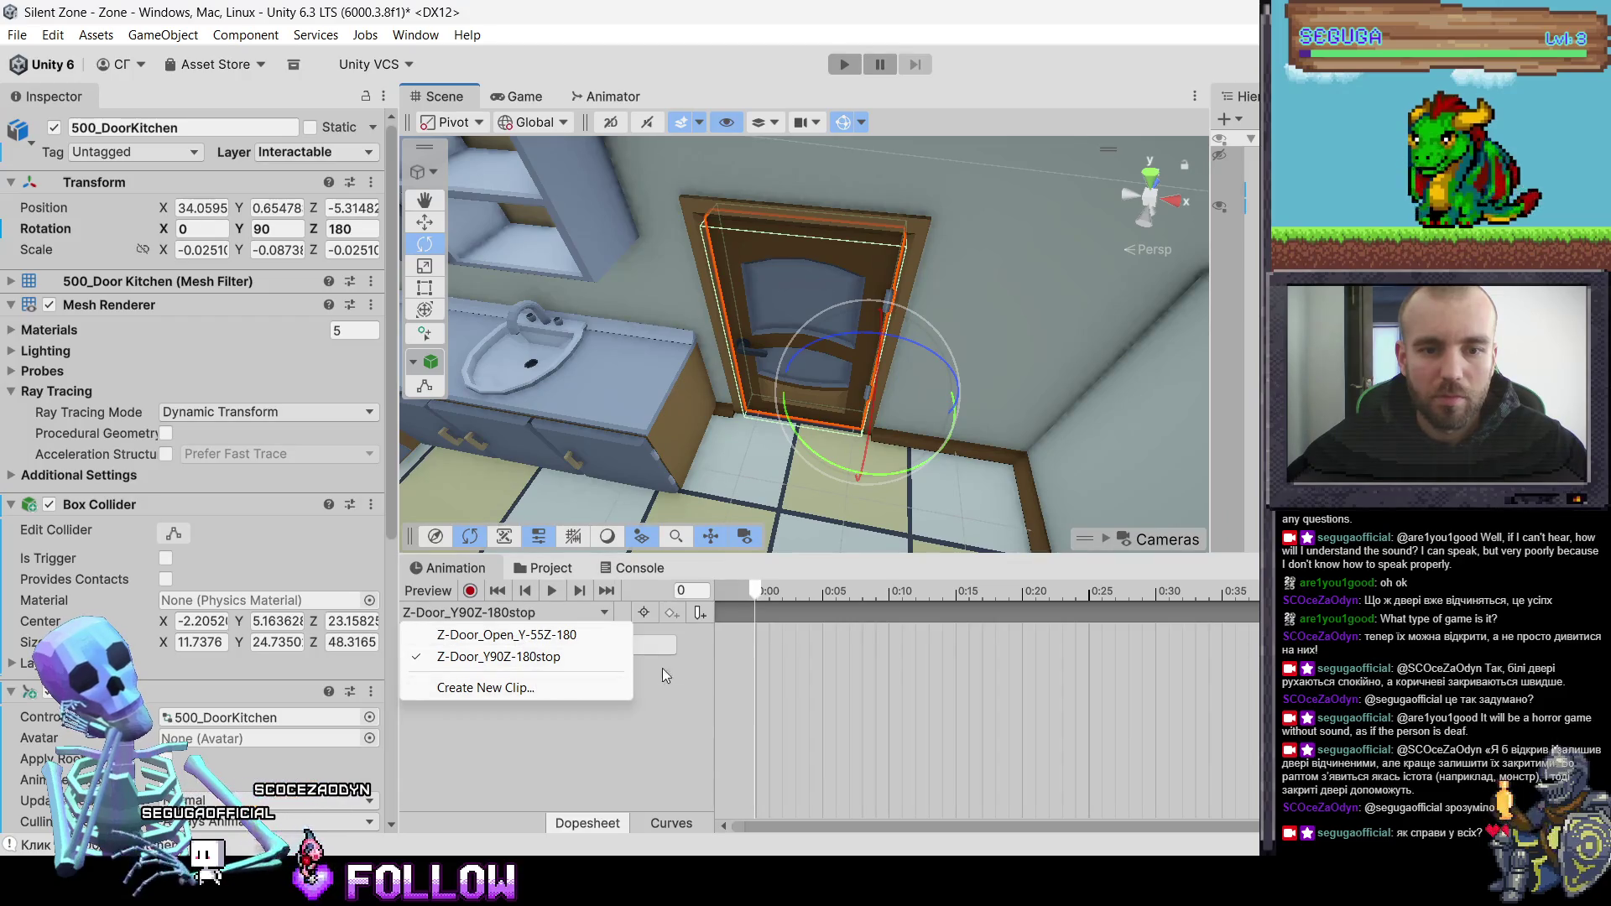
# - With recording on, switch to Z-Door_Open_Y-55Z-180, then start another new clip
pyautogui.moveTo(839, 592); pyautogui.dragTo(1263, 592)
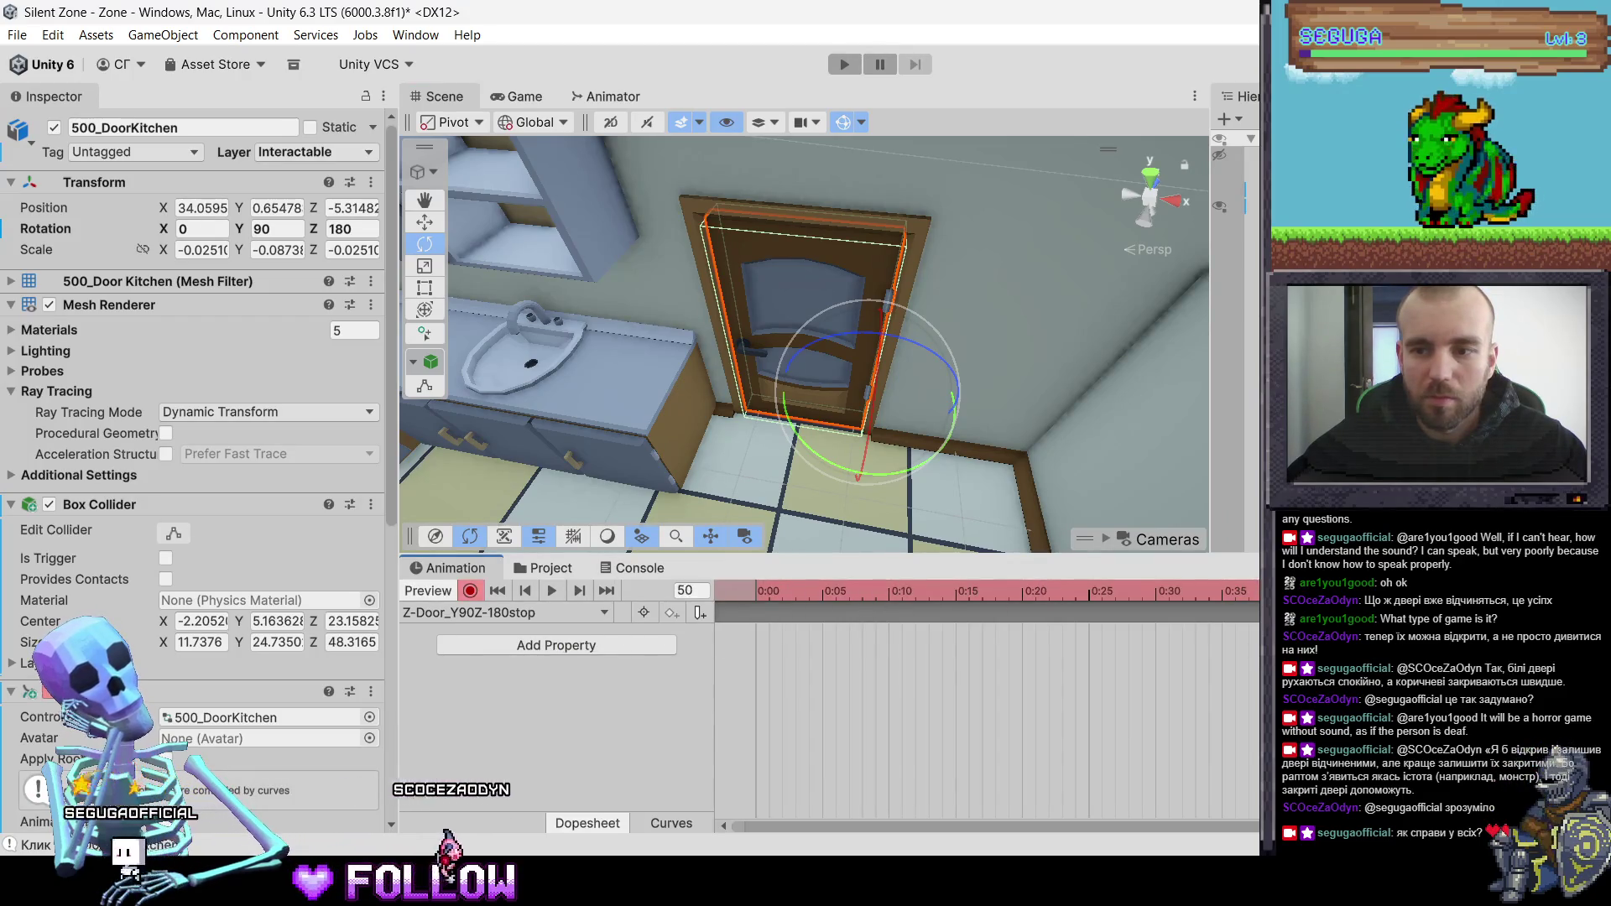
pyautogui.click(499, 612)
pyautogui.click(507, 636)
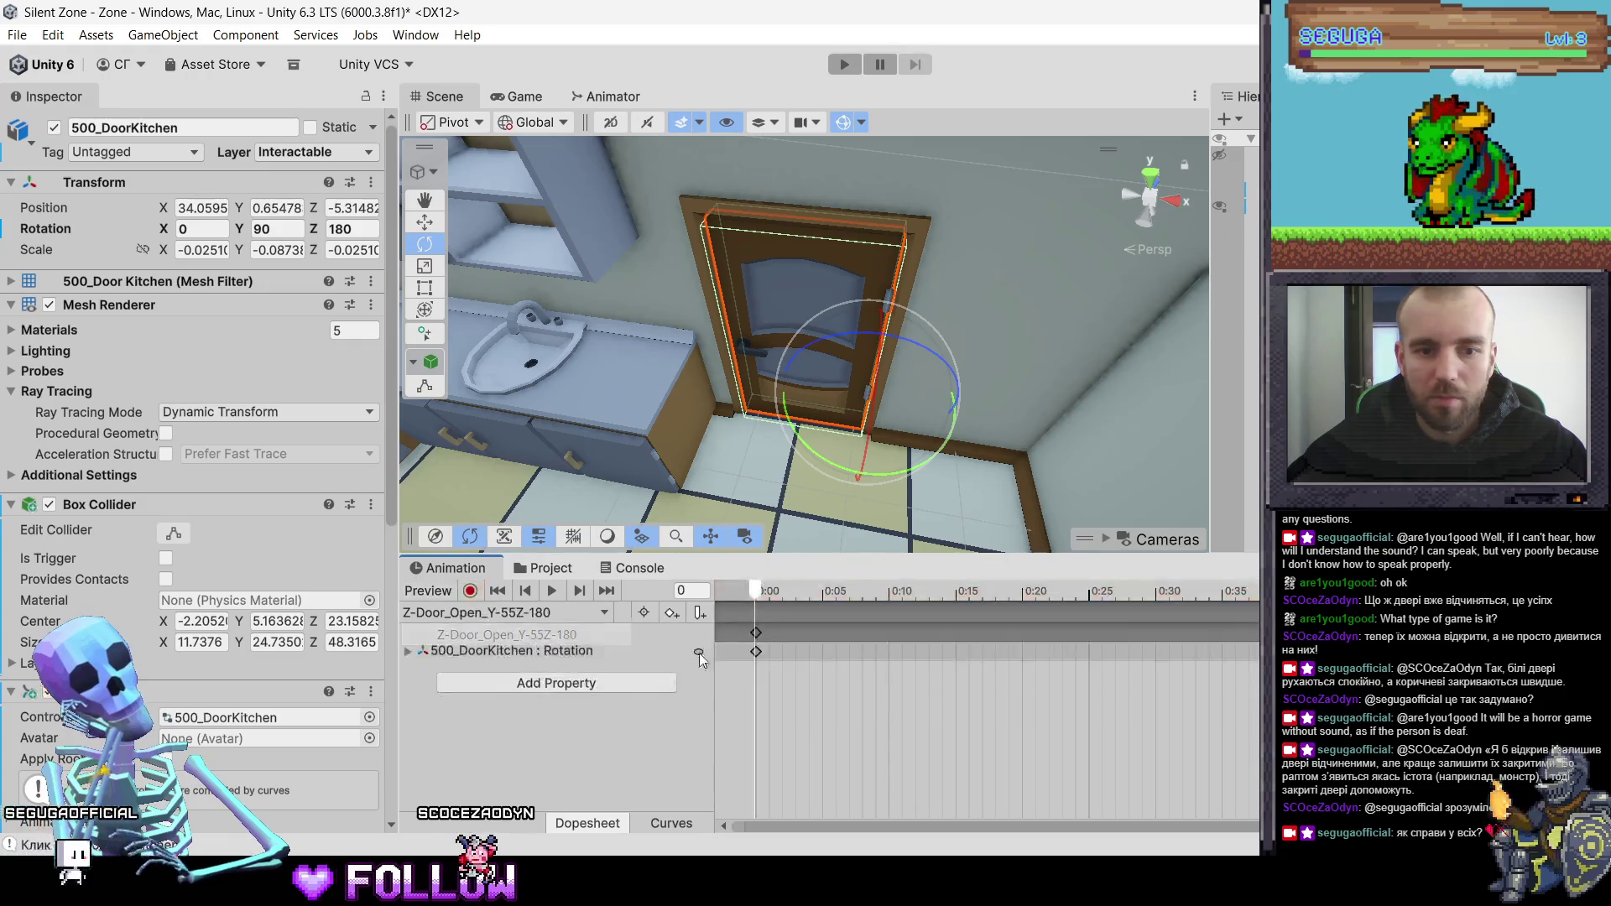
pyautogui.click(566, 613)
pyautogui.click(520, 687)
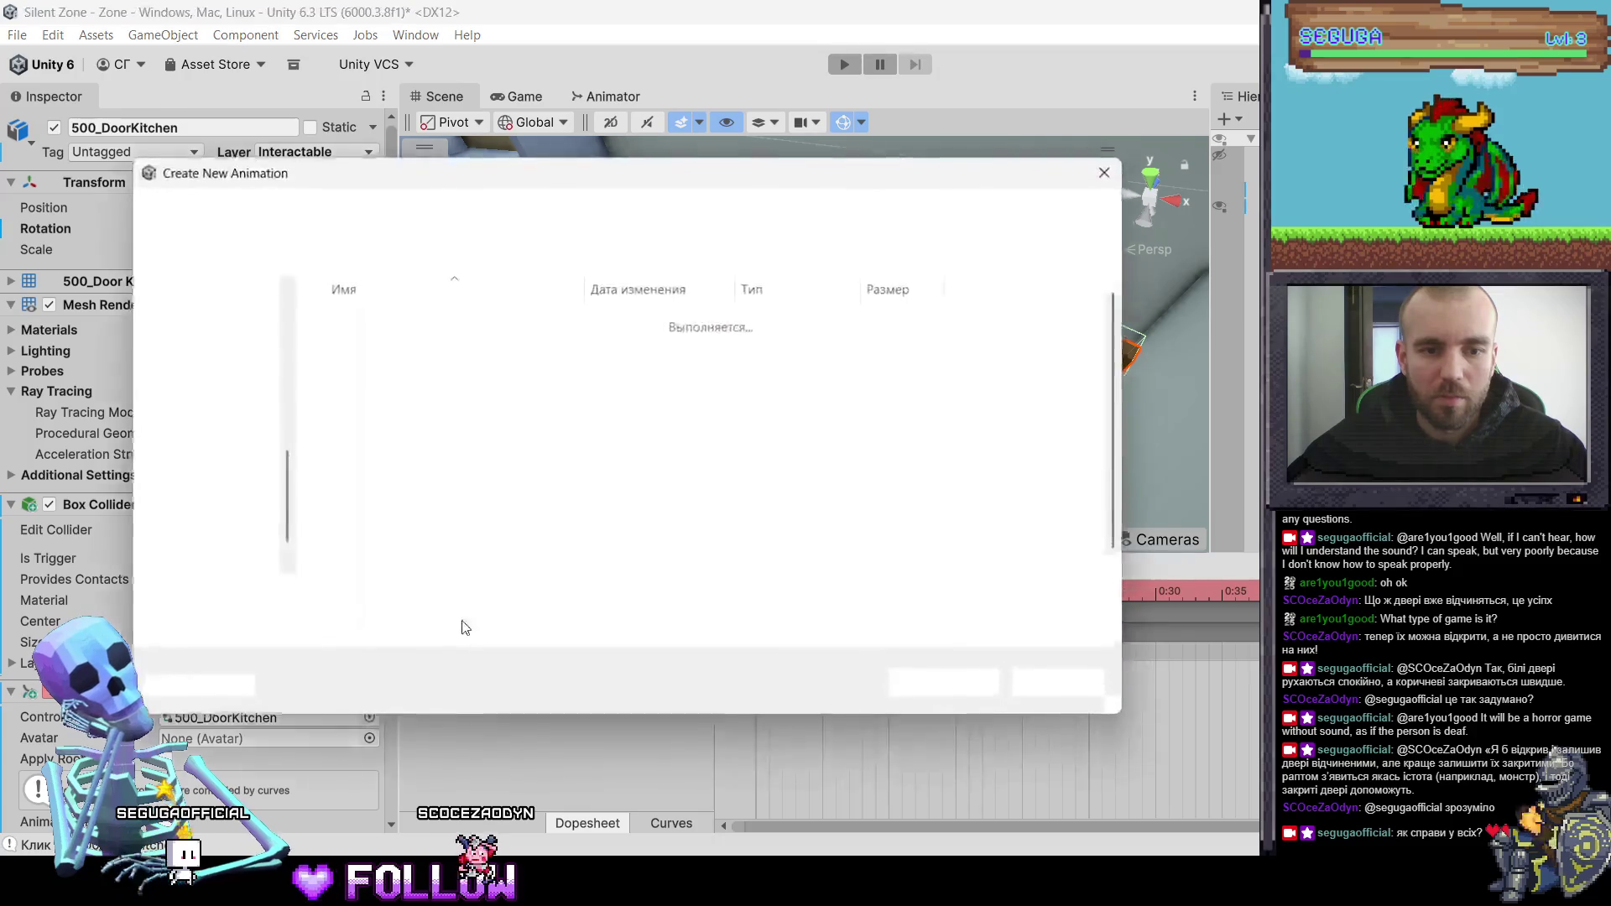
# - Name the new clip Z-Door_Close_Y90_Z-180 and save it in DoorsRotation
pyautogui.write('Z-D')
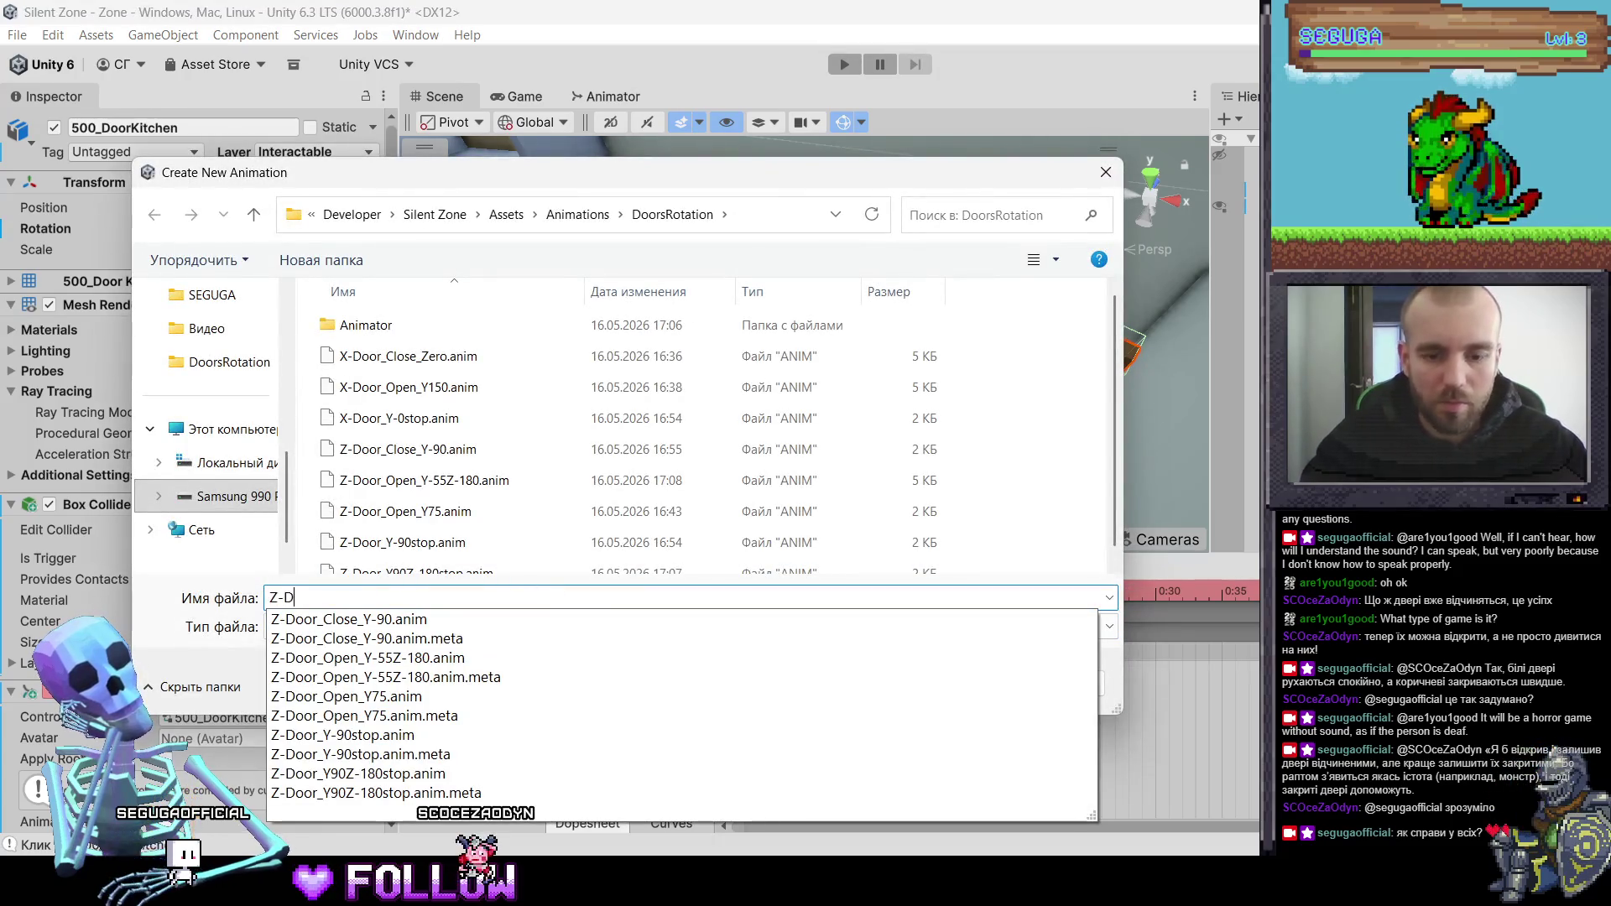
pyautogui.write('oor_Close')
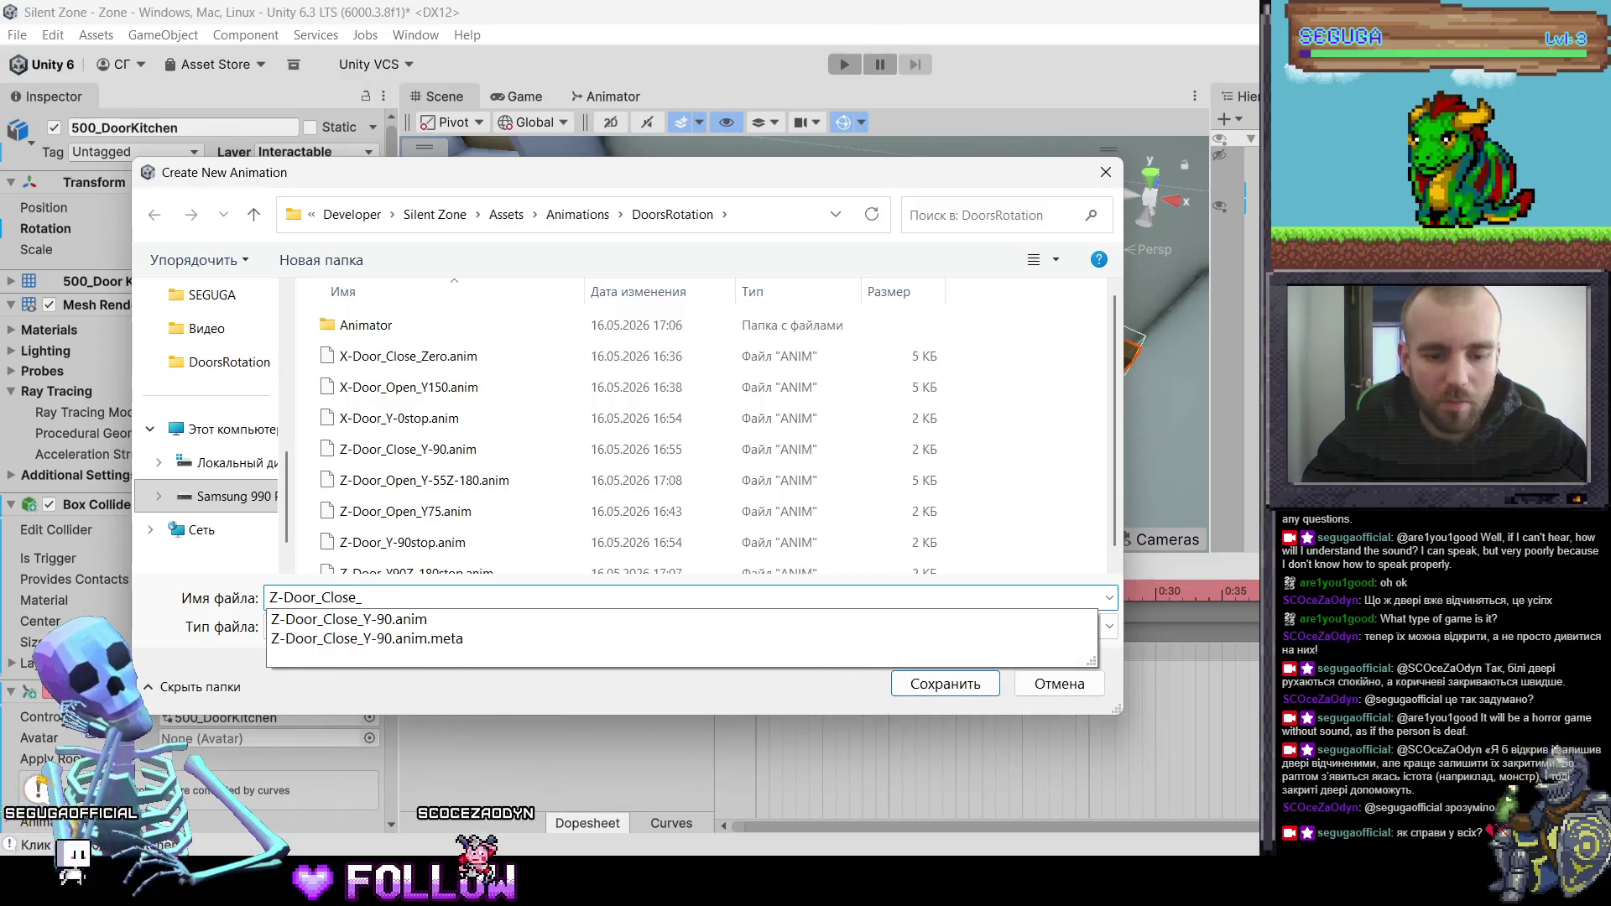
pyautogui.write('_')
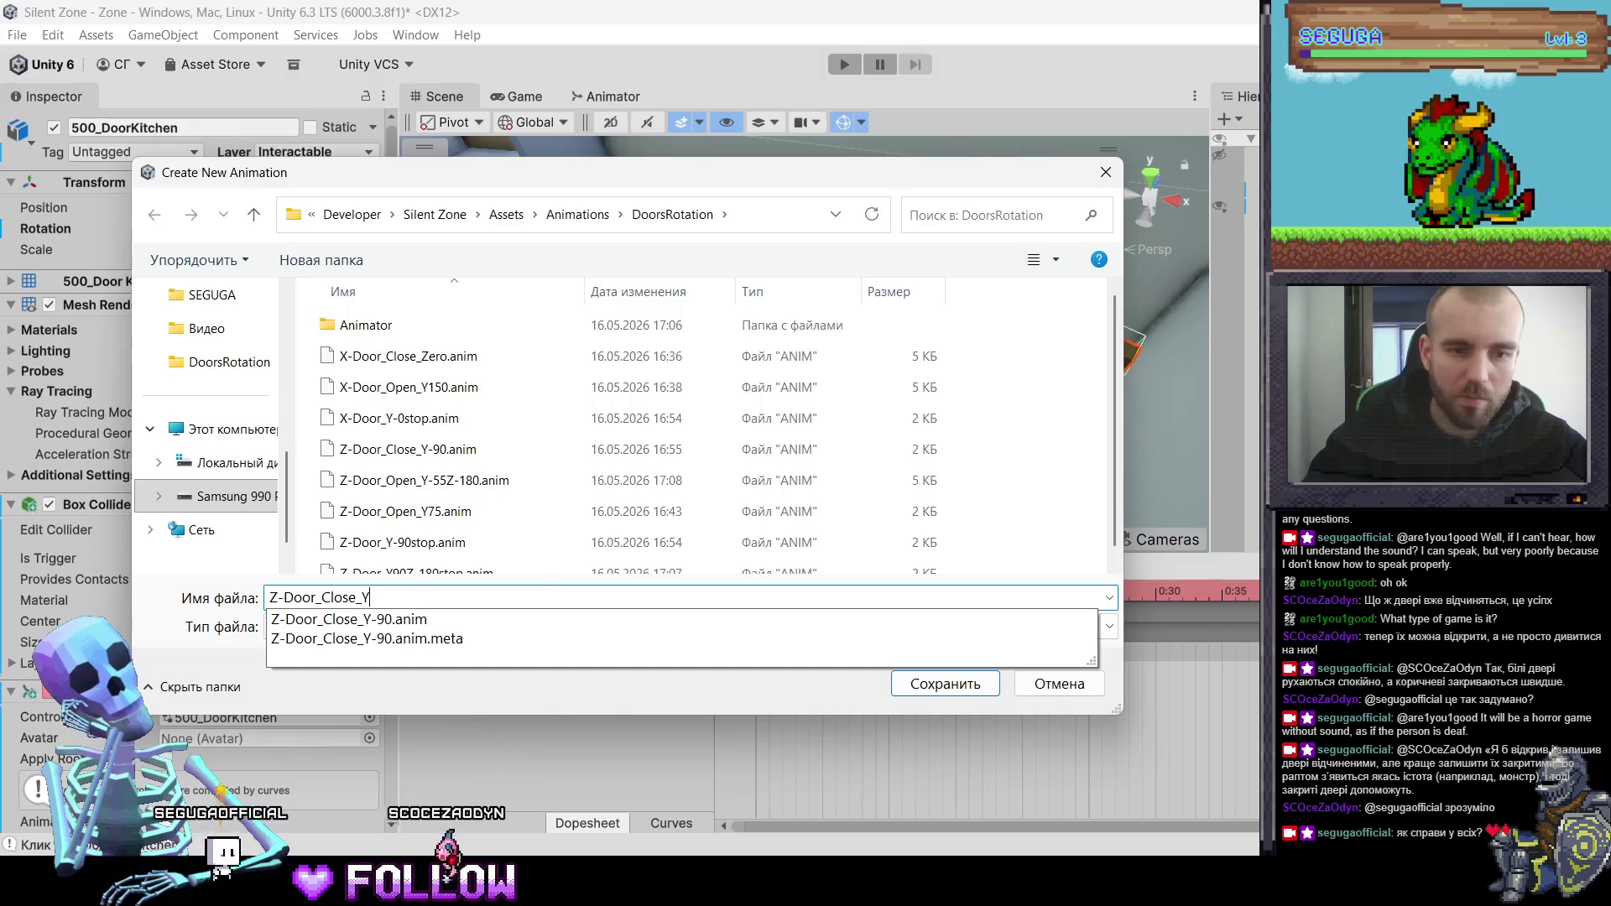
pyautogui.write('Y90_')
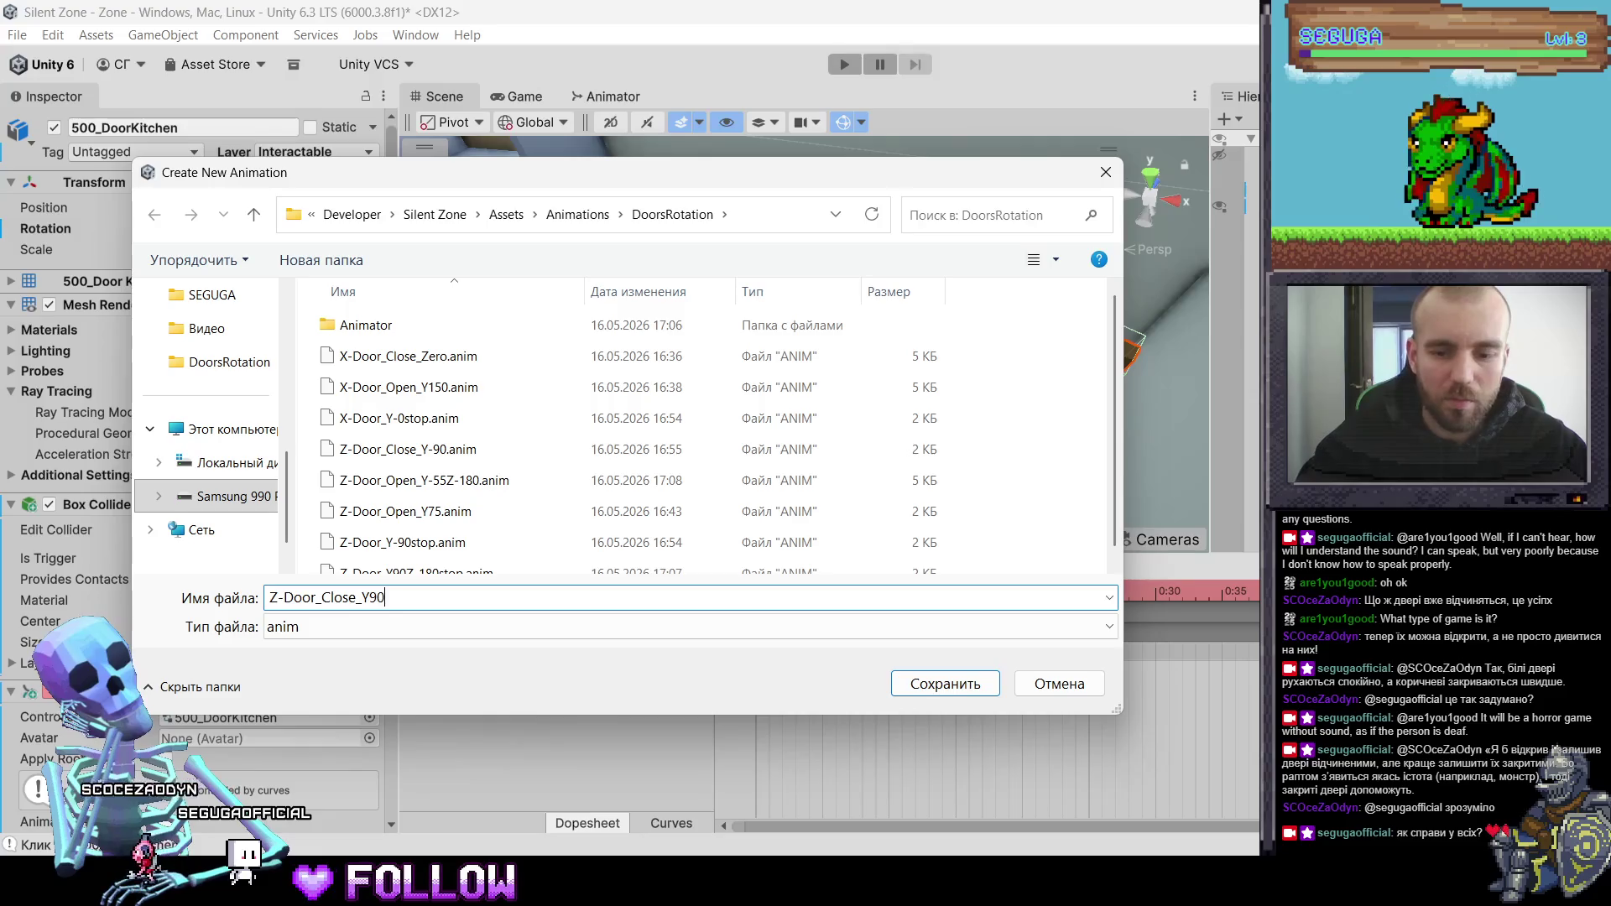
pyautogui.write('Z-180')
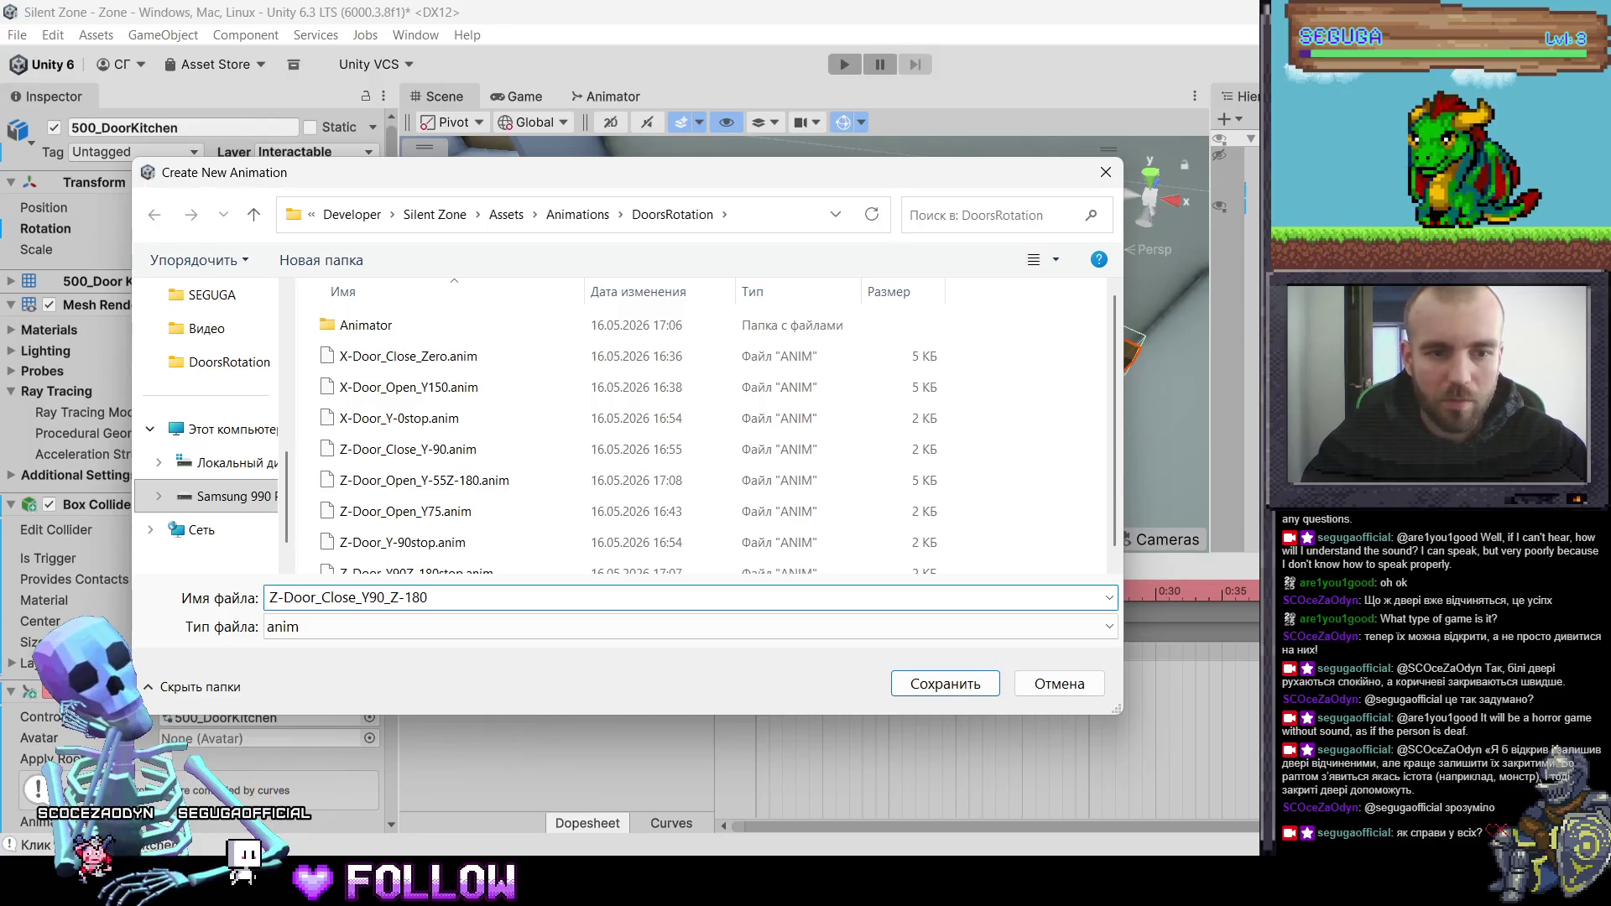
pyautogui.press('Return')
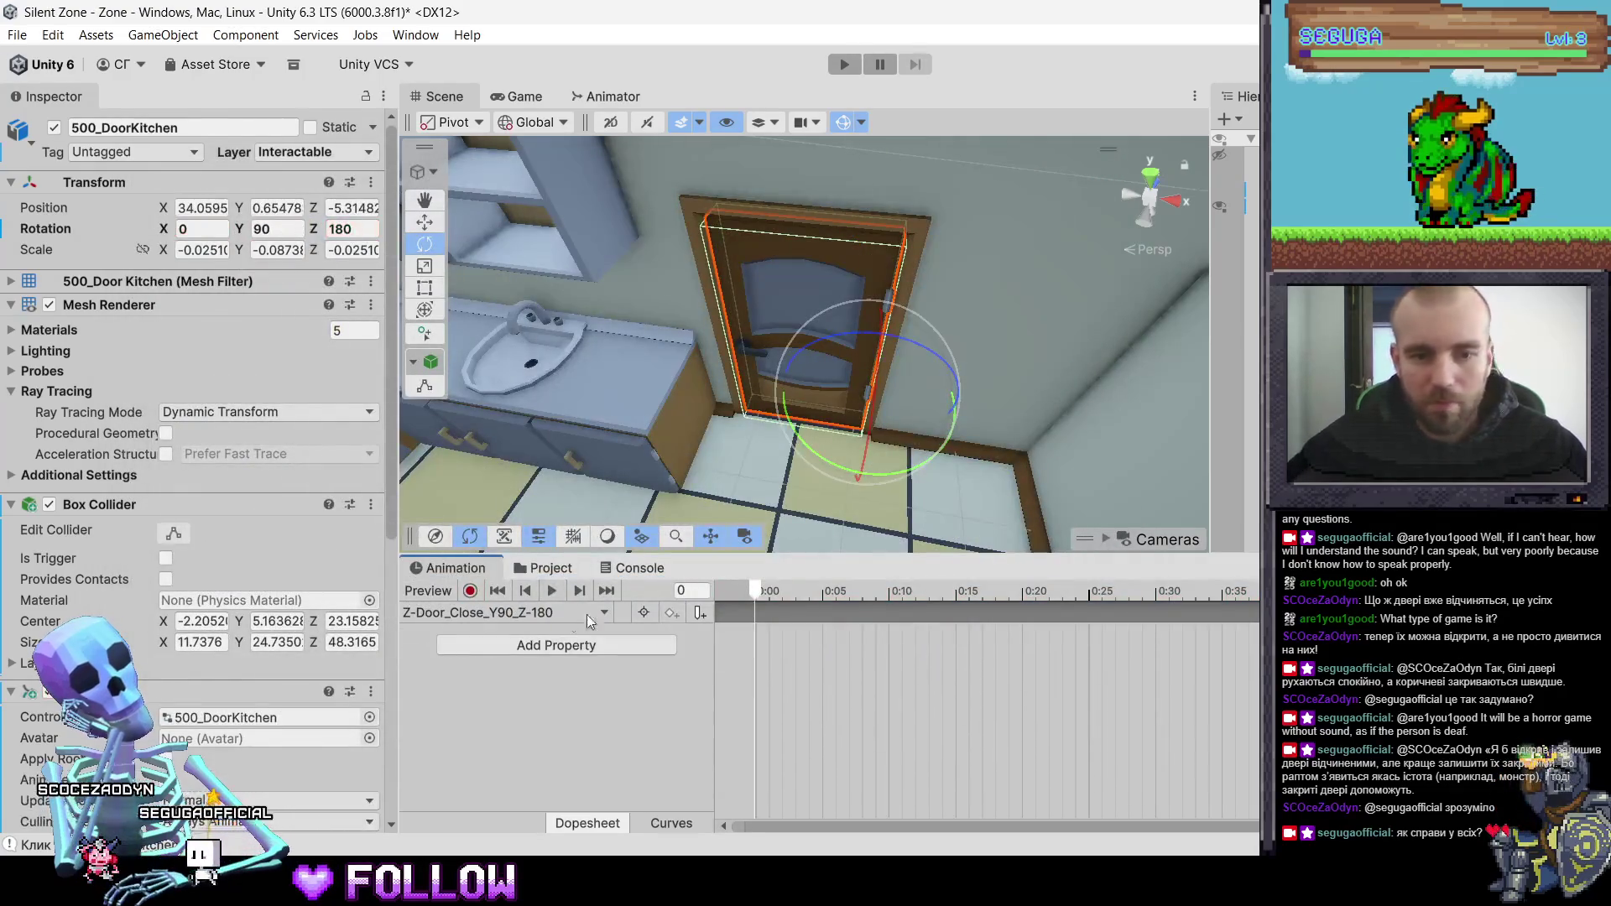
# - Set the door's Y rotation to -55 and add a starting rotation keyframe
pyautogui.click(282, 233)
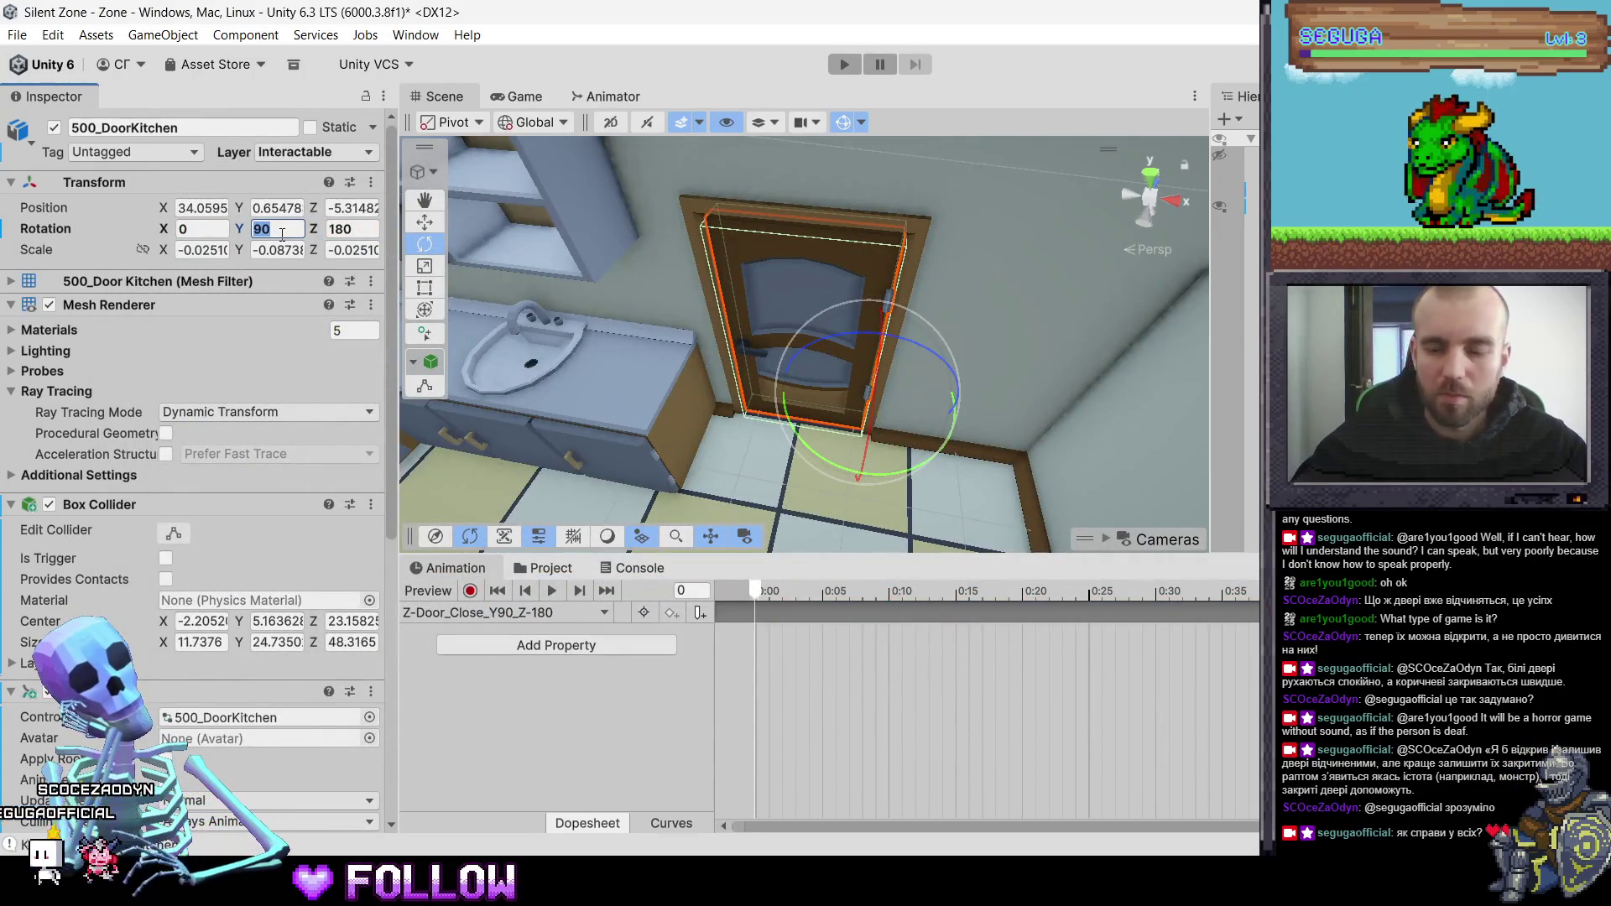
pyautogui.write('-55')
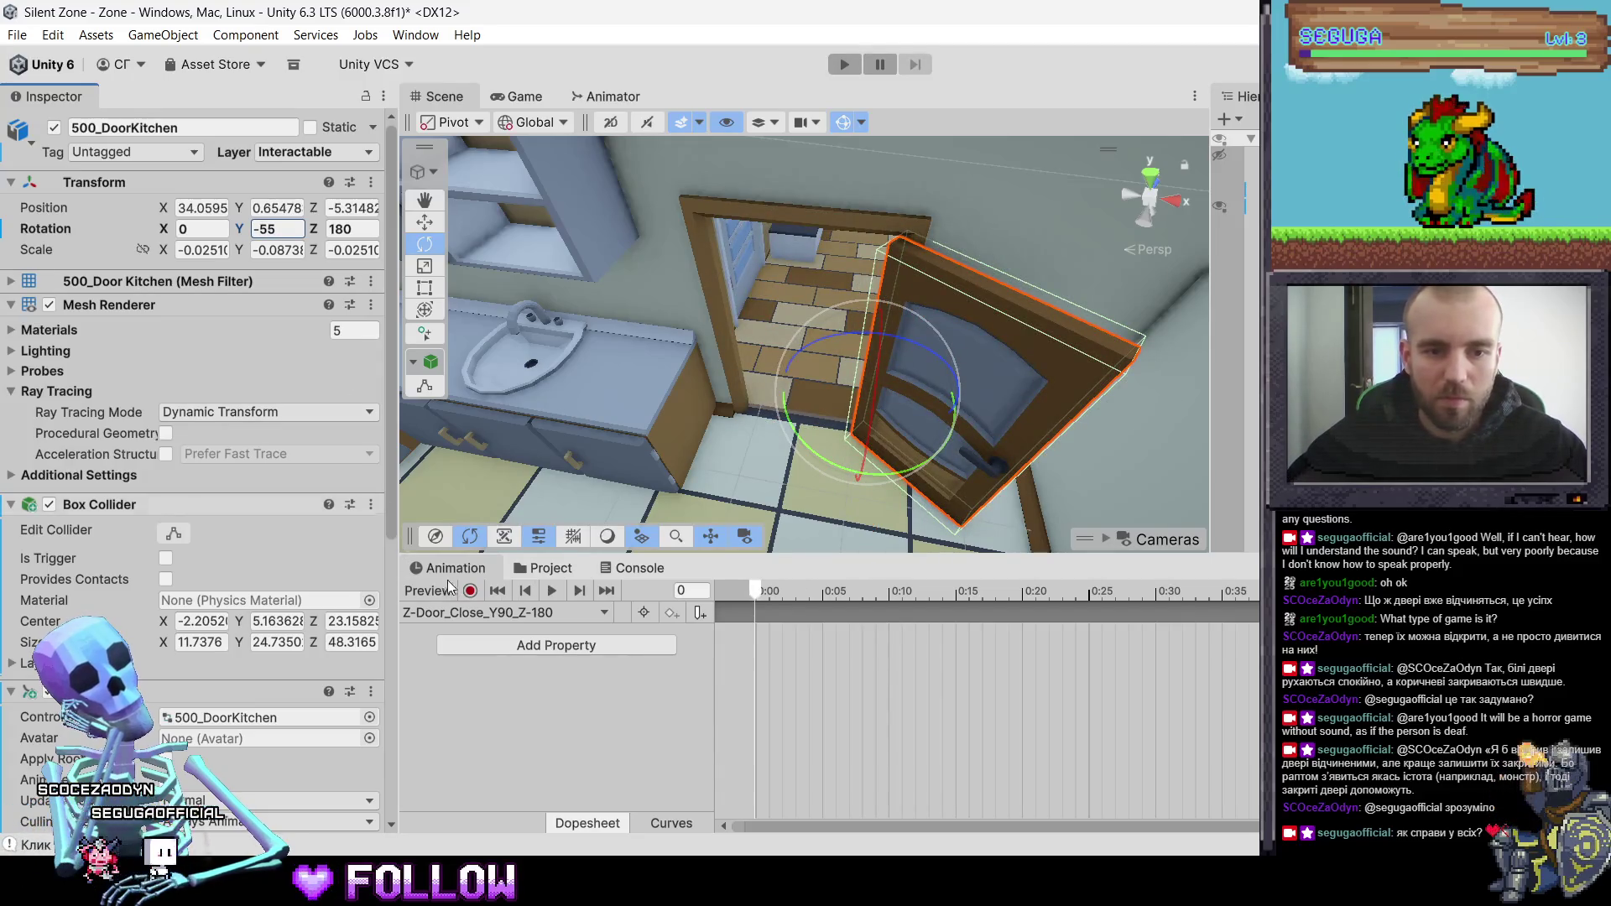
pyautogui.rightClick(164, 230)
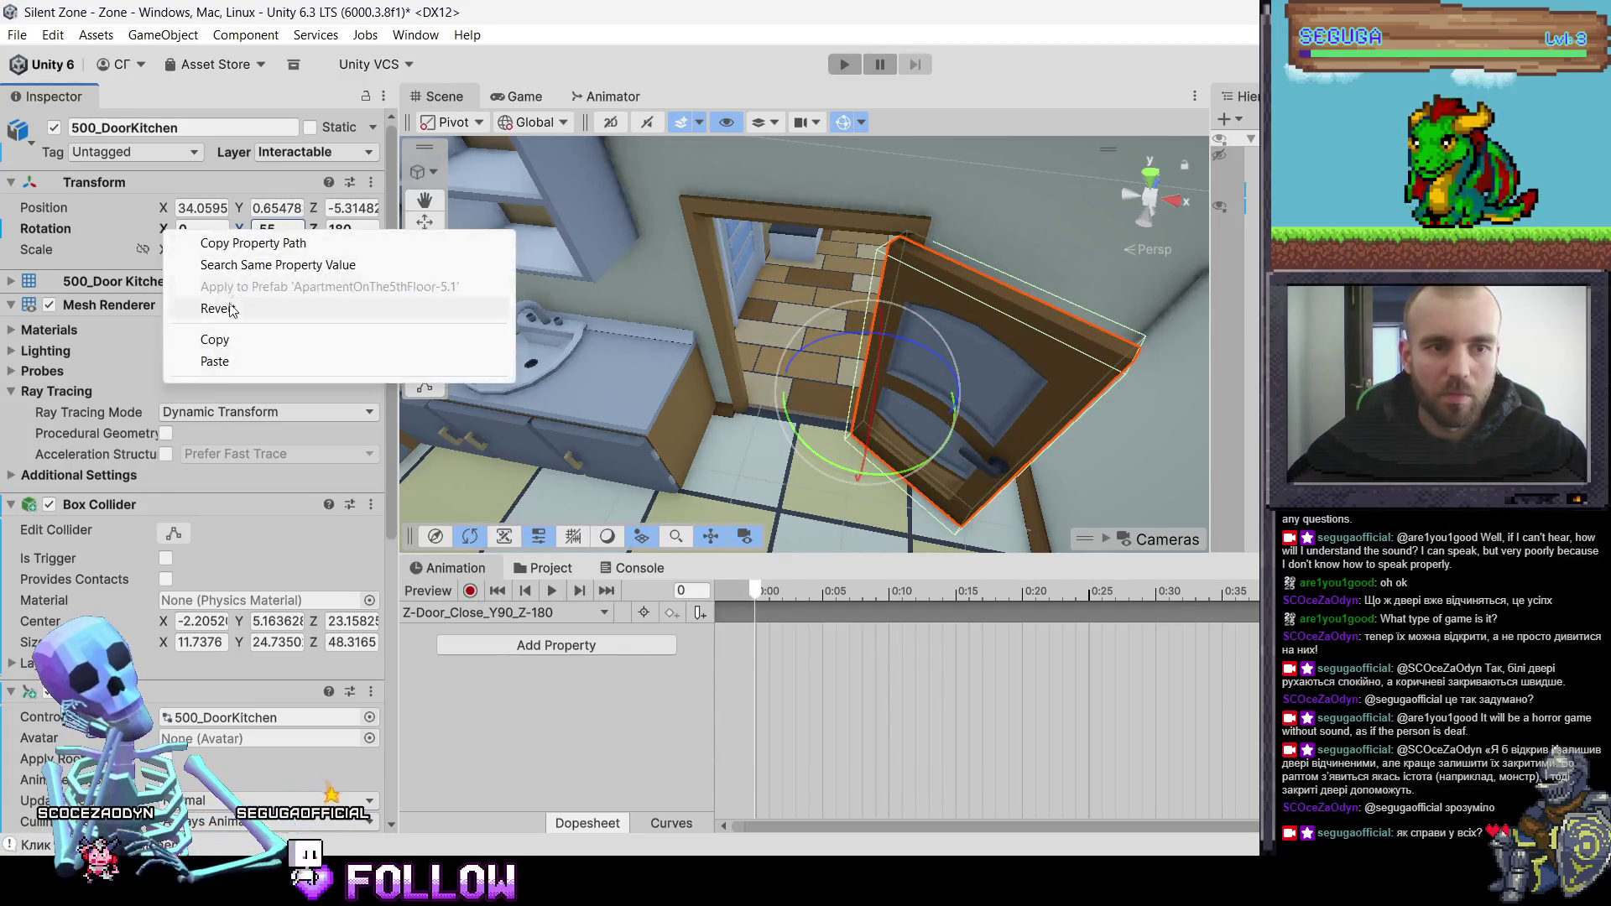
pyautogui.click(470, 590)
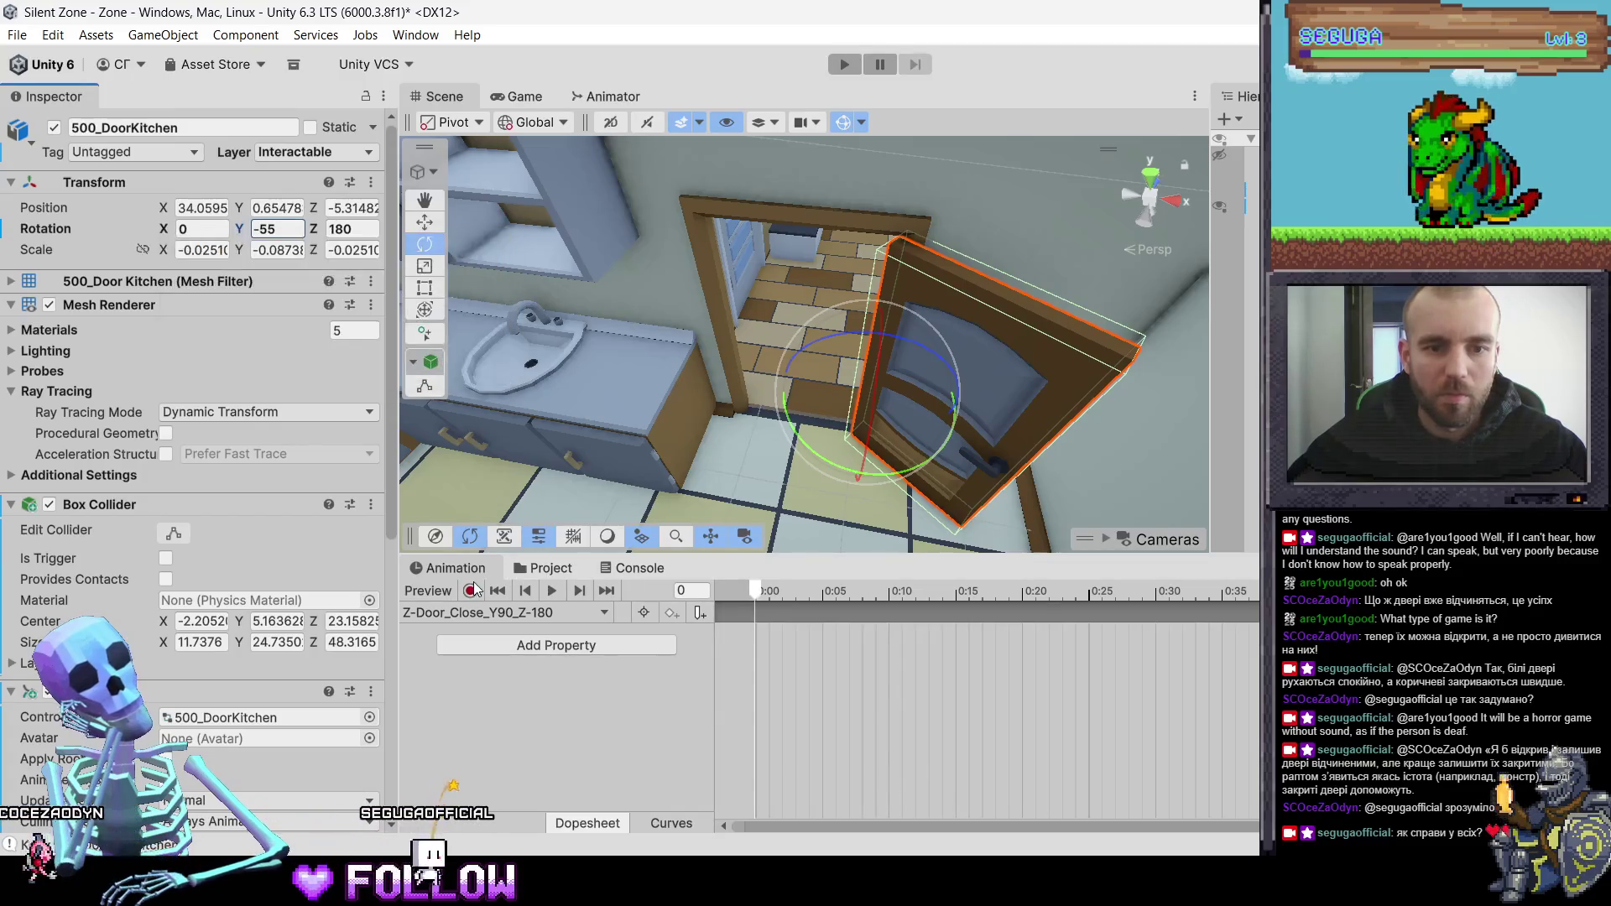
pyautogui.rightClick(168, 231)
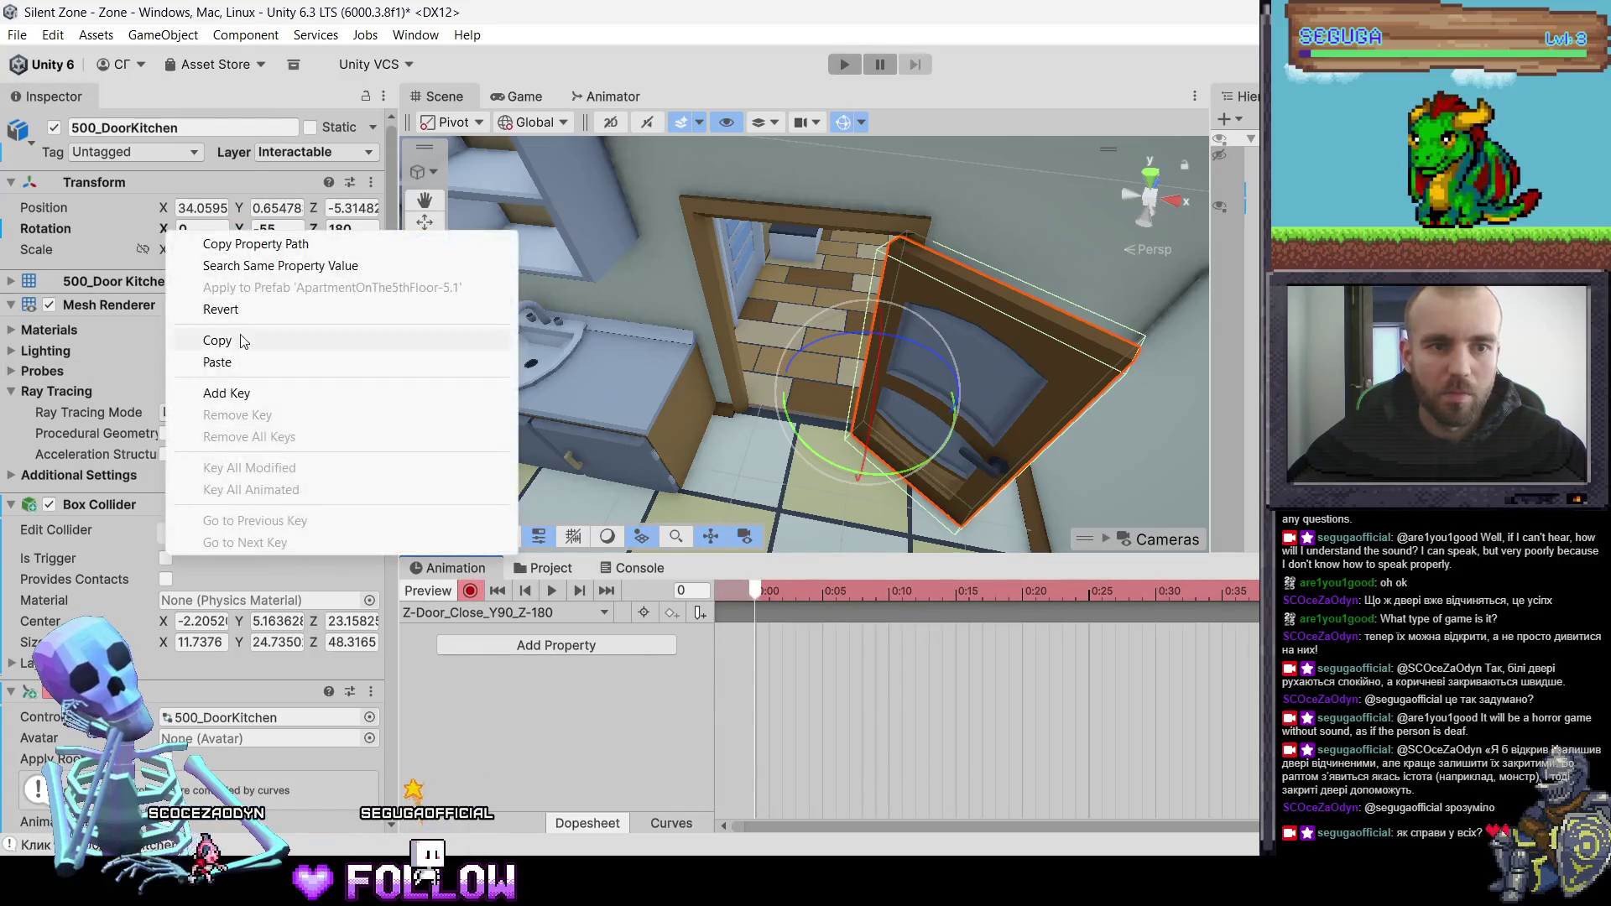
pyautogui.click(223, 389)
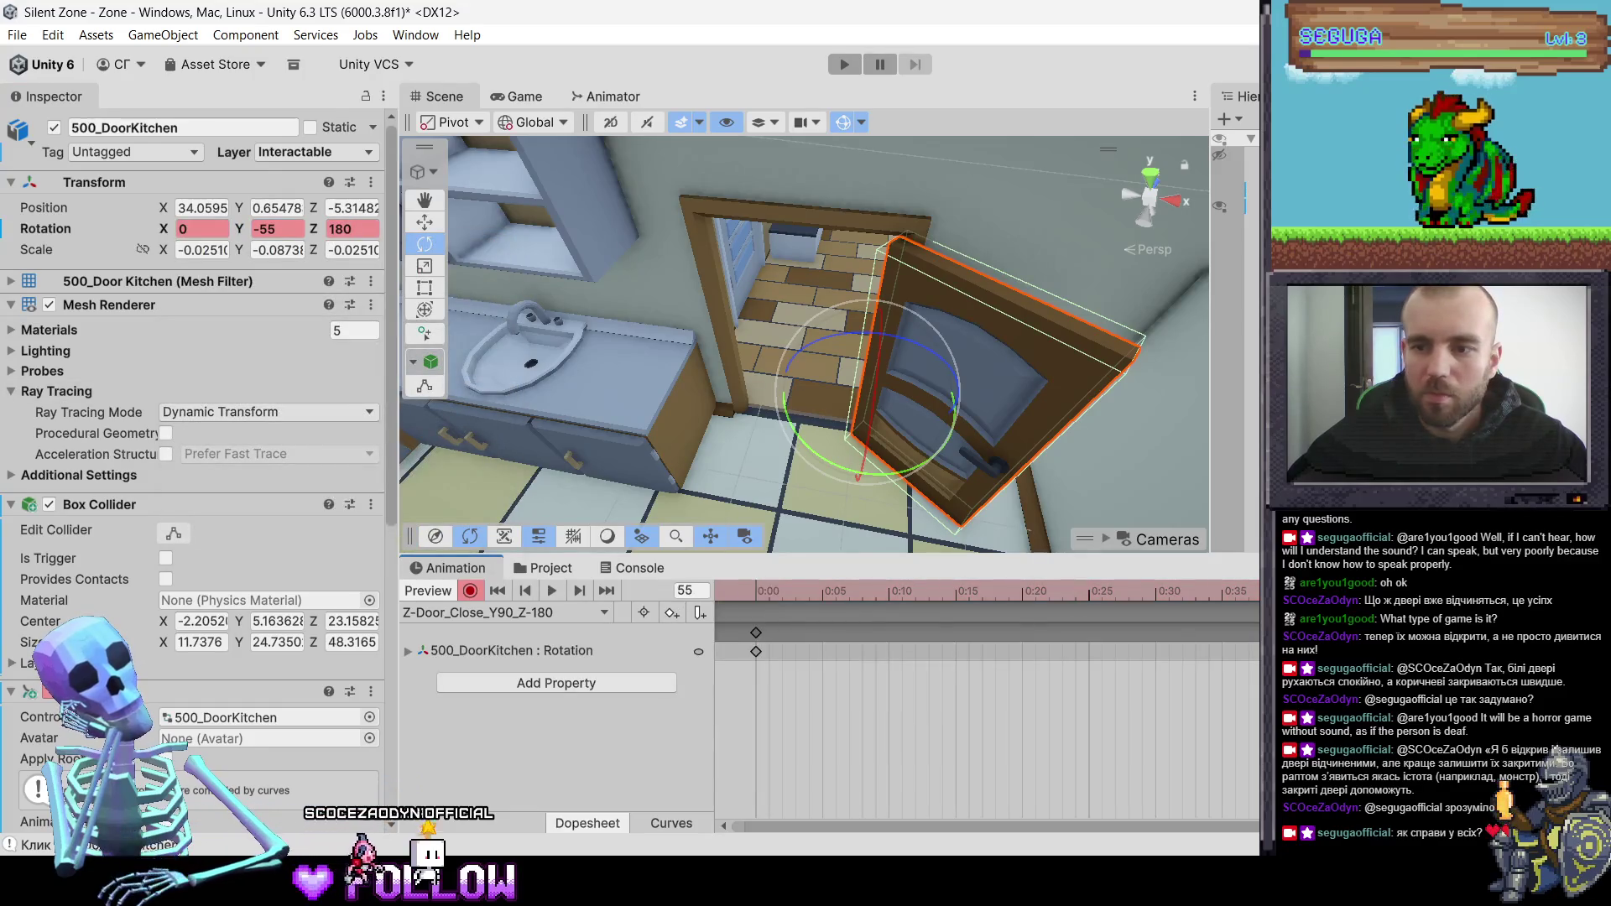
# - Key the door's Y rotation at 90 on frame 60 as the closed pose
pyautogui.press('.')
pyautogui.press('.')
pyautogui.press('.')
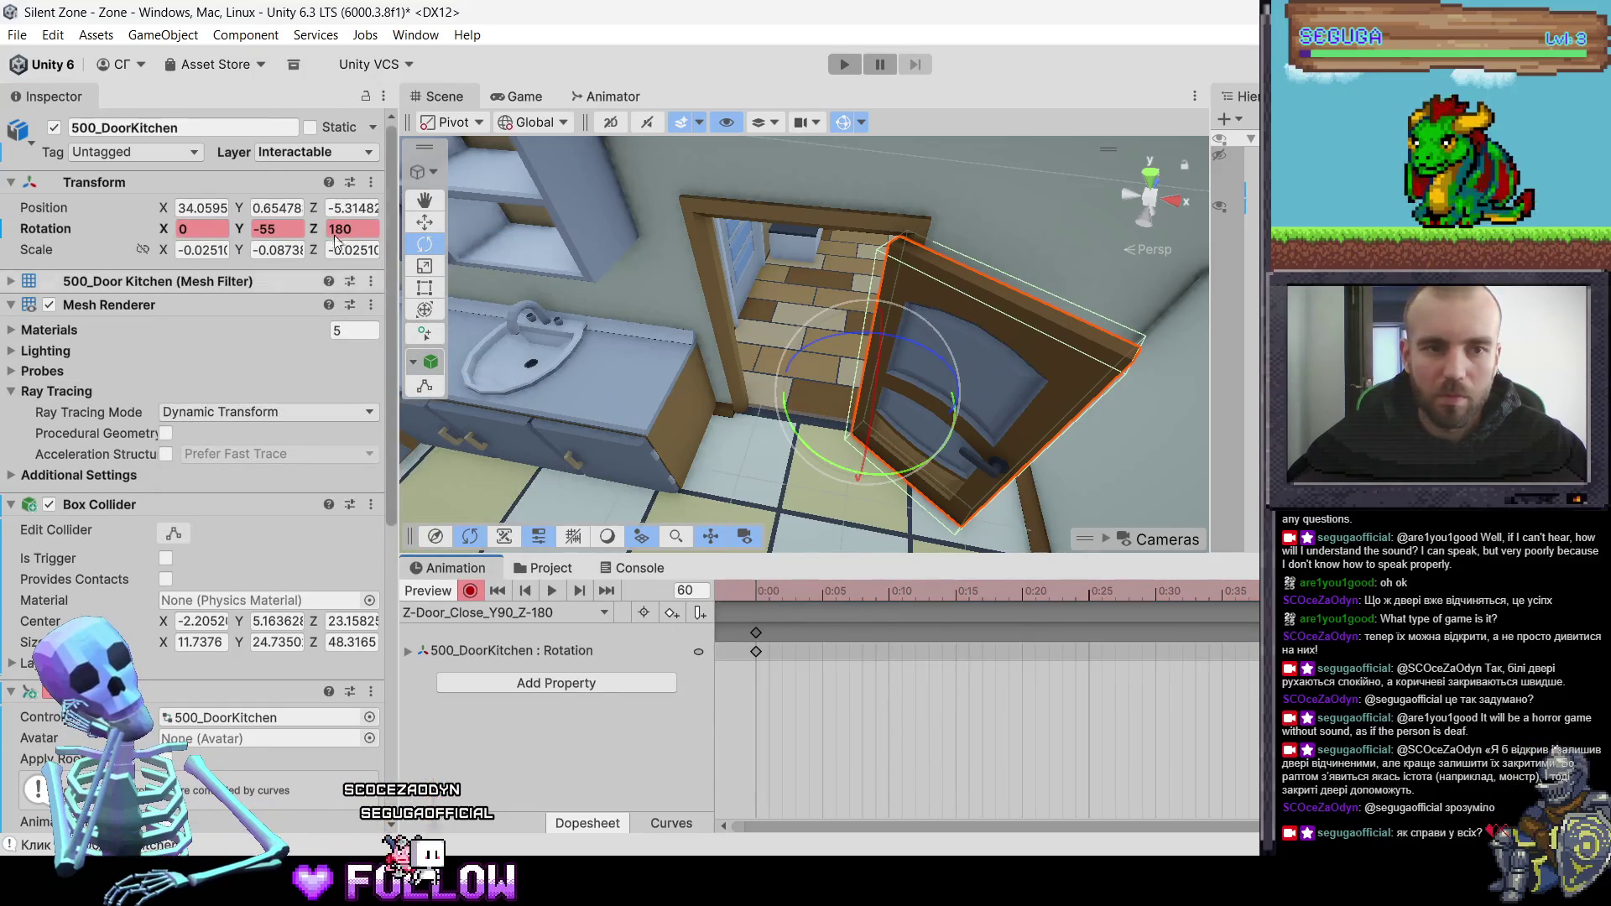
pyautogui.doubleClick(277, 229)
pyautogui.write('90')
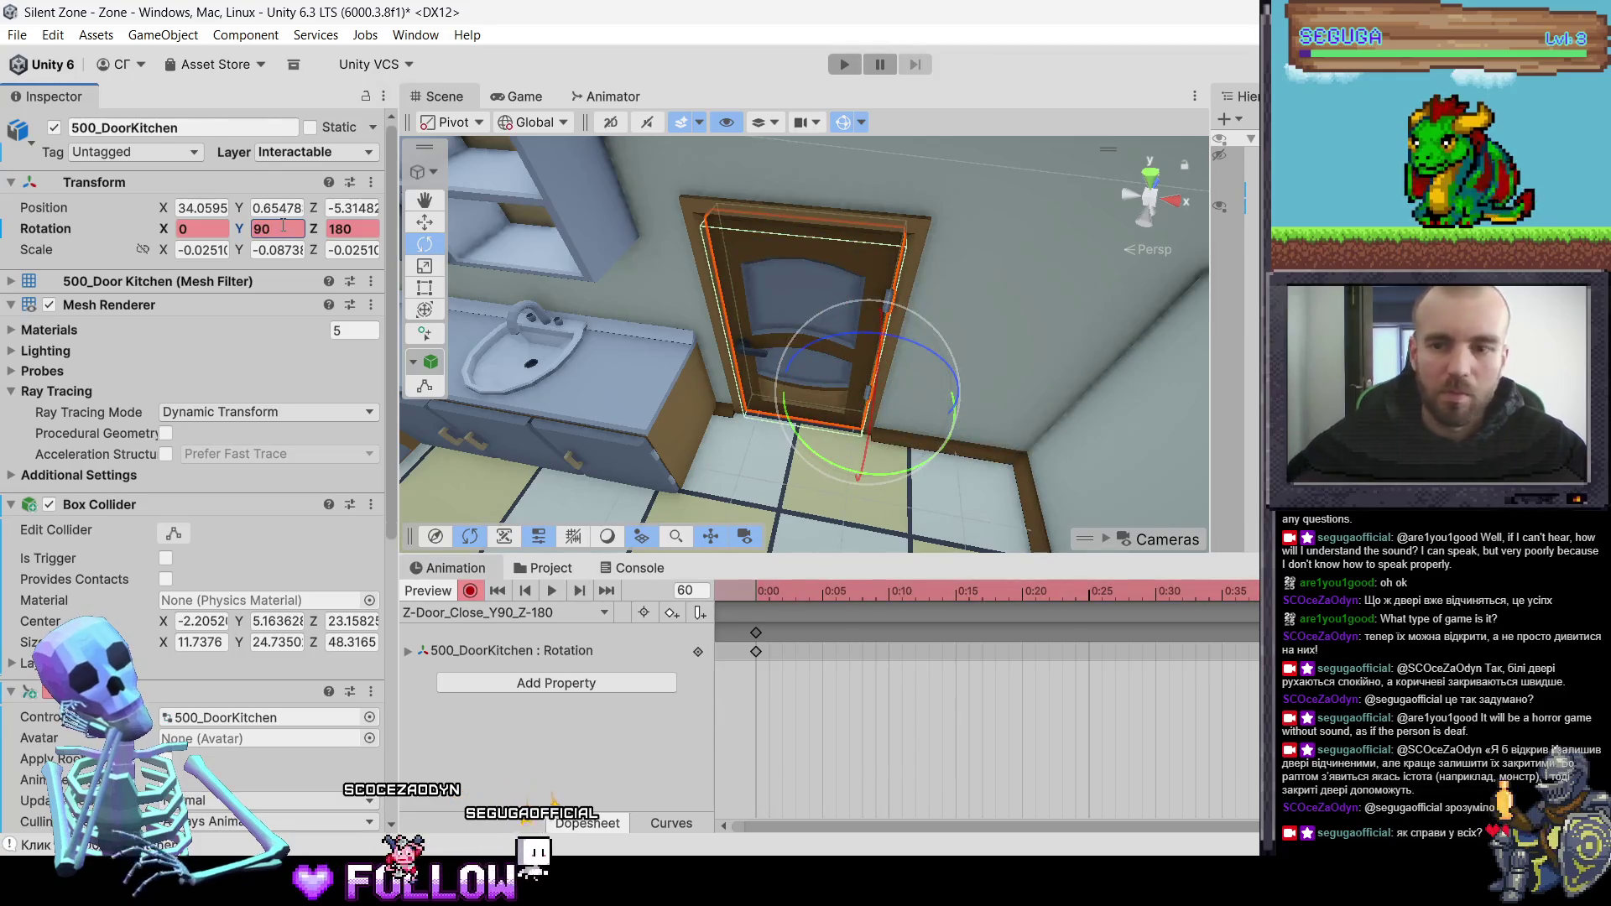
pyautogui.click(502, 612)
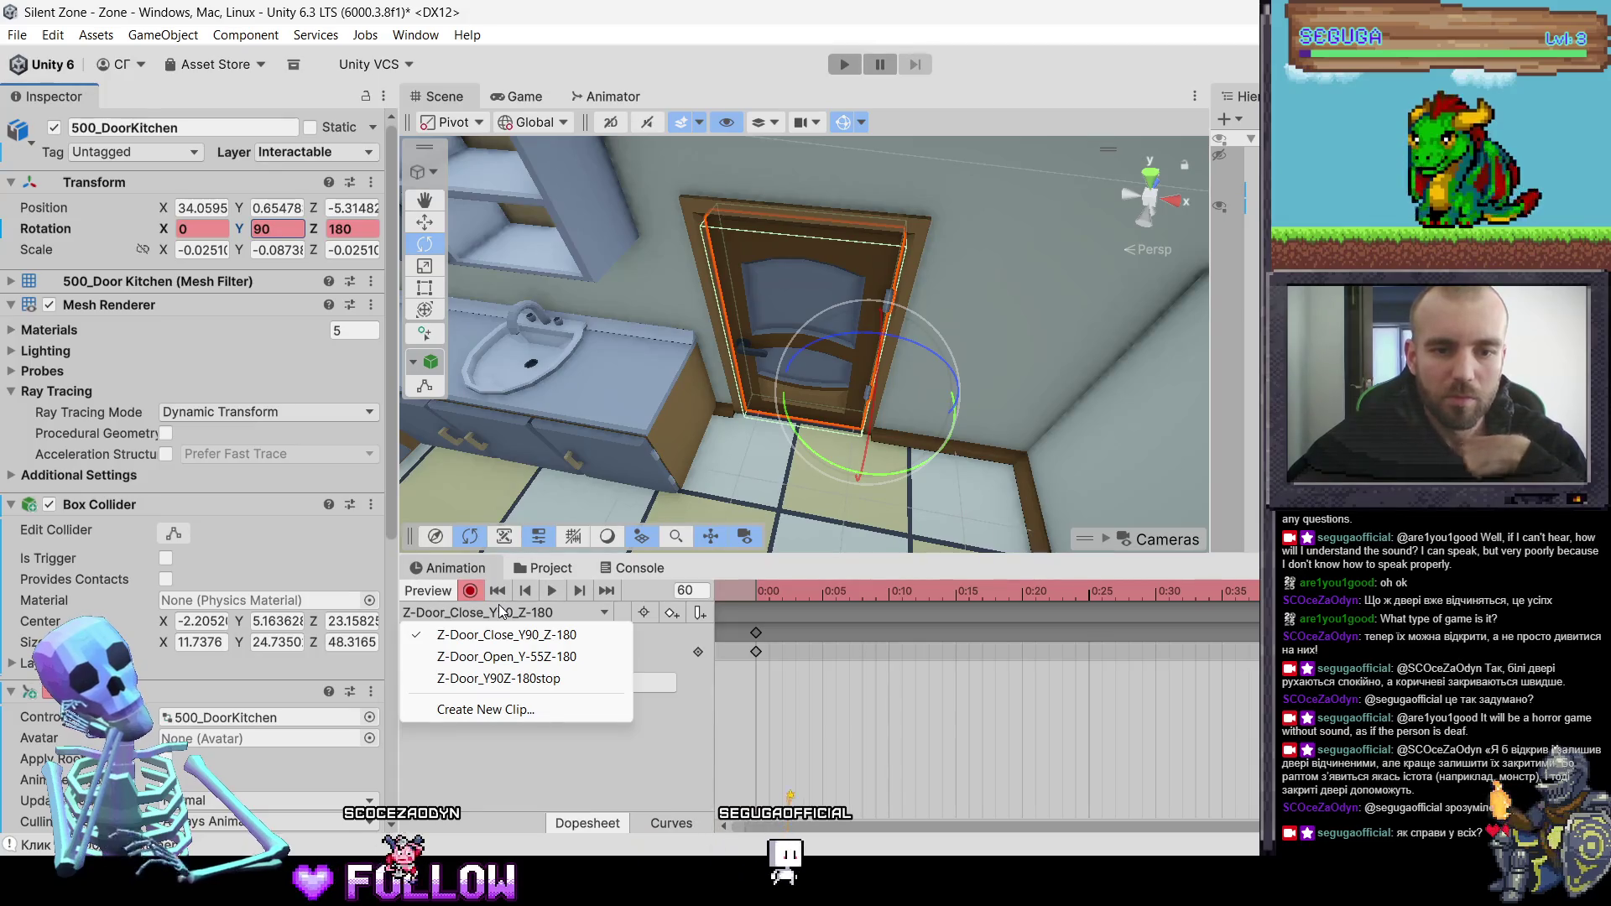
pyautogui.click(685, 762)
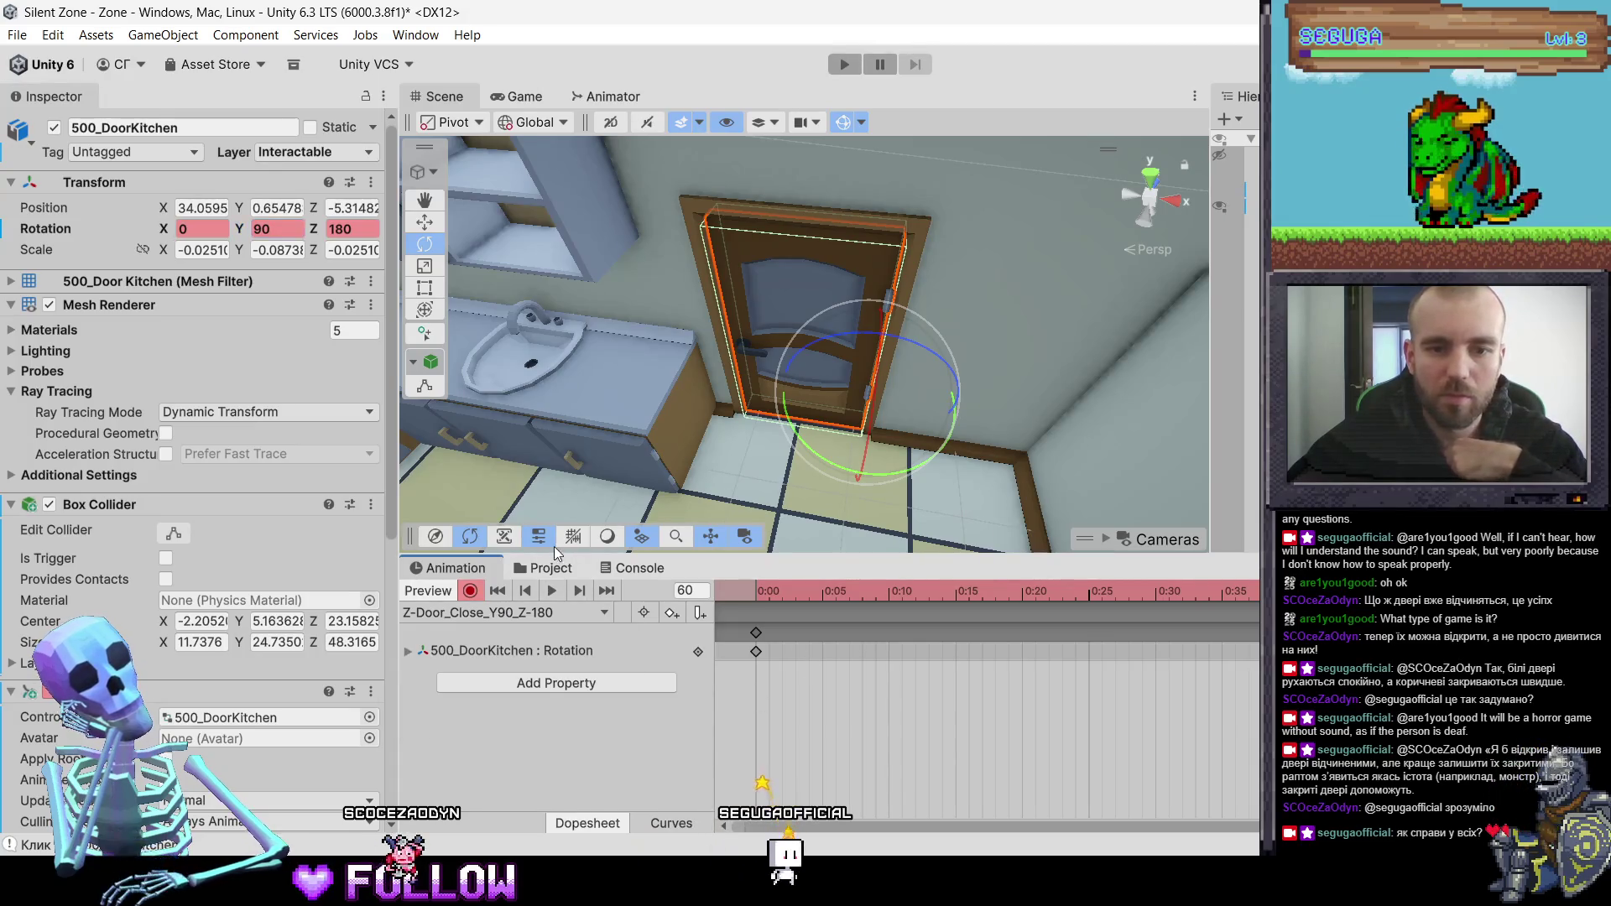
pyautogui.click(564, 575)
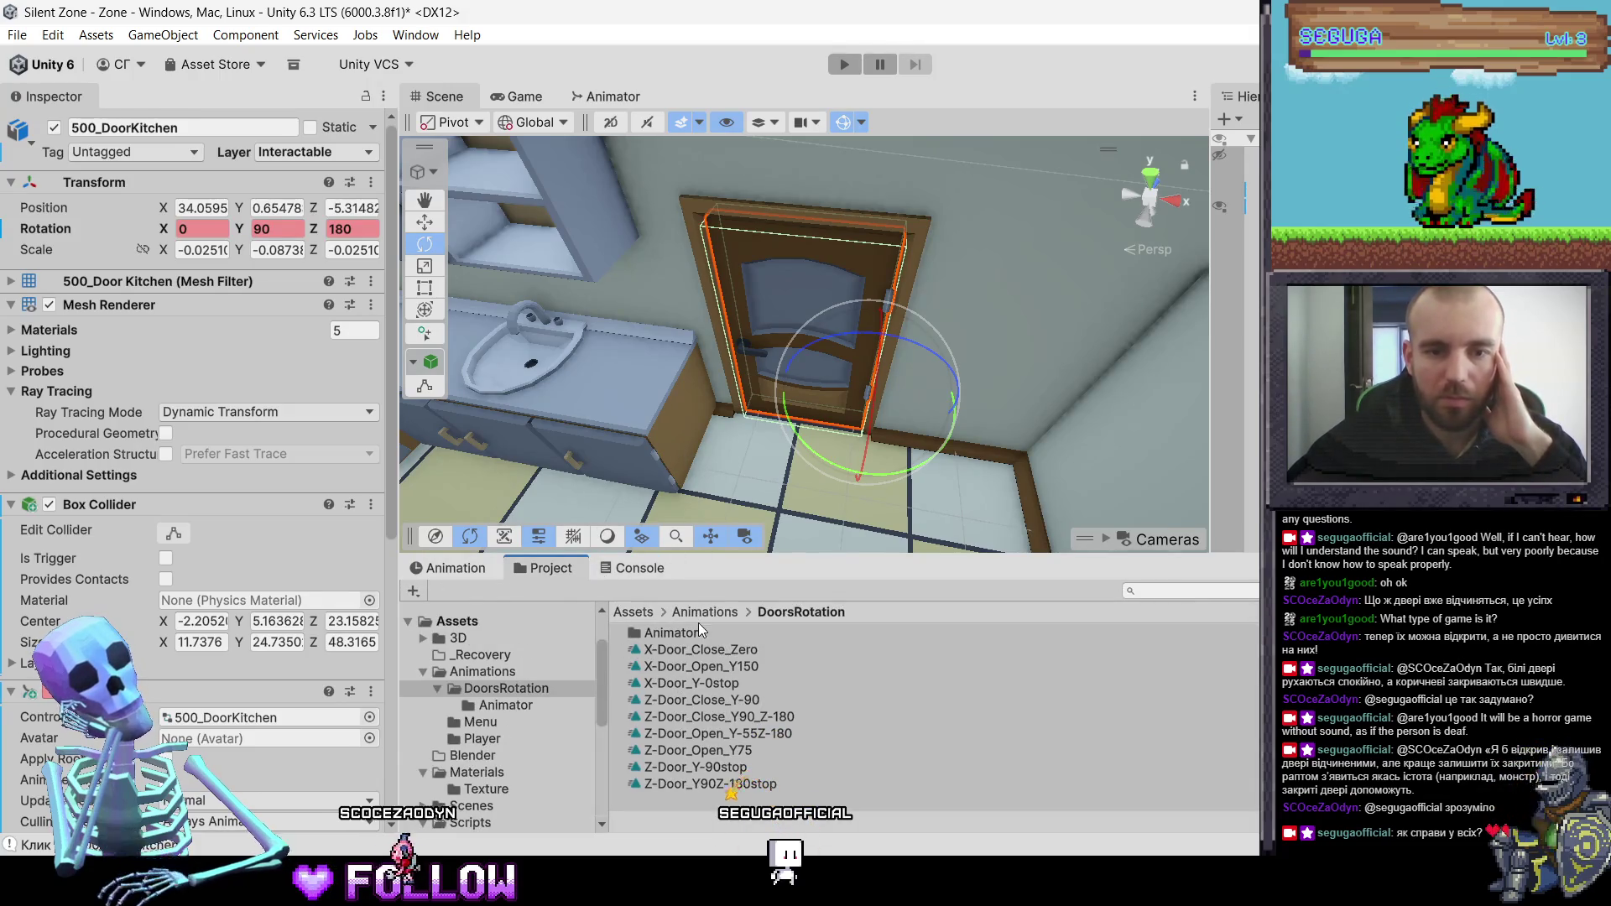
# - Stack the 500_DoorKitchen Animator states in a column and confirm Z-Door_Y plays Z-Door_Open_Y-55Z-180
pyautogui.click(610, 97)
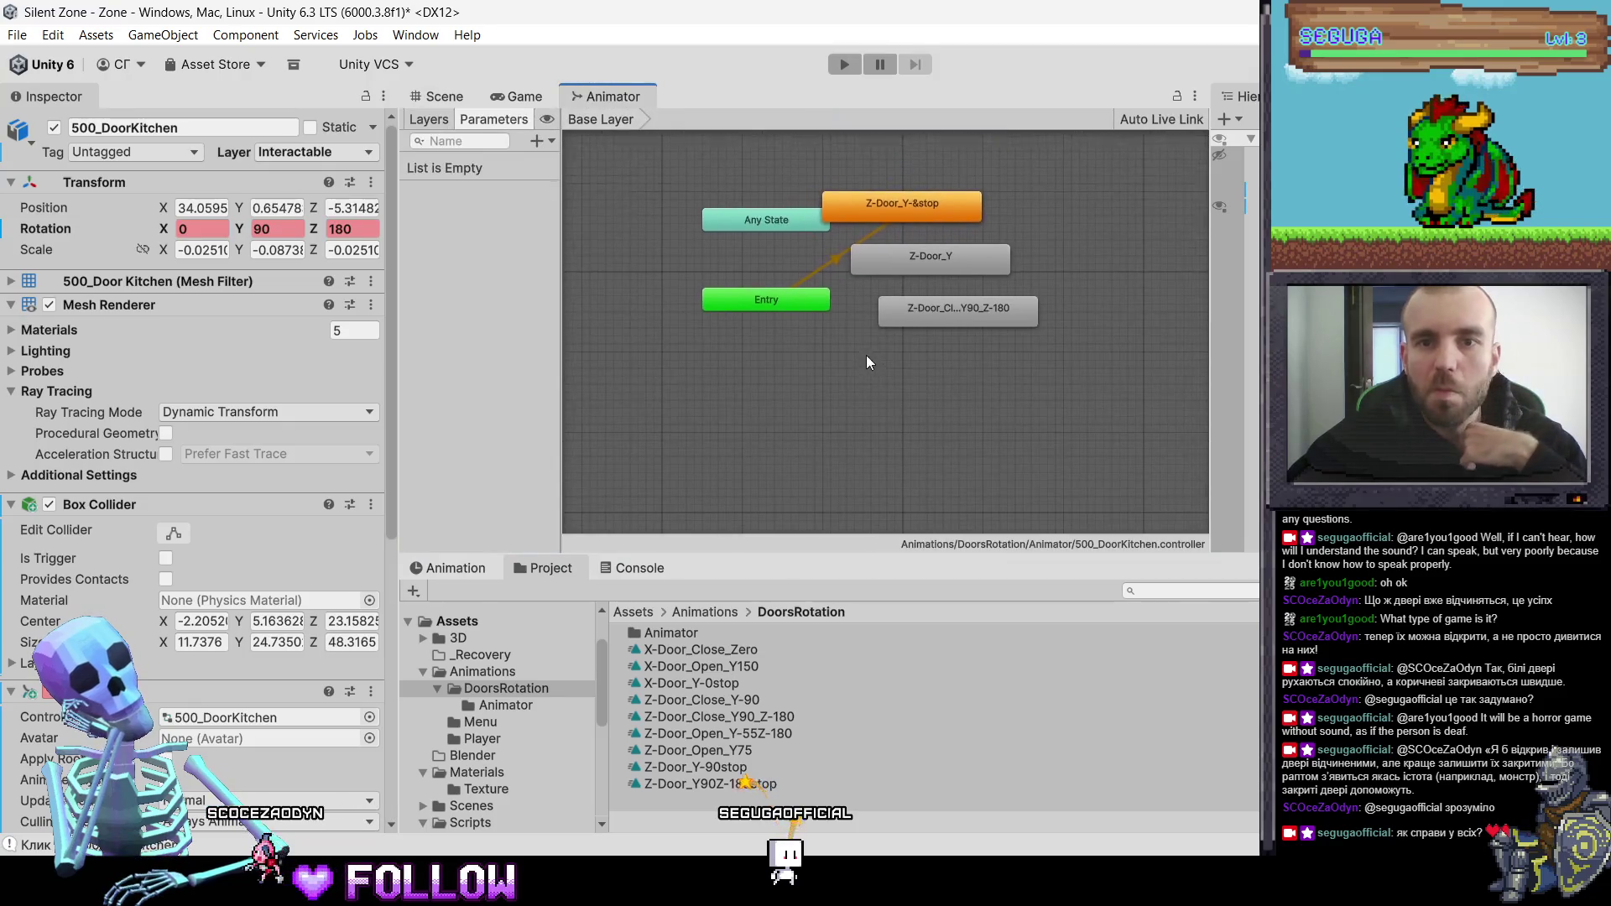
pyautogui.moveTo(830, 252)
pyautogui.mouseDown()
pyautogui.moveTo(813, 374)
pyautogui.moveTo(768, 355)
pyautogui.moveTo(859, 284)
pyautogui.mouseUp()
pyautogui.moveTo(805, 366)
pyautogui.mouseDown()
pyautogui.moveTo(762, 375)
pyautogui.moveTo(738, 430)
pyautogui.mouseUp()
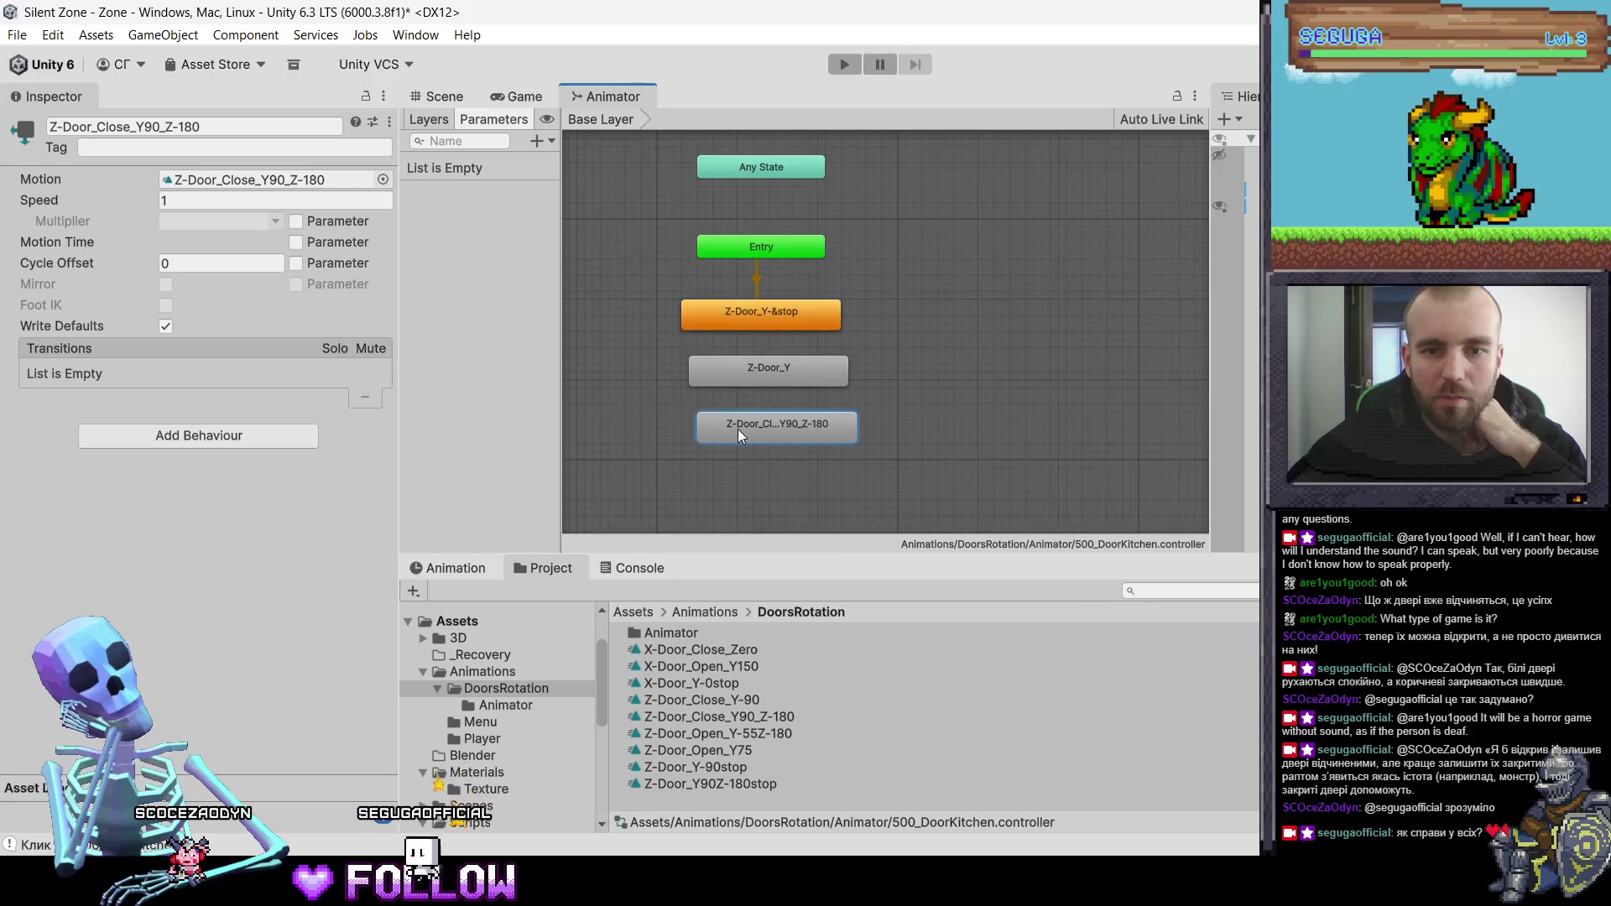
pyautogui.click(758, 375)
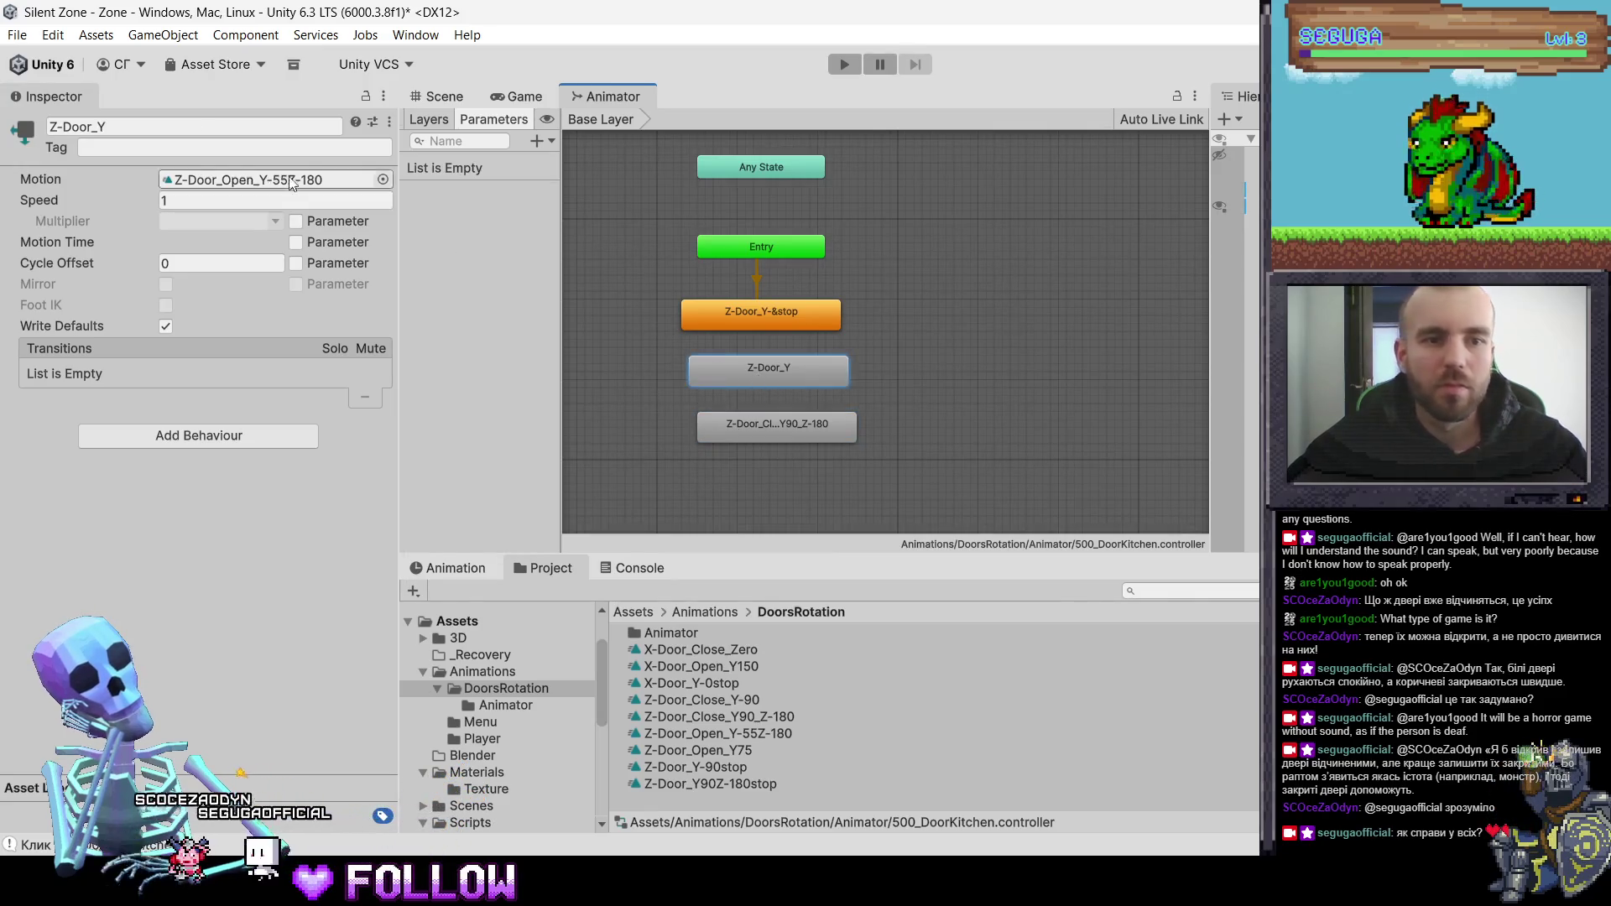
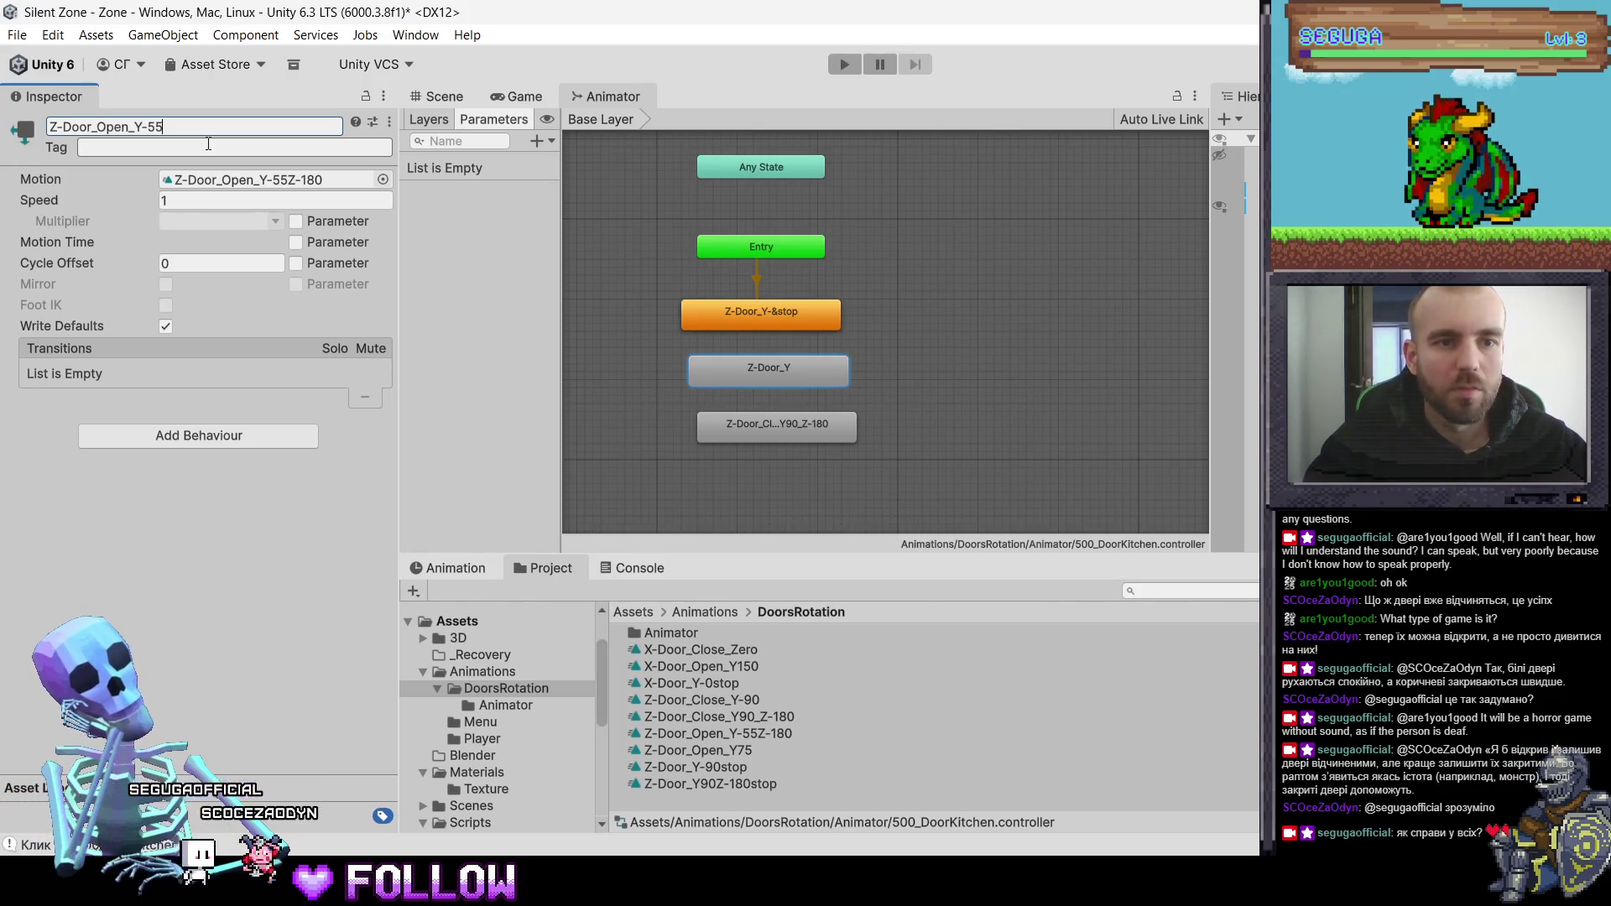
# - Finish the state's name with -180 and rename the stop clip to Z-Door_Y90_Z-180stop
pyautogui.write('Z-1')
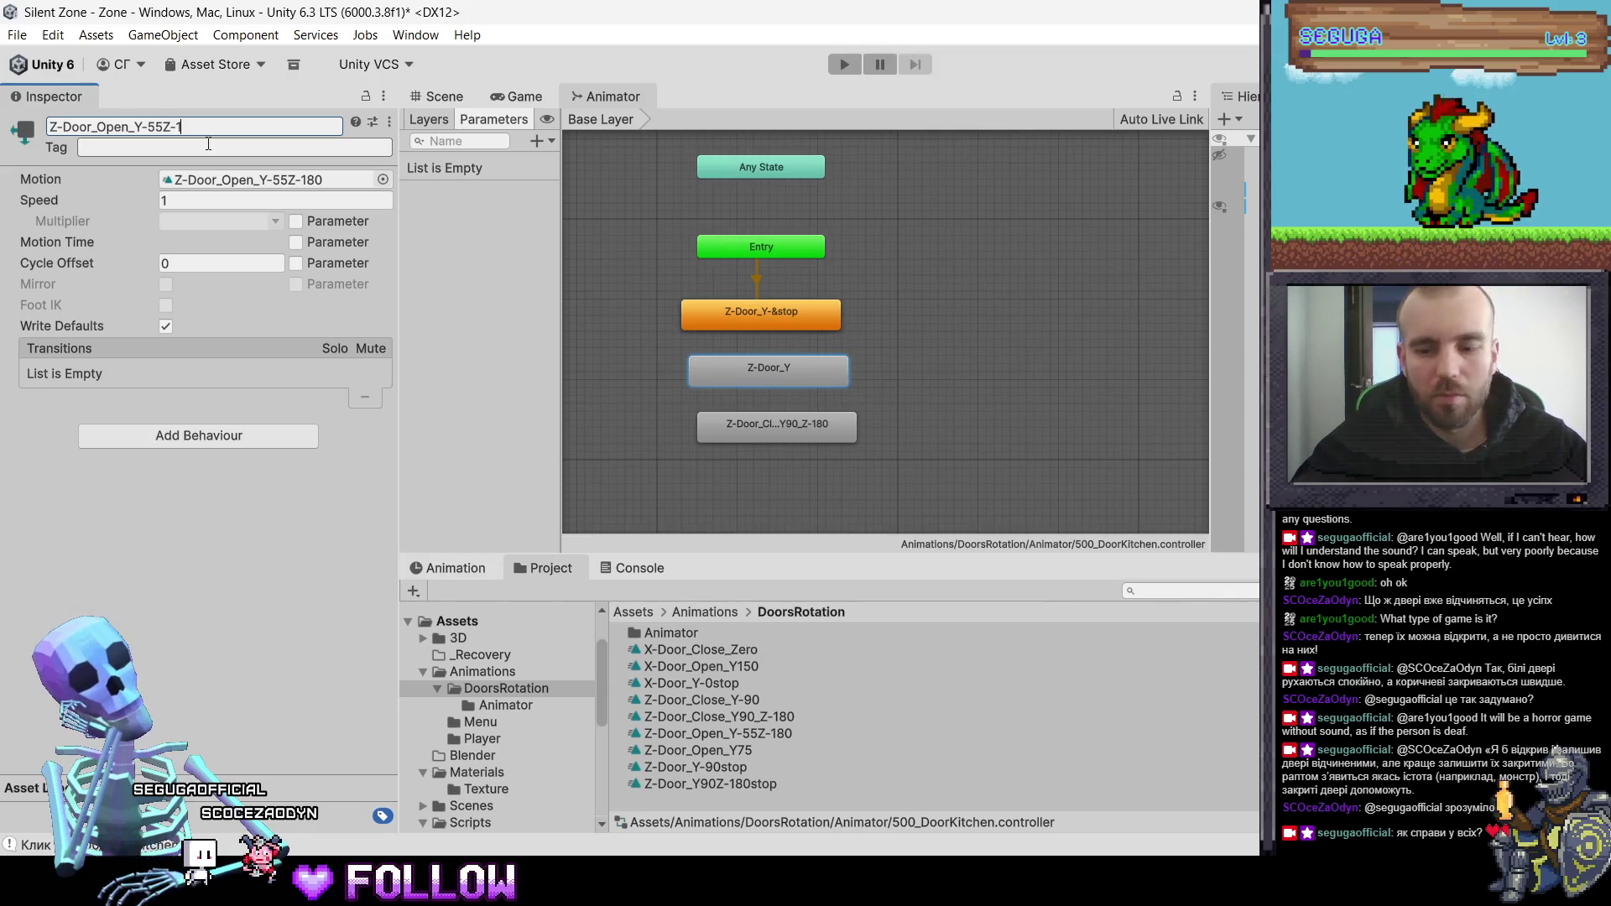
pyautogui.write('80')
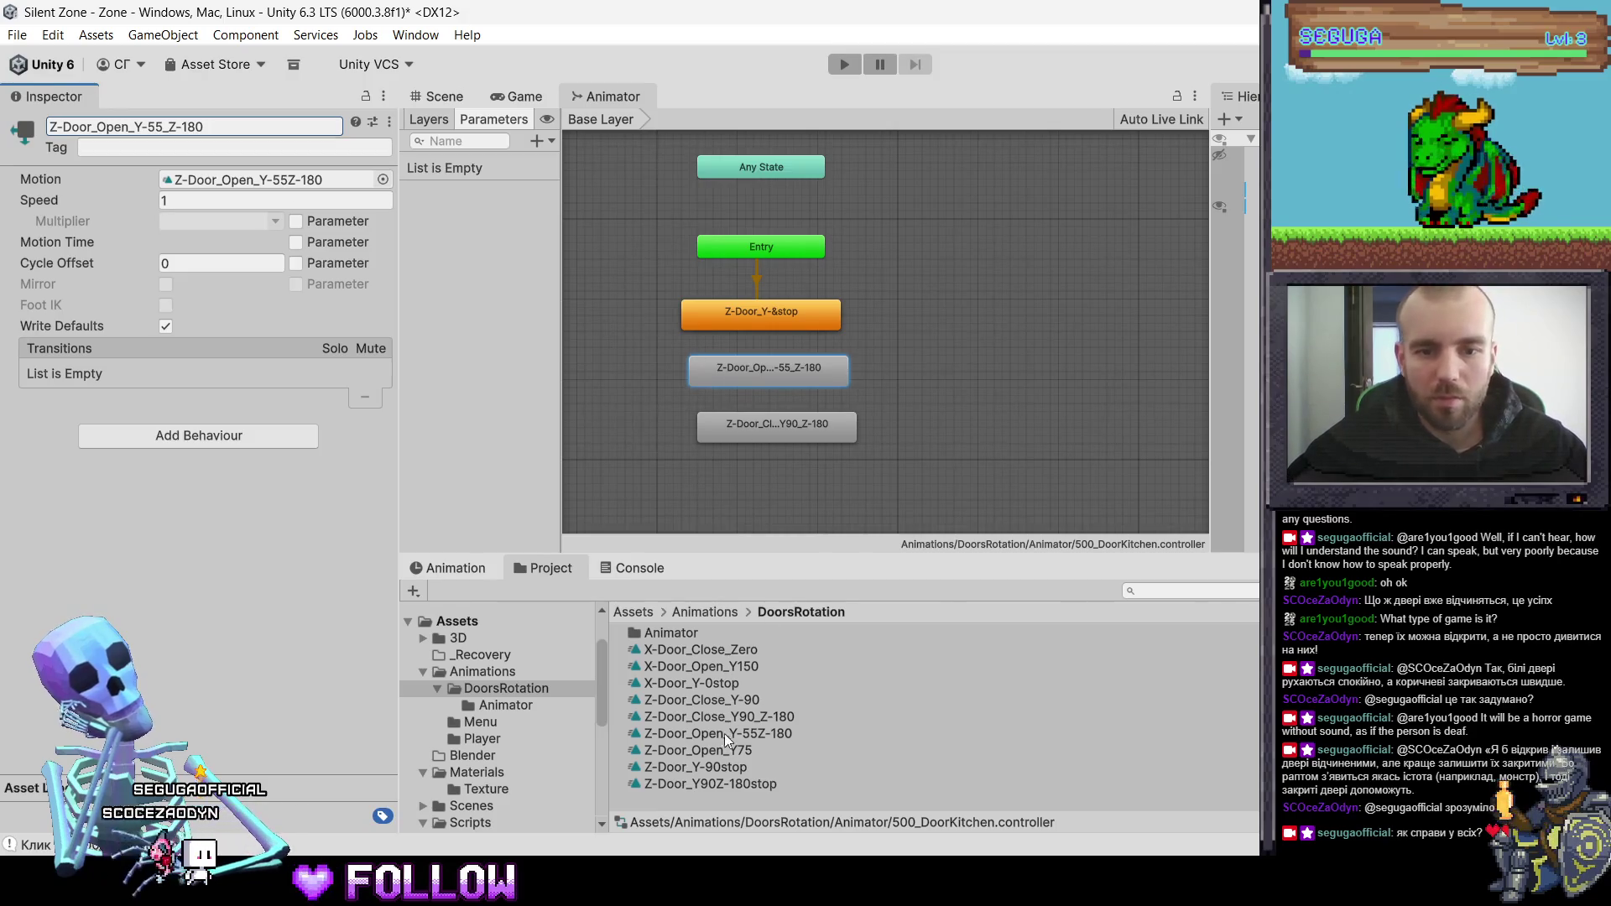
pyautogui.click(717, 785)
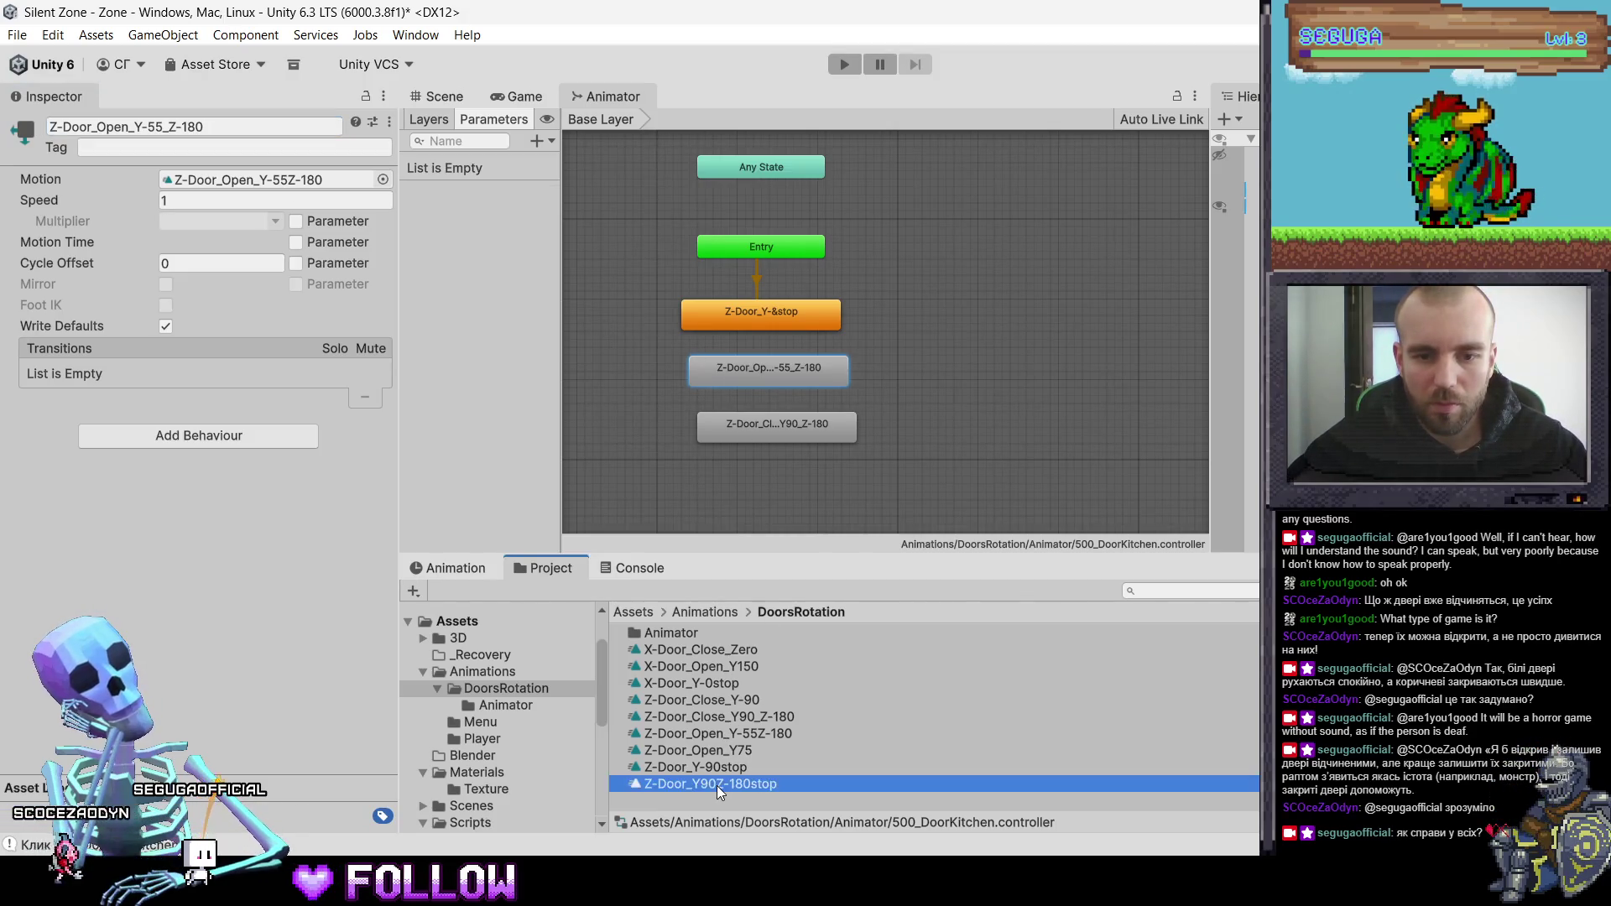
pyautogui.click(717, 783)
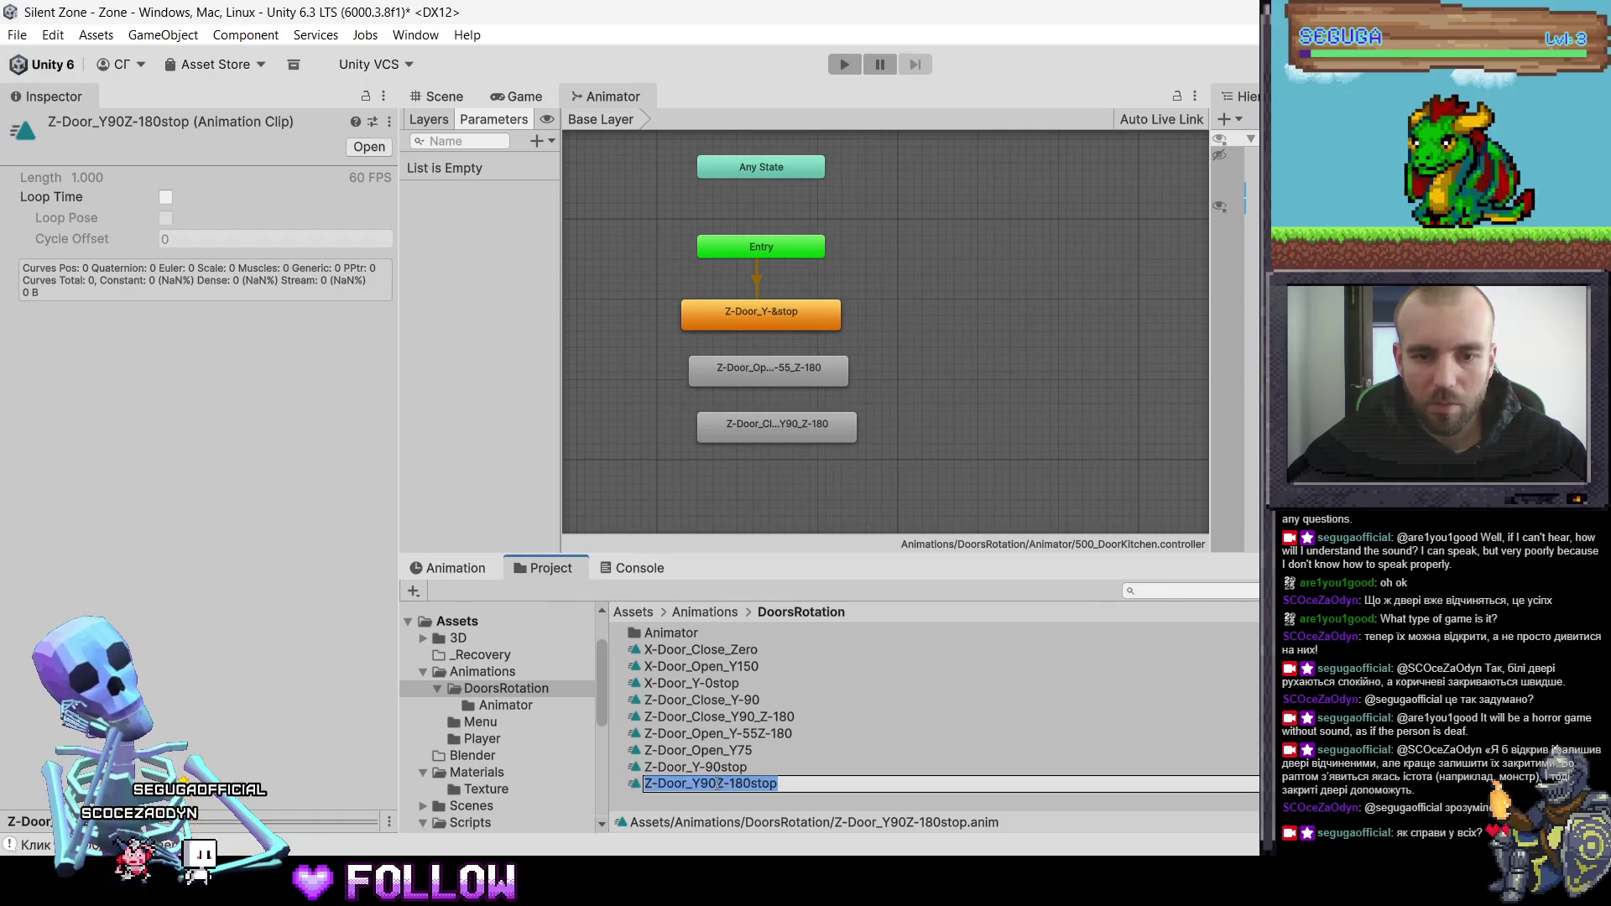
pyautogui.write('_')
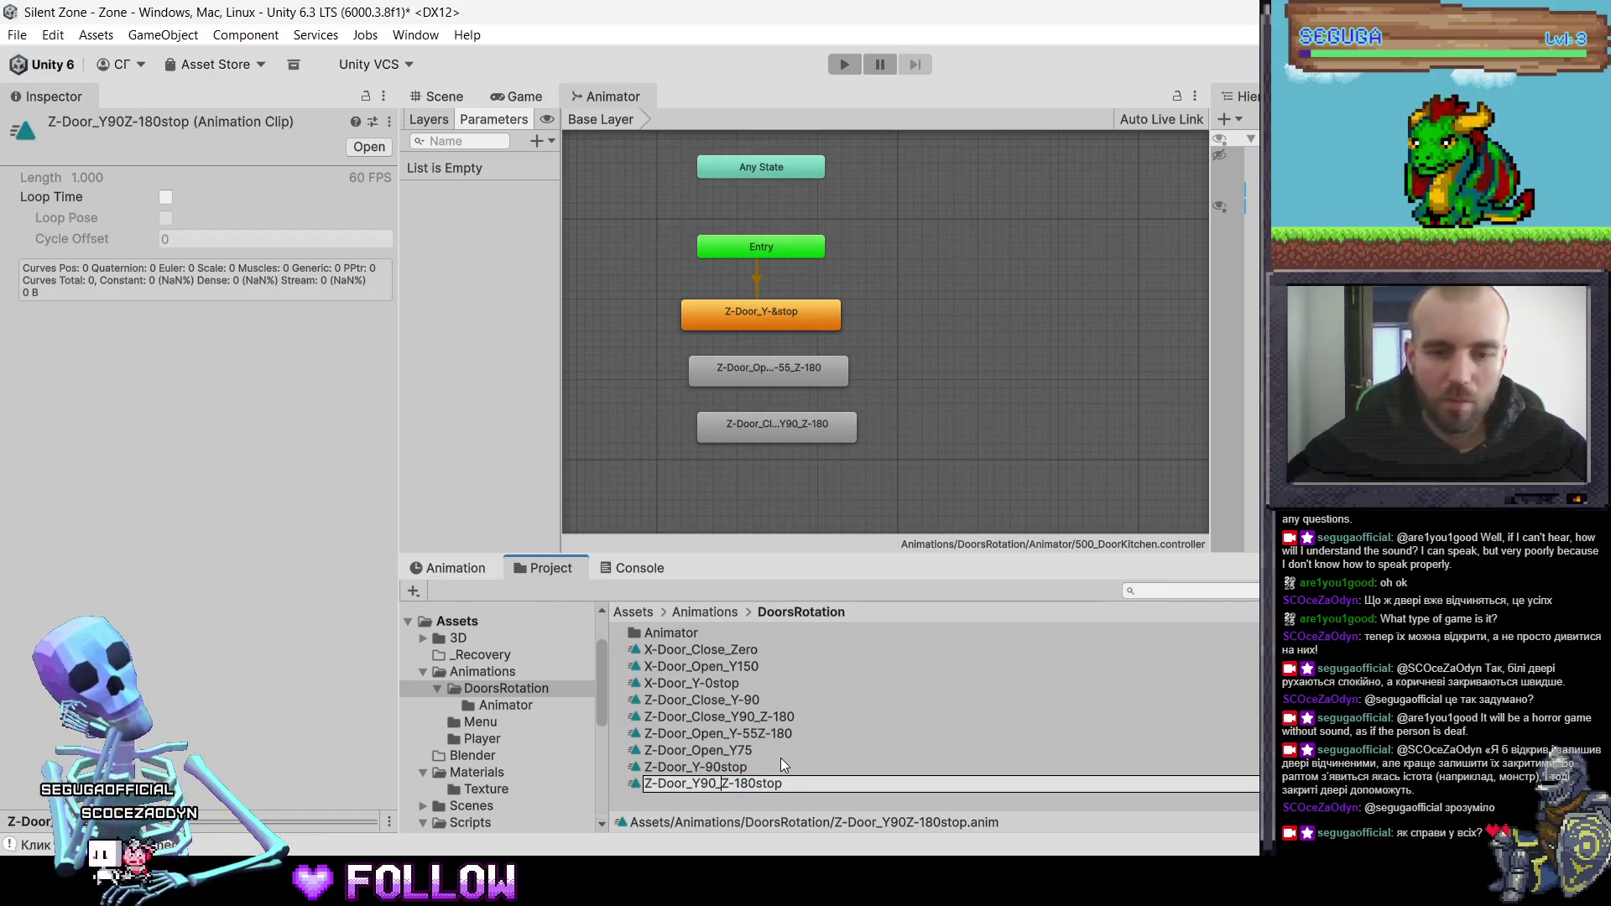
# - Rename the open-door clip to Z-Door_Open_Y-55_Z-180
pyautogui.click(789, 733)
pyautogui.click(759, 734)
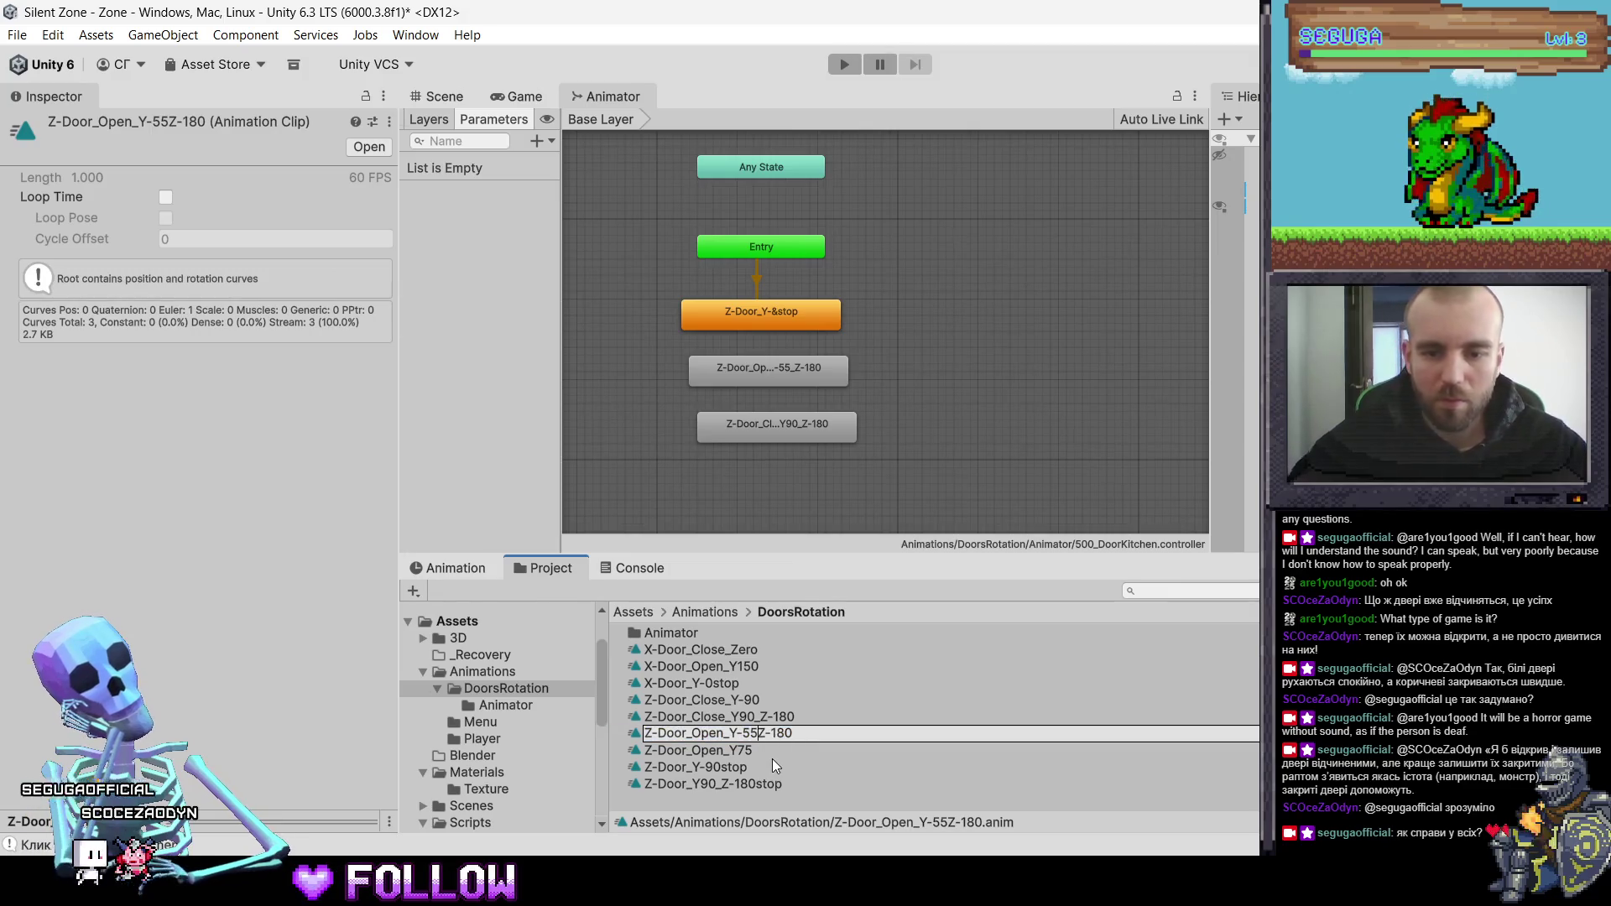
pyautogui.write('_')
pyautogui.press('Return')
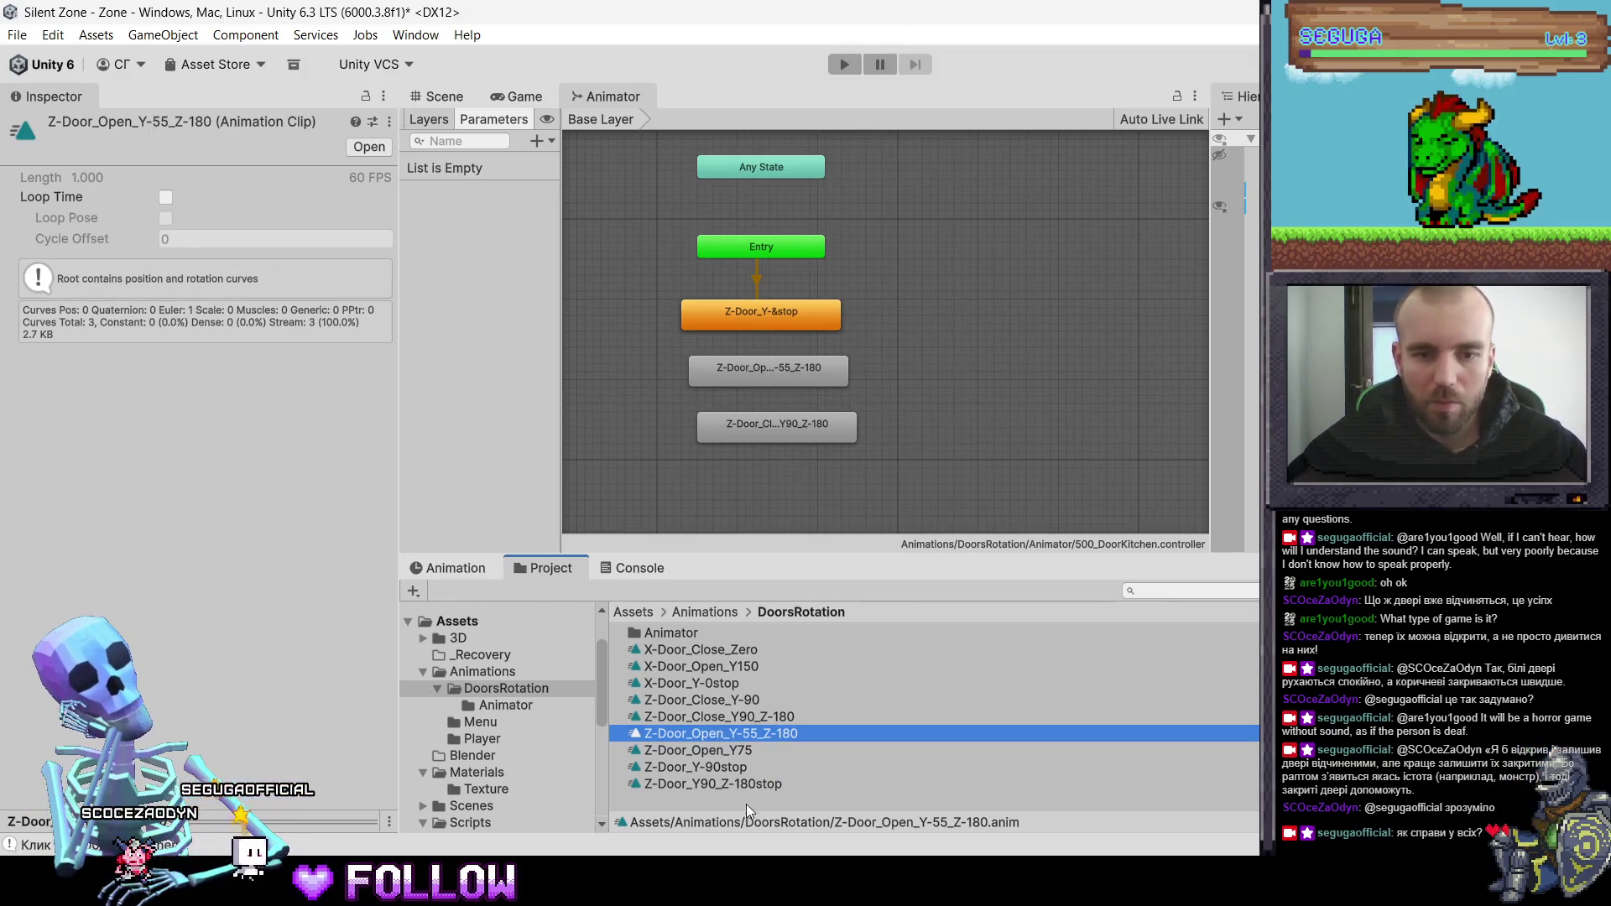
pyautogui.click(759, 323)
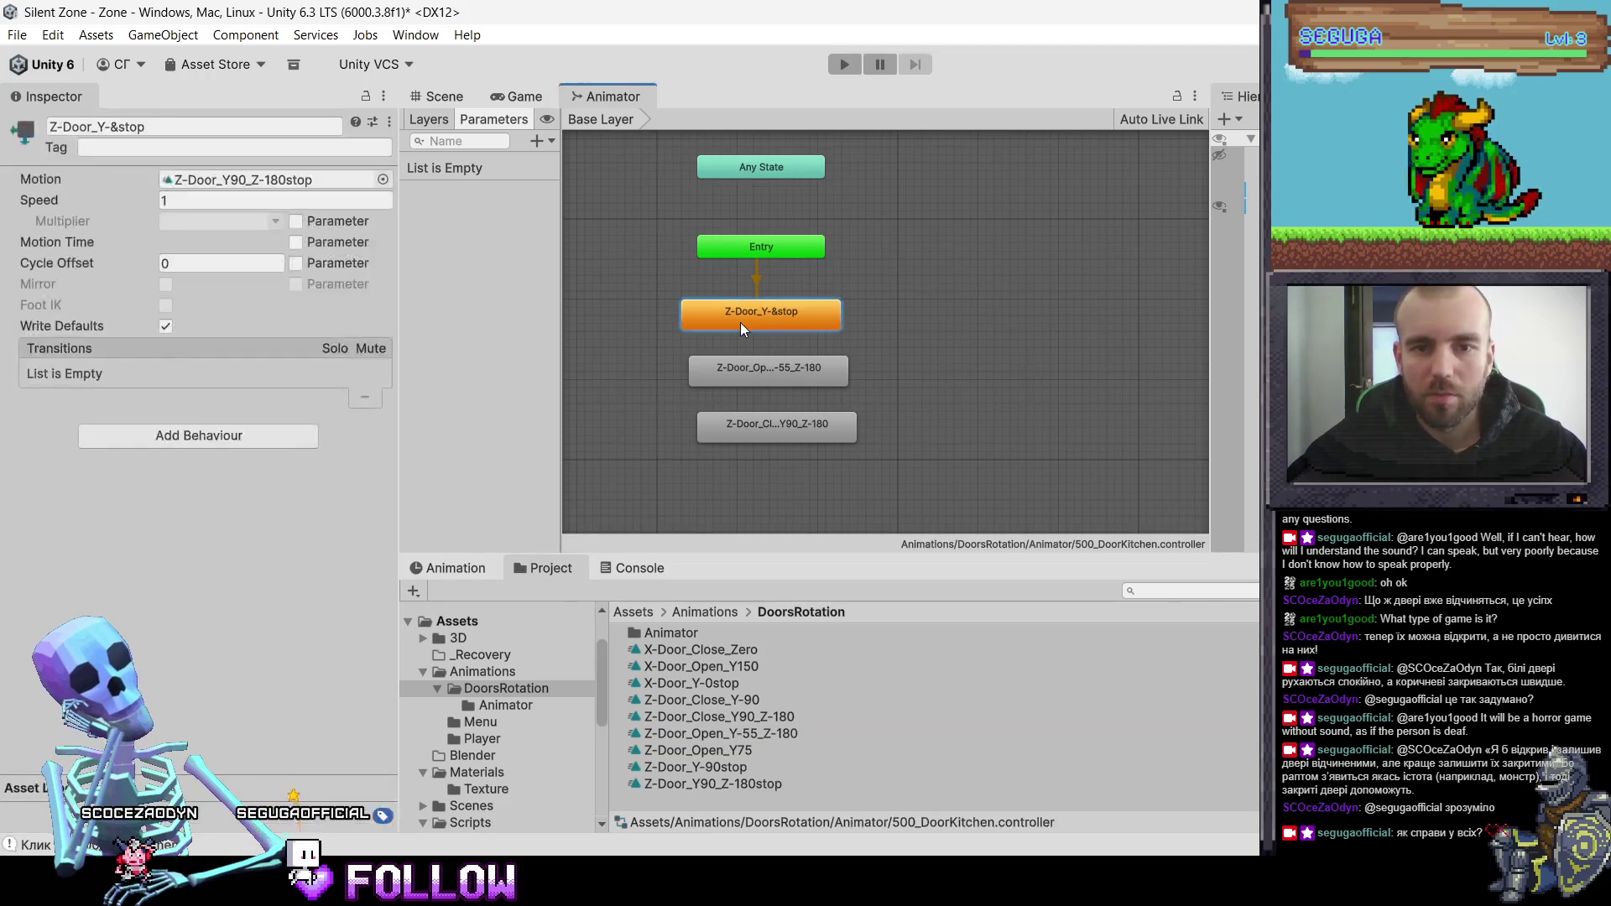
# - Add a trigger parameter named Open to the Animator
pyautogui.click(541, 142)
pyautogui.click(587, 229)
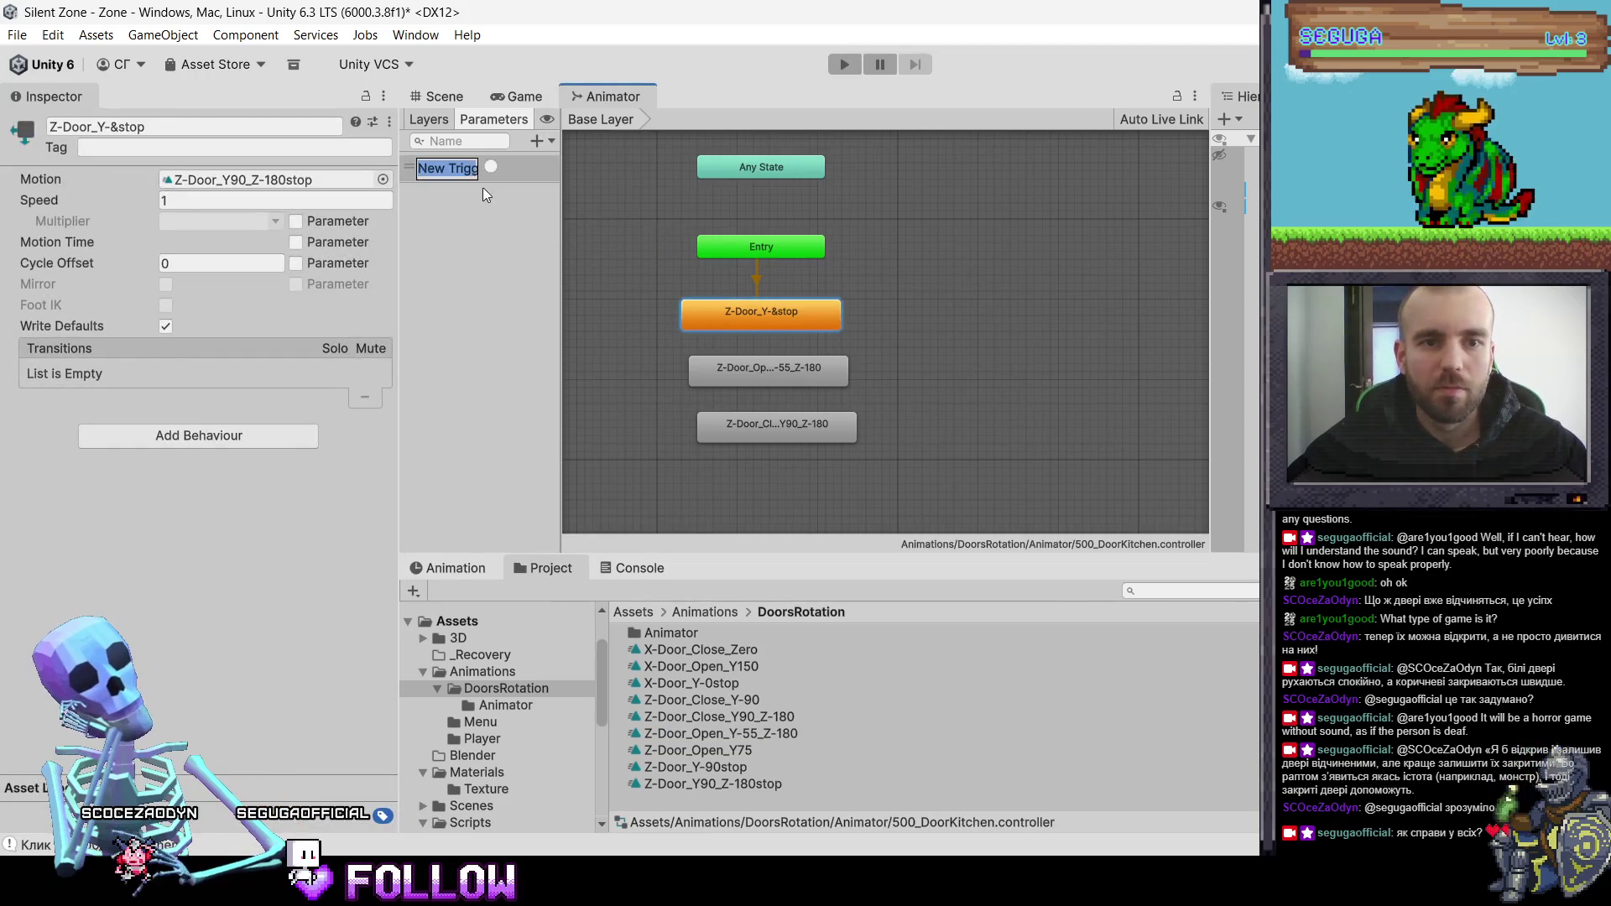
pyautogui.write('Open')
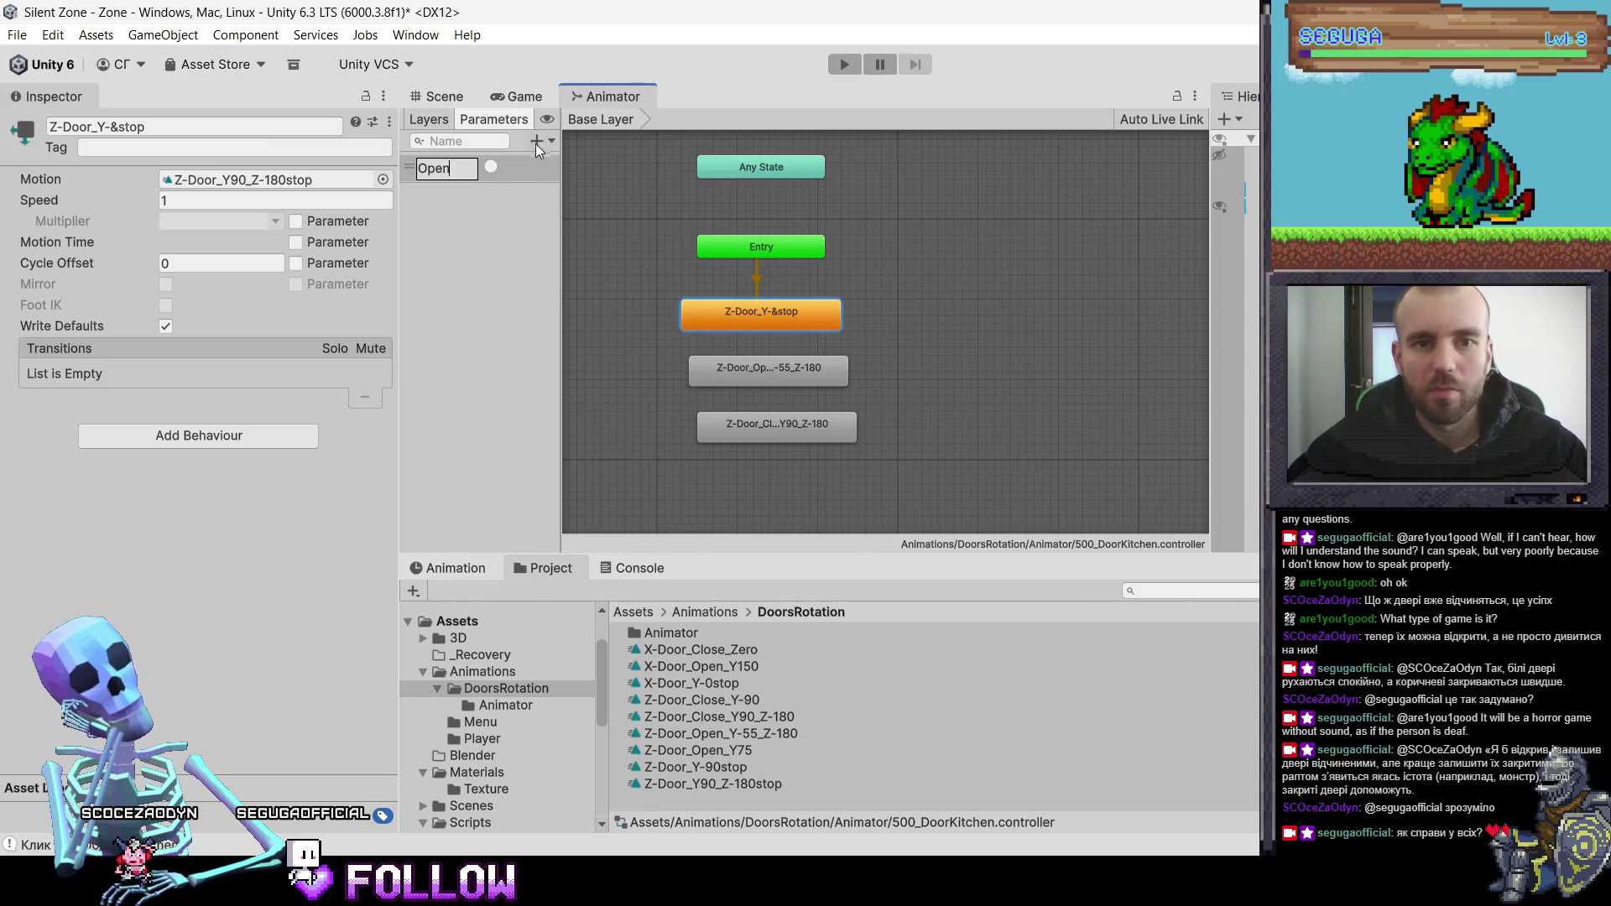
pyautogui.press('Return')
# - Add a second trigger named Close, then line up the close-door state below the open state
pyautogui.click(541, 141)
pyautogui.click(582, 230)
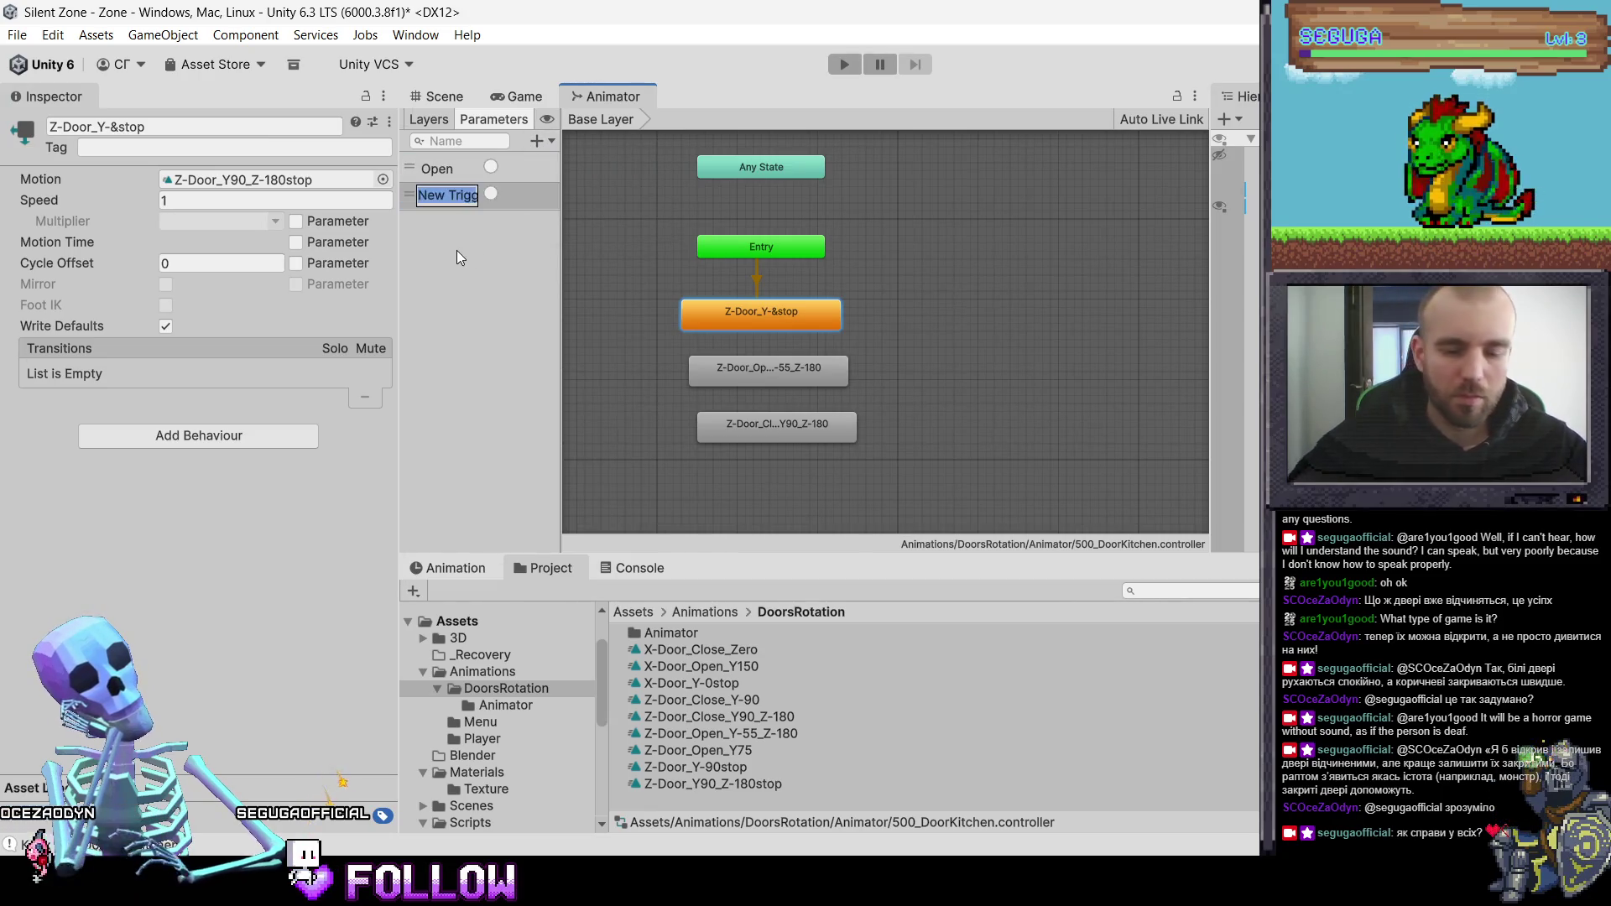
pyautogui.write('Close')
pyautogui.press('Return')
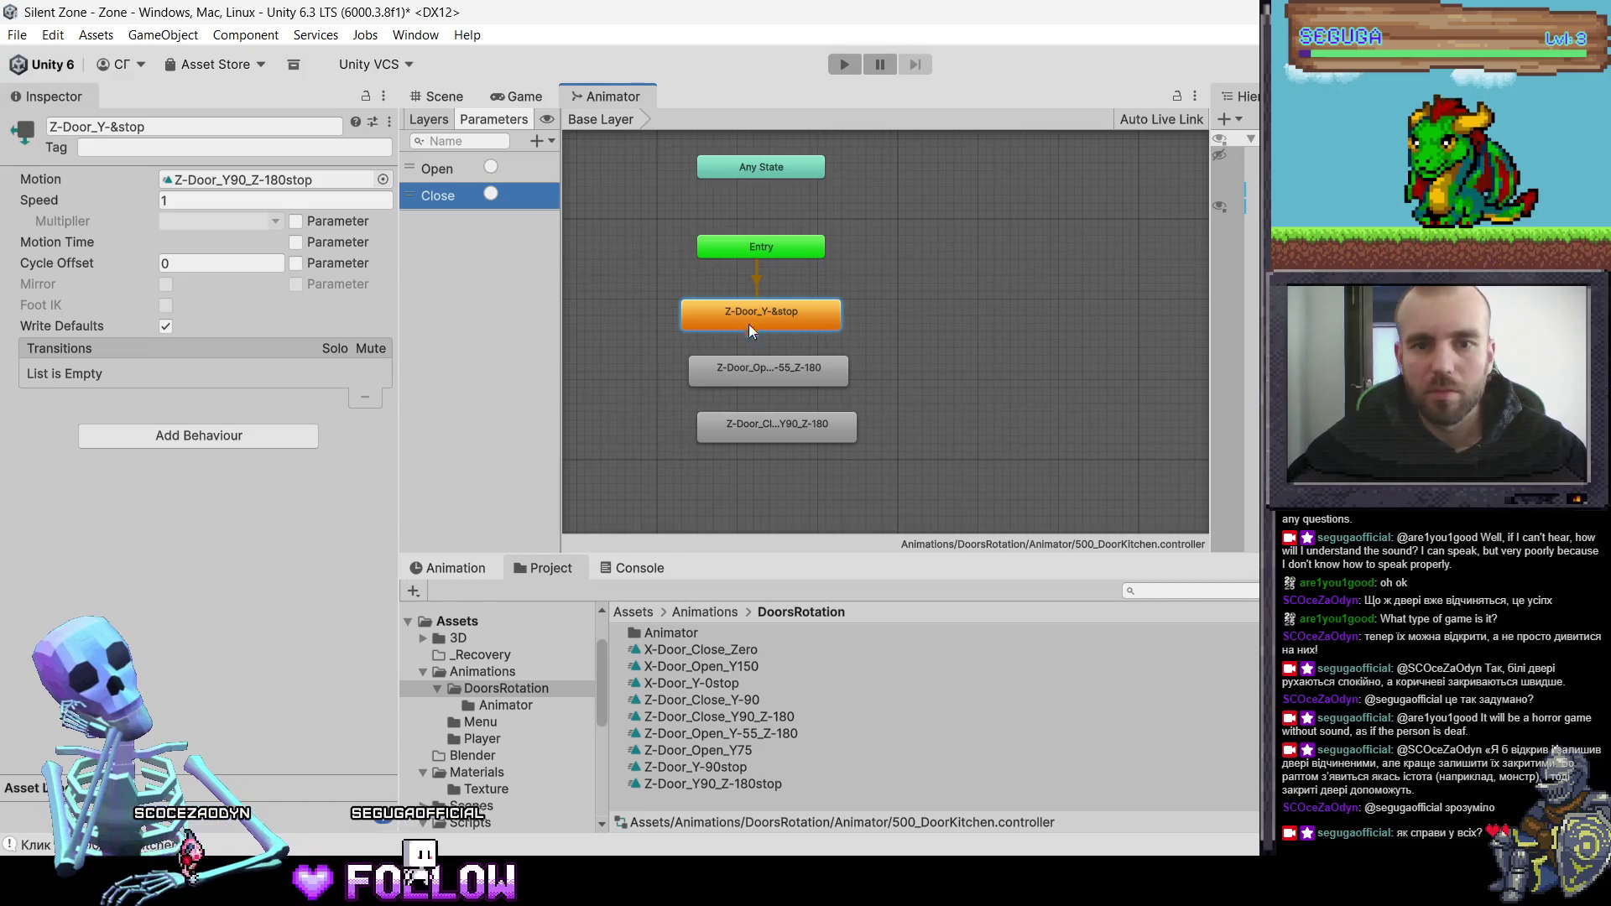
pyautogui.click(763, 377)
pyautogui.moveTo(763, 422); pyautogui.dragTo(744, 435)
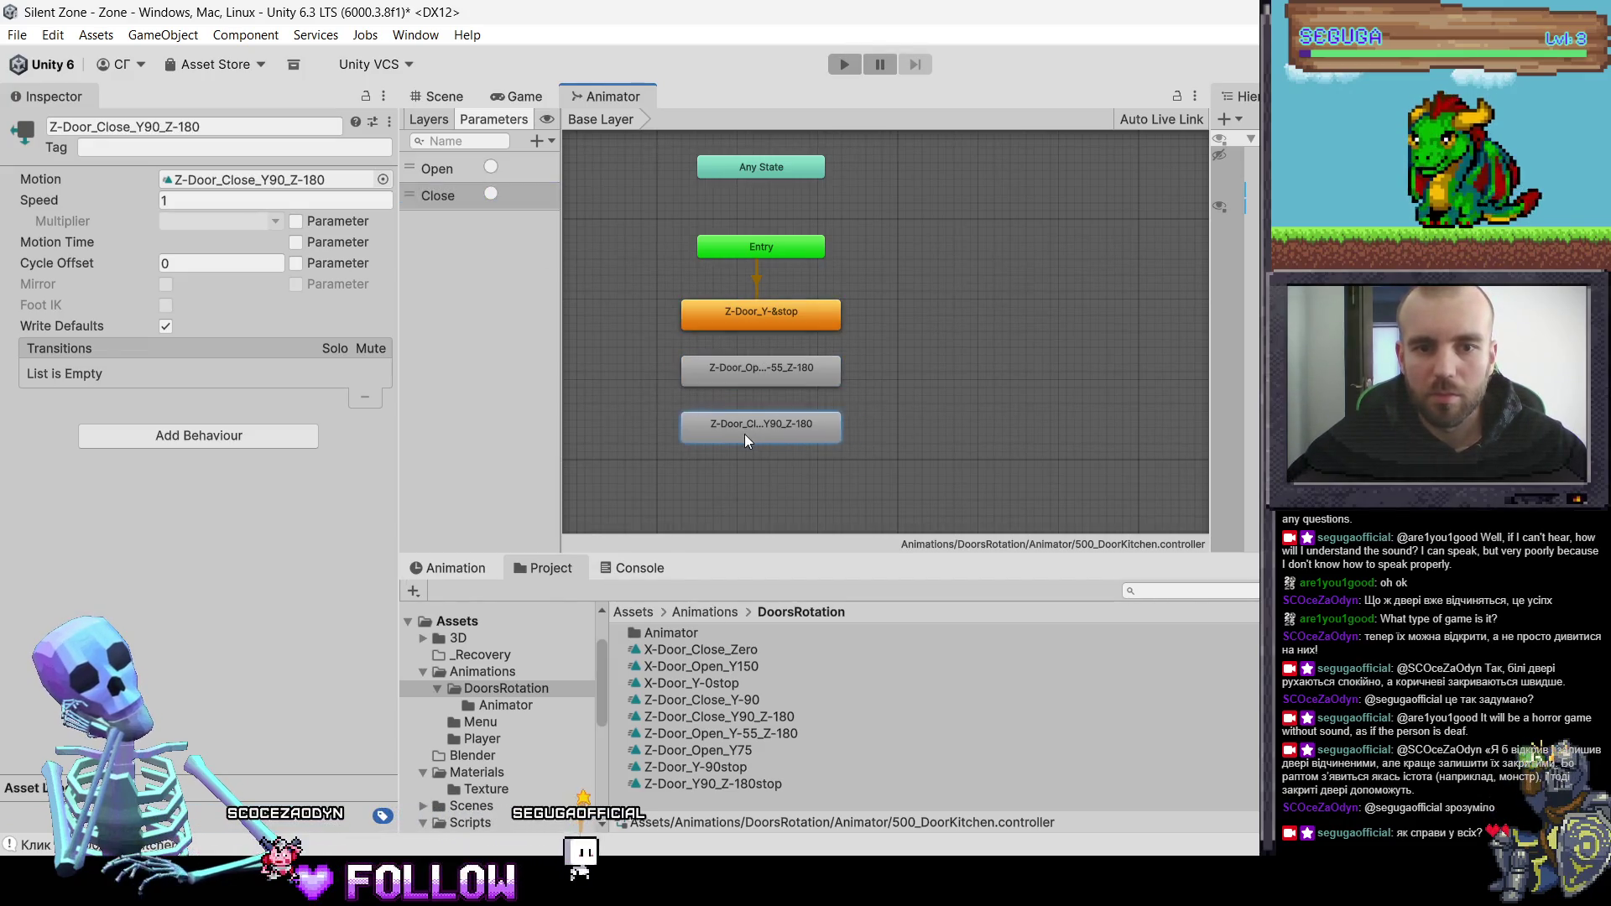
# - Make a transition from the stop state to the open-door state
pyautogui.rightClick(744, 317)
pyautogui.click(781, 325)
pyautogui.click(732, 371)
pyautogui.rightClick(732, 371)
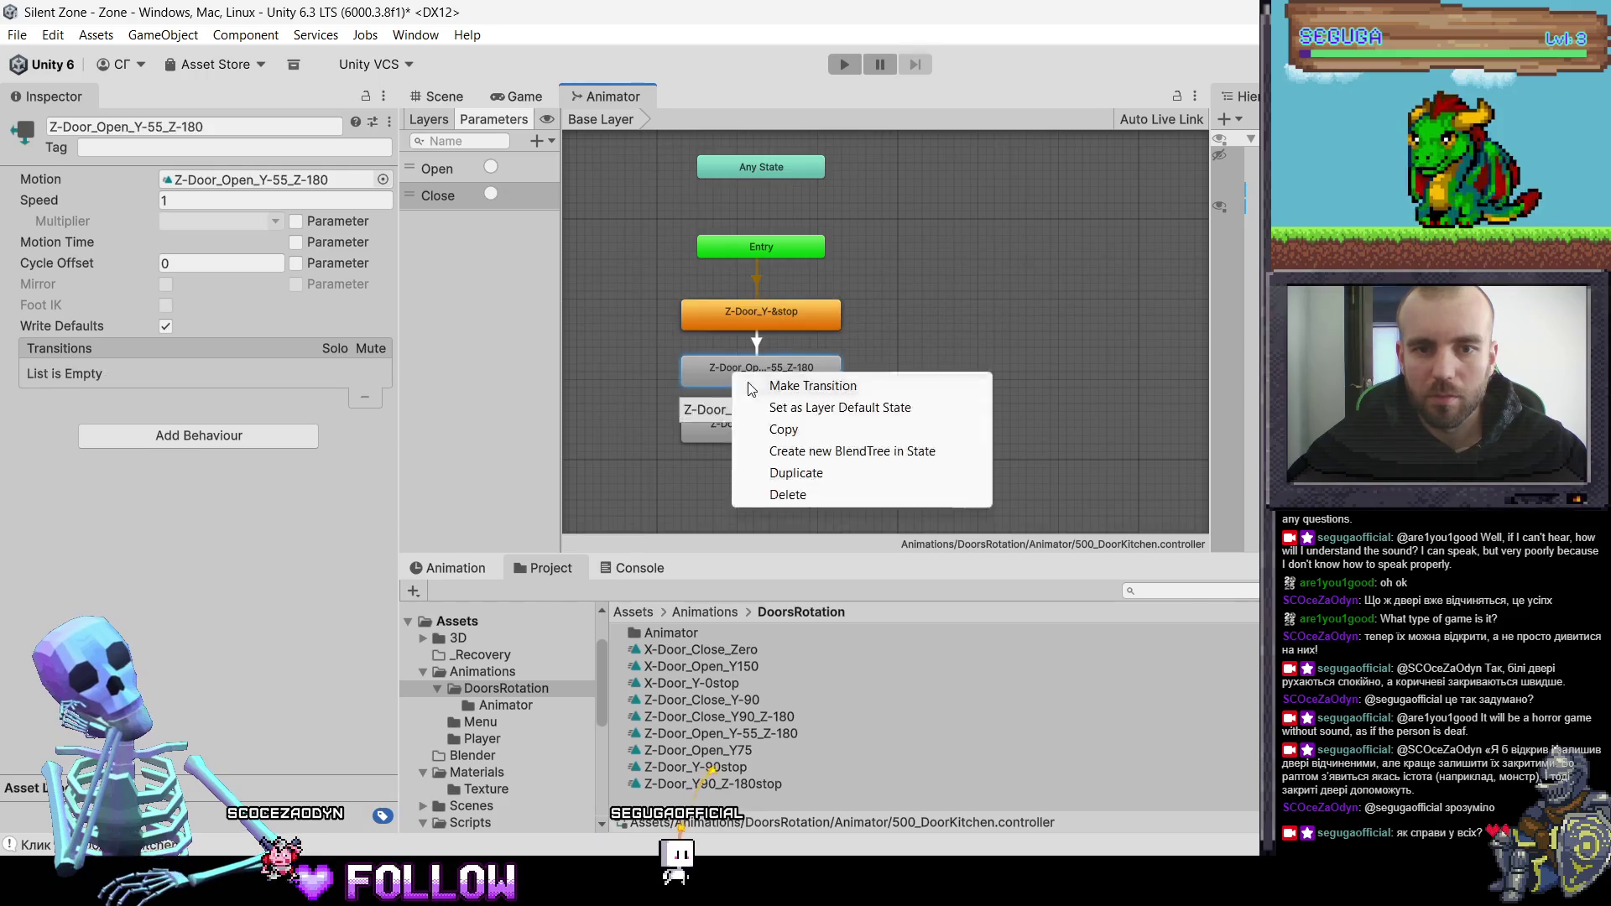
pyautogui.click(742, 426)
# - Make a transition from the open-door state to the close-door state
pyautogui.click(736, 385)
pyautogui.rightClick(735, 384)
pyautogui.click(765, 390)
pyautogui.click(732, 421)
# - Make a transition from close back to open, and turn off exit time on stop-to-open
pyautogui.rightClick(732, 421)
pyautogui.click(767, 432)
pyautogui.click(780, 375)
pyautogui.click(768, 296)
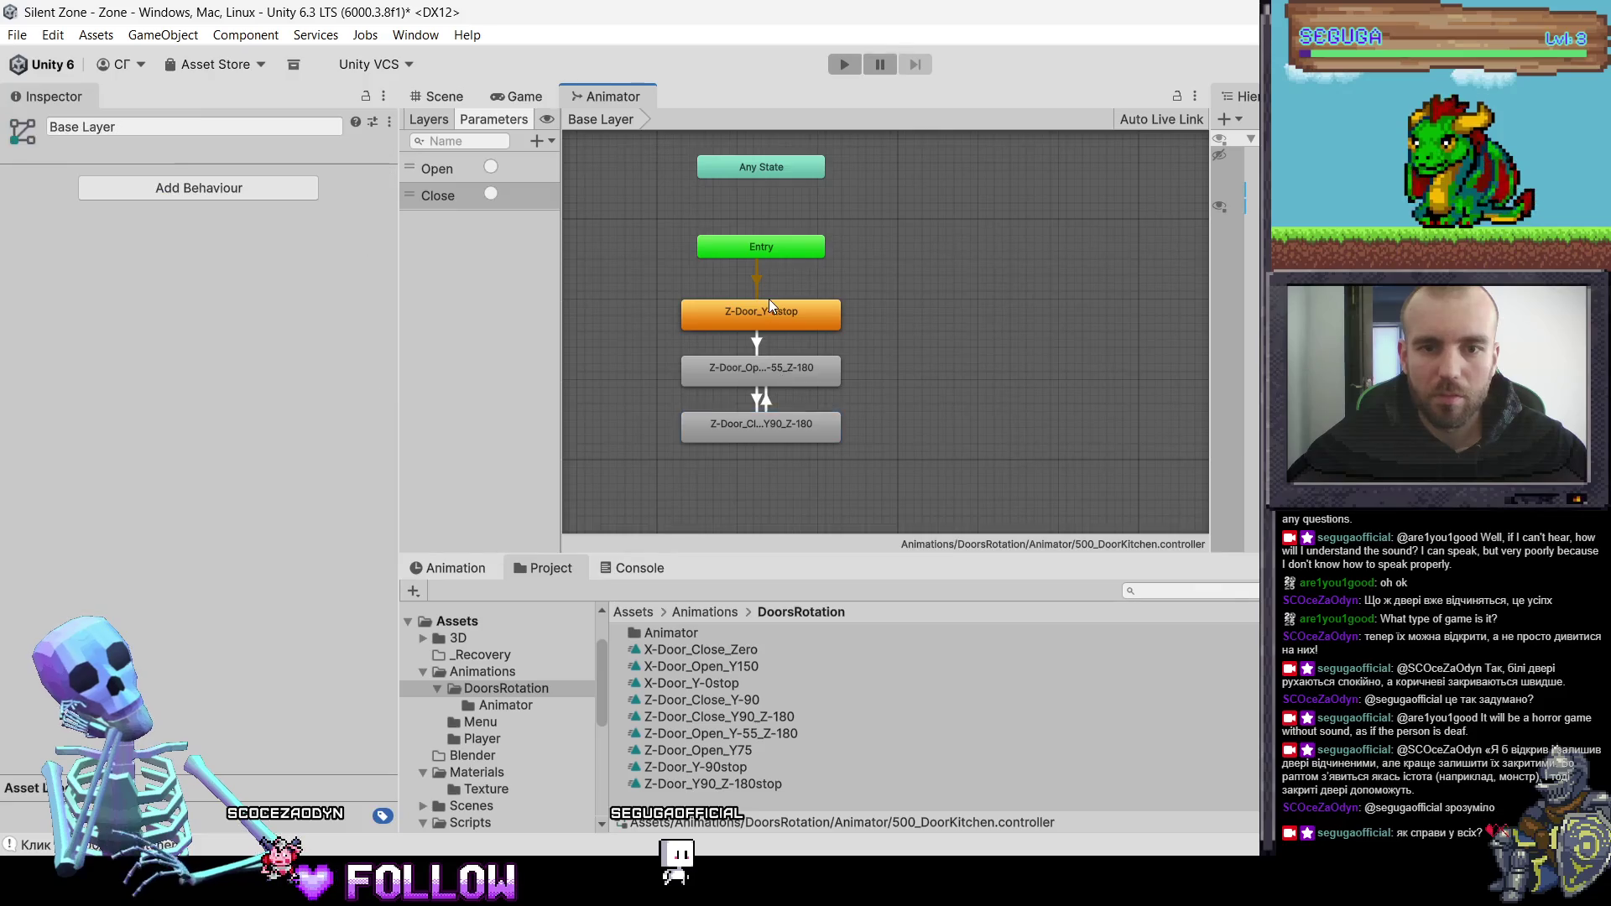
pyautogui.click(768, 312)
pyautogui.click(210, 379)
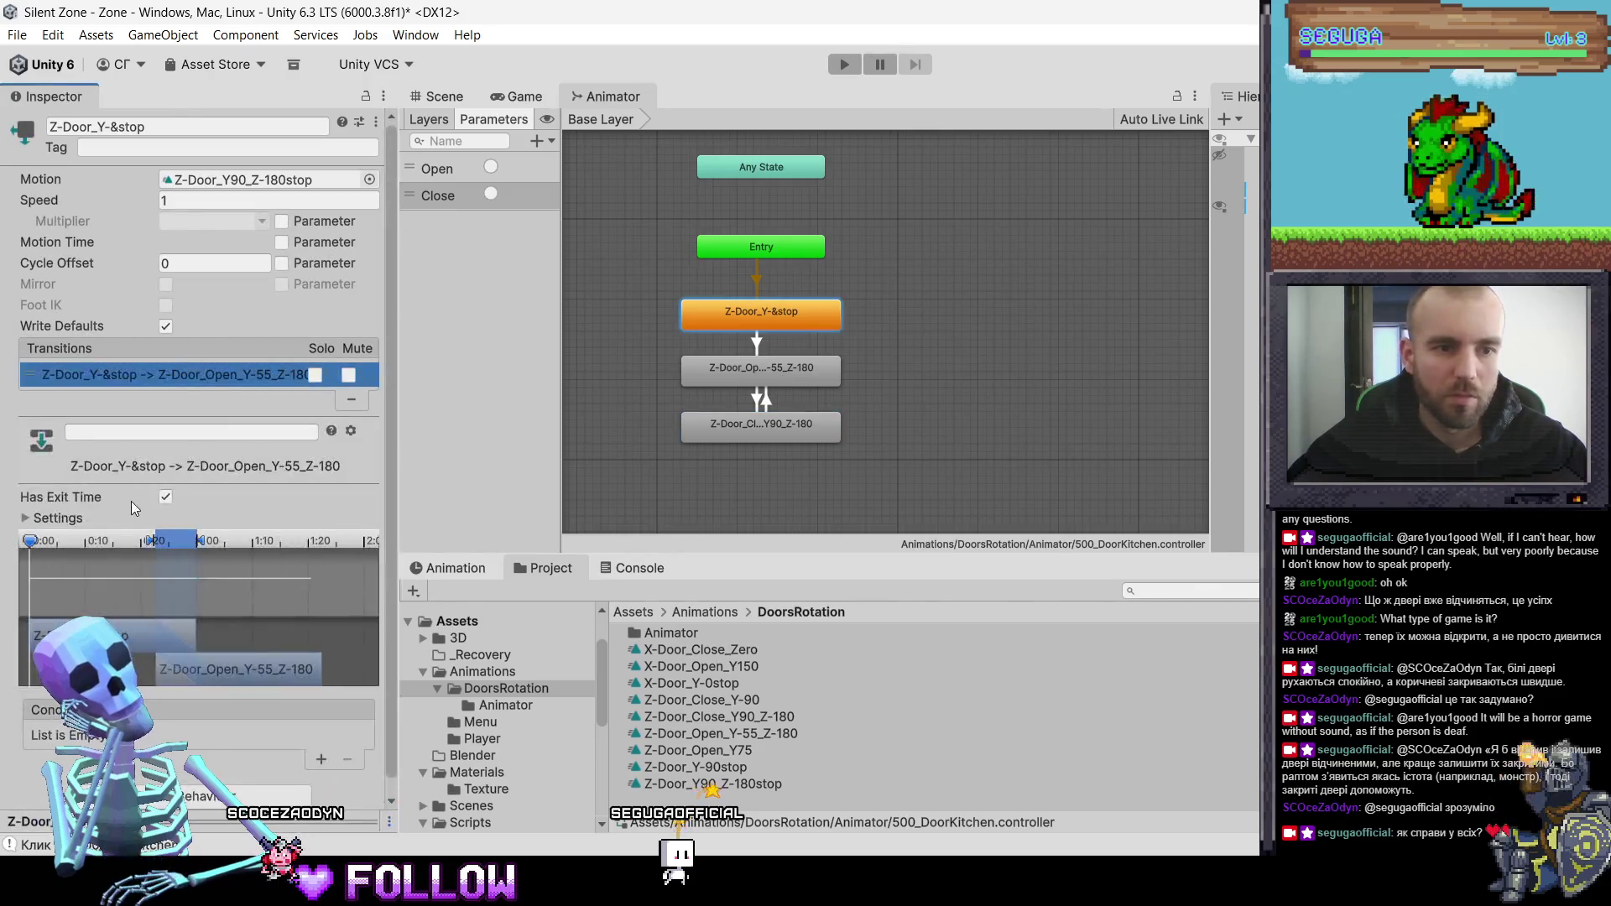
# - Add the Open trigger condition to stop-to-open; give open-to-close no exit time and a trigger condition
pyautogui.scroll(-2, 376, 491)
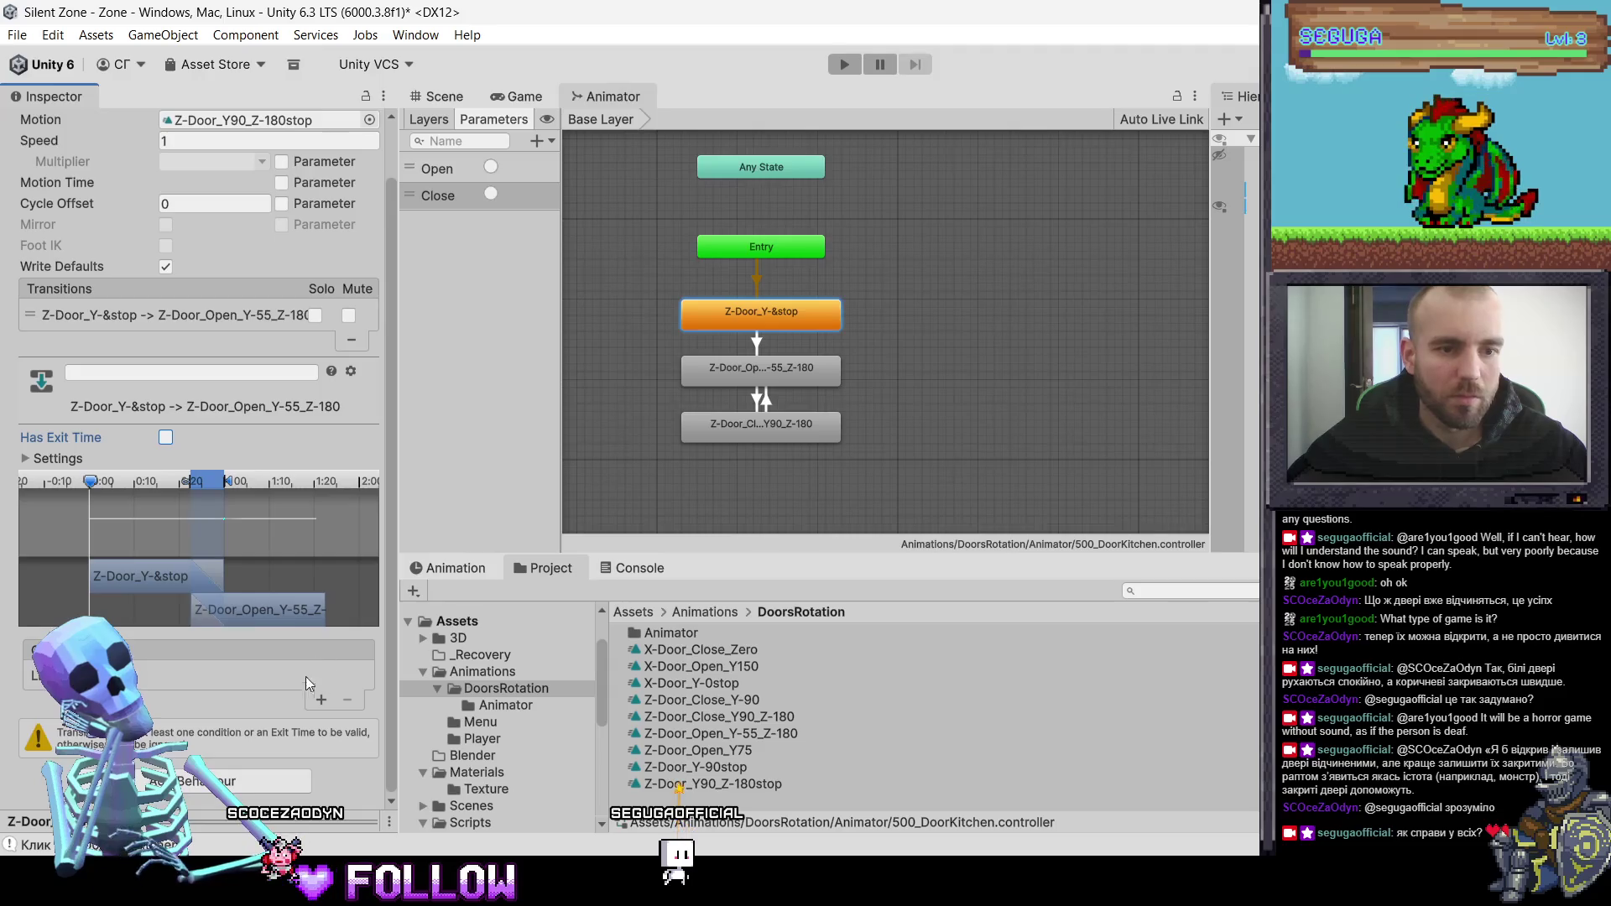
pyautogui.click(320, 701)
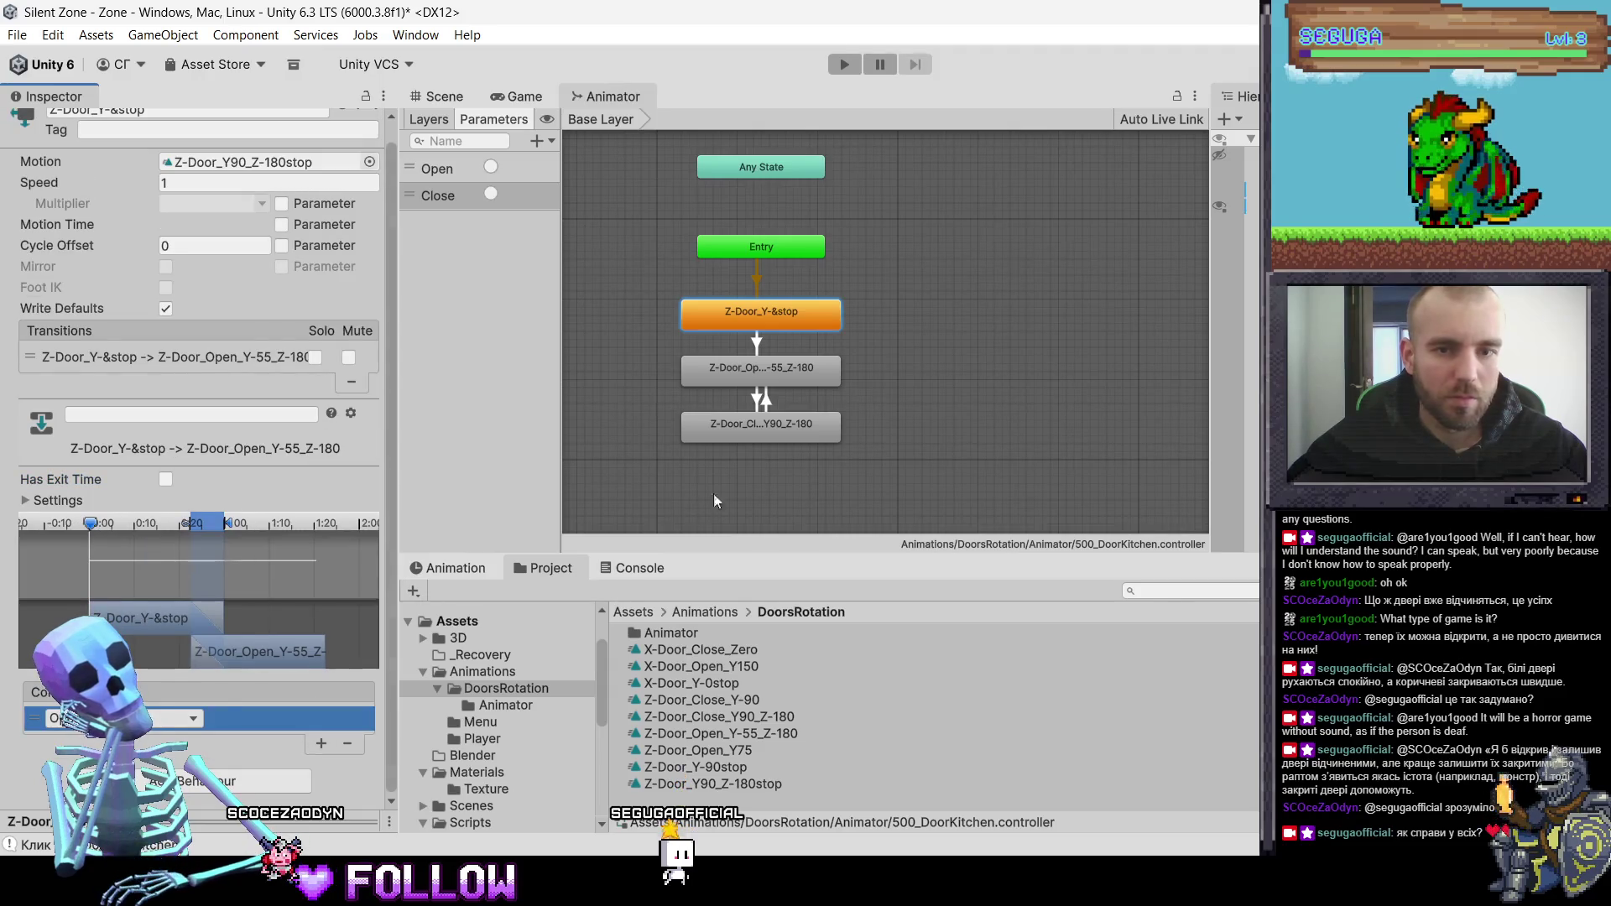
pyautogui.click(738, 372)
pyautogui.click(166, 374)
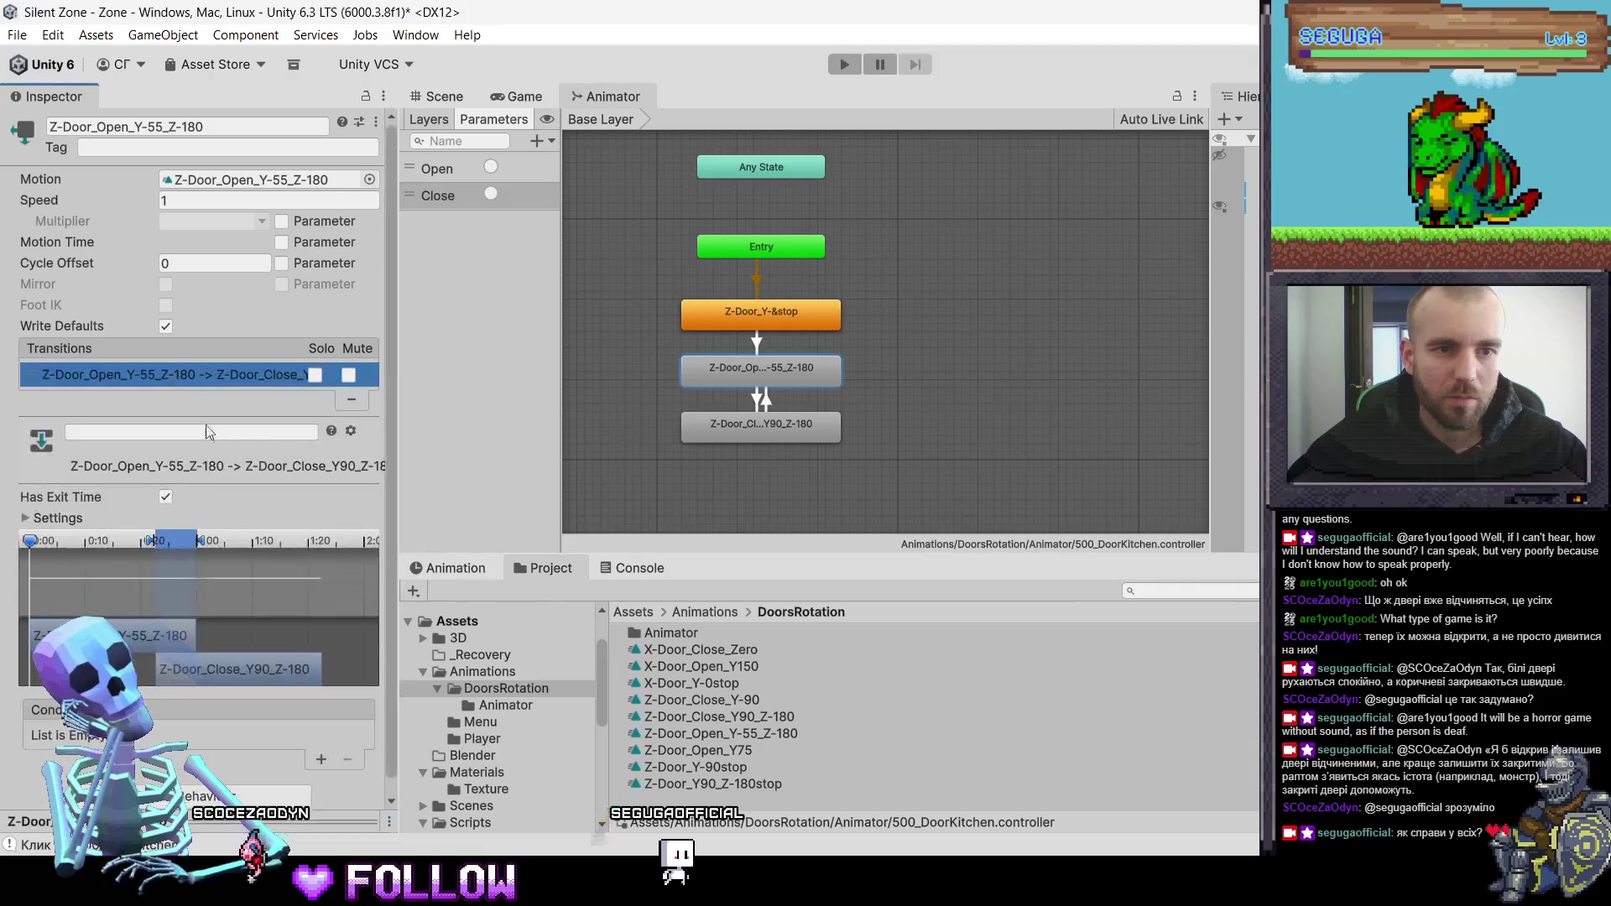
pyautogui.click(166, 497)
pyautogui.scroll(-2, 312, 503)
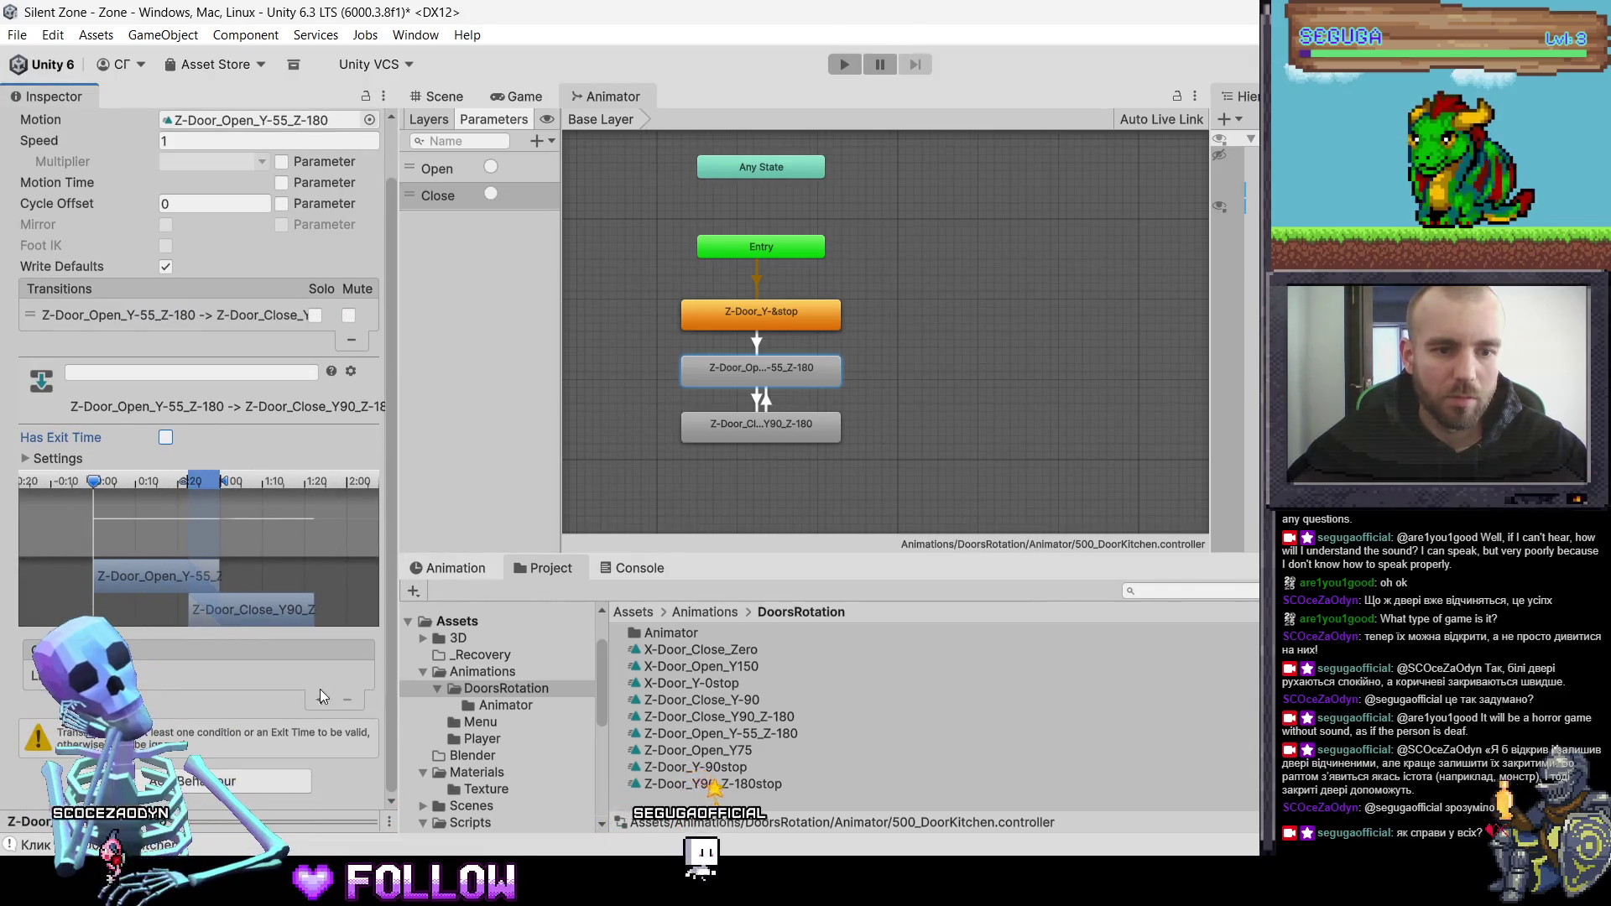
pyautogui.click(320, 697)
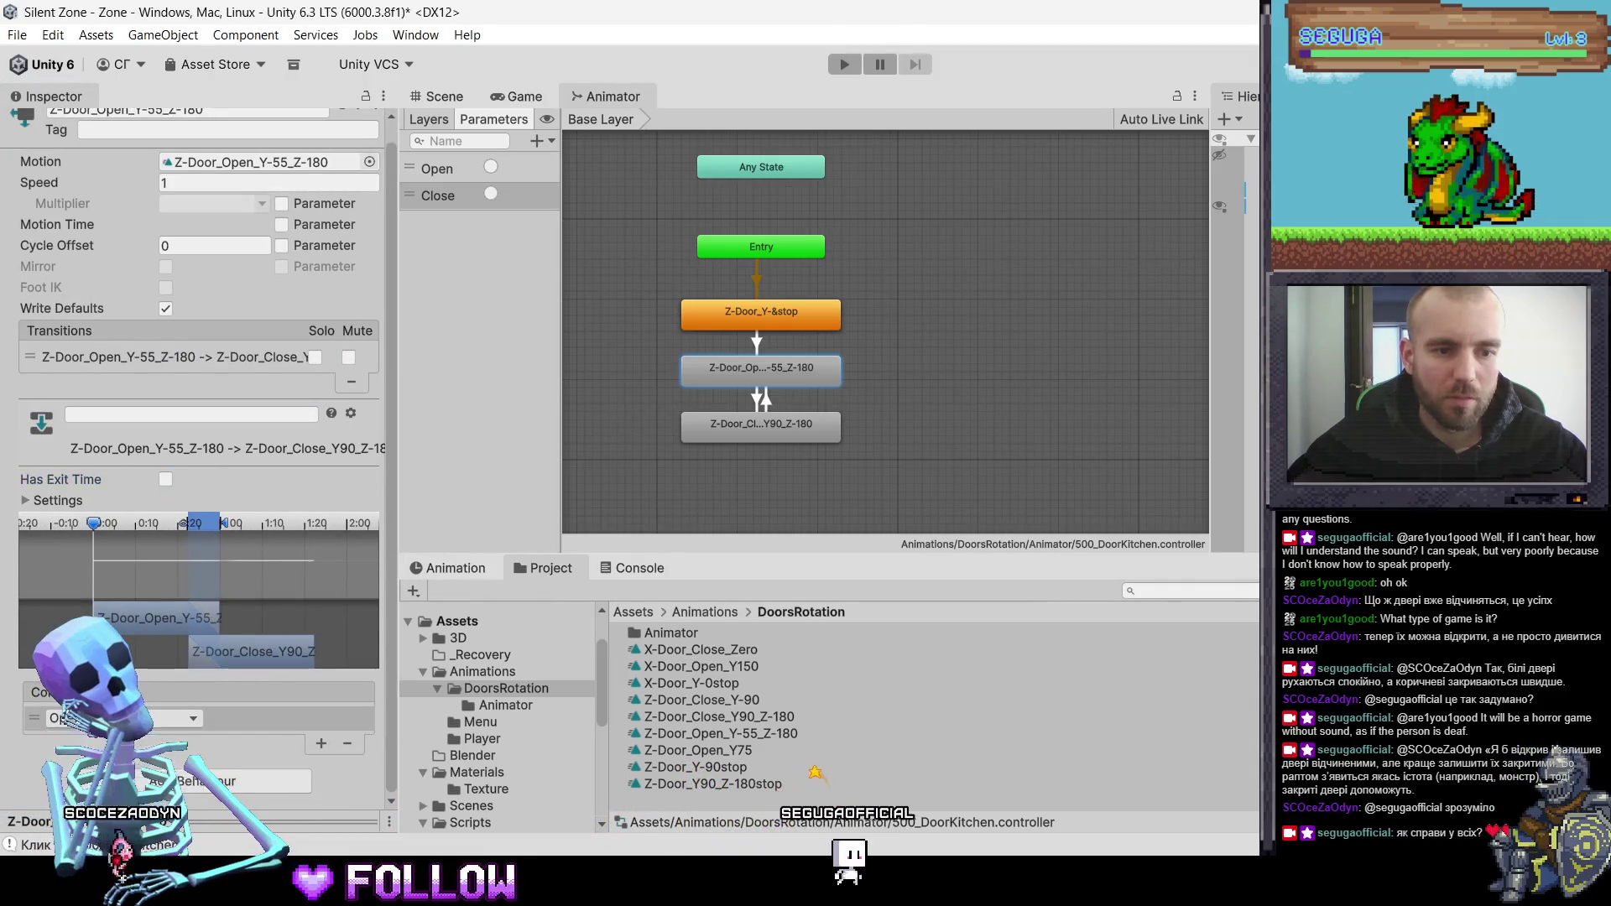
# - Turn off exit time on the close-to-open transition and add its trigger condition
pyautogui.click(713, 436)
pyautogui.click(250, 374)
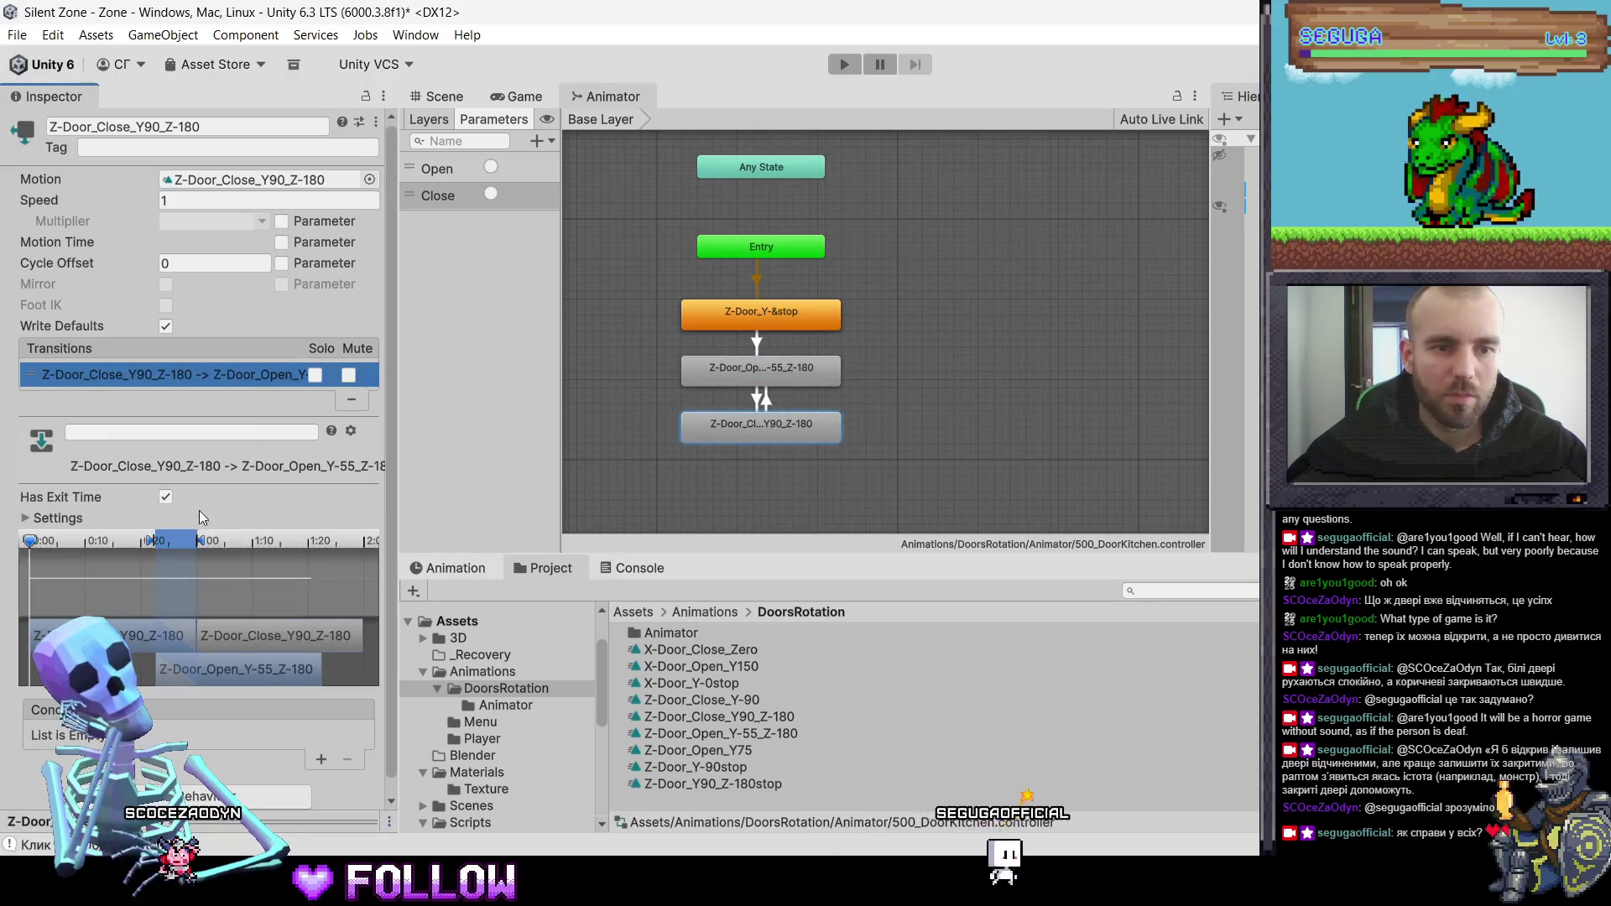
pyautogui.click(165, 496)
pyautogui.scroll(-2, 222, 629)
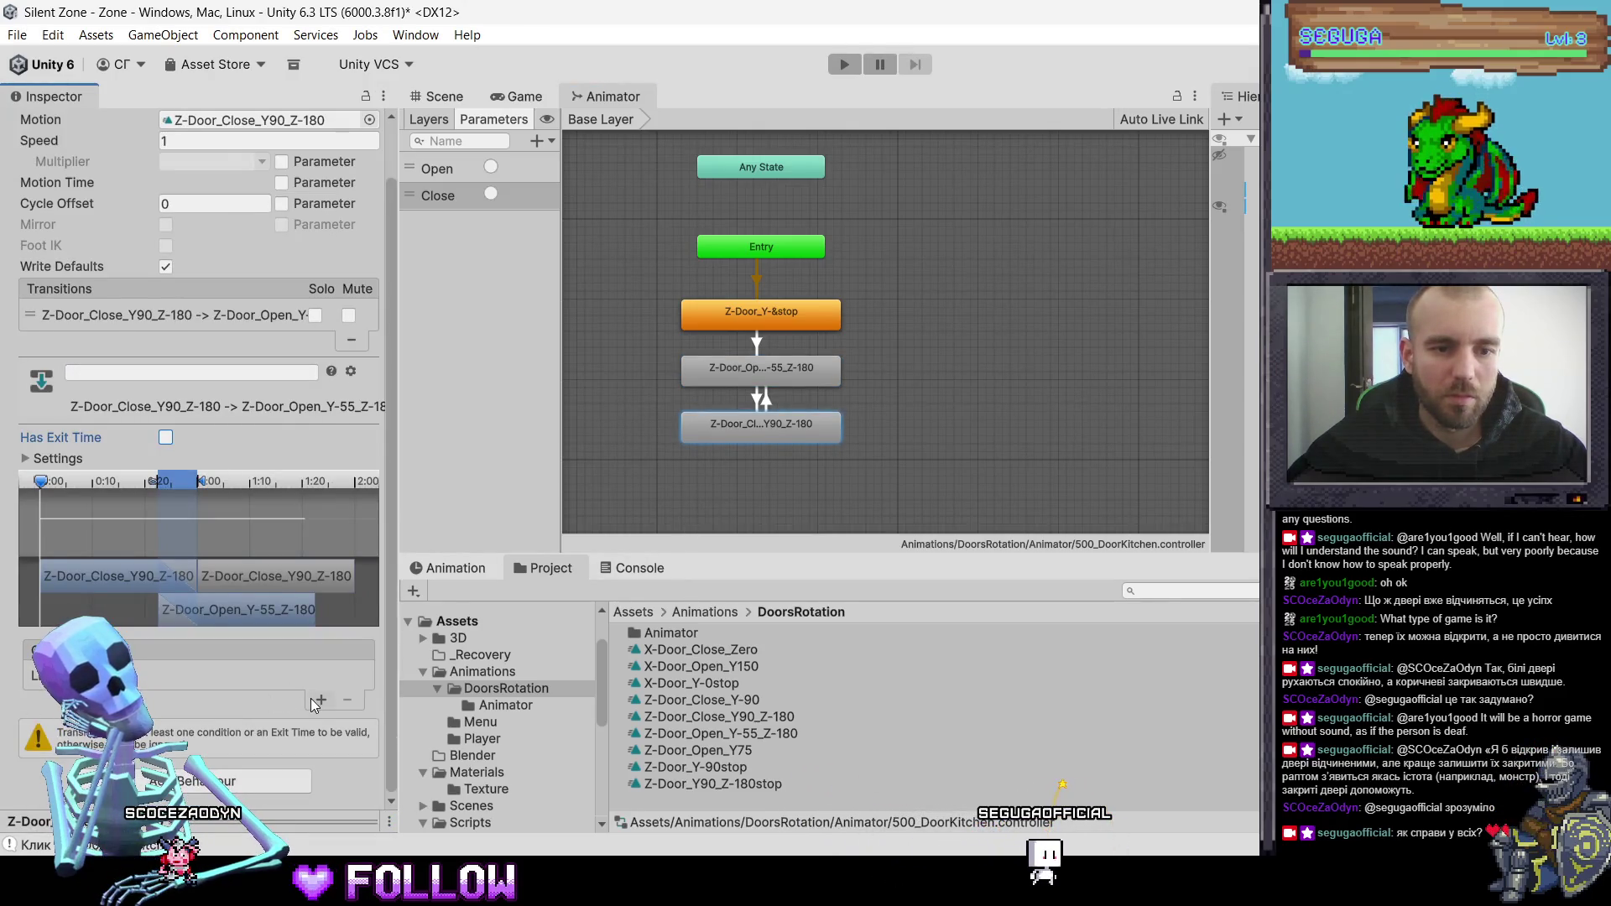
pyautogui.click(318, 699)
# - Return to the Scene view and enter Play mode
pyautogui.click(827, 377)
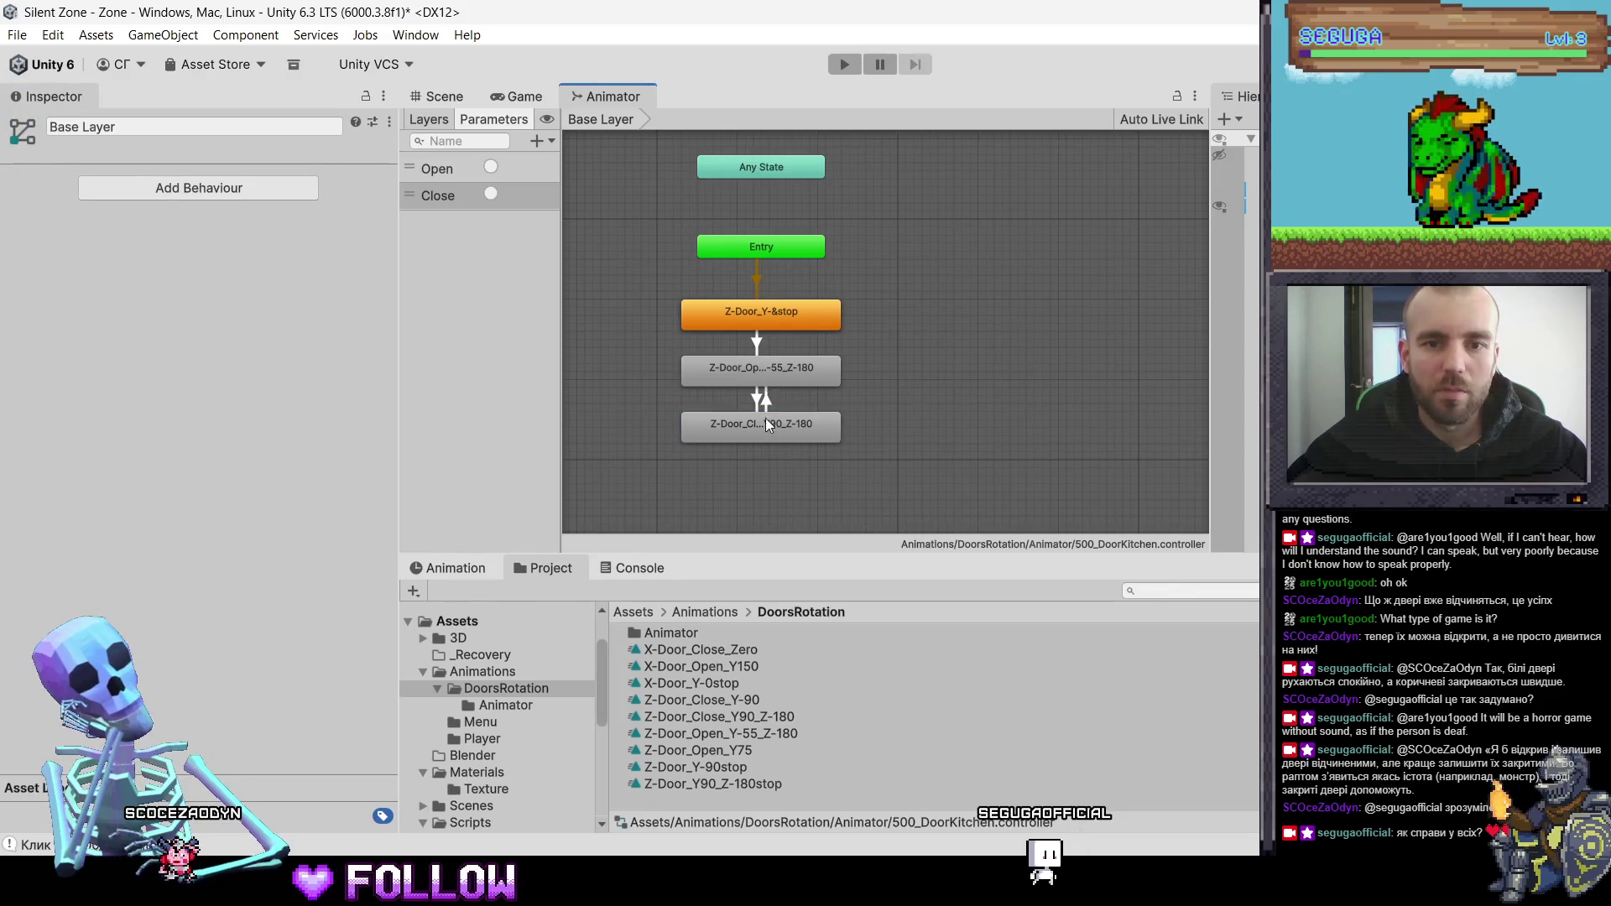
pyautogui.click(443, 98)
pyautogui.click(848, 64)
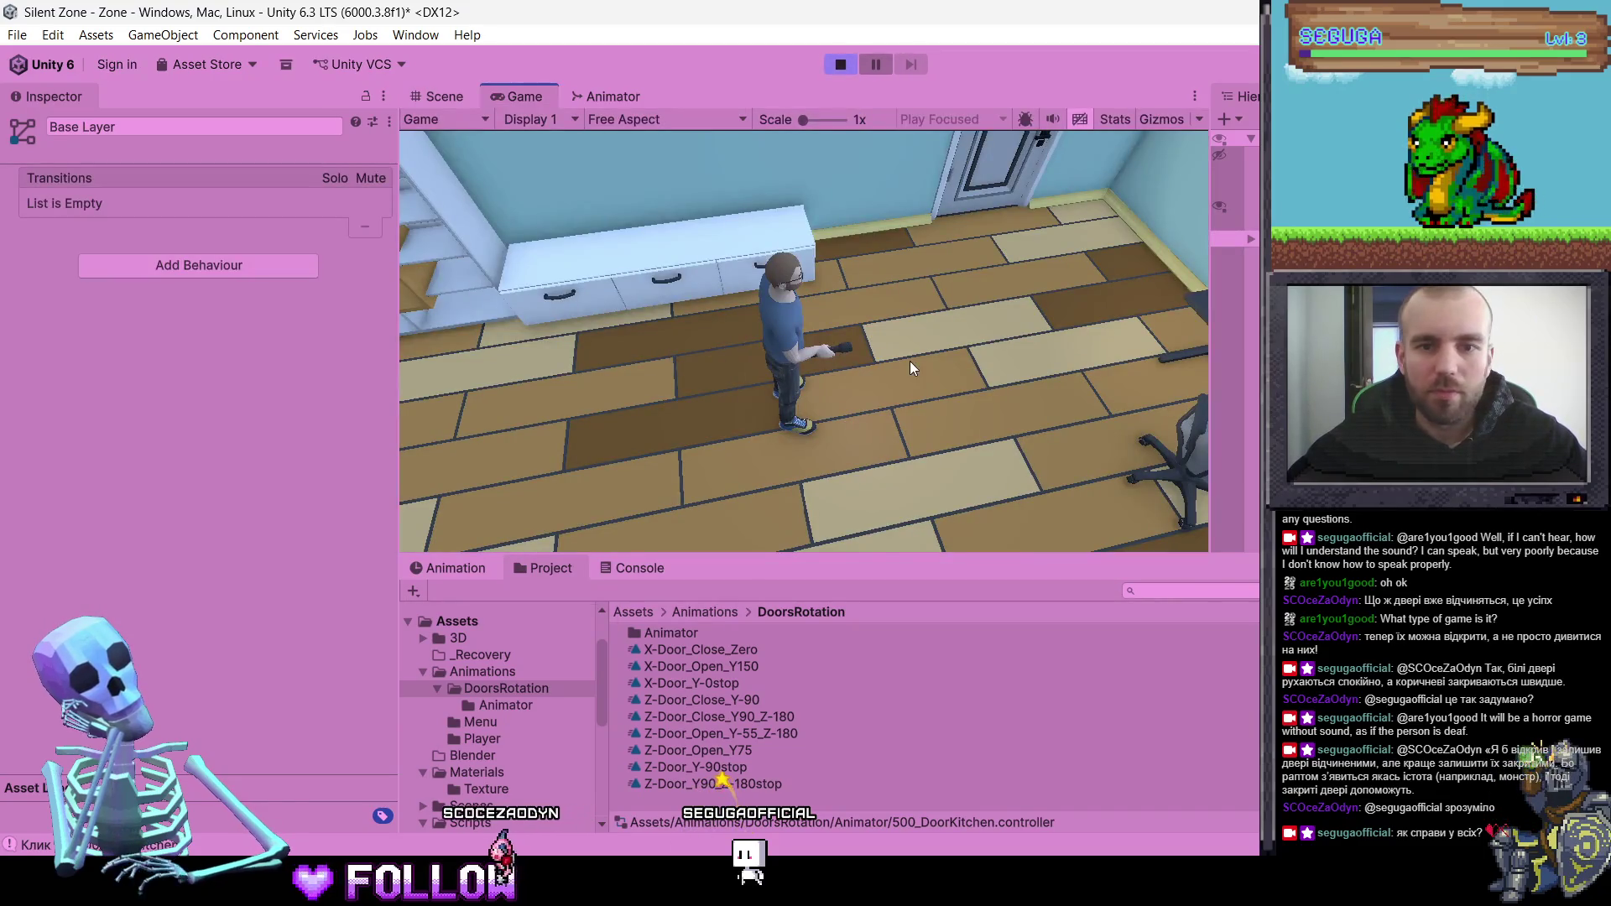
# - Walk the character through the kitchen door with W, check the Console log, and stop play mode
pyautogui.press('w')
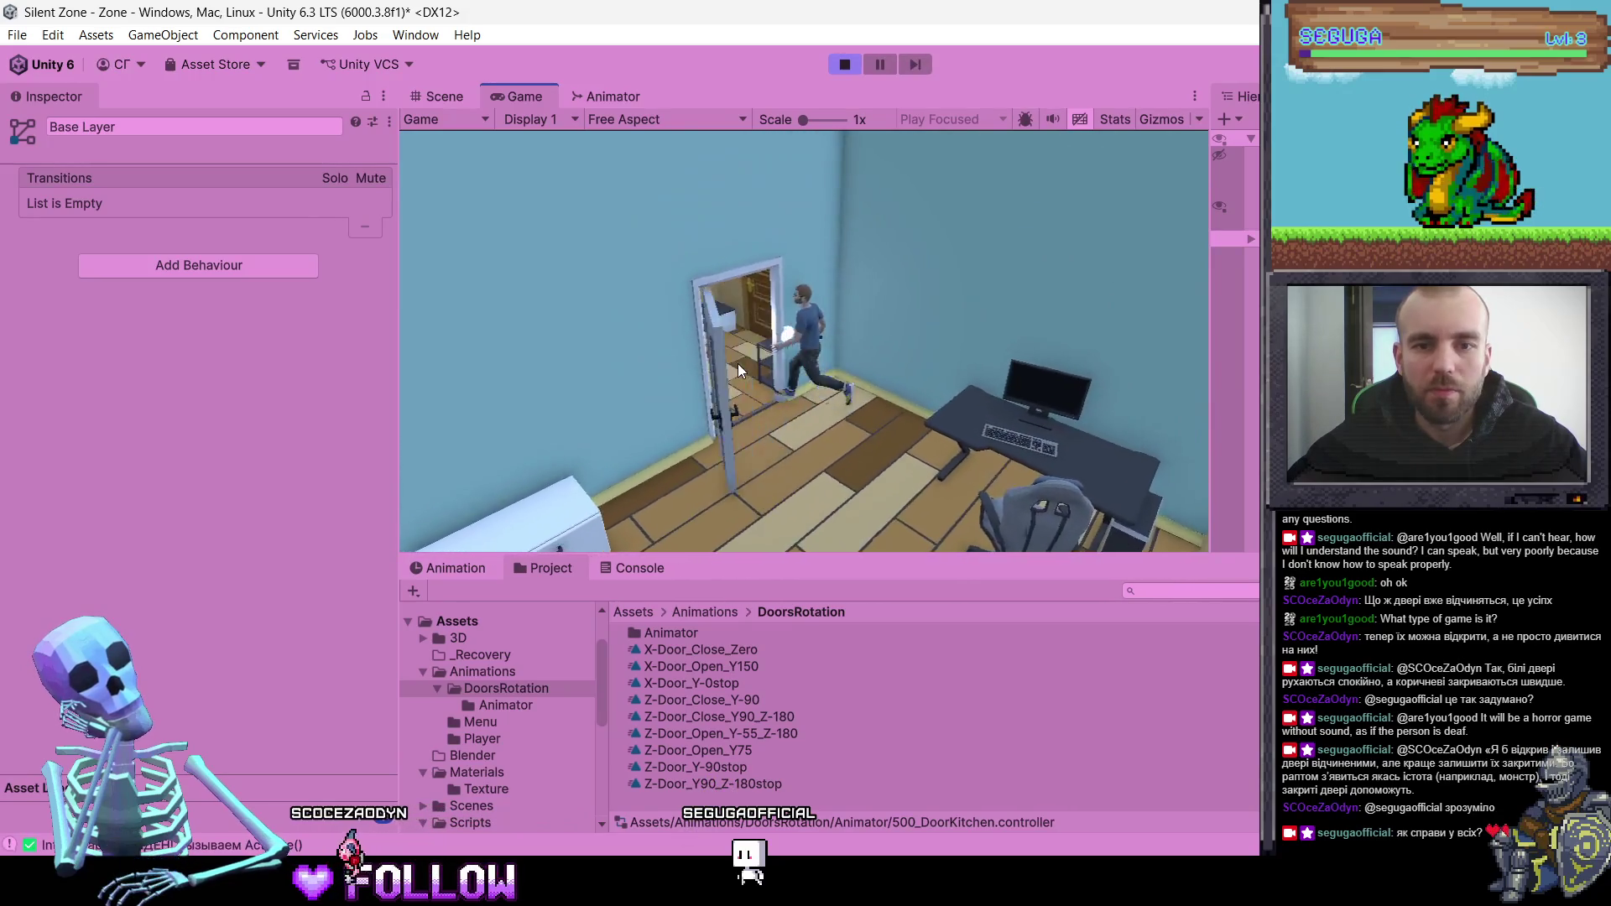
pyautogui.press('w')
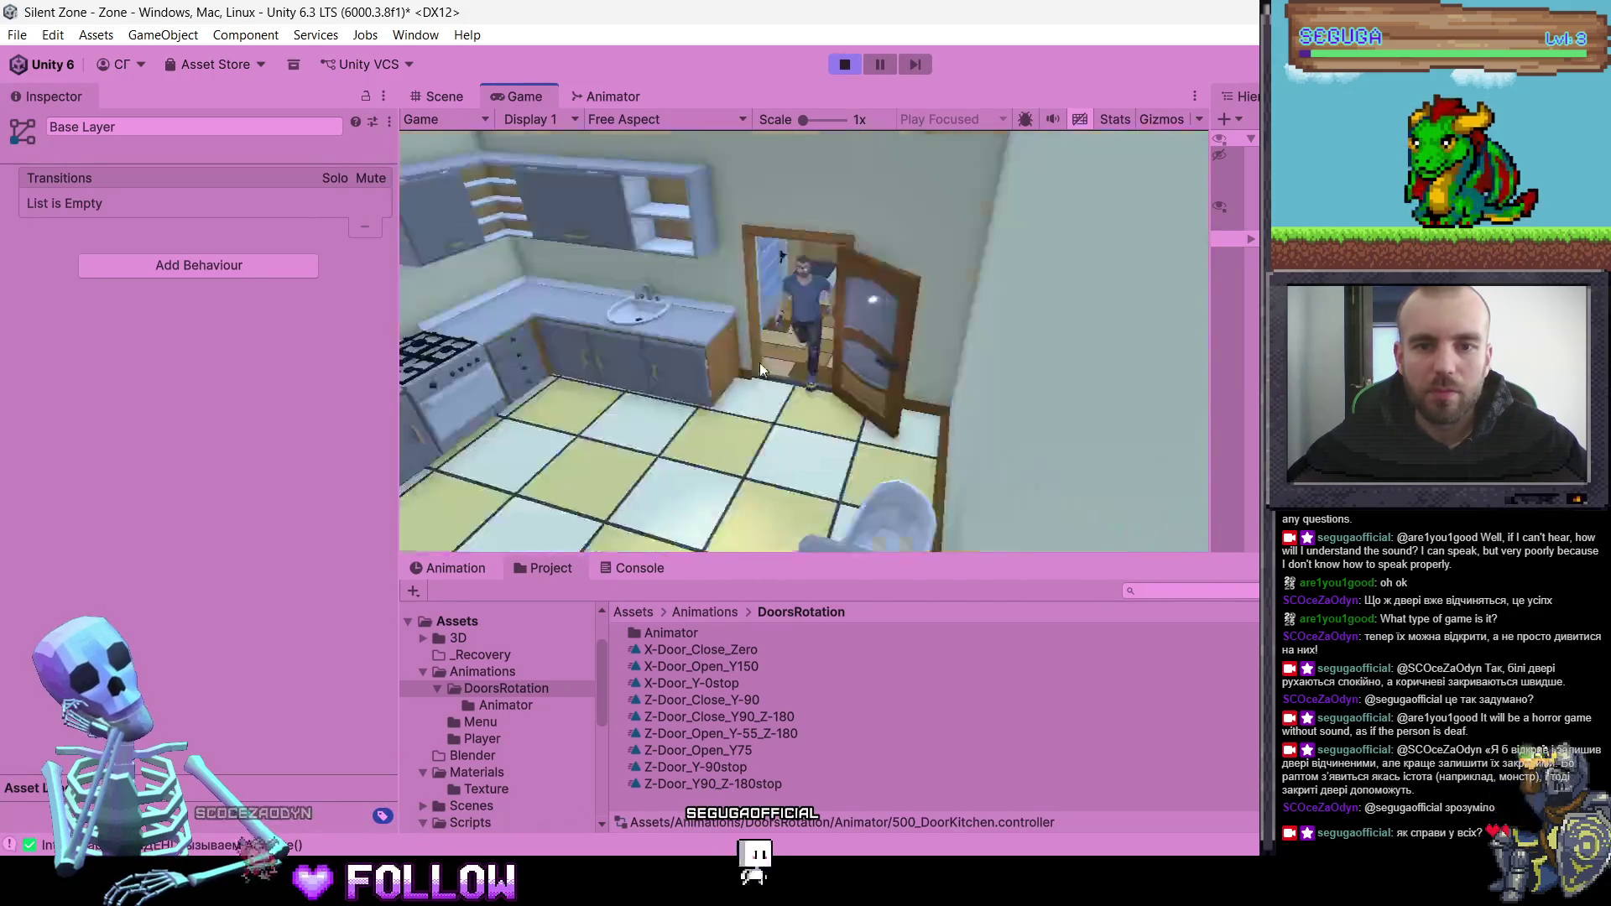
pyautogui.press('w')
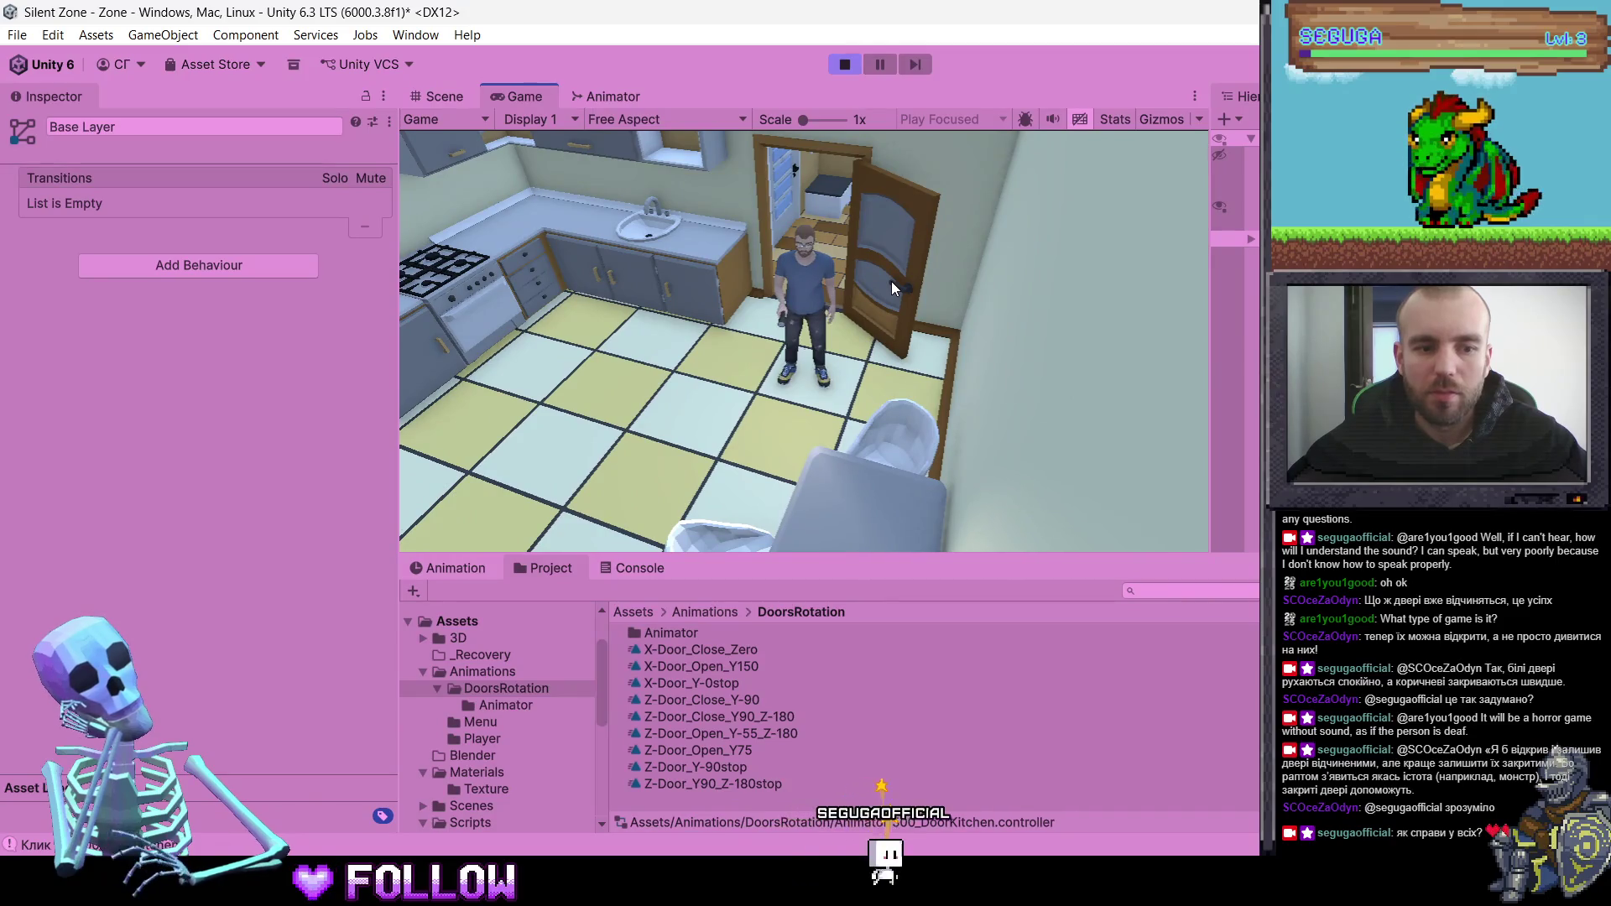
pyautogui.click(605, 566)
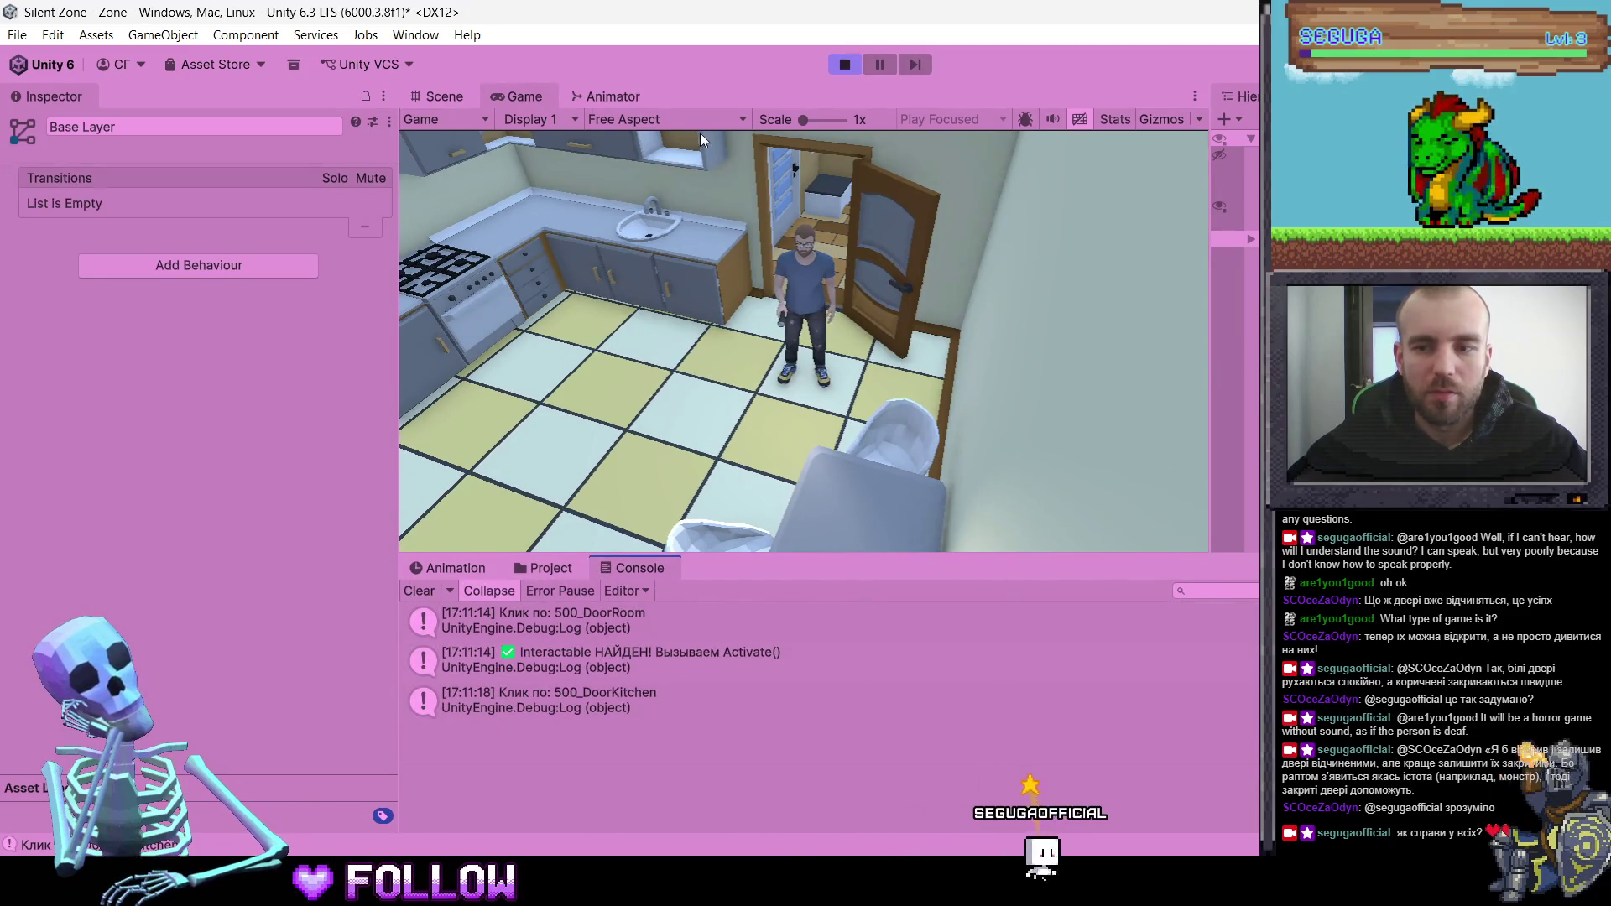
pyautogui.click(843, 64)
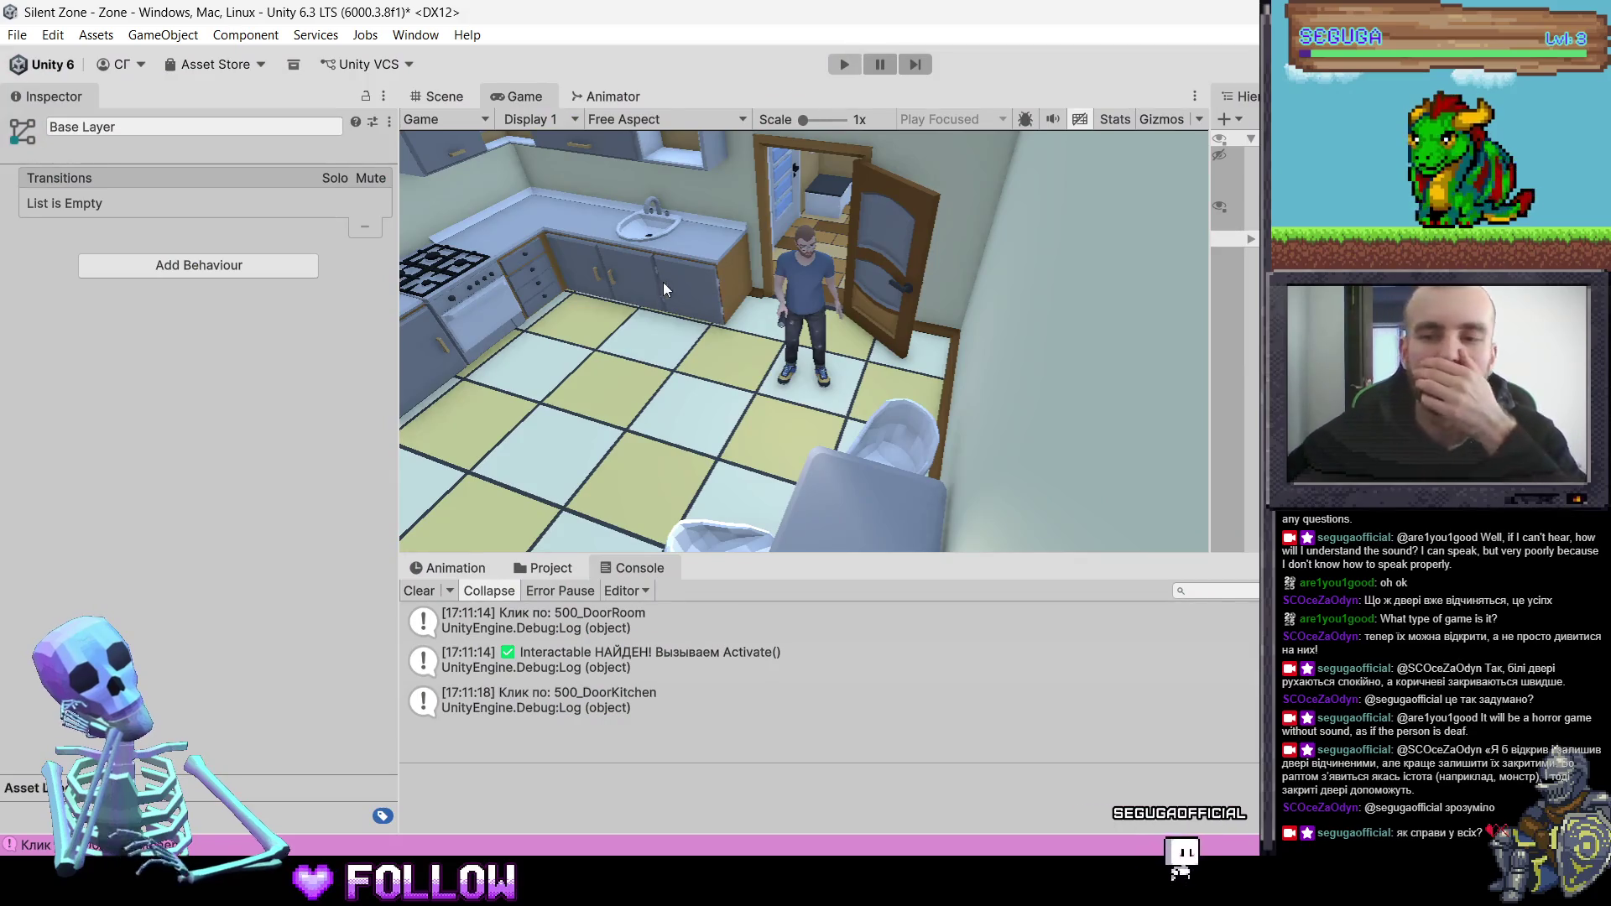
# - Select 500_DoorKitchen in the Animation window and set its Transform Rotation Y to 90
pyautogui.click(928, 389)
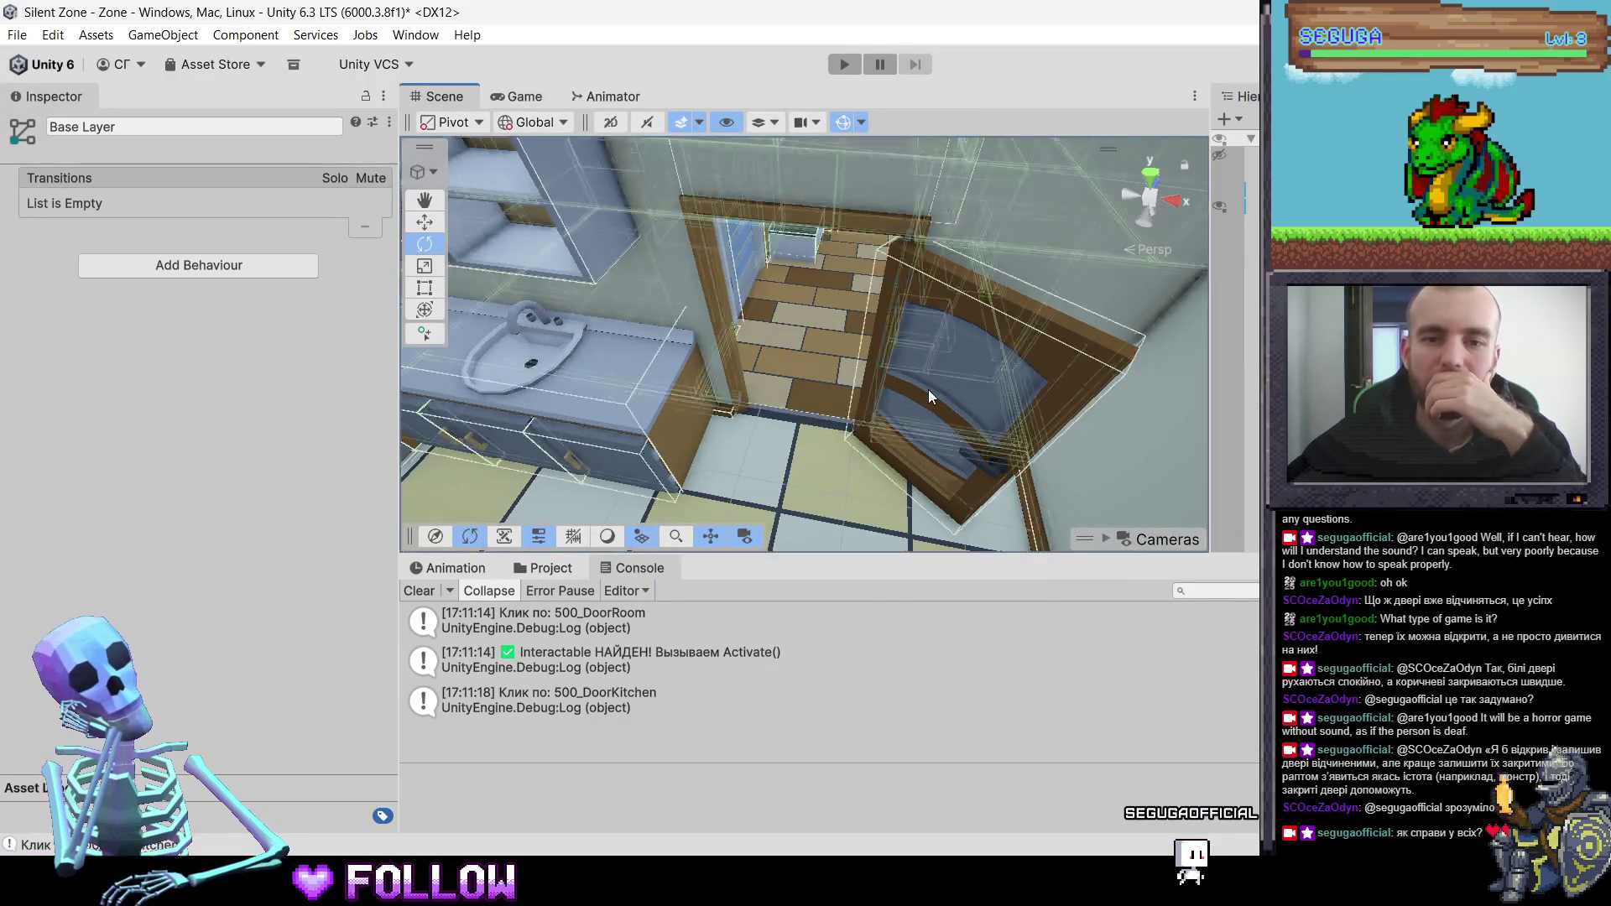
pyautogui.click(454, 570)
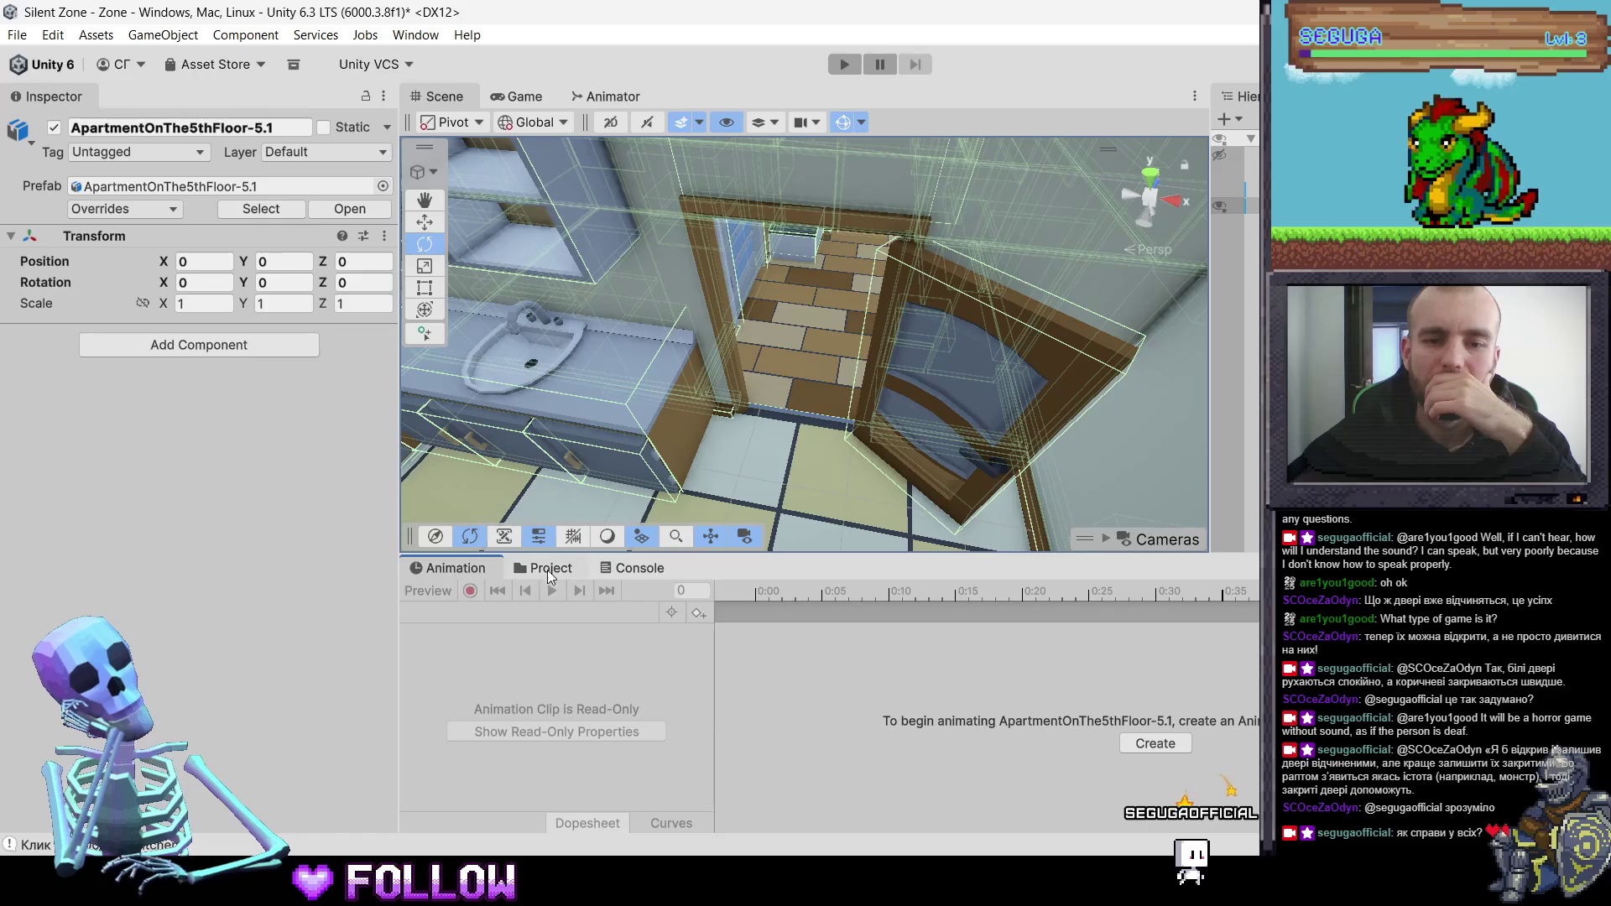
pyautogui.click(885, 364)
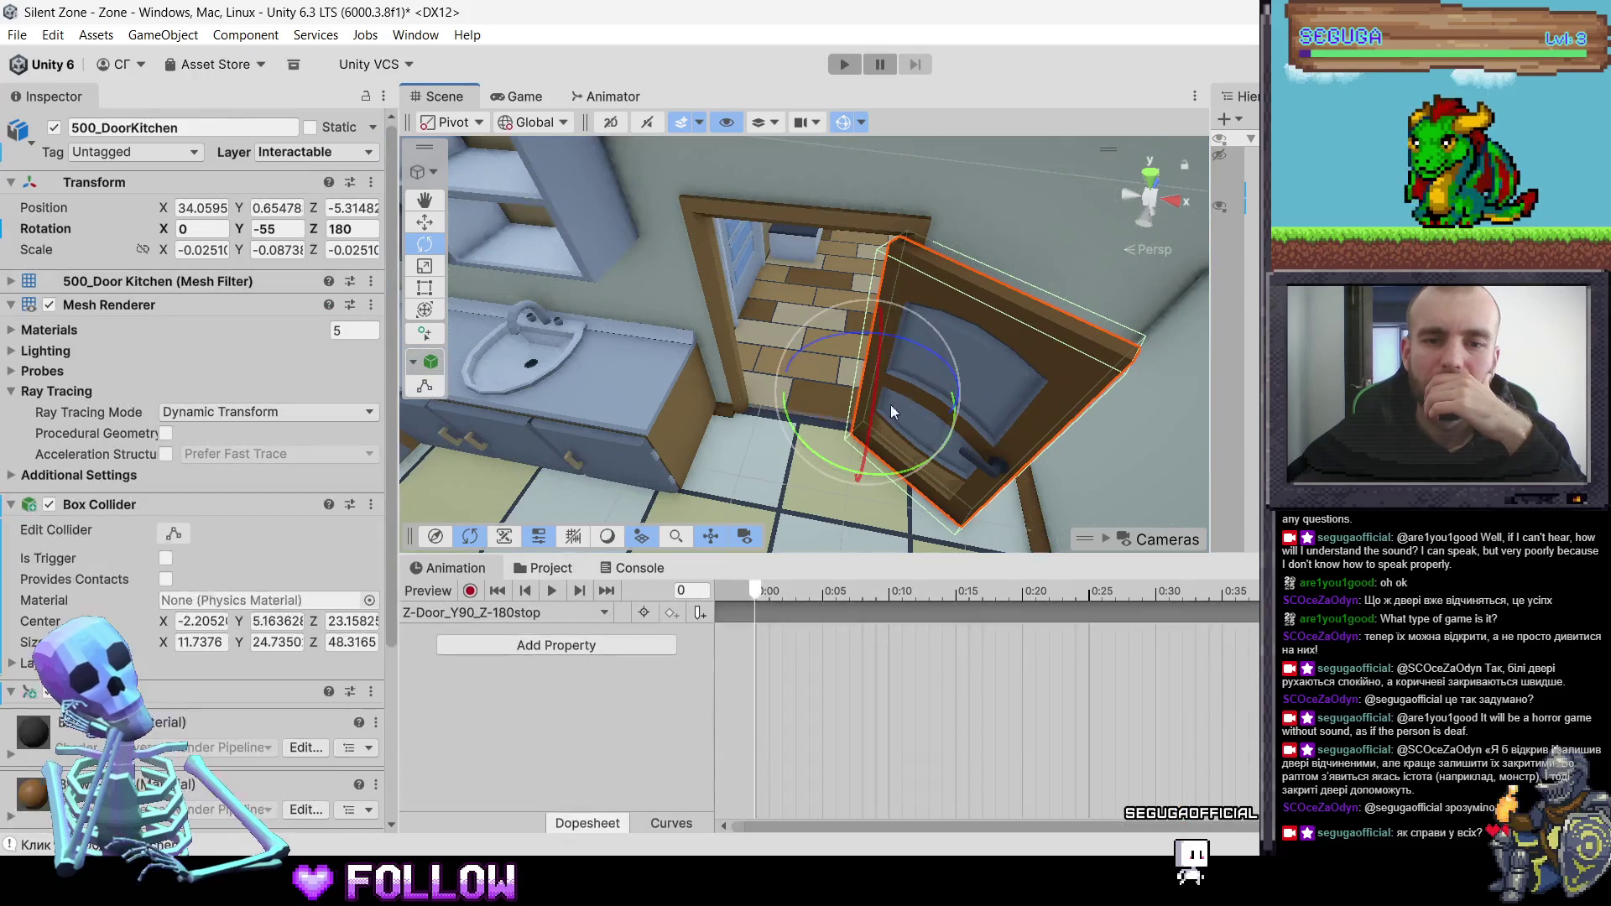
pyautogui.click(508, 618)
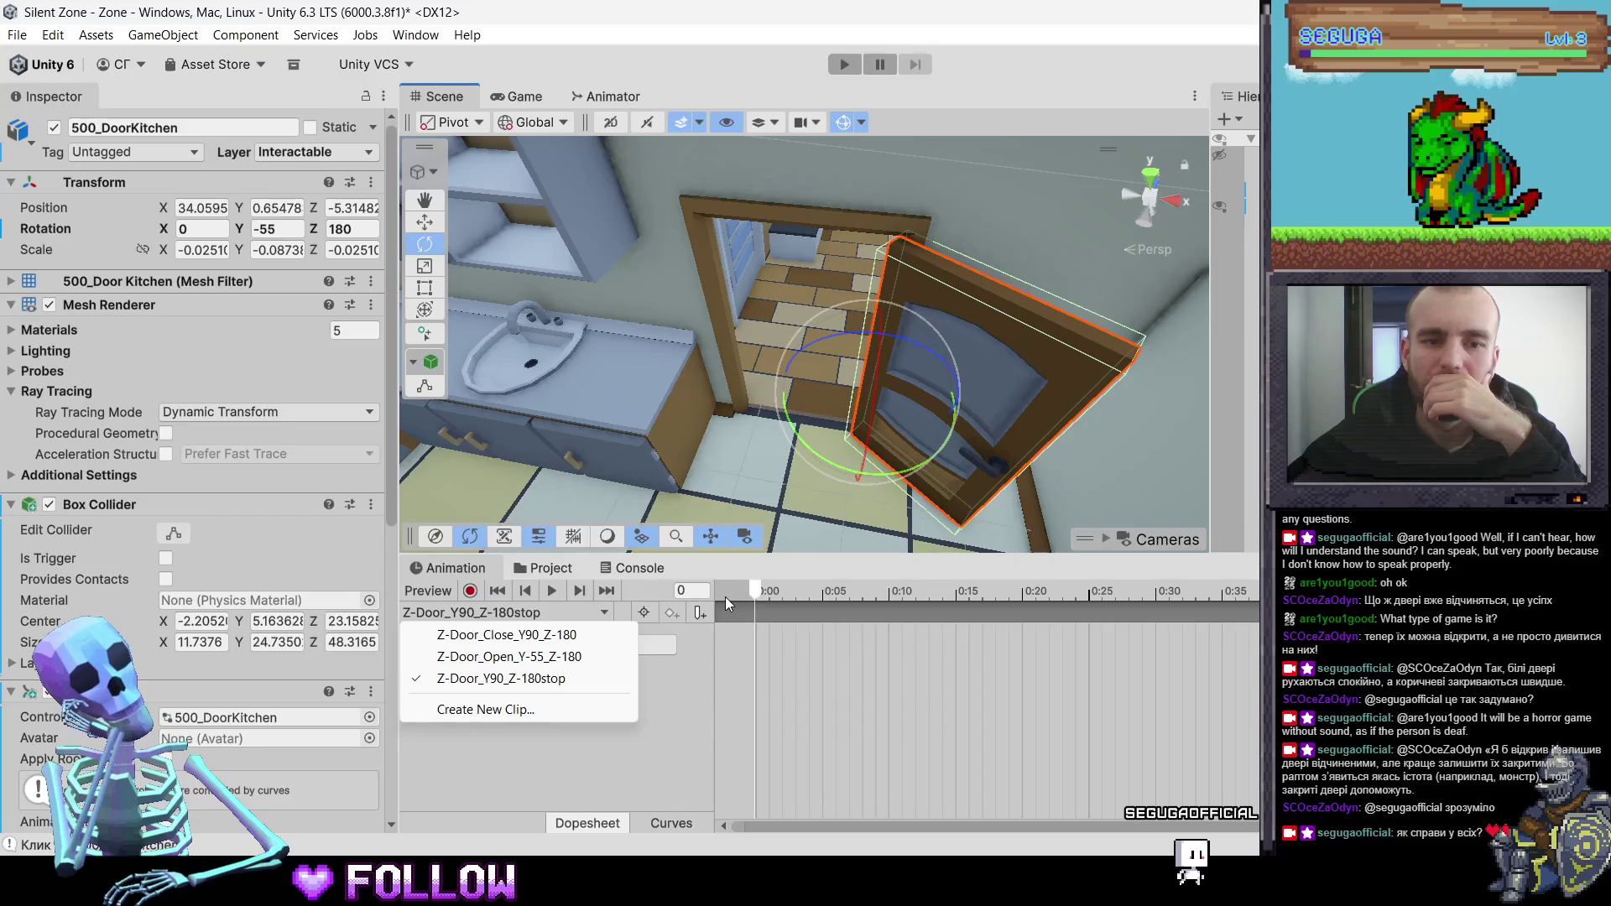
pyautogui.click(282, 228)
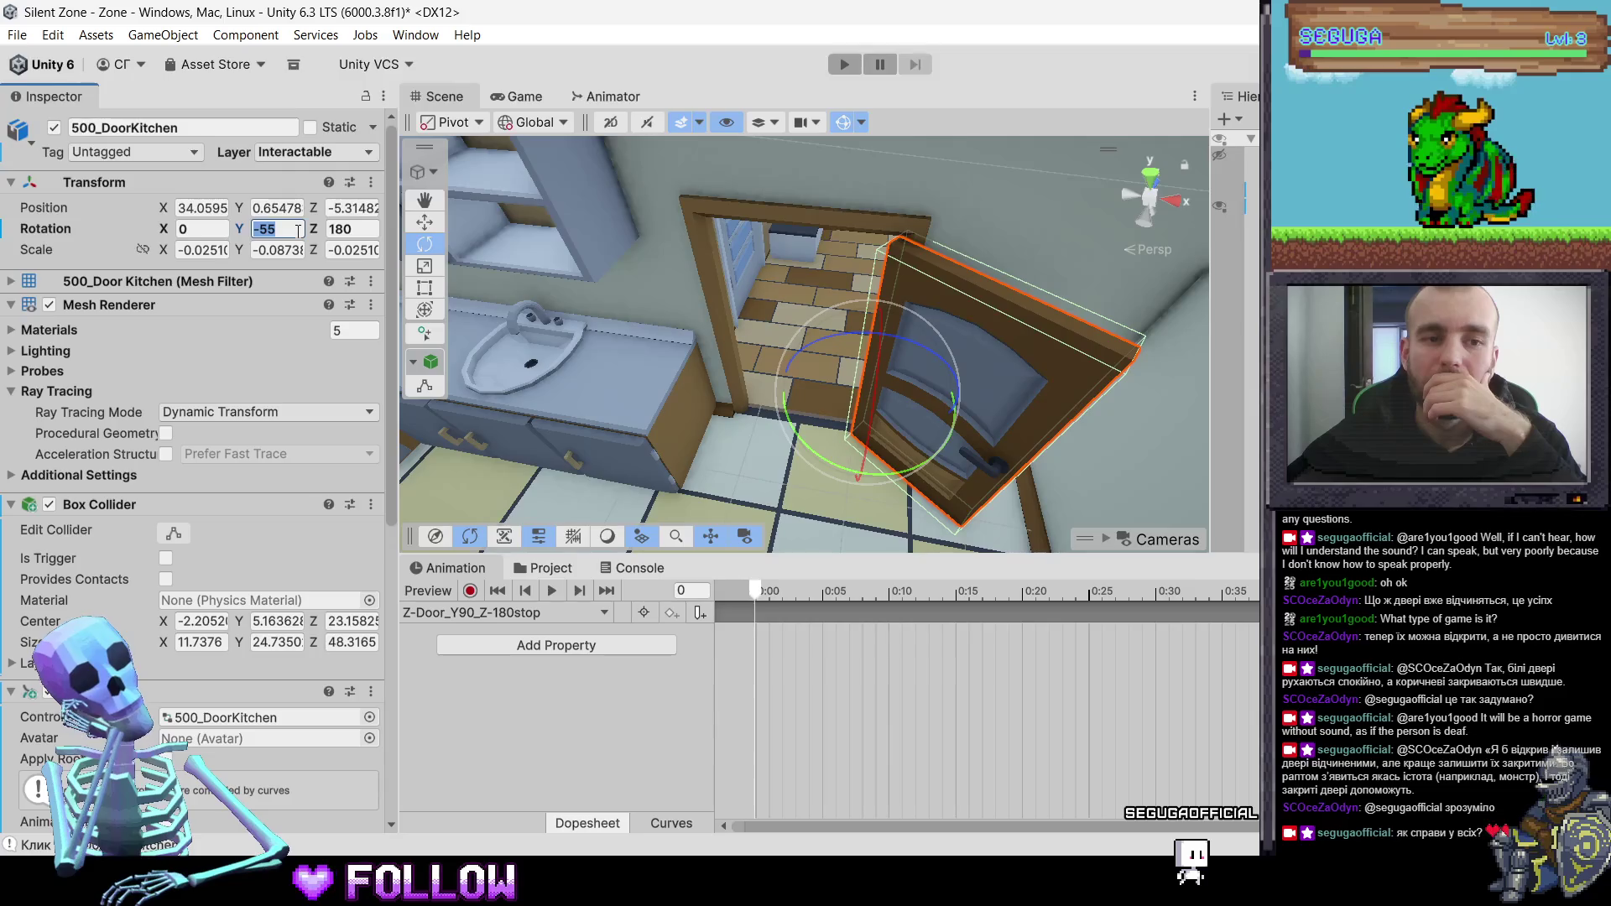
pyautogui.write('90')
pyautogui.press('Return')
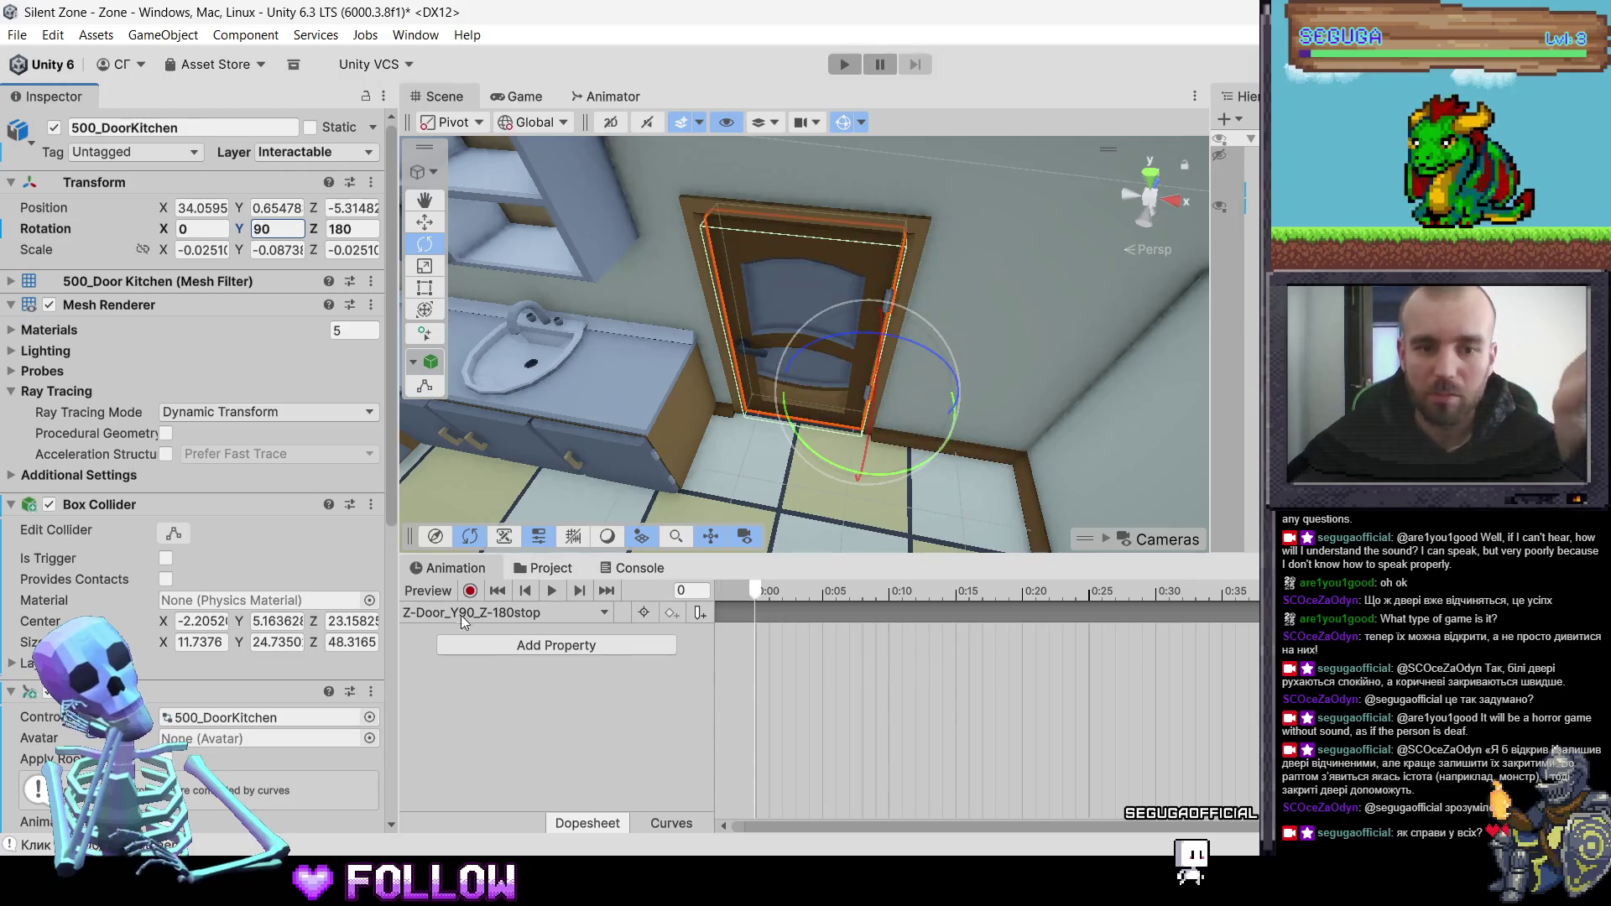
# - Preview the Z-Door_Open_Y-55_Z-180 and Z-Door_Close_Y90_Z-180 clips by scrubbing the timeline
pyautogui.click(507, 619)
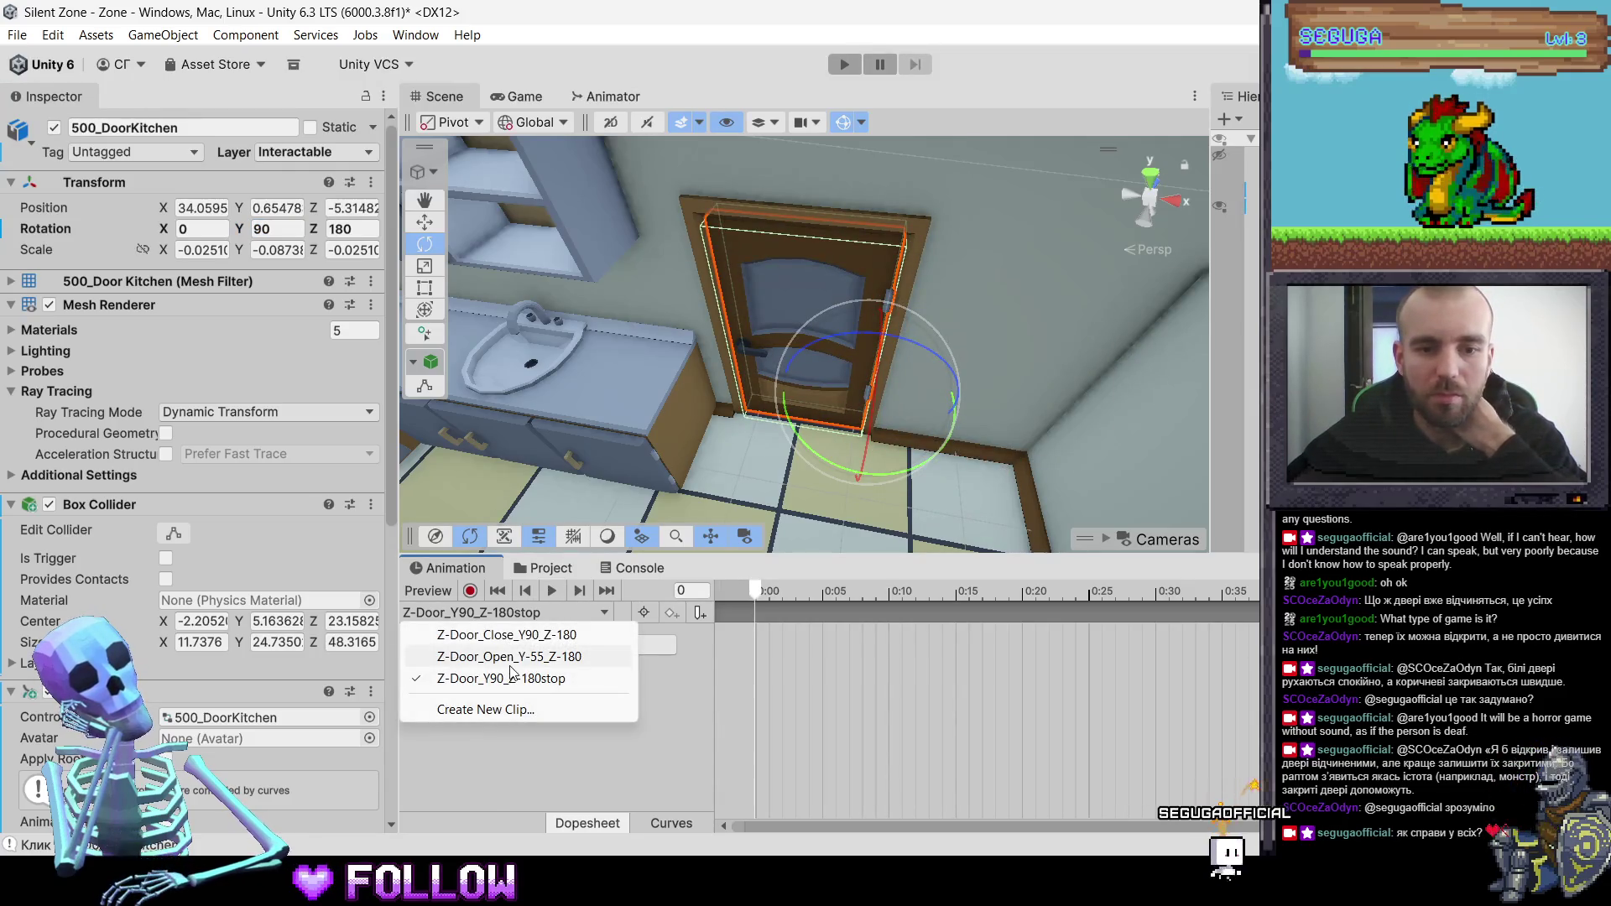
pyautogui.click(509, 657)
pyautogui.moveTo(752, 592)
pyautogui.mouseDown()
pyautogui.moveTo(1320, 592)
pyautogui.moveTo(809, 598)
pyautogui.moveTo(556, 621)
pyautogui.mouseUp()
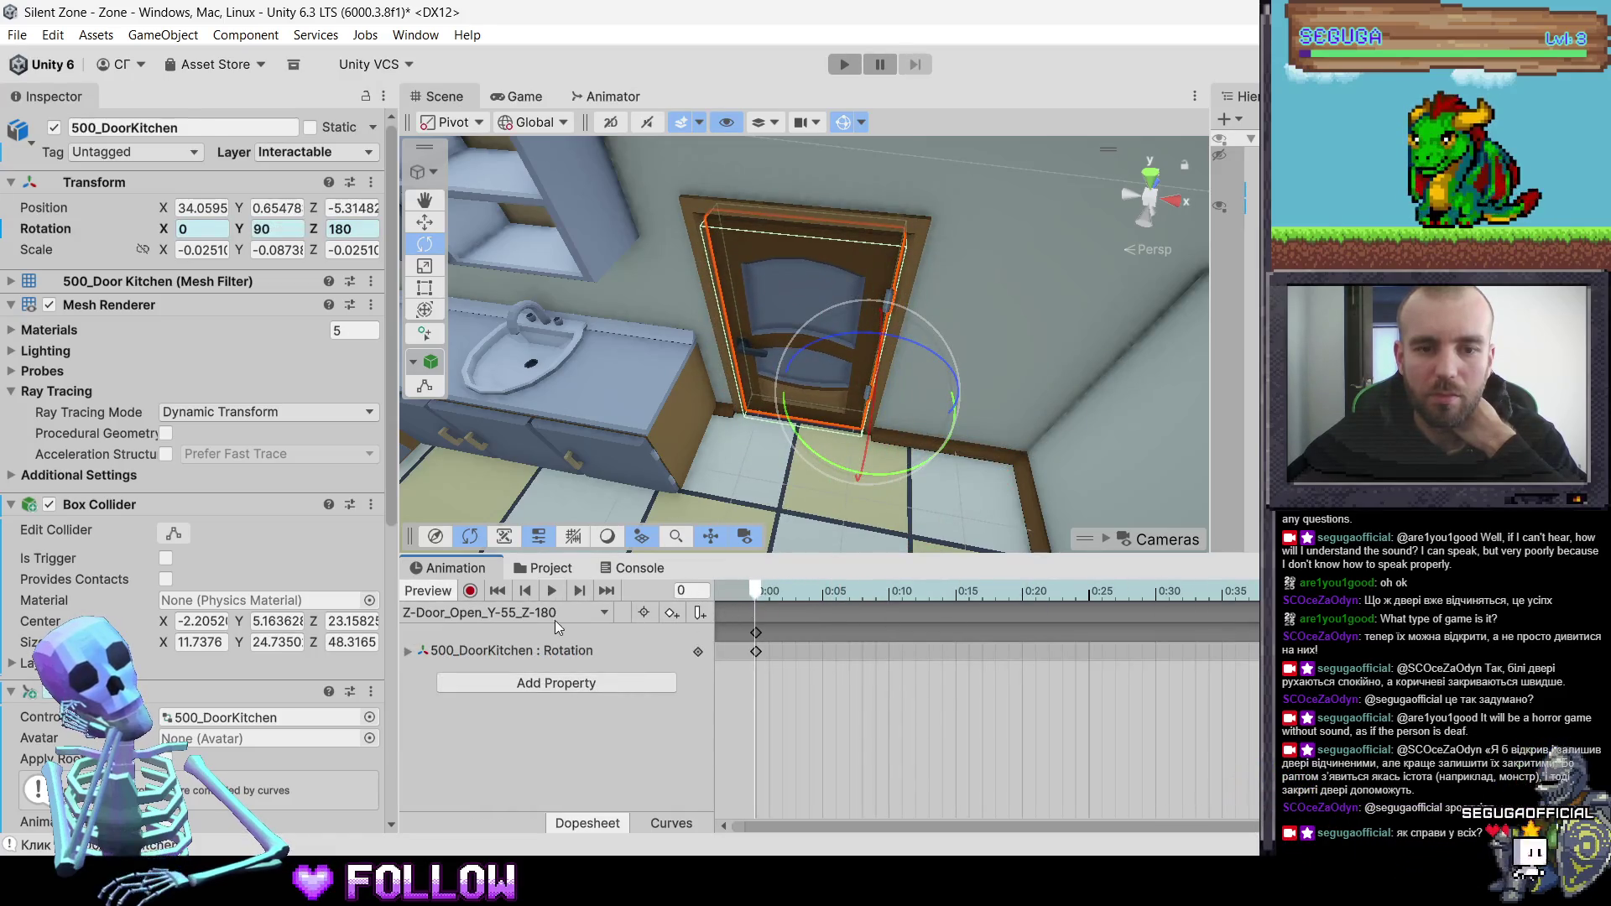
pyautogui.click(556, 621)
pyautogui.click(558, 639)
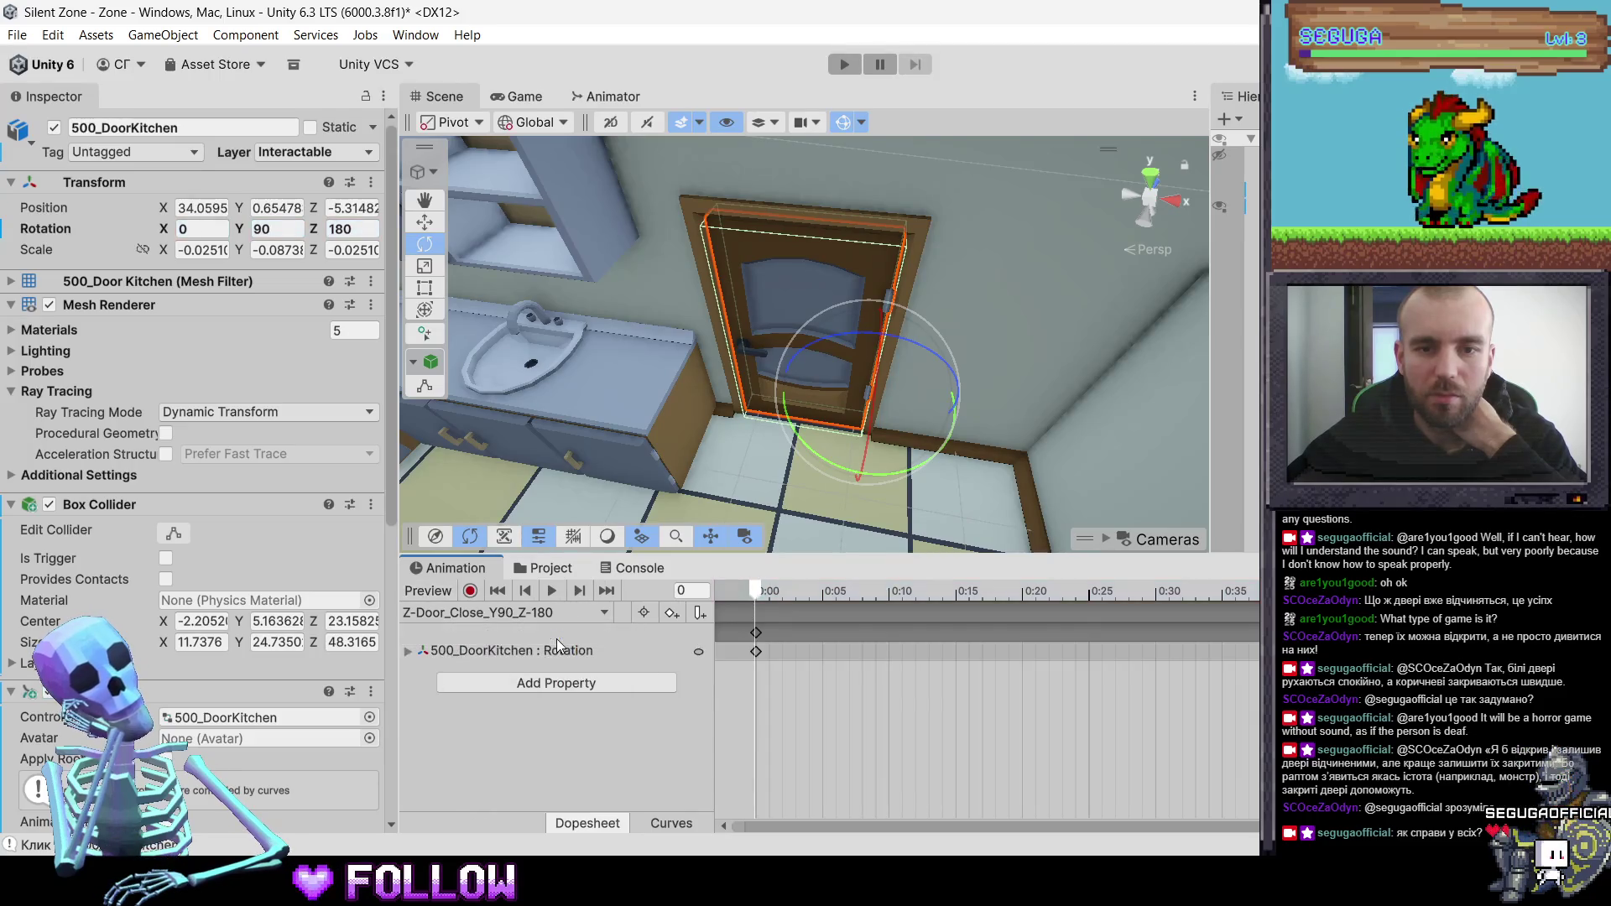
pyautogui.moveTo(760, 592)
pyautogui.mouseDown()
pyautogui.moveTo(997, 598)
pyautogui.moveTo(767, 601)
pyautogui.mouseUp()
# - Switch the Animation window back to the Z-Door_Y90_Z-180stop clip
pyautogui.click(504, 612)
pyautogui.click(501, 678)
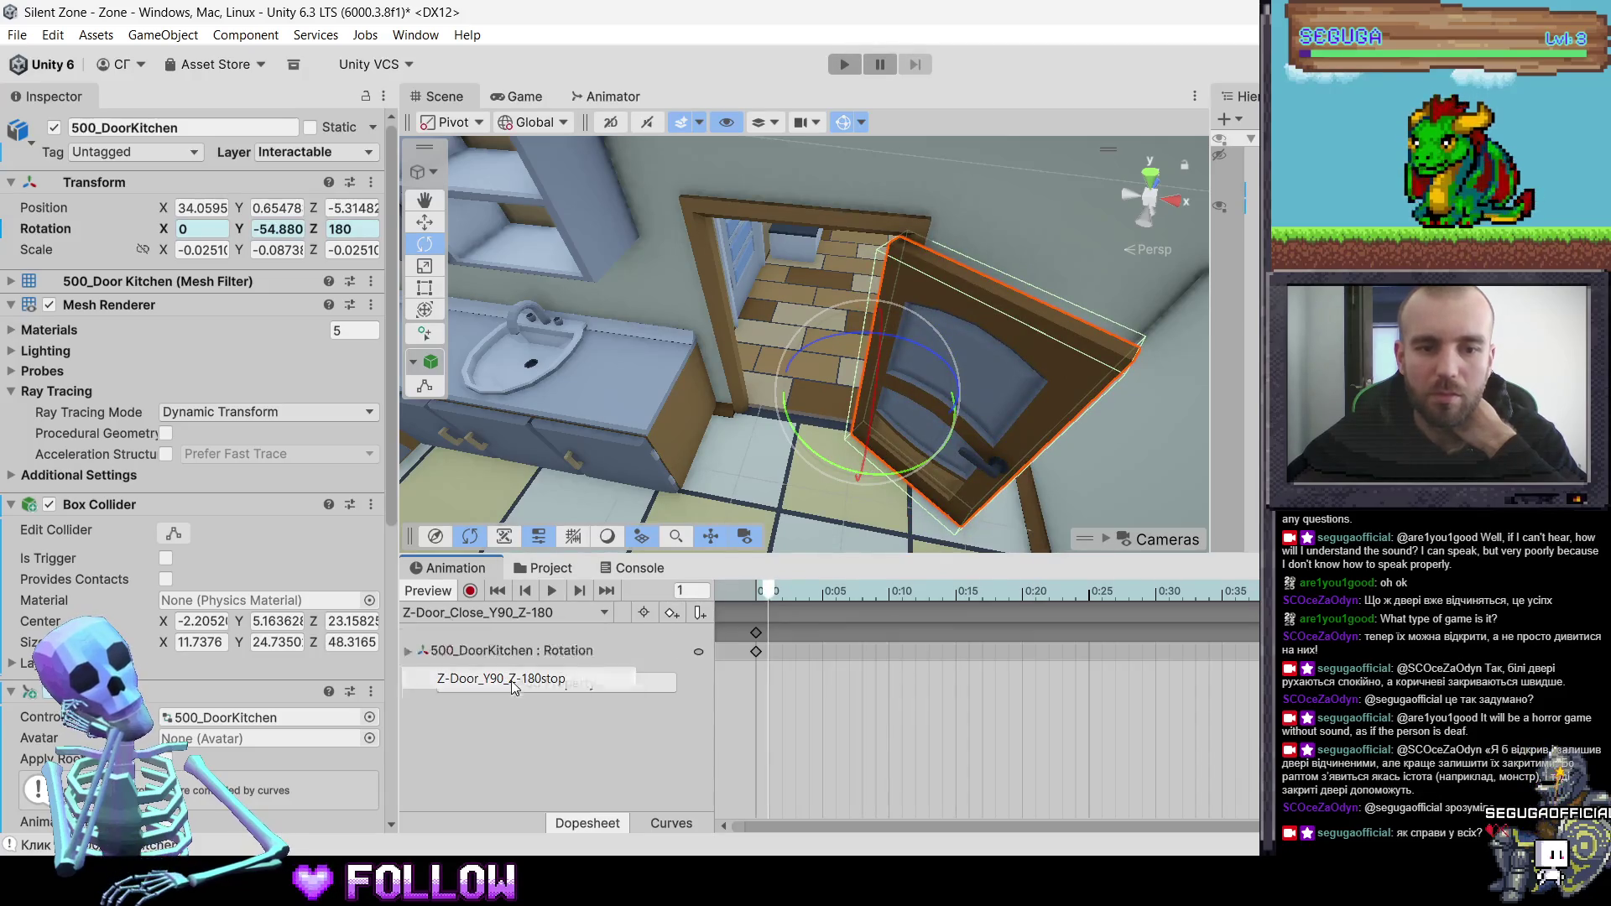
pyautogui.scroll(-3, 103, 530)
pyautogui.scroll(-10, 104, 531)
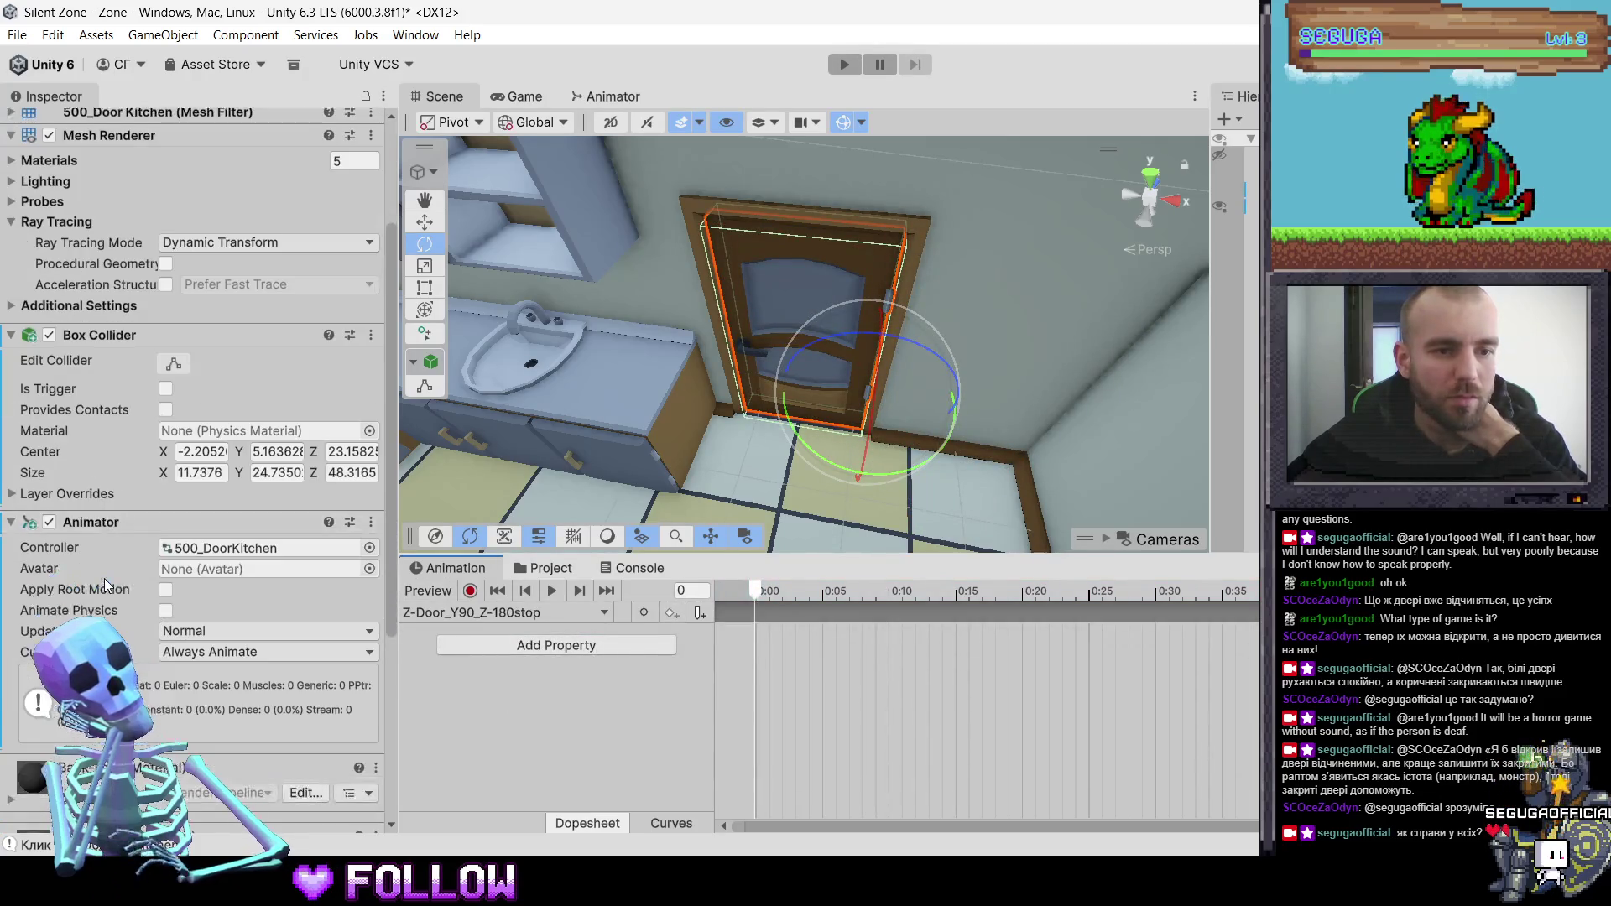
# - Add a component to the door, undoing the mistakenly added Cinemachine Brain Events
pyautogui.click(227, 808)
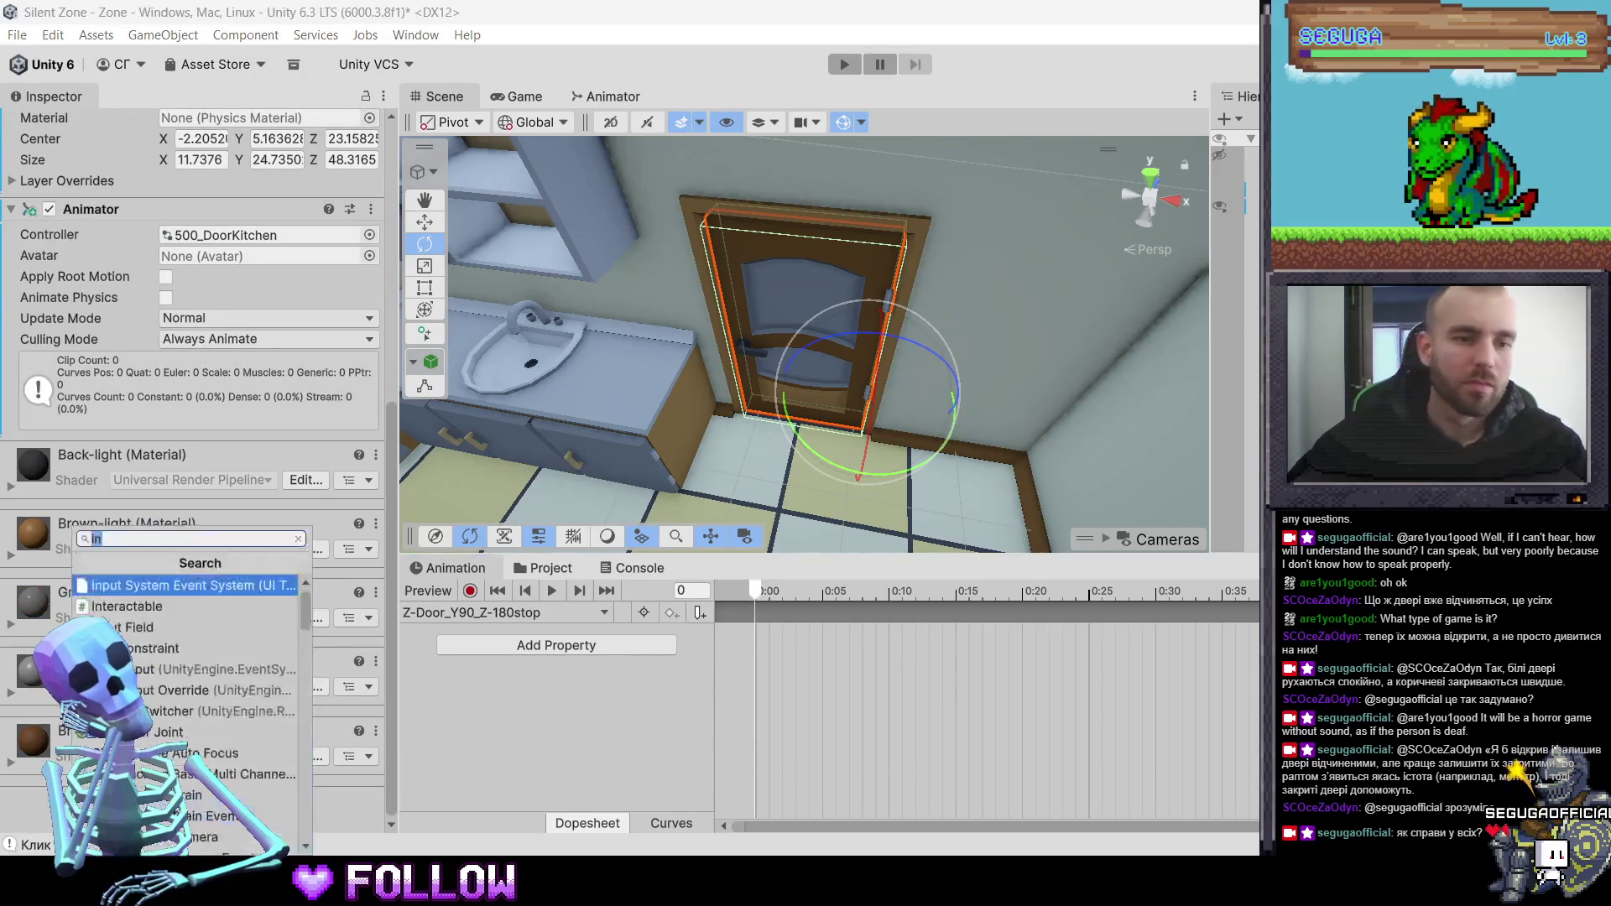
pyautogui.click(126, 585)
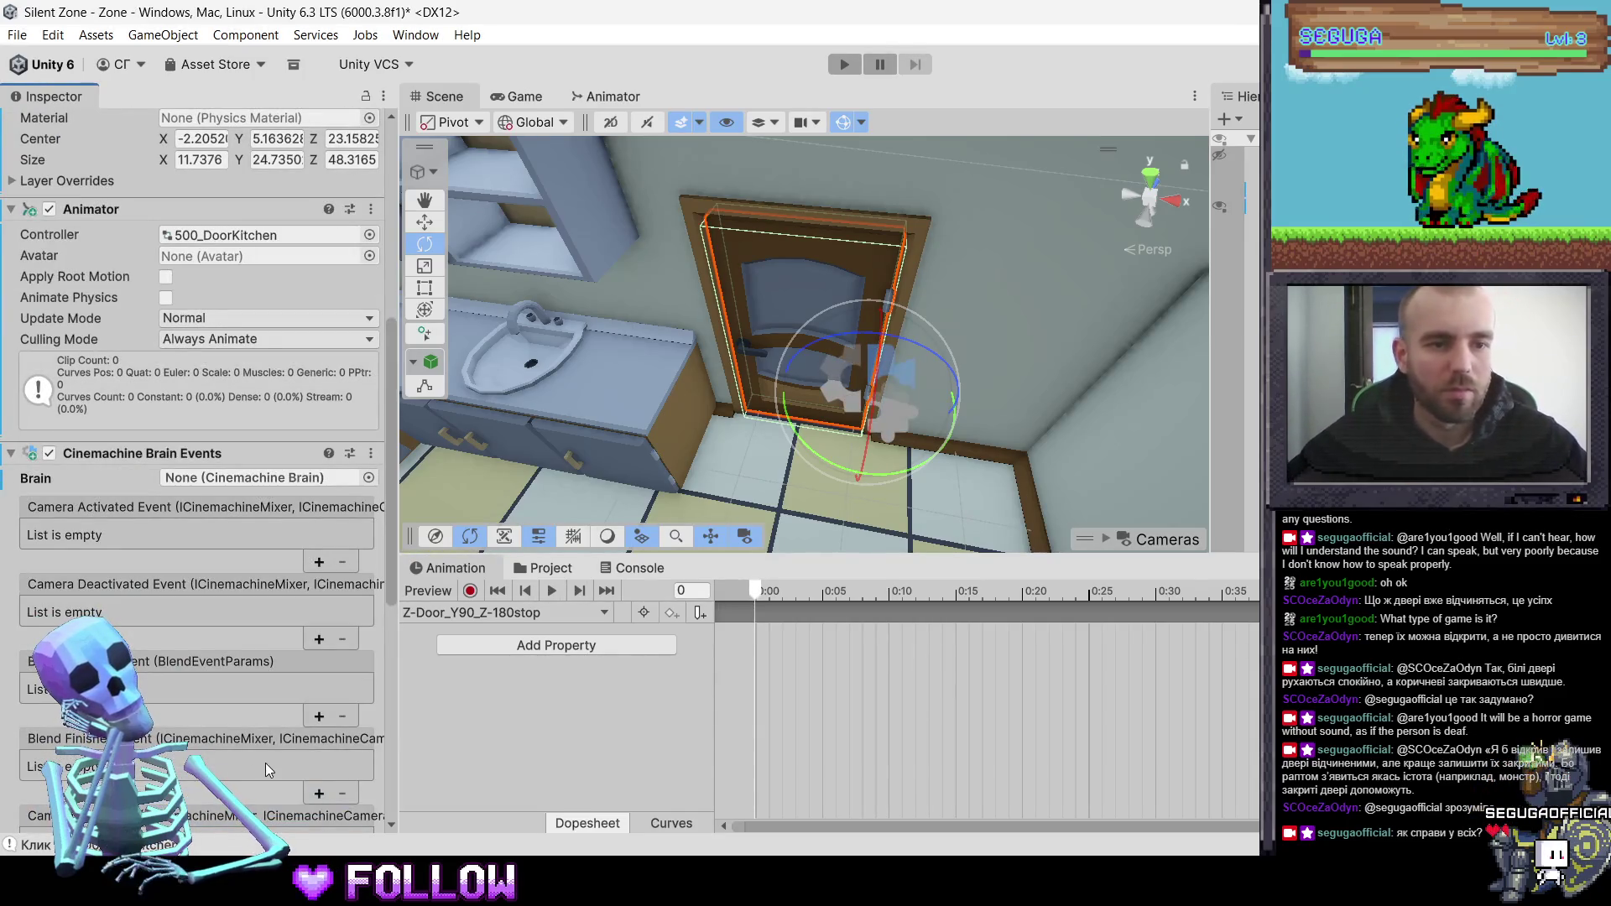
pyautogui.hotkey('ctrl', 'z')
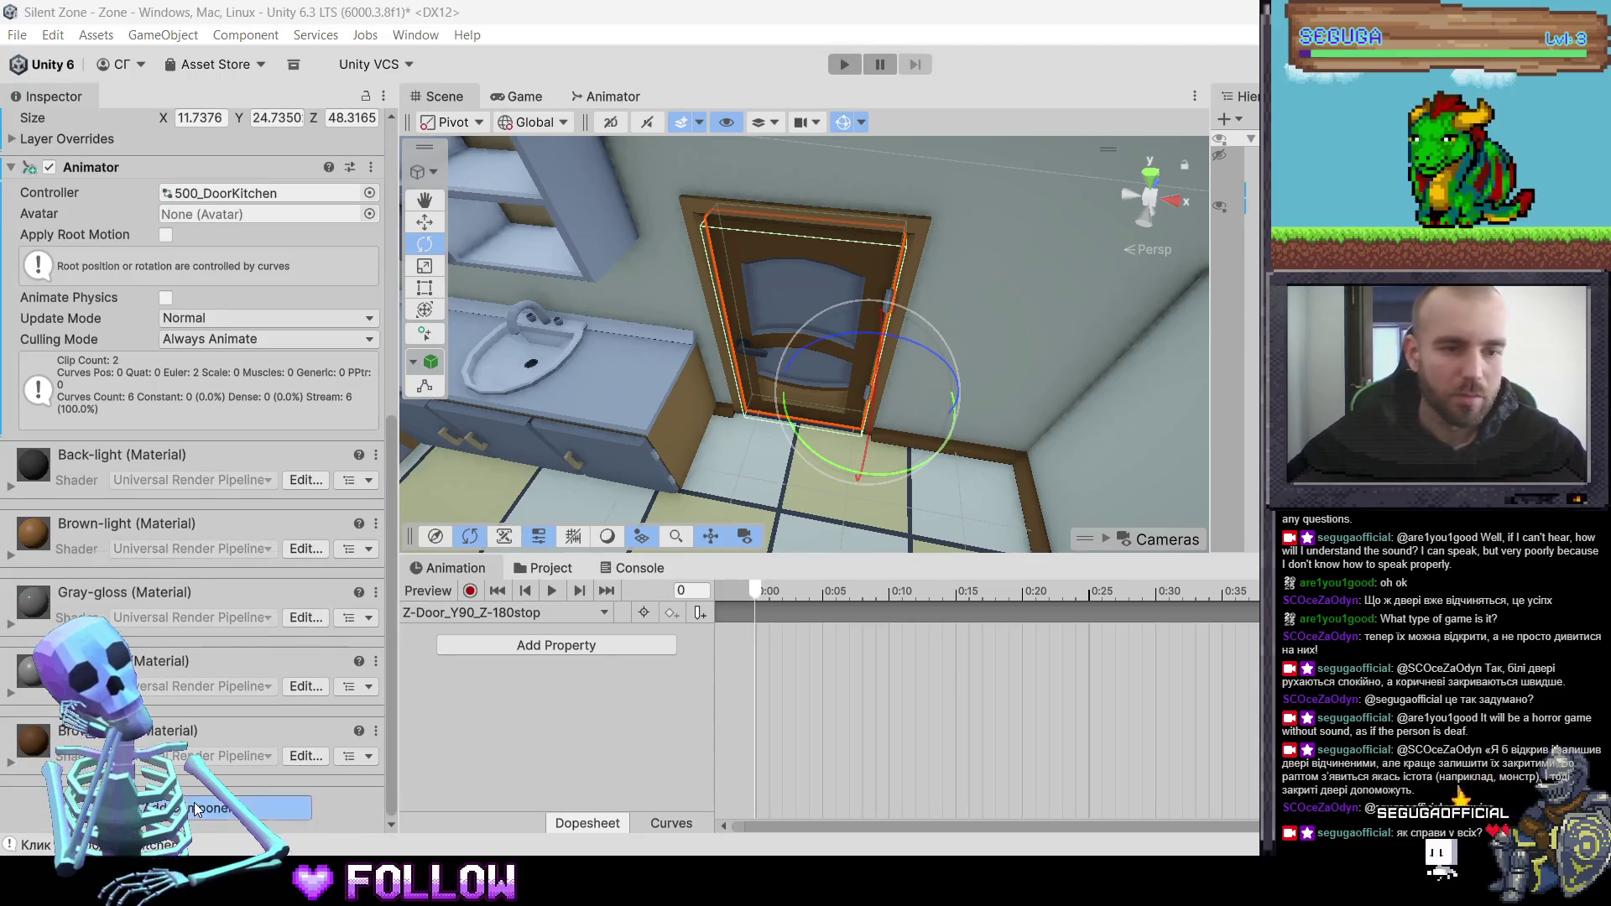
# - Add the Interactable script to the kitchen door and start Play mode with Ctrl+P
pyautogui.click(194, 802)
pyautogui.write('in')
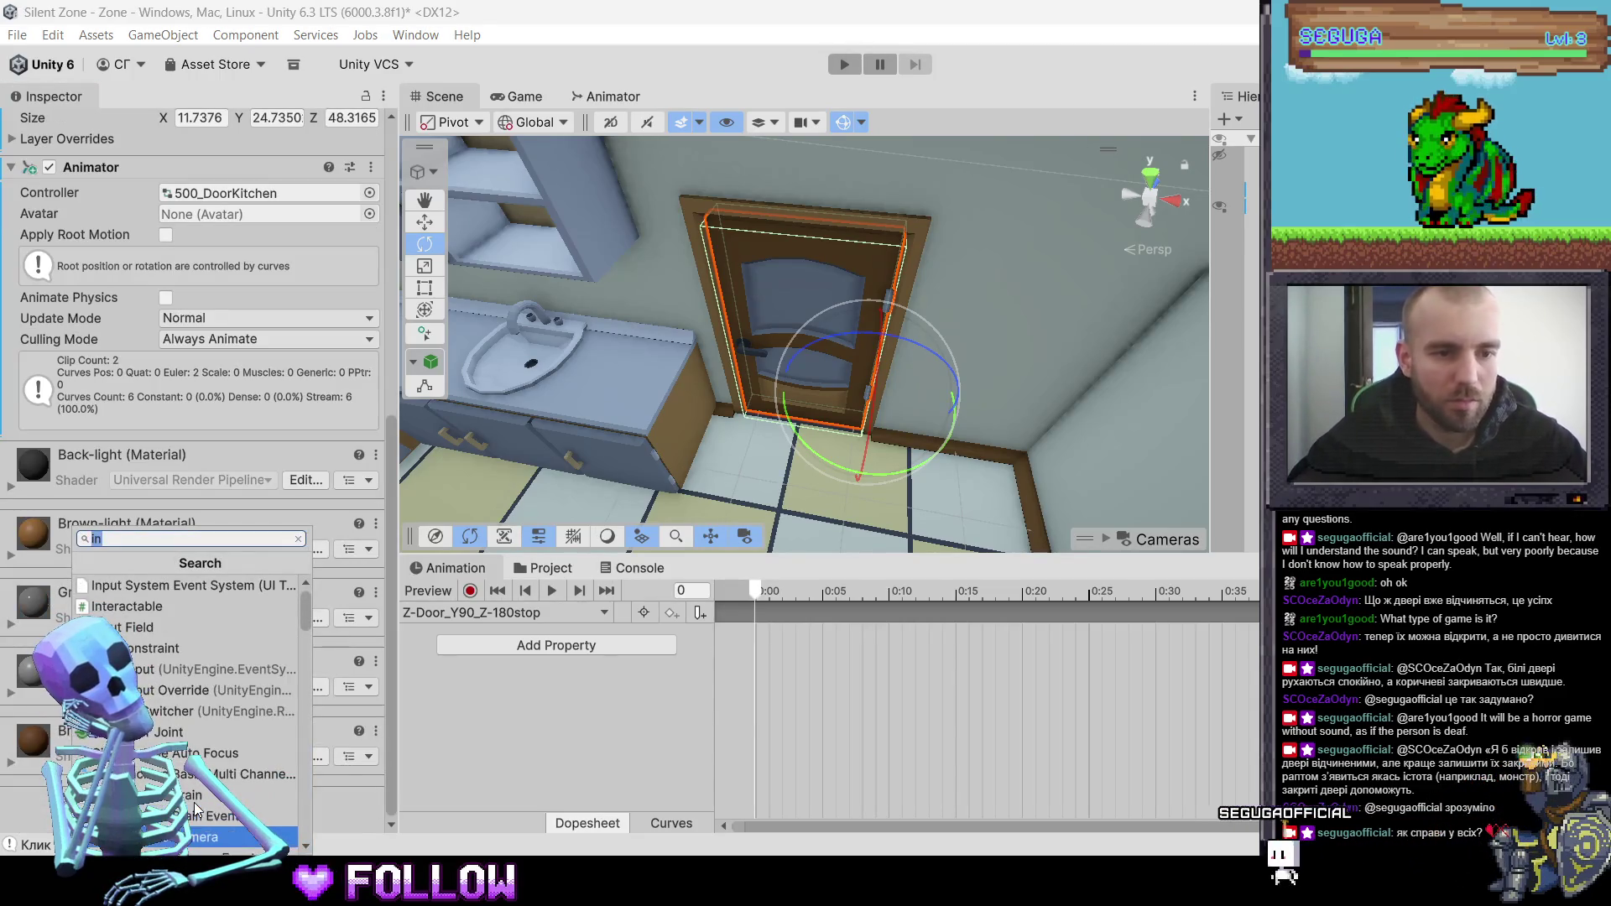
pyautogui.press('Up')
pyautogui.press('Up')
pyautogui.press('Up')
pyautogui.press('Up')
pyautogui.press('Up')
pyautogui.press('Up')
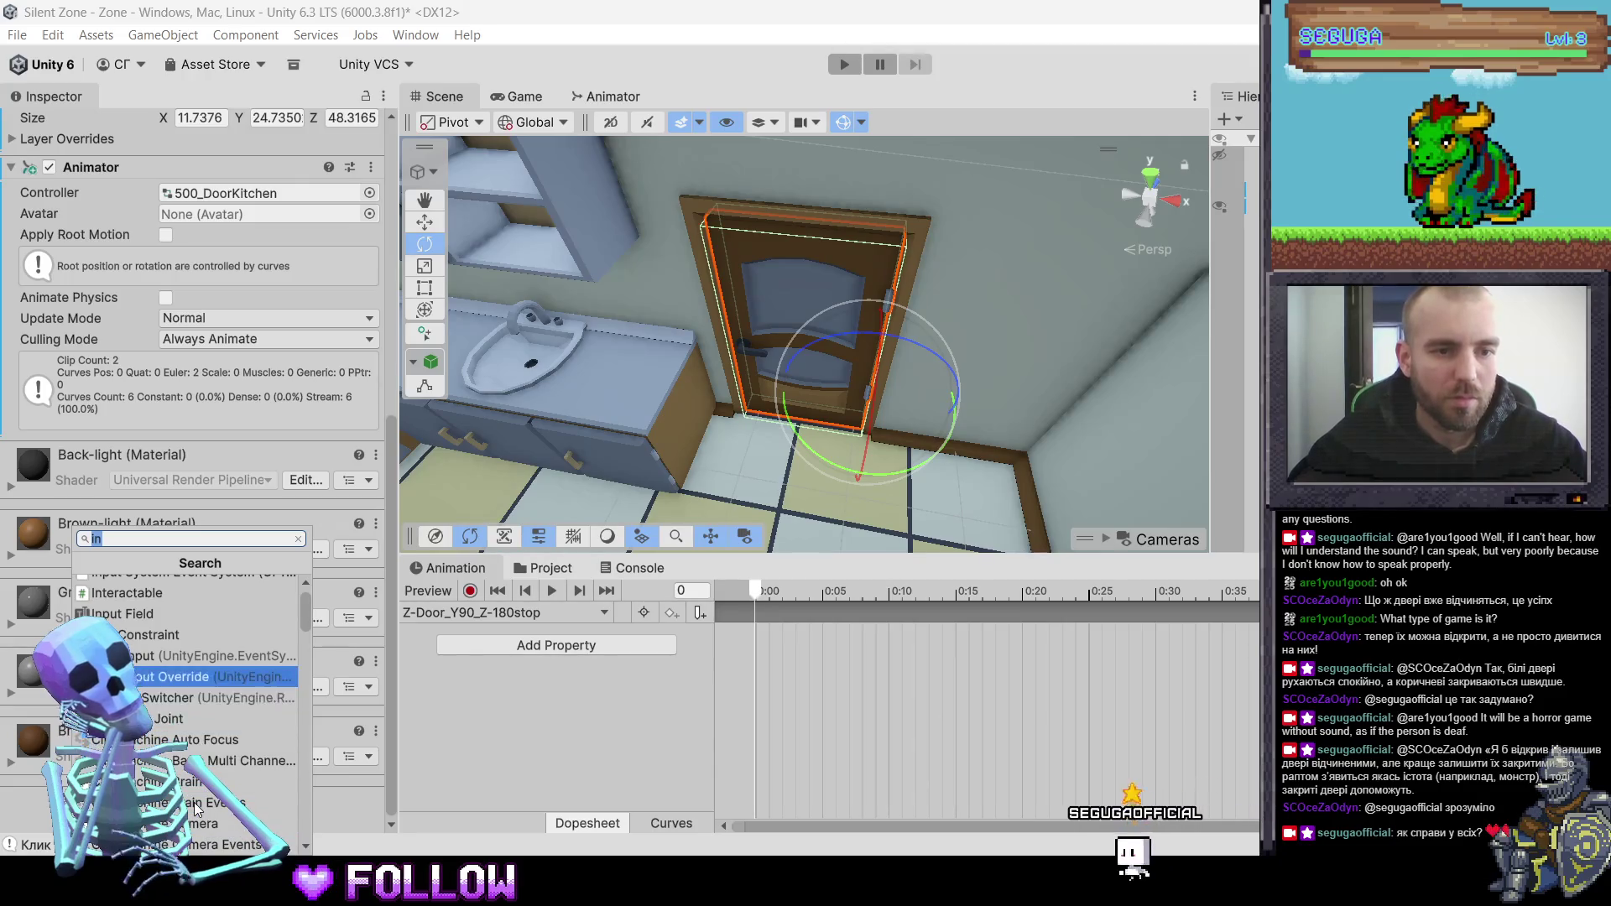
pyautogui.press('Return')
pyautogui.scroll(10, 256, 550)
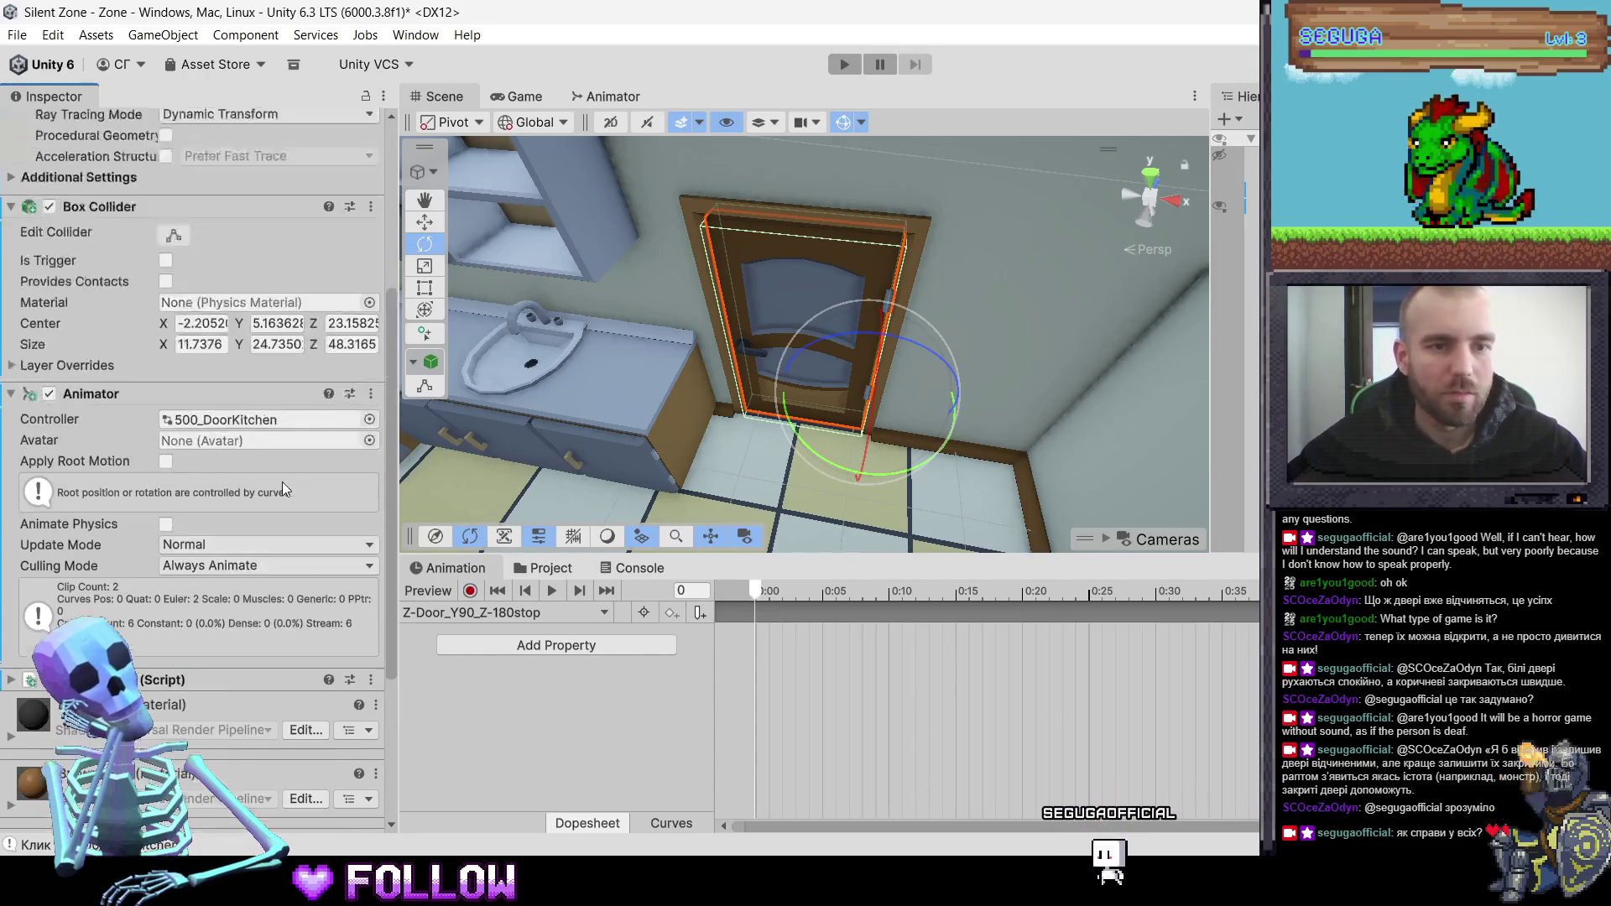
pyautogui.hotkey('ctrl', 'p')
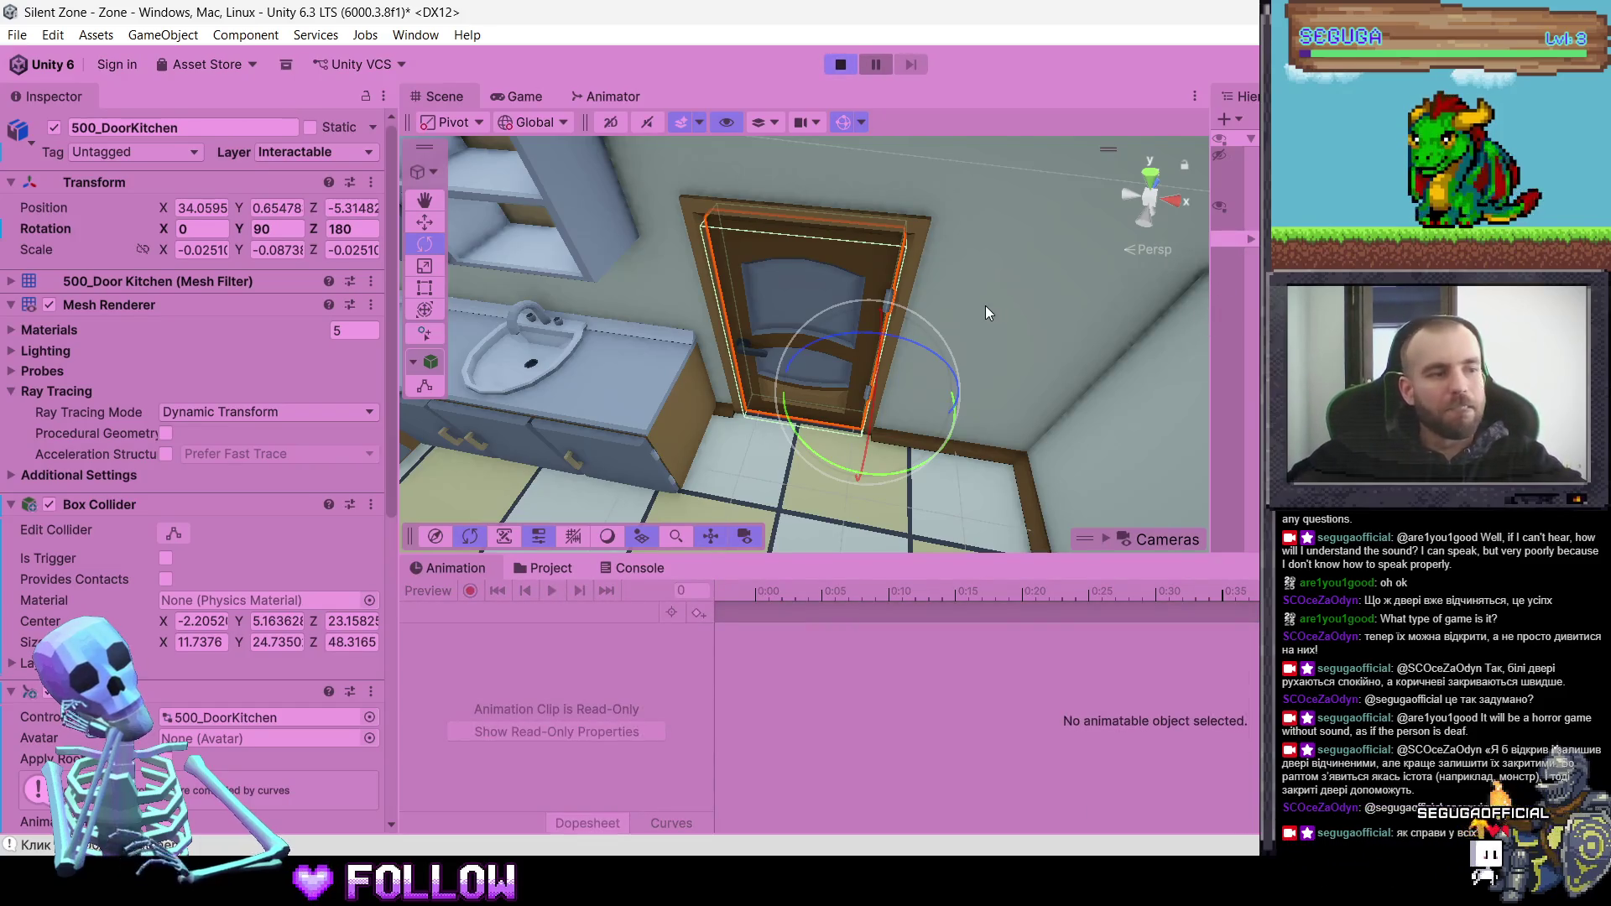
# - Walk to the kitchen door, click it to open then close it, and exit Play mode
pyautogui.click(934, 300)
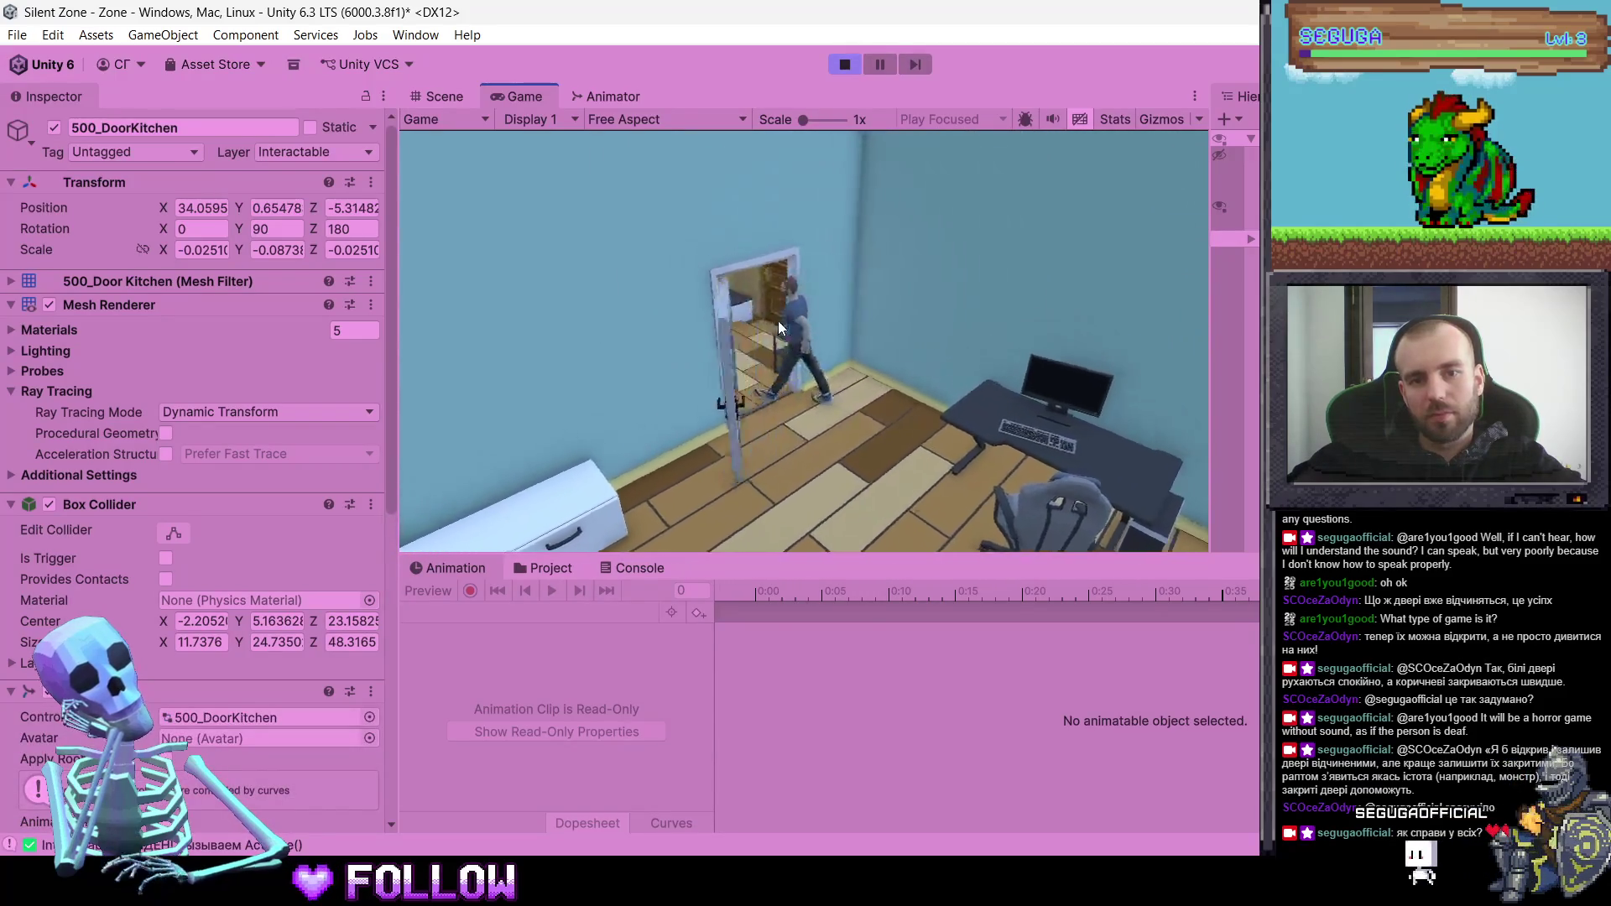
pyautogui.click(924, 269)
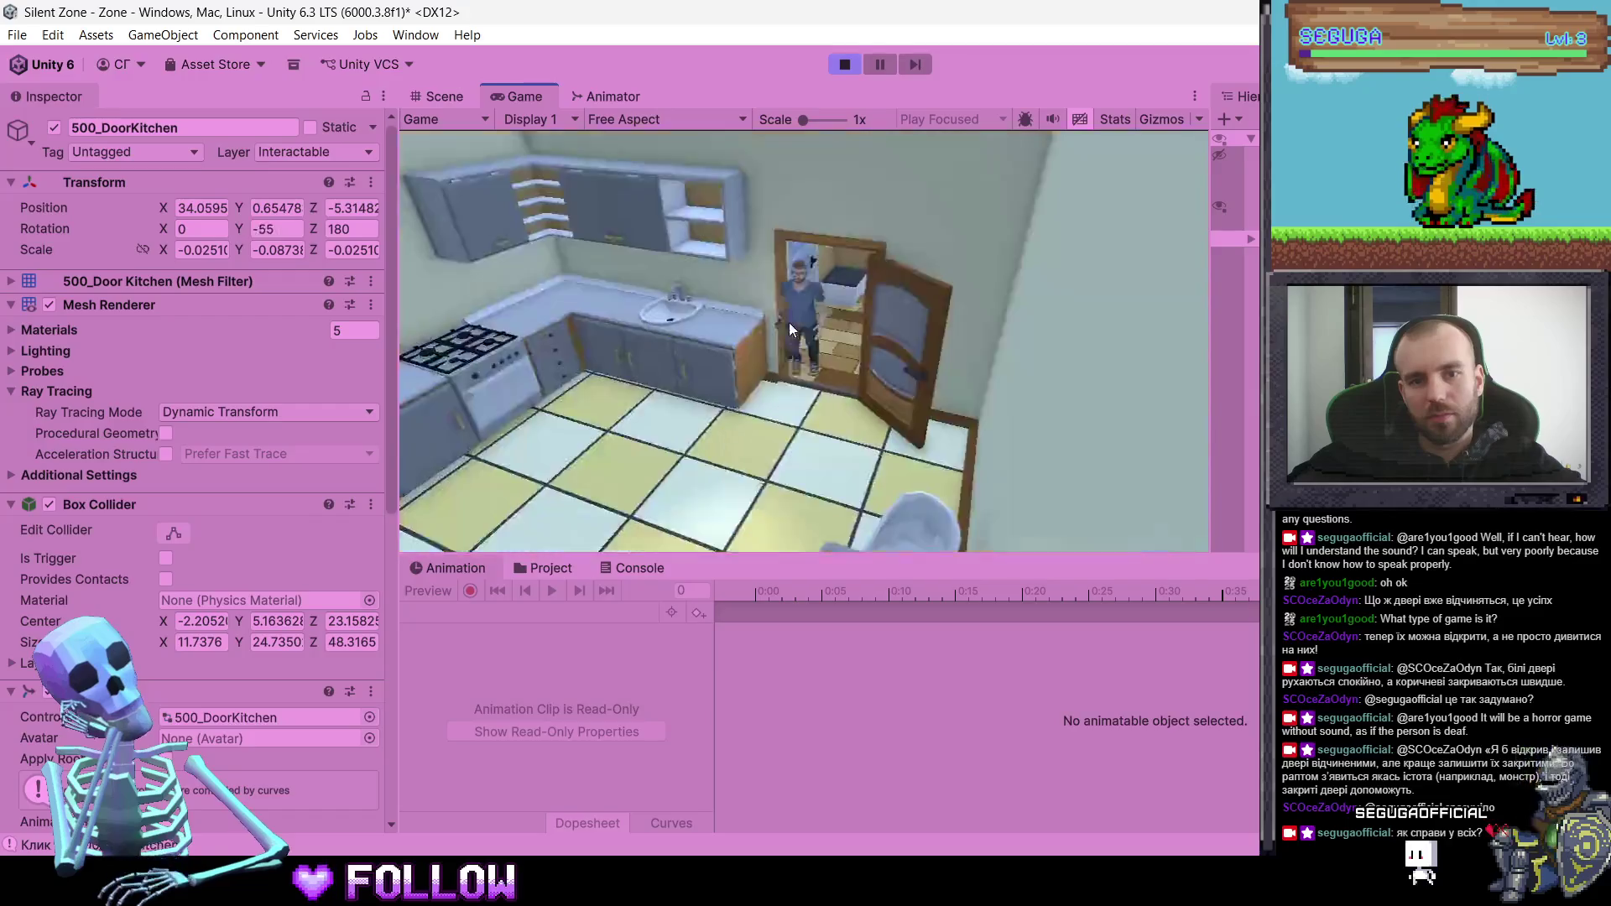
pyautogui.click(823, 262)
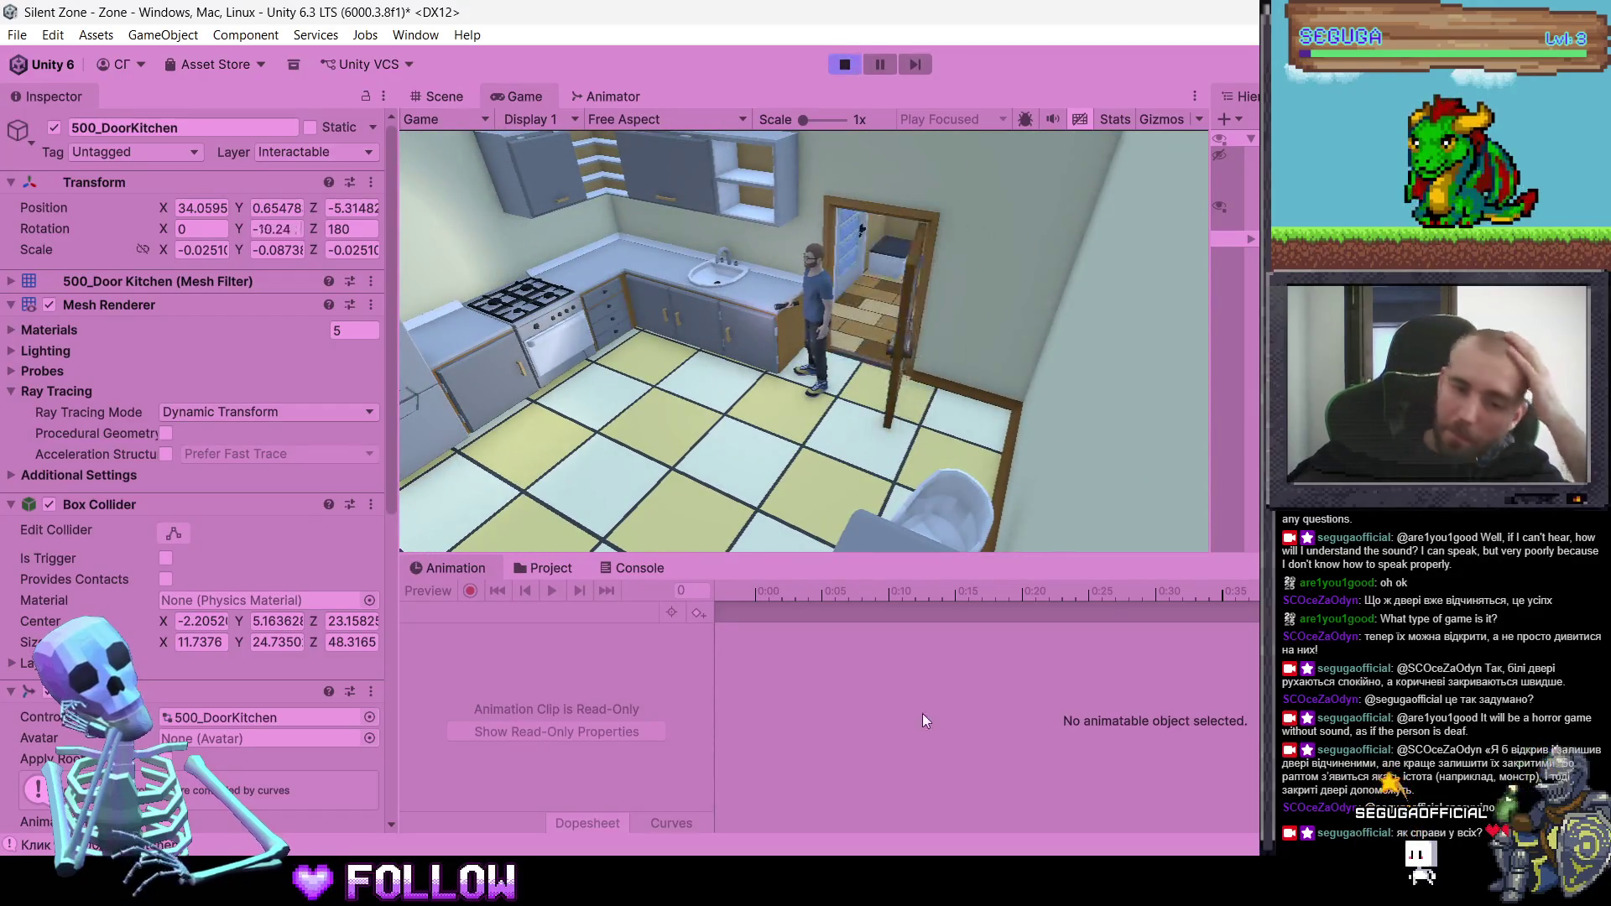
pyautogui.hotkey('ctrl', 'p')
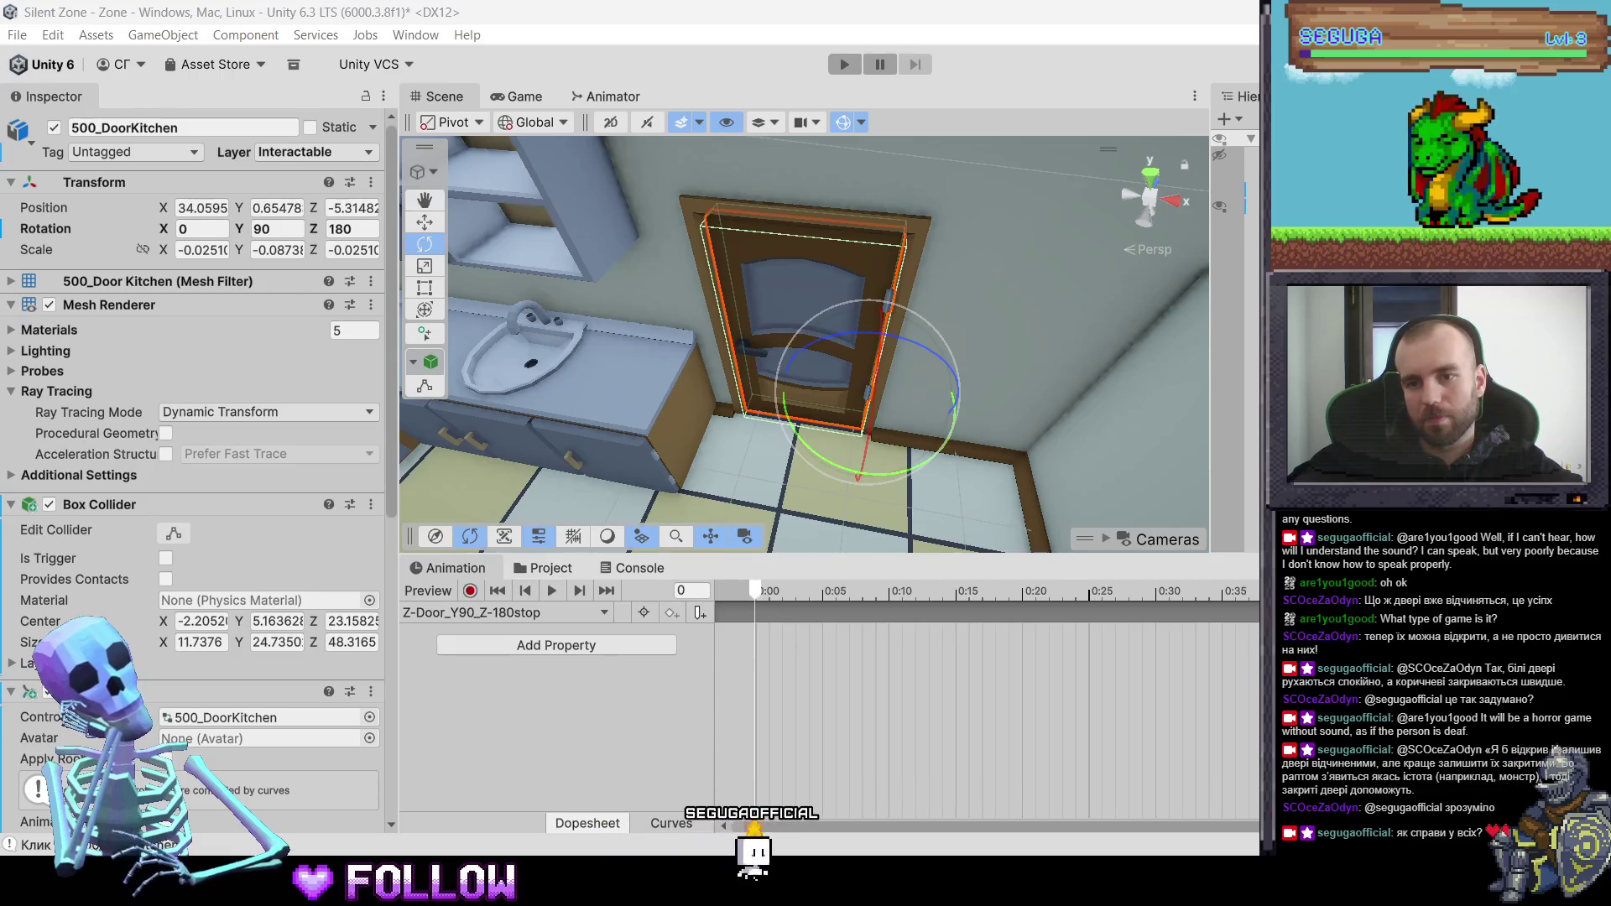
pyautogui.rightClick(976, 843)
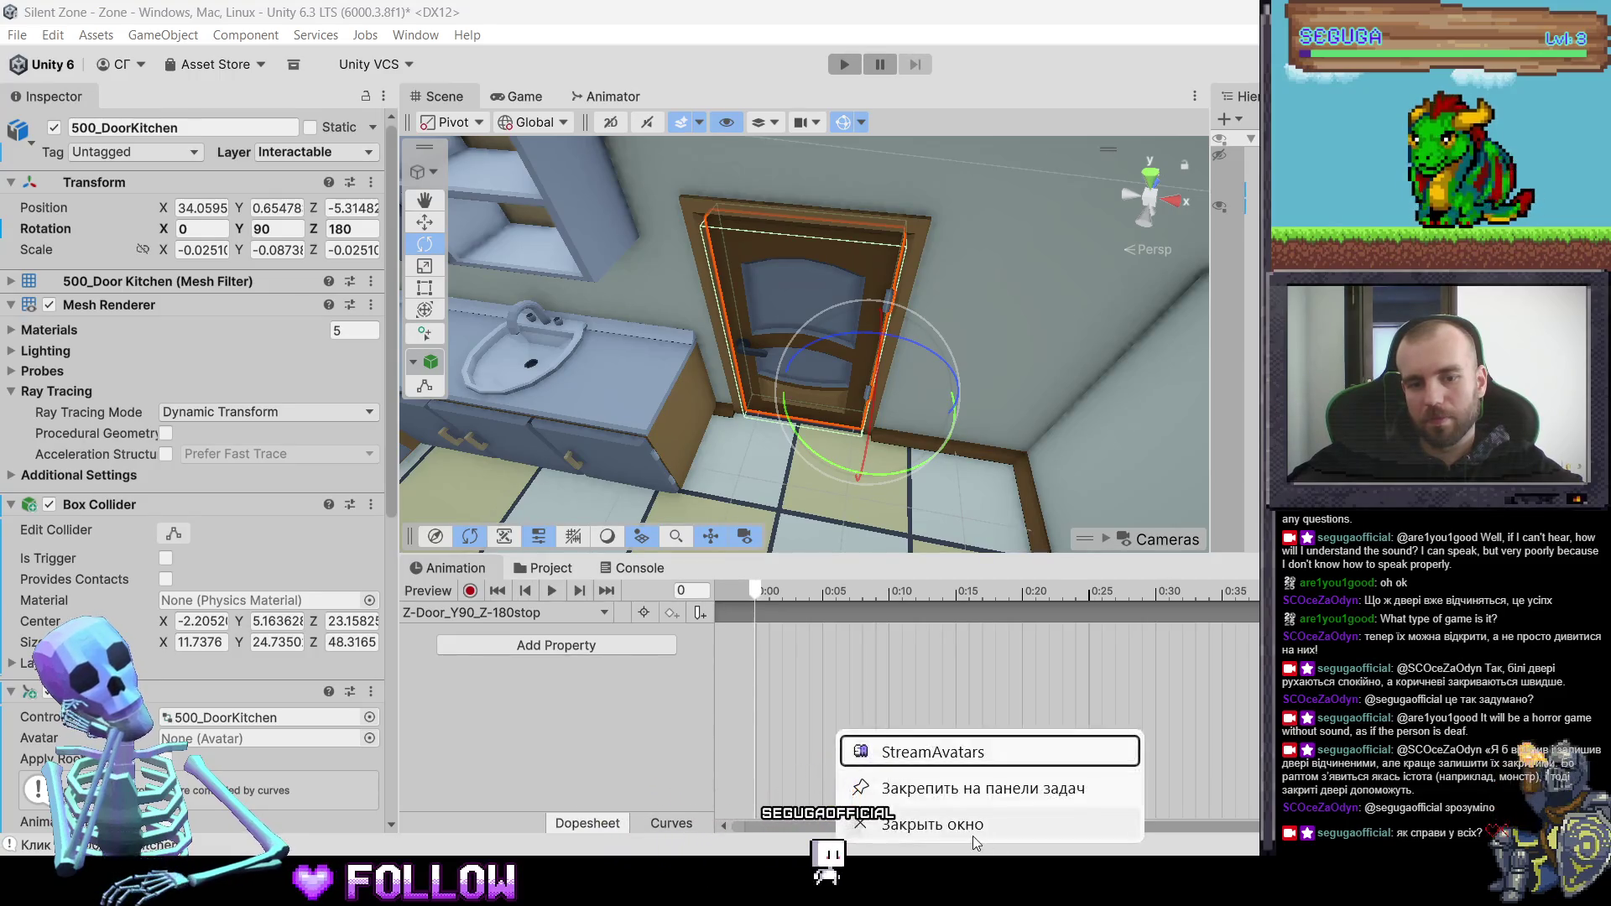
pyautogui.click(976, 843)
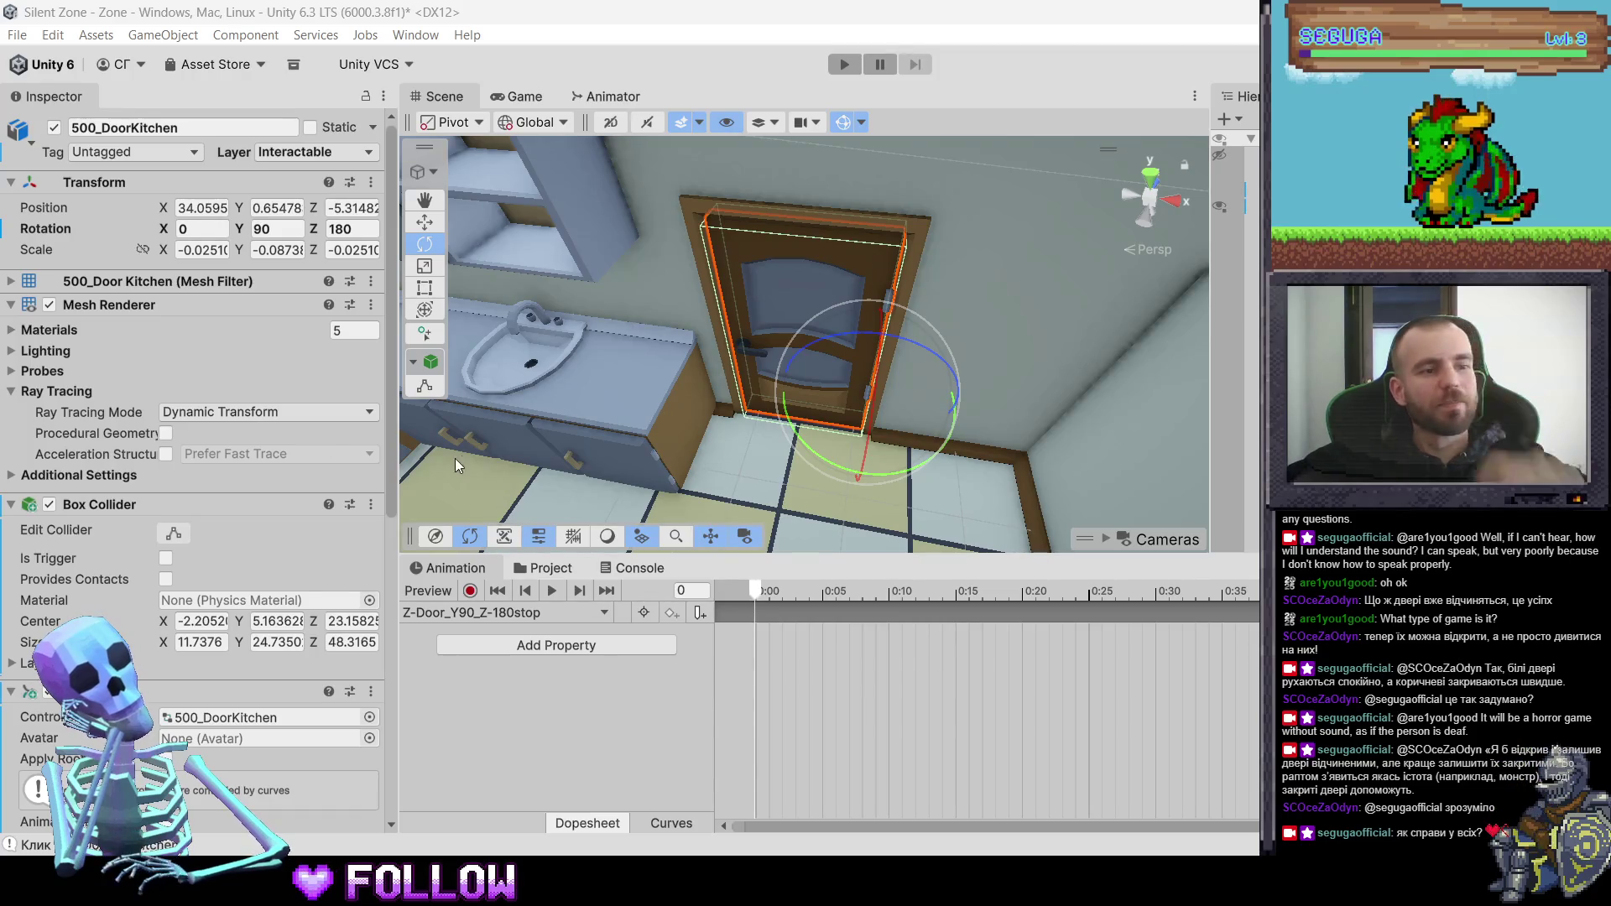
pyautogui.moveTo(651, 270); pyautogui.dragTo(394, 404)
pyautogui.click(617, 568)
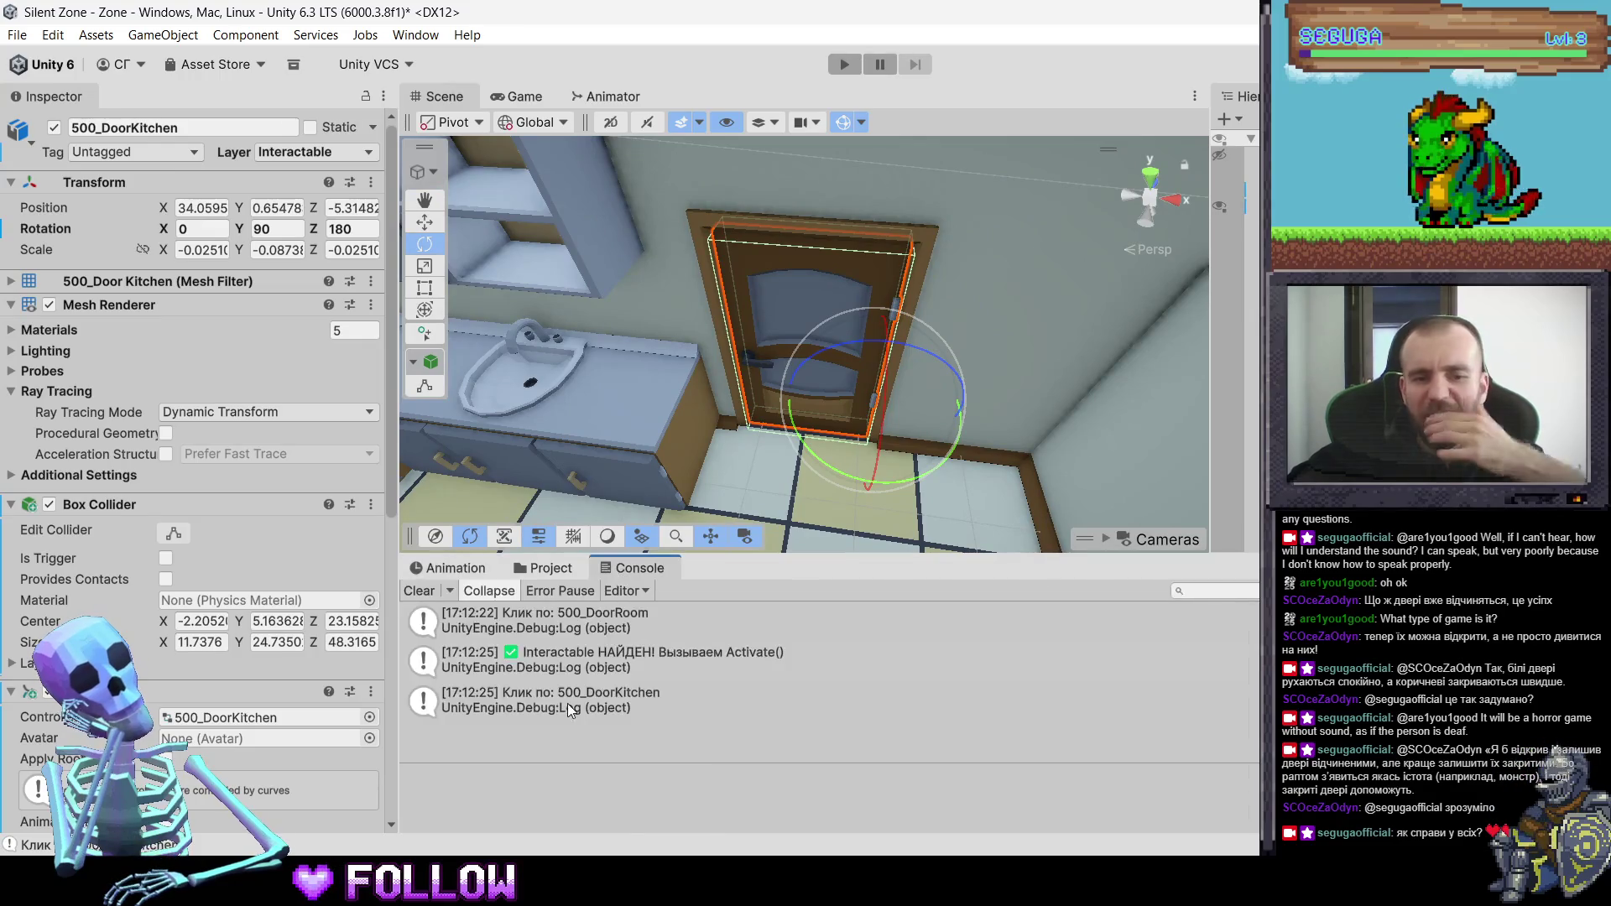
pyautogui.click(561, 577)
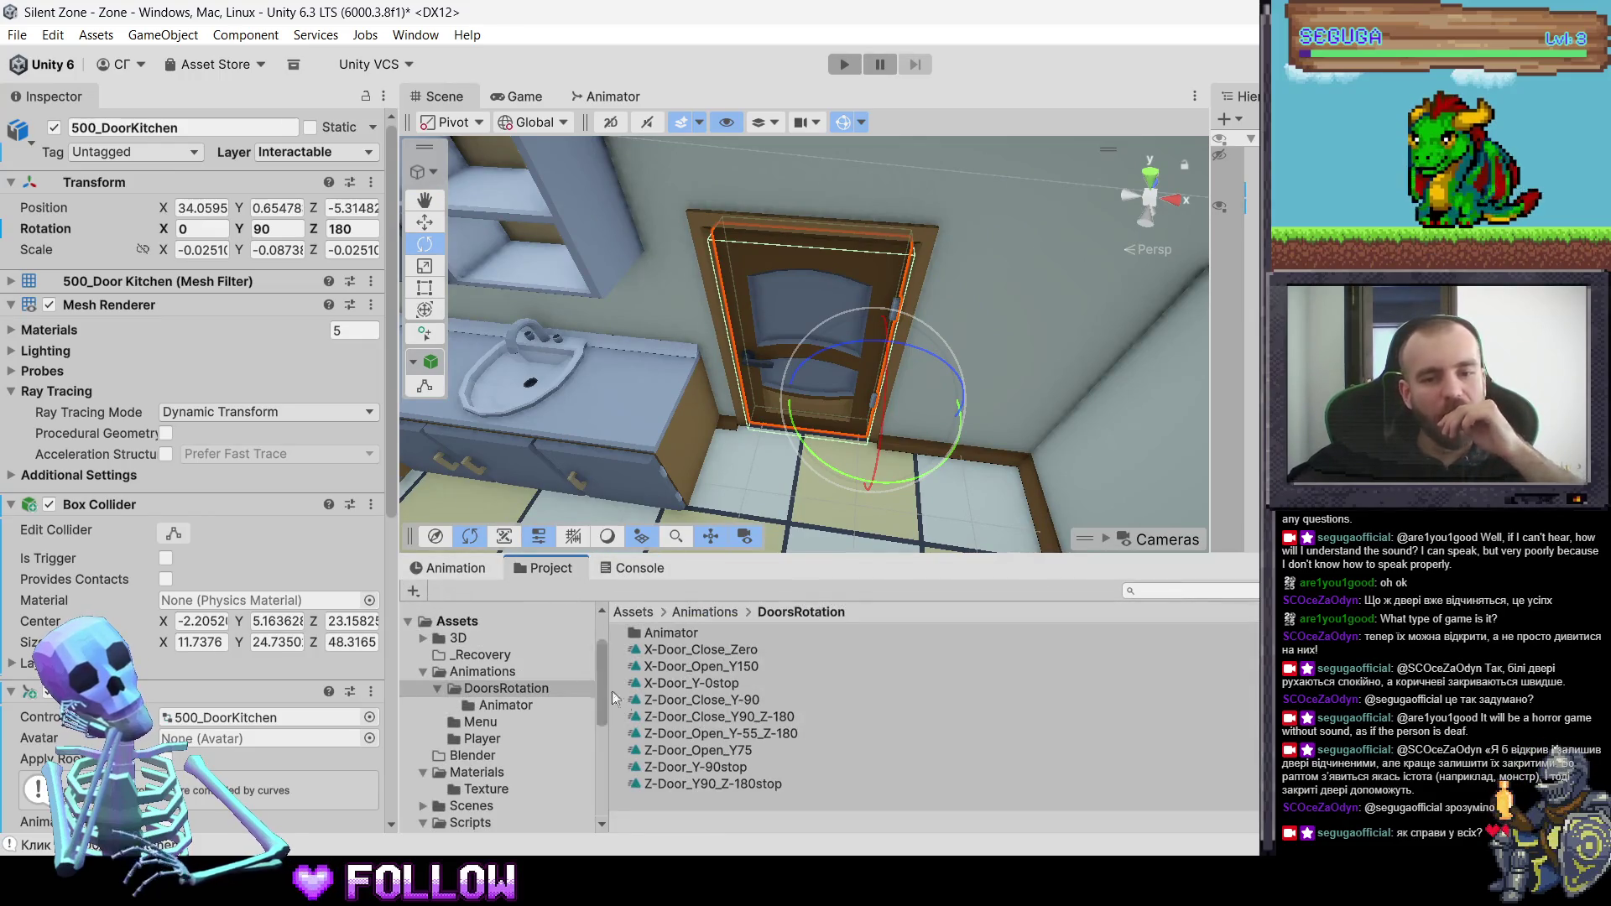
pyautogui.click(676, 717)
pyautogui.click(688, 733)
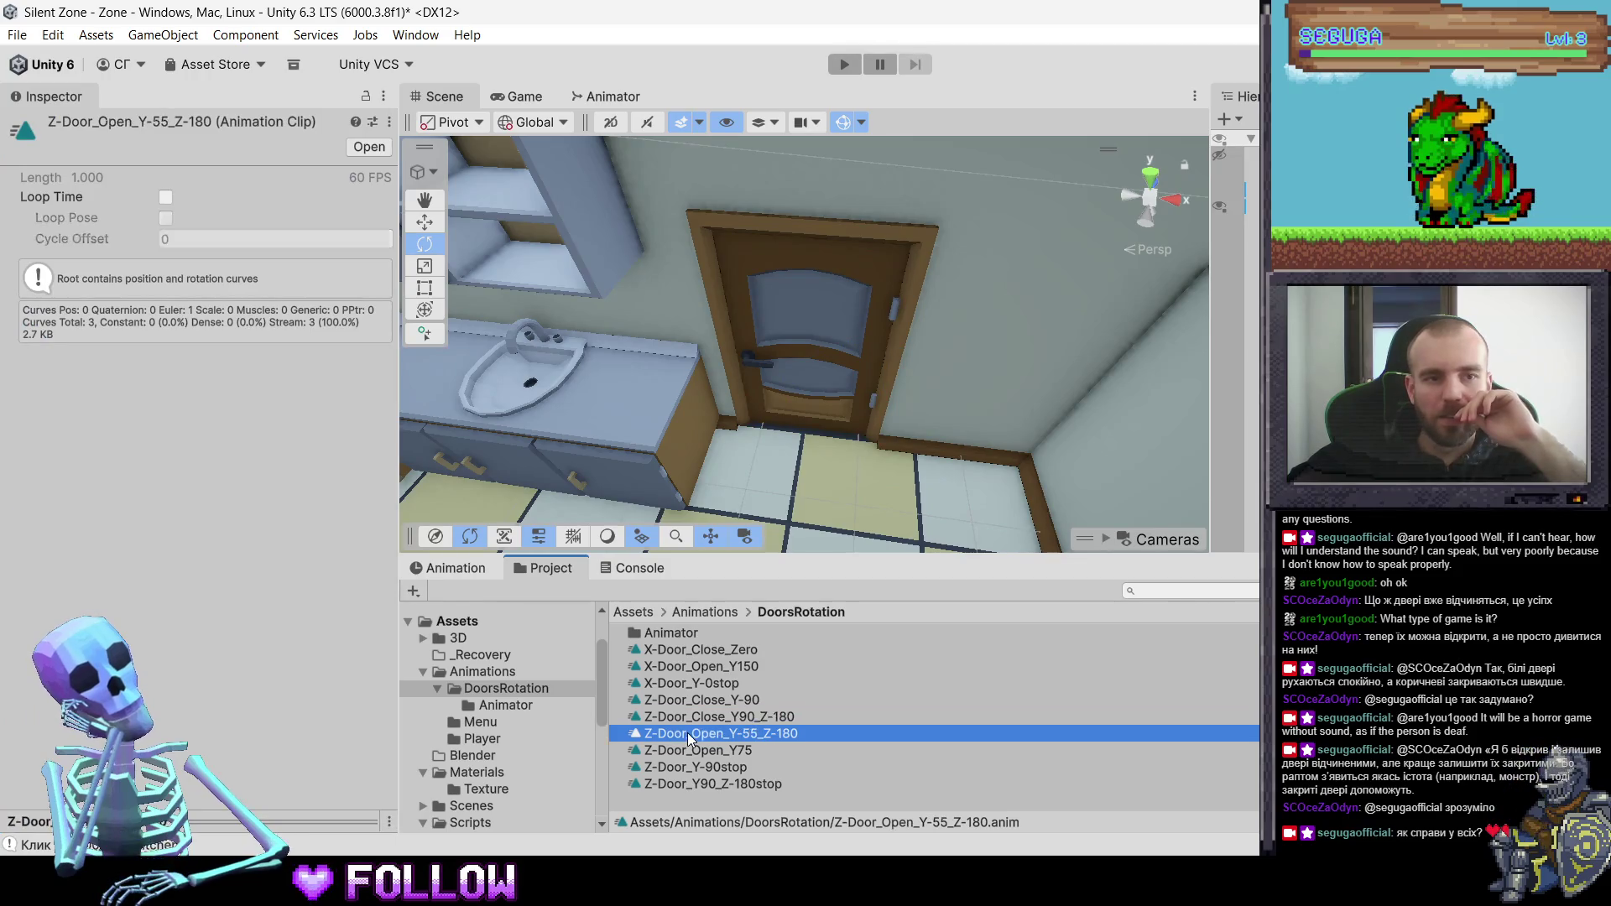
pyautogui.click(690, 722)
pyautogui.click(165, 197)
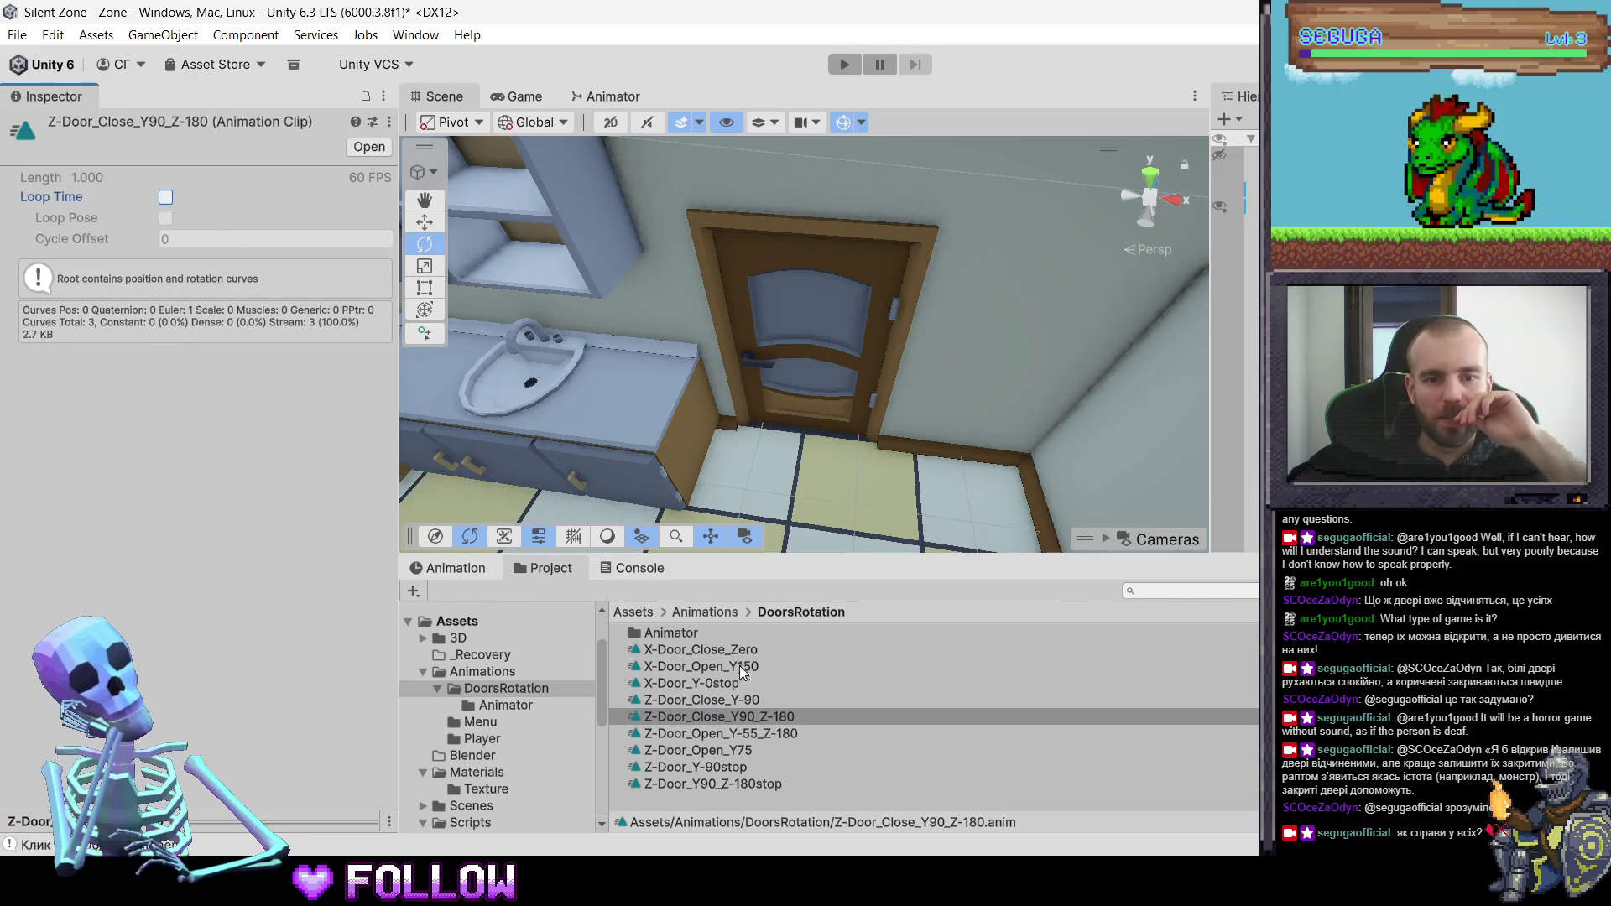
pyautogui.click(726, 698)
pyautogui.click(713, 685)
pyautogui.press('Up')
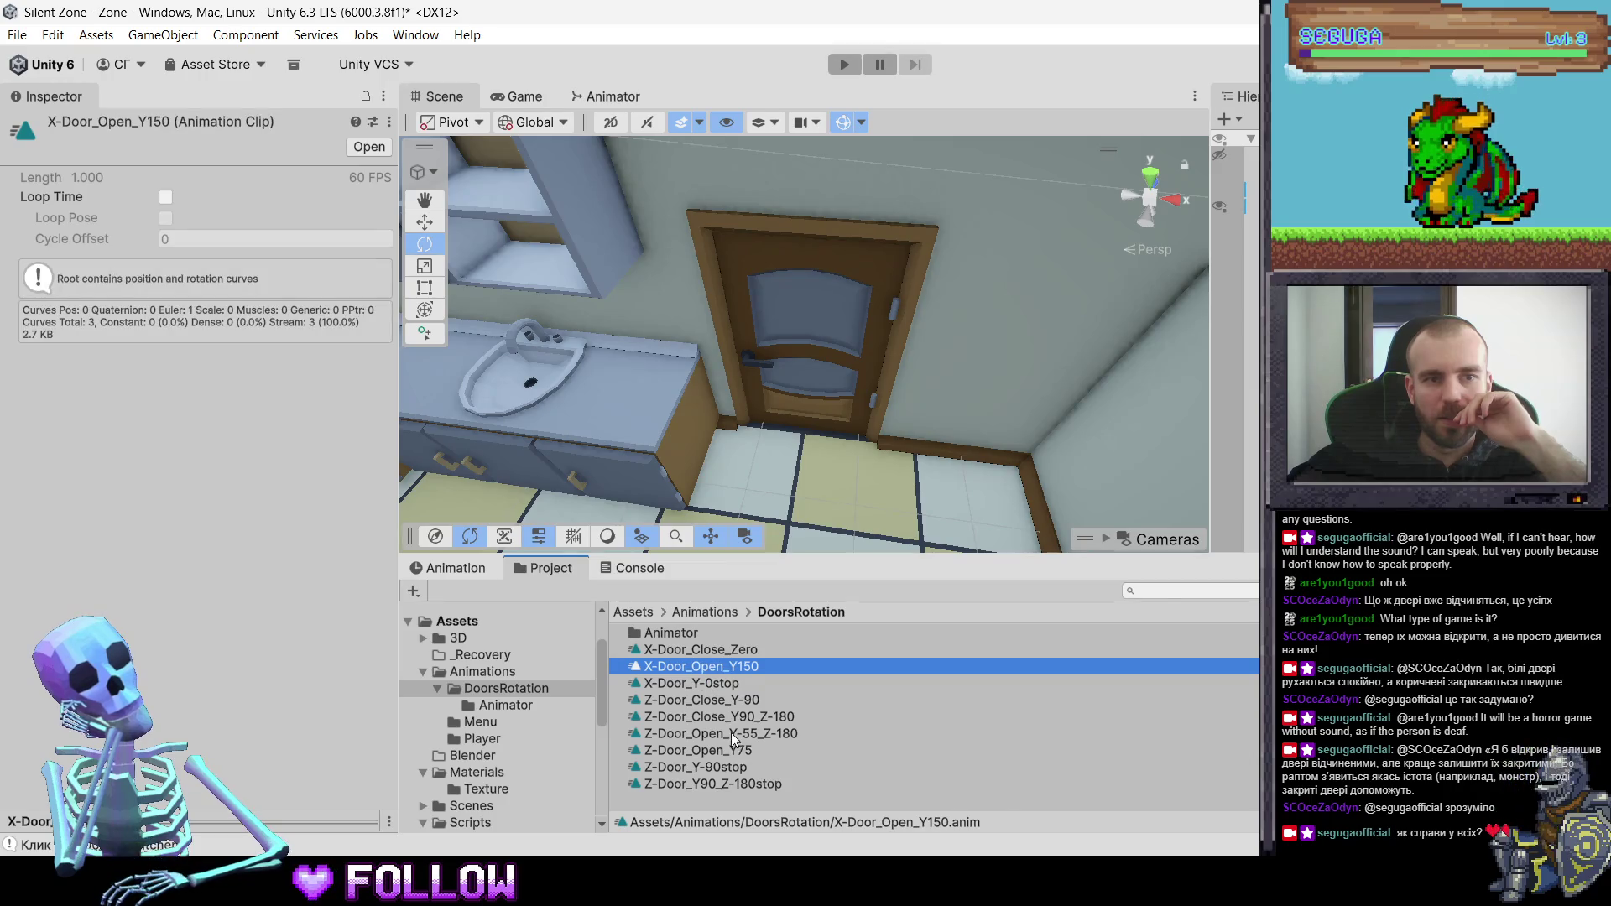
pyautogui.click(731, 733)
pyautogui.click(731, 749)
pyautogui.click(732, 766)
pyautogui.click(740, 783)
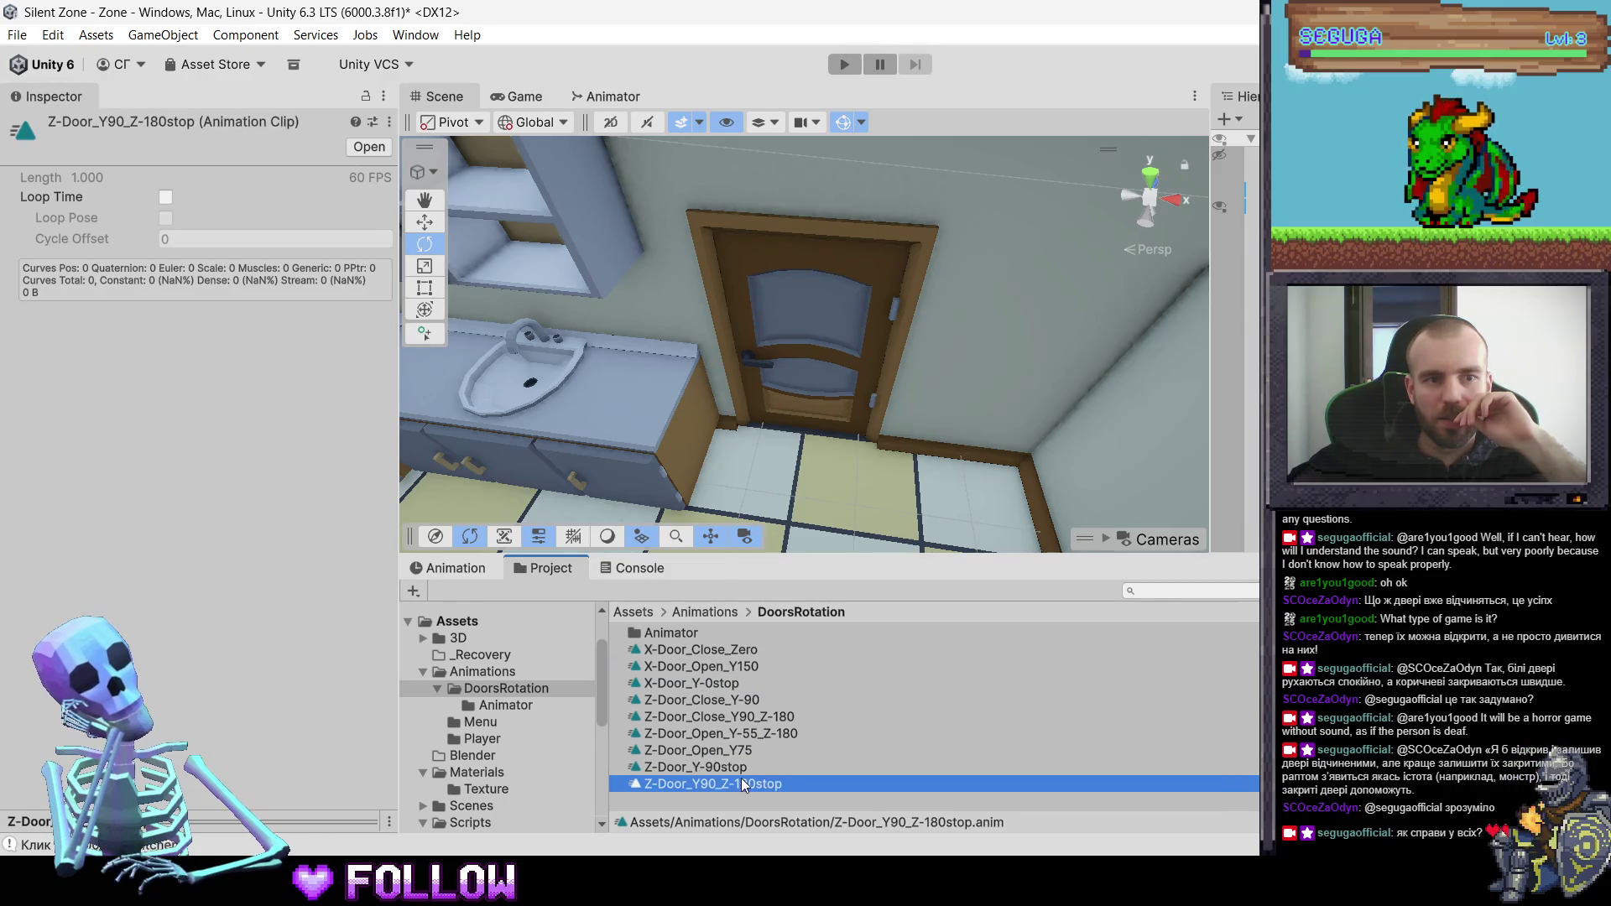
pyautogui.click(732, 750)
pyautogui.click(729, 717)
pyautogui.click(720, 683)
pyautogui.click(718, 666)
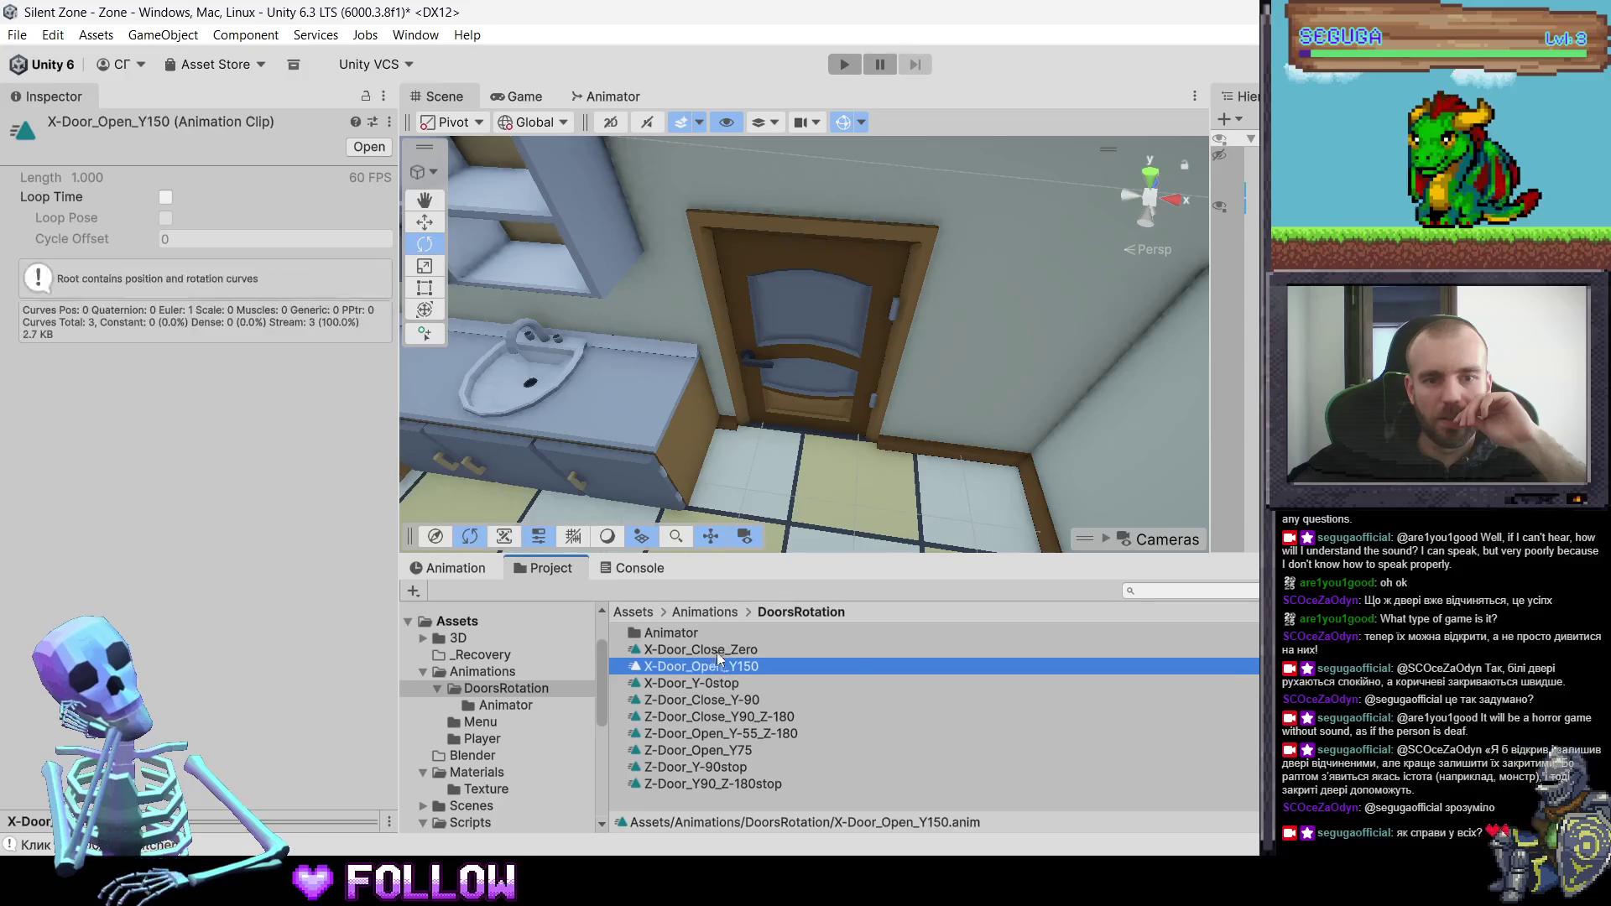
pyautogui.click(717, 650)
pyautogui.click(684, 794)
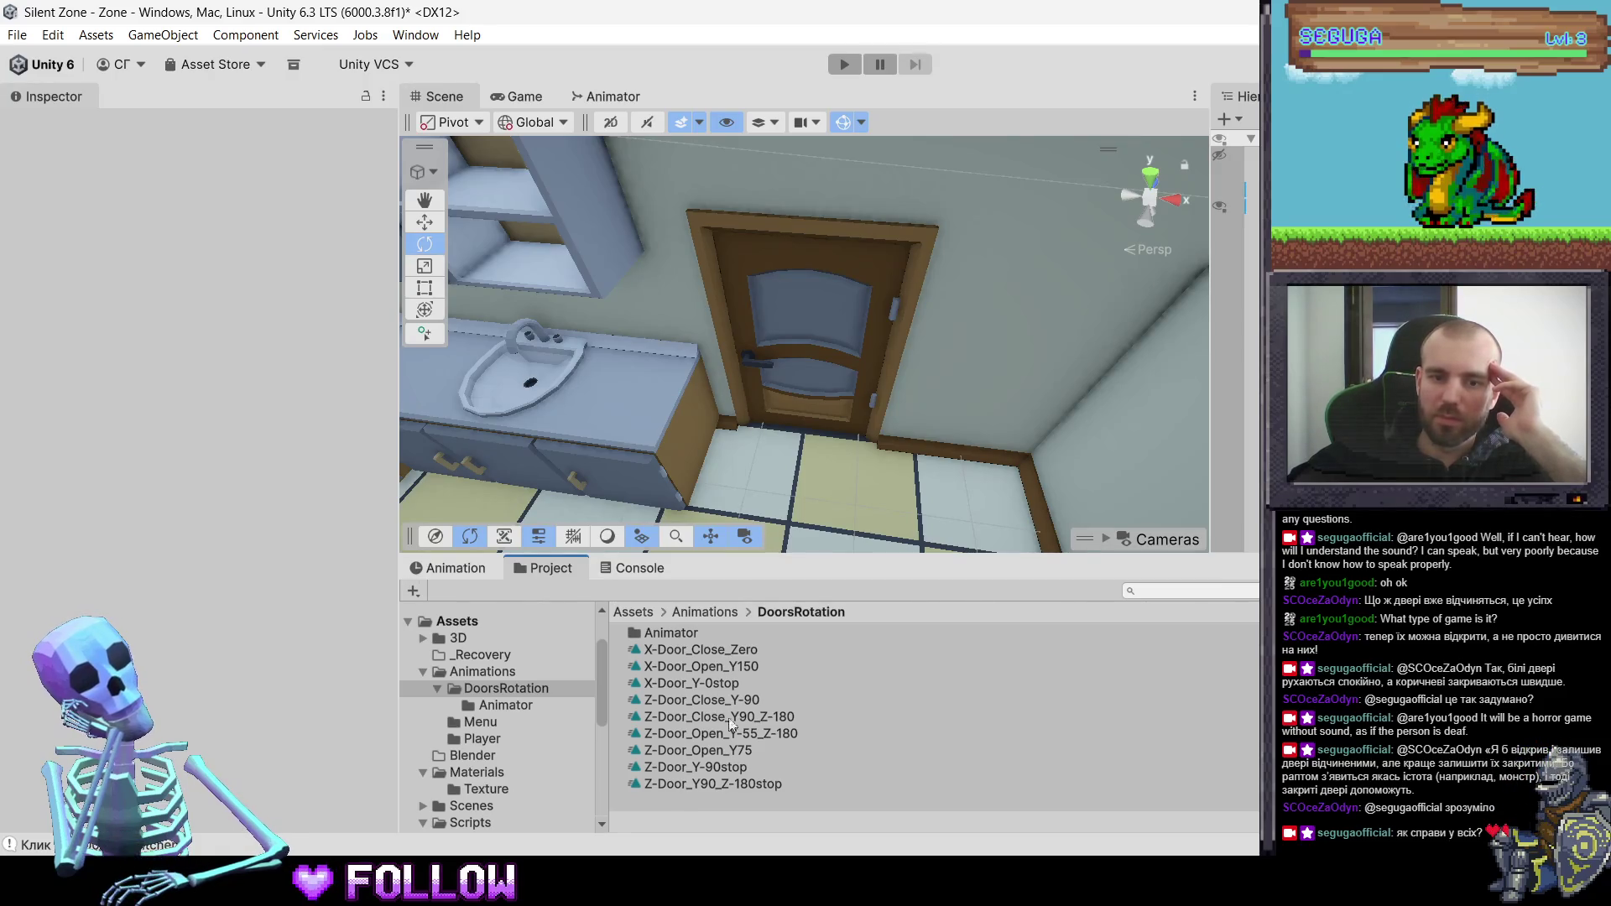
pyautogui.moveTo(1061, 352)
pyautogui.mouseDown()
pyautogui.moveTo(920, 445)
pyautogui.moveTo(853, 451)
pyautogui.mouseUp()
# - Select the 500_DoorRoom door, then the ApartmentOnThe5thFloor-5.1 model in the scene
pyautogui.click(848, 470)
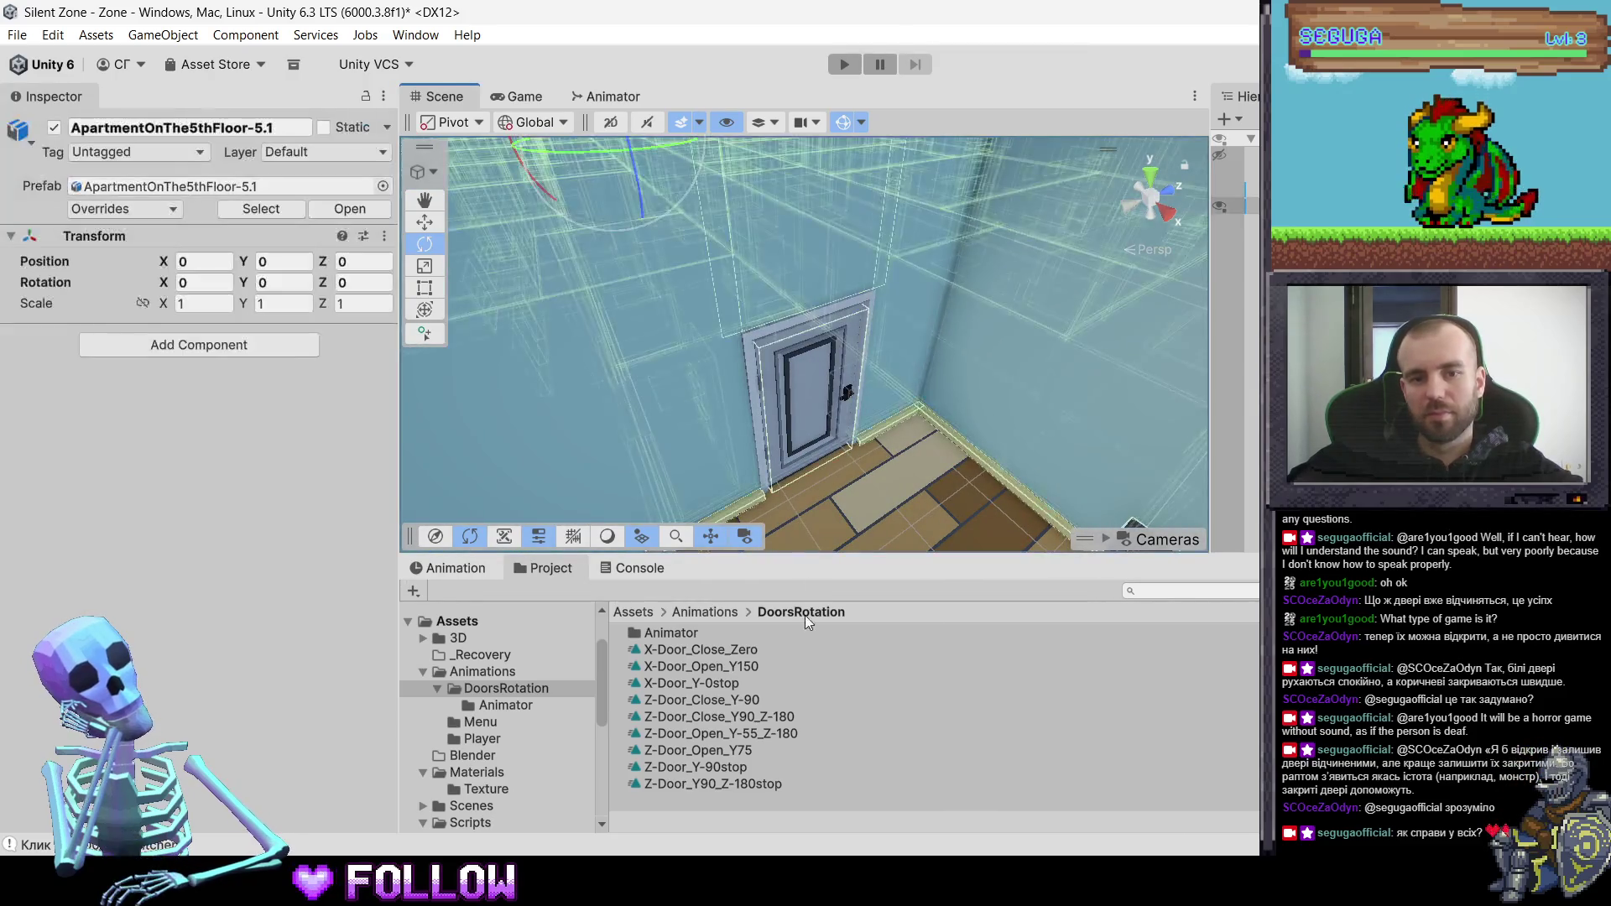
pyautogui.click(813, 453)
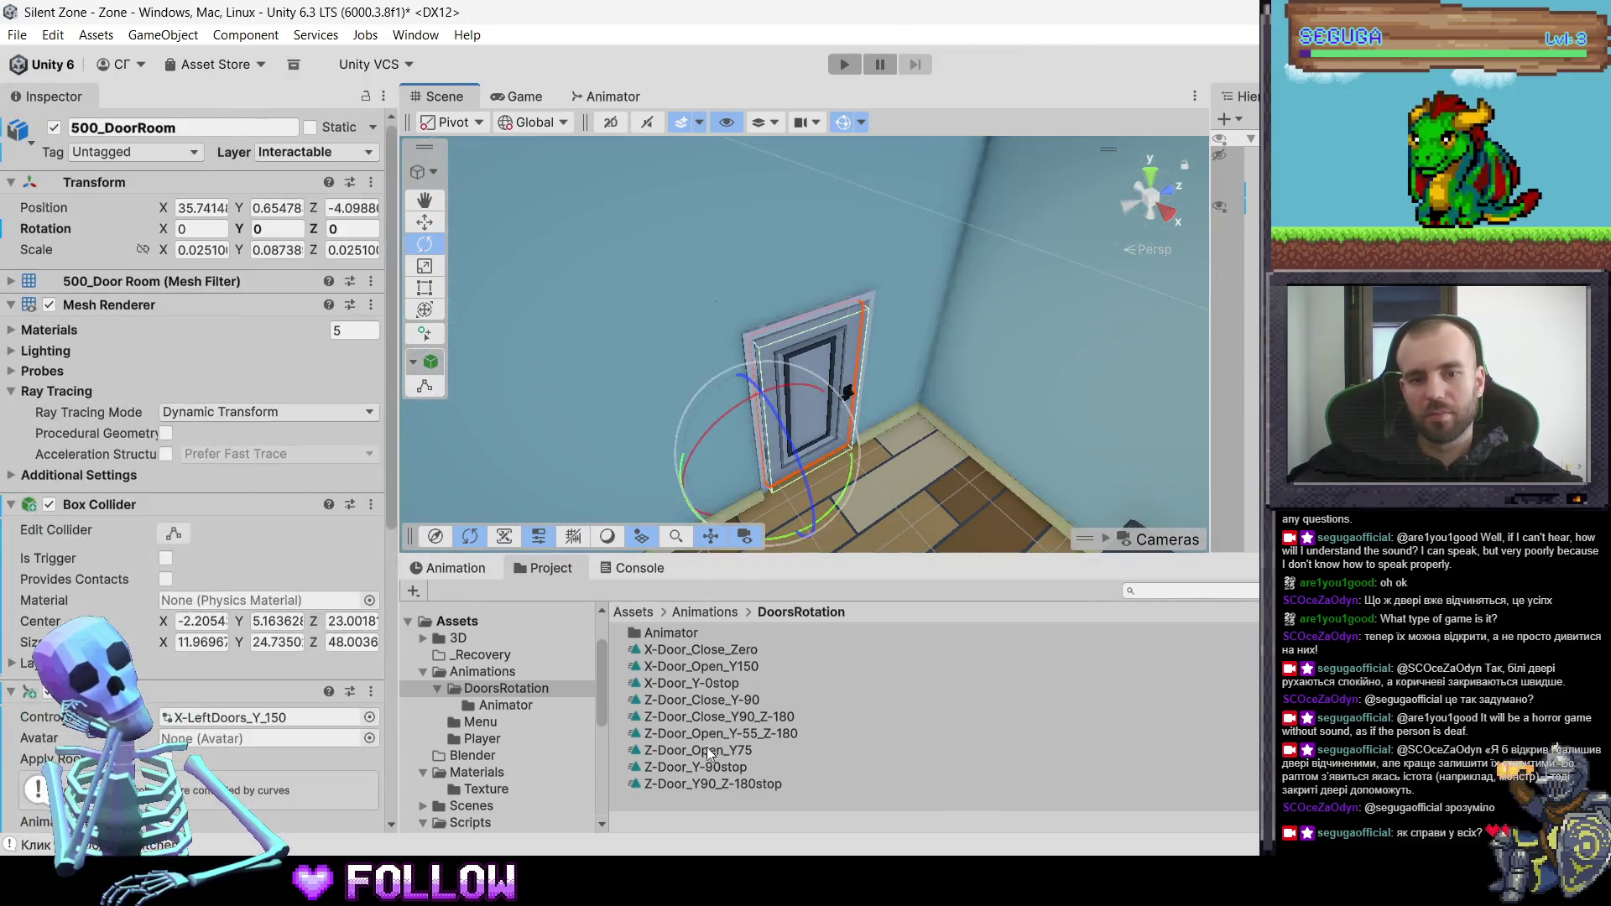
pyautogui.click(687, 797)
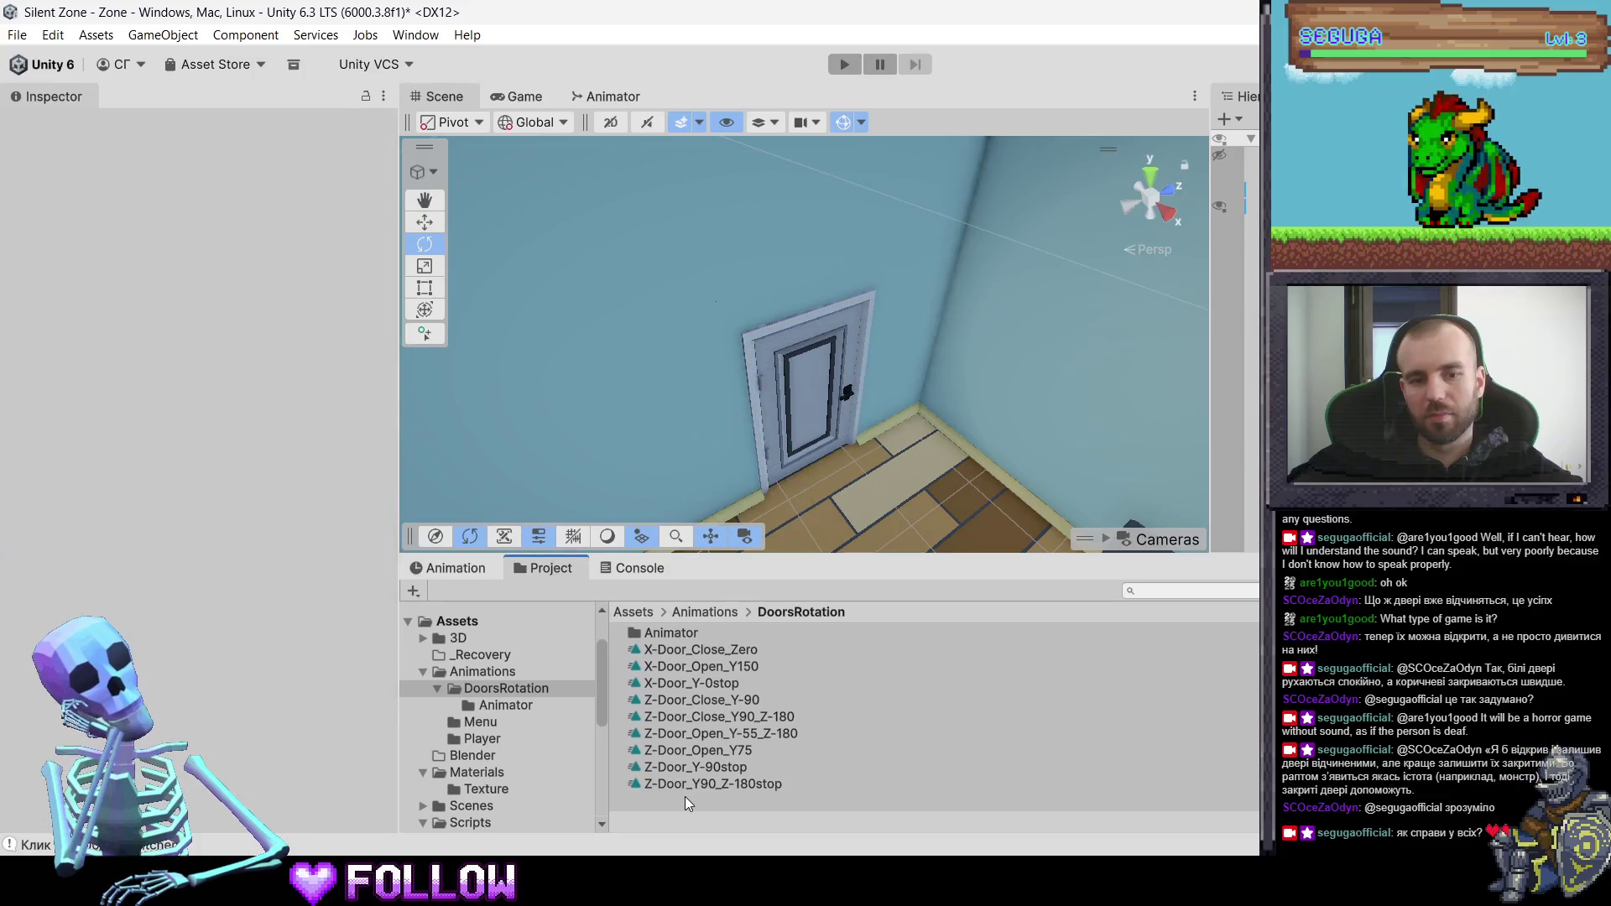
pyautogui.click(820, 391)
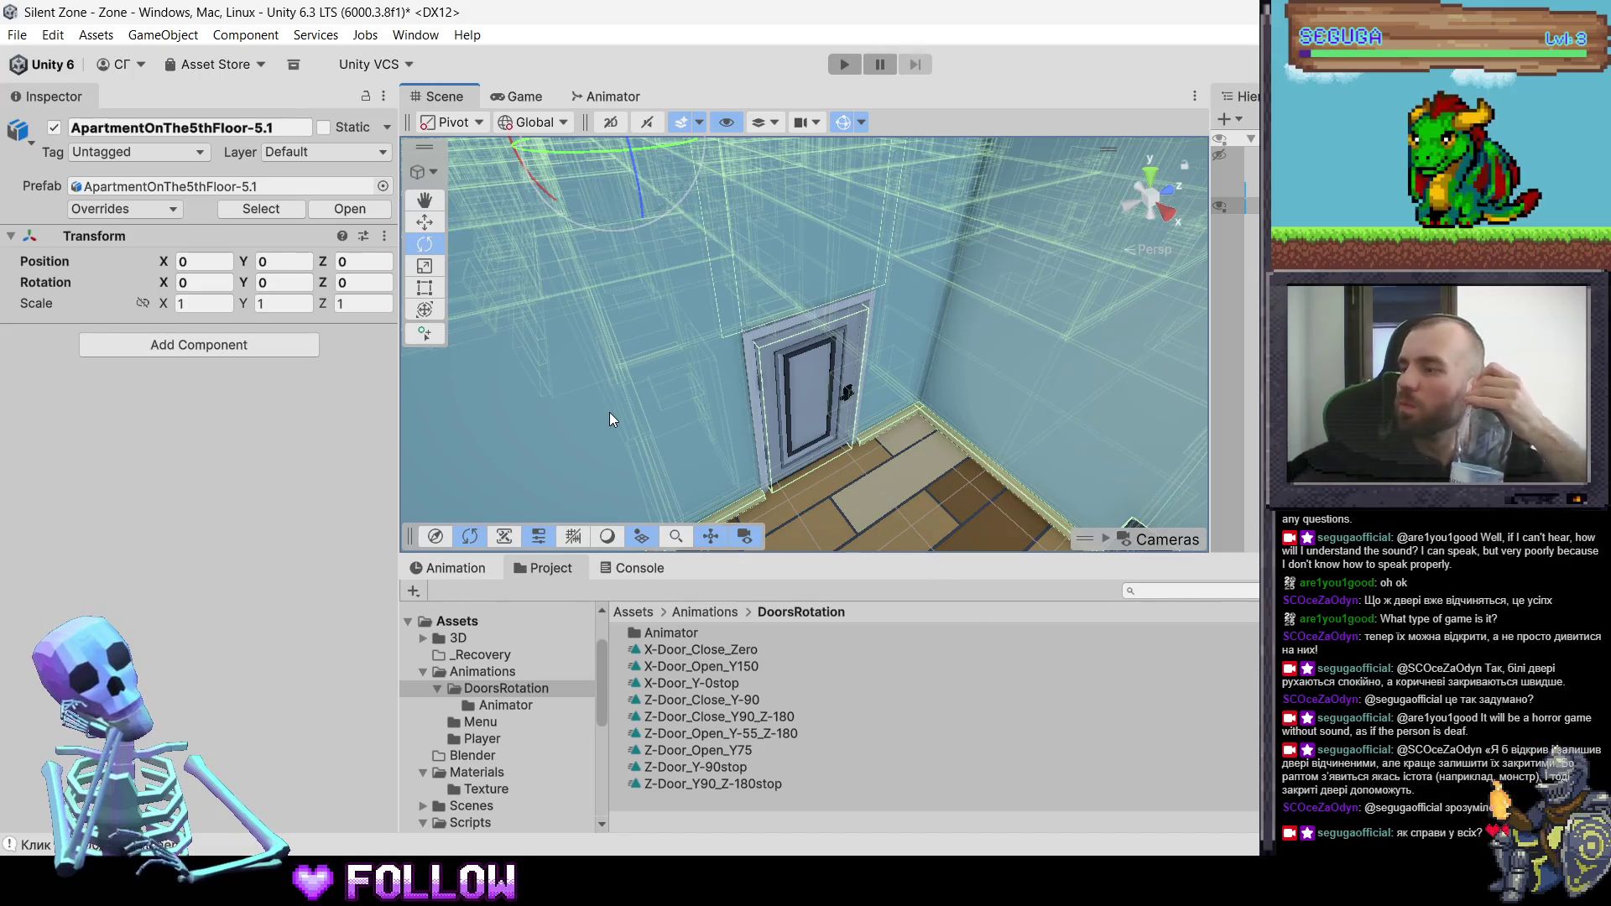
pyautogui.scroll(-4, 540, 757)
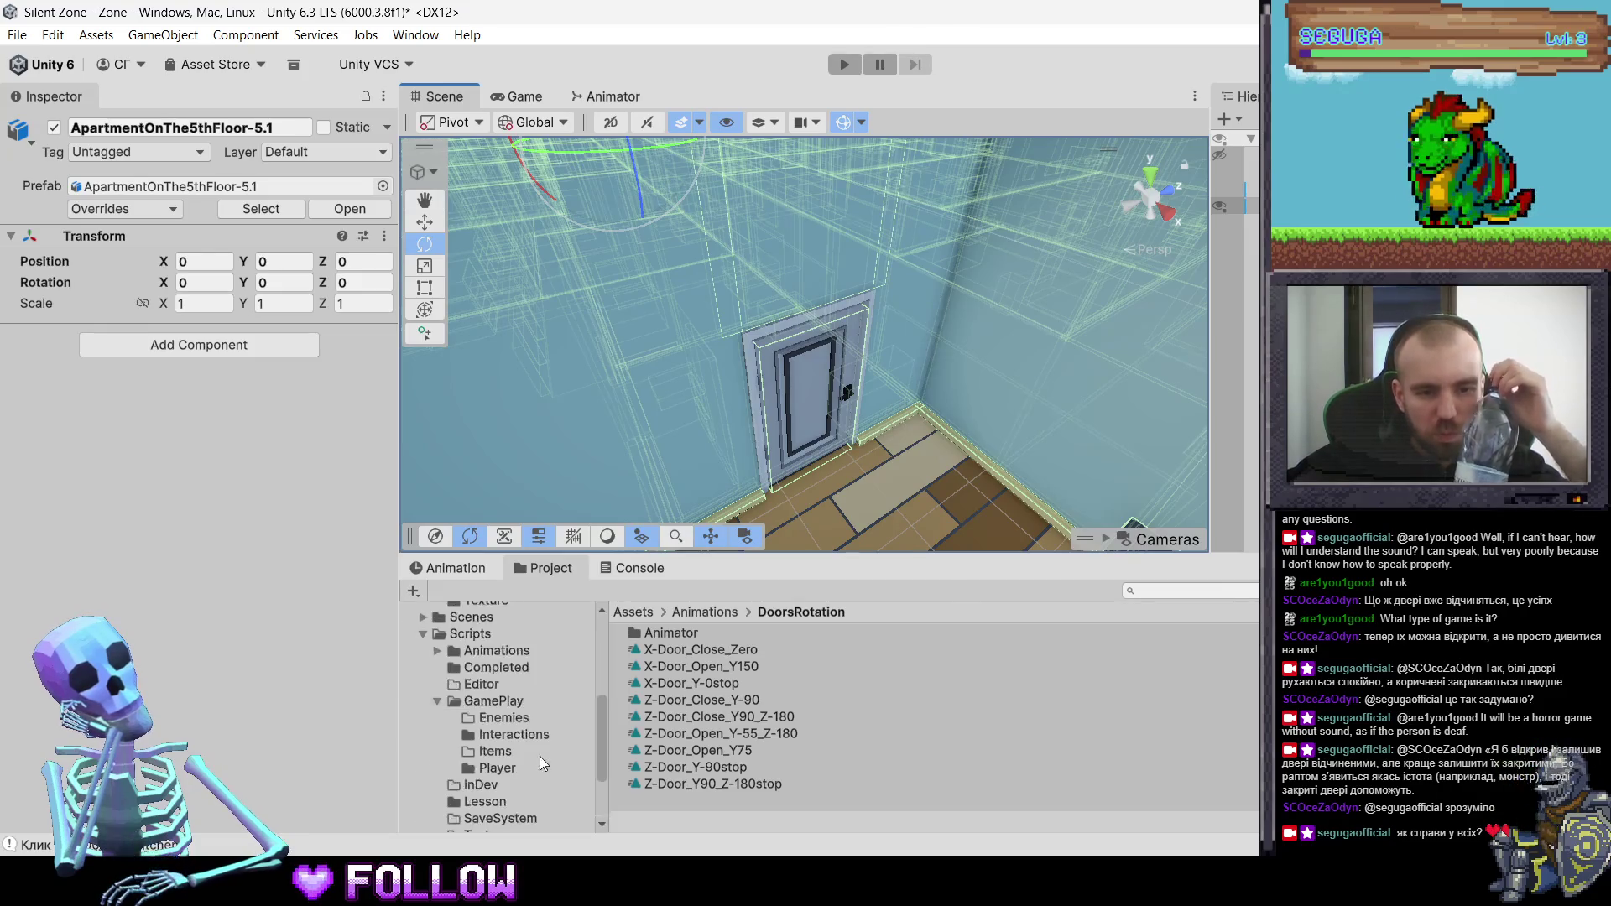
pyautogui.scroll(1, 513, 732)
# - Browse Scripts > GamePlay > Interactions and open Interactable in the code editor
pyautogui.click(491, 699)
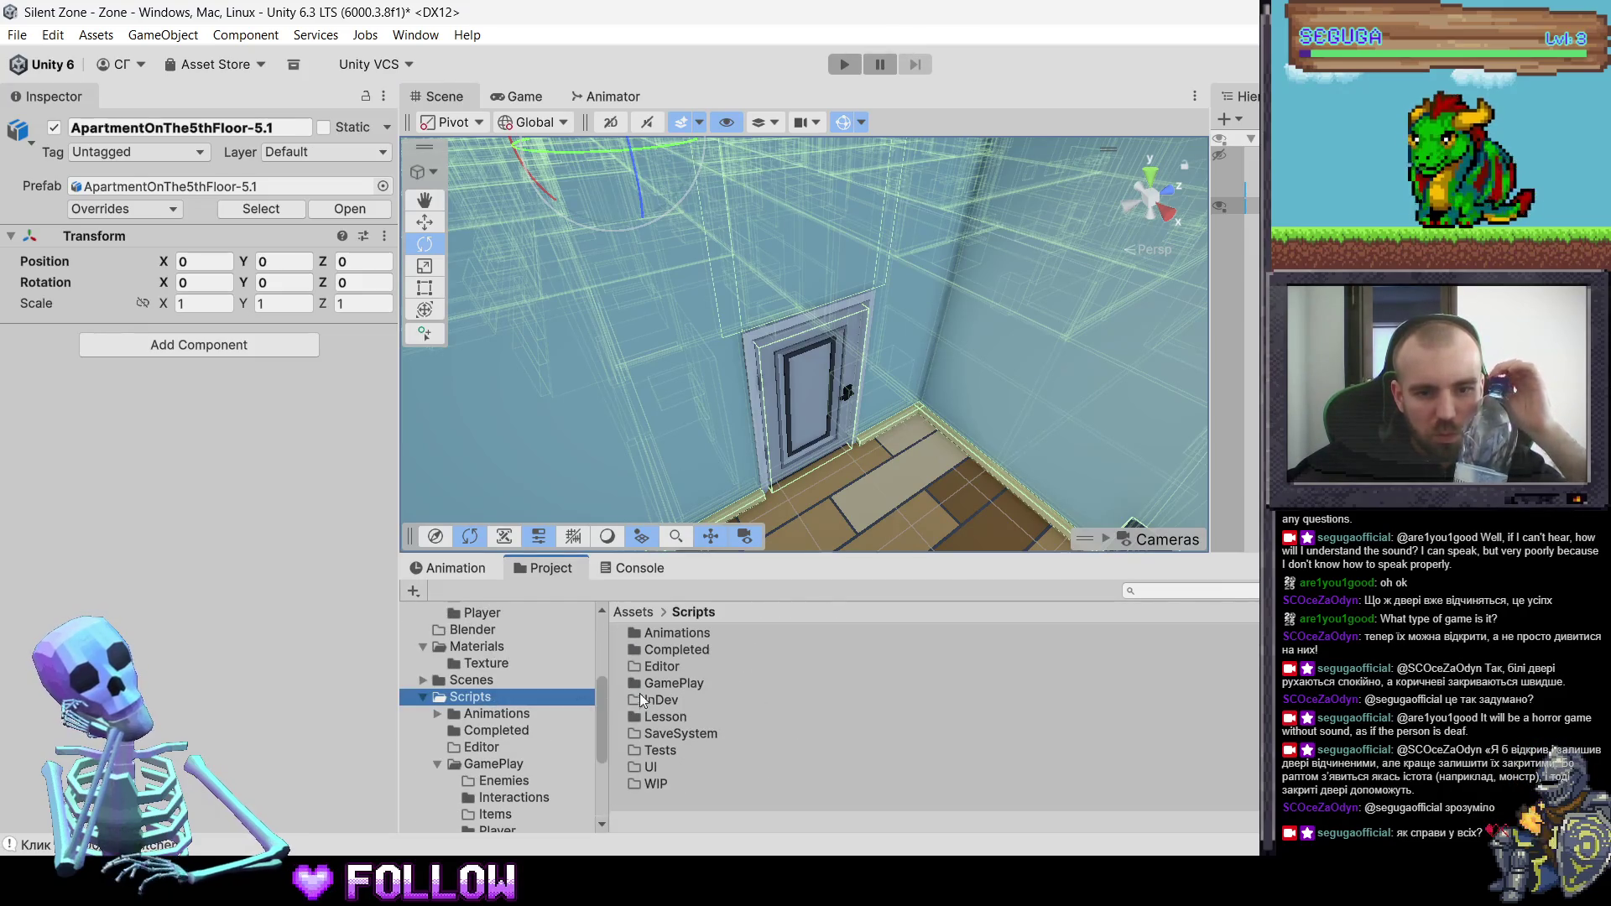
pyautogui.doubleClick(678, 648)
pyautogui.press('BackSpace')
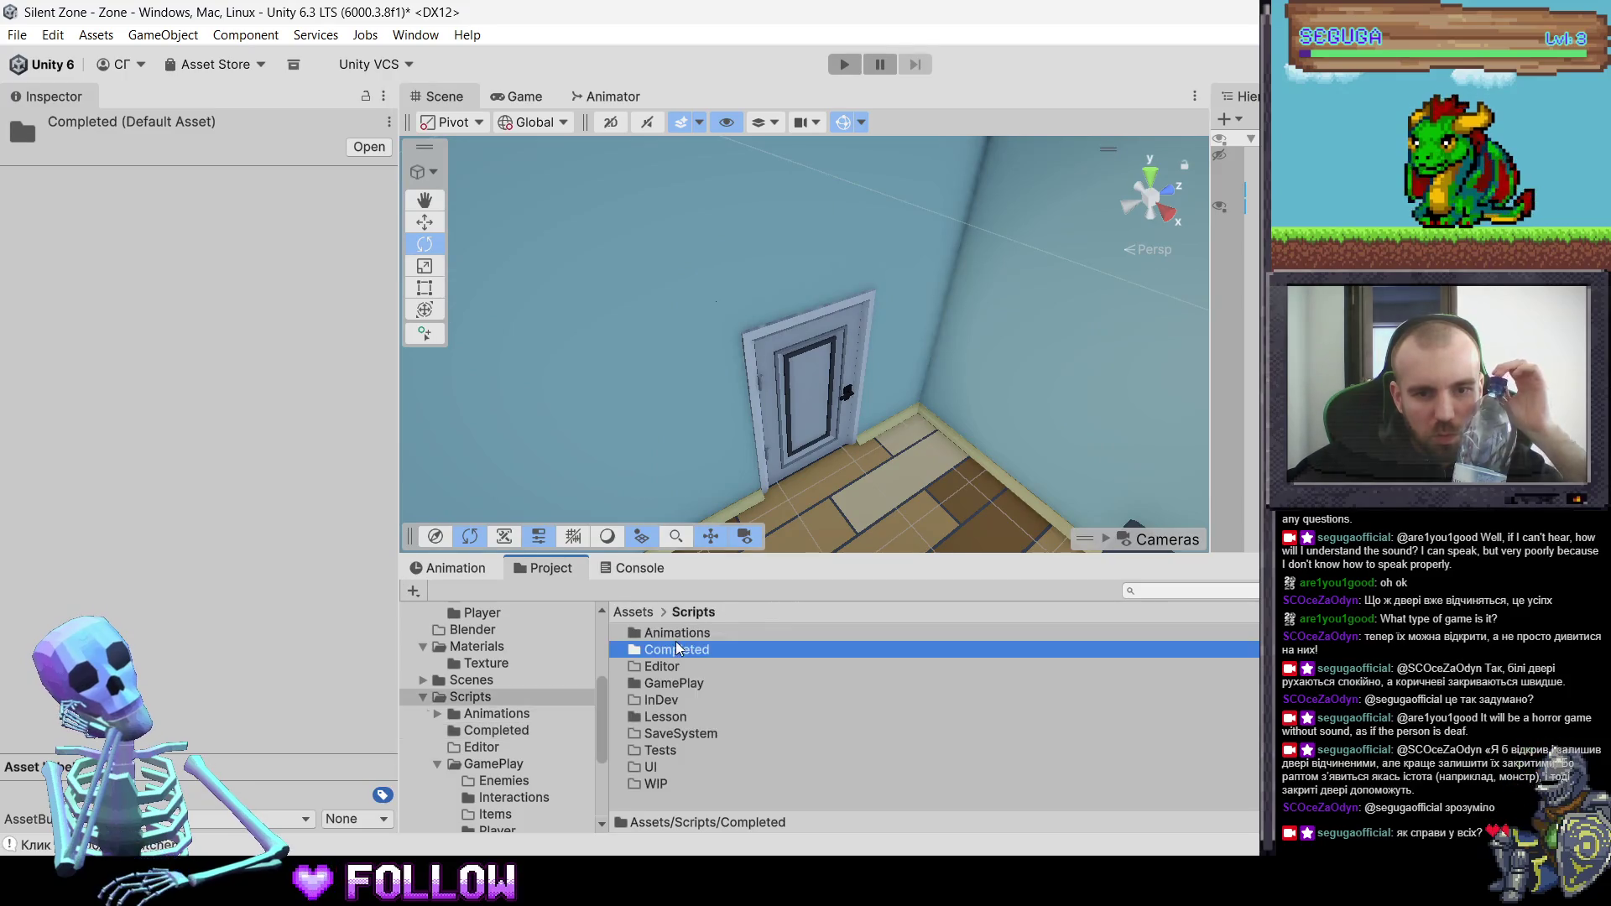
pyautogui.doubleClick(678, 634)
pyautogui.press('BackSpace')
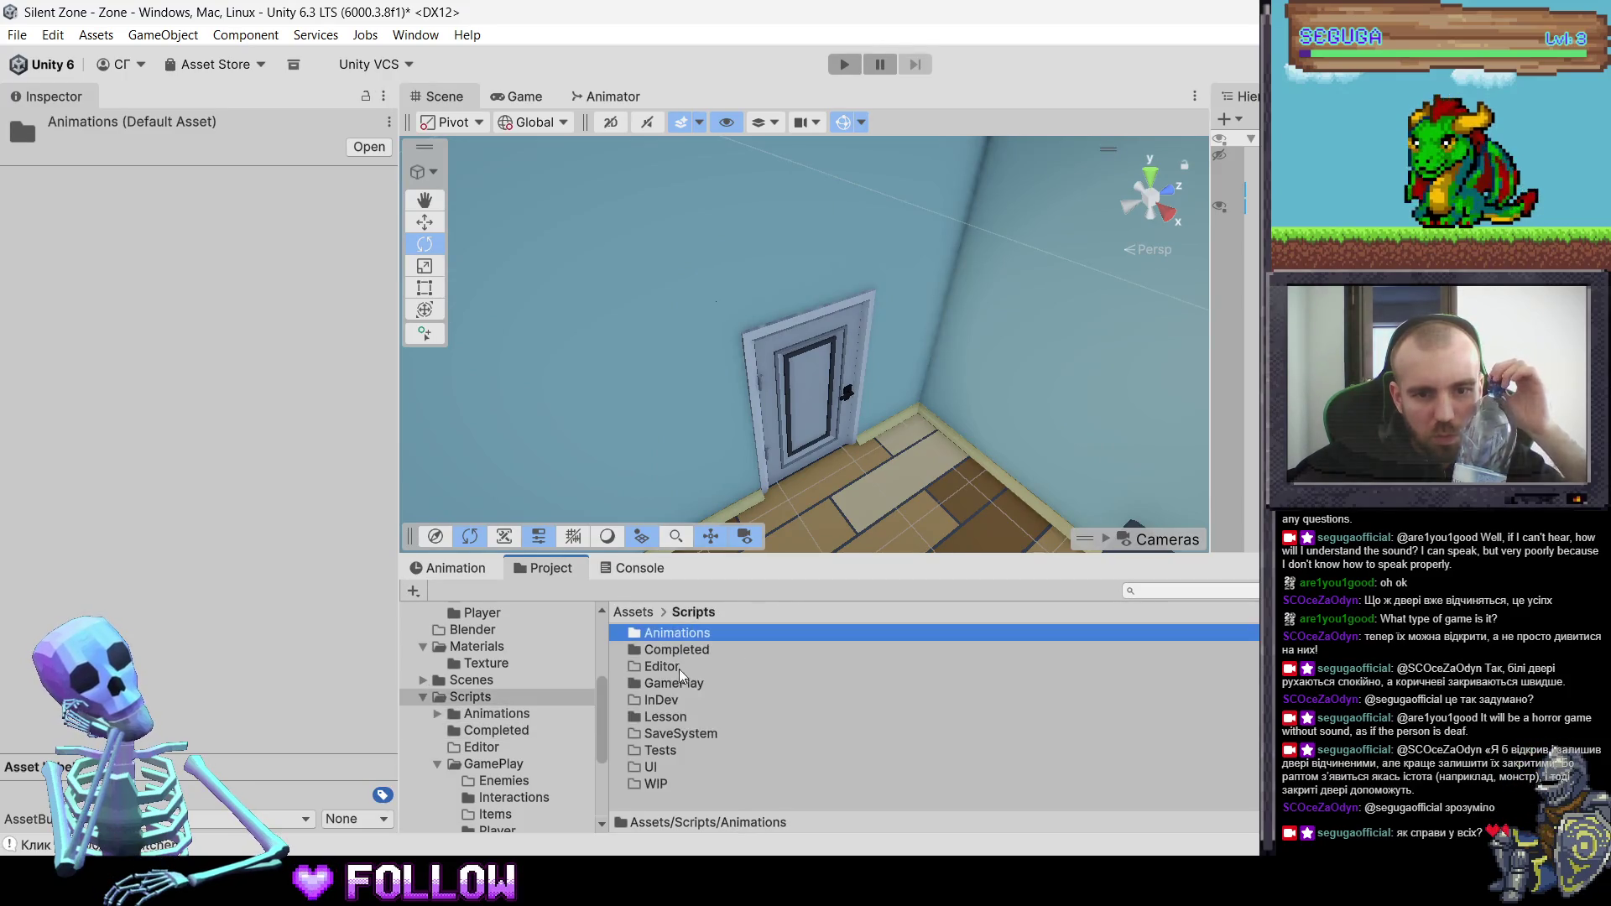
pyautogui.doubleClick(677, 683)
pyautogui.doubleClick(683, 649)
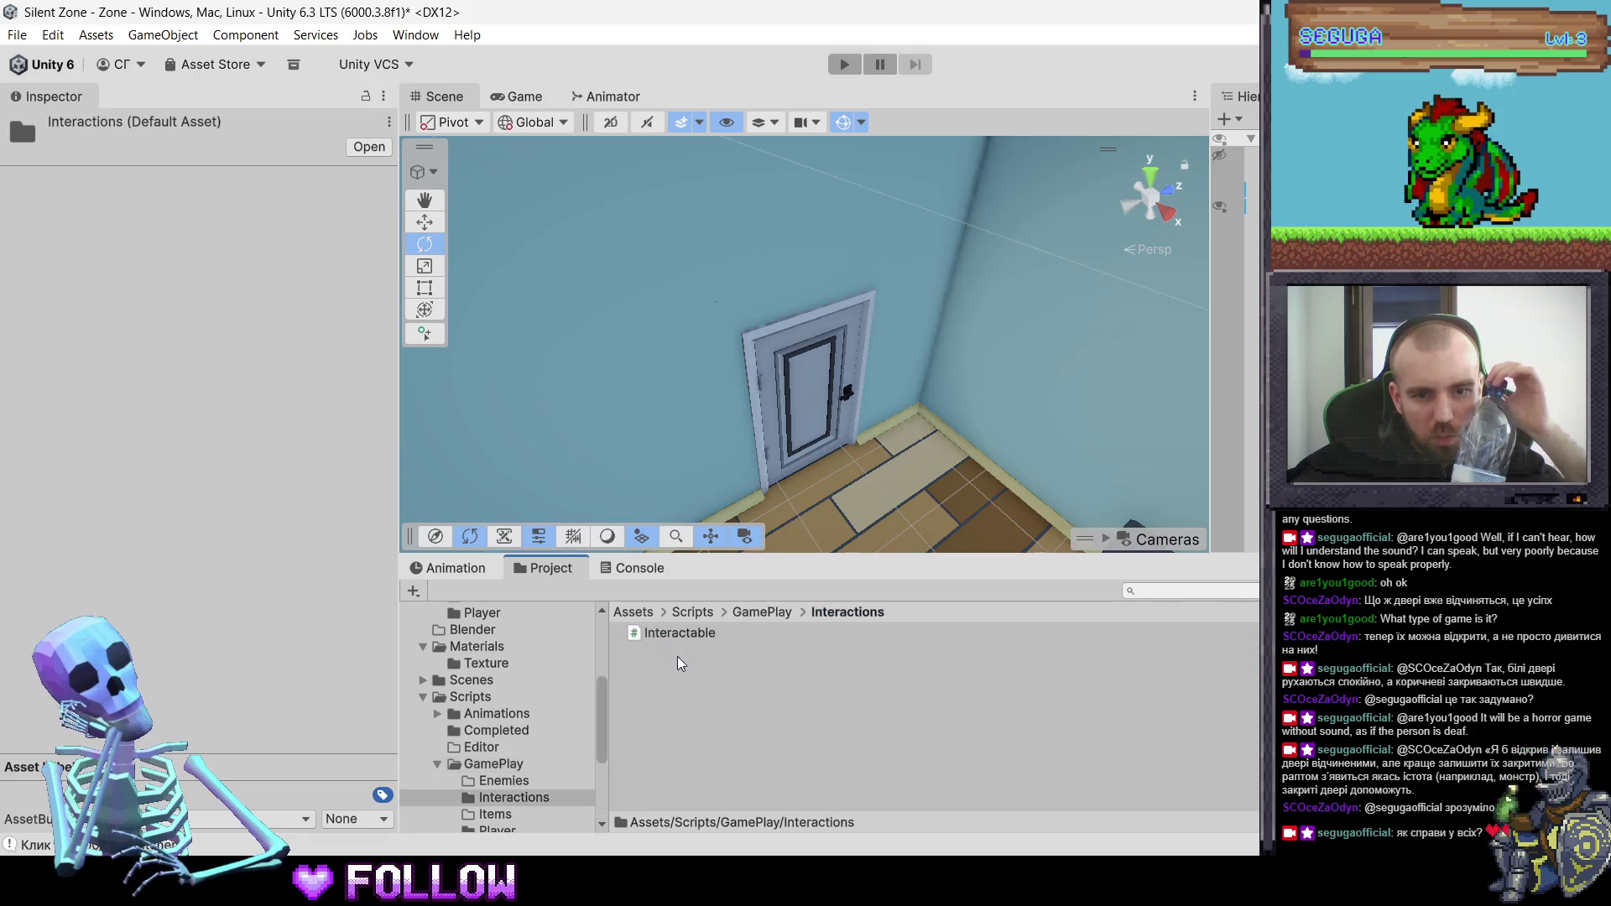
pyautogui.click(750, 611)
pyautogui.doubleClick(708, 647)
pyautogui.click(677, 633)
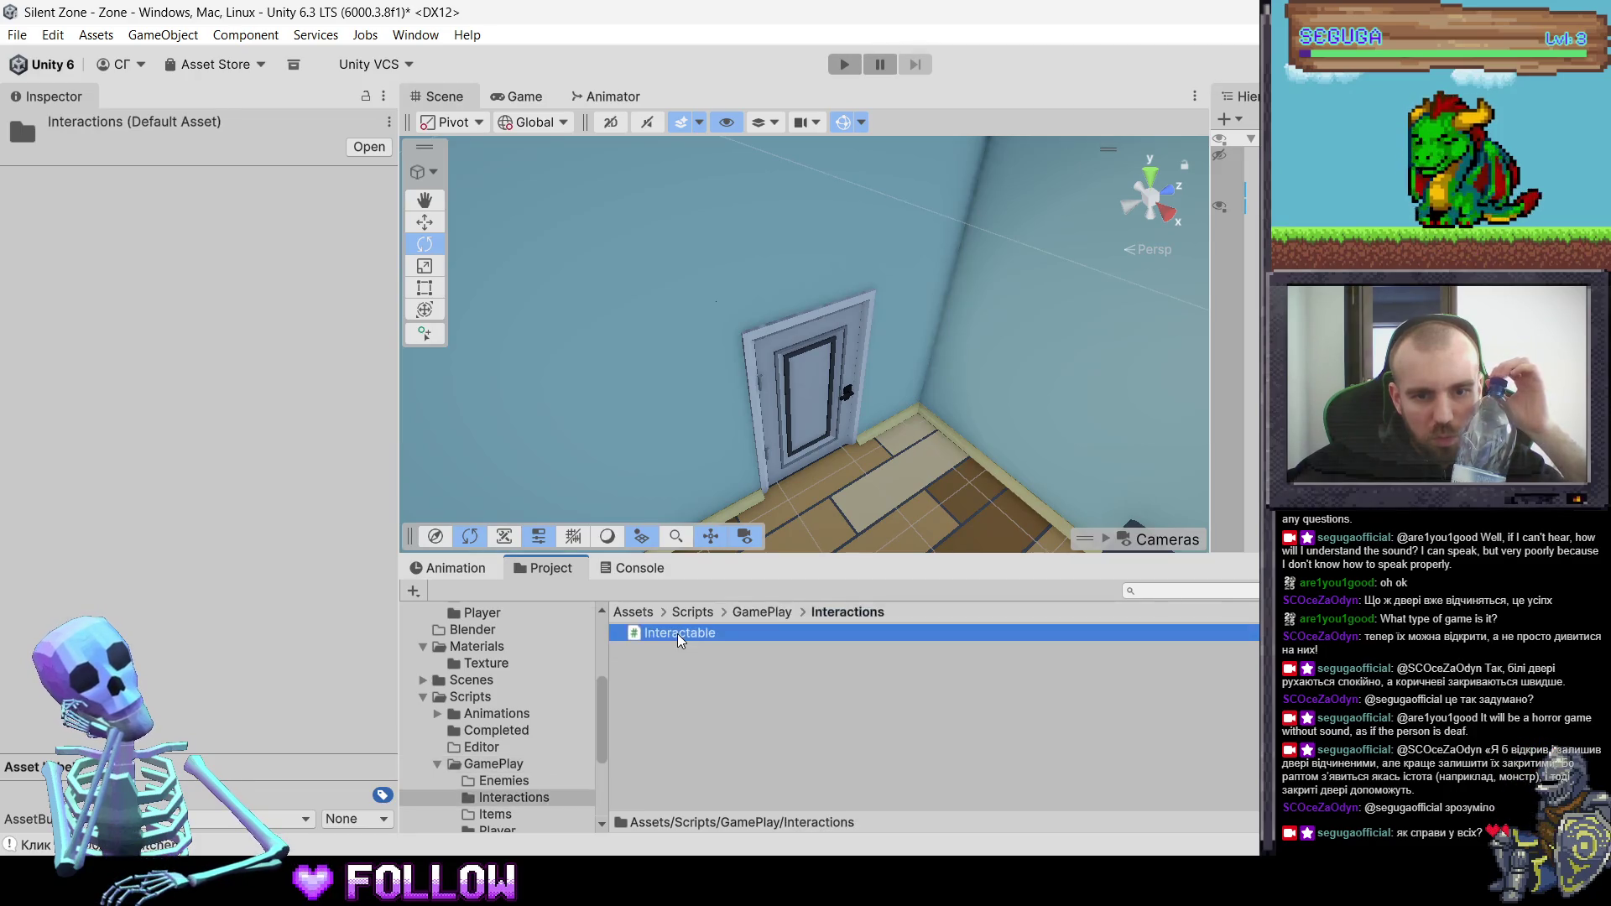
pyautogui.doubleClick(726, 636)
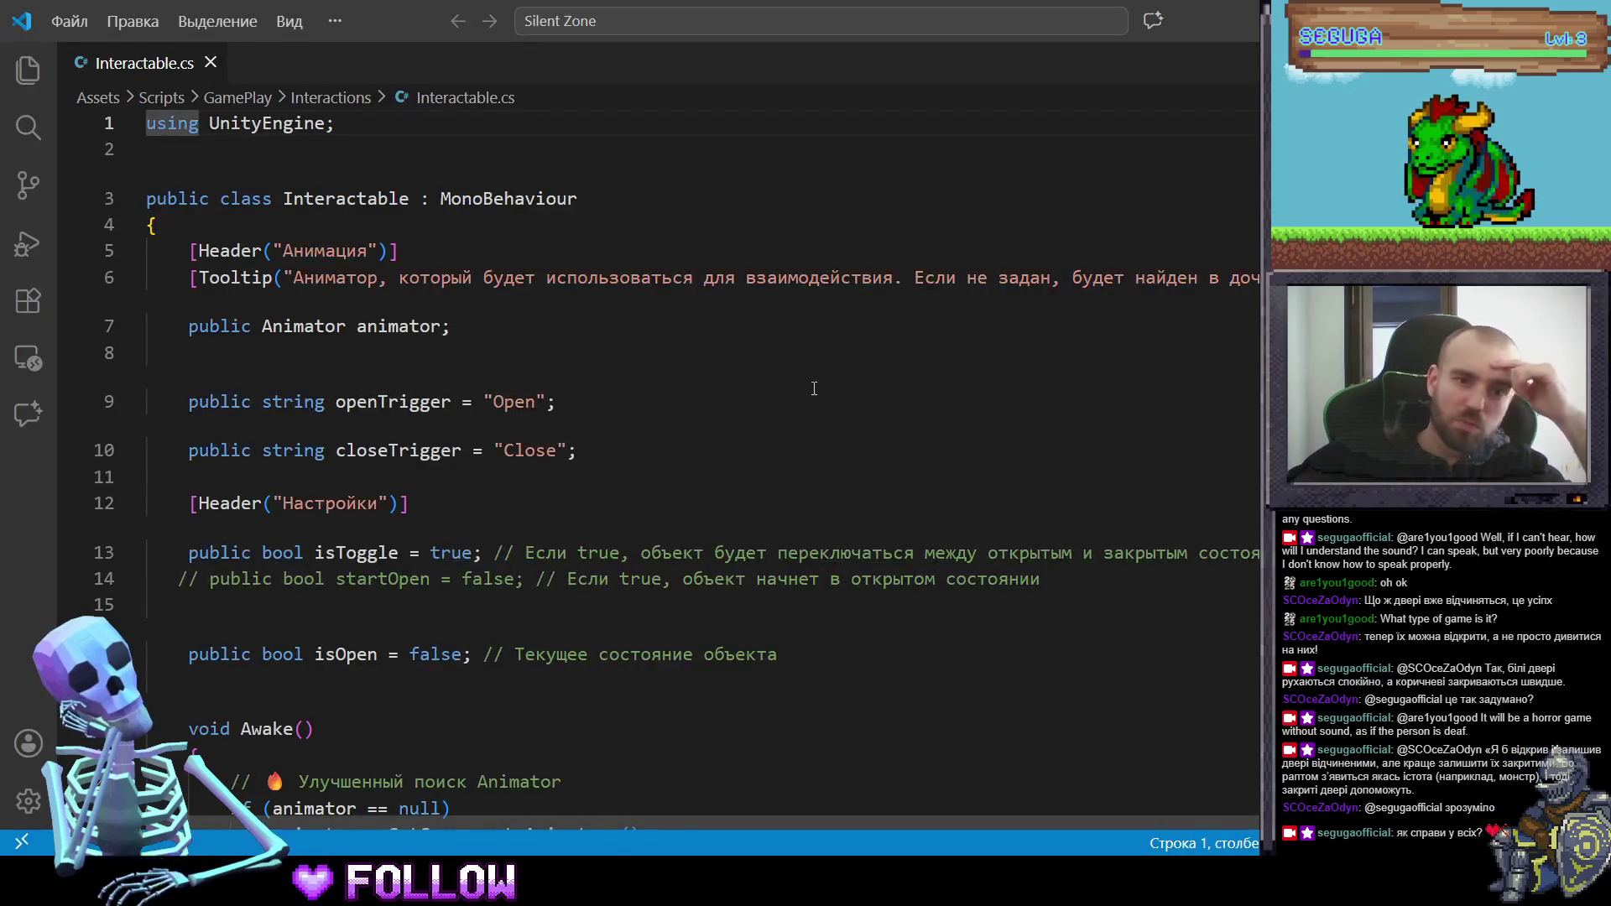
# - Scroll through Interactable.cs to read its trigger strings and Activate logic
pyautogui.scroll(-10, 776, 477)
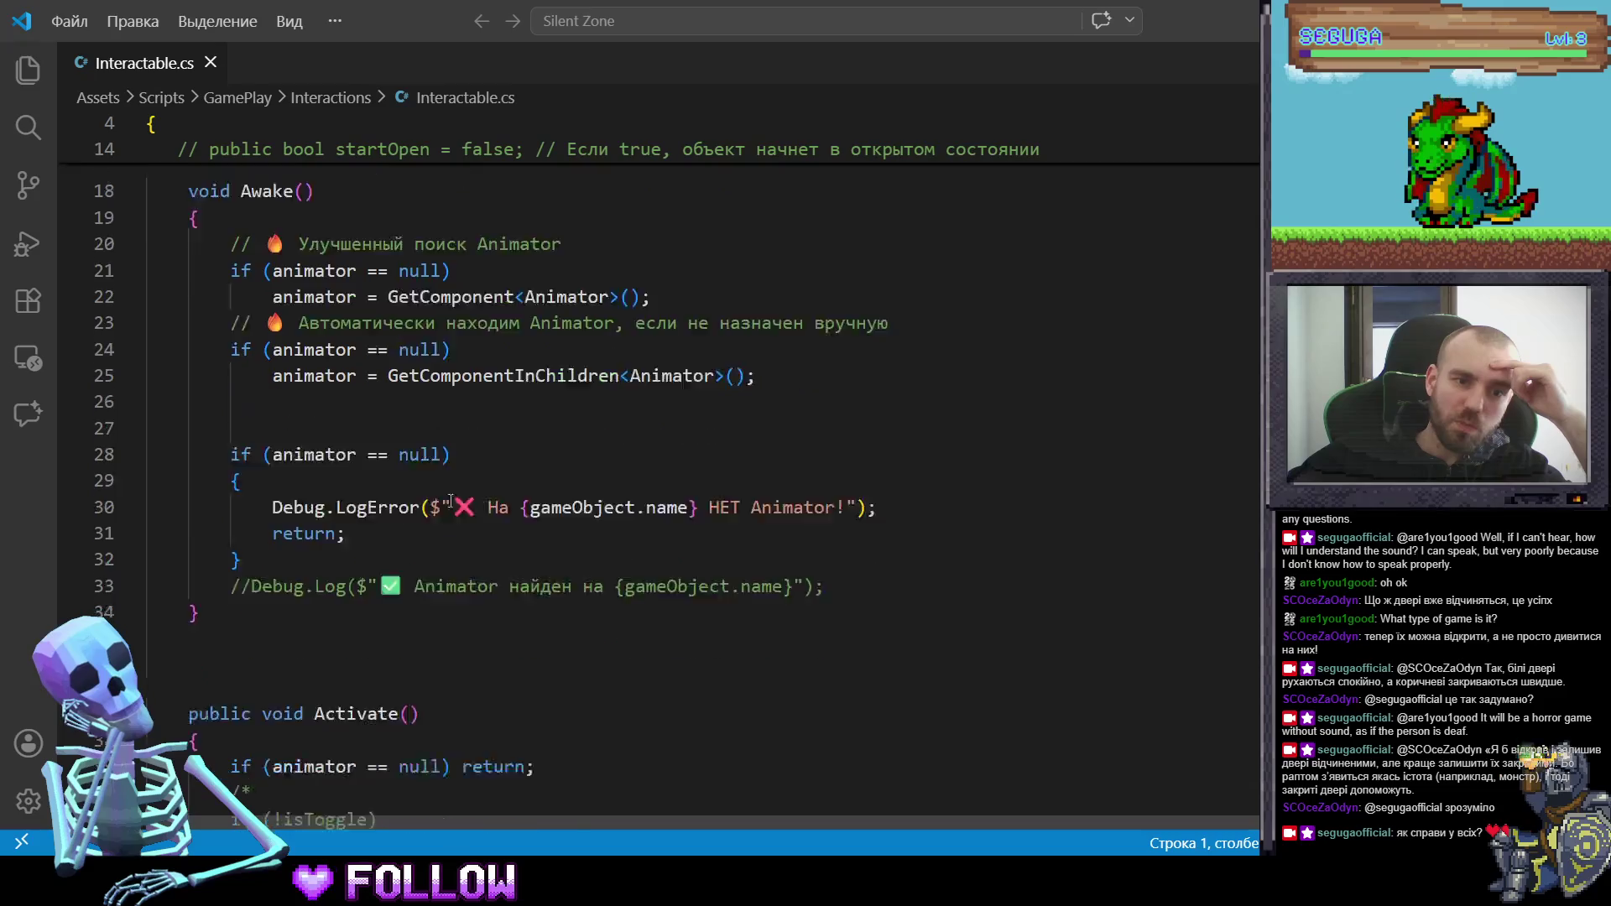
pyautogui.scroll(-1, 416, 490)
pyautogui.scroll(-3, 379, 440)
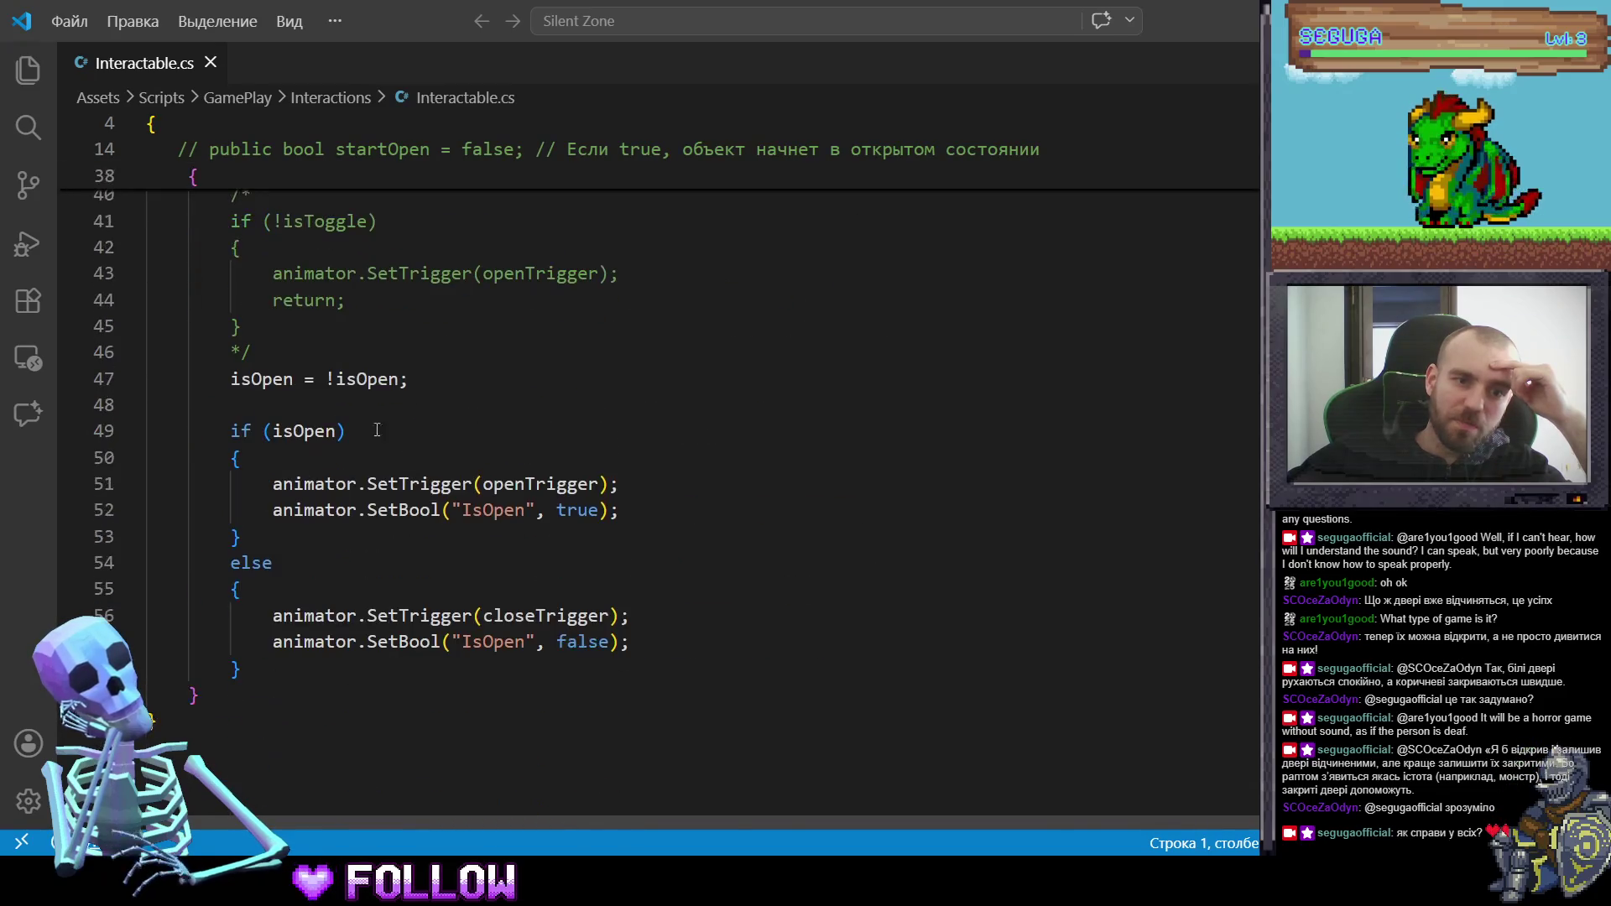
pyautogui.scroll(6, 388, 570)
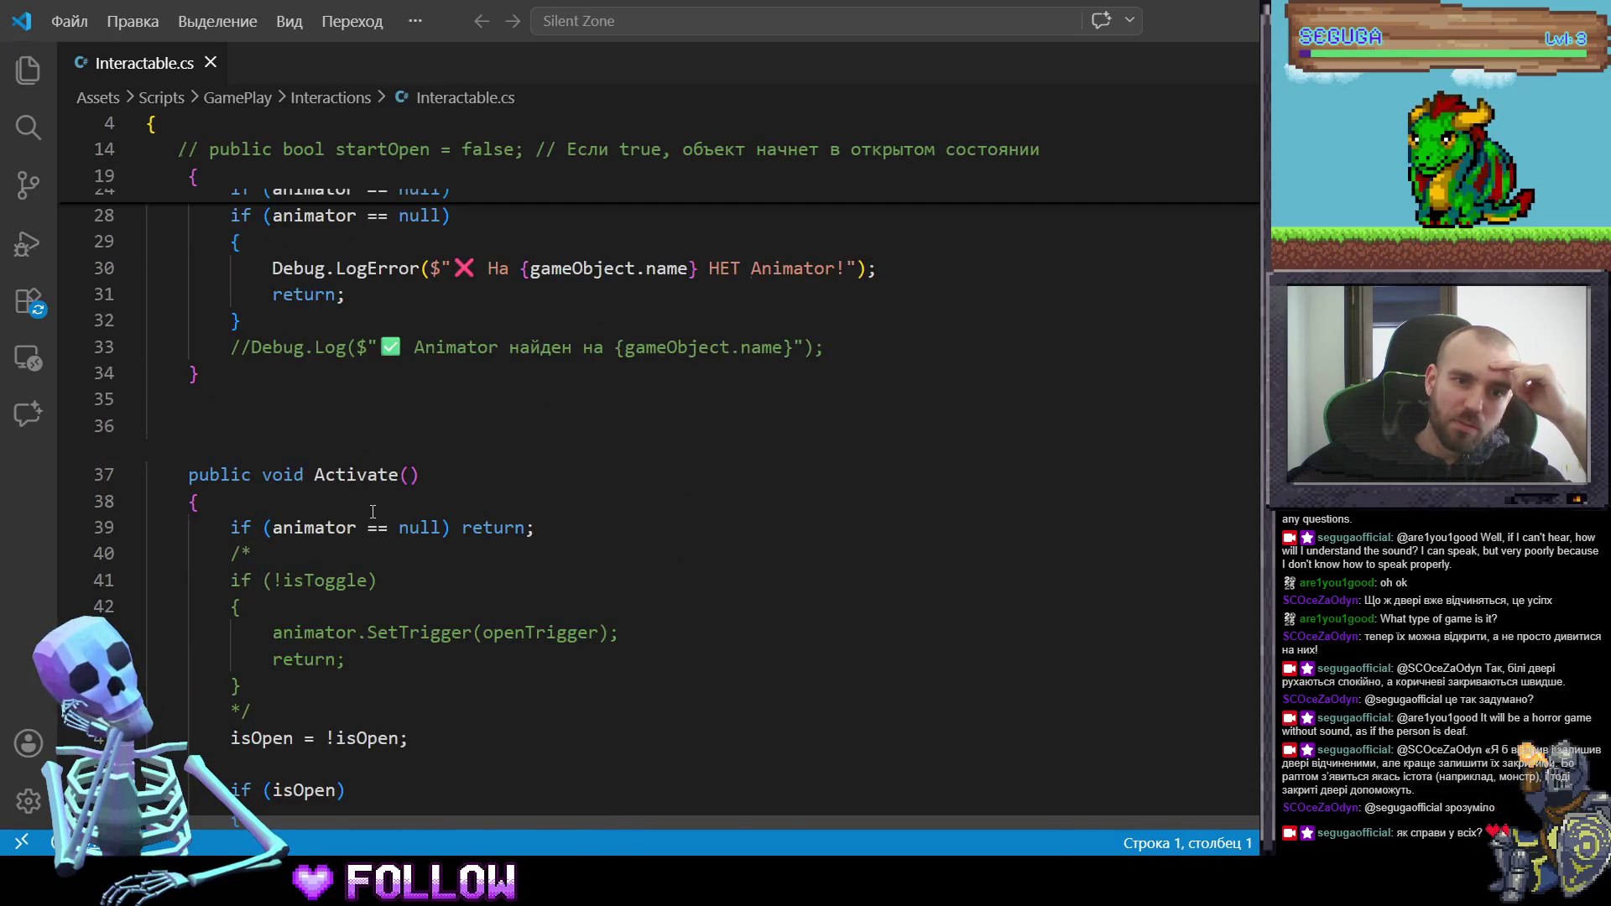
pyautogui.scroll(5, 593, 559)
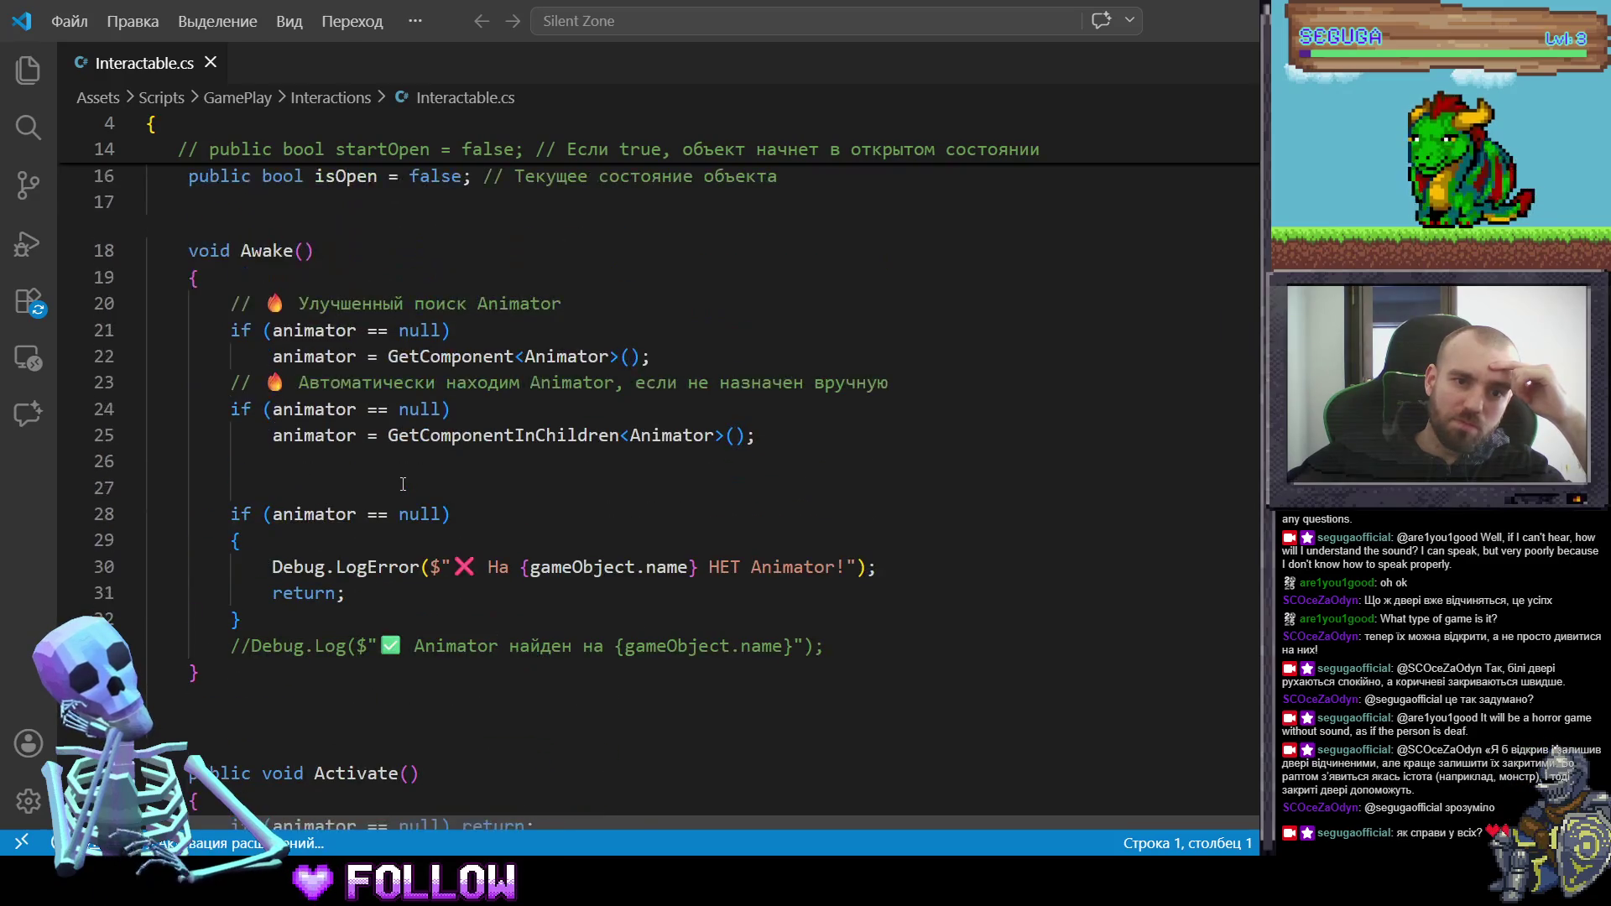
pyautogui.scroll(7, 423, 575)
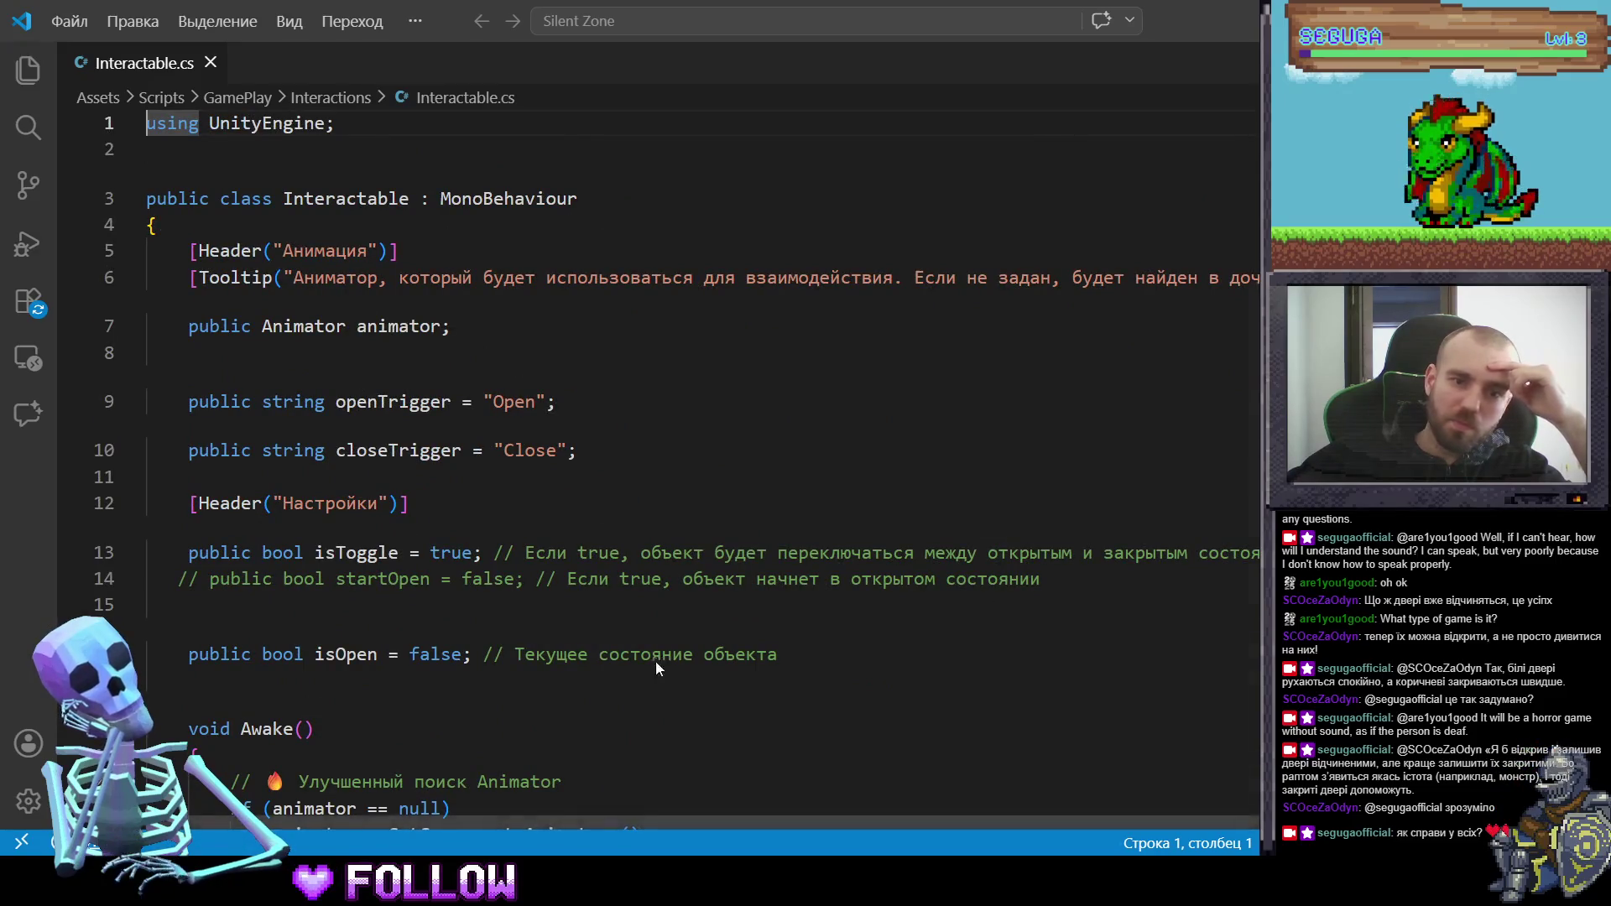
# - Switch back to Unity and open the Player scripts folder under GamePlay
pyautogui.hotkey('alt', 'Tab')
pyautogui.click(772, 614)
pyautogui.doubleClick(670, 685)
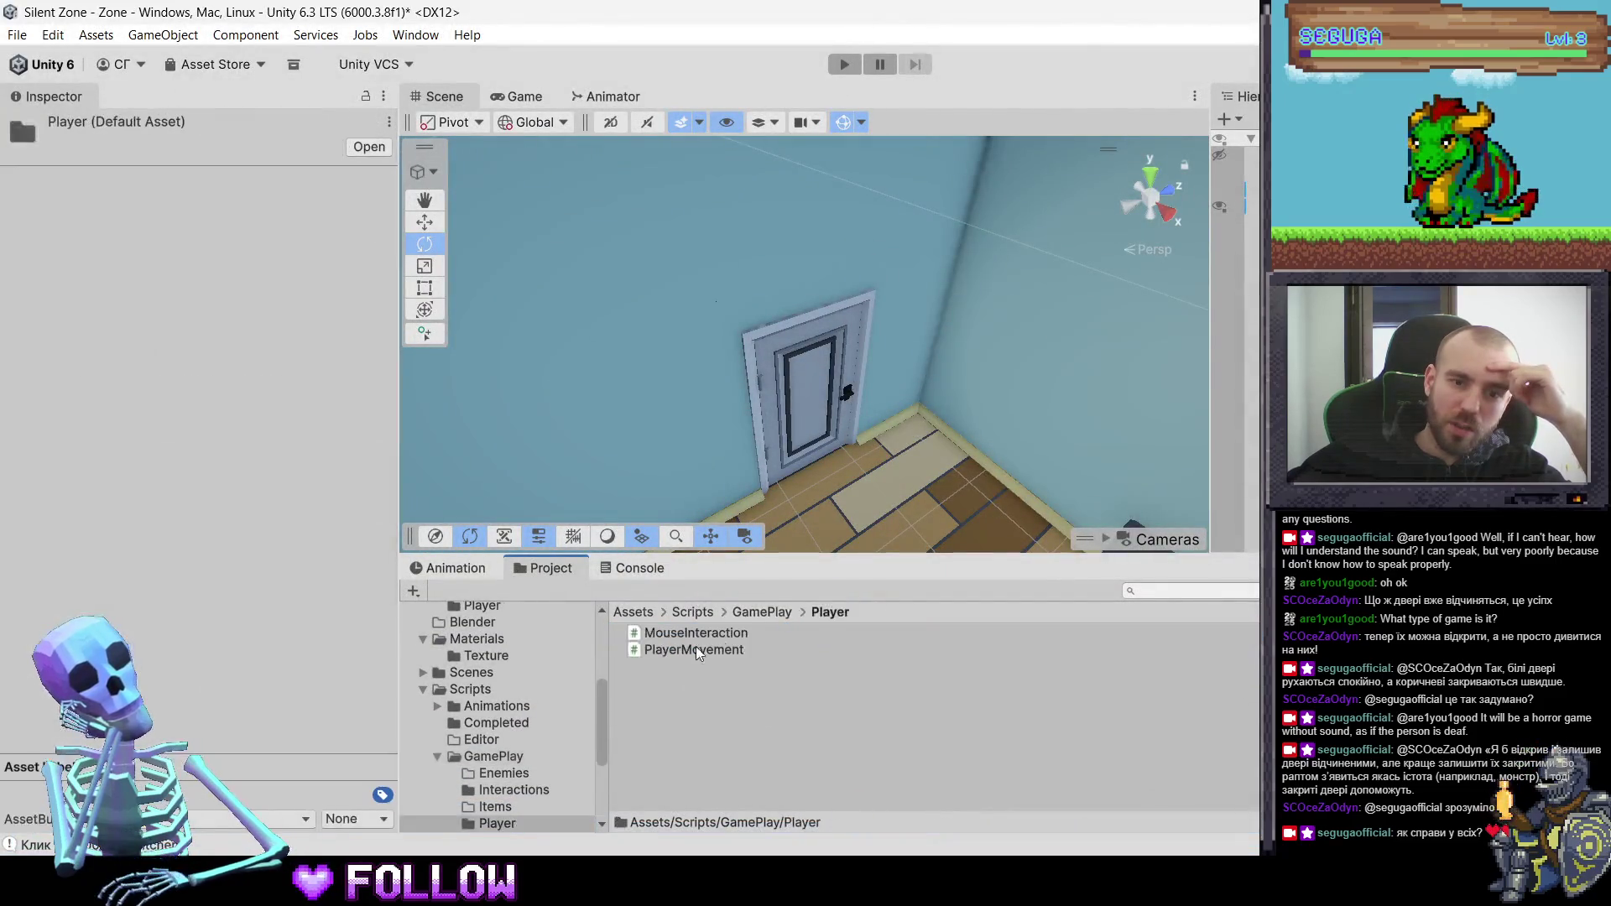
# - In the Player folder, select the MouseInteraction script after PlayerMovement
pyautogui.click(684, 653)
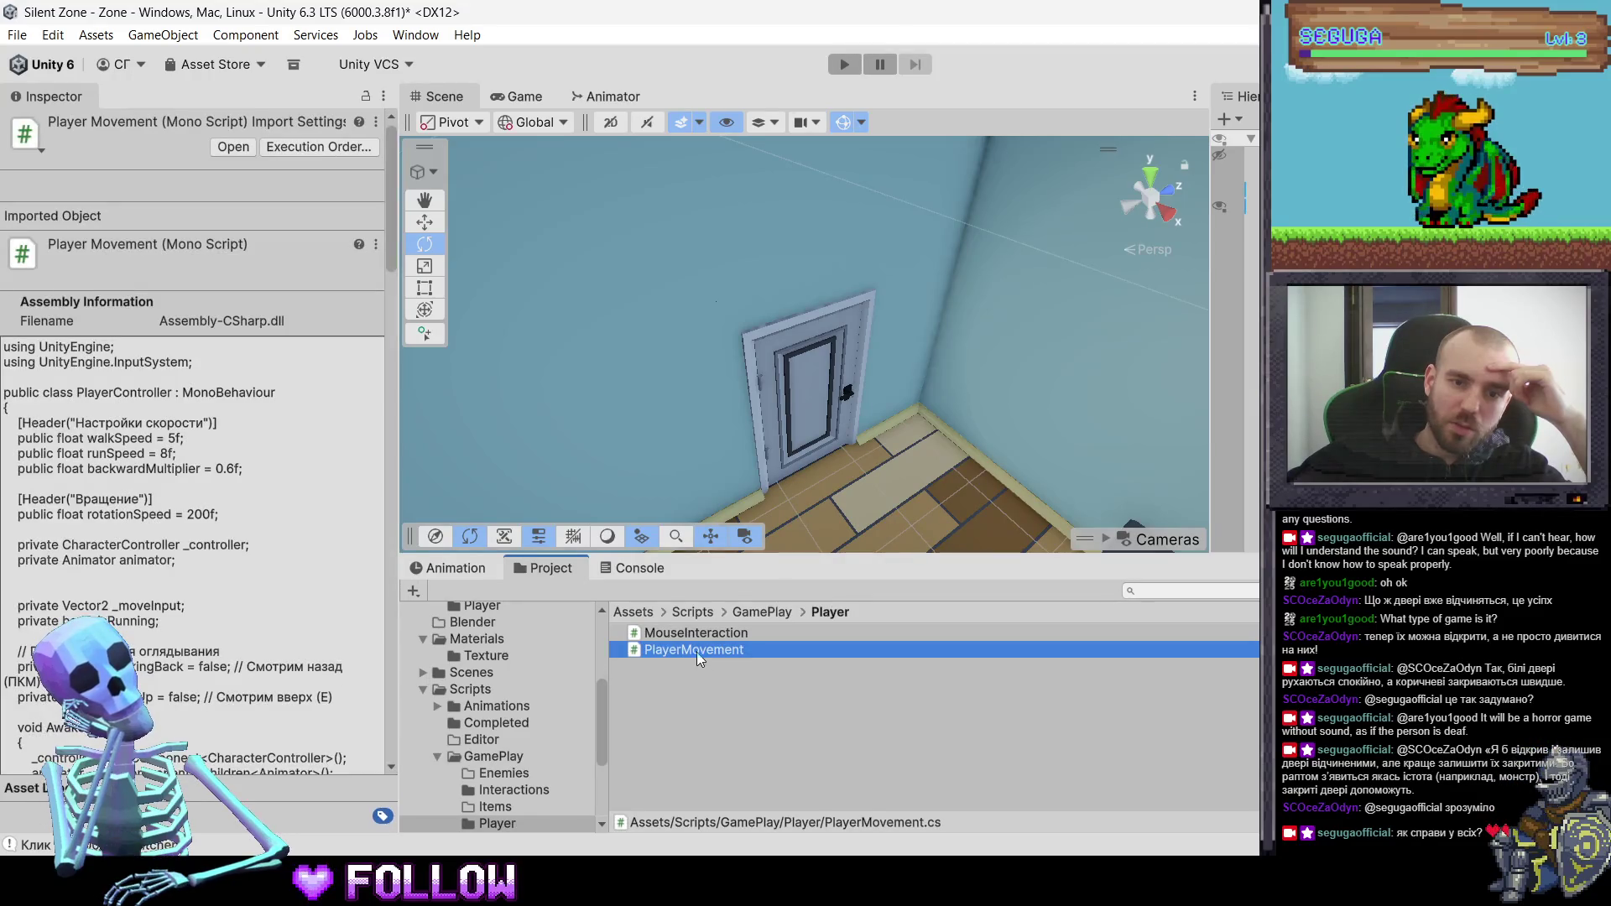
pyautogui.click(687, 636)
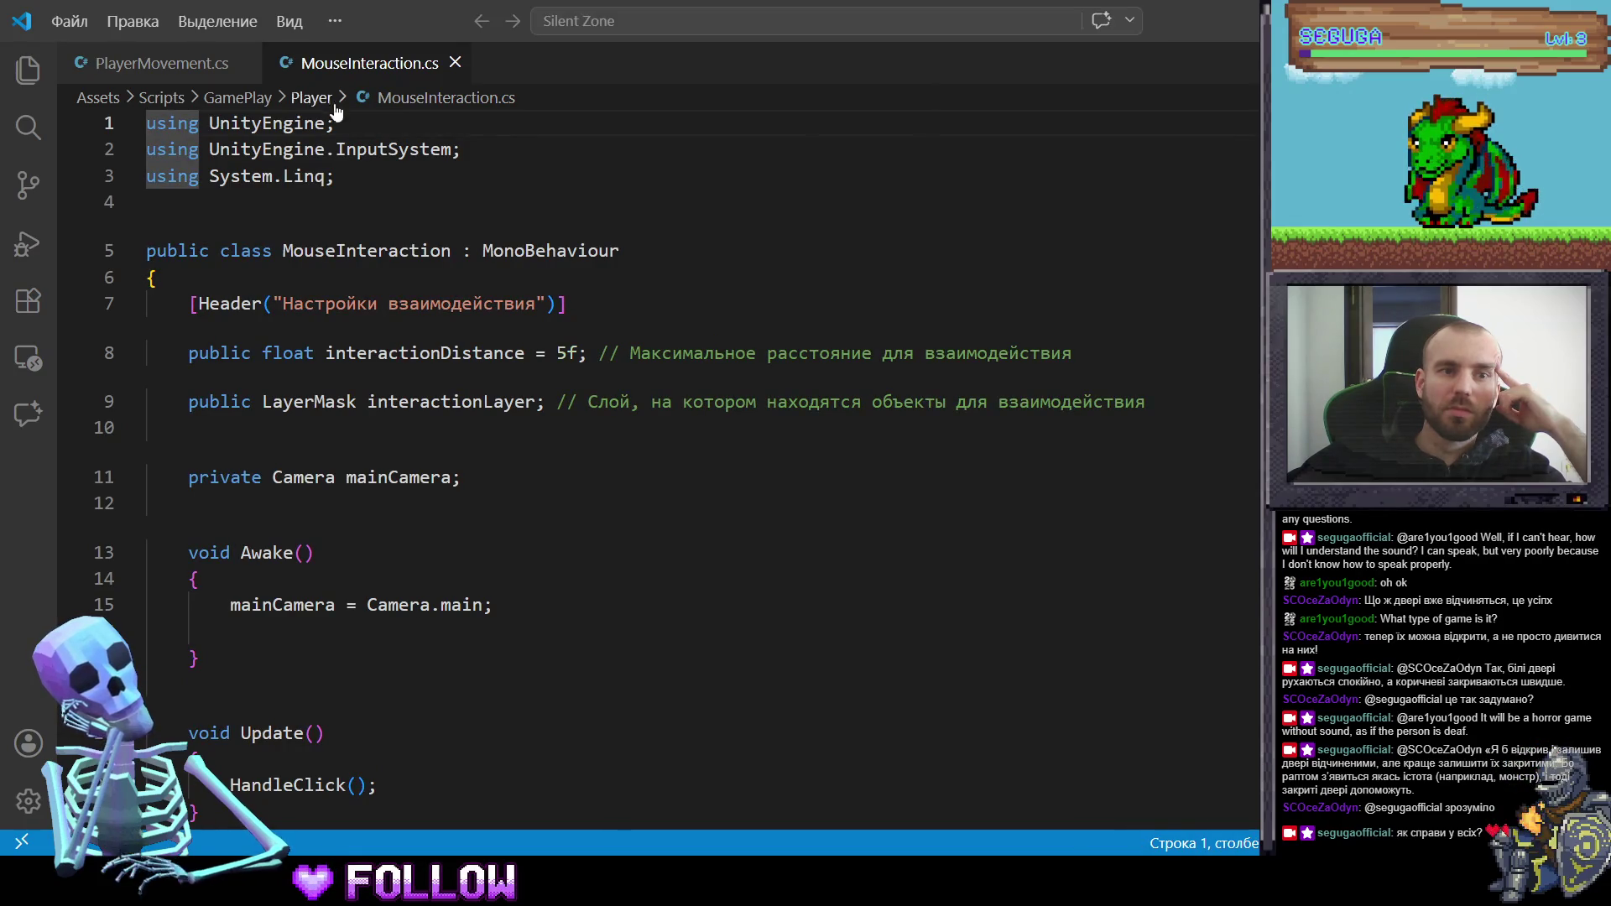
# - Close PlayerMovement.cs and highlight HandleClick's raycast check block on lines 31–34
pyautogui.click(245, 63)
pyautogui.click(584, 459)
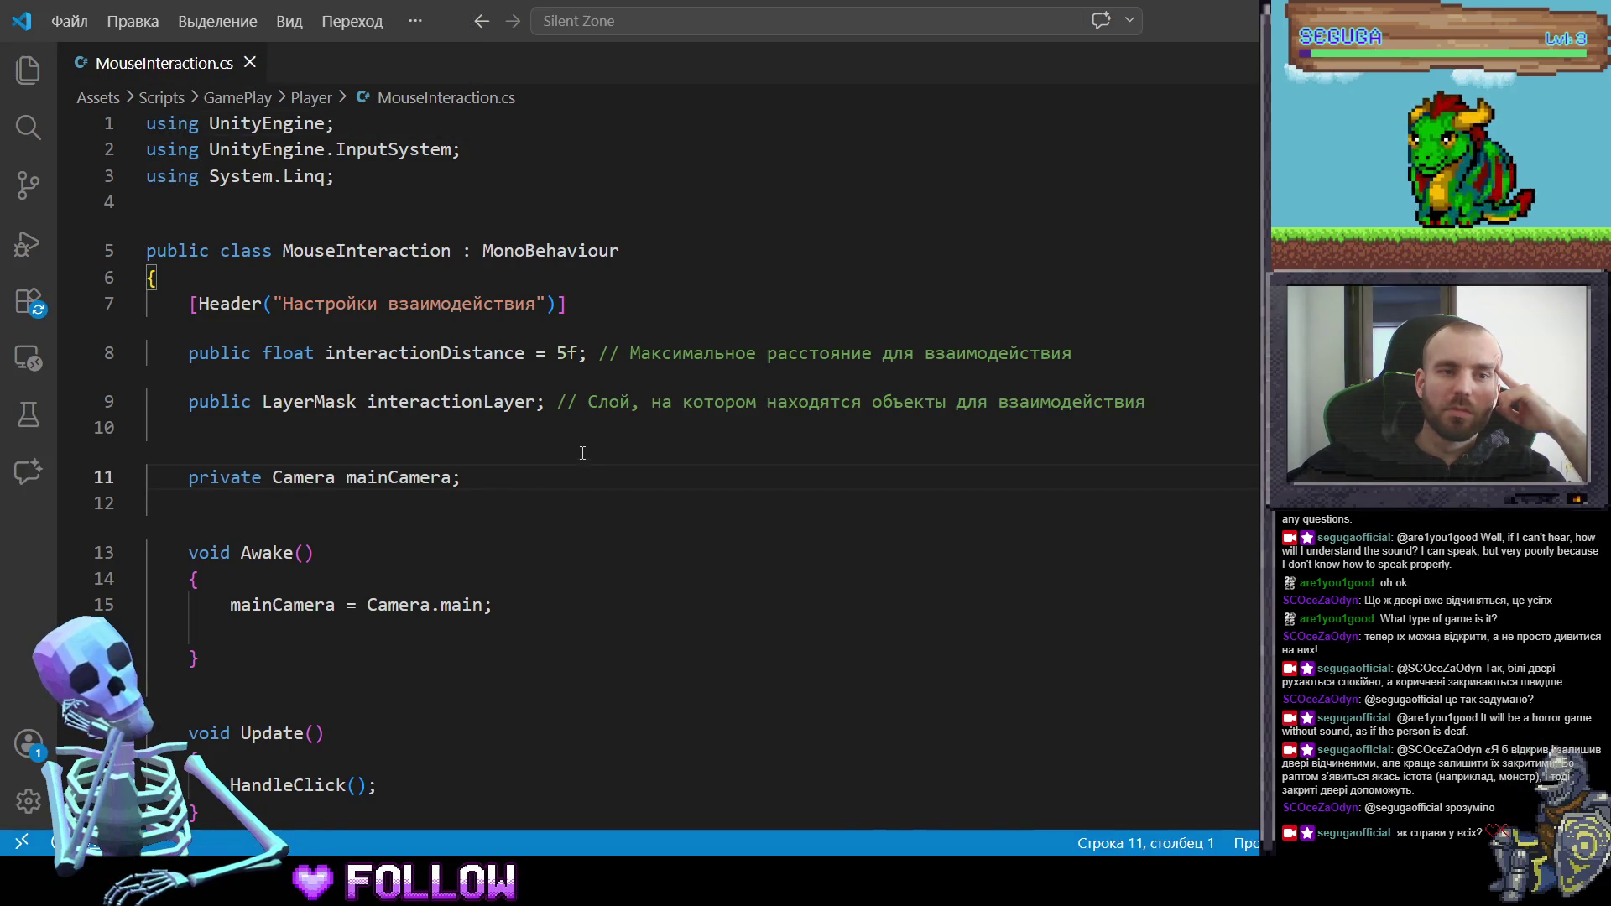
pyautogui.scroll(-5, 486, 548)
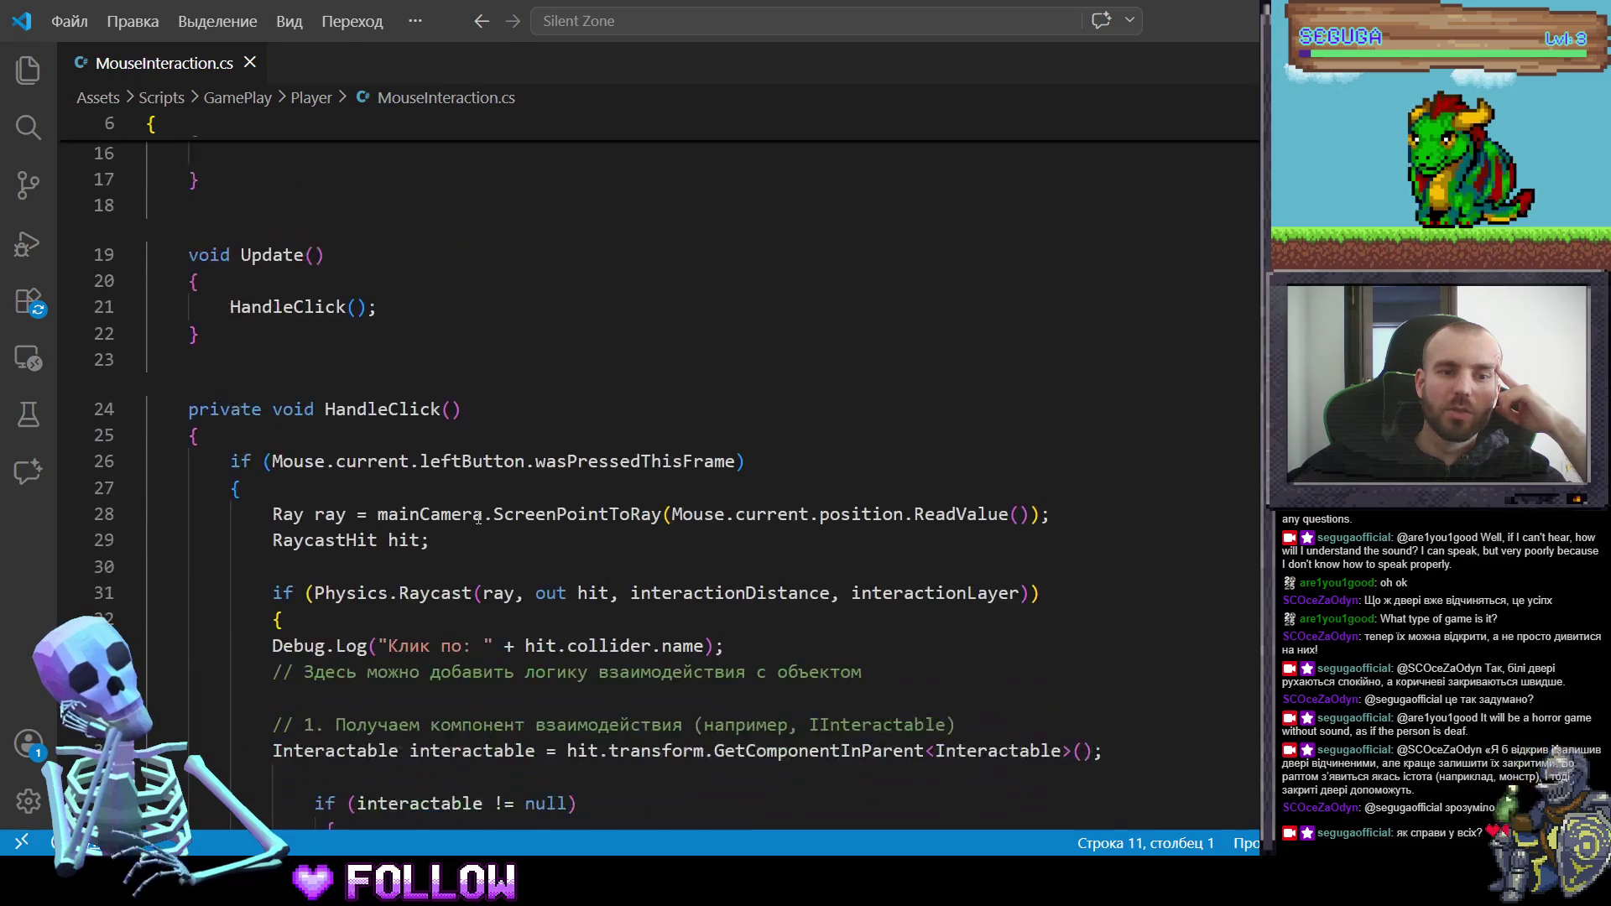
pyautogui.moveTo(232, 306); pyautogui.dragTo(378, 307)
pyautogui.scroll(-3, 378, 336)
pyautogui.moveTo(150, 356); pyautogui.dragTo(529, 461)
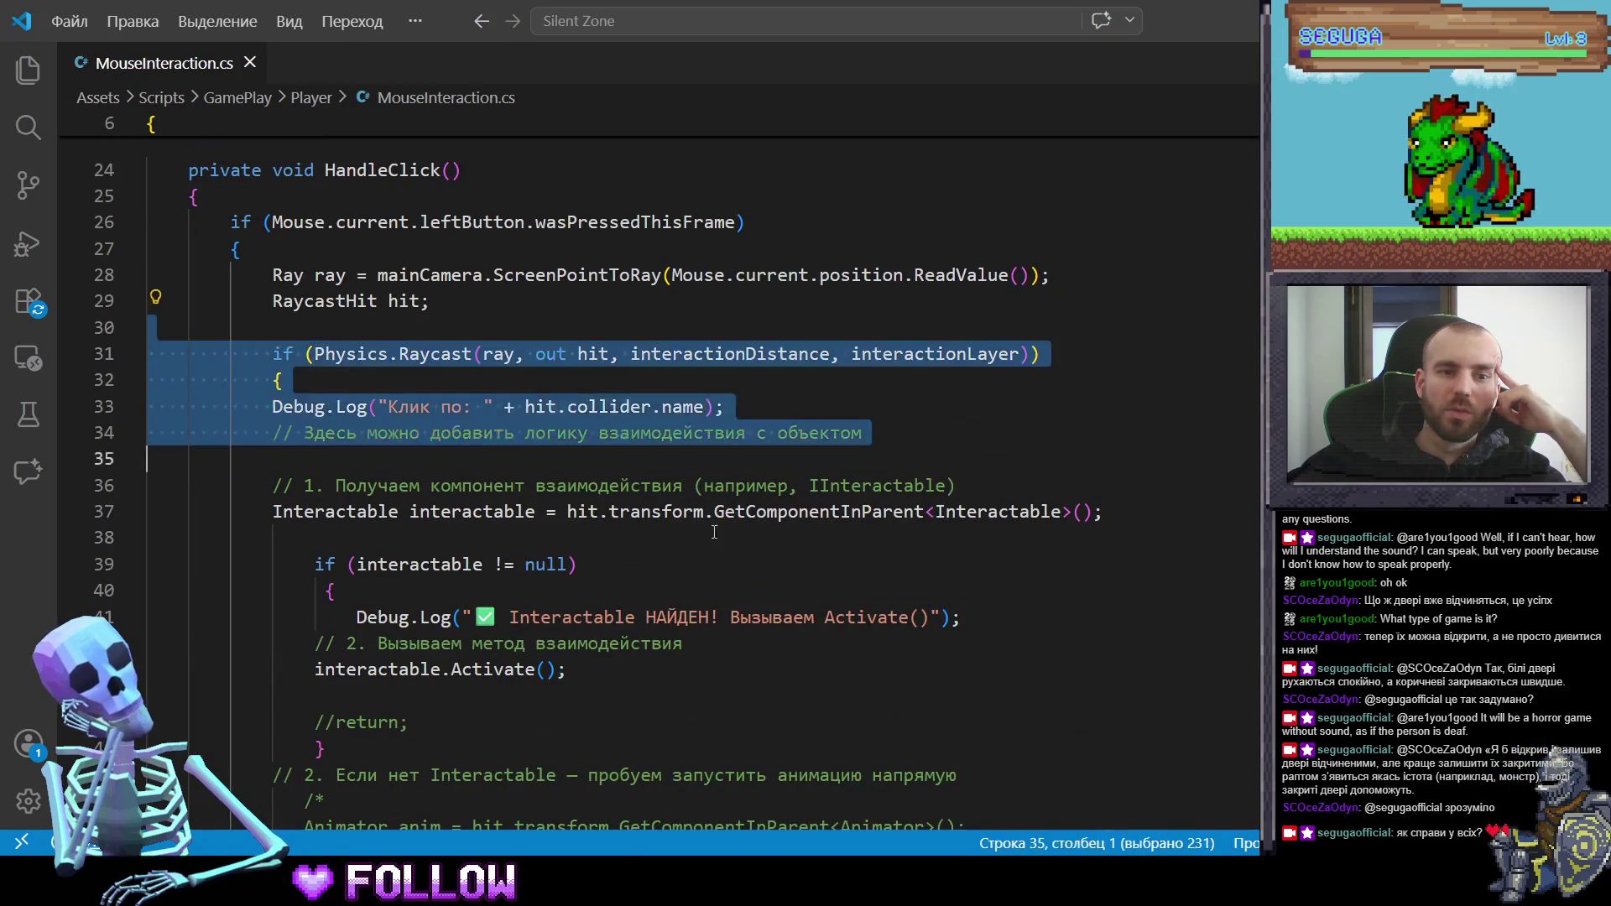
pyautogui.scroll(-4, 528, 419)
# - Mark the interactable null-check on lines 35–43, then return to Unity's GamePlay folder
pyautogui.click(528, 423)
pyautogui.scroll(2, 529, 420)
pyautogui.moveTo(306, 382); pyautogui.dragTo(705, 506)
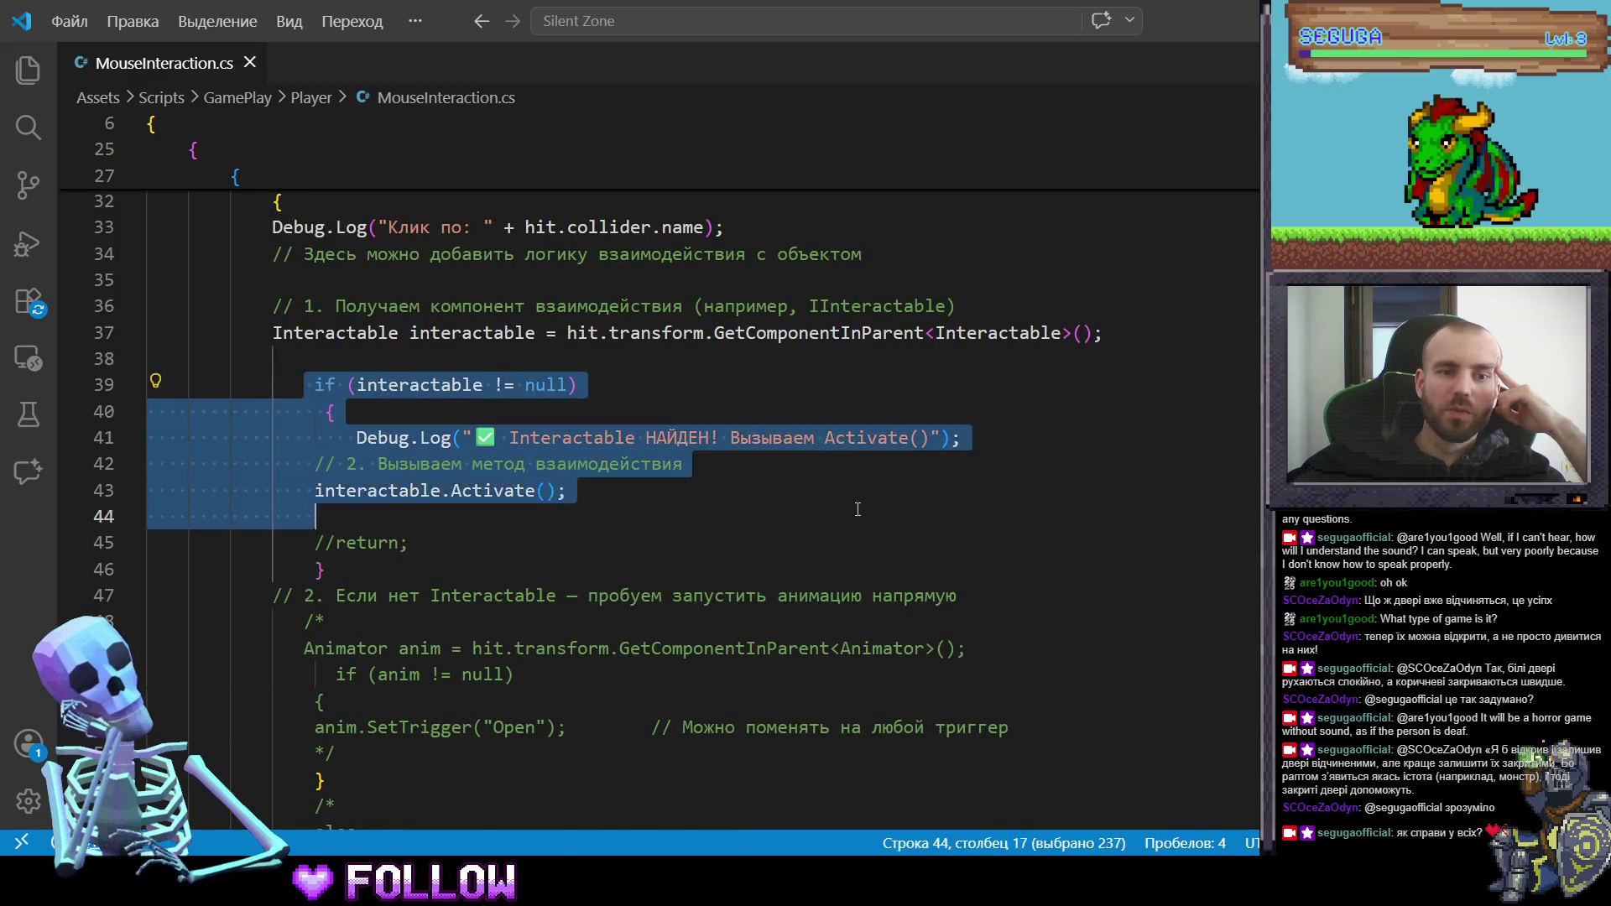
pyautogui.scroll(2, 706, 506)
pyautogui.moveTo(315, 635)
pyautogui.mouseDown()
pyautogui.moveTo(226, 459)
pyautogui.moveTo(269, 449)
pyautogui.moveTo(303, 587)
pyautogui.moveTo(231, 414)
pyautogui.mouseUp()
pyautogui.moveTo(694, 601); pyautogui.dragTo(151, 399)
pyautogui.scroll(-8, 474, 550)
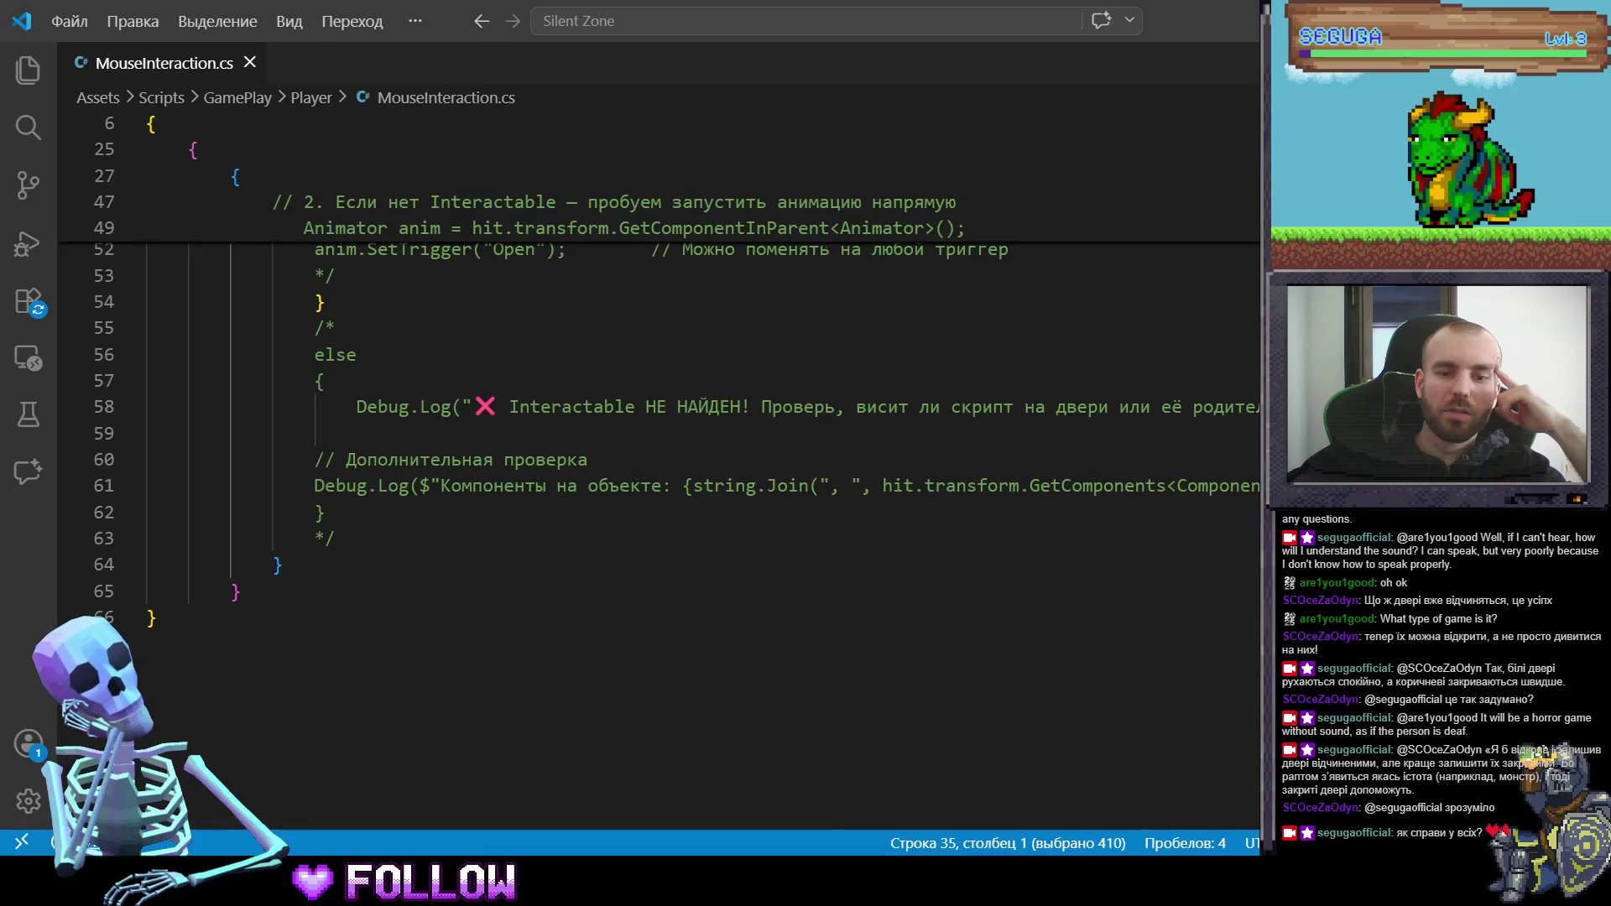
pyautogui.hotkey('alt', 'Tab')
pyautogui.click(748, 612)
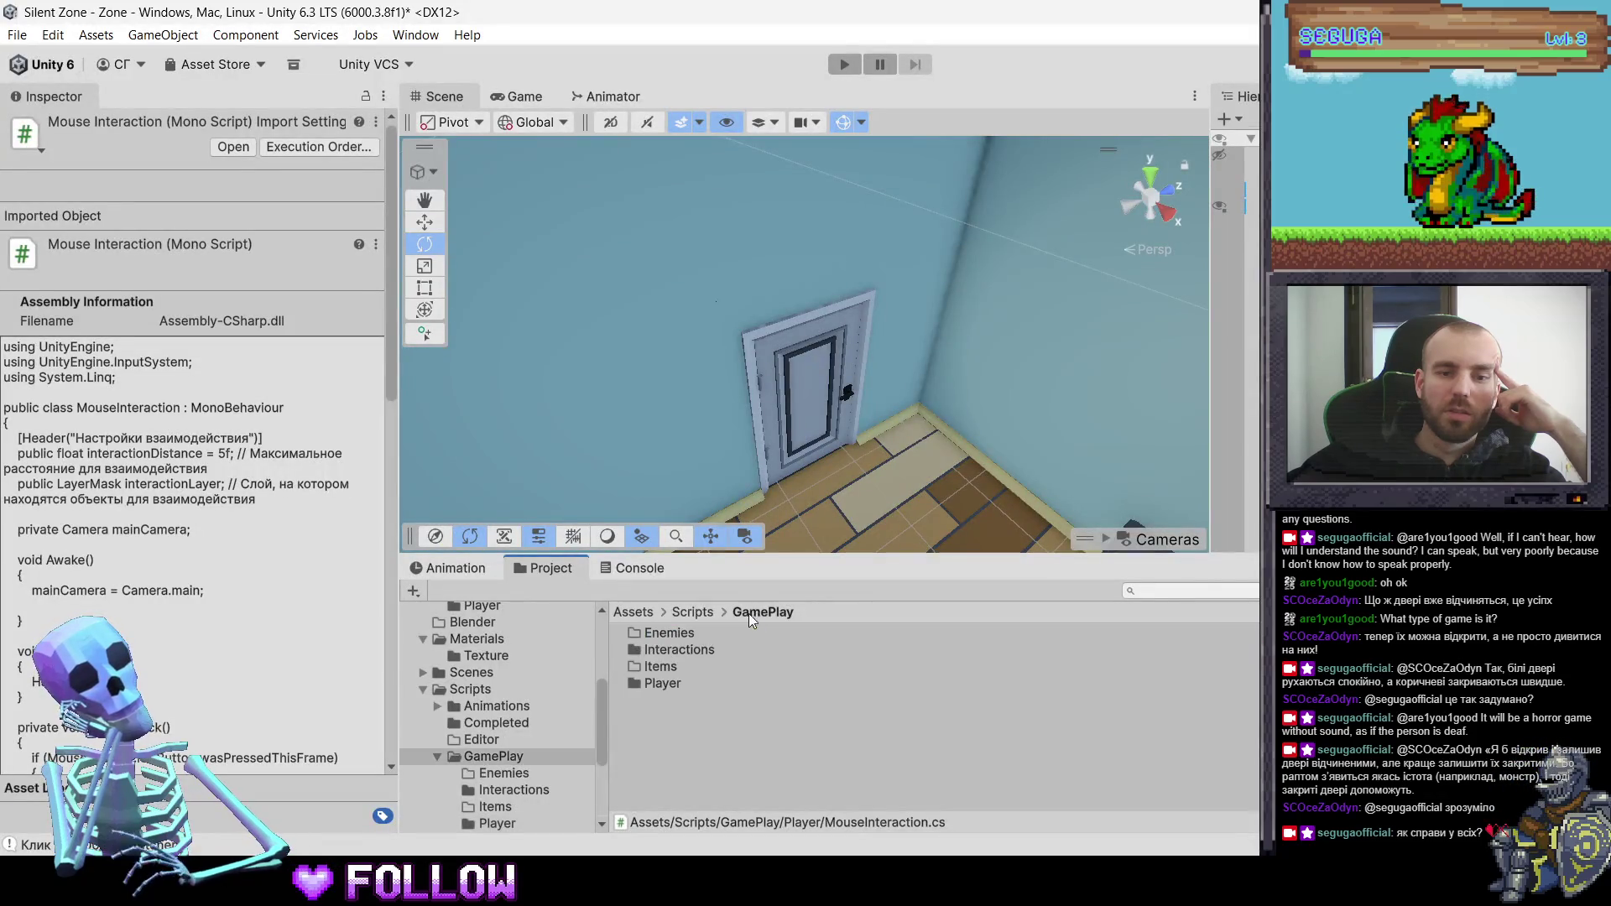
# - Open the Interactions folder and bring the Interactable script up in VS Code
pyautogui.doubleClick(682, 648)
pyautogui.click(676, 635)
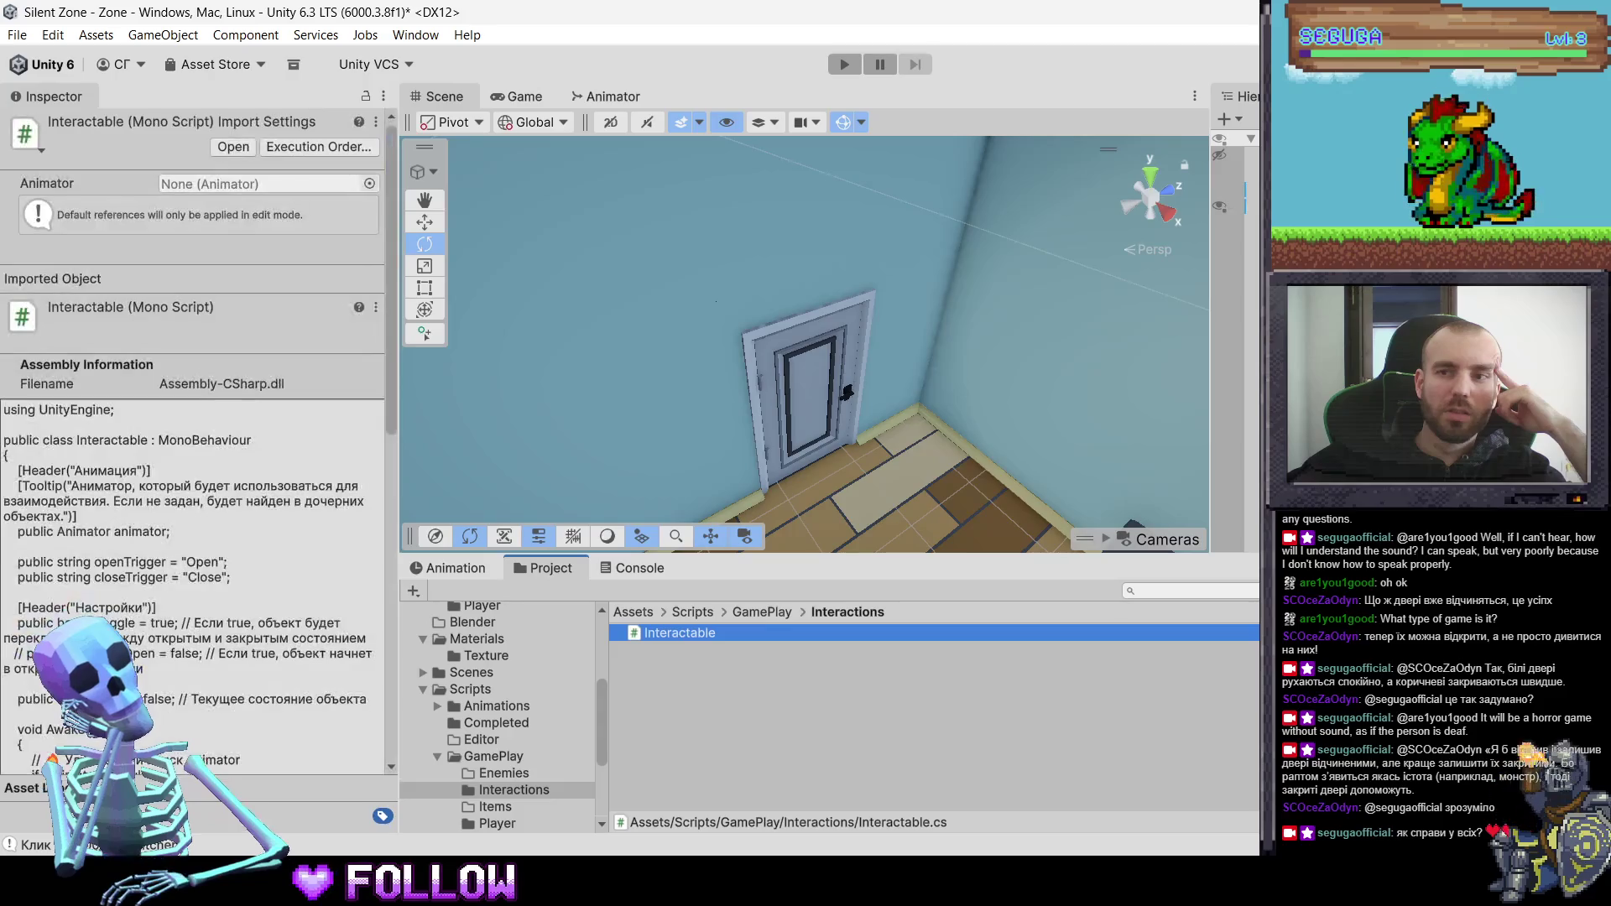
pyautogui.hotkey('alt', 'Tab')
# - Read through Interactable.cs's Activate toggle logic, then go back to Unity by way of the desktop
pyautogui.scroll(5, 449, 372)
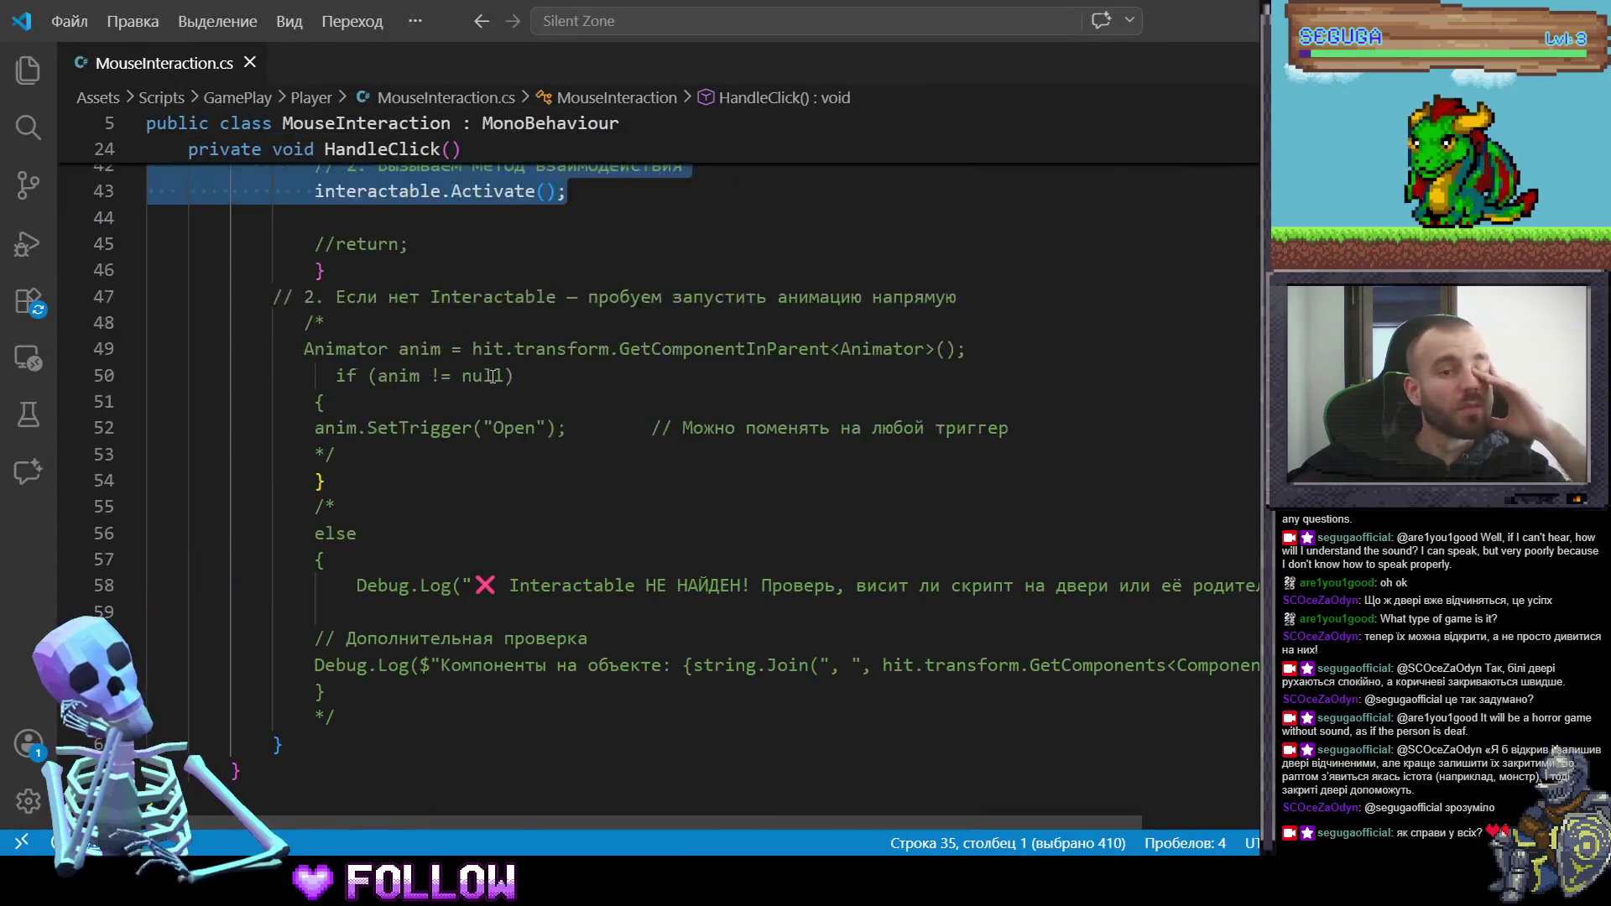
pyautogui.scroll(2, 449, 382)
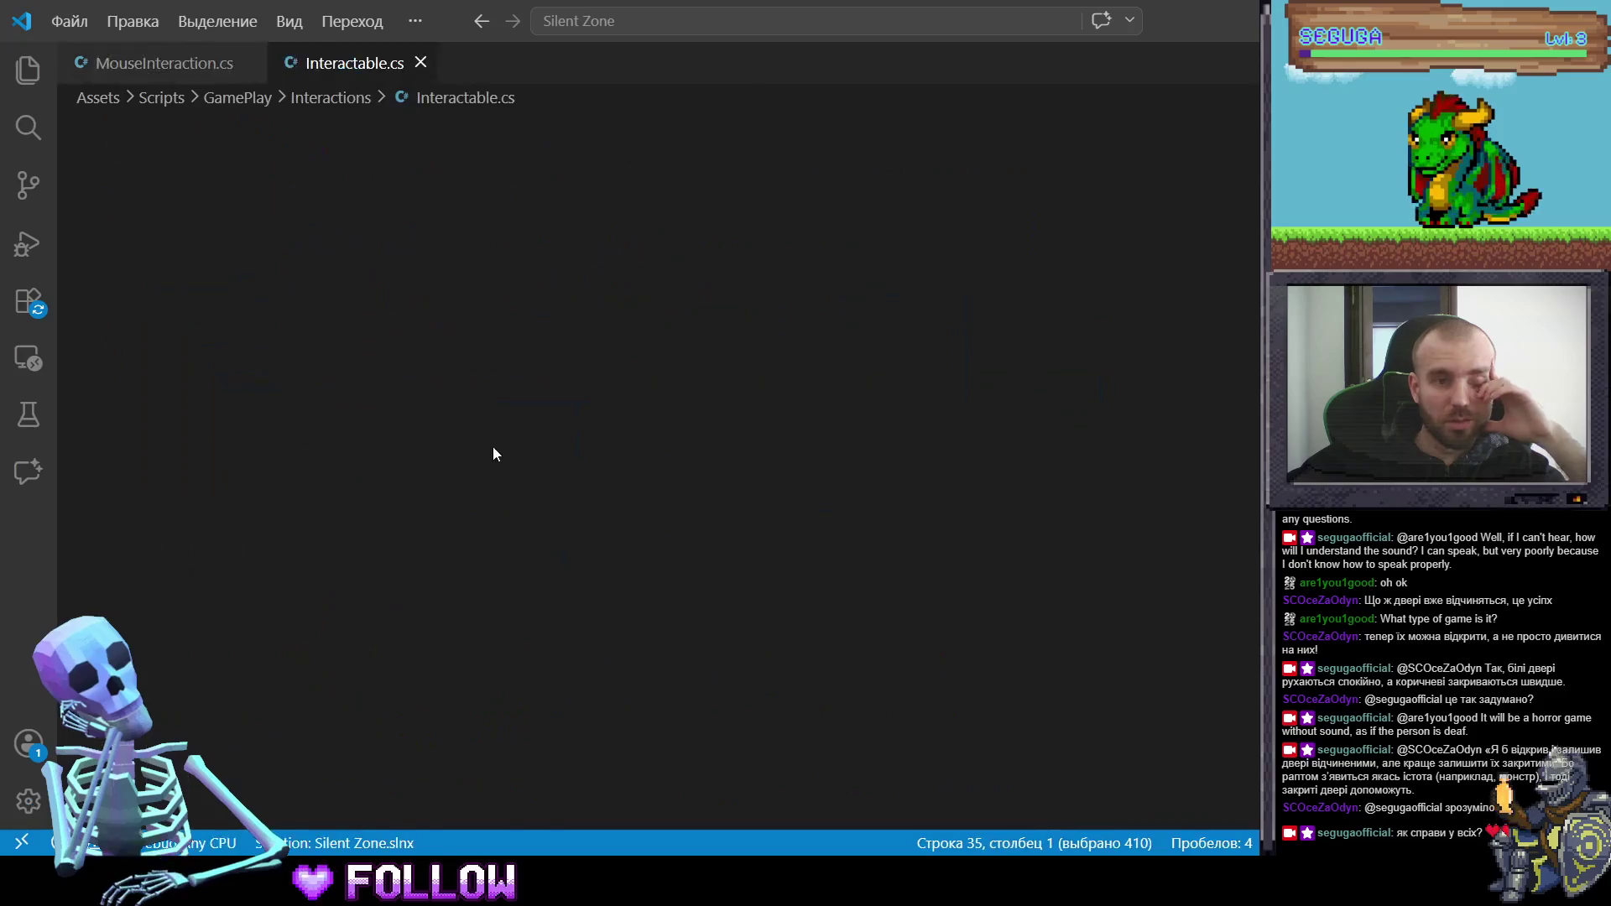
pyautogui.scroll(-7, 573, 605)
pyautogui.scroll(-8, 571, 603)
pyautogui.scroll(6, 388, 497)
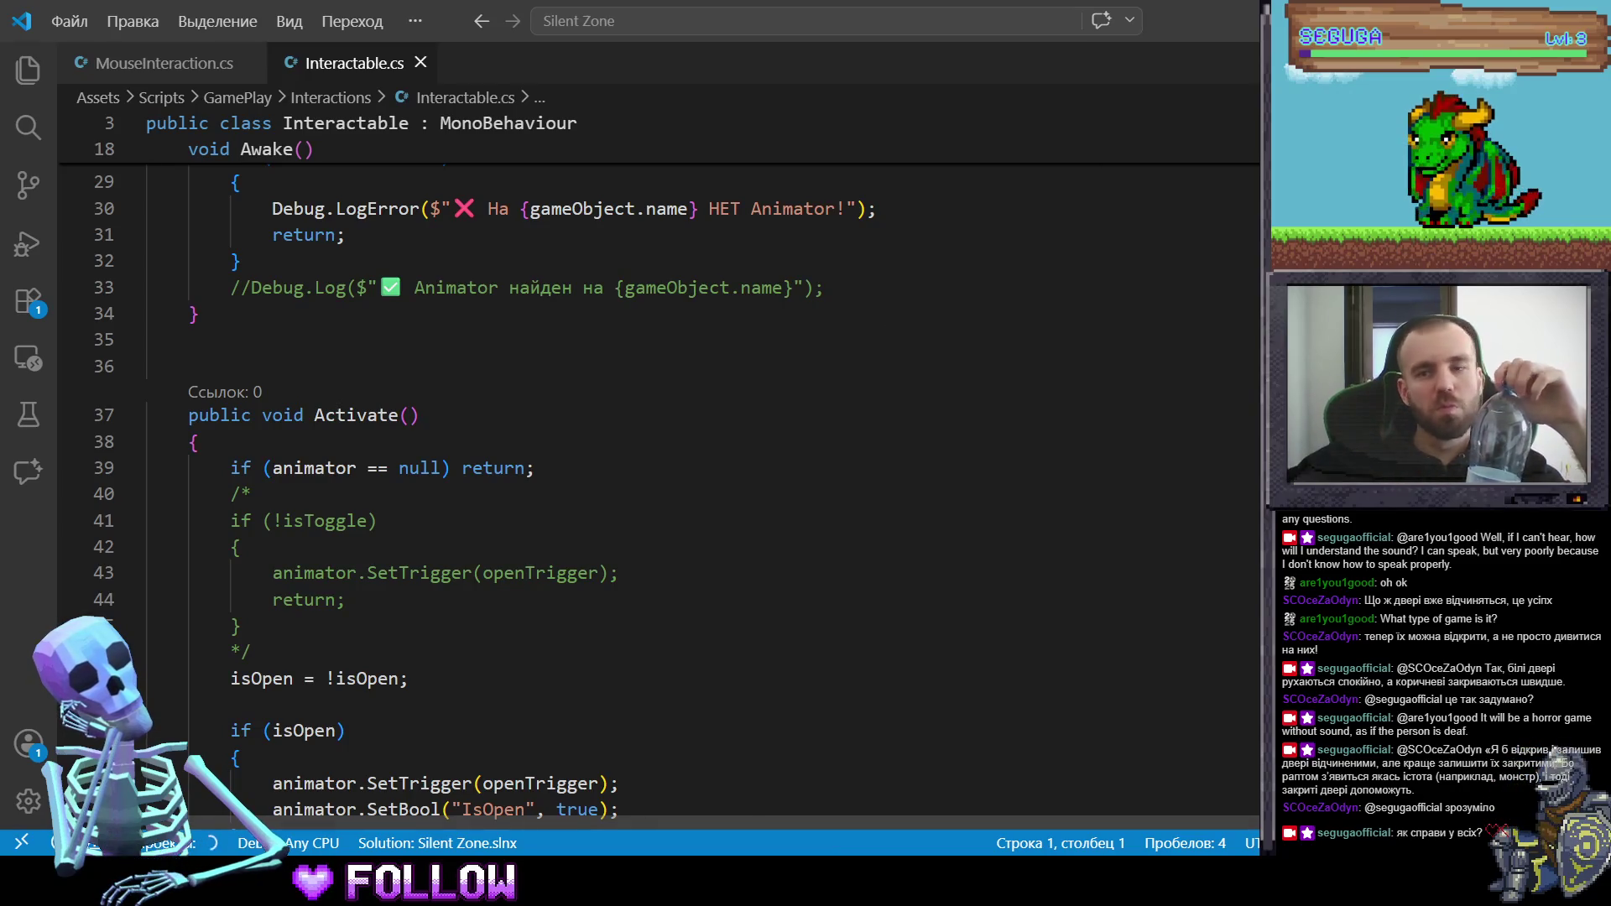
pyautogui.press('super+d')
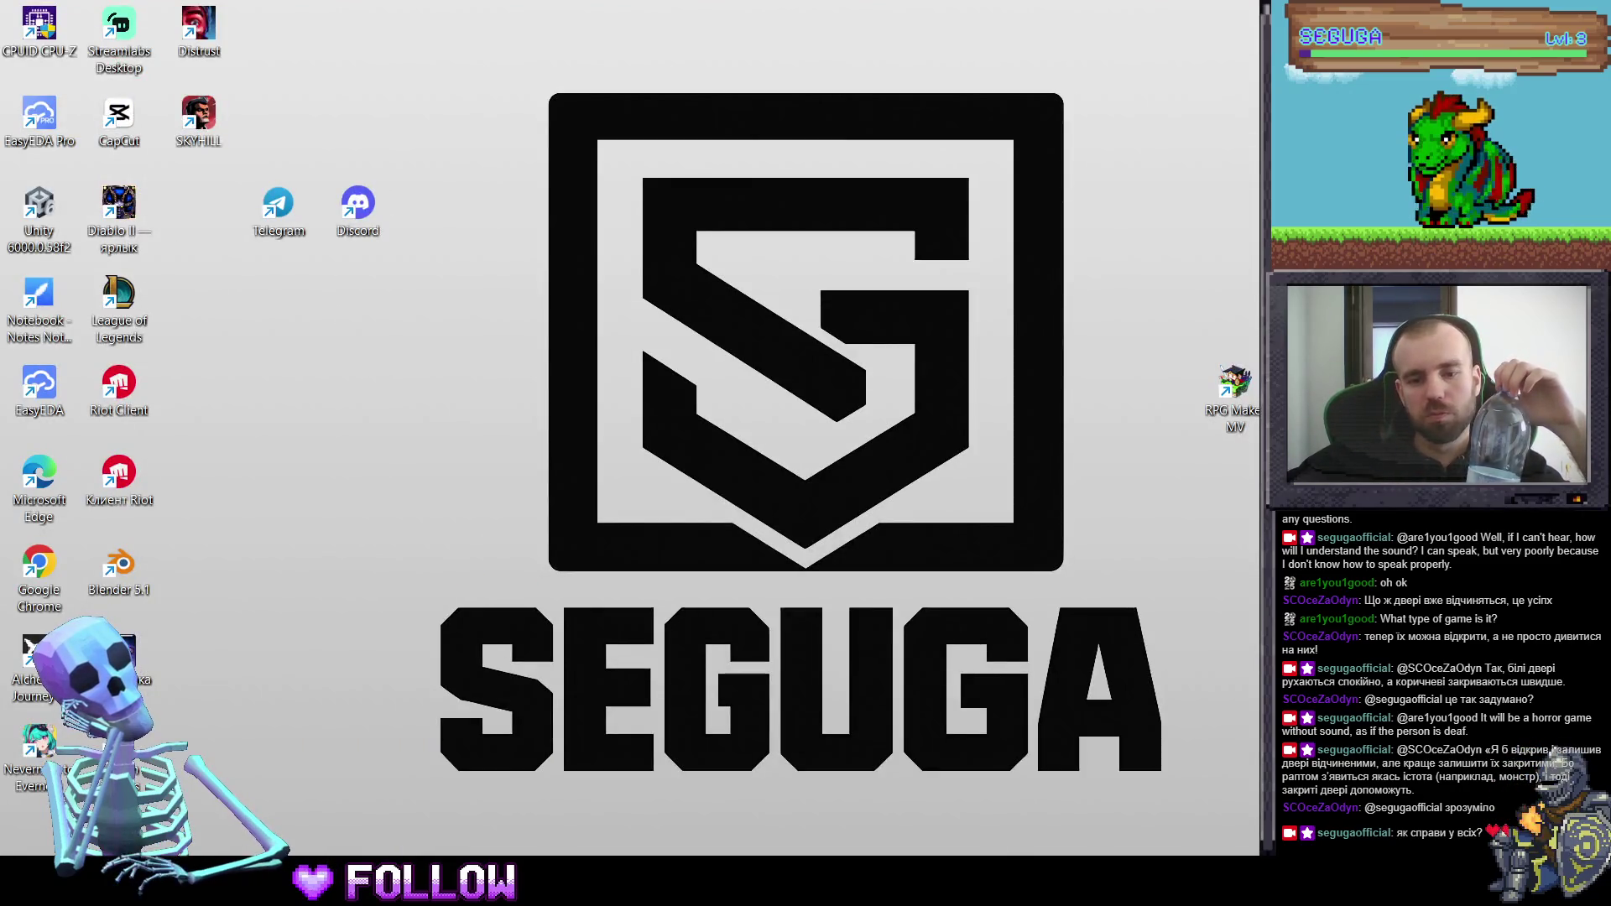
pyautogui.hotkey('alt', 'Tab')
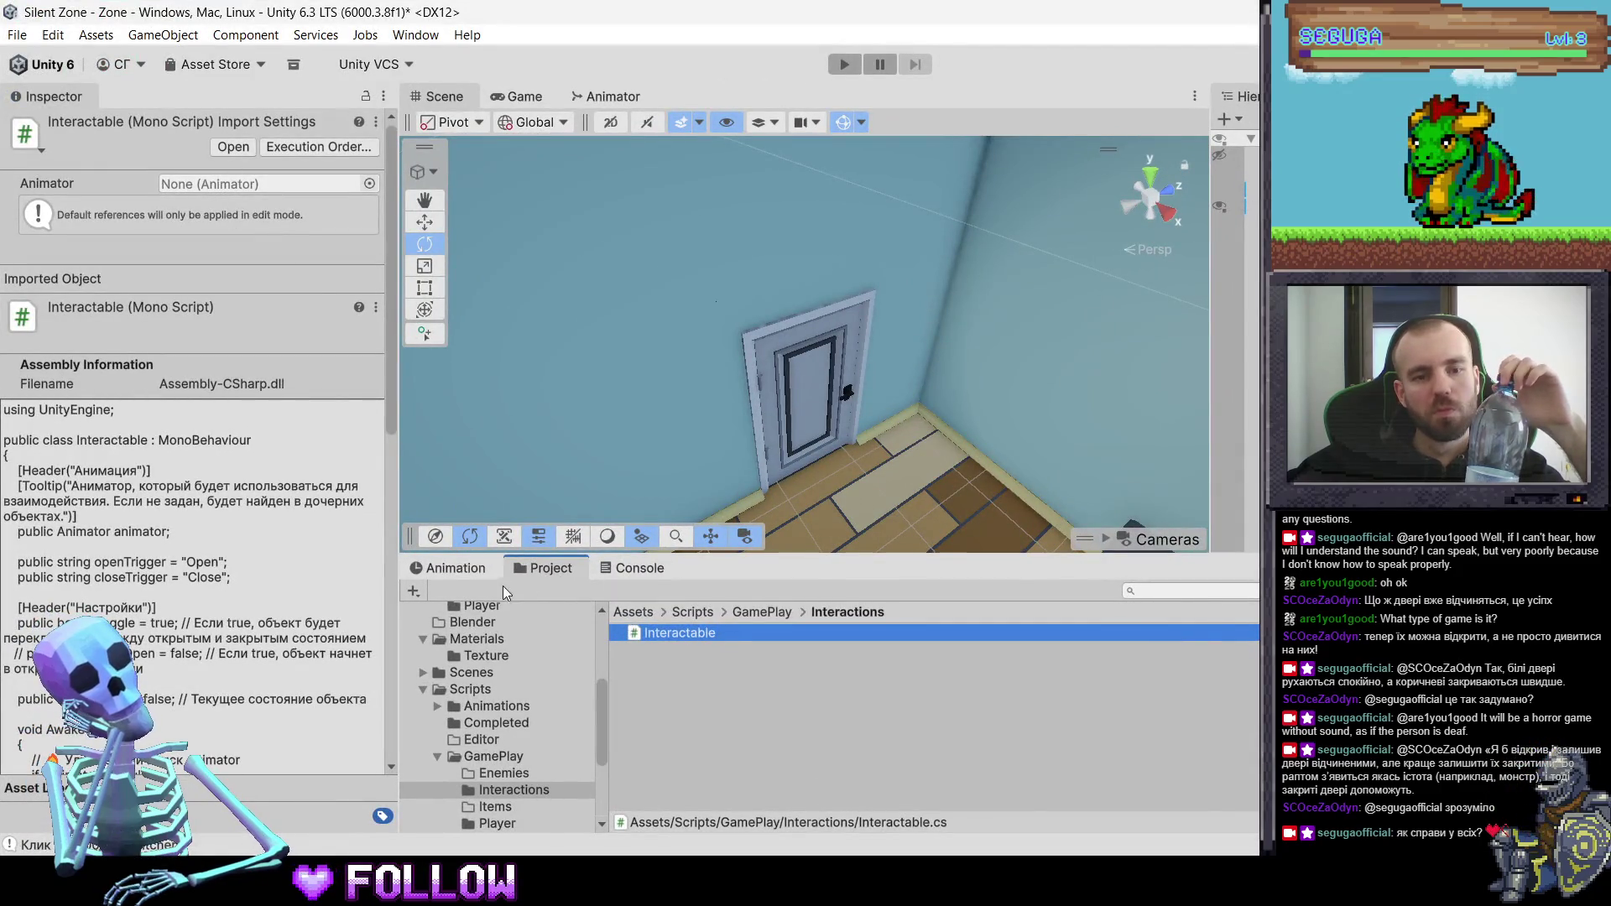
# - Select the 500_DoorRoom door and keep it on the Interactable layer
pyautogui.click(787, 394)
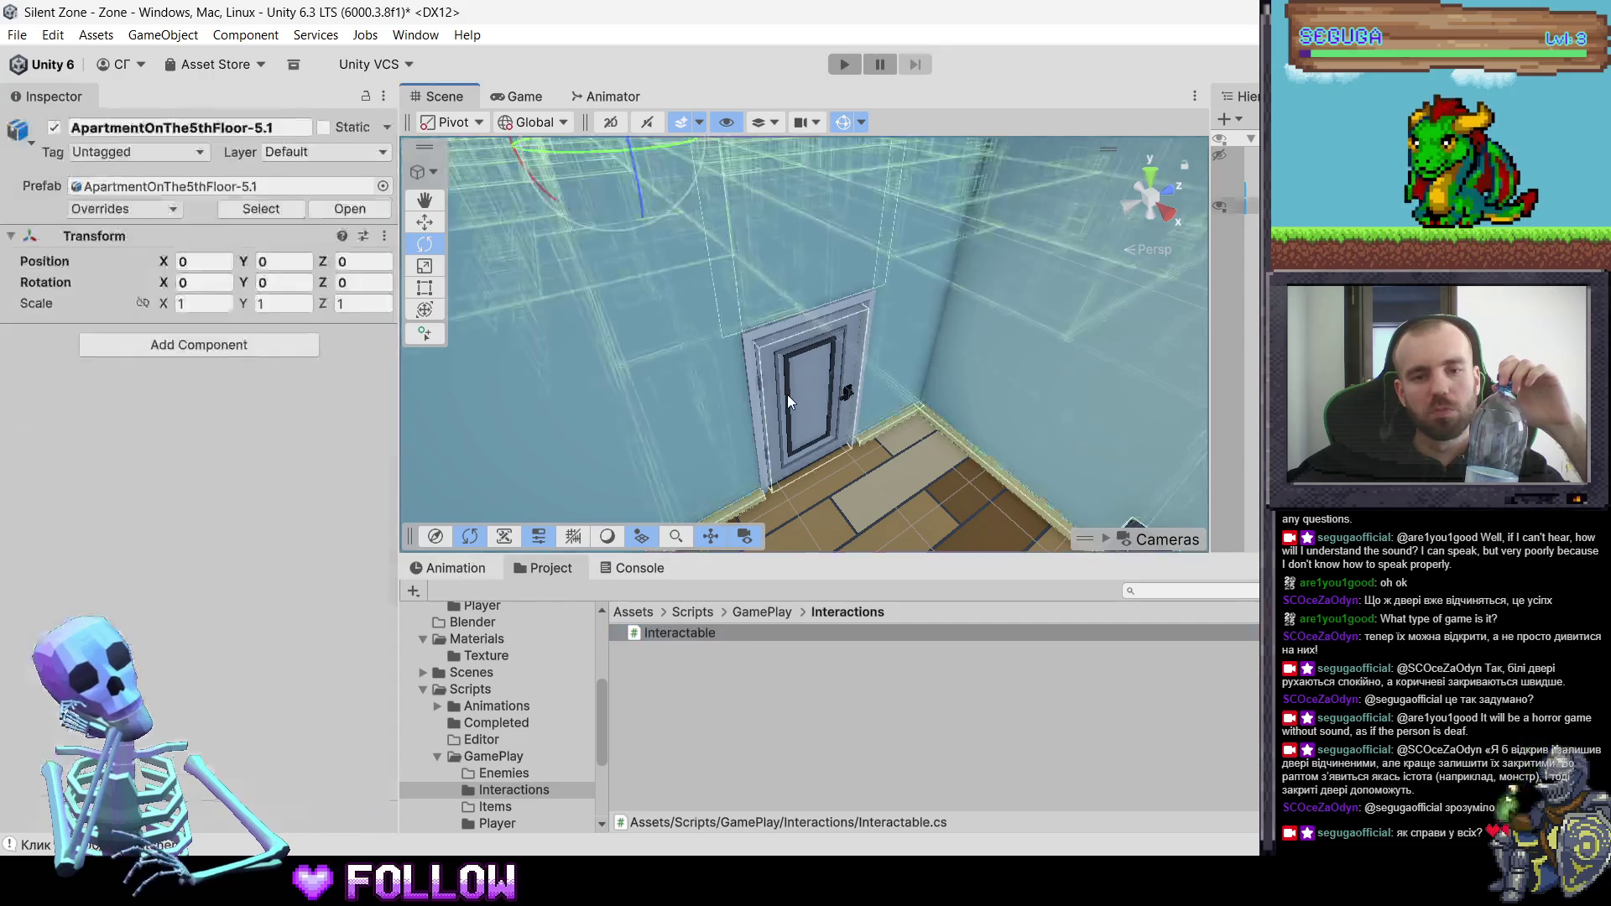
pyautogui.click(787, 394)
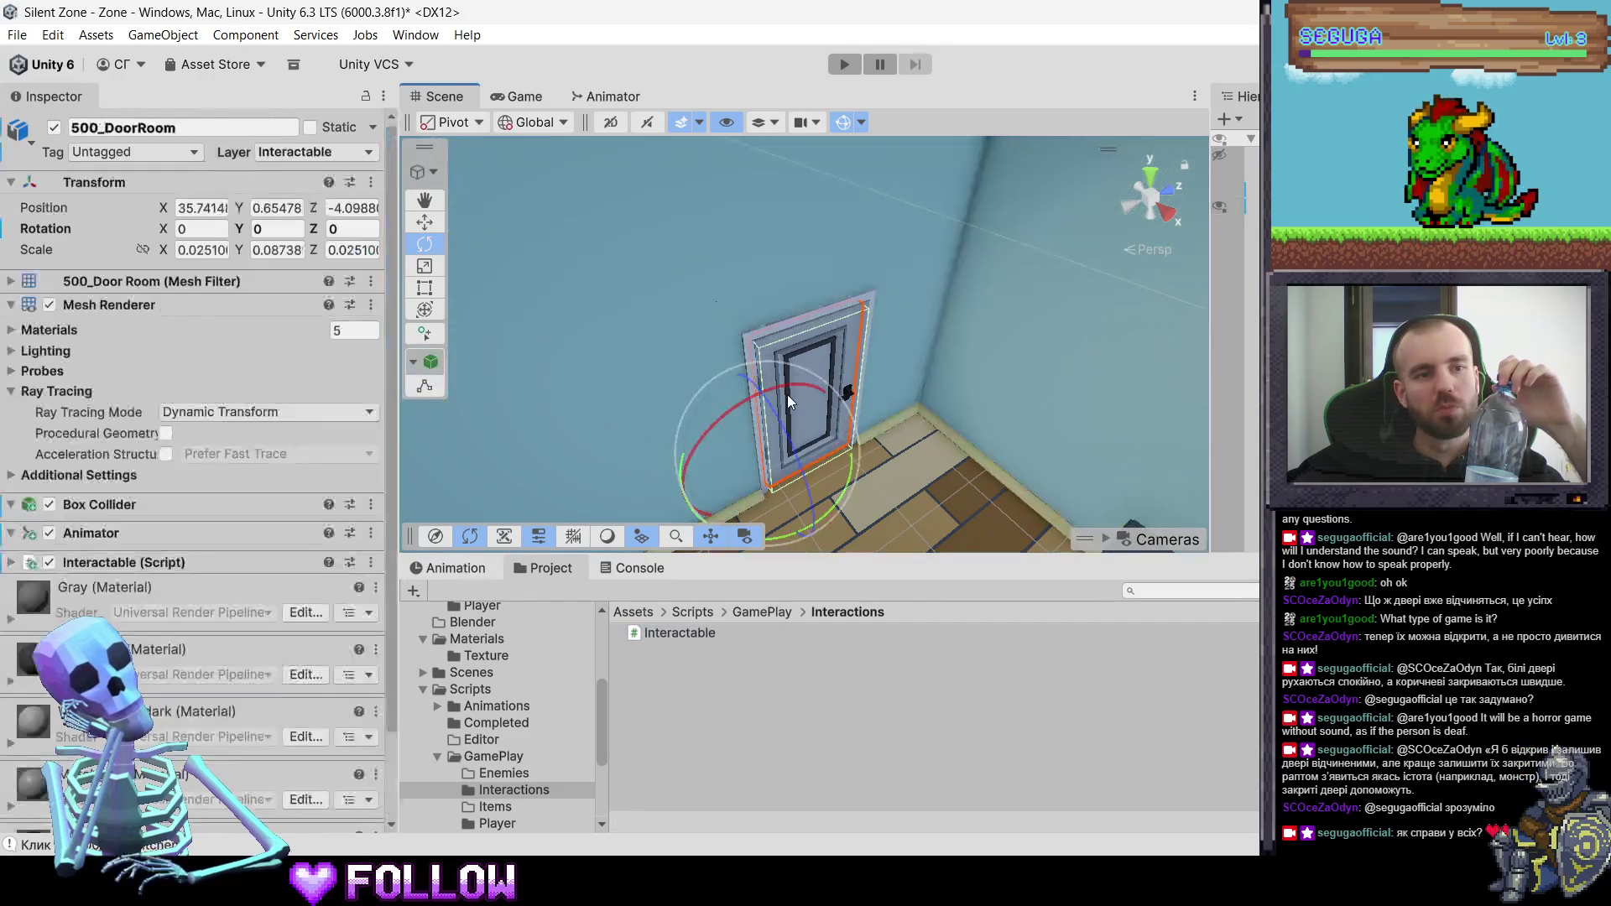
pyautogui.click(329, 149)
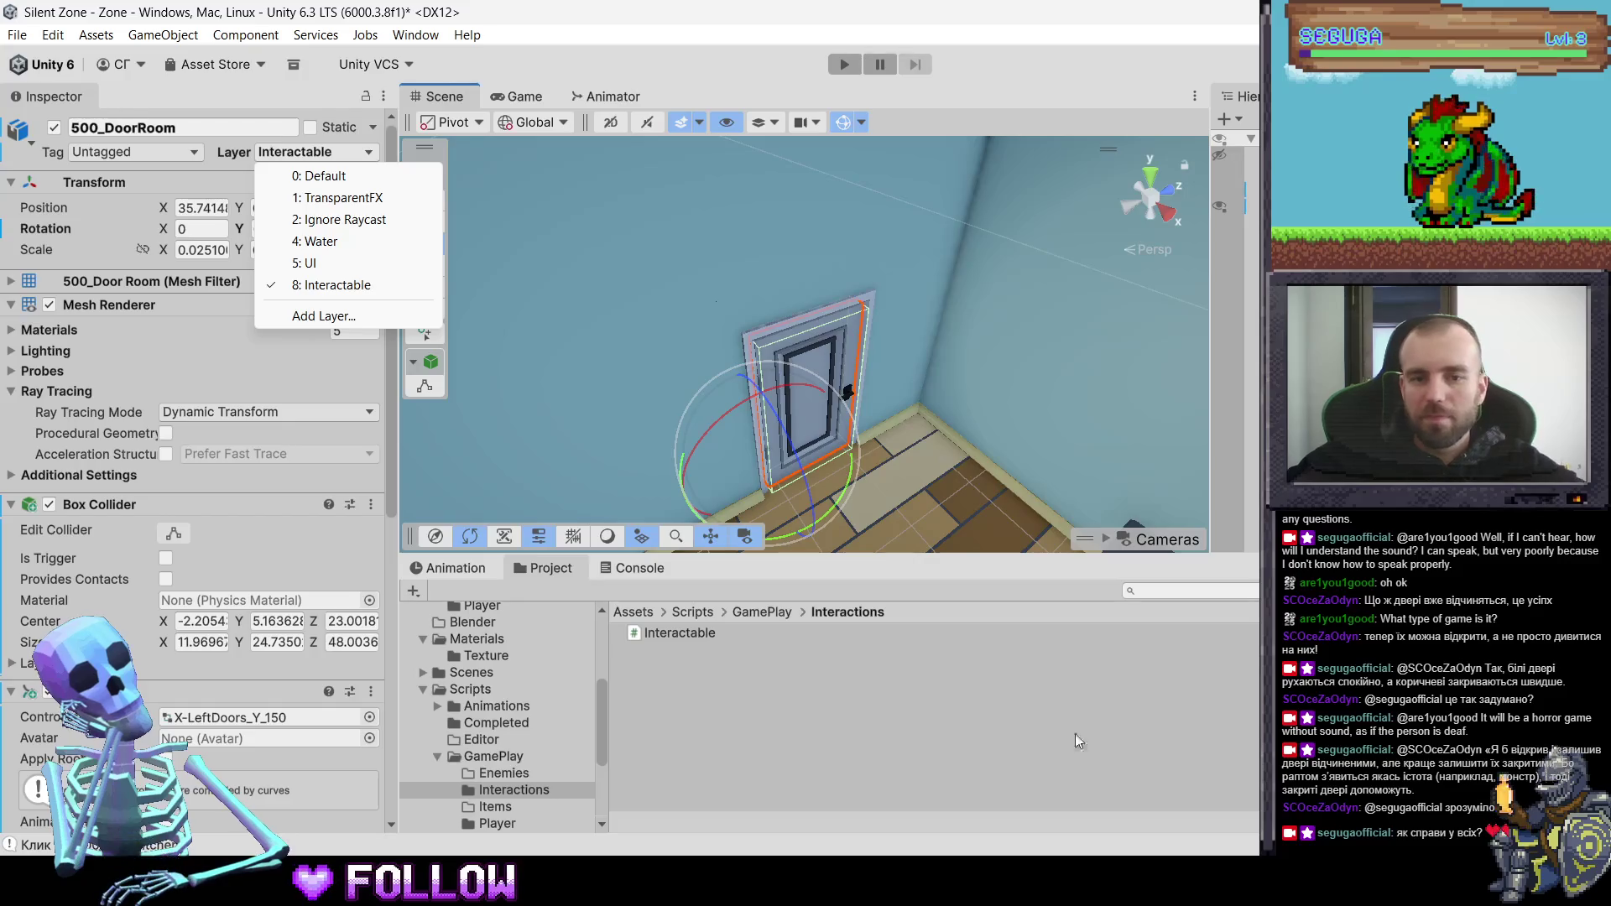
pyautogui.click(738, 432)
# - Orbit, pan and zoom out to a wider view of the apartment rooms
pyautogui.moveTo(729, 267)
pyautogui.mouseDown()
pyautogui.moveTo(898, 371)
pyautogui.moveTo(778, 346)
pyautogui.moveTo(816, 312)
pyautogui.moveTo(924, 373)
pyautogui.moveTo(858, 327)
pyautogui.moveTo(1026, 327)
pyautogui.moveTo(1108, 380)
pyautogui.moveTo(884, 341)
pyautogui.moveTo(1014, 355)
pyautogui.moveTo(998, 395)
pyautogui.moveTo(1001, 328)
pyautogui.moveTo(906, 514)
pyautogui.moveTo(821, 338)
pyautogui.moveTo(674, 316)
pyautogui.moveTo(759, 375)
pyautogui.moveTo(967, 386)
pyautogui.mouseUp()
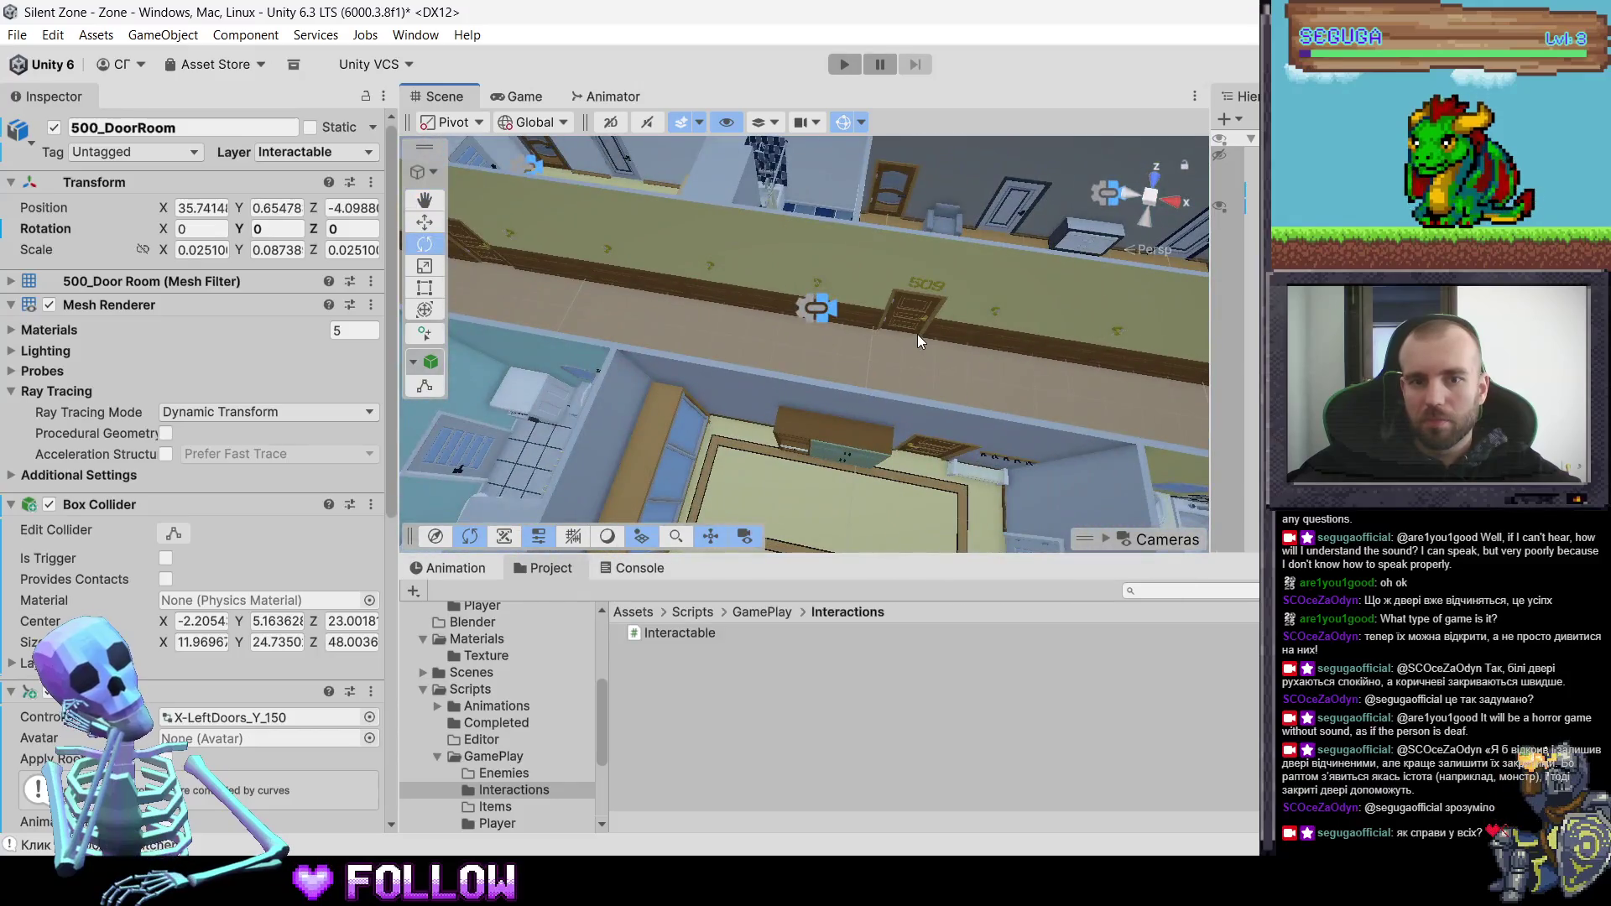
pyautogui.moveTo(918, 334); pyautogui.dragTo(1134, 389)
pyautogui.moveTo(837, 361)
pyautogui.mouseDown()
pyautogui.moveTo(1093, 398)
pyautogui.moveTo(772, 364)
pyautogui.moveTo(863, 338)
pyautogui.moveTo(624, 288)
pyautogui.moveTo(894, 339)
pyautogui.moveTo(807, 341)
pyautogui.moveTo(1029, 385)
pyautogui.moveTo(763, 322)
pyautogui.mouseUp()
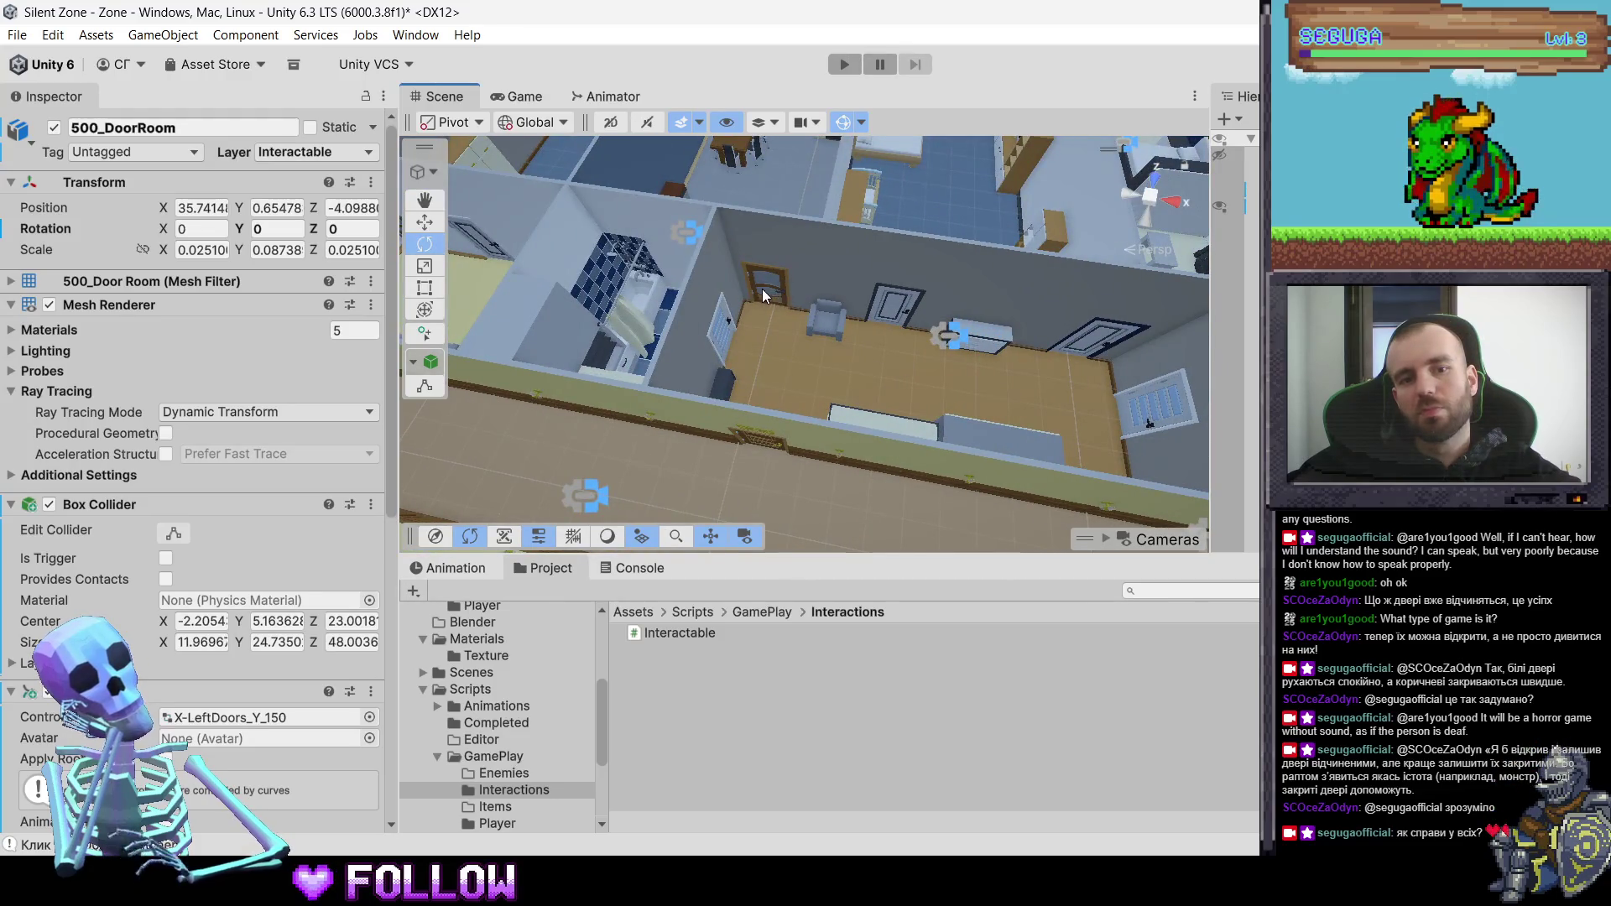
# - Navigate past the bathroom and brown room, then select the 507_DoorKitchen door
pyautogui.moveTo(733, 319)
pyautogui.mouseDown()
pyautogui.moveTo(1019, 402)
pyautogui.moveTo(1121, 406)
pyautogui.mouseUp()
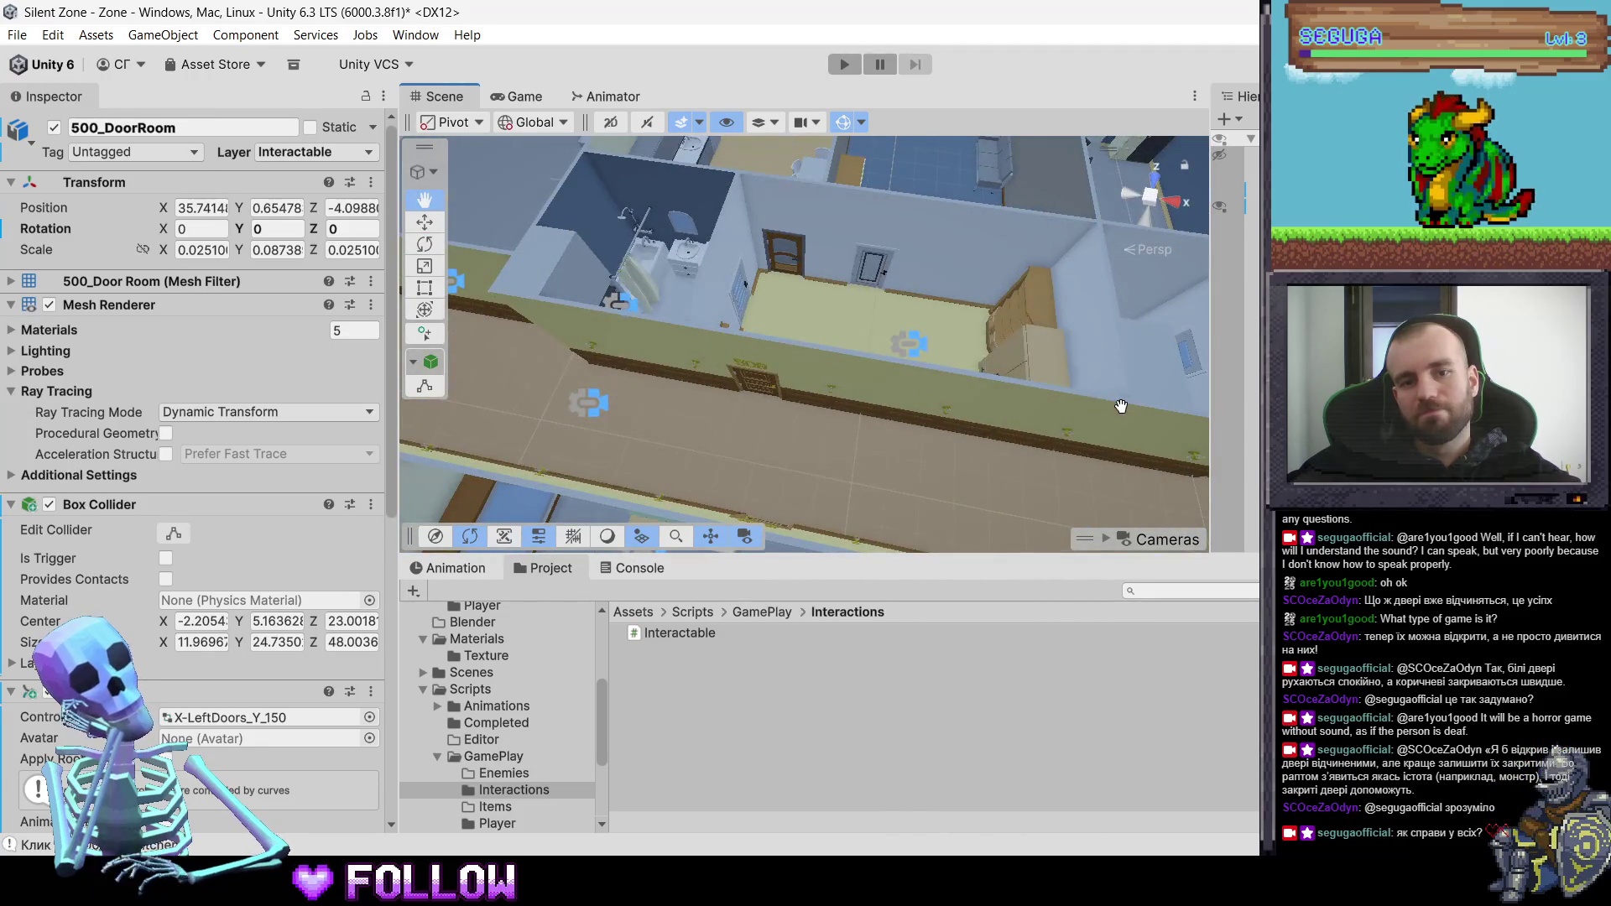
pyautogui.moveTo(824, 339); pyautogui.dragTo(1064, 386)
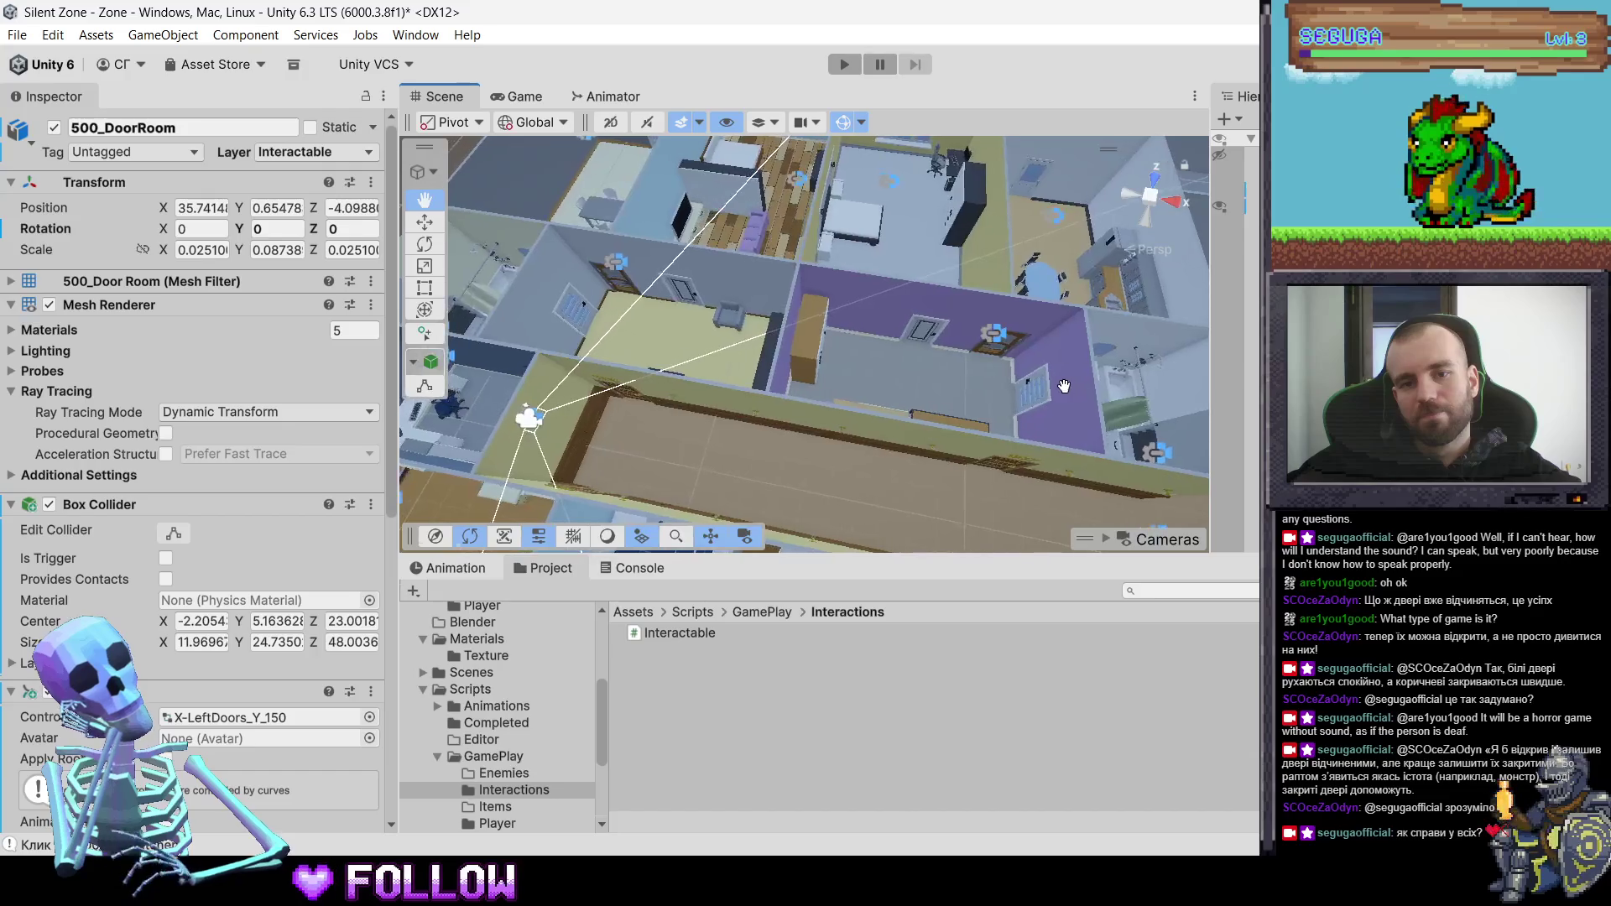
pyautogui.keyDown('shift'); pyautogui.click(994, 355); pyautogui.keyUp('shift')
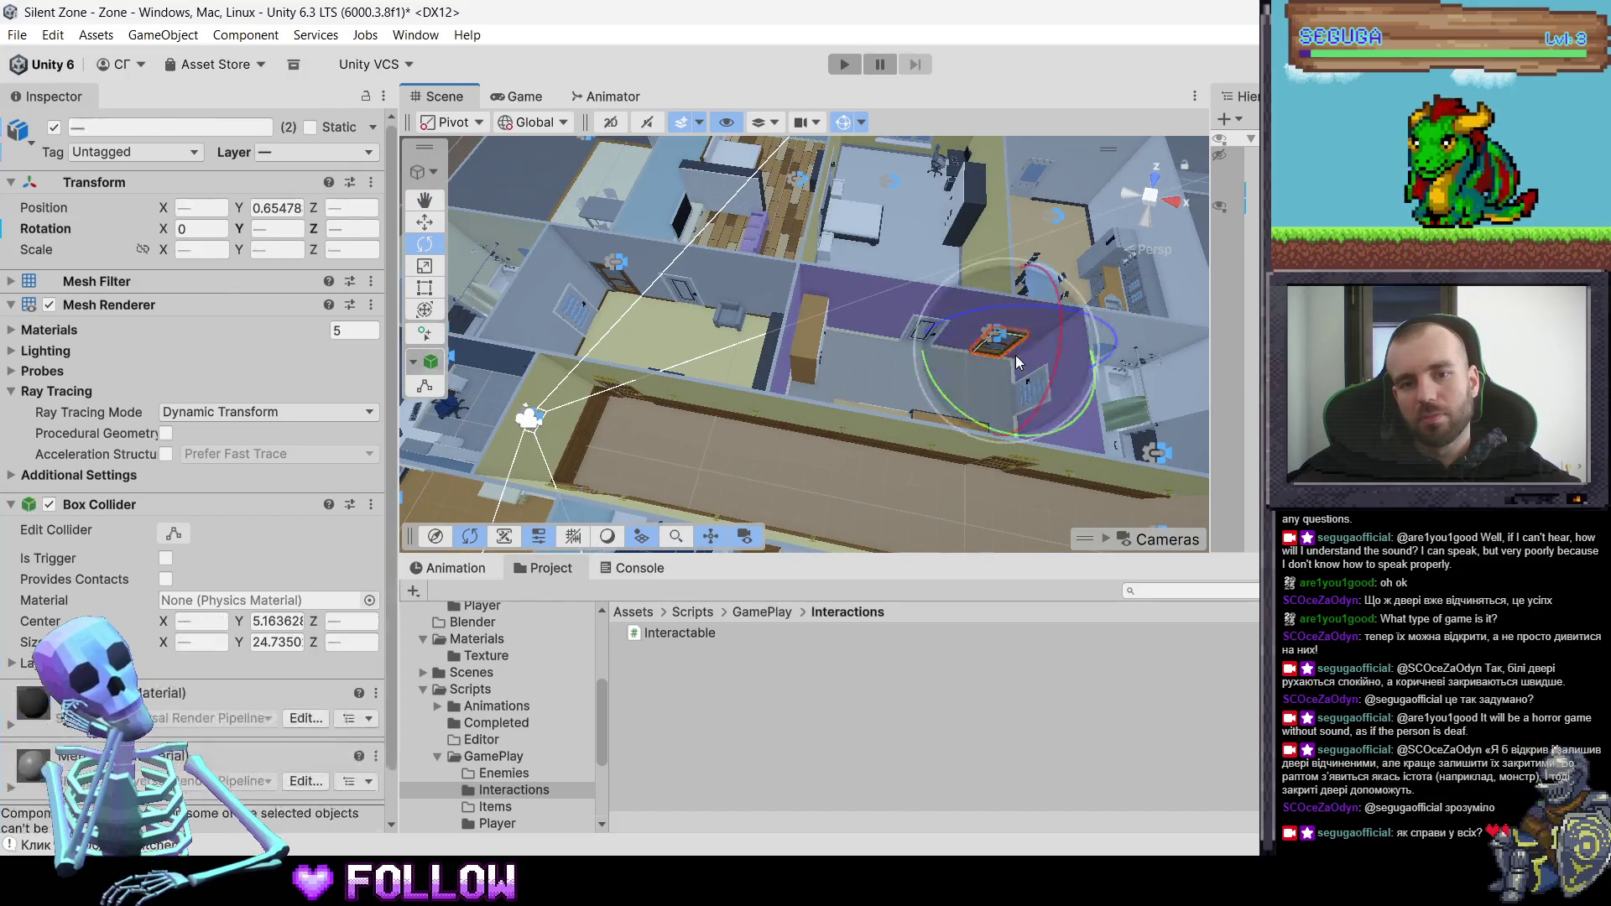
pyautogui.scroll(5, 1035, 365)
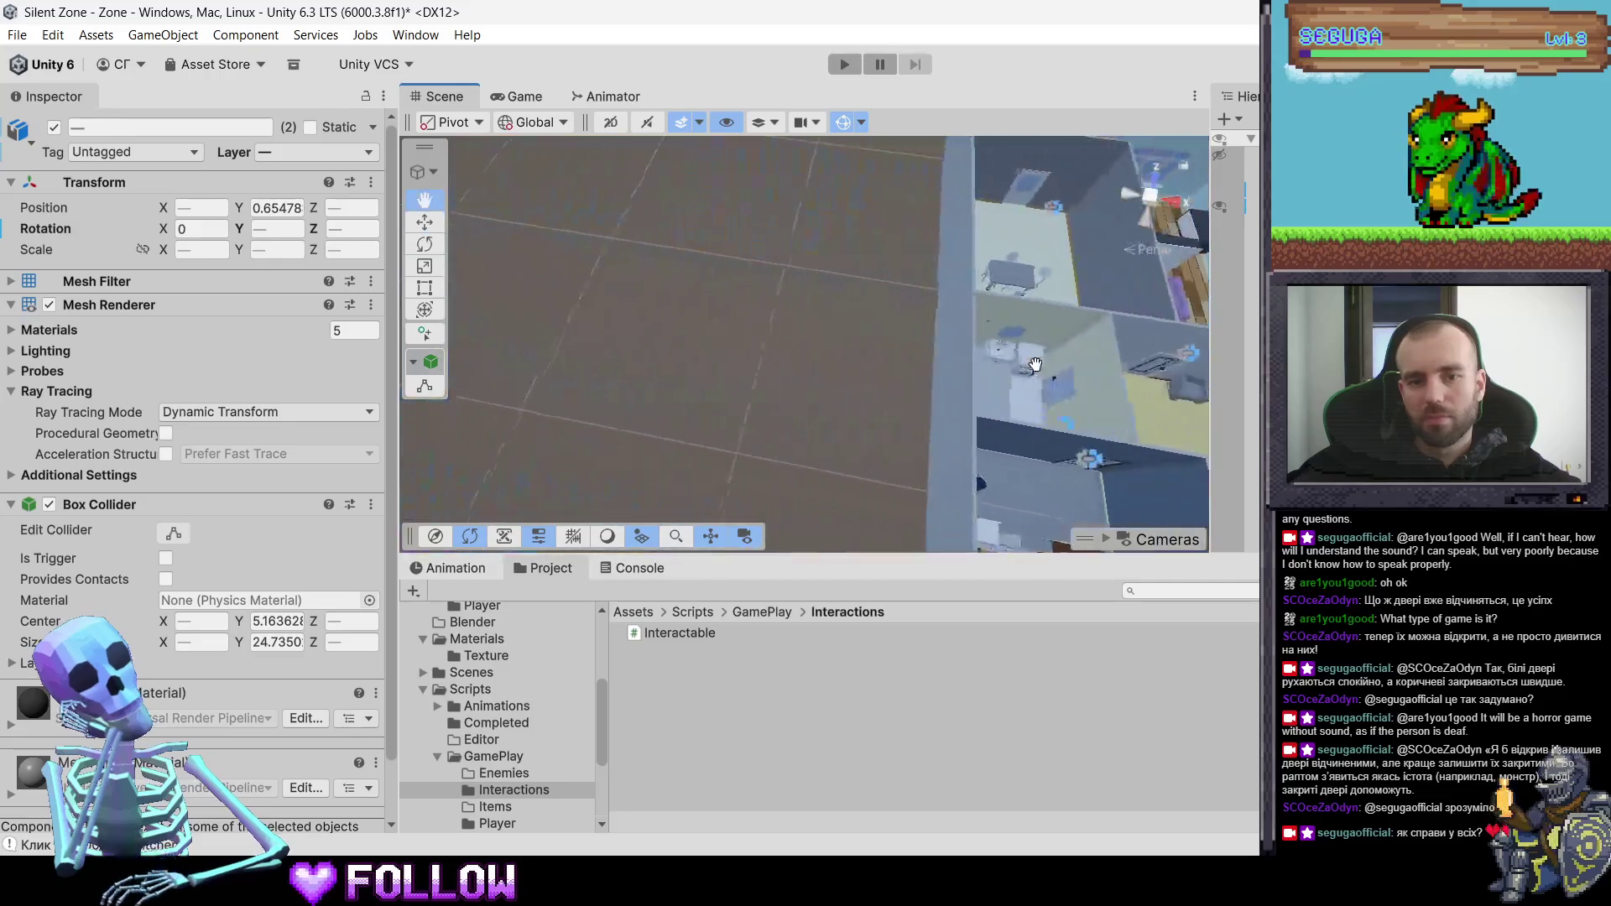
pyautogui.scroll(-5, 1036, 365)
pyautogui.moveTo(1036, 364)
pyautogui.mouseDown()
pyautogui.moveTo(636, 308)
pyautogui.moveTo(899, 334)
pyautogui.moveTo(774, 324)
pyautogui.mouseUp()
pyautogui.scroll(5, 774, 324)
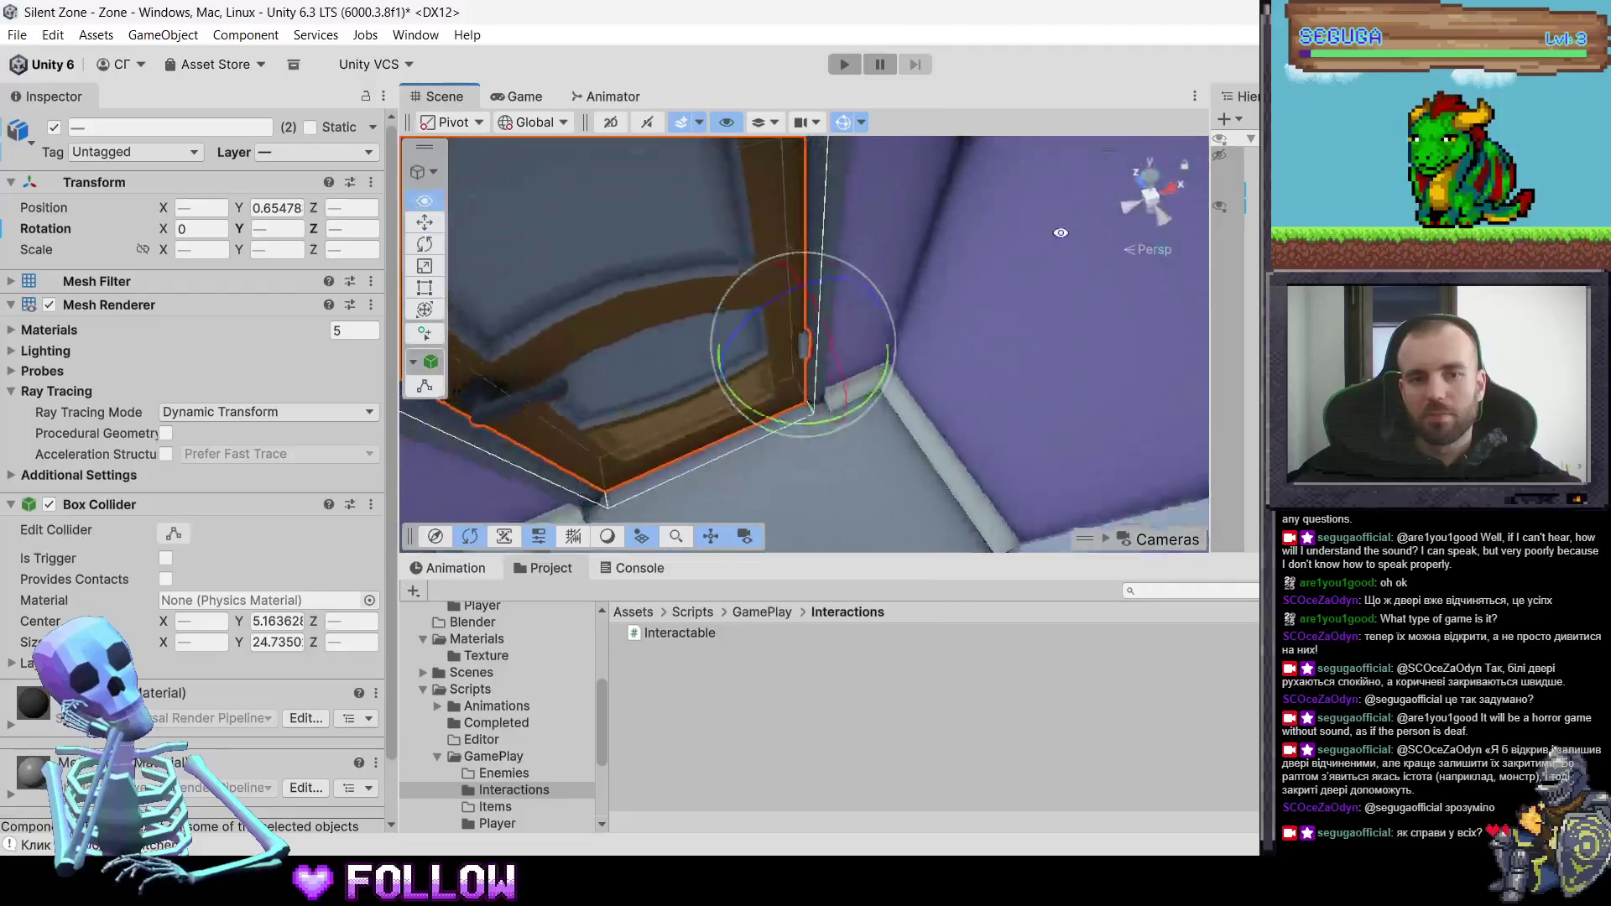
pyautogui.scroll(-3, 932, 379)
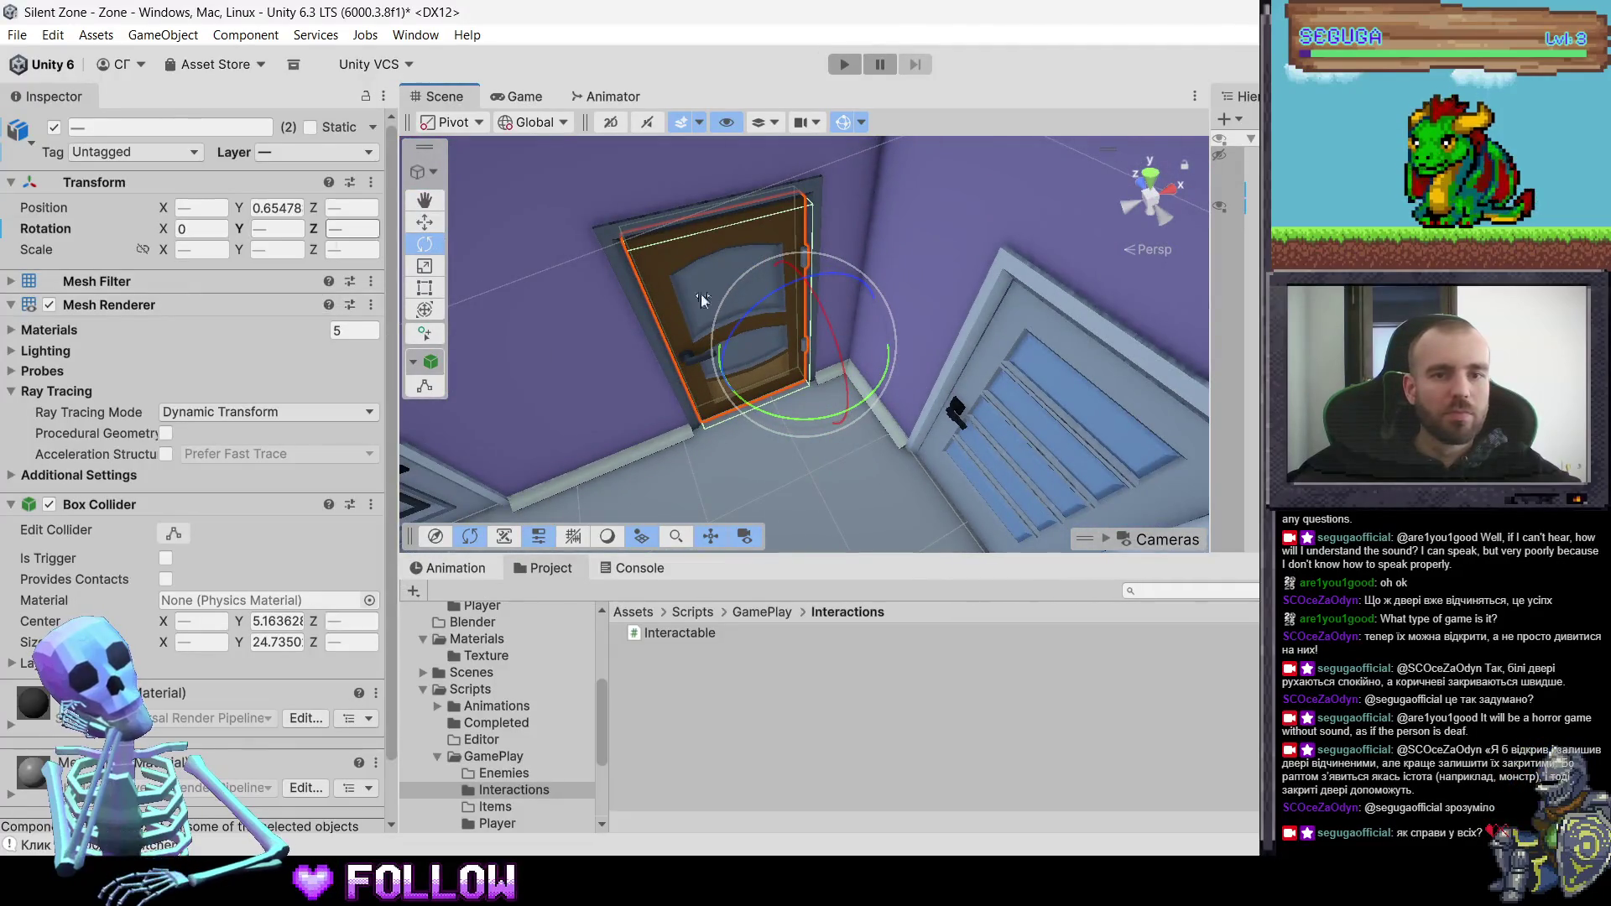
pyautogui.click(682, 280)
pyautogui.click(682, 280)
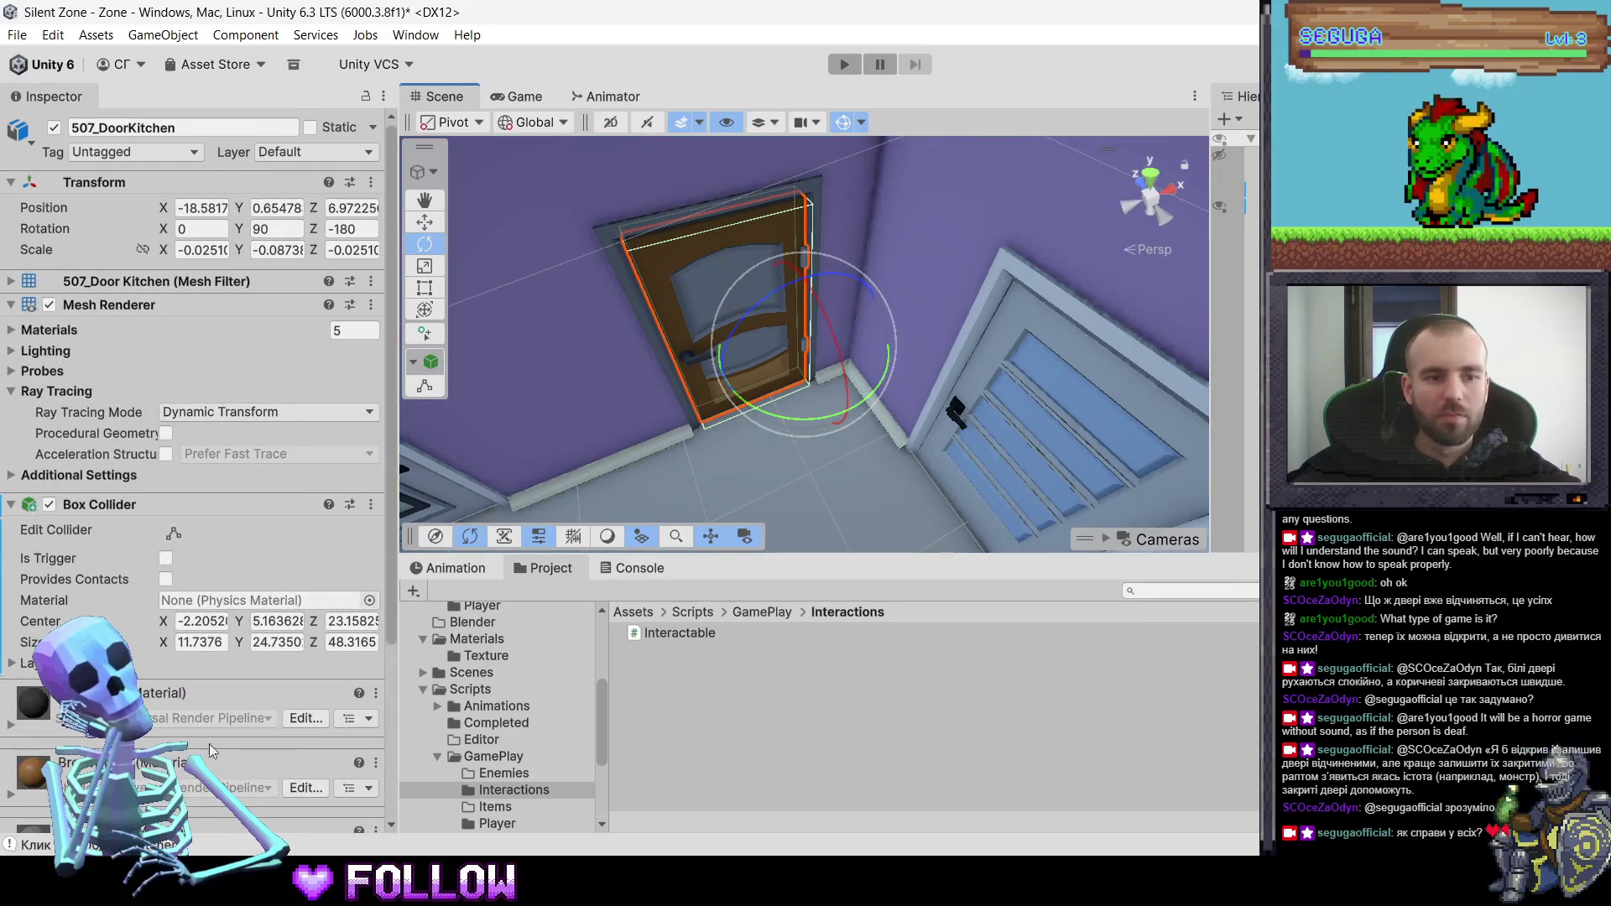
# - Add an Animator component to 507_DoorKitchen by searching 'Anima' in Add Component
pyautogui.scroll(-3, 321, 547)
pyautogui.scroll(-2, 188, 804)
pyautogui.click(188, 804)
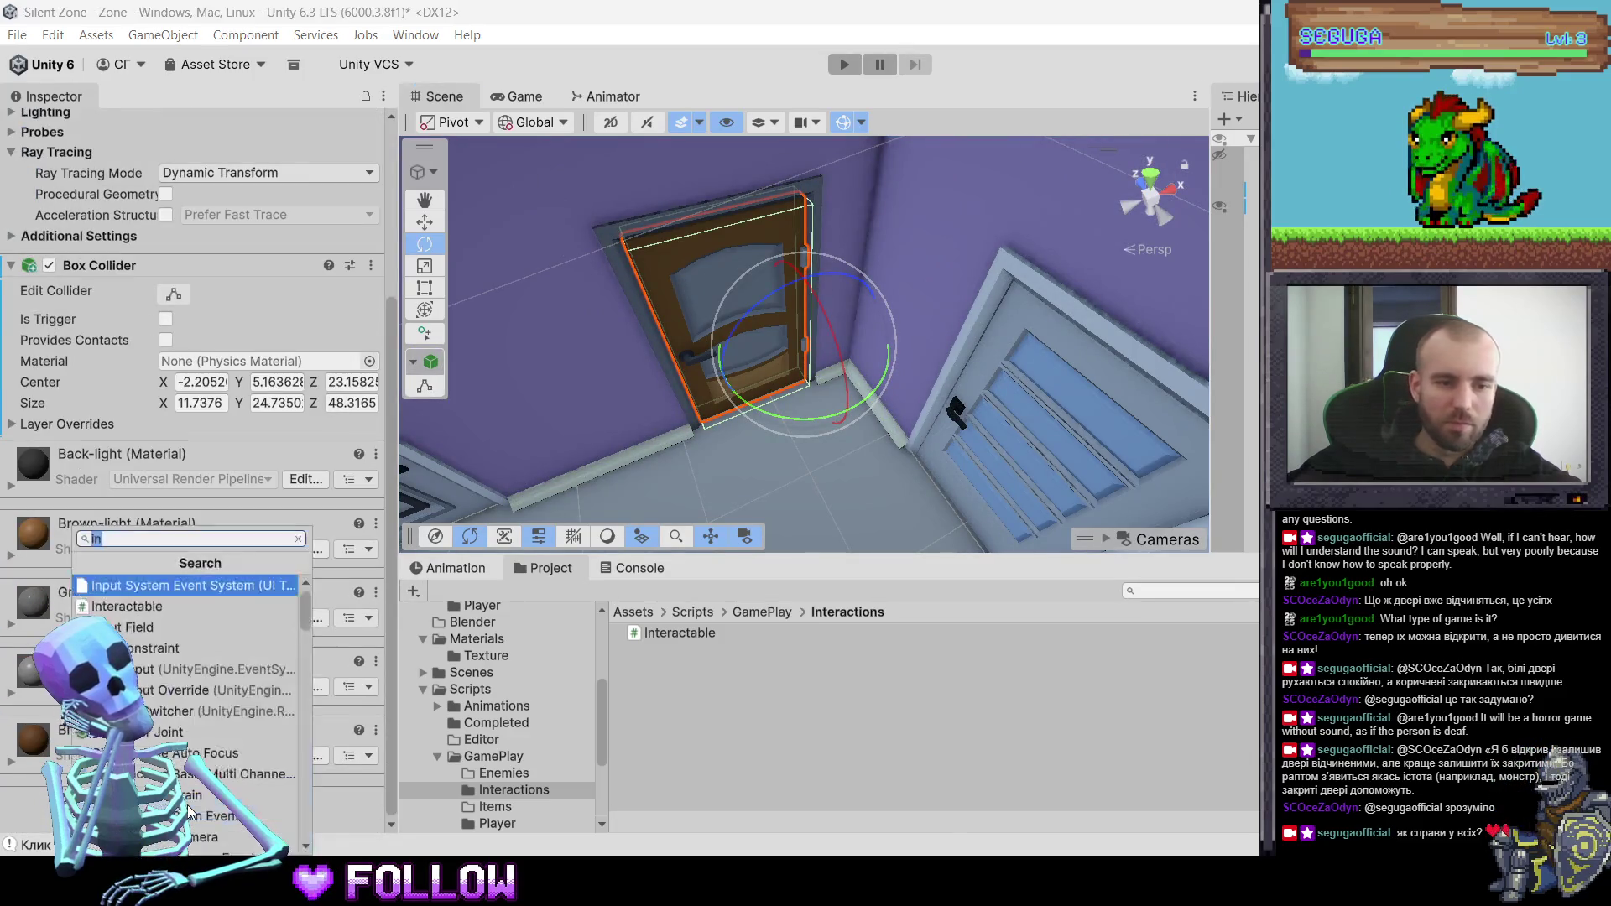
pyautogui.write('Anima')
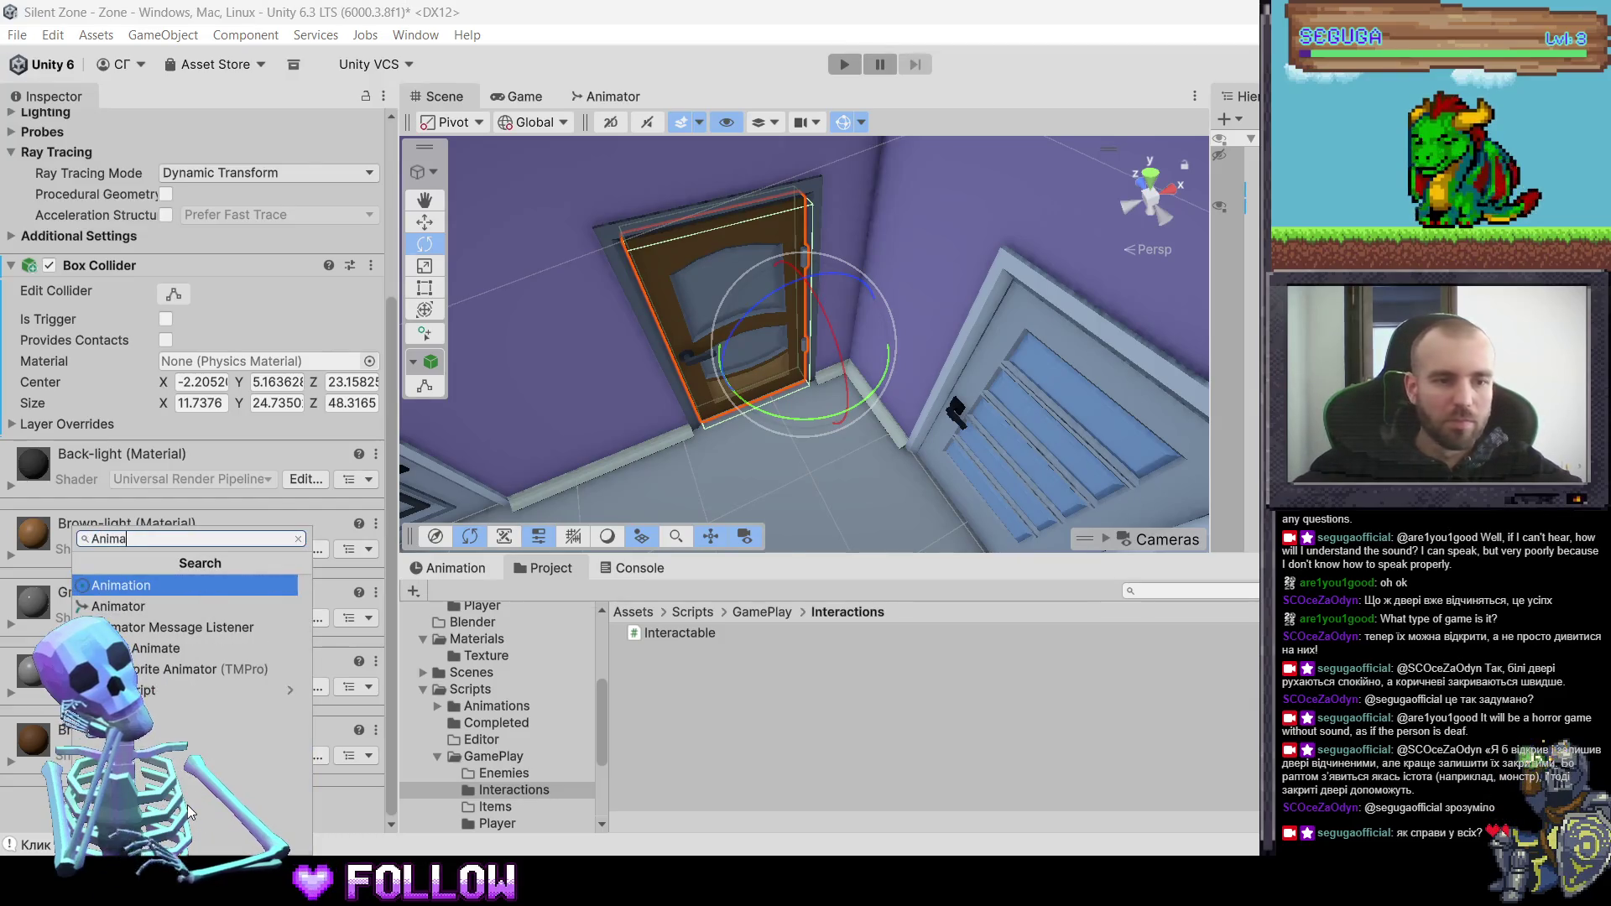
pyautogui.press('Down')
pyautogui.press('Return')
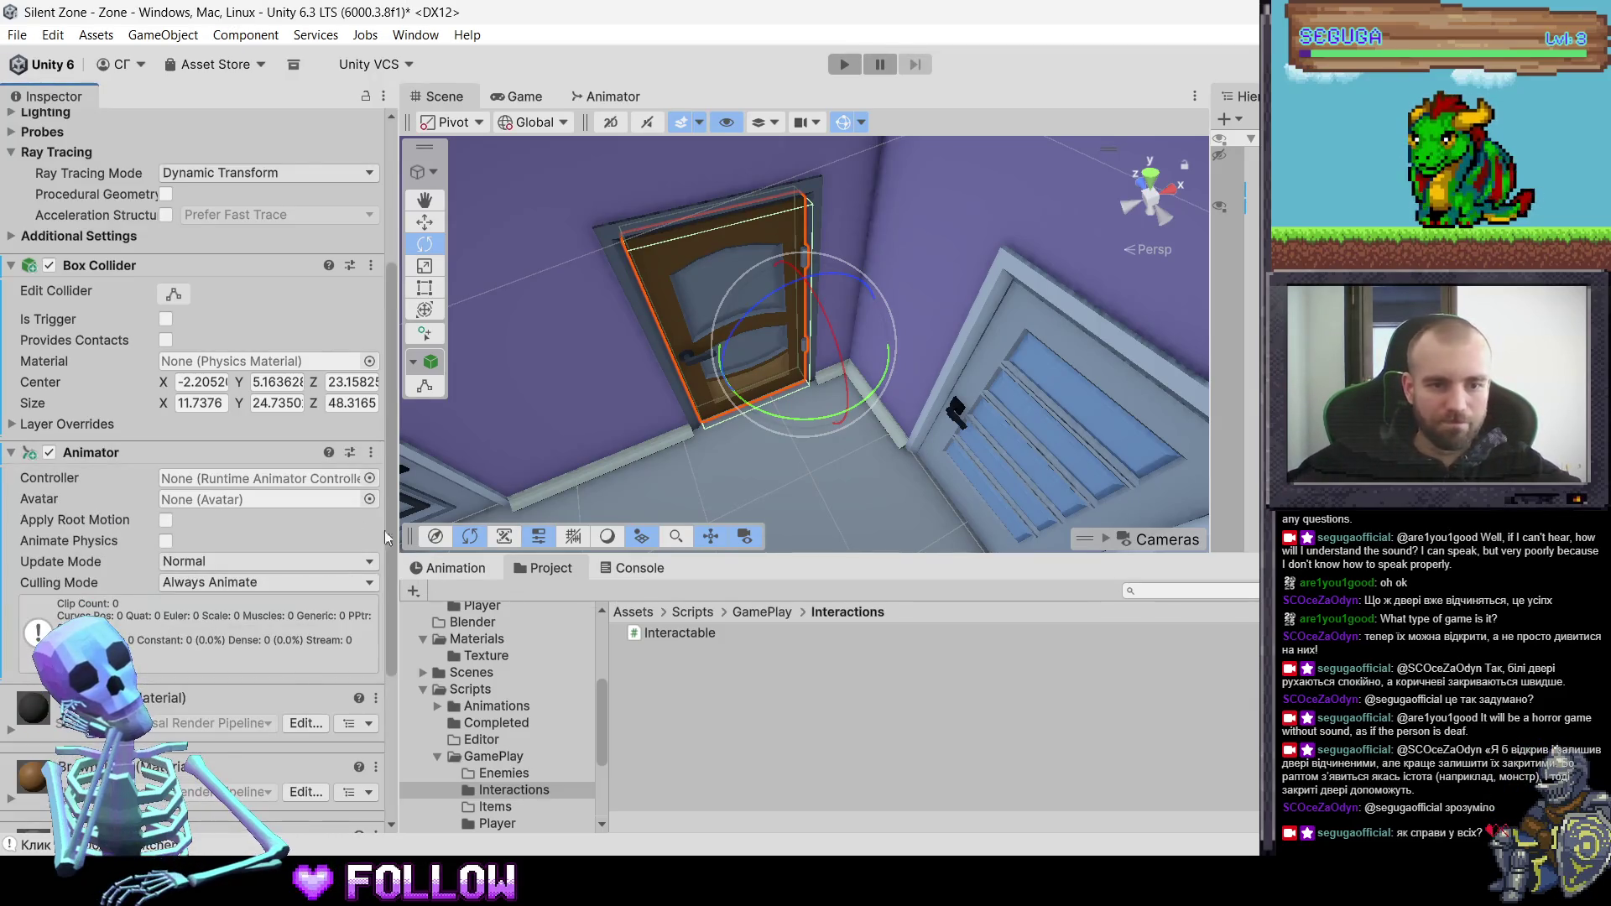
# - Open Animations > DoorsRotation > Animator and select the 500_DoorKitchen controller for renaming
pyautogui.scroll(3, 475, 665)
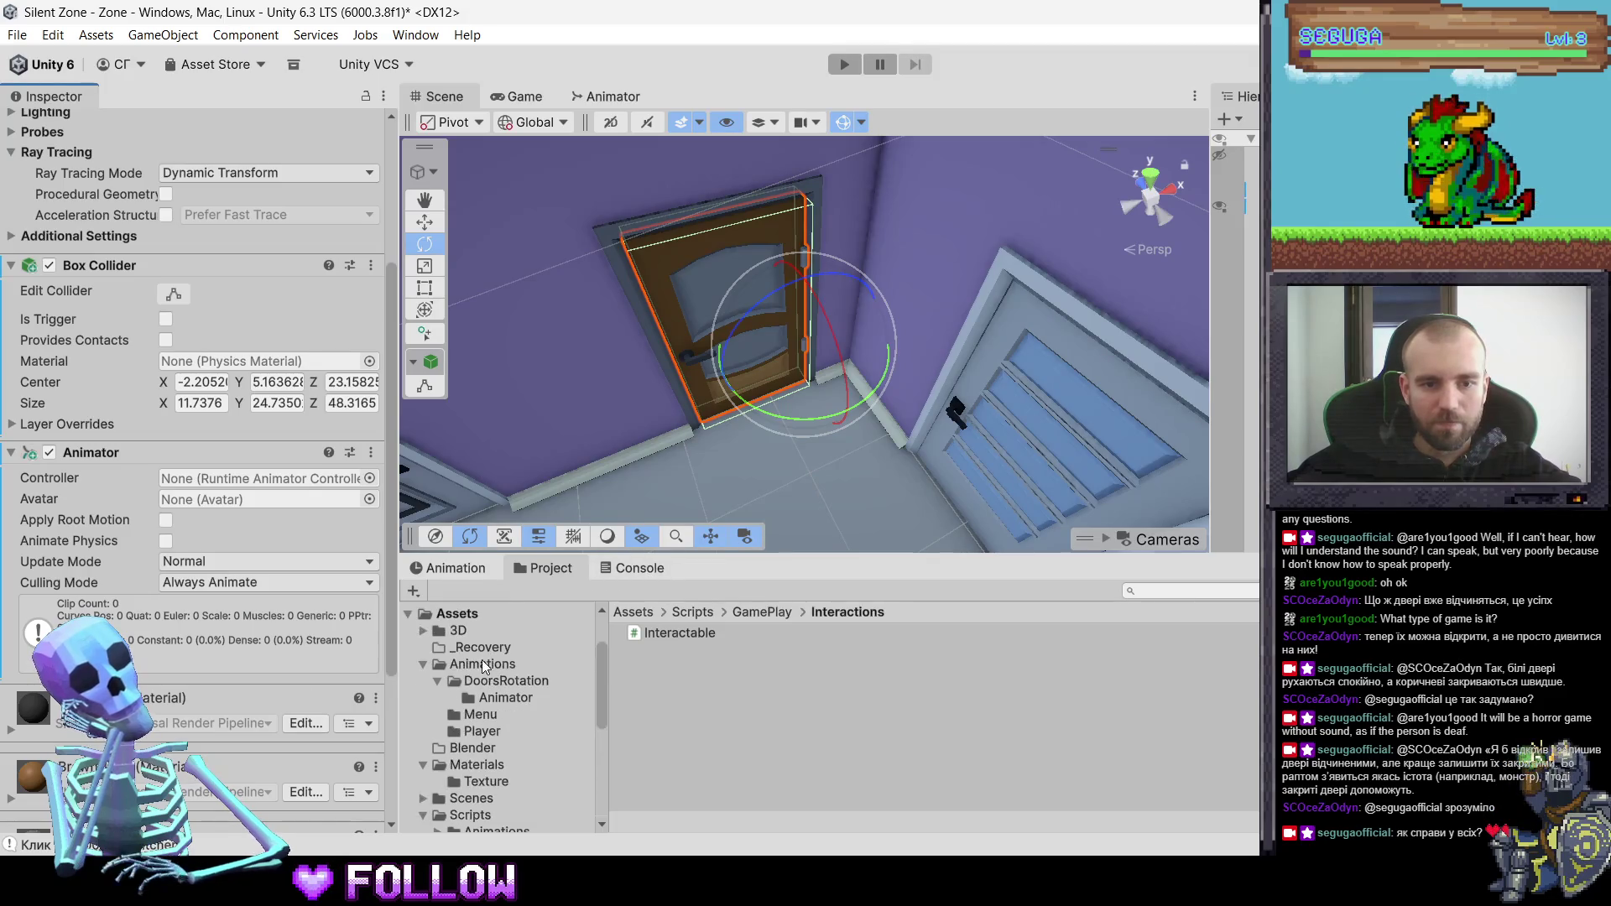
pyautogui.click(481, 663)
pyautogui.click(507, 693)
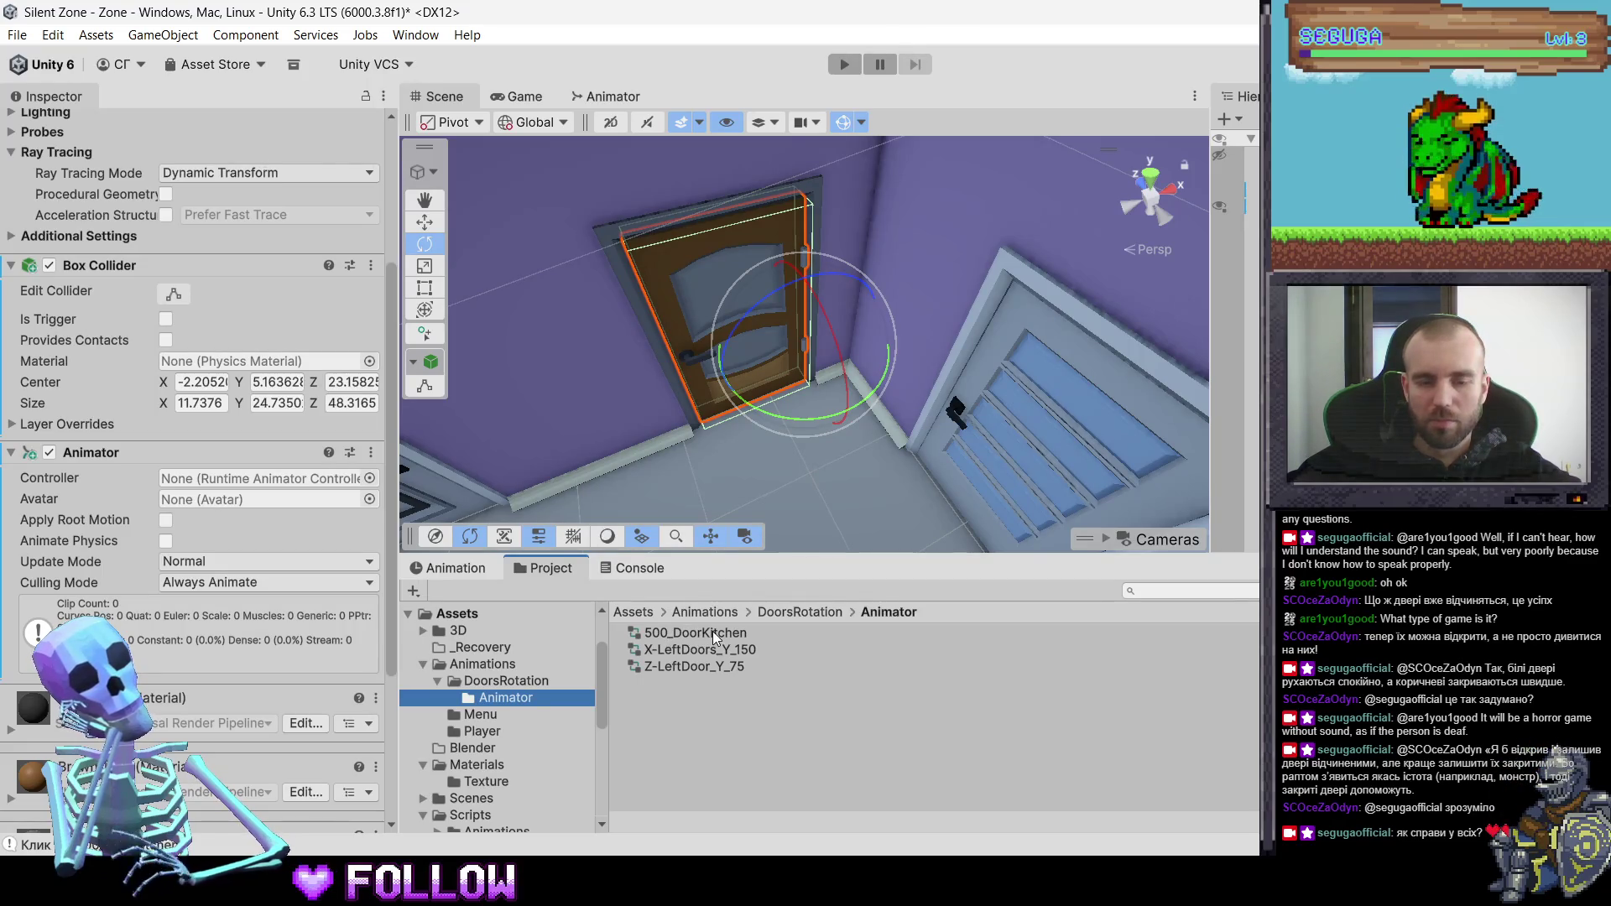
pyautogui.click(712, 631)
pyautogui.click(682, 635)
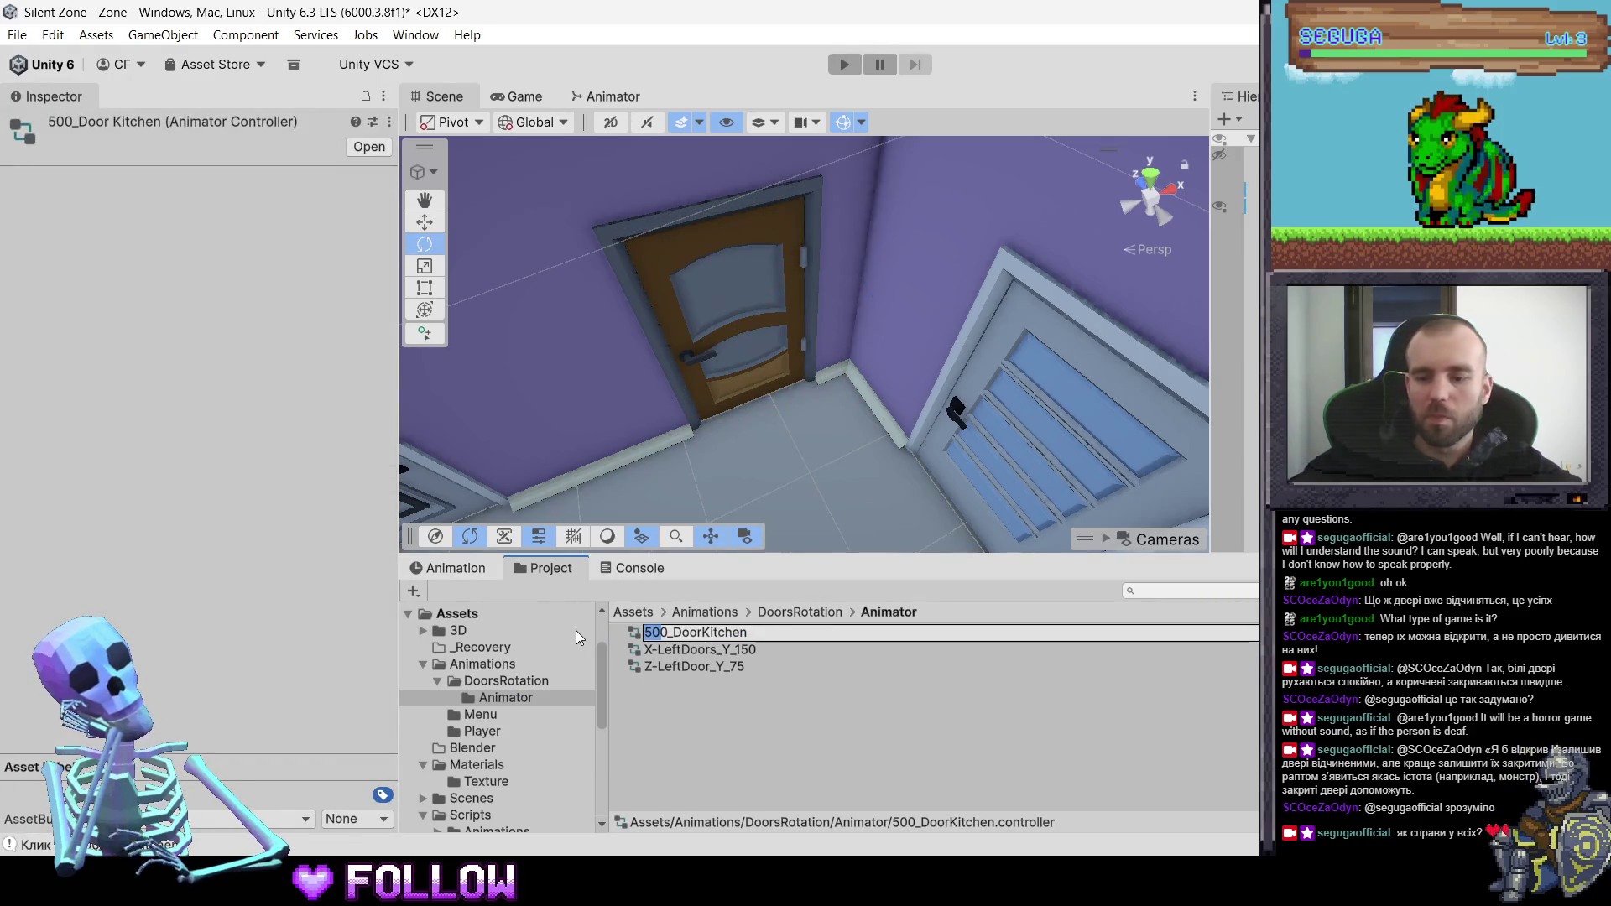
# - Rename the 500_DoorKitchen controller to Z_Doors_Y90_Z-180
pyautogui.write('Z')
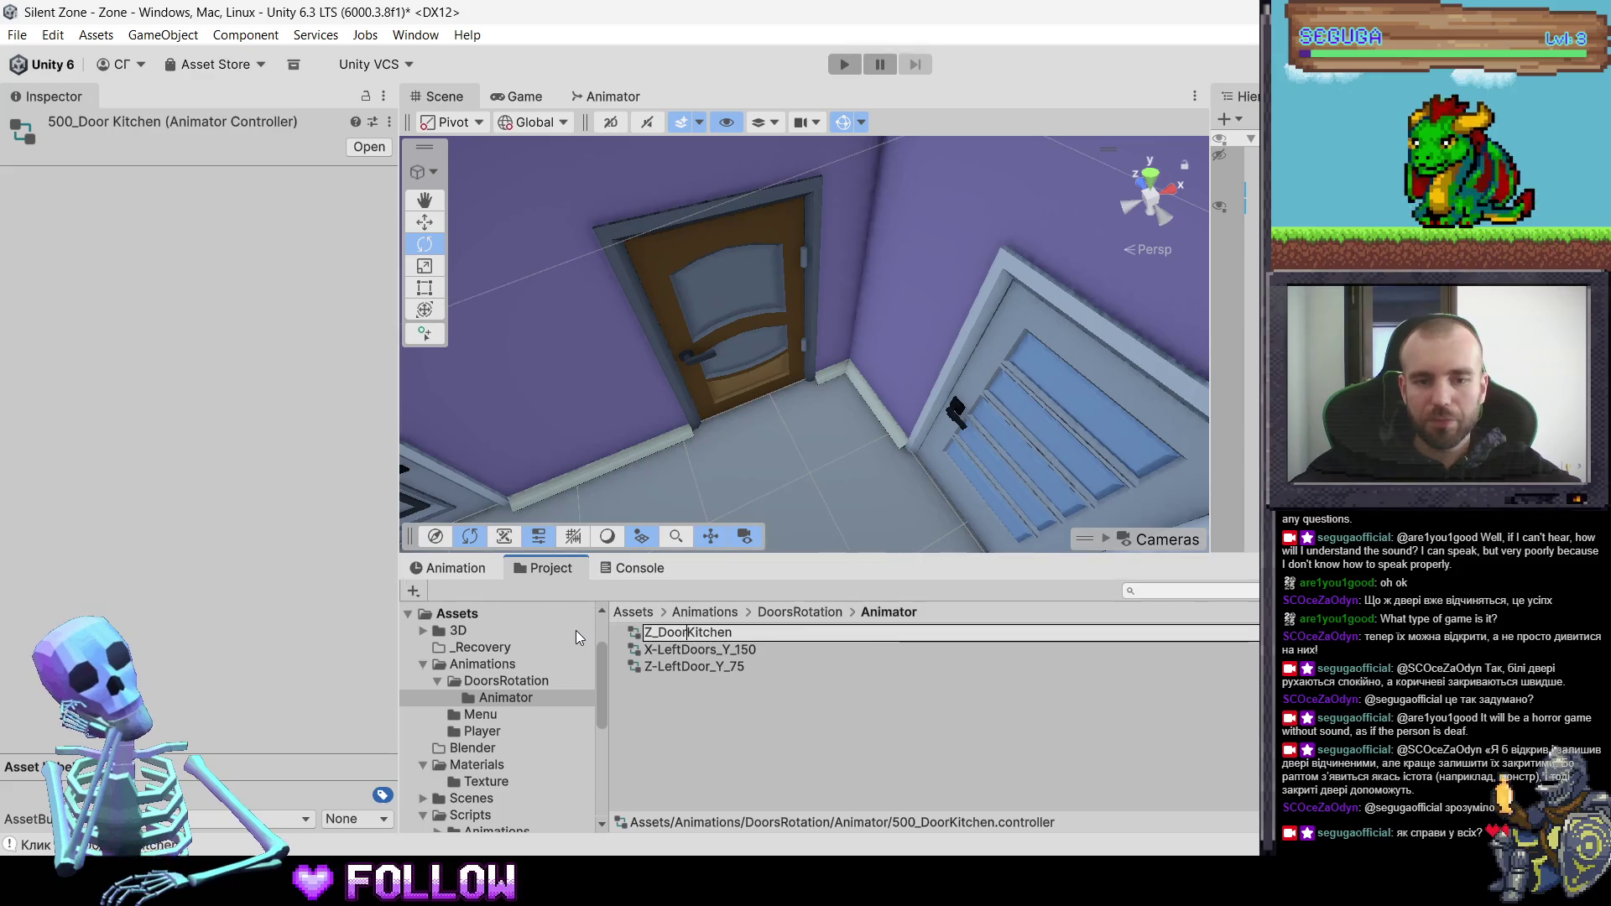
pyautogui.press('BackSpace')
pyautogui.press('BackSpace')
pyautogui.press('BackSpace')
pyautogui.press('Delete')
pyautogui.press('Delete')
pyautogui.press('Delete')
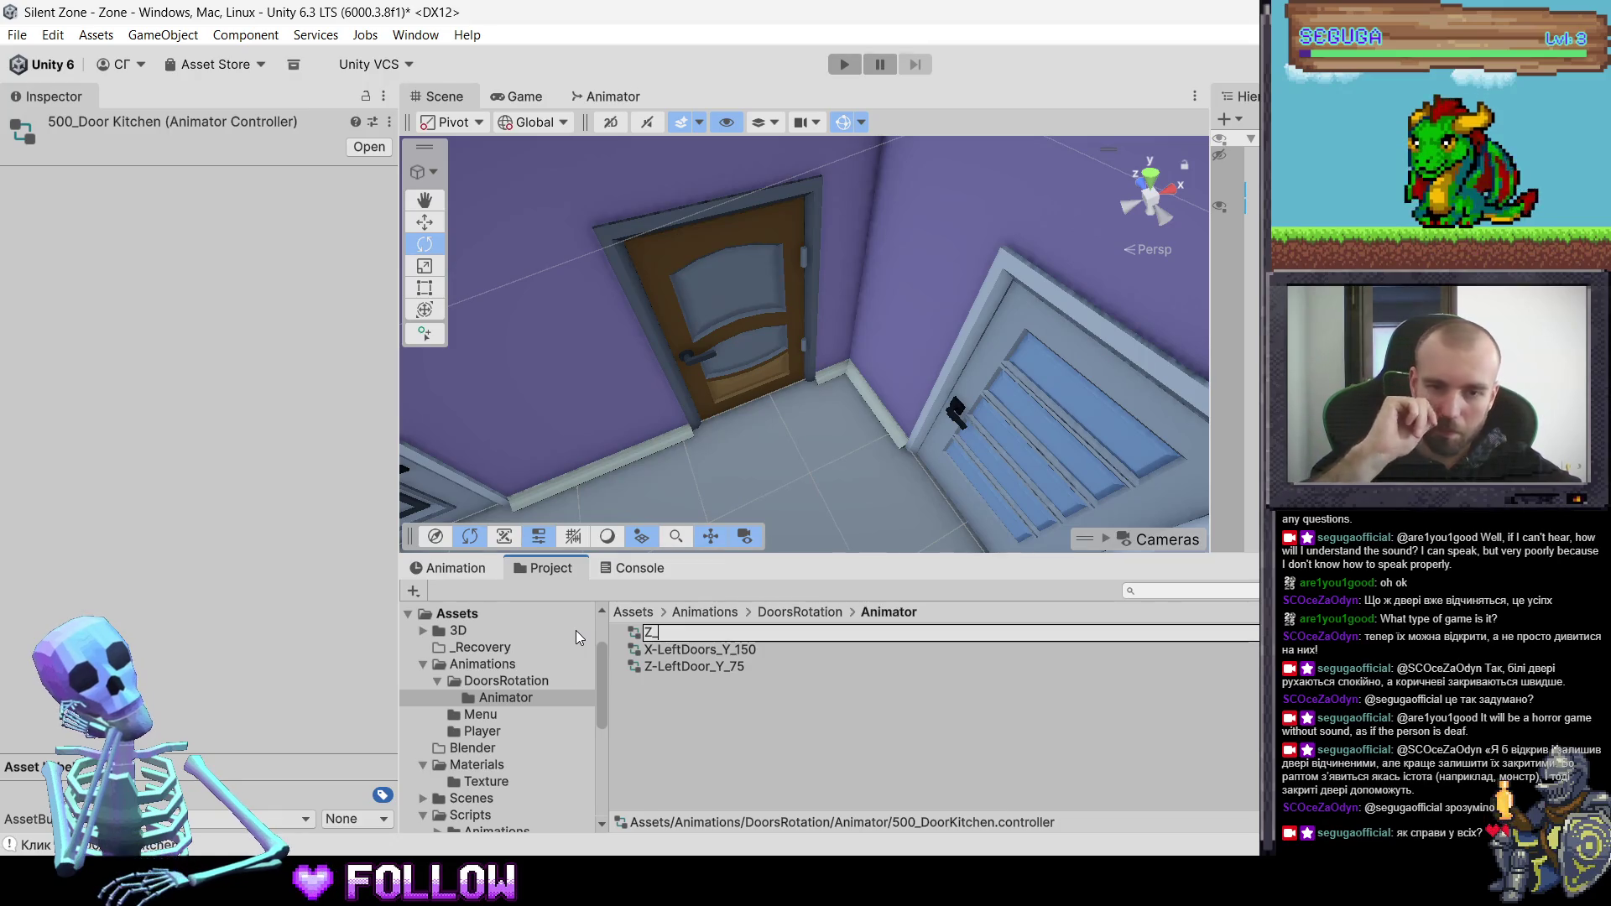
pyautogui.write('Do')
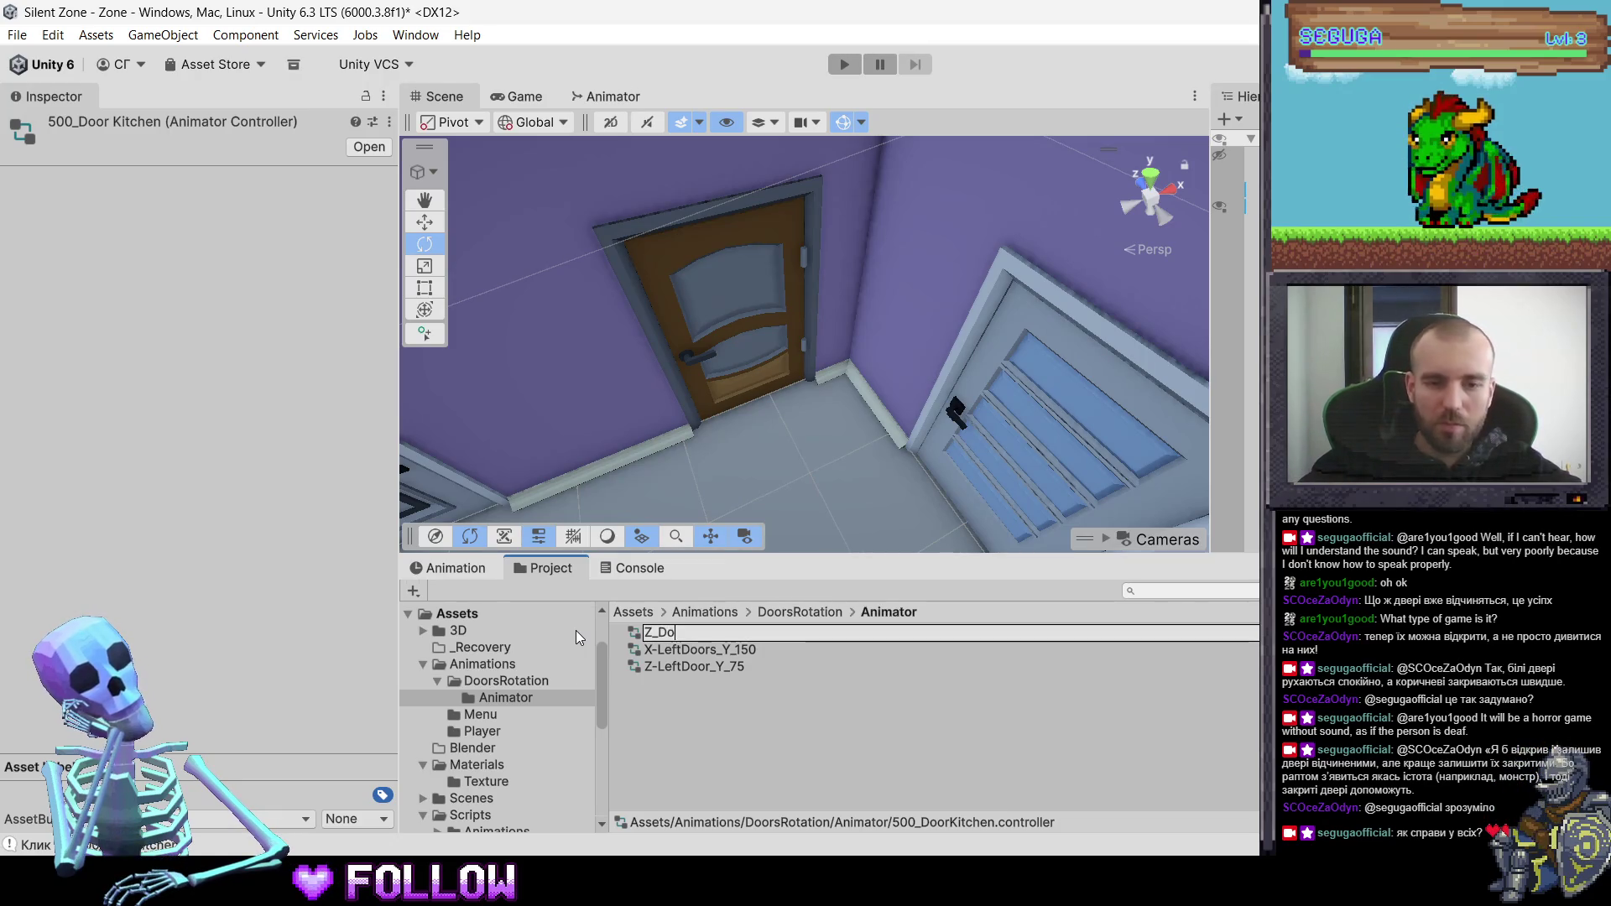
pyautogui.write('ors_Y')
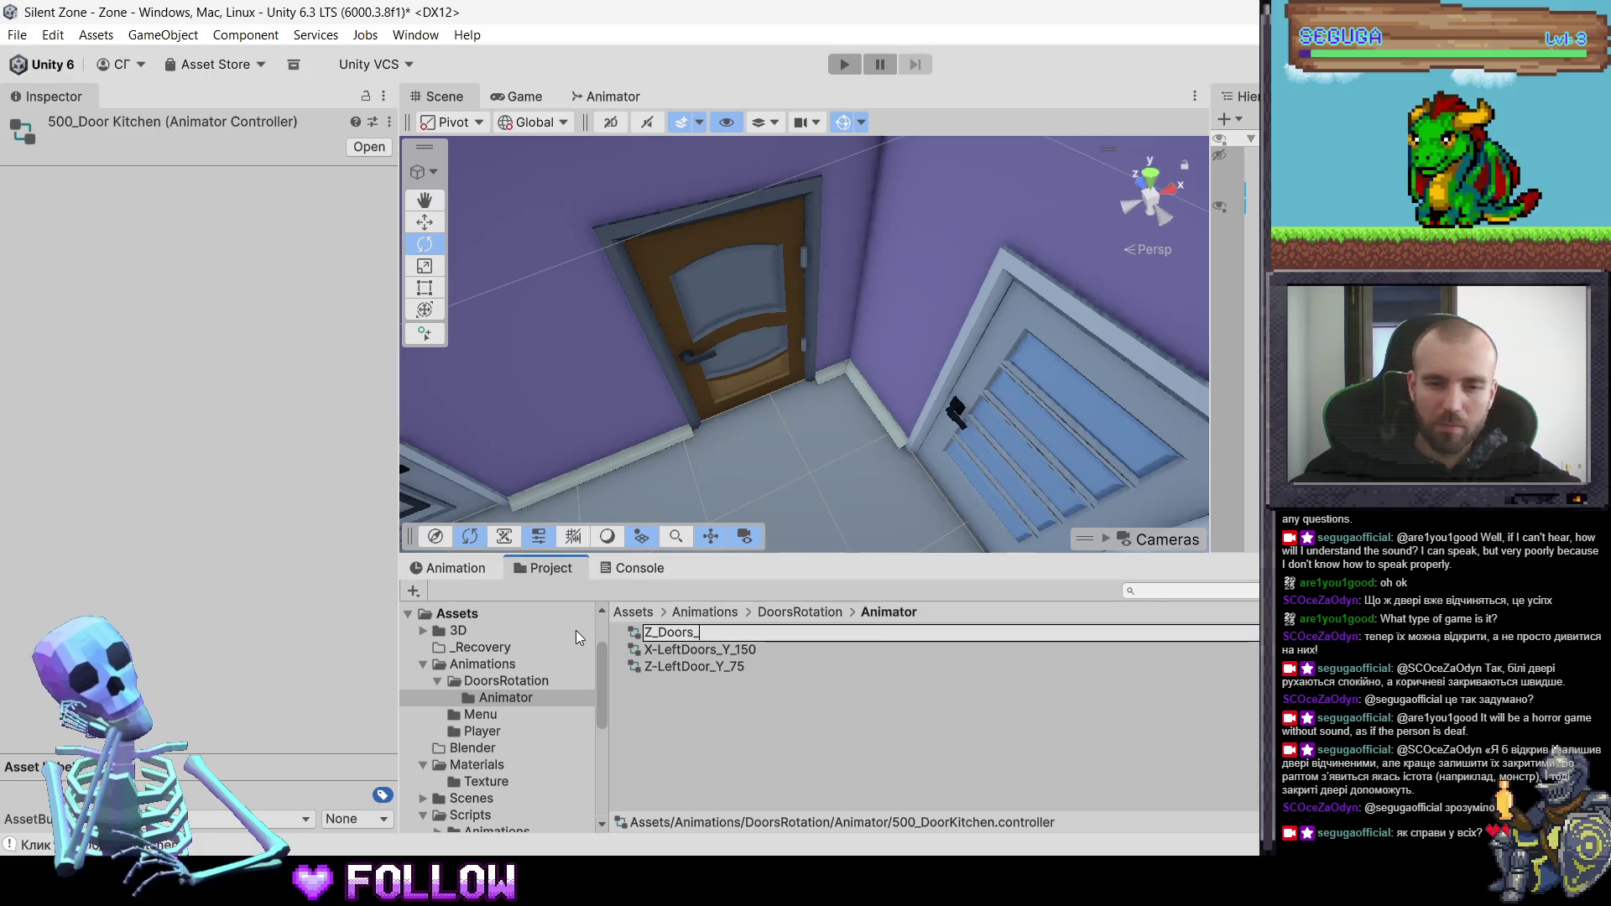
pyautogui.write('90')
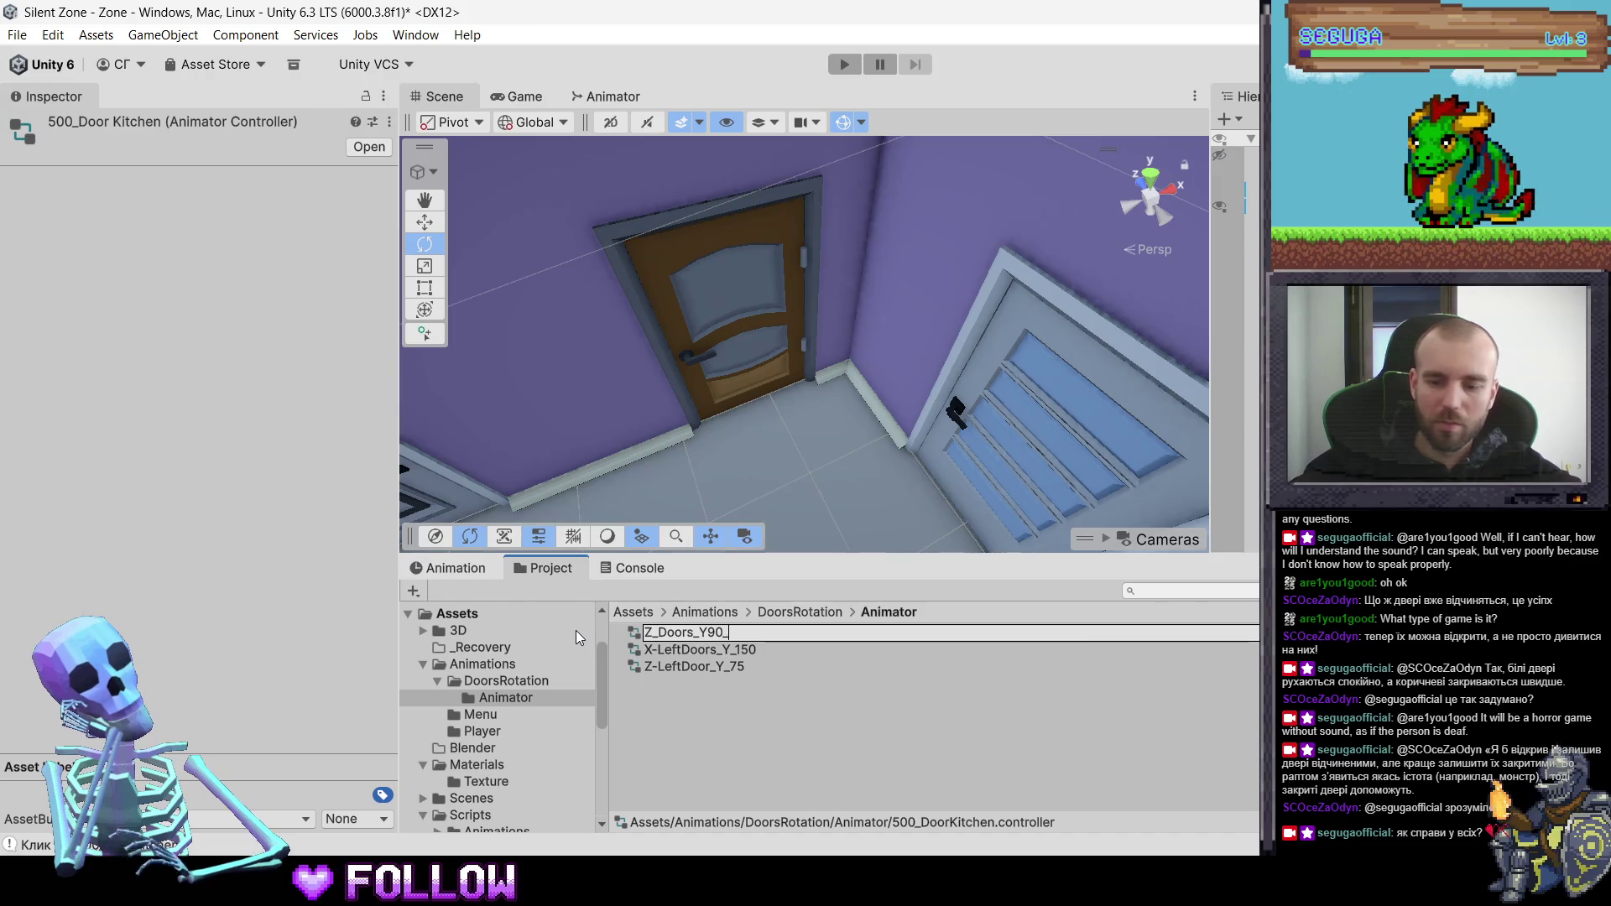
pyautogui.write('_Z-180')
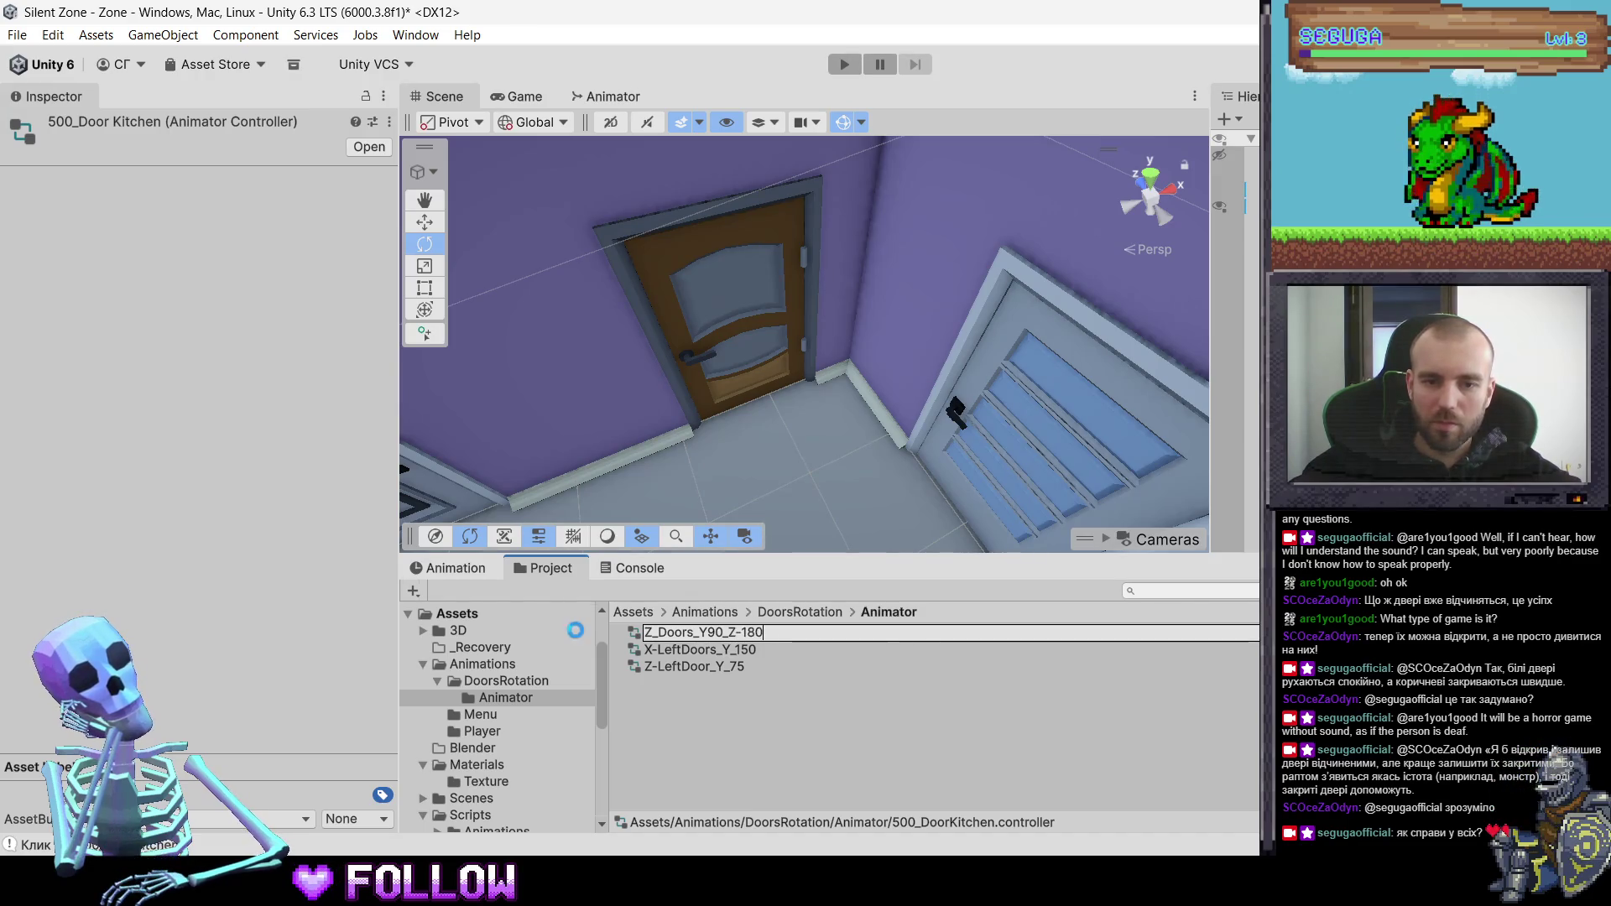
pyautogui.press('Return')
# - Rename the other controllers to Z-Doors_Y_75 and X-Doors_Y_150 by removing 'Left'
pyautogui.click(684, 650)
pyautogui.press('F2')
pyautogui.click(684, 652)
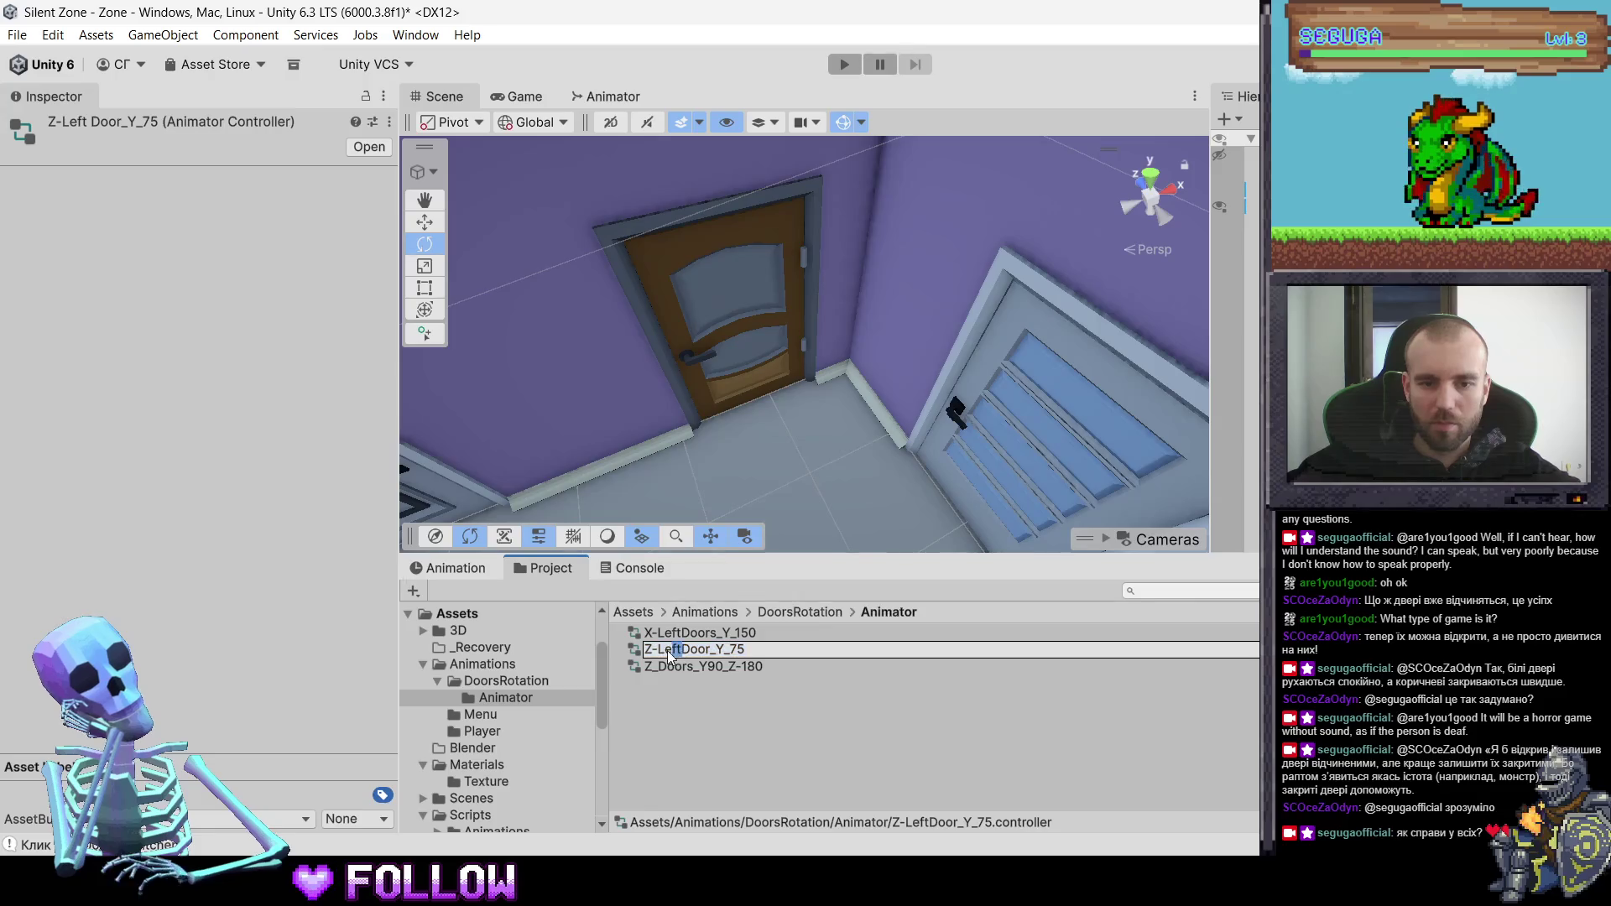
pyautogui.press('BackSpace')
pyautogui.press('BackSpace')
pyautogui.press('BackSpace')
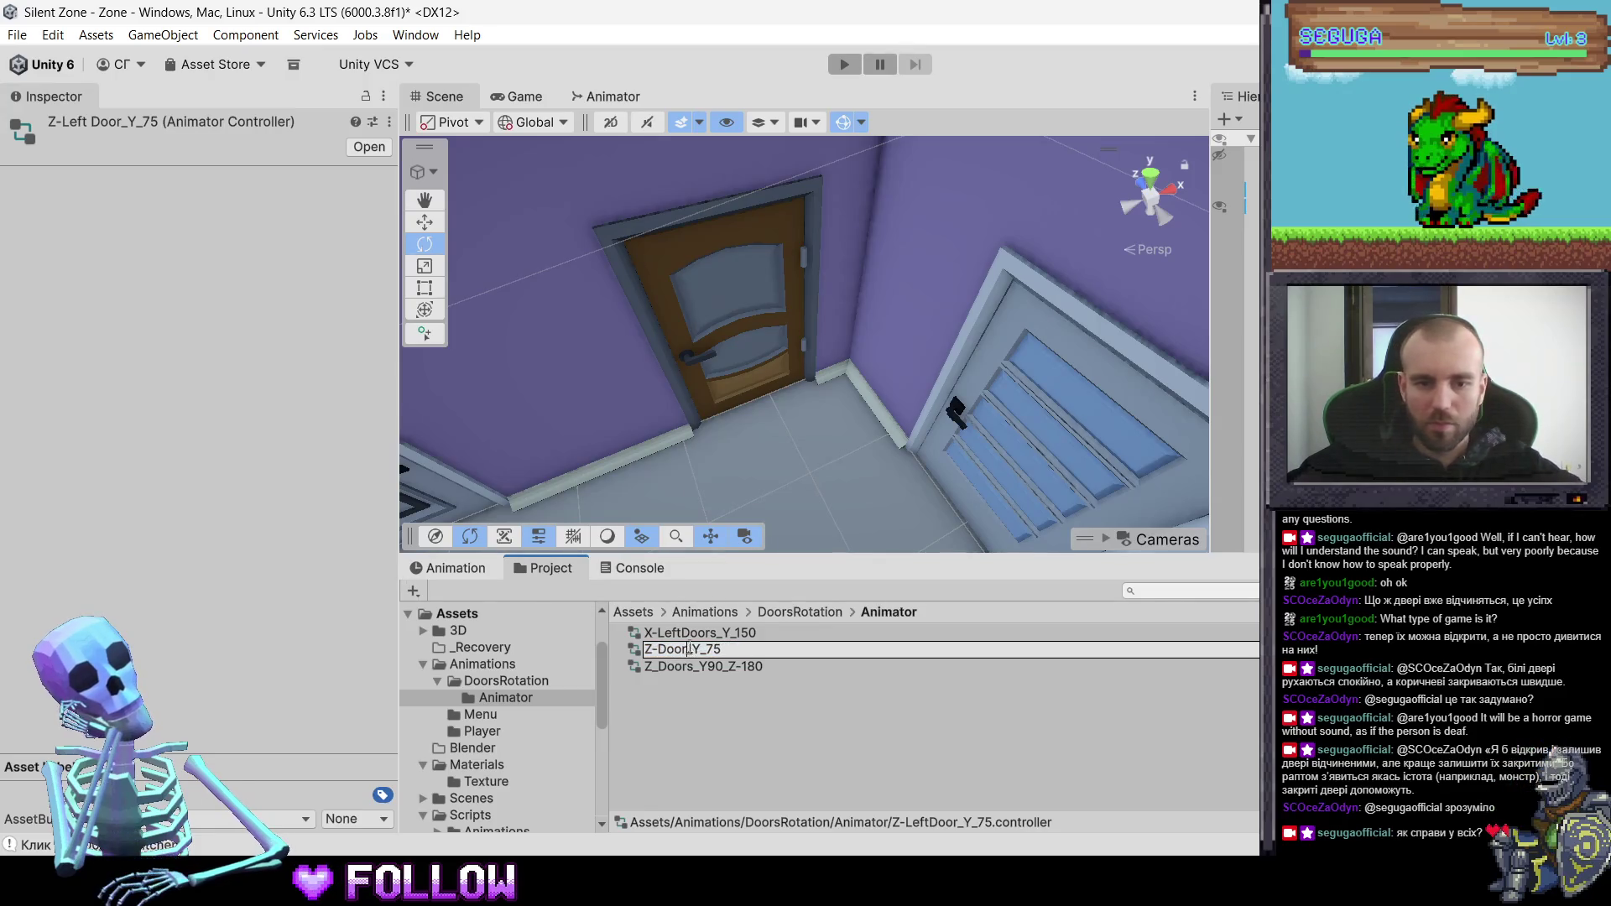
pyautogui.write('s')
pyautogui.click(726, 635)
pyautogui.press('F2')
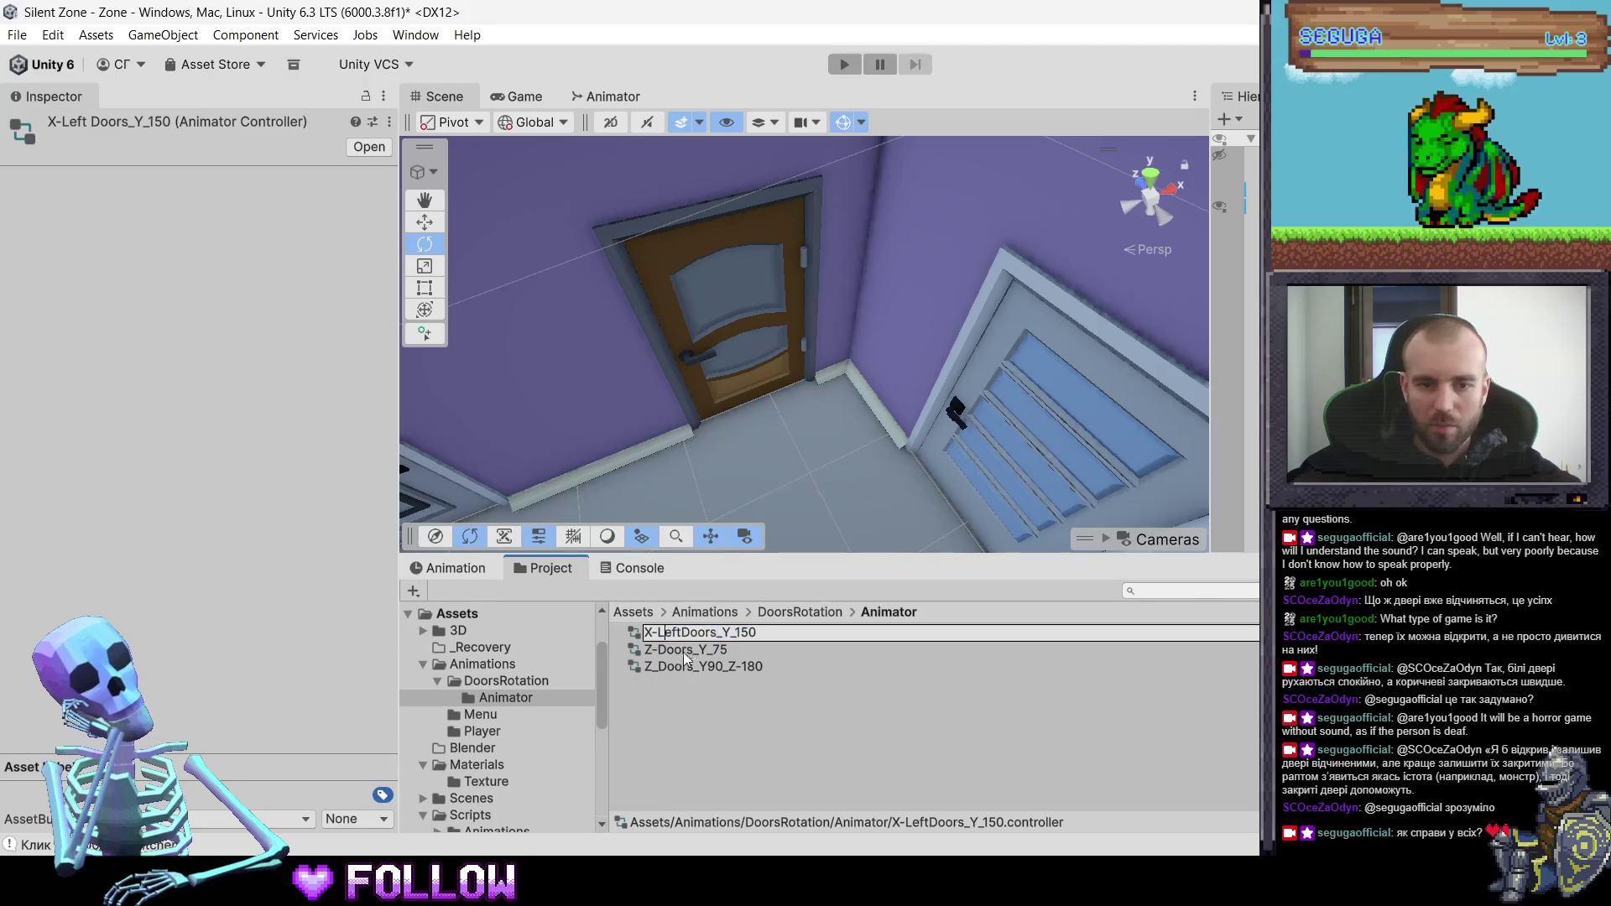
pyautogui.press('BackSpace')
pyautogui.press('Delete')
pyautogui.press('Delete')
pyautogui.press('Delete')
pyautogui.press('Return')
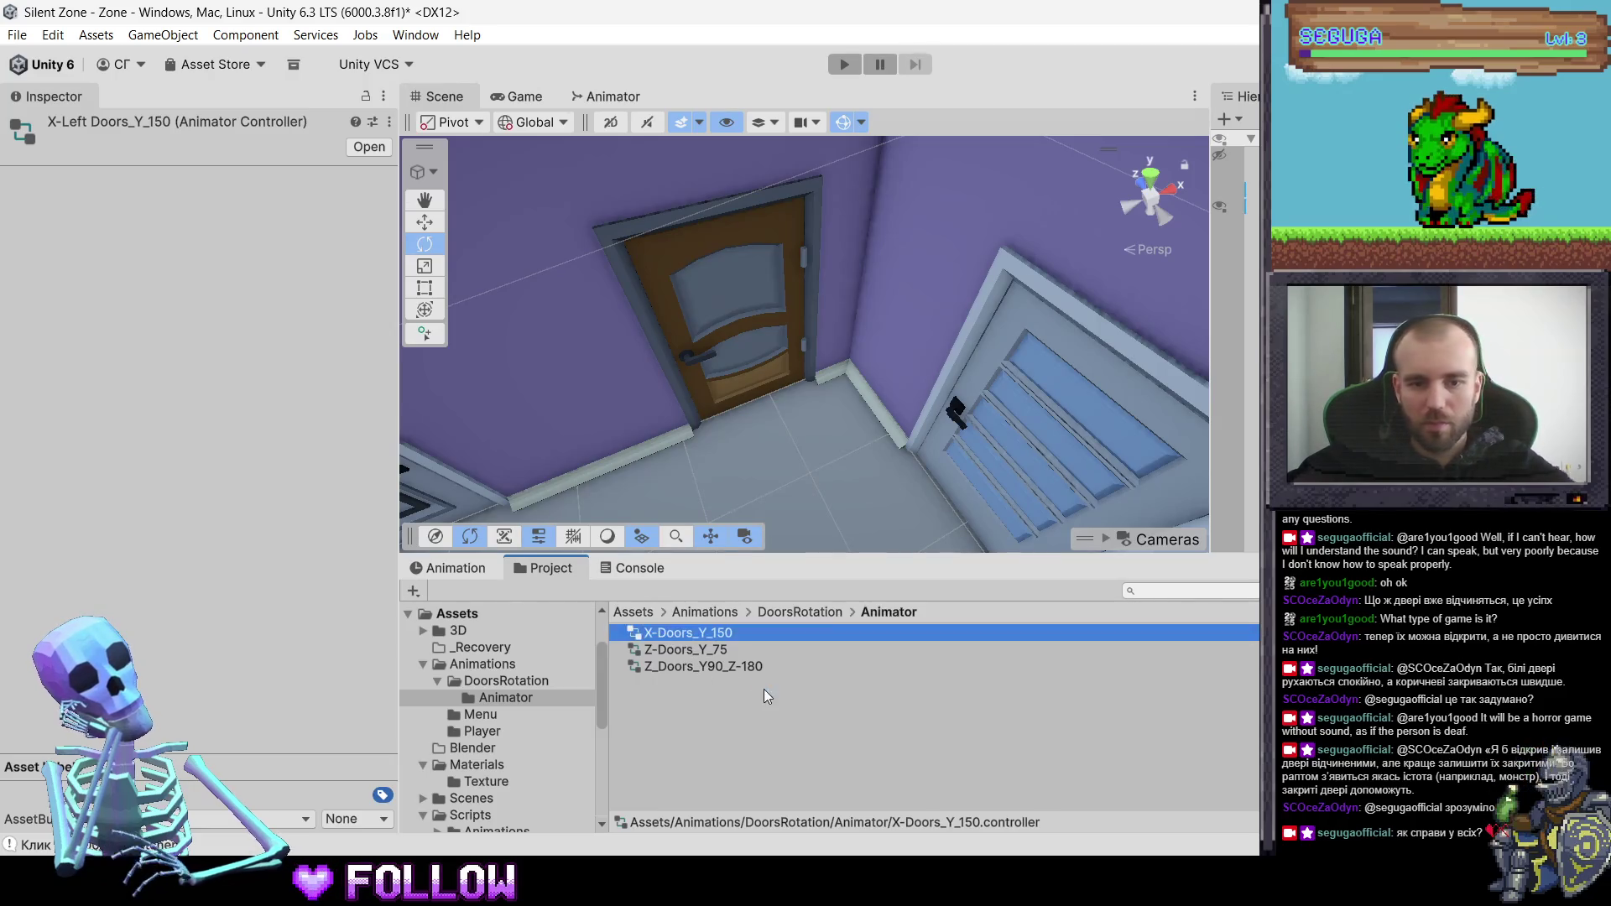
# - Assign Z_Doors_Y90_Z-180 as 507_DoorKitchen's Animator controller
pyautogui.click(746, 309)
pyautogui.click(718, 322)
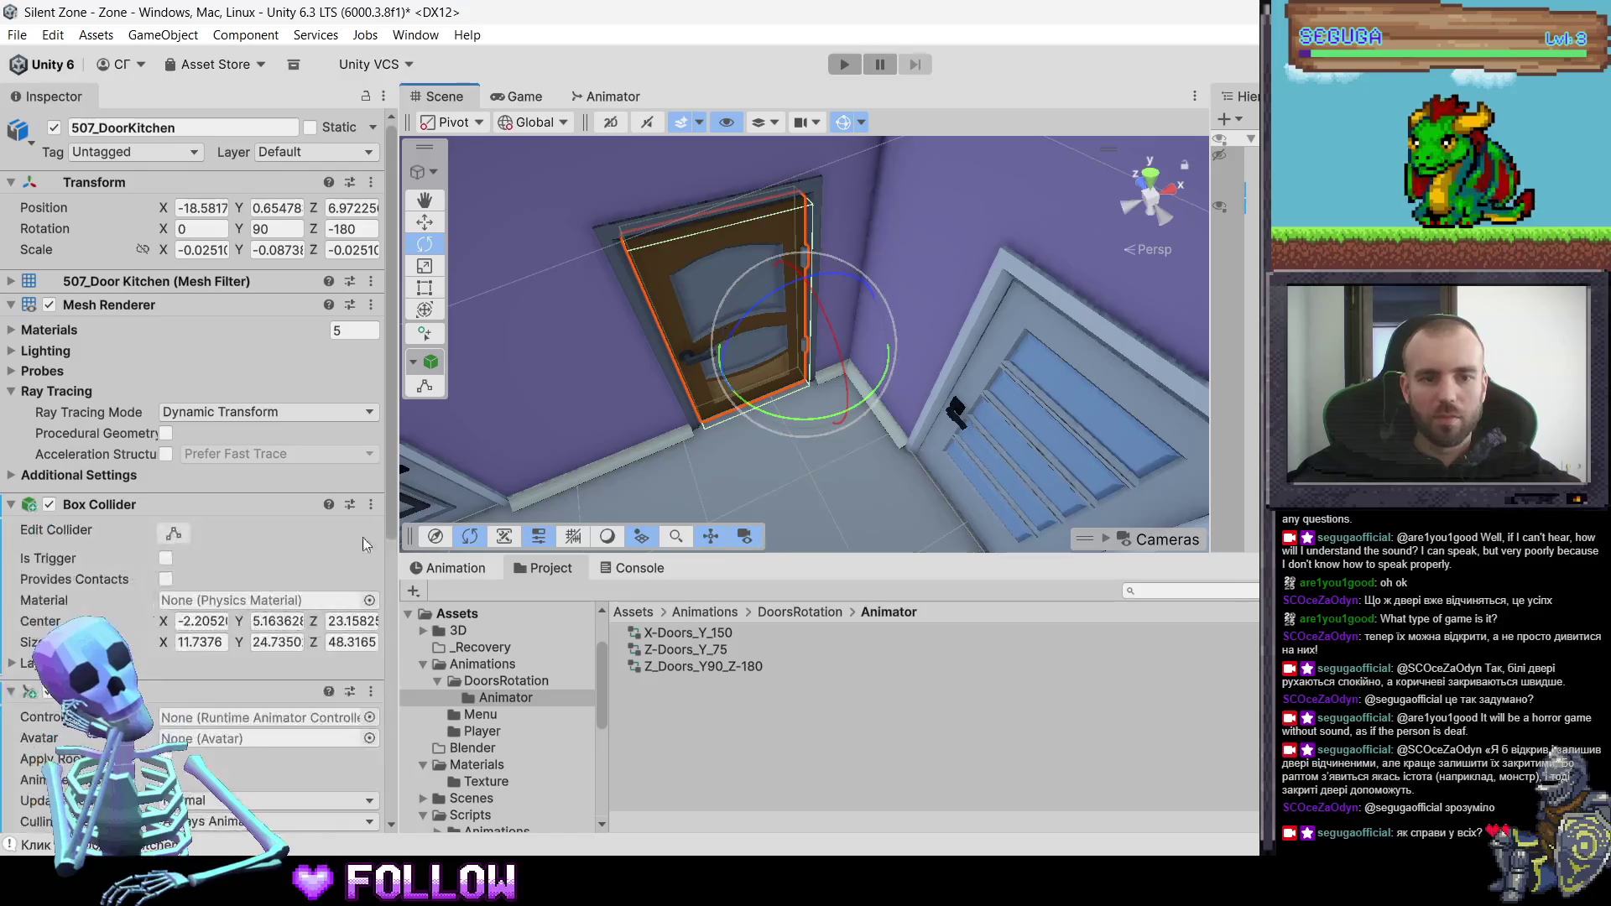
pyautogui.scroll(-5, 238, 531)
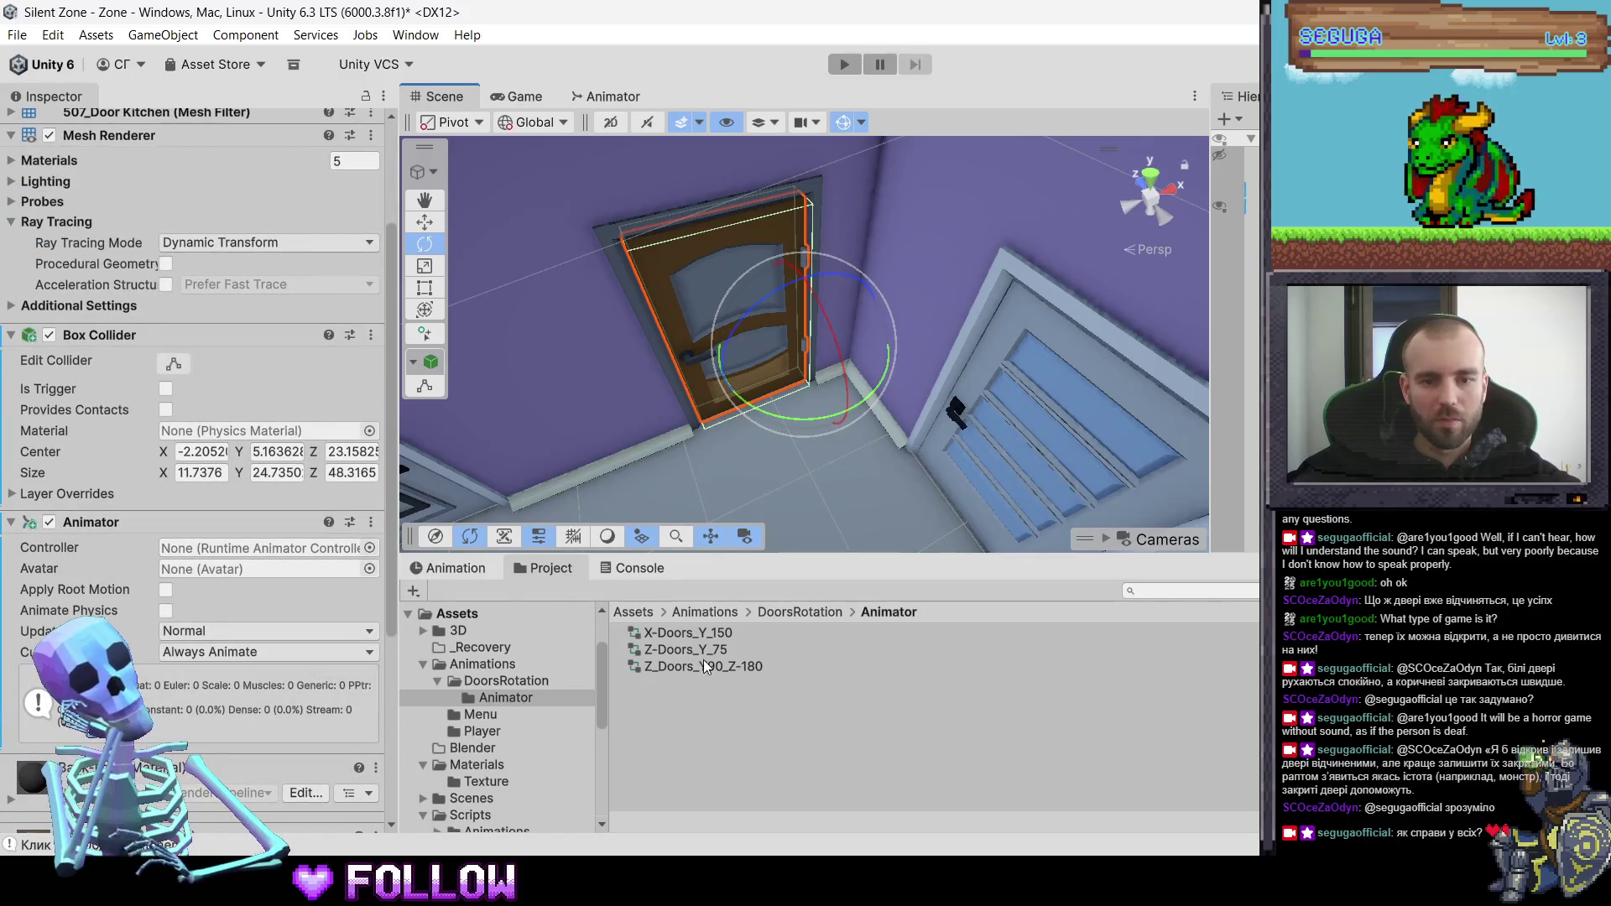
pyautogui.moveTo(688, 666); pyautogui.dragTo(225, 545)
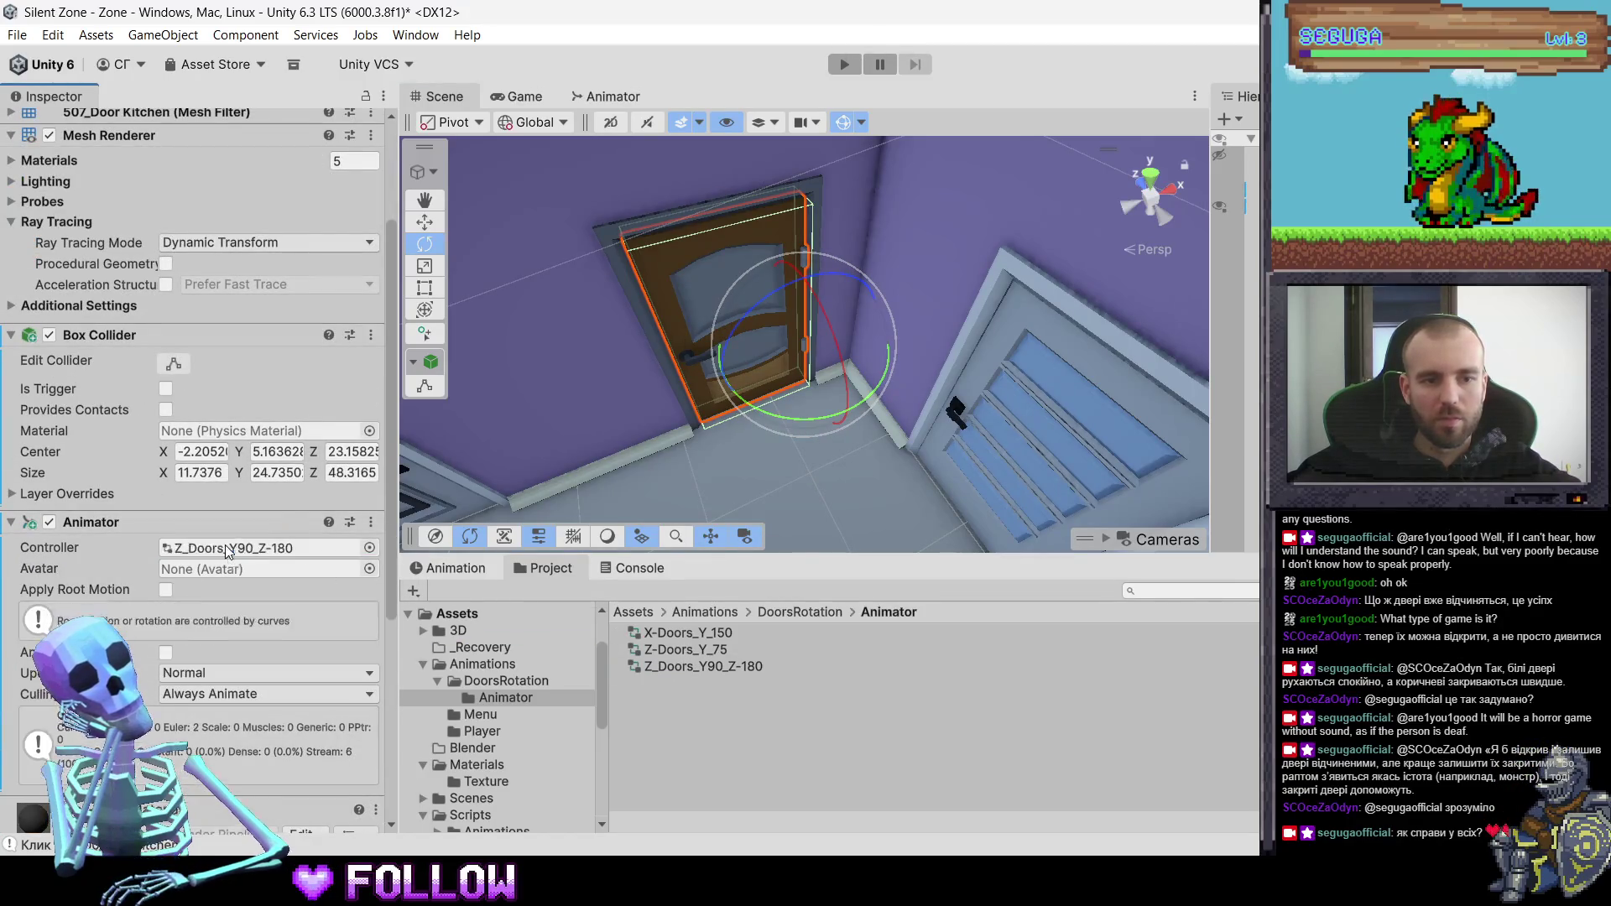
# - Preview the door swinging open in the Z-Door_Open_Y-55_Z-180 clip
pyautogui.click(453, 568)
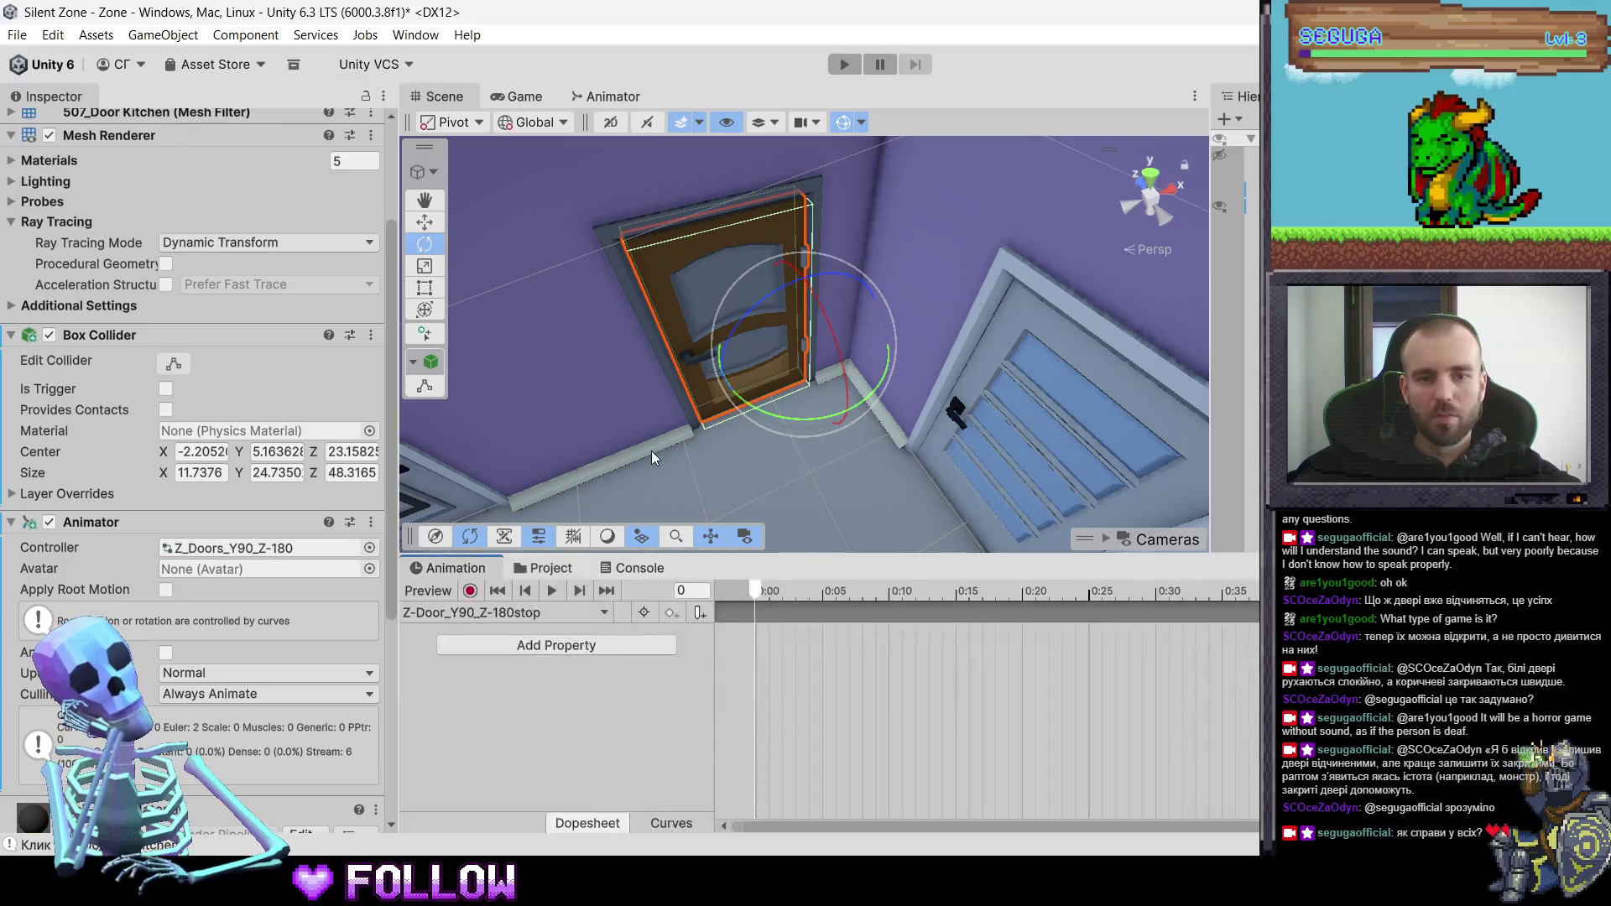
pyautogui.click(518, 608)
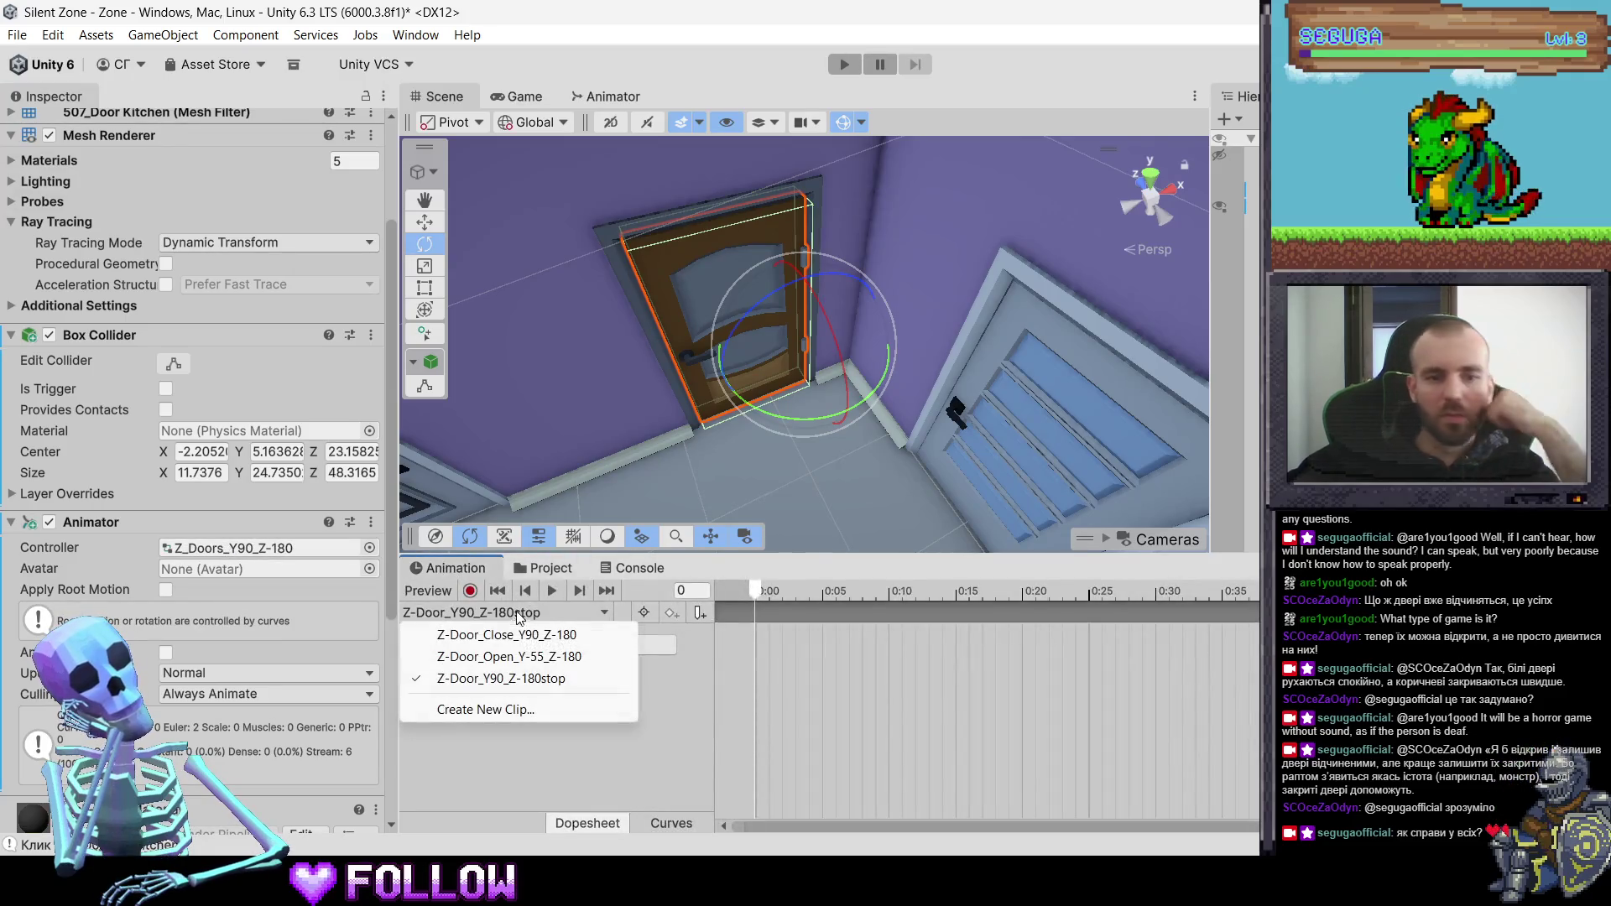
pyautogui.click(541, 657)
pyautogui.moveTo(789, 592); pyautogui.dragTo(765, 592)
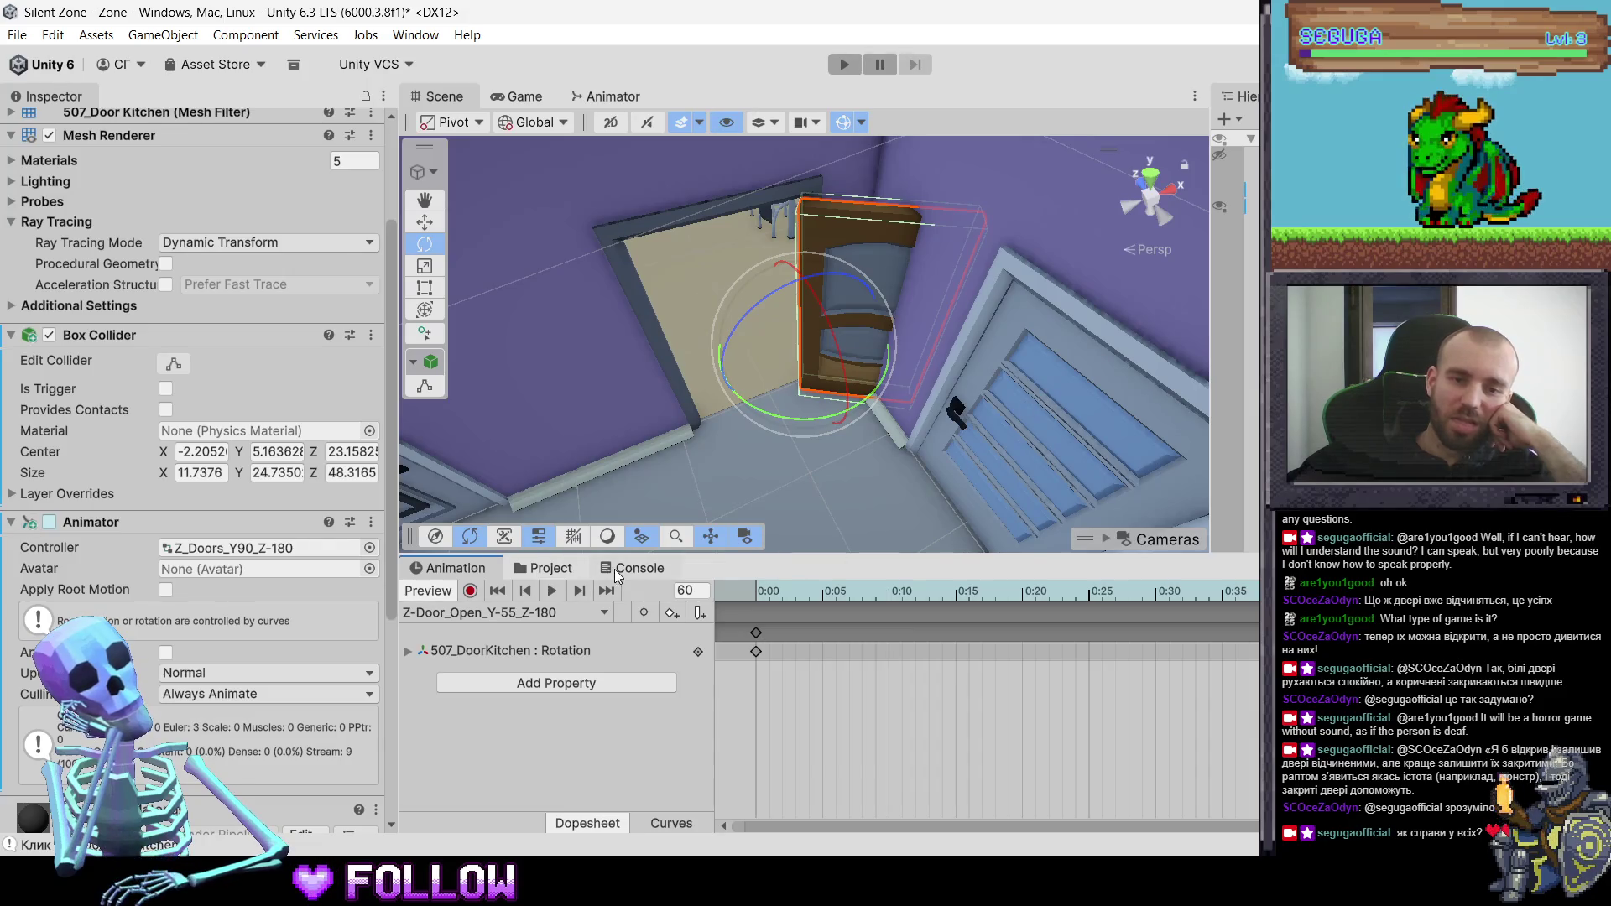
# - Remove the Animator component from 507_DoorKitchen, then select the apartment object
pyautogui.rightClick(159, 528)
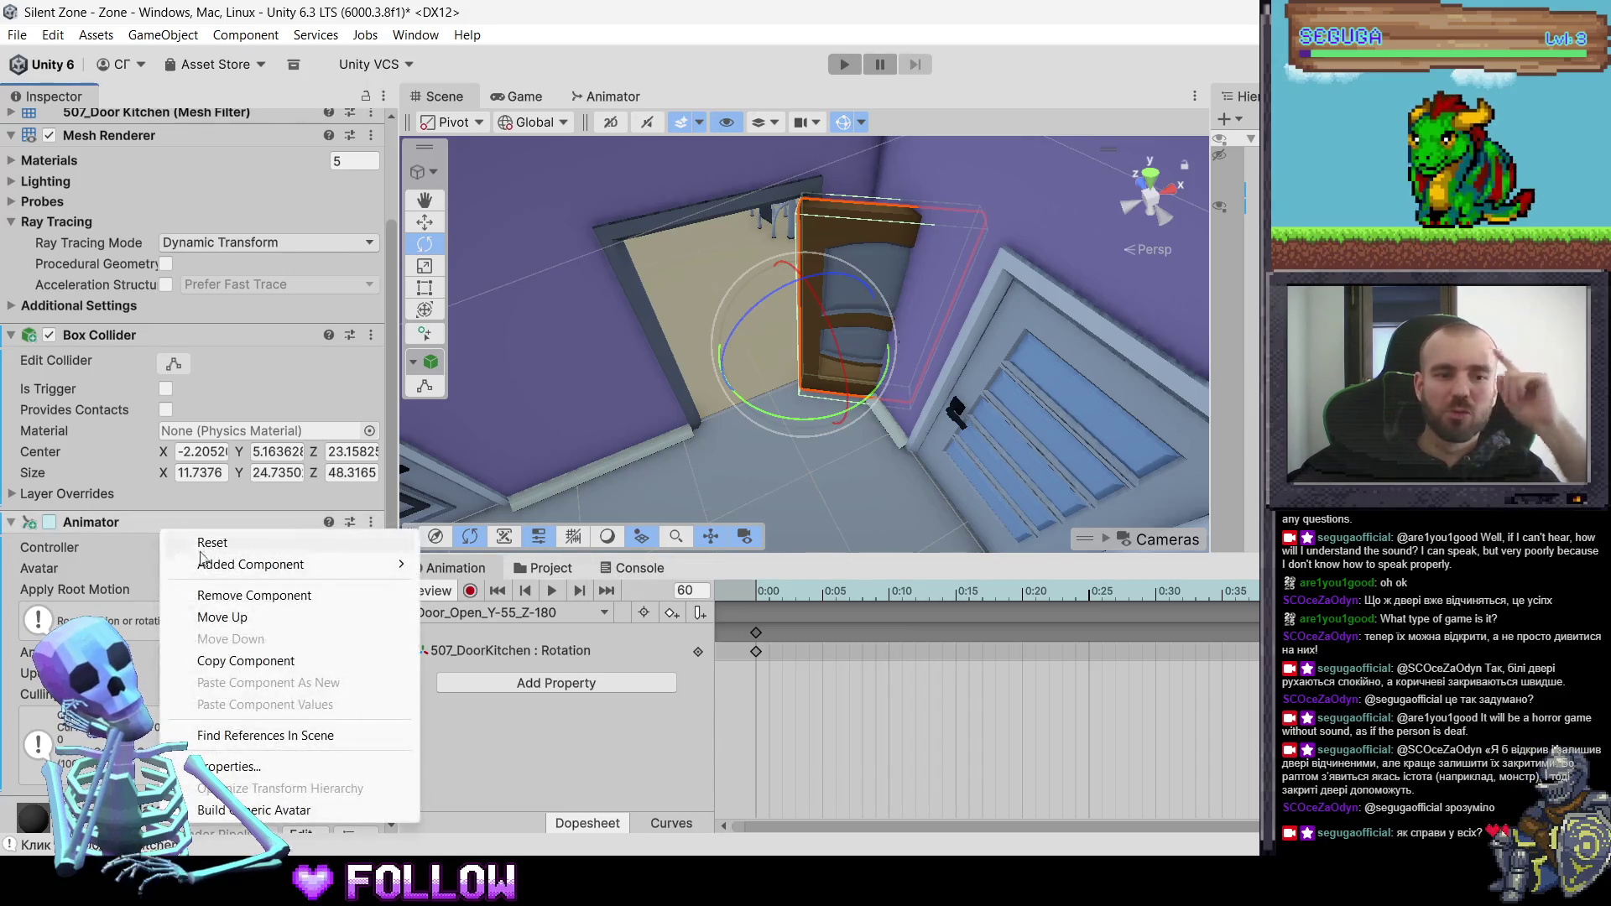
pyautogui.click(233, 594)
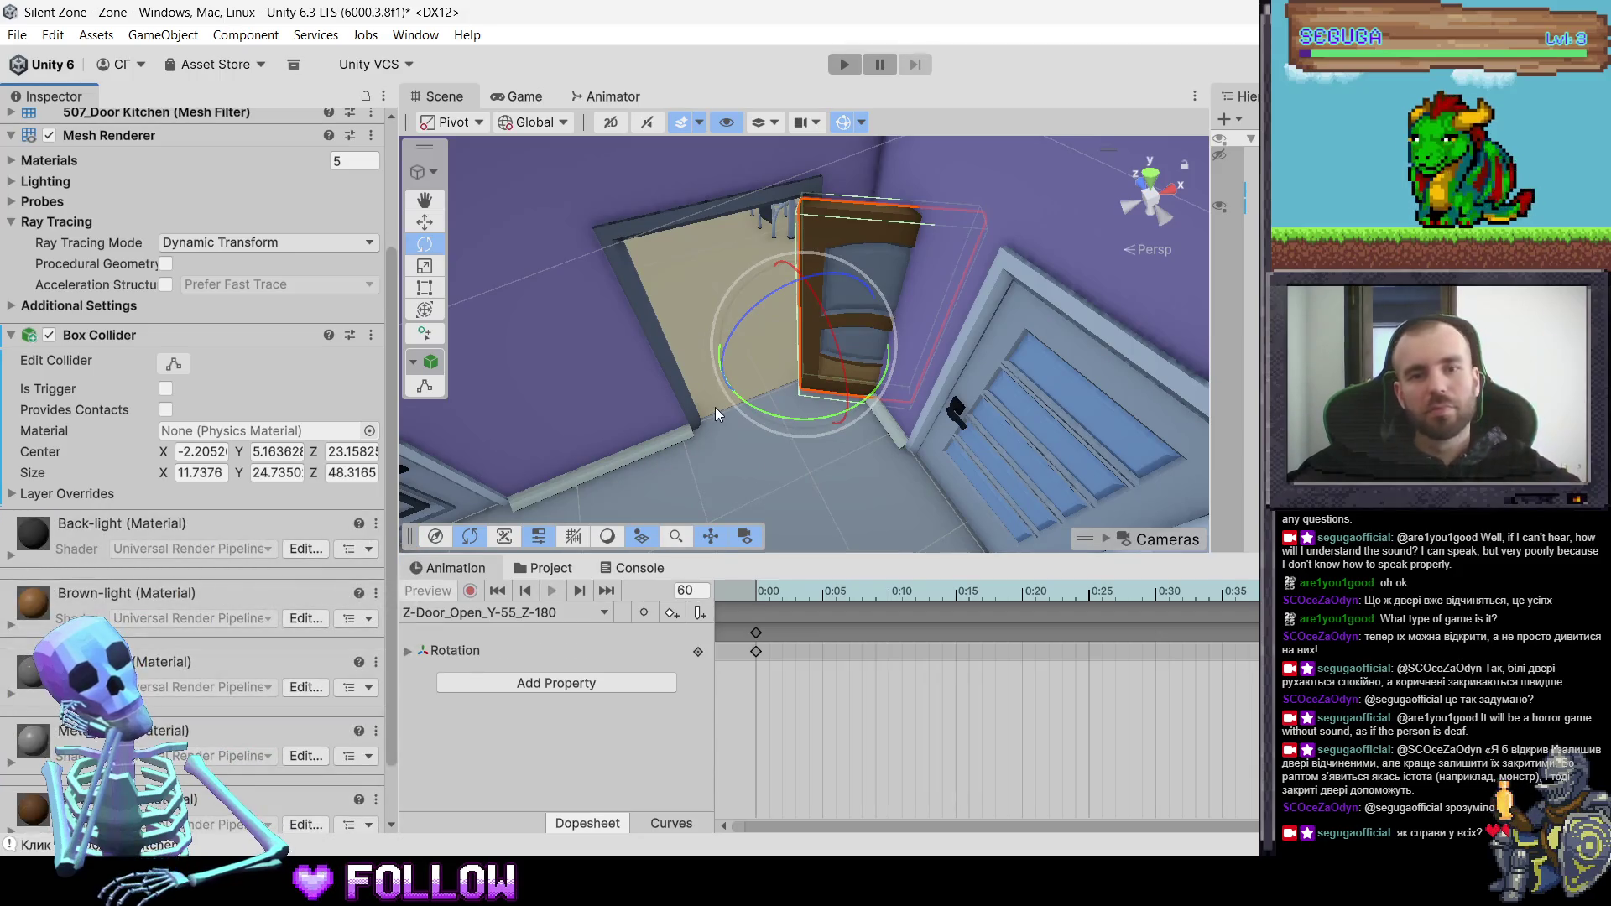
pyautogui.click(814, 330)
pyautogui.click(739, 320)
pyautogui.click(739, 320)
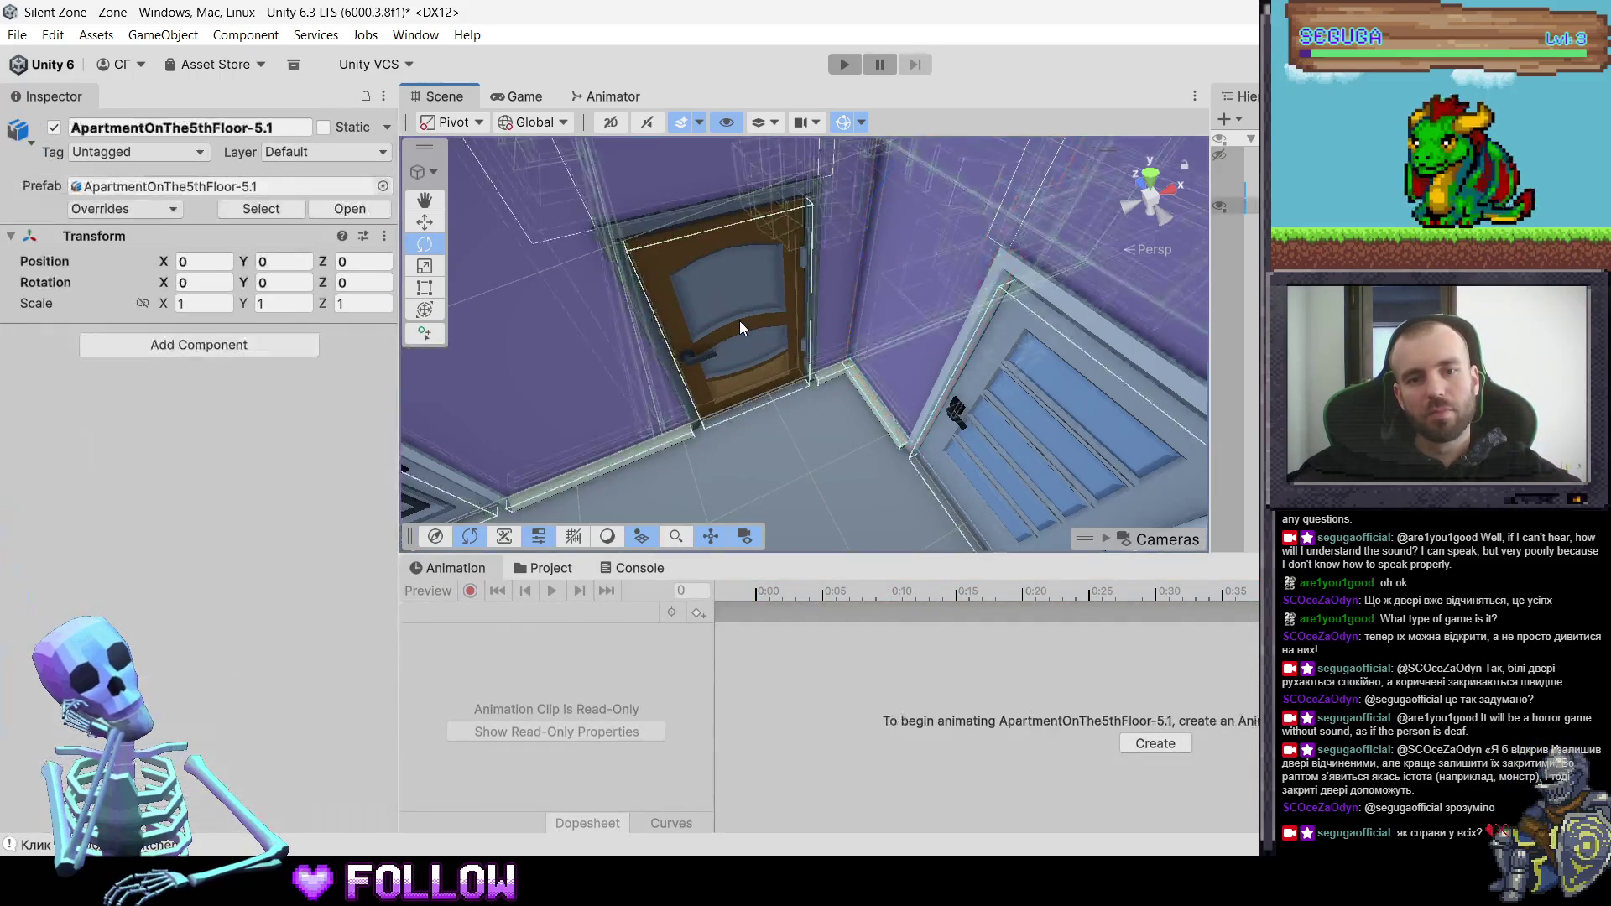
# - Select 507_DoorKitchen and pan the Scene view across the apartment
pyautogui.click(748, 334)
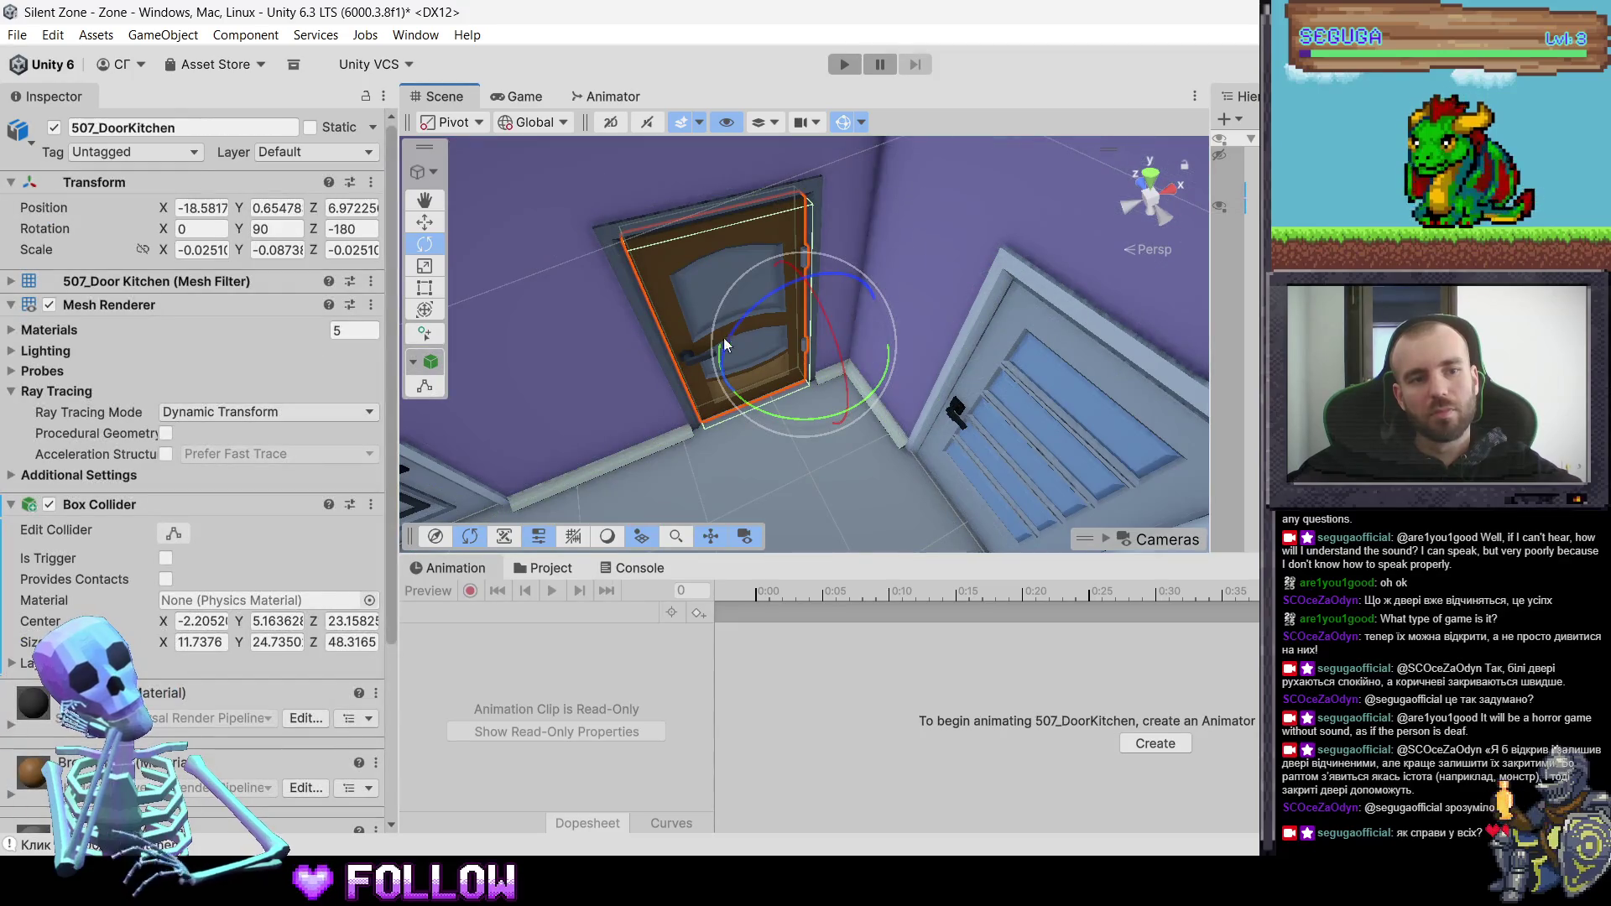
pyautogui.scroll(-10, 873, 452)
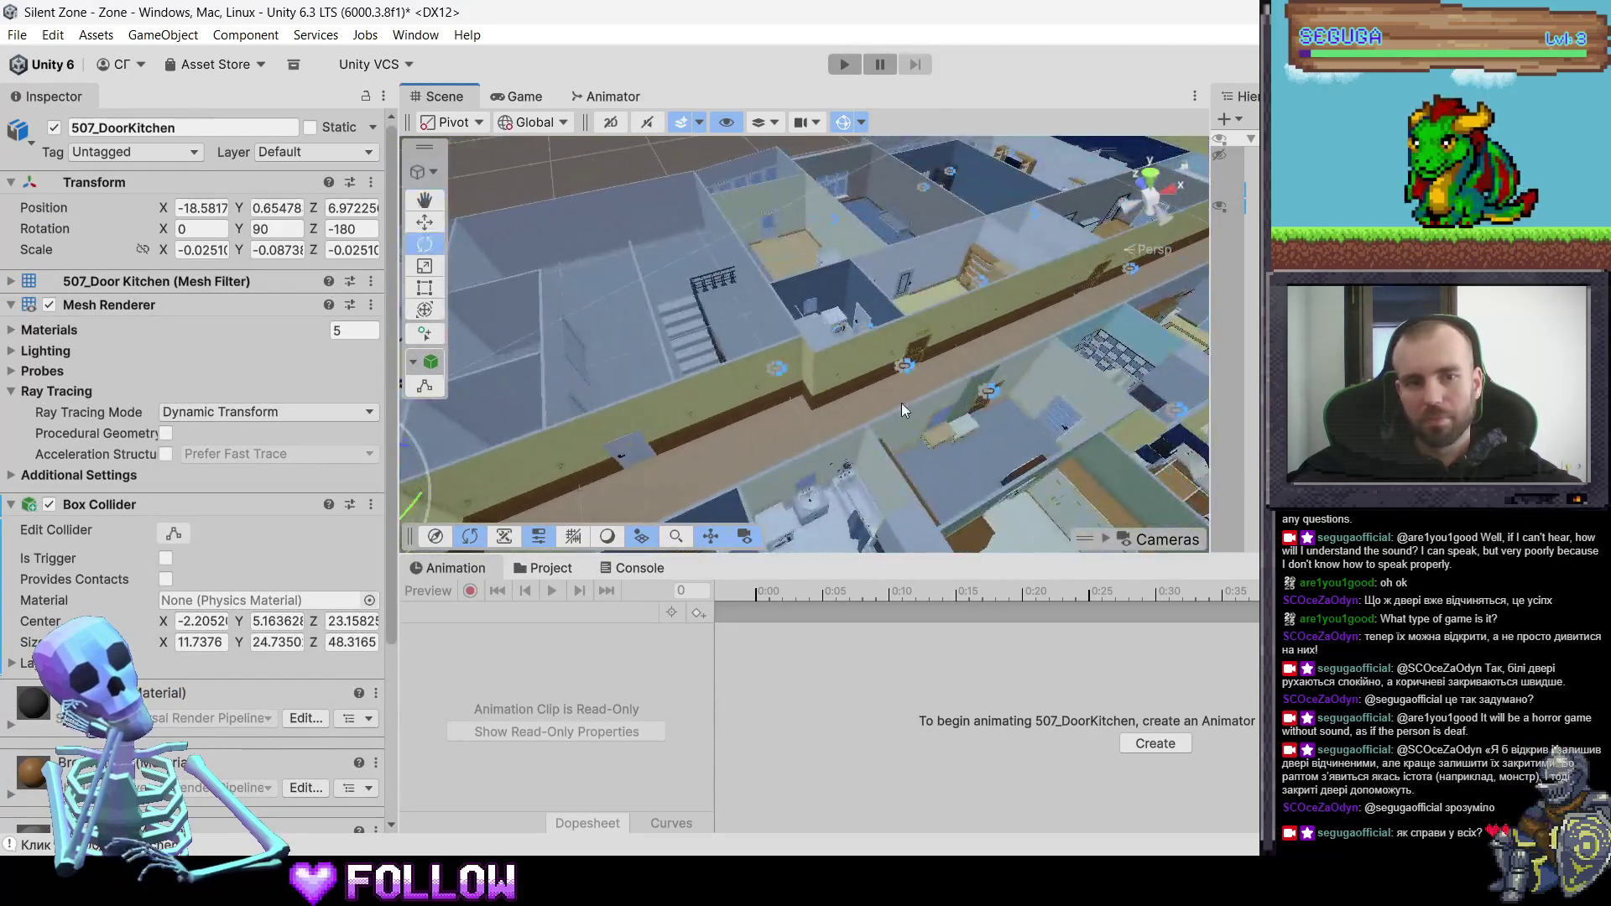
pyautogui.scroll(10, 902, 410)
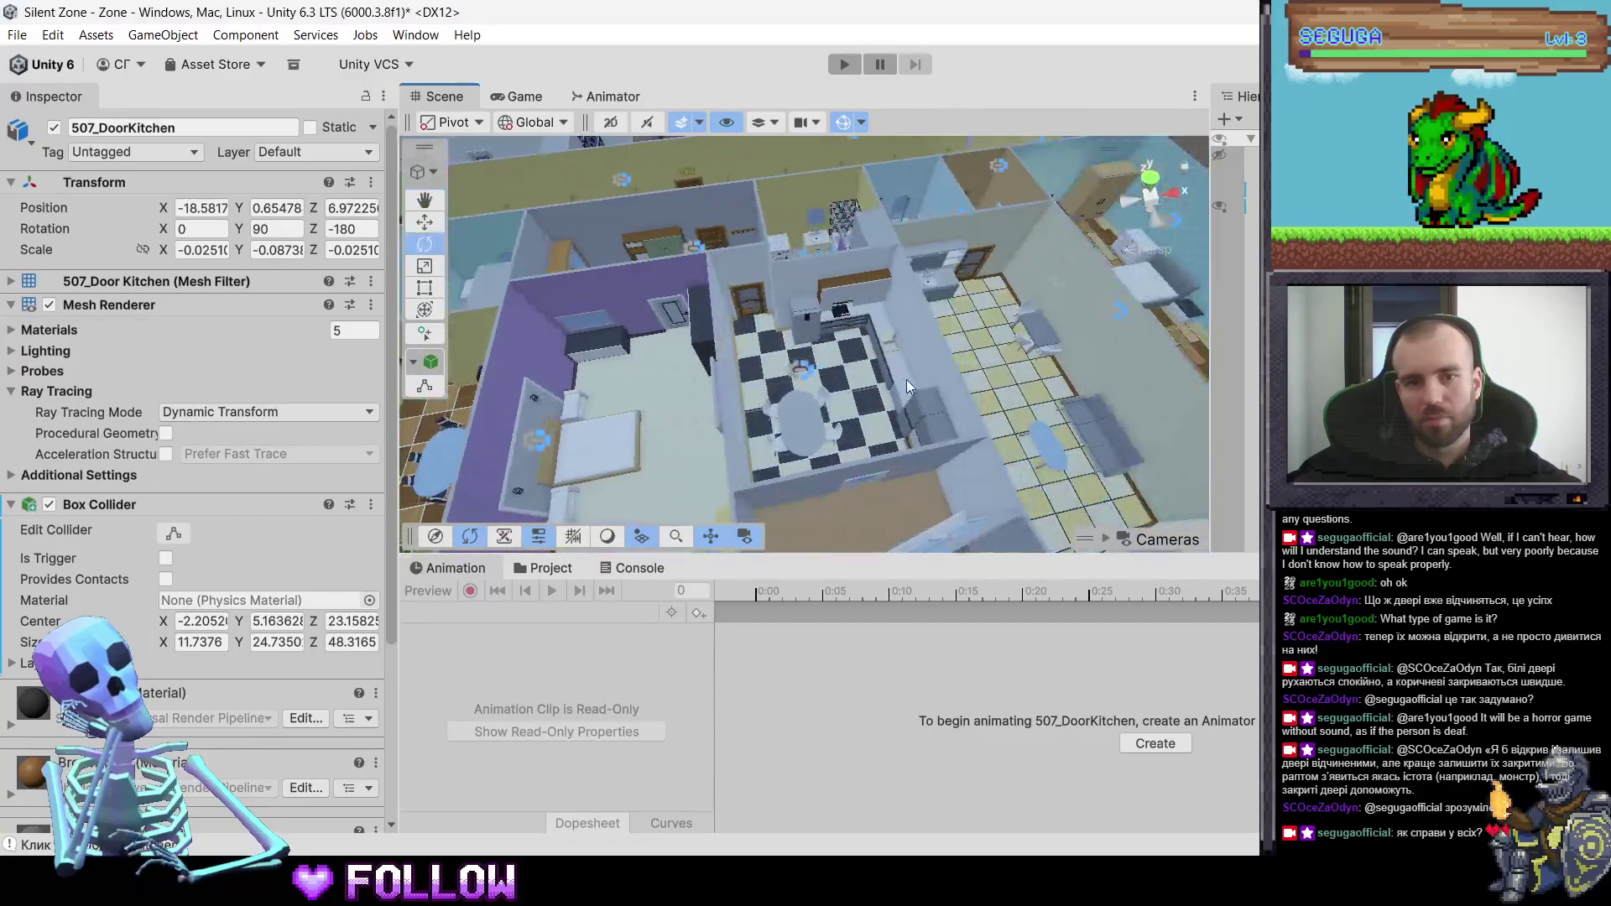
pyautogui.moveTo(827, 398); pyautogui.dragTo(894, 428)
pyautogui.moveTo(802, 380)
pyautogui.mouseDown()
pyautogui.moveTo(892, 361)
pyautogui.moveTo(789, 388)
pyautogui.moveTo(304, 433)
pyautogui.moveTo(671, 363)
pyautogui.moveTo(972, 396)
pyautogui.moveTo(631, 370)
pyautogui.moveTo(732, 359)
pyautogui.moveTo(913, 371)
pyautogui.moveTo(588, 413)
pyautogui.moveTo(1067, 370)
pyautogui.moveTo(611, 382)
pyautogui.moveTo(860, 388)
pyautogui.moveTo(798, 312)
pyautogui.mouseUp()
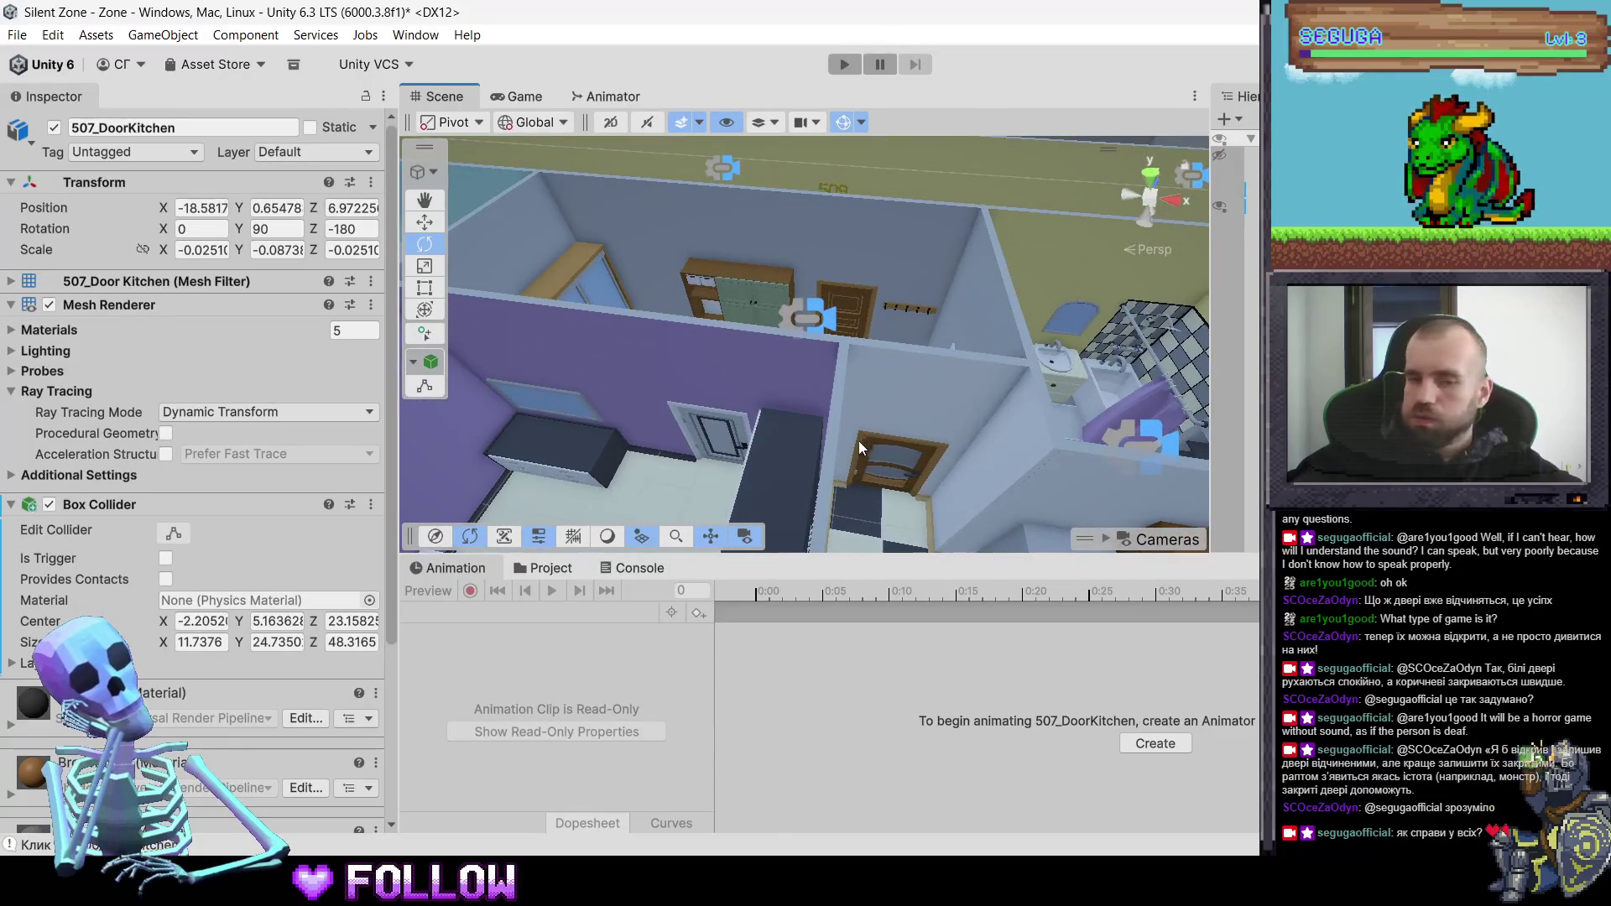
pyautogui.scroll(8, 823, 520)
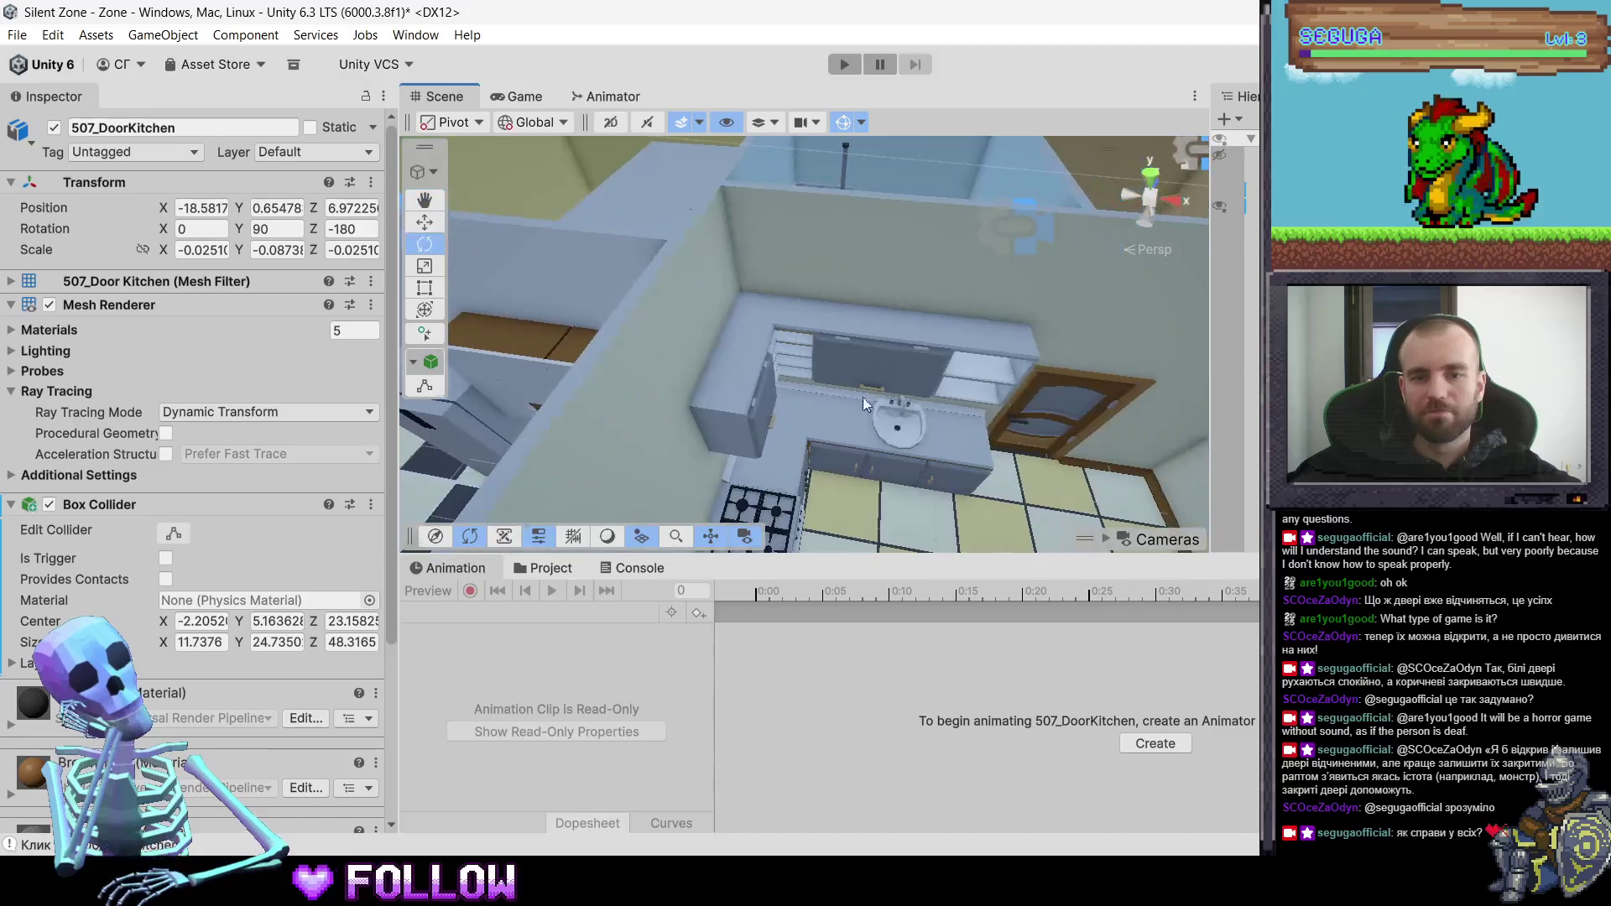
pyautogui.click(1050, 435)
pyautogui.scroll(-5, 707, 402)
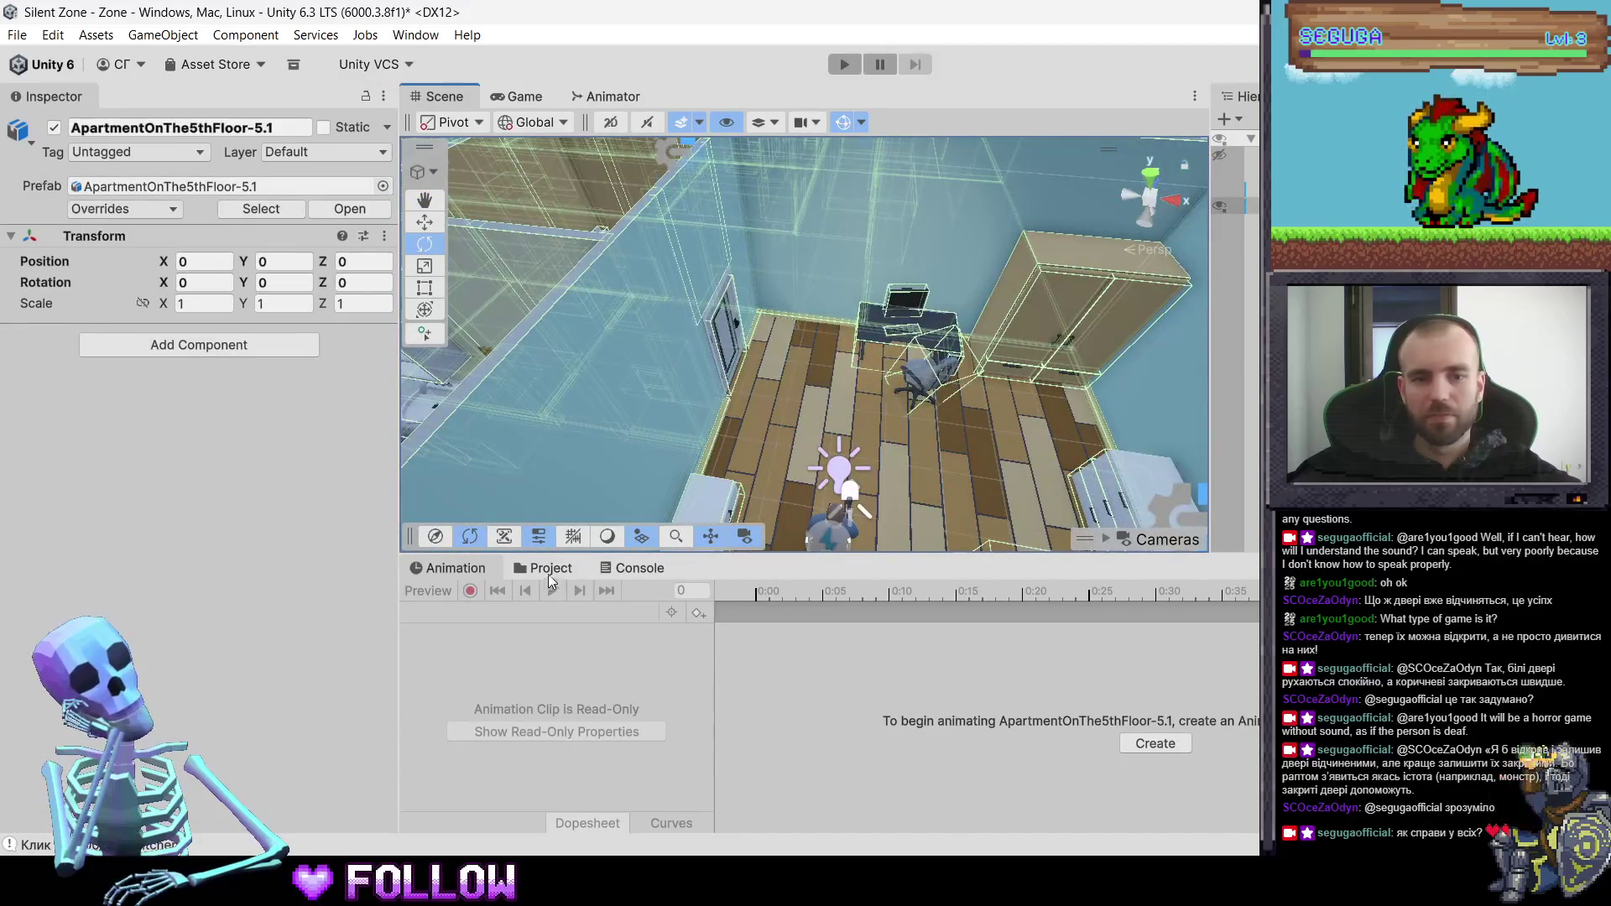
# - Open Assets/Animations/DoorsRotation in the Project tab and select the 501_DoorKitchen door
pyautogui.click(547, 568)
pyautogui.moveTo(552, 430); pyautogui.dragTo(808, 340)
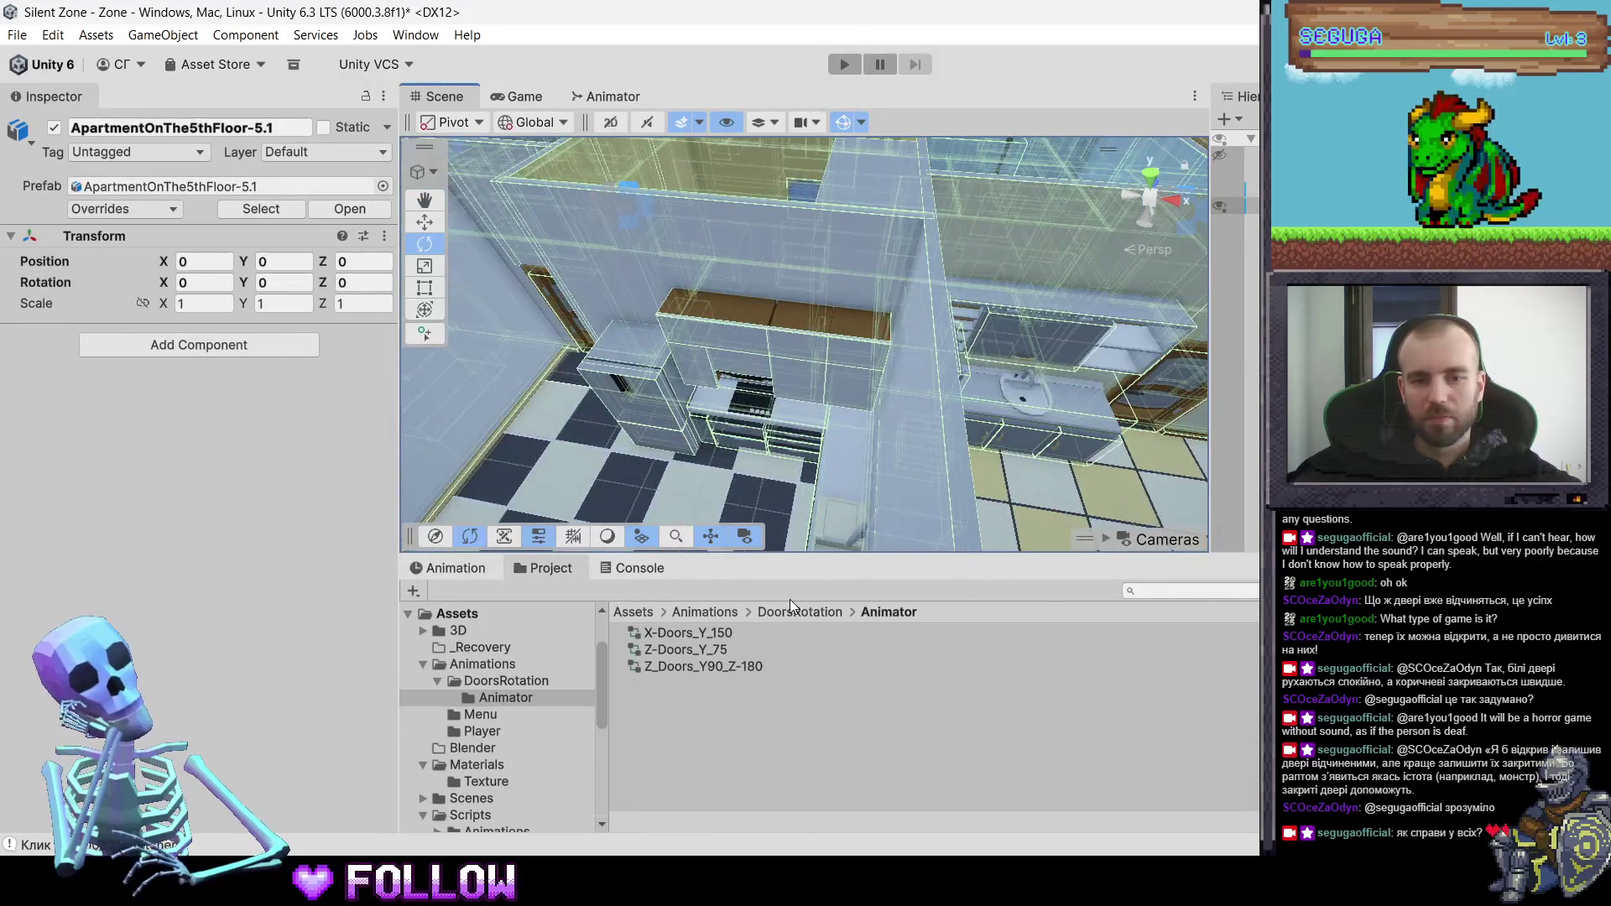
pyautogui.click(789, 606)
pyautogui.scroll(5, 813, 426)
pyautogui.click(802, 370)
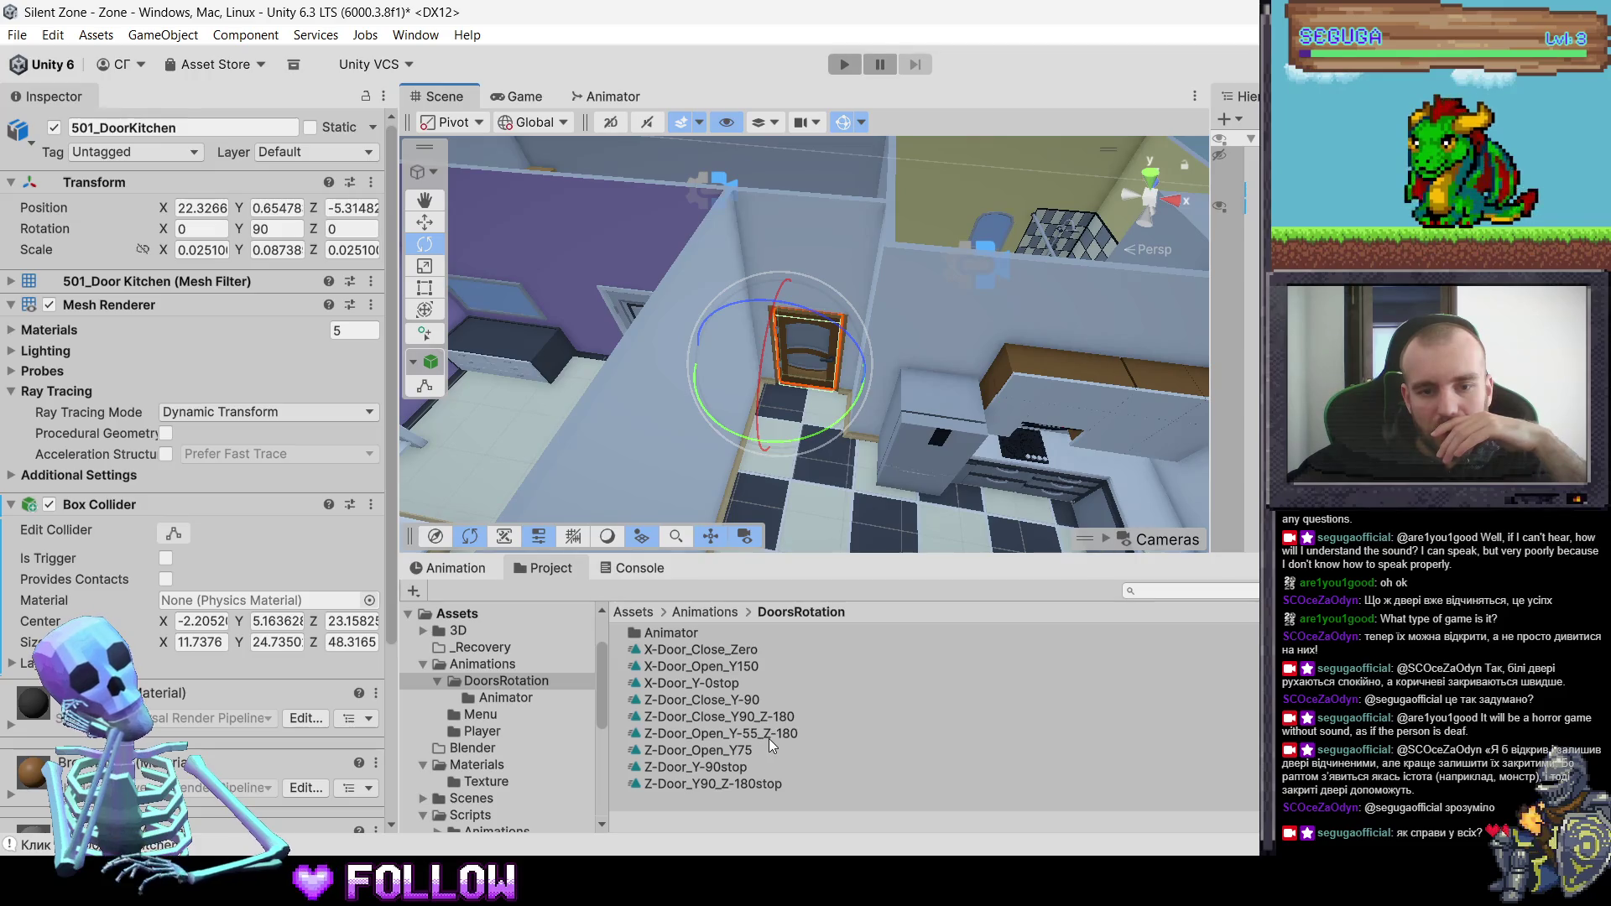
pyautogui.rightClick(674, 801)
pyautogui.moveTo(839, 245)
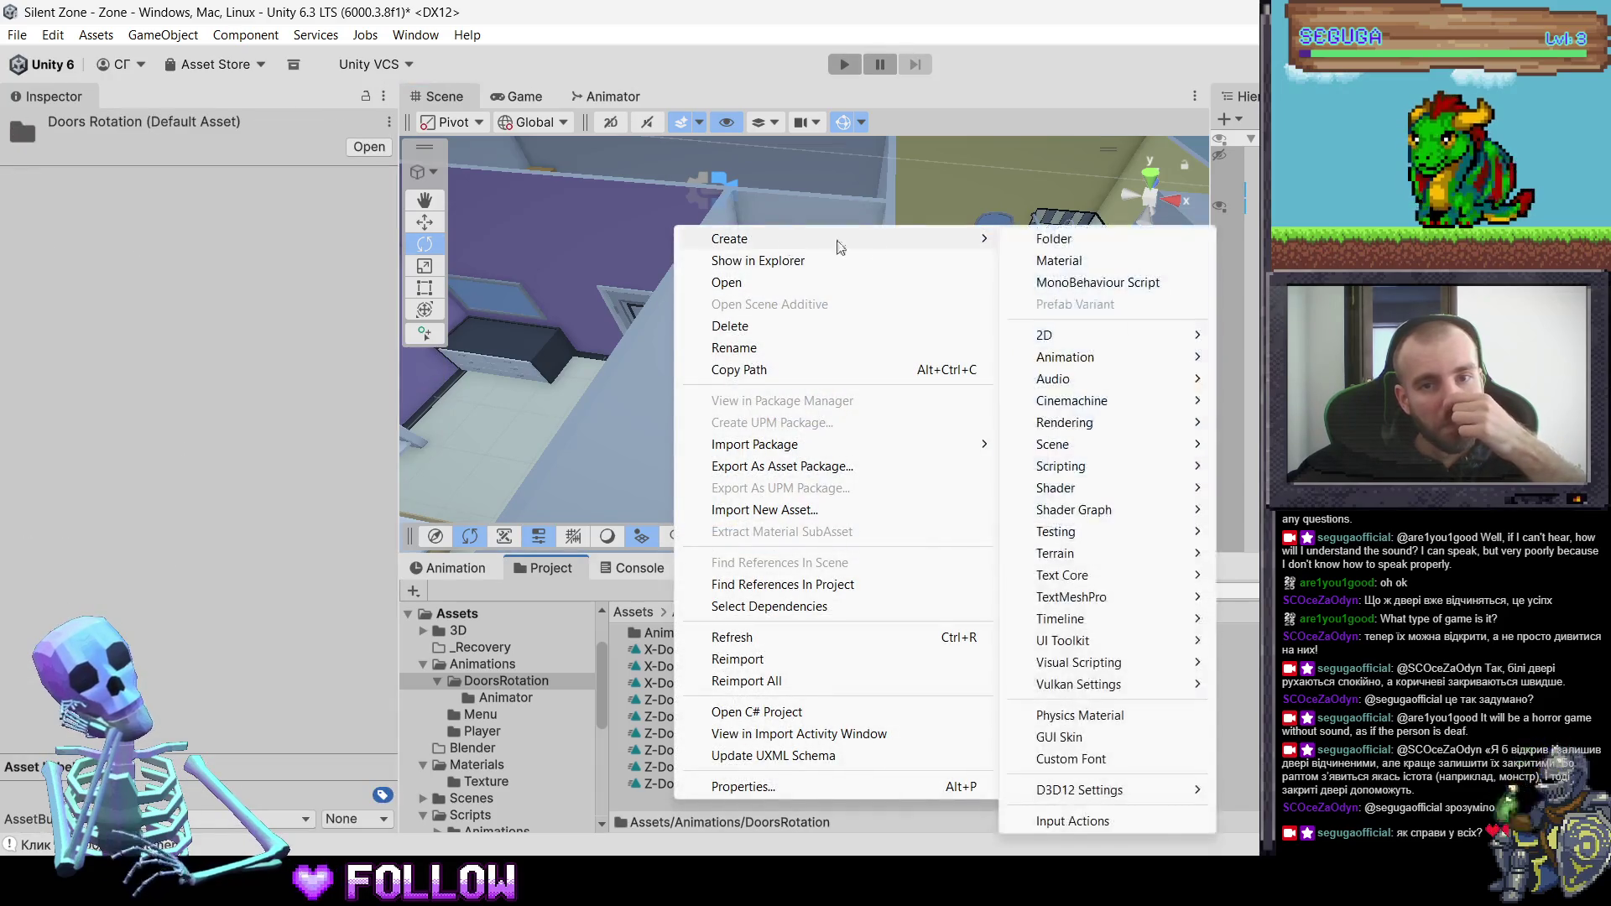
pyautogui.click(1051, 242)
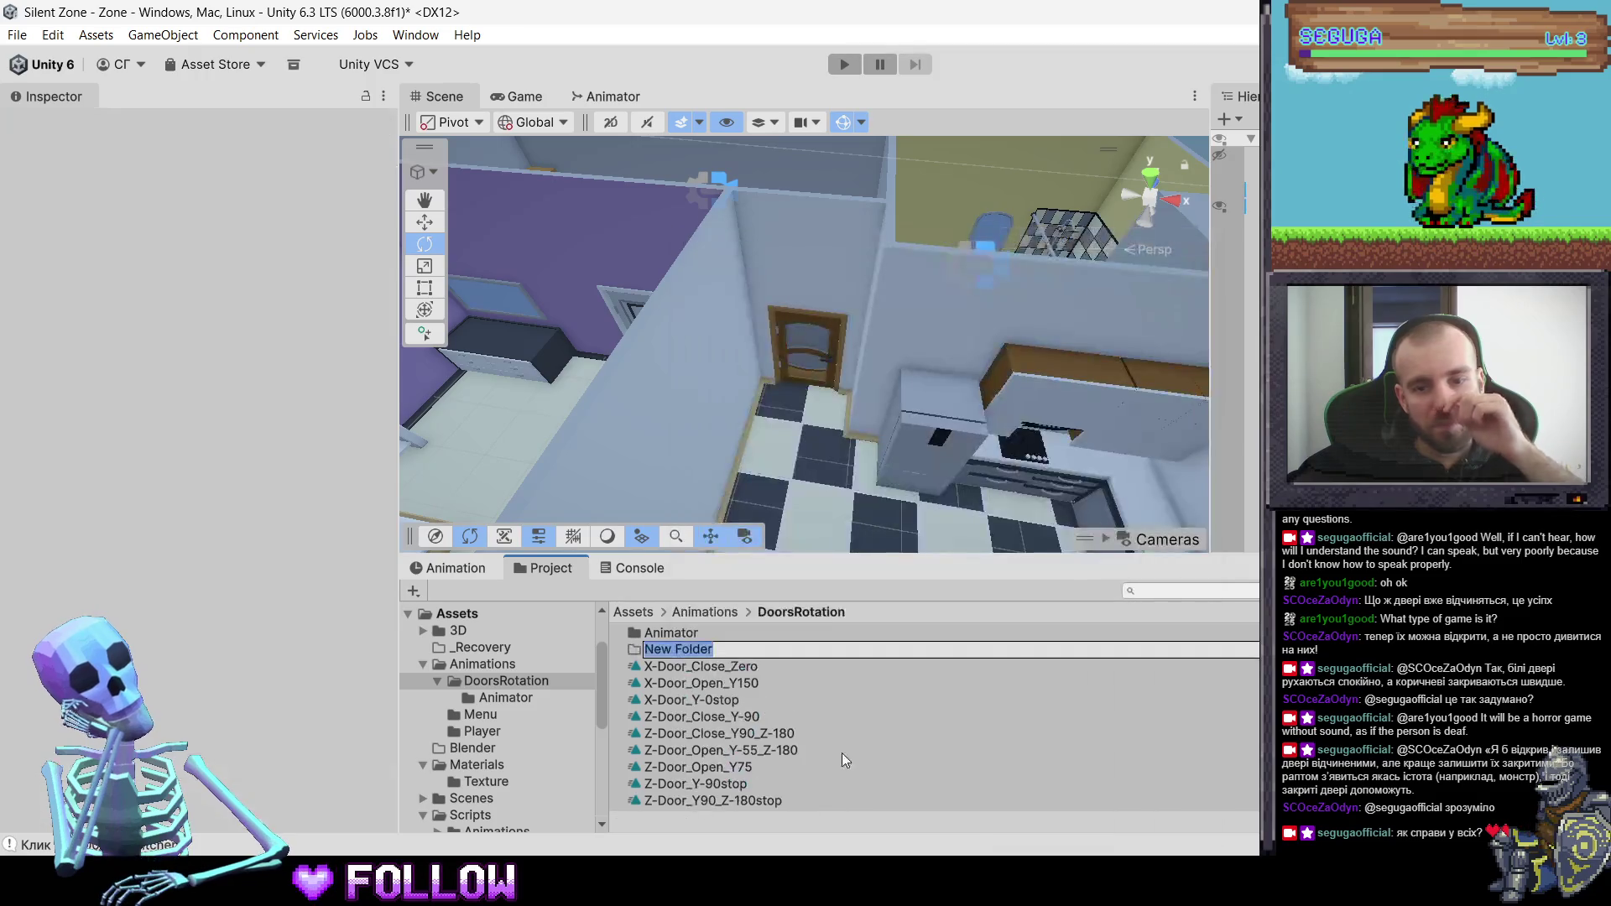
pyautogui.press('Return')
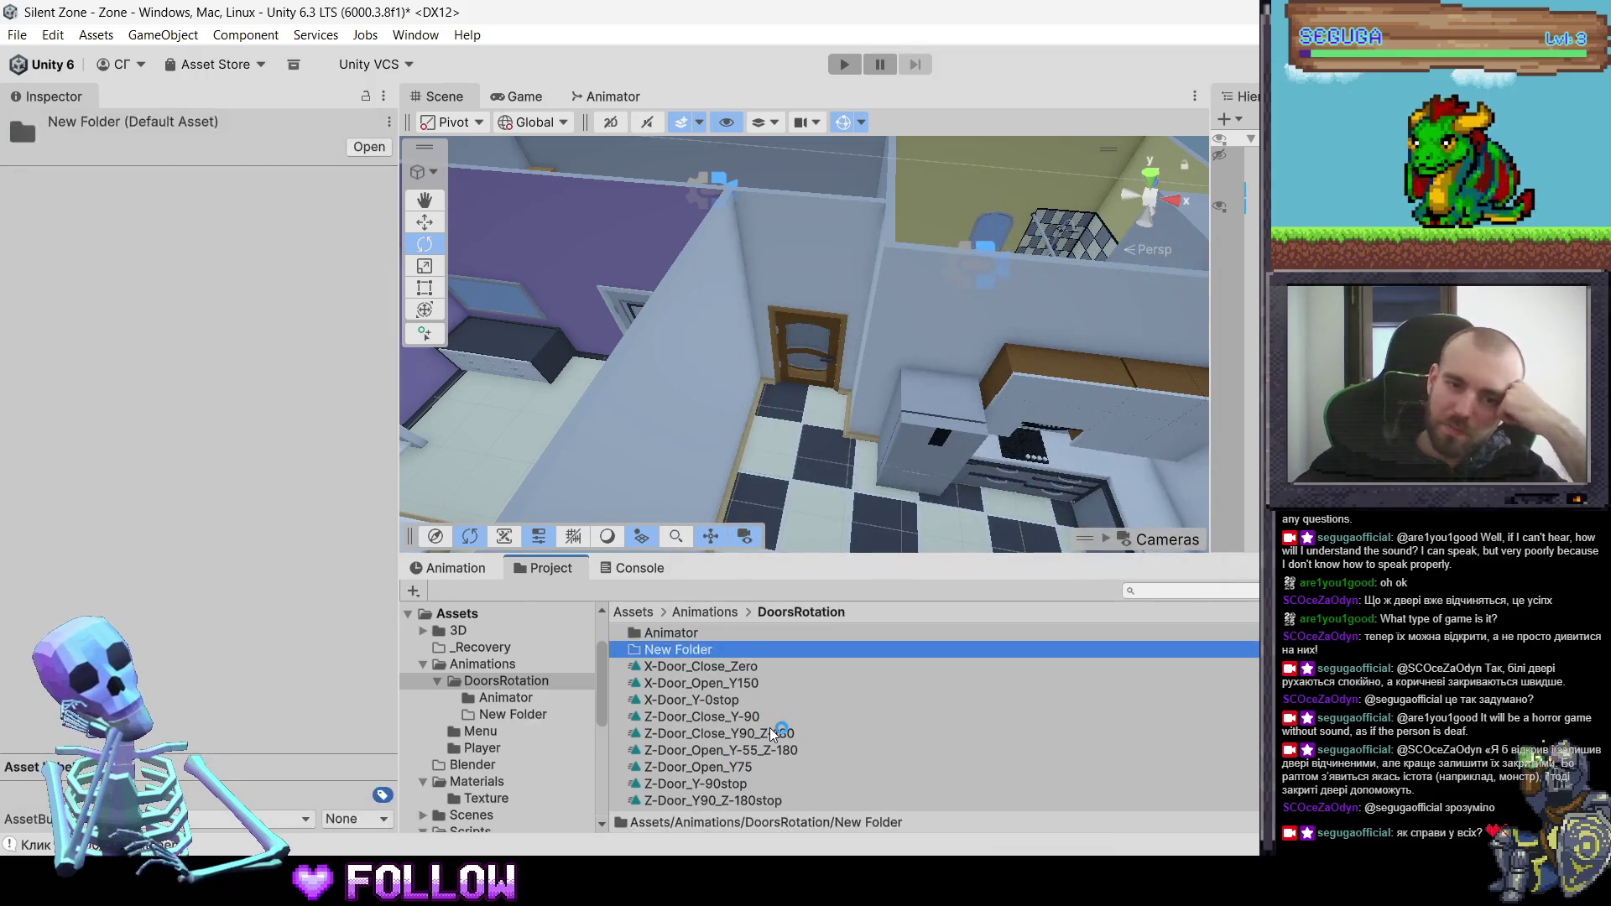
pyautogui.press('BackSpace')
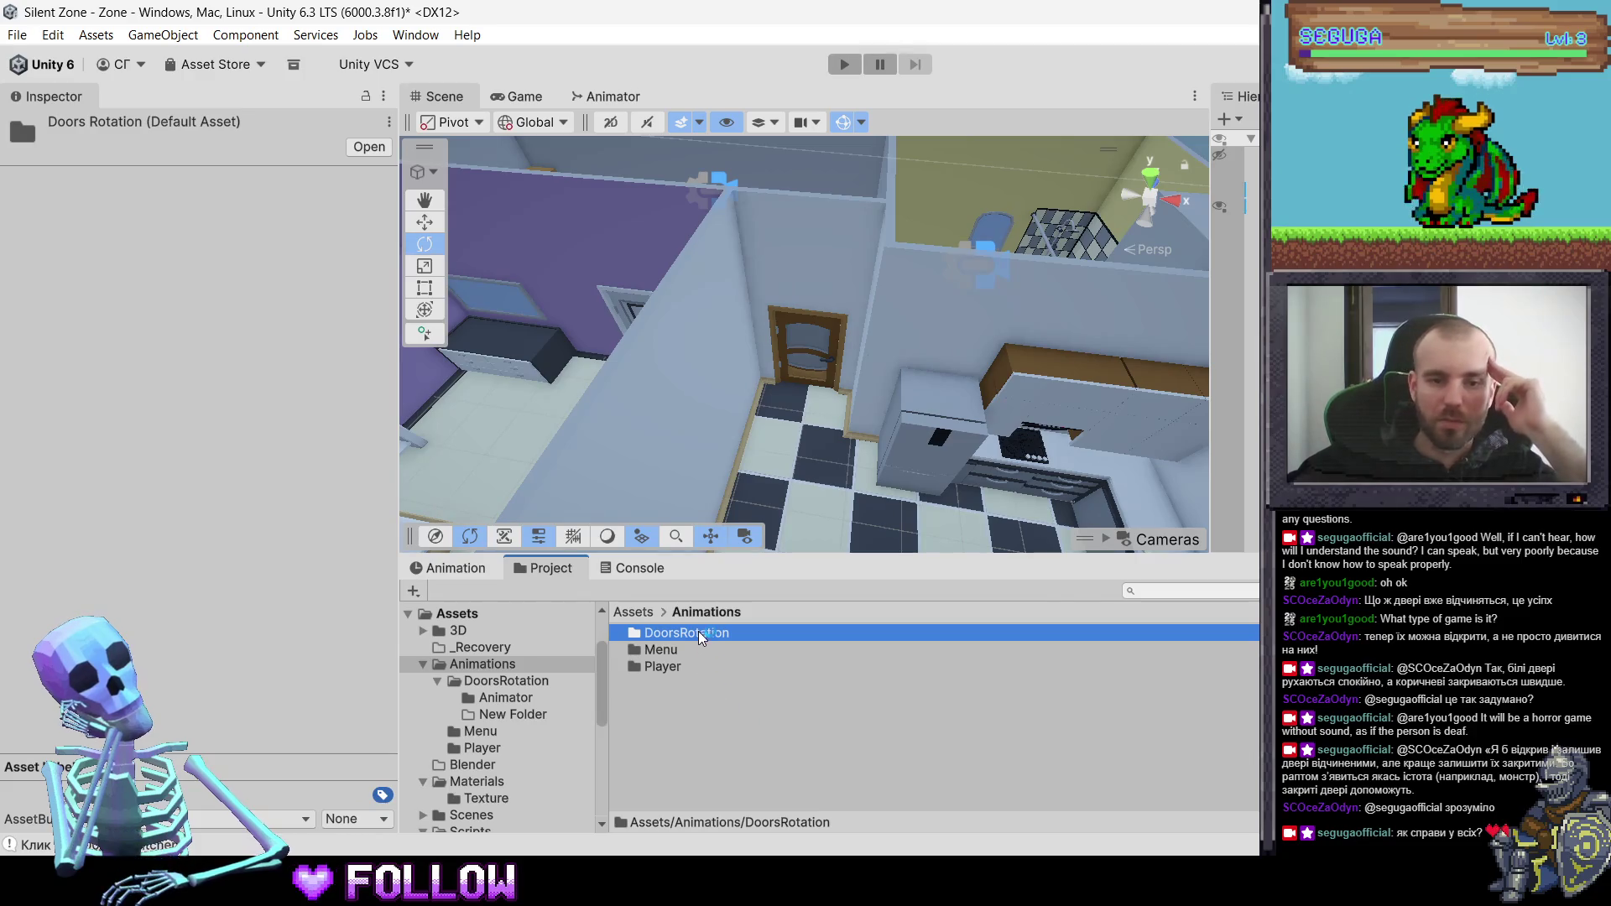
pyautogui.doubleClick(698, 631)
pyautogui.click(696, 648)
pyautogui.press('Delete')
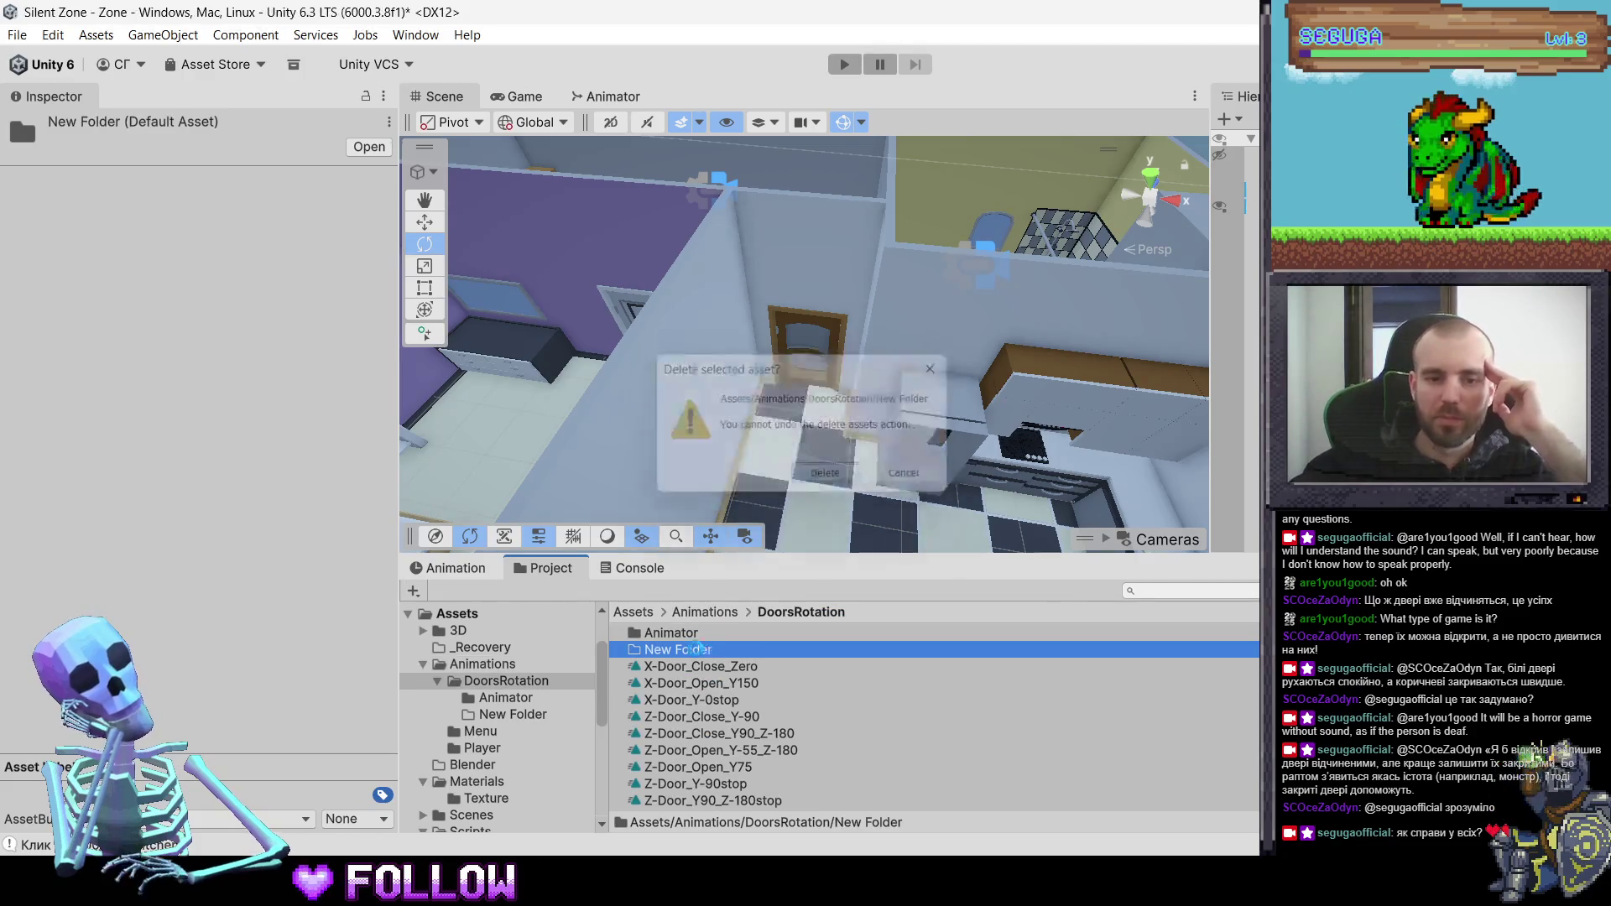
pyautogui.press('Escape')
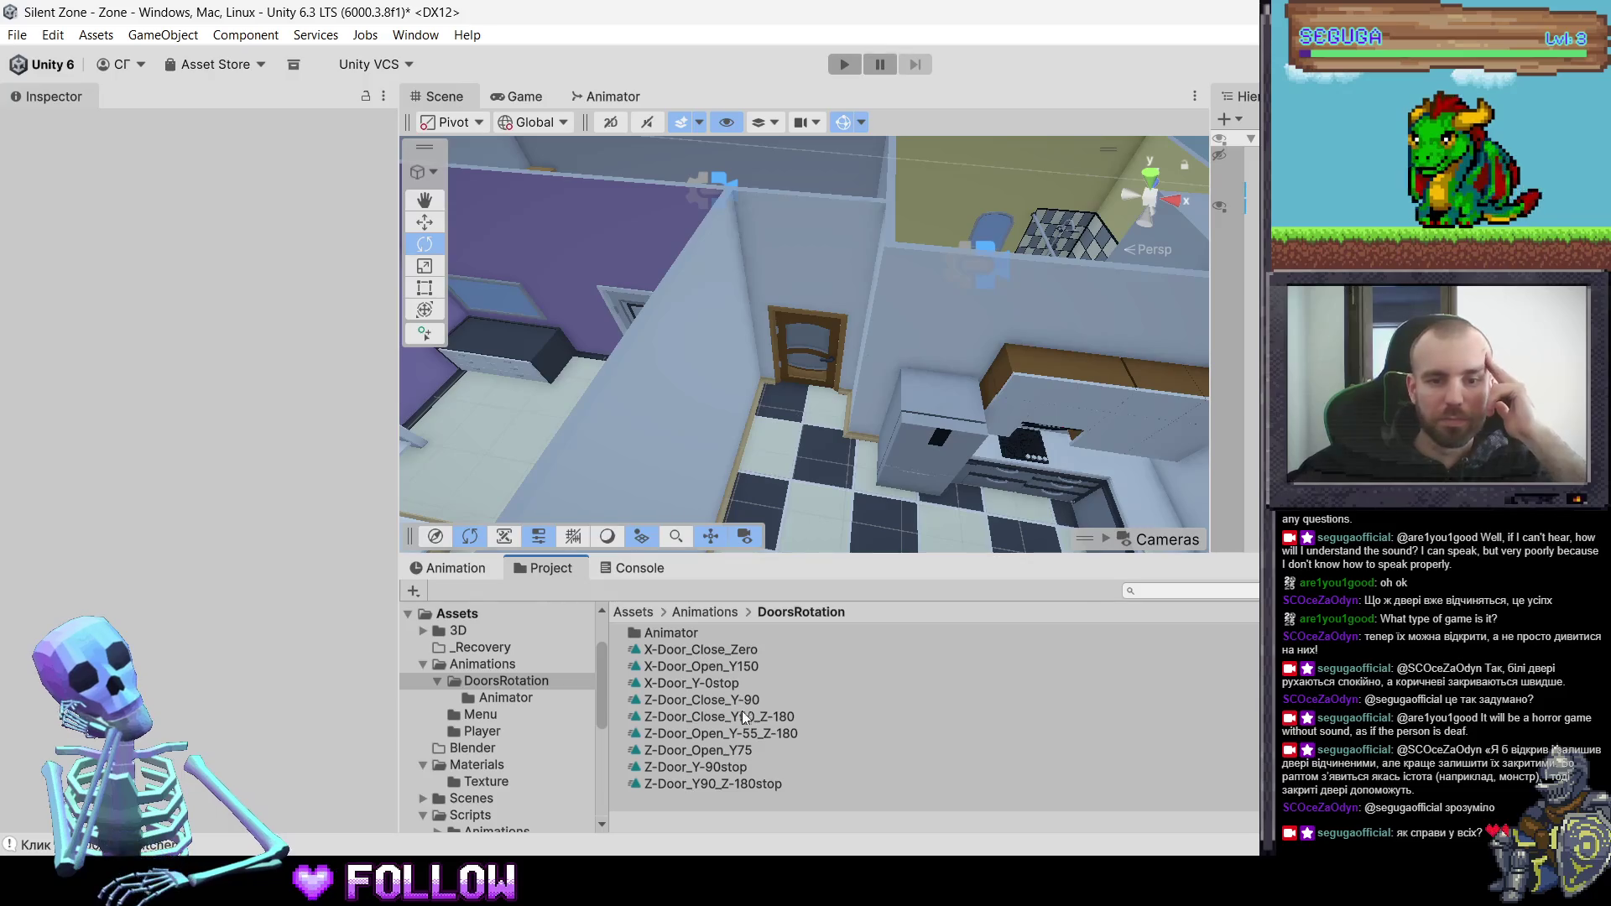
pyautogui.click(810, 349)
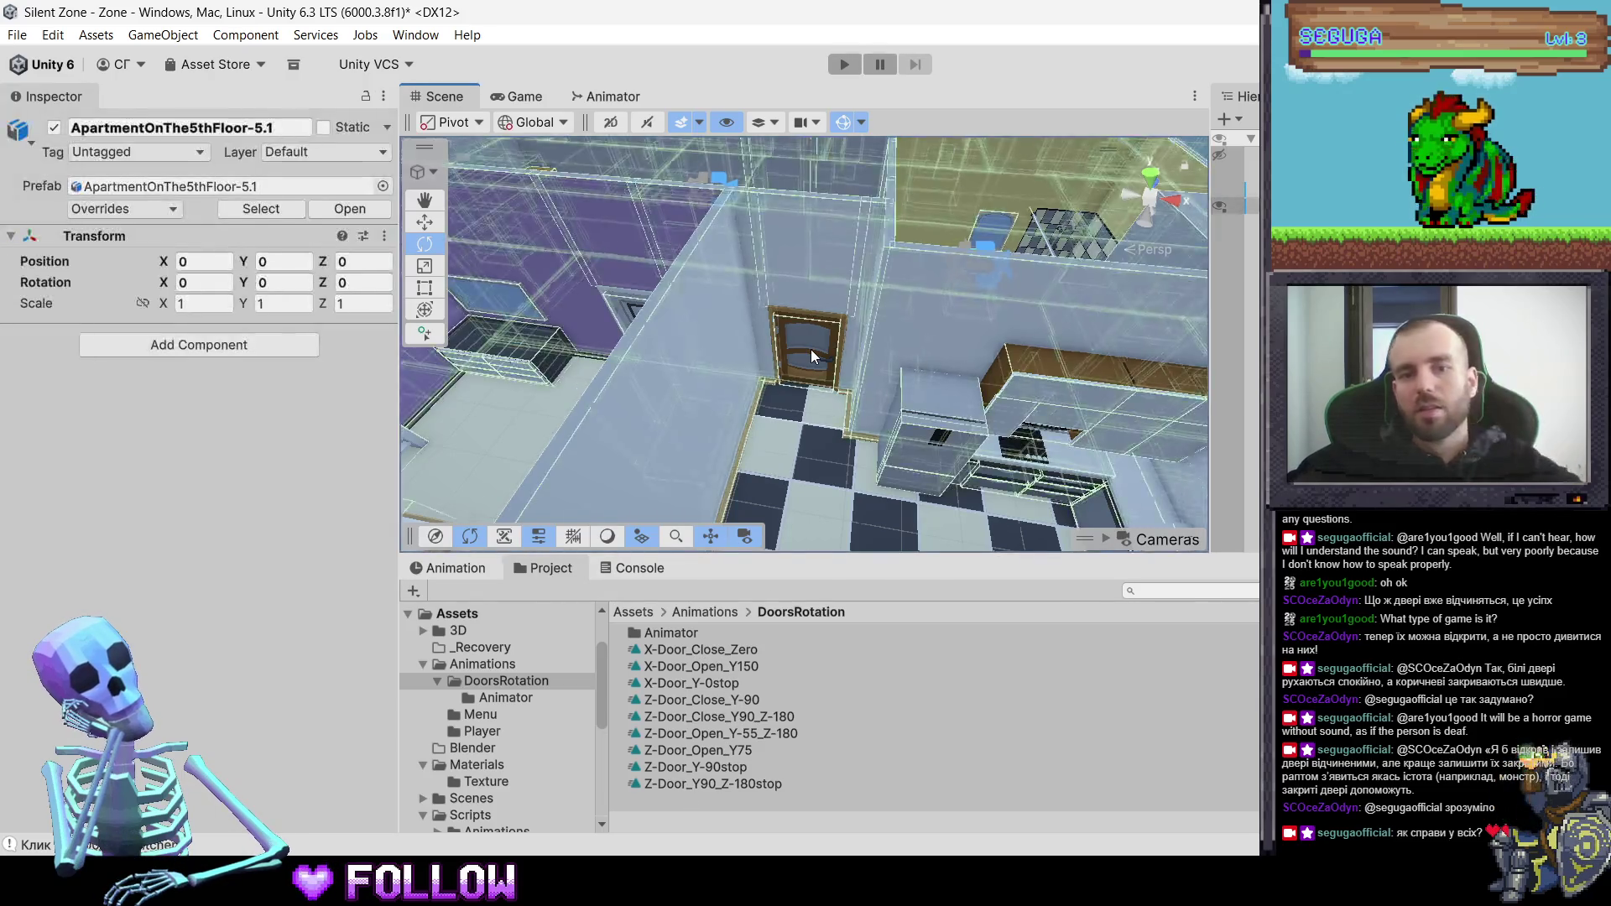
# - Create and save a Z-Doors_Y90stop animation clip for 501_DoorKitchen in DoorsRotation
pyautogui.click(811, 350)
pyautogui.click(492, 575)
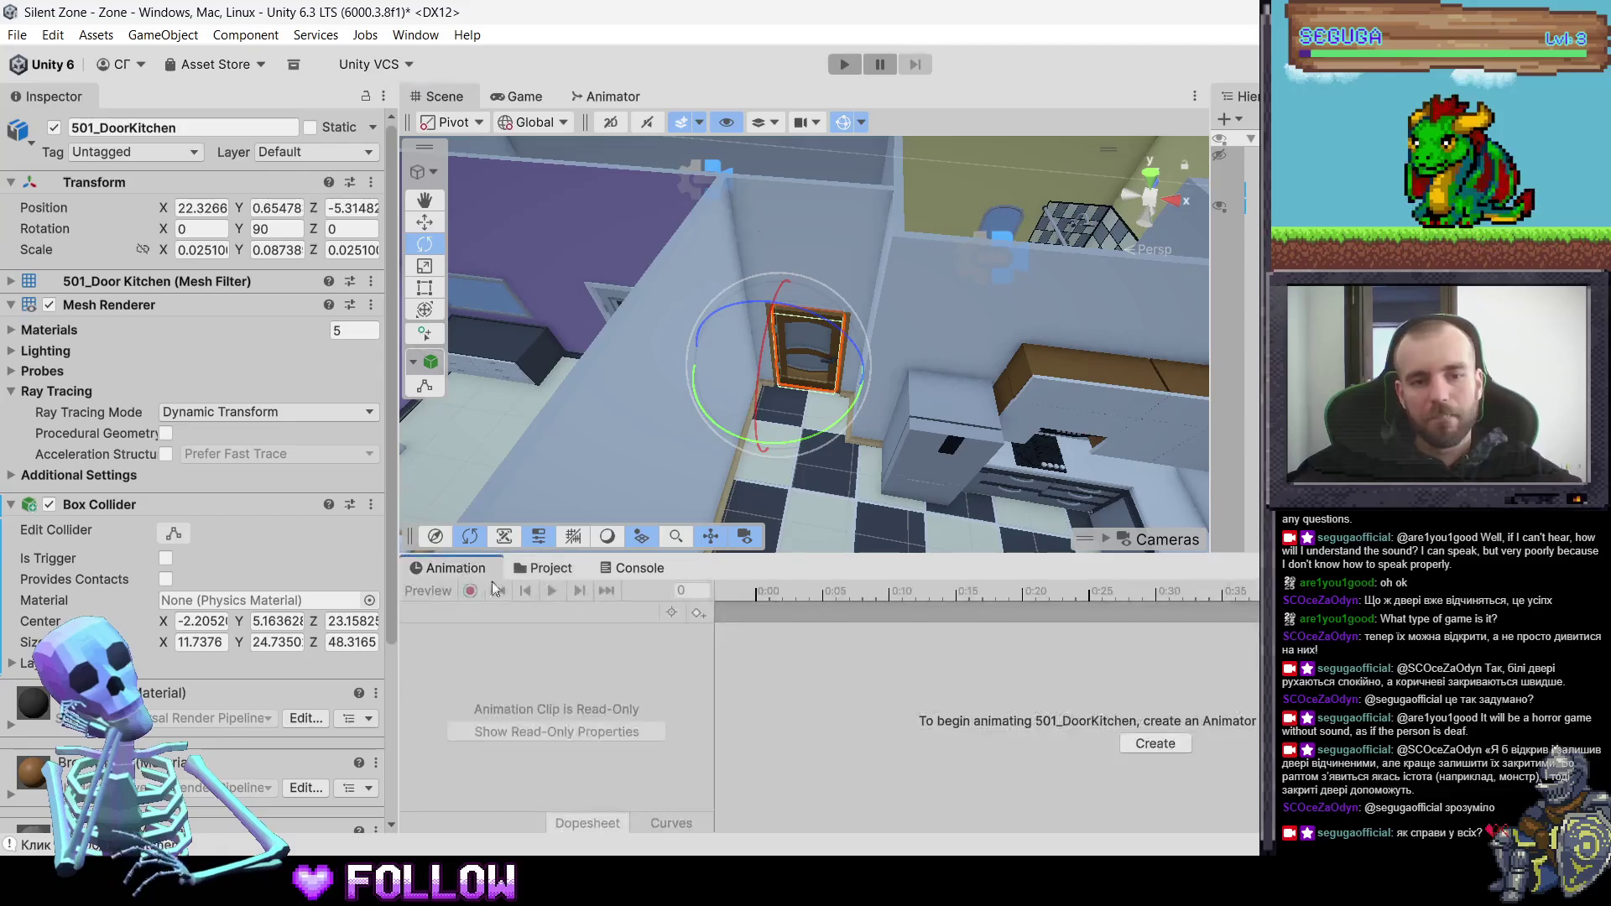
pyautogui.click(1175, 748)
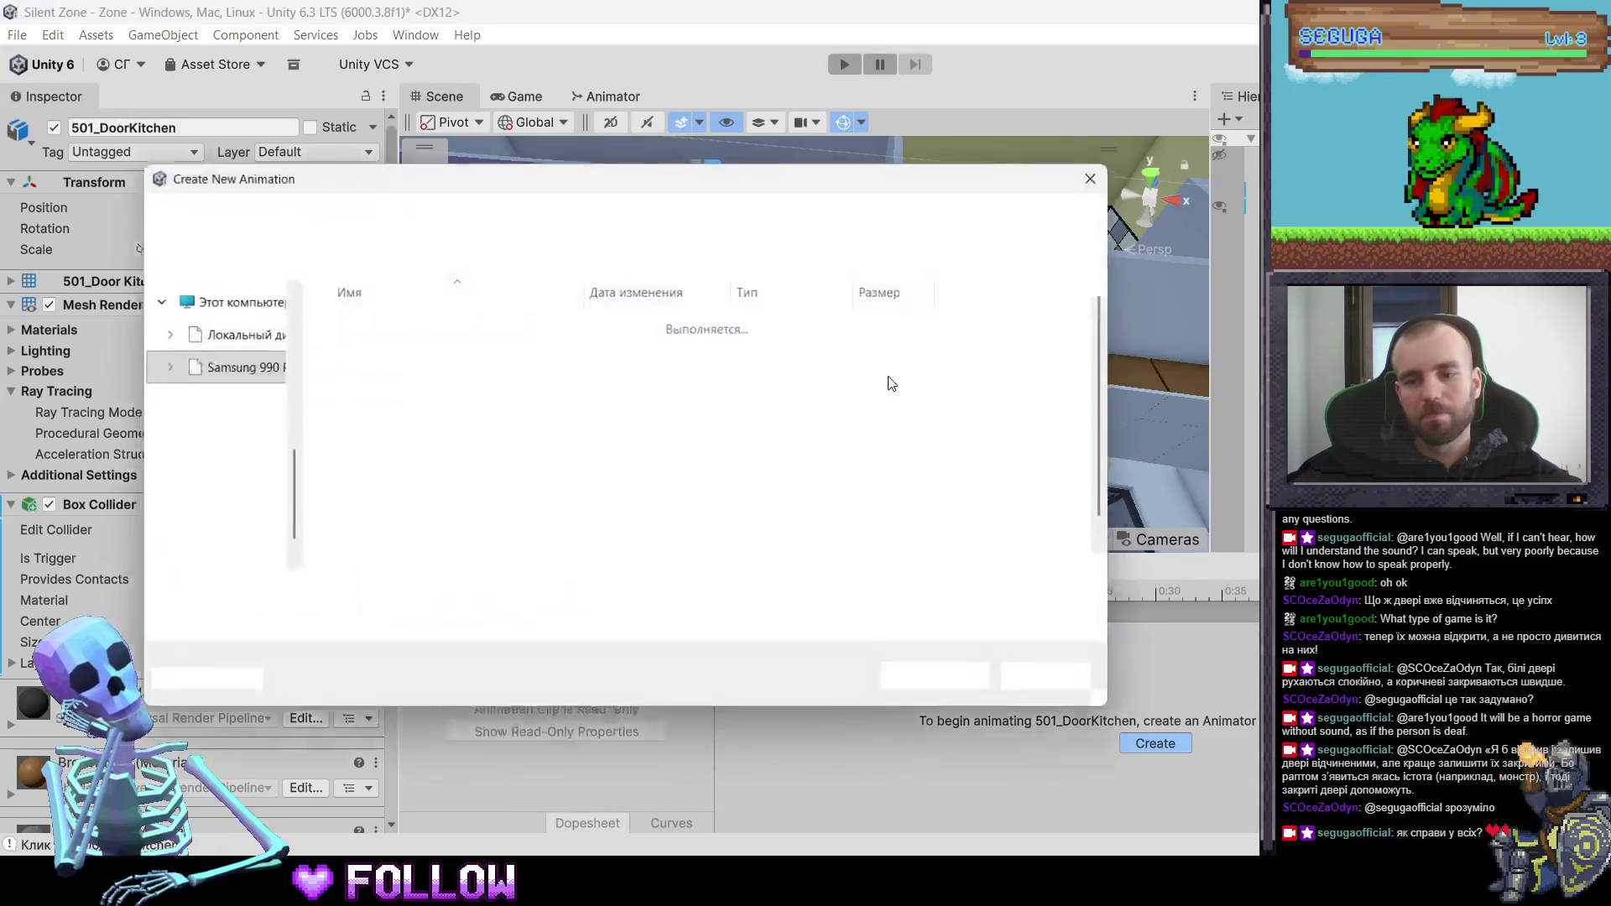
pyautogui.scroll(-2, 504, 436)
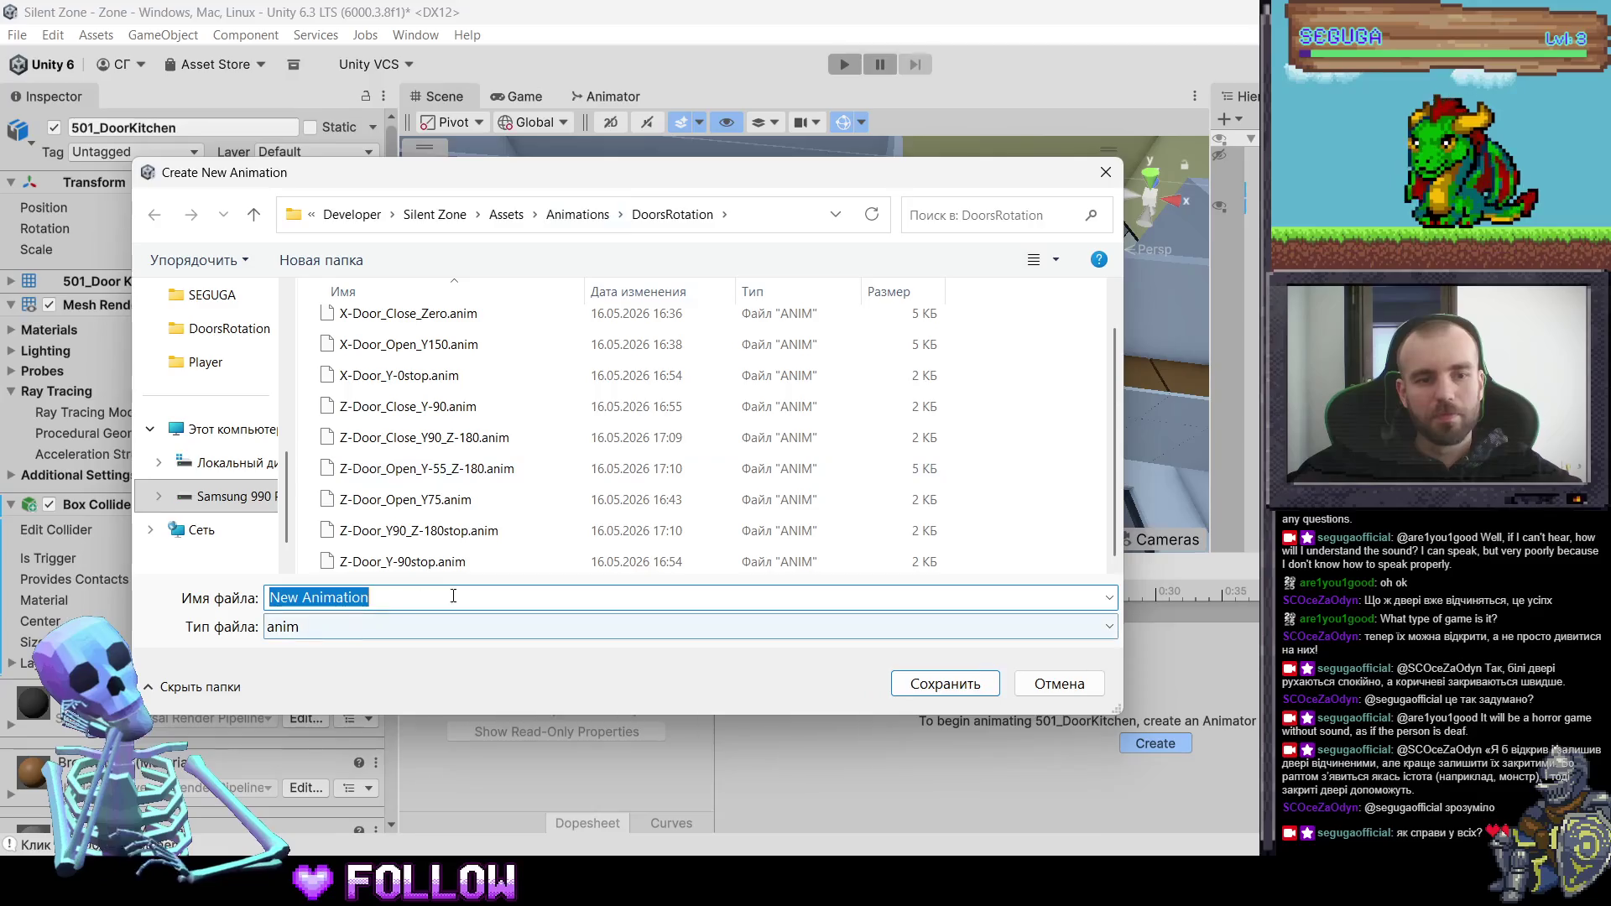
pyautogui.write('Z-D')
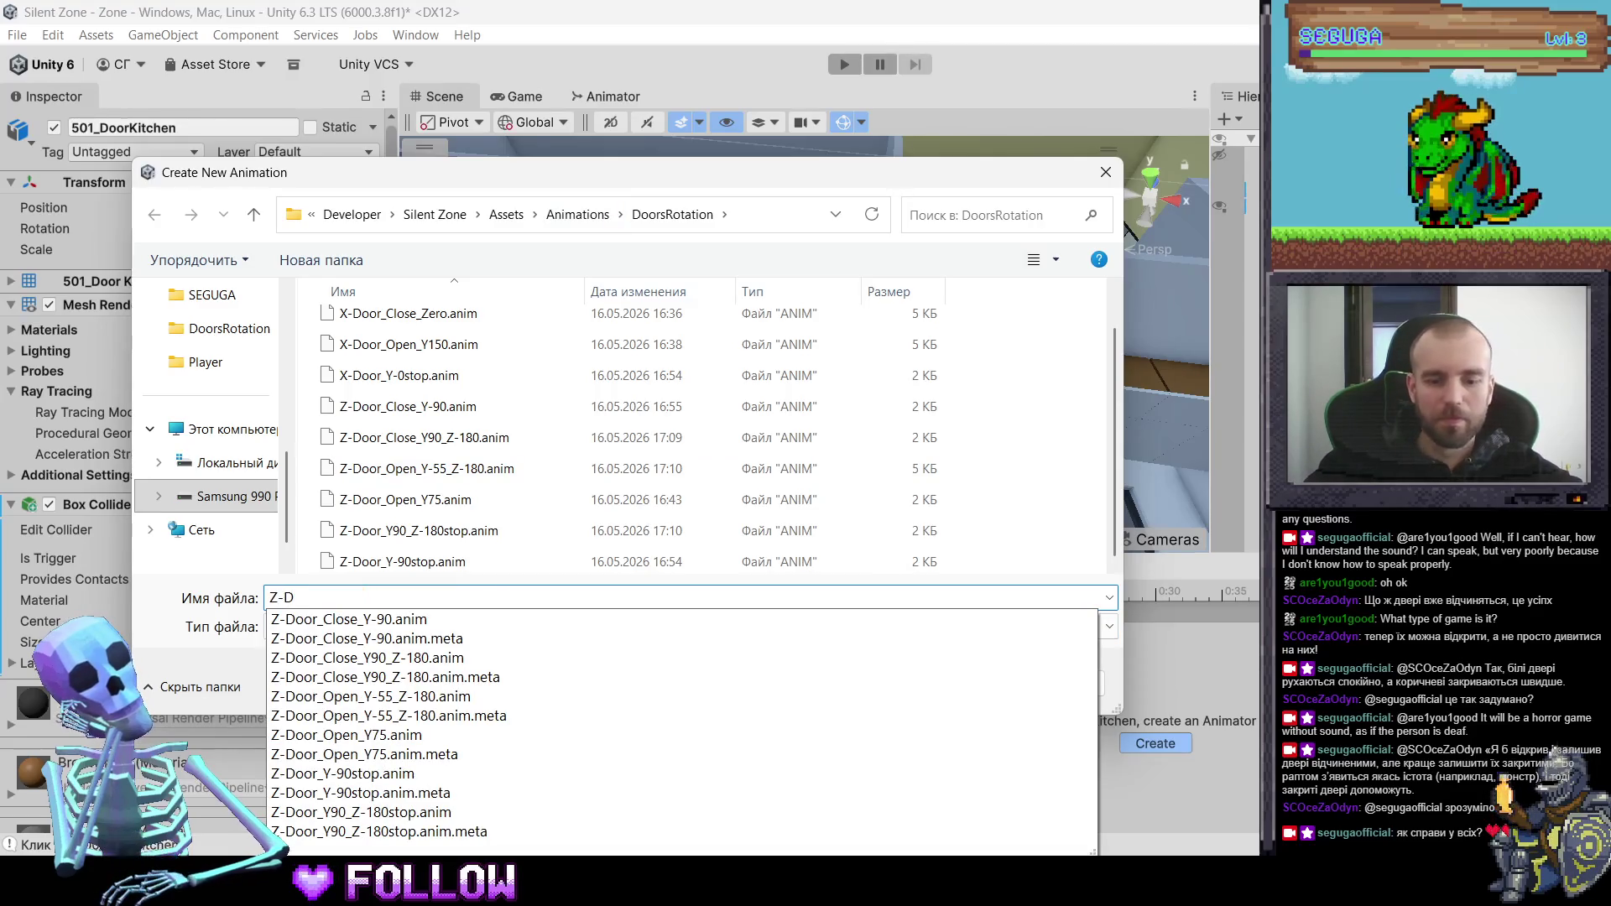
pyautogui.write('oors')
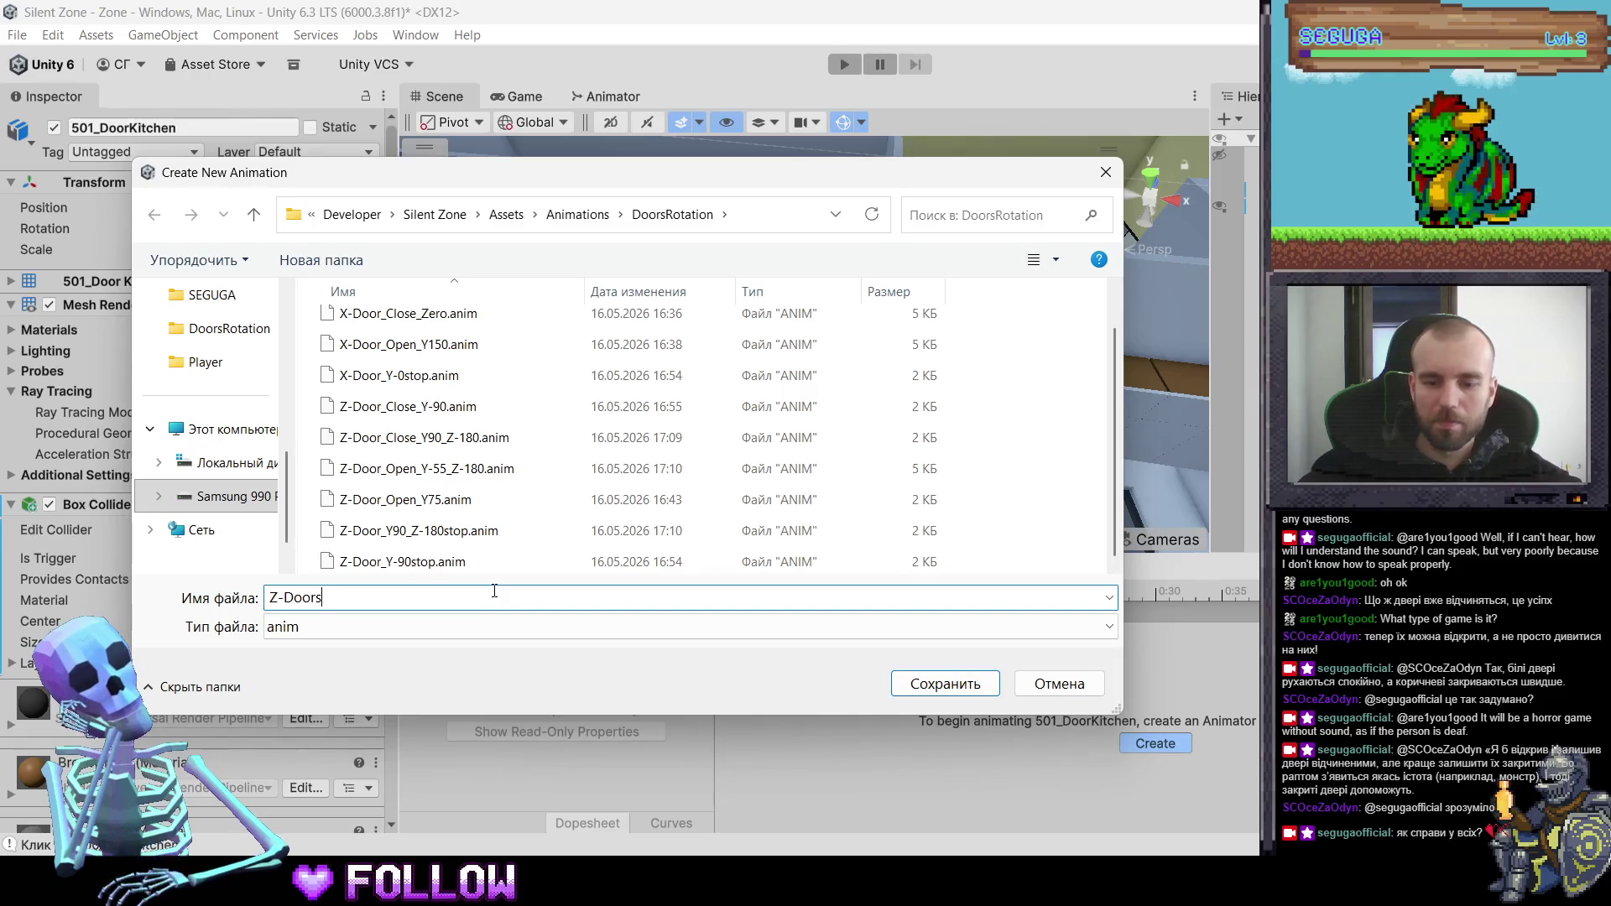
pyautogui.write('_')
pyautogui.moveTo(506, 180)
pyautogui.mouseDown()
pyautogui.moveTo(821, 246)
pyautogui.moveTo(751, 203)
pyautogui.mouseUp()
pyautogui.write('Y')
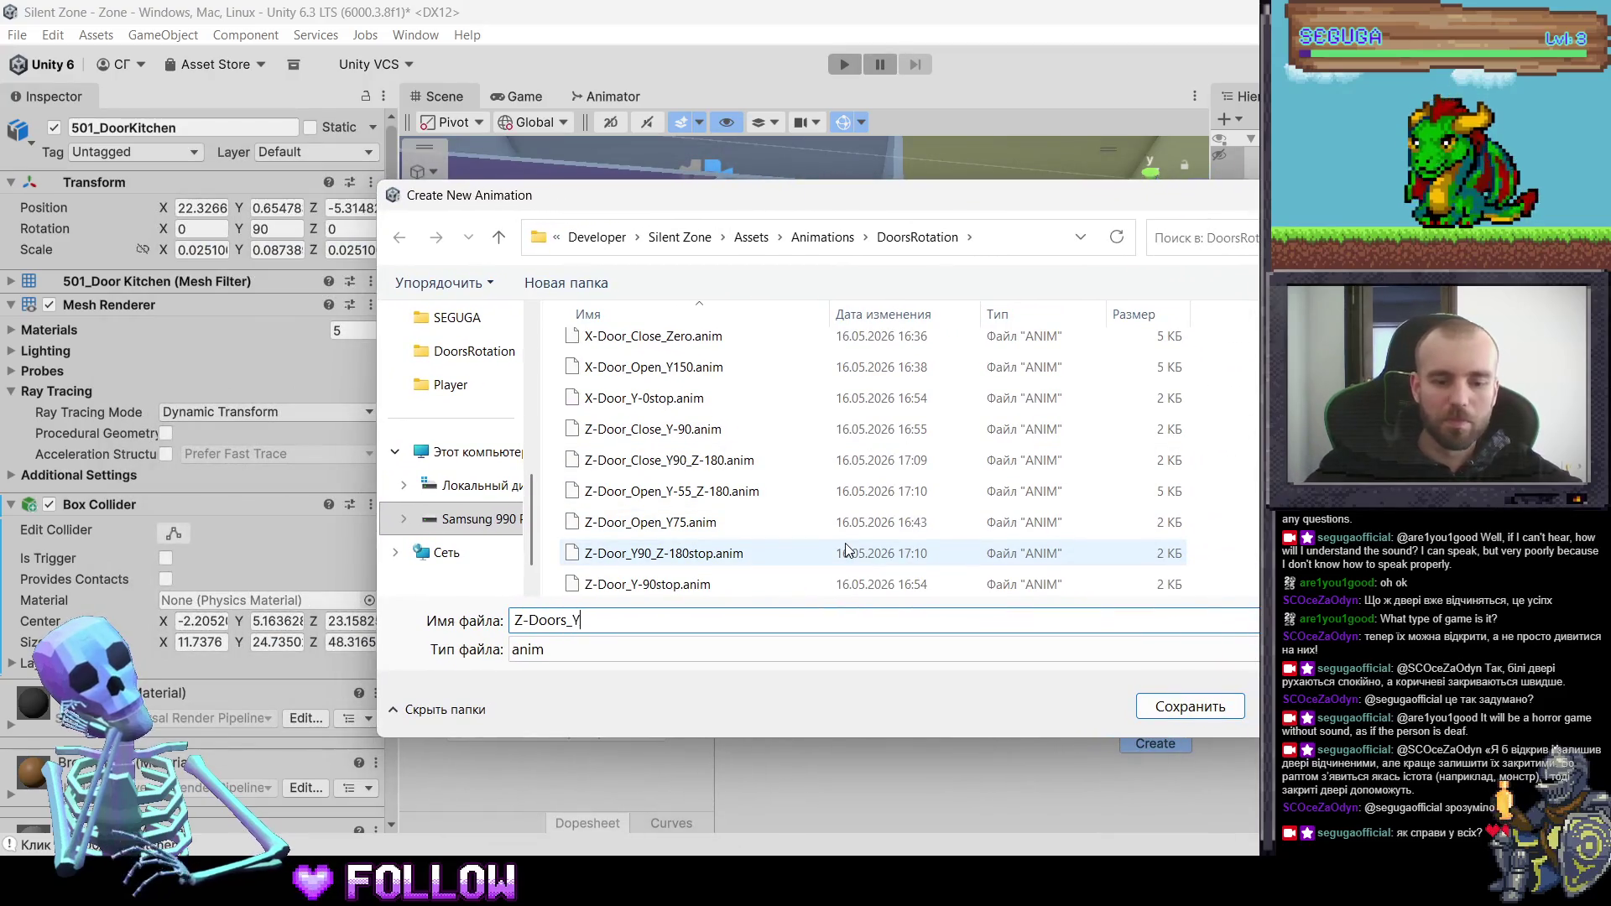
pyautogui.write('90stop')
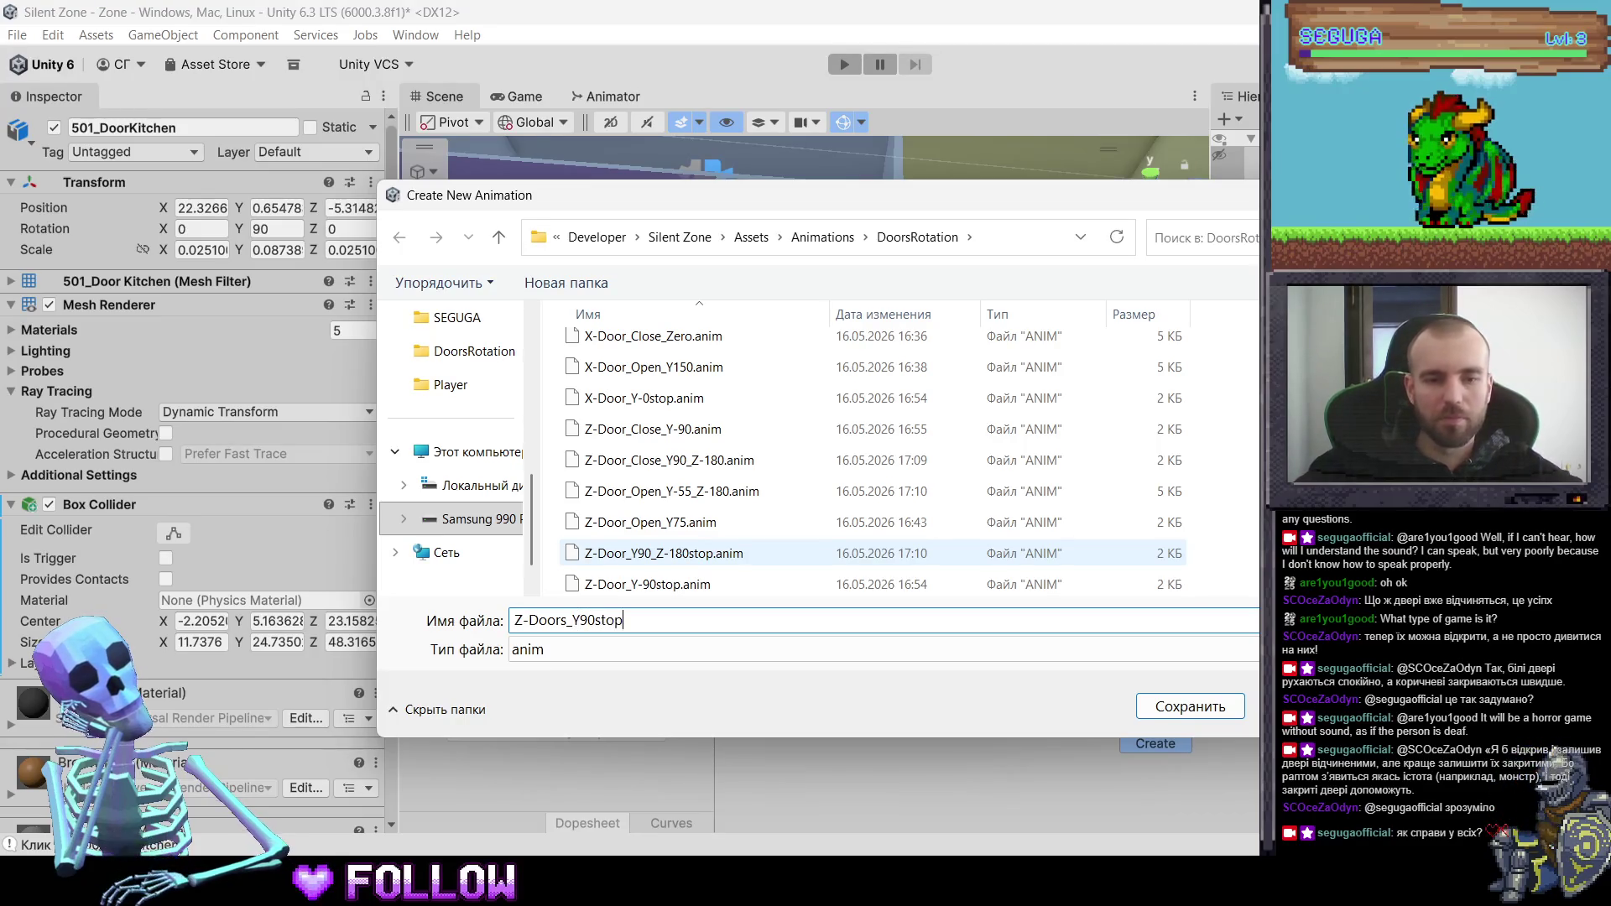
pyautogui.press('Return')
pyautogui.click(631, 569)
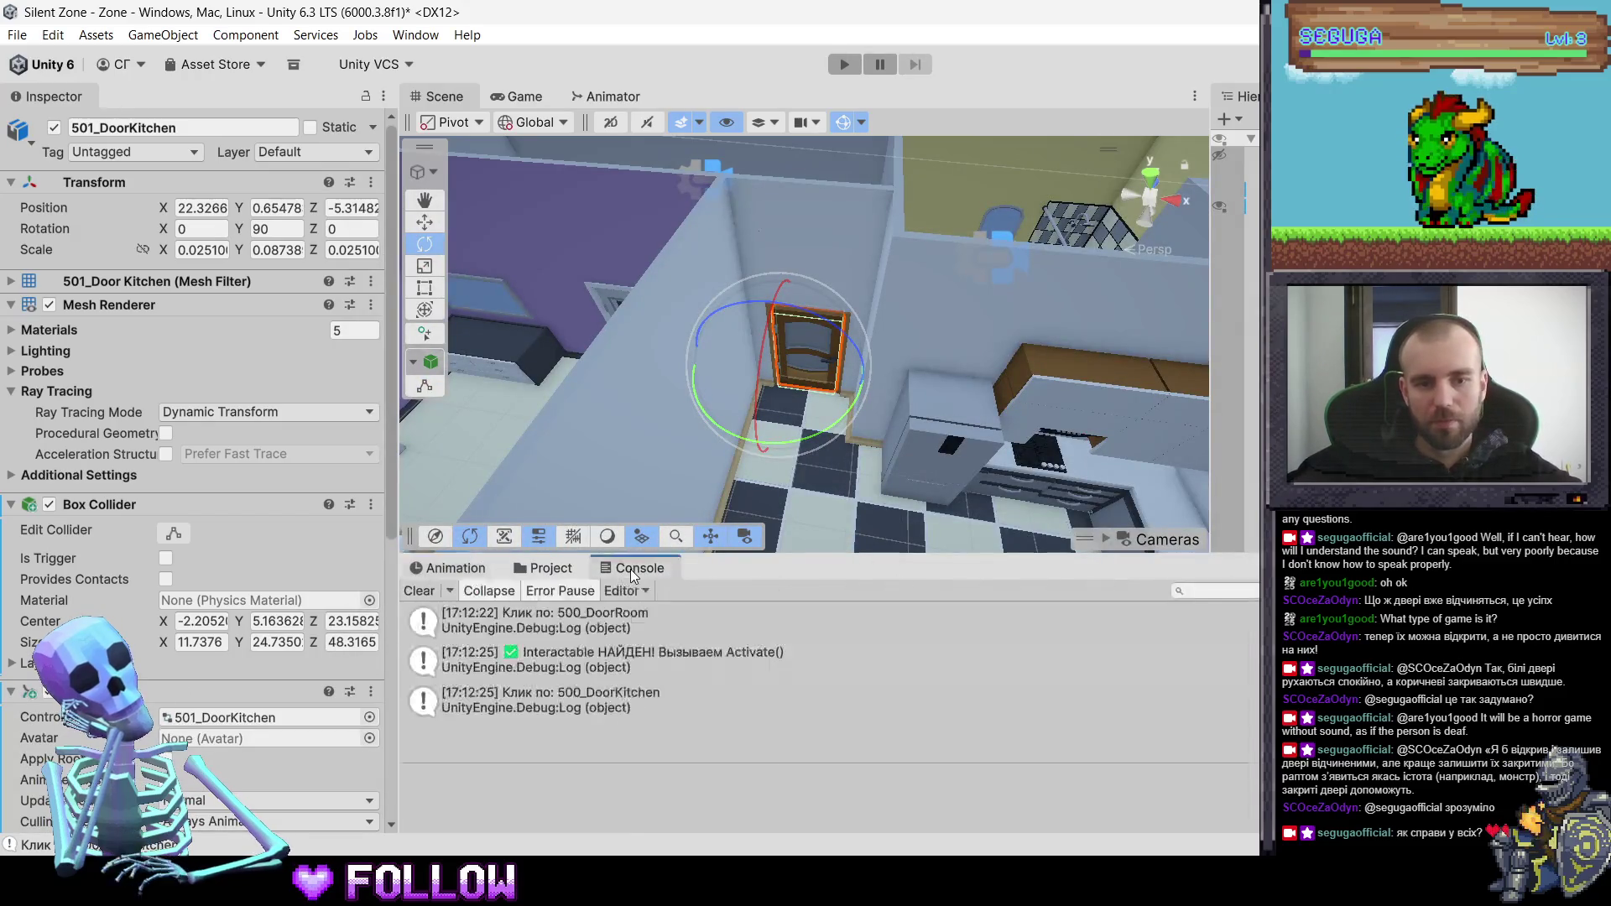
# - Rename the 501_DoorKitchen controller to Z_Doors
pyautogui.click(554, 569)
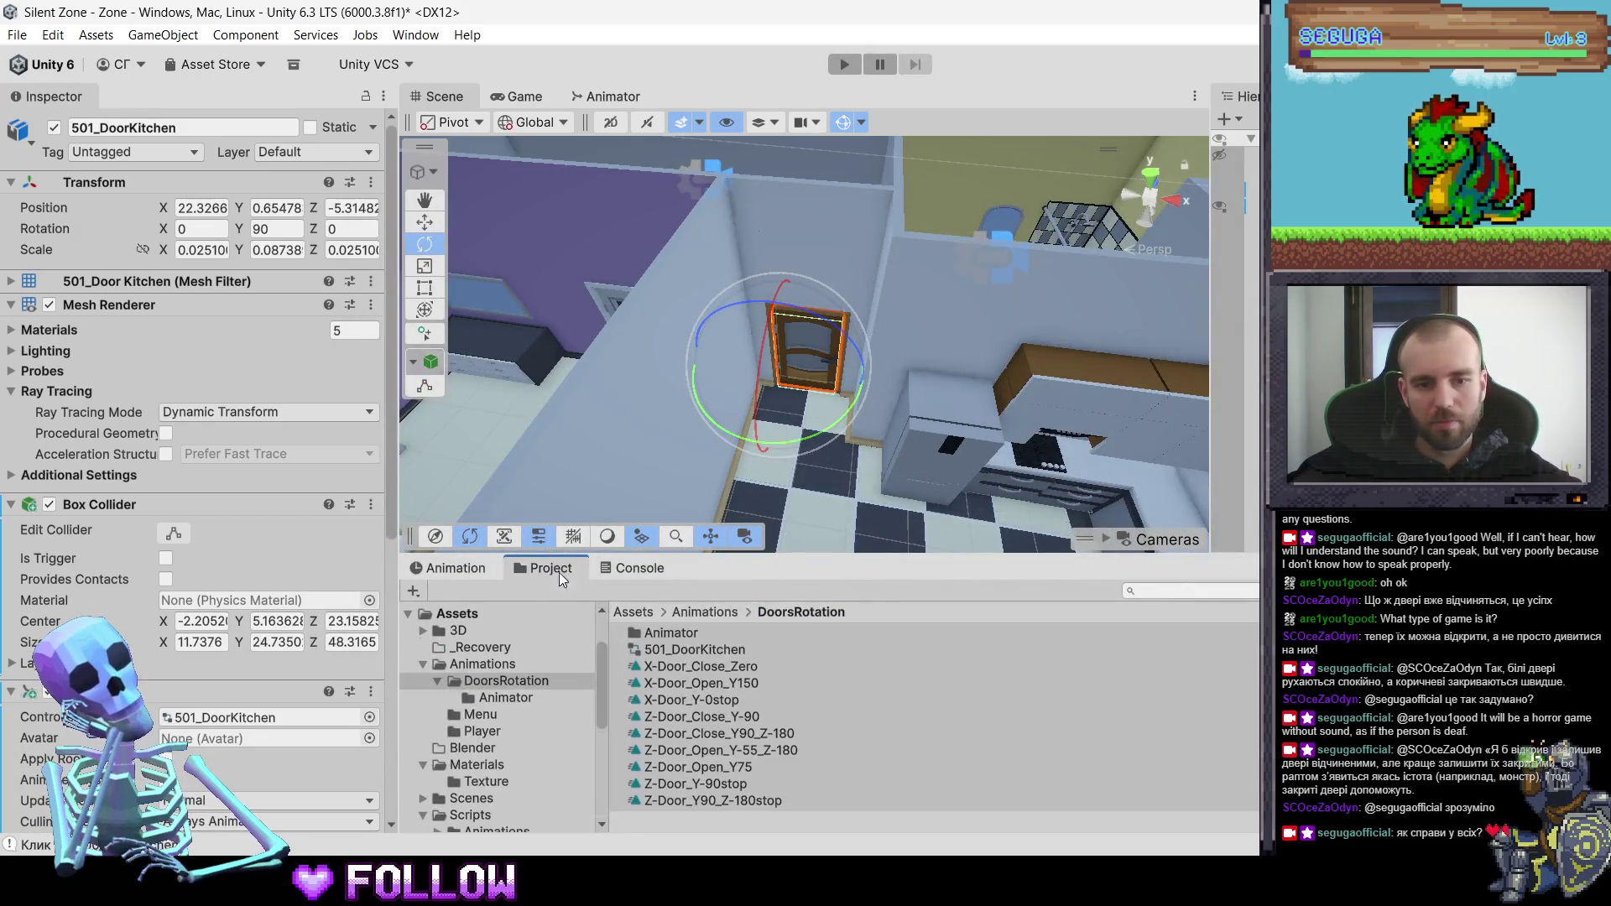
pyautogui.click(691, 647)
pyautogui.click(698, 651)
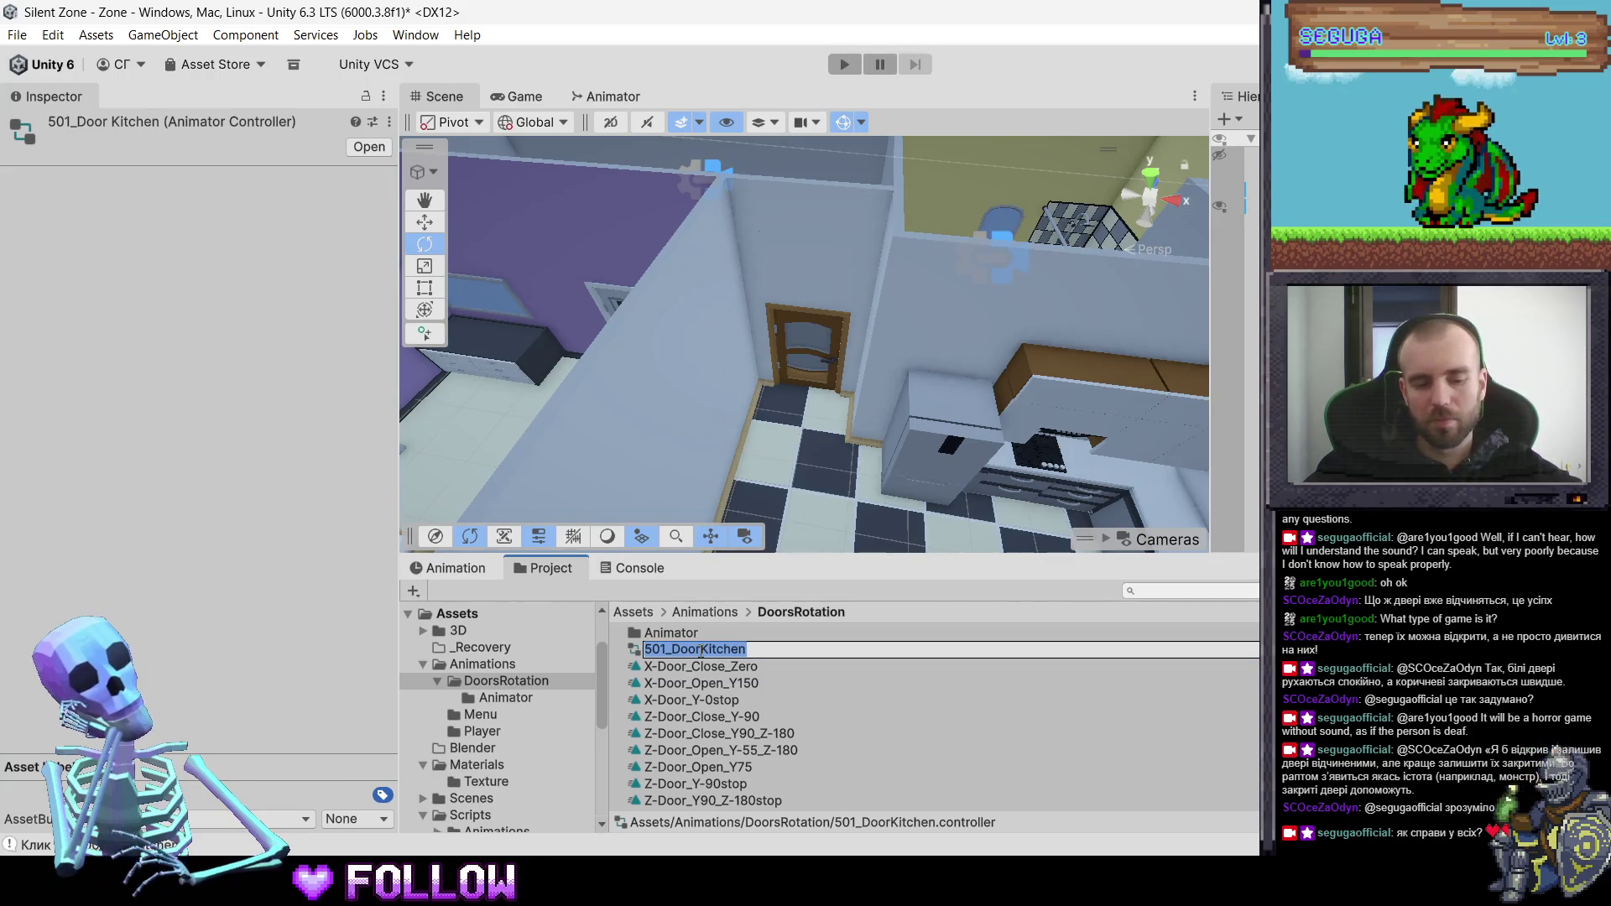
pyautogui.write('Z_Doors')
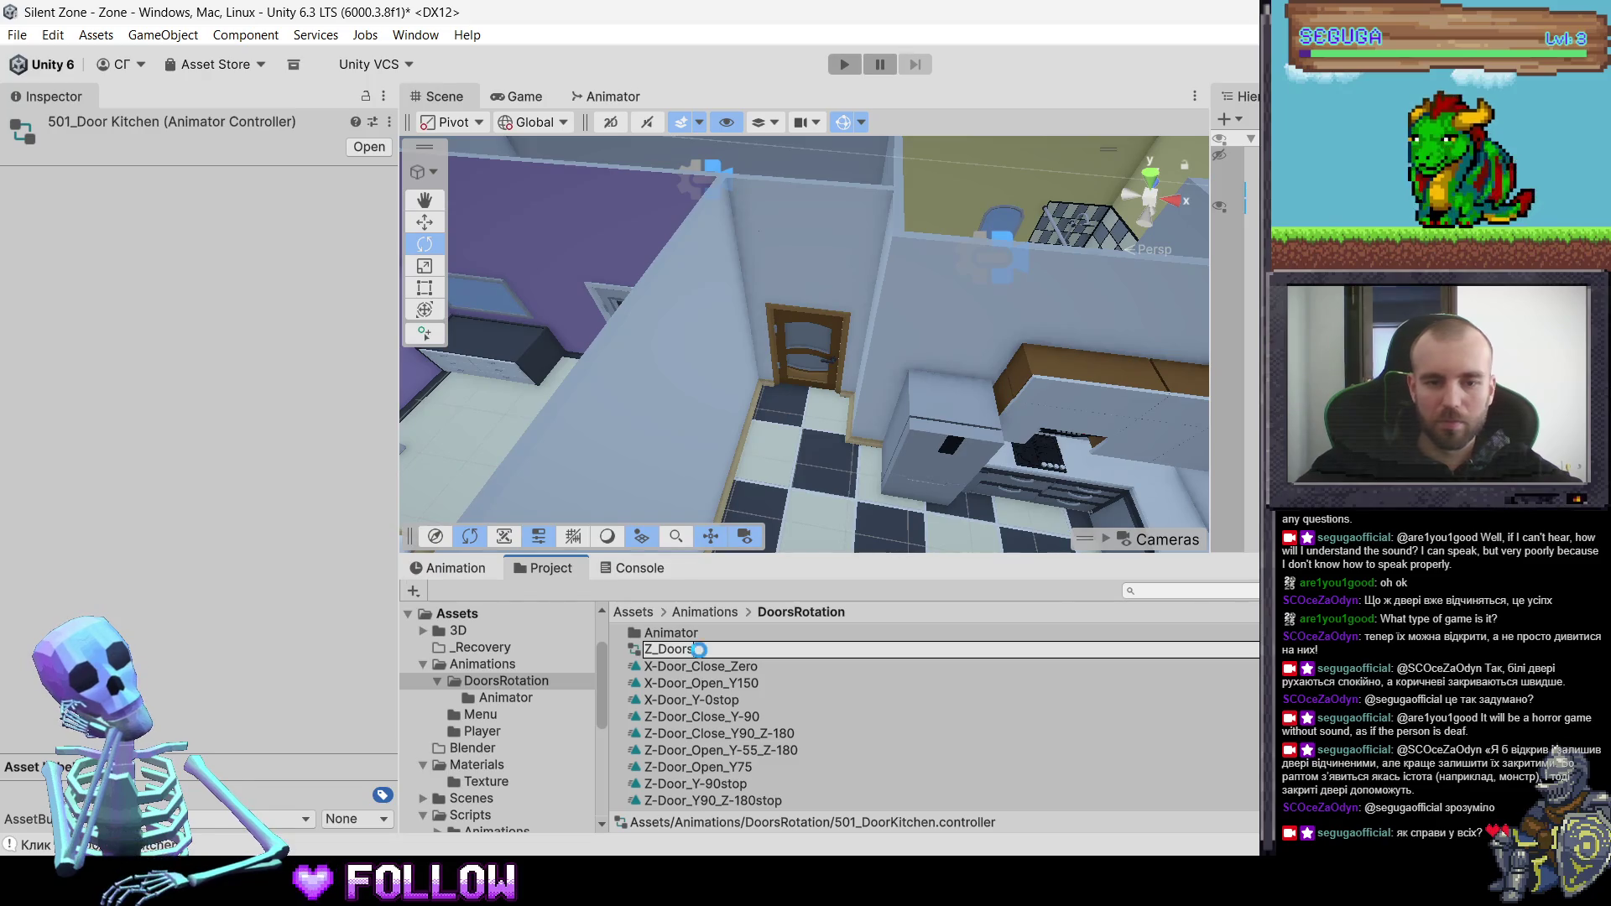
pyautogui.press('Return')
# - Move Z_Doors into the Animator folder and rename it Z_Doors_Y90
pyautogui.moveTo(696, 784); pyautogui.dragTo(688, 627)
pyautogui.doubleClick(689, 631)
pyautogui.click(686, 668)
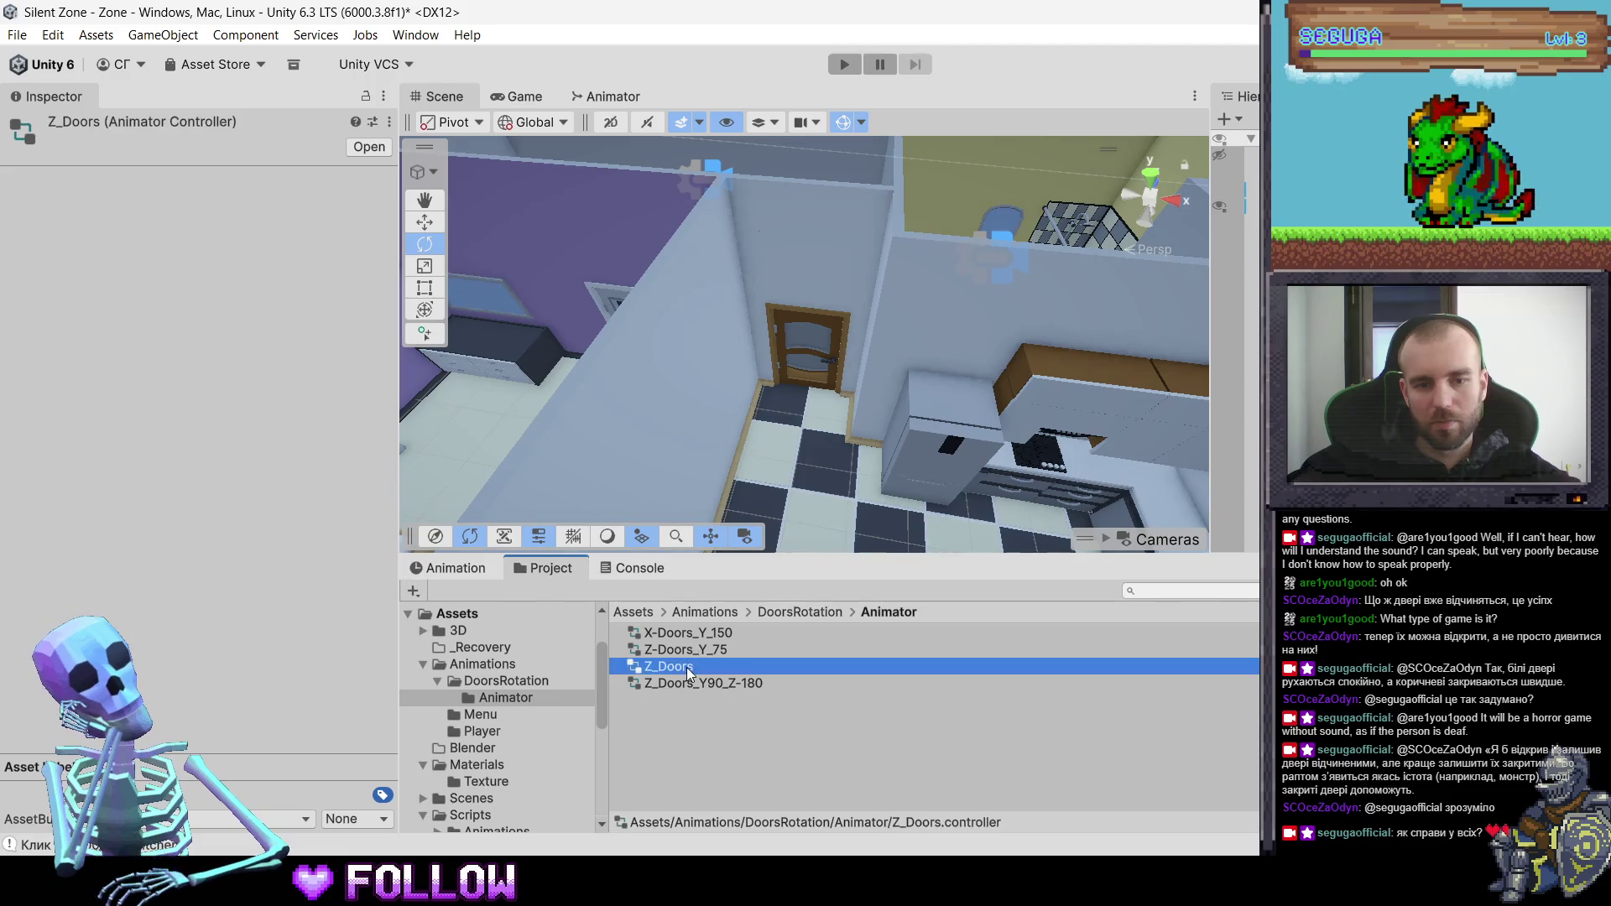
pyautogui.click(711, 669)
pyautogui.write('_Y90')
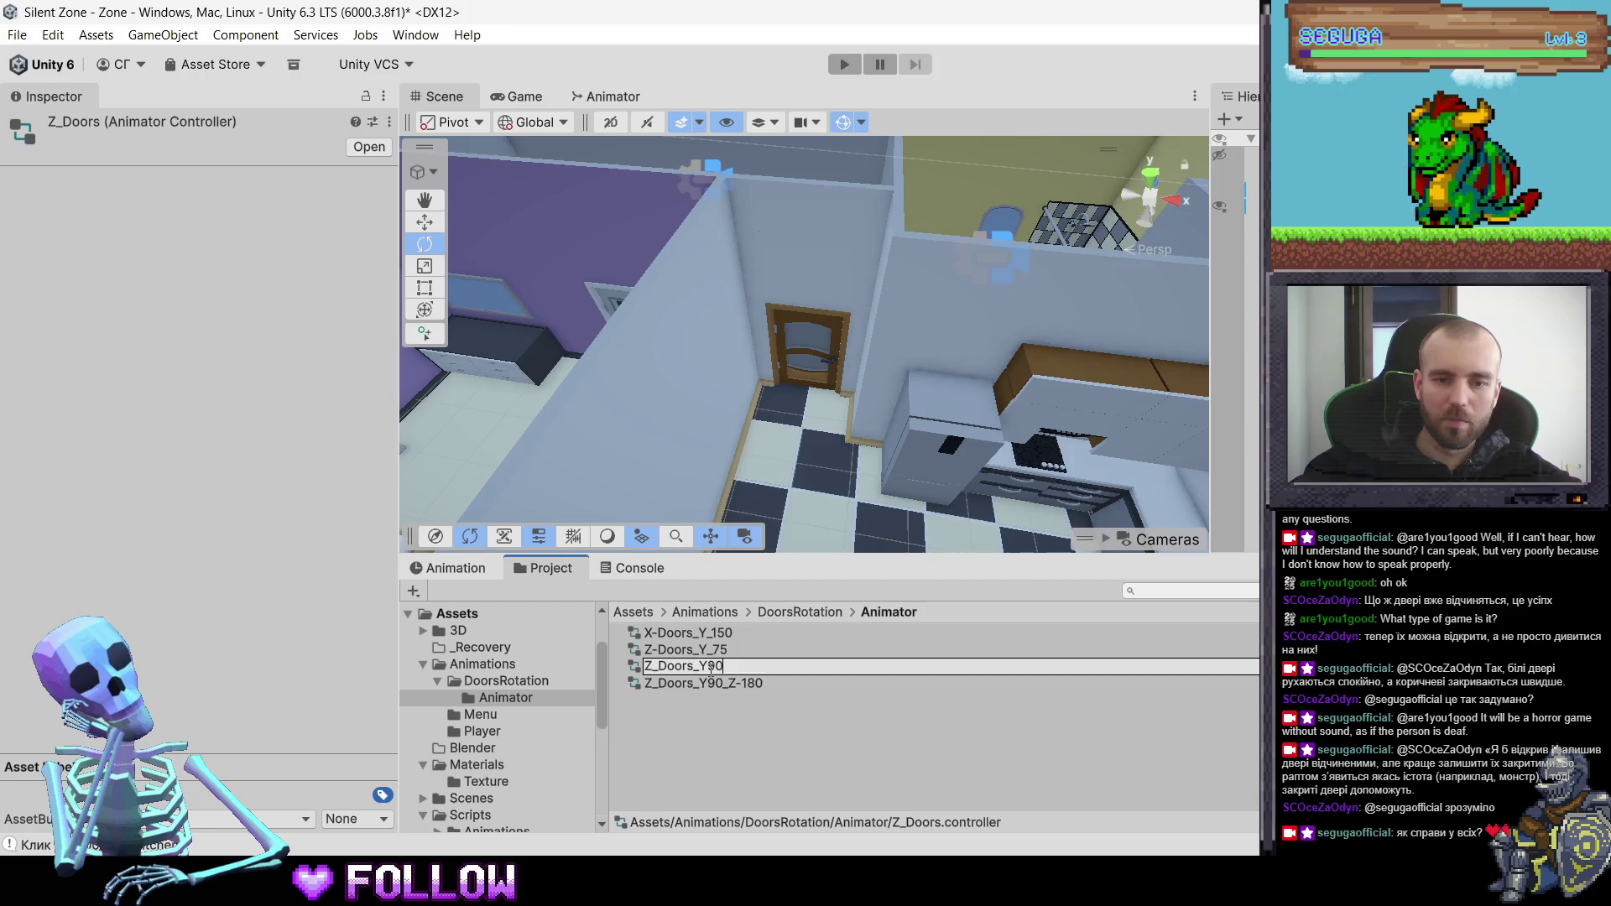
pyautogui.press('Return')
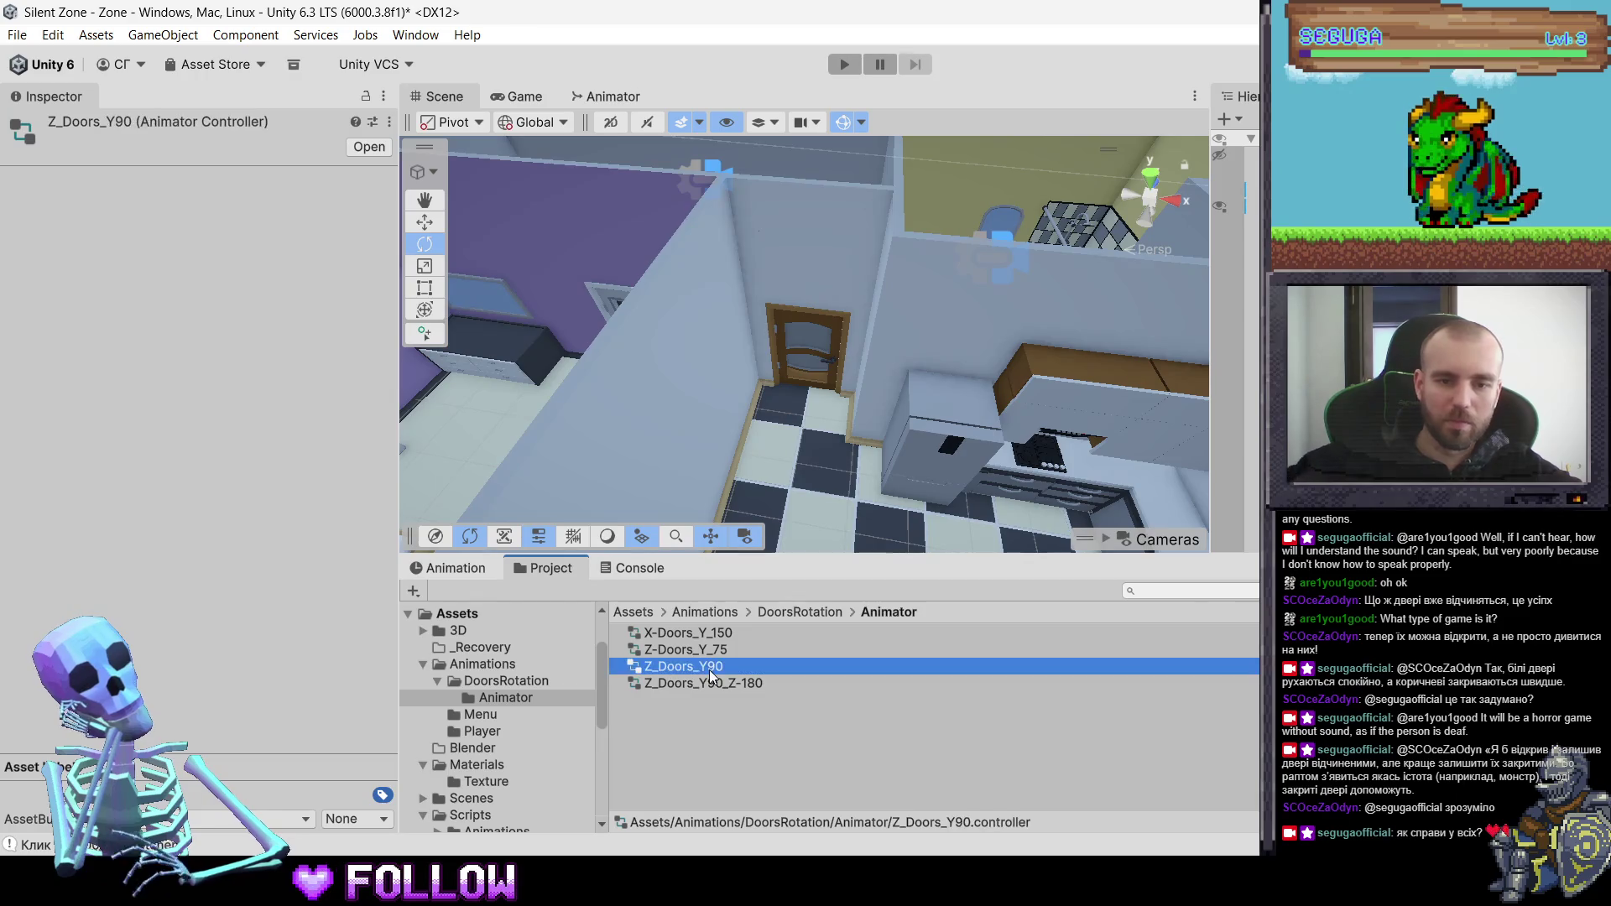
# - Select the kitchen door in the scene and return to the DoorsRotation folder
pyautogui.click(793, 355)
pyautogui.click(793, 355)
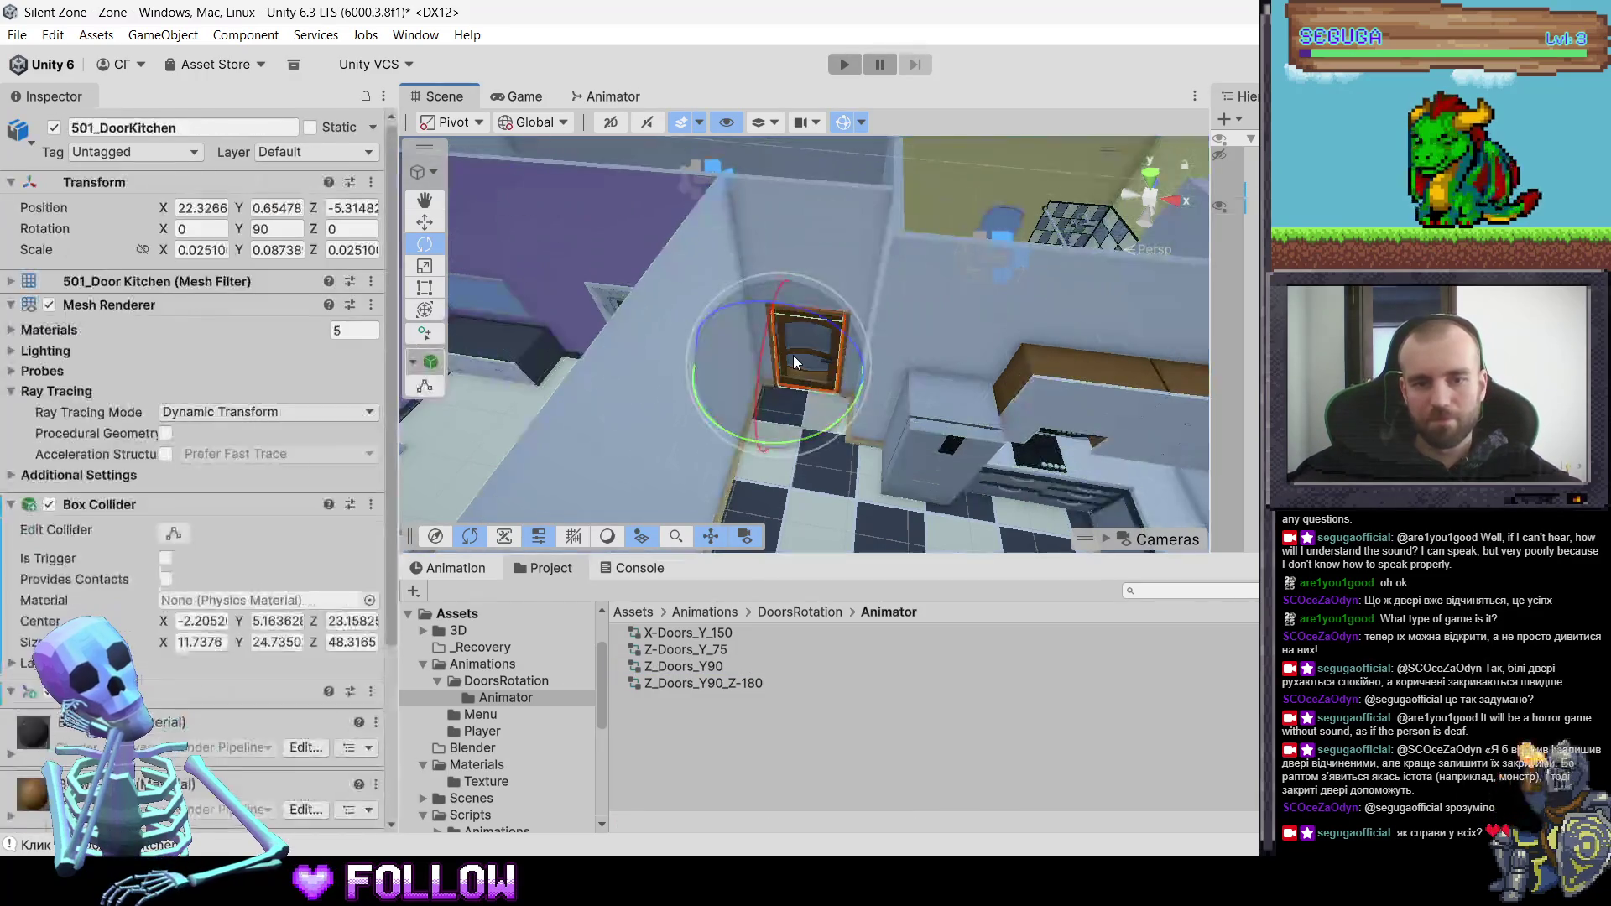
pyautogui.click(785, 612)
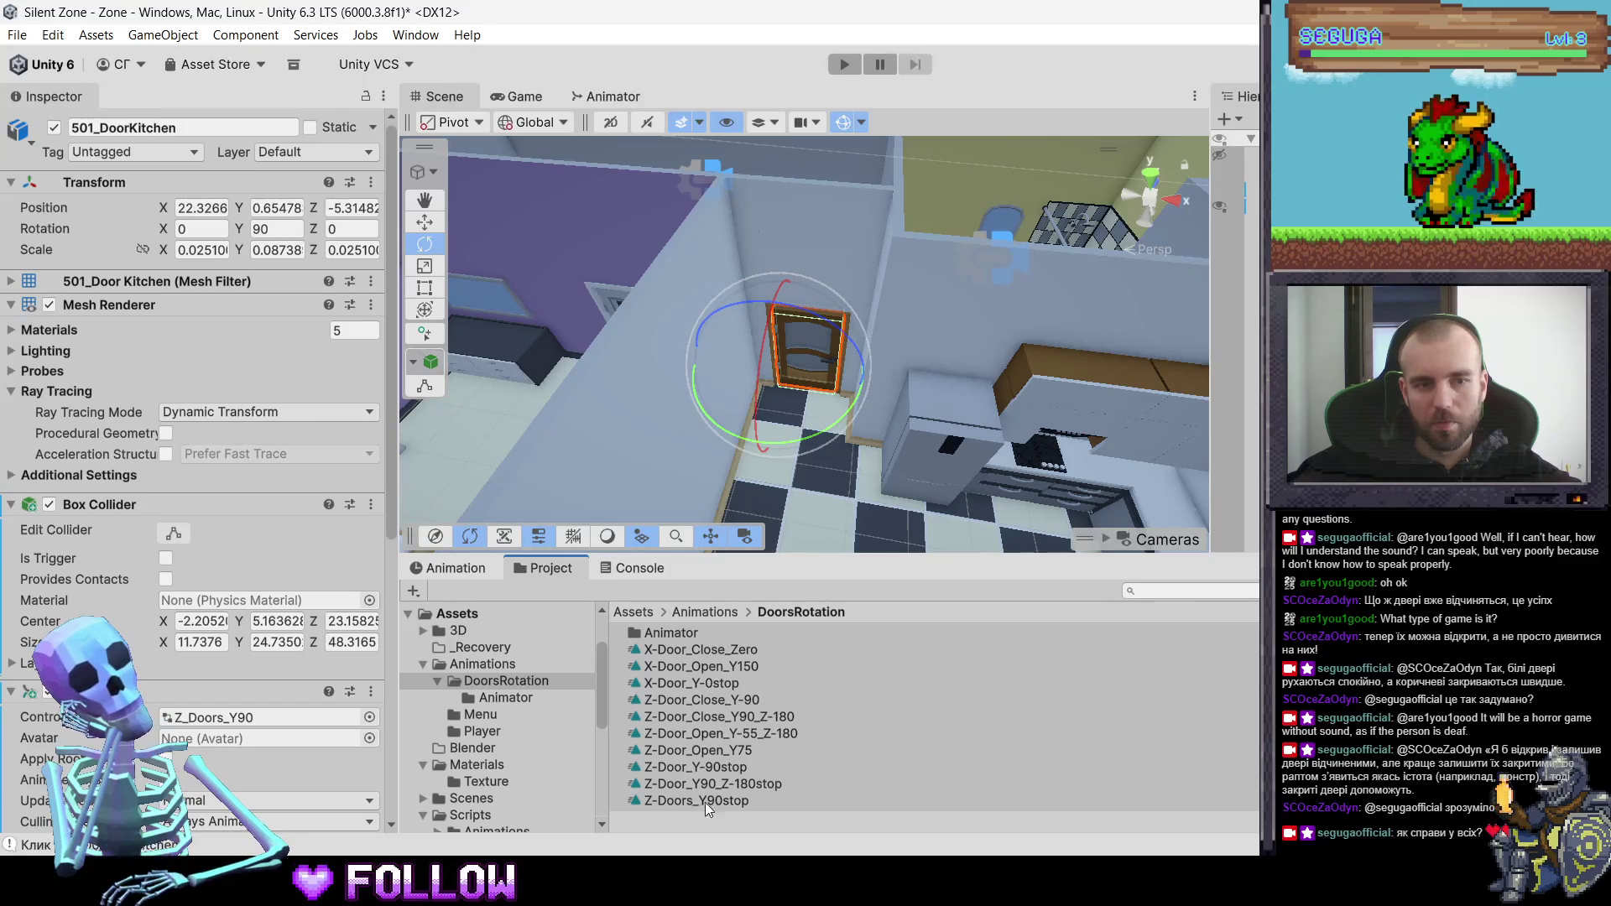
# - From the door's Animation clip list, create a new clip saved as Z-Doors_Y50
pyautogui.click(484, 569)
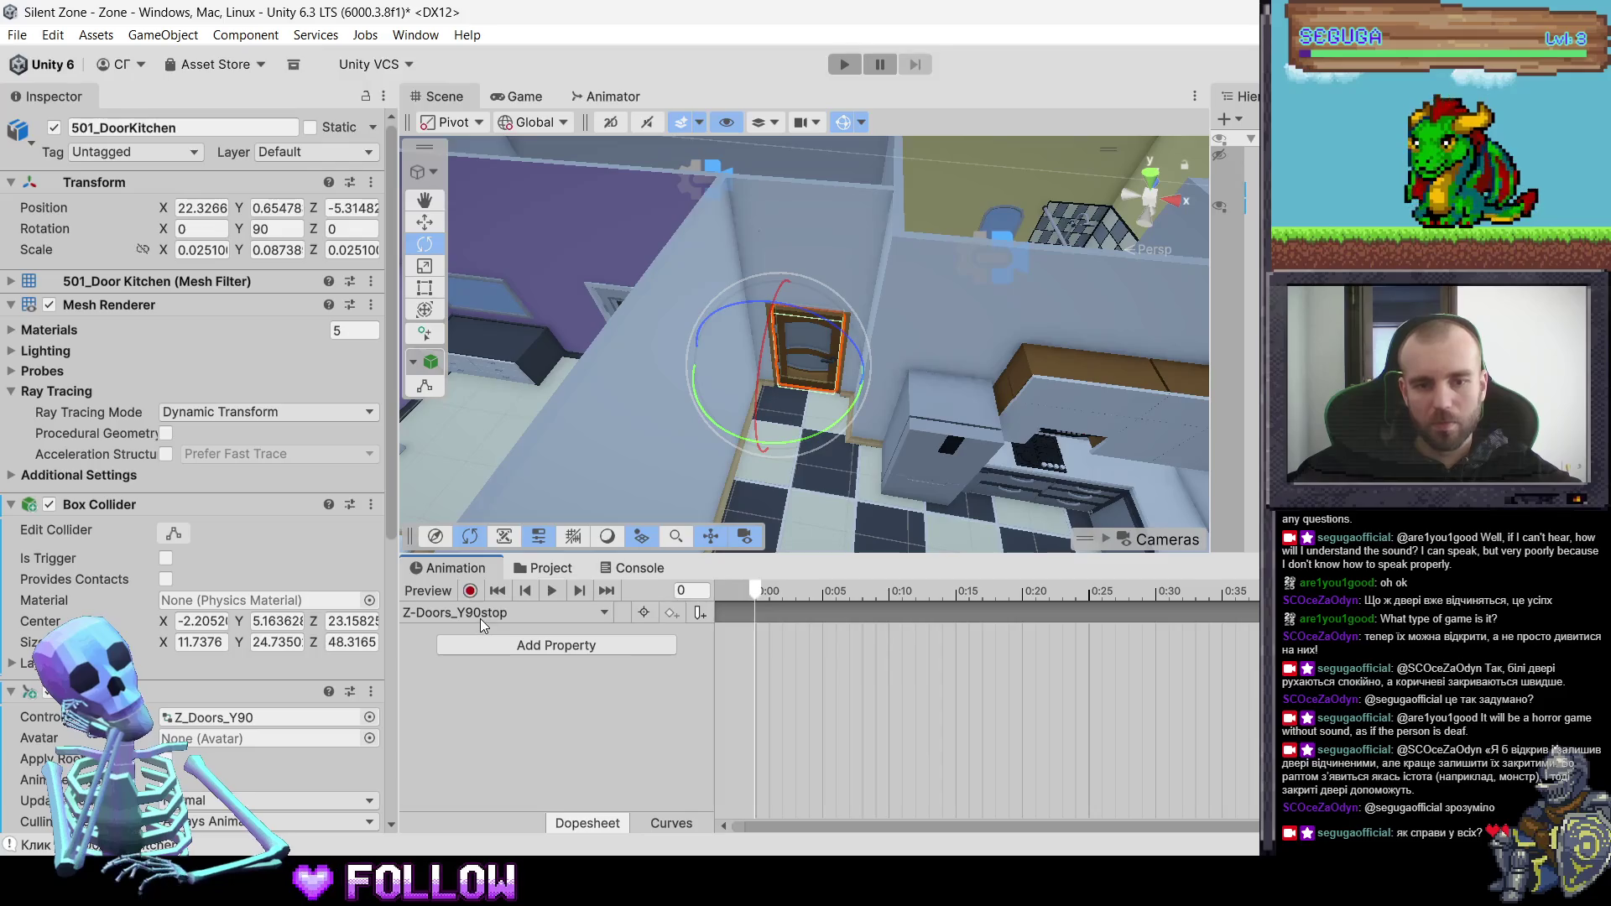
pyautogui.click(481, 615)
pyautogui.click(821, 351)
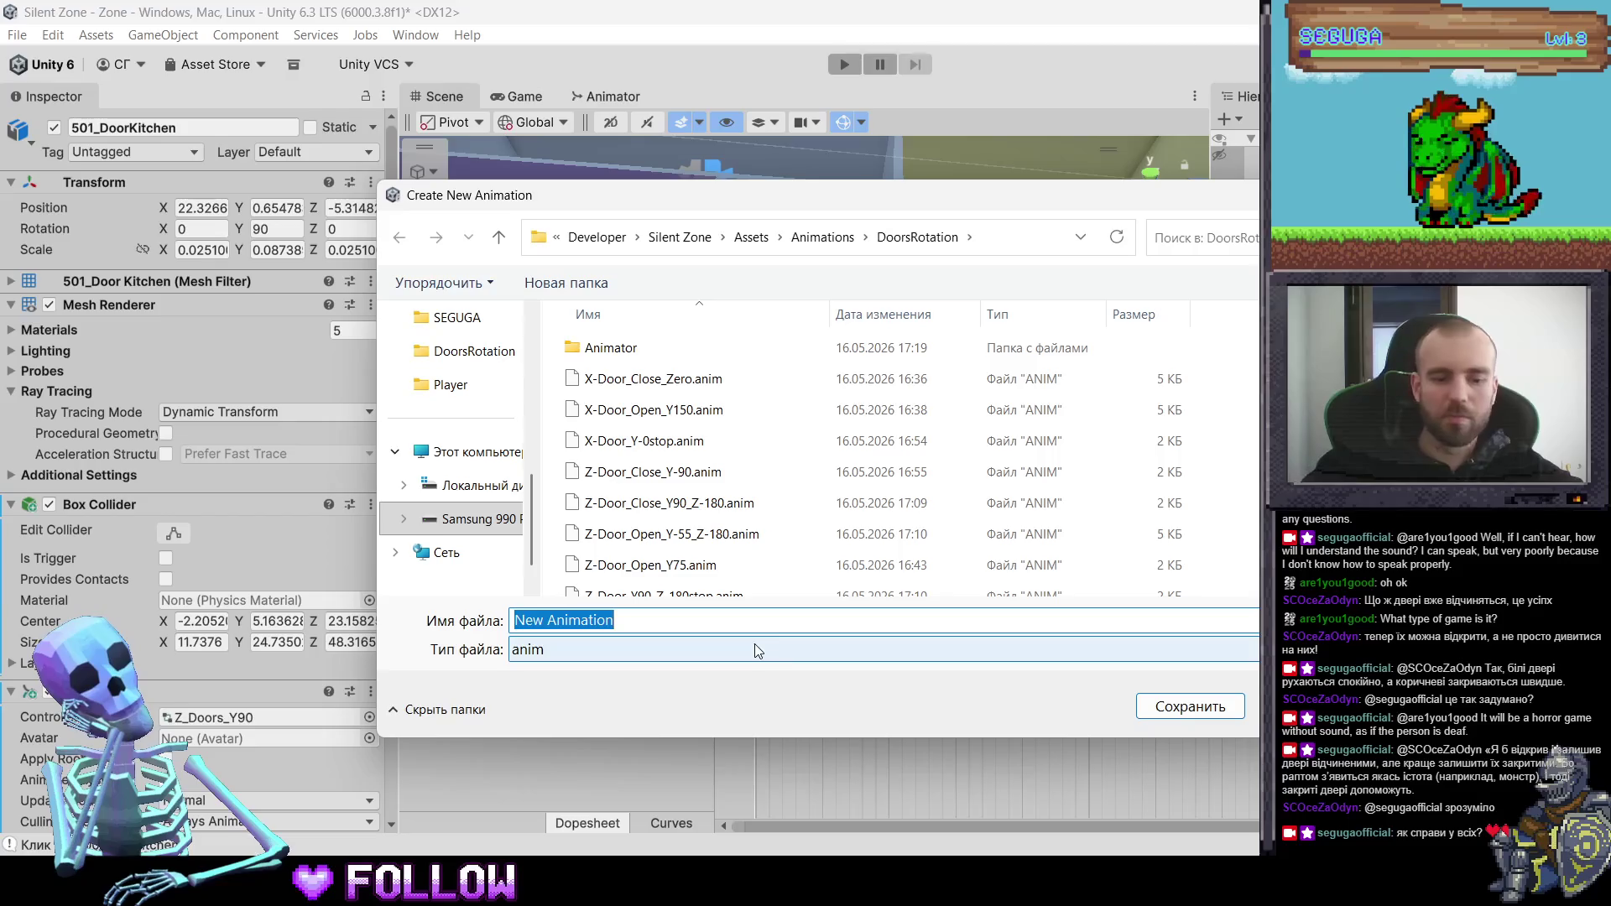
pyautogui.write('Z-Doors')
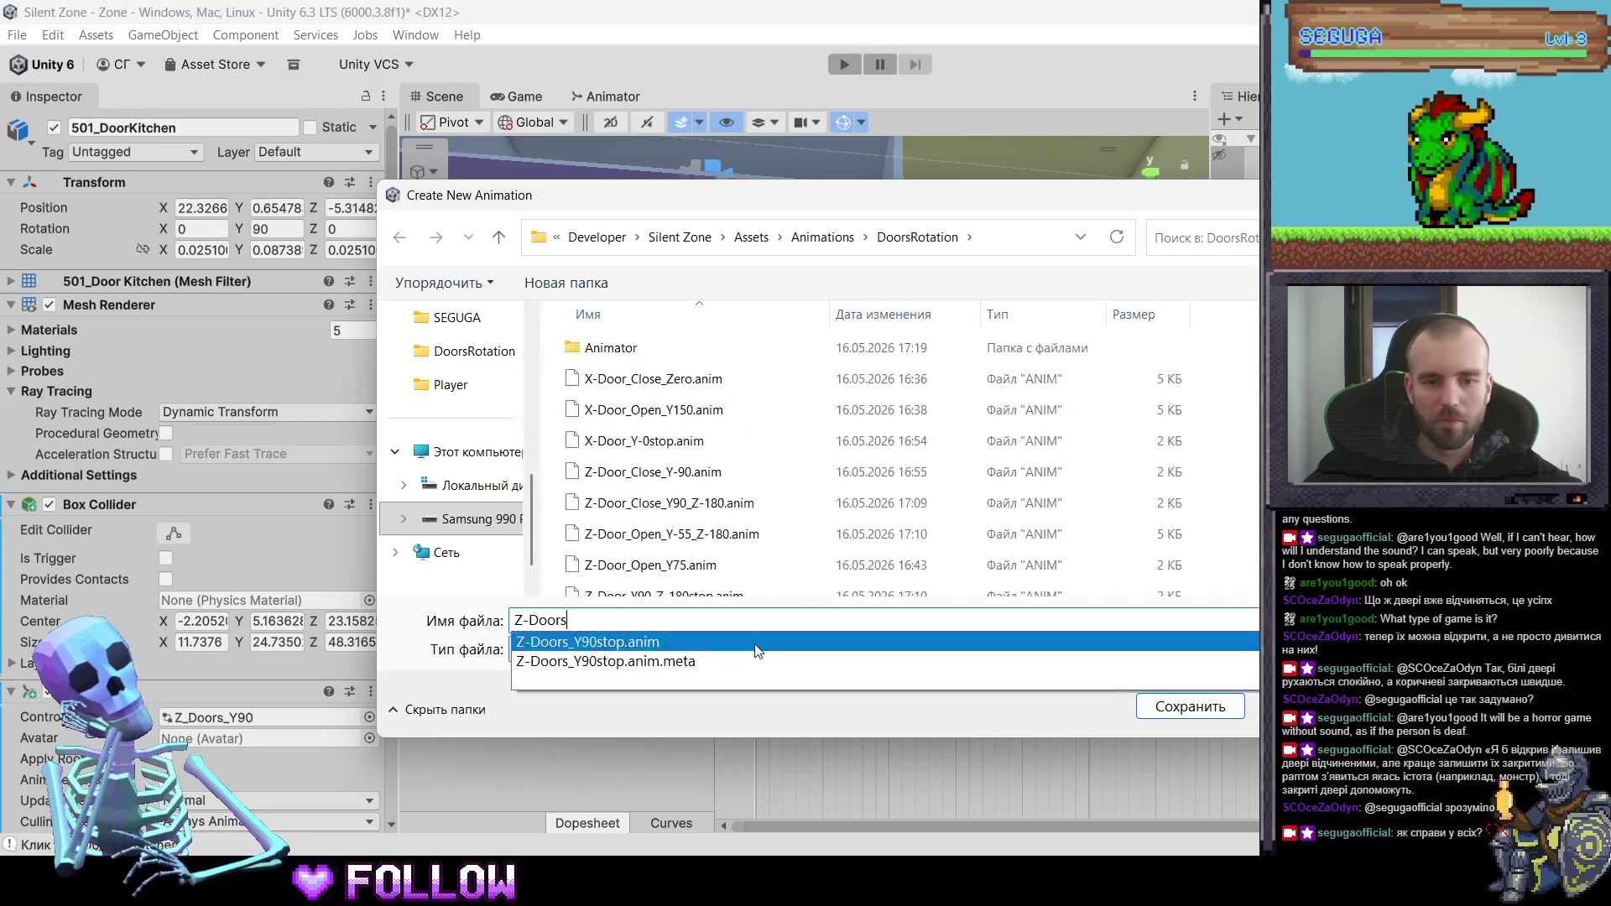
pyautogui.write('_Y')
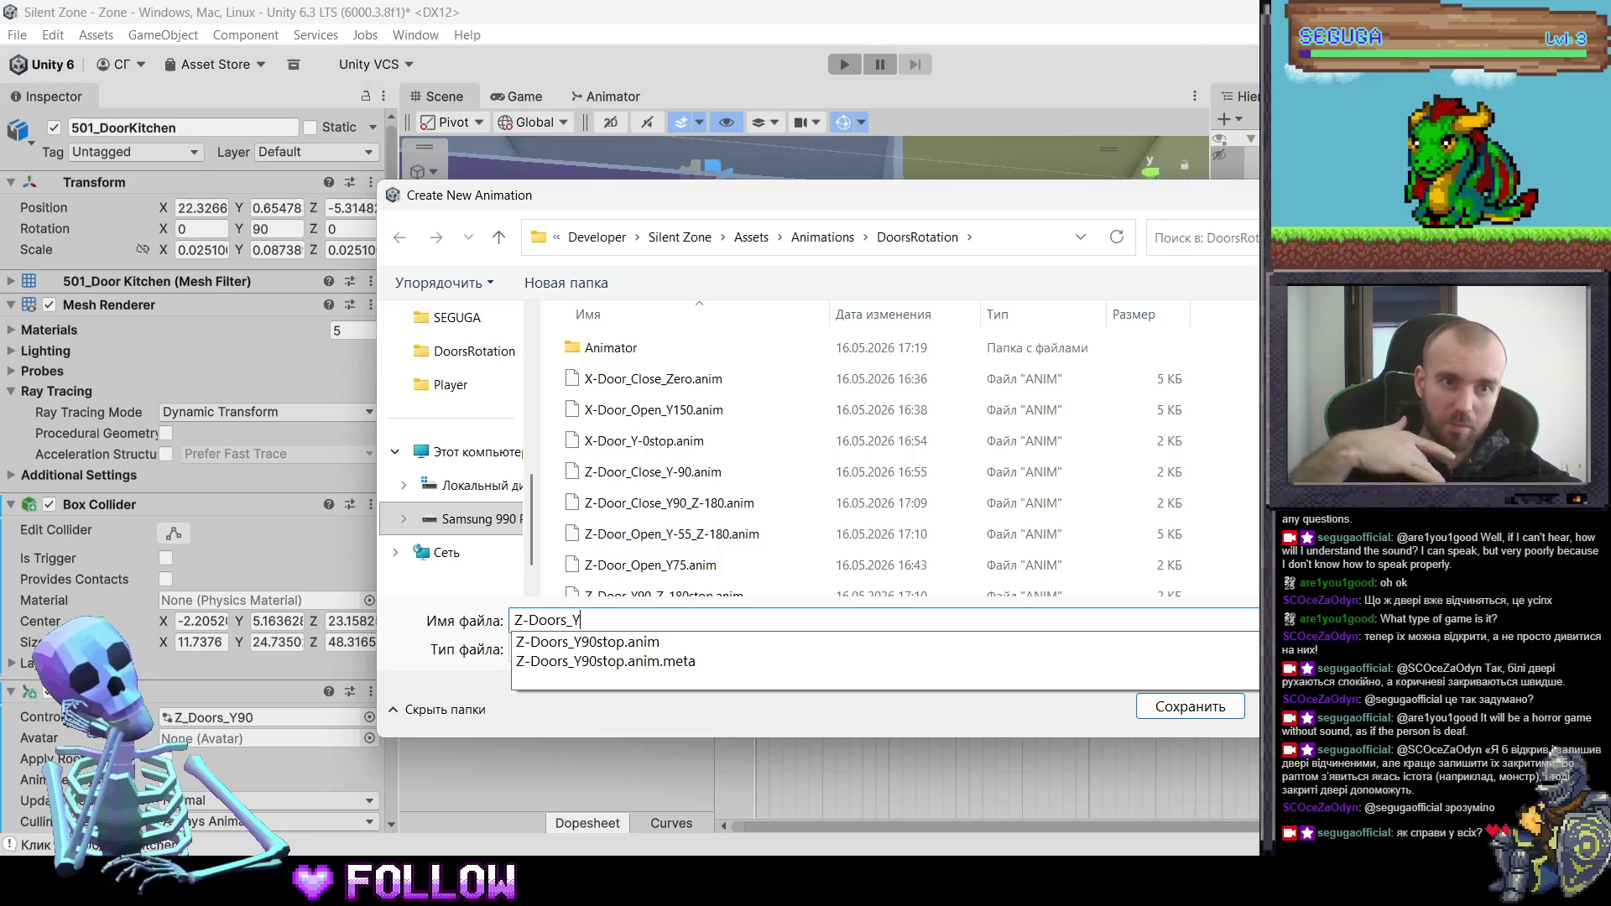
pyautogui.write('50')
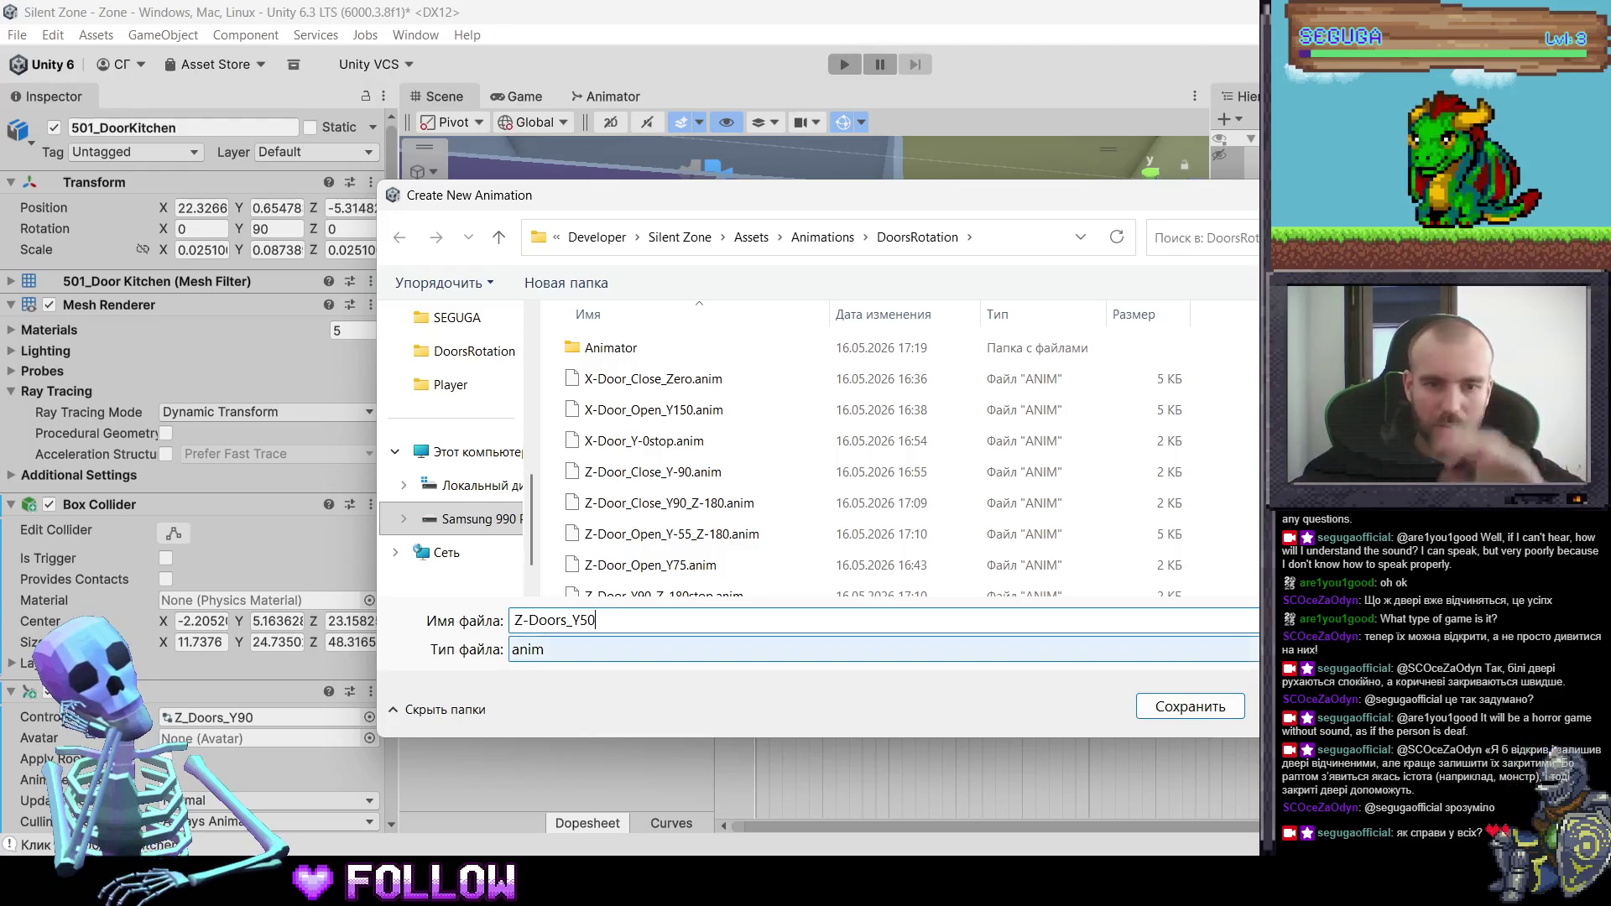
pyautogui.press('Return')
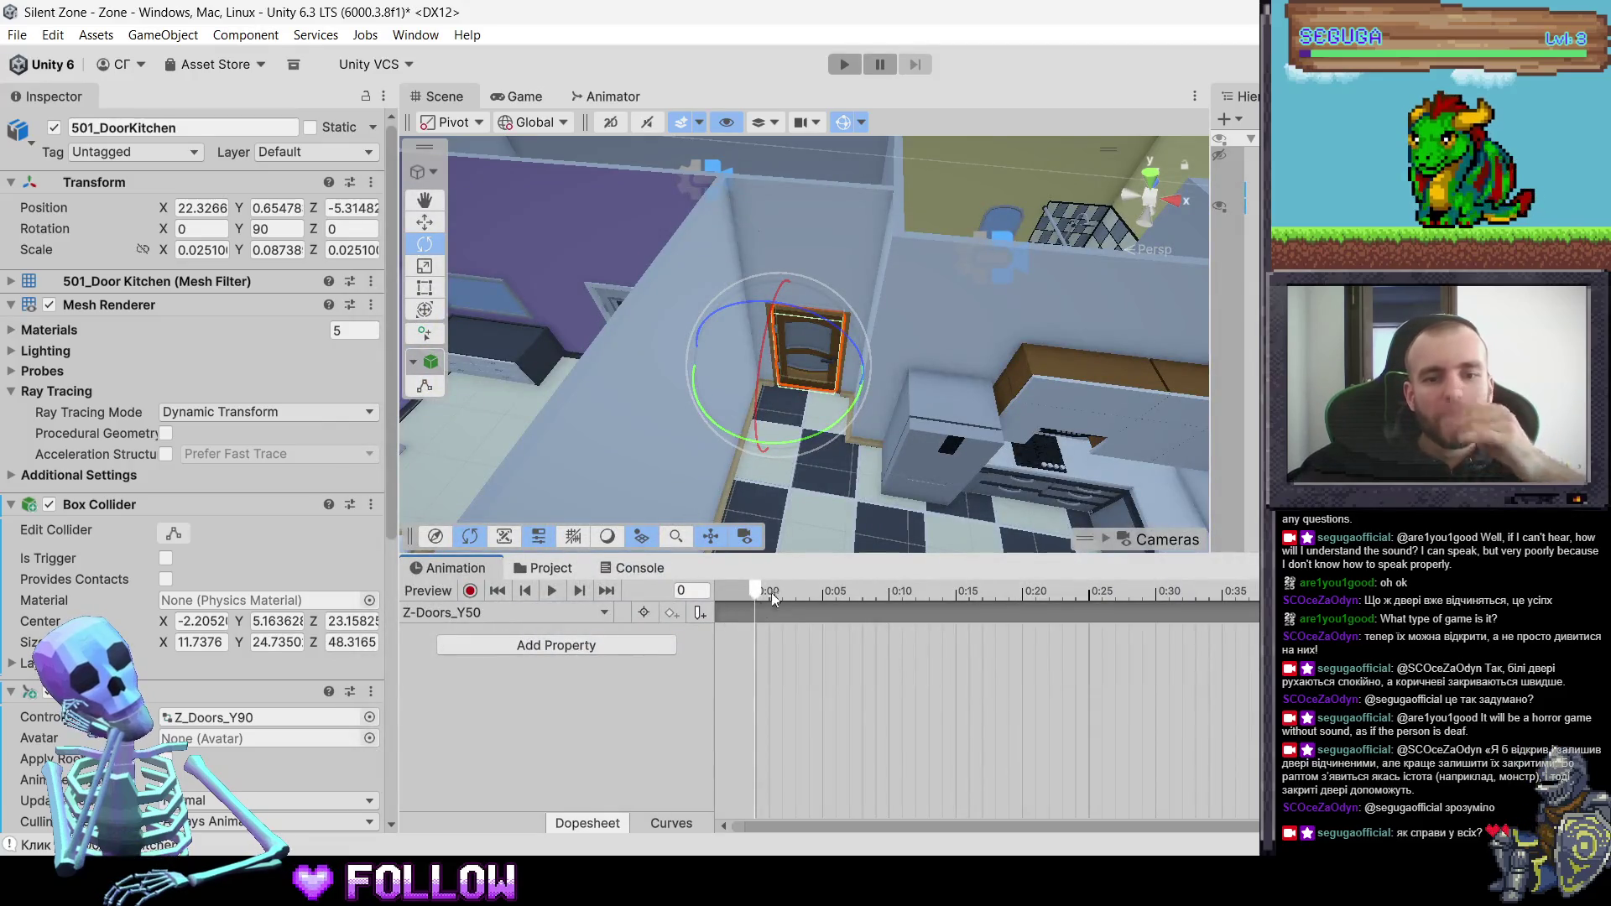
# - Enable recording and add a key for the door's current rotation
pyautogui.click(471, 591)
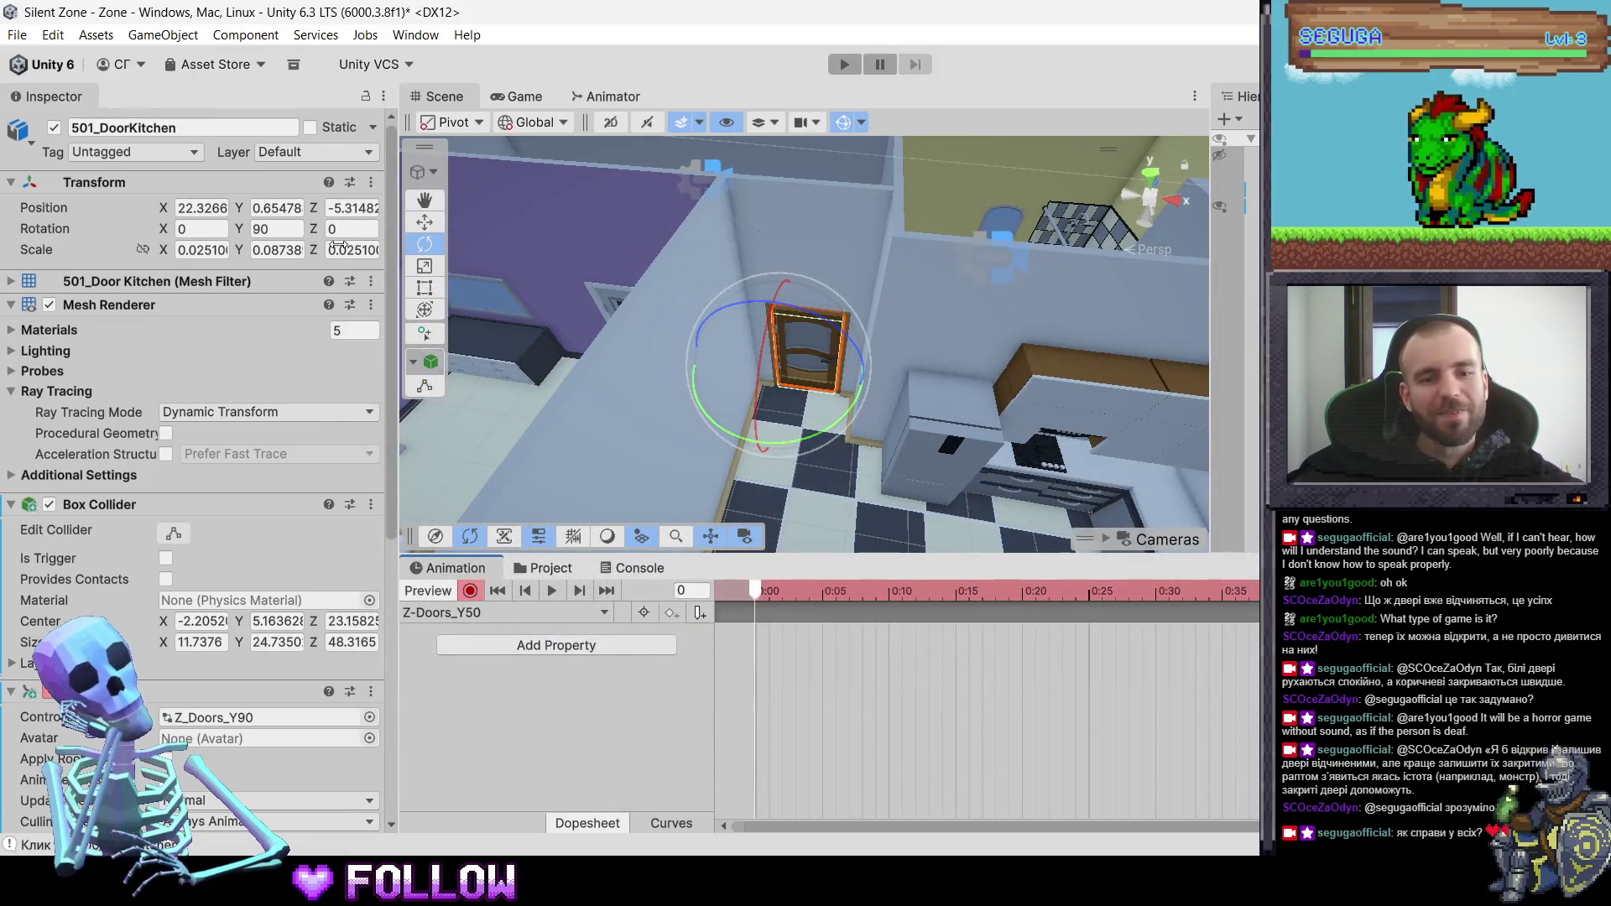
pyautogui.rightClick(162, 227)
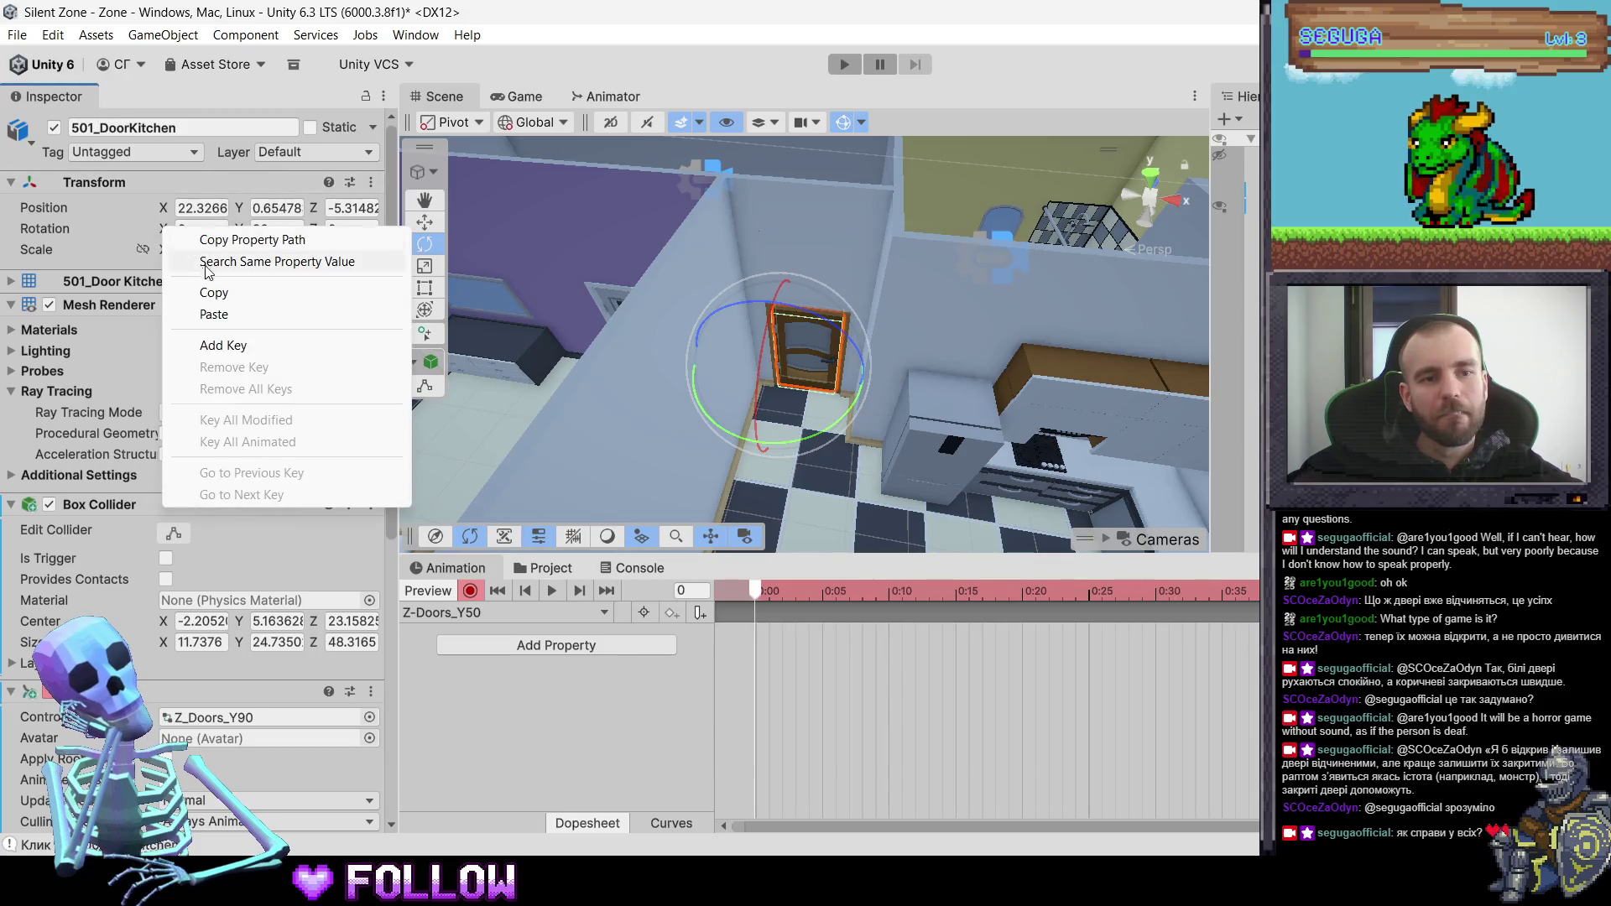
pyautogui.click(223, 345)
# - At the clip's end, swing the door open and set its Y rotation to 195
pyautogui.moveTo(782, 590); pyautogui.dragTo(1536, 590)
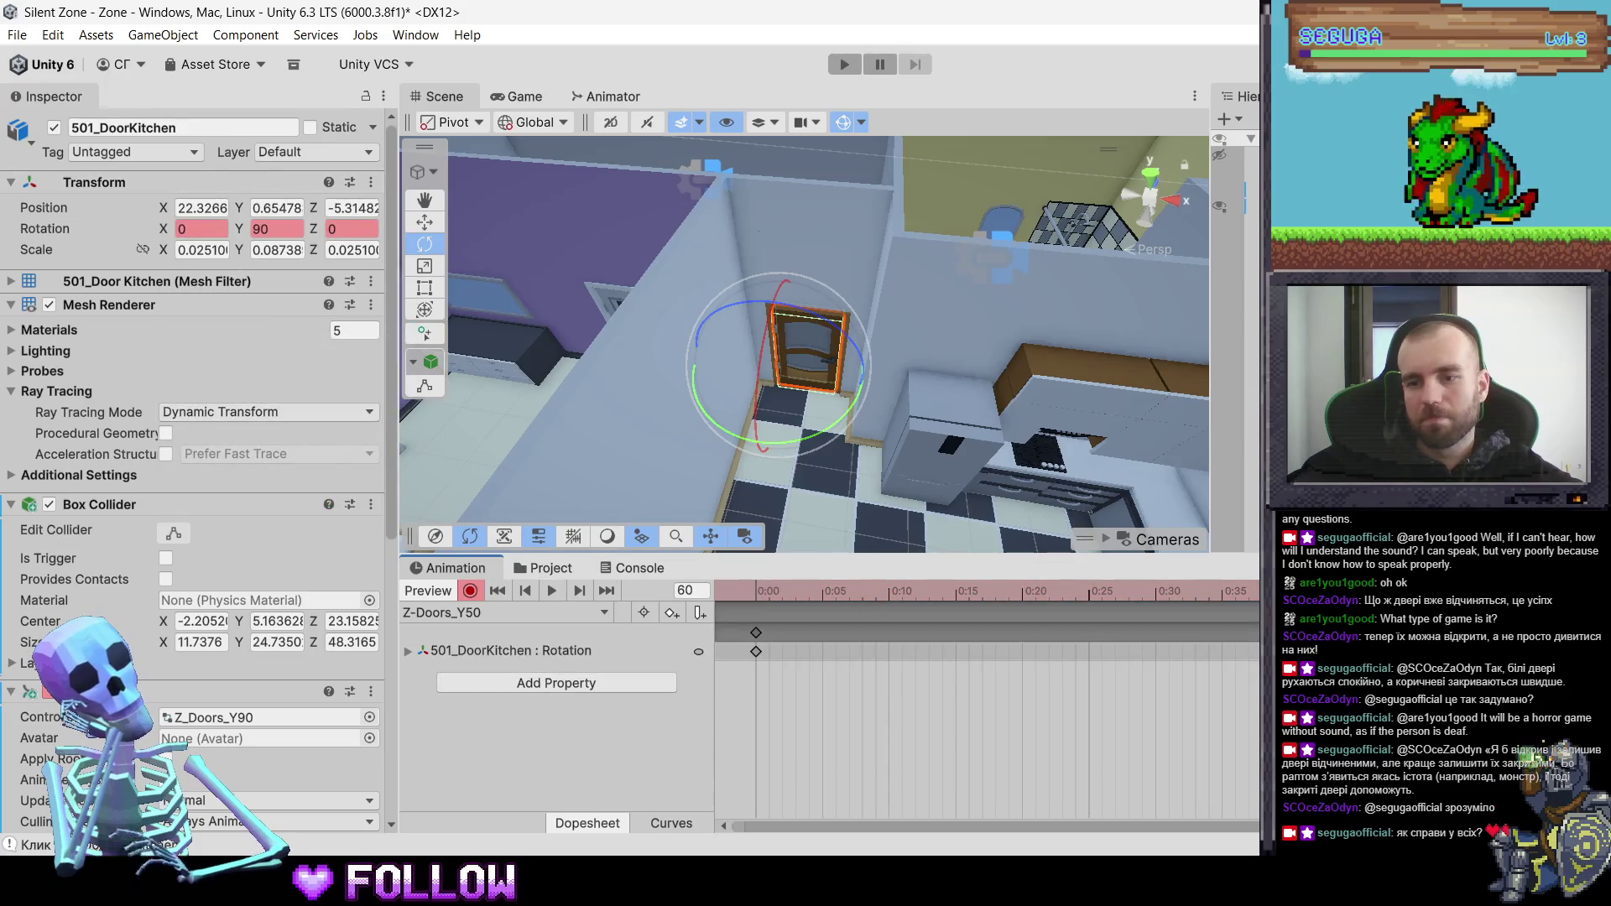
pyautogui.moveTo(842, 415)
pyautogui.mouseDown()
pyautogui.moveTo(714, 458)
pyautogui.moveTo(512, 484)
pyautogui.moveTo(530, 485)
pyautogui.mouseUp()
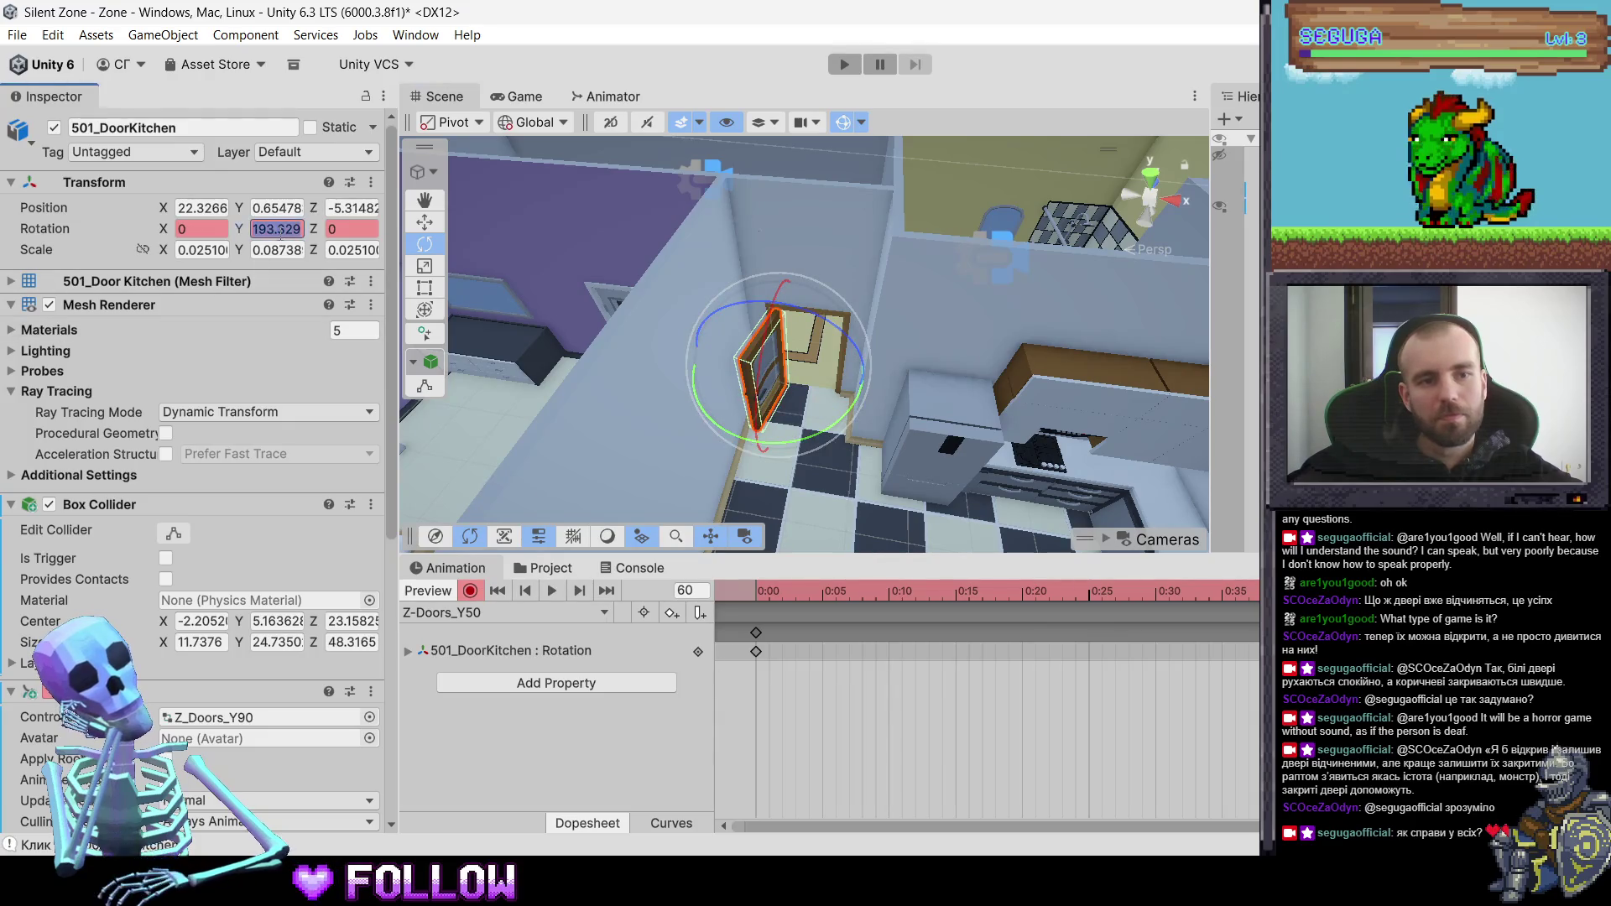
pyautogui.write('200')
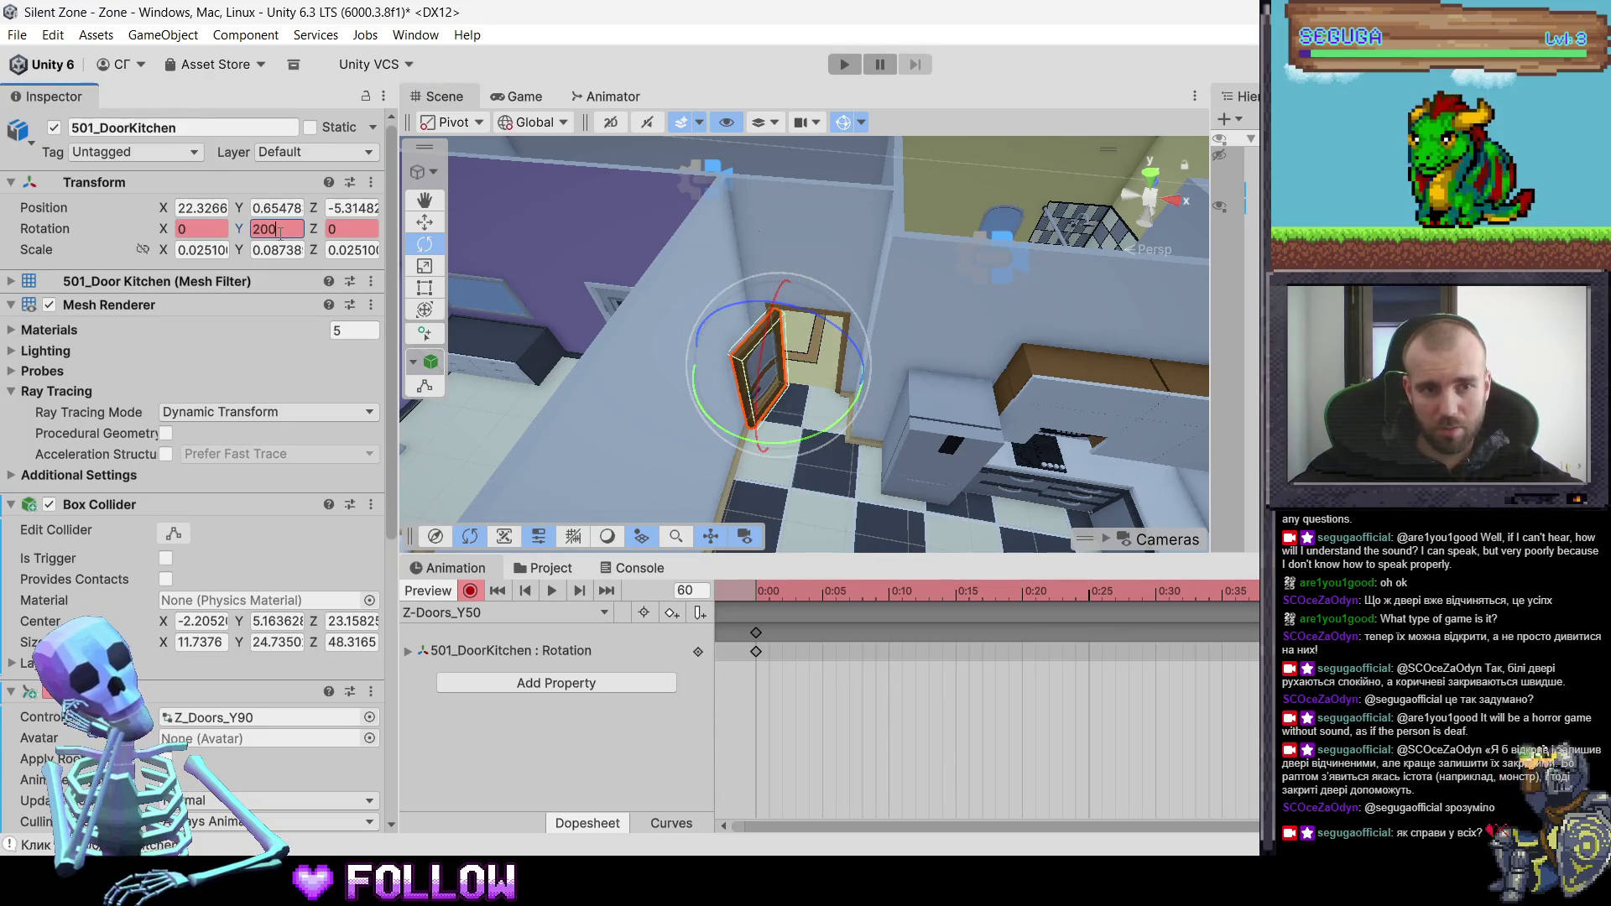
pyautogui.press('Return')
pyautogui.write('1')
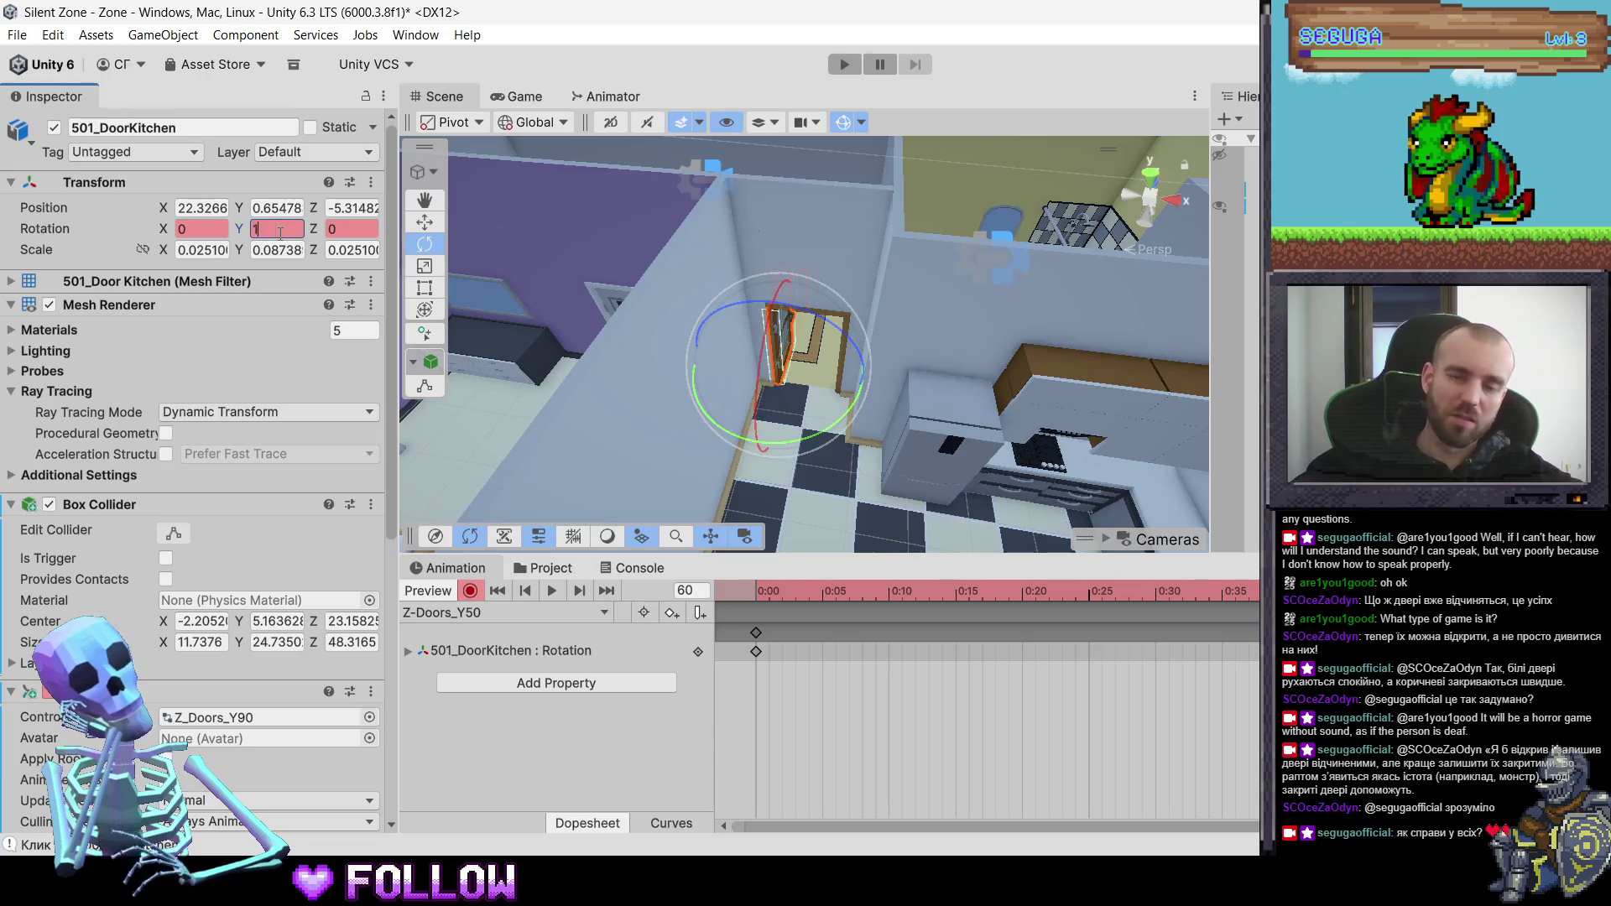
pyautogui.write('90')
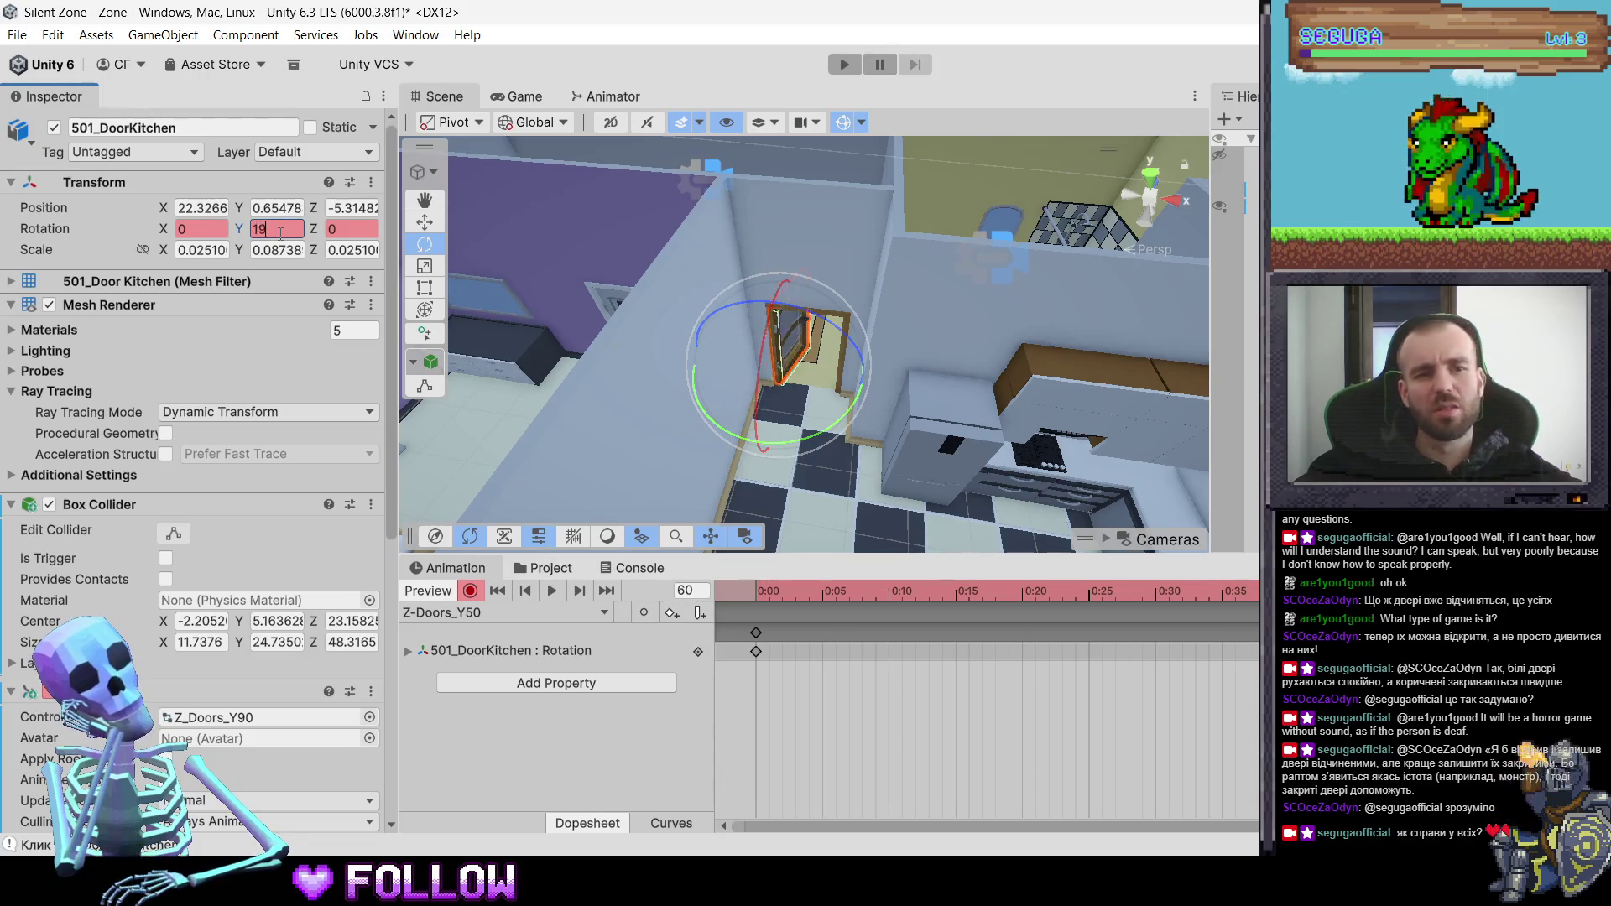
pyautogui.press('BackSpace')
pyautogui.write('5')
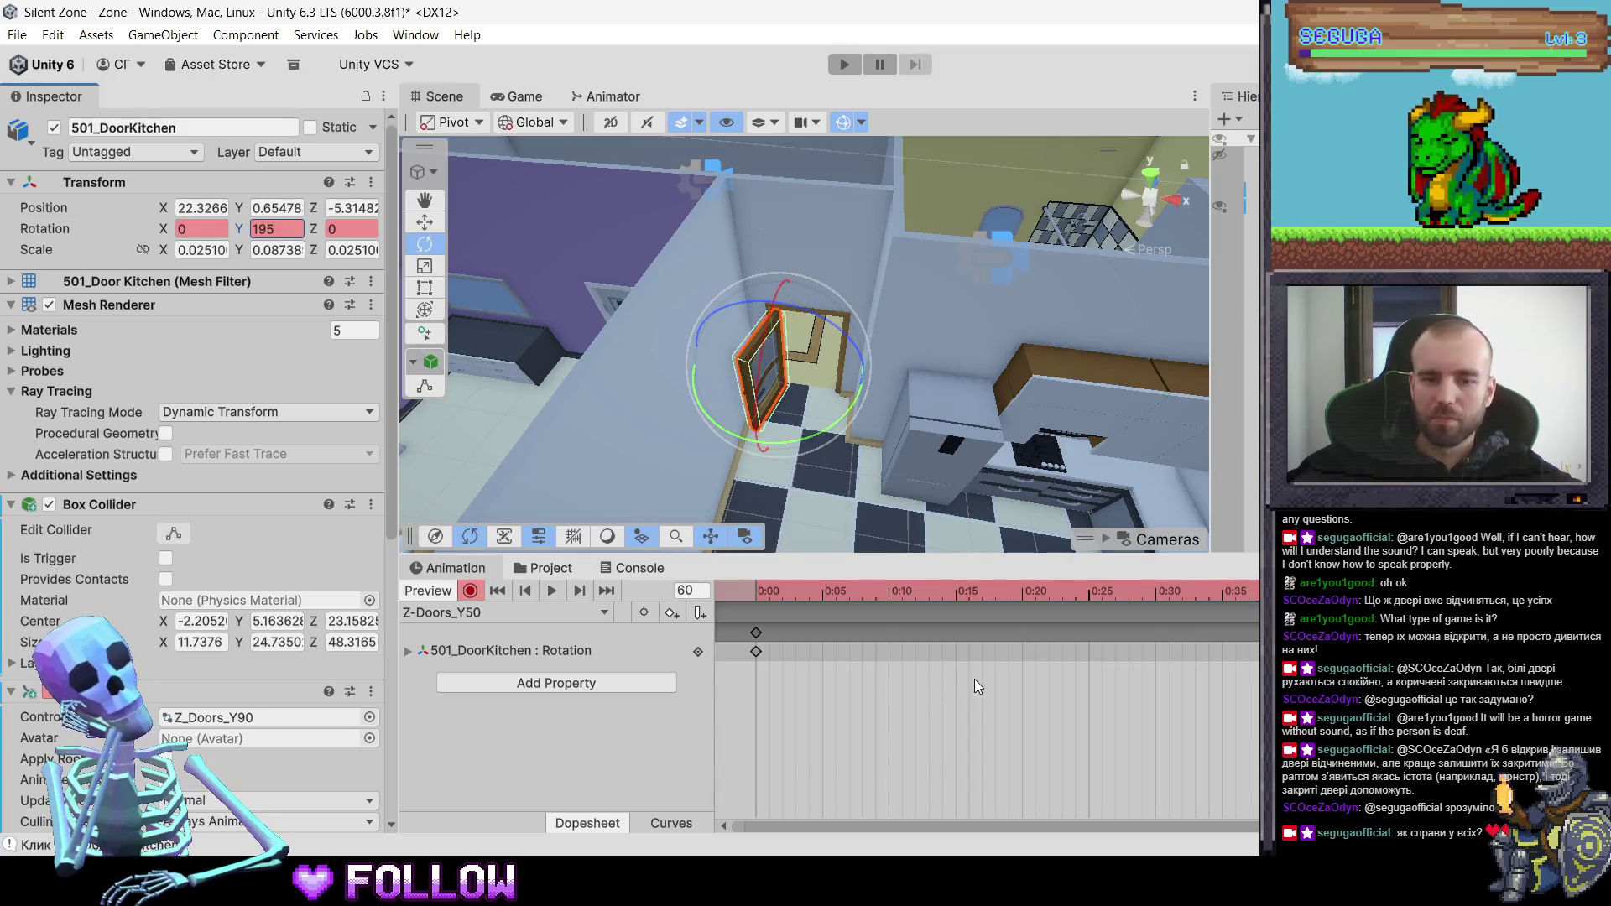
pyautogui.click(536, 613)
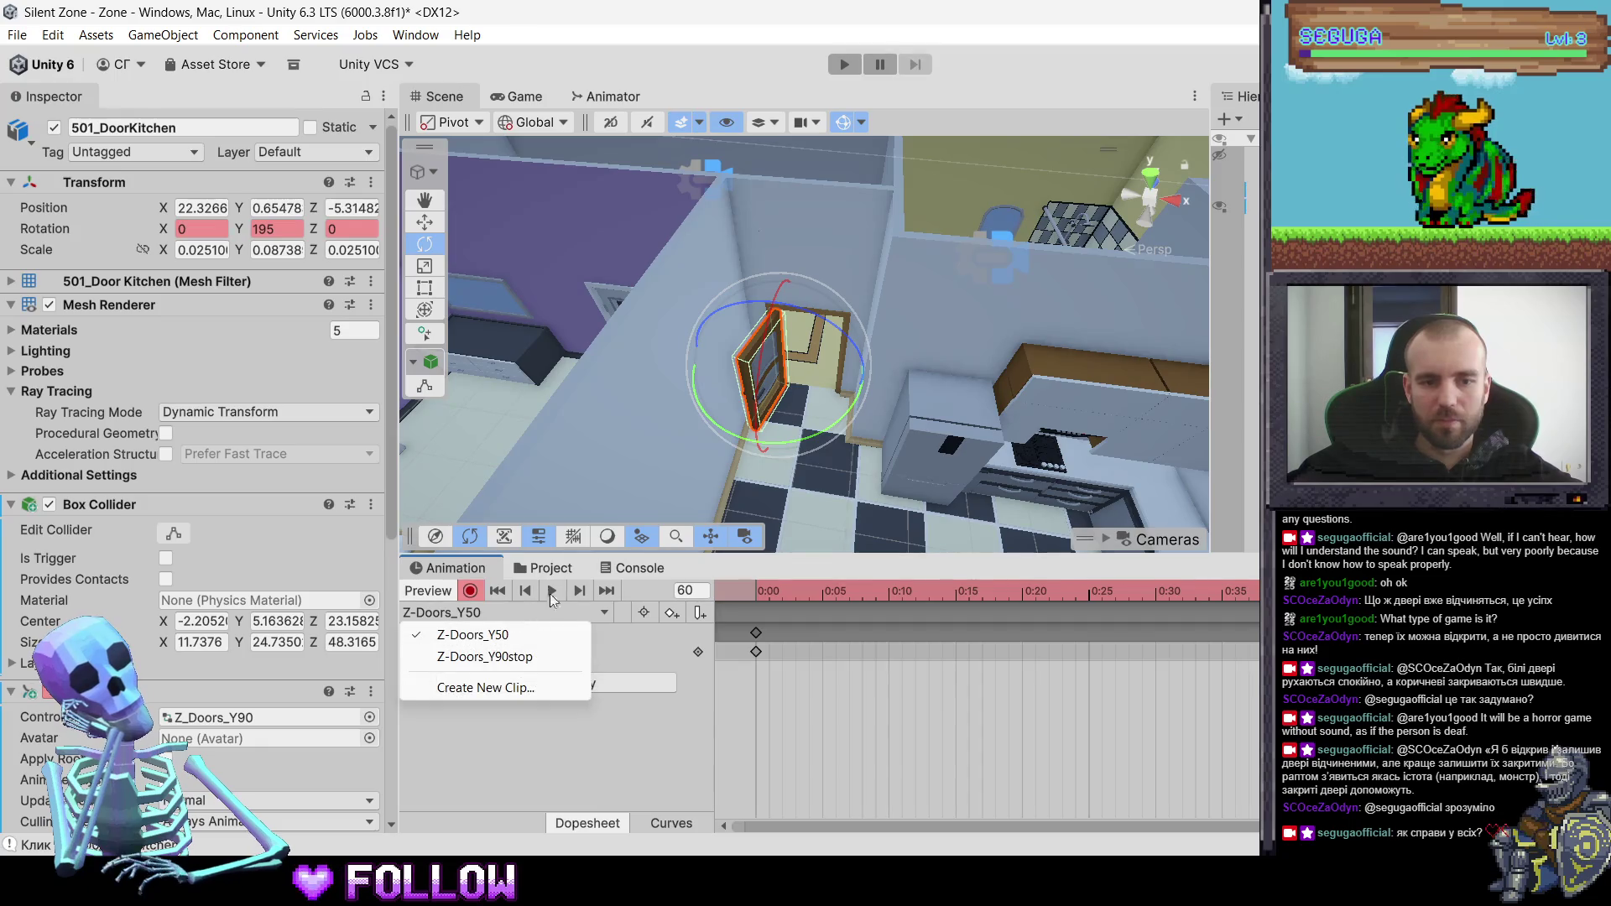
# - Rename the Z-Doors_Y50 clip to Z-Doors_Y195, then reselect the kitchen door in the scene
pyautogui.click(551, 571)
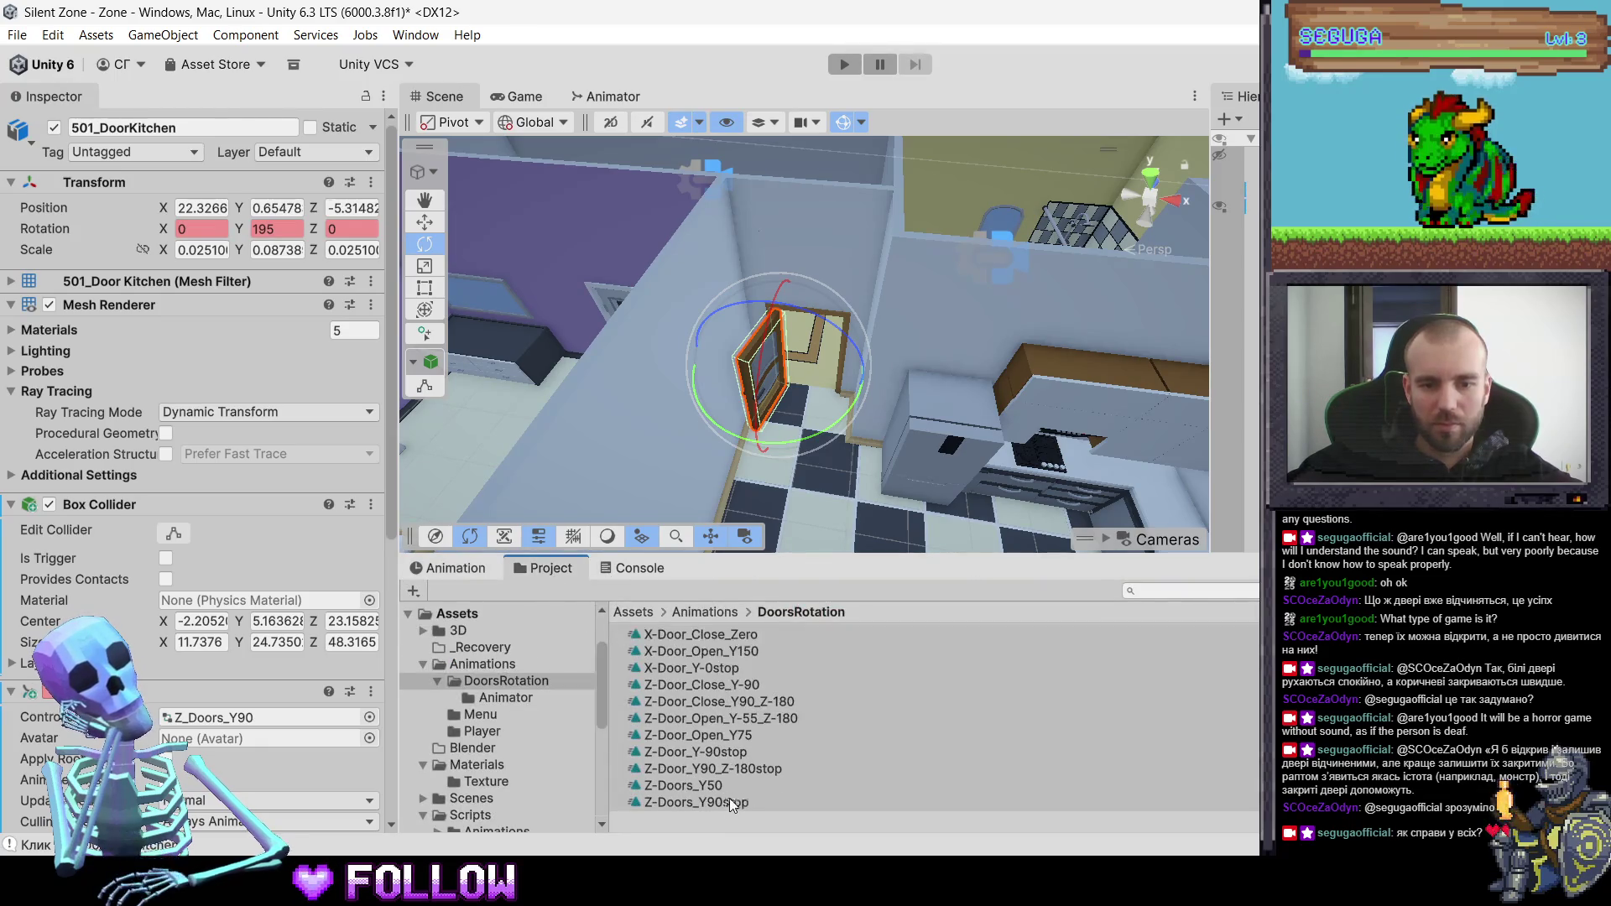
pyautogui.click(729, 800)
pyautogui.click(726, 785)
pyautogui.click(727, 785)
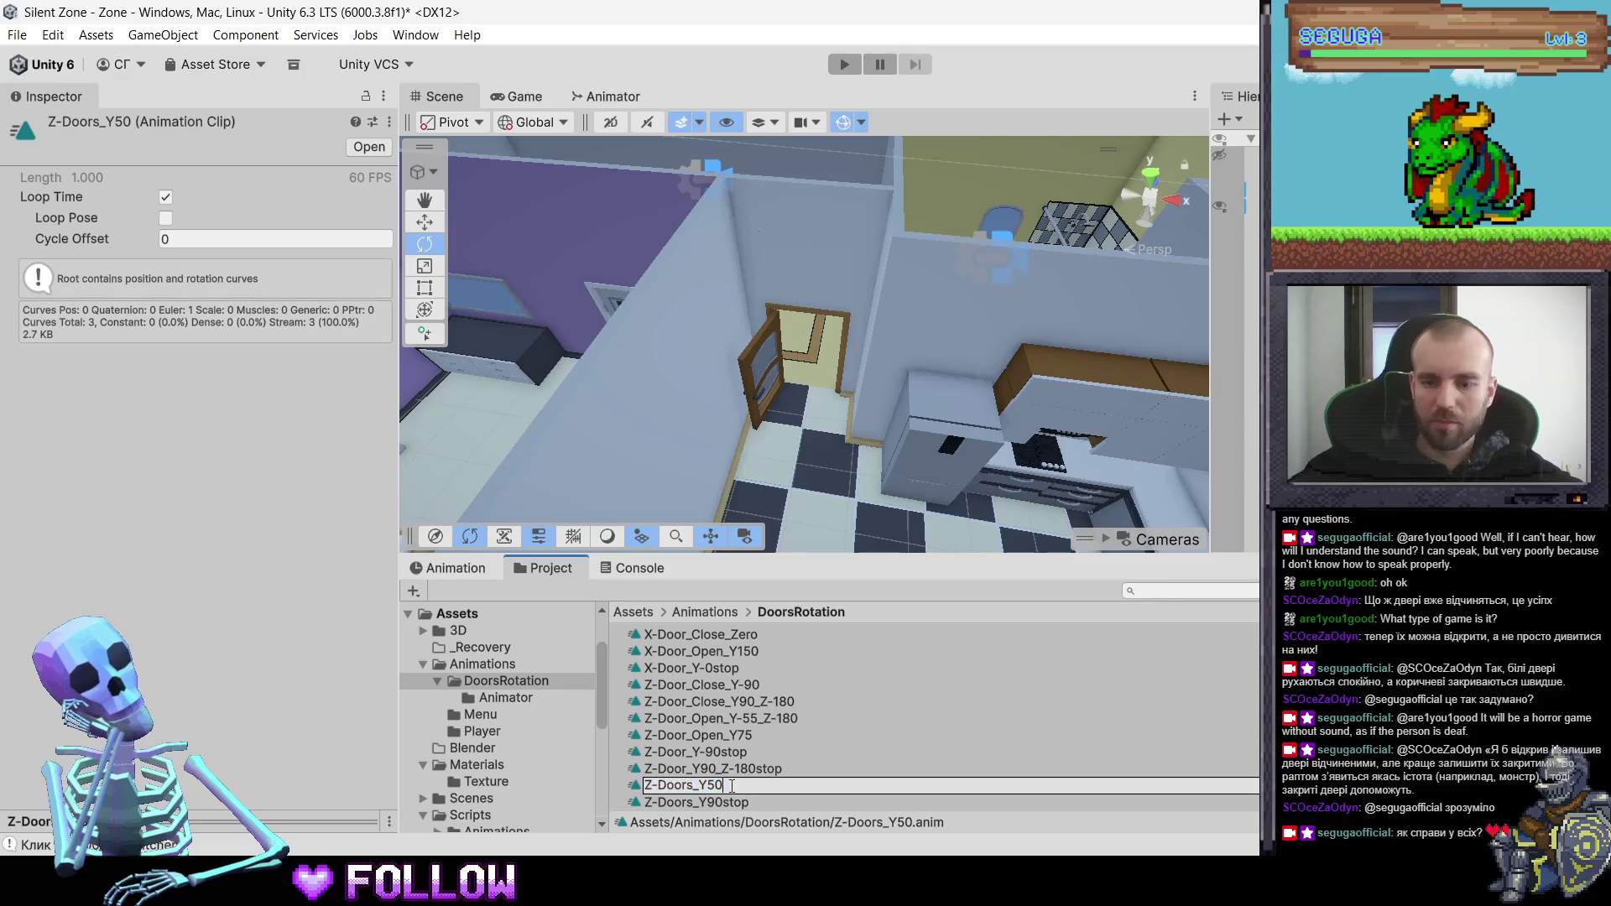
pyautogui.write('195')
pyautogui.press('Return')
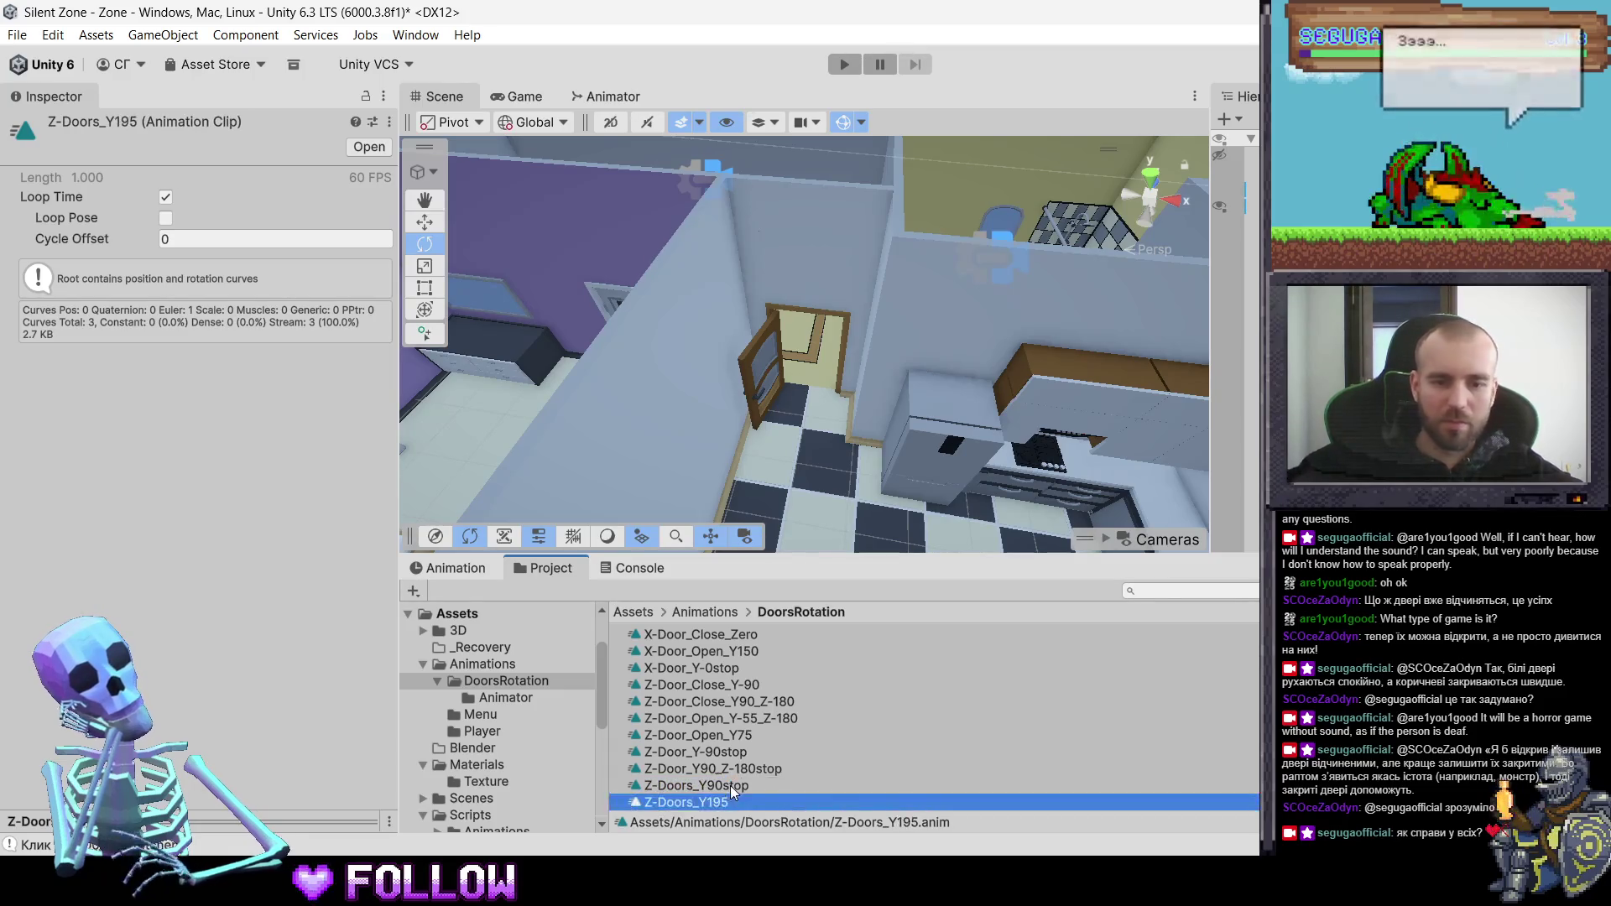
pyautogui.click(767, 382)
pyautogui.click(767, 382)
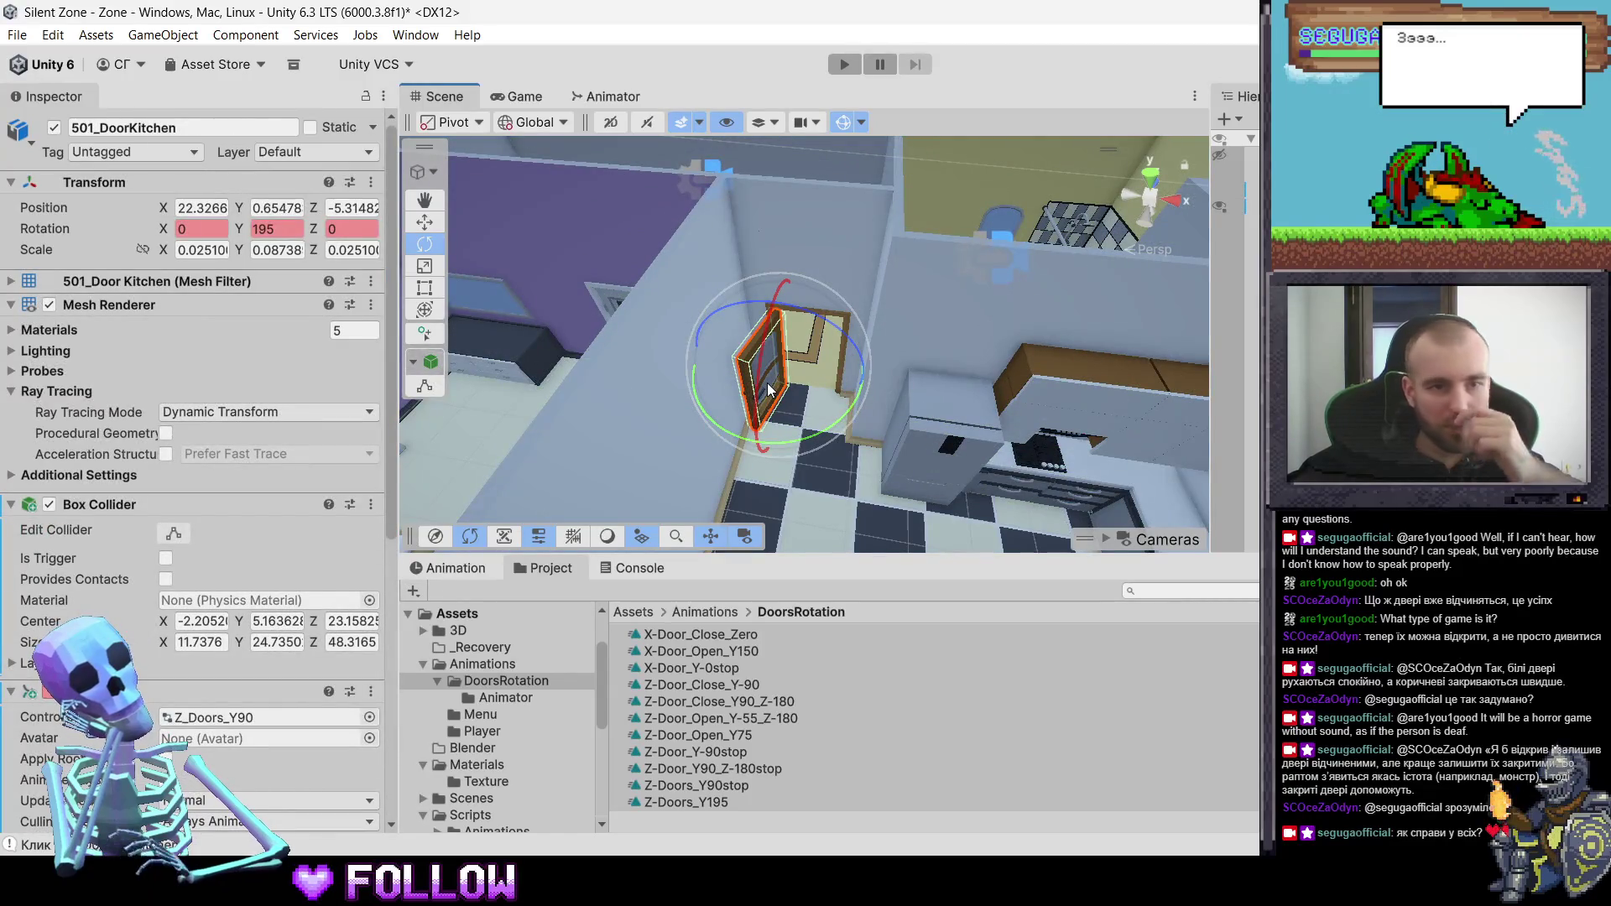
# - Create another door clip from the Animation clip list, saved as Z_Doors_Close_Y90
pyautogui.click(482, 578)
pyautogui.click(517, 616)
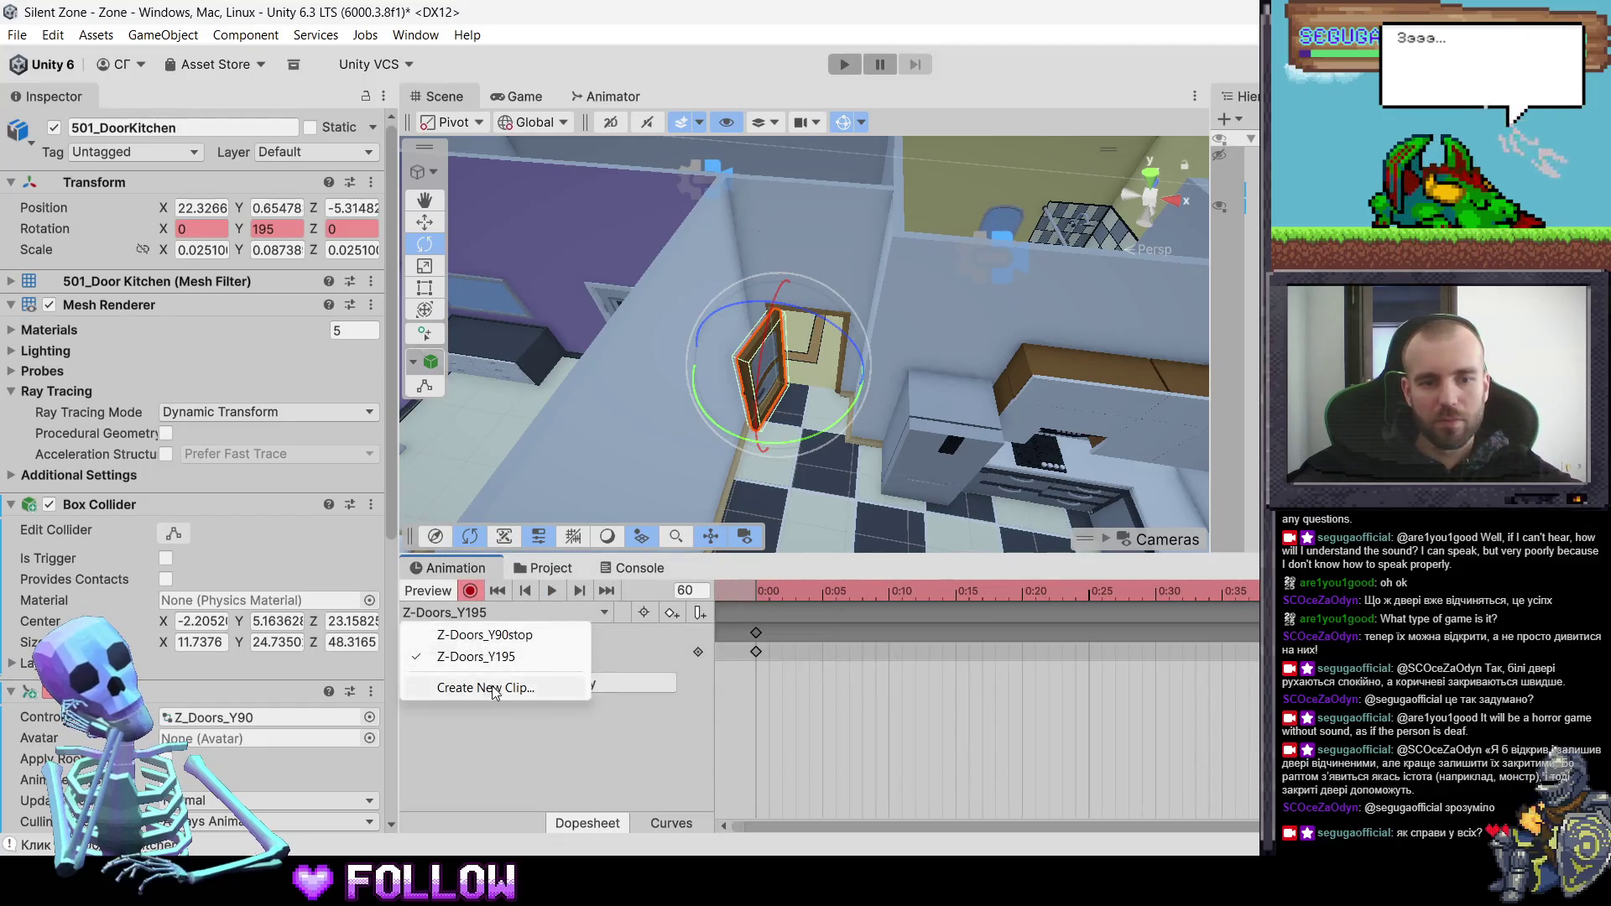
pyautogui.click(493, 688)
pyautogui.scroll(-3, 701, 569)
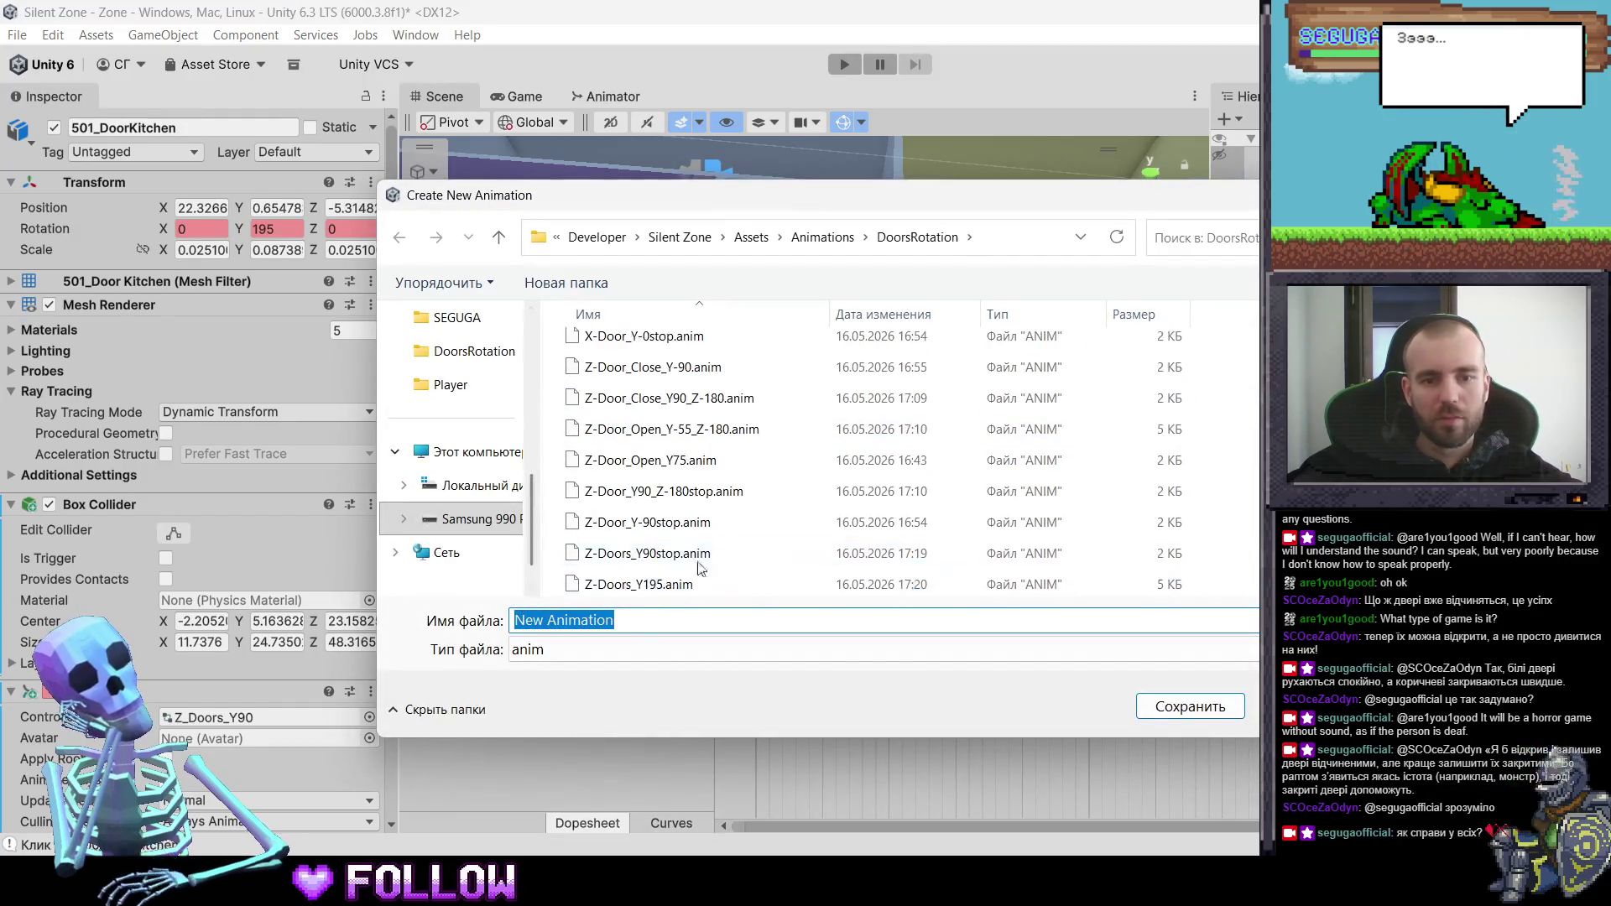
pyautogui.write('Z_Door')
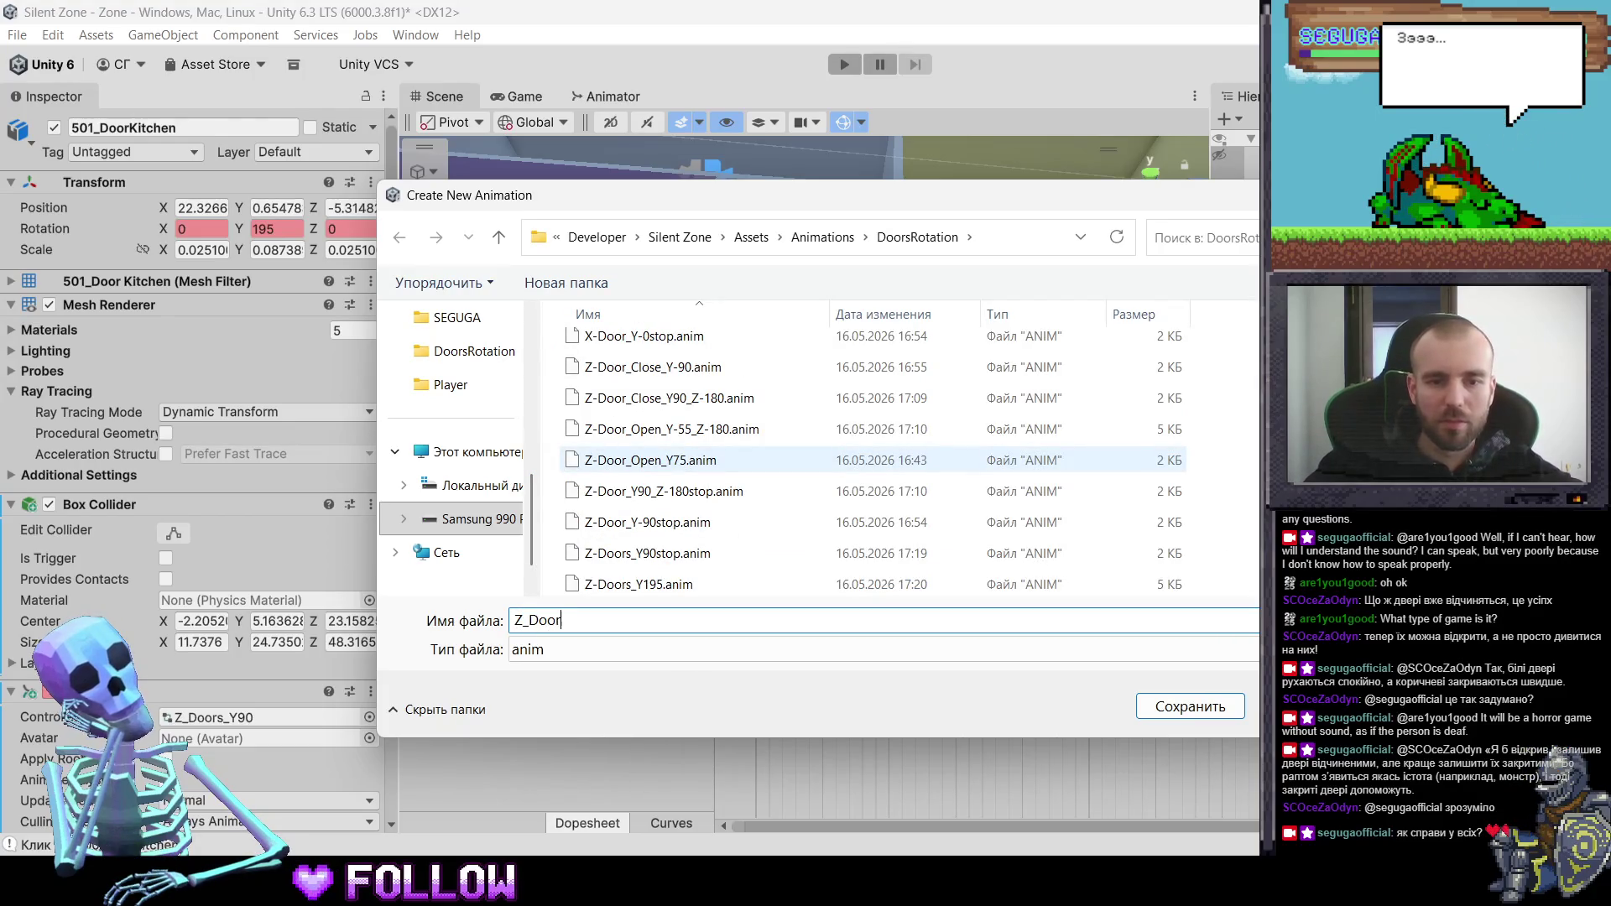
pyautogui.write('s')
pyautogui.press('BackSpace')
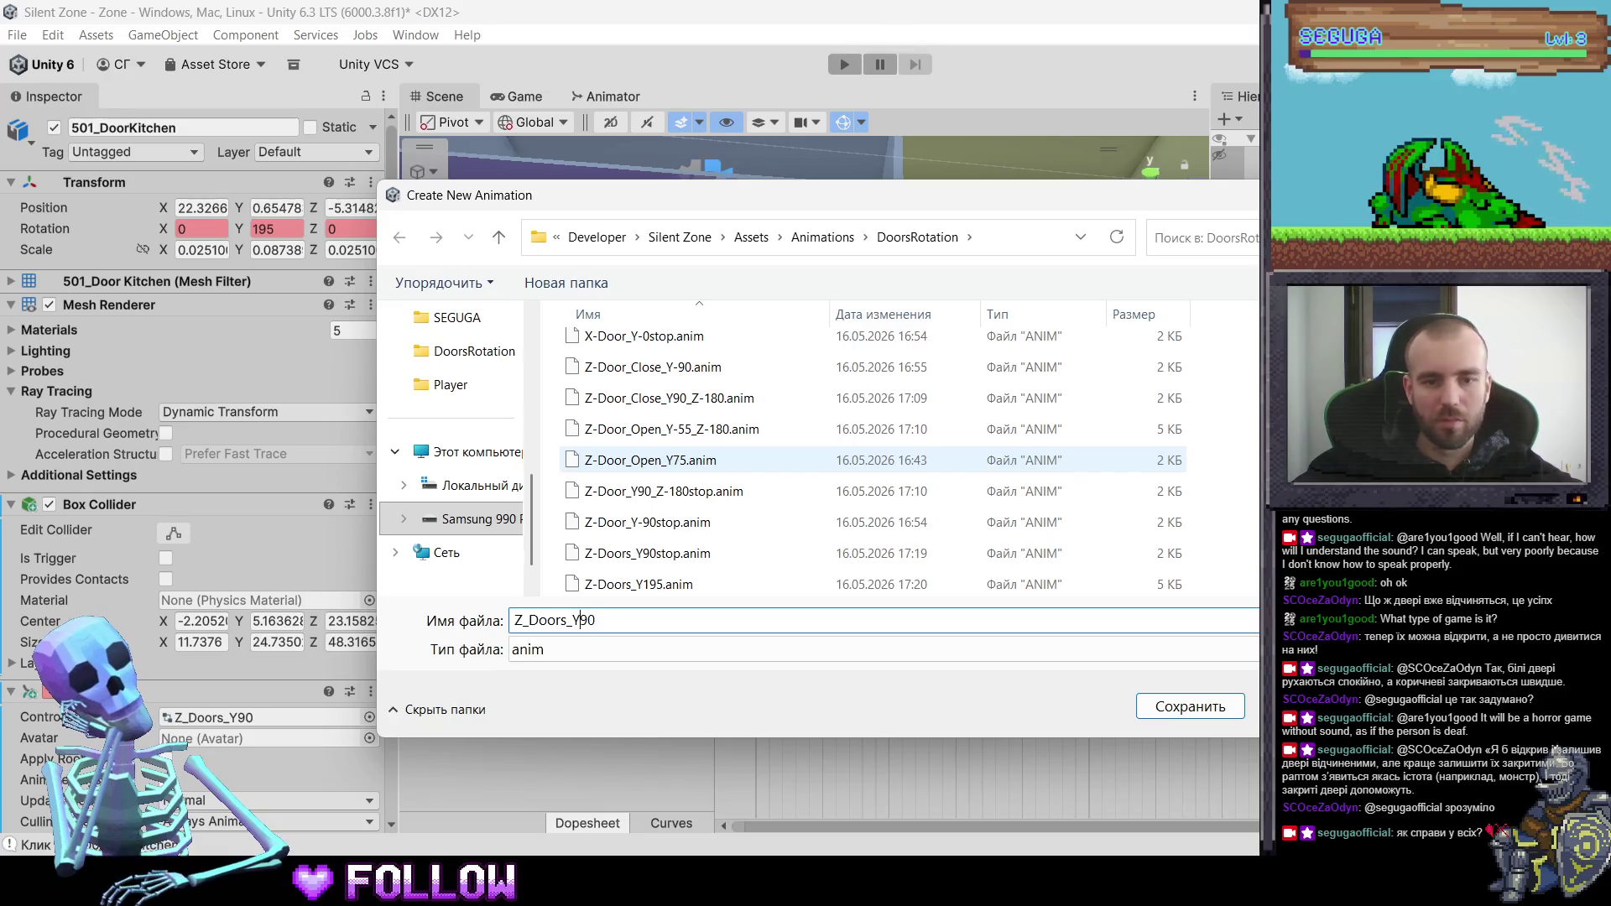
pyautogui.click(570, 620)
pyautogui.write('Close_')
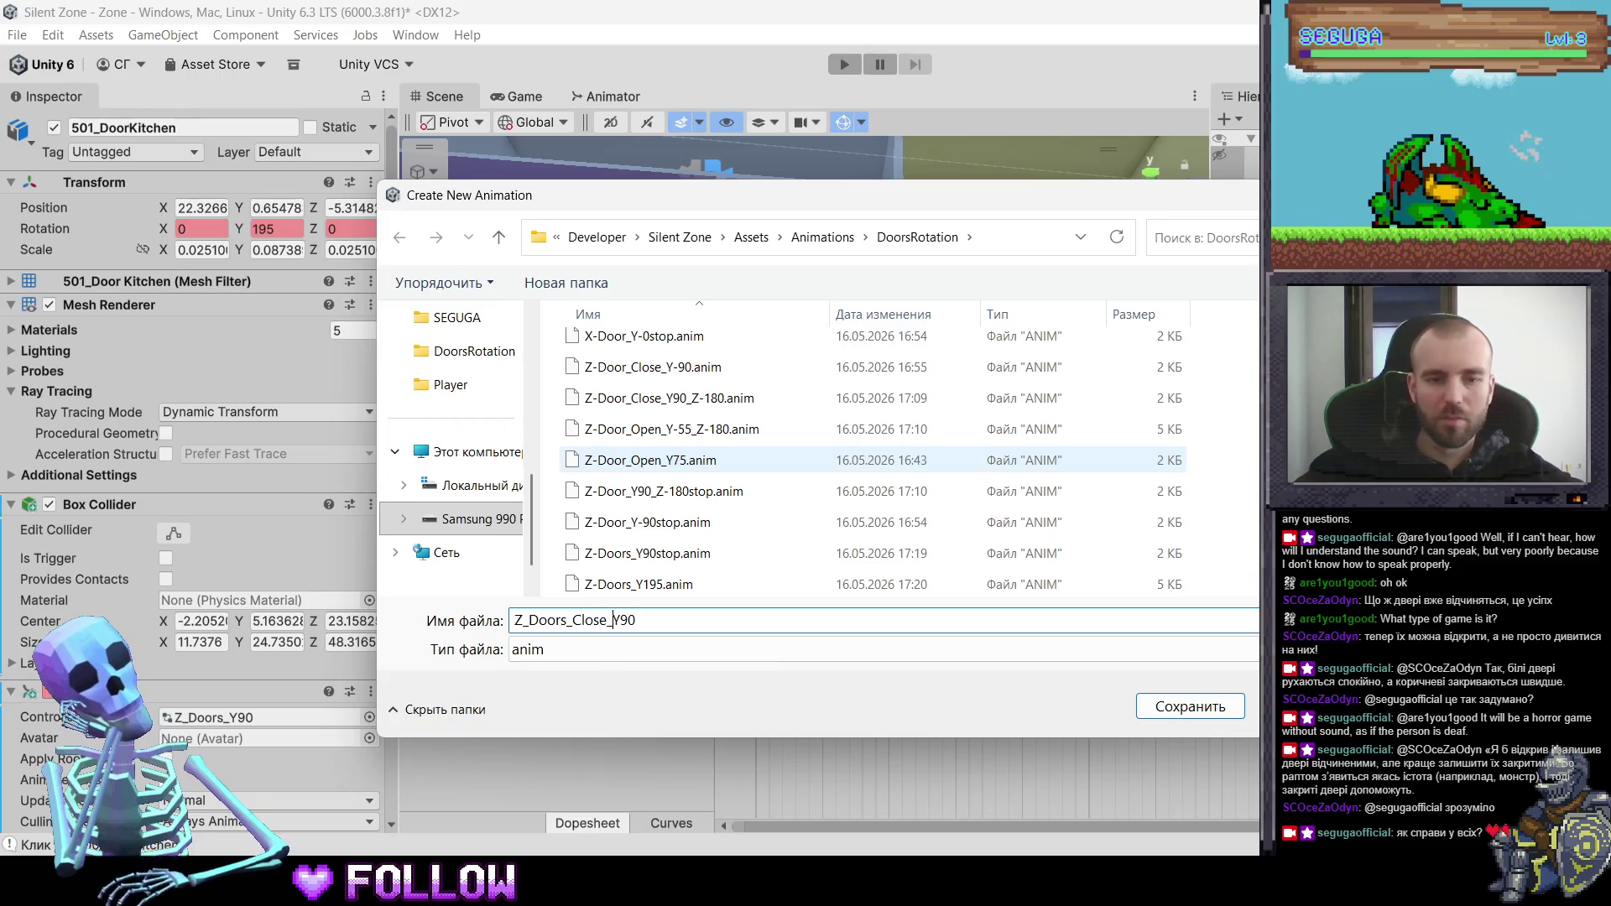
pyautogui.press('Return')
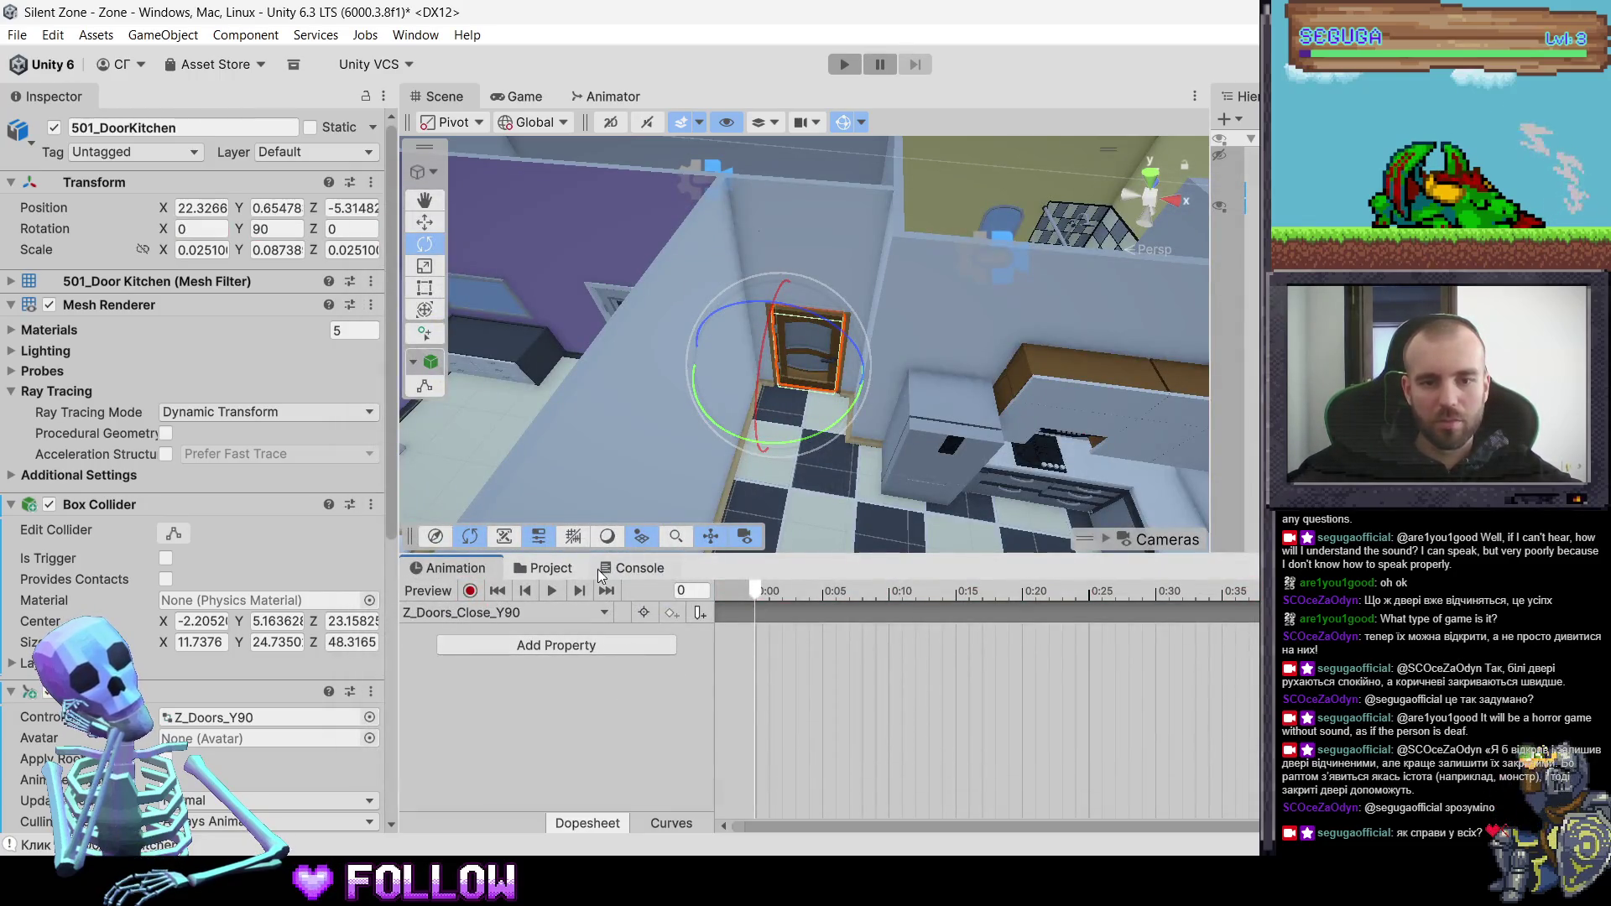
# - Set the door's Y rotation to 195, enable recording and add a rotation key
pyautogui.click(292, 232)
pyautogui.write('195')
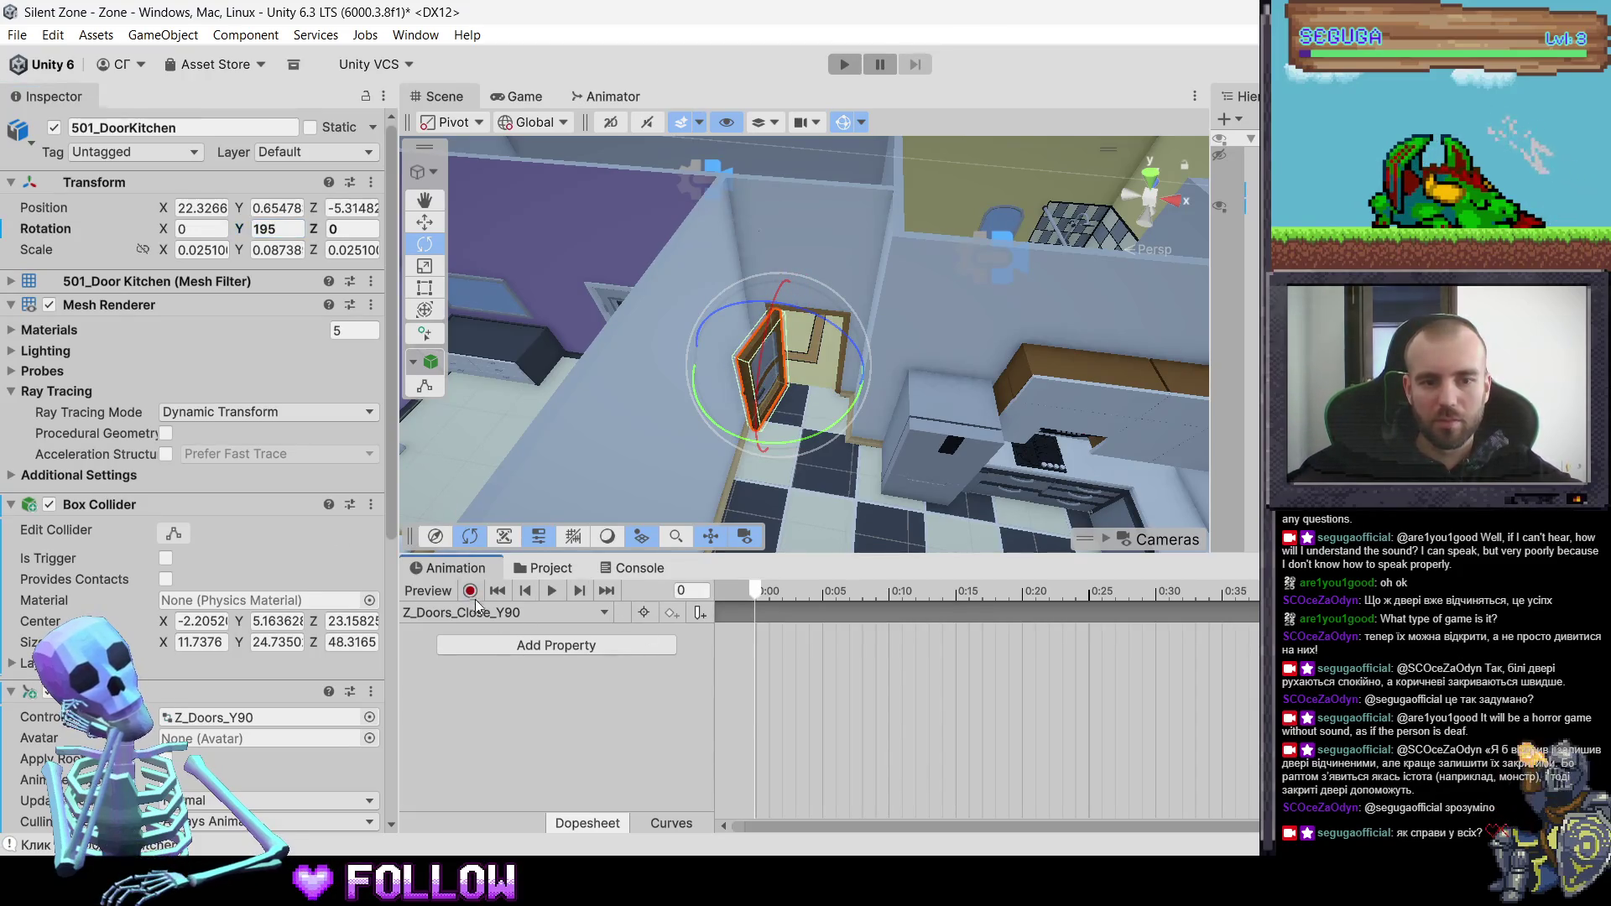
pyautogui.click(470, 591)
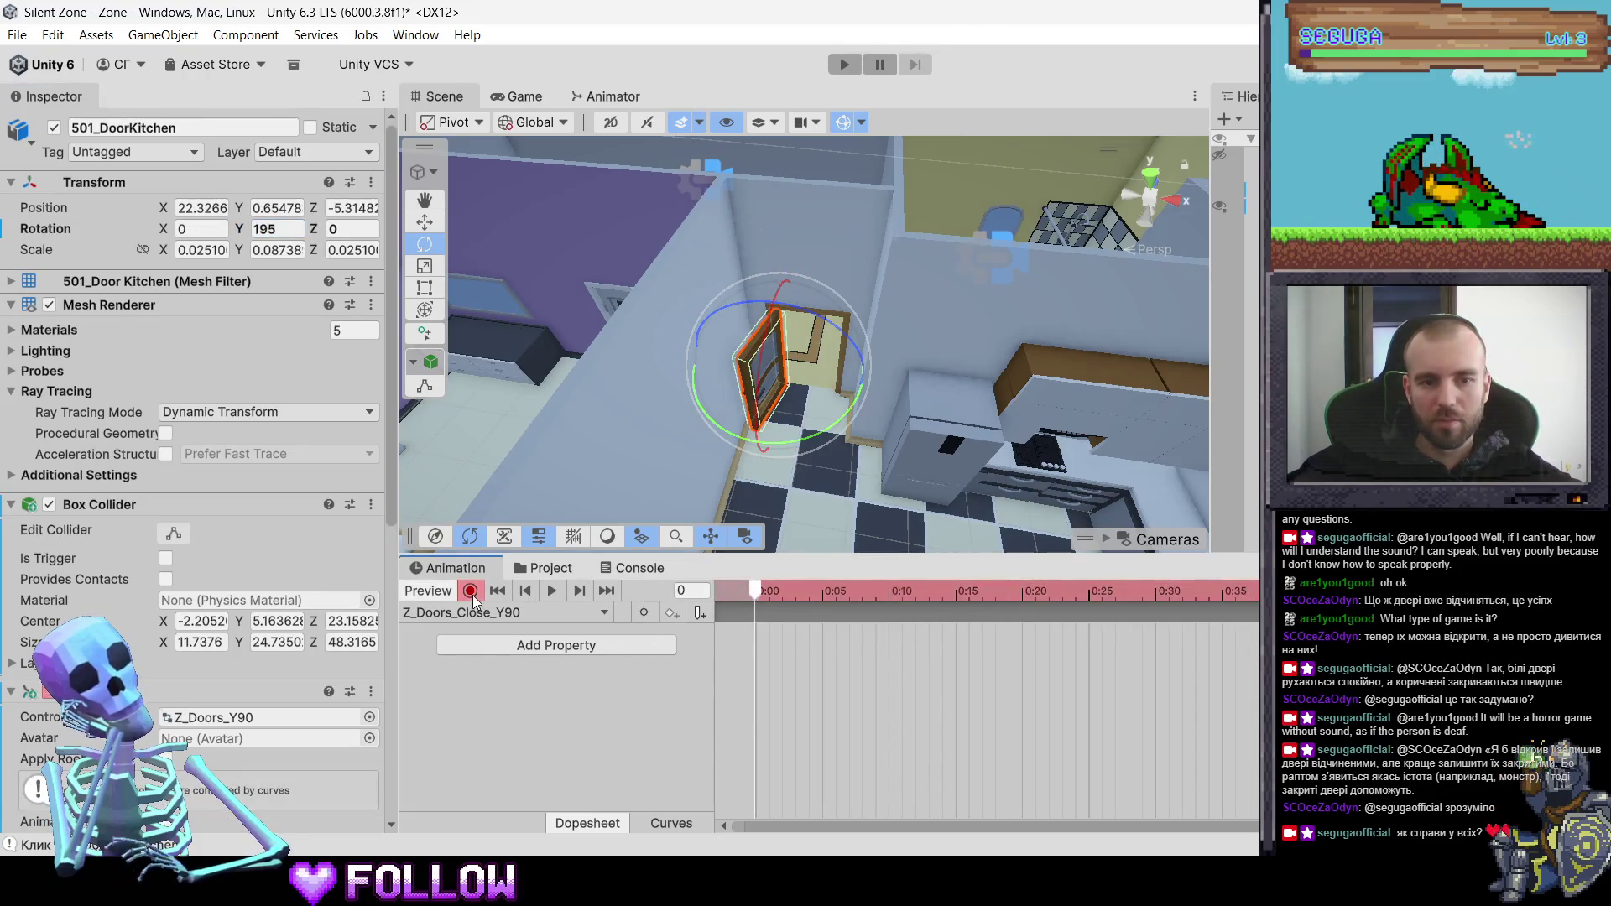
pyautogui.rightClick(162, 231)
pyautogui.click(237, 345)
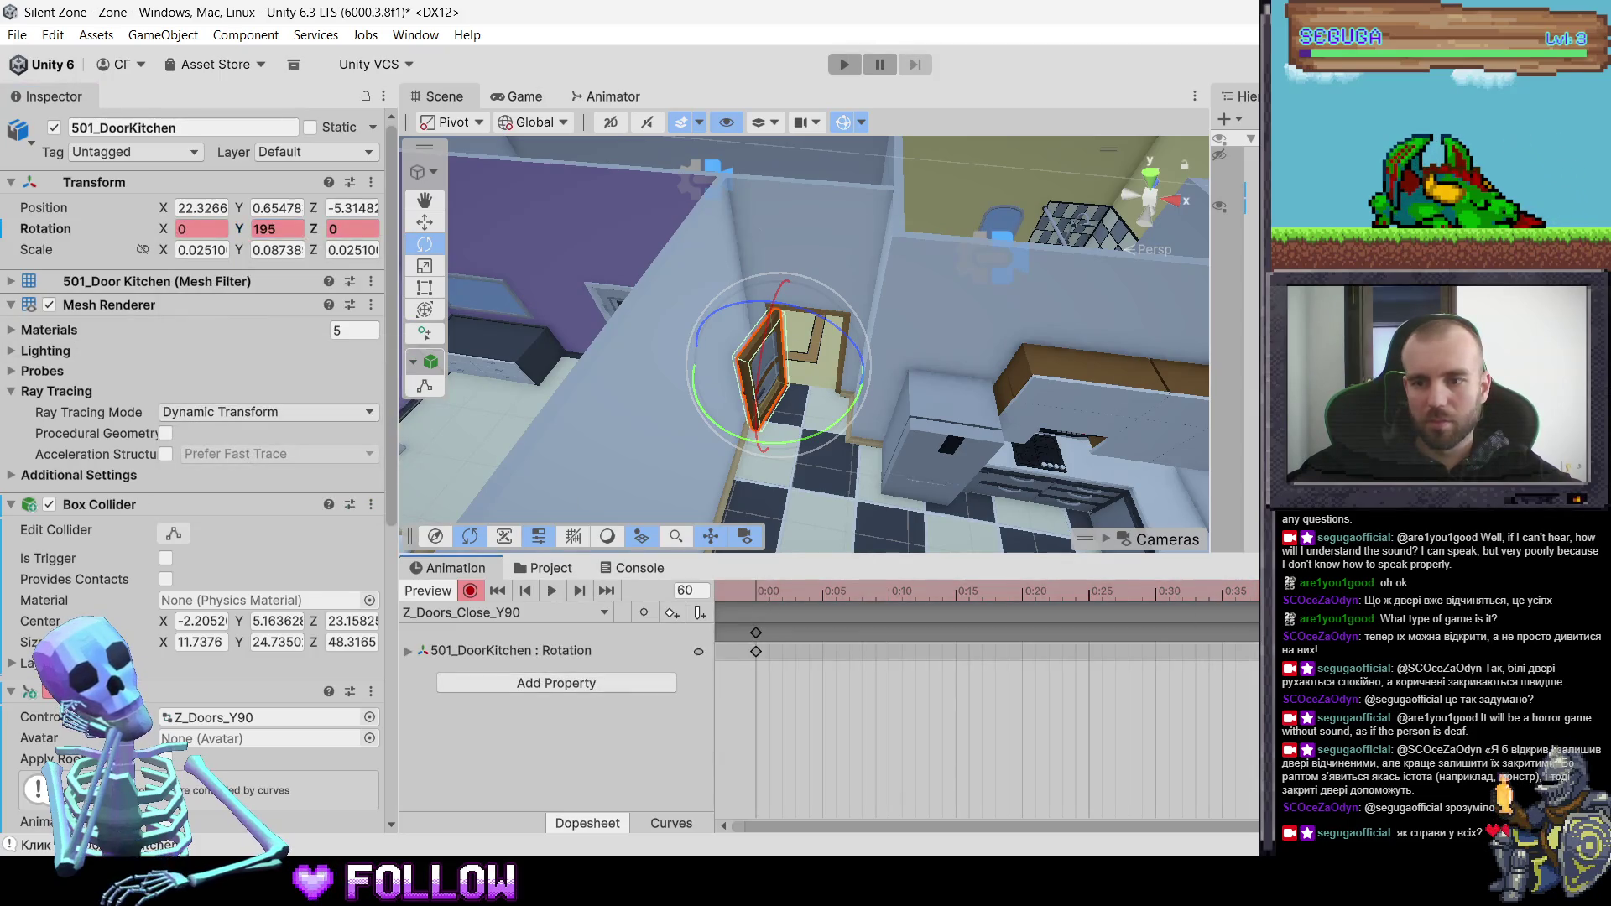
# - Set the door's Y rotation to 90 and scrub the timeline to preview the swing
pyautogui.click(284, 232)
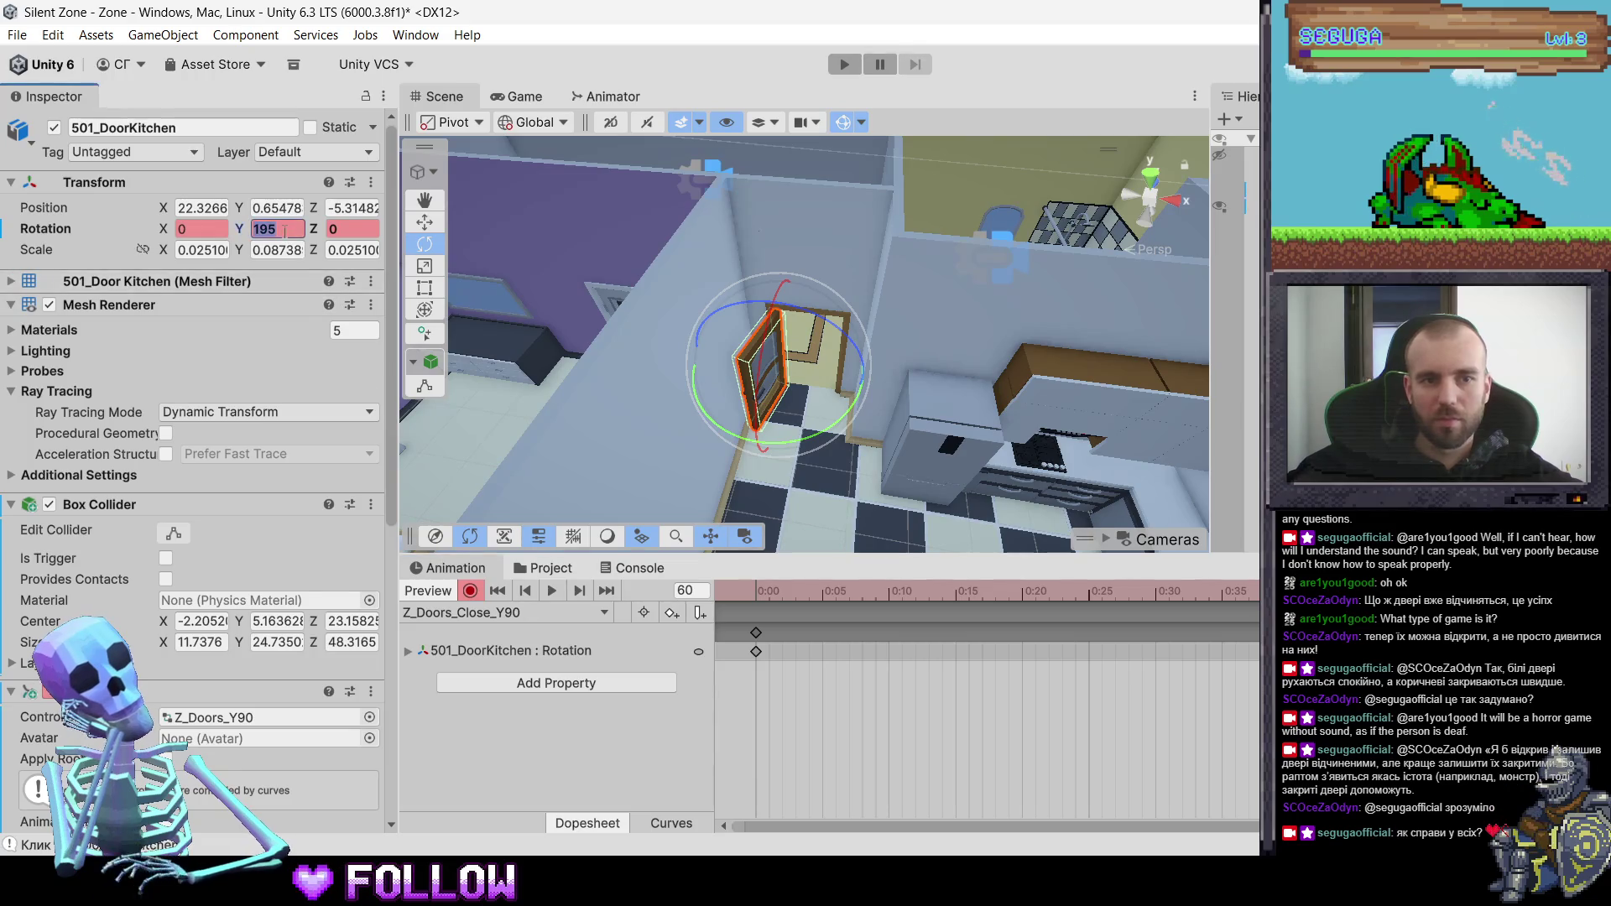
pyautogui.write('90')
pyautogui.press('Return')
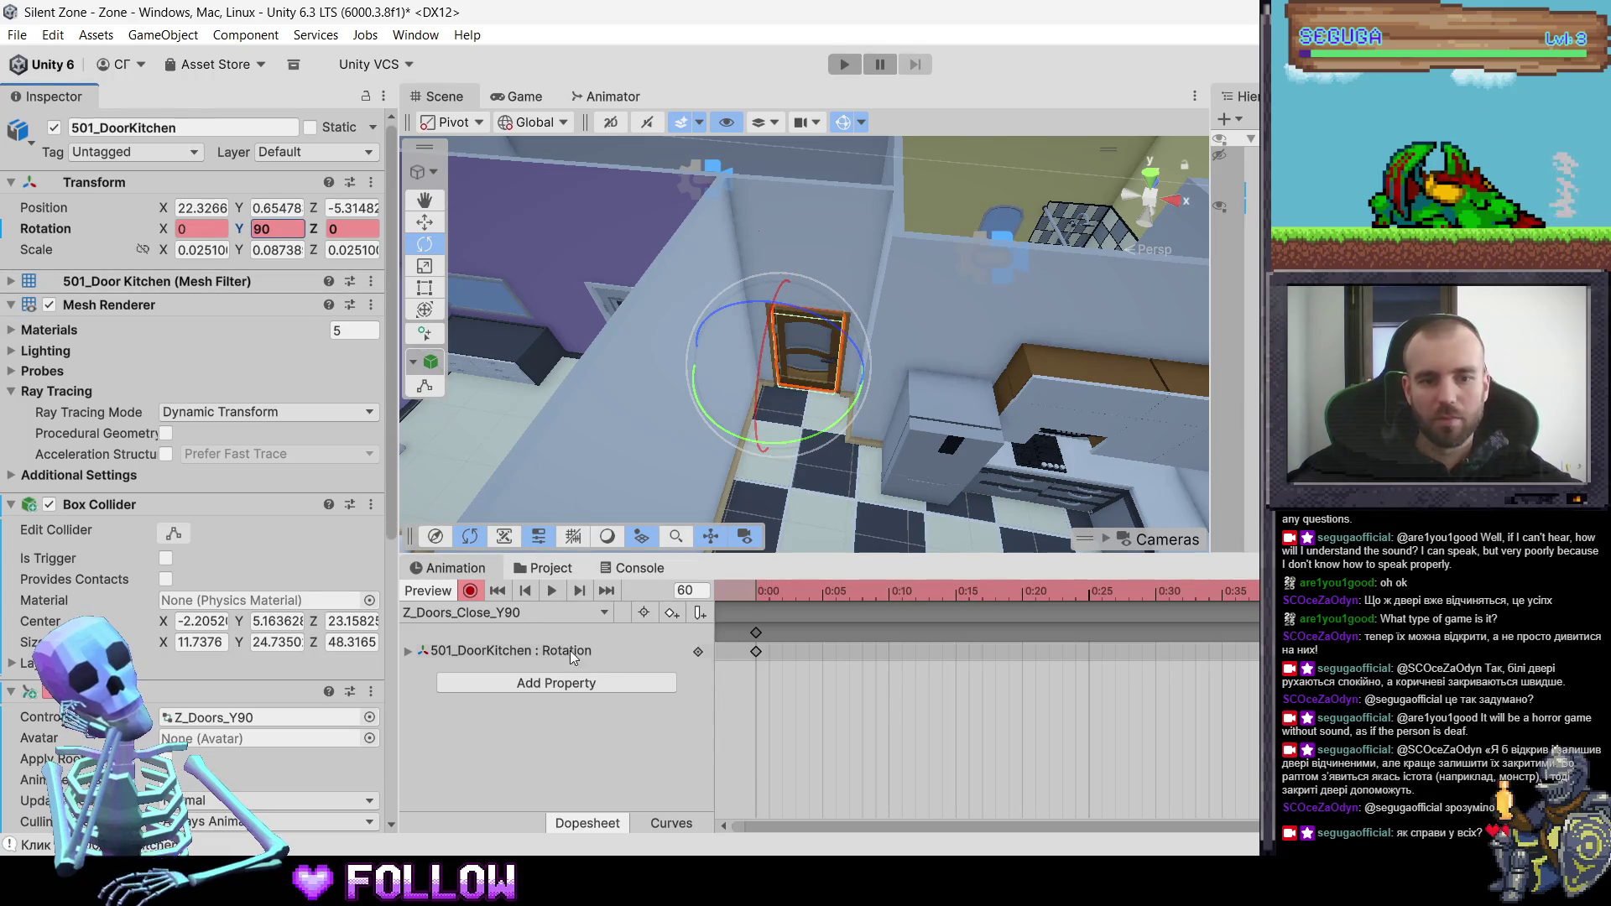
pyautogui.moveTo(769, 592); pyautogui.dragTo(1195, 592)
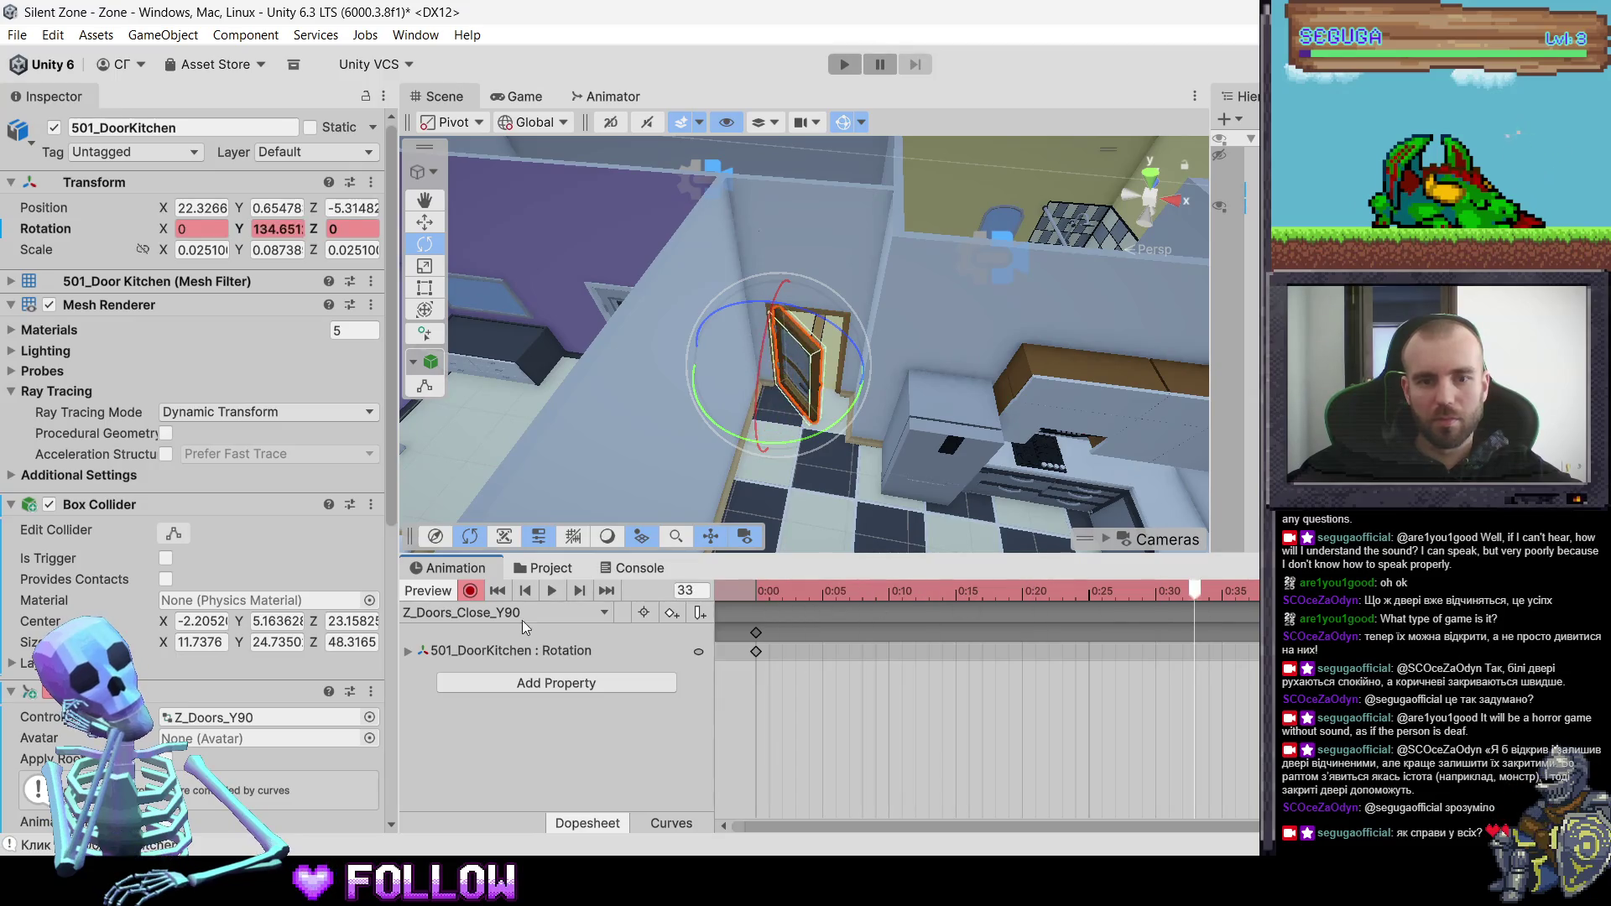
pyautogui.click(546, 568)
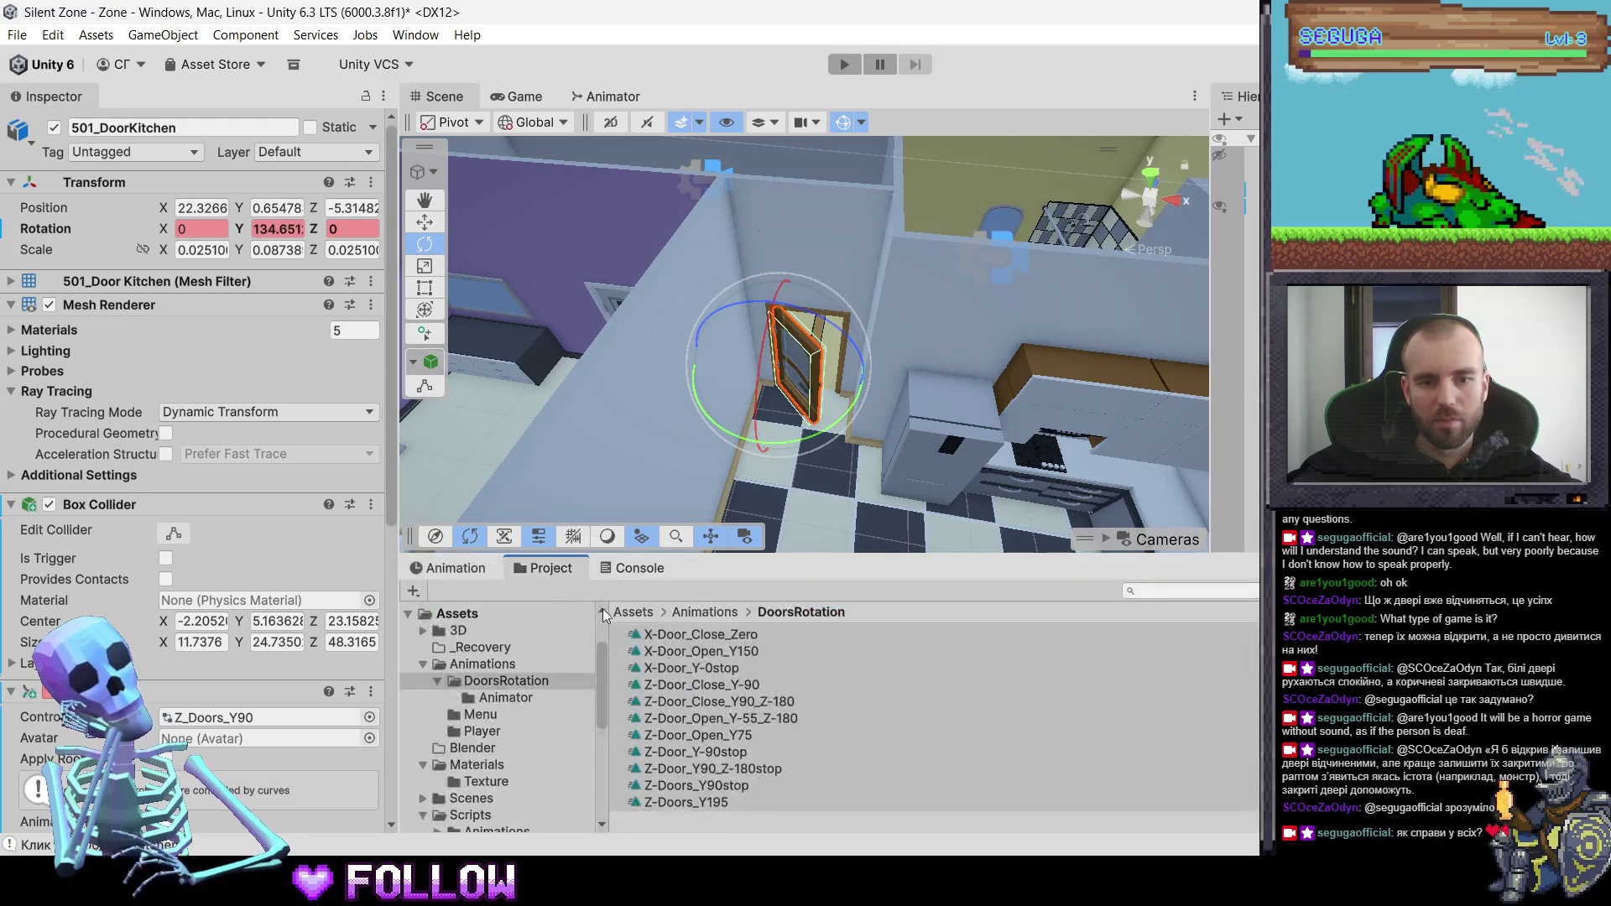
# - Insert 'Open_' into the Z-Doors_Y195 clip name, making it Z-Doors_Open_Y195
pyautogui.click(757, 787)
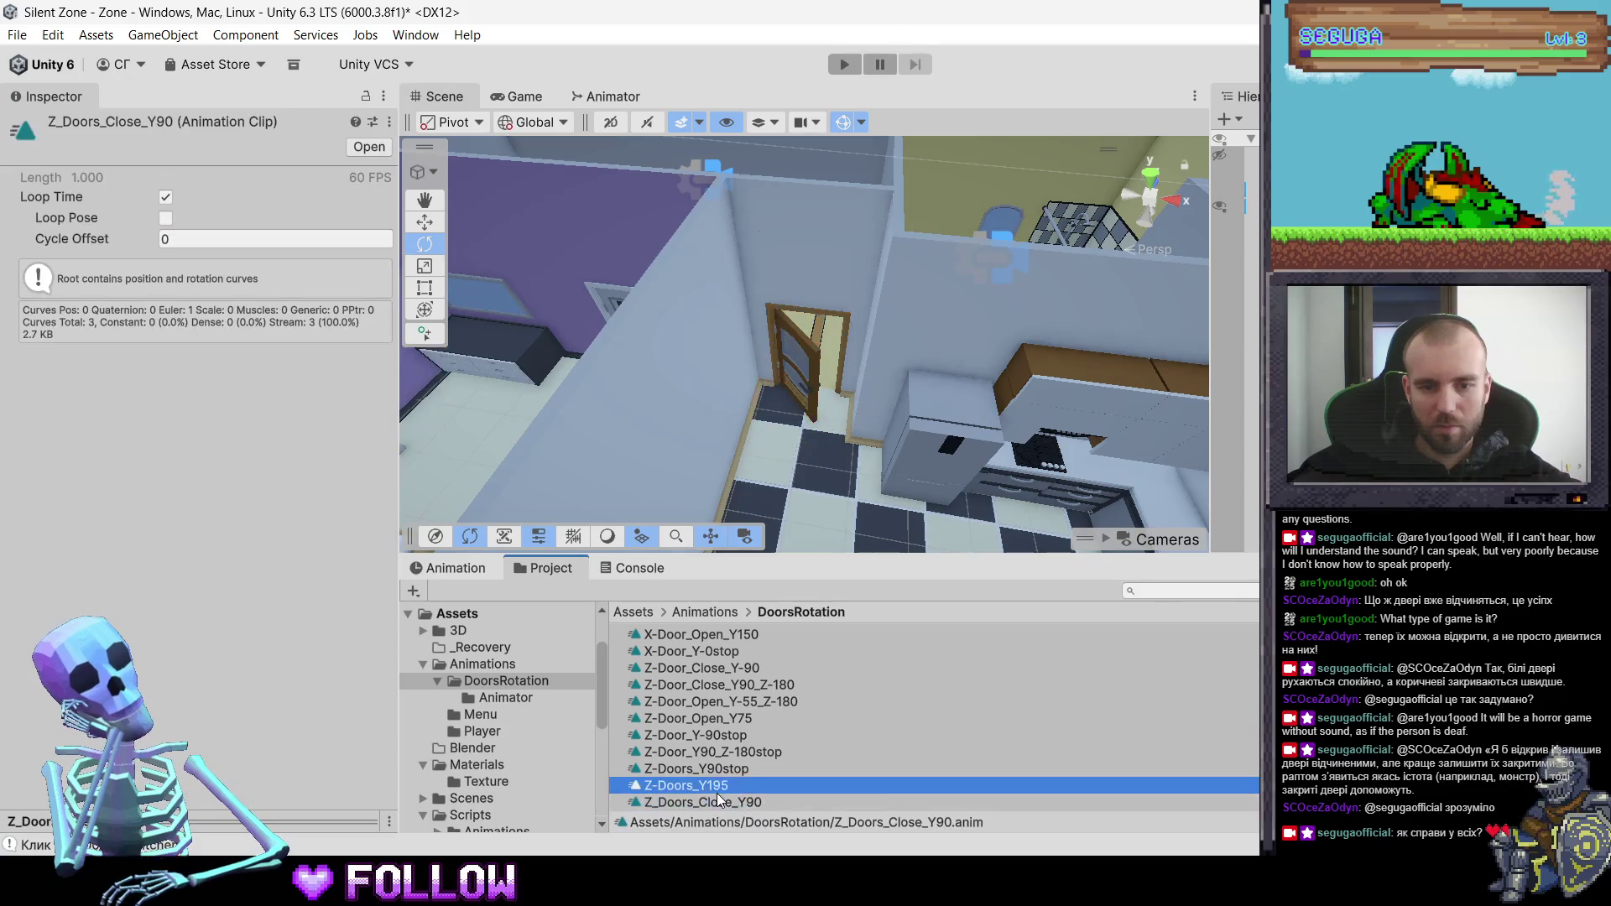
pyautogui.click(713, 788)
pyautogui.click(712, 788)
pyautogui.write('Op')
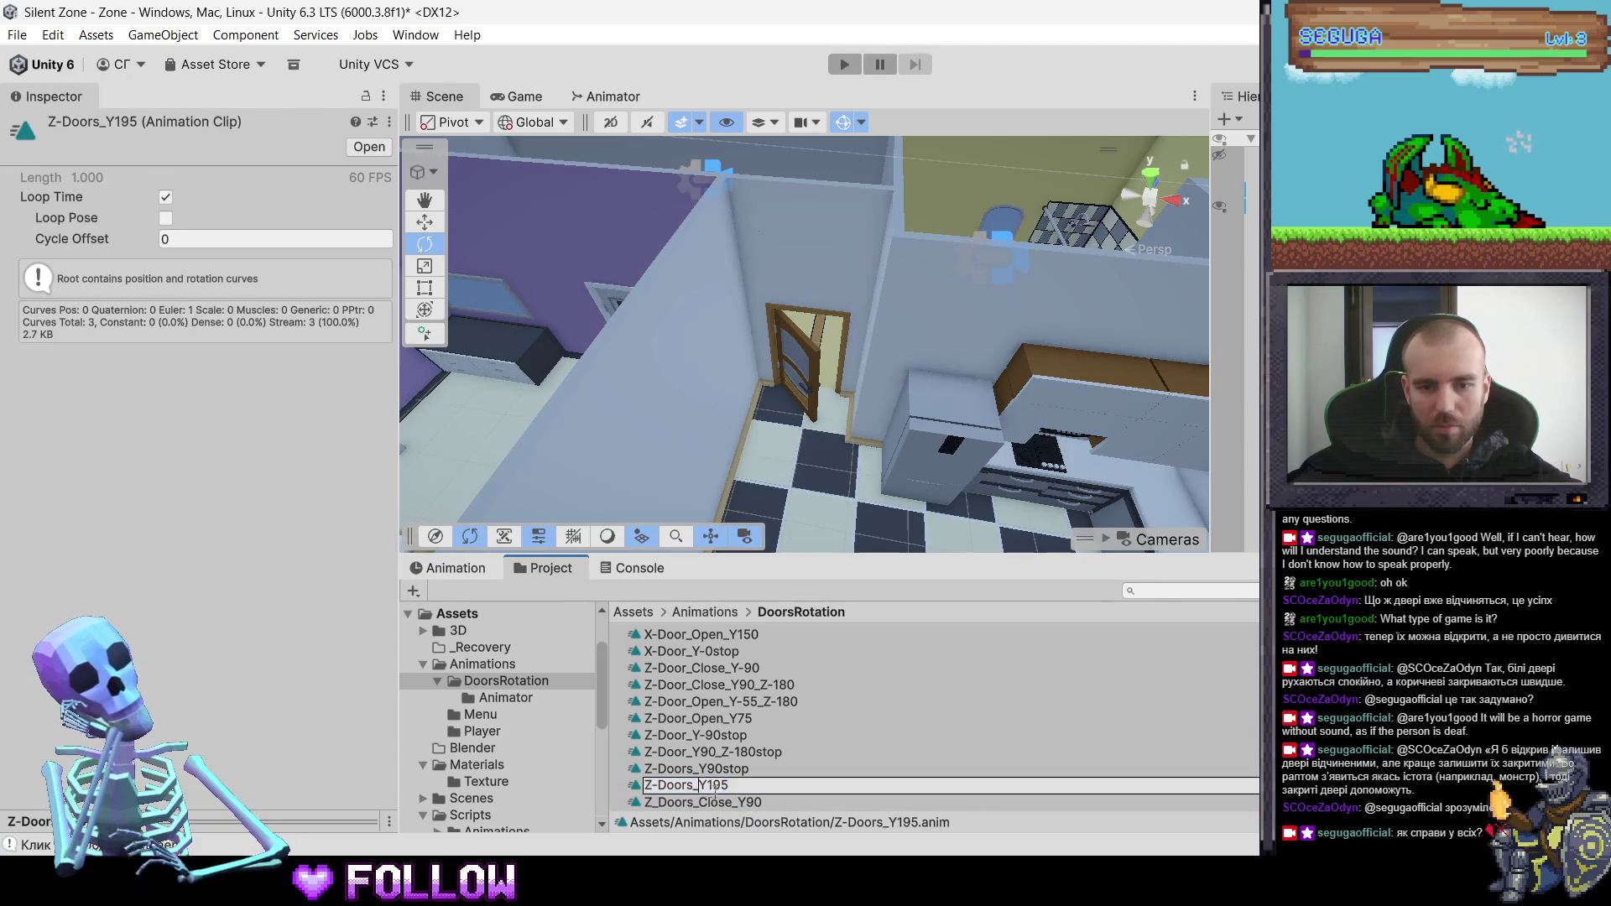
pyautogui.write('en_')
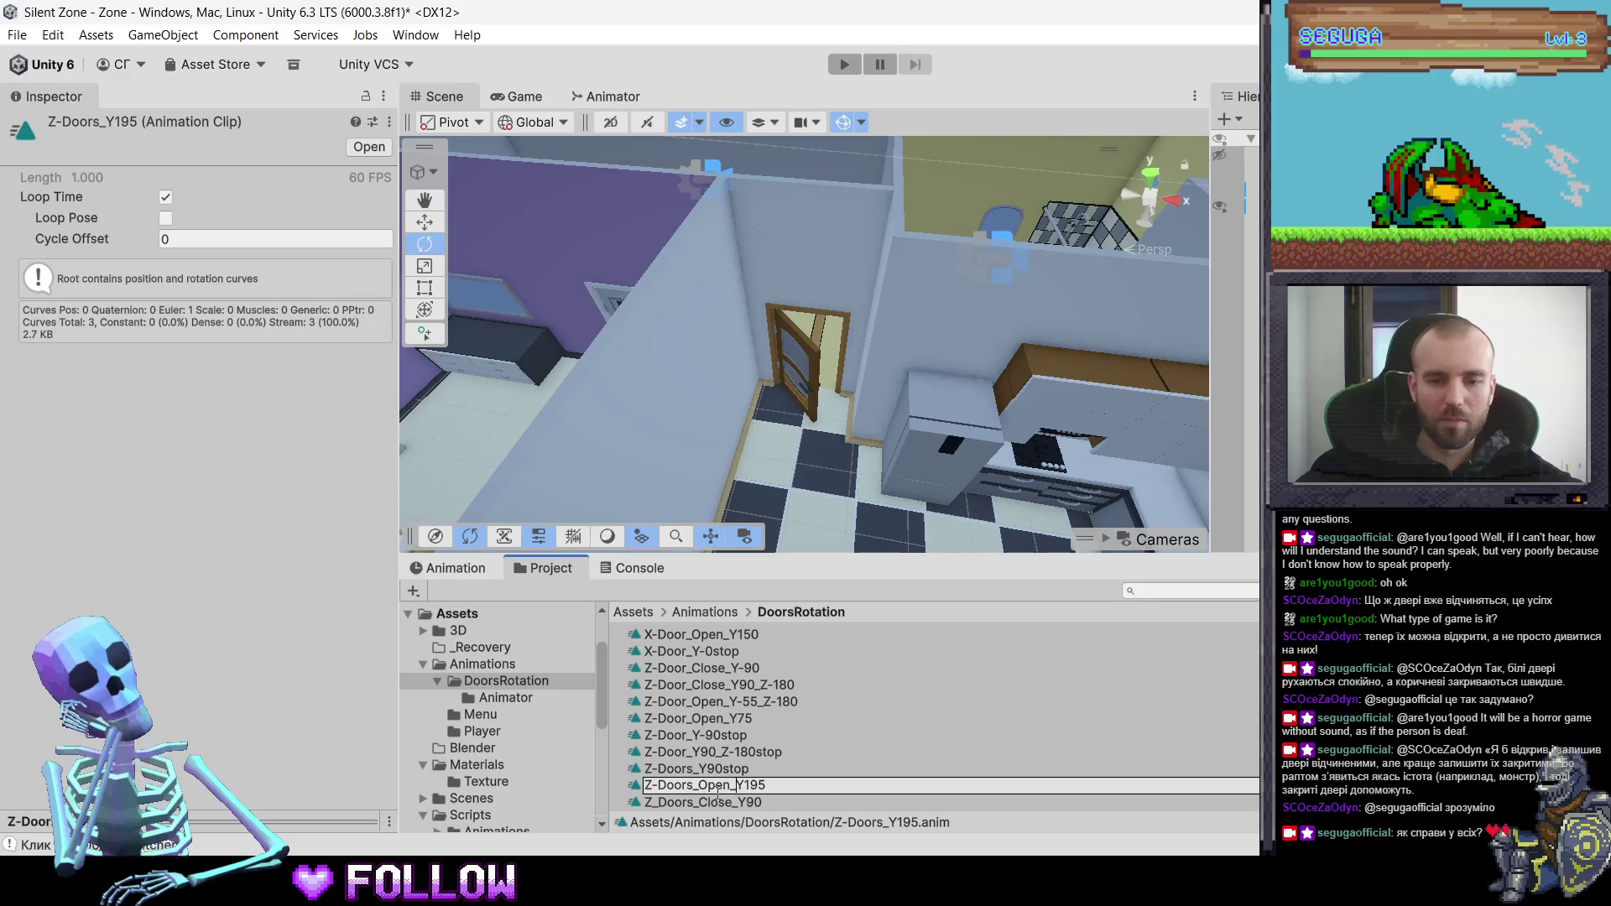
pyautogui.press('Return')
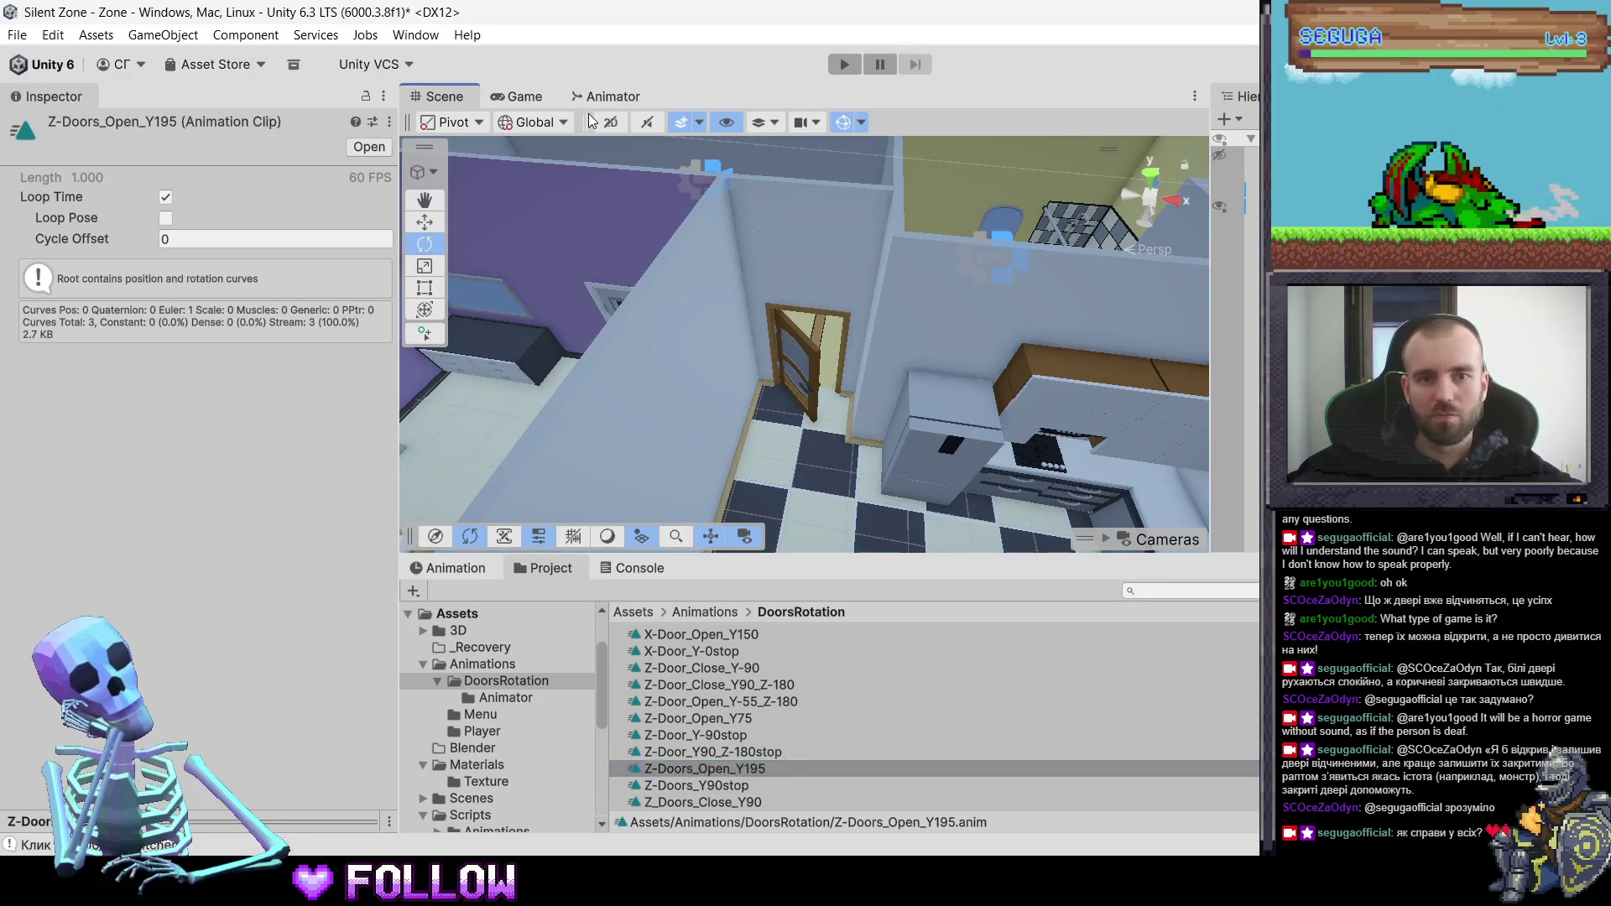
pyautogui.click(597, 96)
# - Open the Z_Doors_Y90 controller and line its three door states up under Entry
pyautogui.scroll(-3, 821, 361)
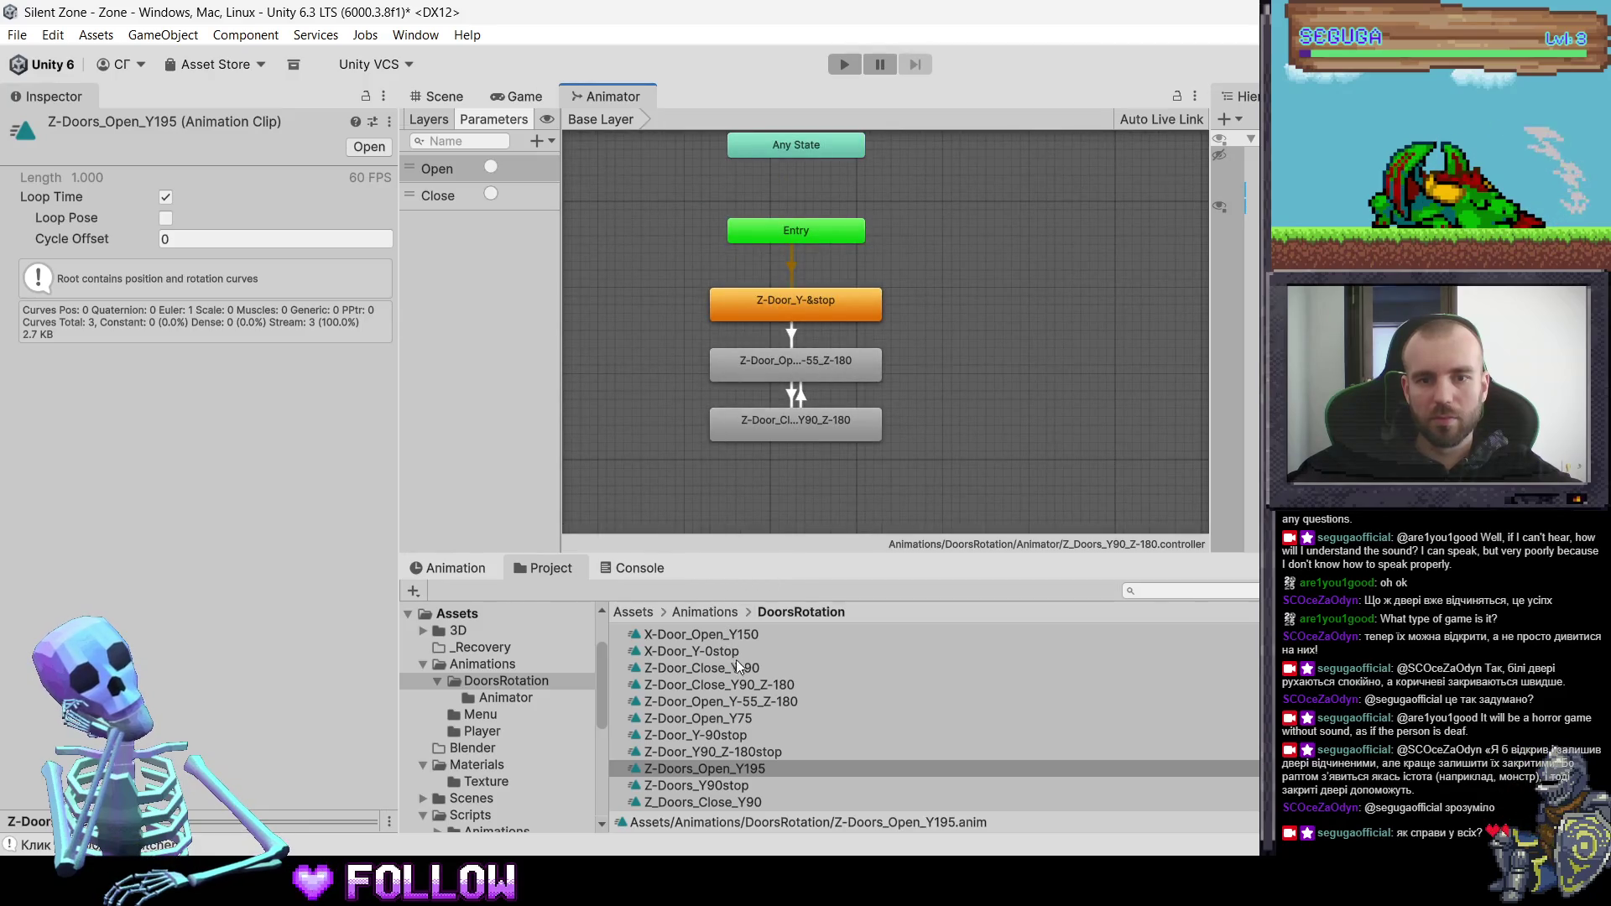
pyautogui.scroll(3, 738, 663)
pyautogui.doubleClick(687, 631)
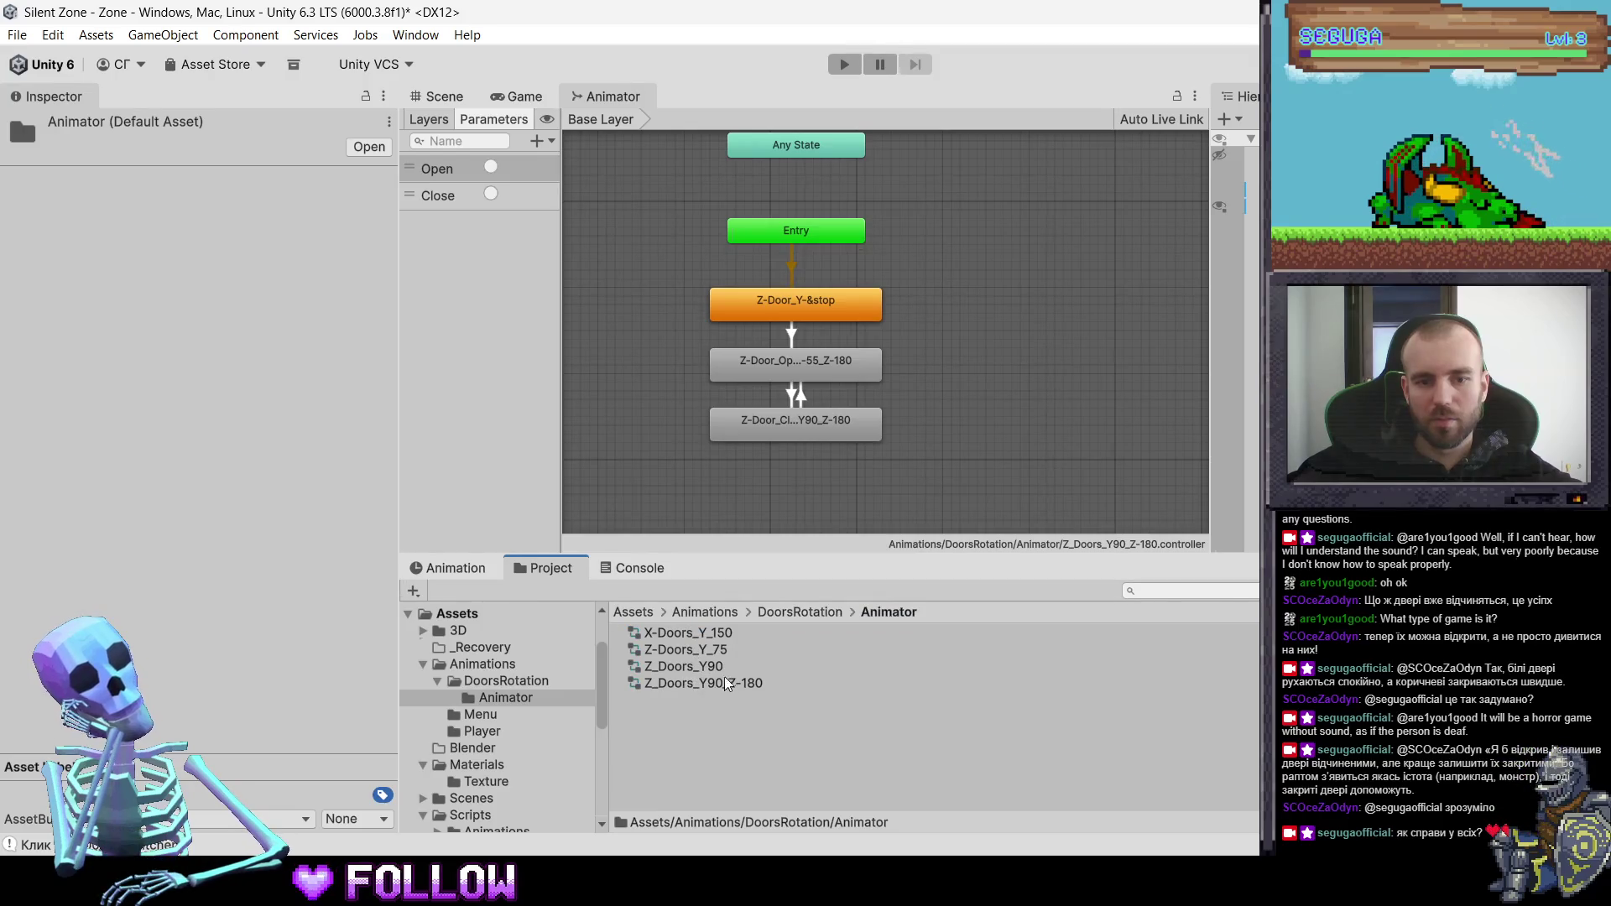
pyautogui.click(705, 668)
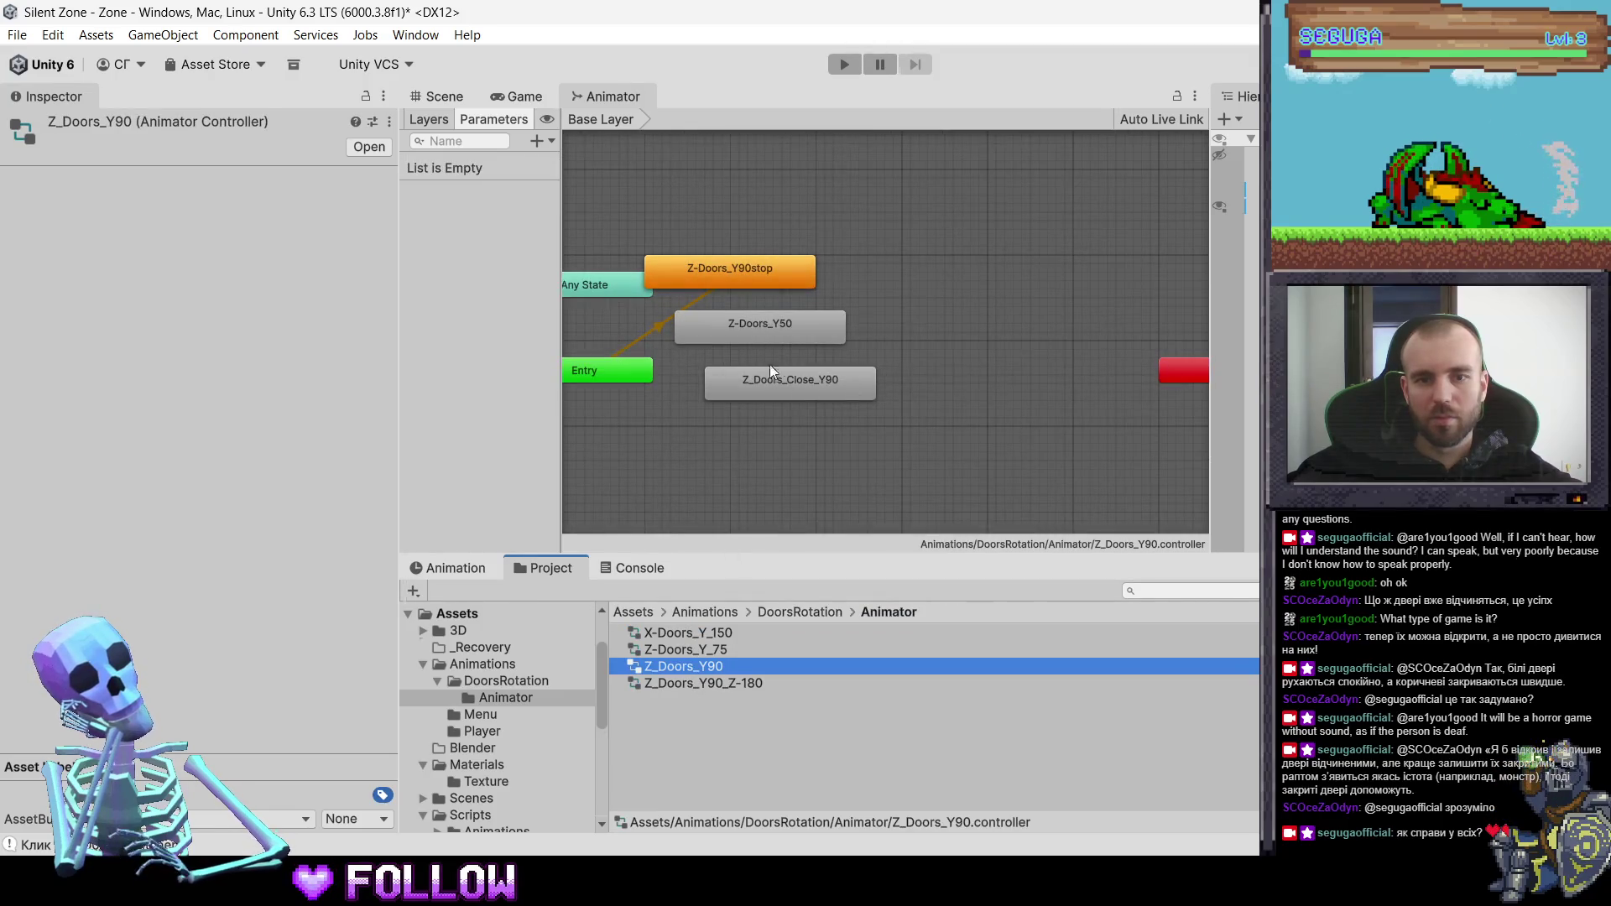
pyautogui.moveTo(873, 252); pyautogui.dragTo(642, 431)
pyautogui.moveTo(765, 270)
pyautogui.mouseDown()
pyautogui.moveTo(719, 428)
pyautogui.moveTo(839, 344)
pyautogui.moveTo(736, 333)
pyautogui.moveTo(757, 329)
pyautogui.mouseUp()
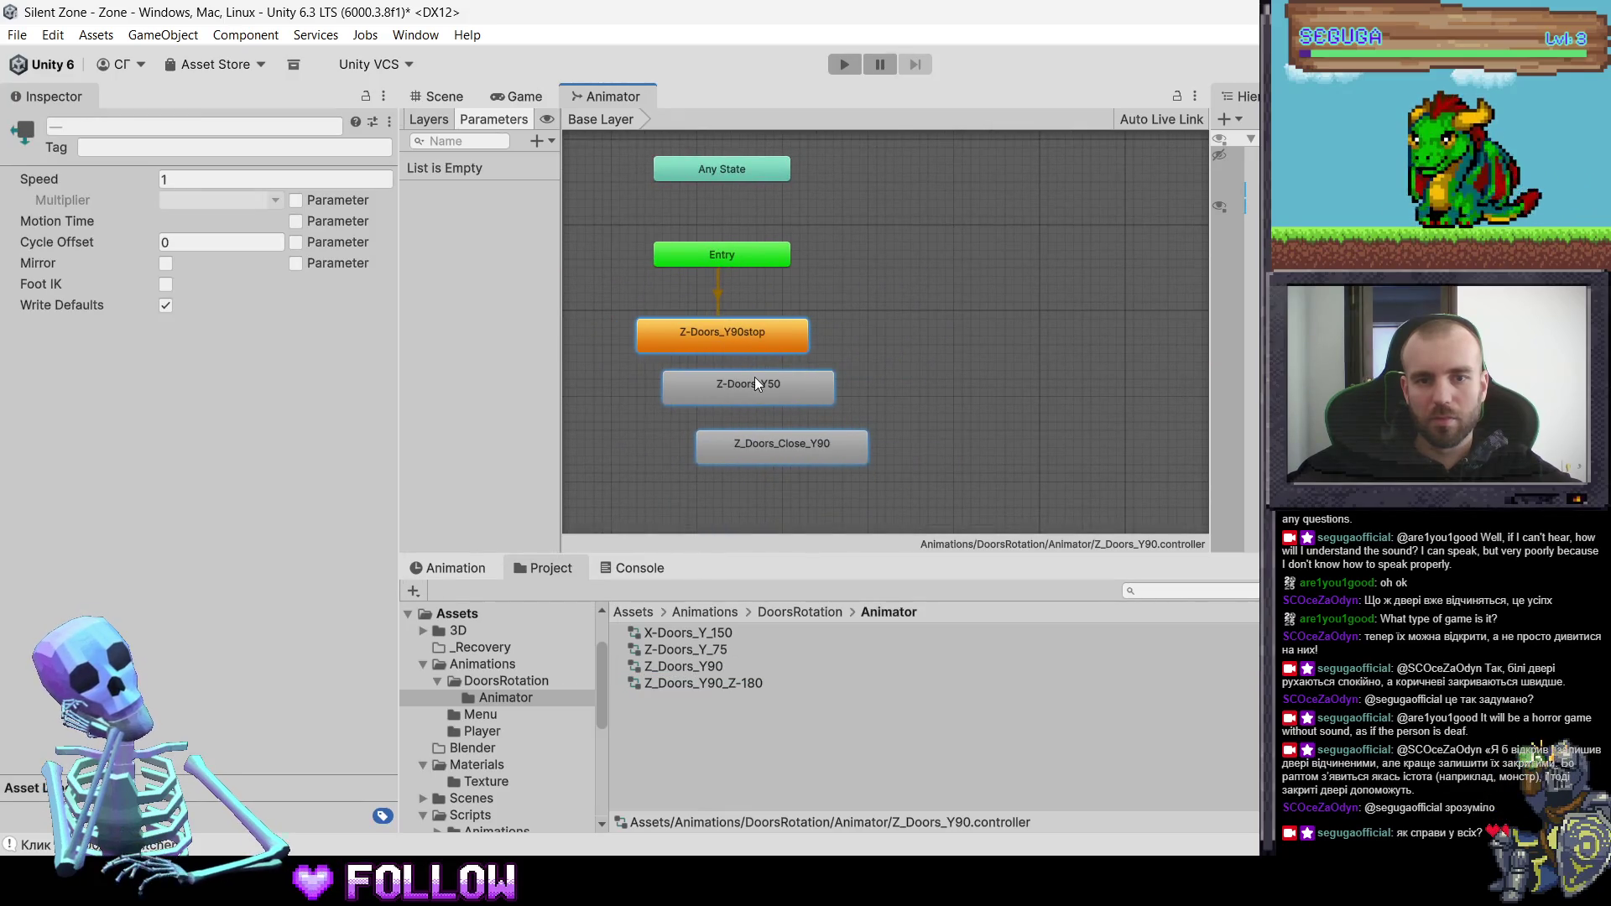
# - Rename the Z-Doors_Y50 state to Z-Doors_Open_Y195 in the Inspector
pyautogui.click(757, 399)
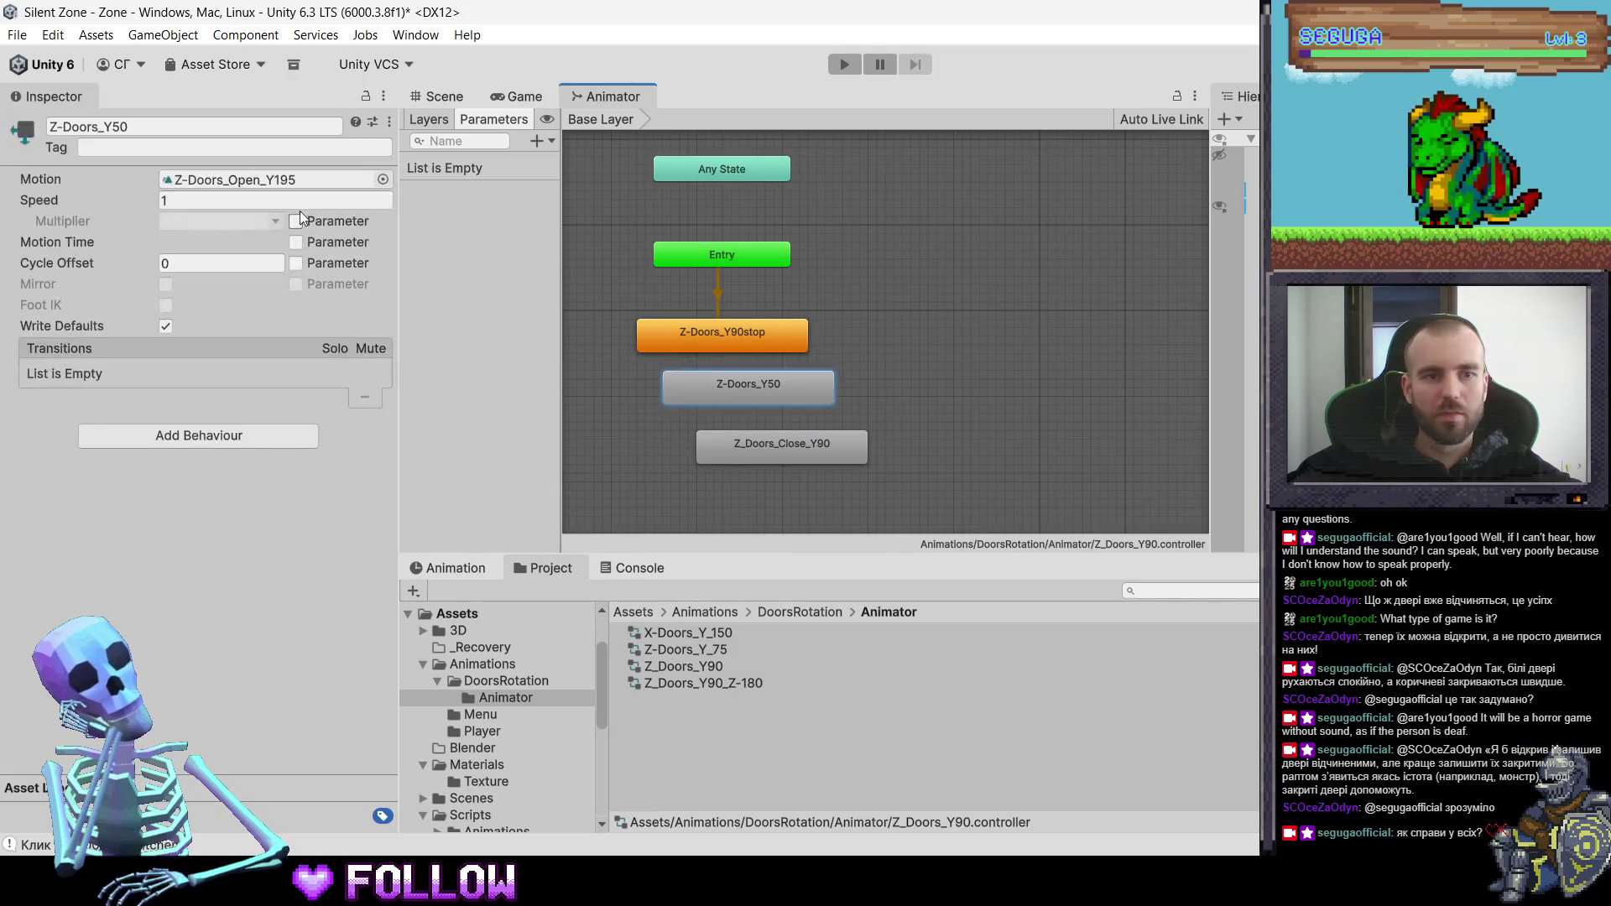
pyautogui.click(269, 126)
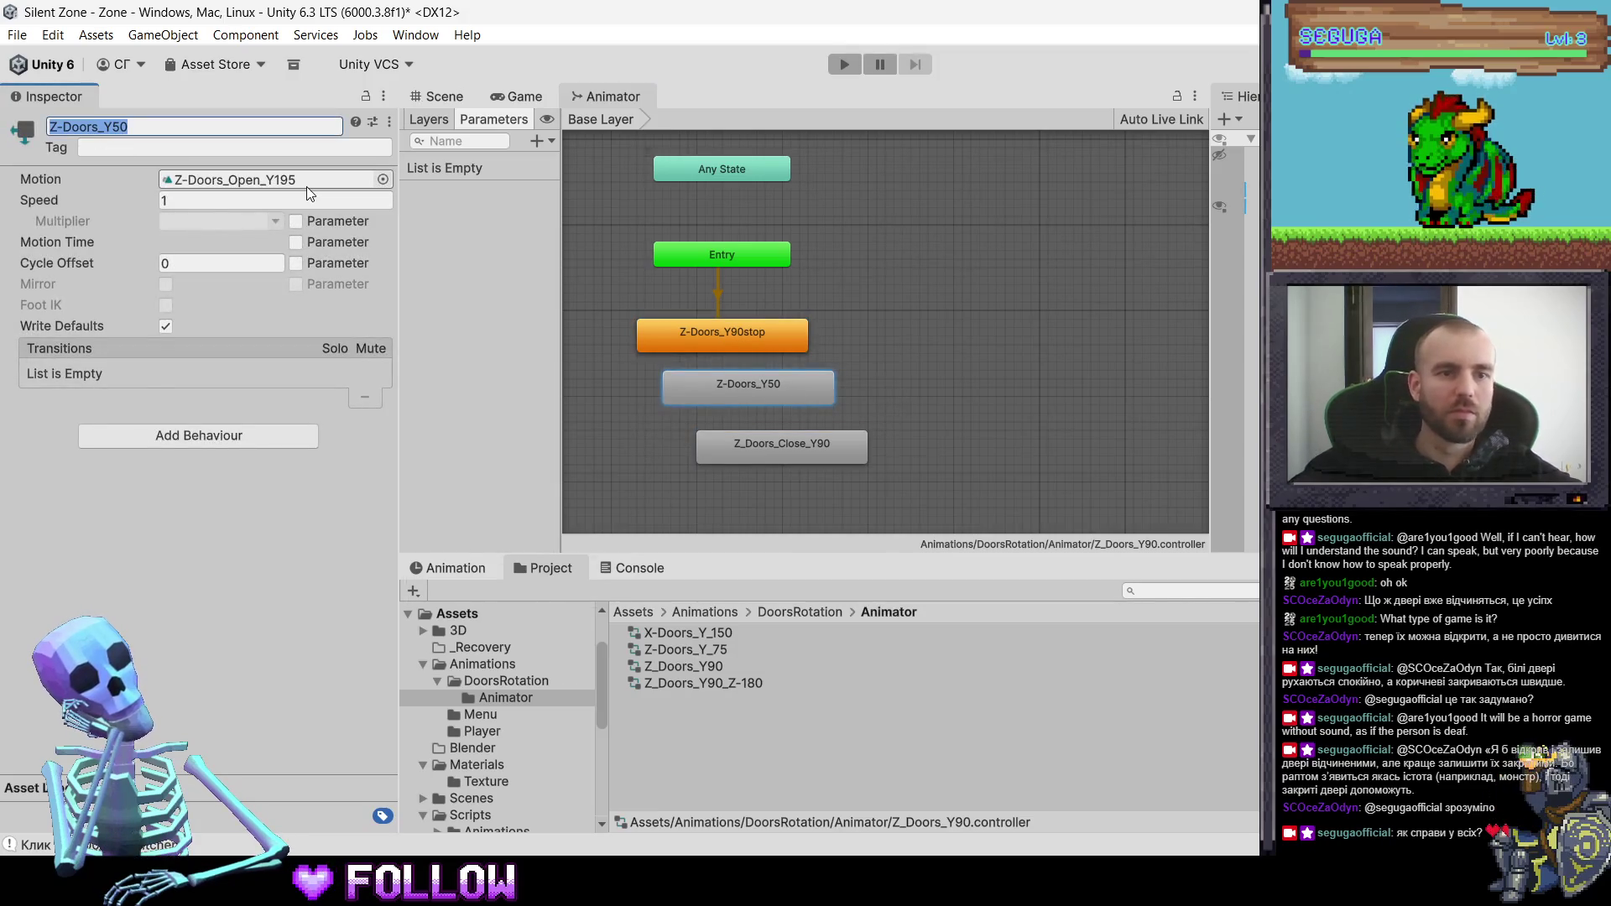
pyautogui.press('Home')
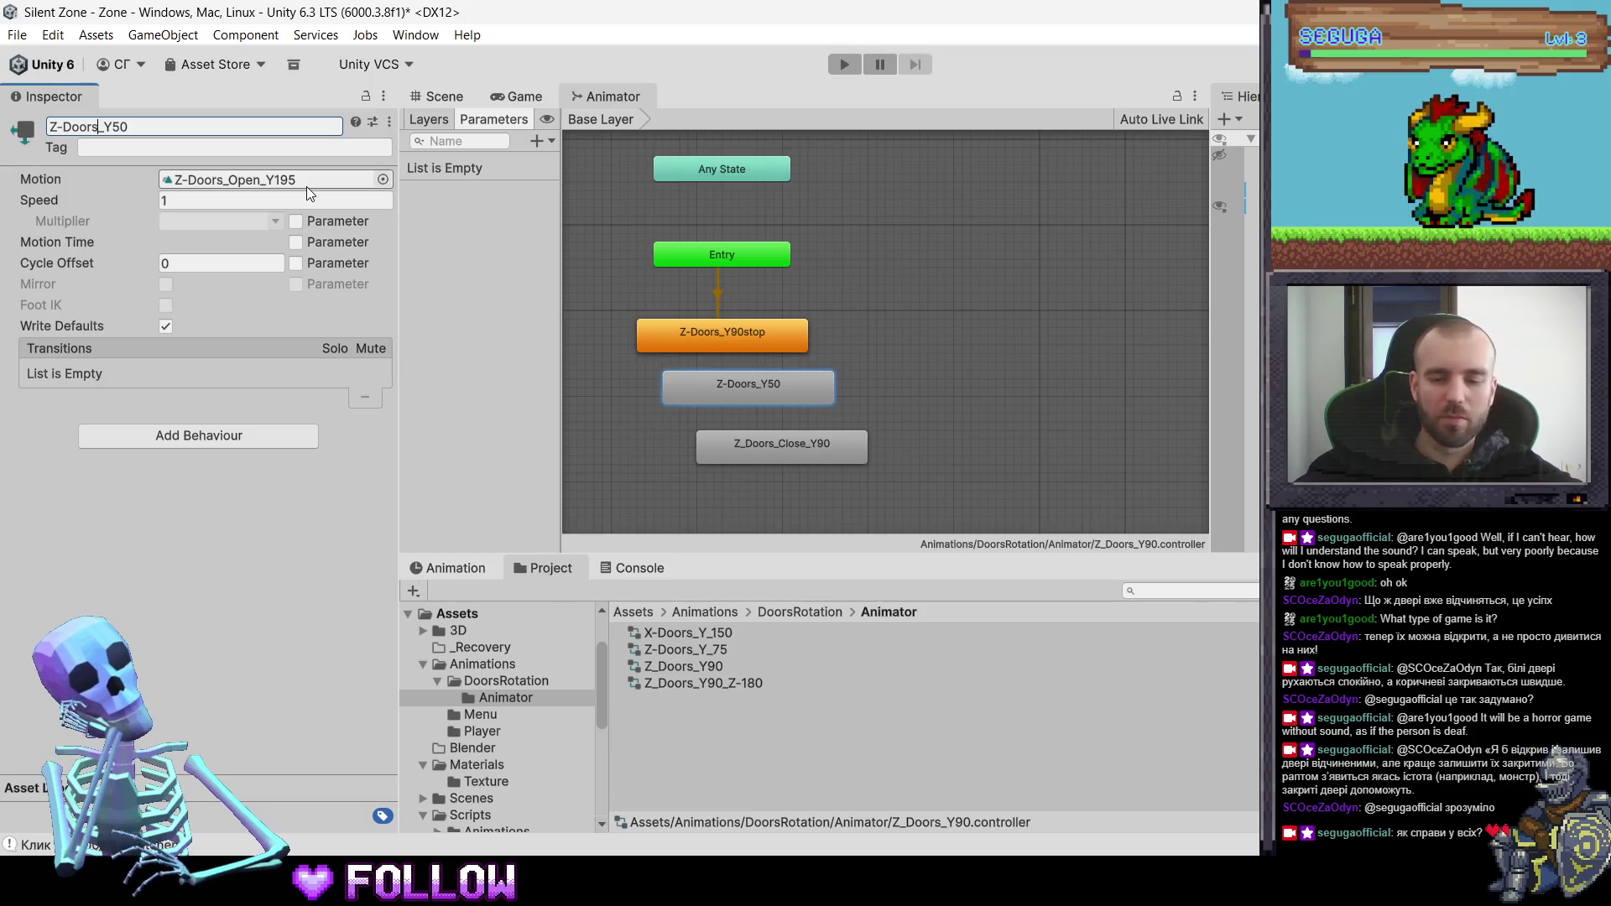
pyautogui.write('_Open')
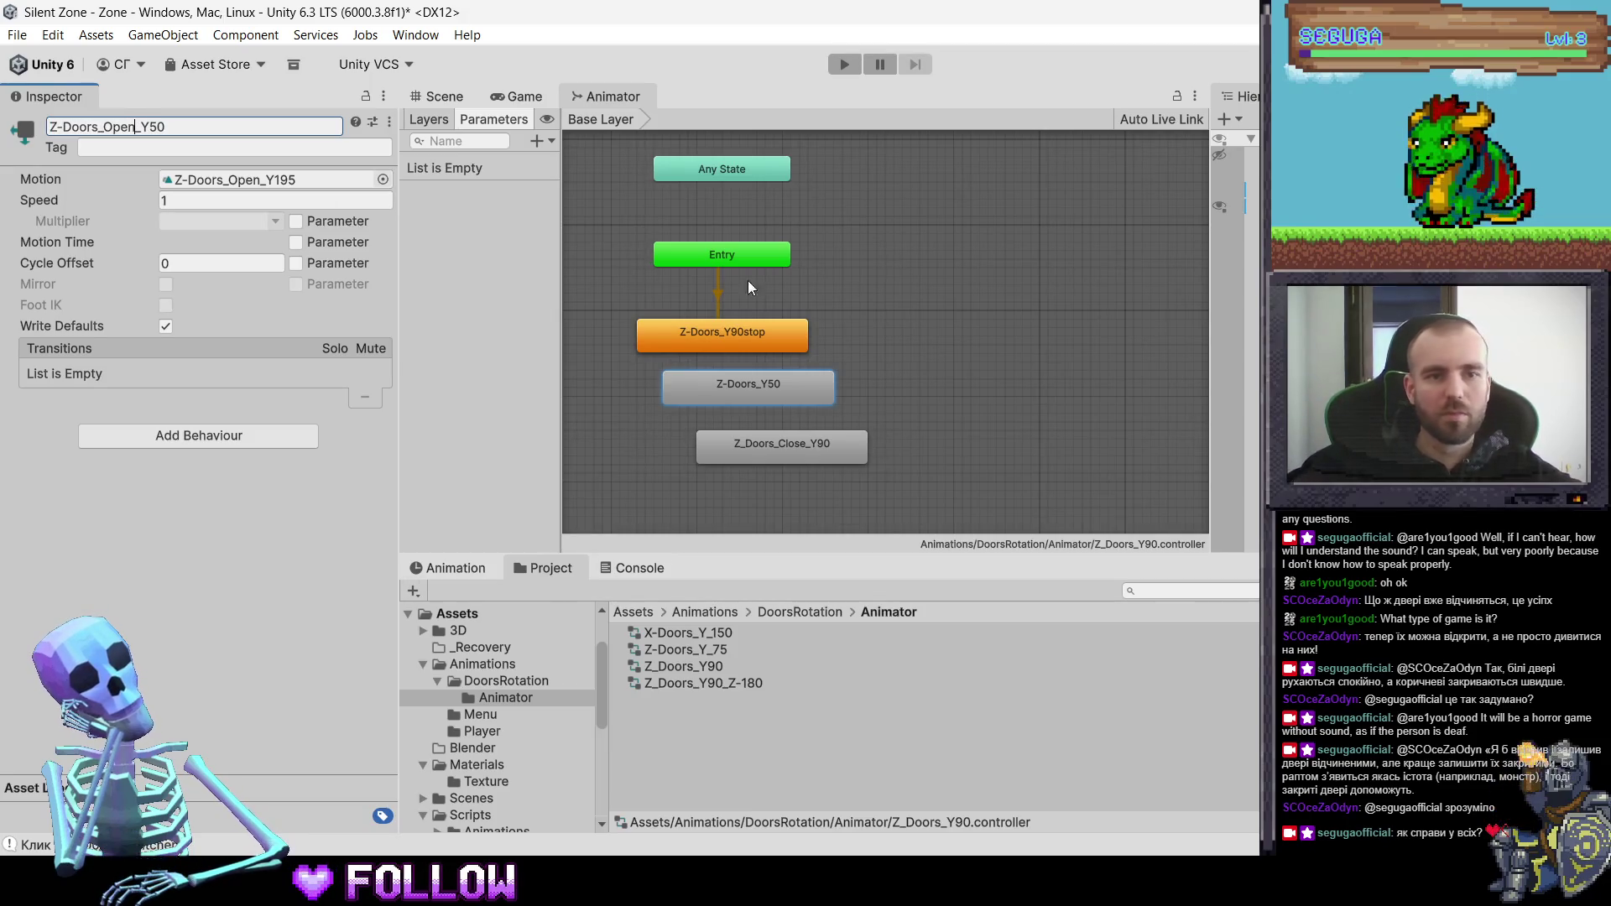
pyautogui.click(167, 126)
pyautogui.press('BackSpace')
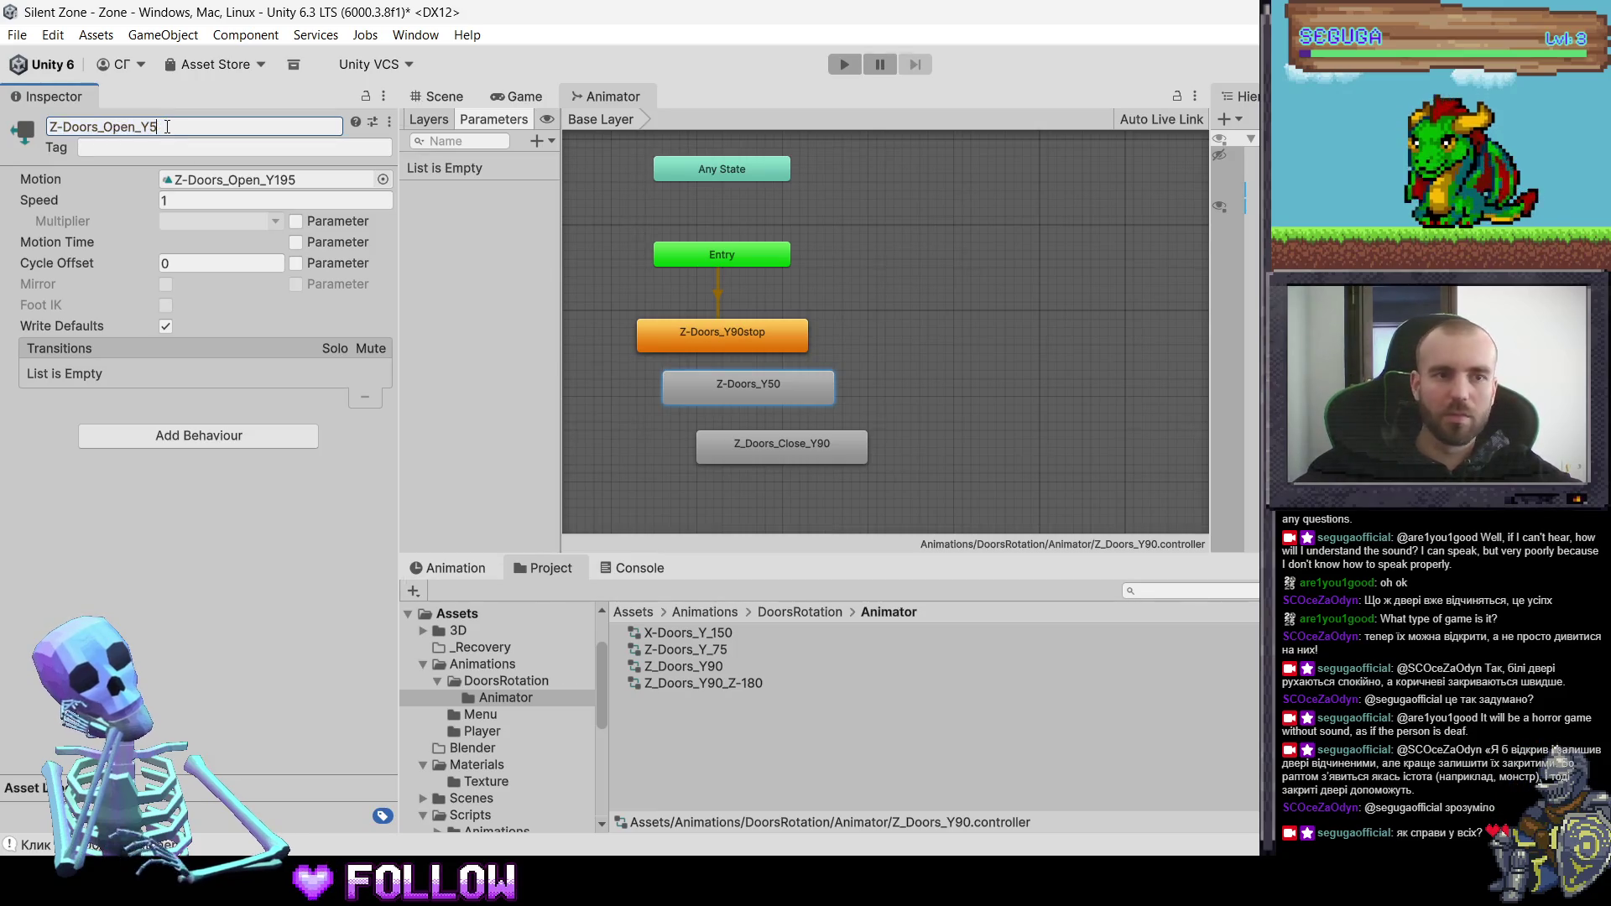
pyautogui.write('Y')
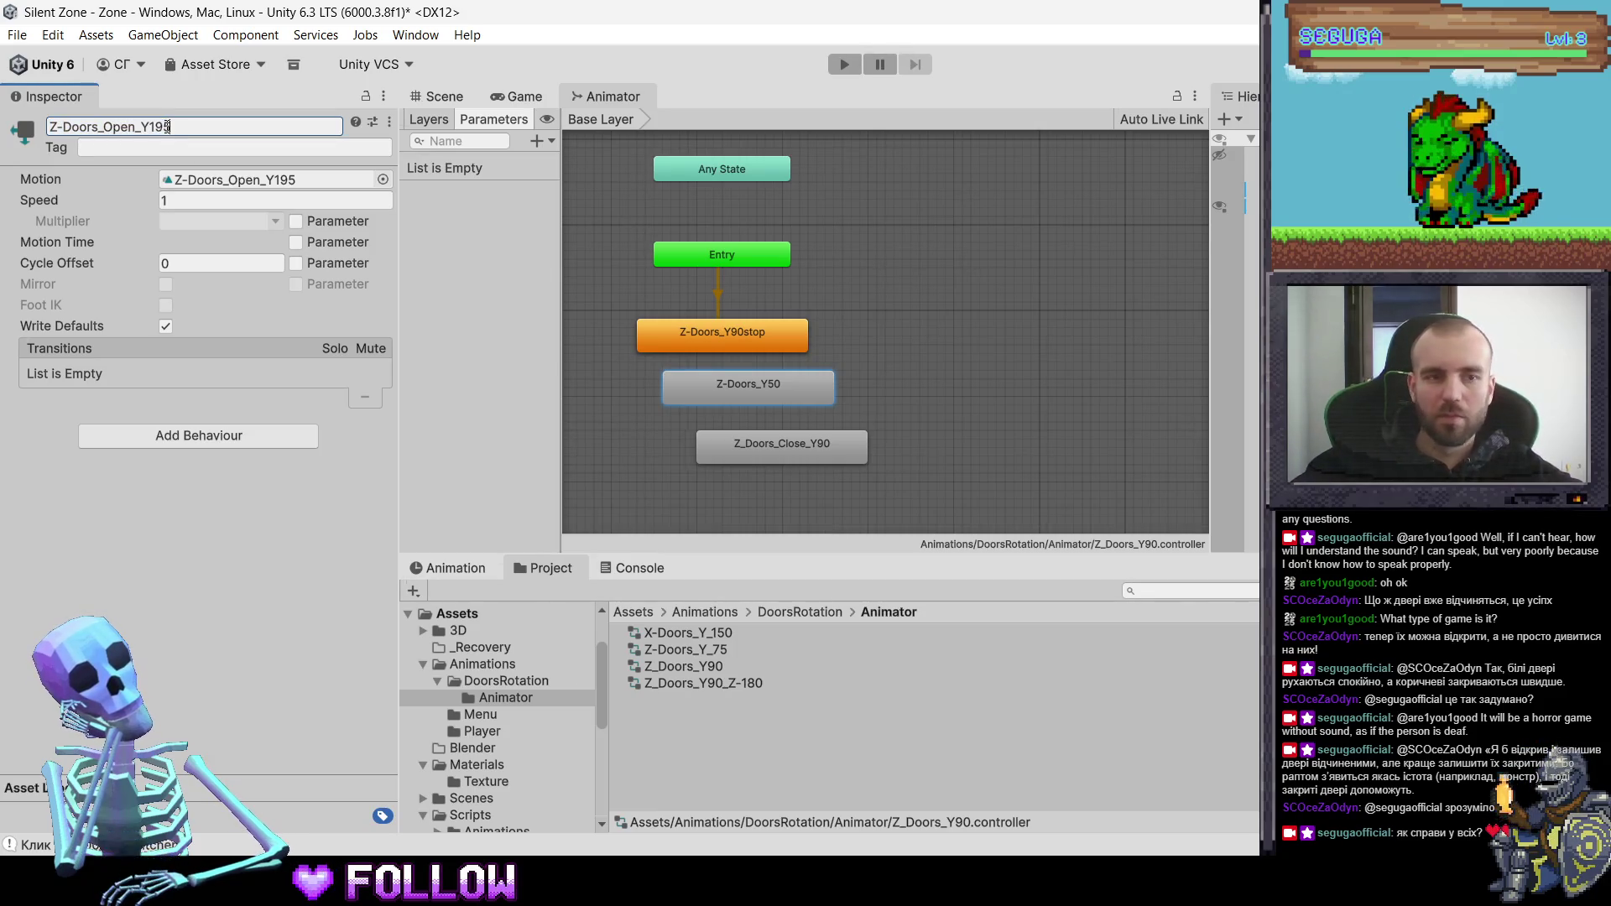
pyautogui.click(798, 450)
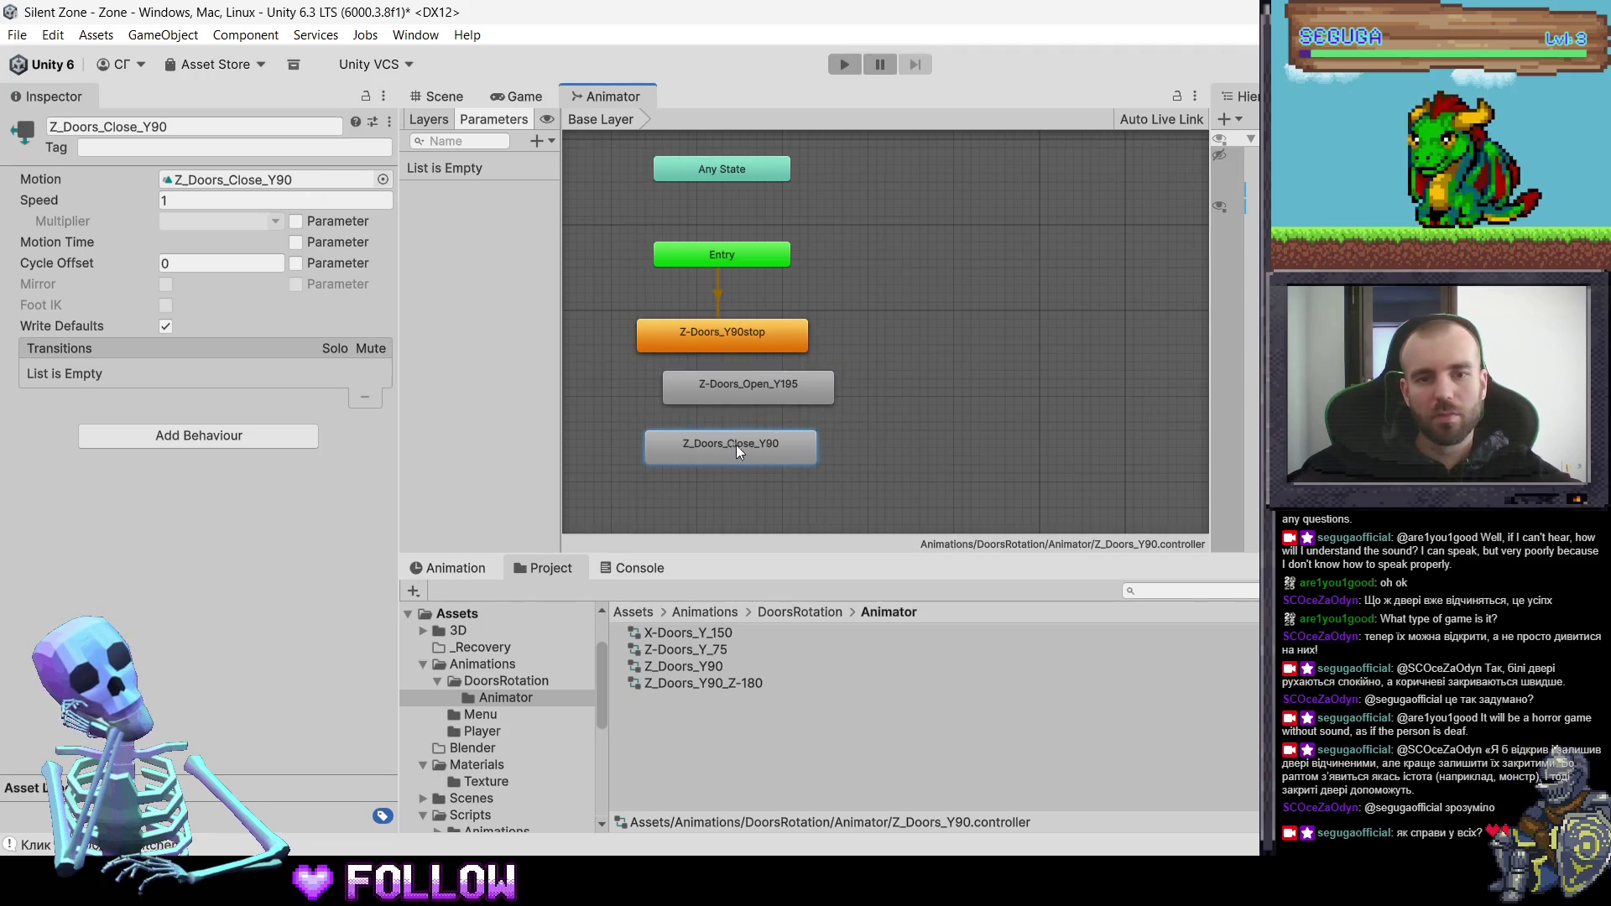
# - Realign the open and close states neatly in the column
pyautogui.moveTo(737, 445); pyautogui.dragTo(748, 446)
pyautogui.moveTo(730, 392); pyautogui.dragTo(712, 395)
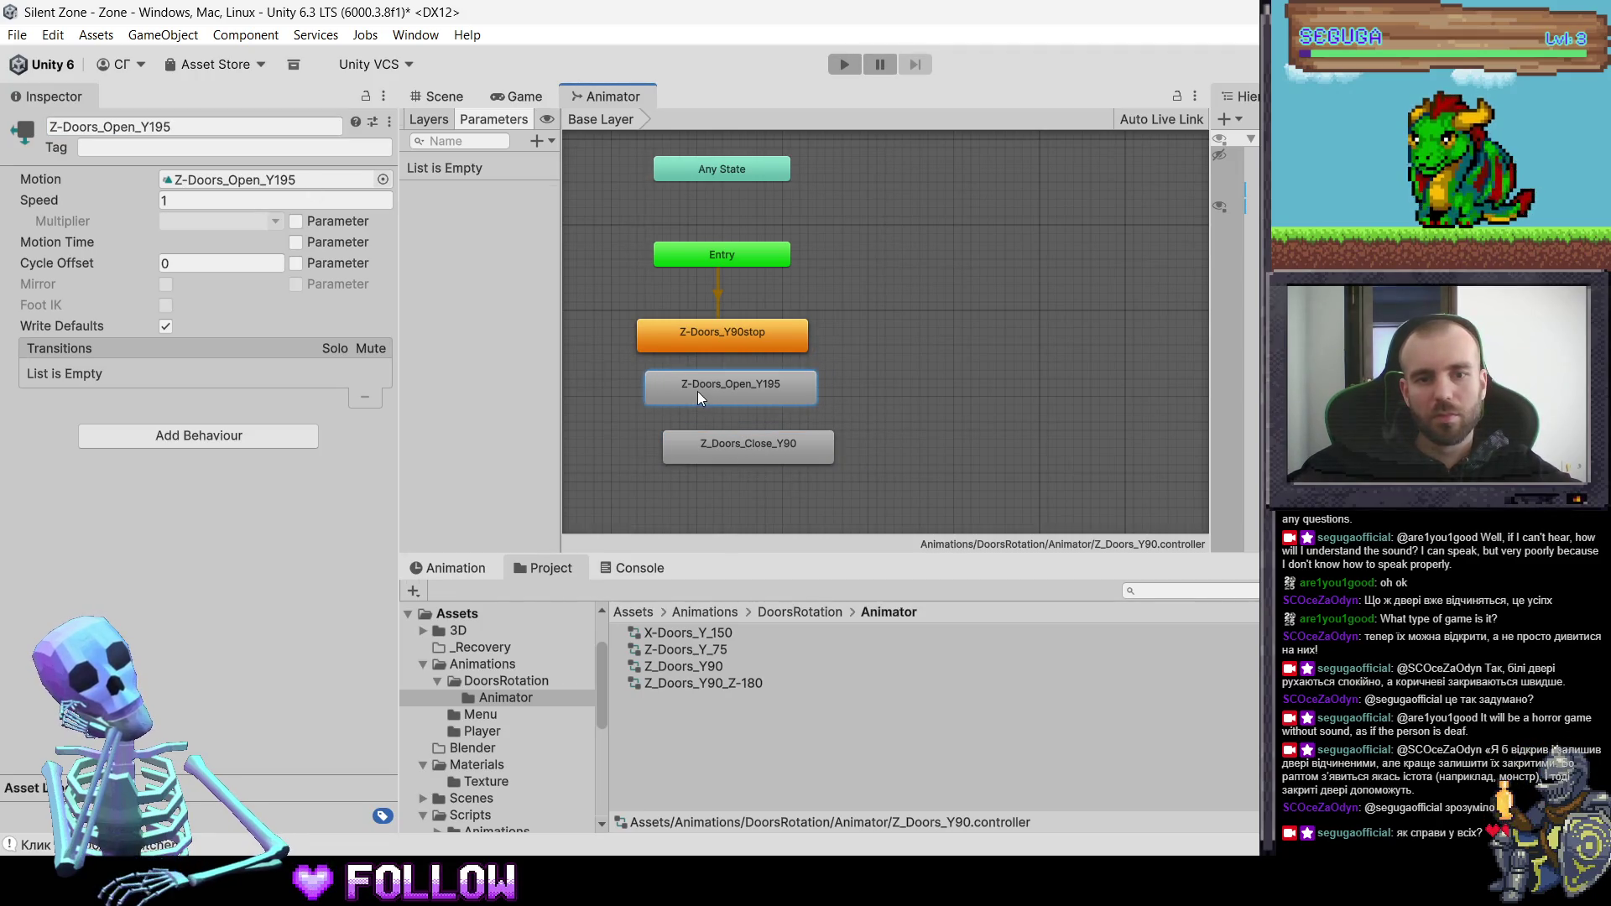
pyautogui.moveTo(728, 455)
pyautogui.mouseDown()
pyautogui.moveTo(712, 451)
pyautogui.moveTo(709, 401)
pyautogui.moveTo(710, 447)
pyautogui.mouseUp()
# - Create transitions stop-to-open, open-to-close and close-to-open between the door states
pyautogui.rightClick(731, 340)
pyautogui.click(766, 358)
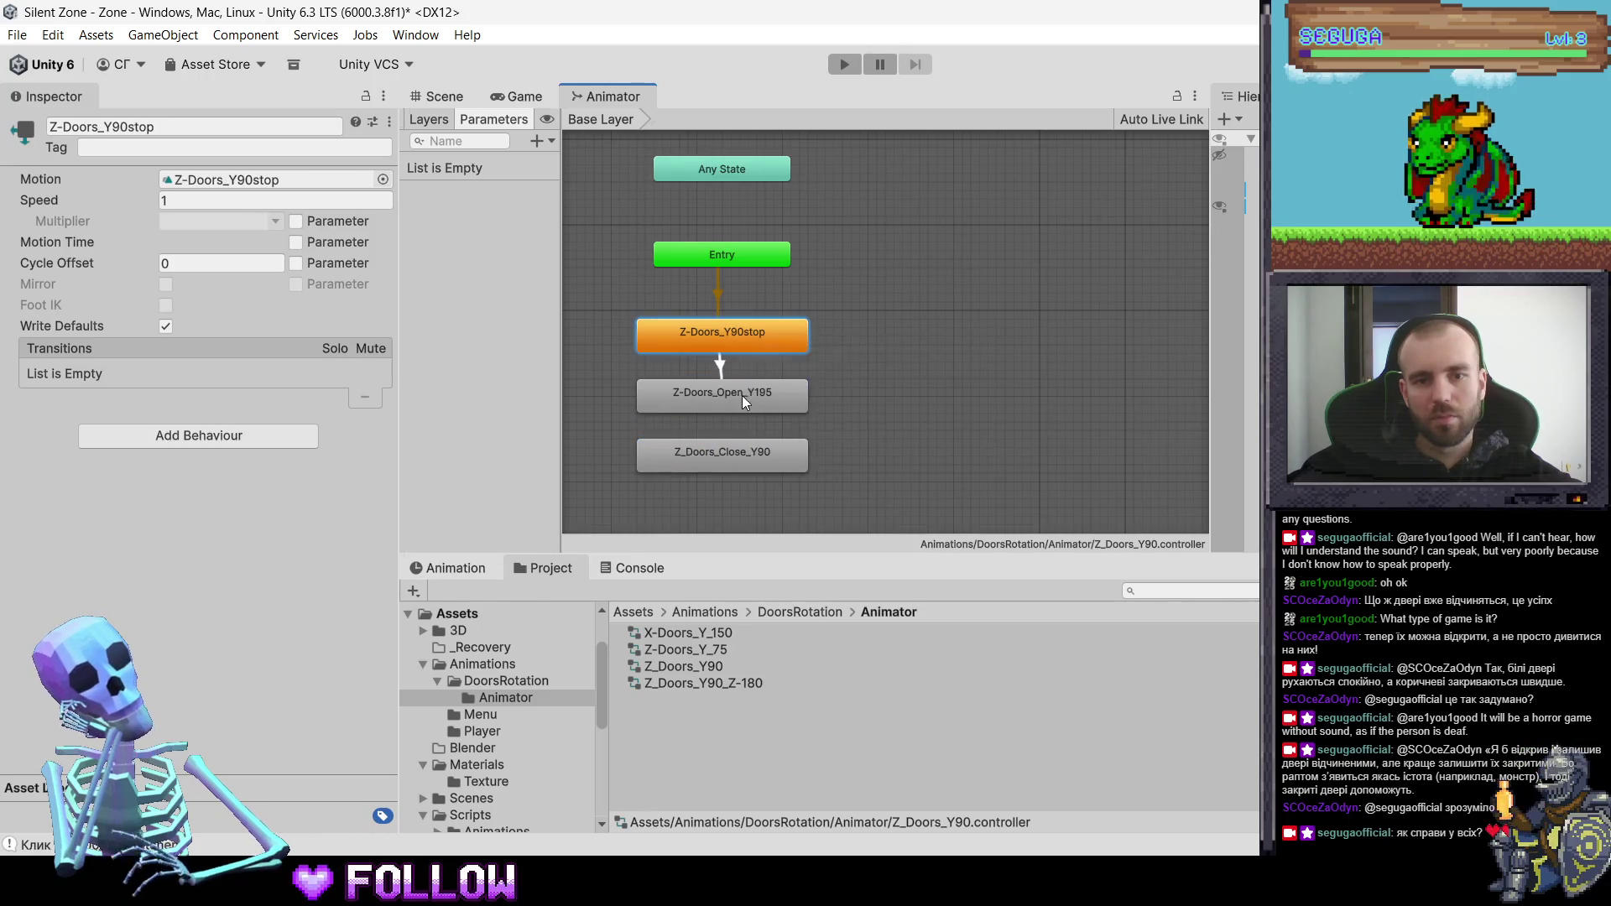
pyautogui.rightClick(742, 398)
pyautogui.click(762, 401)
pyautogui.click(751, 461)
pyautogui.rightClick(752, 461)
pyautogui.click(795, 477)
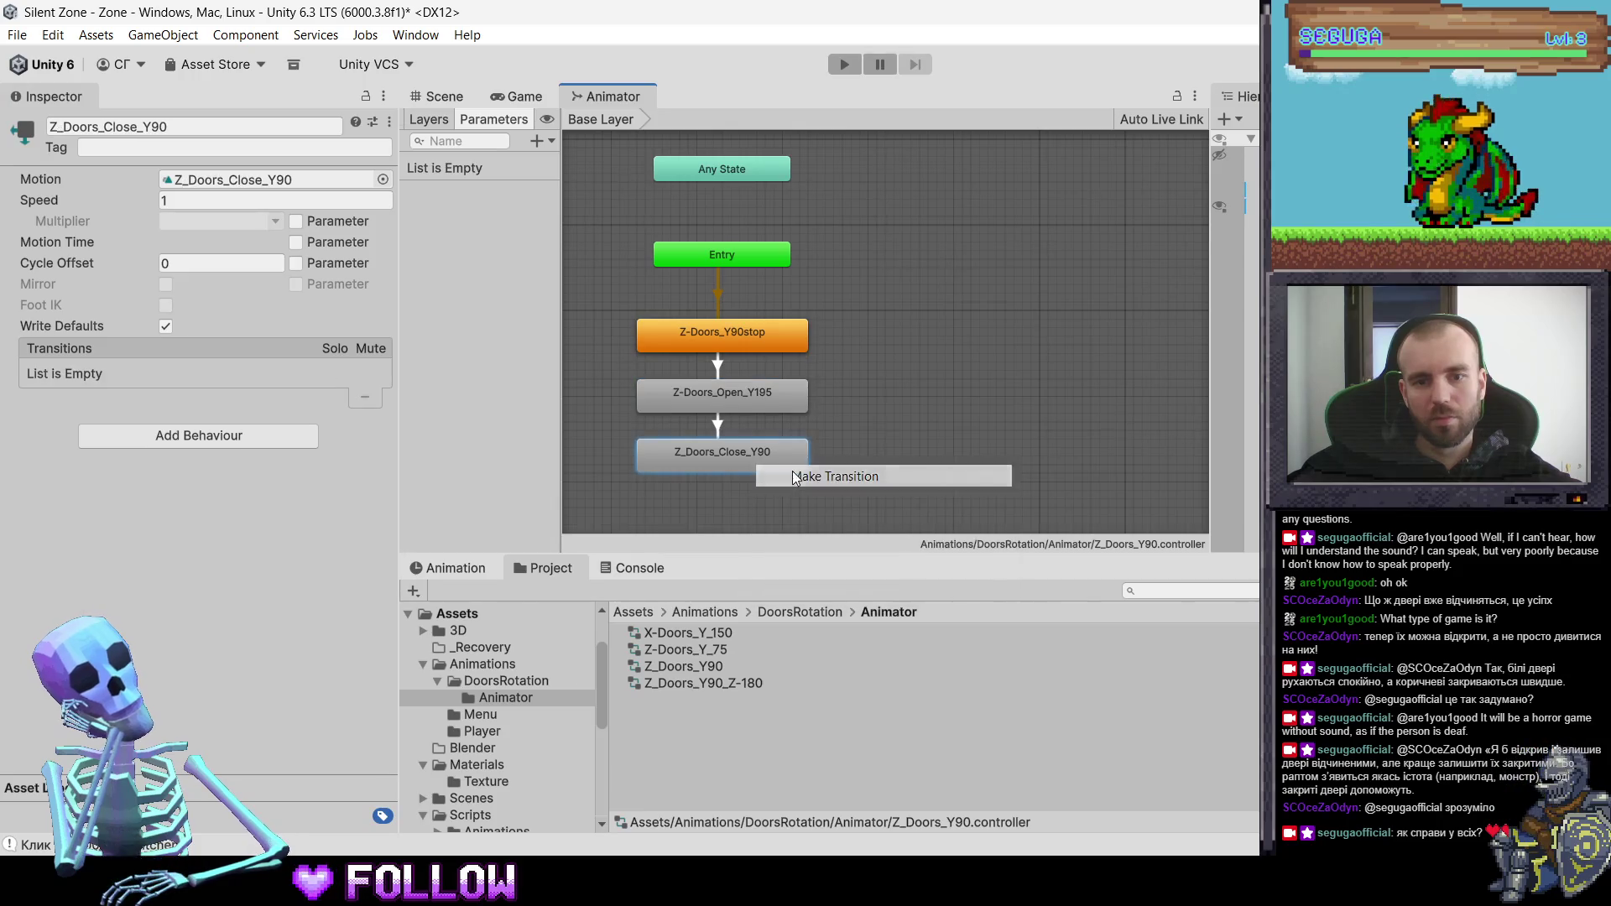
pyautogui.click(795, 476)
pyautogui.click(763, 391)
# - Add Open and Close trigger parameters to the controller
pyautogui.click(735, 334)
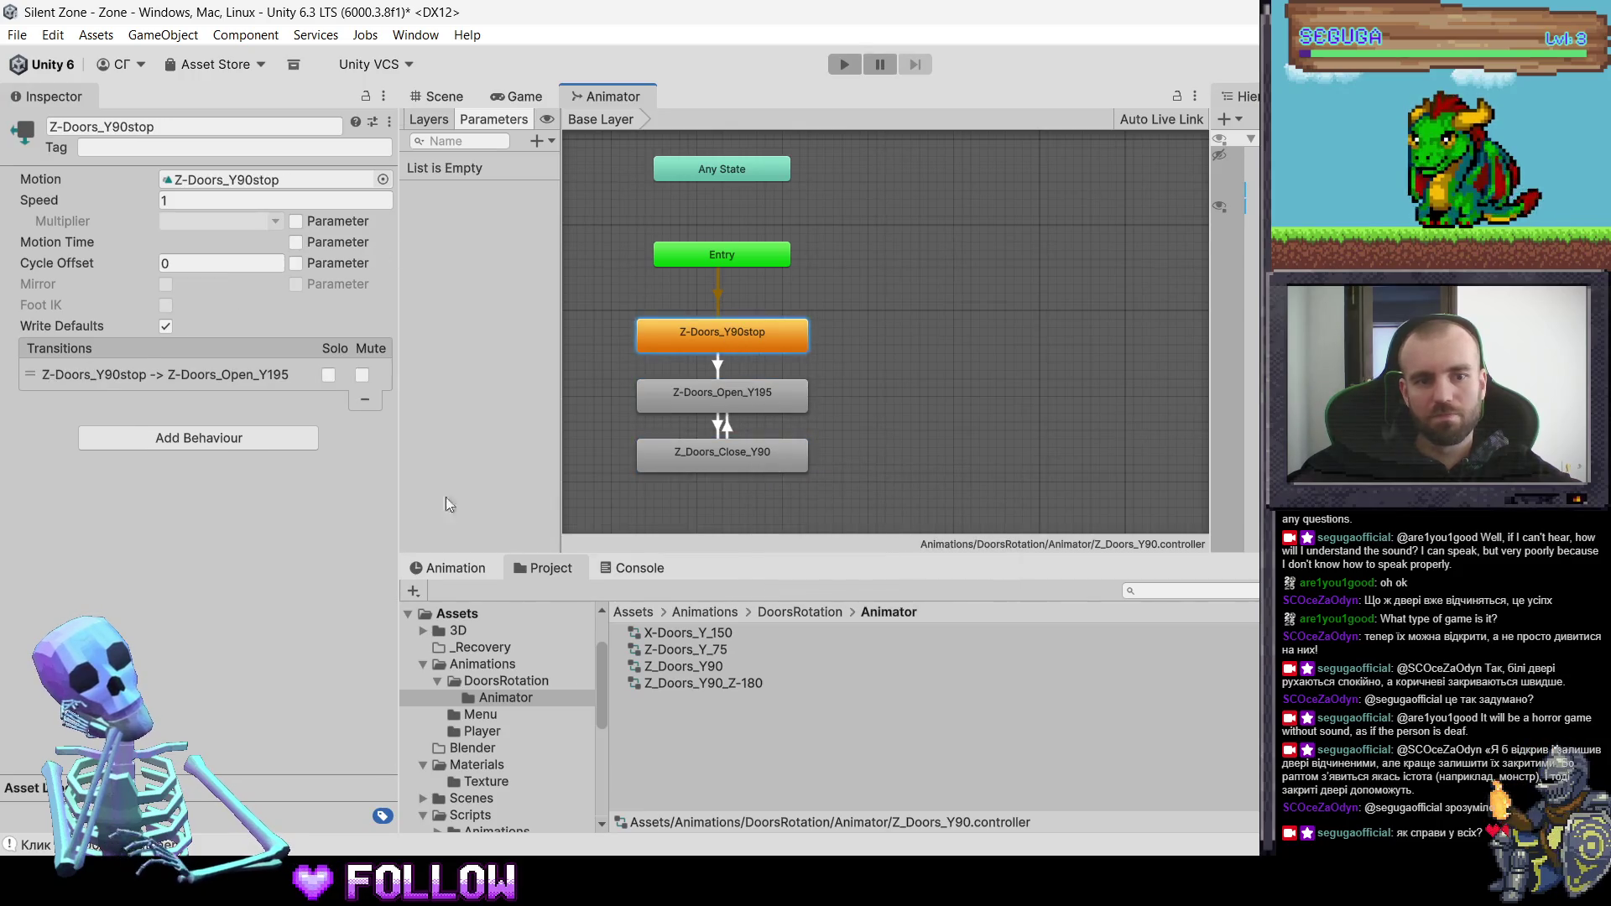
pyautogui.click(139, 374)
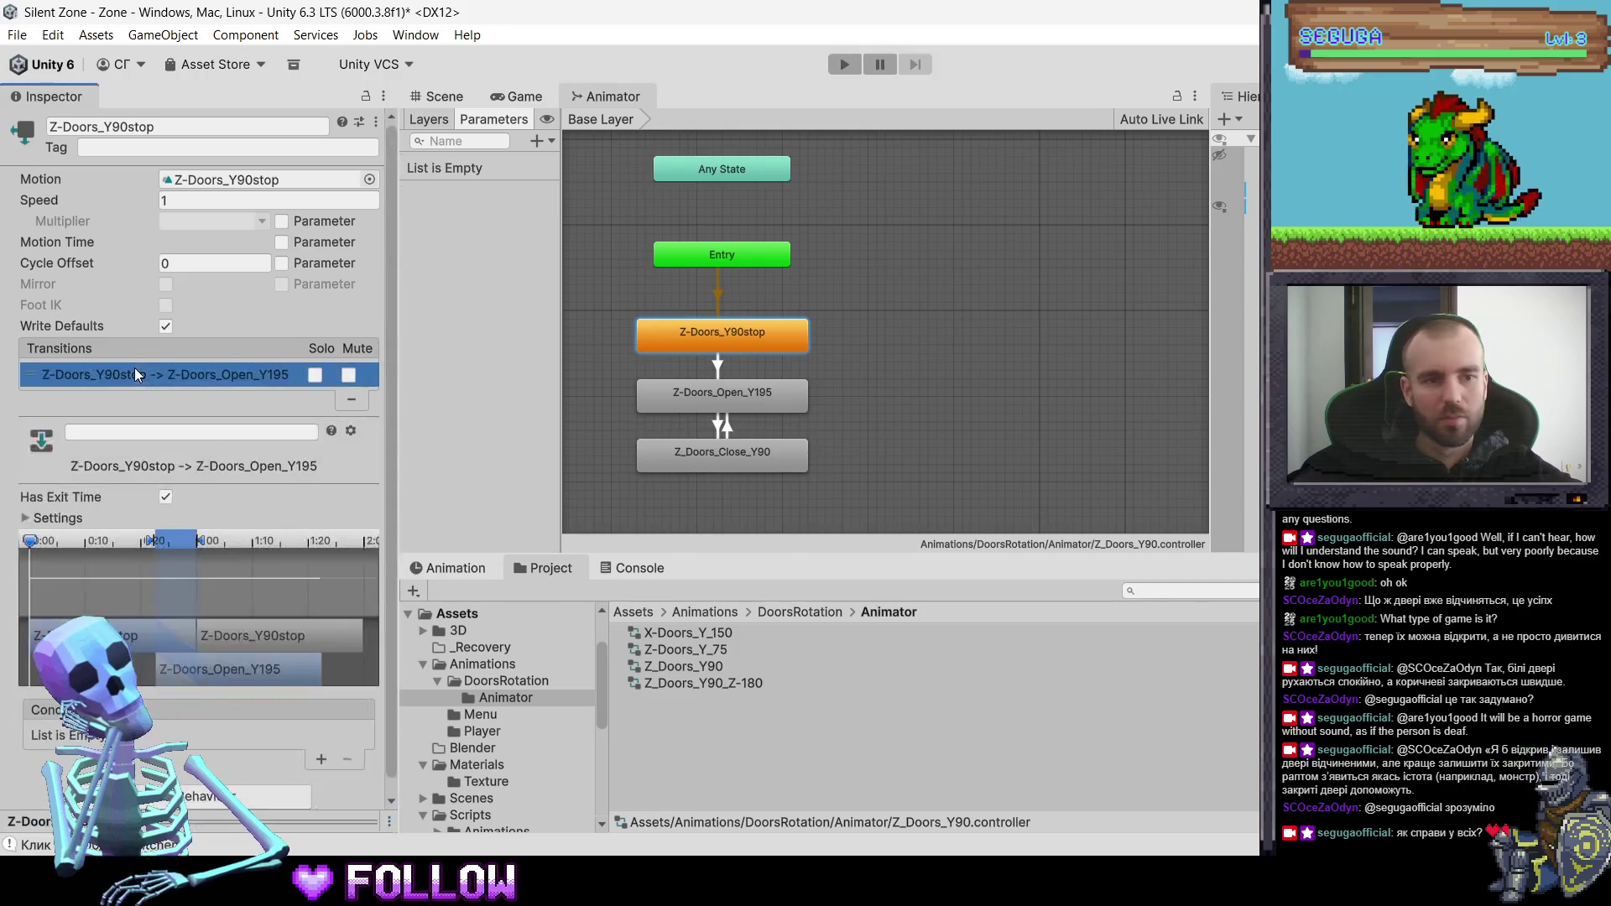
pyautogui.click(537, 141)
pyautogui.click(548, 235)
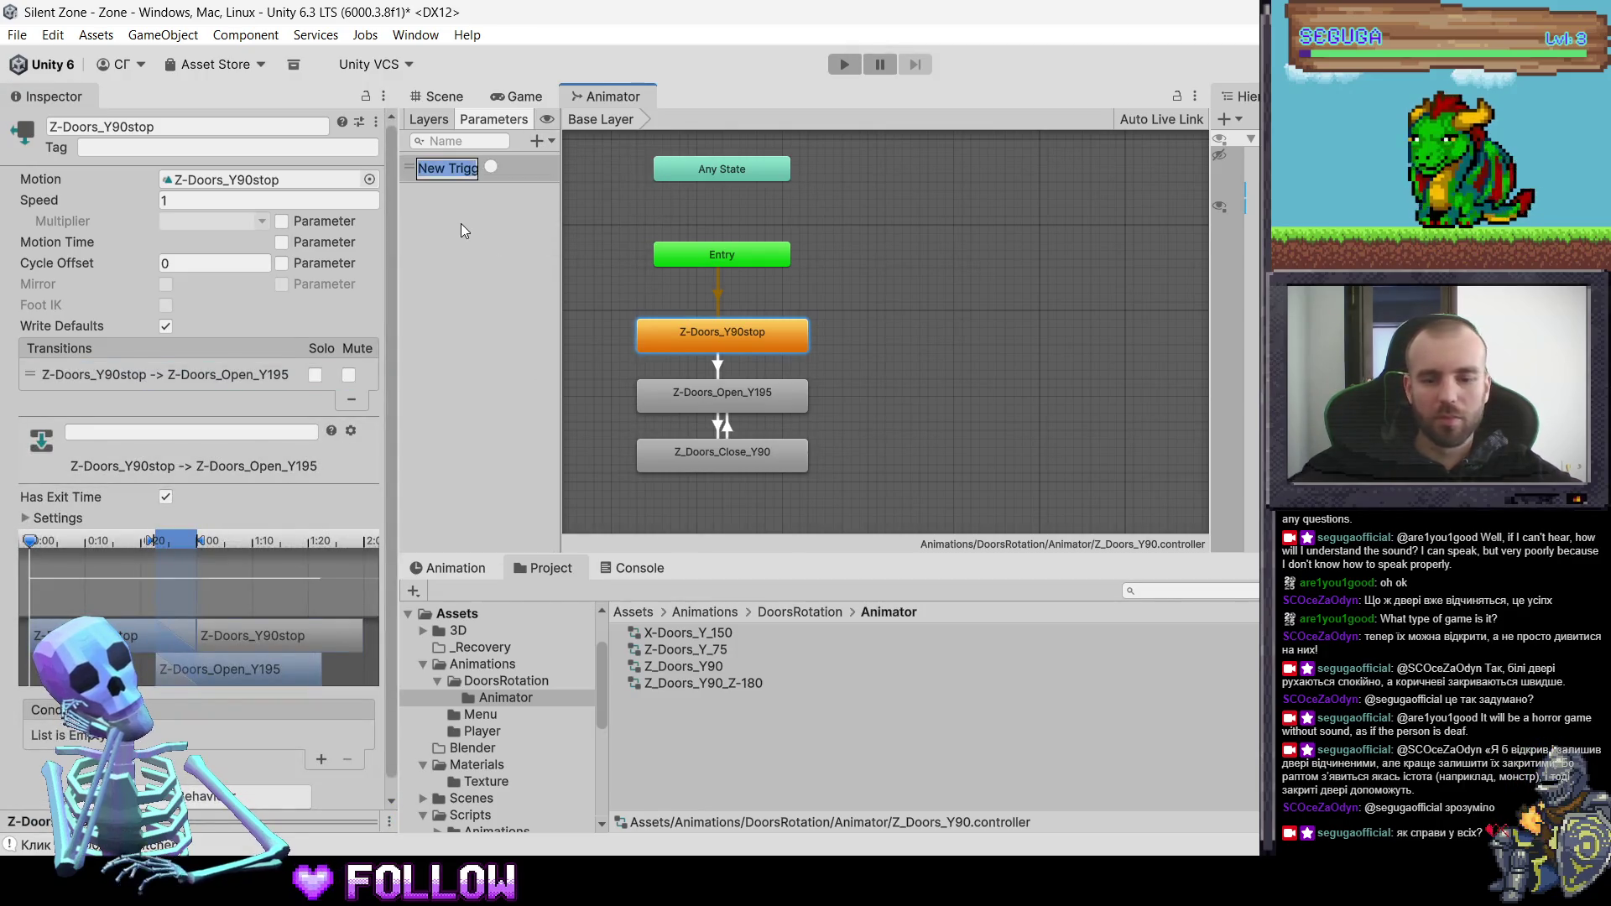
pyautogui.write('Open')
pyautogui.press('Return')
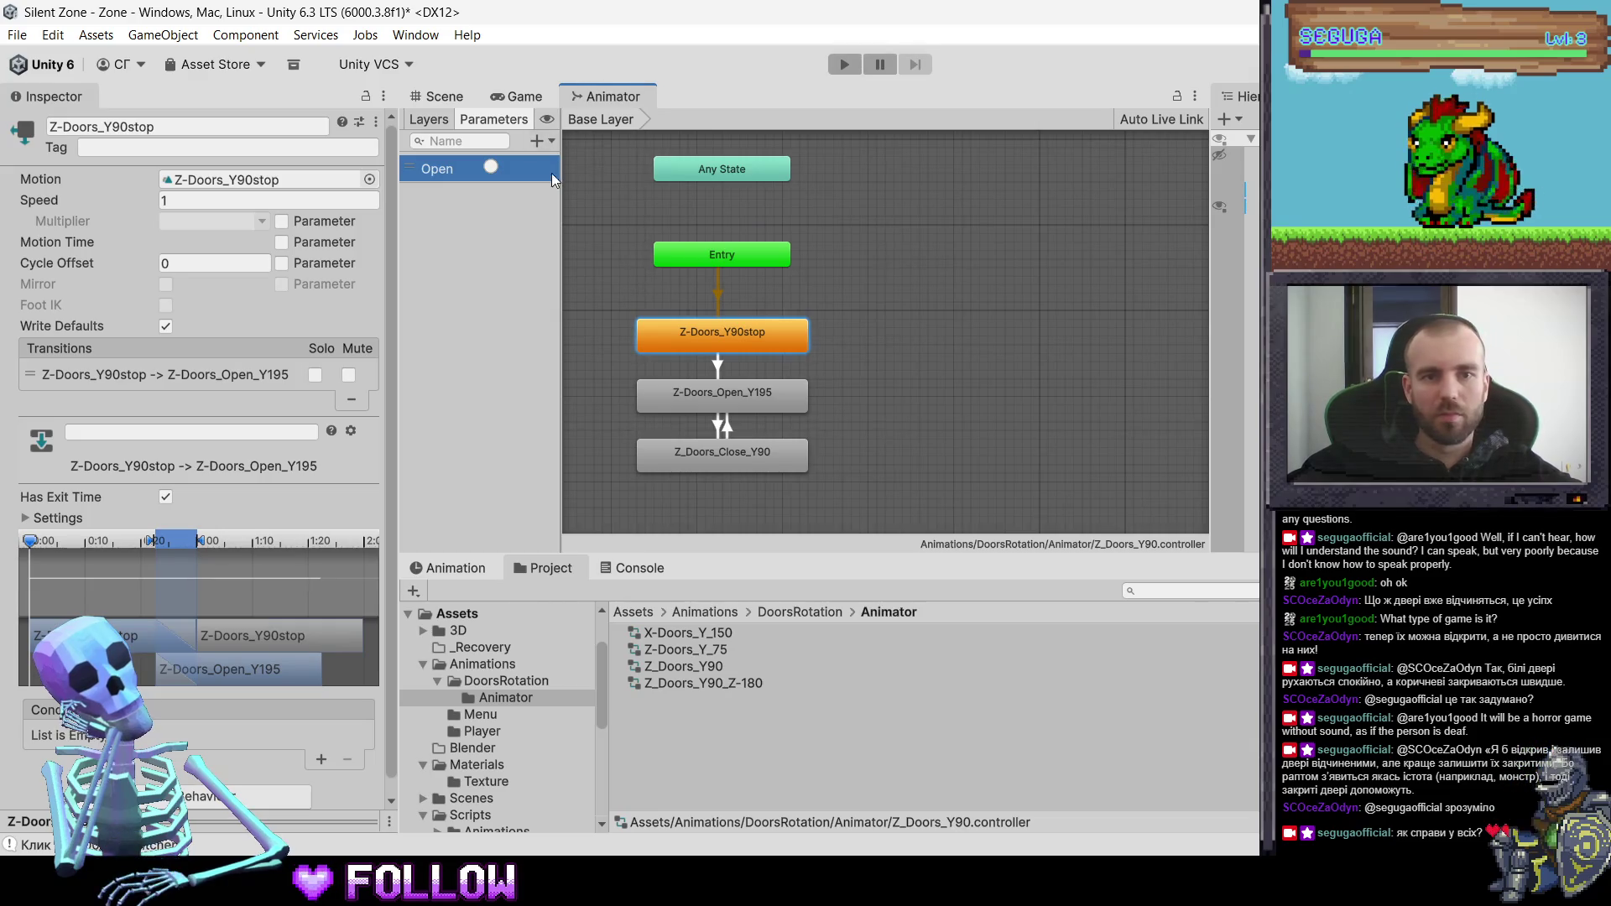
pyautogui.click(539, 141)
pyautogui.click(547, 237)
pyautogui.write('Close')
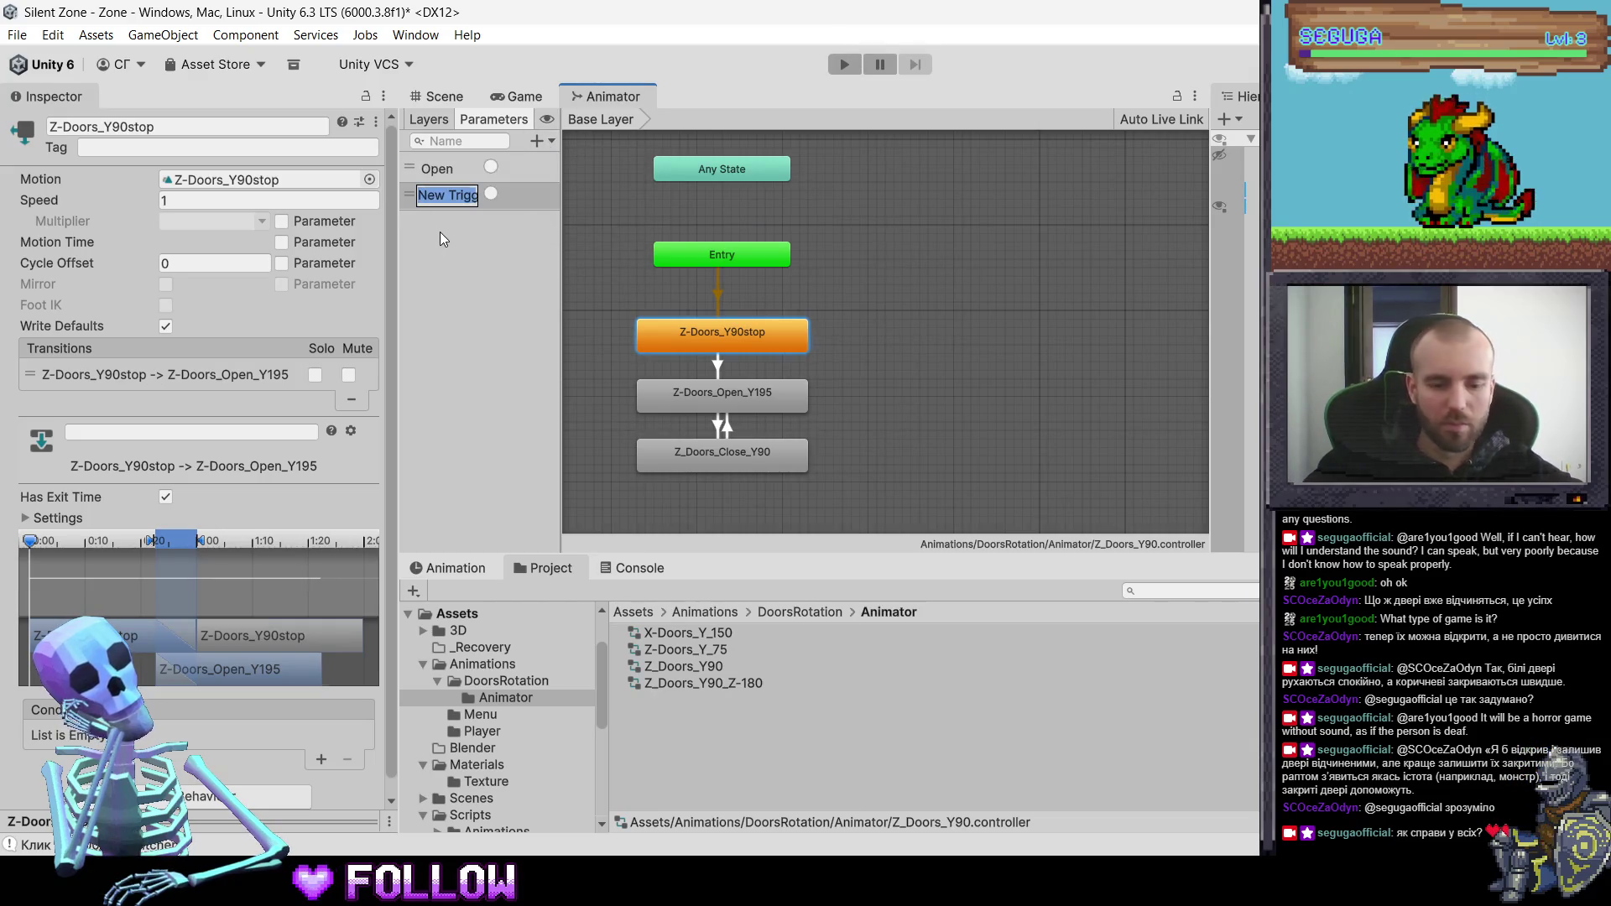
pyautogui.click(165, 497)
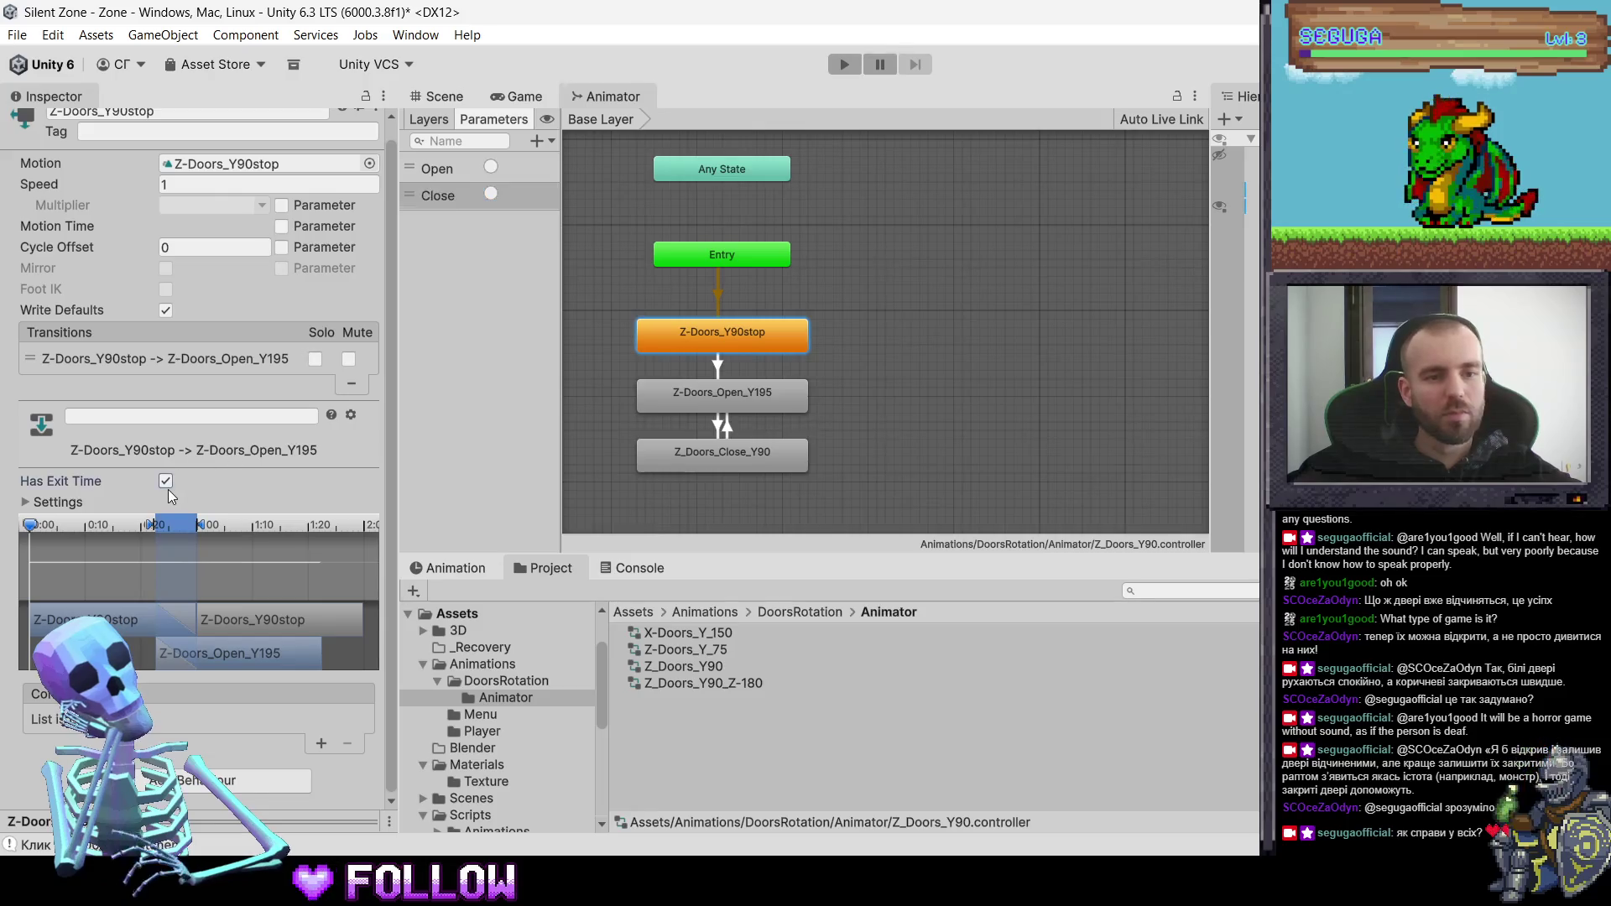
# - Add the Open condition to stop-to-open; disable exit time and add a condition on open-to-close
pyautogui.scroll(-2, 252, 483)
pyautogui.scroll(-2, 286, 524)
pyautogui.click(321, 700)
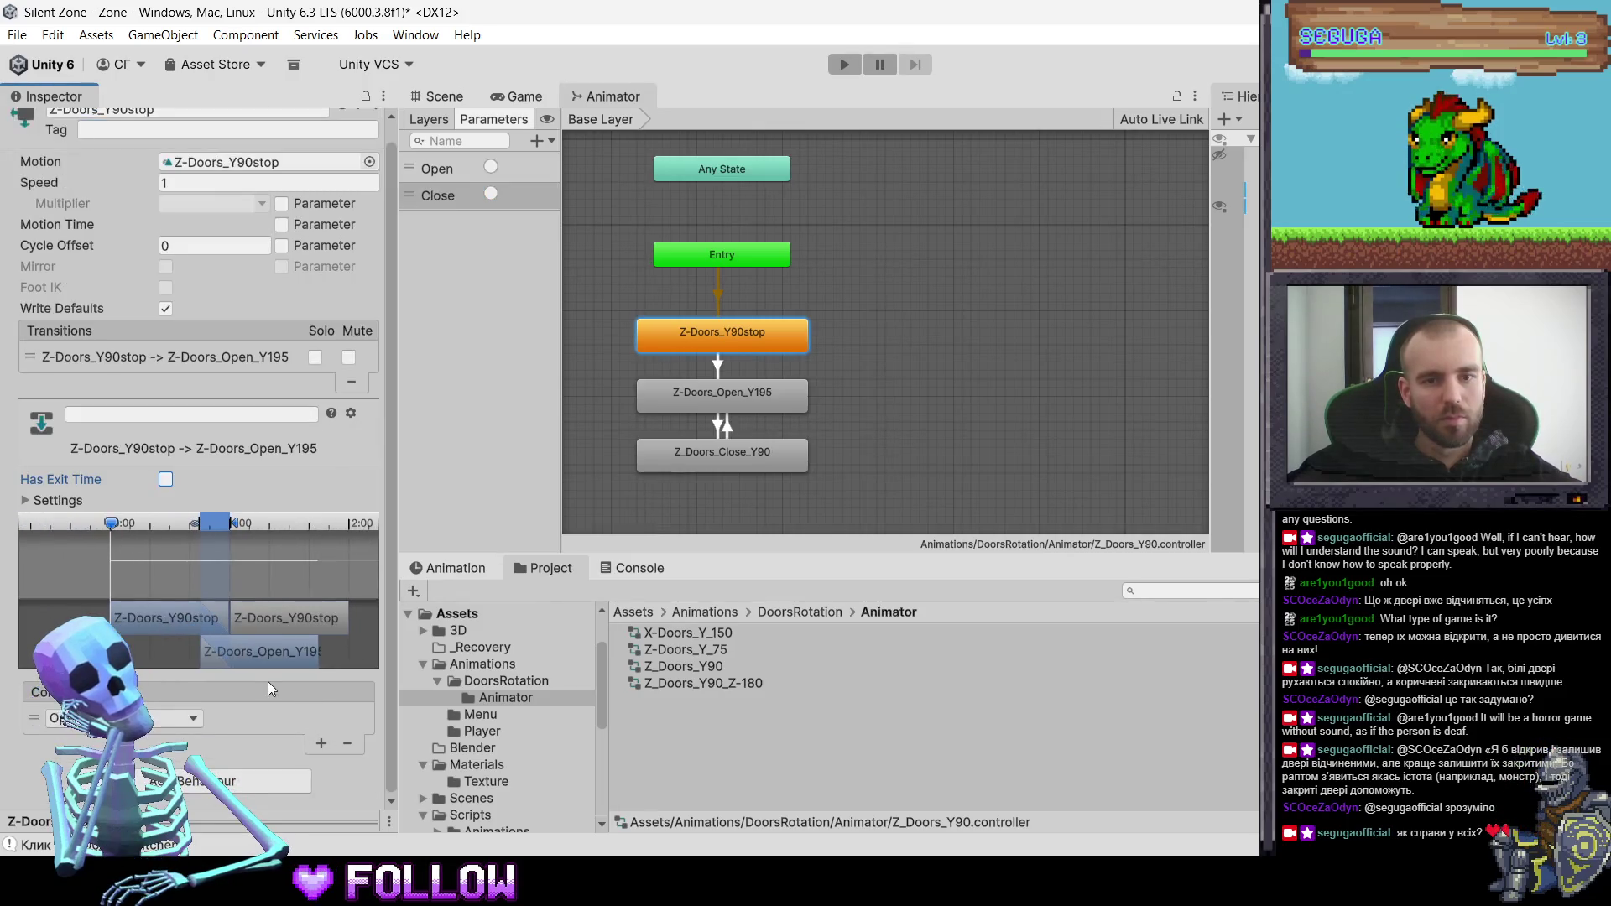
pyautogui.click(738, 404)
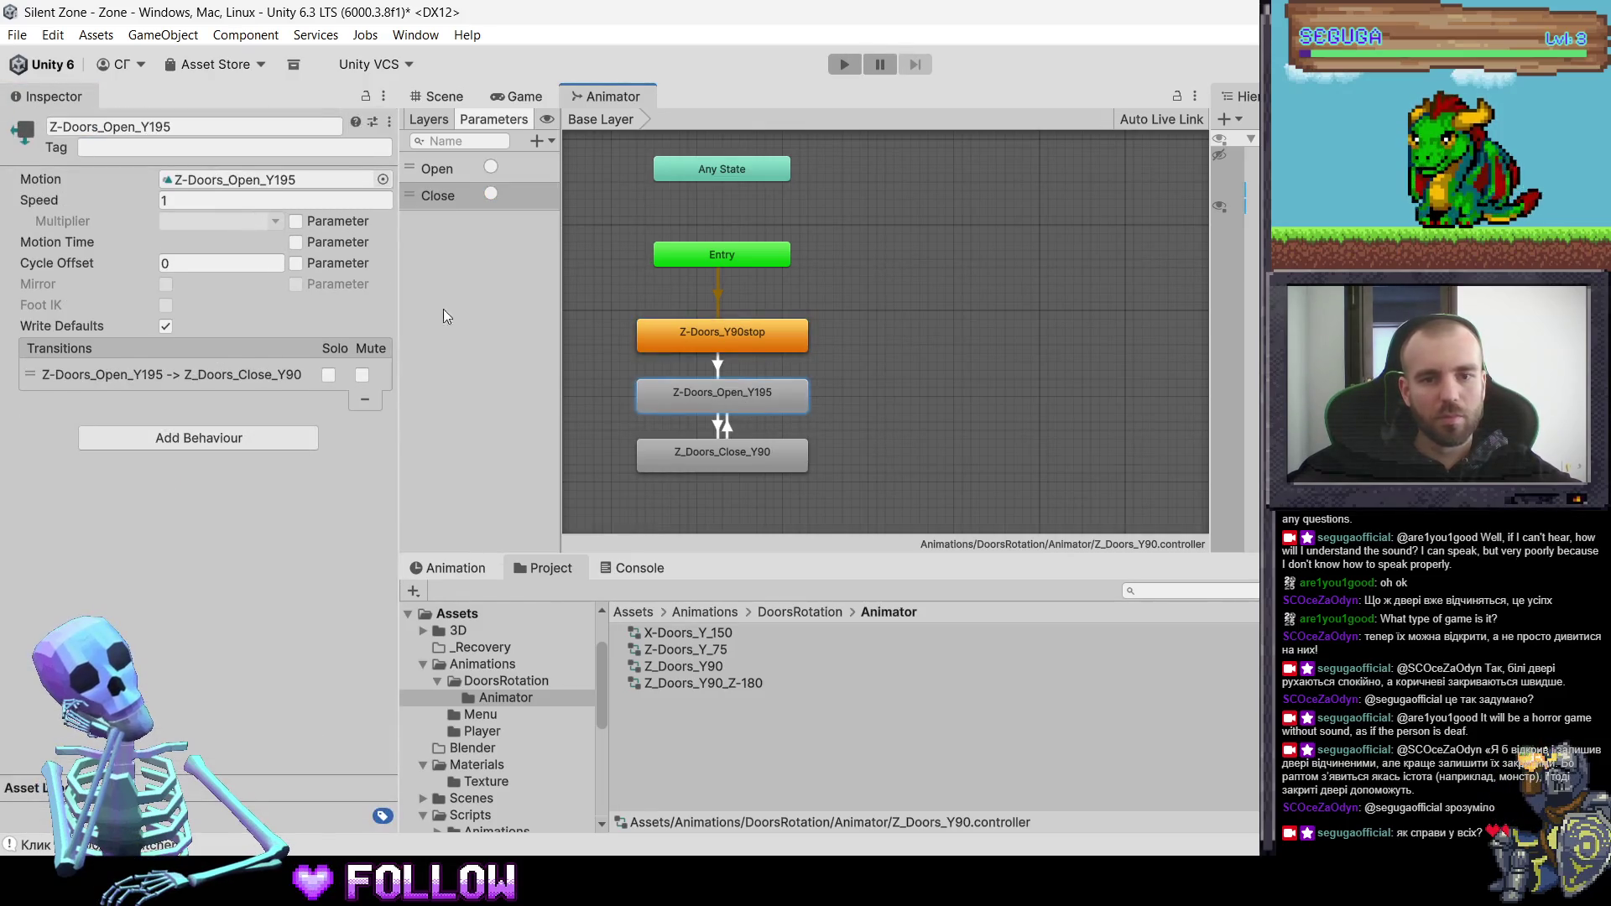
pyautogui.click(221, 374)
pyautogui.click(165, 497)
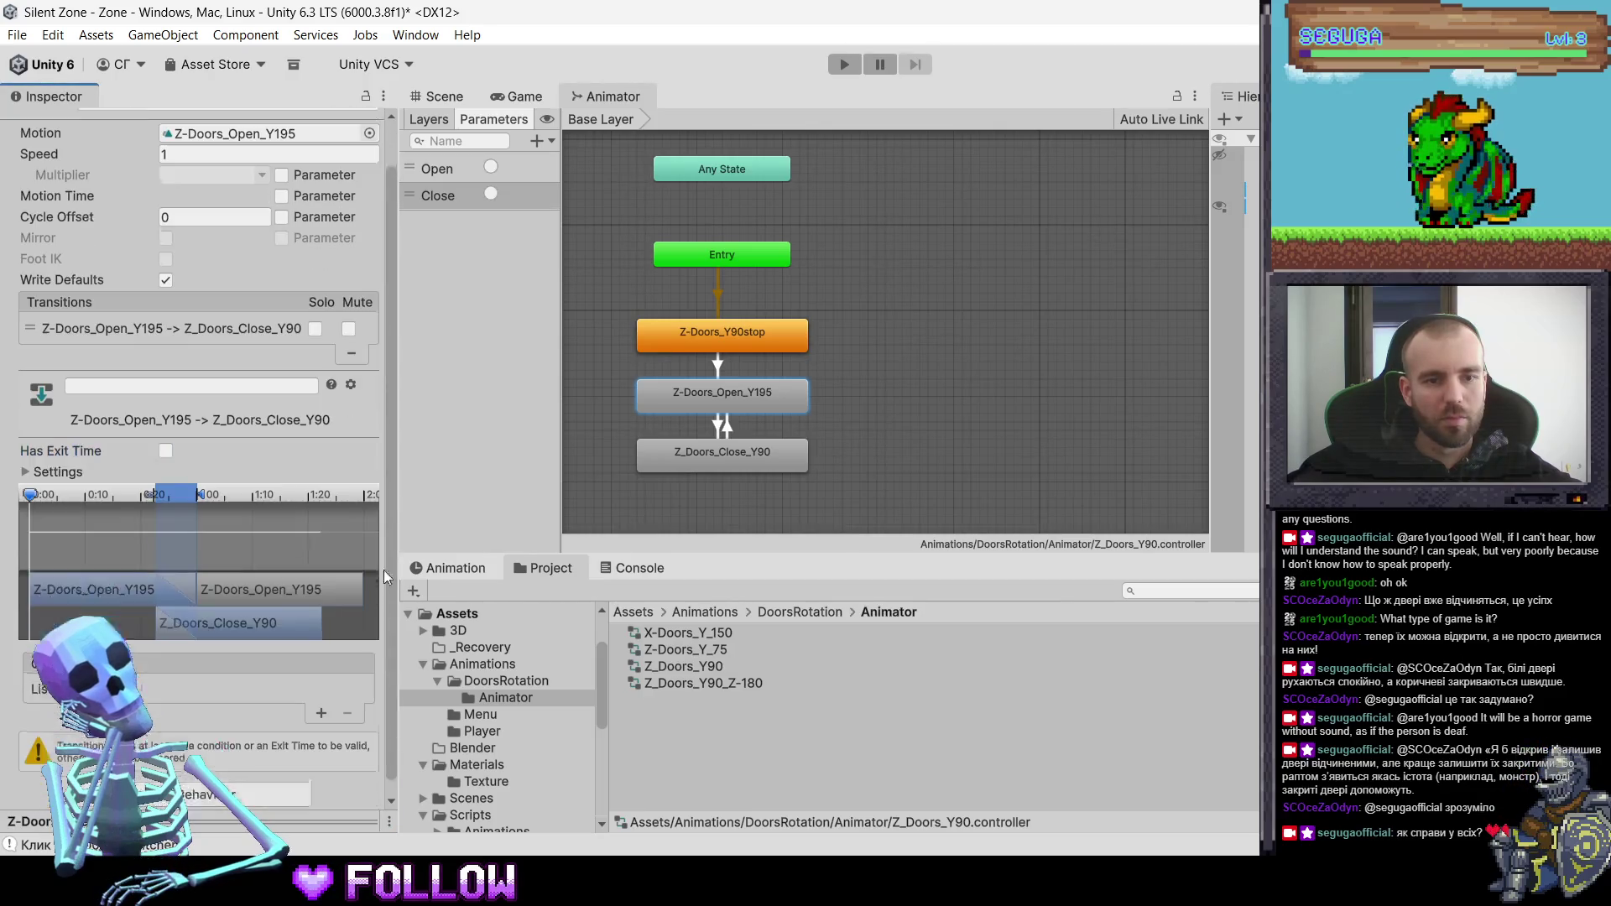
pyautogui.scroll(-1, 369, 571)
pyautogui.click(319, 714)
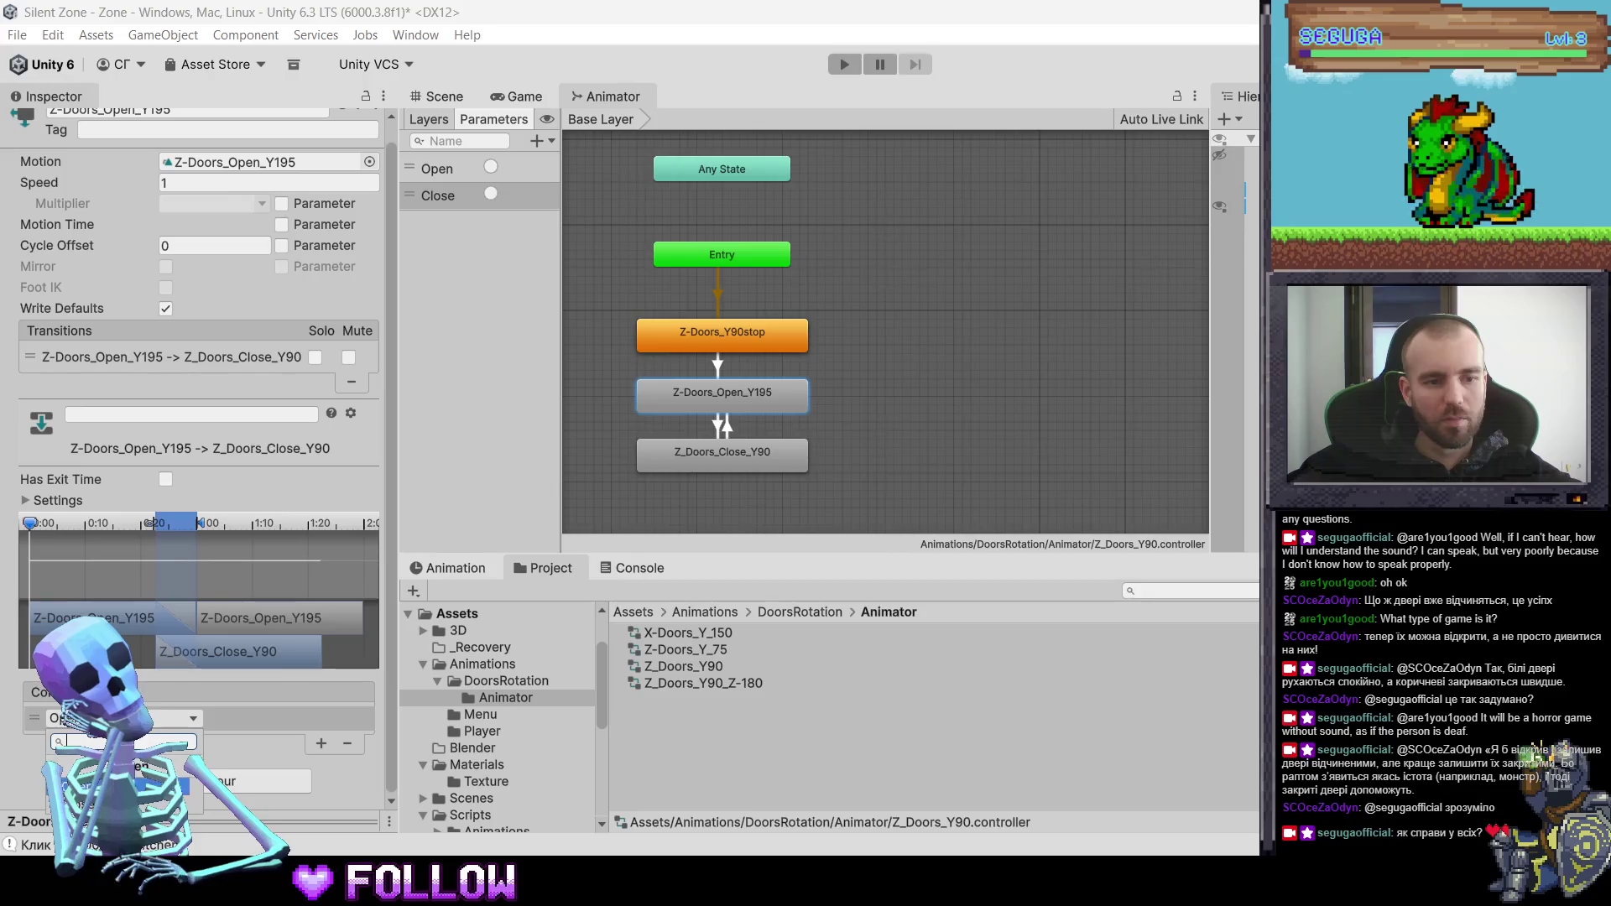
# - Turn off Has Exit Time on the close-to-open transition
pyautogui.click(749, 437)
pyautogui.click(742, 460)
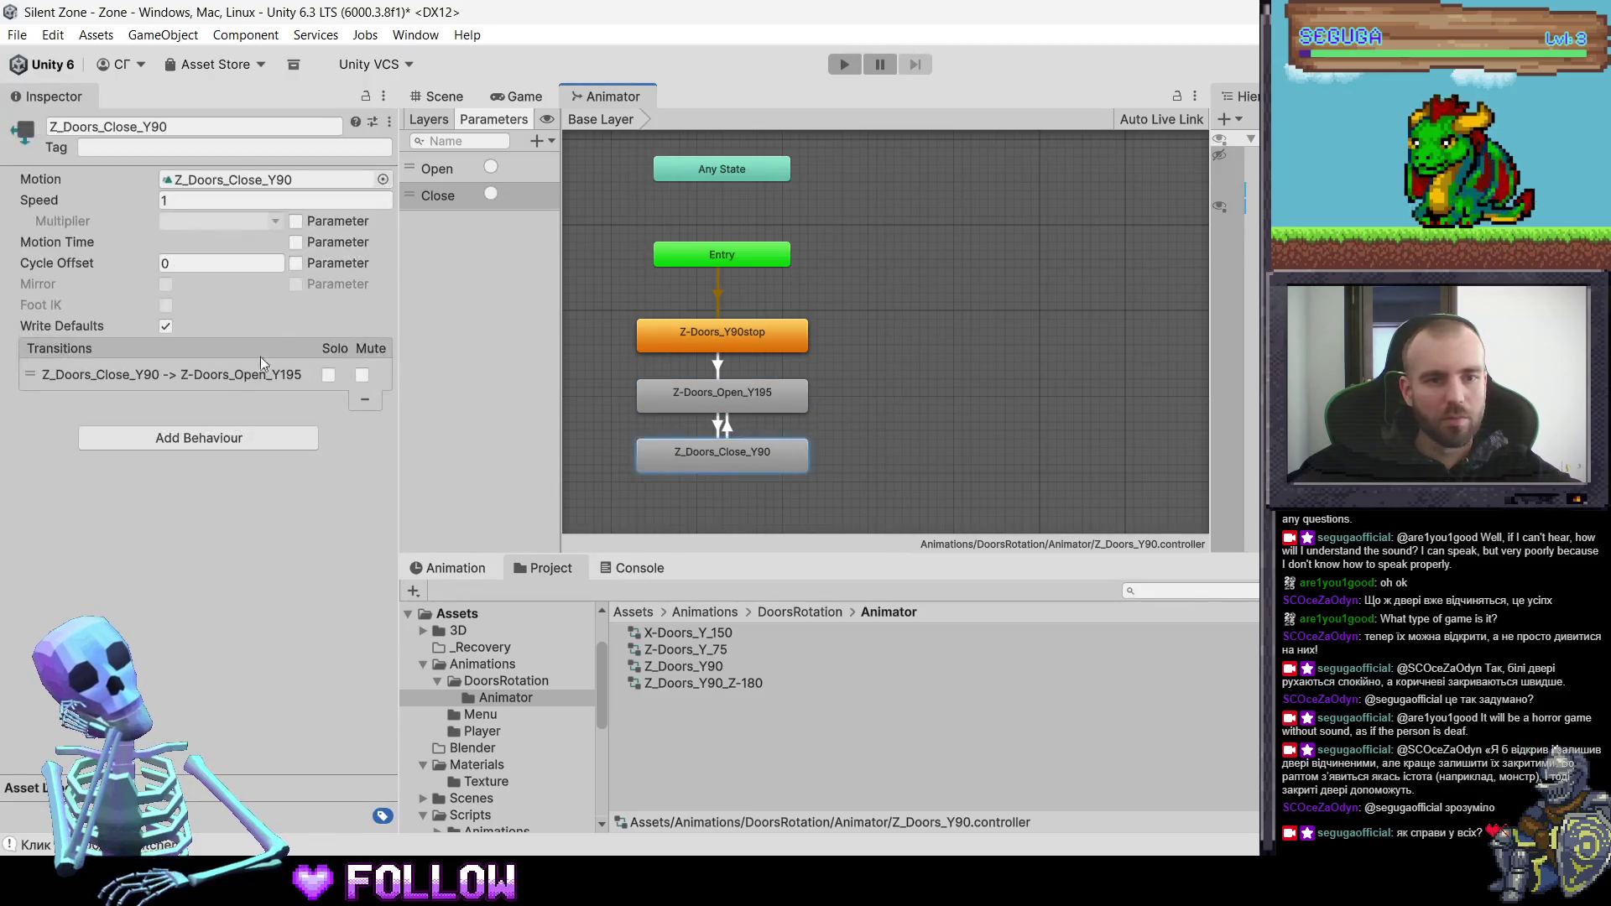
pyautogui.click(256, 375)
pyautogui.click(165, 497)
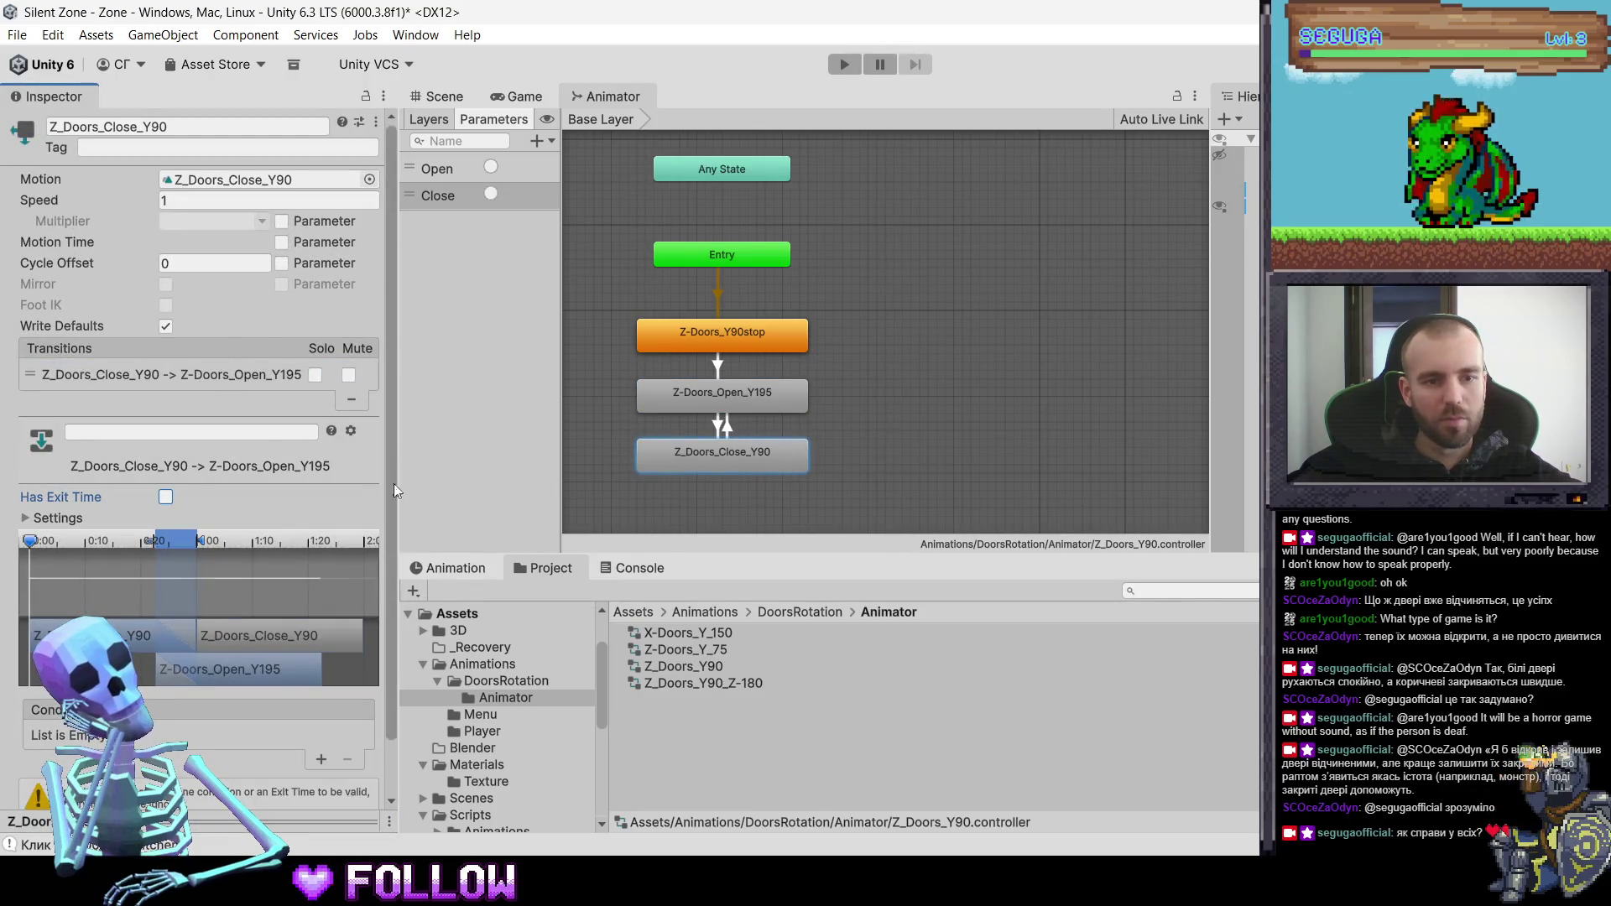
pyautogui.moveTo(395, 483); pyautogui.dragTo(385, 487)
pyautogui.click(843, 323)
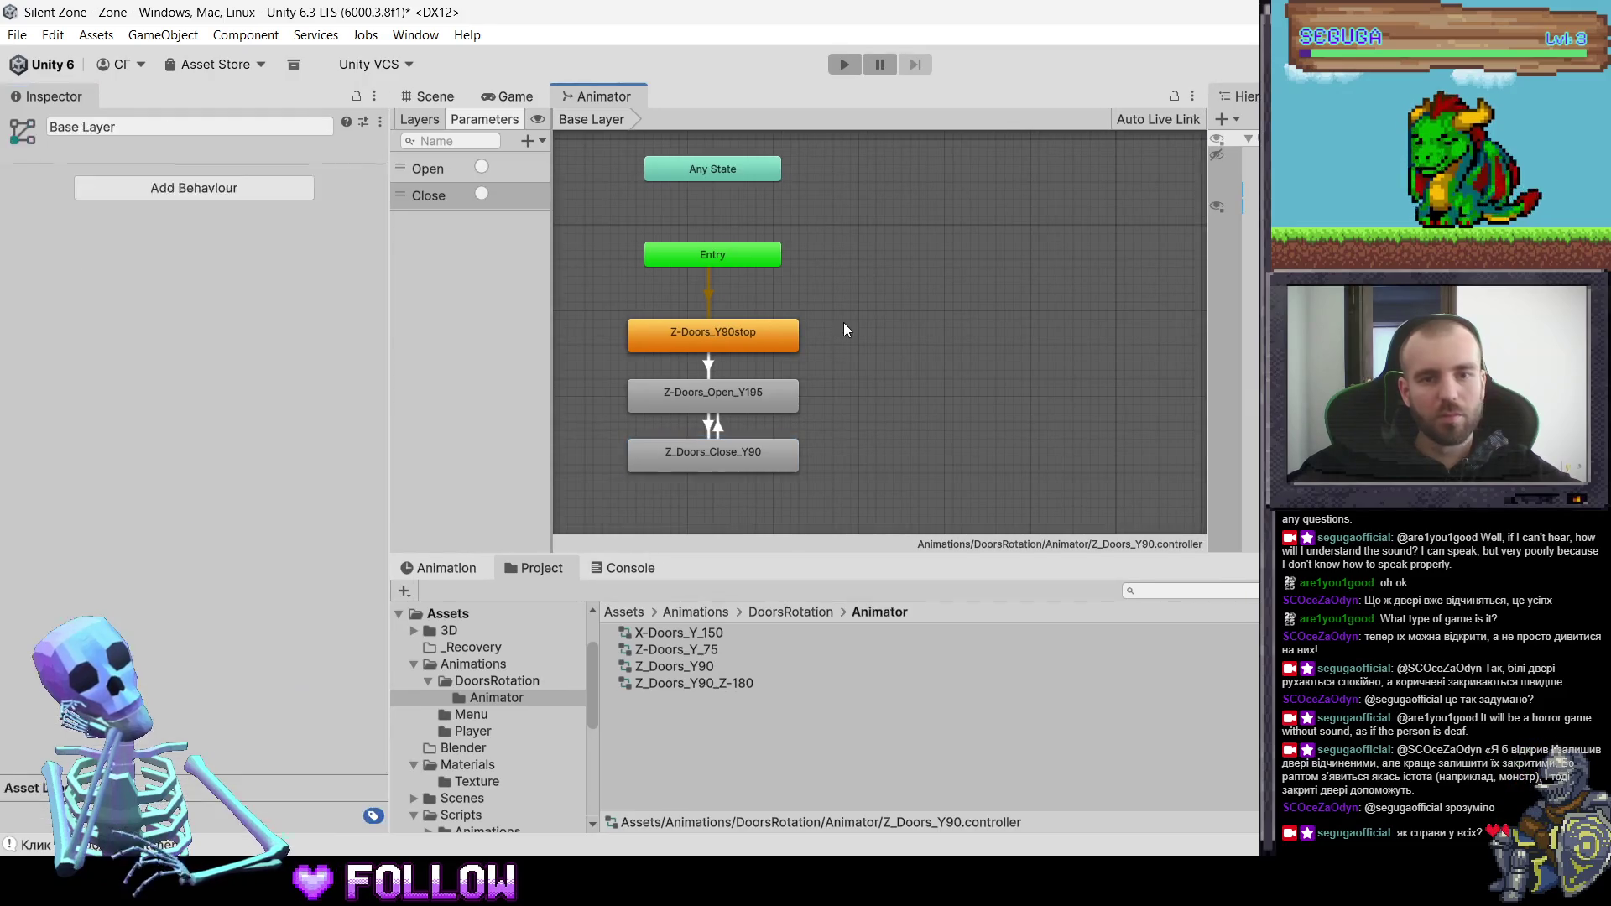
# - In DoorsRotation, inspect the Z_Doors_Close_Y90, Z-Doors_Y90stop and Z-Doors_Open_Y195 clips
pyautogui.click(750, 329)
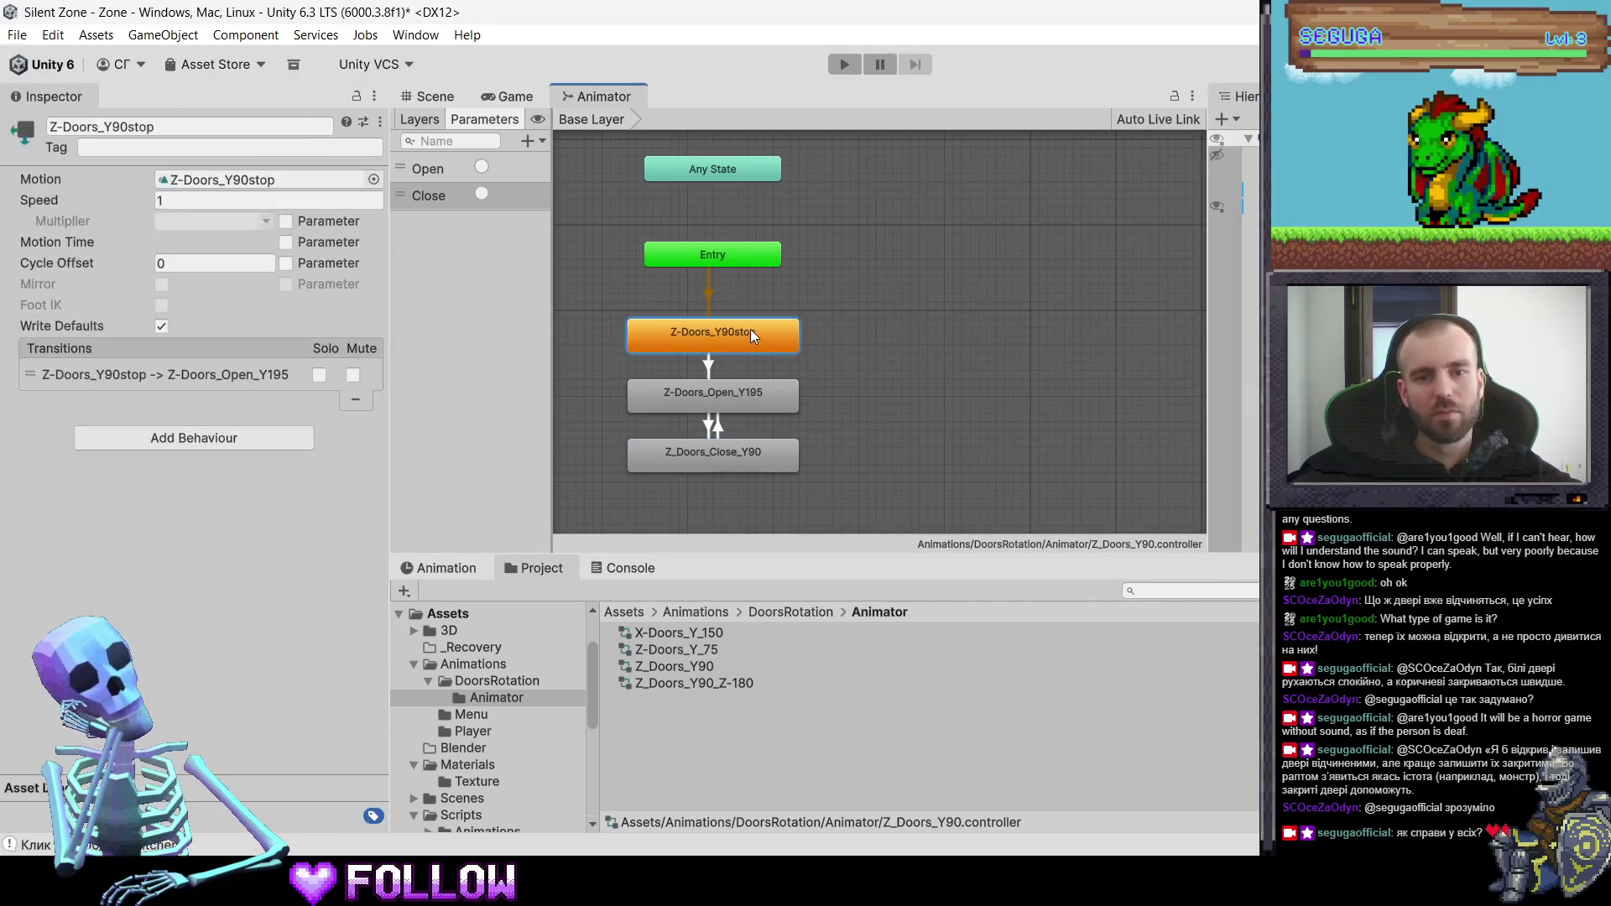
pyautogui.click(806, 612)
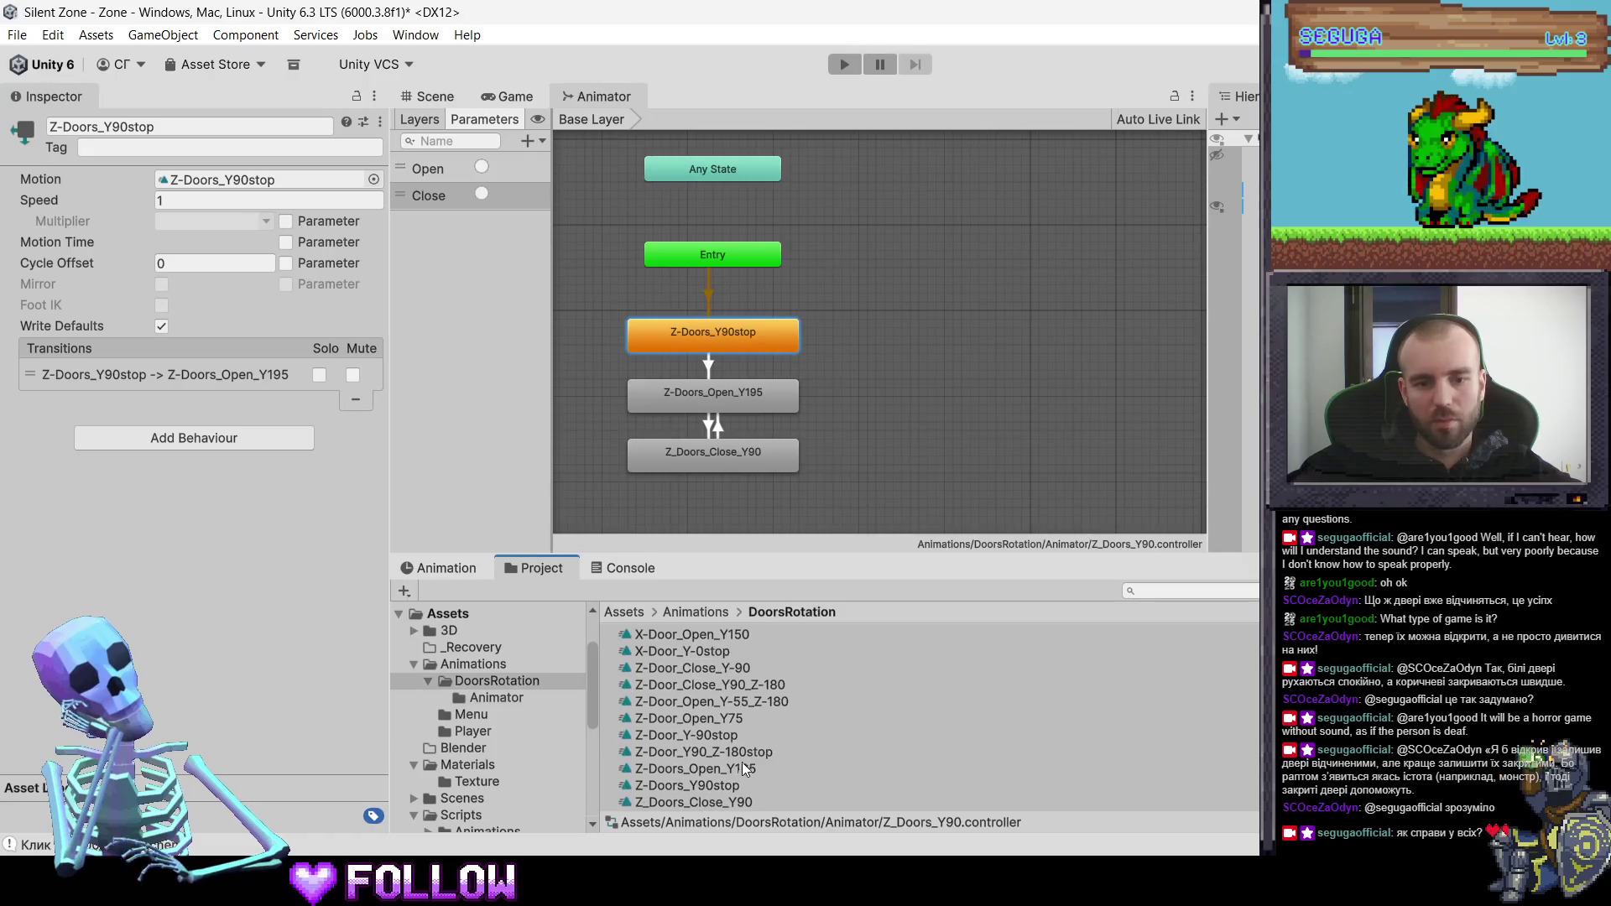
pyautogui.click(722, 804)
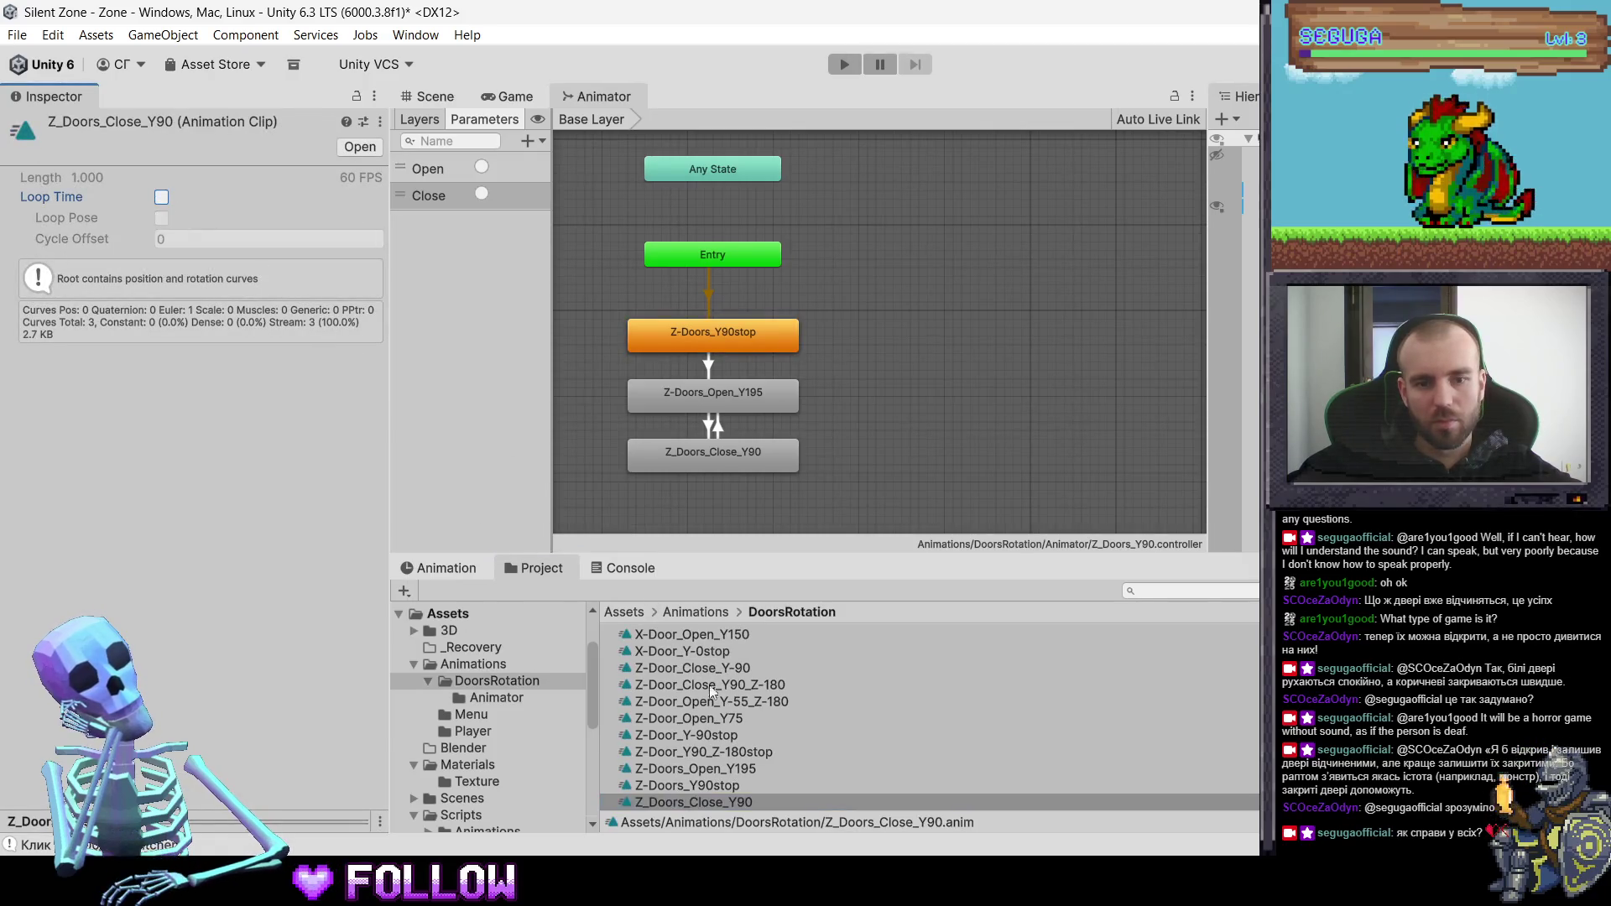
pyautogui.press('Up')
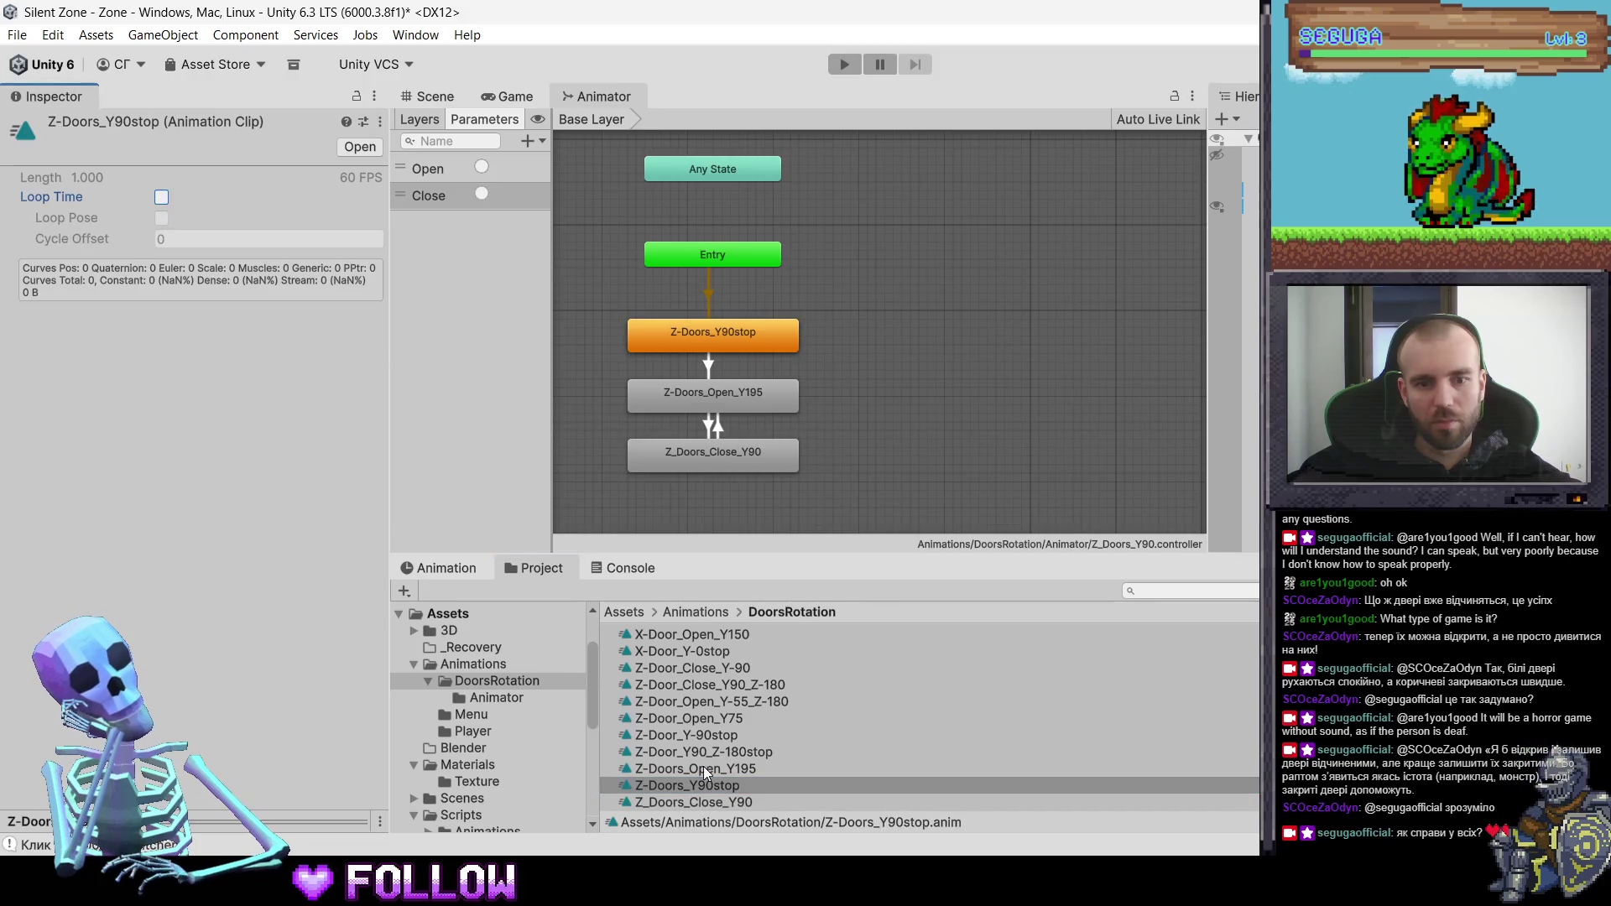
pyautogui.click(705, 770)
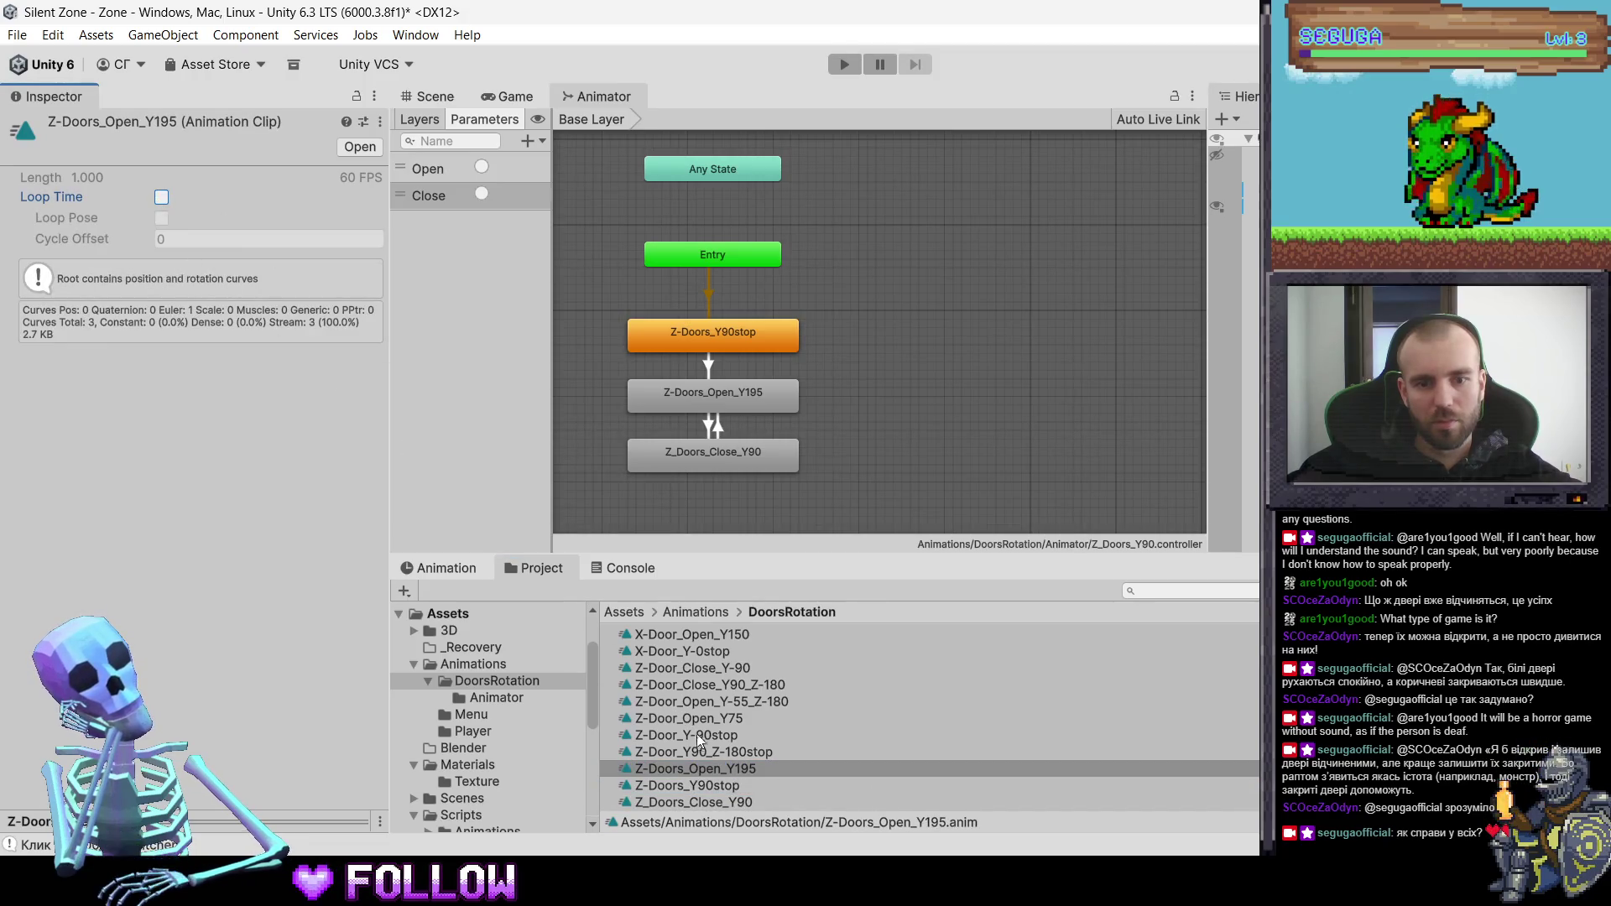
# - Step through the older X-Door and Z-Door clips, then return to the Scene view with the apartment selected
pyautogui.click(707, 747)
pyautogui.click(707, 735)
pyautogui.click(707, 718)
pyautogui.click(705, 701)
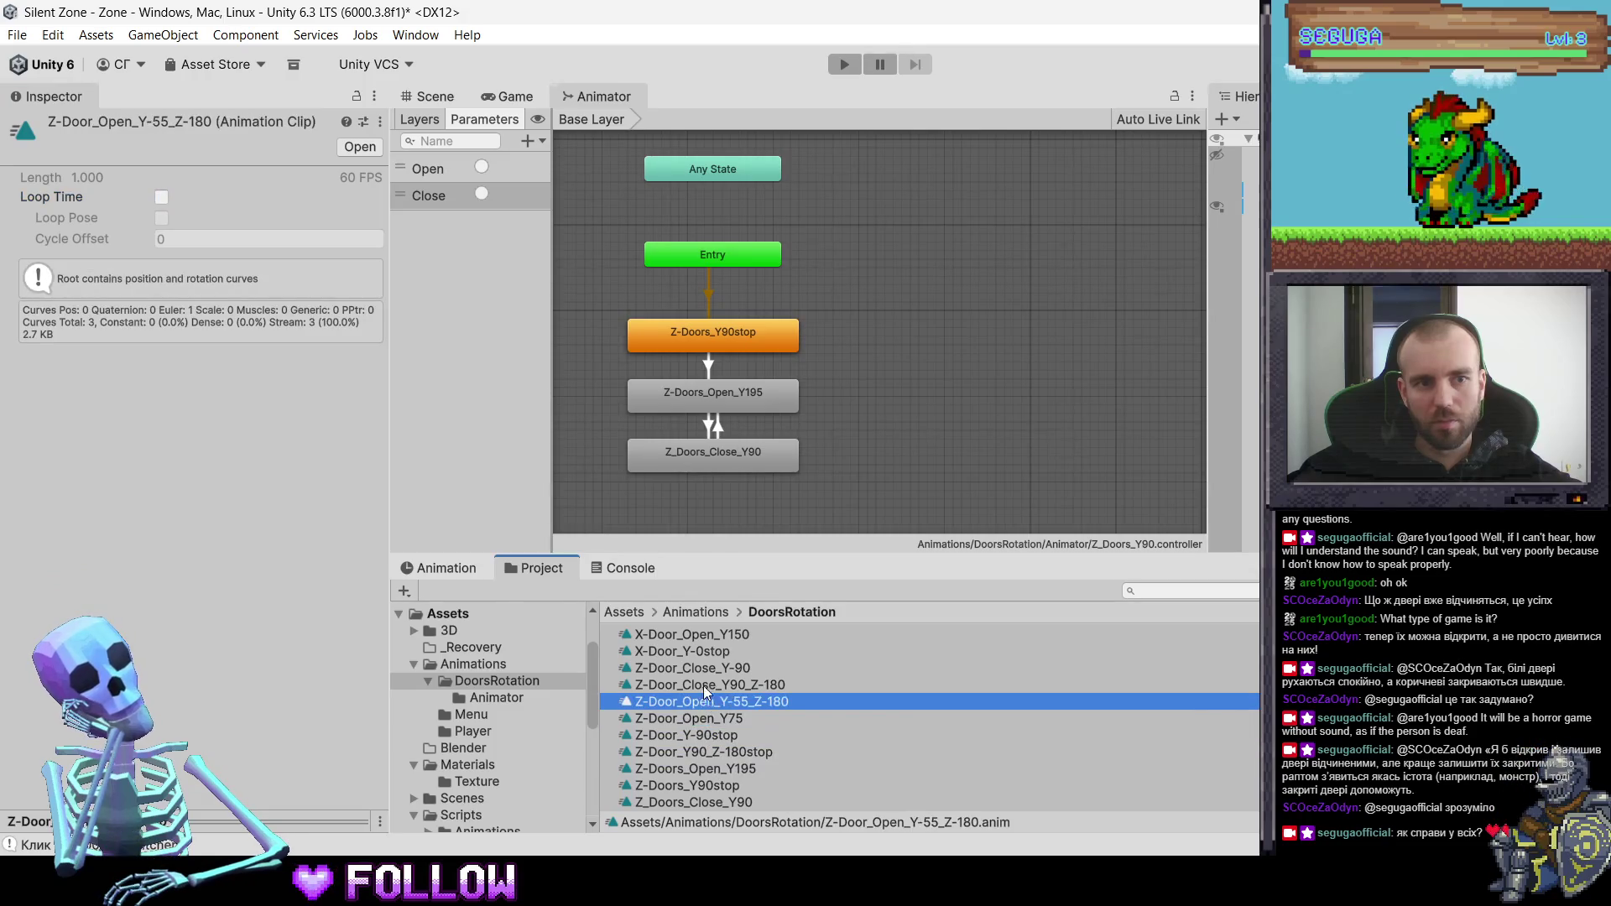
pyautogui.click(703, 686)
pyautogui.click(700, 669)
pyautogui.click(699, 651)
pyautogui.scroll(1, 703, 648)
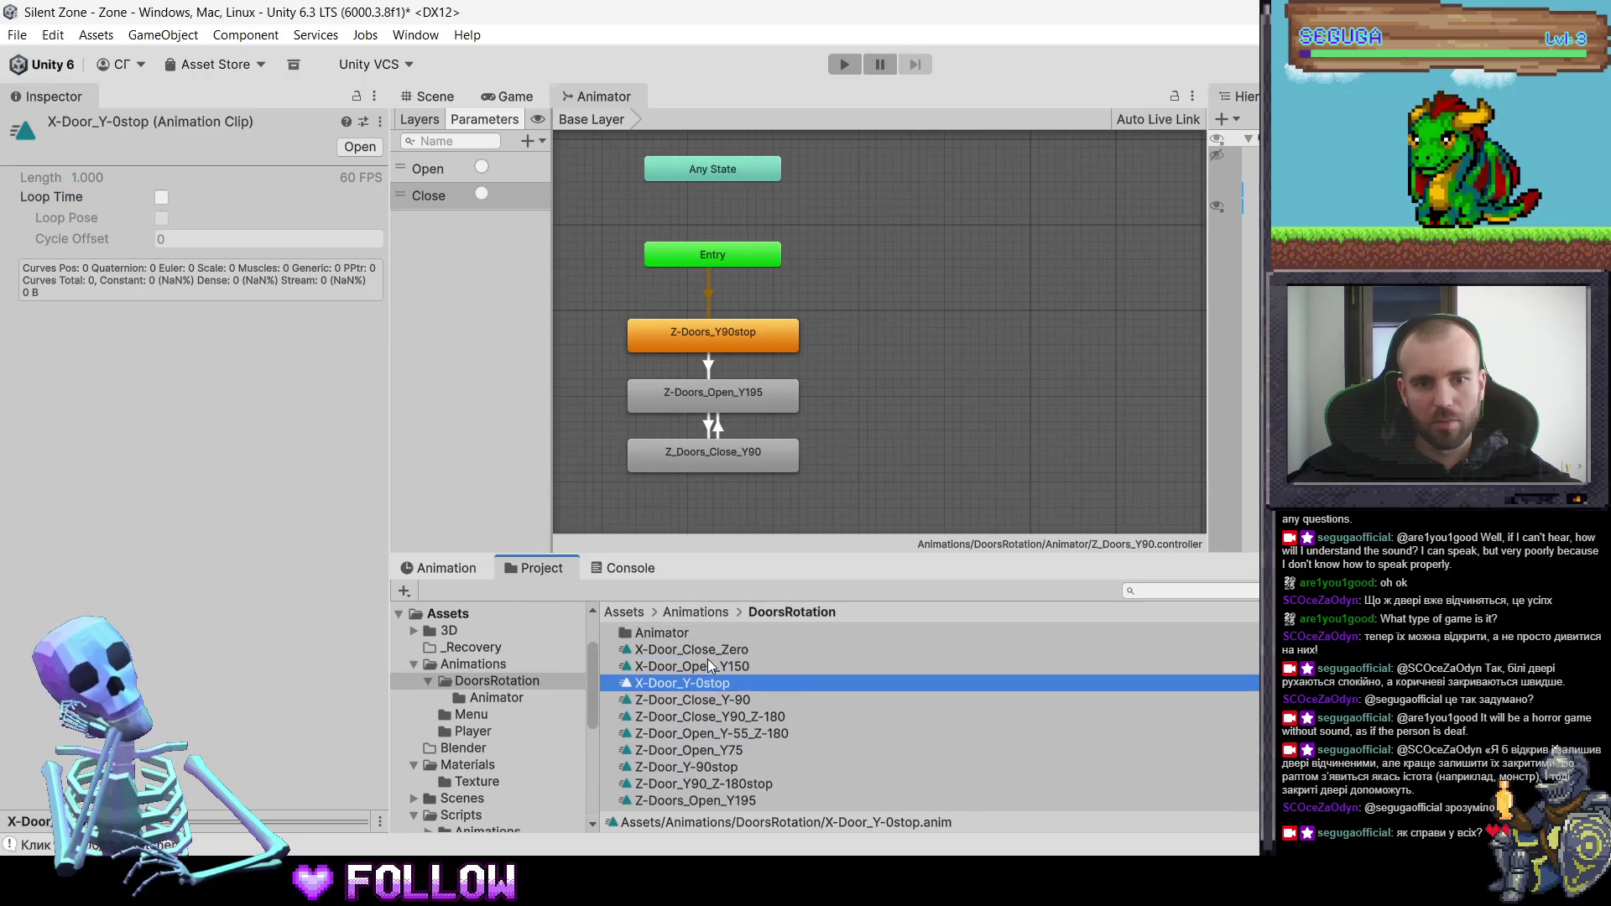
pyautogui.click(708, 661)
pyautogui.click(709, 651)
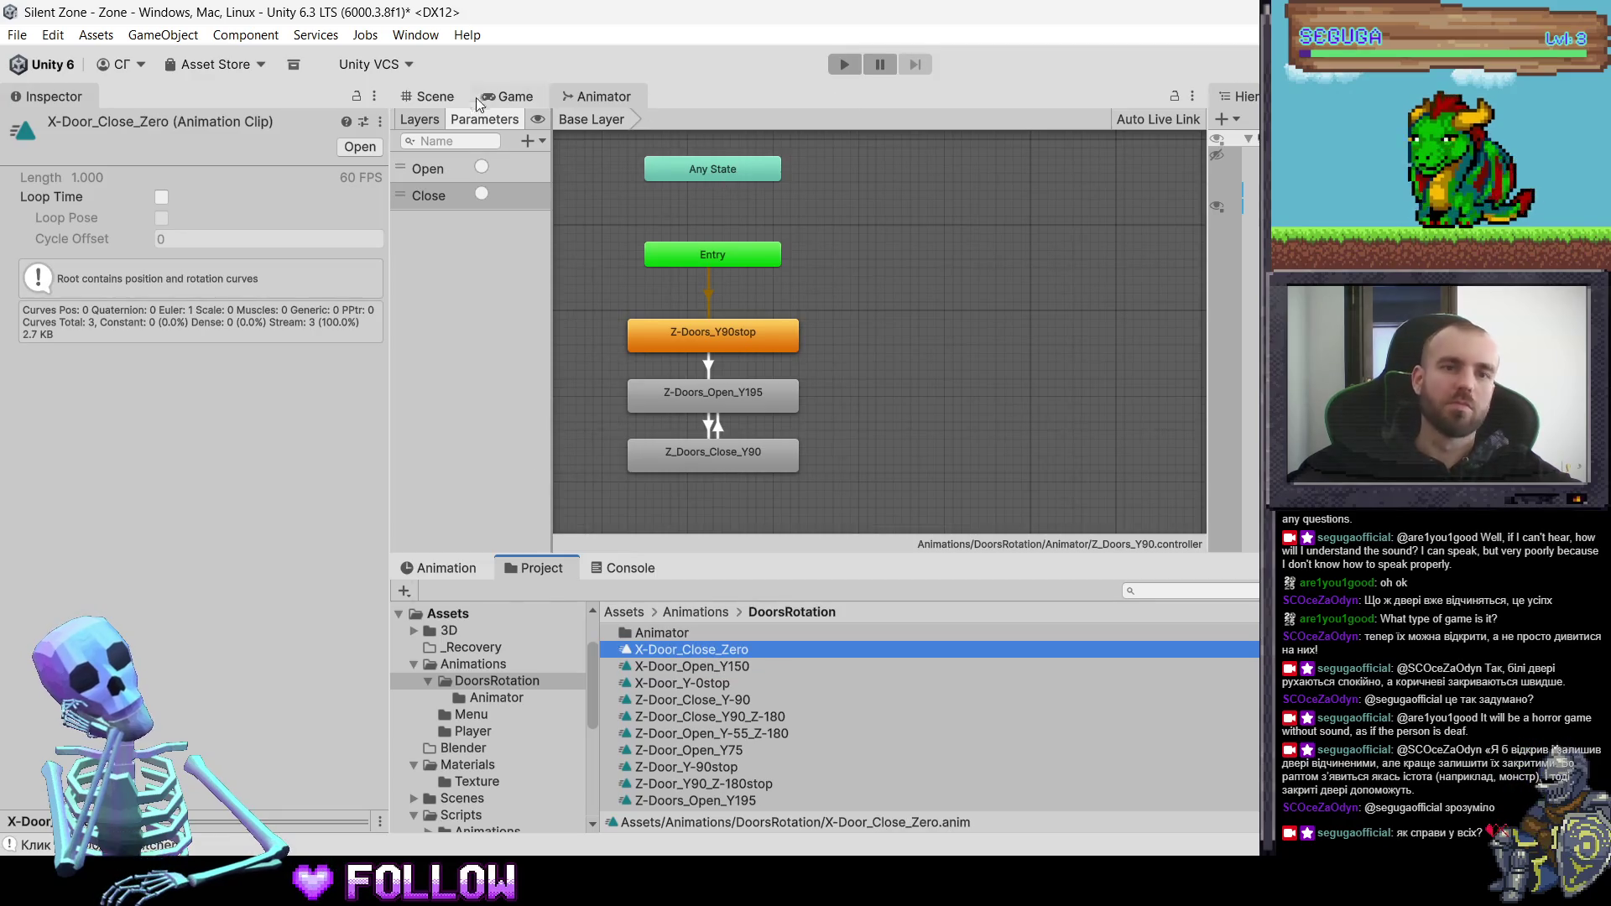
pyautogui.click(470, 98)
pyautogui.click(799, 355)
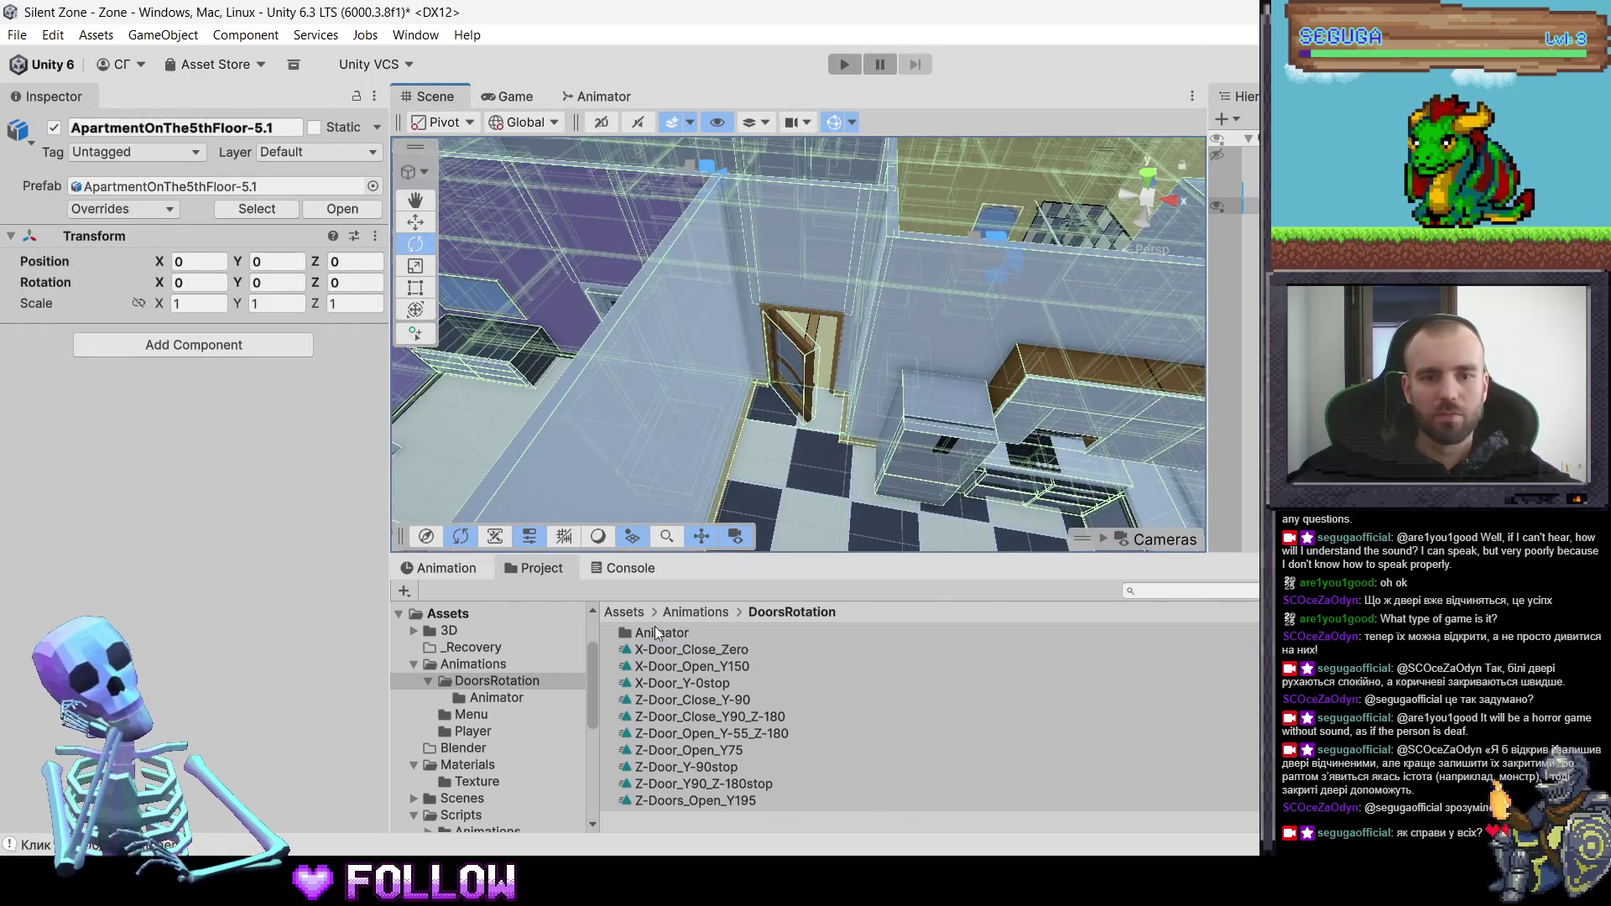
# - With 501_DoorKitchen selected in the Animation window, load its empty Z-Doors_Y90stop clip
pyautogui.click(461, 574)
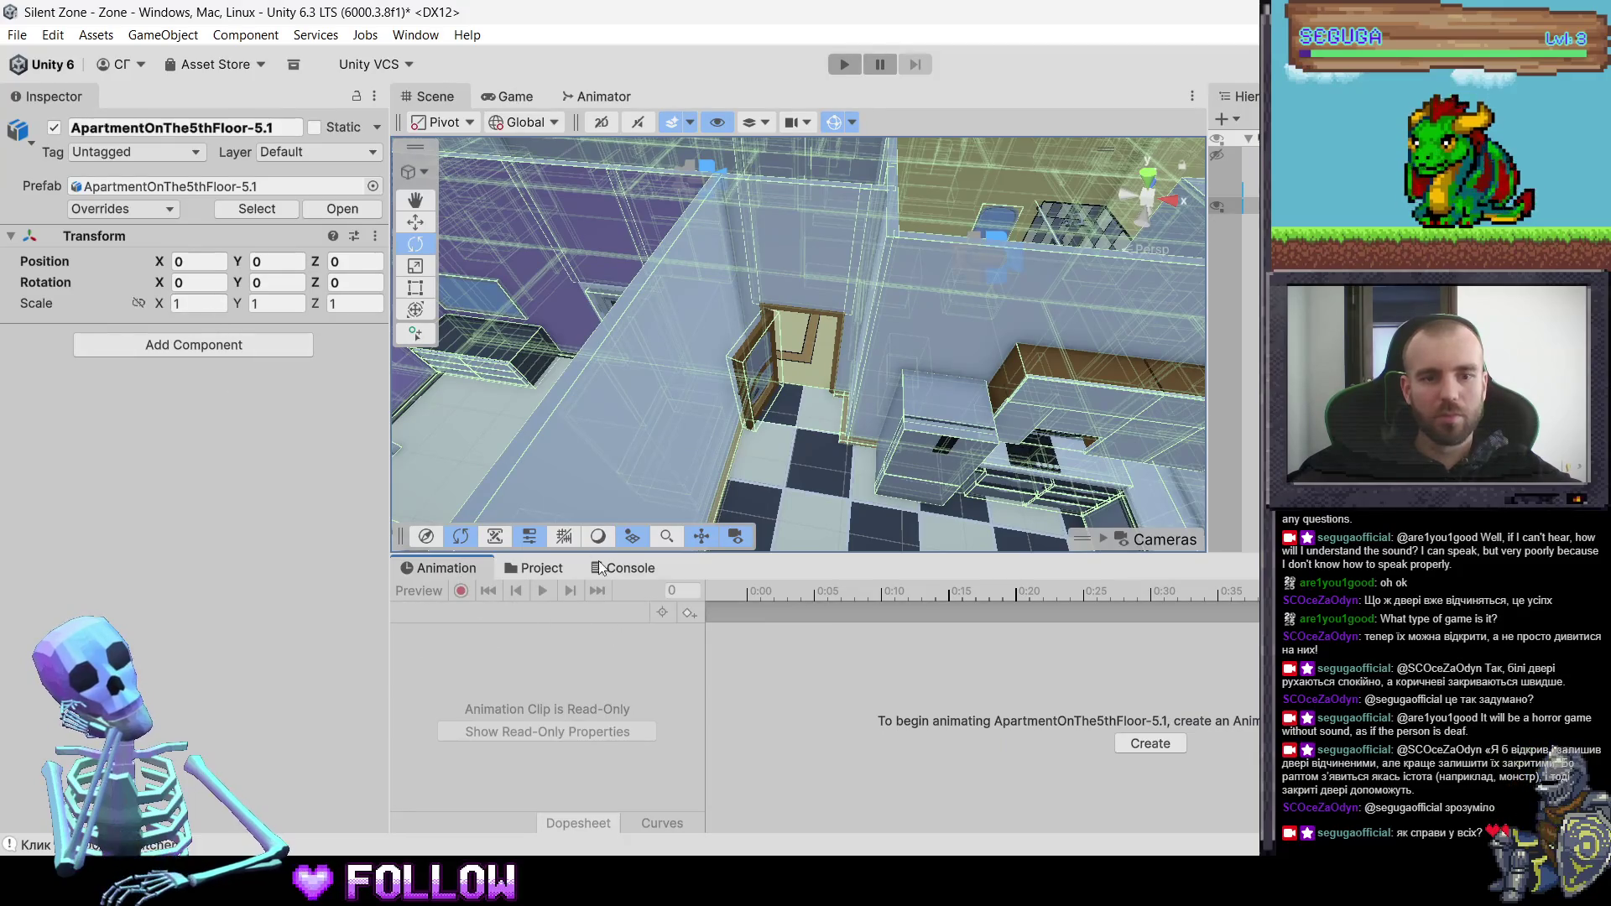
pyautogui.click(768, 371)
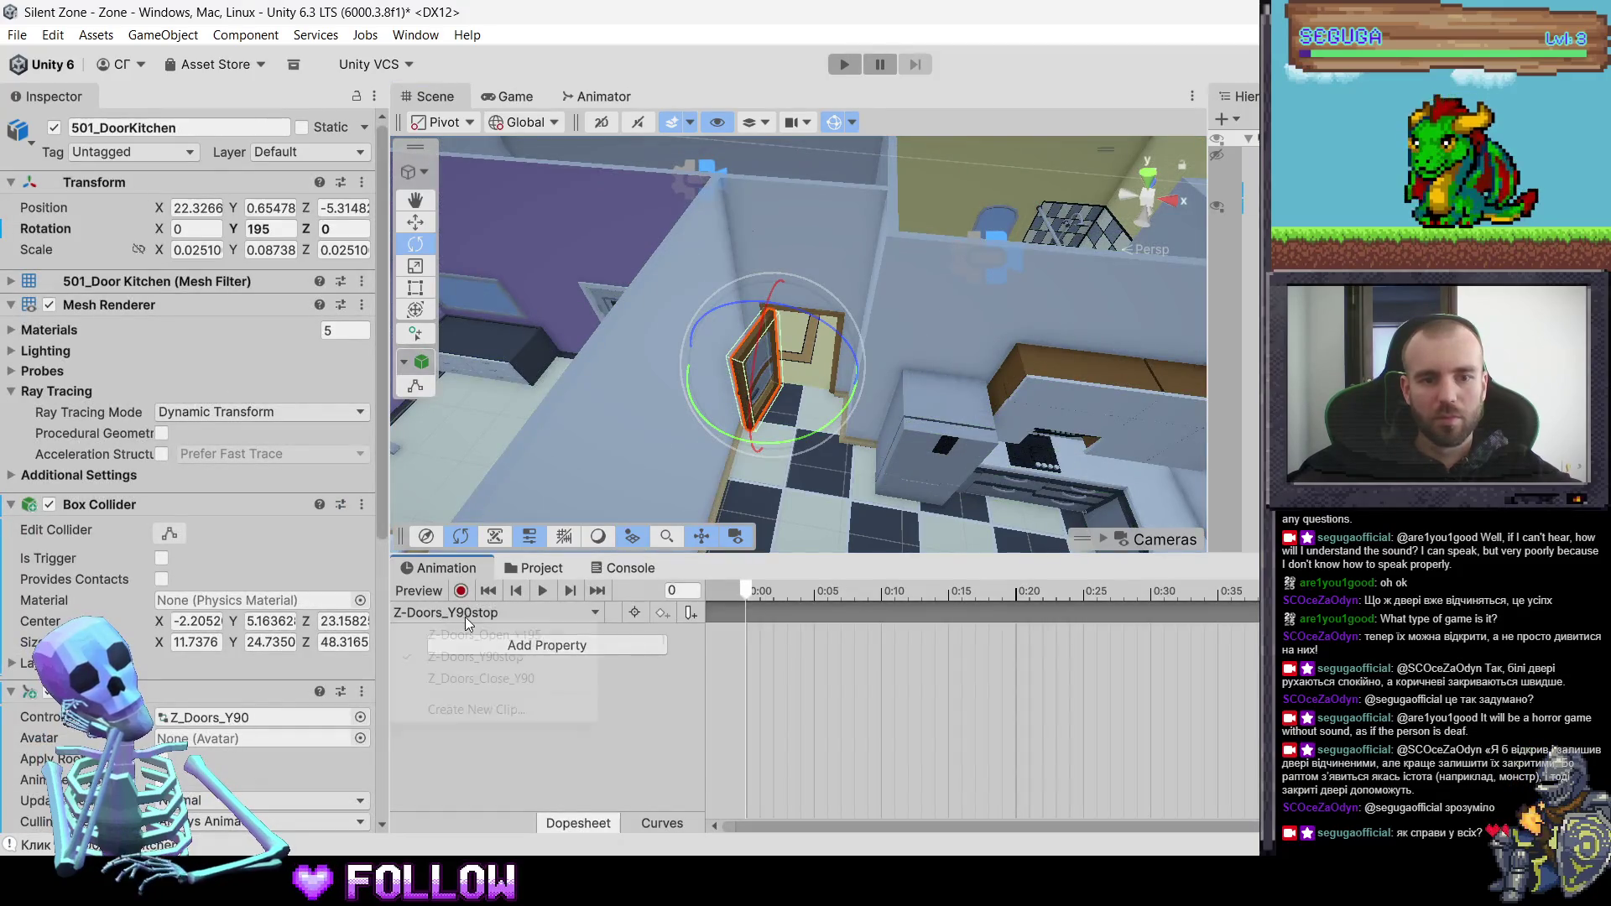
pyautogui.click(464, 616)
pyautogui.click(557, 638)
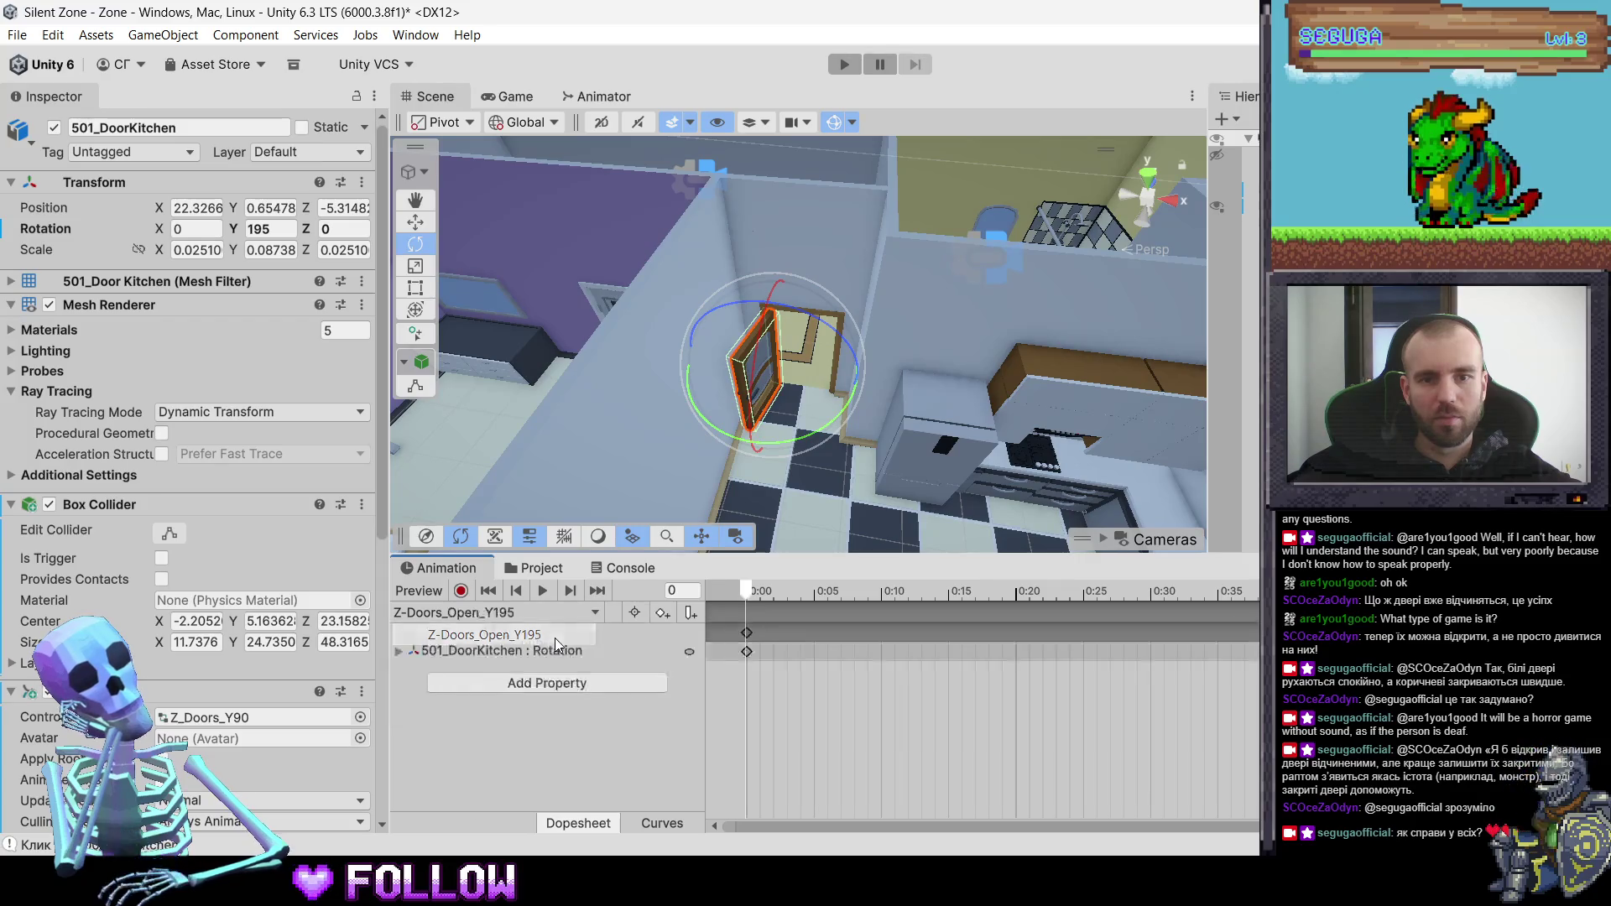
pyautogui.click(507, 612)
pyautogui.click(554, 671)
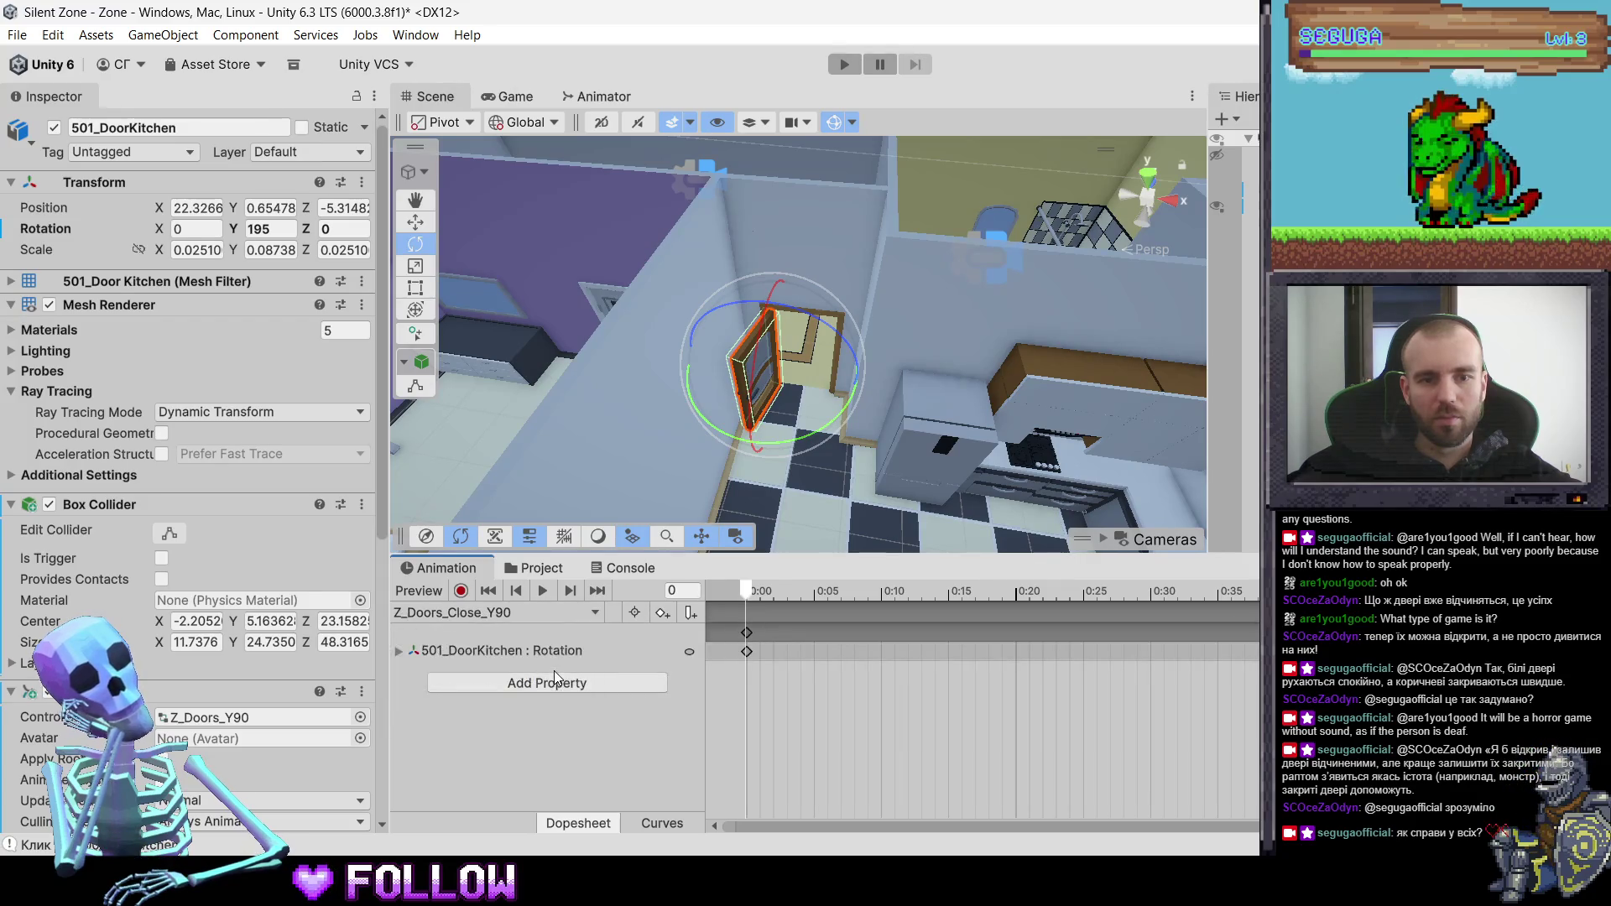
pyautogui.click(507, 613)
pyautogui.click(545, 657)
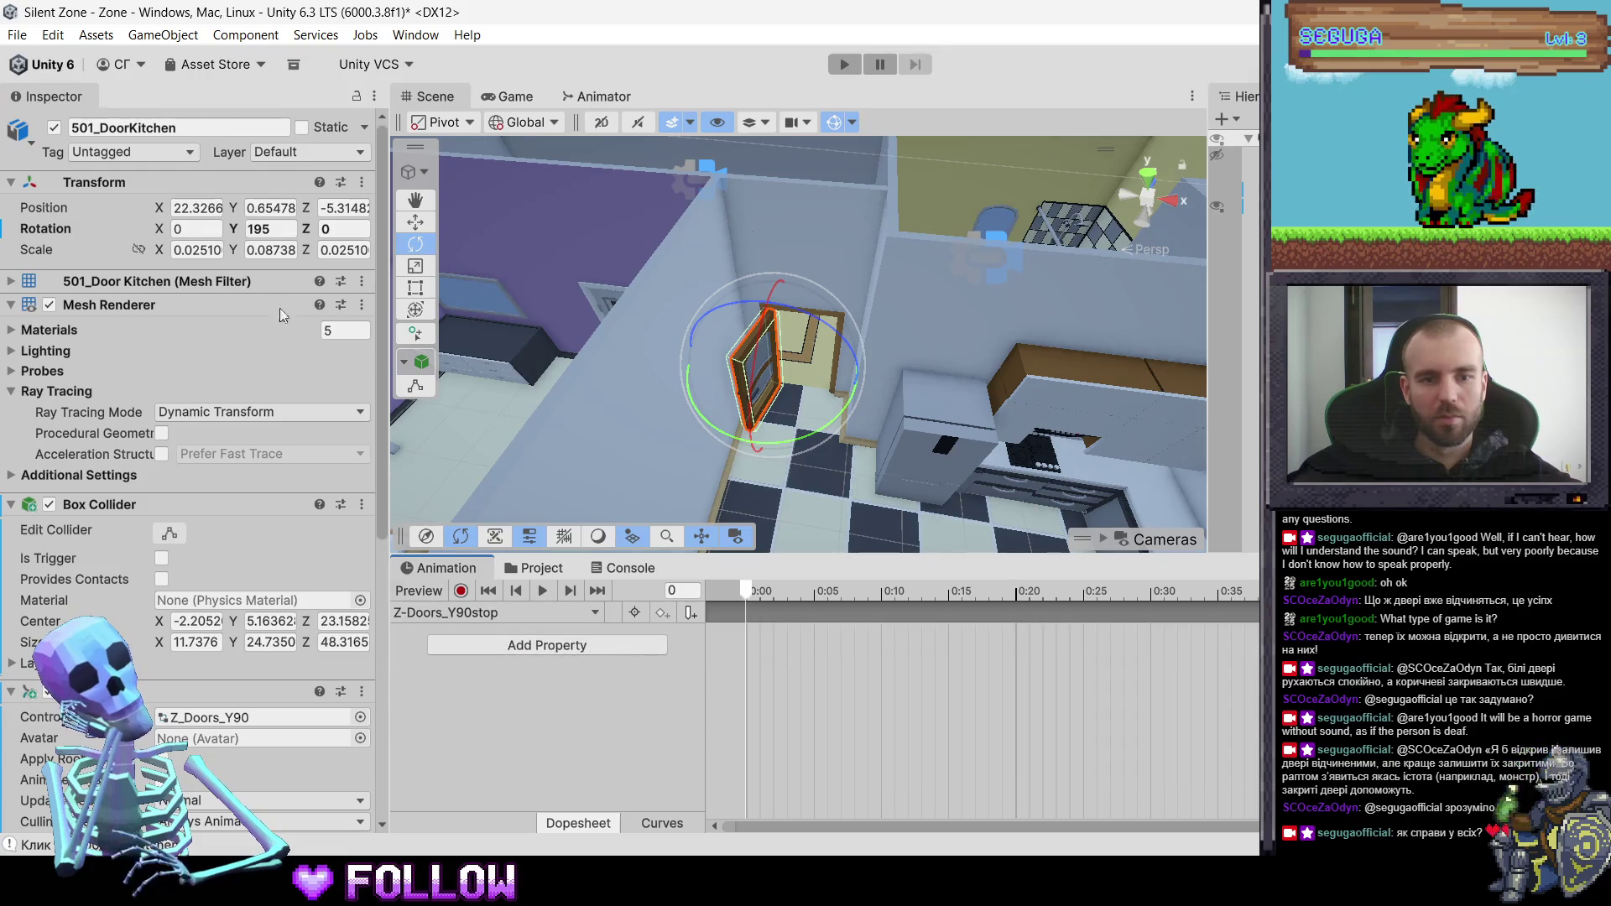
# - Set the door's Y rotation to 90 and record a Rotation keyframe at 0:00
pyautogui.write('90')
pyautogui.press('Return')
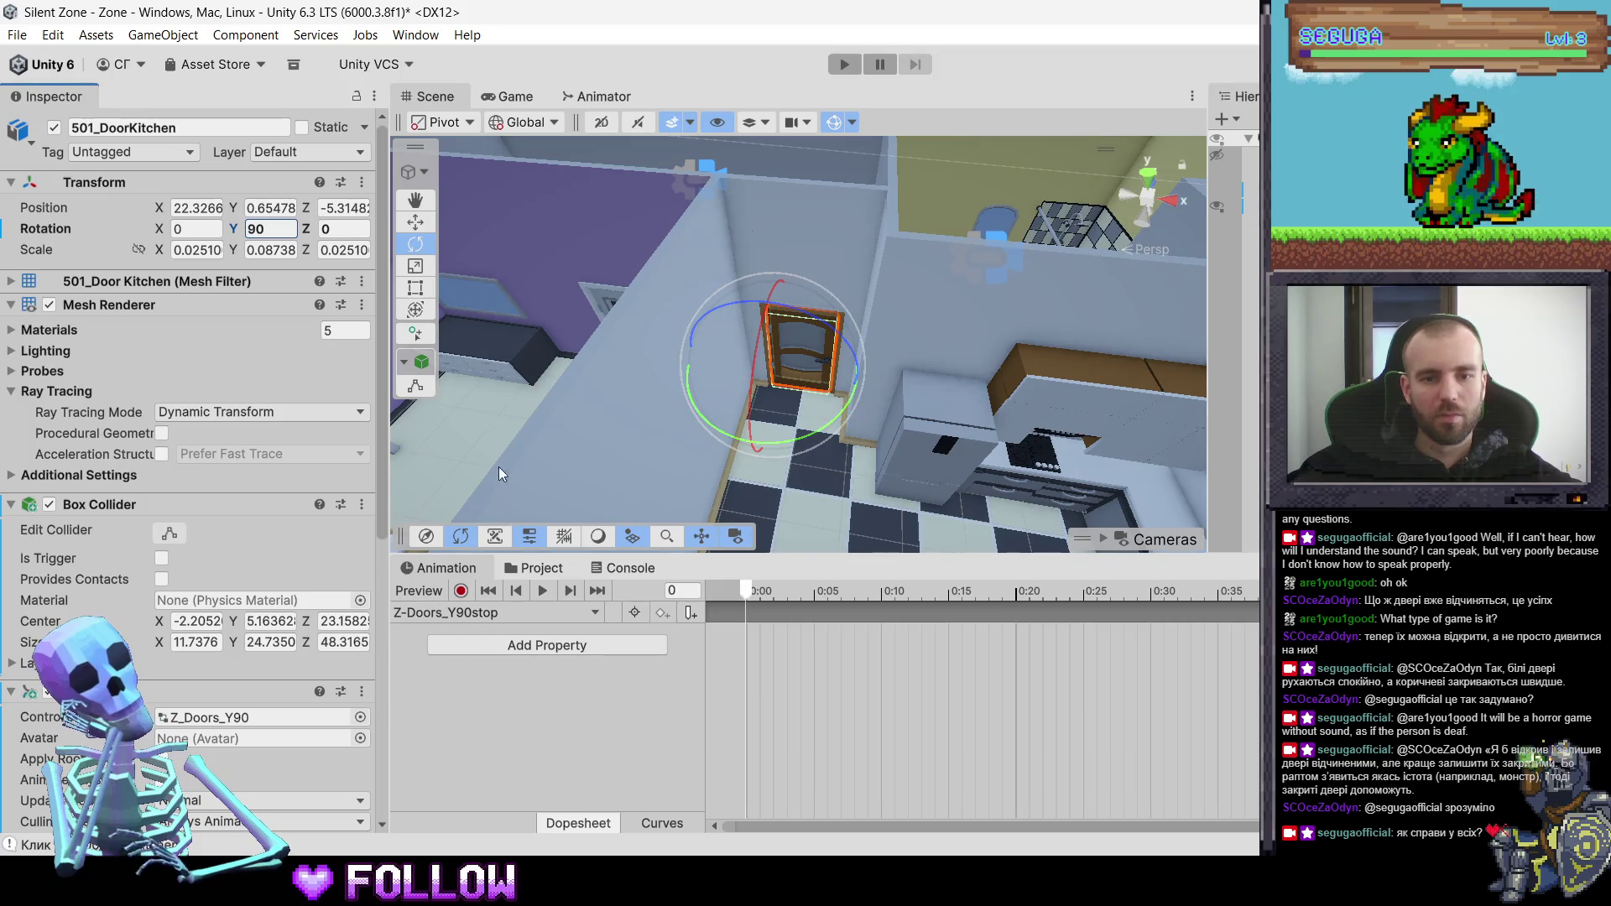
pyautogui.rightClick(81, 237)
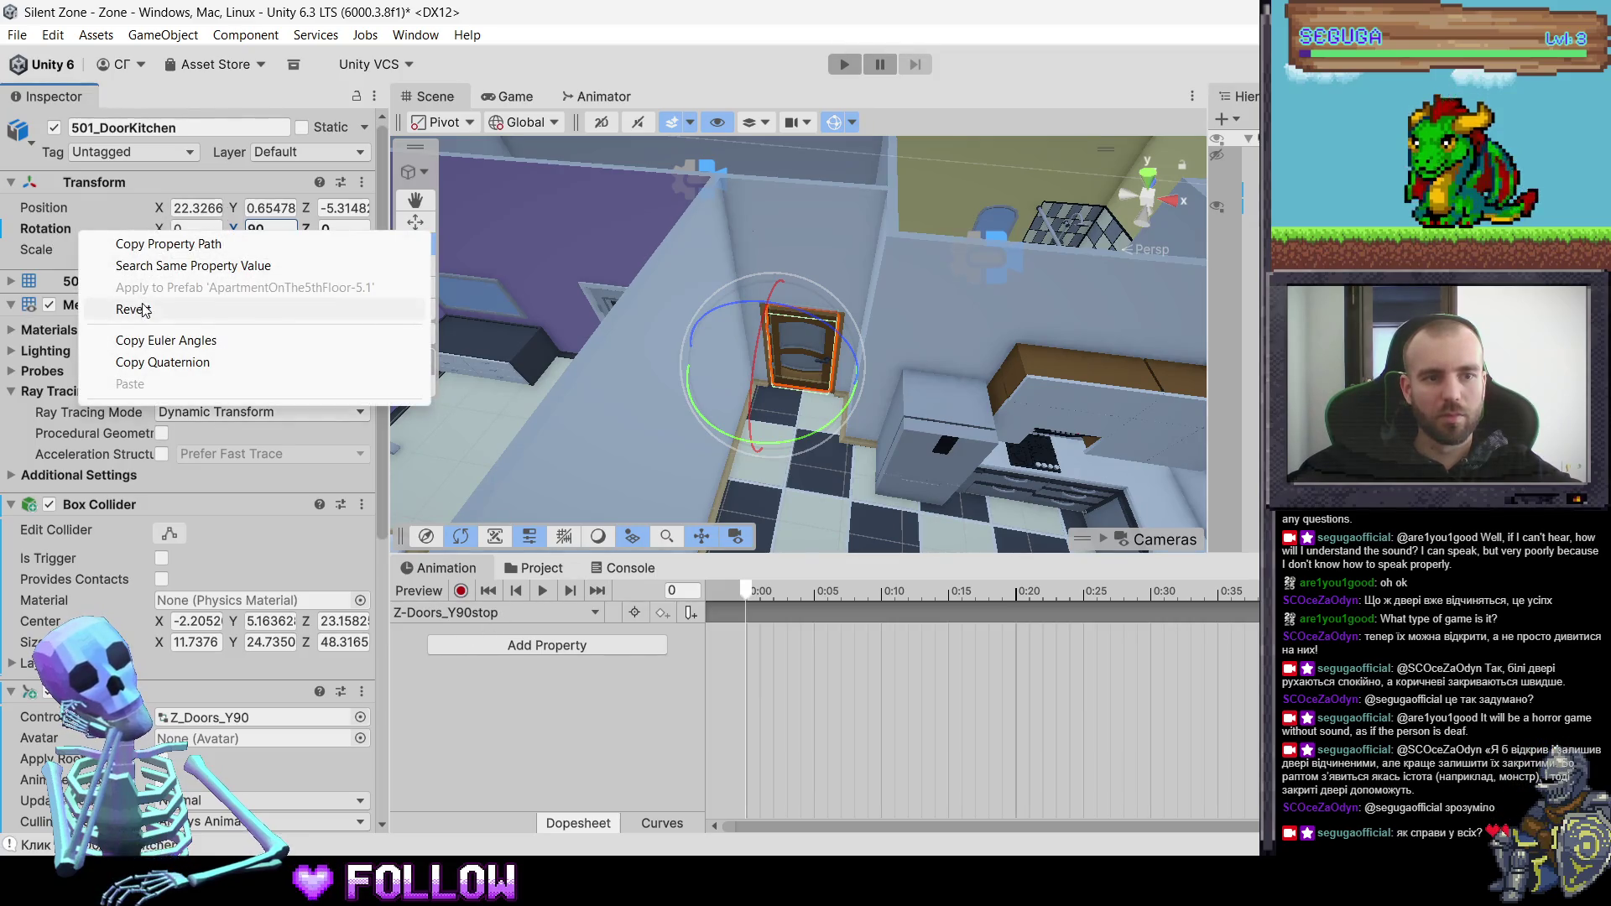
pyautogui.click(461, 591)
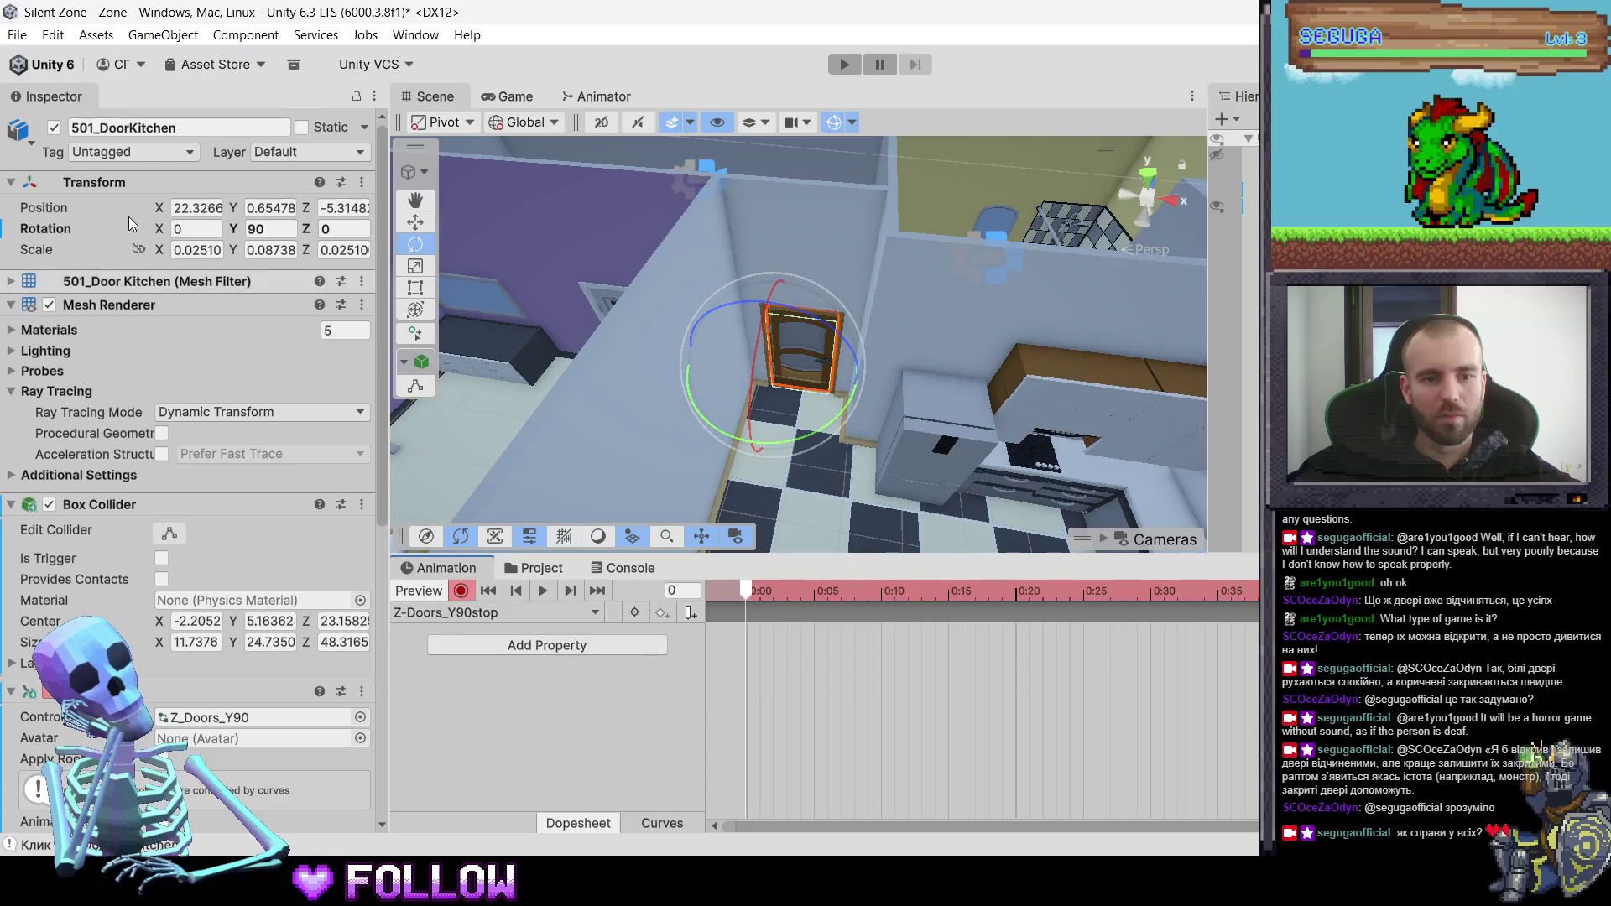
pyautogui.rightClick(56, 231)
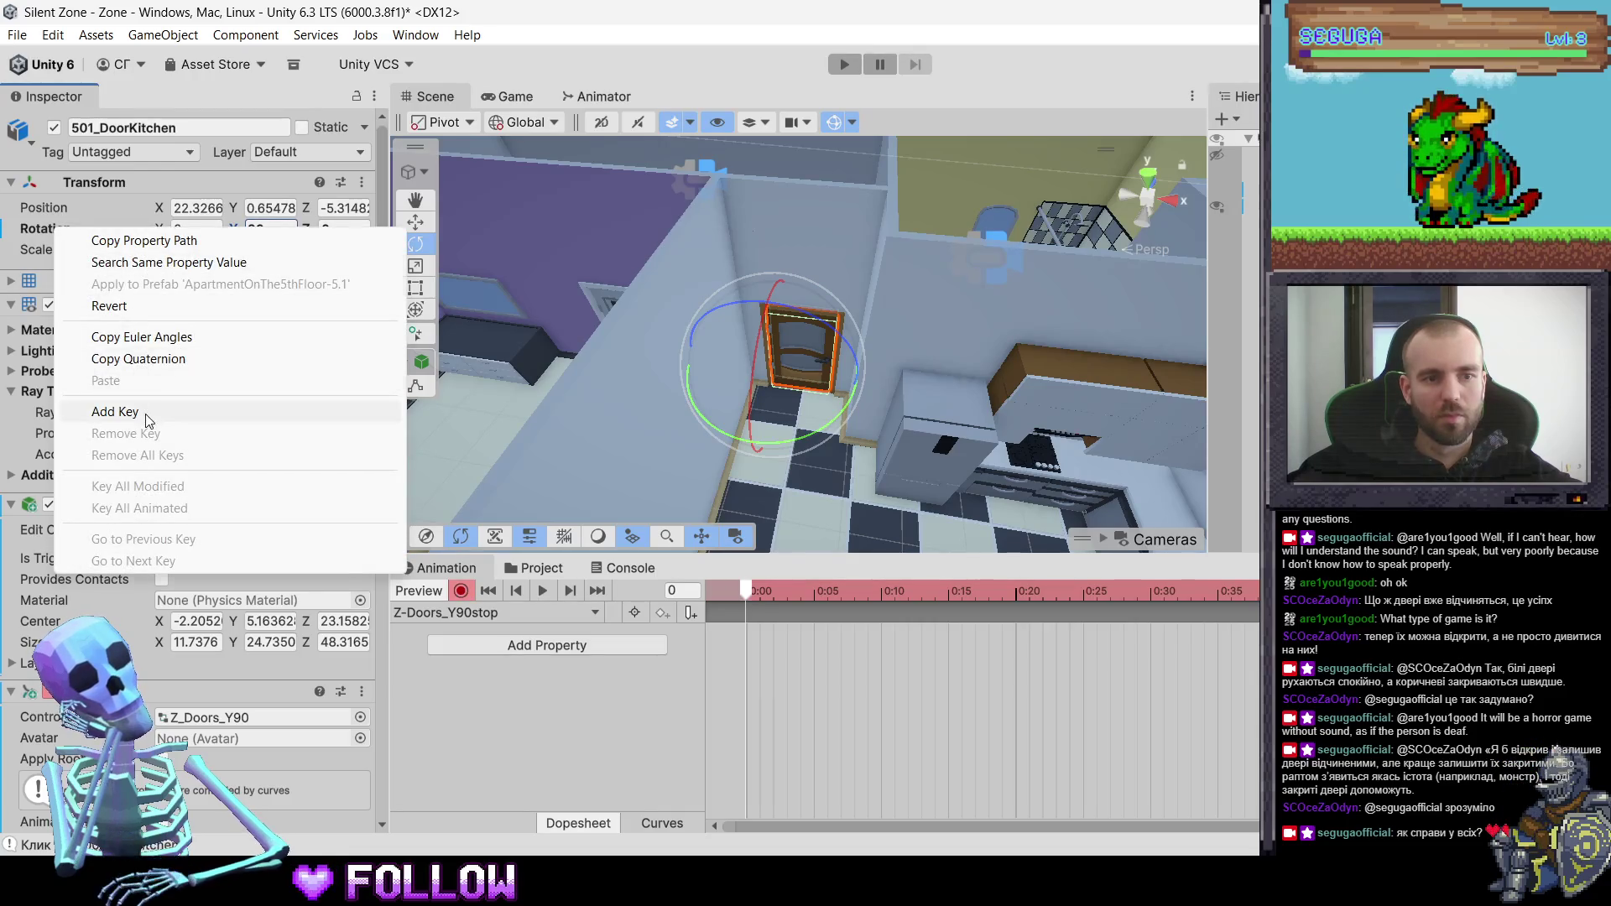
pyautogui.click(134, 413)
pyautogui.click(462, 594)
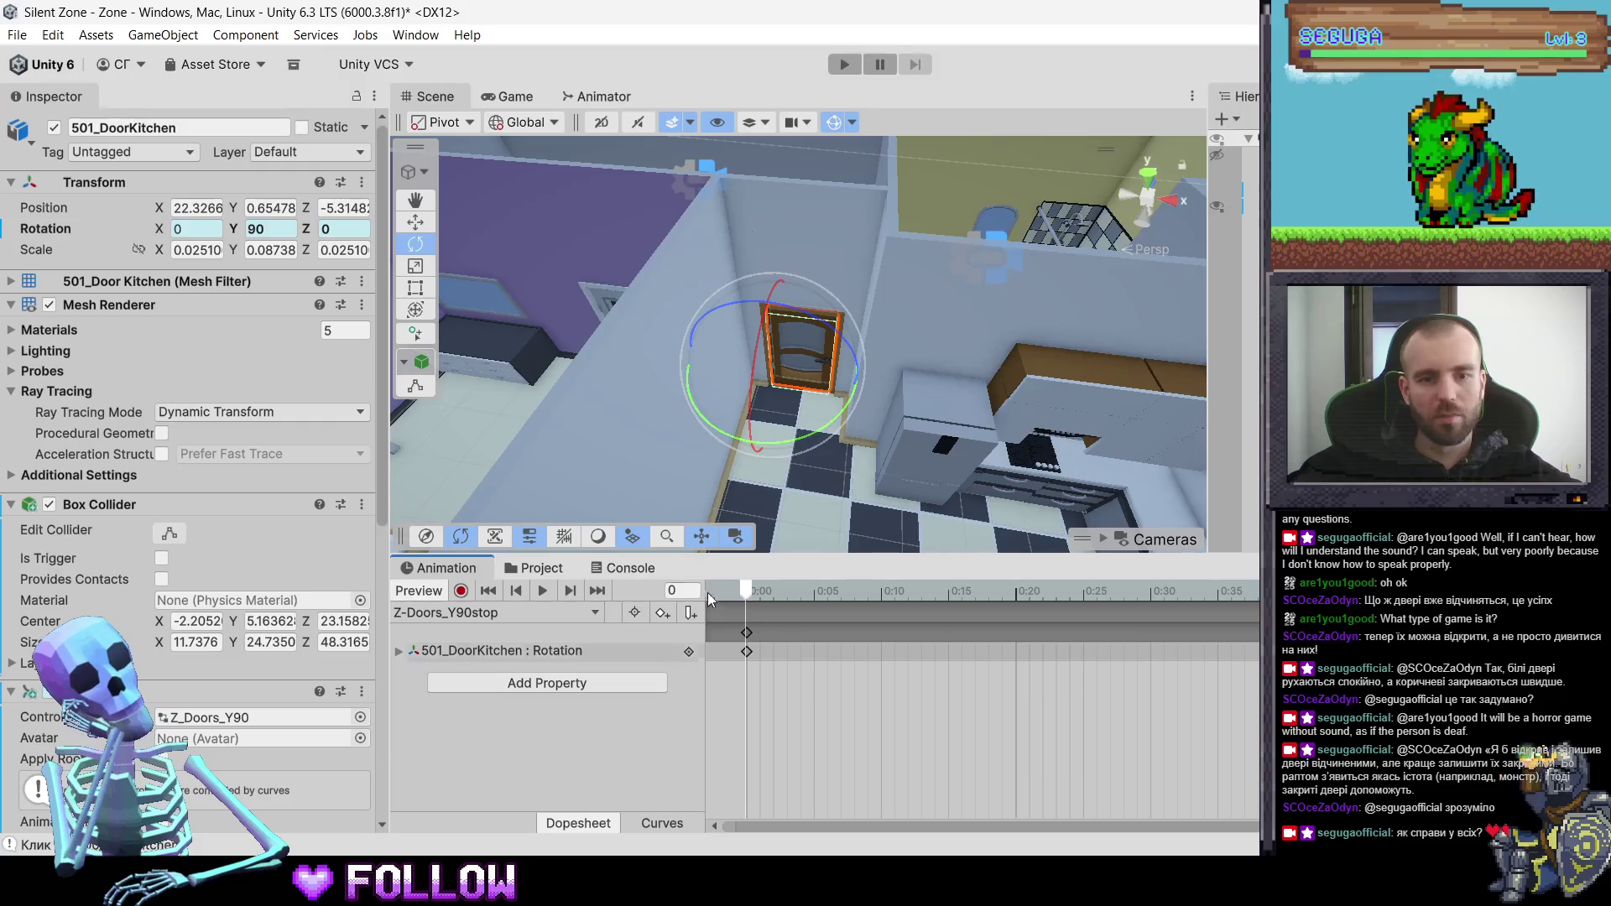
# - Pan the scene to the other kitchen door and select 500_DoorKitchen
pyautogui.moveTo(1026, 342)
pyautogui.mouseDown()
pyautogui.moveTo(744, 331)
pyautogui.moveTo(722, 383)
pyautogui.mouseUp()
pyautogui.click(701, 396)
pyautogui.click(704, 403)
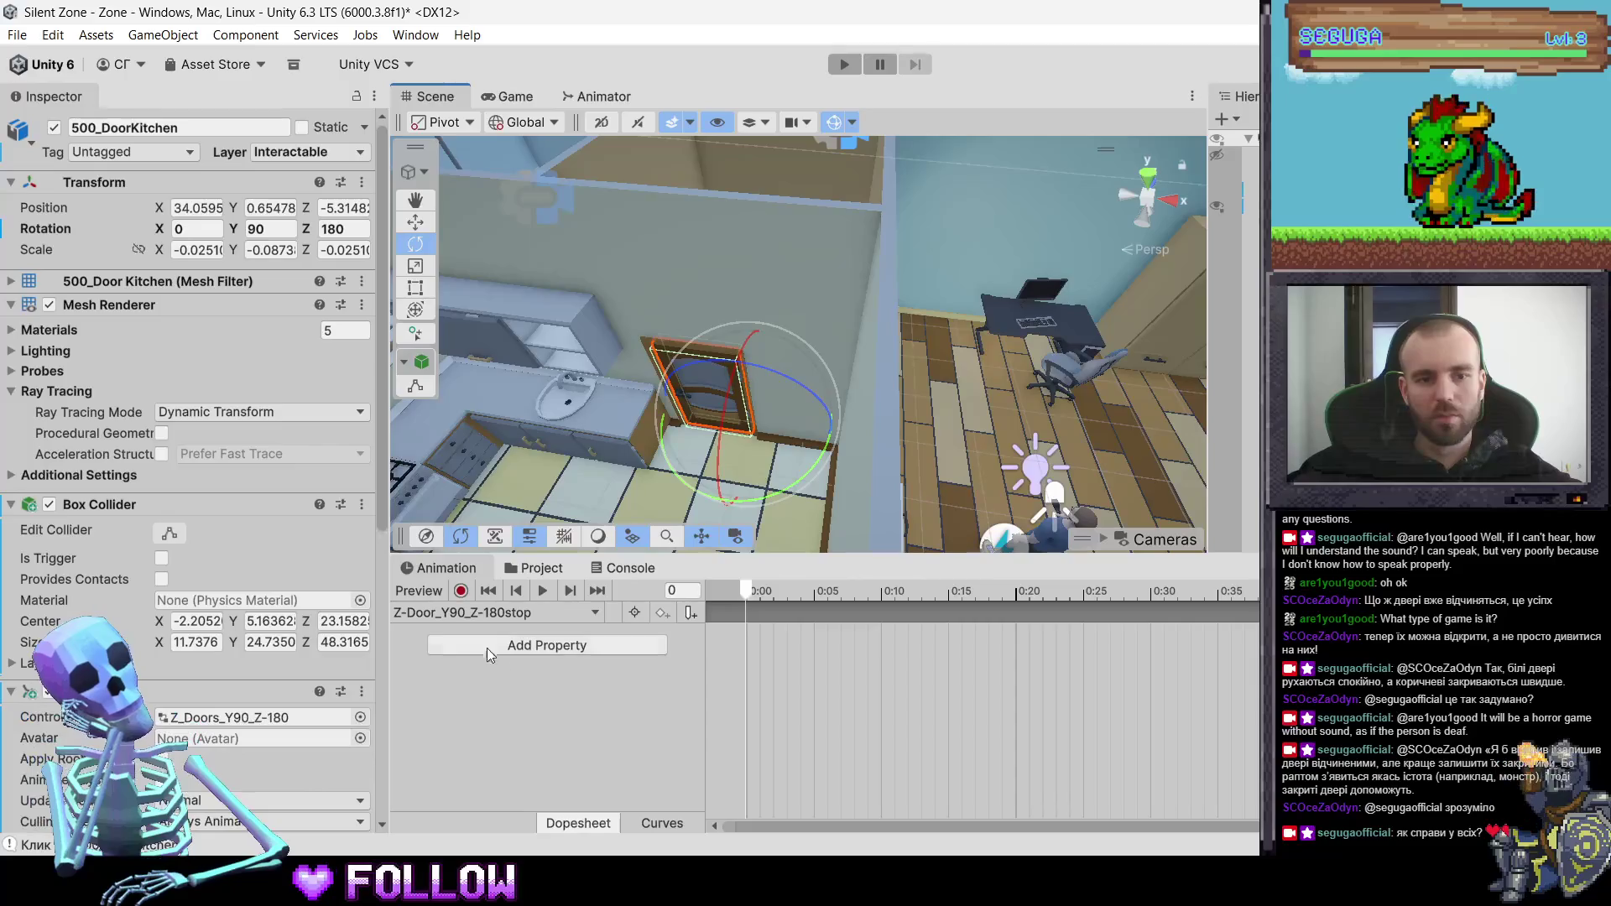
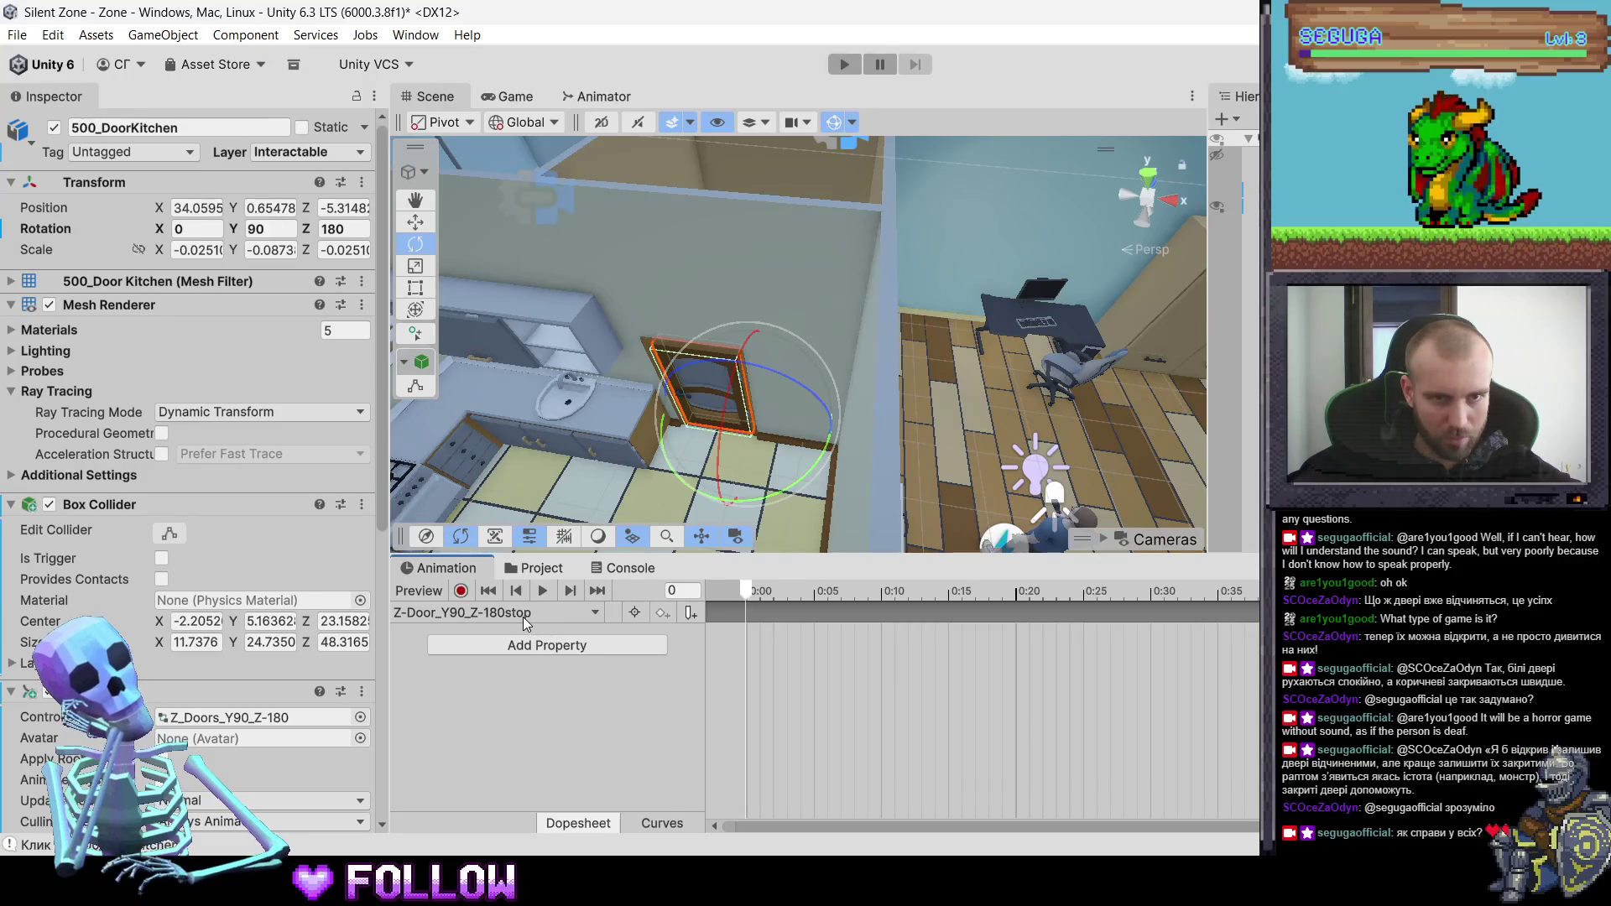
# - Frame the kitchen door and preview its Z-Door_Open_Y-55_Z-180 swing clip
pyautogui.press('f')
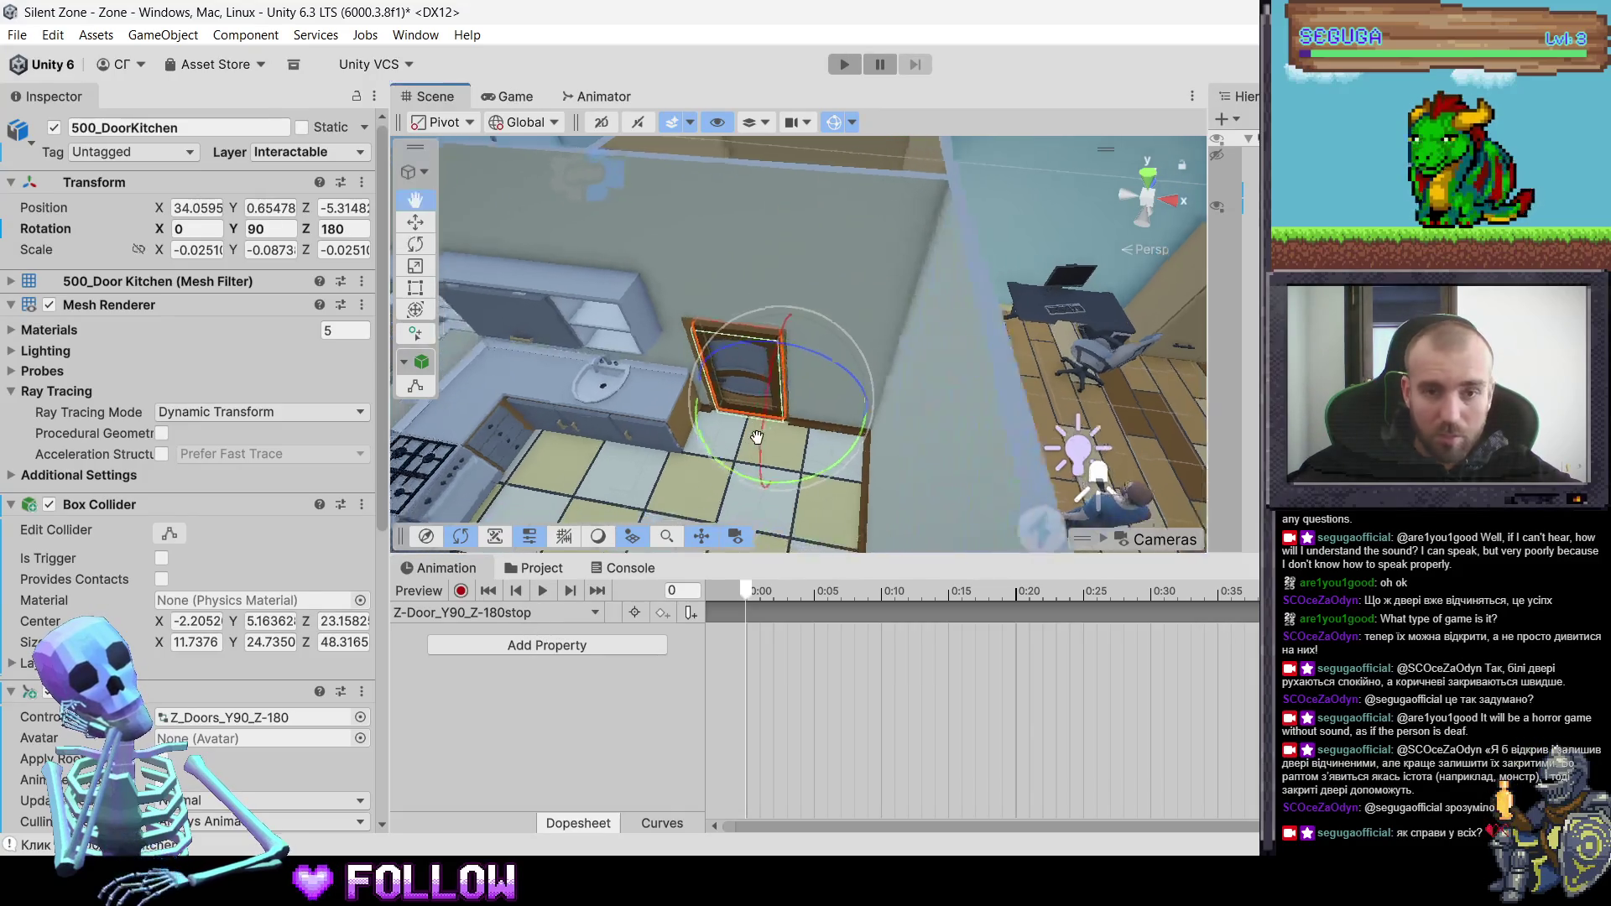
pyautogui.moveTo(999, 405); pyautogui.dragTo(860, 456)
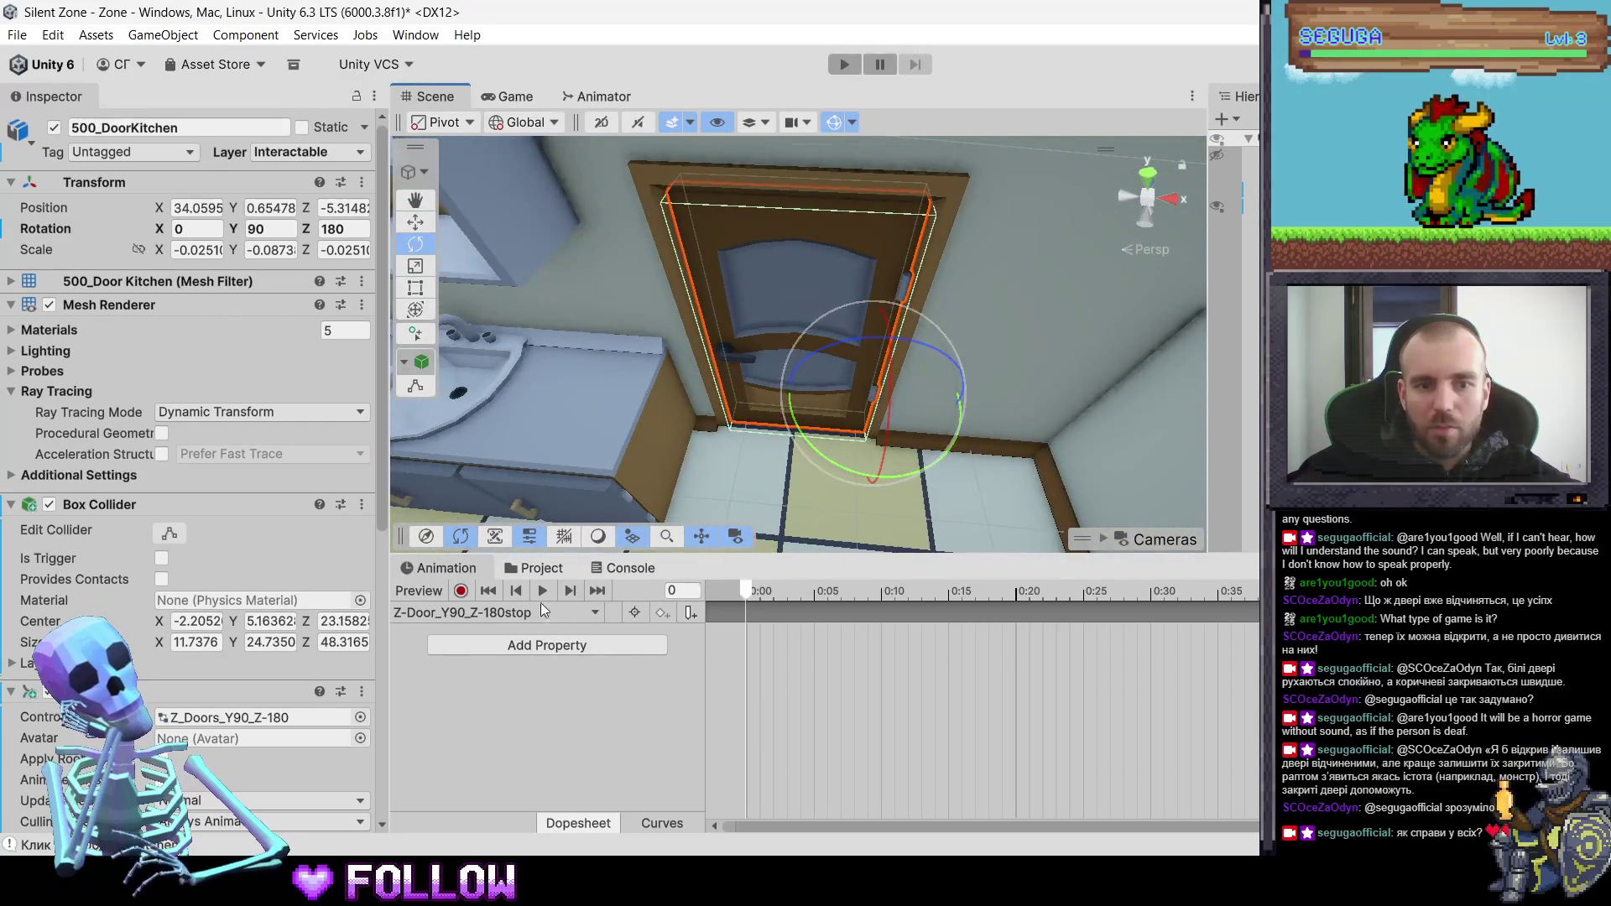
pyautogui.click(544, 612)
pyautogui.click(574, 656)
pyautogui.moveTo(756, 591)
pyautogui.mouseDown()
pyautogui.moveTo(962, 596)
pyautogui.moveTo(714, 618)
pyautogui.mouseUp()
# - Record a rotation keyframe for the door into the Z-Door_Y90_Z-180stop clip
pyautogui.click(514, 614)
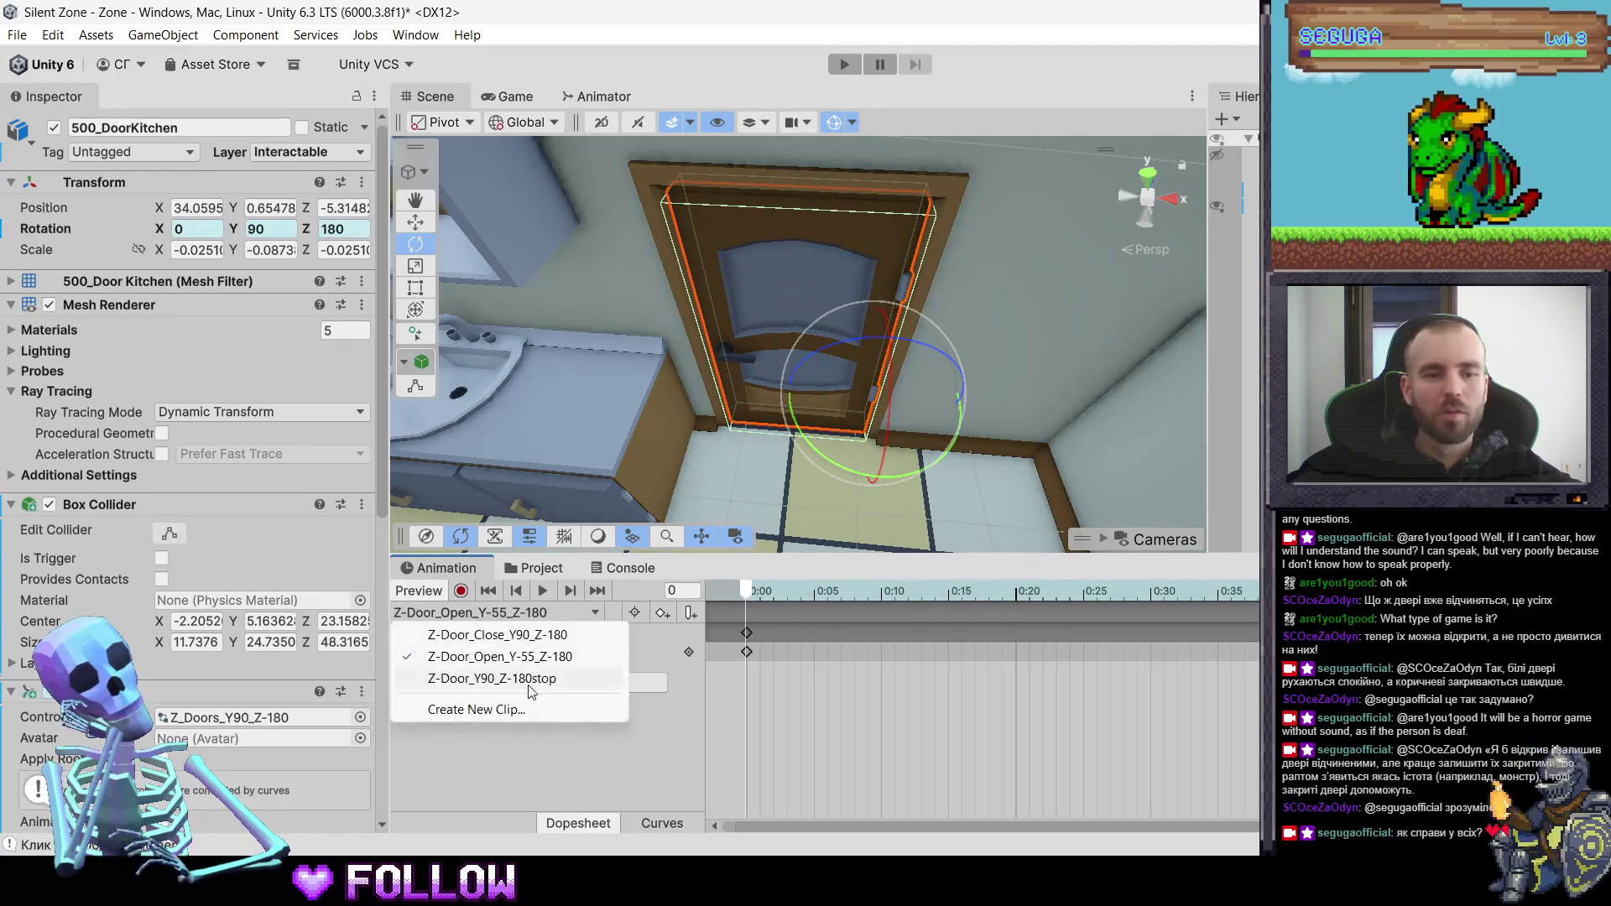
pyautogui.click(504, 676)
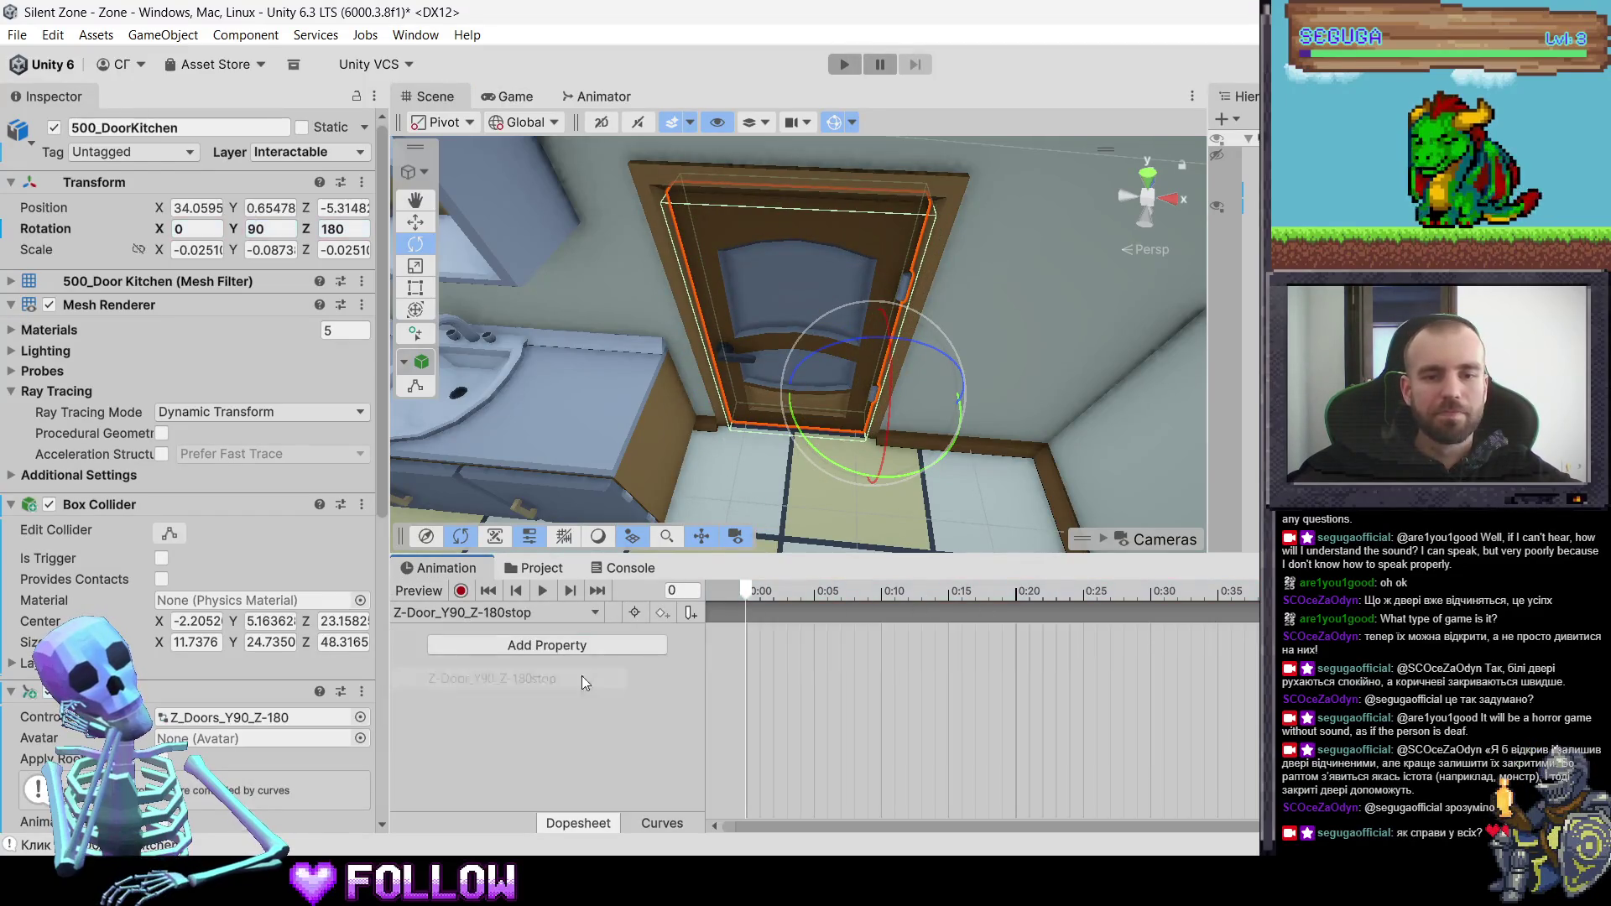
pyautogui.click(463, 591)
pyautogui.rightClick(172, 227)
pyautogui.click(237, 397)
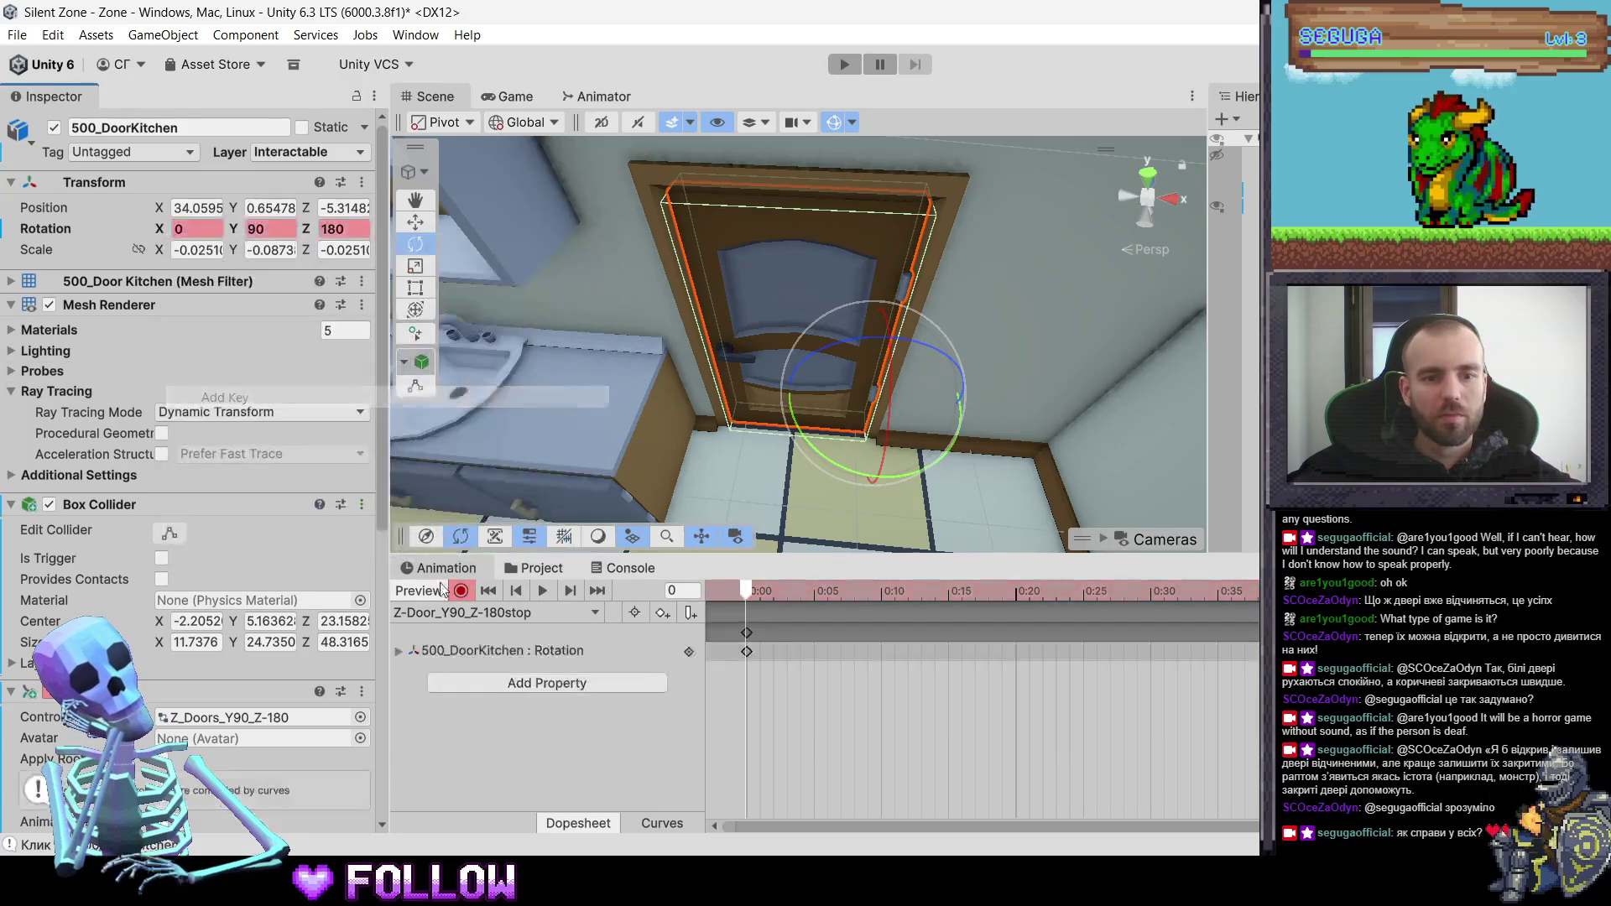
pyautogui.click(461, 591)
pyautogui.scroll(-5, 1005, 379)
# - Select and frame the 501_DoorKitchen door in the Scene view
pyautogui.moveTo(1004, 378)
pyautogui.mouseDown()
pyautogui.moveTo(767, 345)
pyautogui.moveTo(919, 439)
pyautogui.moveTo(822, 394)
pyautogui.moveTo(923, 400)
pyautogui.moveTo(873, 379)
pyautogui.mouseUp()
pyautogui.click(919, 439)
pyautogui.click(934, 400)
pyautogui.click(826, 355)
pyautogui.click(826, 354)
pyautogui.press('f')
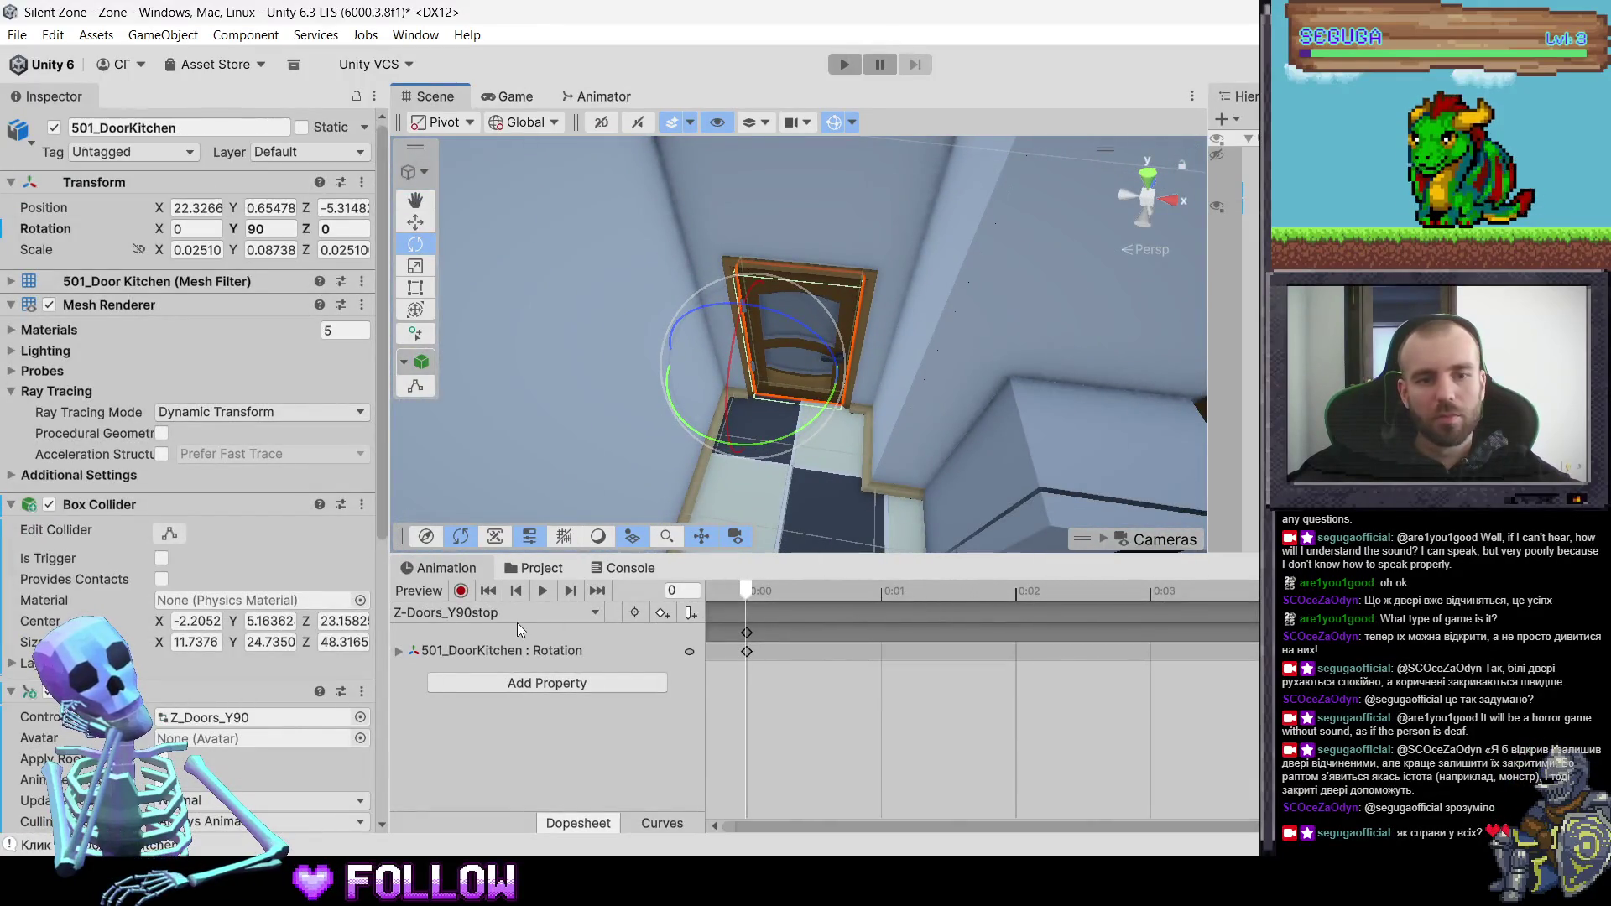
# - Check 501_DoorKitchen's clips and put it on the Interactable layer
pyautogui.click(521, 614)
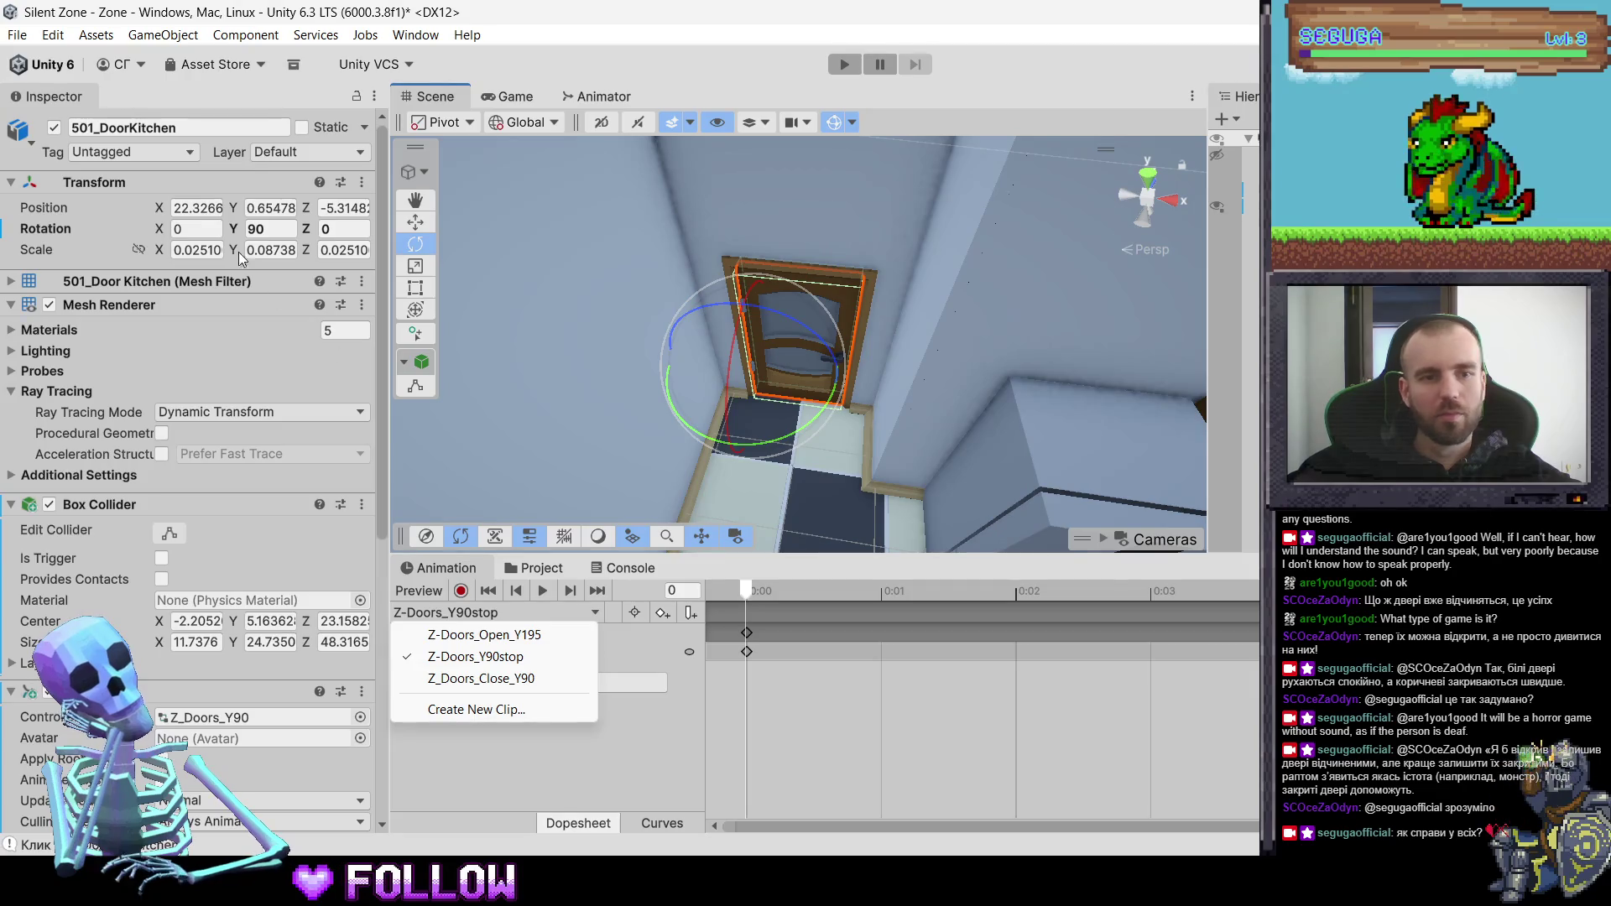
pyautogui.click(317, 152)
pyautogui.click(333, 285)
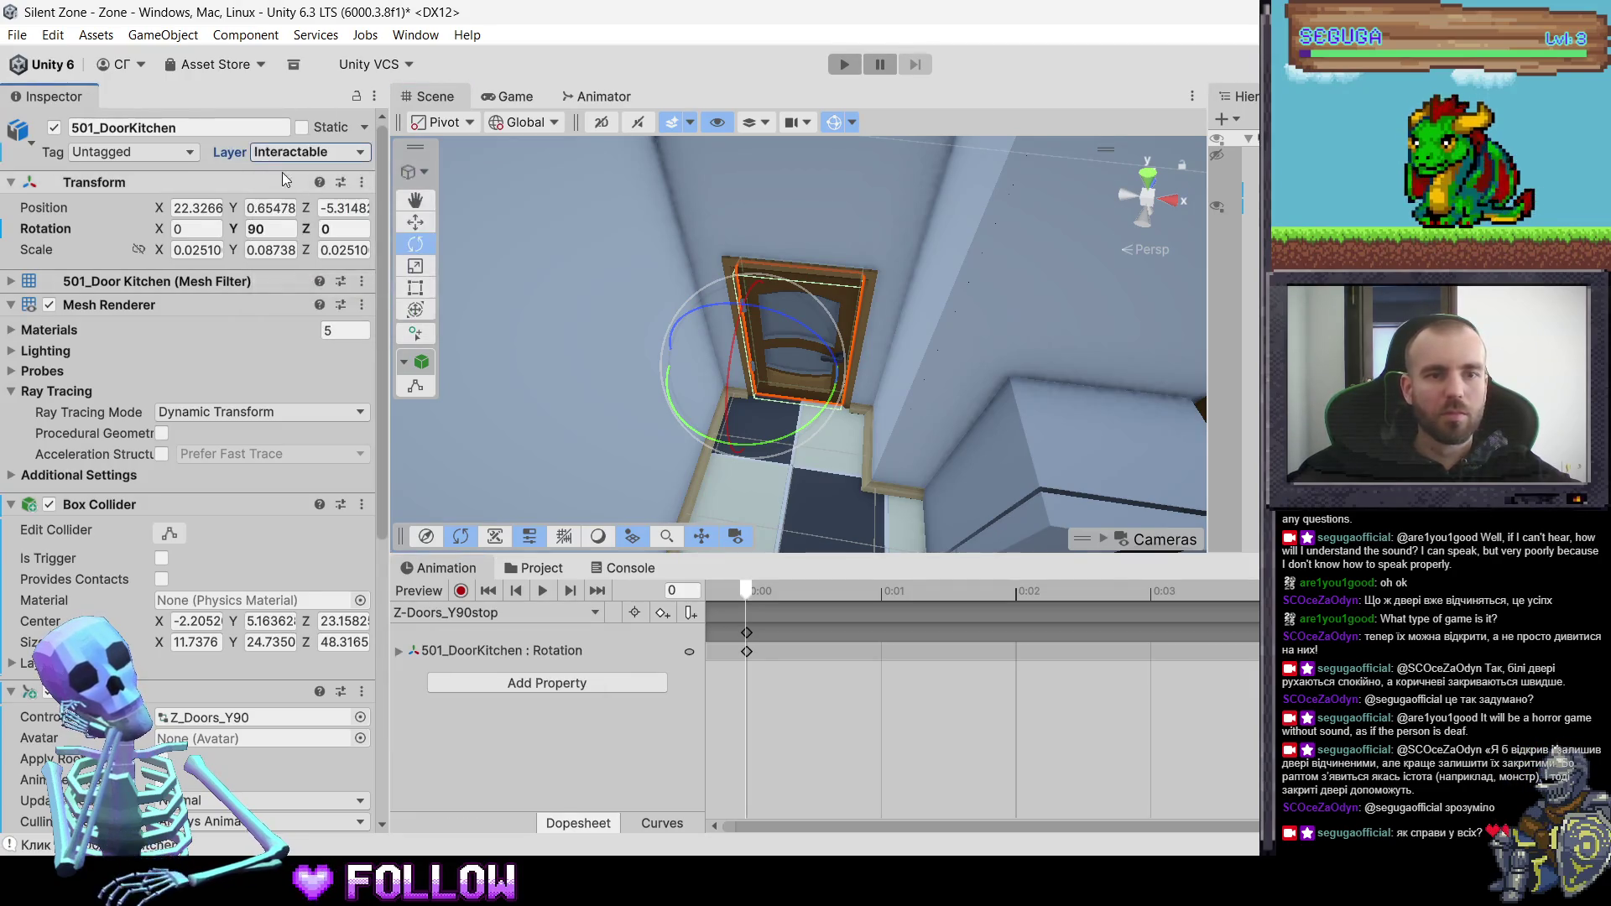
pyautogui.scroll(-5, 189, 662)
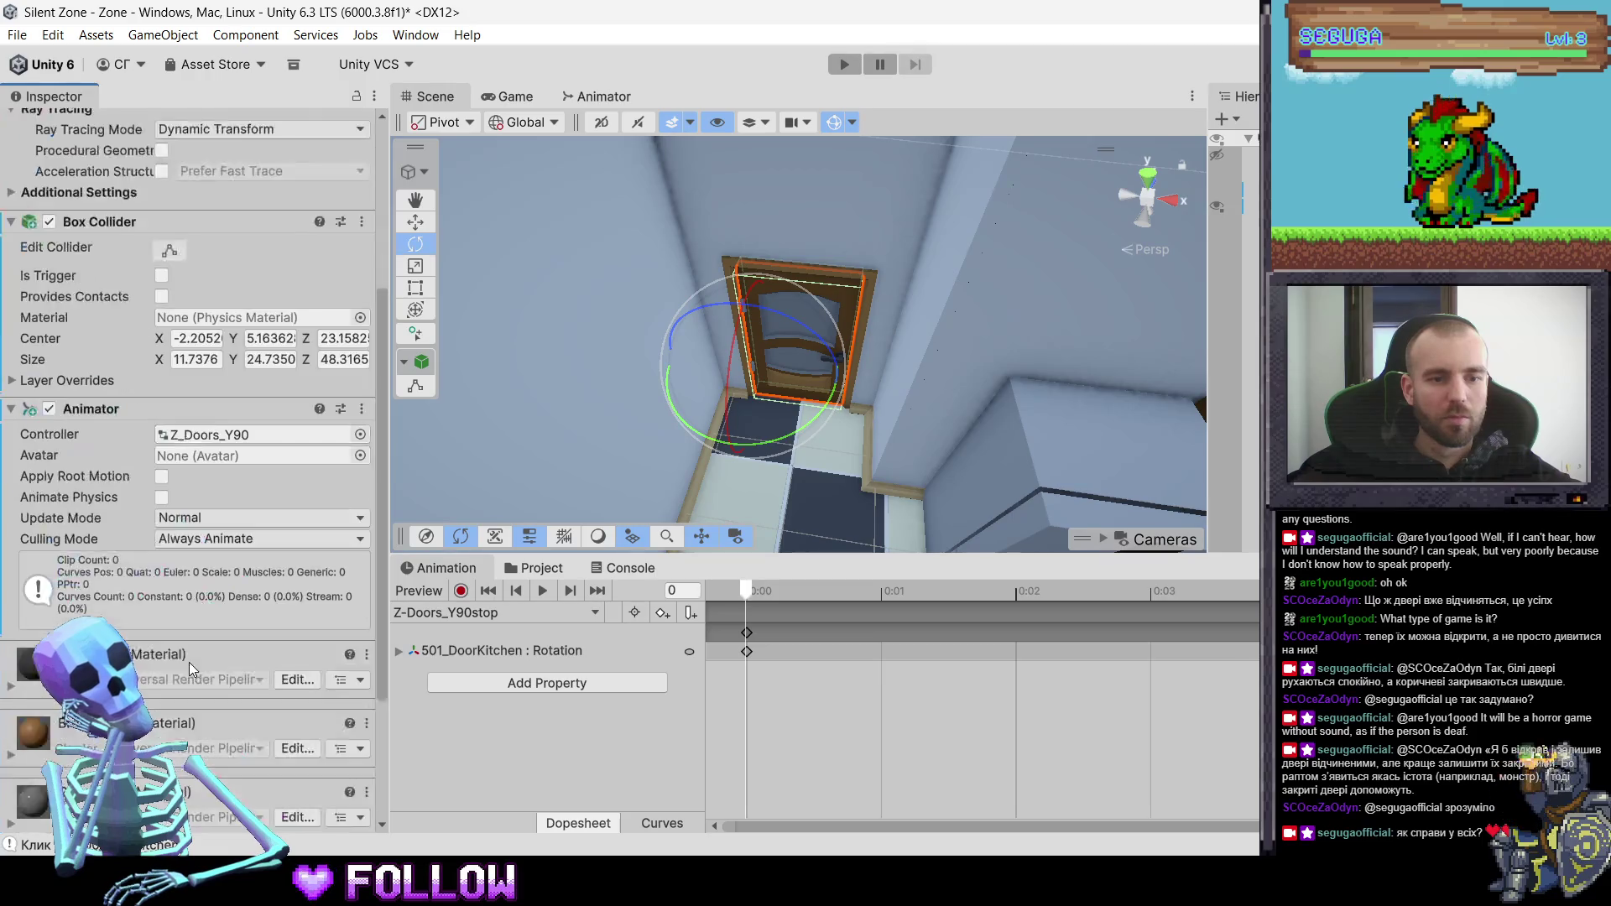
pyautogui.scroll(3, 189, 662)
pyautogui.scroll(3, 189, 662)
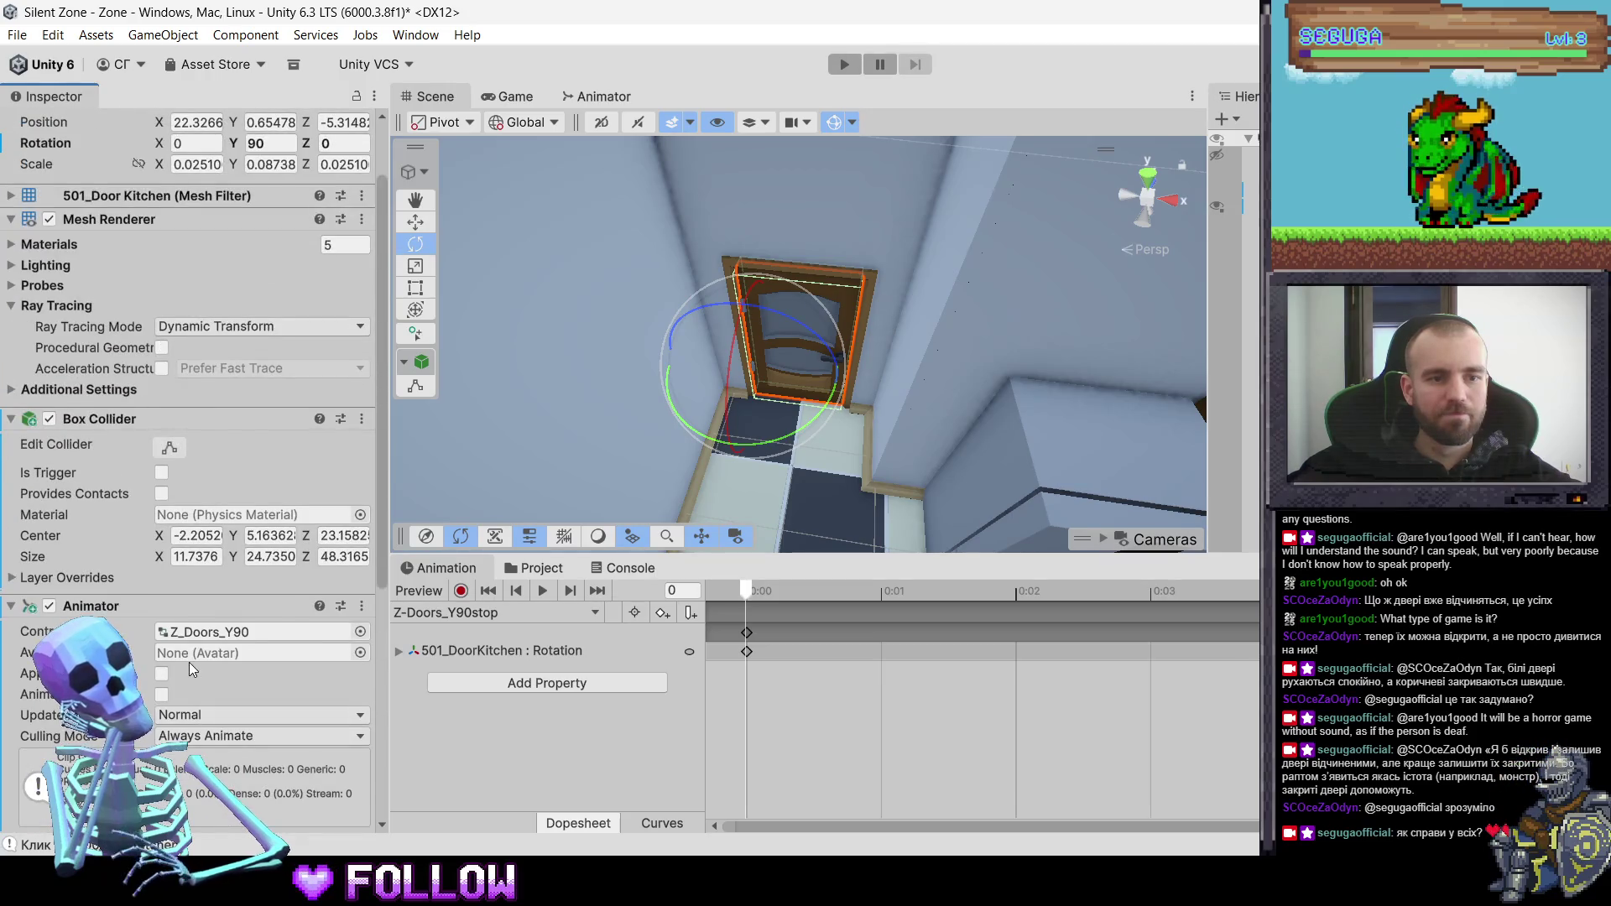
pyautogui.scroll(-10, 189, 662)
# - Add the Interactable script component to 501_DoorKitchen
pyautogui.click(188, 805)
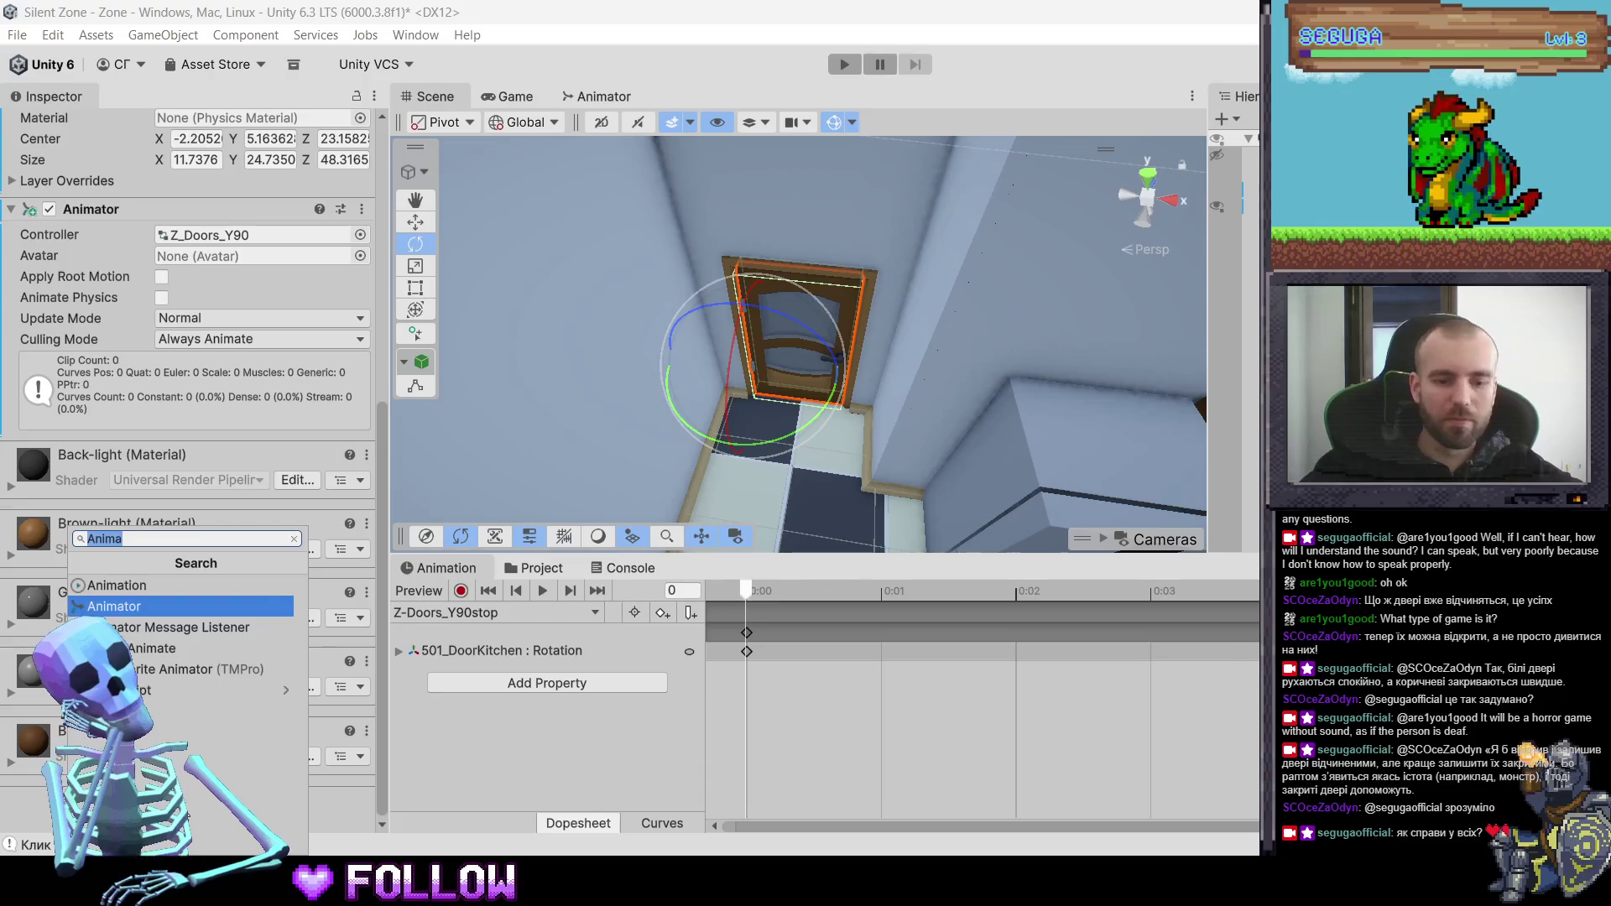
pyautogui.write('ins')
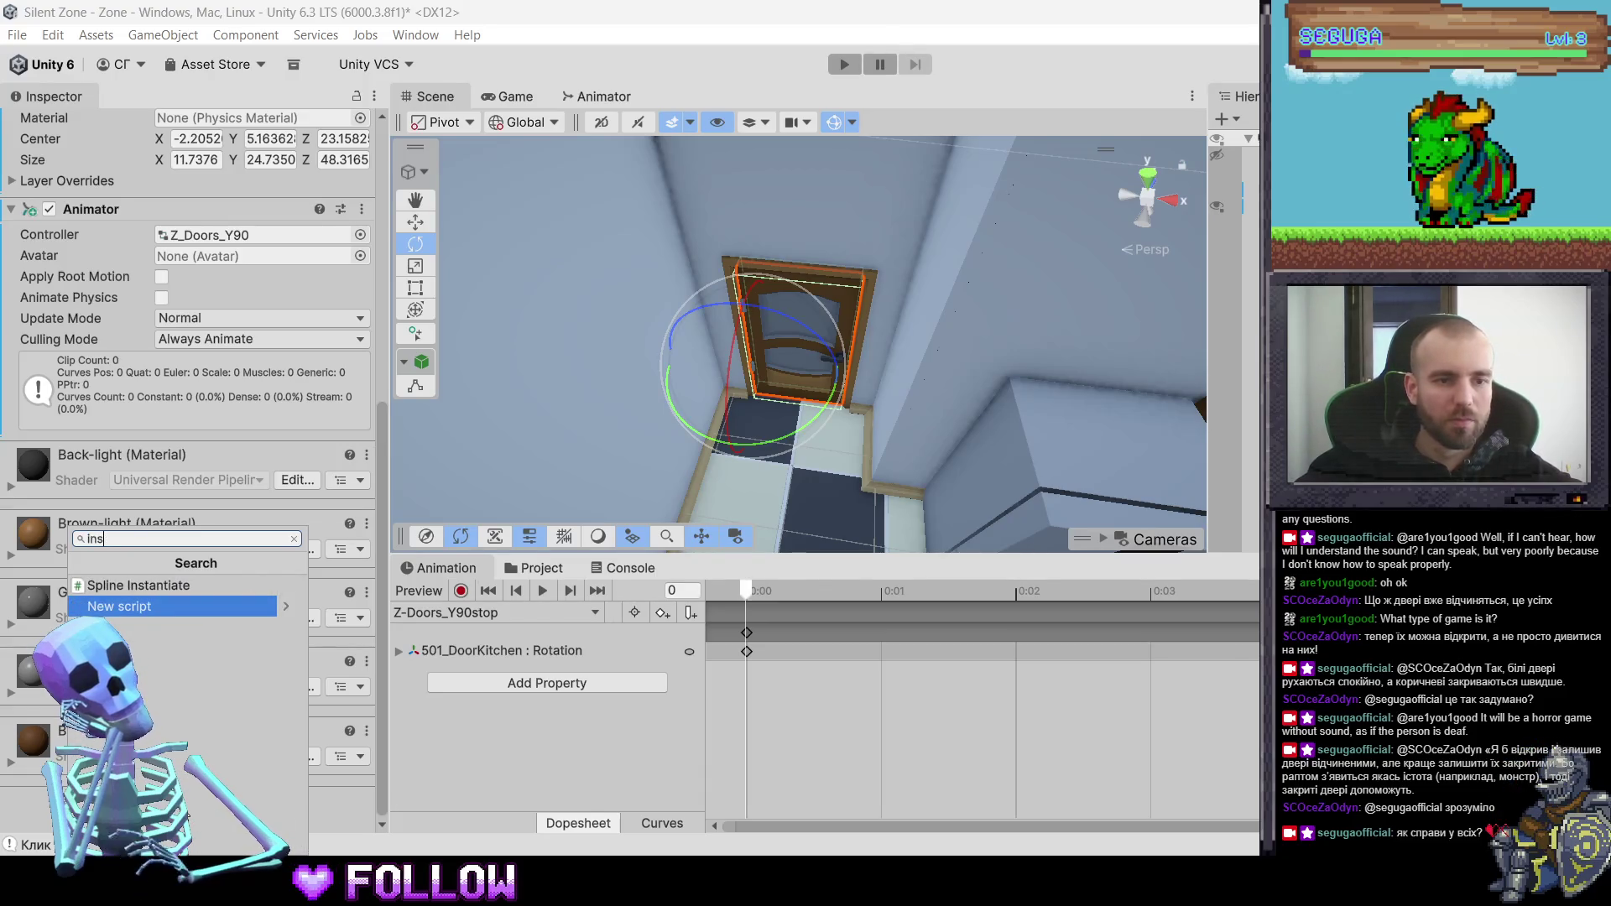
pyautogui.press('BackSpace')
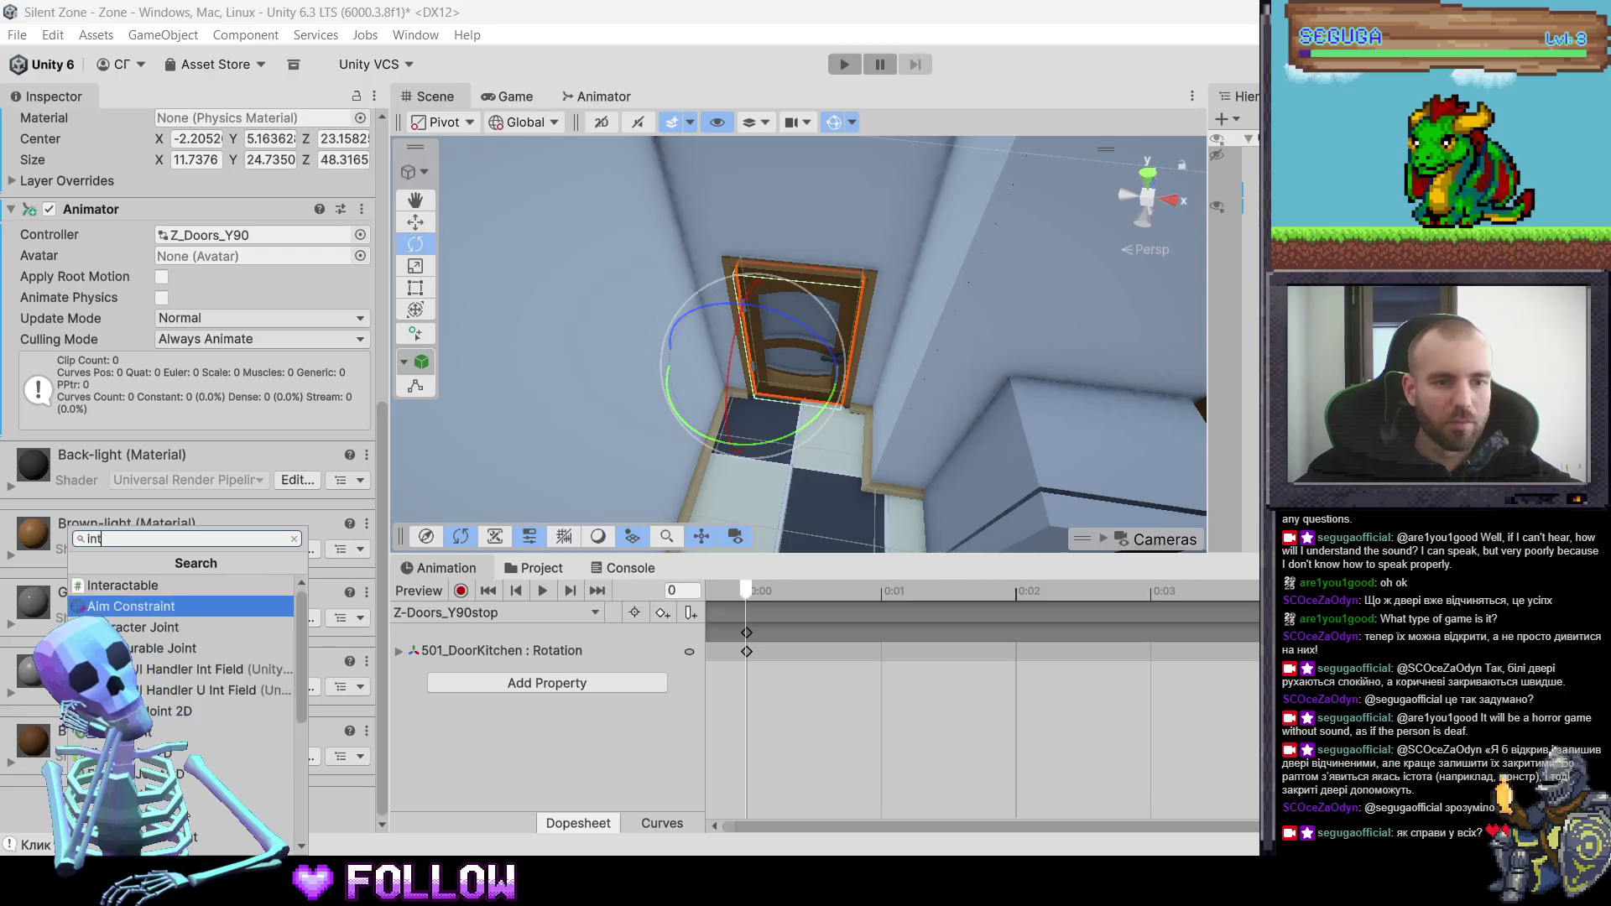
pyautogui.press('Down')
pyautogui.press('Up')
pyautogui.press('Return')
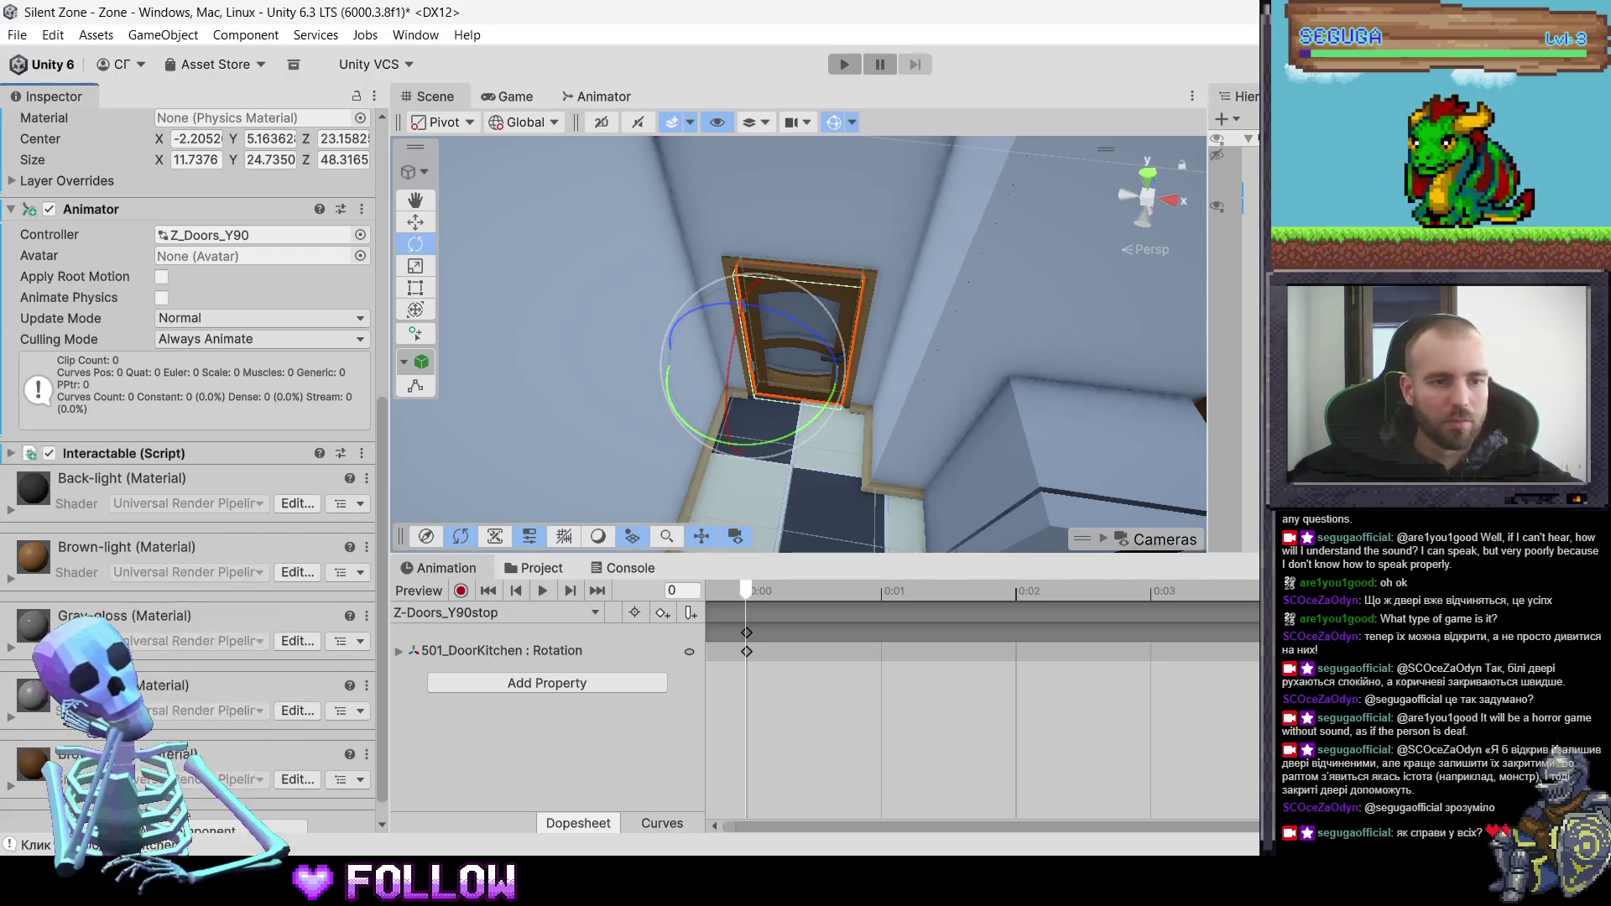
pyautogui.scroll(-5, 797, 372)
pyautogui.scroll(-5, 875, 465)
pyautogui.moveTo(838, 406)
pyautogui.mouseDown()
pyautogui.moveTo(1019, 454)
pyautogui.moveTo(921, 382)
pyautogui.moveTo(767, 388)
pyautogui.moveTo(773, 355)
pyautogui.moveTo(673, 353)
pyautogui.mouseUp()
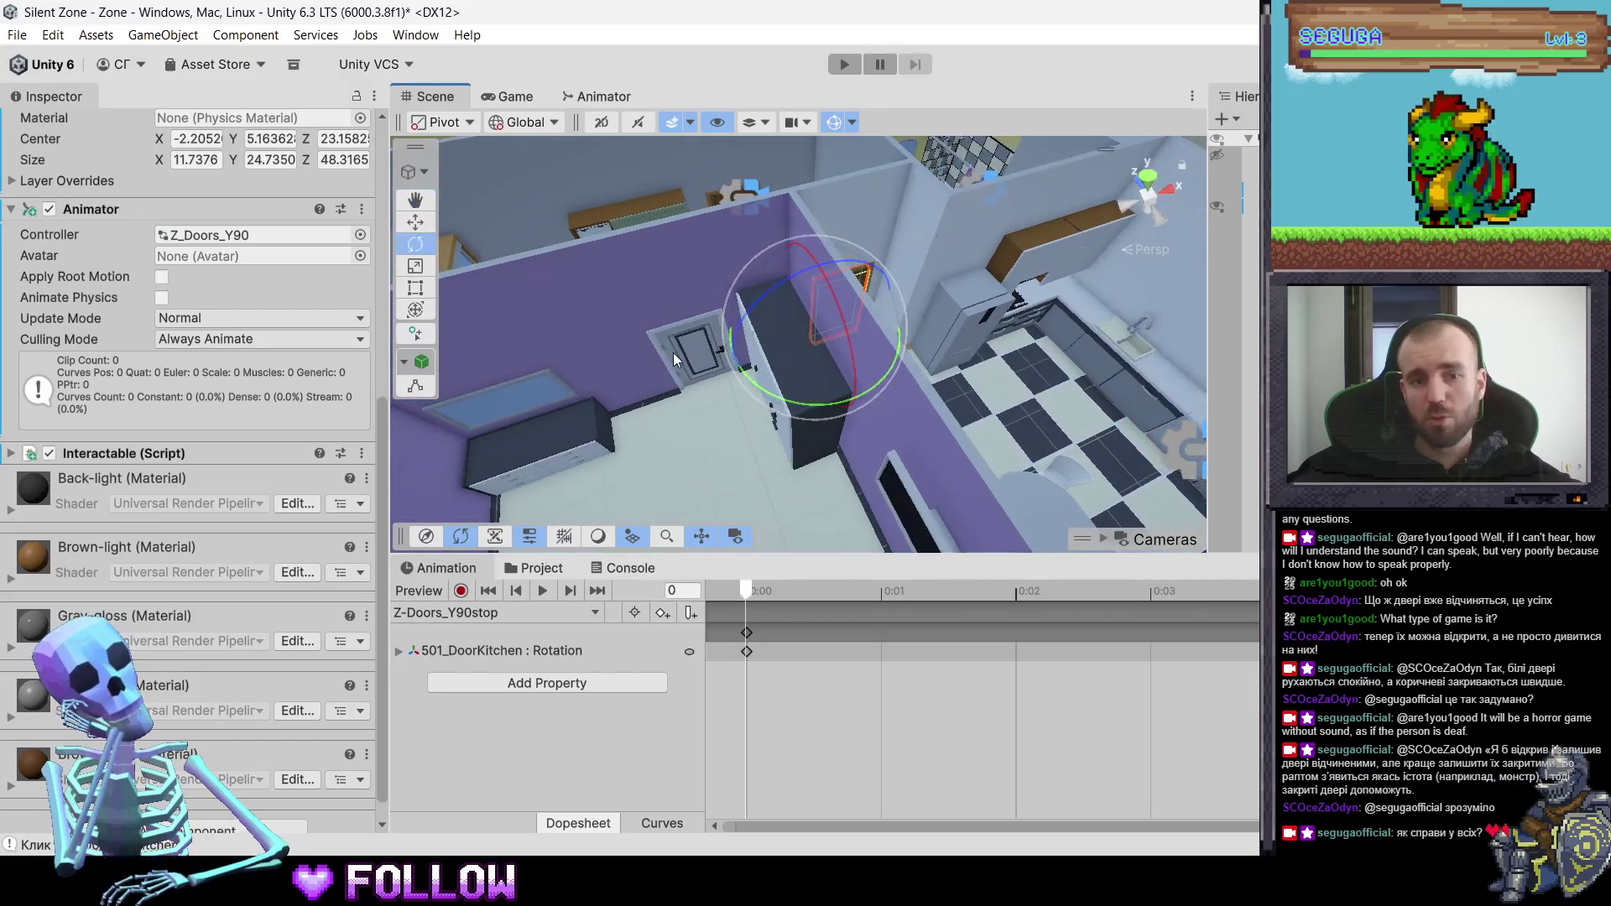
# - Select 501_DoorRoom and open the DoorsRotation Animator folder in Project
pyautogui.click(674, 352)
pyautogui.click(673, 353)
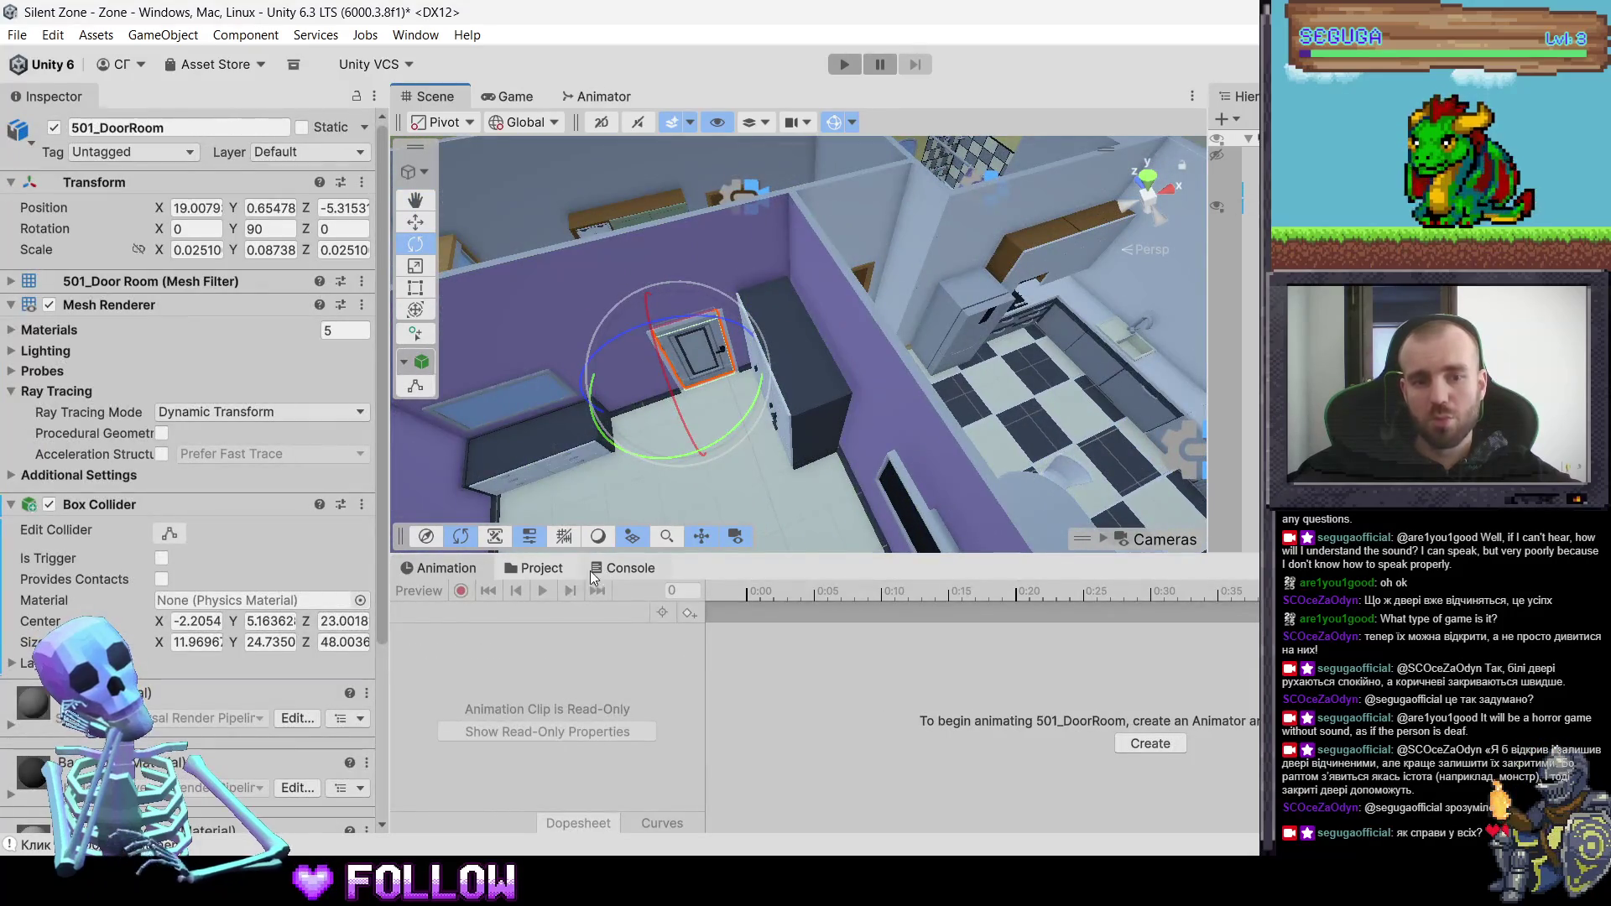
pyautogui.click(562, 567)
pyautogui.doubleClick(662, 633)
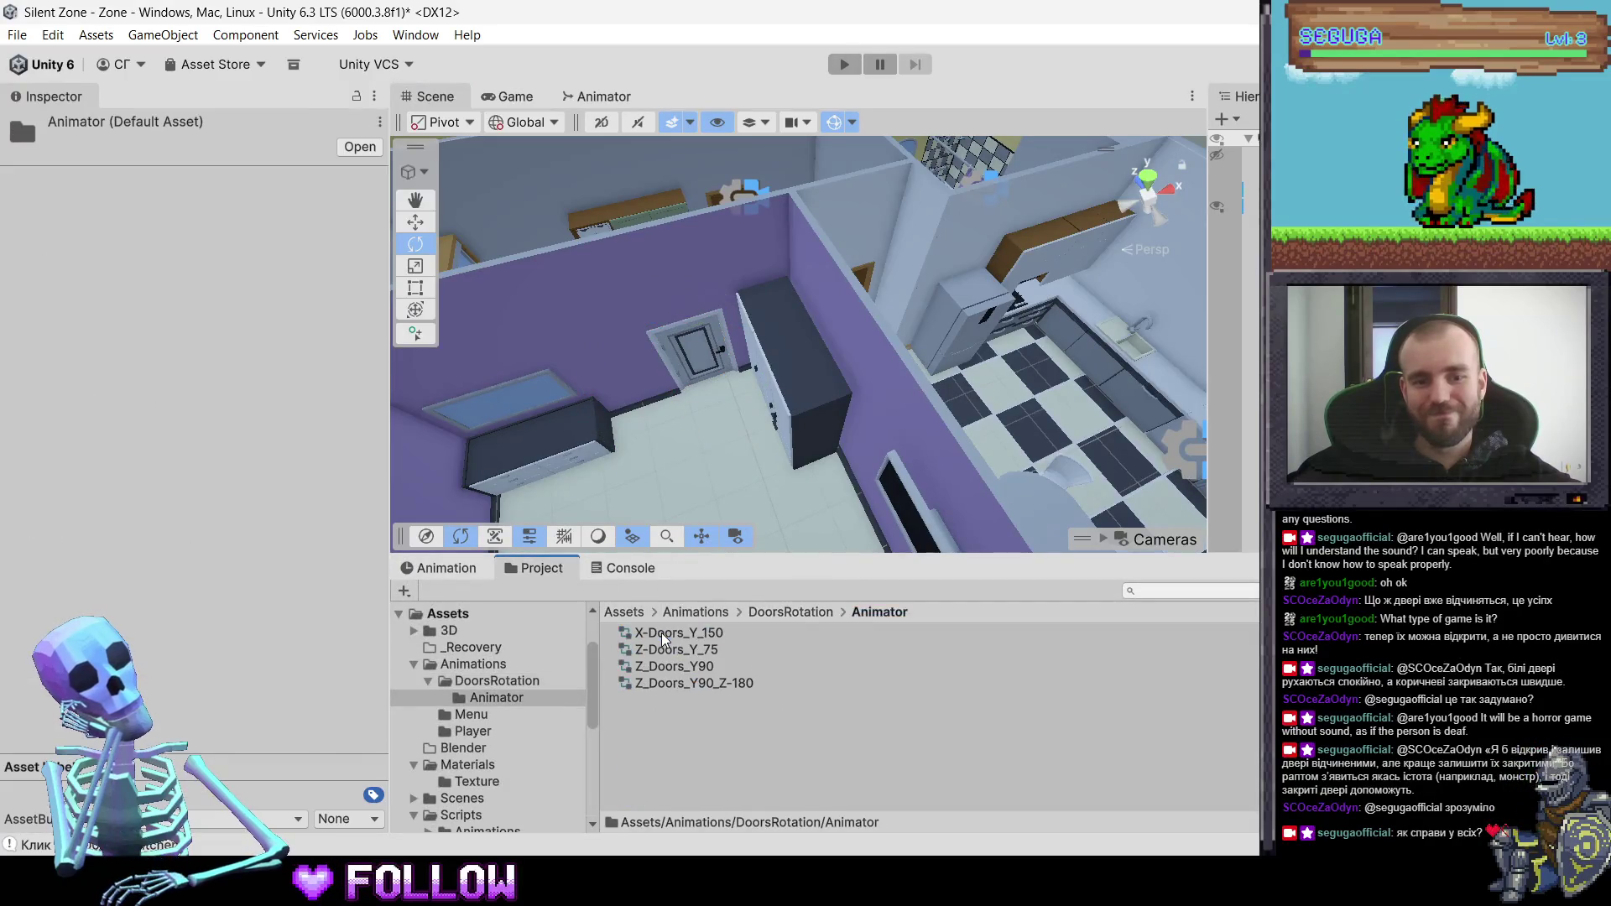
pyautogui.click(710, 374)
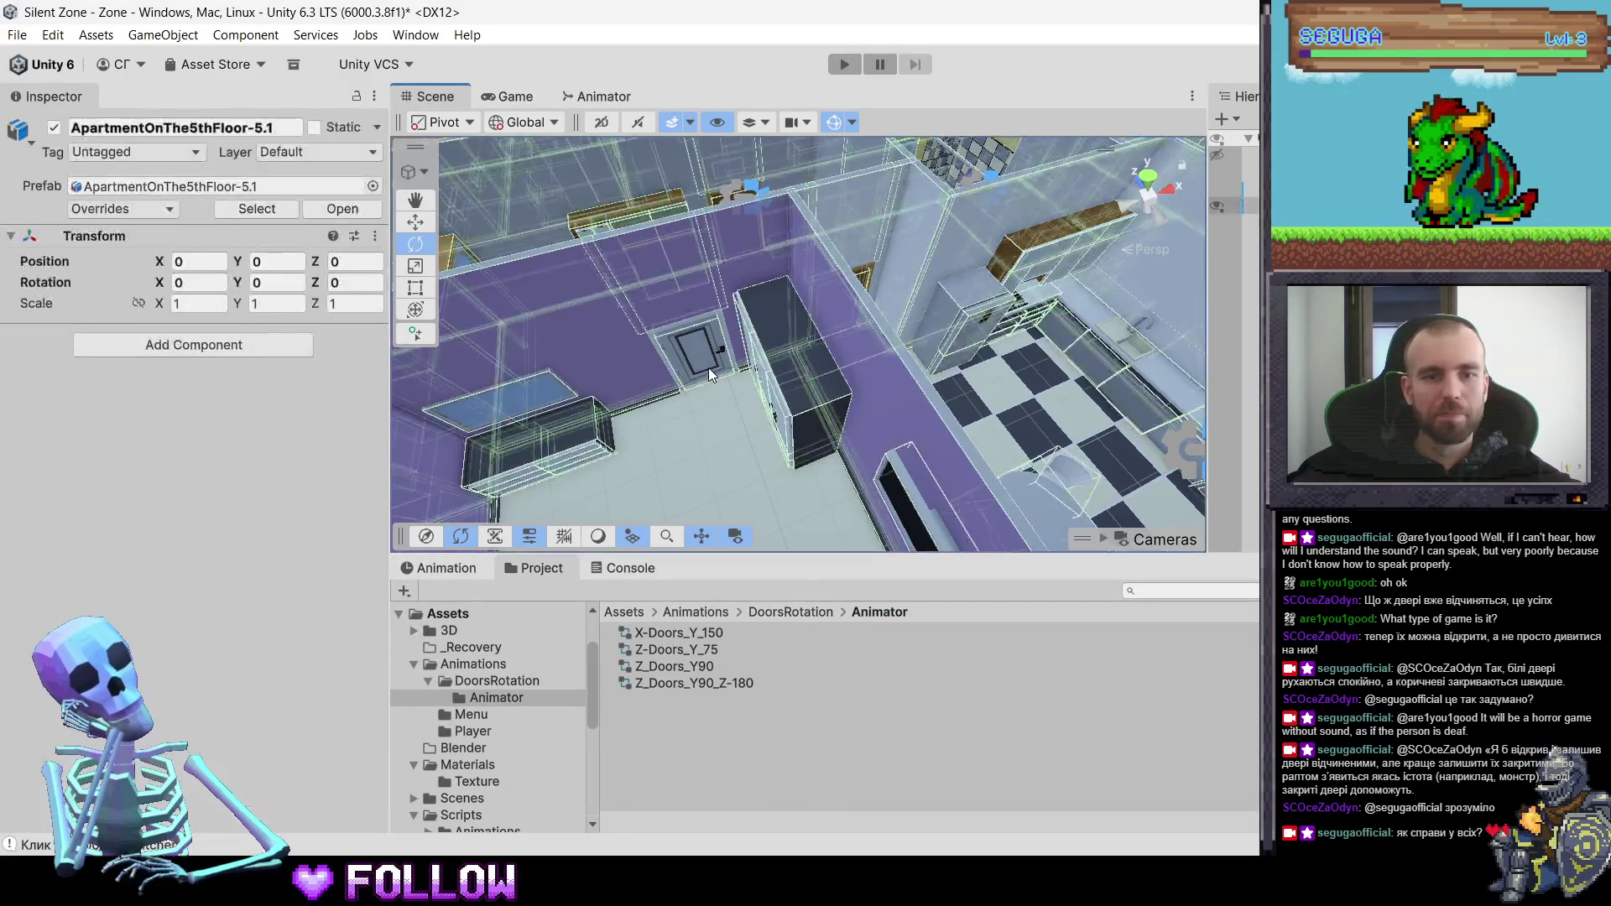
pyautogui.click(709, 370)
# - Add an Animator to 501_DoorRoom using the Z_Doors_Y90 controller
pyautogui.scroll(-5, 206, 745)
pyautogui.click(196, 806)
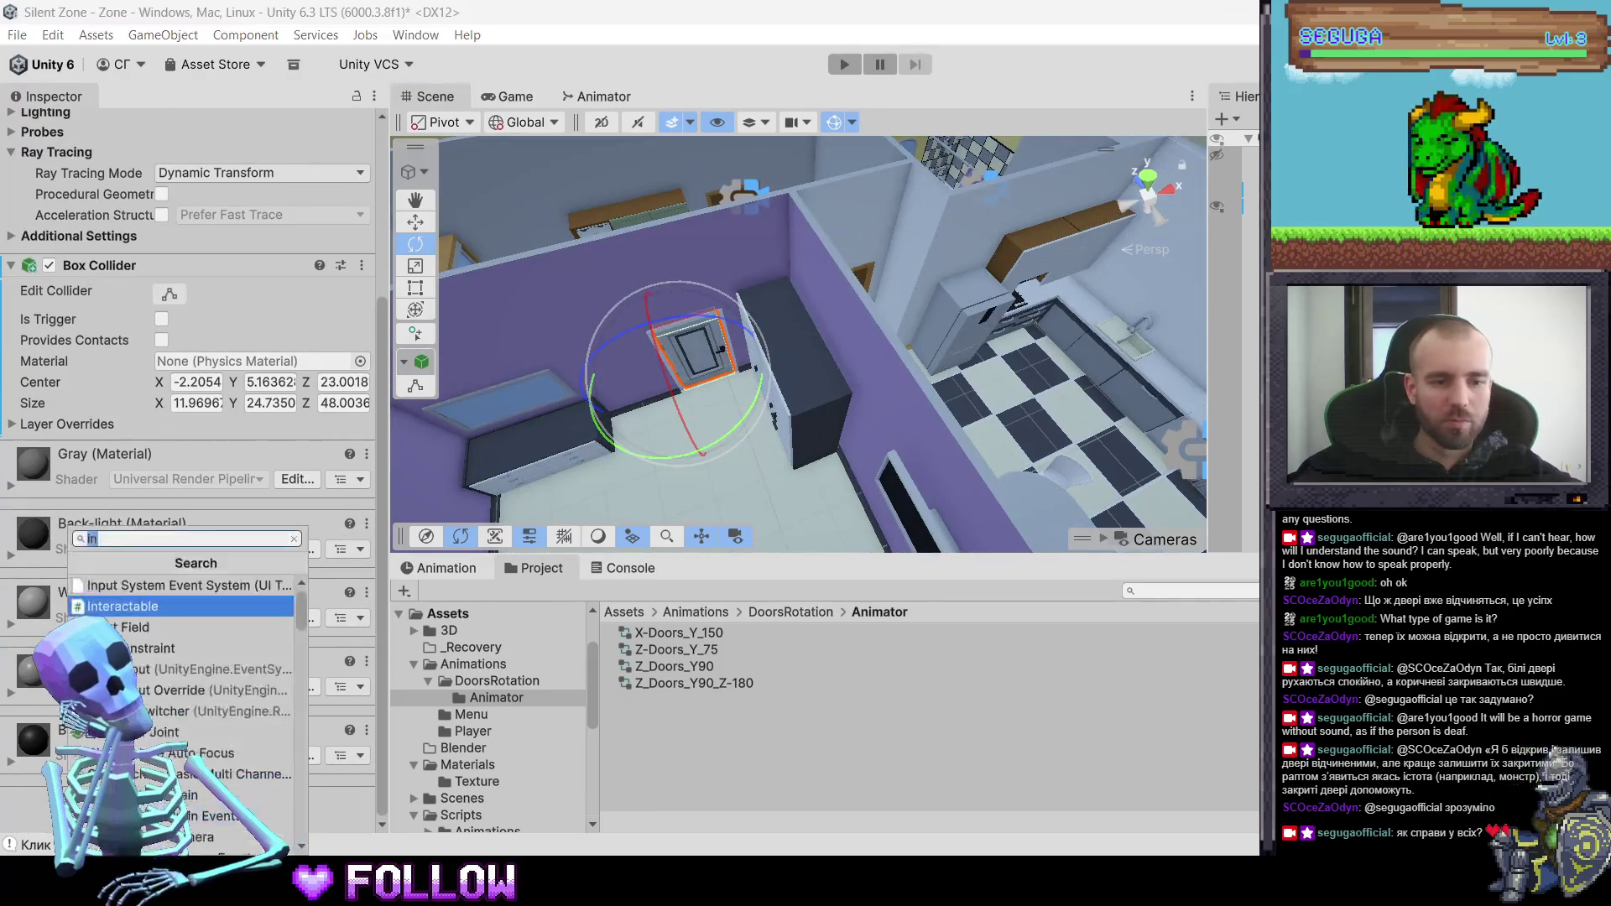
pyautogui.write('anim')
pyautogui.press('Return')
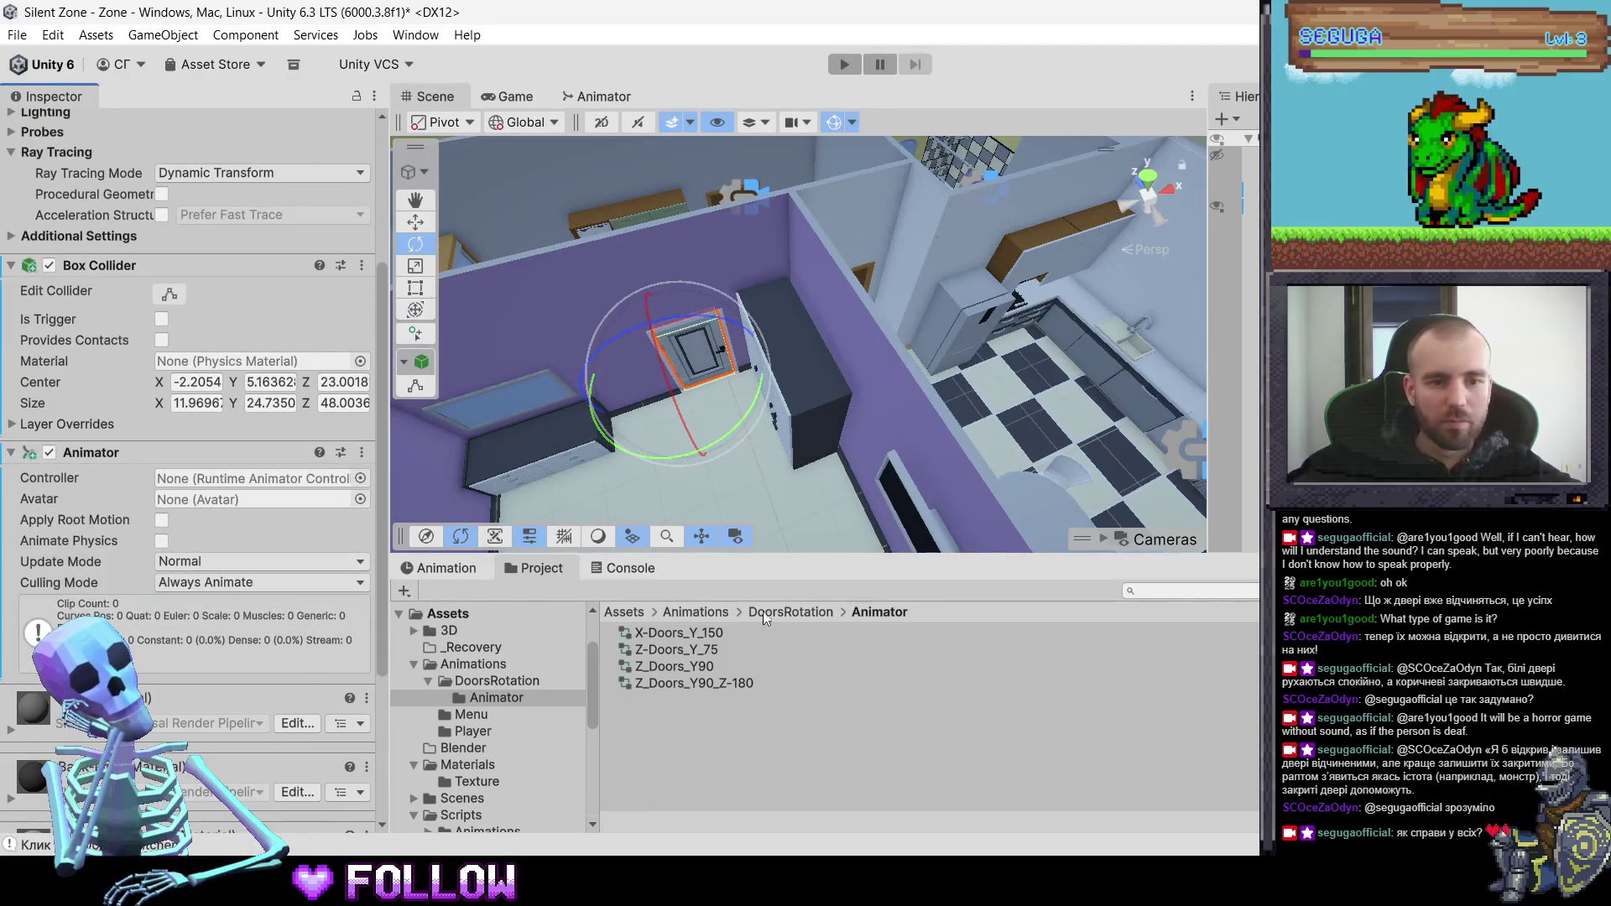
pyautogui.moveTo(685, 666)
pyautogui.mouseDown()
pyautogui.moveTo(241, 466)
pyautogui.moveTo(221, 371)
pyautogui.mouseUp()
pyautogui.moveTo(213, 491); pyautogui.dragTo(214, 482)
# - Put 501_DoorRoom on the Interactable layer
pyautogui.scroll(3, 239, 196)
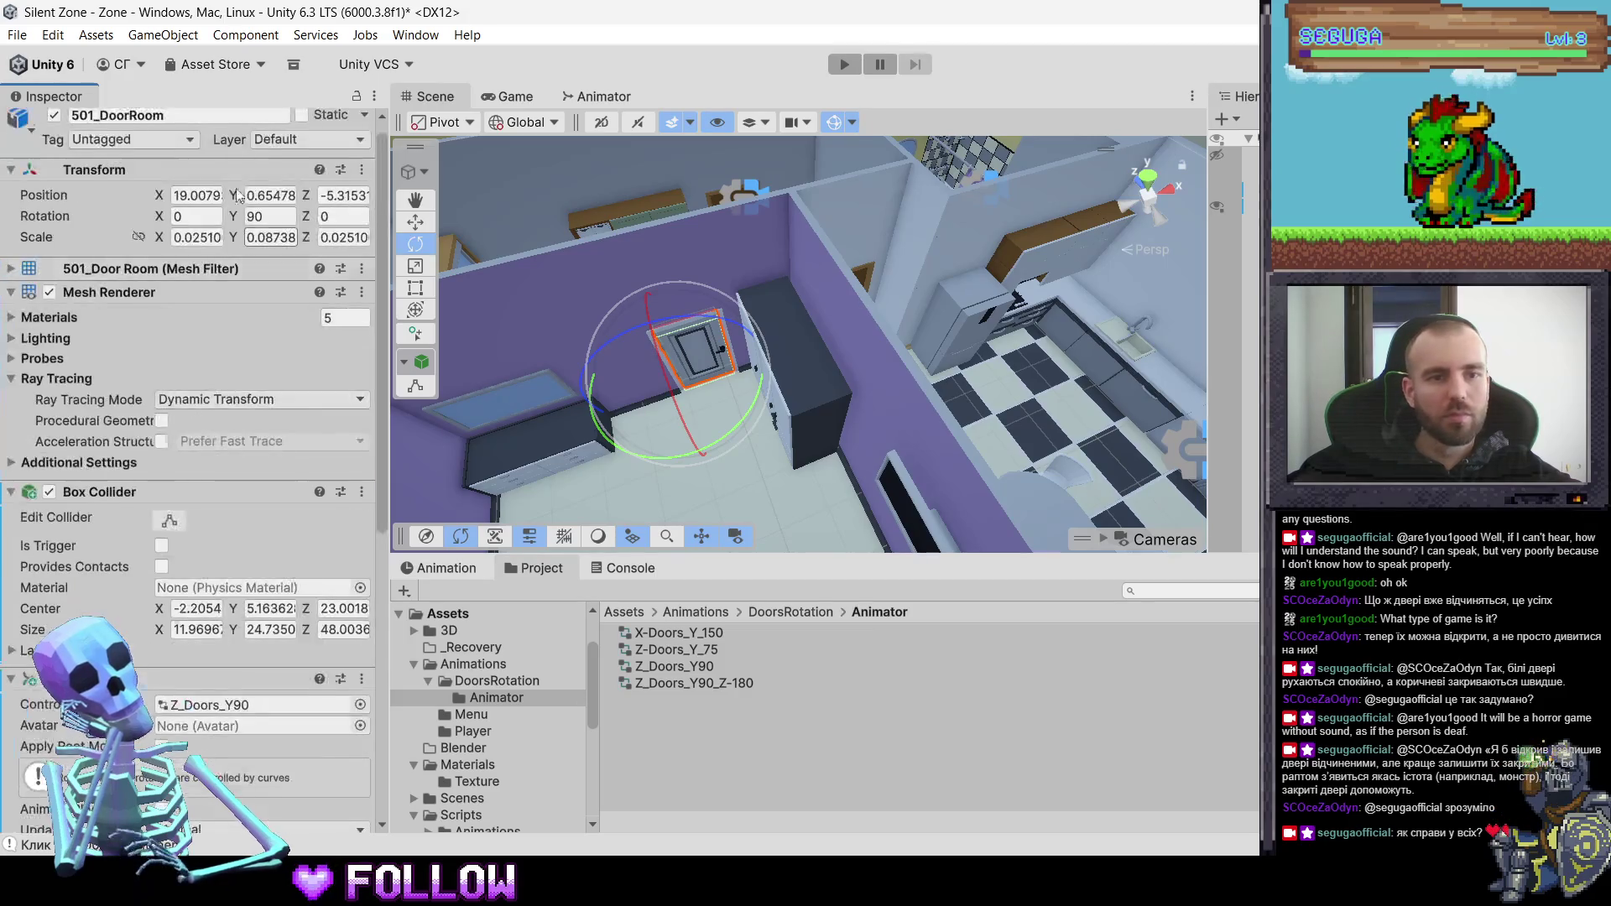
pyautogui.click(306, 140)
pyautogui.click(340, 283)
pyautogui.scroll(-10, 235, 774)
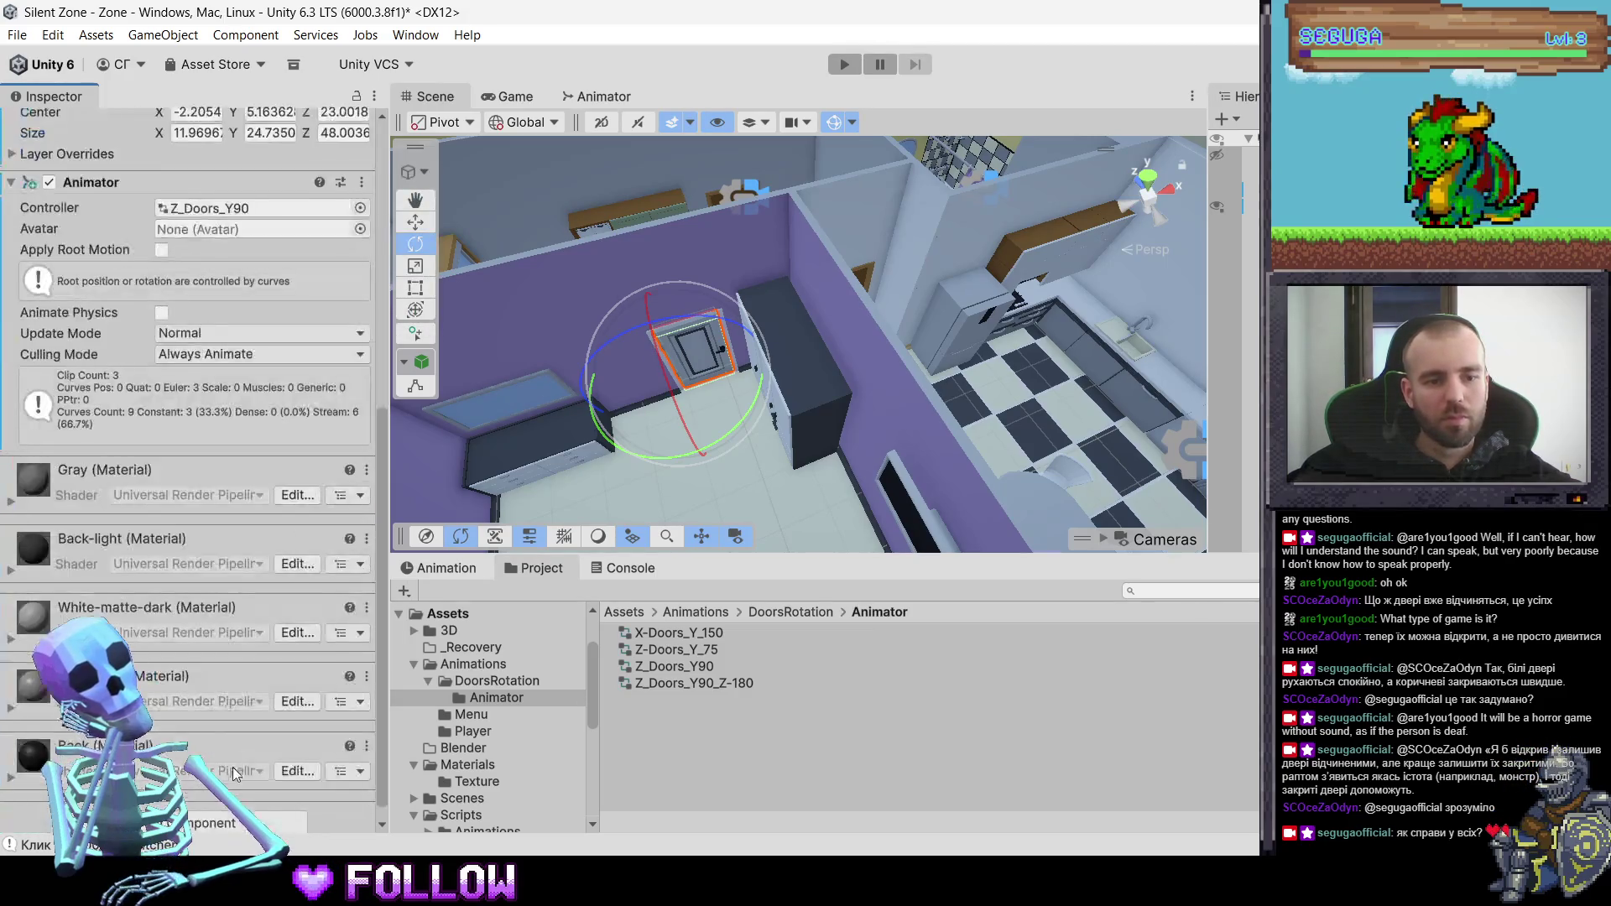
pyautogui.scroll(-1, 236, 774)
# - Add the Interactable script to 501_DoorRoom
pyautogui.click(195, 805)
pyautogui.write('ins')
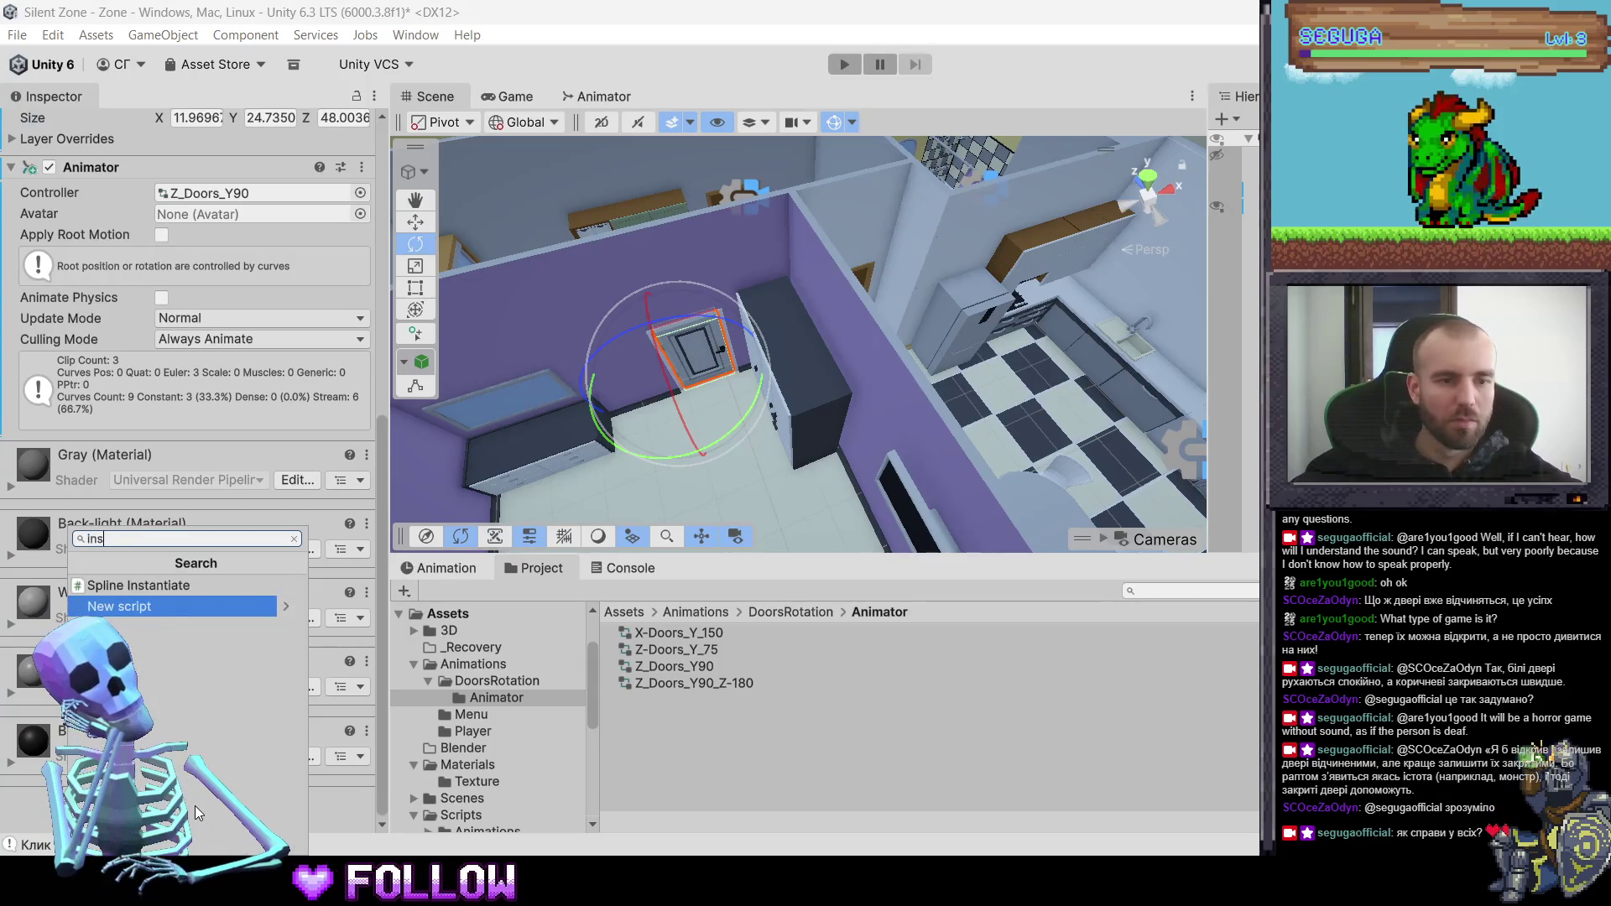
pyautogui.press('BackSpace')
pyautogui.write('ter')
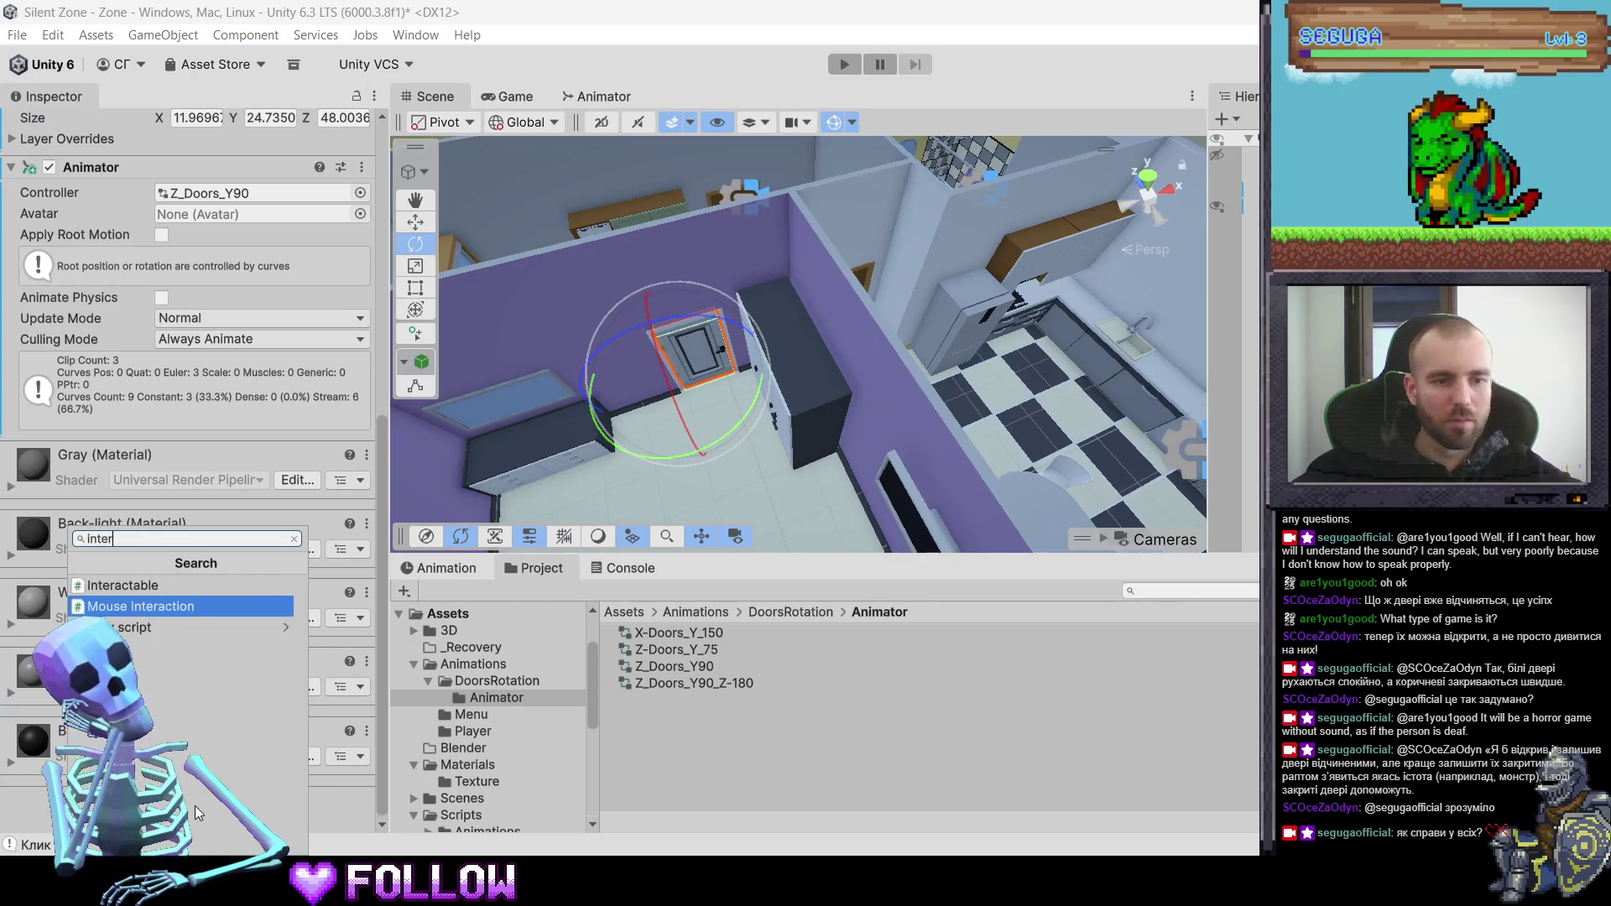
pyautogui.press('Up')
pyautogui.press('Return')
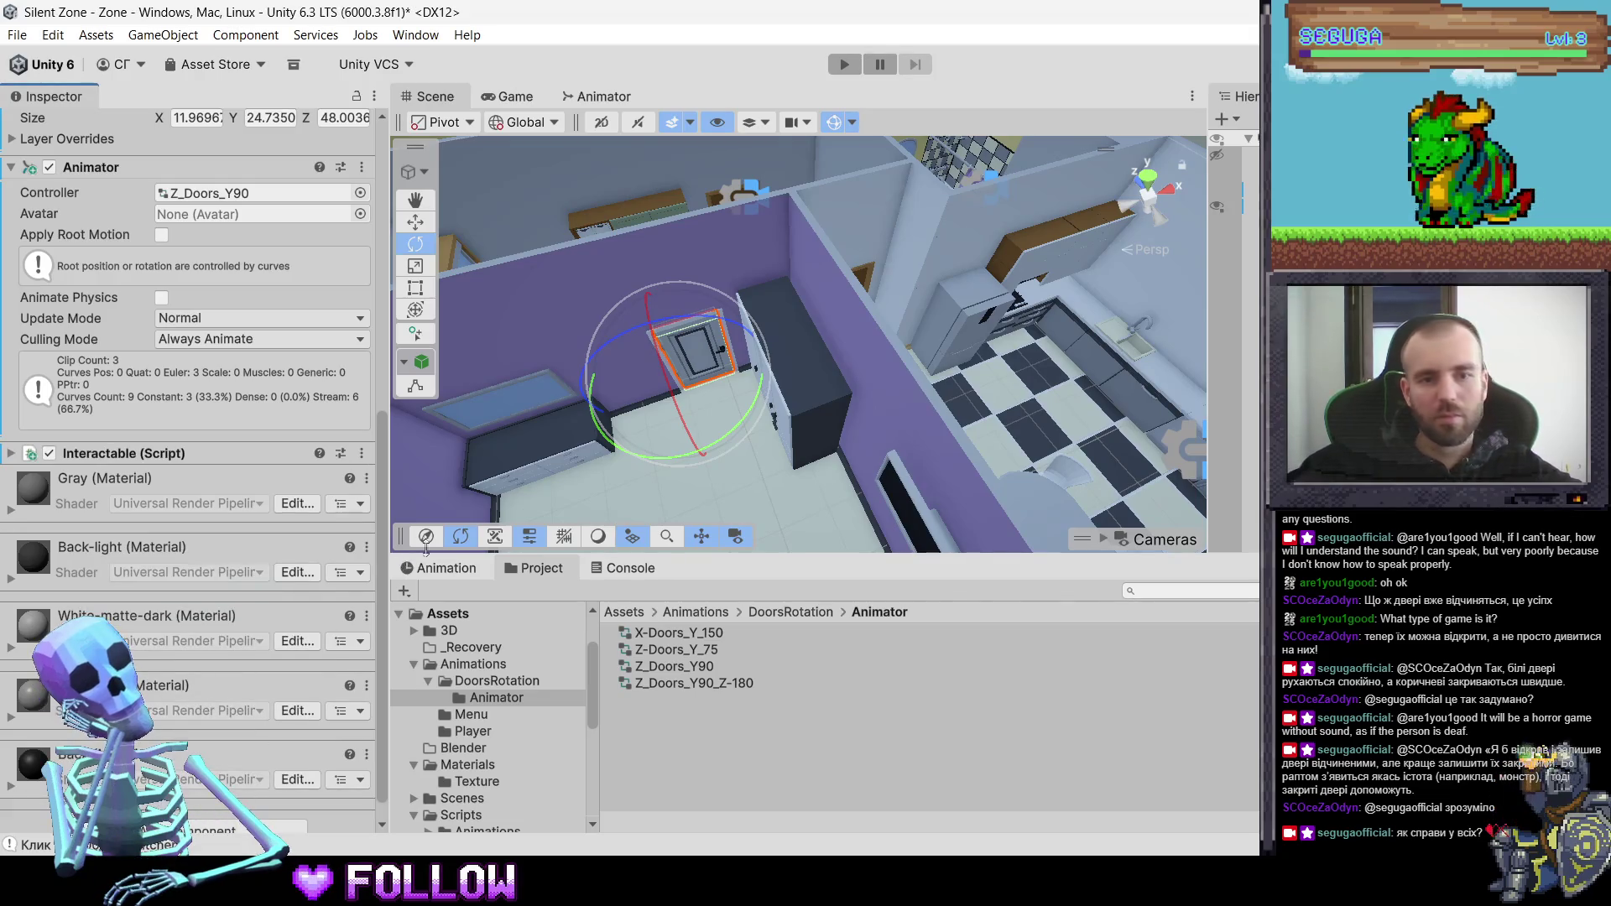
# - Reselect 501_DoorKitchen and move to a top-down view of the kitchen
pyautogui.moveTo(827, 405); pyautogui.dragTo(754, 378)
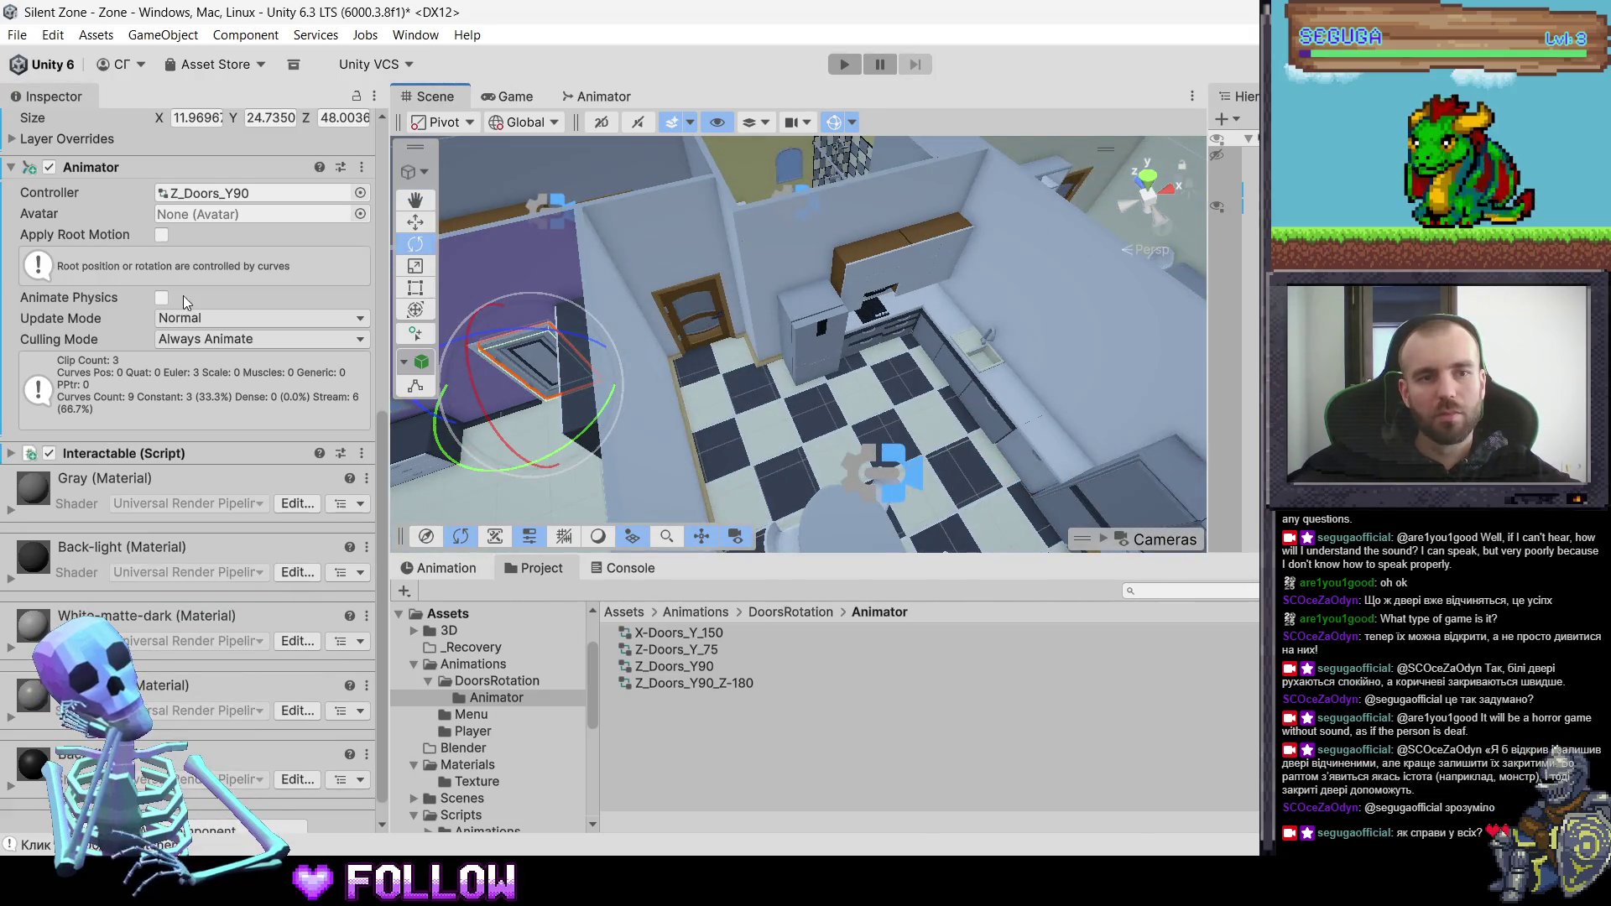
pyautogui.scroll(10, 186, 302)
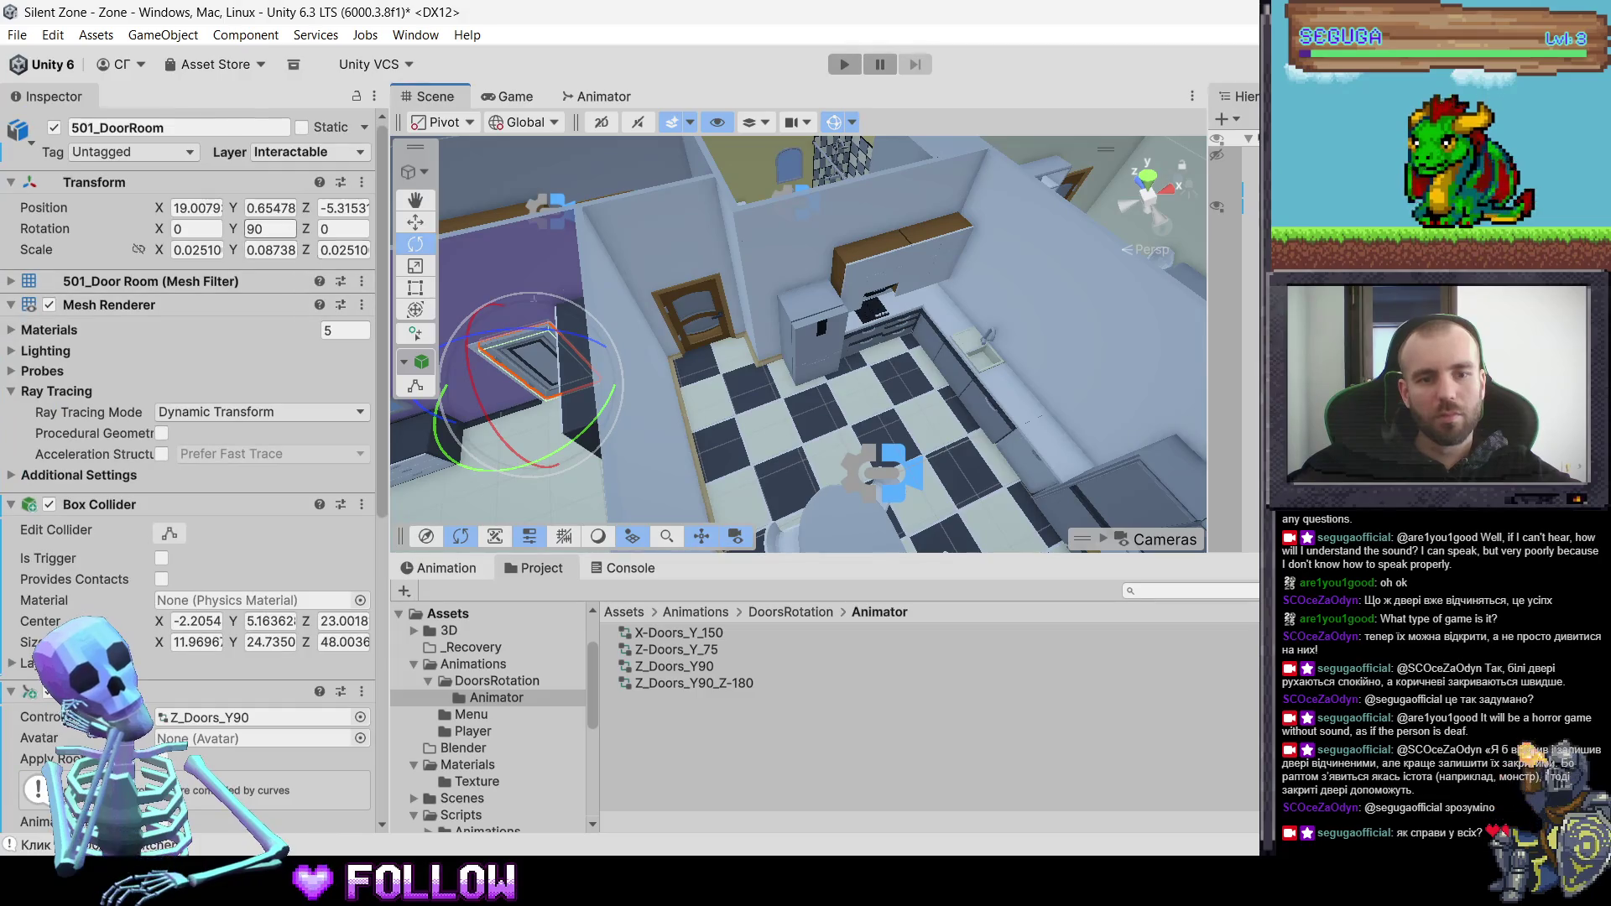
pyautogui.click(681, 304)
pyautogui.click(697, 324)
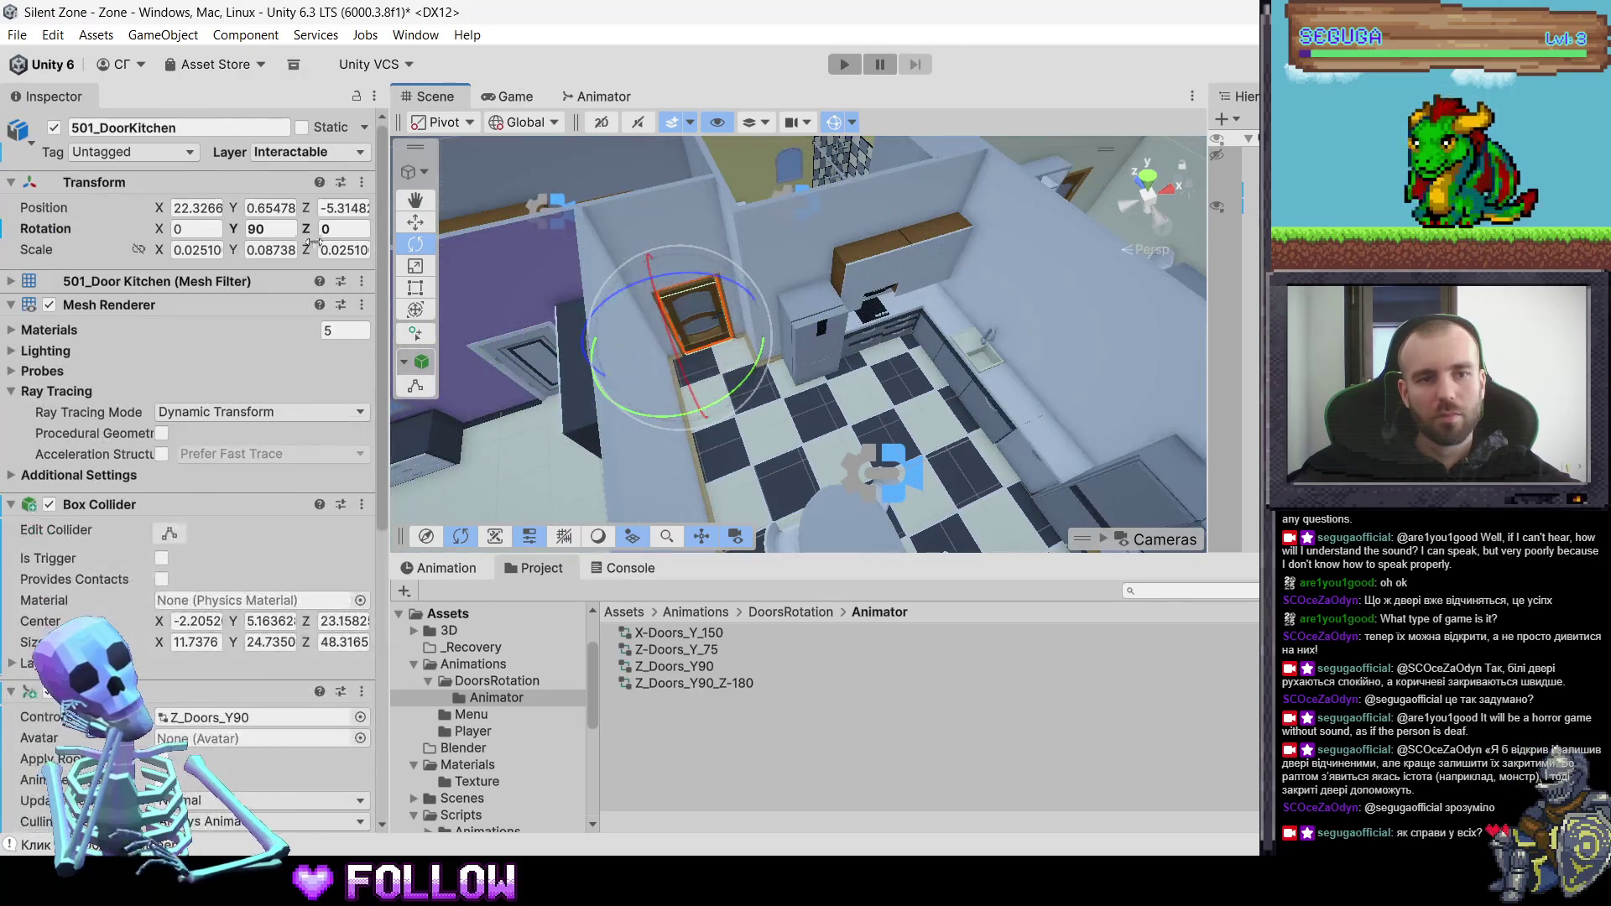
pyautogui.moveTo(726, 365)
pyautogui.mouseDown()
pyautogui.moveTo(738, 334)
pyautogui.moveTo(660, 374)
pyautogui.mouseUp()
pyautogui.moveTo(591, 452)
pyautogui.mouseDown()
pyautogui.moveTo(572, 365)
pyautogui.moveTo(719, 355)
pyautogui.moveTo(732, 309)
pyautogui.mouseUp()
pyautogui.click(733, 304)
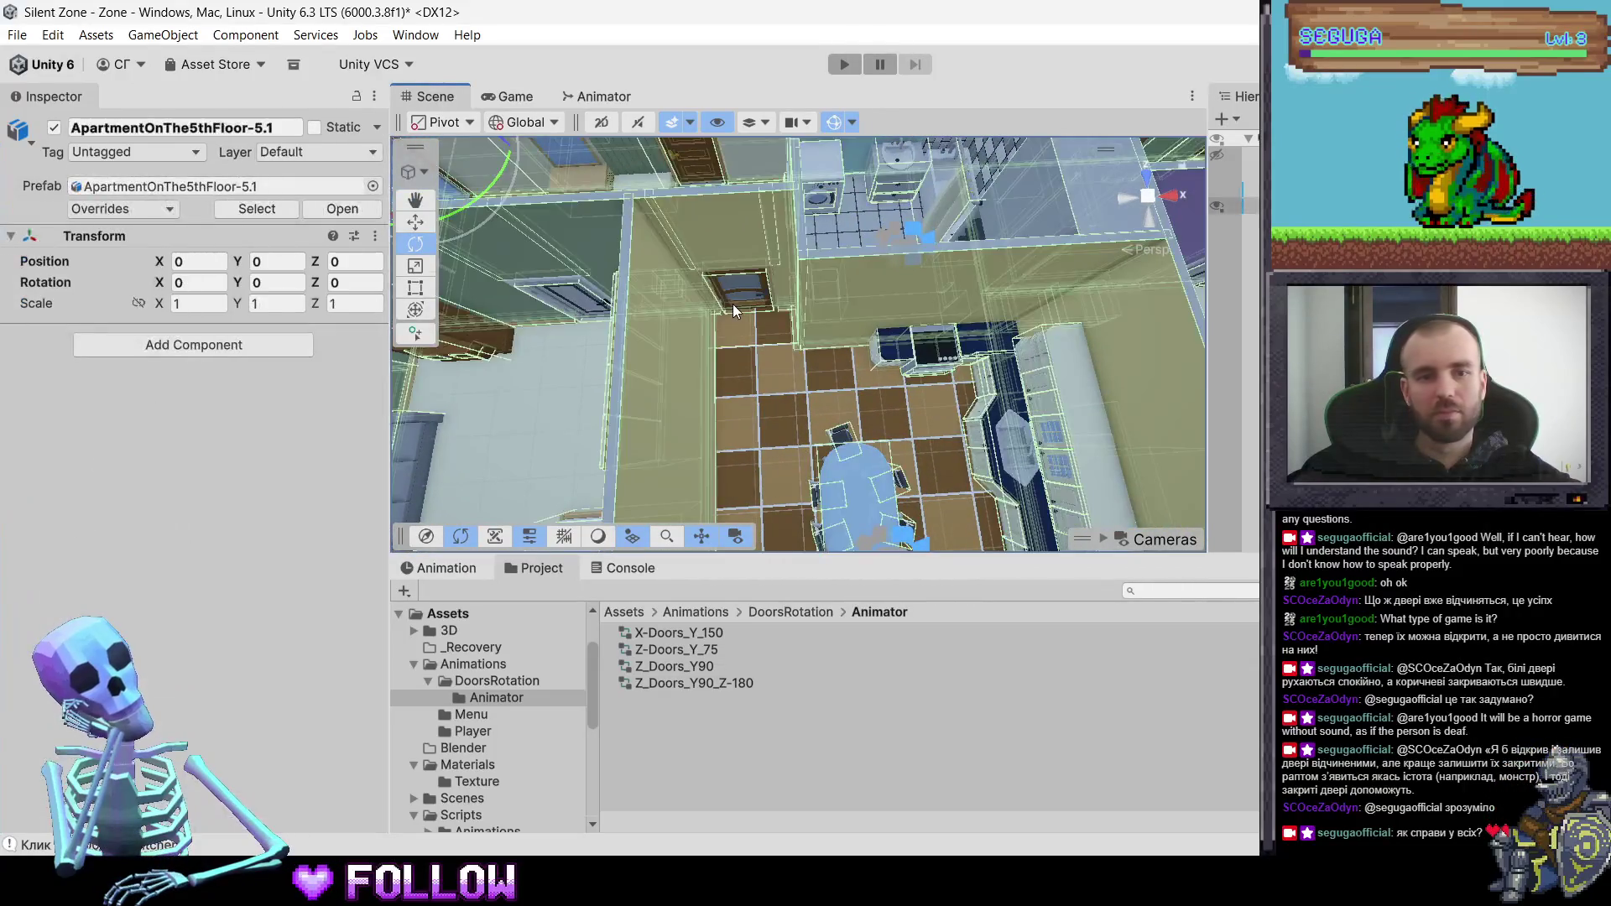
# - Select 502_DoorKitchen and give it an Animator with the Z_Doors_Y90 controller
pyautogui.click(732, 304)
pyautogui.click(282, 149)
pyautogui.click(240, 374)
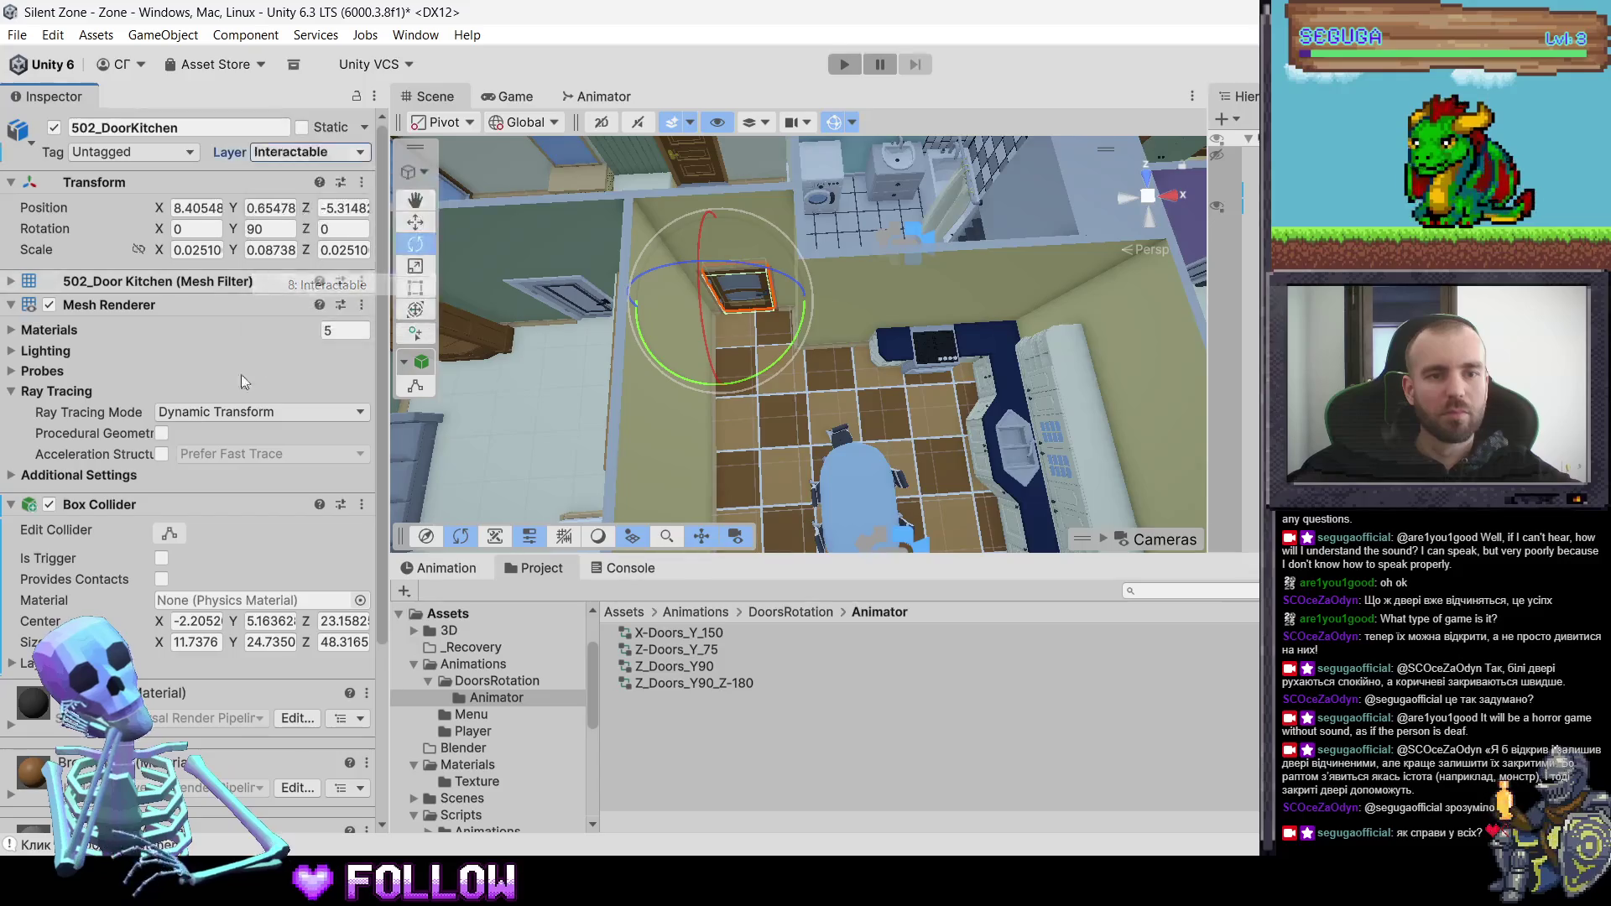
pyautogui.scroll(-5, 201, 546)
pyautogui.click(222, 808)
pyautogui.write('anim')
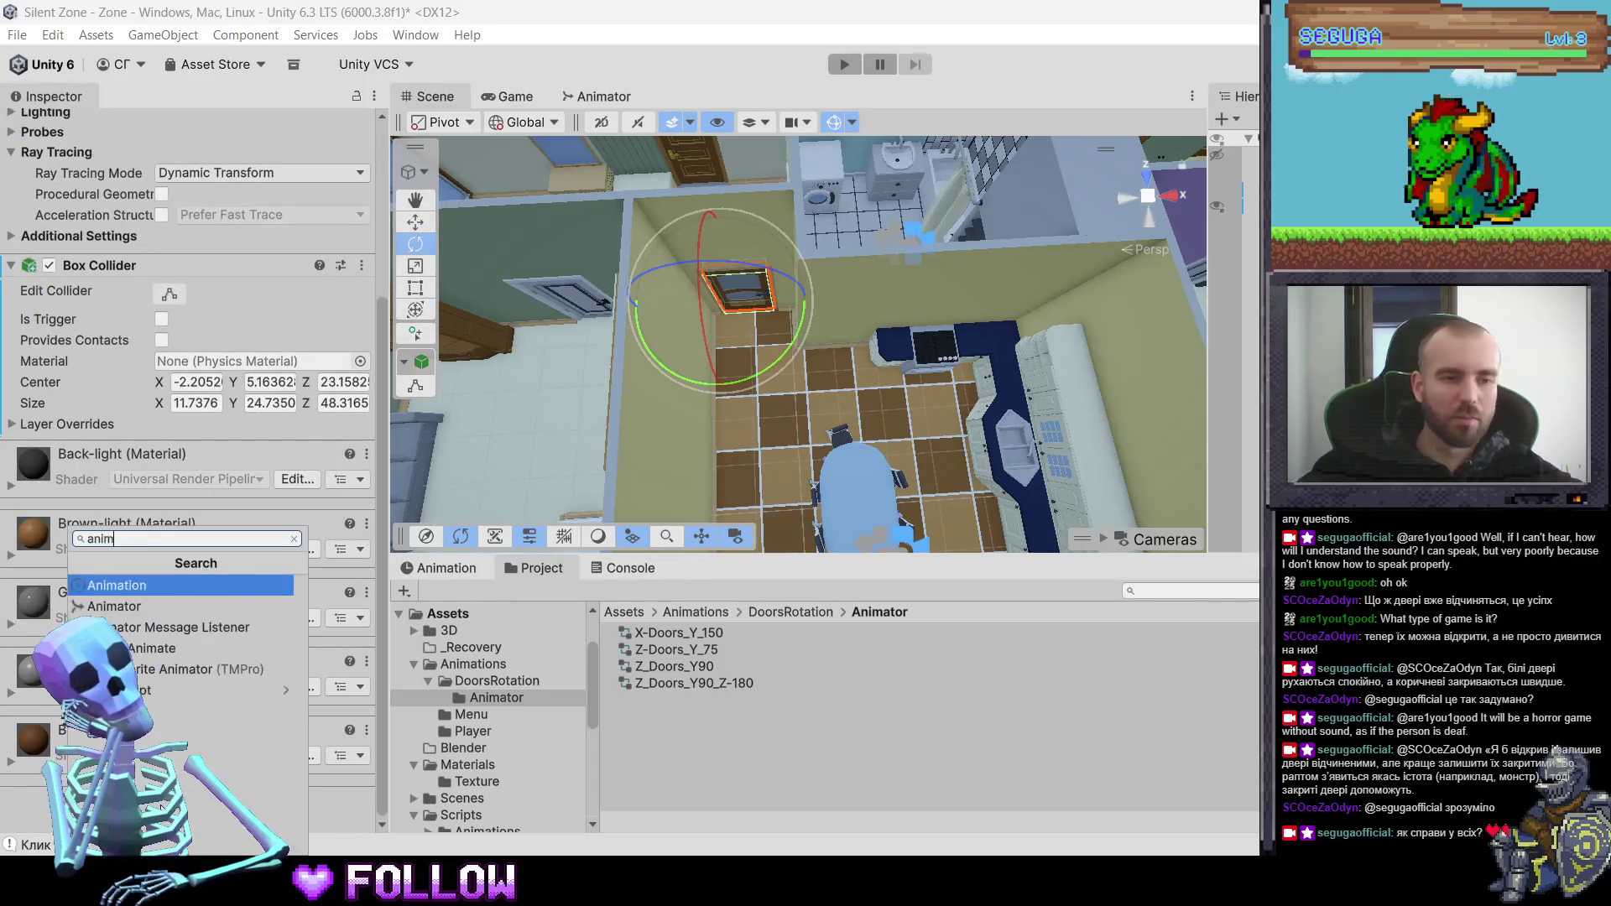
pyautogui.press('Down')
pyautogui.press('Return')
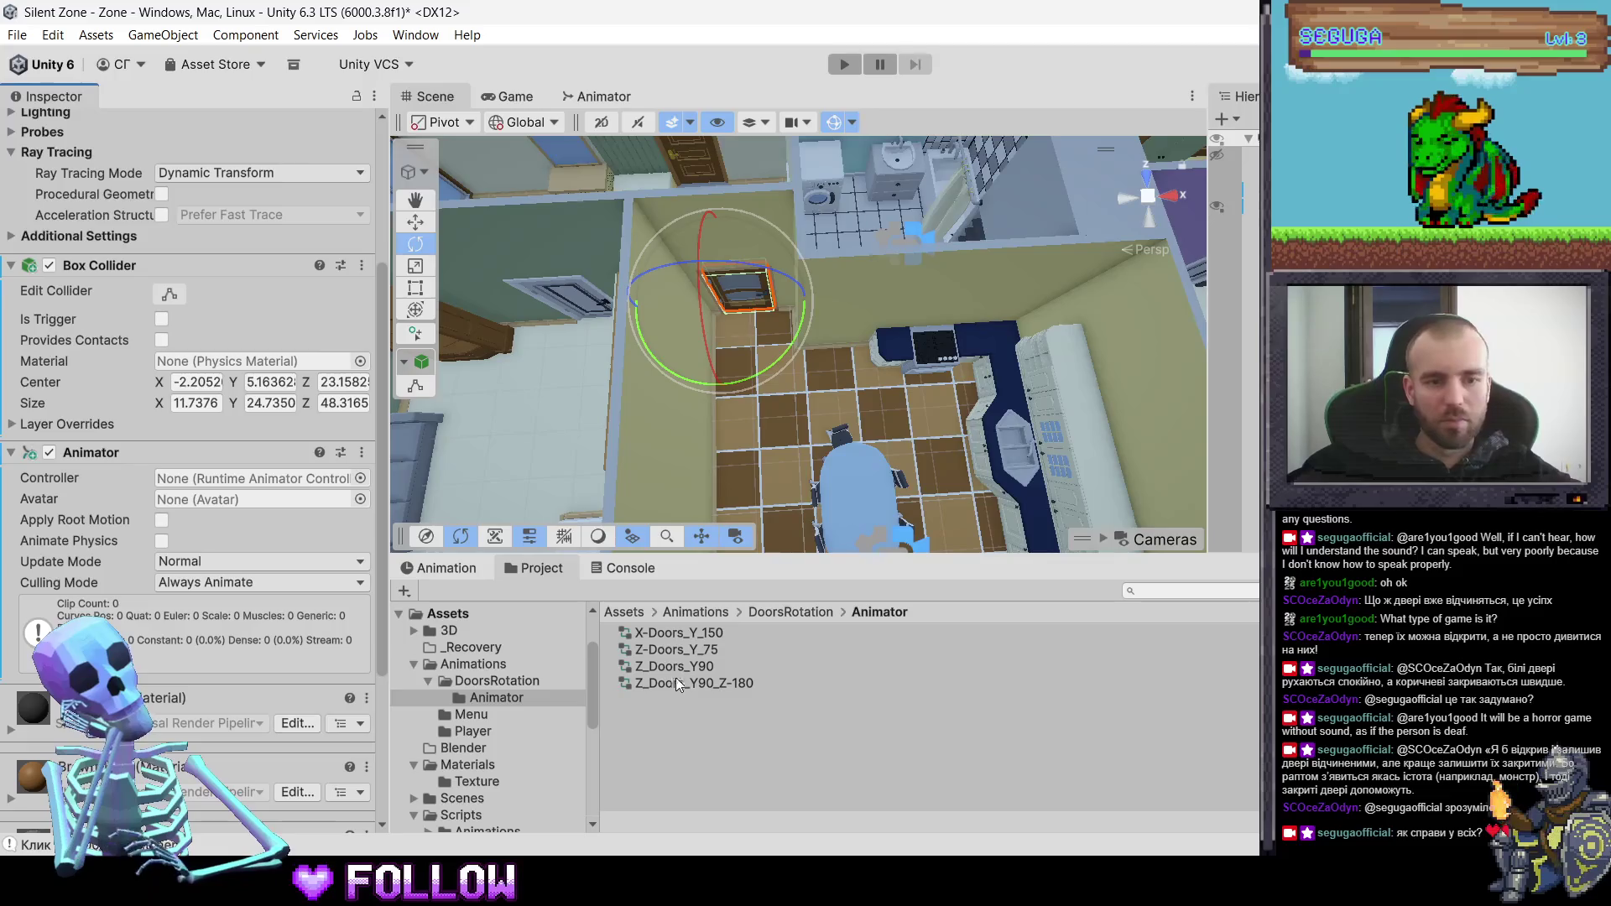
pyautogui.moveTo(215, 513); pyautogui.dragTo(214, 480)
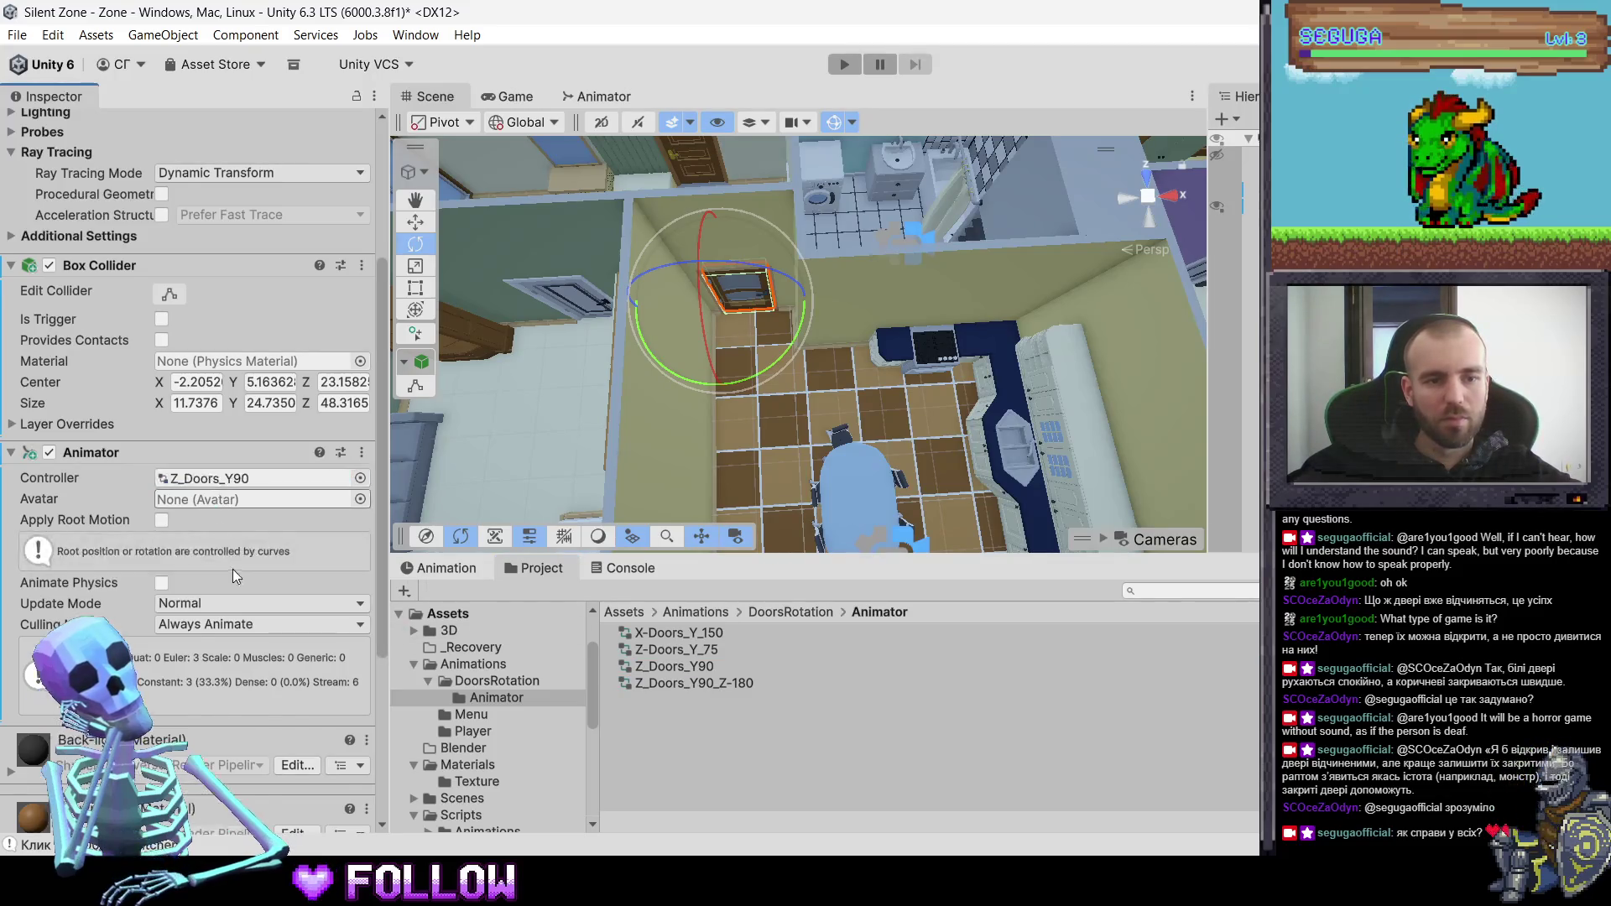
# - Begin searching for the Interactable component, then move to door 500_DoorKitchen.005
pyautogui.scroll(-5, 233, 569)
pyautogui.click(198, 804)
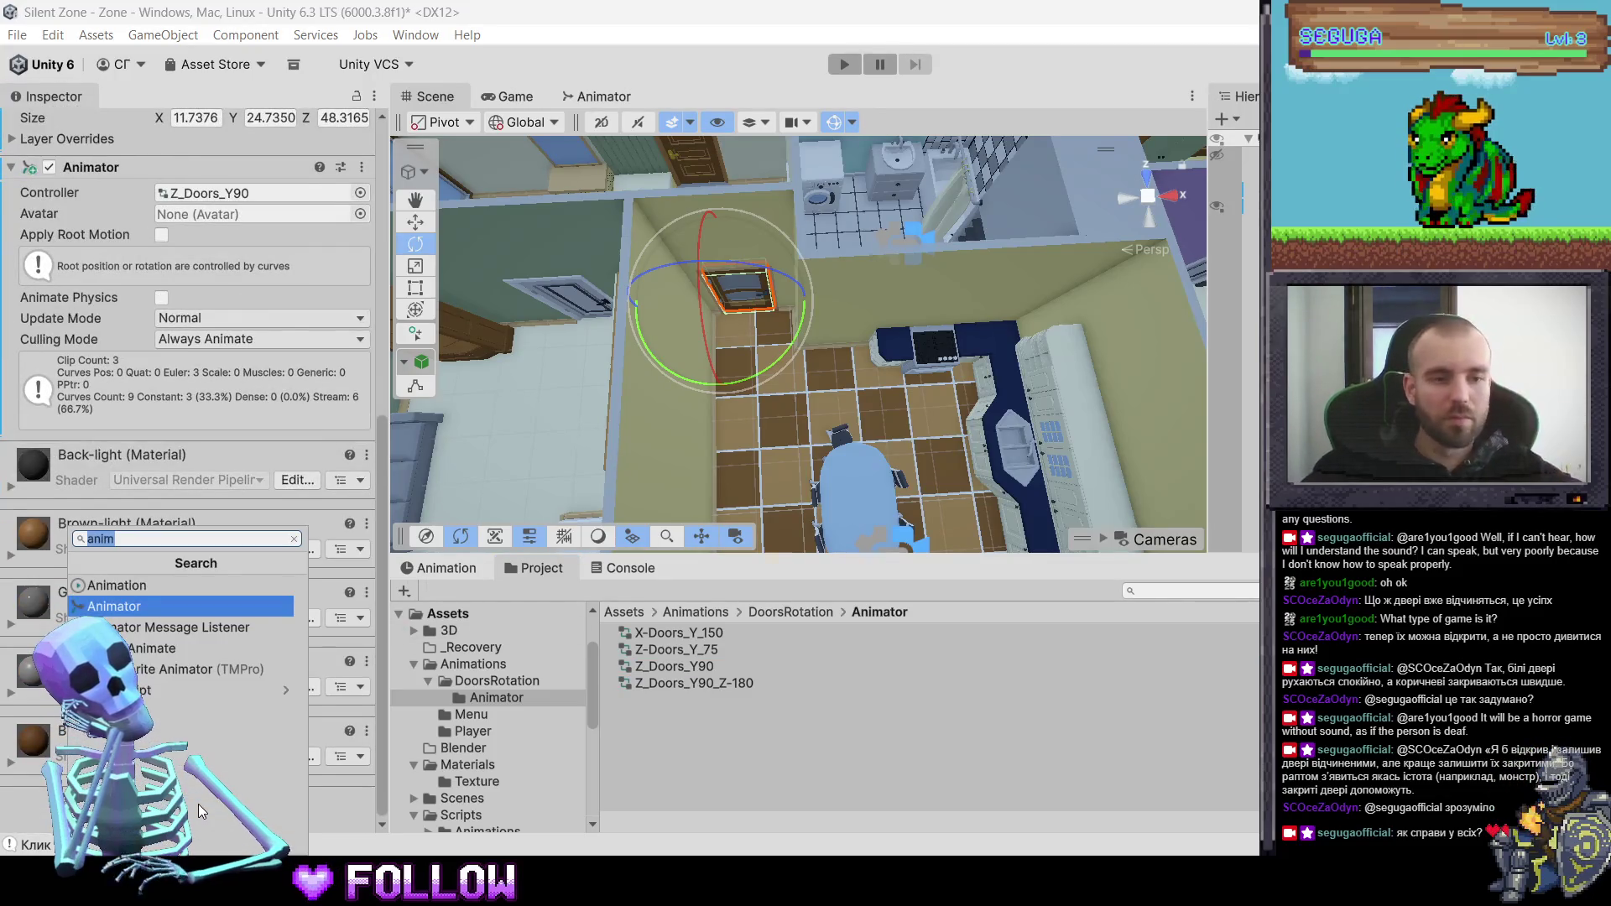
pyautogui.write('in')
pyautogui.click(311, 152)
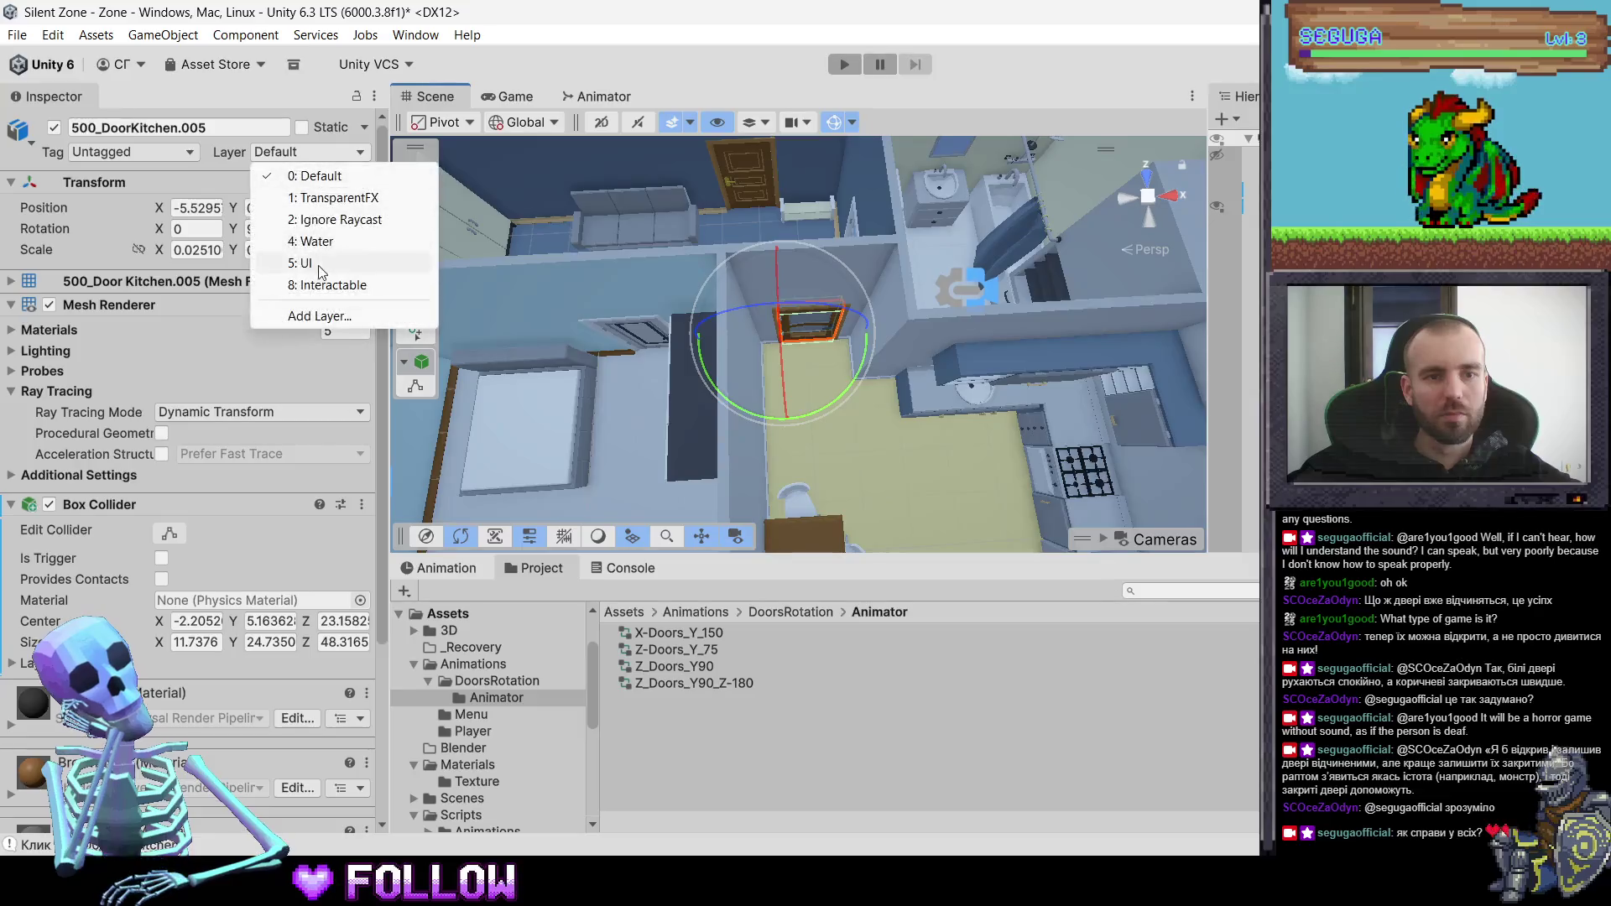
# - Put 500_DoorKitchen.005 on the Interactable layer and add the Interactable script
pyautogui.click(324, 285)
pyautogui.scroll(-4, 293, 506)
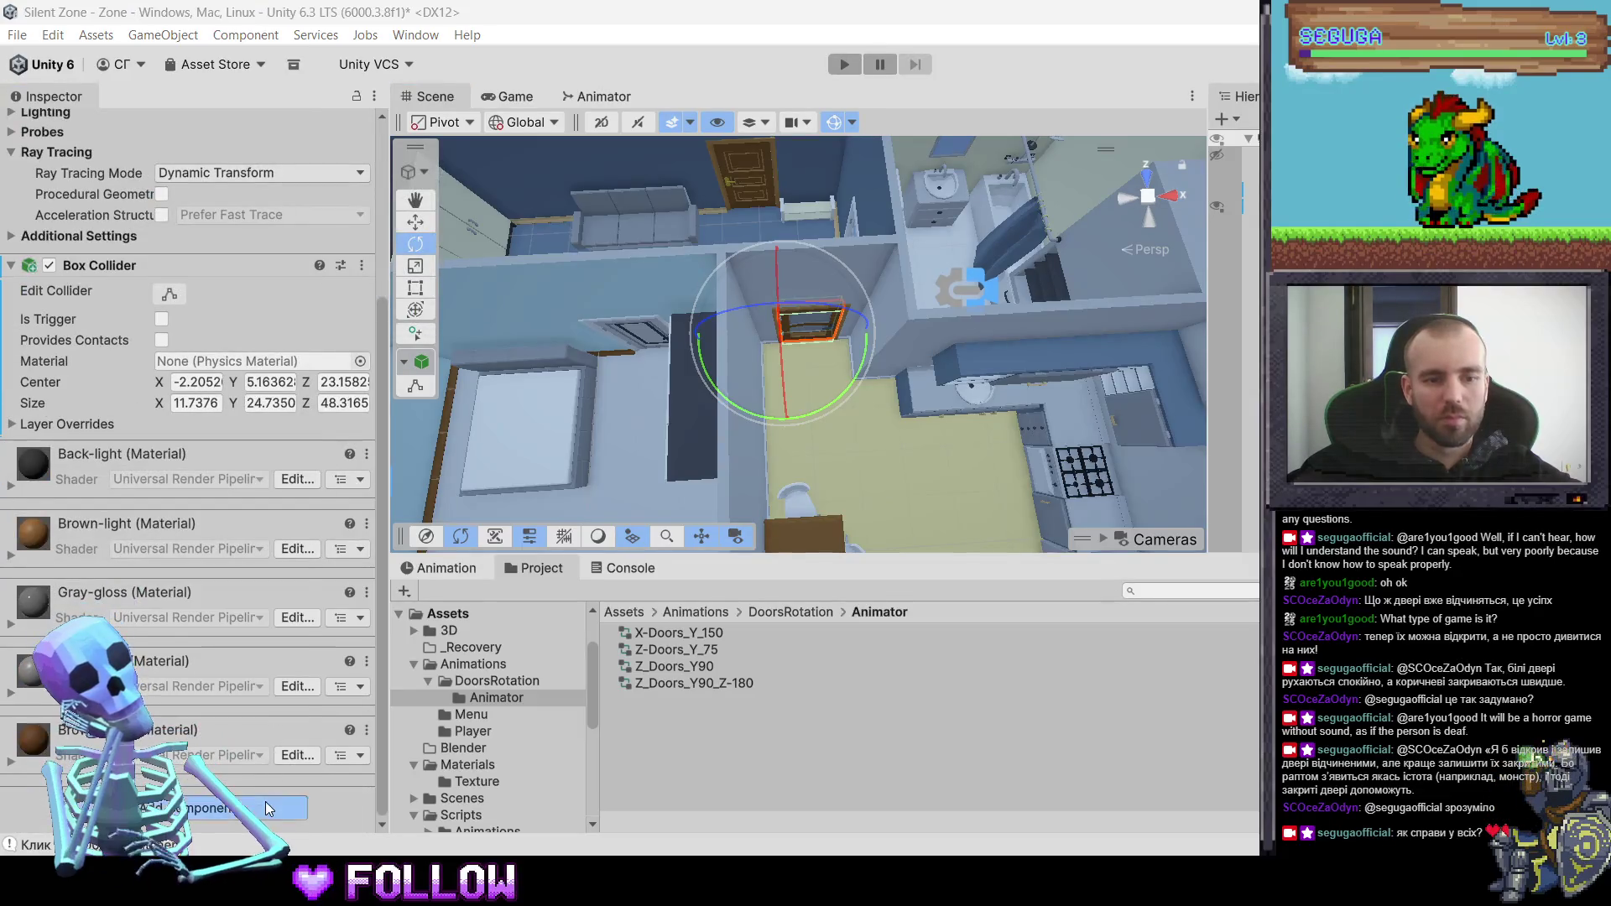
pyautogui.click(265, 802)
pyautogui.press('Return')
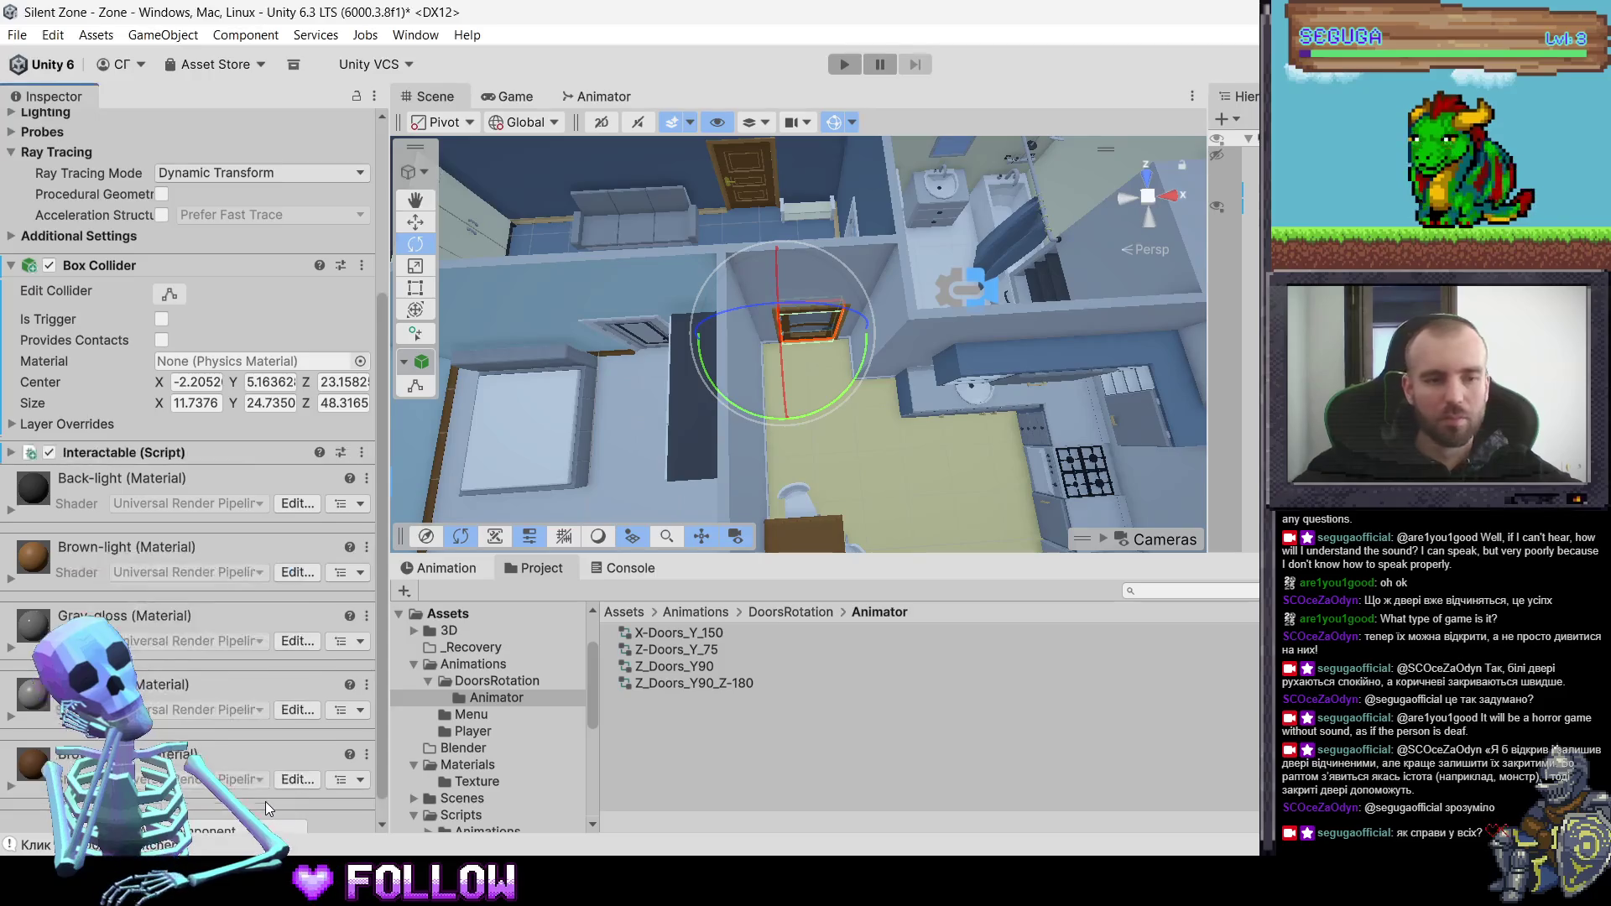
pyautogui.hotkey('ctrl', 'shift', 'c')
# - Add an Animator above the Interactable script, using the Z_Doors_Y90 controller
pyautogui.click(198, 829)
pyautogui.write('an')
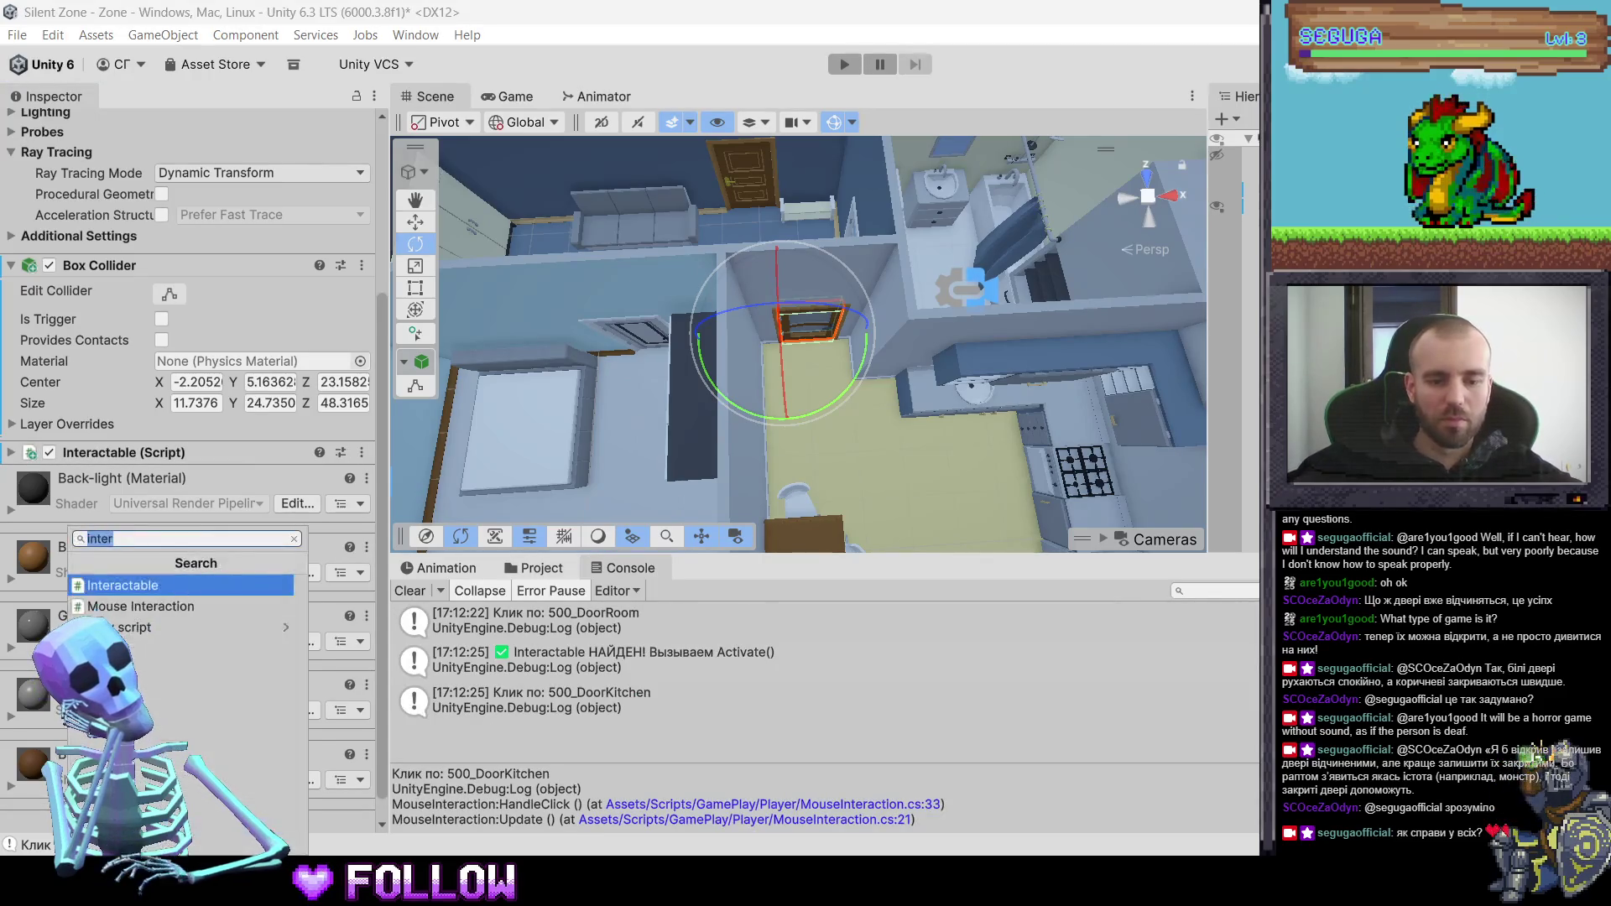
pyautogui.press('Down')
pyautogui.press('Return')
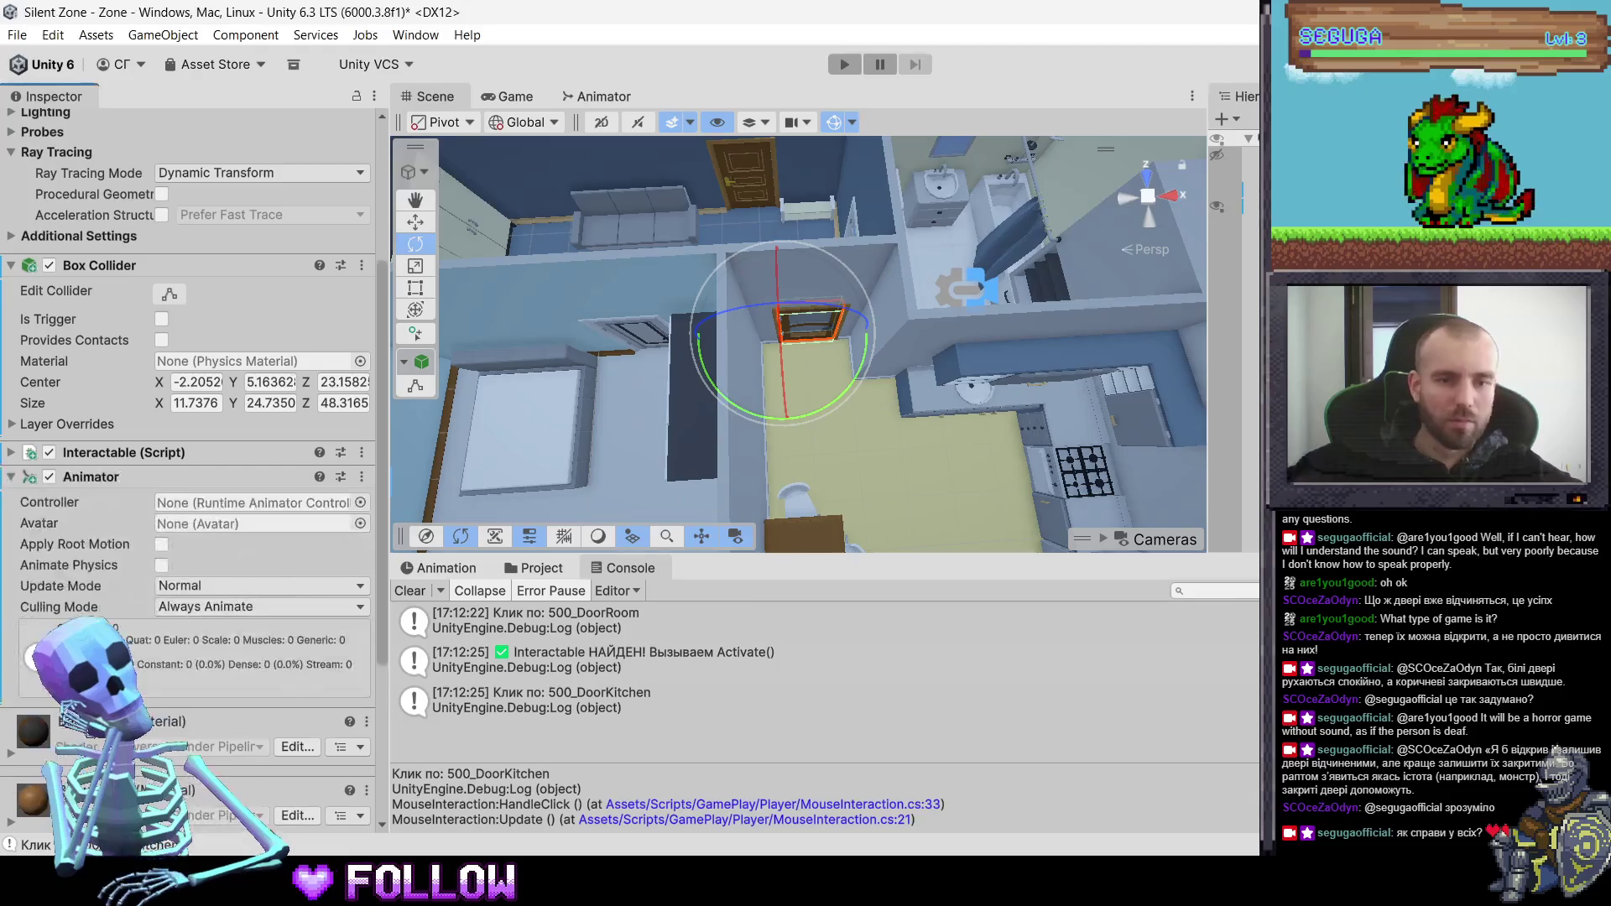
pyautogui.moveTo(108, 461); pyautogui.dragTo(106, 443)
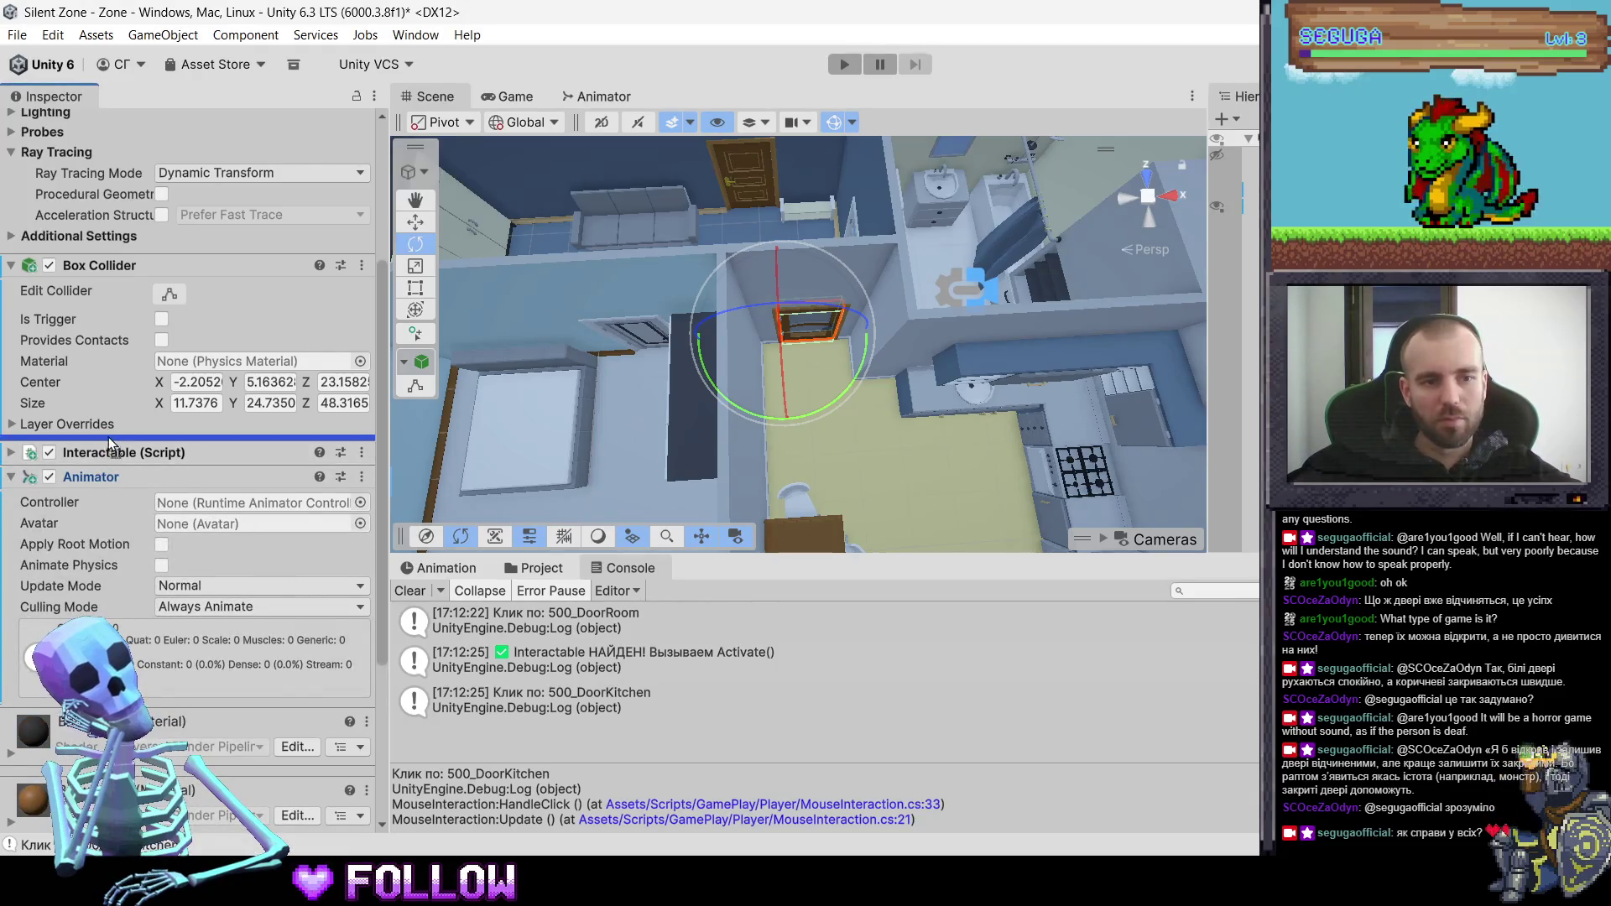
pyautogui.click(564, 571)
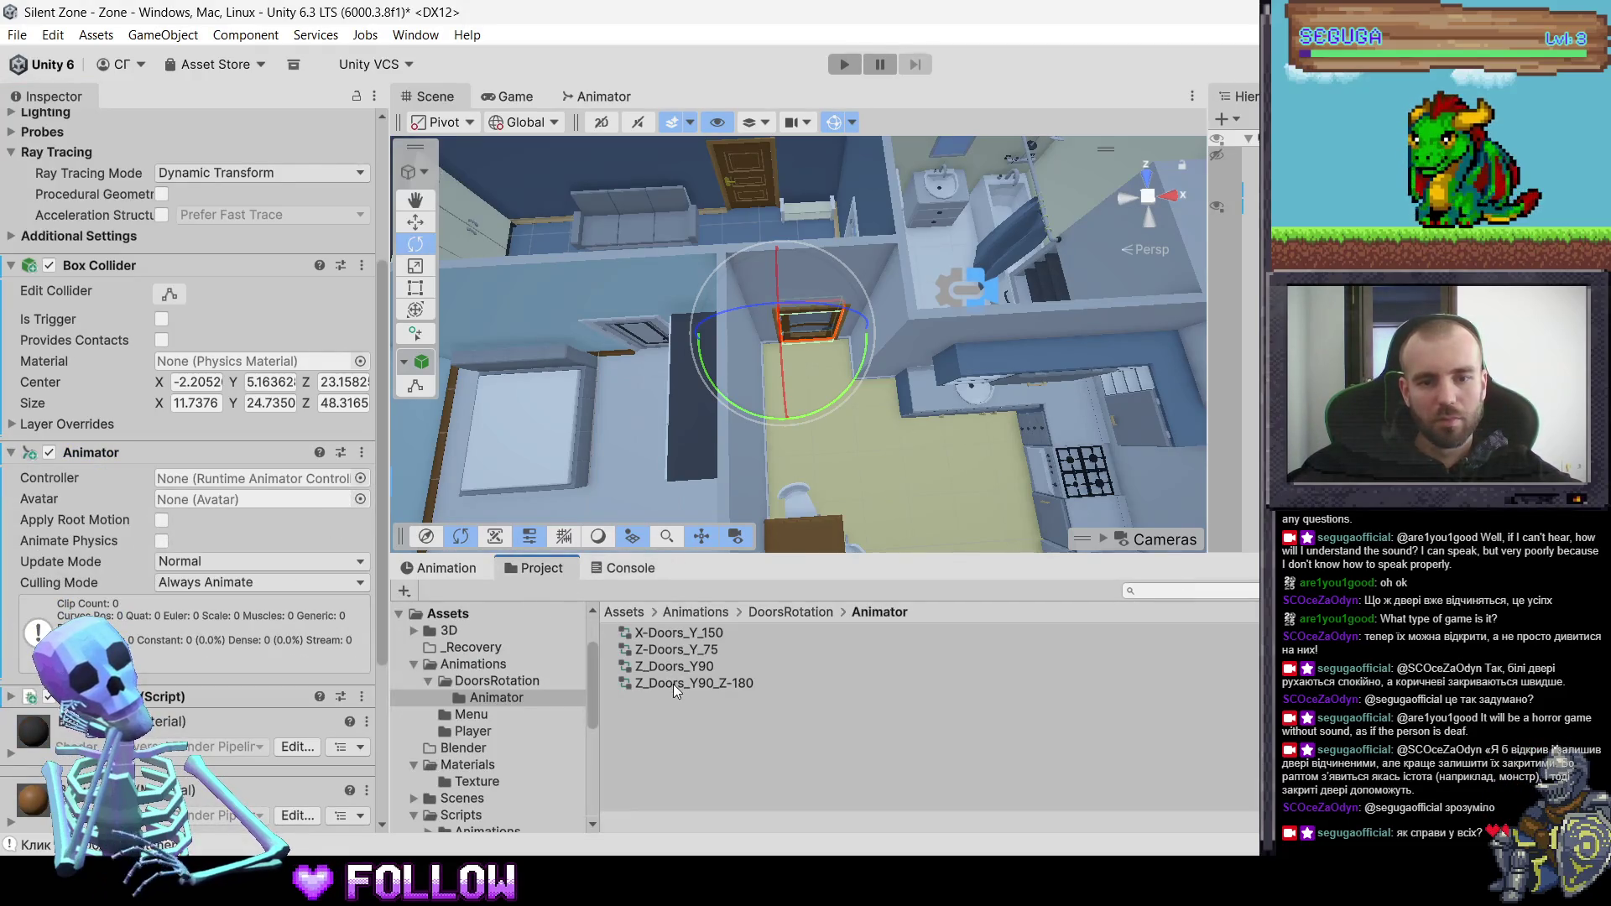
pyautogui.moveTo(673, 666); pyautogui.dragTo(229, 478)
pyautogui.scroll(-5, 818, 416)
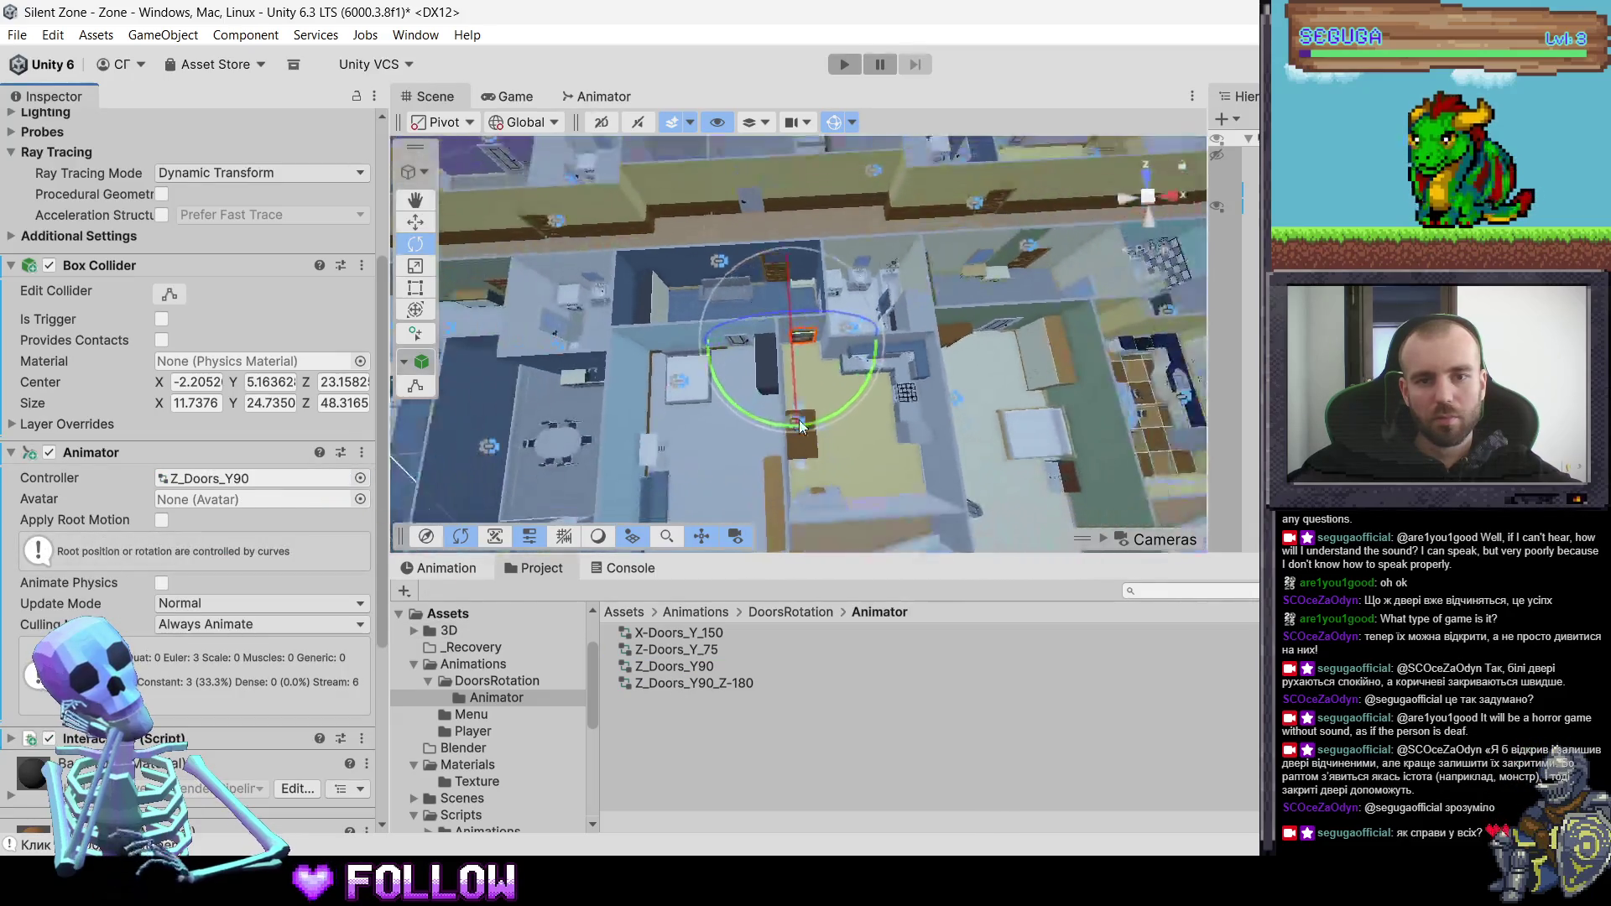
# - Select the kitchen door 504_DoorKitchen
pyautogui.scroll(10, 800, 425)
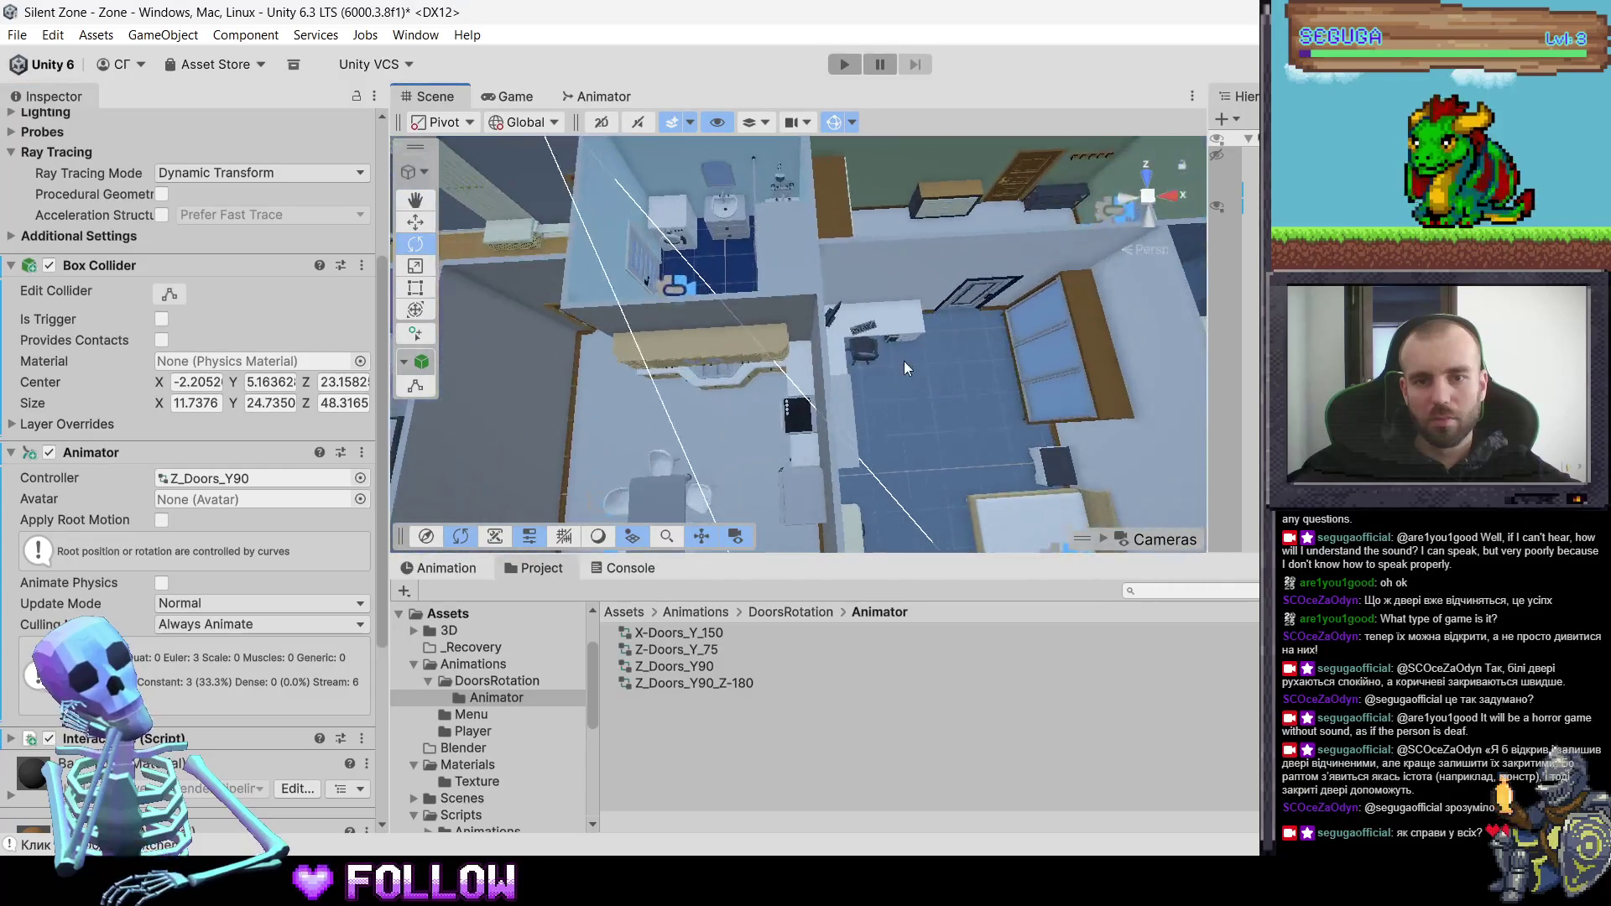
pyautogui.scroll(-5, 903, 360)
pyautogui.click(806, 344)
pyautogui.scroll(3, 804, 334)
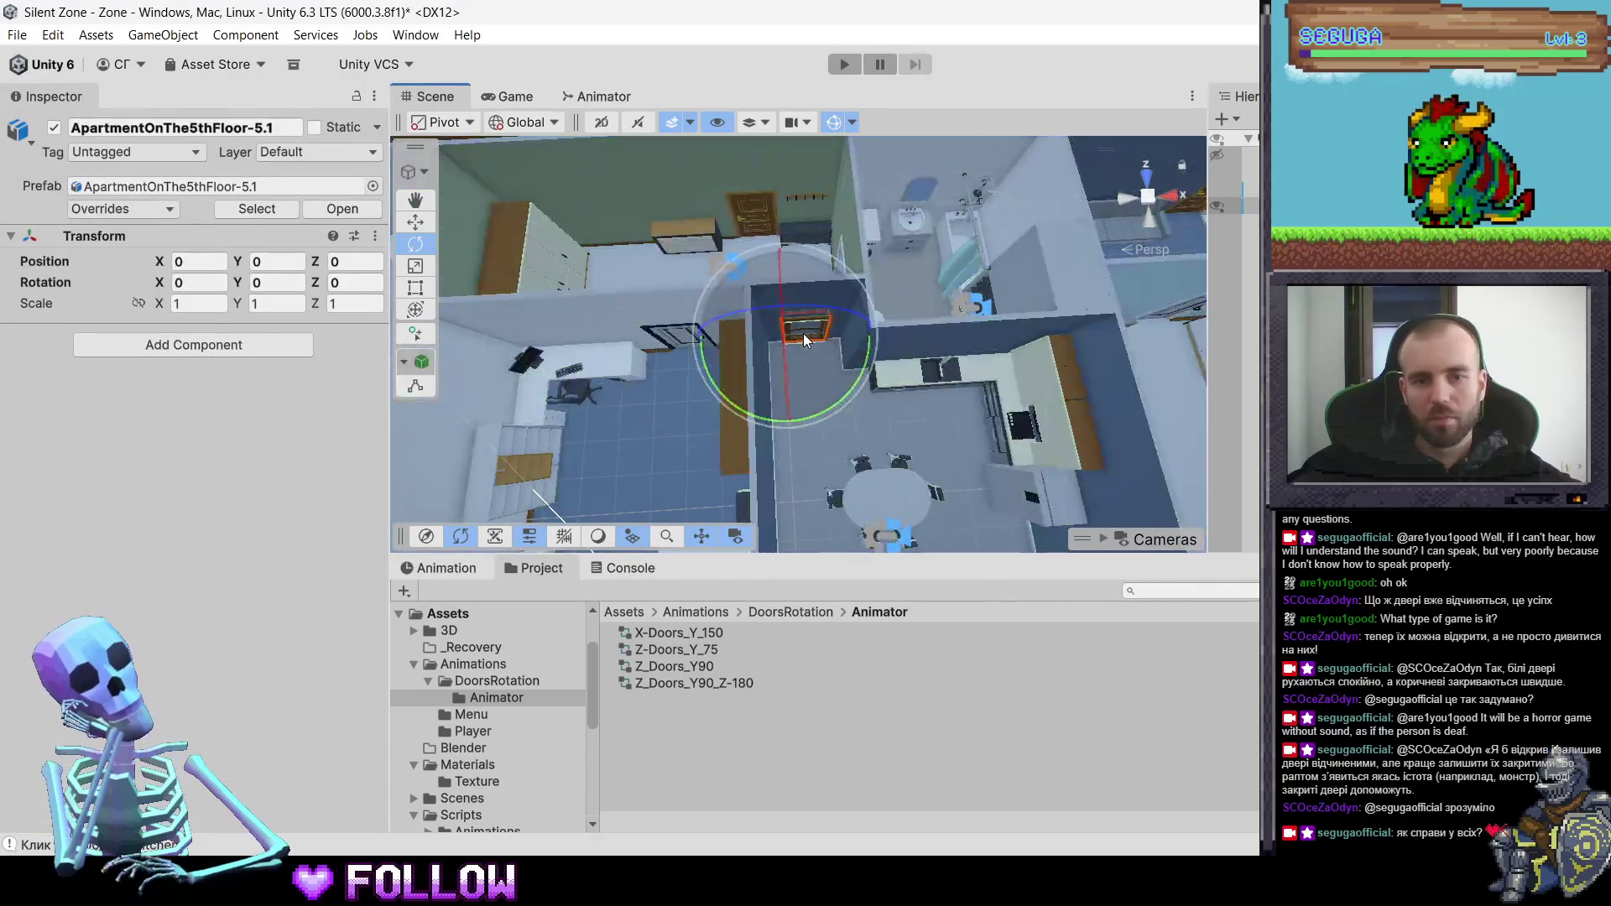
pyautogui.click(803, 334)
pyautogui.scroll(-5, 293, 738)
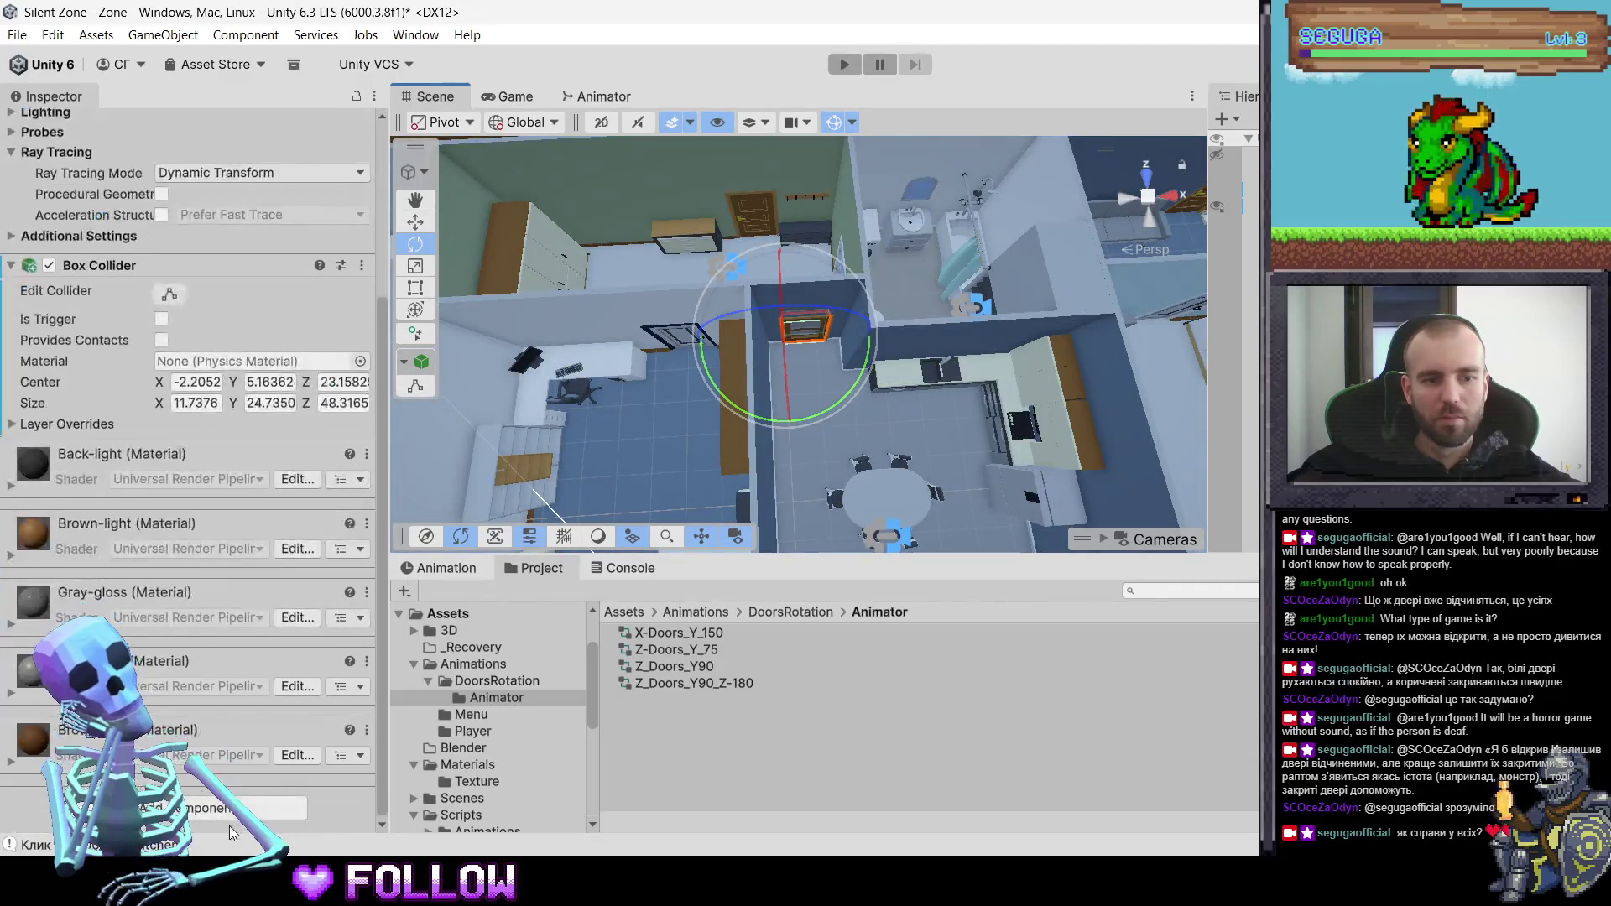
# - Add an Animator with the Z_Doors_Y90 controller and the Interactable script
pyautogui.click(230, 816)
pyautogui.press('Return')
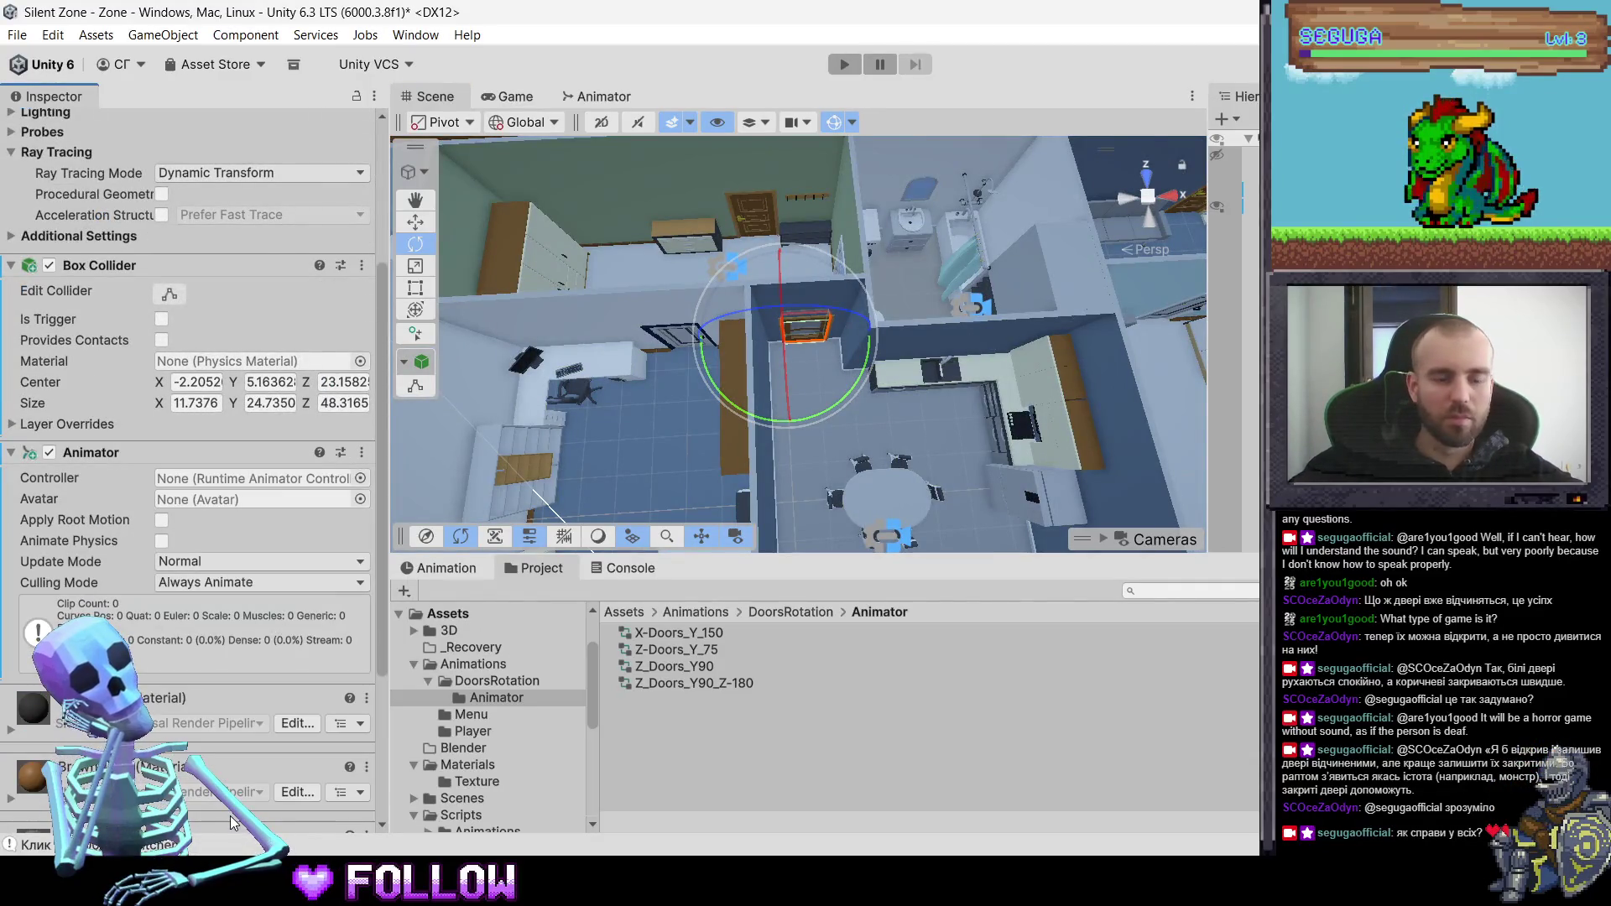
pyautogui.click(236, 819)
pyautogui.write('inte')
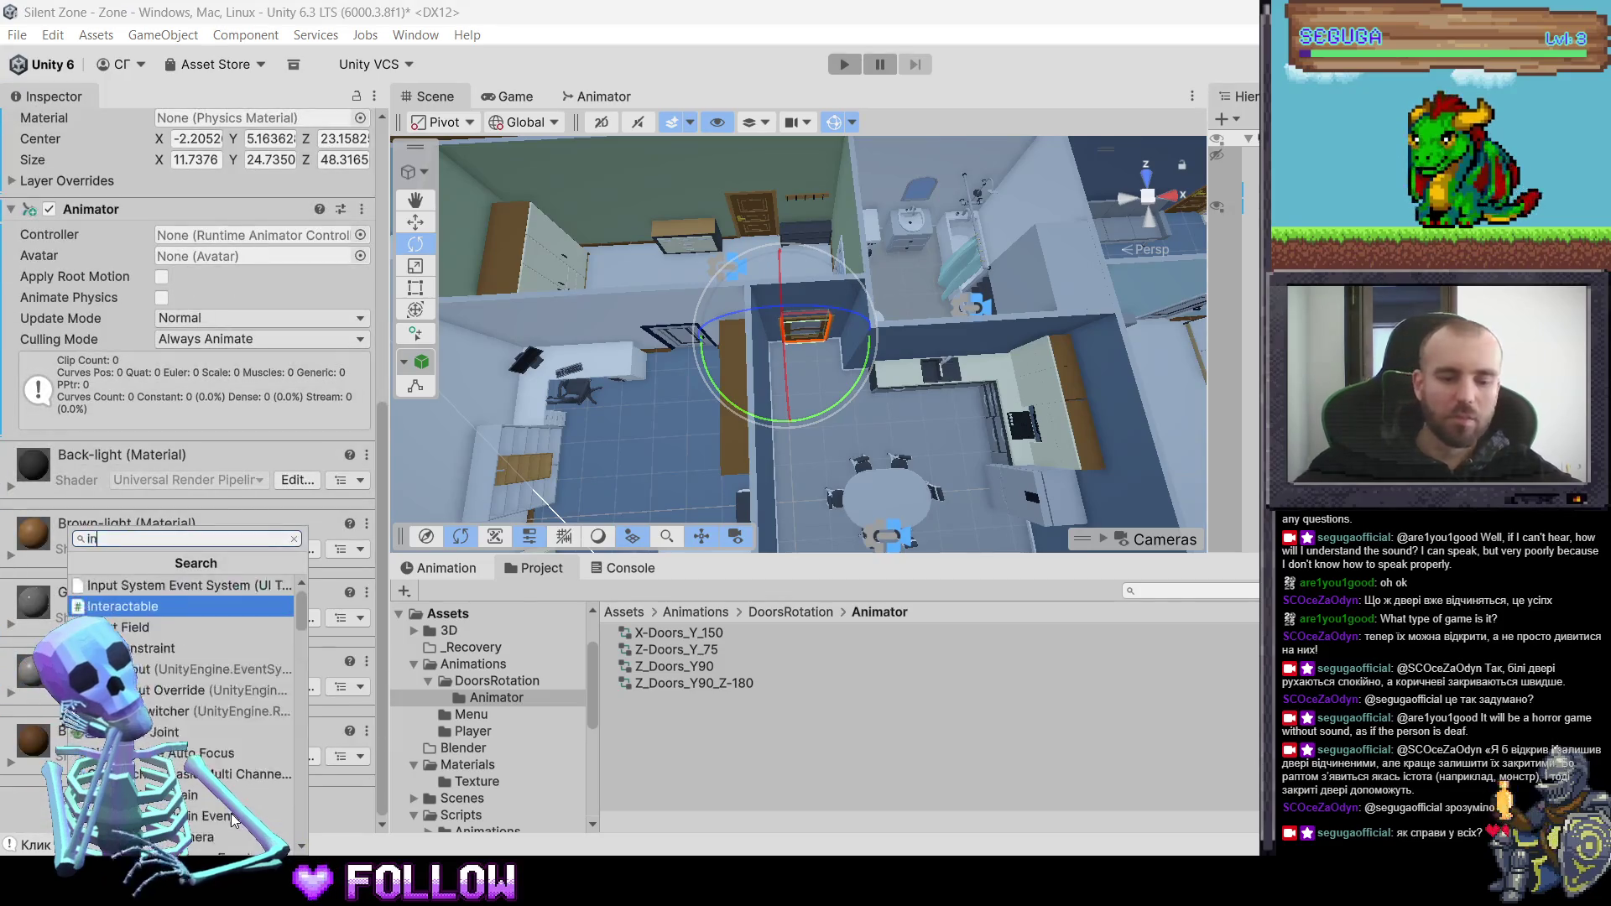
pyautogui.press('Up')
pyautogui.press('Return')
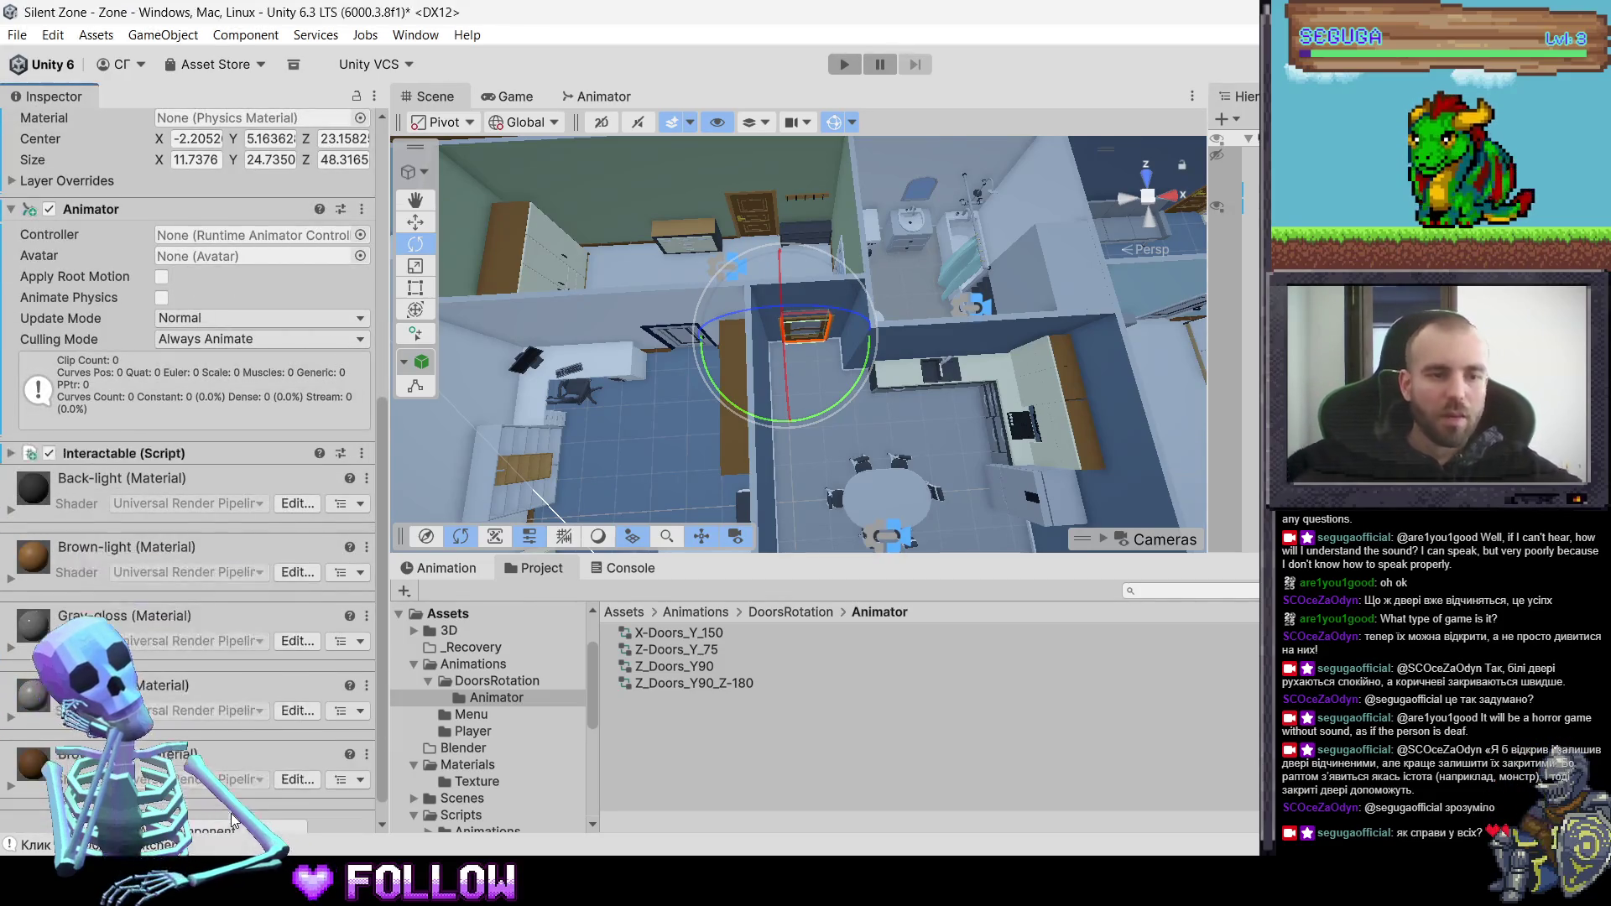
pyautogui.moveTo(705, 669)
pyautogui.mouseDown()
pyautogui.moveTo(470, 420)
pyautogui.moveTo(260, 236)
pyautogui.mouseUp()
# - Put 504_DoorKitchen on the Interactable layer
pyautogui.scroll(5, 327, 192)
pyautogui.scroll(2, 327, 192)
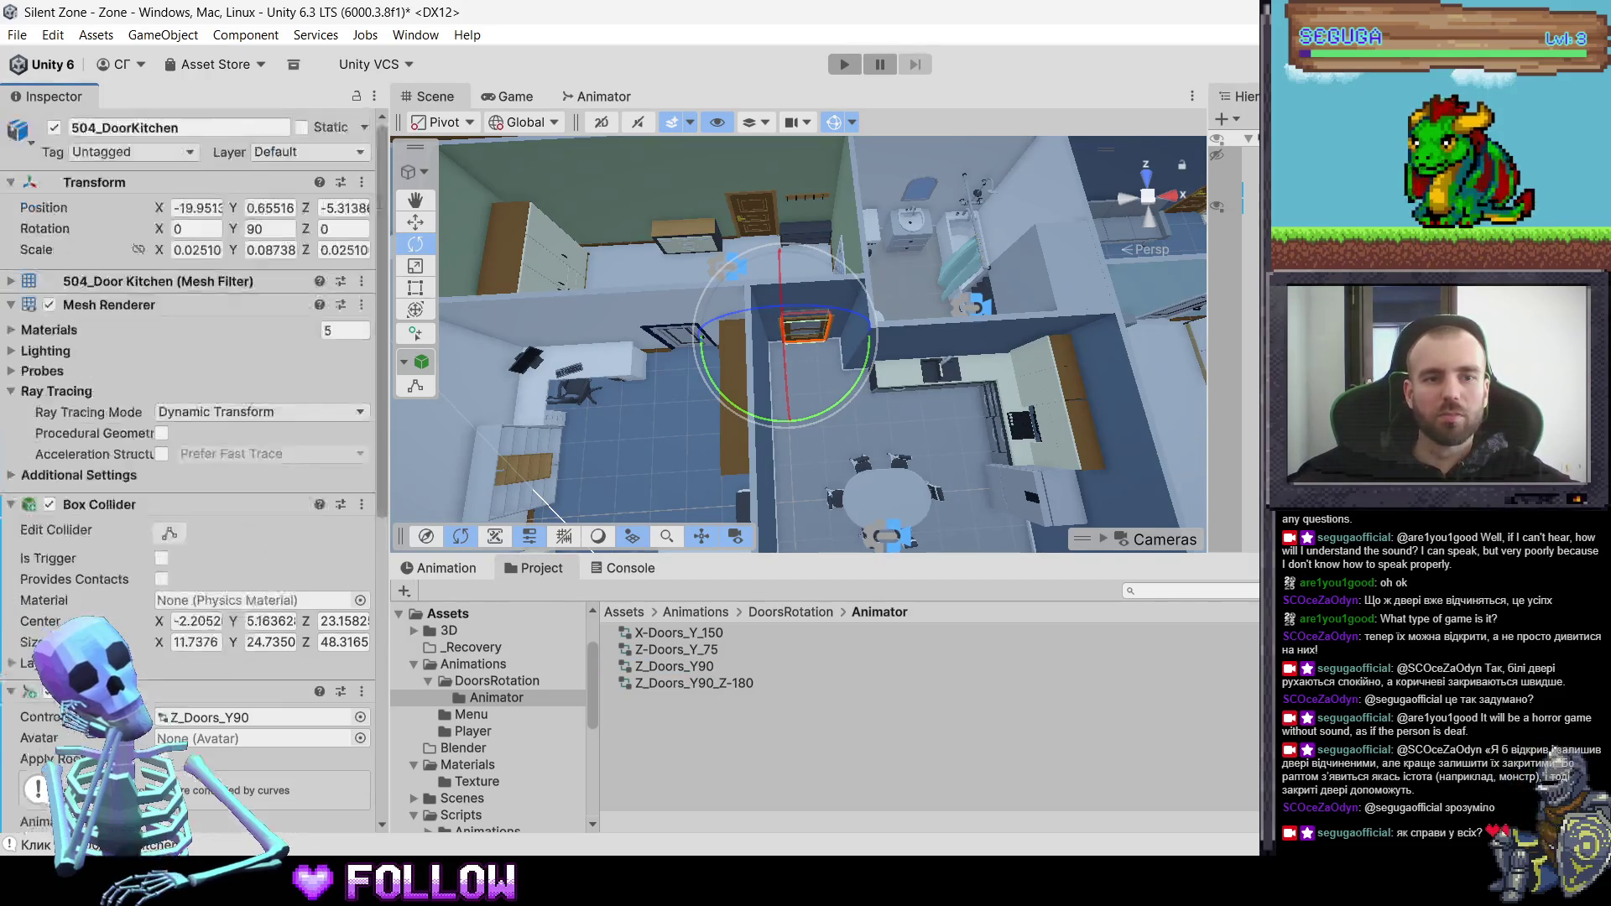
pyautogui.click(325, 153)
pyautogui.click(293, 283)
# - Reselect 500_DoorKitchen.005 and pan over to the purple bedroom
pyautogui.moveTo(1048, 327); pyautogui.dragTo(787, 313)
pyautogui.click(703, 290)
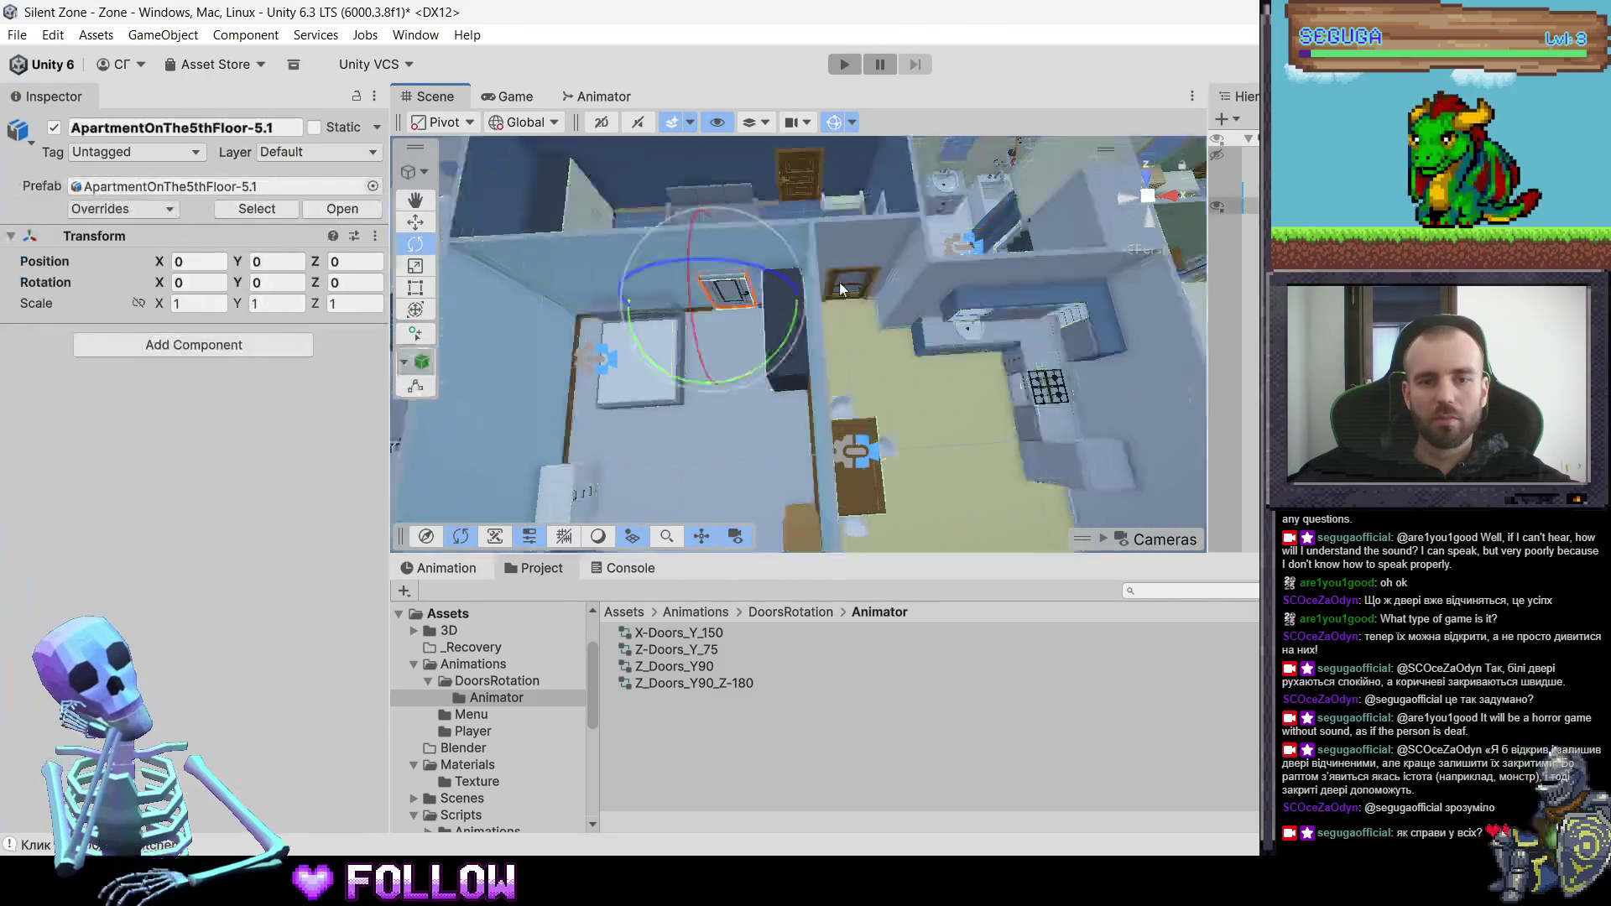
pyautogui.click(844, 289)
pyautogui.moveTo(598, 326)
pyautogui.mouseDown()
pyautogui.moveTo(591, 218)
pyautogui.moveTo(571, 251)
pyautogui.mouseUp()
pyautogui.scroll(-5, 239, 471)
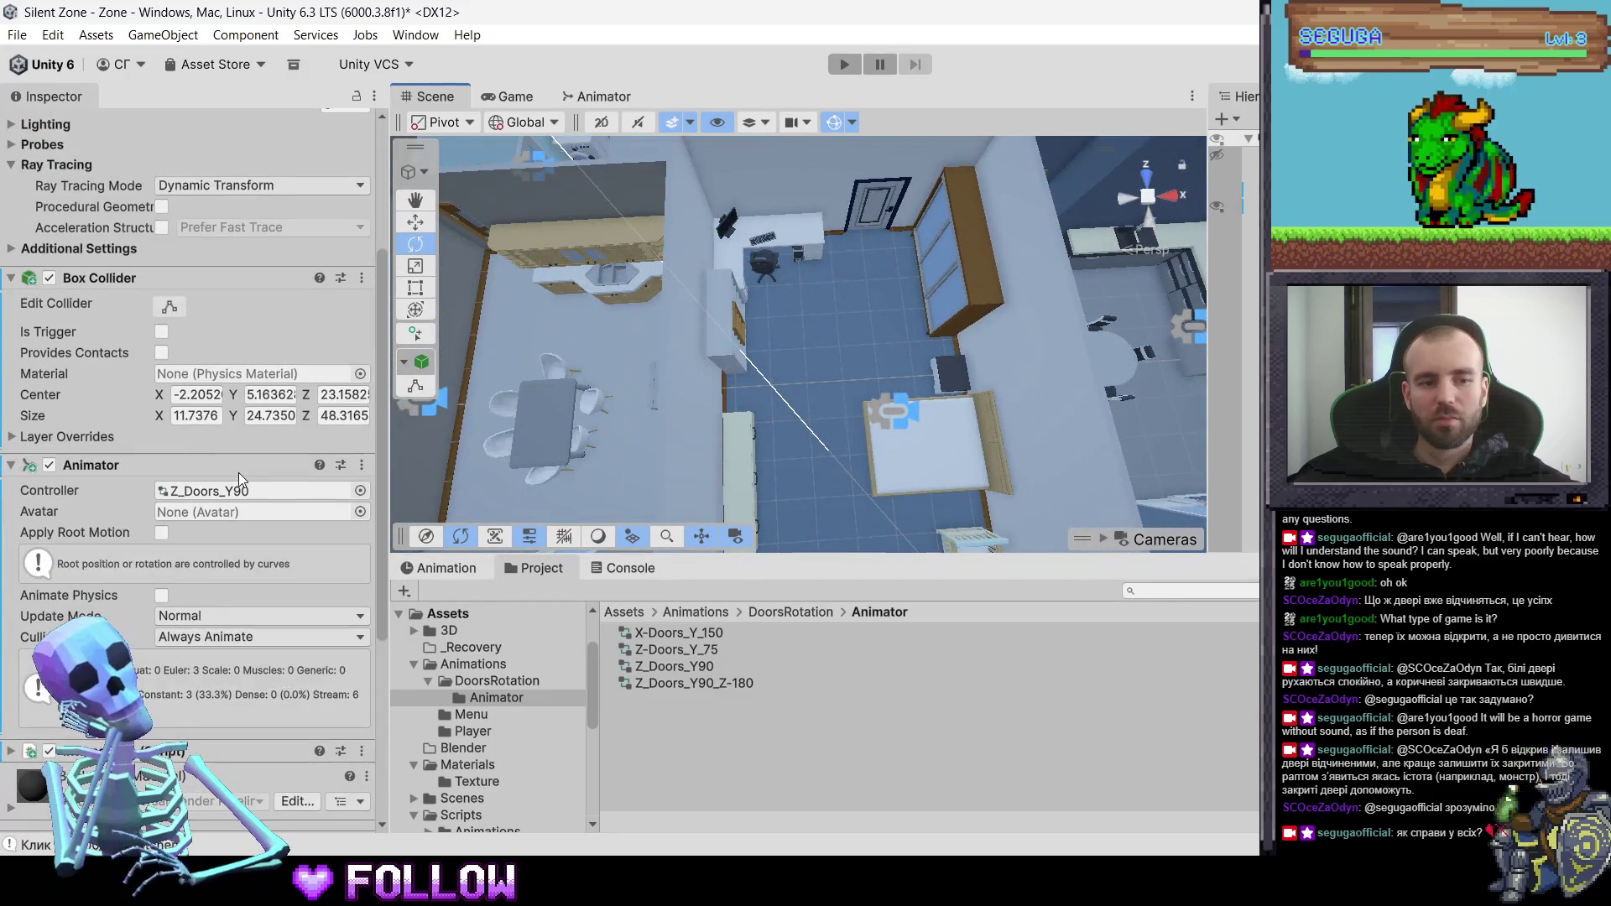
pyautogui.scroll(5, 239, 472)
pyautogui.moveTo(822, 336)
pyautogui.mouseDown()
pyautogui.moveTo(877, 418)
pyautogui.moveTo(774, 387)
pyautogui.mouseUp()
# - Select 505_DoorKitchen and add the Interactable script
pyautogui.click(719, 307)
pyautogui.click(719, 306)
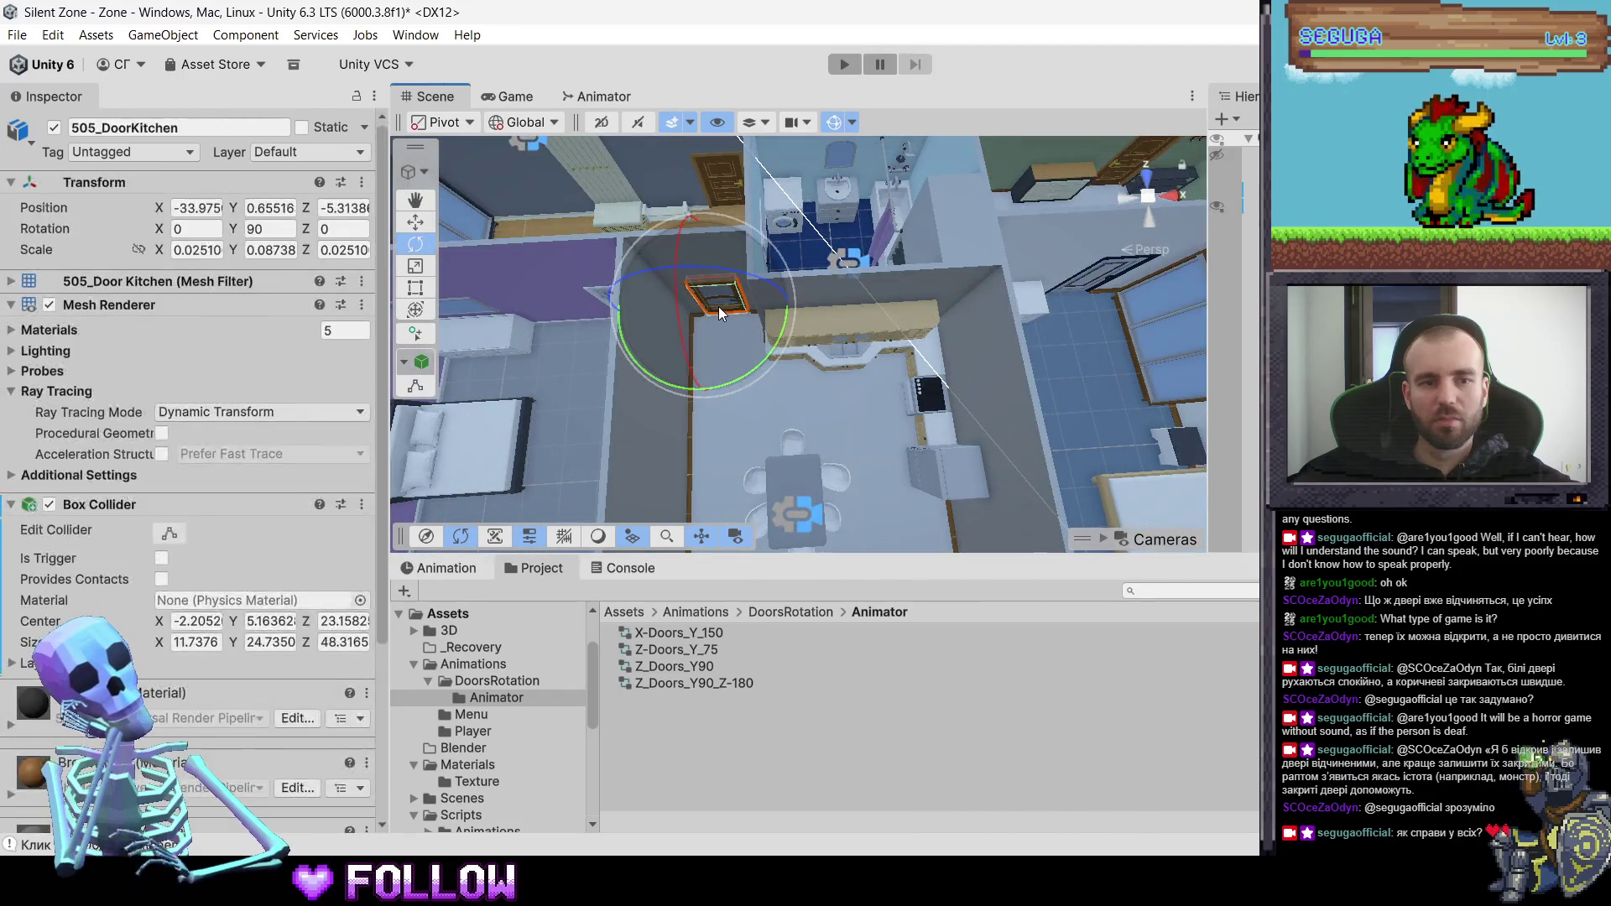
pyautogui.scroll(-5, 270, 515)
pyautogui.scroll(5, 251, 603)
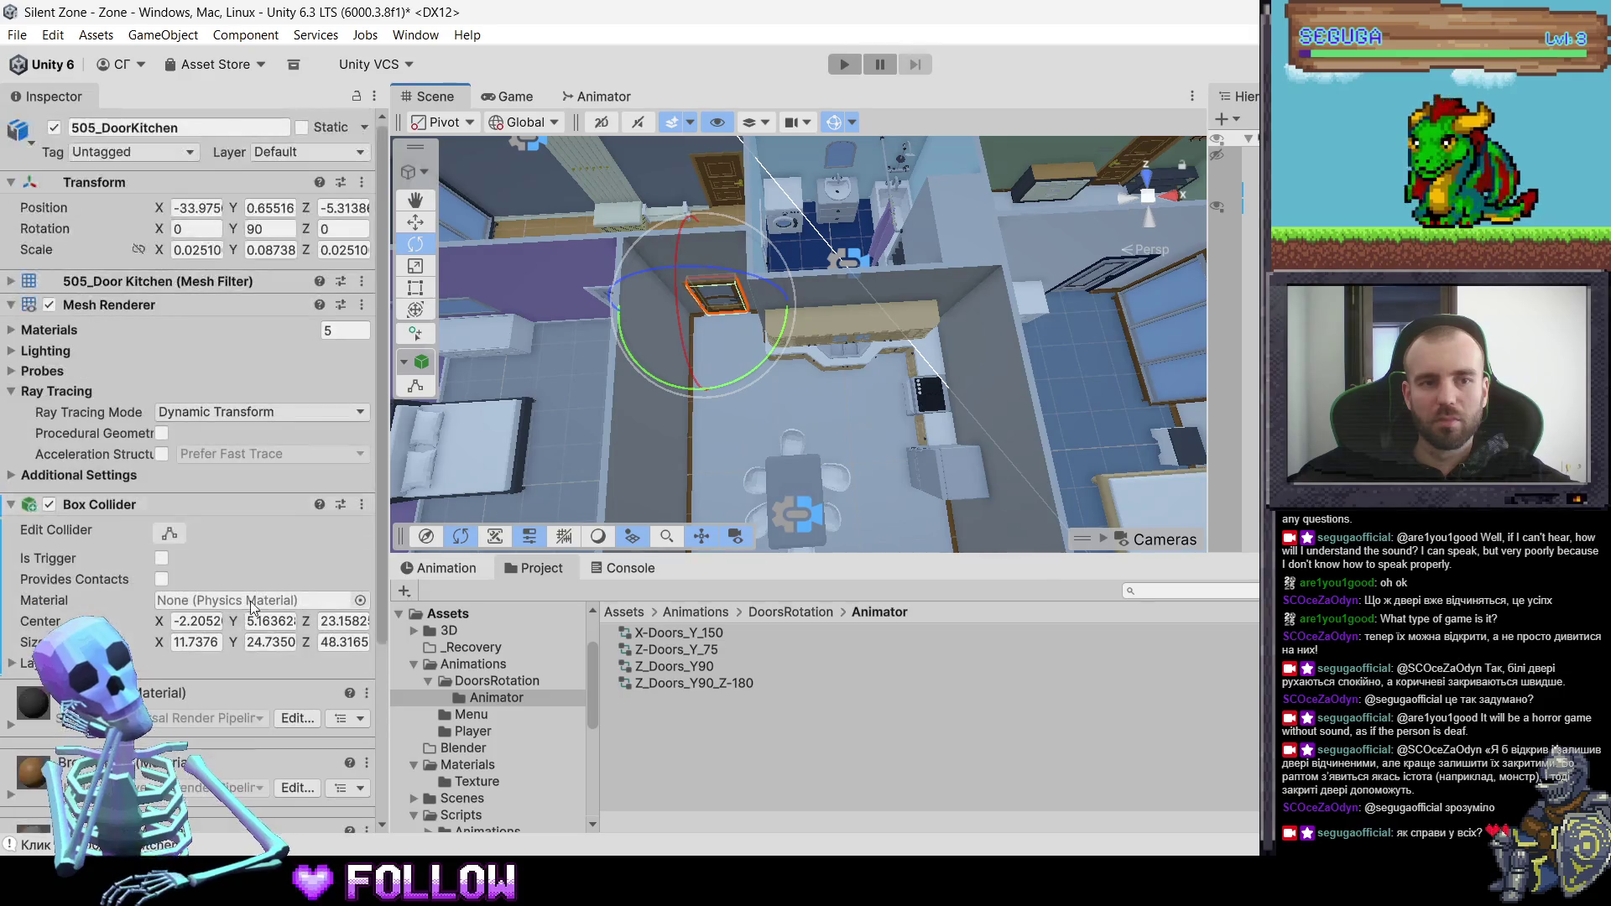
pyautogui.scroll(-5, 248, 673)
pyautogui.click(210, 817)
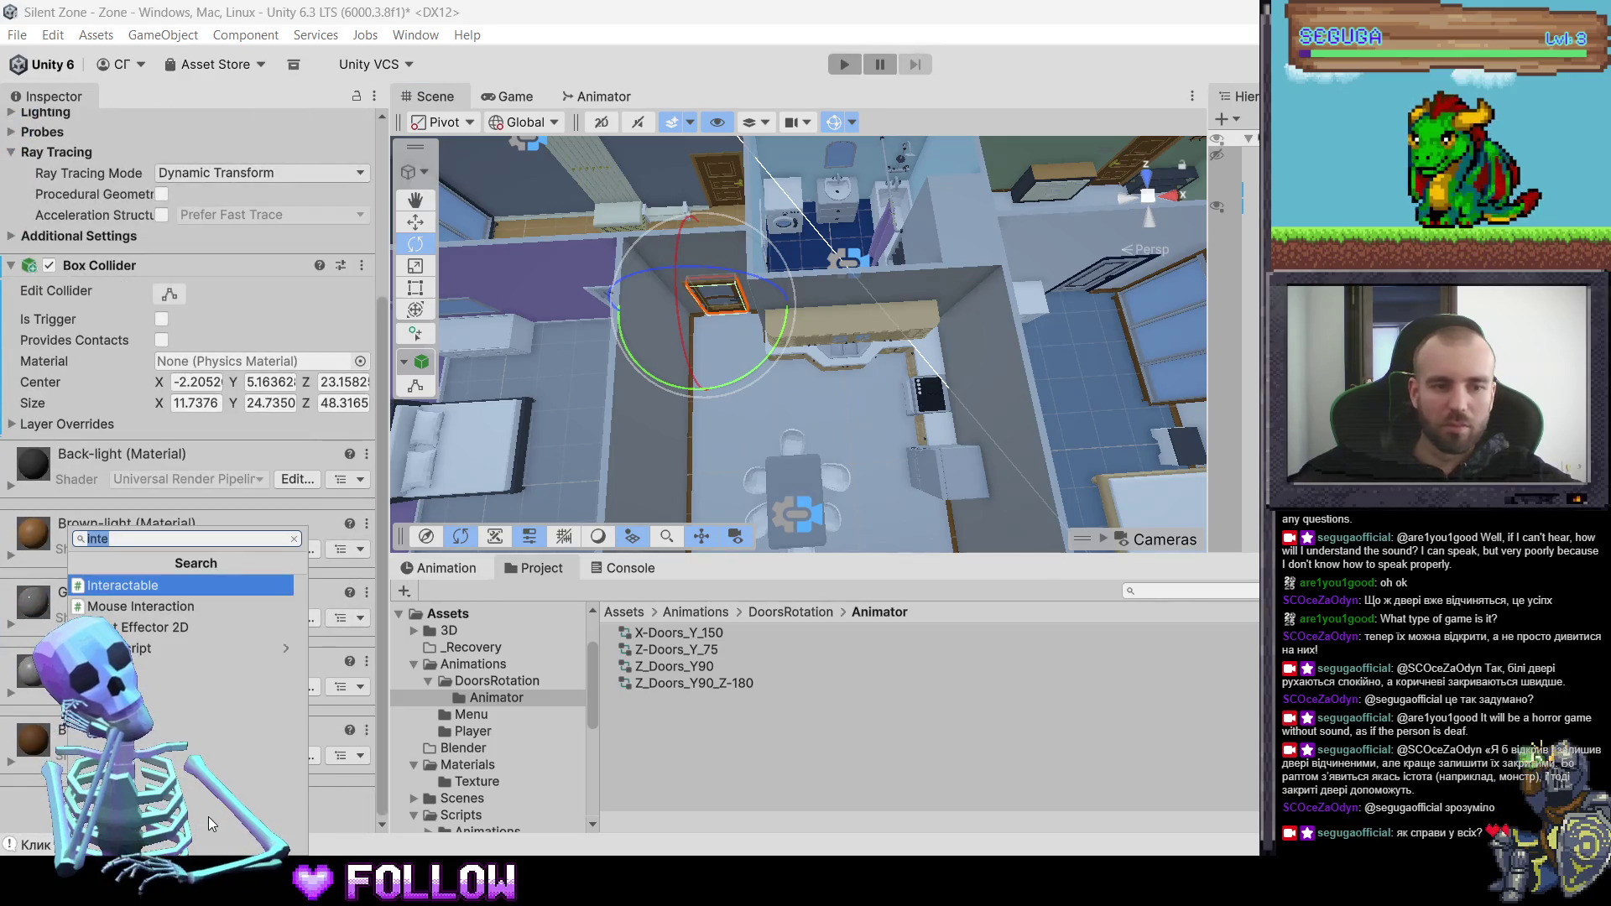
pyautogui.press('Return')
# - Add an Animator above Interactable, assigning the Z_Doors_Y90 controller
pyautogui.click(215, 829)
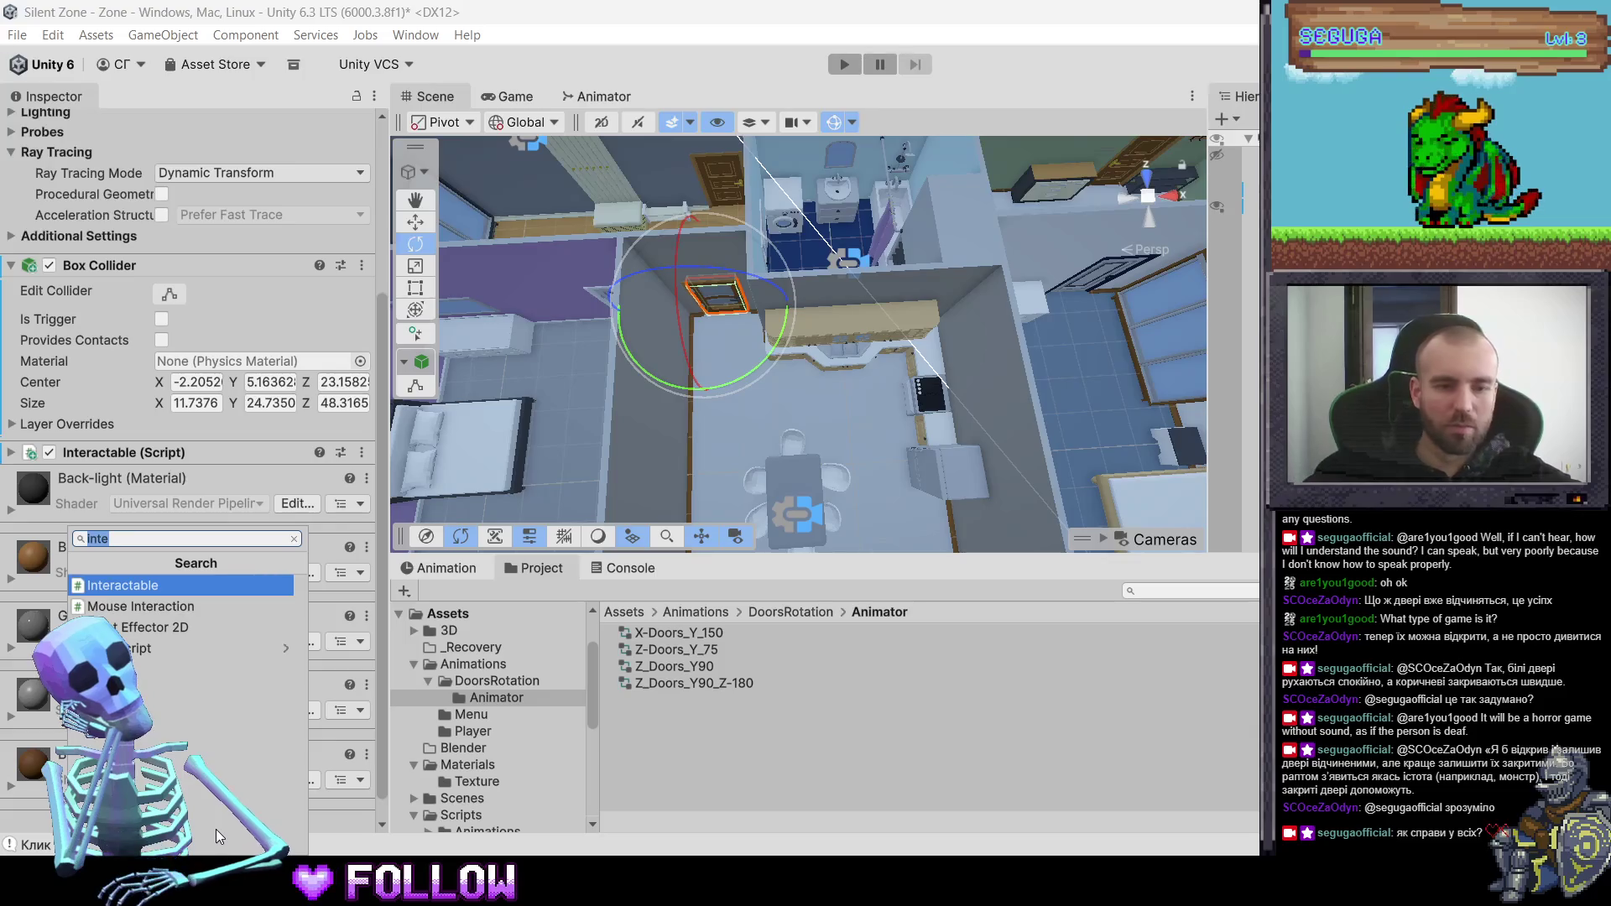
pyautogui.write('animator')
pyautogui.press('Return')
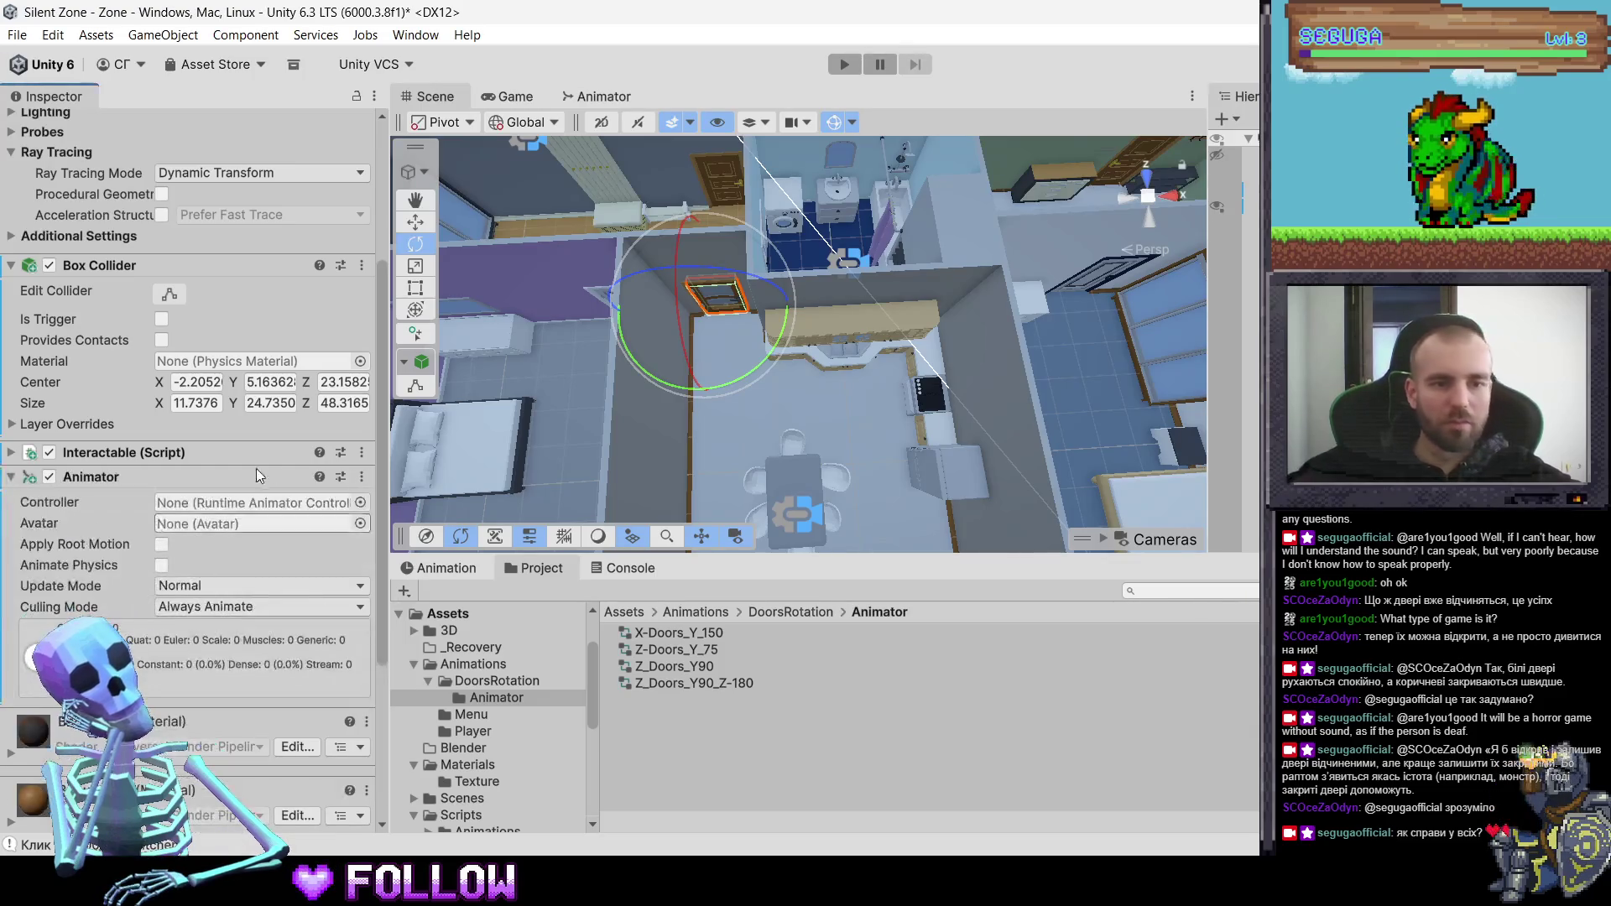
pyautogui.moveTo(136, 477); pyautogui.dragTo(153, 438)
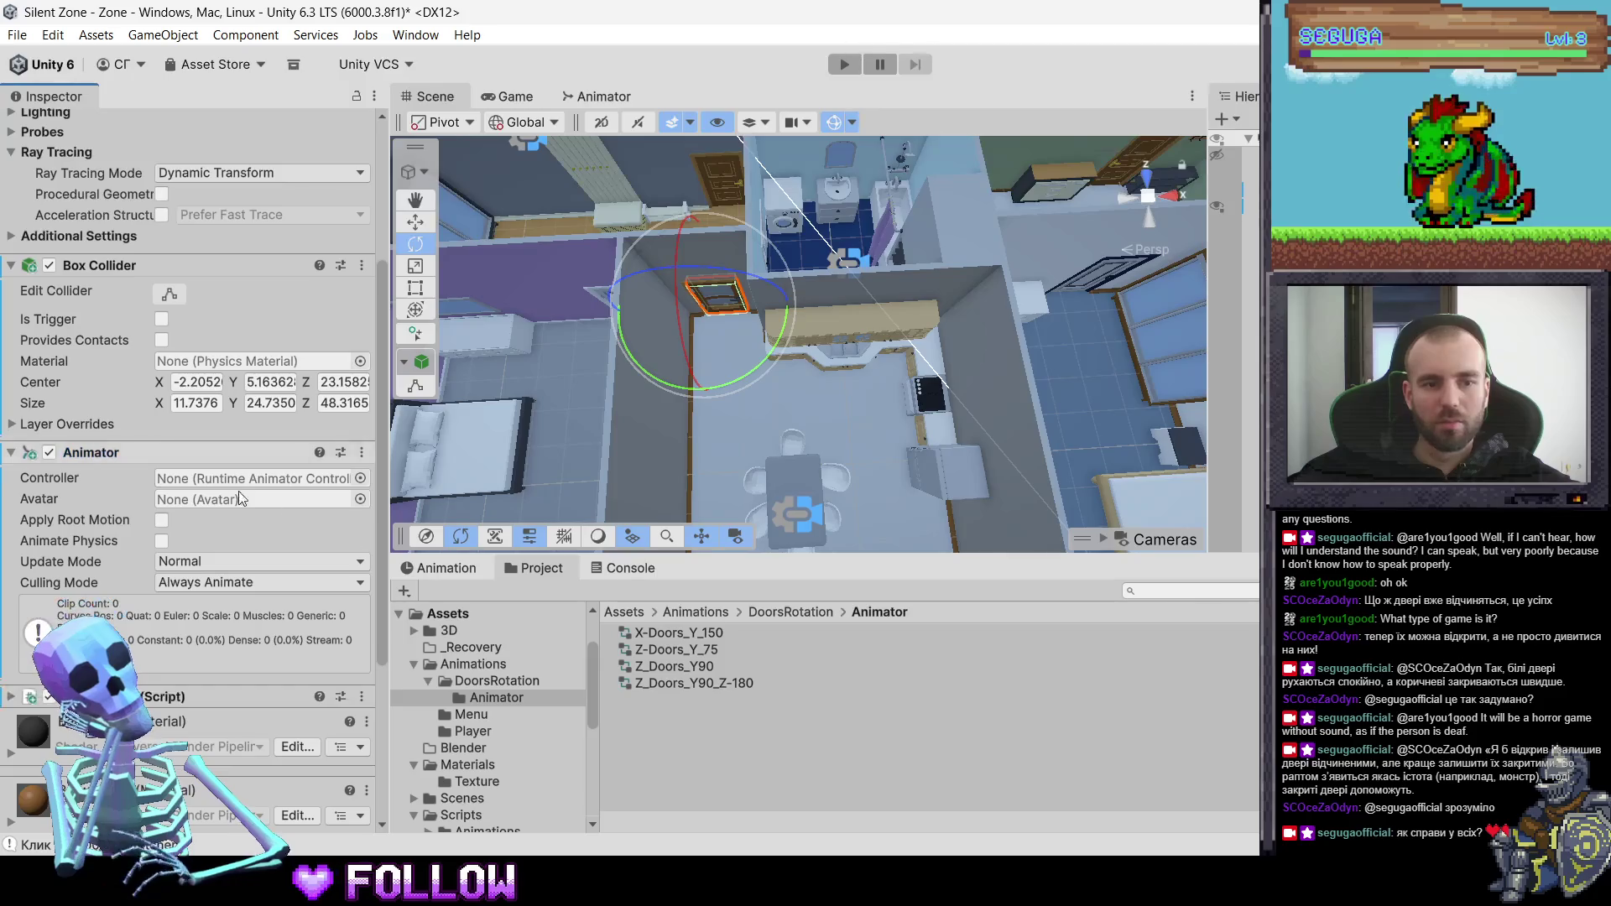
pyautogui.moveTo(674, 665); pyautogui.dragTo(227, 482)
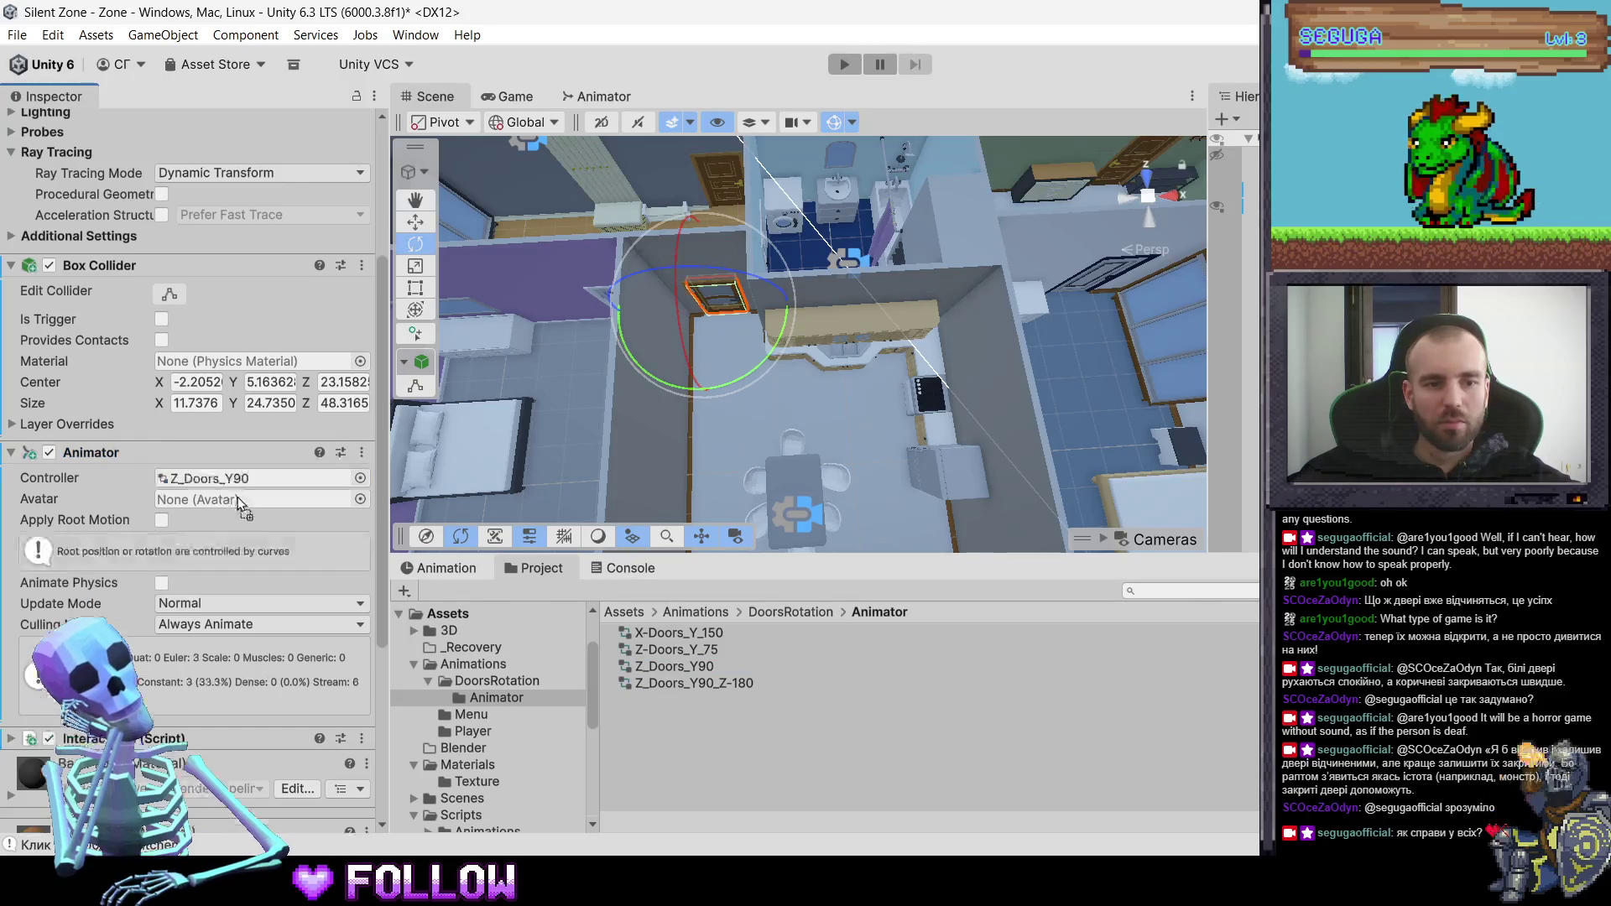
# - Put 505_DoorKitchen on the Interactable layer
pyautogui.scroll(5, 269, 537)
pyautogui.click(349, 153)
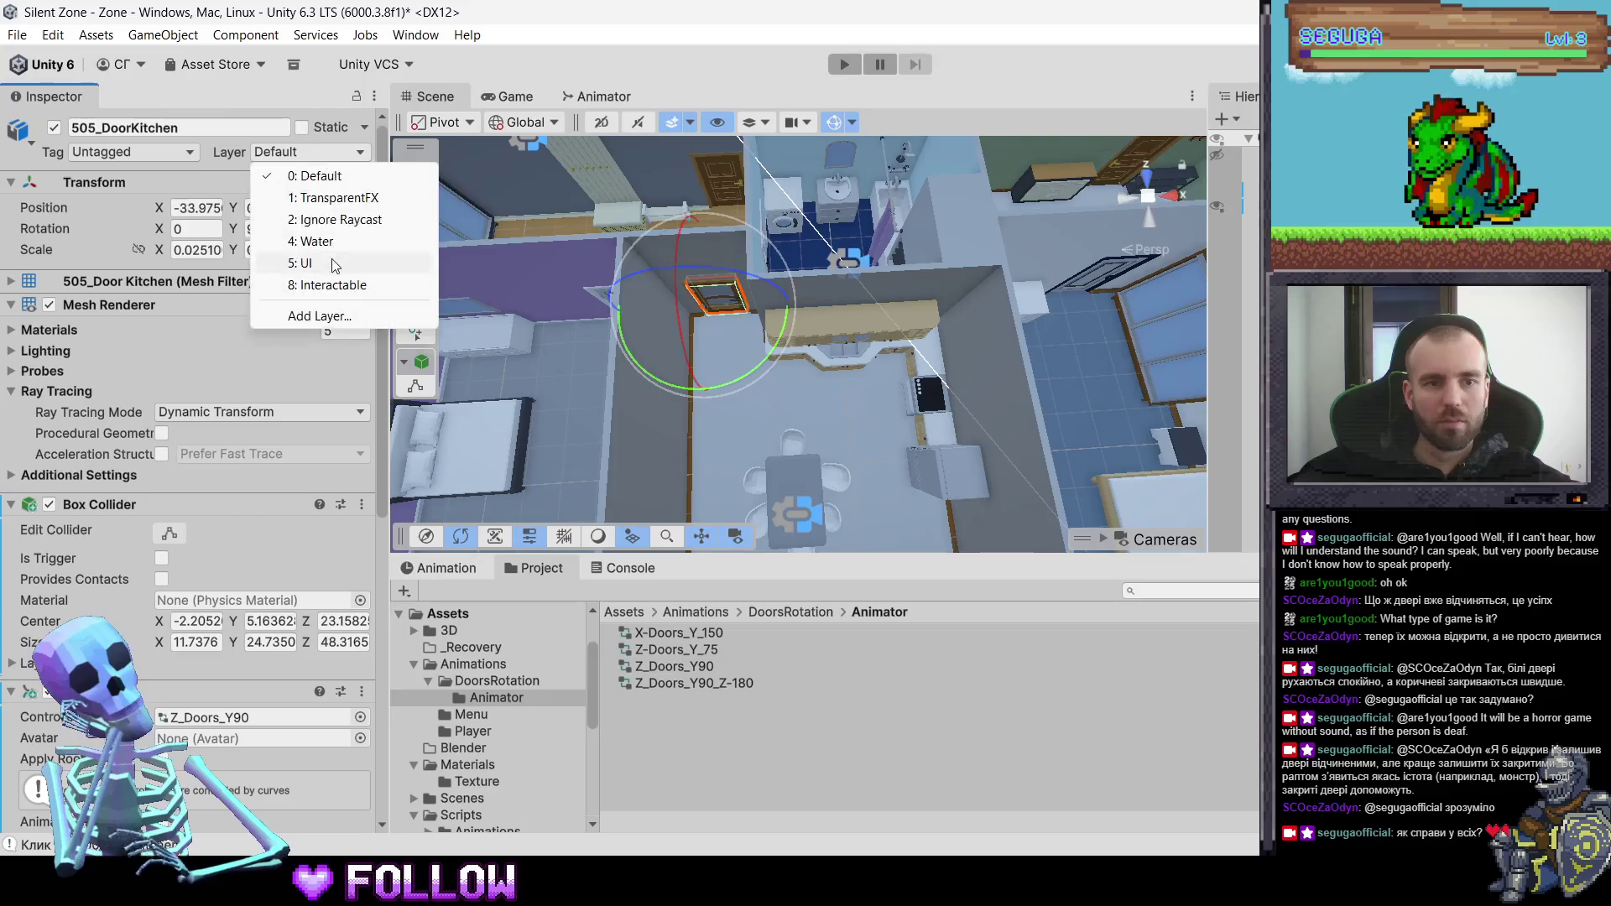
pyautogui.click(327, 286)
pyautogui.scroll(-10, 296, 617)
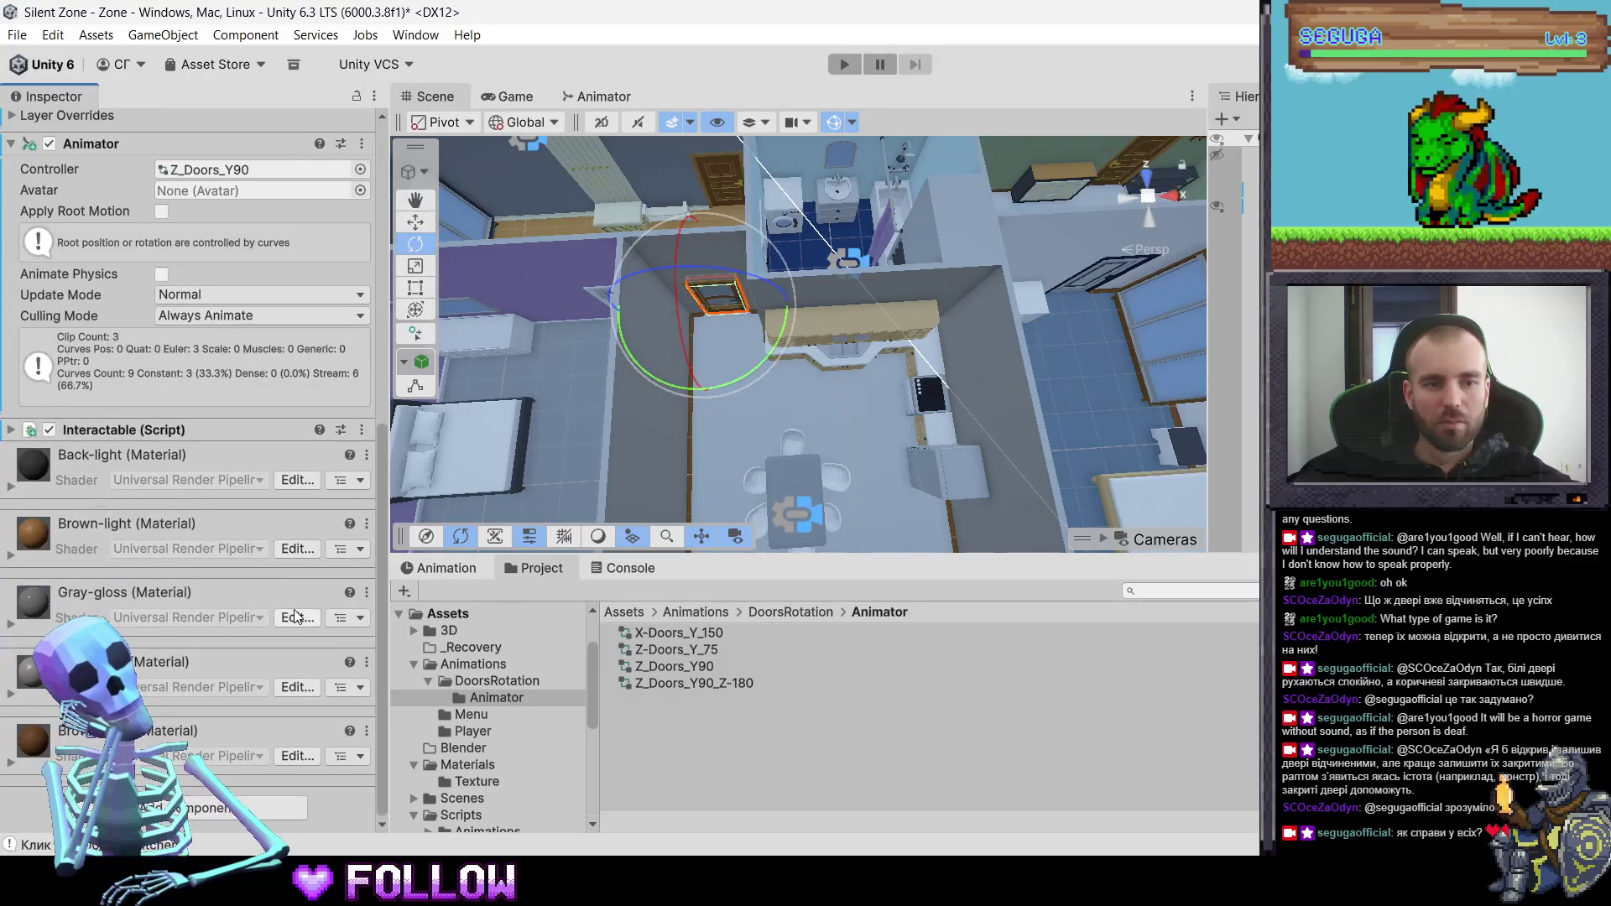
pyautogui.scroll(10, 296, 617)
# - Reselect 504_DoorKitchen to check it and bring the kitchen table into view
pyautogui.moveTo(866, 314)
pyautogui.mouseDown()
pyautogui.moveTo(768, 333)
pyautogui.moveTo(828, 366)
pyautogui.mouseUp()
pyautogui.click(865, 381)
pyautogui.click(864, 382)
pyautogui.moveTo(933, 395)
pyautogui.mouseDown()
pyautogui.moveTo(906, 378)
pyautogui.moveTo(832, 392)
pyautogui.mouseUp()
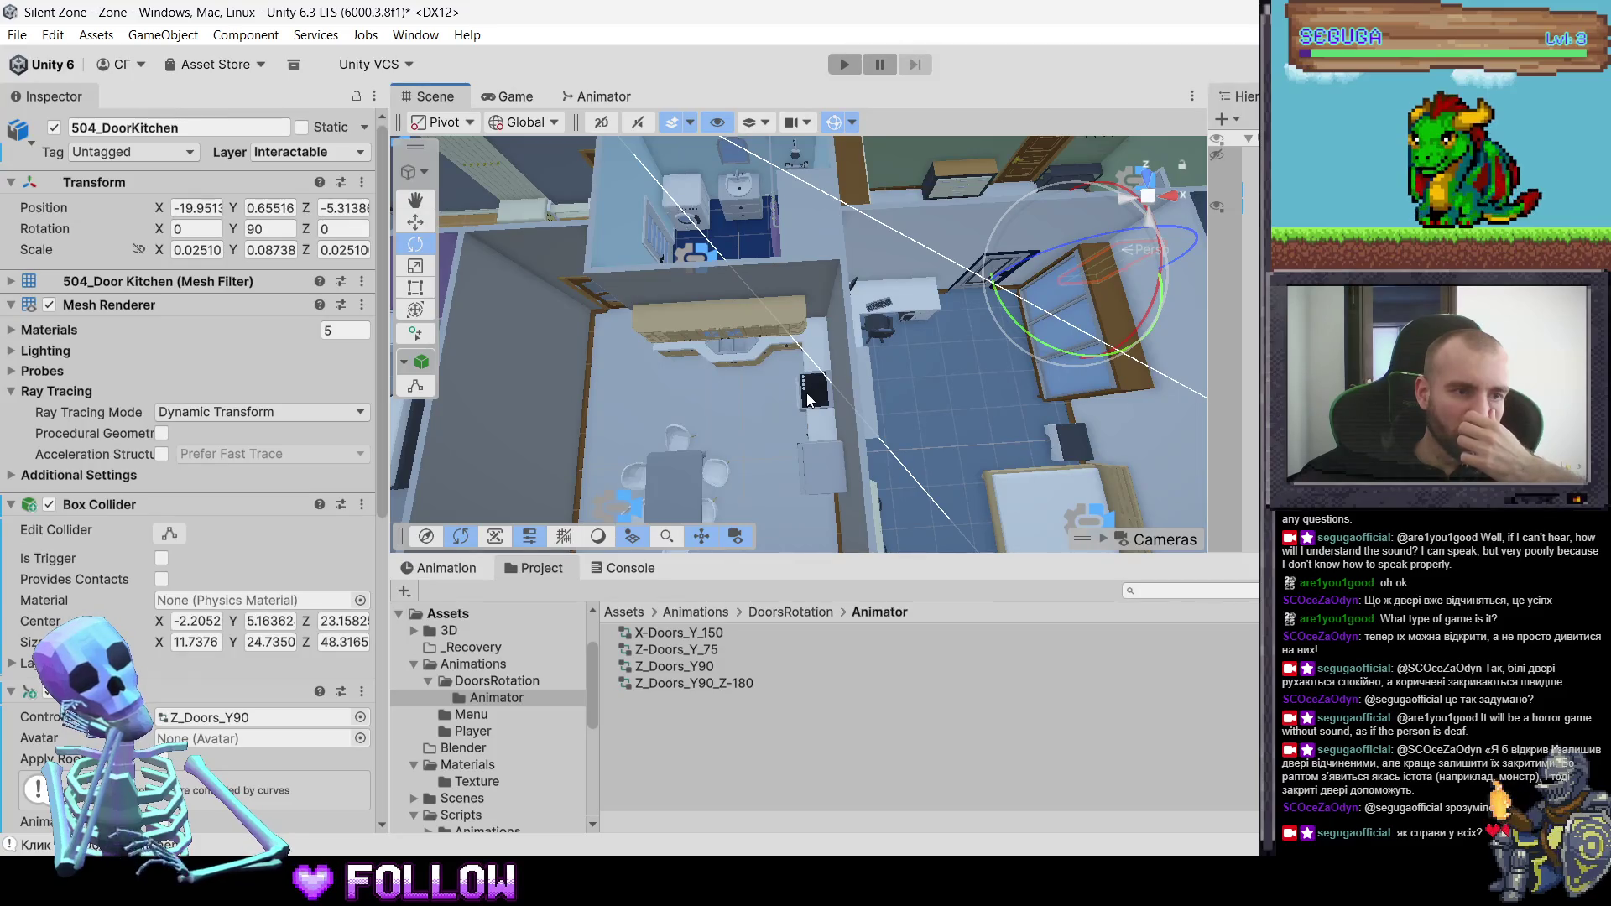
# - Enter Play mode to try the new doors with the player in the kitchen
pyautogui.scroll(5, 808, 393)
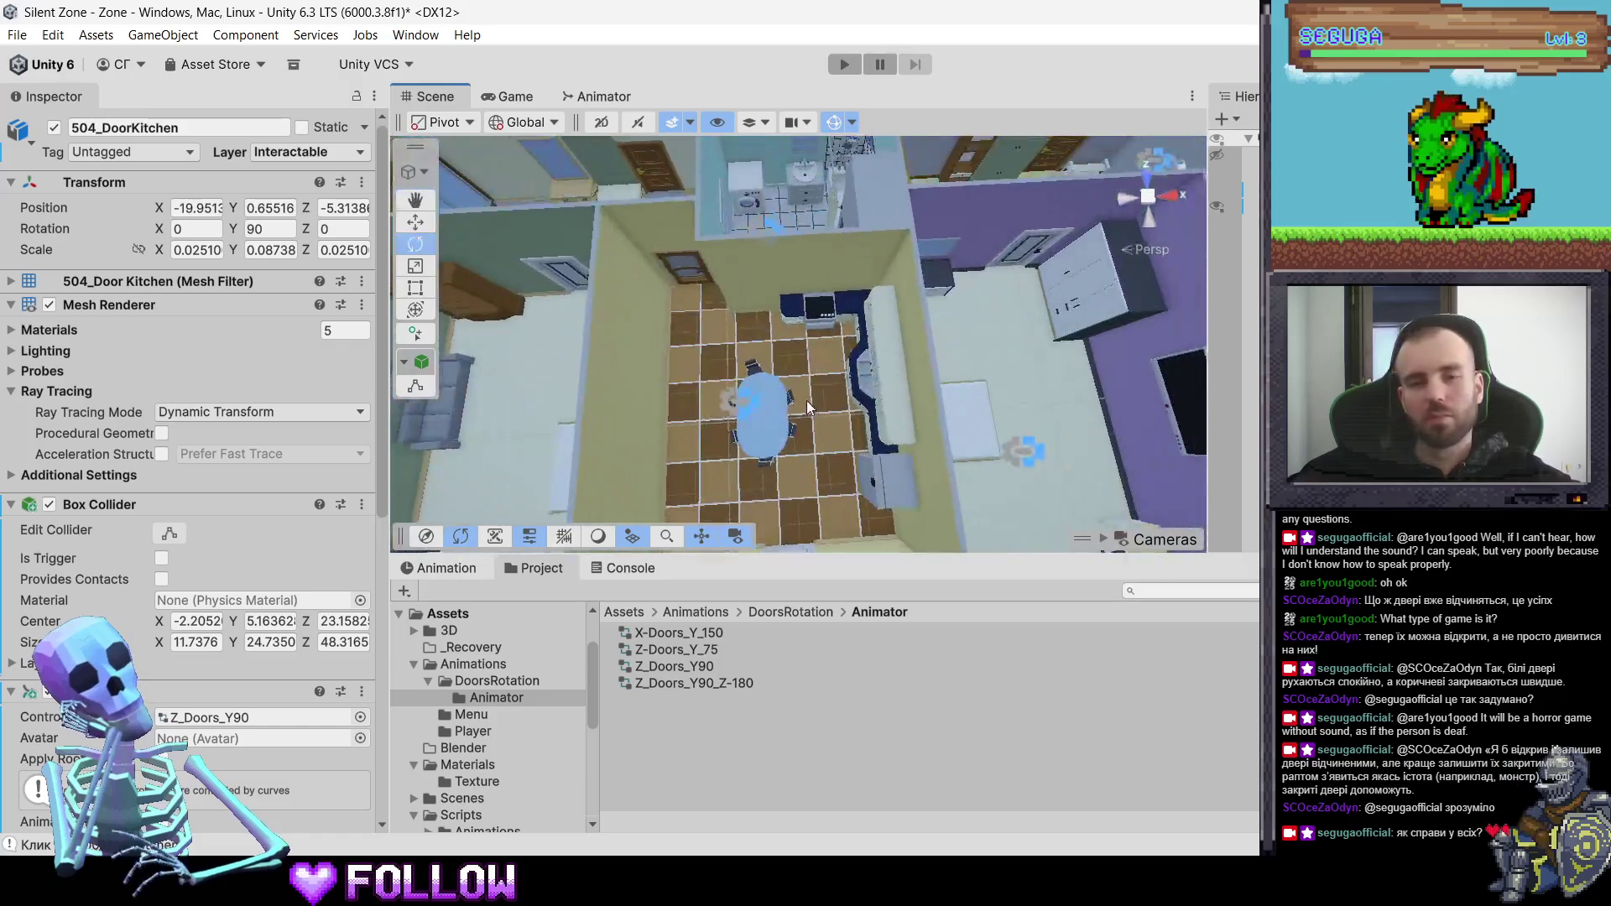
pyautogui.scroll(-6, 807, 400)
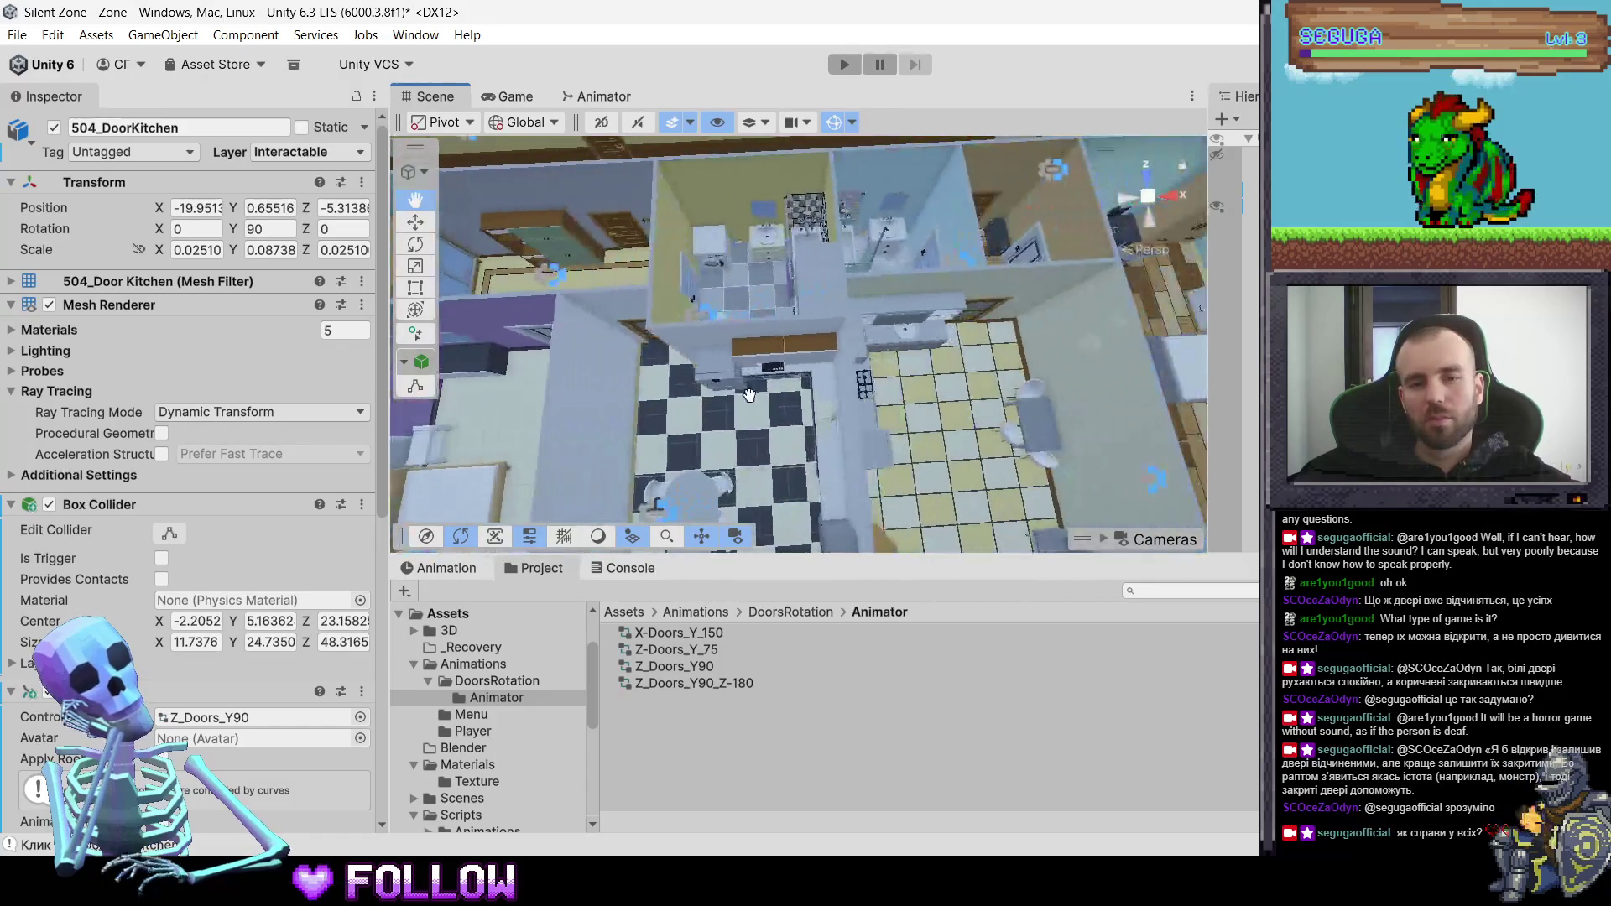
pyautogui.click(842, 65)
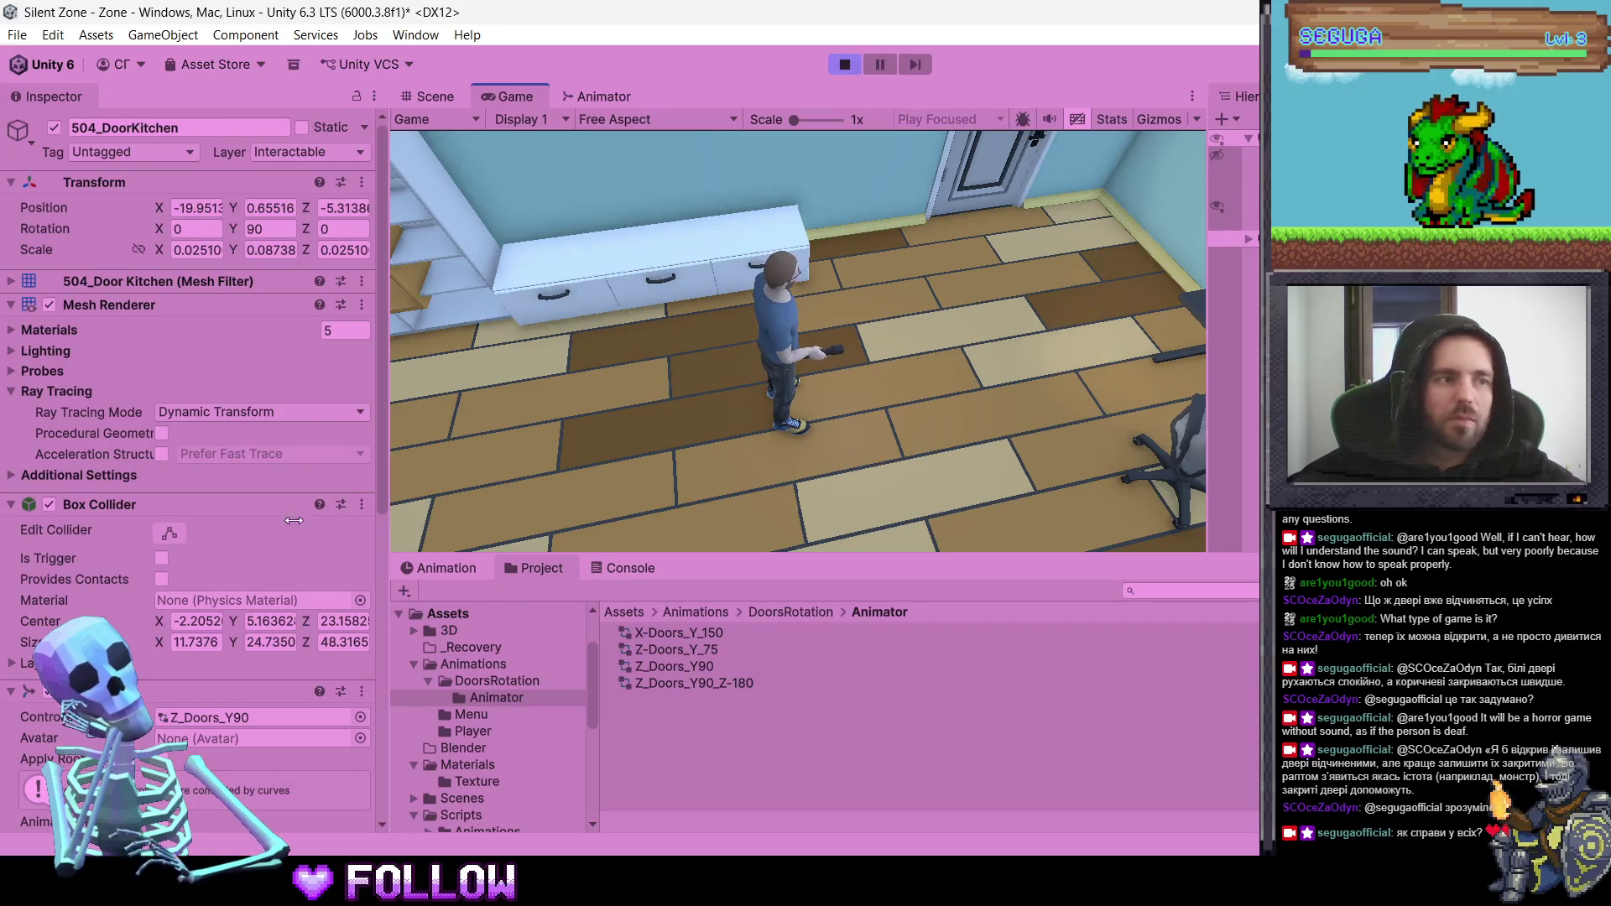
# - Walk out through the room's door, down the corridor, and through door 501 into the blue room
pyautogui.click(581, 355)
pyautogui.press('w')
pyautogui.click(717, 298)
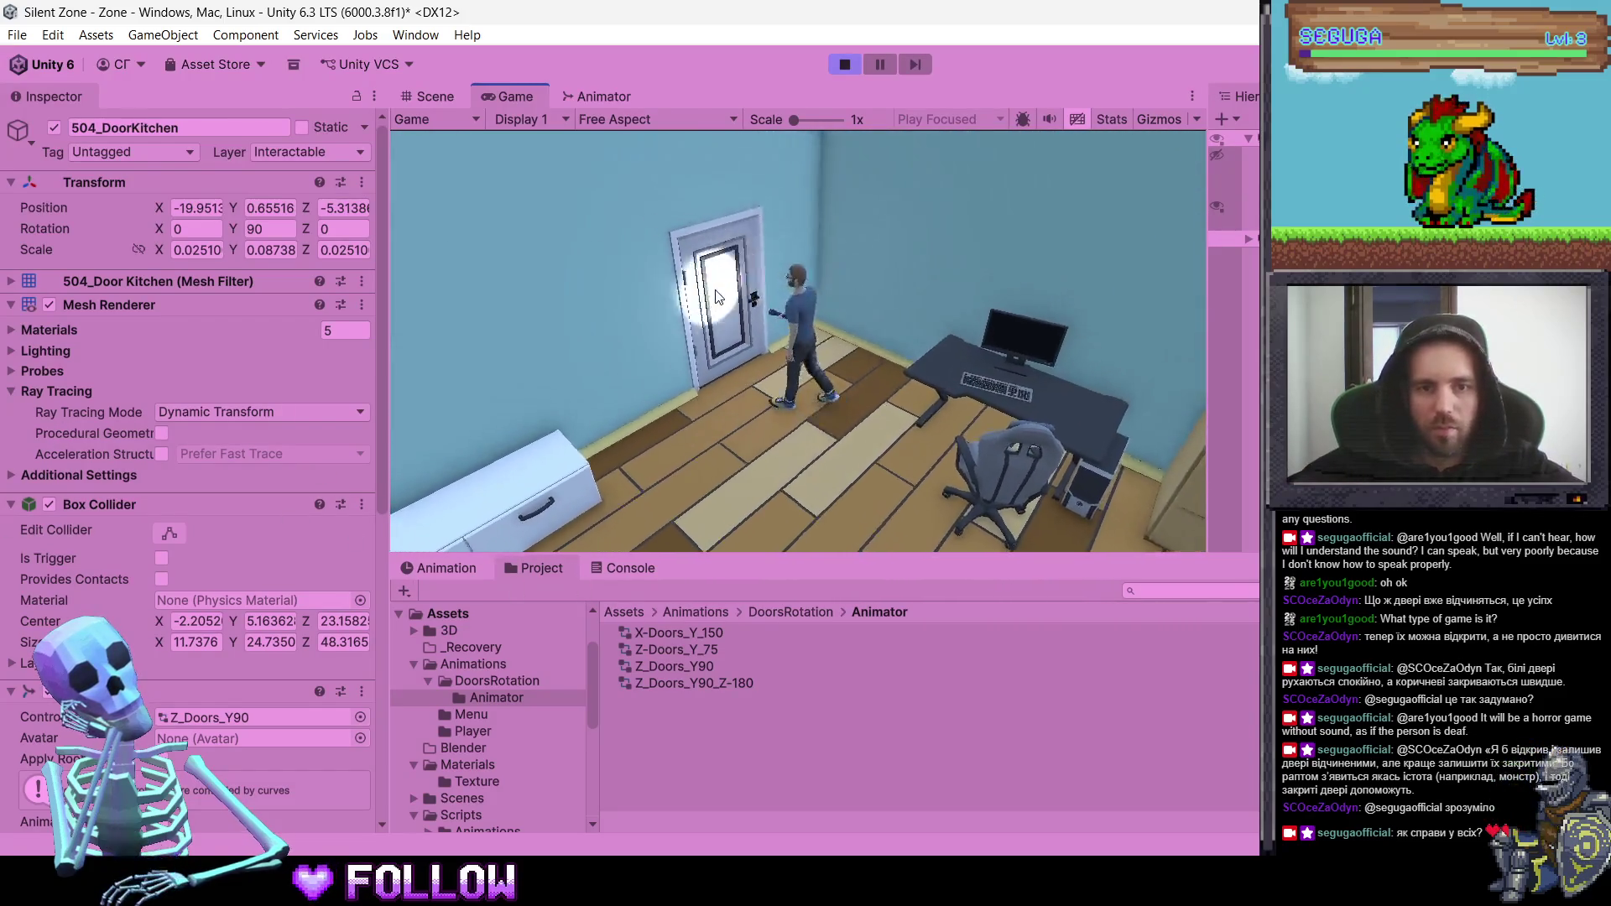
pyautogui.click(804, 322)
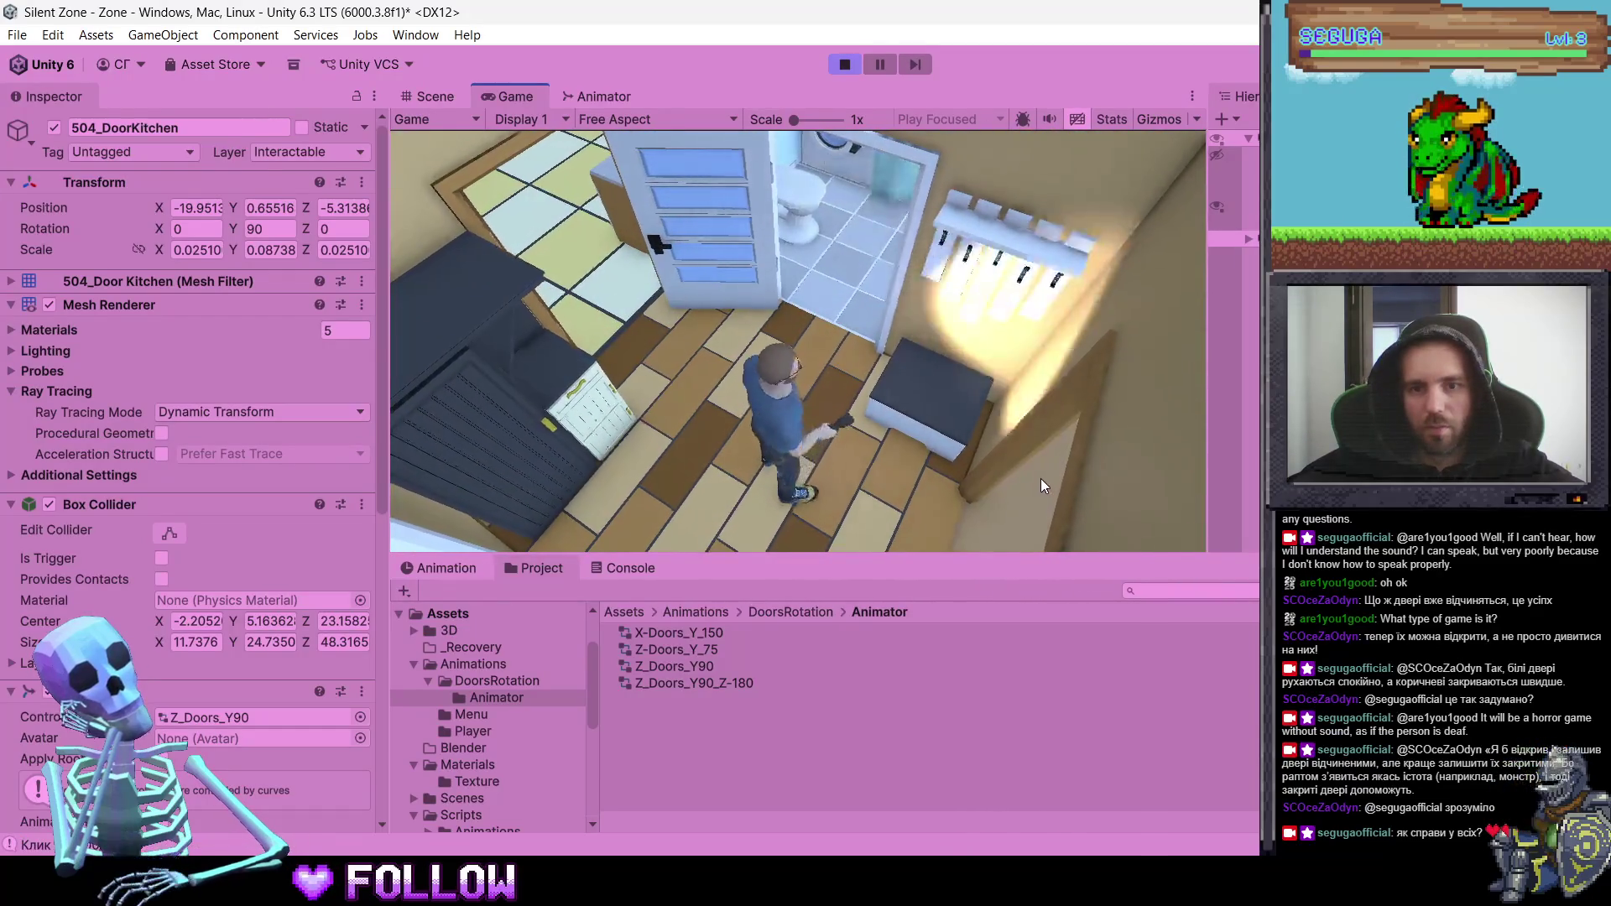
pyautogui.click(1041, 478)
pyautogui.click(708, 250)
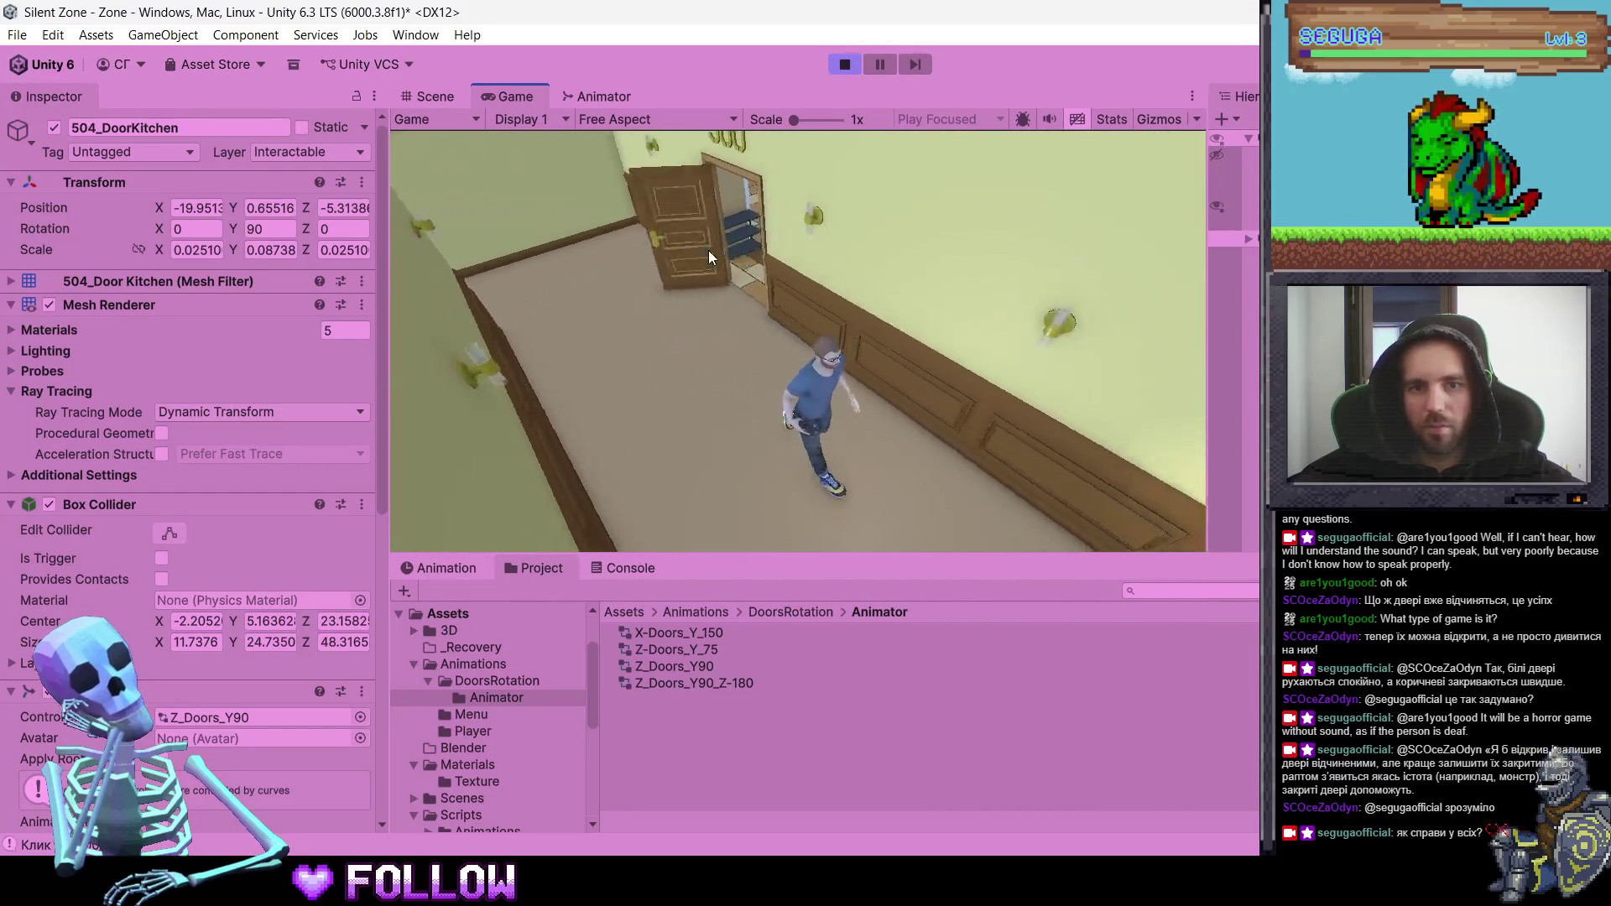
pyautogui.click(926, 432)
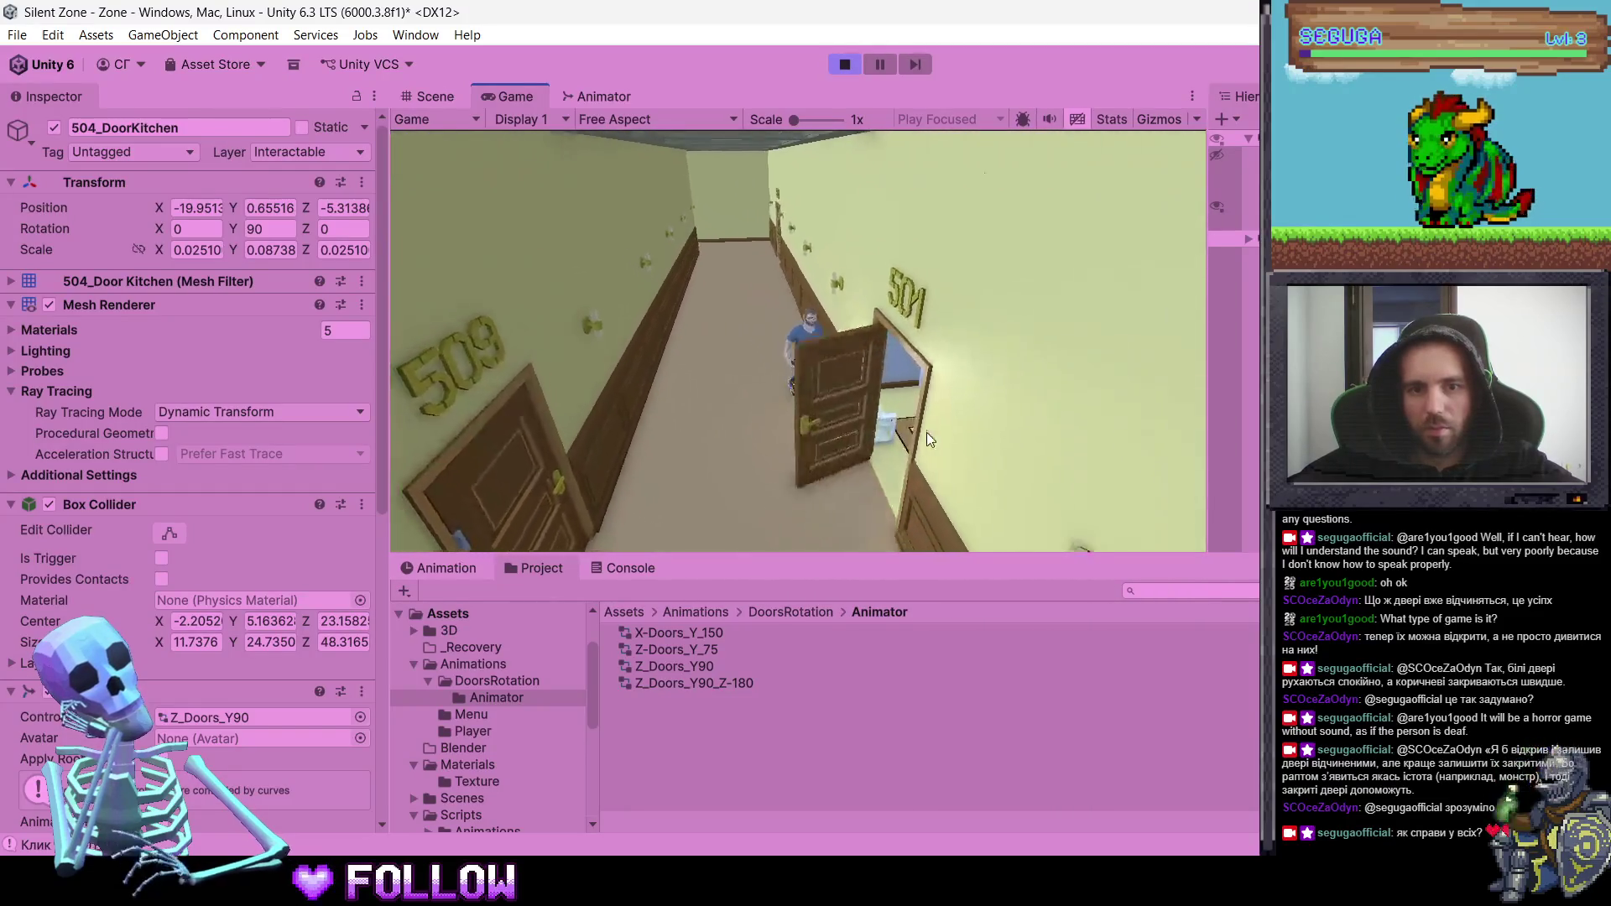
pyautogui.click(903, 351)
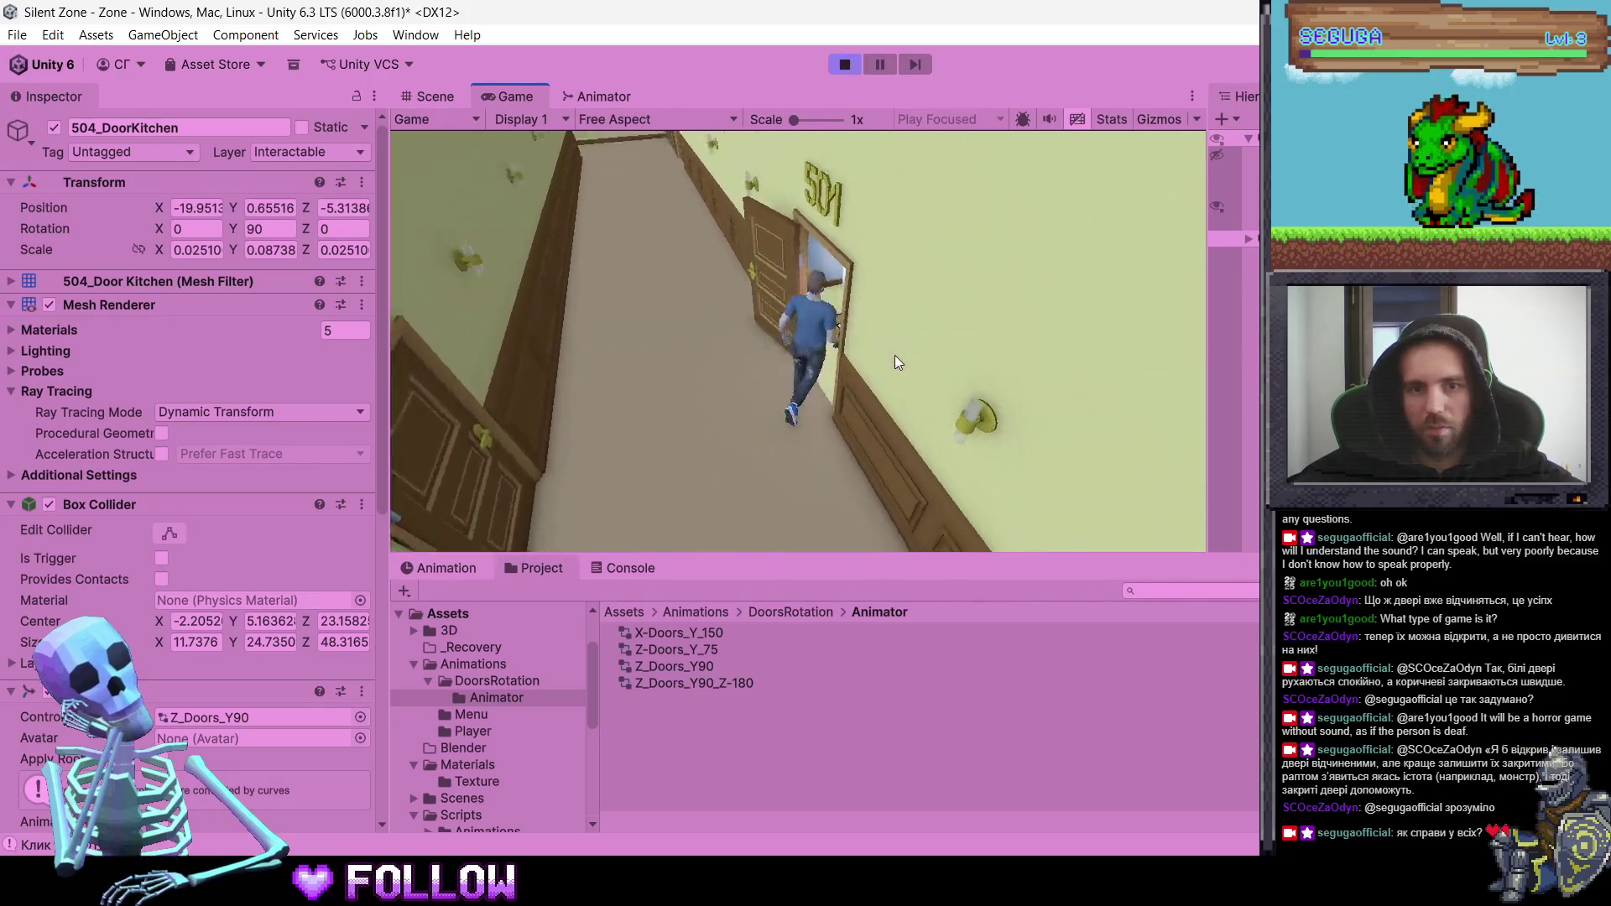
pyautogui.click(982, 369)
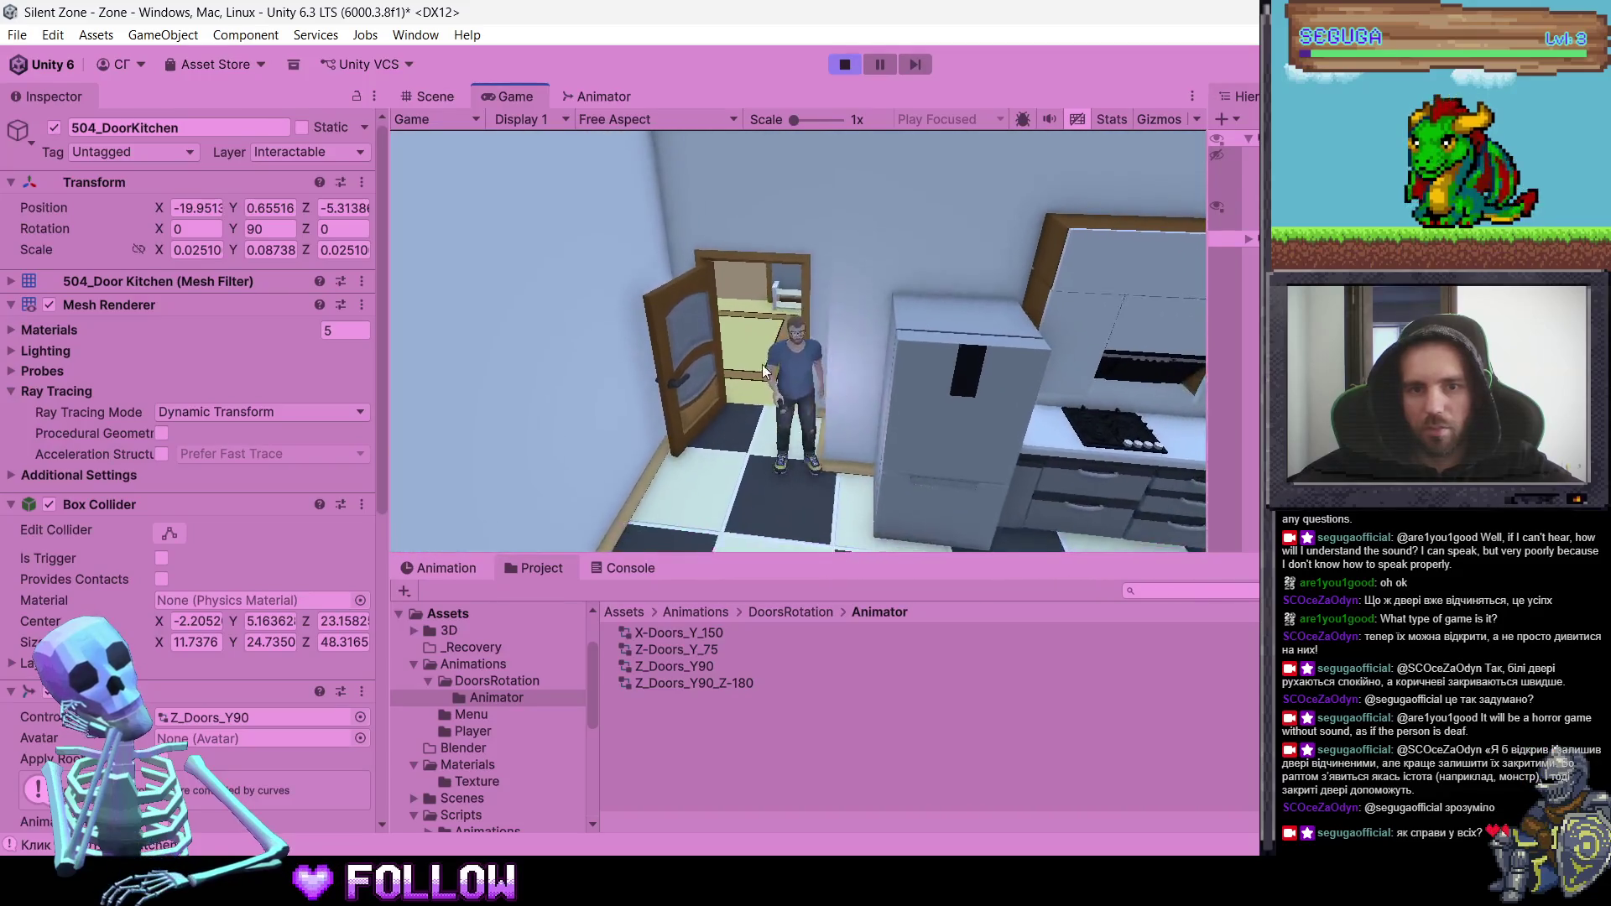
# - Open the kitchen door and walk through into the purple room by the wardrobe
pyautogui.click(762, 335)
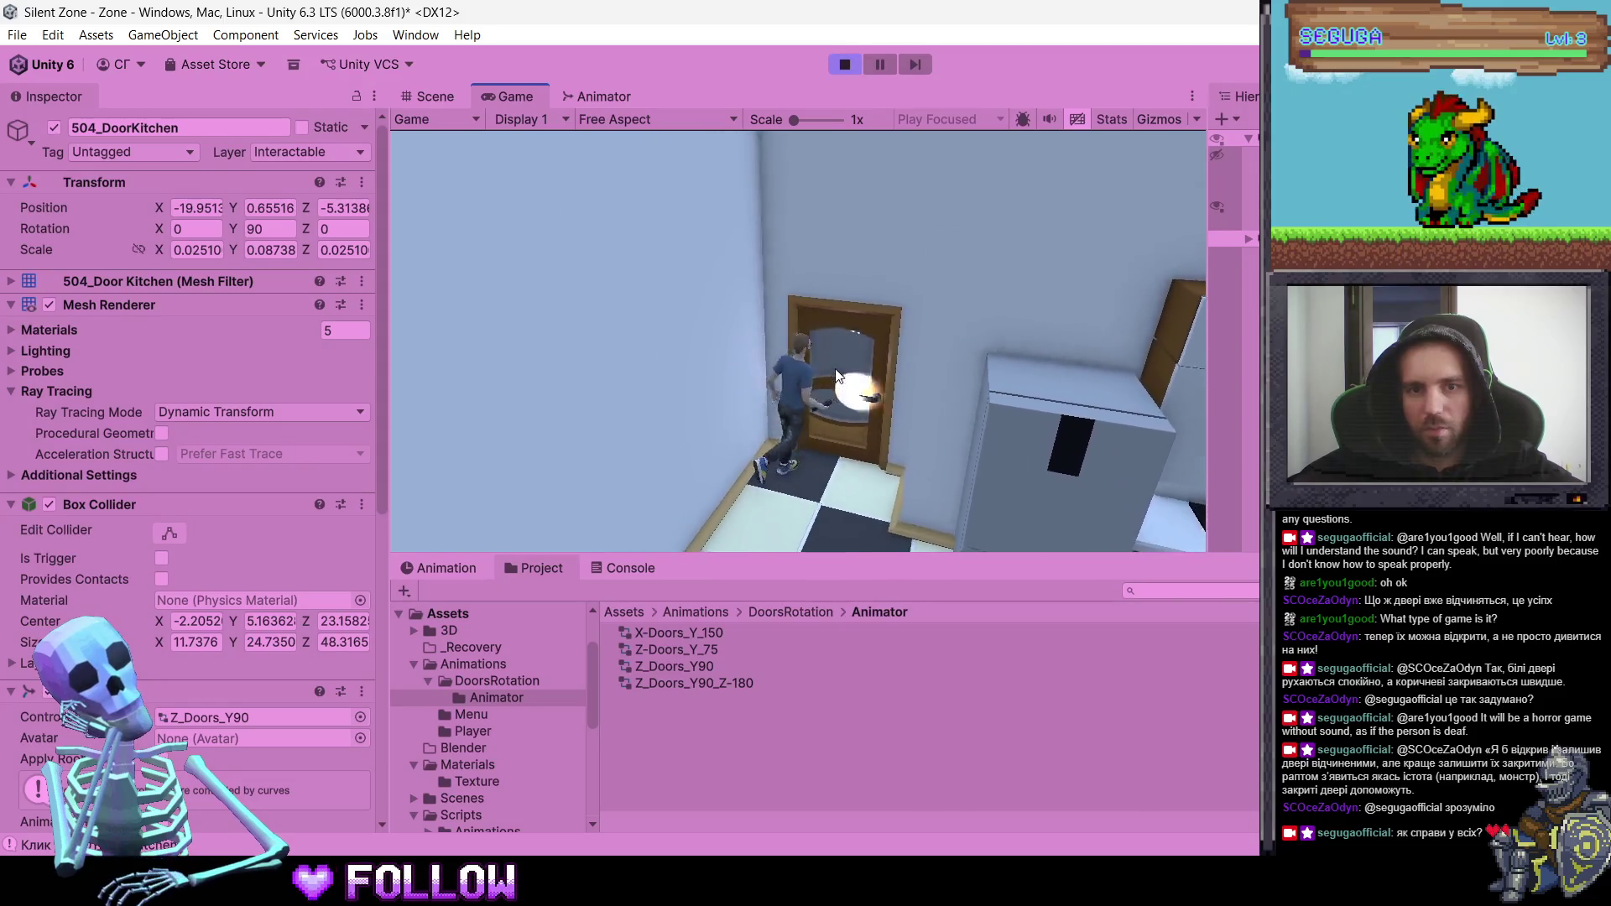
pyautogui.click(747, 350)
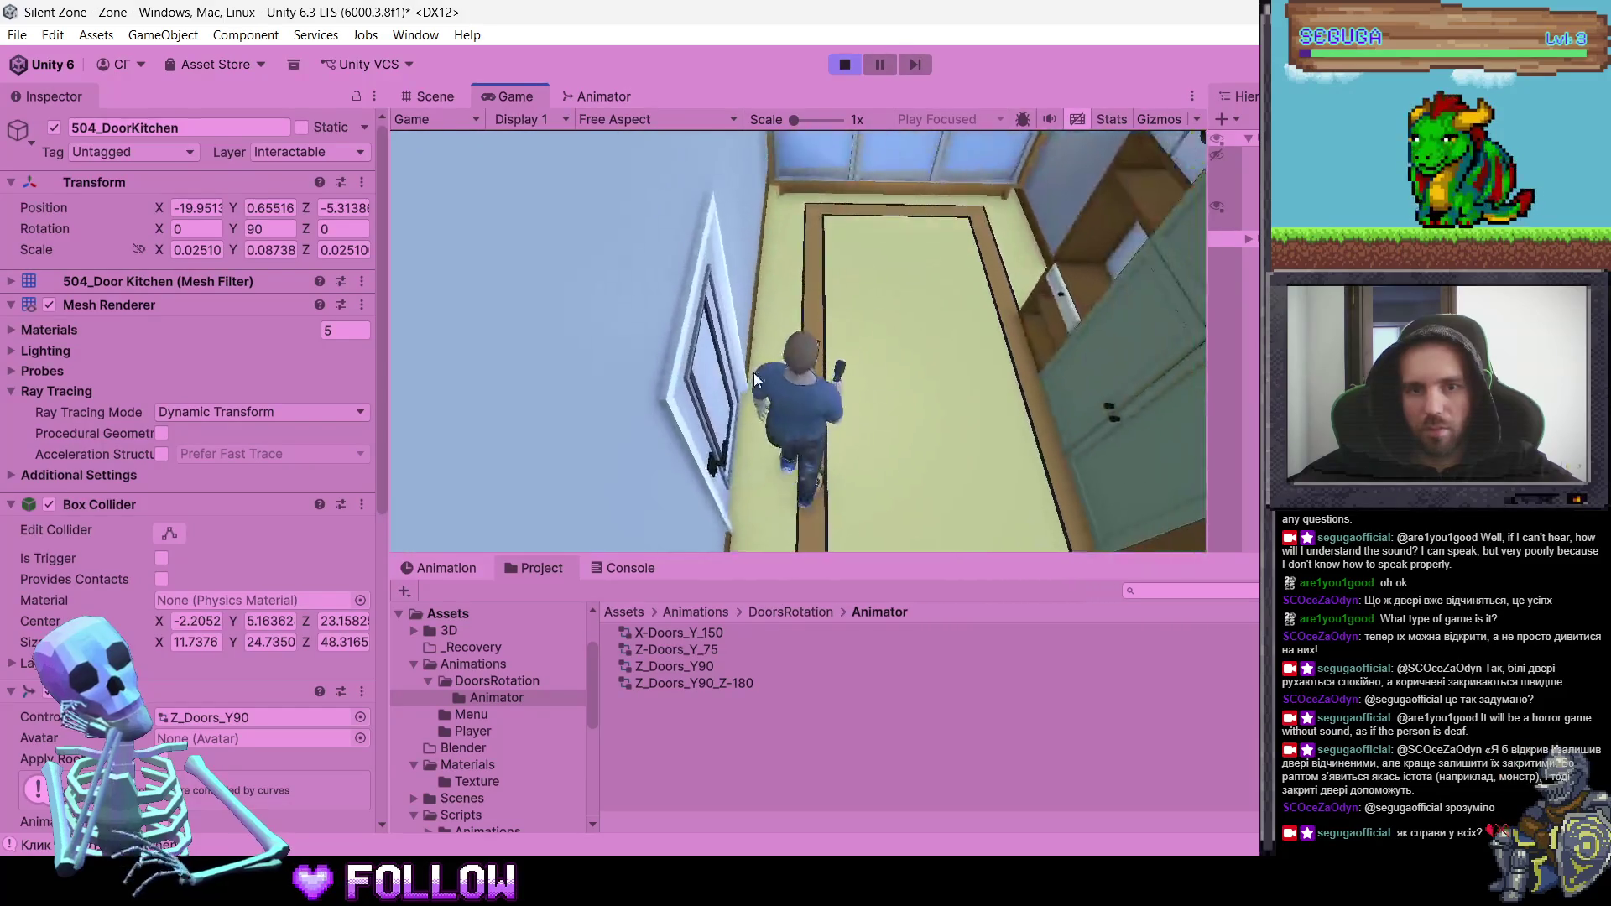
pyautogui.click(892, 393)
pyautogui.click(827, 391)
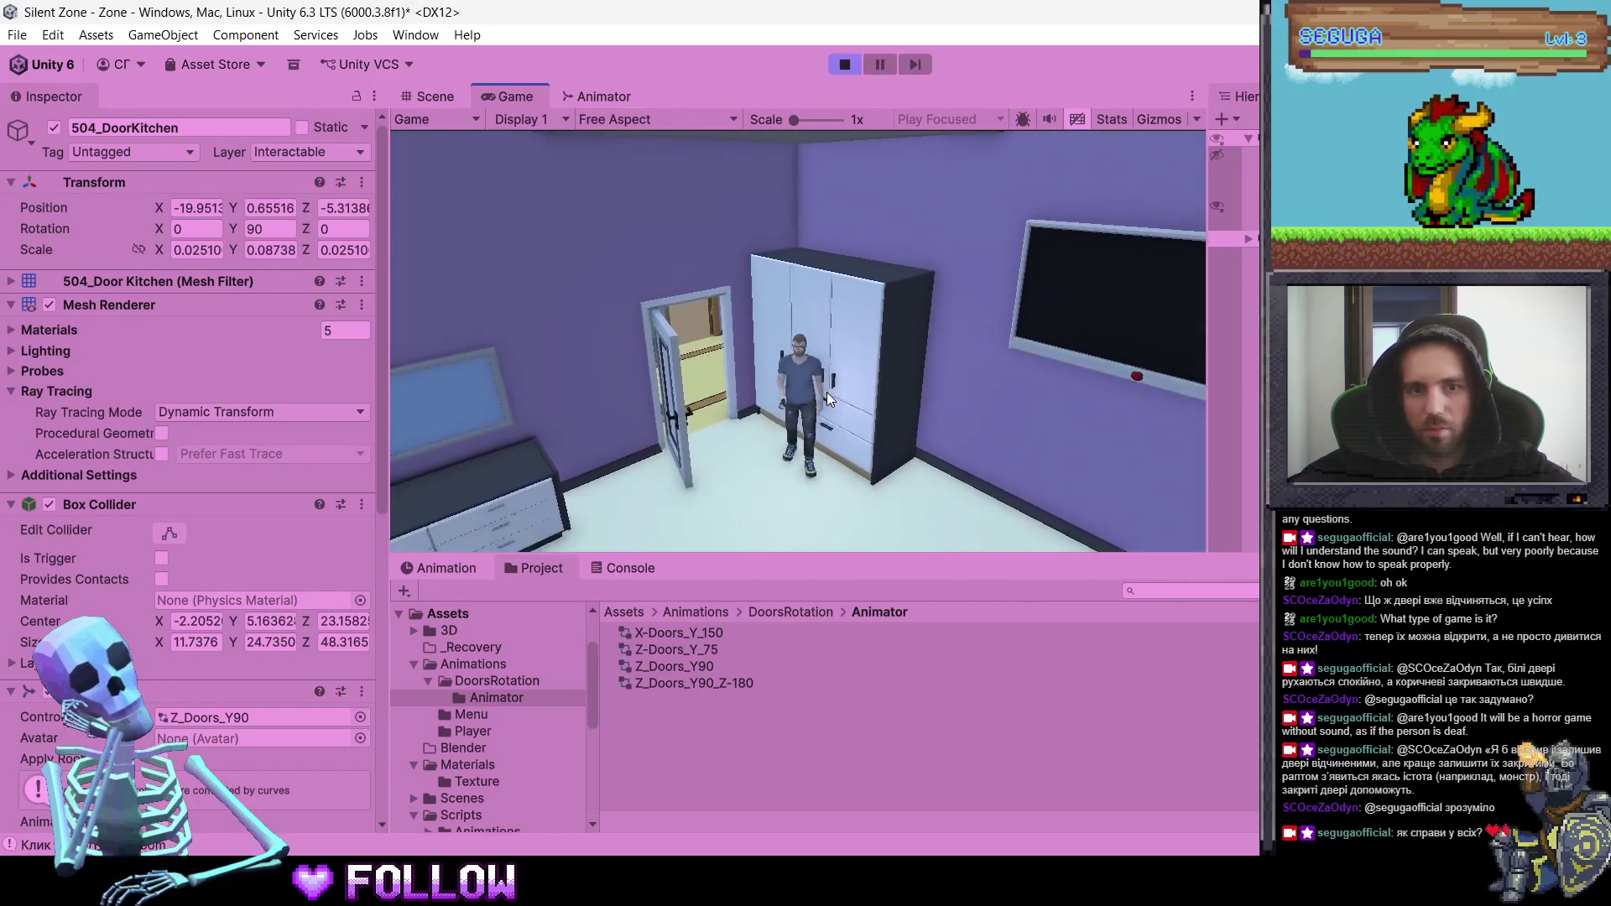
pyautogui.click(861, 300)
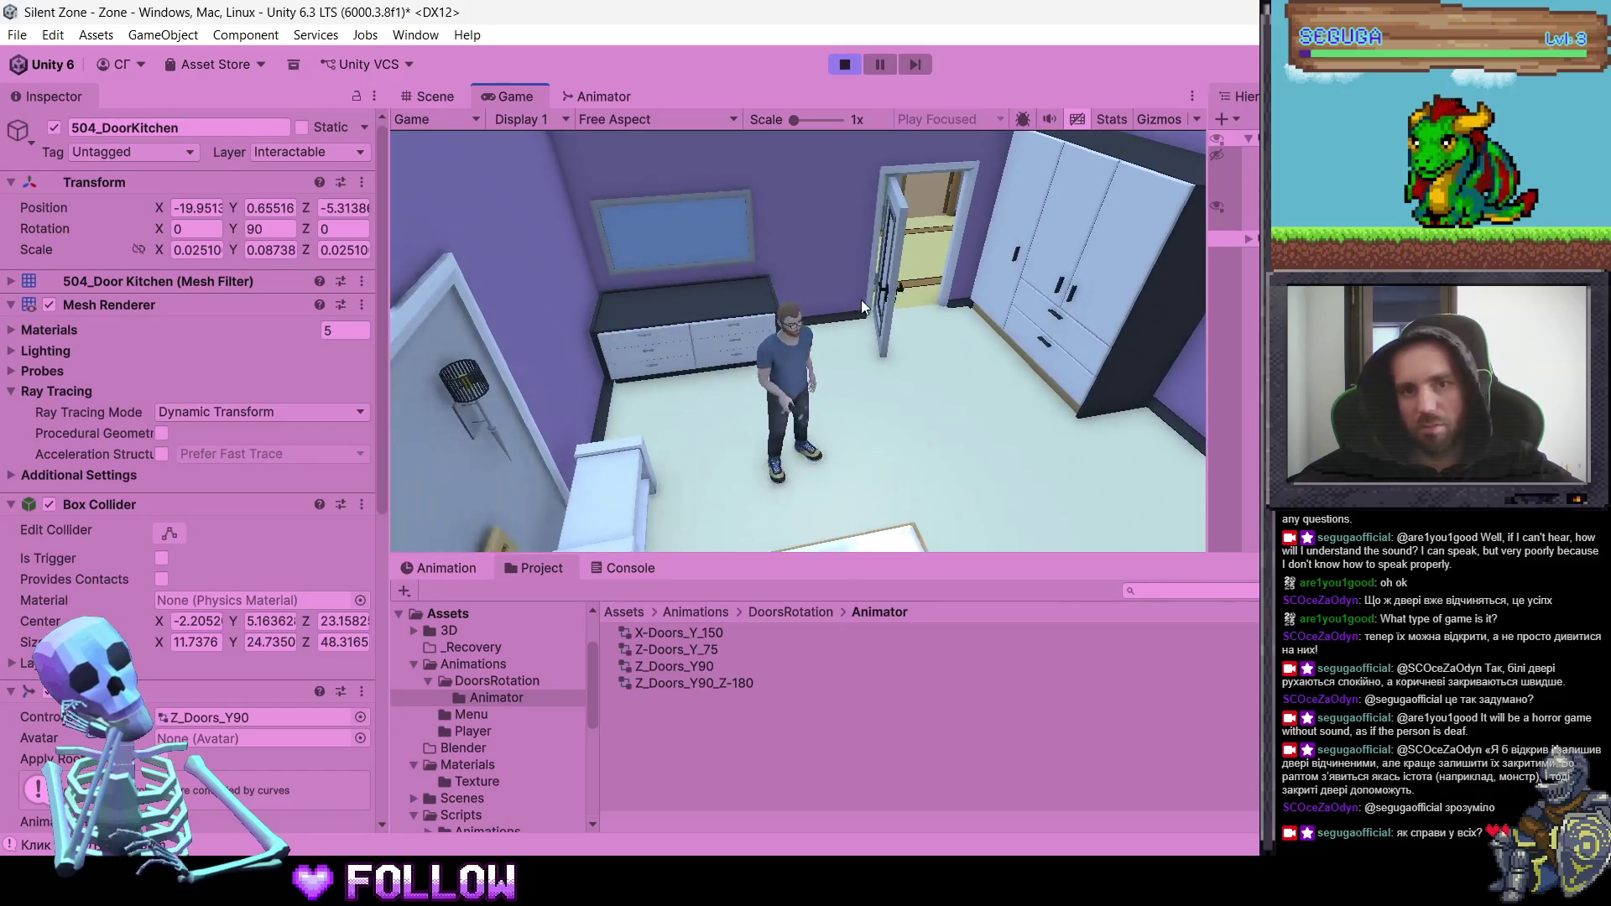
pyautogui.click(834, 349)
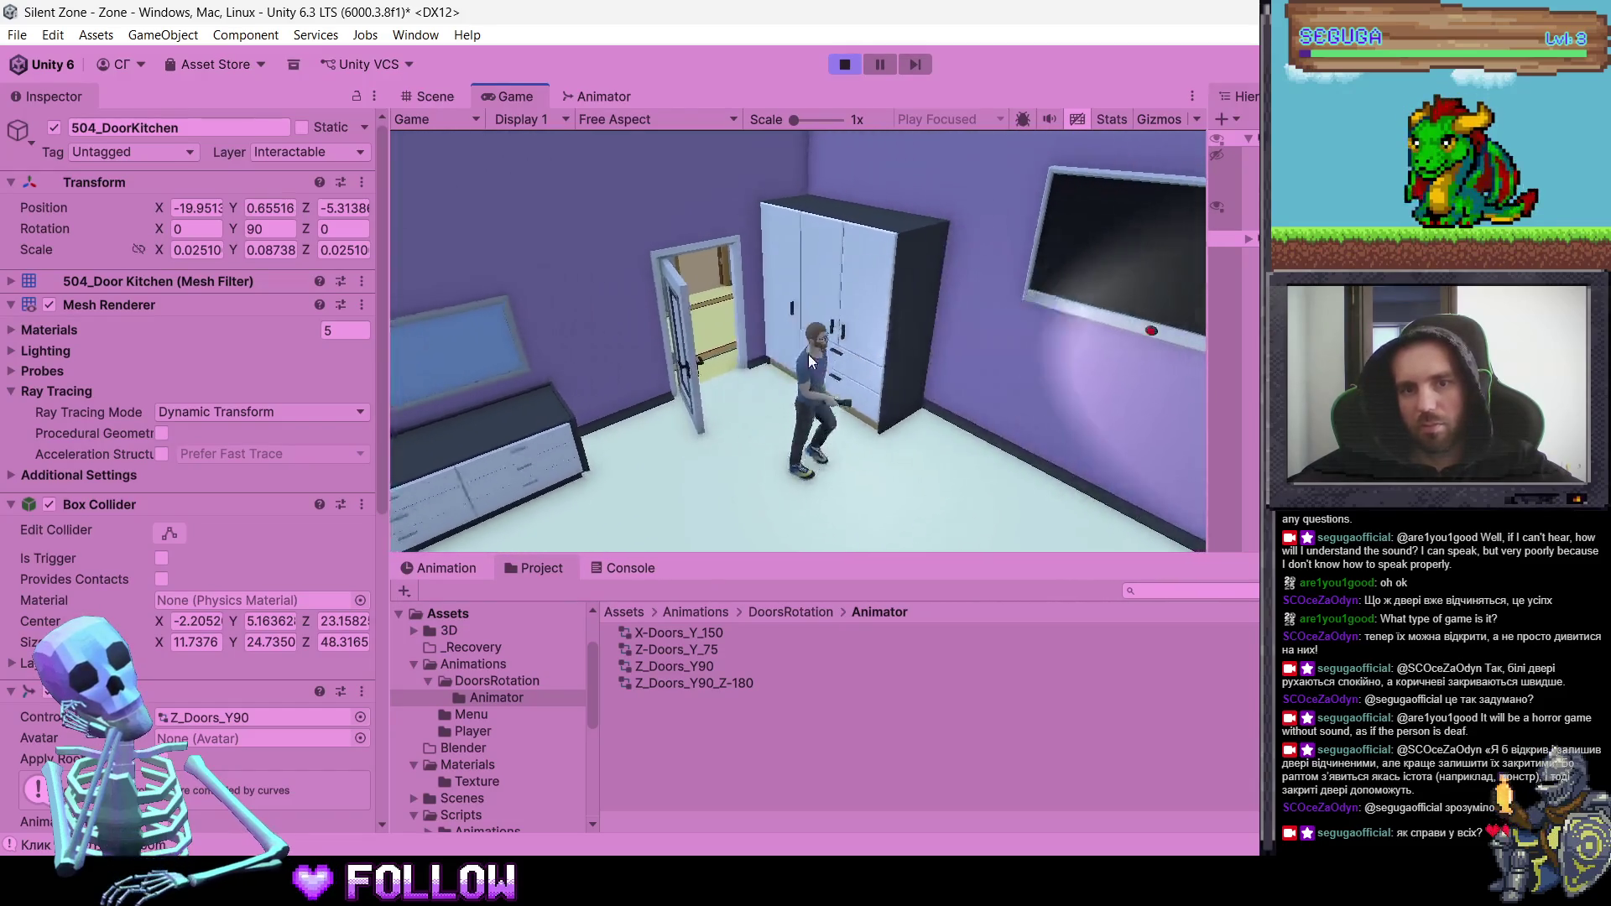
# - Walk back out to the corridor, swing door 503 open with E, and cross into the kitchen
pyautogui.press('w')
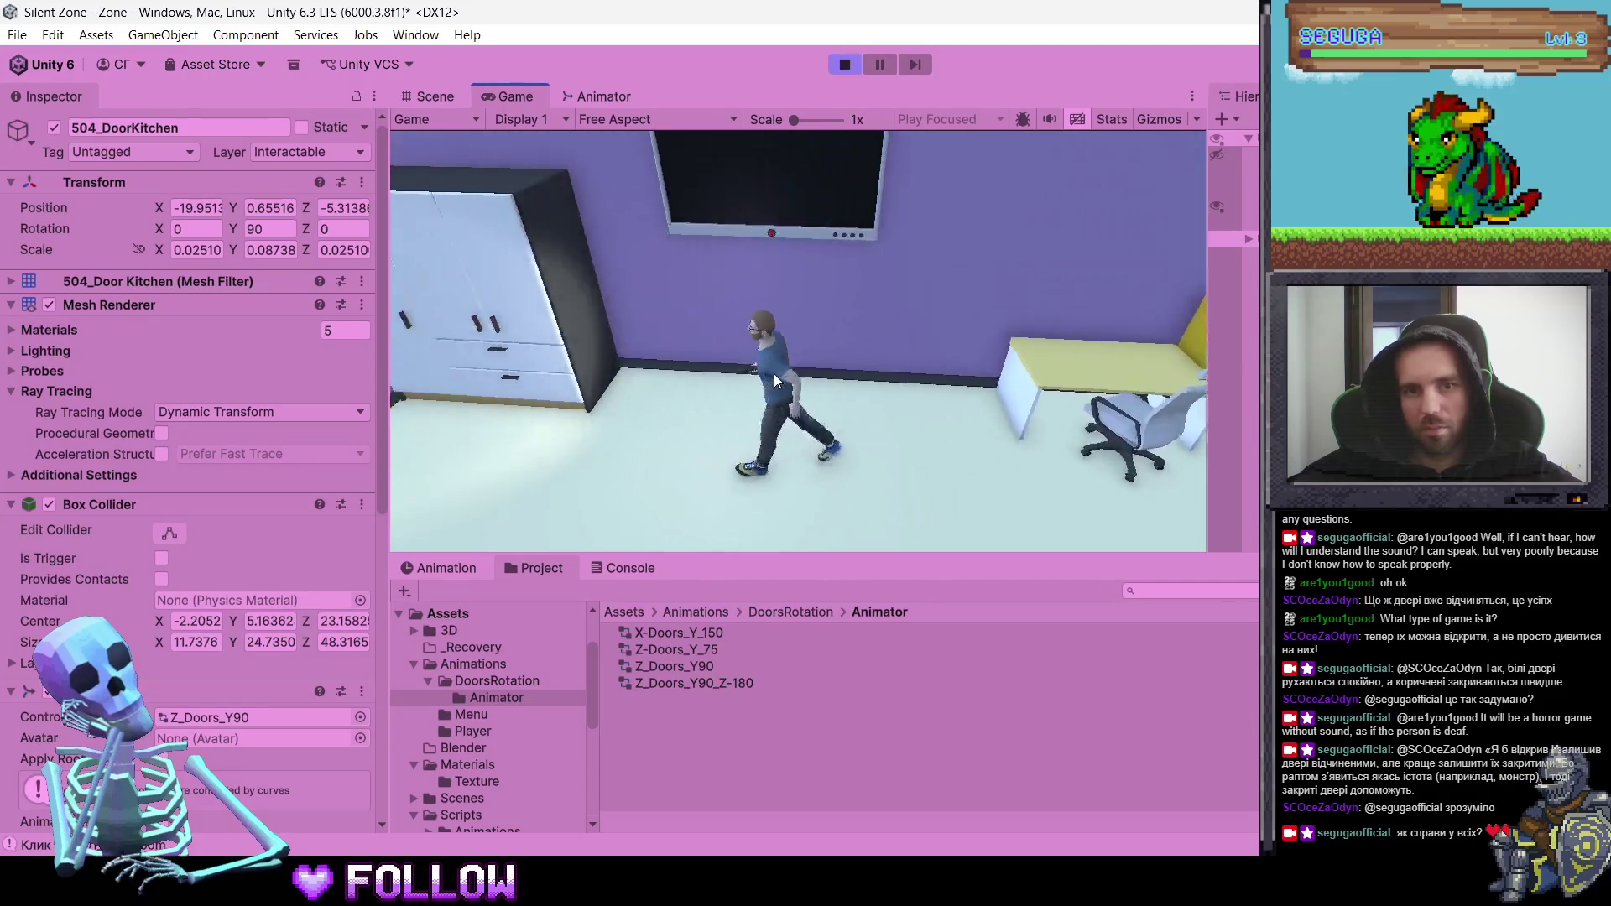
pyautogui.press('w')
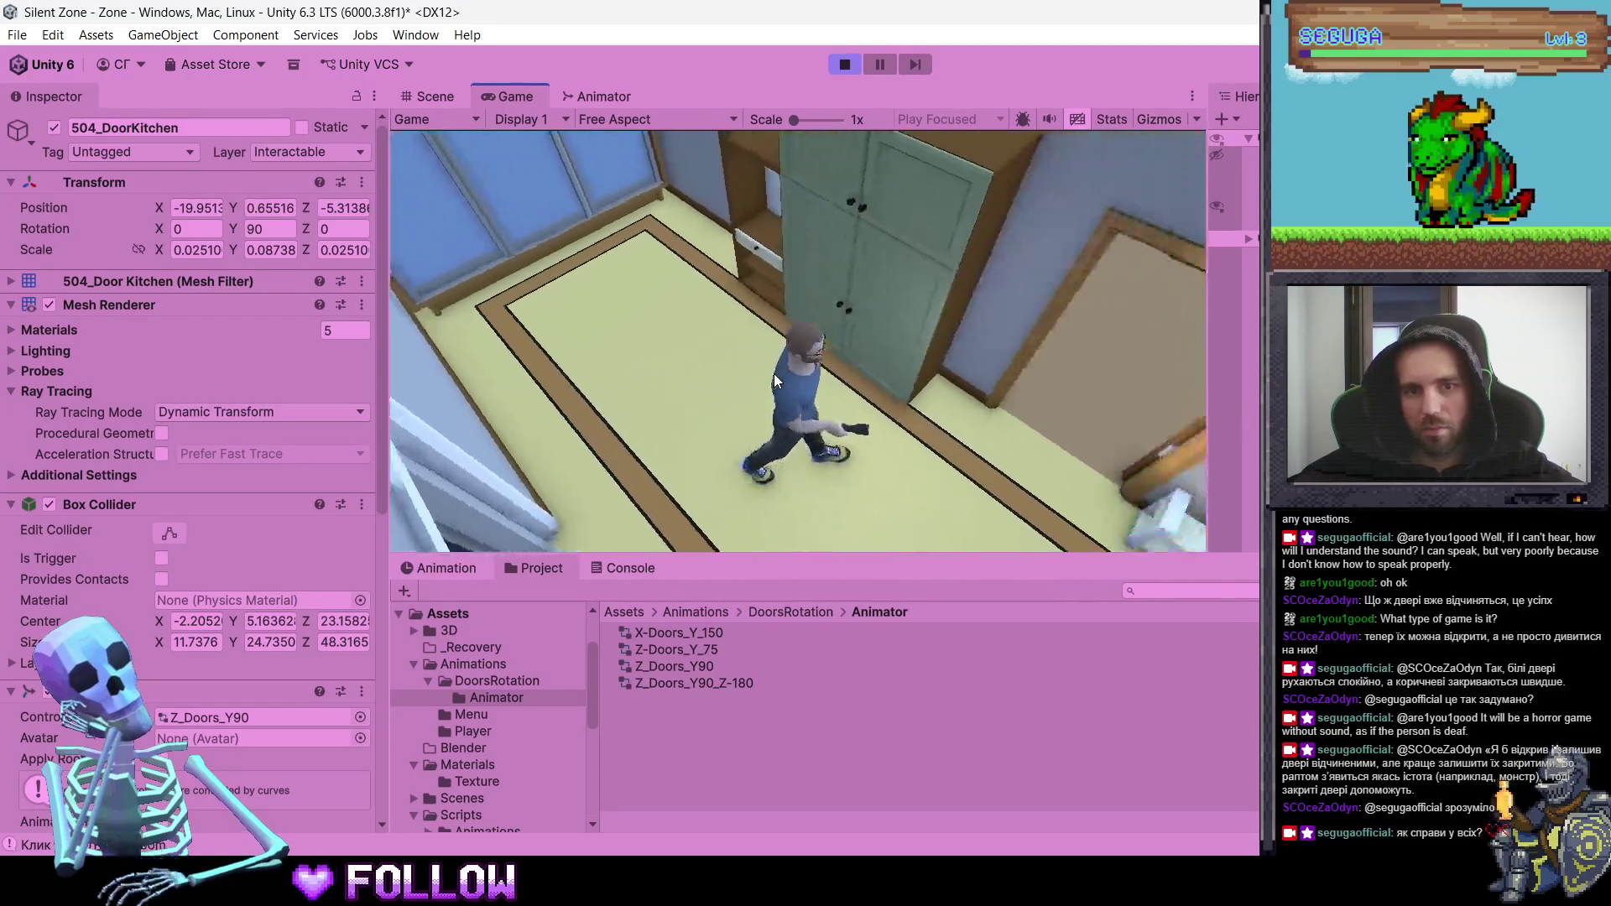
pyautogui.press('w')
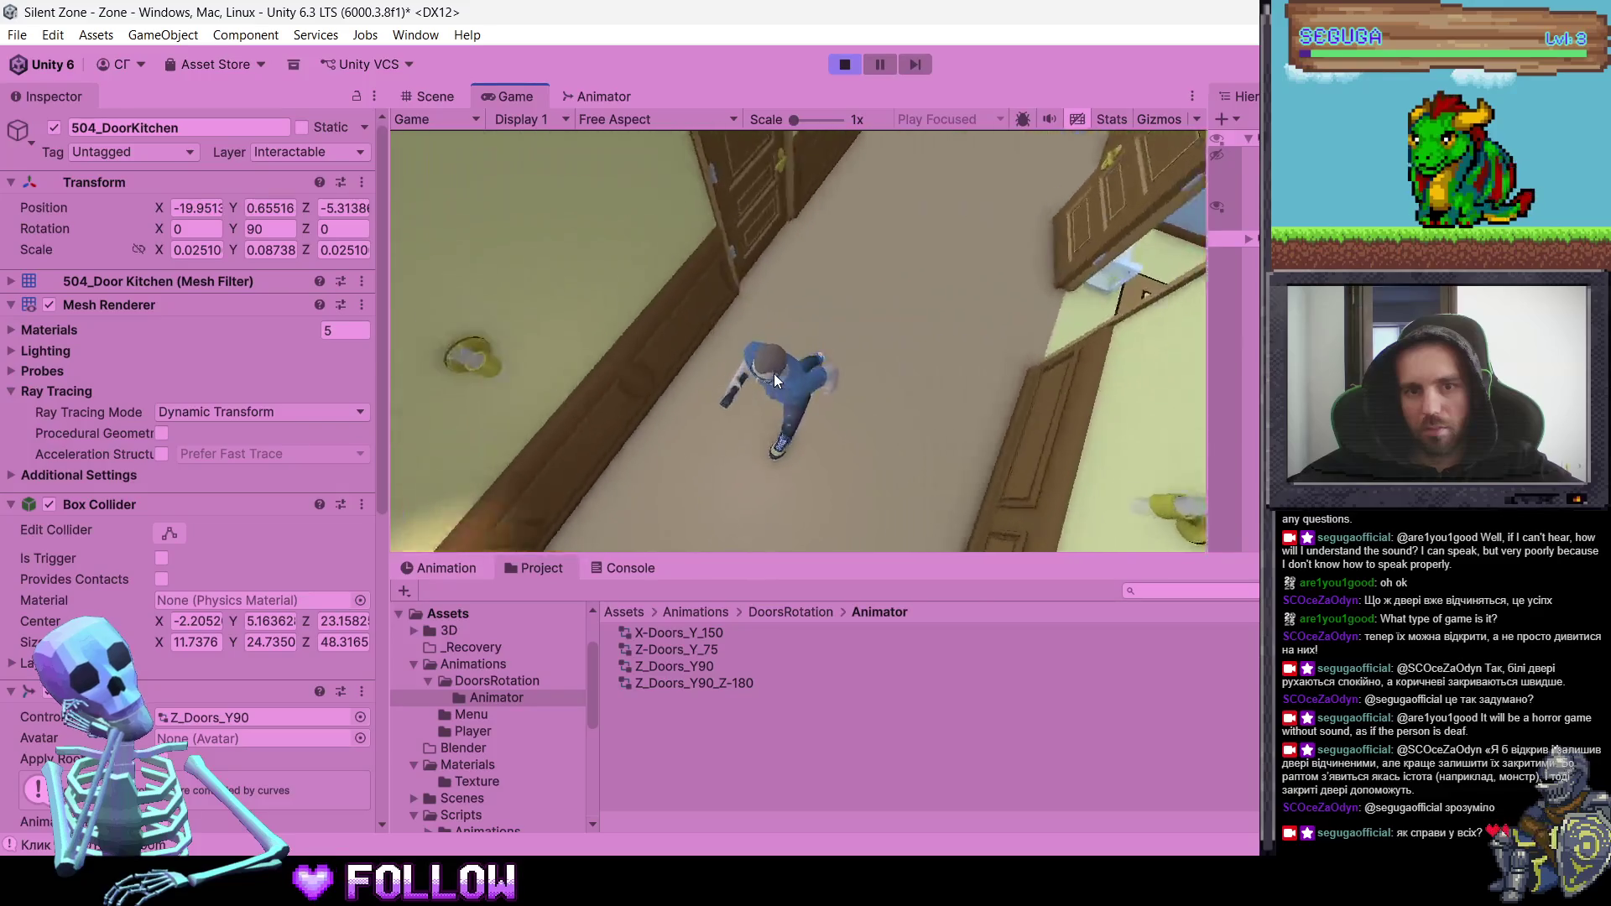
pyautogui.press('w')
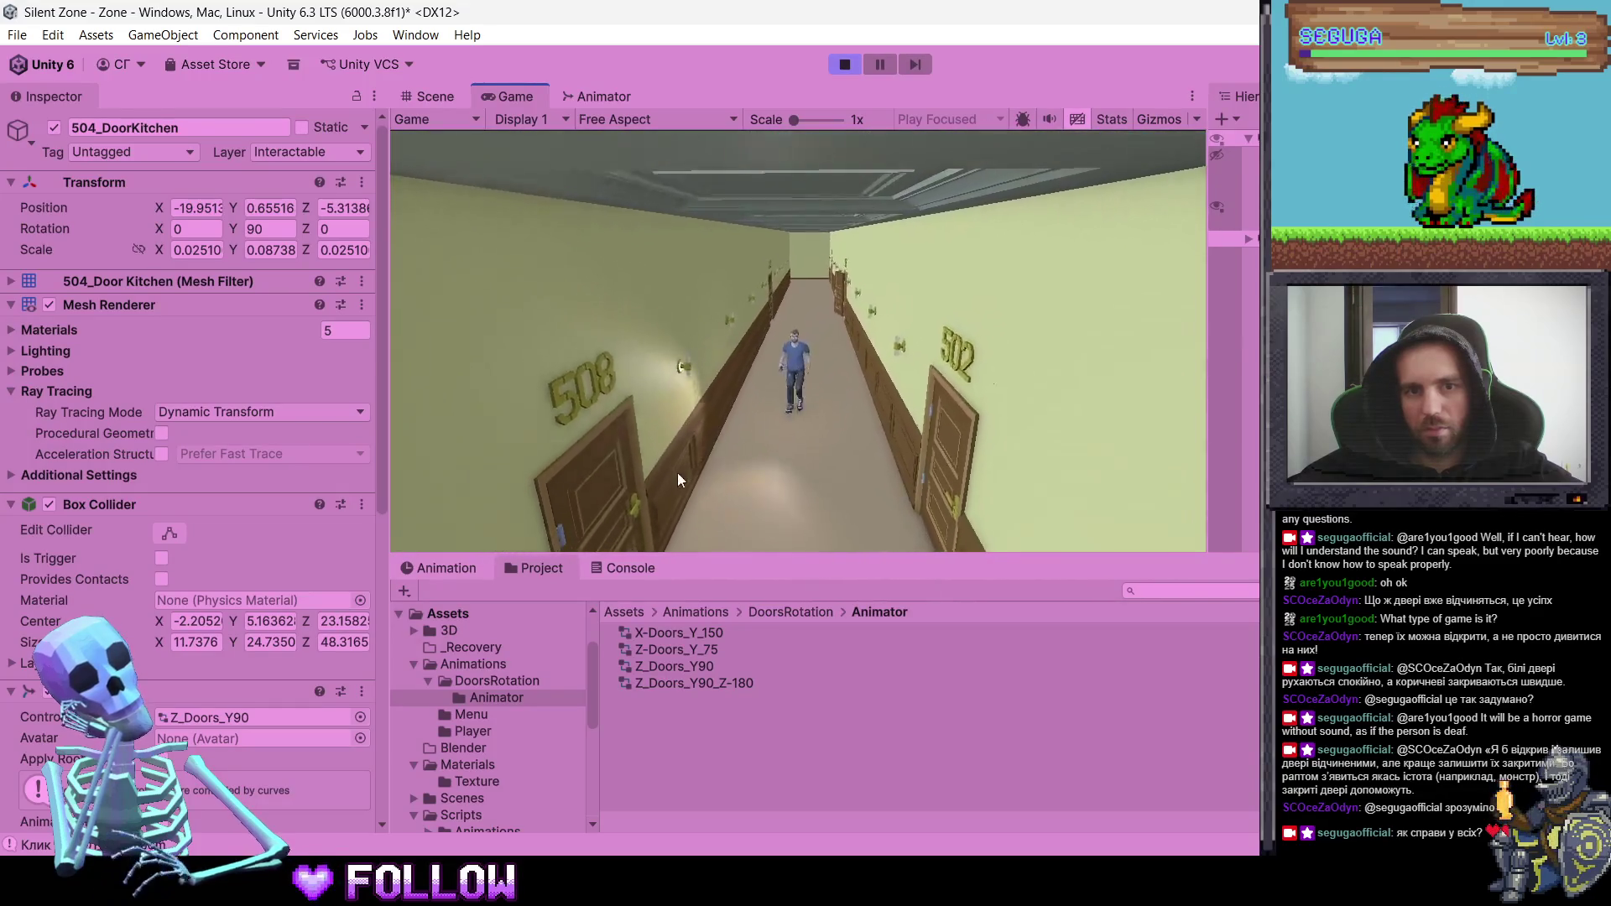
pyautogui.press('w')
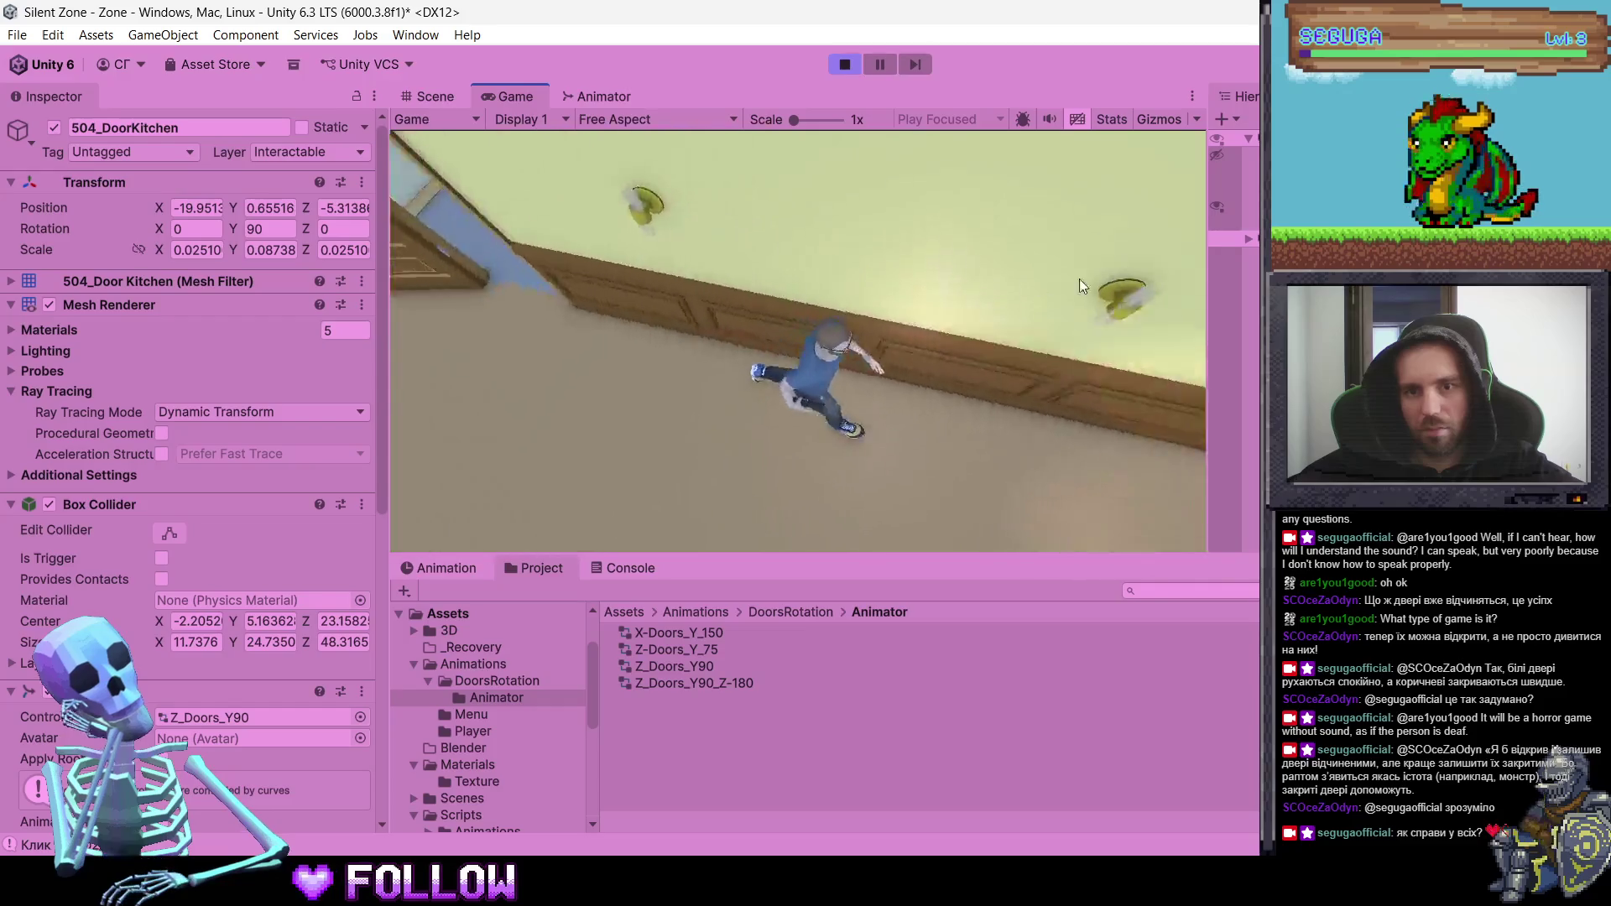
pyautogui.press('w')
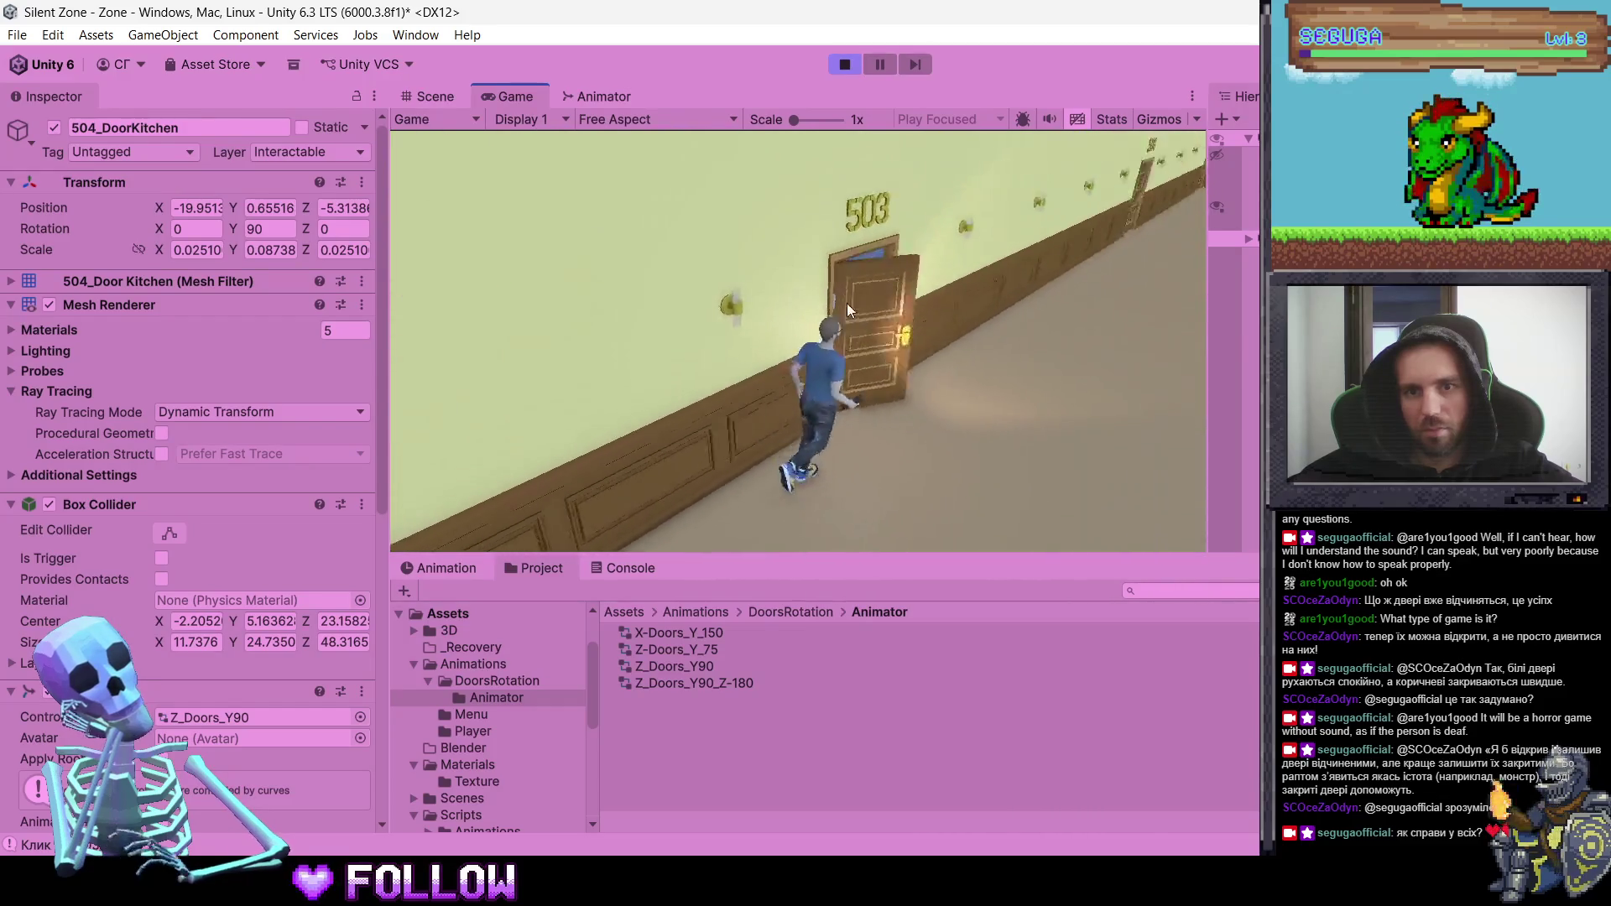
pyautogui.press('e')
pyautogui.press('w')
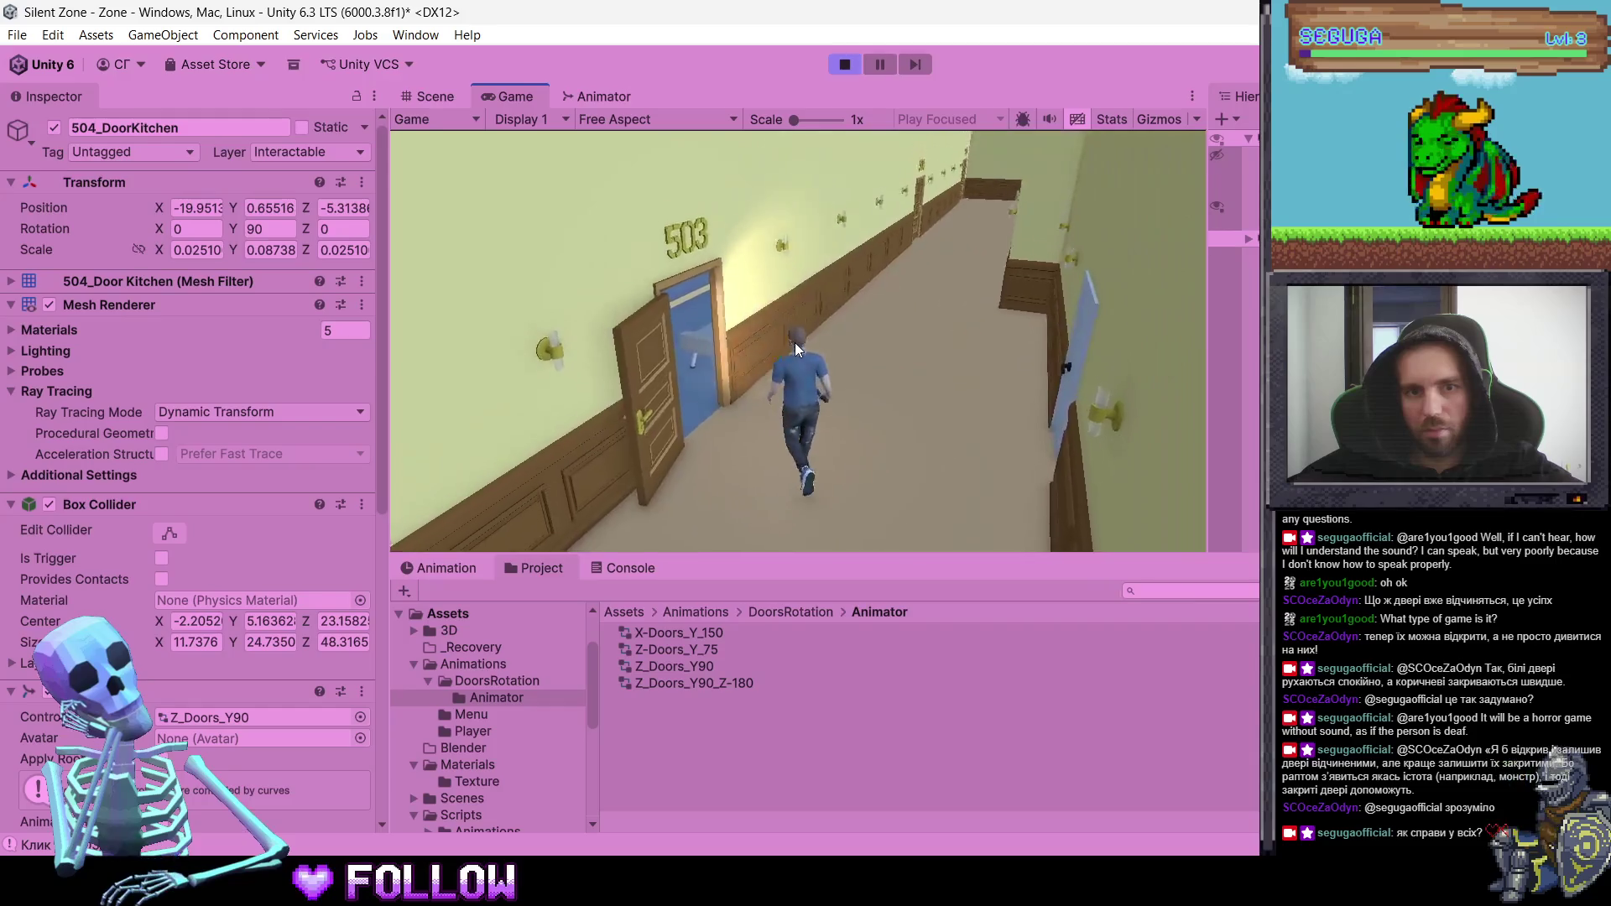
pyautogui.press('w')
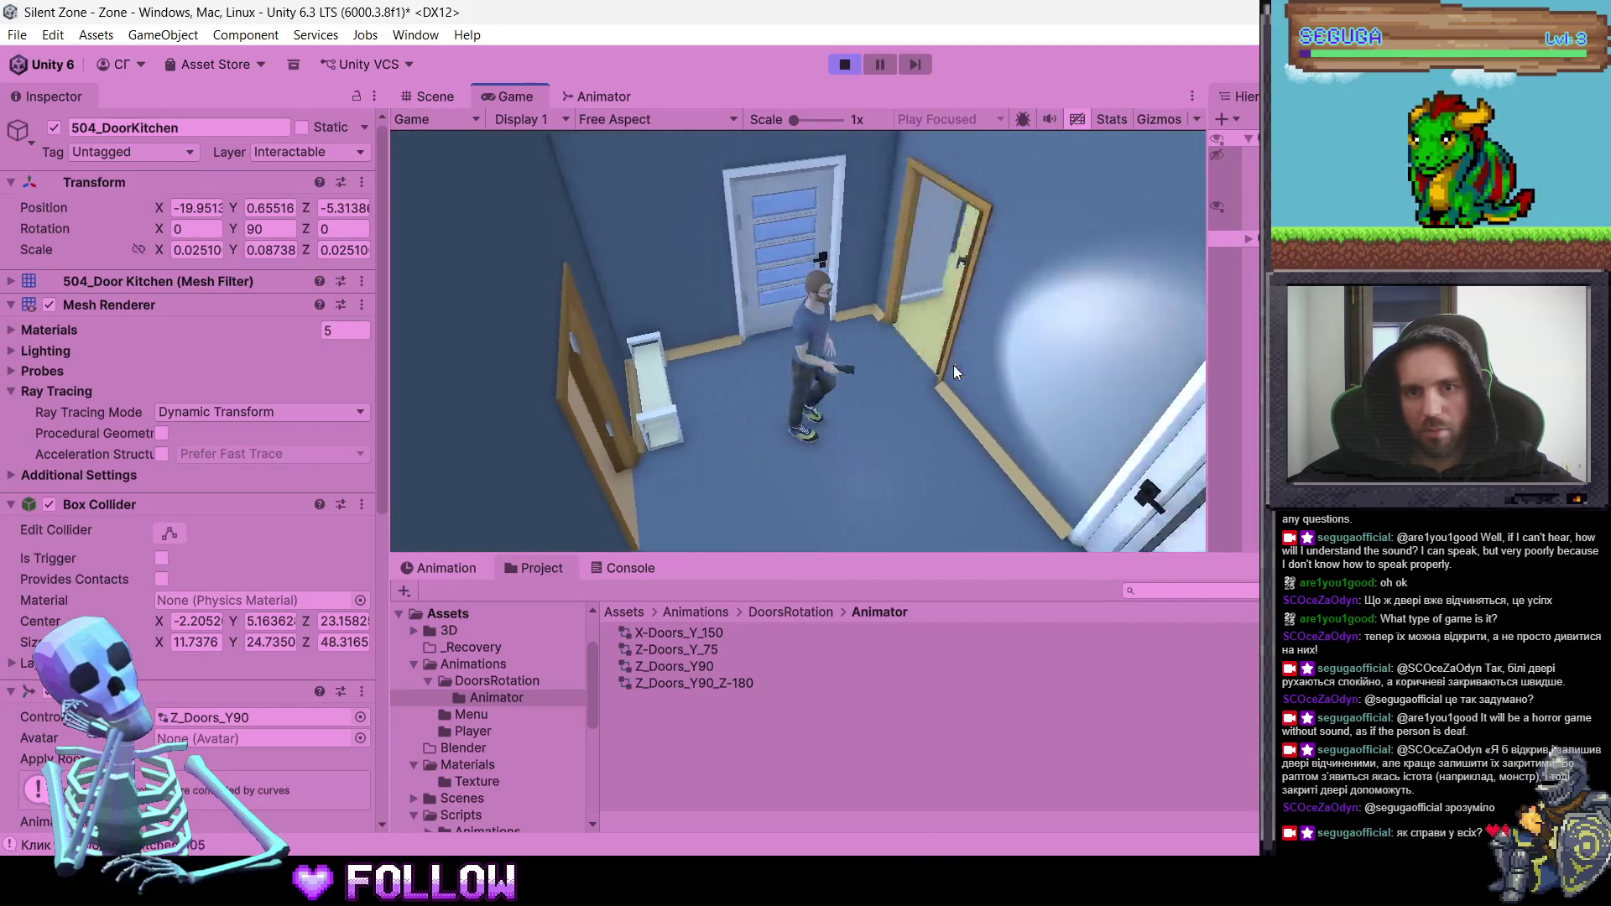
pyautogui.press('w')
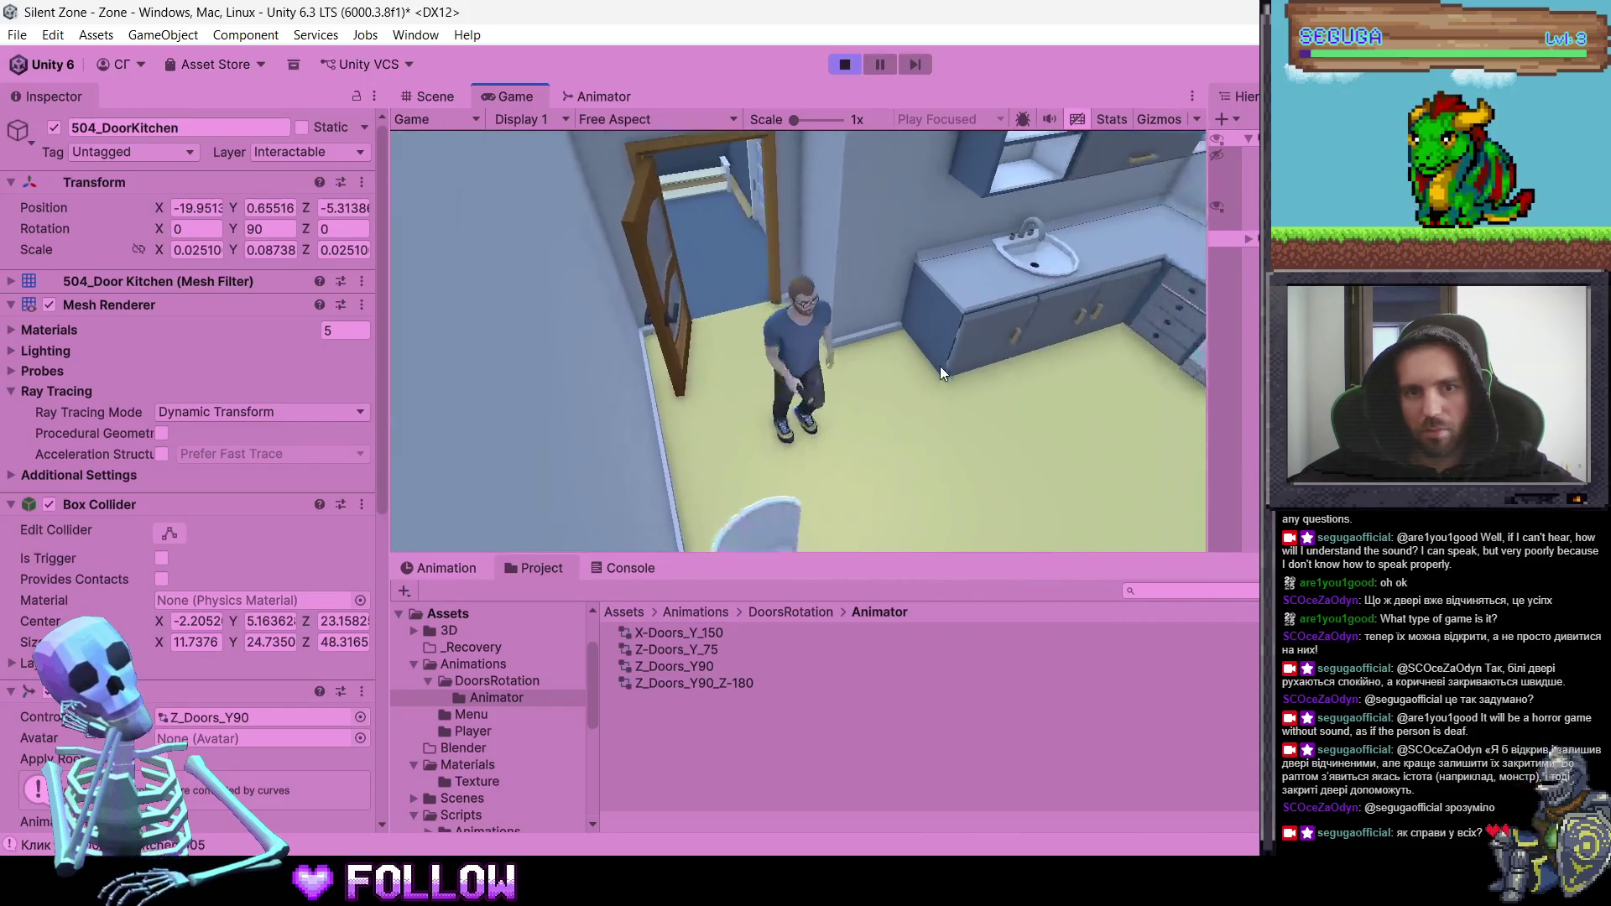
# - Return through door 503 and walk through the blue-floored, tiled and white-walled rooms and hallway
pyautogui.press('w')
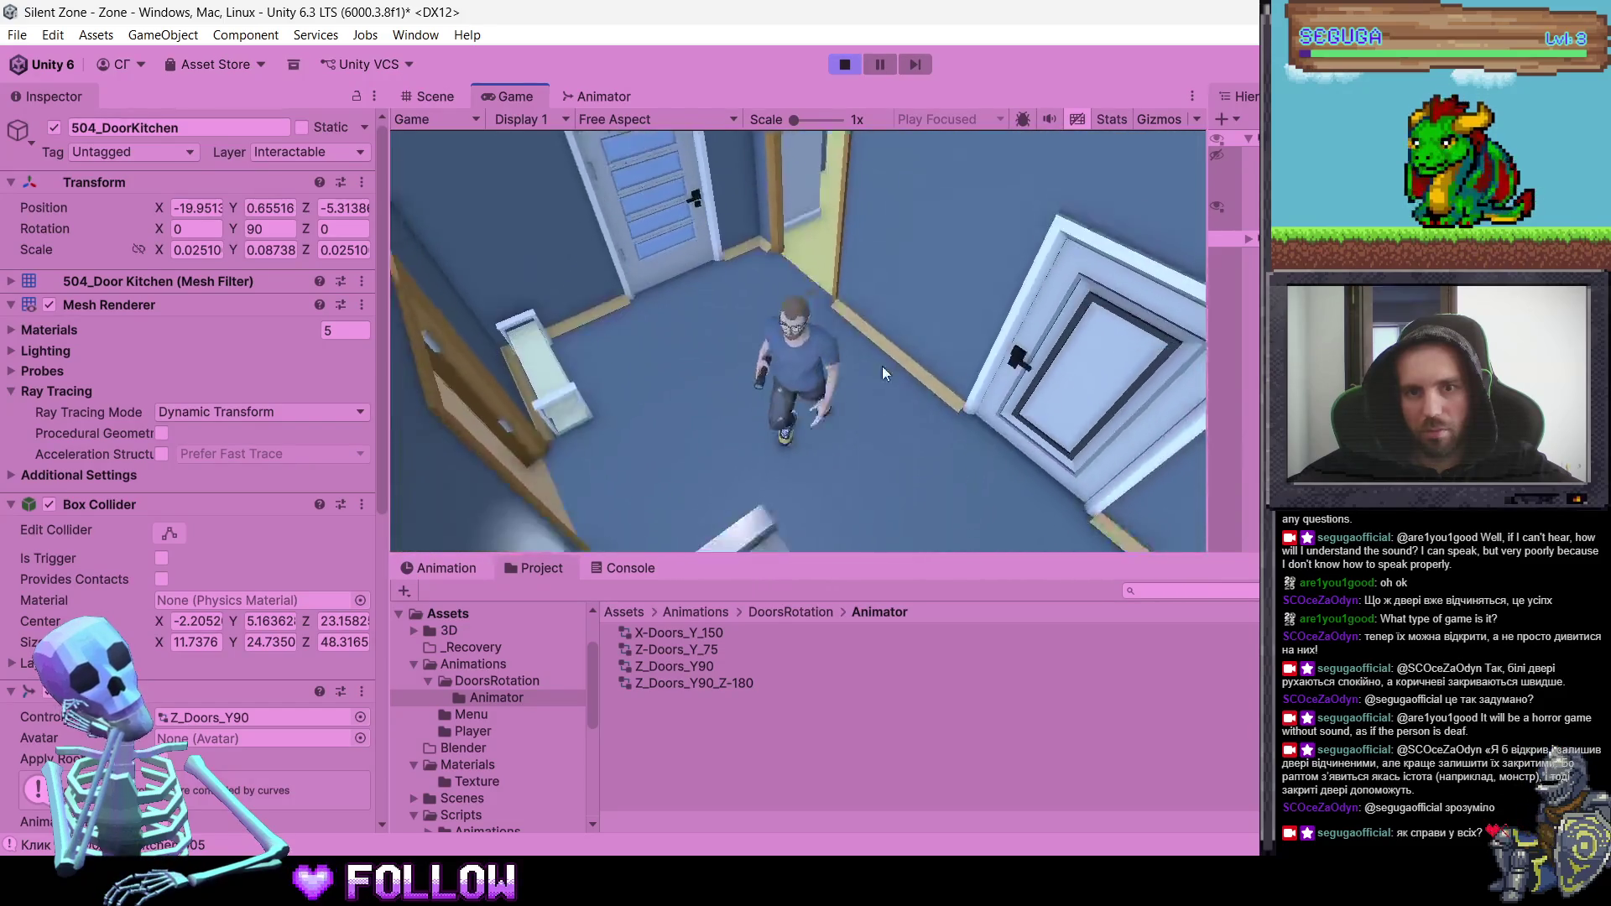
pyautogui.press('w')
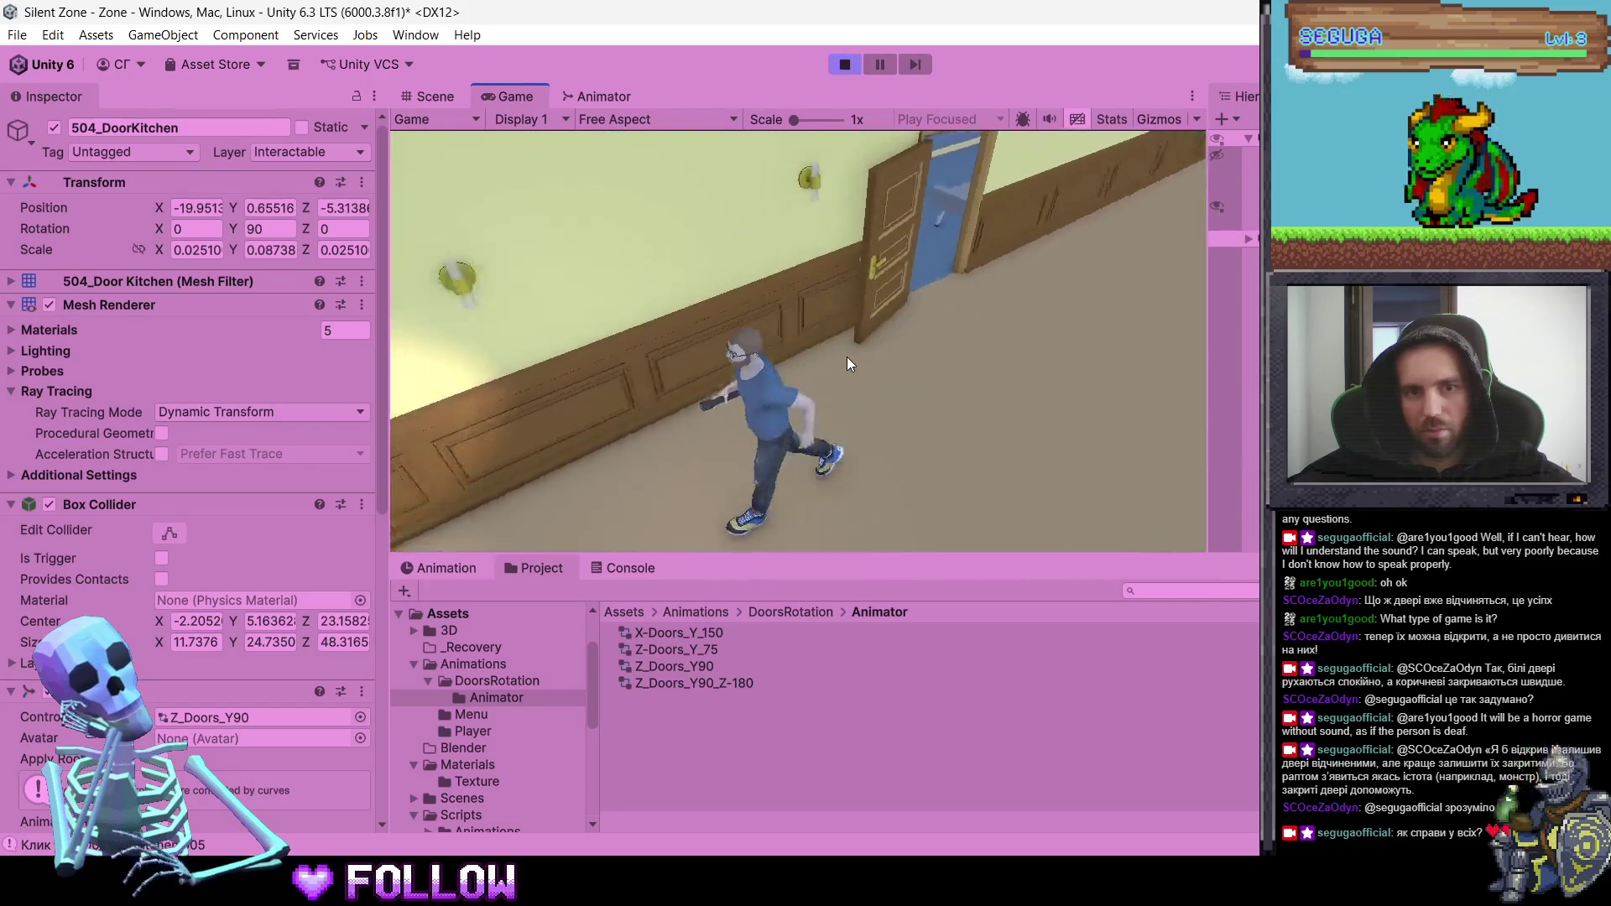
pyautogui.press('w')
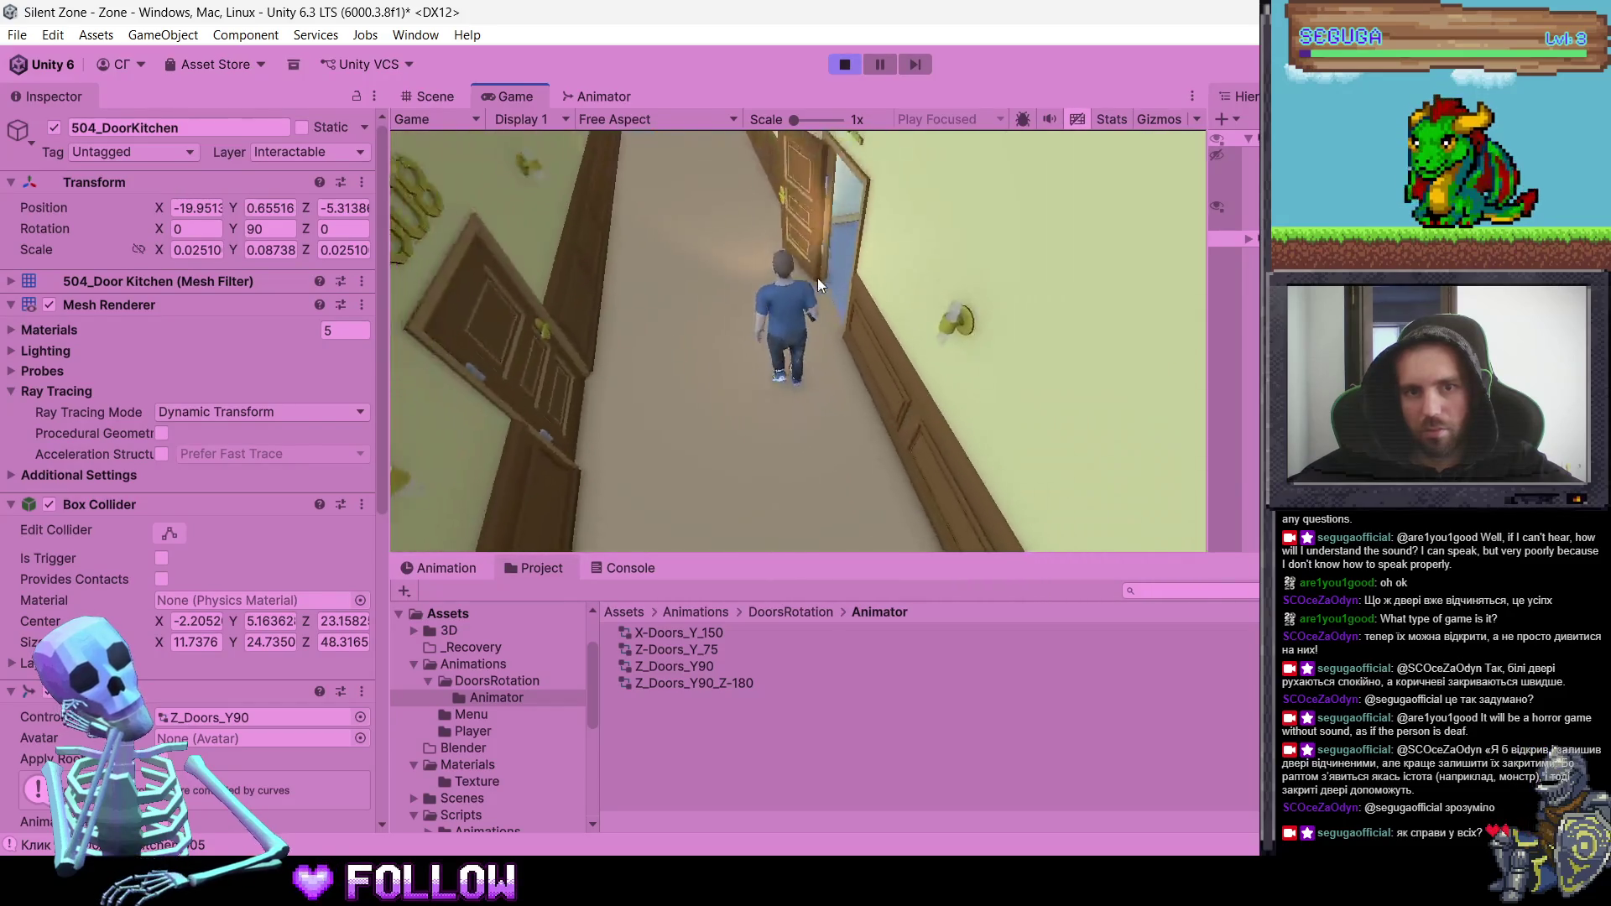
pyautogui.press('w')
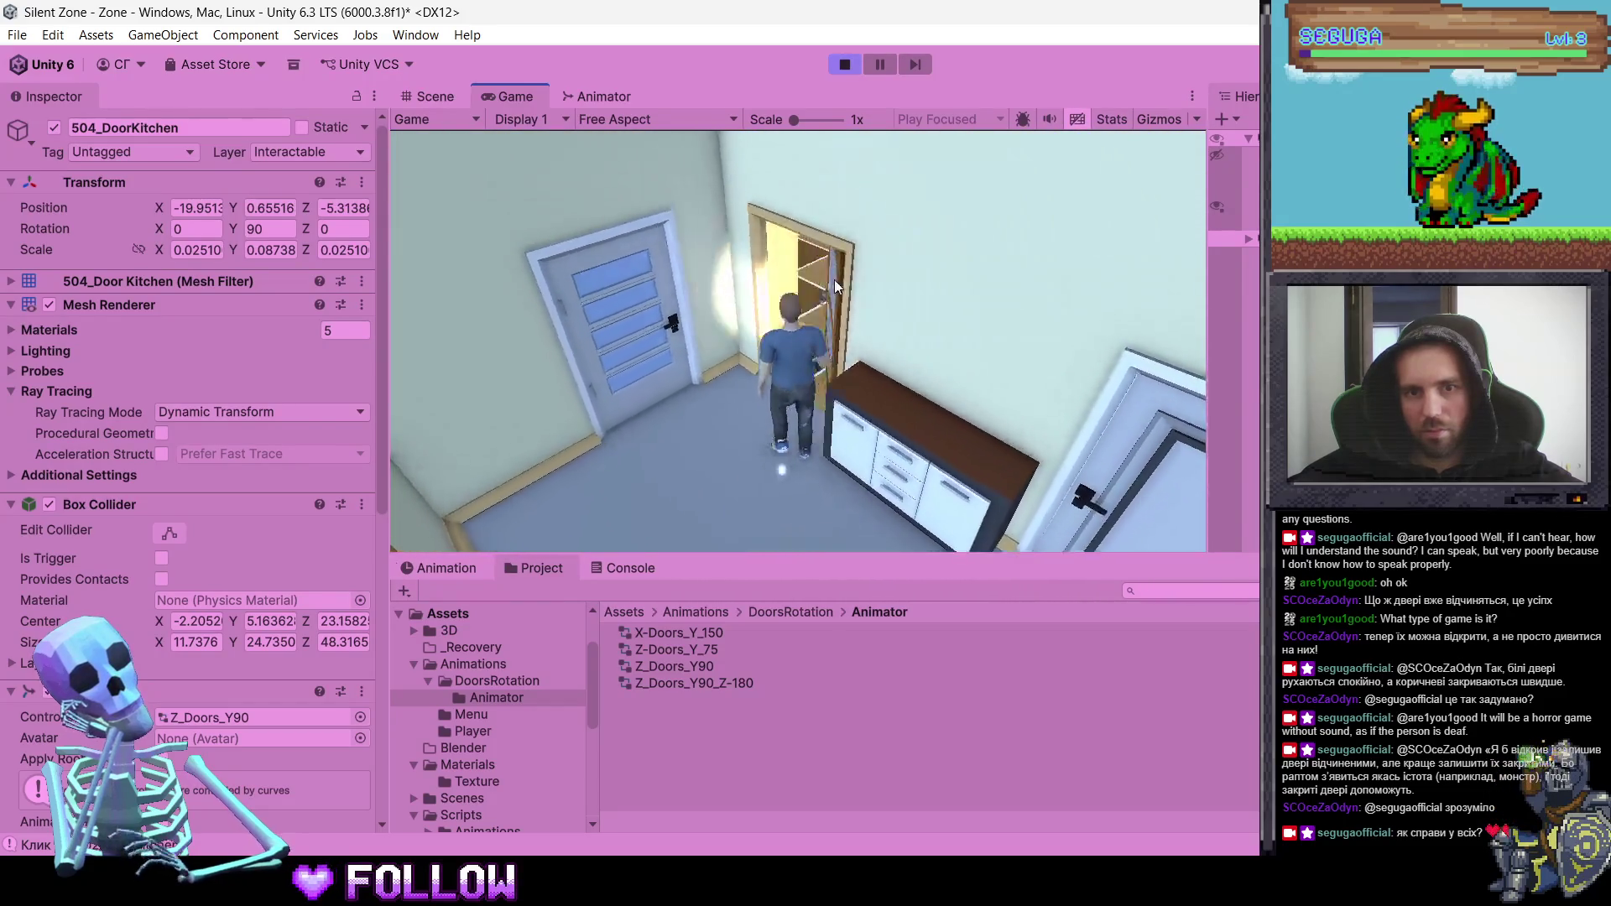
pyautogui.press('w')
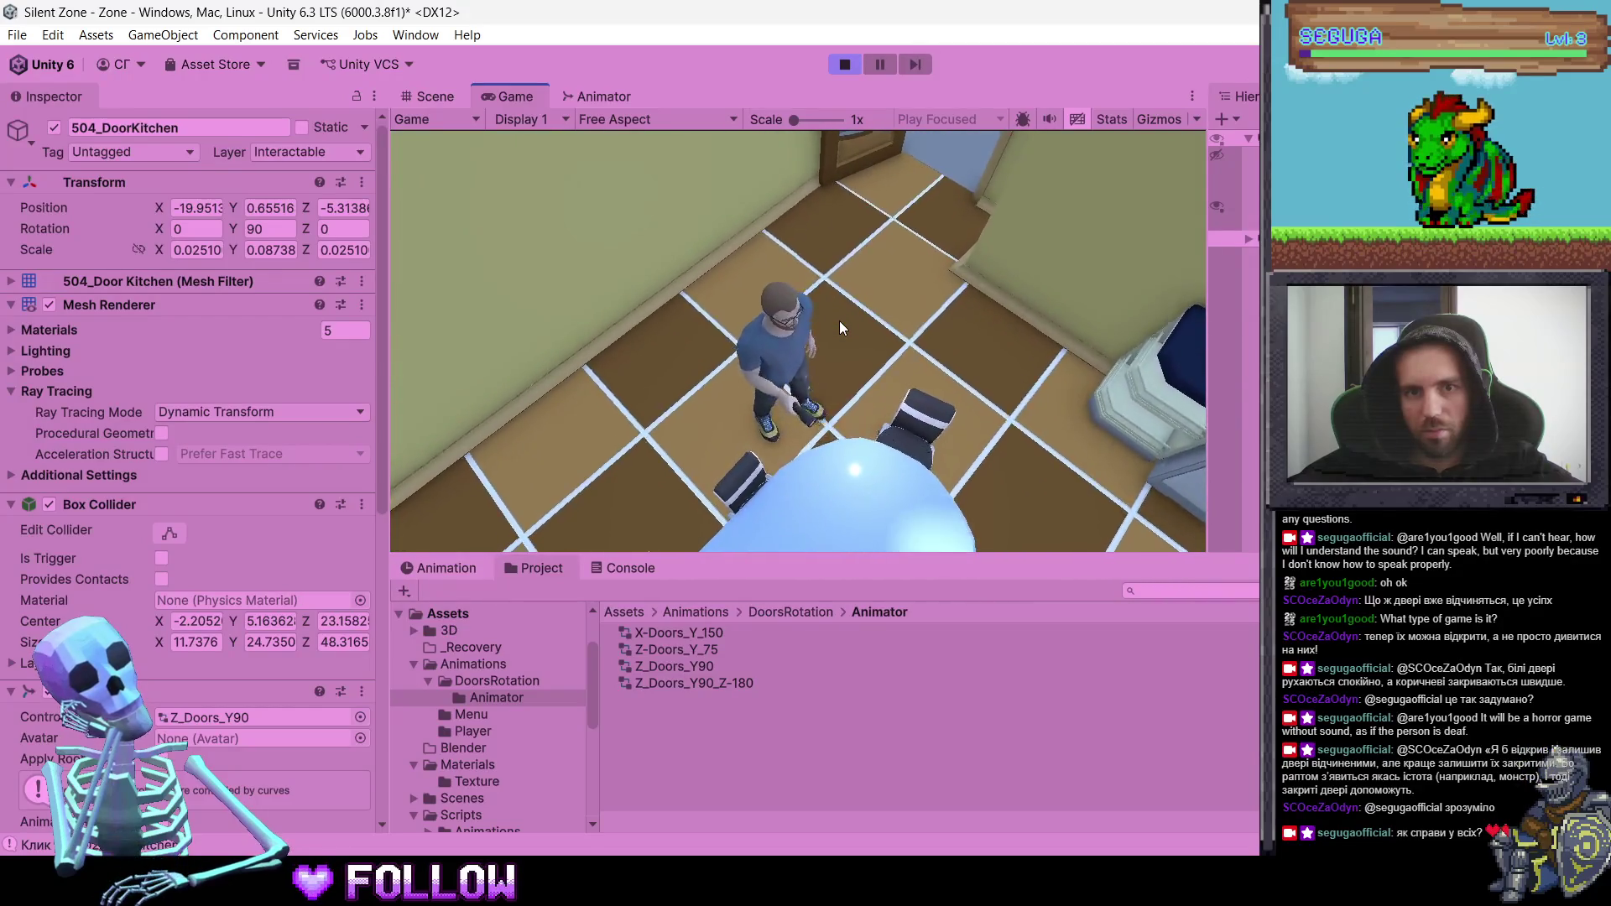
pyautogui.press('w')
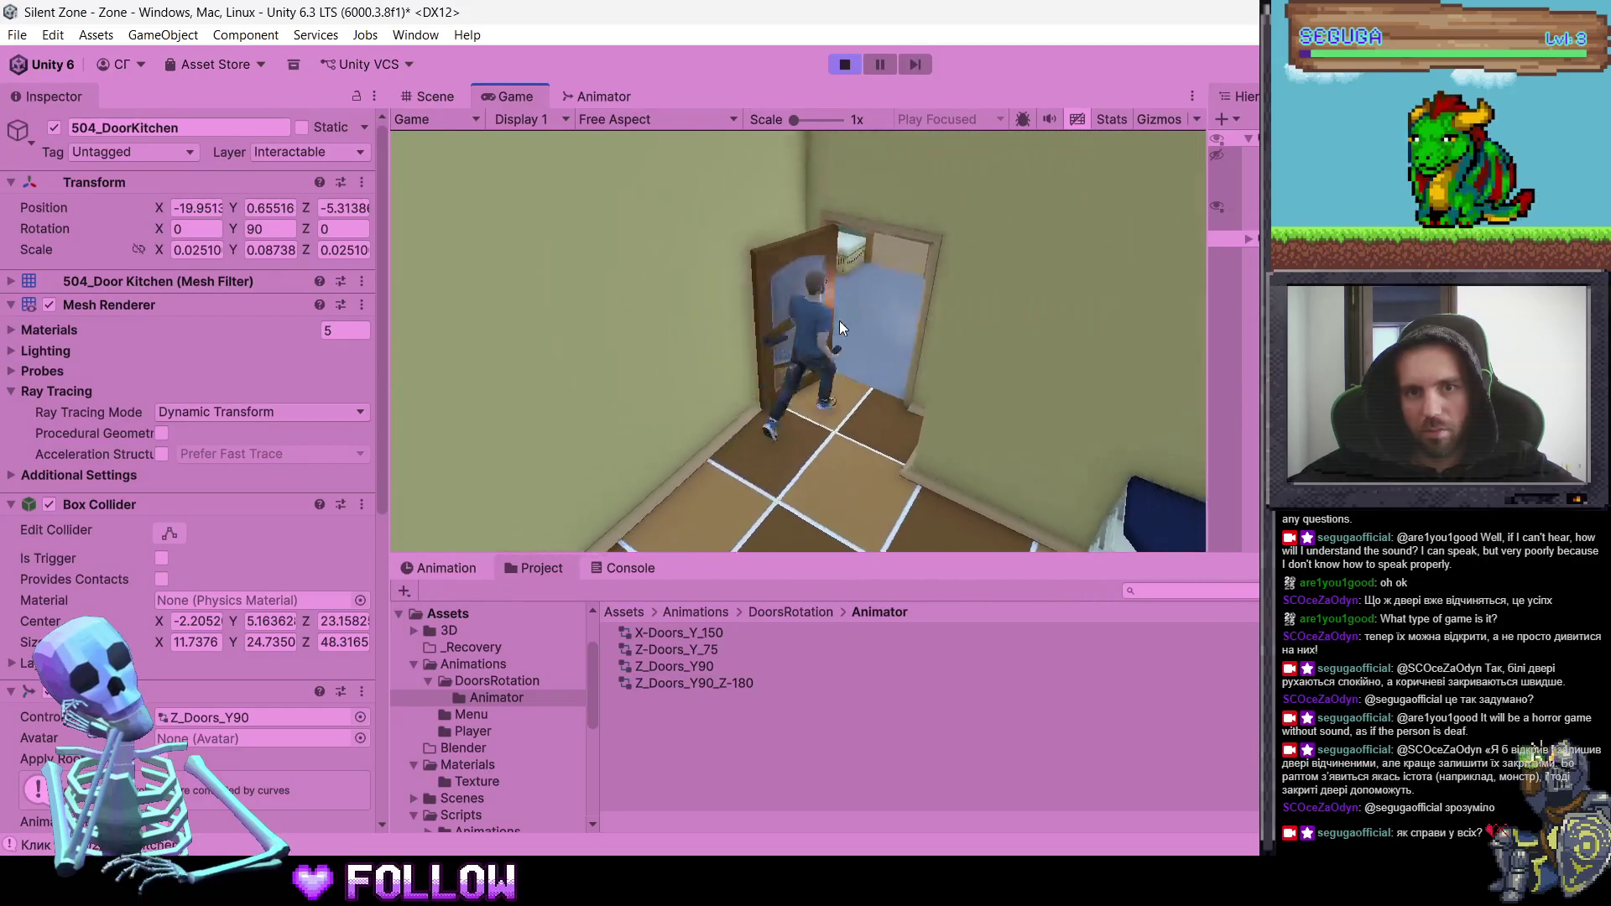
pyautogui.press('w')
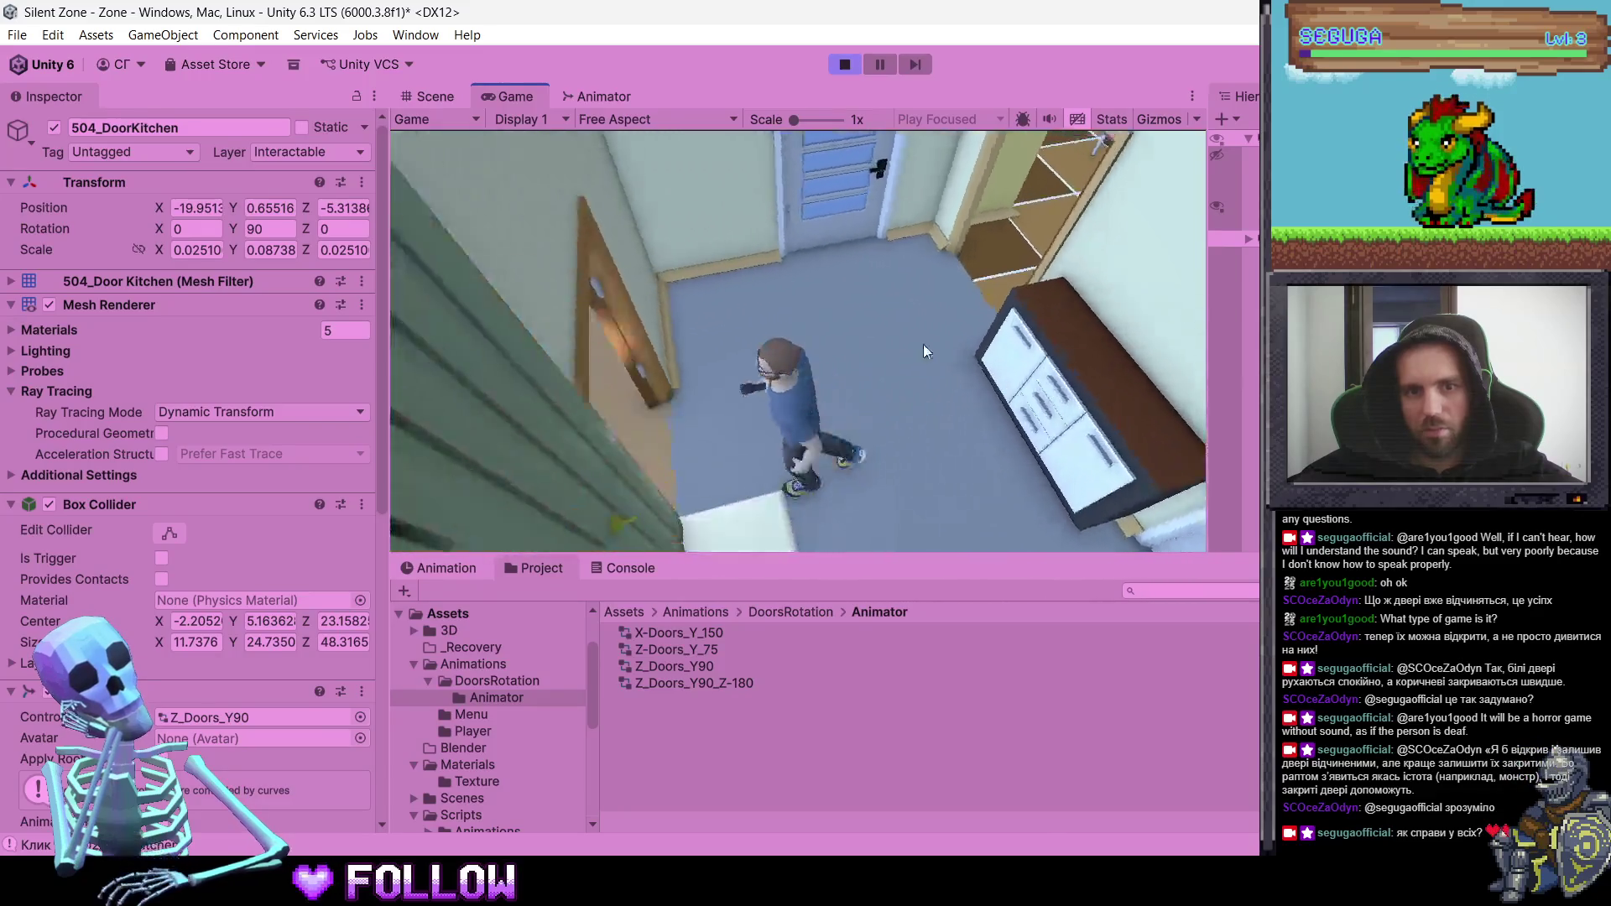
pyautogui.press('w')
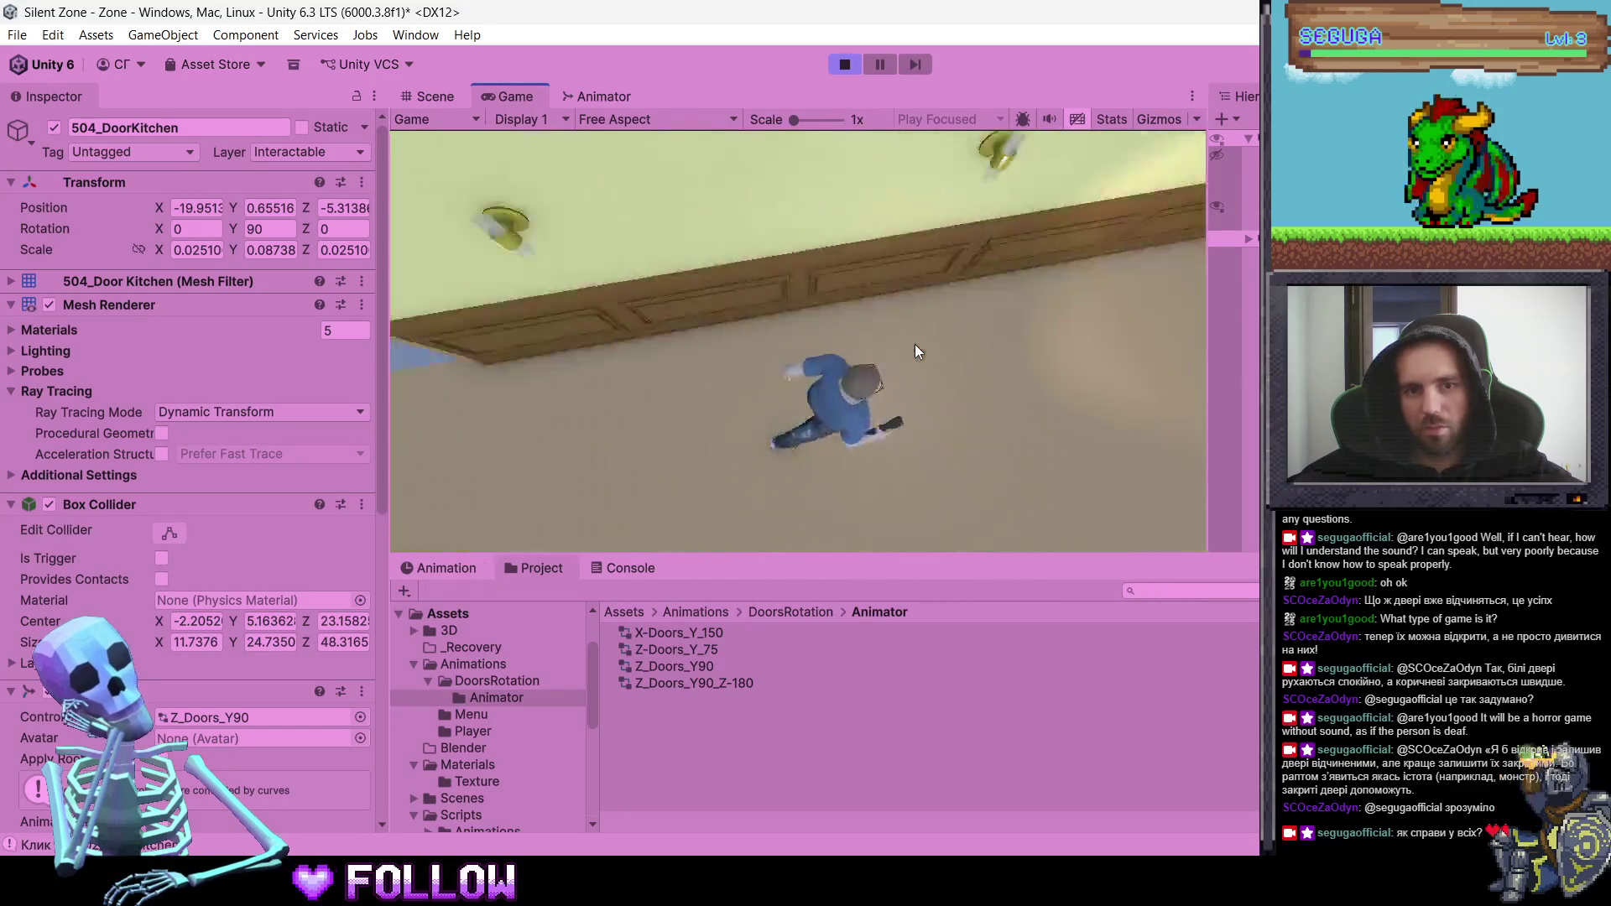
pyautogui.press('w')
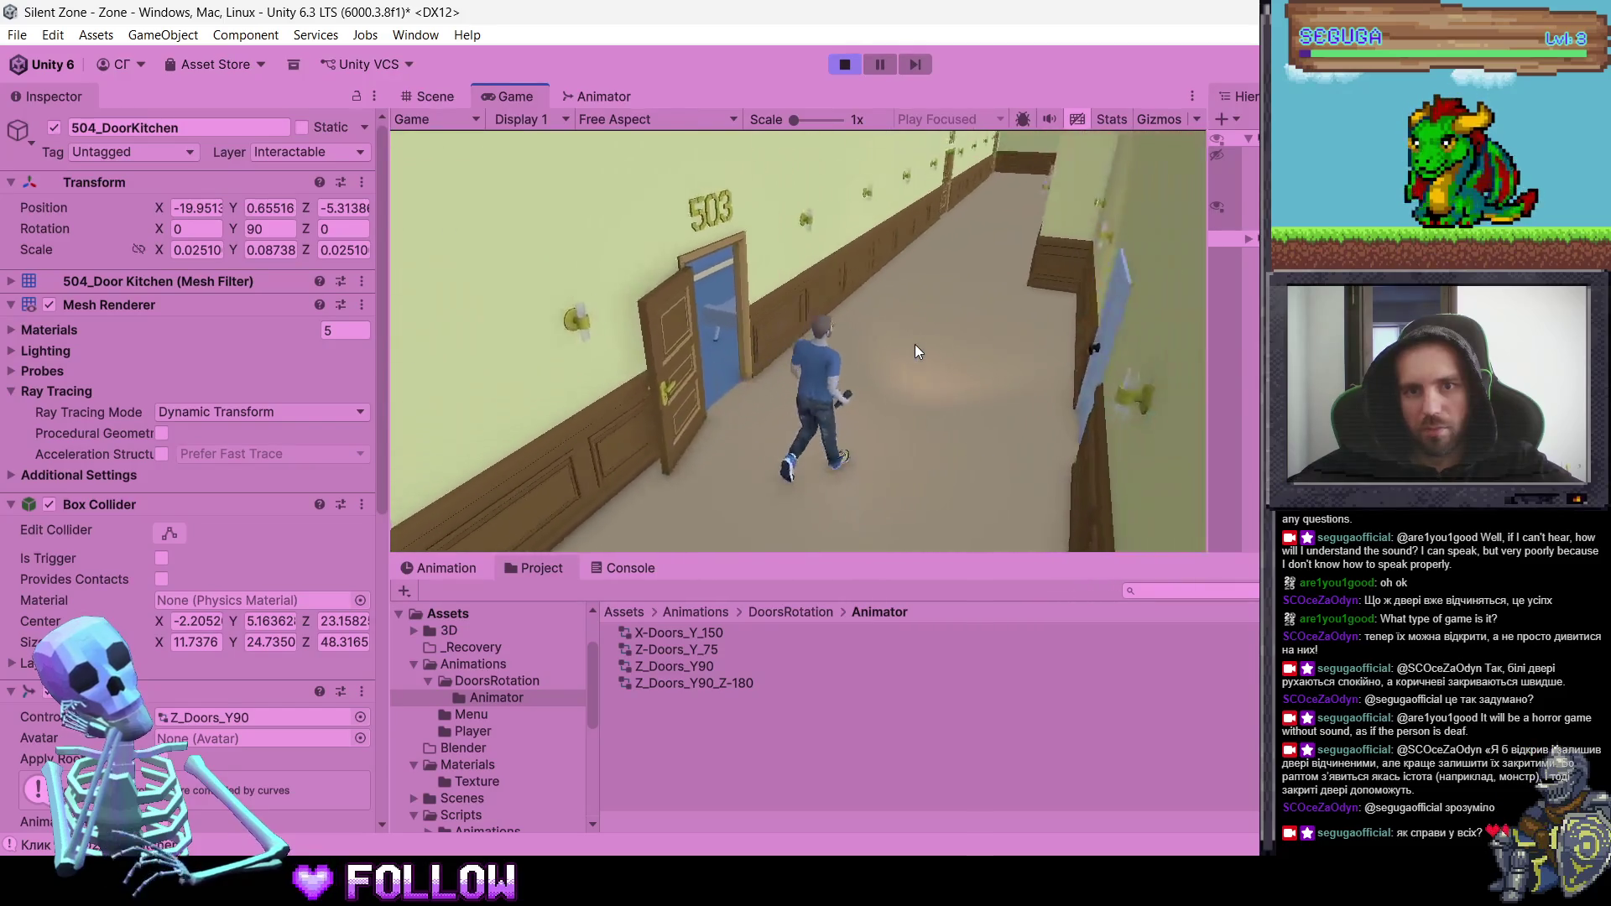
pyautogui.press('w')
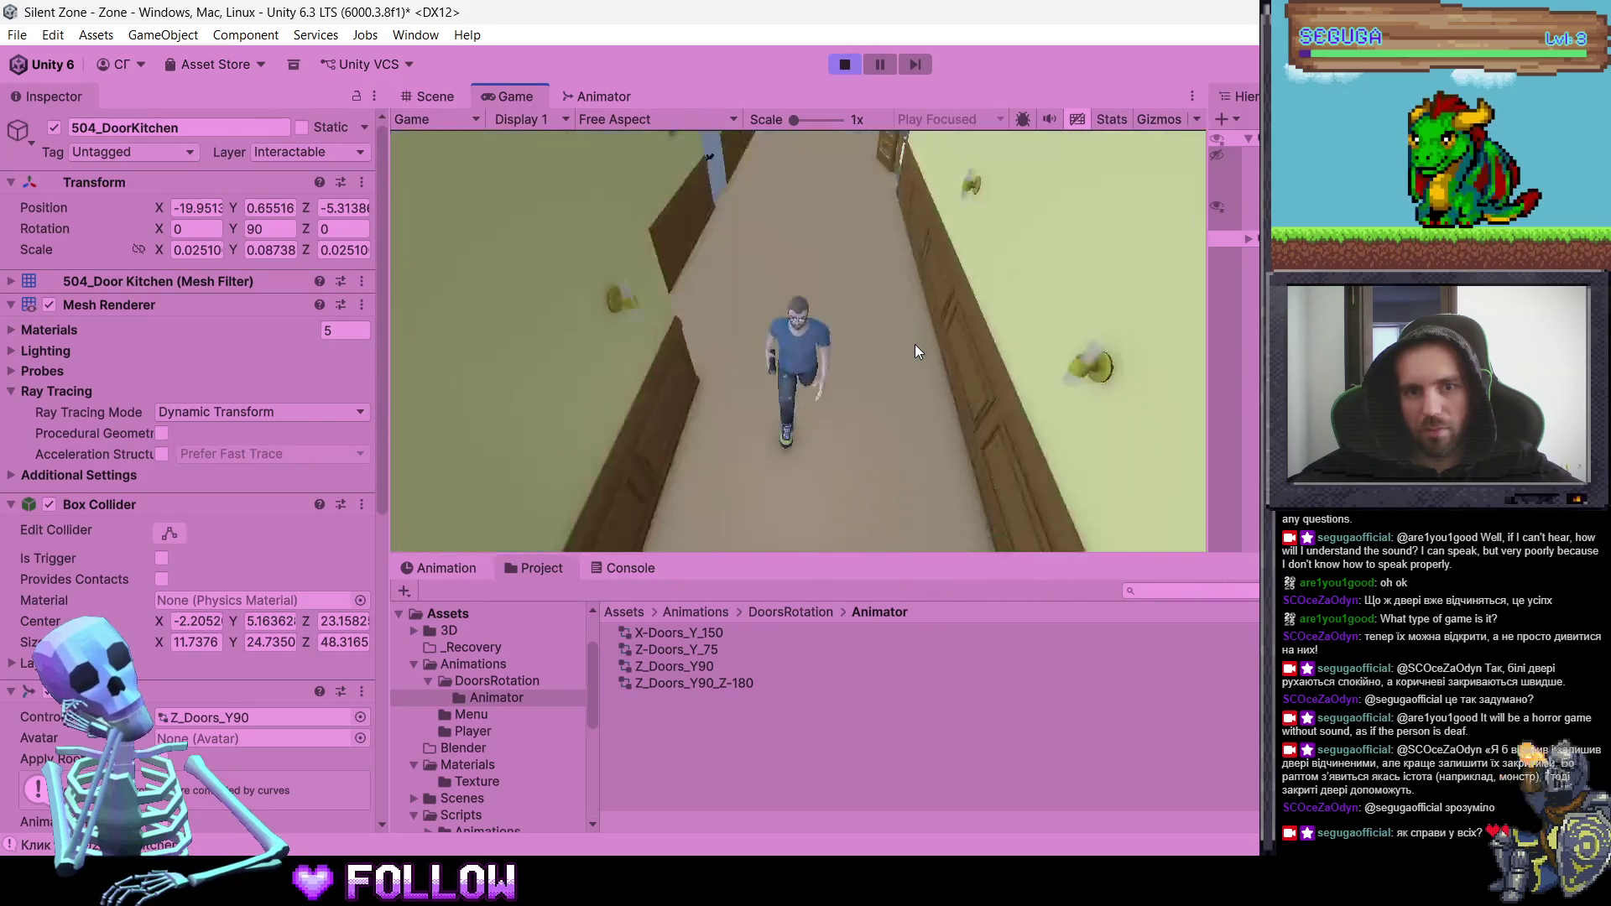
# - Walk through kitchen door 504 and down the corridor to door 505, then stop play mode
pyautogui.press('w')
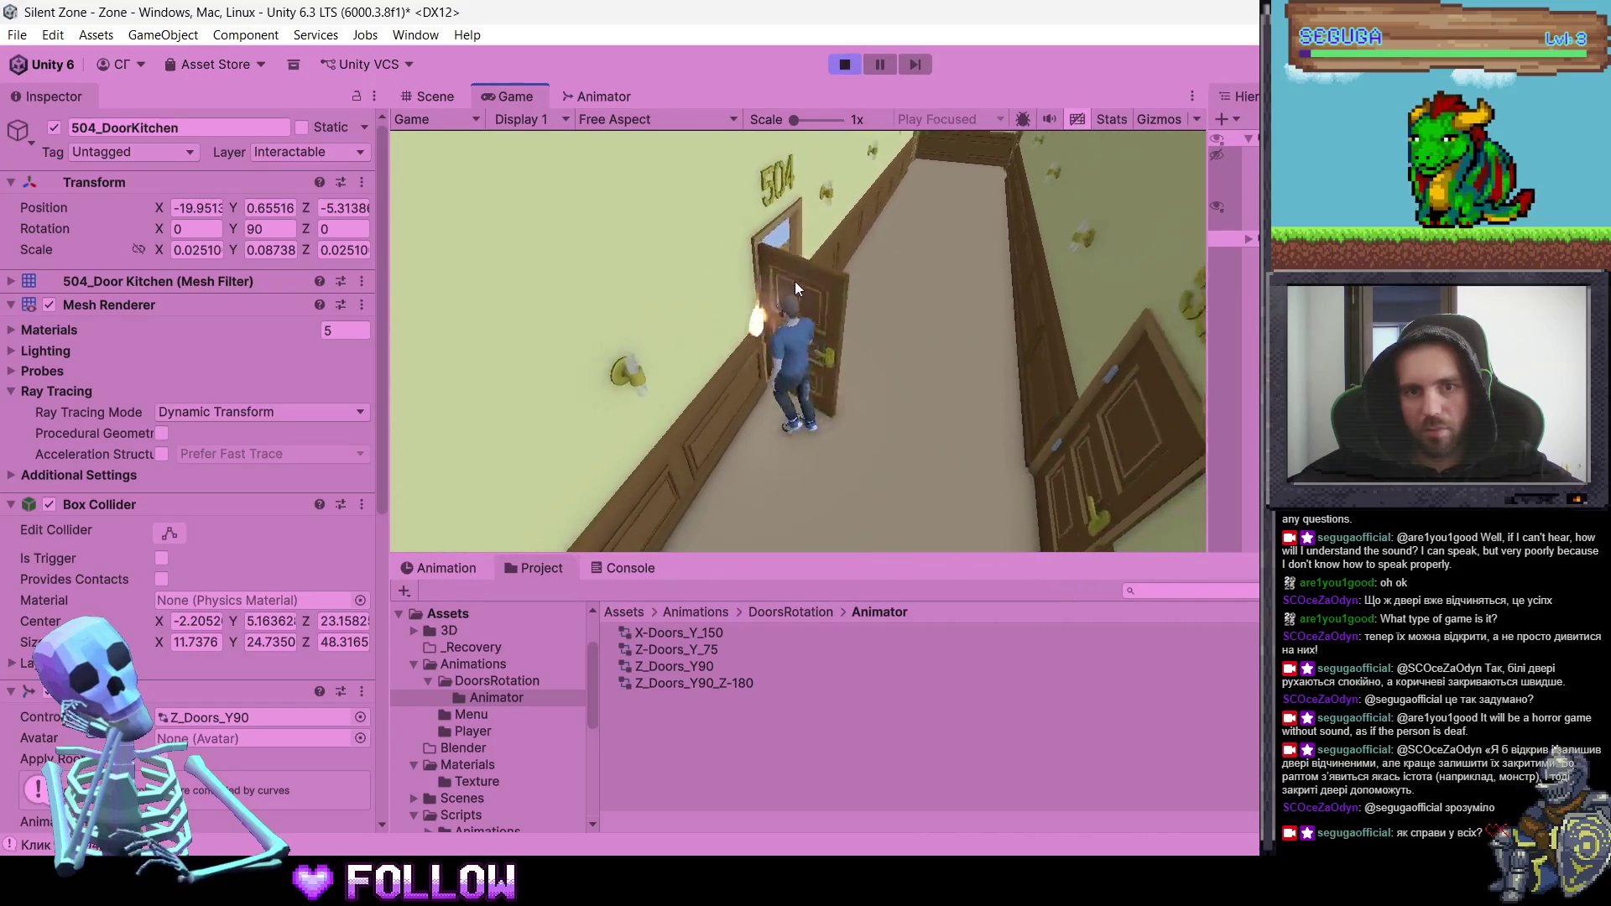
pyautogui.press('w')
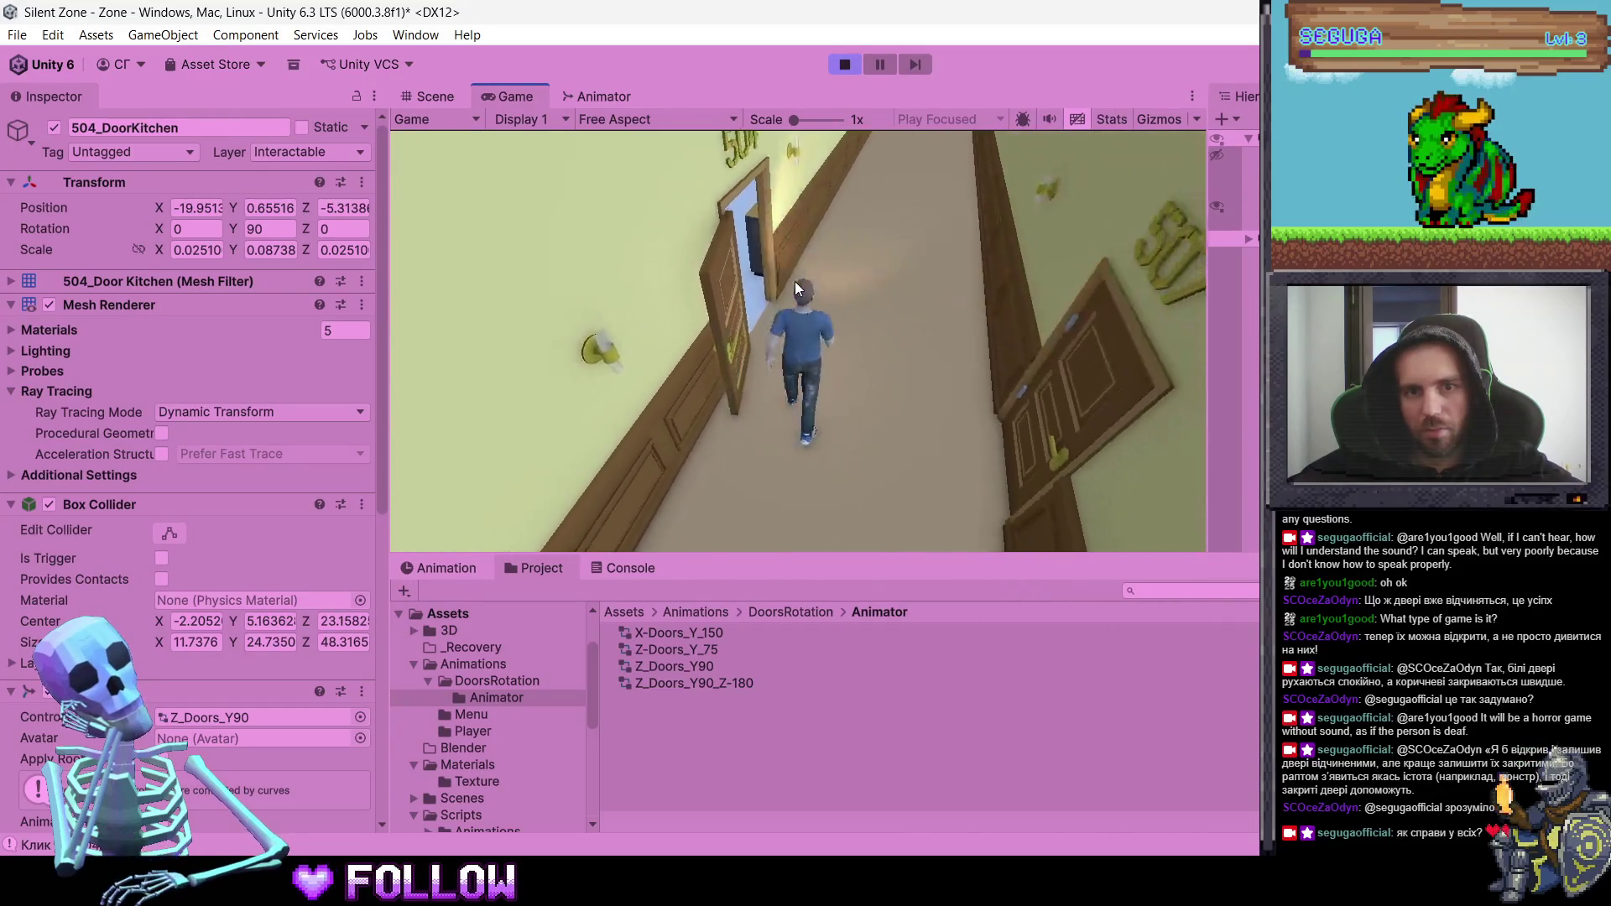
pyautogui.press('w')
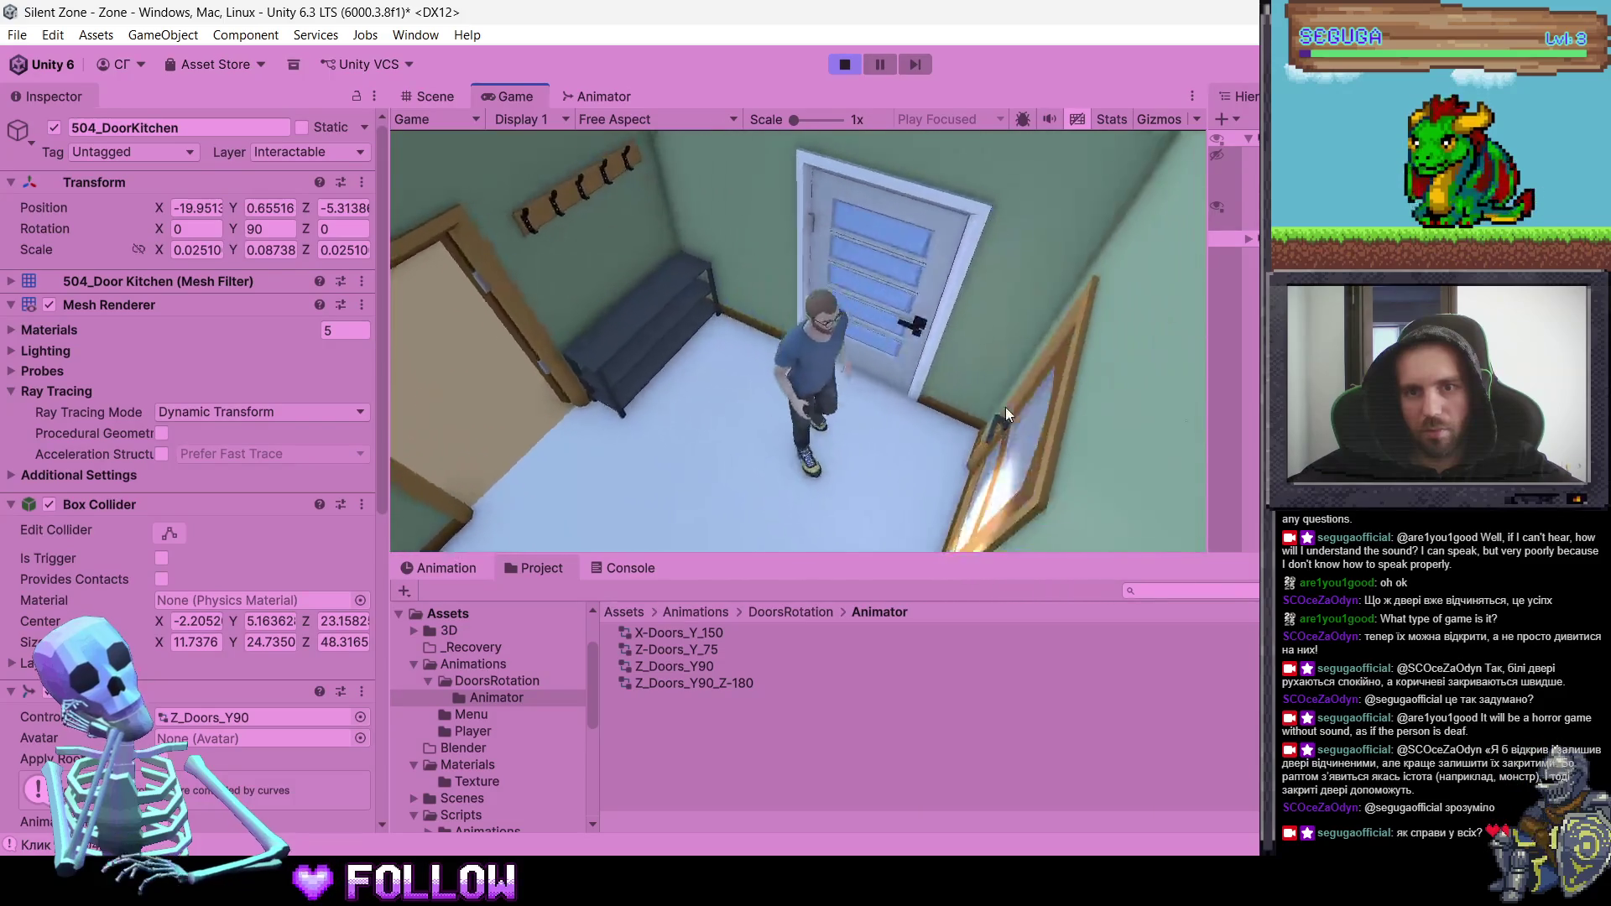
pyautogui.press('w')
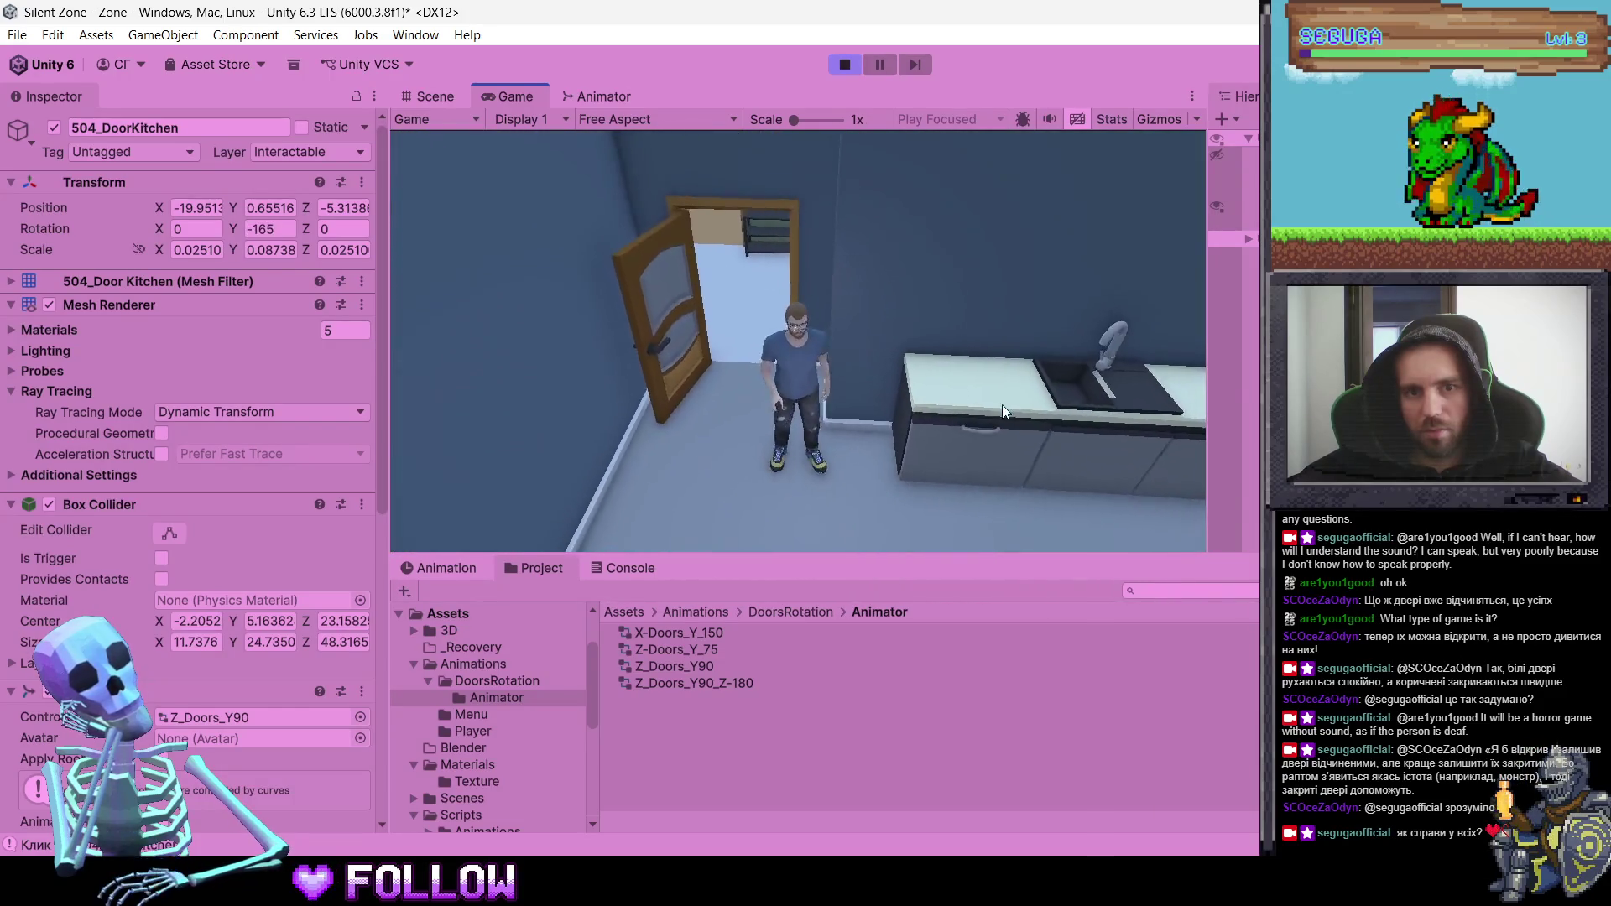
pyautogui.press('w')
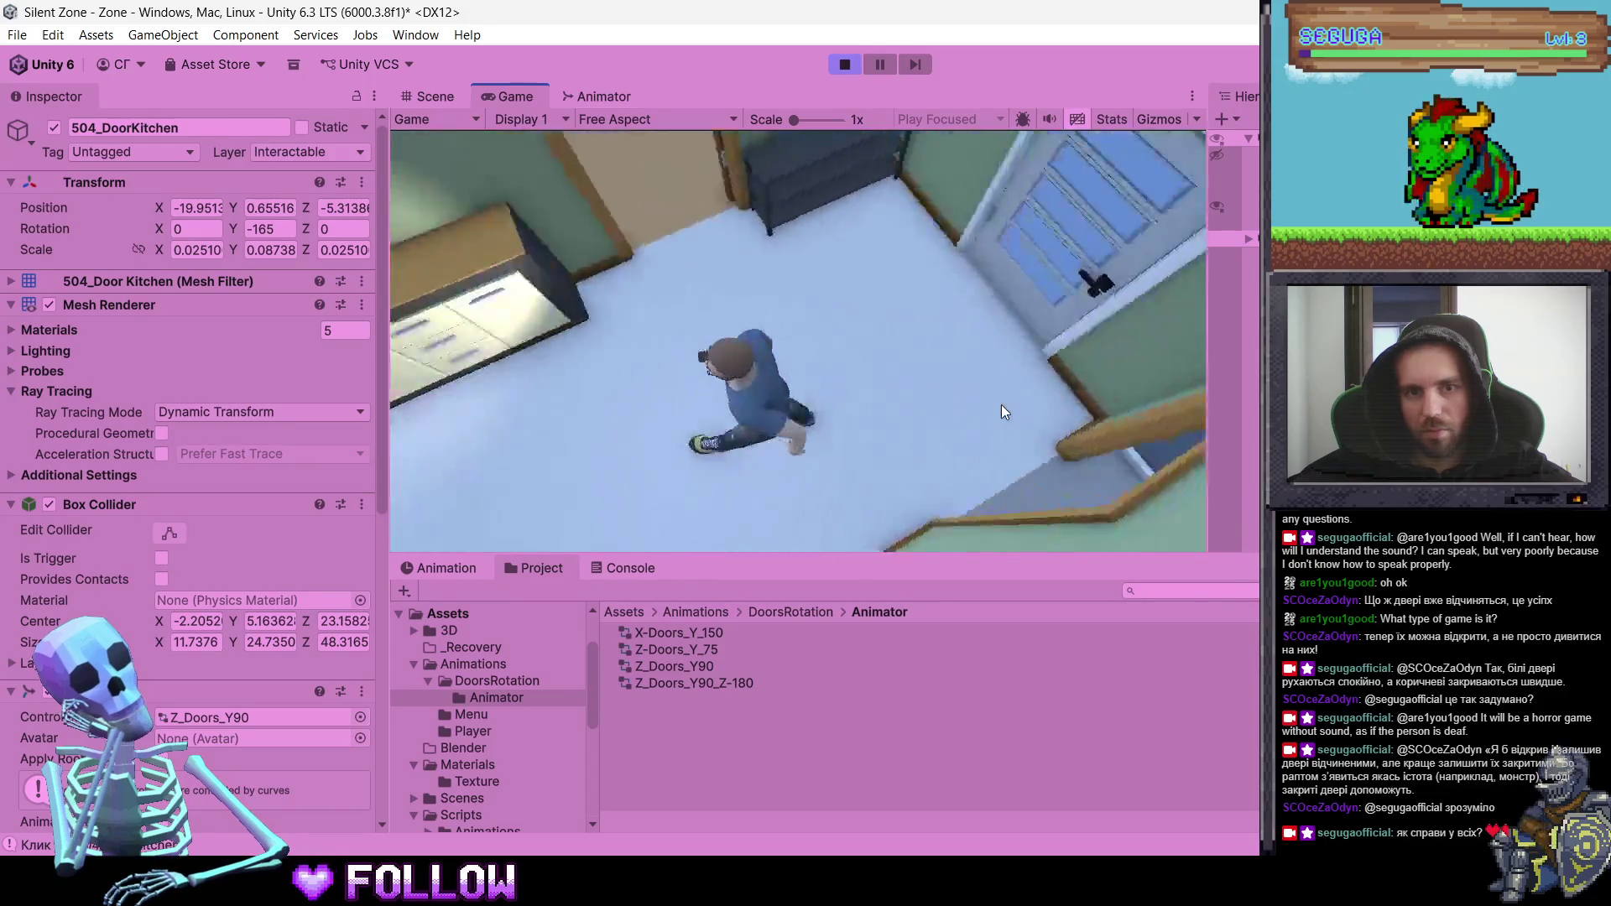
pyautogui.press('w')
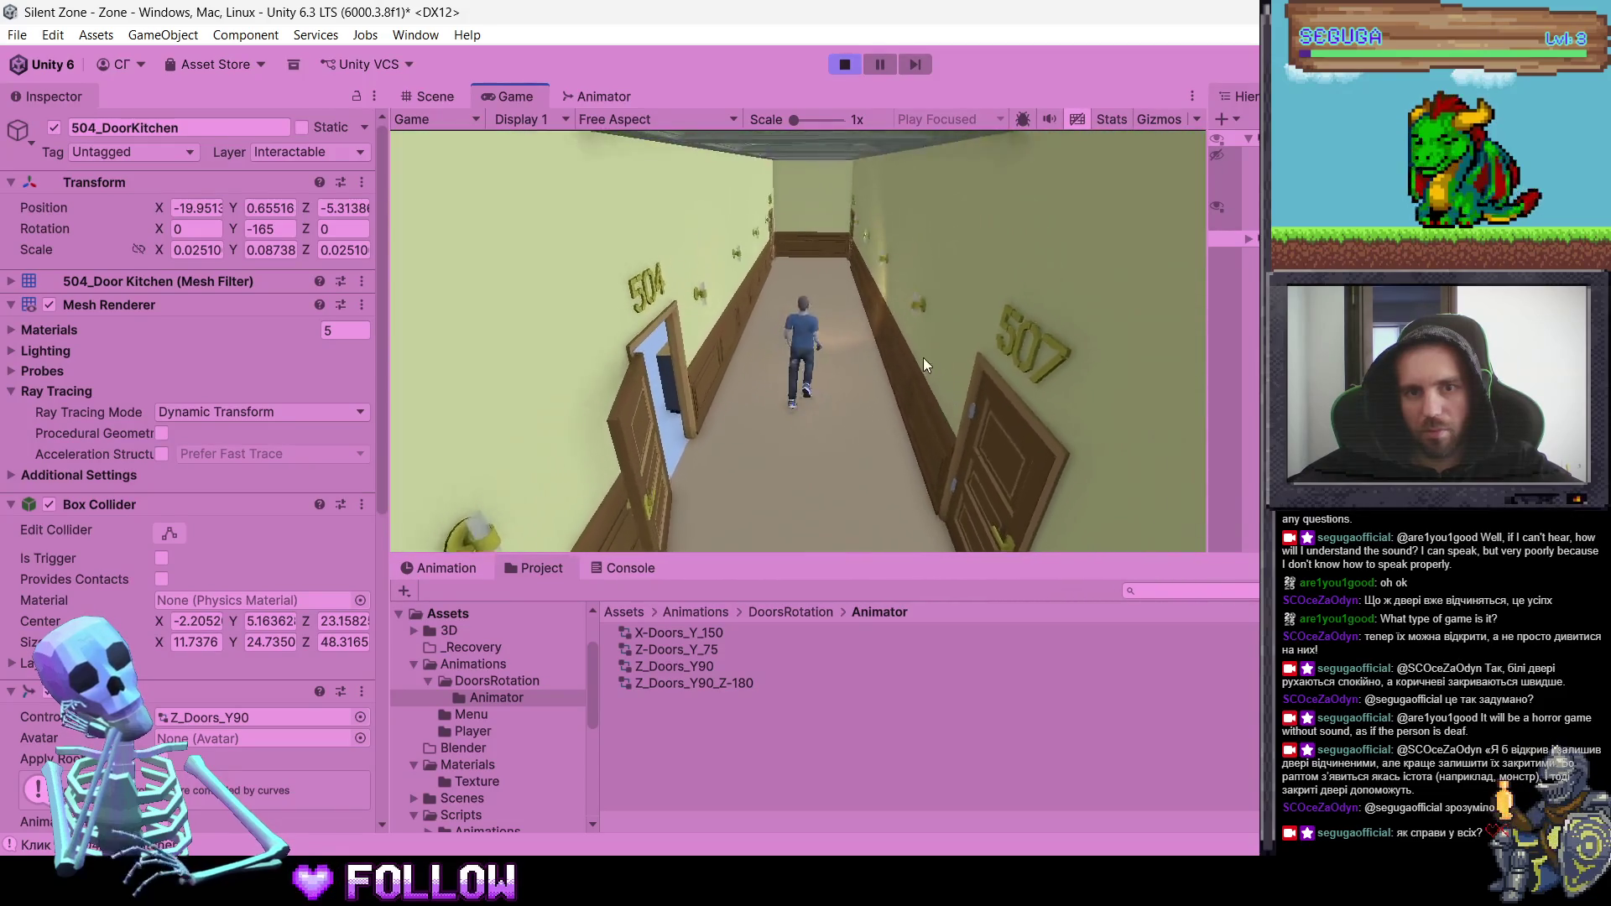
pyautogui.press('w')
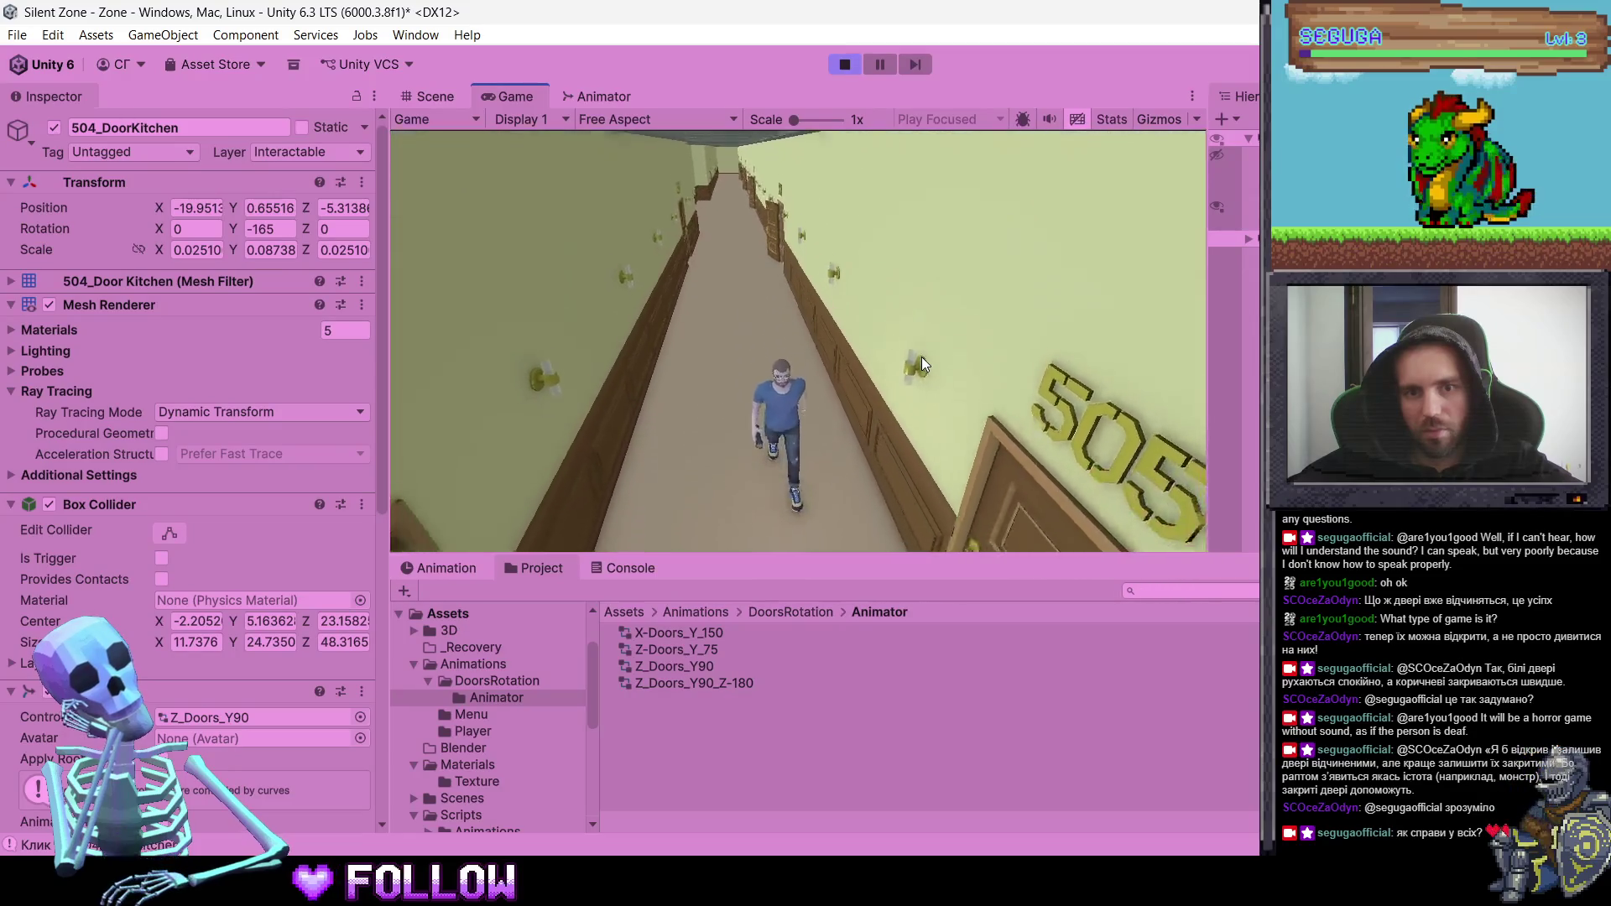
pyautogui.press('w')
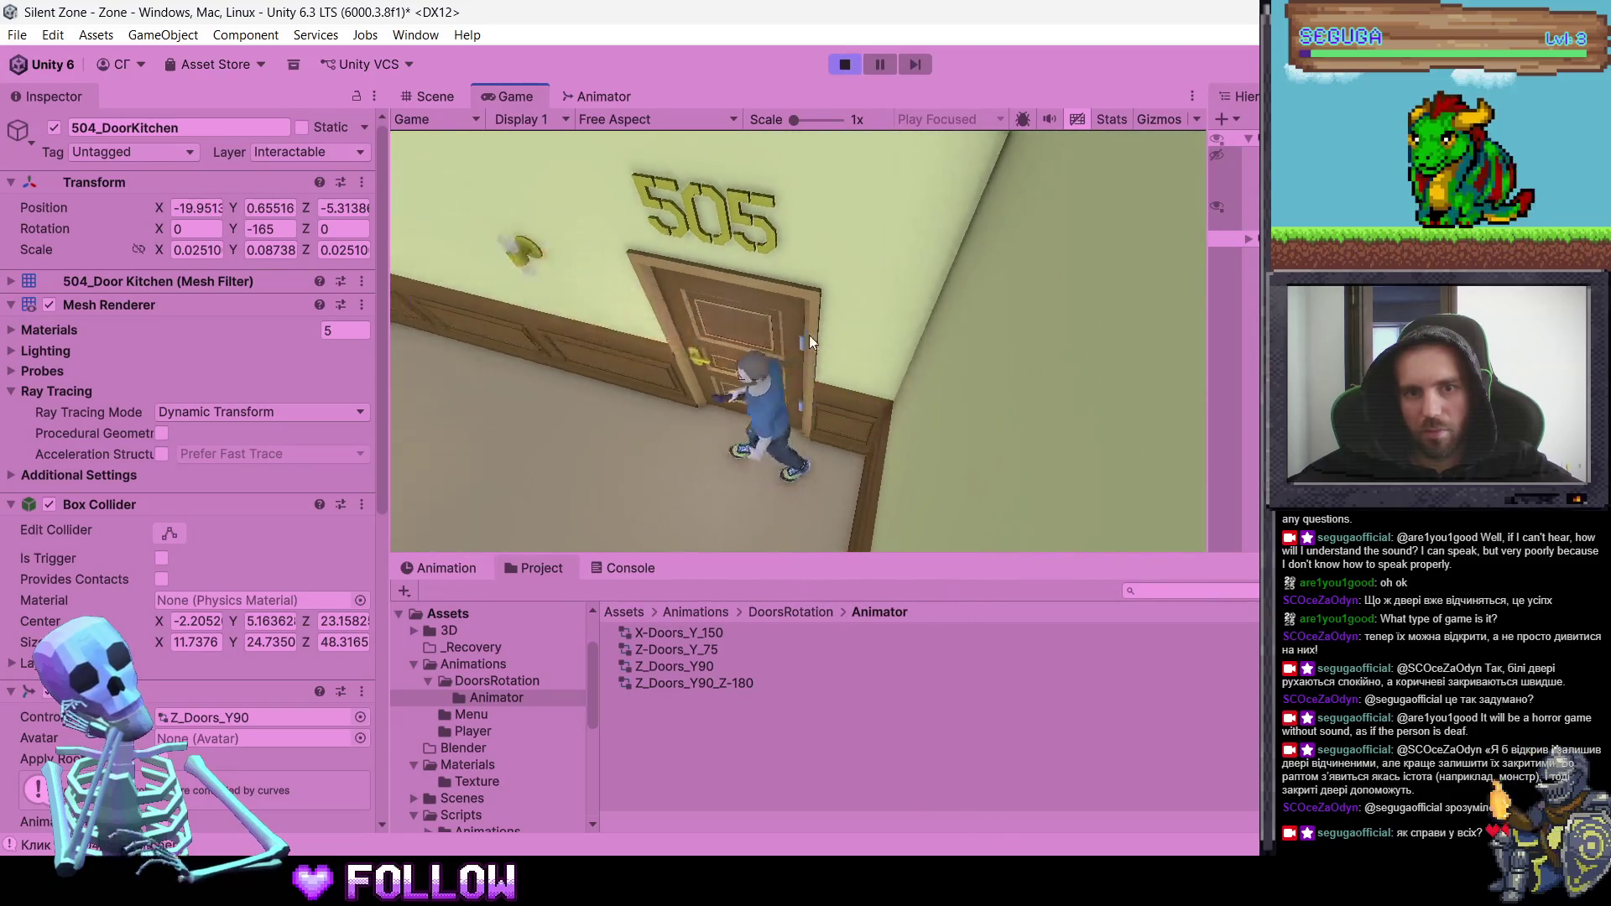
pyautogui.click(845, 64)
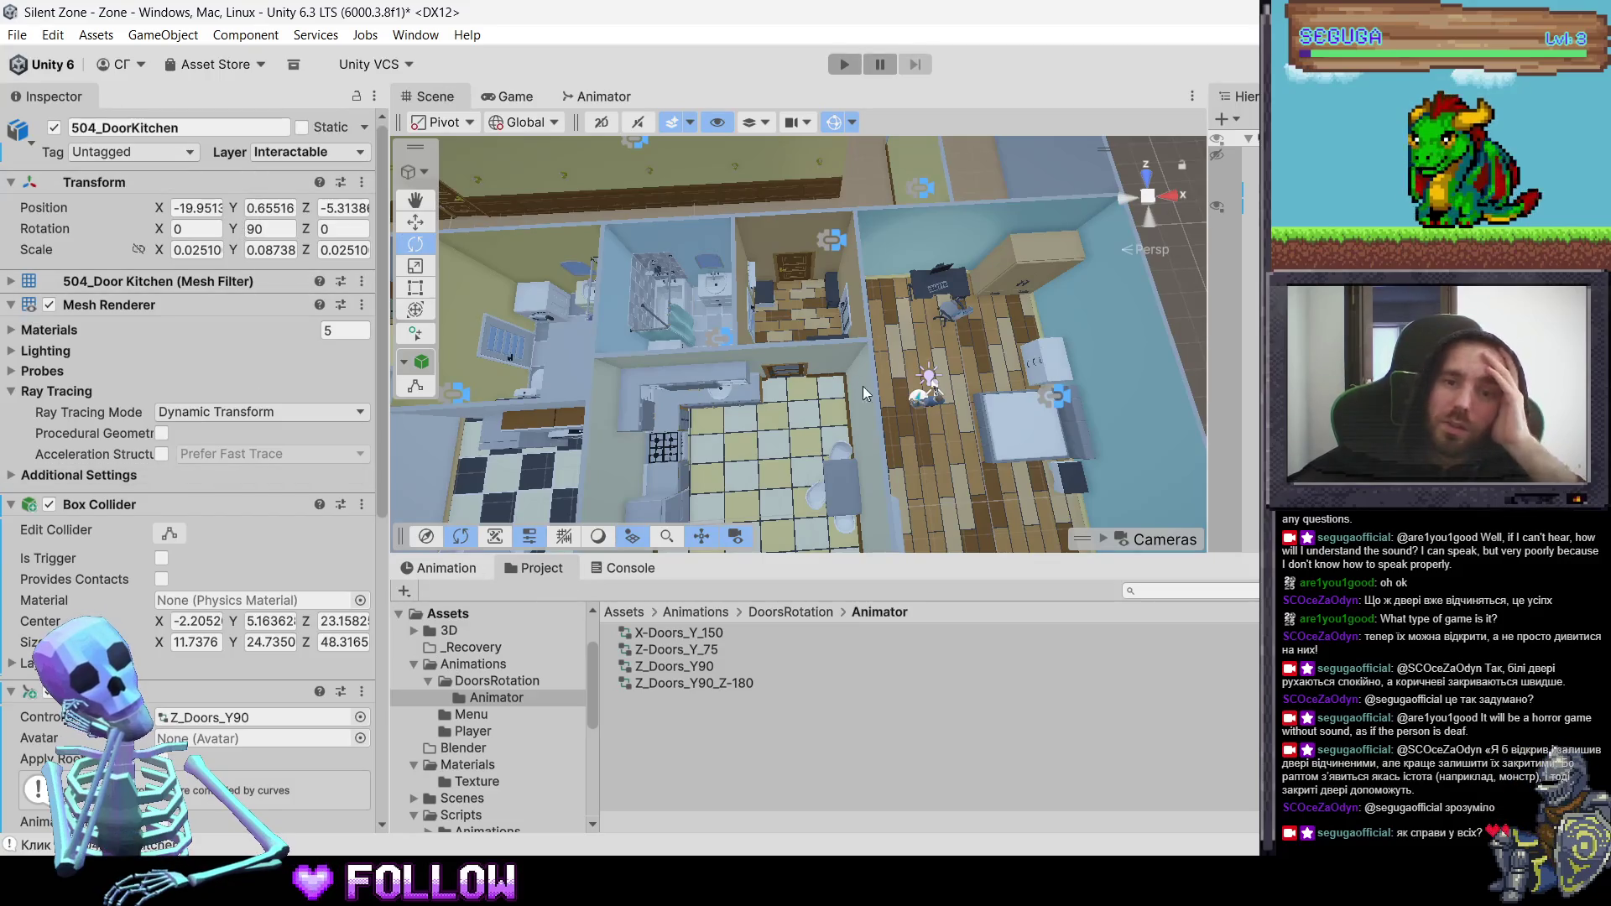
# - Select the SumarenAnimator5.1 player with Interaction Distance 7 and enter Play mode
pyautogui.click(928, 402)
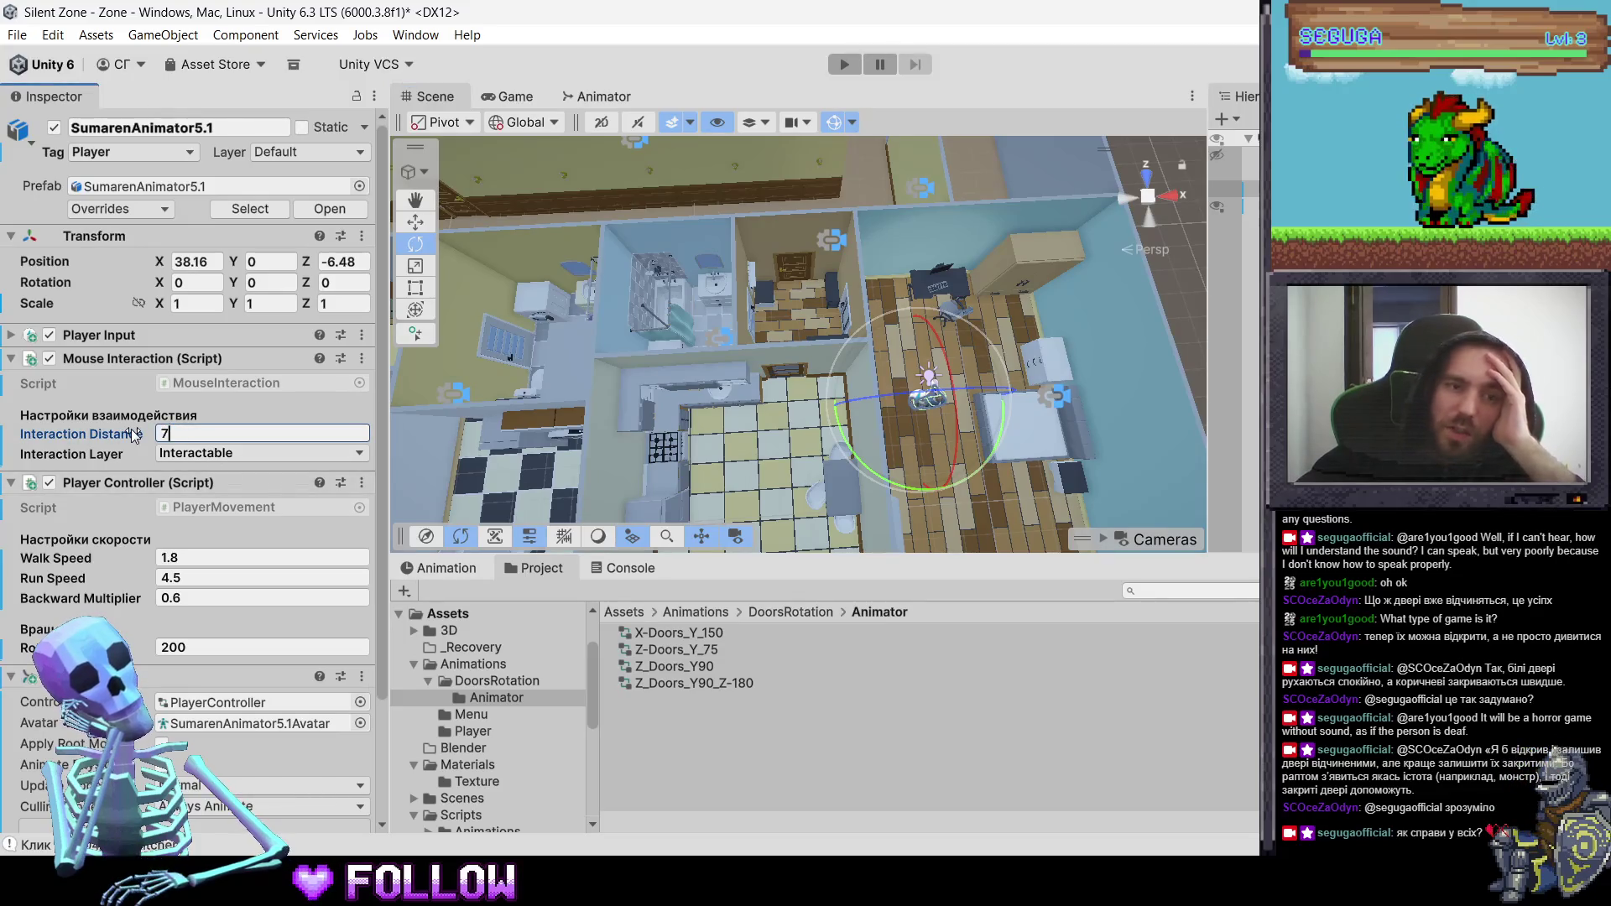
pyautogui.click(845, 64)
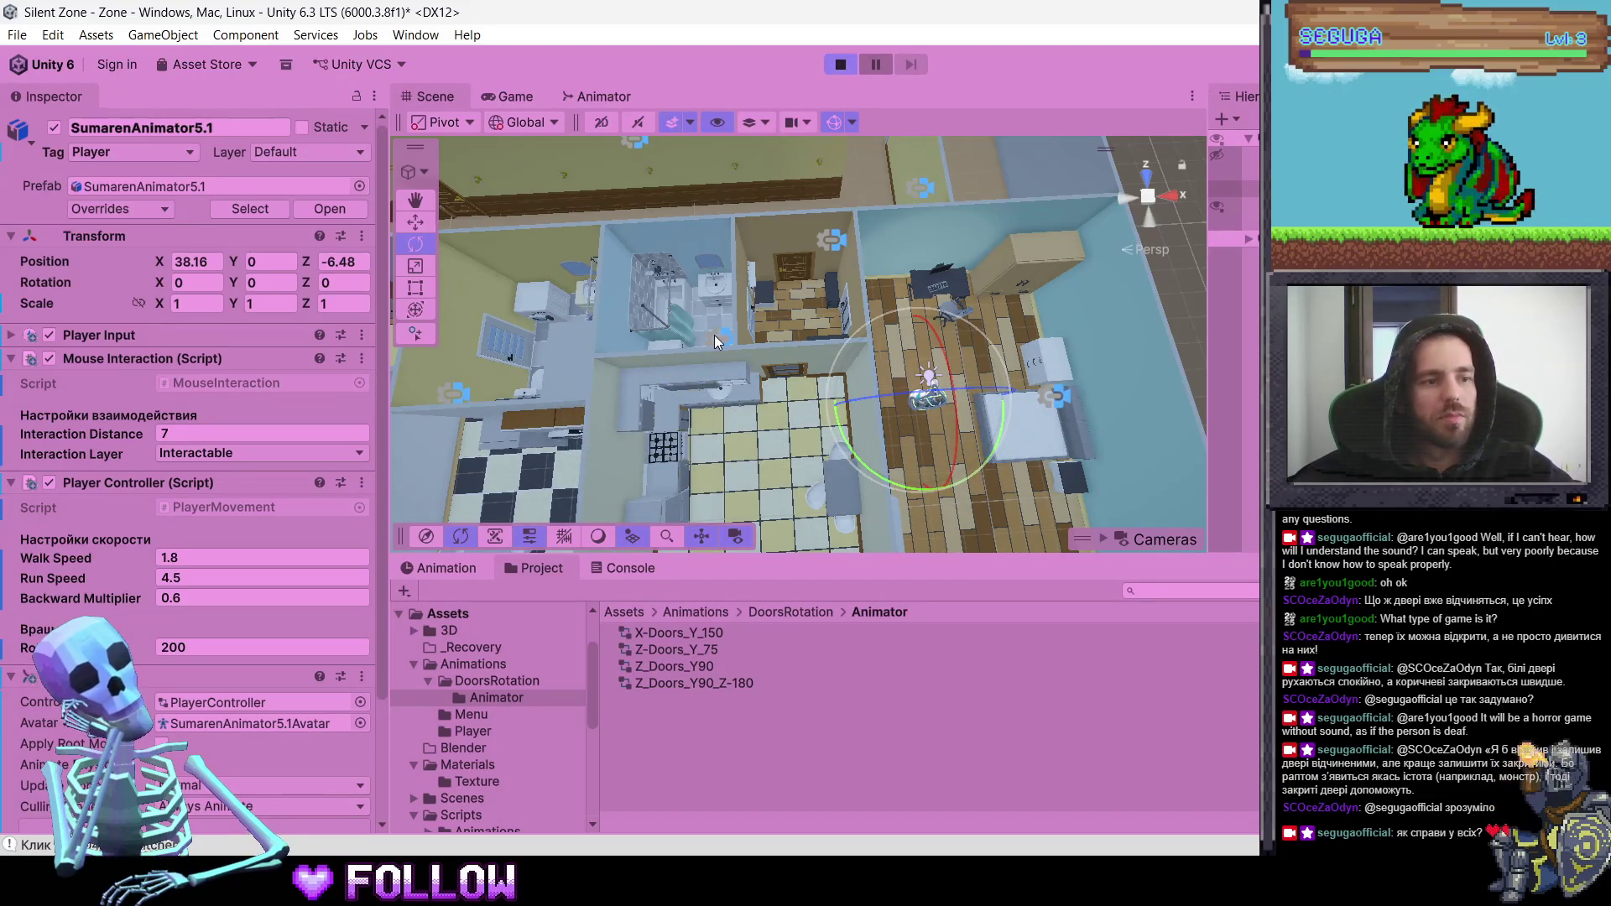
# - Open and close room 500's door from near and far to test the interaction range
pyautogui.press('w')
pyautogui.press('a')
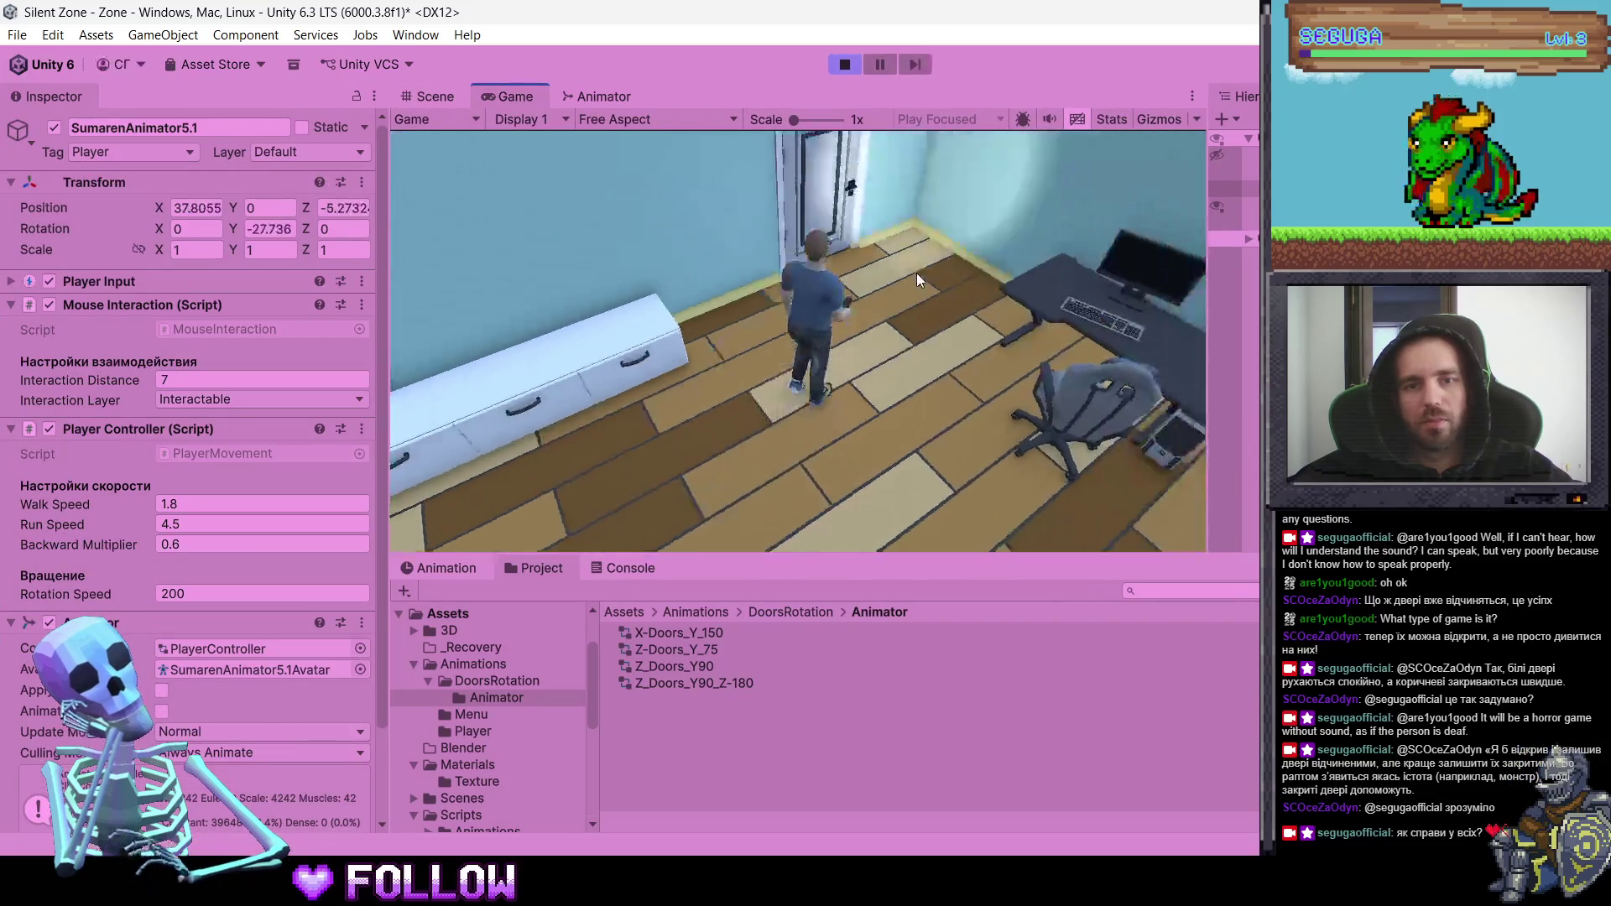
pyautogui.press('d')
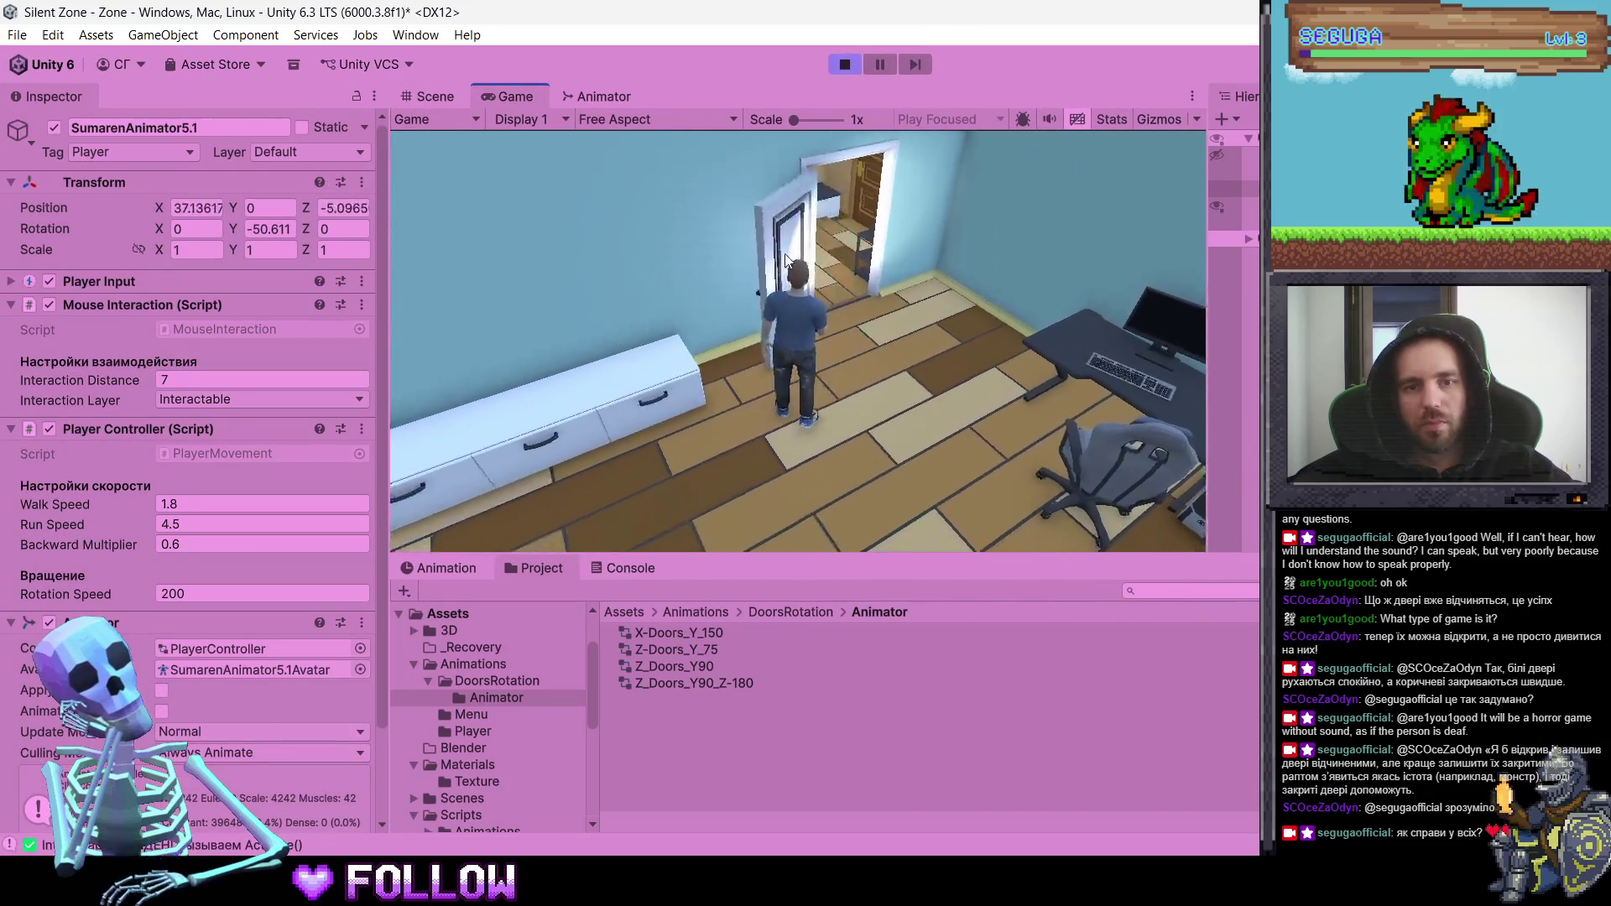
pyautogui.click(829, 253)
pyautogui.press('w')
pyautogui.click(902, 239)
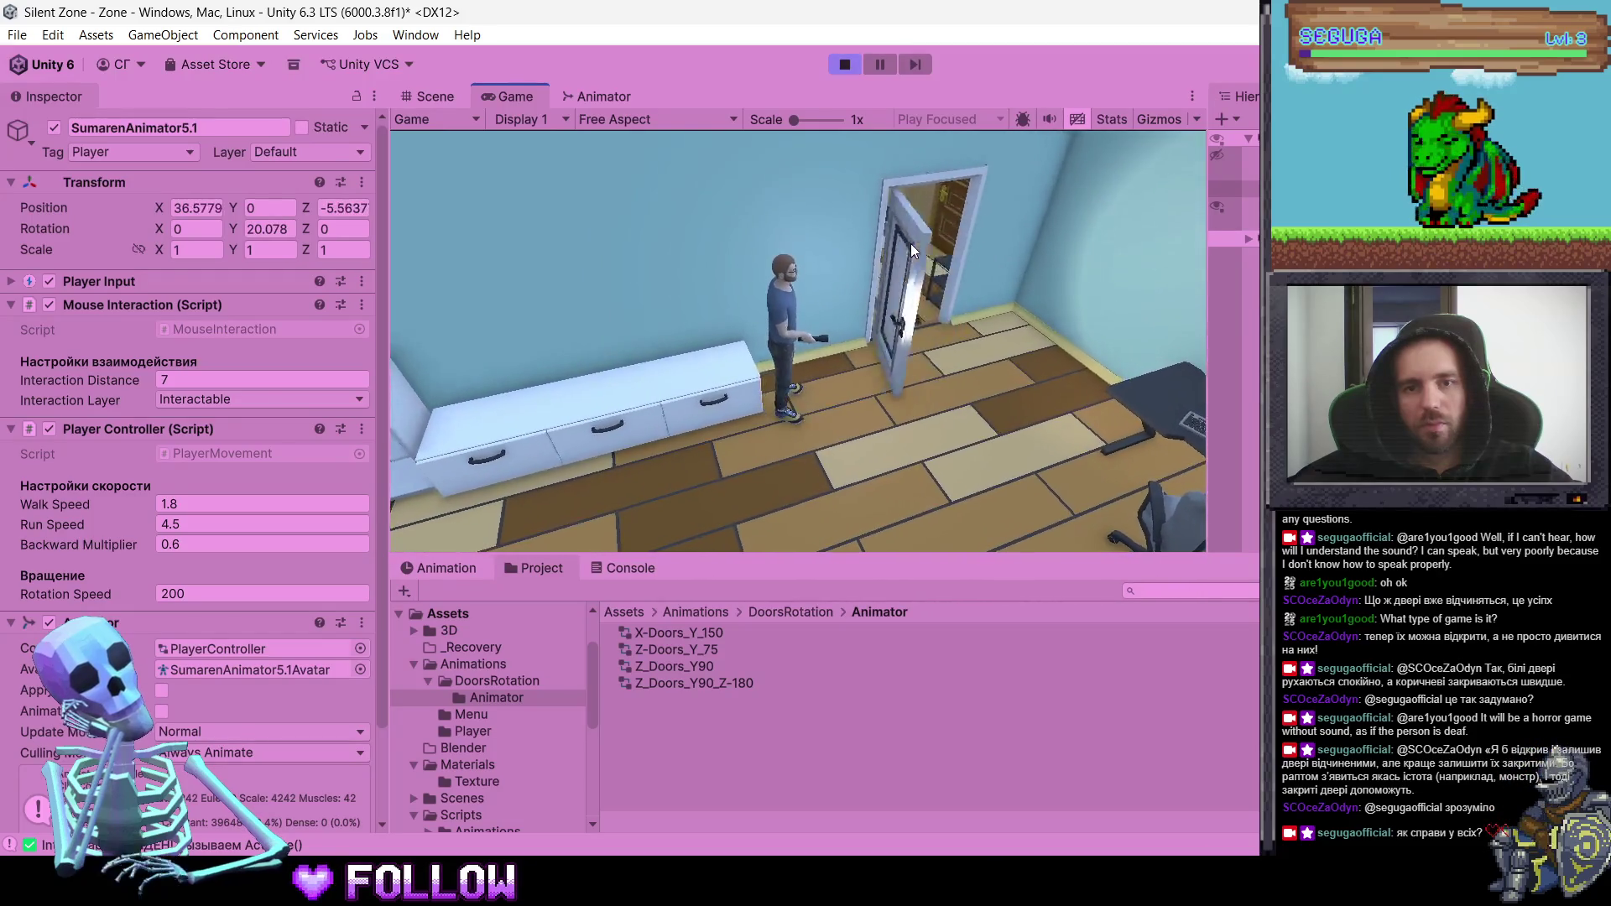
pyautogui.press('s')
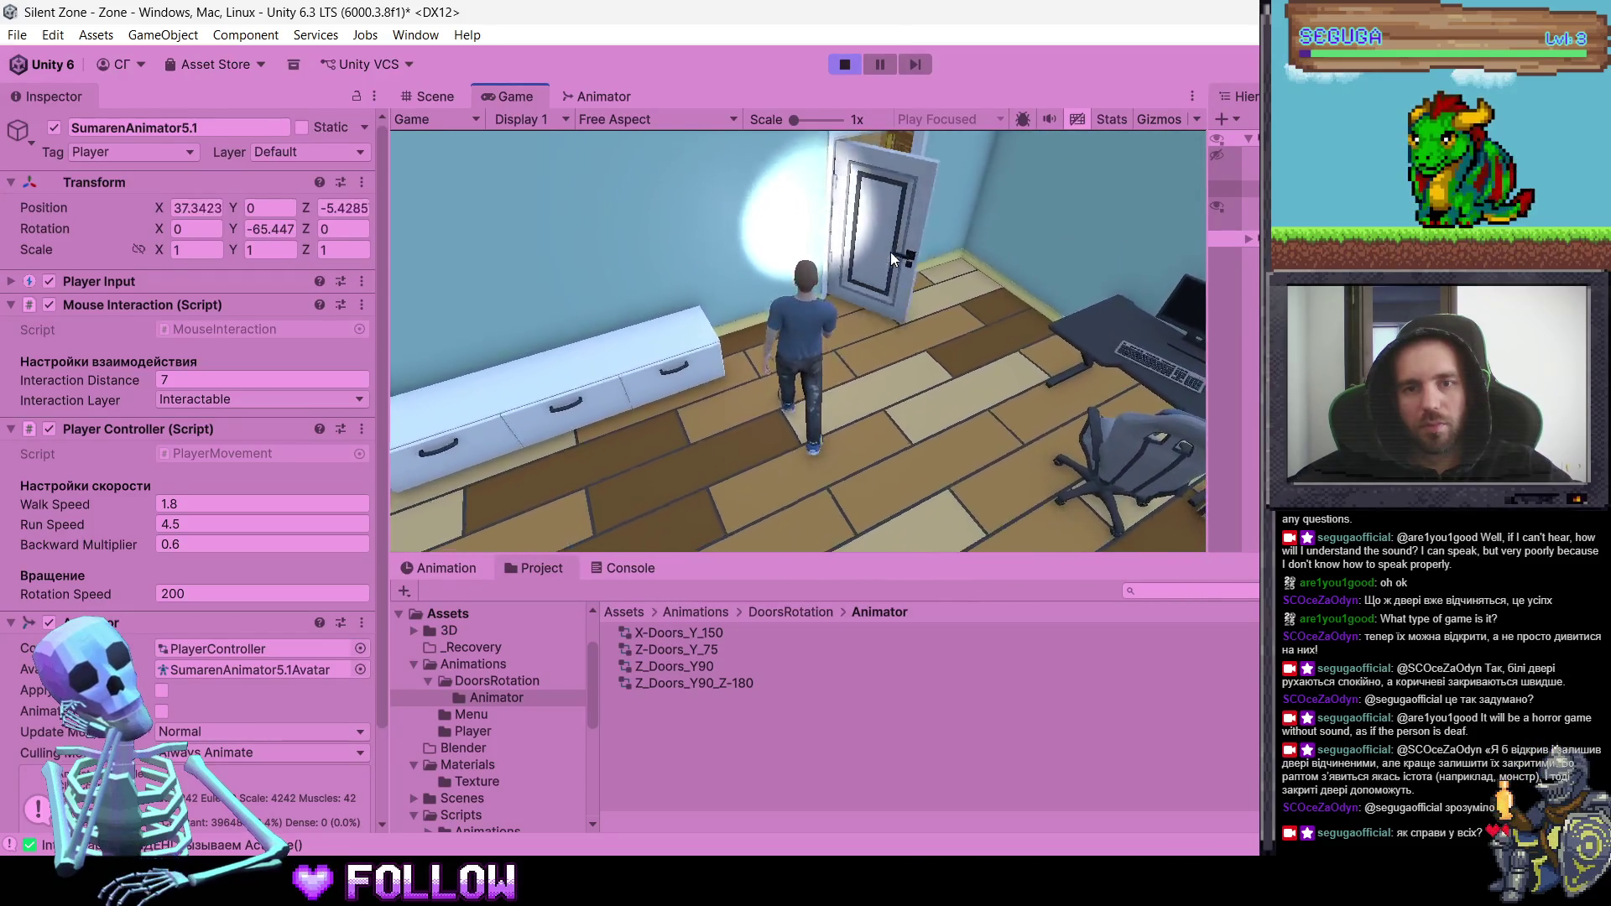
pyautogui.press('a')
pyautogui.click(852, 166)
pyautogui.press('w')
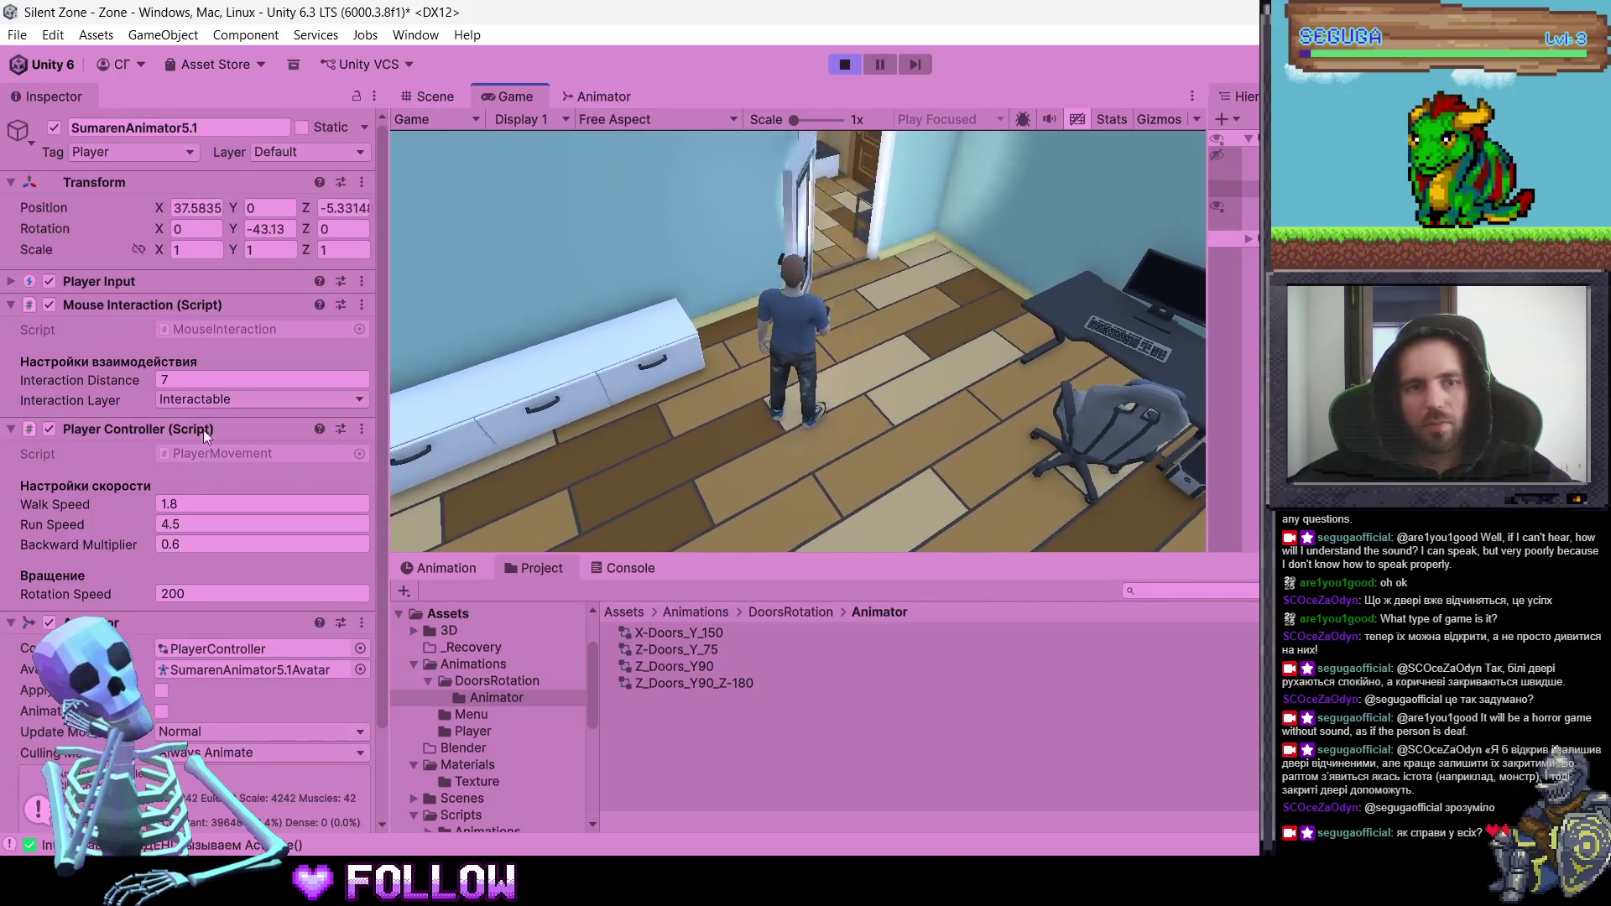
pyautogui.press('s')
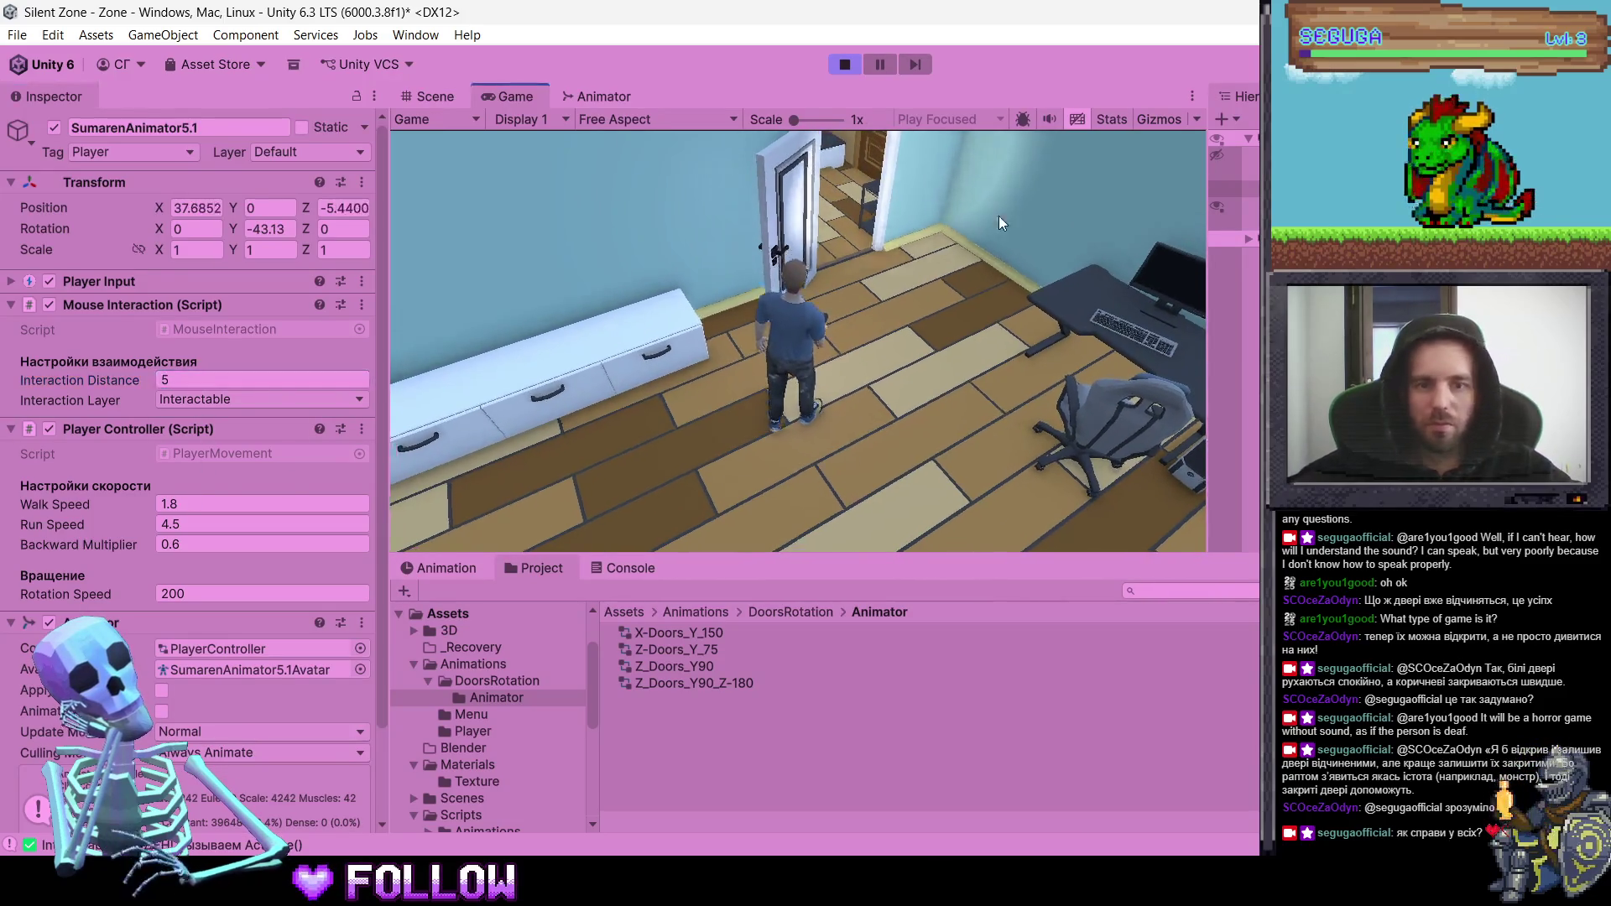
pyautogui.click(875, 199)
# - Approach the door again, open it, and walk around inside the room
pyautogui.press('w')
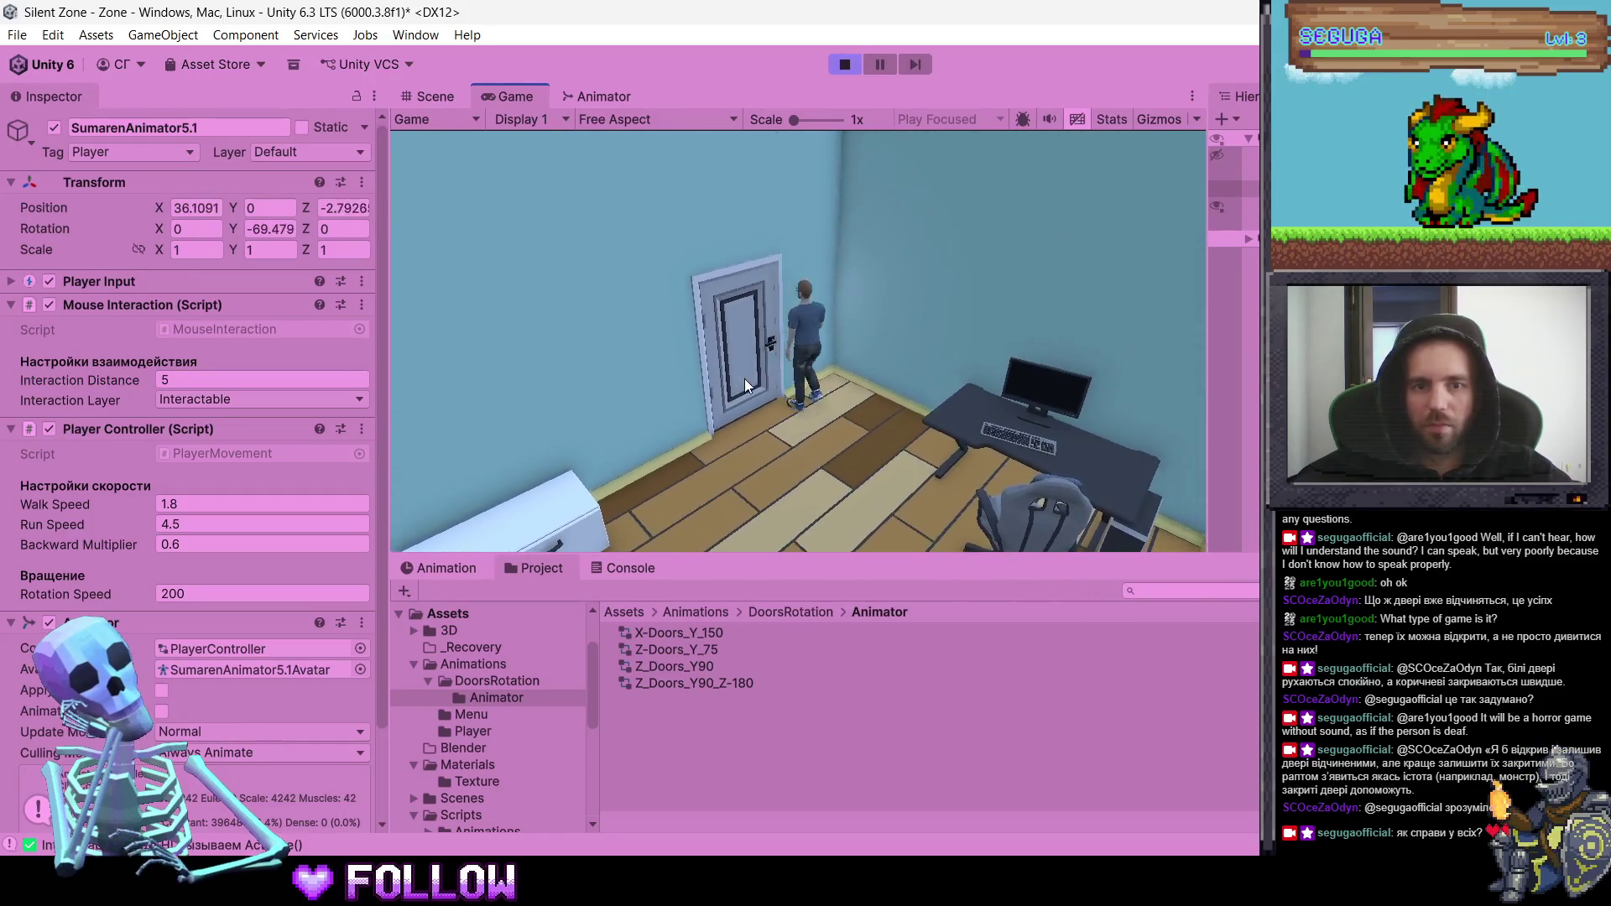
pyautogui.press('s')
pyautogui.press('s')
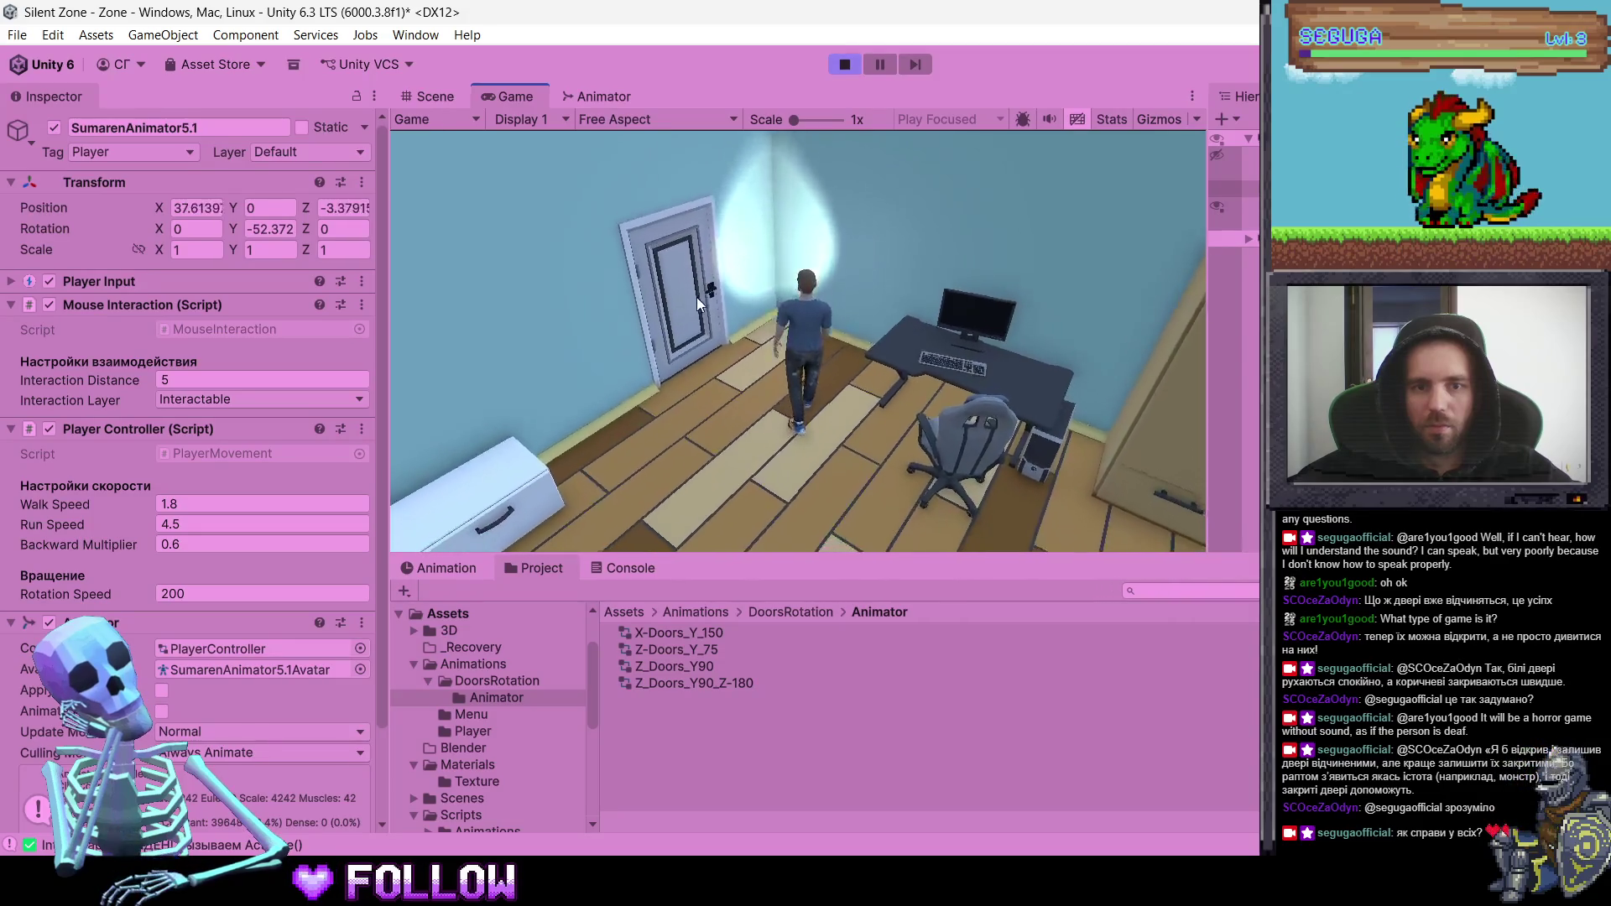
pyautogui.press('w')
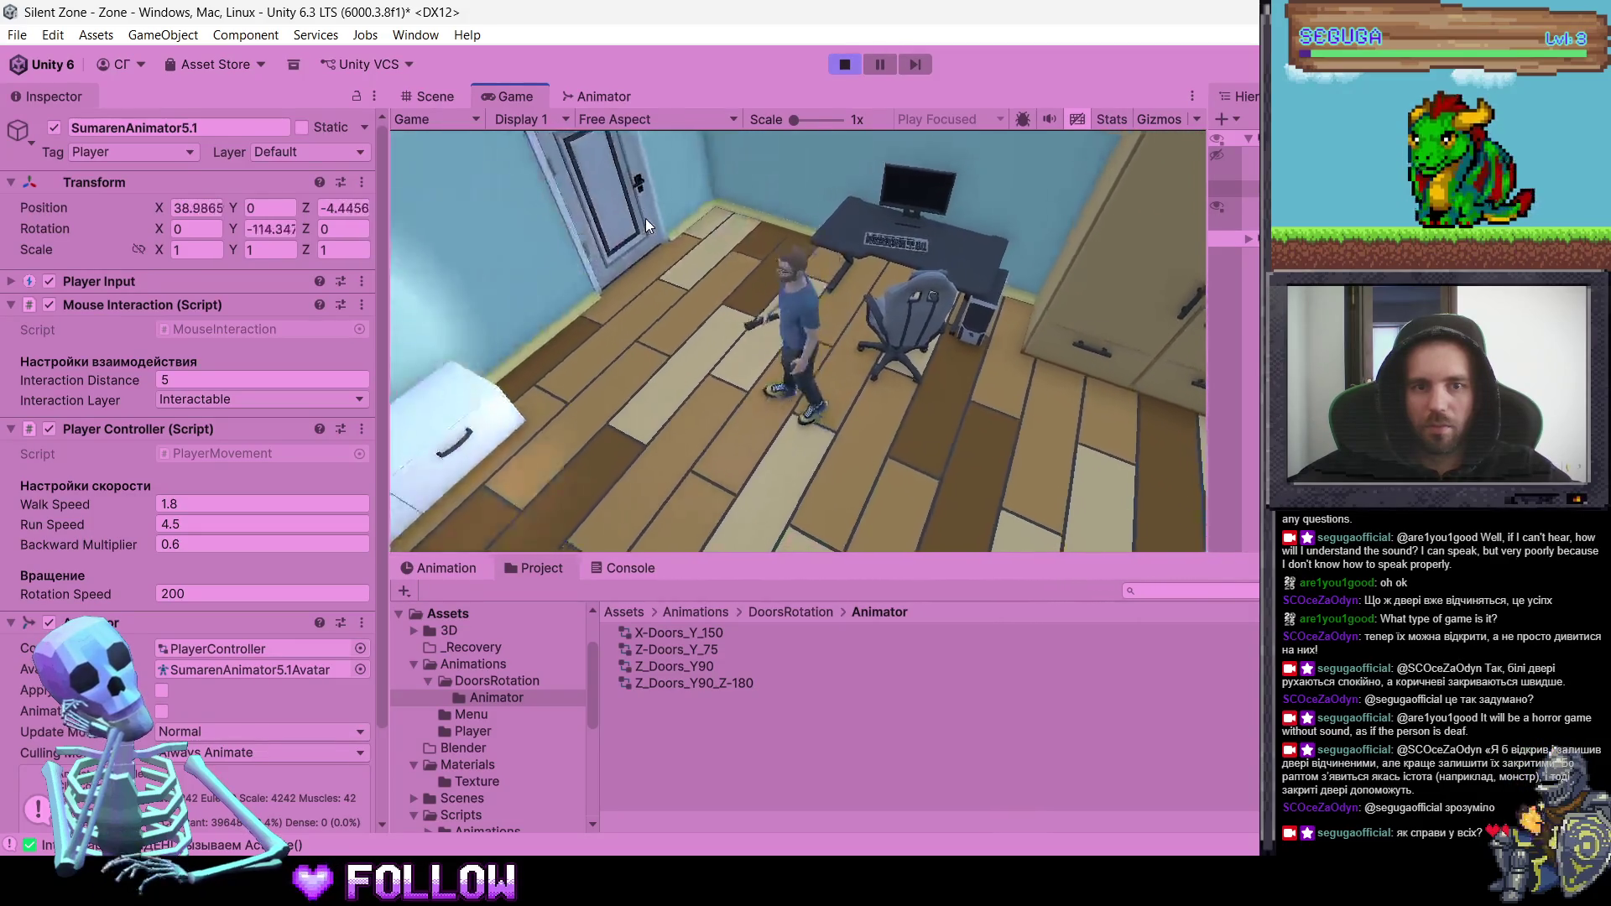
pyautogui.press('w')
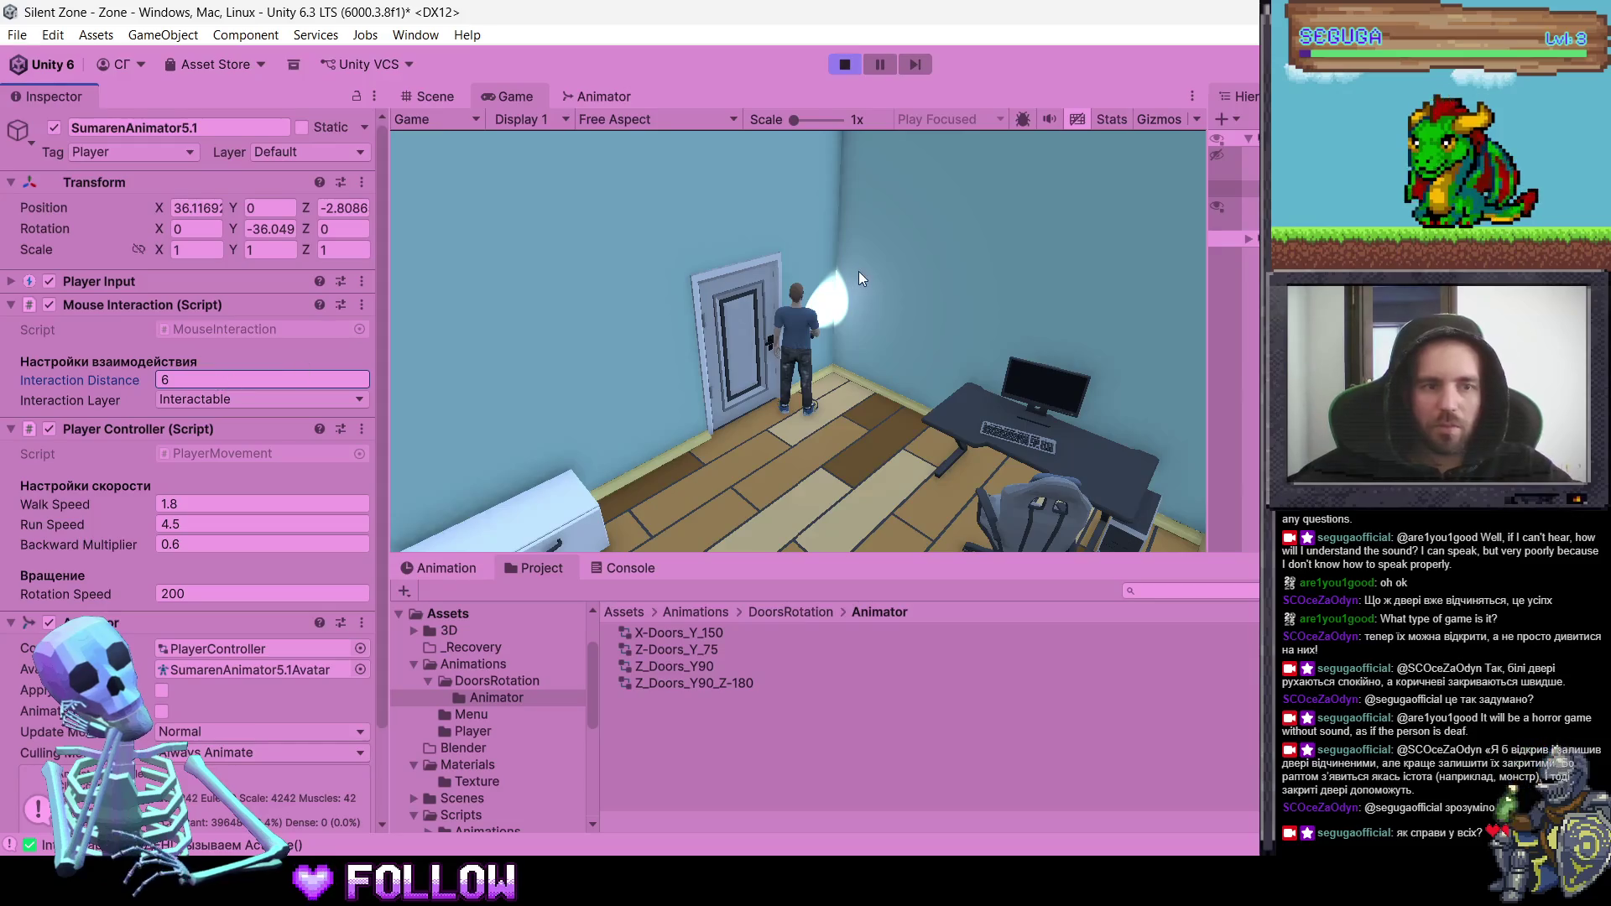
pyautogui.click(704, 319)
pyautogui.press('w')
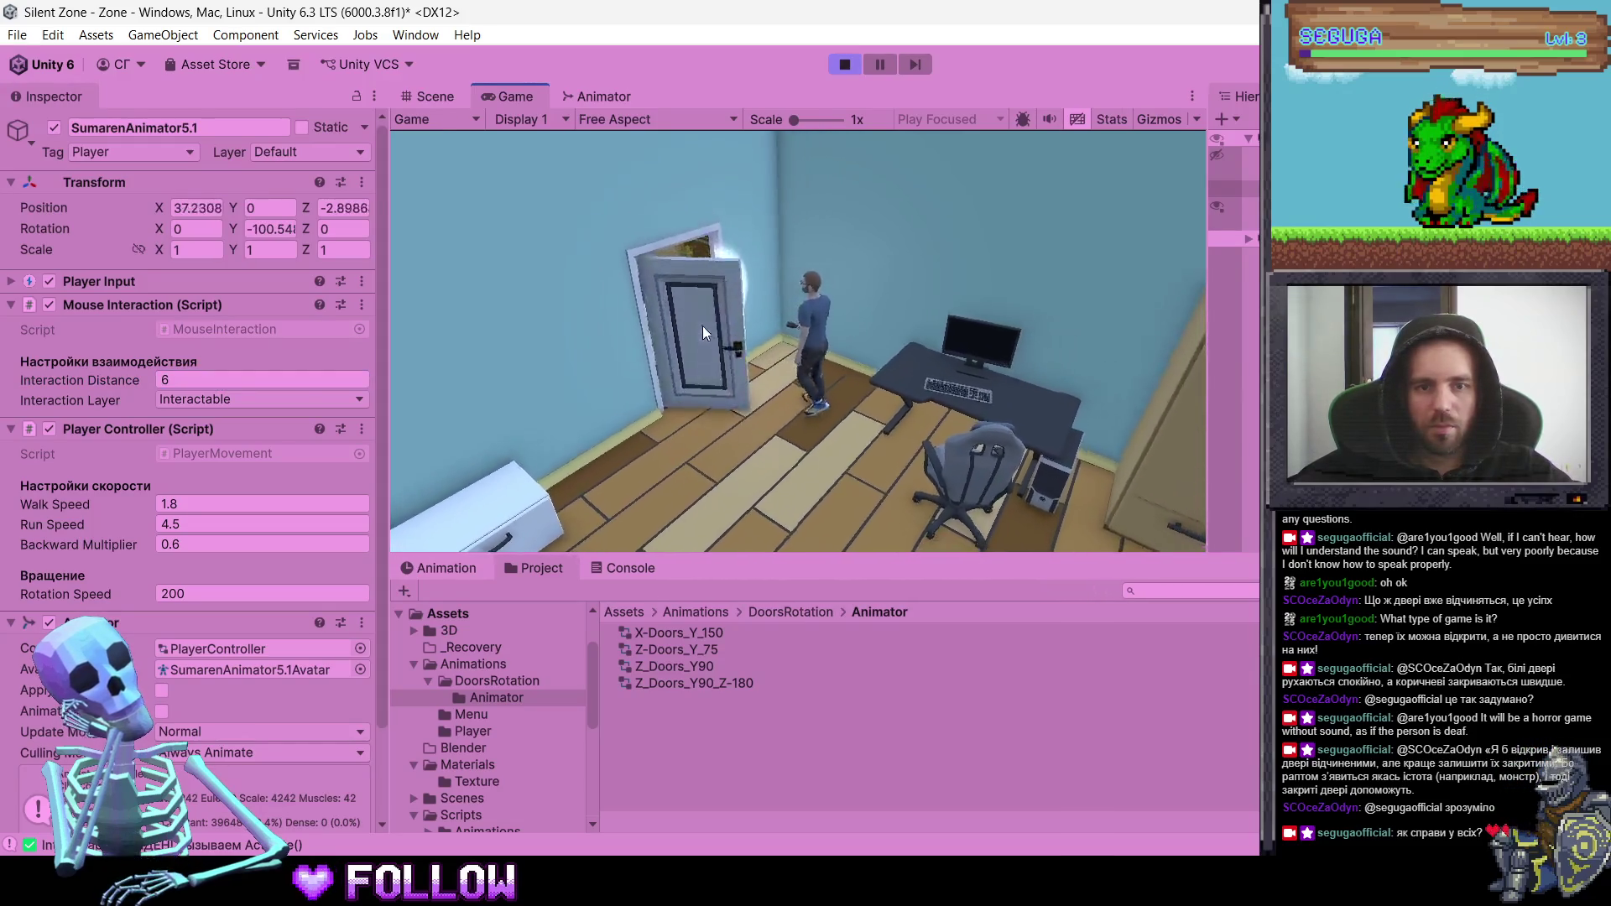
pyautogui.press('w')
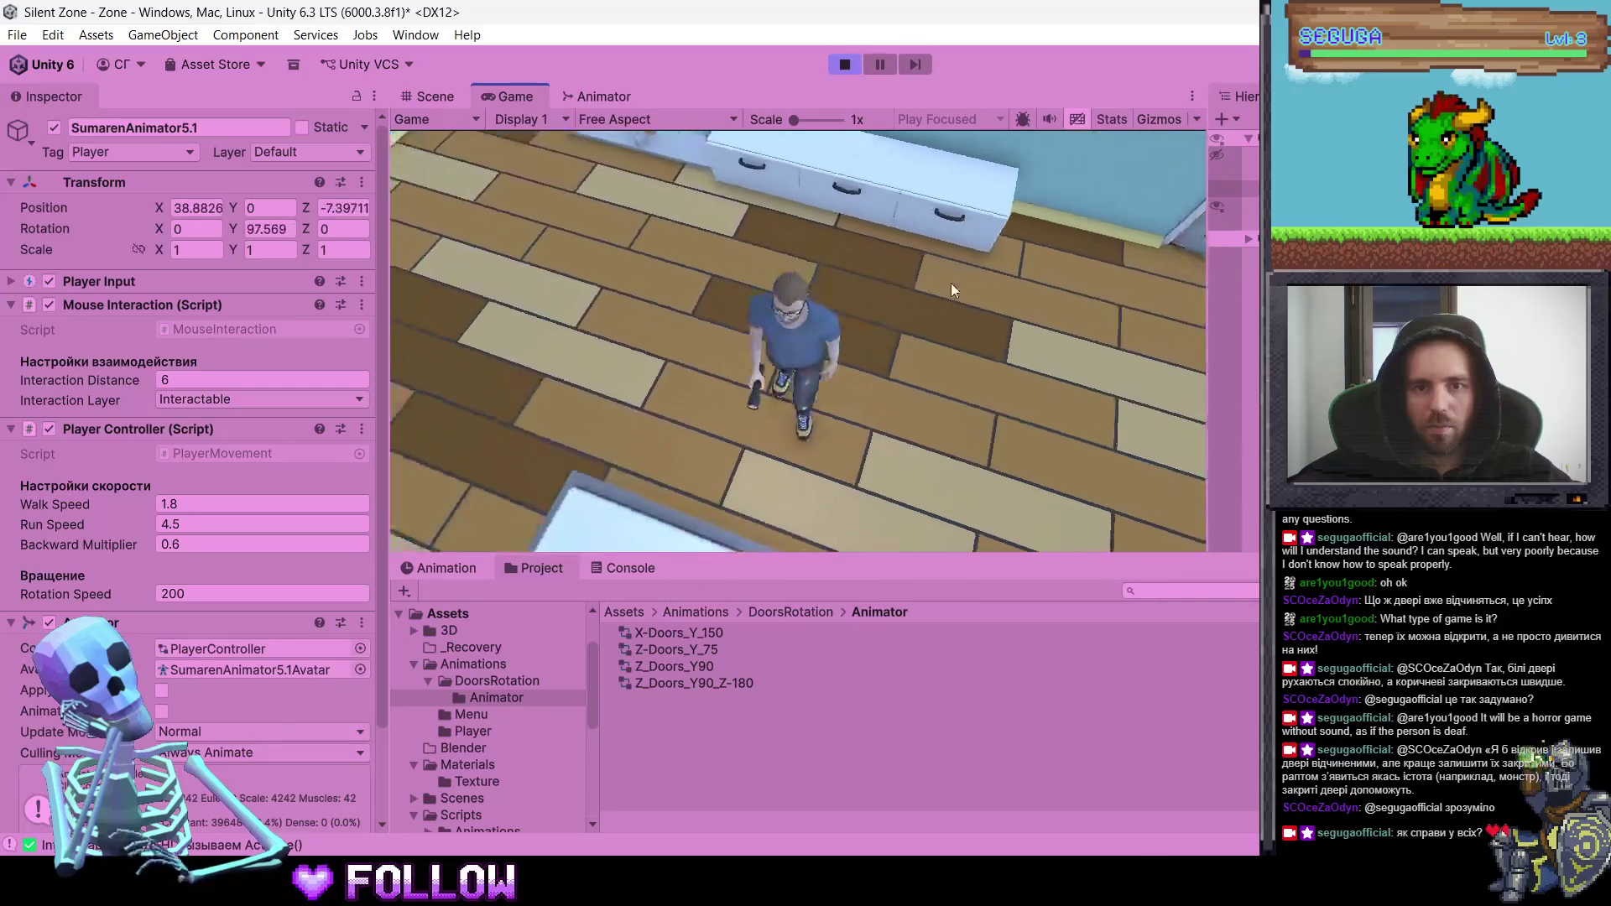
pyautogui.press('w')
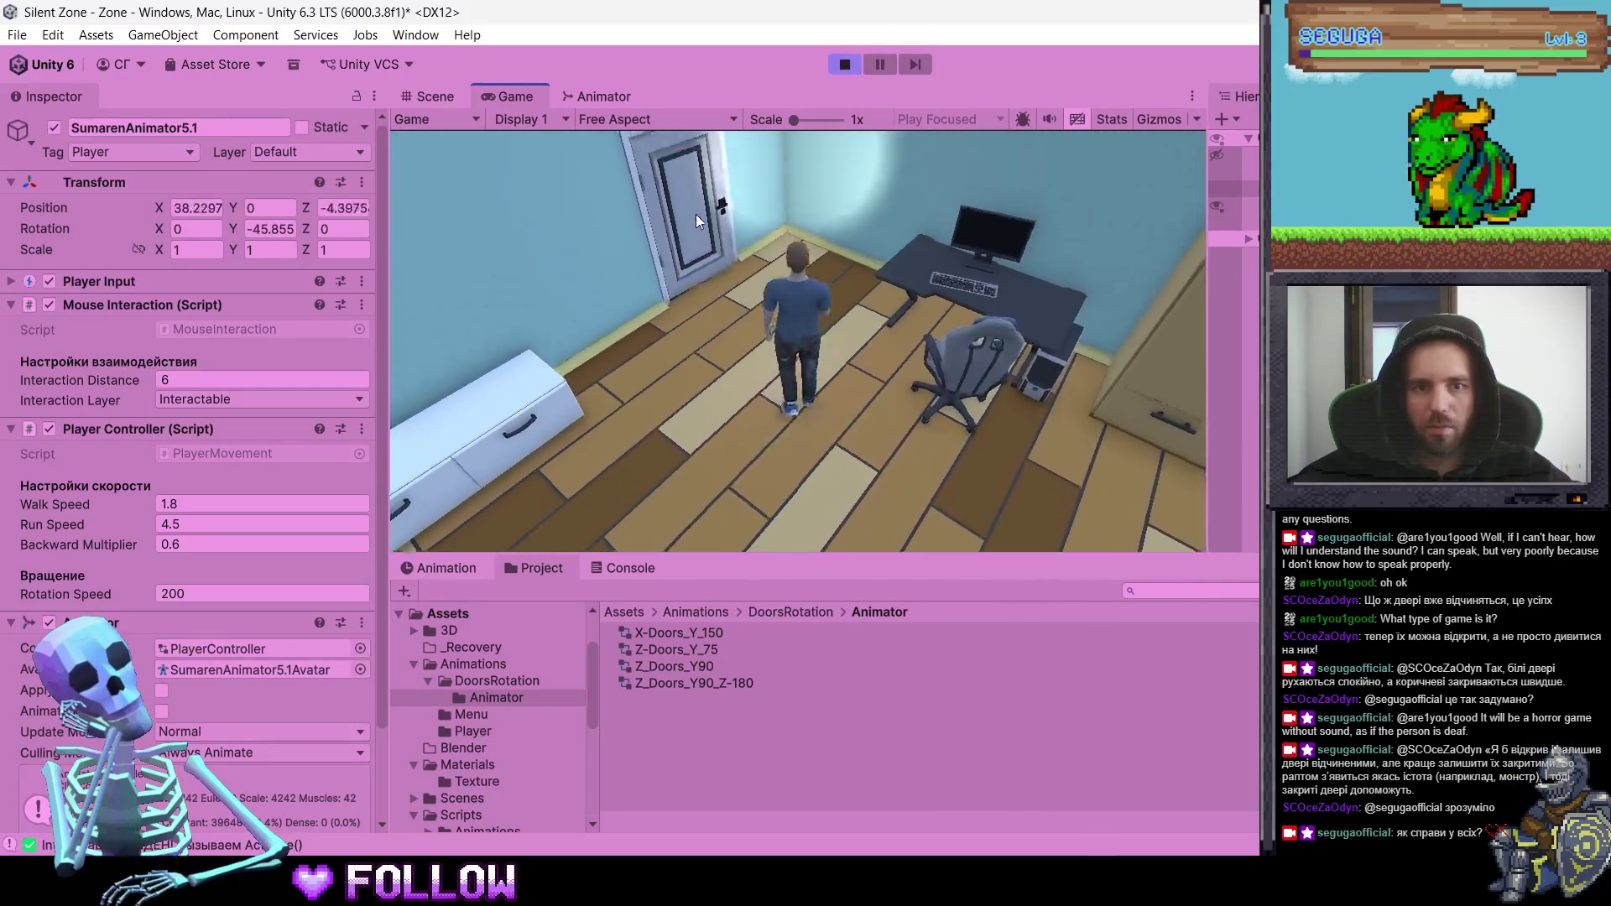
pyautogui.press('w')
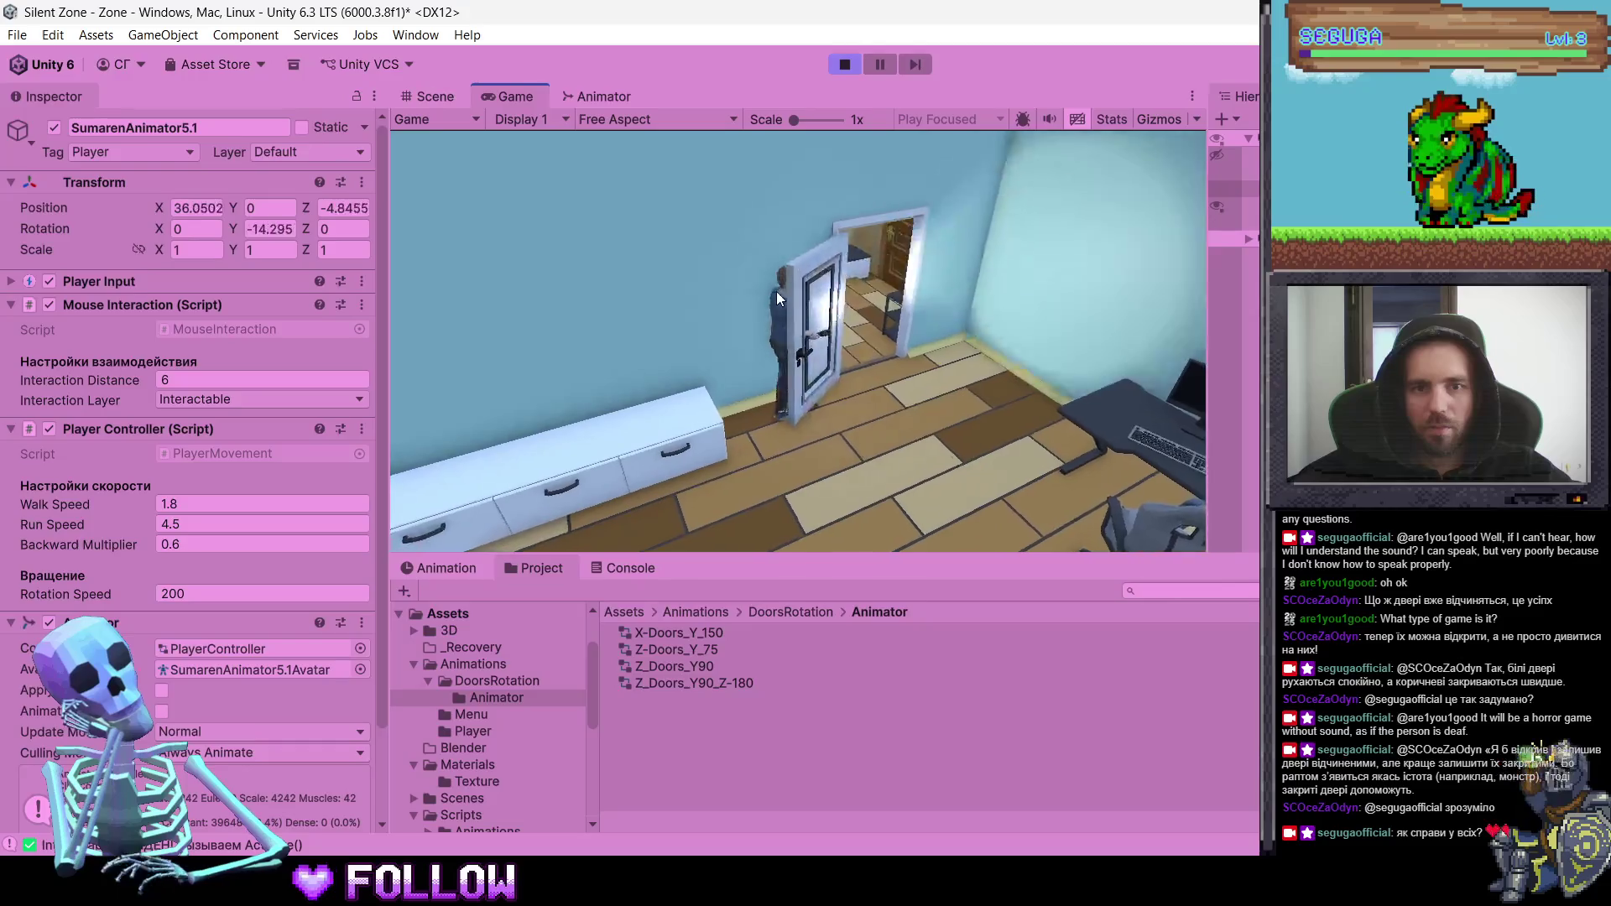
pyautogui.press('w')
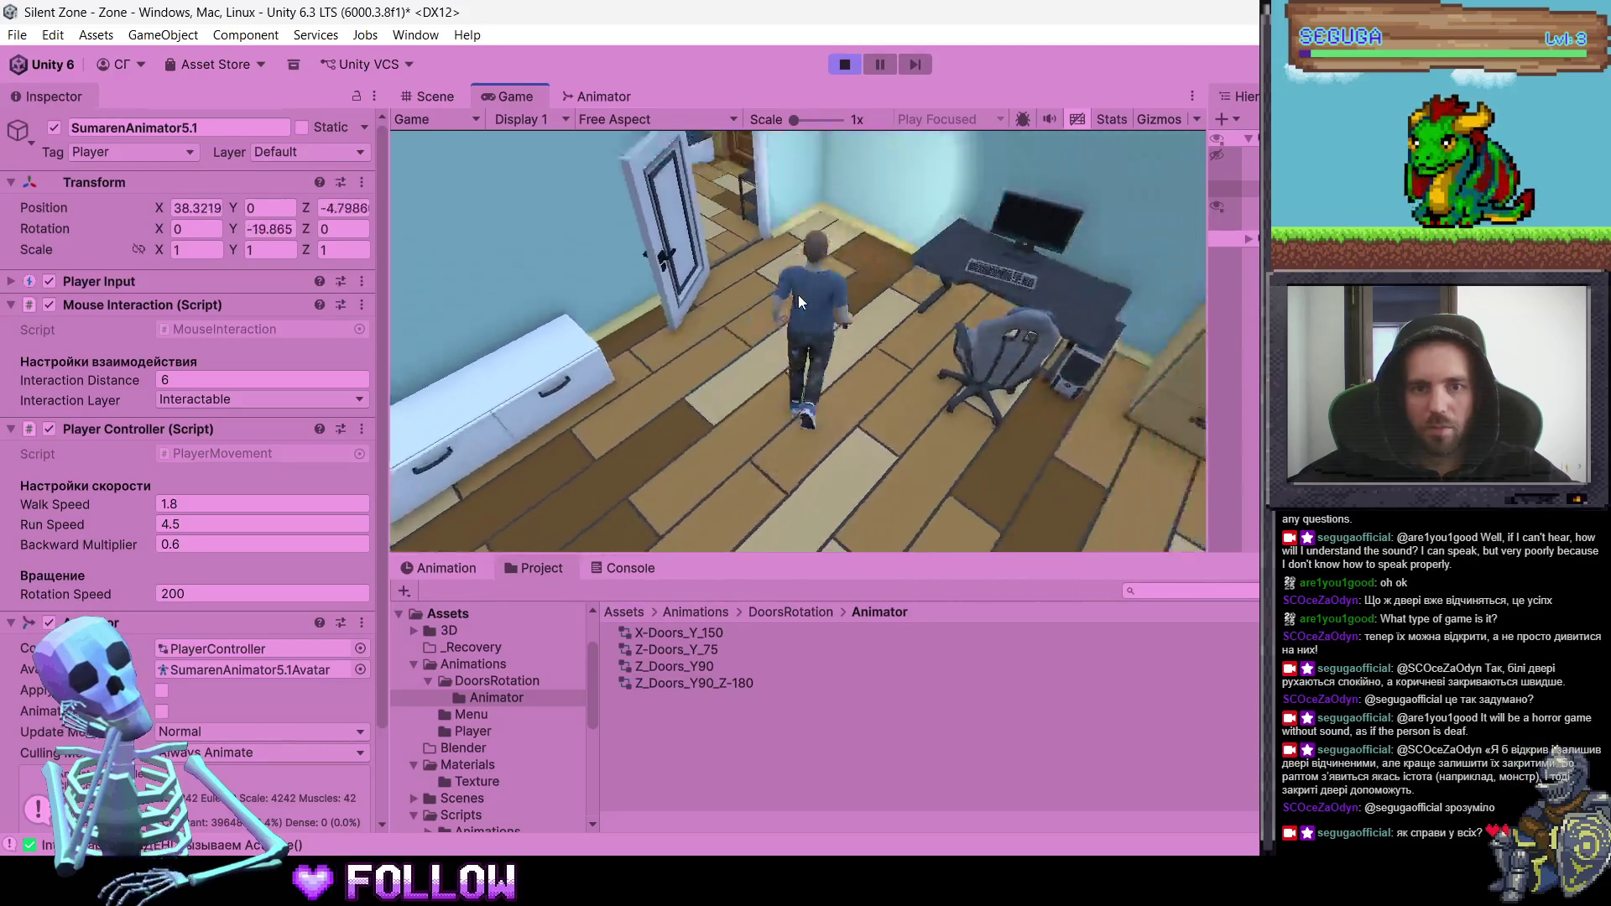
# - Walk out of room 500 into the corridor and select the player's Interaction Distance field
pyautogui.press('w')
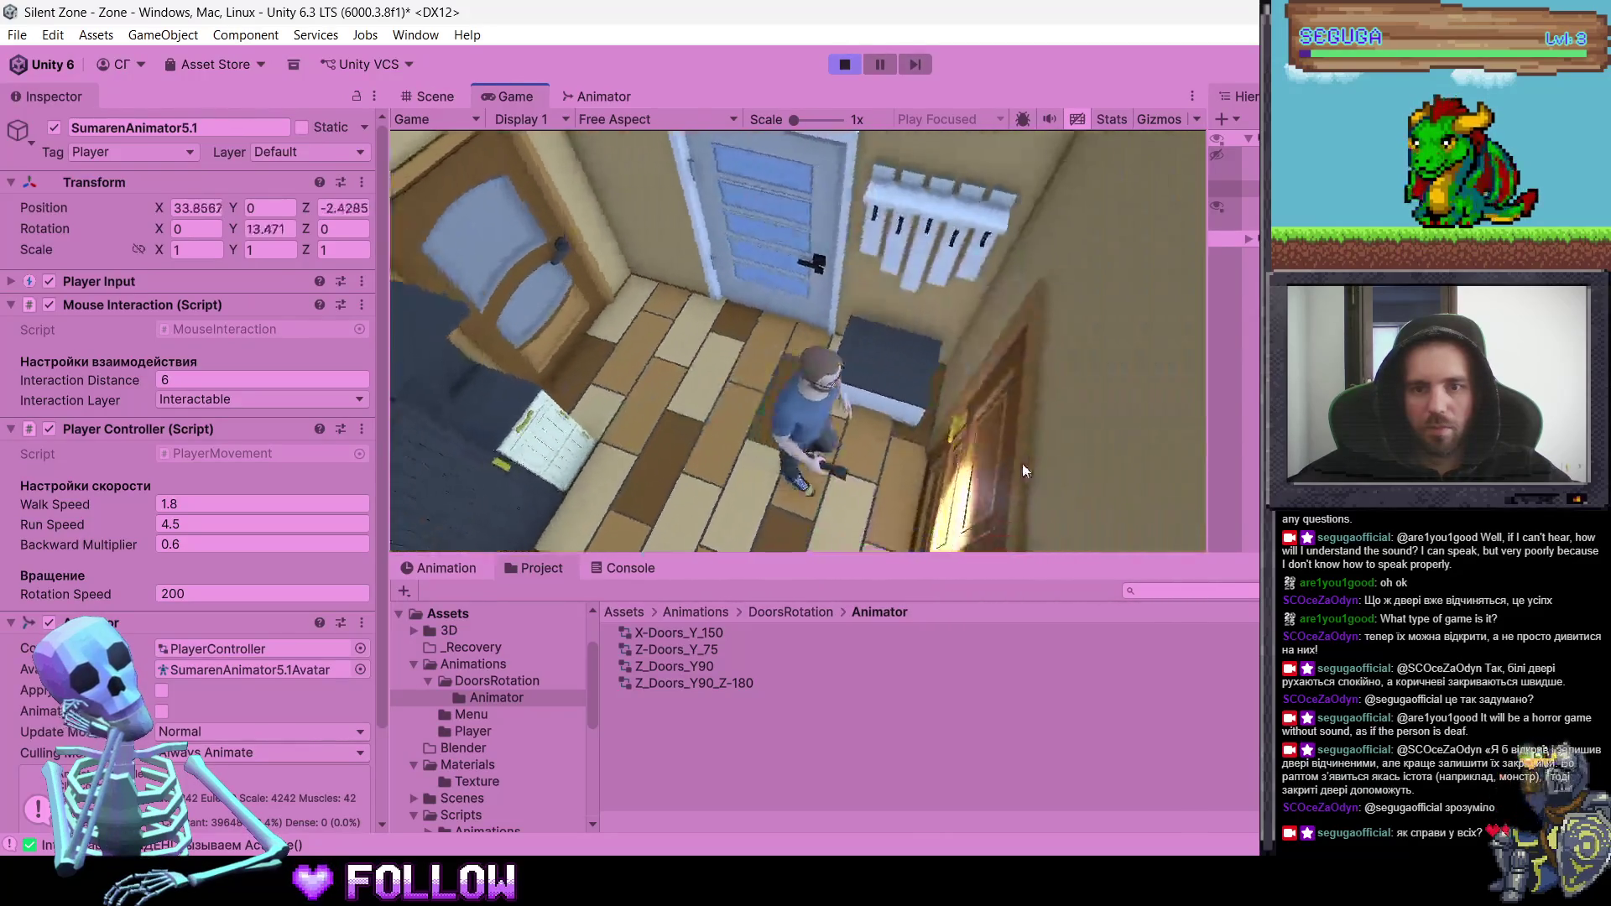
pyautogui.press('w')
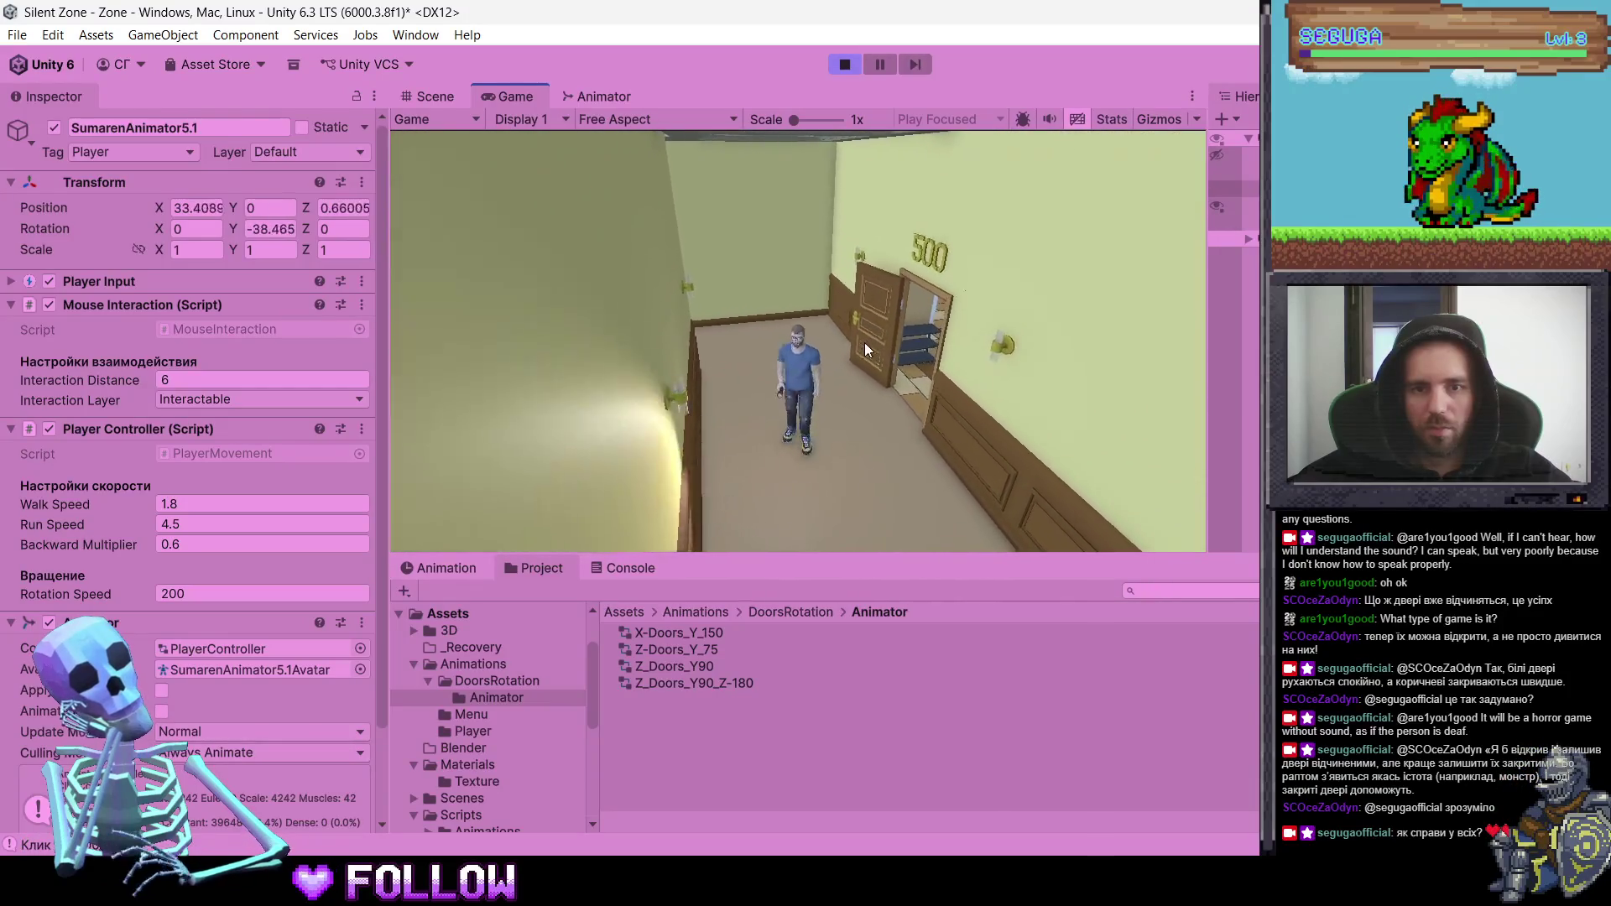
pyautogui.press('w')
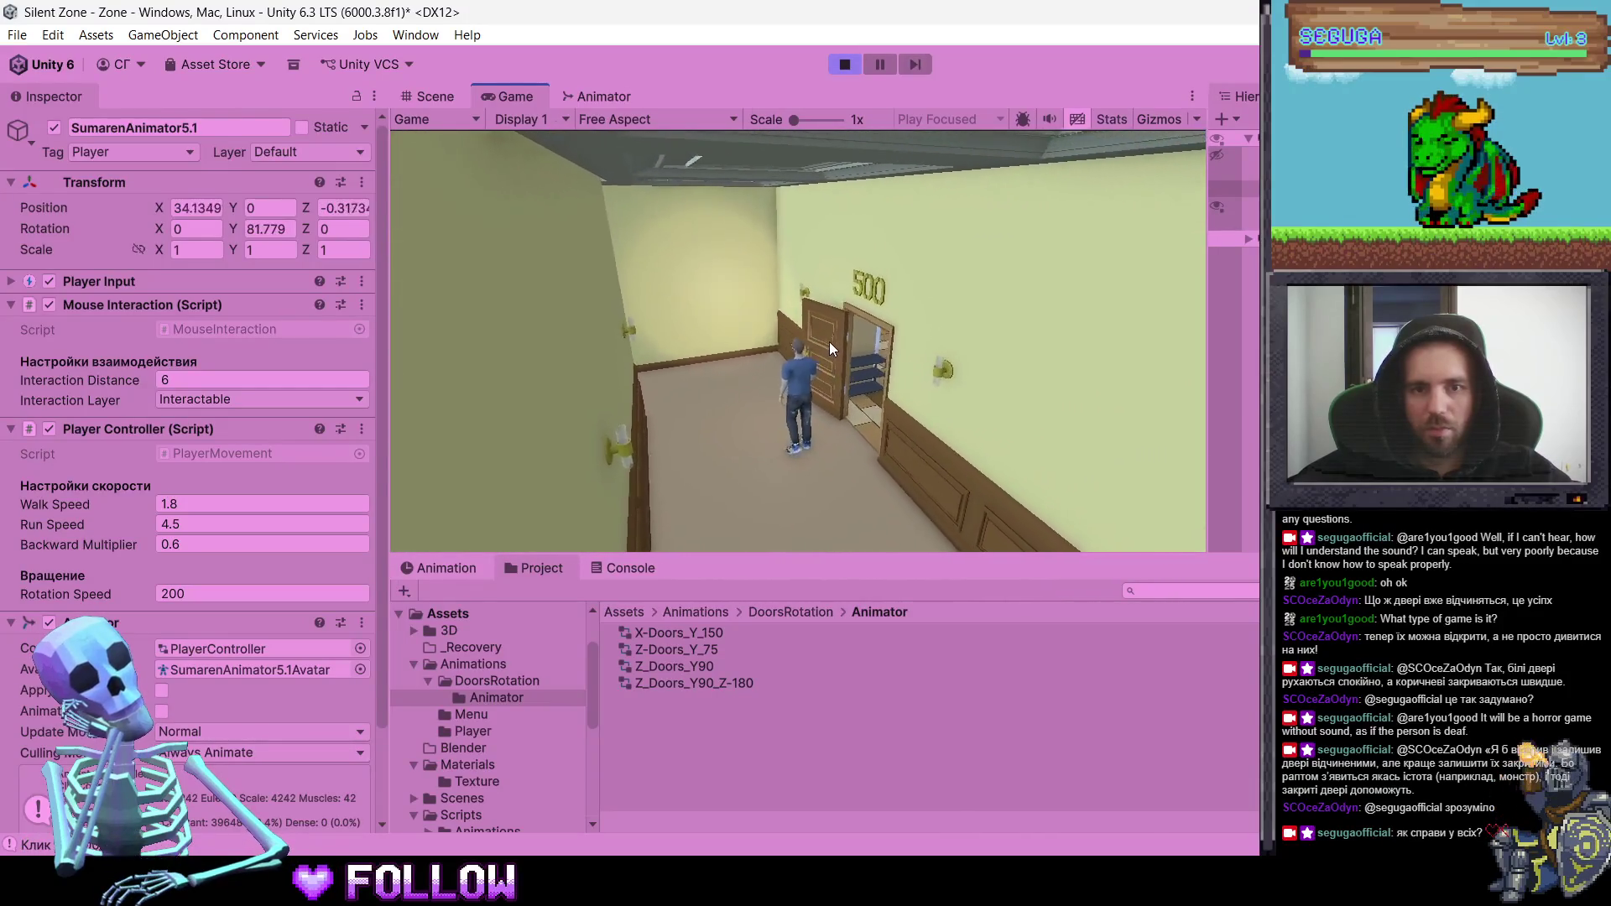
pyautogui.press('w')
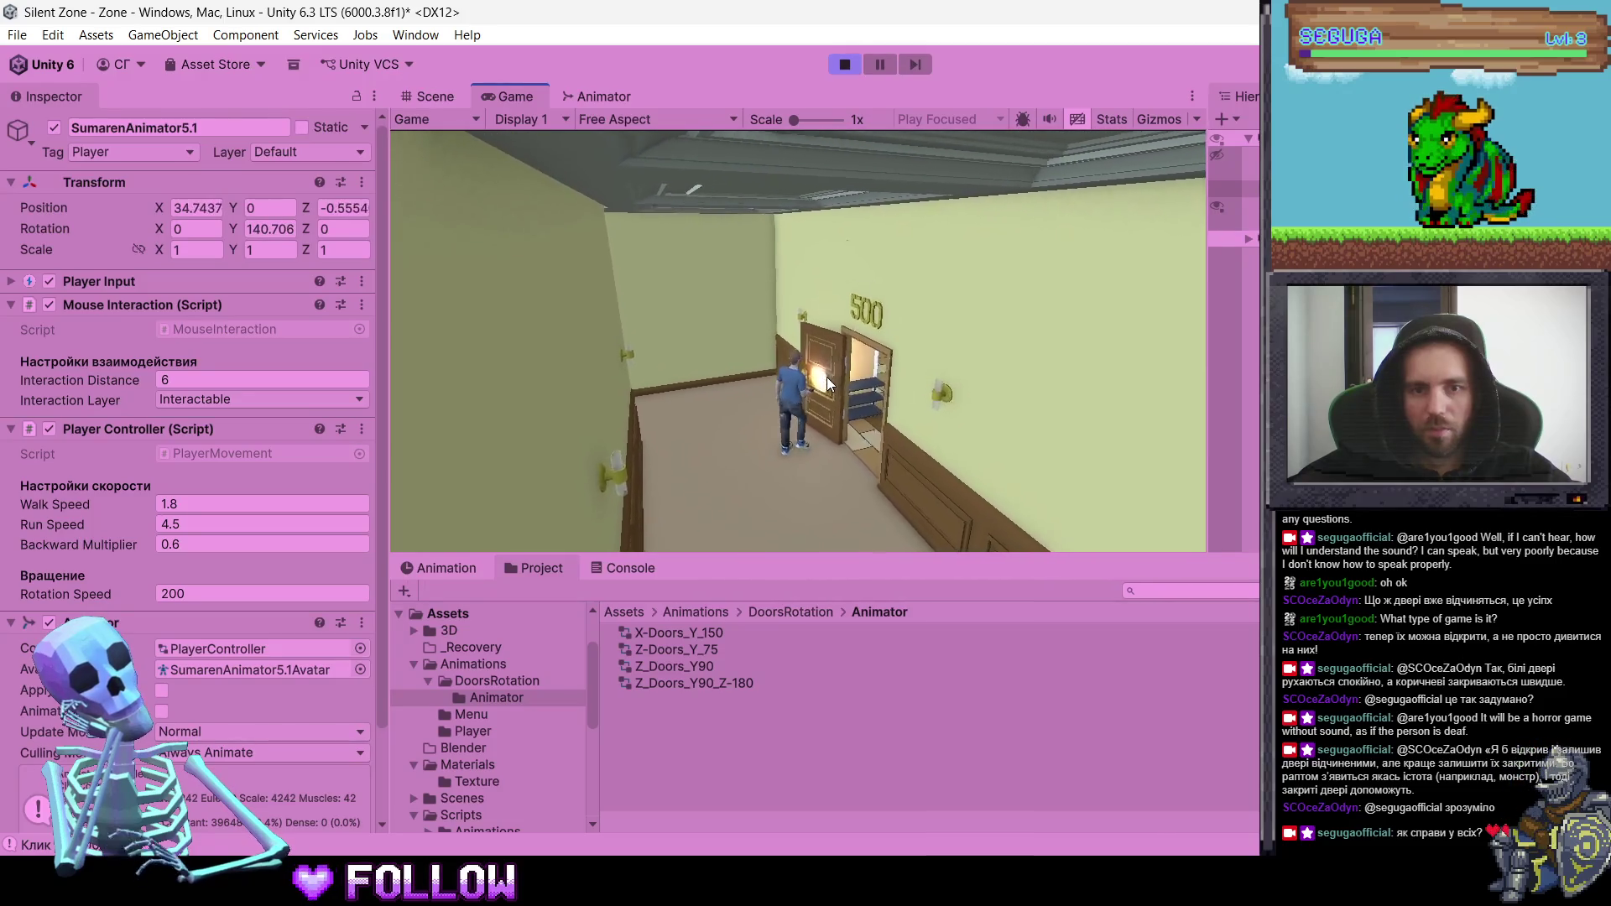
pyautogui.press('w')
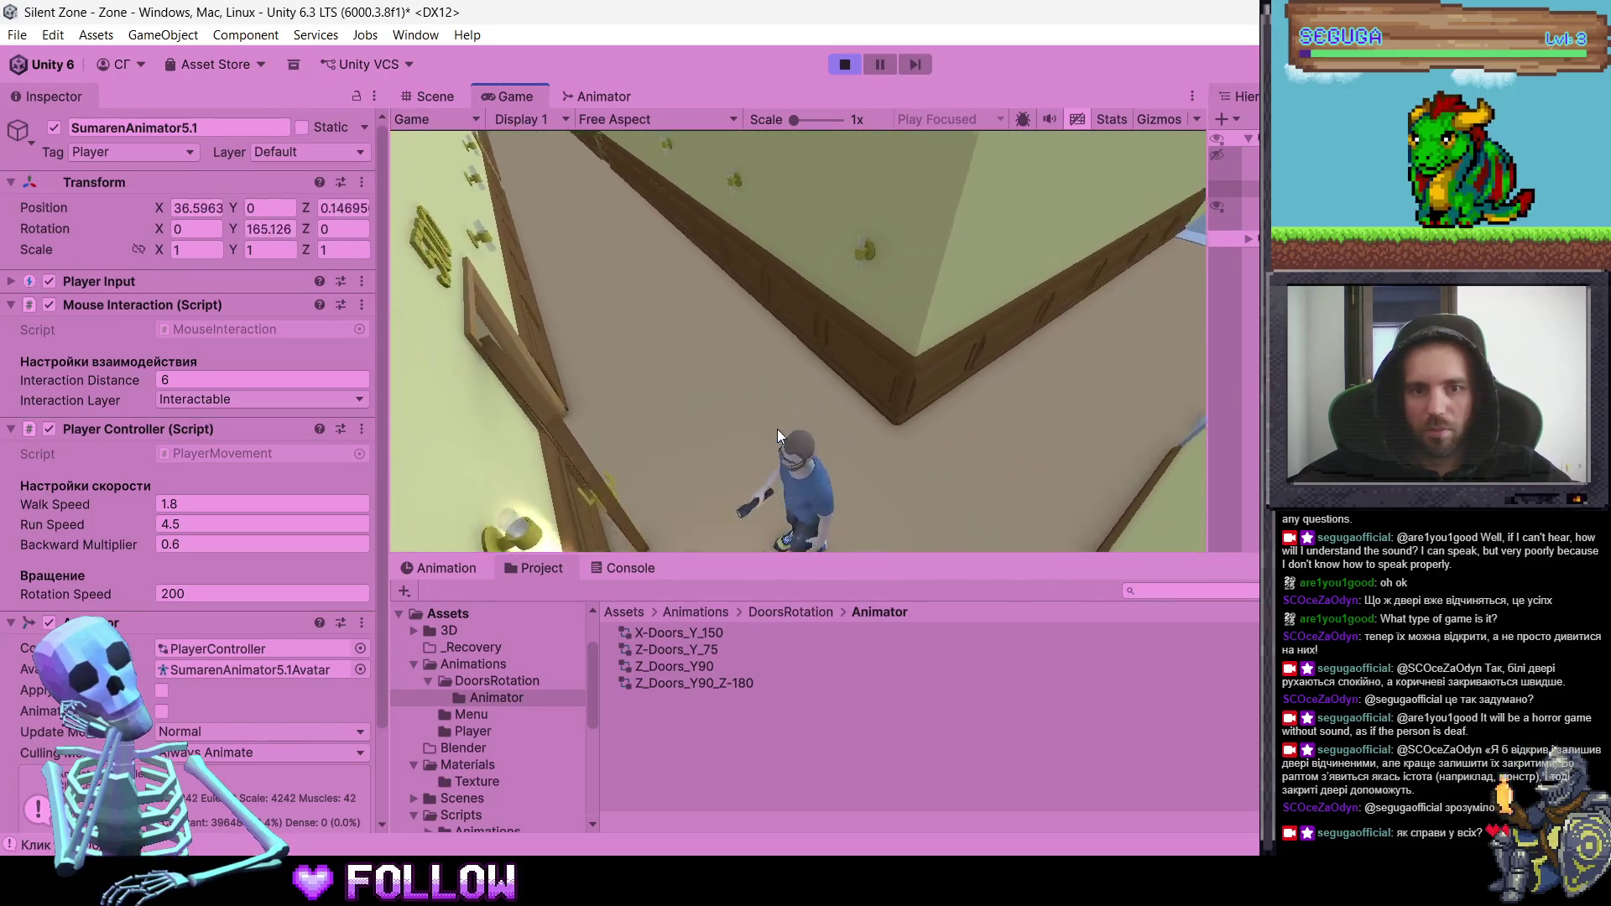
pyautogui.press('w')
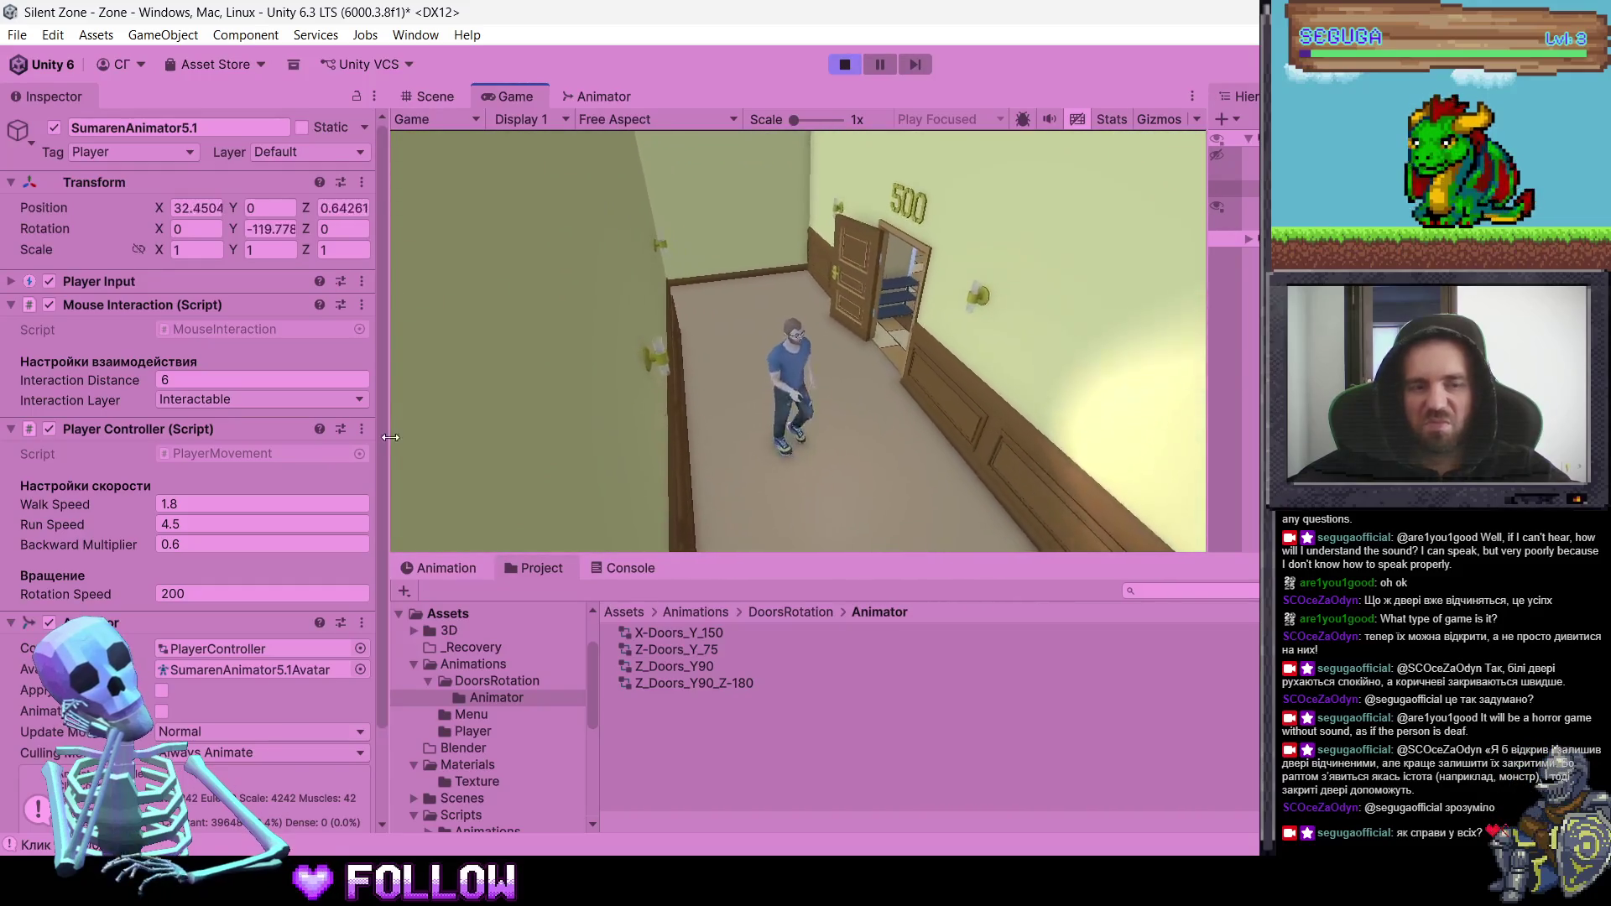
pyautogui.click(225, 381)
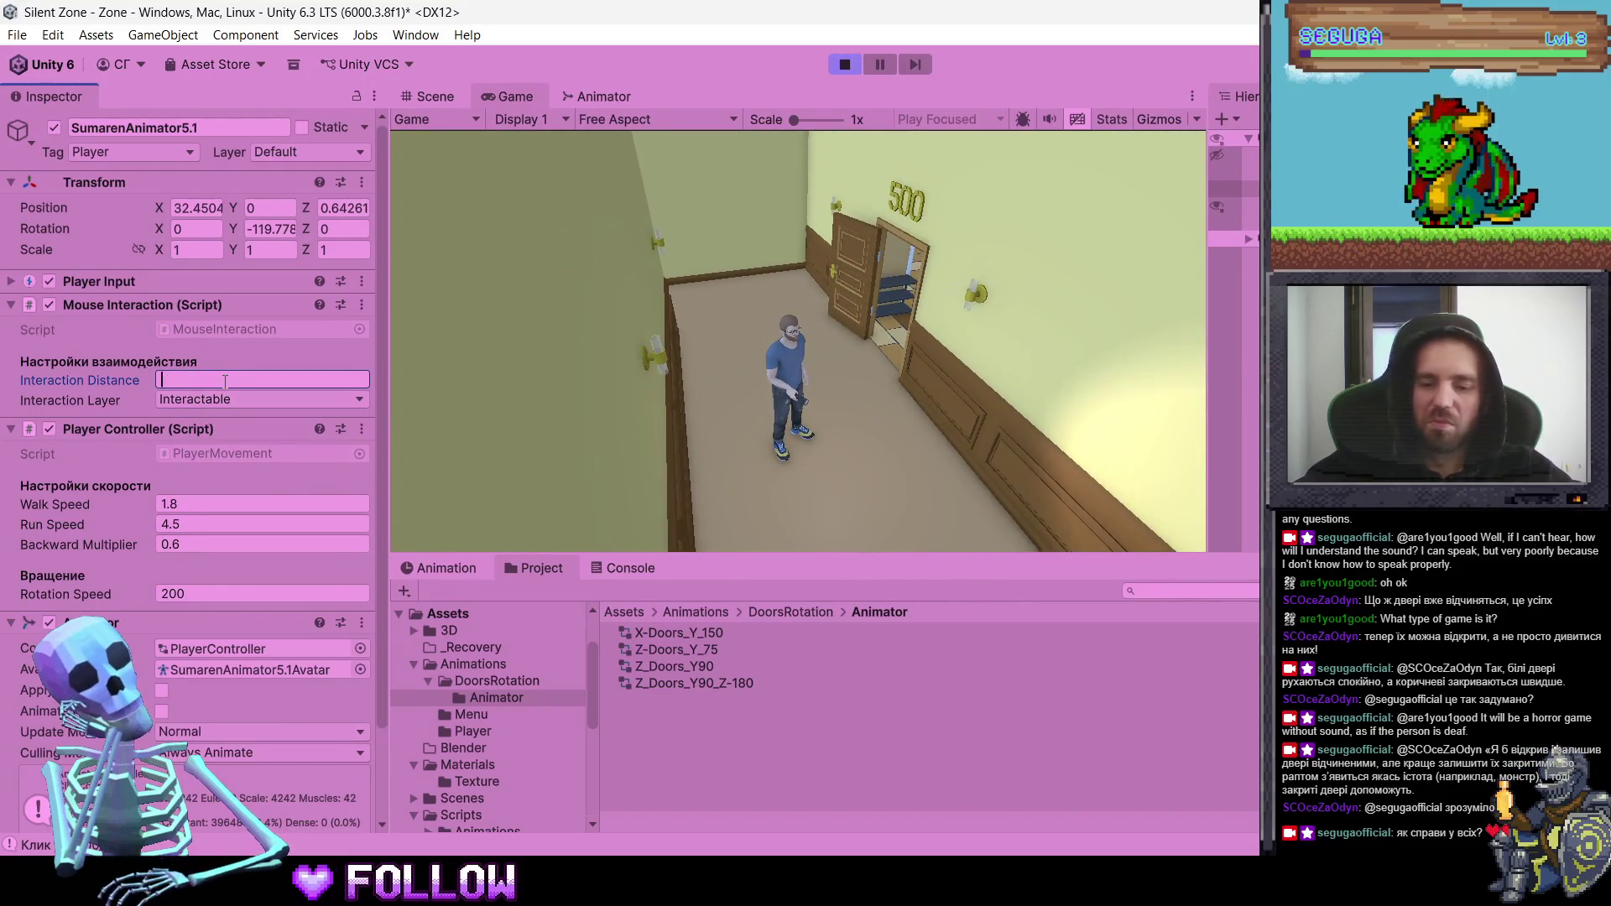
pyautogui.write('7')
# - Commit Interaction Distance 7, then walk to door 501, open it, and enter the kitchen
pyautogui.click(773, 306)
pyautogui.press('w')
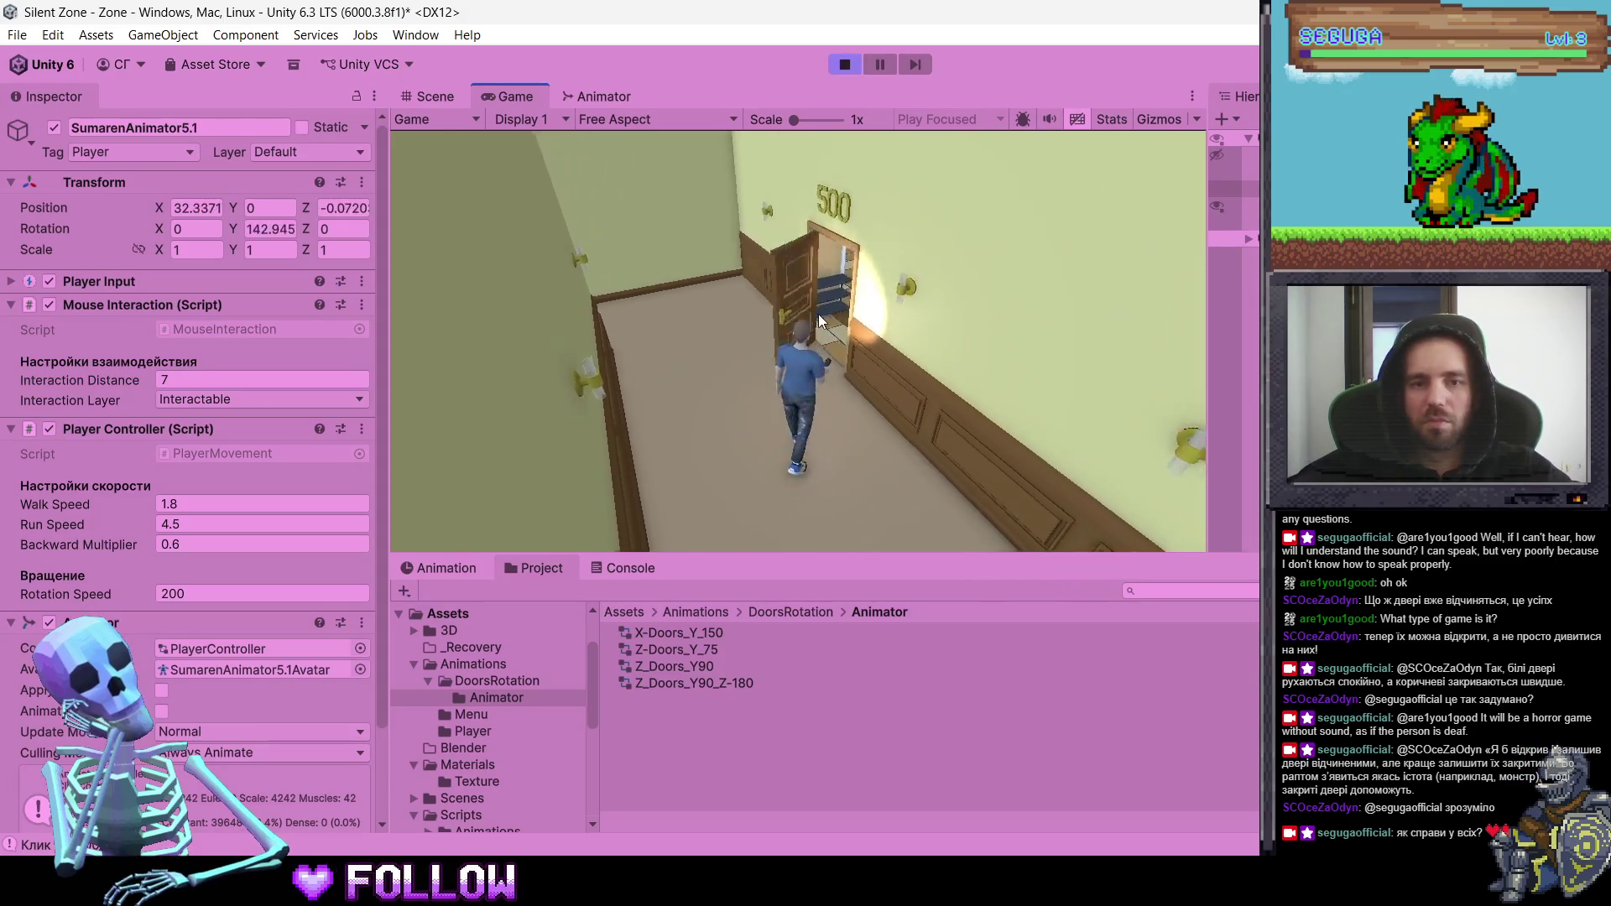
pyautogui.press('w')
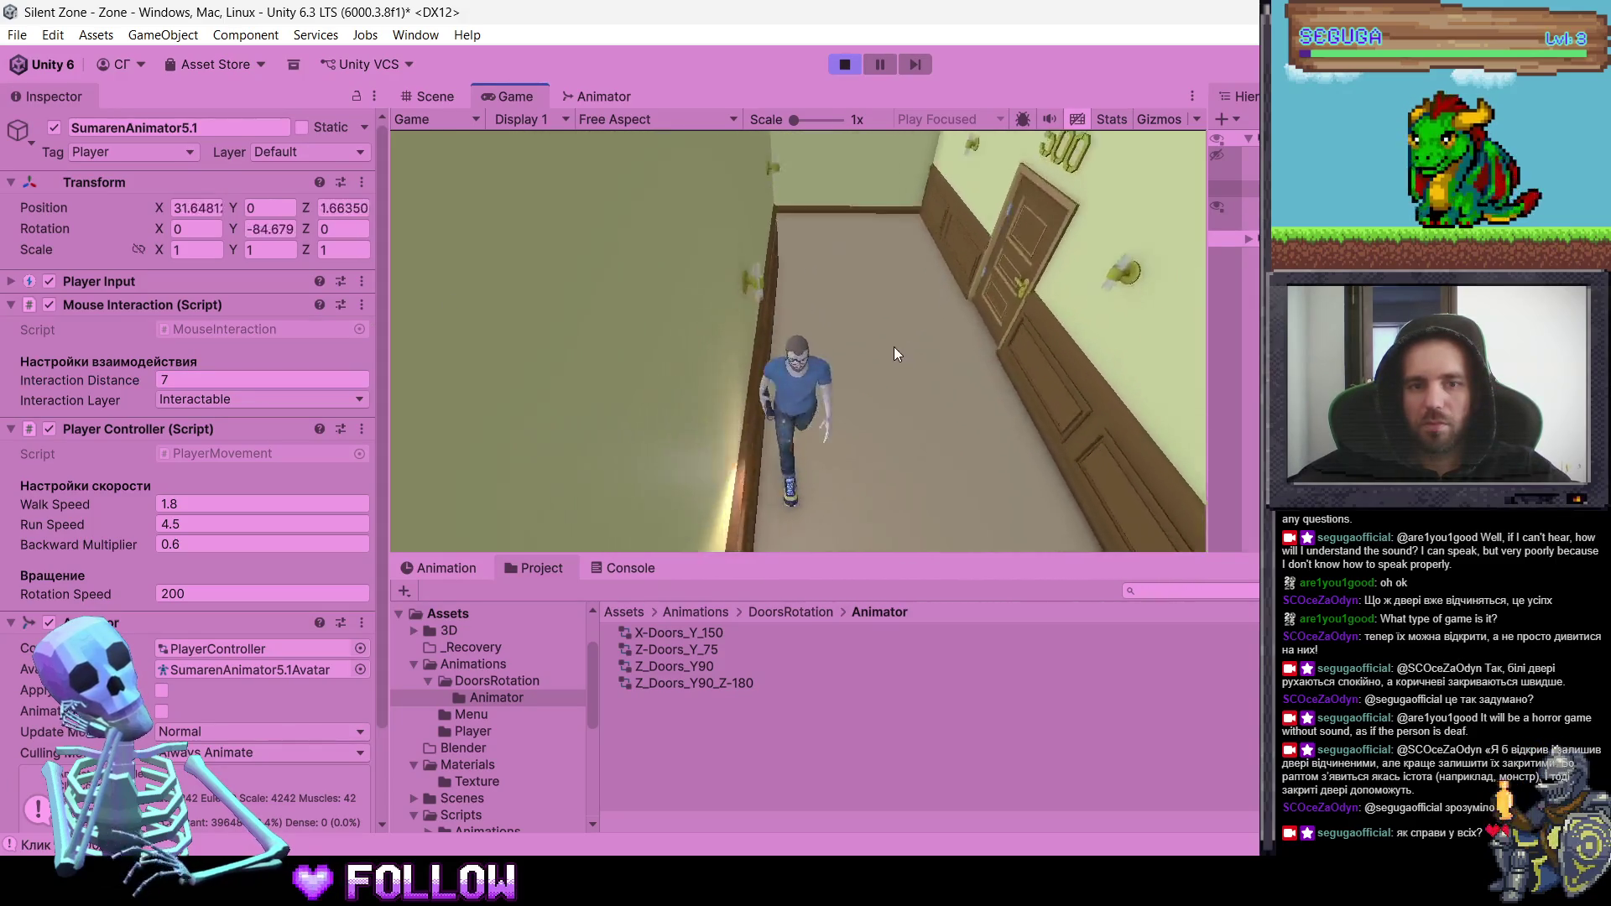
pyautogui.press('w')
pyautogui.click(895, 450)
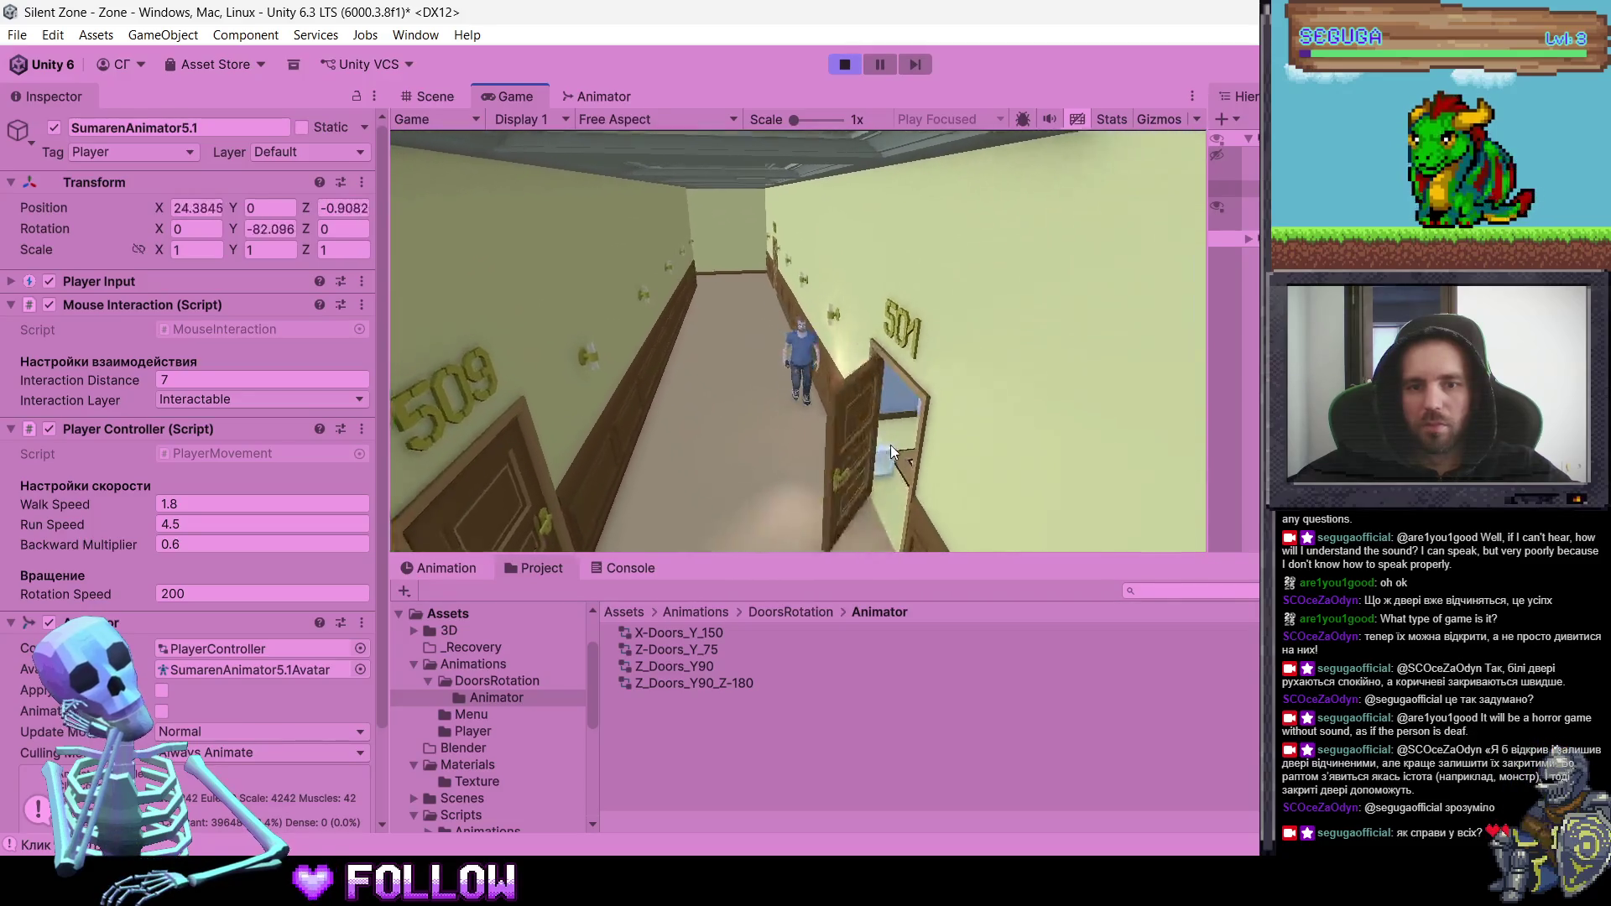
pyautogui.press('w')
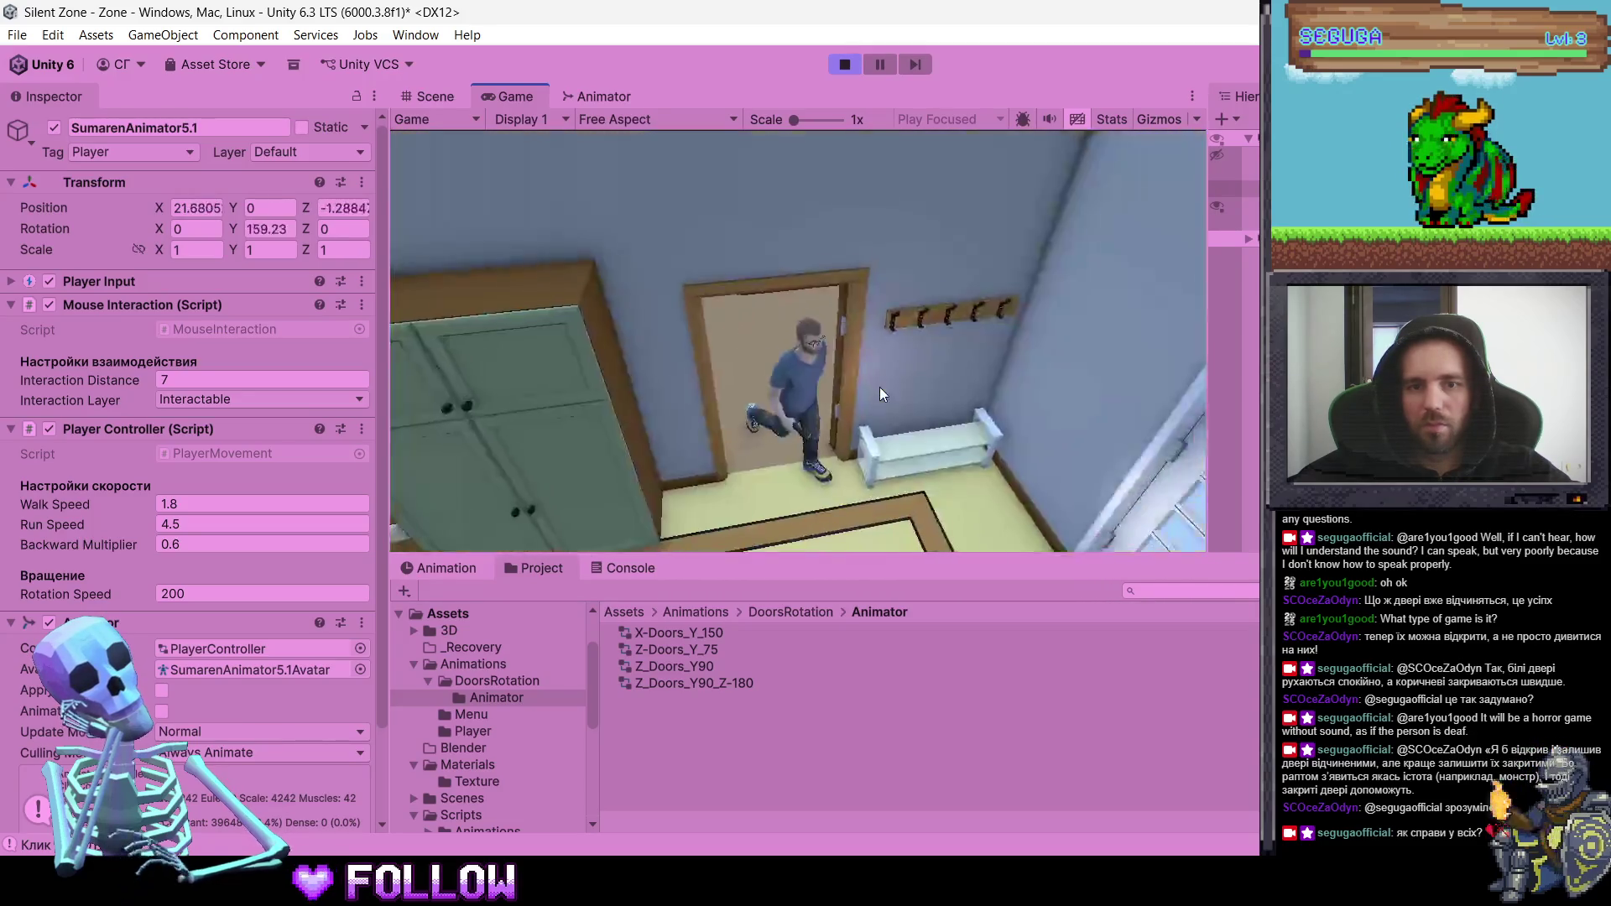
pyautogui.press('w')
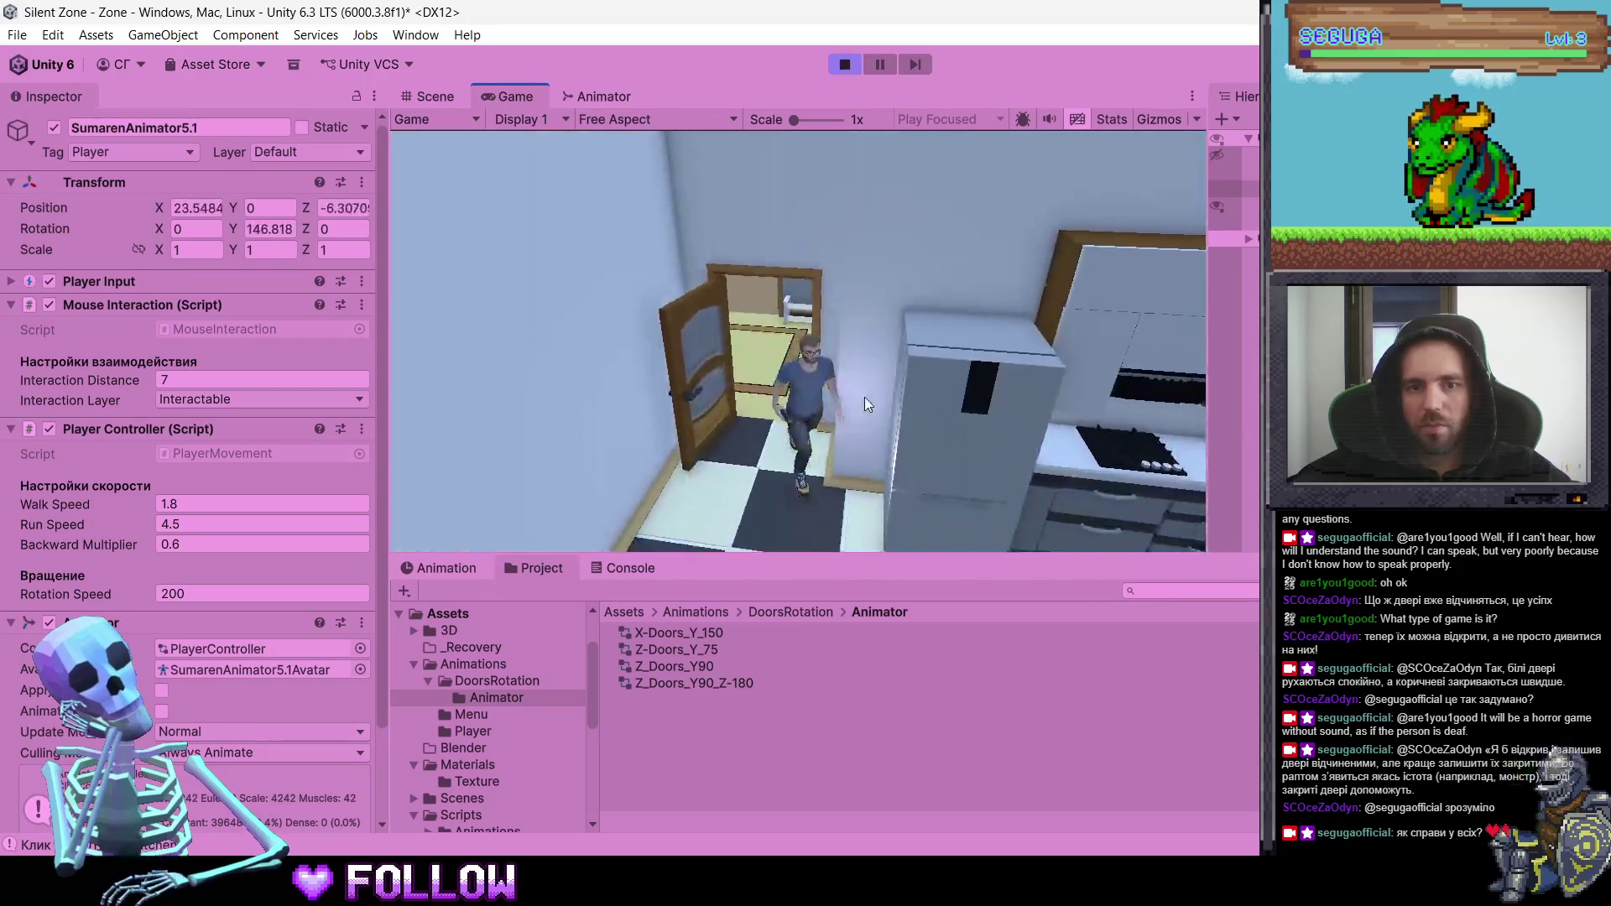
pyautogui.press('w')
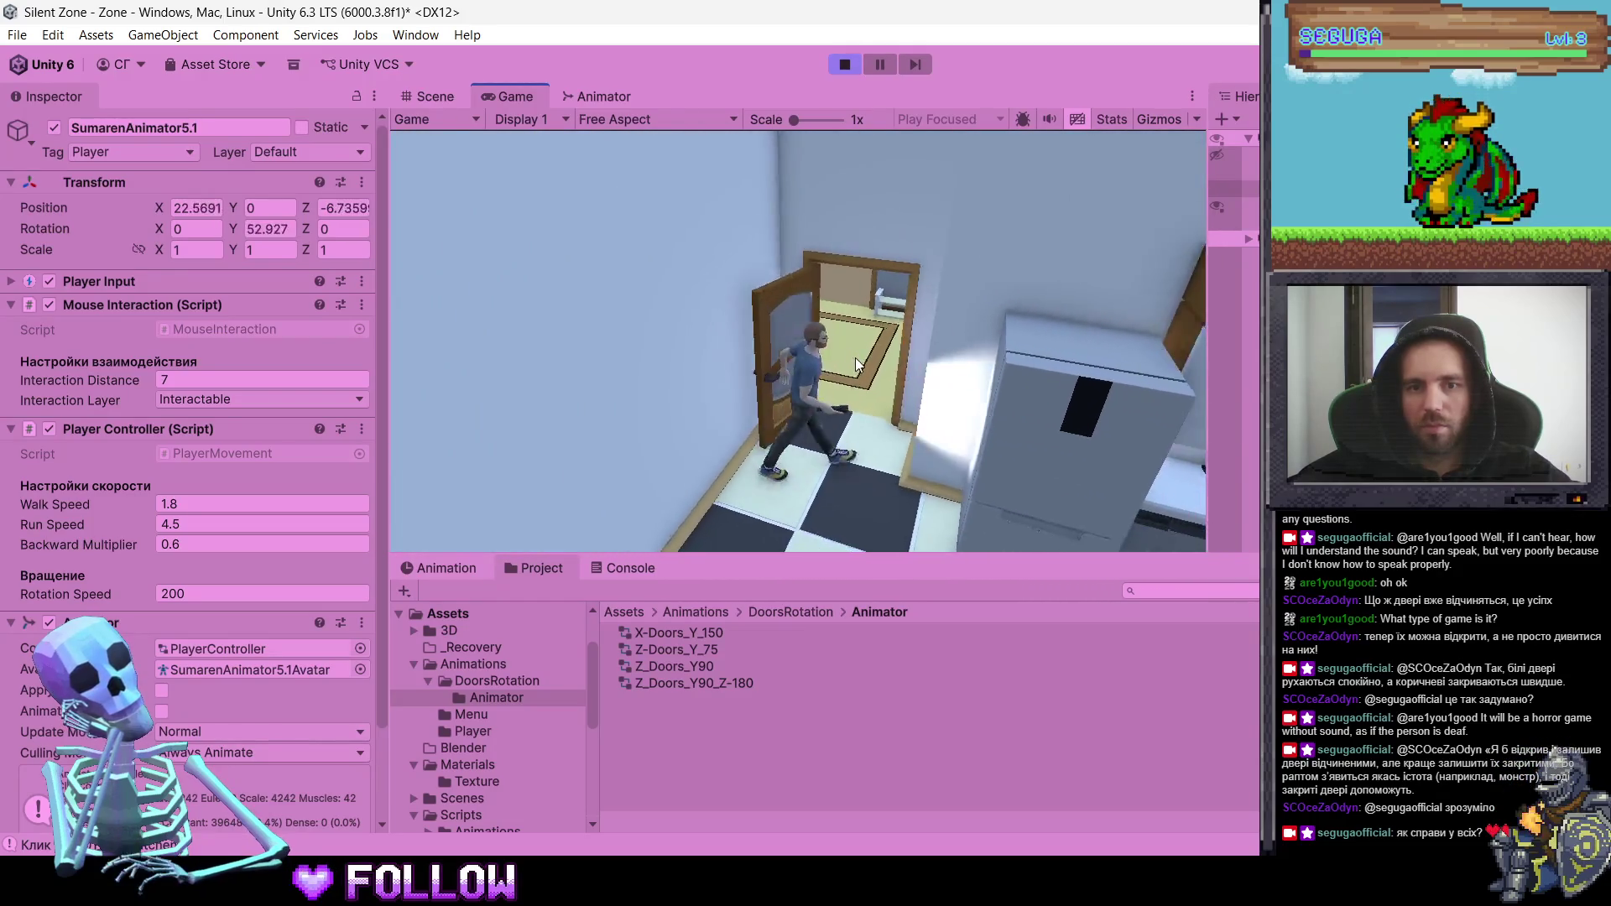
pyautogui.press('w')
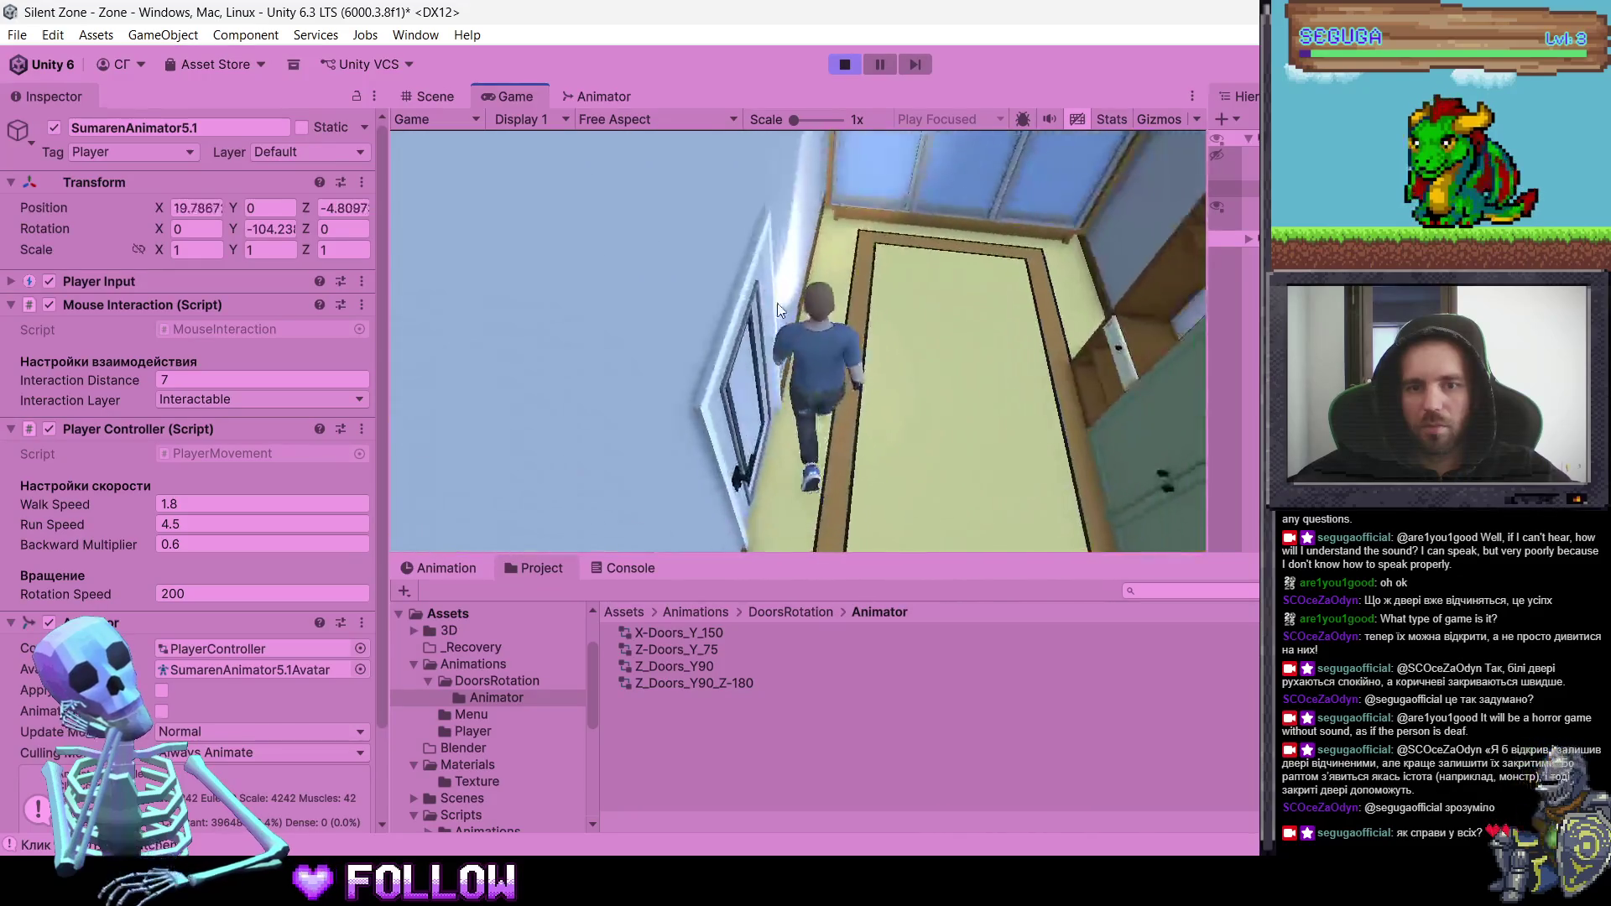
# - Explore the bedroom, walking up to the desk and back across the room
pyautogui.press('s')
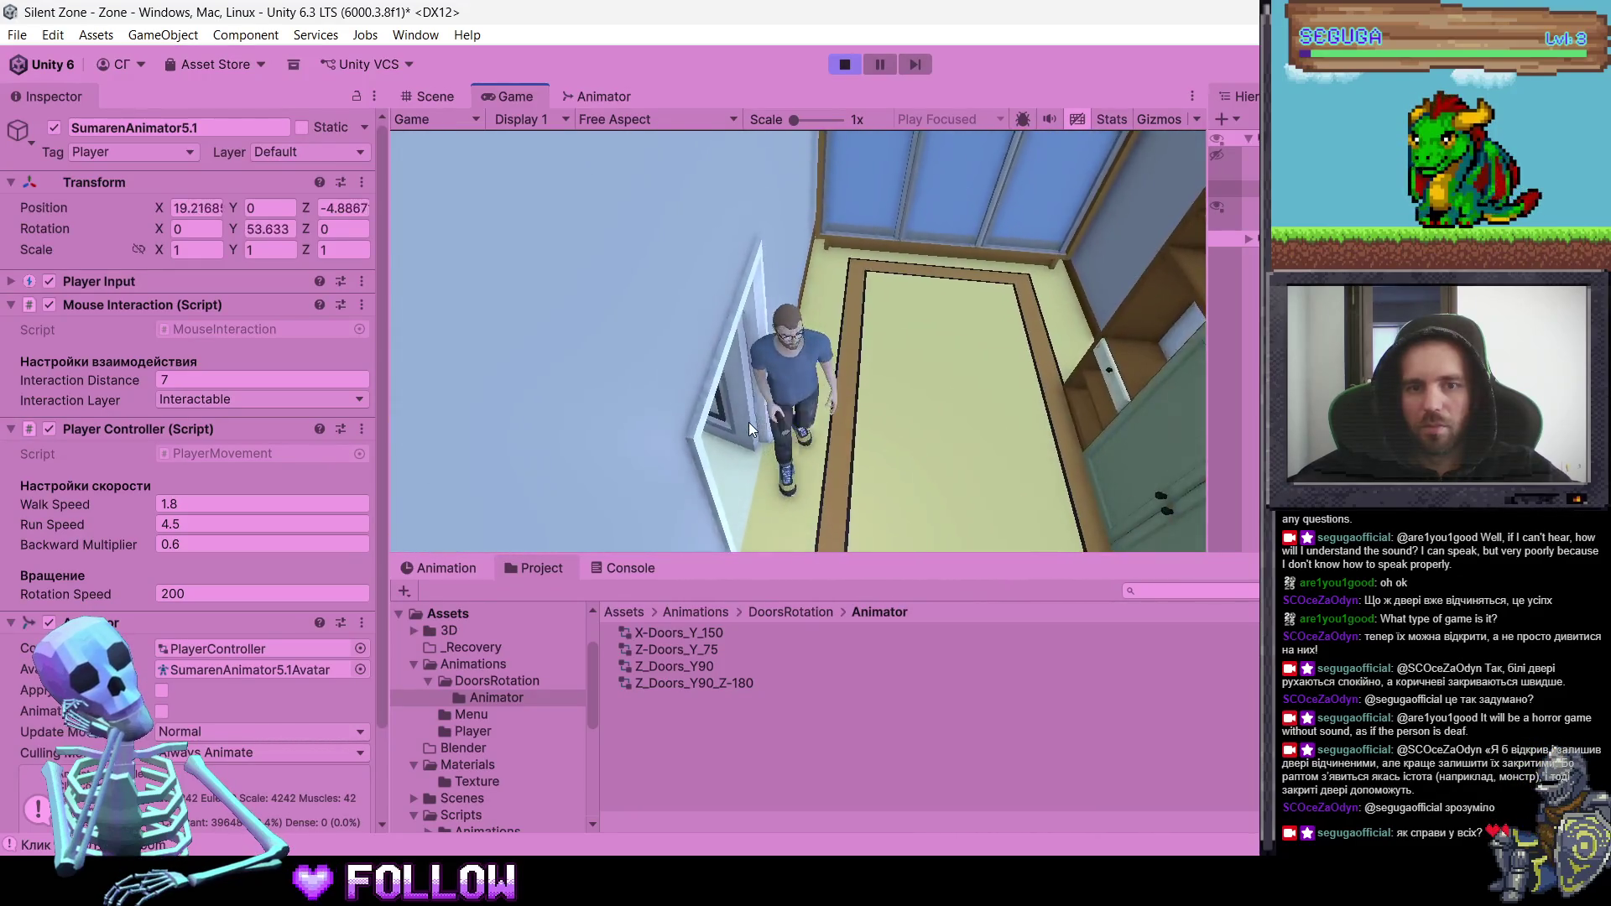
pyautogui.press('s')
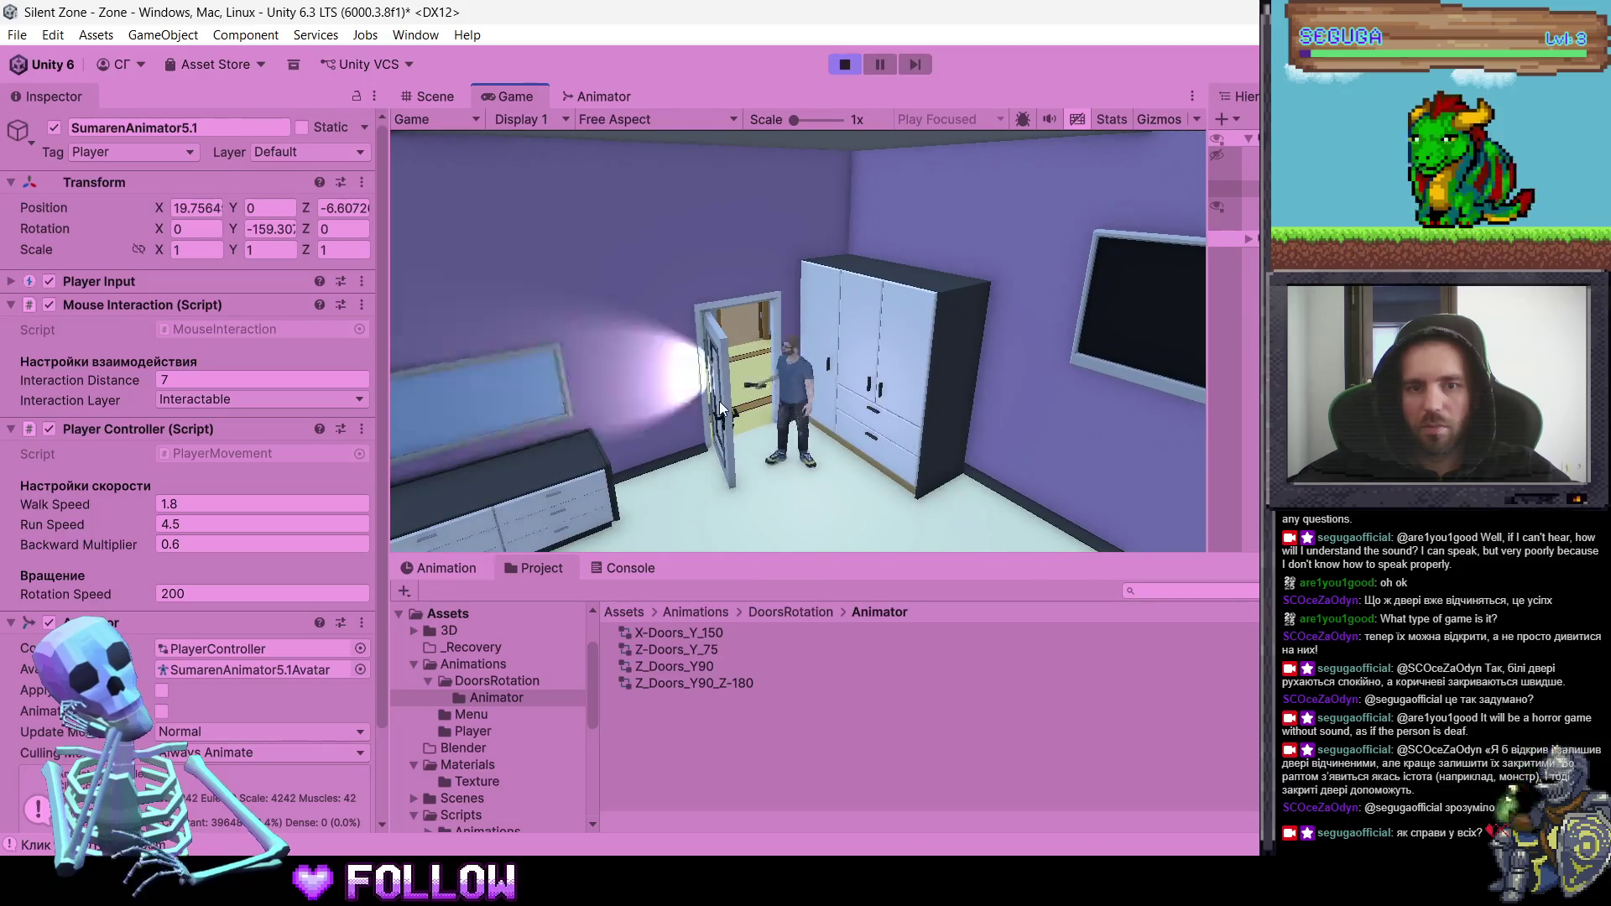
pyautogui.press('w')
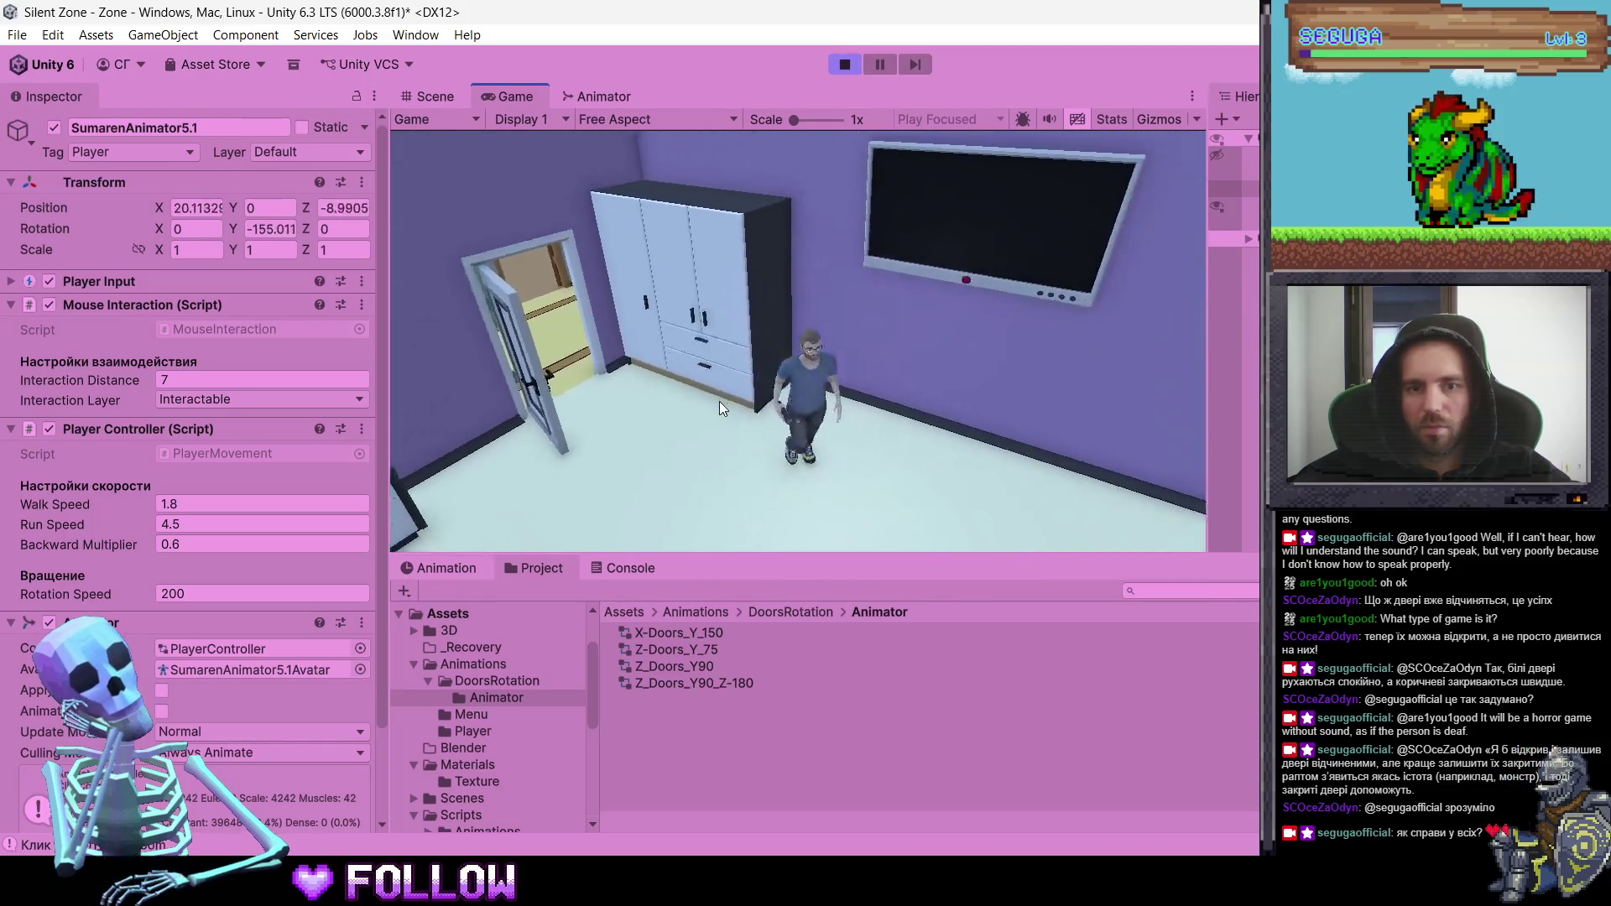
pyautogui.press('d')
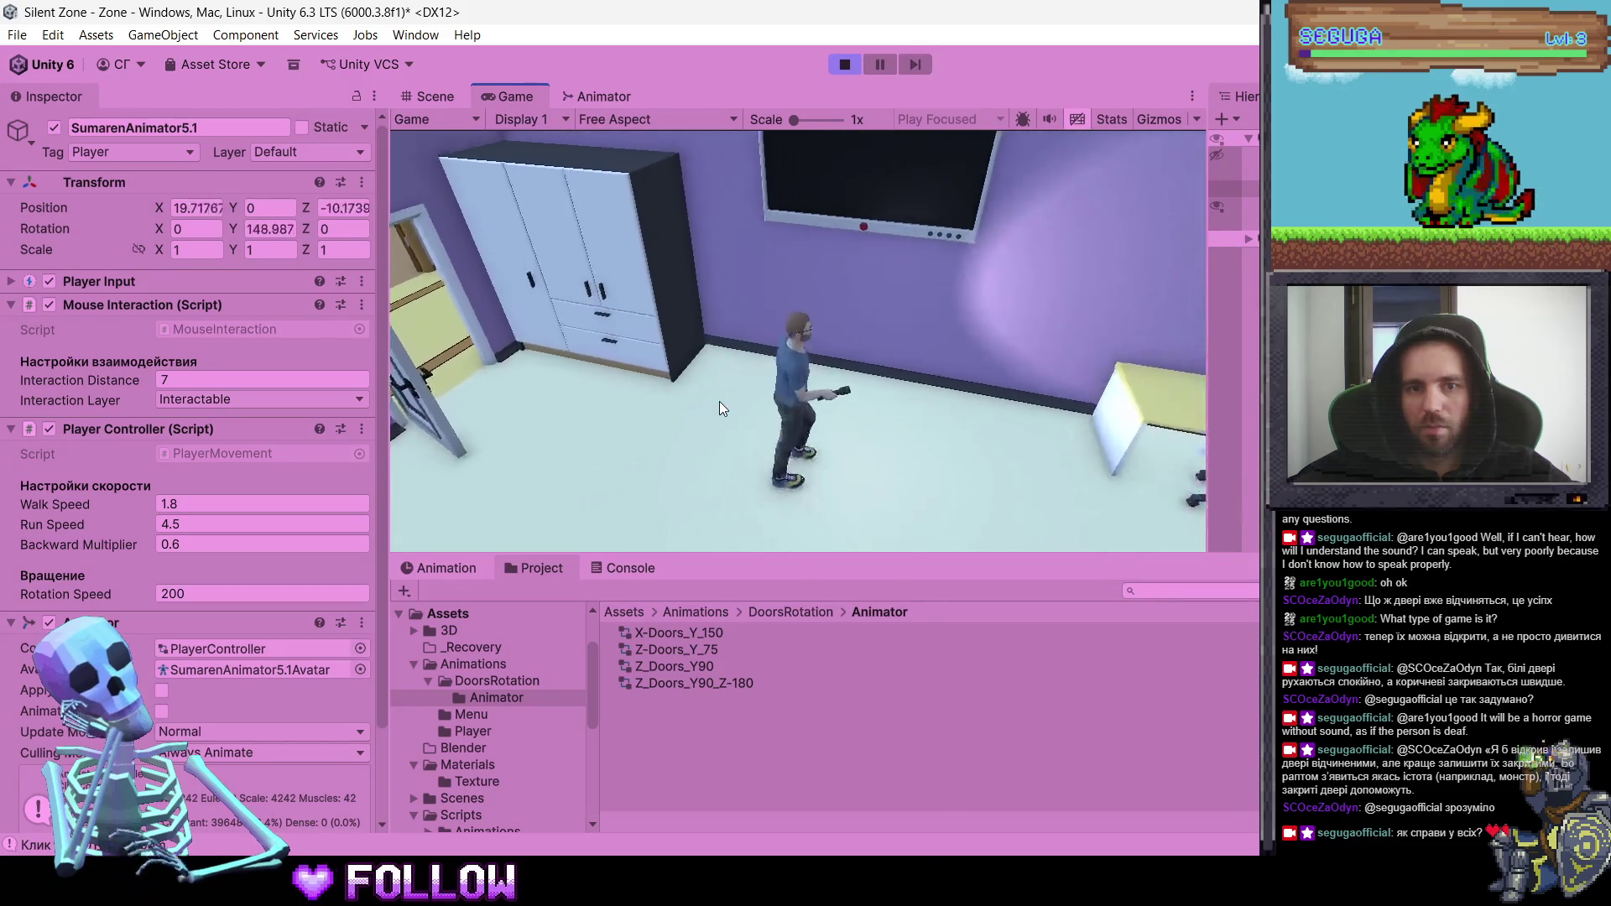
pyautogui.press('w')
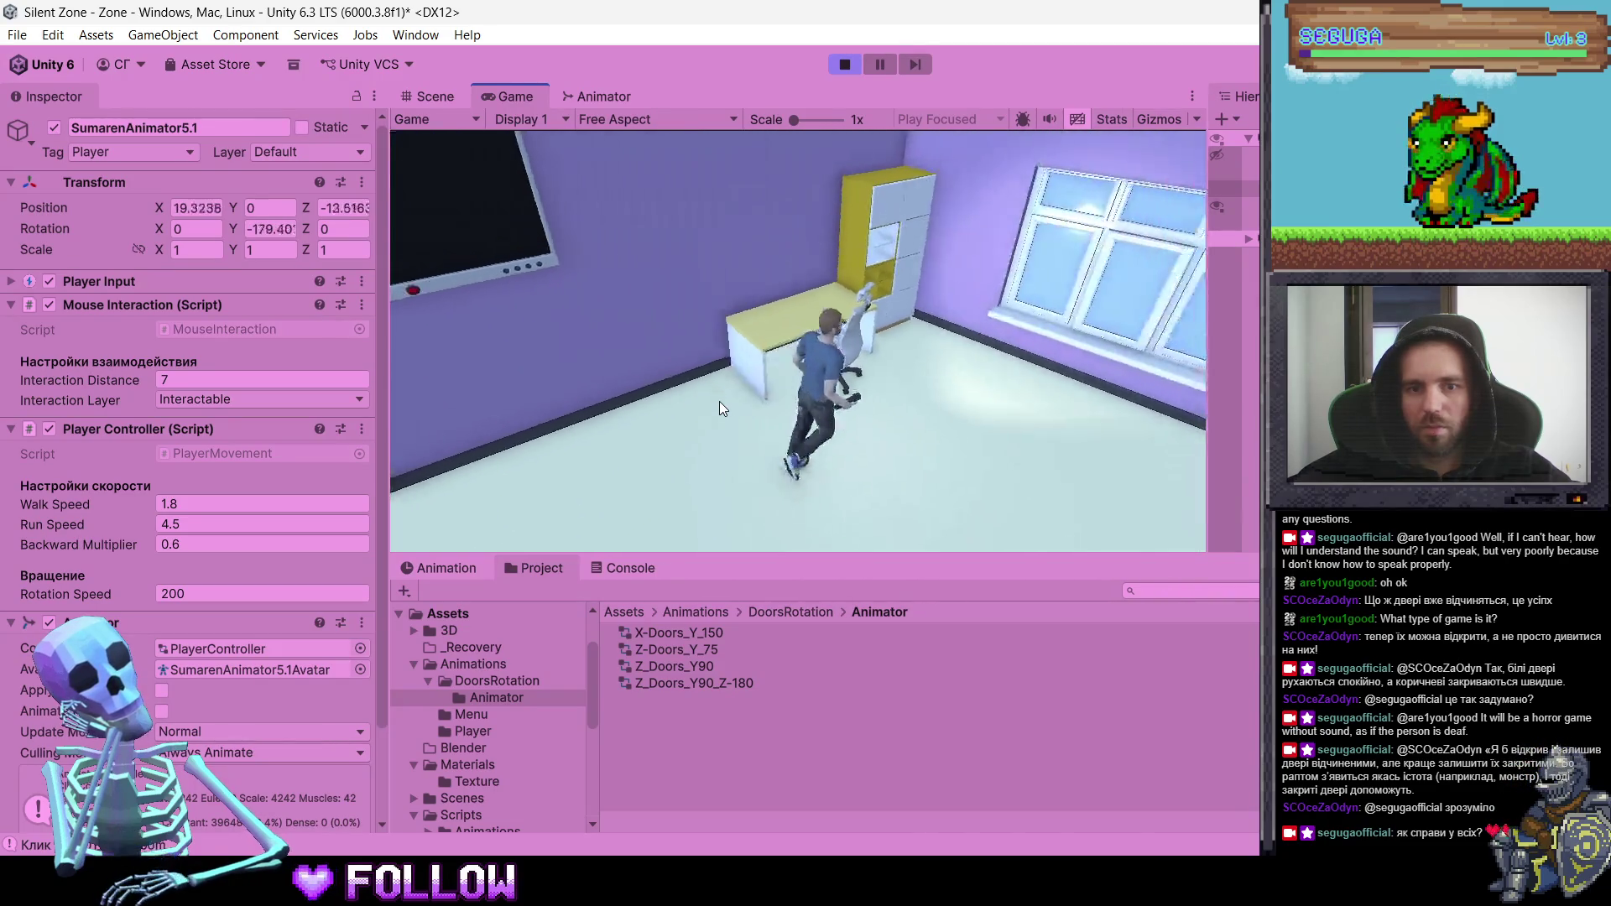
pyautogui.press('d')
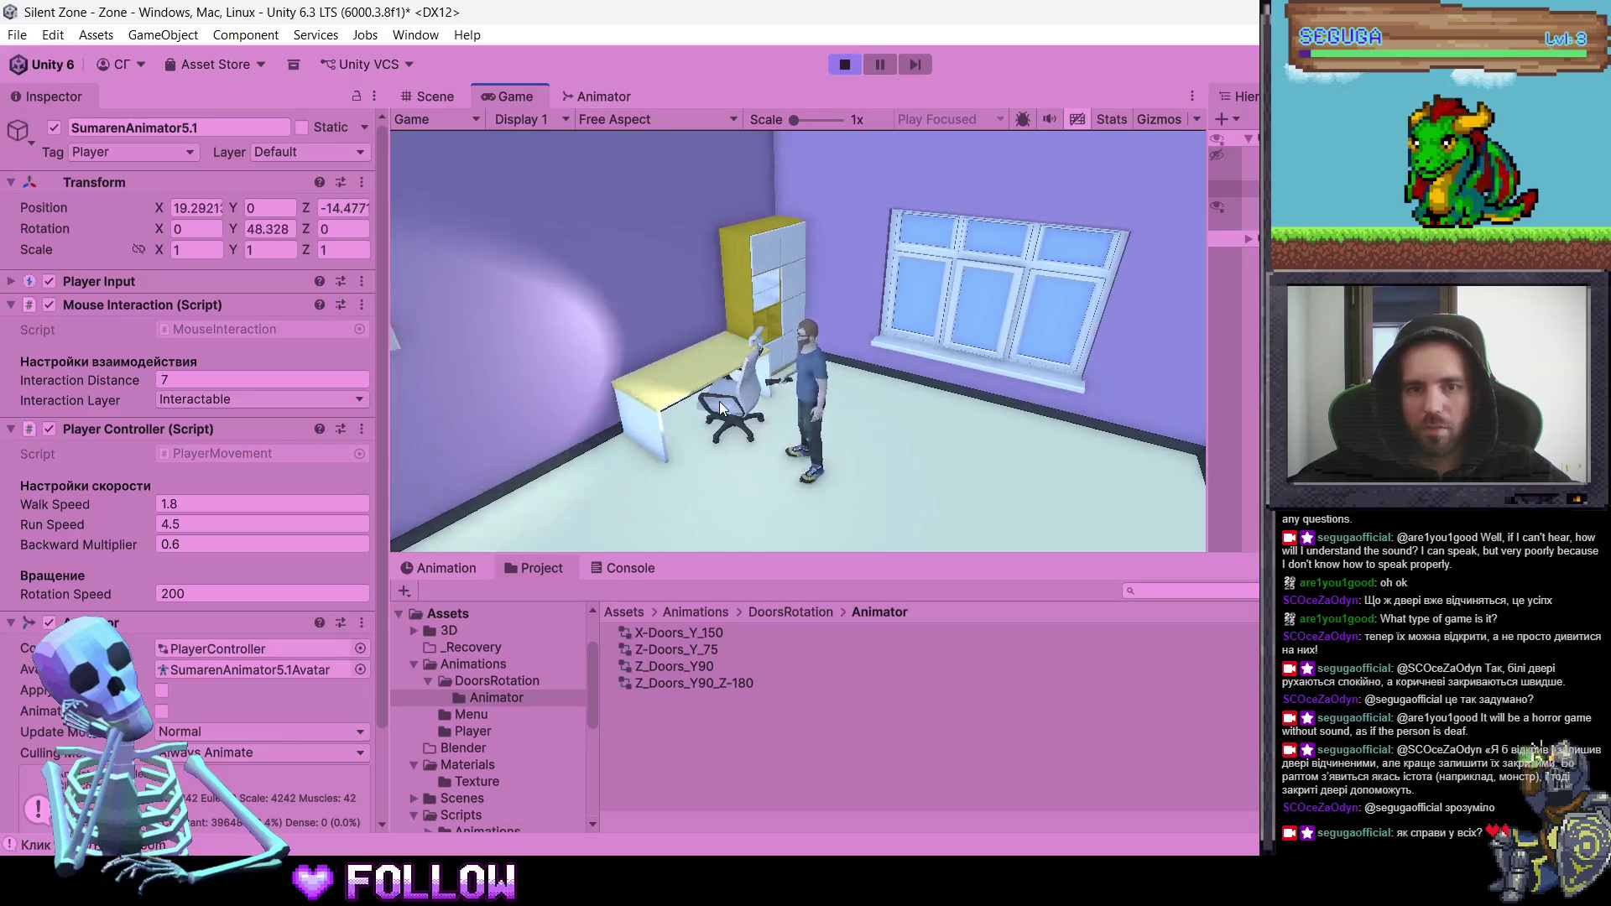
pyautogui.press('s')
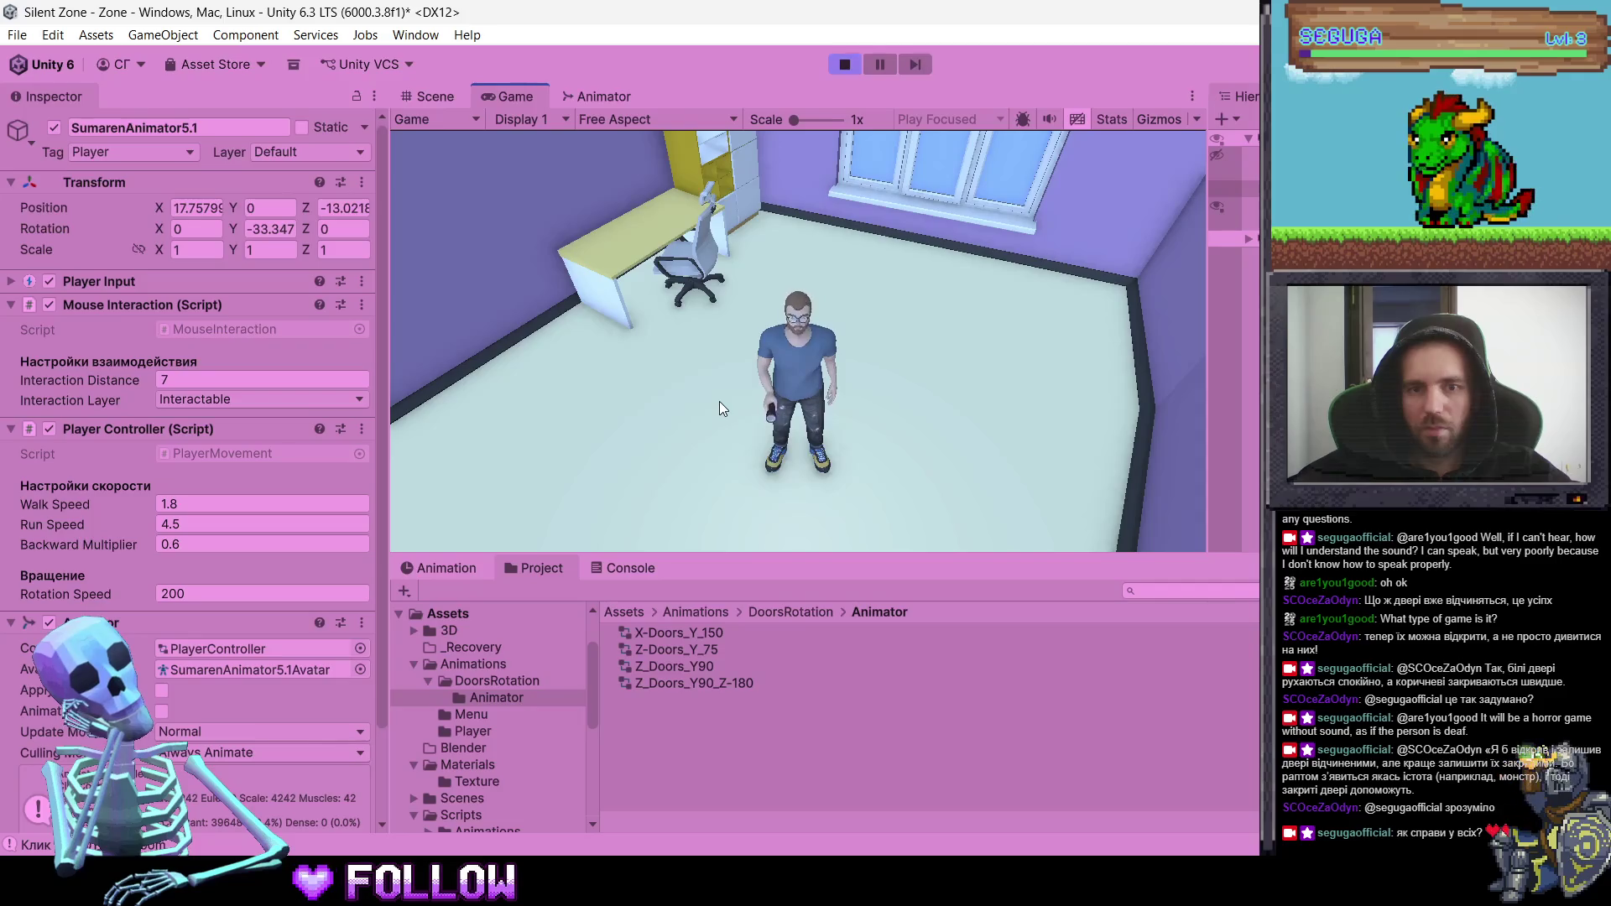
pyautogui.press('s')
# - Run through the doorway into the corridor, then leave play mode with Ctrl+P
pyautogui.press('w')
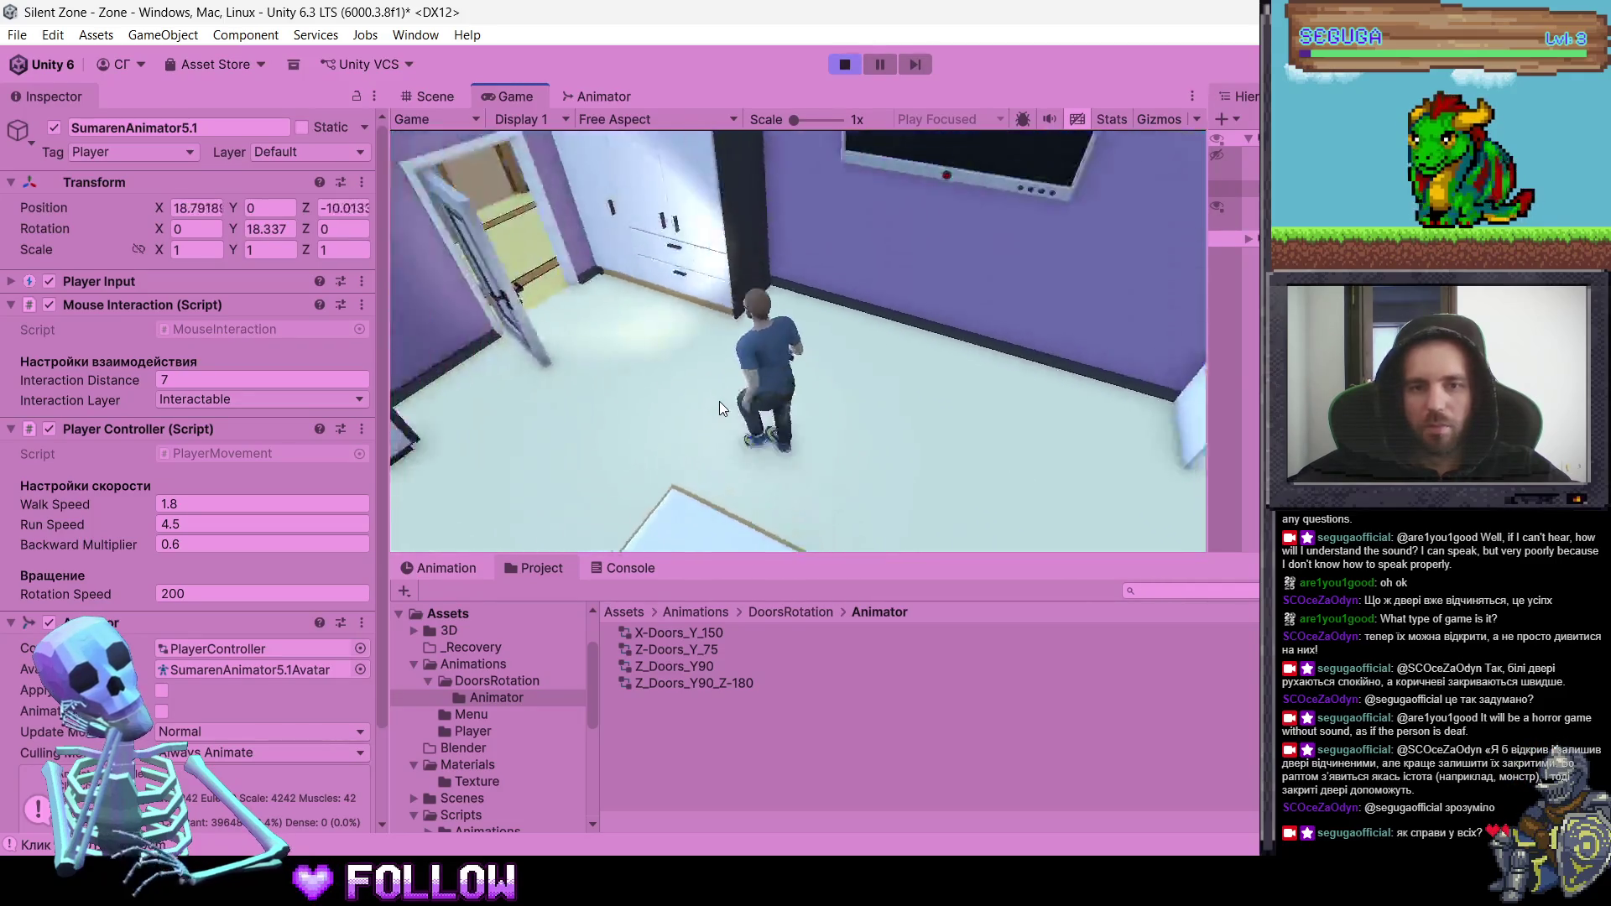
pyautogui.press('a')
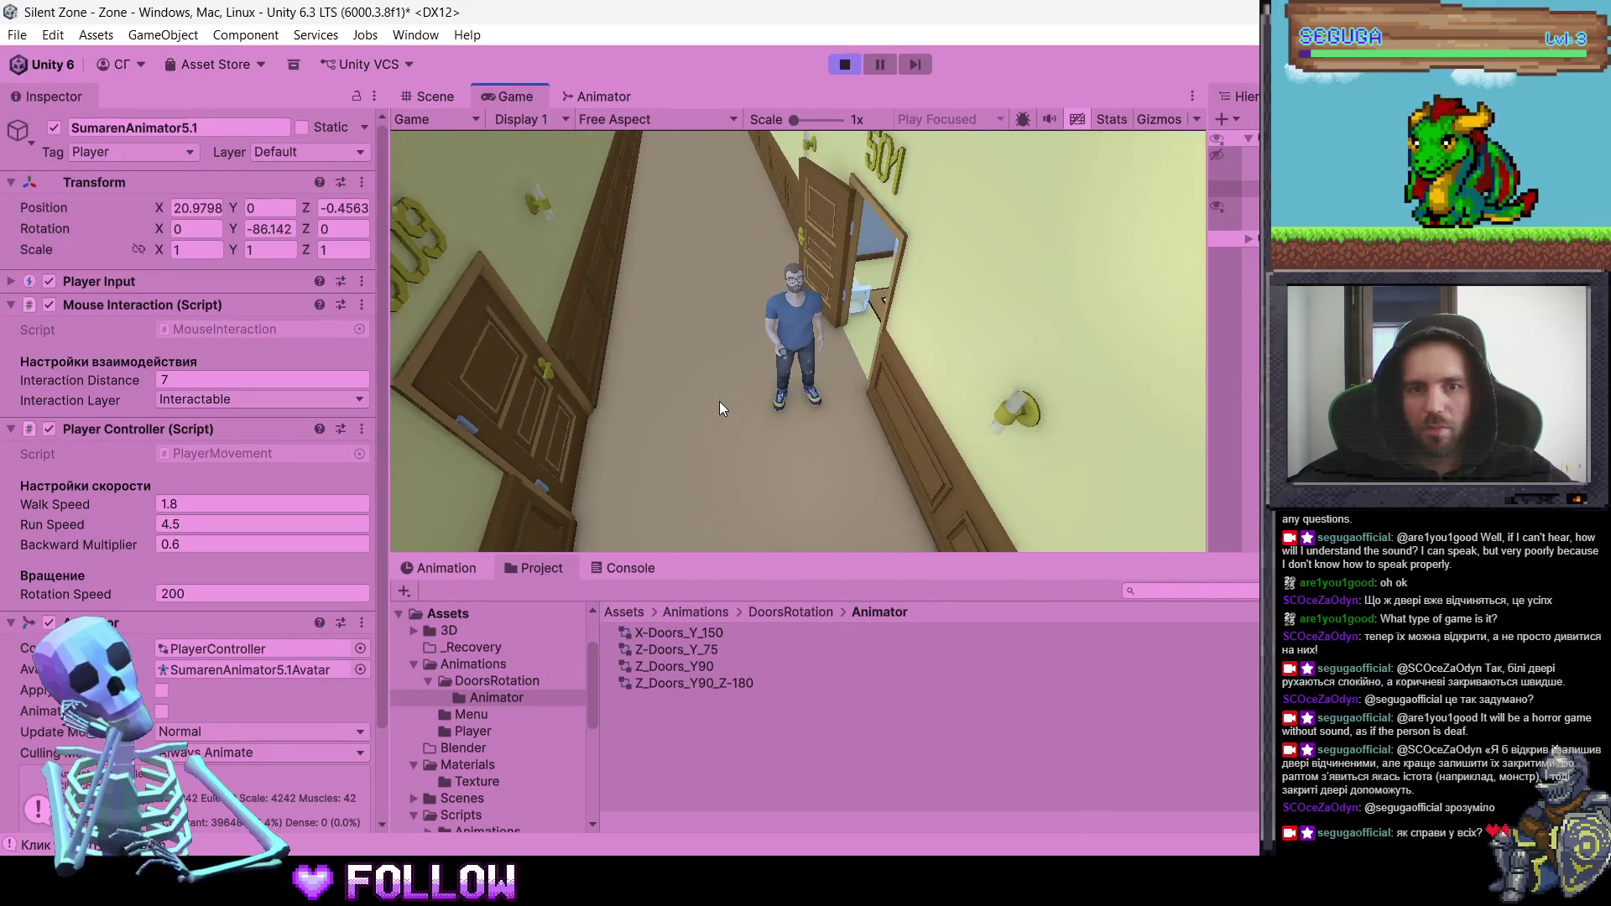
pyautogui.press('w')
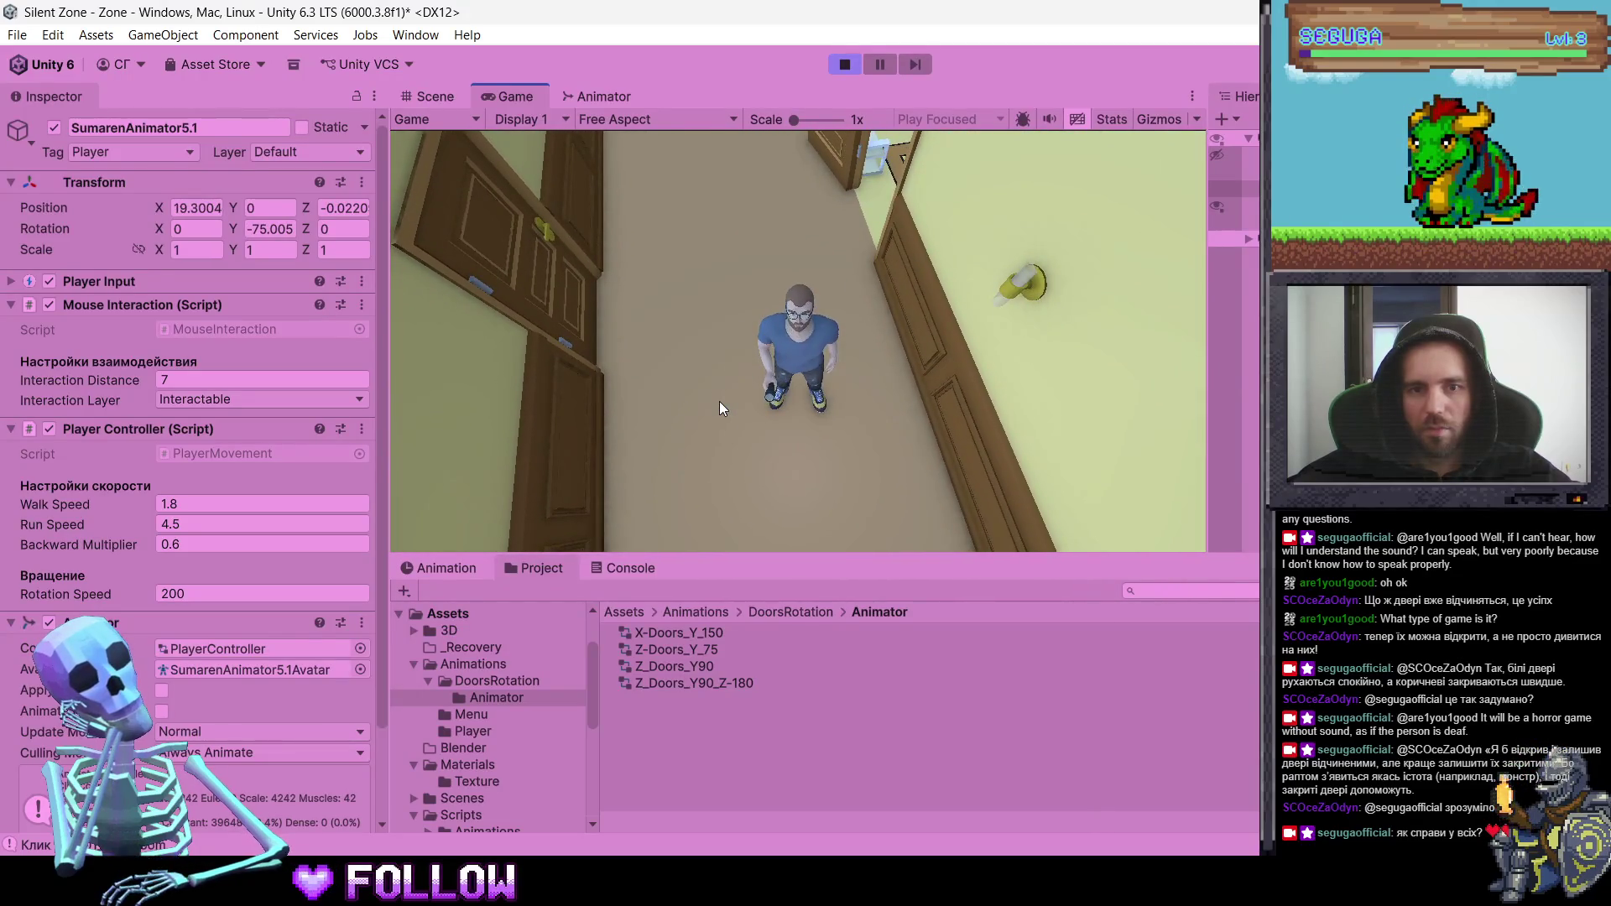
pyautogui.press('s')
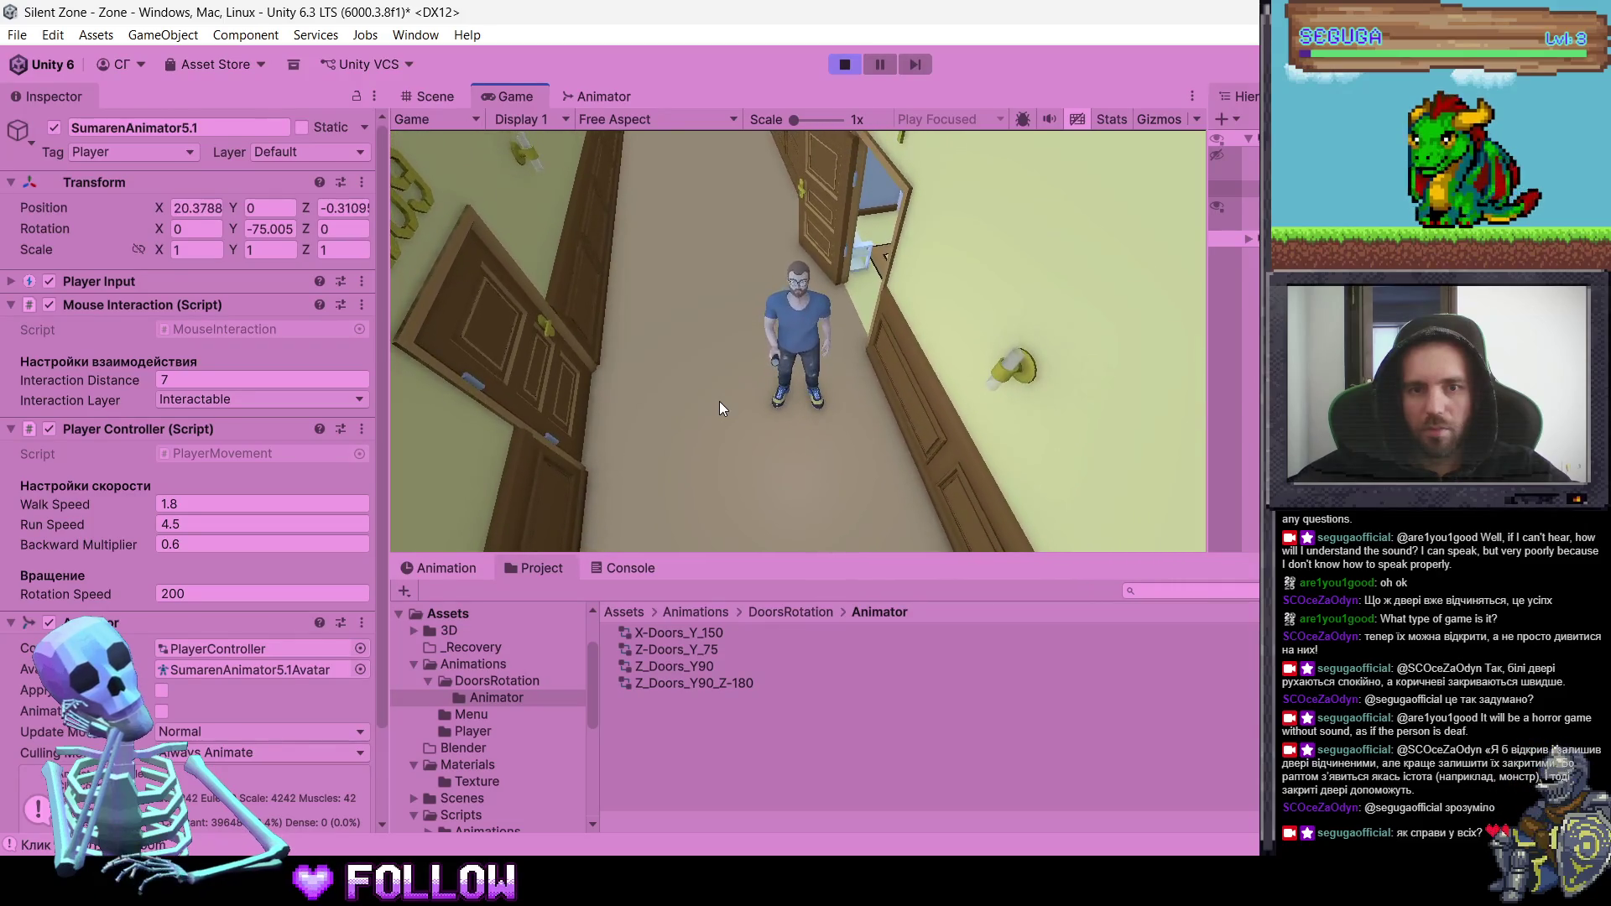
pyautogui.press('d')
pyautogui.press('a')
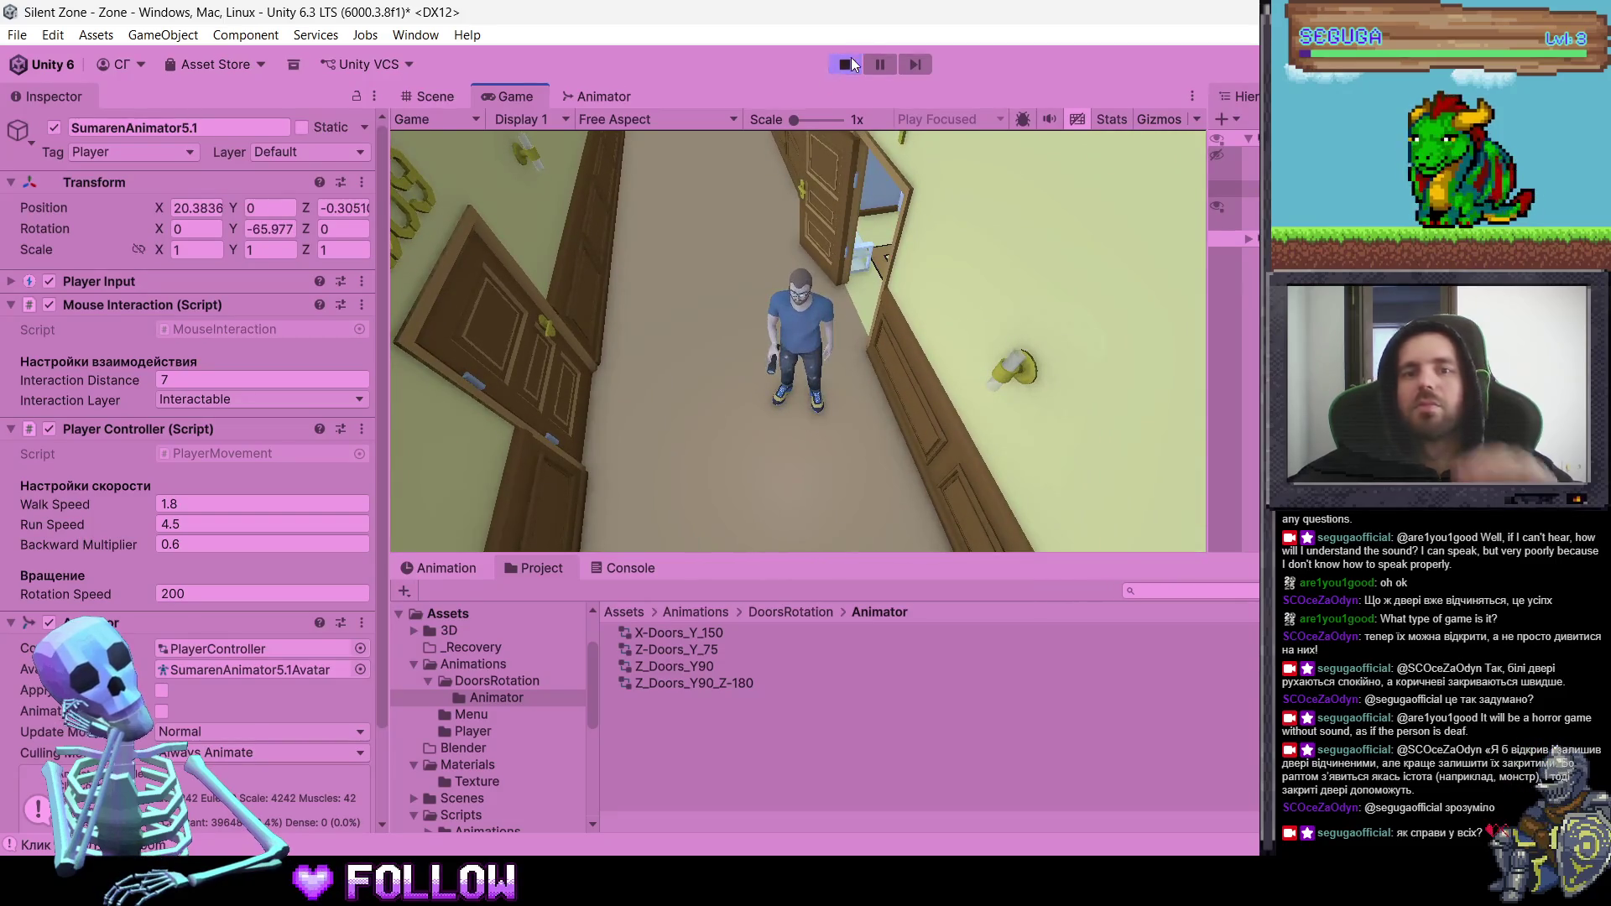
pyautogui.hotkey('ctrl', 'p')
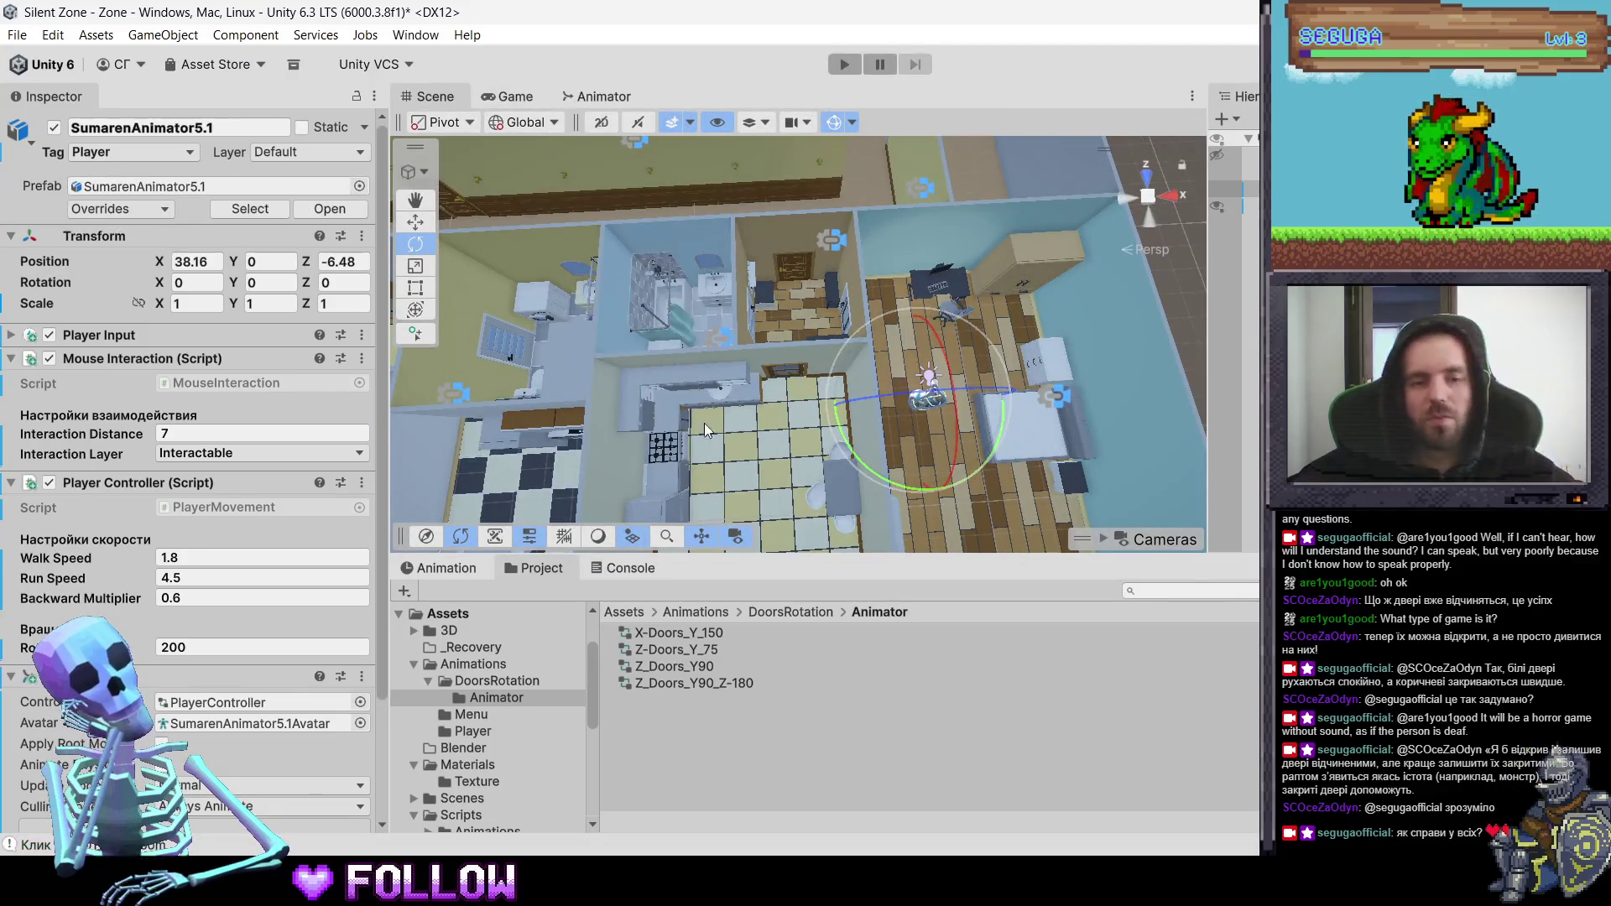
# - Select the 502_DoorRoom door object in the Scene view
pyautogui.moveTo(657, 411)
pyautogui.mouseDown()
pyautogui.moveTo(906, 381)
pyautogui.moveTo(774, 281)
pyautogui.moveTo(756, 351)
pyautogui.moveTo(828, 327)
pyautogui.mouseUp()
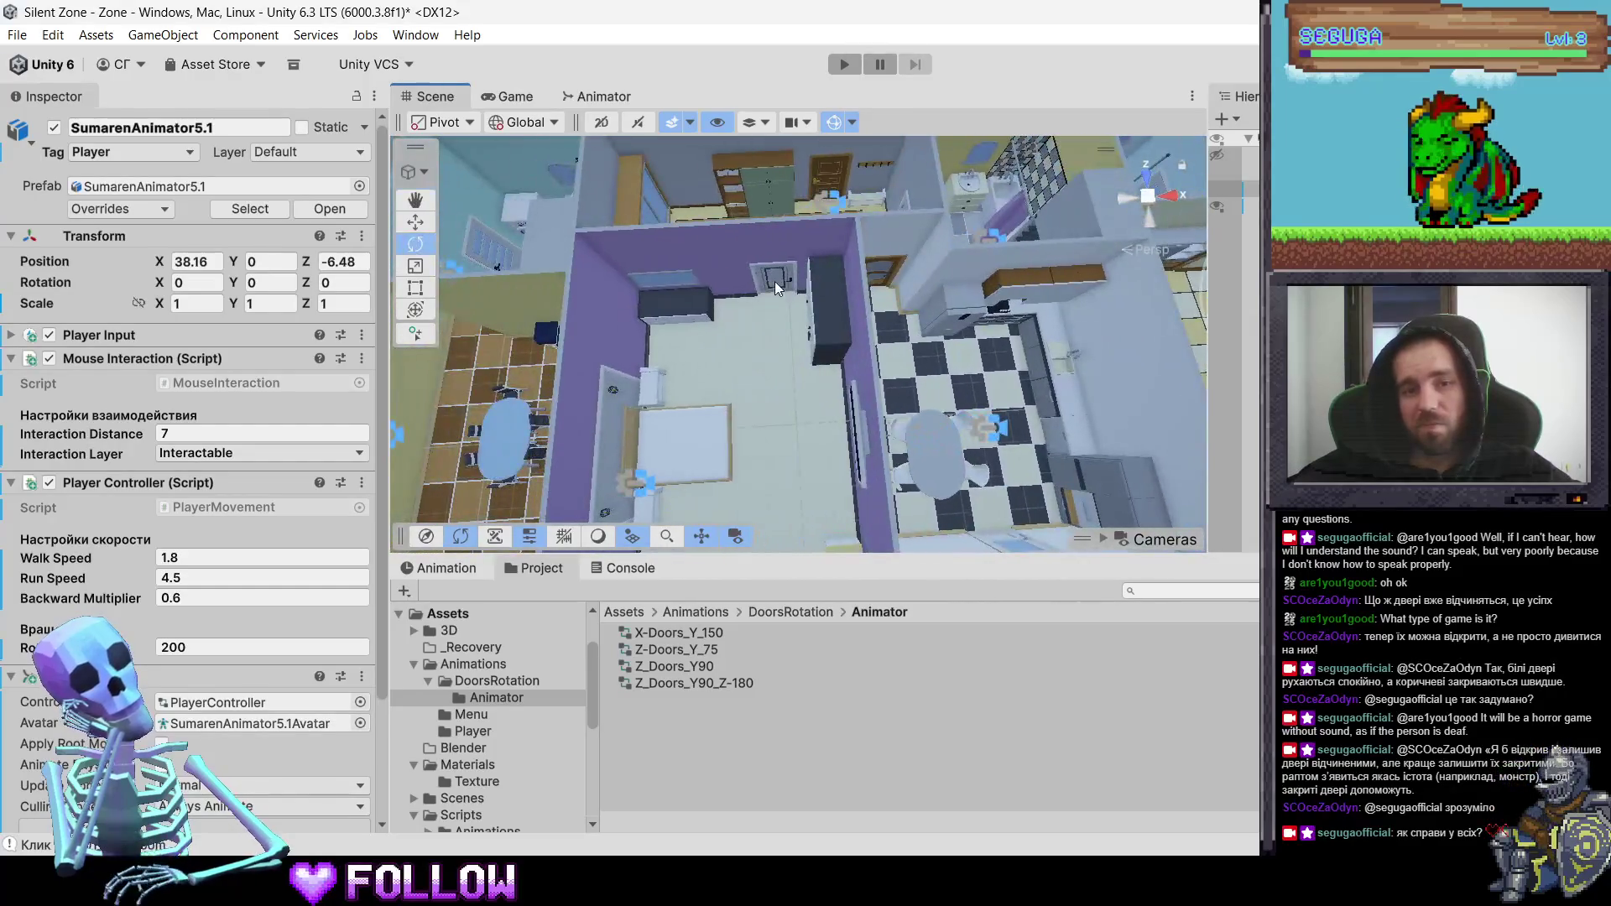
pyautogui.click(775, 265)
pyautogui.click(776, 265)
pyautogui.moveTo(869, 323); pyautogui.dragTo(863, 234)
pyautogui.click(864, 234)
pyautogui.click(864, 234)
pyautogui.moveTo(894, 291); pyautogui.dragTo(738, 410)
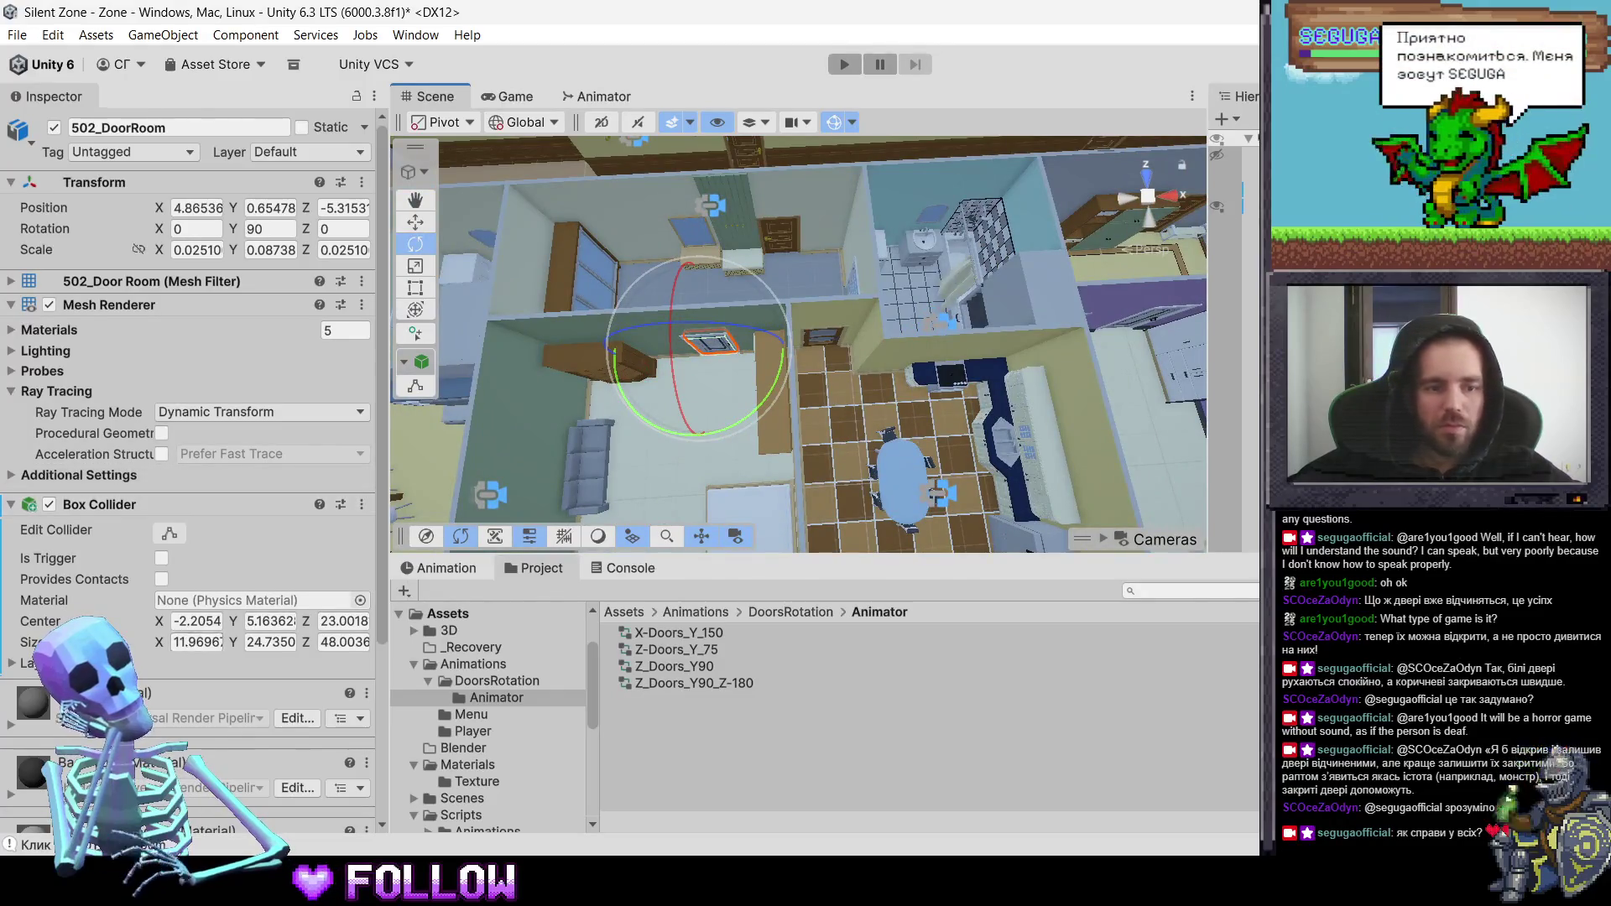
pyautogui.scroll(-5, 180, 622)
# - Add an Animator to the door and assign the Z_Doors_Y90 controller from the DoorsRotation Animator folder
pyautogui.click(215, 808)
pyautogui.write('anim')
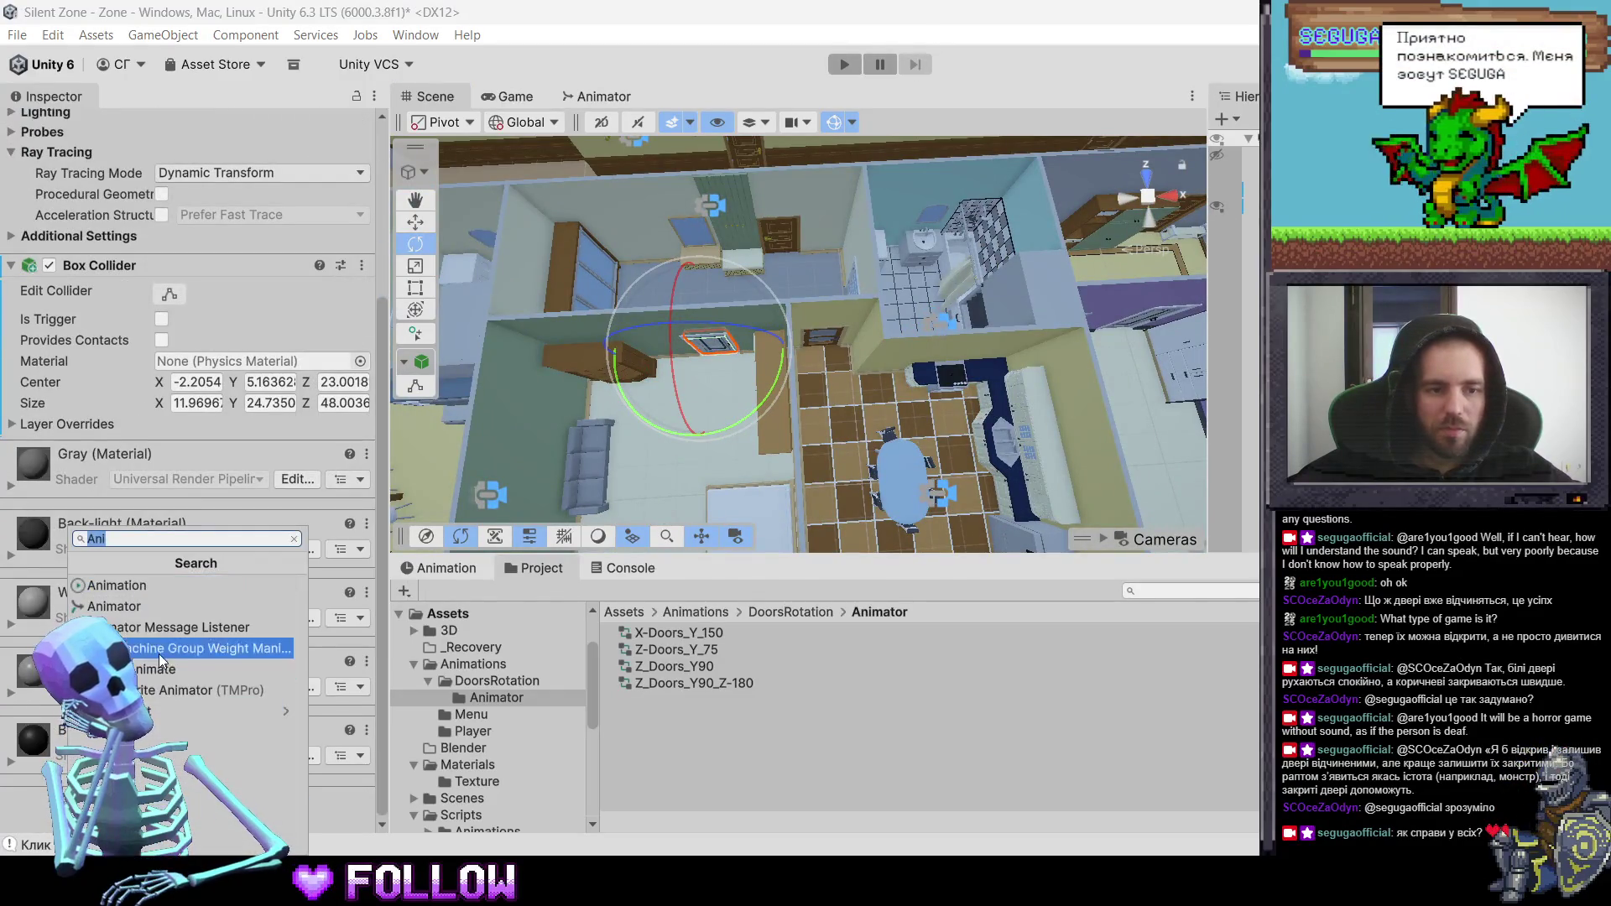
pyautogui.click(154, 616)
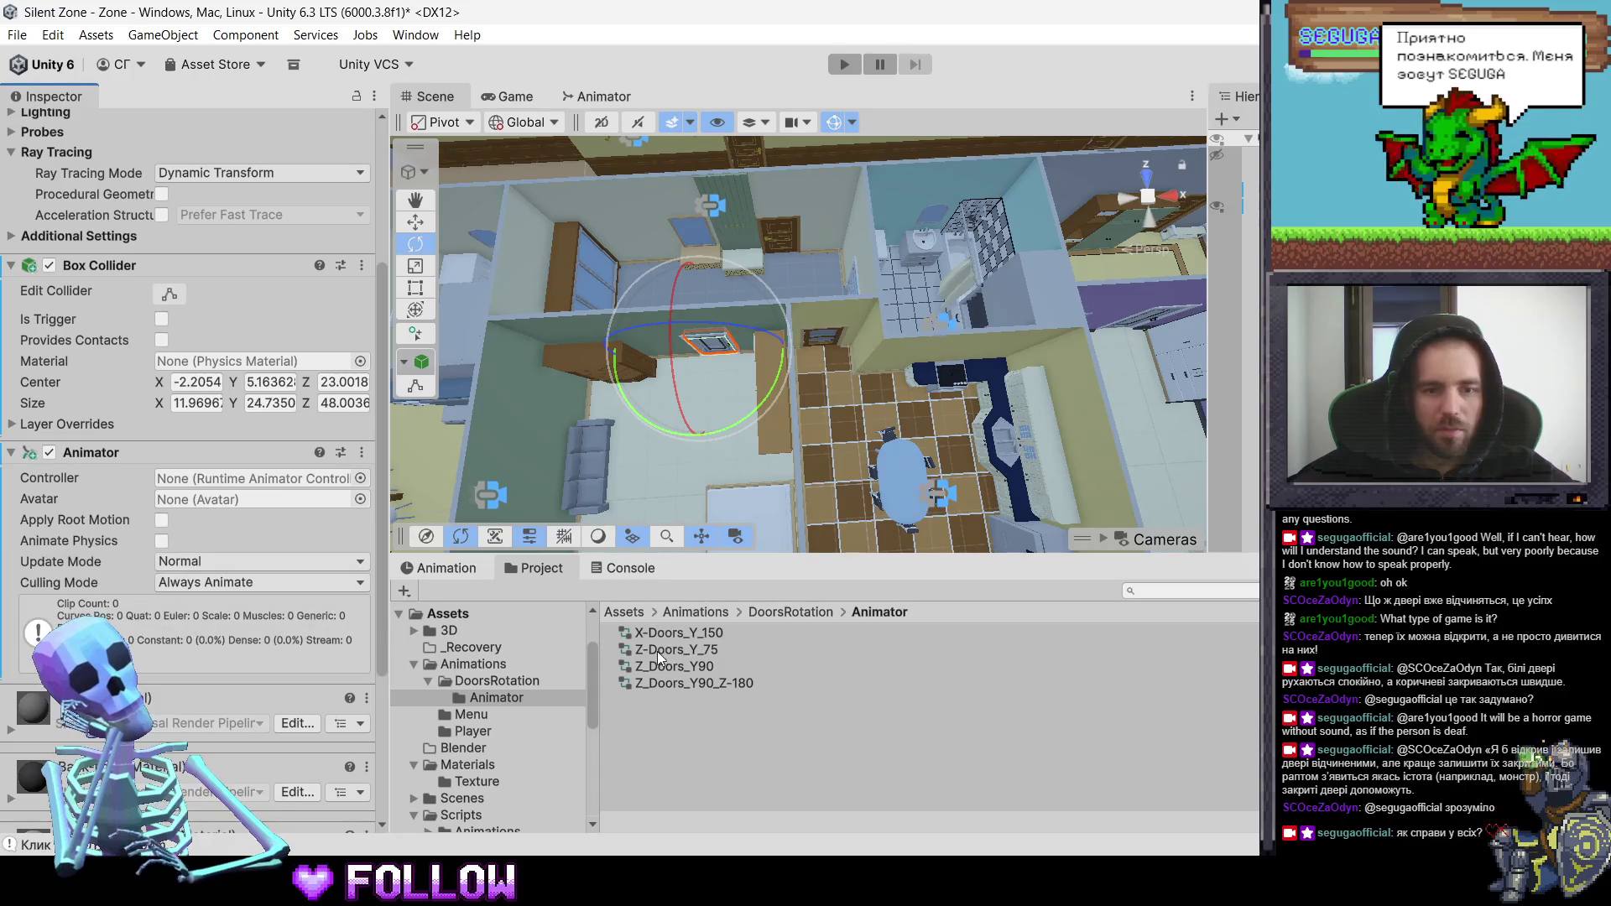
pyautogui.click(774, 609)
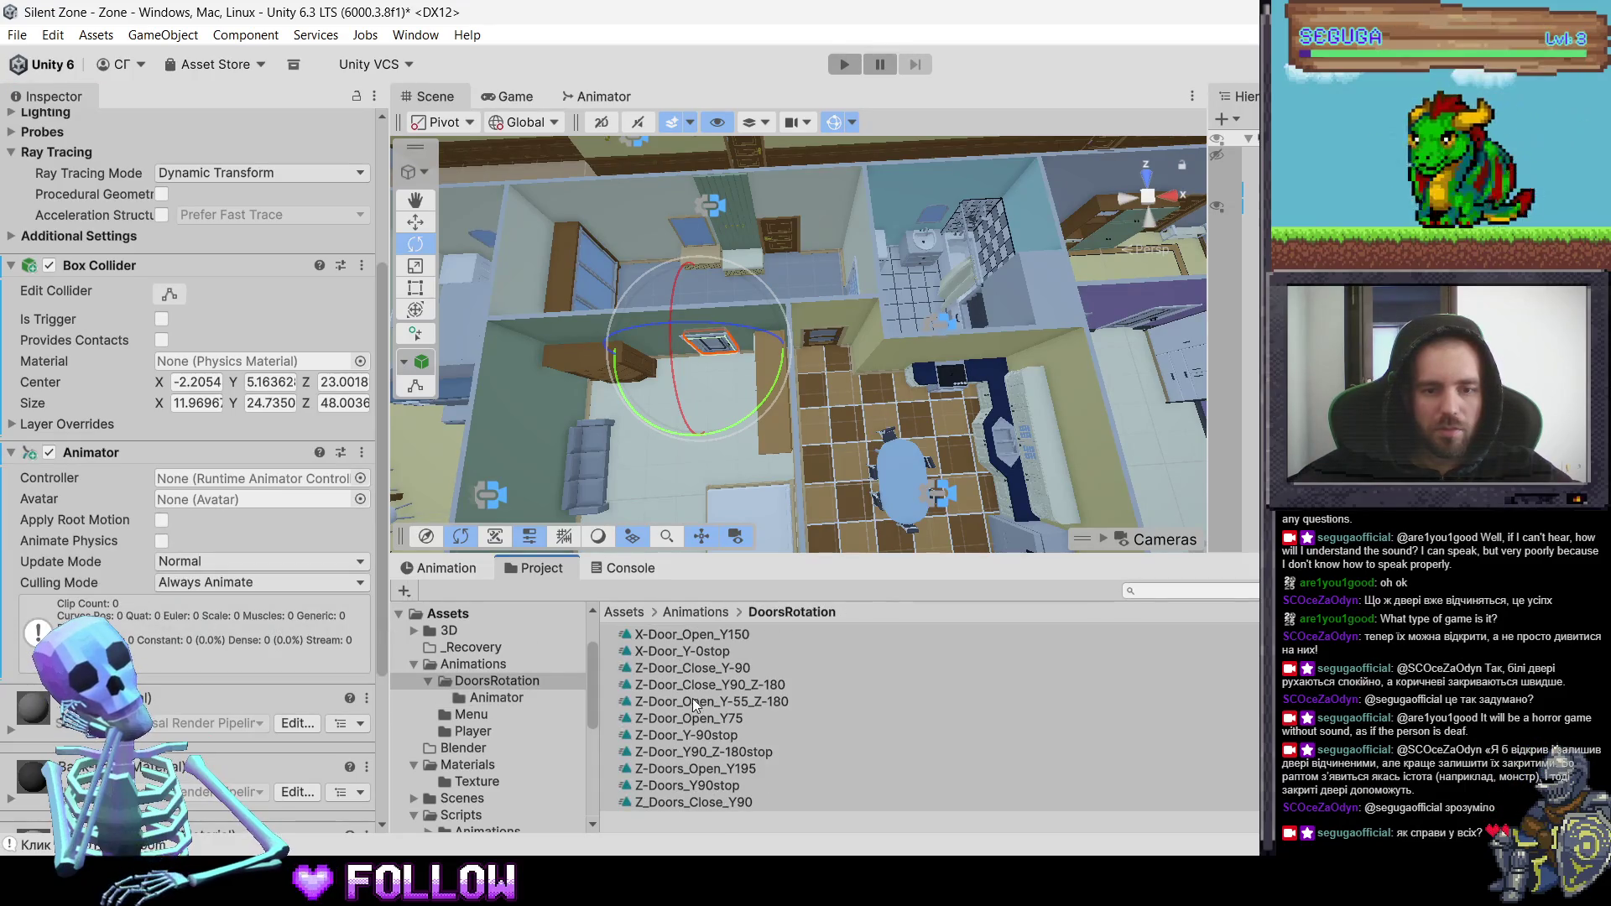
pyautogui.doubleClick(688, 632)
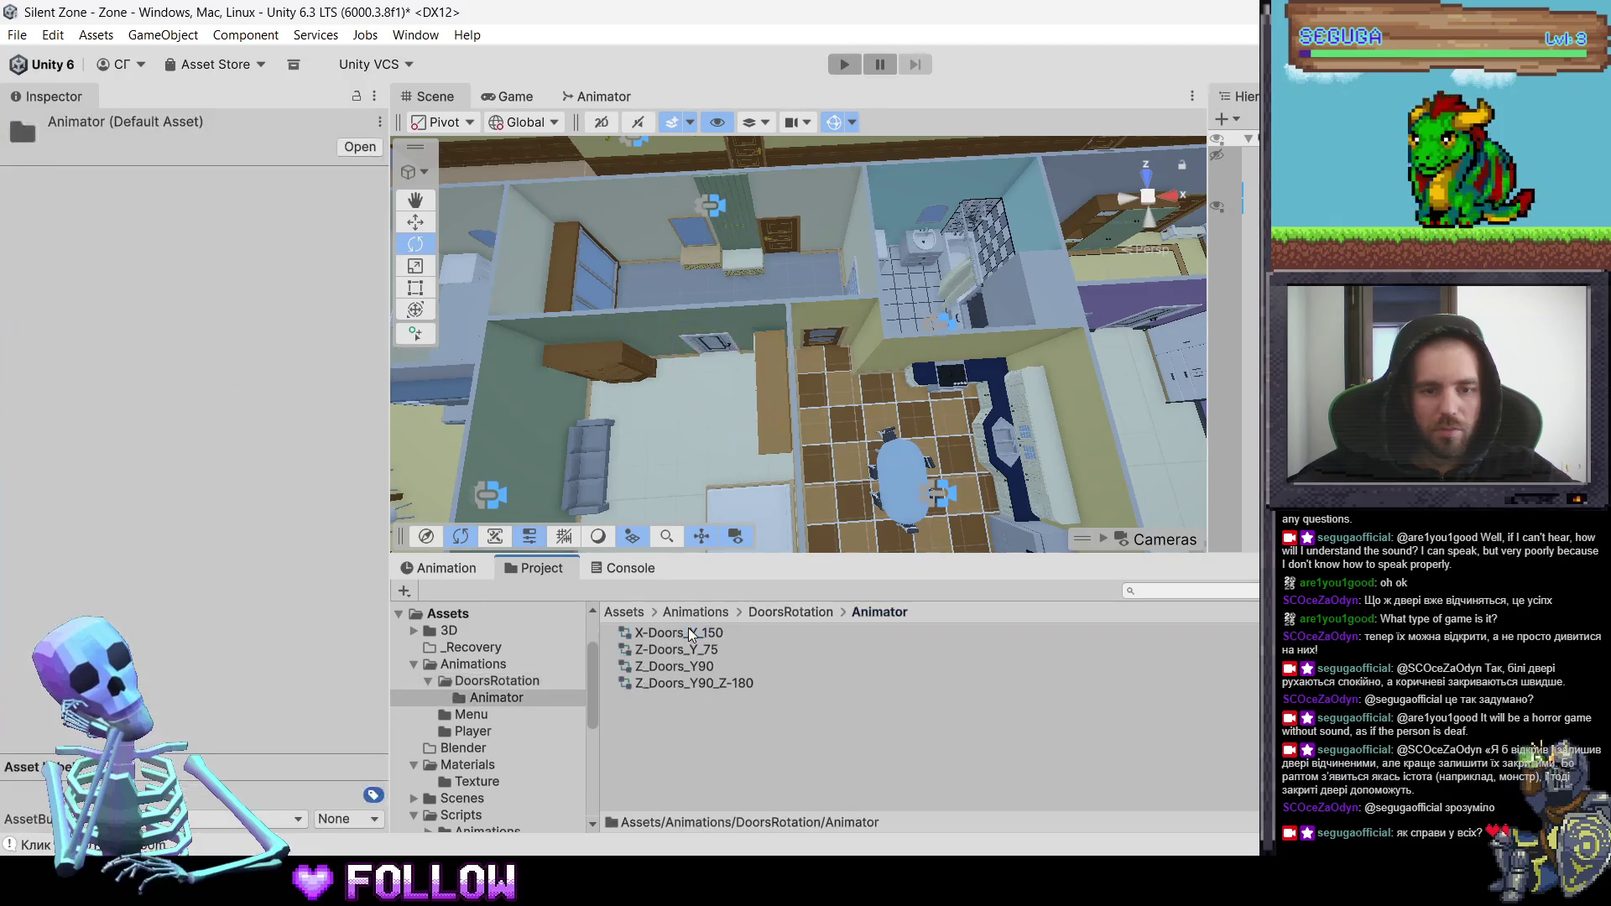
pyautogui.click(725, 344)
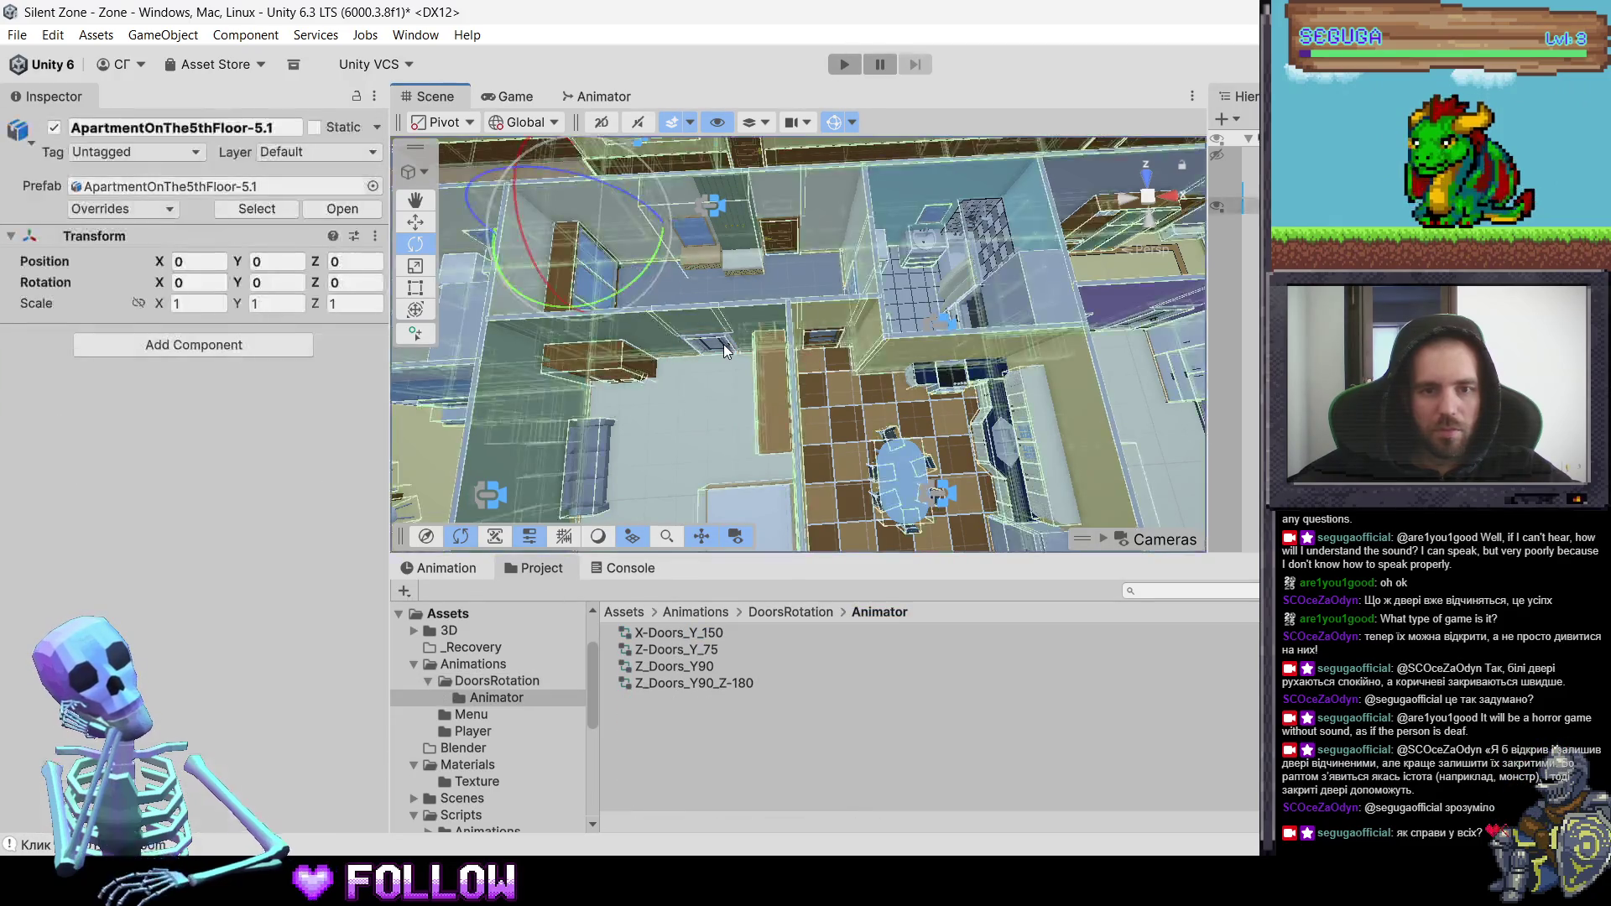
pyautogui.click(724, 344)
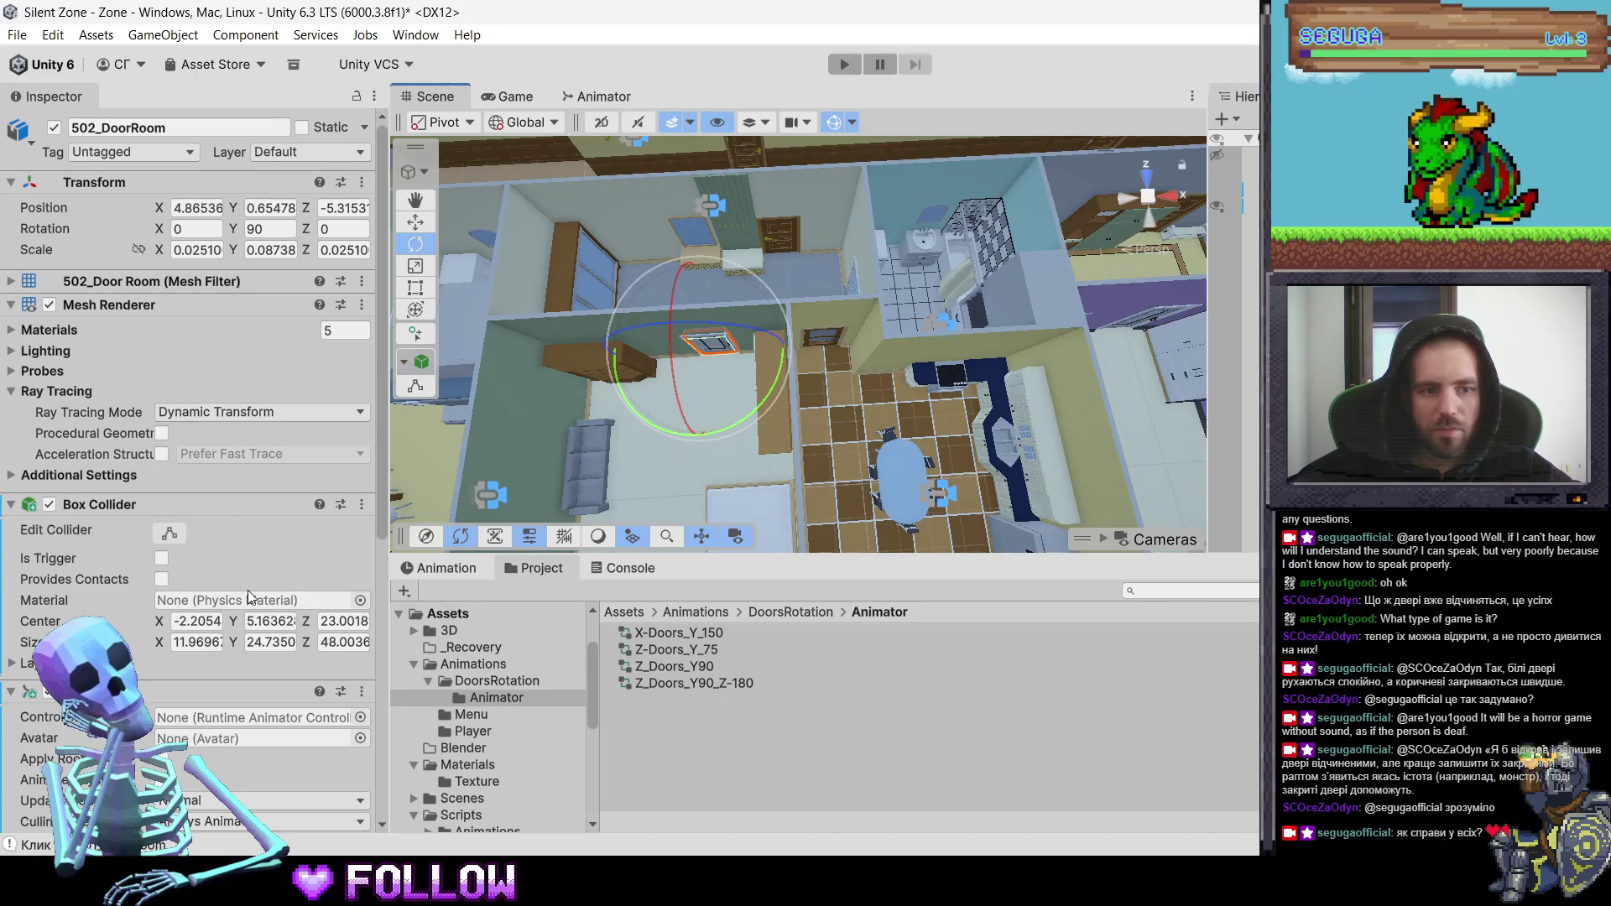
pyautogui.scroll(-10, 249, 591)
pyautogui.scroll(3, 275, 532)
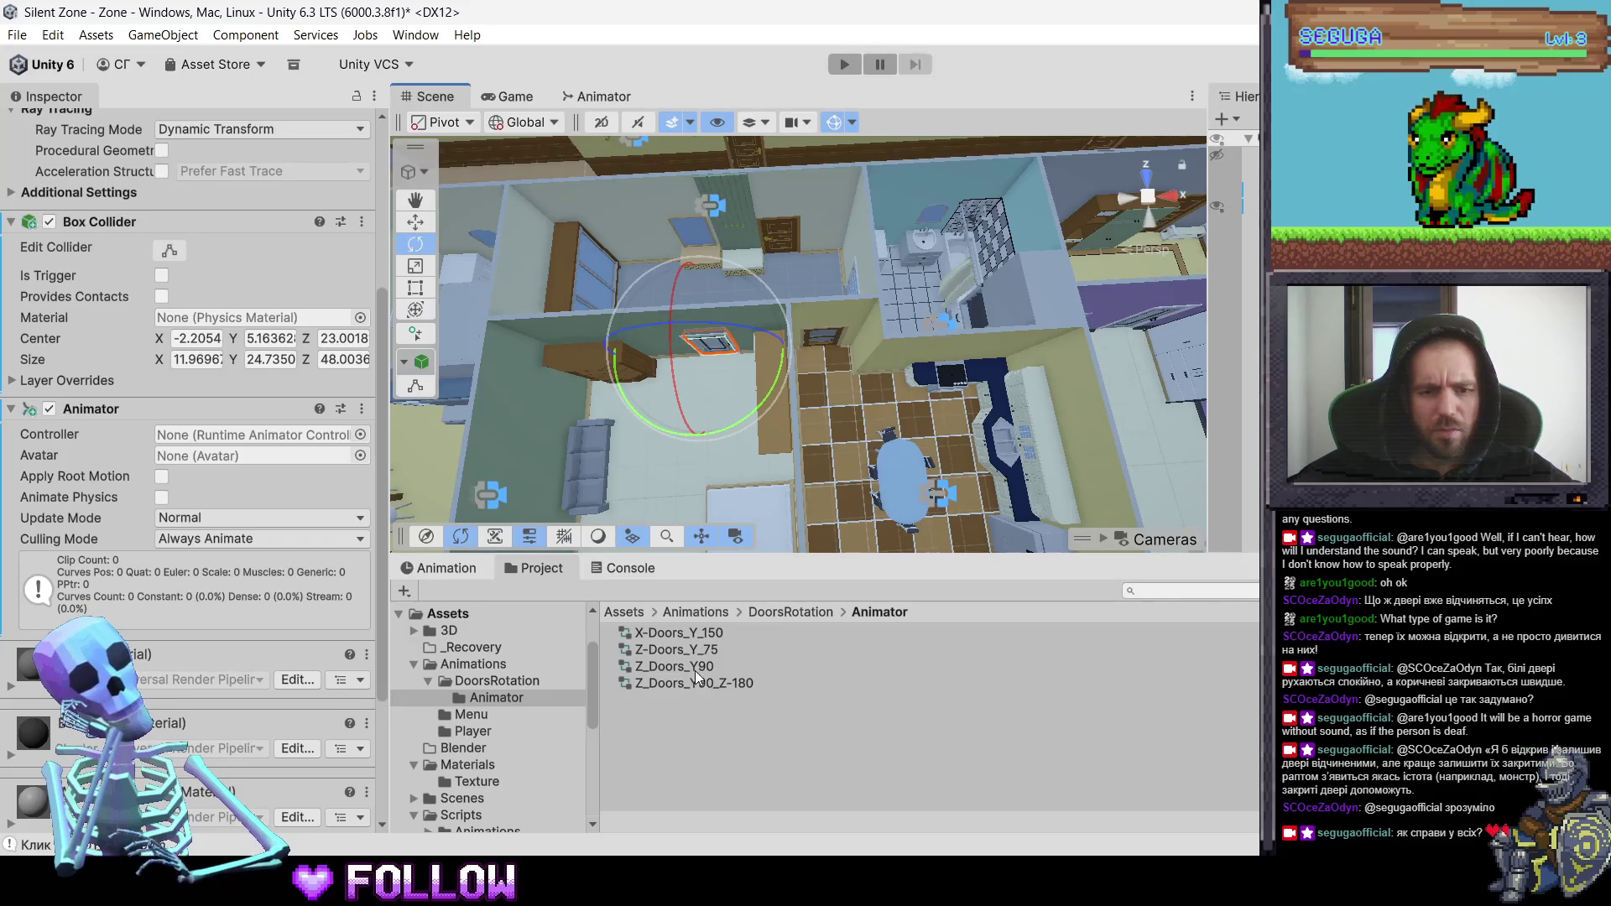
pyautogui.moveTo(693, 668)
pyautogui.mouseDown()
pyautogui.moveTo(243, 421)
pyautogui.moveTo(194, 437)
pyautogui.mouseUp()
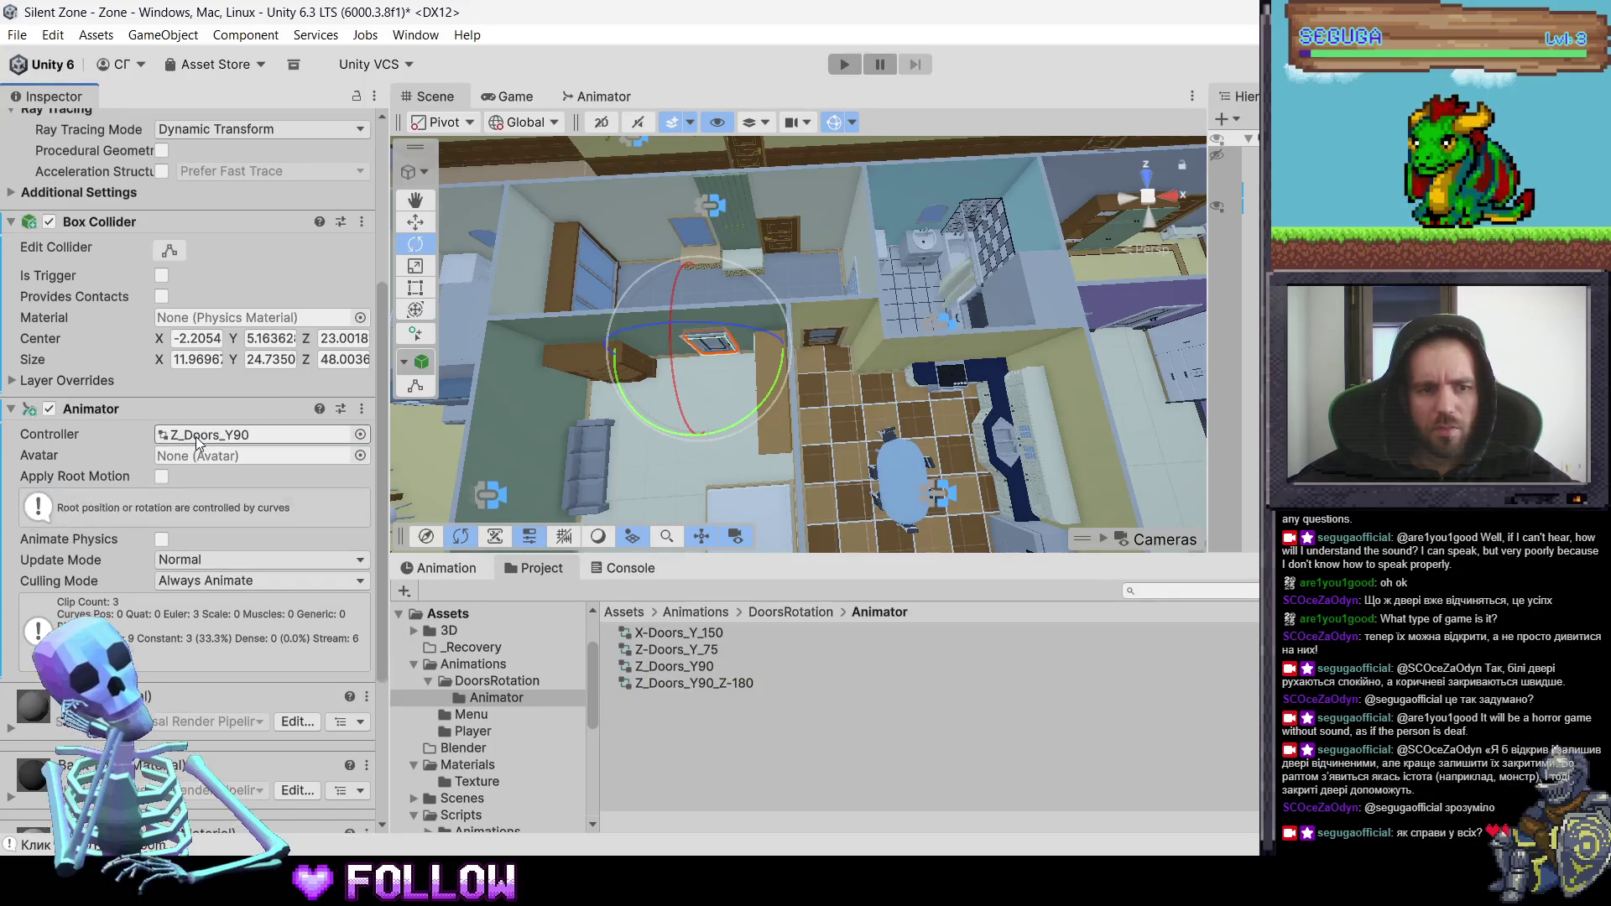
# - Add the Interactable script component to 502_DoorRoom
pyautogui.scroll(5, 194, 437)
pyautogui.click(336, 152)
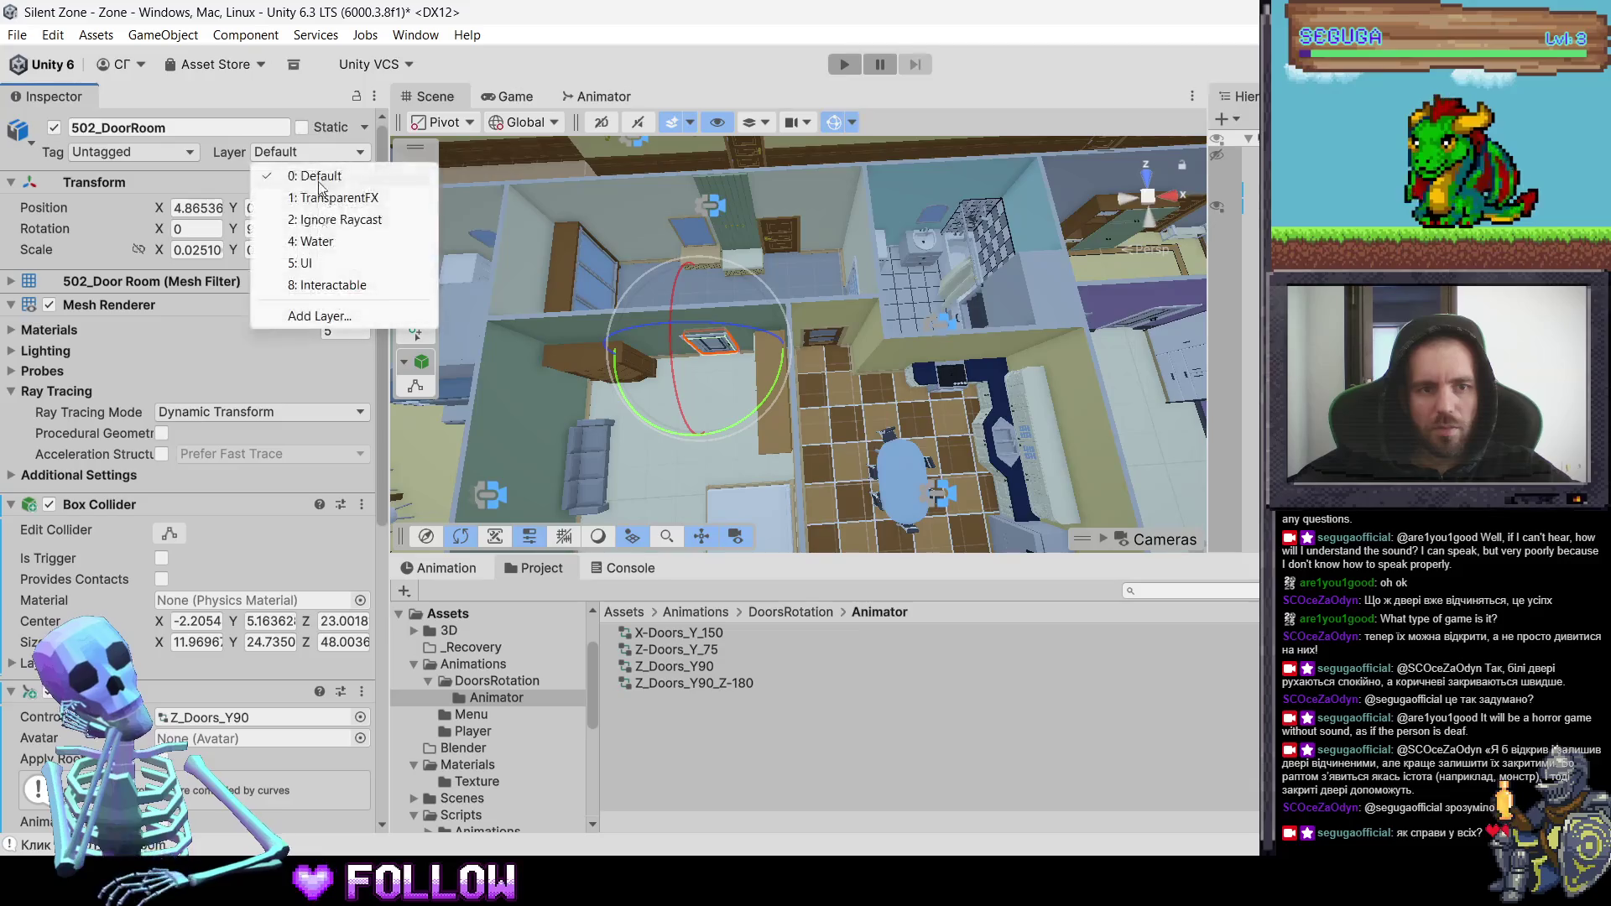
pyautogui.click(333, 285)
pyautogui.scroll(-10, 259, 612)
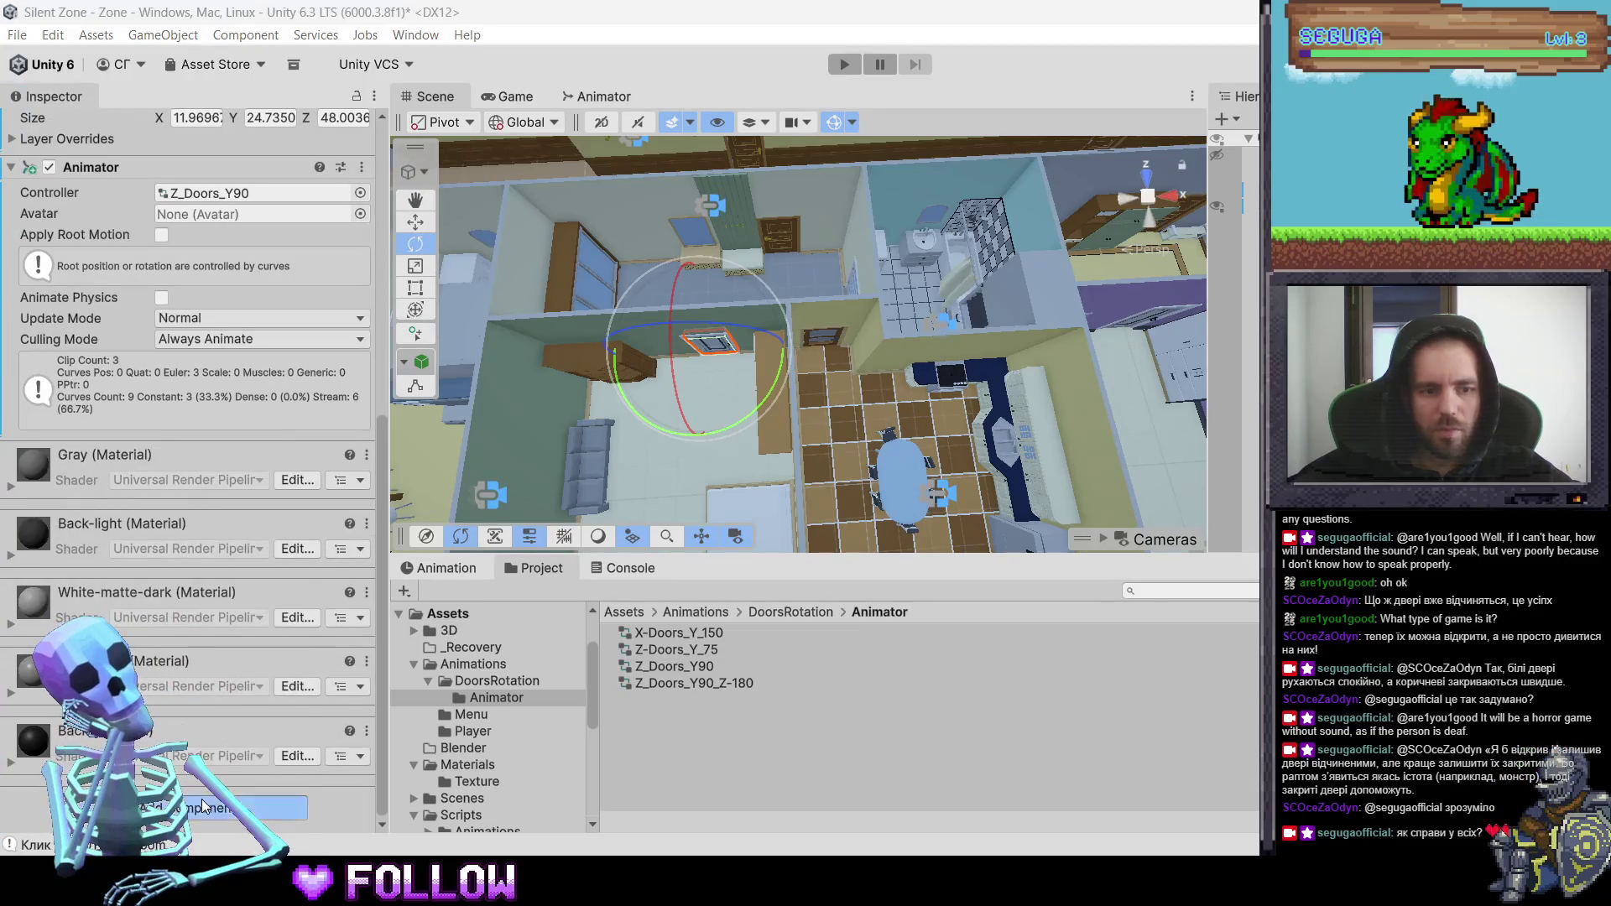
pyautogui.click(201, 799)
pyautogui.write('Inter')
pyautogui.press('Return')
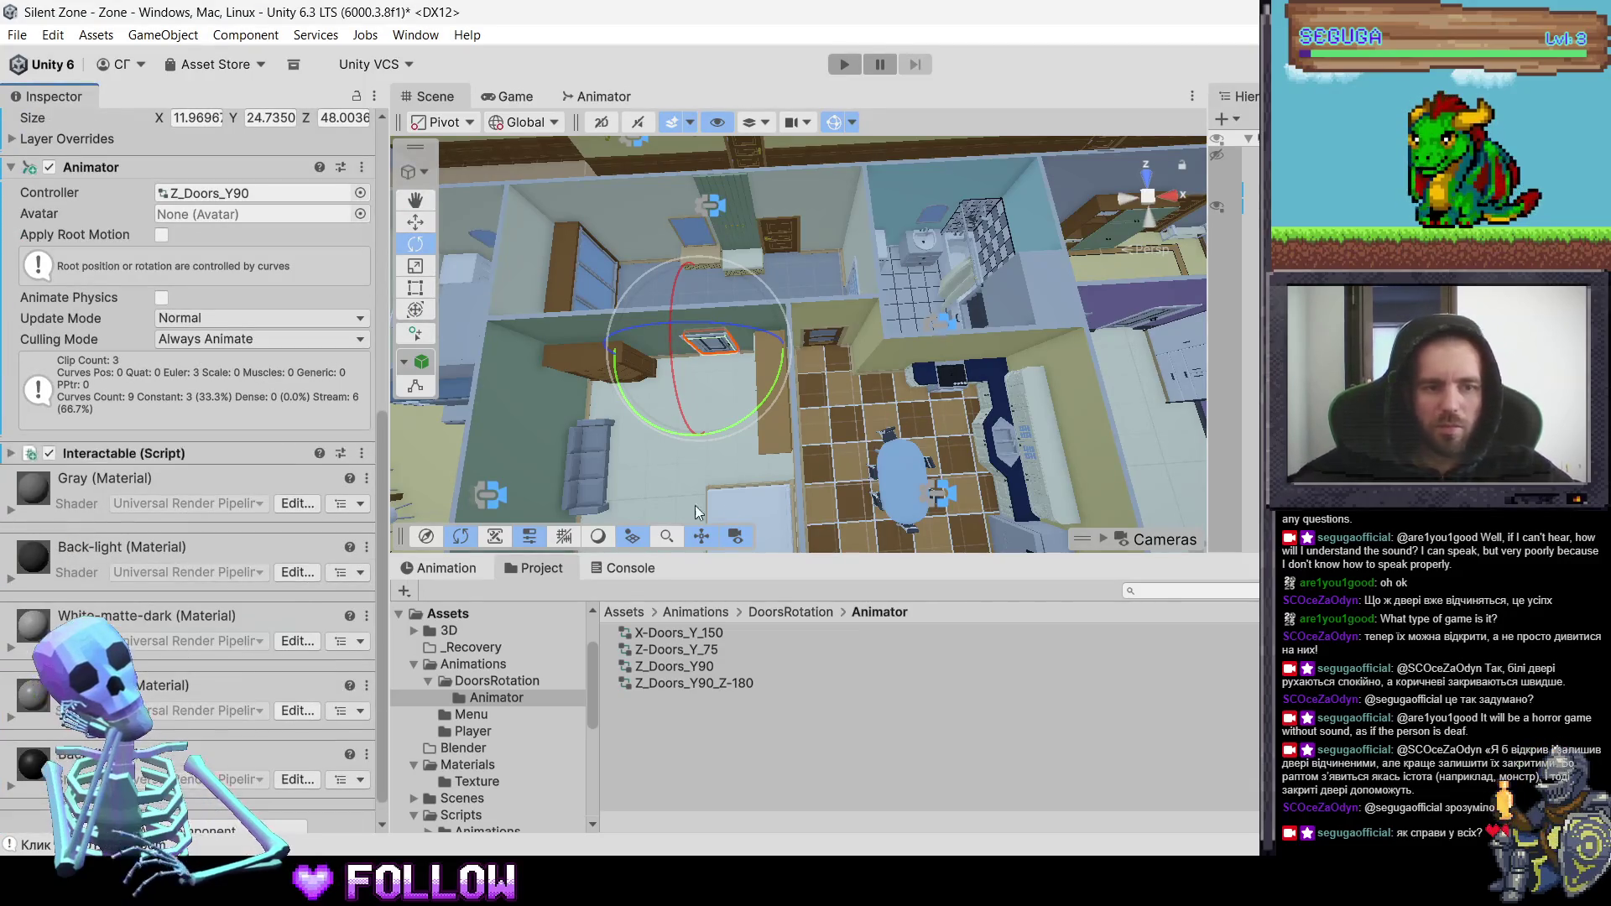
pyautogui.scroll(3, 711, 347)
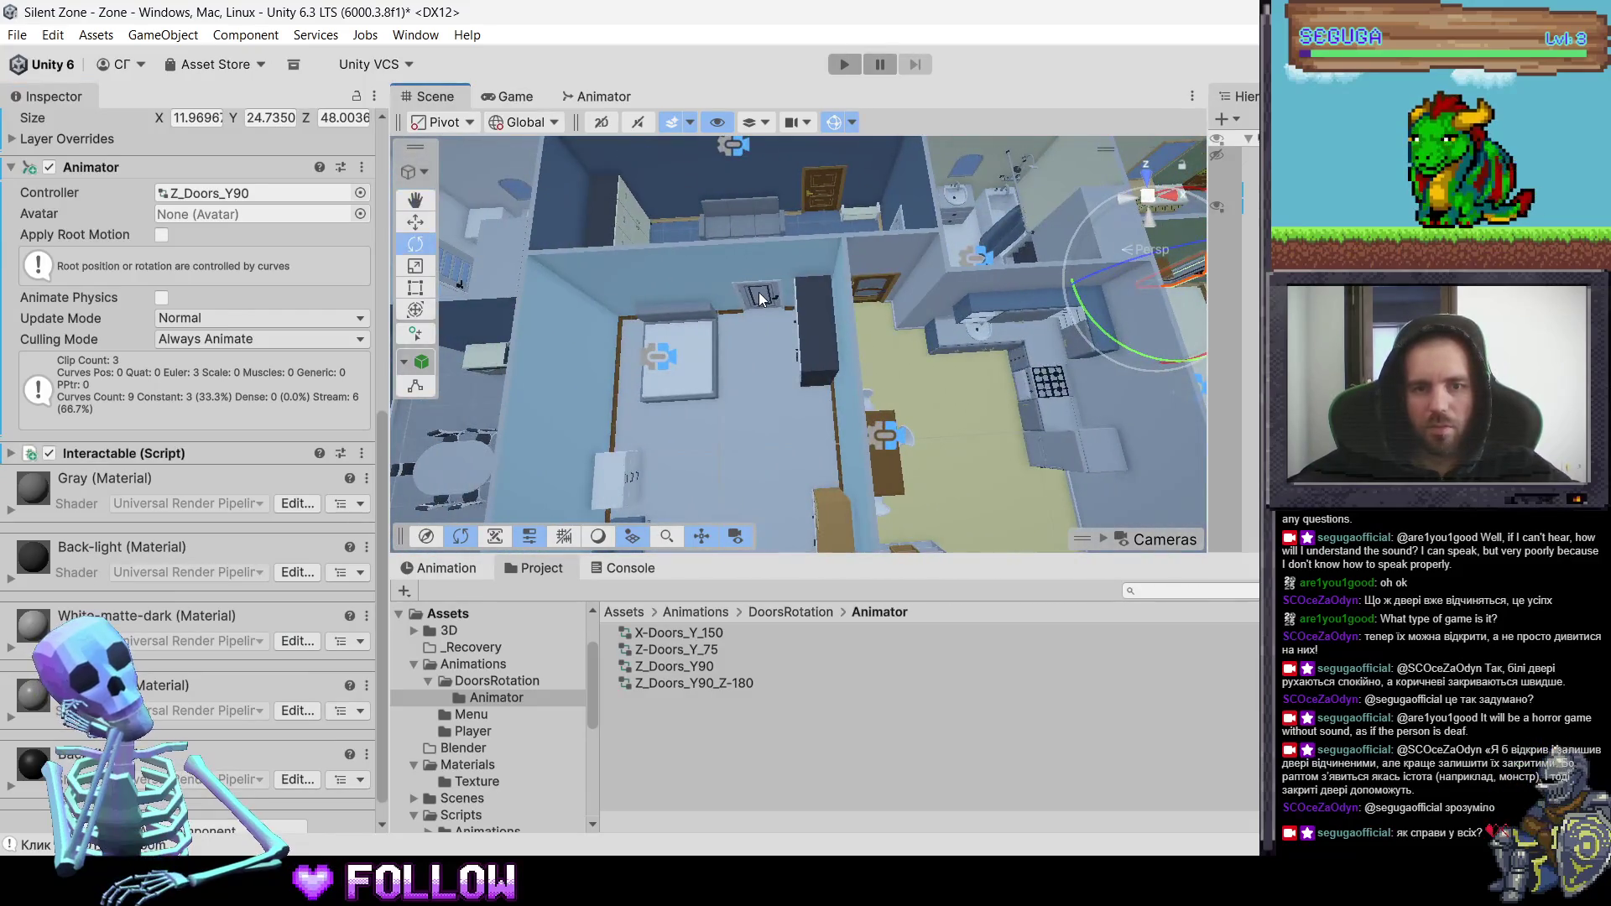
# - Put the 503_DoorRoom door on the Interactable layer and add an Animator to it
pyautogui.click(759, 296)
pyautogui.click(759, 295)
pyautogui.click(268, 152)
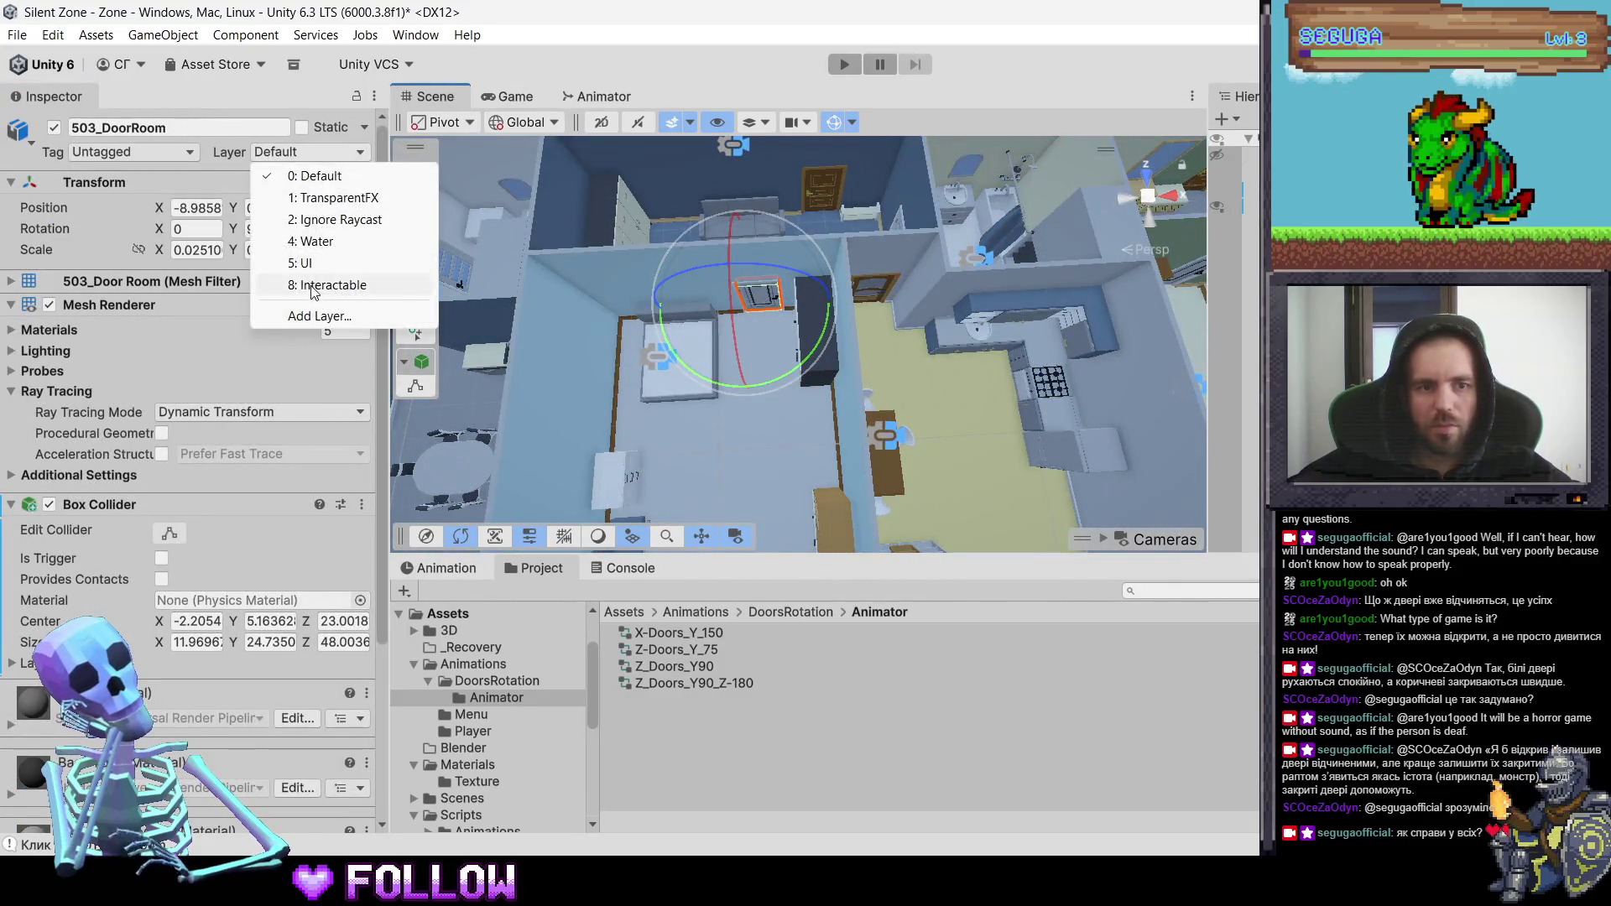
pyautogui.click(331, 285)
pyautogui.scroll(-3, 147, 669)
pyautogui.click(189, 821)
pyautogui.write('Animator')
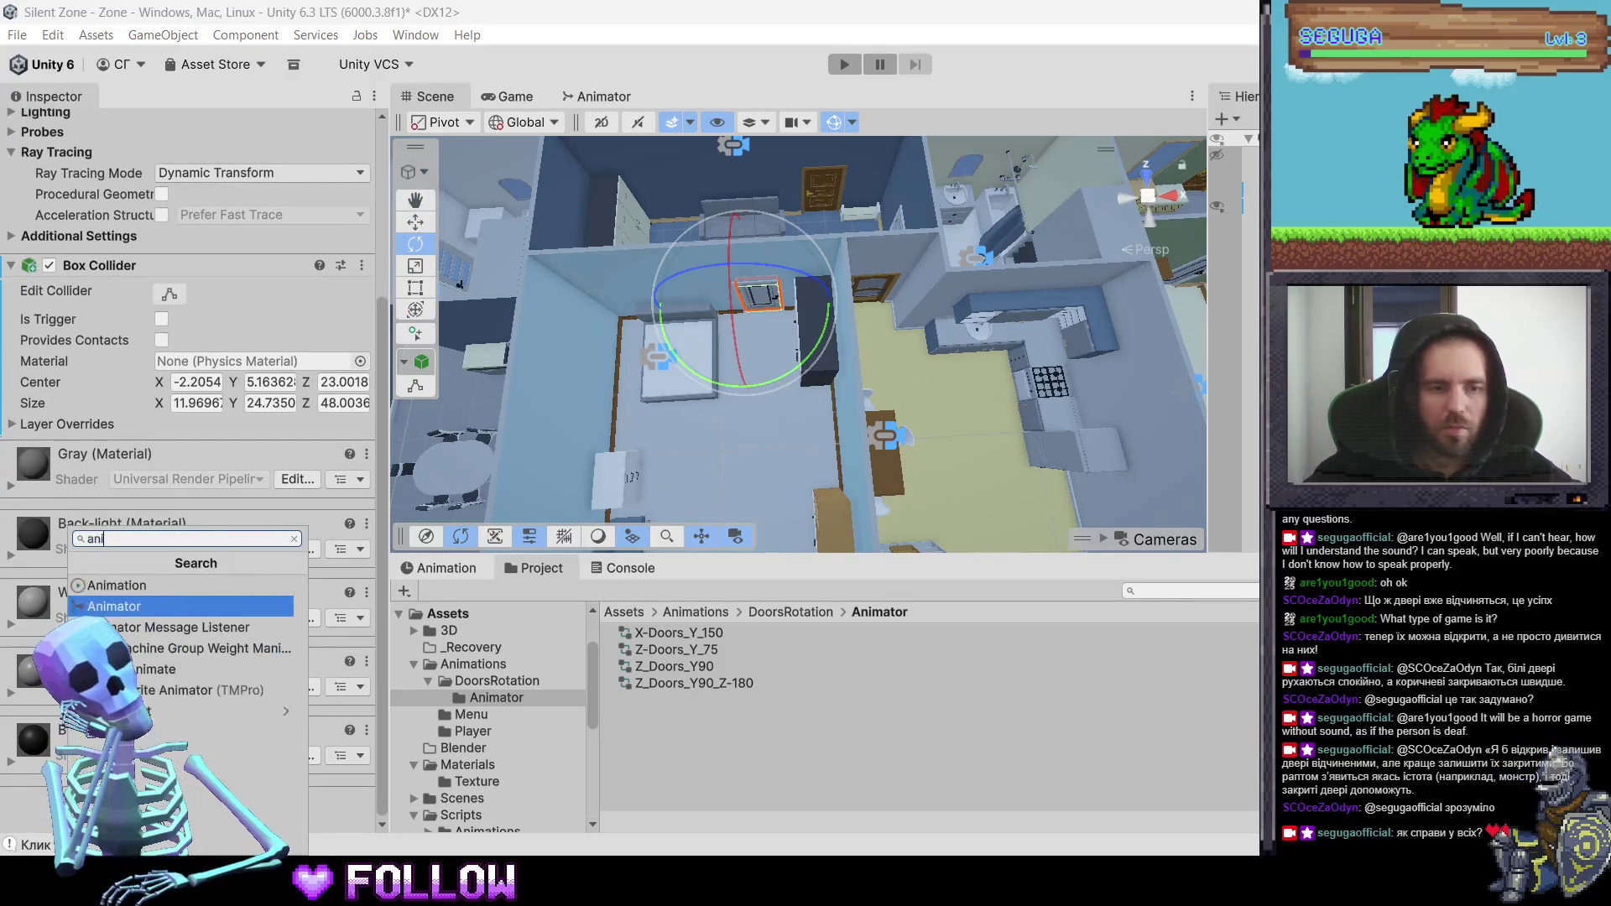
pyautogui.press('Return')
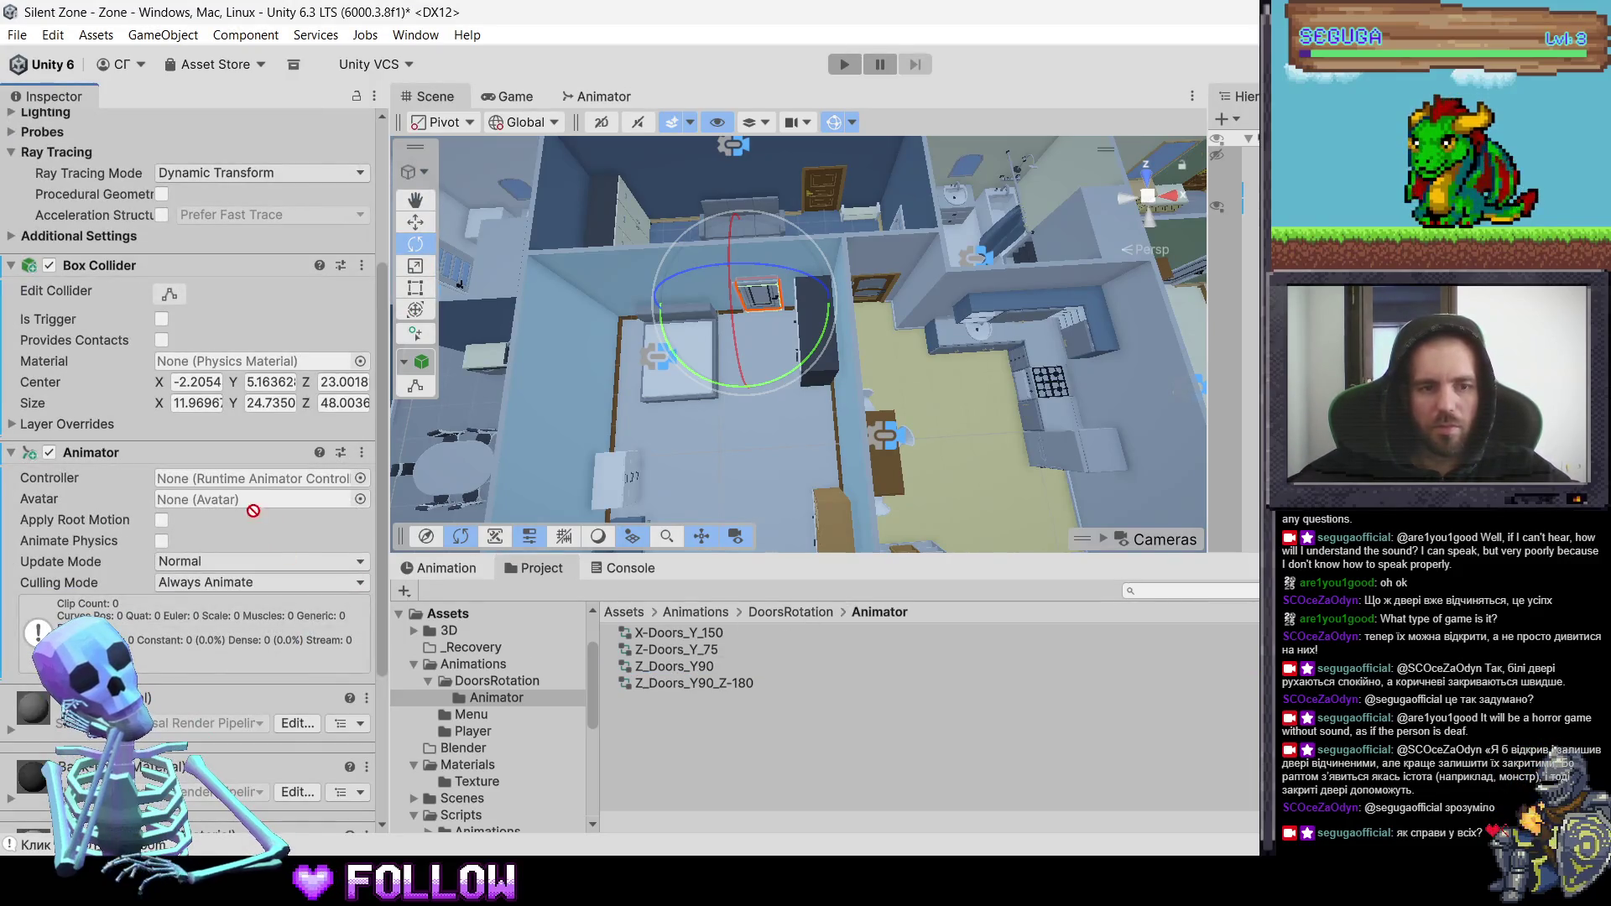
# - Set 503_DoorRoom's Animator controller to Z_Doors_Y90 and add the Interactable script
pyautogui.click(225, 480)
pyautogui.moveTo(225, 480); pyautogui.dragTo(224, 481)
pyautogui.scroll(-5, 235, 728)
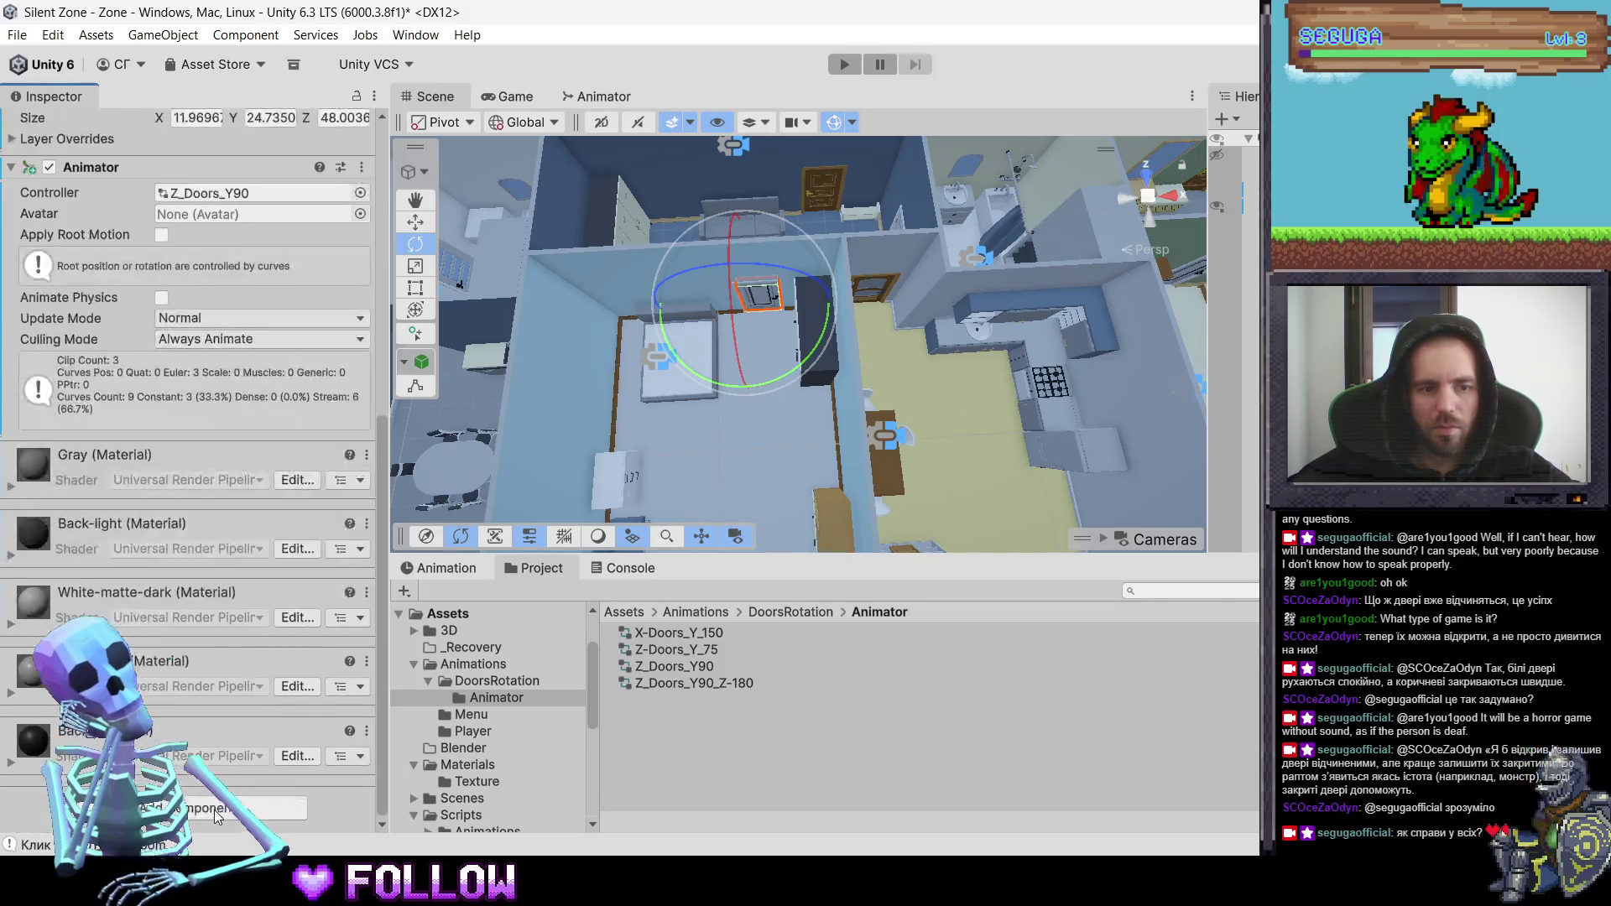
pyautogui.click(214, 809)
pyautogui.write('inte')
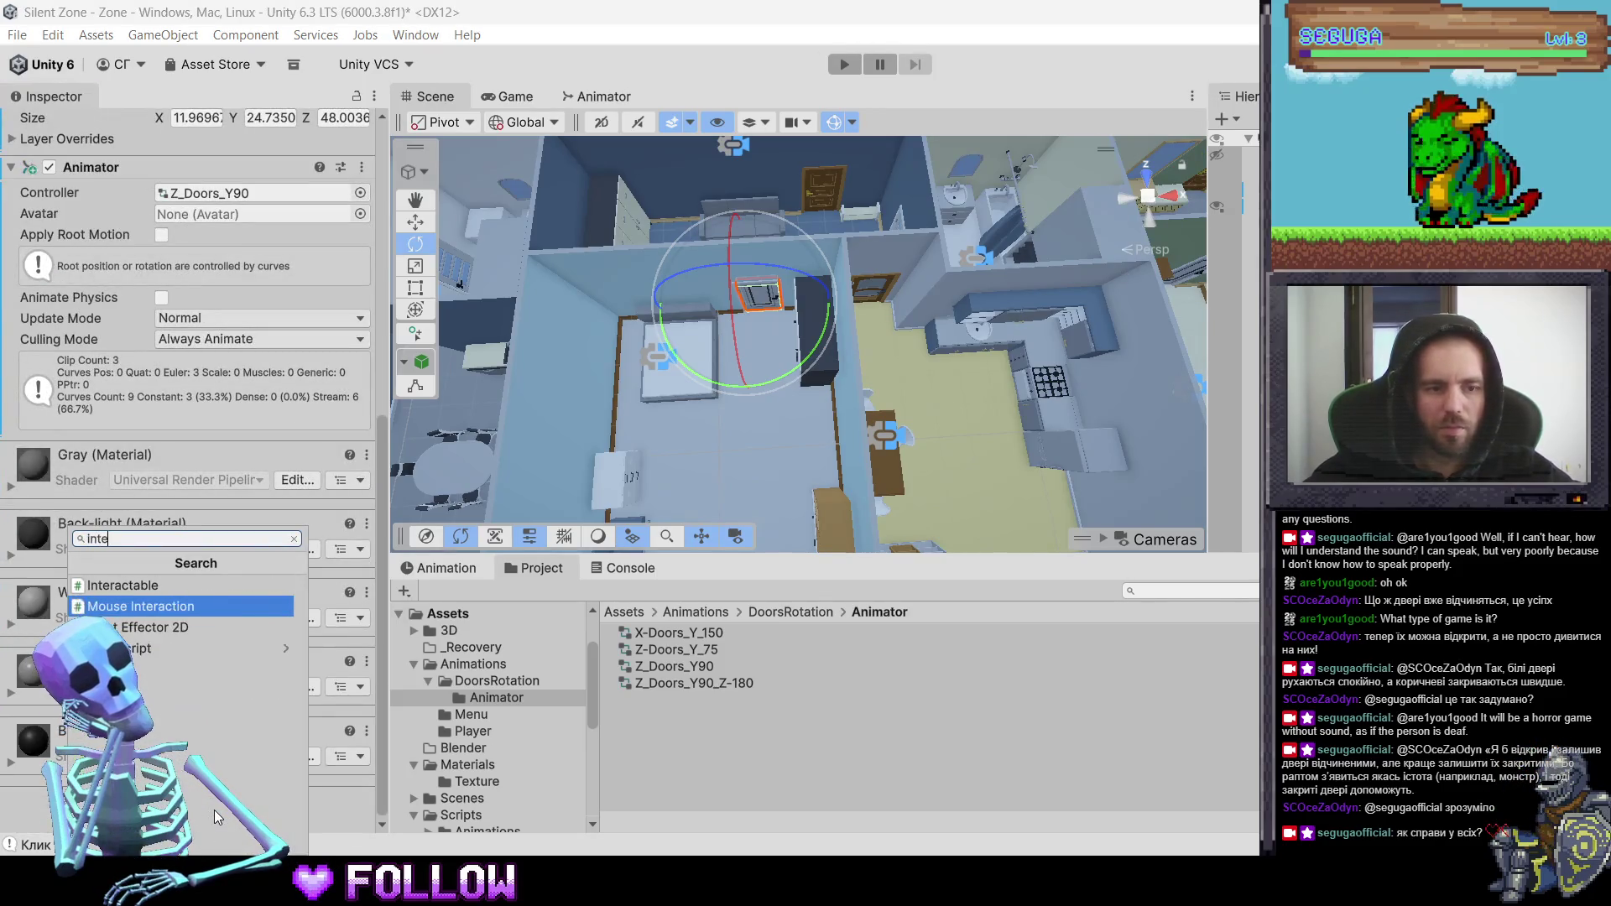
pyautogui.press('Up')
pyautogui.press('Return')
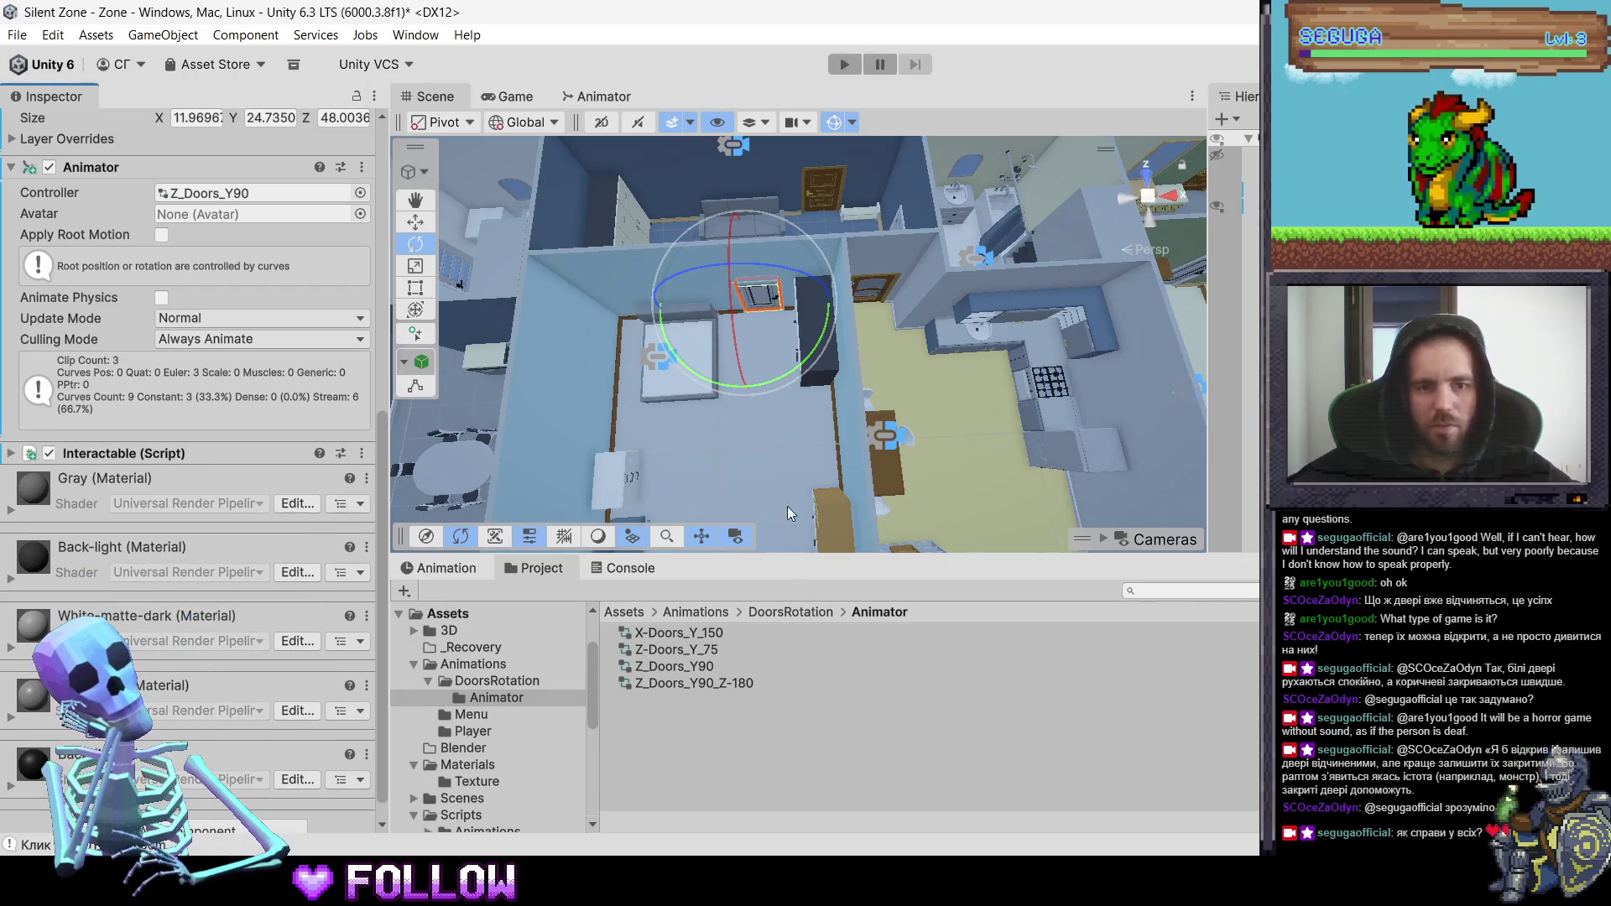
# - Select 504_DoorRoom, then remove the Animation component that was added by mistake
pyautogui.moveTo(636, 310); pyautogui.dragTo(780, 314)
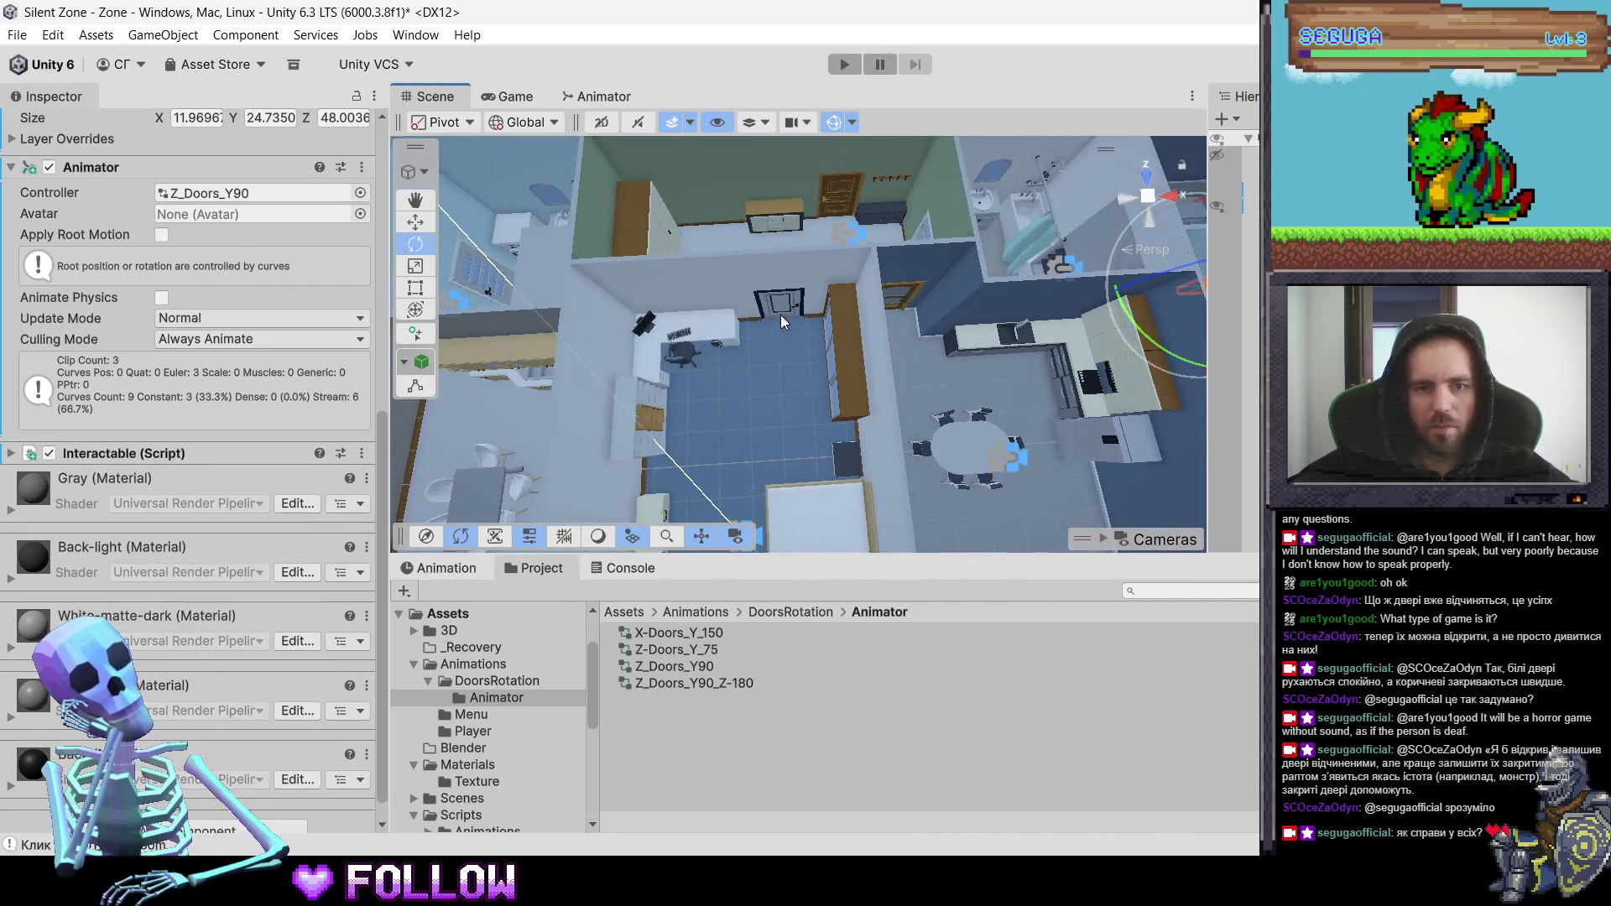
pyautogui.click(780, 313)
pyautogui.click(781, 313)
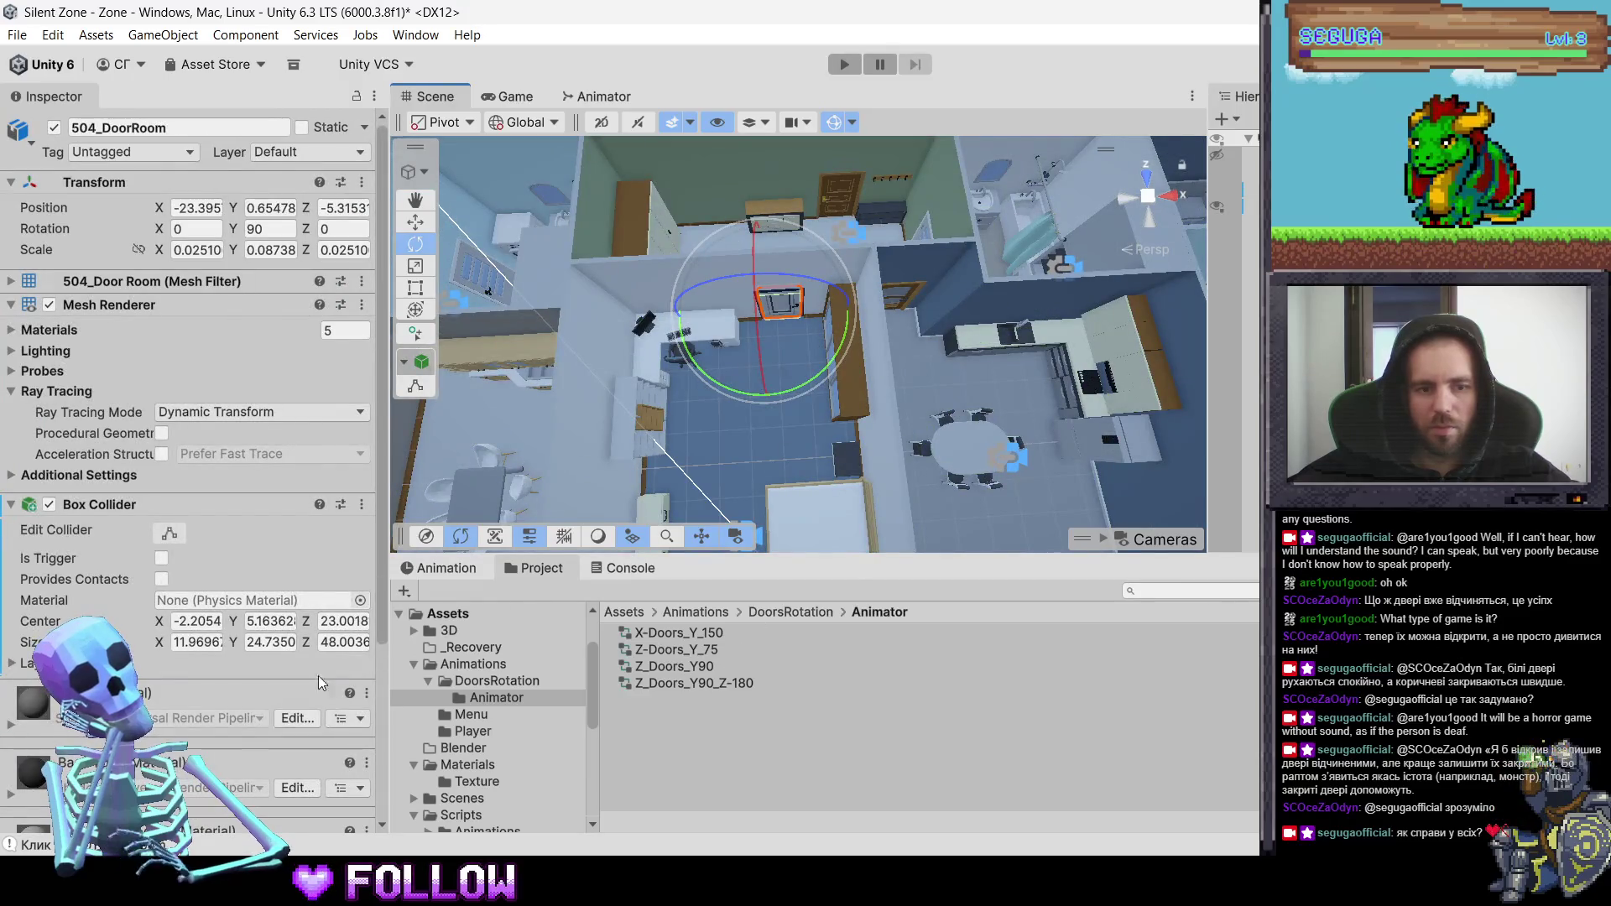
pyautogui.scroll(-5, 233, 760)
pyautogui.scroll(-1, 233, 760)
pyautogui.click(223, 807)
pyautogui.write('Animation')
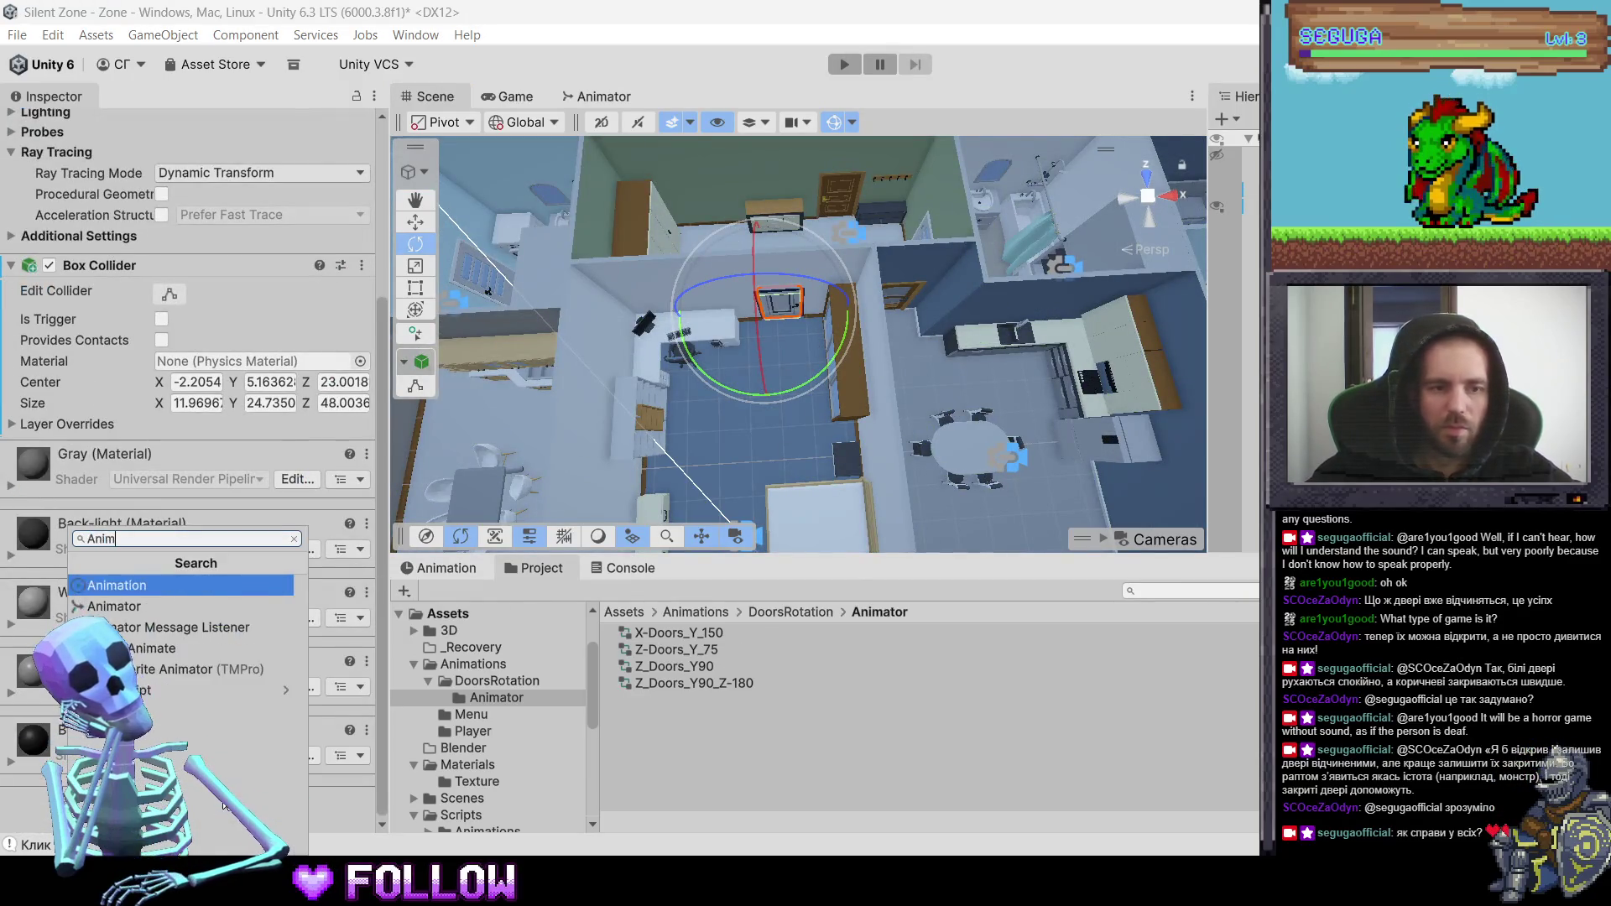
pyautogui.press('Return')
pyautogui.rightClick(118, 453)
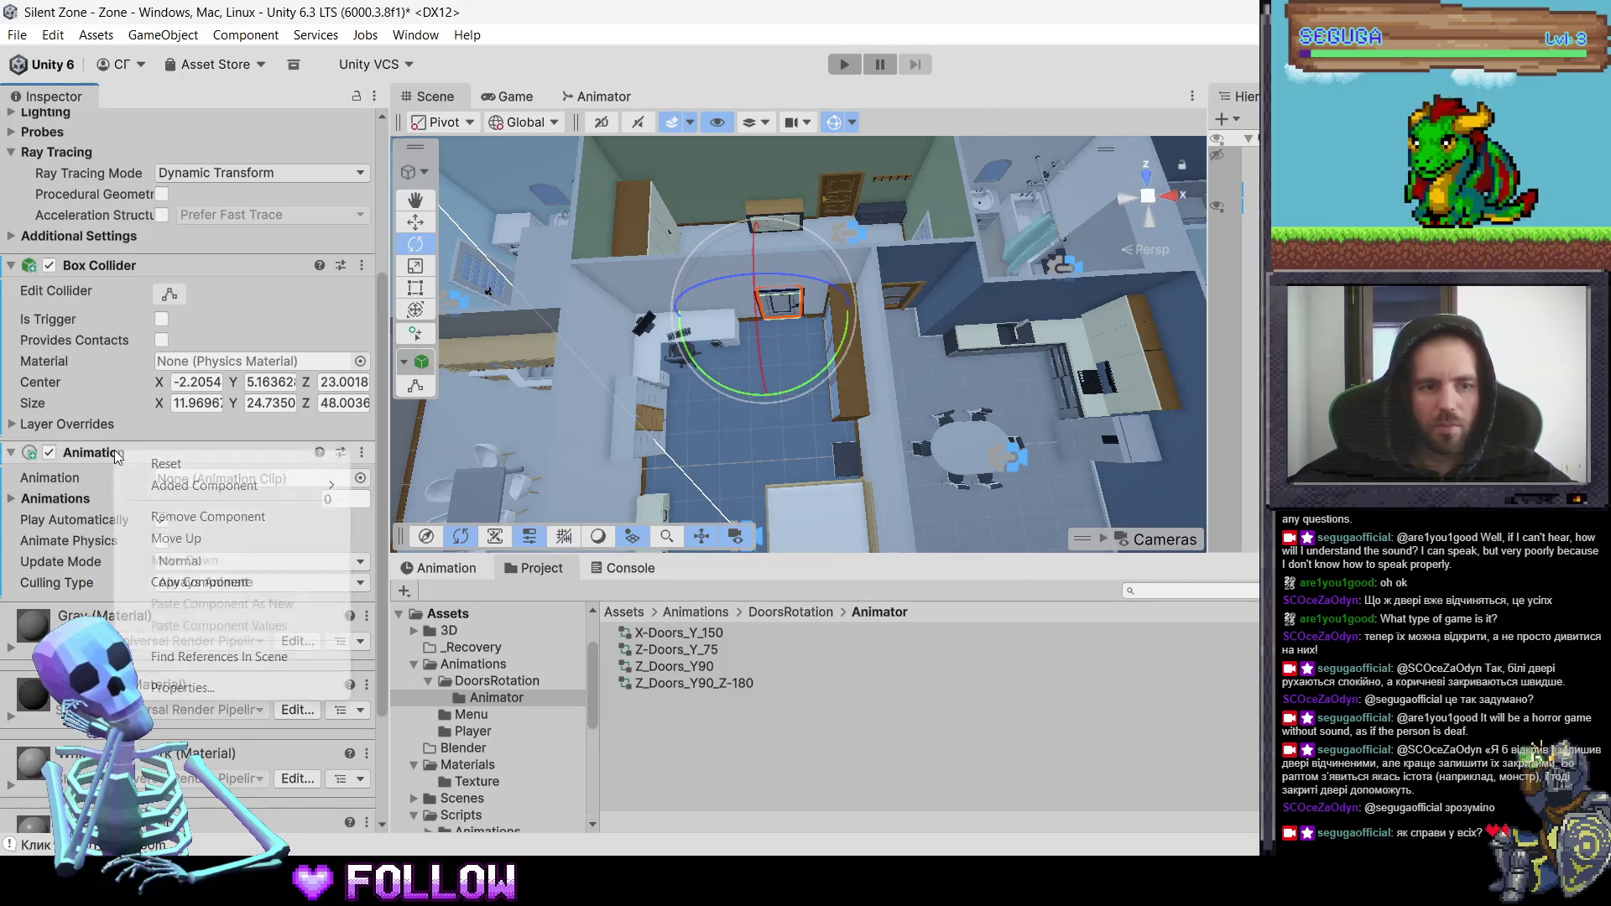
pyautogui.click(206, 517)
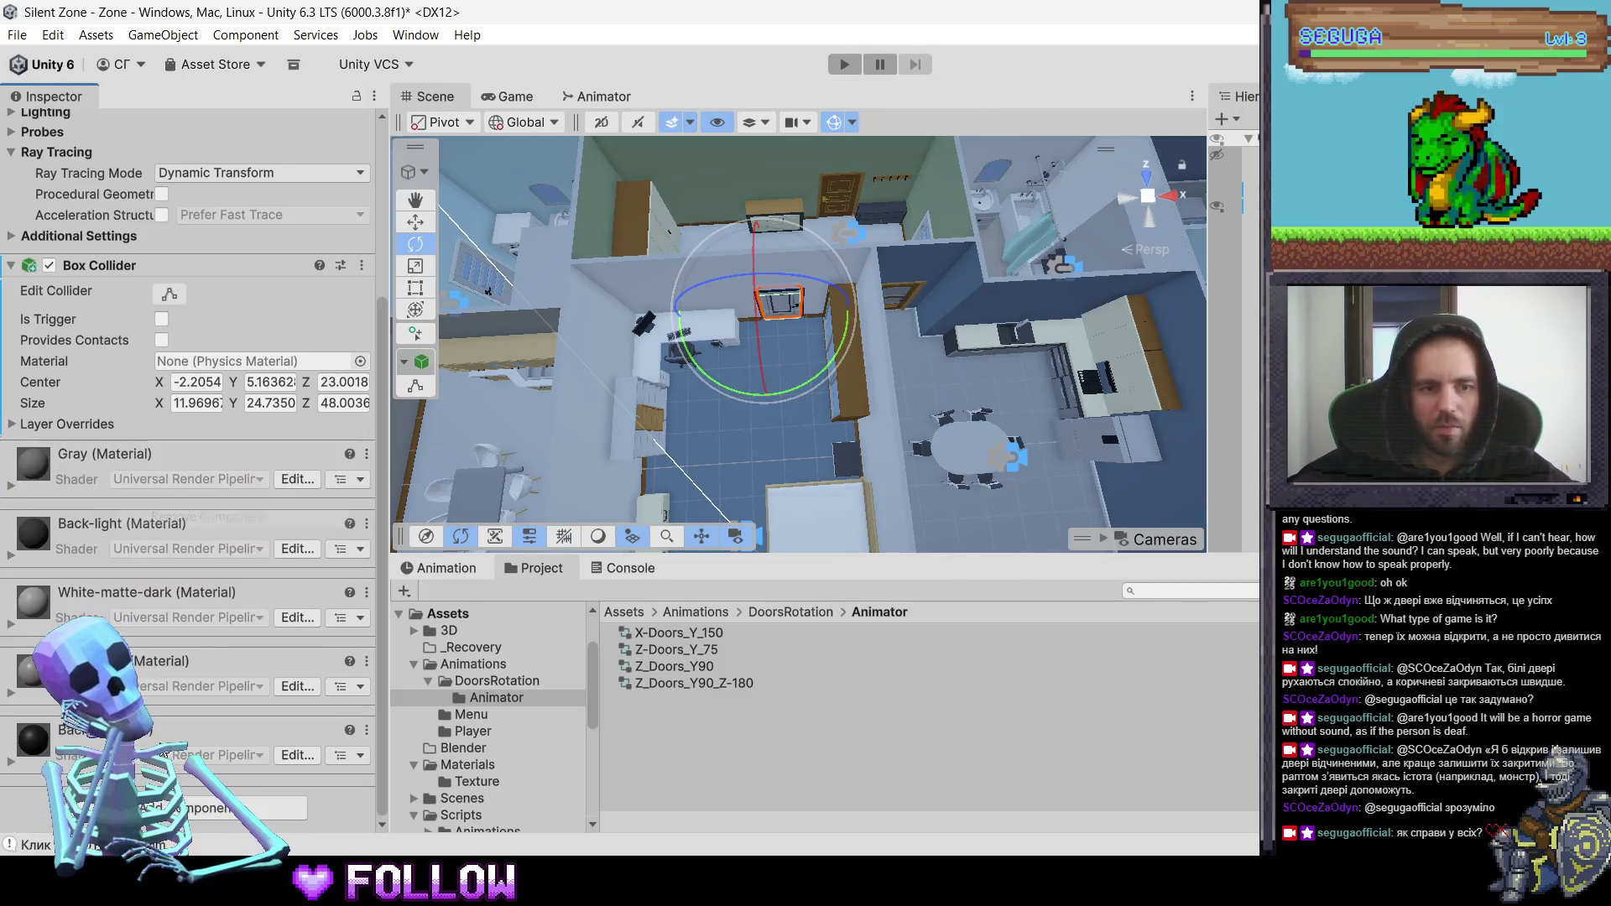
# - Give 504_DoorRoom an Animator using Z_Doors_Y90 and the Interactable script
pyautogui.click(198, 812)
pyautogui.write('anim')
pyautogui.press('Down')
pyautogui.press('Return')
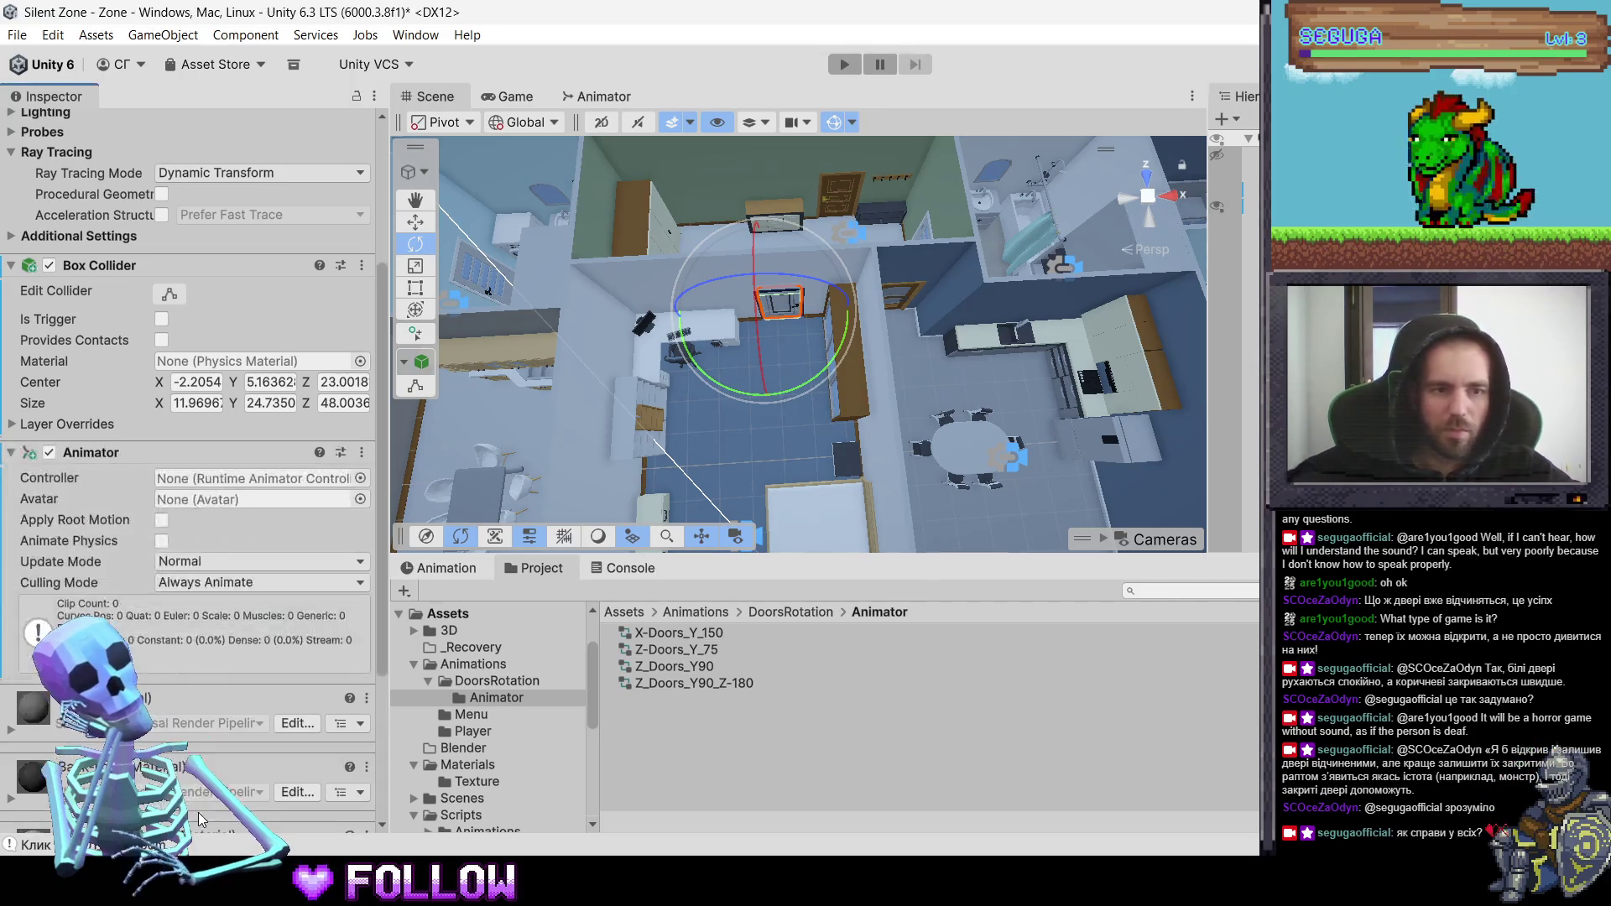
pyautogui.moveTo(692, 677); pyautogui.dragTo(239, 482)
pyautogui.scroll(-5, 274, 613)
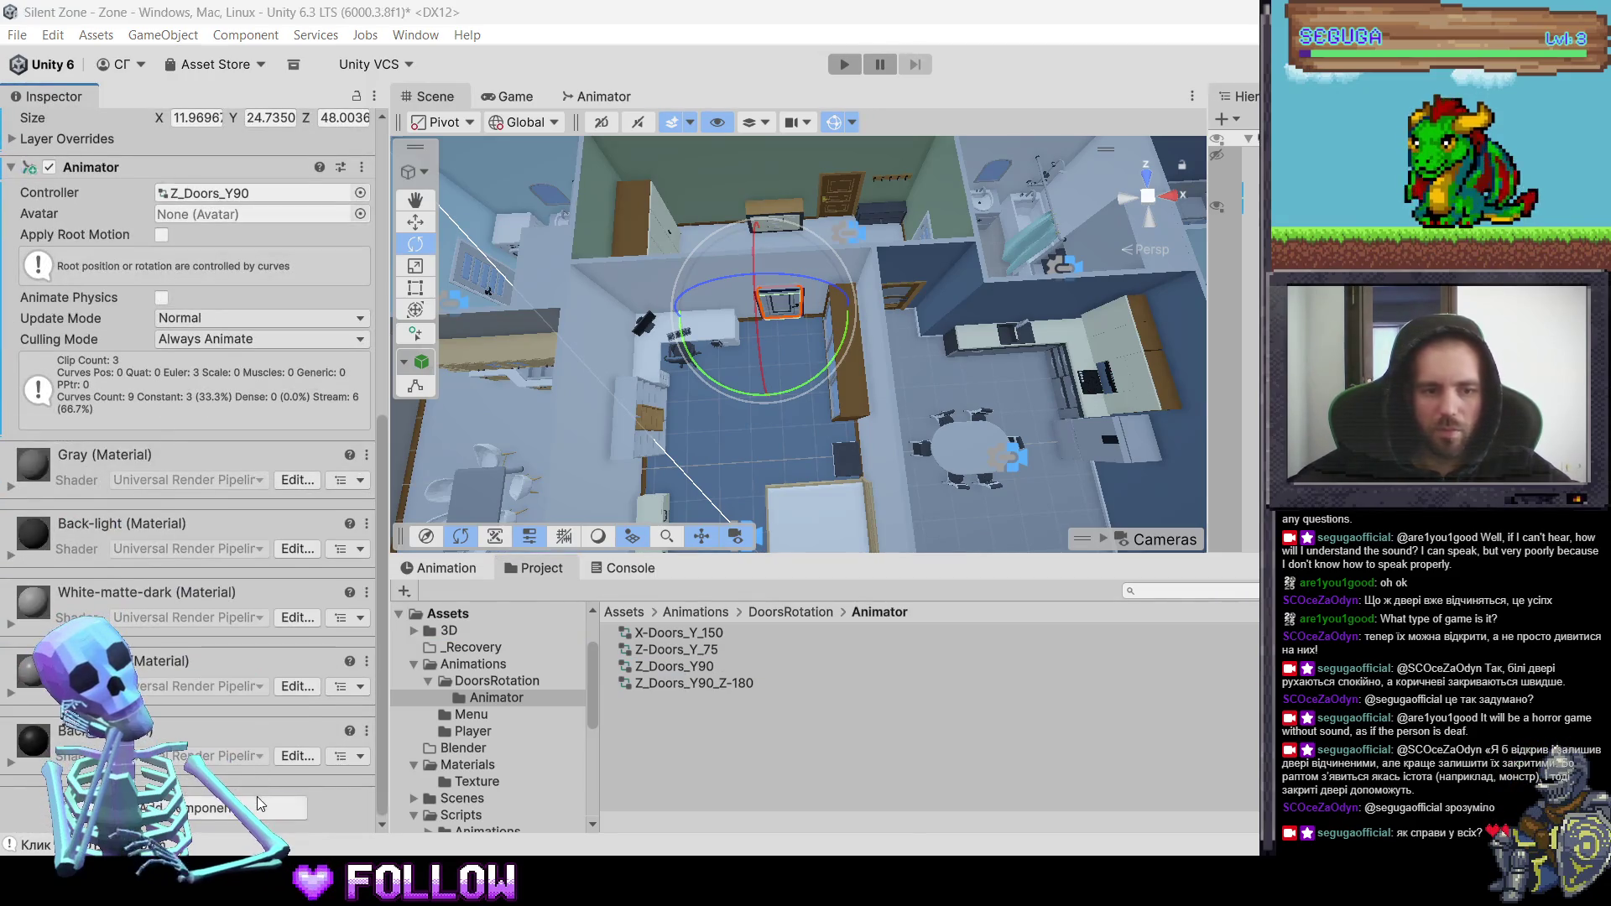
pyautogui.click(257, 797)
pyautogui.write('inter')
pyautogui.press('Return')
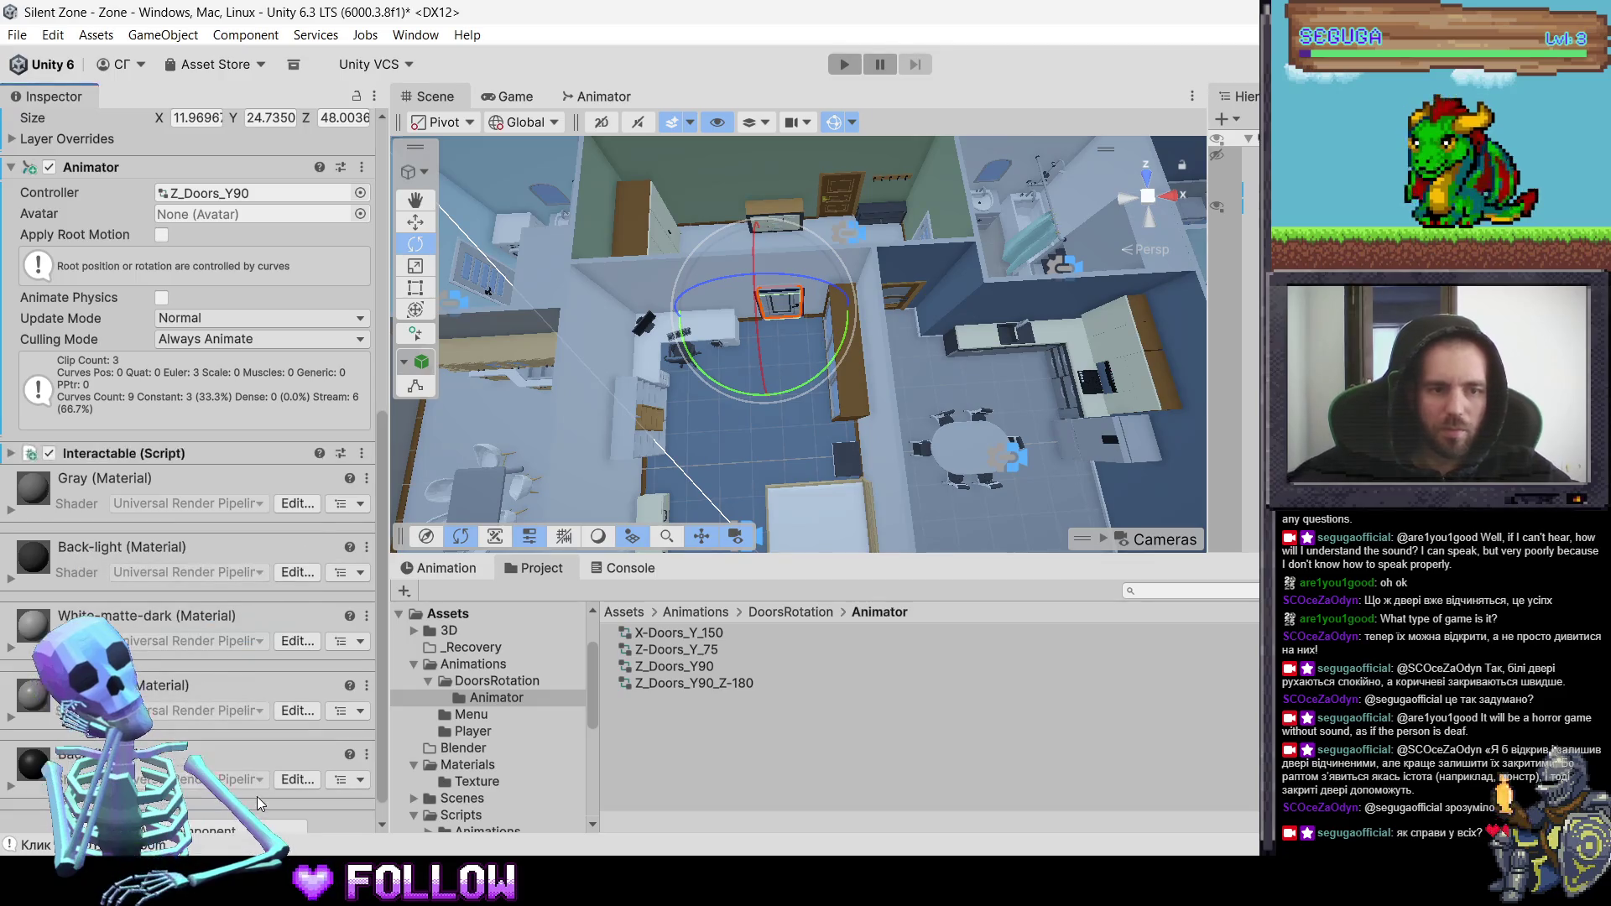
# - Set 504_DoorRoom's layer to Interactable and select the 505_DoorRoom door
pyautogui.scroll(5, 297, 294)
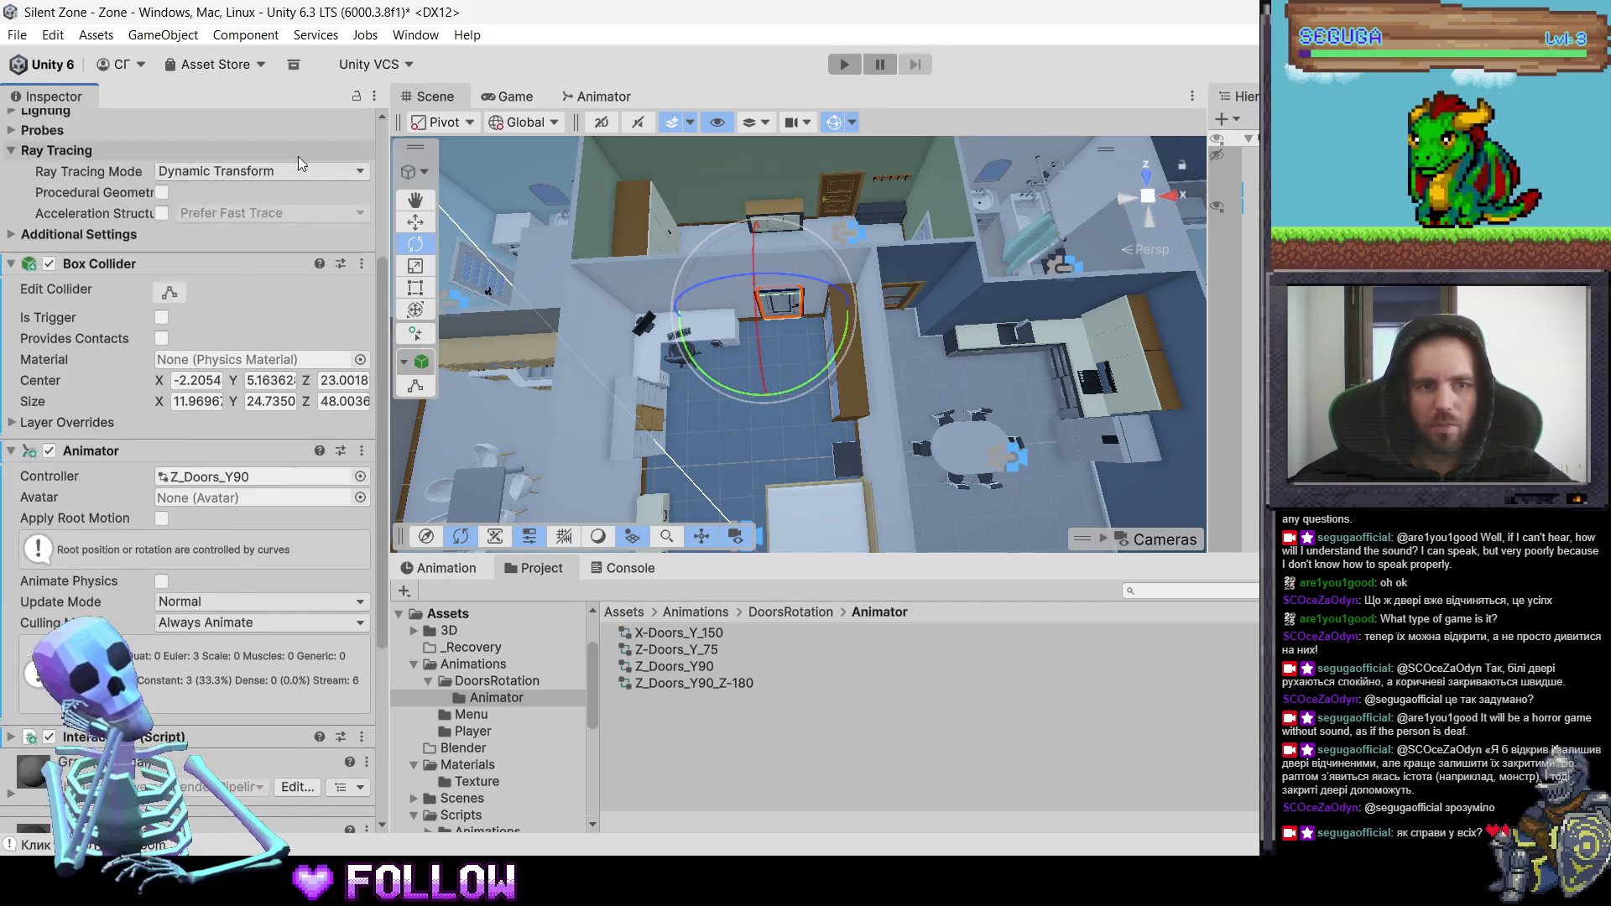
pyautogui.scroll(5, 300, 163)
pyautogui.click(309, 152)
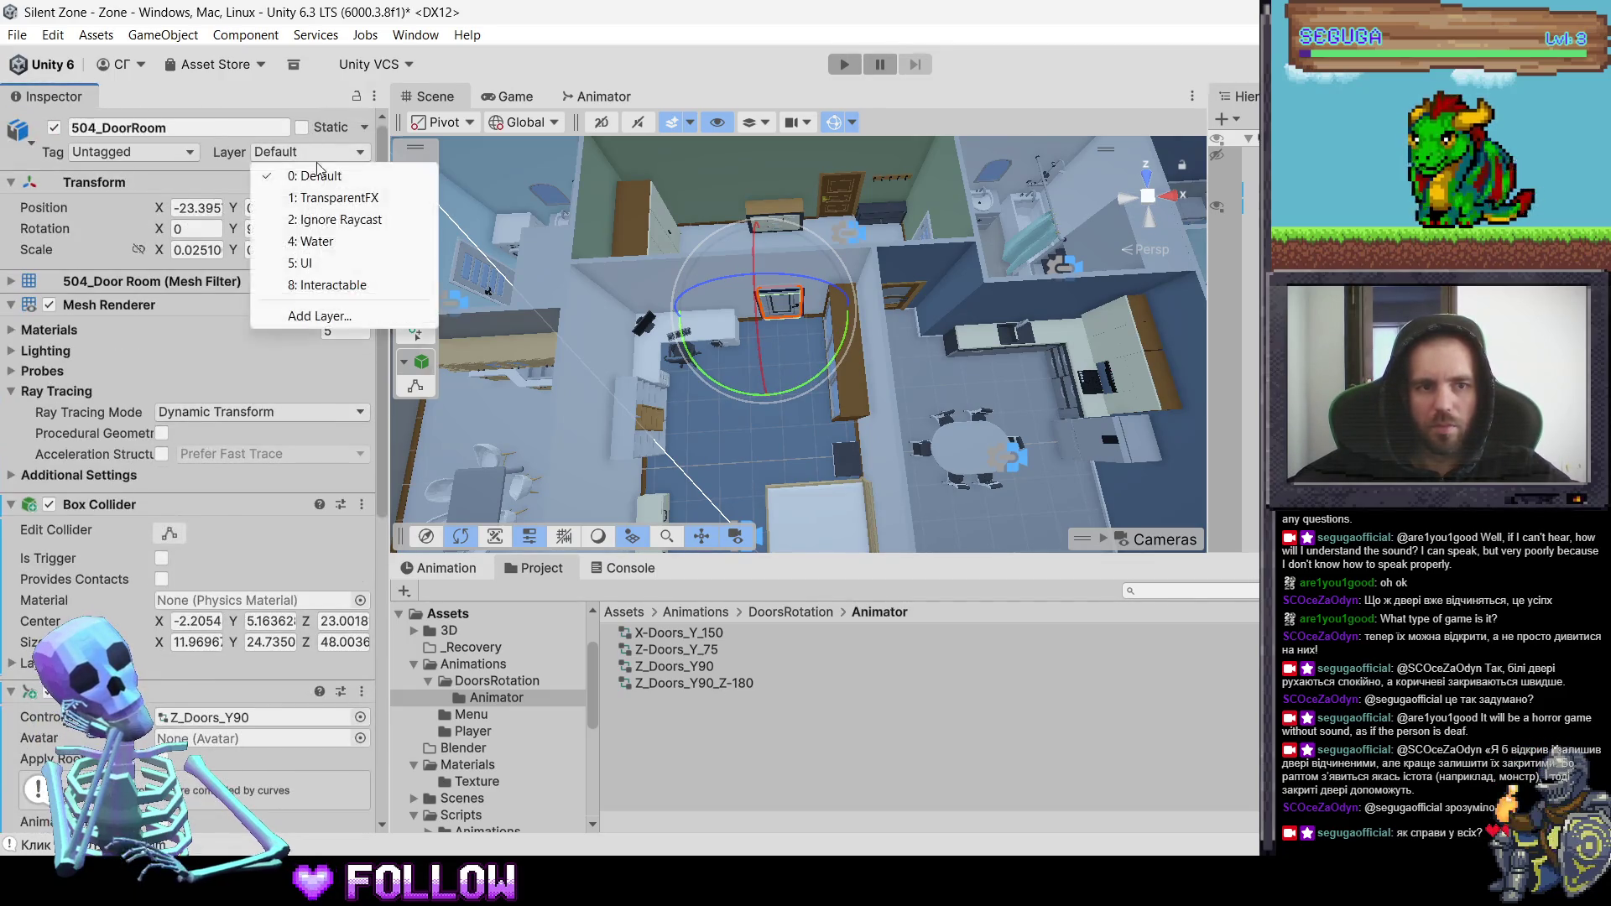
pyautogui.click(340, 285)
pyautogui.scroll(3, 778, 334)
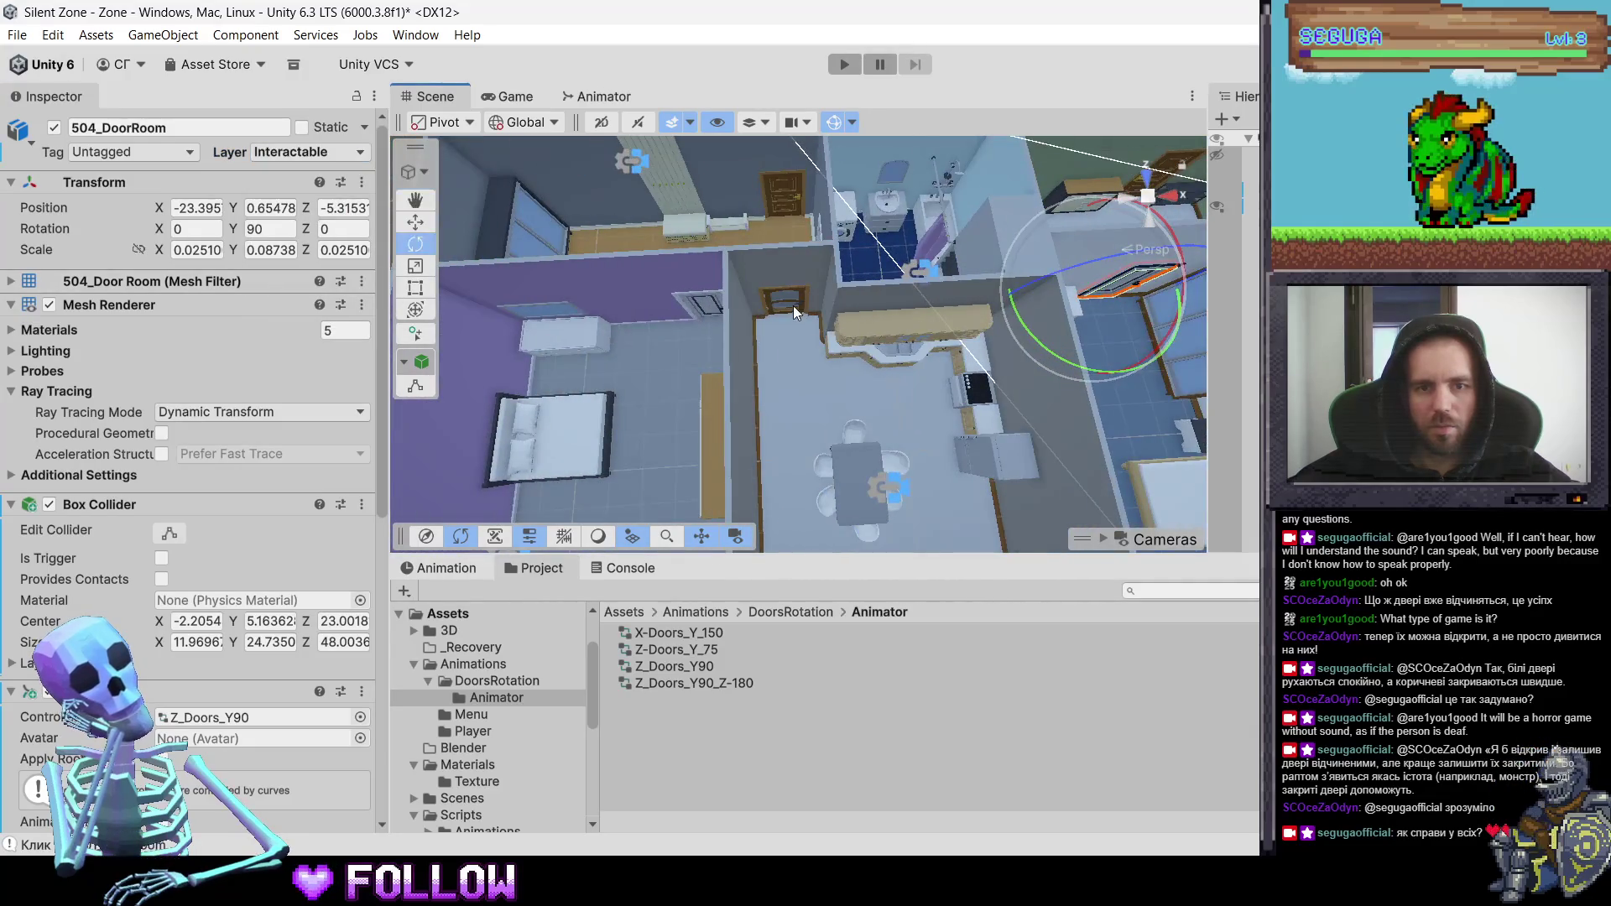
pyautogui.click(793, 306)
pyautogui.click(703, 304)
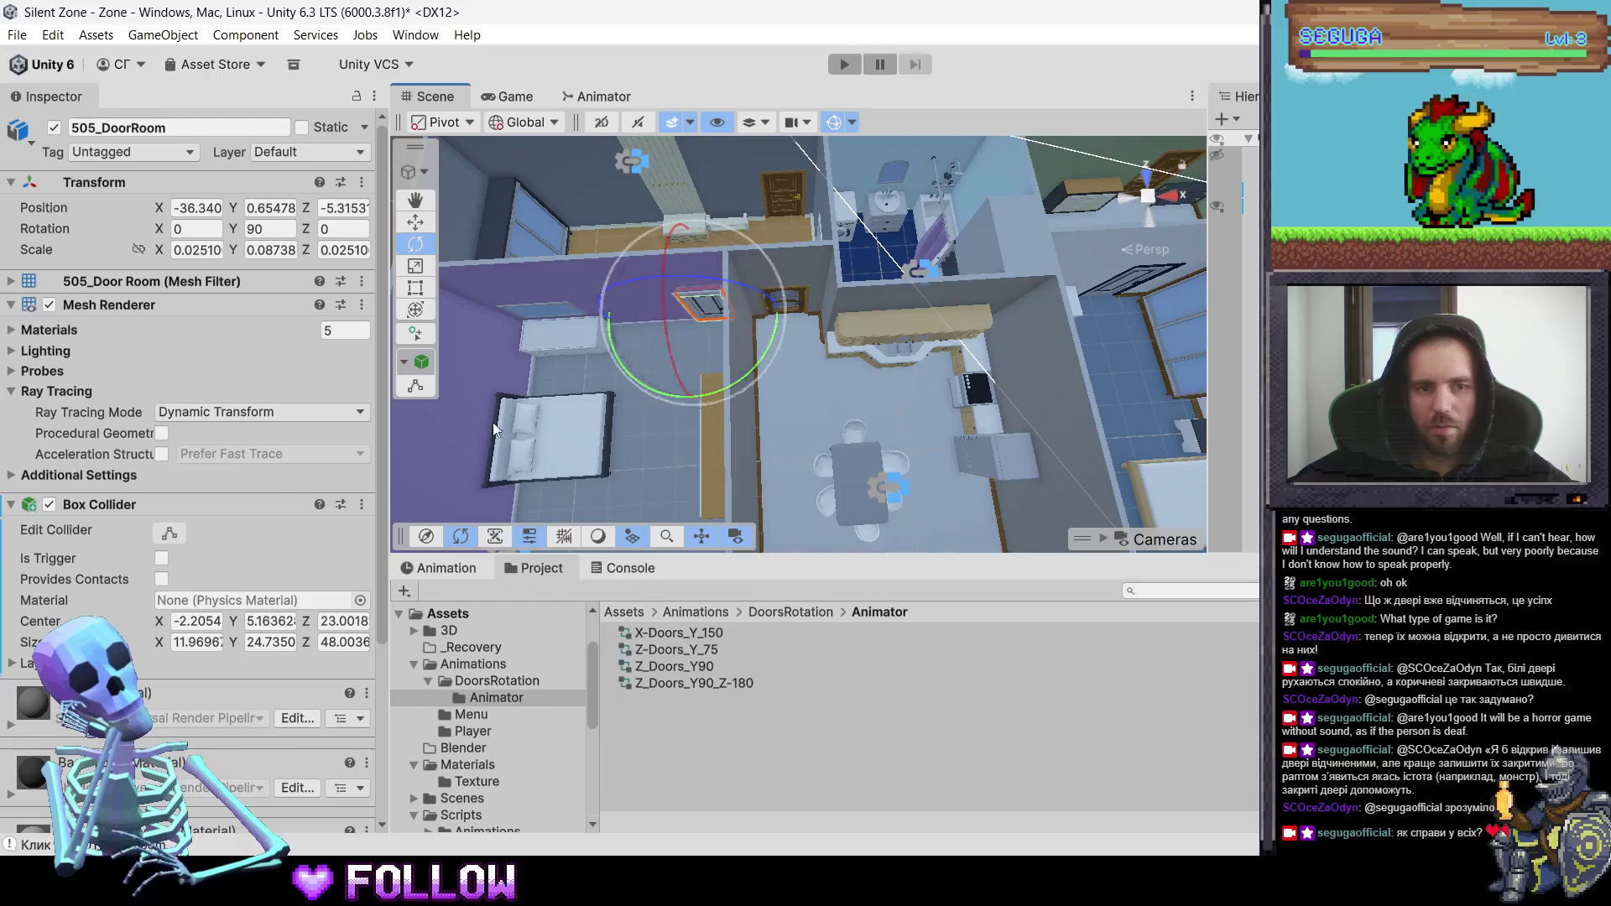
pyautogui.scroll(-5, 215, 756)
pyautogui.click(215, 813)
pyautogui.write('ani')
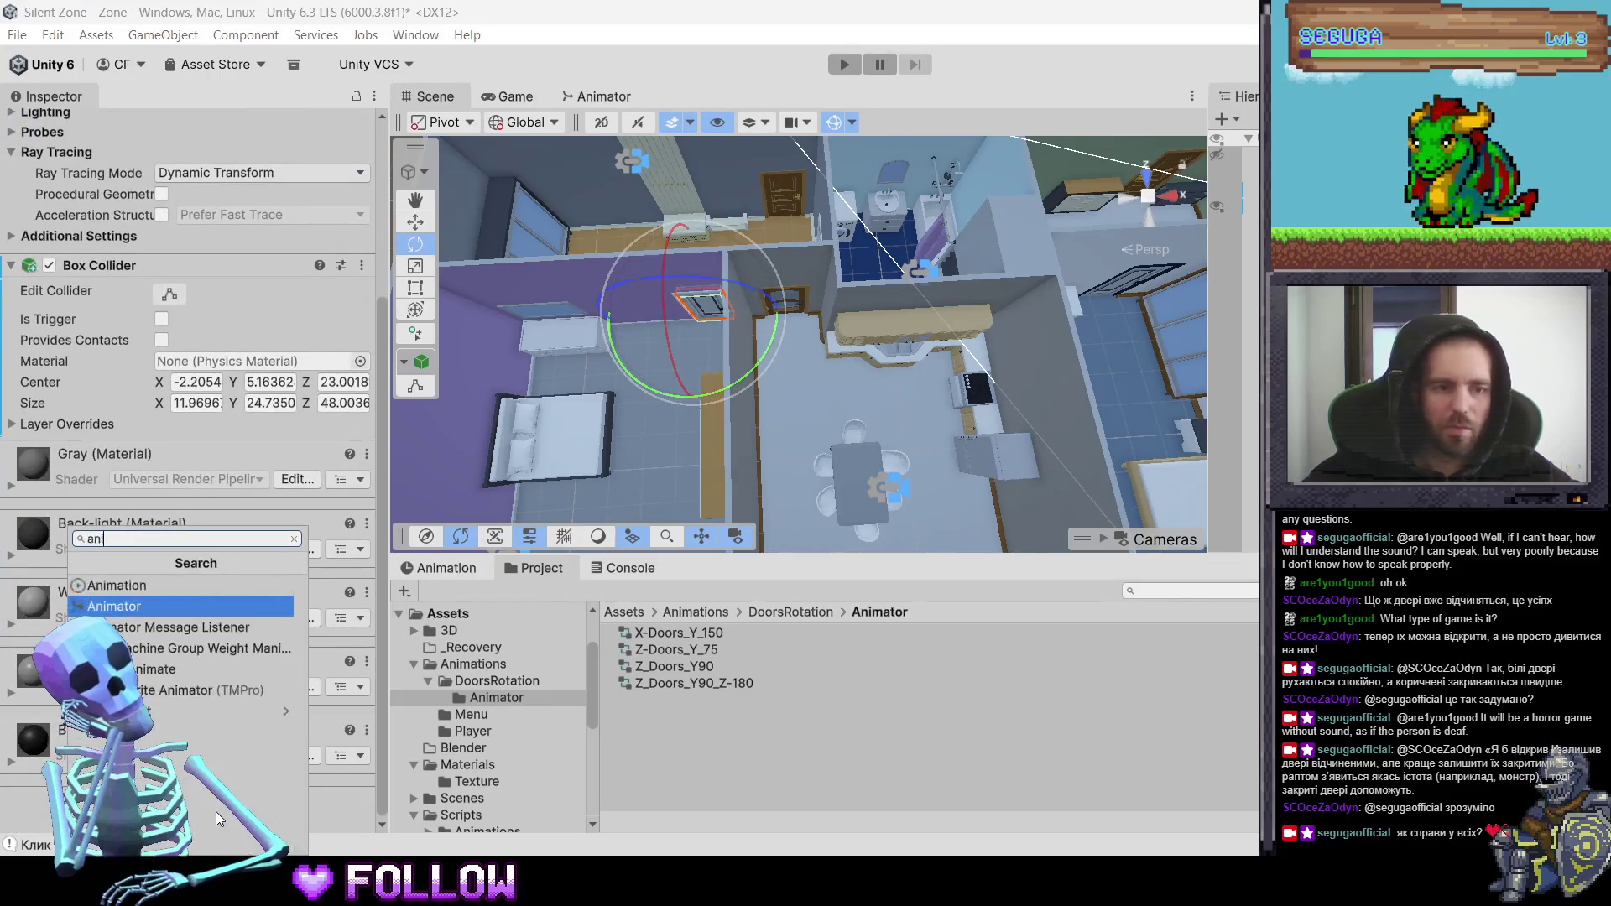
pyautogui.press('Return')
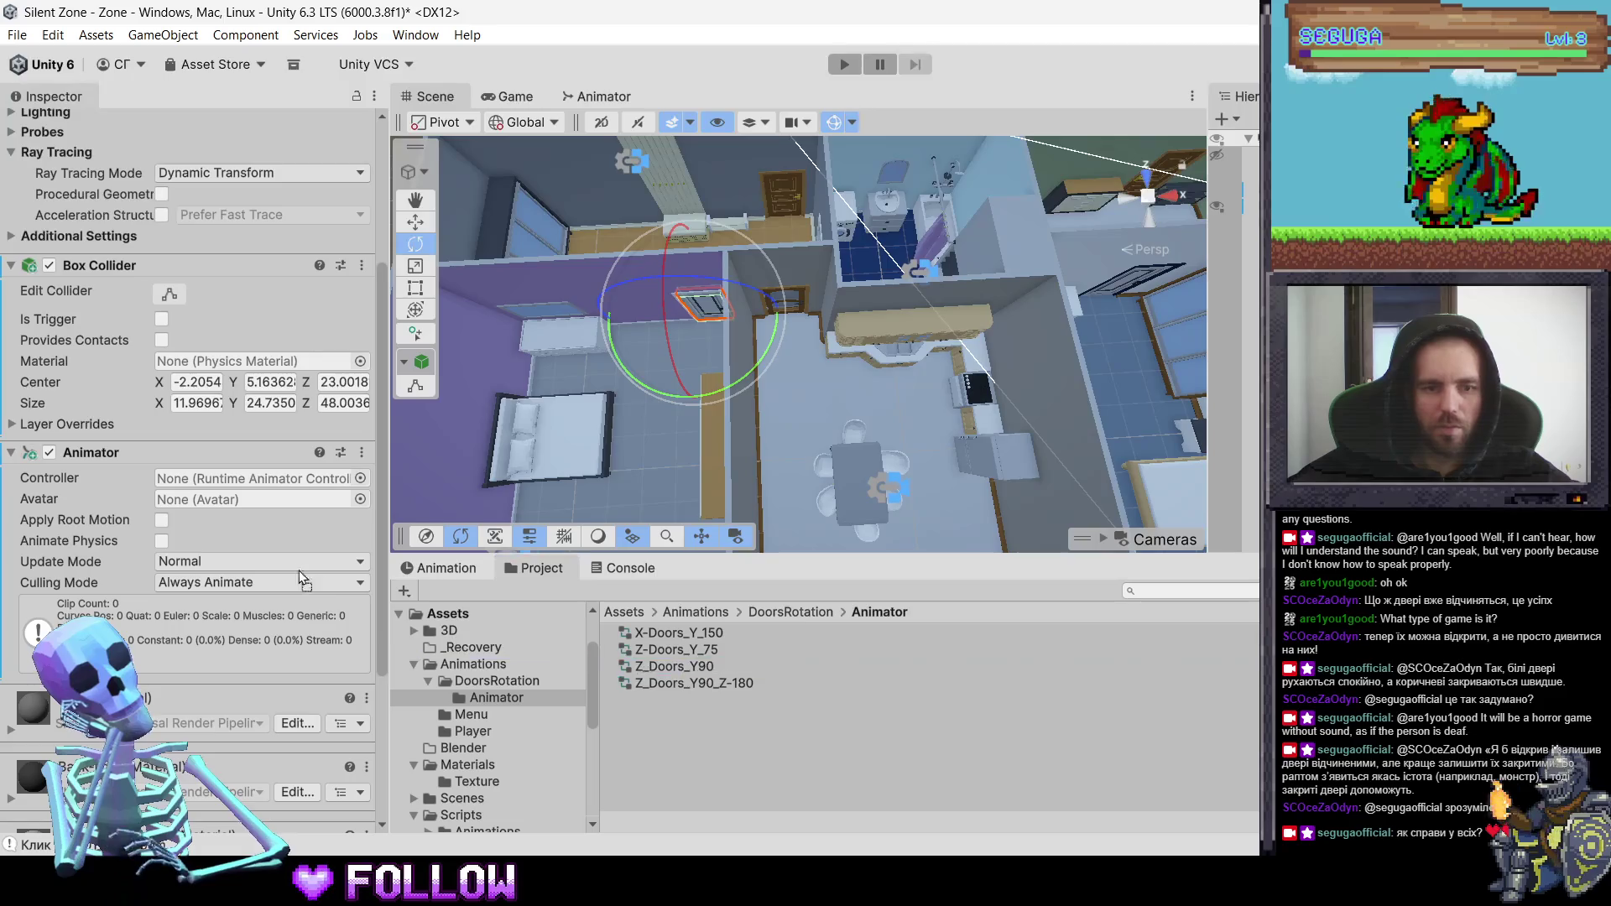
pyautogui.moveTo(674, 666); pyautogui.dragTo(252, 478)
pyautogui.scroll(-5, 289, 755)
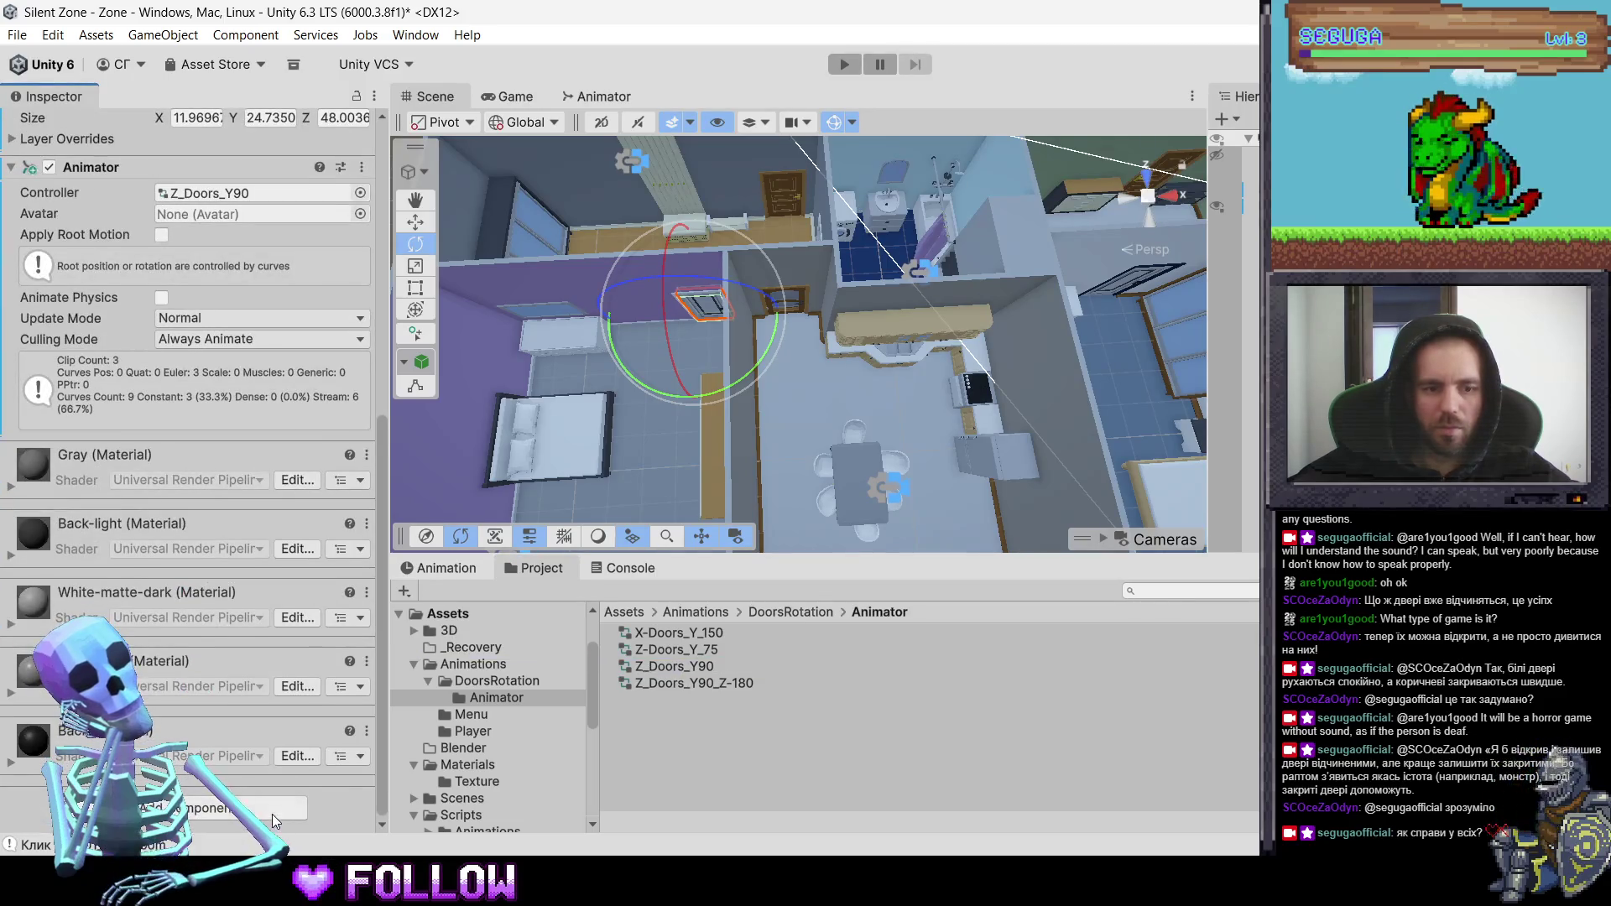
pyautogui.click(272, 814)
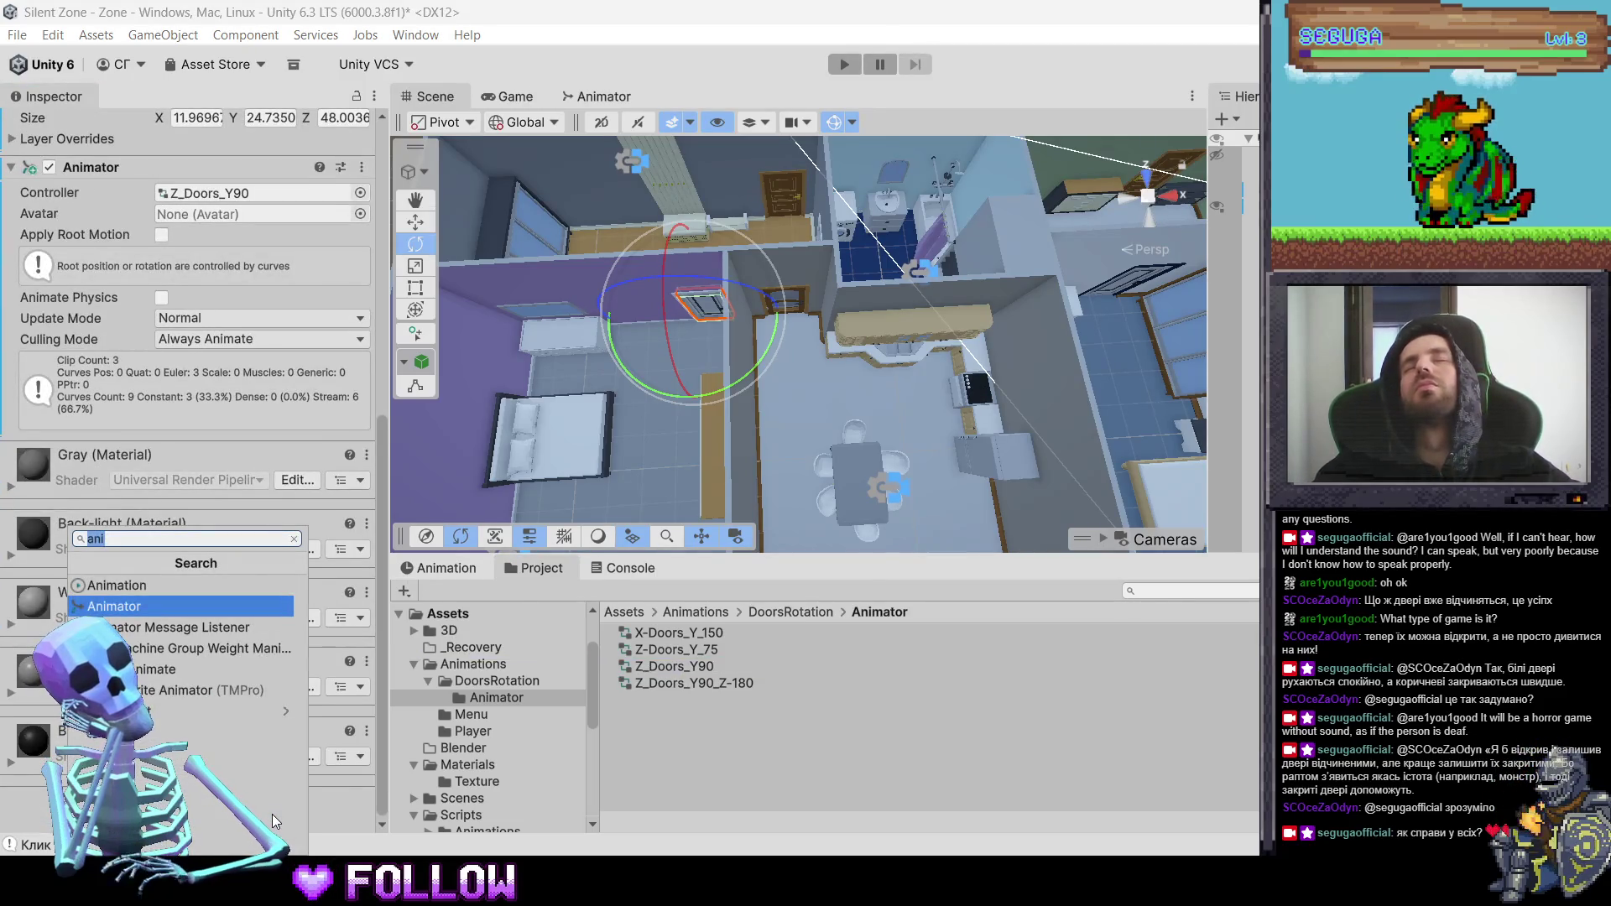
pyautogui.write('inte')
pyautogui.press('Escape')
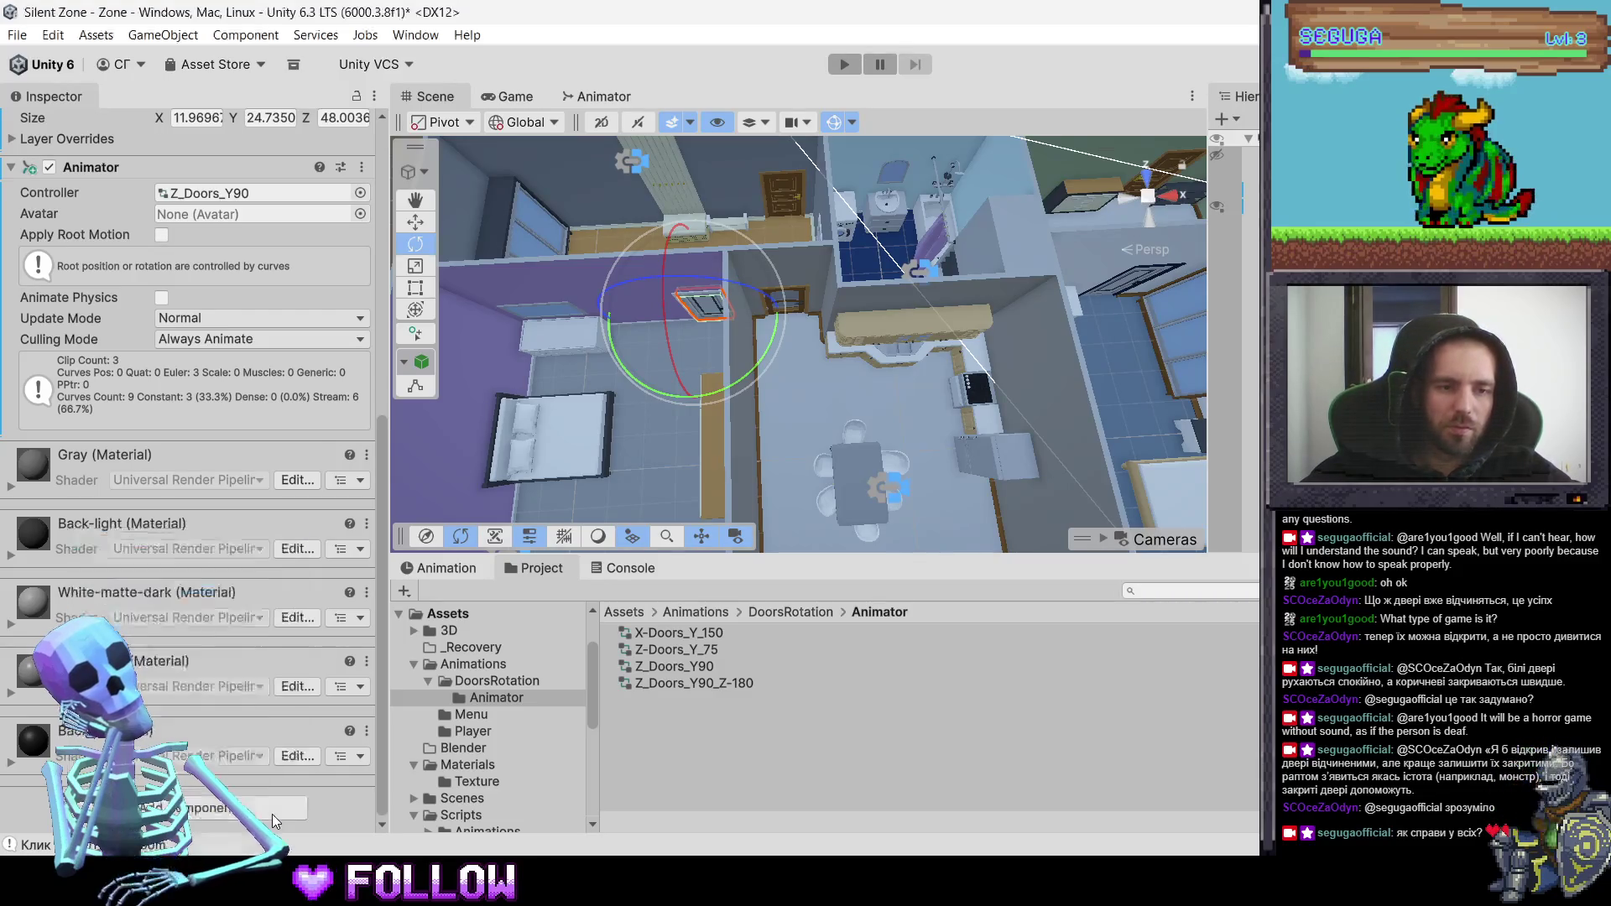
pyautogui.scroll(15, 279, 783)
pyautogui.click(314, 153)
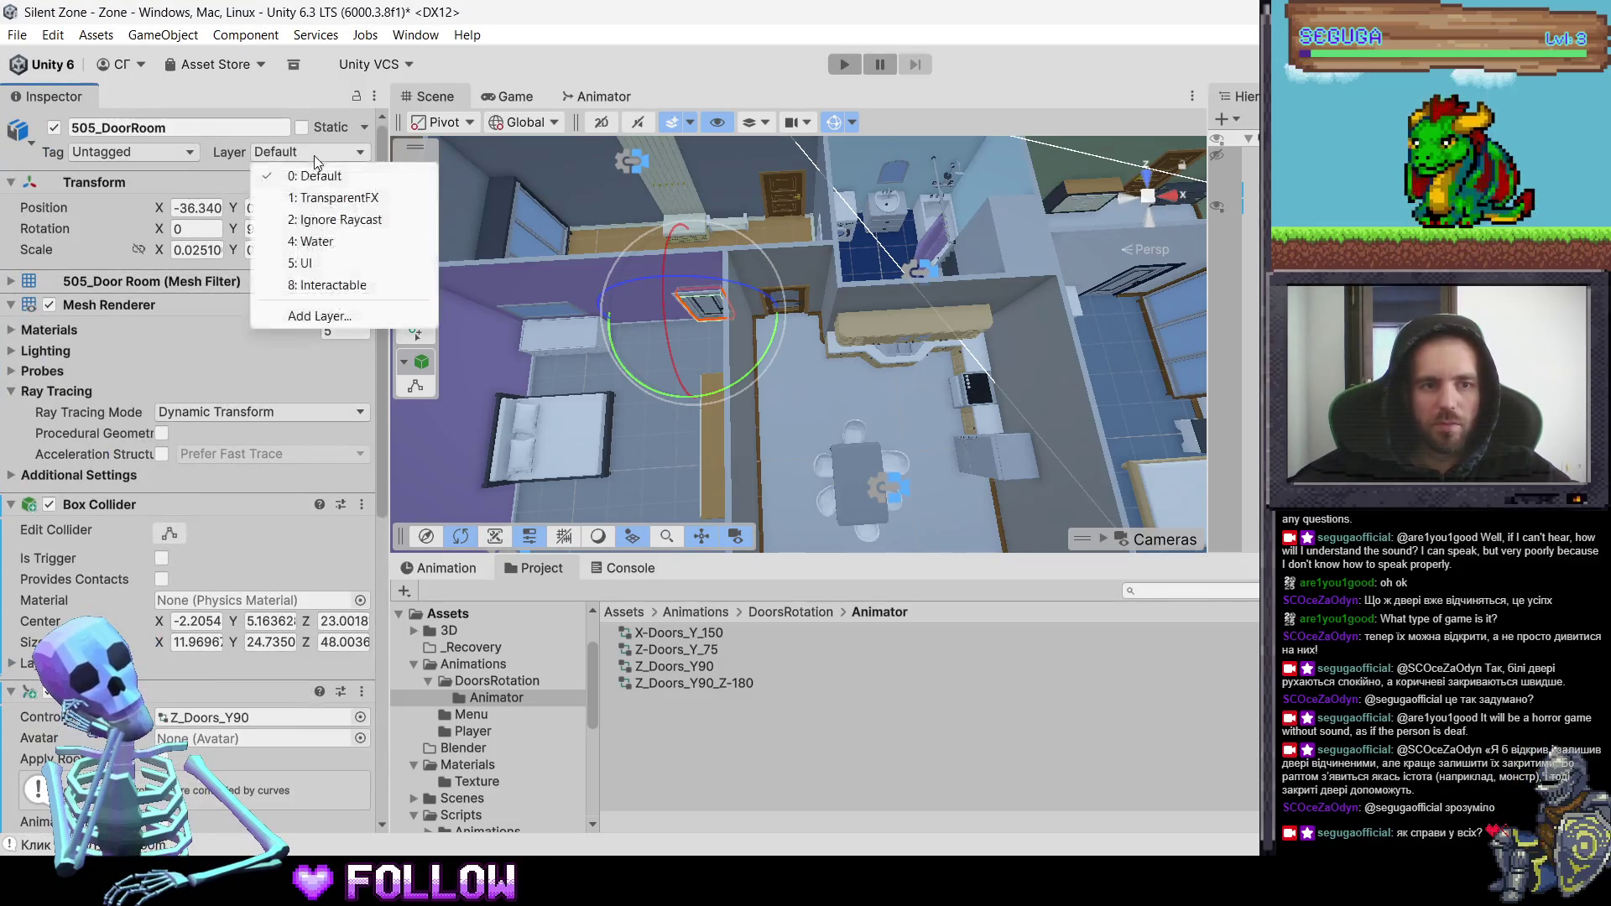
pyautogui.click(327, 285)
pyautogui.moveTo(817, 314)
pyautogui.mouseDown()
pyautogui.moveTo(770, 338)
pyautogui.moveTo(677, 331)
pyautogui.mouseUp()
pyautogui.click(678, 335)
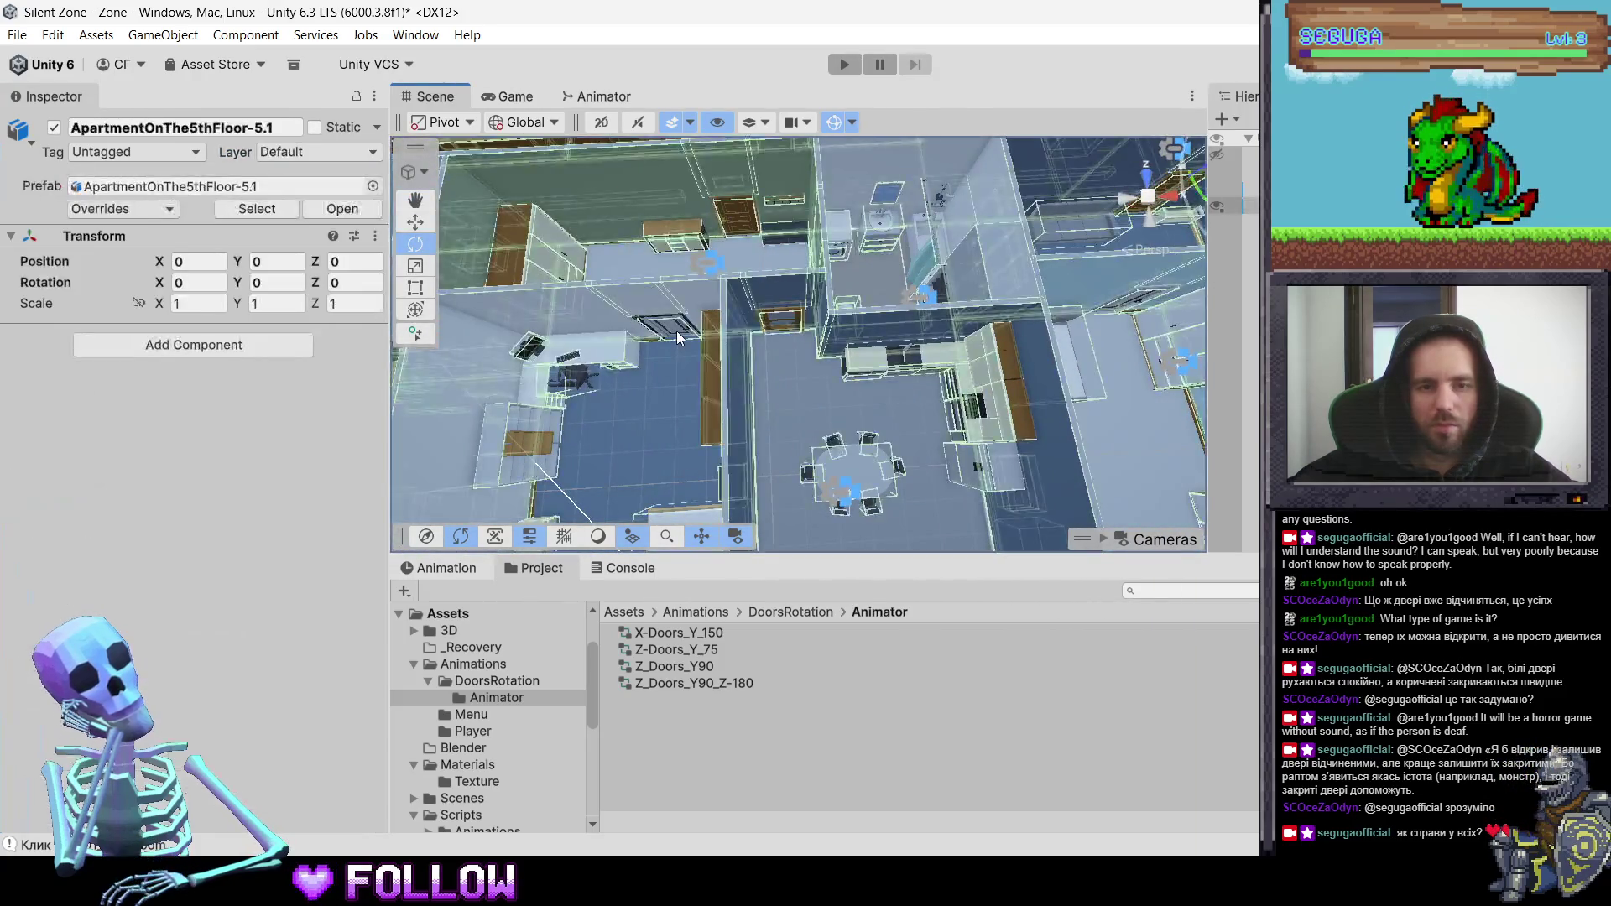
pyautogui.click(678, 336)
pyautogui.scroll(5, 772, 331)
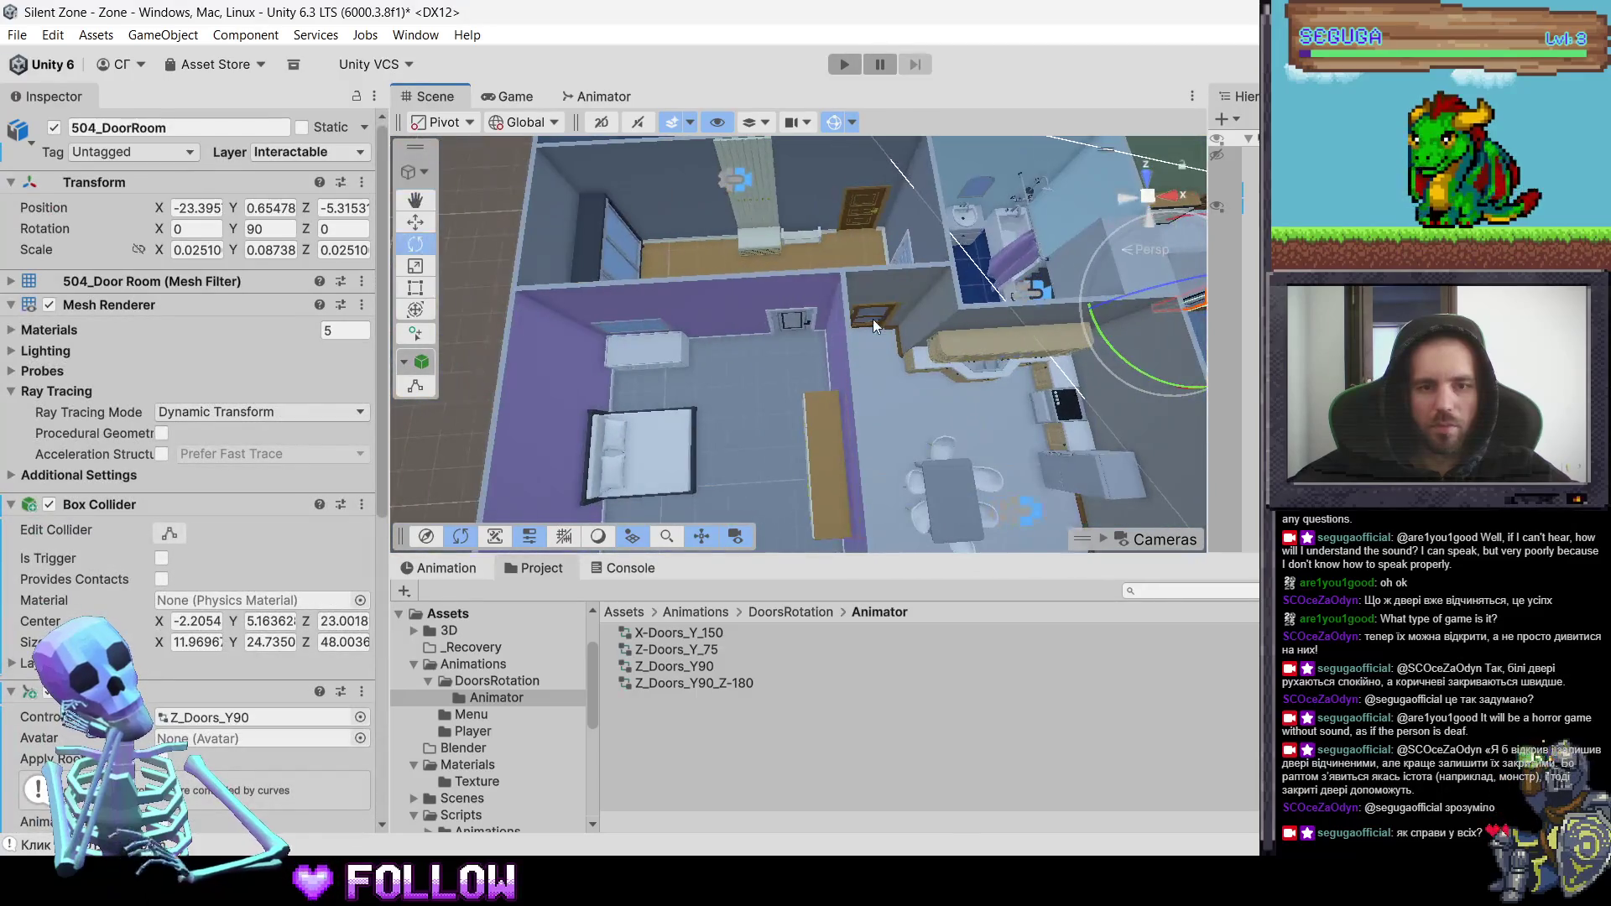
pyautogui.click(873, 319)
pyautogui.click(874, 319)
pyautogui.moveTo(1029, 339)
pyautogui.mouseDown()
pyautogui.moveTo(903, 343)
pyautogui.moveTo(599, 426)
pyautogui.mouseUp()
pyautogui.scroll(-5, 327, 491)
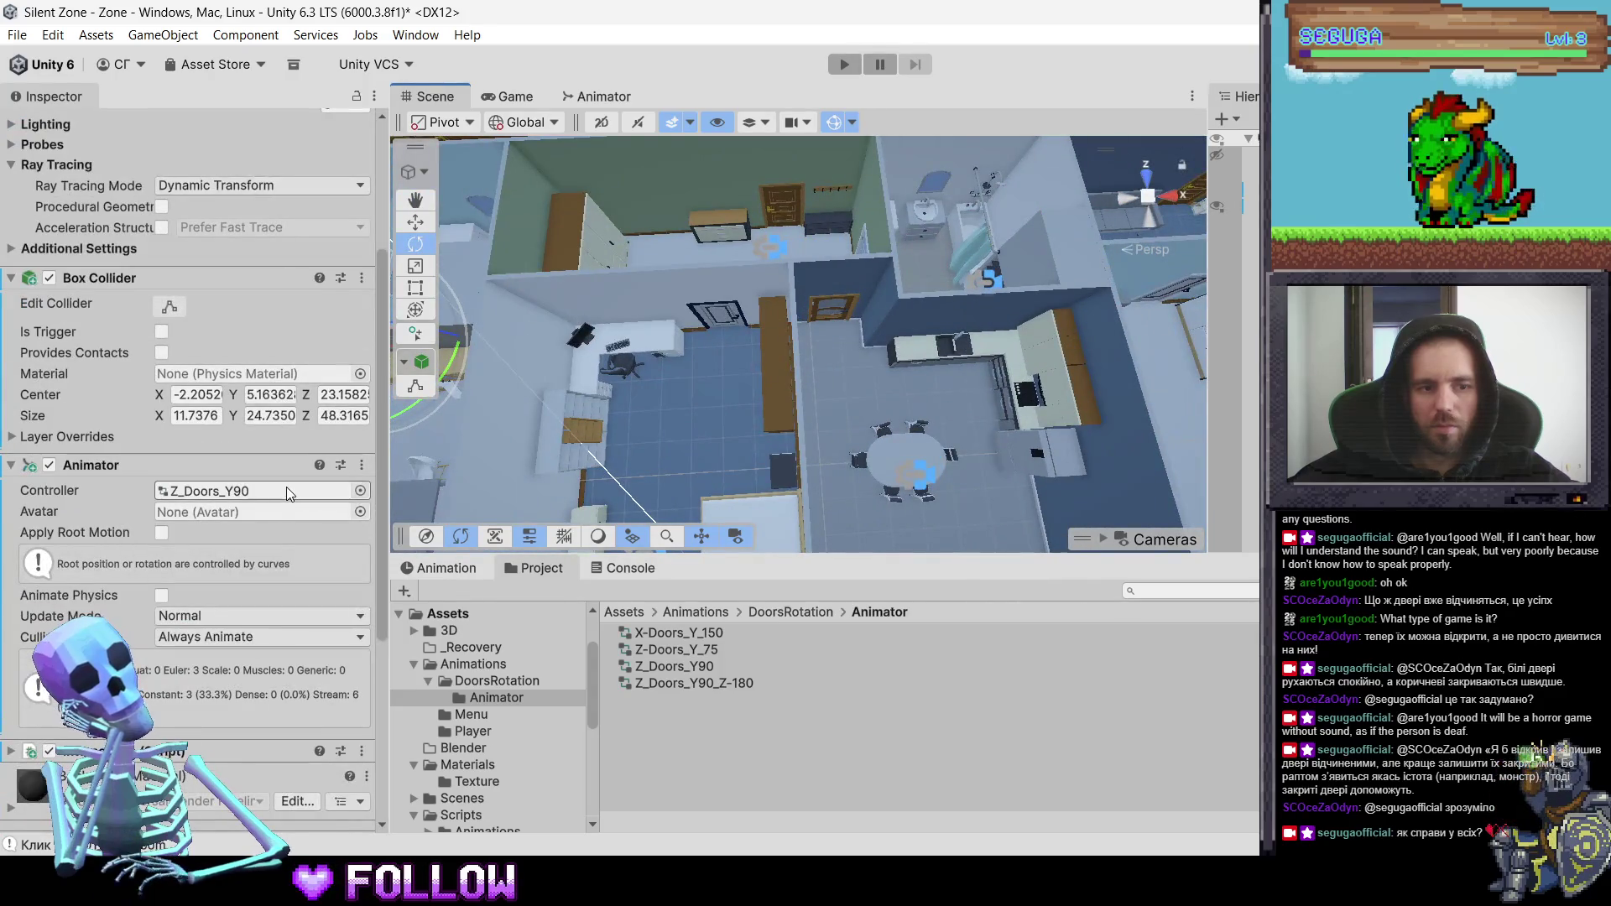
pyautogui.click(709, 318)
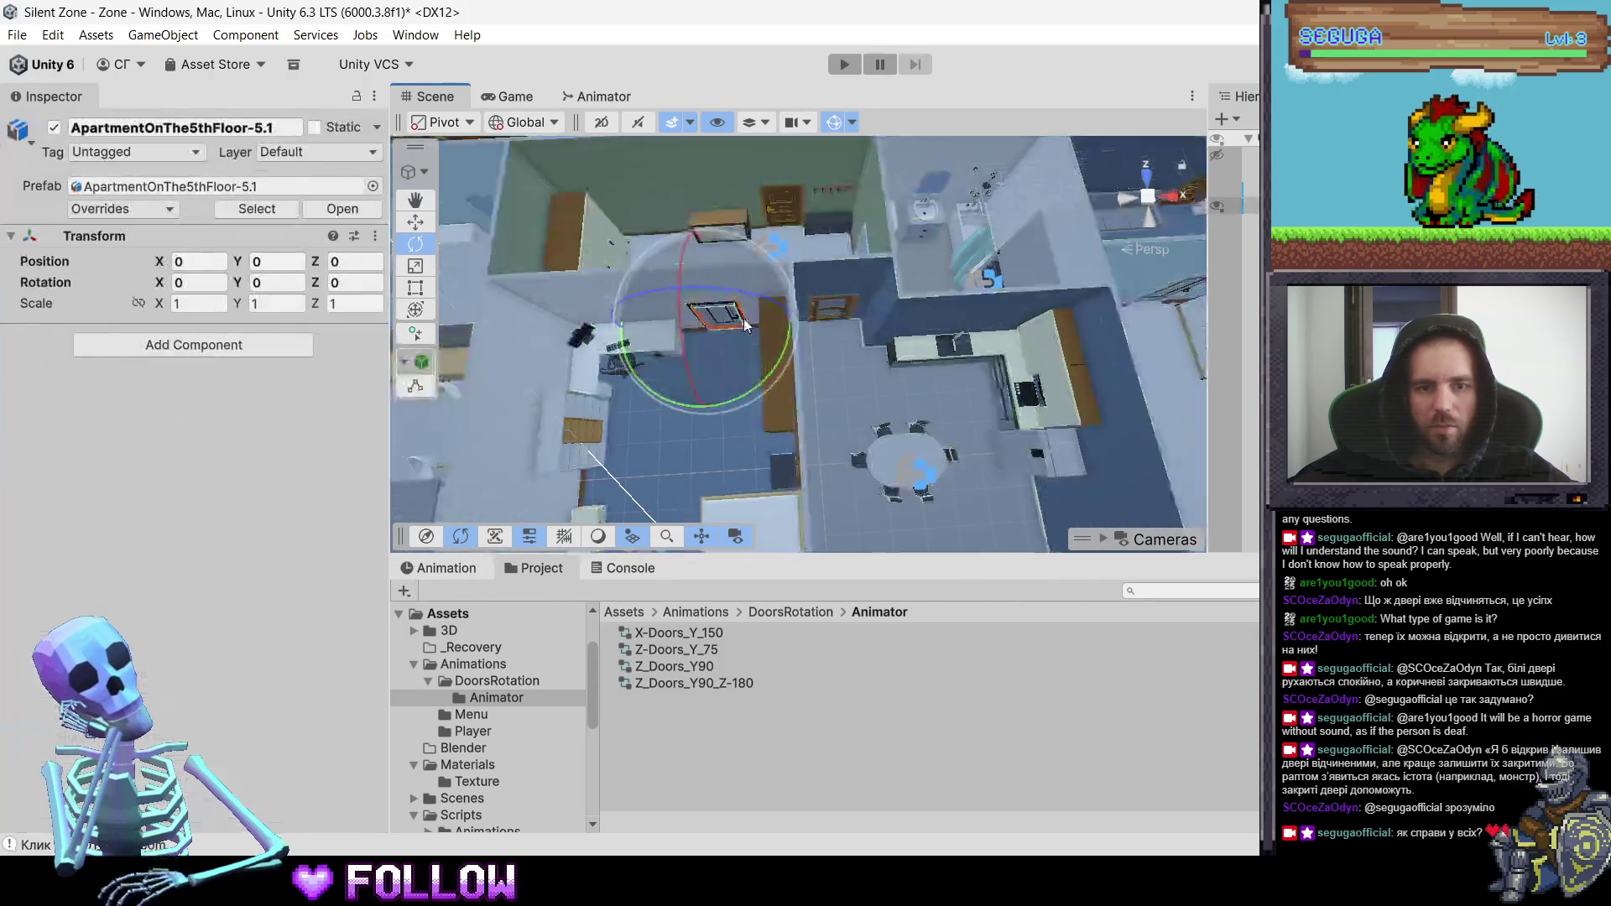
pyautogui.click(708, 318)
pyautogui.click(831, 314)
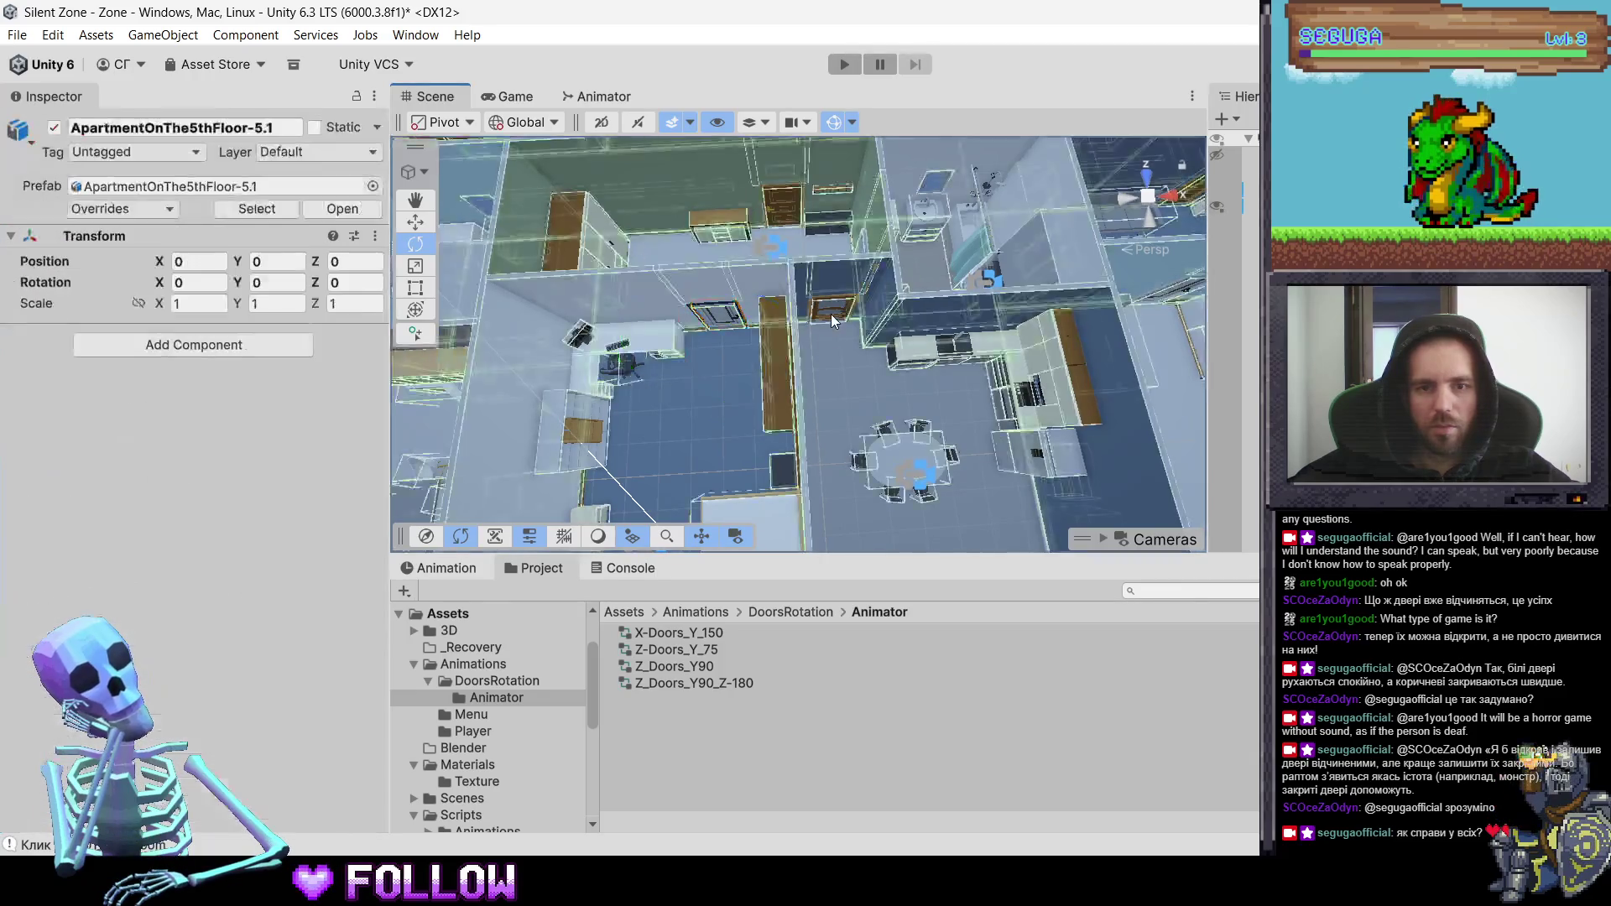
pyautogui.click(831, 314)
pyautogui.scroll(-5, 202, 613)
pyautogui.scroll(5, 202, 612)
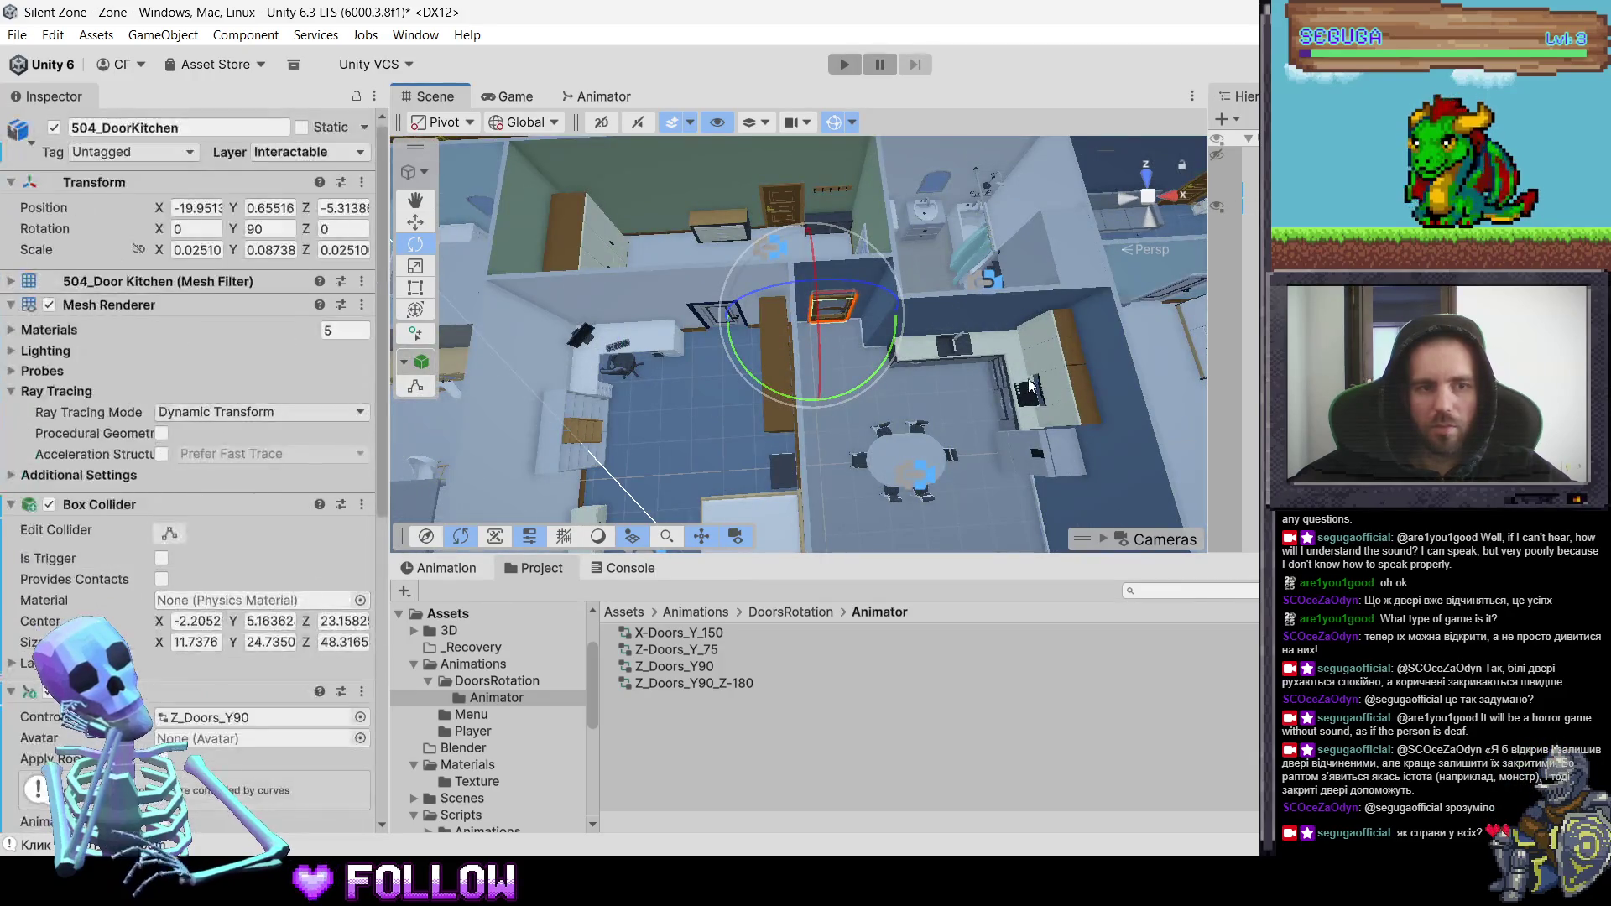
pyautogui.scroll(5, 846, 365)
pyautogui.click(809, 346)
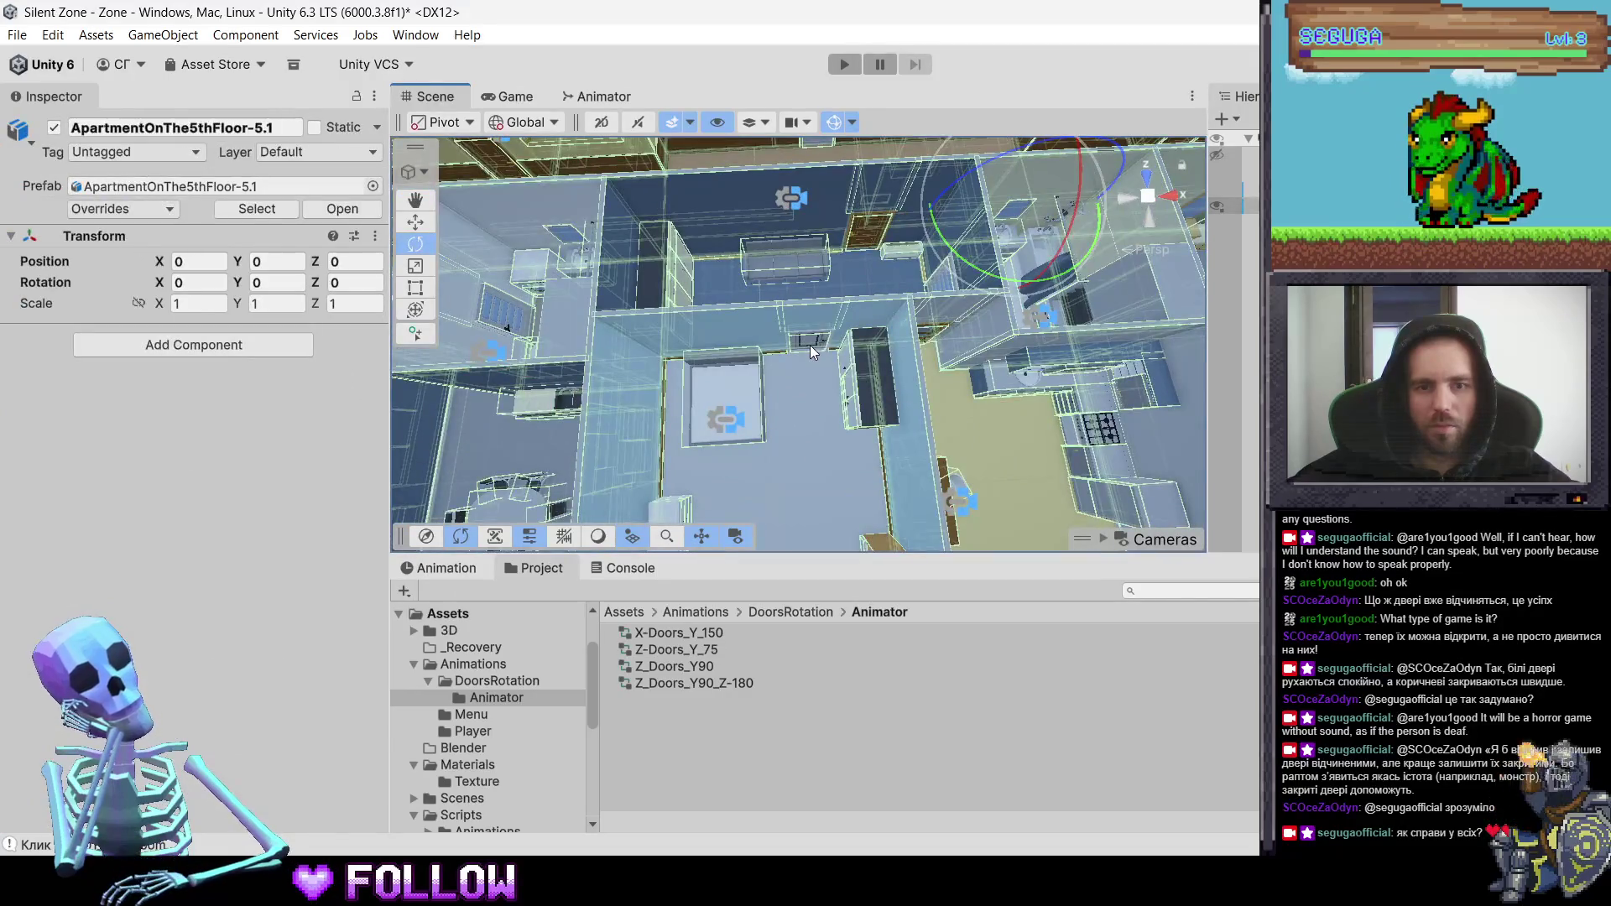
pyautogui.click(809, 345)
pyautogui.scroll(-4, 150, 578)
pyautogui.scroll(2, 149, 577)
pyautogui.scroll(3, 149, 577)
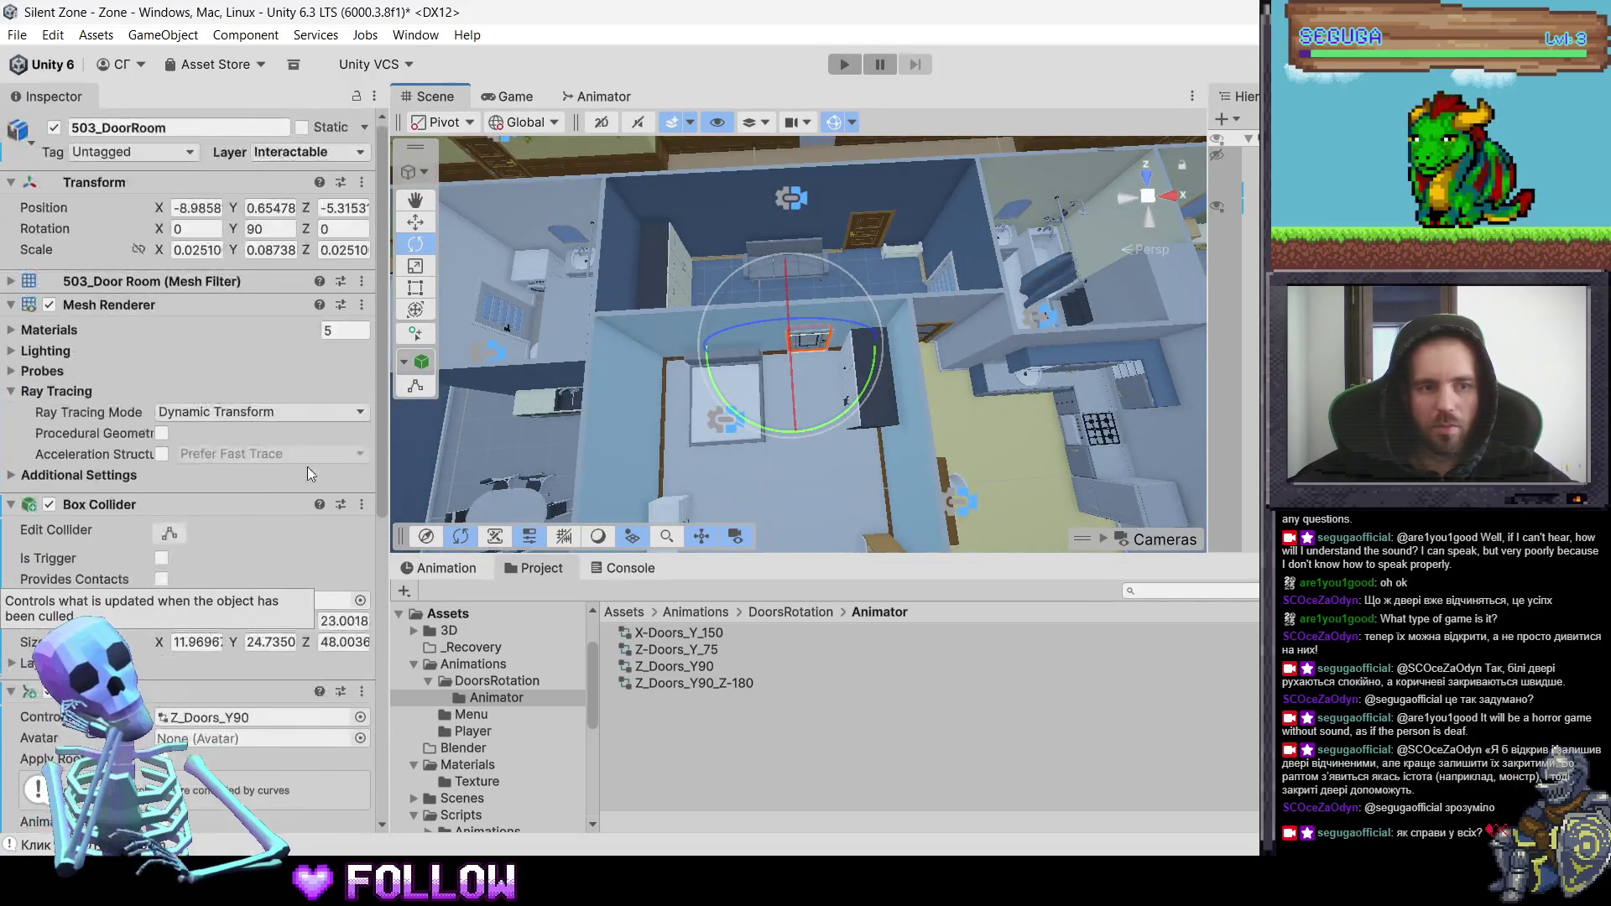
pyautogui.scroll(-2, 255, 530)
pyautogui.scroll(-5, 254, 530)
pyautogui.moveTo(884, 365)
pyautogui.mouseDown()
pyautogui.moveTo(652, 396)
pyautogui.moveTo(782, 340)
pyautogui.mouseUp()
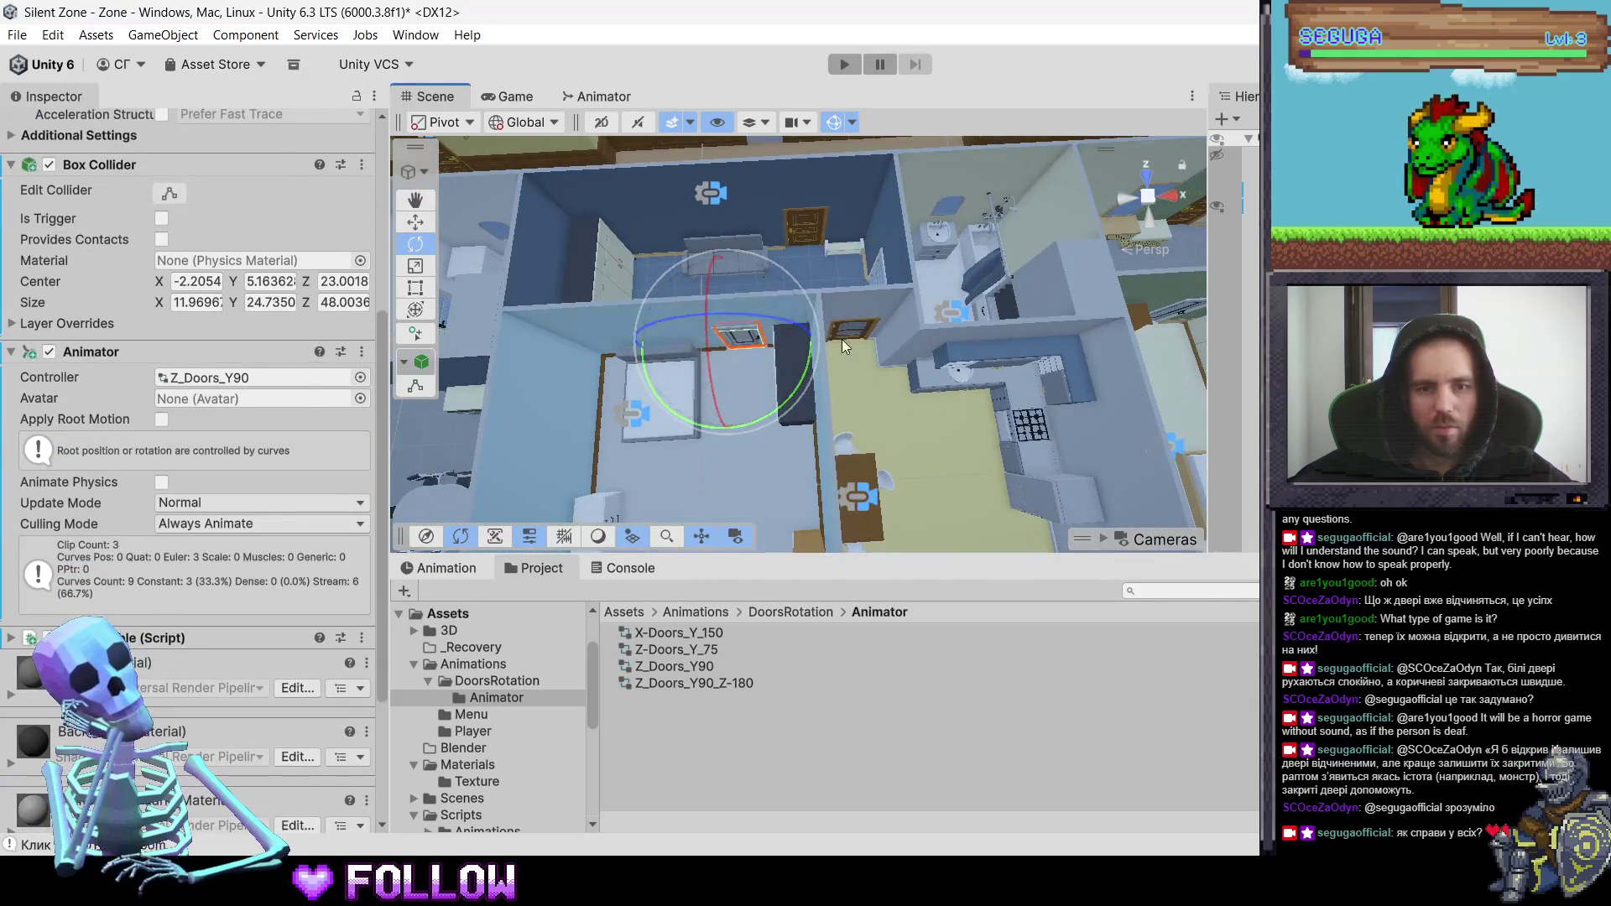
pyautogui.click(843, 339)
pyautogui.click(854, 330)
pyautogui.moveTo(893, 378); pyautogui.dragTo(677, 389)
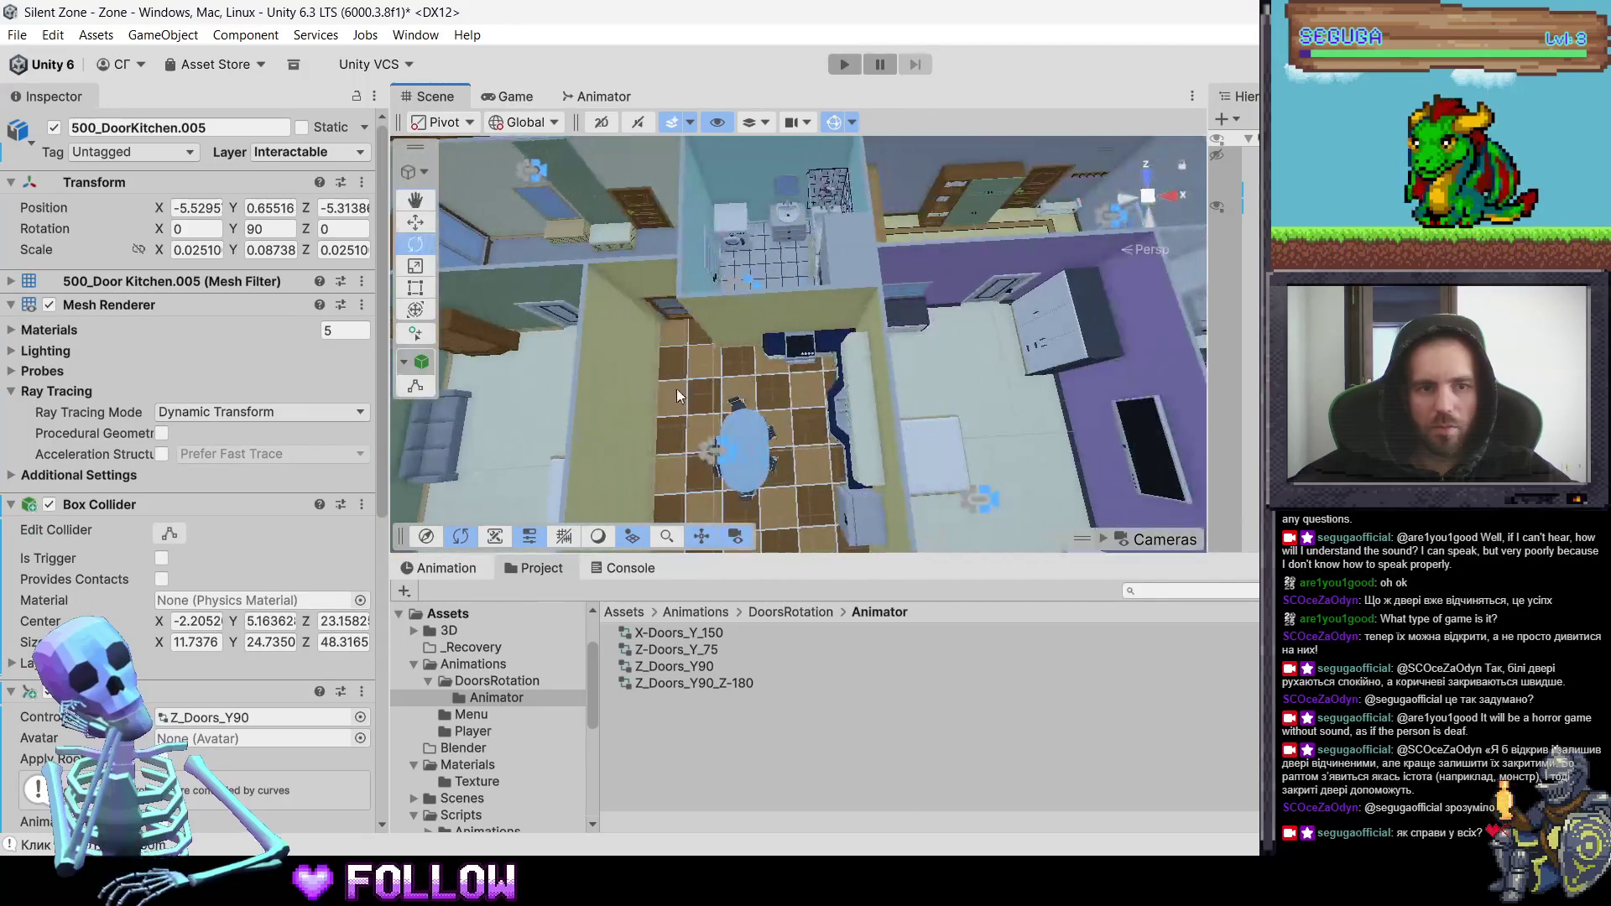
pyautogui.scroll(-3, 294, 563)
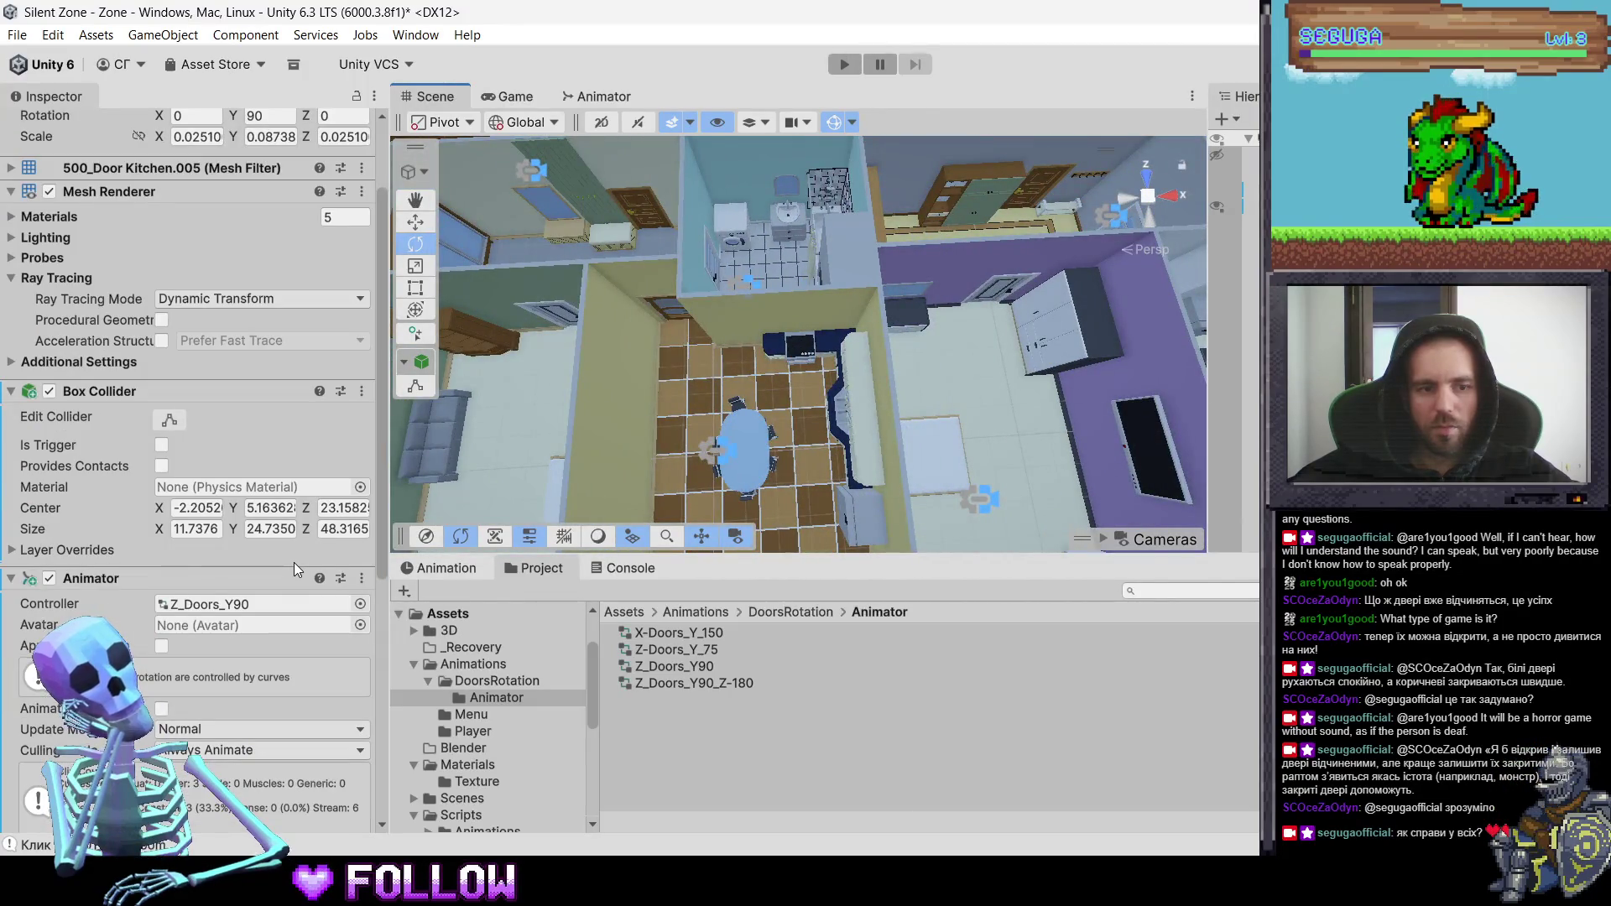
pyautogui.scroll(2, 294, 562)
pyautogui.scroll(-4, 294, 562)
pyautogui.scroll(5, 294, 563)
pyautogui.moveTo(556, 430); pyautogui.dragTo(701, 424)
pyautogui.click(698, 316)
pyautogui.click(698, 315)
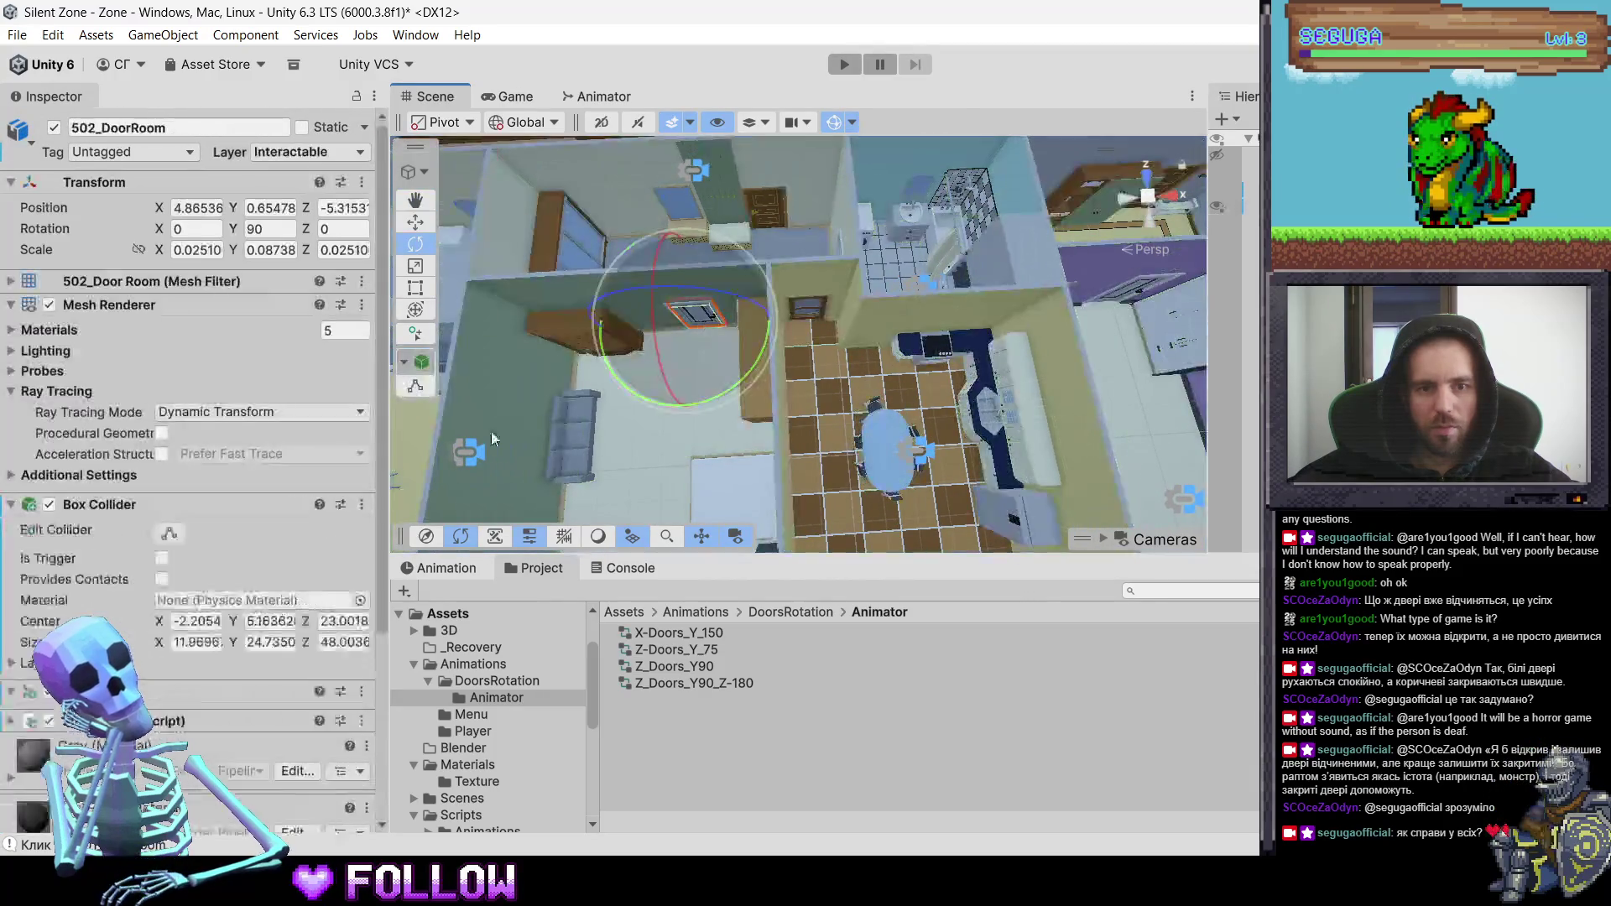
pyautogui.scroll(-3, 289, 574)
pyautogui.scroll(3, 288, 574)
pyautogui.moveTo(777, 398); pyautogui.dragTo(874, 364)
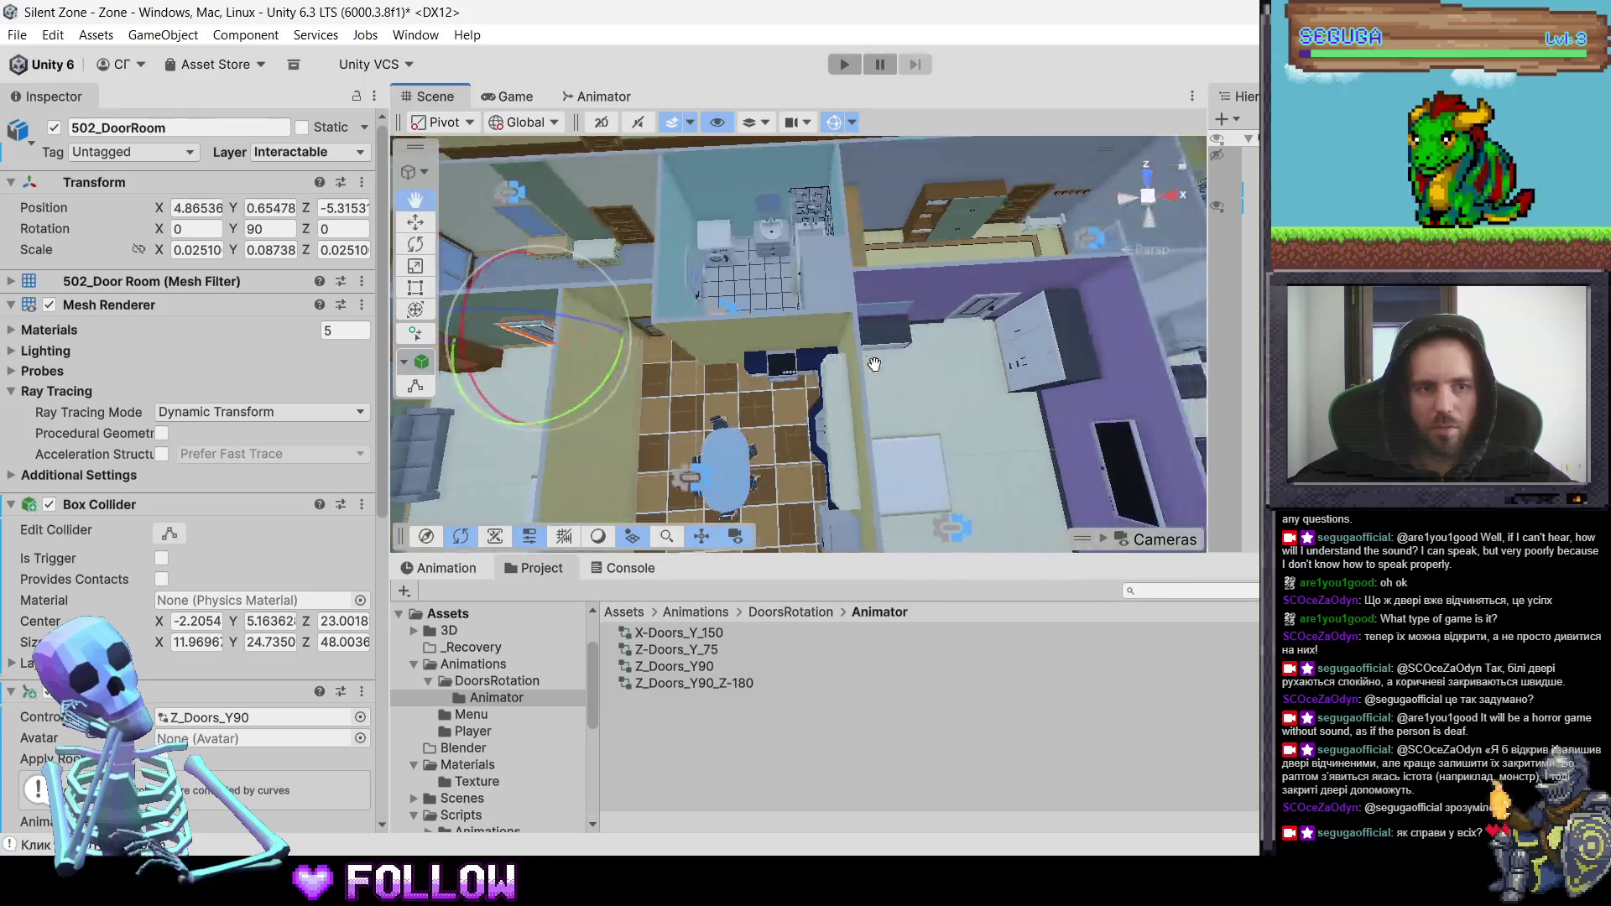
pyautogui.click(653, 333)
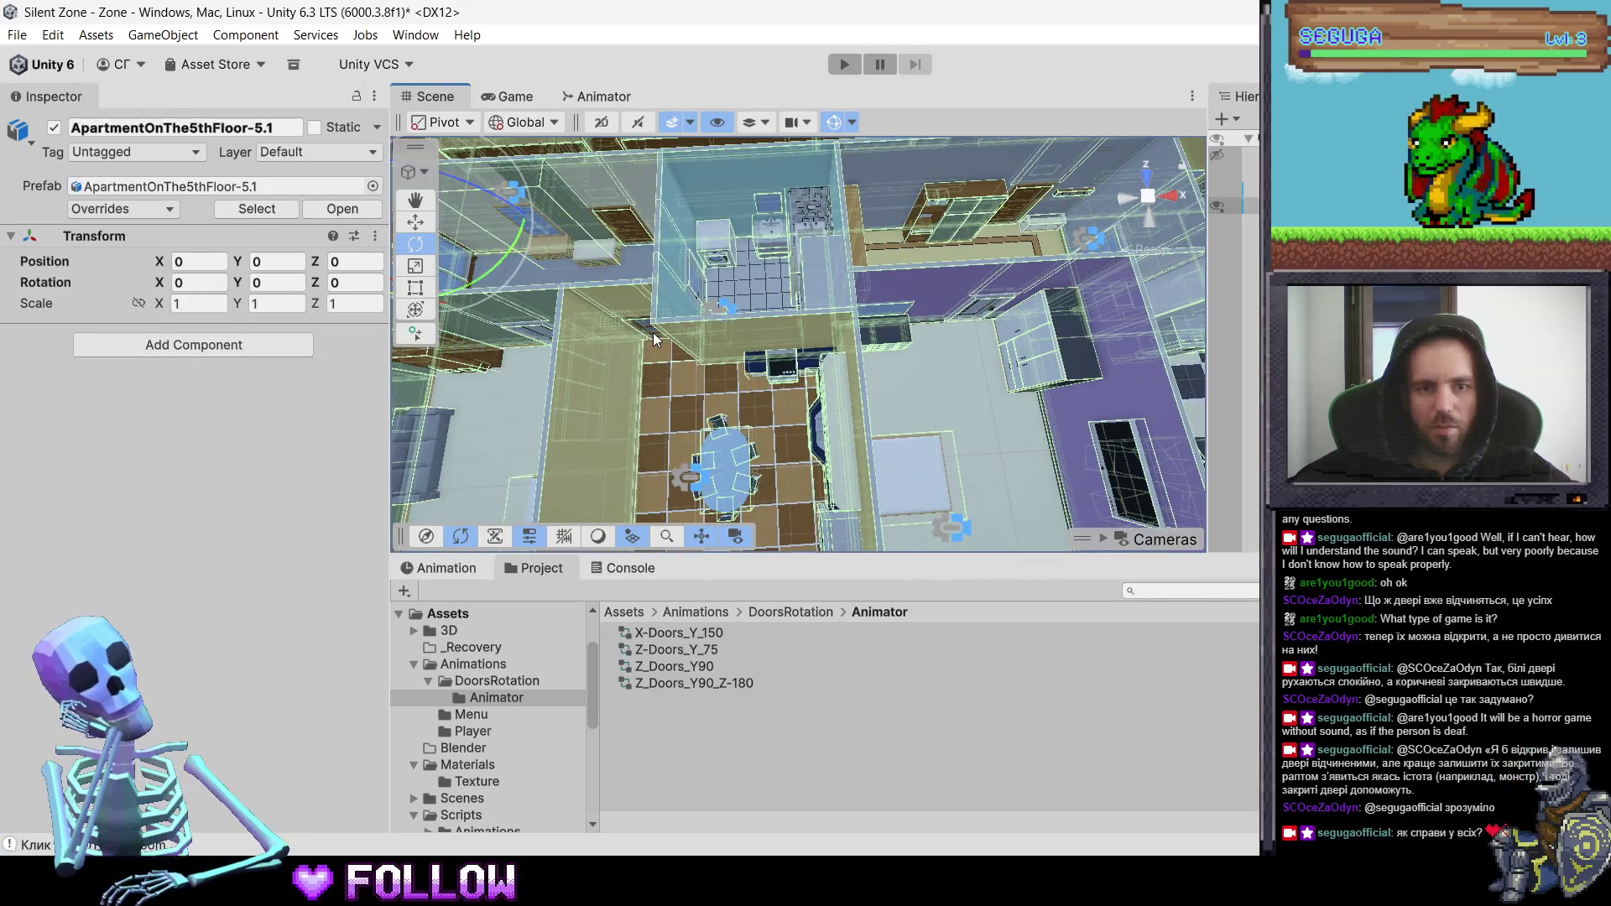
pyautogui.click(653, 333)
pyautogui.scroll(-5, 230, 592)
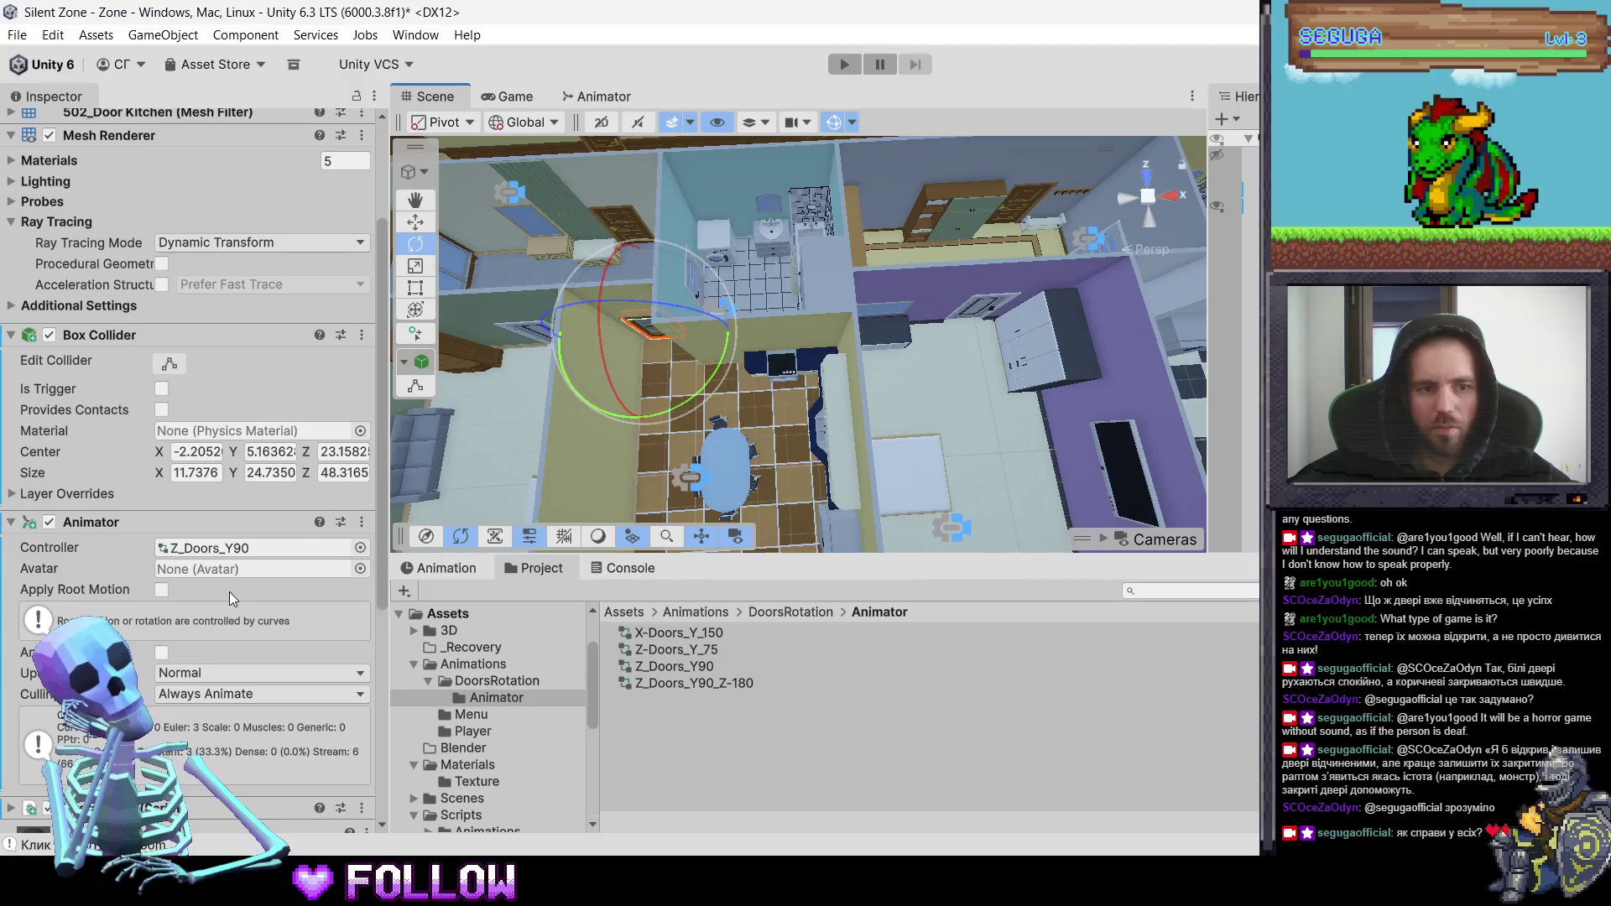
pyautogui.moveTo(755, 360); pyautogui.dragTo(811, 366)
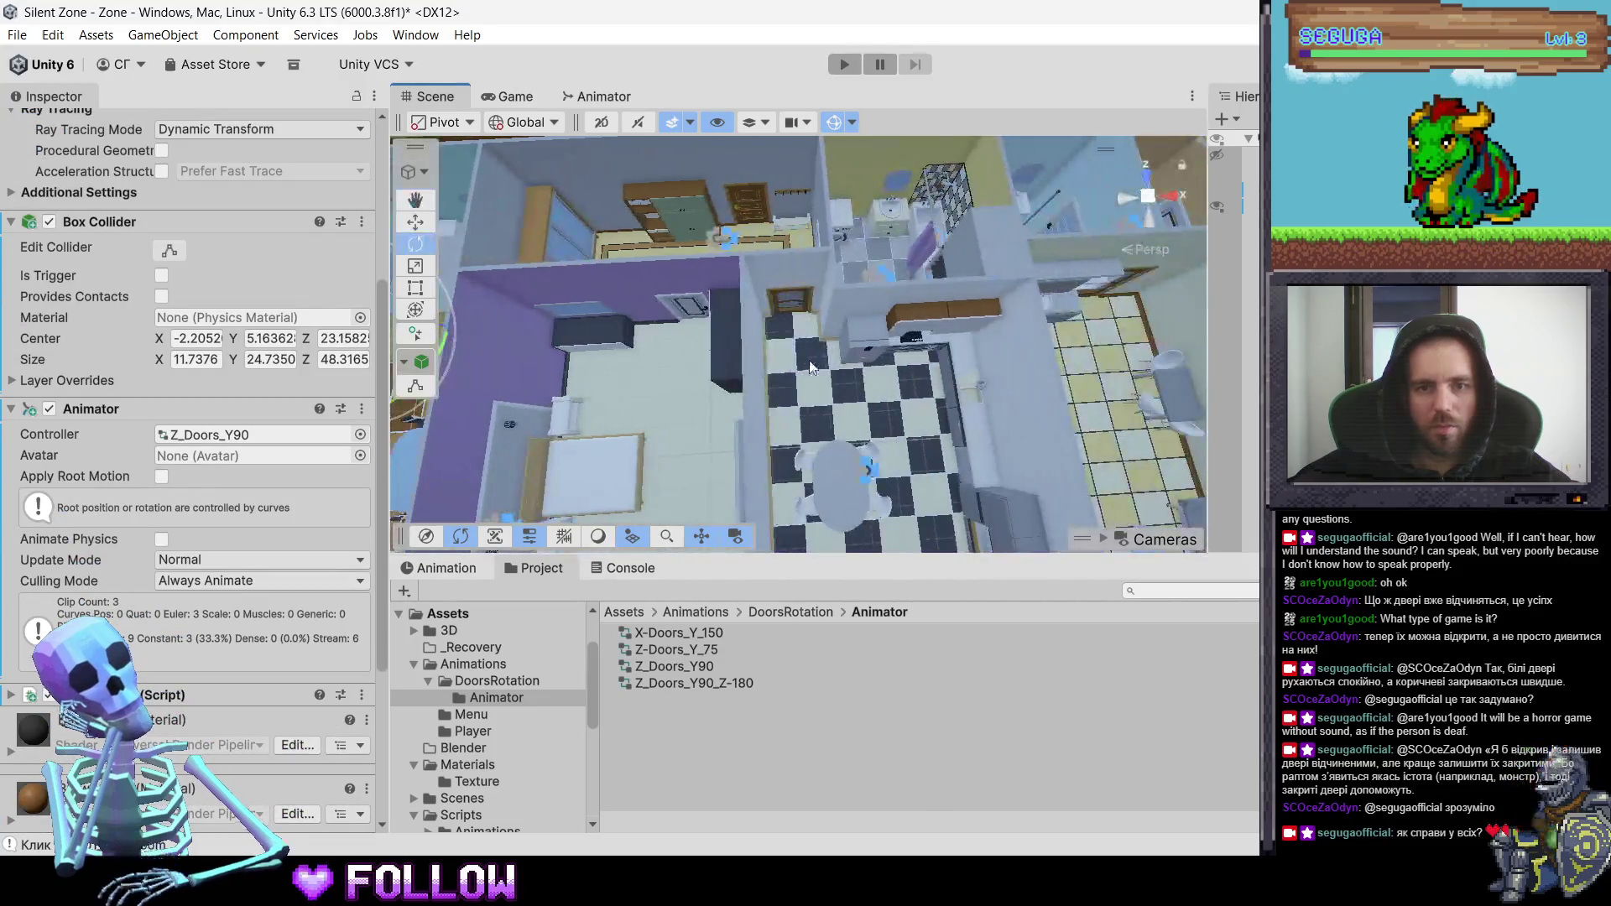
pyautogui.click(686, 295)
pyautogui.click(687, 296)
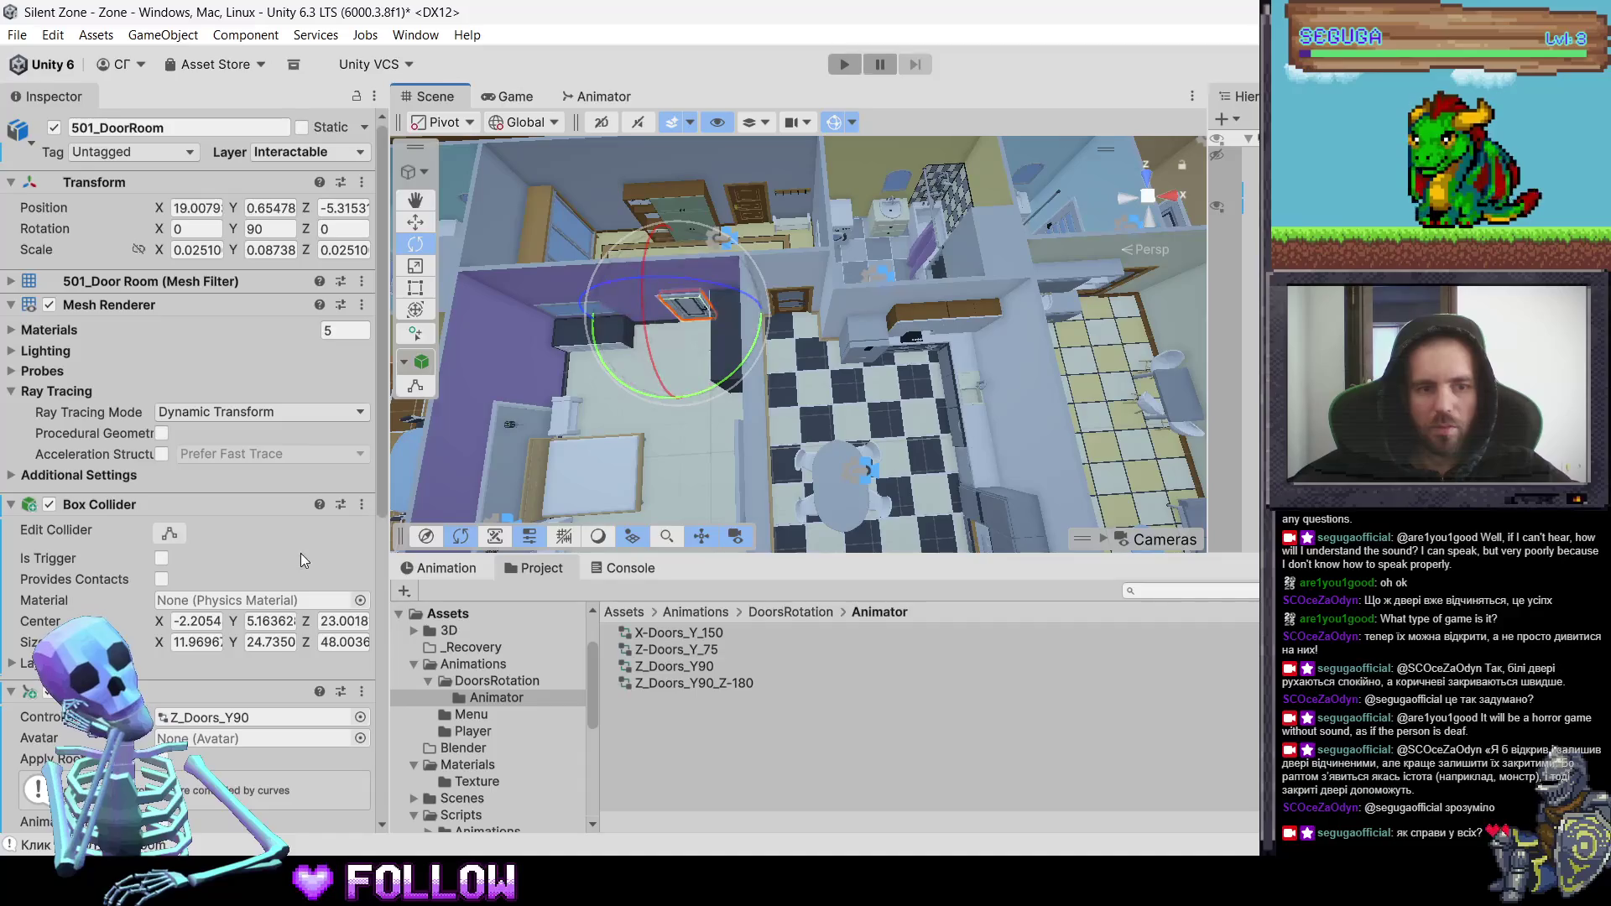
pyautogui.click(788, 308)
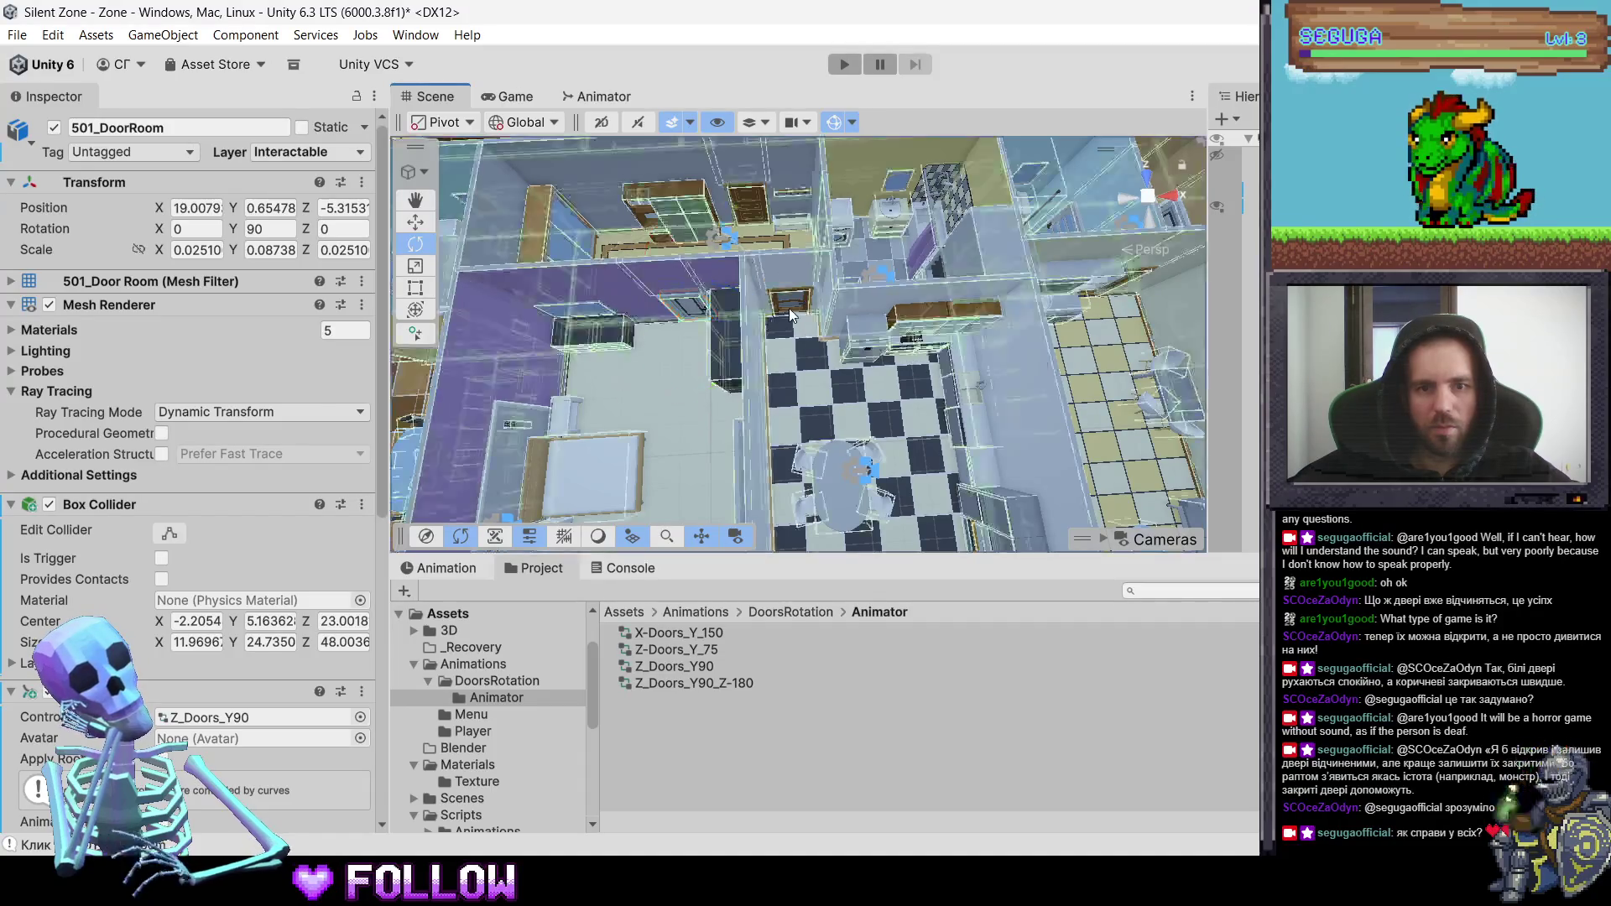
pyautogui.click(789, 309)
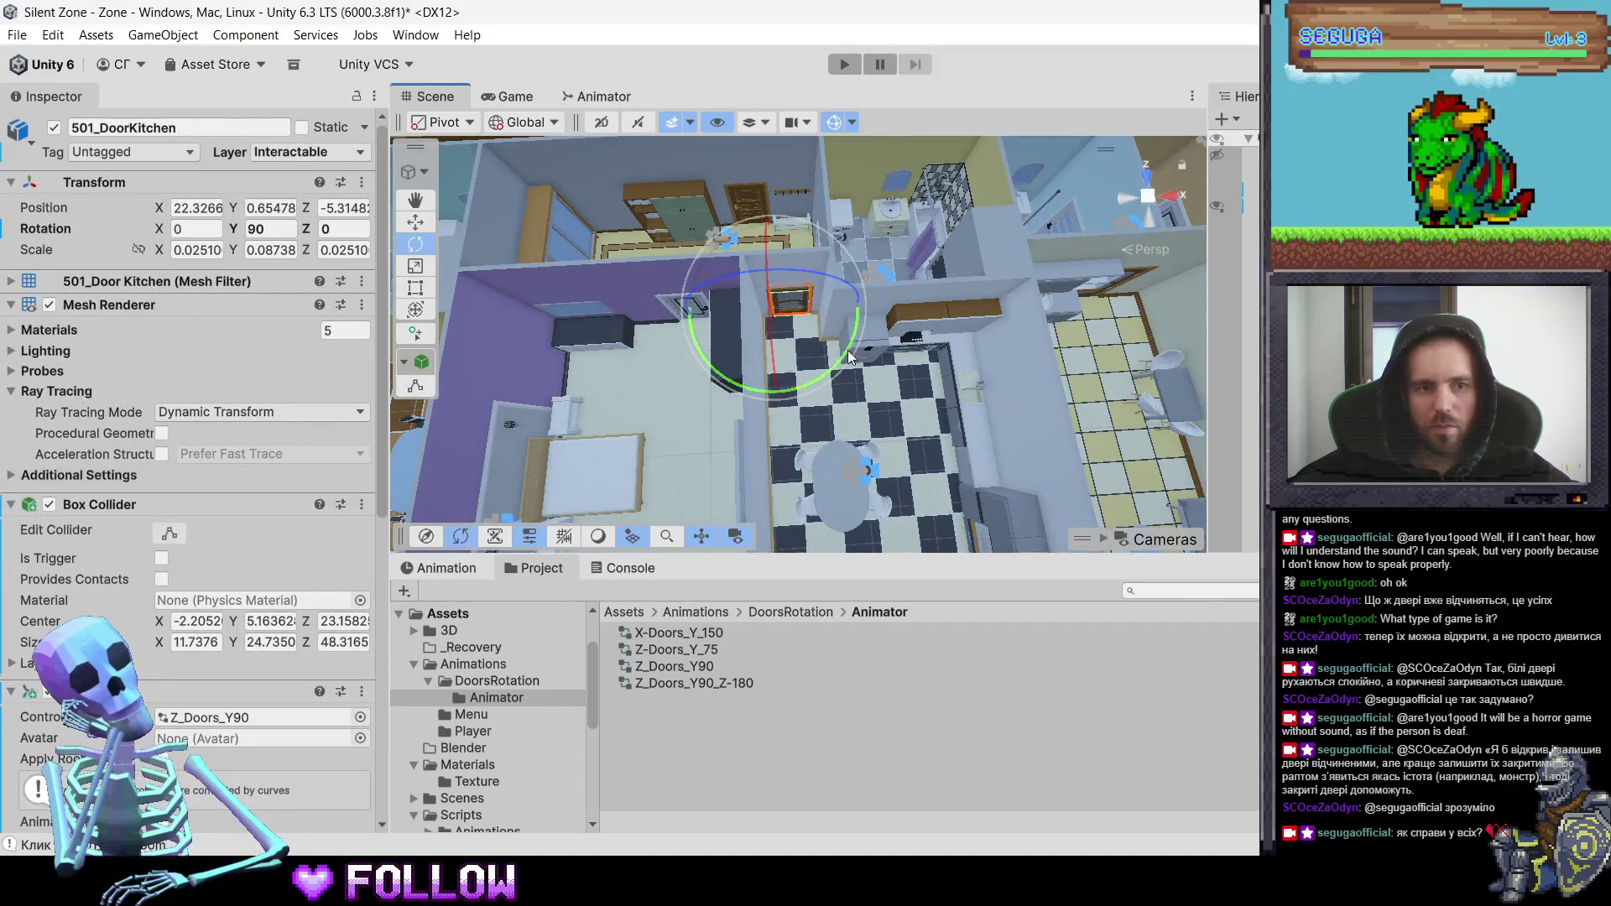
pyautogui.scroll(3, 811, 365)
pyautogui.scroll(2, 734, 294)
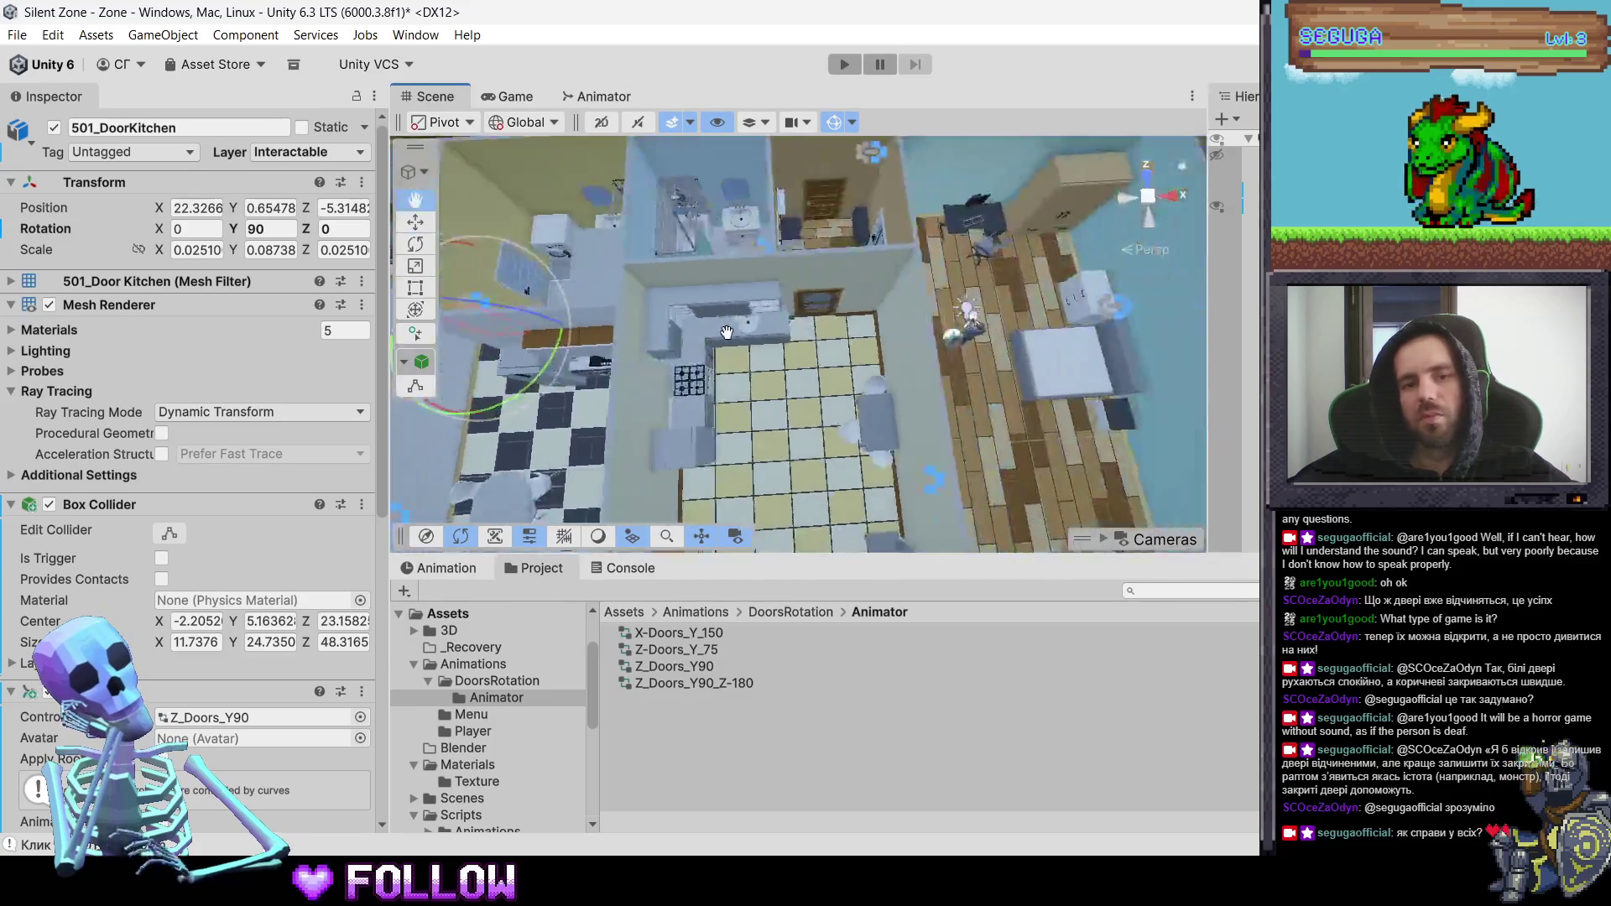
pyautogui.scroll(1, 764, 242)
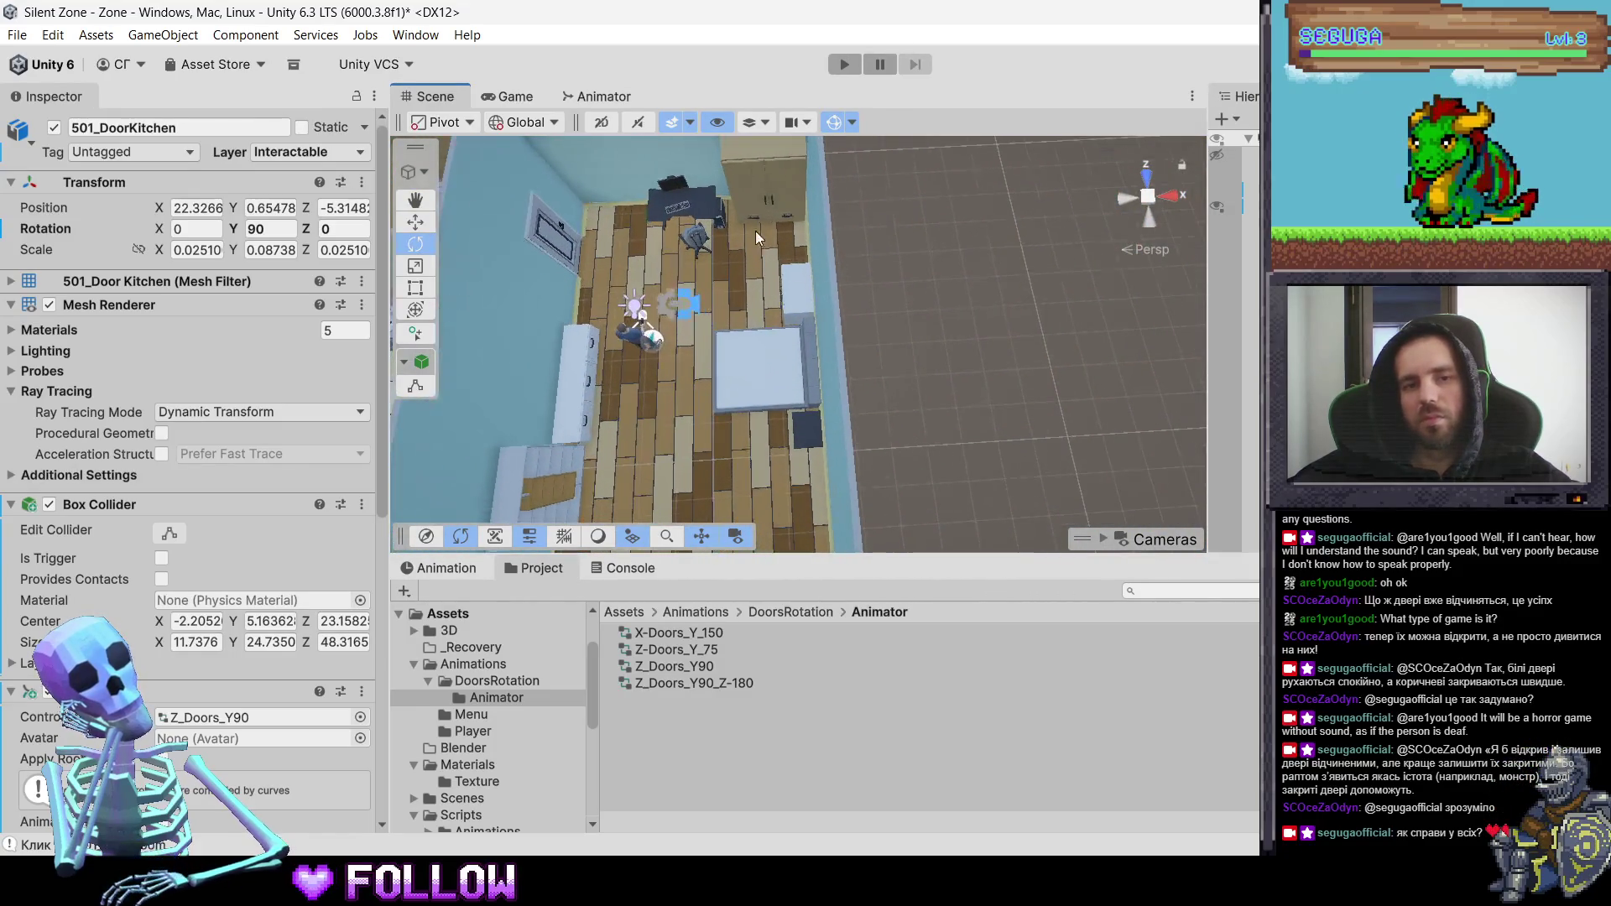
pyautogui.click(748, 191)
pyautogui.click(748, 191)
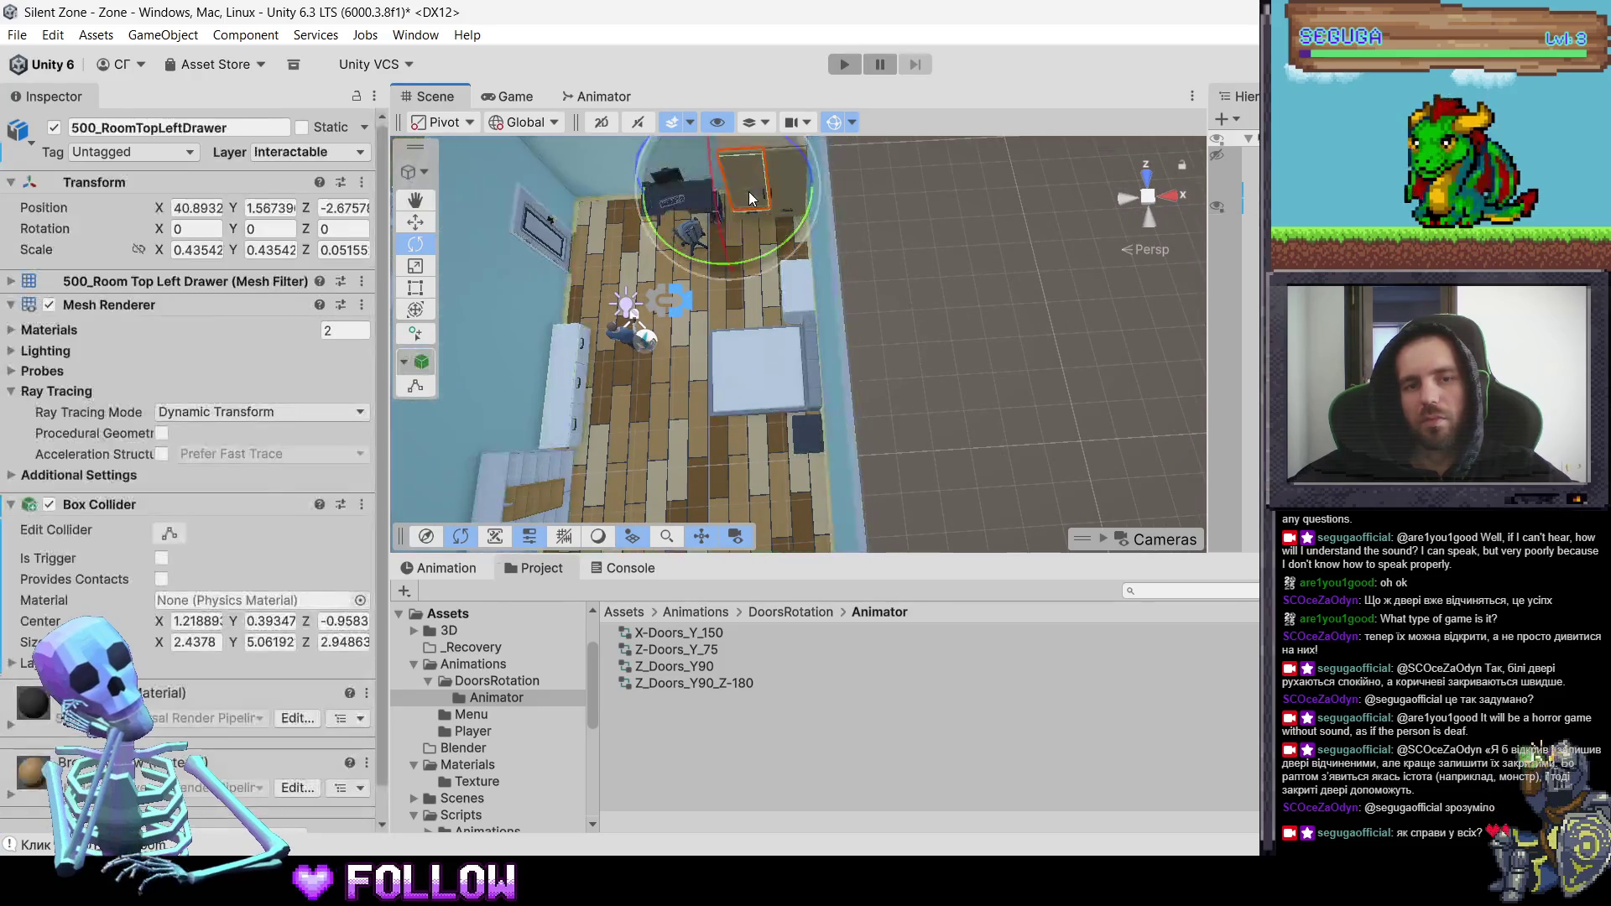
pyautogui.press('f')
pyautogui.moveTo(899, 346)
pyautogui.mouseDown()
pyautogui.moveTo(884, 159)
pyautogui.moveTo(801, 456)
pyautogui.moveTo(859, 366)
pyautogui.moveTo(835, 369)
pyautogui.mouseUp()
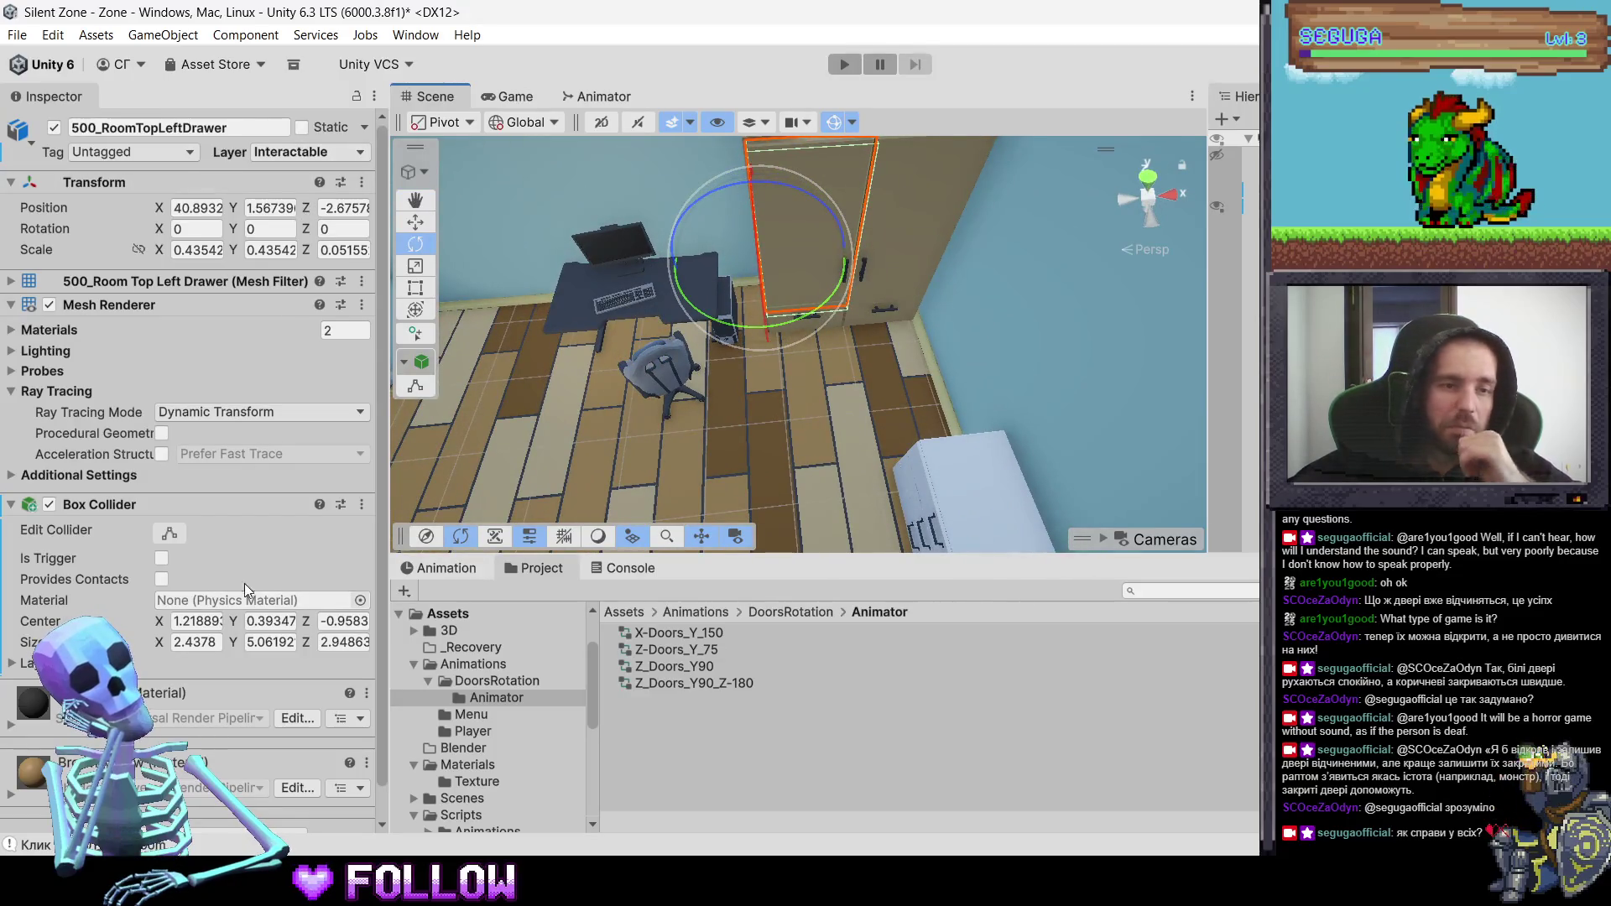
pyautogui.scroll(-1, 209, 760)
pyautogui.click(188, 811)
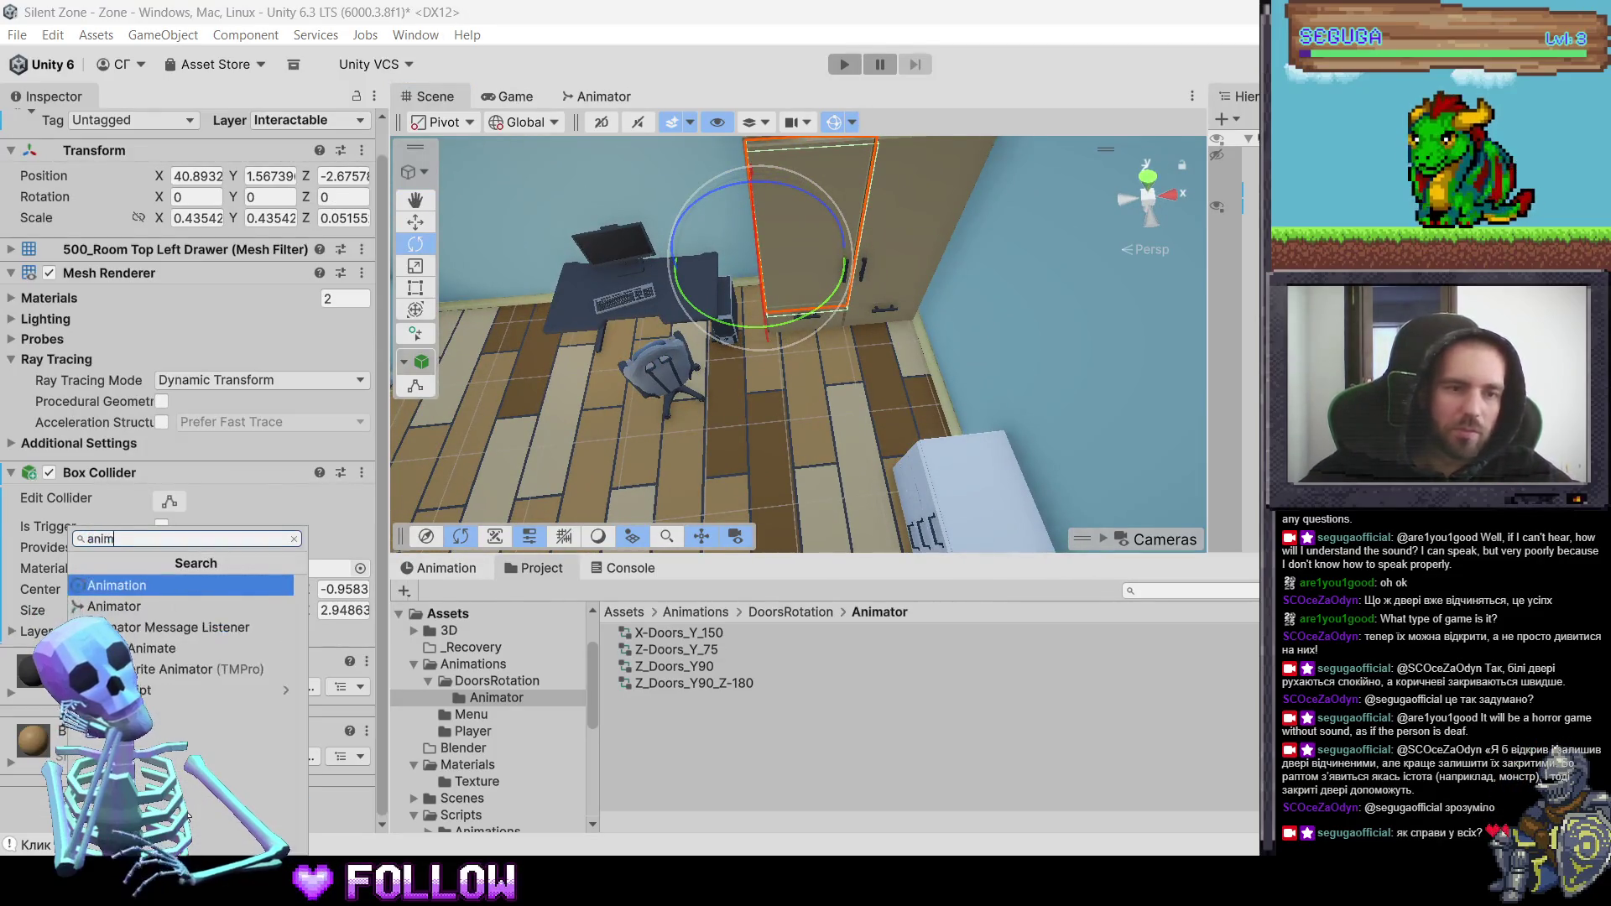
pyautogui.press('Return')
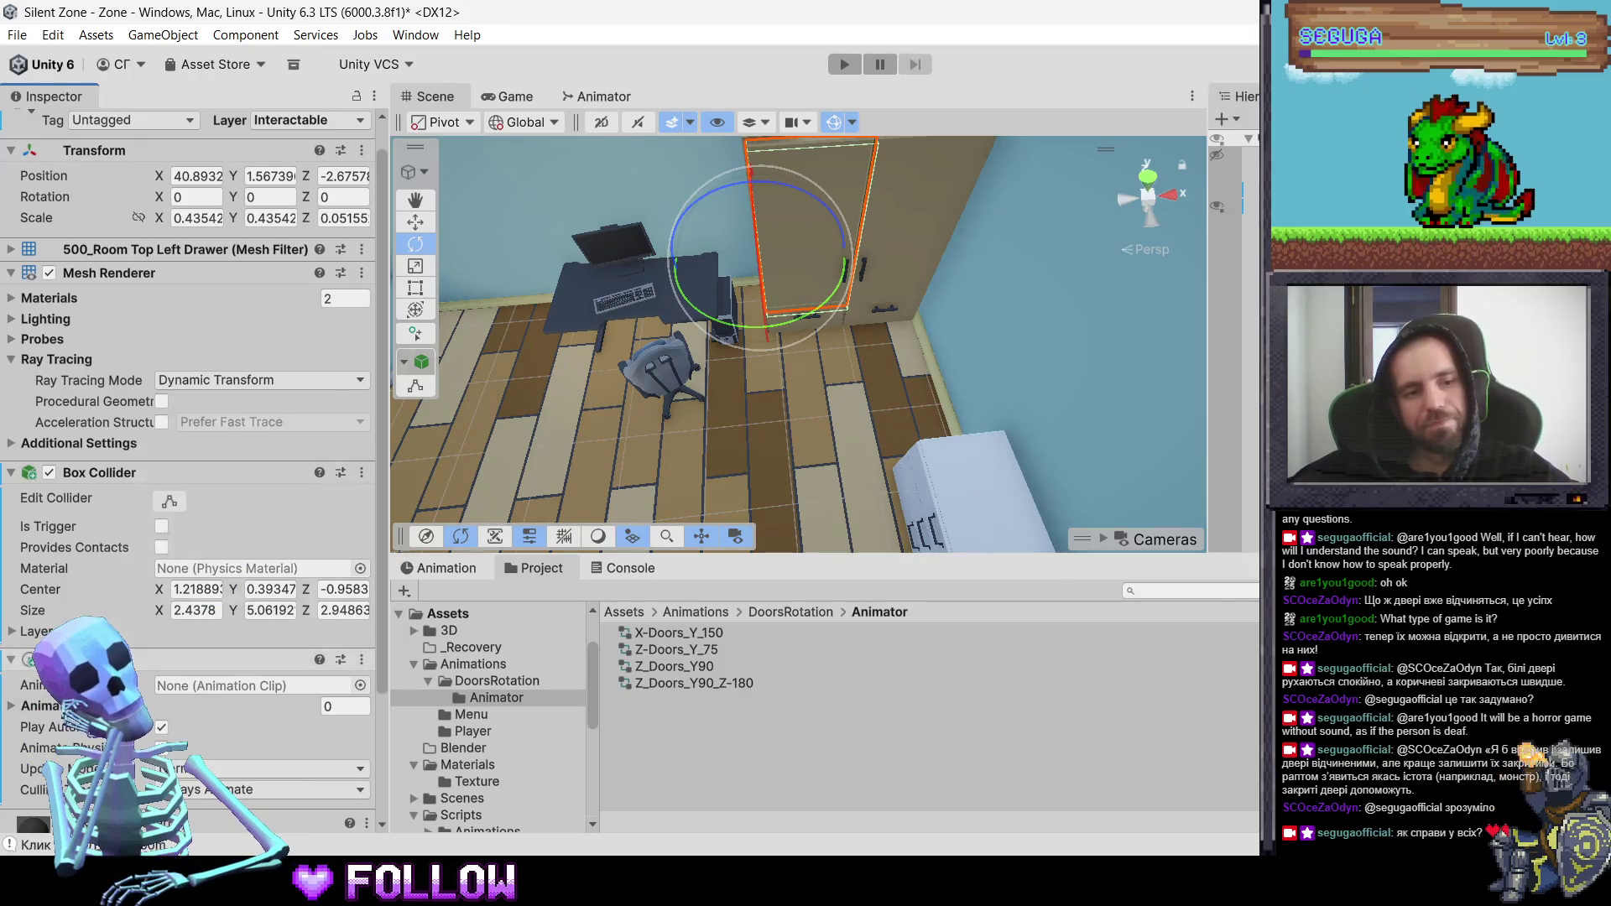
pyautogui.rightClick(109, 660)
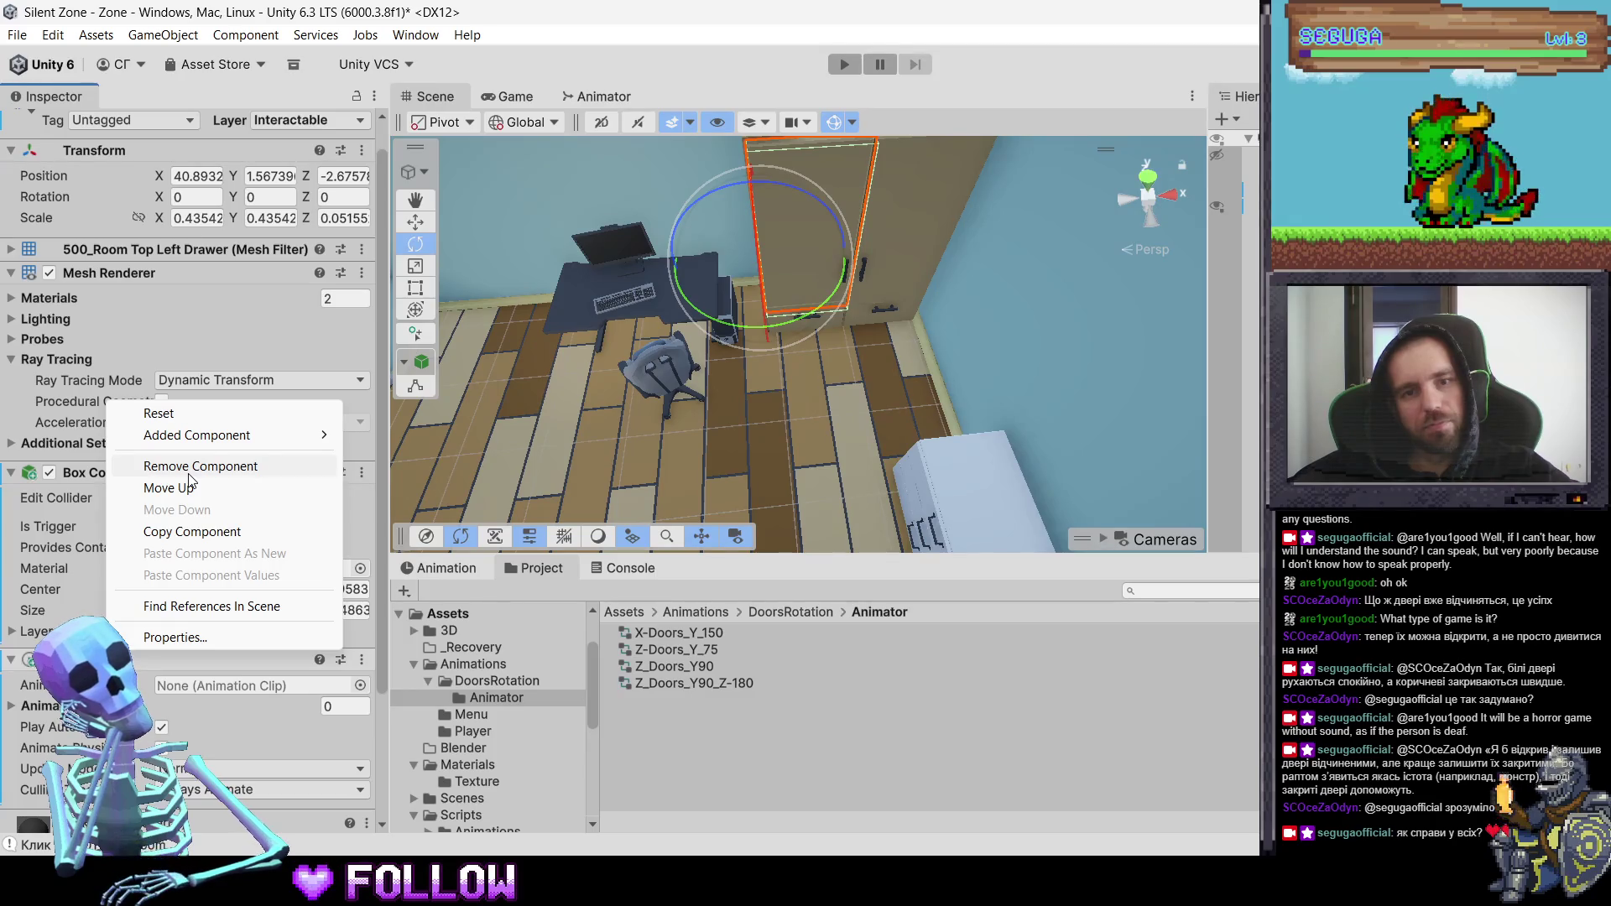
pyautogui.click(189, 474)
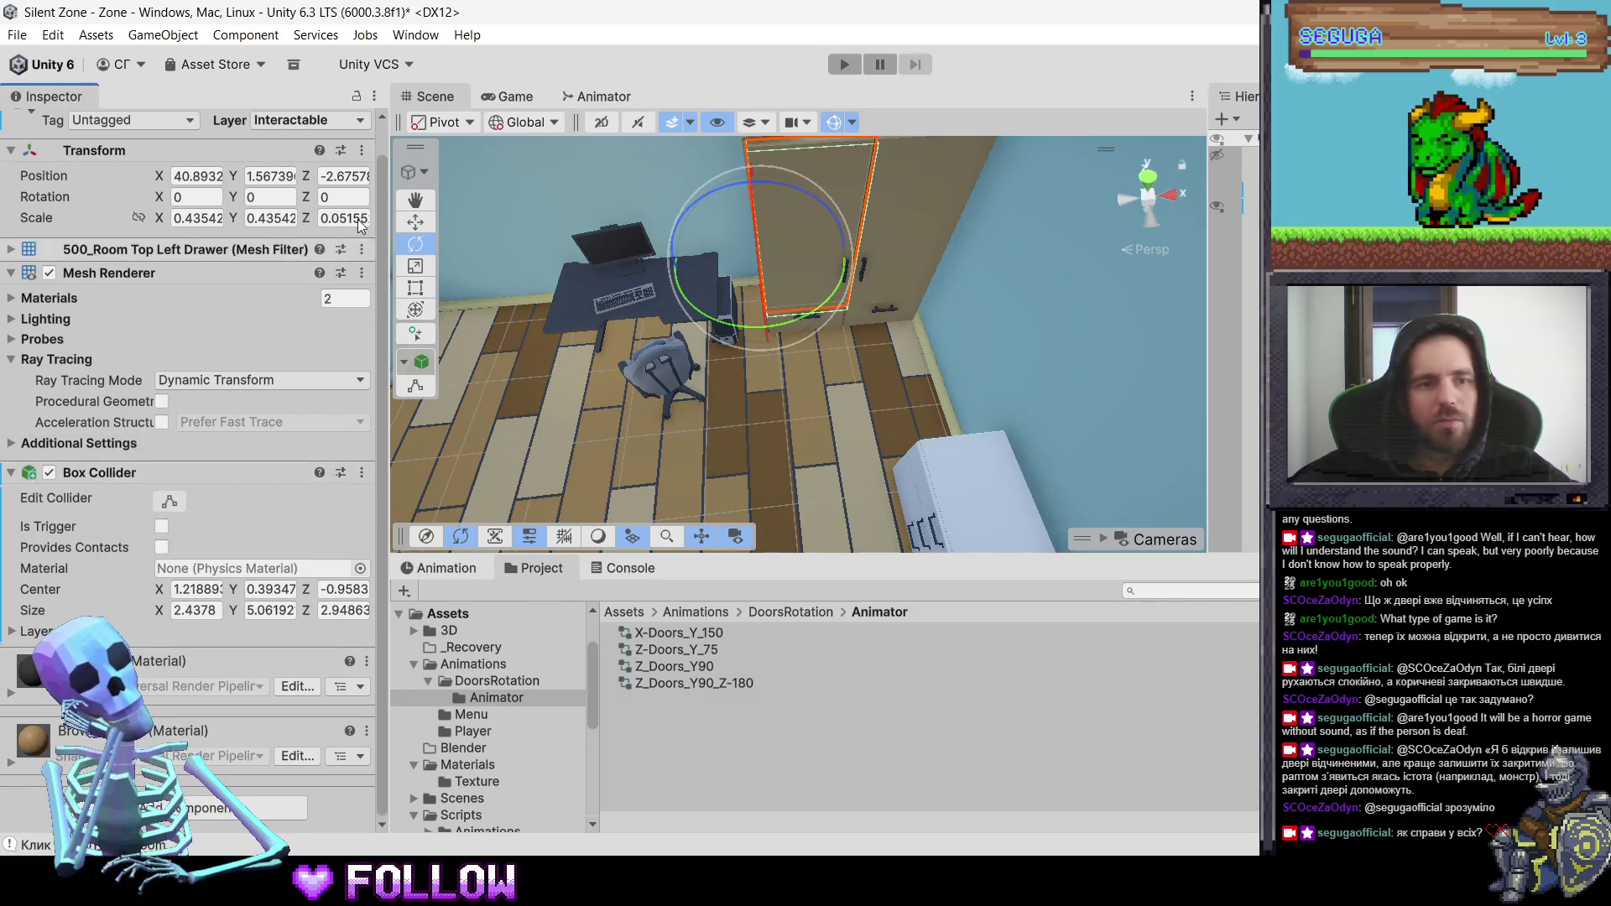
pyautogui.click(860, 178)
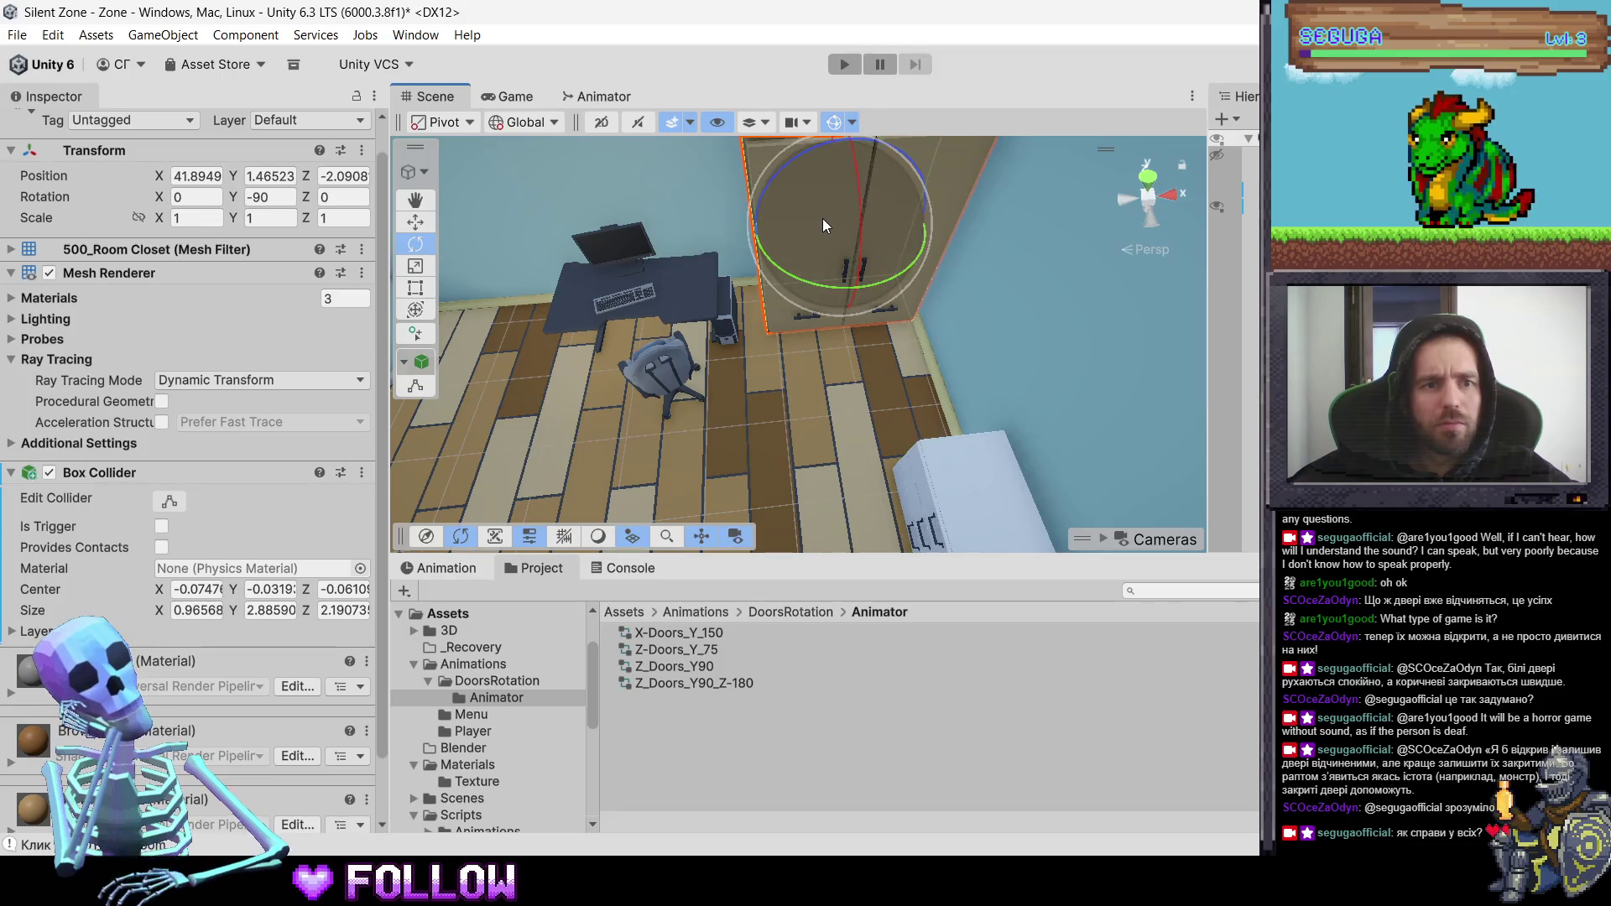
pyautogui.moveTo(776, 291); pyautogui.dragTo(782, 254)
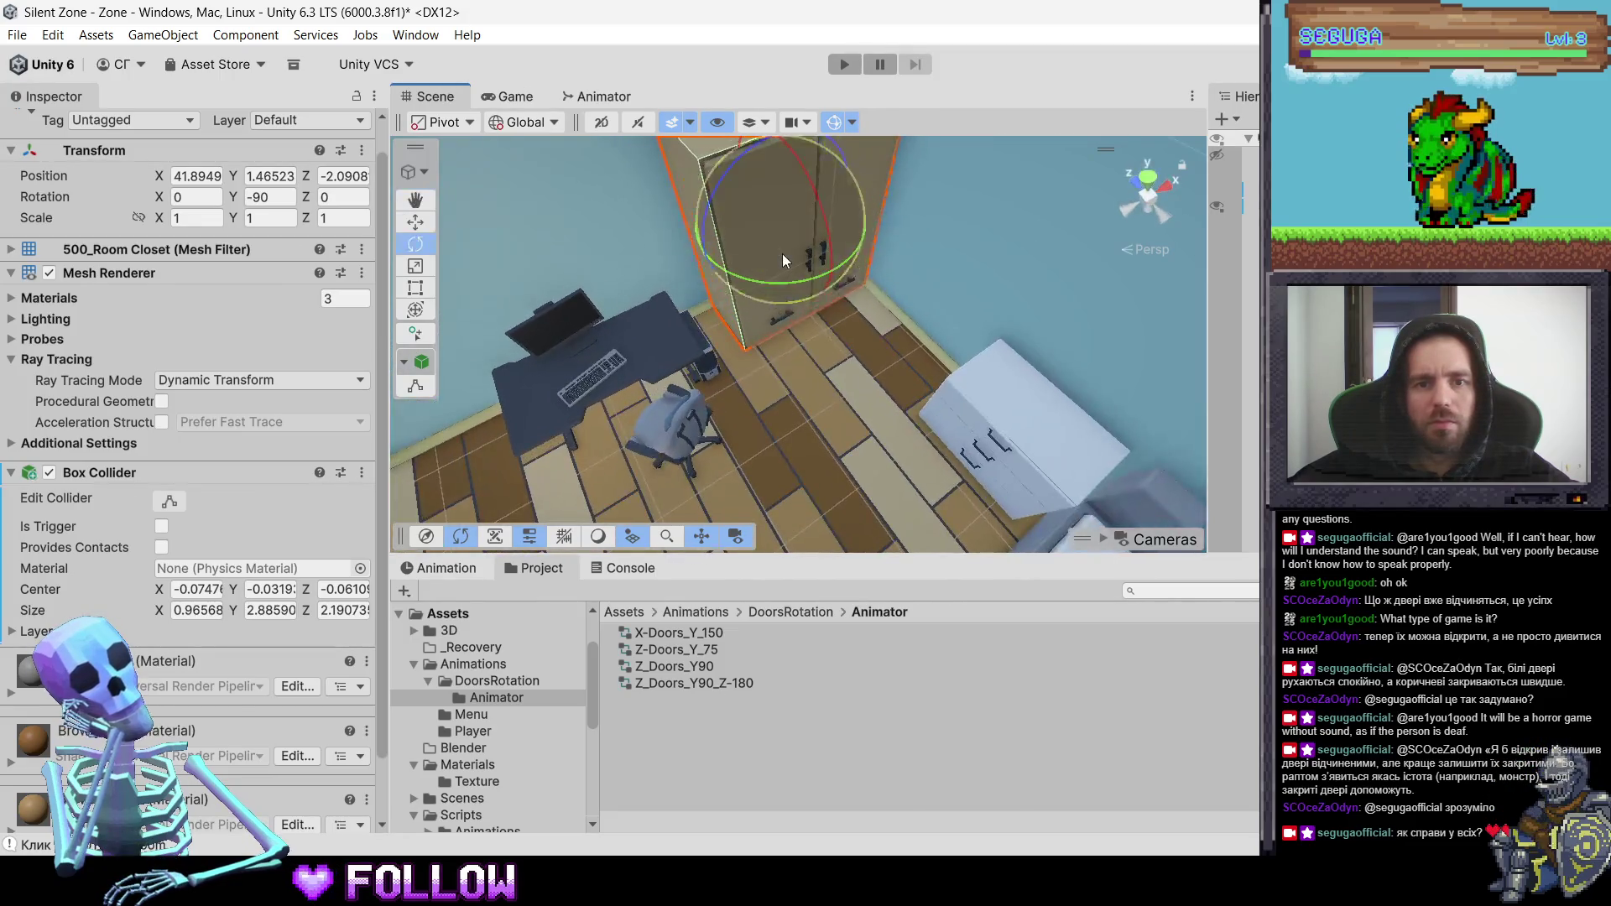
pyautogui.press('w')
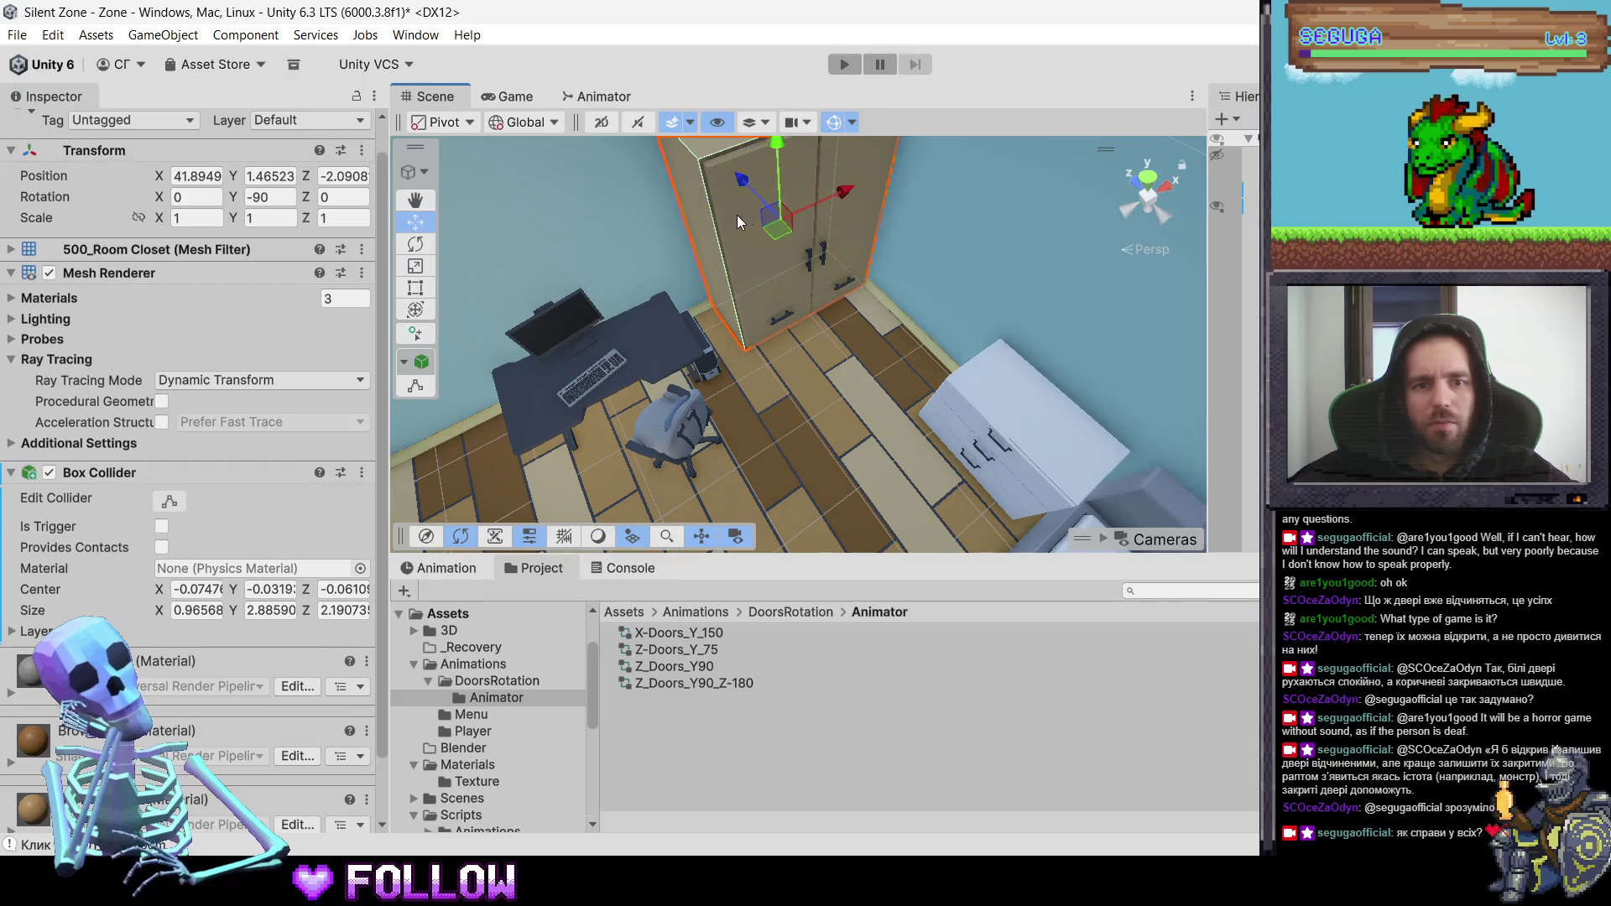
pyautogui.click(747, 265)
pyautogui.click(747, 265)
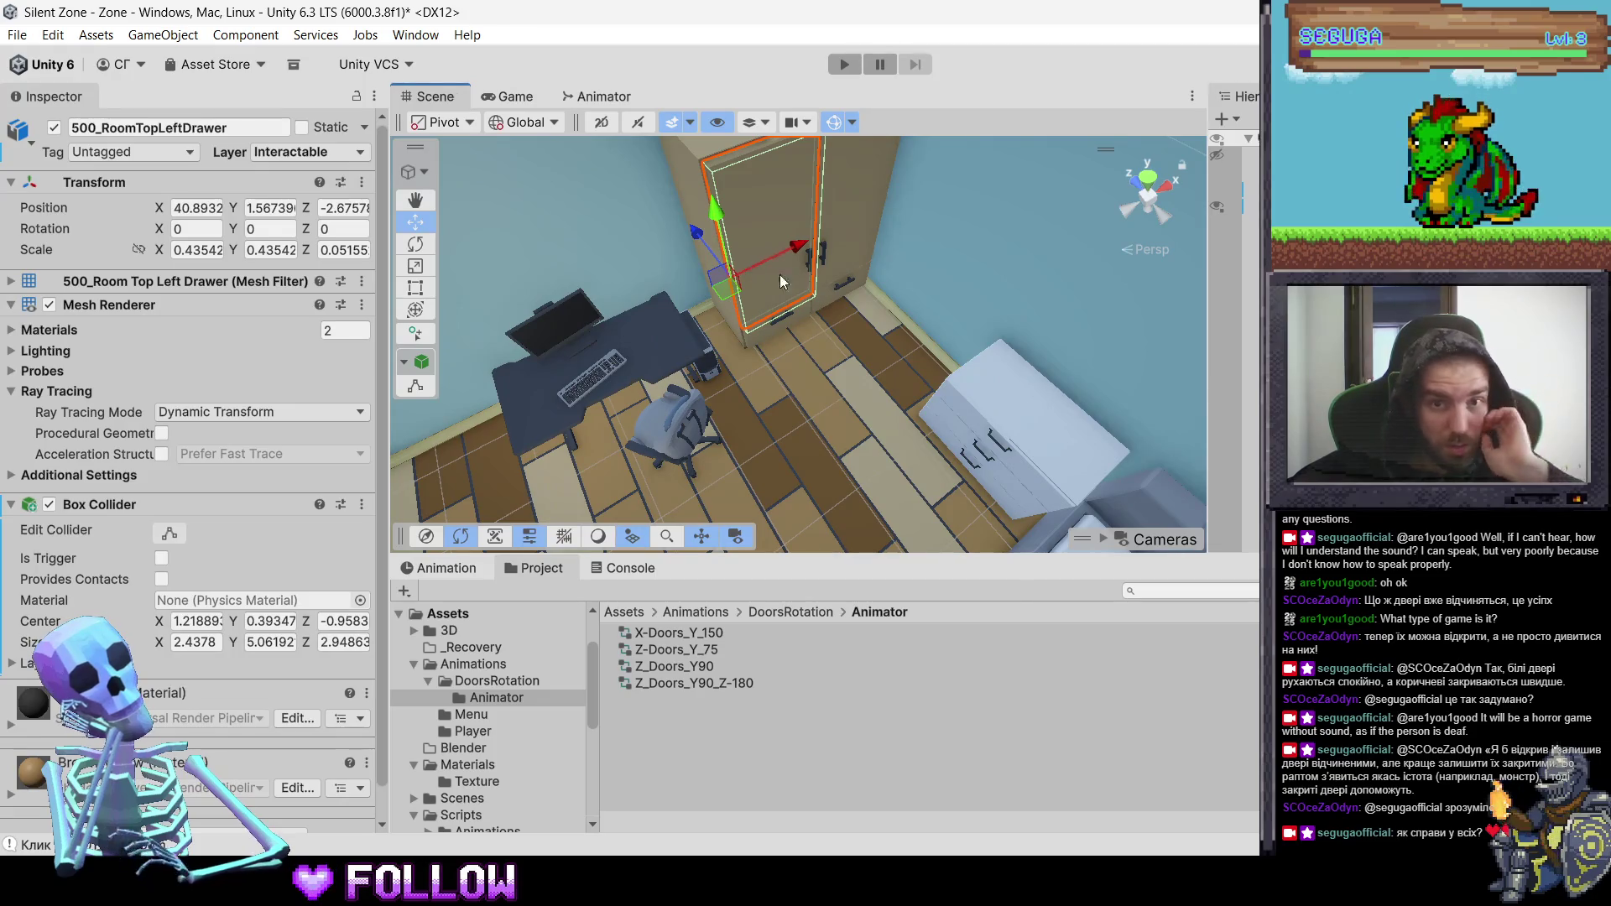
pyautogui.click(864, 220)
pyautogui.click(865, 219)
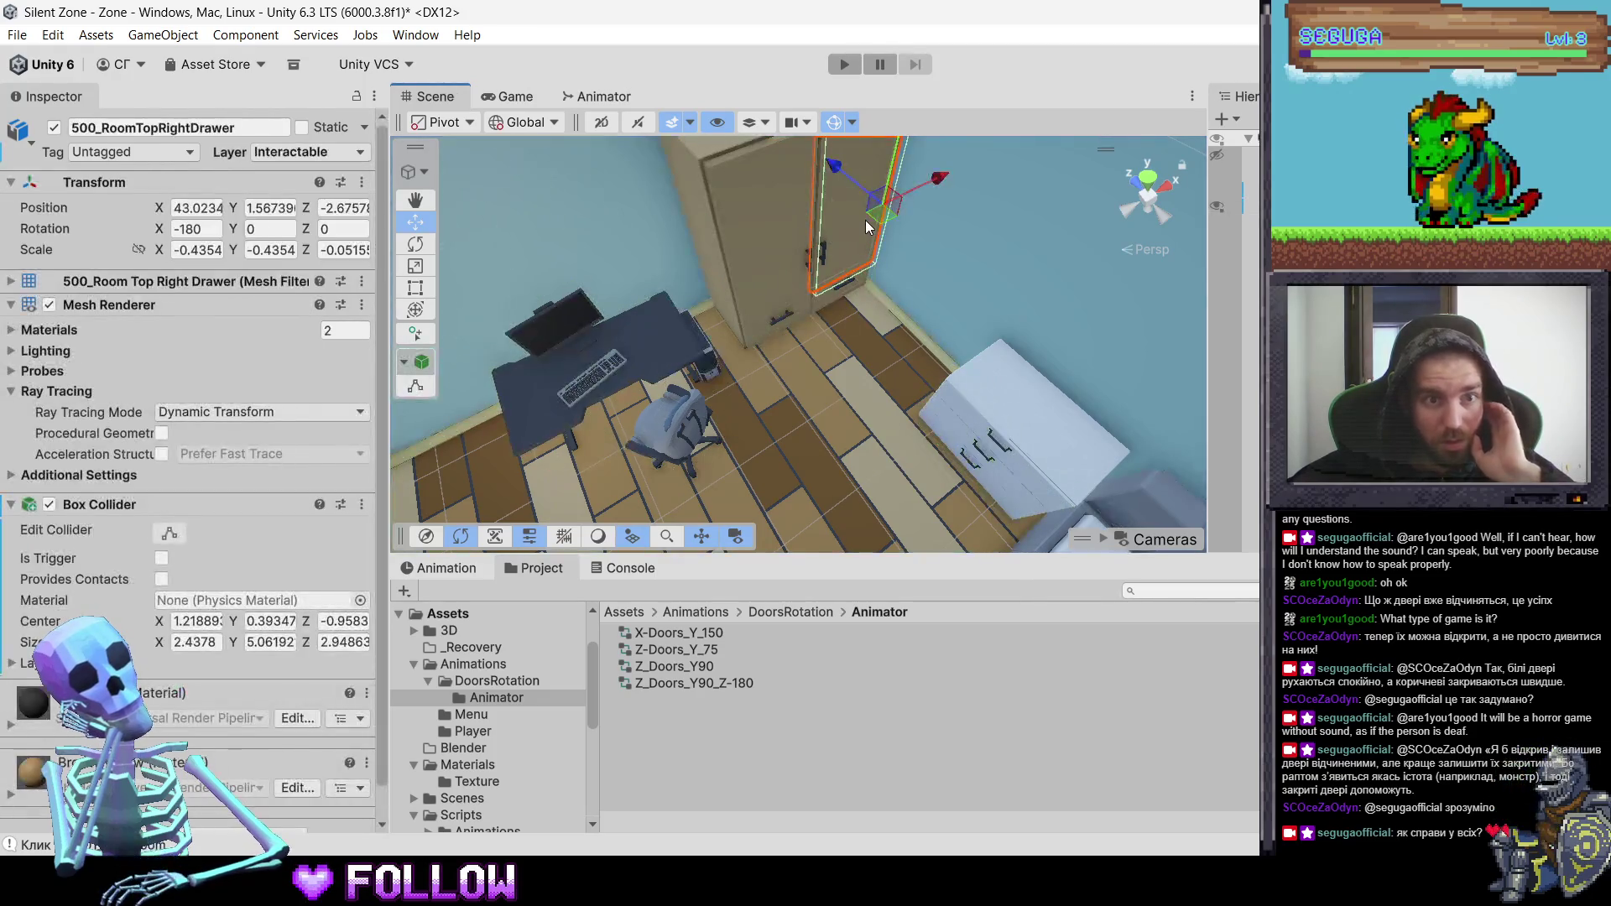
pyautogui.click(778, 324)
pyautogui.click(778, 324)
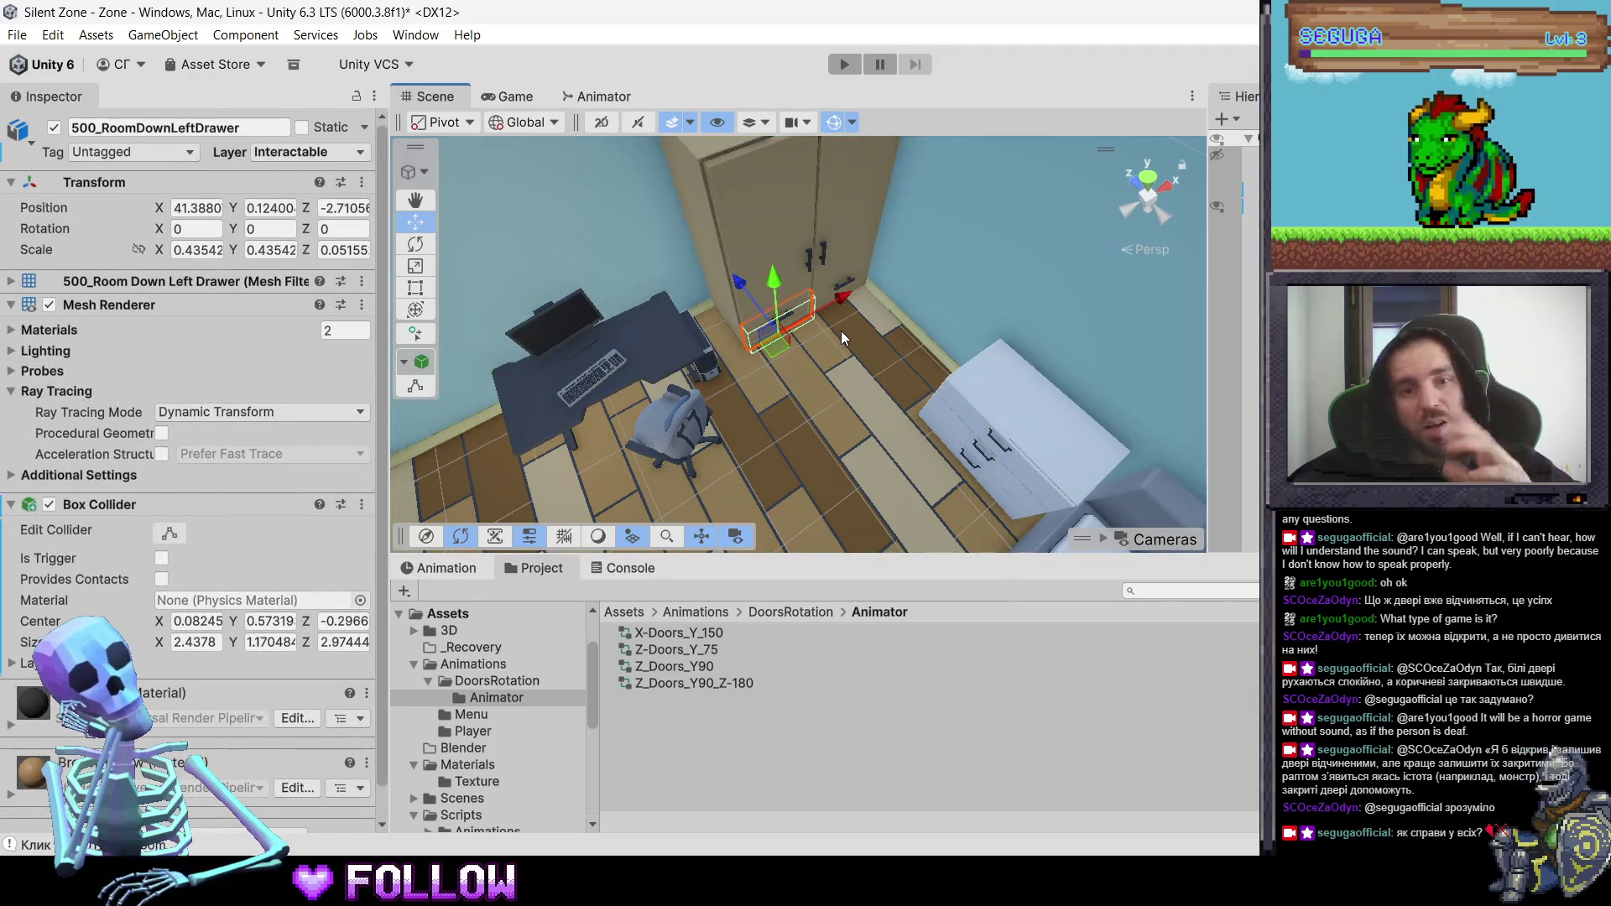
pyautogui.scroll(-5, 871, 330)
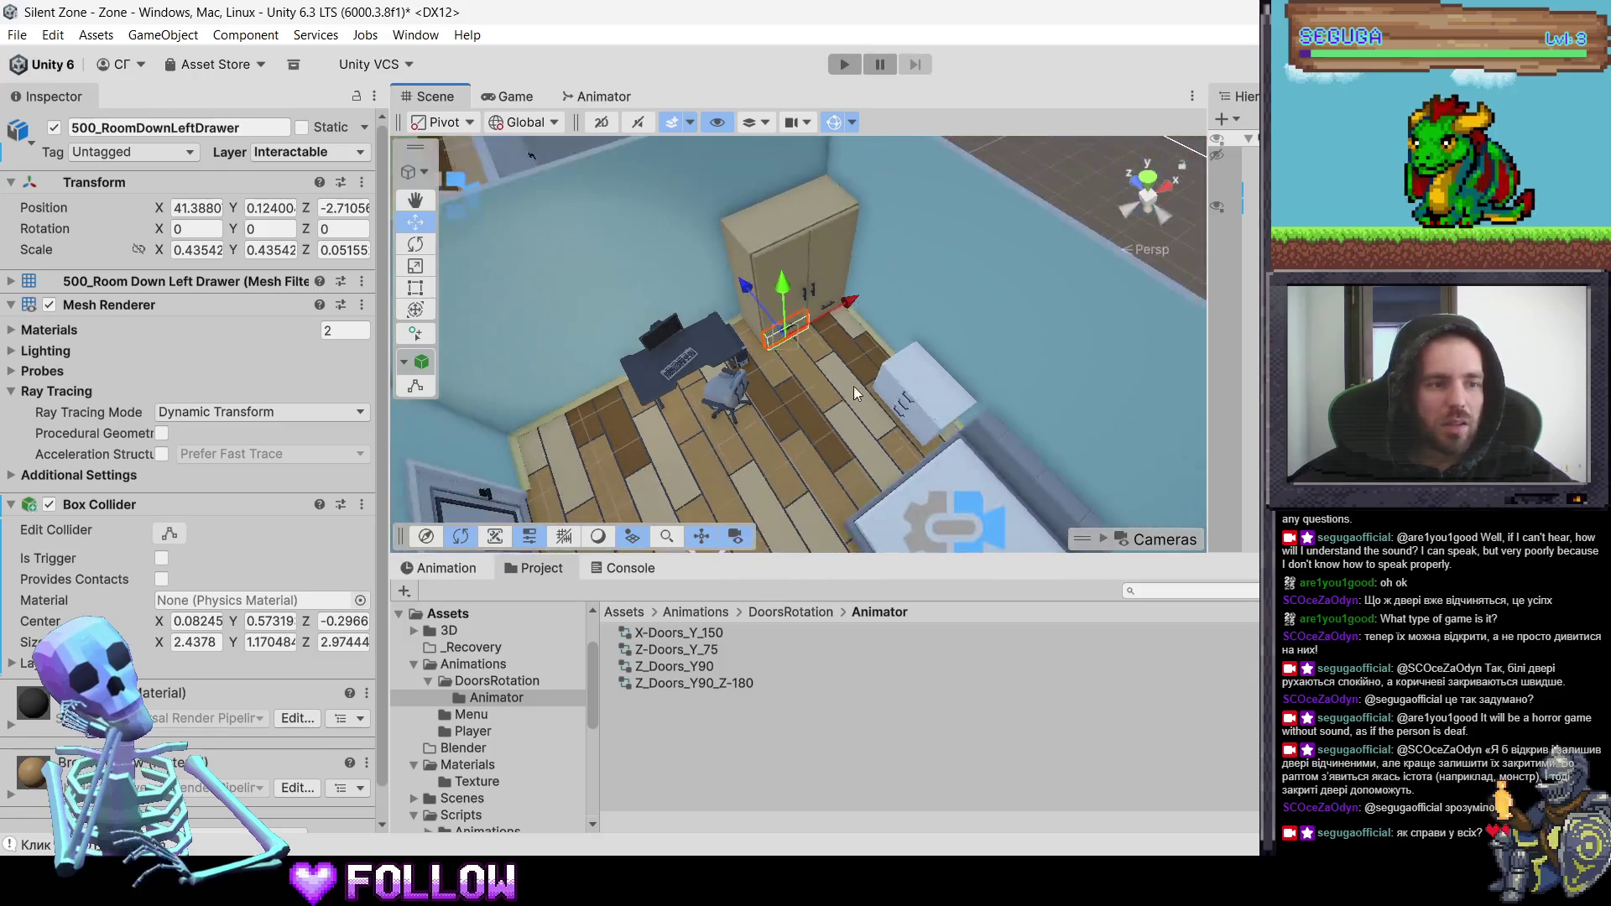
pyautogui.moveTo(854, 393)
pyautogui.mouseDown()
pyautogui.moveTo(669, 343)
pyautogui.moveTo(673, 406)
pyautogui.mouseUp()
pyautogui.click(772, 297)
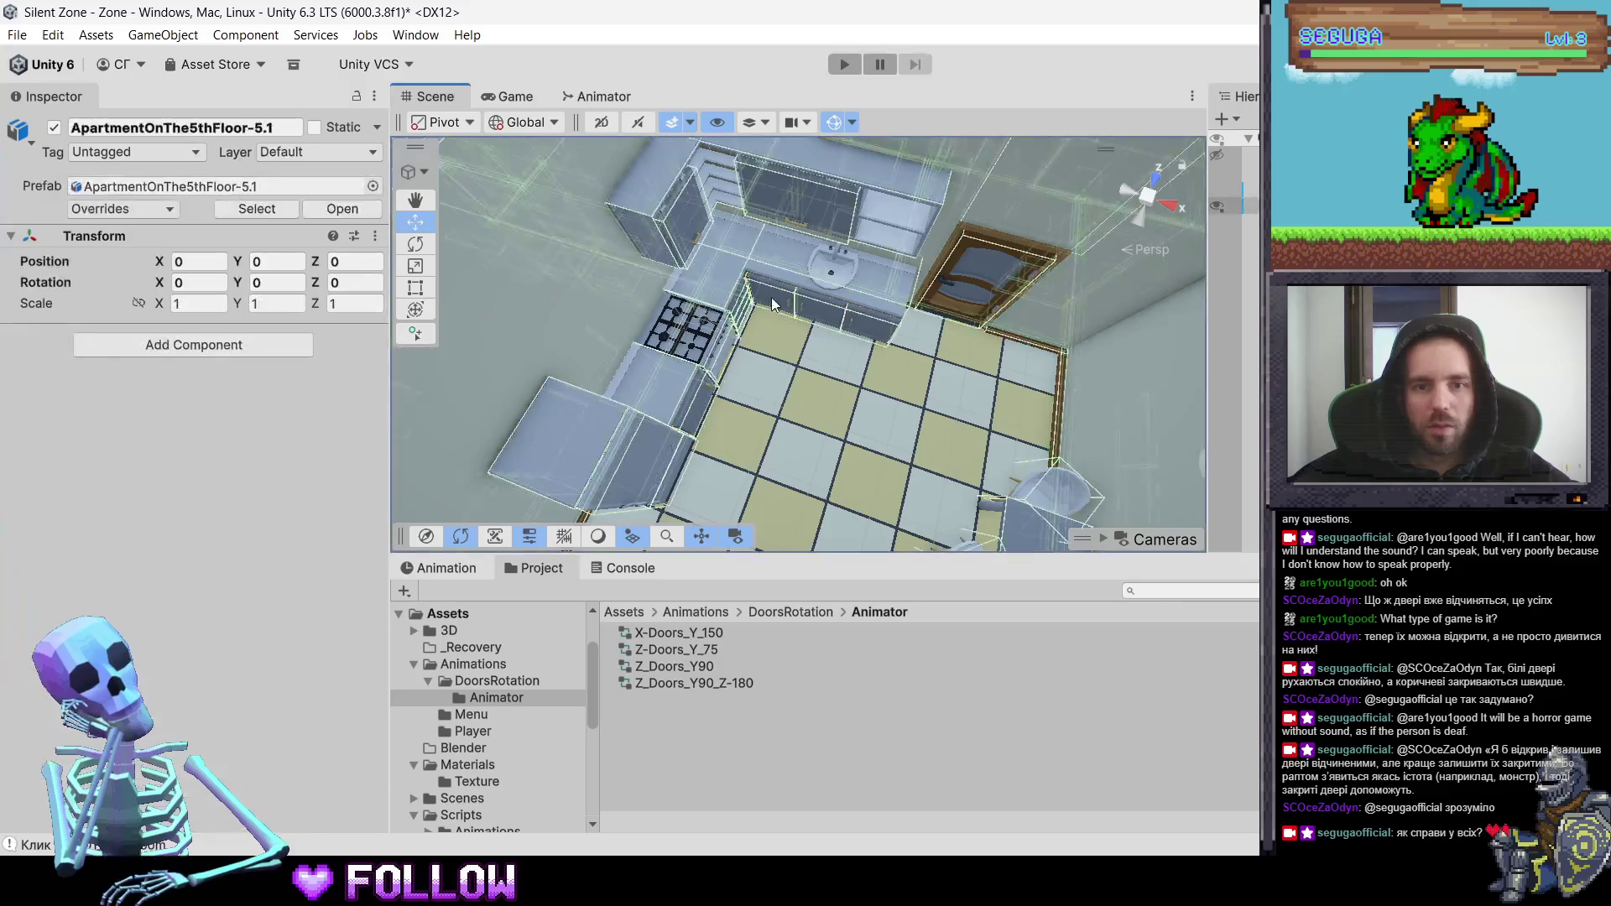
# - Select the sink cabinet doors 500_KitchenSinkDoor-3 and 500_KitchenSinkDoor-2 in the Scene view
pyautogui.click(774, 300)
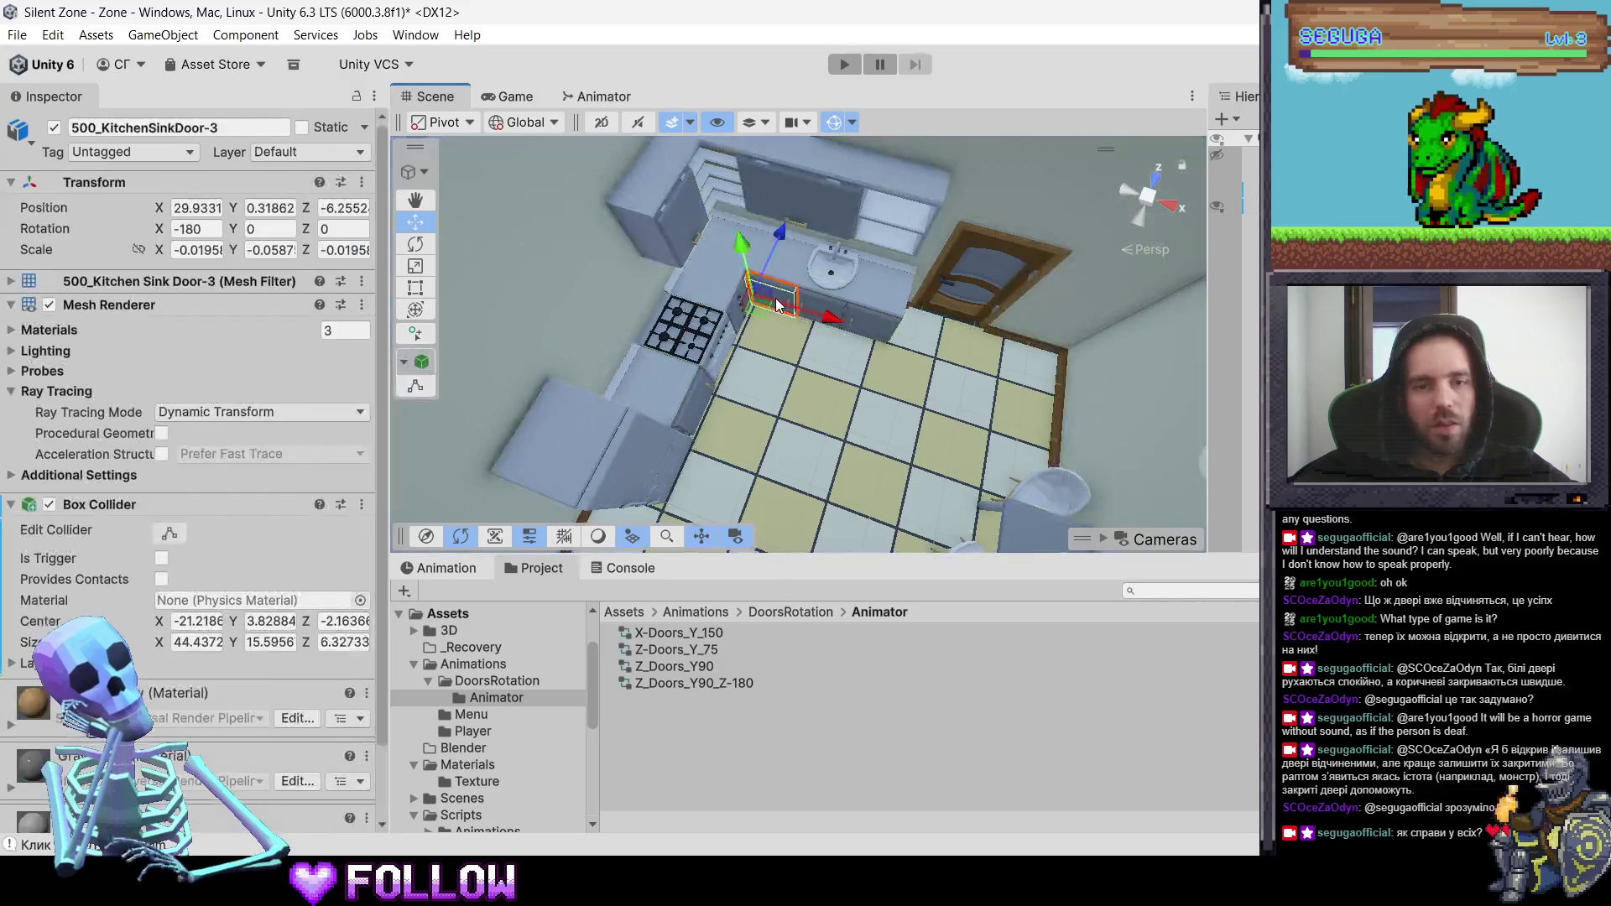
pyautogui.click(820, 300)
pyautogui.click(823, 301)
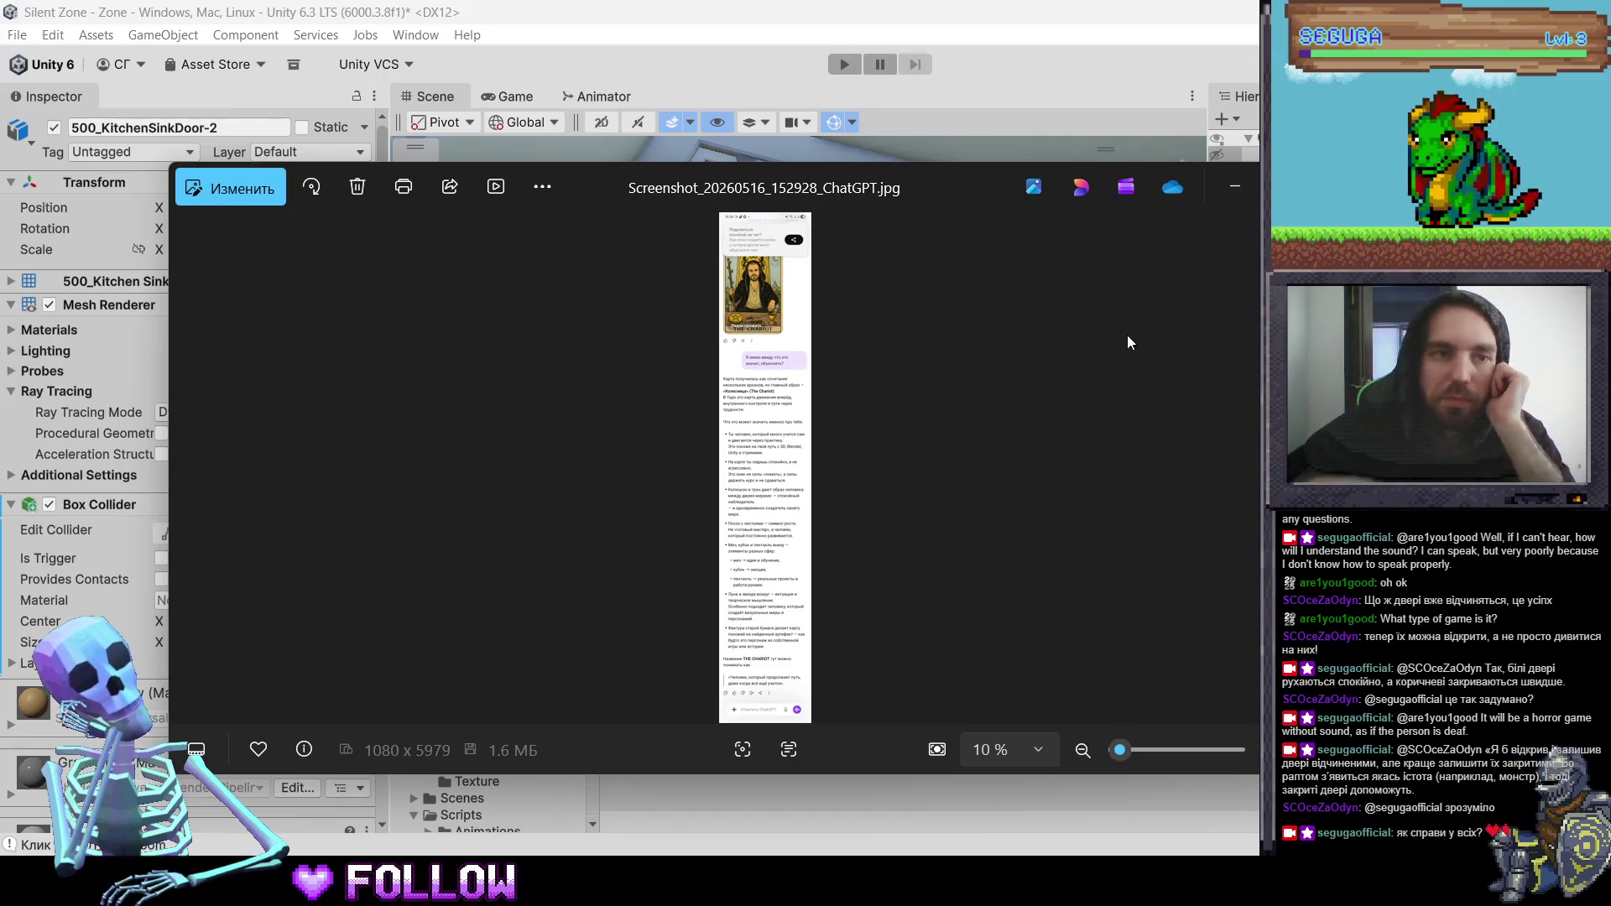
# - Maximize the photo viewer and look over THE CHARIOT tarot card image
pyautogui.click(1273, 186)
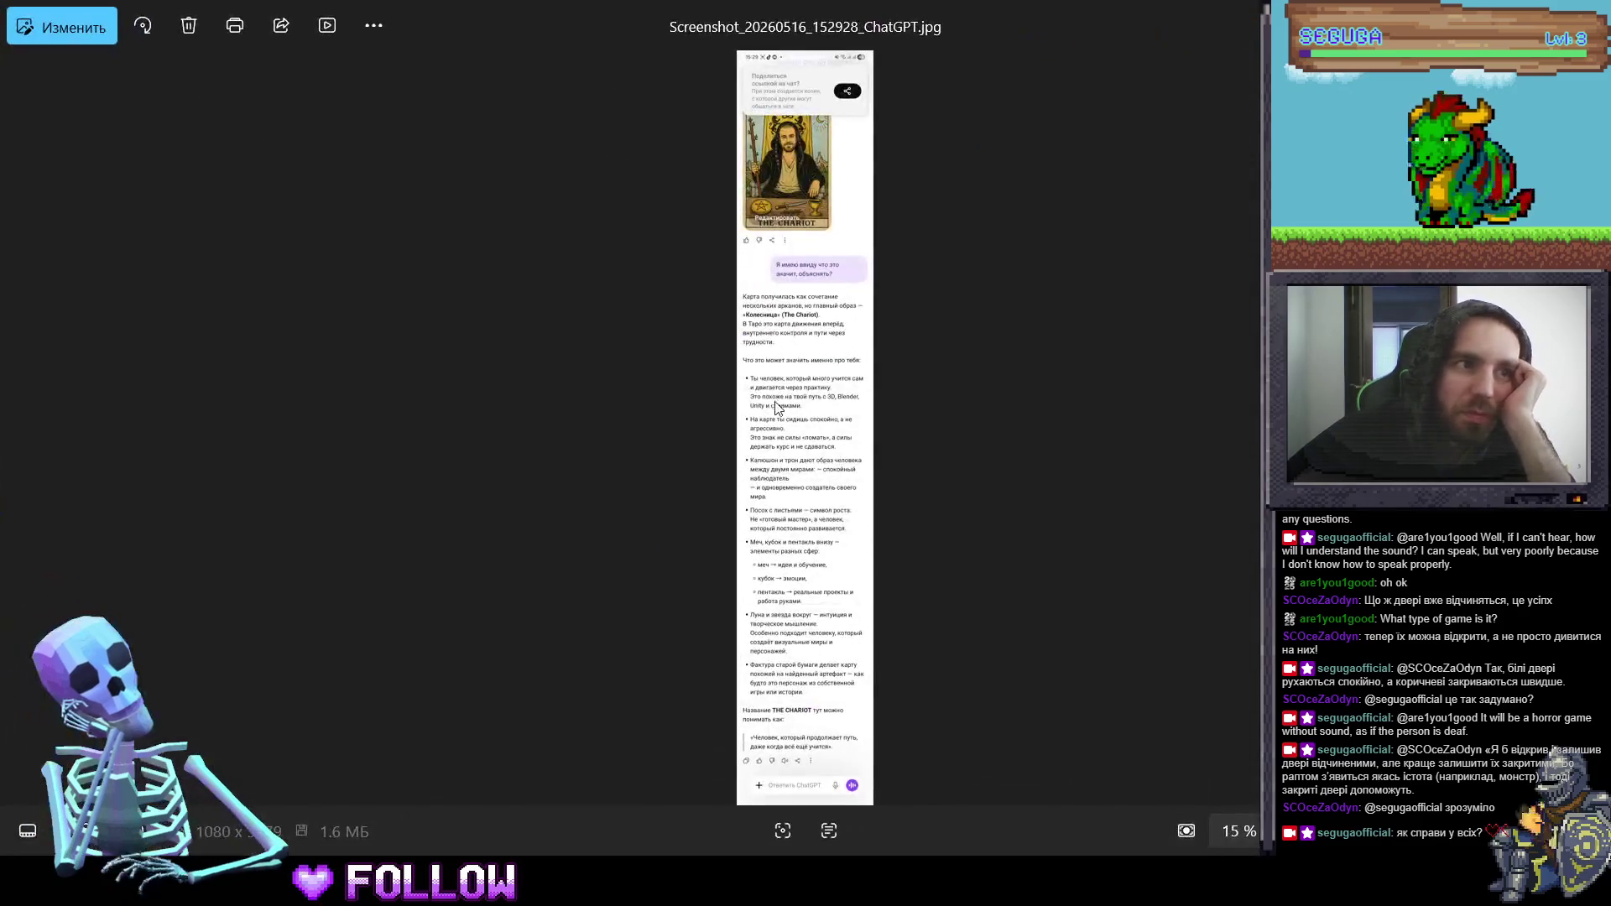
pyautogui.scroll(4, 886, 359)
pyautogui.scroll(4, 885, 359)
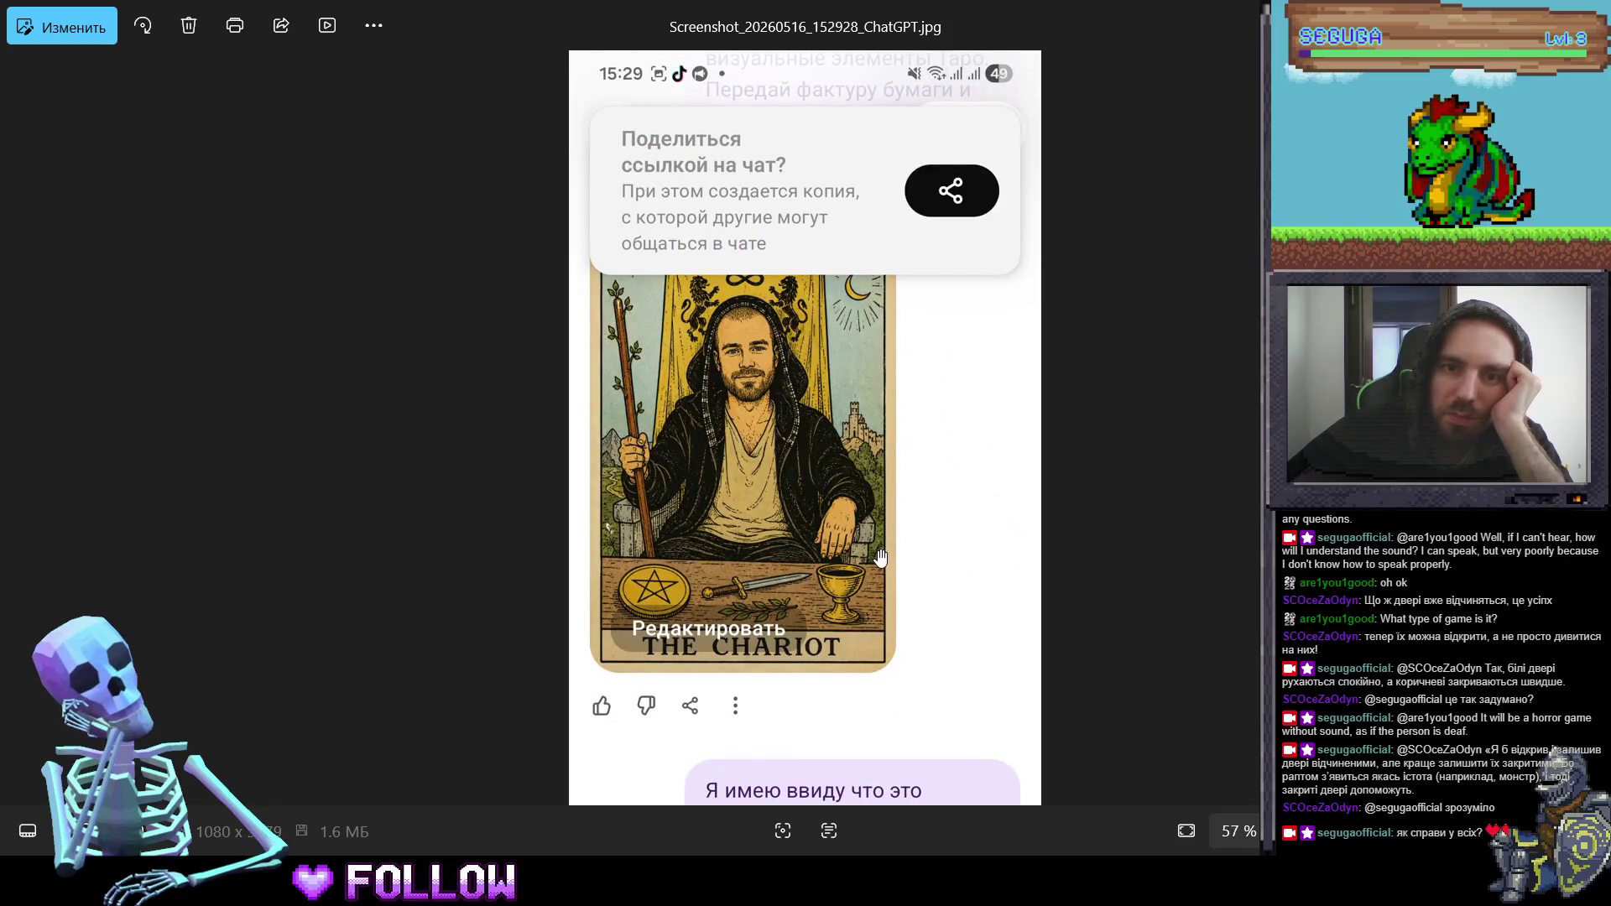
pyautogui.scroll(4, 758, 411)
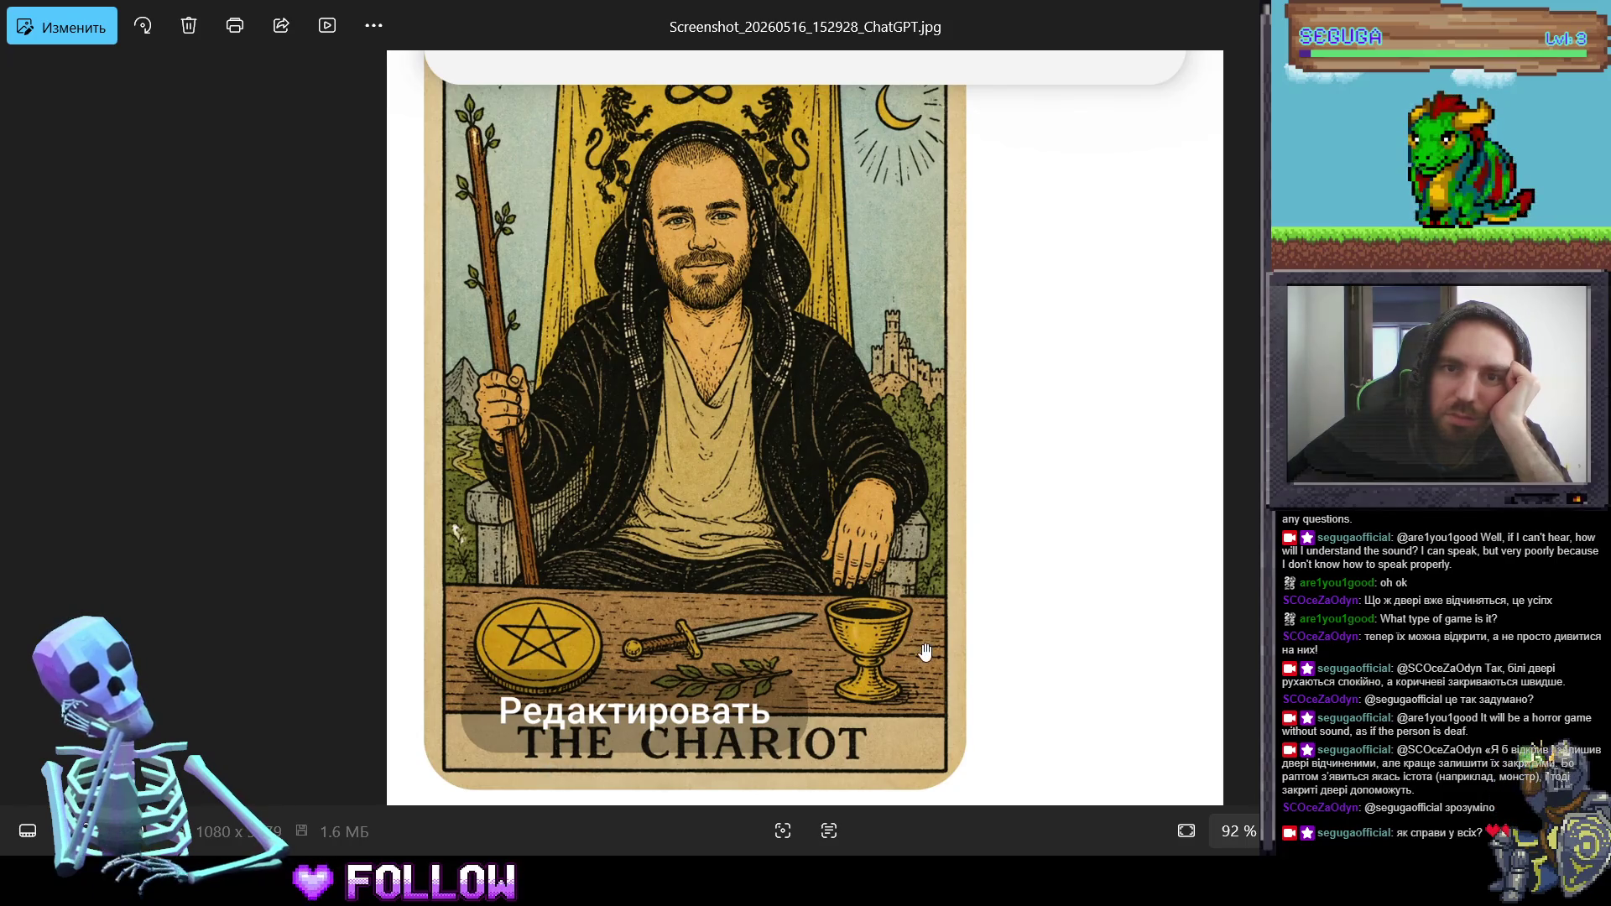
pyautogui.scroll(-10, 925, 653)
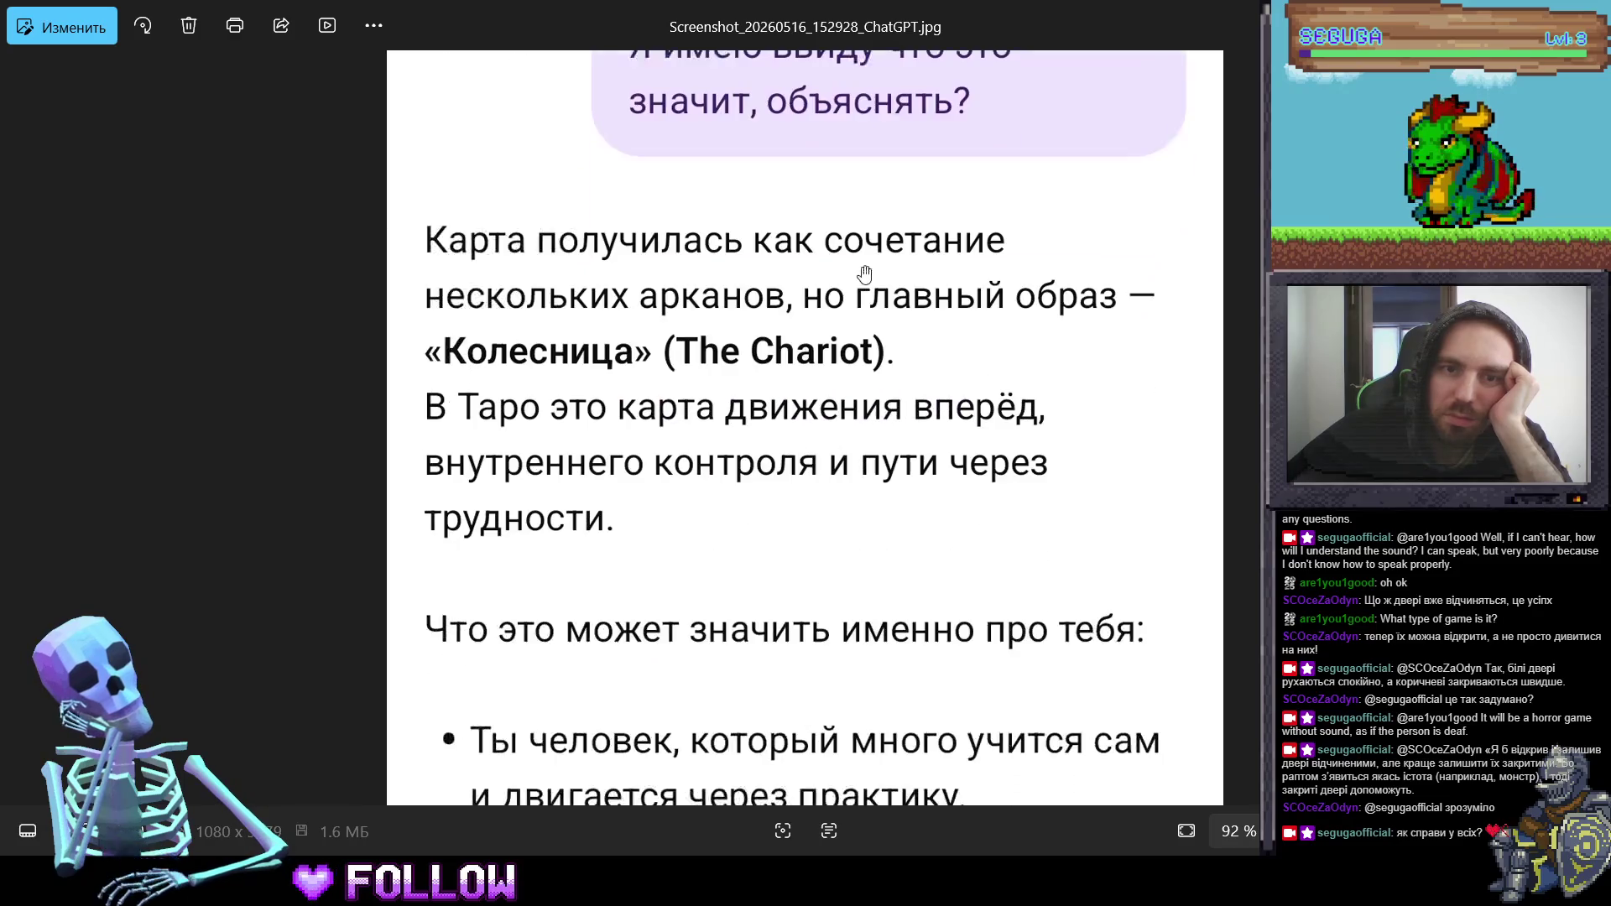
pyautogui.scroll(-1, 869, 406)
pyautogui.keyDown('ctrl'); pyautogui.scroll(-1, 859, 335); pyautogui.keyUp('ctrl')
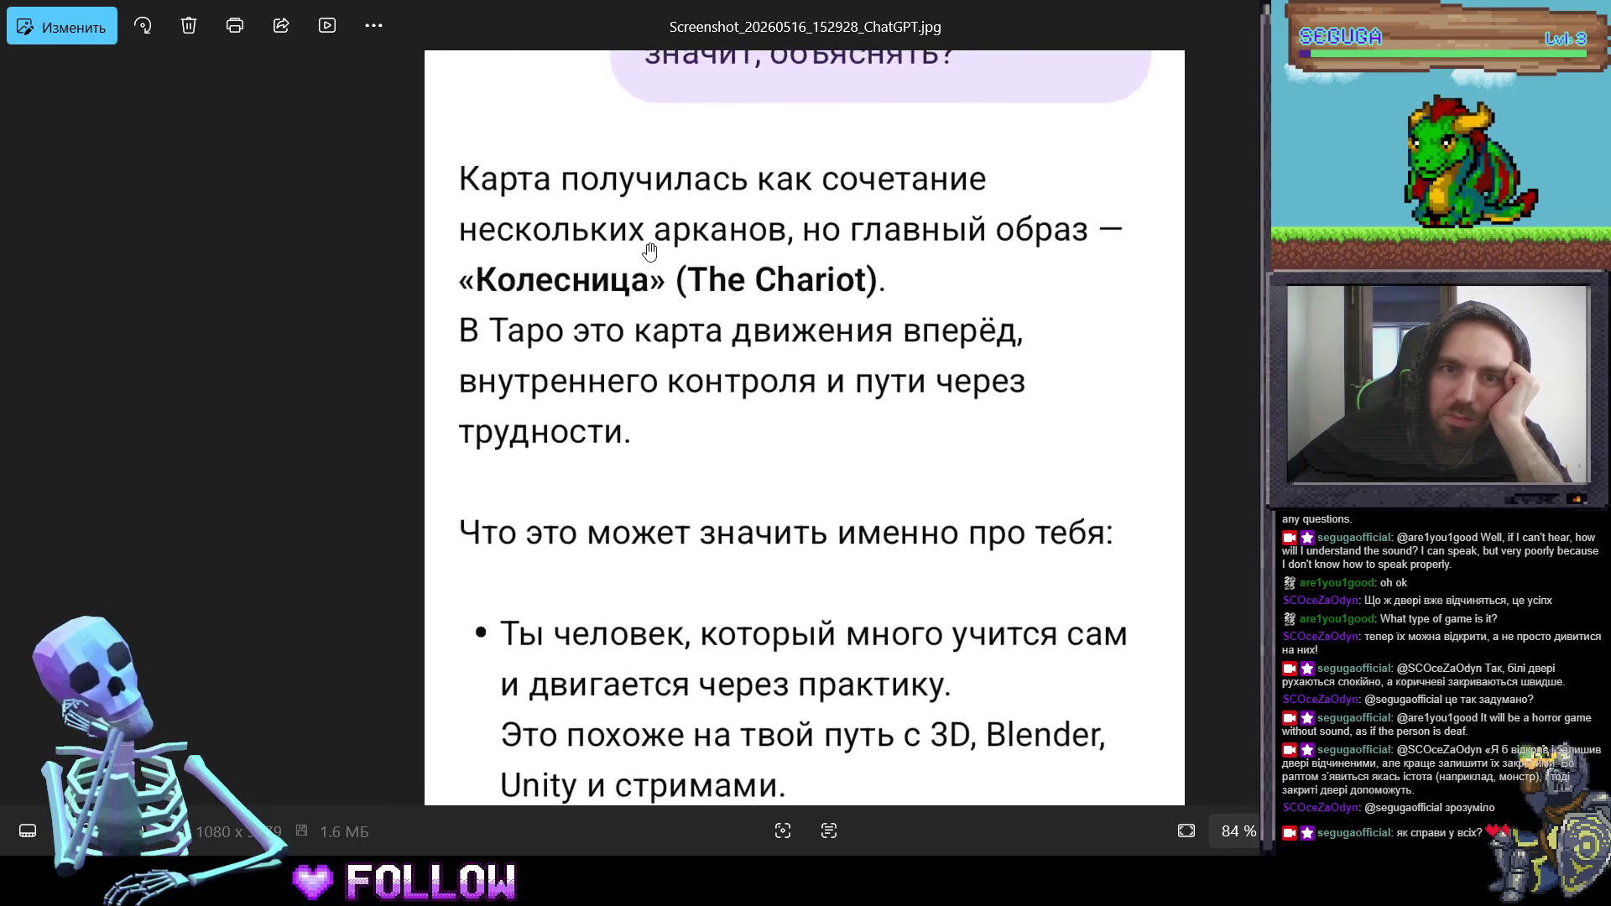
pyautogui.scroll(-1, 506, 124)
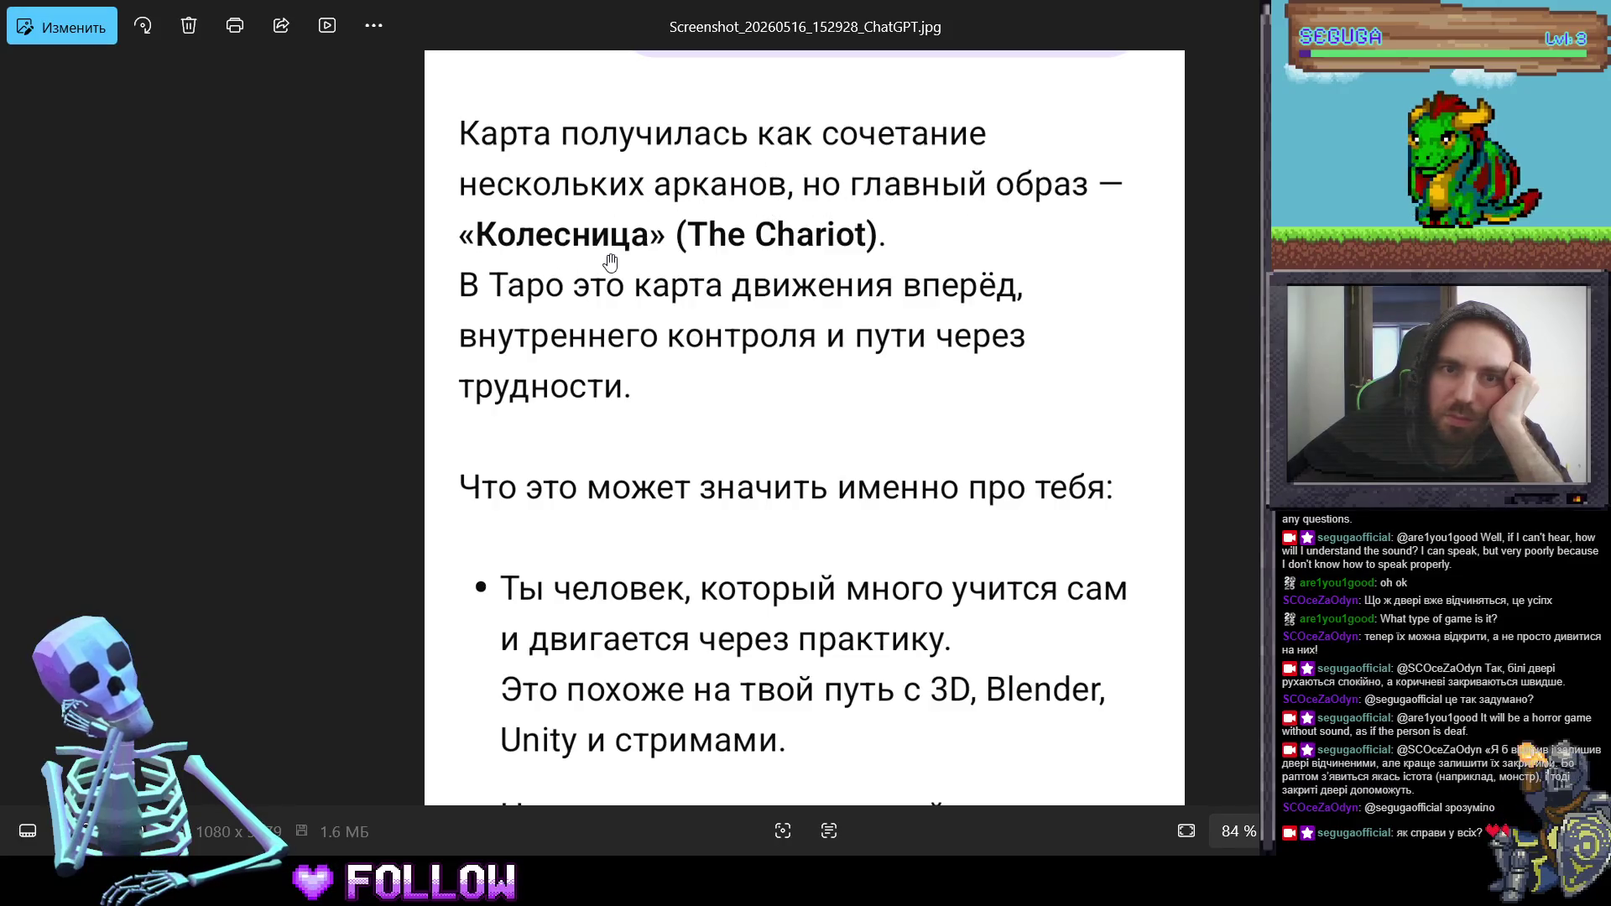
pyautogui.moveTo(813, 260); pyautogui.dragTo(874, 678)
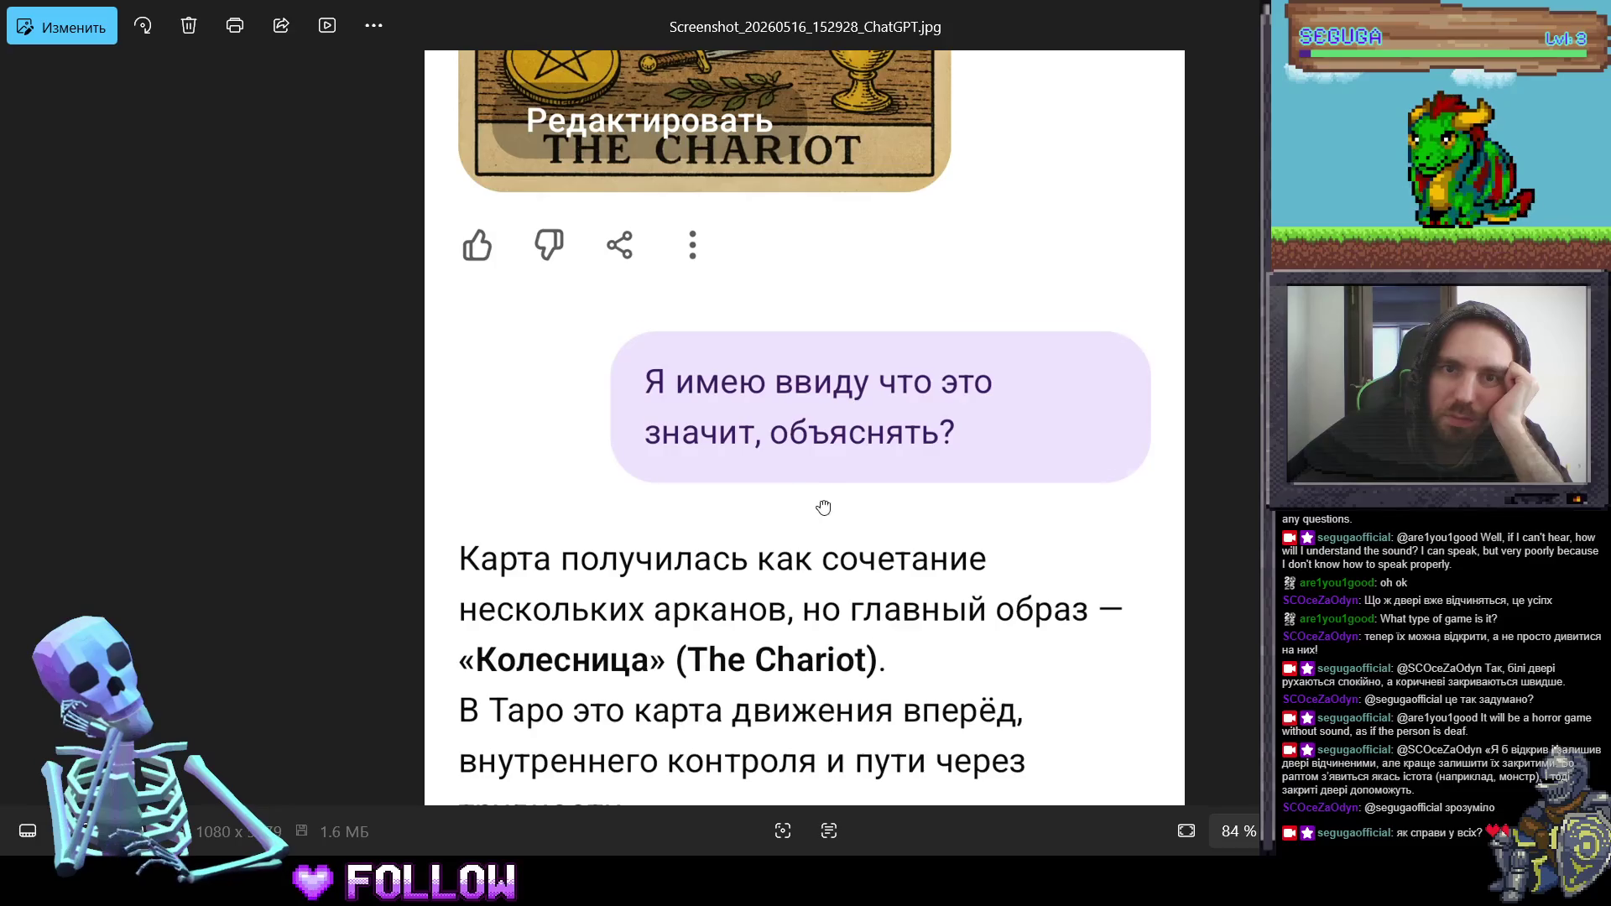
pyautogui.moveTo(824, 508); pyautogui.dragTo(780, 169)
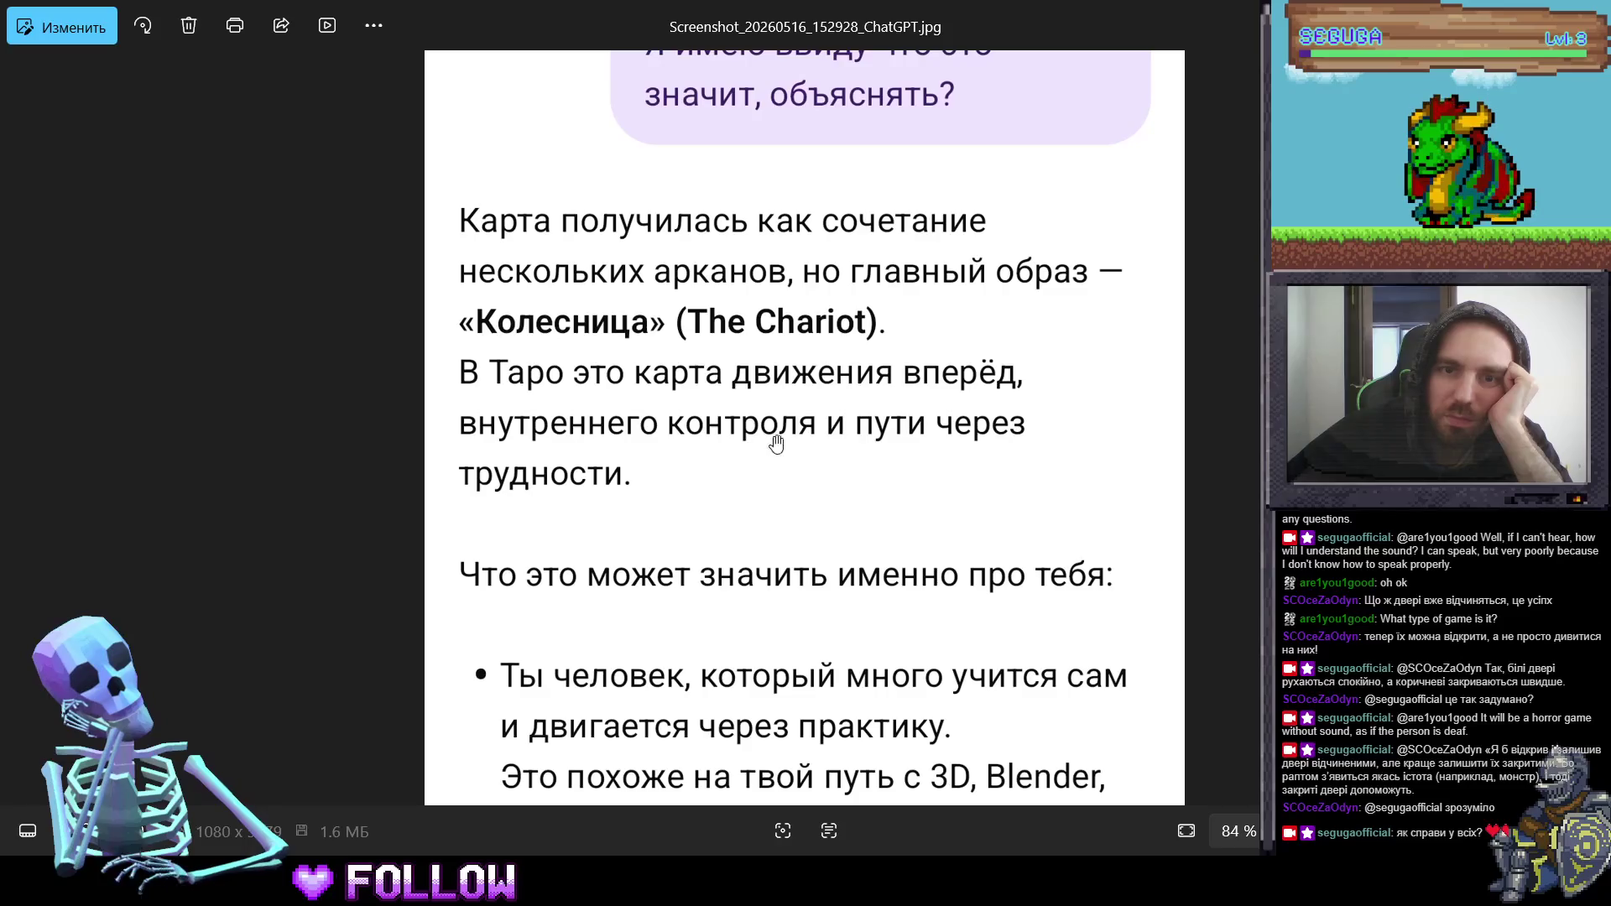
# - Scroll down through the card's explanation text to the closing quote
pyautogui.scroll(-4, 863, 460)
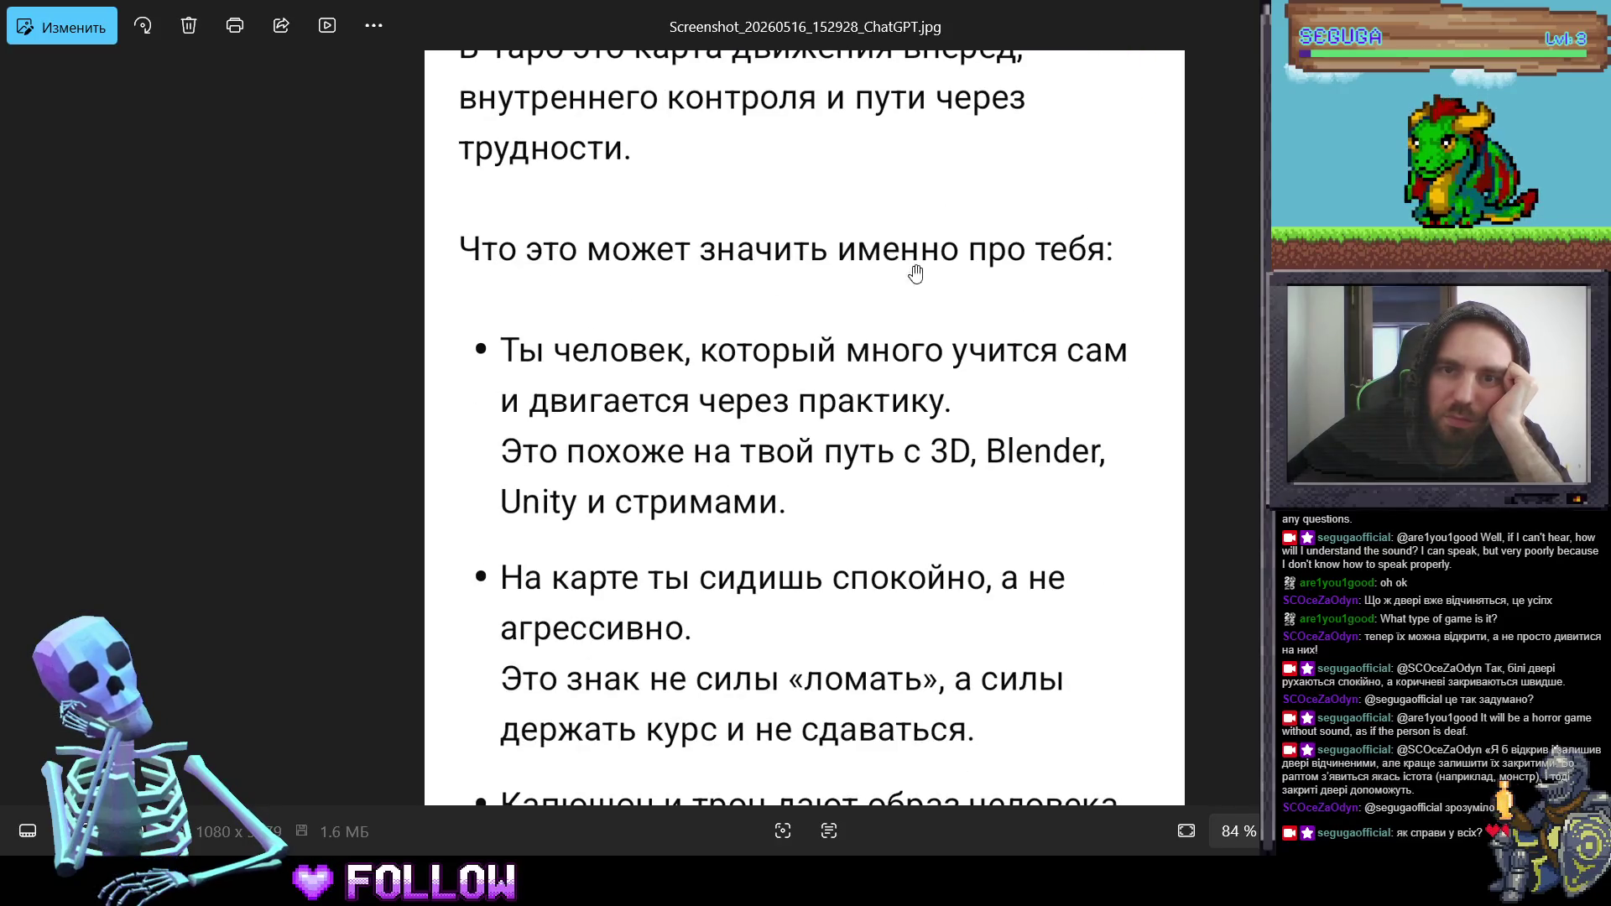
pyautogui.scroll(-1, 916, 273)
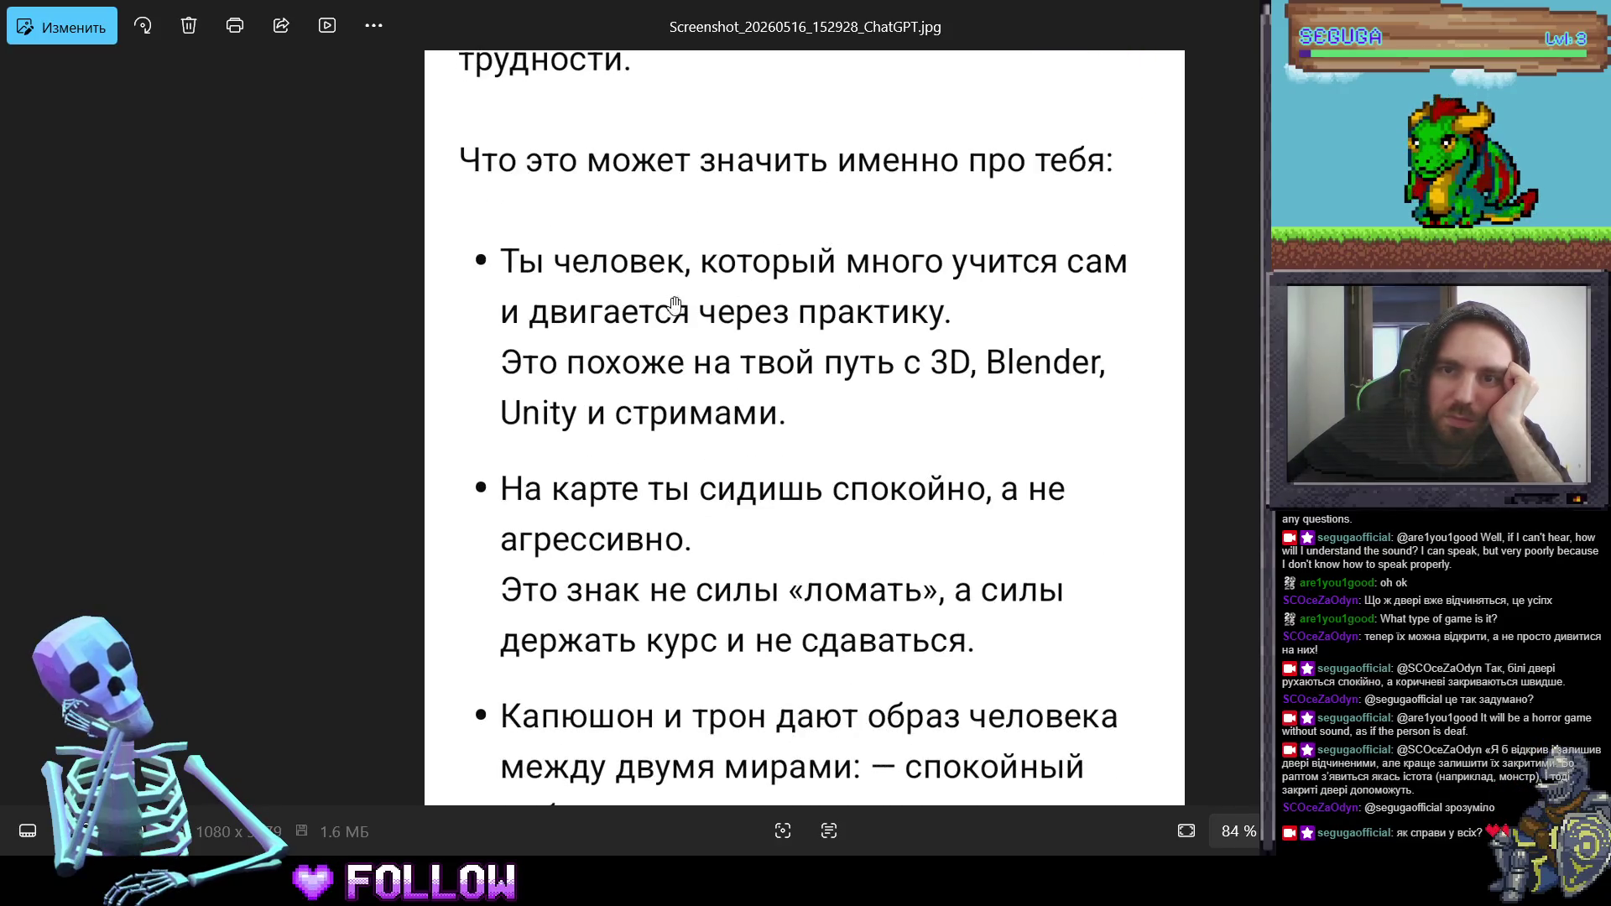
pyautogui.scroll(-1, 616, 337)
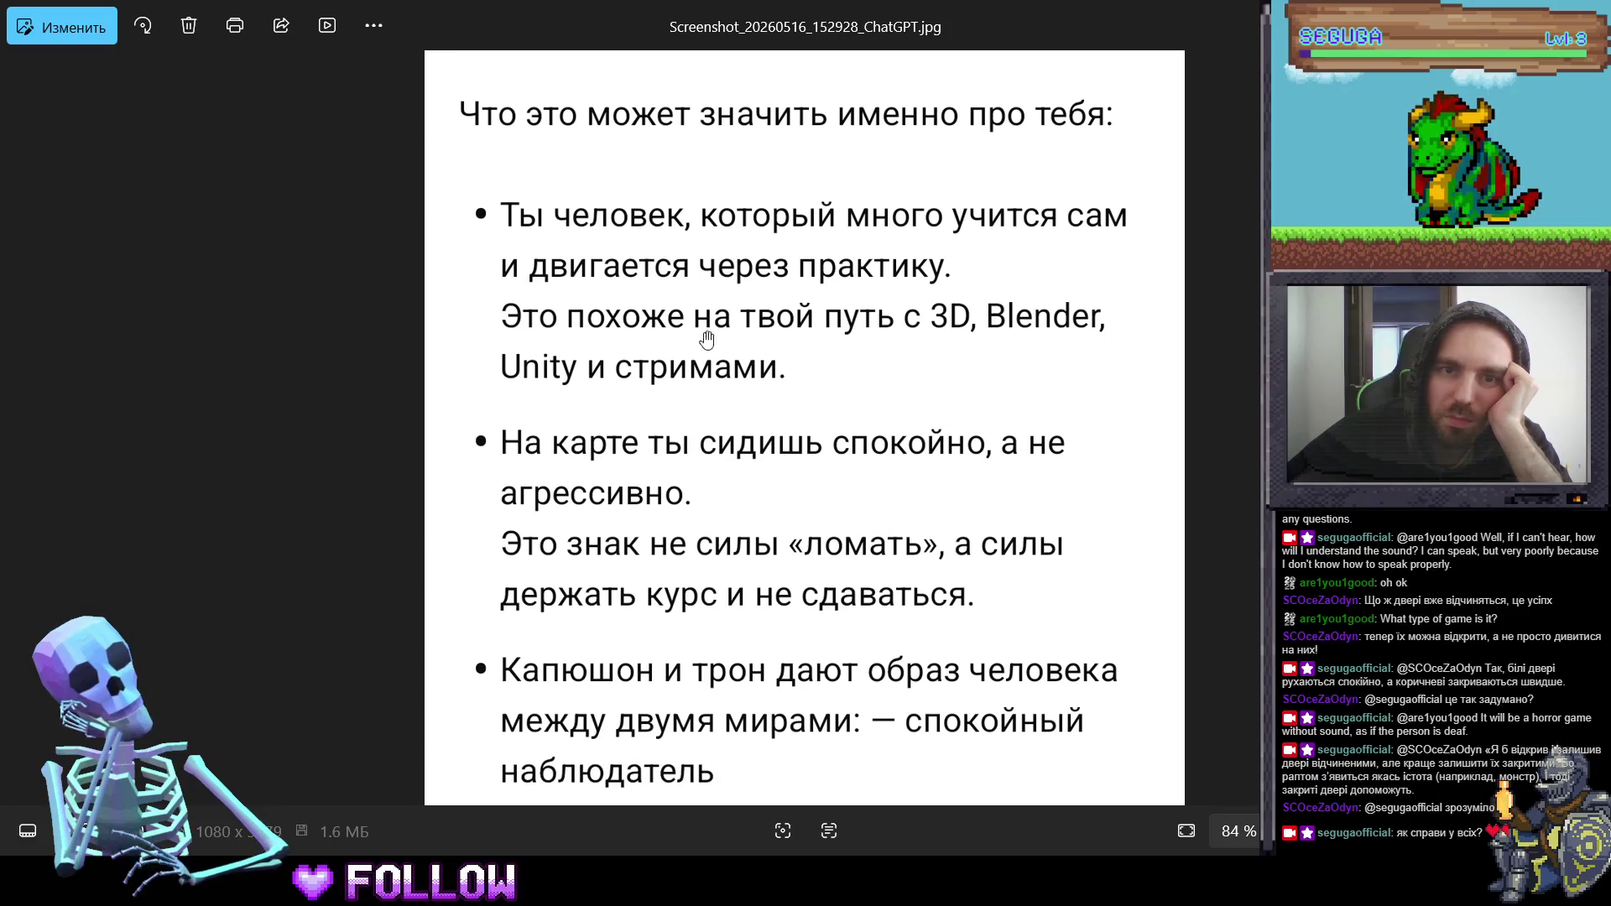
pyautogui.scroll(-2, 814, 399)
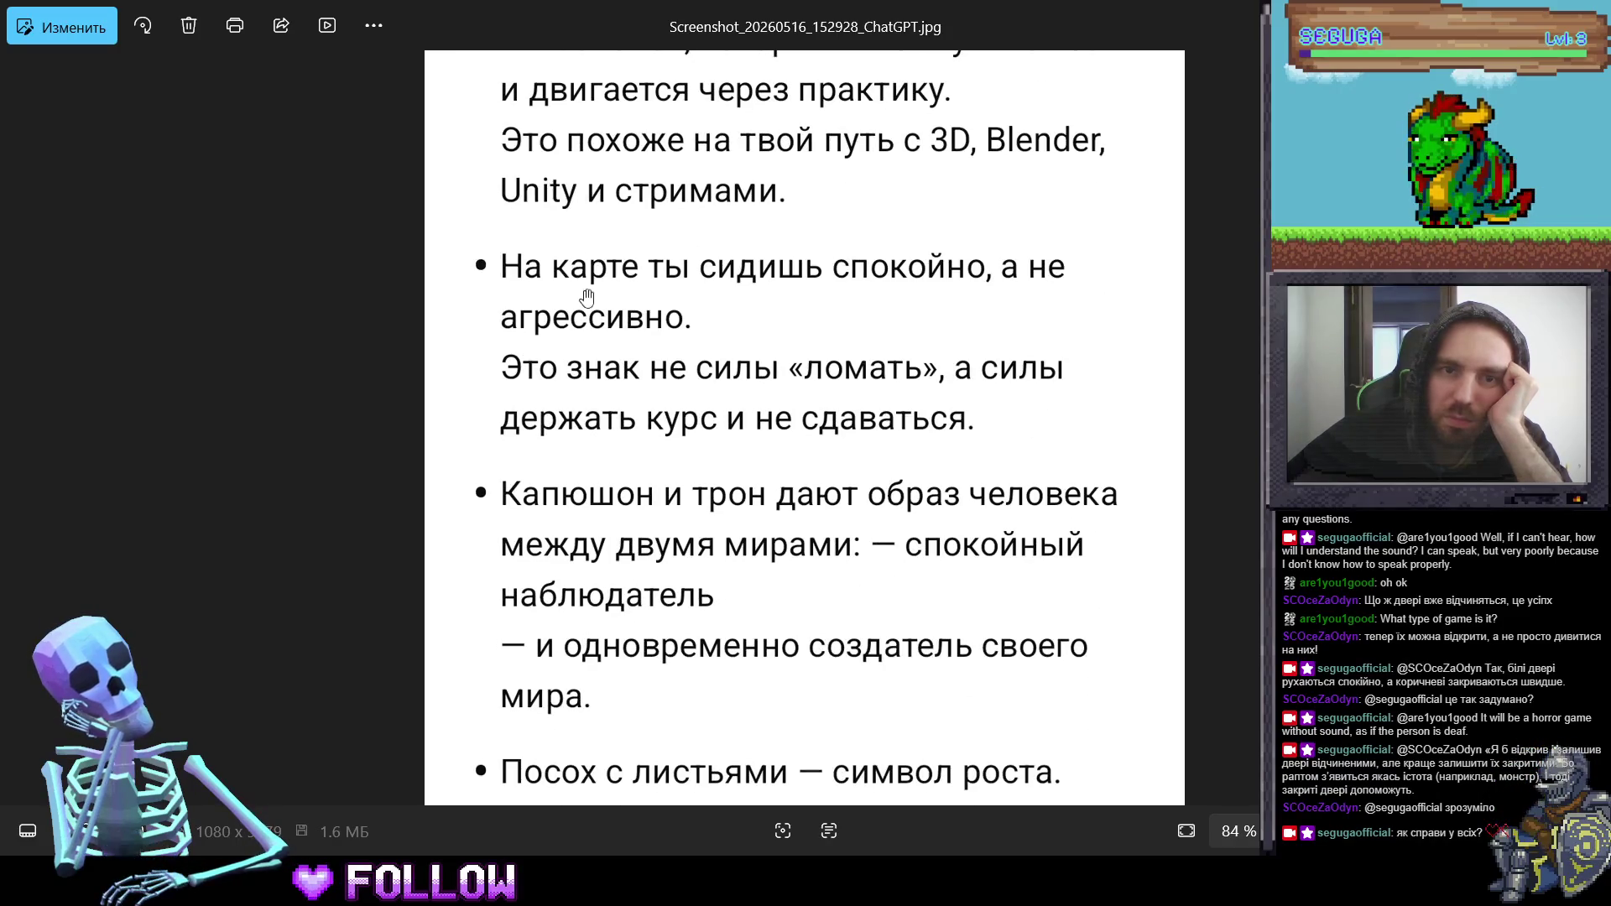
pyautogui.scroll(-1, 1008, 290)
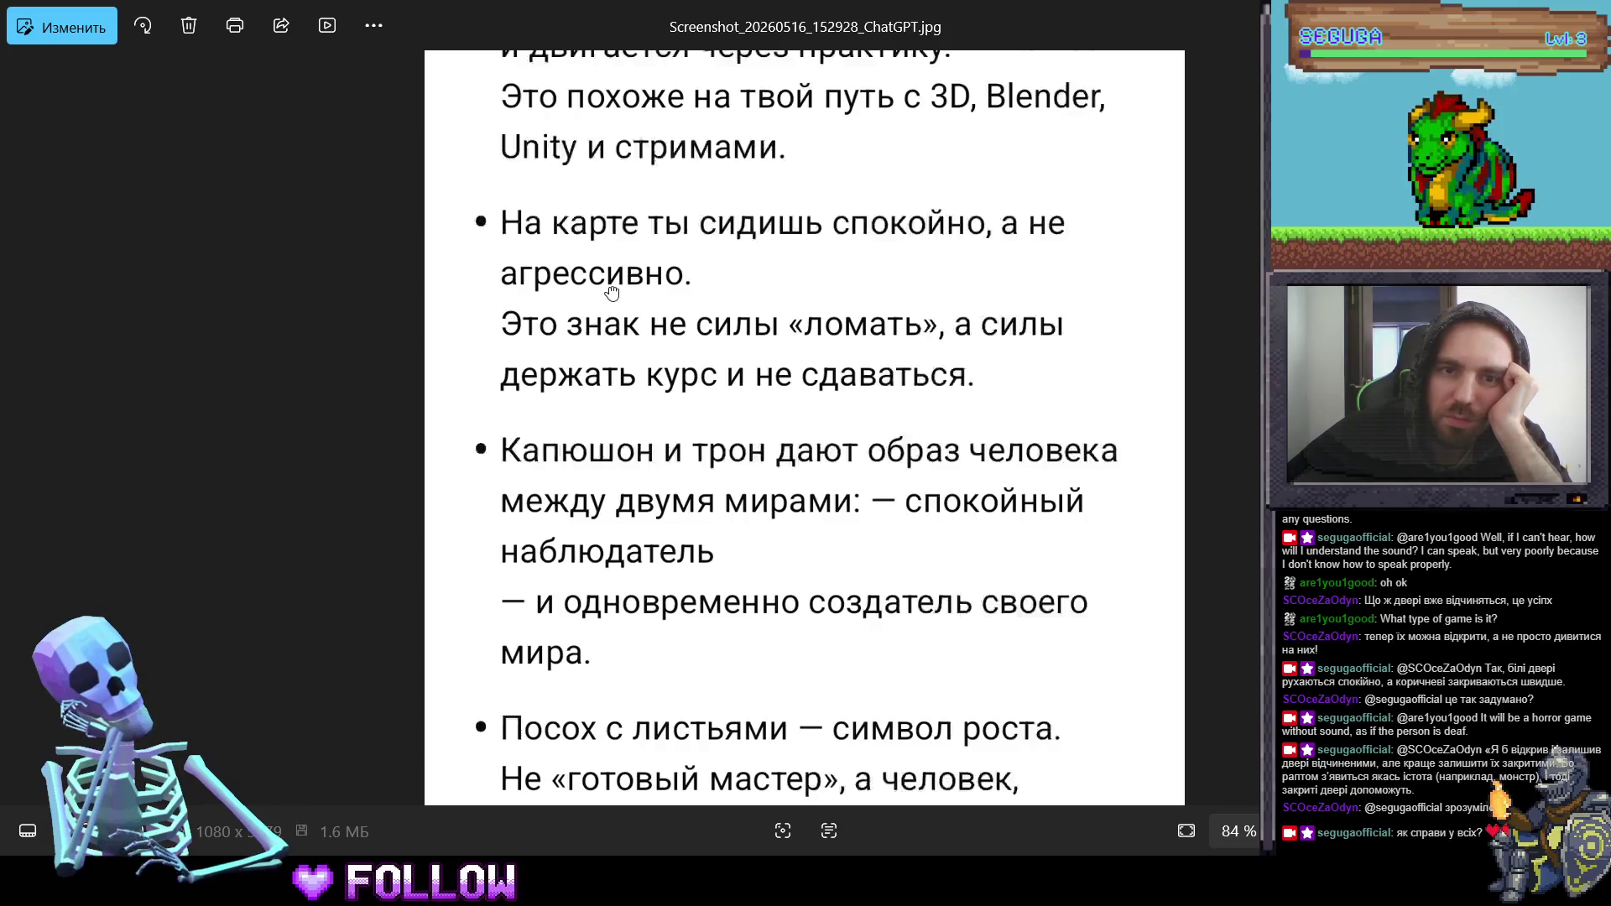
pyautogui.scroll(-1, 921, 296)
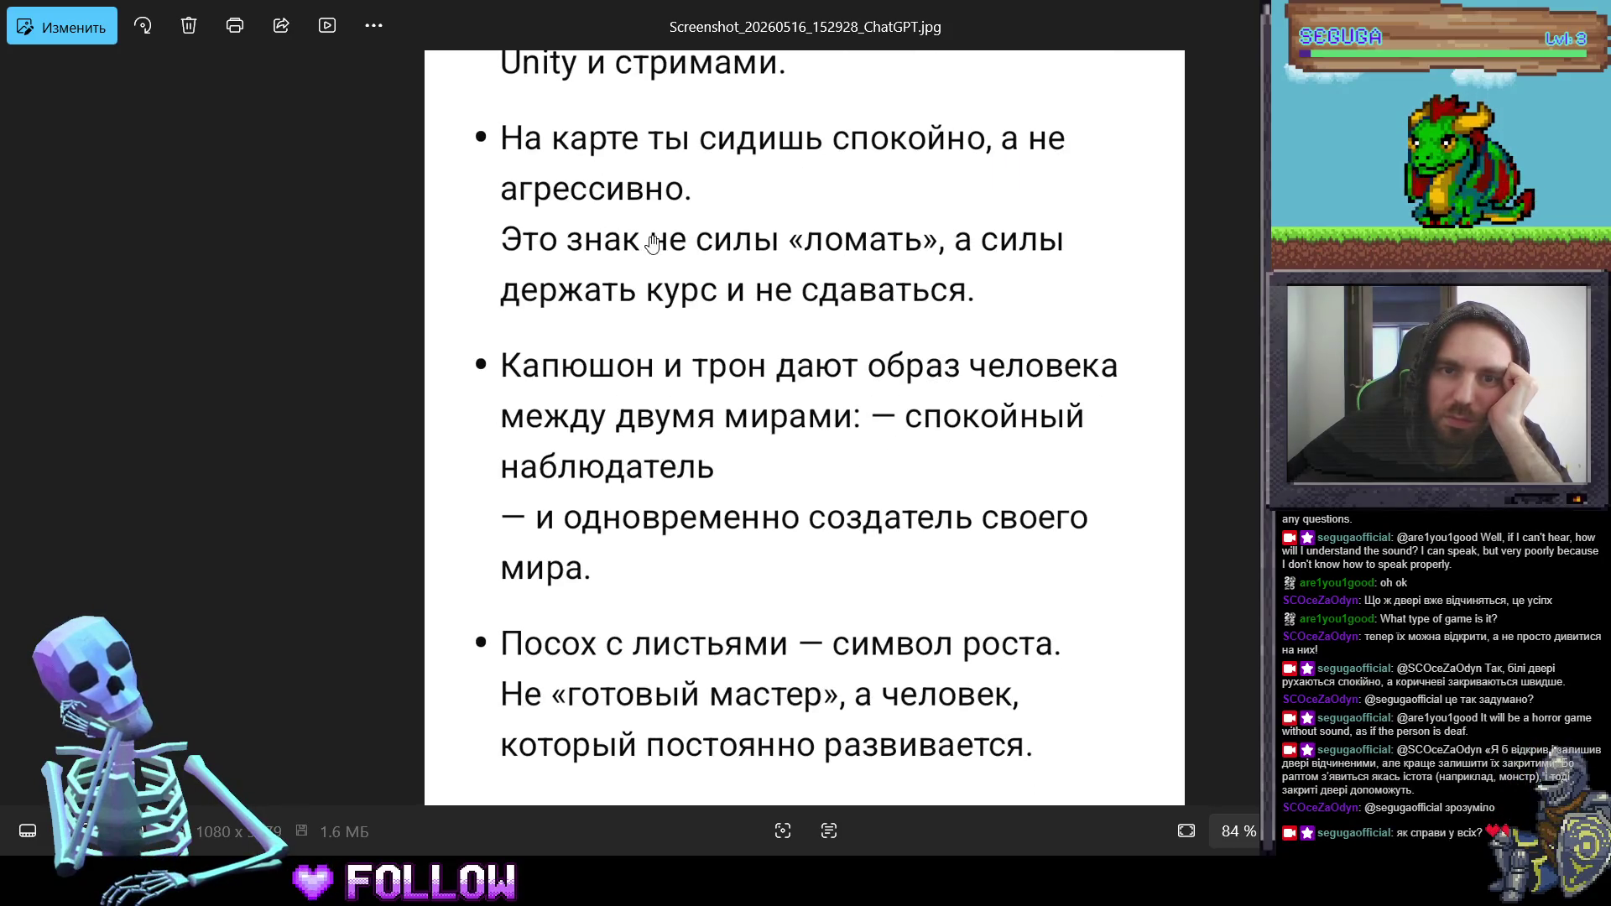
pyautogui.scroll(-3, 982, 249)
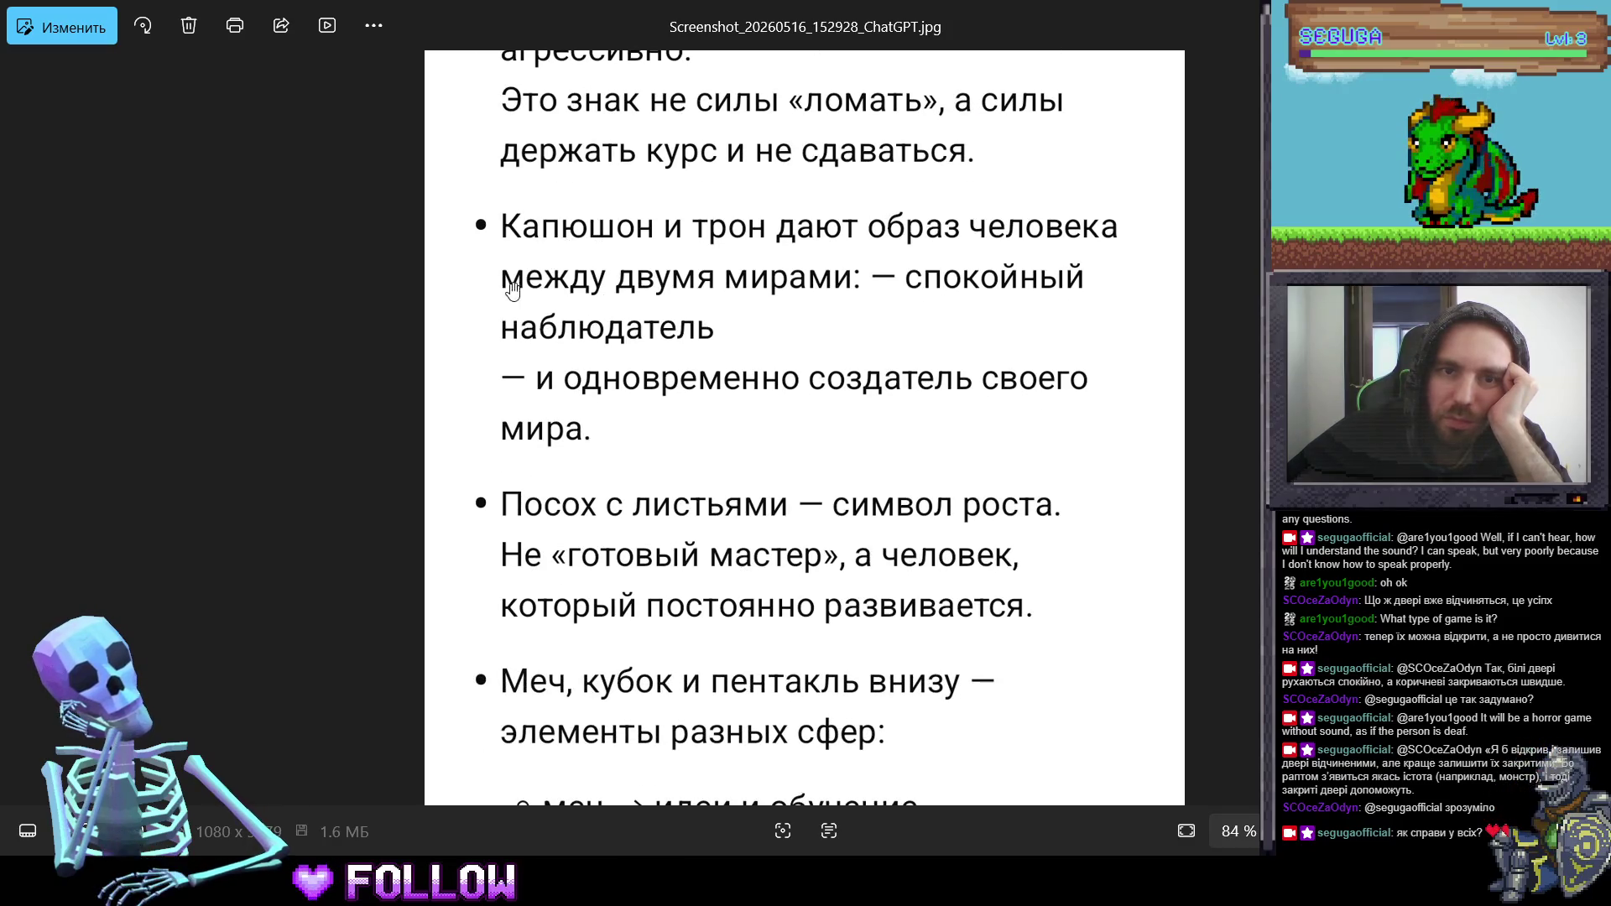
pyautogui.scroll(-2, 585, 336)
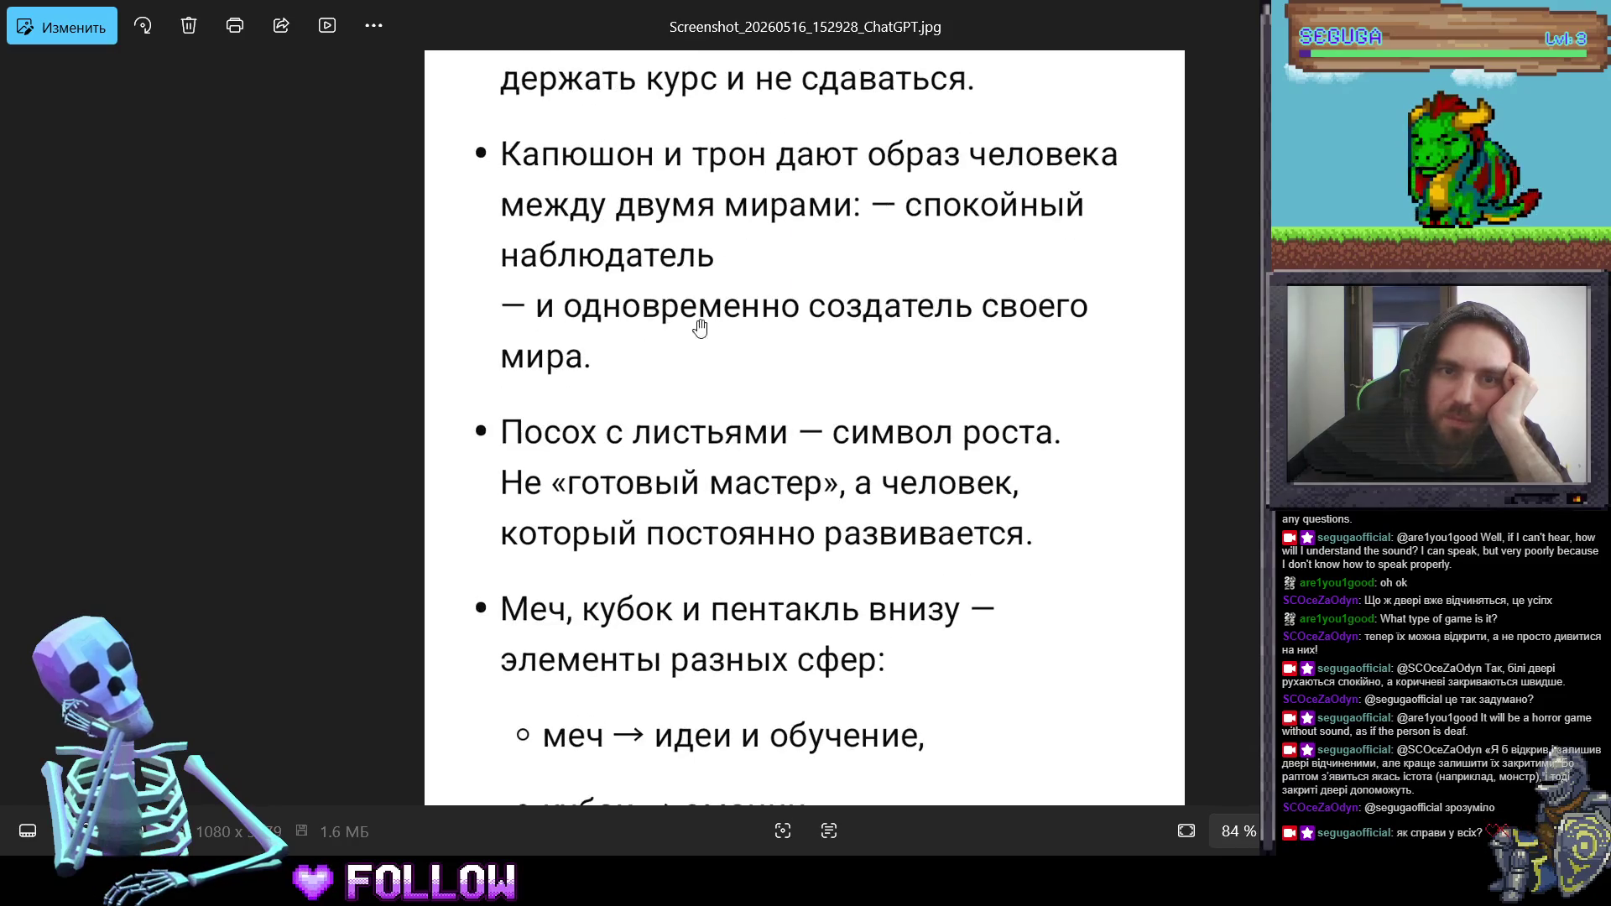
pyautogui.scroll(-4, 579, 252)
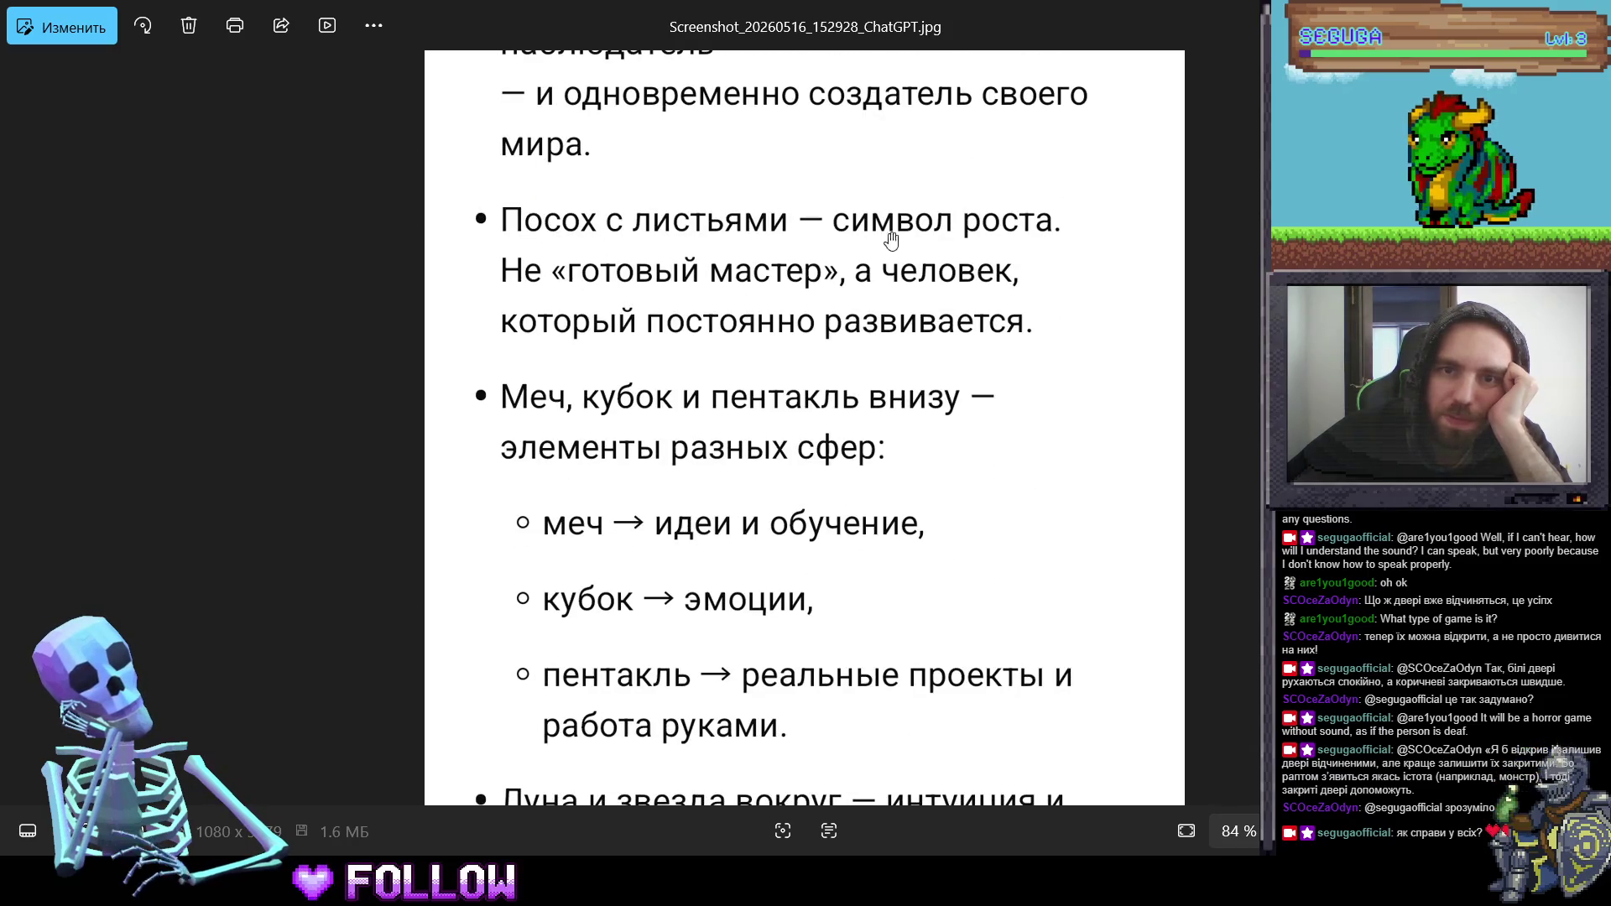
pyautogui.scroll(-2, 859, 338)
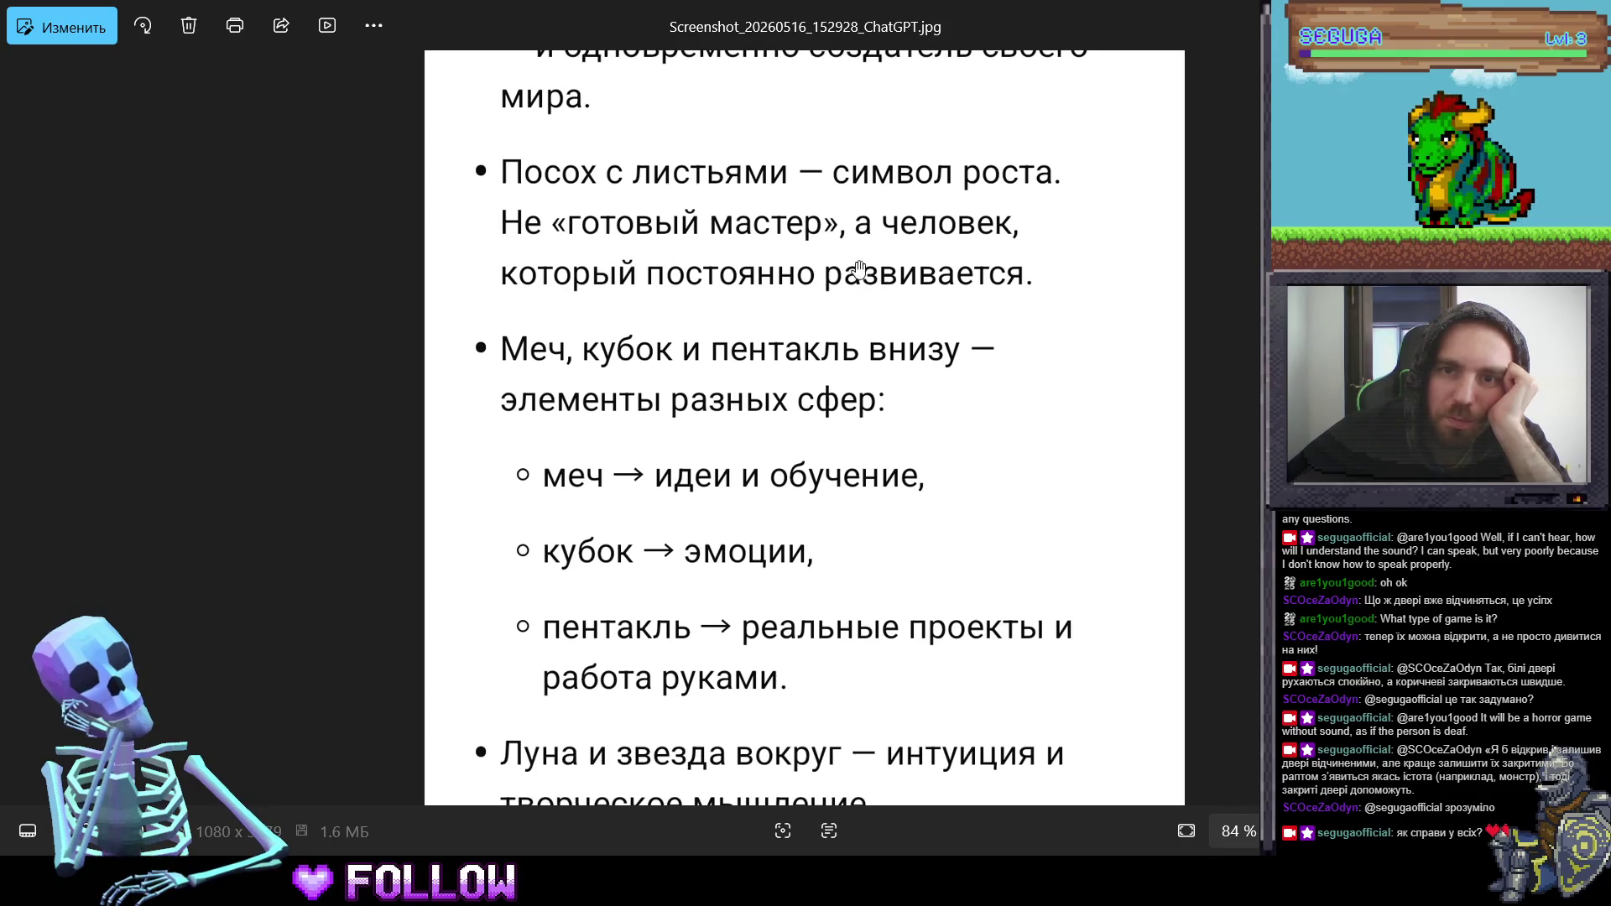
pyautogui.scroll(-1, 798, 277)
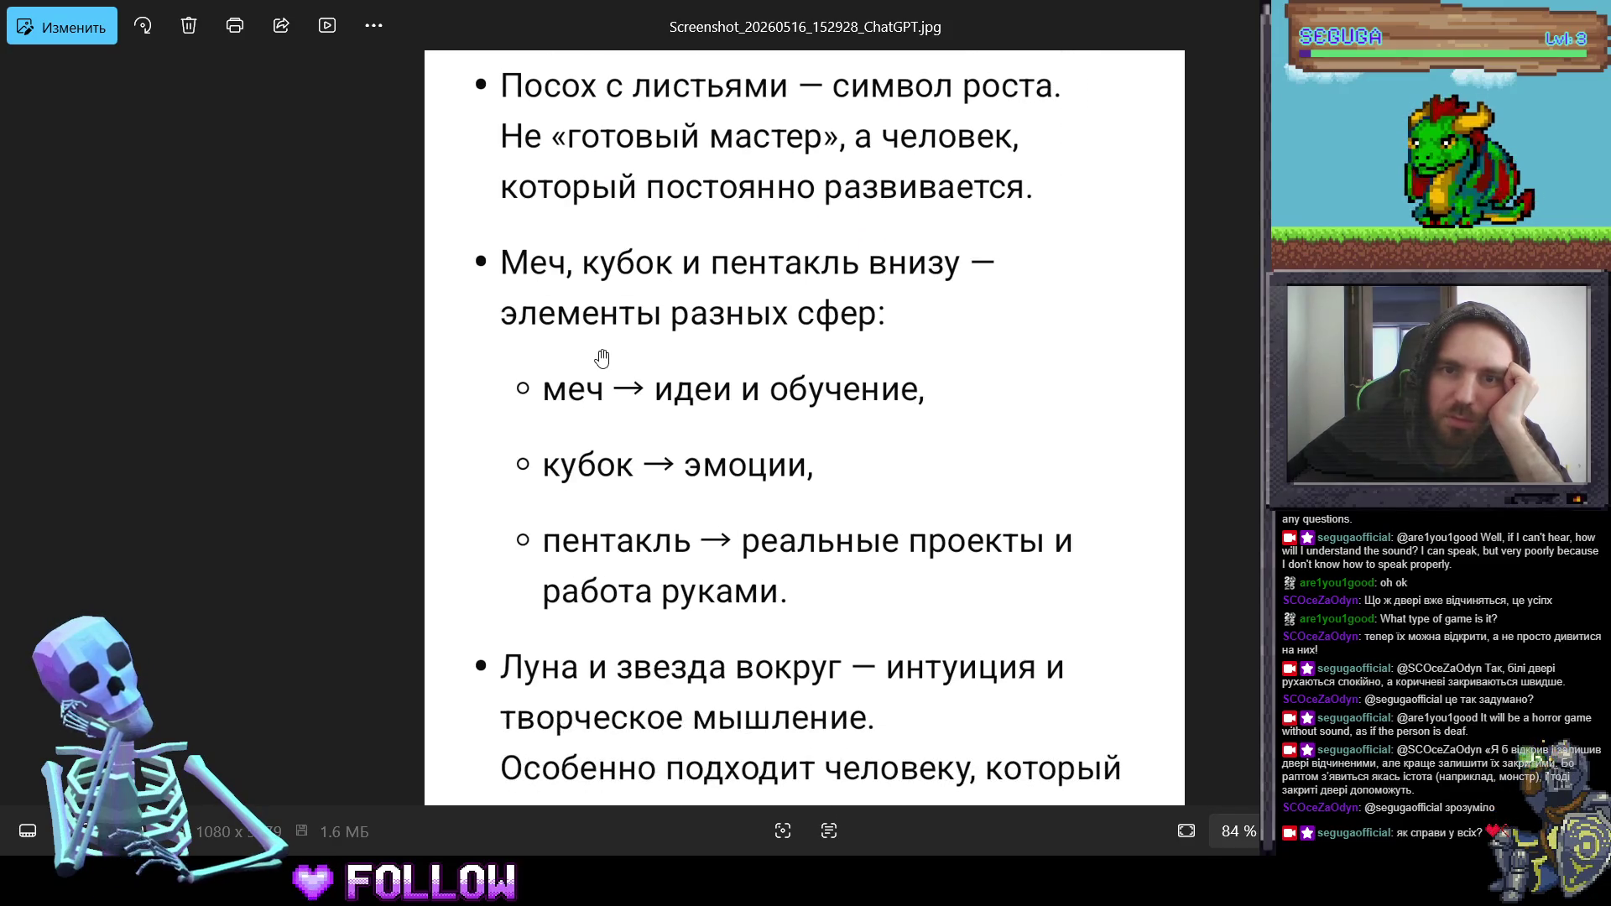
pyautogui.scroll(-1, 602, 358)
pyautogui.scroll(-1, 732, 311)
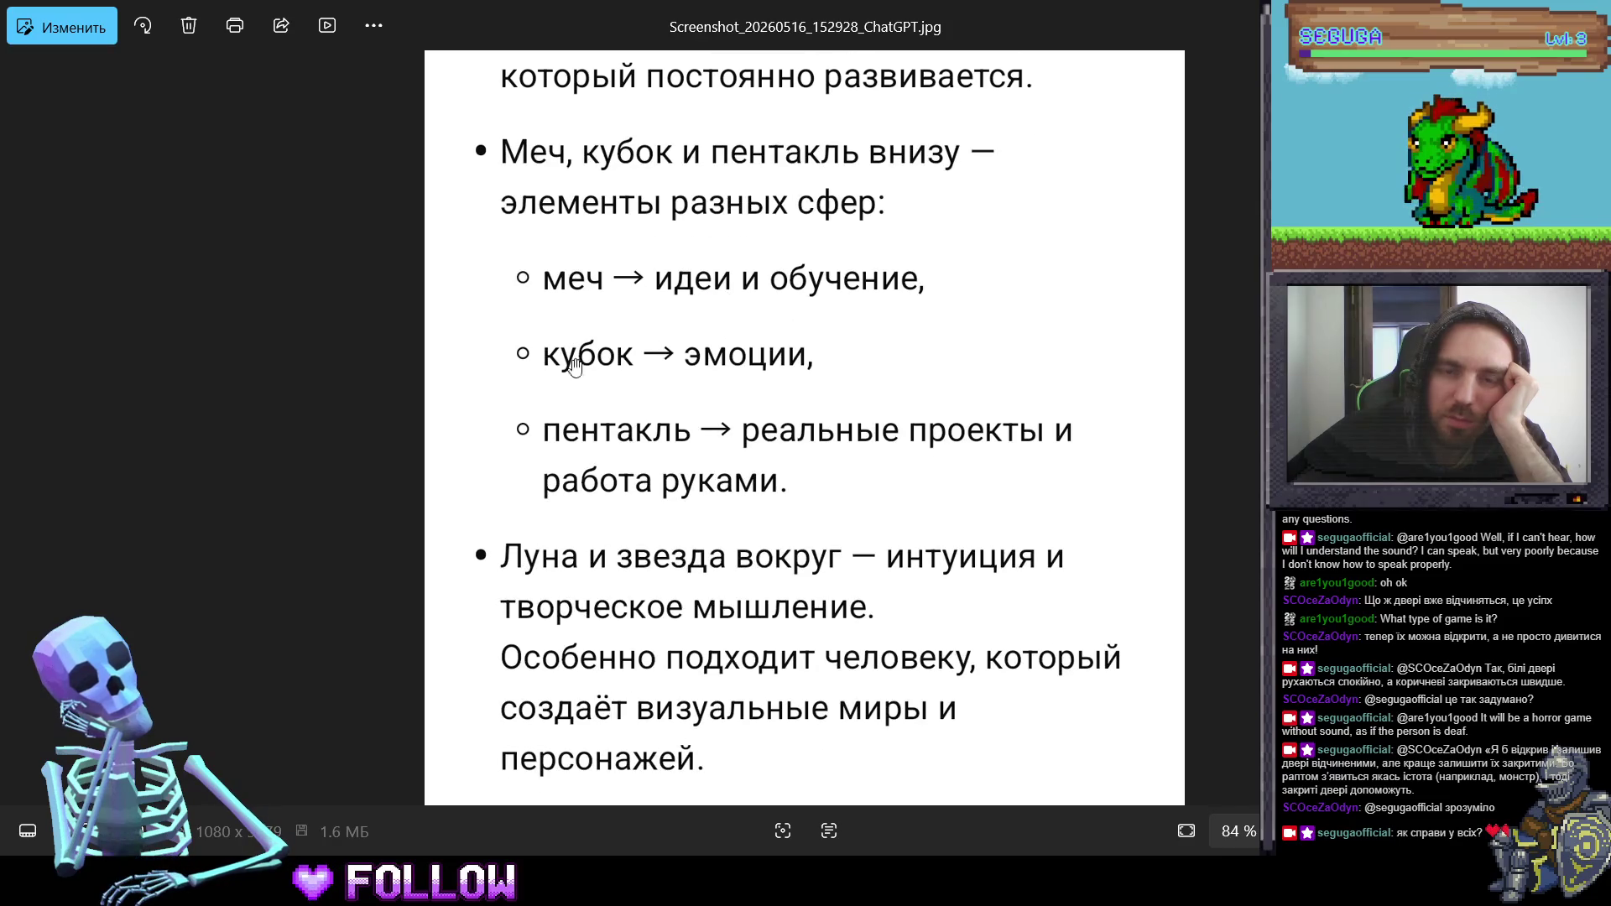
pyautogui.scroll(-1, 655, 395)
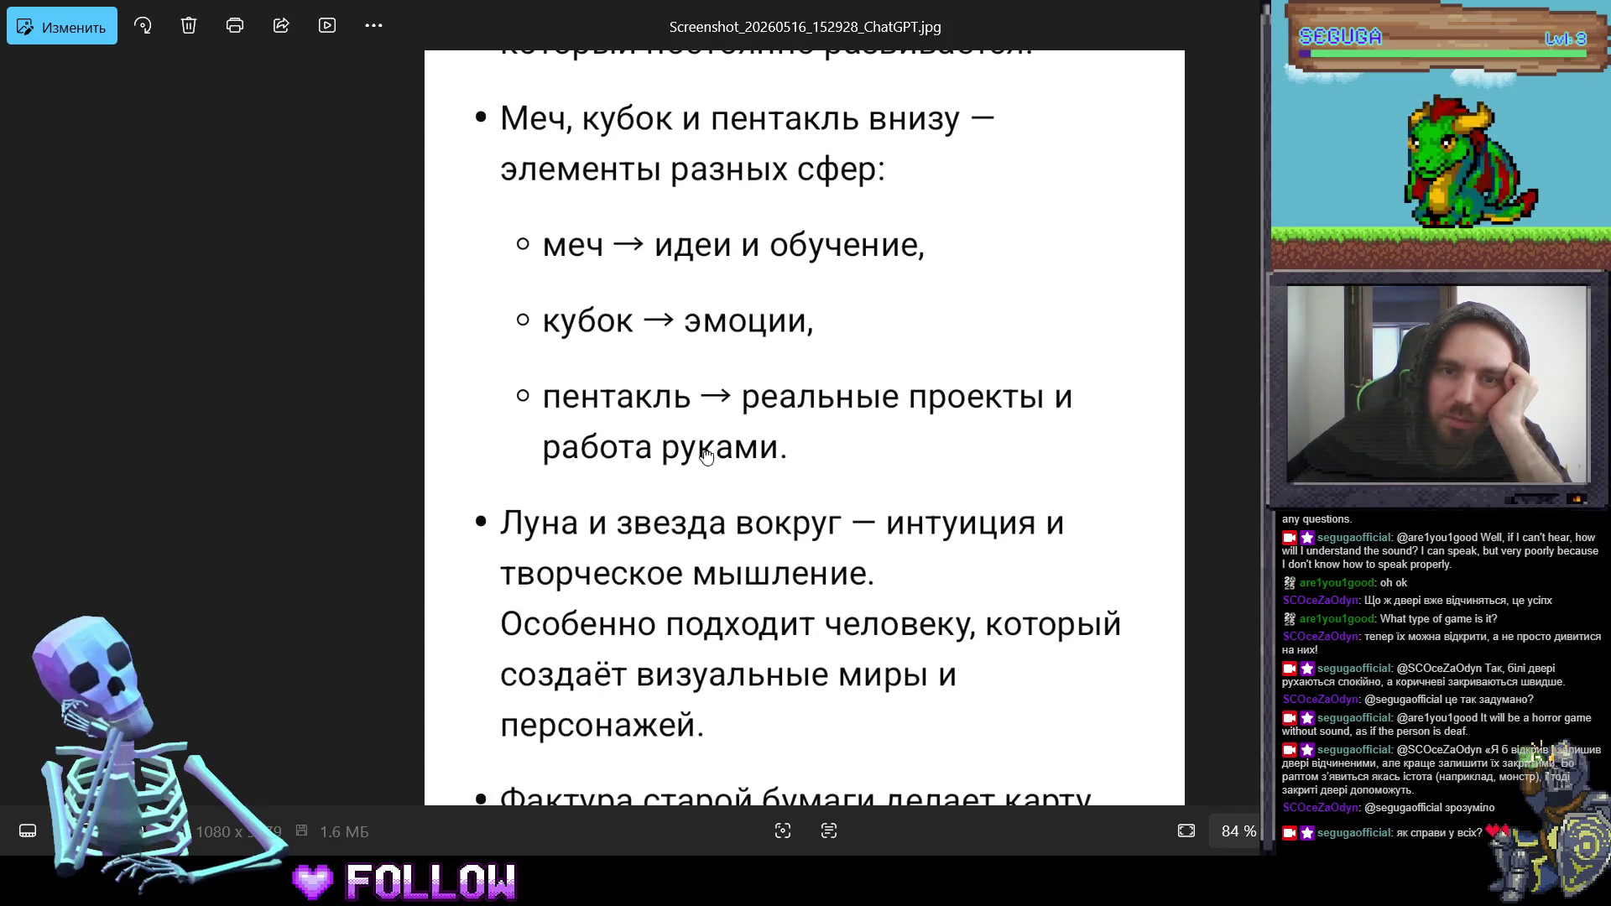
pyautogui.scroll(-3, 705, 455)
pyautogui.scroll(-1, 574, 349)
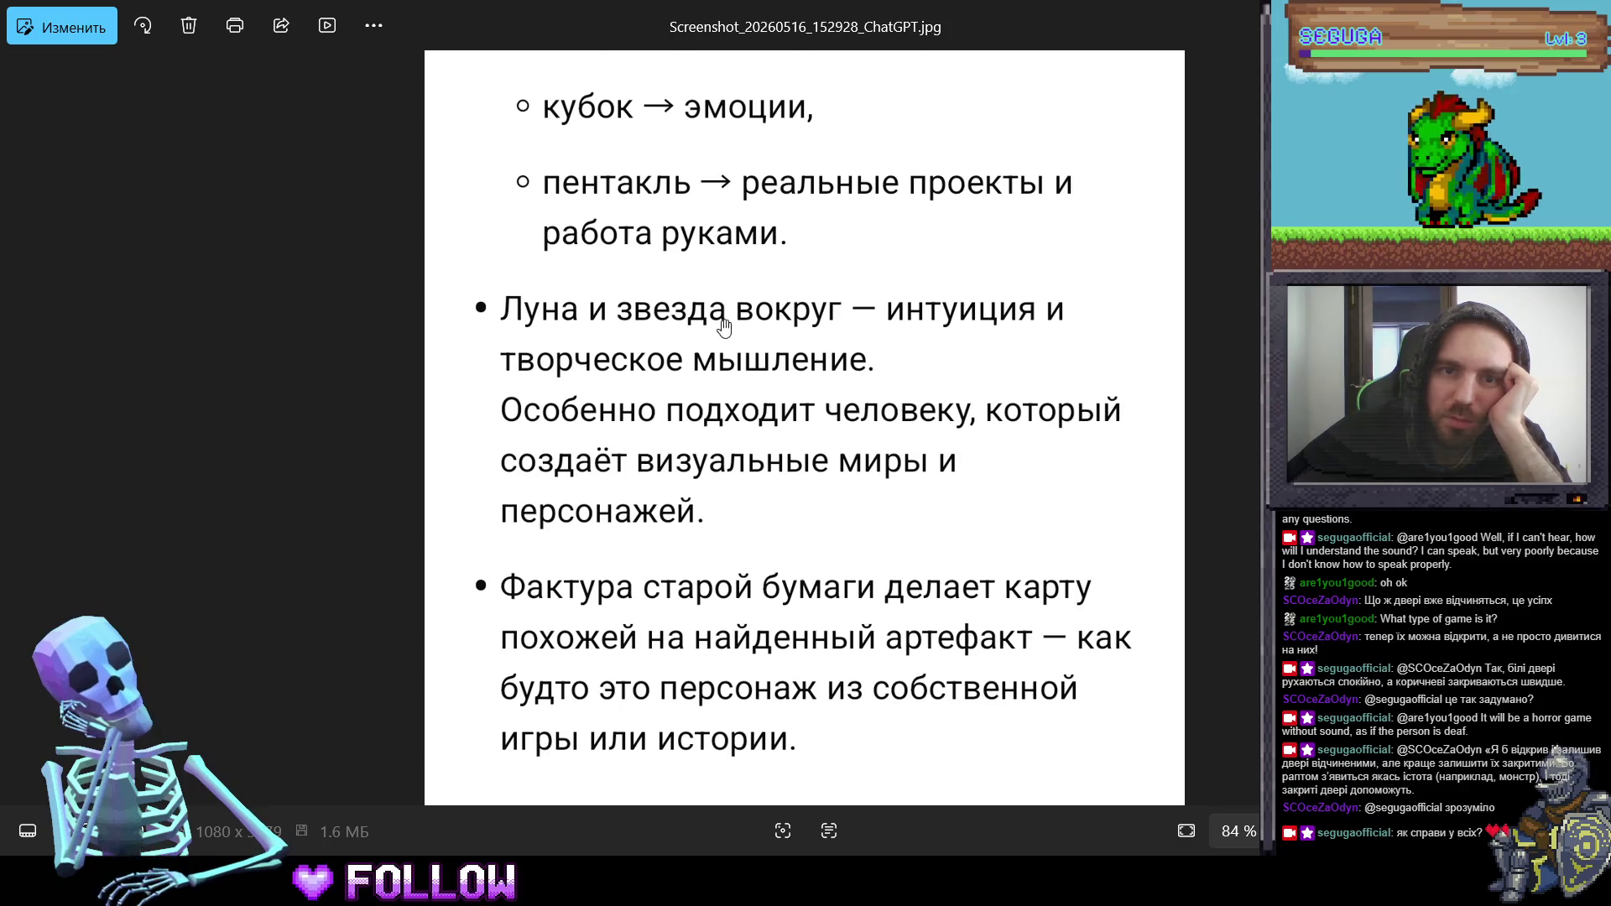
pyautogui.scroll(-1, 931, 323)
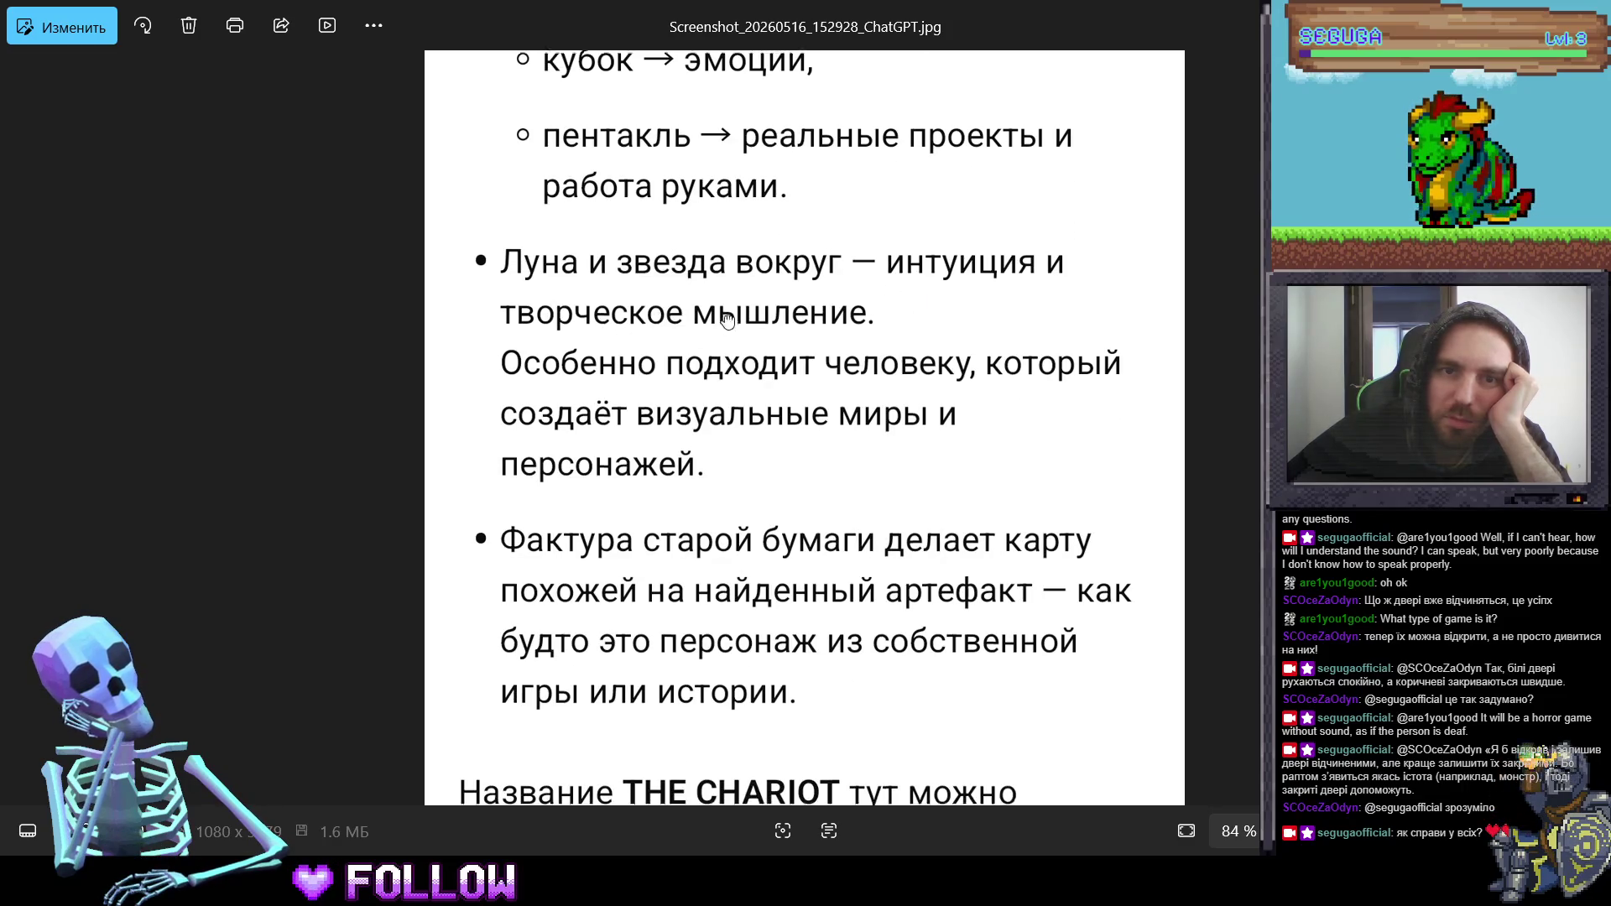
pyautogui.scroll(-2, 727, 319)
pyautogui.scroll(-2, 729, 385)
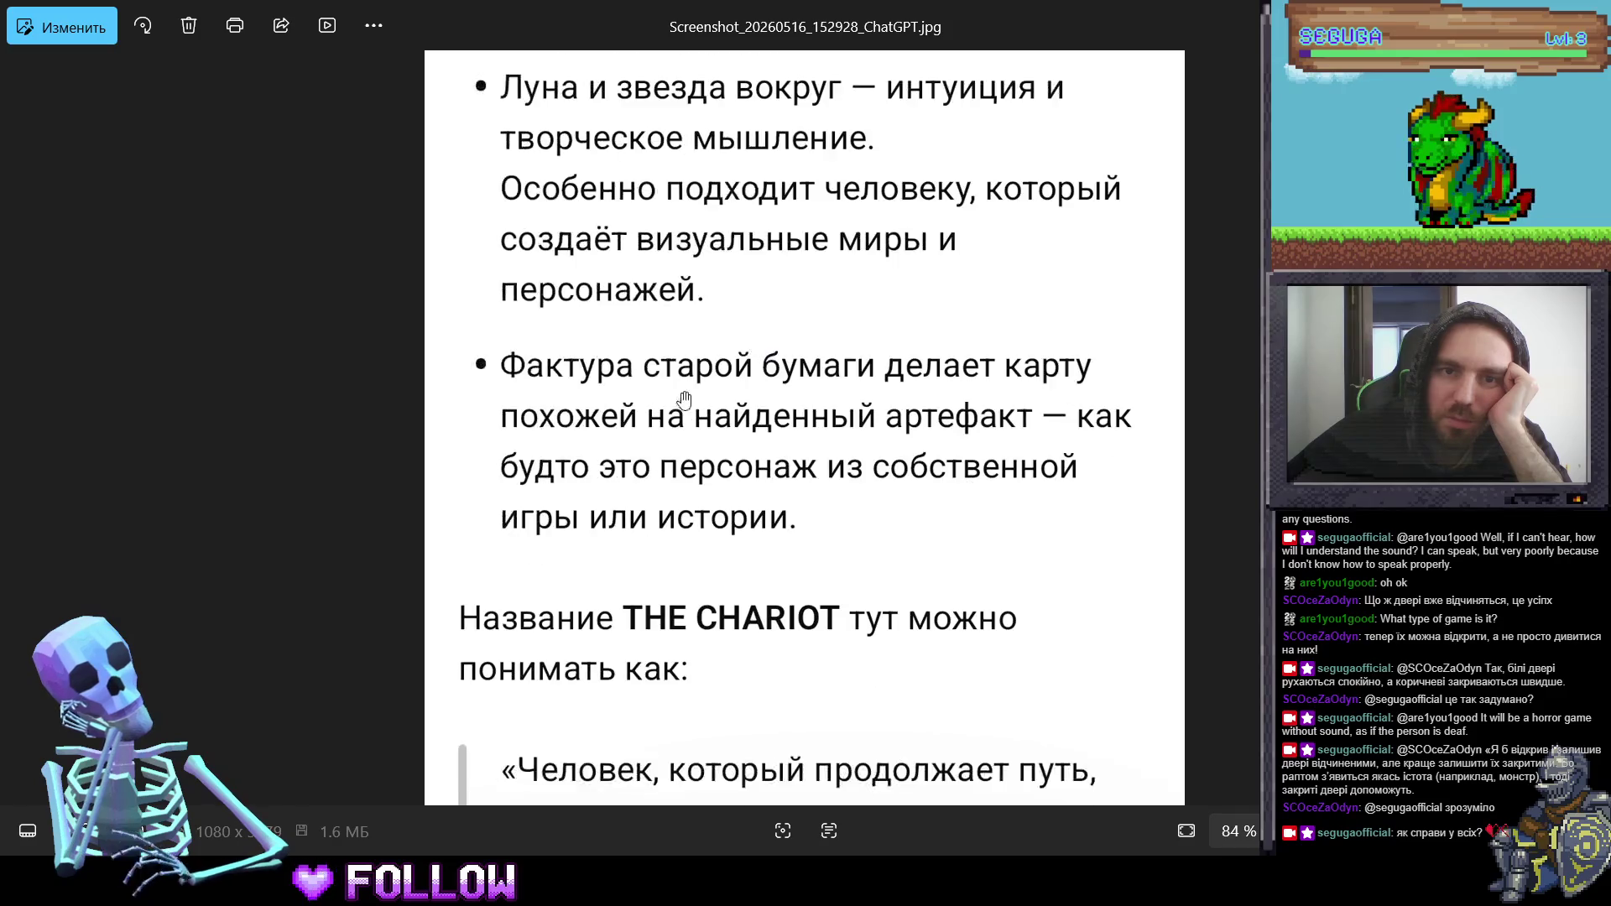
pyautogui.scroll(-2, 685, 400)
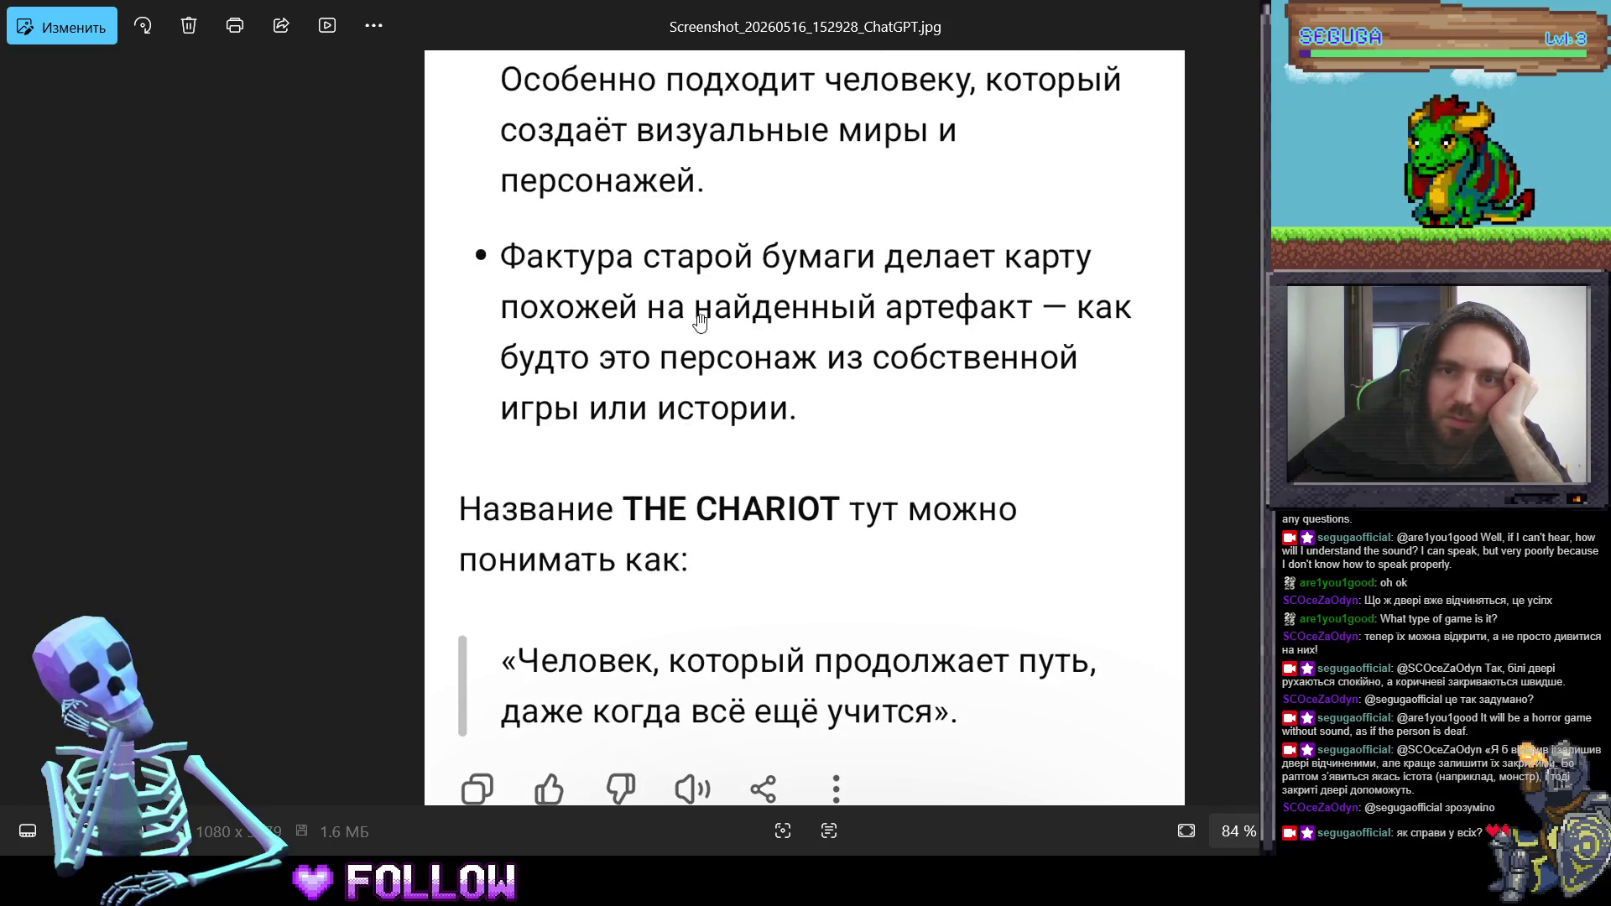
pyautogui.scroll(-1, 699, 320)
pyautogui.scroll(-3, 671, 328)
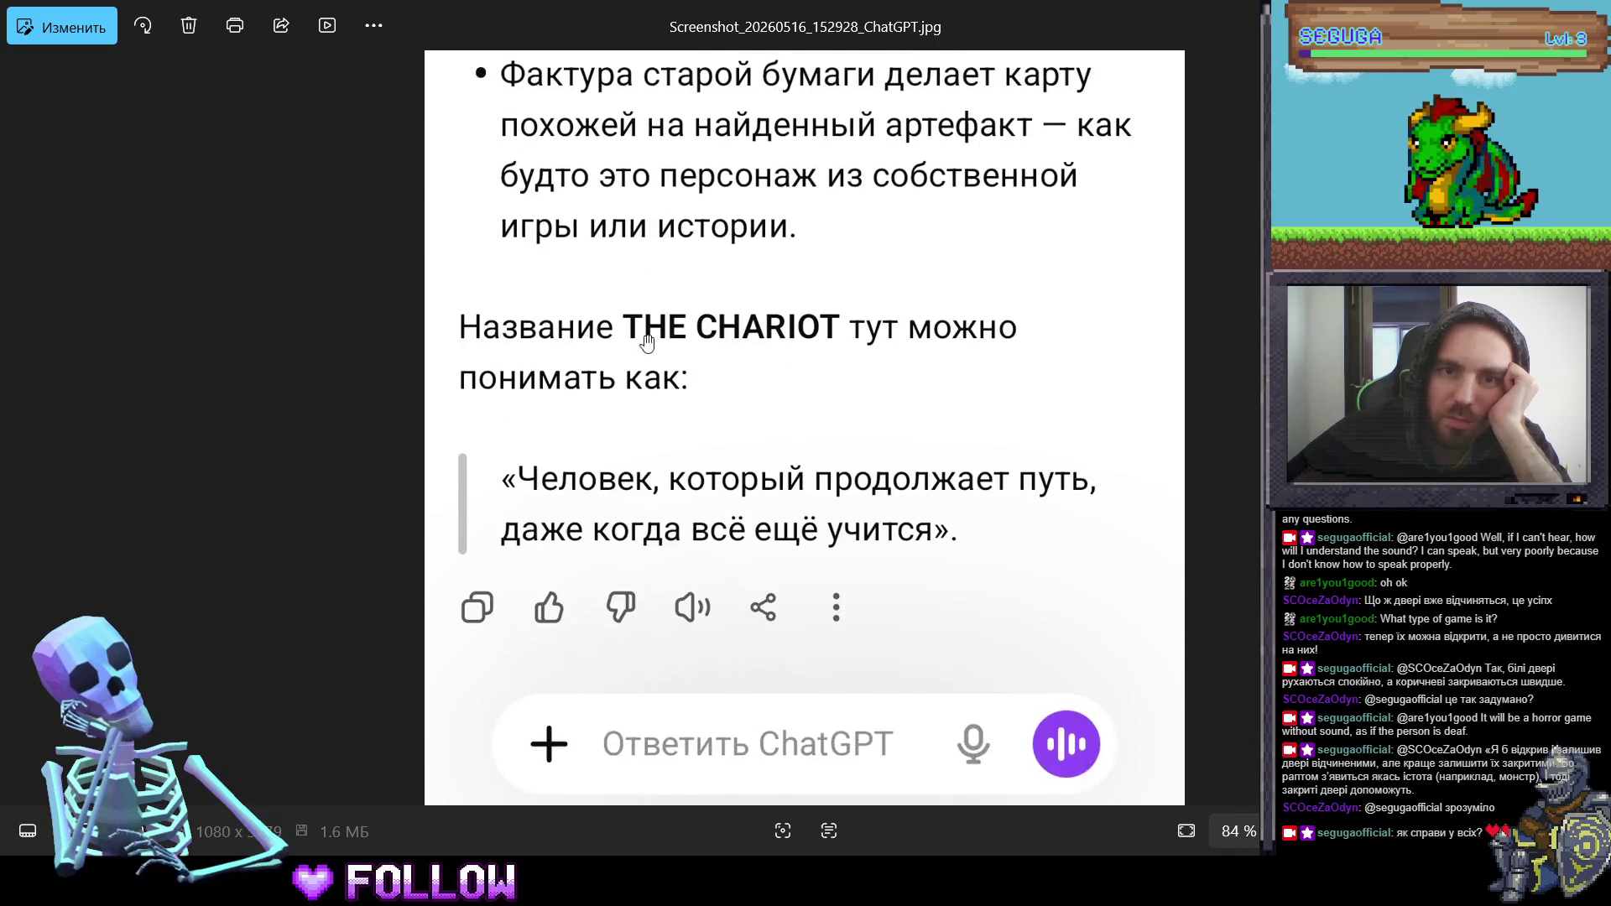
pyautogui.scroll(-1, 646, 340)
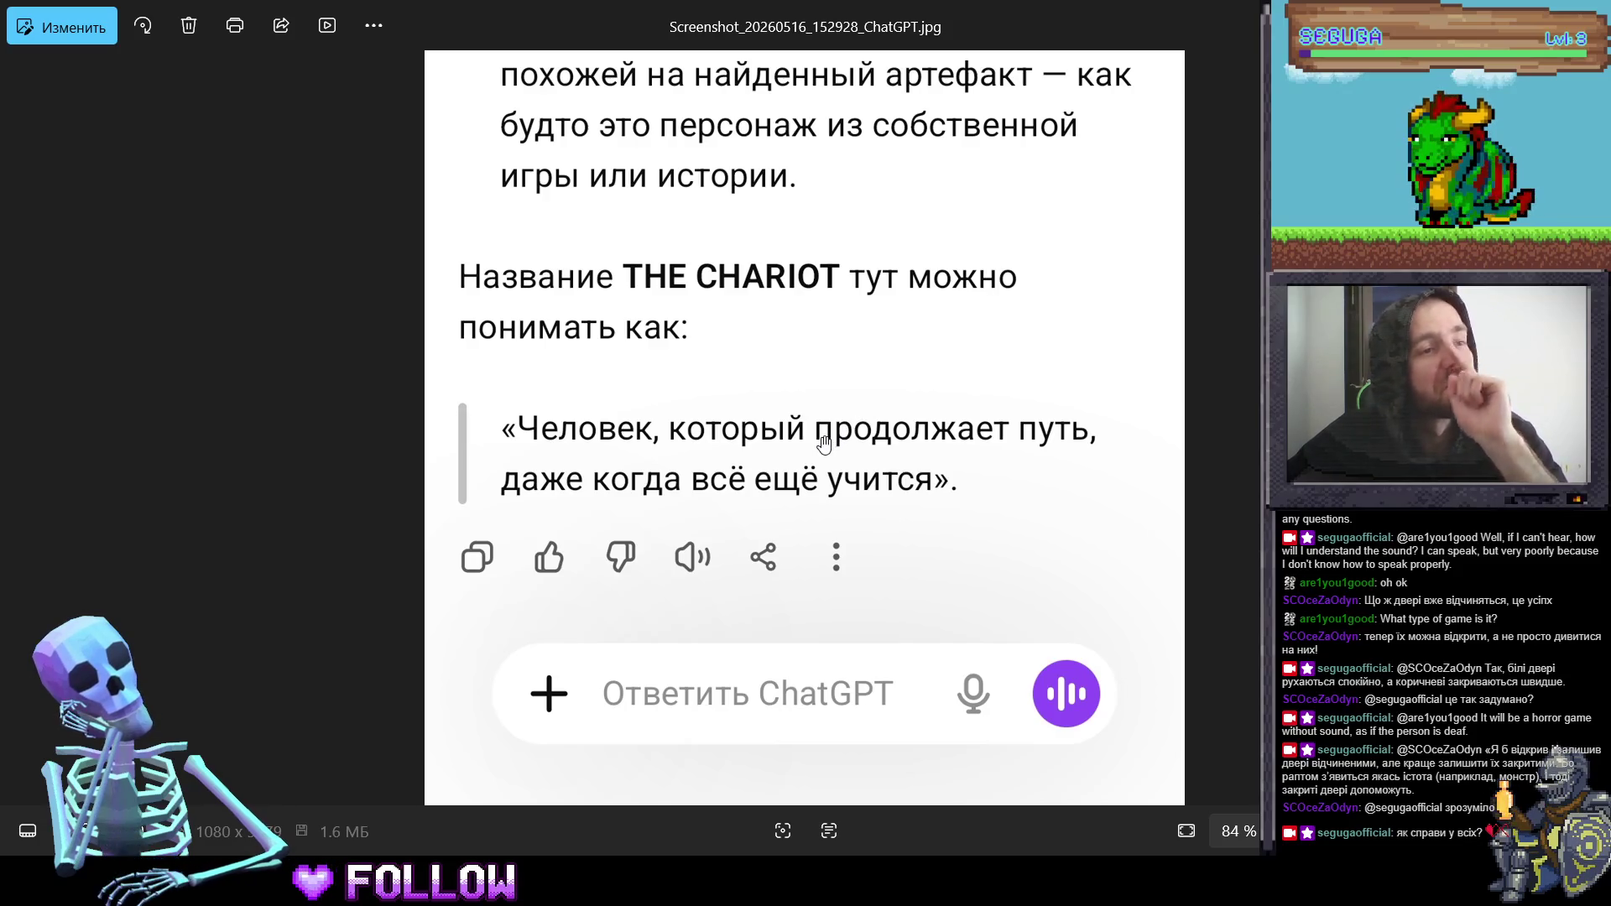
# - Back in Unity, select the 500_MediumTreeDrawer and 500_SmallGrayDrawer drawers
pyautogui.hotkey('alt', 'Tab')
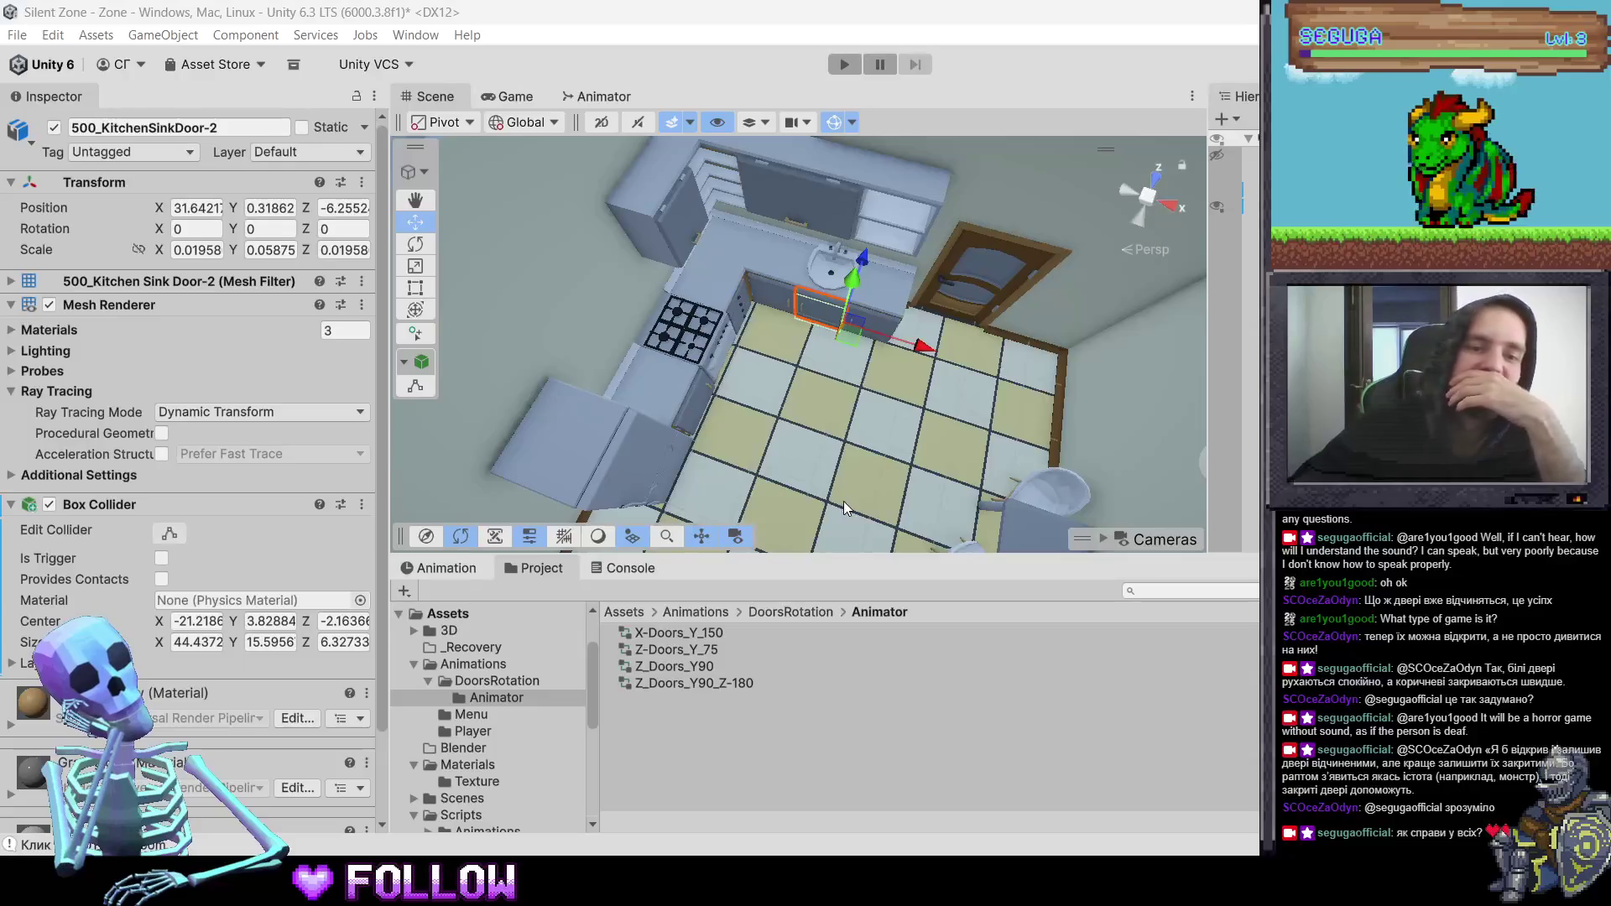
pyautogui.moveTo(1002, 299); pyautogui.dragTo(693, 269)
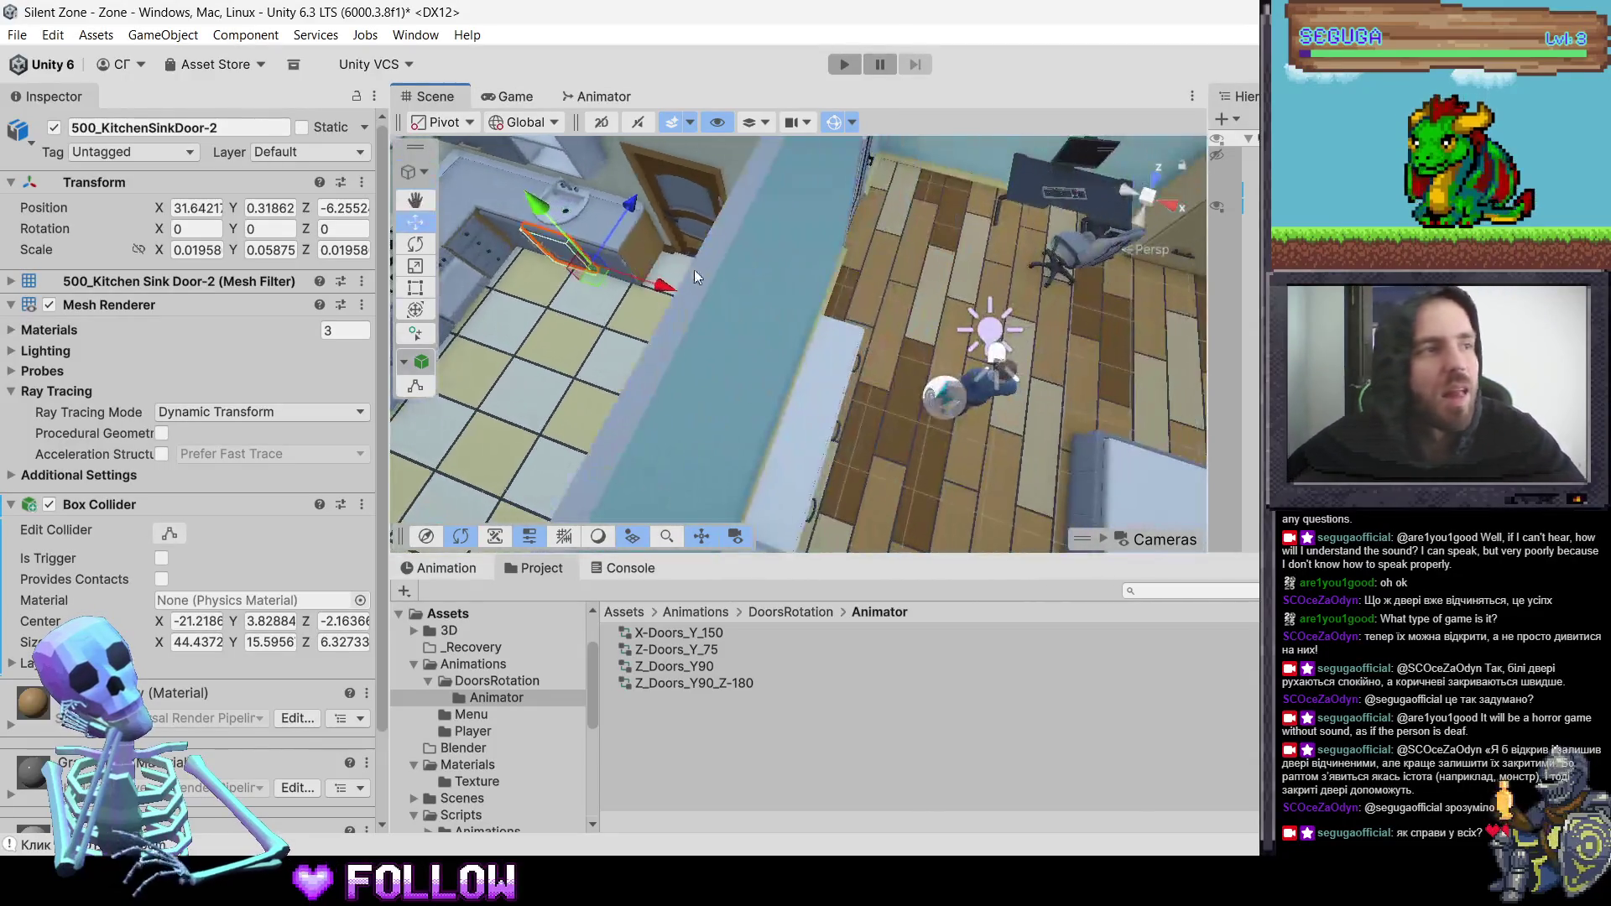
pyautogui.scroll(5, 773, 285)
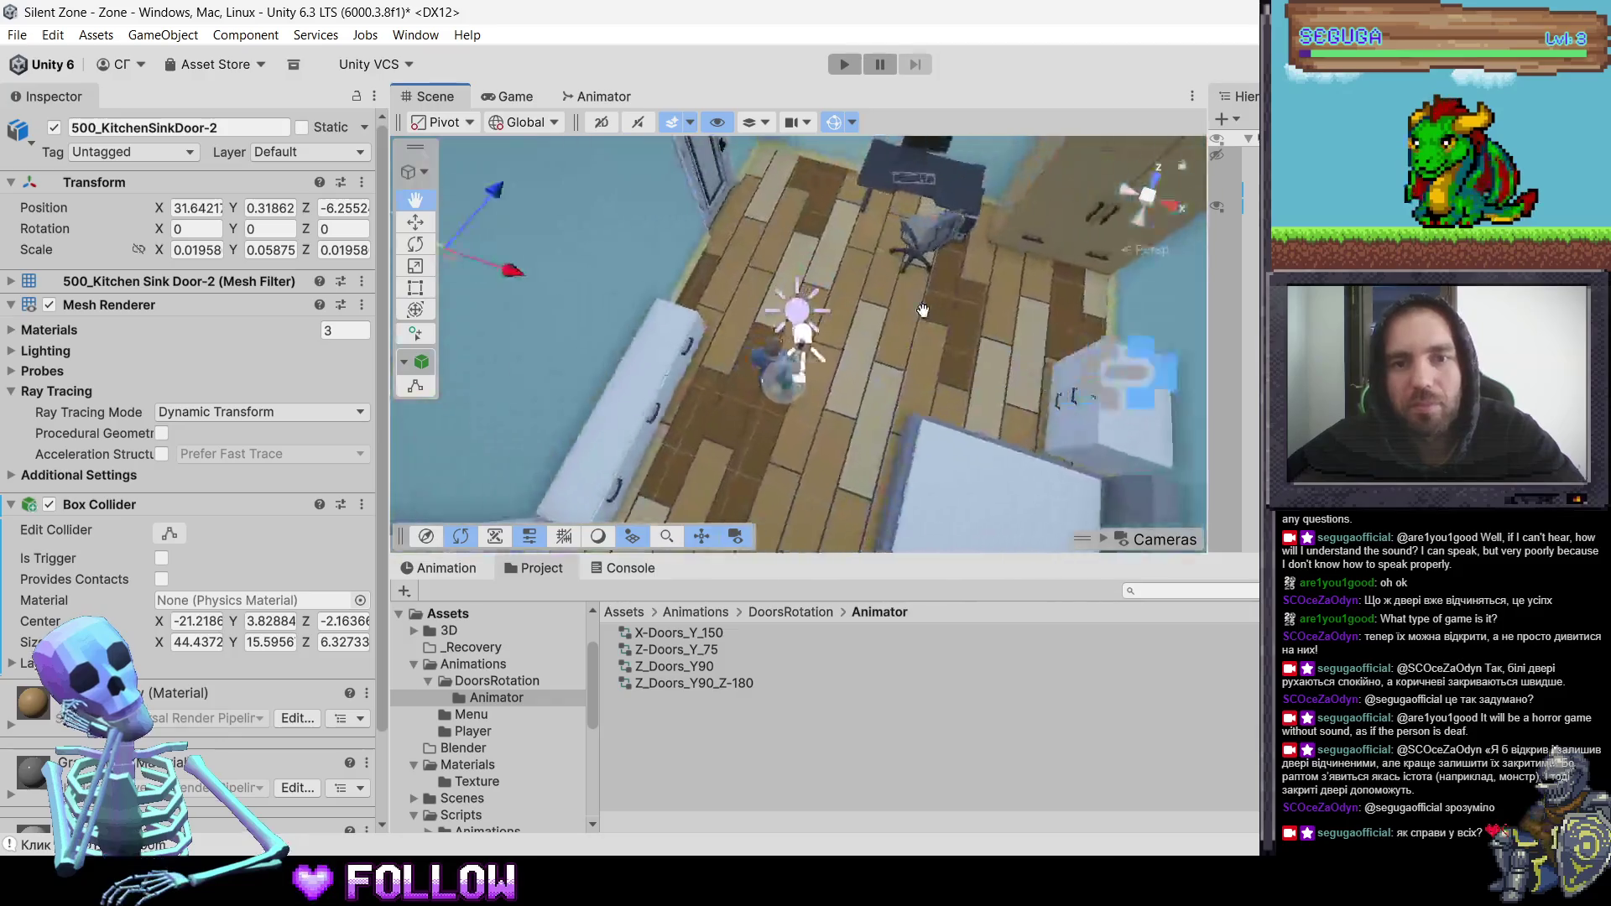
pyautogui.moveTo(932, 312)
pyautogui.mouseDown()
pyautogui.moveTo(505, 318)
pyautogui.moveTo(692, 344)
pyautogui.moveTo(723, 309)
pyautogui.moveTo(567, 324)
pyautogui.moveTo(601, 320)
pyautogui.mouseUp()
pyautogui.click(603, 323)
pyautogui.click(603, 322)
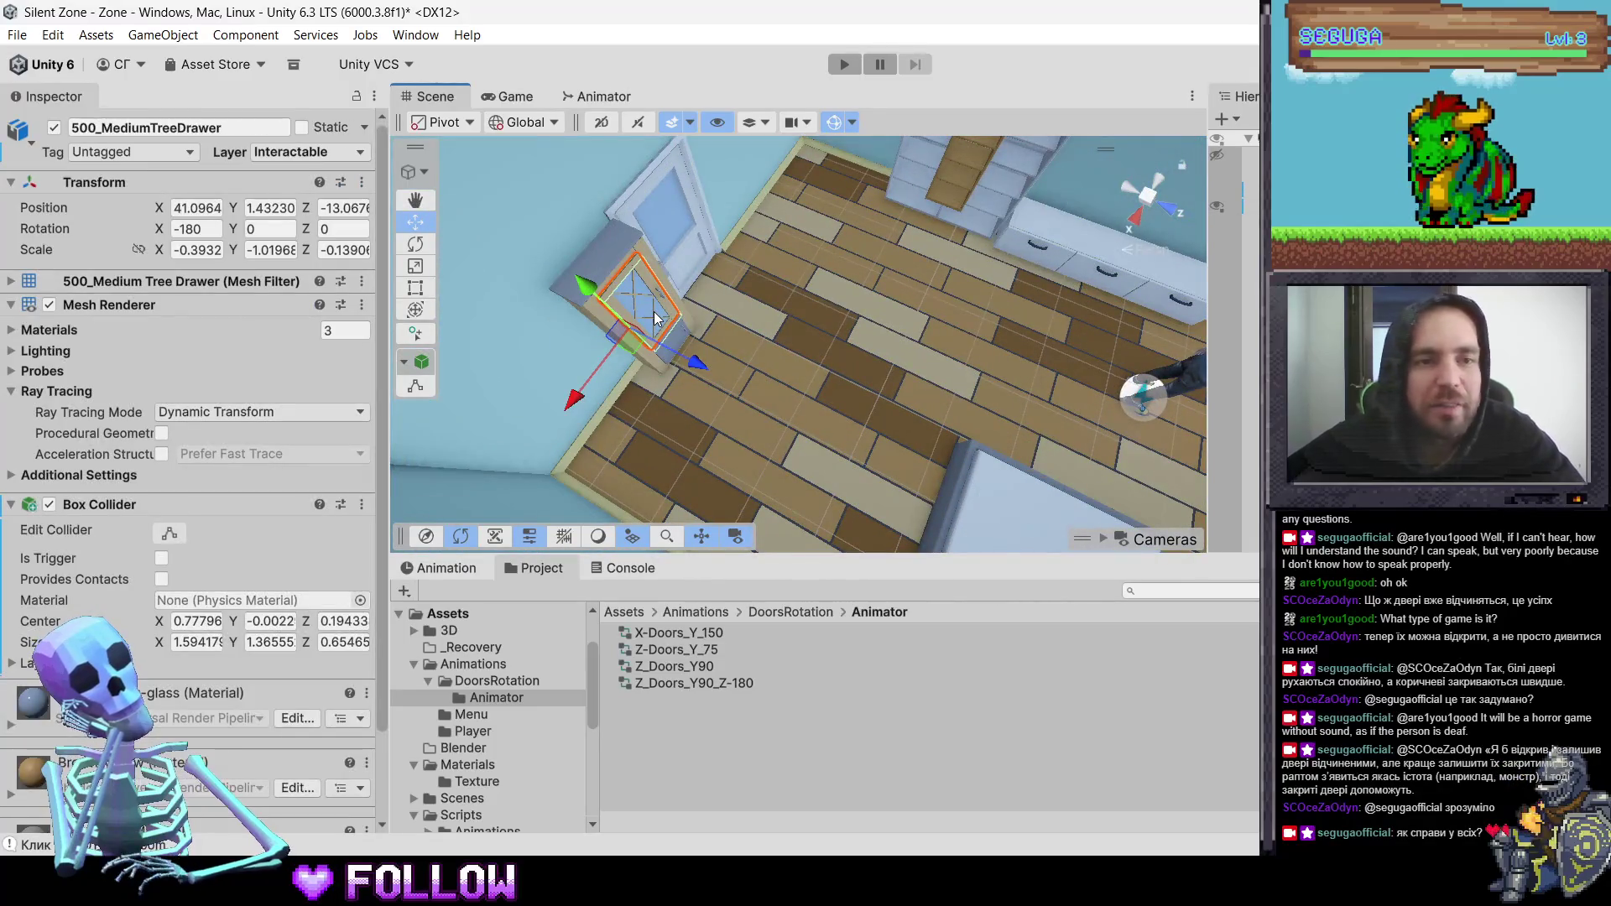
pyautogui.click(668, 367)
pyautogui.click(669, 367)
# - Select 500_KitchenSinkDoor-3 and bring up the copy options for its Rotation
pyautogui.moveTo(852, 304); pyautogui.dragTo(759, 394)
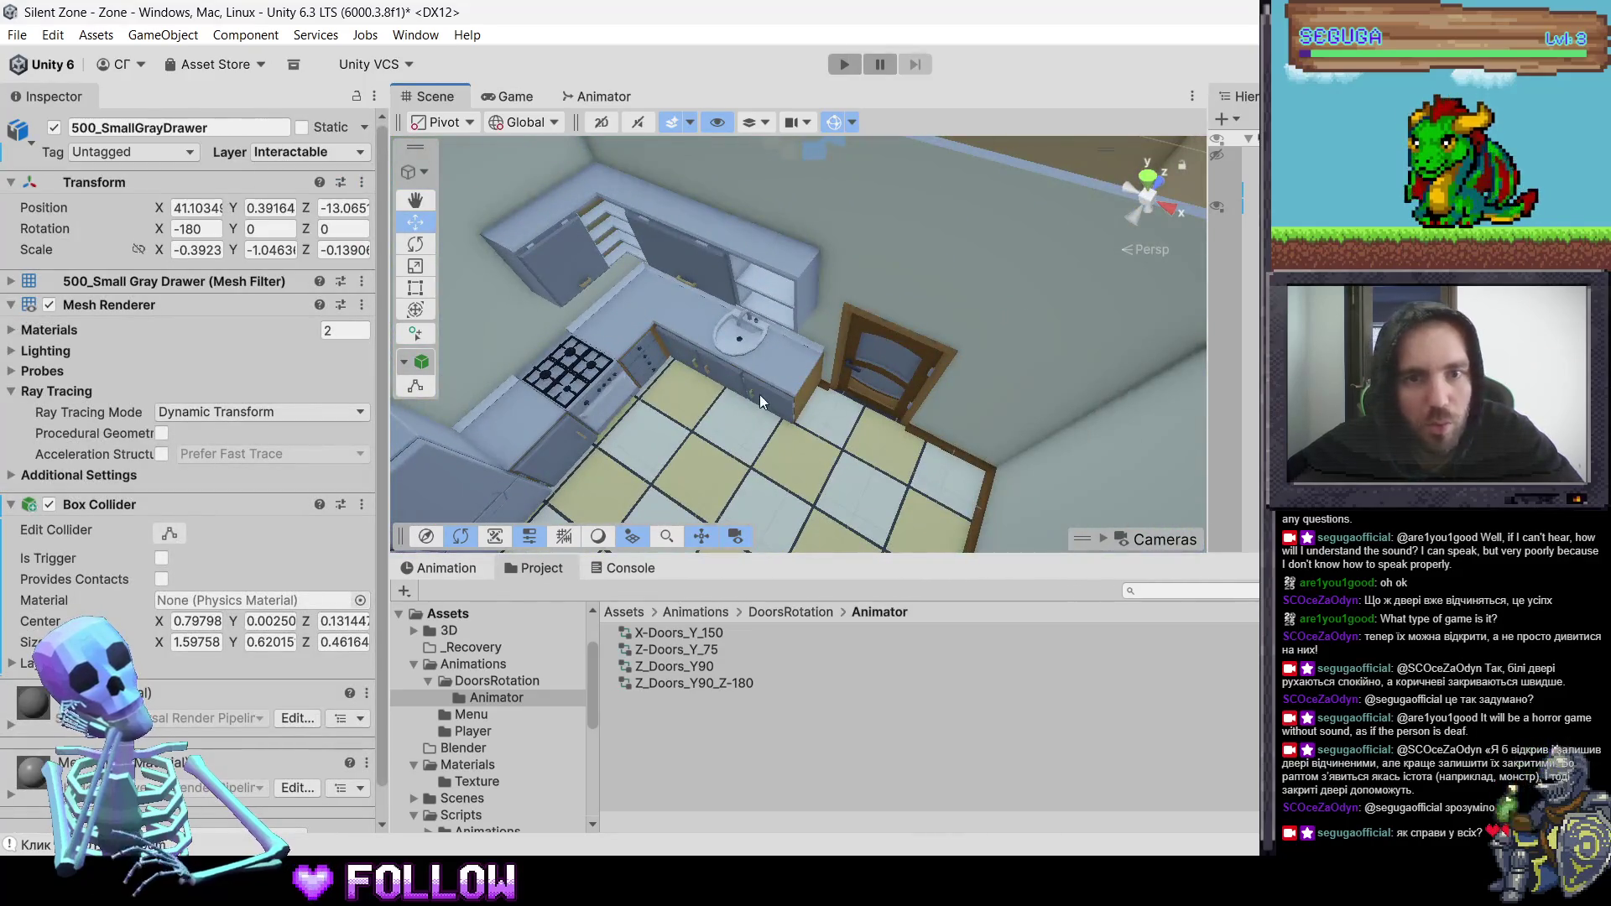
pyautogui.click(680, 358)
pyautogui.click(680, 358)
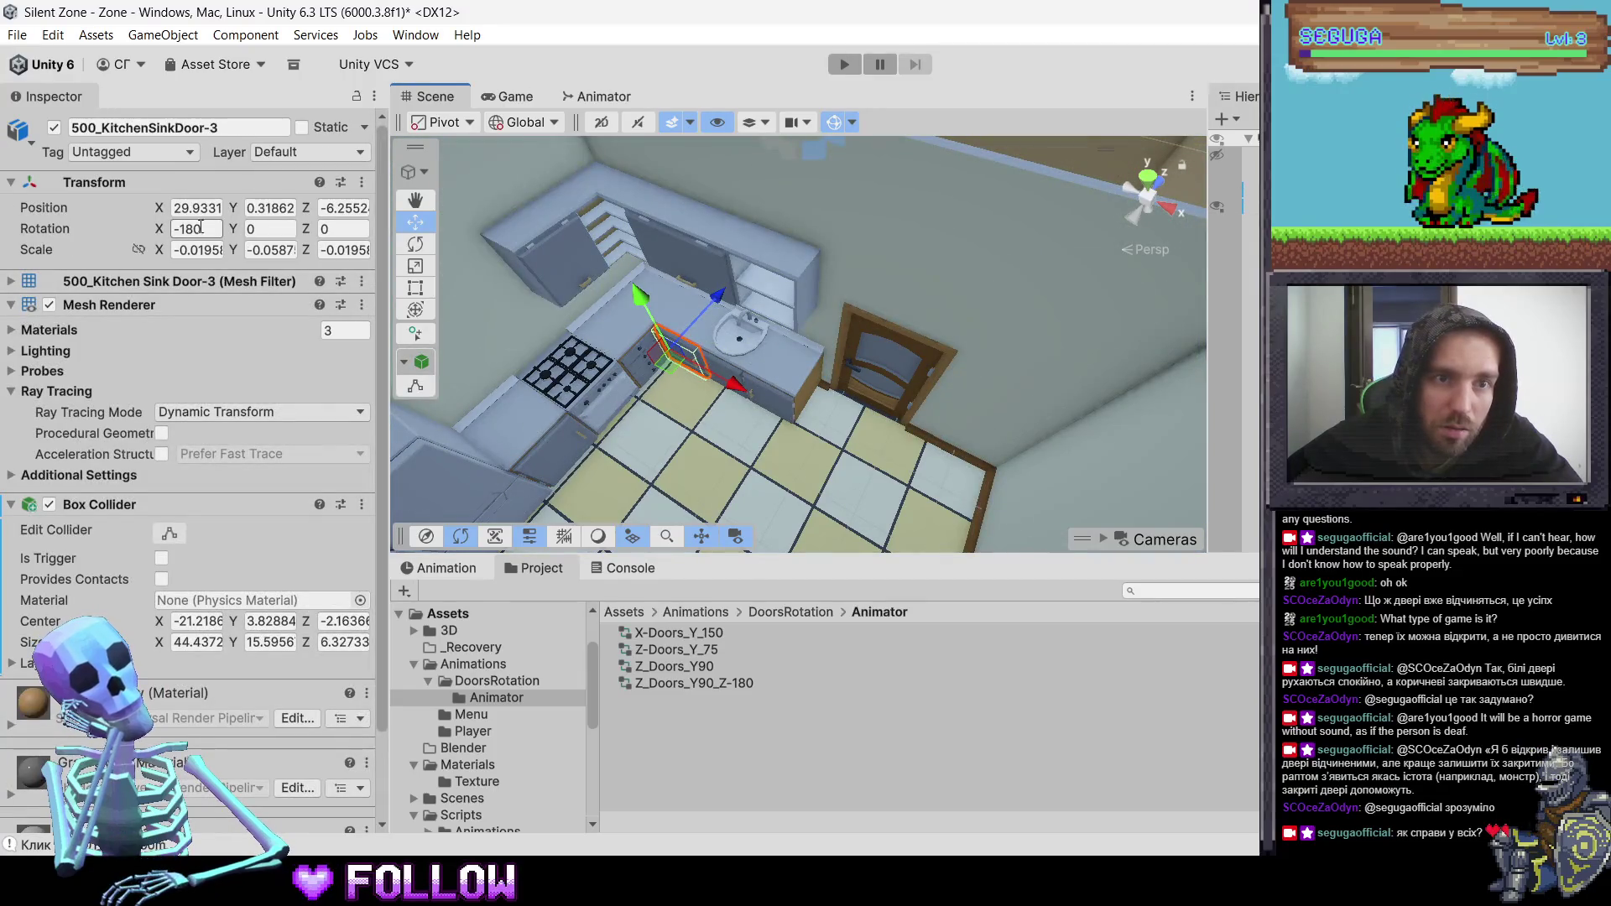
pyautogui.rightClick(153, 233)
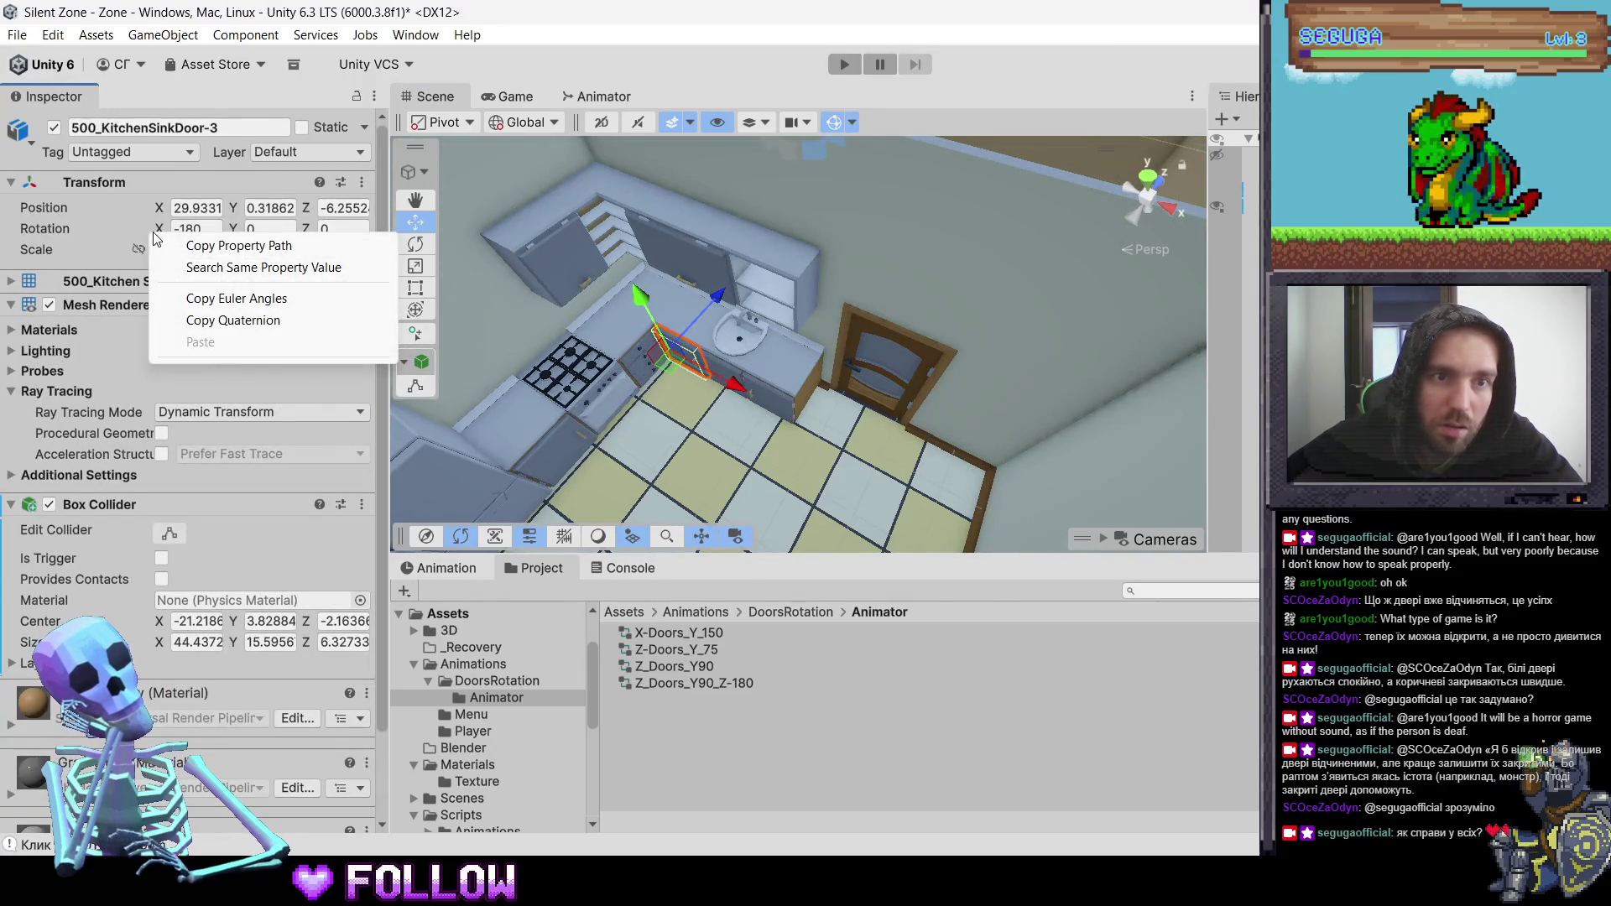
pyautogui.click(637, 428)
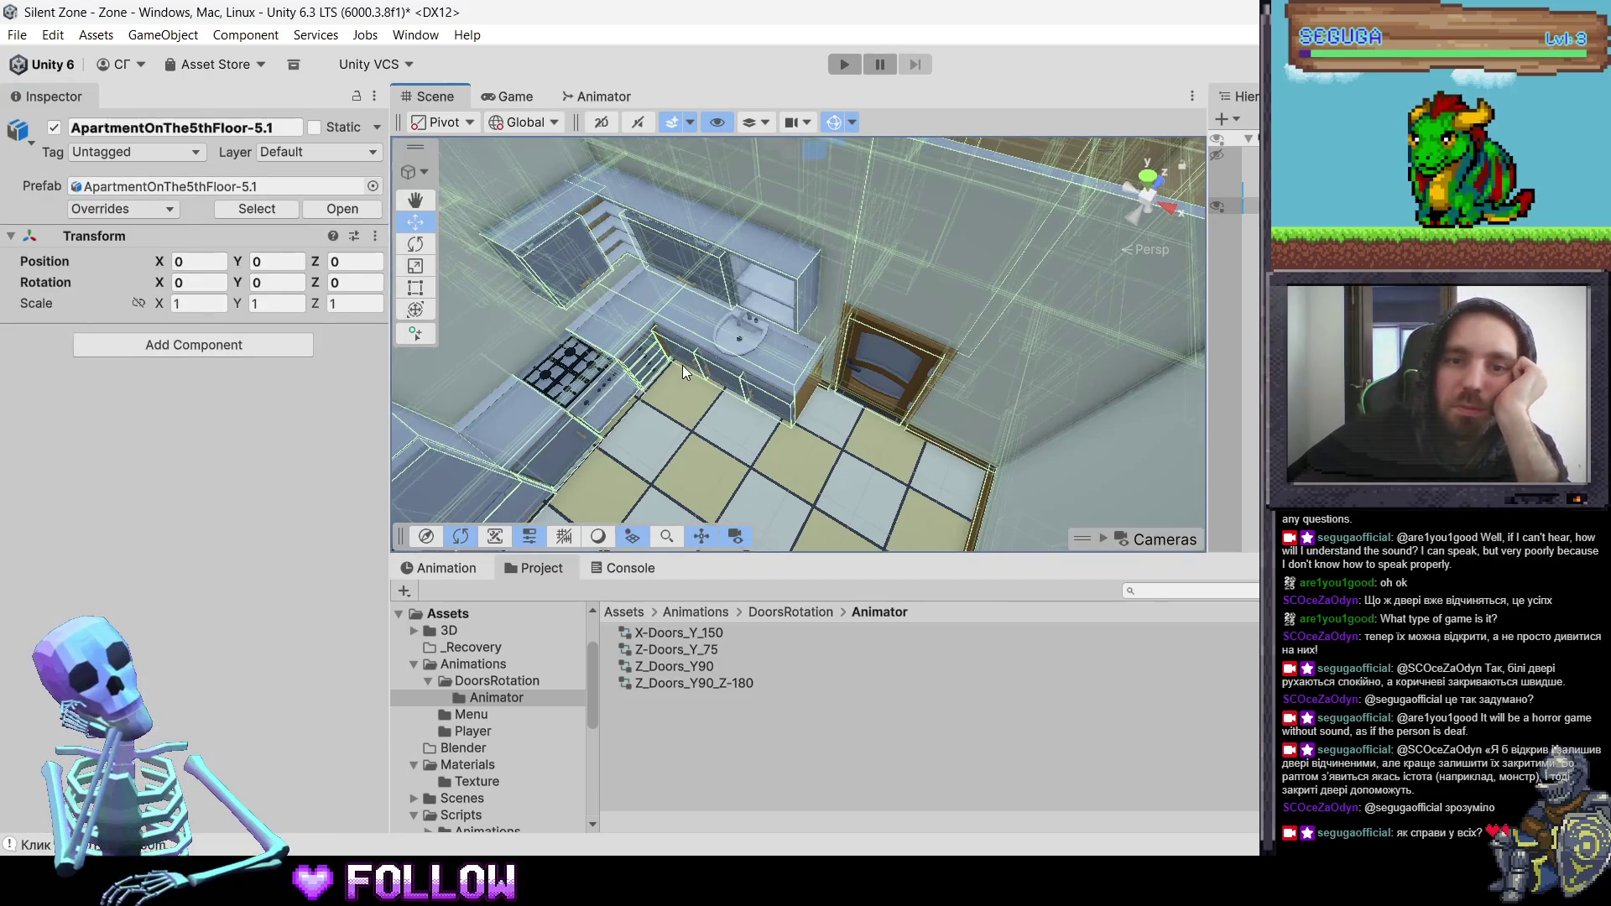
# - Select the ApartmentOnThe5thFloor-5.1 root, zoom out, and launch Blender from the taskbar
pyautogui.click(683, 365)
pyautogui.click(686, 360)
pyautogui.scroll(-5, 686, 360)
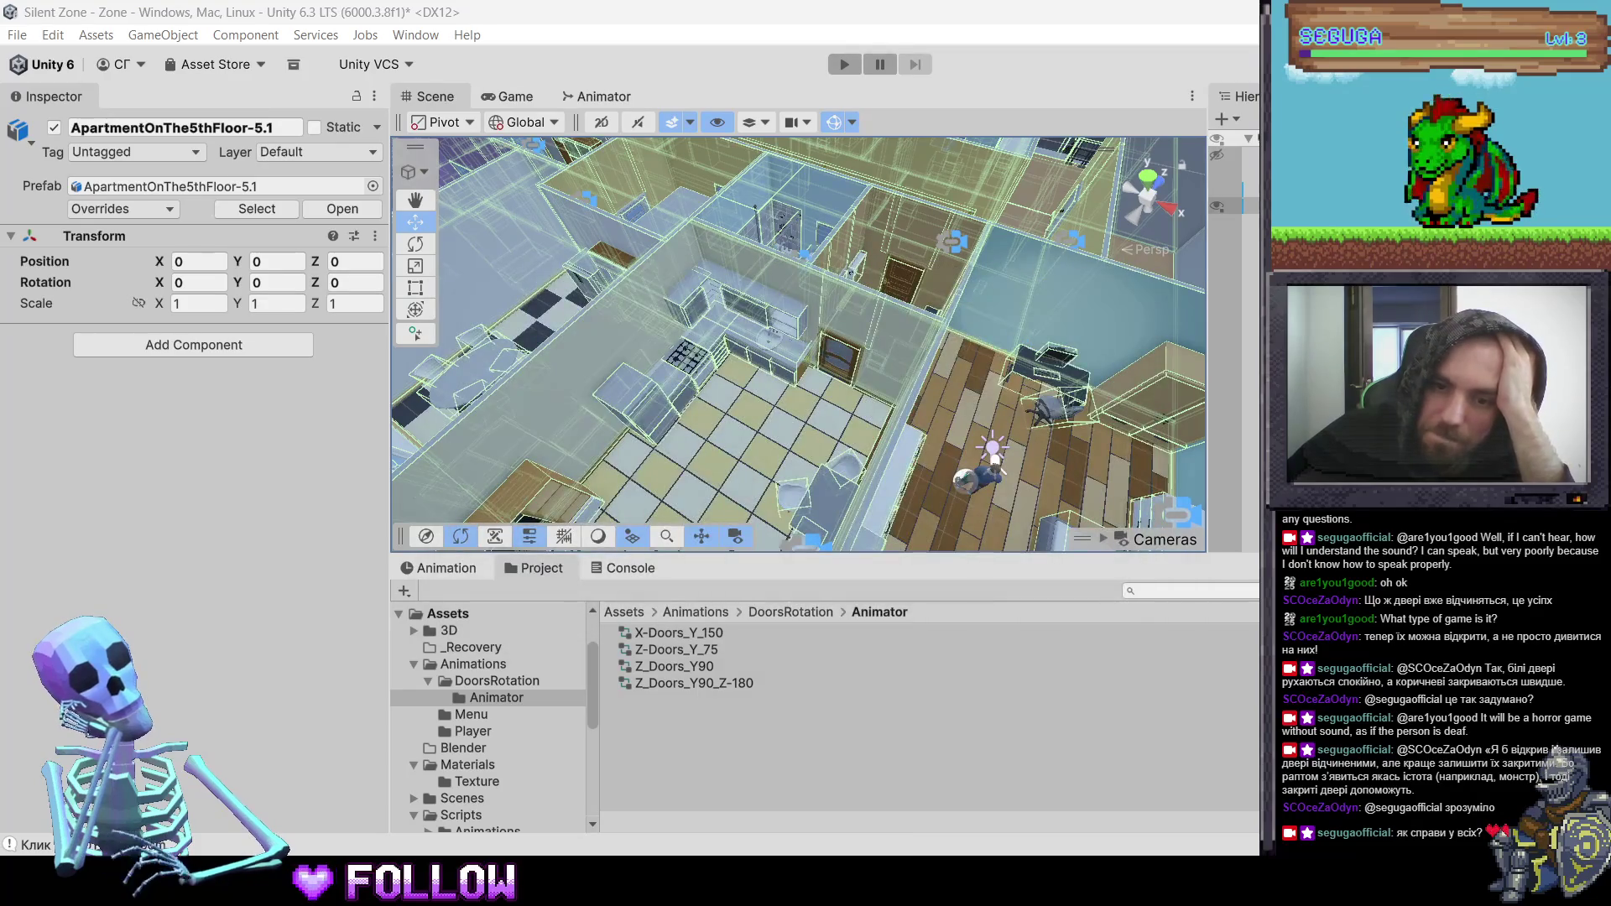
pyautogui.hotkey('alt', 'Tab')
pyautogui.click(918, 852)
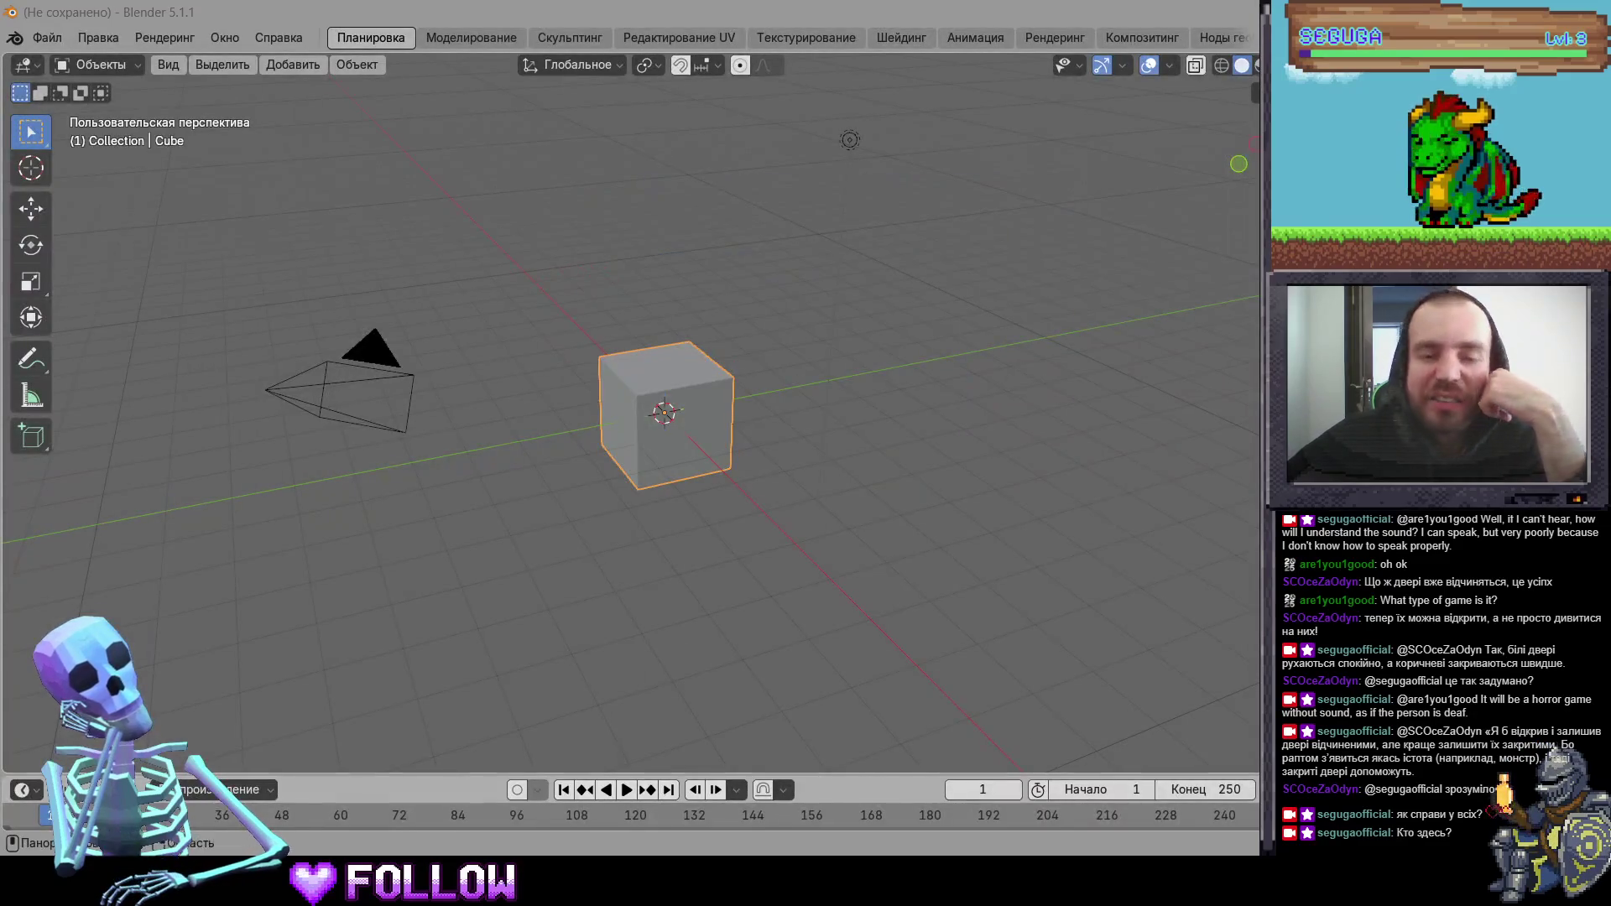
# - Open ApartmentOnThe5thFloor-5.1.blend from Recent Files without saving the untitled scene
pyautogui.click(798, 382)
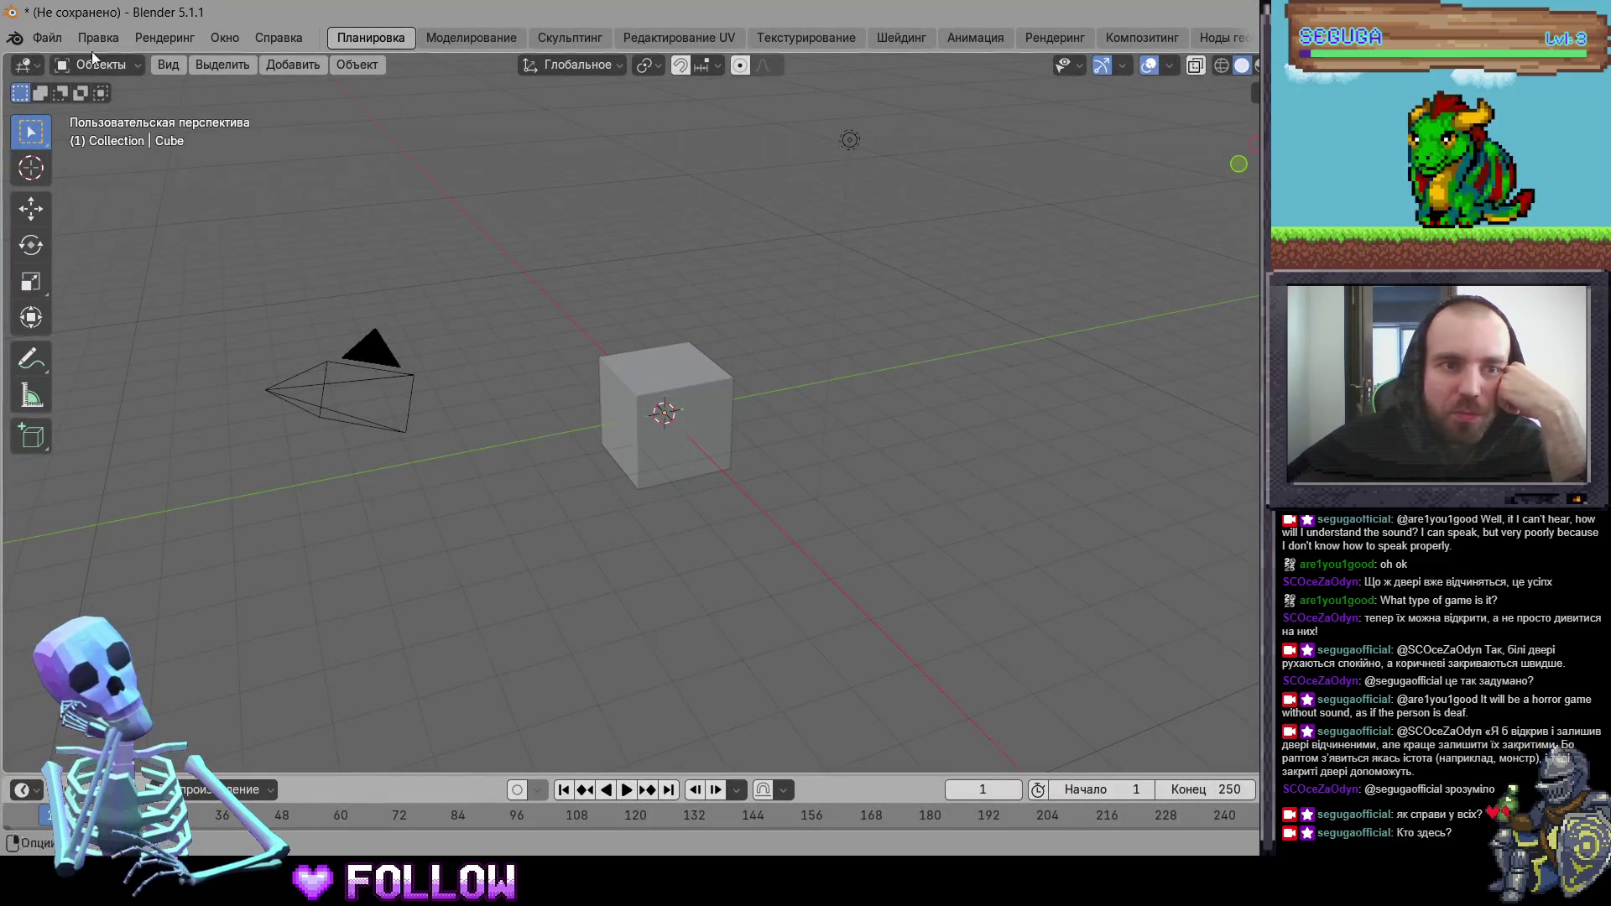
pyautogui.click(47, 37)
pyautogui.moveTo(170, 108)
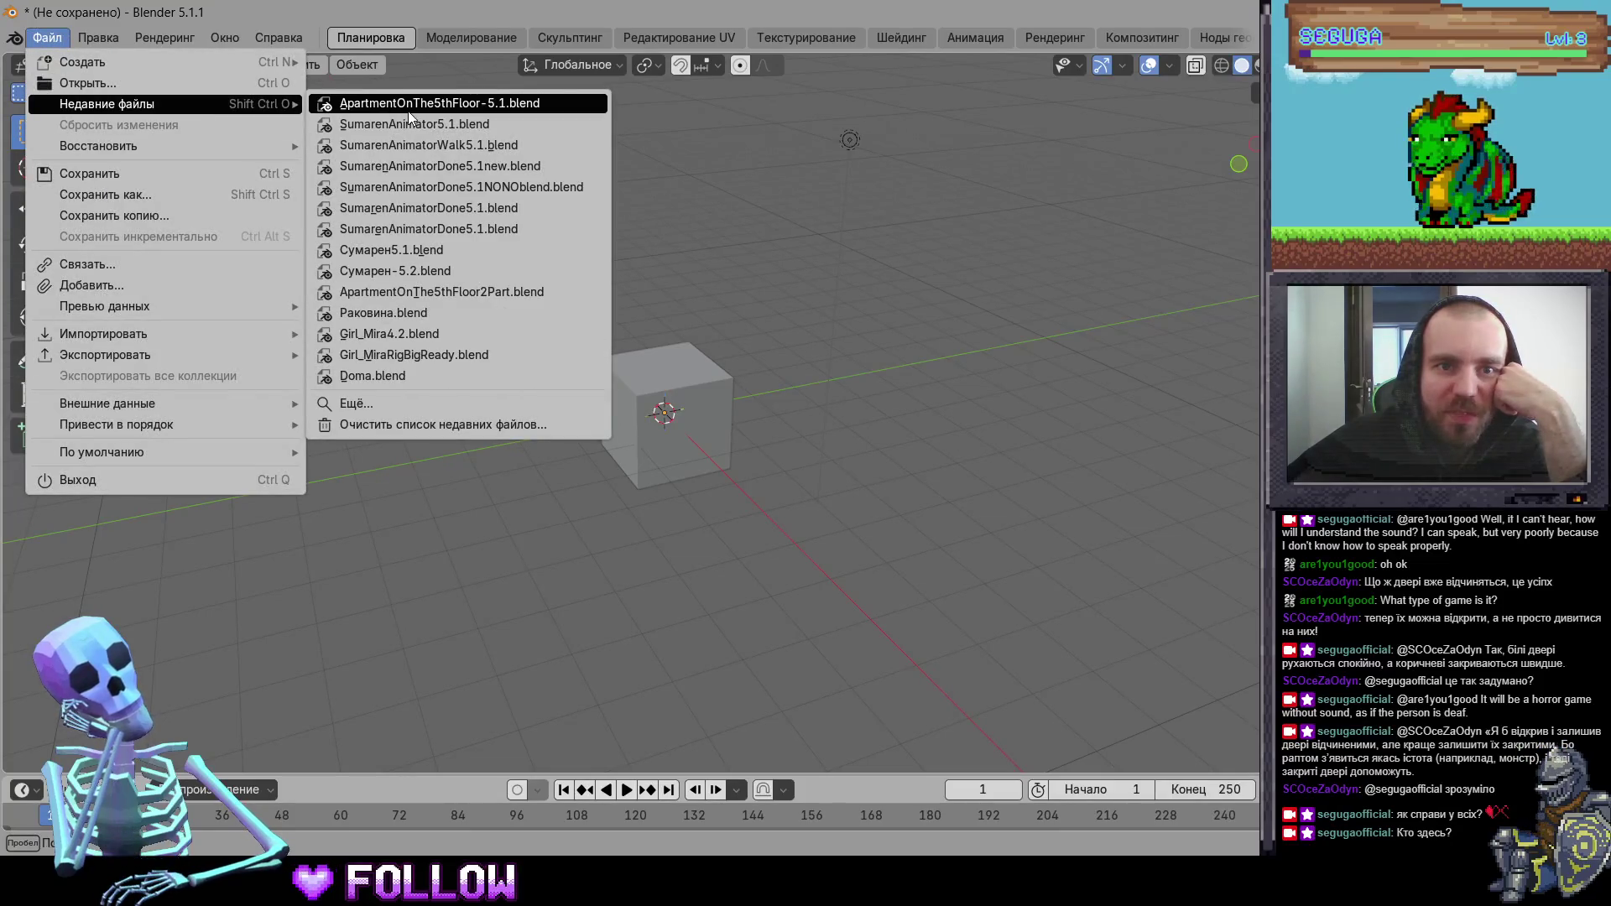
pyautogui.click(408, 104)
pyautogui.click(833, 467)
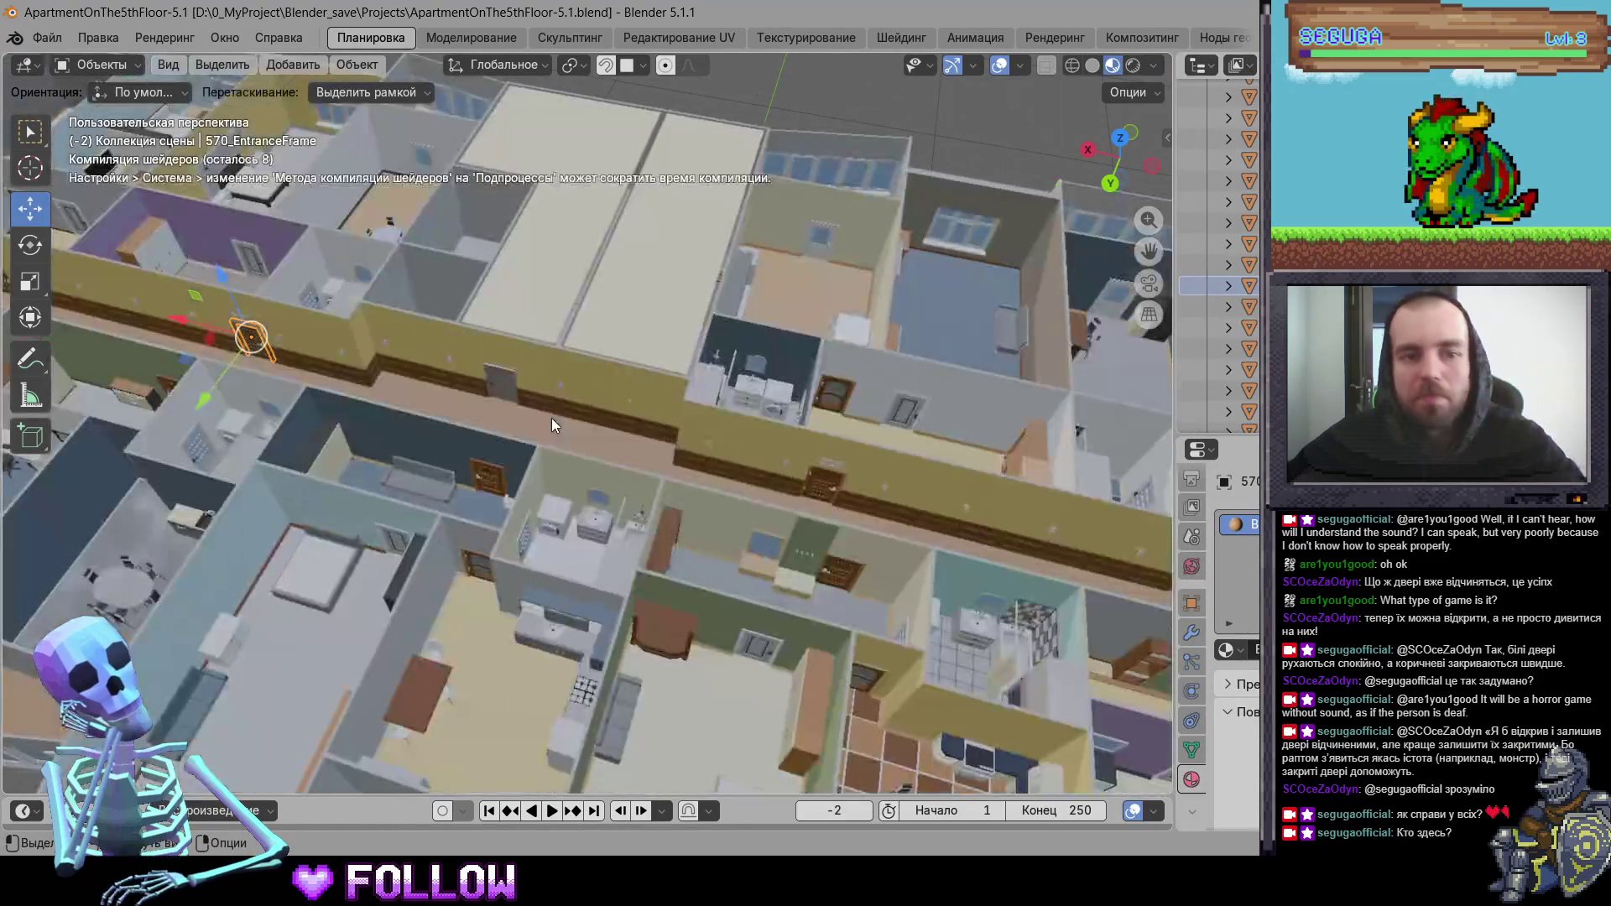
# - Select the 500_KitchenSinkDoor-3 cabinet door in Blender's viewport
pyautogui.scroll(5, 400, 364)
pyautogui.moveTo(671, 448)
pyautogui.mouseDown()
pyautogui.moveTo(235, 324)
pyautogui.moveTo(611, 400)
pyautogui.mouseUp()
pyautogui.scroll(5, 646, 435)
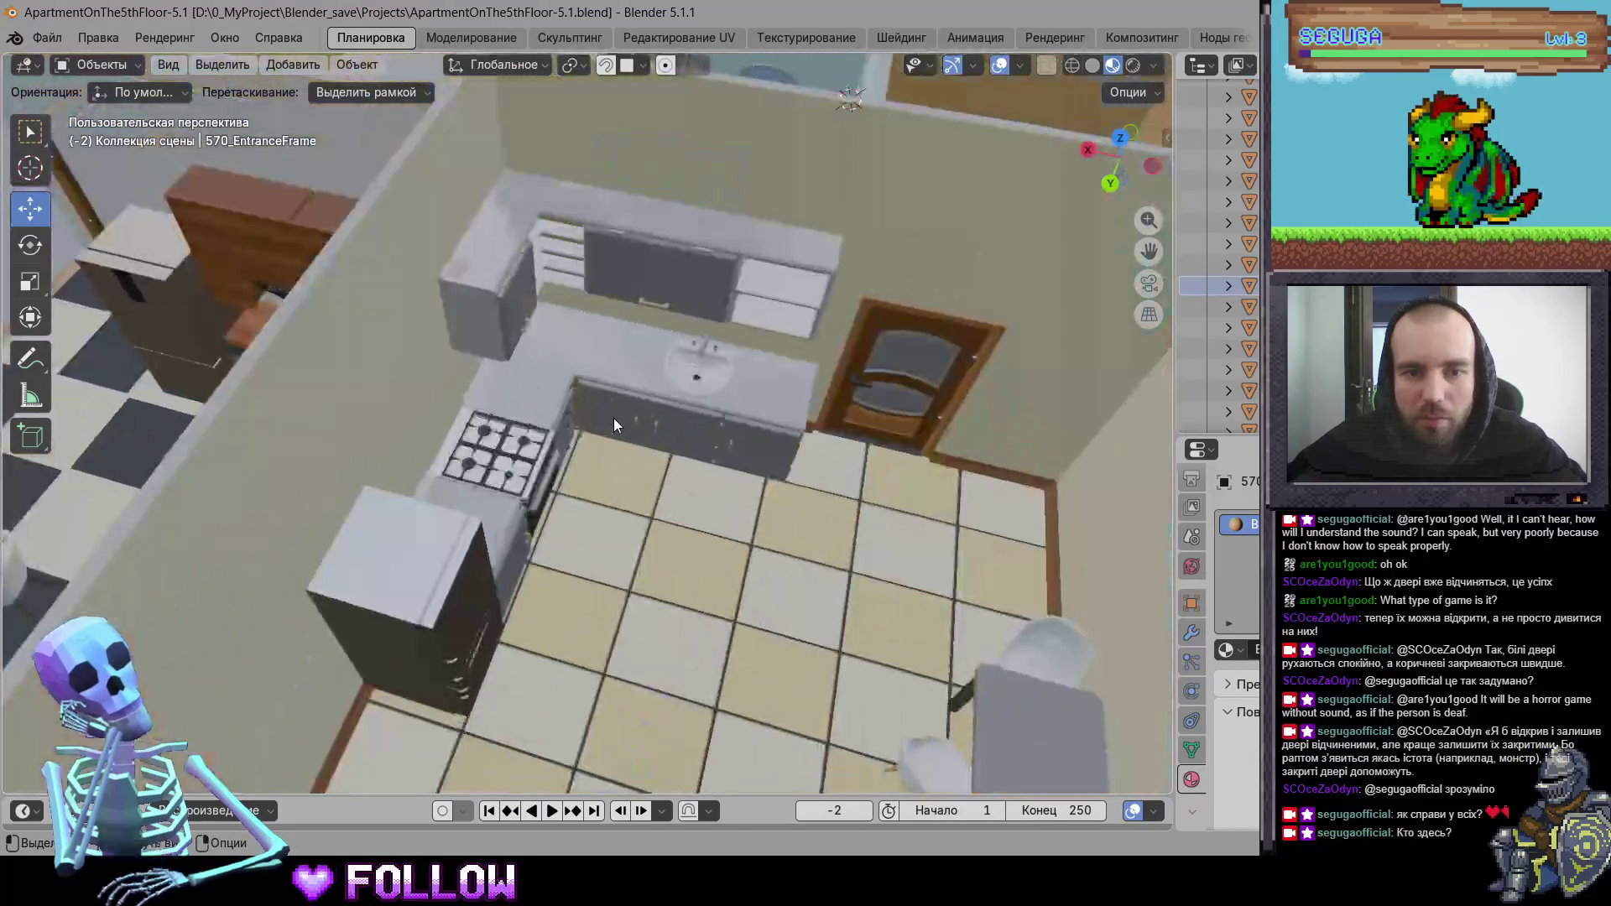
pyautogui.click(585, 427)
pyautogui.scroll(5, 586, 427)
pyautogui.moveTo(642, 472)
pyautogui.mouseDown()
pyautogui.moveTo(677, 393)
pyautogui.moveTo(631, 427)
pyautogui.moveTo(579, 400)
pyautogui.mouseUp()
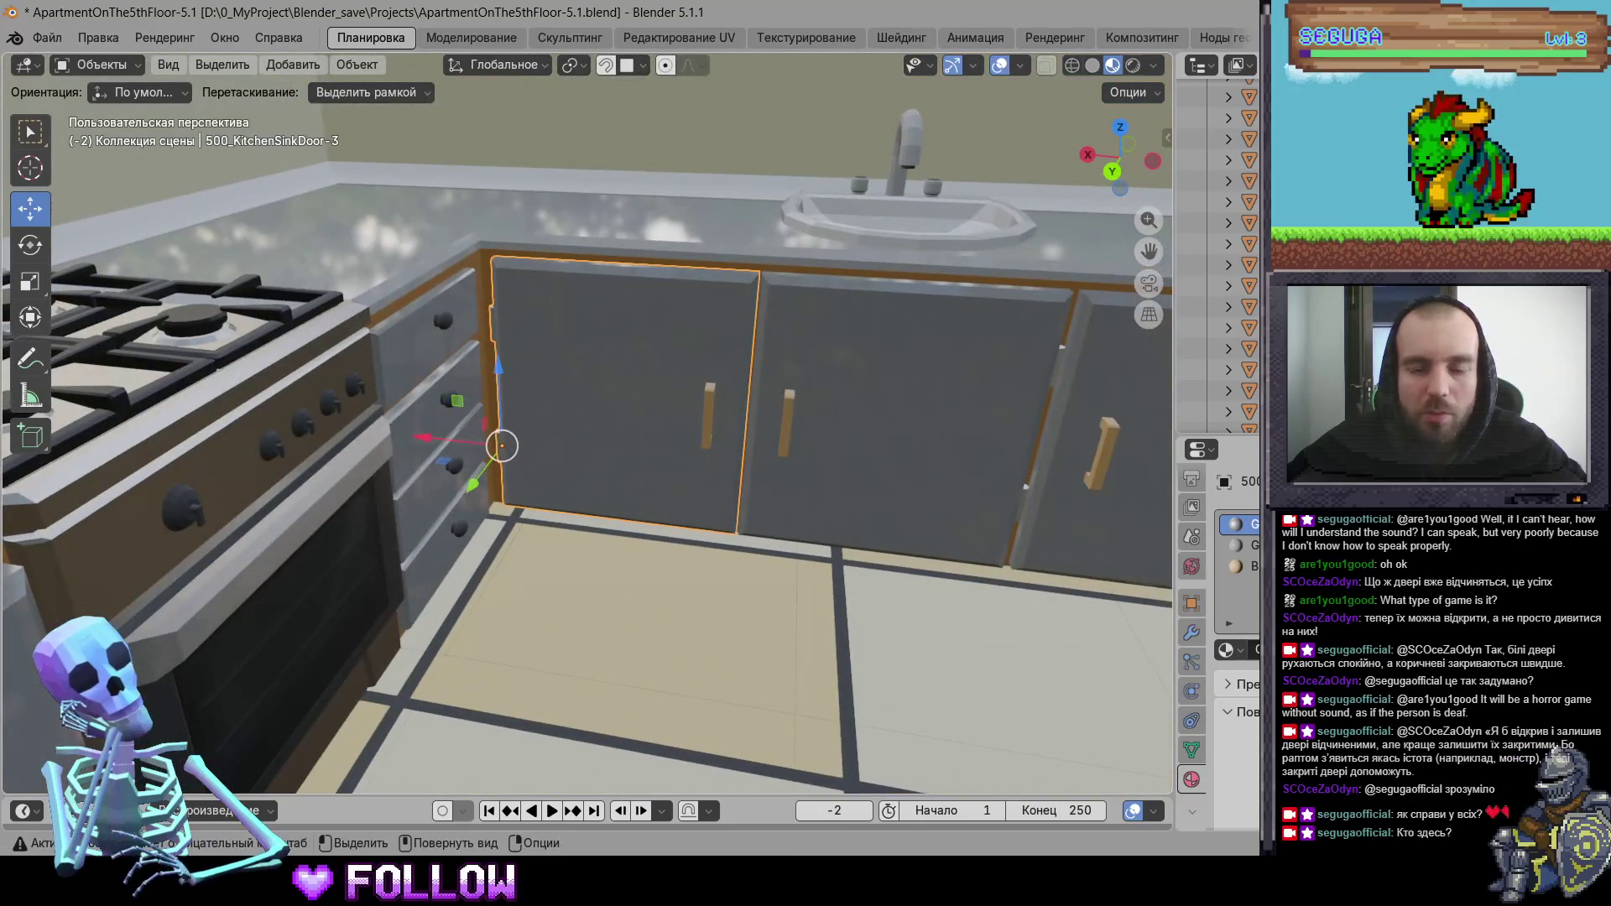
# - In Unity, frame the sink door with F and select 500_KitchenSinkDoor-2
pyautogui.hotkey('alt', 'Tab')
pyautogui.scroll(4, 747, 395)
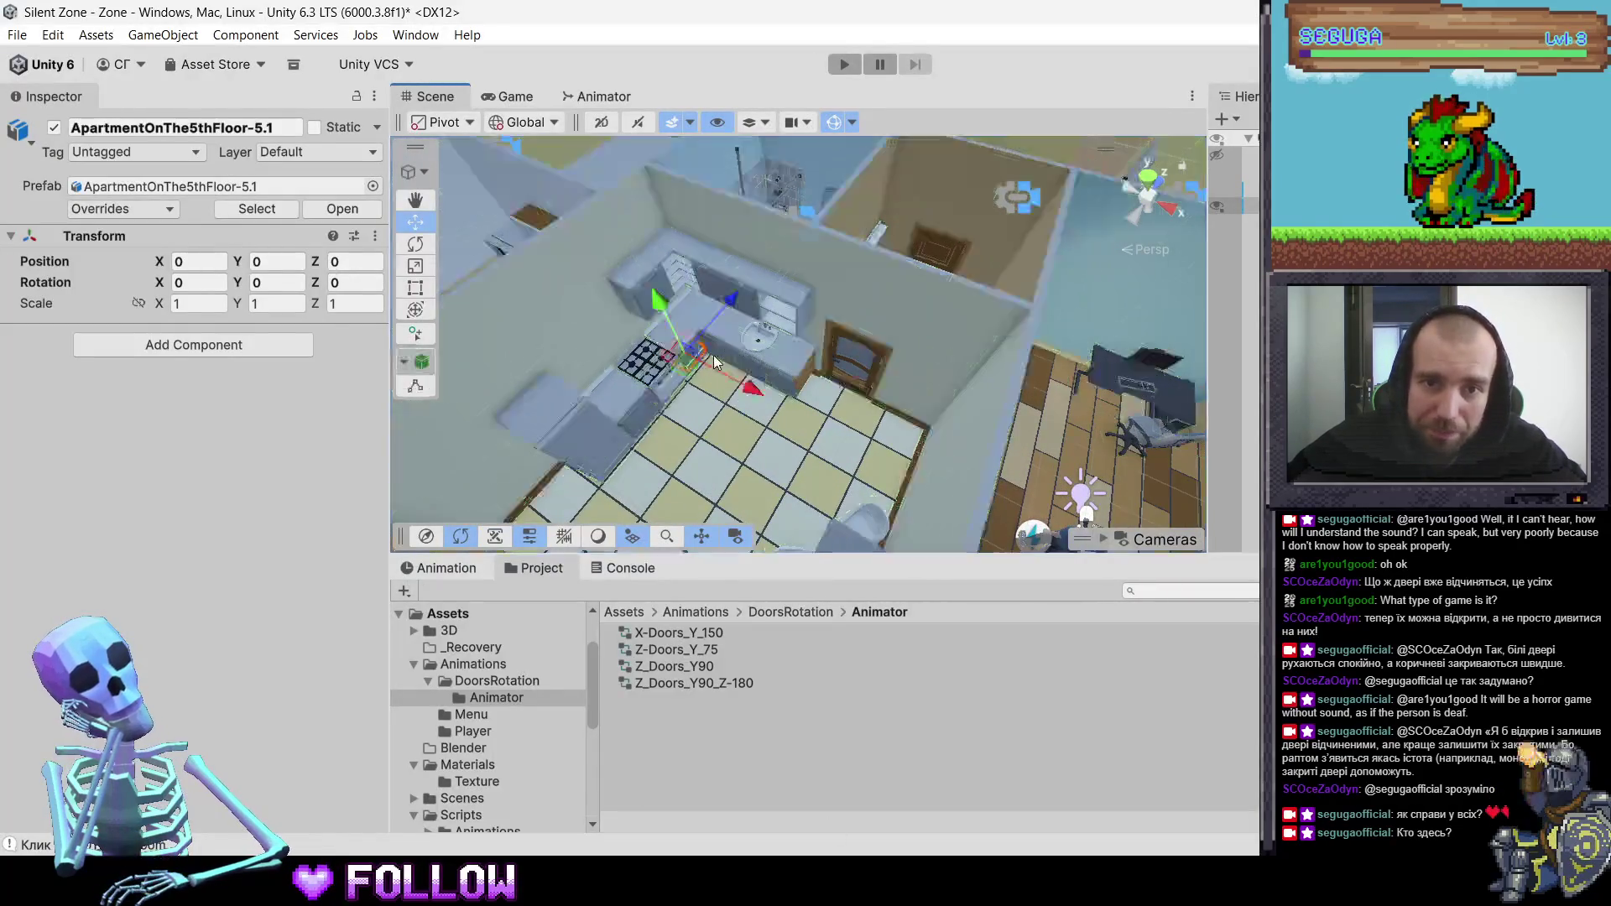
pyautogui.click(713, 355)
pyautogui.press('f')
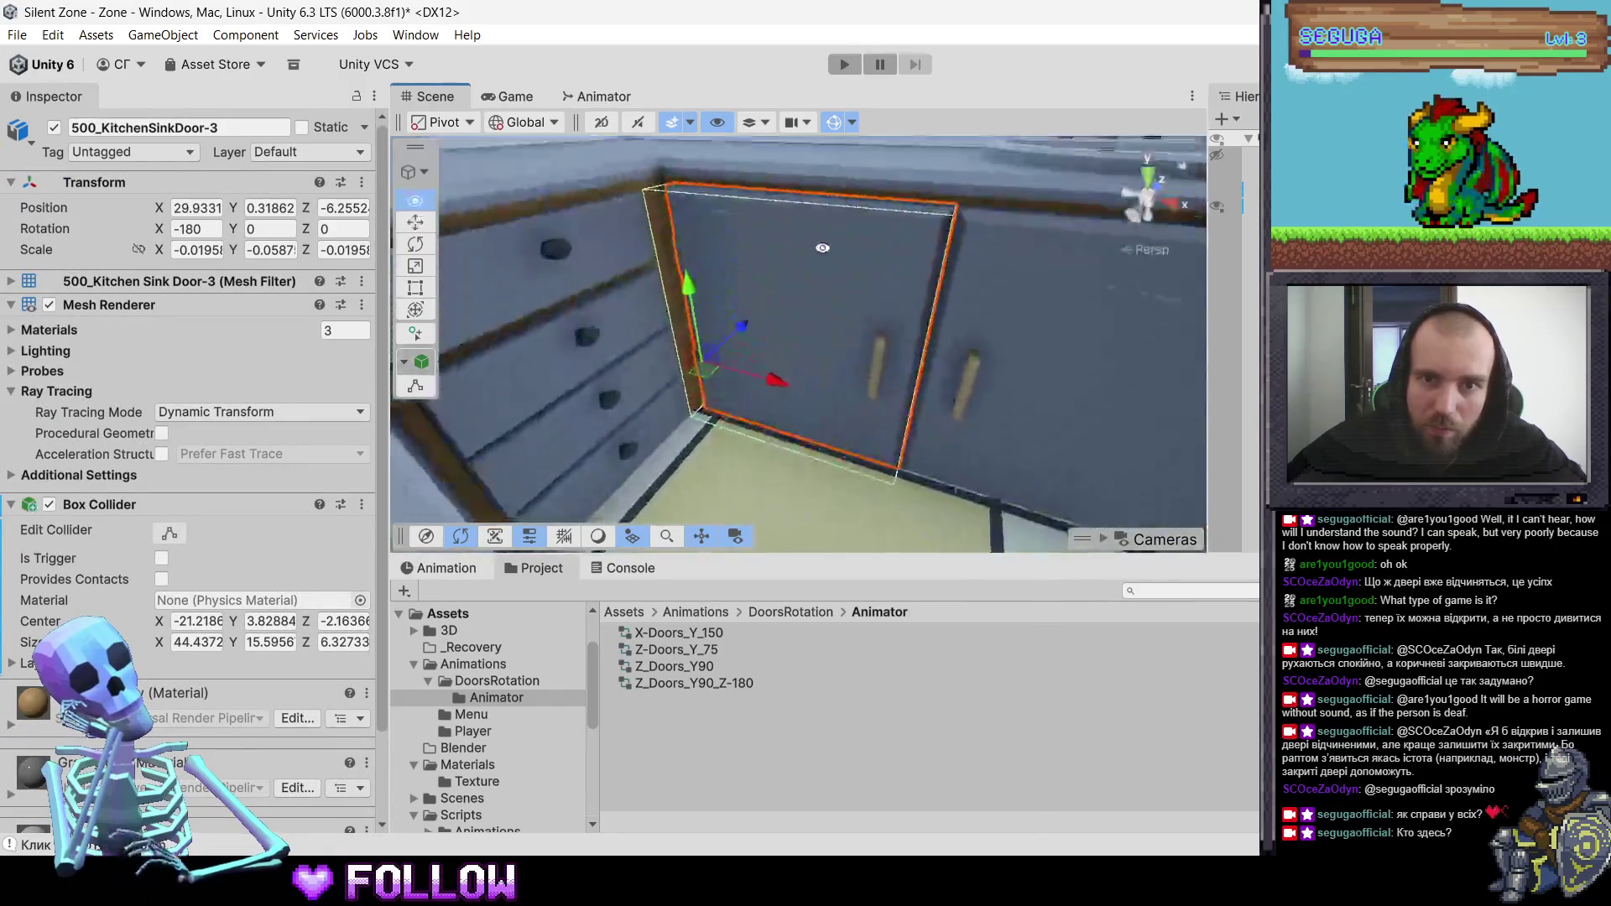
pyautogui.scroll(-3, 853, 370)
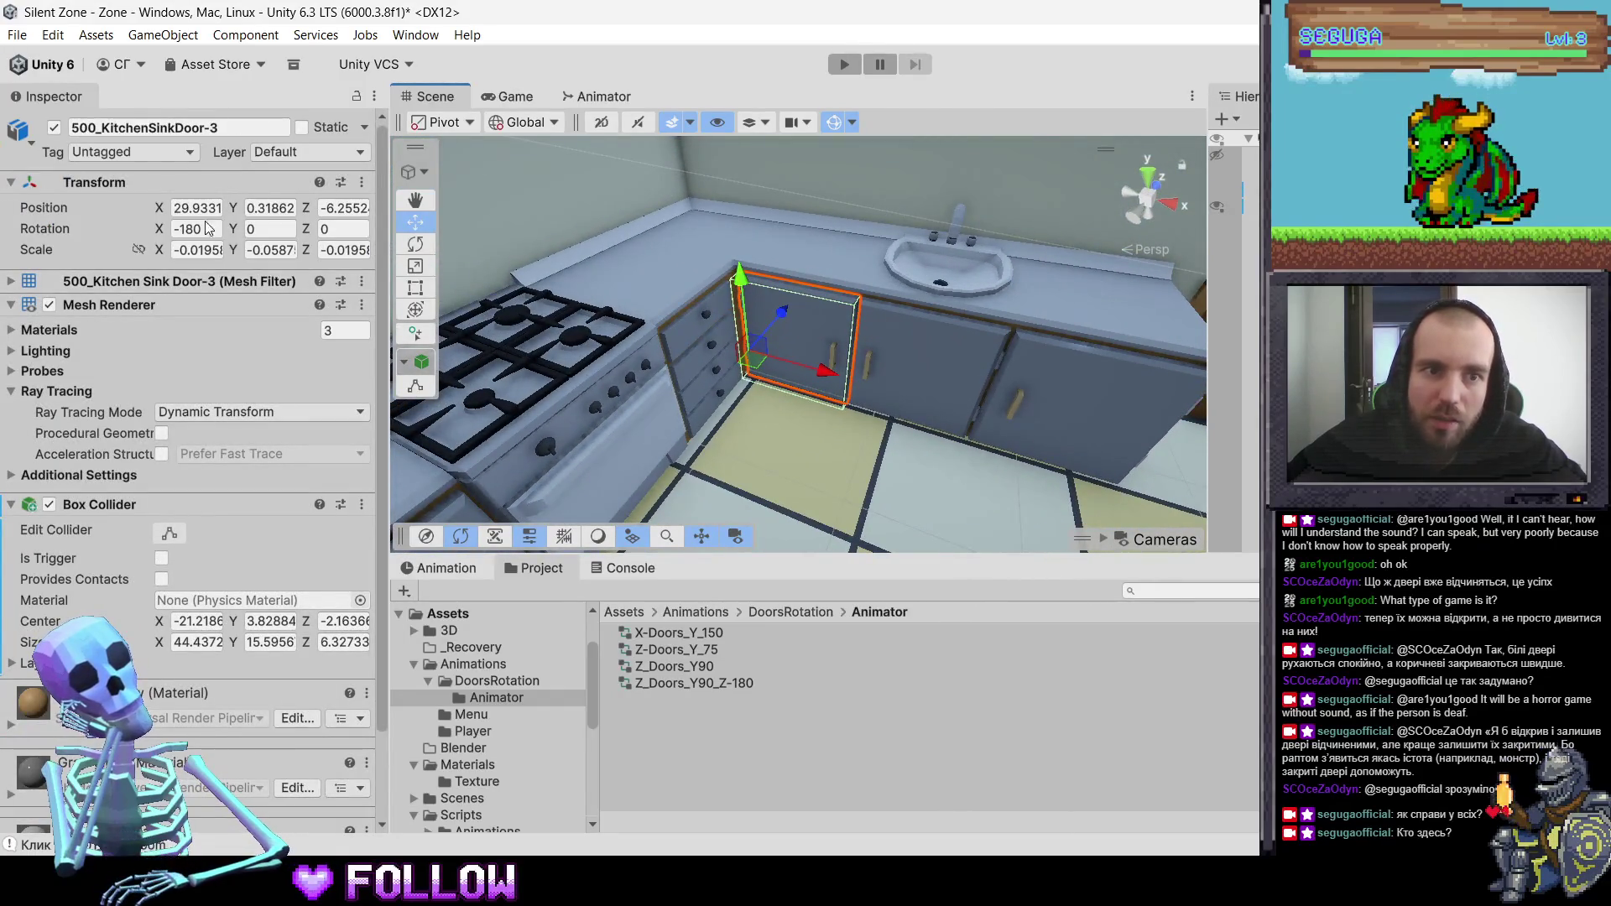
pyautogui.click(933, 366)
pyautogui.click(933, 366)
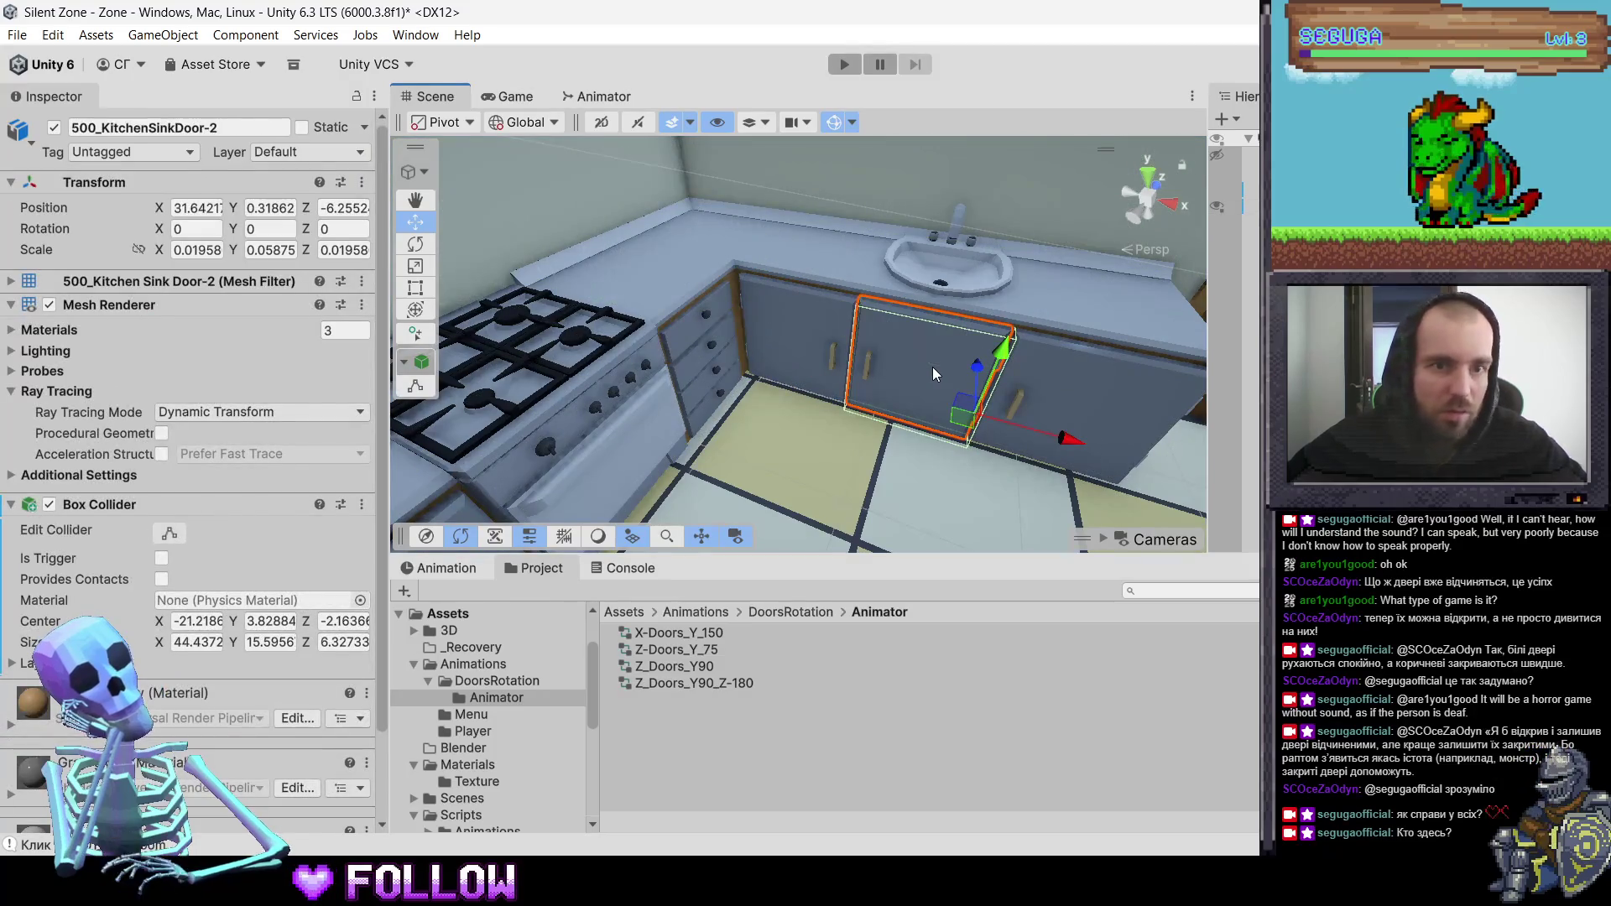
pyautogui.hotkey('alt', 'Tab')
# - Clear the sink doors' parent with Clear and Keep Transformation
pyautogui.rightClick(537, 417)
pyautogui.moveTo(601, 723)
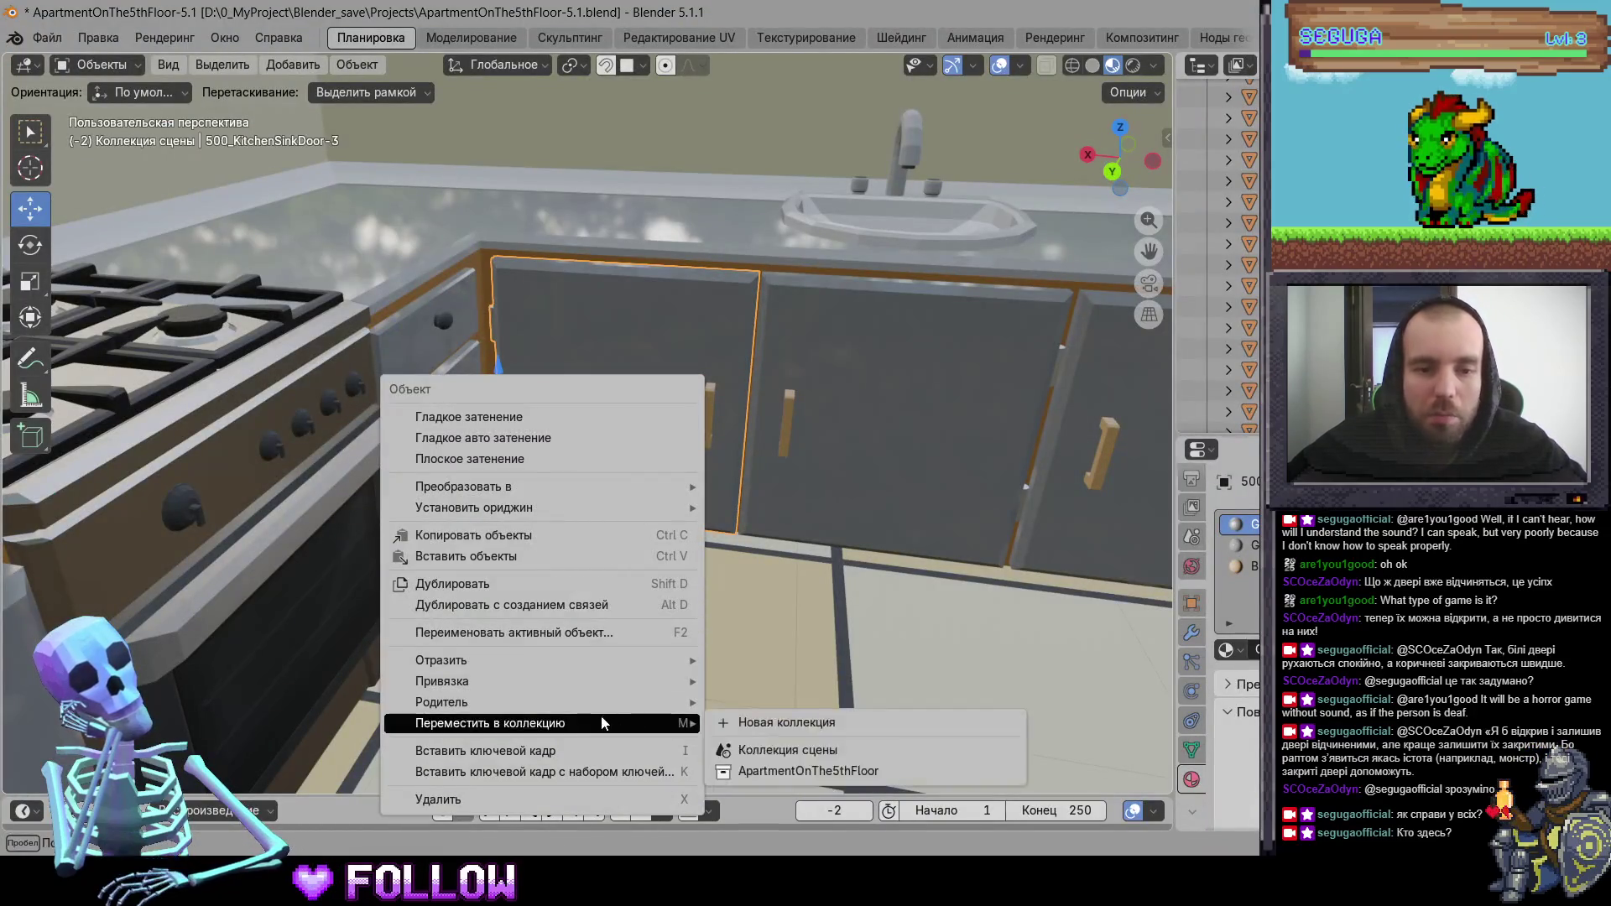
pyautogui.moveTo(562, 705)
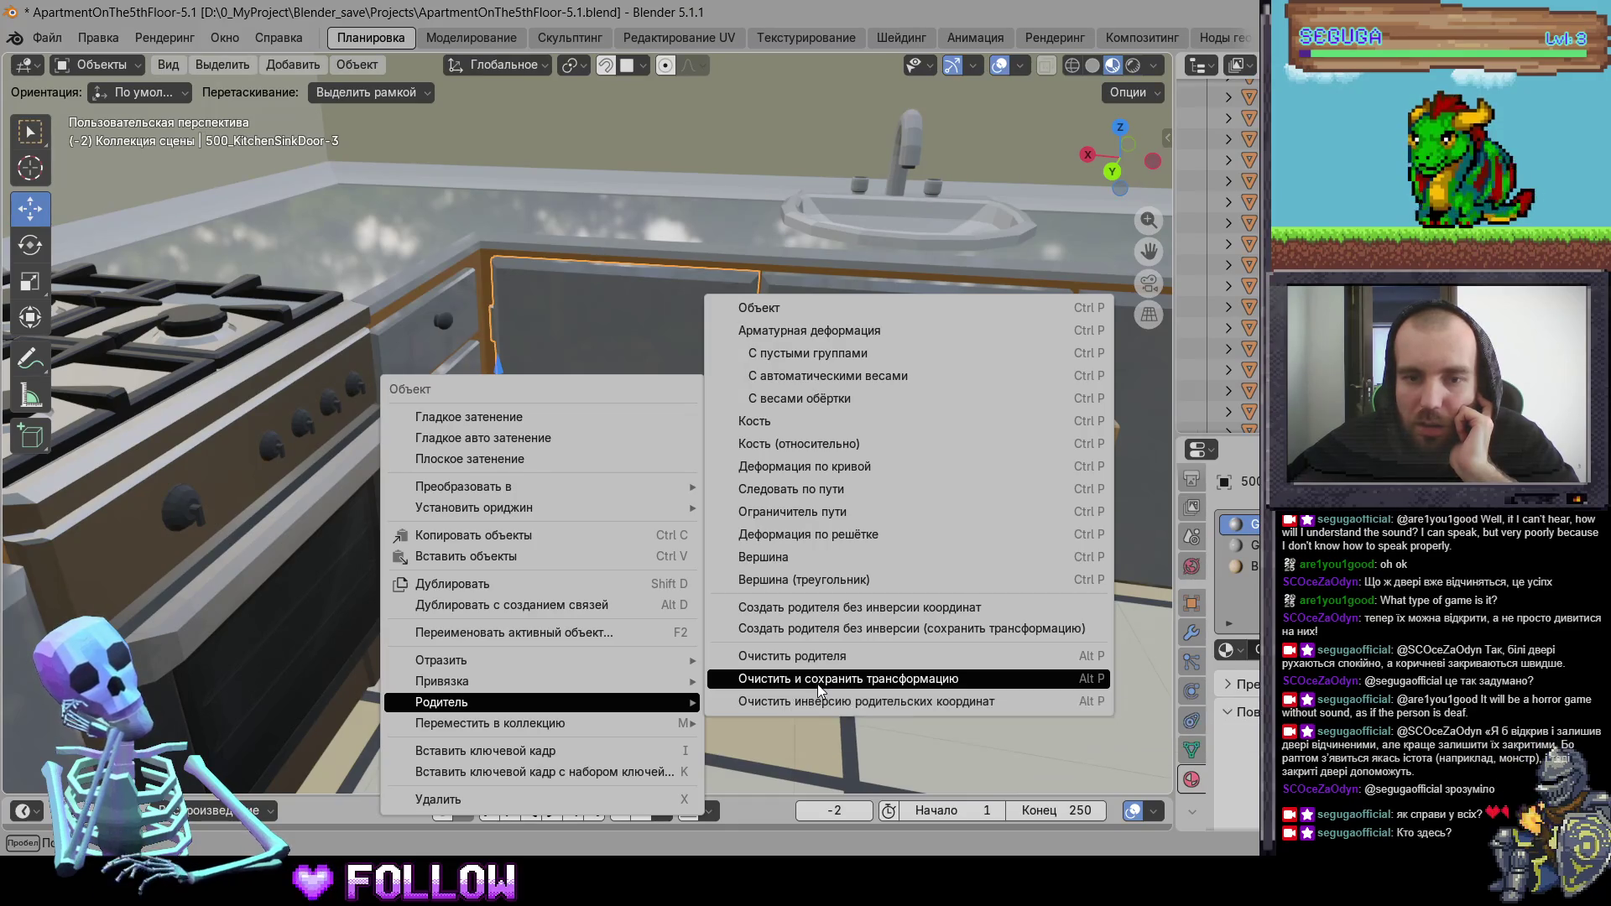
pyautogui.click(818, 681)
pyautogui.click(275, 770)
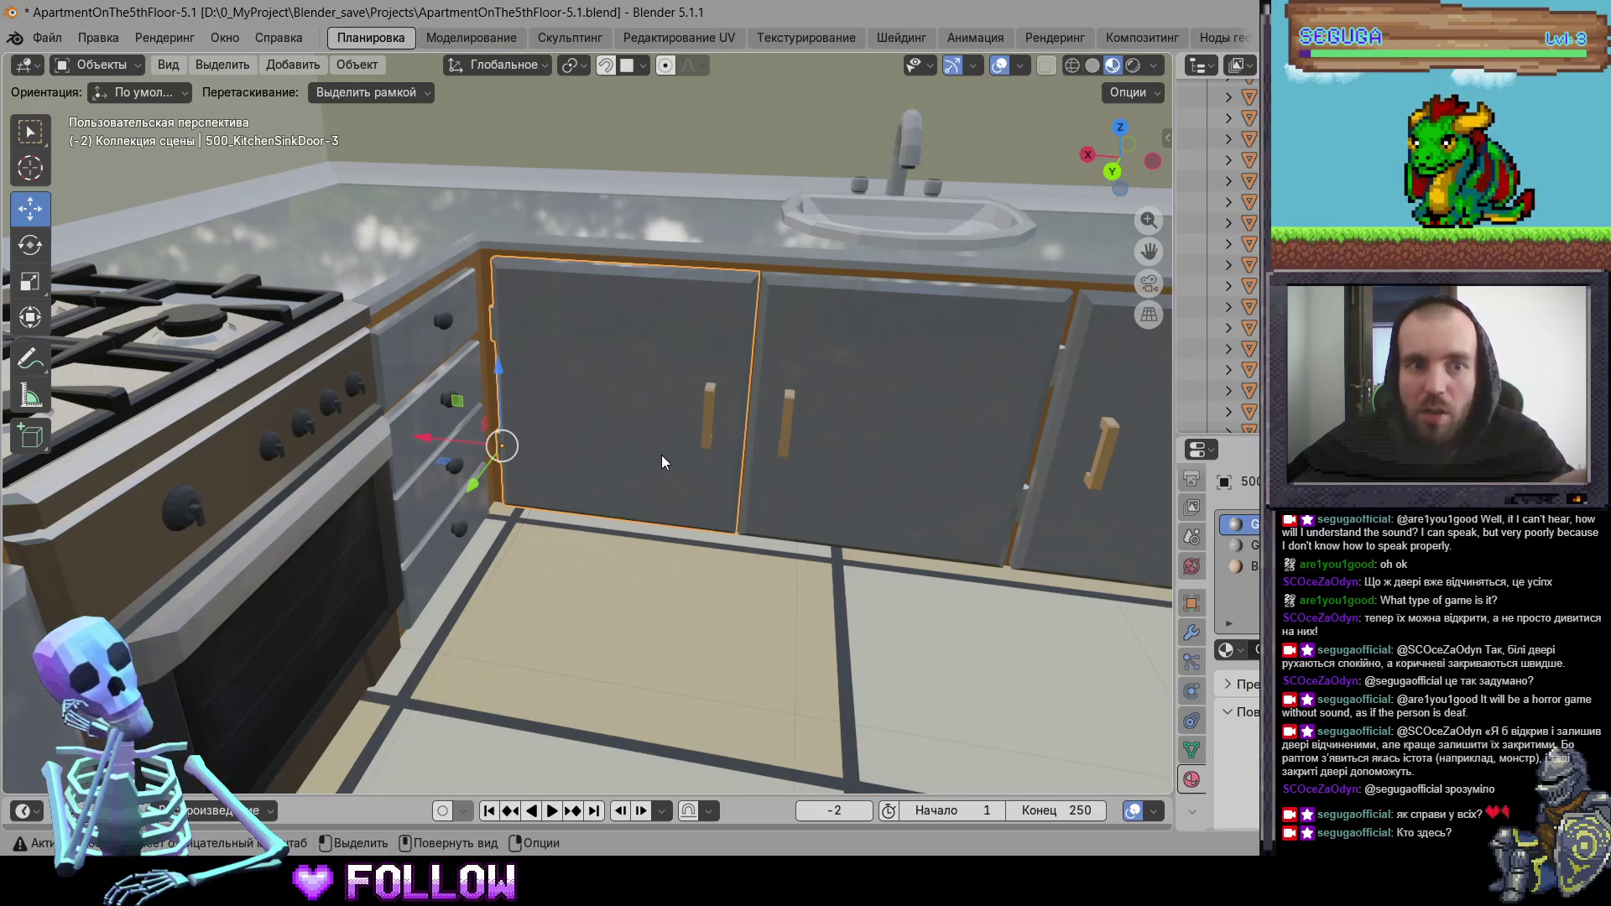
# - Unhide all objects including the ceiling with Alt+H and open the File menu for export
pyautogui.scroll(-10, 692, 462)
pyautogui.scroll(-5, 767, 547)
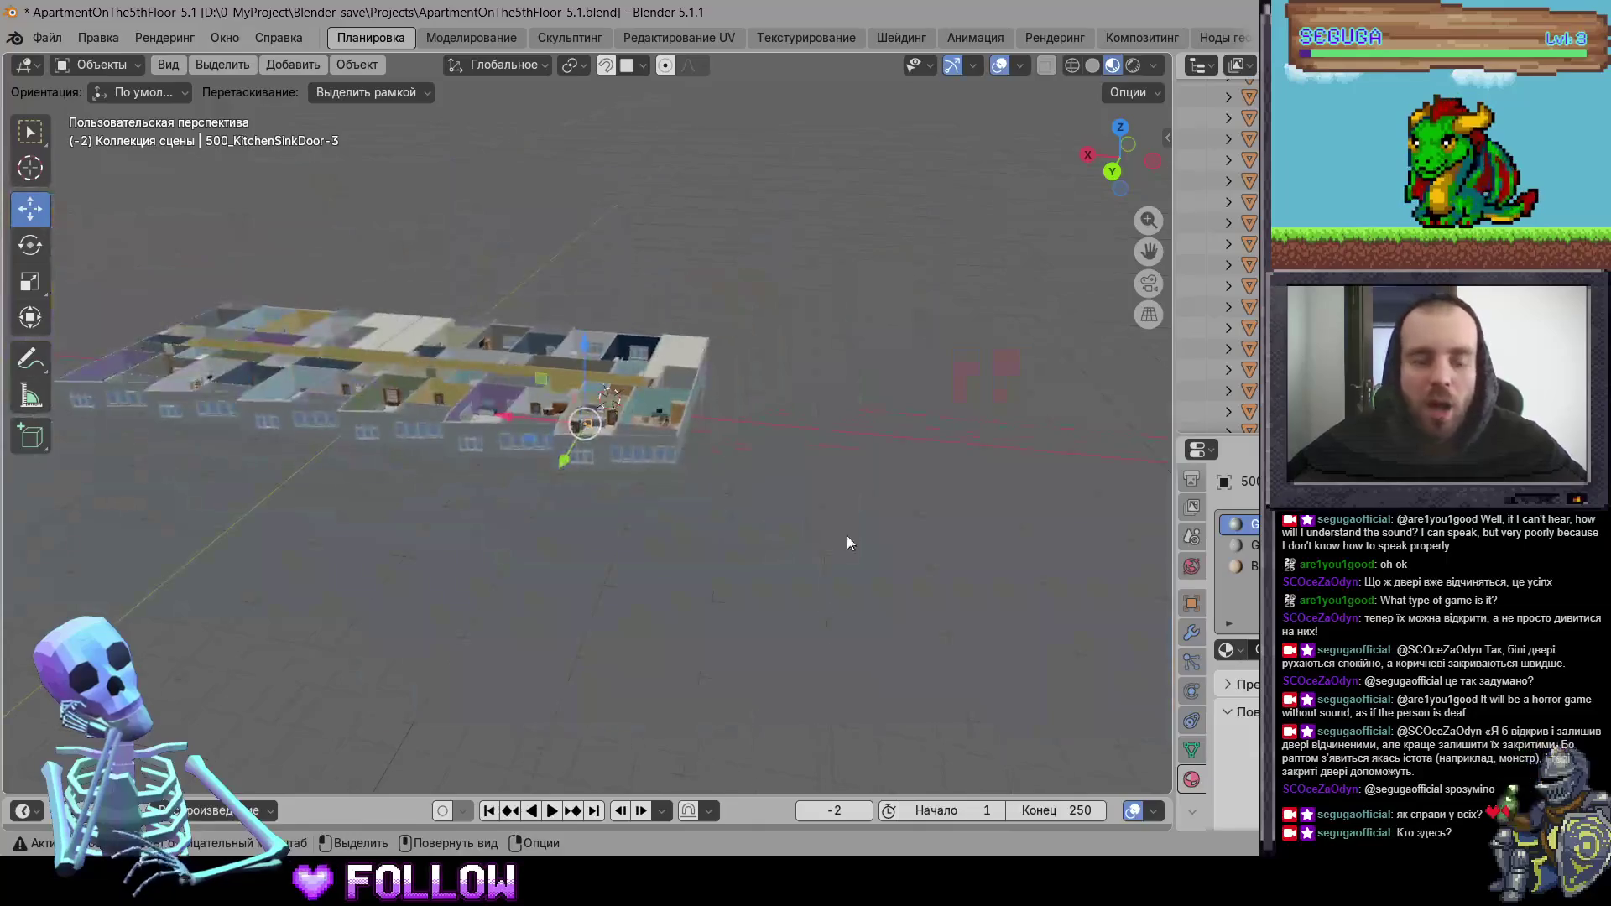
pyautogui.scroll(5, 839, 537)
pyautogui.hotkey('alt', 'h')
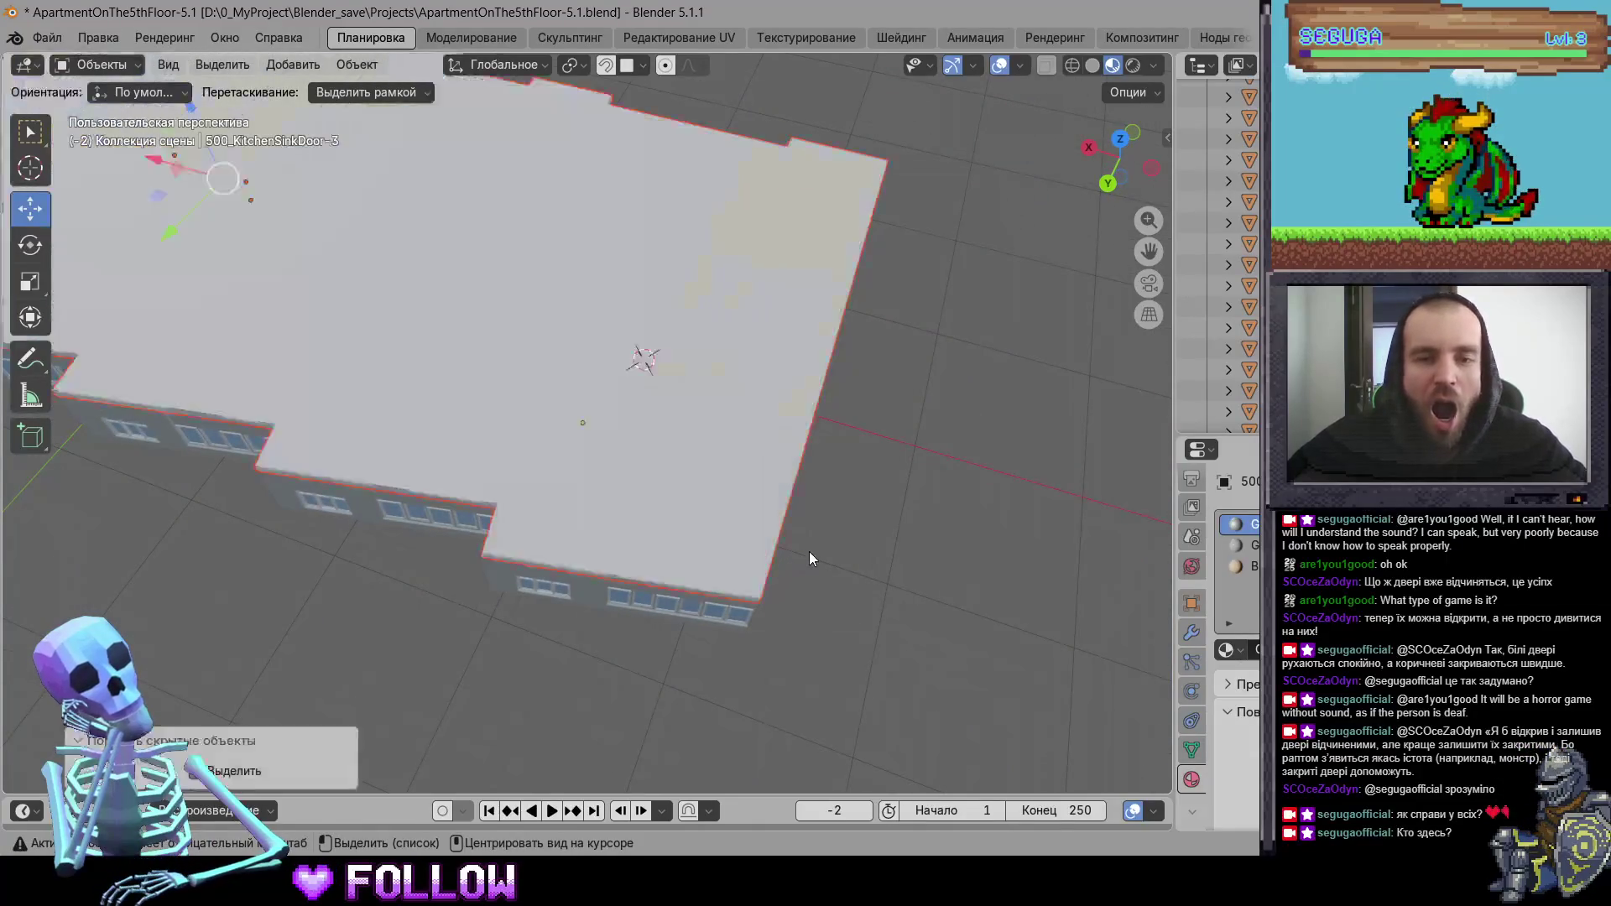
pyautogui.moveTo(861, 549); pyautogui.dragTo(705, 478)
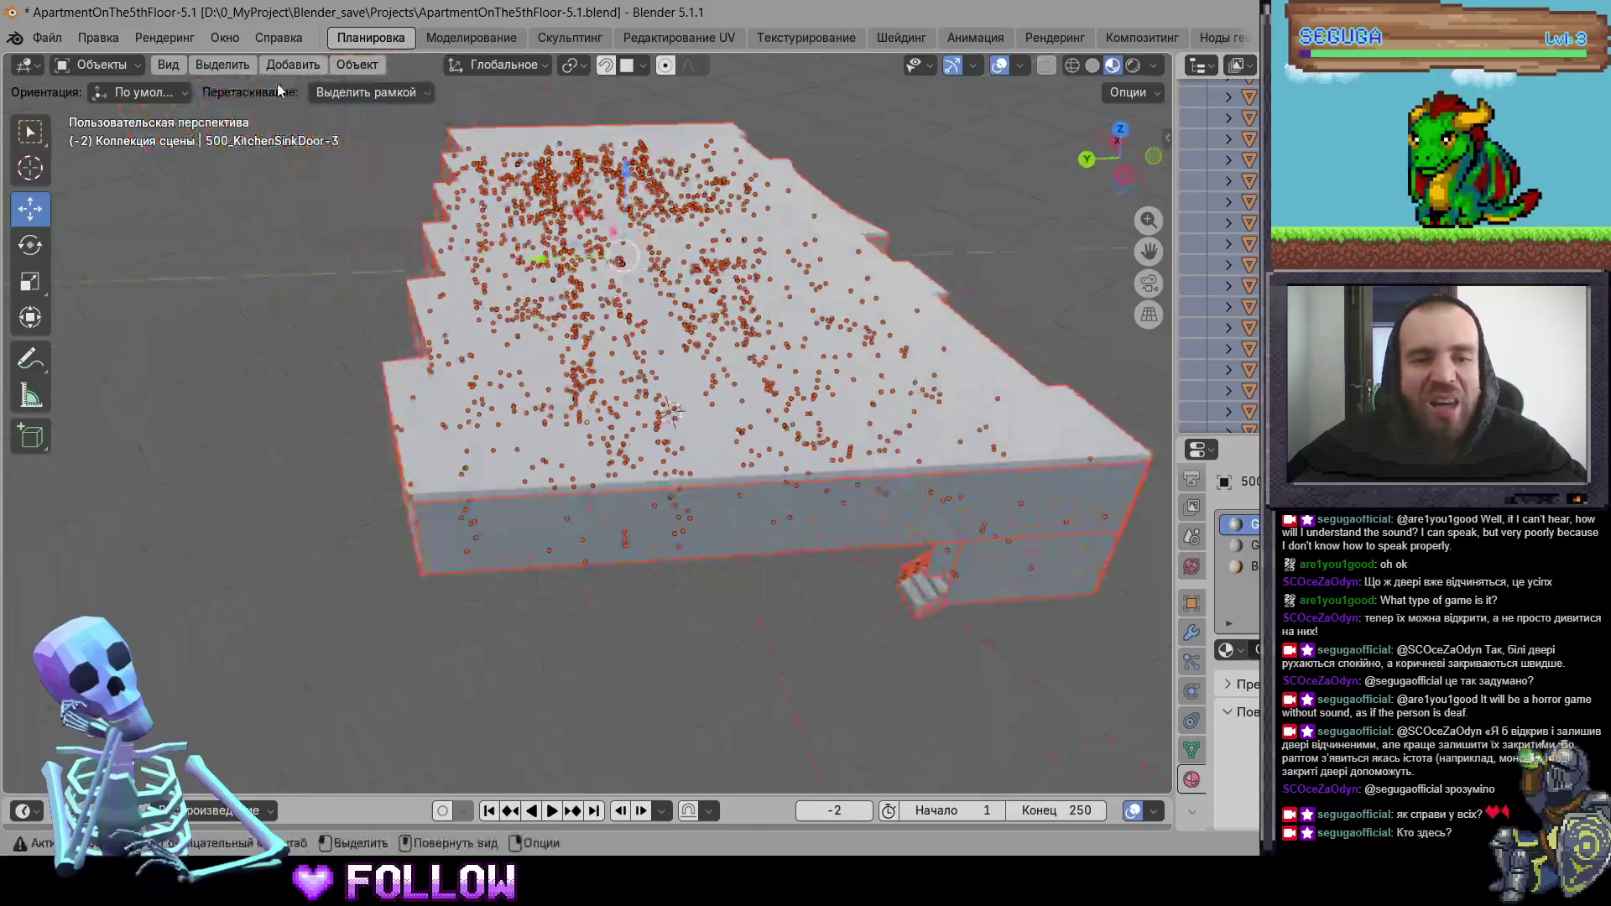
pyautogui.click(47, 37)
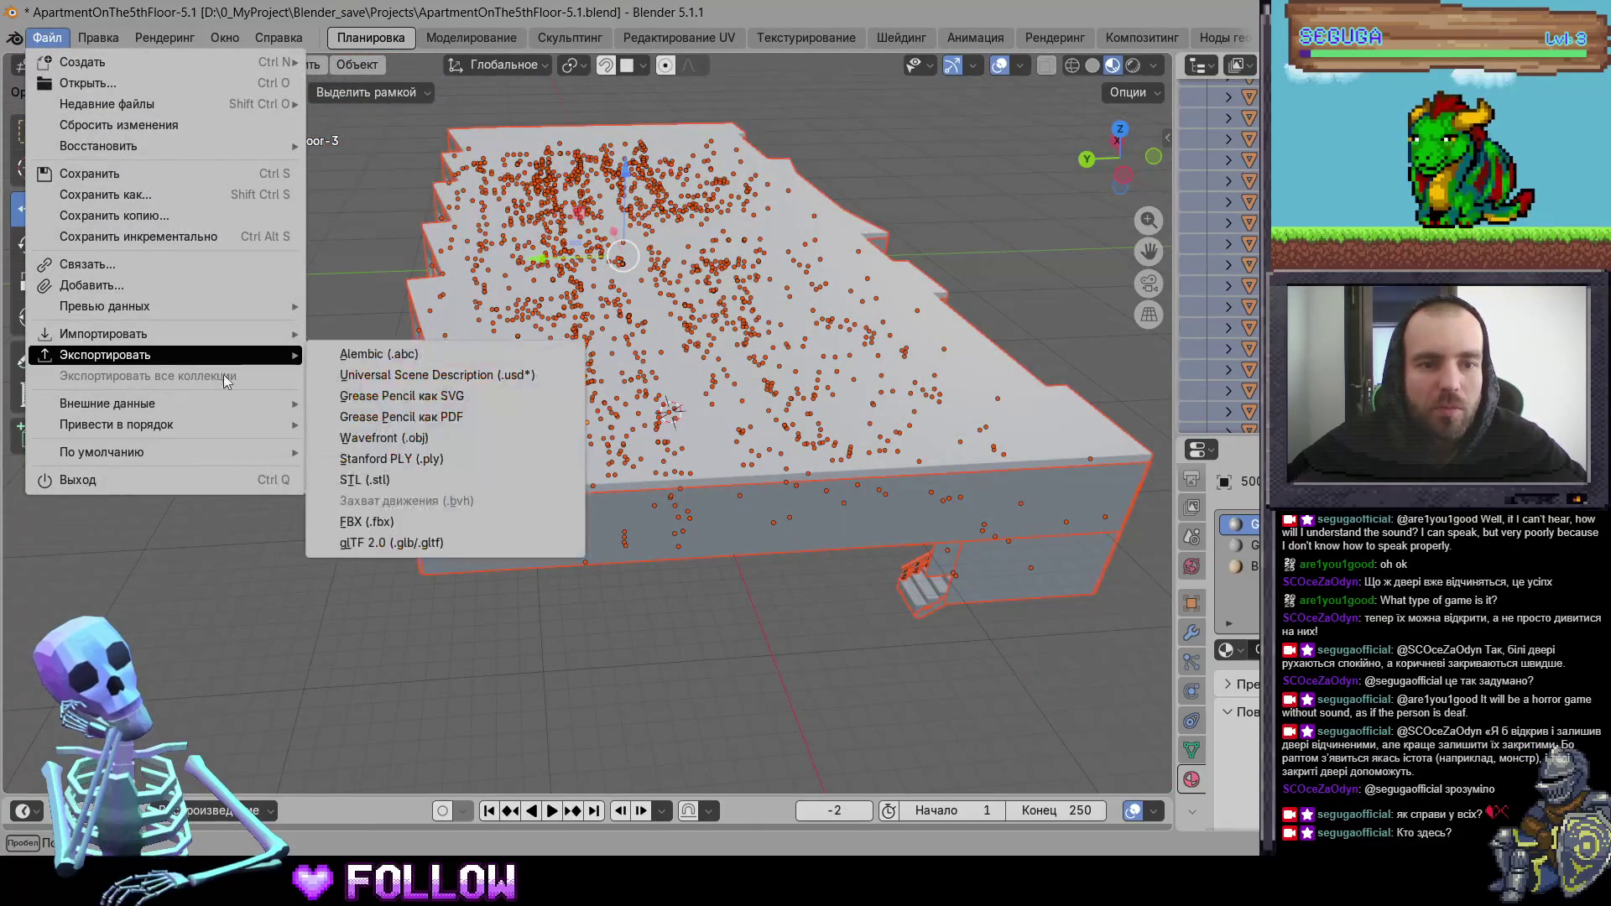
pyautogui.hotkey('alt', 'Tab')
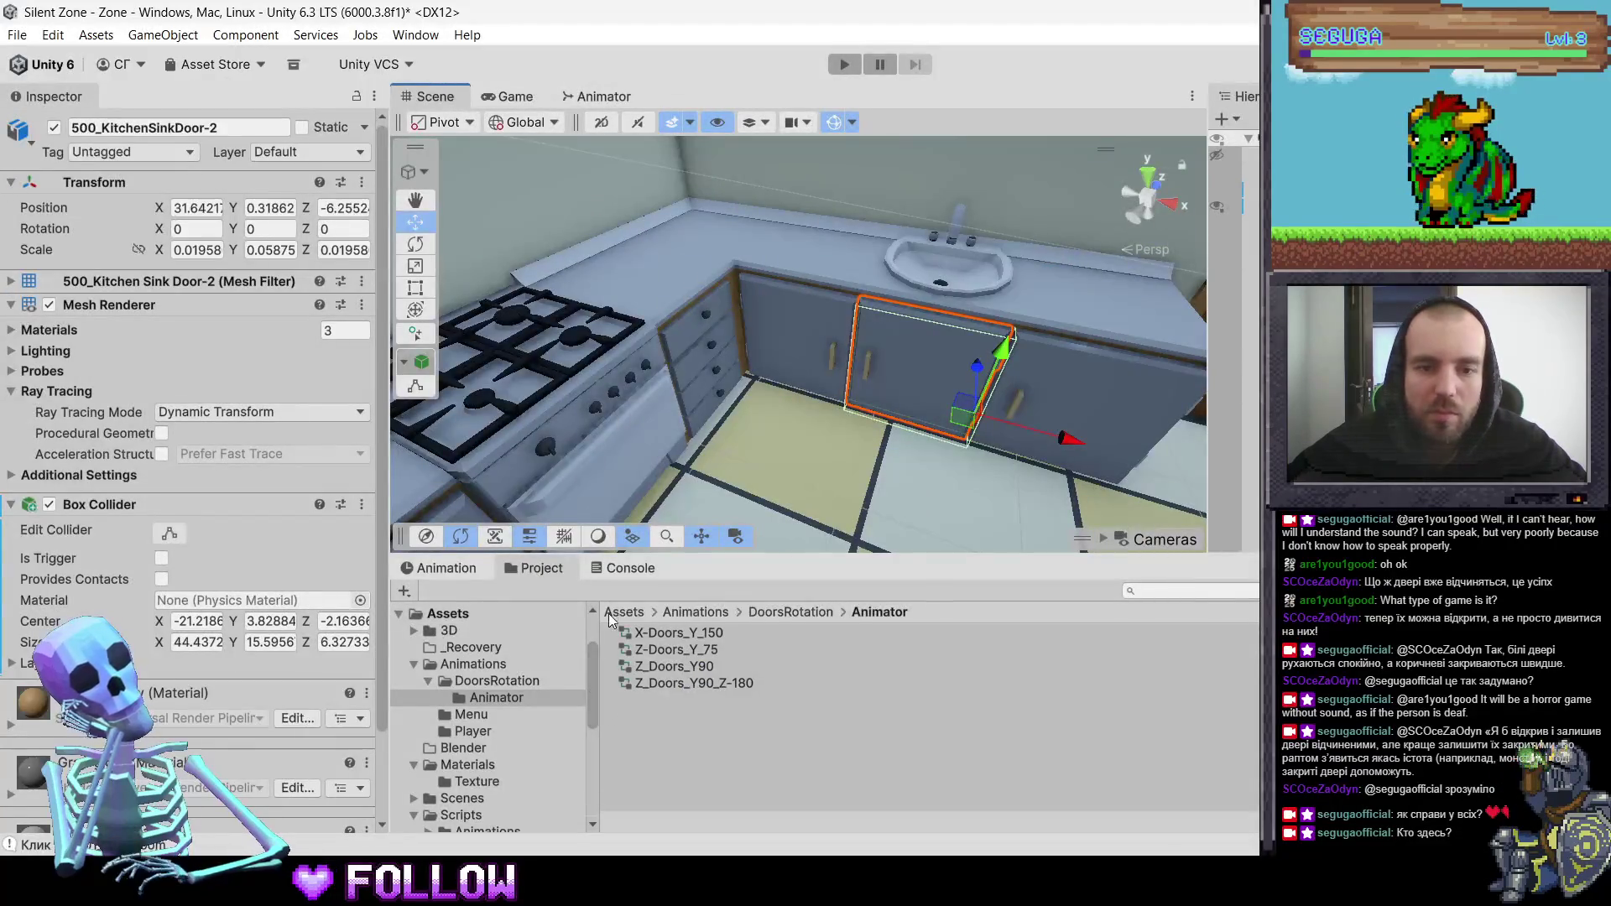
# - Delete ApartmentOnThe5thFloor-5.1 from Assets/3D and bring Blender's FBX export window forward
pyautogui.click(466, 635)
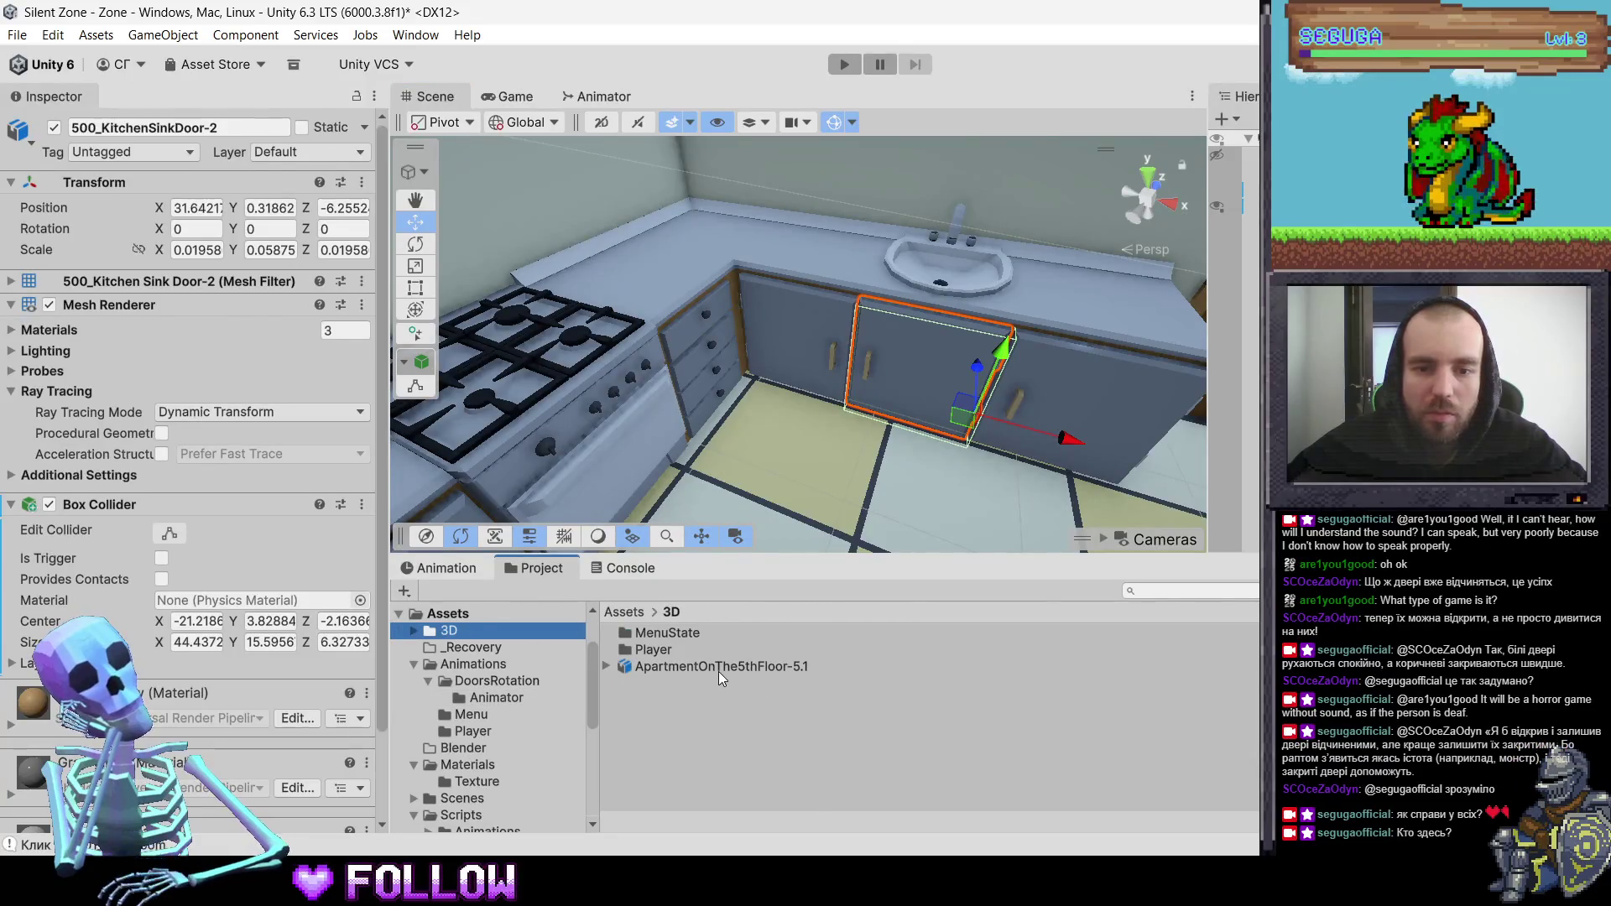
pyautogui.rightClick(718, 671)
pyautogui.click(773, 198)
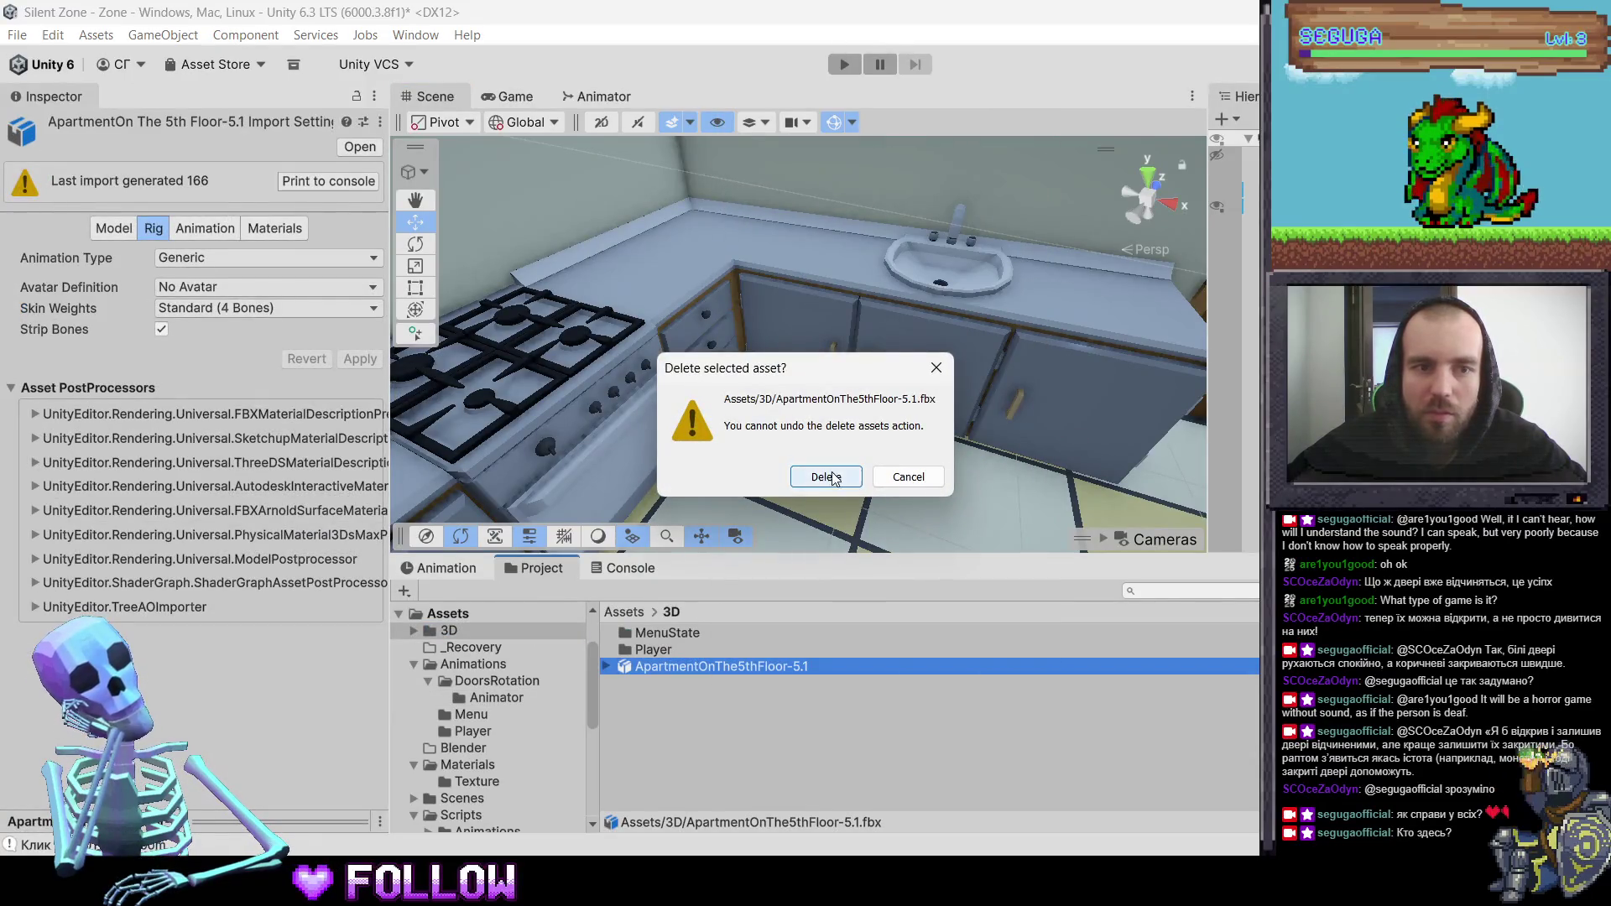
pyautogui.click(824, 474)
pyautogui.moveTo(967, 881)
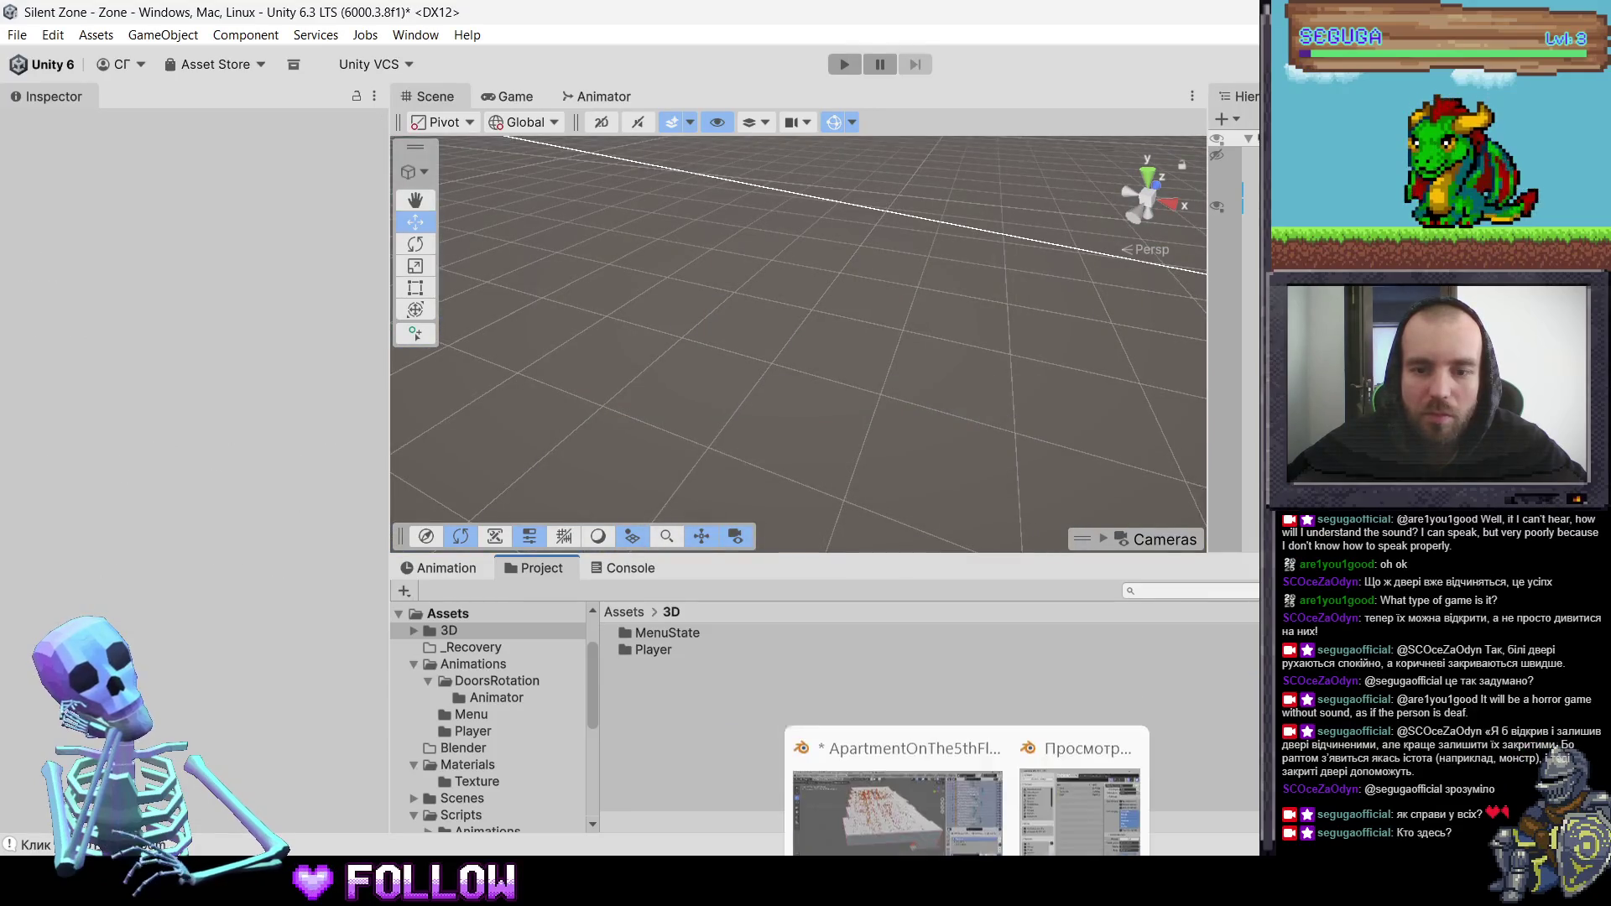
pyautogui.click(893, 810)
# - Export ApartmentOnThe5thFloor-5.1.fbx into Silent Zone/Assets/3D using the Unity export preset
pyautogui.click(574, 78)
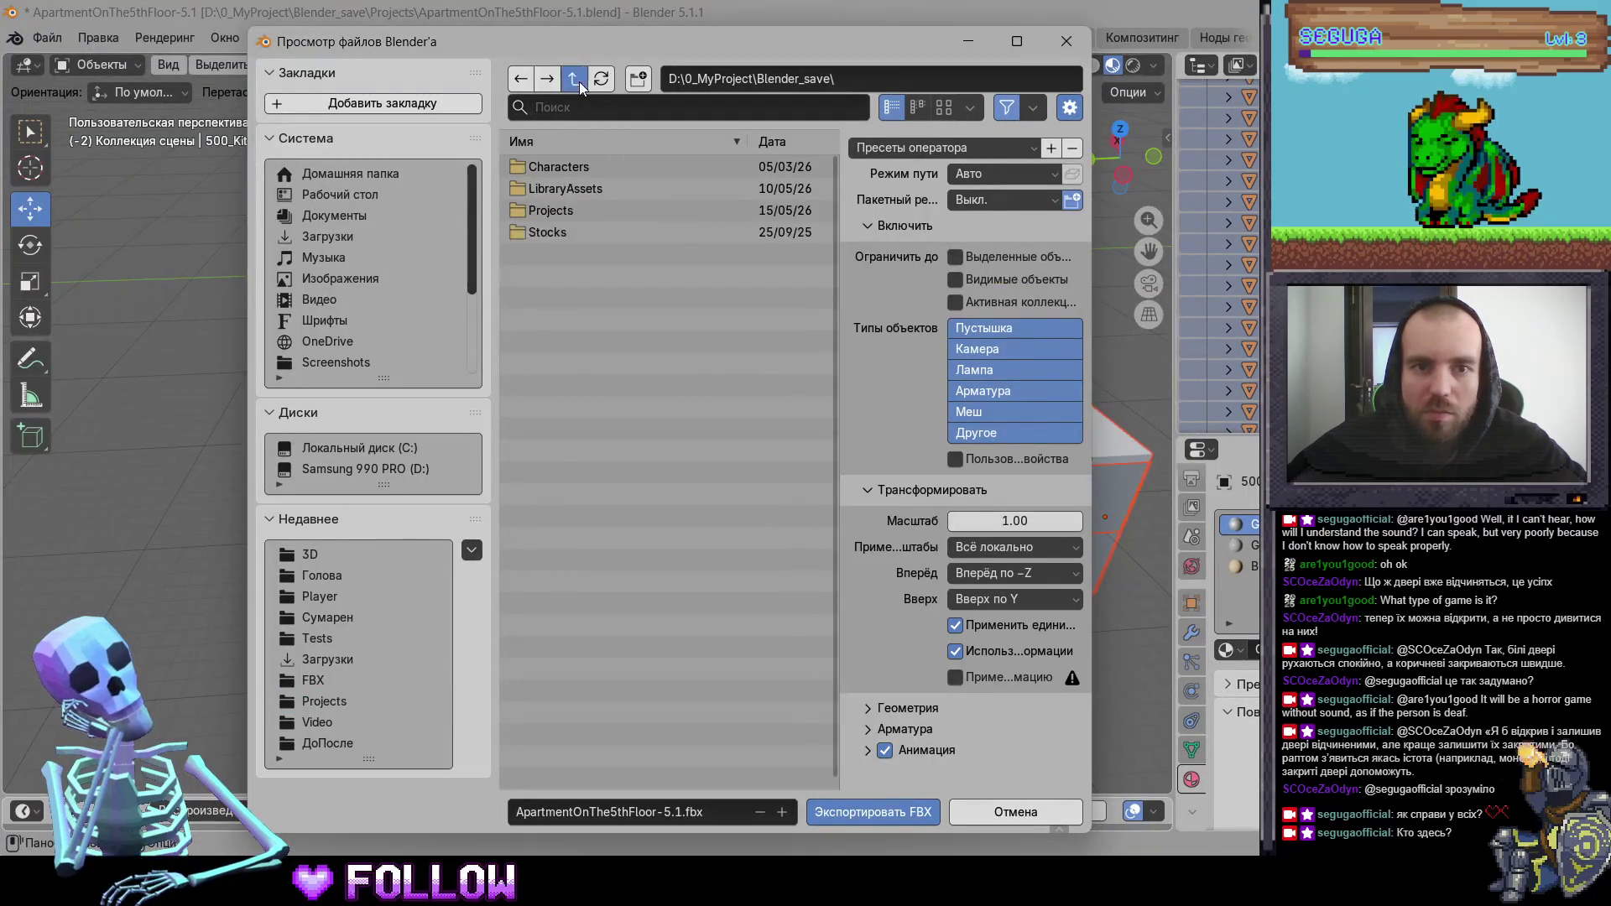
pyautogui.click(574, 78)
pyautogui.doubleClick(576, 189)
pyautogui.doubleClick(555, 169)
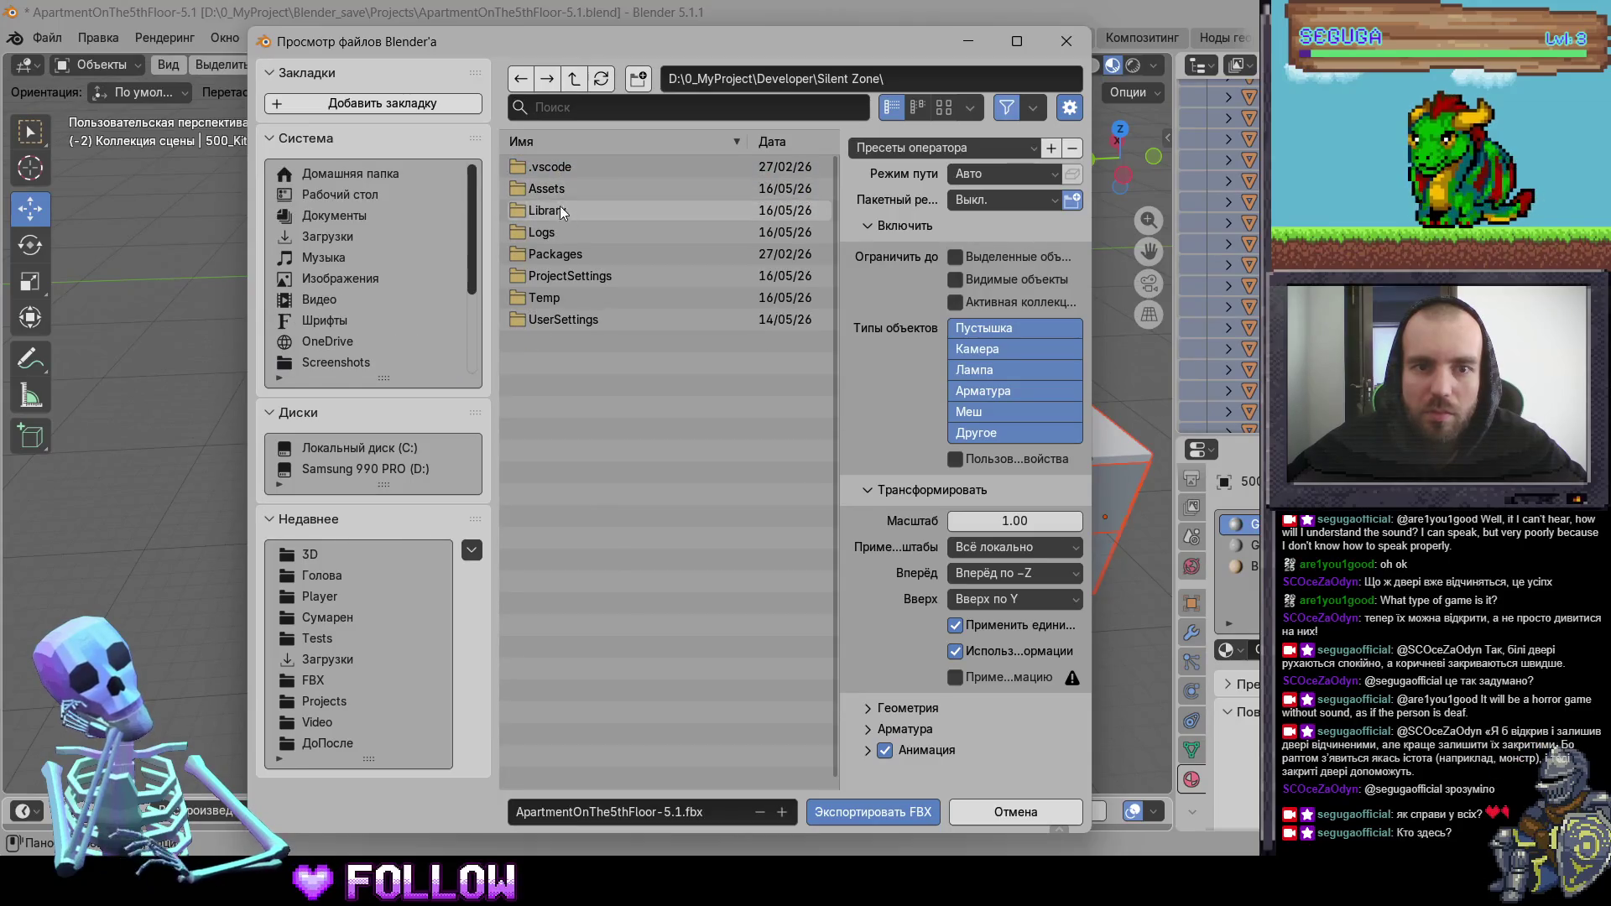
pyautogui.doubleClick(550, 188)
pyautogui.doubleClick(564, 165)
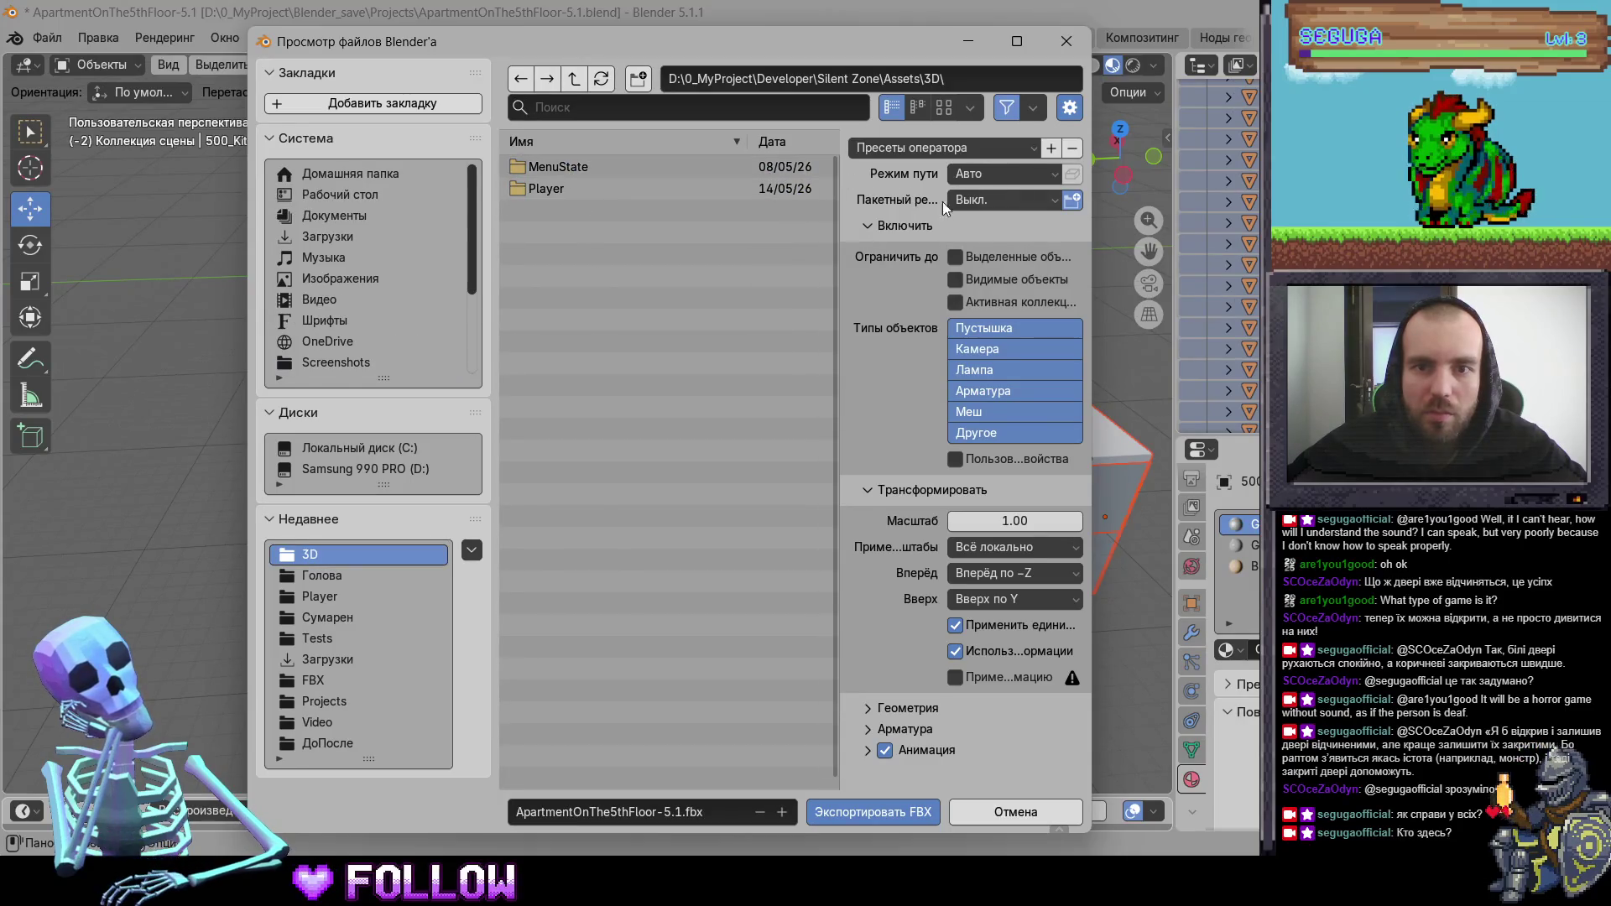
pyautogui.click(902, 148)
pyautogui.click(893, 200)
pyautogui.press('Return')
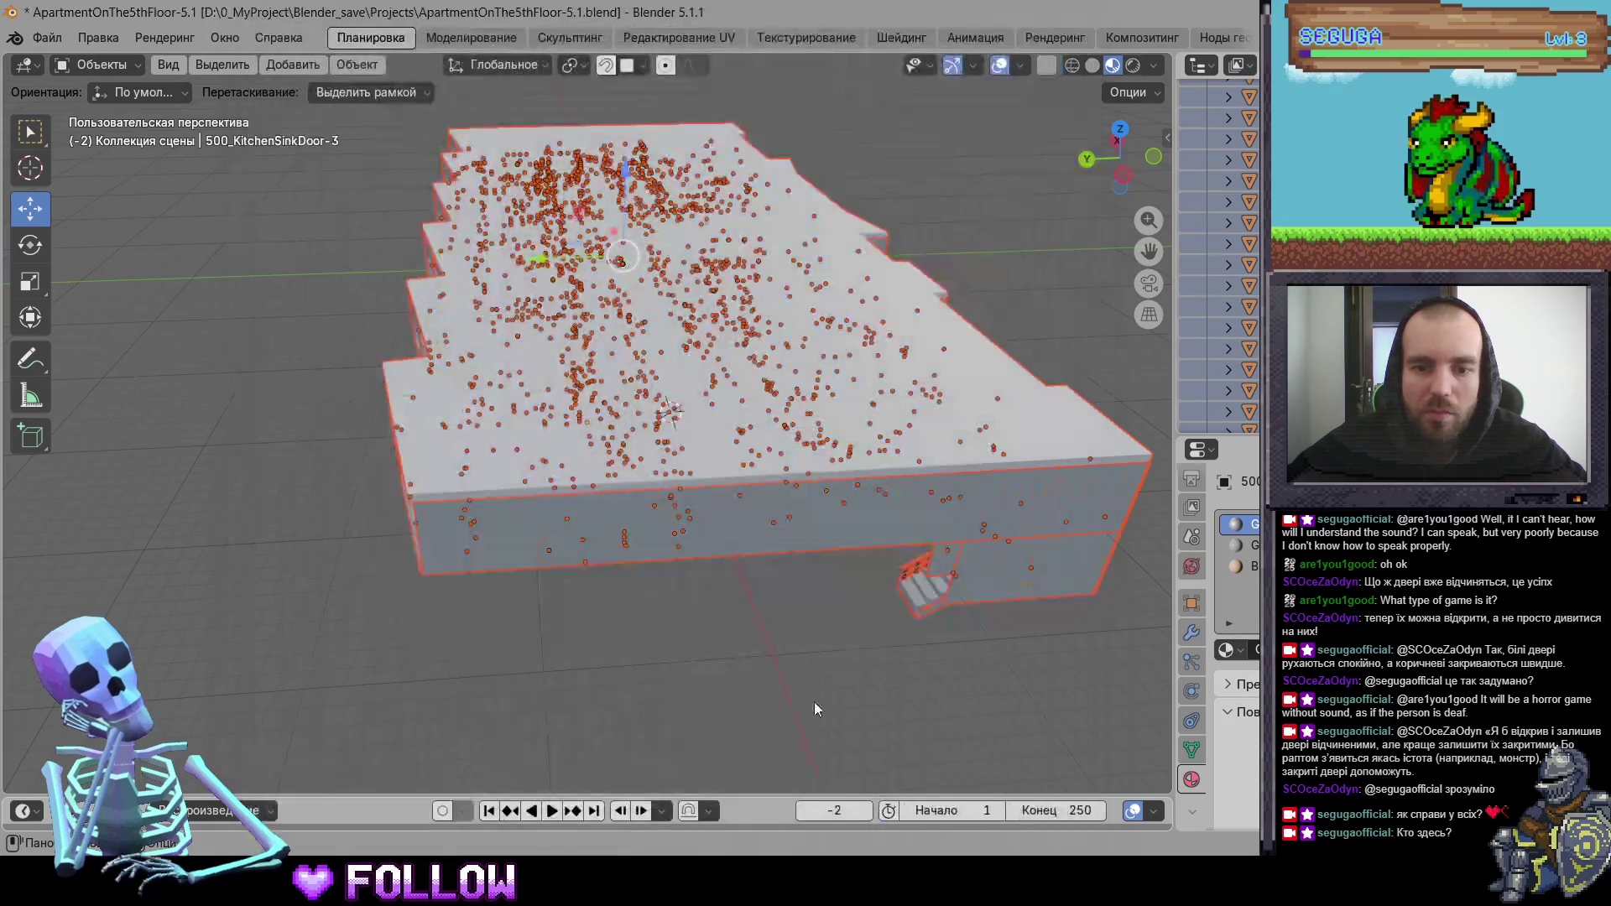
# - Select the Walls.024 wall and the Ceiling object, then switch to Unity to watch the import
pyautogui.click(707, 521)
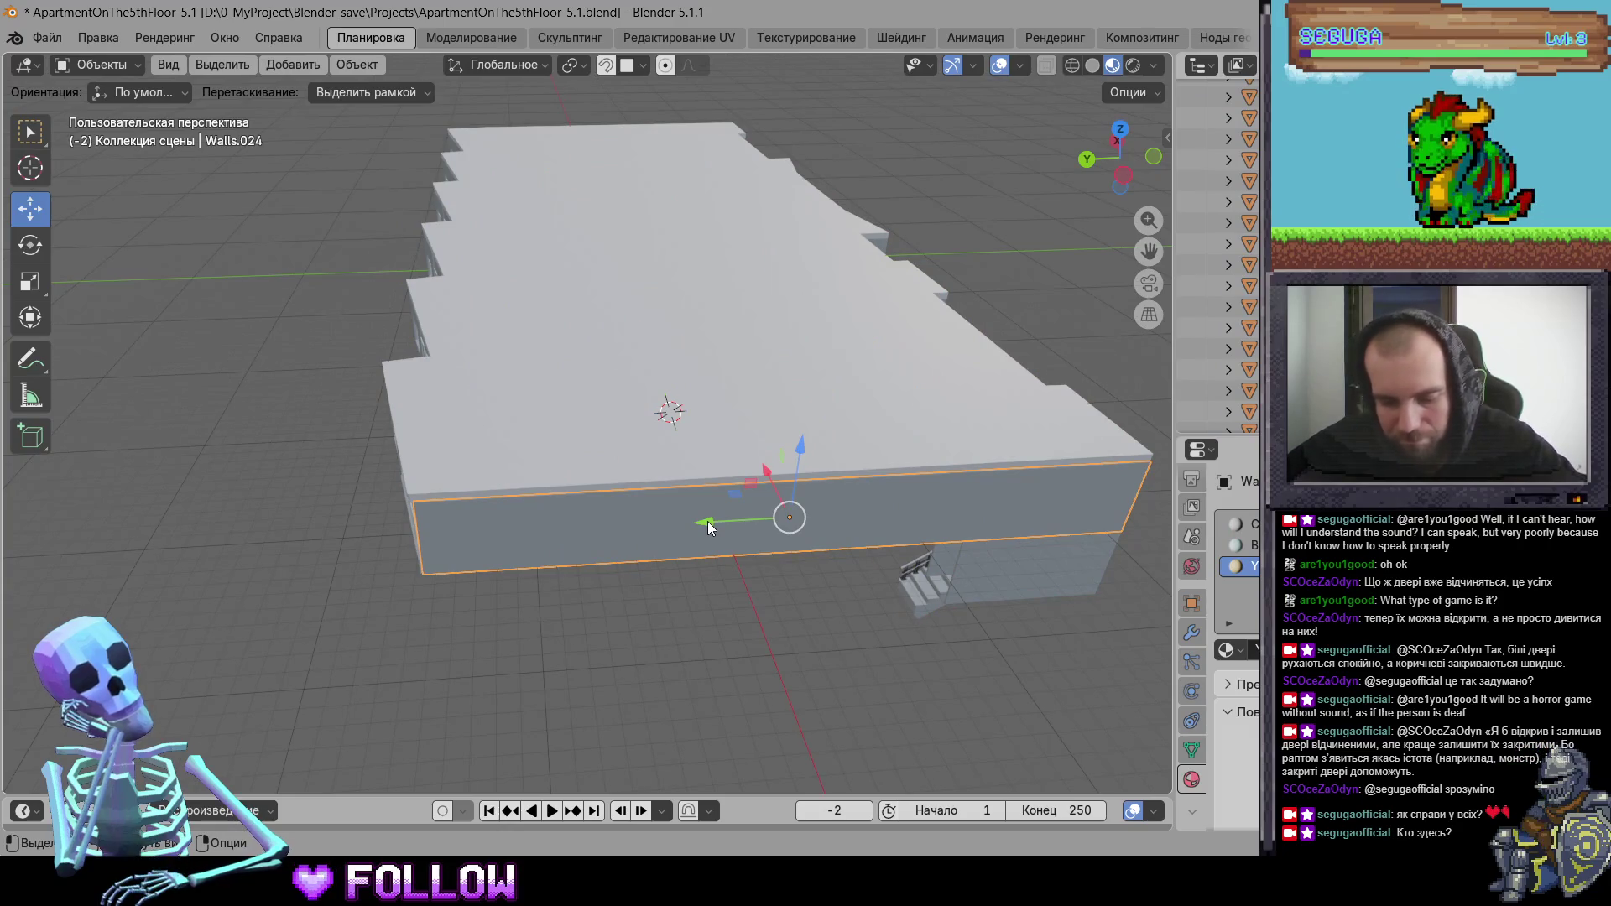
pyautogui.click(633, 448)
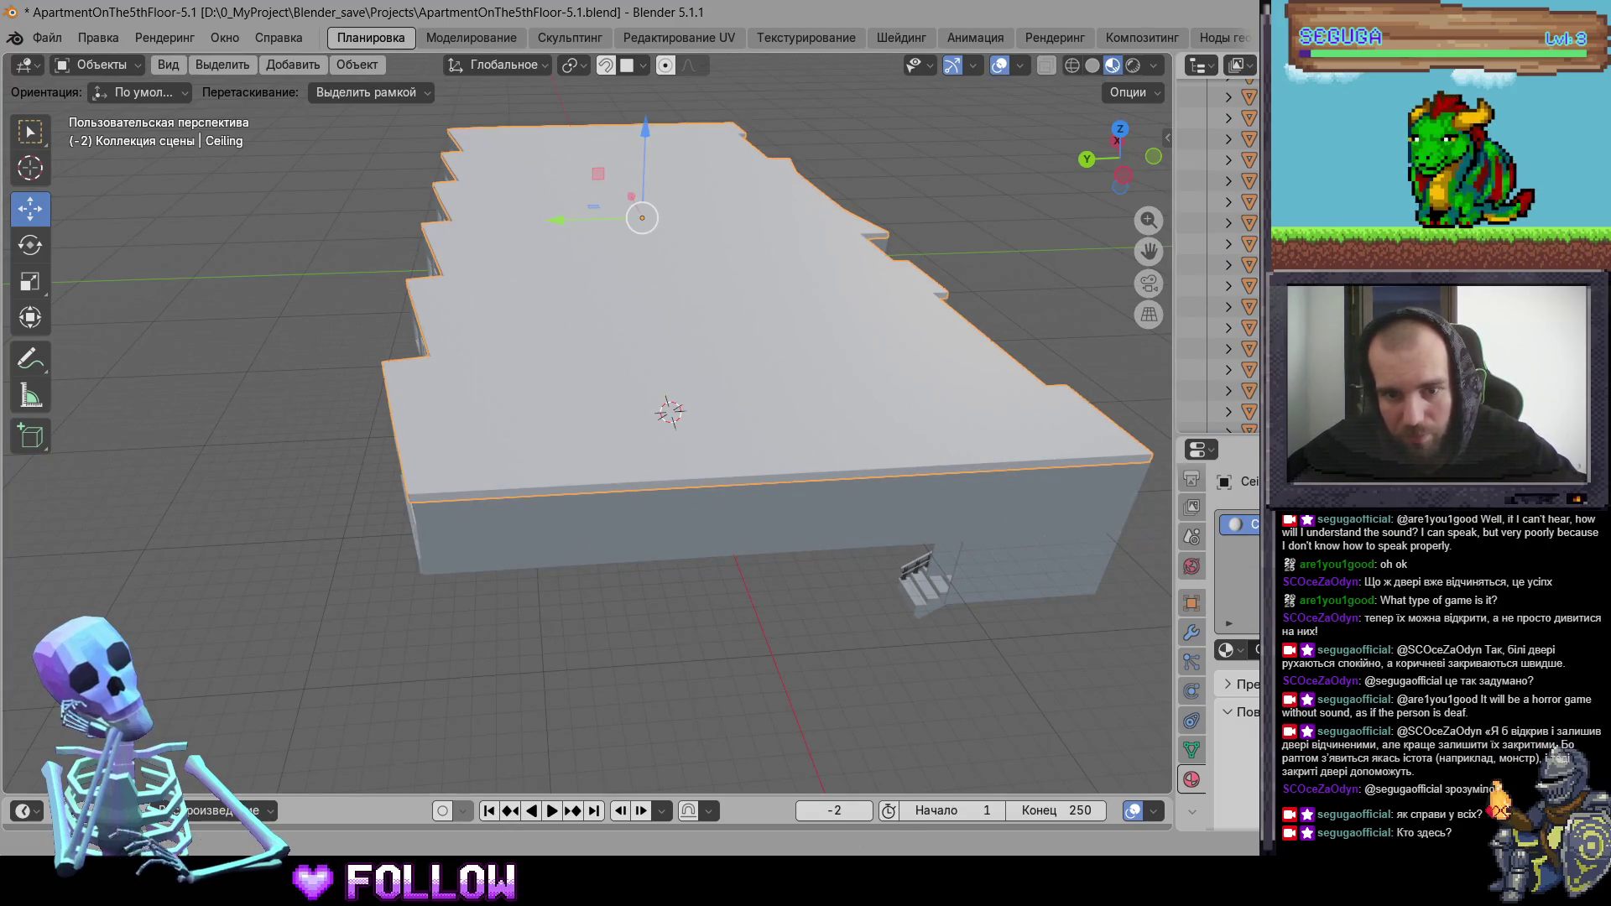
pyautogui.hotkey('alt', 'Tab')
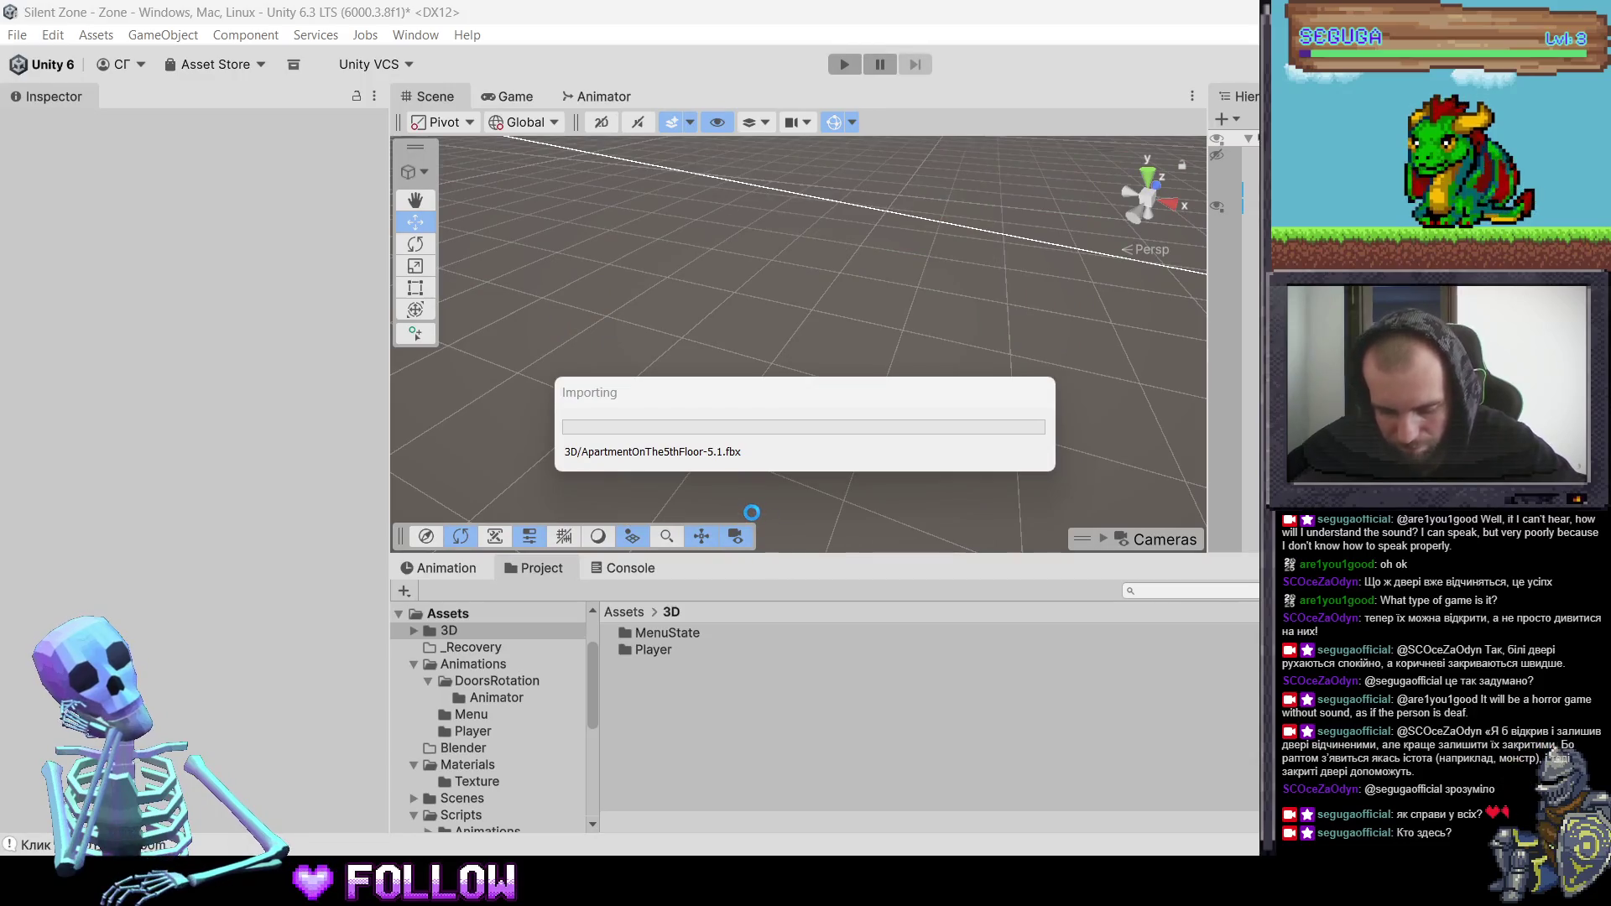
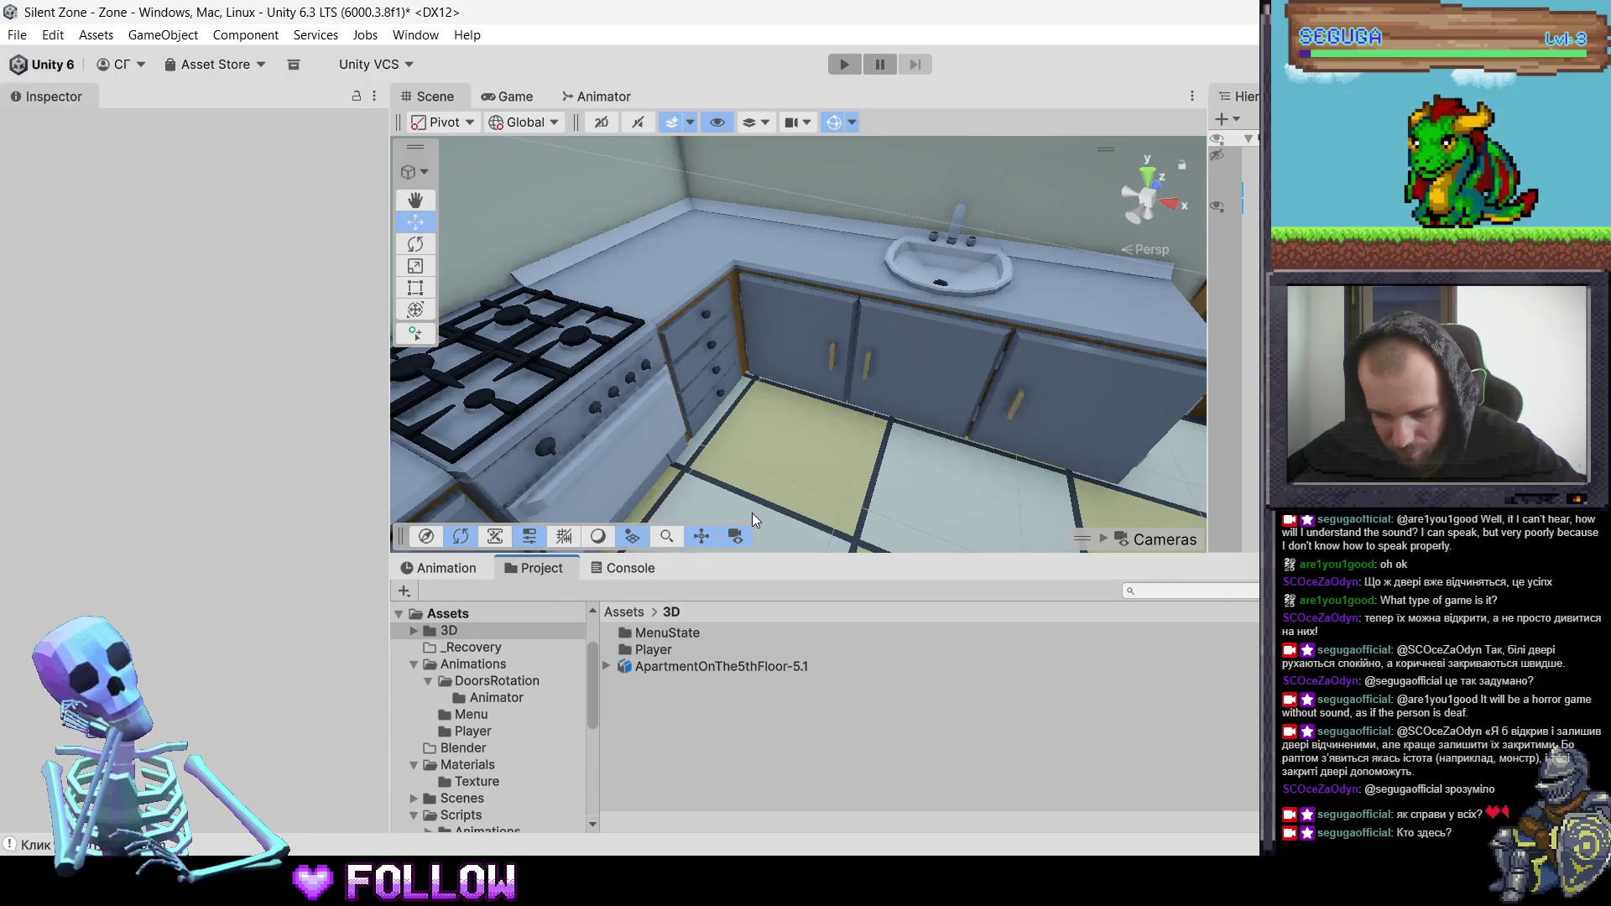
# - Inspect the transforms of sink doors 500_KitchenSinkDoor-3 and -2 in Unity, then reselect the apartment prefab root
pyautogui.click(792, 368)
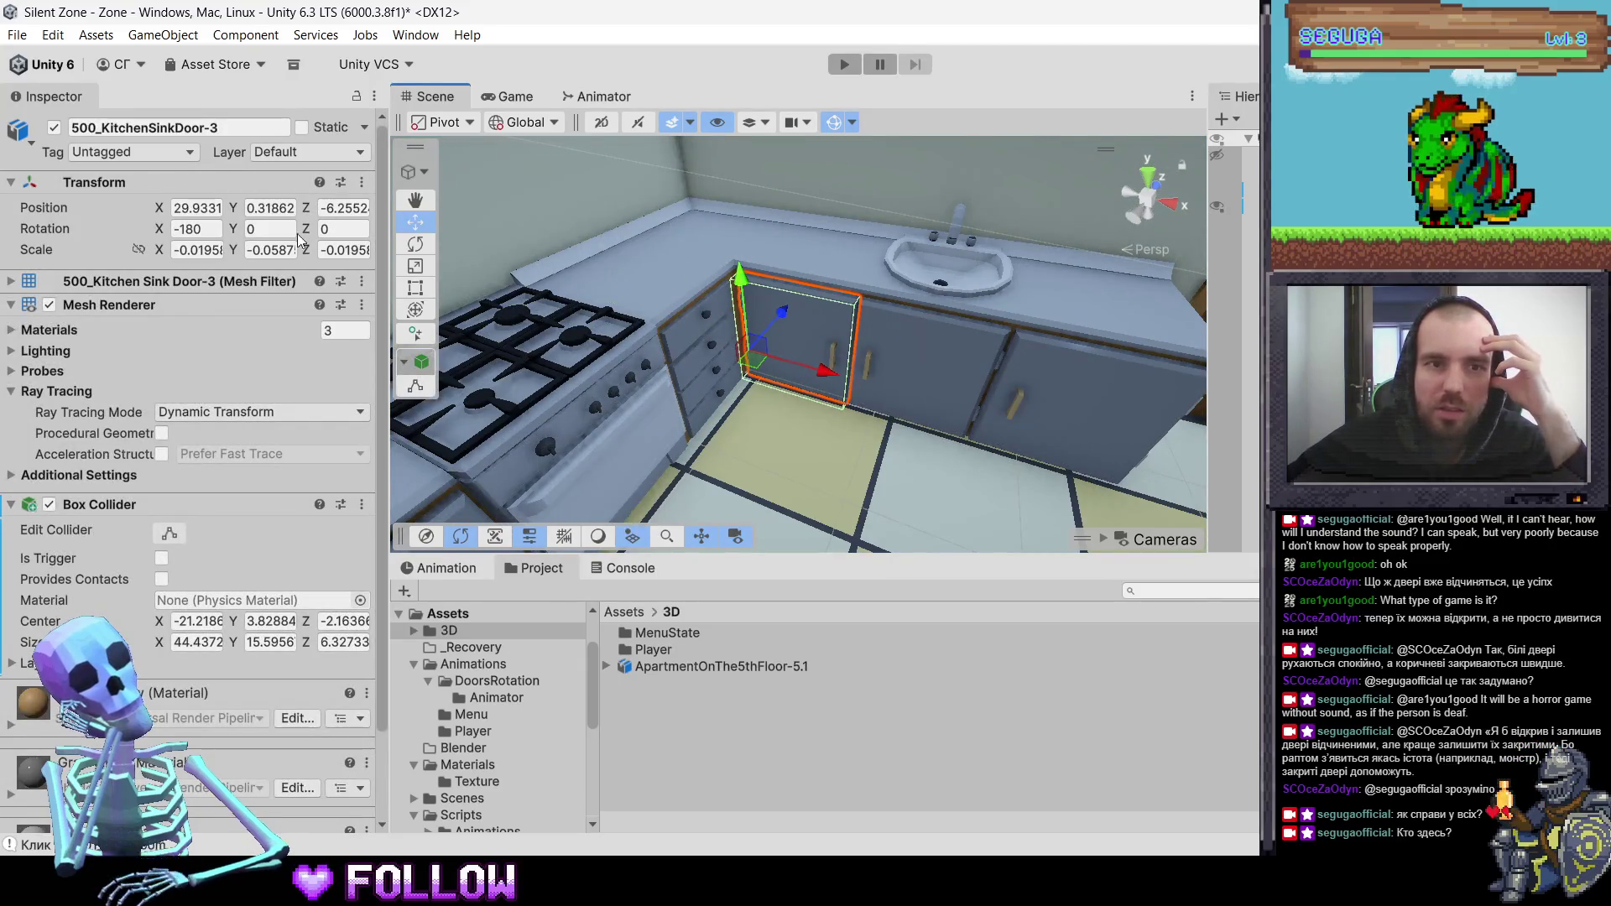
pyautogui.click(704, 667)
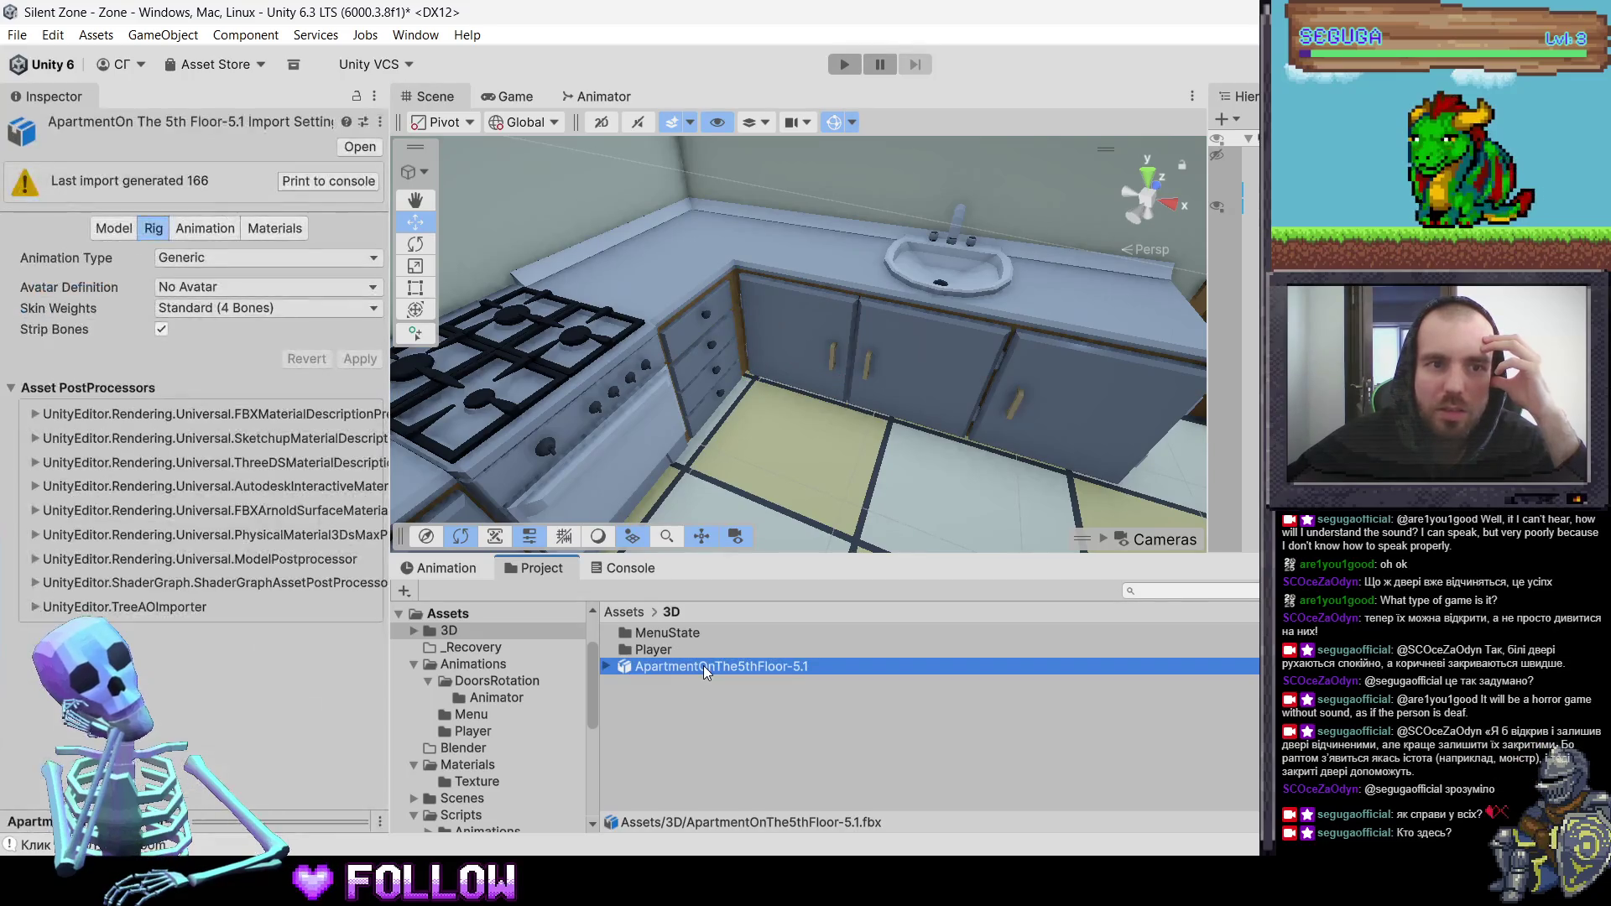
pyautogui.click(816, 351)
pyautogui.click(817, 349)
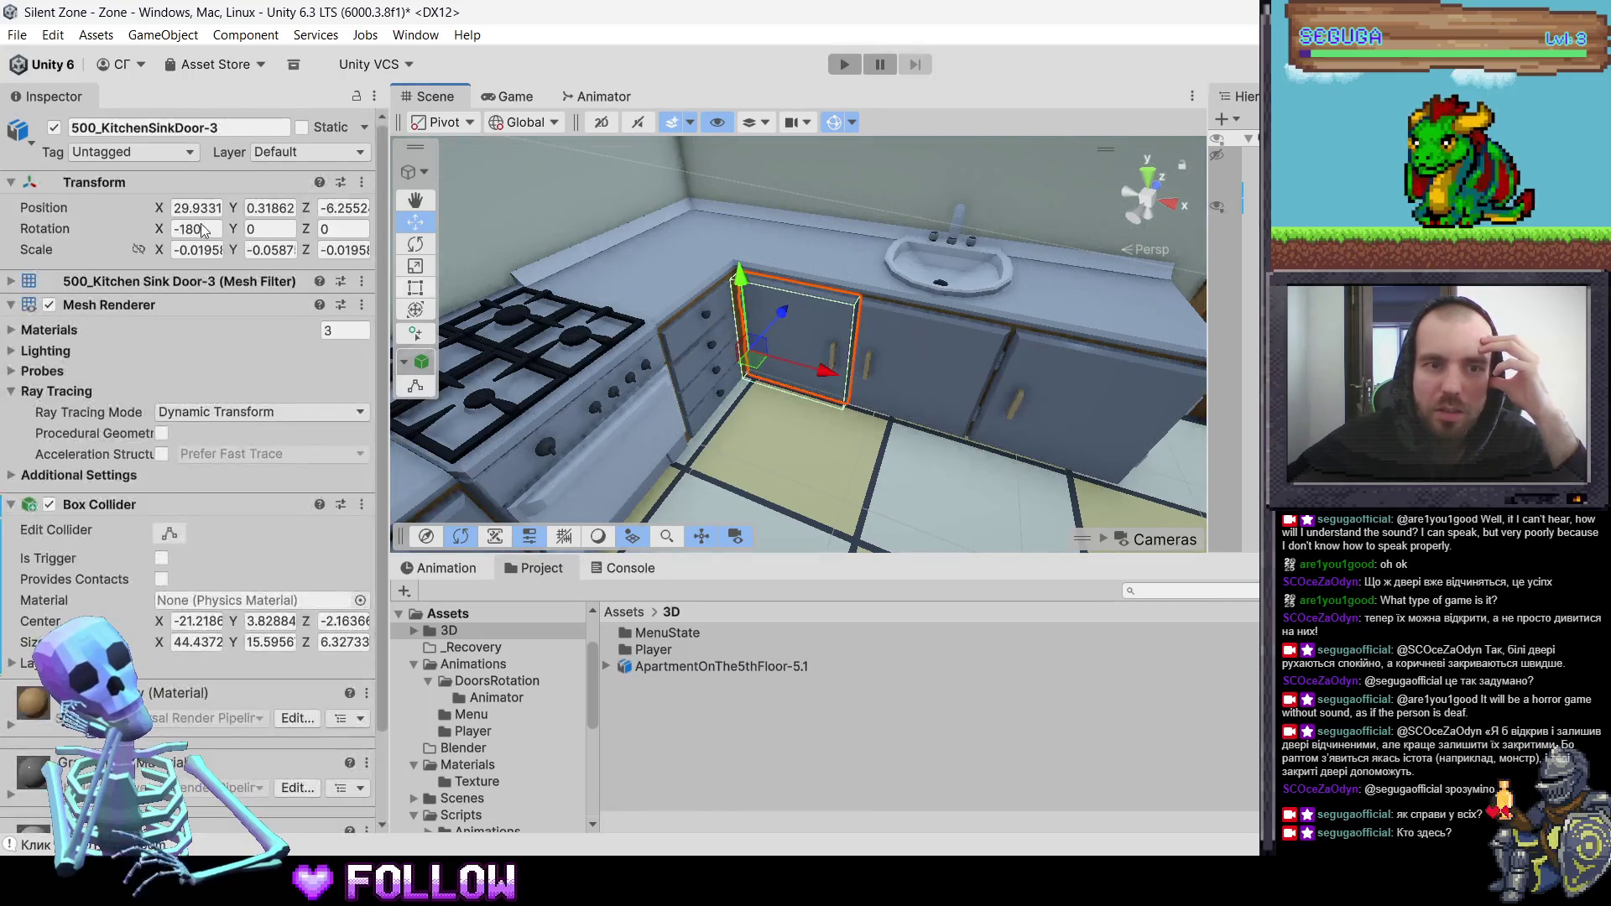
pyautogui.click(918, 406)
pyautogui.click(917, 407)
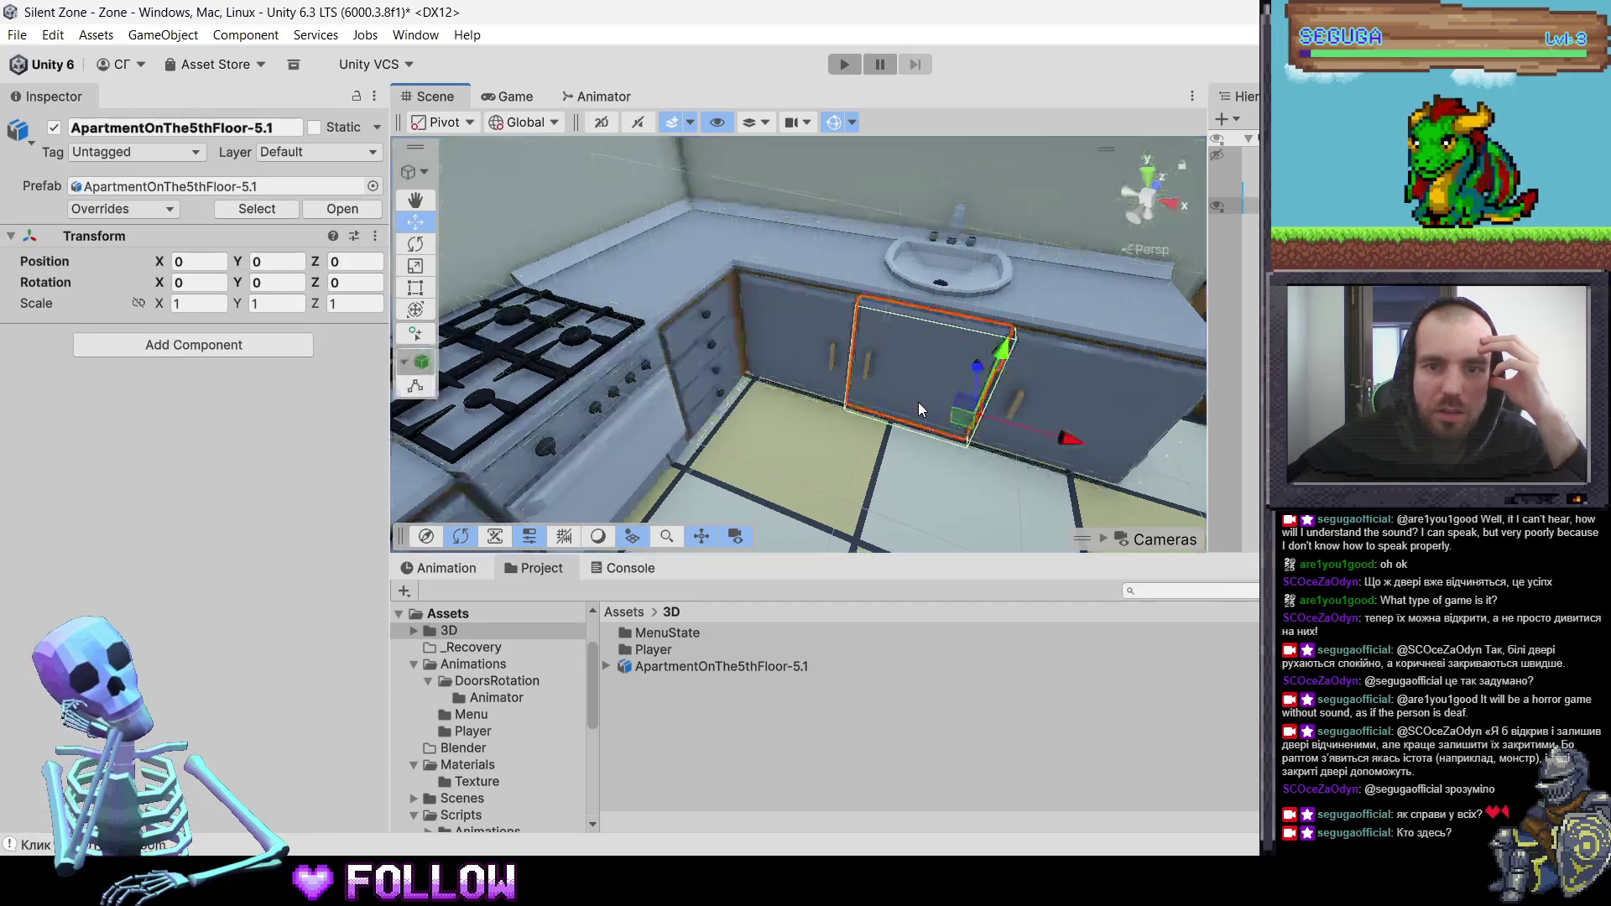
pyautogui.click(799, 364)
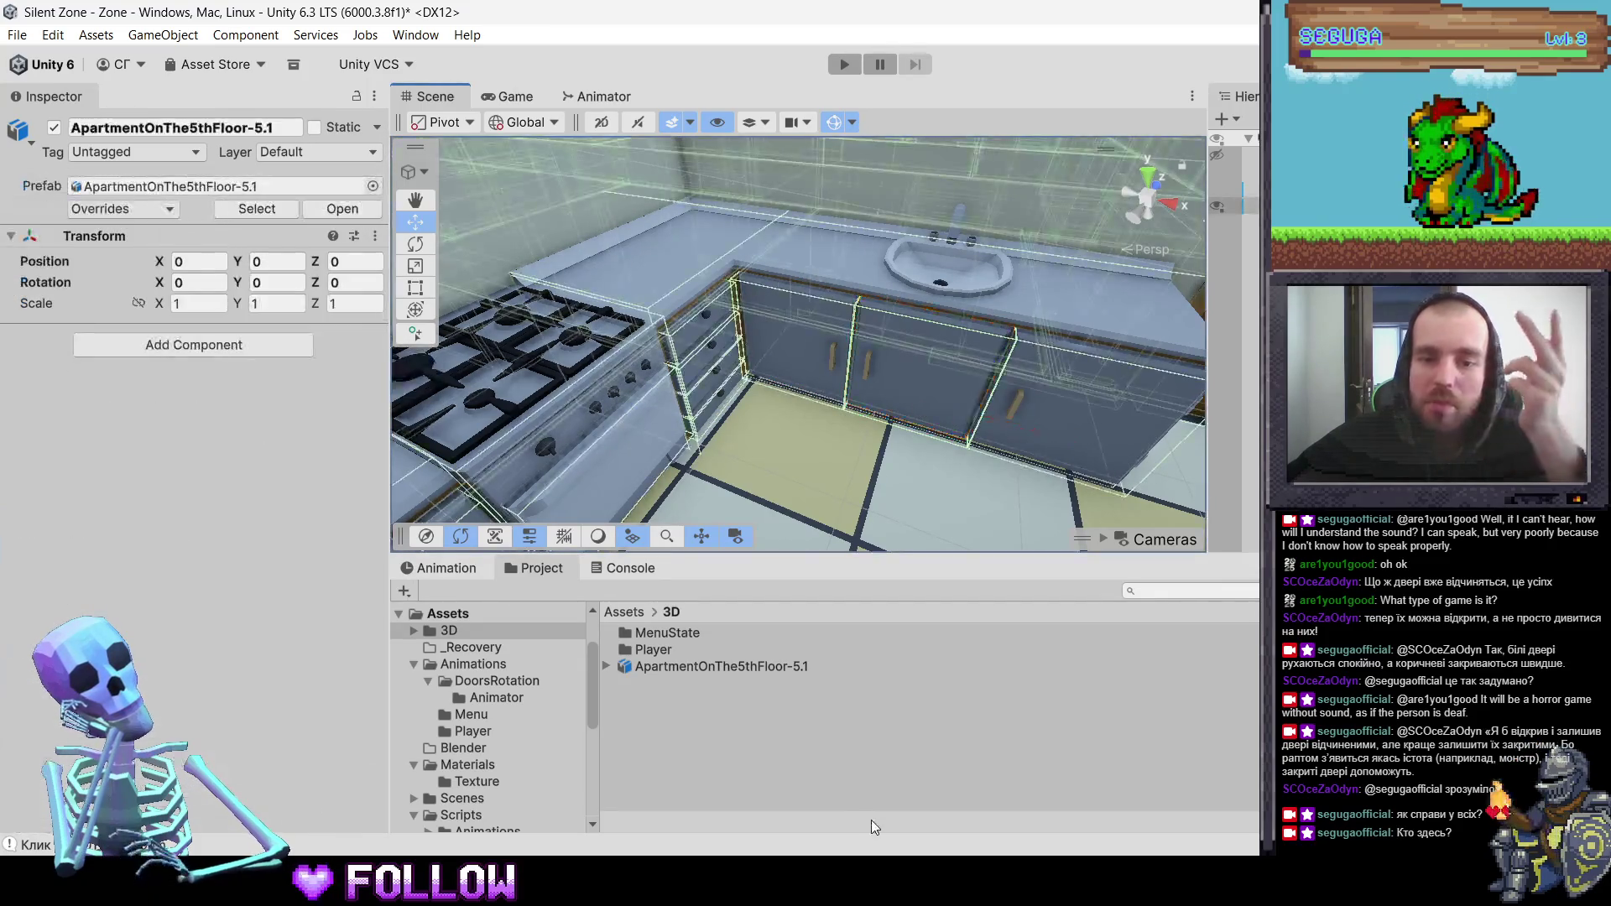
pyautogui.hotkey('alt', 'Tab')
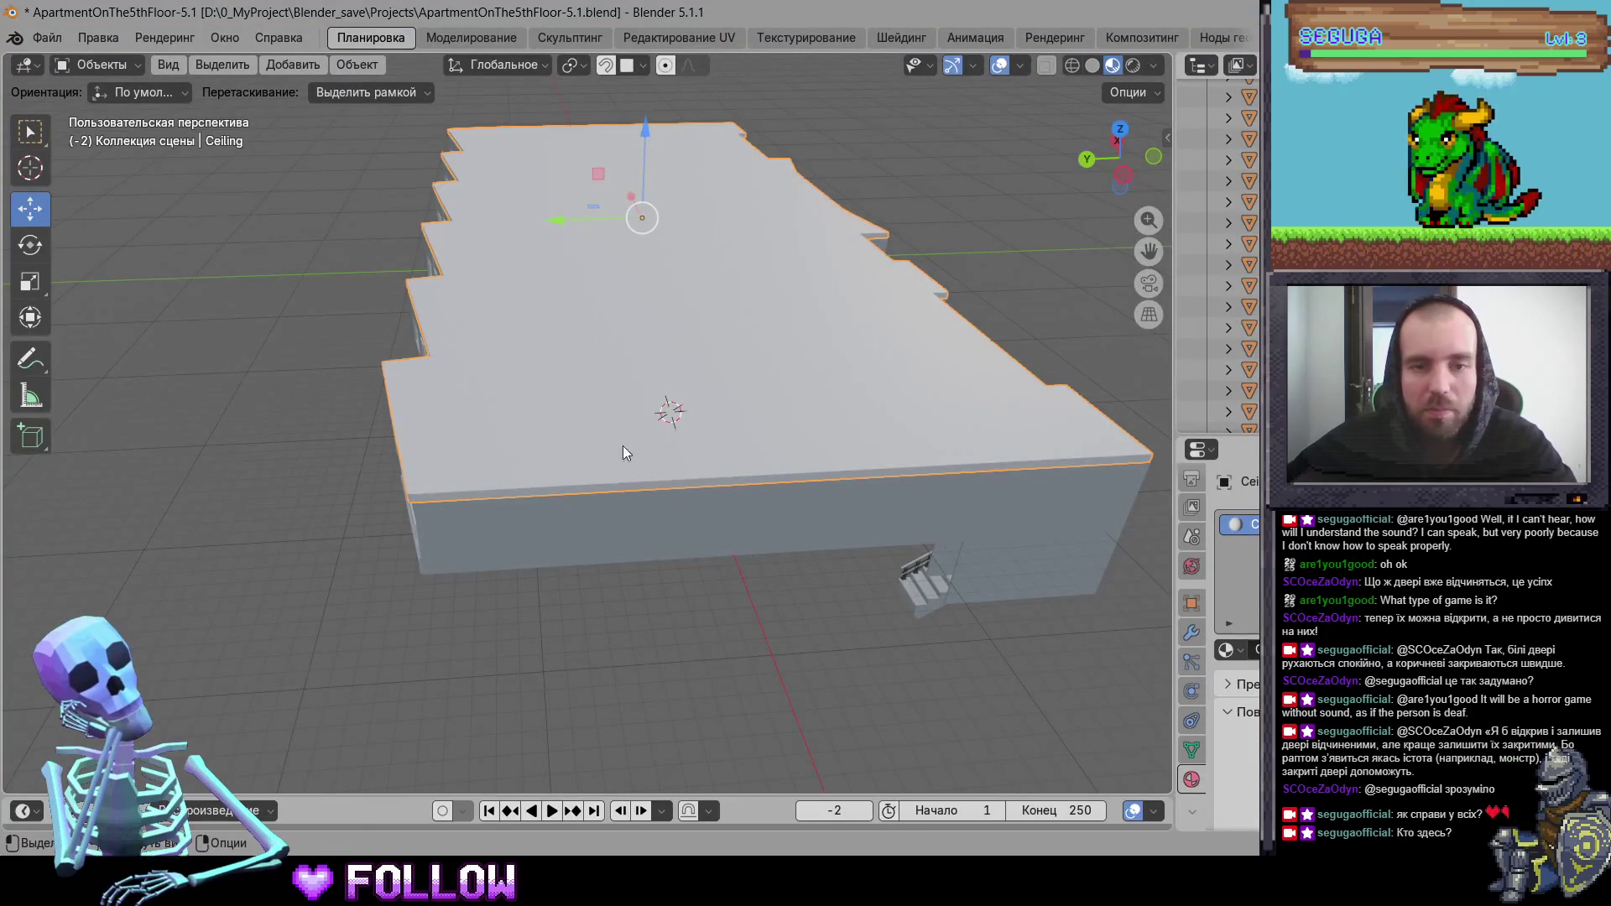
# - Hide the ceiling and select the middle sink door 500_KitchenSinkDoor-2 to view its modifiers
pyautogui.press('h')
pyautogui.scroll(3, 590, 501)
pyautogui.scroll(2, 638, 469)
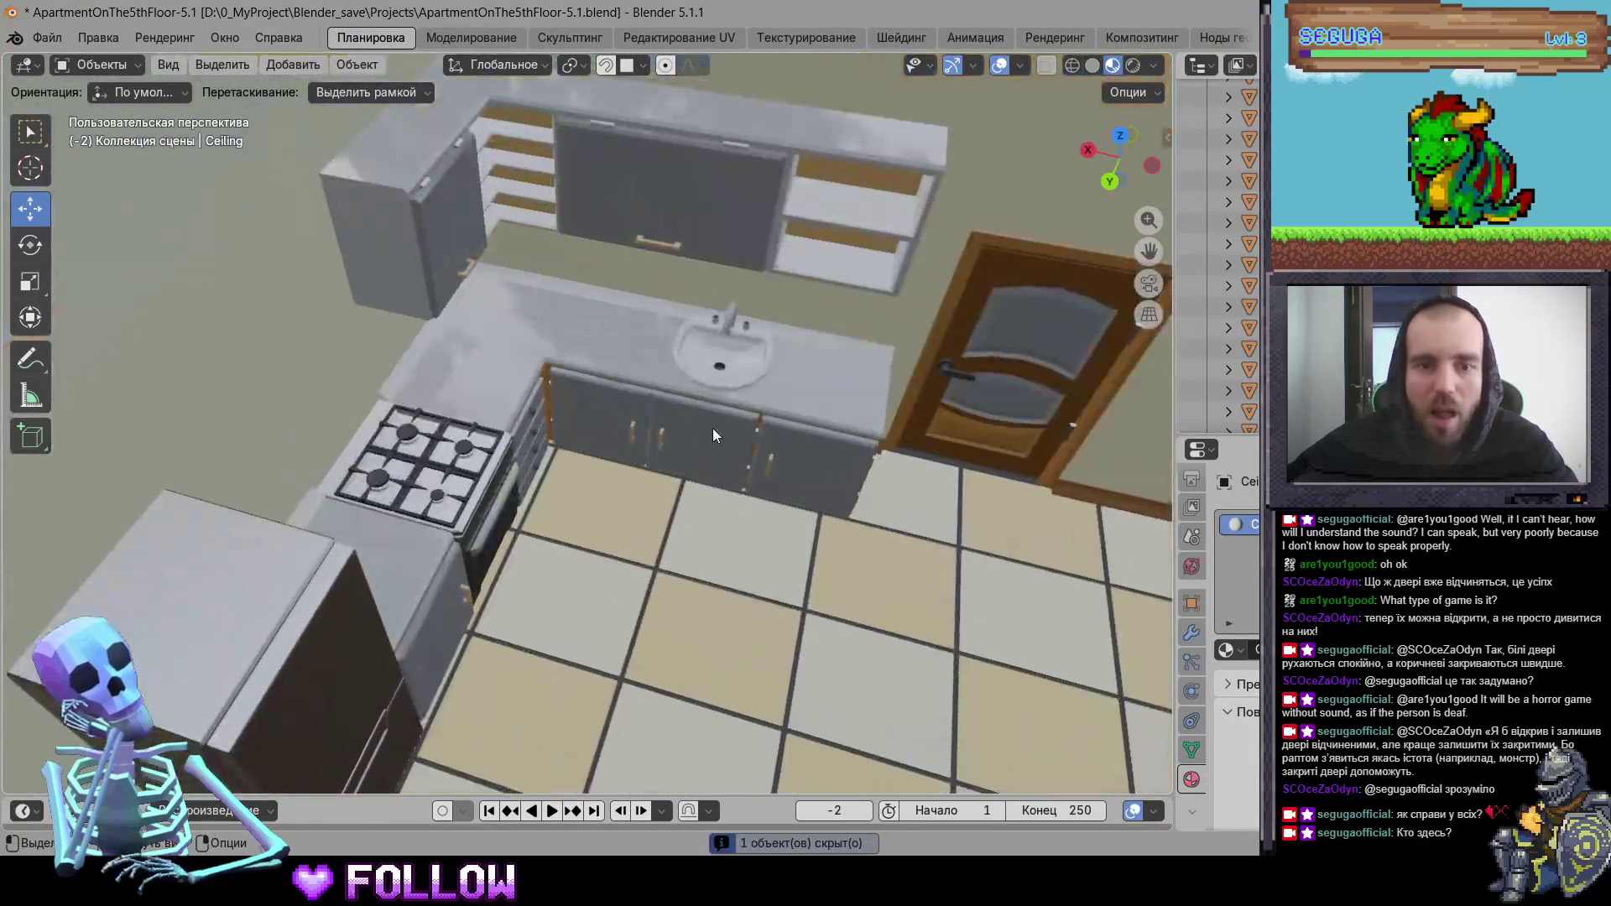
pyautogui.click(713, 428)
pyautogui.scroll(3, 709, 464)
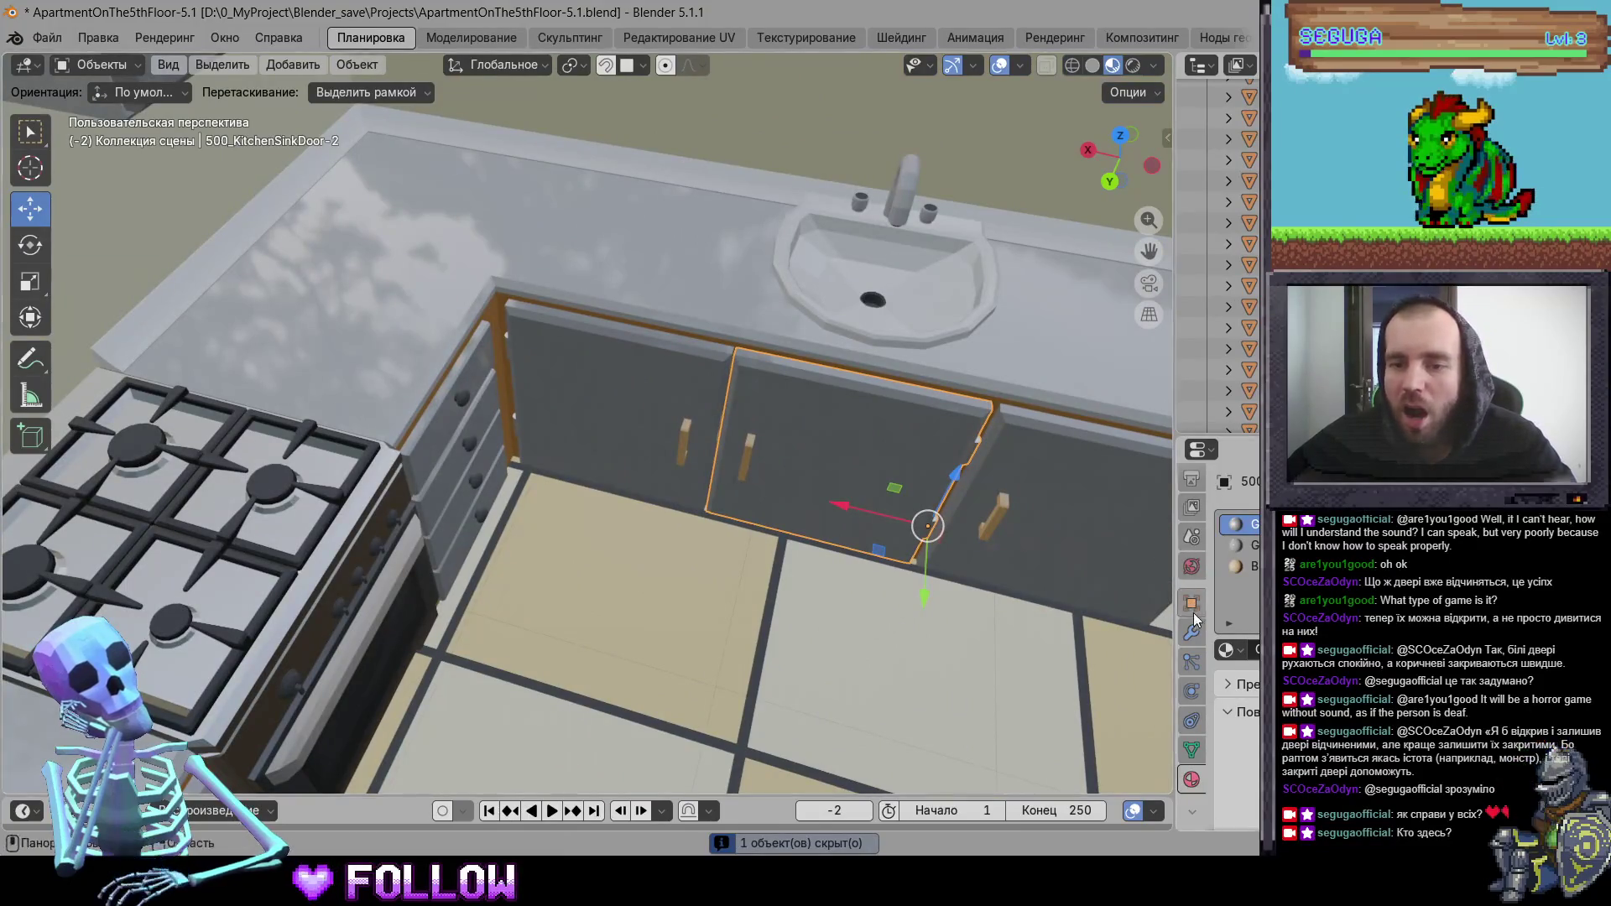
pyautogui.click(1193, 631)
# - Add the left sink door to the selection and try mirroring along global X, then undo it
pyautogui.keyDown('shift'); pyautogui.click(668, 418); pyautogui.keyUp('shift')
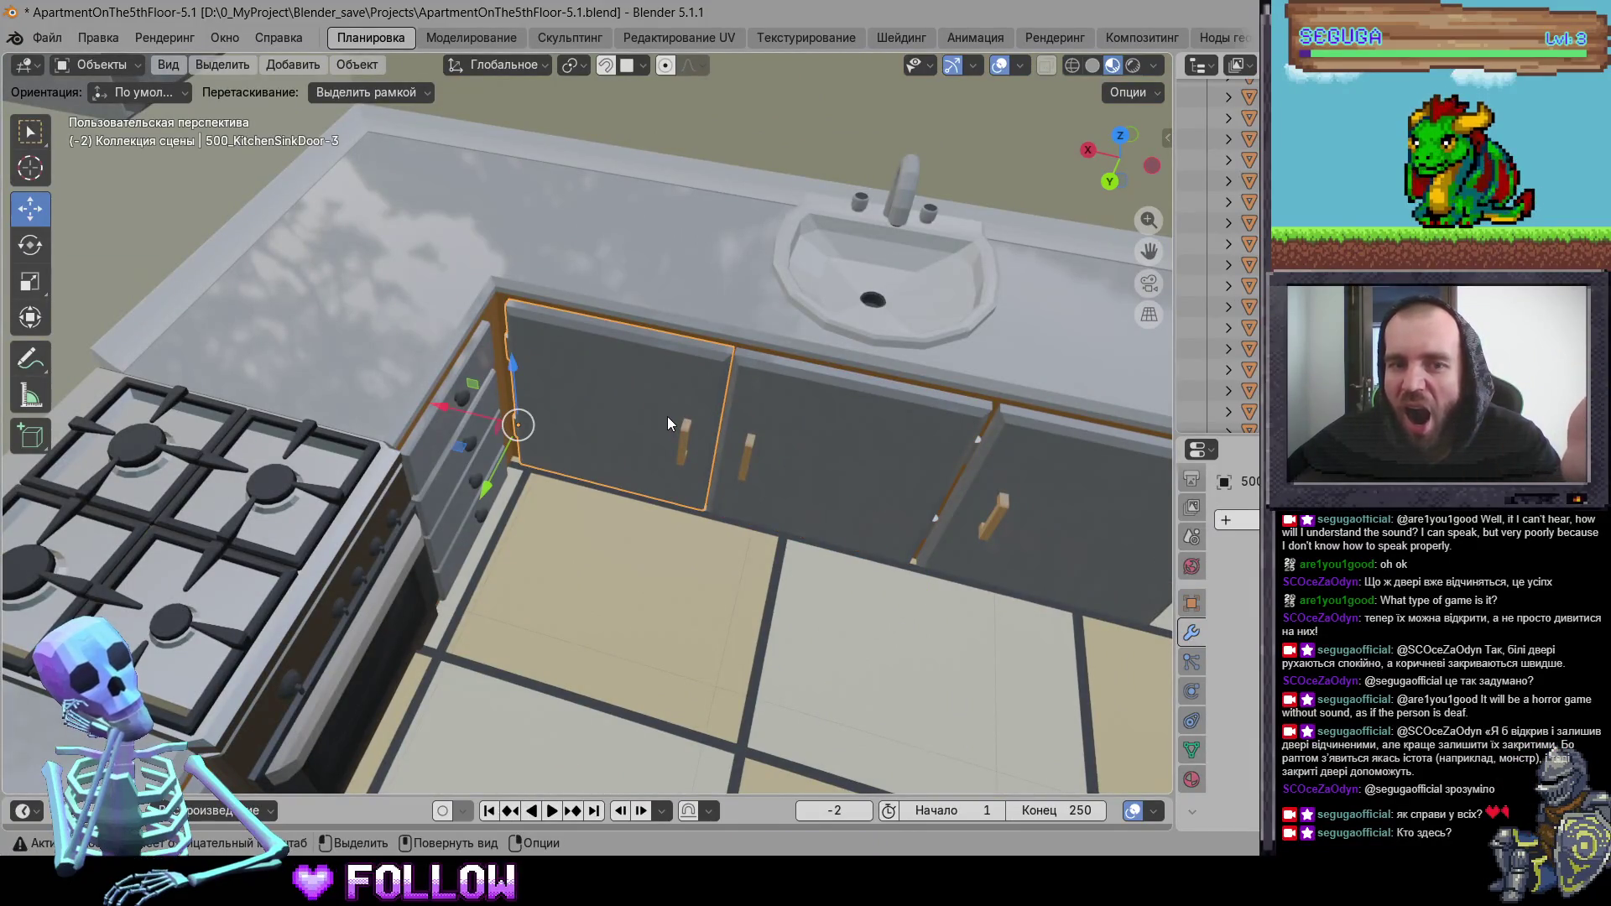
pyautogui.rightClick(669, 419)
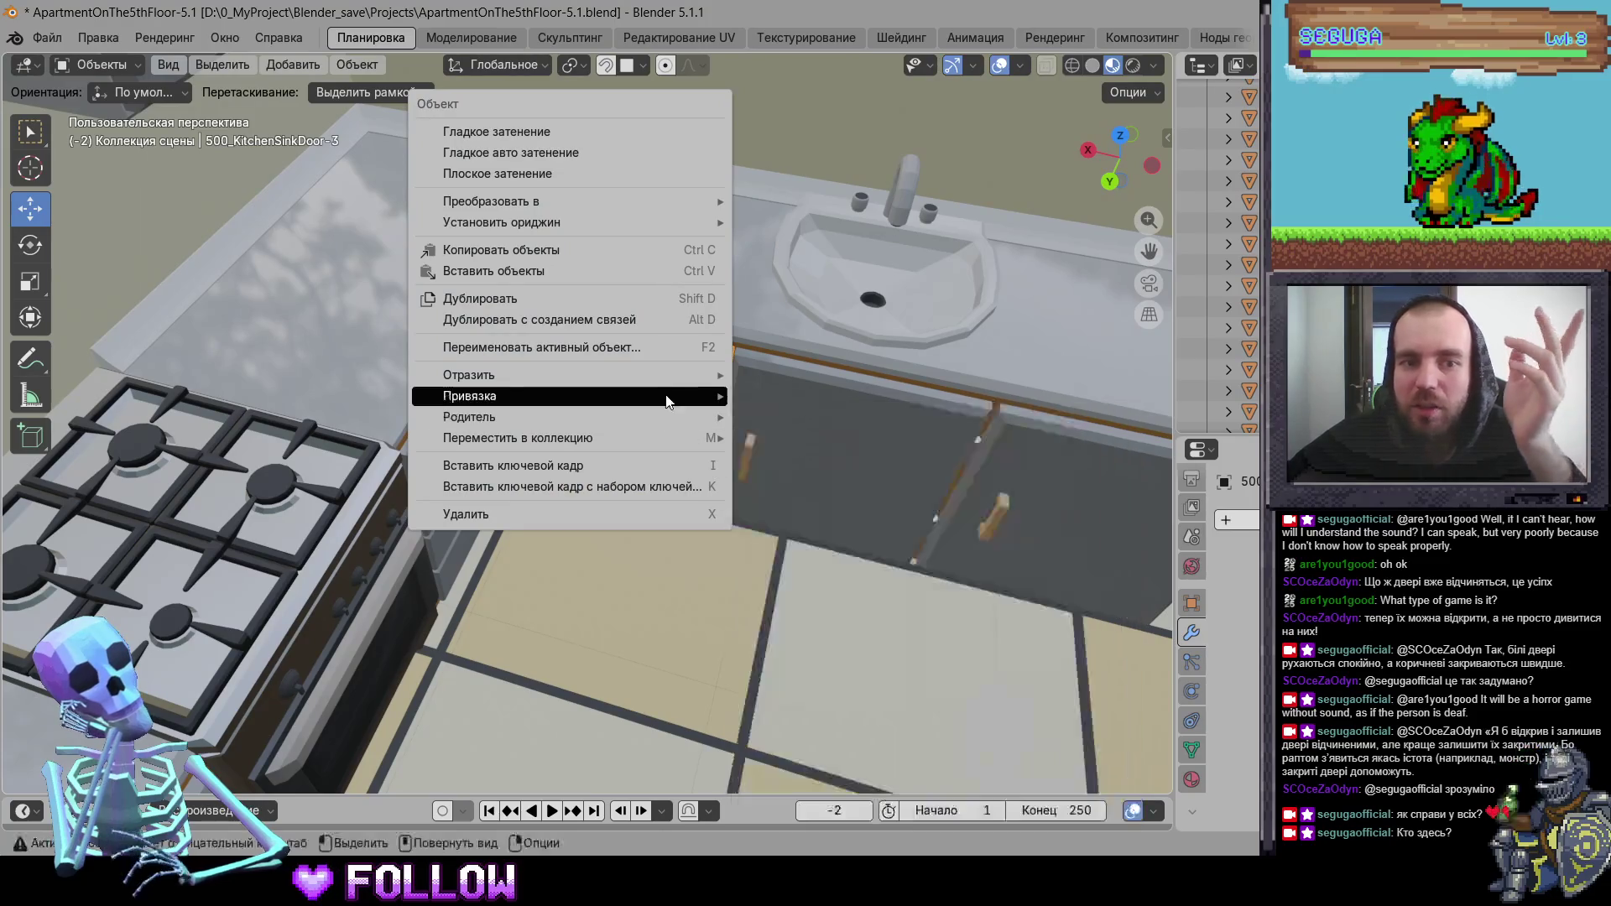
pyautogui.moveTo(676, 384)
pyautogui.click(765, 402)
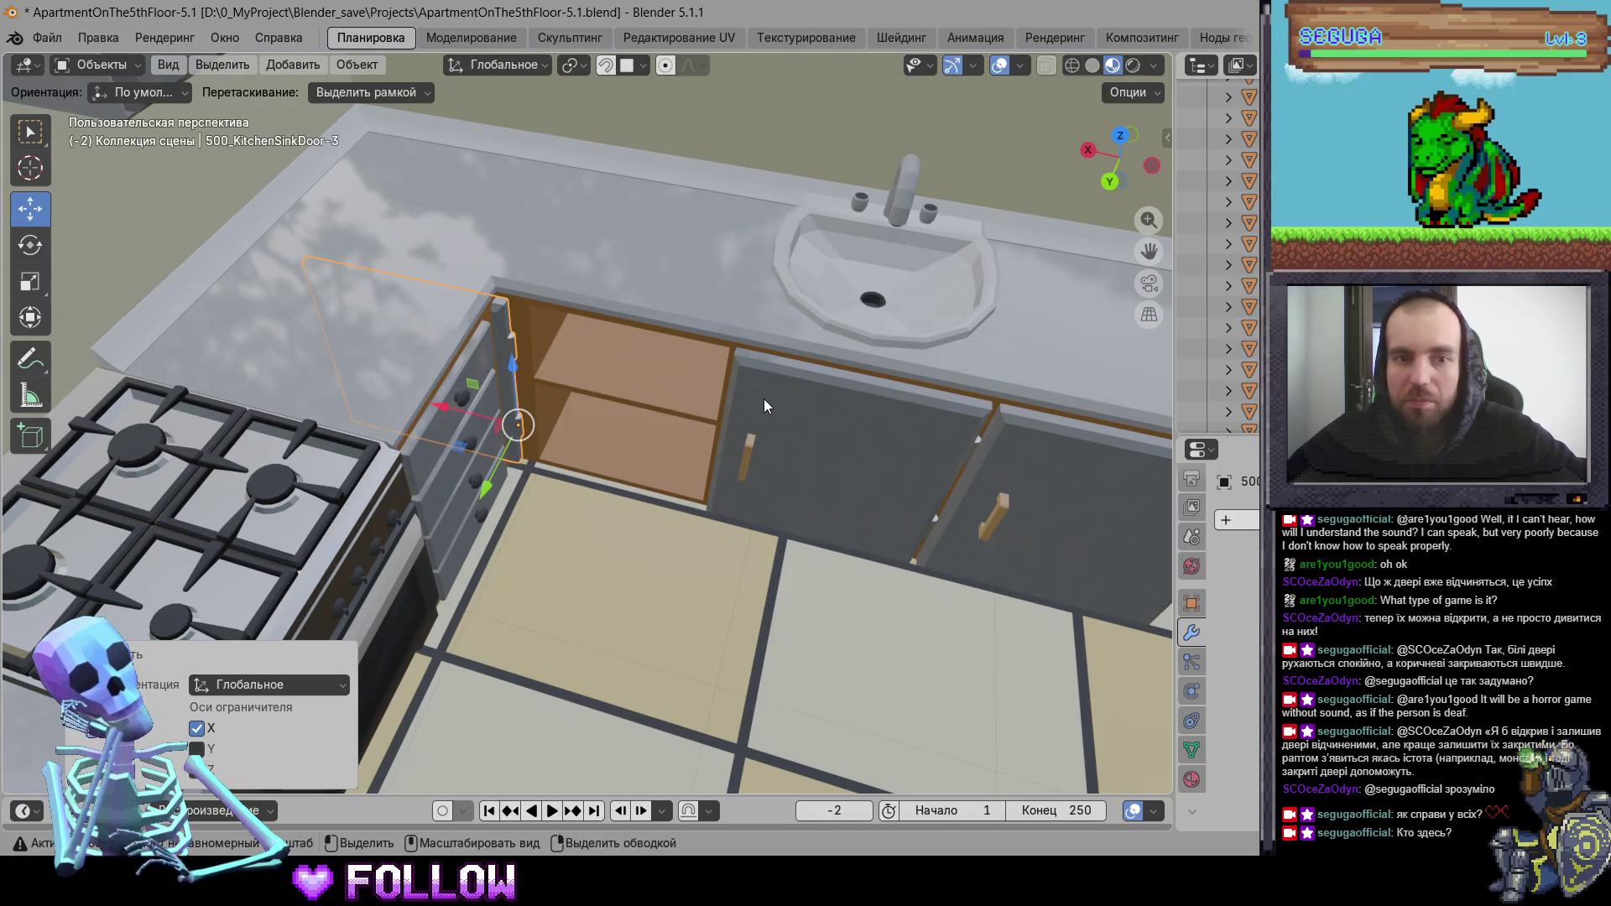
pyautogui.hotkey('ctrl', 'z')
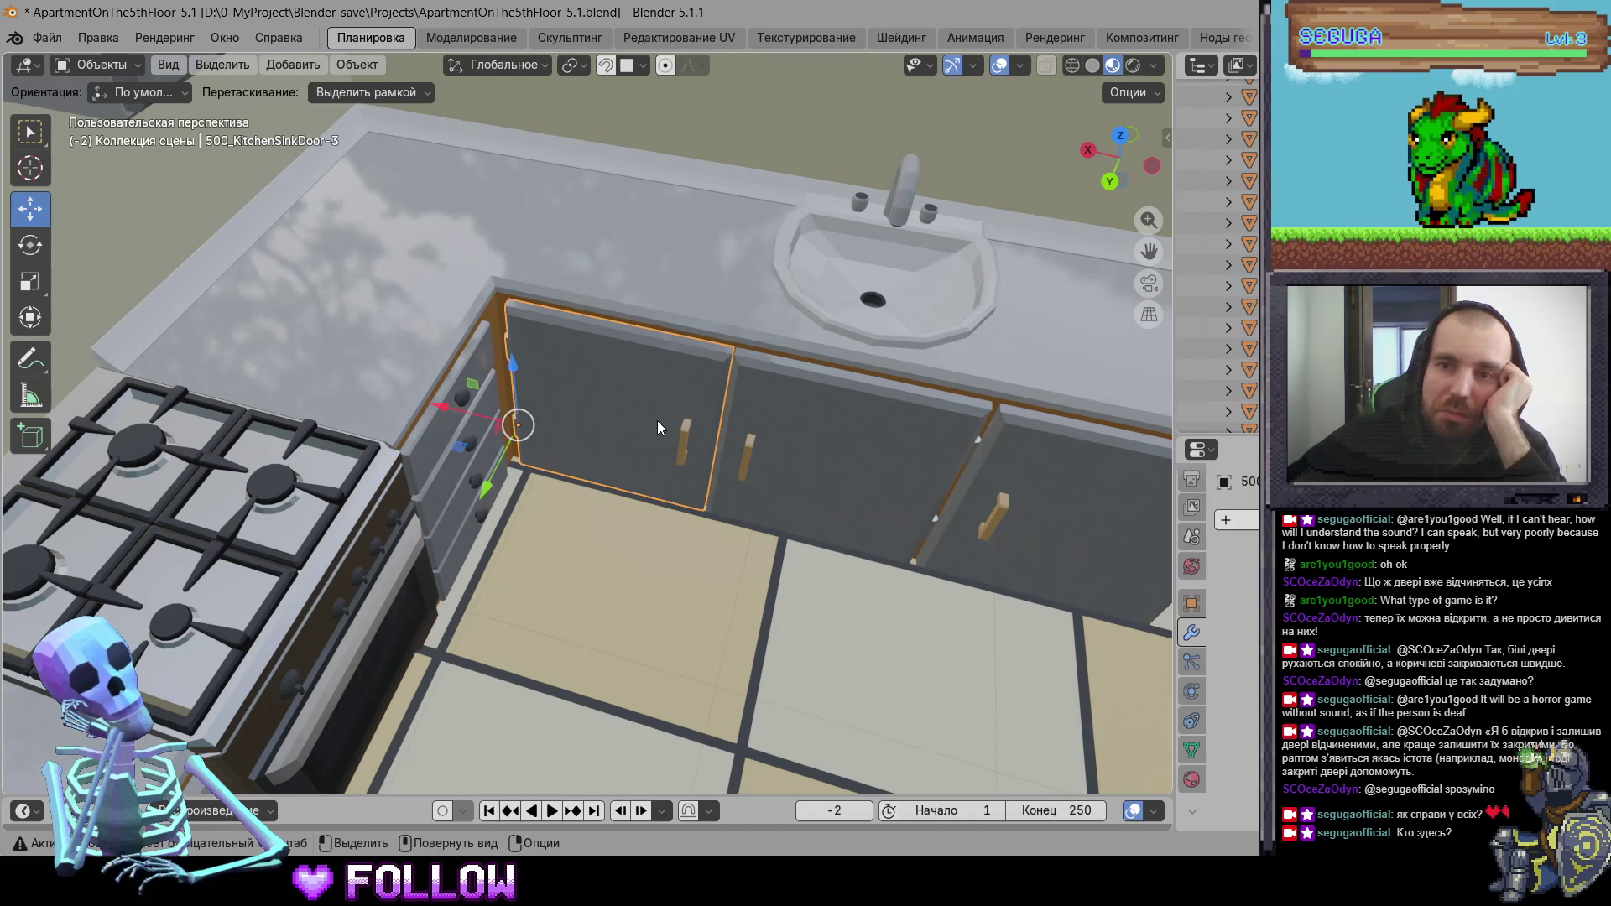
# - Clear the parent inverse on the selected kitchen sink doors
pyautogui.rightClick(657, 420)
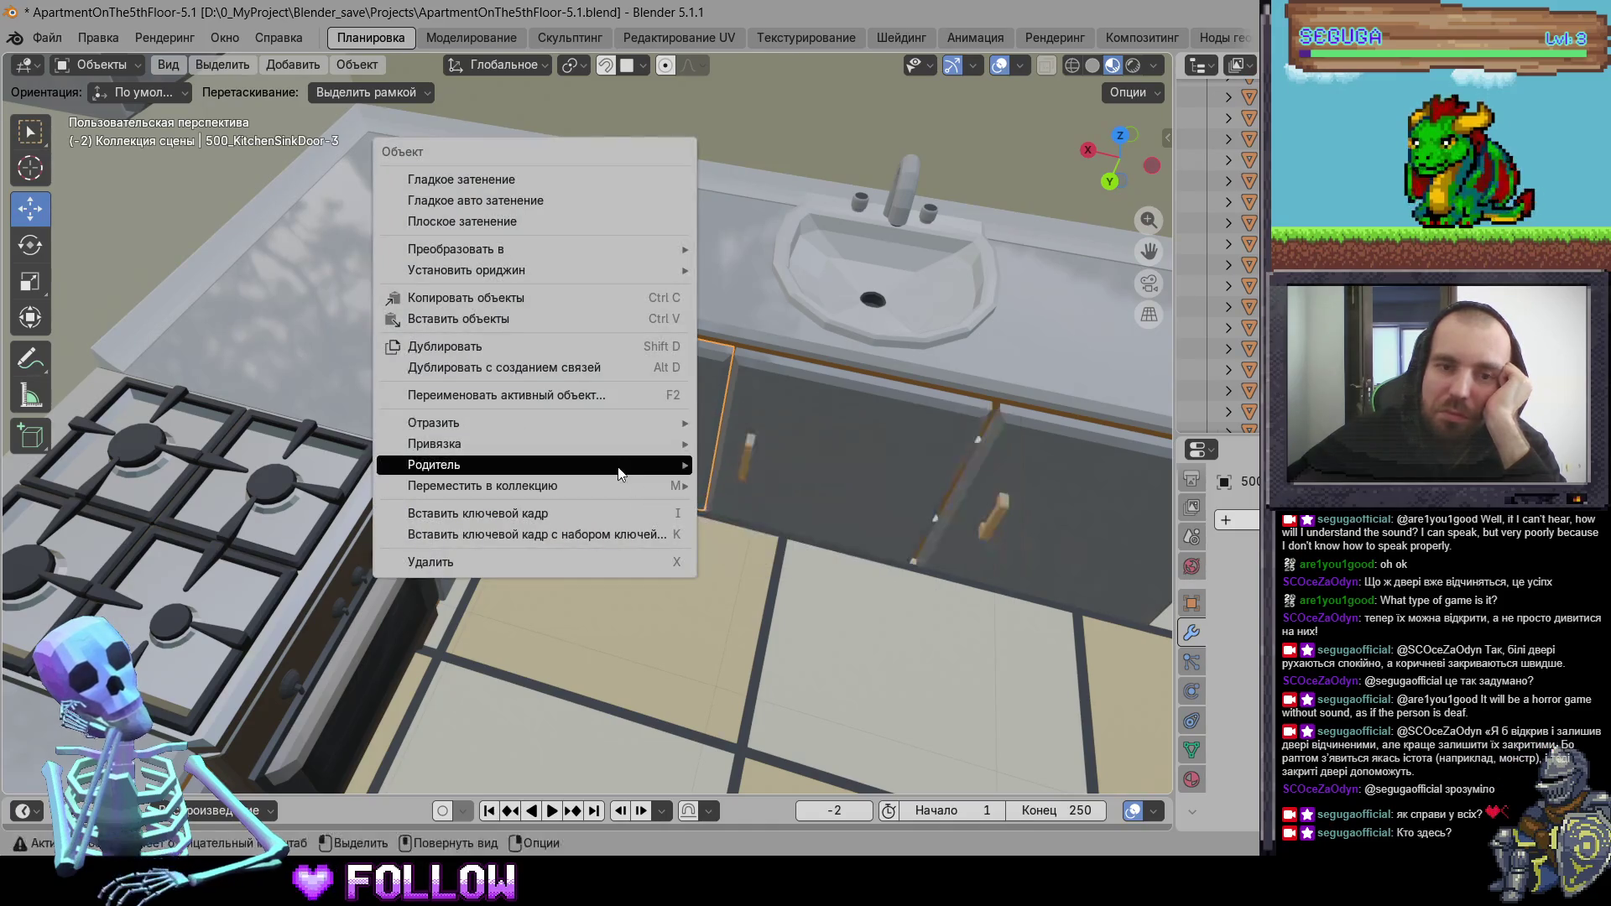
pyautogui.moveTo(618, 462)
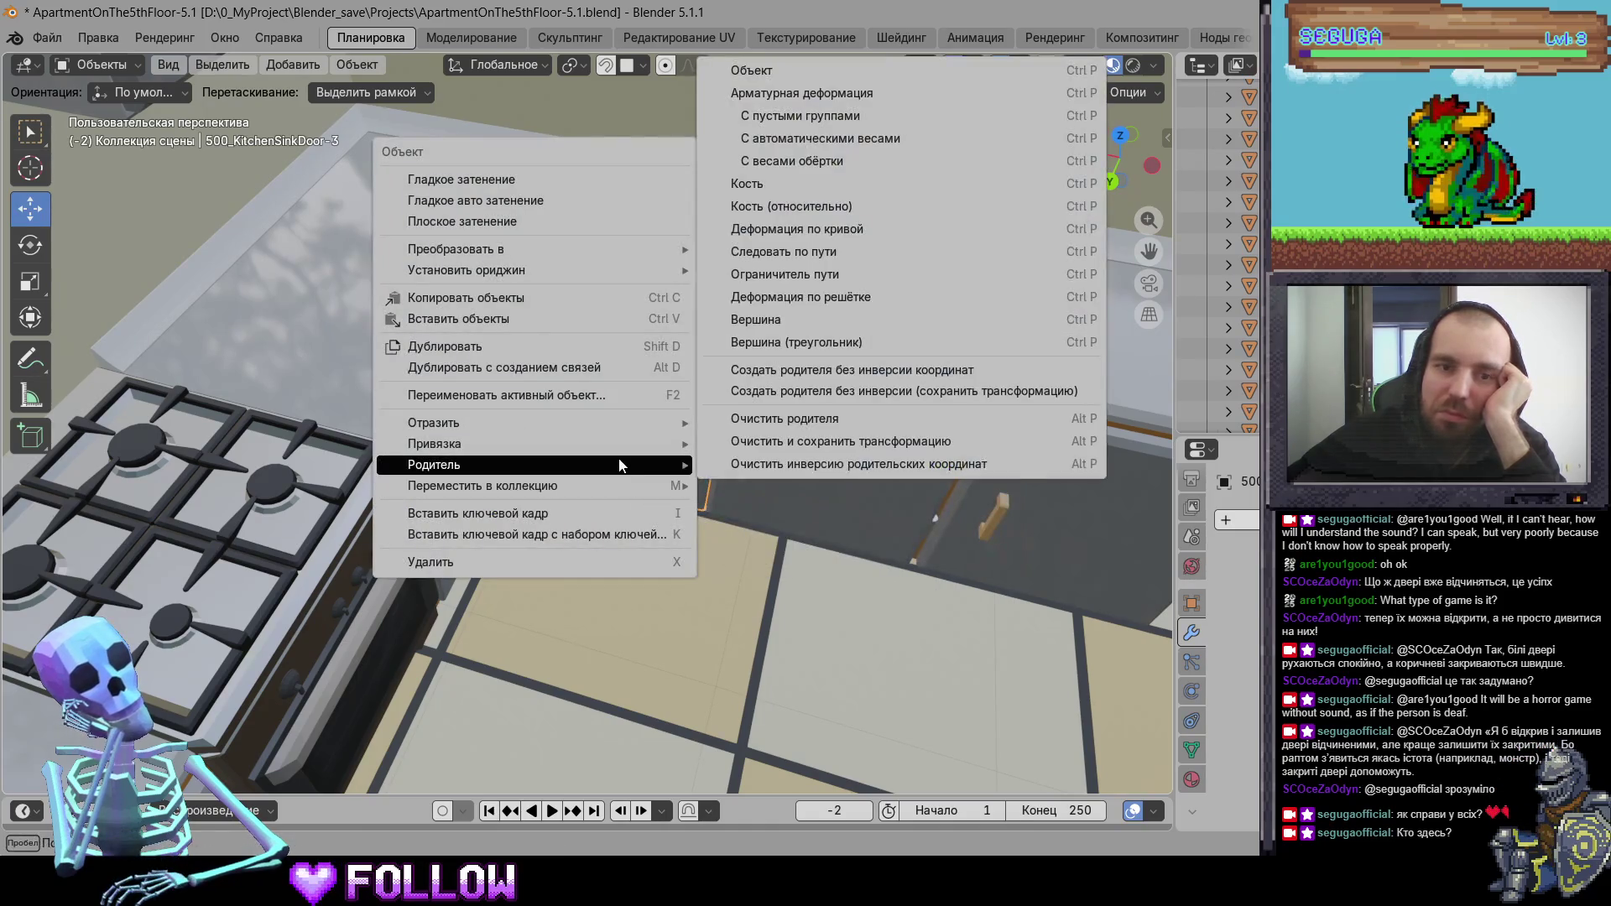
pyautogui.click(779, 465)
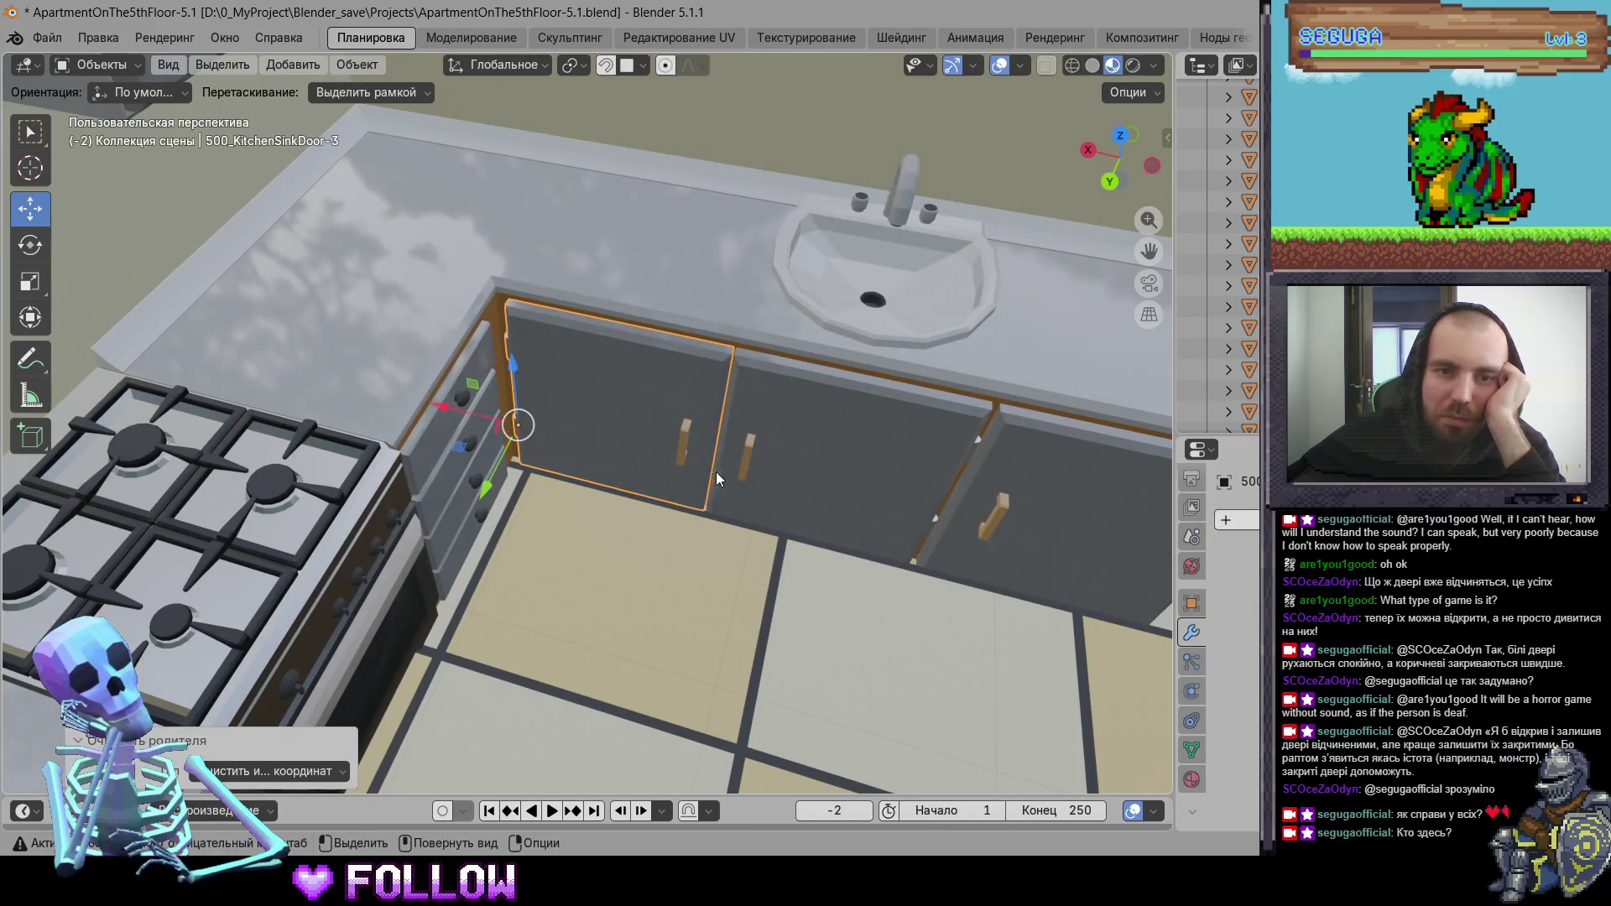
pyautogui.click(717, 472)
pyautogui.scroll(-5, 731, 512)
pyautogui.scroll(2, 718, 500)
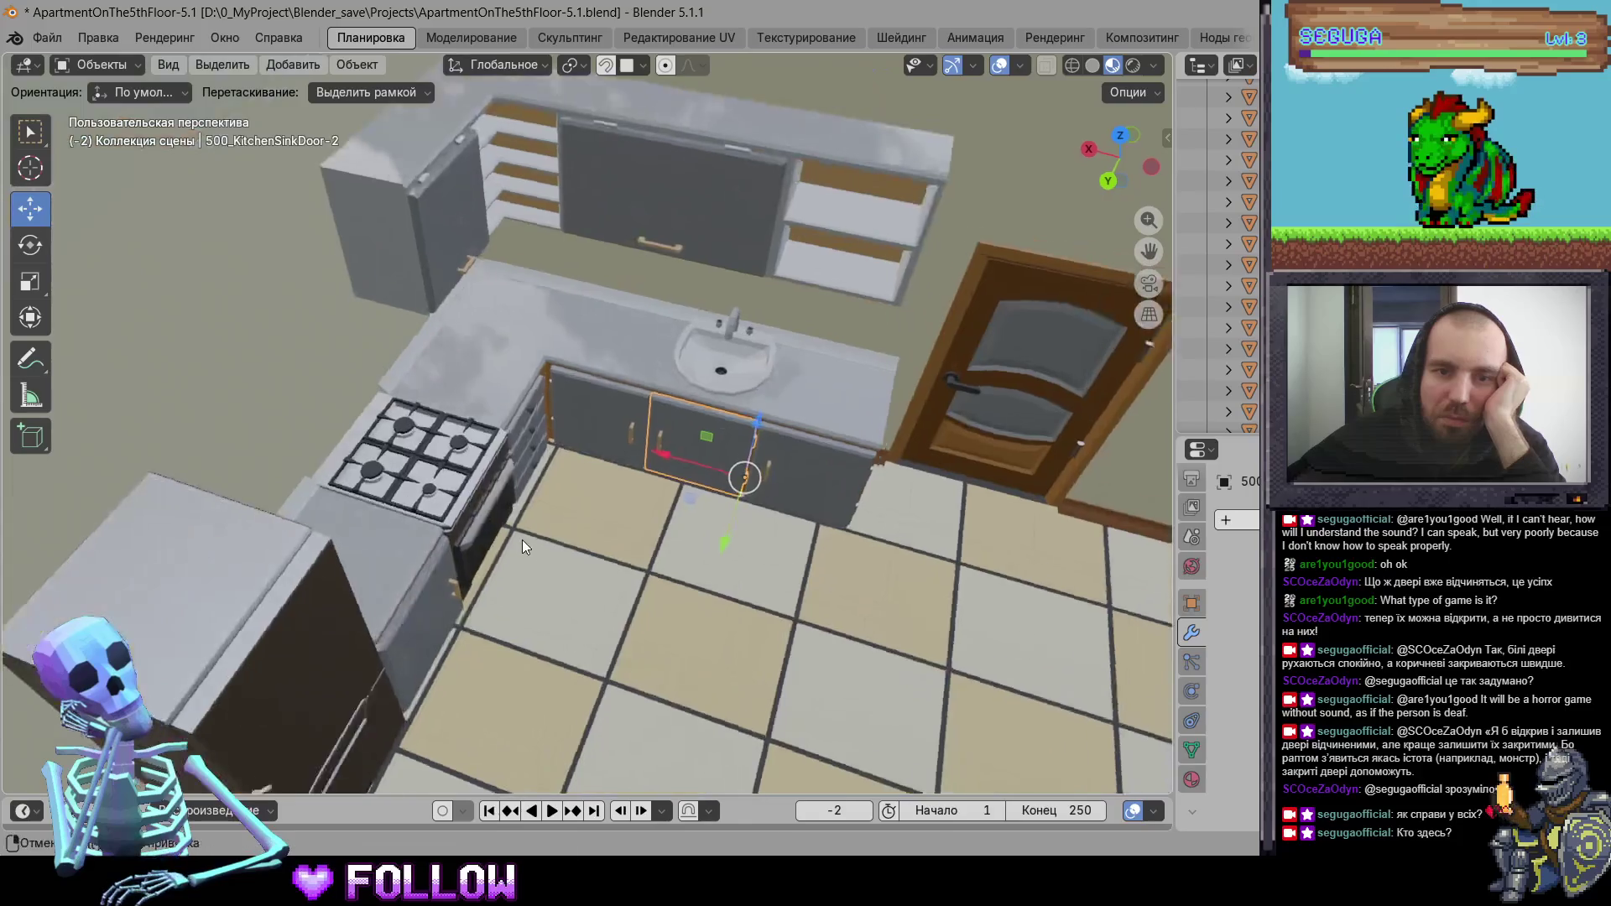
pyautogui.scroll(-2, 517, 538)
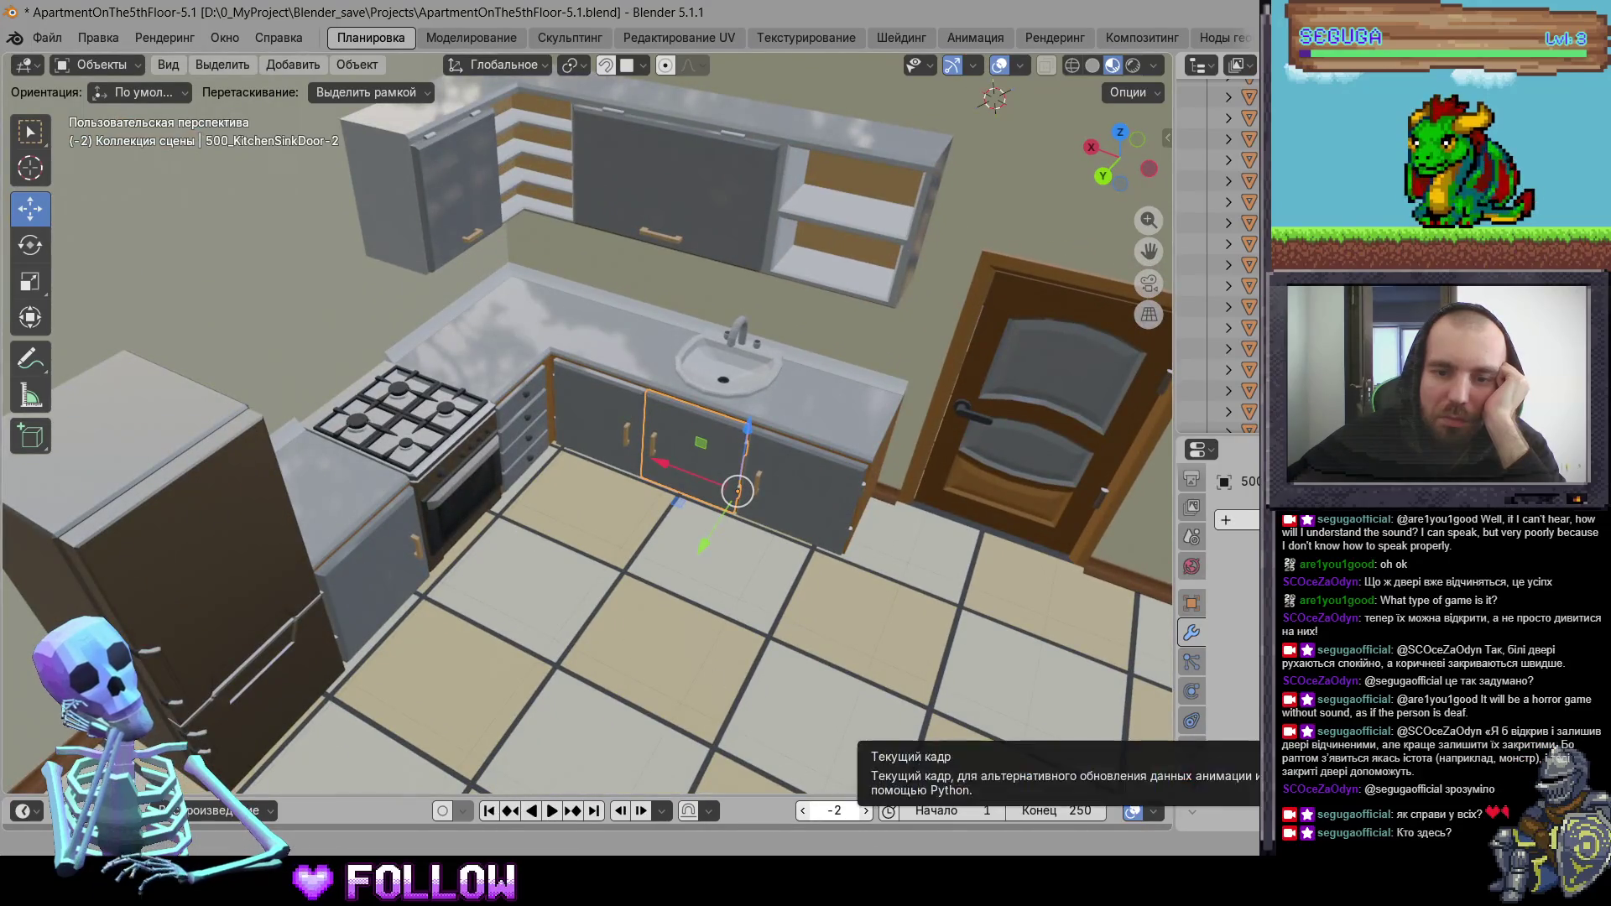
pyautogui.hotkey('alt', 'Tab')
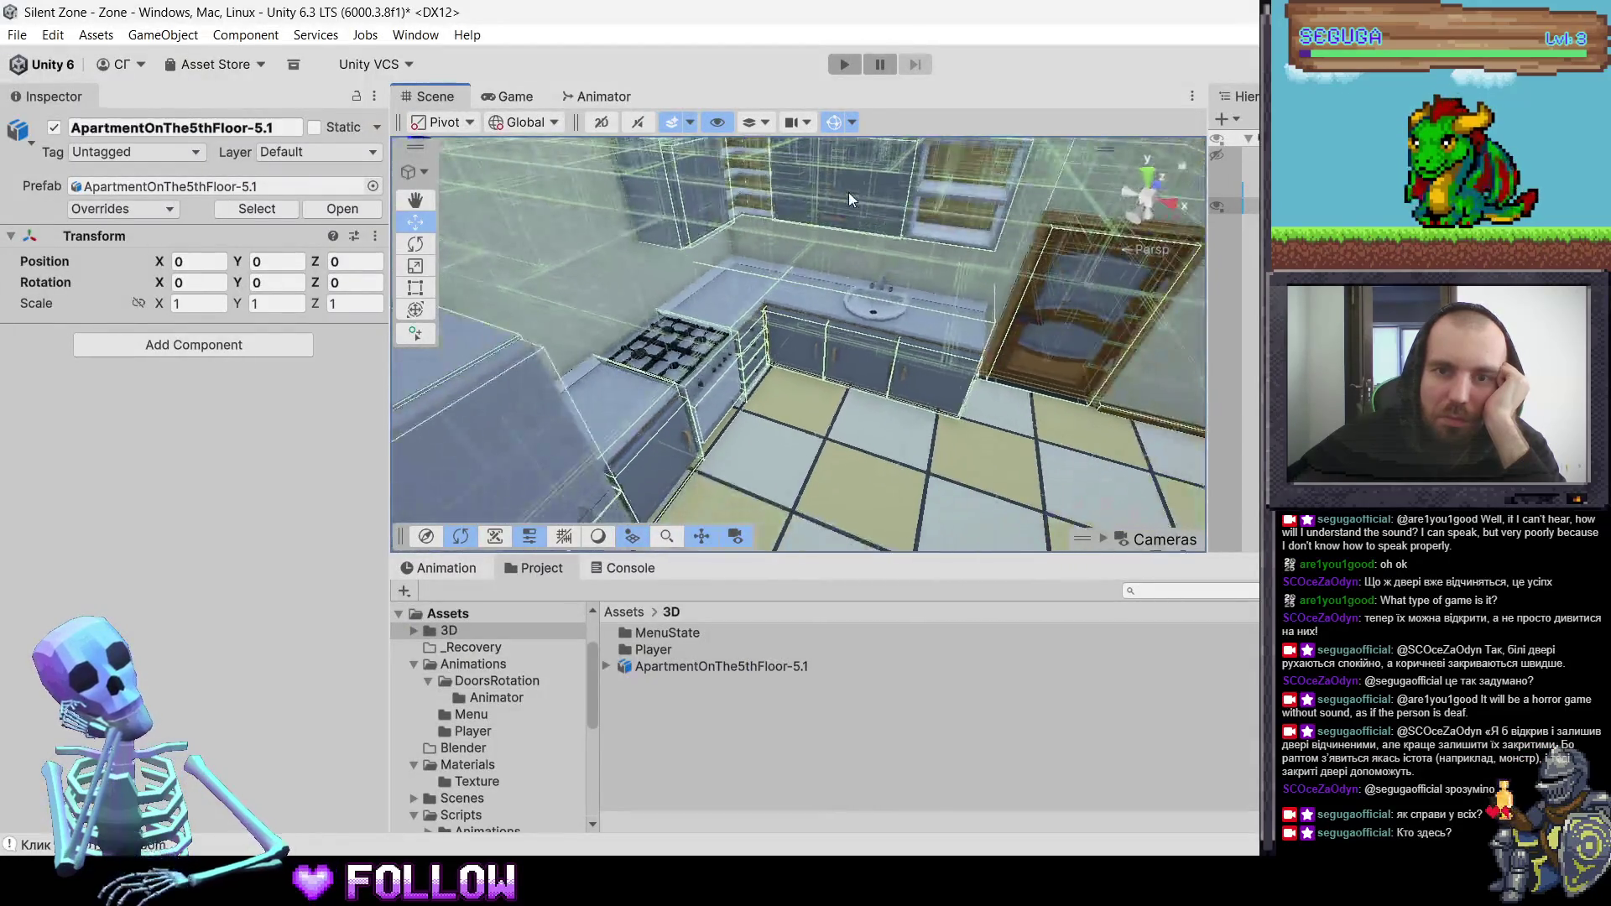
# - Preview 500_KitchenTopShelfDoor-2 at Z rotation 101.2, then revert it to 90
pyautogui.click(853, 195)
pyautogui.click(670, 198)
pyautogui.click(688, 202)
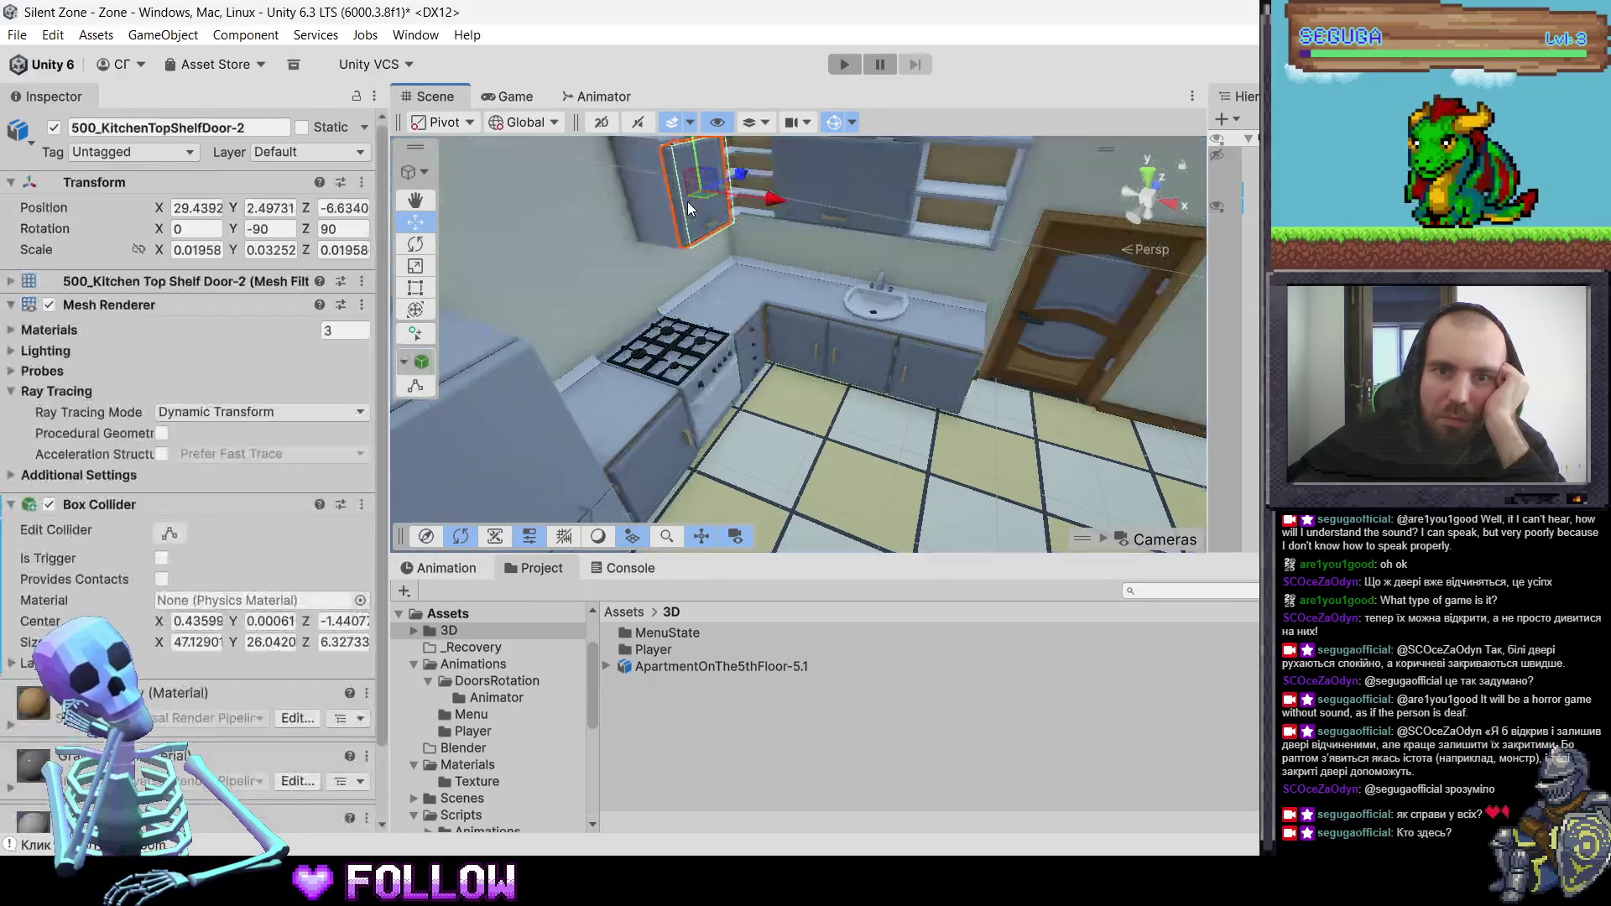
pyautogui.scroll(-3, 688, 202)
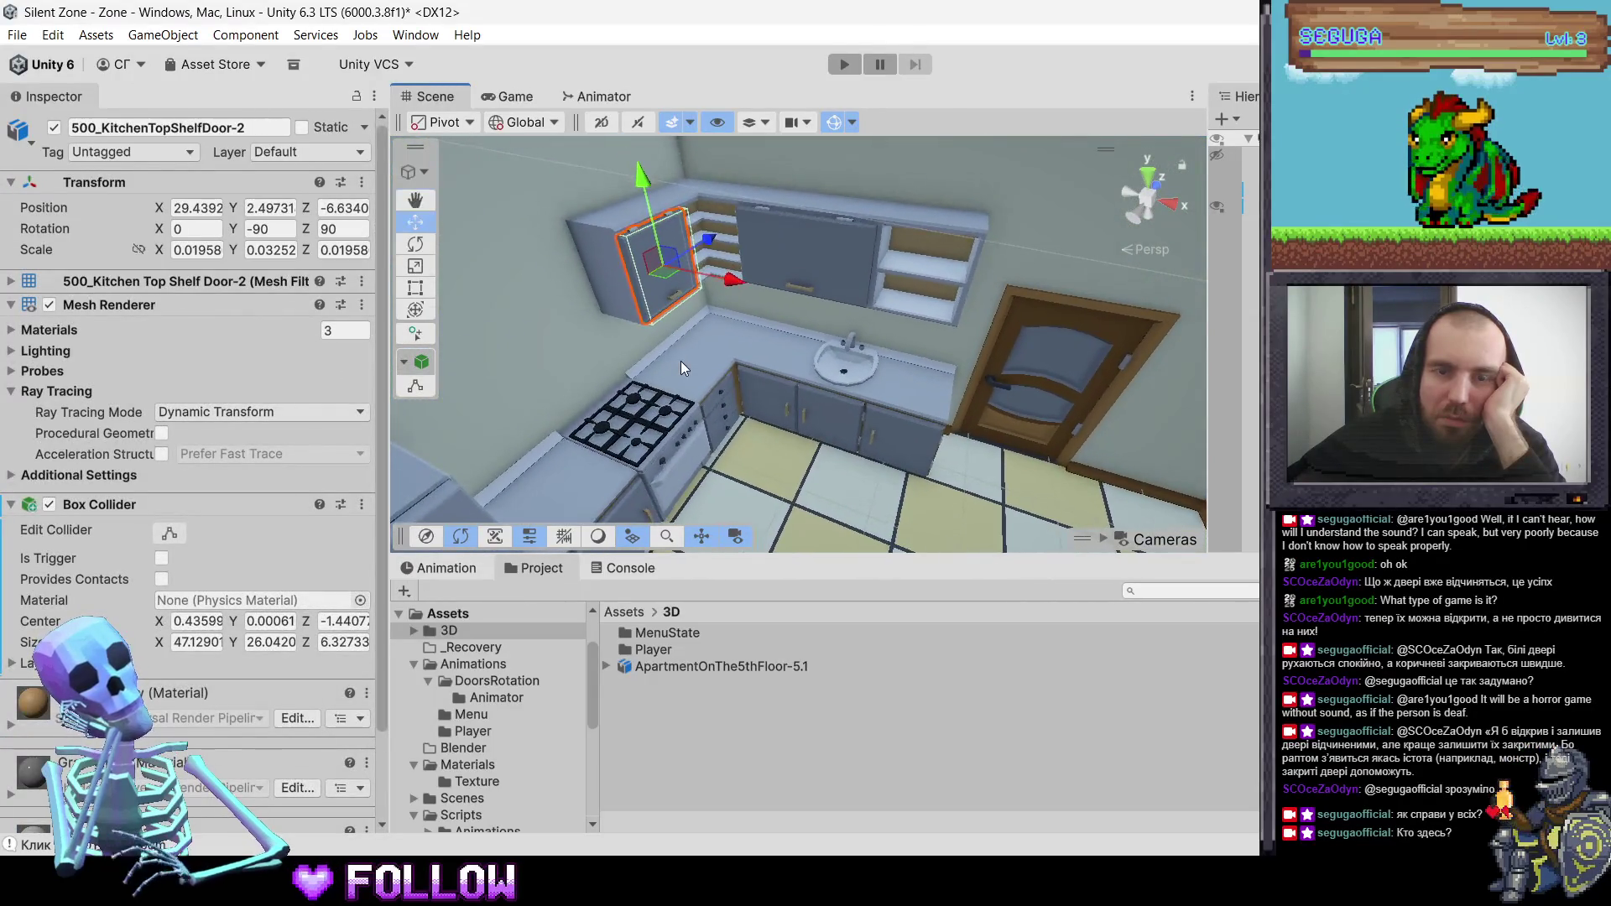
pyautogui.doubleClick(348, 235)
pyautogui.write('101.2')
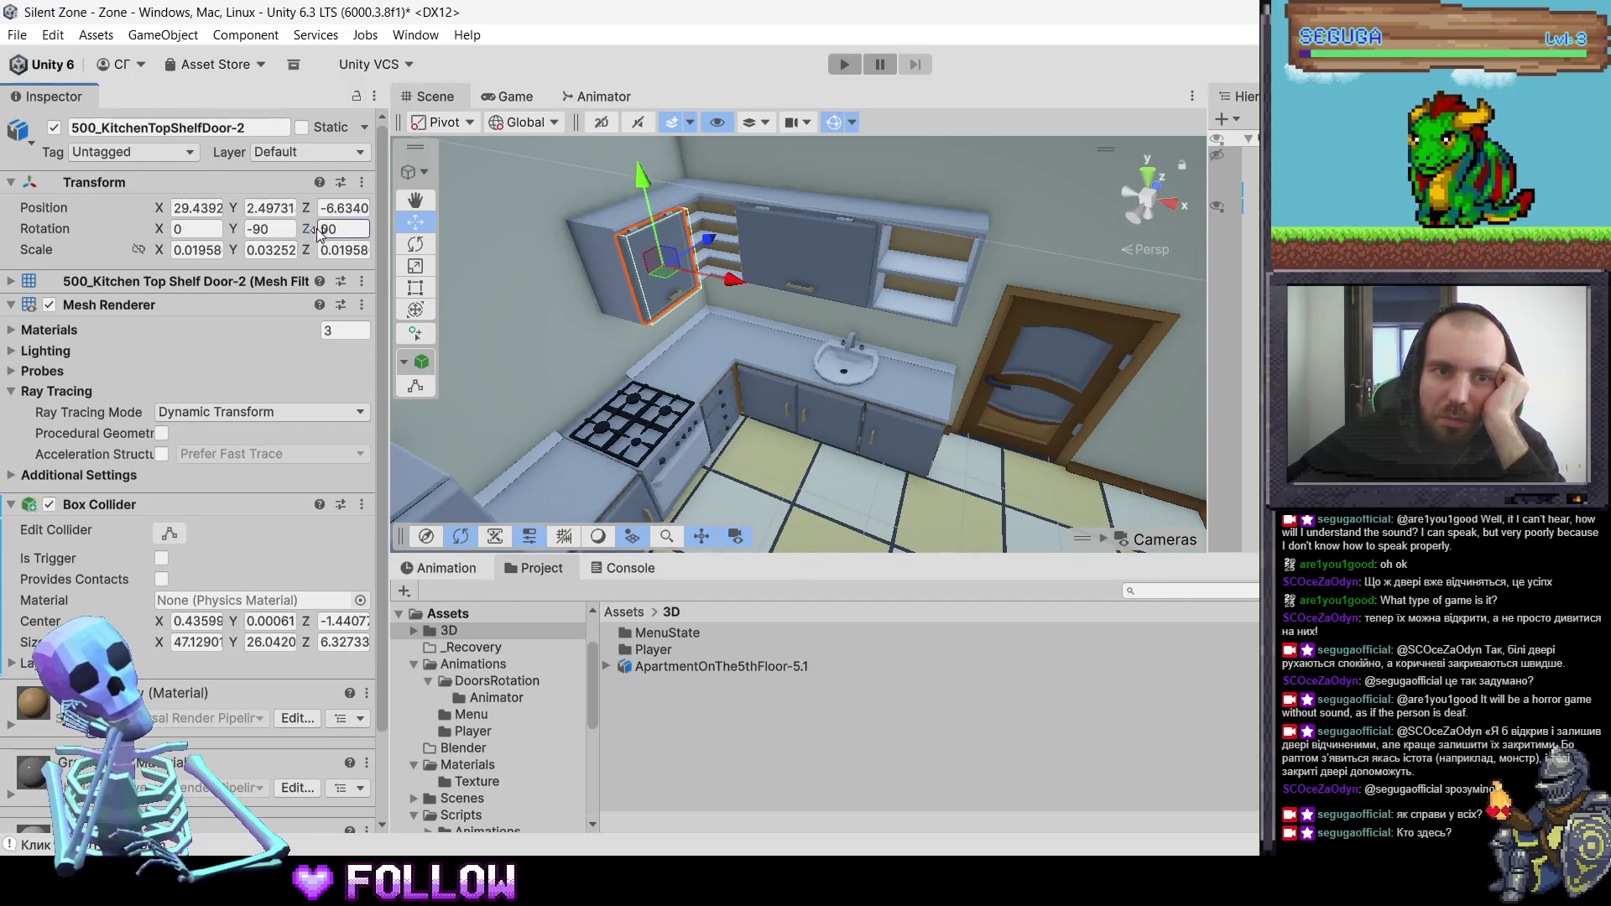
pyautogui.press('Return')
pyautogui.hotkey('ctrl', 'z')
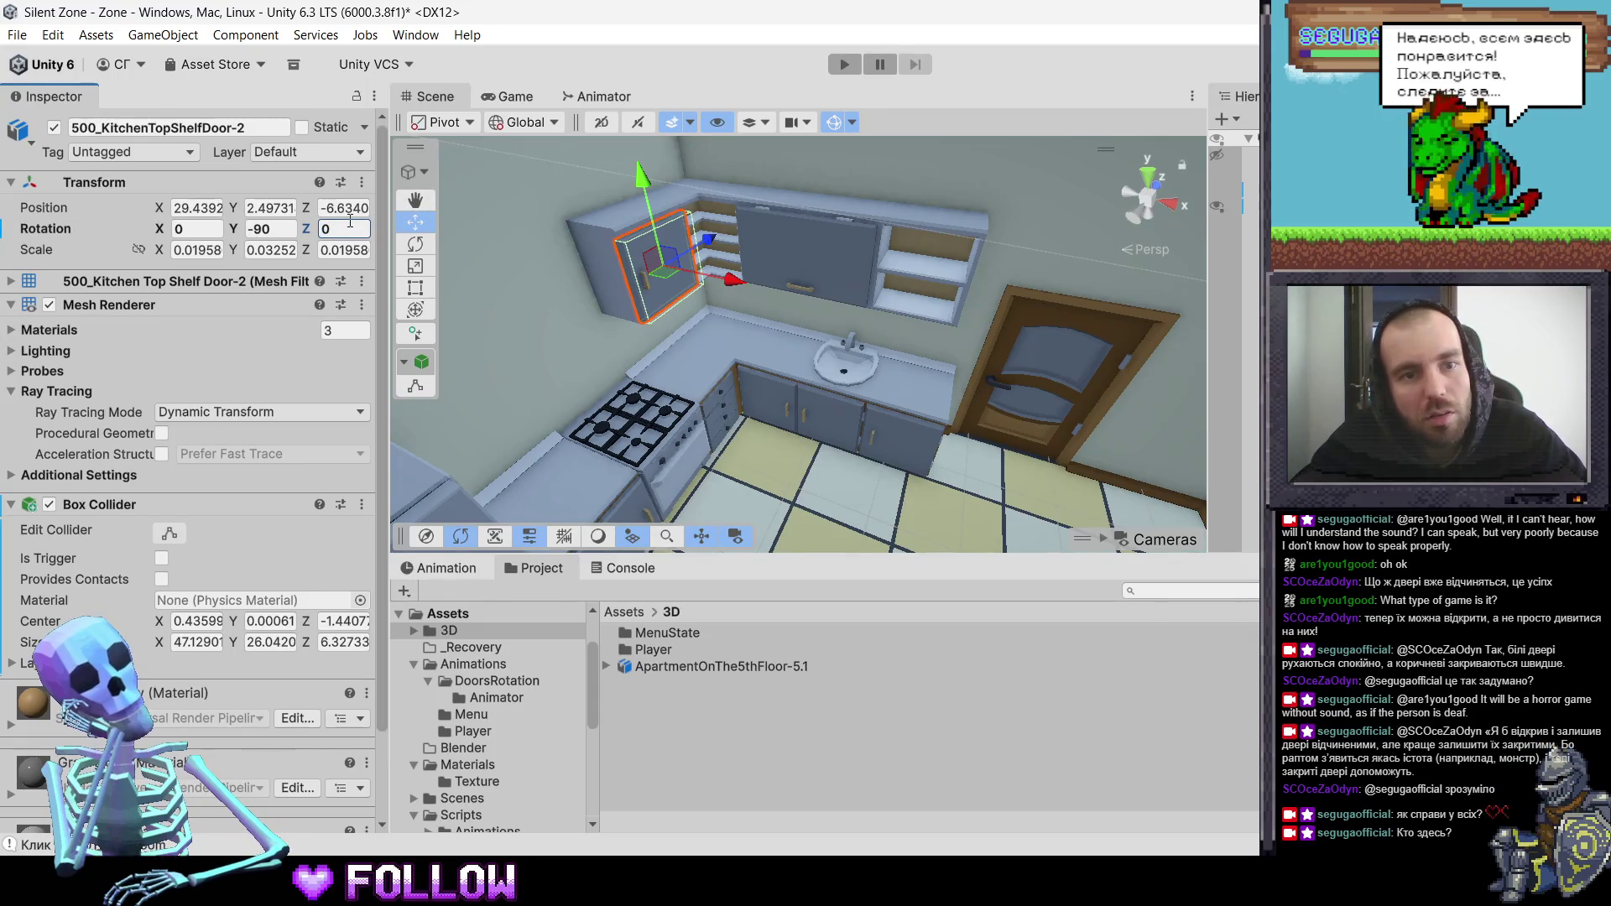
pyautogui.press('Escape')
pyautogui.hotkey('alt', 'Tab')
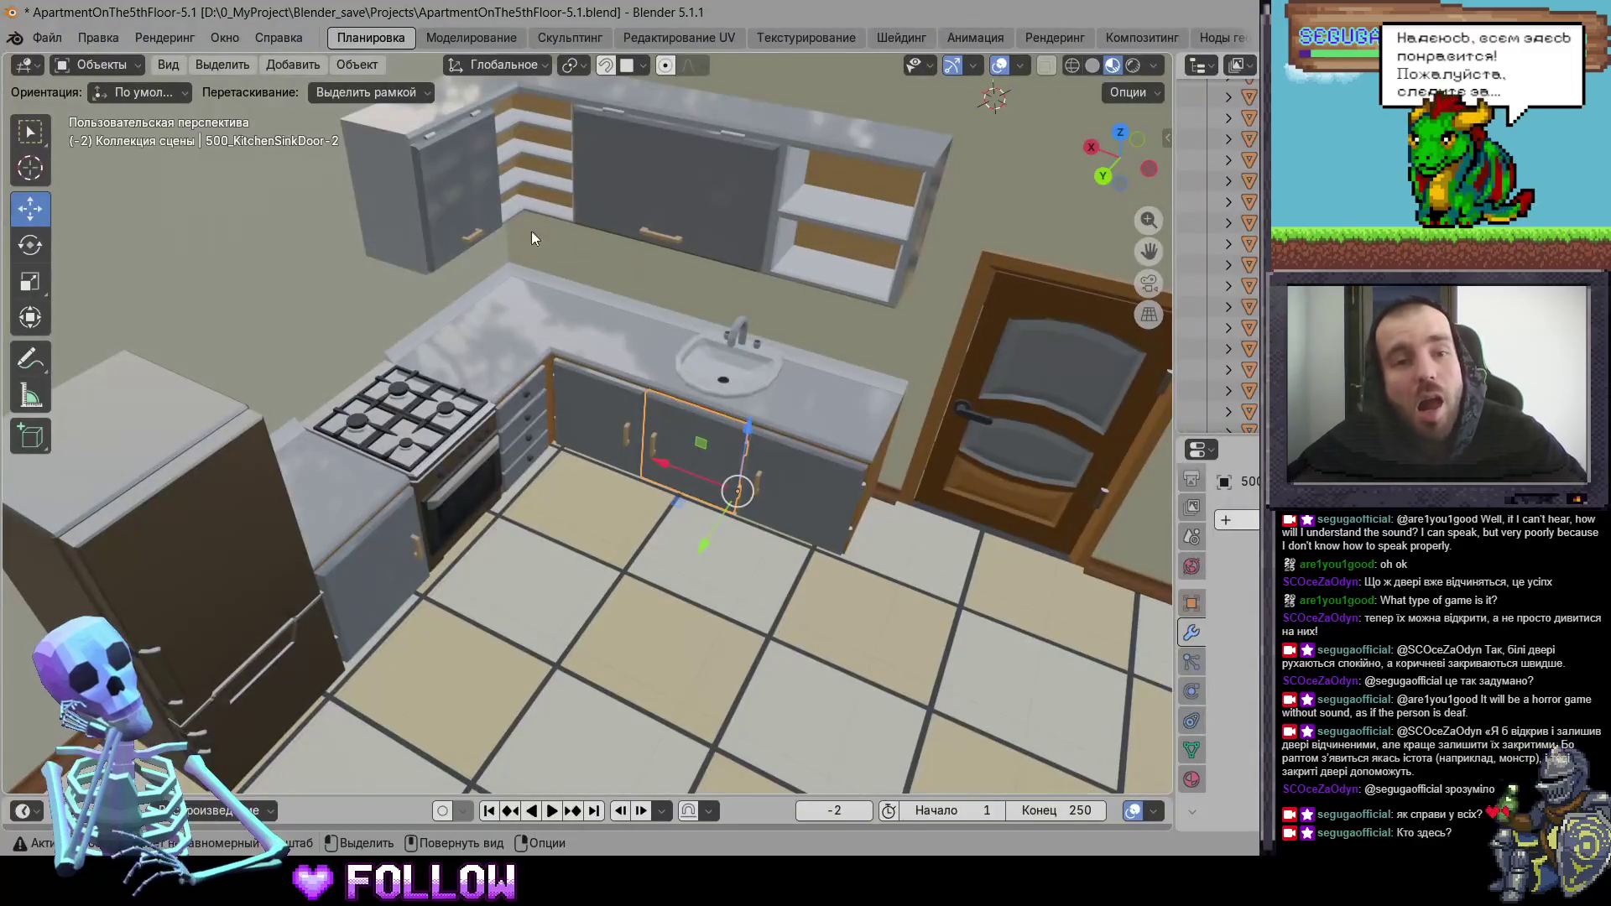
# - Parent the top shelf door 500_KitchenTopShelfDoor-2 without inverse, keeping its transform
pyautogui.click(465, 211)
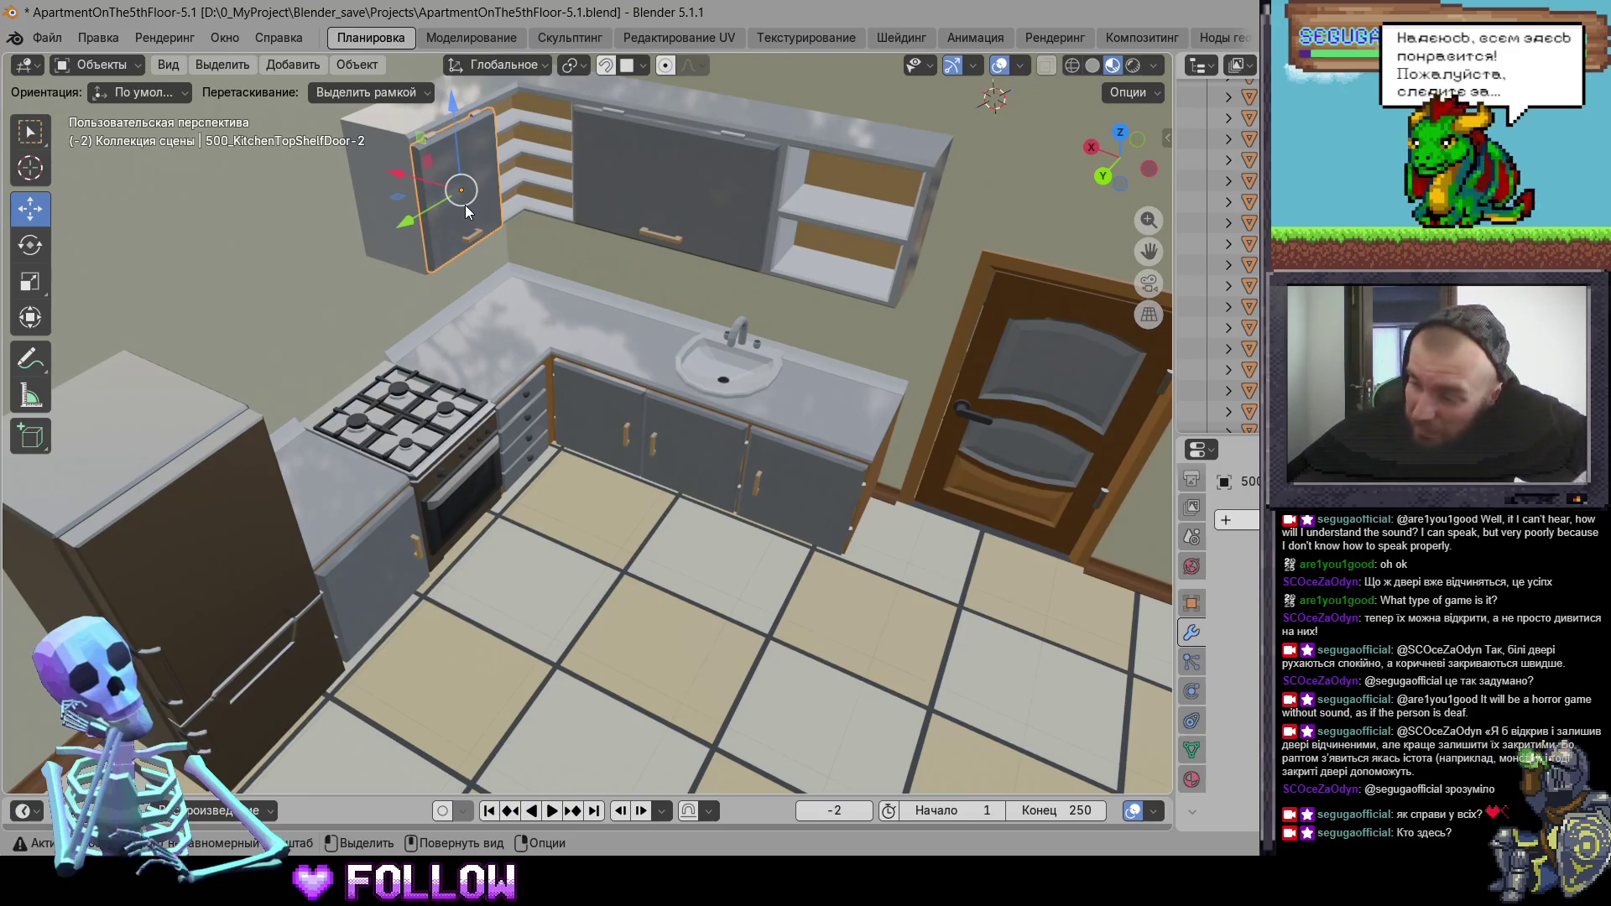
pyautogui.rightClick(465, 204)
pyautogui.moveTo(467, 368)
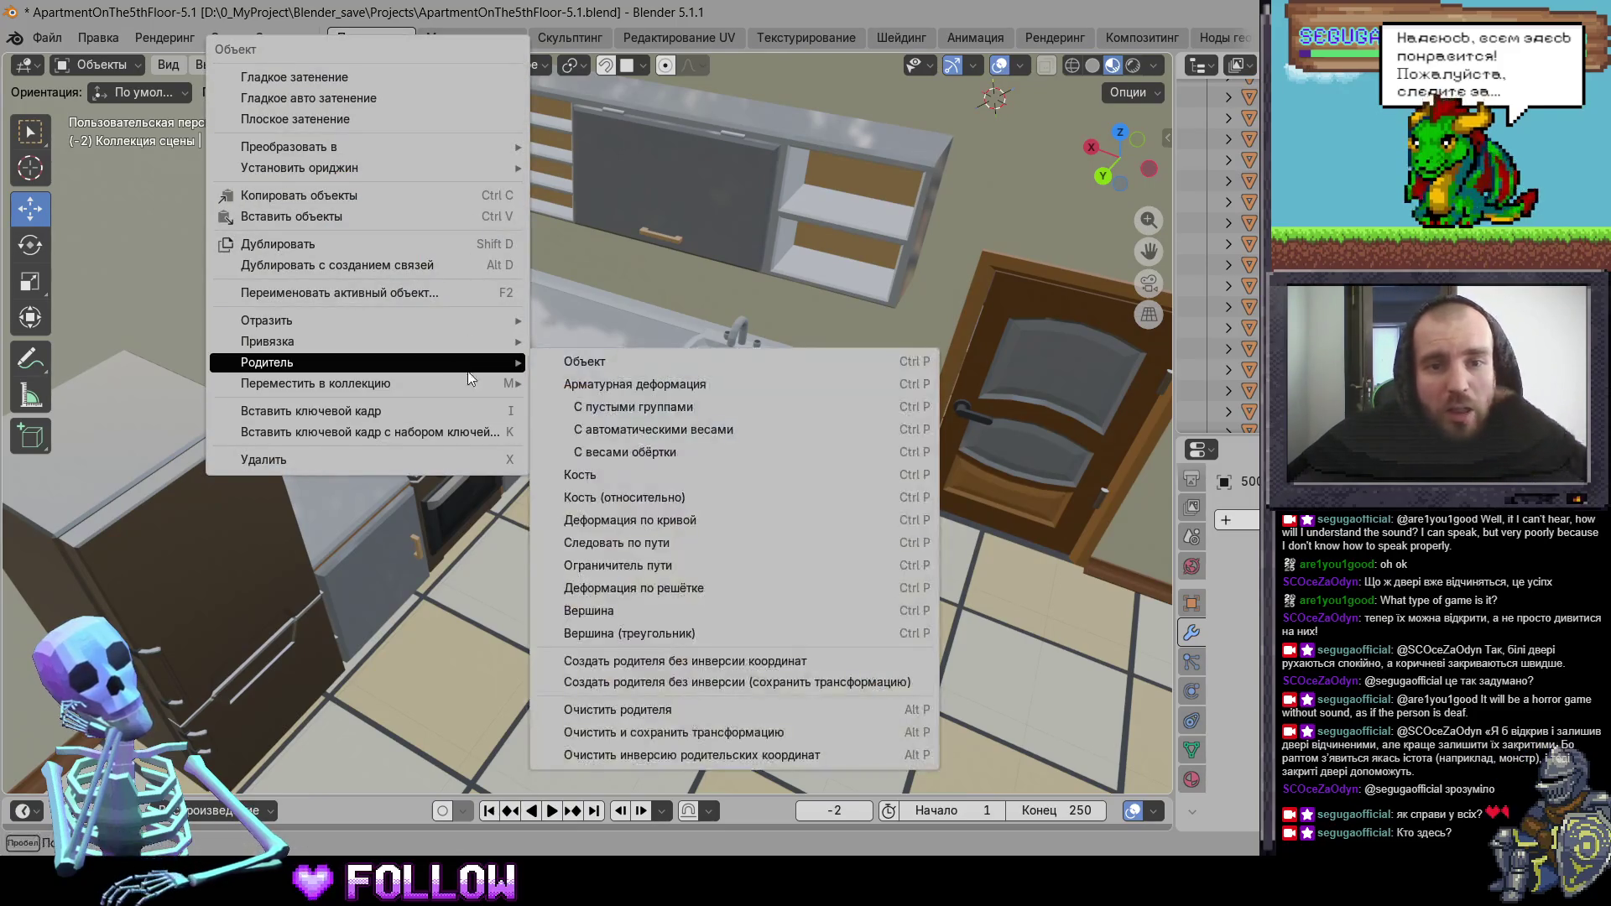
pyautogui.click(708, 682)
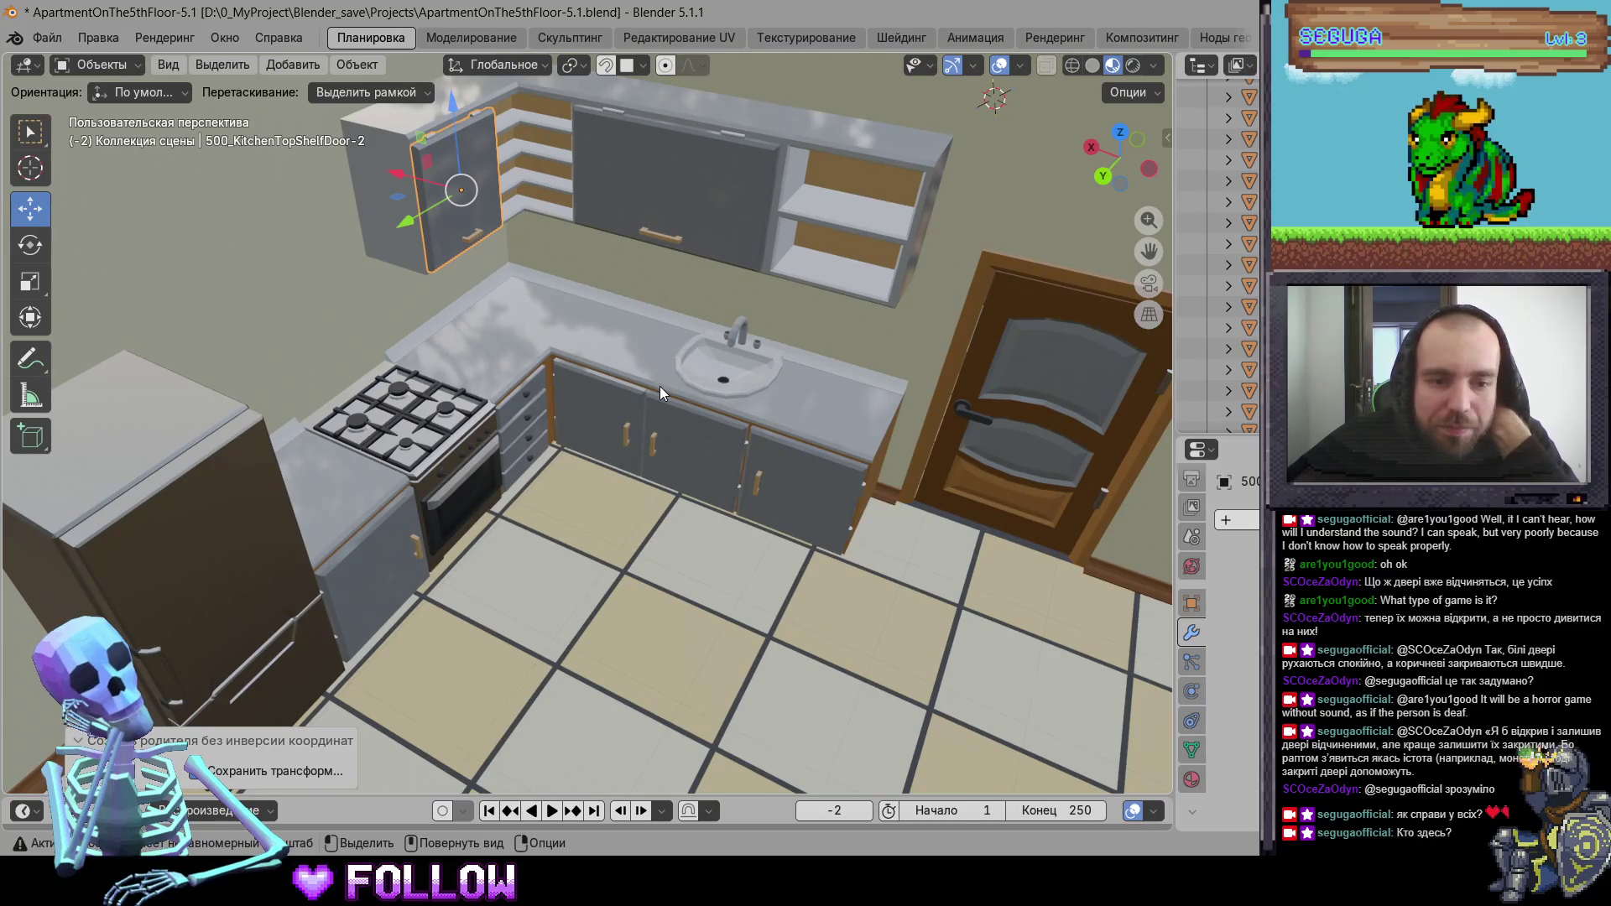
# - Select the sink door 500_KitchenSinkDoor-3, then unhide the ceiling and roof
pyautogui.click(560, 542)
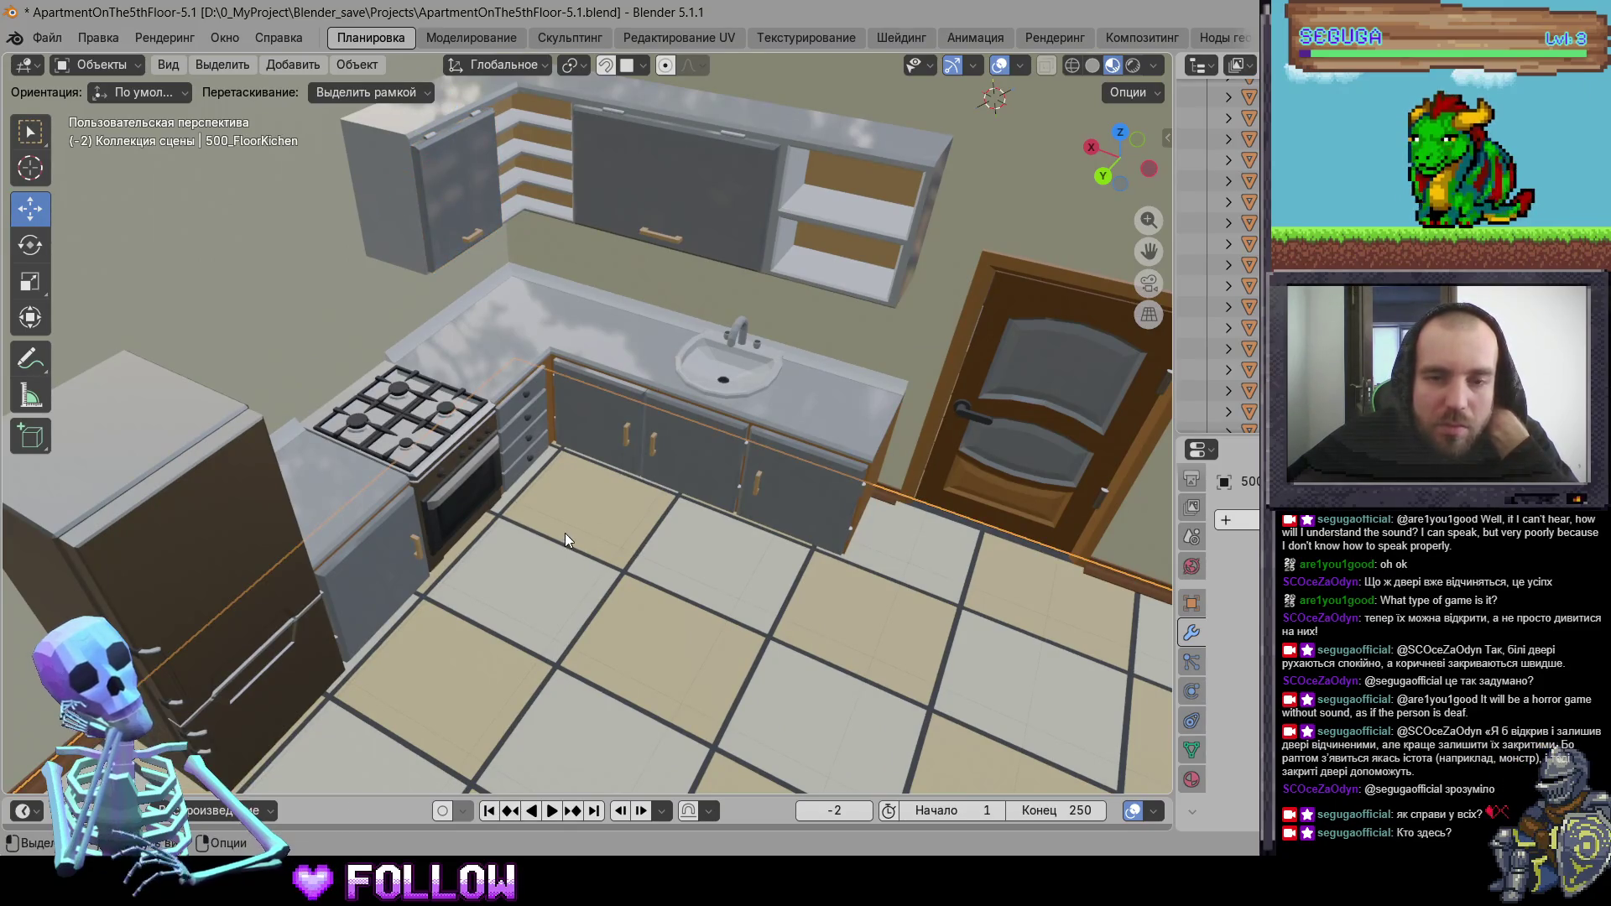
pyautogui.click(592, 440)
pyautogui.rightClick(591, 439)
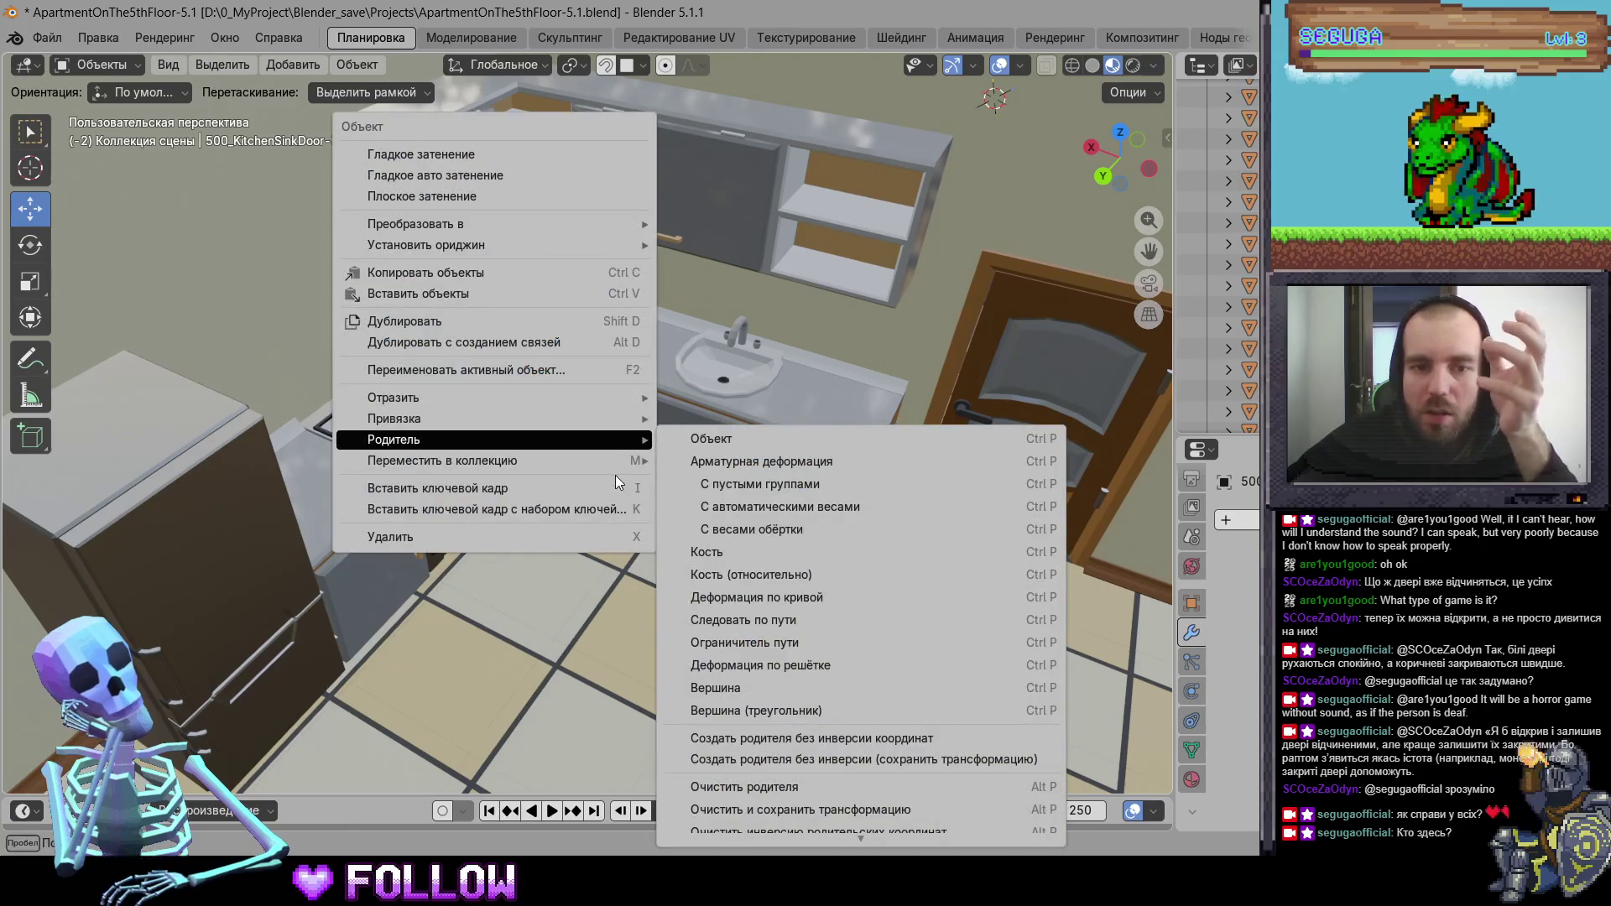
pyautogui.scroll(-10, 819, 492)
pyautogui.scroll(4, 843, 452)
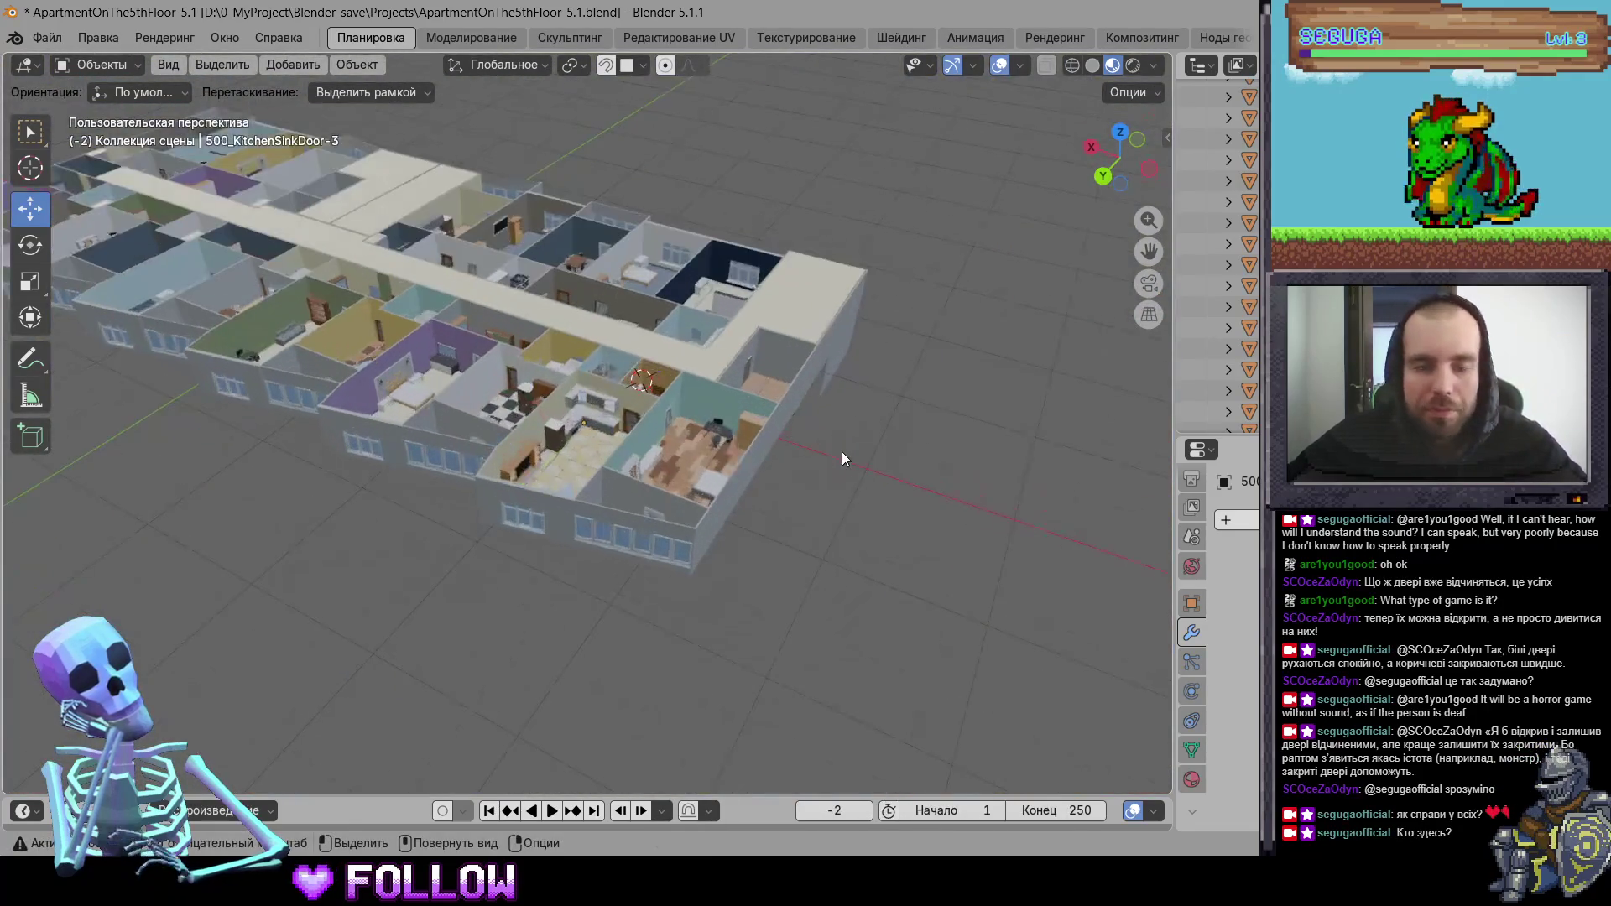
pyautogui.hotkey('alt', 'h')
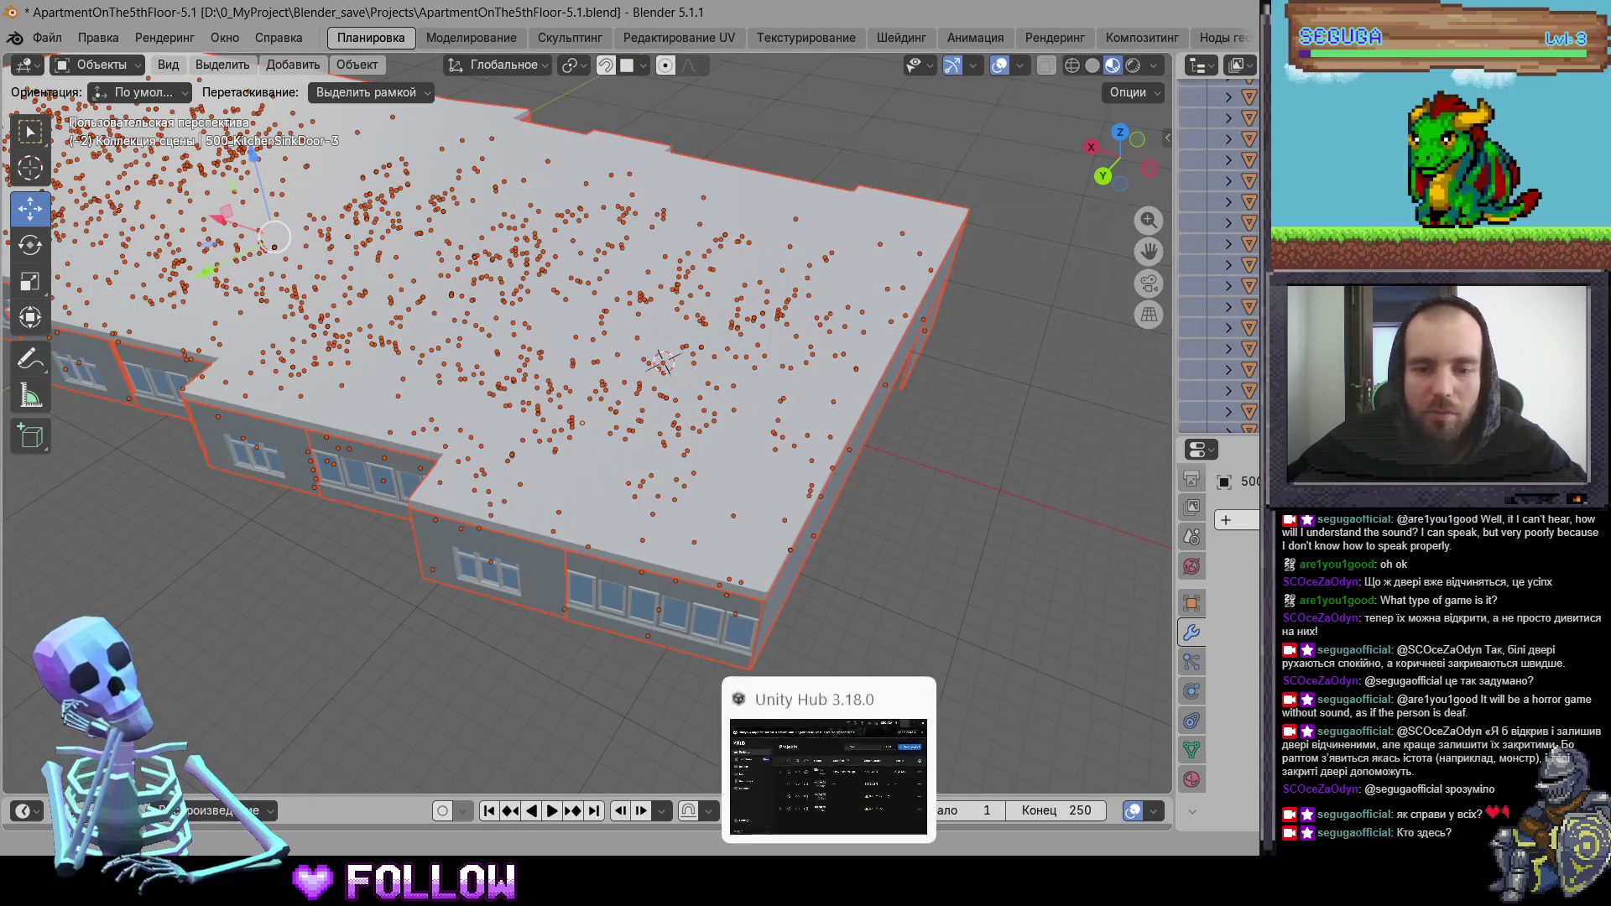
# - Select the kitchen entrance door 500_DoorKitchen in the Unity scene
pyautogui.click(720, 654)
pyautogui.click(1013, 383)
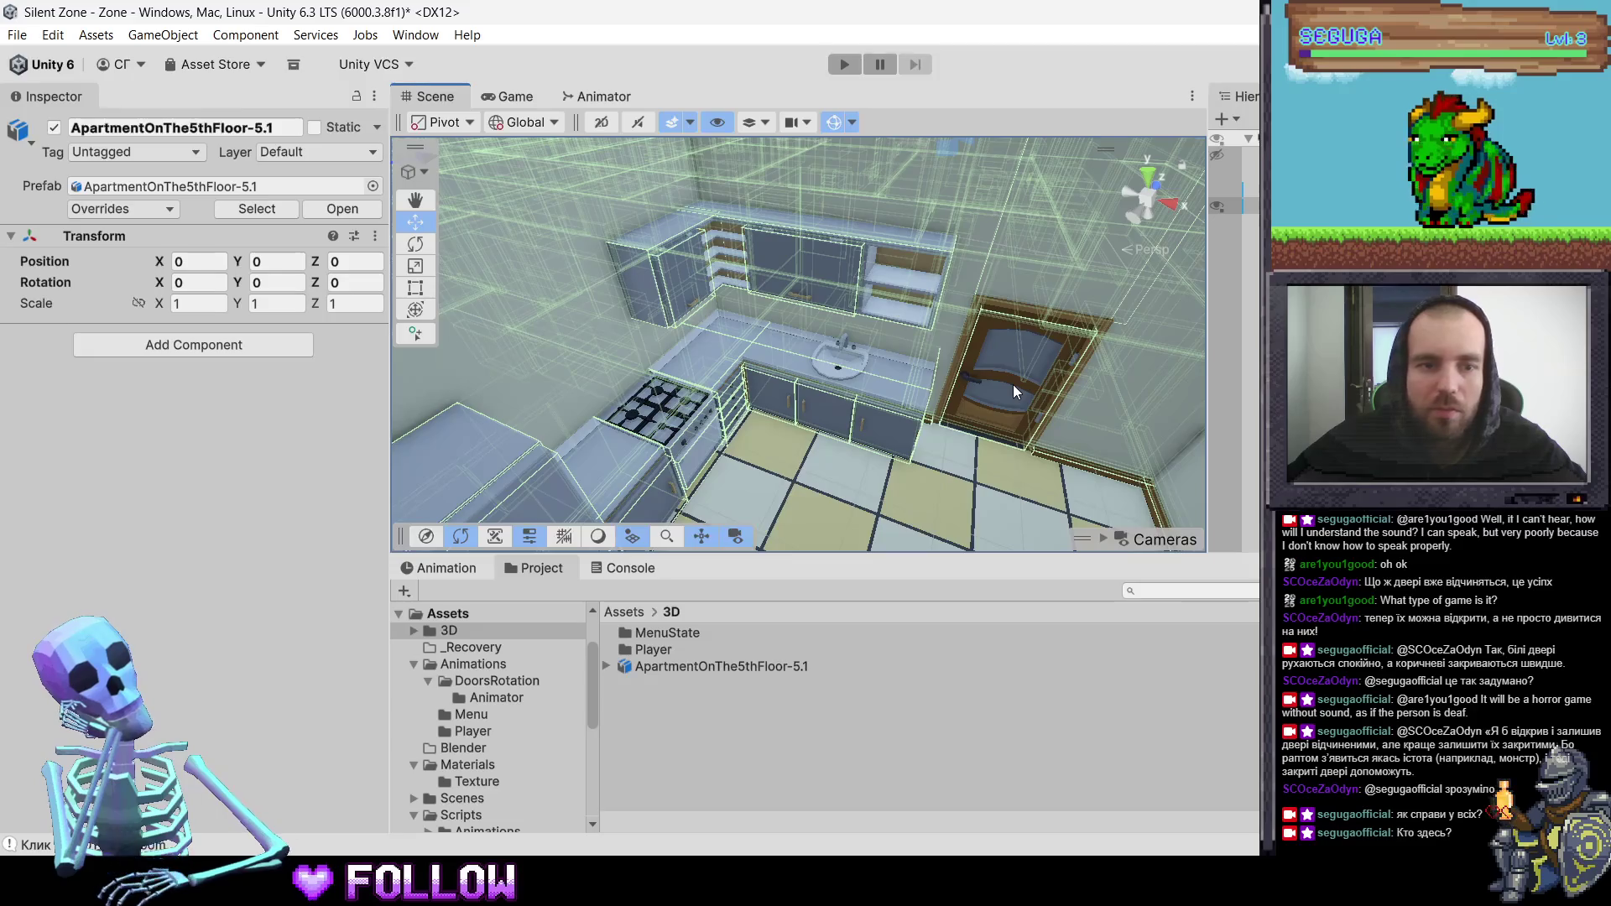
pyautogui.click(1014, 384)
pyautogui.scroll(-4, 142, 669)
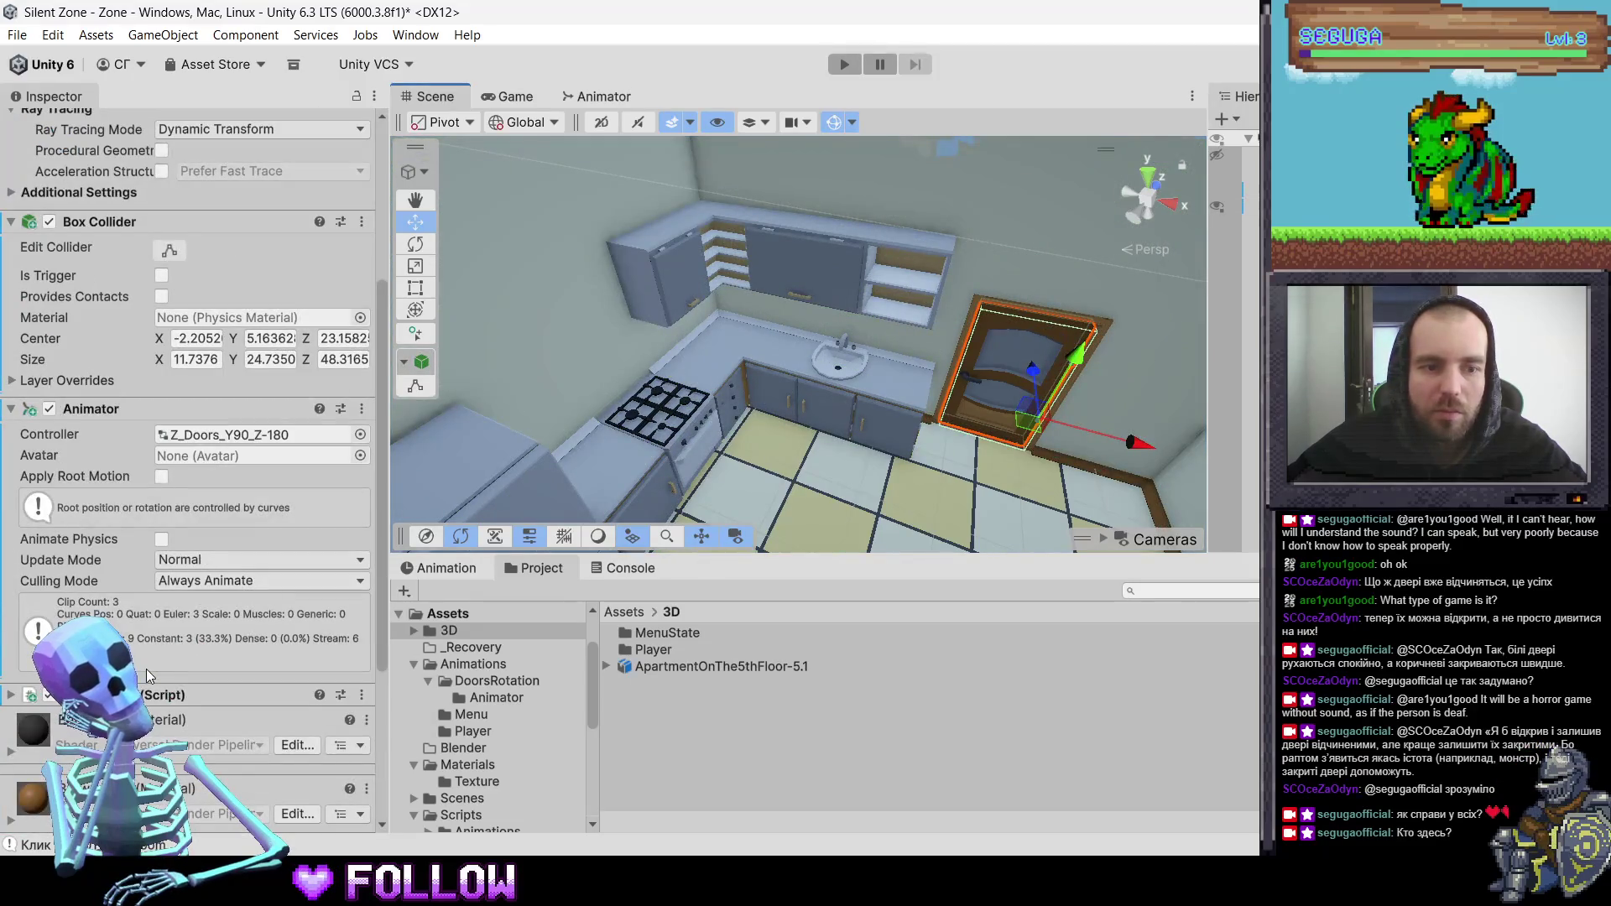
pyautogui.scroll(-10, 878, 415)
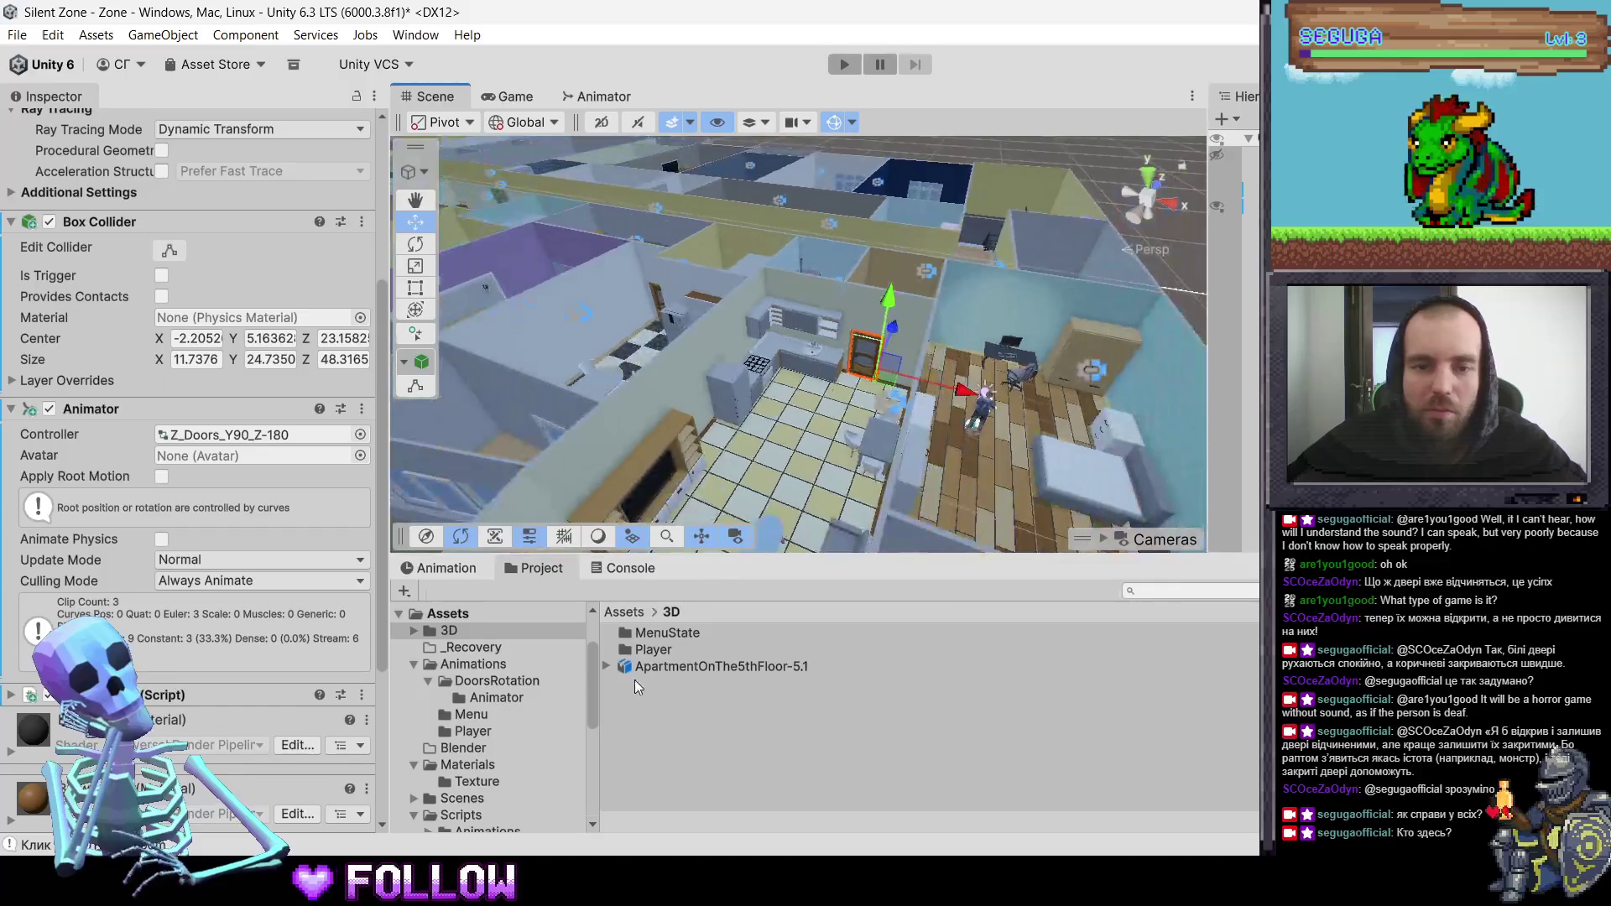
# - Delete the ApartmentOnThe5thFloor-5.1 model asset from the Project panel, confirming the deletion
pyautogui.click(652, 668)
pyautogui.rightClick(653, 669)
pyautogui.click(737, 196)
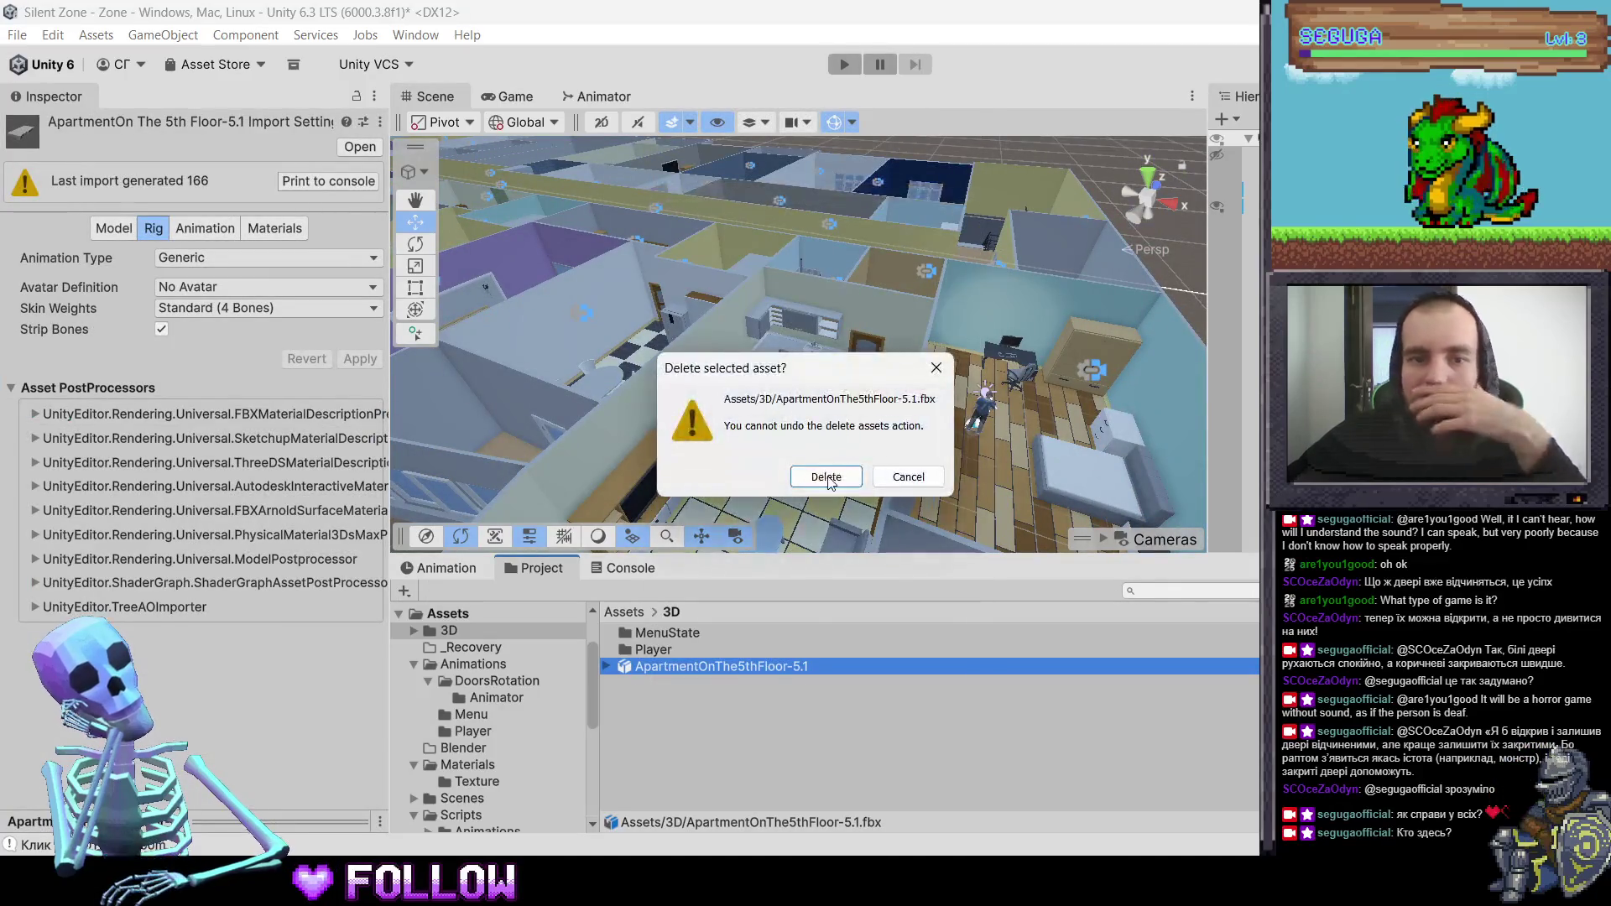
pyautogui.click(827, 477)
pyautogui.hotkey('alt', 'Tab')
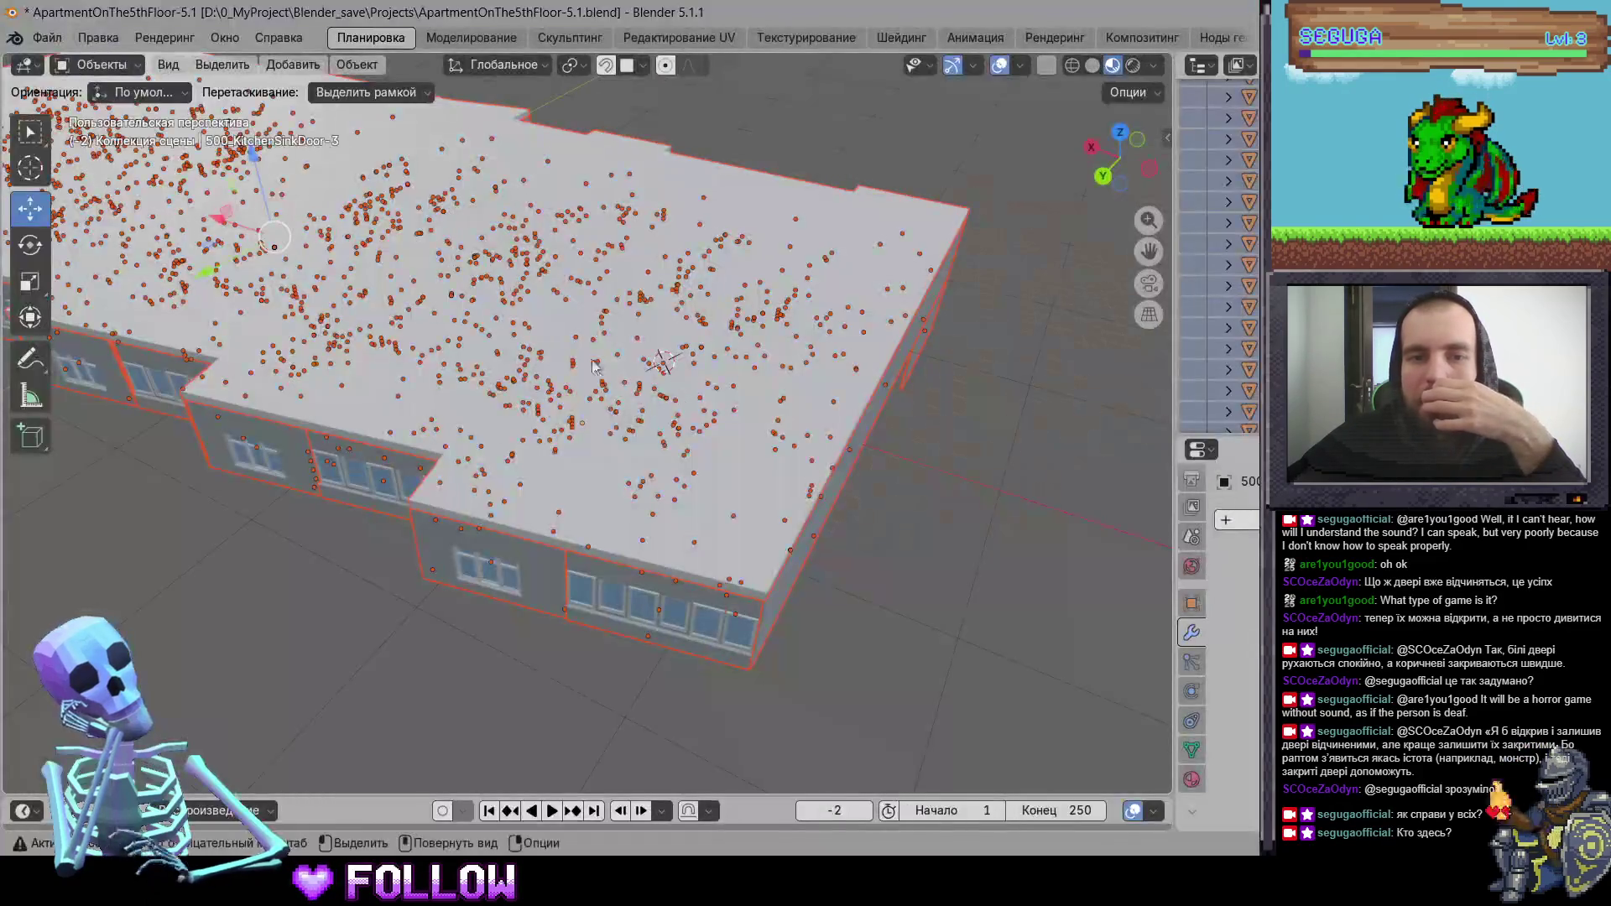
# - Export the apartment as ApartmentOnThe5thFloor-5.1.fbx to Assets/3D, then deselect everything
pyautogui.click(50, 39)
pyautogui.moveTo(252, 355)
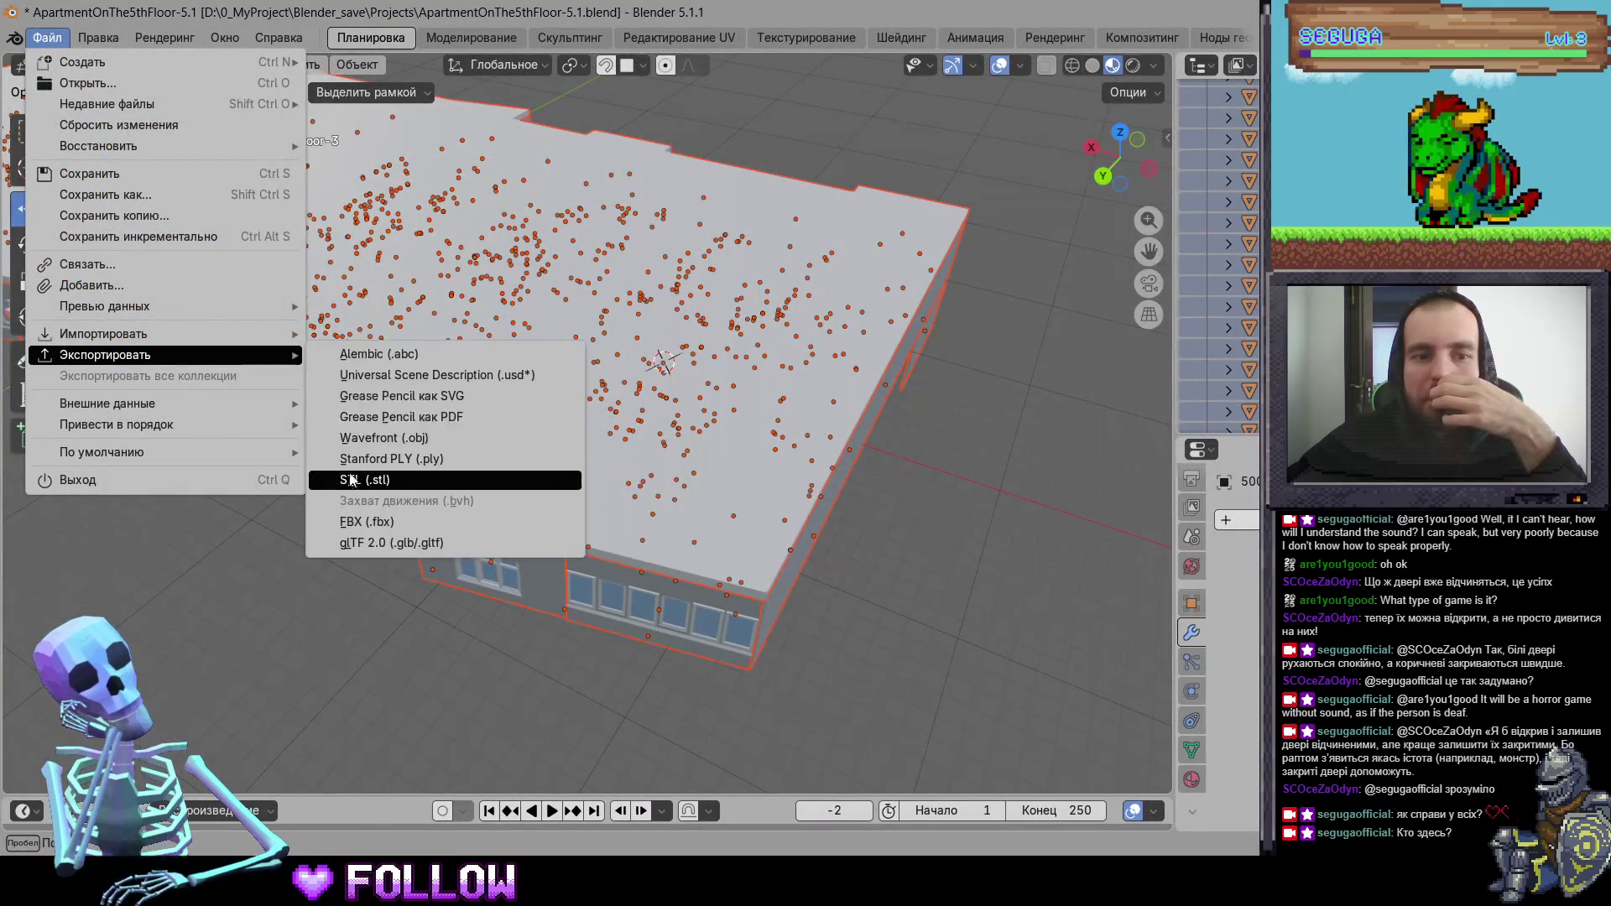
pyautogui.click(376, 522)
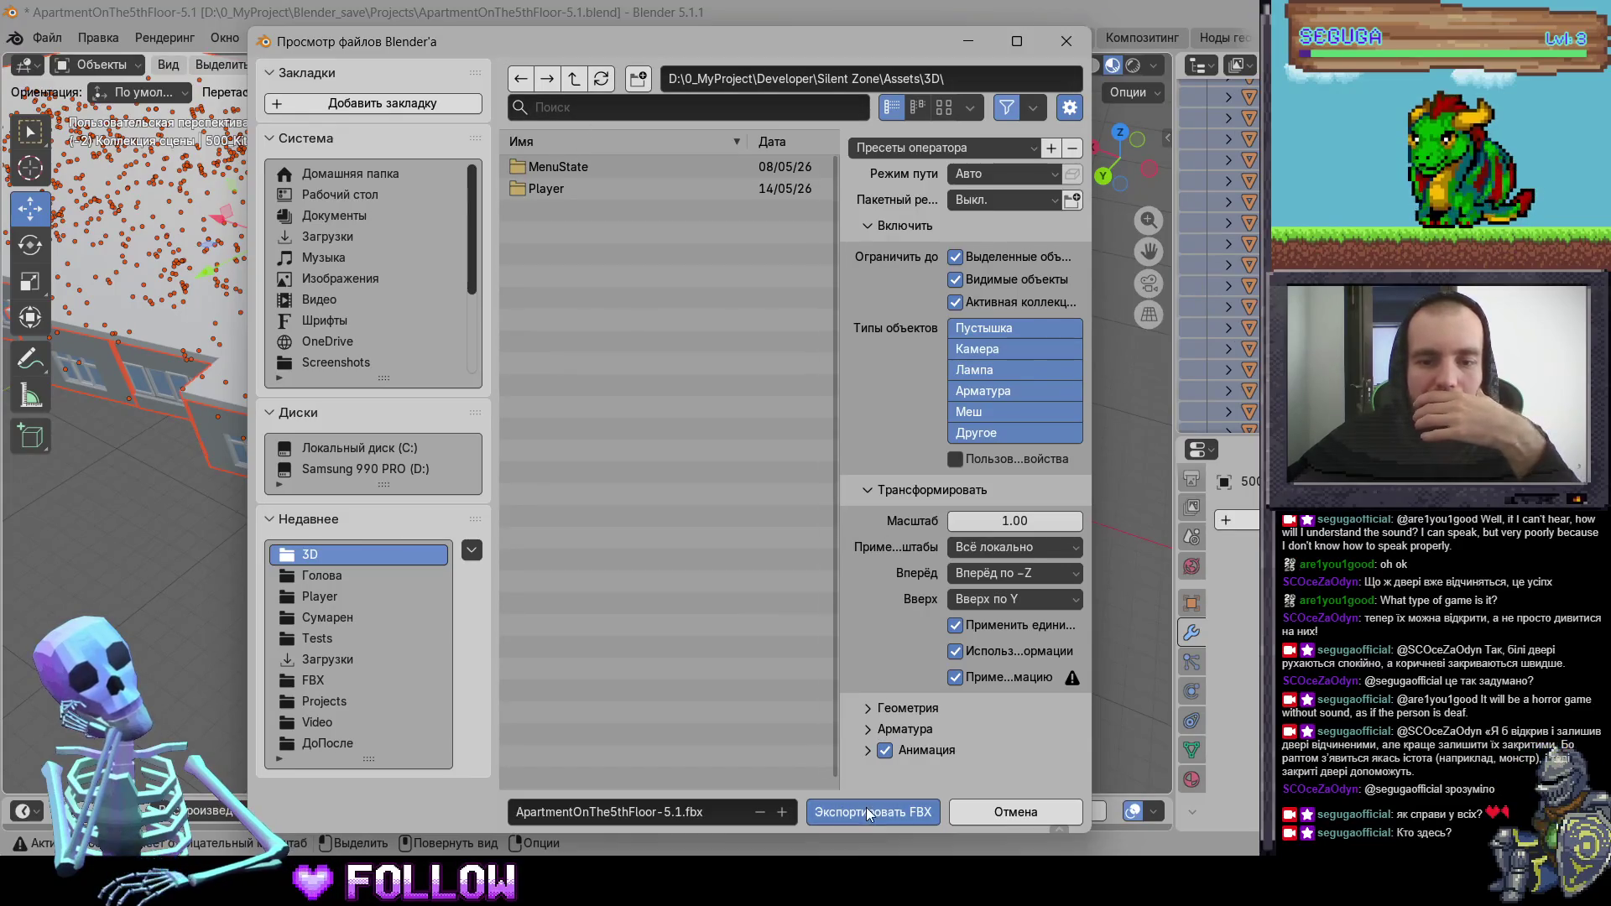
pyautogui.press('Escape')
pyautogui.moveTo(729, 549)
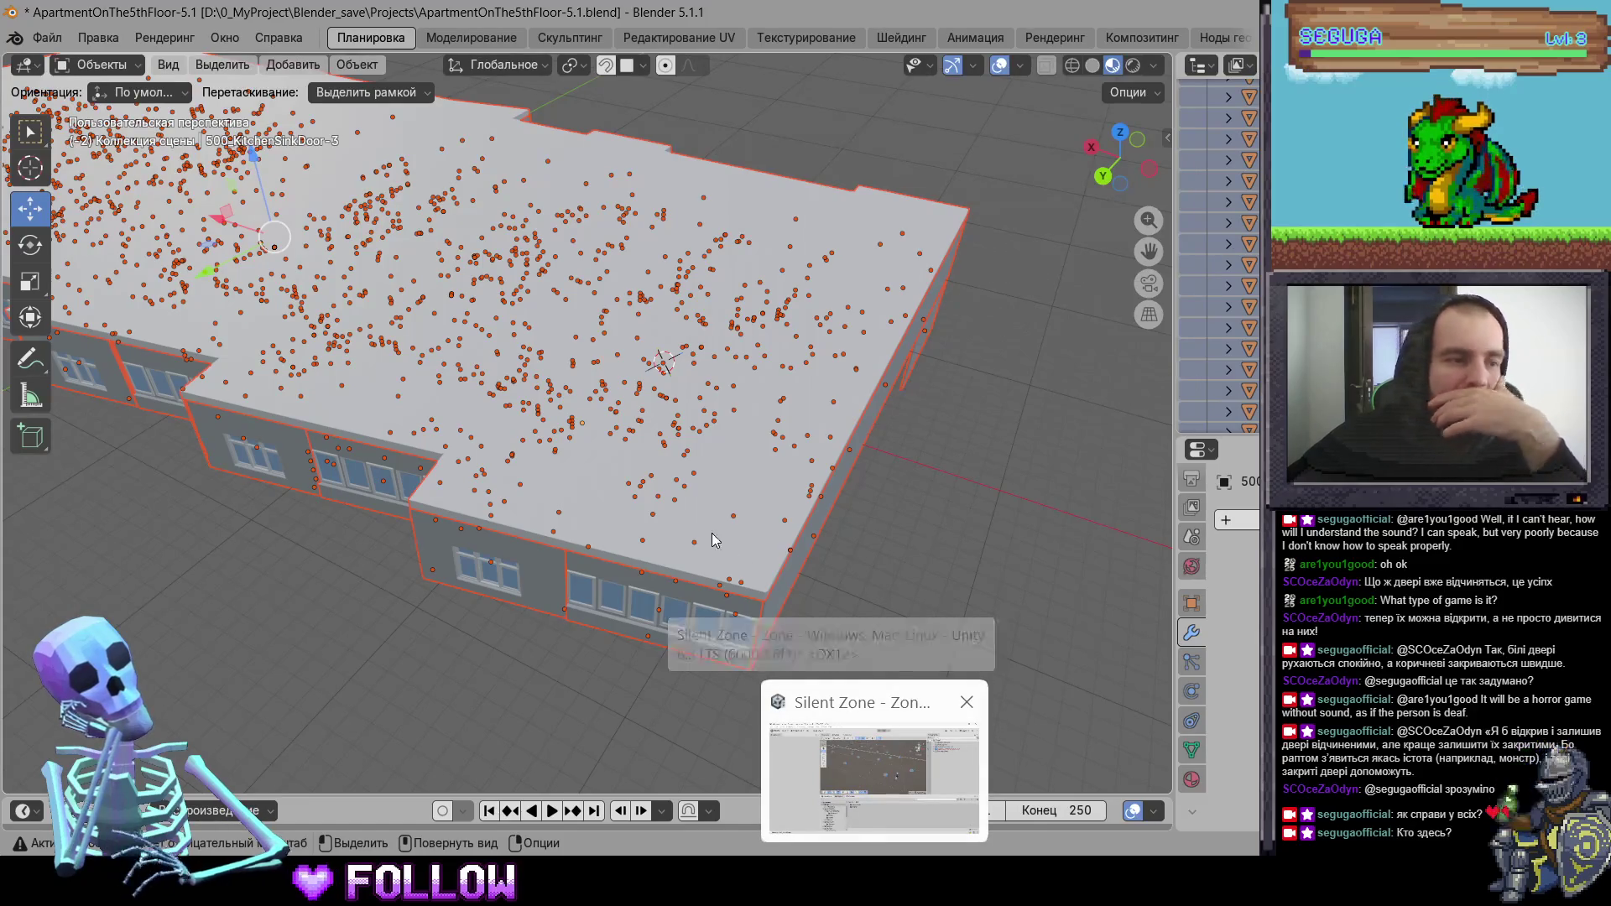
pyautogui.click(653, 499)
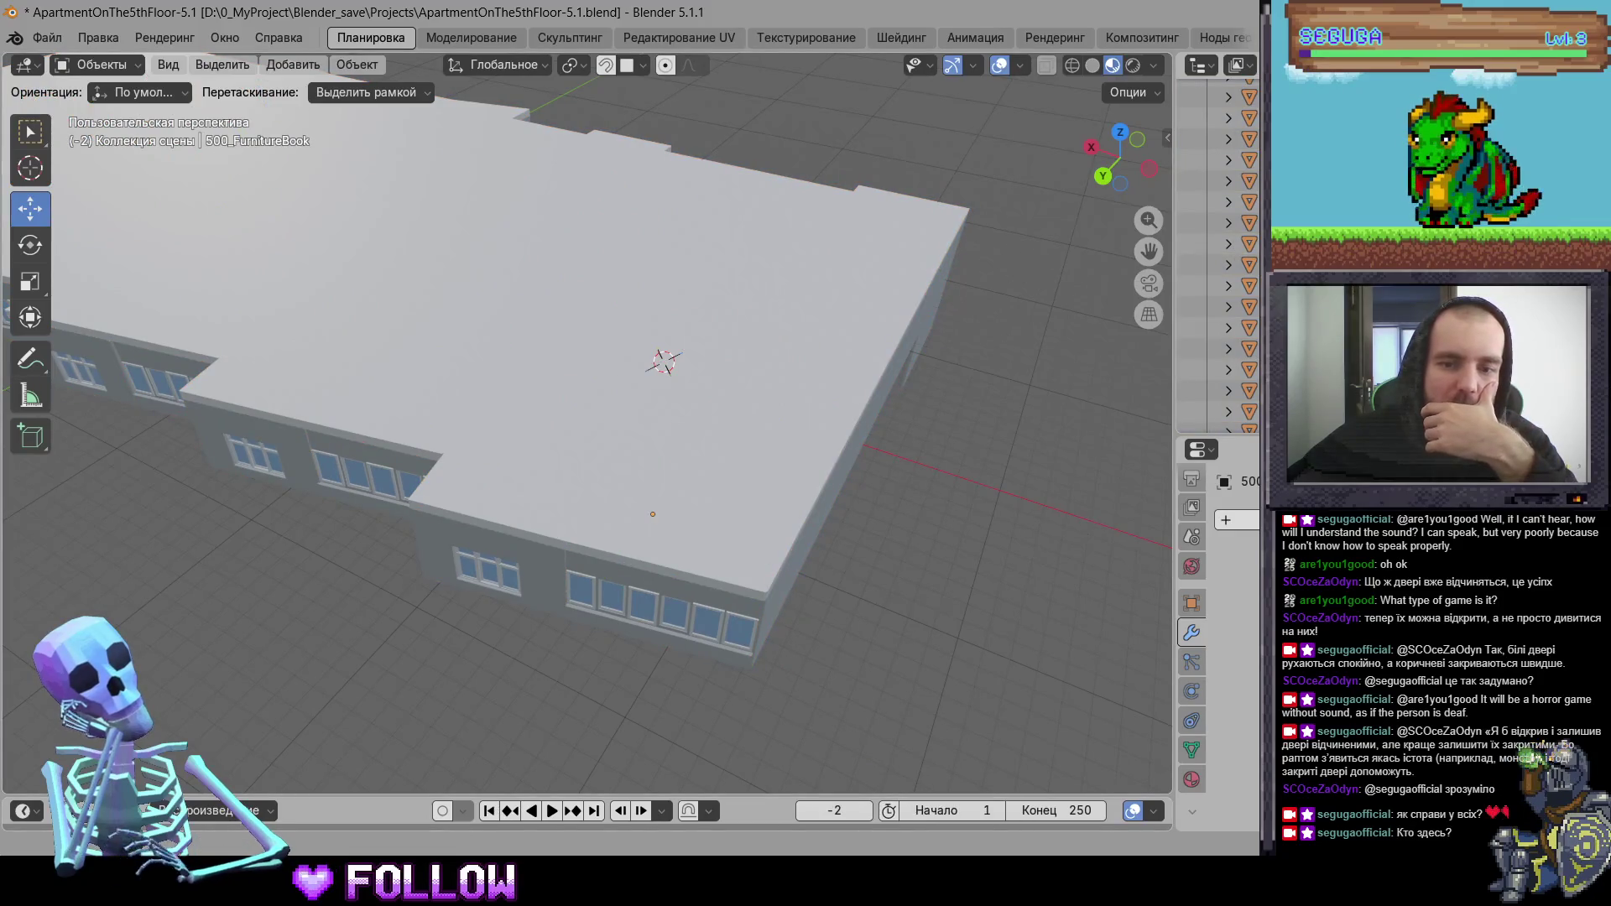
# - Switch to Unity and let ApartmentOnThe5thFloor-5.1.fbx finish importing into Assets/3D
pyautogui.hotkey('alt', 'Tab')
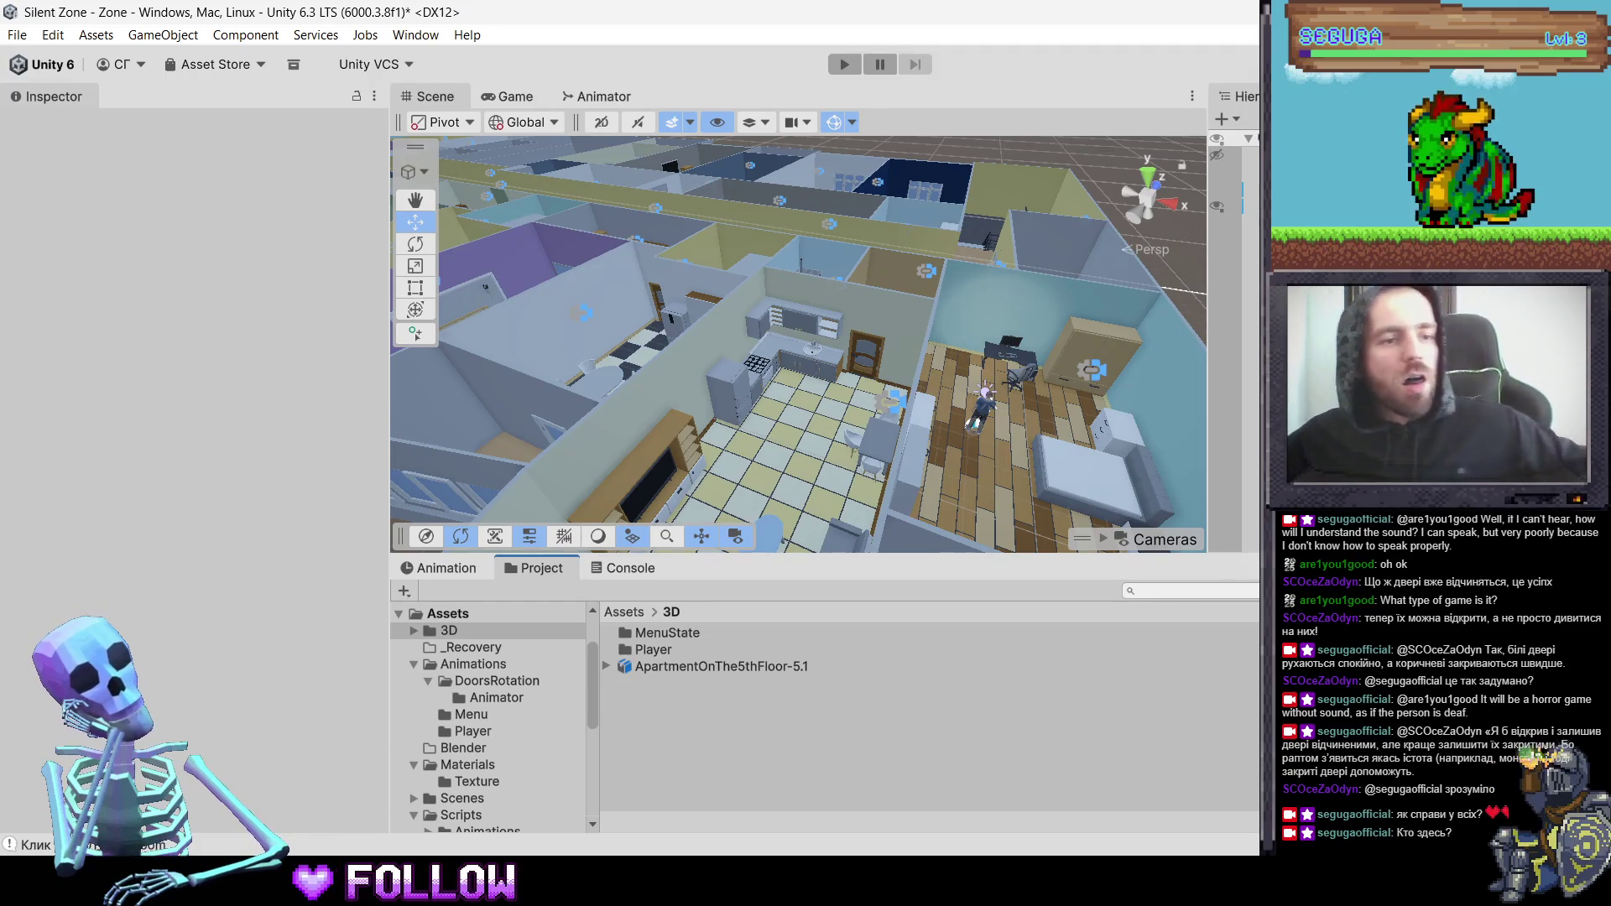
# - Check the reimported kitchen sink door and top shelf door transforms in Unity's Inspector
pyautogui.scroll(5, 868, 437)
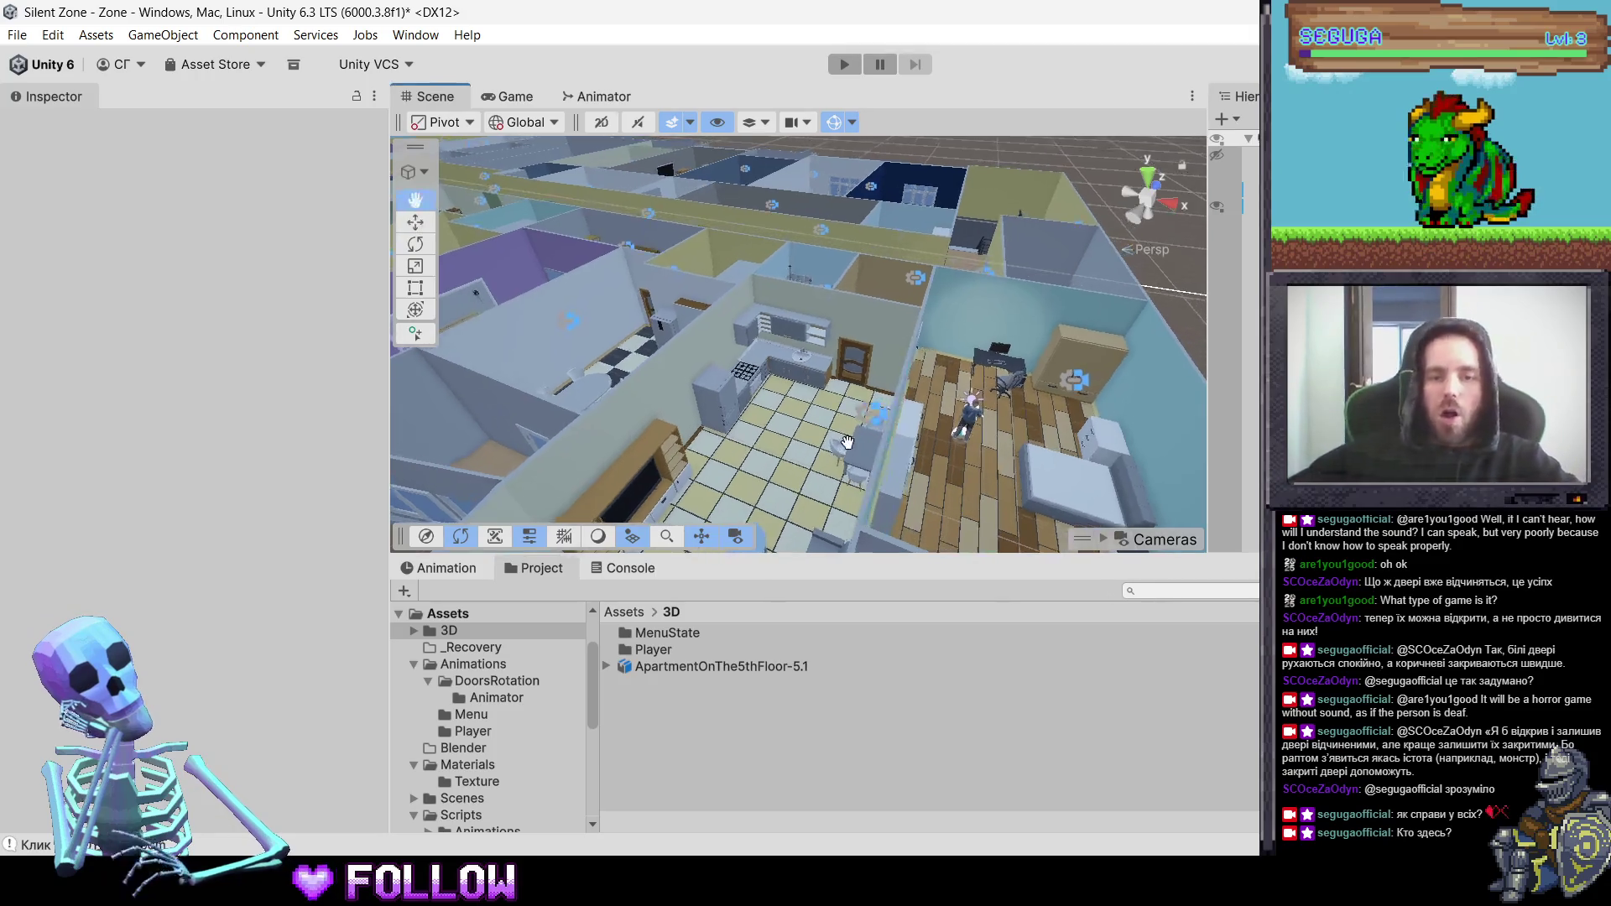
pyautogui.click(762, 397)
pyautogui.scroll(3, 762, 396)
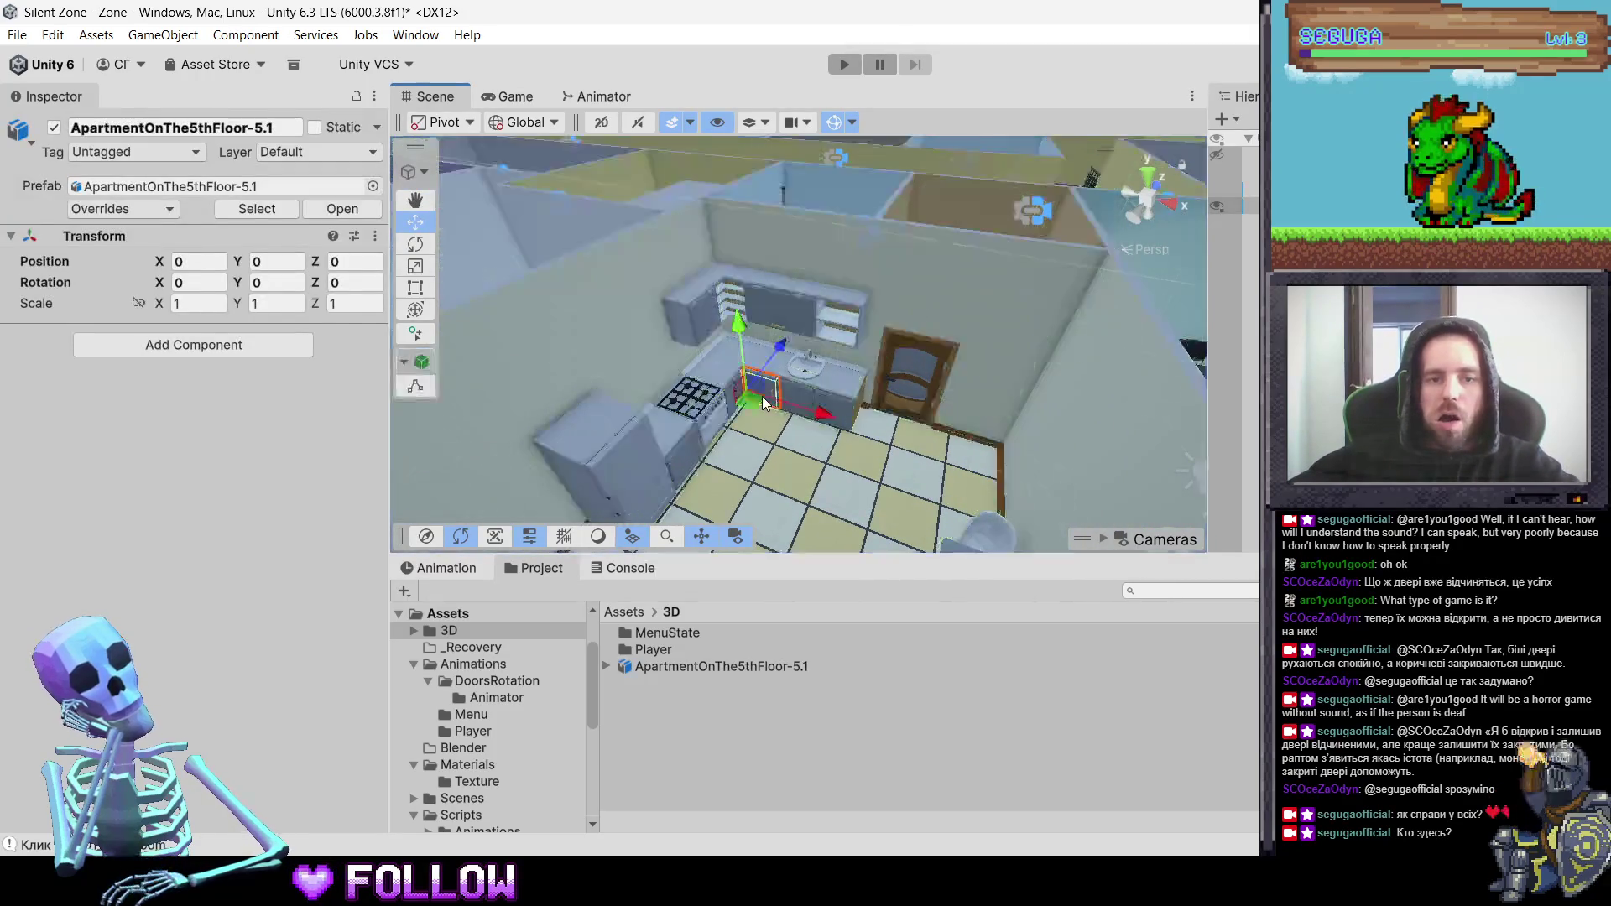
pyautogui.click(762, 397)
pyautogui.scroll(5, 762, 397)
pyautogui.scroll(-8, 780, 409)
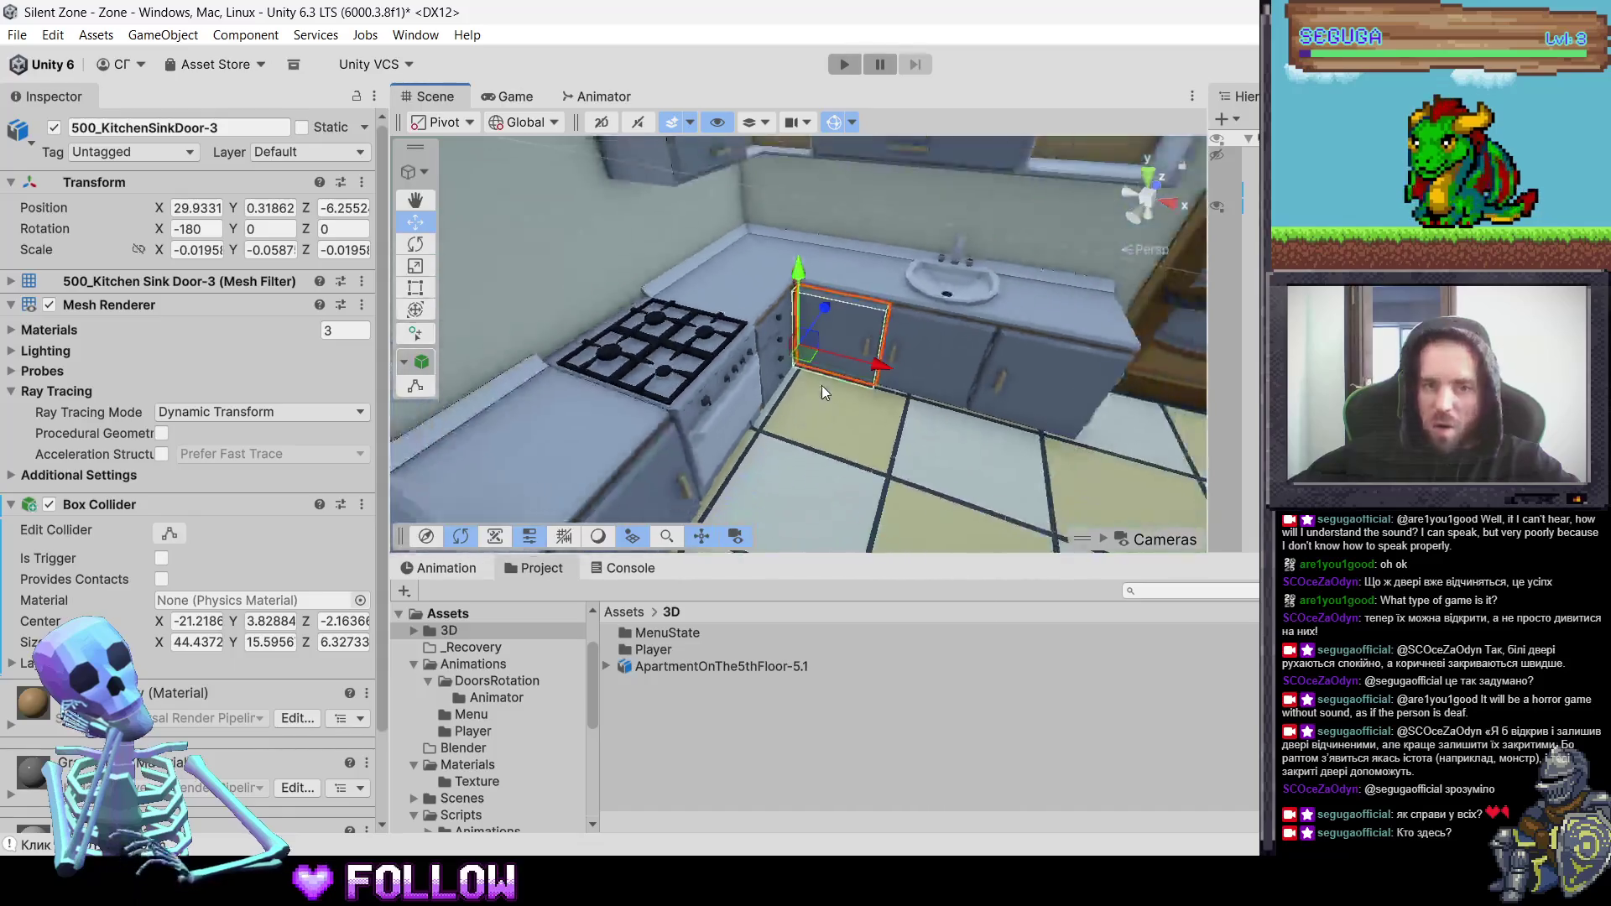
pyautogui.click(663, 259)
pyautogui.click(662, 252)
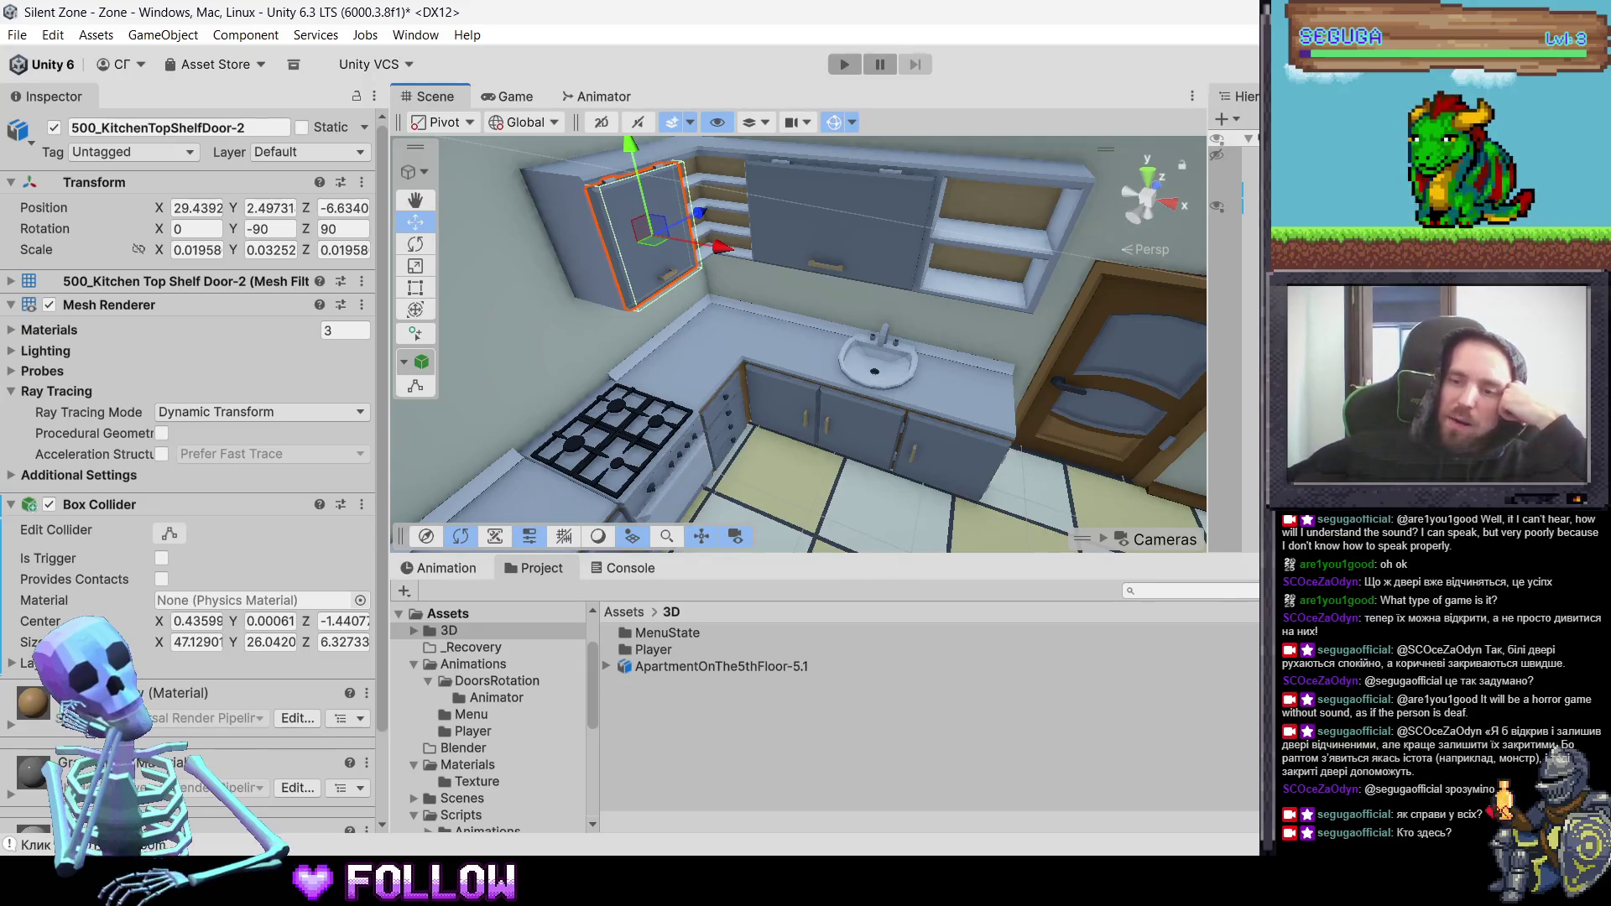
pyautogui.hotkey('alt', 'Tab')
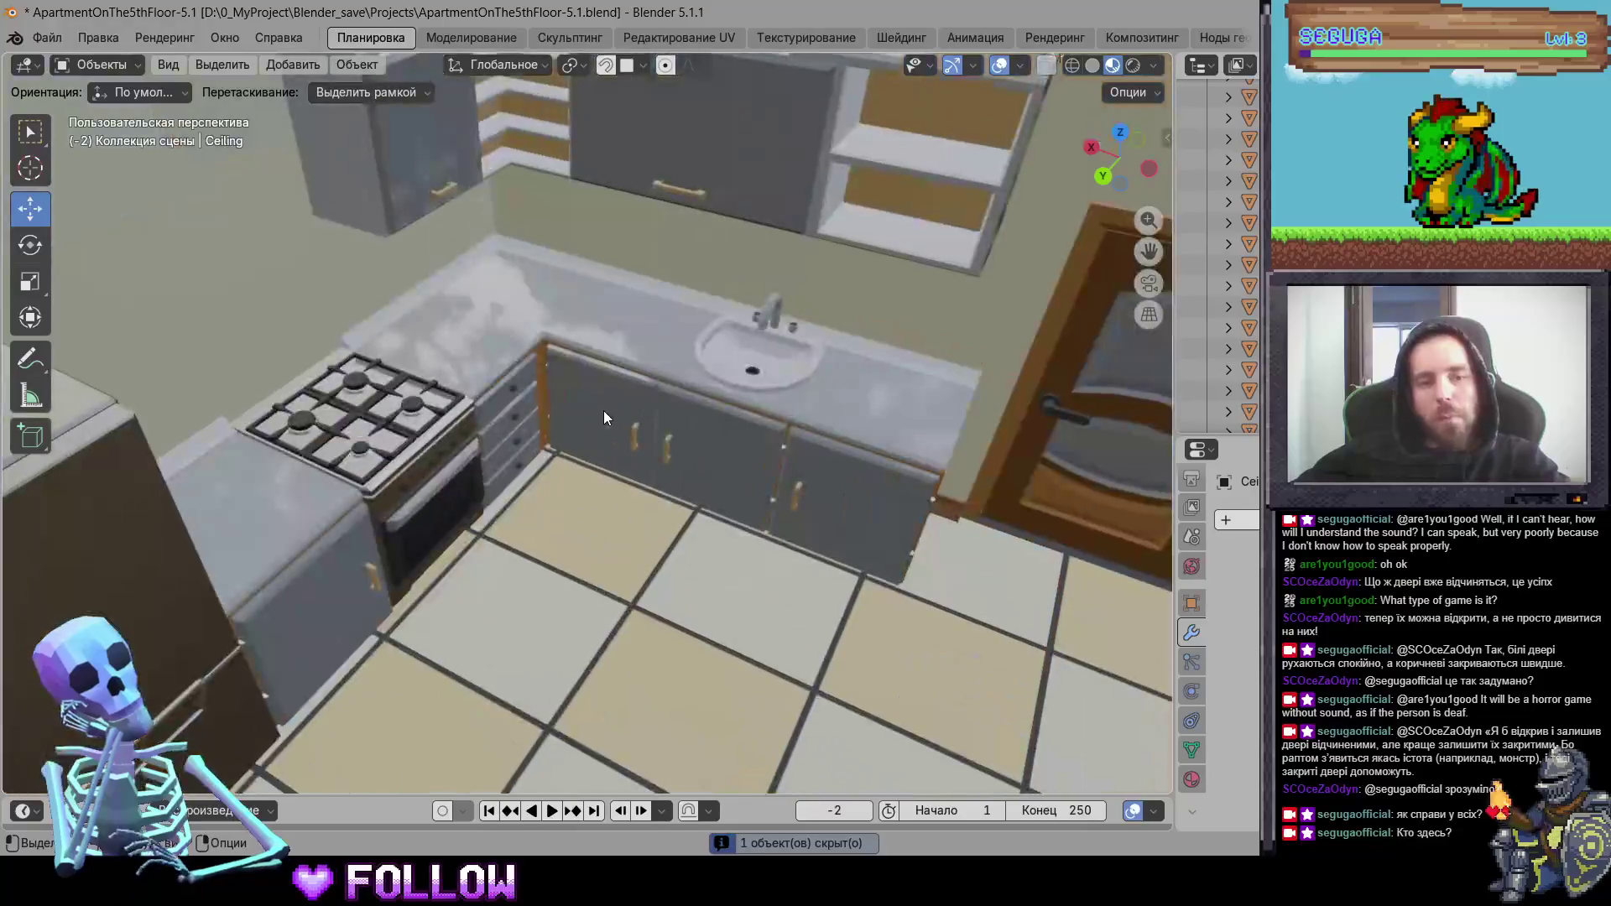
# - Parent the lower cabinet doors to 500_KitchenSinkDoor-3 using the Object parent type
pyautogui.click(603, 411)
pyautogui.rightClick(603, 410)
pyautogui.moveTo(604, 412)
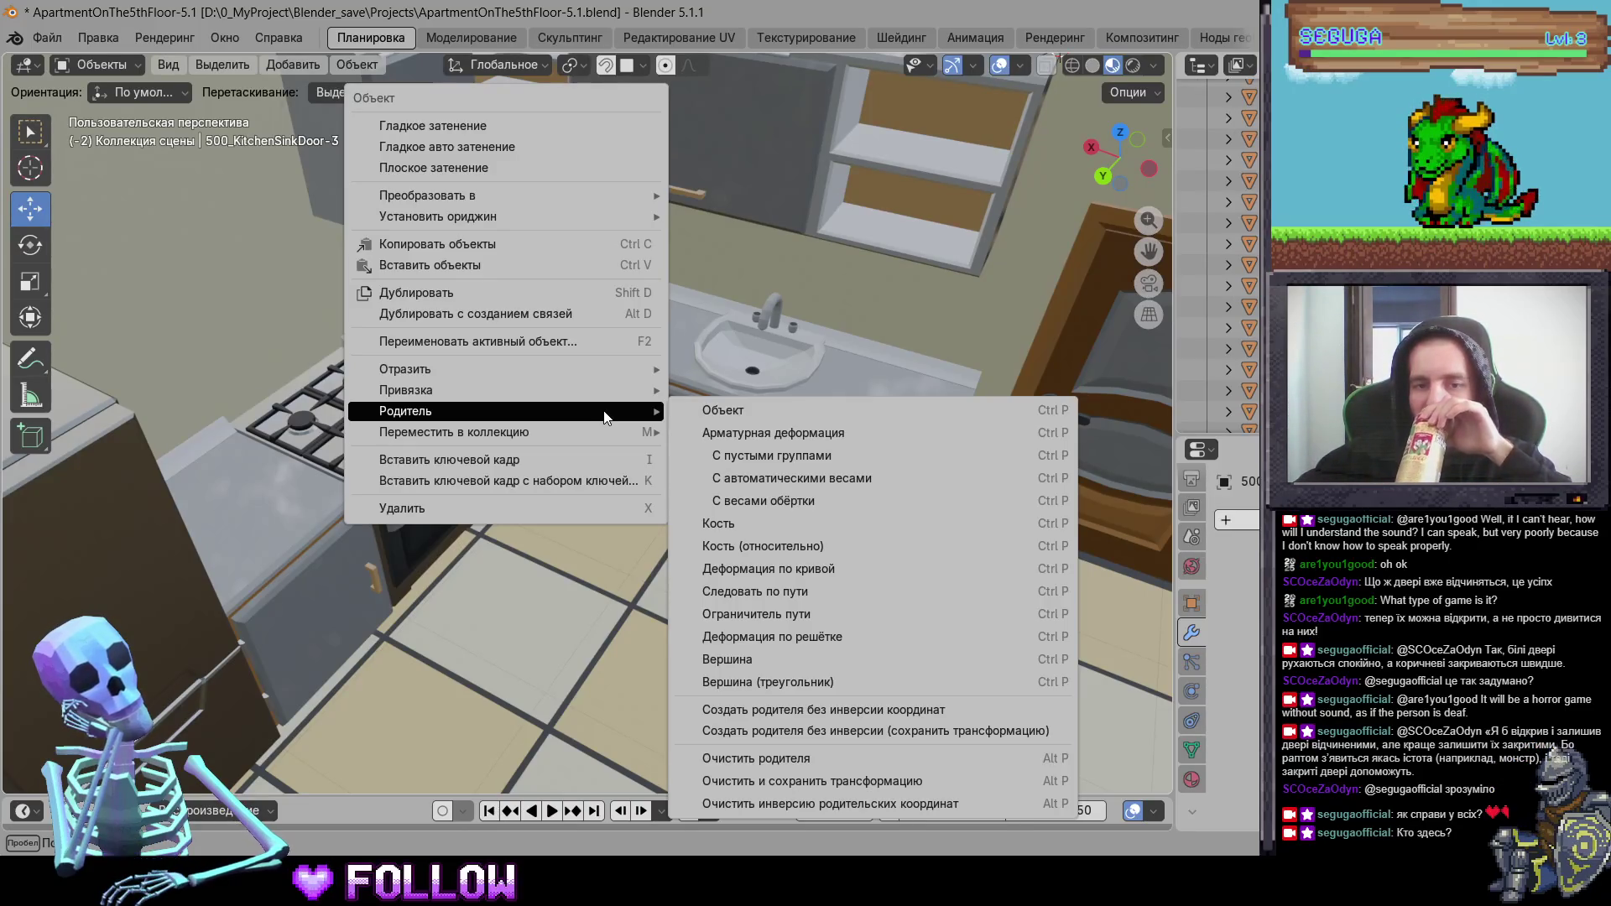
pyautogui.click(714, 410)
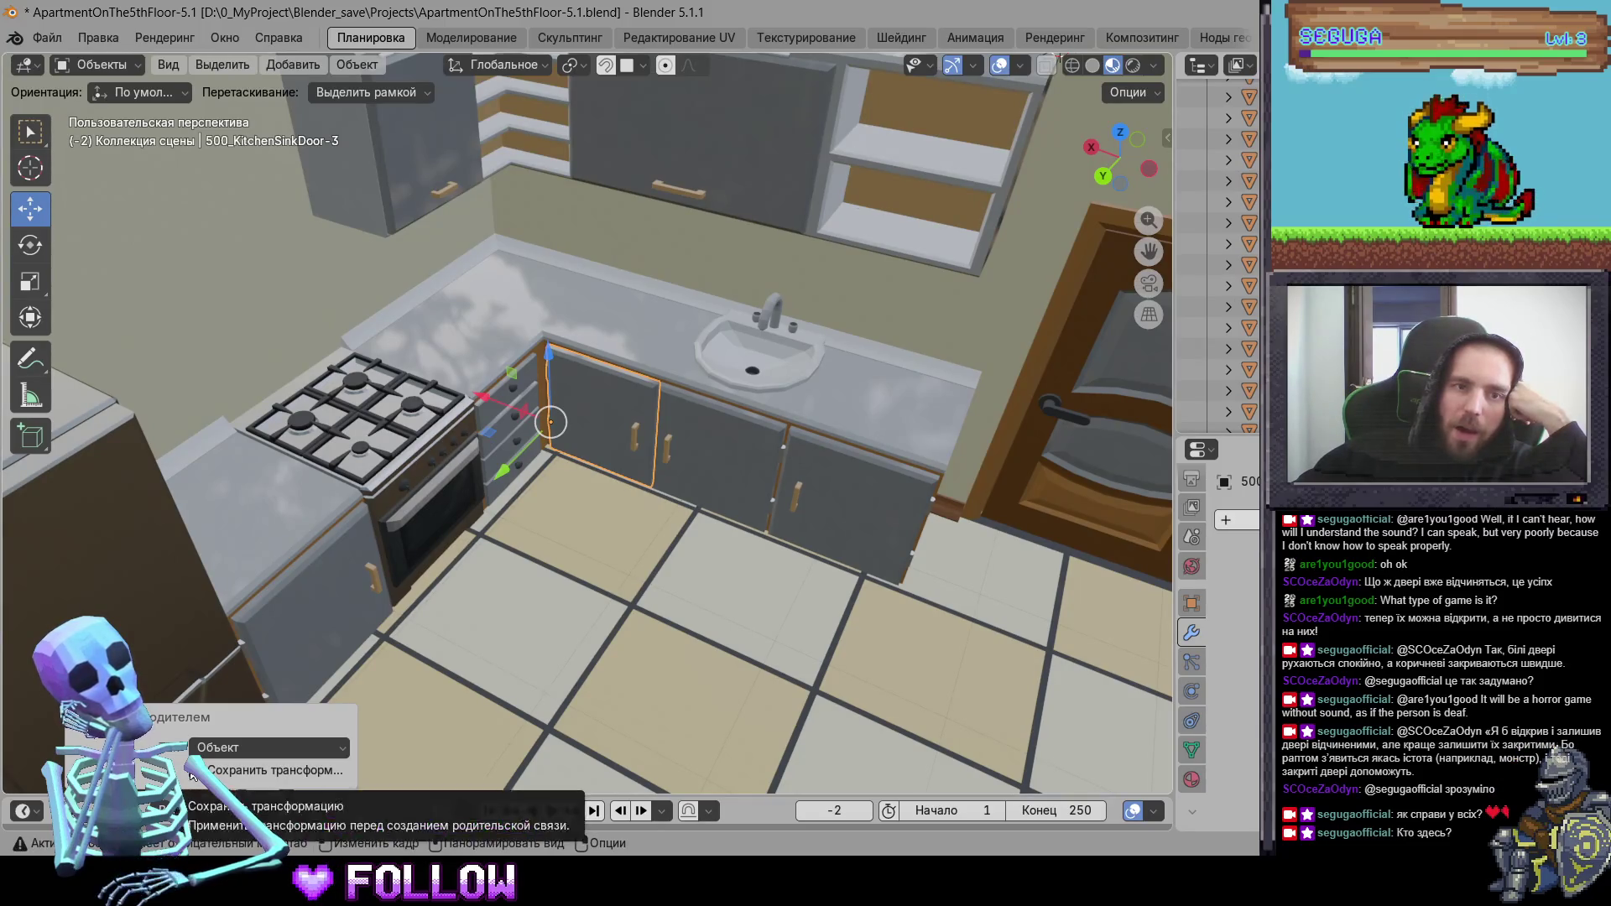
pyautogui.rightClick(628, 450)
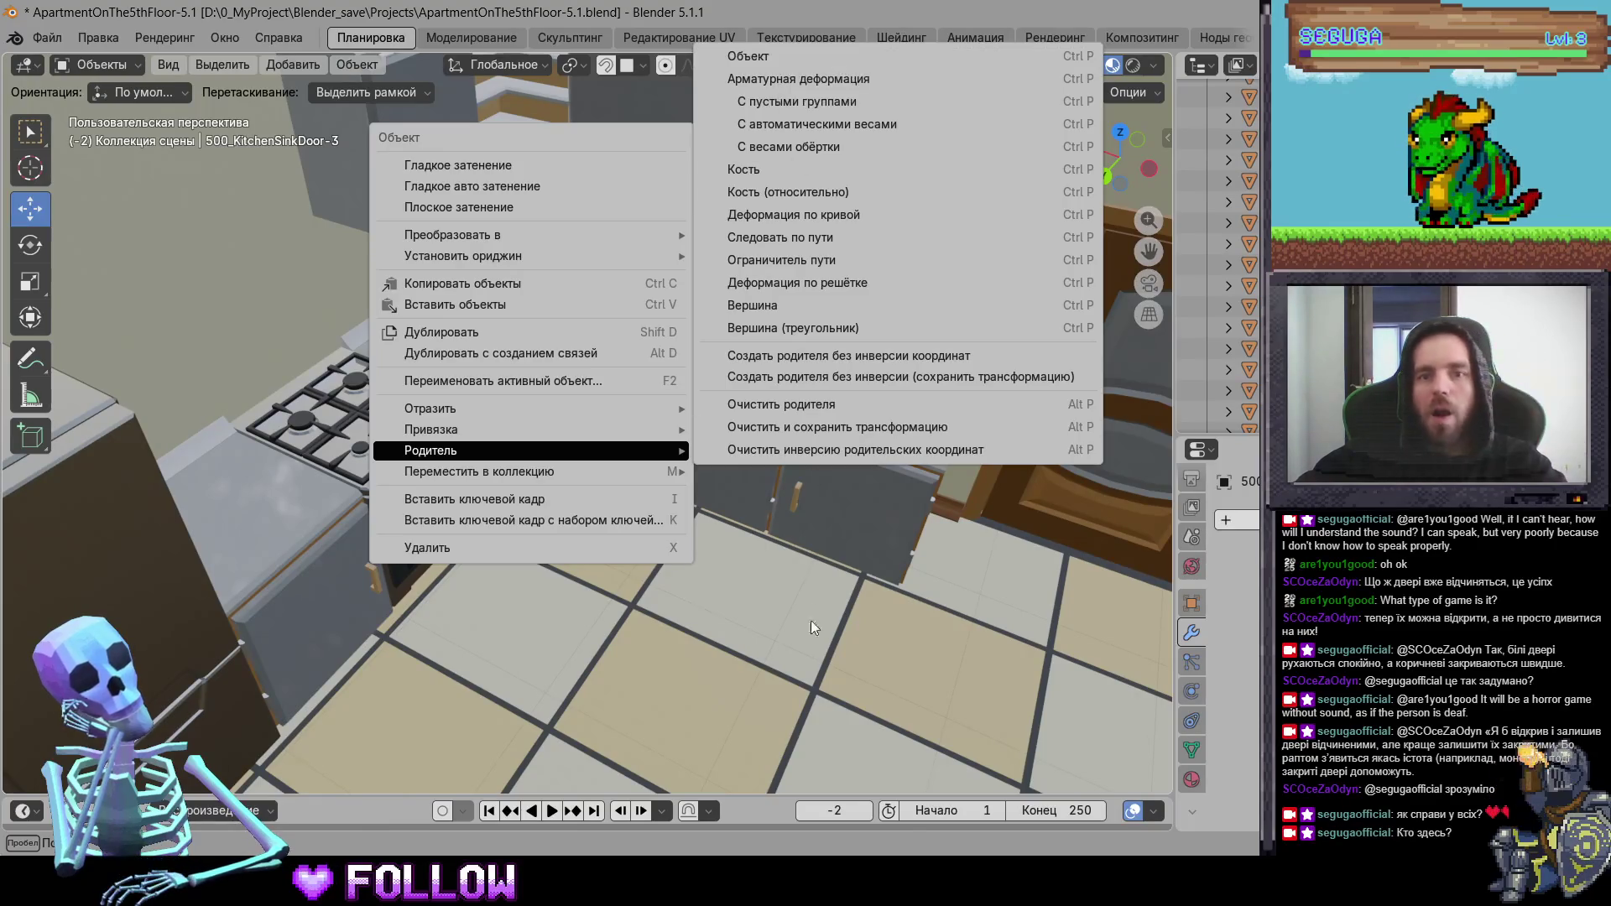
pyautogui.scroll(-10, 819, 656)
pyautogui.scroll(-4, 772, 602)
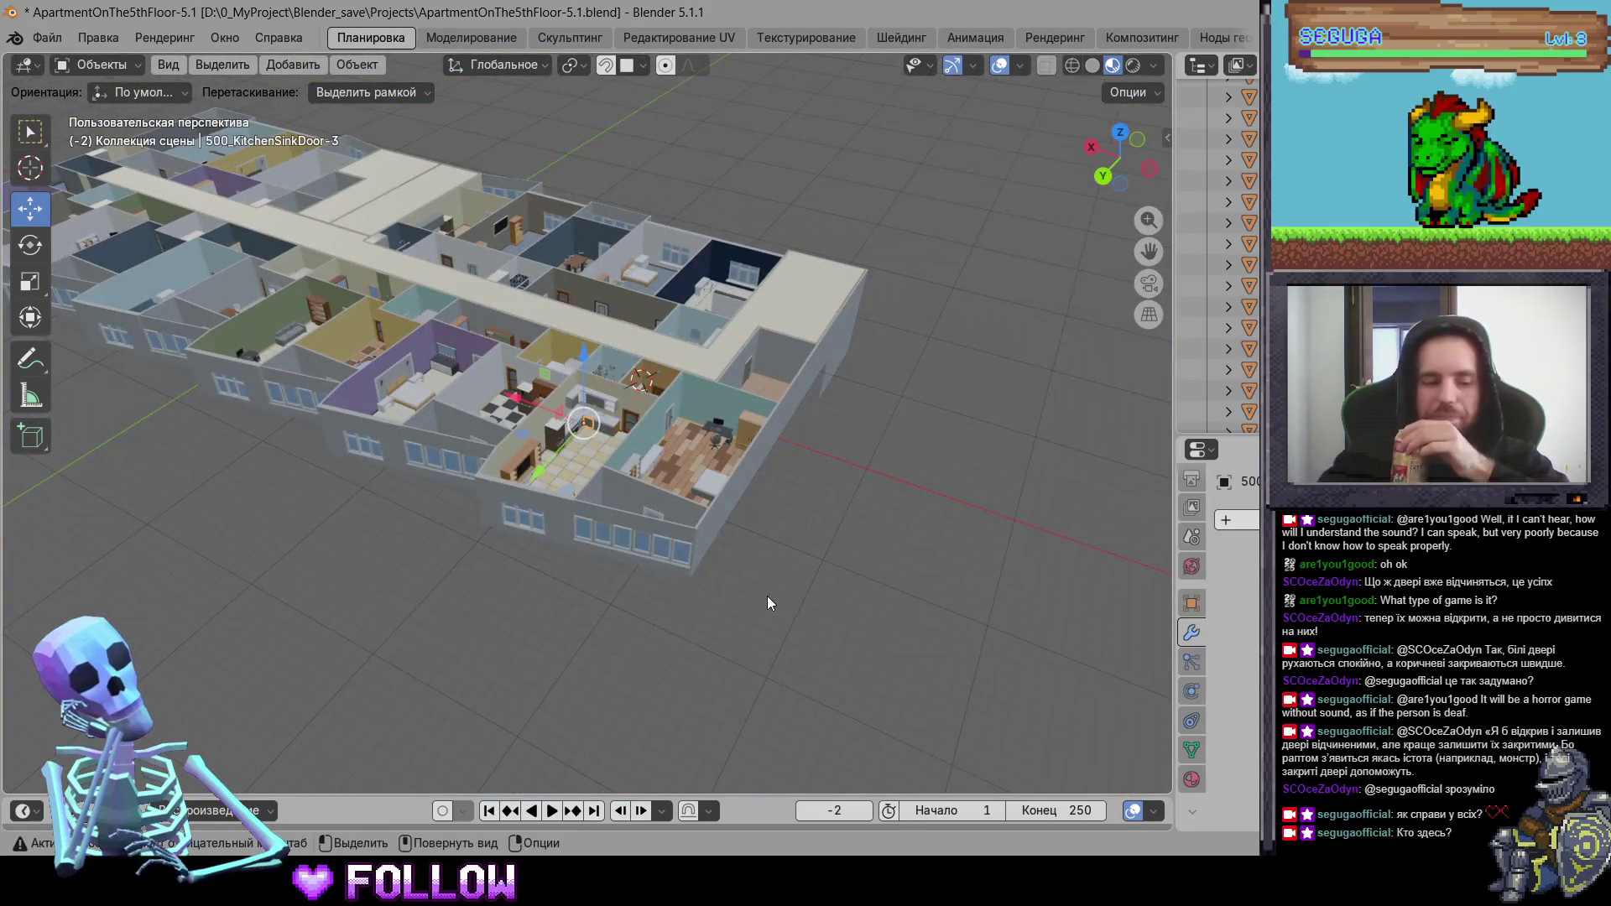
# - Unhide all objects in Blender and delete the old ApartmentOnThe5thFloor-5.1 asset in Unity
pyautogui.hotkey('alt', 'h')
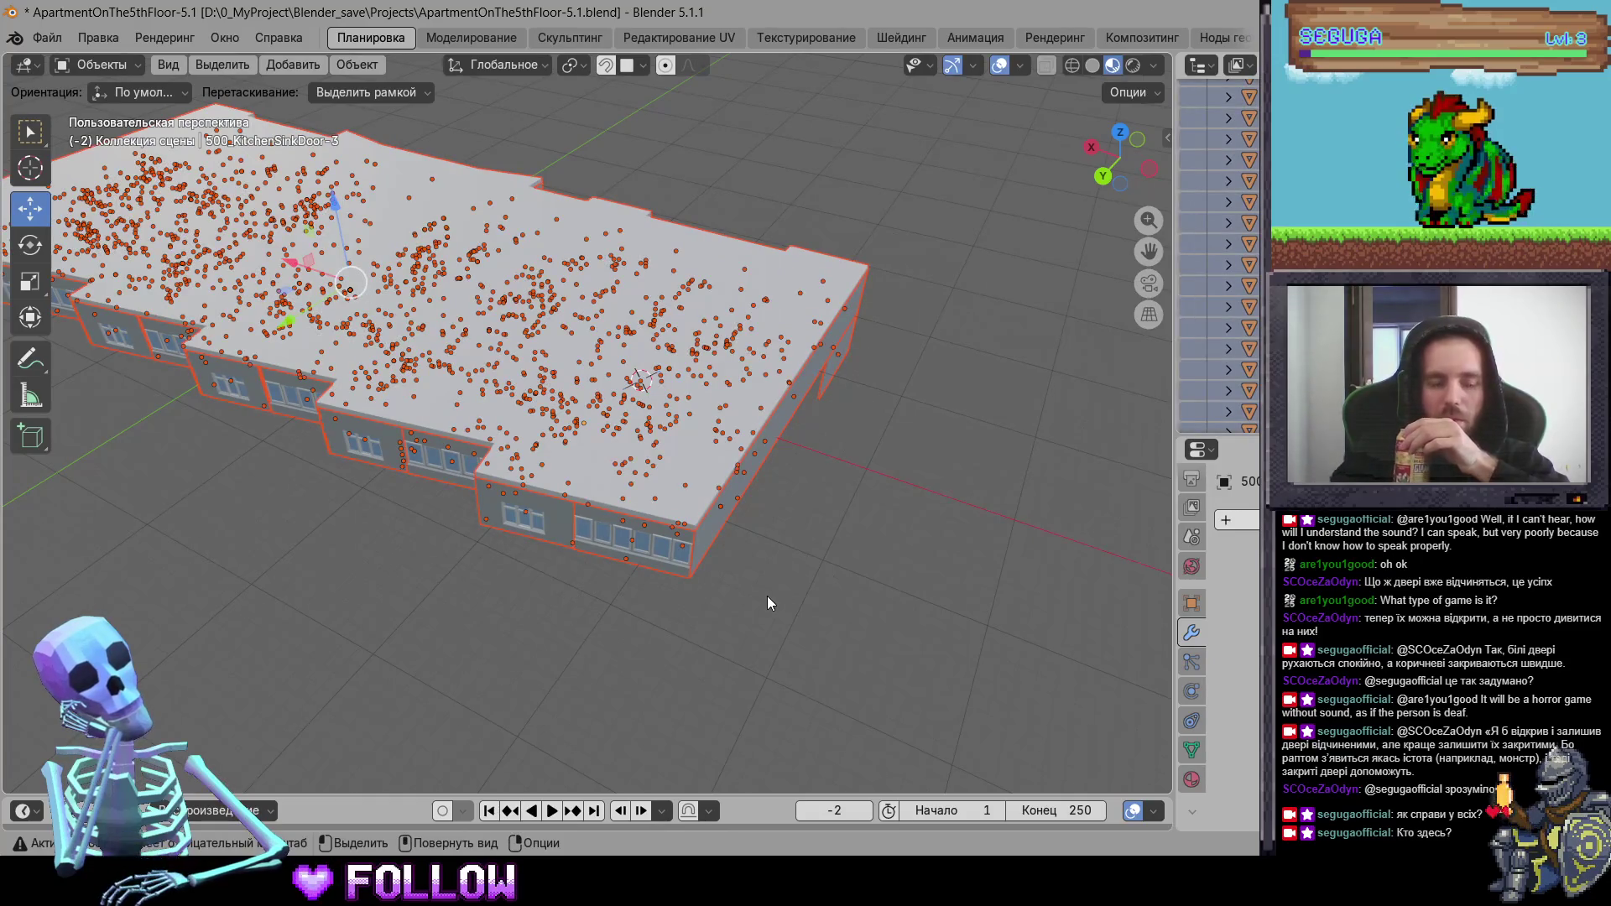
pyautogui.hotkey('alt', 'Tab')
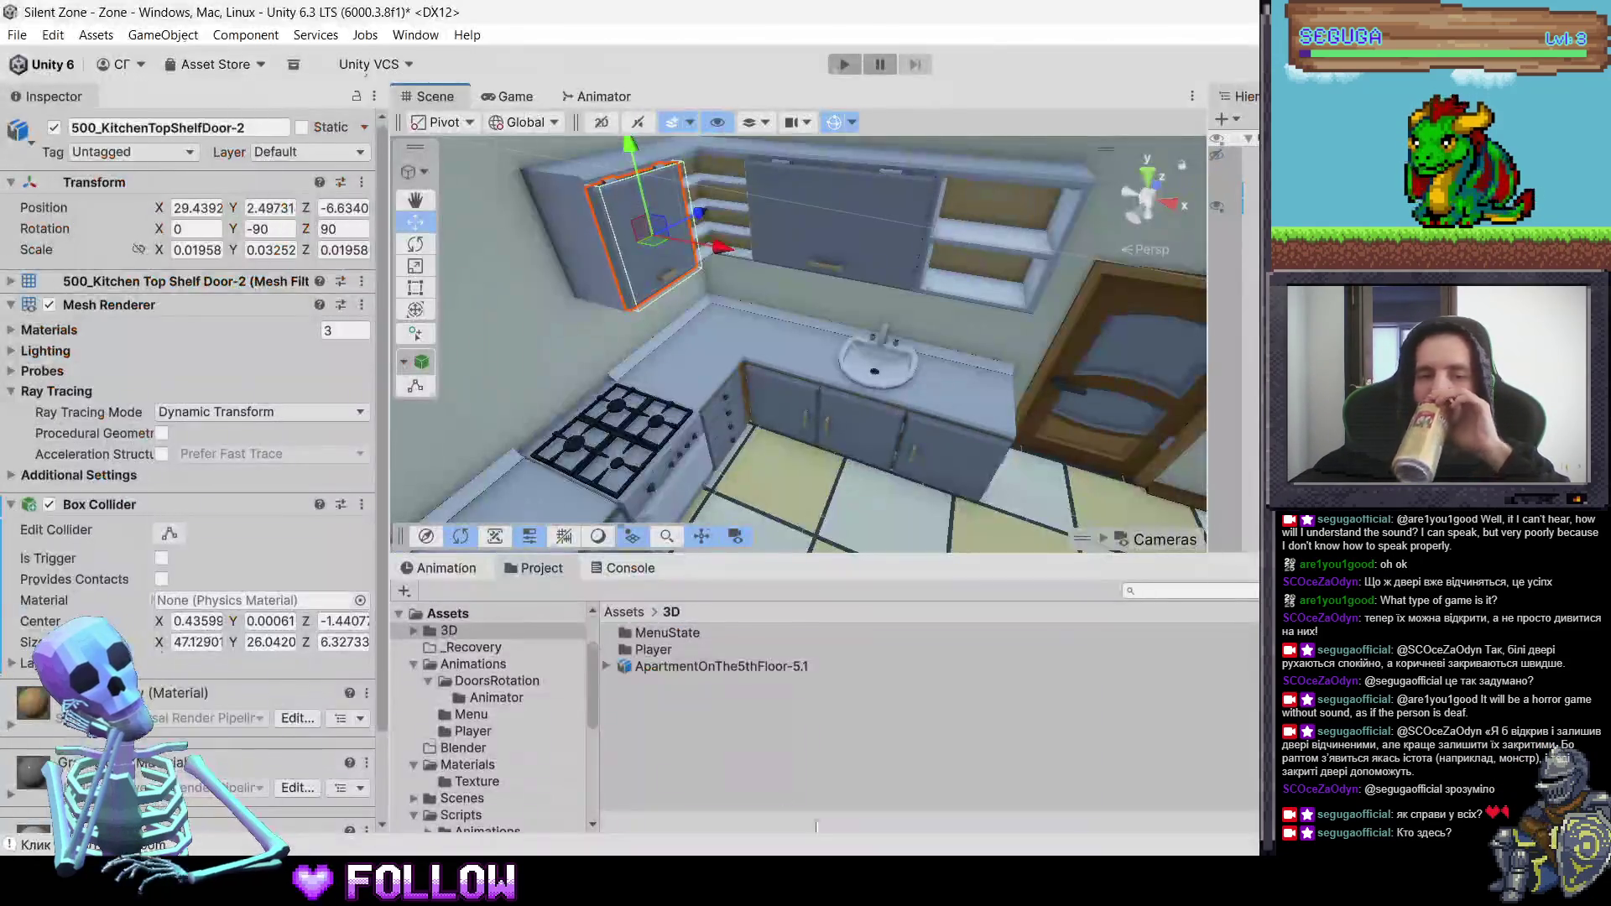
pyautogui.rightClick(646, 671)
pyautogui.click(701, 191)
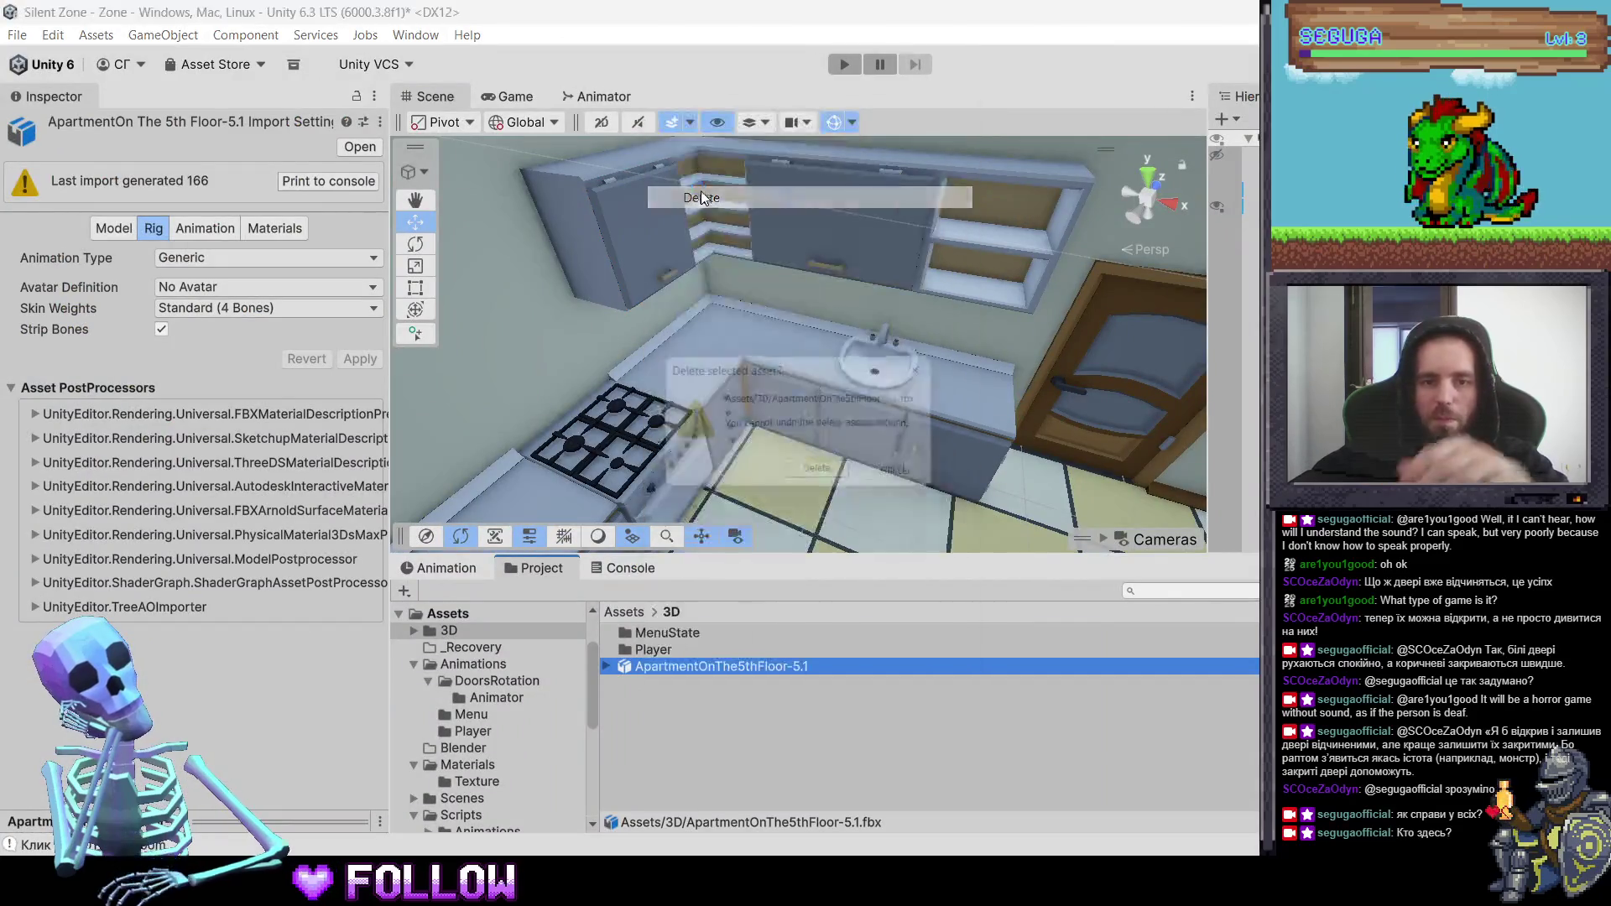
pyautogui.click(824, 475)
pyautogui.hotkey('alt', 'Tab')
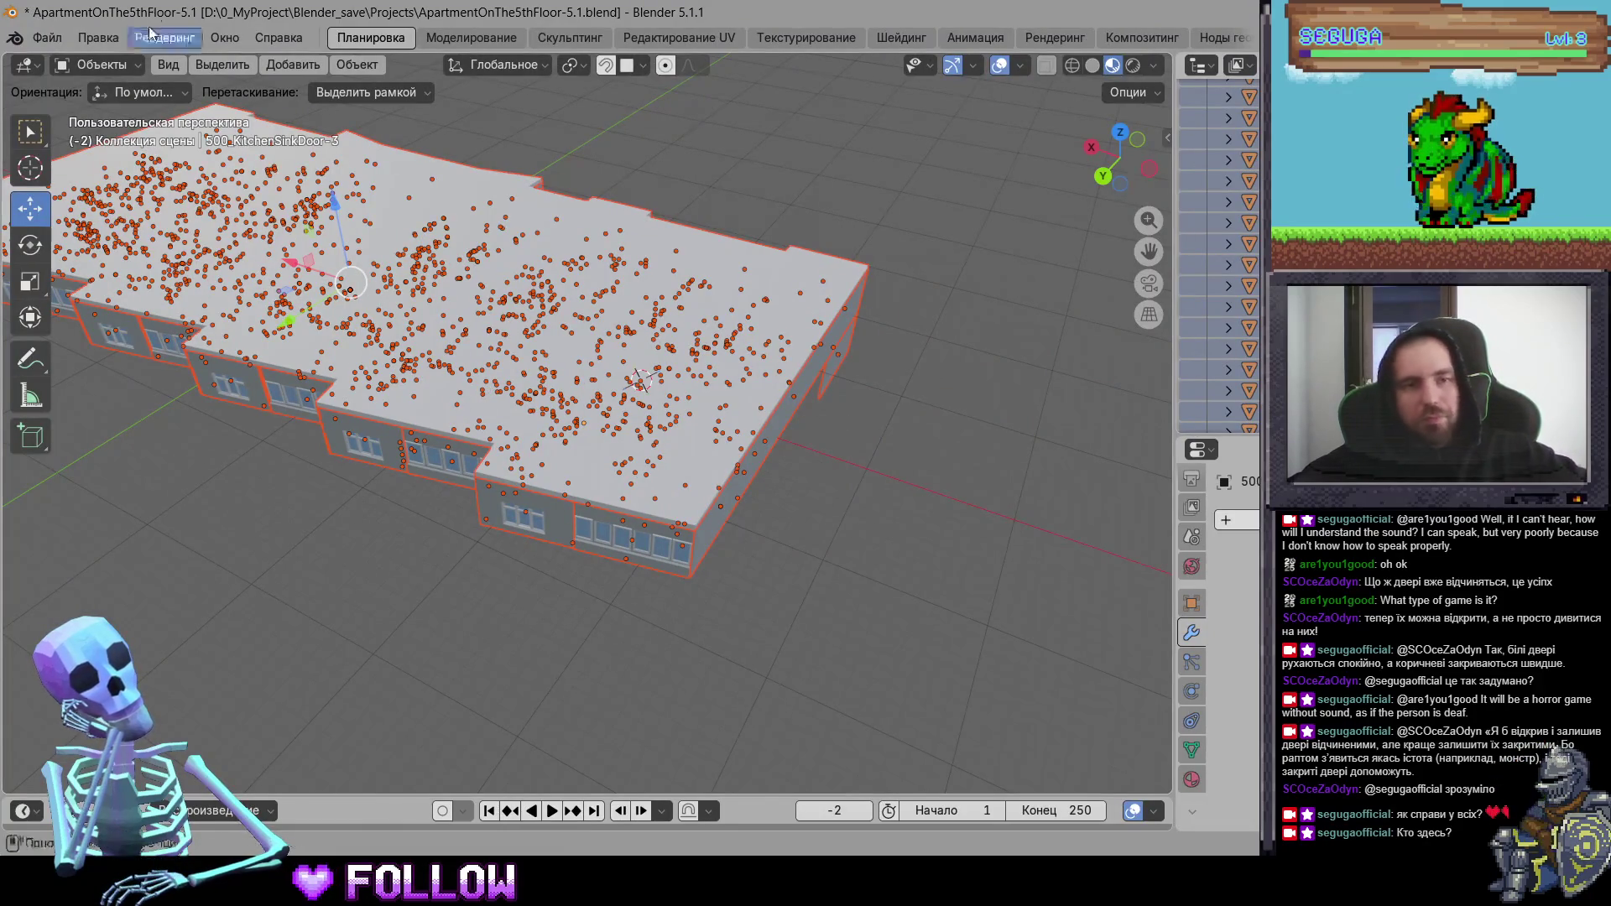
# - Export the apartment as ApartmentOnThe5thFloor-5.1.fbx into the Unity project's Assets/3D folder
pyautogui.click(54, 37)
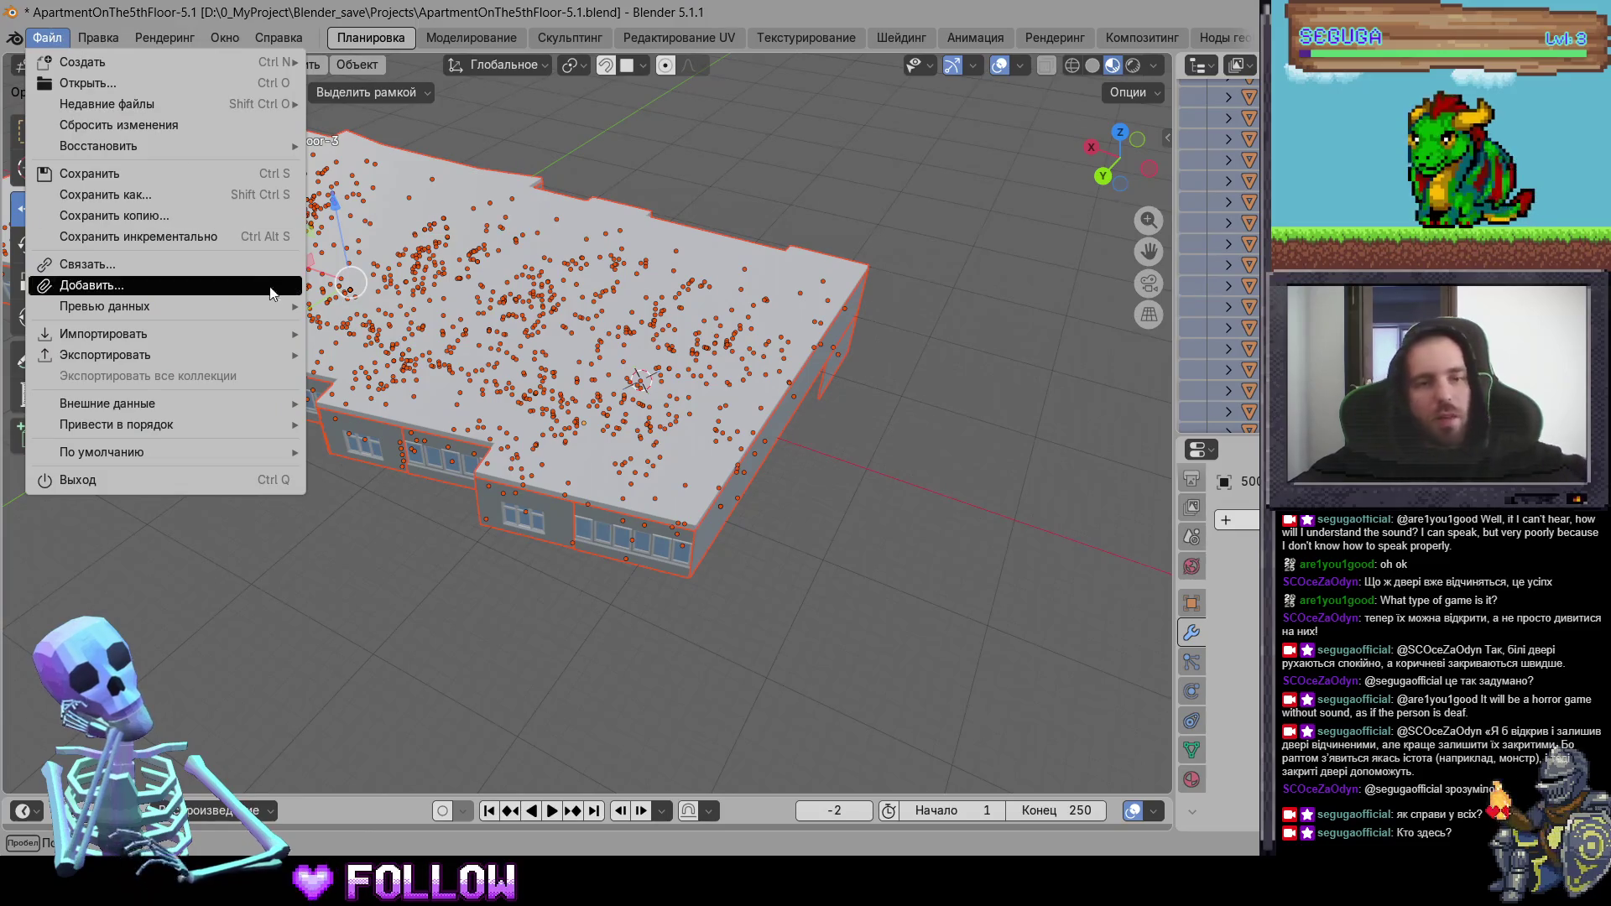
pyautogui.moveTo(288, 359)
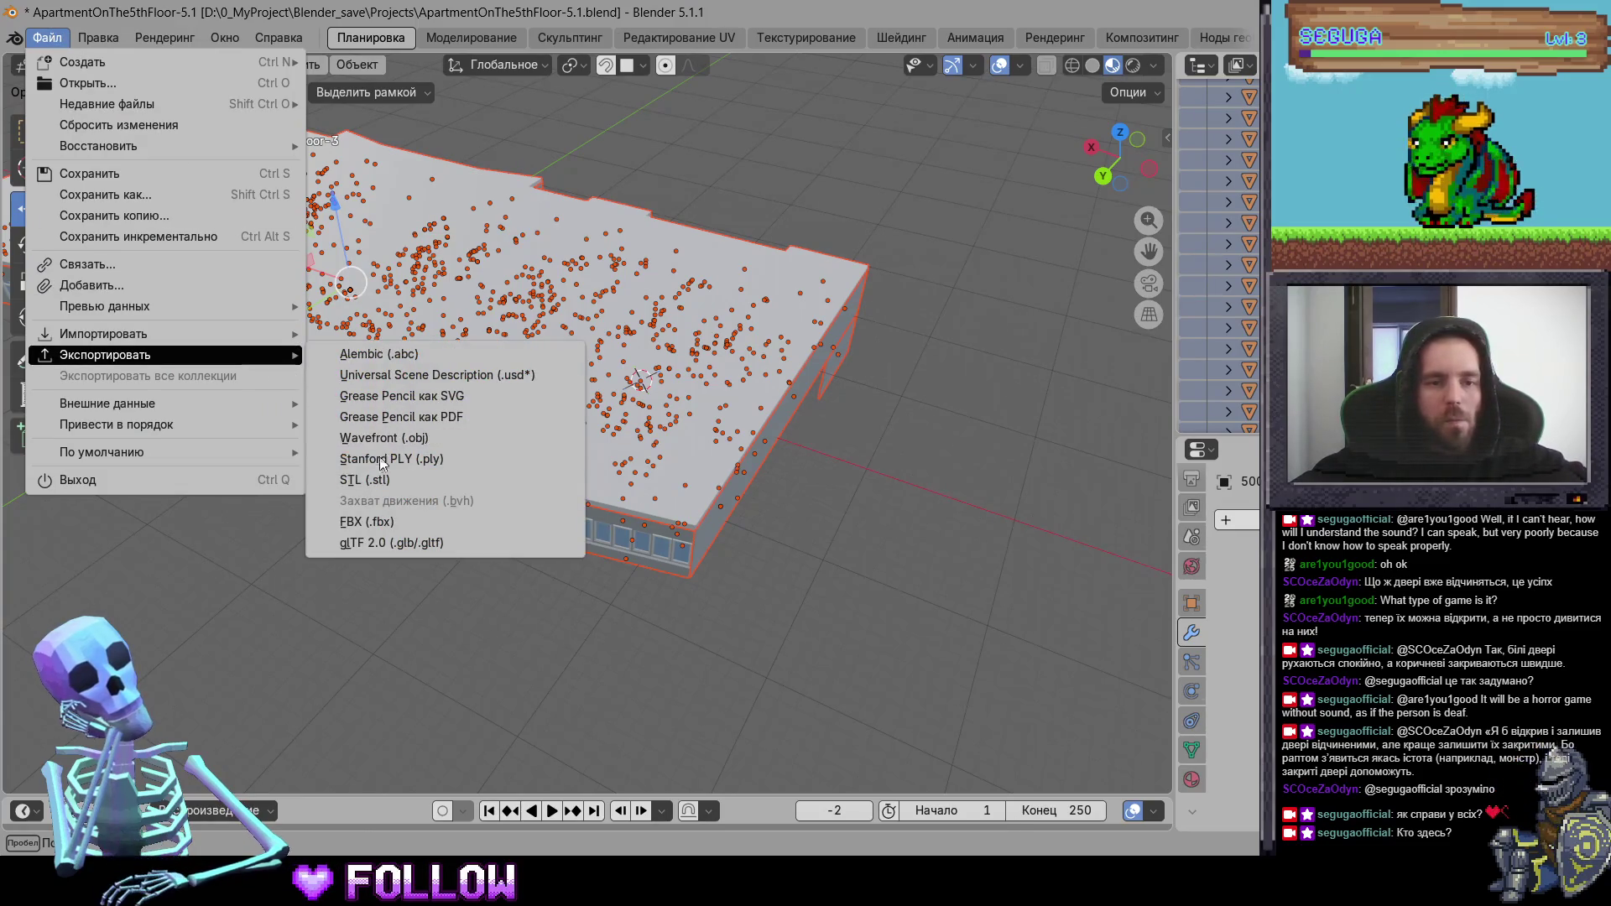
pyautogui.click(389, 516)
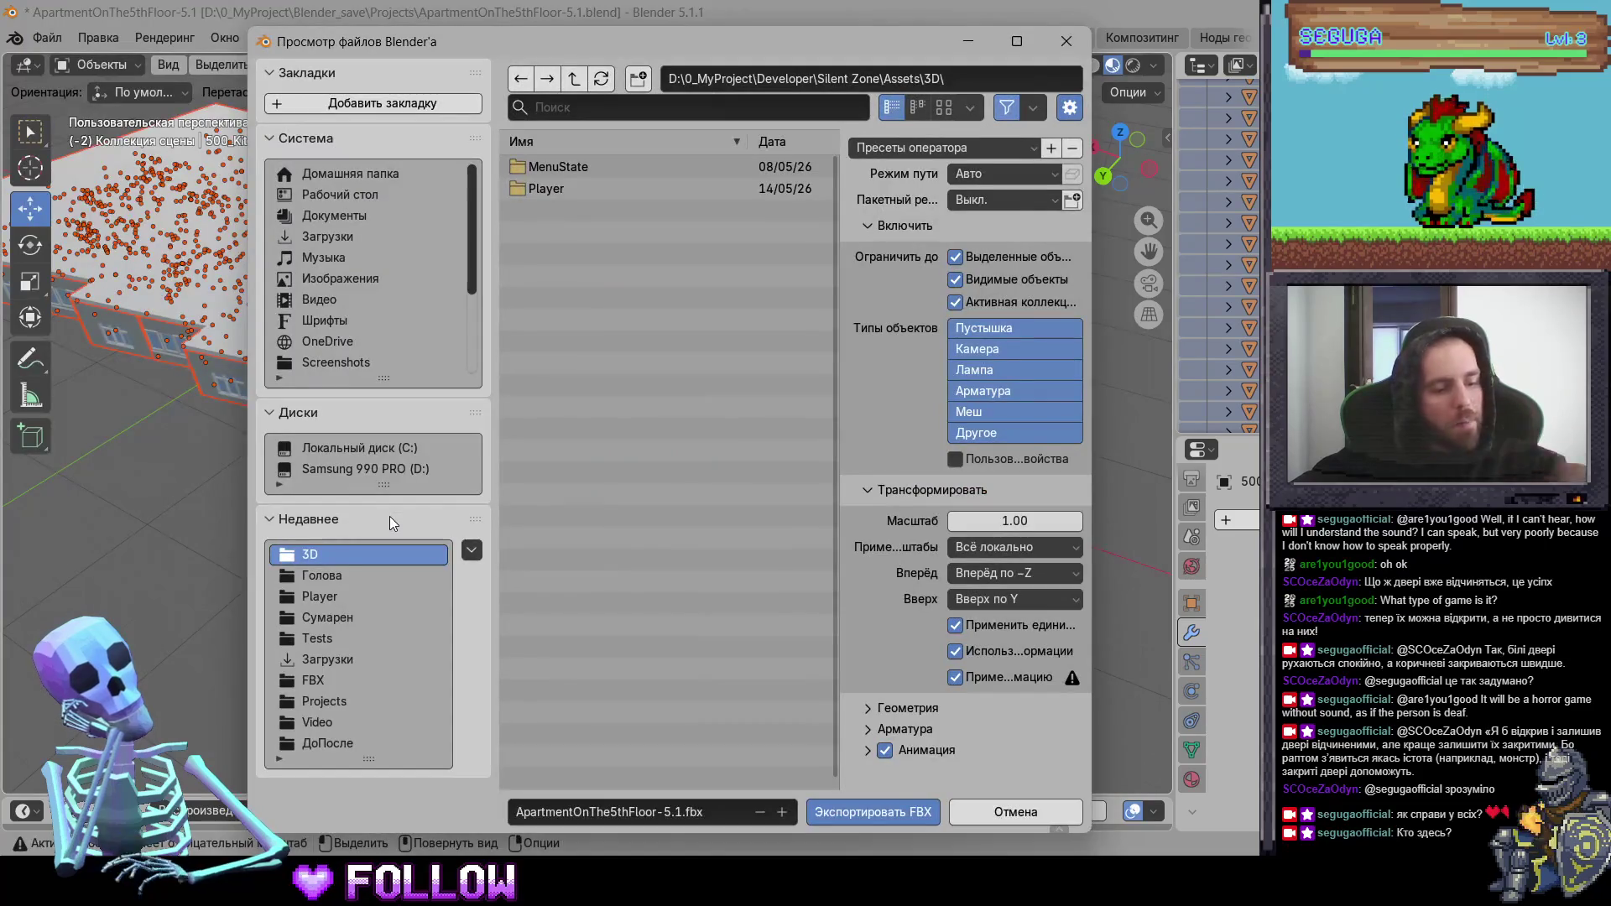
pyautogui.click(901, 146)
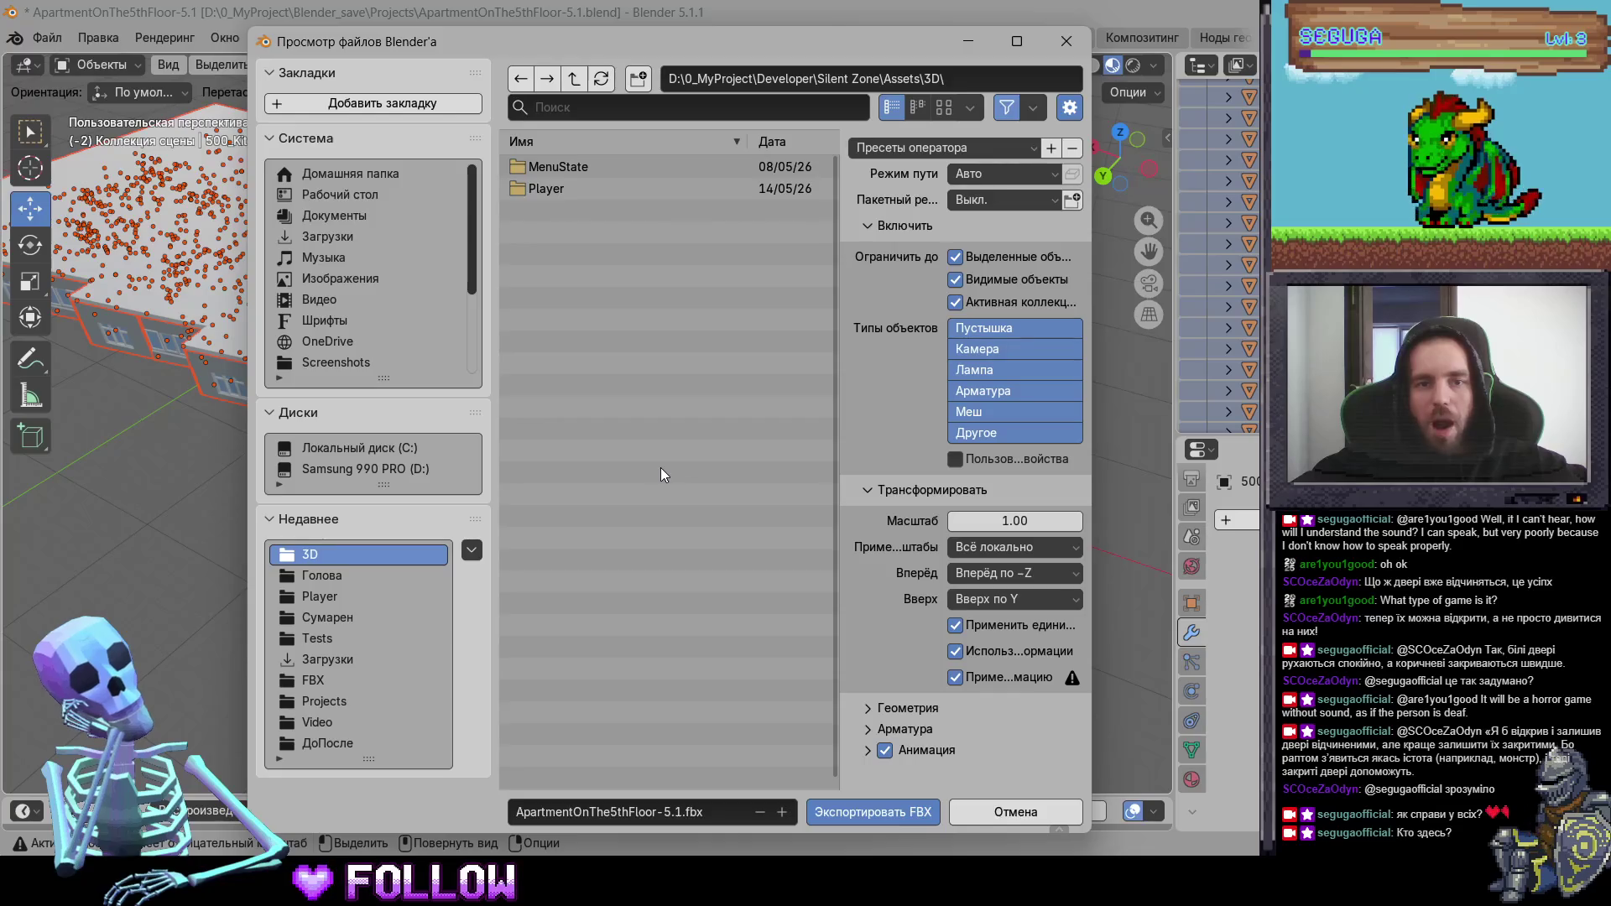
pyautogui.click(825, 813)
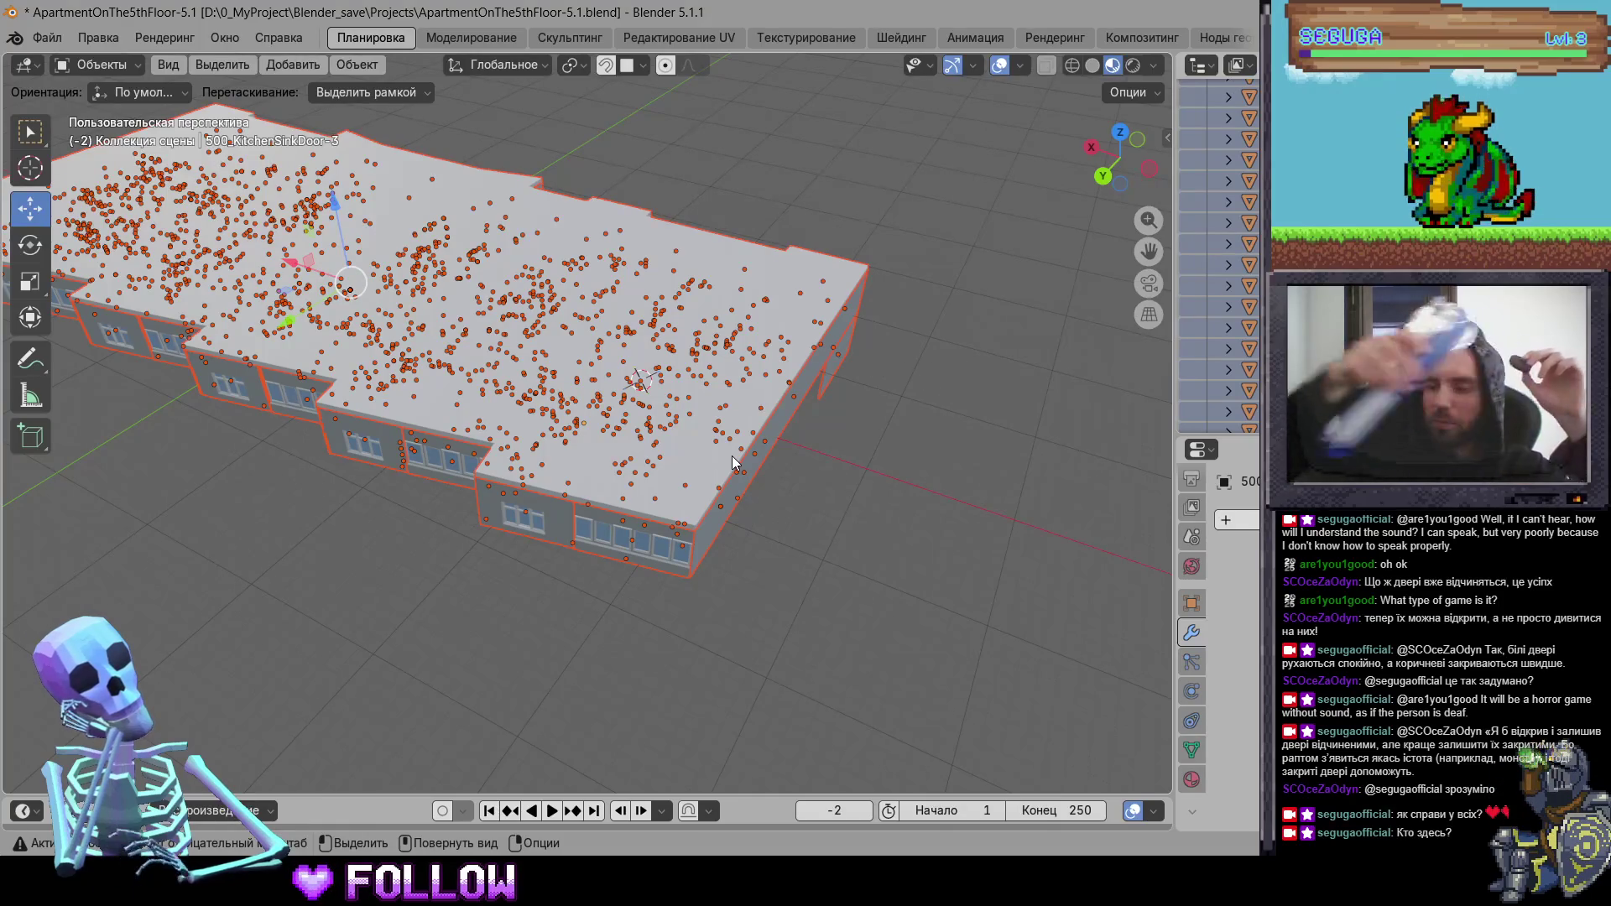
pyautogui.click(741, 453)
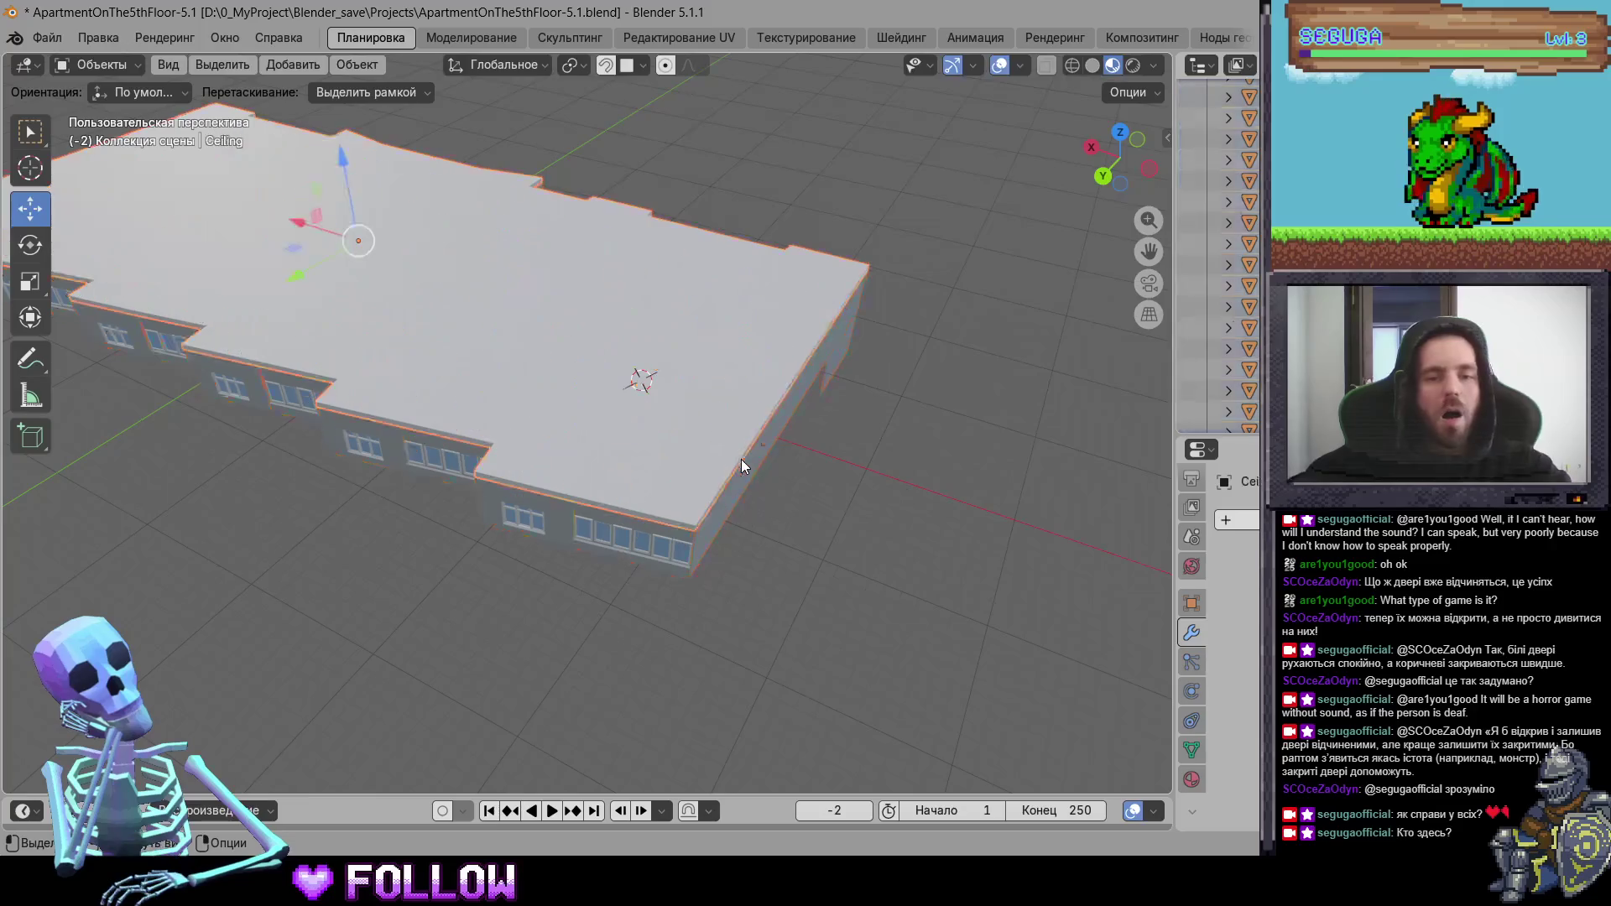
pyautogui.hotkey('alt', 'Tab')
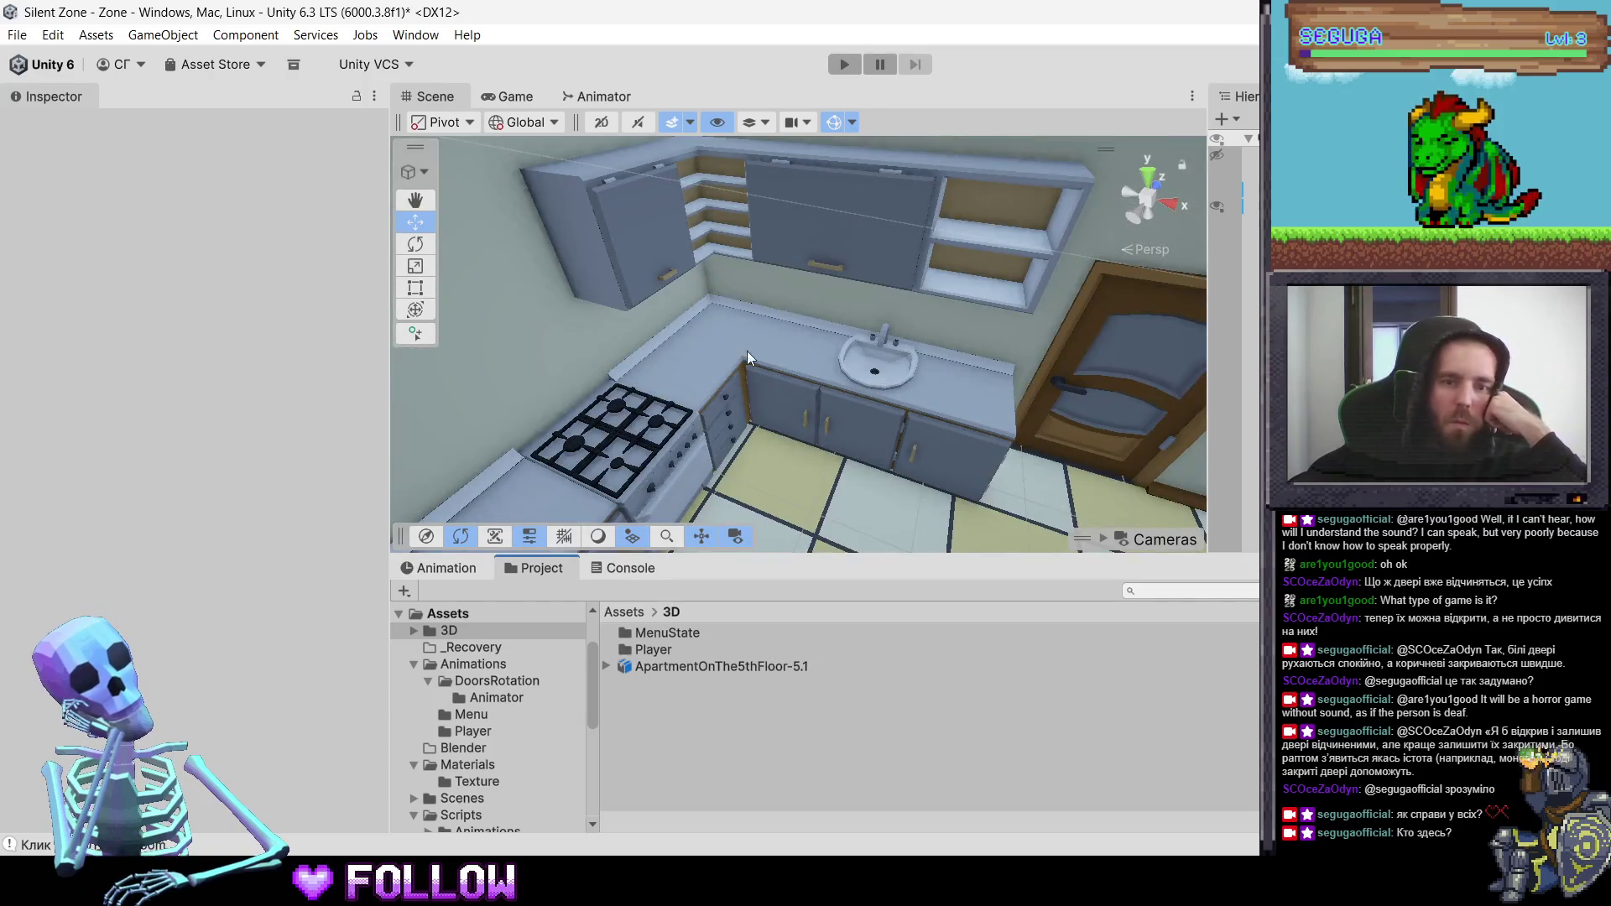
pyautogui.click(782, 407)
pyautogui.click(782, 407)
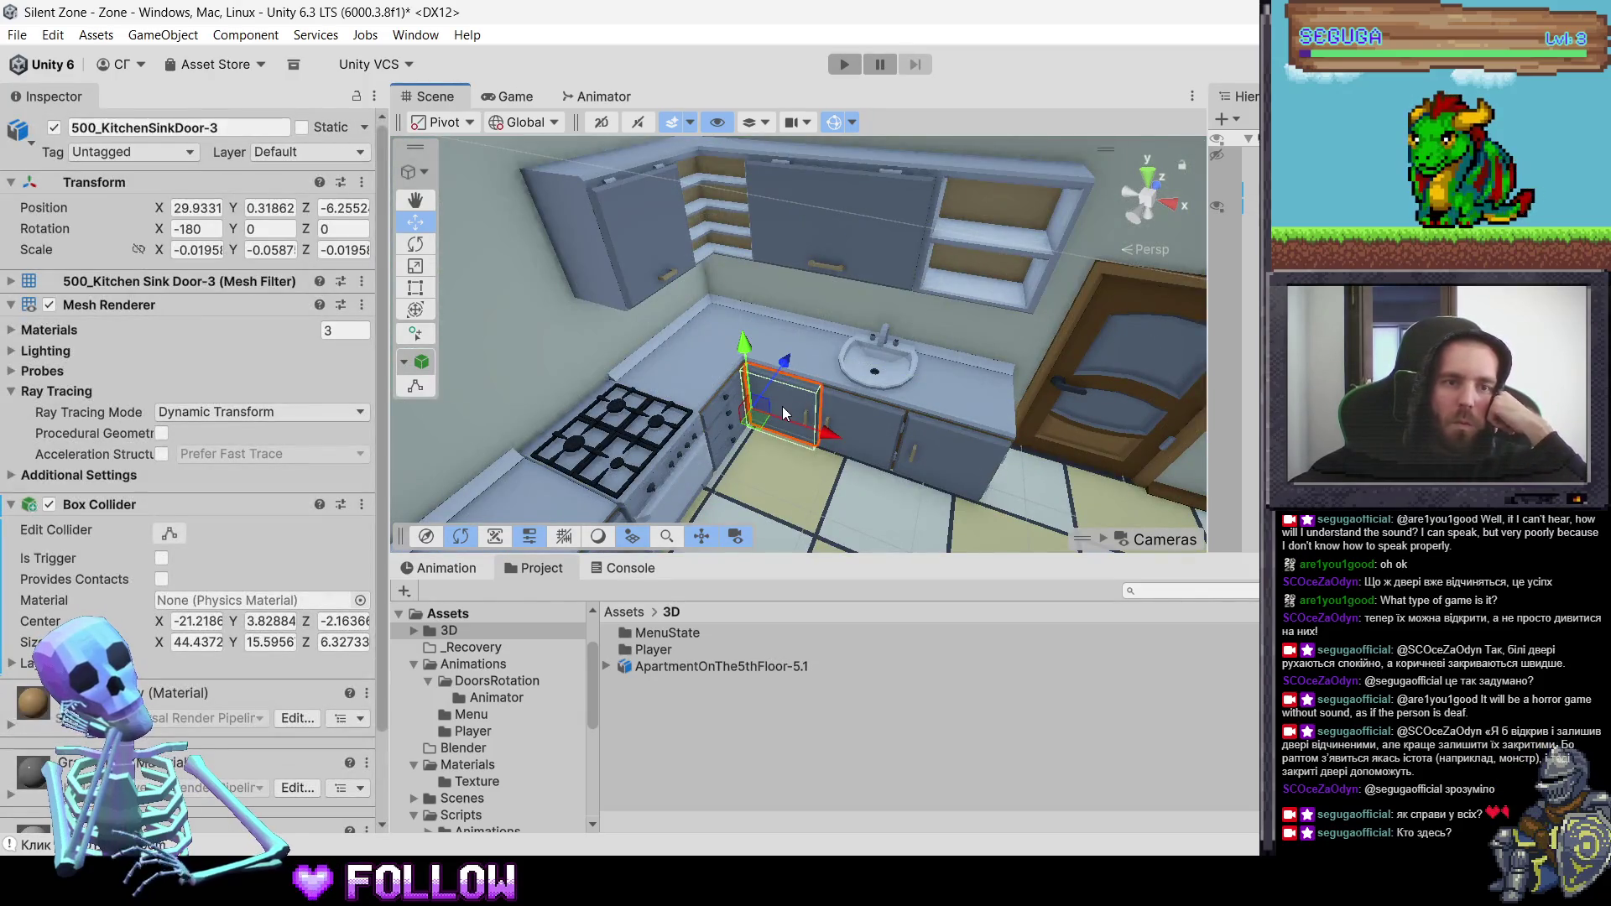
pyautogui.click(642, 250)
pyautogui.click(643, 251)
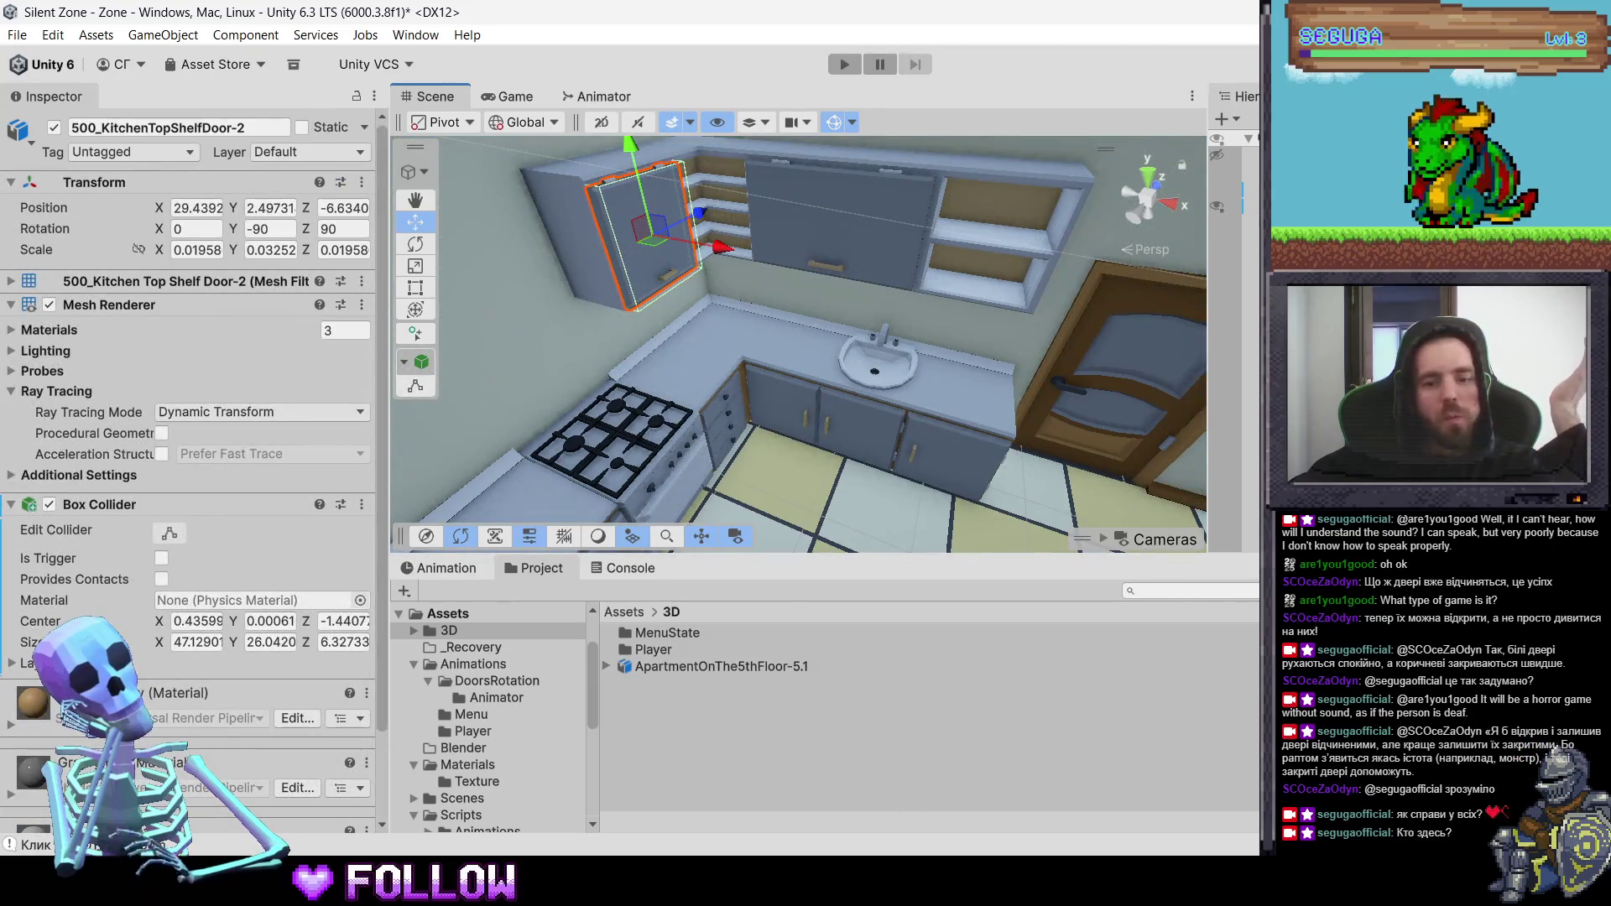
pyautogui.hotkey('alt', 'Tab')
pyautogui.press('h')
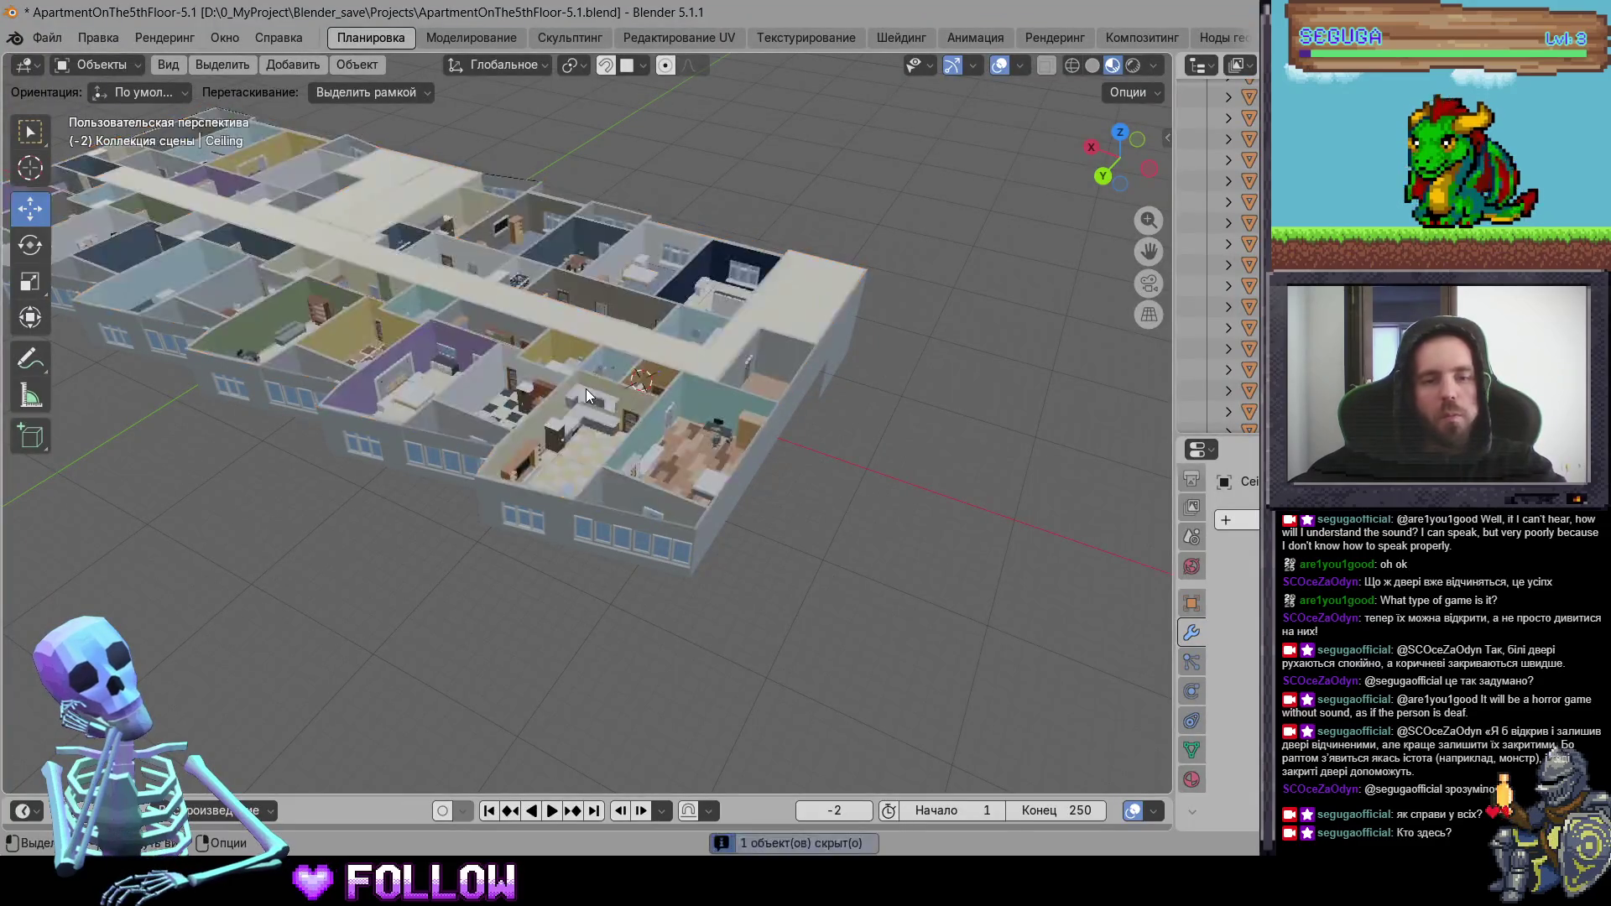
pyautogui.click(586, 390)
pyautogui.press('KP_Decimal')
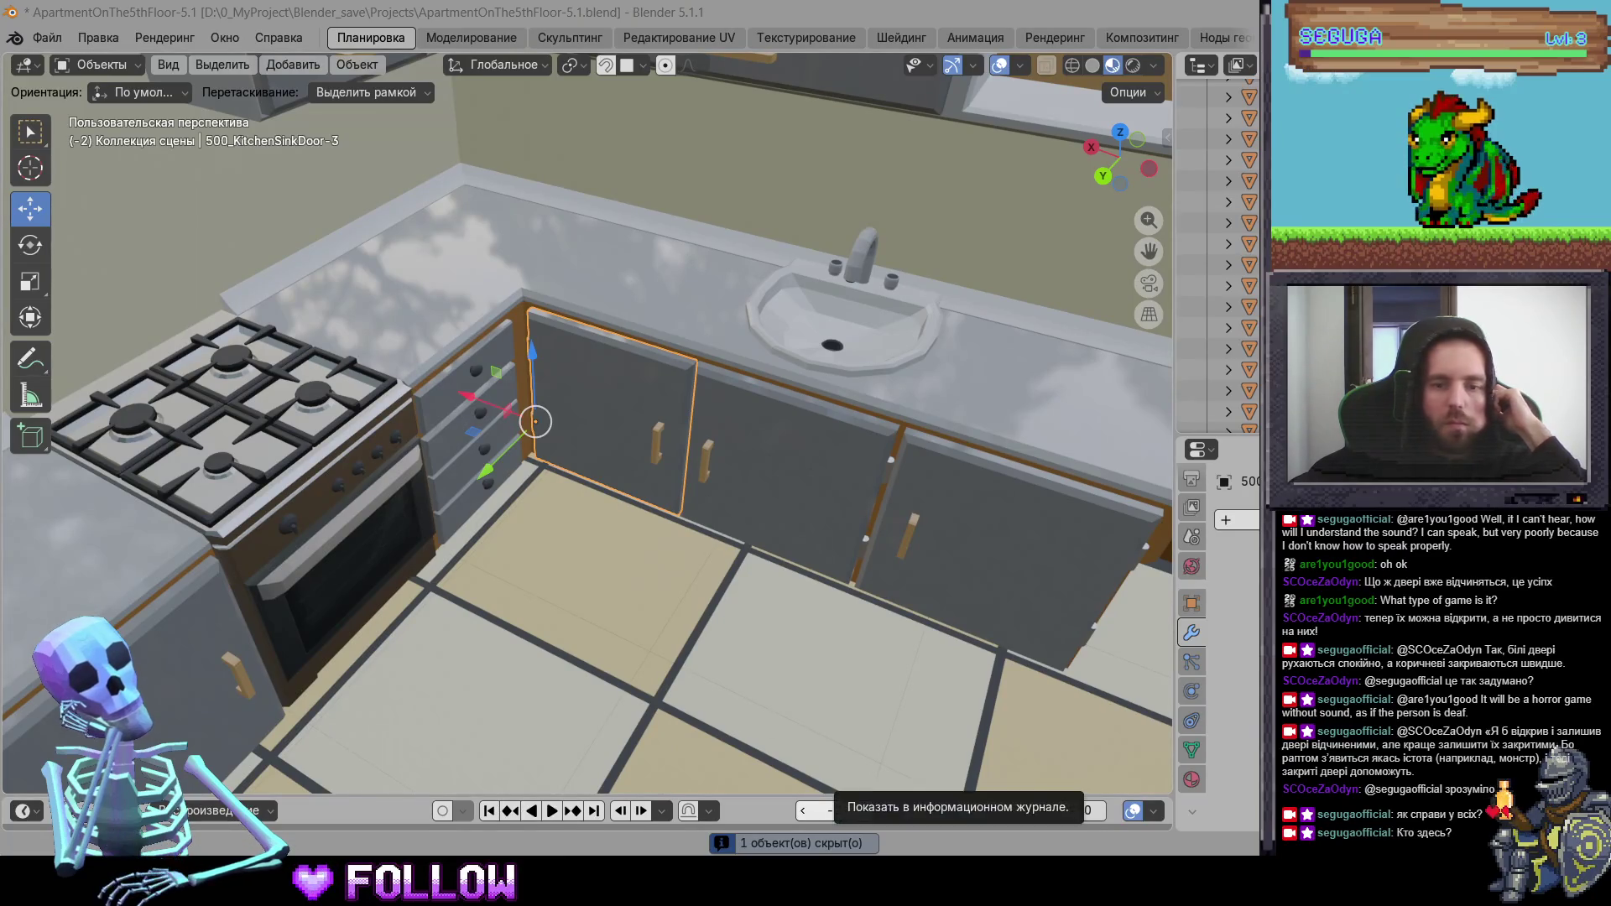
pyautogui.click(920, 891)
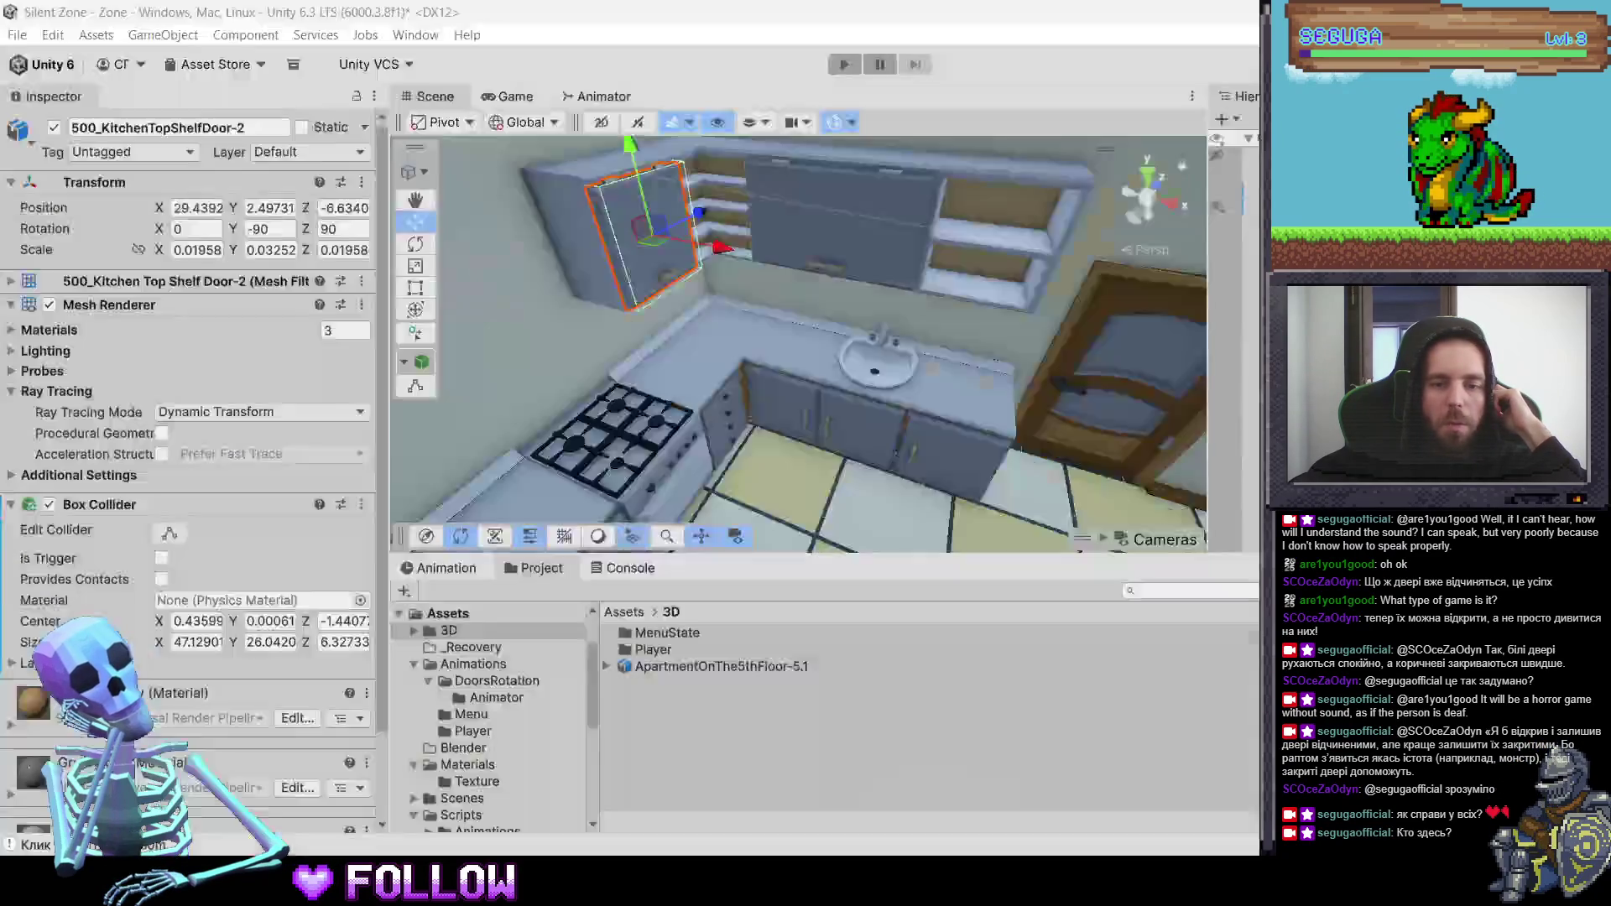
pyautogui.click(781, 399)
pyautogui.click(782, 400)
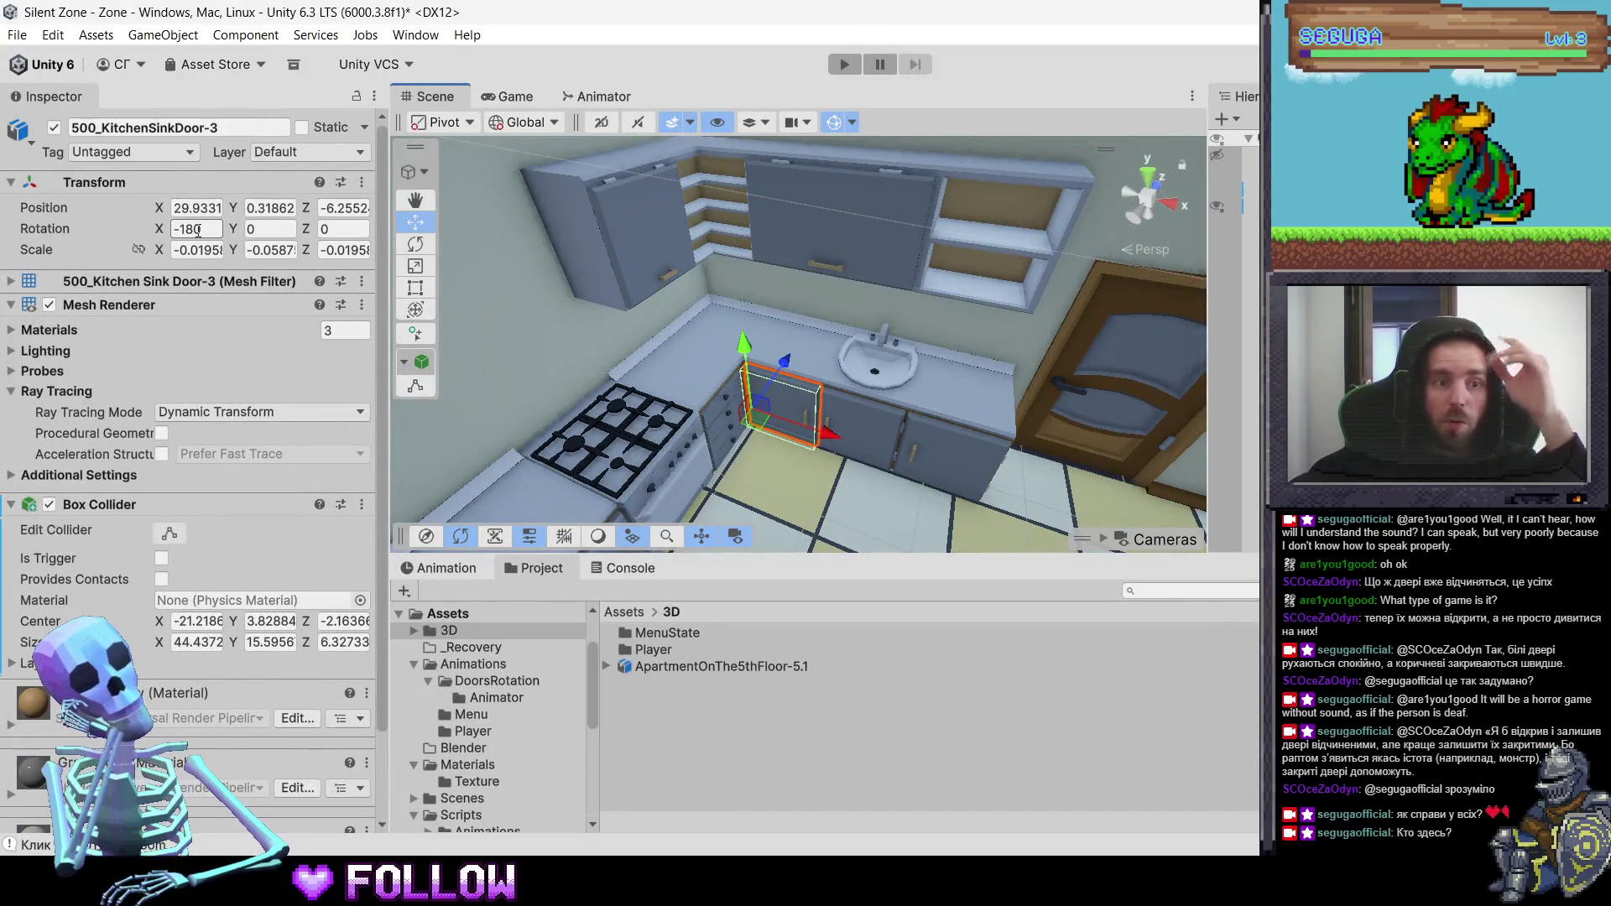
pyautogui.hotkey('alt', 'Tab')
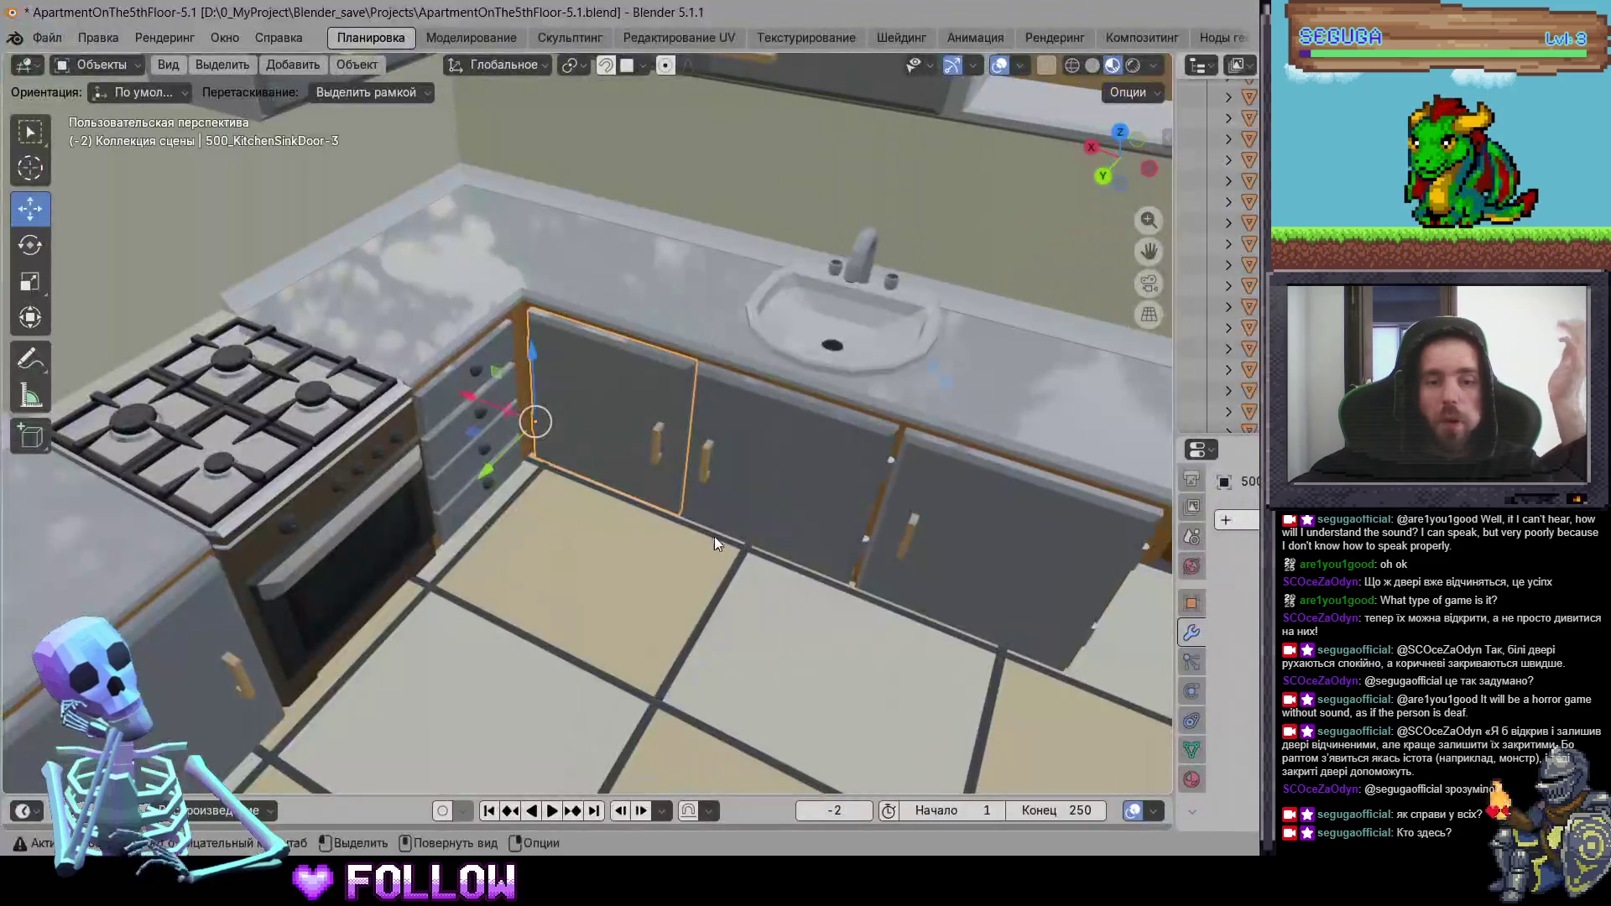
# - Set 500_KitchenSinkDoor-3's origin to Origin to Center of Mass (Volume), mid-door
pyautogui.scroll(2, 701, 525)
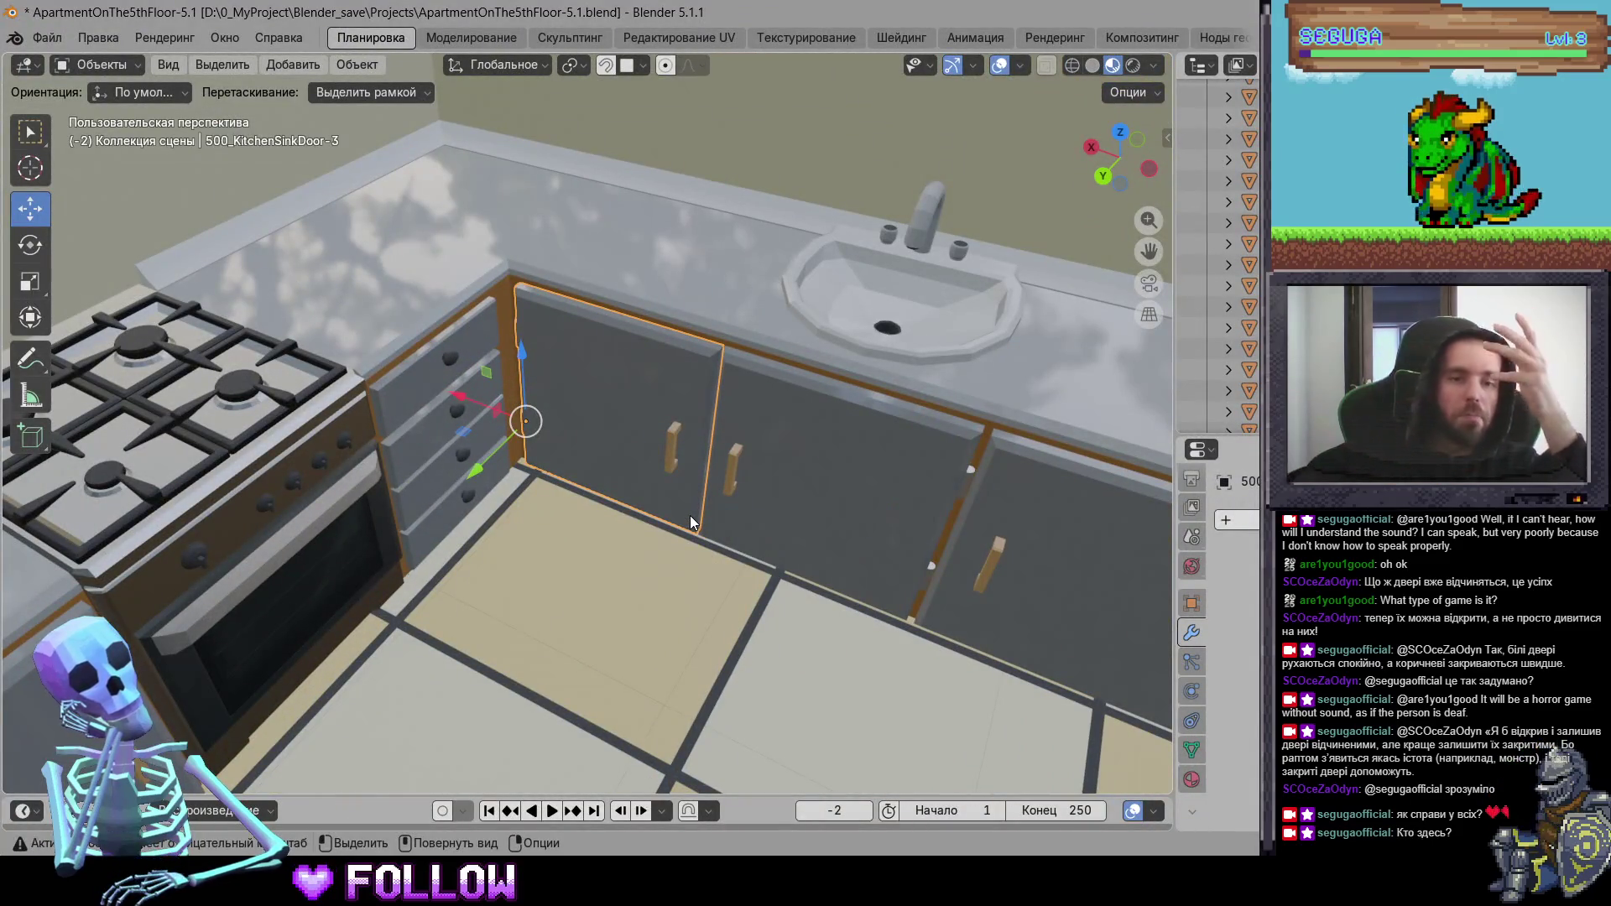
pyautogui.rightClick(637, 420)
pyautogui.moveTo(630, 422)
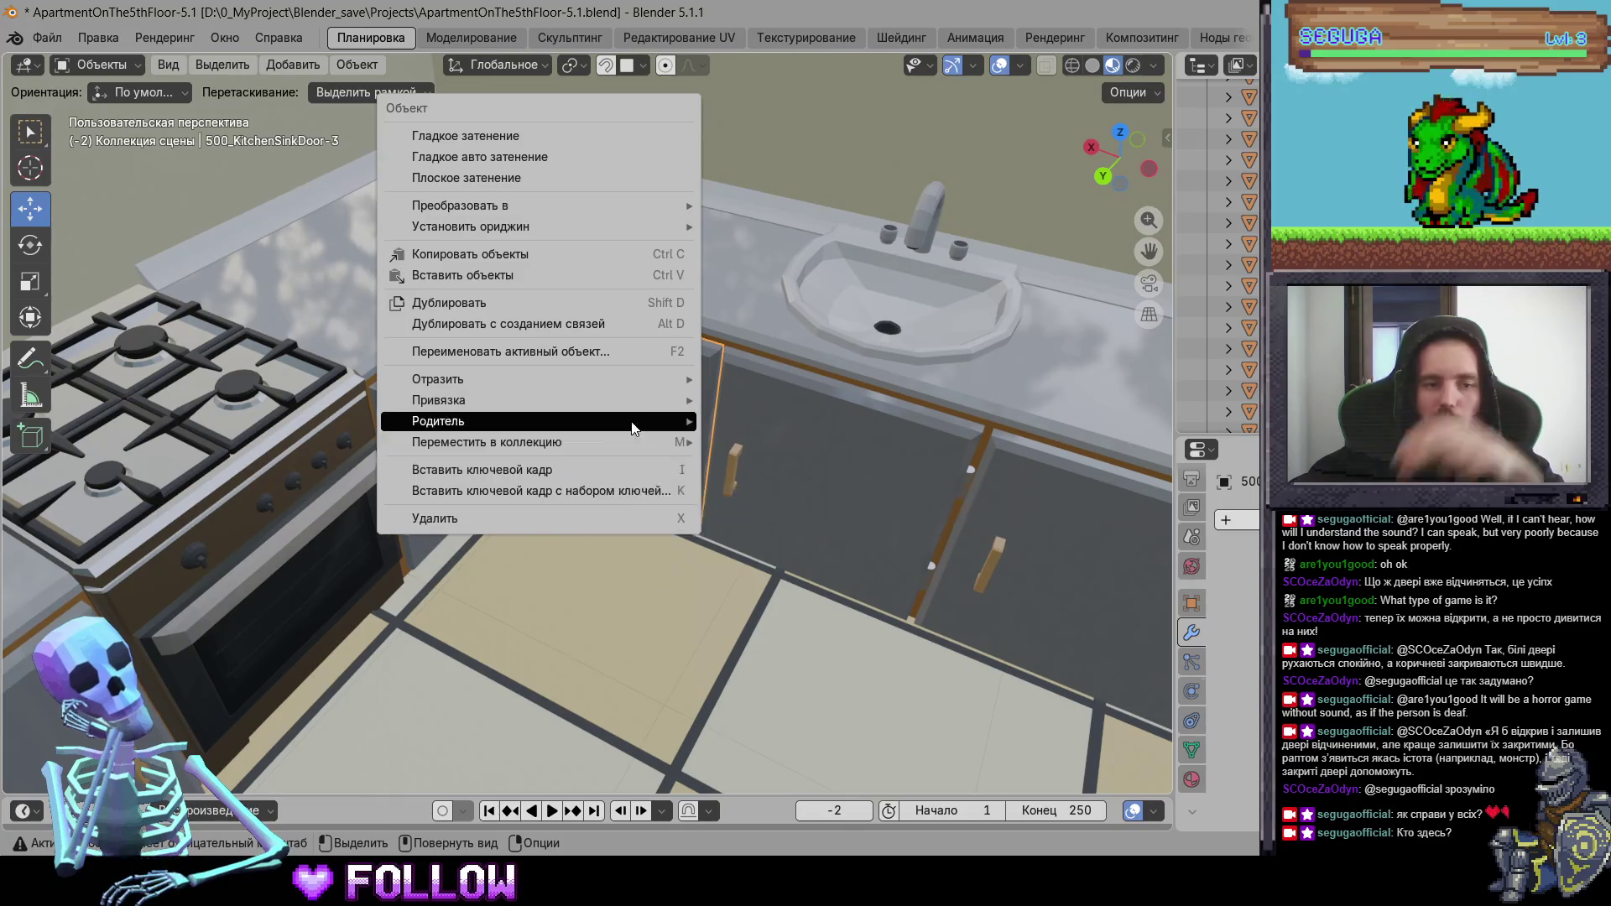
pyautogui.moveTo(597, 203)
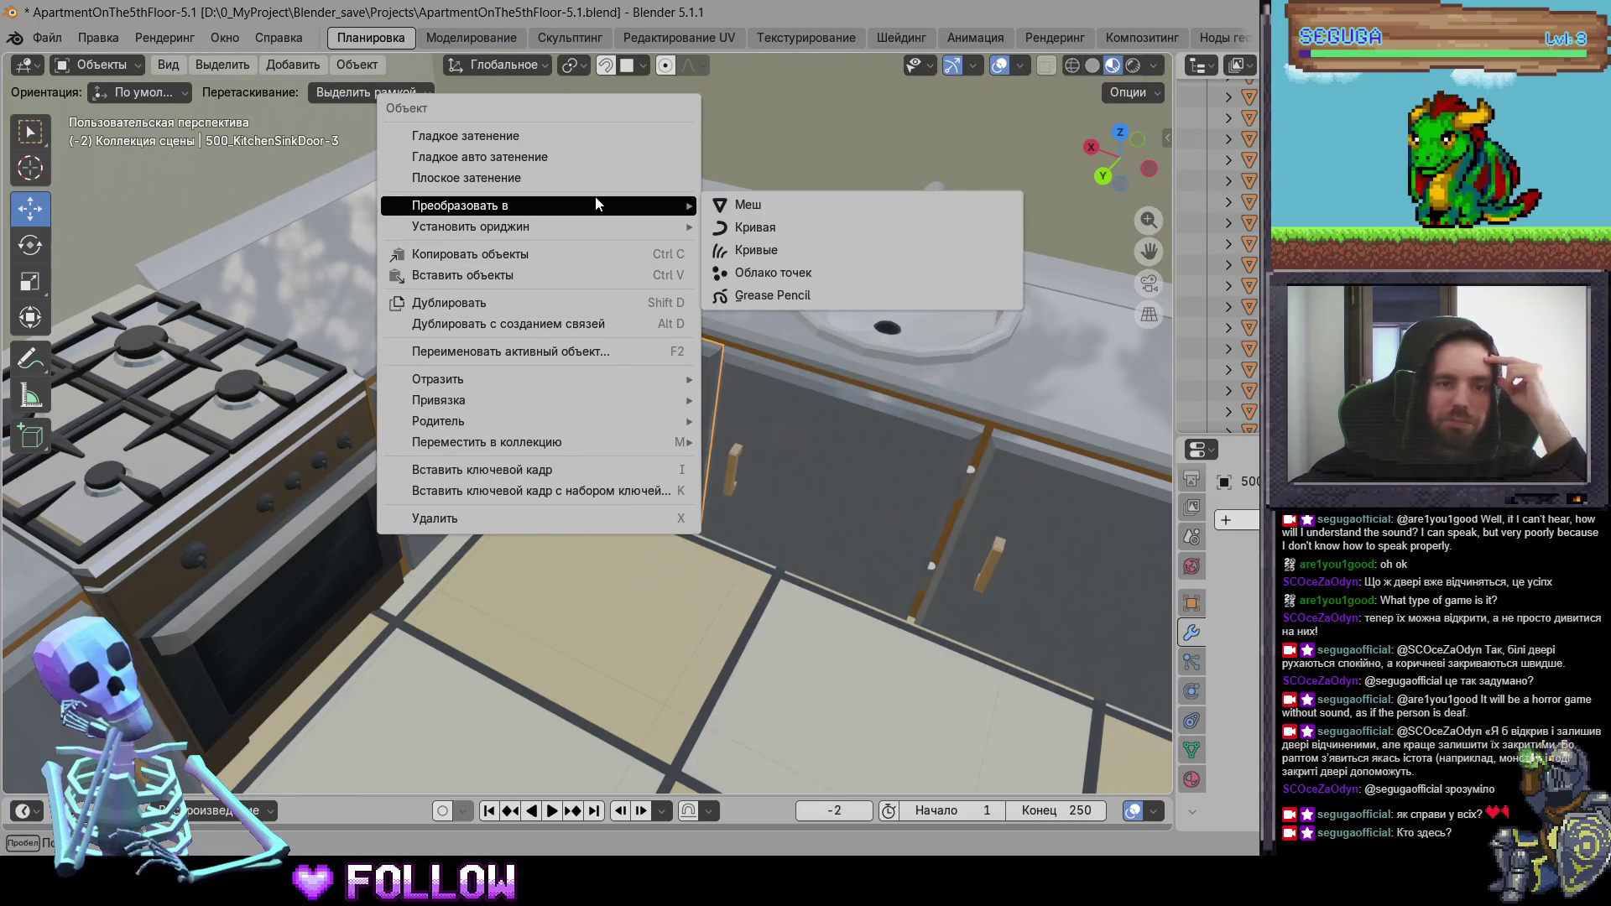
pyautogui.moveTo(611, 236)
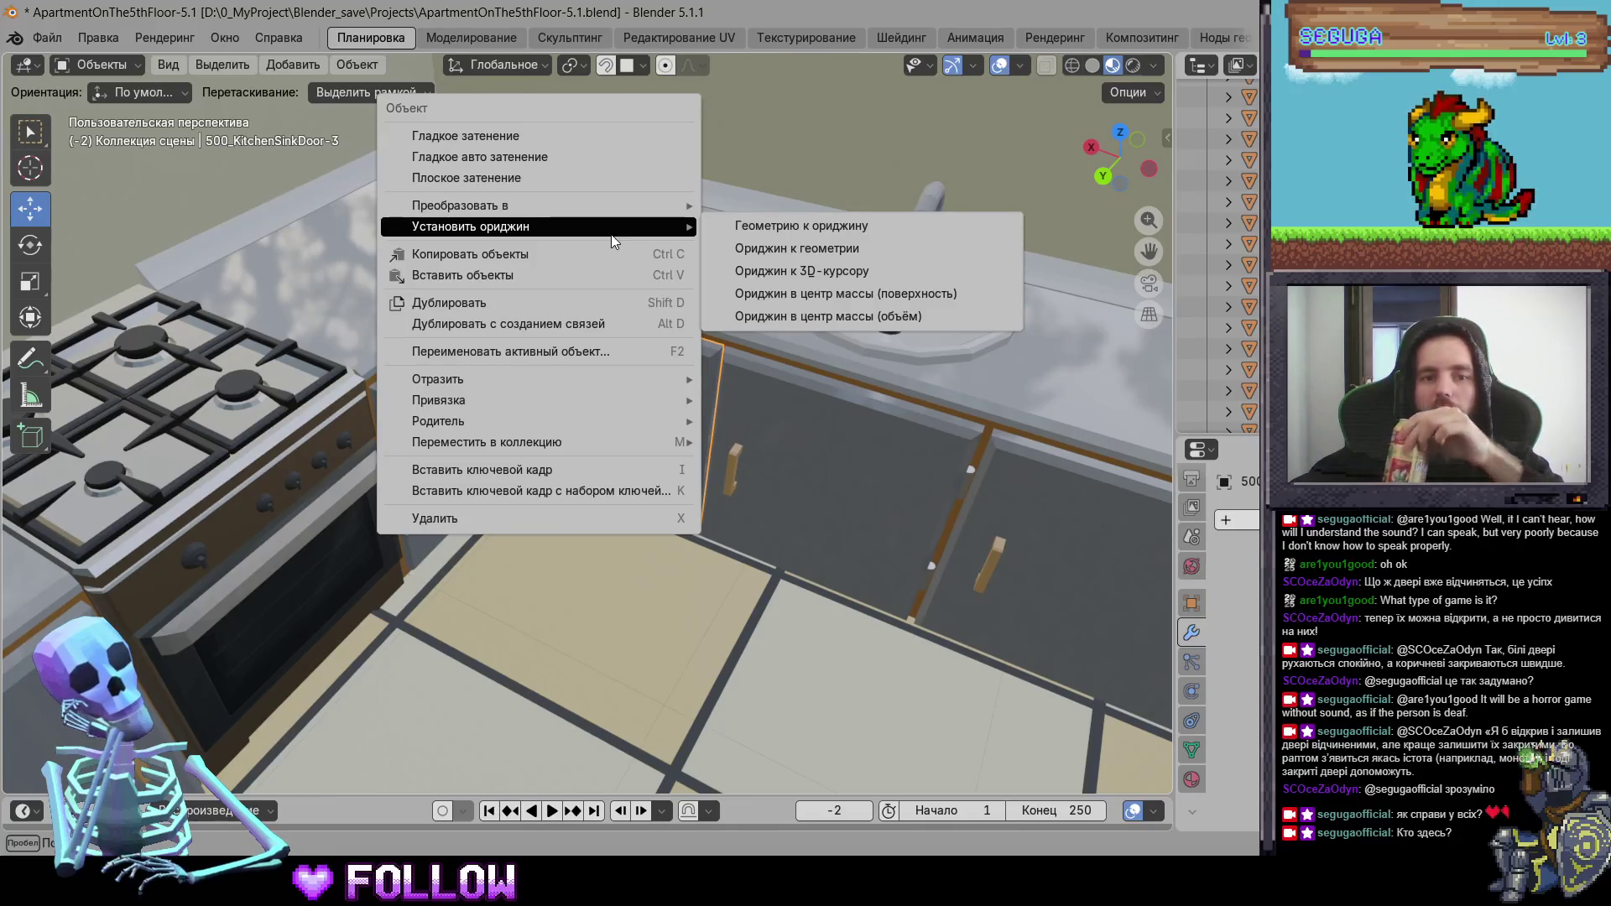
pyautogui.click(872, 324)
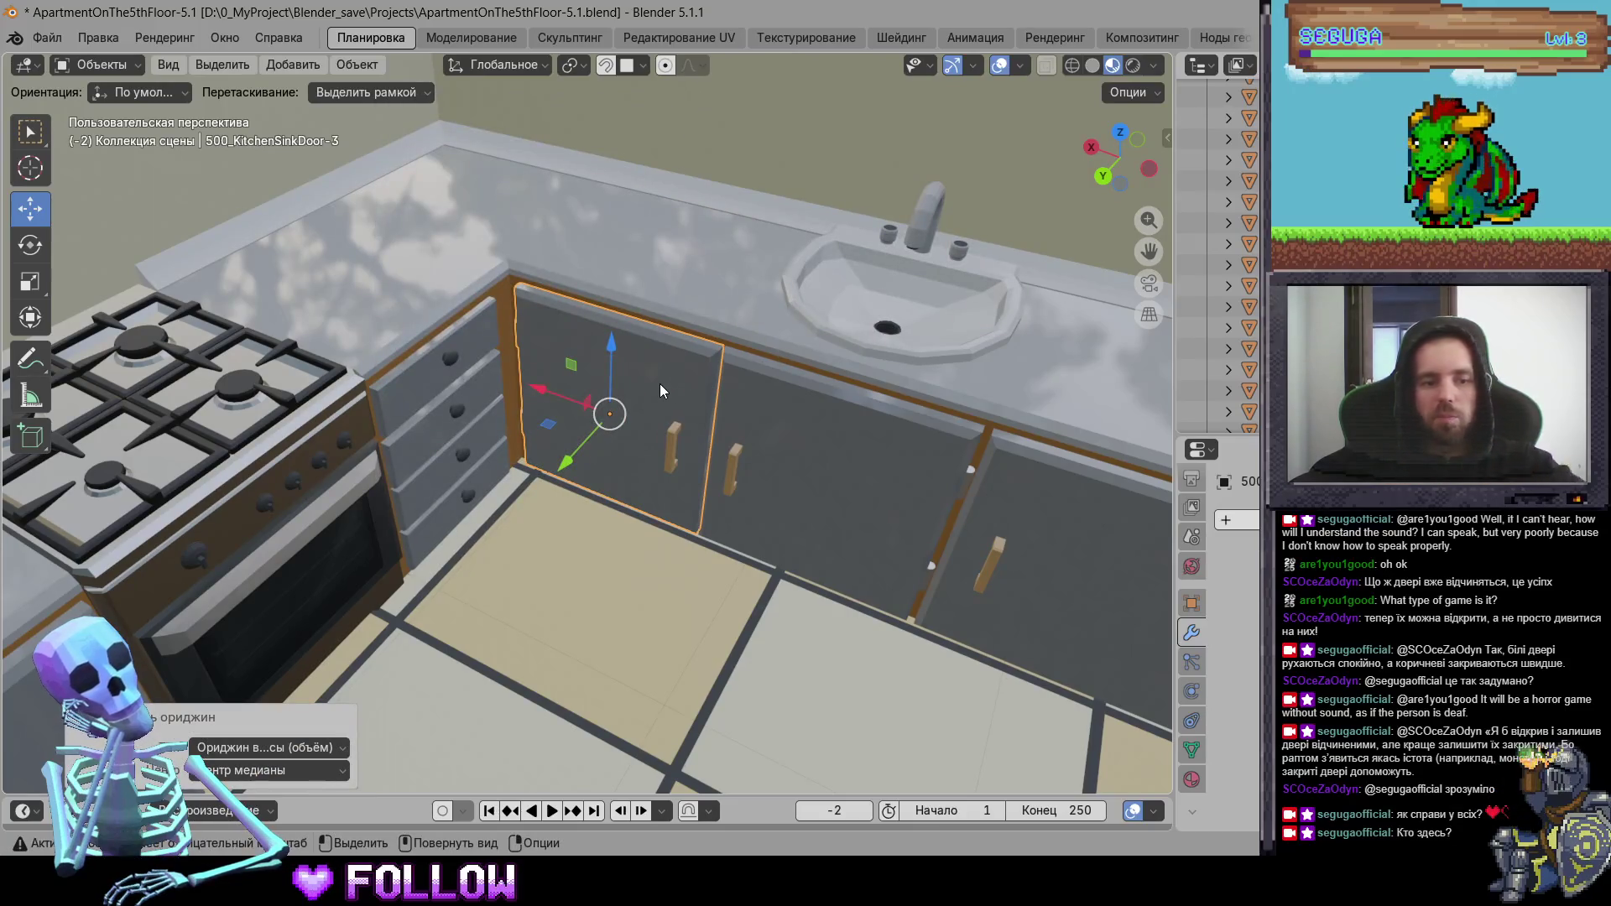
pyautogui.rightClick(631, 378)
pyautogui.moveTo(631, 378)
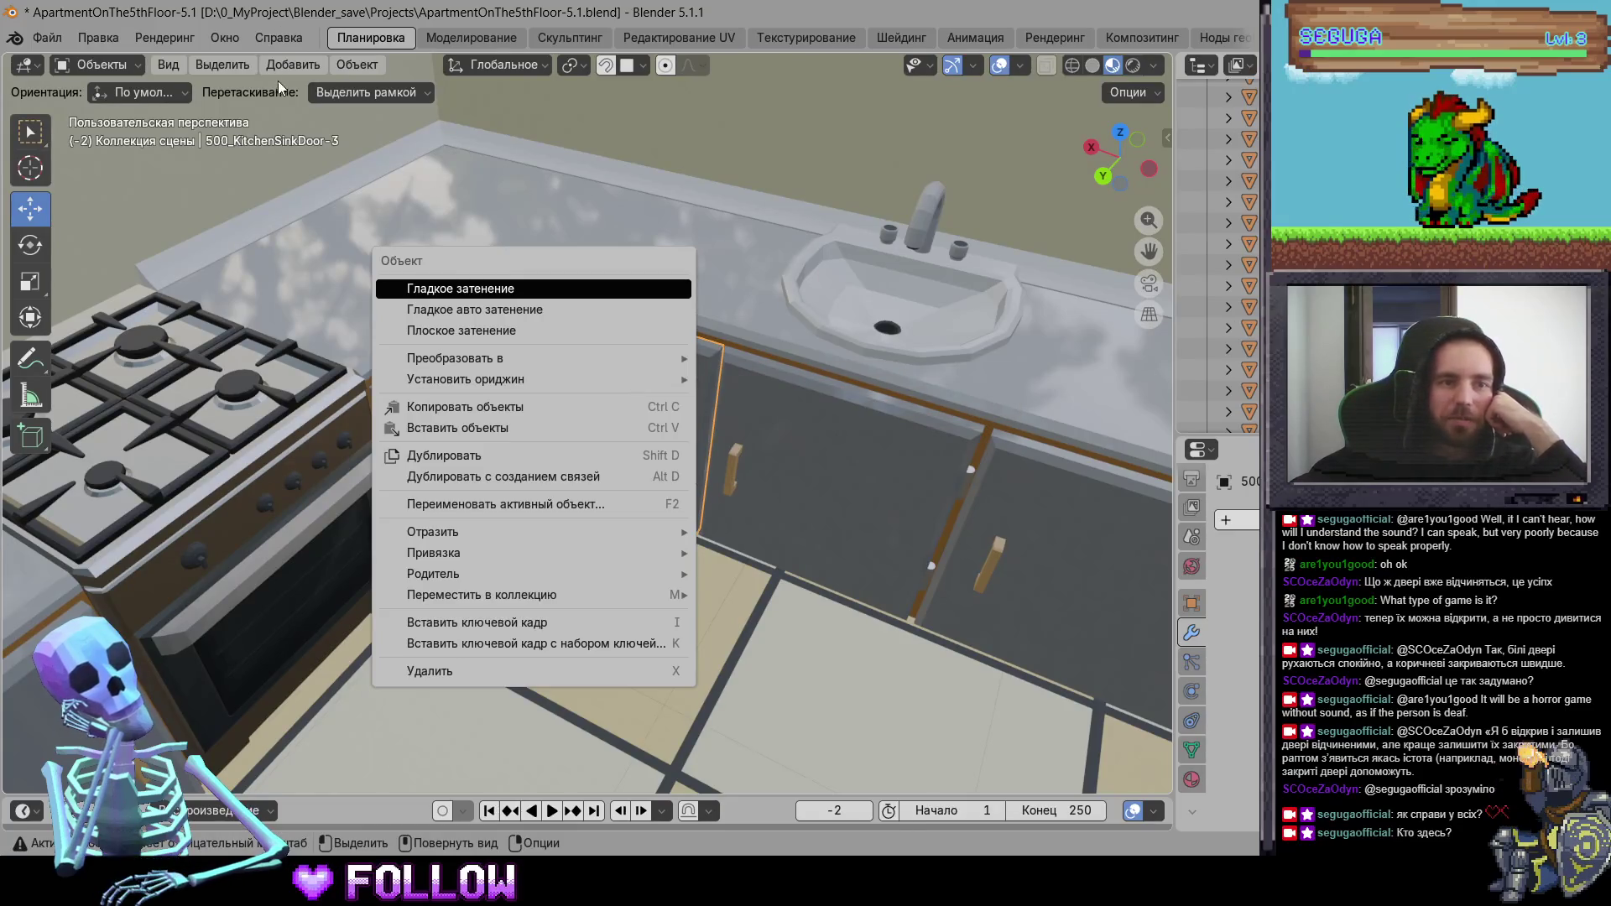
# - Clear the sink door's origin so it returns to the hinge edge
pyautogui.press('Escape')
pyautogui.click(251, 67)
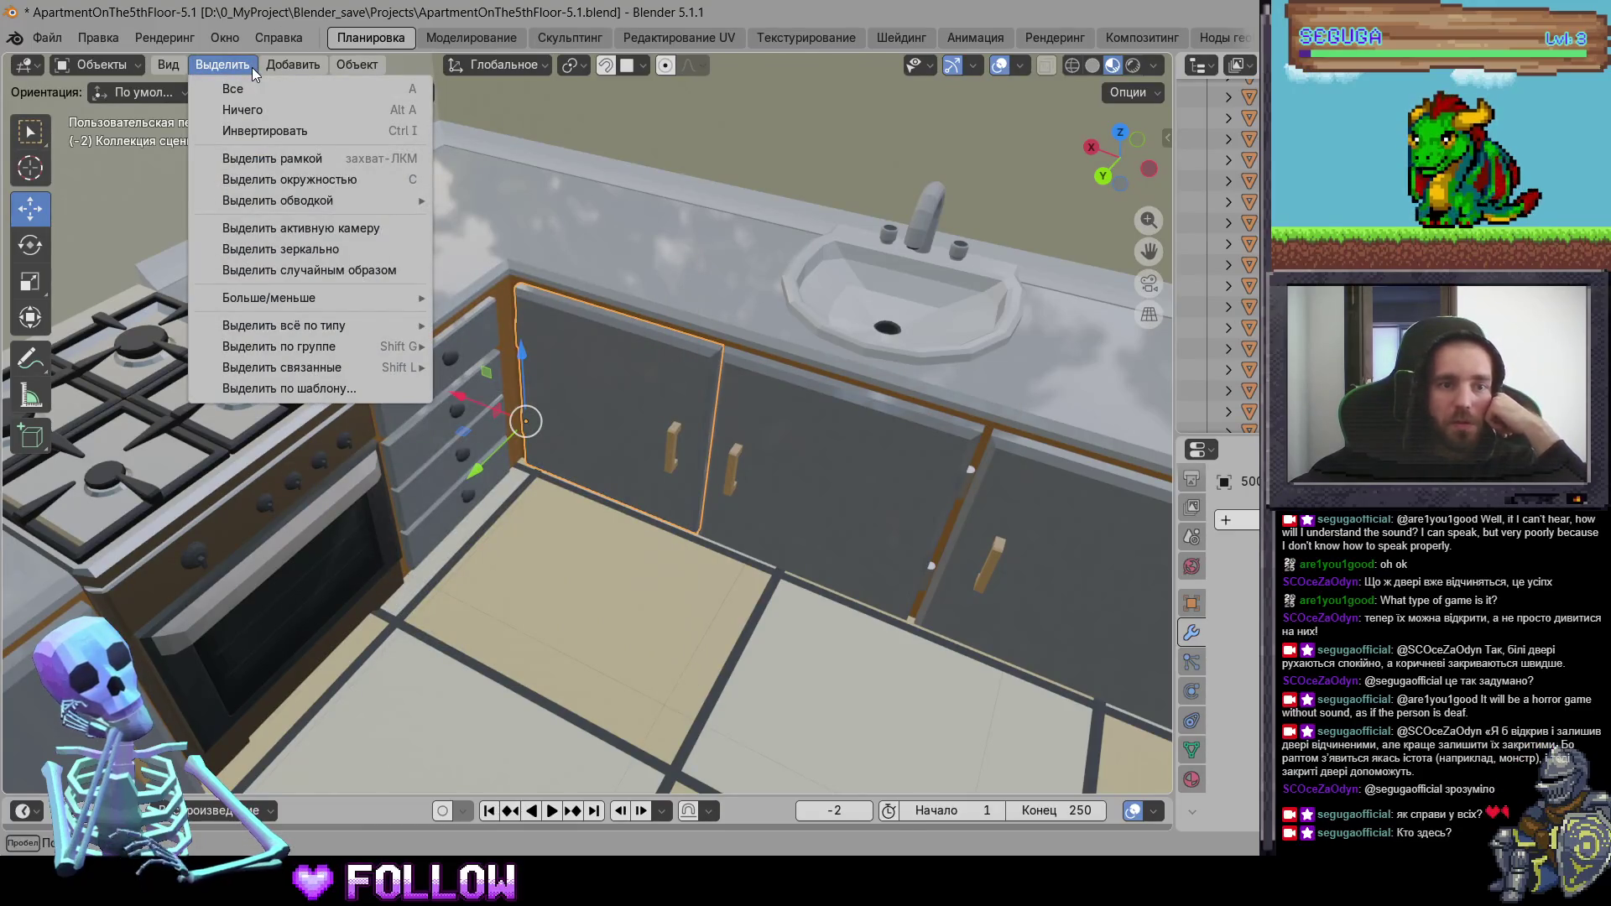
pyautogui.click(182, 69)
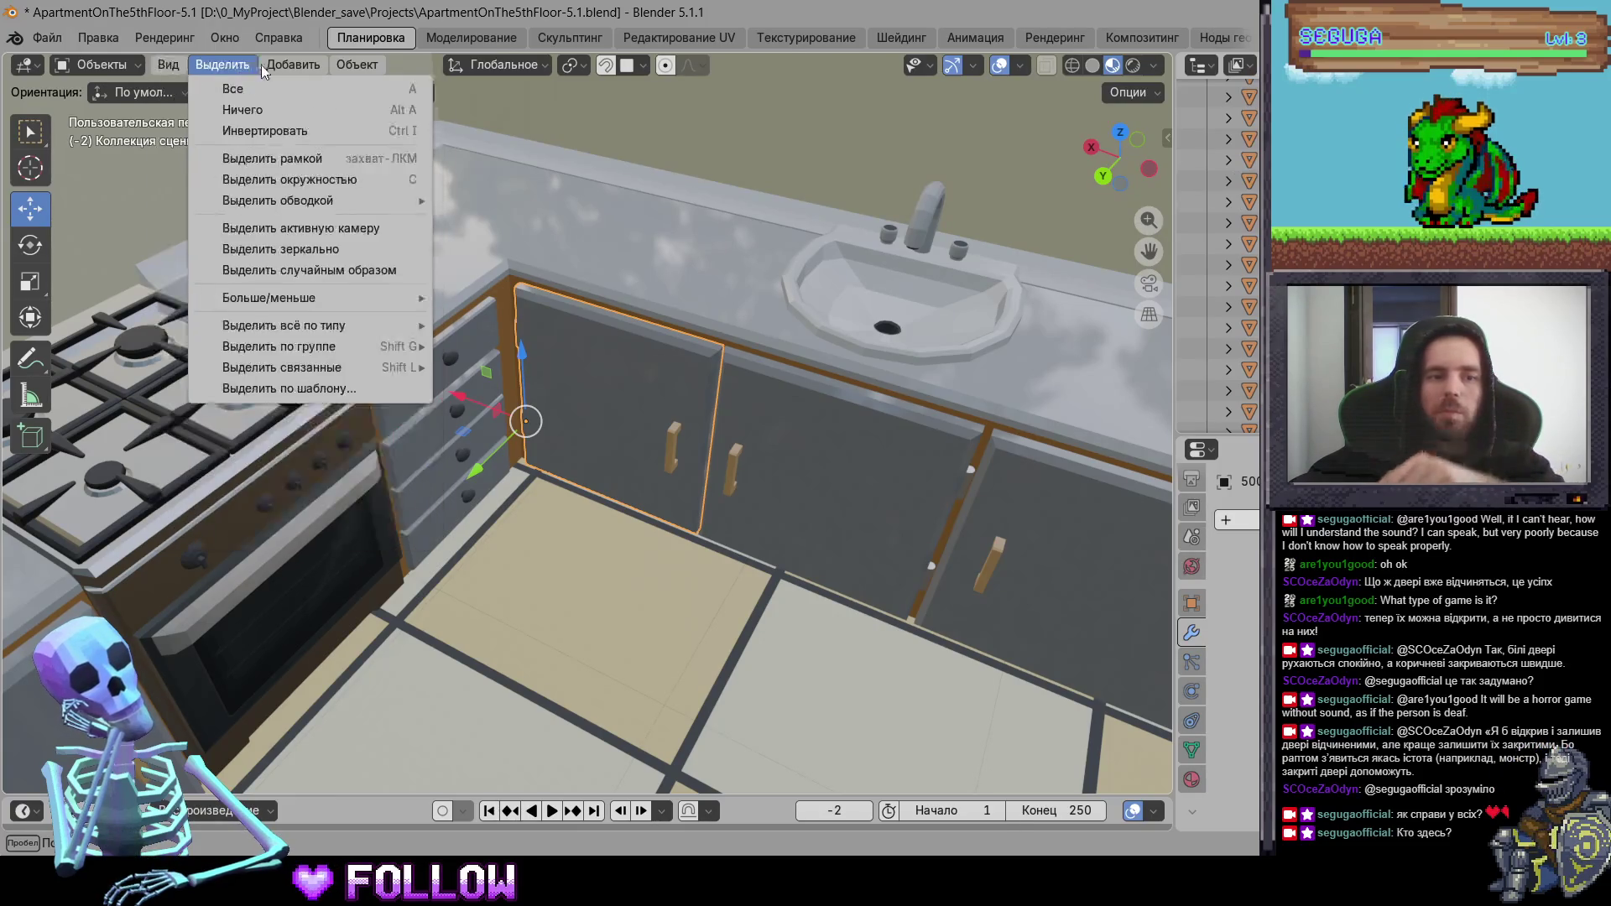
pyautogui.moveTo(345, 64)
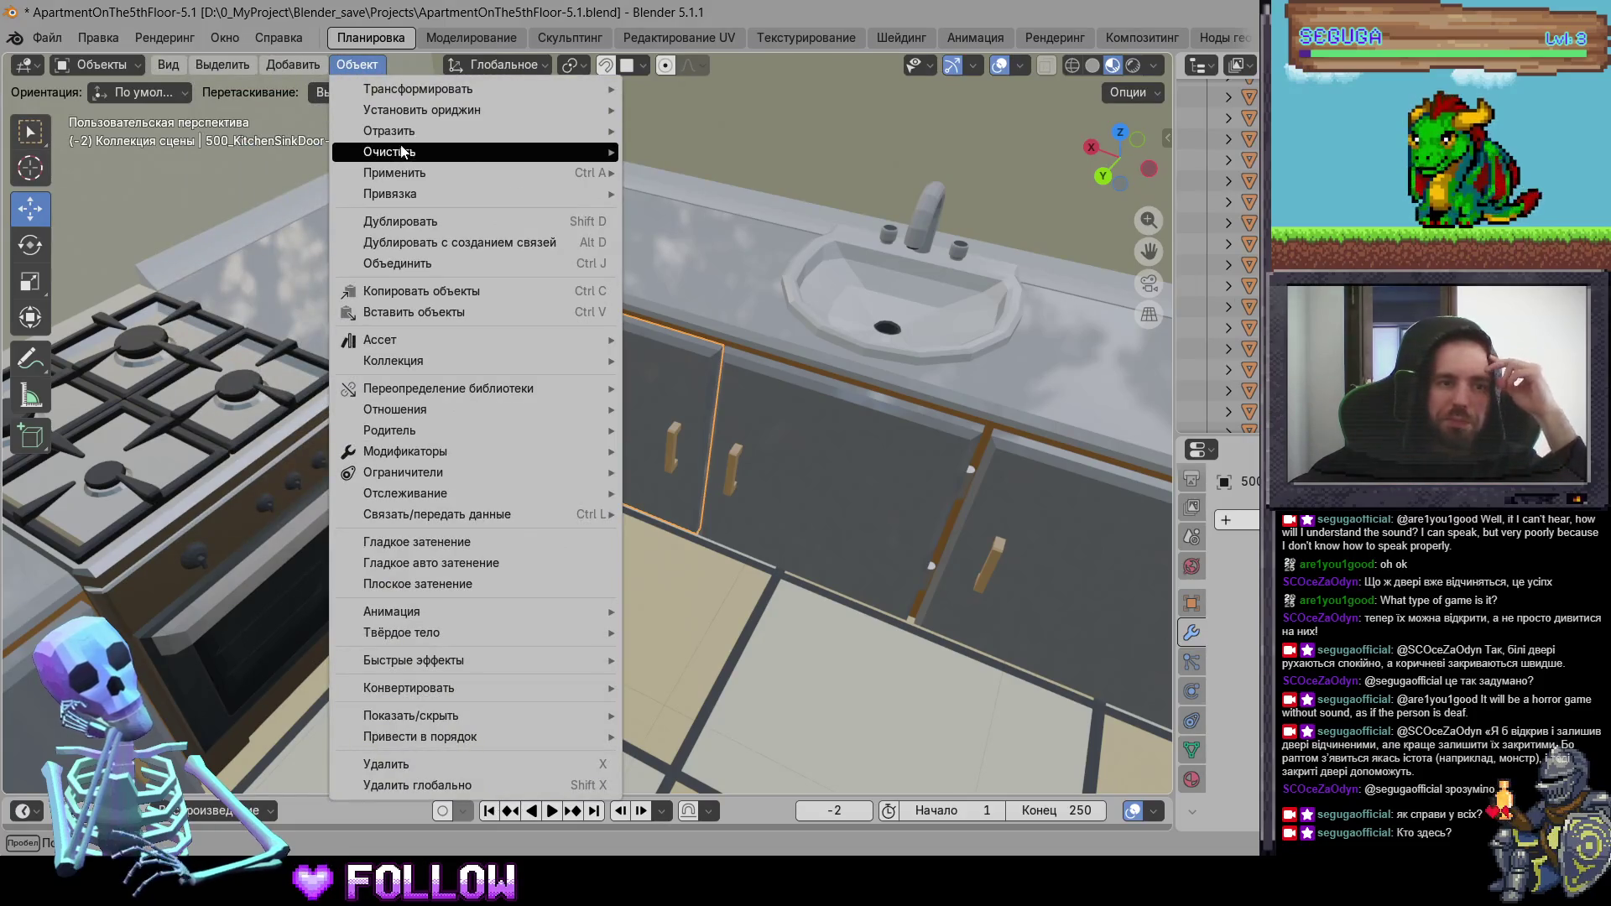
pyautogui.moveTo(470, 152)
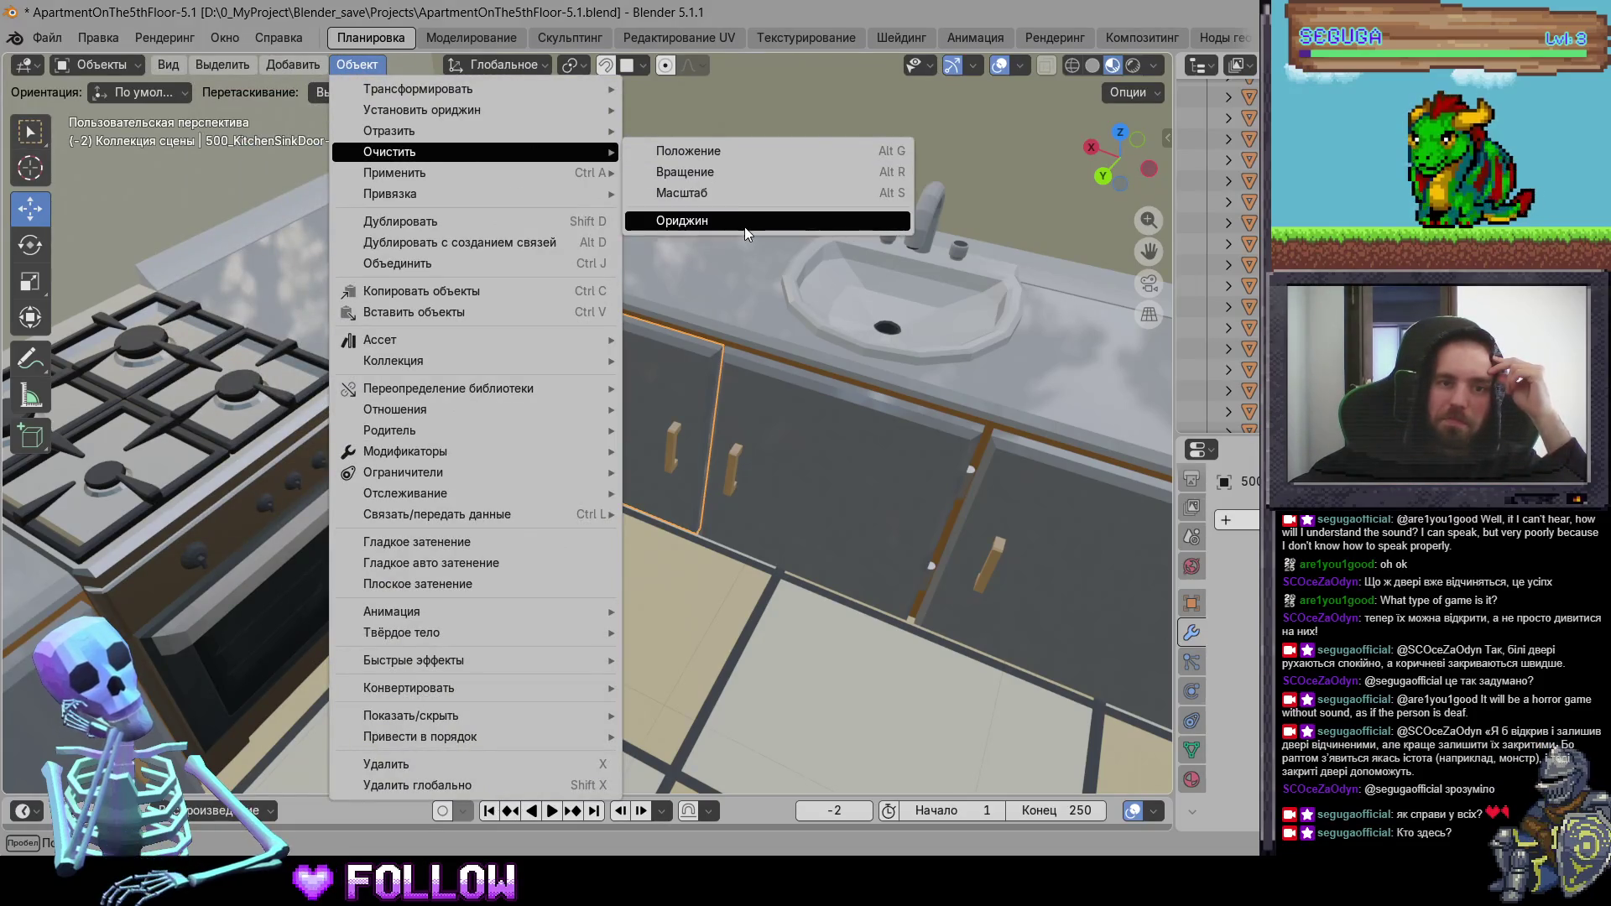
pyautogui.click(744, 220)
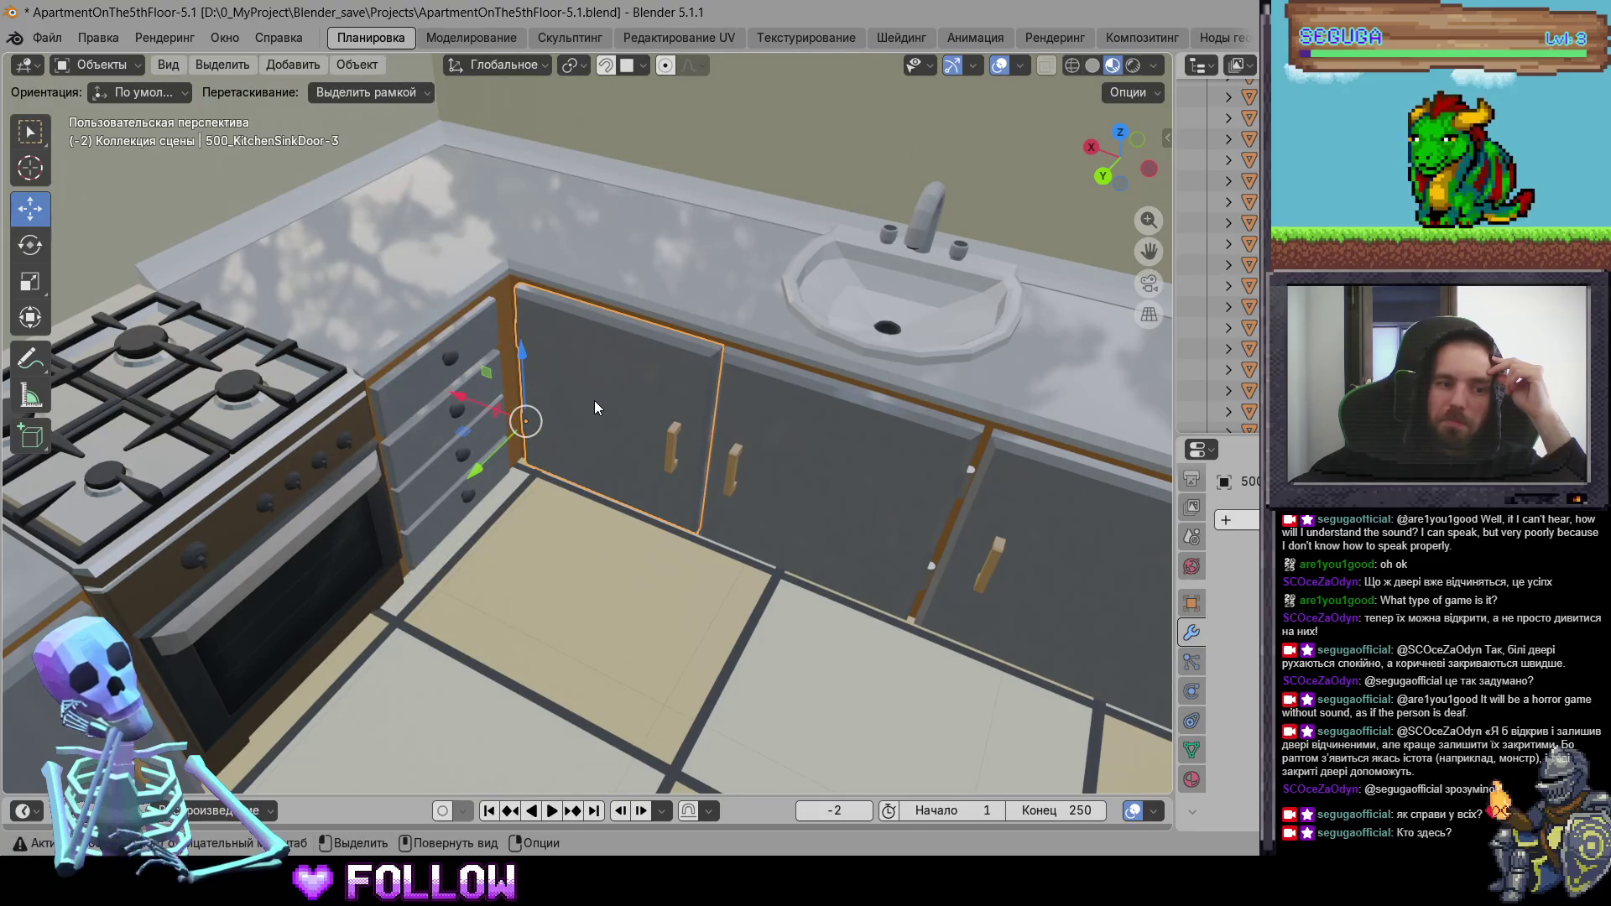
# - Clear the sink door's rotation with Object > Clear > Rotation
pyautogui.click(359, 64)
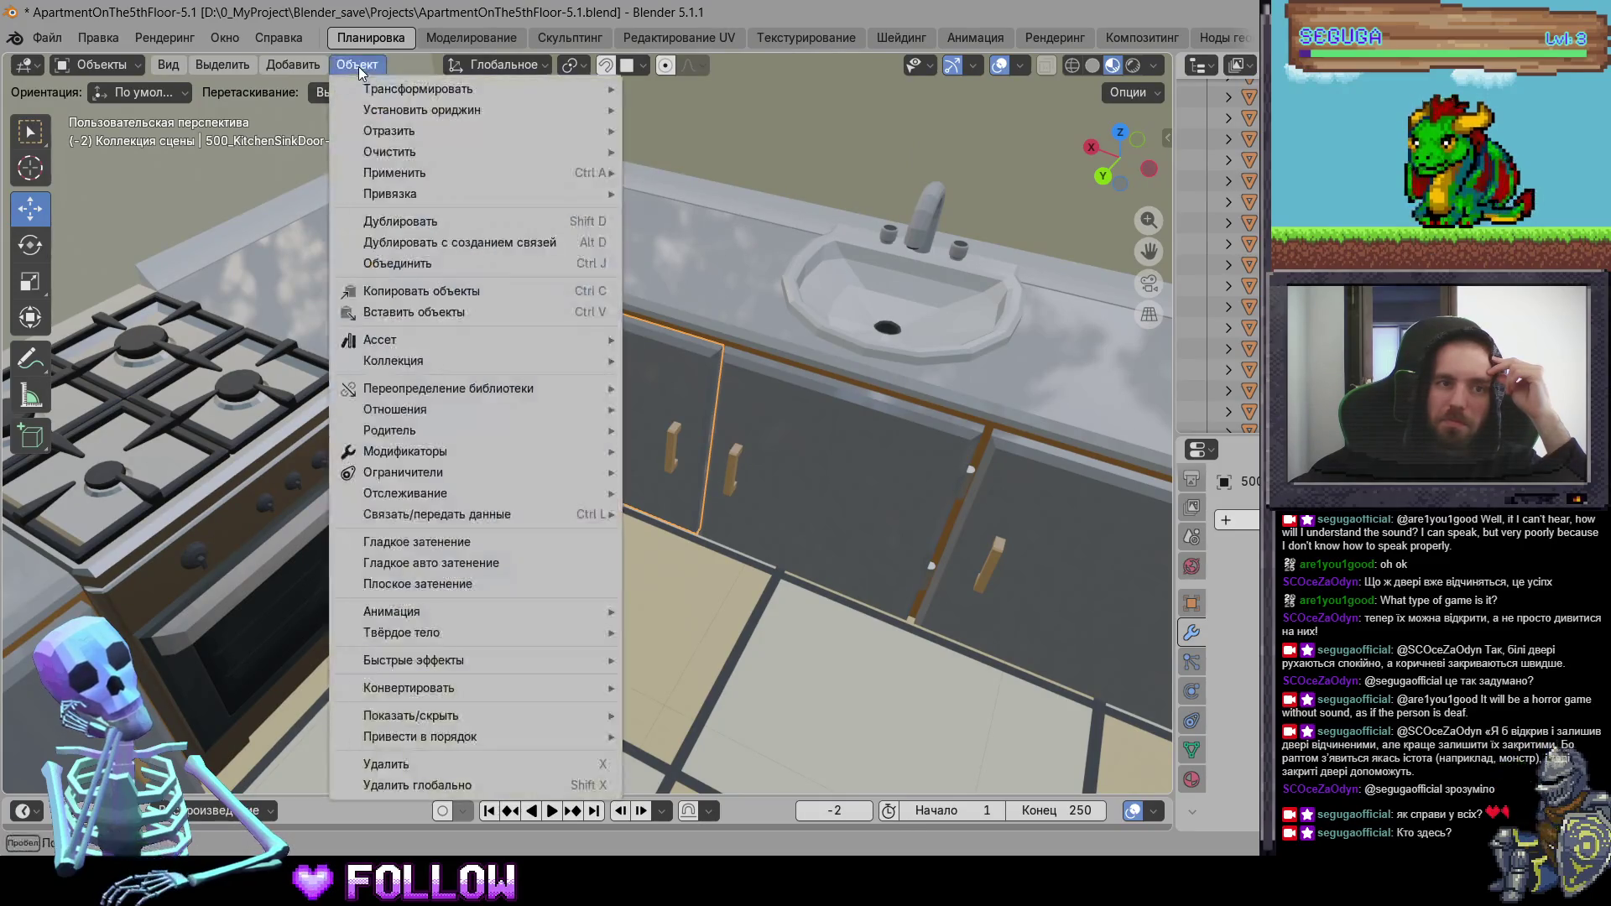
pyautogui.moveTo(510, 141)
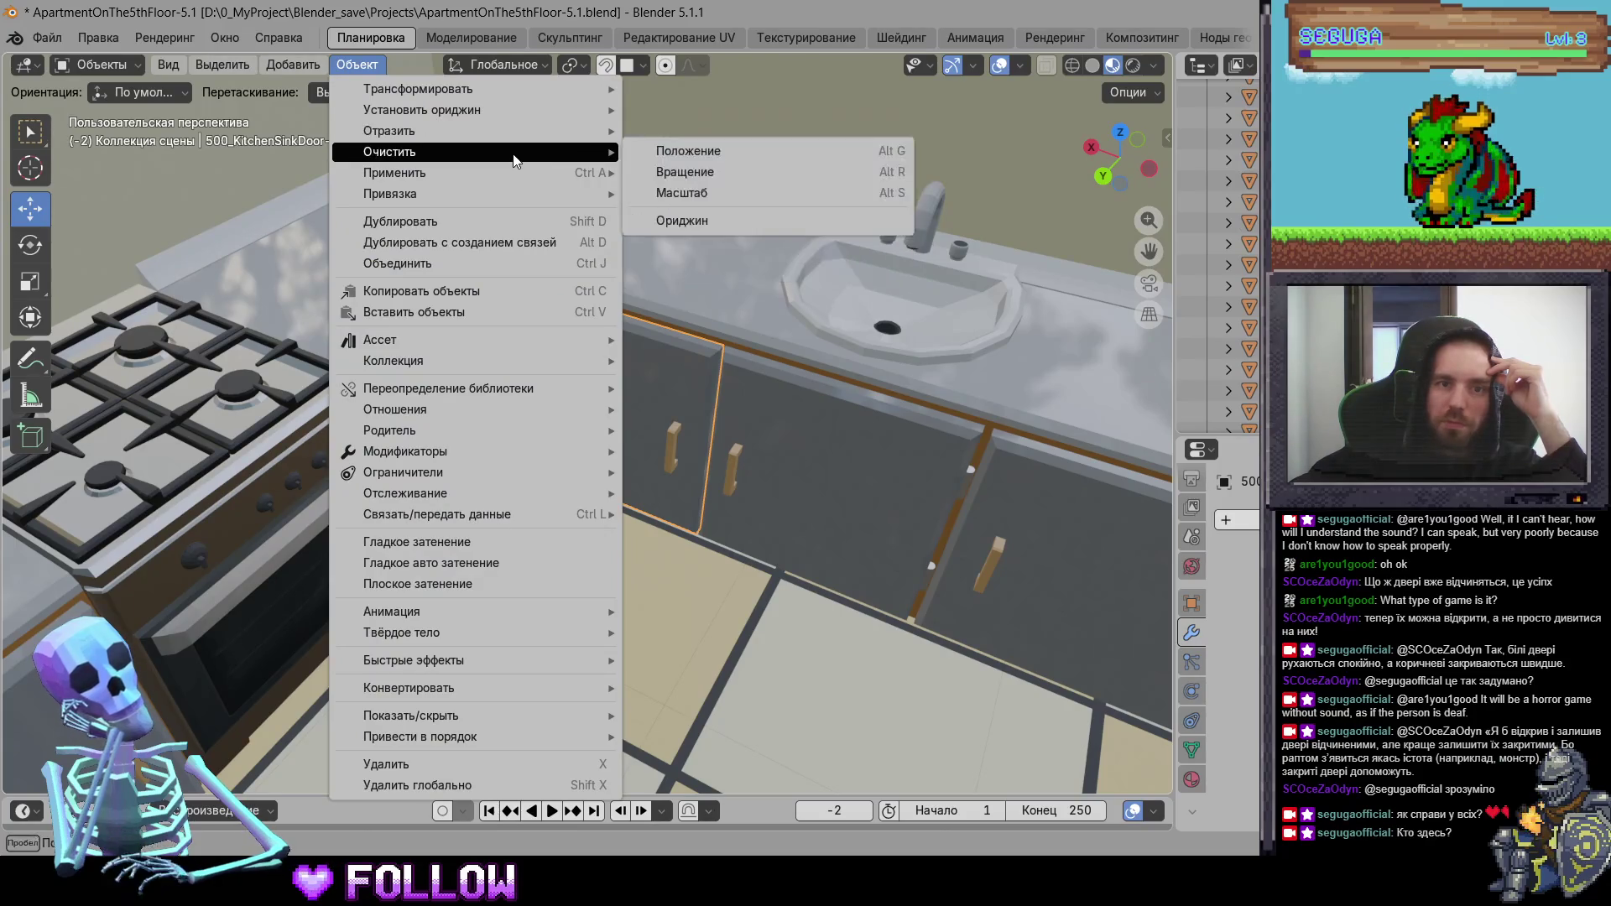
pyautogui.click(698, 173)
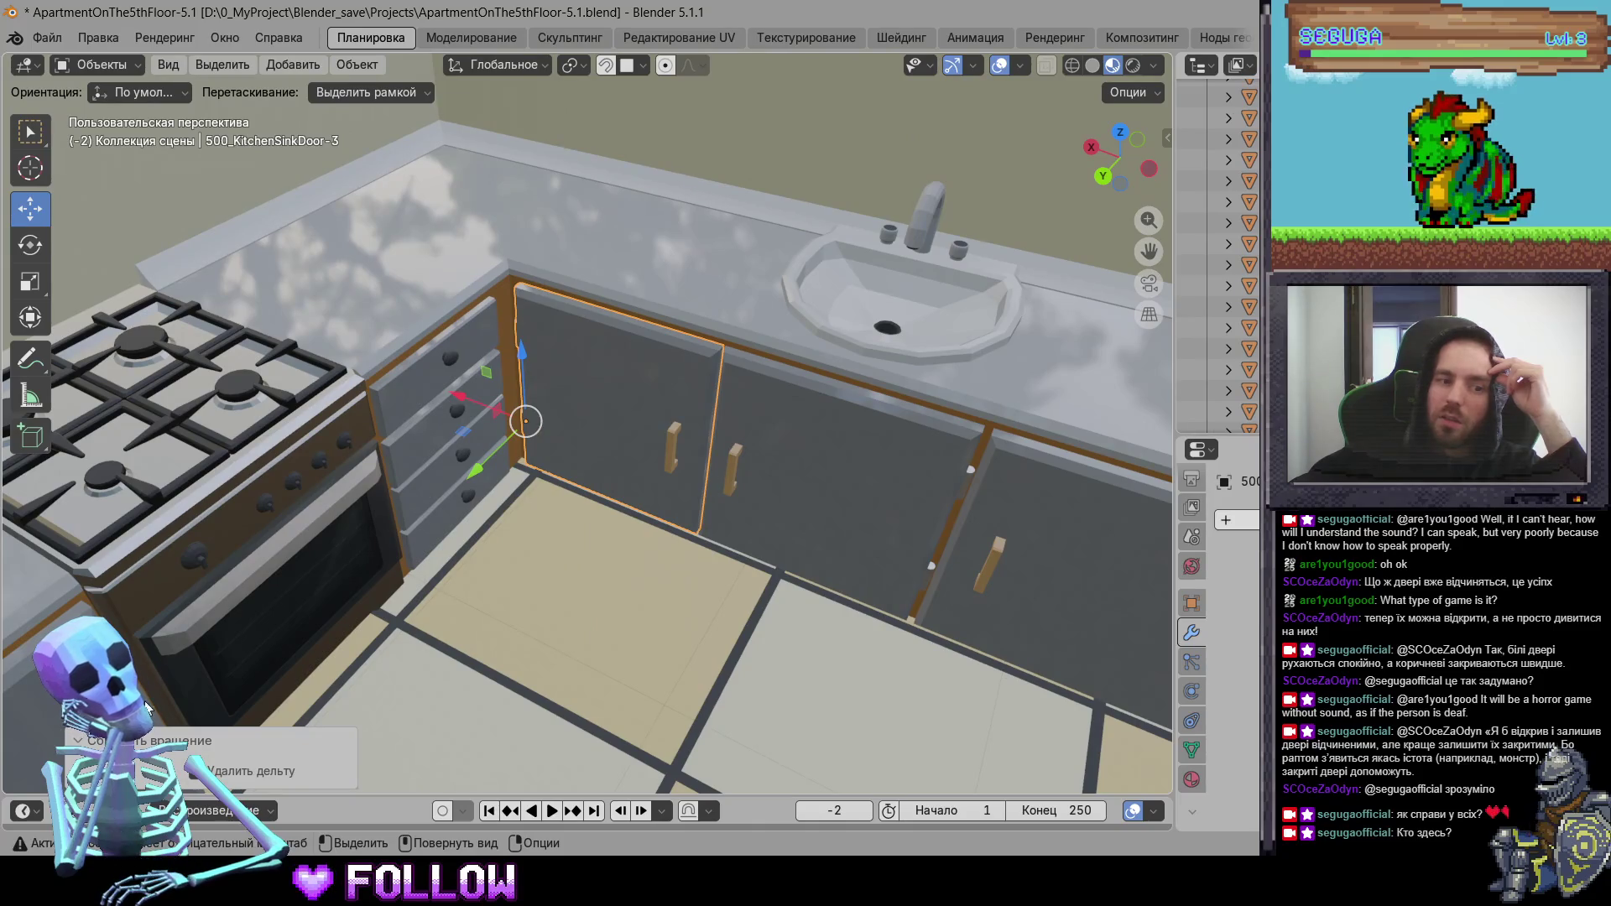
pyautogui.click(565, 459)
# - Try clearing the door's location, then undo it to keep the door in its cabinet
pyautogui.click(345, 67)
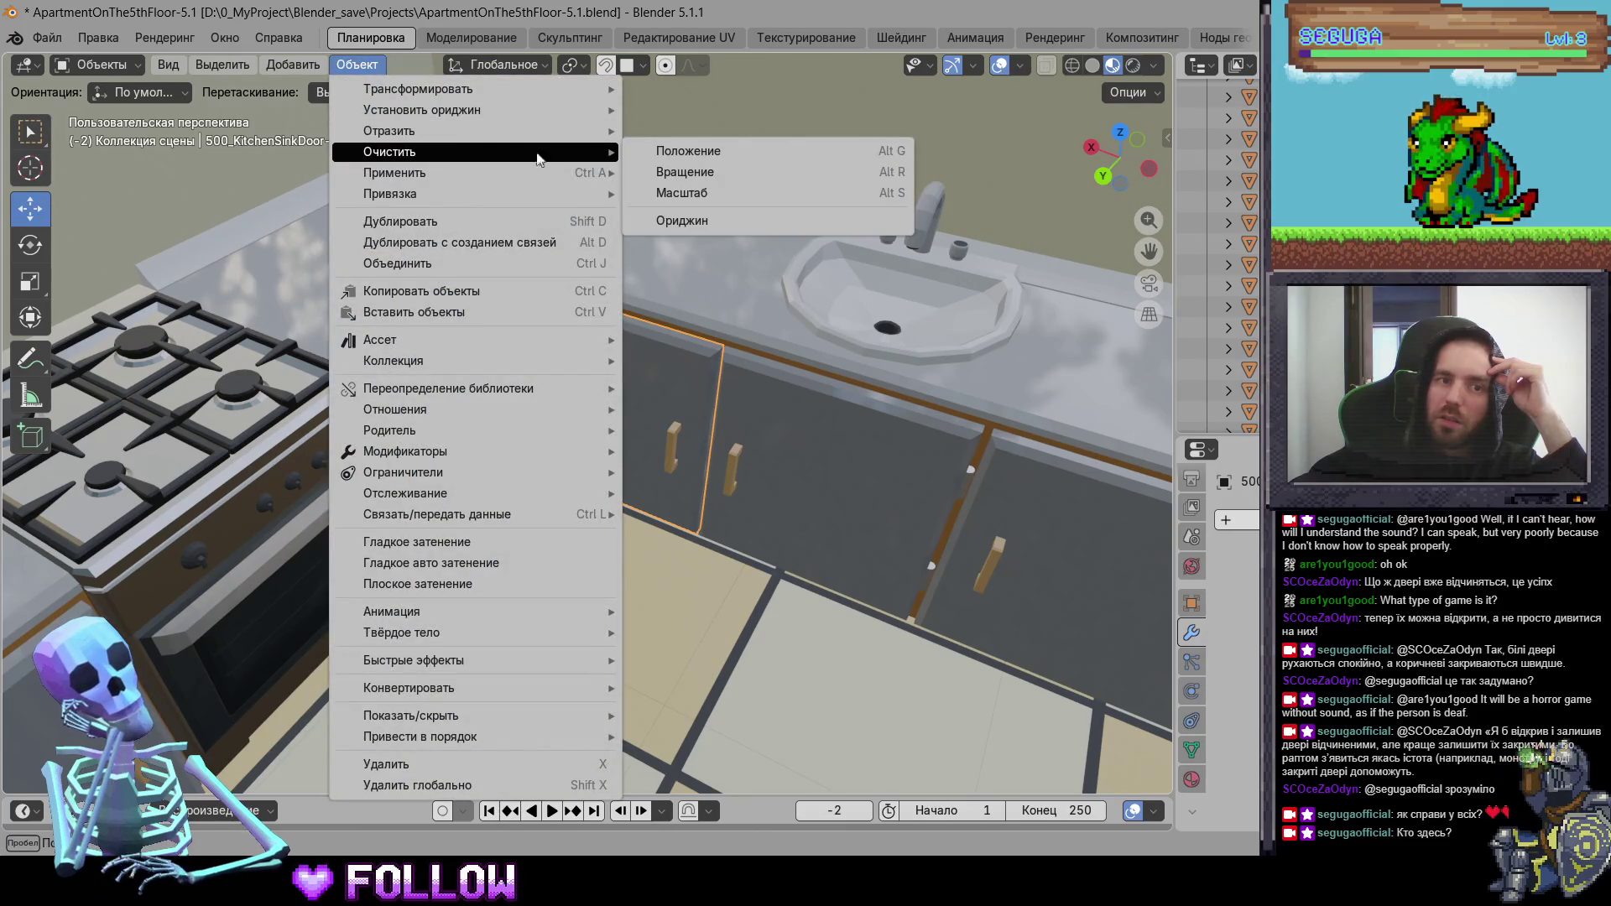
pyautogui.click(664, 155)
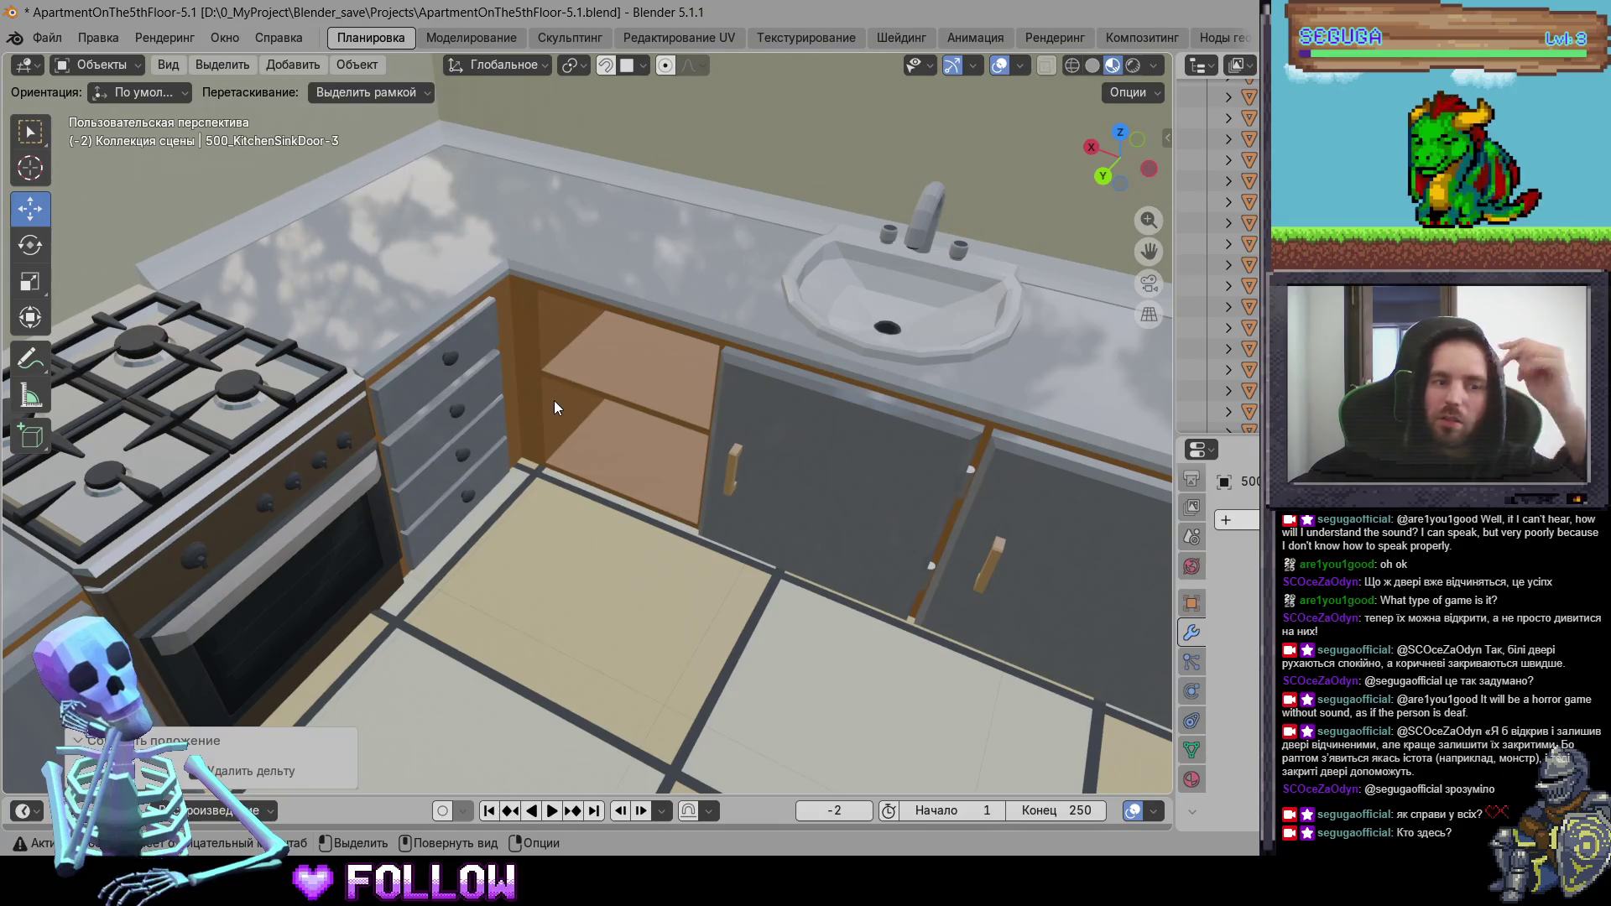
pyautogui.hotkey('ctrl', 'z')
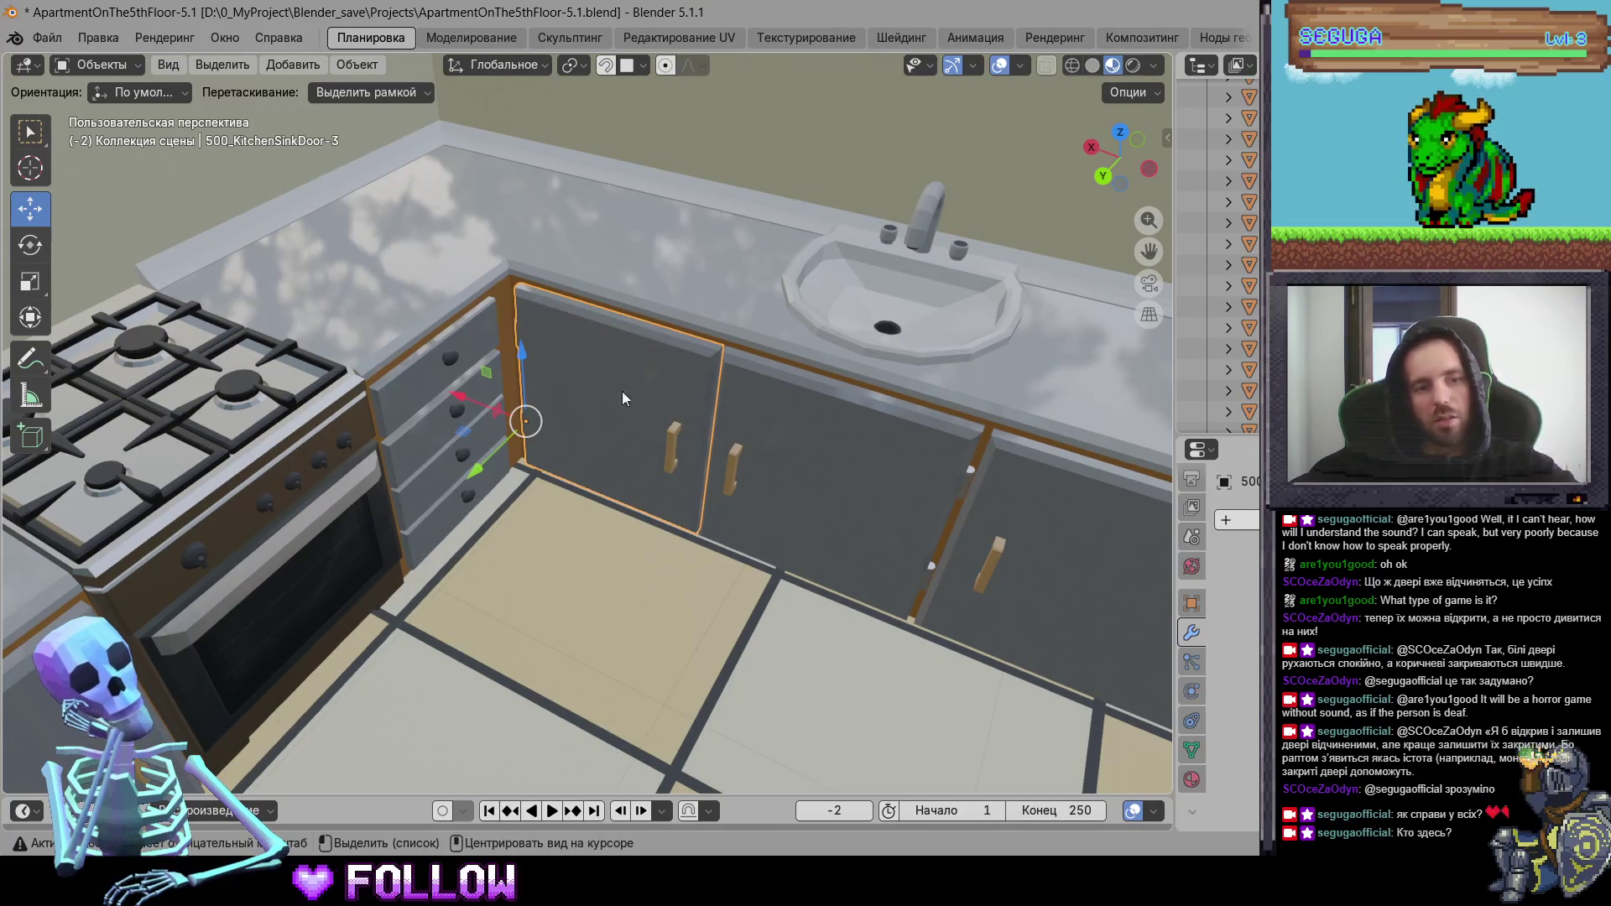
pyautogui.moveTo(611, 394)
pyautogui.mouseDown()
pyautogui.moveTo(706, 363)
pyautogui.moveTo(649, 331)
pyautogui.moveTo(595, 434)
pyautogui.mouseUp()
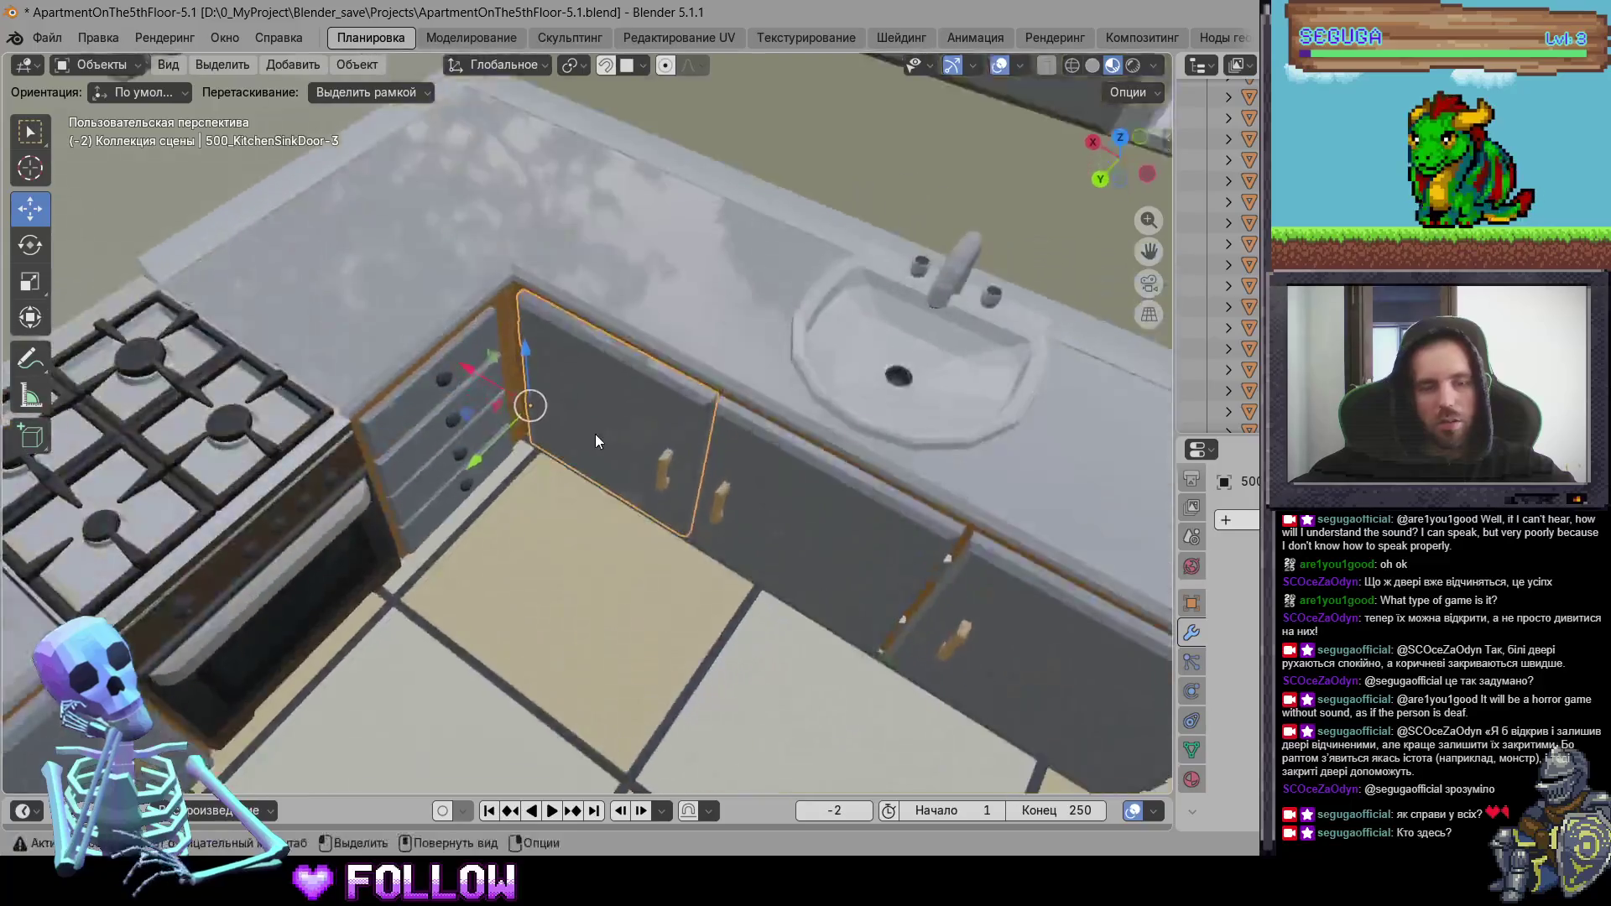
pyautogui.scroll(-10, 617, 445)
pyautogui.scroll(8, 669, 460)
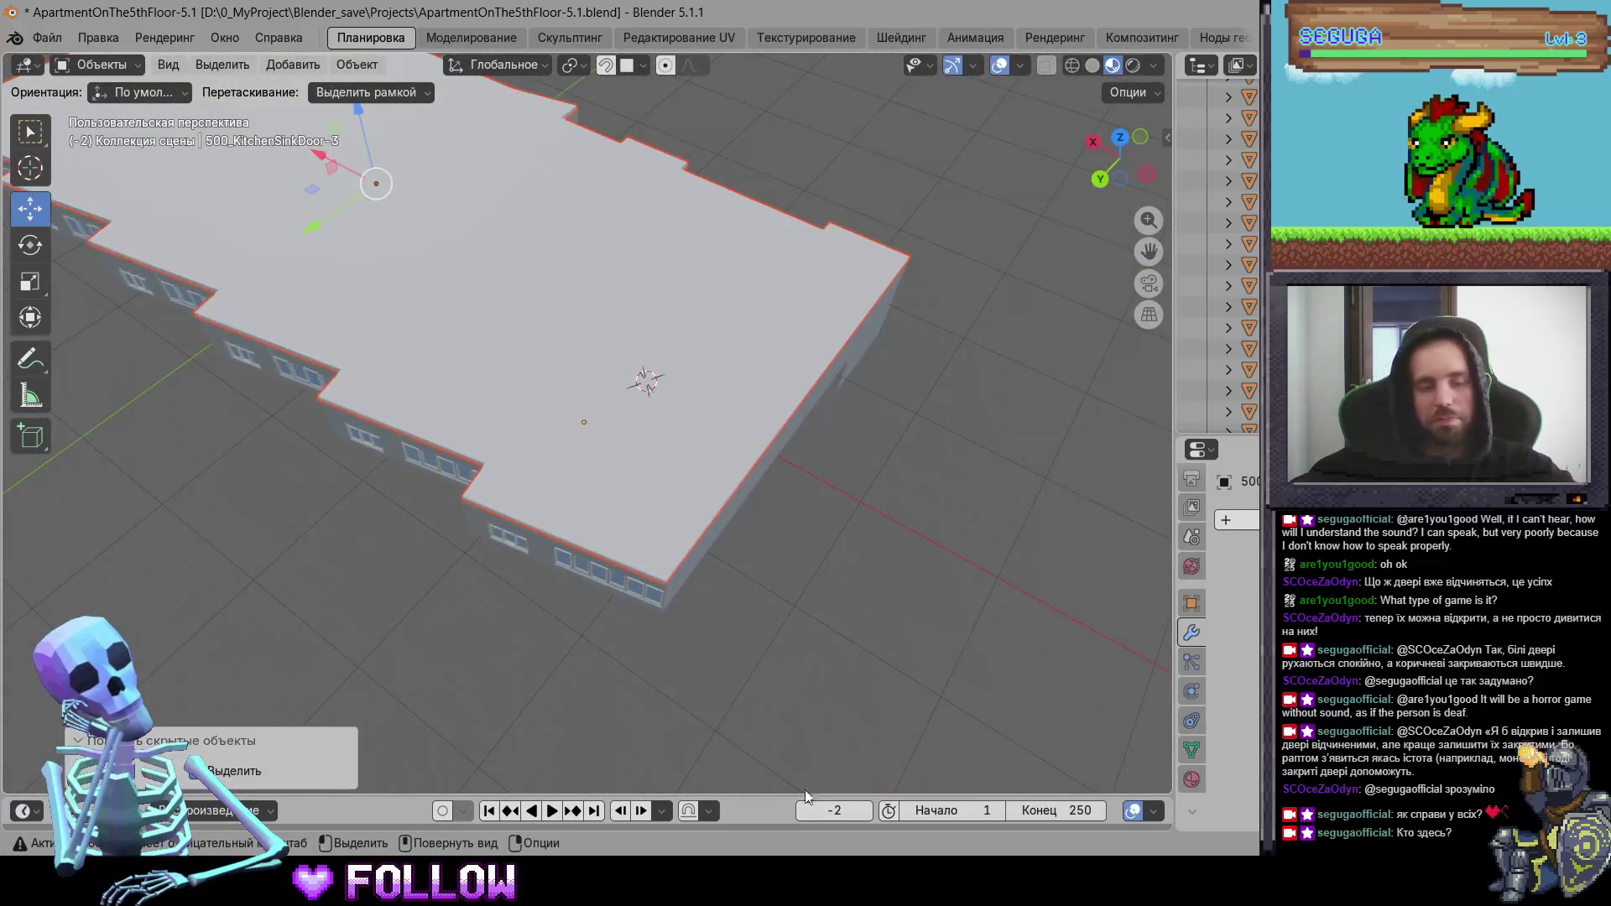
# - Select all apartment objects and start an FBX export
pyautogui.press('a')
pyautogui.click(80, 37)
pyautogui.moveTo(48, 38)
pyautogui.moveTo(151, 373)
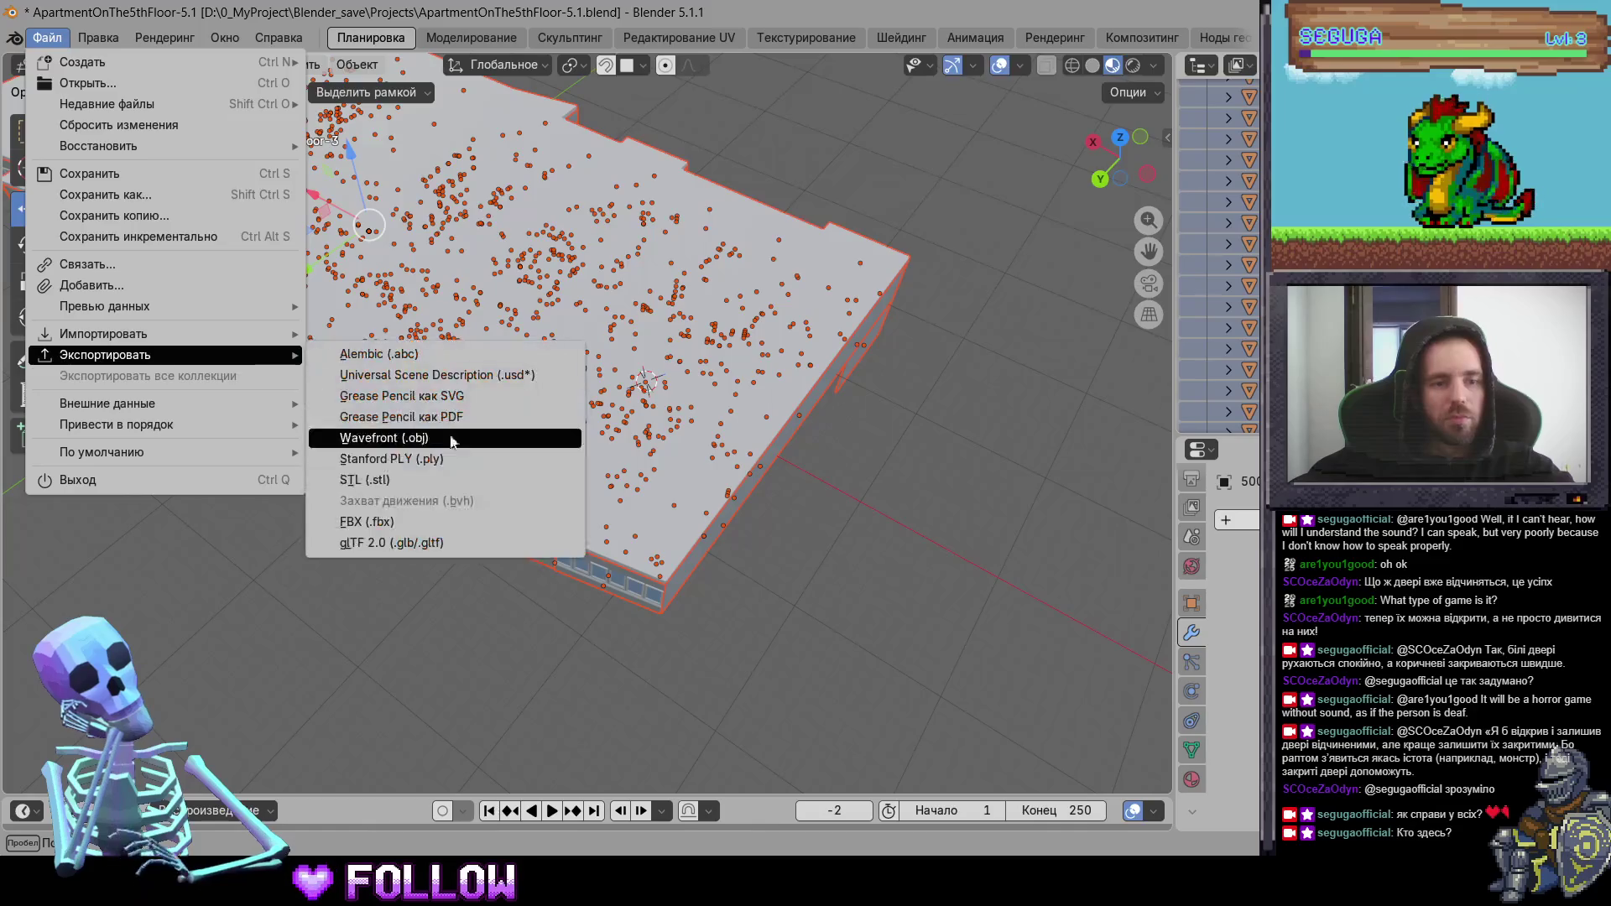
pyautogui.click(352, 517)
# - In Unity, delete the old ApartmentOnThe5thFloor-5.1 asset from Assets/3D
pyautogui.hotkey('alt', 'Tab')
pyautogui.click(721, 667)
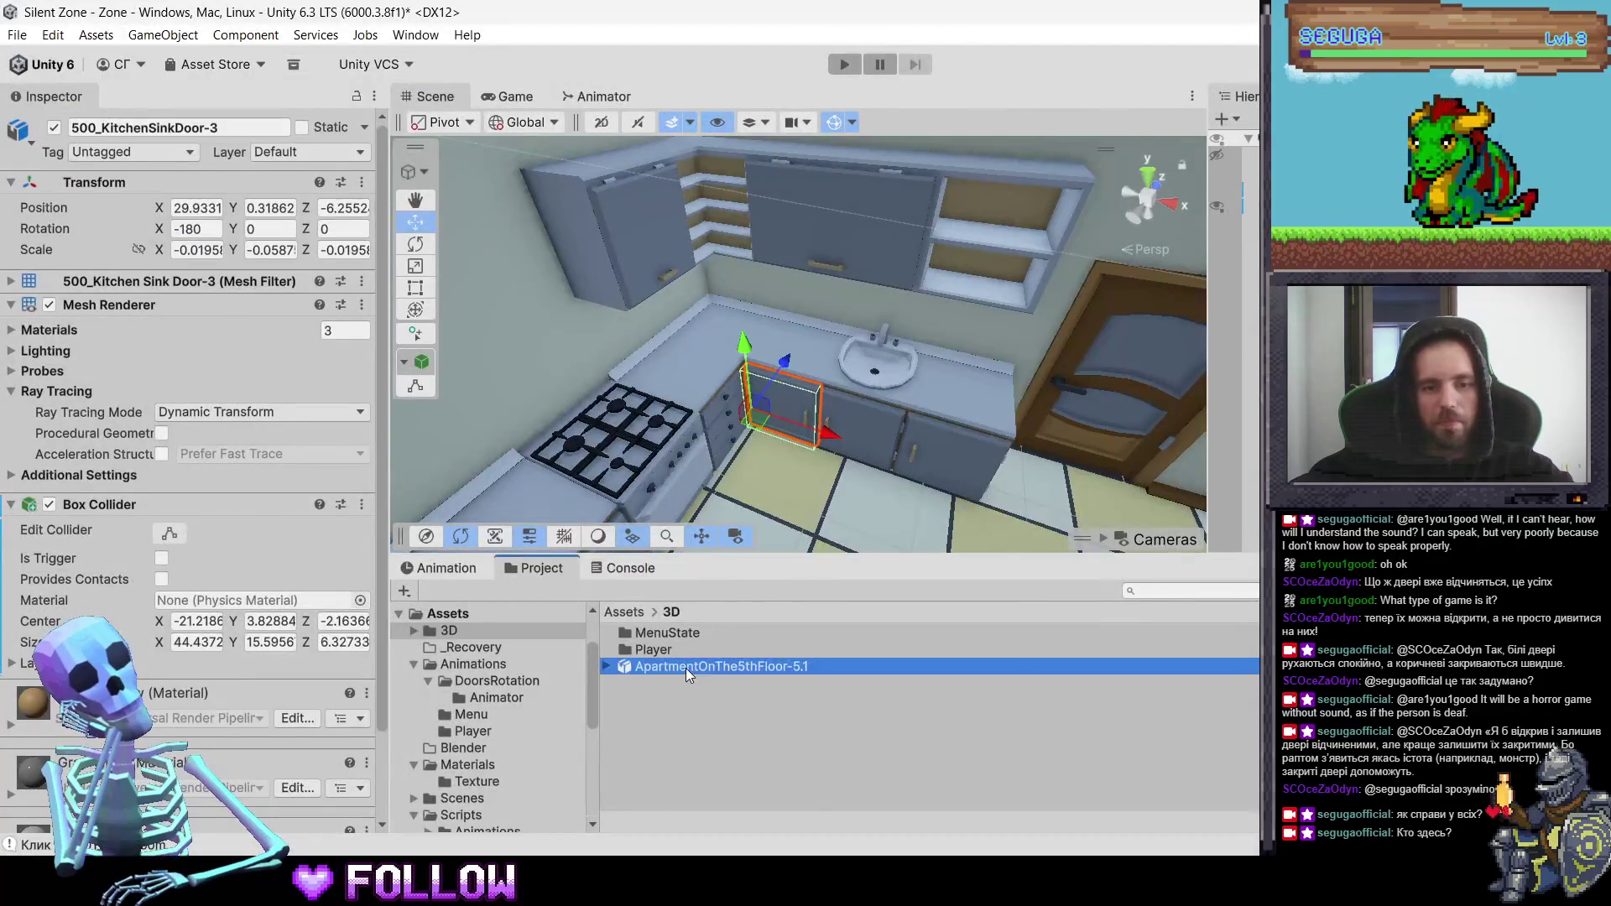
pyautogui.rightClick(686, 666)
pyautogui.click(742, 194)
pyautogui.click(827, 474)
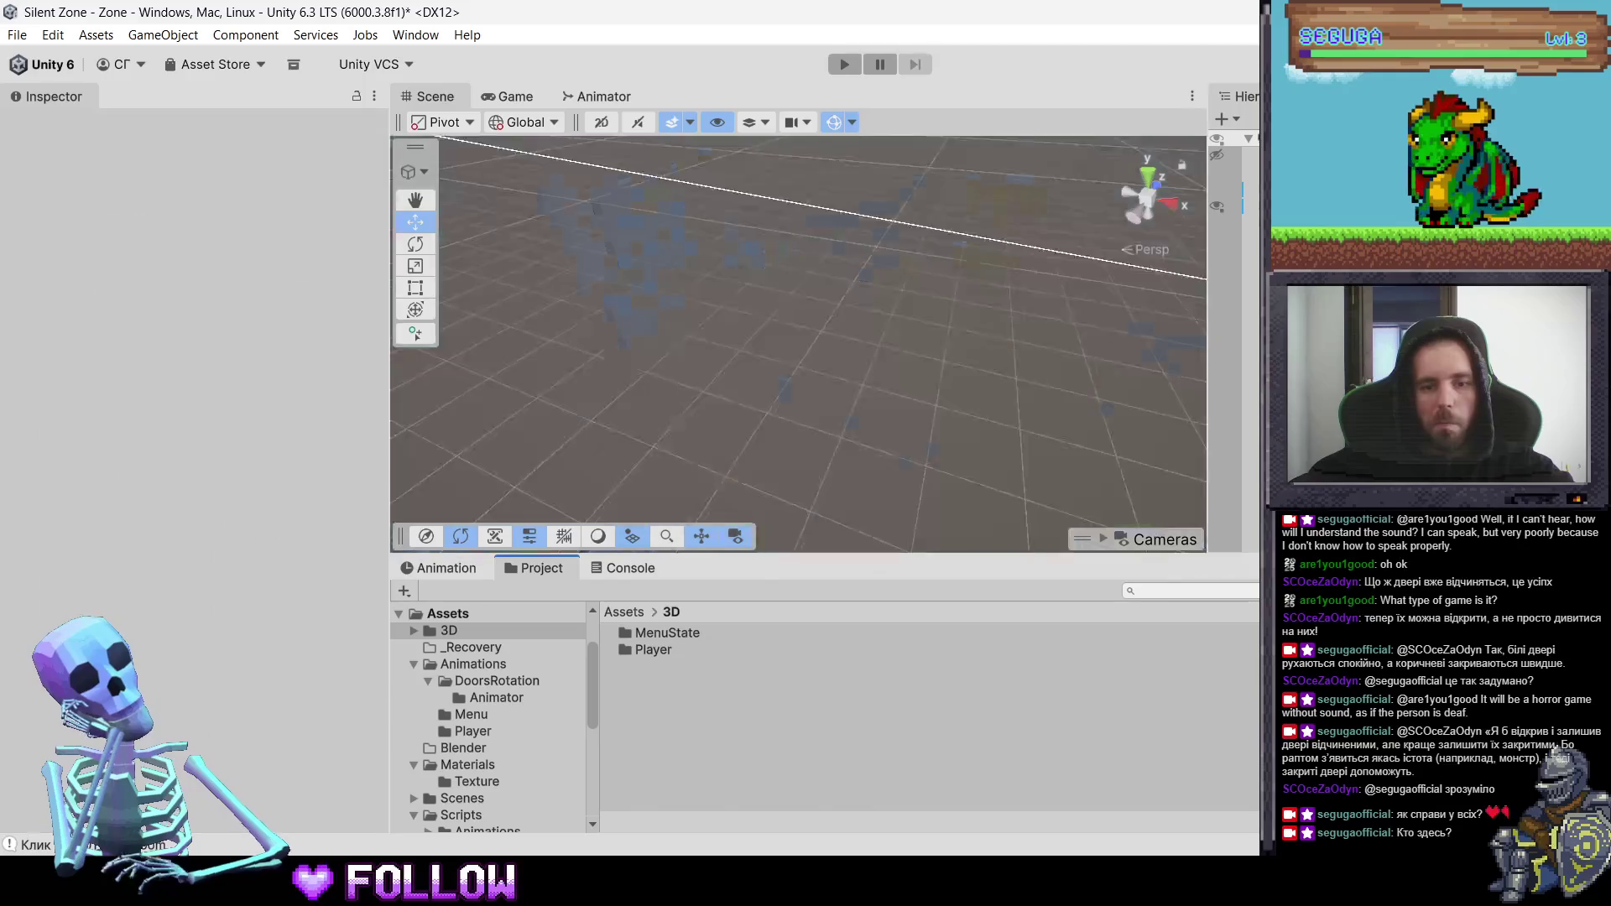
# - Export ApartmentOnThe5thFloor-5.1.fbx into Assets/3D and let Unity reimport it
pyautogui.moveTo(968, 890)
pyautogui.click(988, 804)
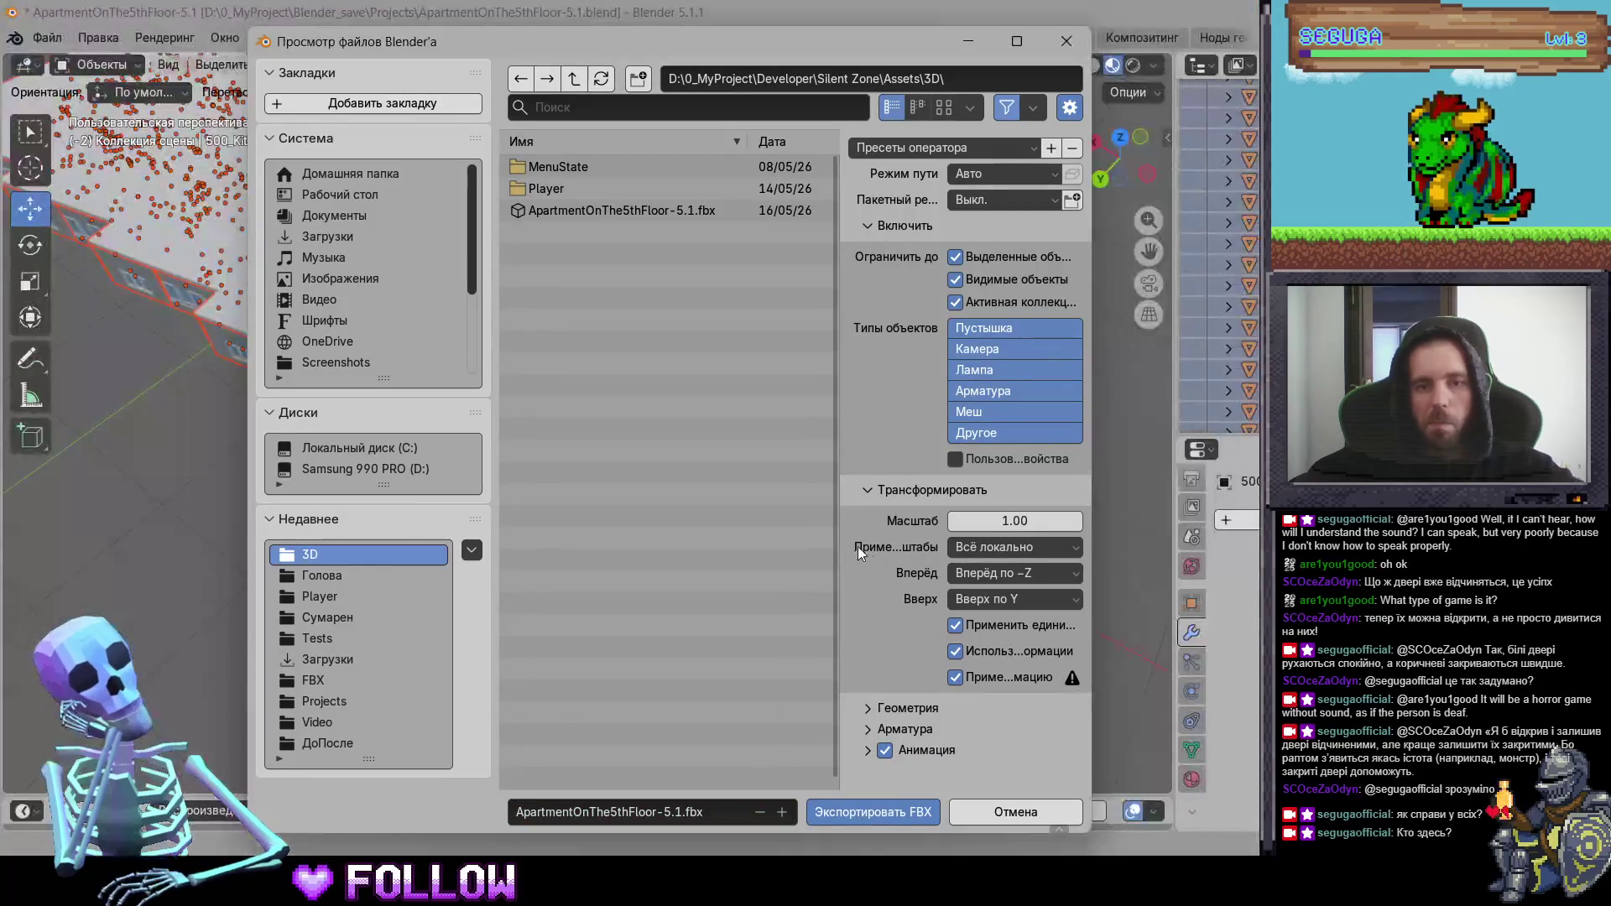
pyautogui.click(891, 810)
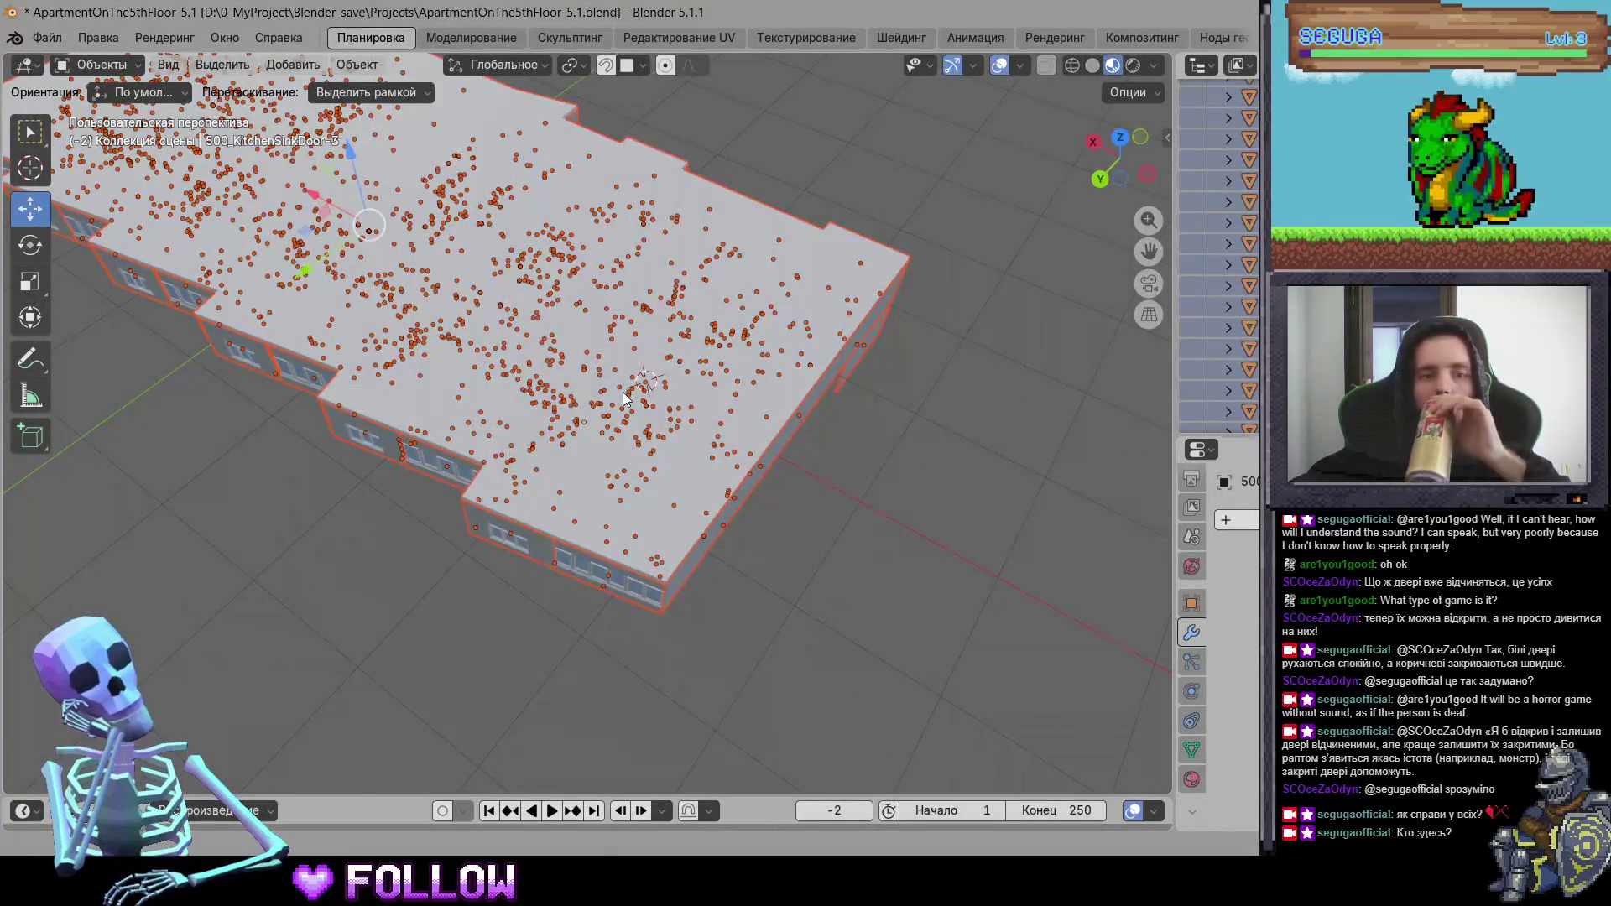
pyautogui.hotkey('alt', 'Tab')
pyautogui.click(817, 634)
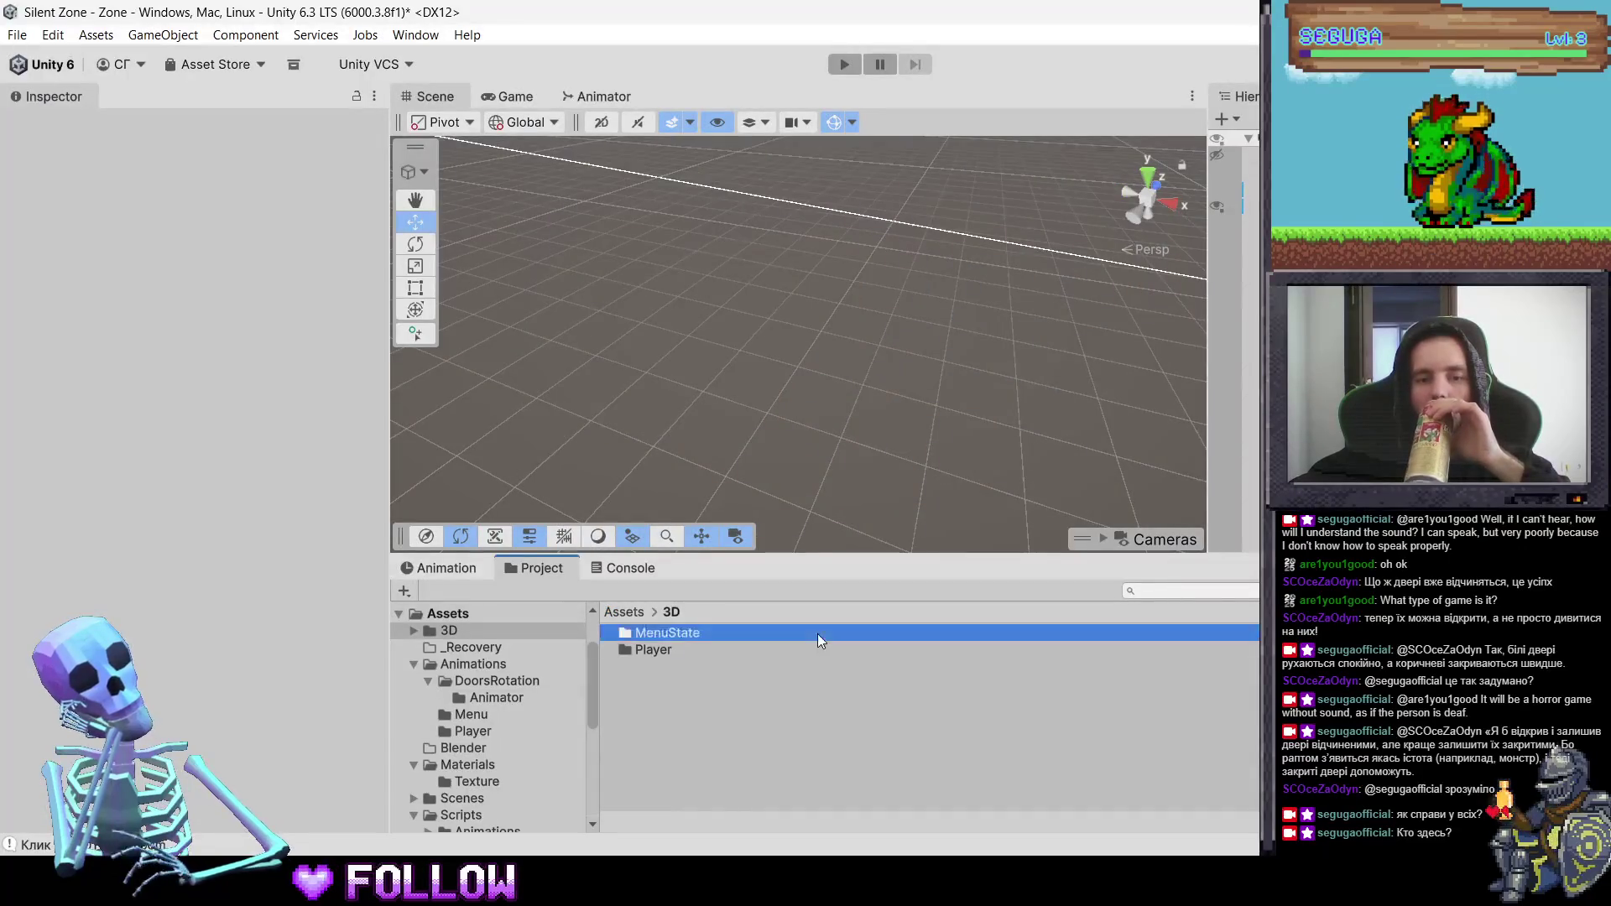
pyautogui.click(791, 699)
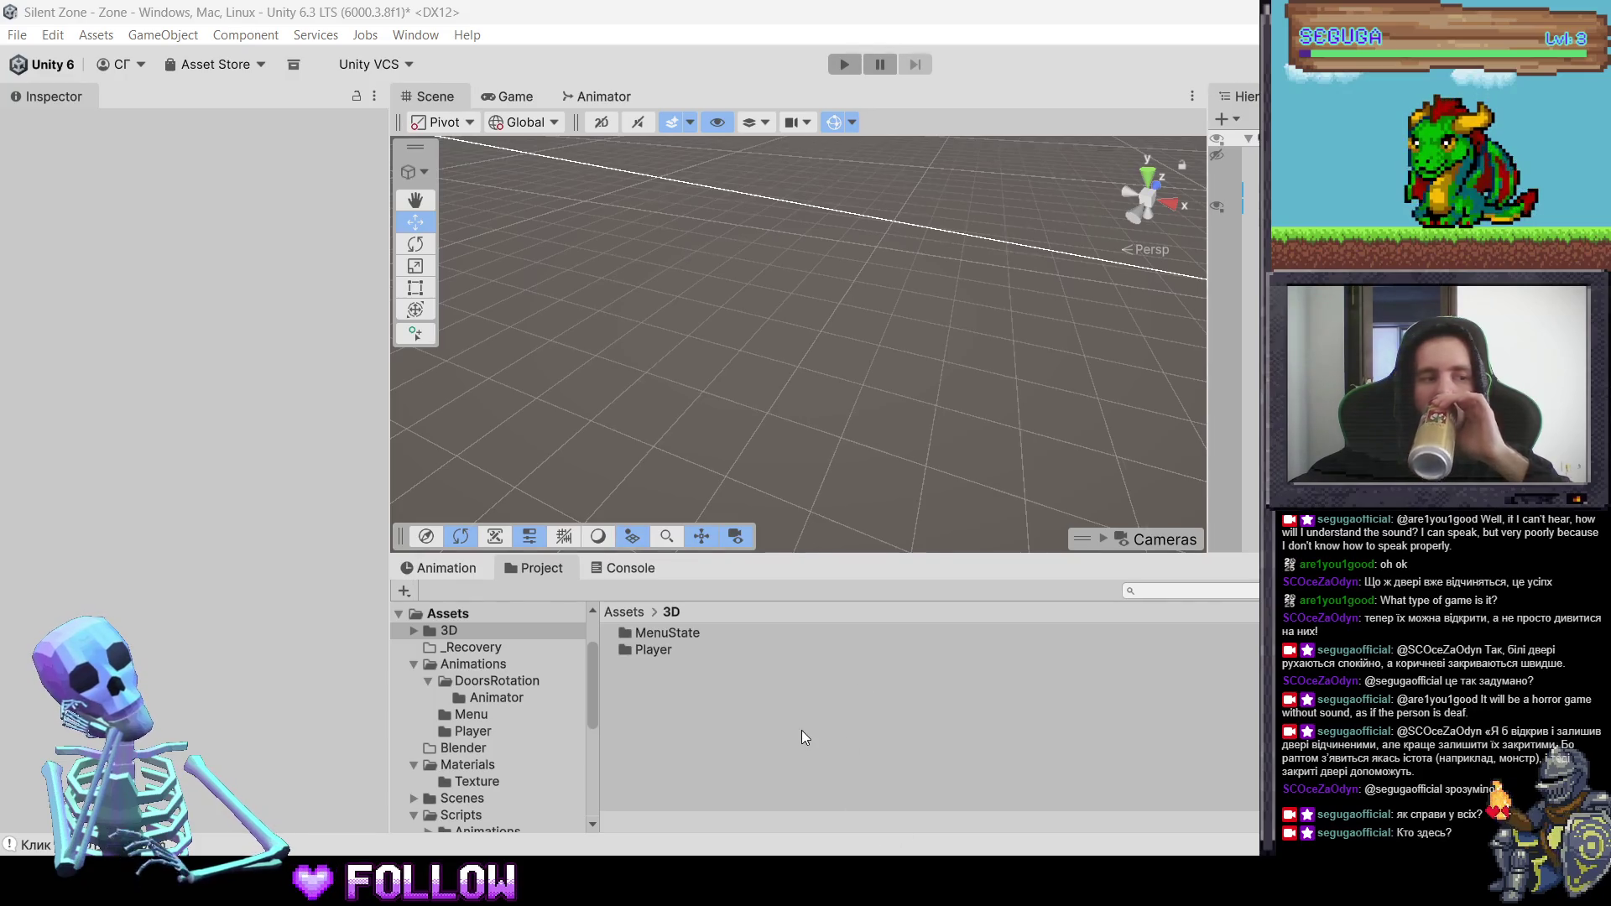
pyautogui.hotkey('alt', 'Tab')
pyautogui.click(808, 702)
pyautogui.hotkey('alt', 'Tab')
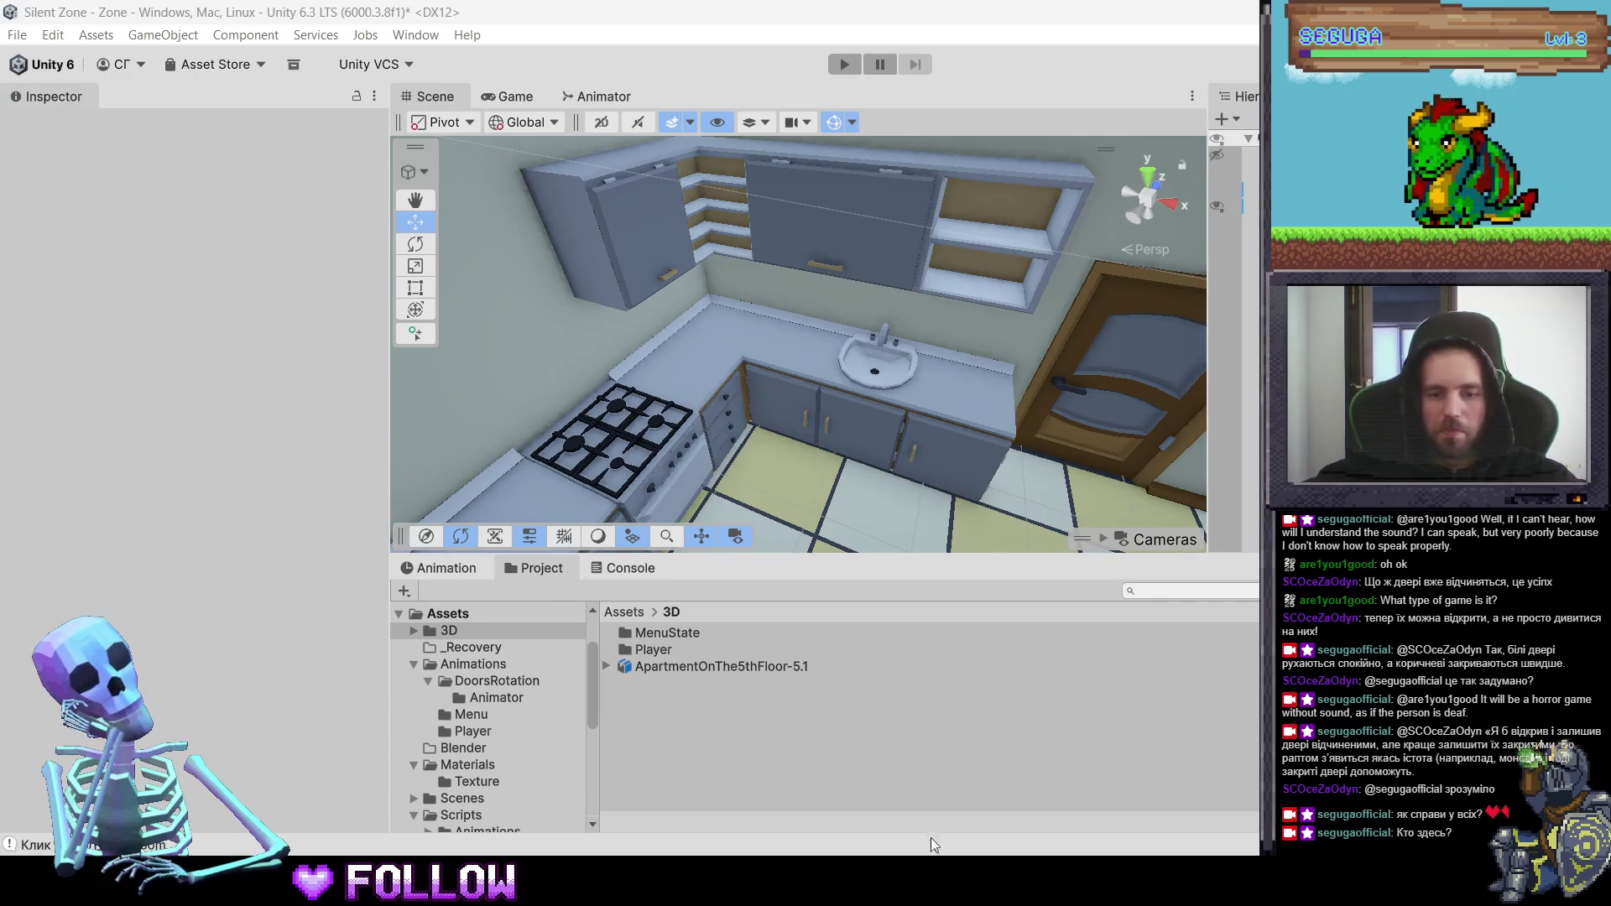
# - In Unity's Scene view, select the sink door, then the upper cabinet door, then return to Blender
pyautogui.click(775, 429)
pyautogui.click(774, 430)
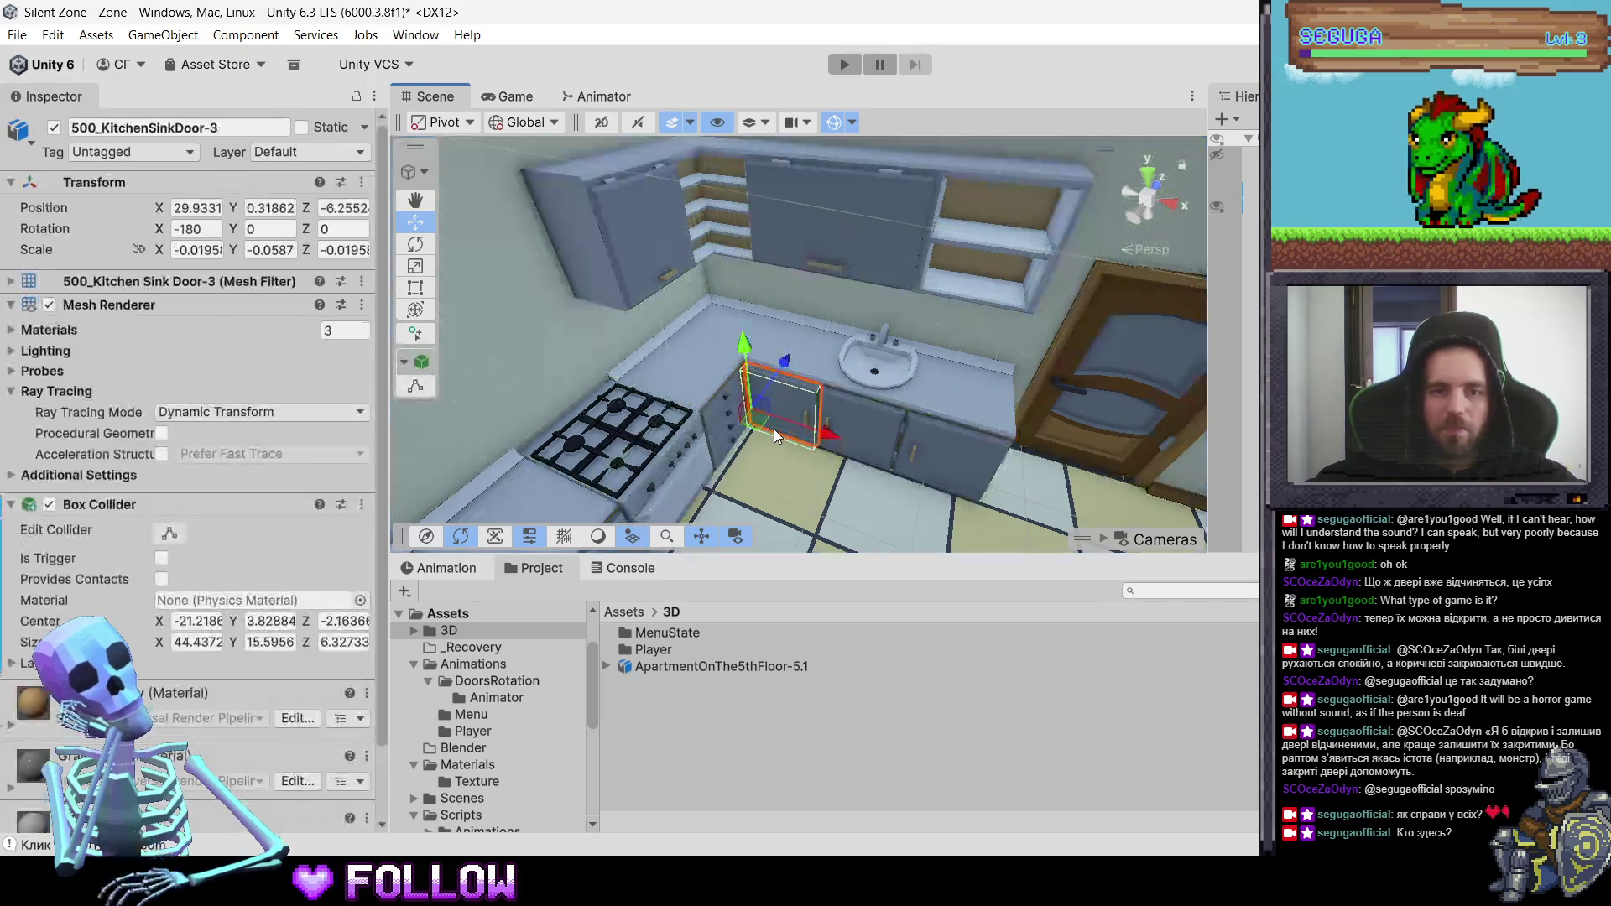
pyautogui.click(653, 278)
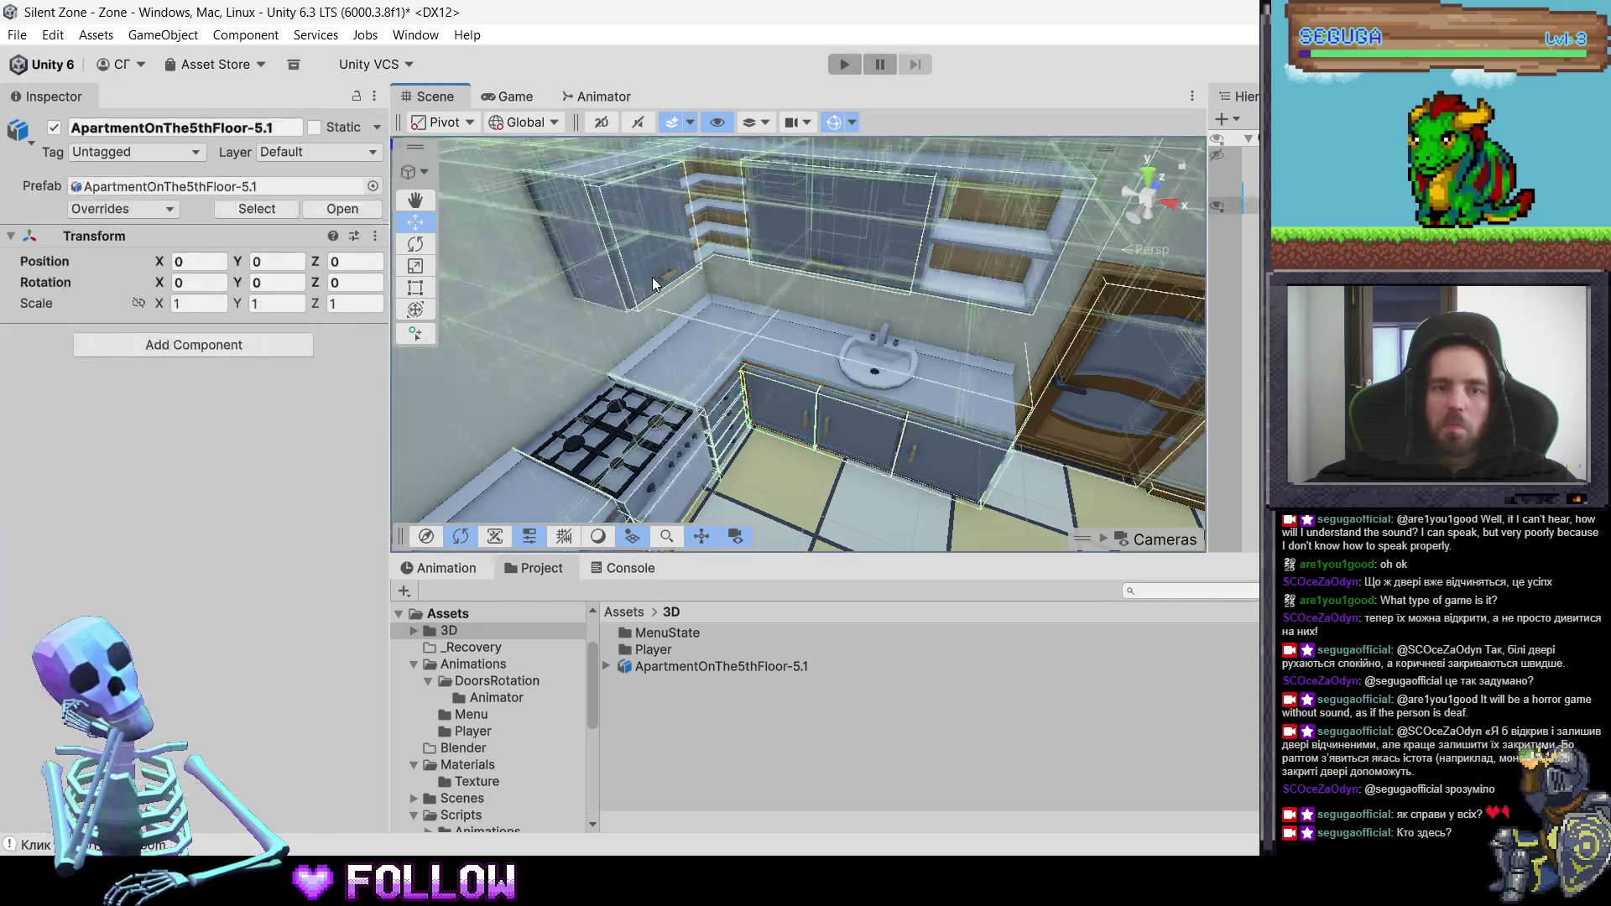
pyautogui.click(652, 277)
pyautogui.hotkey('alt', 'Tab')
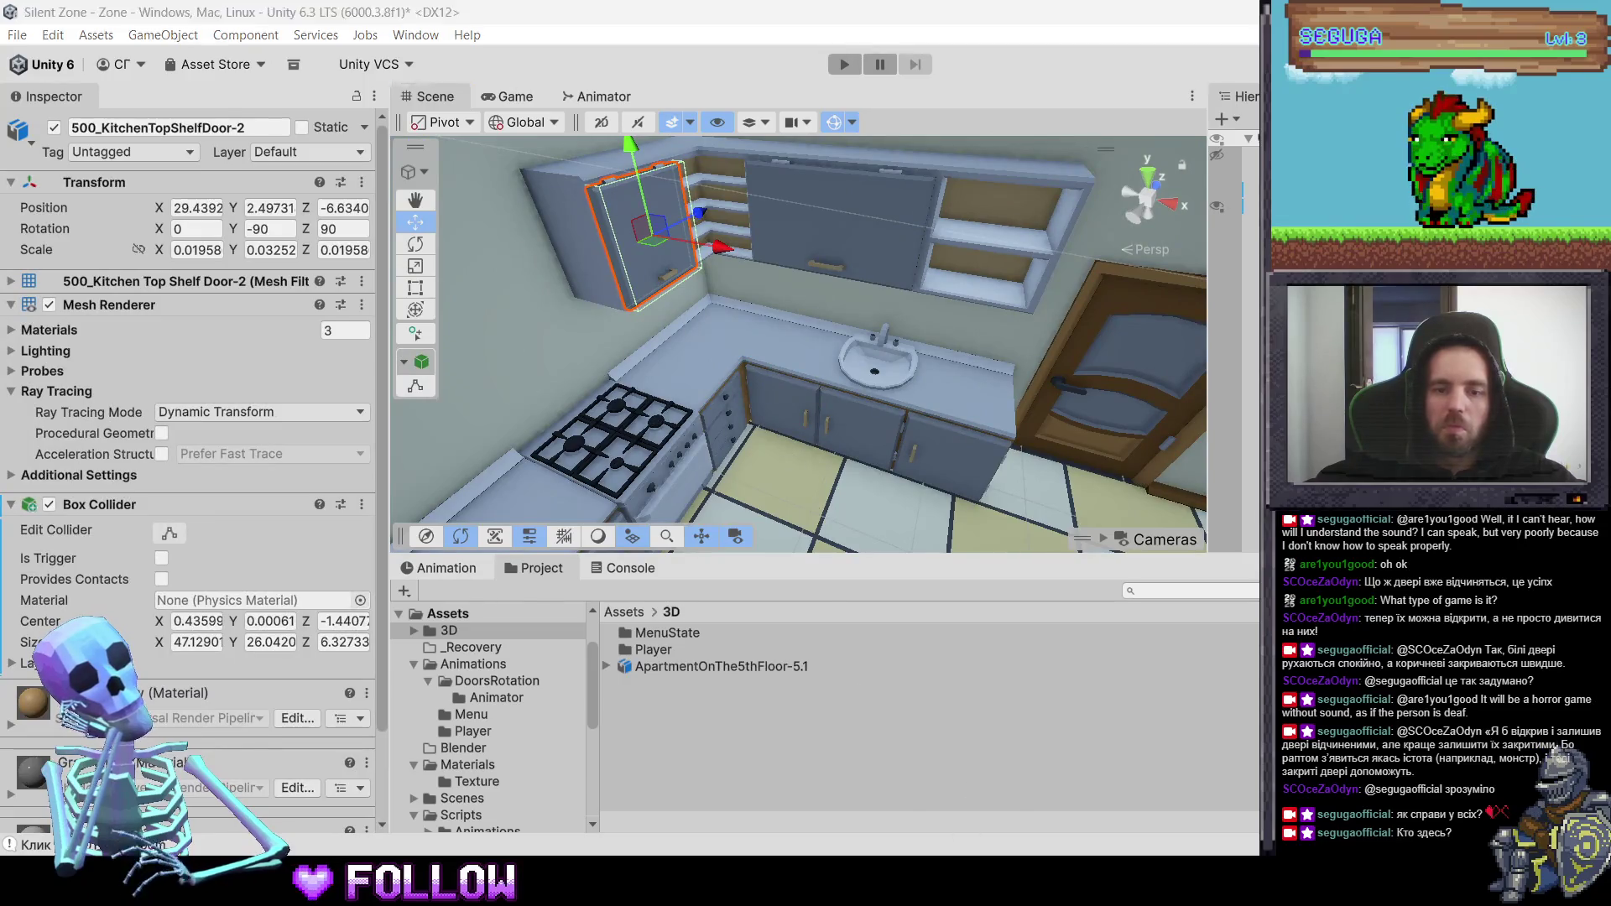
pyautogui.click(527, 431)
# - Hide the ceiling, select 500_KitchenSinkDoor-3, and apply its rotation
pyautogui.press('h')
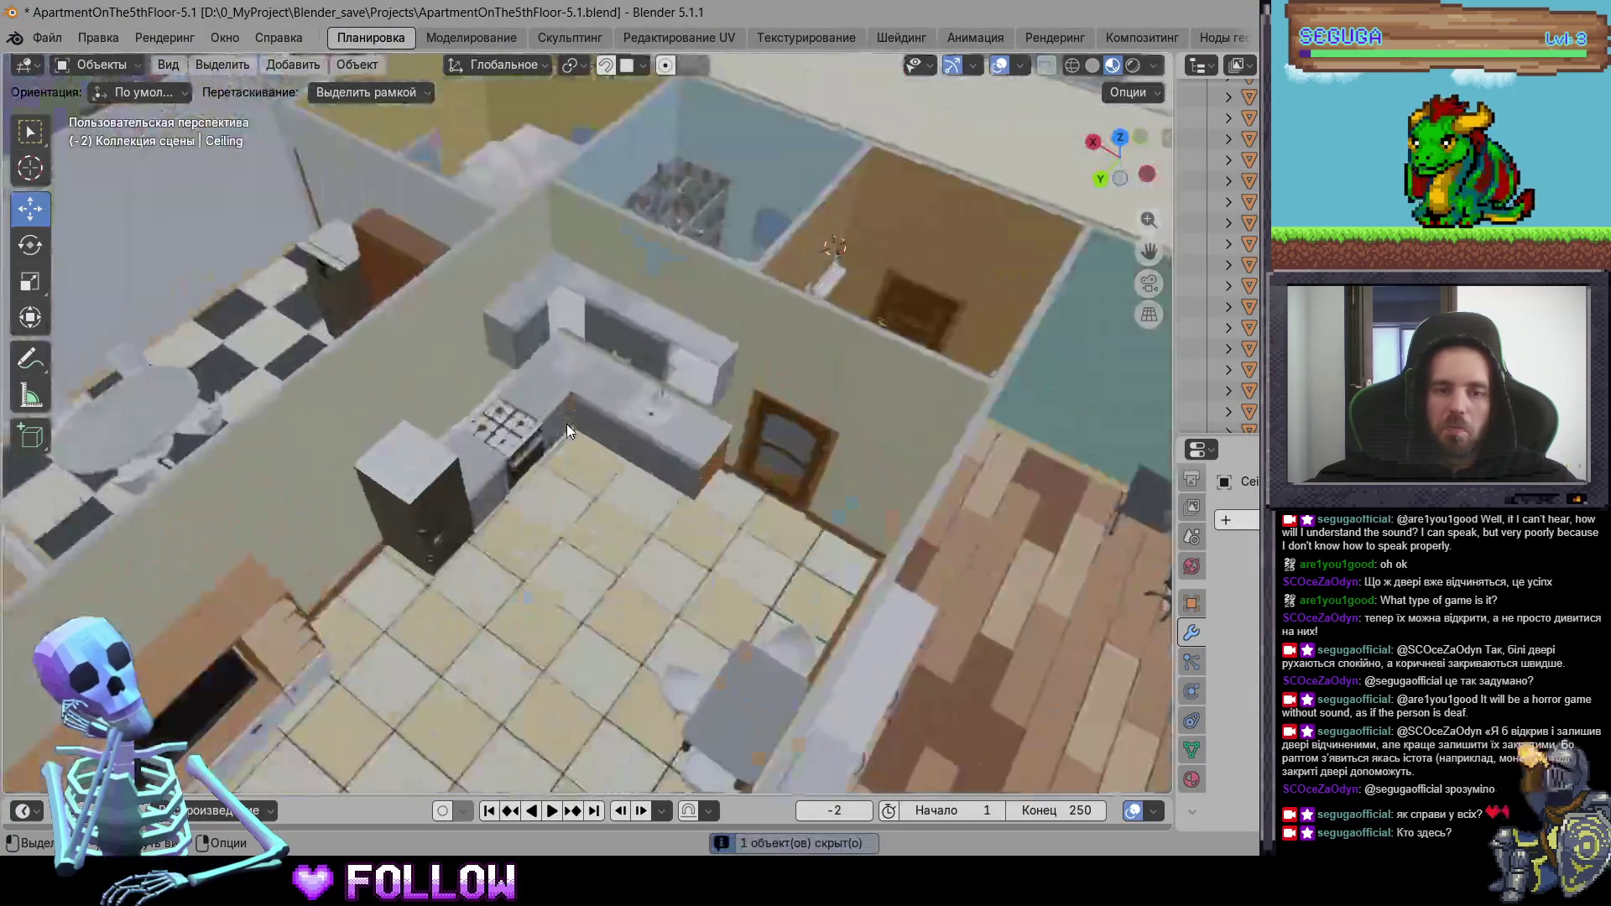
pyautogui.click(566, 425)
pyautogui.press('KP_Decimal')
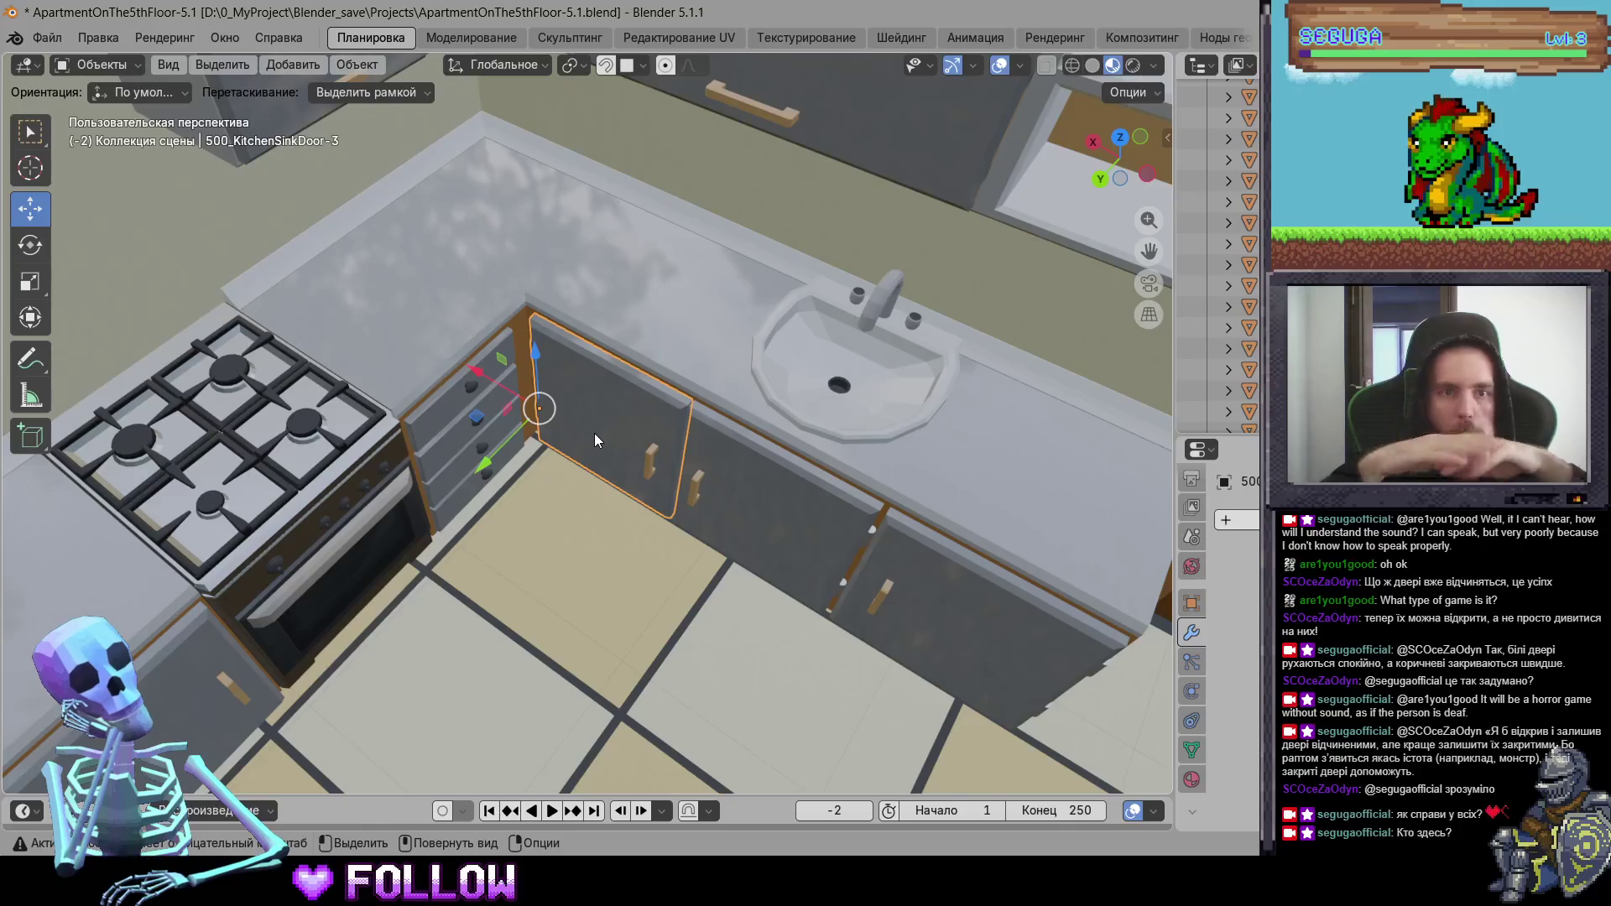
pyautogui.click(349, 66)
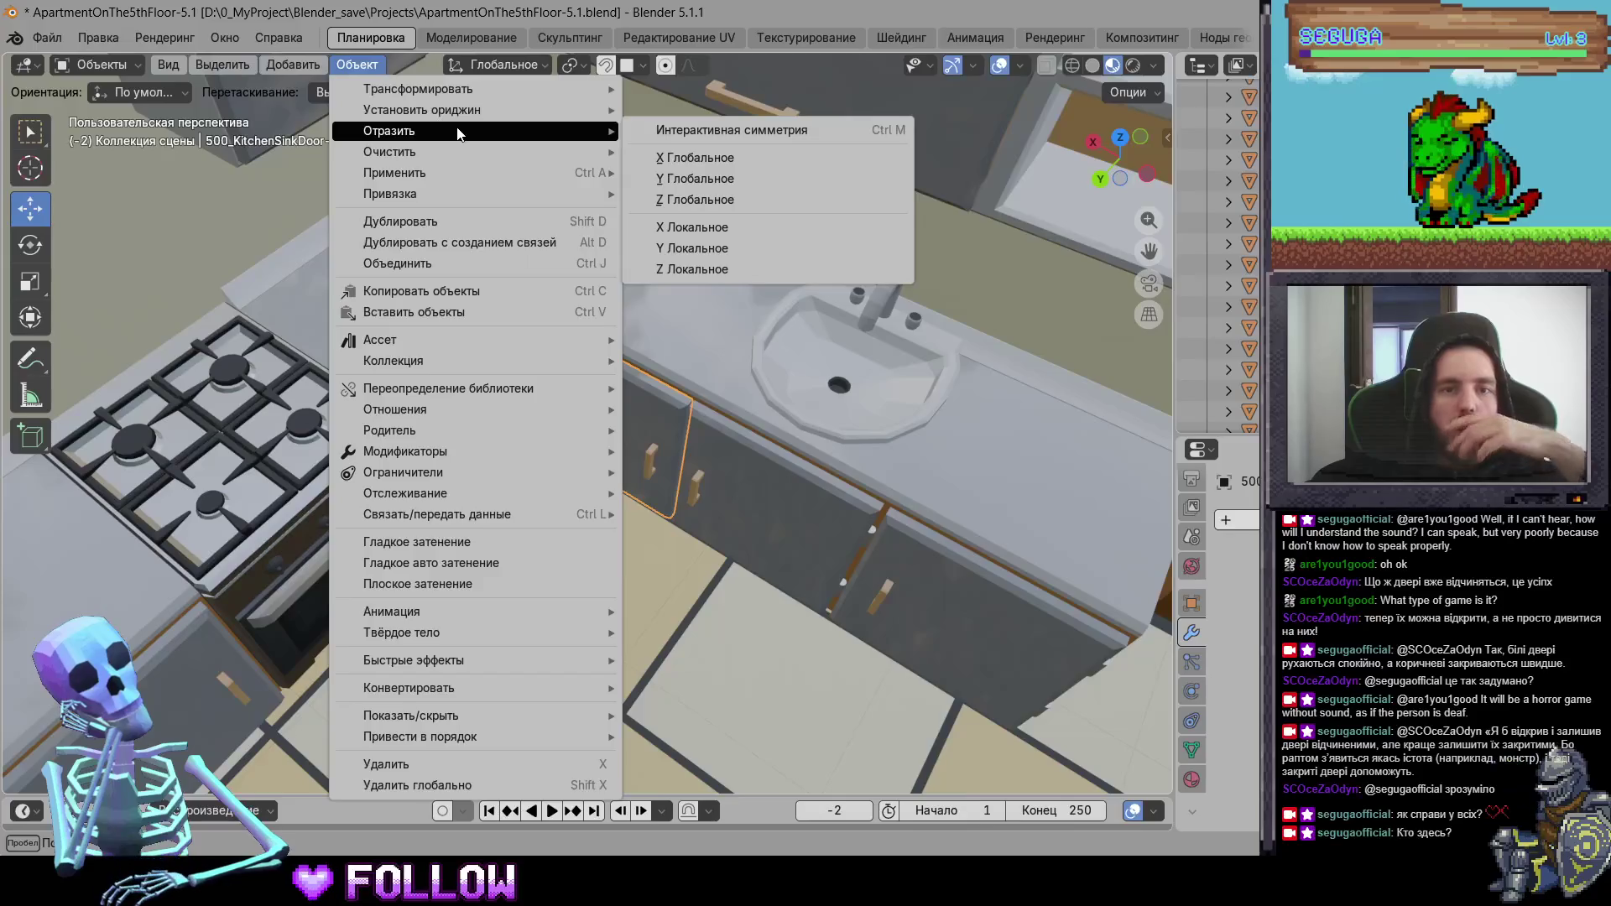
pyautogui.moveTo(475, 117)
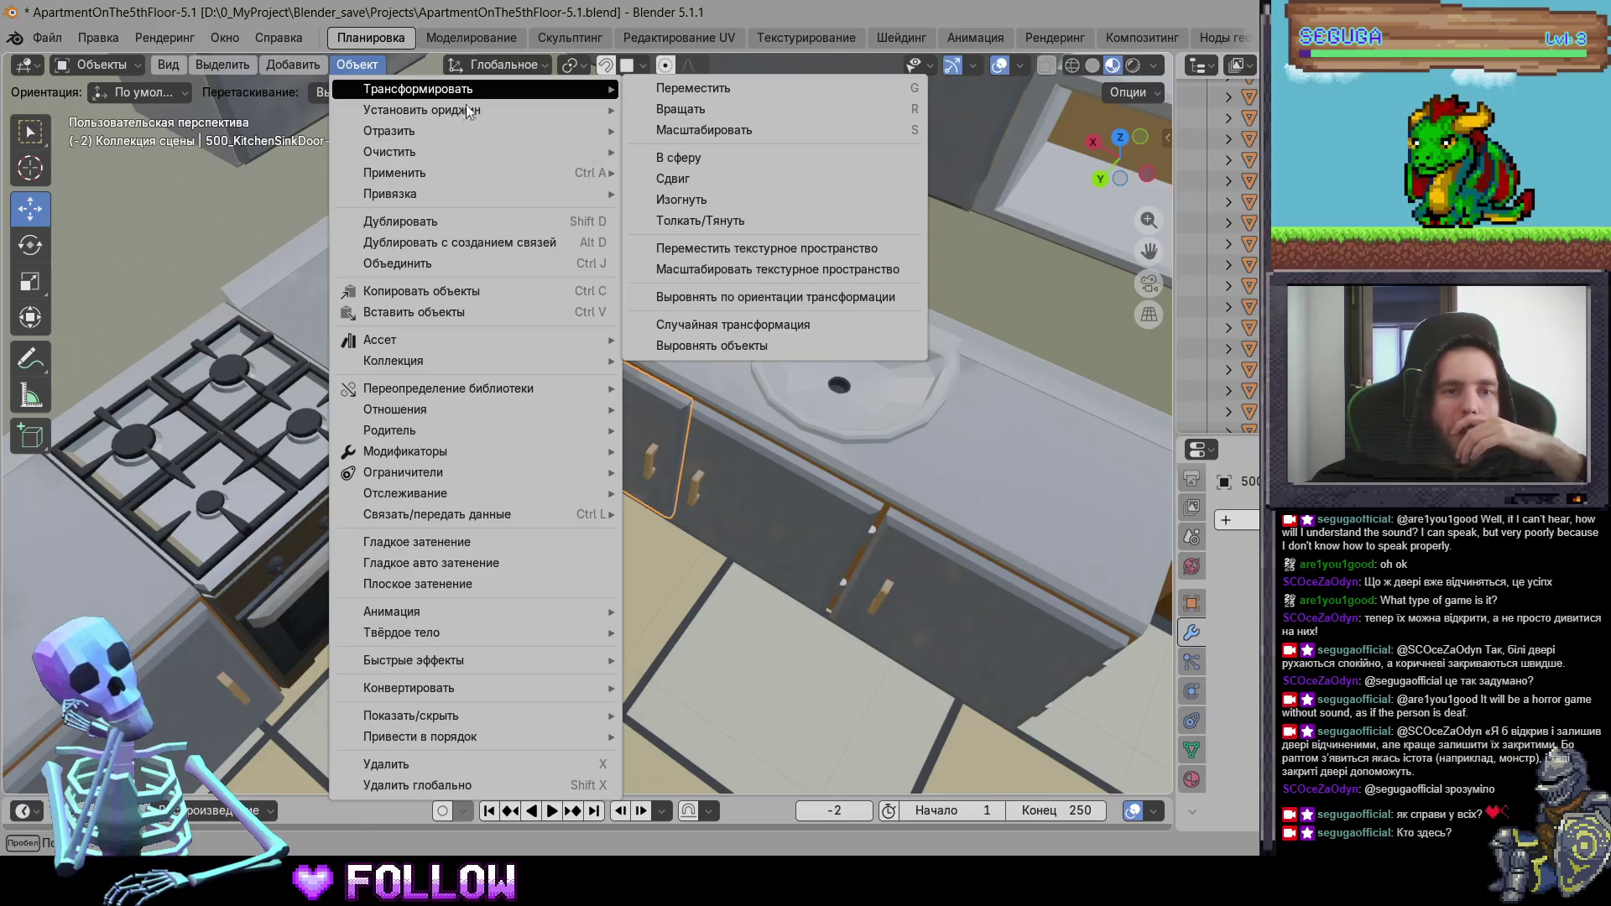
pyautogui.moveTo(466, 171)
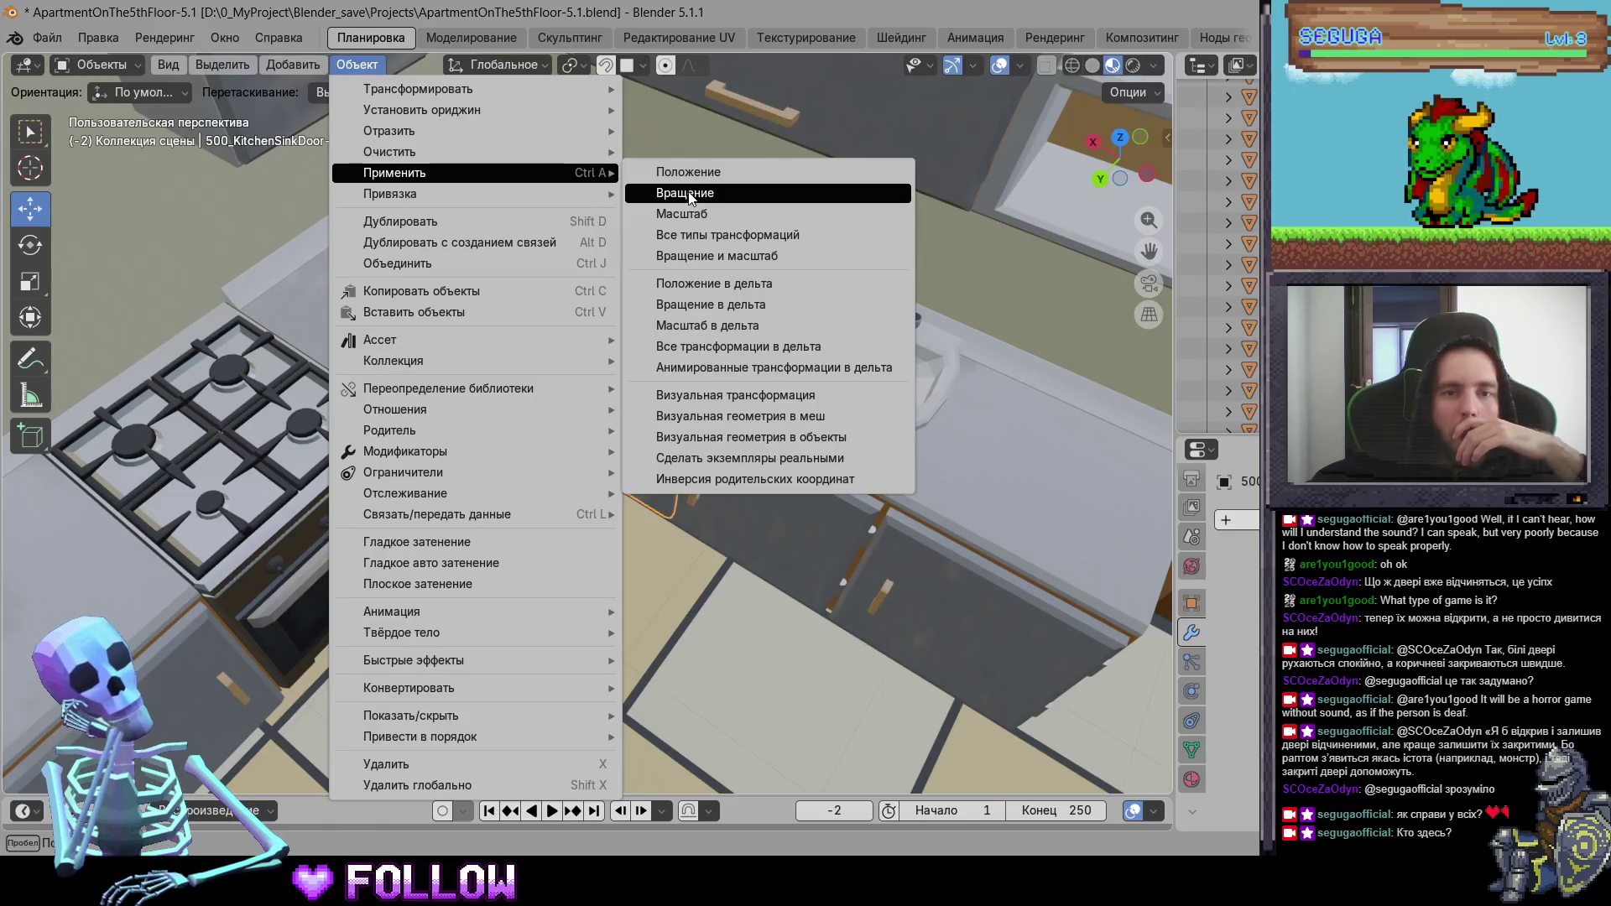
pyautogui.click(785, 239)
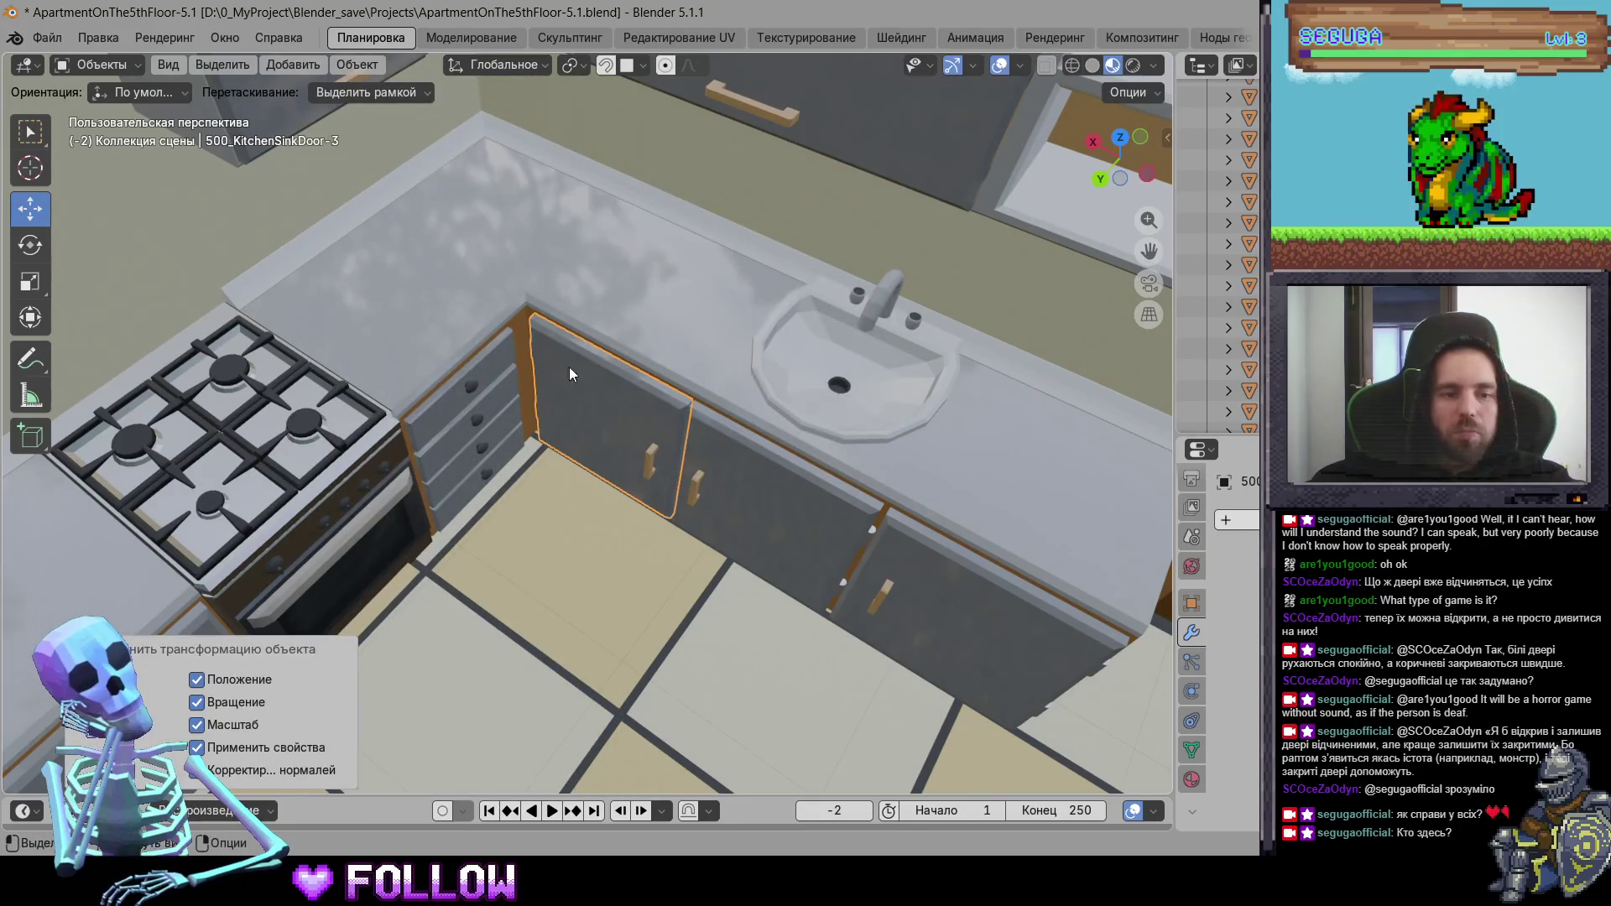
# - Apply All Transforms to Deltas on the sink door
pyautogui.click(575, 408)
pyautogui.click(355, 65)
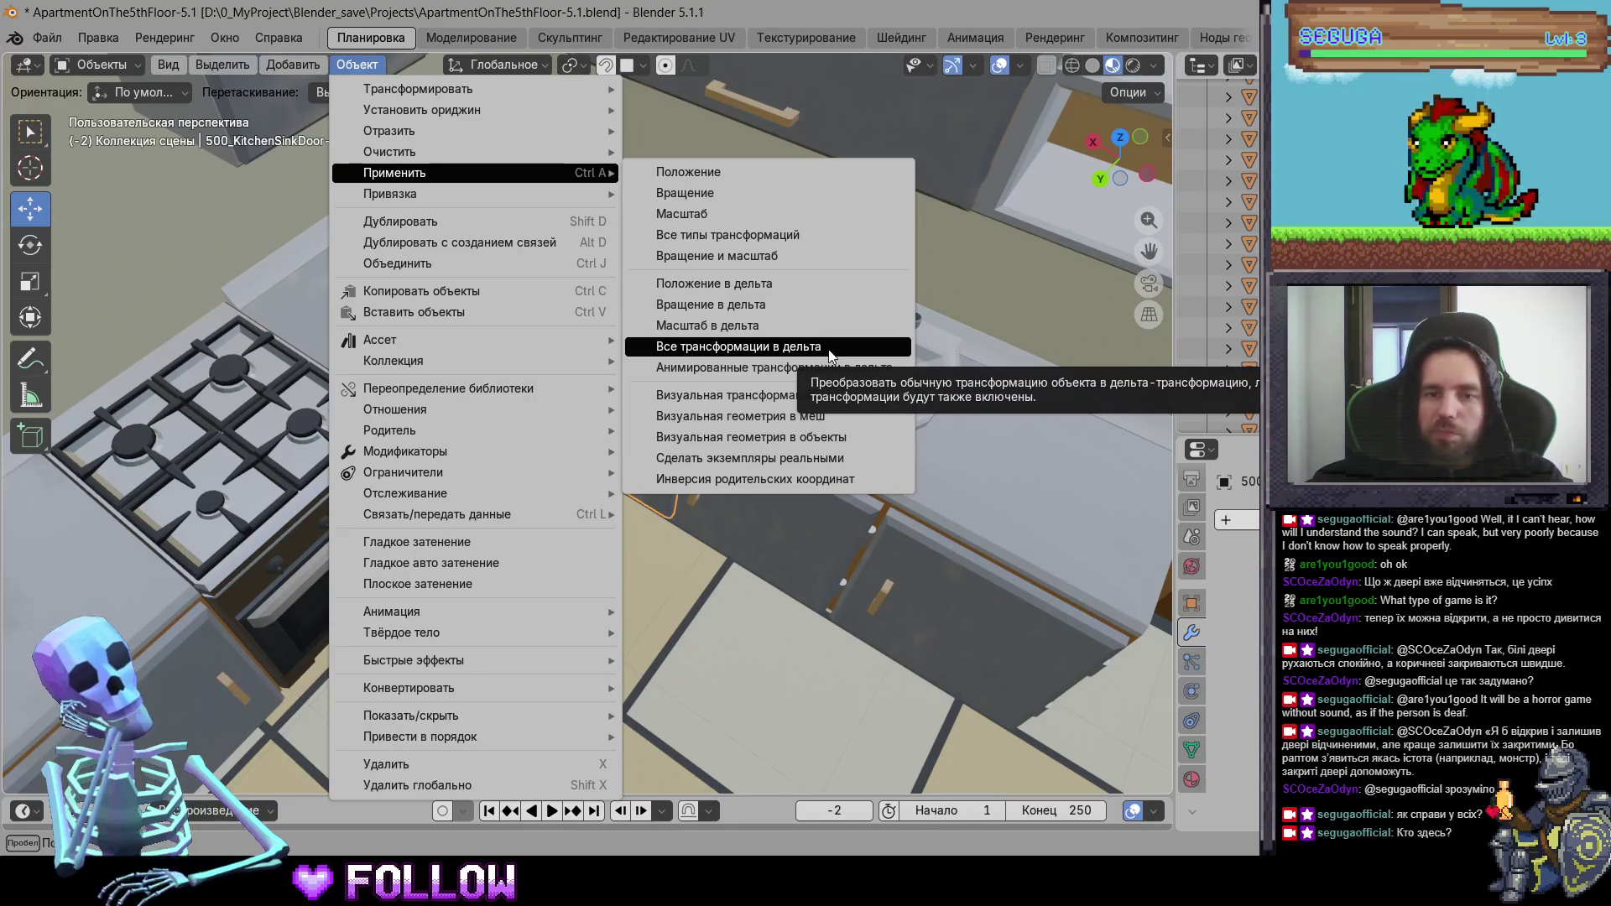
pyautogui.click(830, 354)
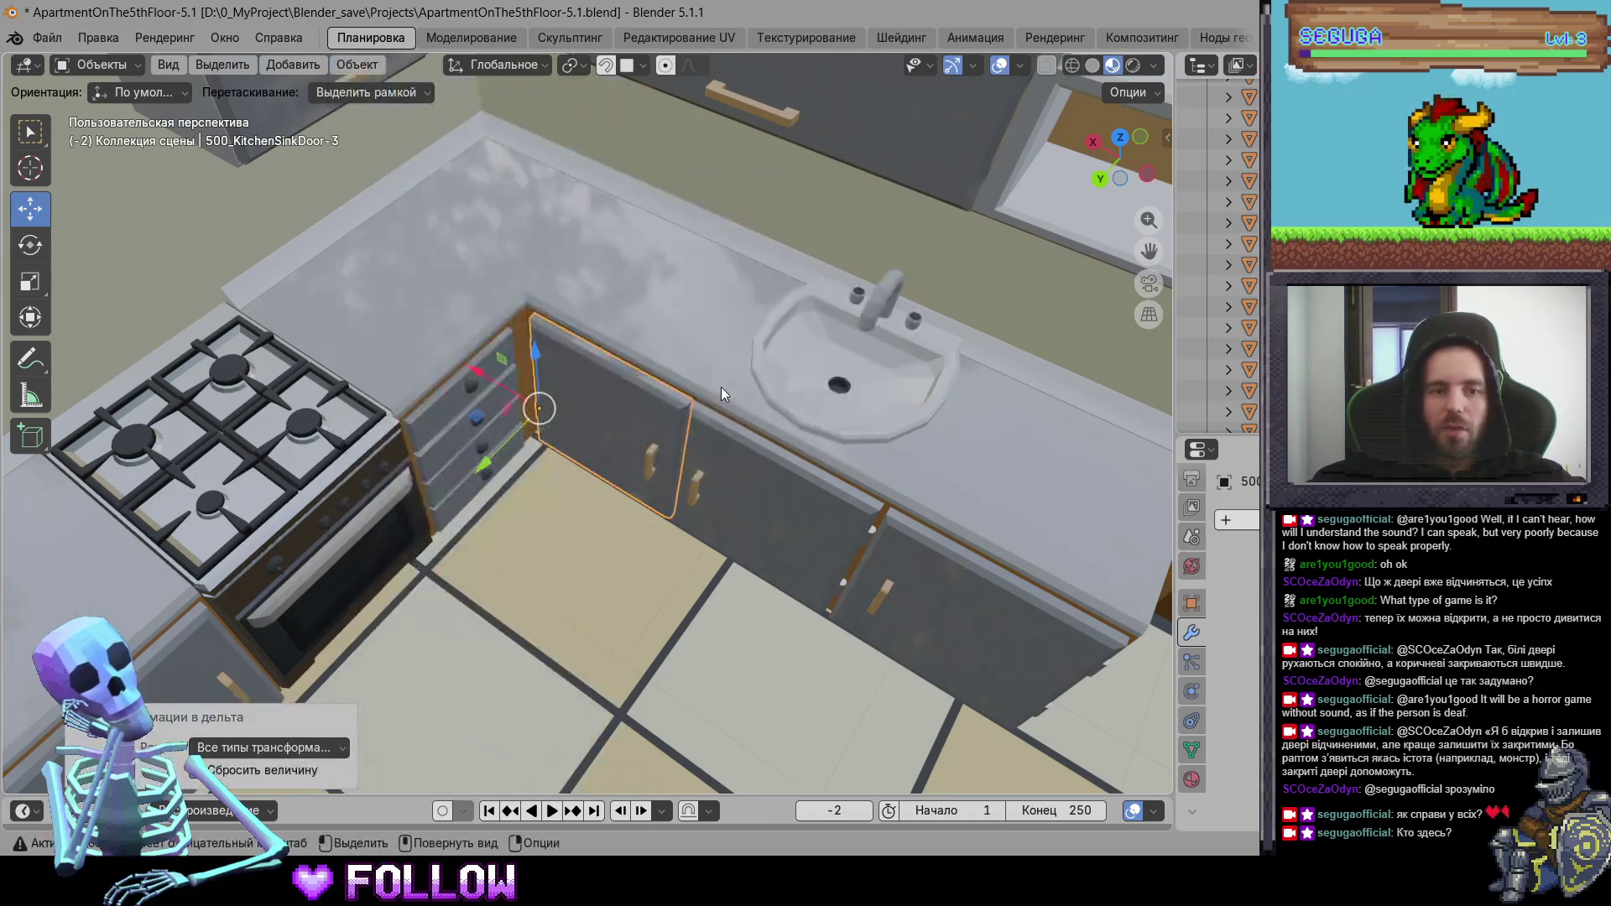
# - Select 500_KitchenTopShelfDoor-2 and apply its rotation
pyautogui.scroll(-3, 673, 507)
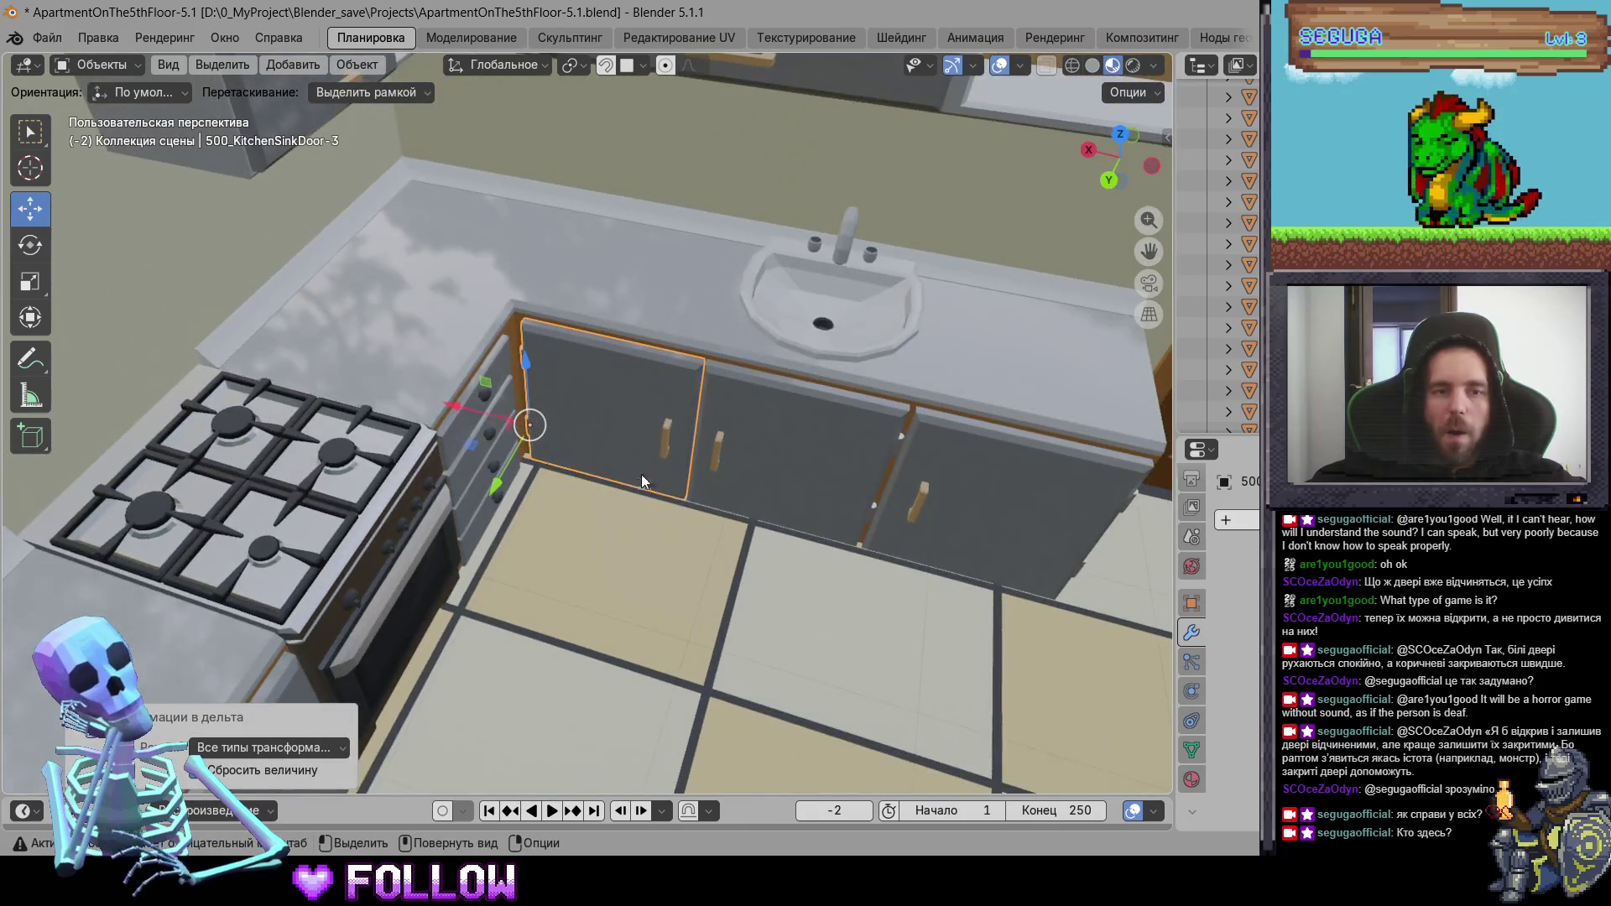
pyautogui.scroll(-3, 641, 475)
pyautogui.click(440, 195)
pyautogui.scroll(2, 455, 302)
pyautogui.rightClick(428, 263)
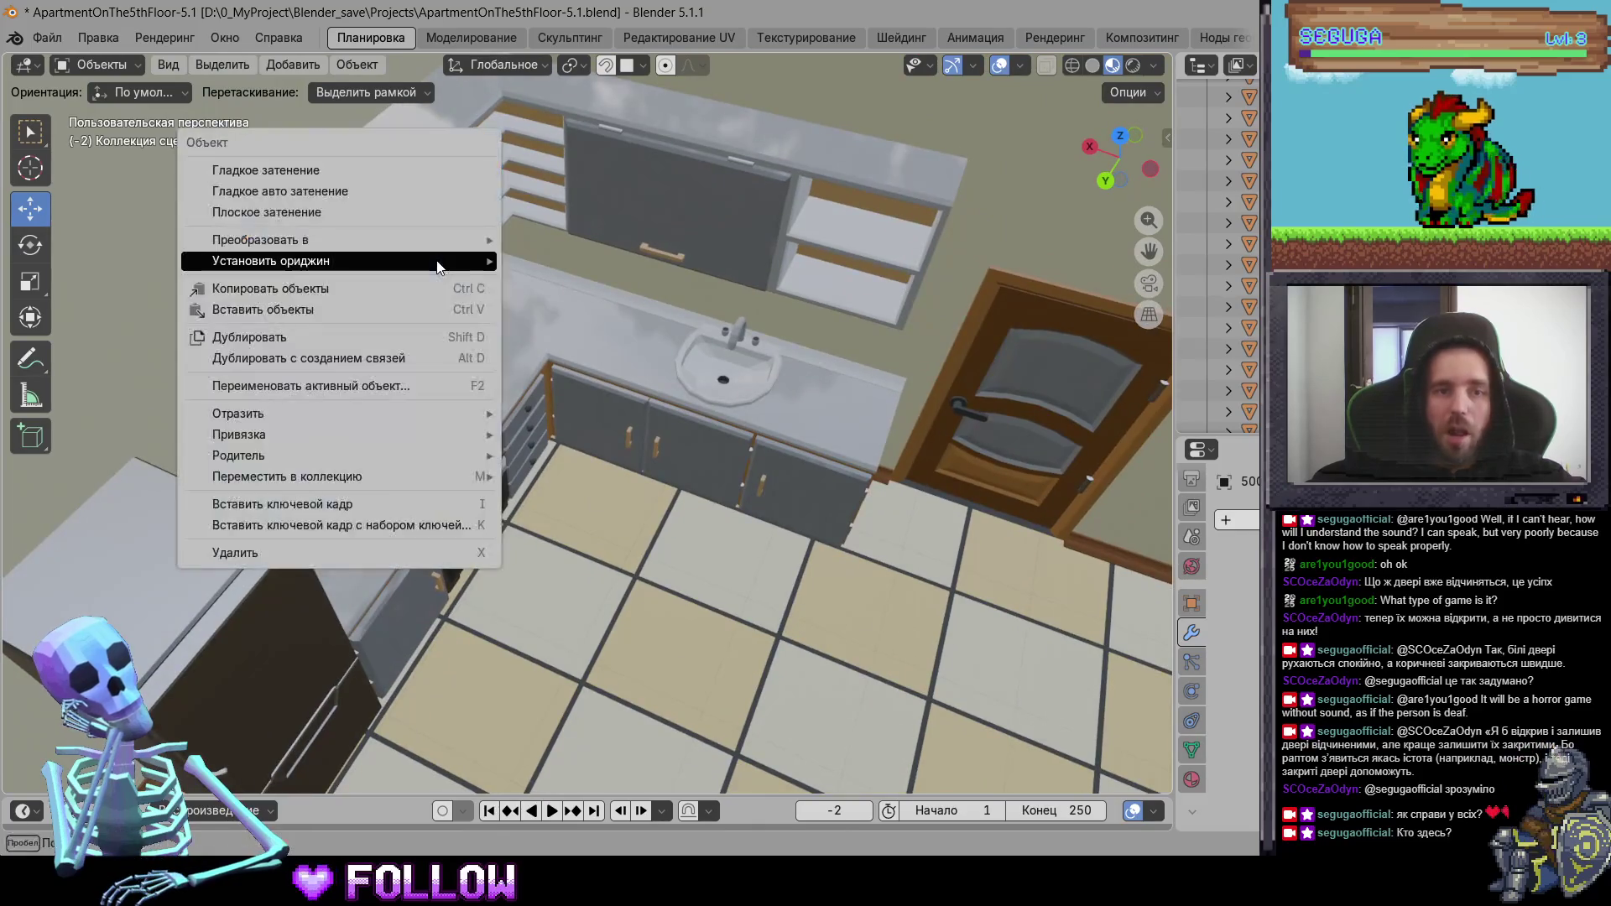
pyautogui.click(357, 64)
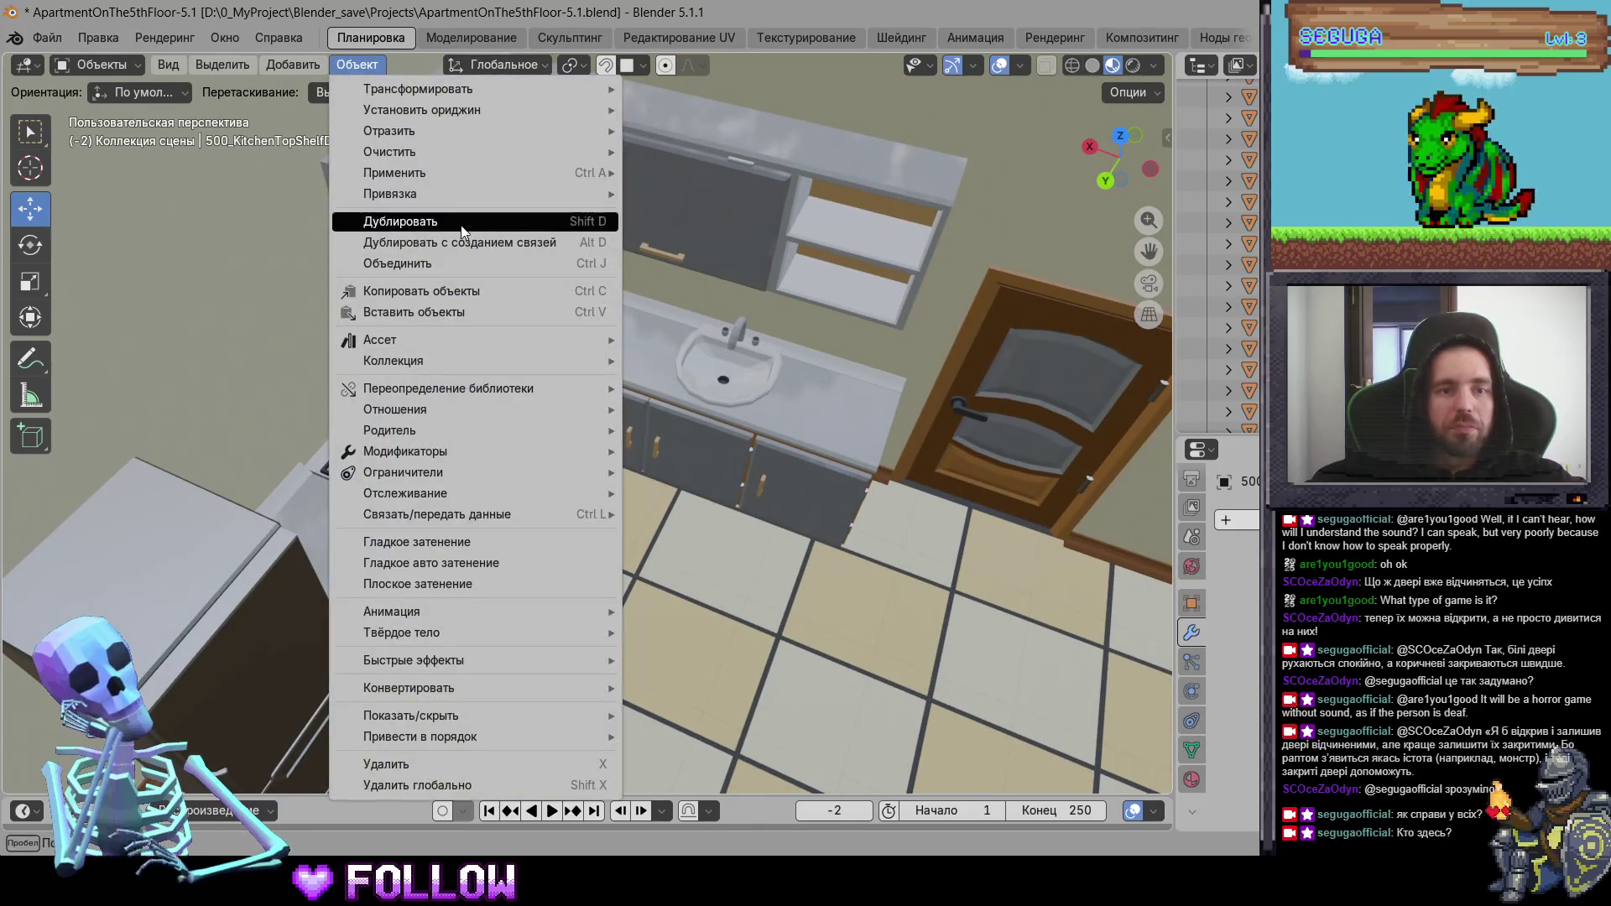
pyautogui.moveTo(502, 174)
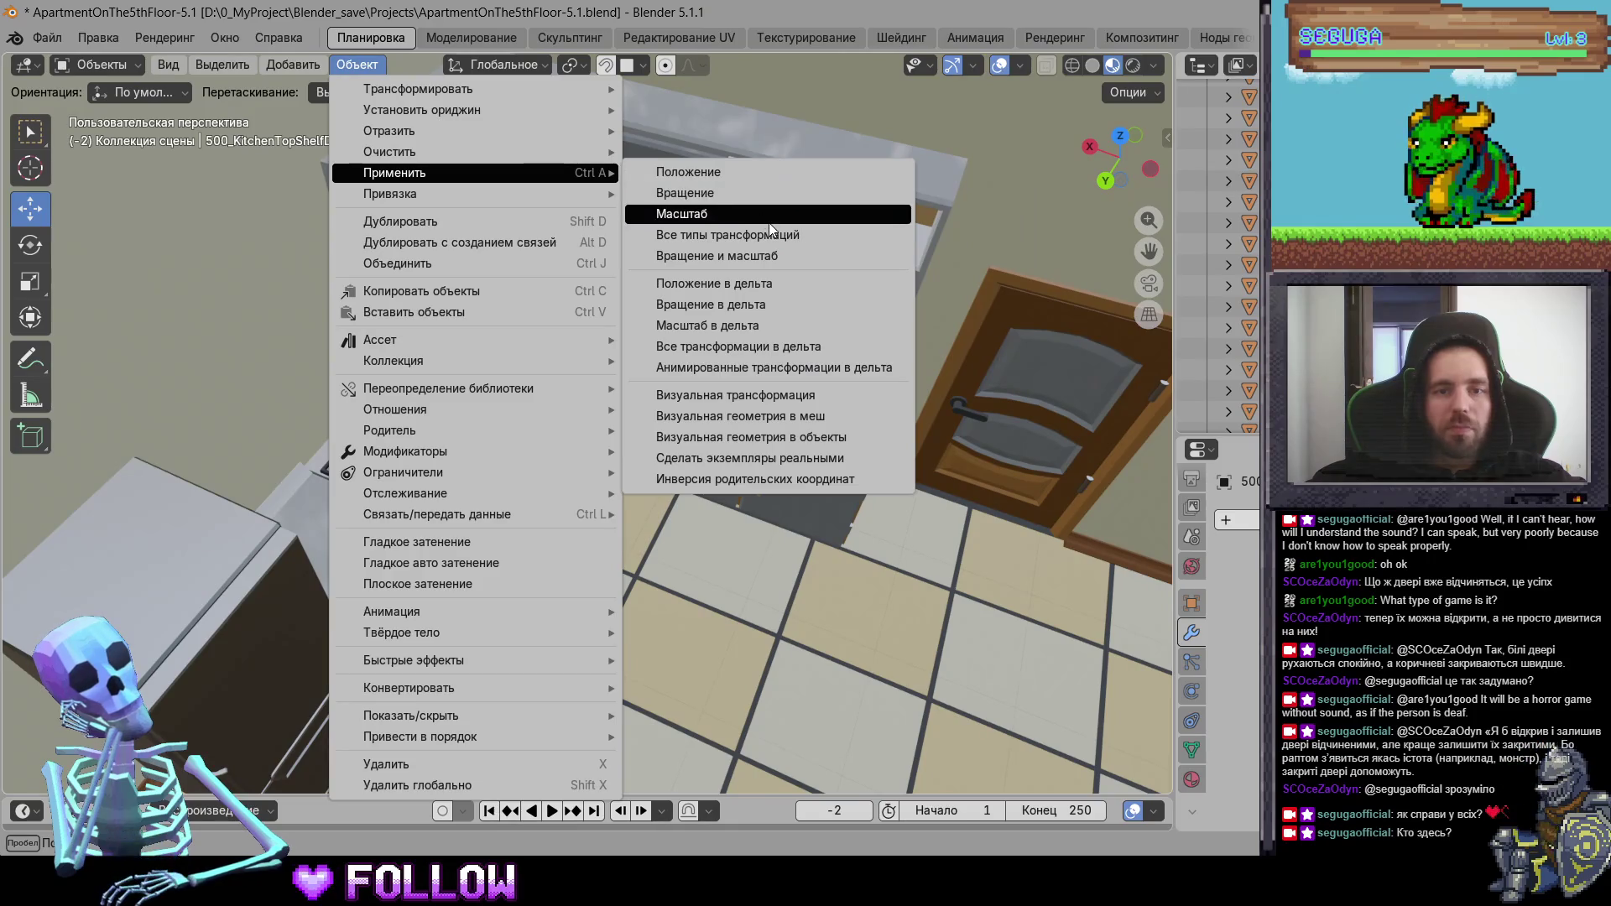
pyautogui.click(701, 194)
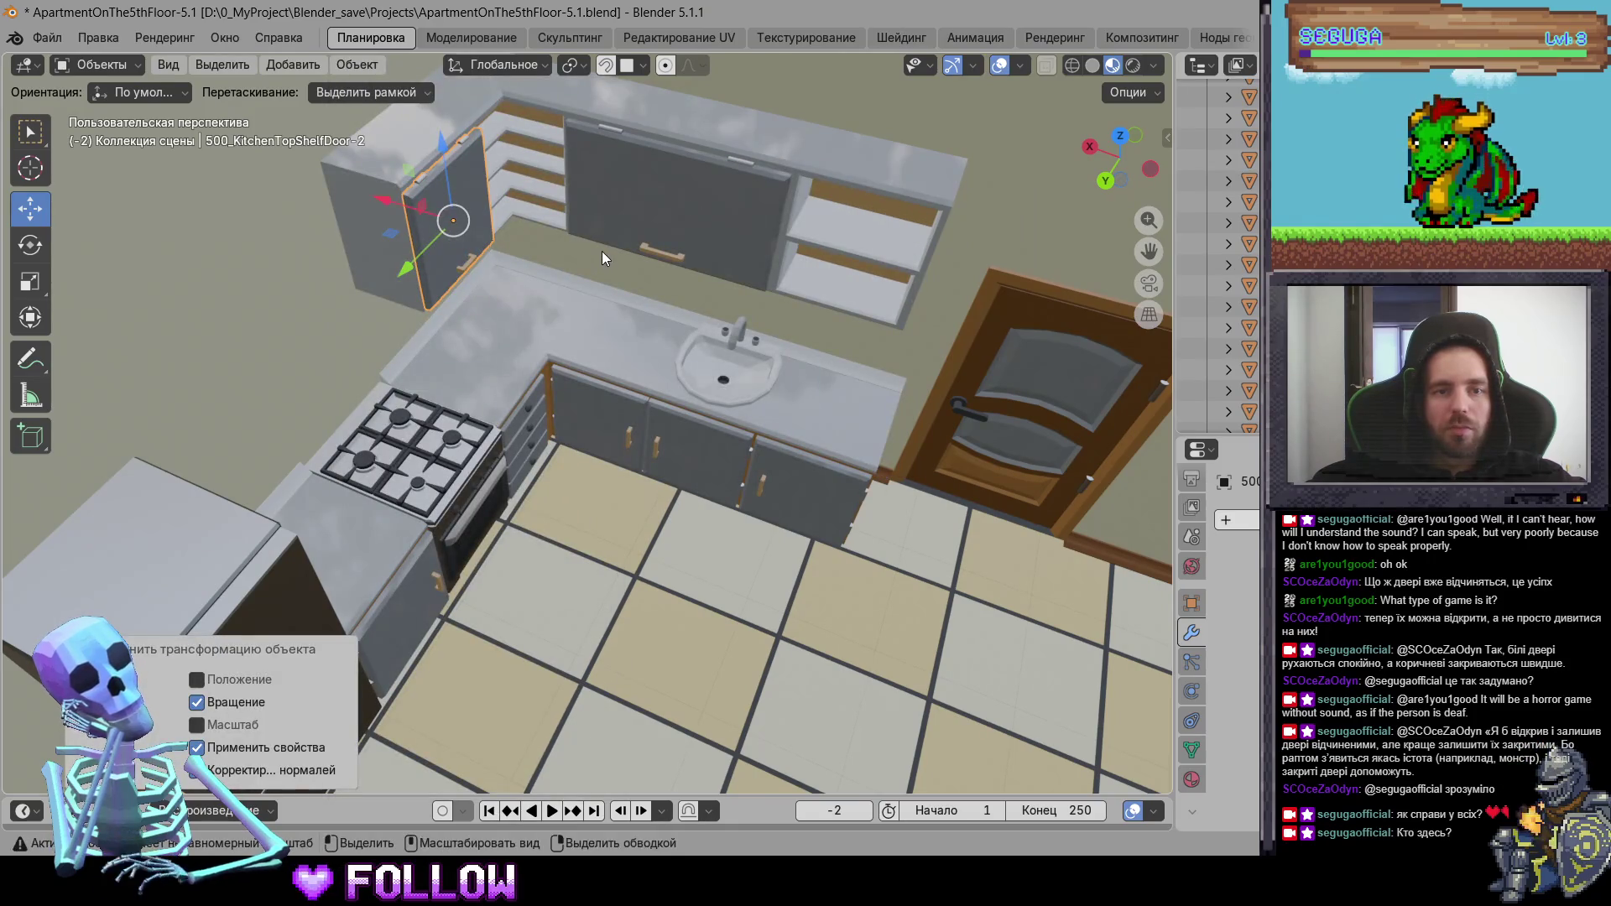
pyautogui.click(376, 64)
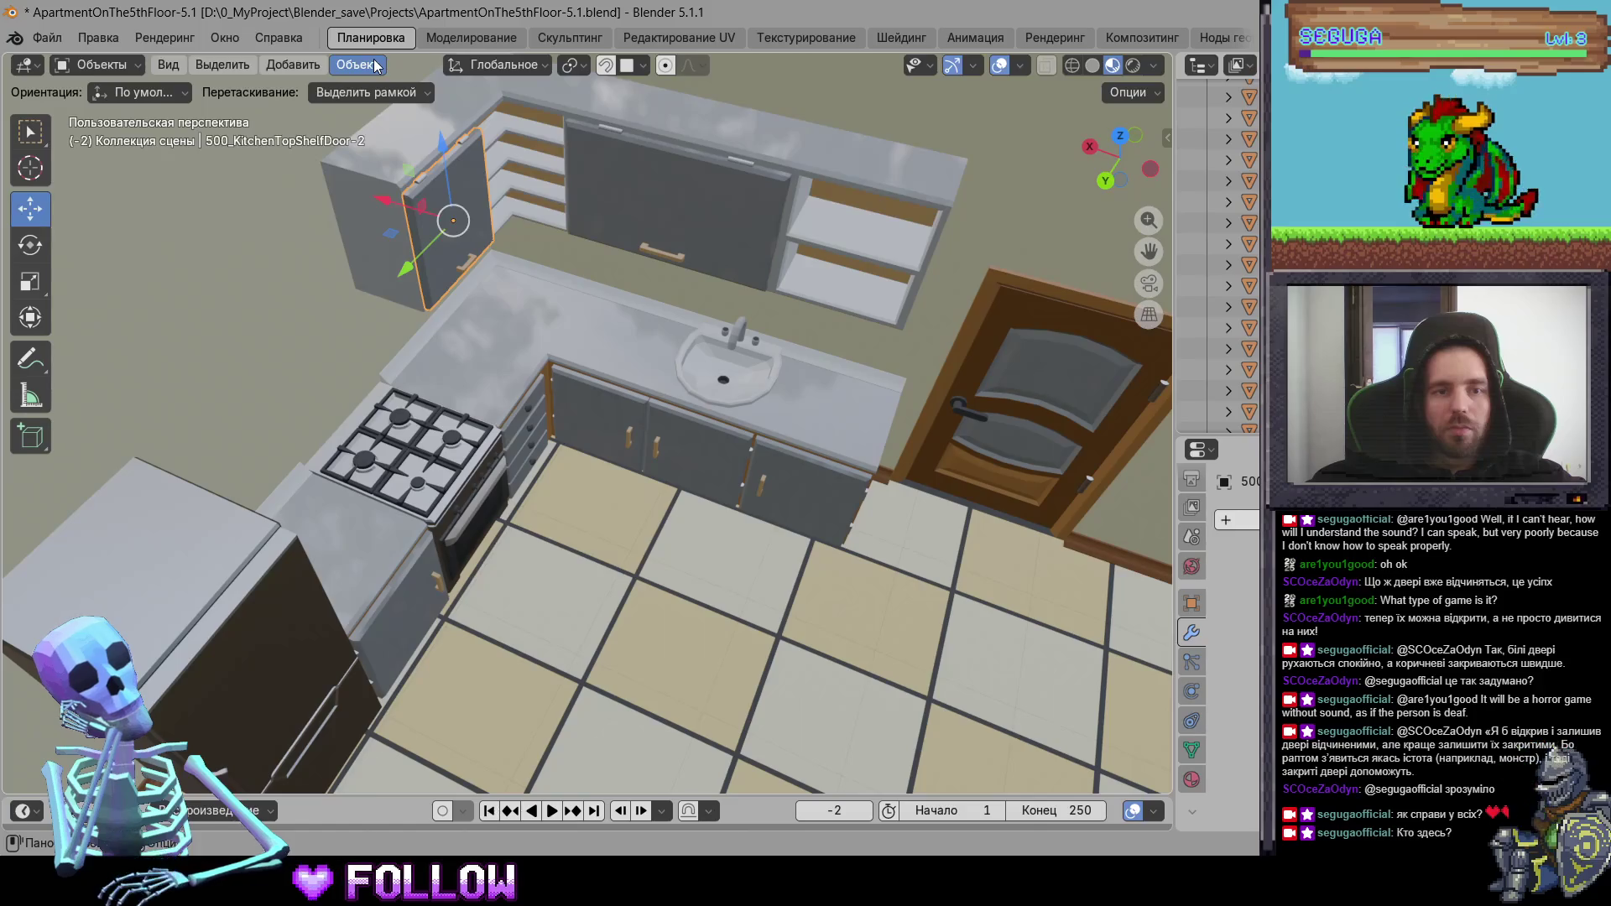
# - Reselect and frame the top shelf door, set its origin to geometry, then to the 3D cursor
pyautogui.click(594, 399)
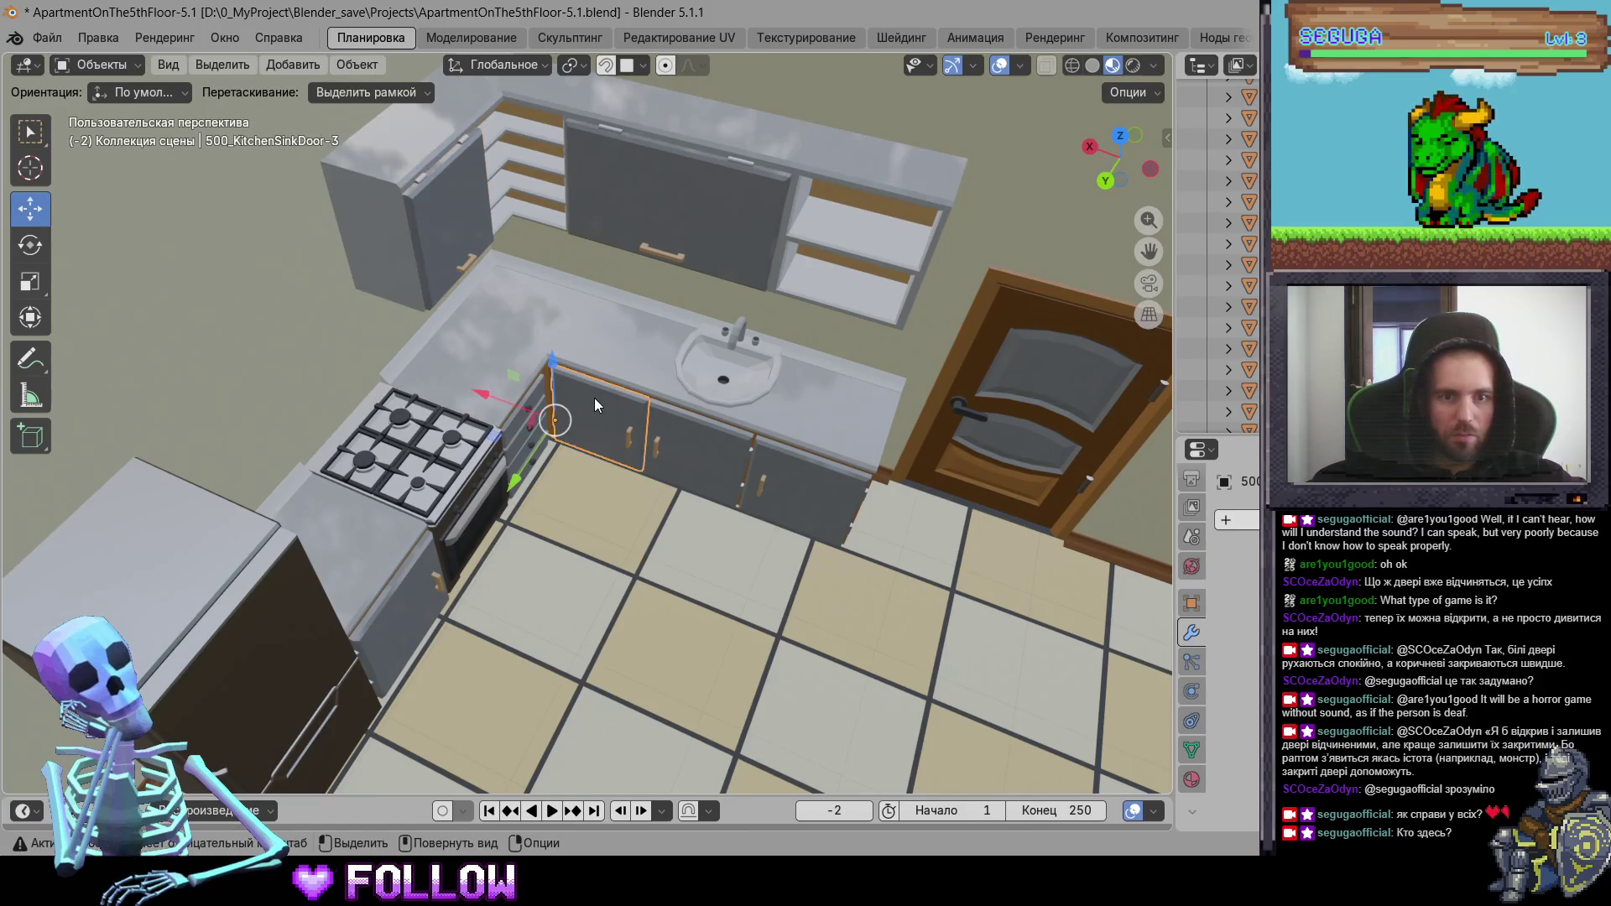
pyautogui.click(472, 232)
pyautogui.scroll(5, 472, 231)
pyautogui.press('KP_Decimal')
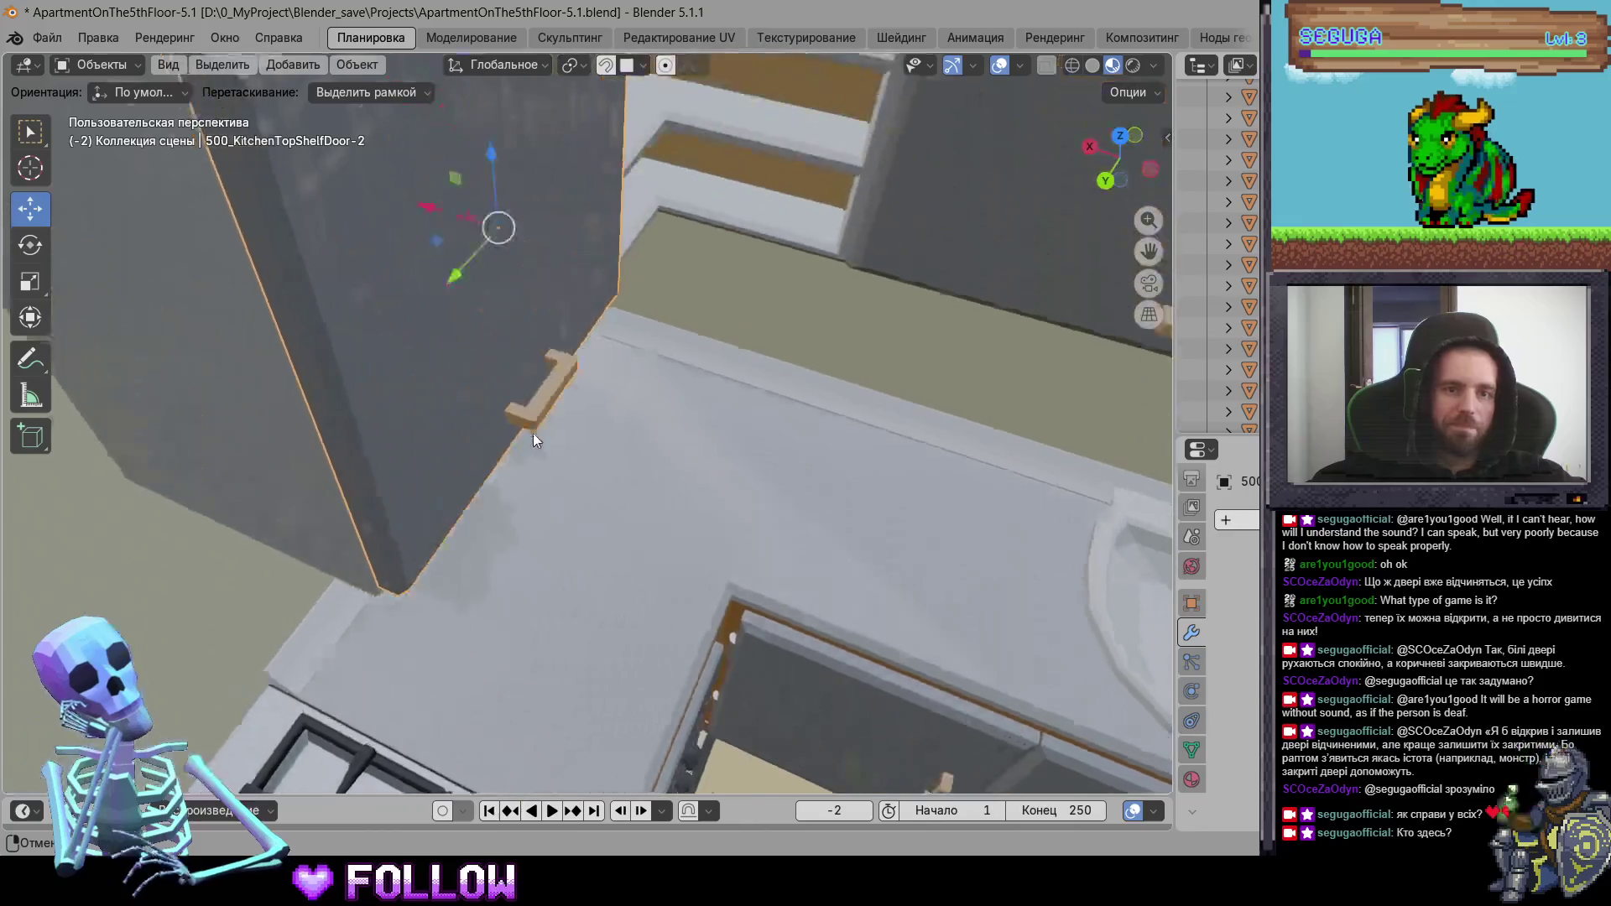
pyautogui.moveTo(512, 226)
pyautogui.mouseDown()
pyautogui.moveTo(411, 218)
pyautogui.moveTo(476, 315)
pyautogui.mouseUp()
pyautogui.rightClick(477, 316)
pyautogui.moveTo(475, 315)
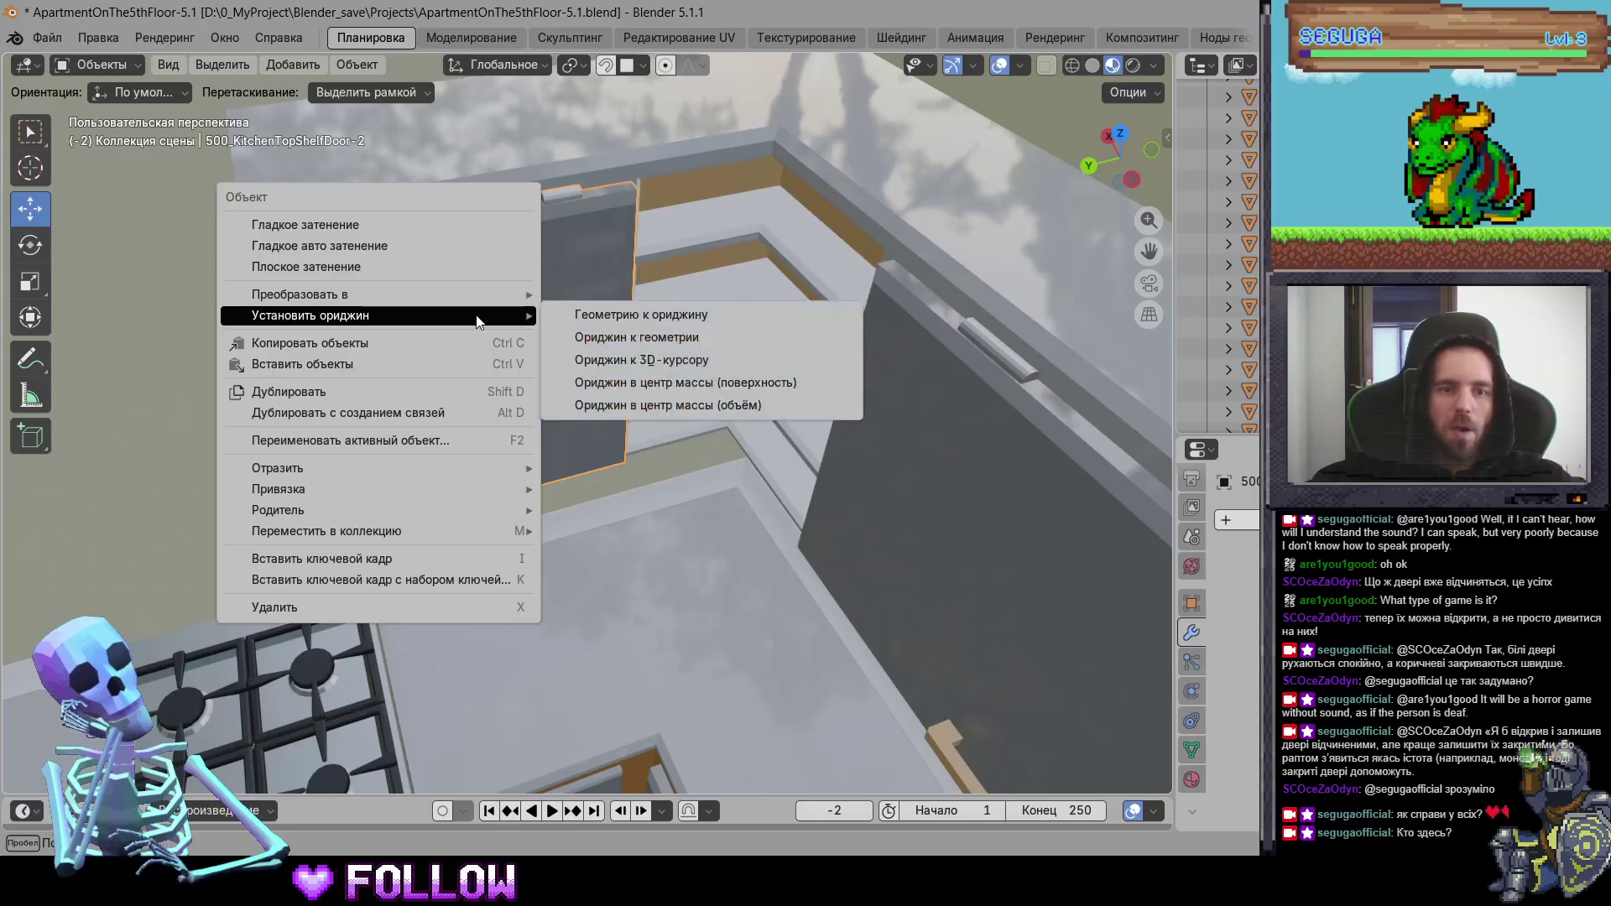
pyautogui.click(600, 347)
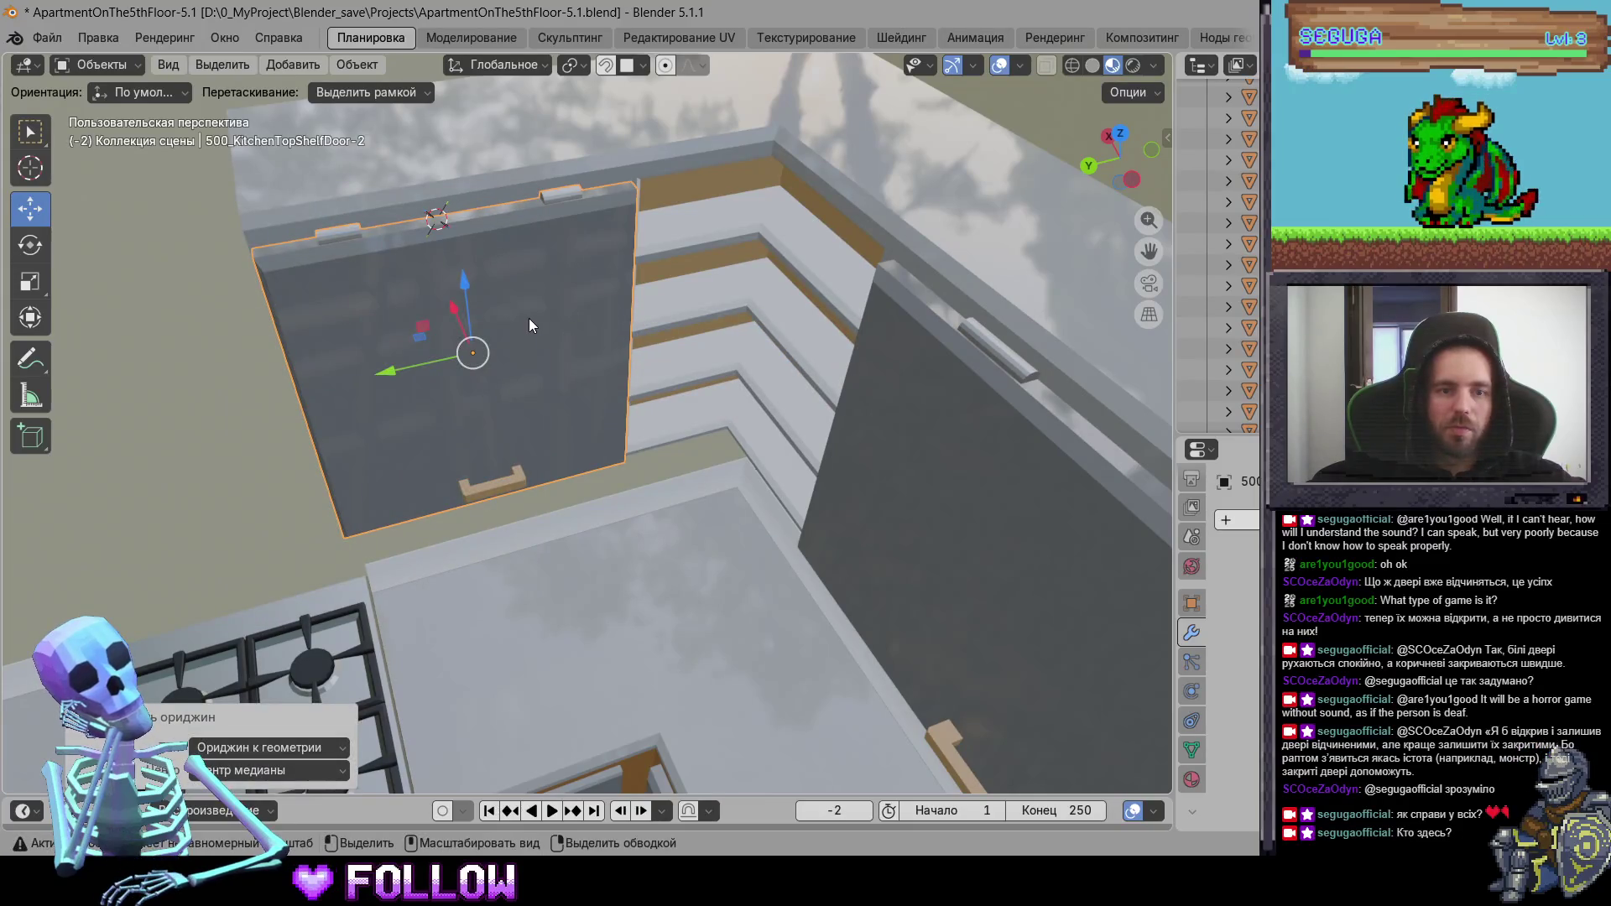
pyautogui.rightClick(529, 326)
pyautogui.moveTo(545, 319)
pyautogui.click(646, 365)
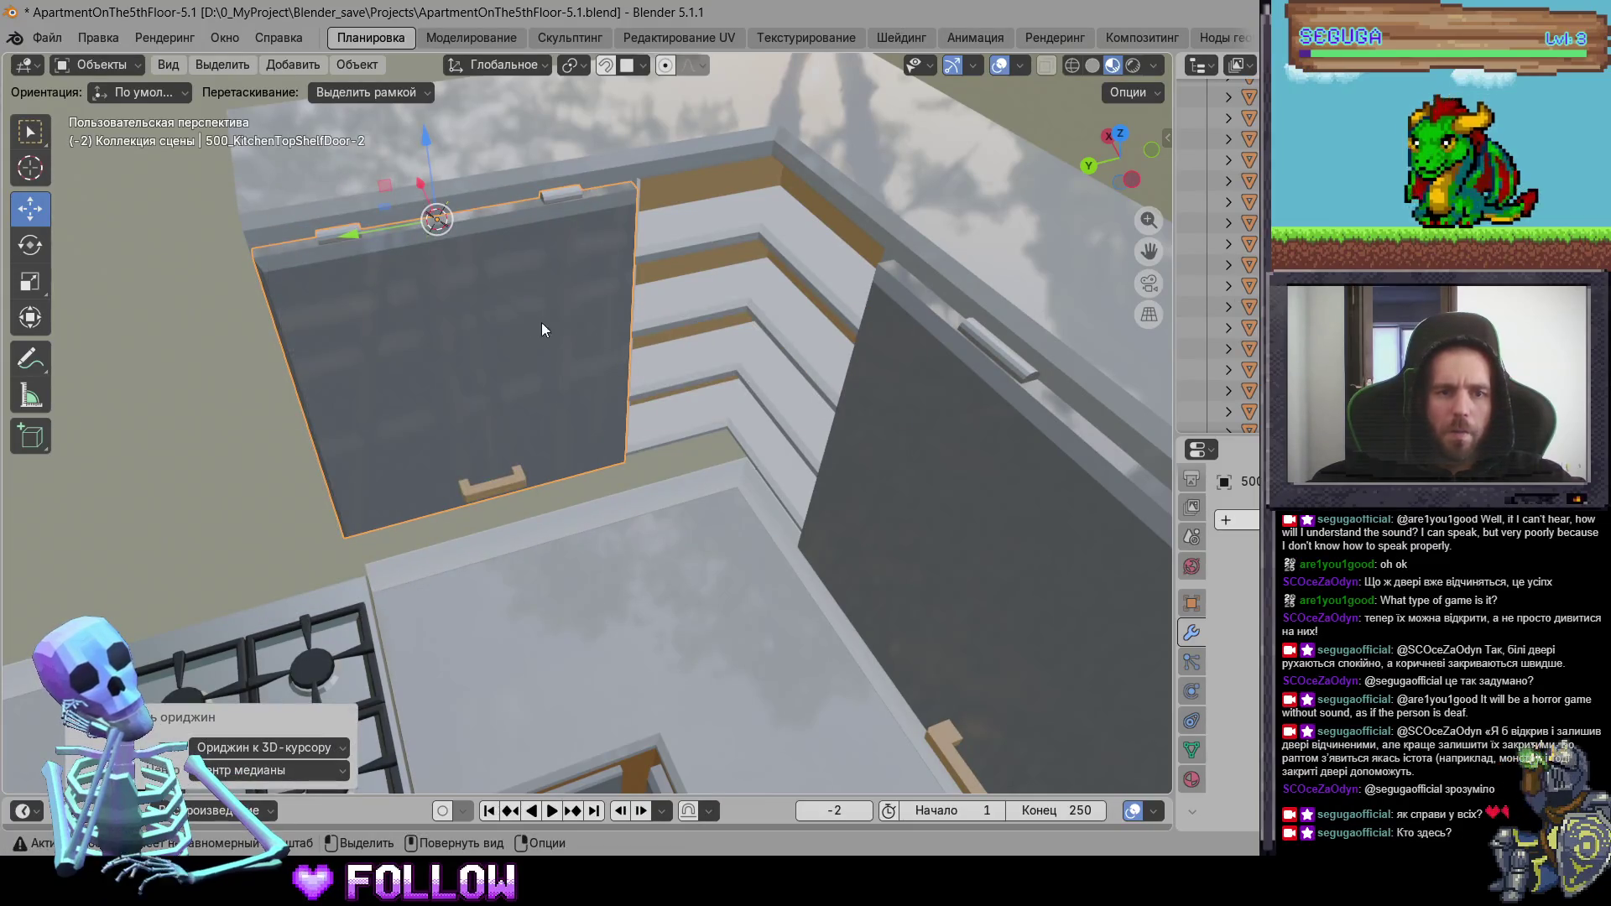
# - Apply All Transforms to the top shelf door and set its origin to the 3D cursor
pyautogui.click(356, 64)
pyautogui.moveTo(494, 151)
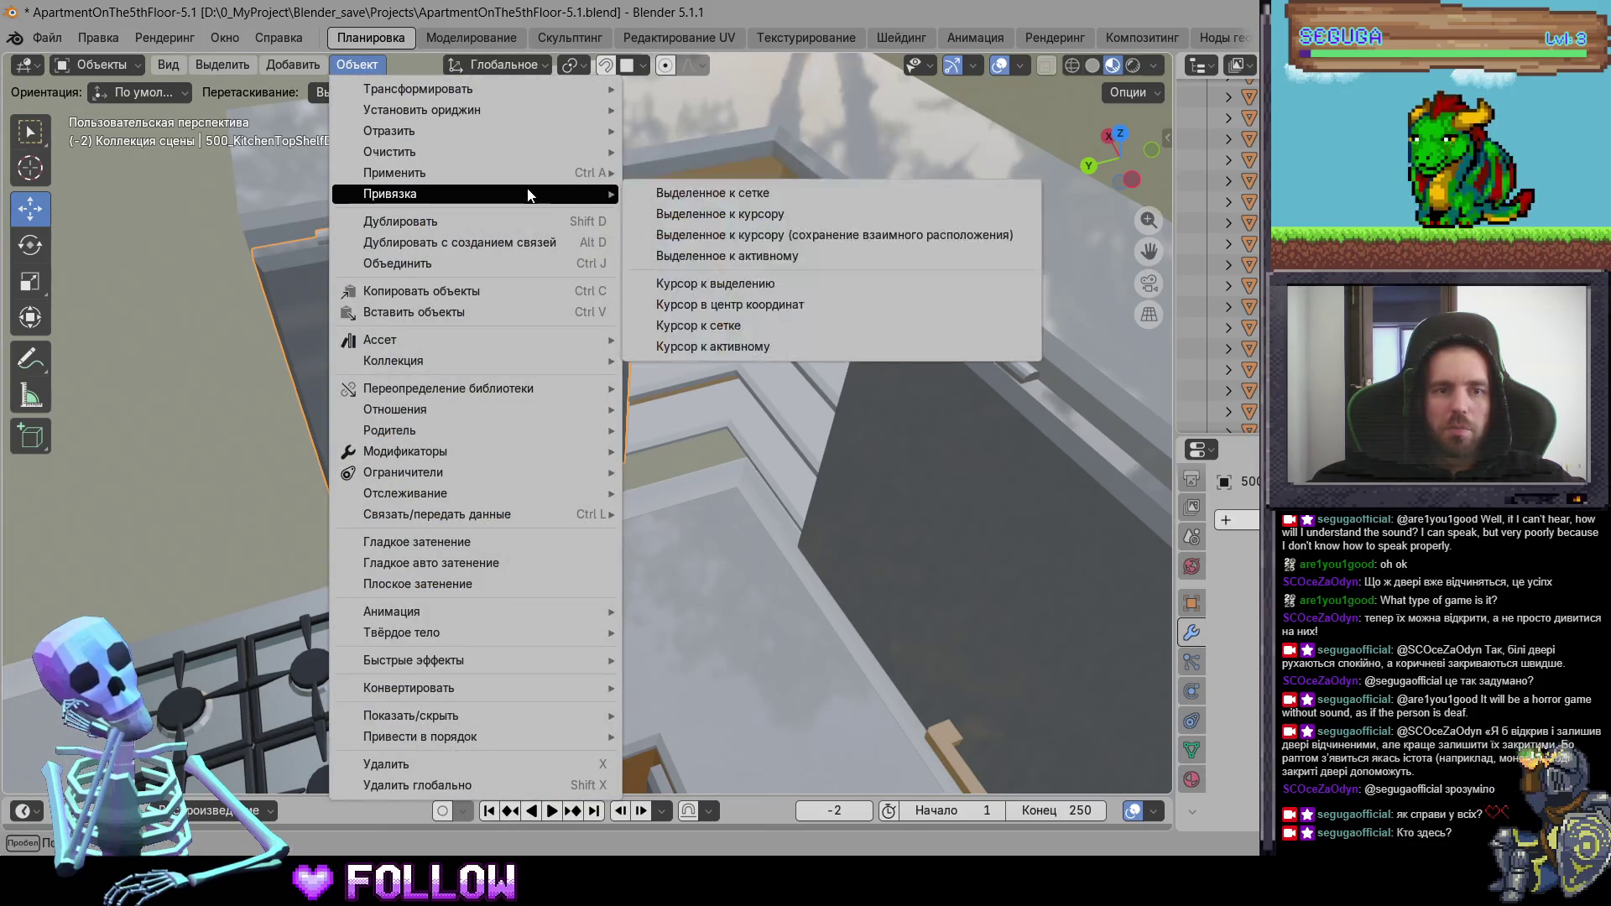
pyautogui.moveTo(538, 173)
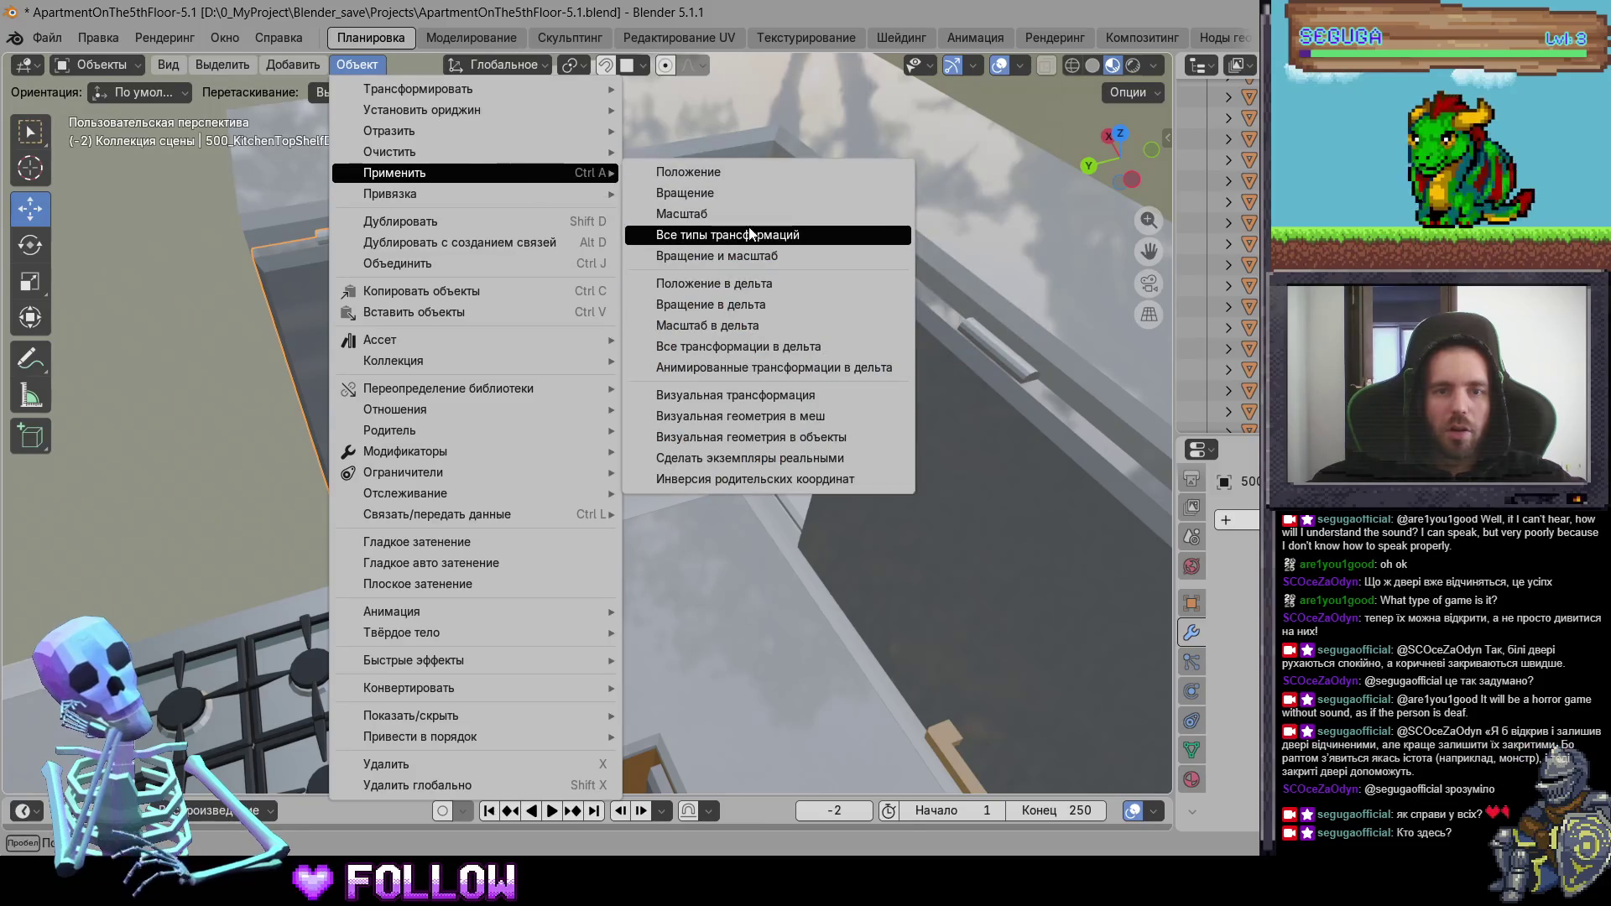
pyautogui.click(727, 236)
pyautogui.rightClick(515, 238)
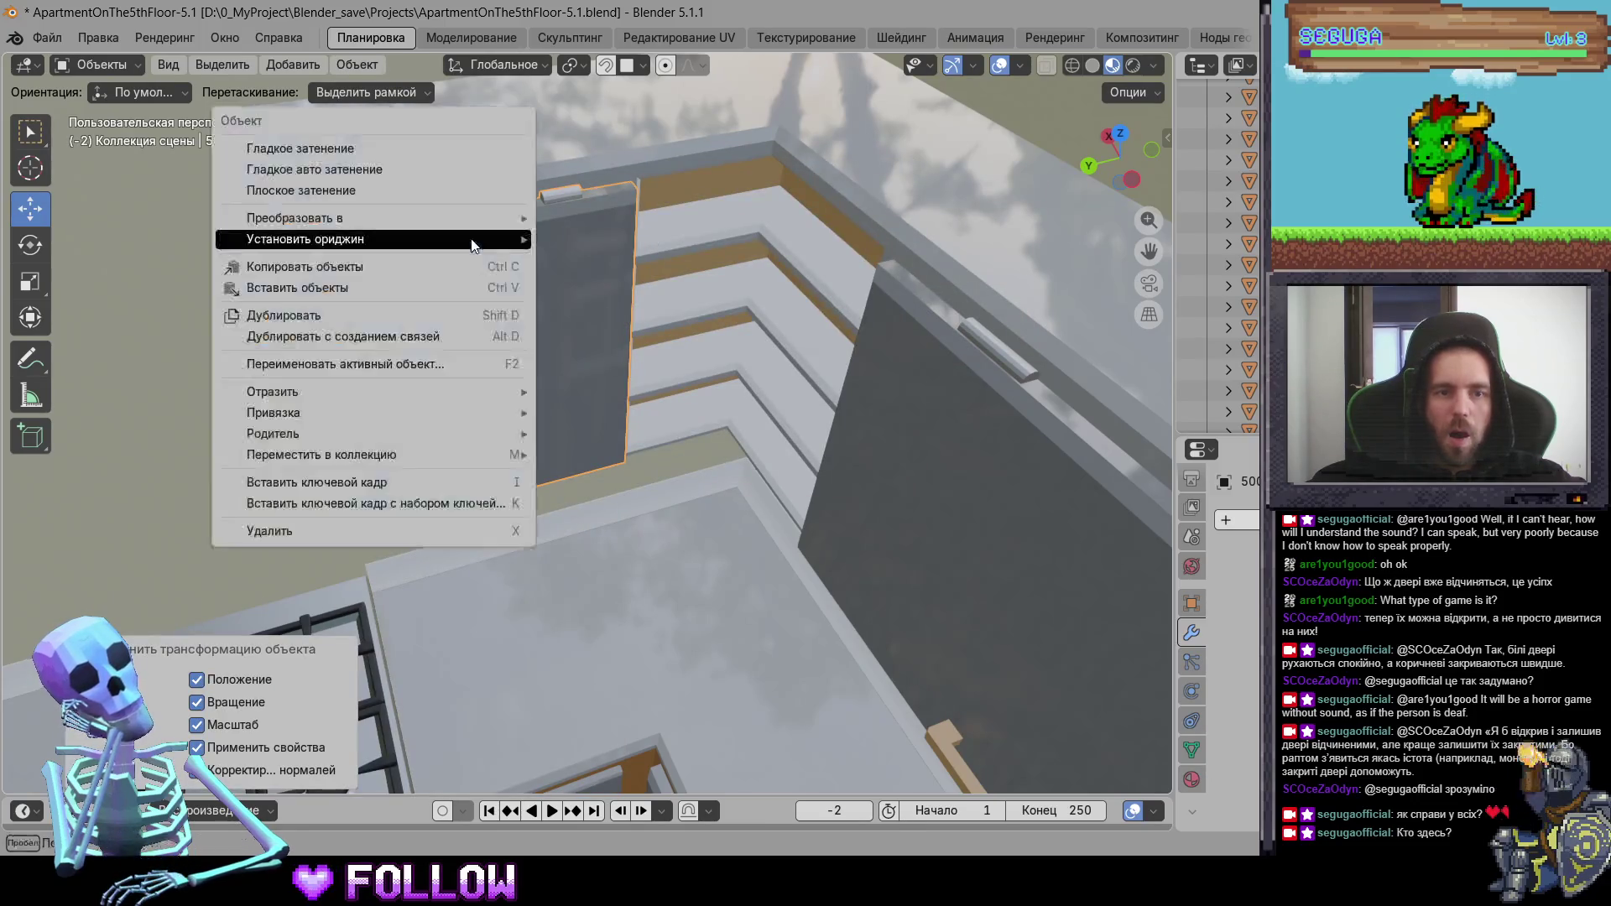
pyautogui.moveTo(517, 240)
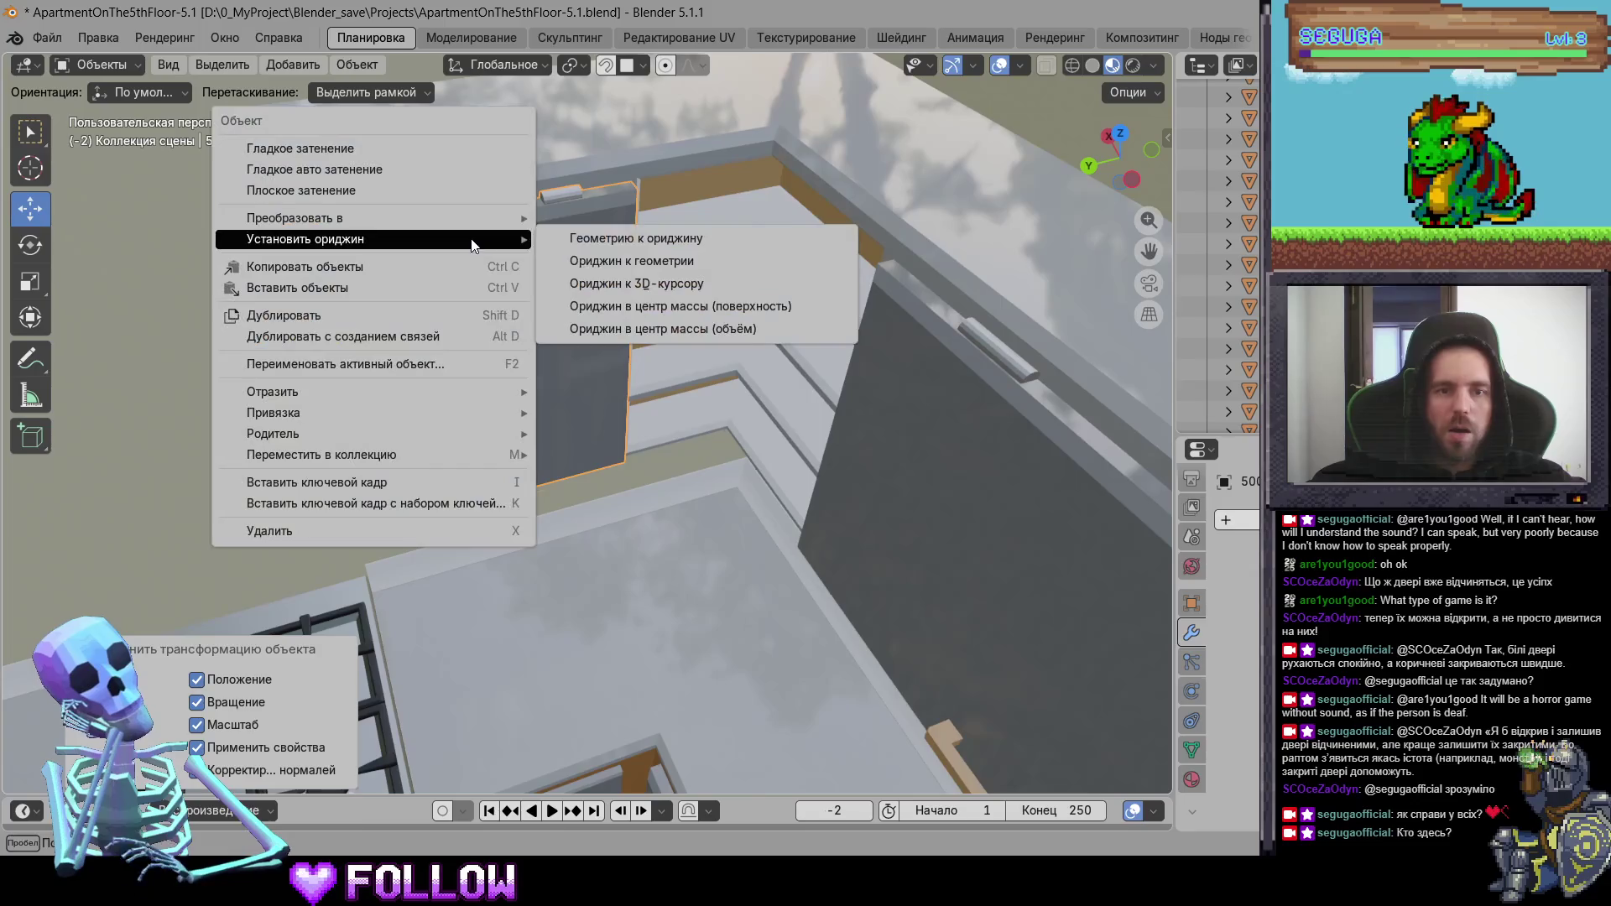
pyautogui.click(645, 286)
pyautogui.scroll(-5, 532, 338)
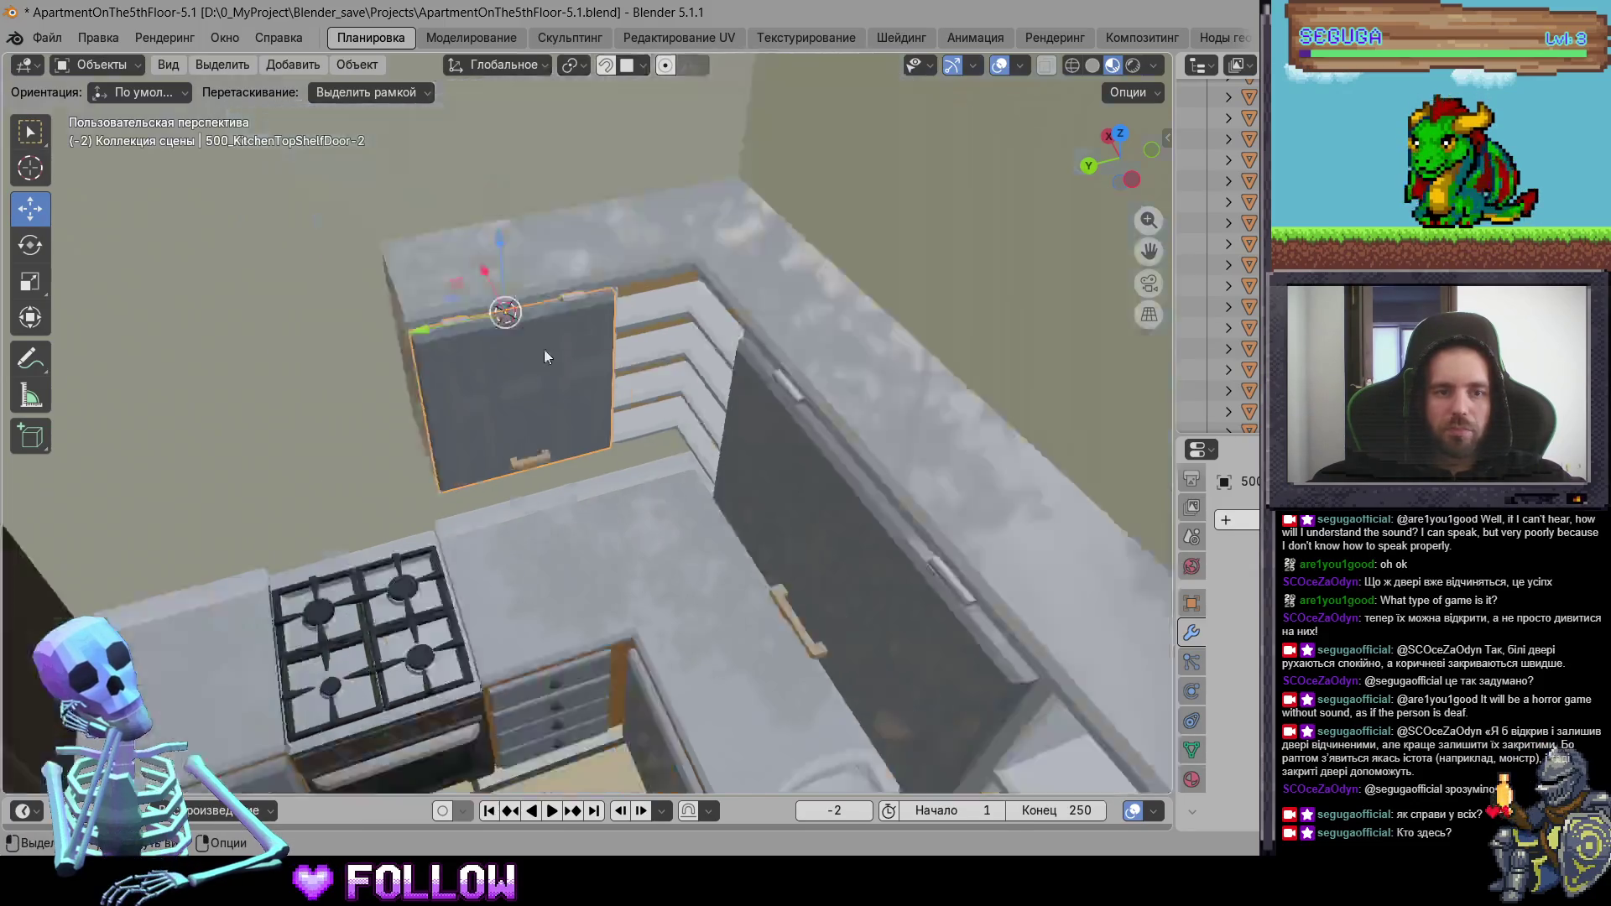
# - Unhide all apartment parts with Alt+H and start an FBX export
pyautogui.scroll(2, 749, 315)
pyautogui.scroll(-3, 660, 439)
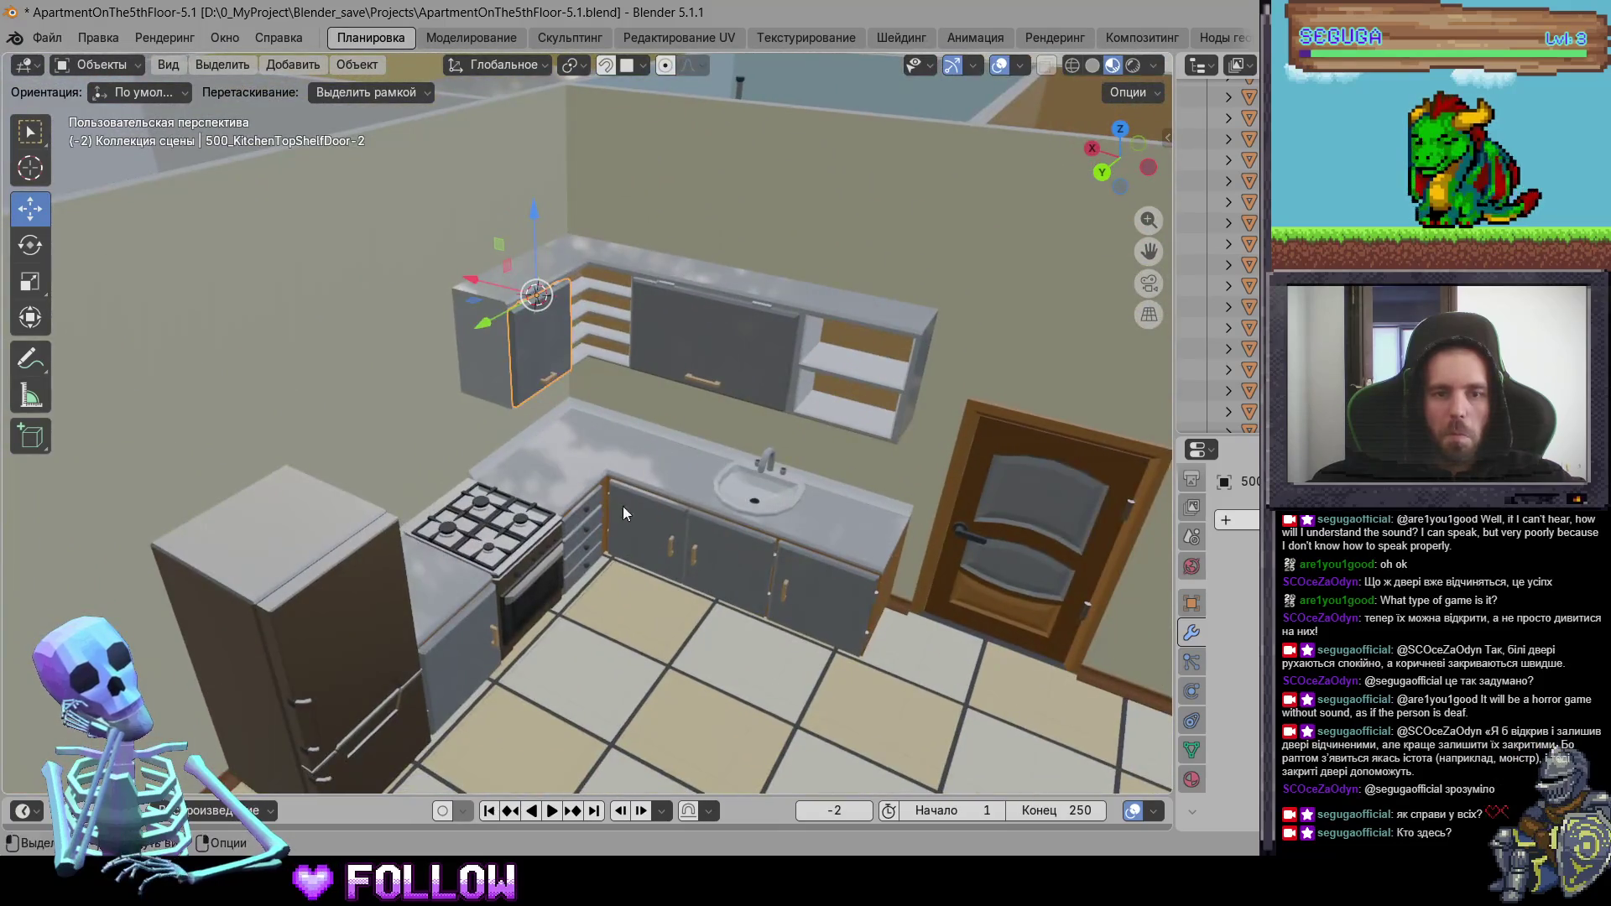
pyautogui.click(625, 507)
pyautogui.scroll(-3, 587, 337)
pyautogui.scroll(-10, 907, 469)
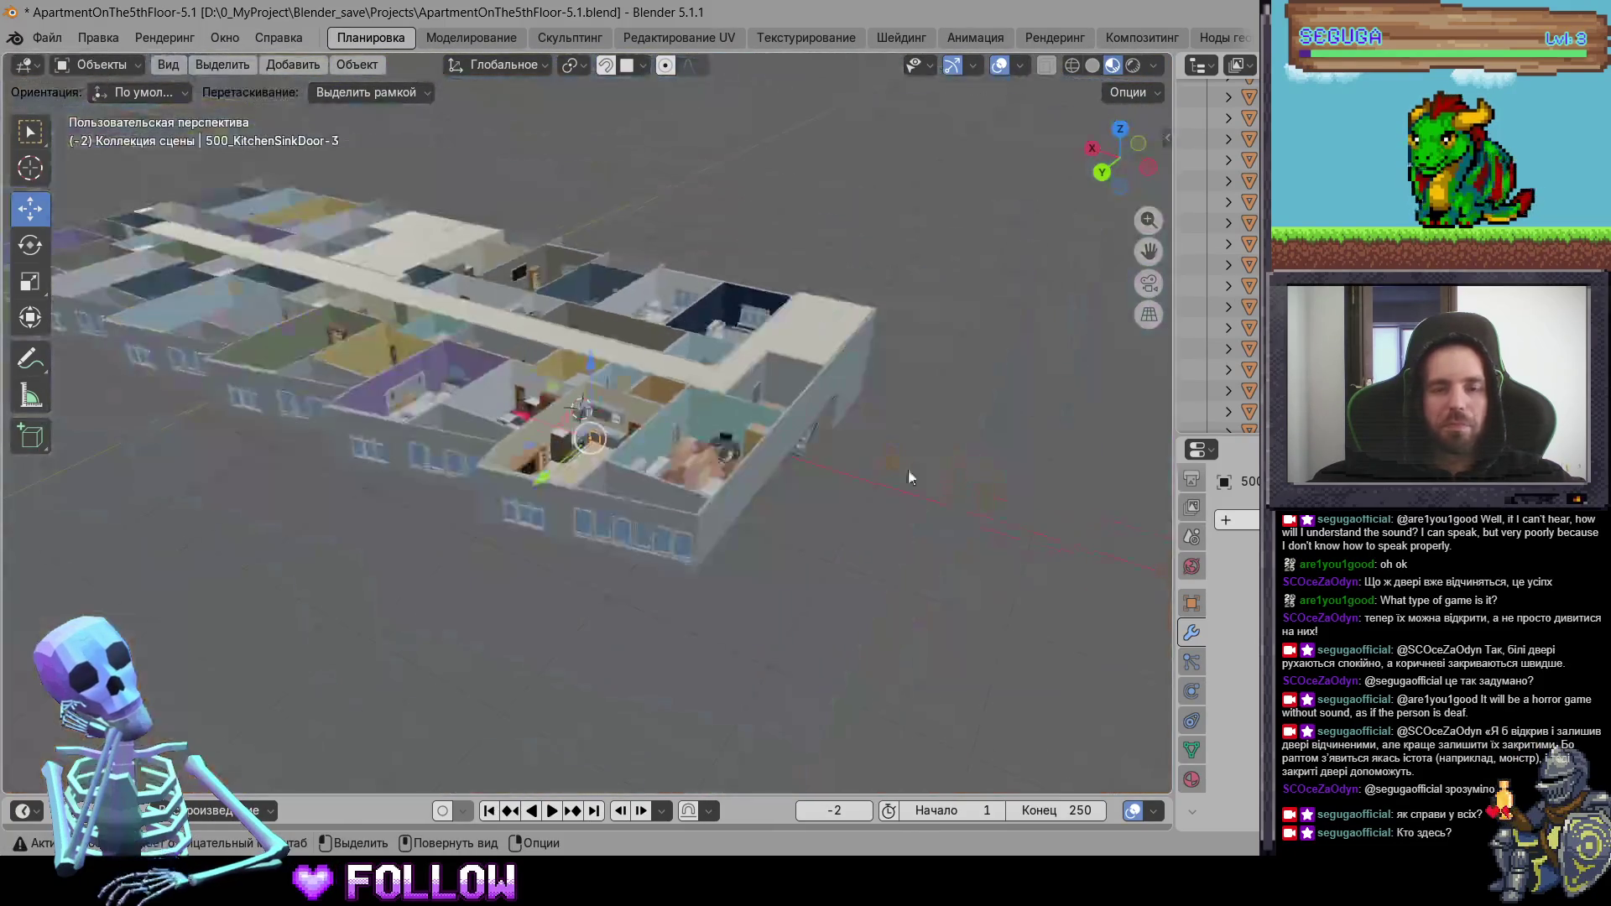
pyautogui.scroll(3, 838, 506)
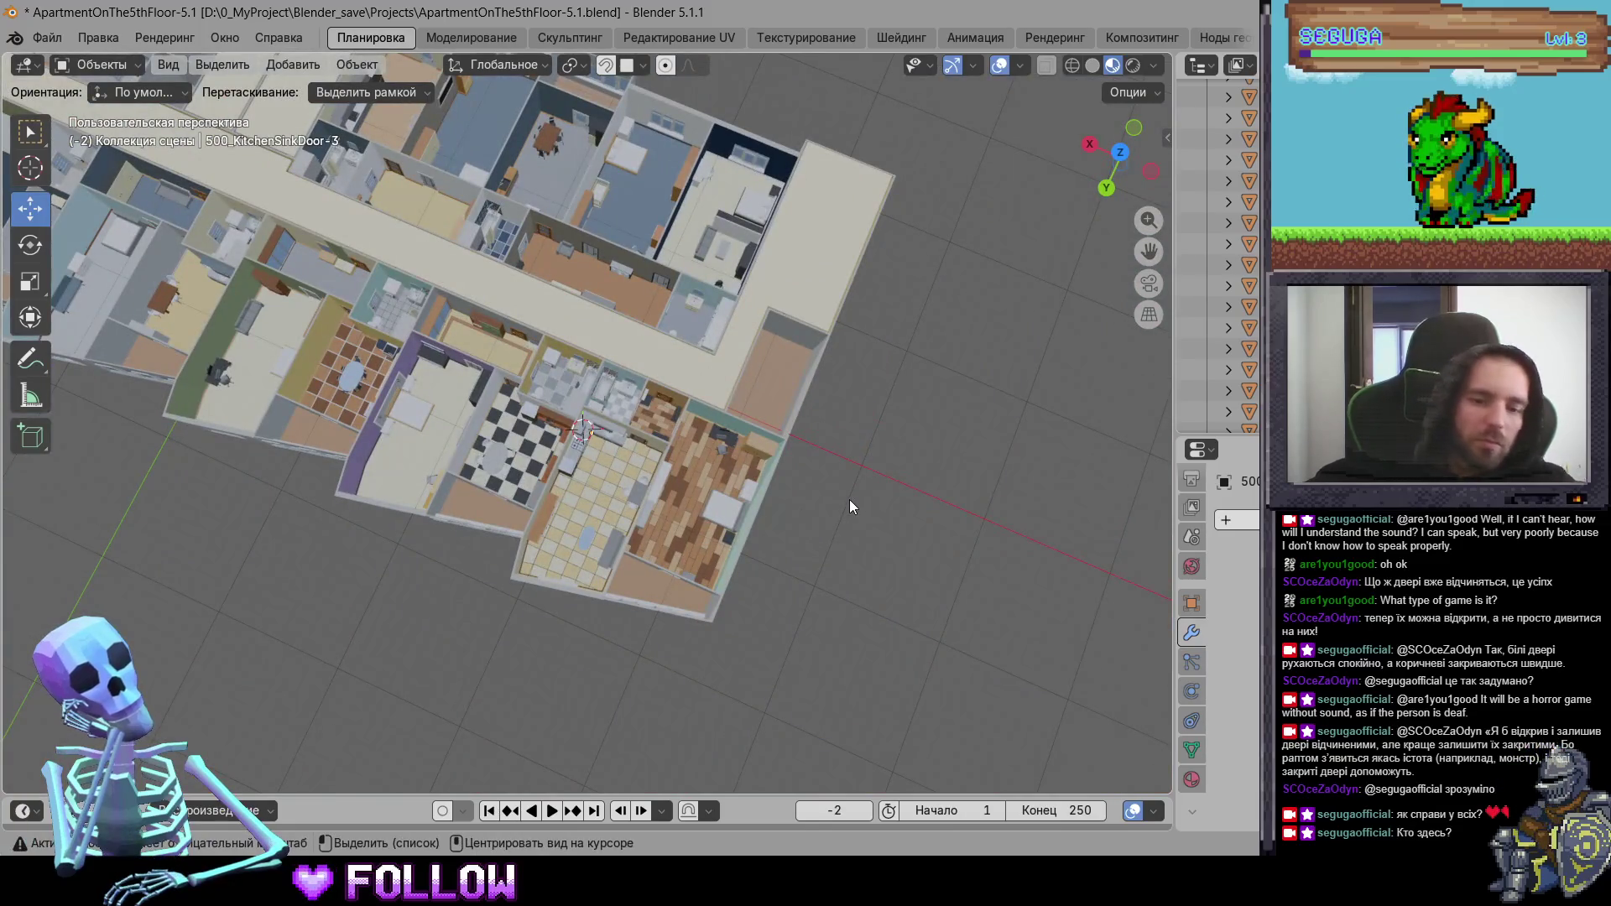
pyautogui.hotkey('alt', 'h')
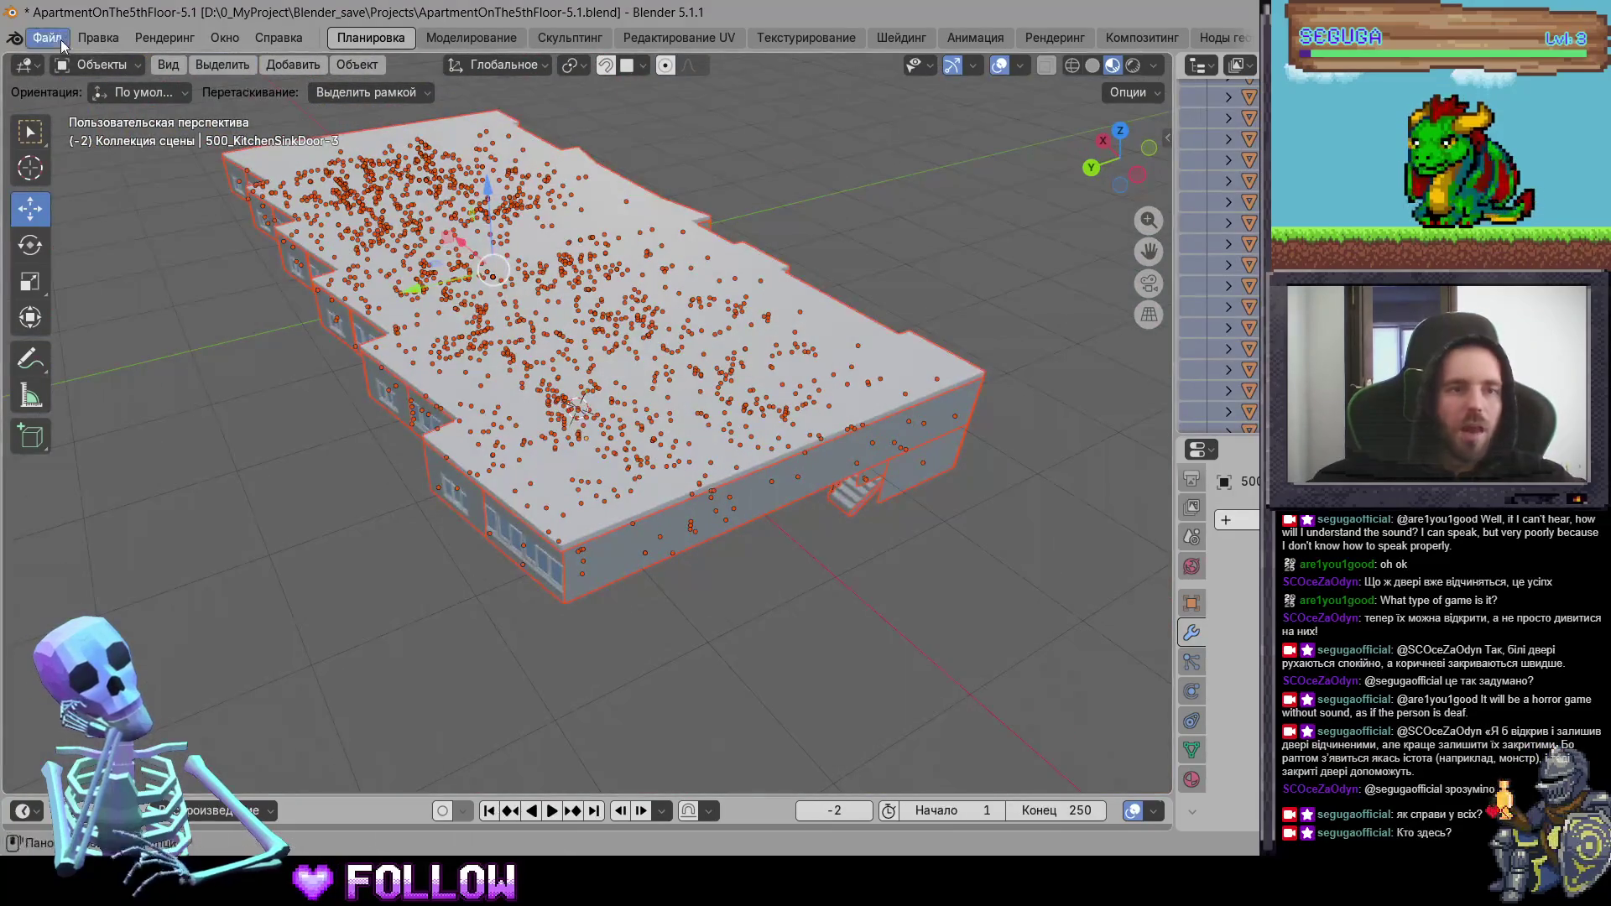
pyautogui.click(60, 40)
pyautogui.moveTo(202, 355)
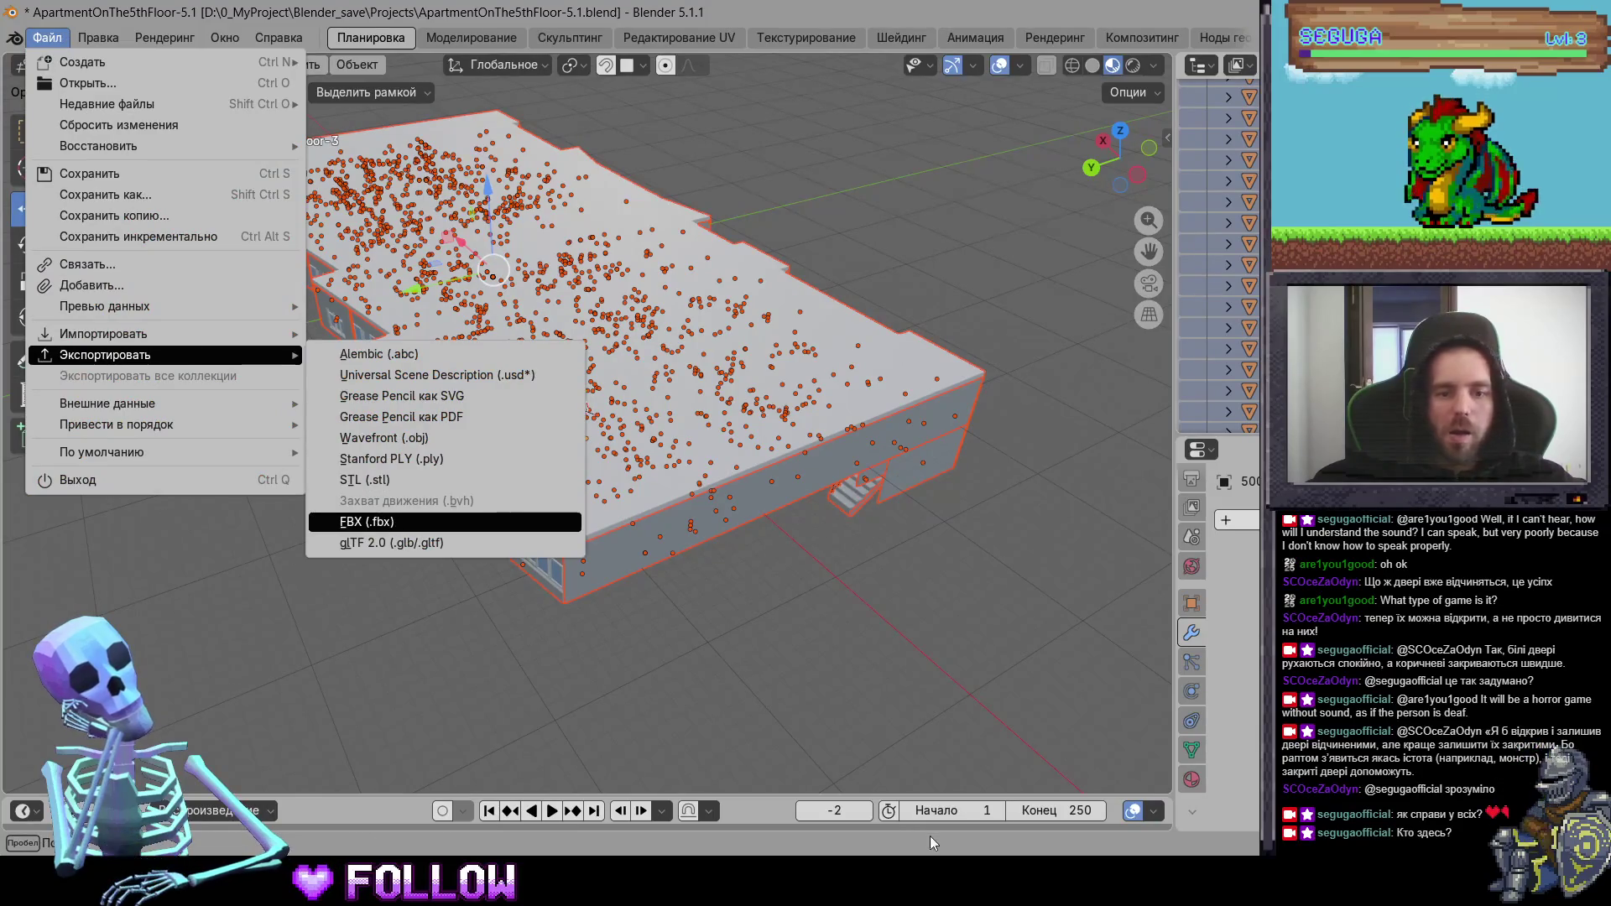
# - Delete the old ApartmentOnThe5thFloor-5.1 asset in Unity, export the new FBX, and return to Unity
pyautogui.hotkey('alt', 'Tab')
pyautogui.rightClick(685, 664)
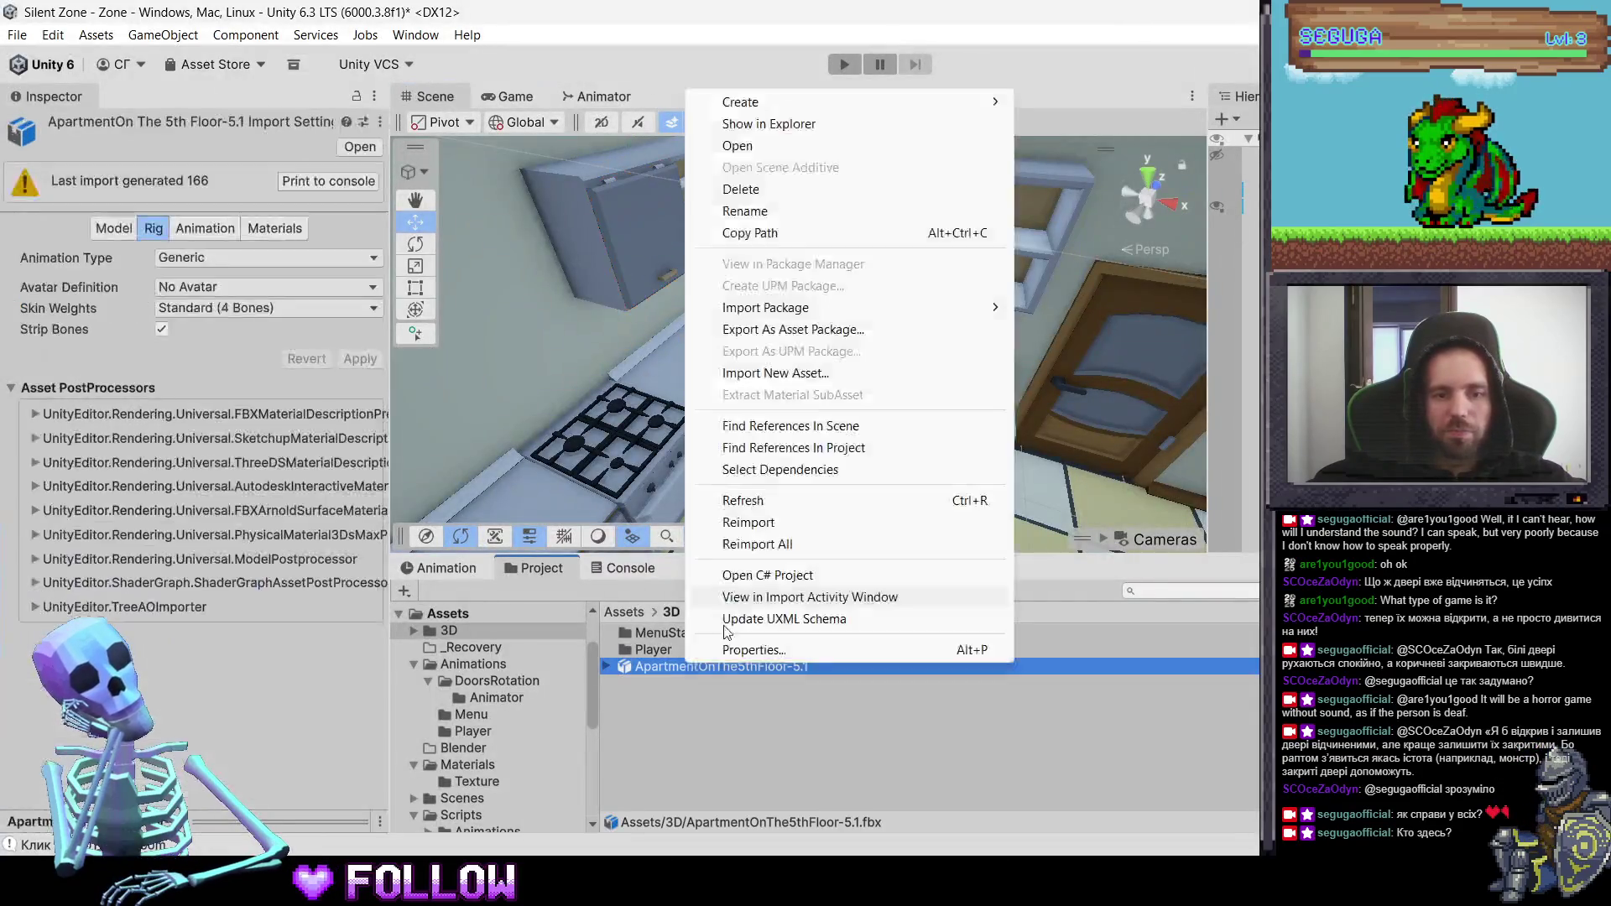
pyautogui.click(739, 190)
pyautogui.click(826, 478)
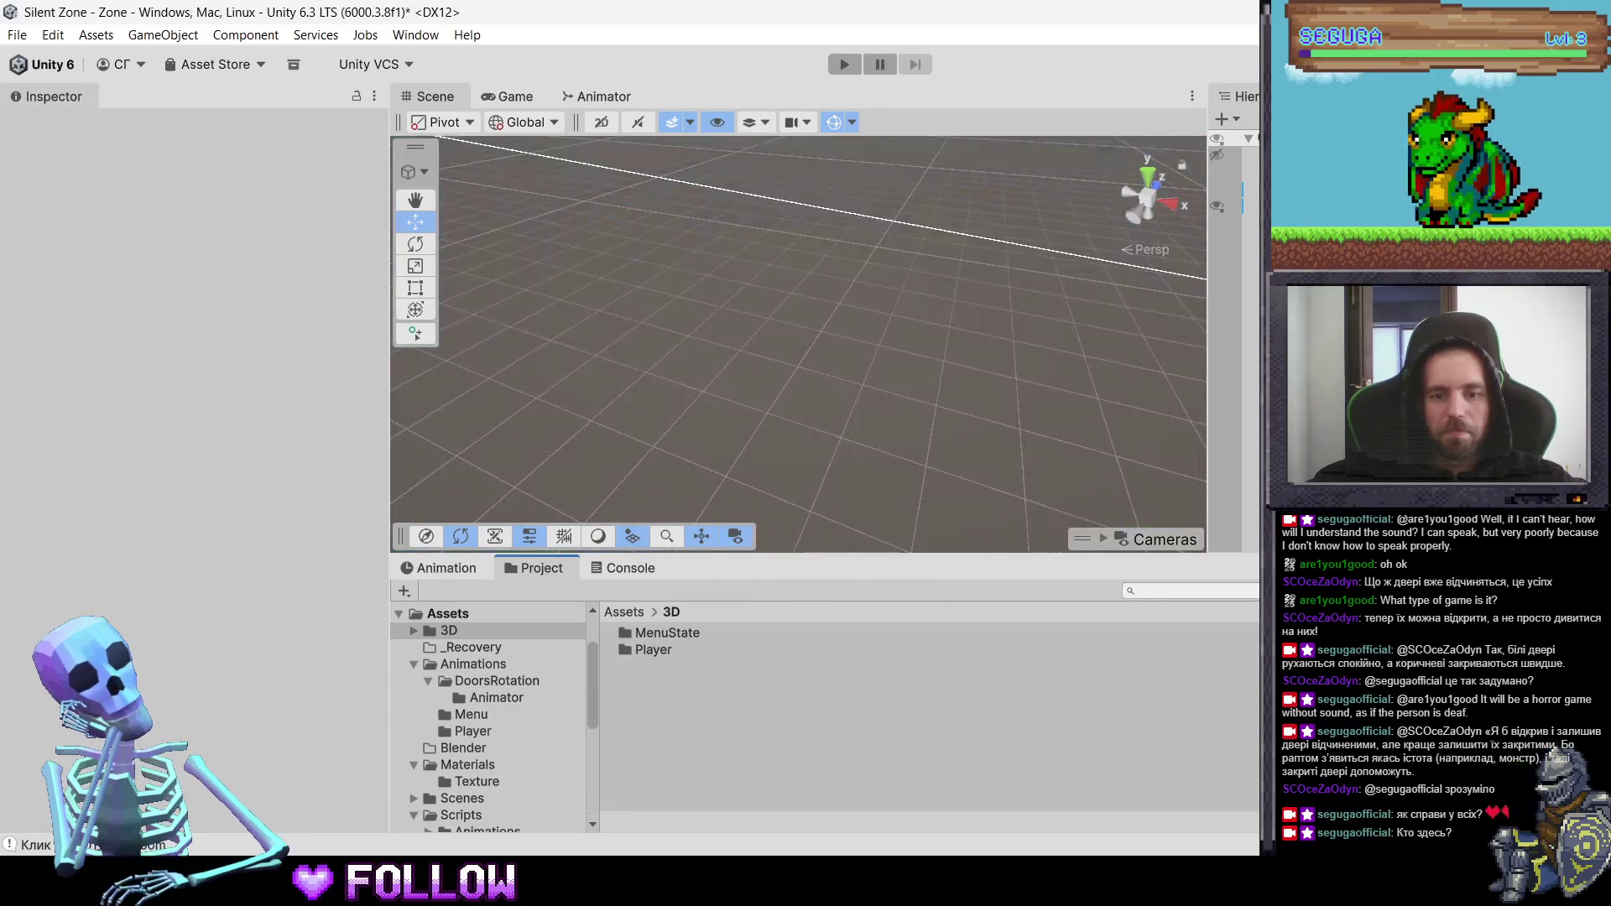
pyautogui.moveTo(928, 787)
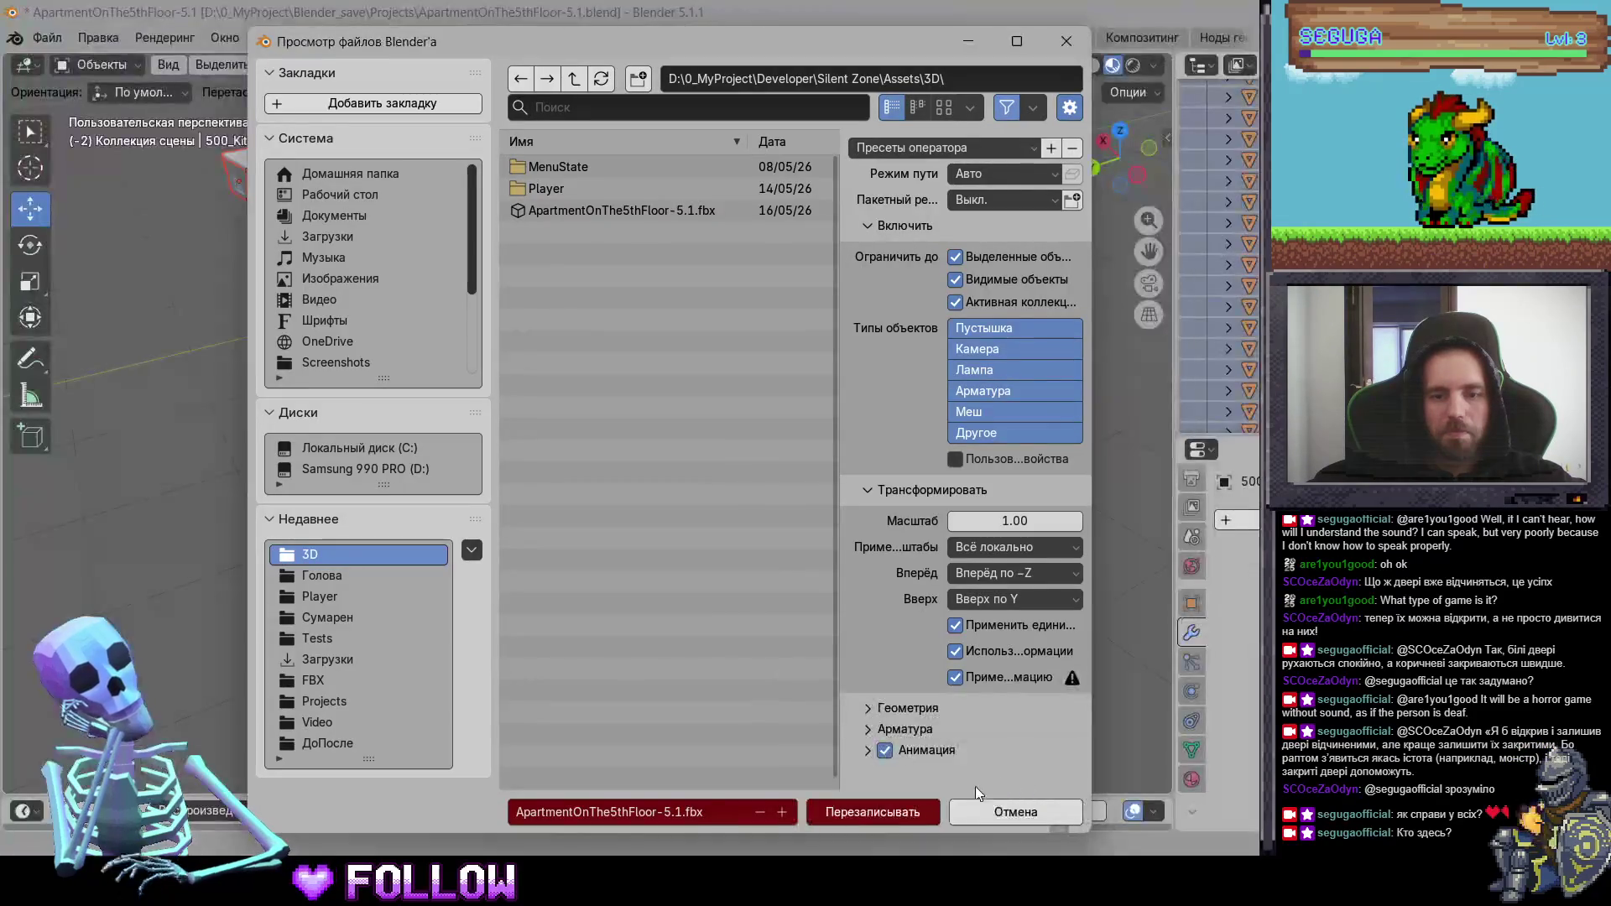
pyautogui.click(908, 817)
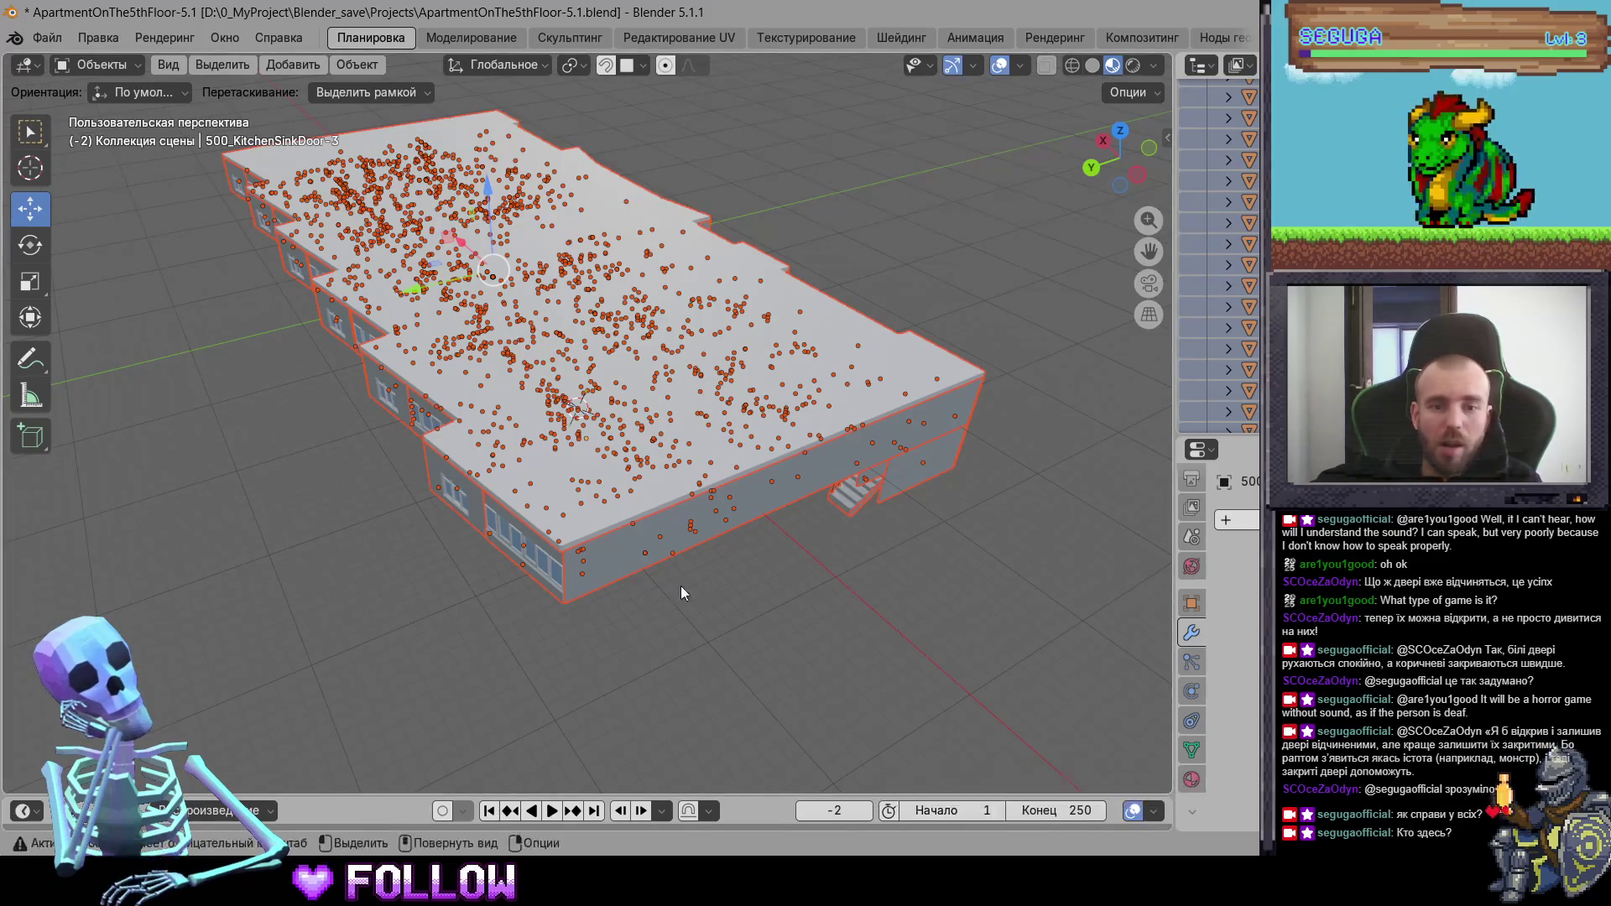
pyautogui.click(629, 379)
pyautogui.hotkey('alt', 'Tab')
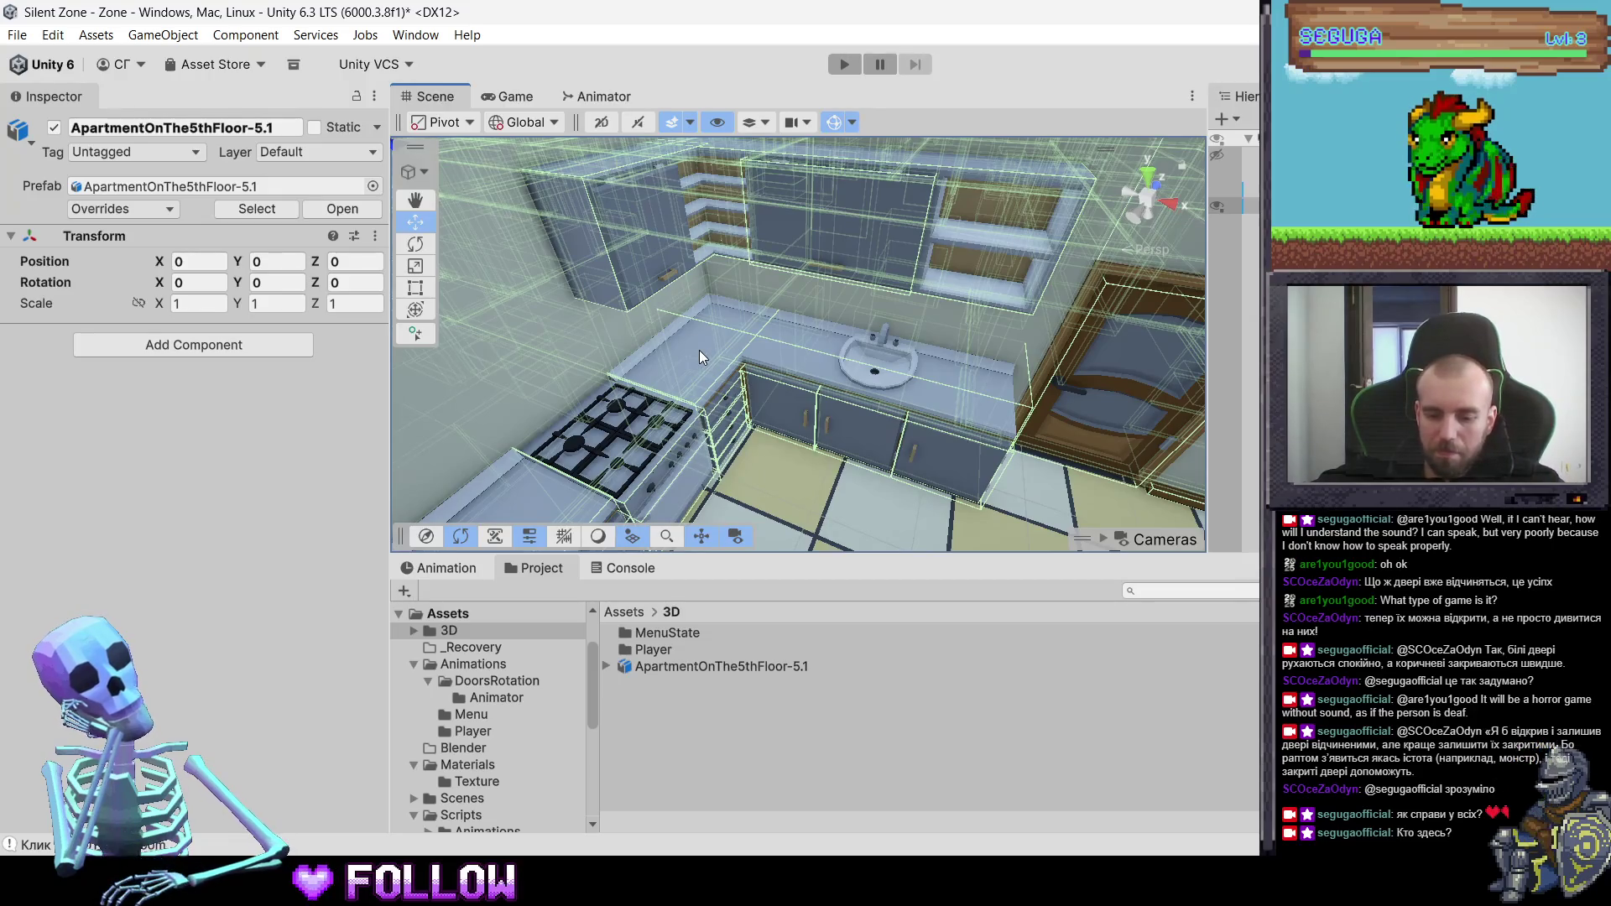
# - Inspect the sink door, upper cabinet door and apartment asset import settings in Unity
pyautogui.click(781, 407)
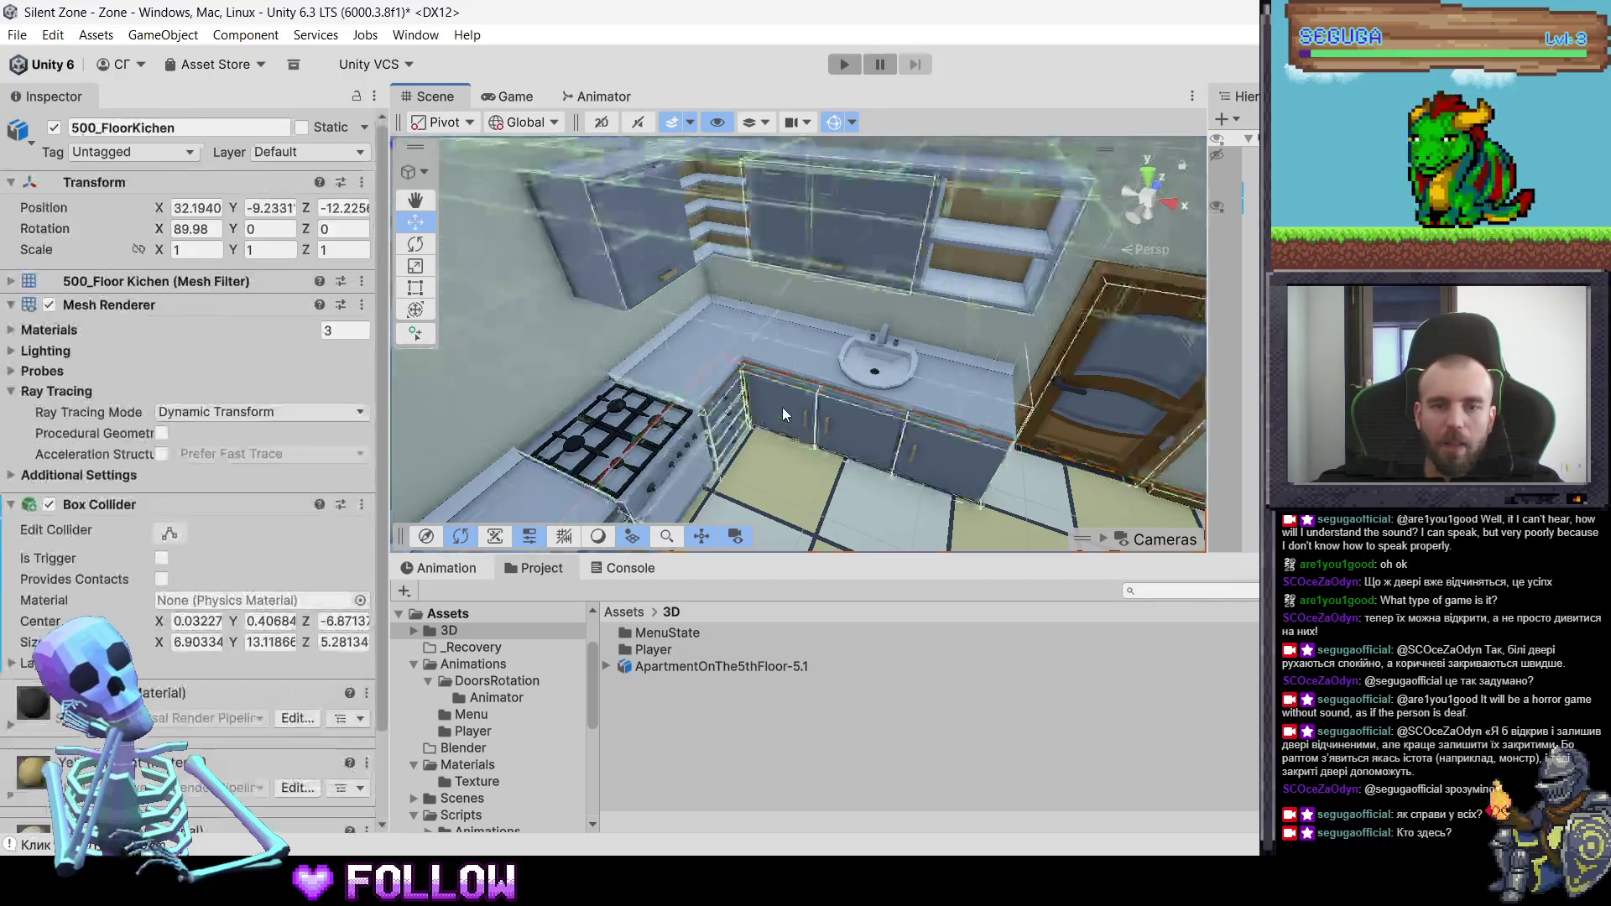
pyautogui.click(782, 407)
pyautogui.click(781, 407)
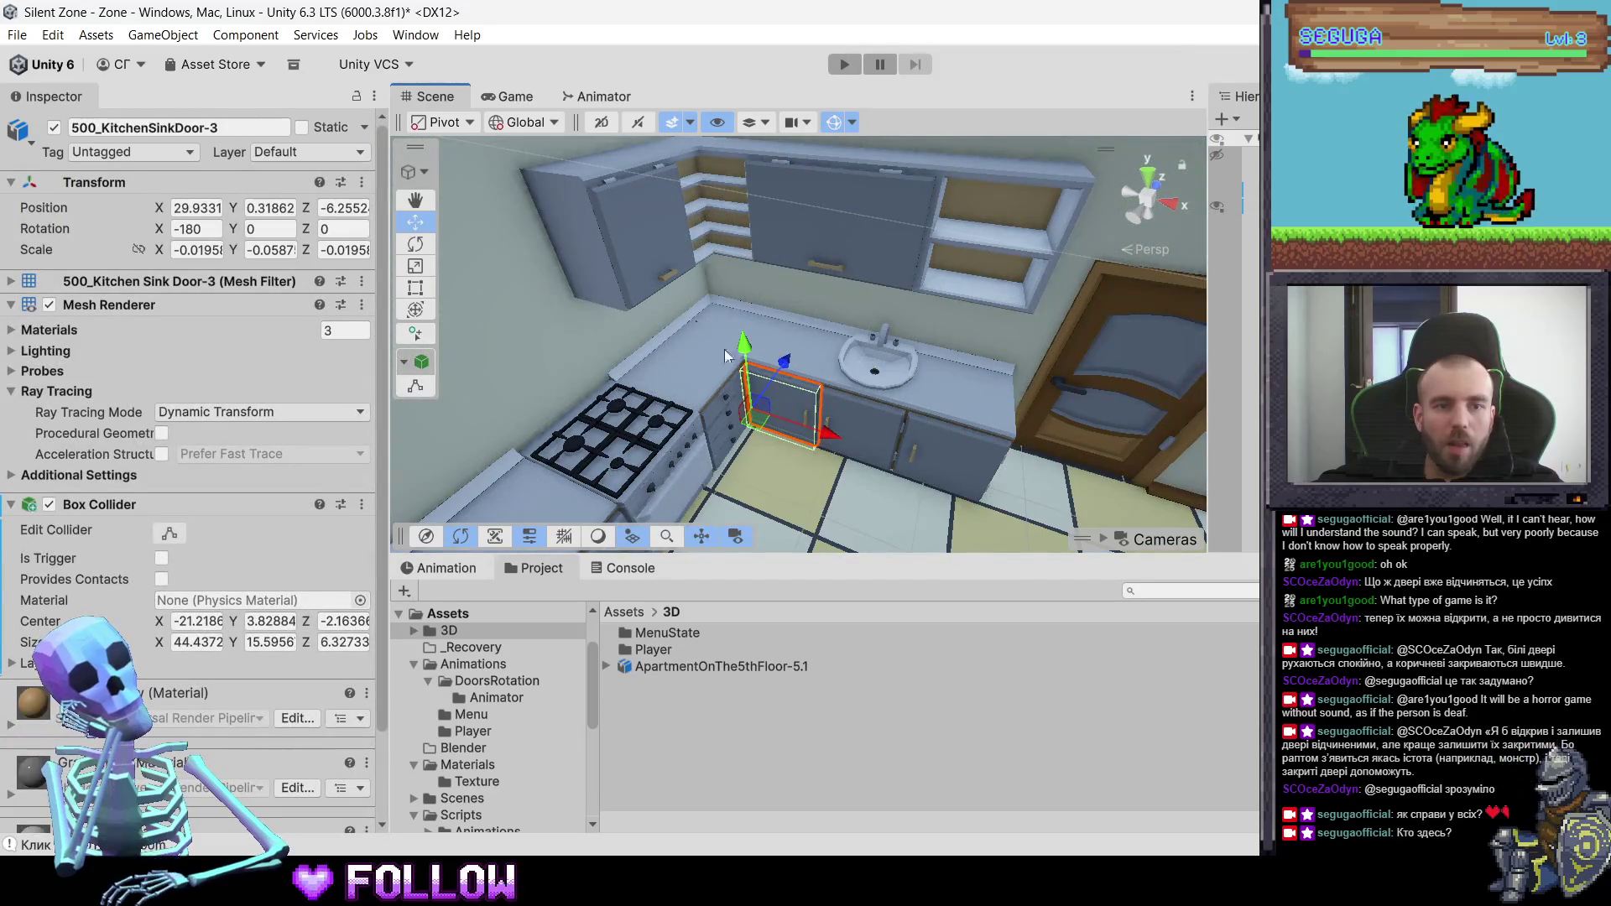
pyautogui.click(630, 239)
pyautogui.click(630, 240)
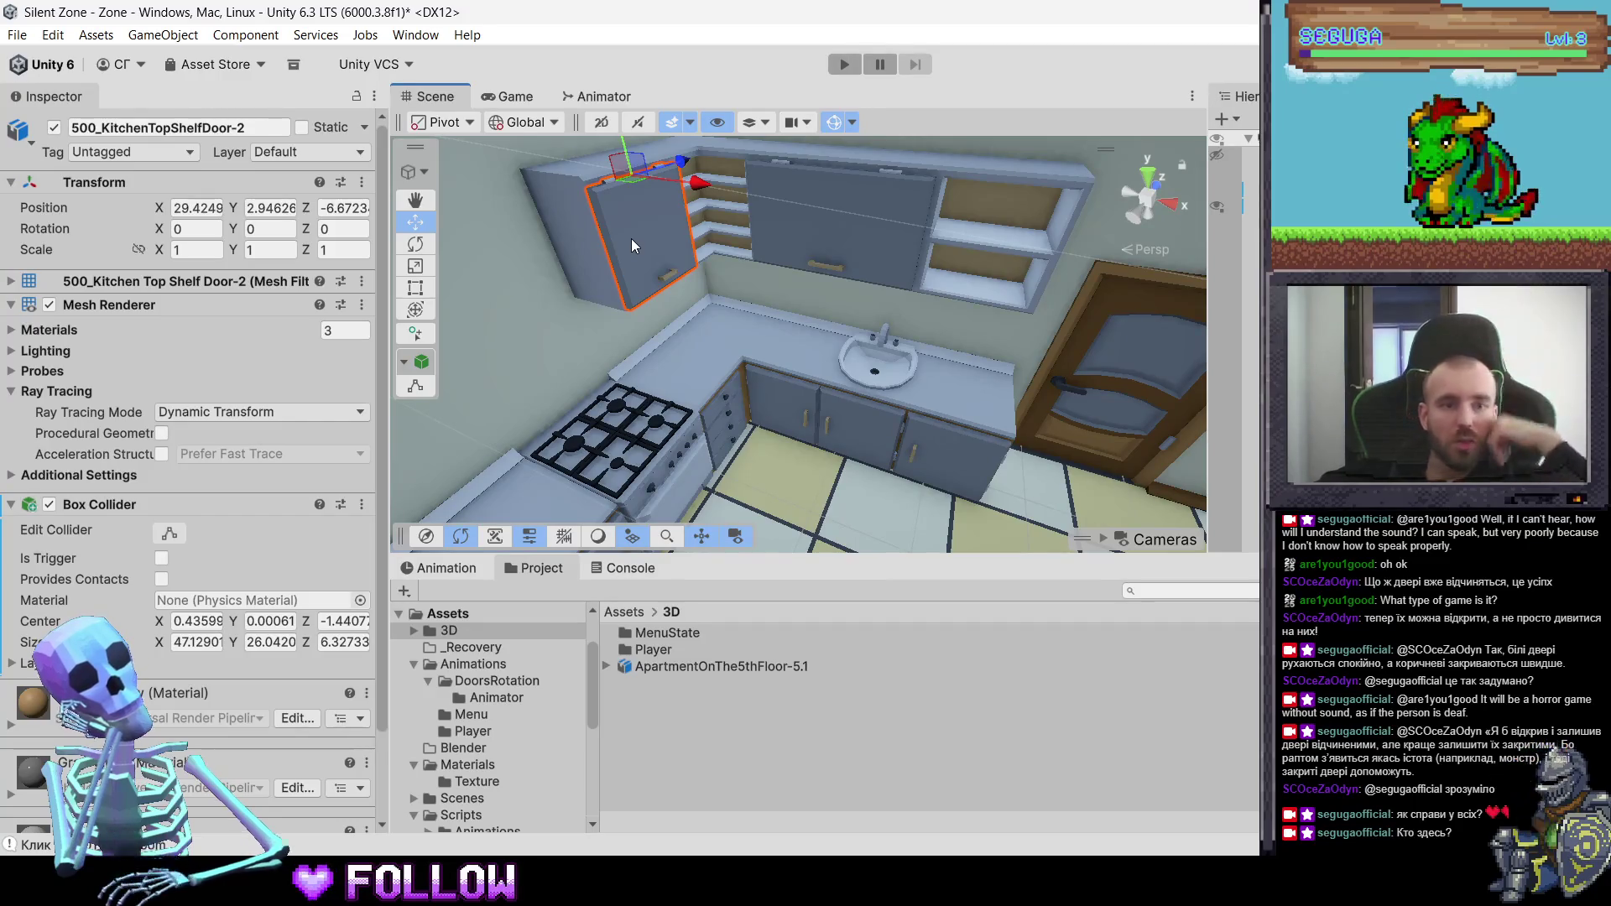
pyautogui.click(694, 668)
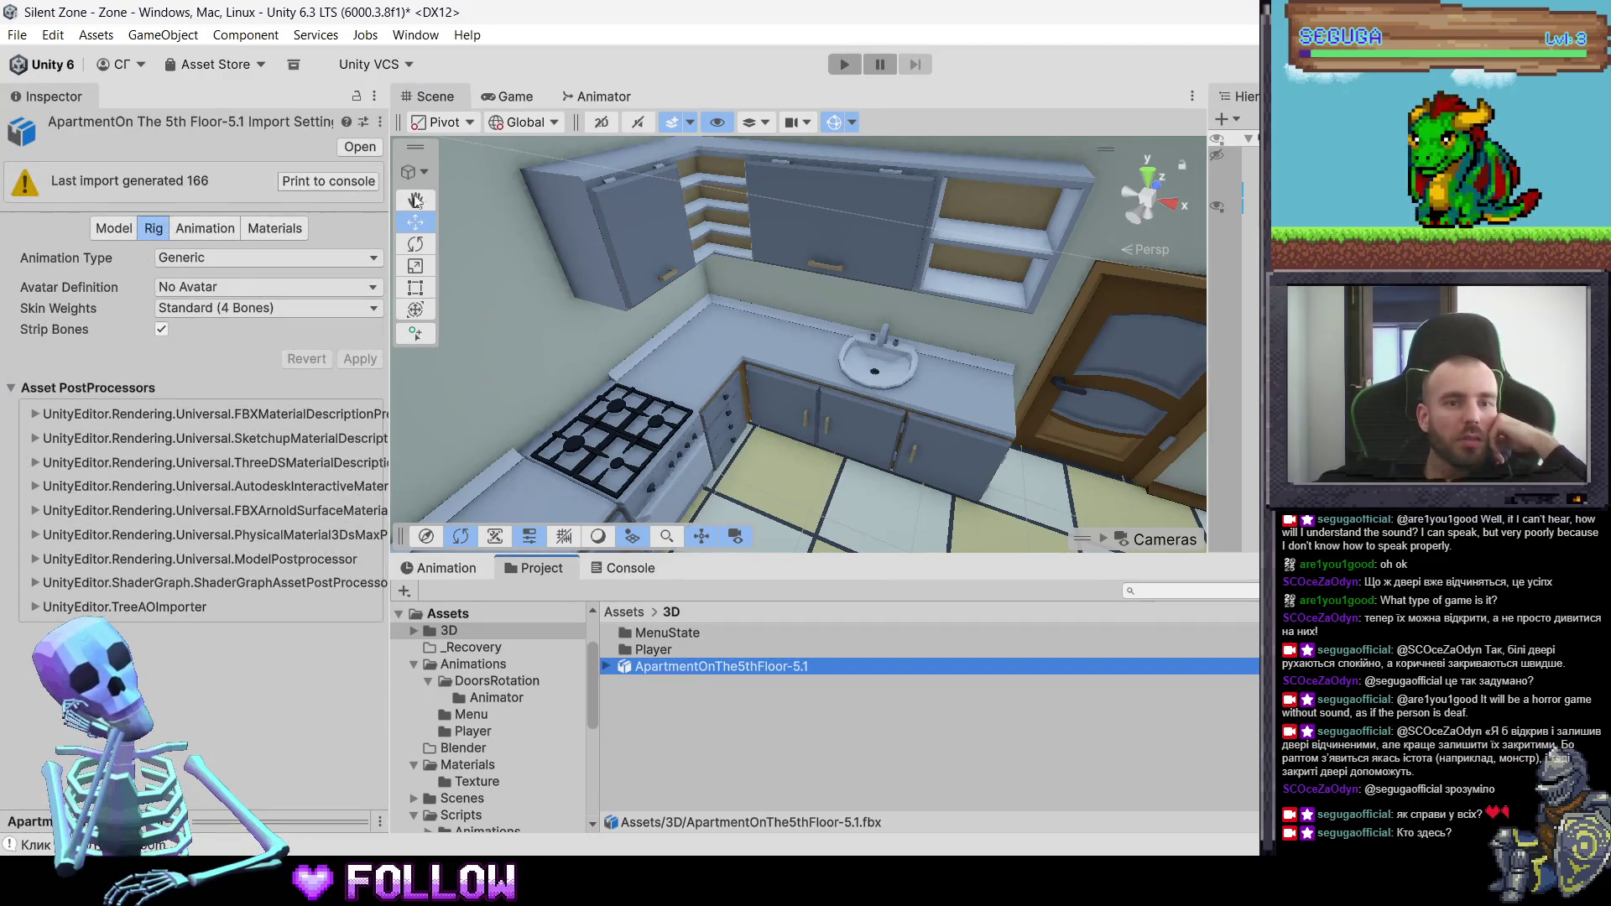
pyautogui.click(639, 229)
pyautogui.click(638, 228)
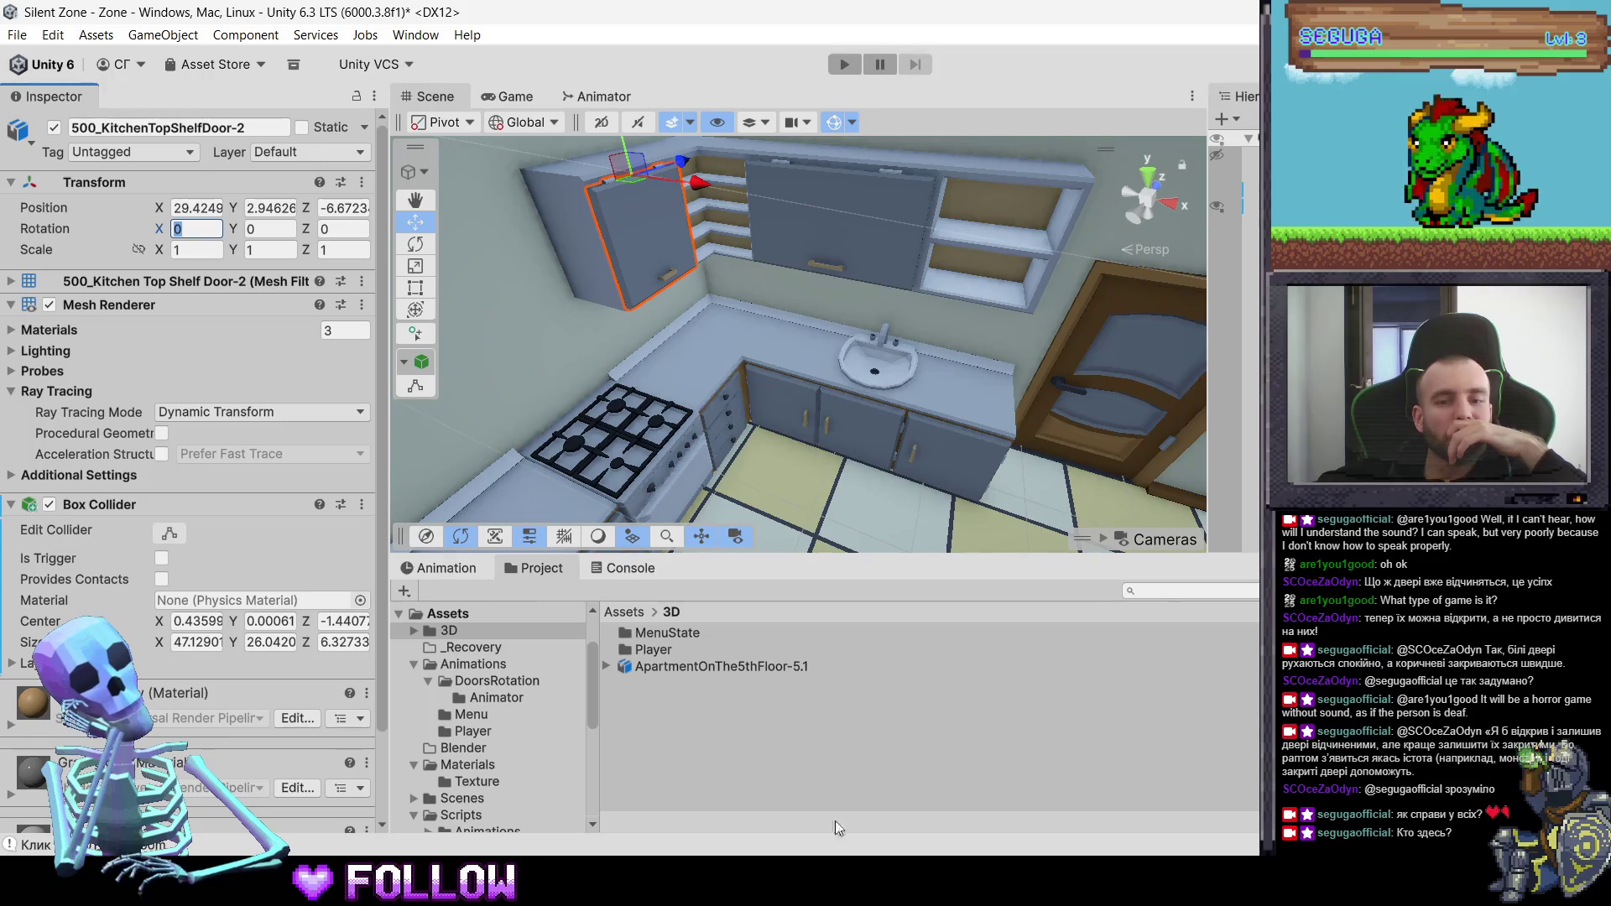
pyautogui.hotkey('alt', 'Tab')
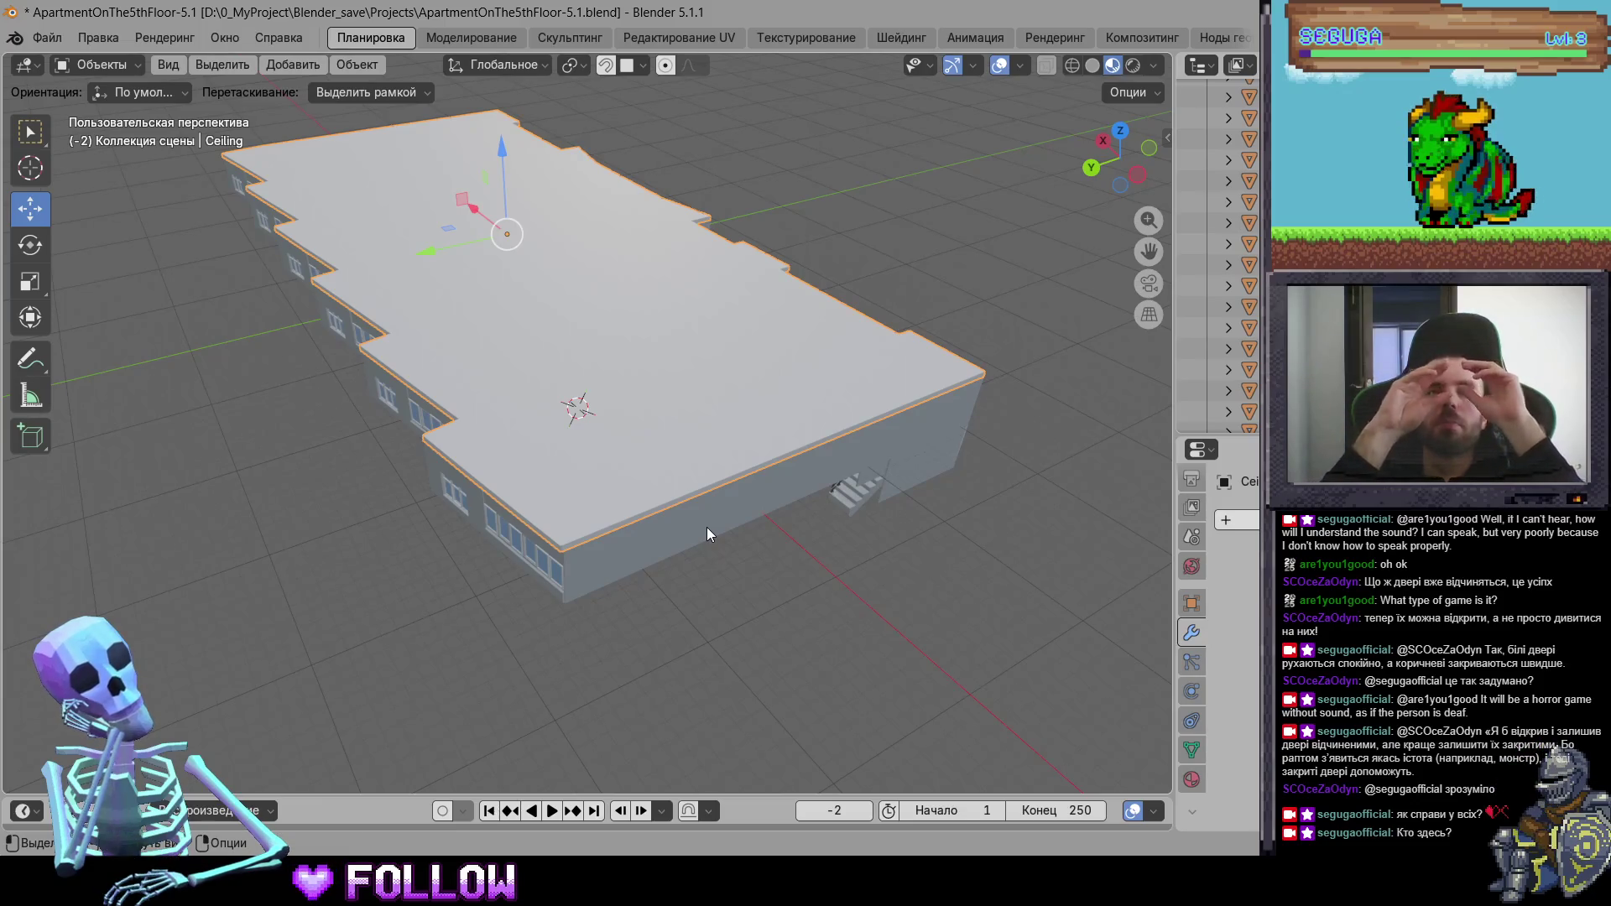
# - Check the Transform of the three sink cabinet doors and the vanity, then return to Blender
pyautogui.hotkey('alt', 'Tab')
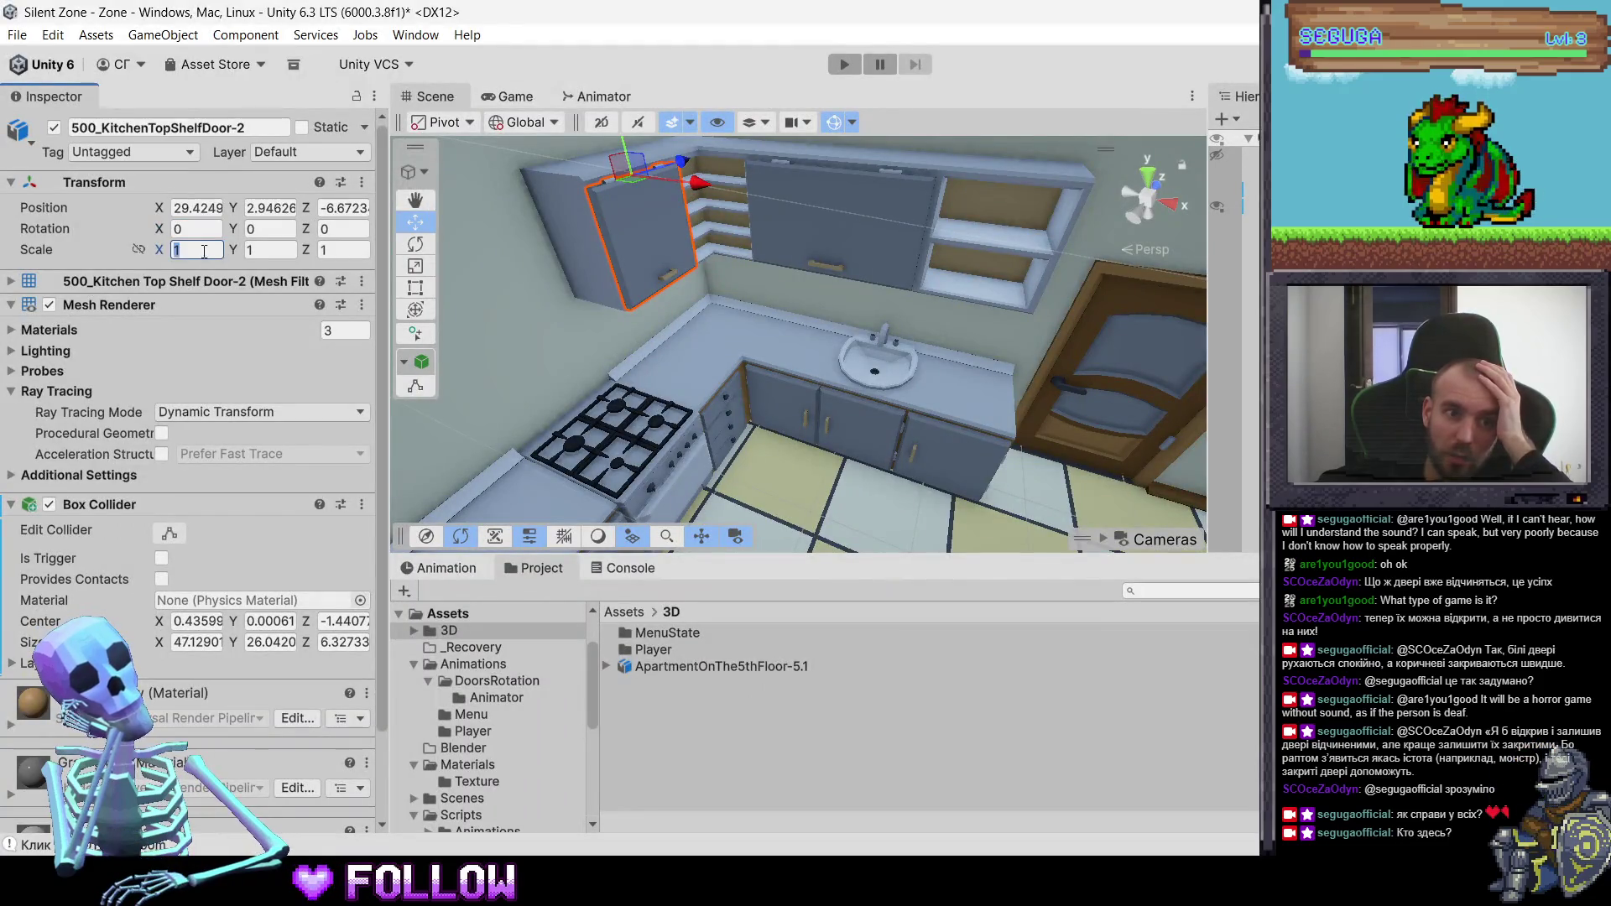
pyautogui.click(791, 407)
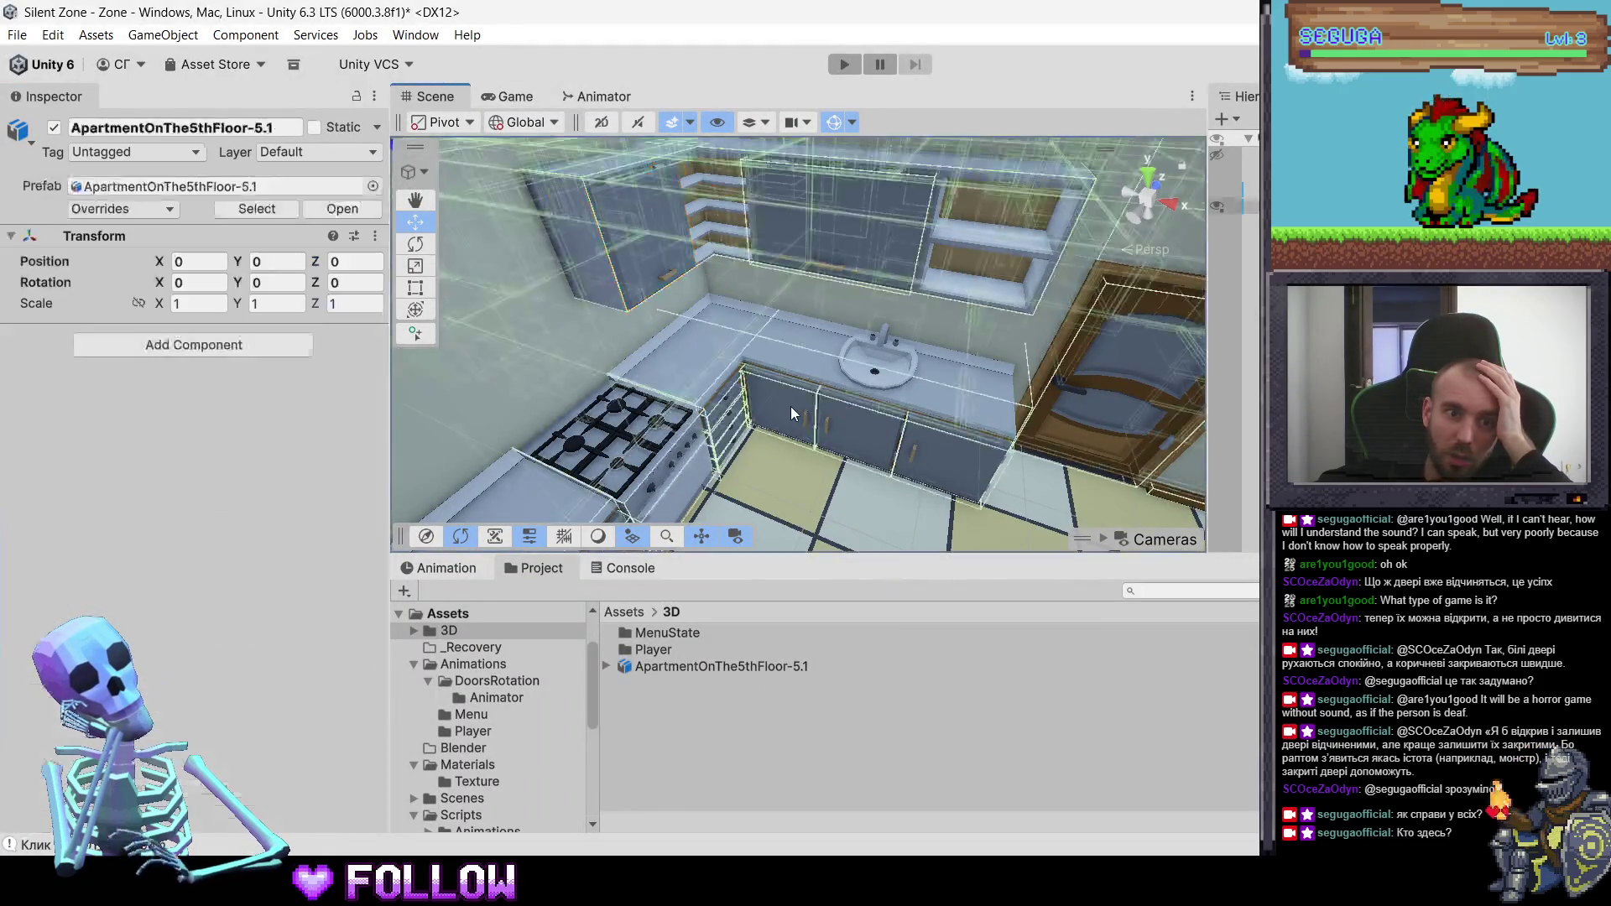
pyautogui.click(790, 414)
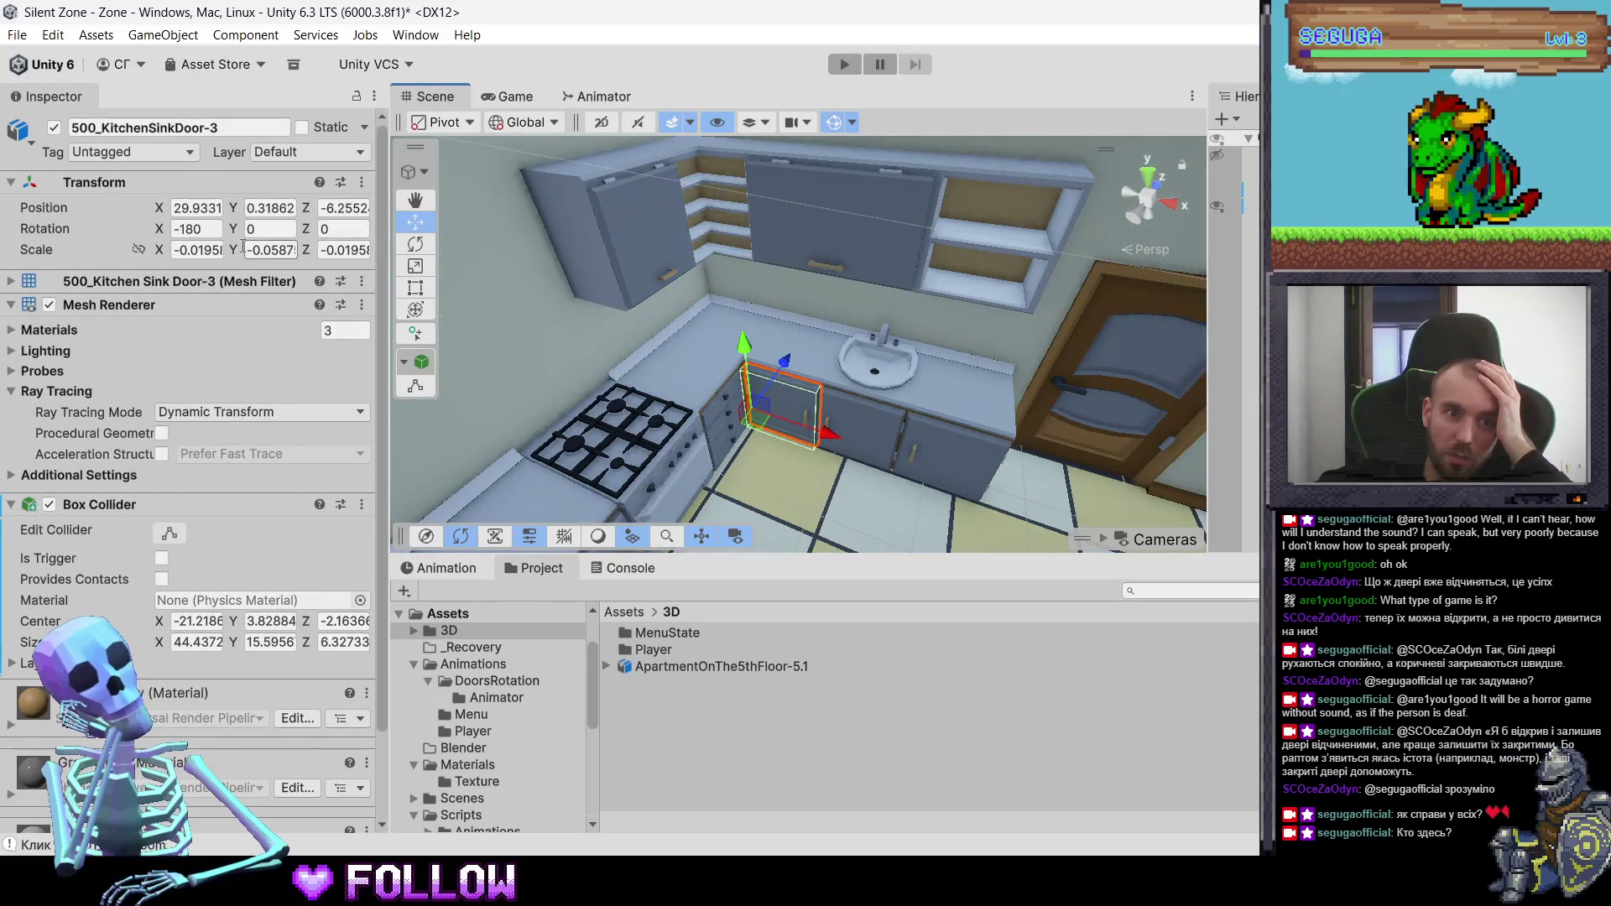
pyautogui.click(881, 414)
pyautogui.click(881, 415)
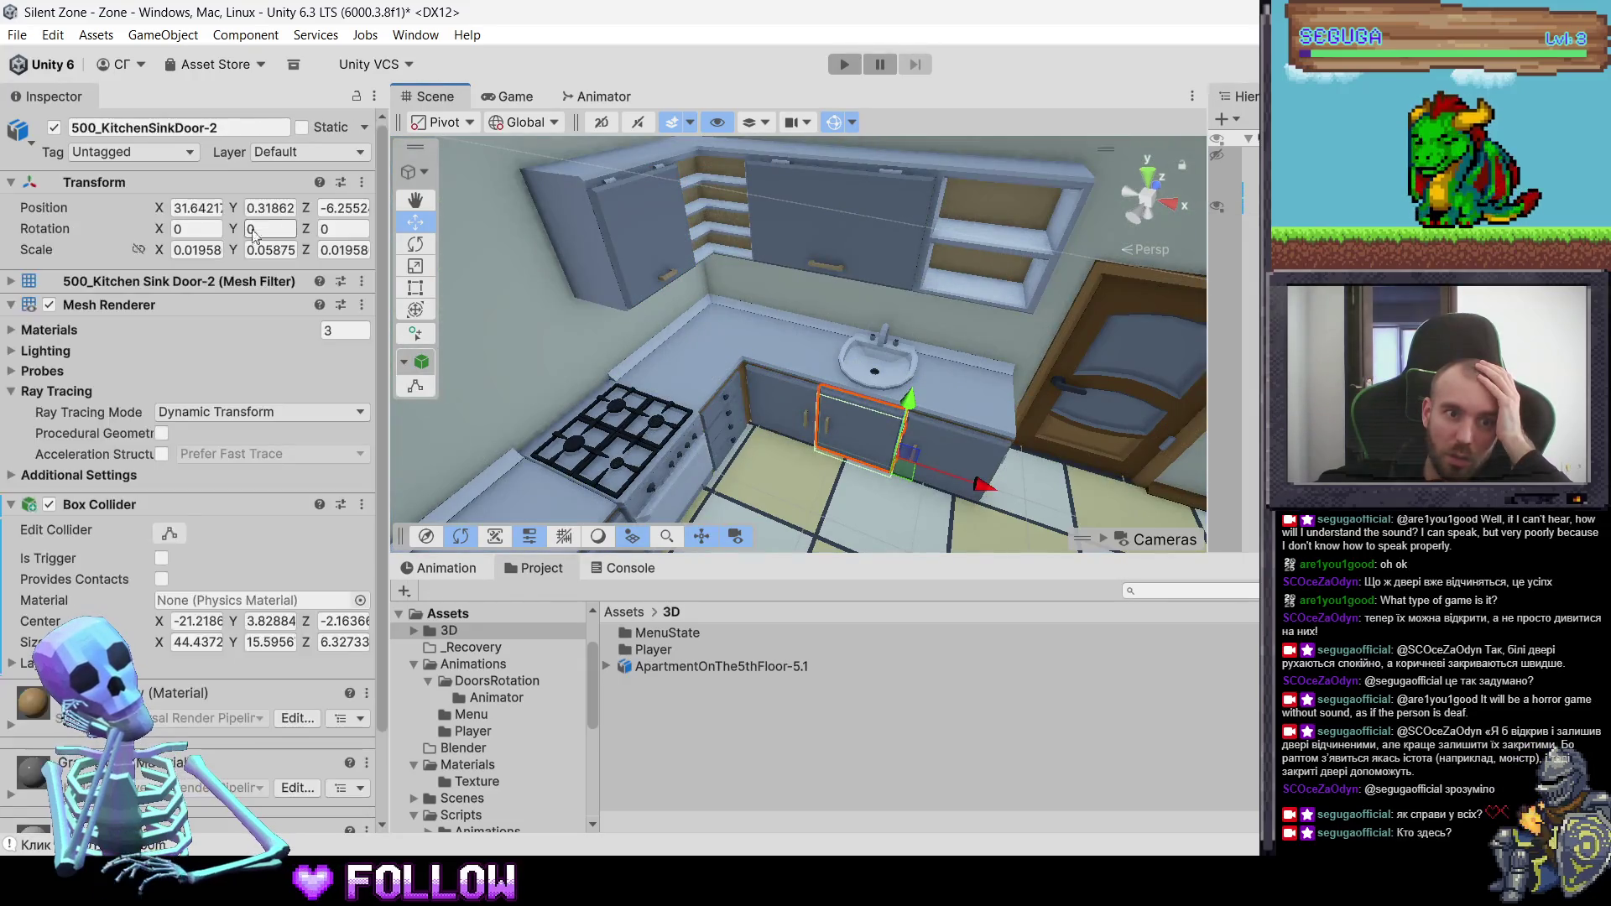
pyautogui.click(974, 449)
pyautogui.click(956, 445)
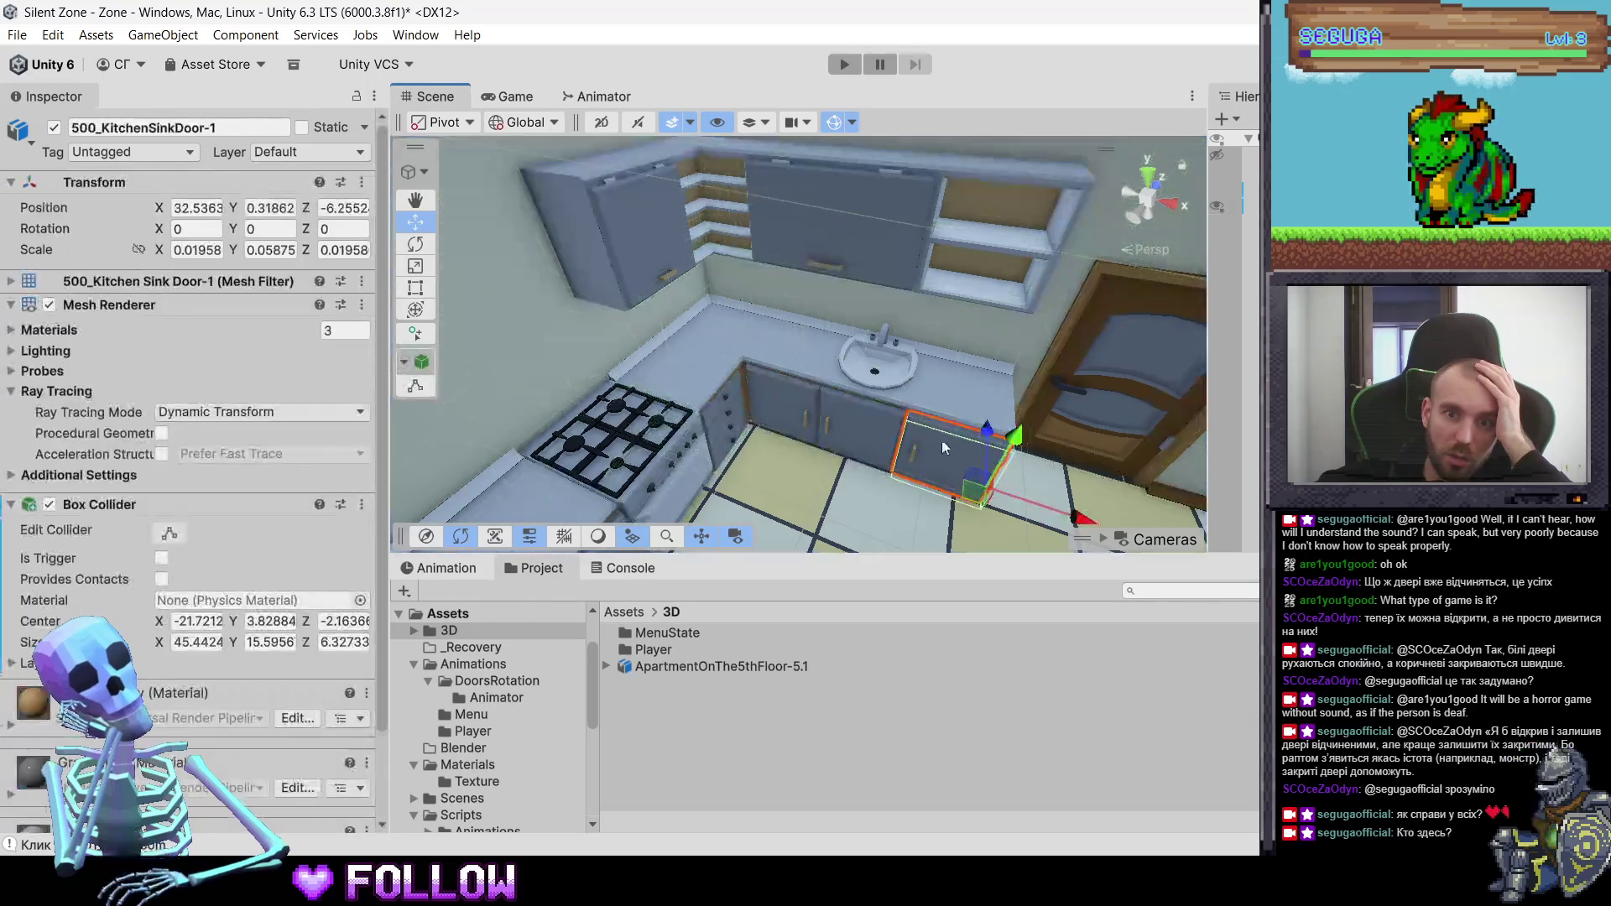
pyautogui.click(677, 376)
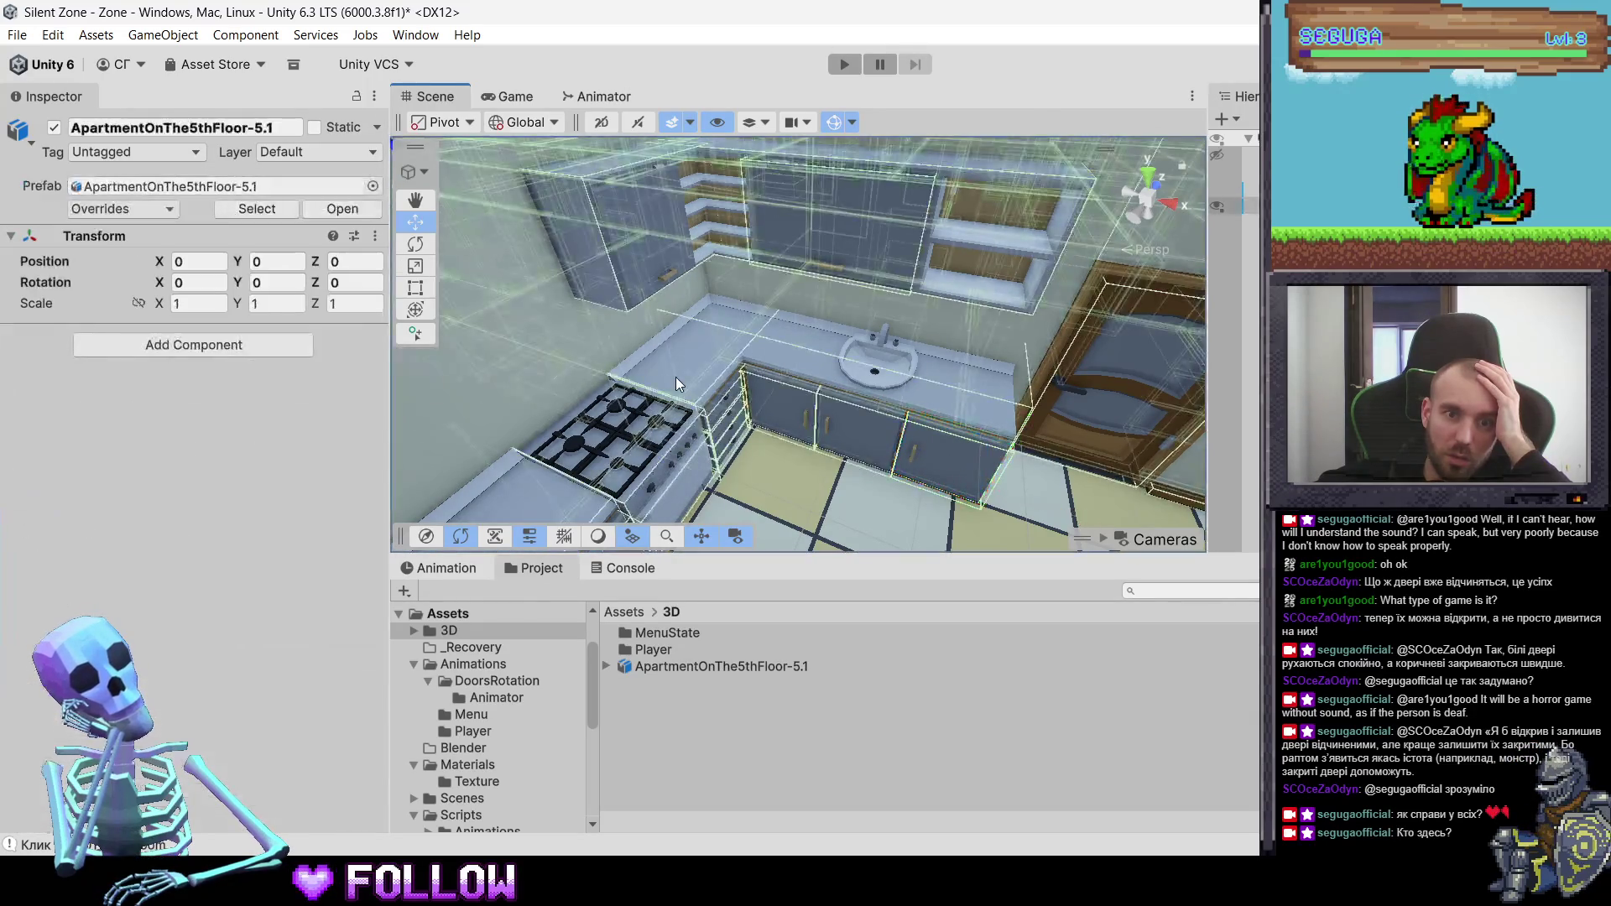
pyautogui.click(676, 377)
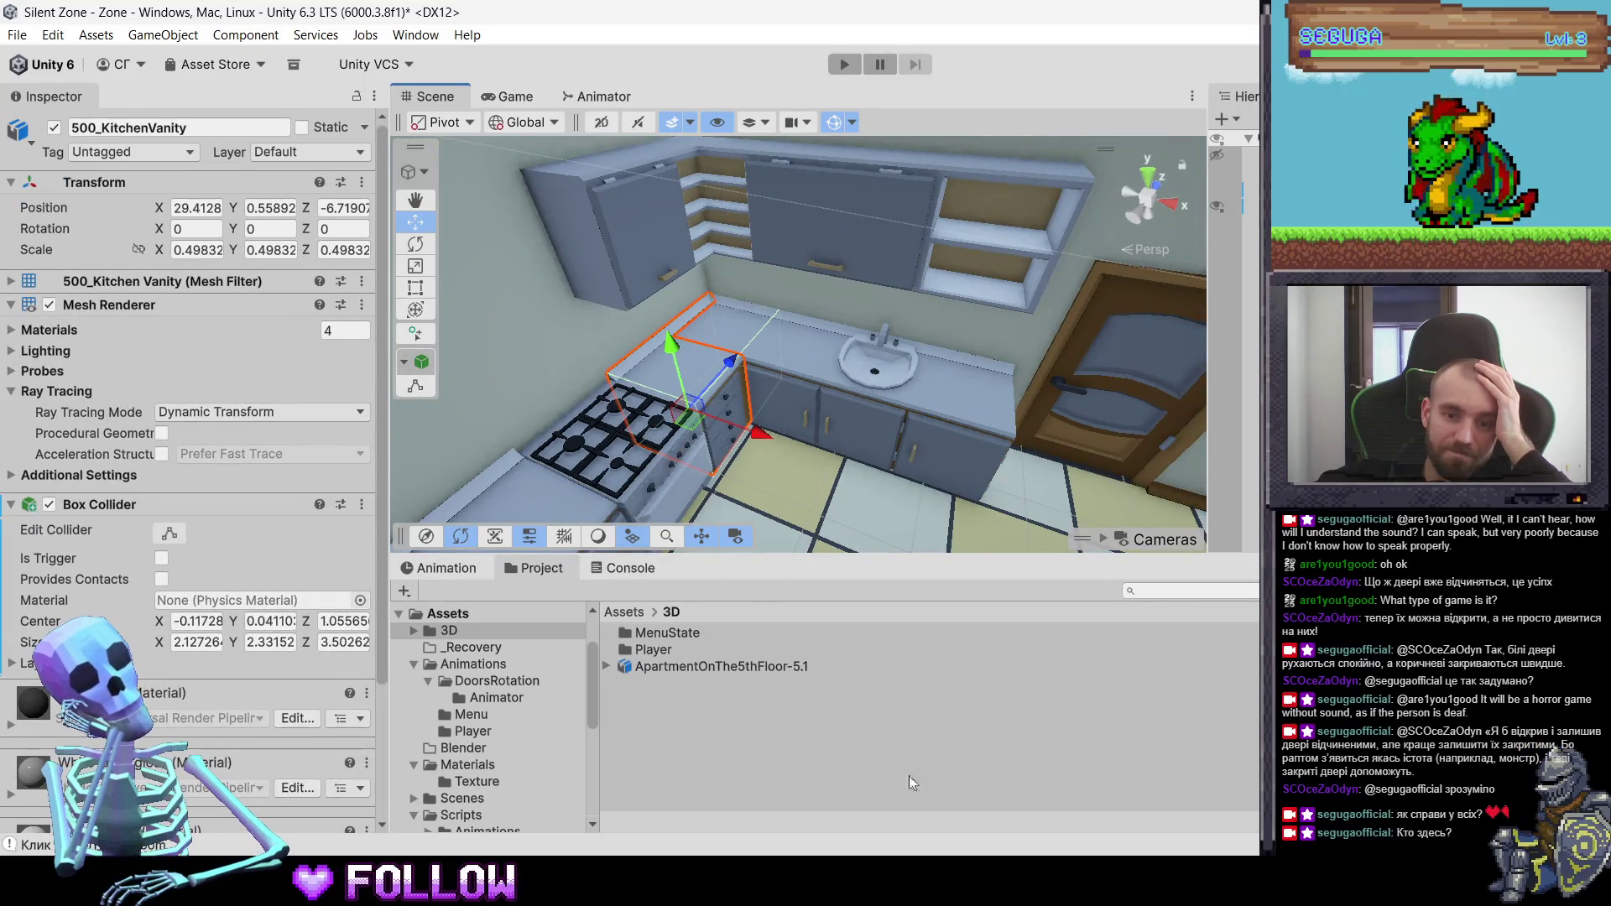
pyautogui.hotkey('alt', 'Tab')
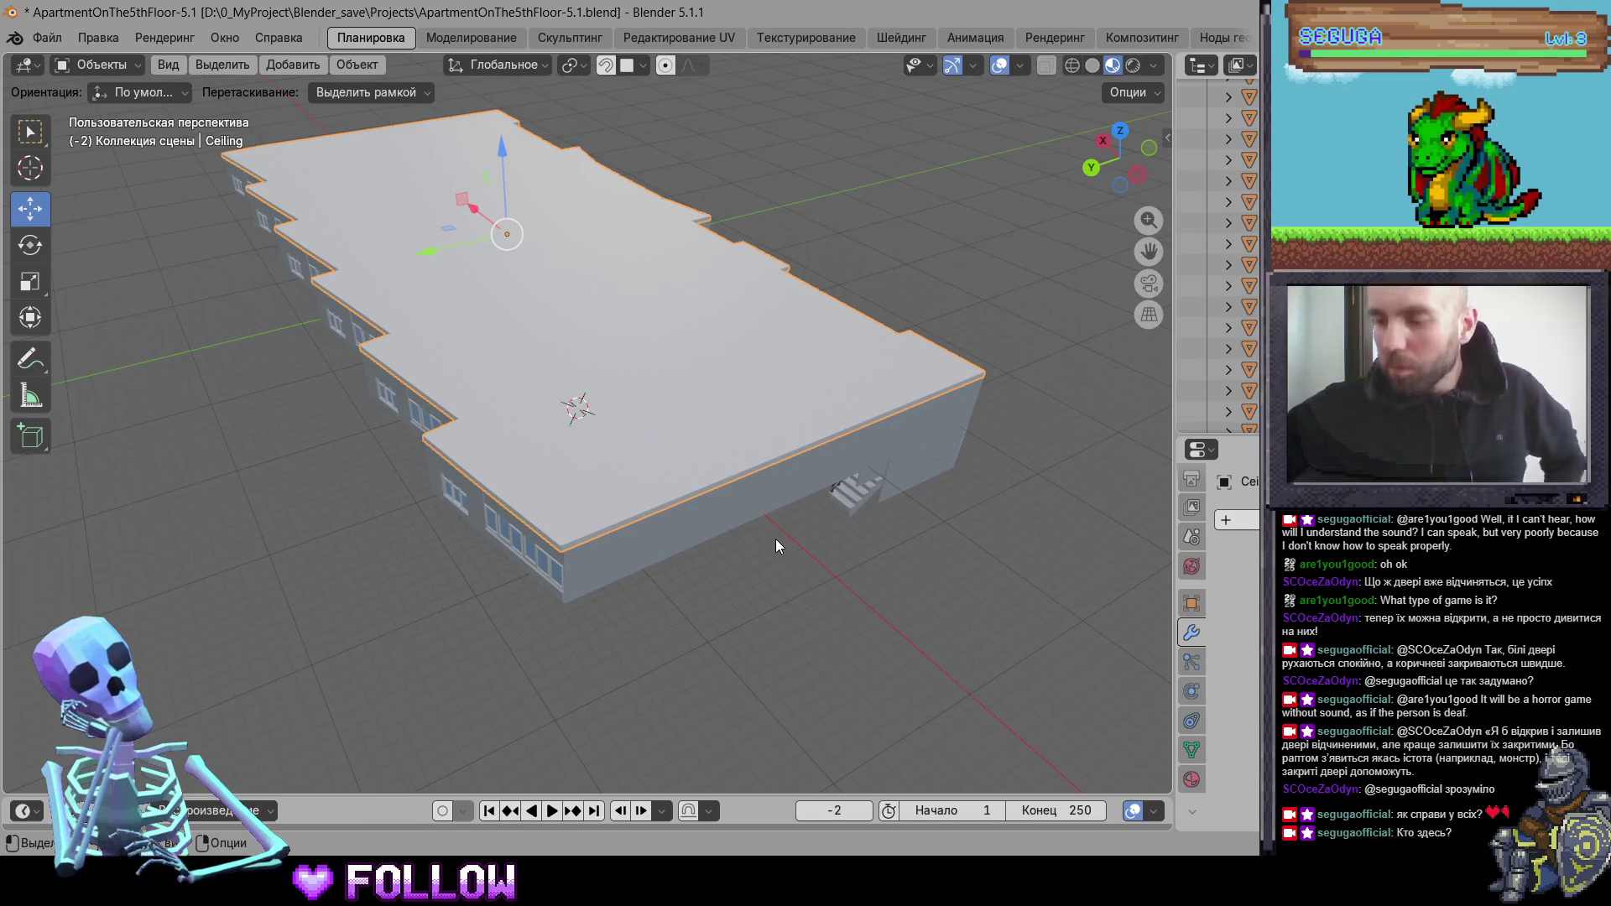
# - Apply All Transforms to every selected apartment object
pyautogui.moveTo(775, 538)
pyautogui.mouseDown()
pyautogui.moveTo(706, 528)
pyautogui.moveTo(701, 457)
pyautogui.moveTo(672, 390)
pyautogui.mouseUp()
pyautogui.hotkey('ctrl', 'a')
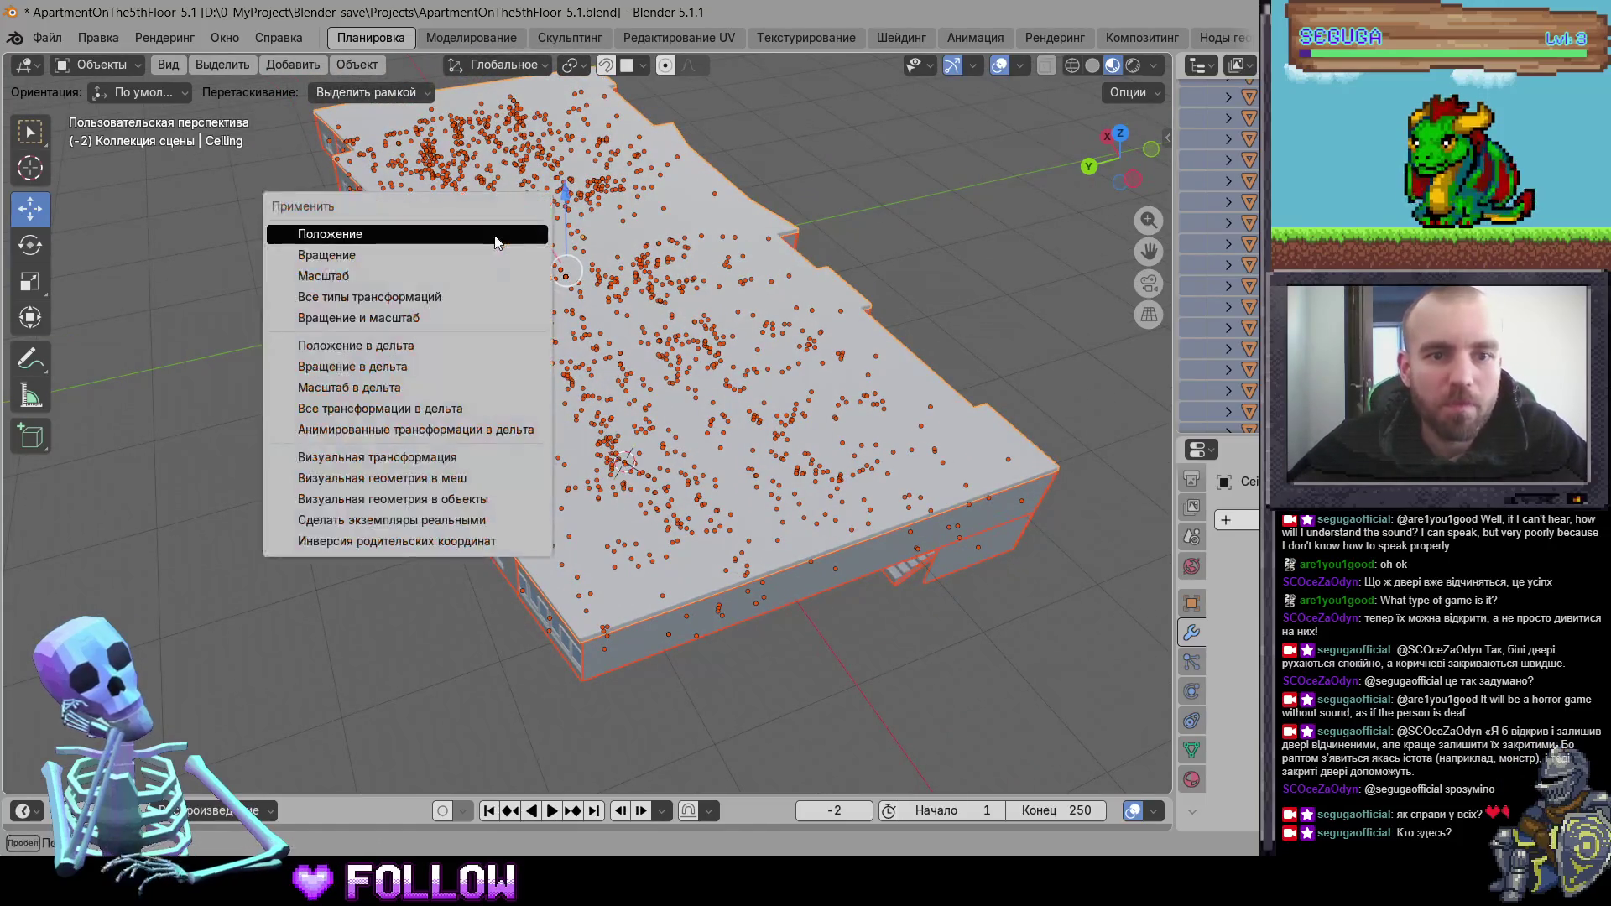
pyautogui.click(443, 296)
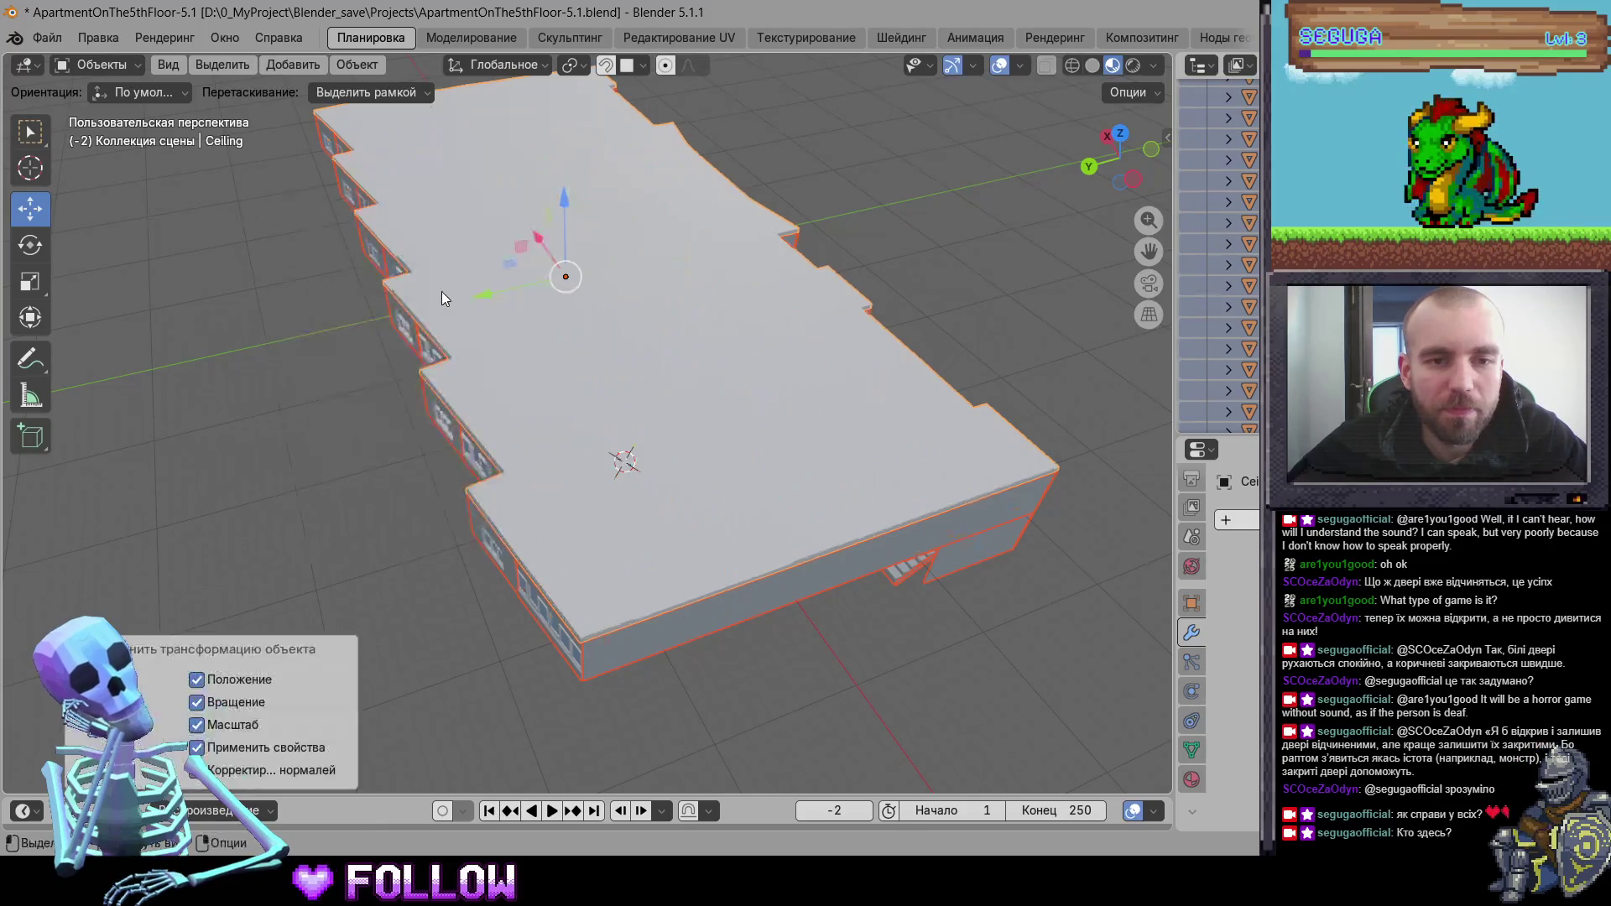
# - Set all origins to Origin to Center of Mass (Surface), then select the ceiling
pyautogui.moveTo(627, 460)
pyautogui.mouseDown()
pyautogui.moveTo(523, 385)
pyautogui.moveTo(349, 344)
pyautogui.moveTo(583, 318)
pyautogui.moveTo(662, 479)
pyautogui.moveTo(659, 434)
pyautogui.mouseUp()
pyautogui.rightClick(660, 433)
pyautogui.moveTo(659, 434)
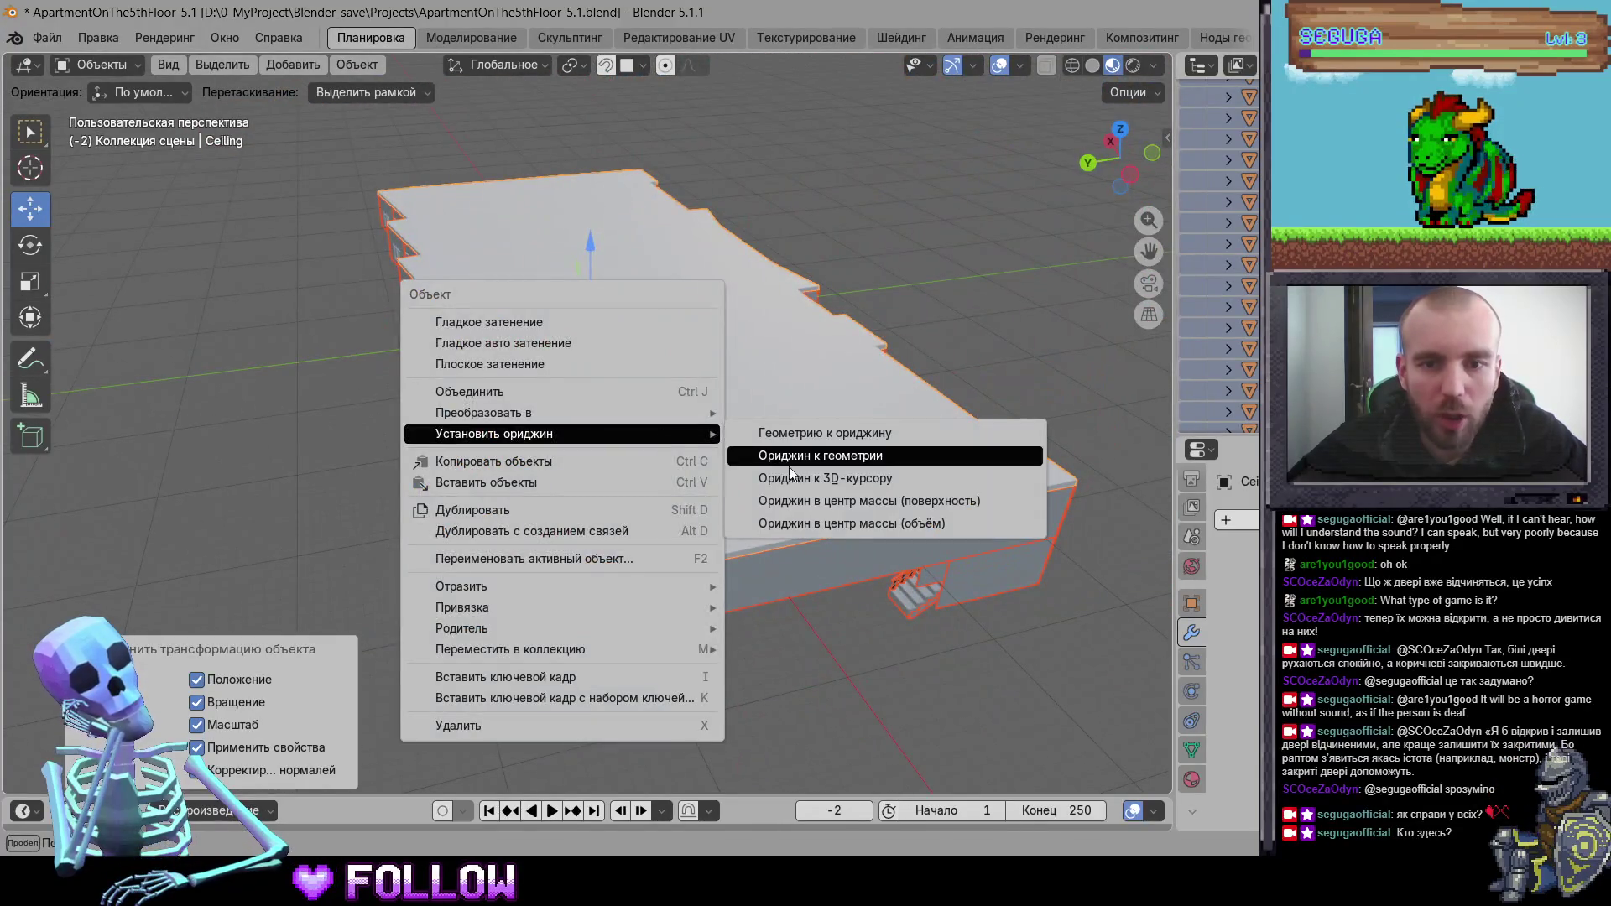
pyautogui.click(853, 502)
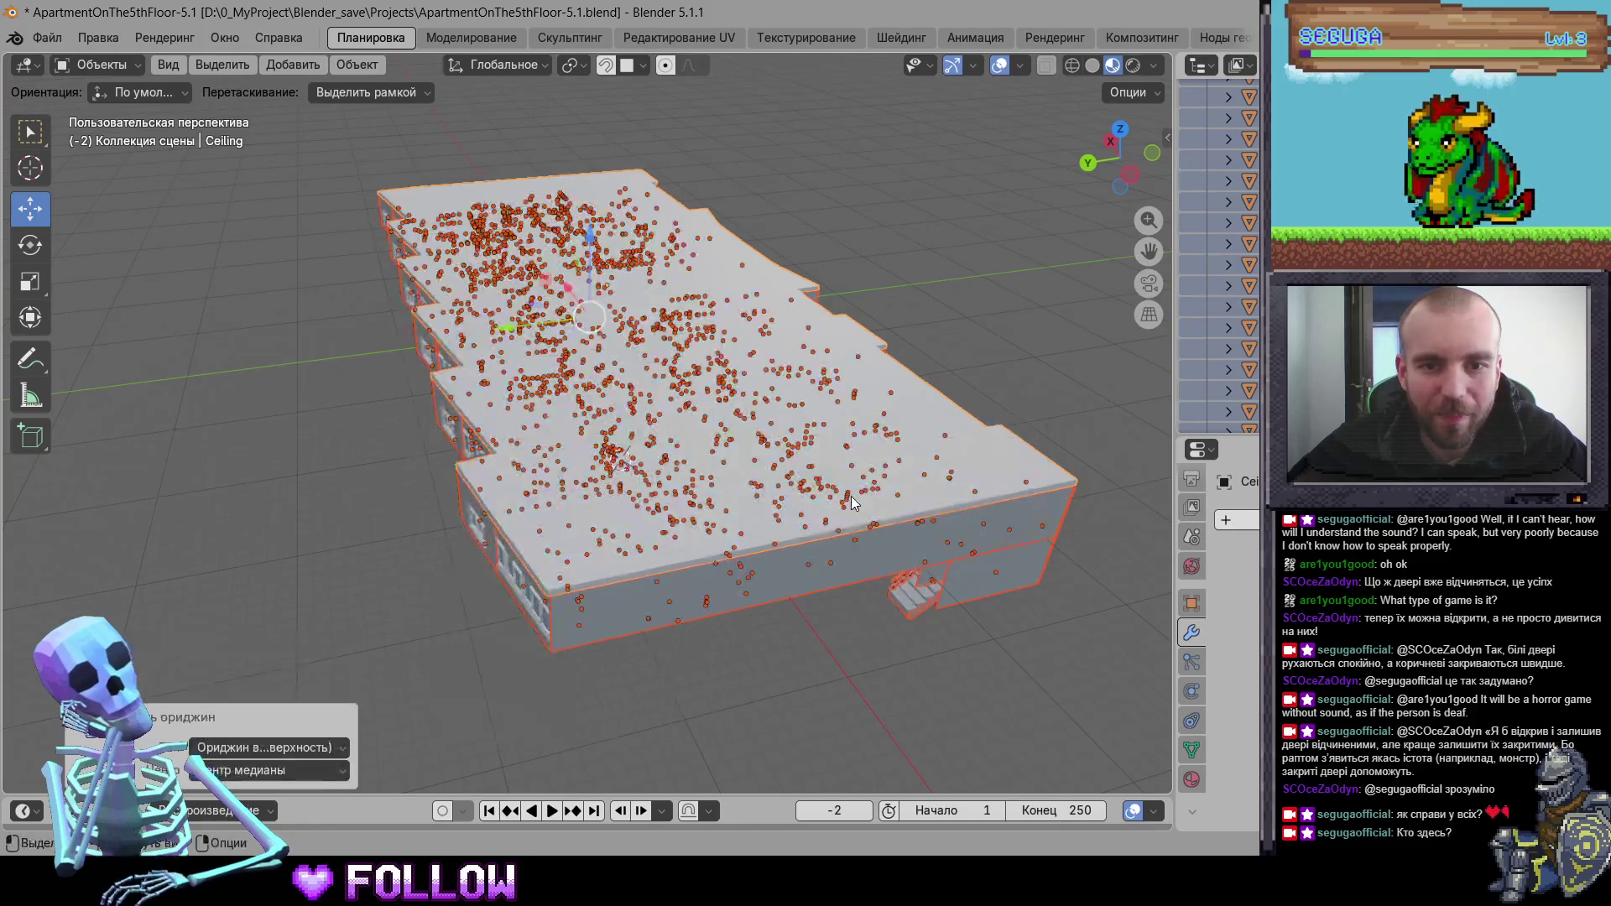
pyautogui.click(602, 501)
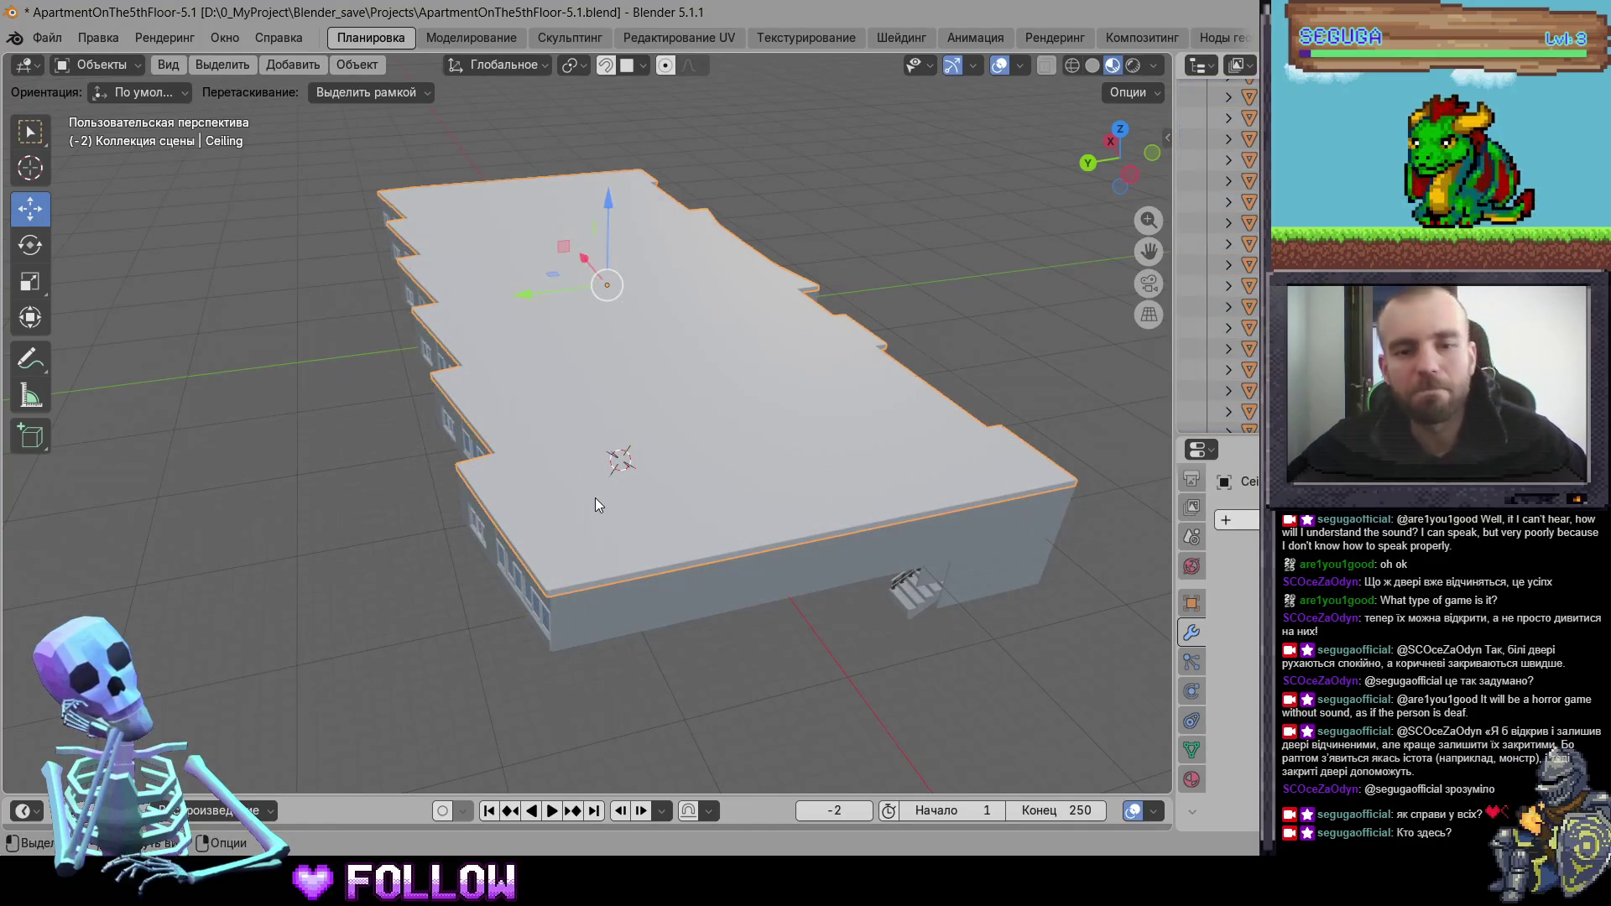
# - Hide the ceiling, place the 3D cursor at the room door's hinge, and move its origin there
pyautogui.press('h')
pyautogui.scroll(5, 647, 512)
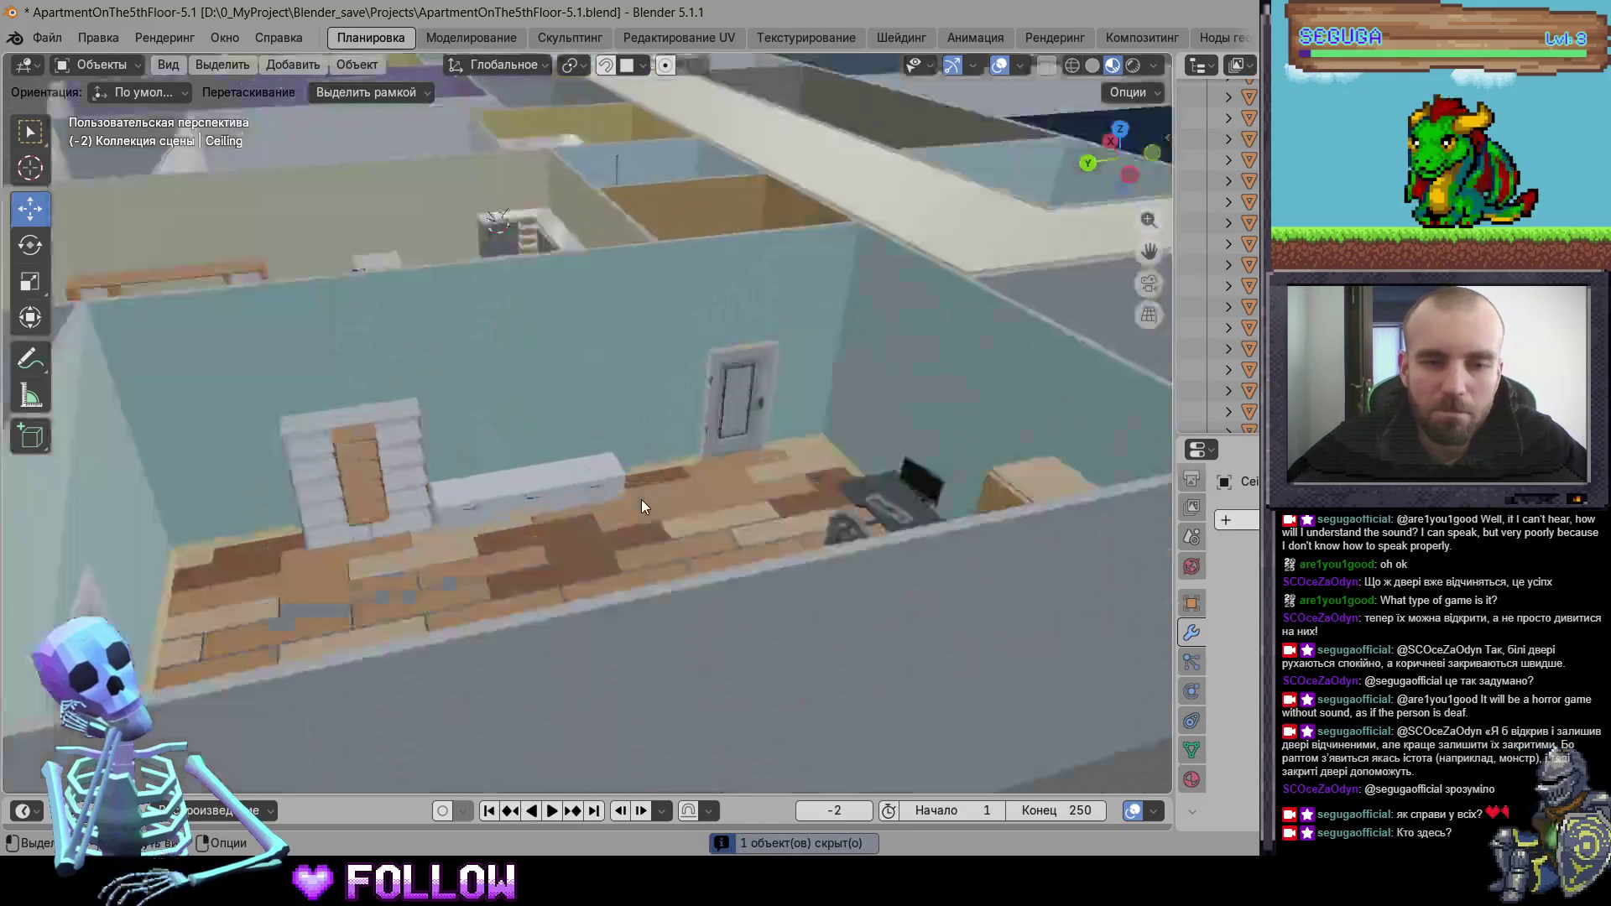
pyautogui.click(736, 395)
pyautogui.scroll(5, 835, 415)
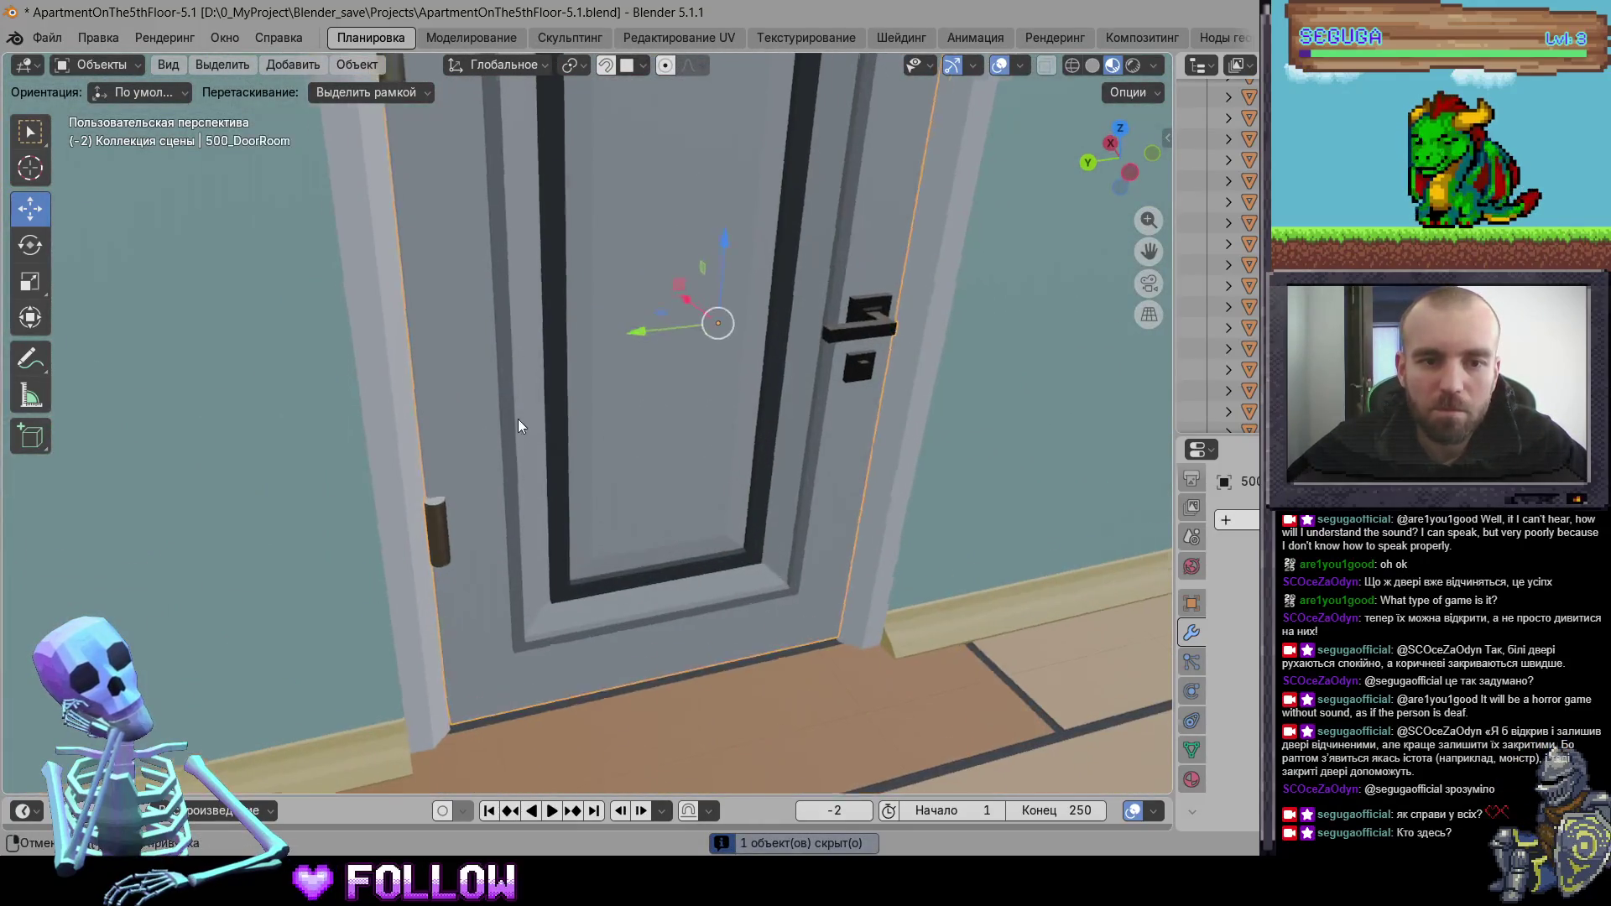
pyautogui.keyDown('shift'); pyautogui.rightClick(447, 495); pyautogui.keyUp('shift')
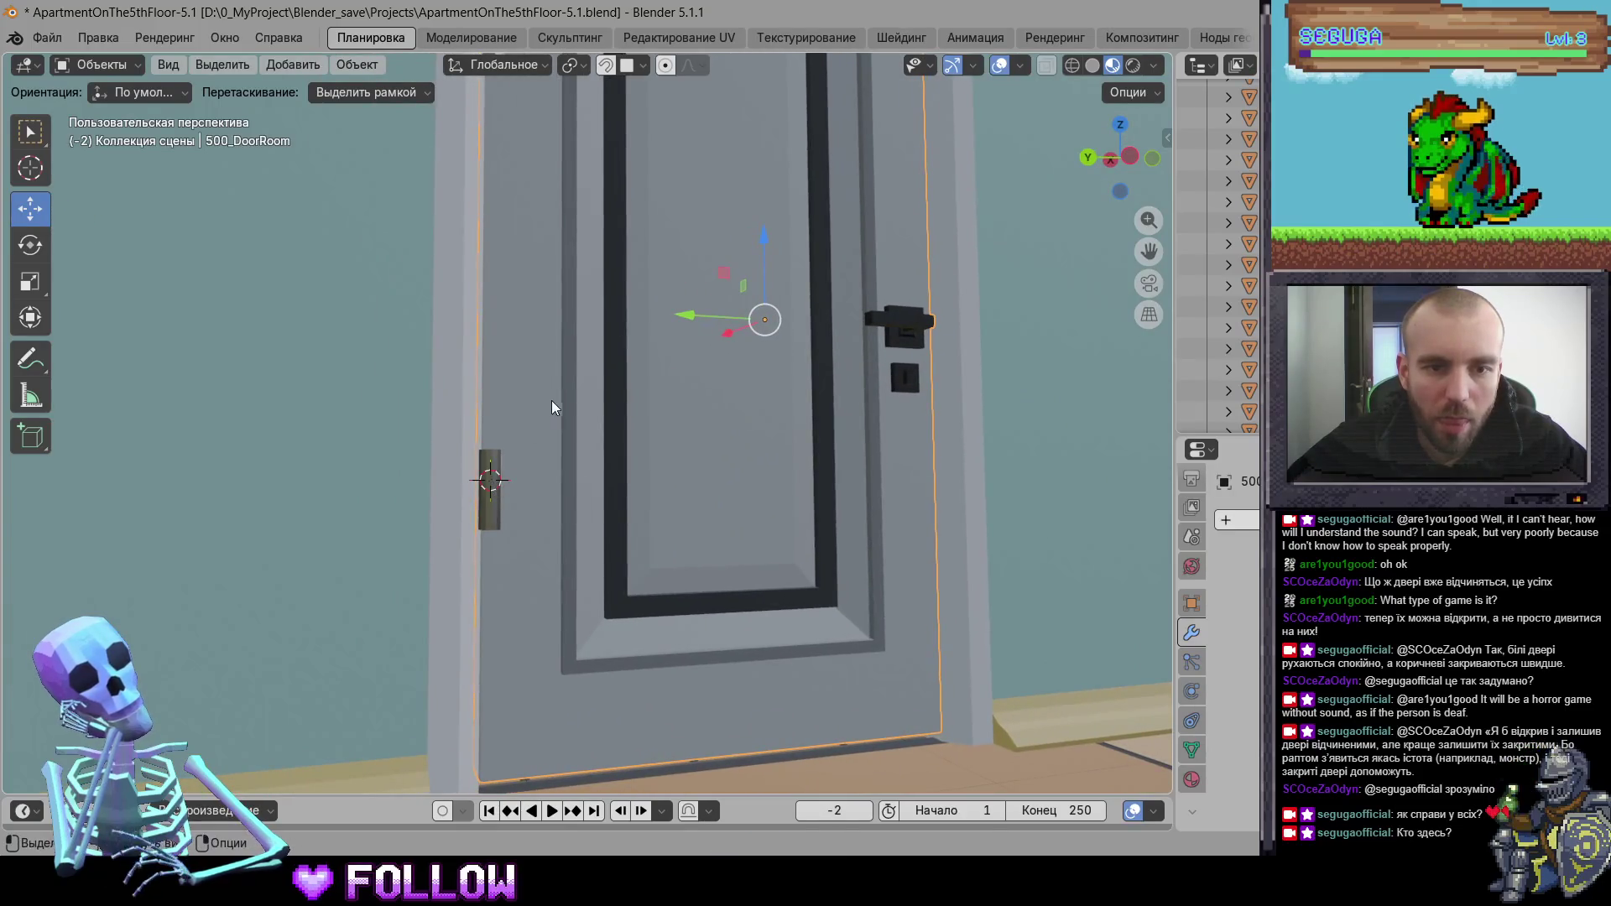
pyautogui.rightClick(555, 409)
pyautogui.moveTo(555, 409)
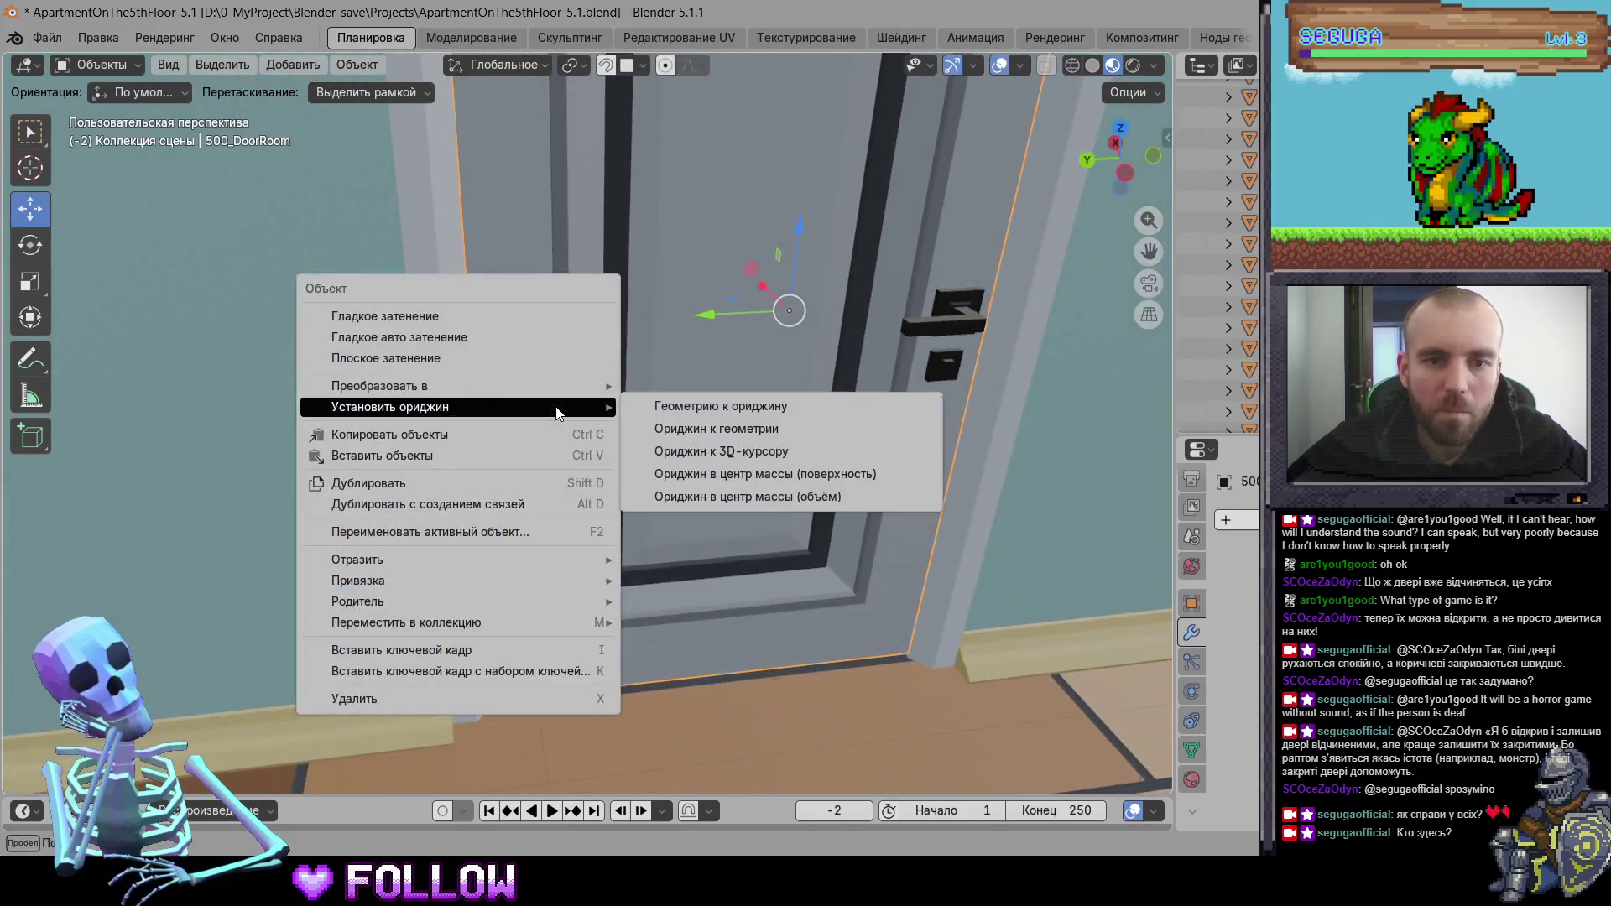
pyautogui.click(704, 461)
pyautogui.scroll(-5, 701, 463)
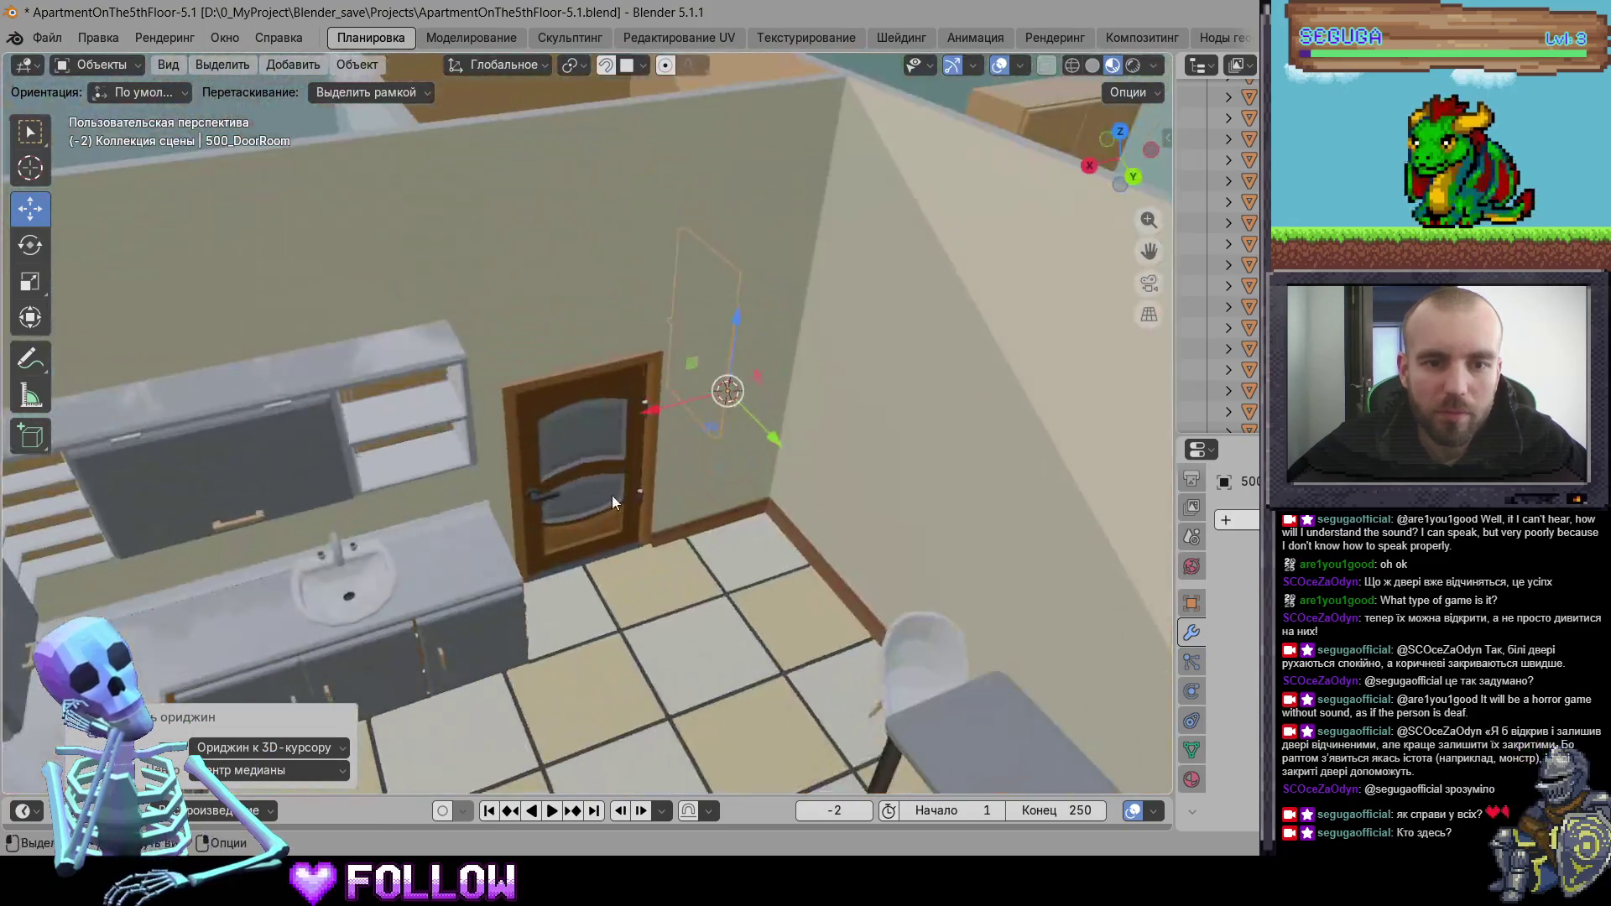
# - Move the kitchen door's origin to the 3D cursor
pyautogui.click(612, 495)
pyautogui.scroll(5, 660, 536)
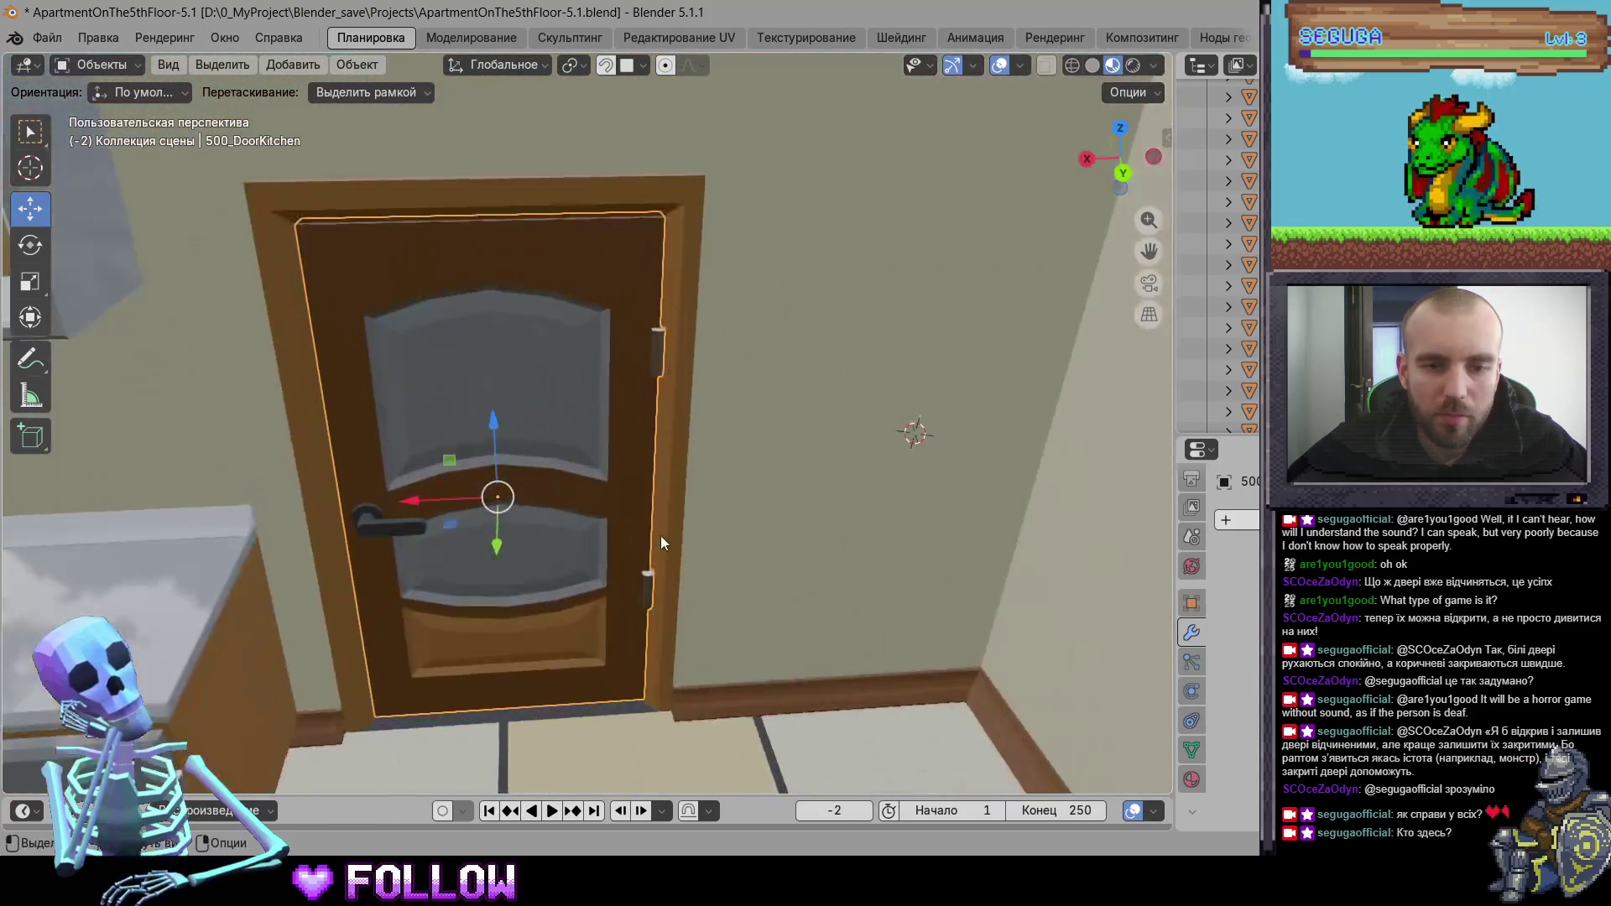
pyautogui.rightClick(611, 528)
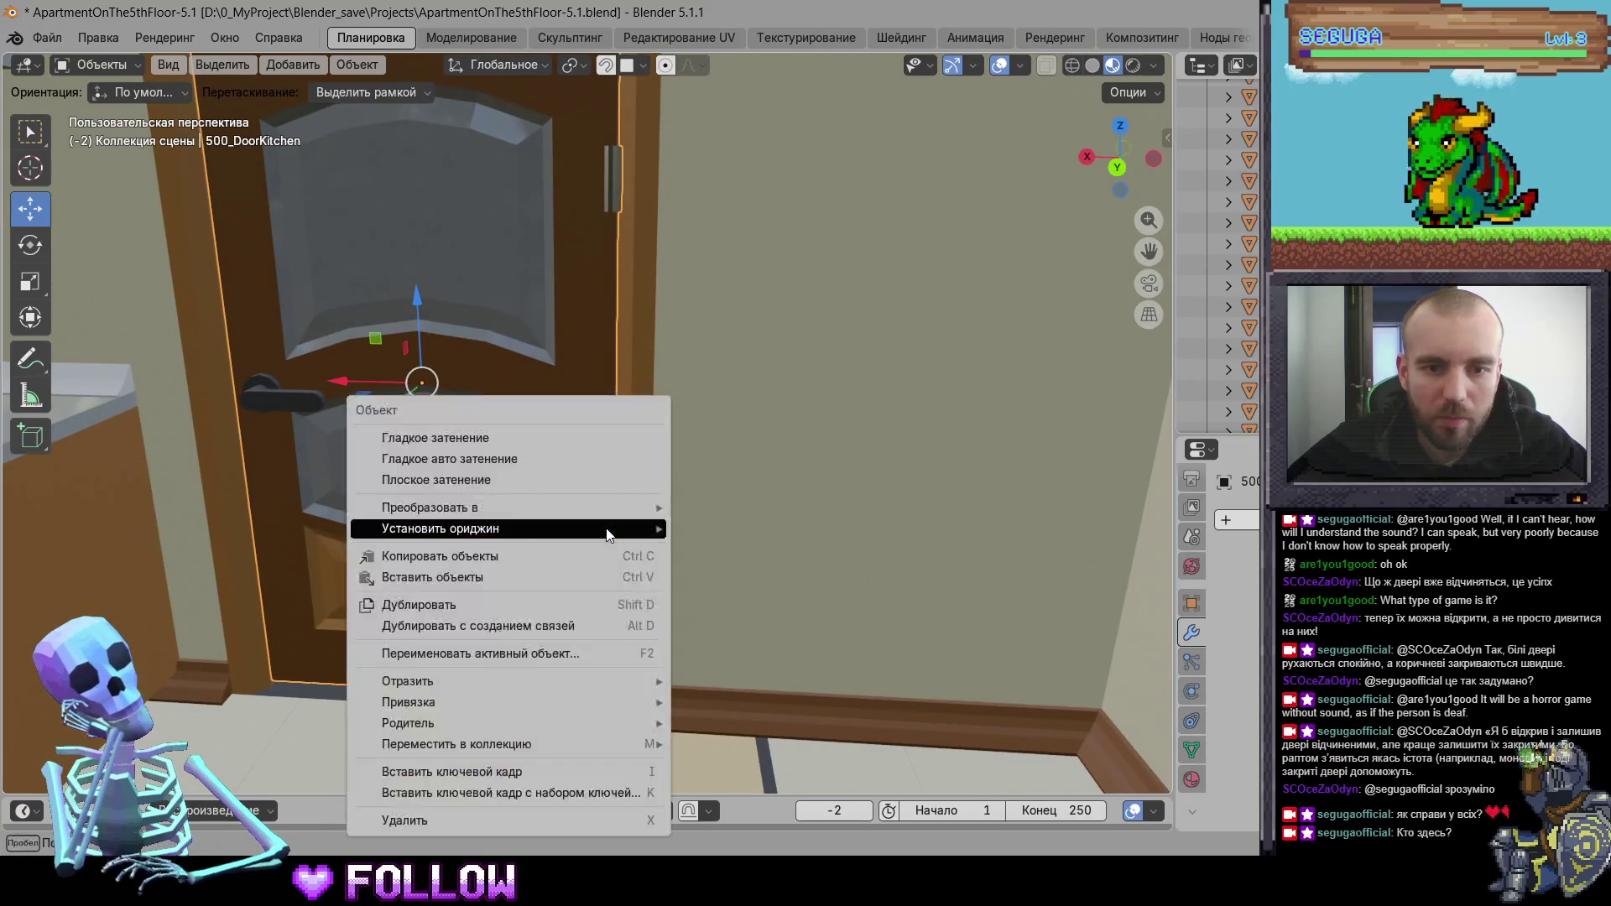
pyautogui.moveTo(607, 529)
pyautogui.click(739, 573)
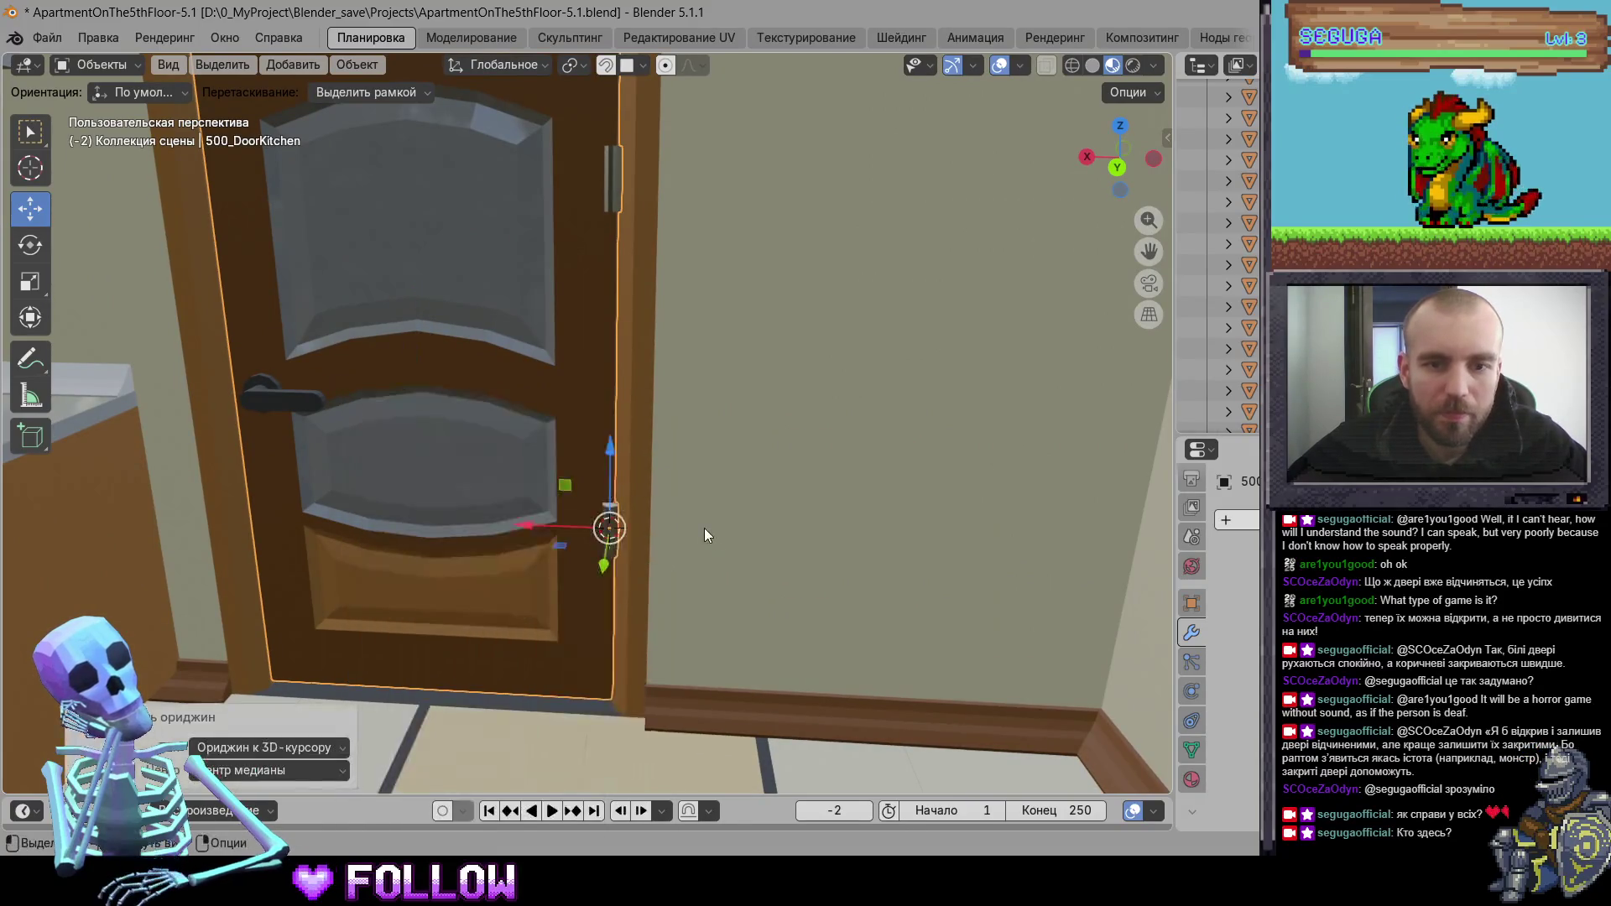
pyautogui.scroll(-5, 710, 517)
pyautogui.scroll(-10, 446, 601)
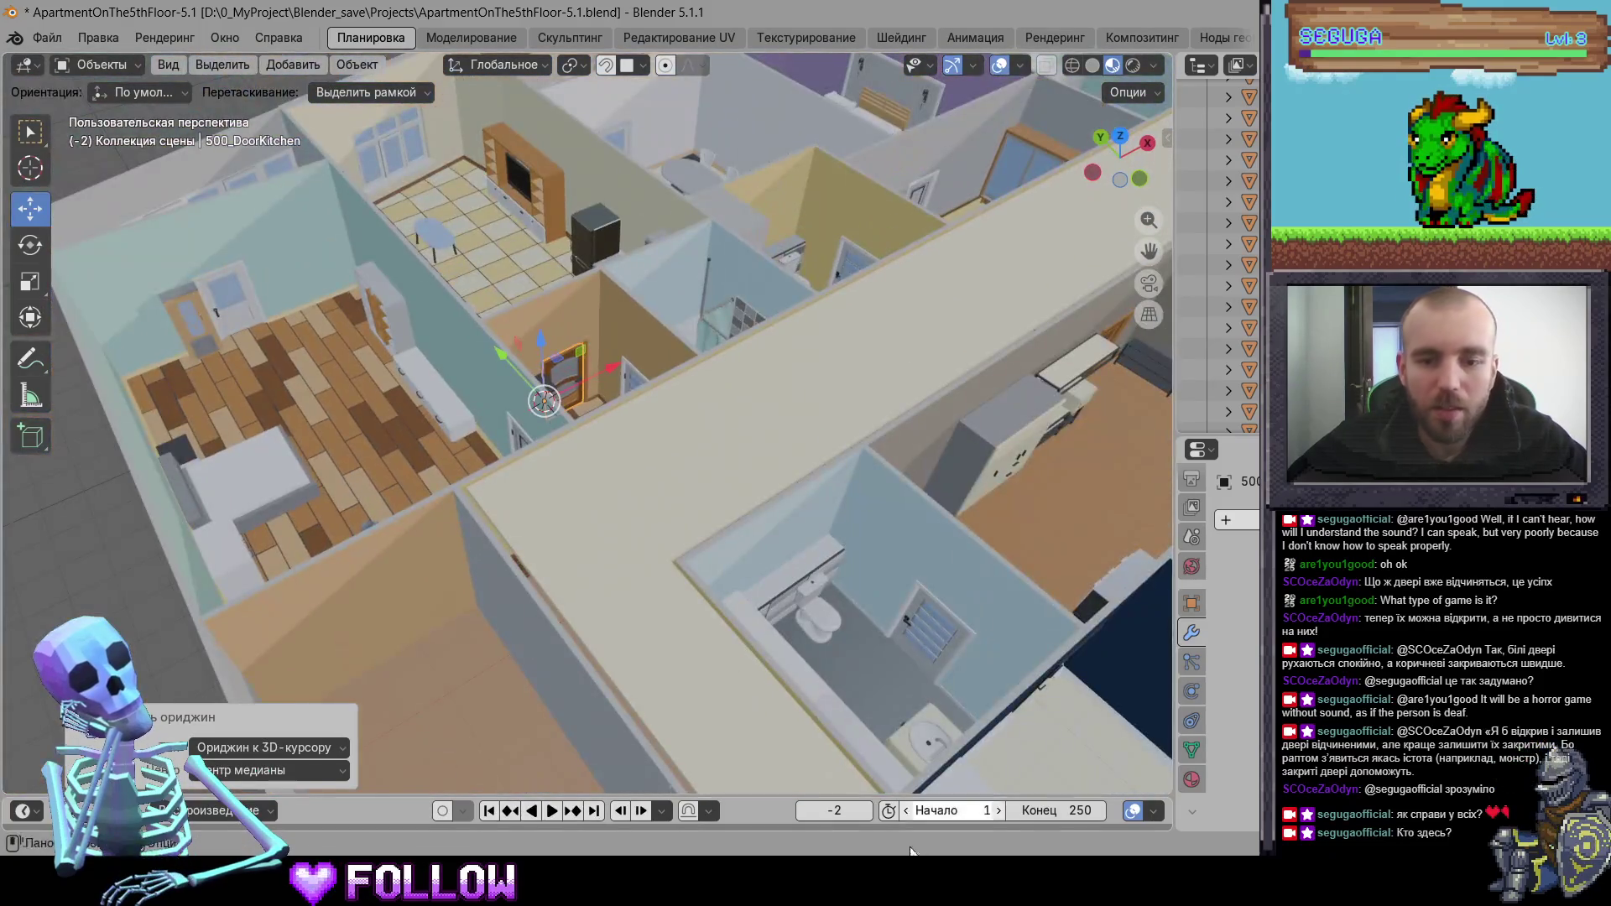
# - Save the Unity scene and return to the Blender apartment project
pyautogui.click(910, 852)
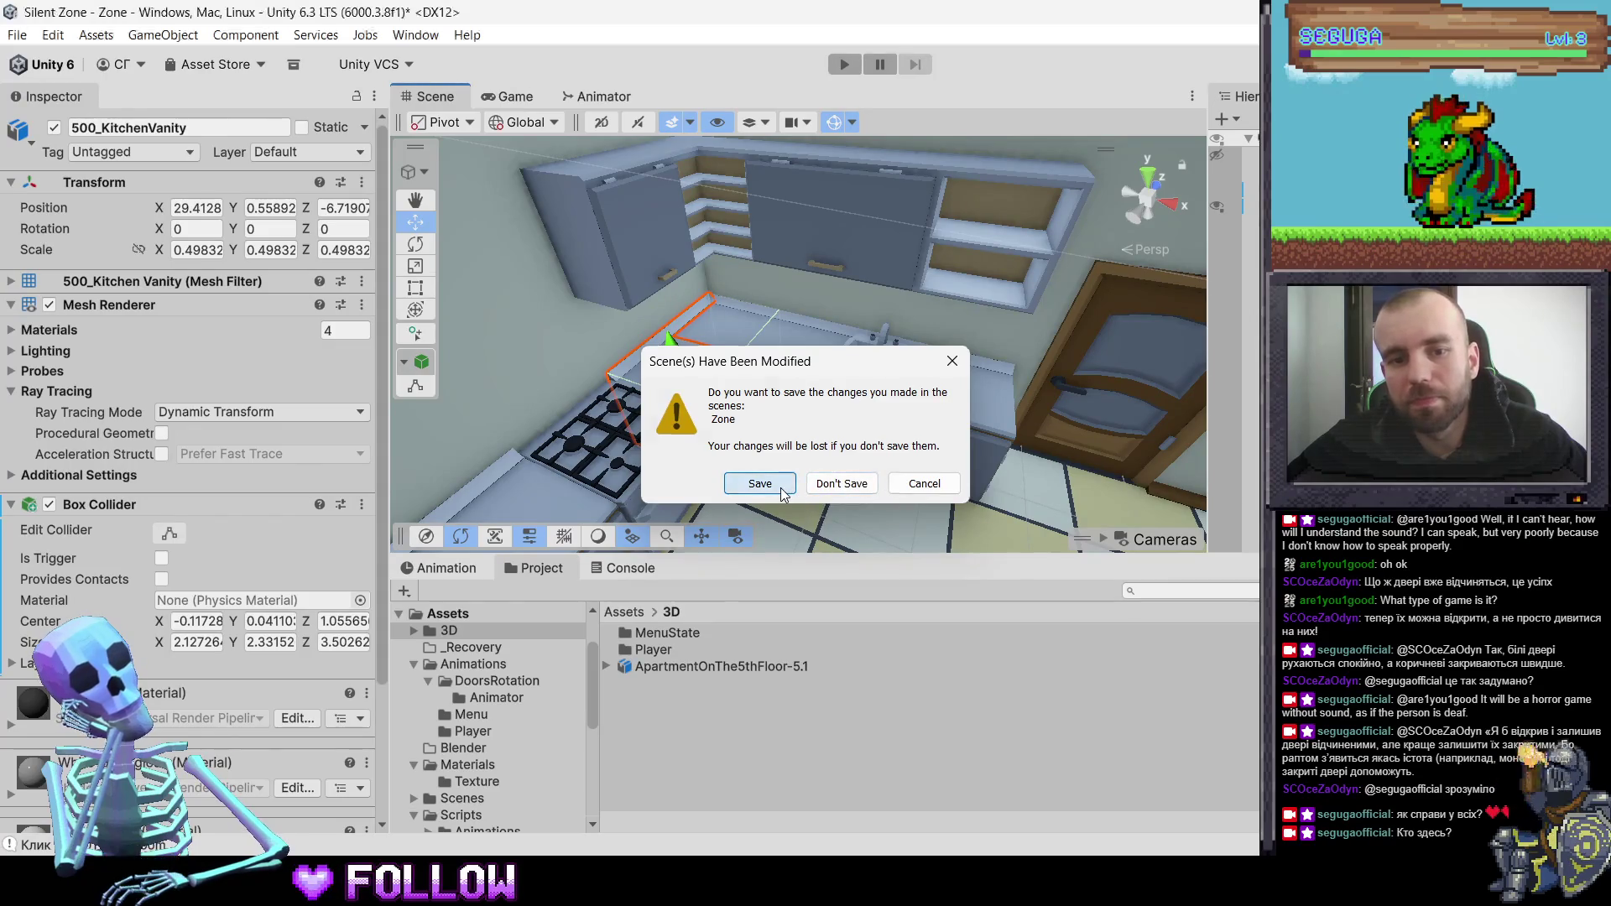
pyautogui.click(779, 491)
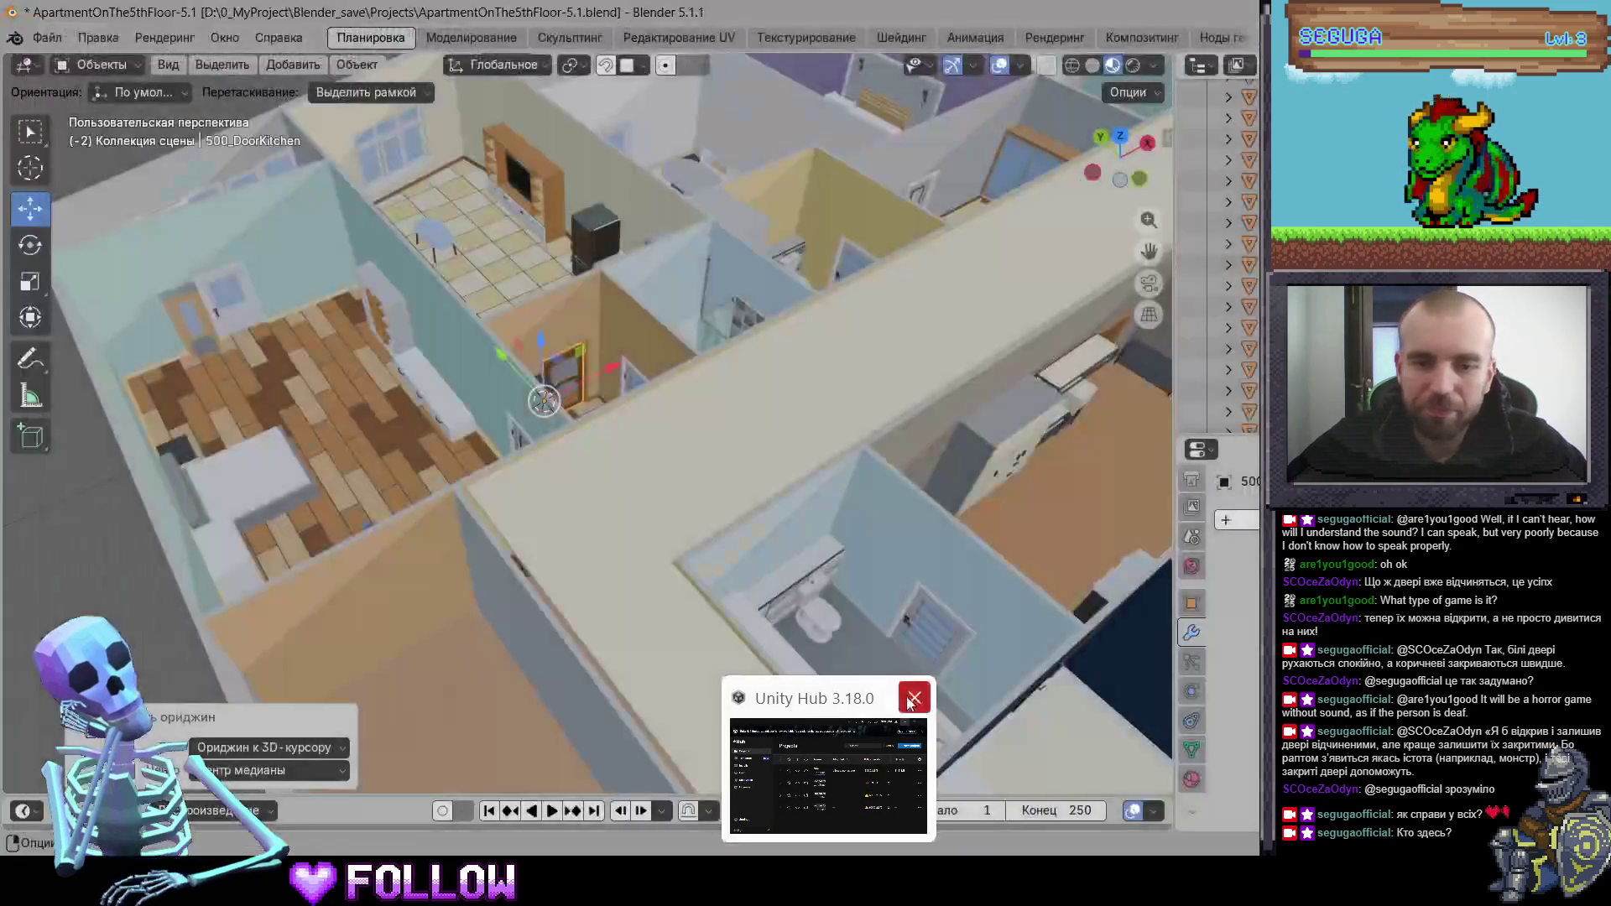
pyautogui.click(908, 697)
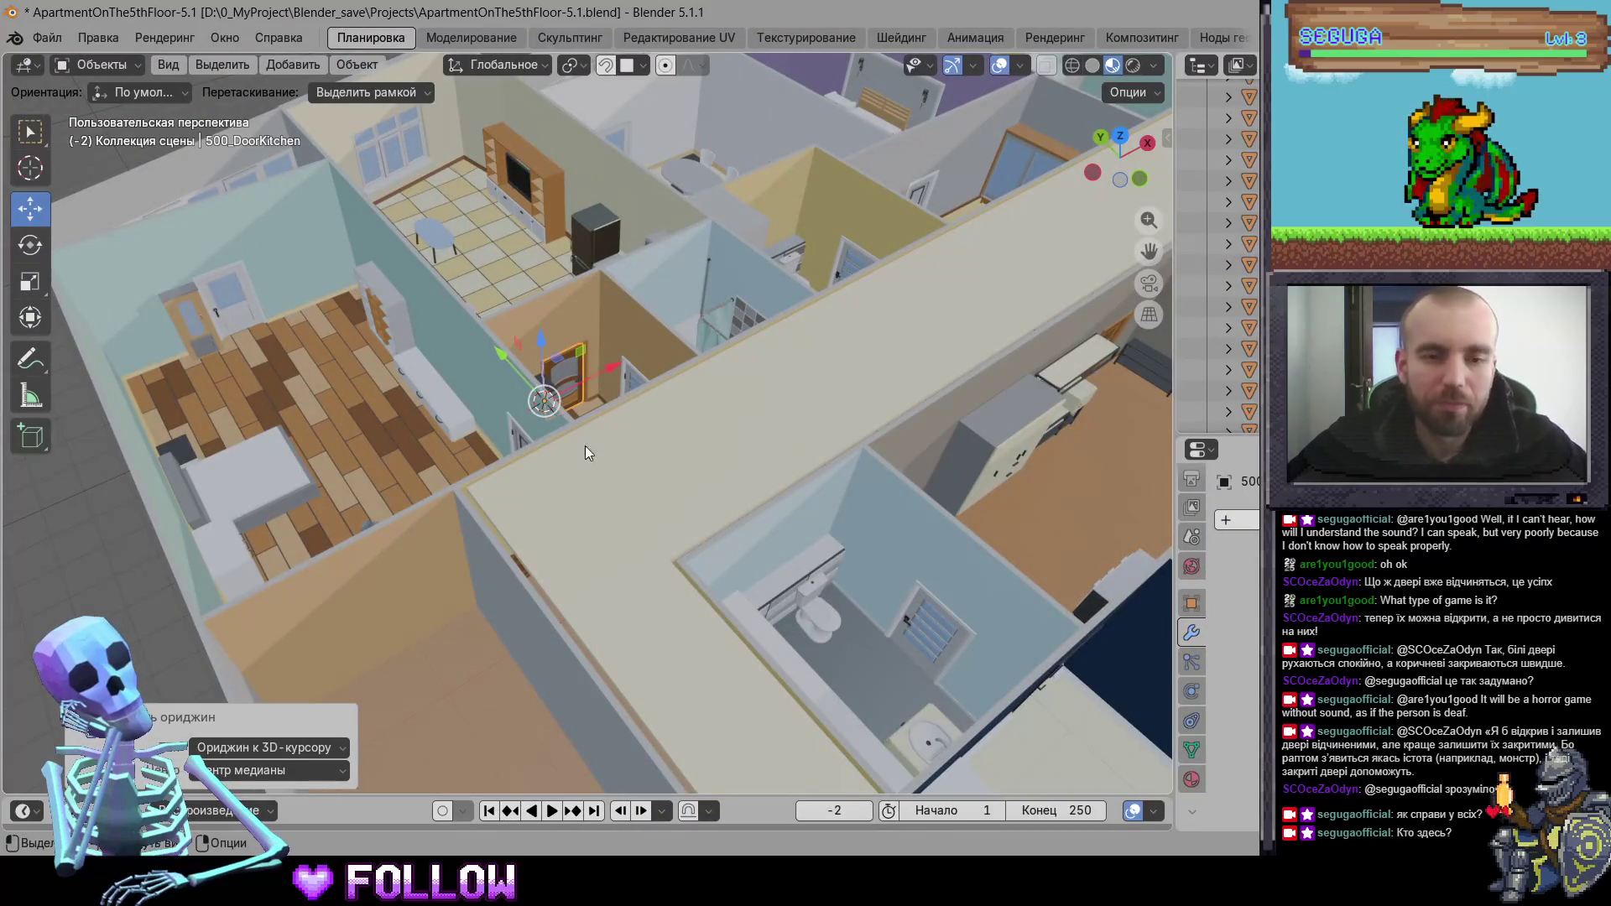
pyautogui.scroll(6, 616, 474)
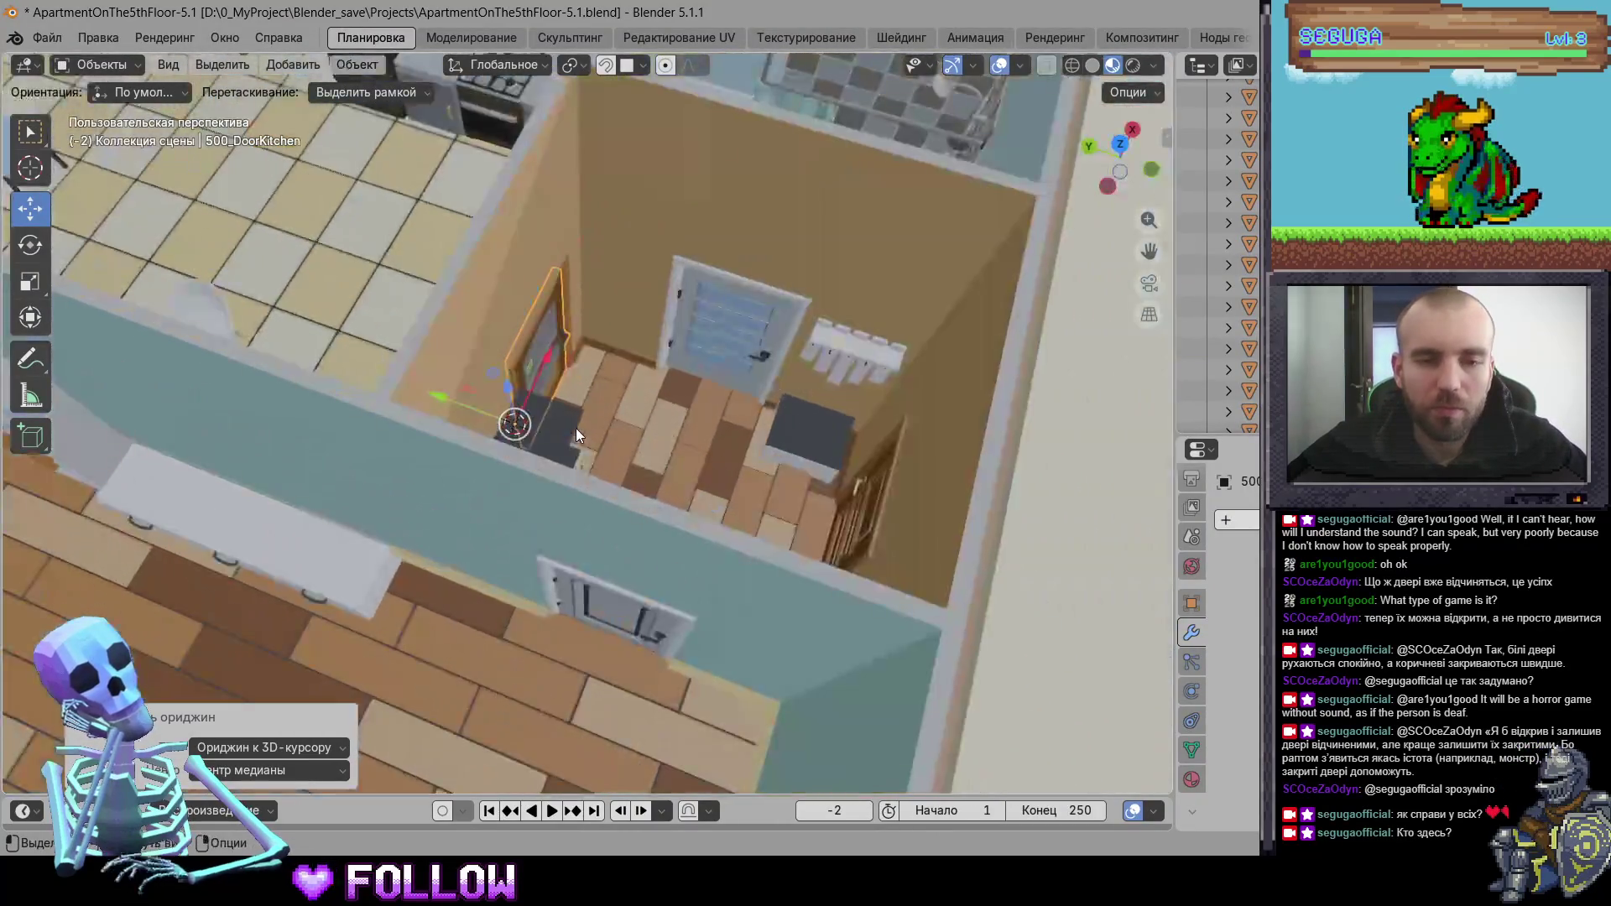
pyautogui.scroll(5, 575, 428)
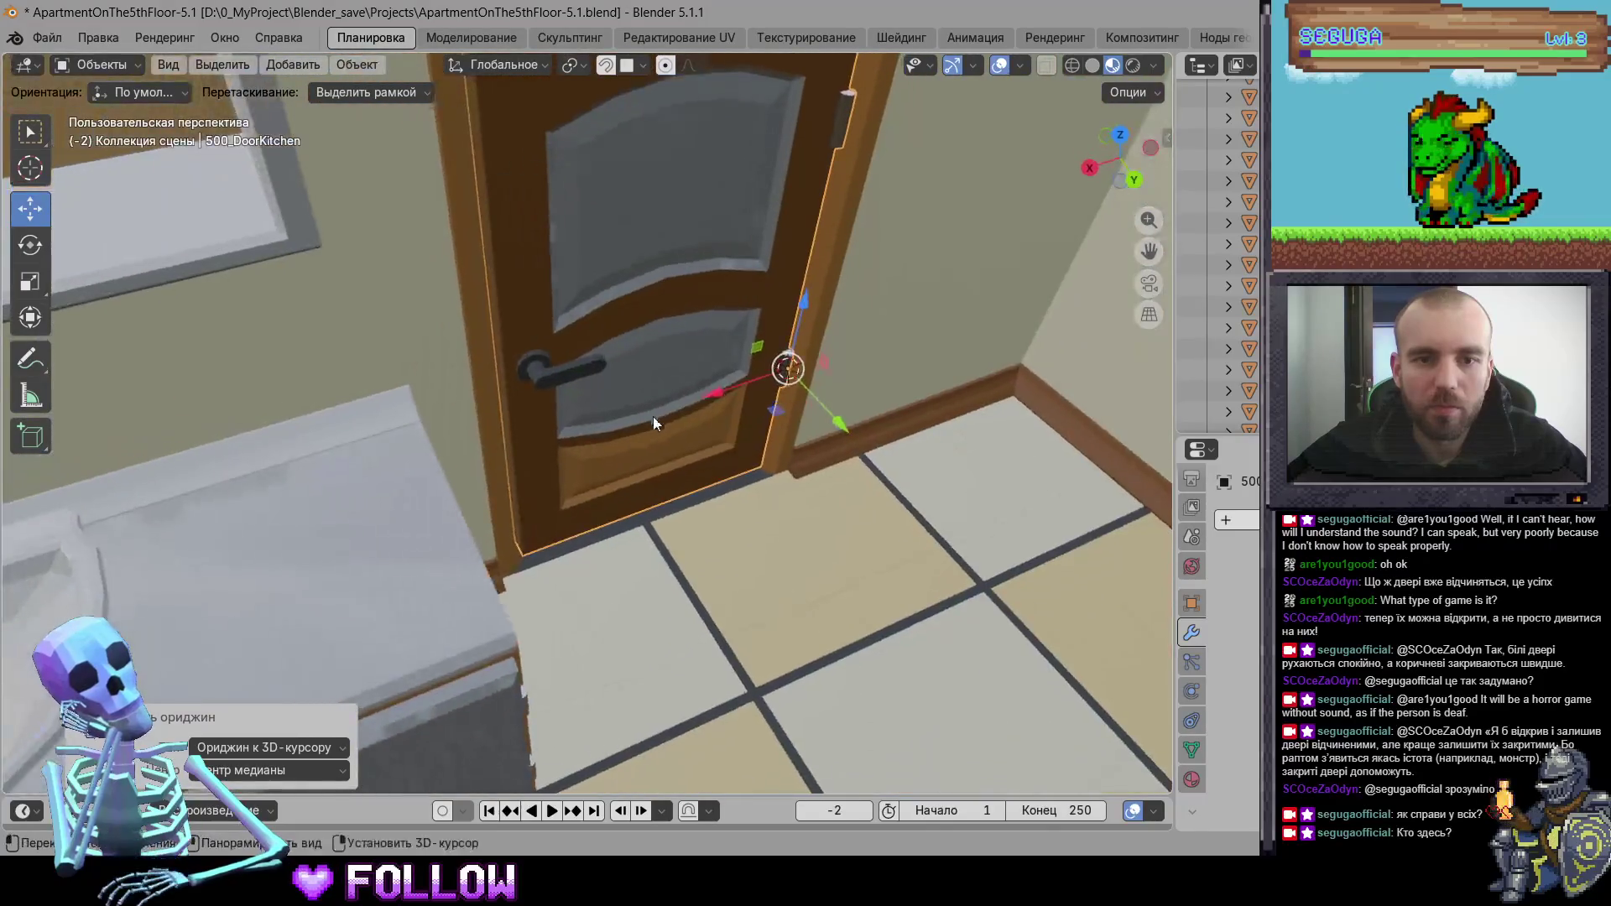
# - Move the origins of 500_DoorBath and 500_Door to the 3D cursor
pyautogui.click(571, 436)
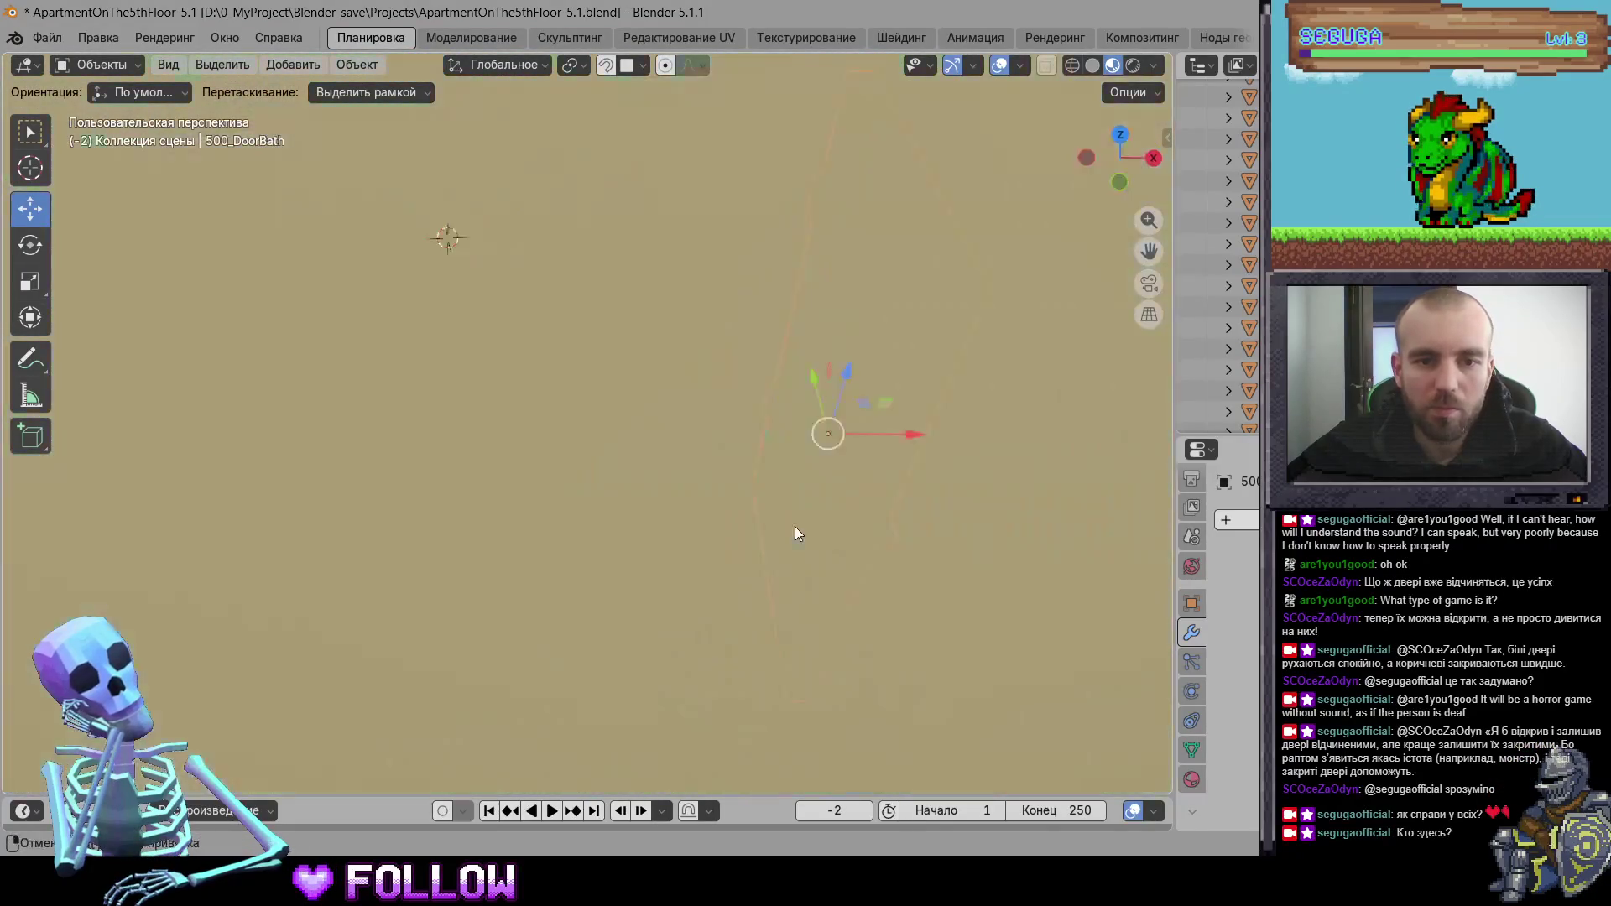
pyautogui.scroll(-5, 795, 527)
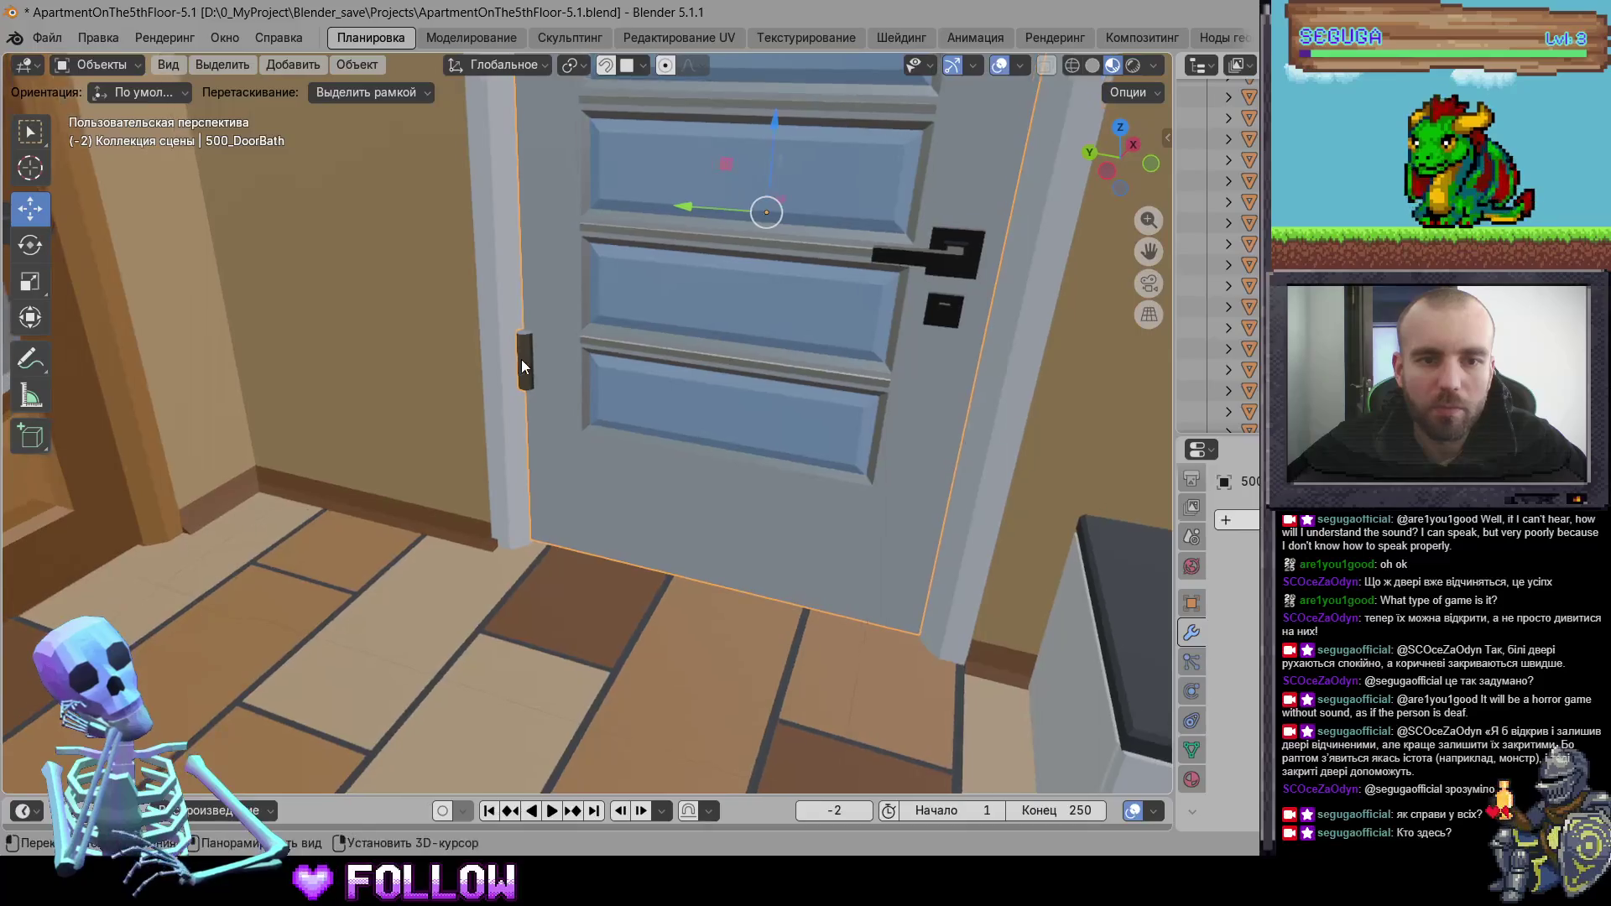
pyautogui.rightClick(523, 360)
pyautogui.moveTo(537, 358)
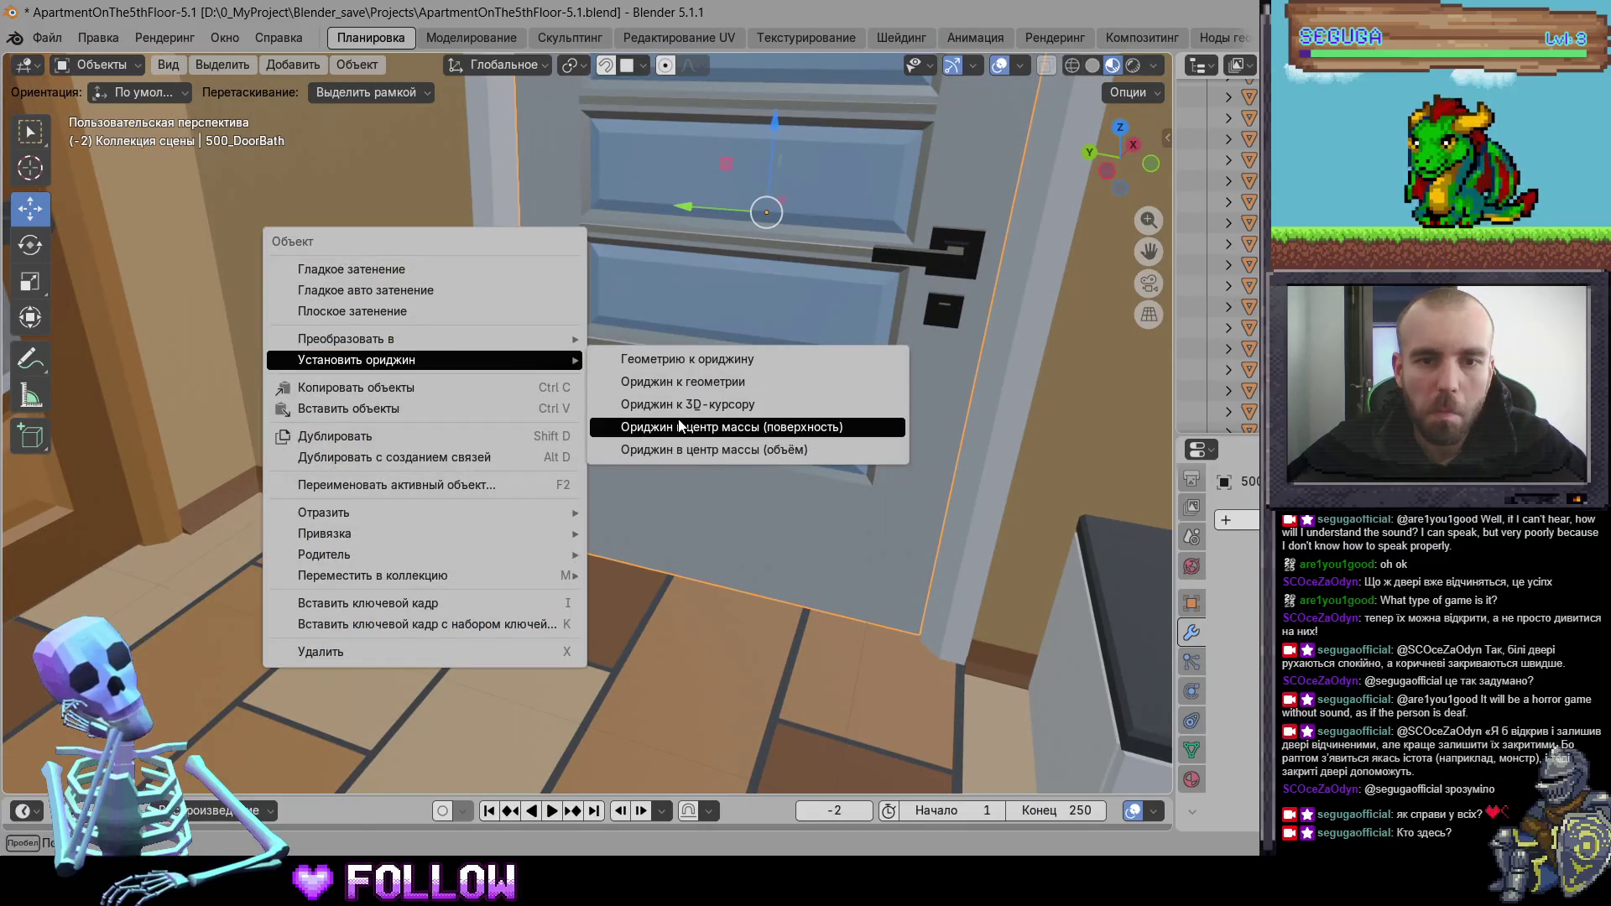
pyautogui.click(682, 412)
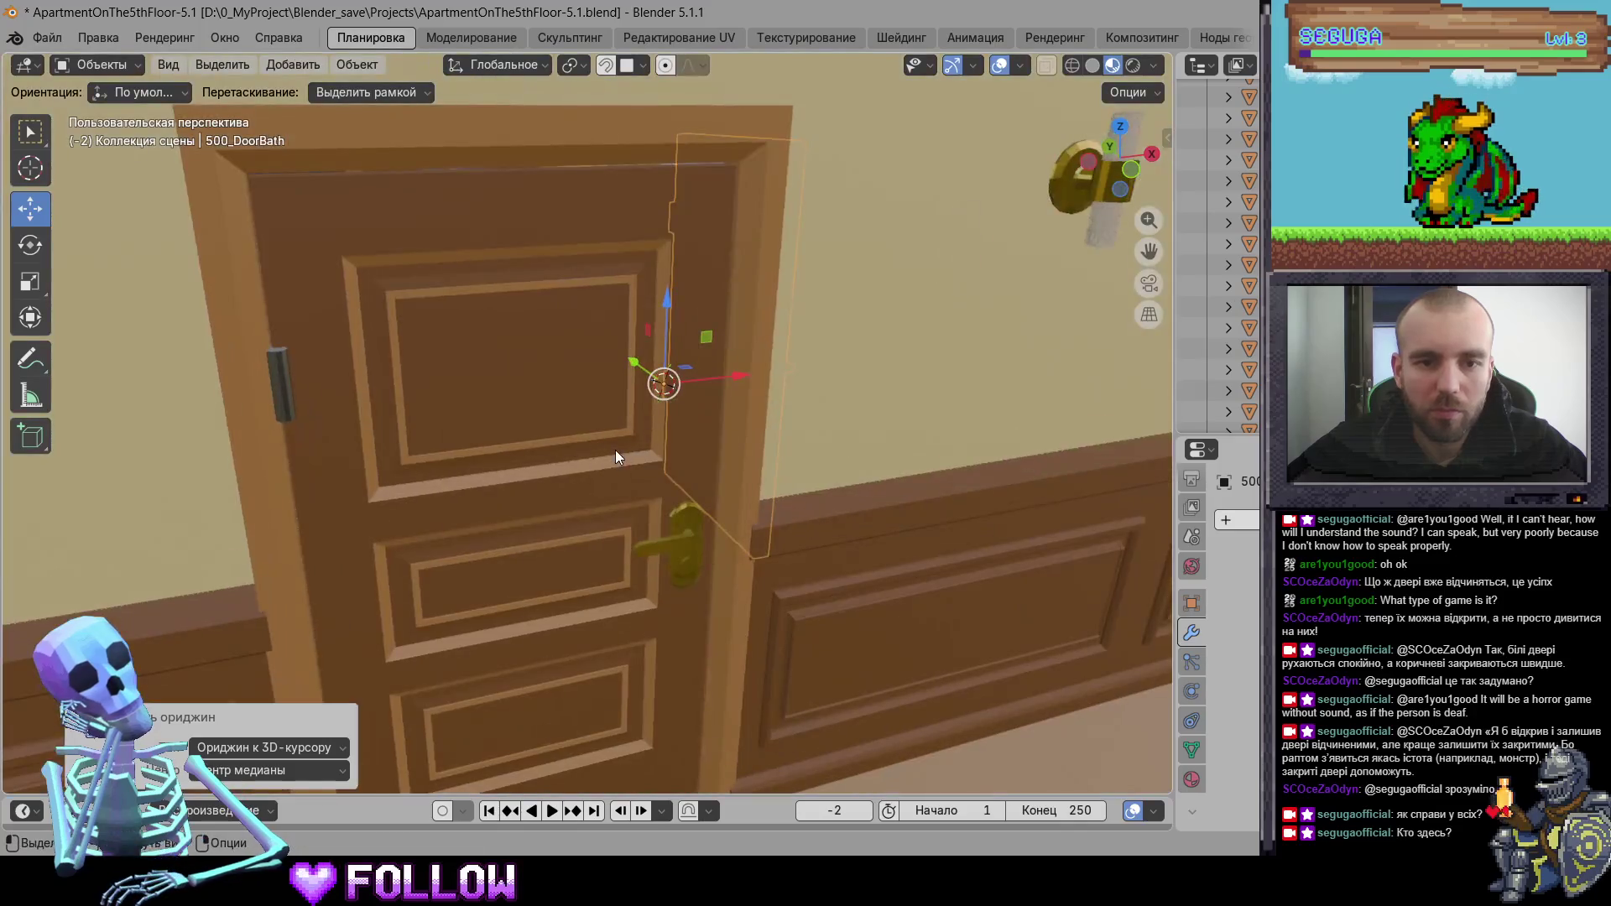
pyautogui.click(615, 450)
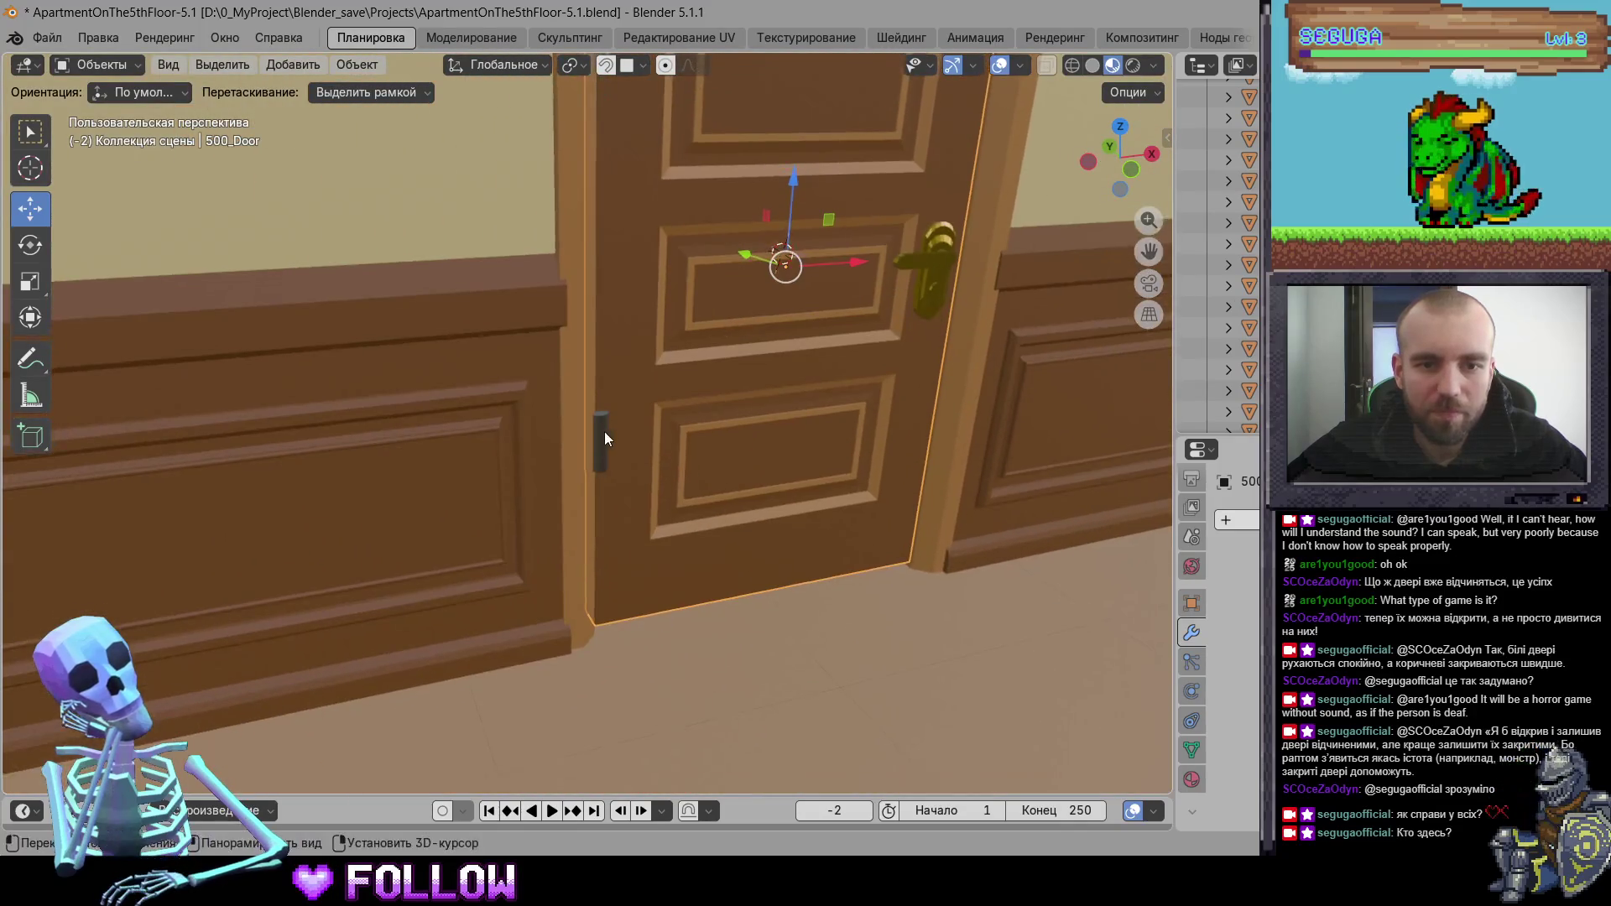
pyautogui.rightClick(601, 443)
pyautogui.moveTo(604, 438)
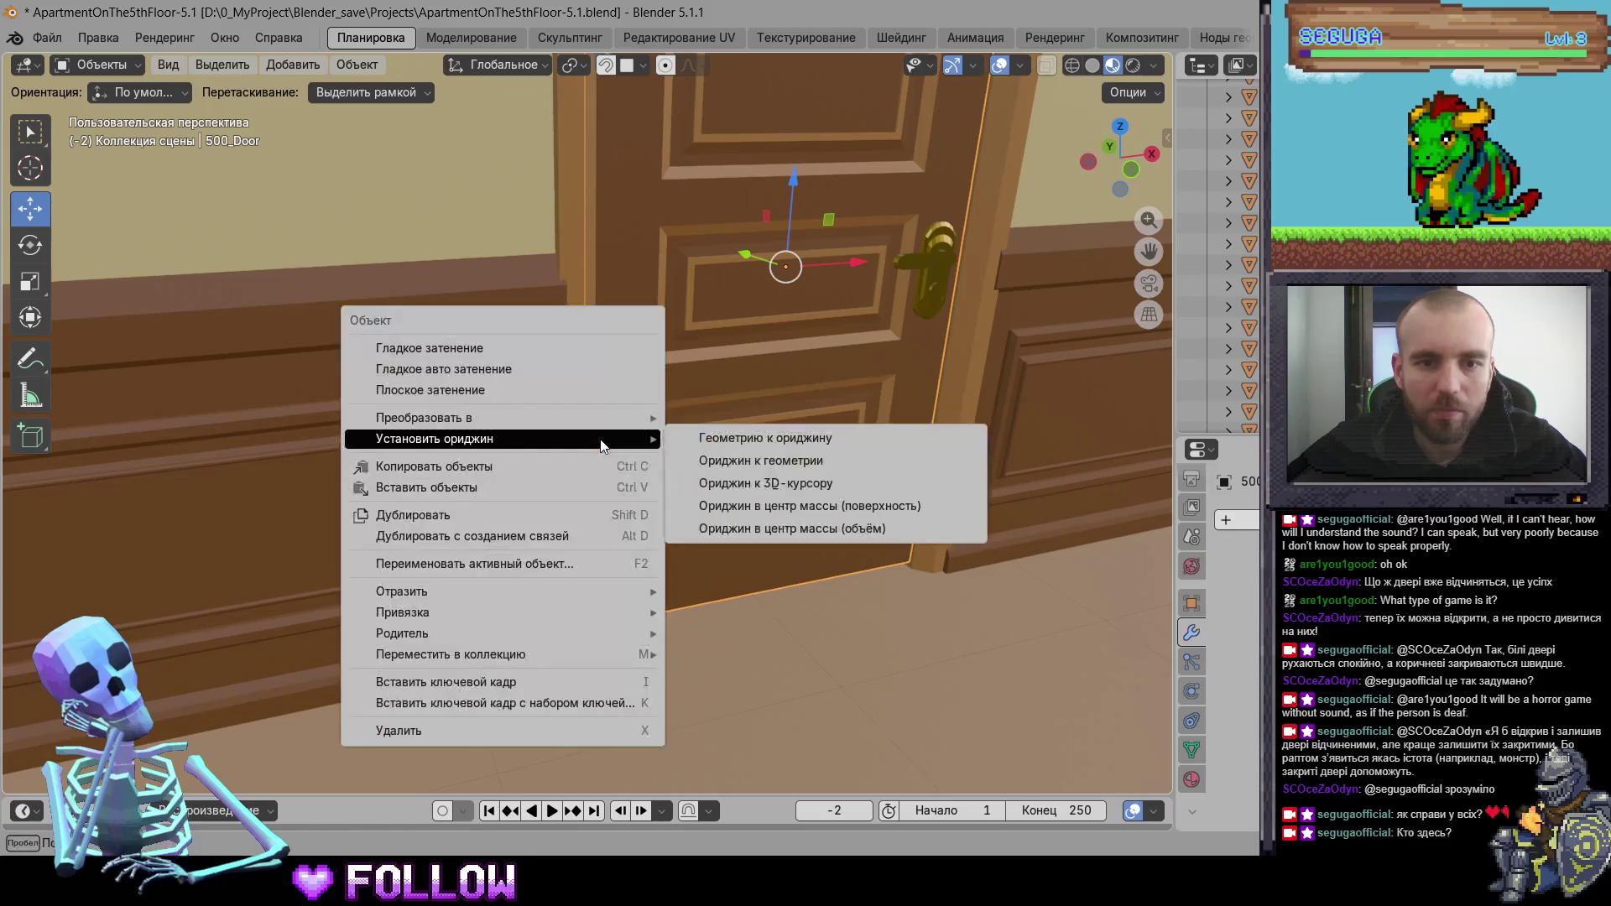
pyautogui.click(744, 484)
# - Move the first kitchen sink door's origin to the 3D cursor
pyautogui.scroll(-5, 545, 444)
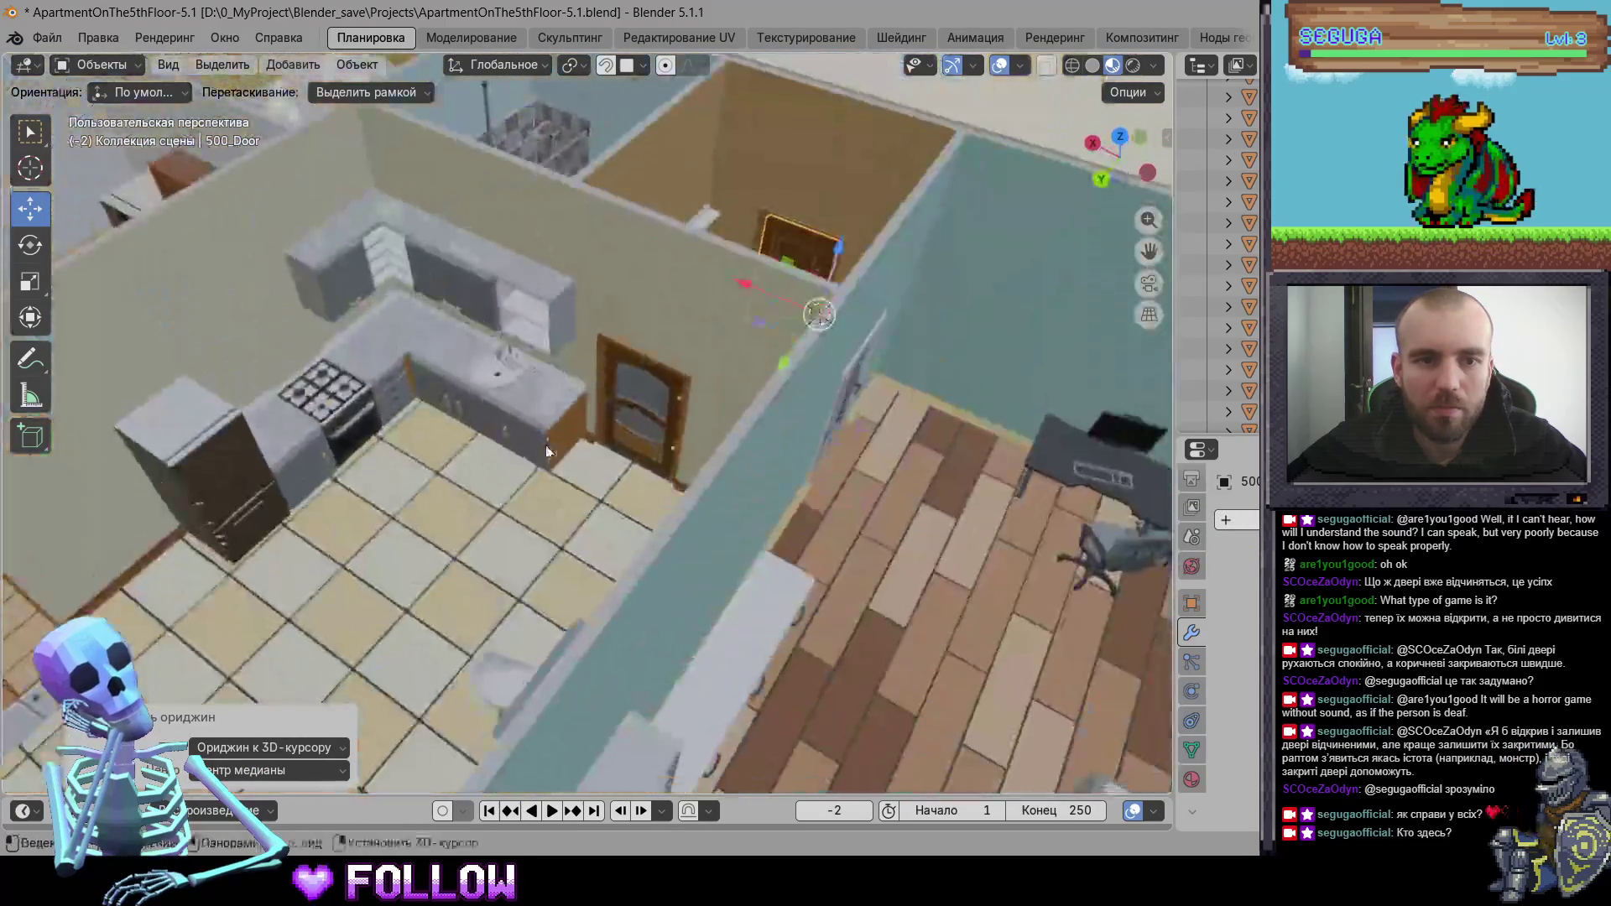
pyautogui.scroll(8, 700, 432)
pyautogui.click(760, 417)
pyautogui.scroll(6, 792, 425)
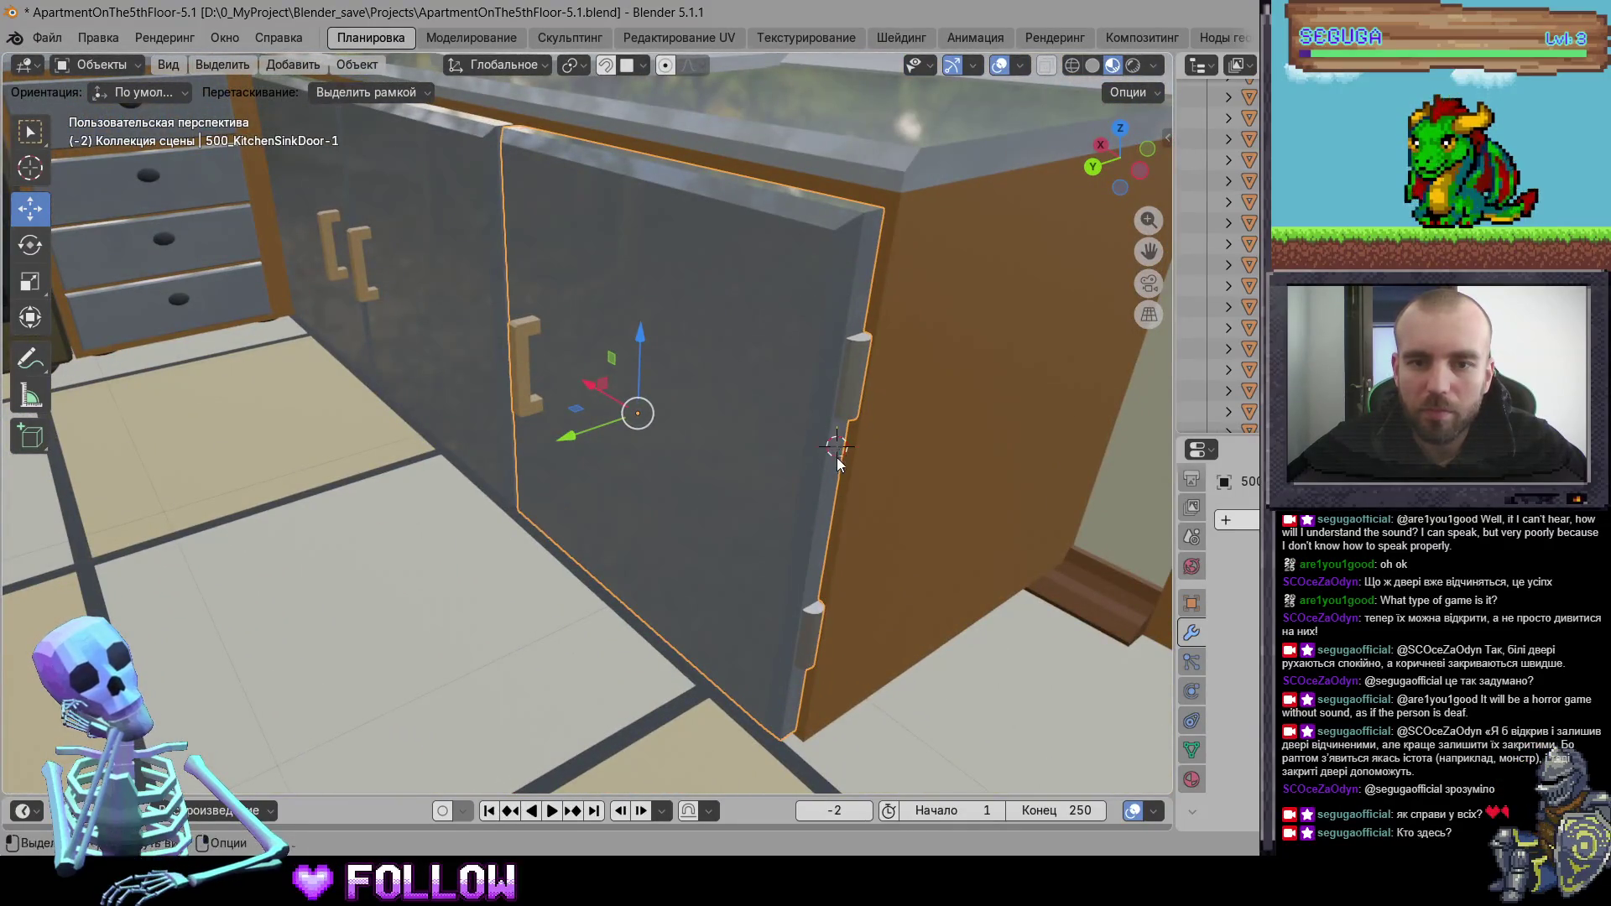
pyautogui.scroll(-3, 838, 458)
pyautogui.rightClick(802, 385)
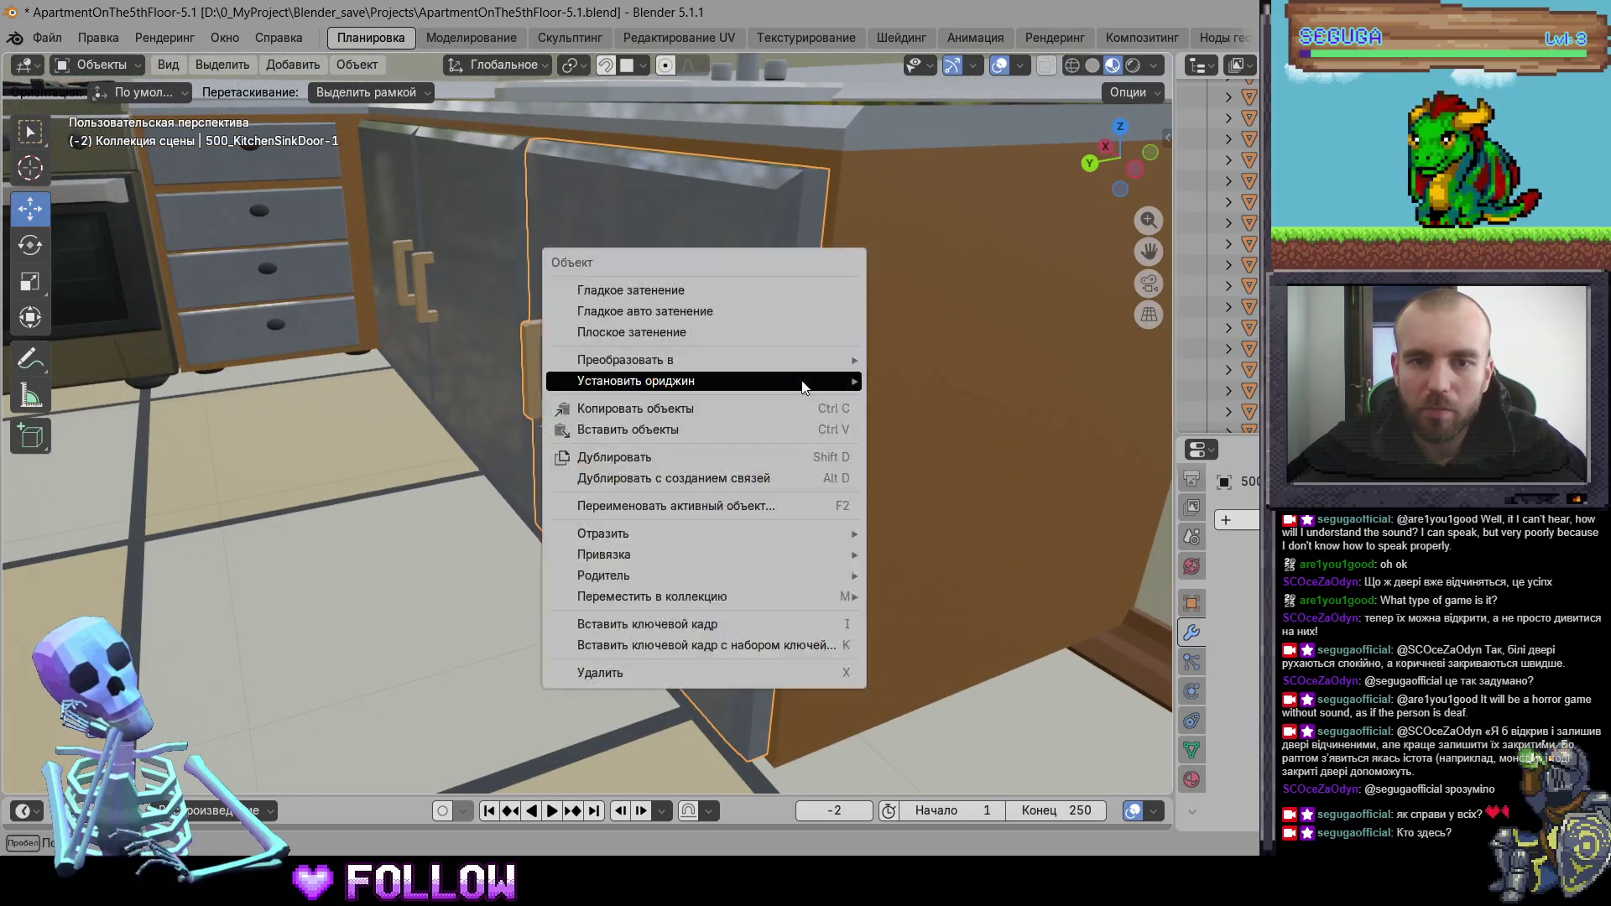
pyautogui.moveTo(802, 383)
pyautogui.click(933, 426)
pyautogui.scroll(5, 612, 416)
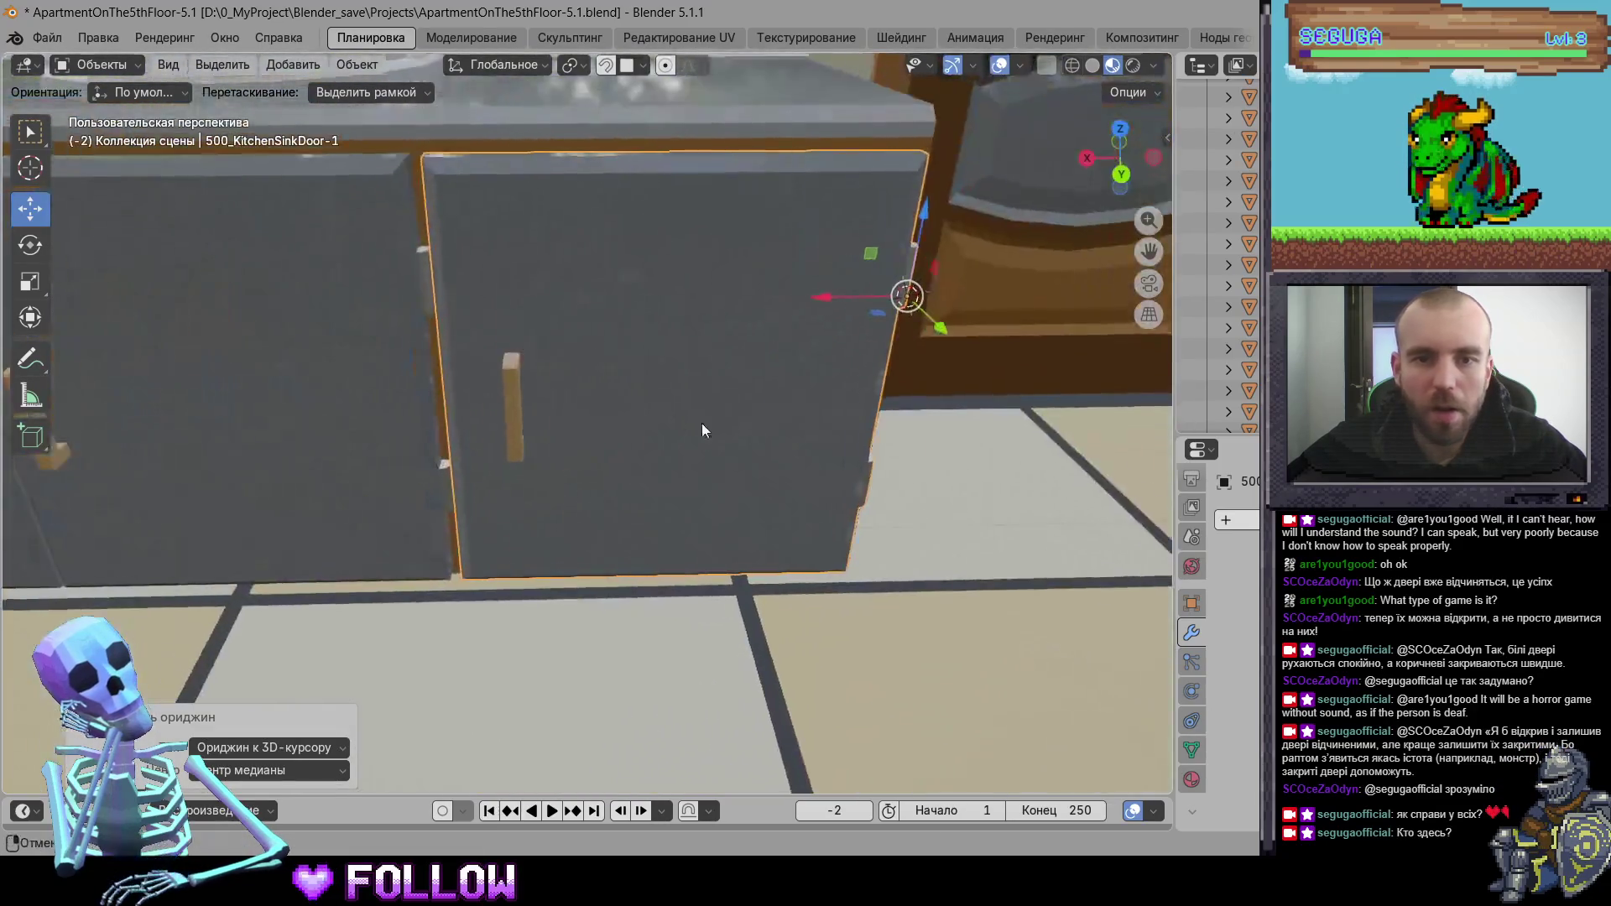
pyautogui.scroll(-3, 700, 423)
# - Move 500_KitchenSinkDoor-2's origin to the 3D cursor
pyautogui.click(613, 365)
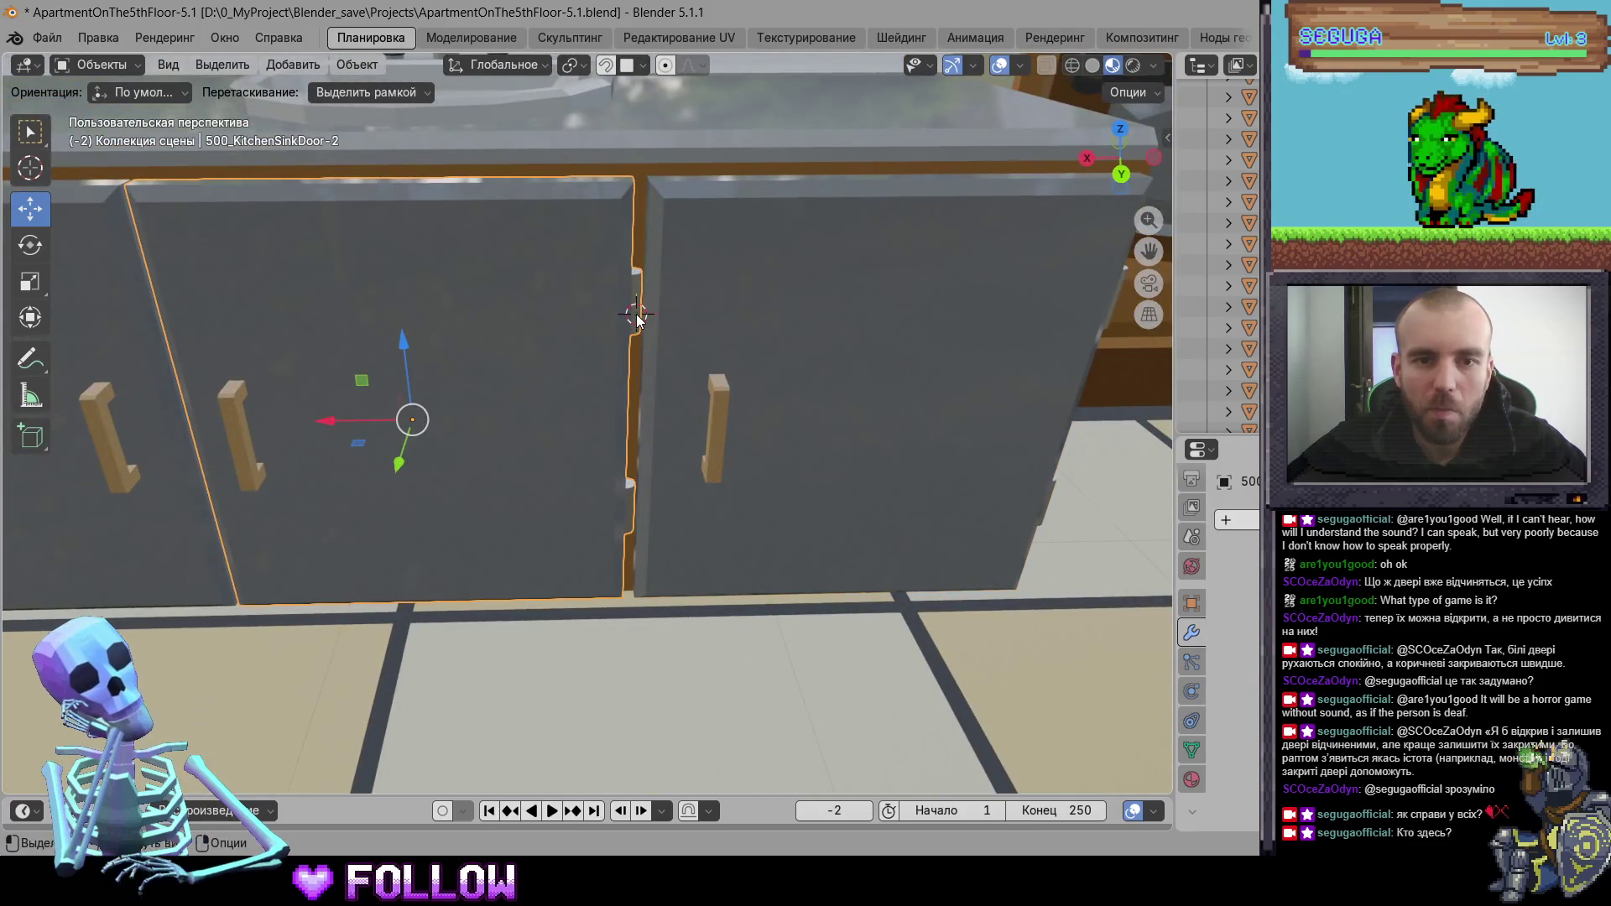
pyautogui.rightClick(637, 319)
pyautogui.moveTo(638, 319)
pyautogui.click(864, 356)
pyautogui.scroll(3, 787, 428)
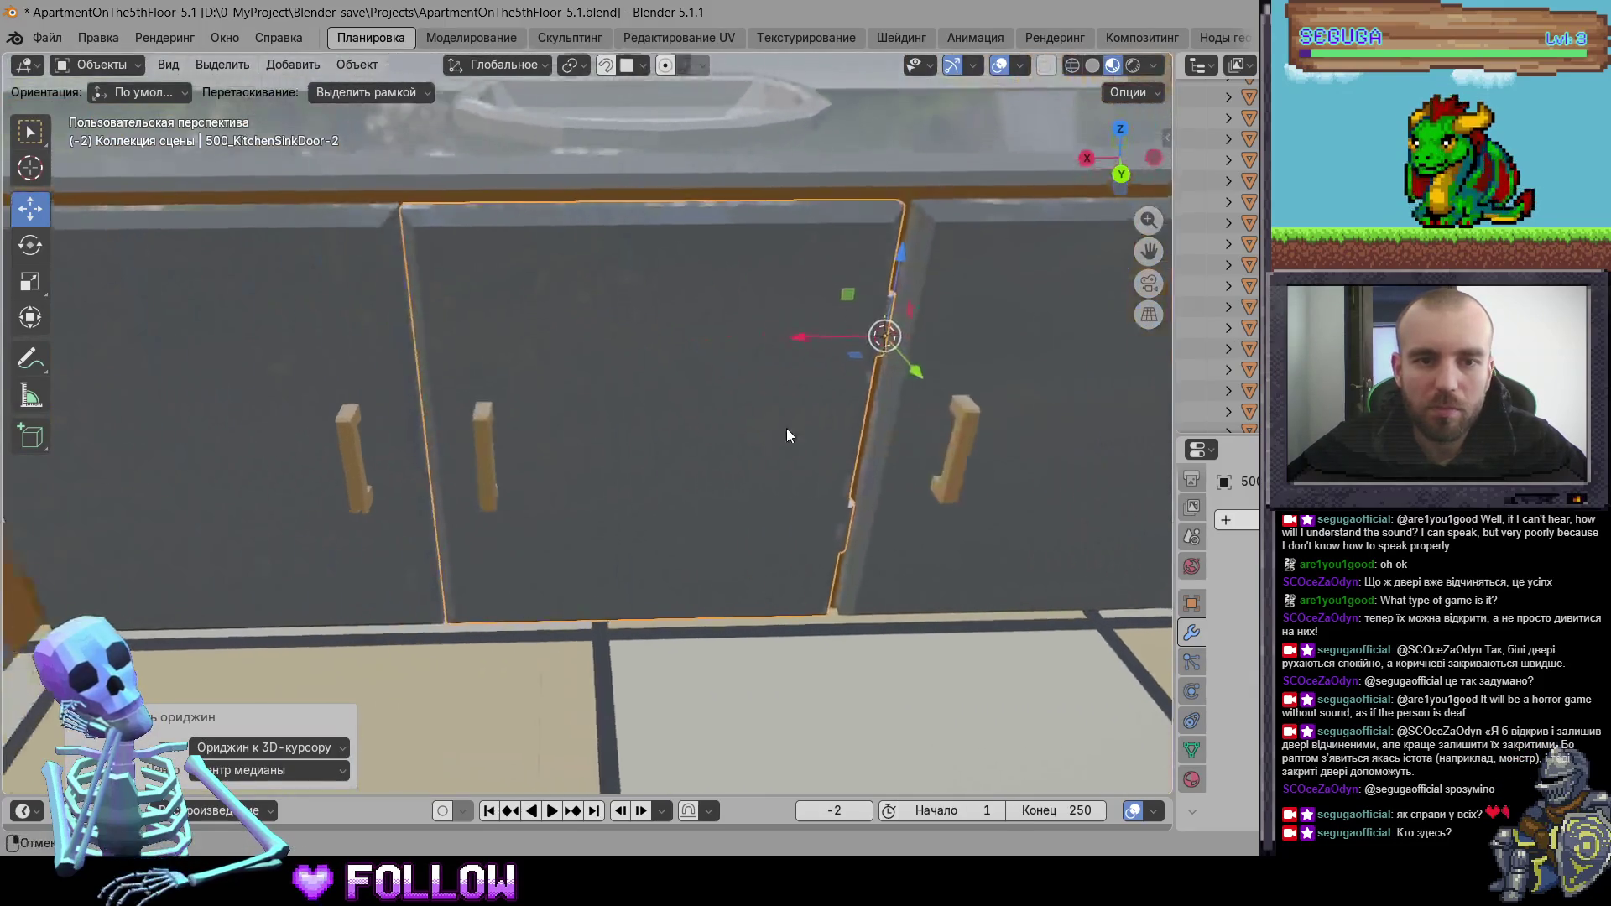
pyautogui.scroll(-3, 589, 386)
# - Move 500_KitchenSinkDoor-3's origin to the 3D cursor
pyautogui.click(423, 427)
pyautogui.scroll(3, 404, 404)
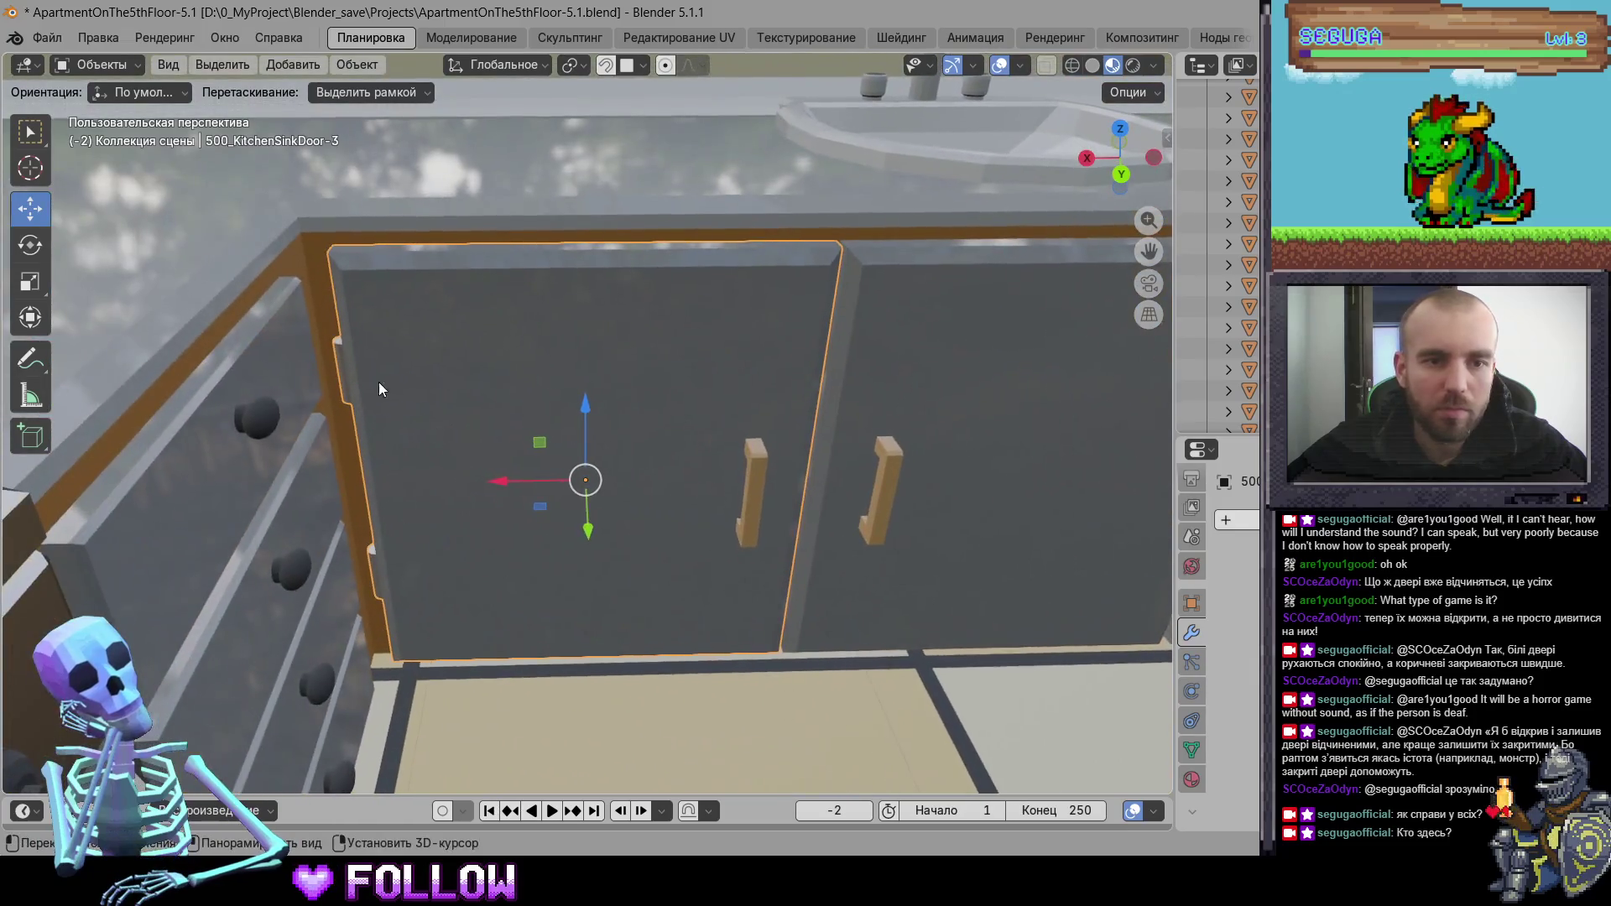
pyautogui.rightClick(337, 371)
pyautogui.moveTo(390, 368)
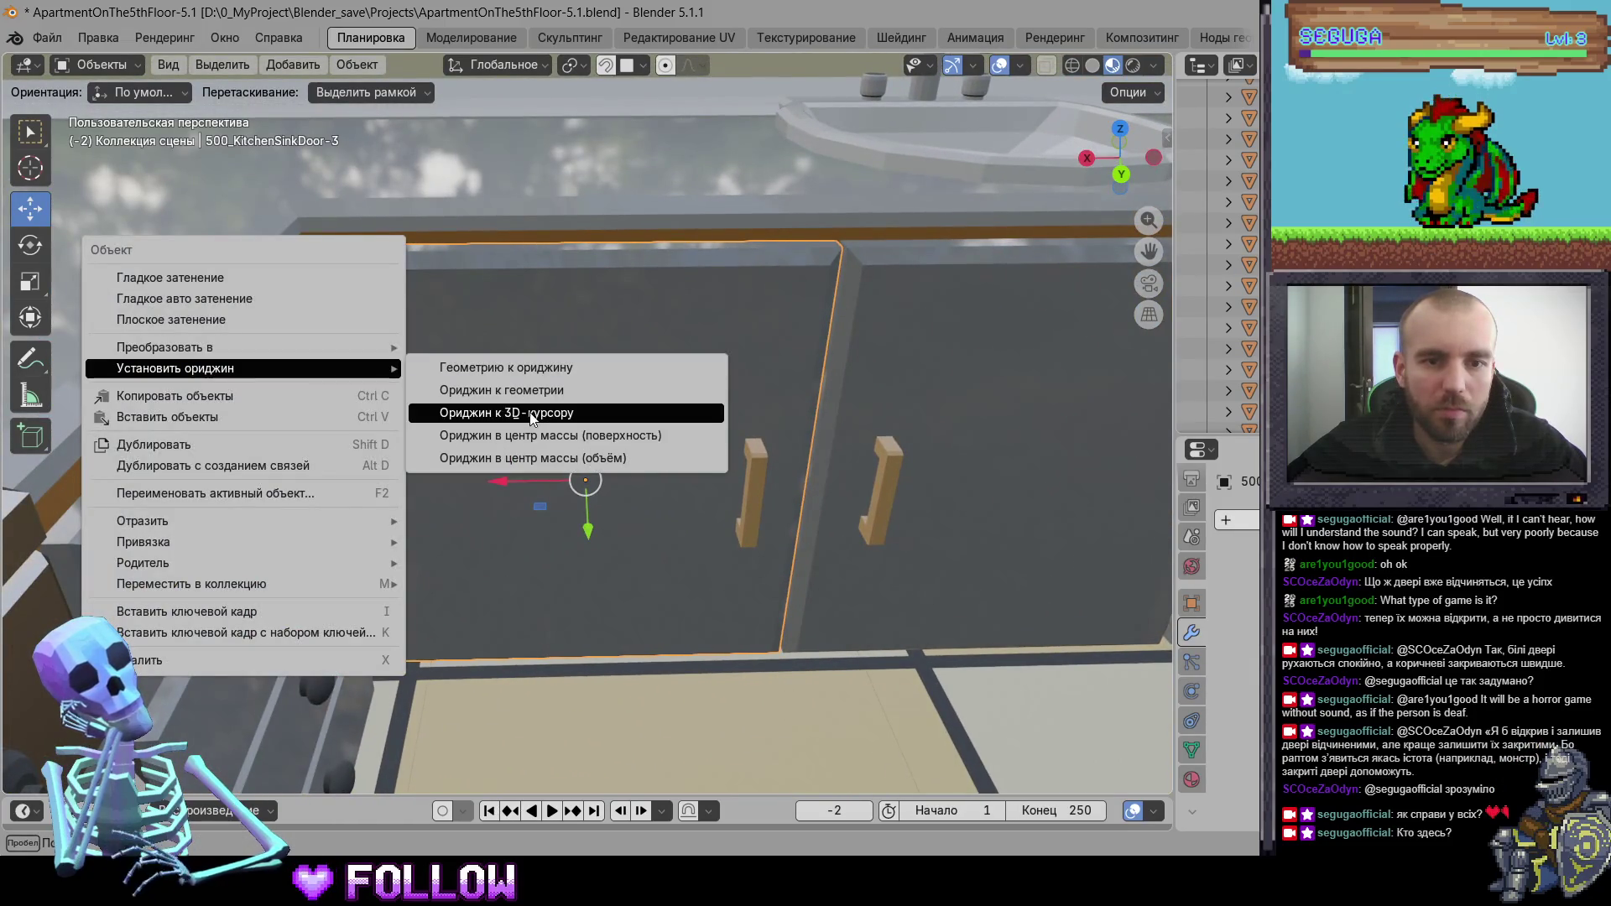
pyautogui.click(529, 419)
pyautogui.scroll(-6, 567, 490)
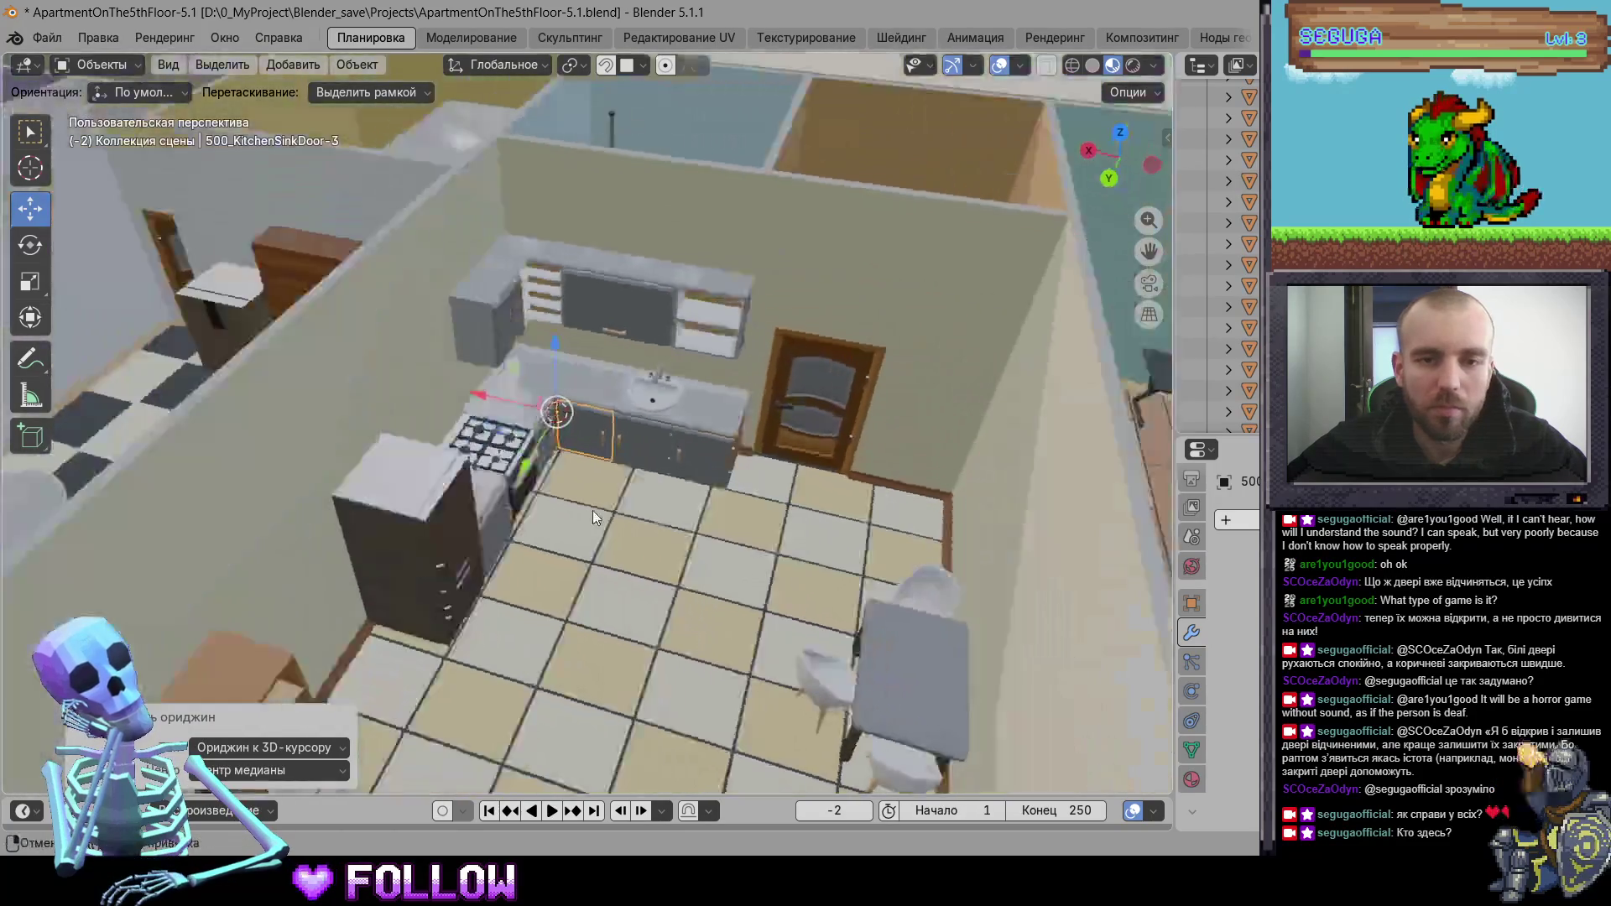
# - Move the first upper kitchen shelf door's origin to the 3D cursor
pyautogui.click(626, 316)
pyautogui.scroll(5, 620, 343)
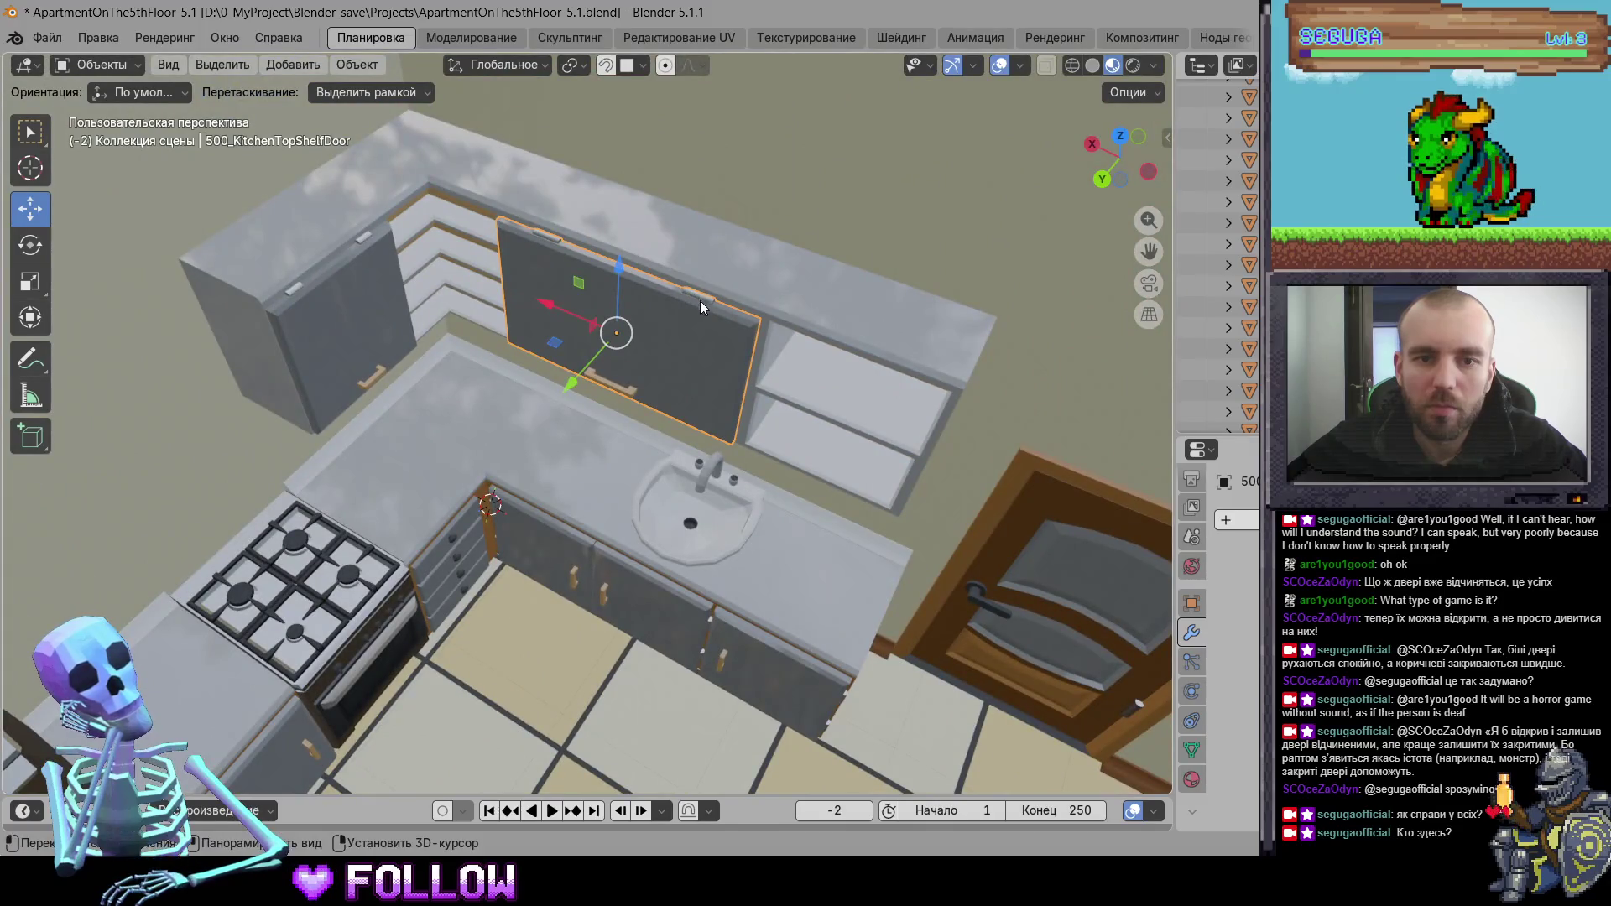
pyautogui.scroll(8, 647, 276)
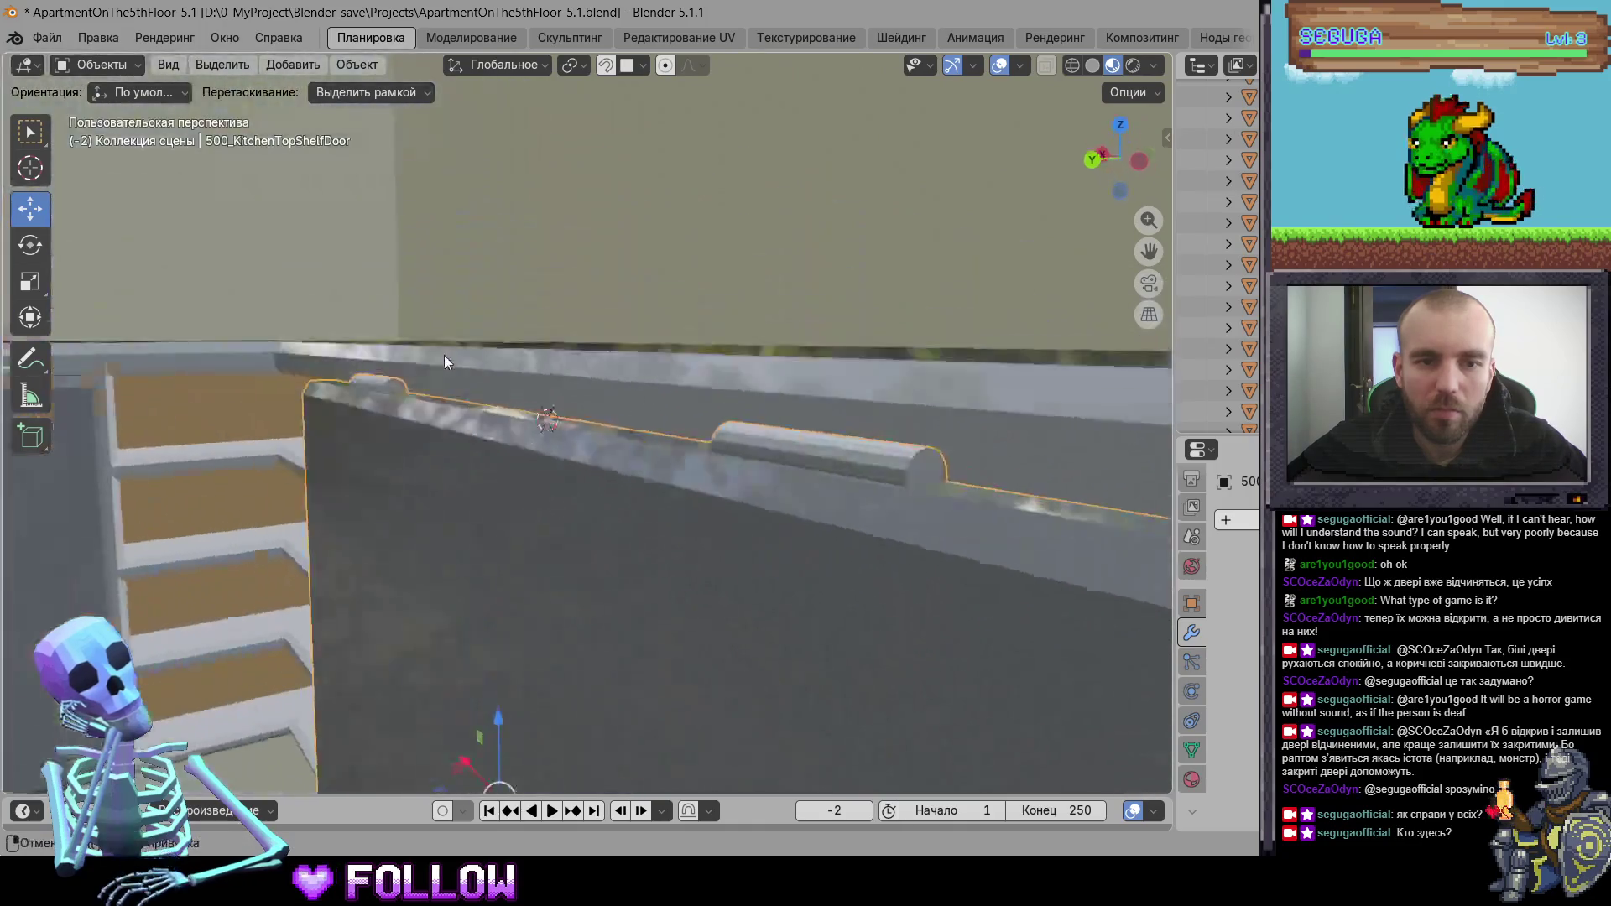
pyautogui.rightClick(496, 472)
pyautogui.moveTo(498, 475)
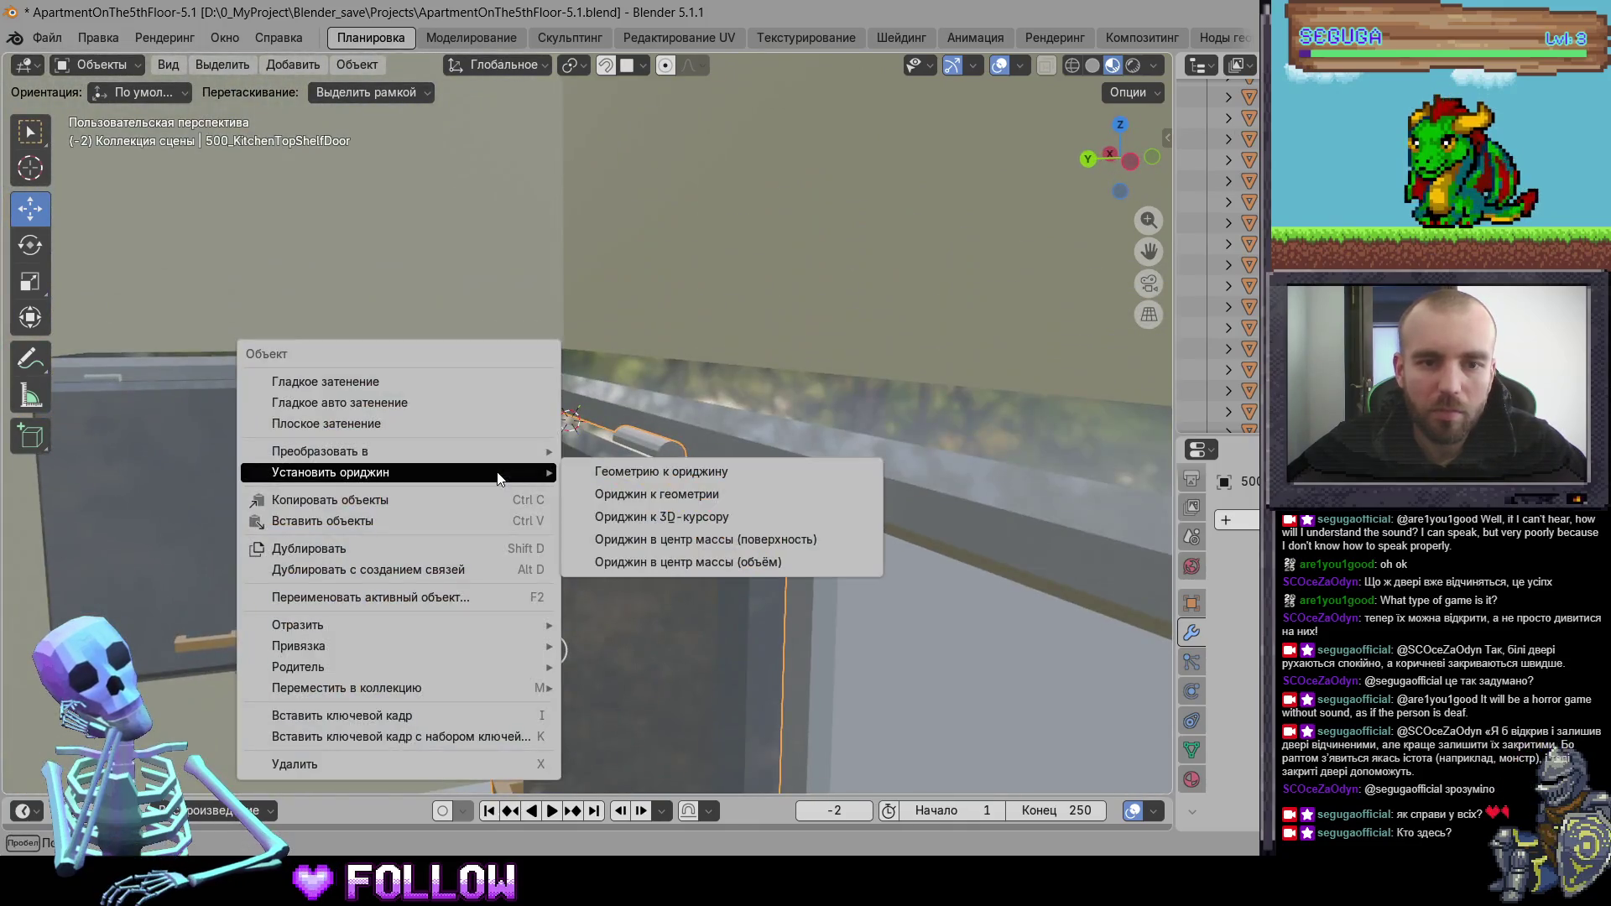
pyautogui.click(662, 518)
# - Move 500_KitchenTopShelfDoor-2's origin to the 3D cursor, then select the refrigerator top door
pyautogui.click(467, 423)
pyautogui.press('KP_Decimal')
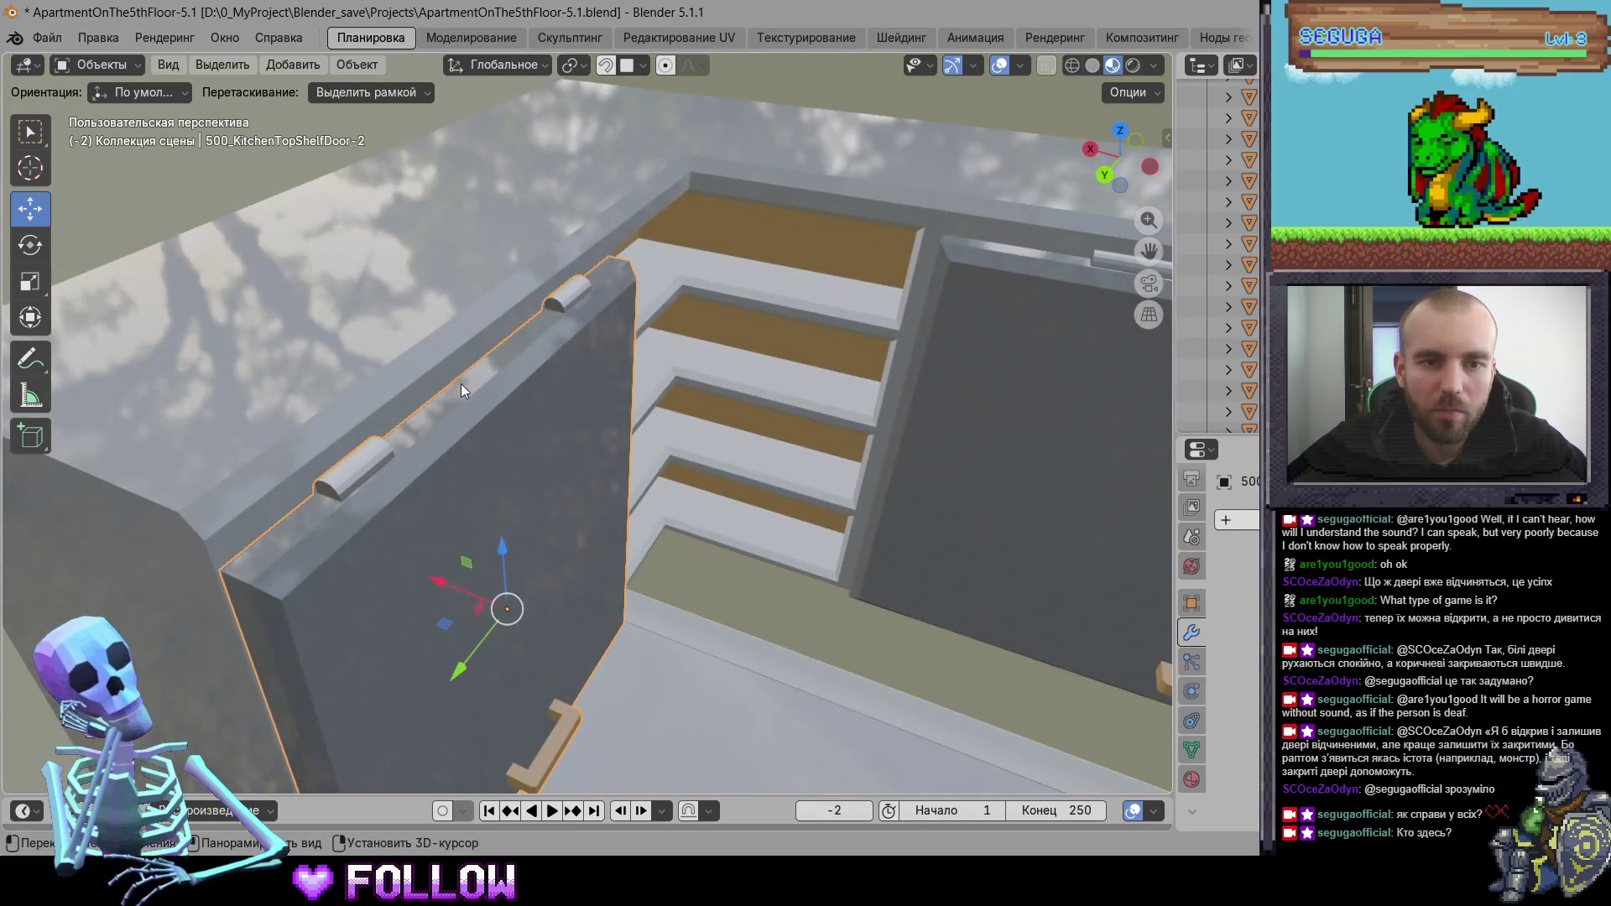
pyautogui.rightClick(460, 384)
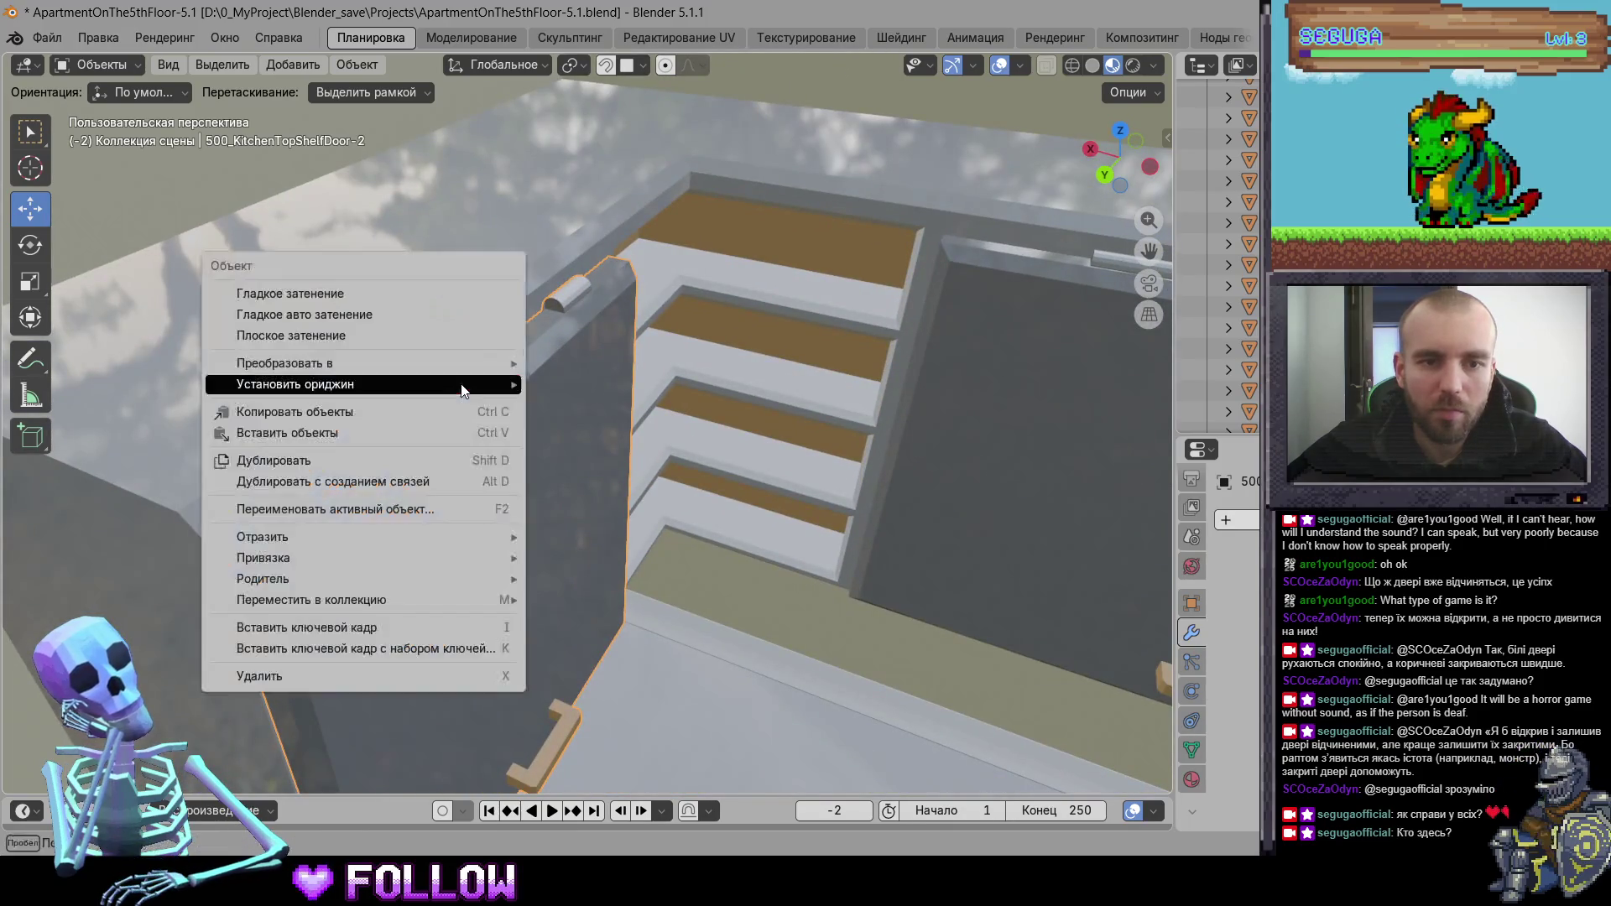
pyautogui.moveTo(469, 383)
pyautogui.click(605, 433)
pyautogui.scroll(-5, 482, 495)
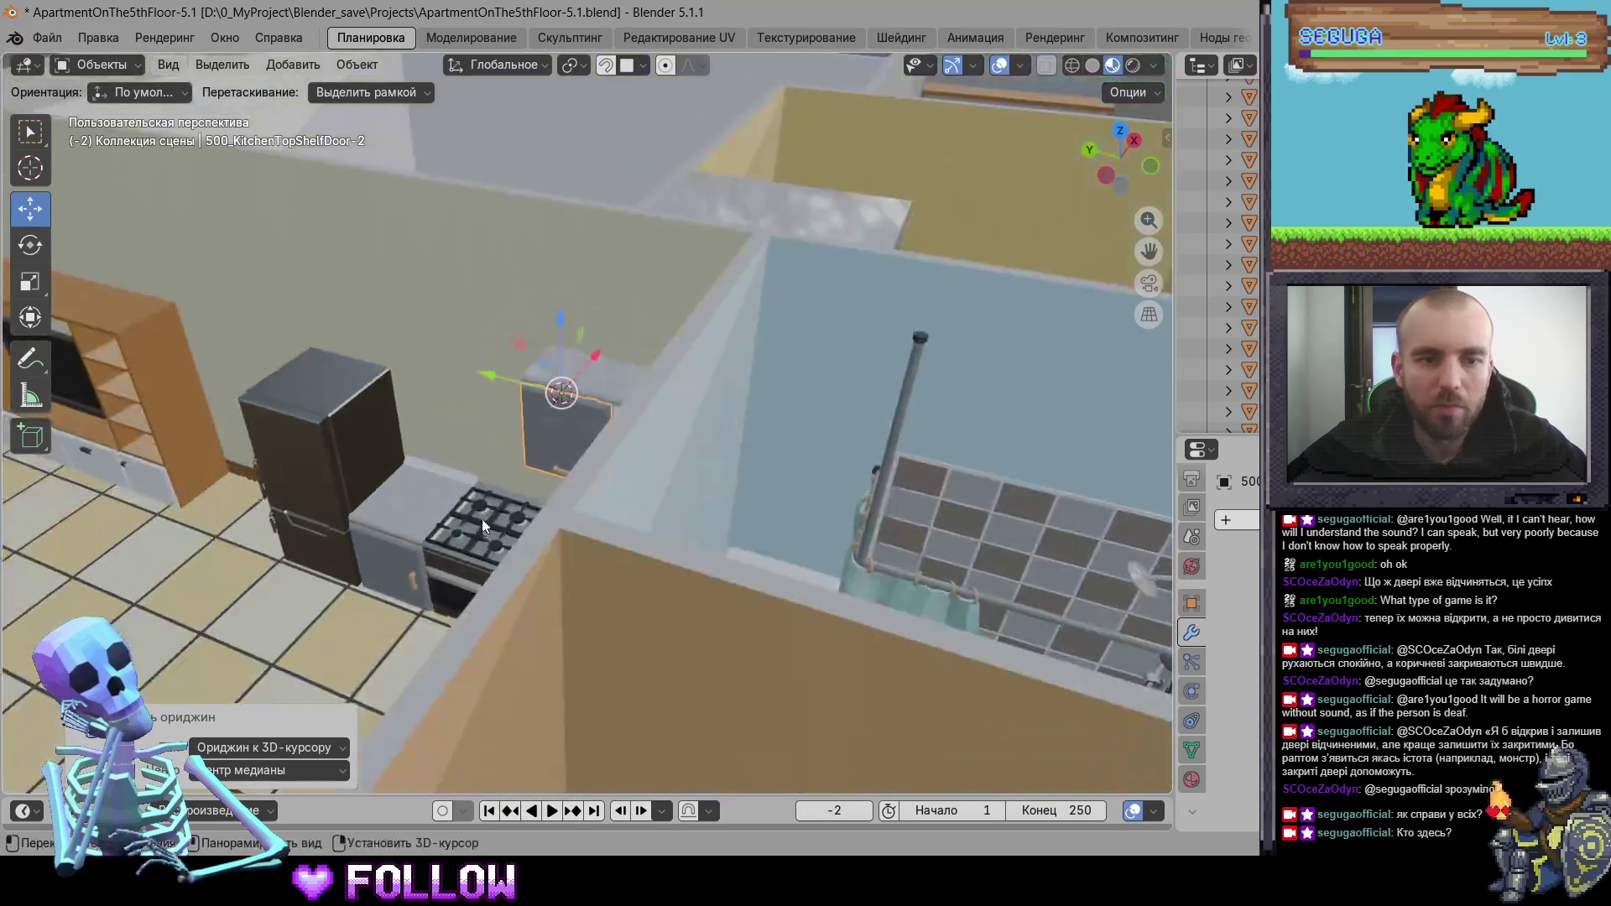
pyautogui.click(620, 411)
pyautogui.scroll(6, 638, 441)
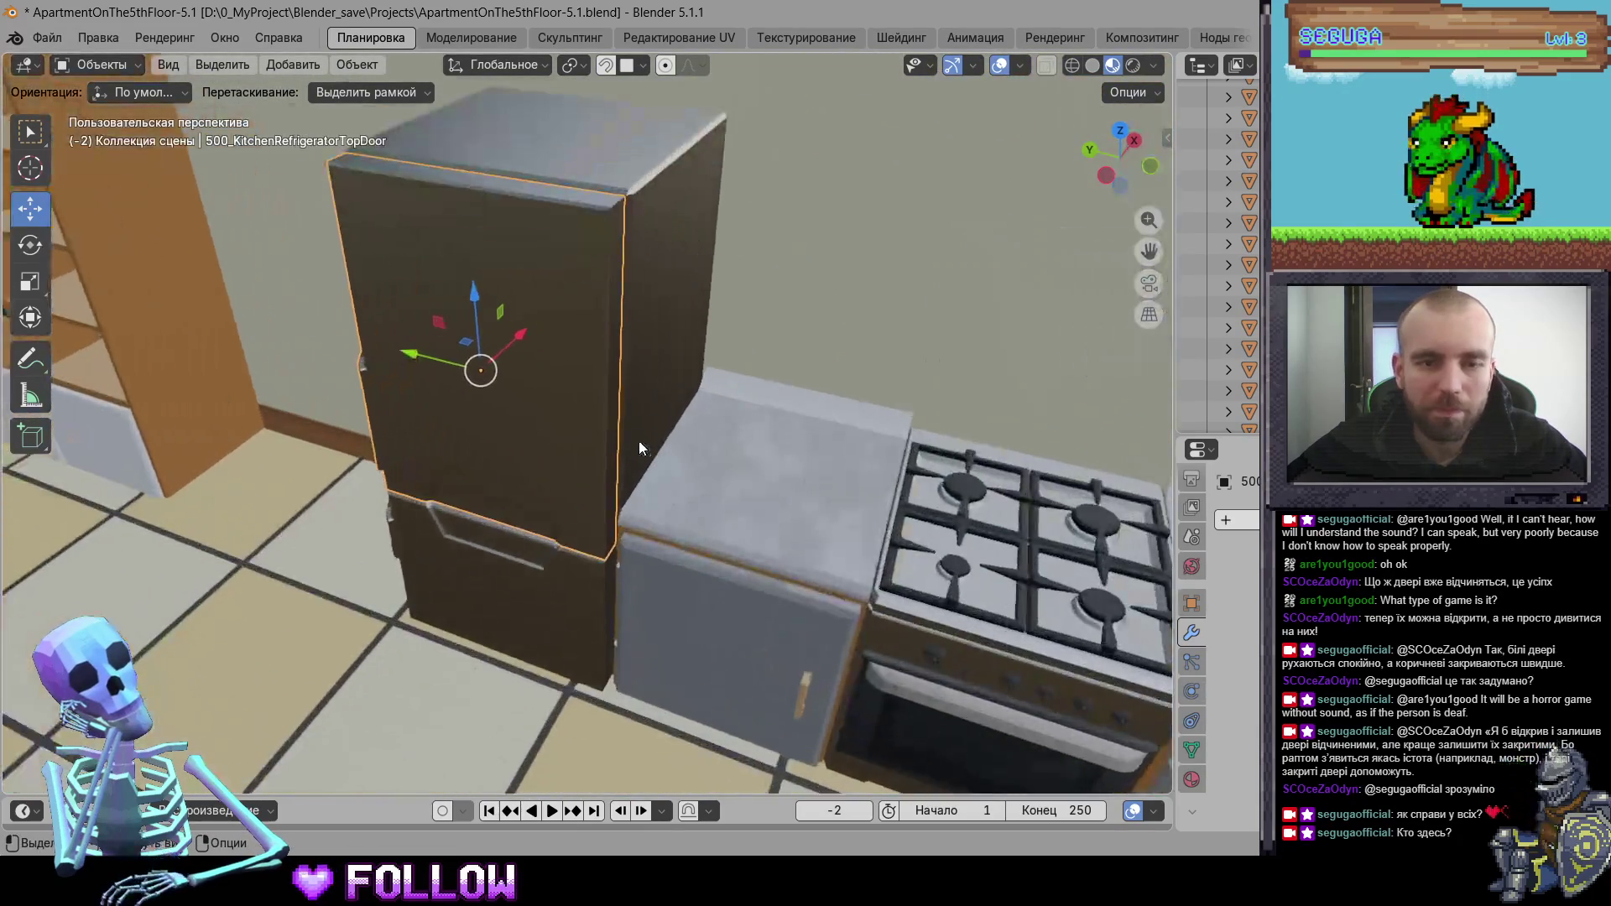
# - Move the origins of the upper and lower refrigerator doors to the 3D cursor
pyautogui.scroll(2, 590, 432)
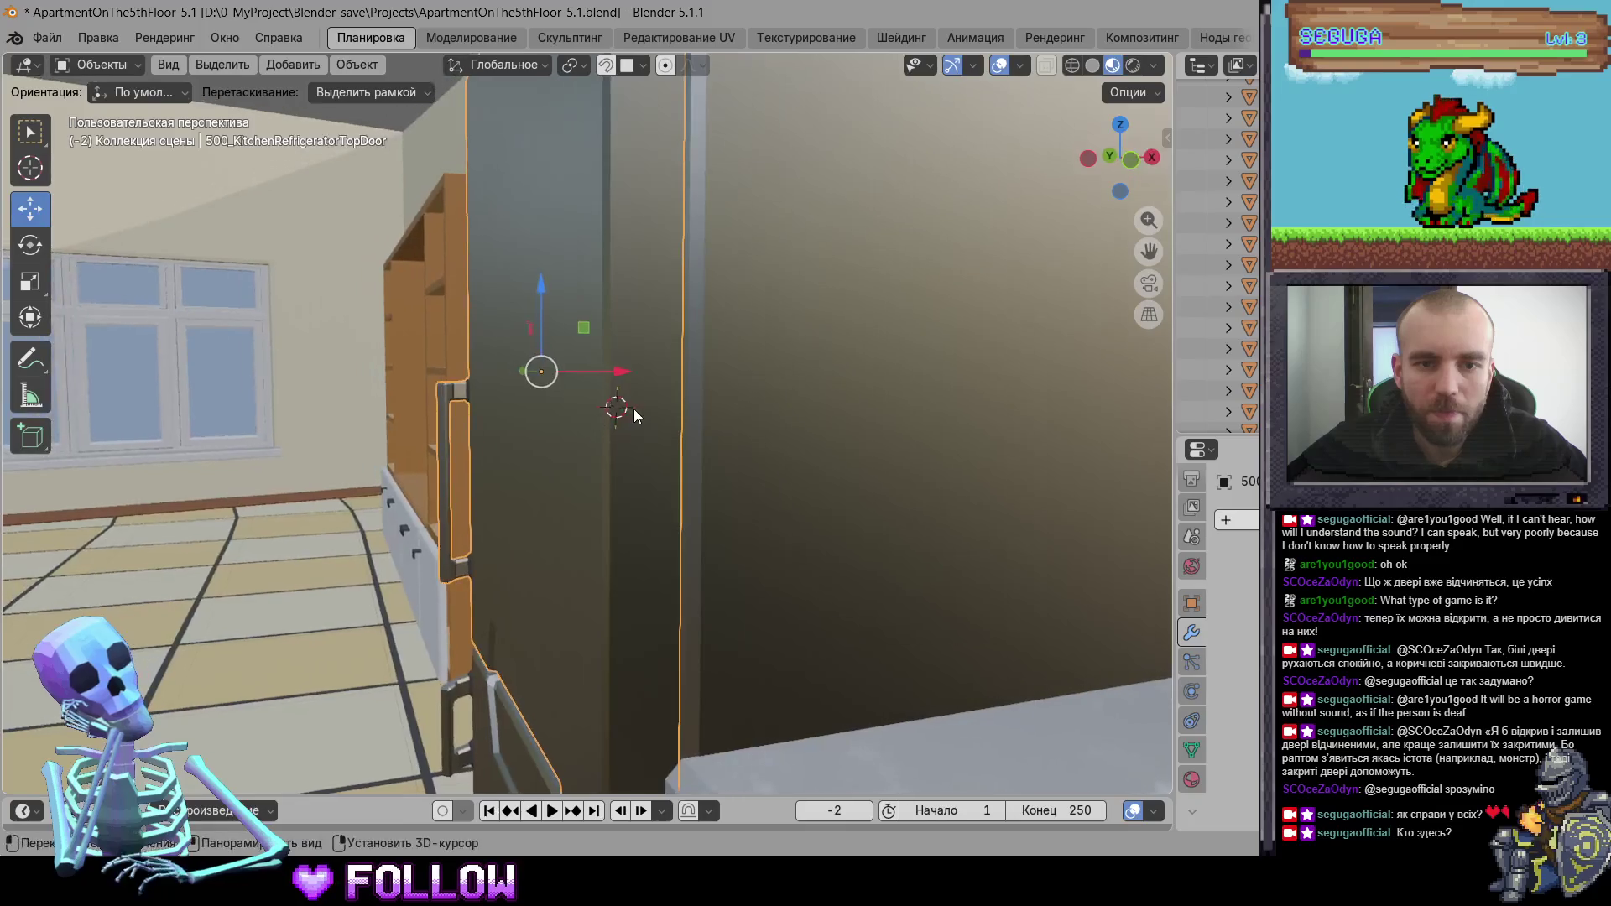
pyautogui.rightClick(633, 410)
pyautogui.moveTo(671, 409)
pyautogui.click(781, 500)
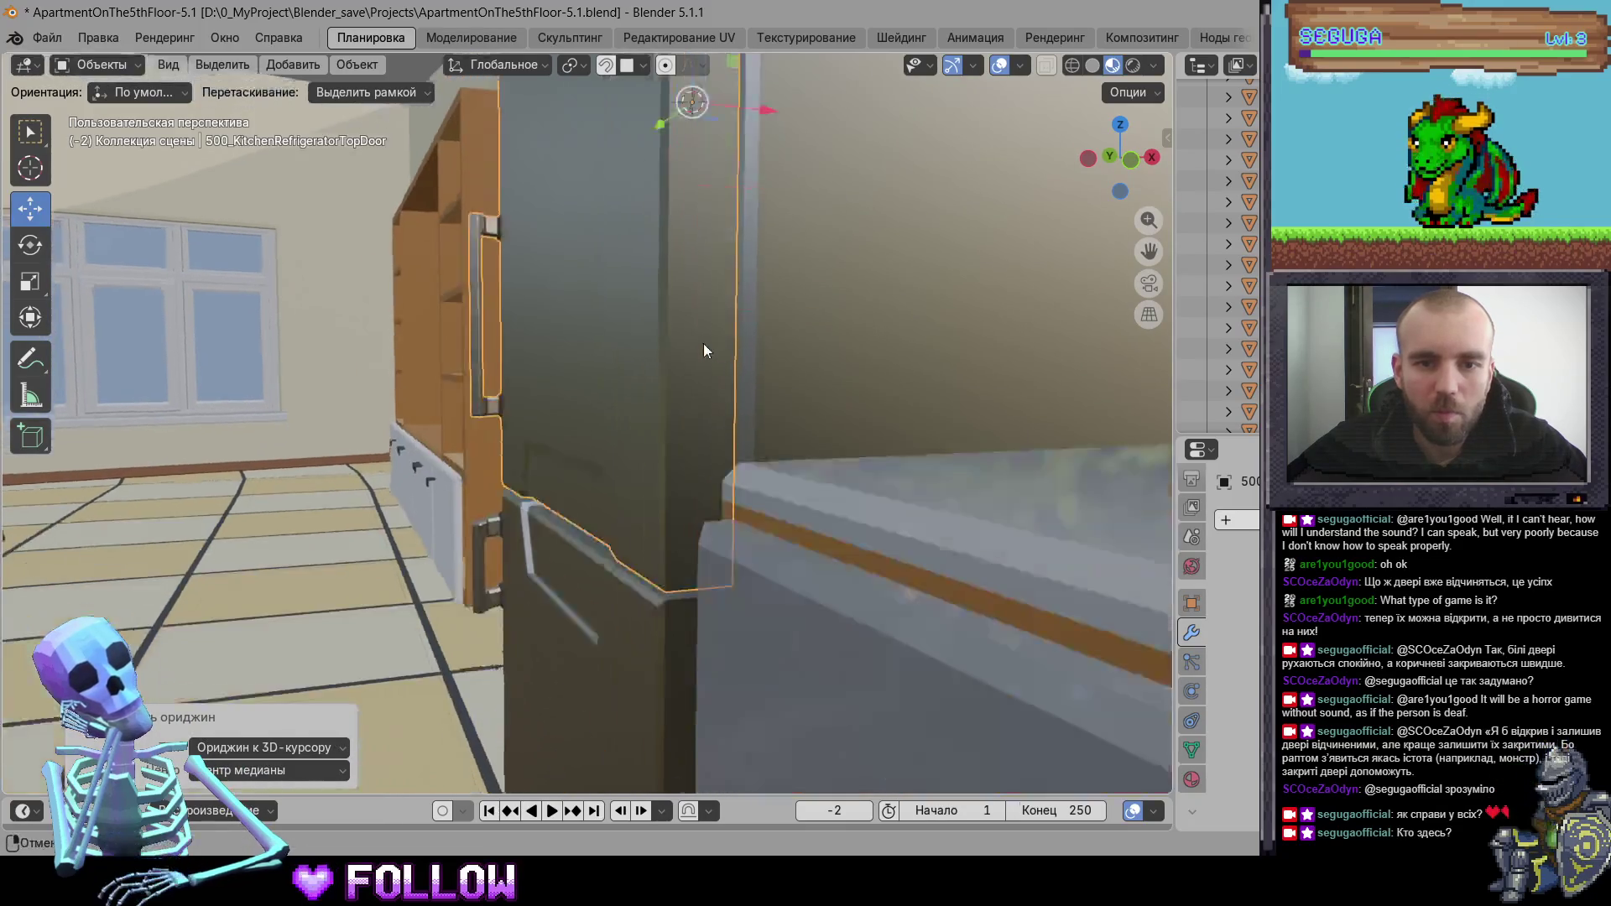
pyautogui.click(655, 593)
pyautogui.scroll(3, 673, 420)
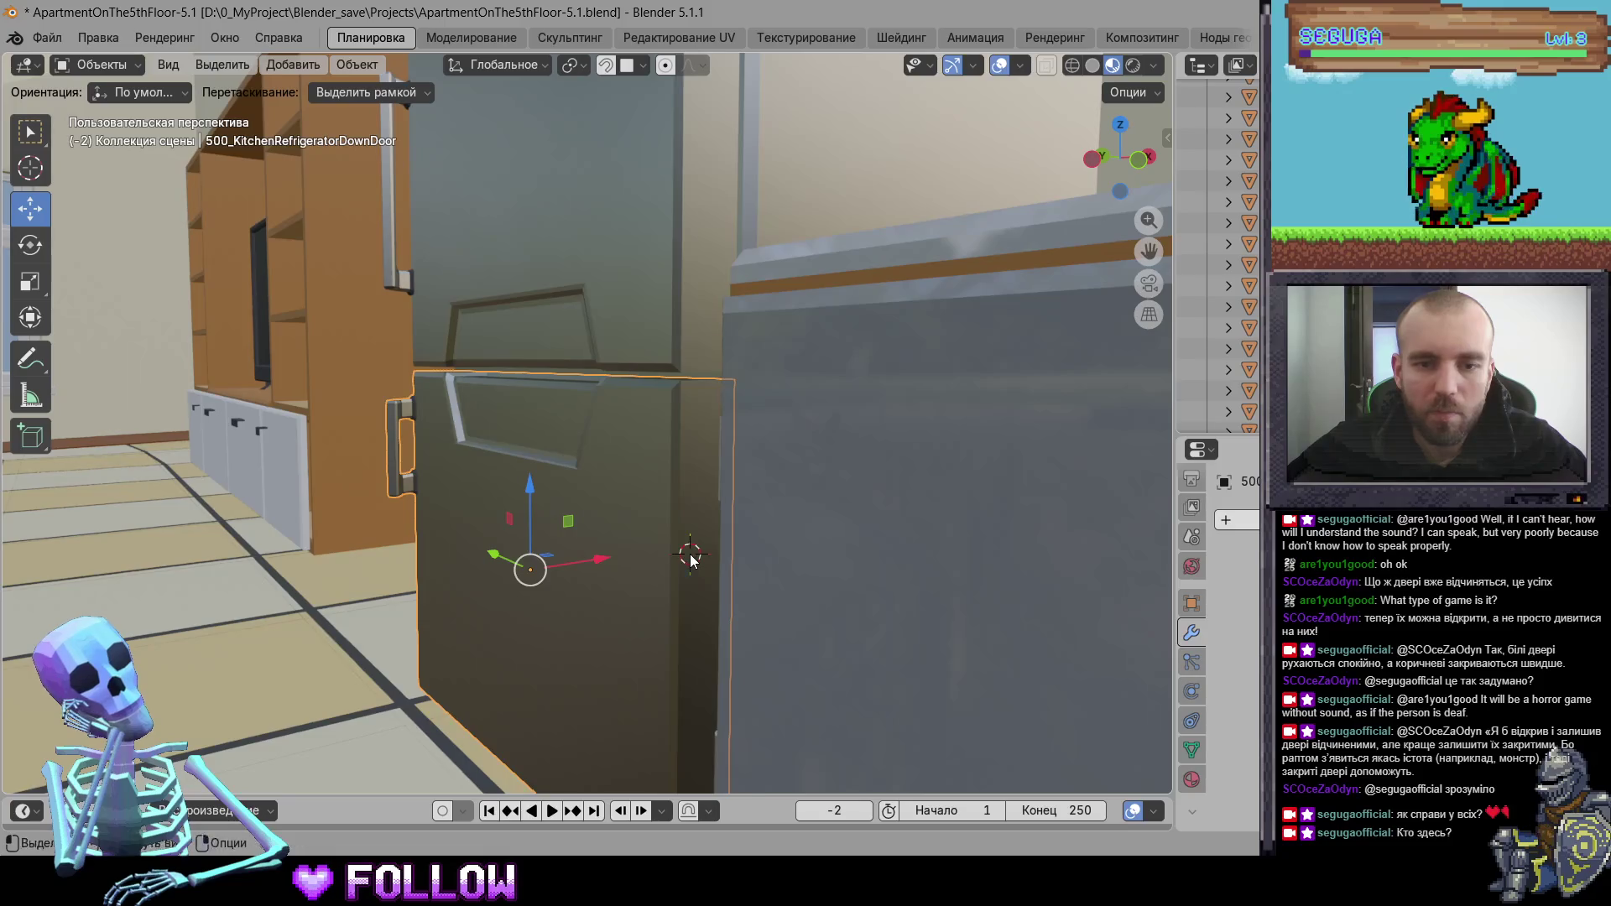
pyautogui.rightClick(690, 560)
pyautogui.moveTo(690, 534)
pyautogui.click(832, 580)
pyautogui.scroll(-4, 588, 538)
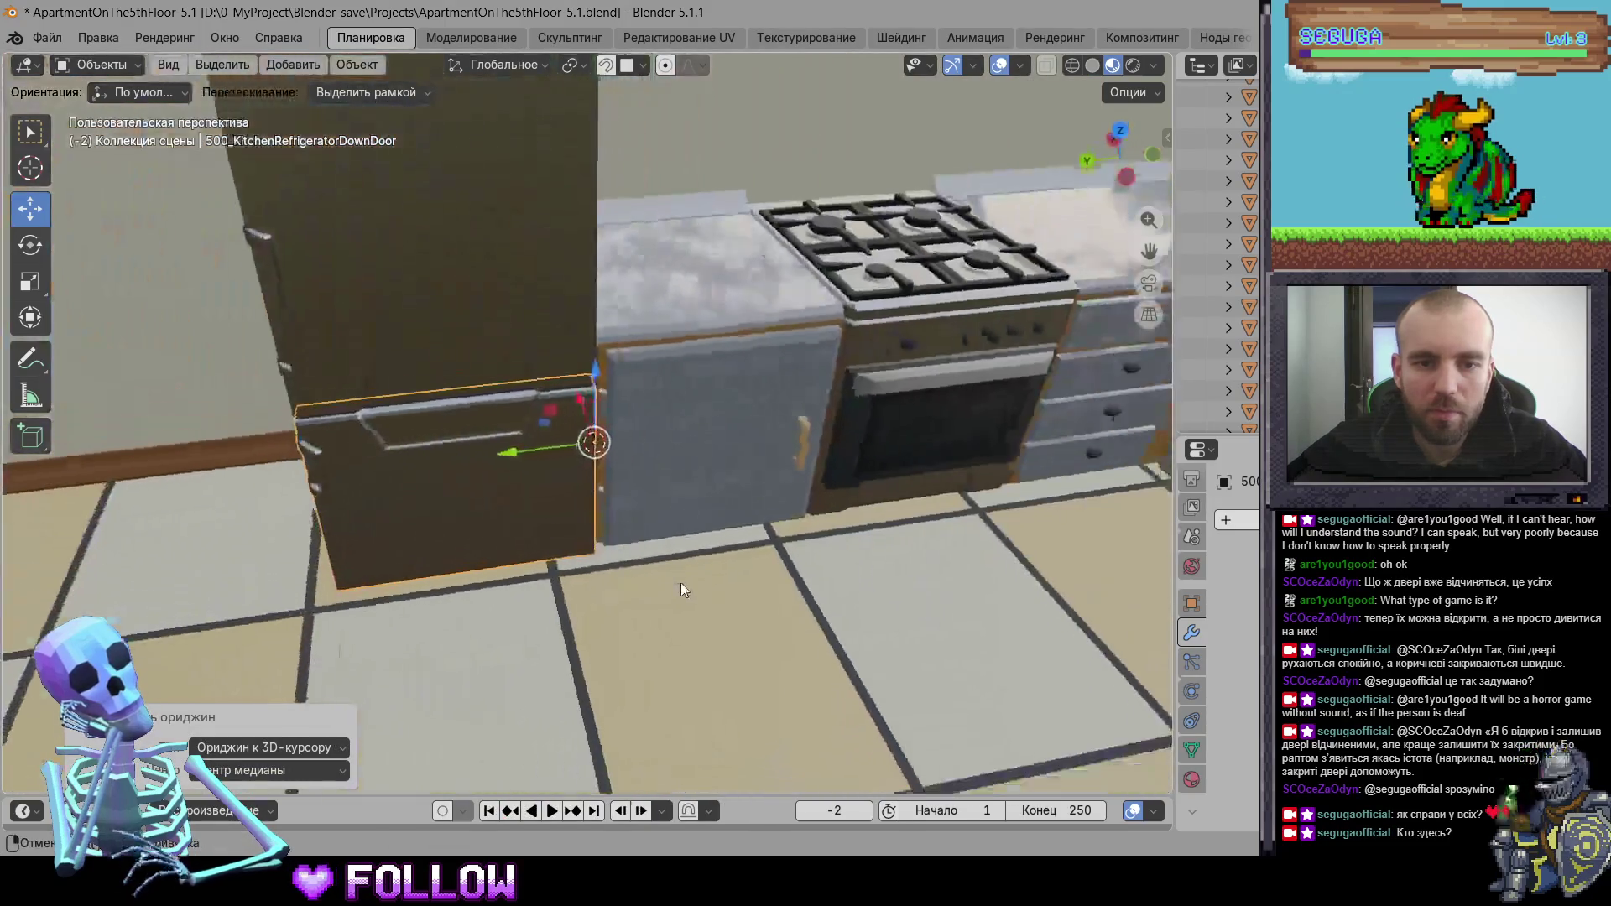
# - Move 500_KitchenClosetDoor's origin to the 3D cursor and orbit toward the living room
pyautogui.click(710, 449)
pyautogui.scroll(5, 661, 448)
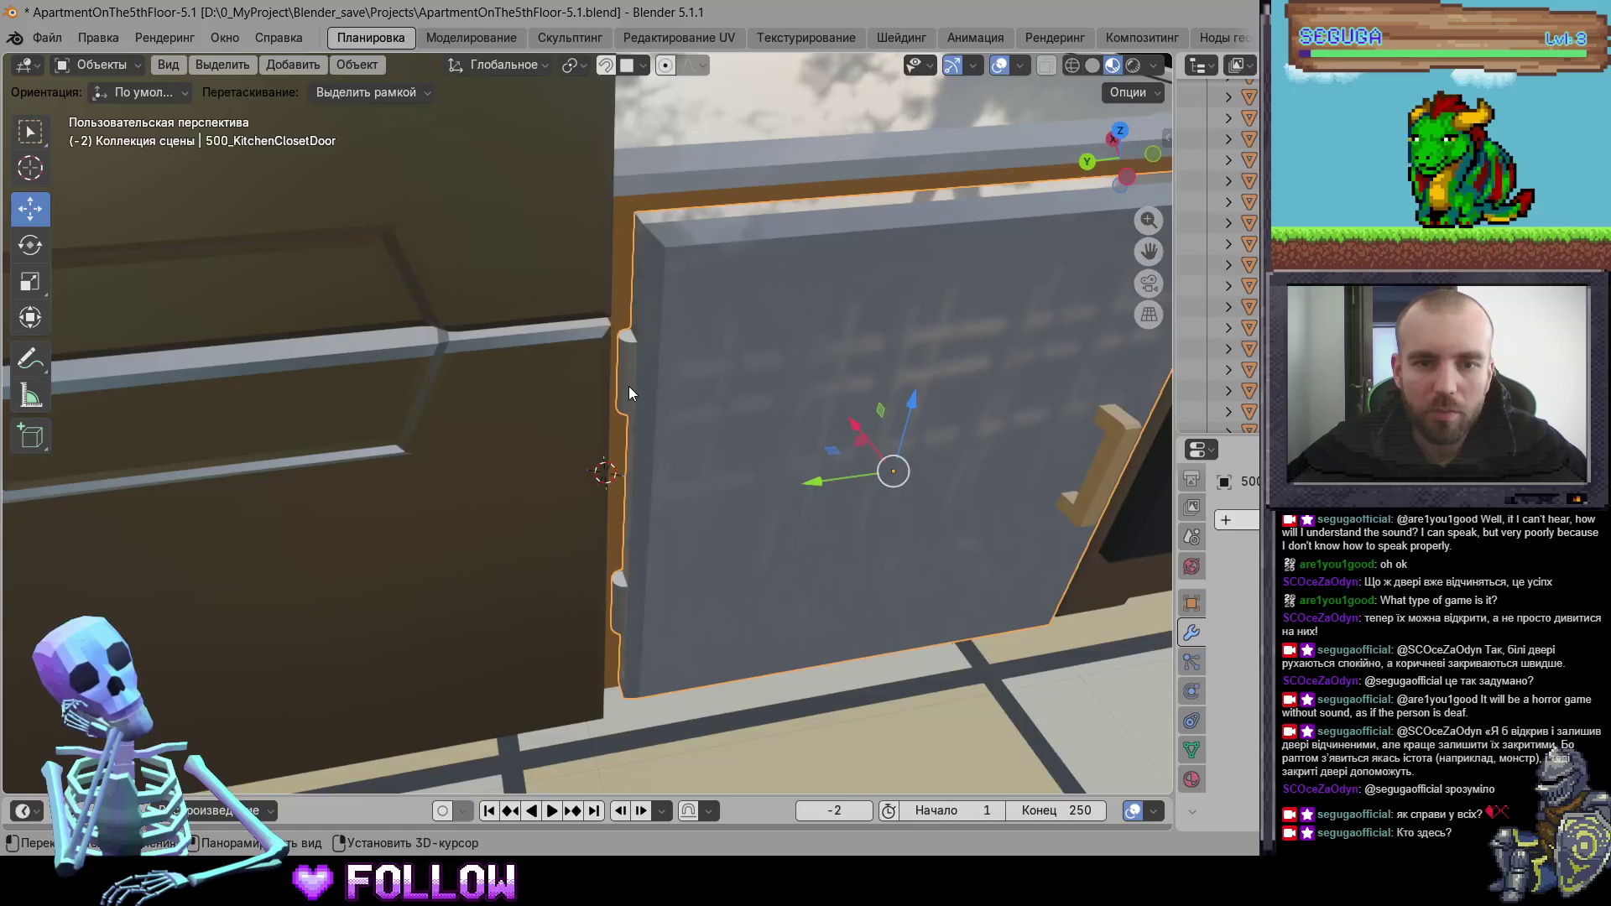
pyautogui.rightClick(628, 387)
pyautogui.moveTo(631, 386)
pyautogui.click(797, 428)
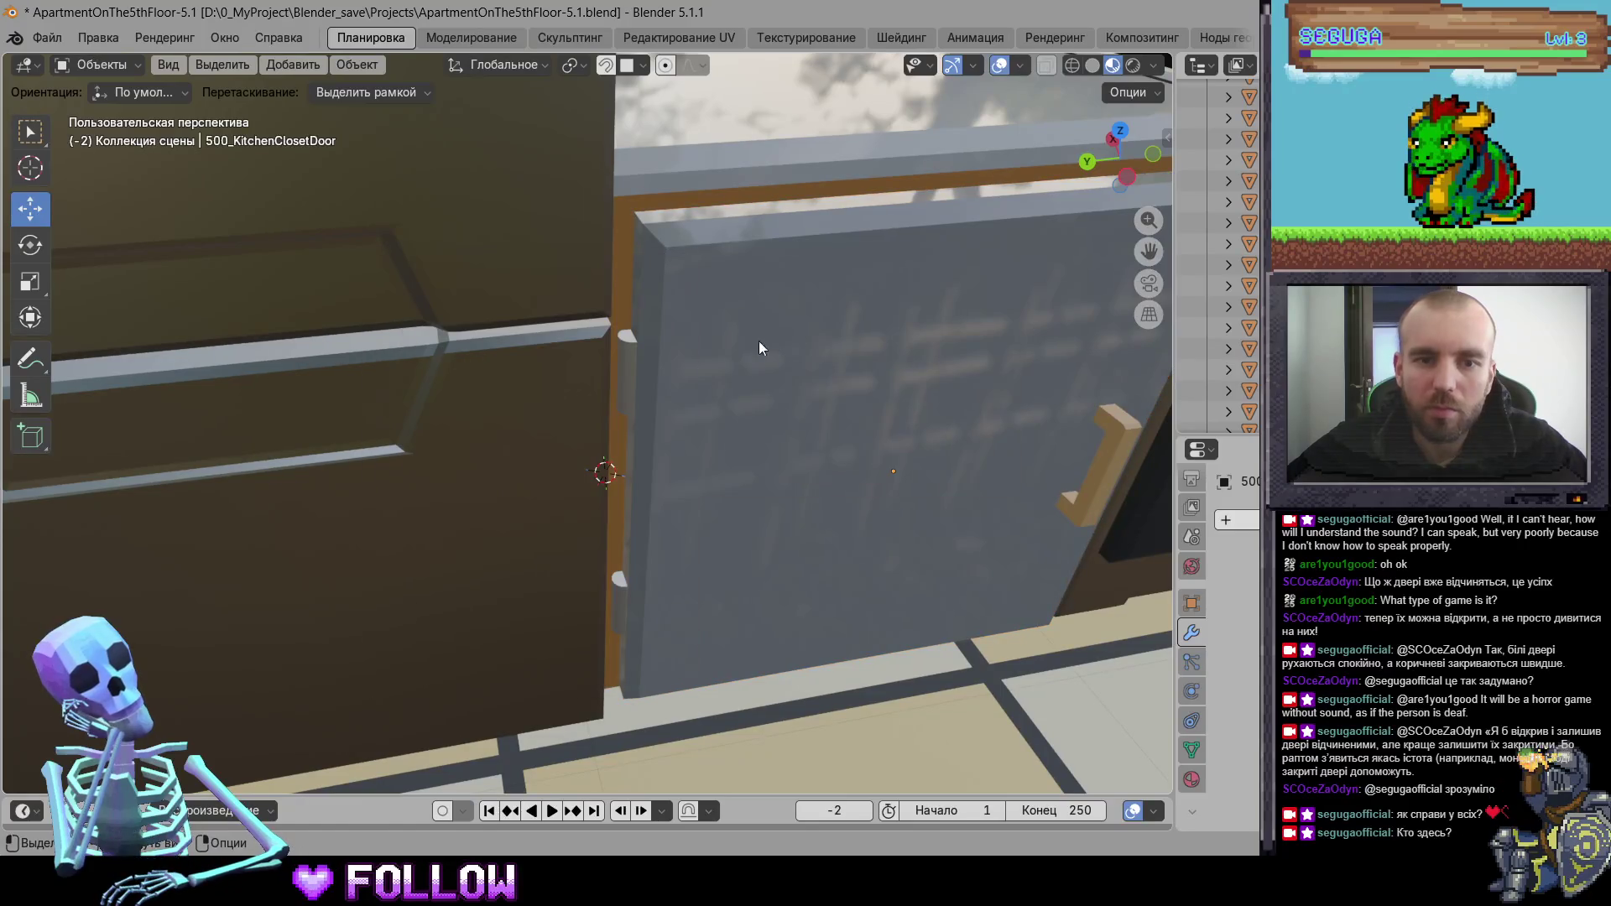
pyautogui.click(684, 389)
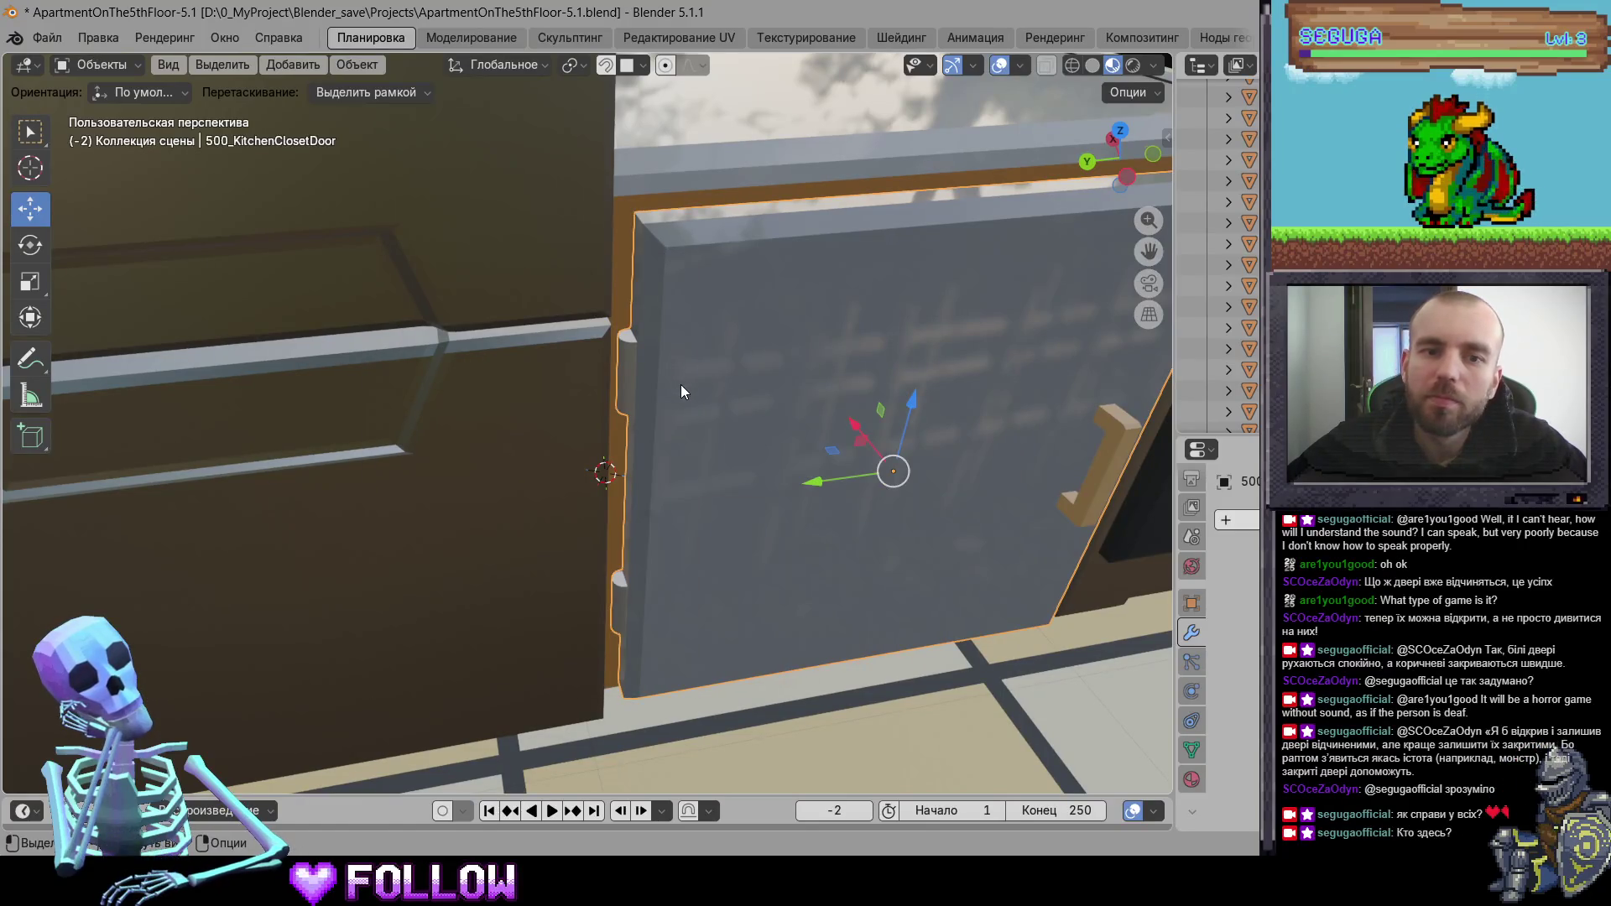
pyautogui.rightClick(620, 601)
pyautogui.press('Escape')
pyautogui.rightClick(620, 601)
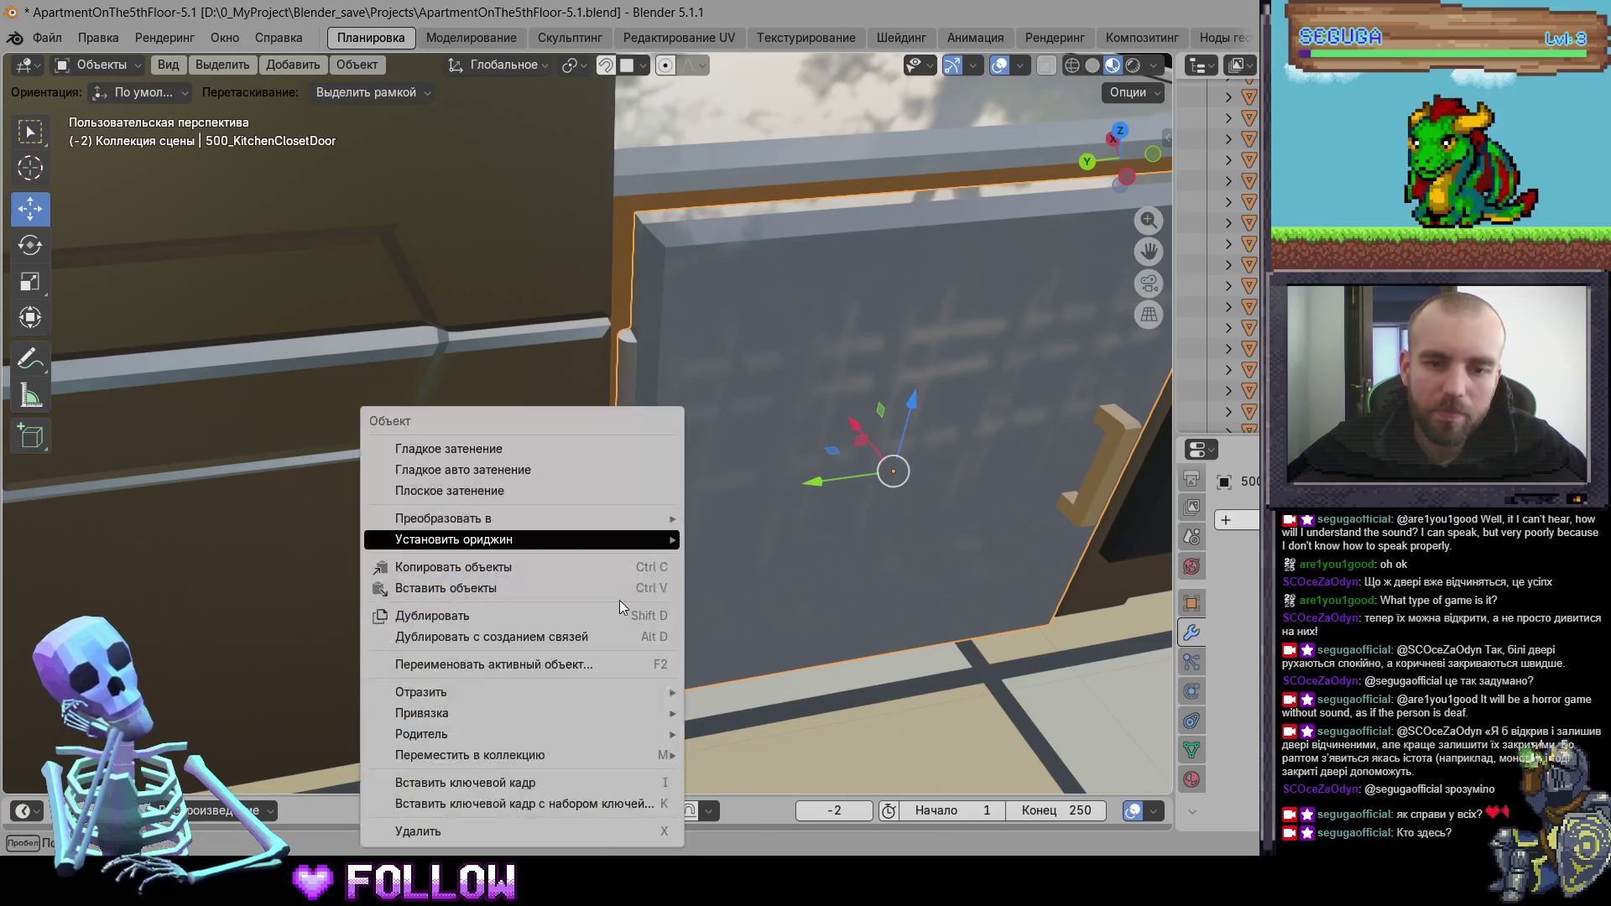
pyautogui.moveTo(672, 556)
pyautogui.click(755, 585)
pyautogui.scroll(-8, 754, 585)
pyautogui.moveTo(721, 593)
pyautogui.mouseDown()
pyautogui.moveTo(656, 546)
pyautogui.moveTo(812, 403)
pyautogui.moveTo(950, 398)
pyautogui.moveTo(549, 333)
pyautogui.moveTo(720, 387)
pyautogui.moveTo(529, 407)
pyautogui.moveTo(573, 296)
pyautogui.mouseUp()
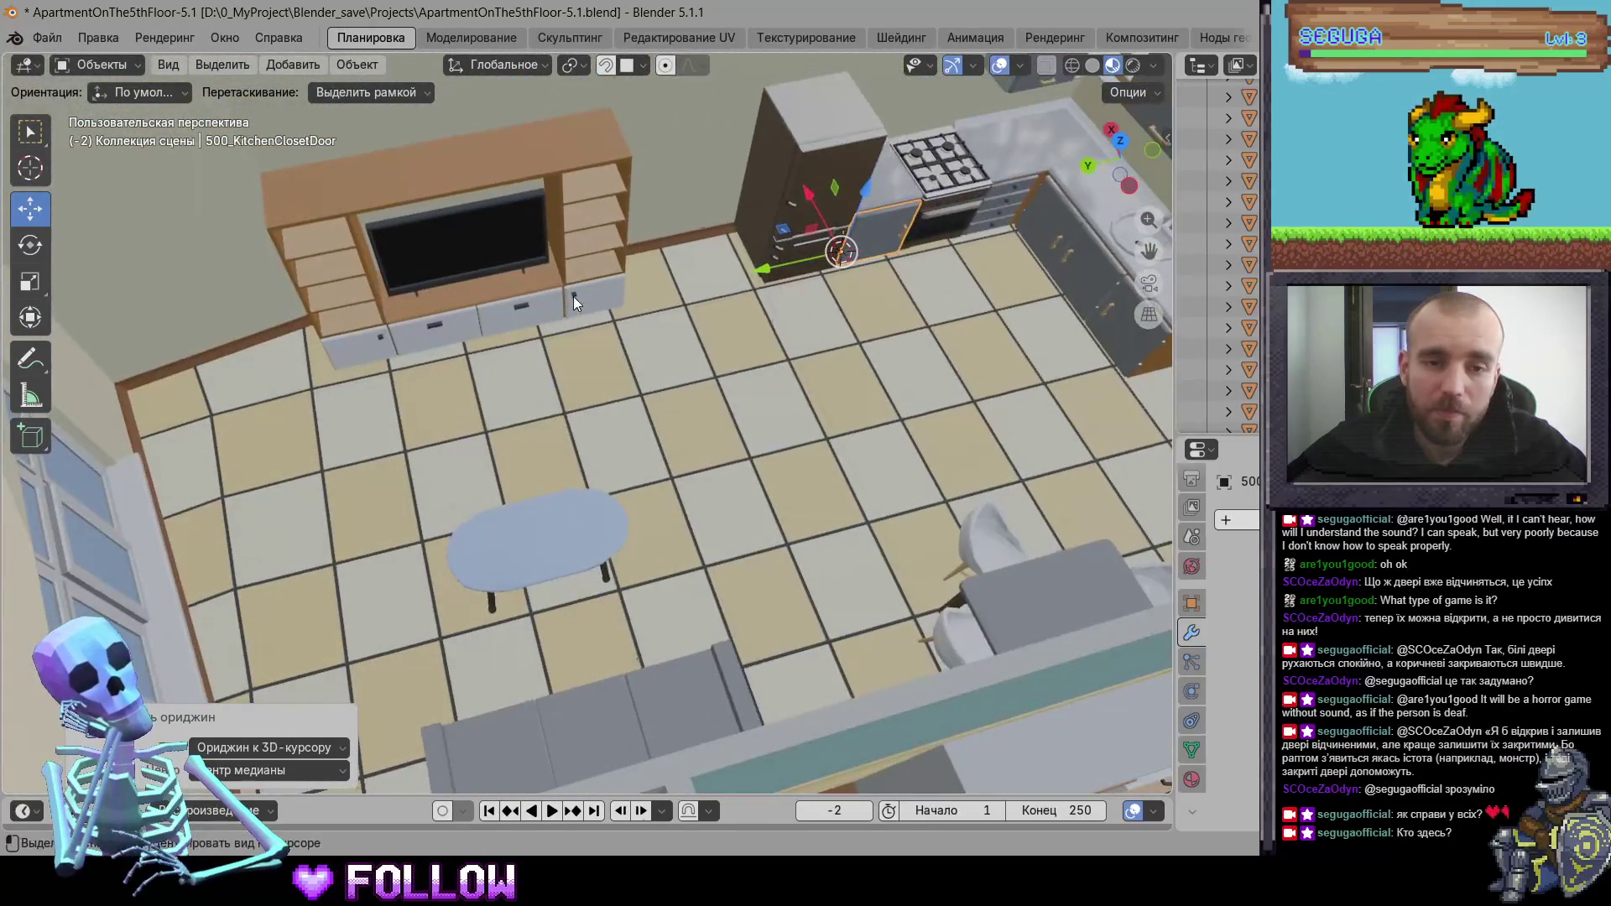
# - Orbit around the TV-unit drawers and move the right drawer front's origin to the 3D cursor
pyautogui.scroll(5, 665, 401)
pyautogui.moveTo(581, 378)
pyautogui.mouseDown()
pyautogui.moveTo(692, 556)
pyautogui.moveTo(700, 526)
pyautogui.moveTo(687, 579)
pyautogui.moveTo(634, 445)
pyautogui.mouseUp()
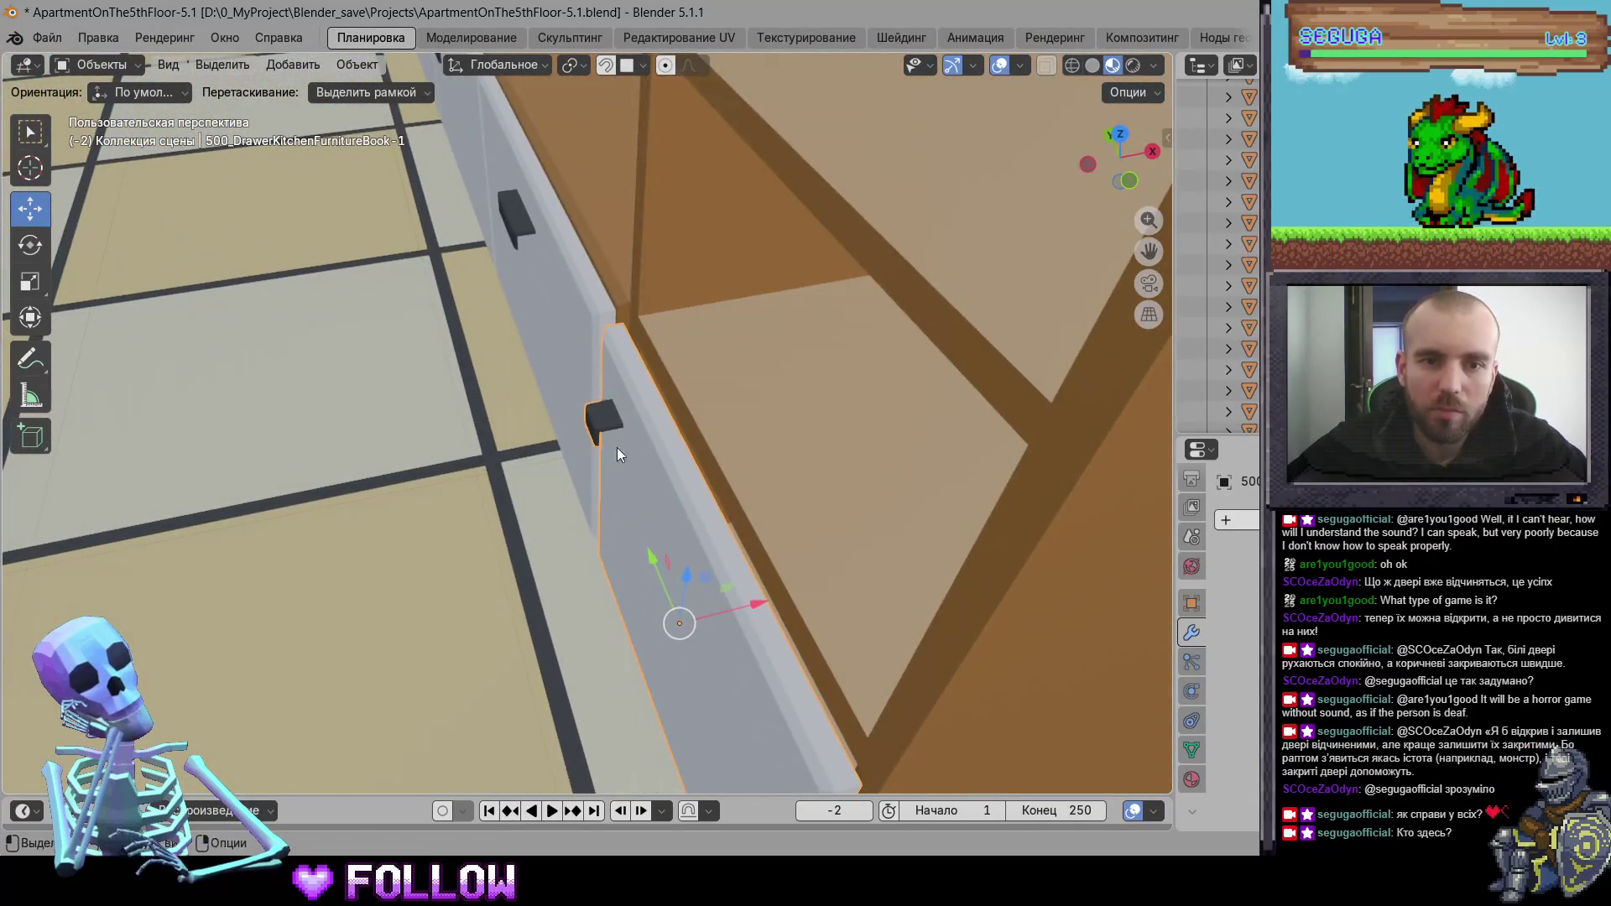
pyautogui.click(490, 267)
pyautogui.moveTo(491, 267)
pyautogui.mouseDown()
pyautogui.moveTo(547, 365)
pyautogui.moveTo(520, 263)
pyautogui.mouseUp()
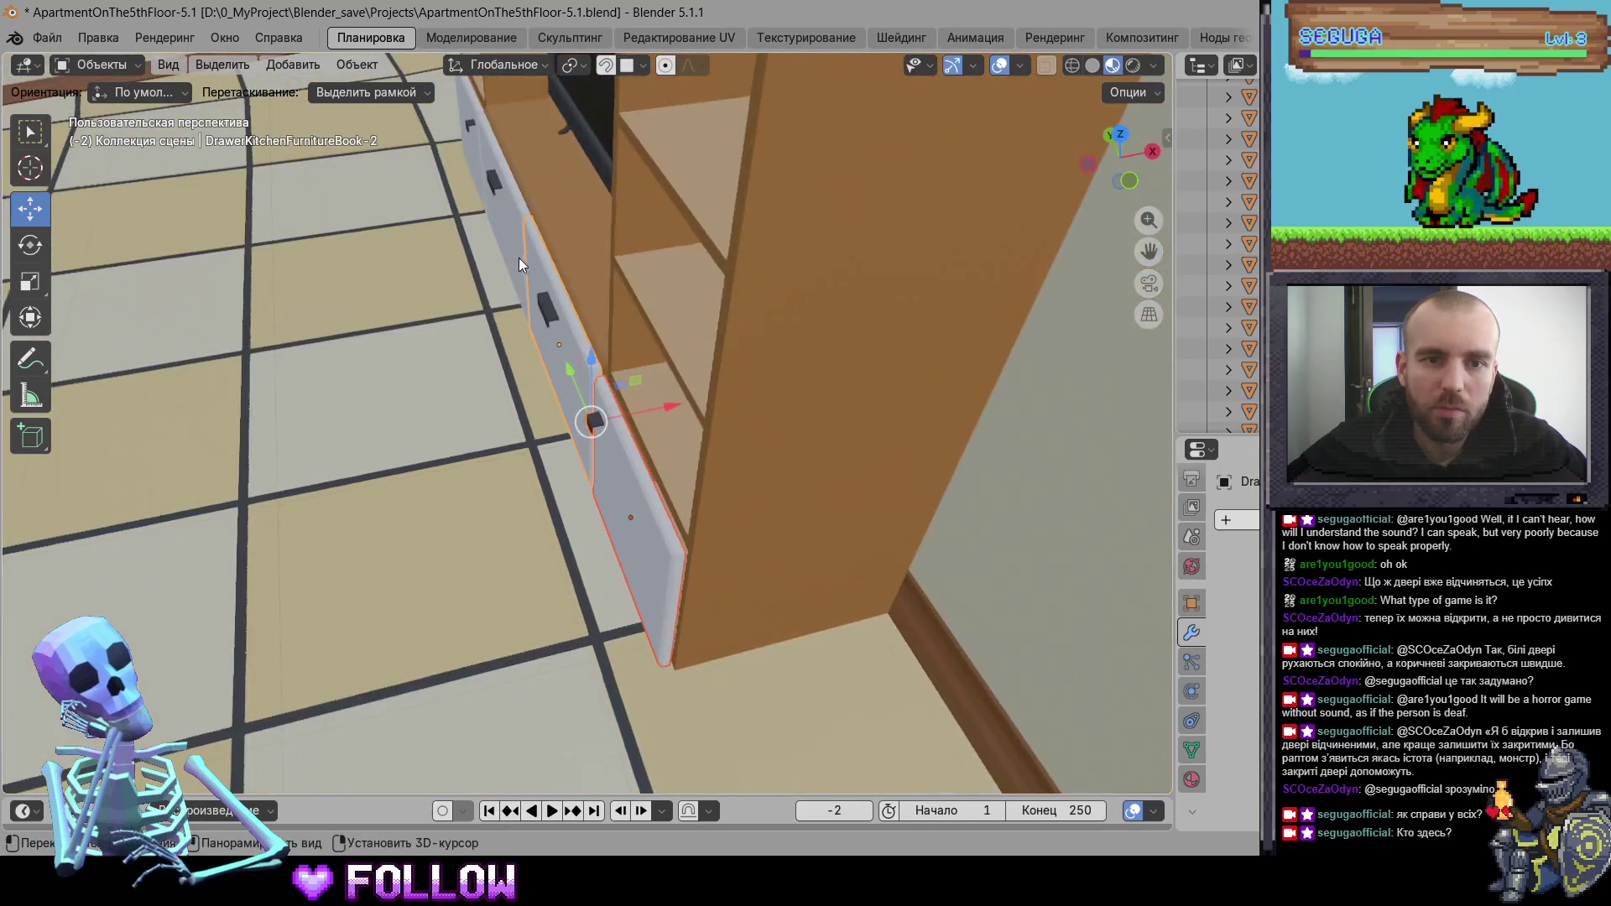
pyautogui.click(465, 180)
pyautogui.moveTo(466, 179)
pyautogui.mouseDown()
pyautogui.moveTo(703, 443)
pyautogui.moveTo(671, 400)
pyautogui.moveTo(686, 367)
pyautogui.moveTo(688, 416)
pyautogui.moveTo(704, 418)
pyautogui.moveTo(684, 418)
pyautogui.mouseUp()
pyautogui.moveTo(684, 418)
pyautogui.mouseDown()
pyautogui.moveTo(773, 514)
pyautogui.moveTo(797, 499)
pyautogui.moveTo(650, 490)
pyautogui.mouseUp()
pyautogui.click(651, 489)
pyautogui.moveTo(734, 535)
pyautogui.mouseDown()
pyautogui.moveTo(585, 512)
pyautogui.moveTo(486, 461)
pyautogui.moveTo(838, 507)
pyautogui.moveTo(870, 553)
pyautogui.moveTo(780, 444)
pyautogui.moveTo(751, 447)
pyautogui.mouseUp()
pyautogui.click(752, 446)
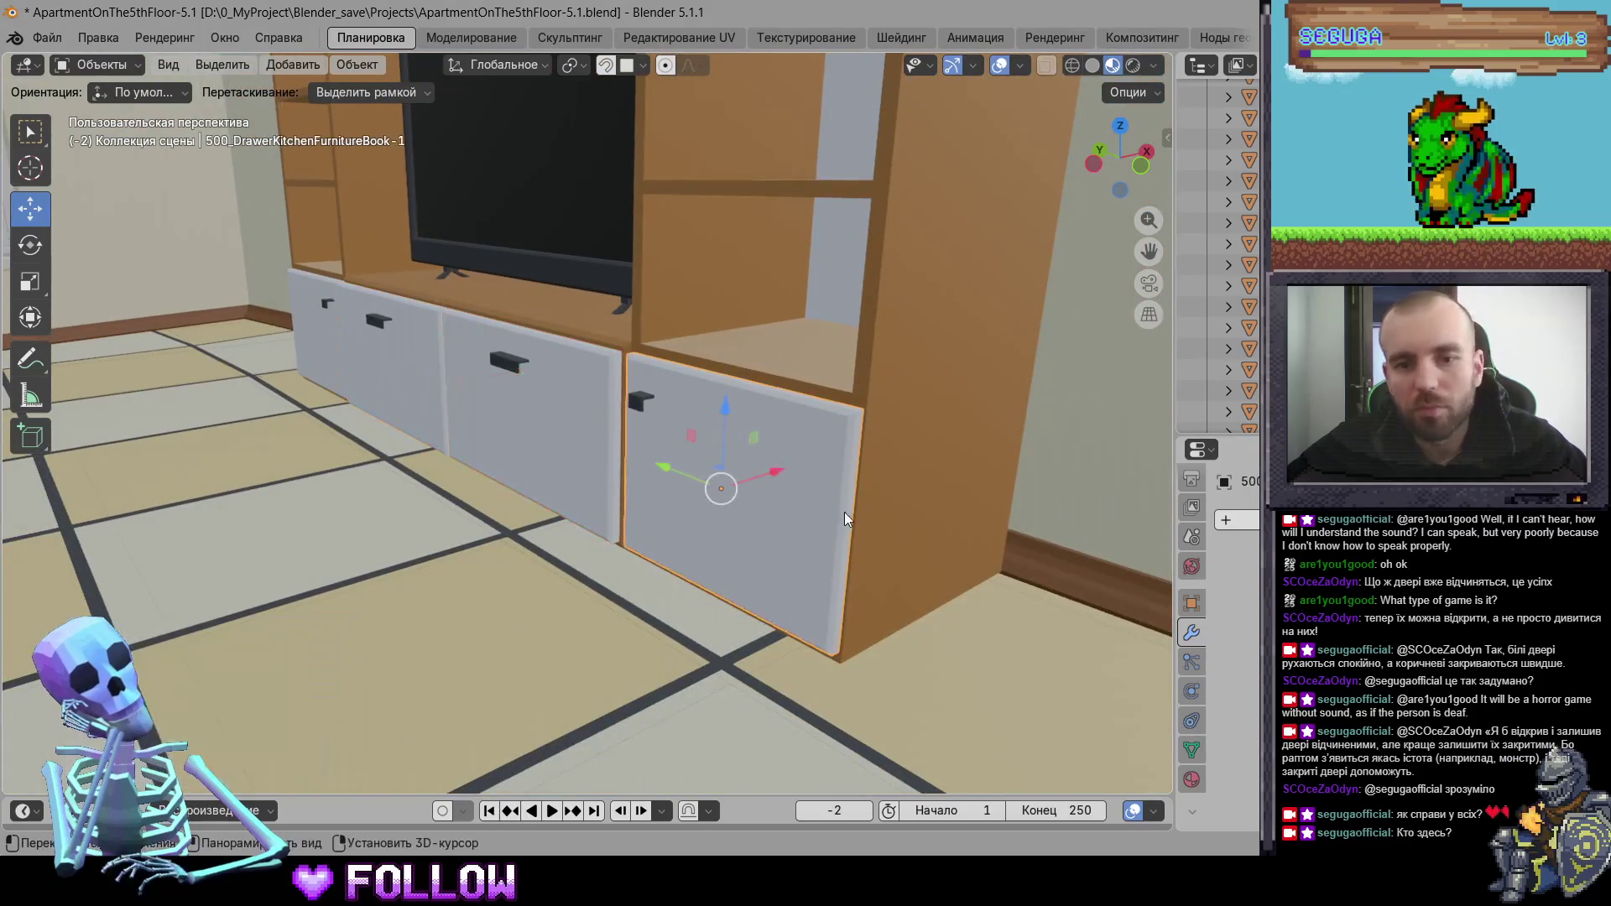
pyautogui.rightClick(844, 515)
pyautogui.moveTo(845, 516)
pyautogui.click(991, 558)
# - Move the second drawer front's origin to the 3D cursor
pyautogui.moveTo(991, 558)
pyautogui.mouseDown()
pyautogui.moveTo(525, 460)
pyautogui.moveTo(588, 319)
pyautogui.mouseUp()
pyautogui.scroll(-3, 651, 491)
pyautogui.click(524, 460)
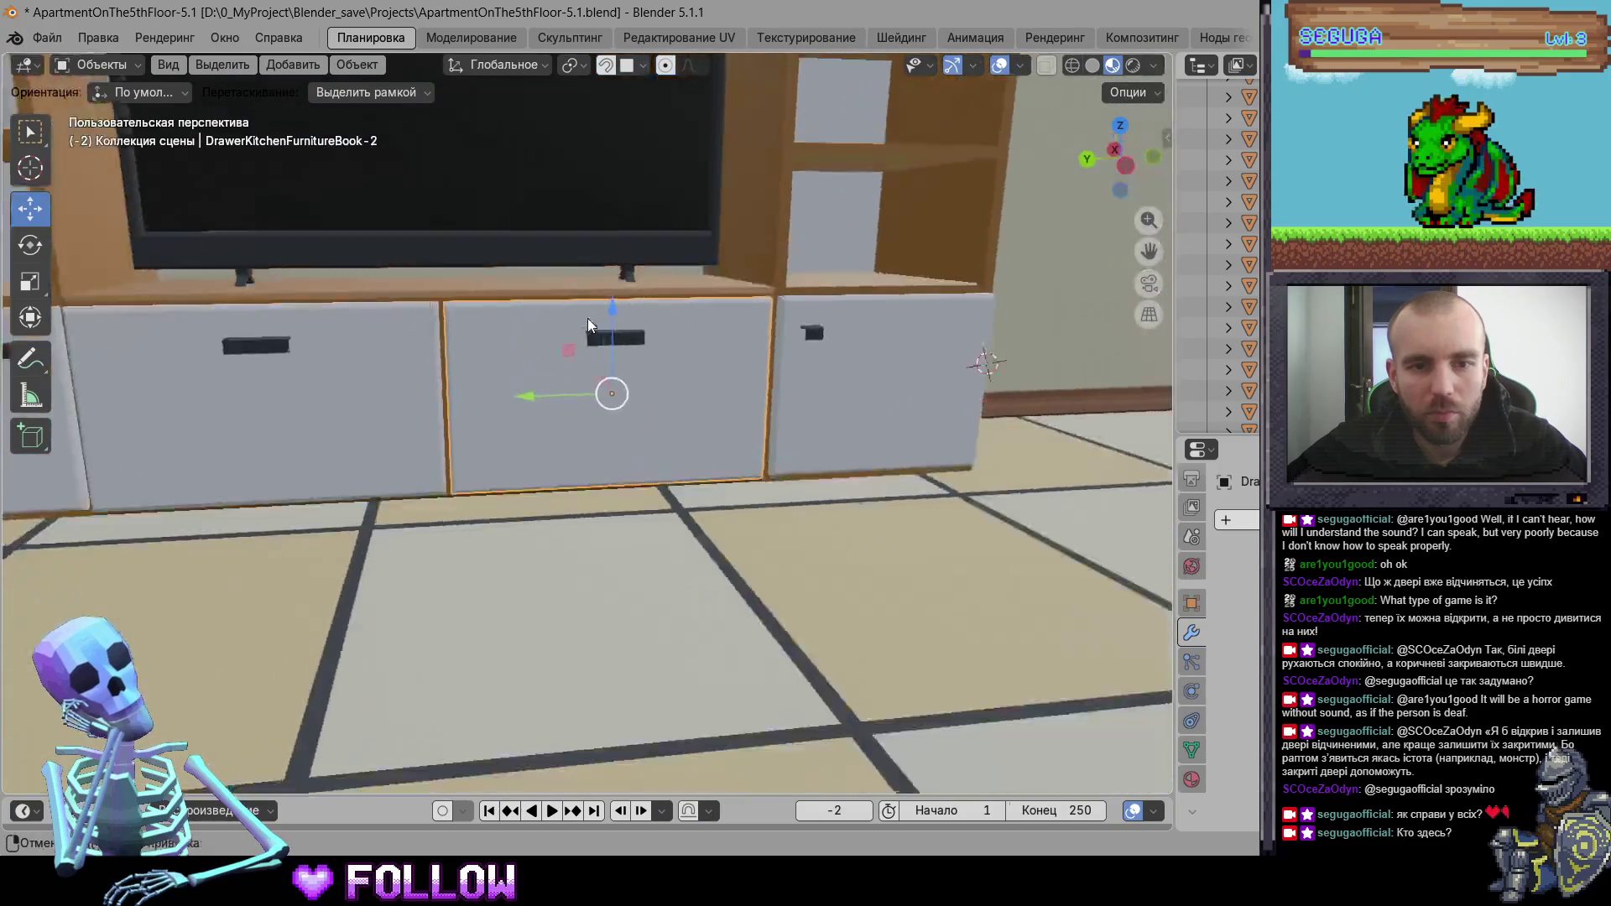
pyautogui.scroll(5, 632, 534)
pyautogui.scroll(2, 634, 531)
pyautogui.hotkey('alt', 'a')
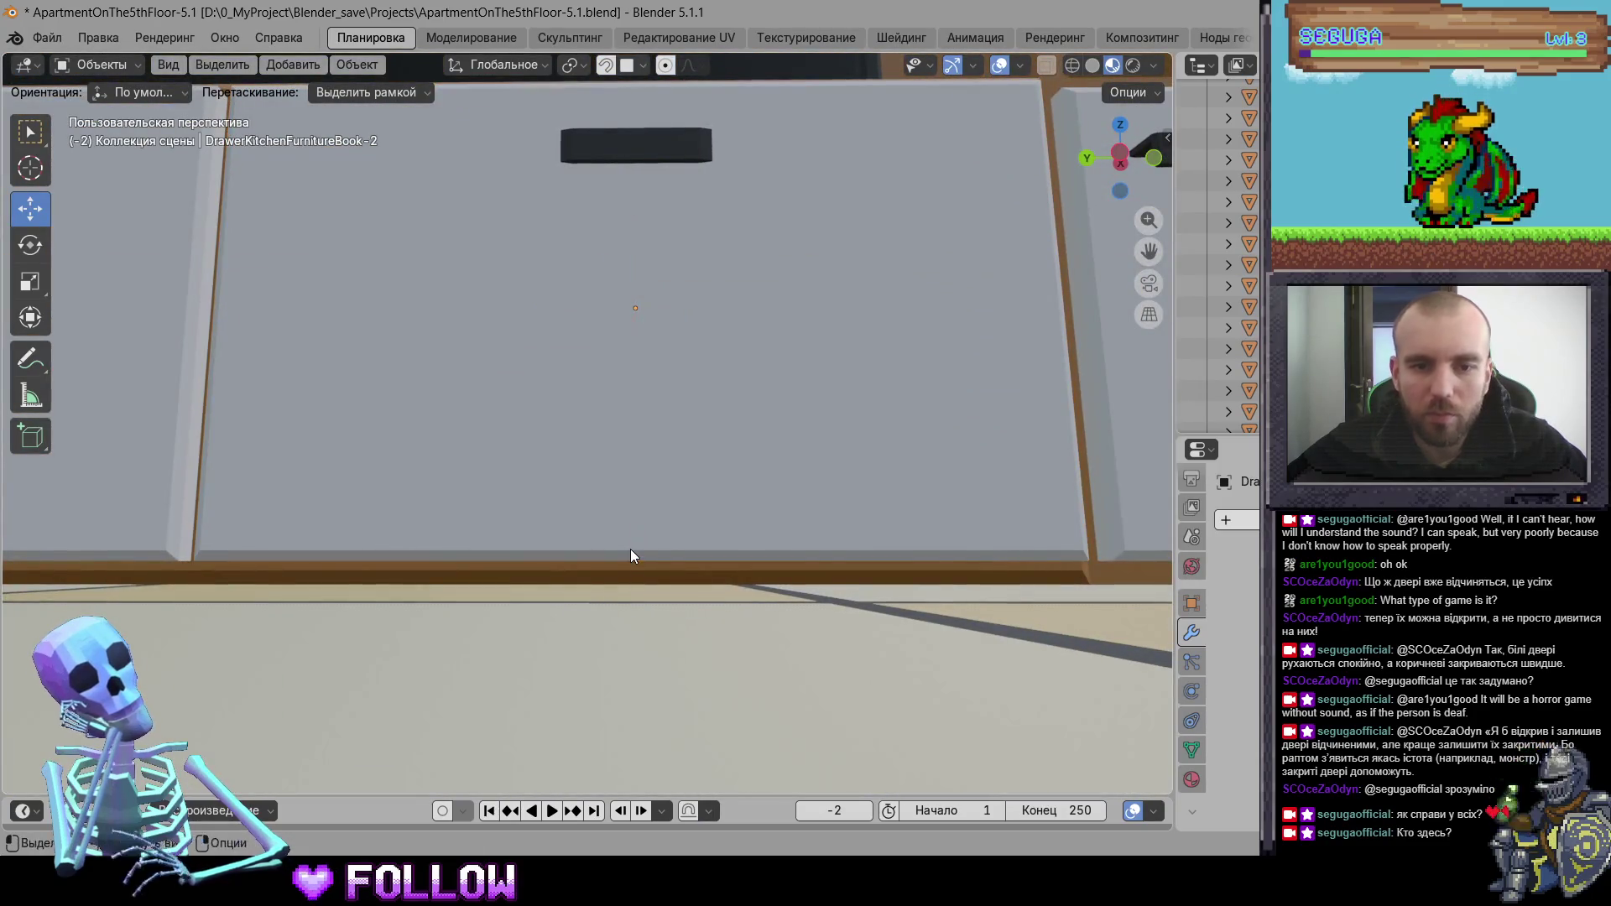
pyautogui.click(638, 545)
pyautogui.rightClick(638, 545)
pyautogui.moveTo(638, 544)
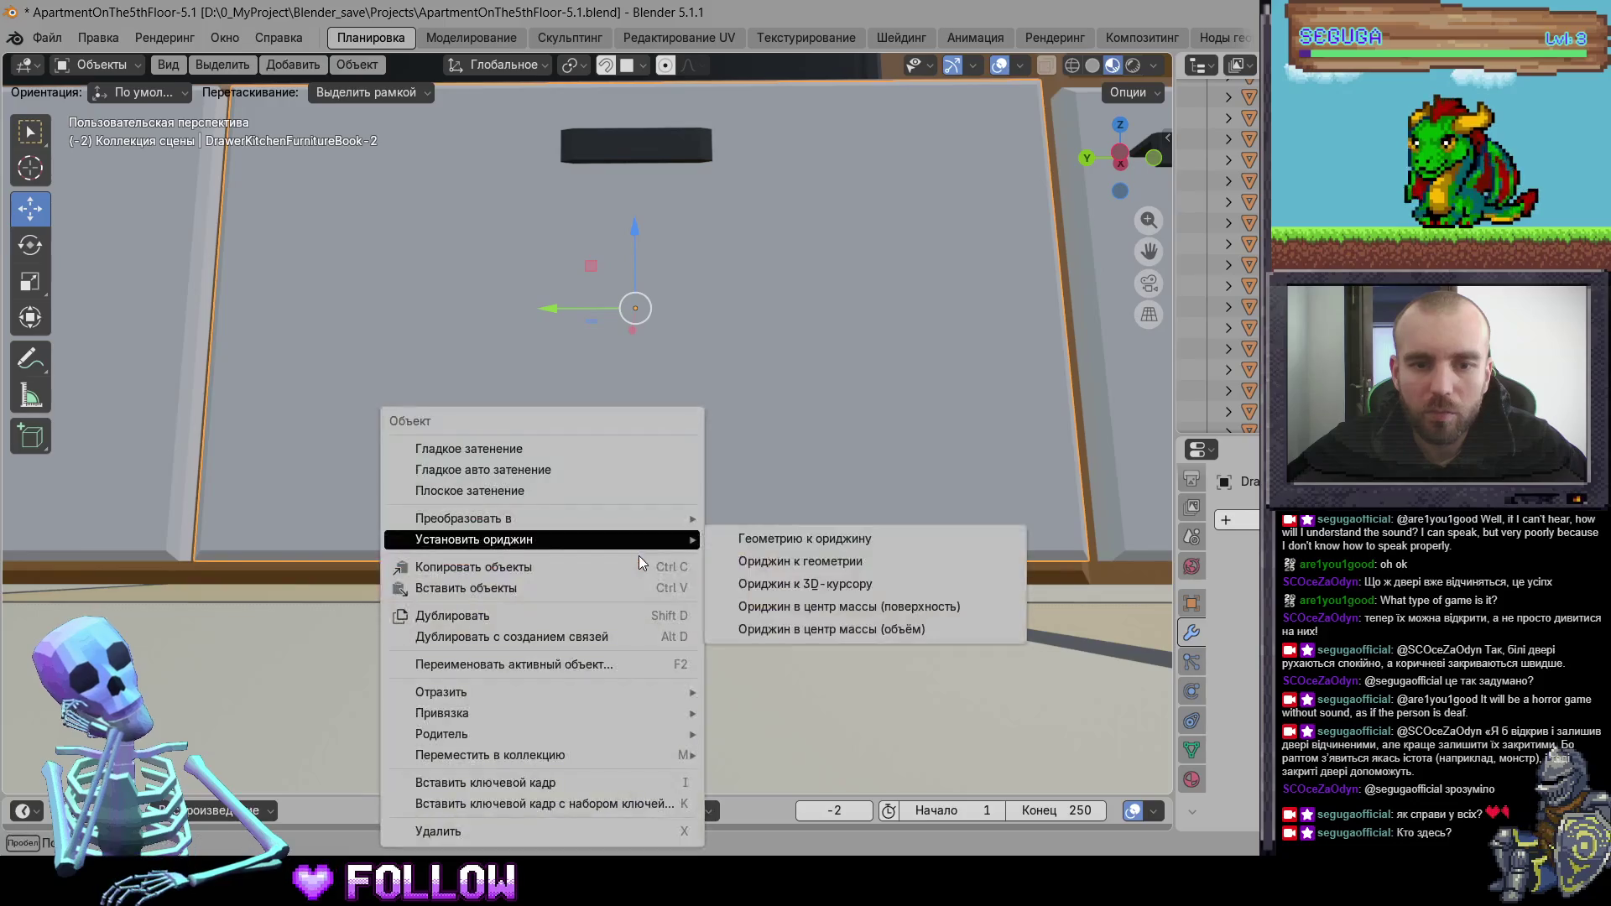
pyautogui.click(789, 588)
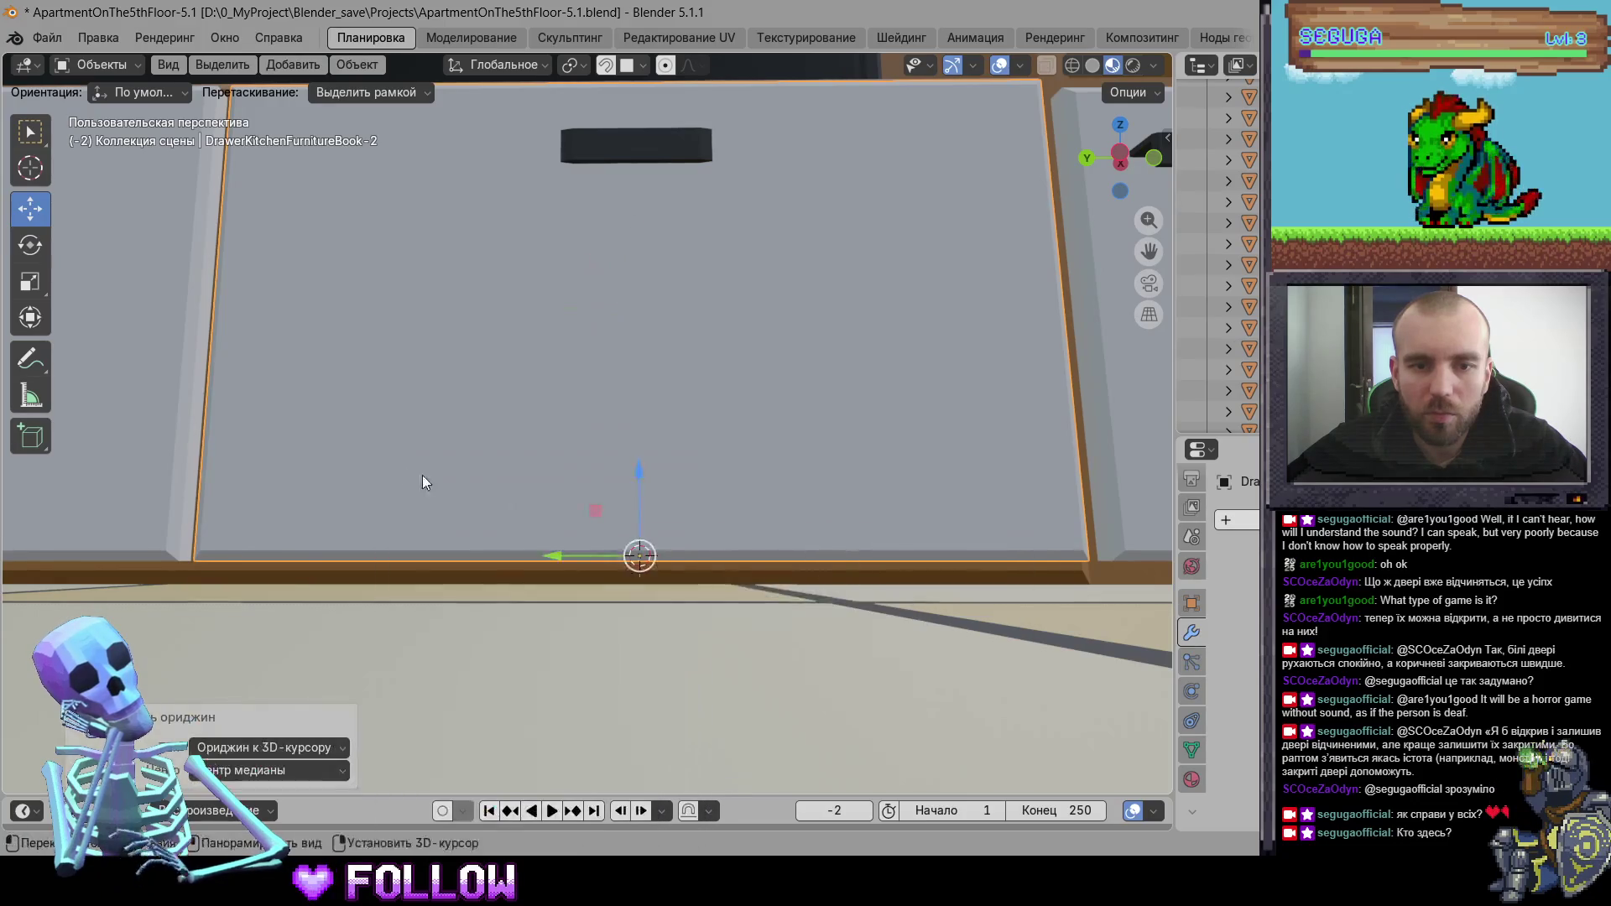
# - Move the third drawer front's origin to the 3D cursor
pyautogui.scroll(2, 772, 495)
pyautogui.hscroll(-3, 772, 494)
pyautogui.click(488, 487)
pyautogui.hscroll(-3, 517, 508)
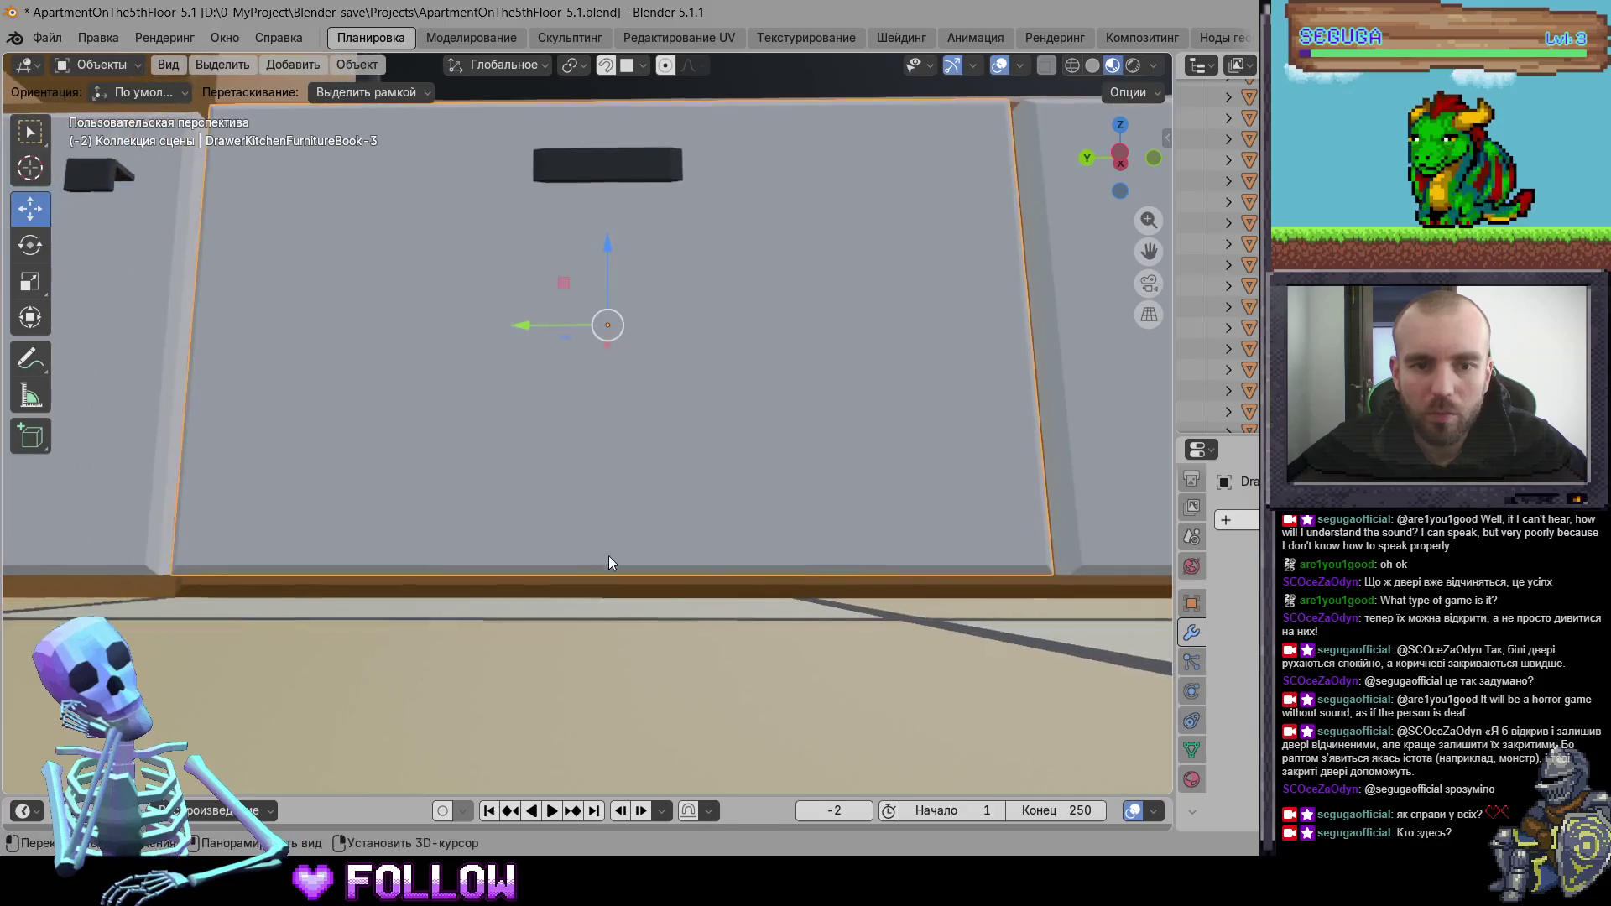
pyautogui.rightClick(611, 577)
pyautogui.moveTo(621, 541)
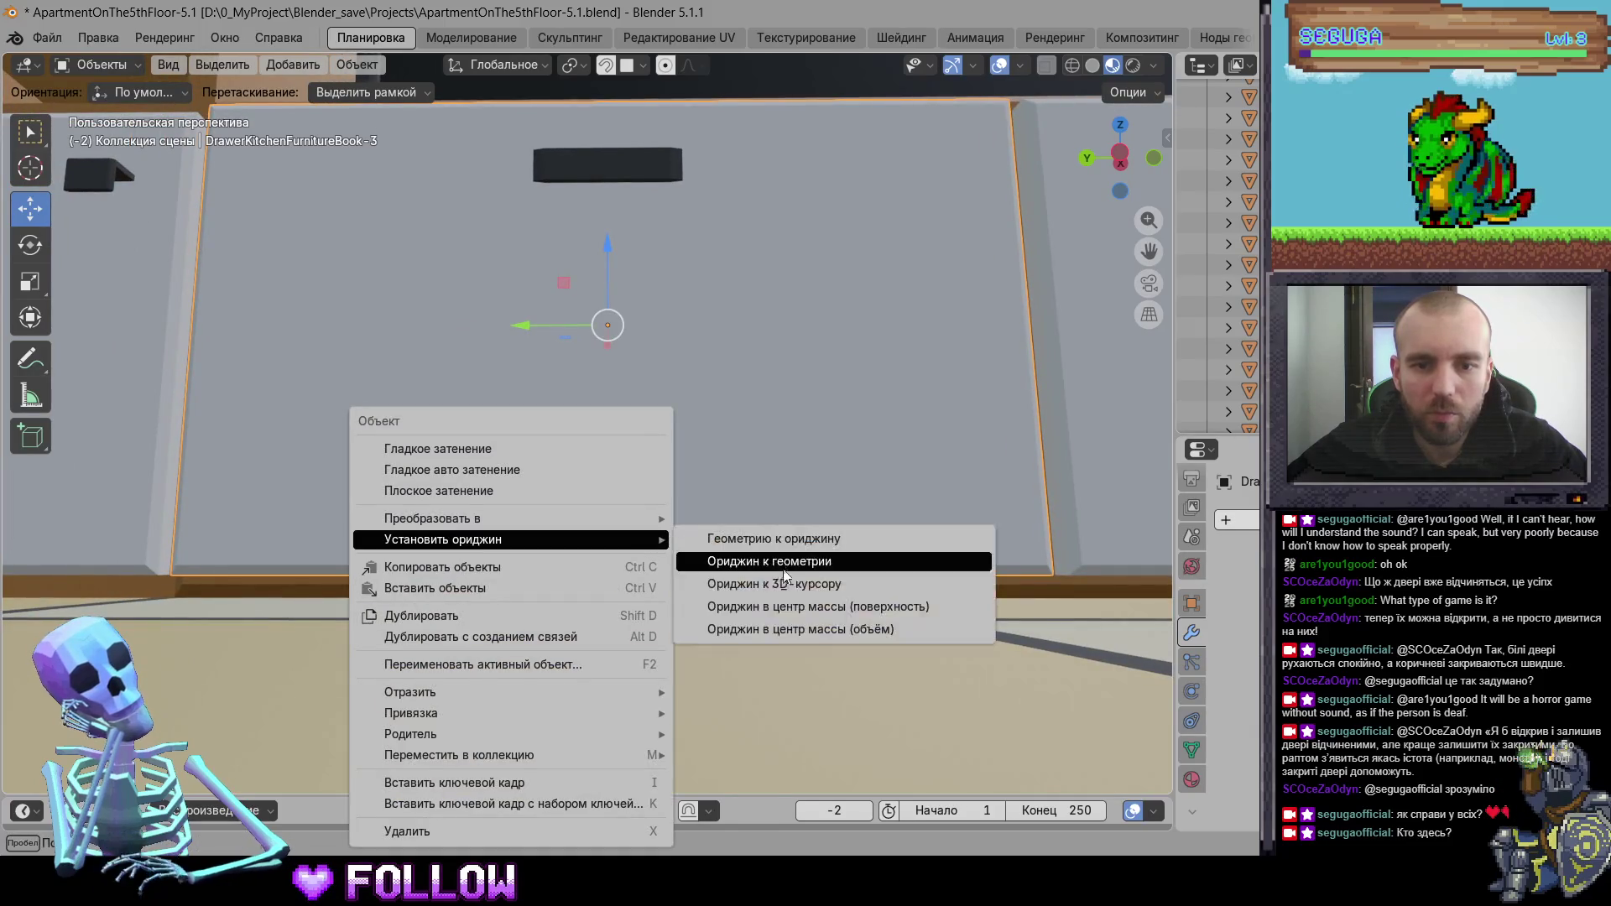
pyautogui.click(755, 583)
# - Move the fourth drawer front's origin to the 3D cursor
pyautogui.scroll(-3, 657, 463)
pyautogui.click(533, 433)
pyautogui.hscroll(-5, 503, 444)
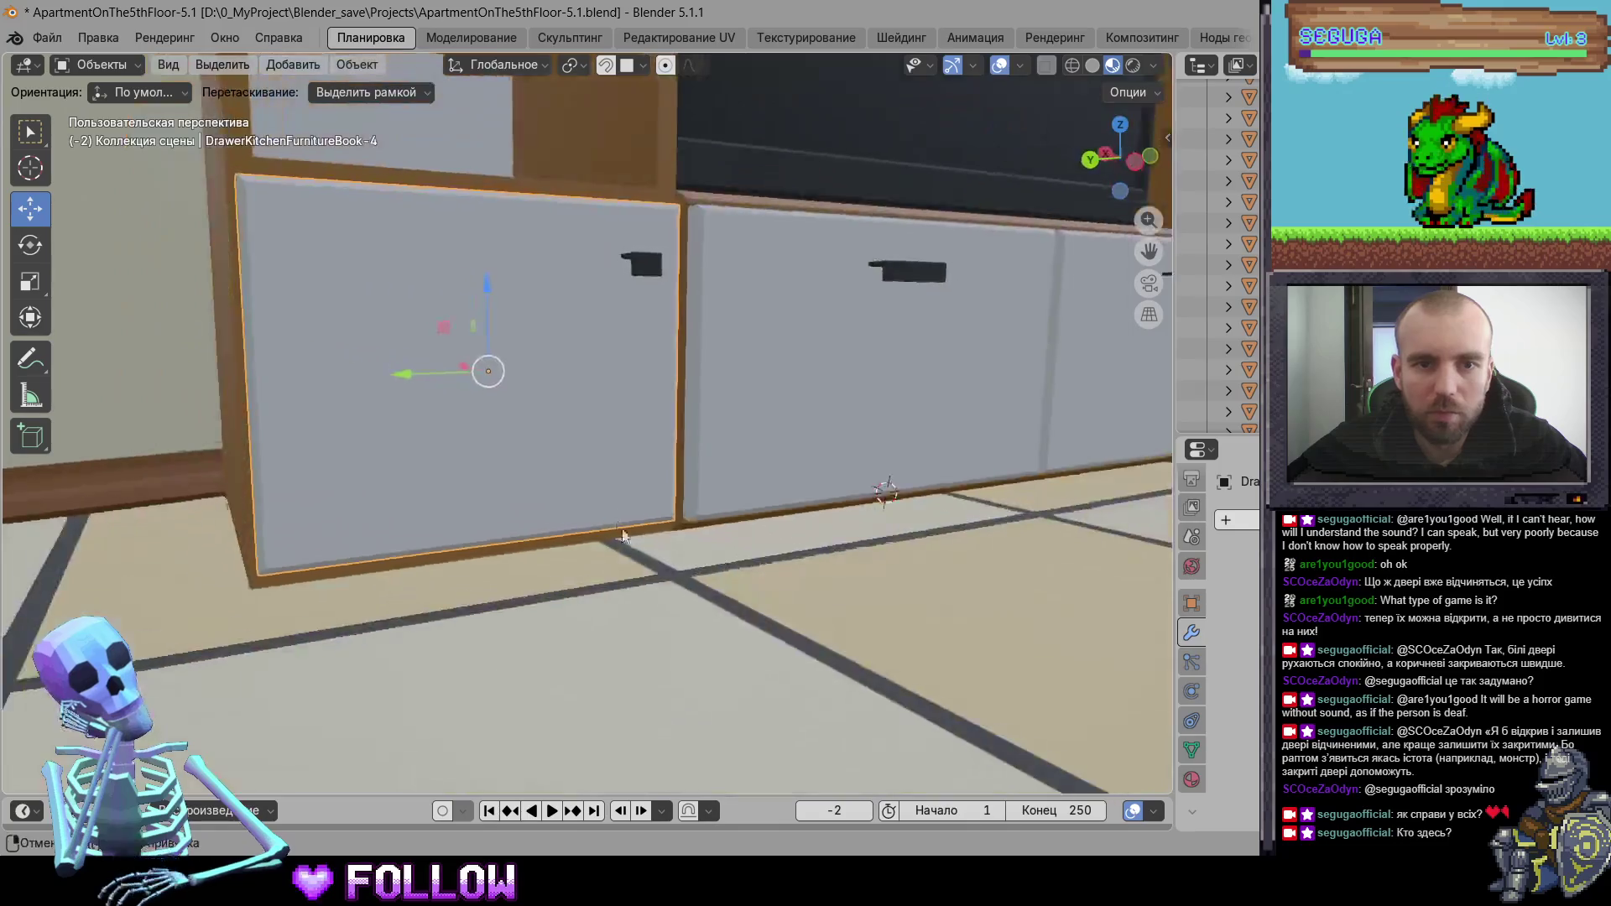
pyautogui.hscroll(-2, 445, 449)
pyautogui.rightClick(436, 438)
pyautogui.moveTo(437, 438)
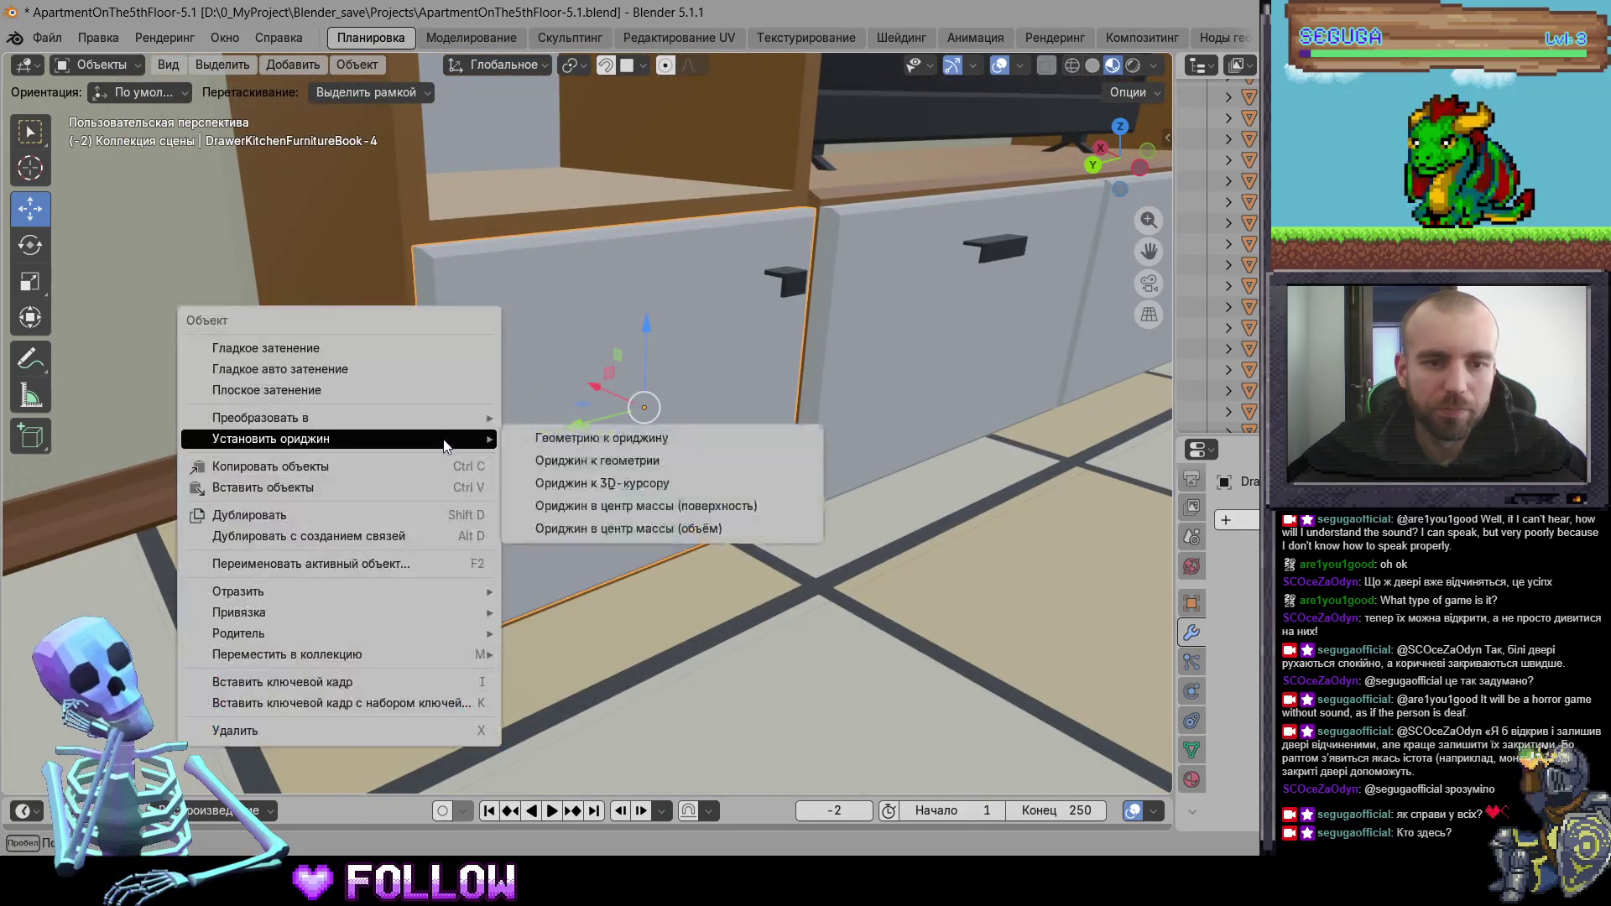
pyautogui.click(611, 484)
pyautogui.scroll(-5, 646, 495)
pyautogui.hscroll(-5, 807, 523)
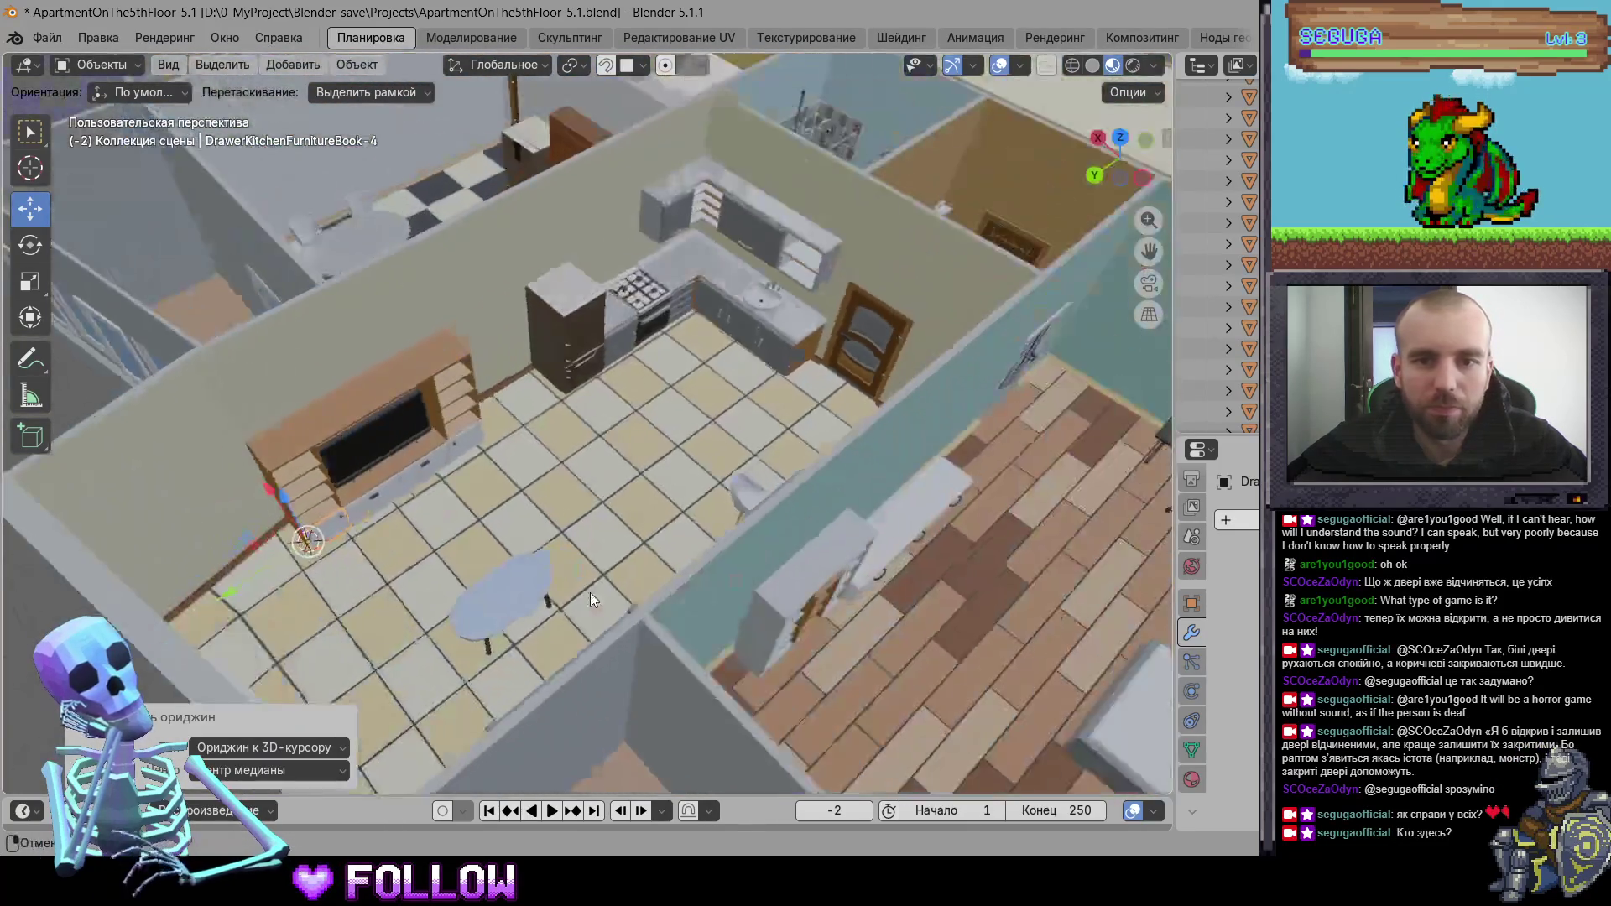
# - Select the kitchen door, then the room door, while panning around the apartment
pyautogui.scroll(-3, 600, 495)
pyautogui.hscroll(-5, 637, 510)
pyautogui.scroll(4, 621, 509)
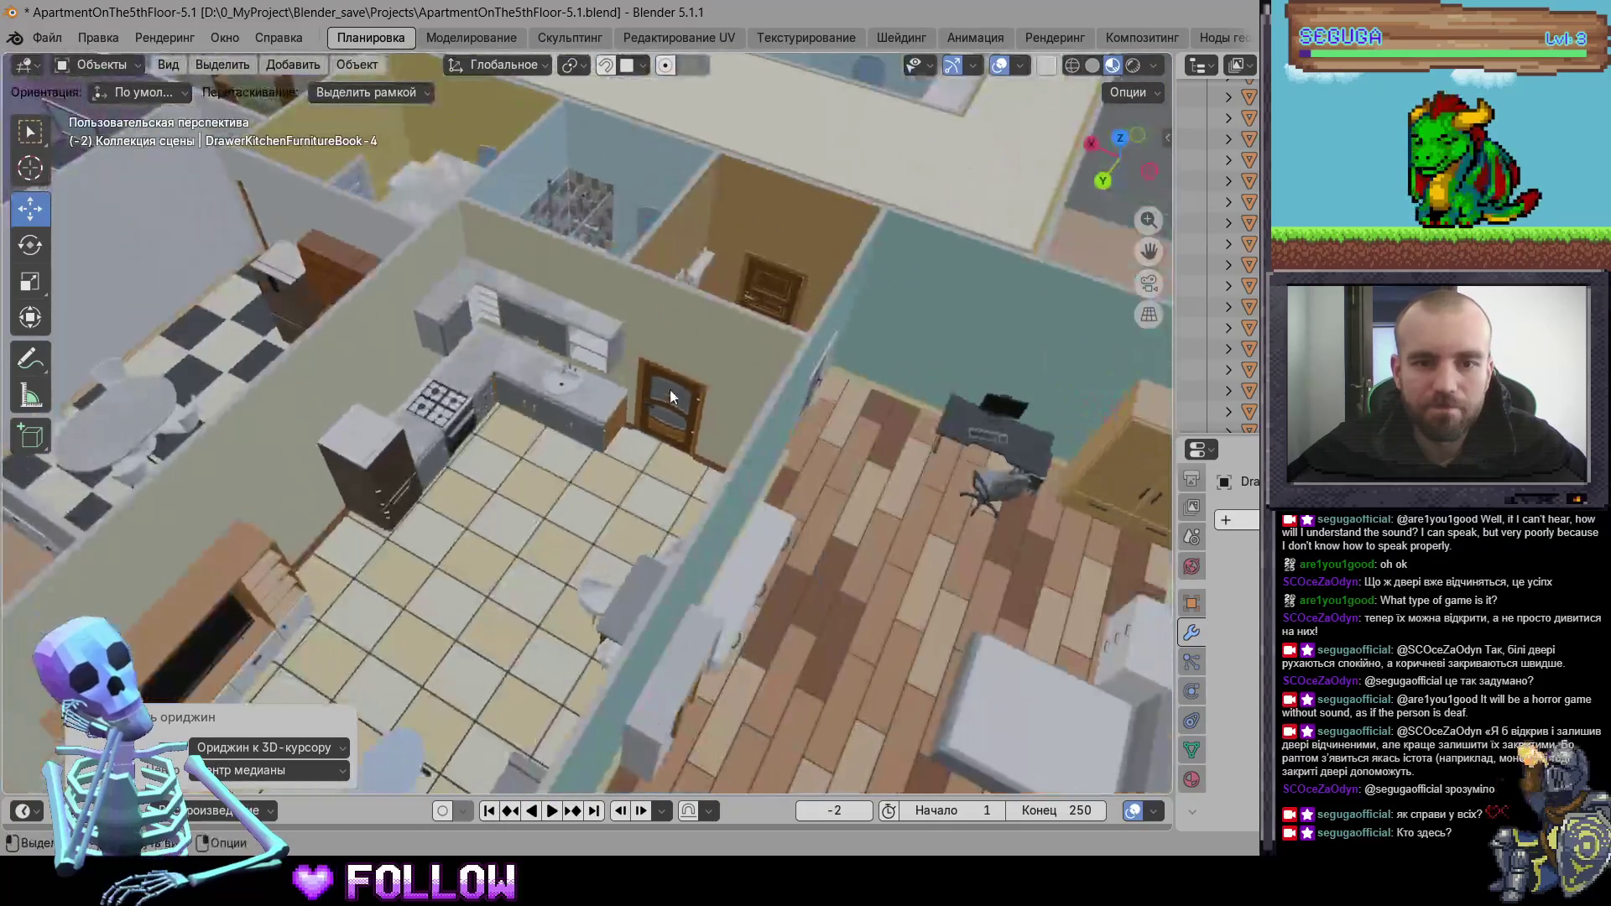
pyautogui.click(670, 390)
pyautogui.hscroll(-1, 638, 448)
pyautogui.hscroll(-5, 637, 448)
pyautogui.click(711, 536)
pyautogui.hscroll(-5, 453, 466)
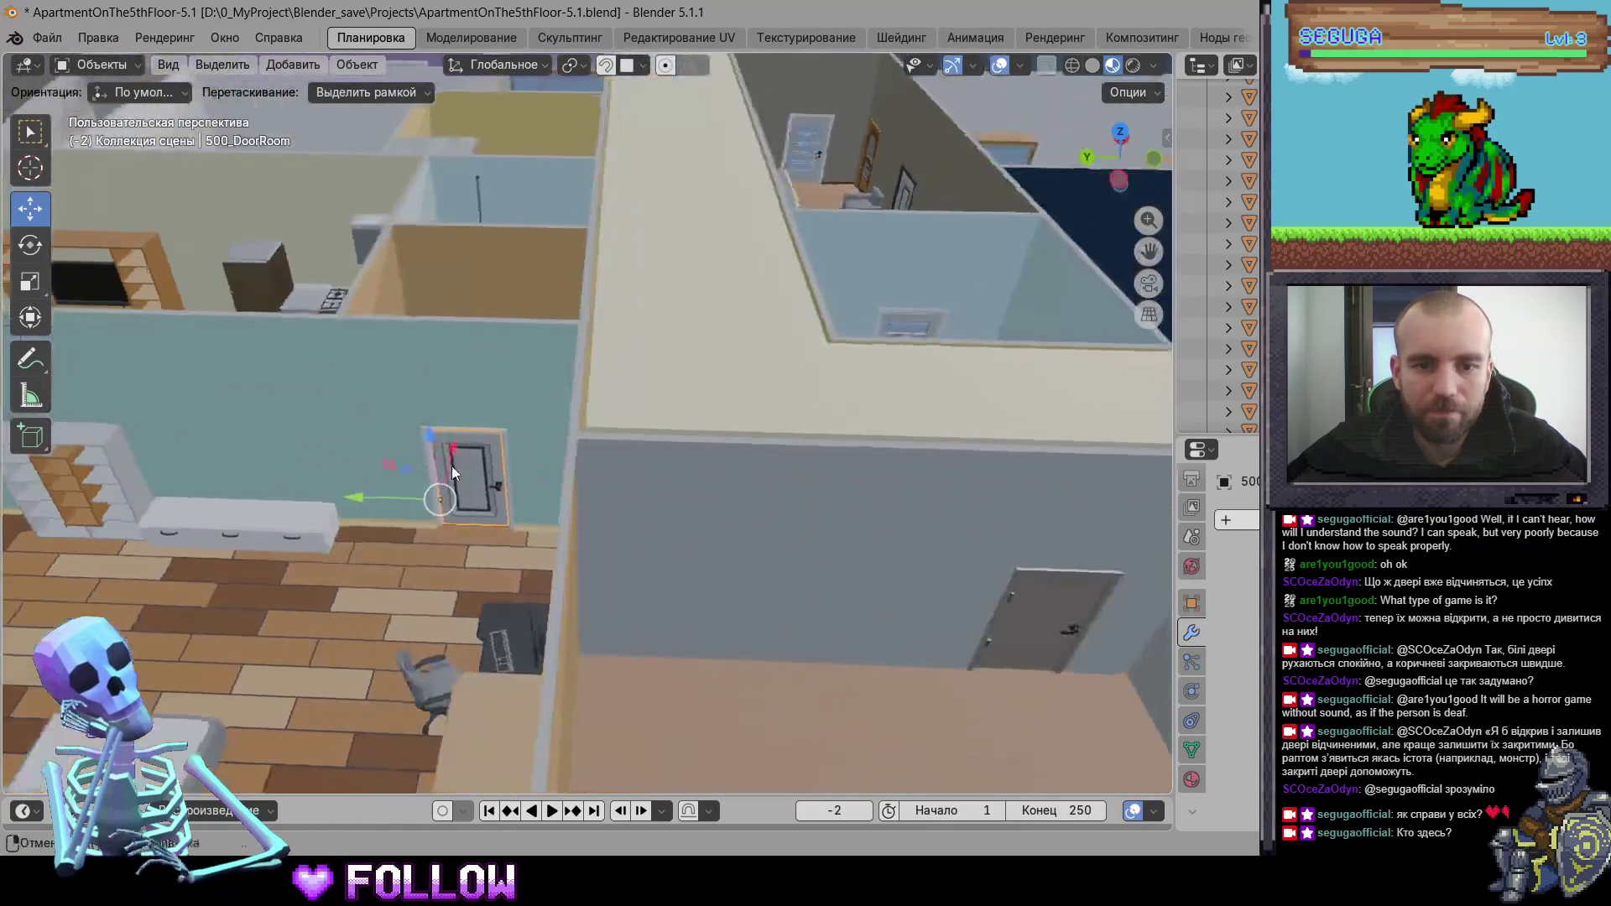
pyautogui.hscroll(-5, 506, 469)
pyautogui.hscroll(-4, 586, 554)
# - Hide the Ceiling-Hallway and Ceiling-RightLadder ceiling pieces
pyautogui.click(682, 451)
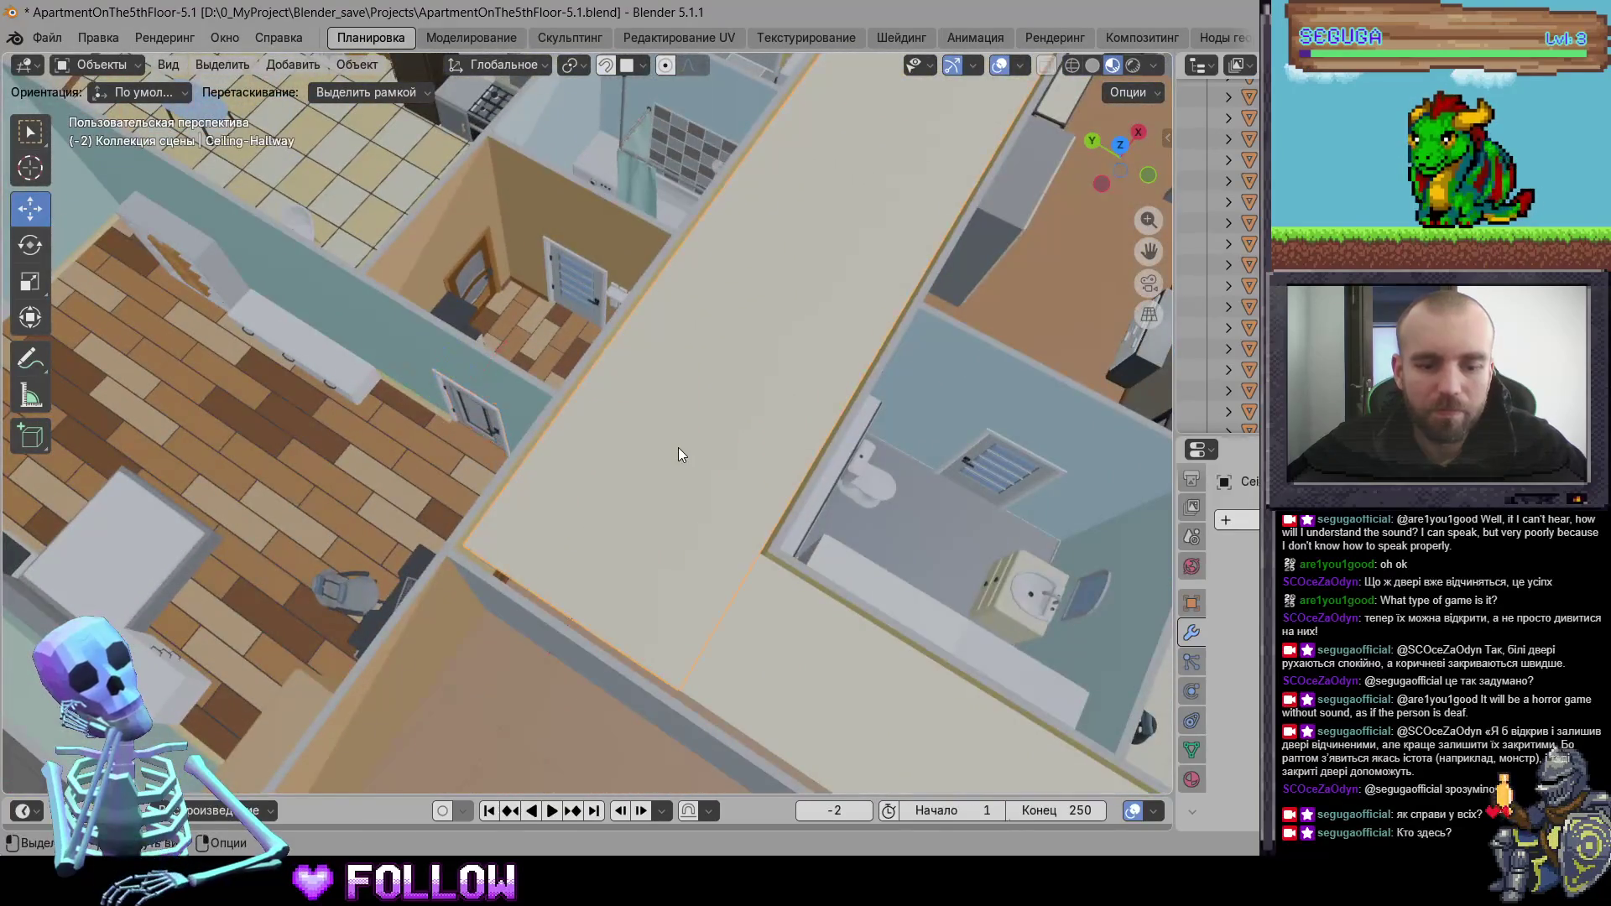
pyautogui.press('h')
pyautogui.scroll(-3, 819, 679)
pyautogui.click(820, 680)
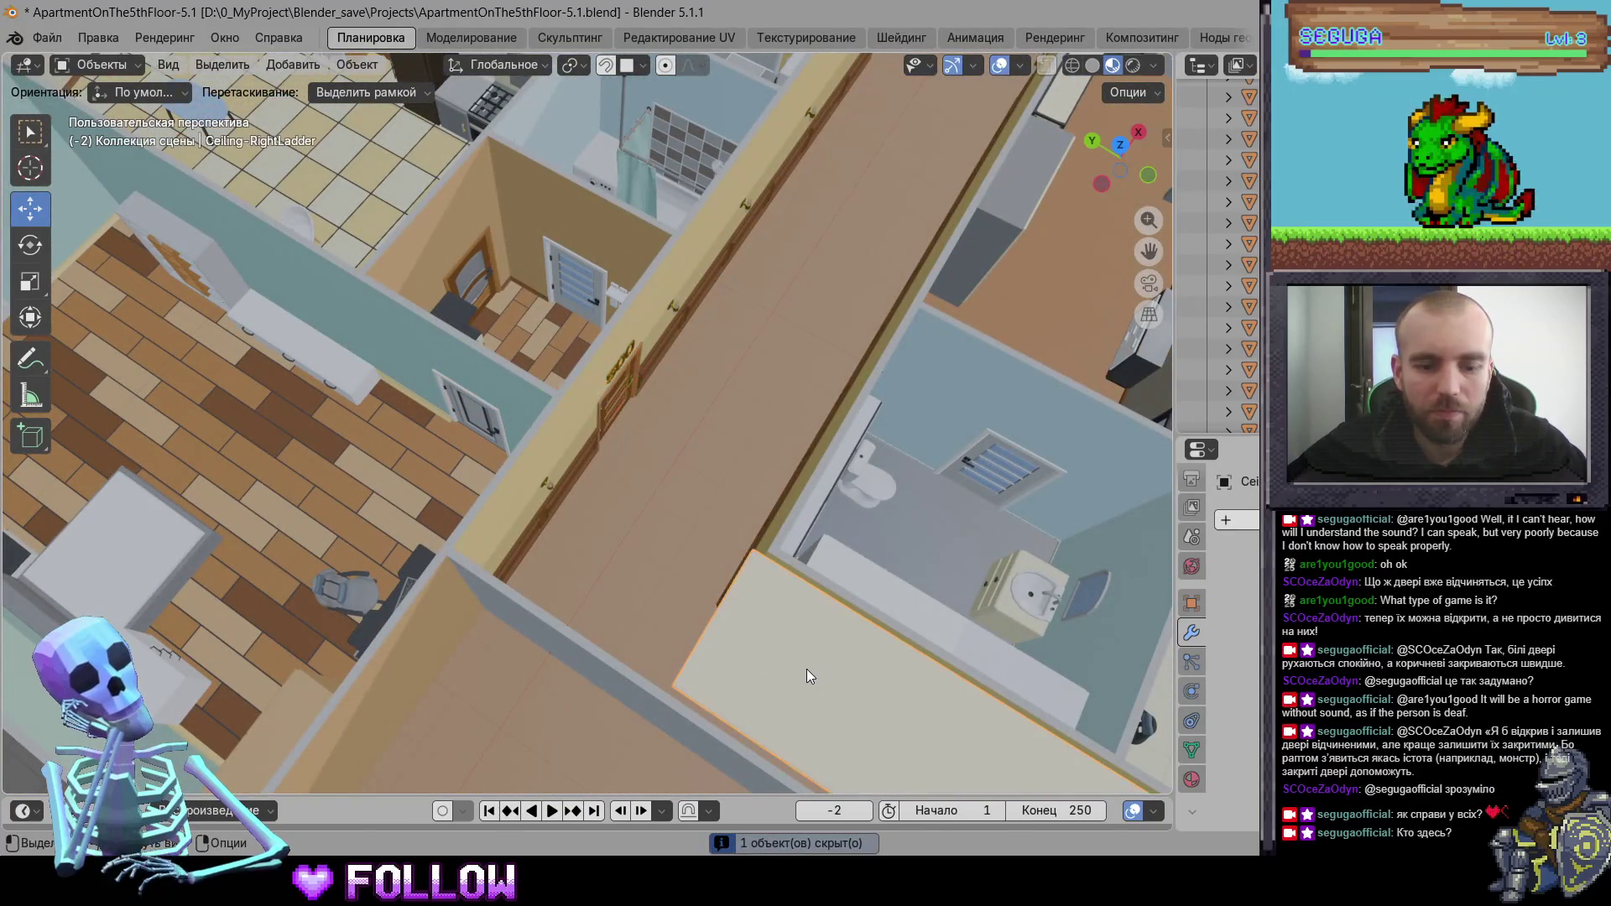
pyautogui.press('h')
# - Move the left wardrobe door's origin to the 3D cursor, then select the right door
pyautogui.hscroll(-5, 724, 414)
pyautogui.hscroll(-5, 725, 415)
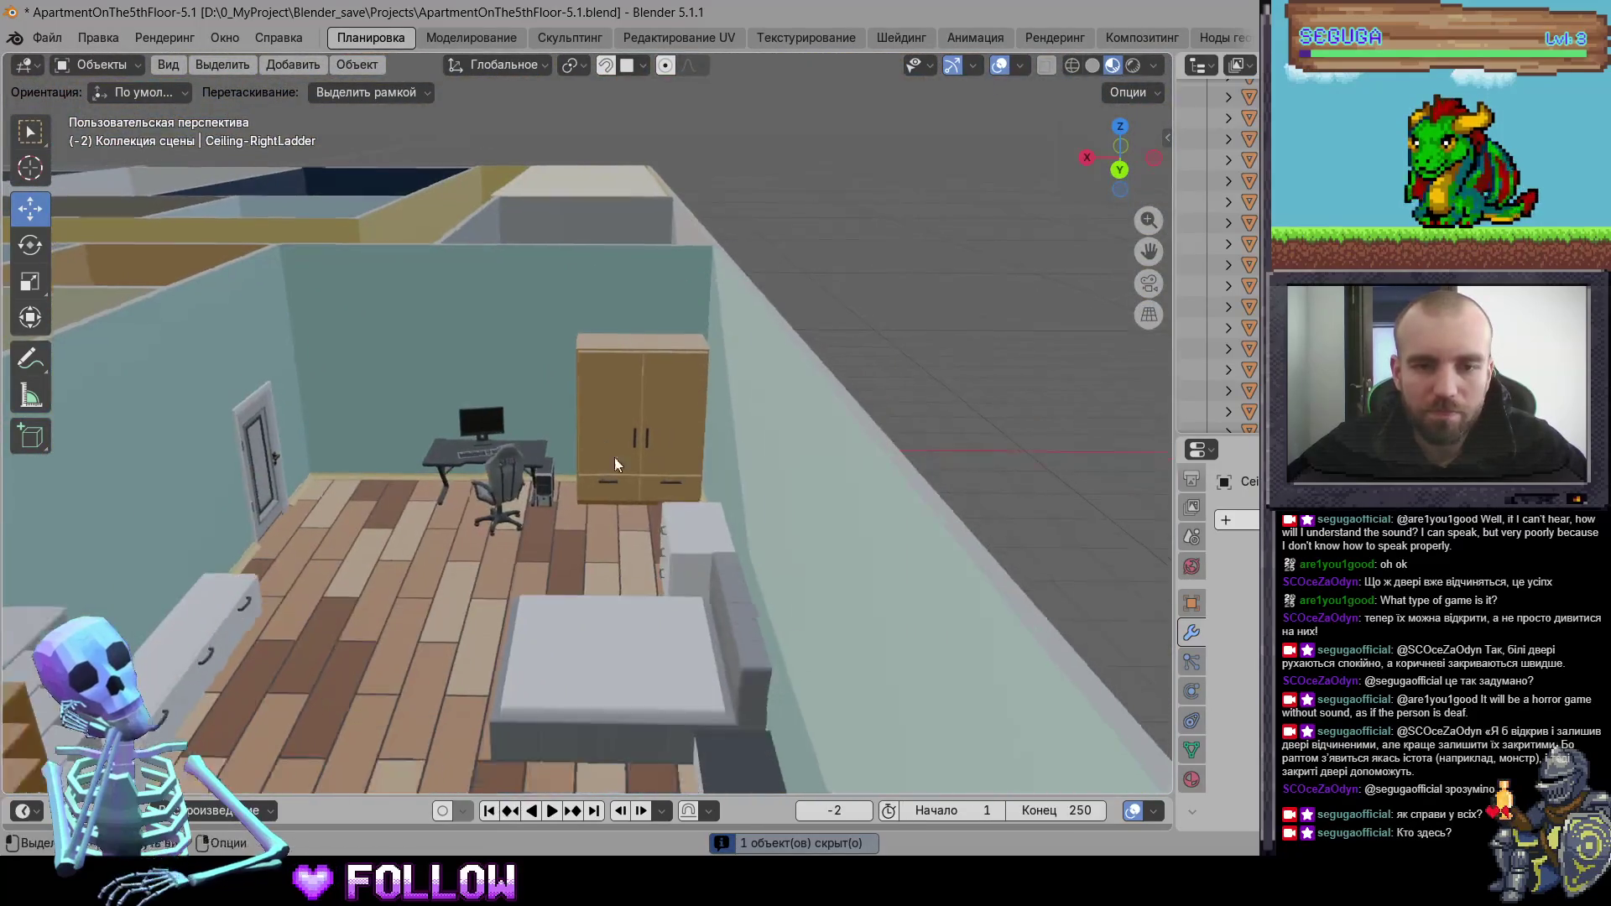
pyautogui.scroll(6, 682, 488)
pyautogui.click(595, 478)
pyautogui.hscroll(-3, 489, 379)
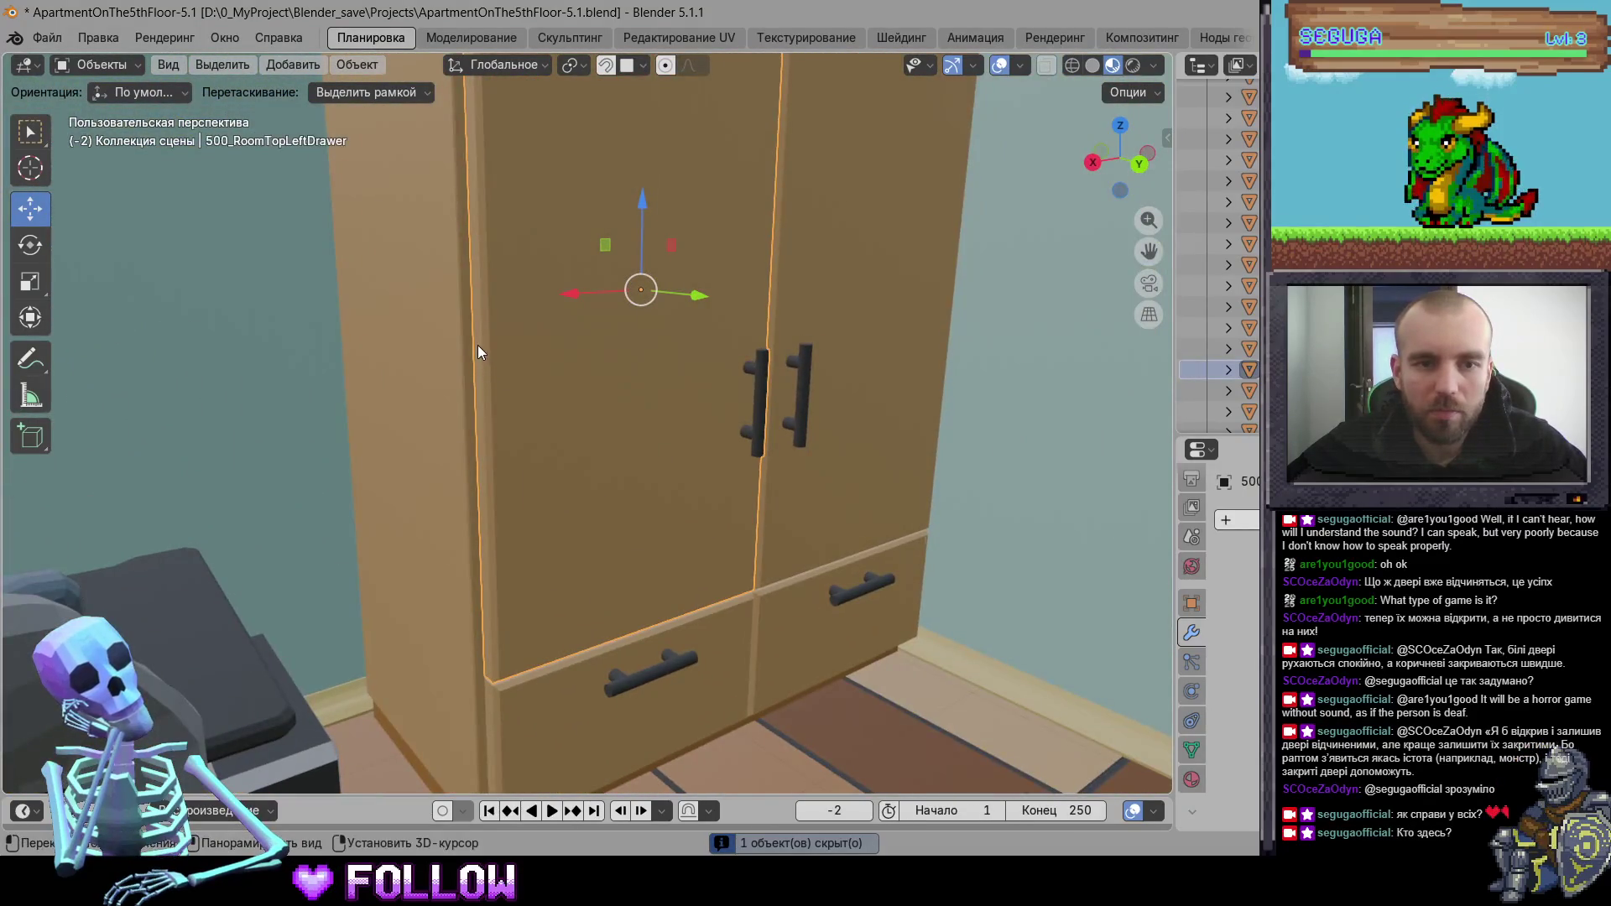
pyautogui.scroll(-2, 487, 349)
pyautogui.scroll(2, 513, 420)
pyautogui.scroll(-4, 512, 469)
pyautogui.rightClick(538, 444)
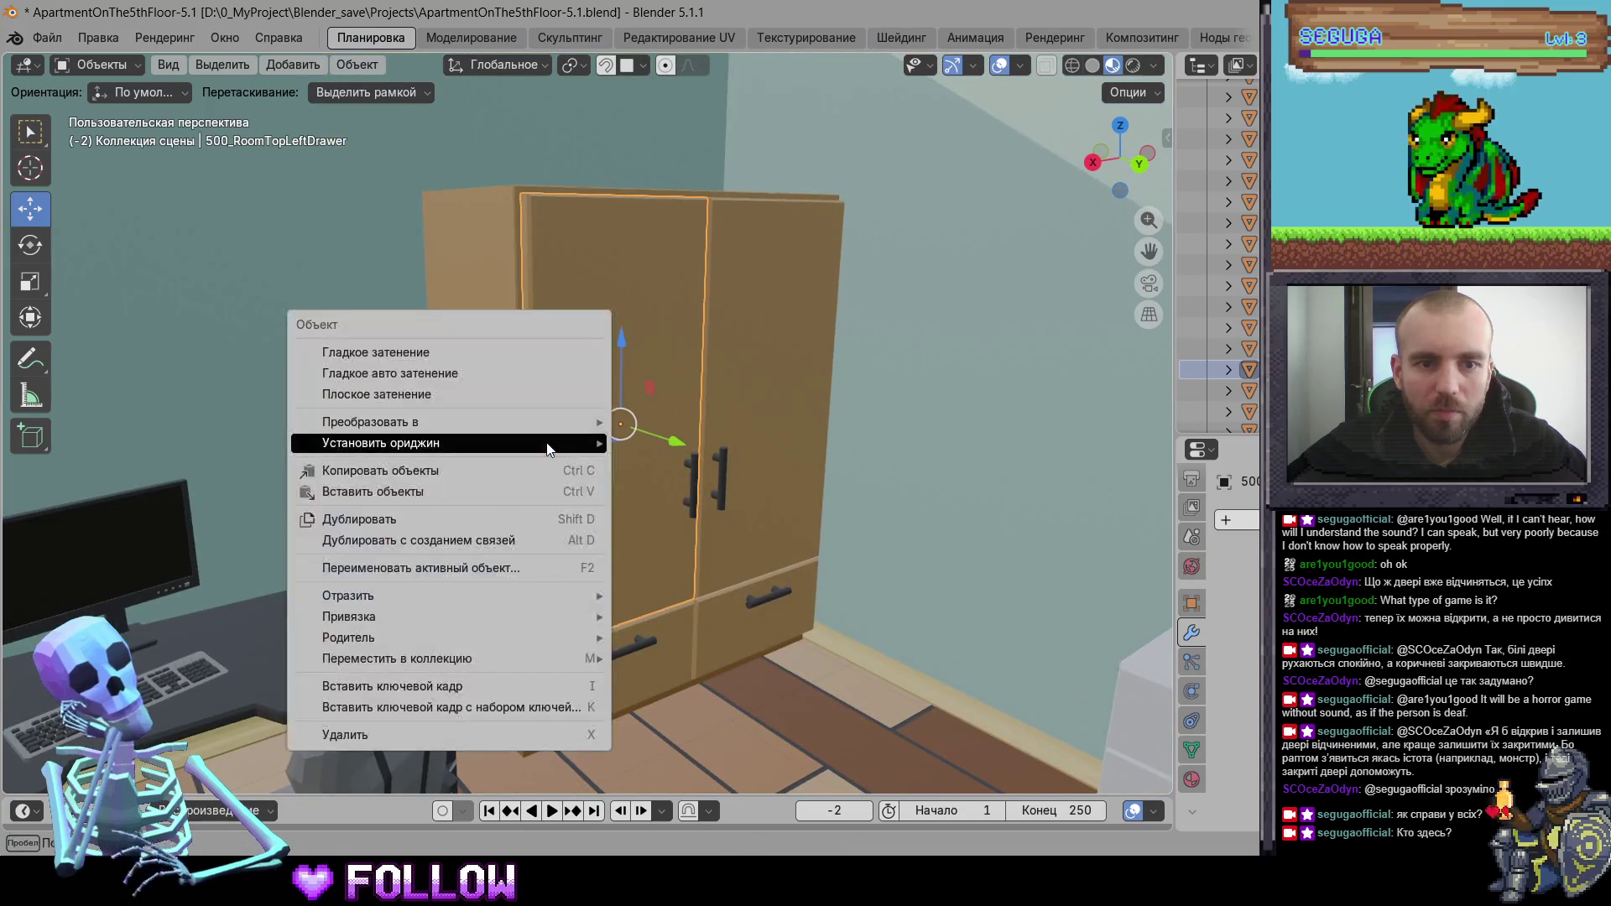
pyautogui.moveTo(548, 443)
pyautogui.click(722, 485)
pyautogui.click(830, 431)
pyautogui.scroll(5, 835, 439)
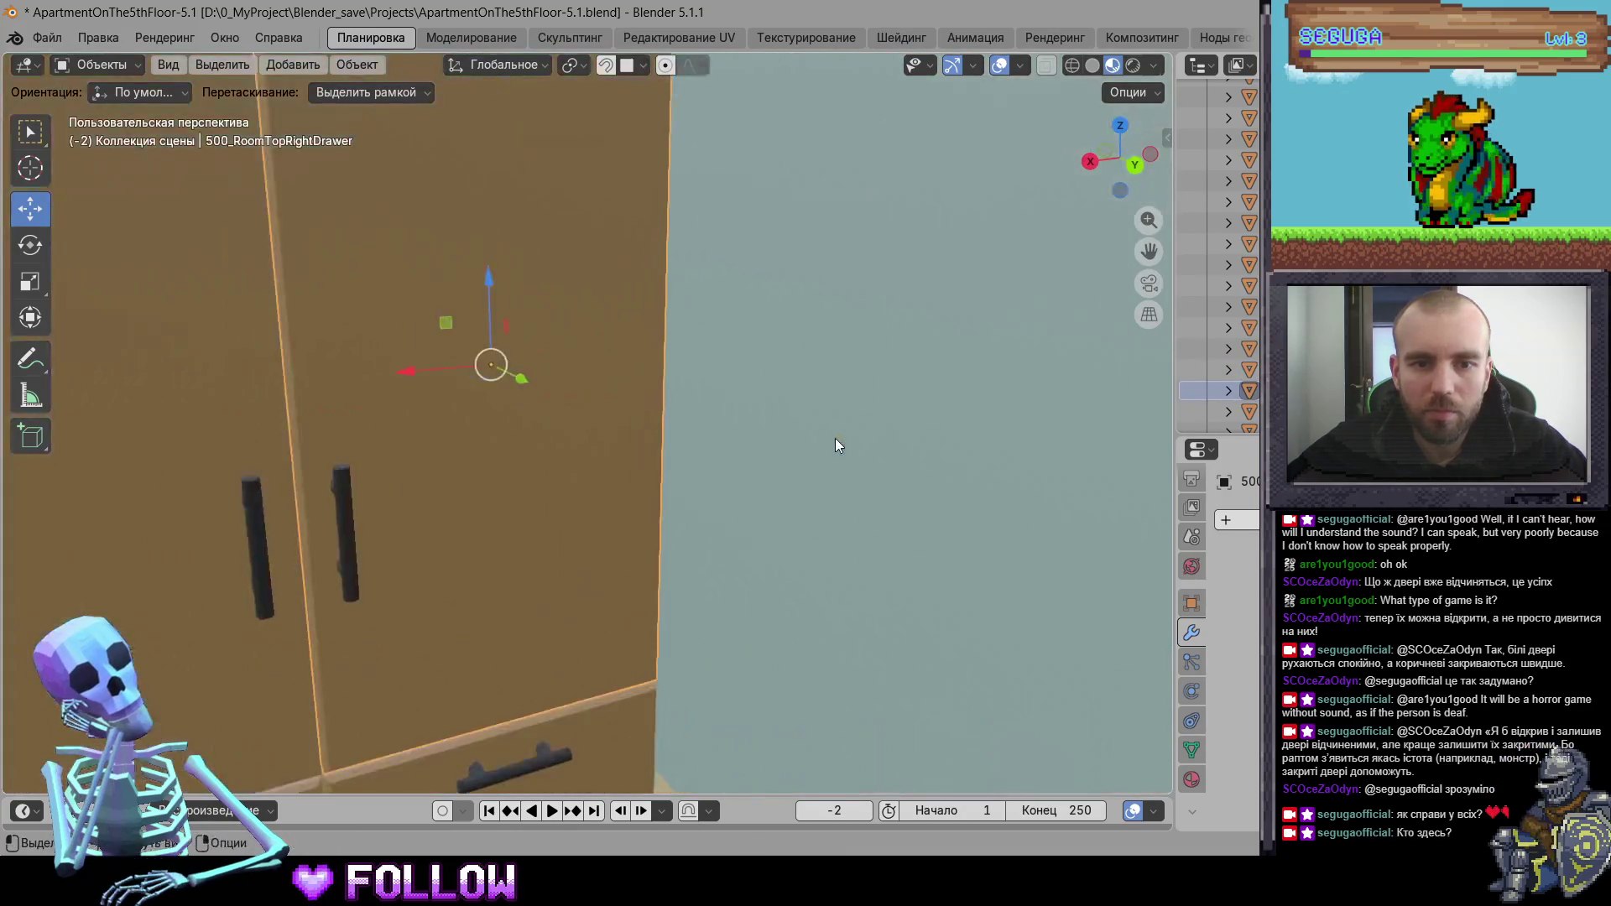
# - Set the right wardrobe door's origin to the 3D cursor
pyautogui.scroll(5, 835, 438)
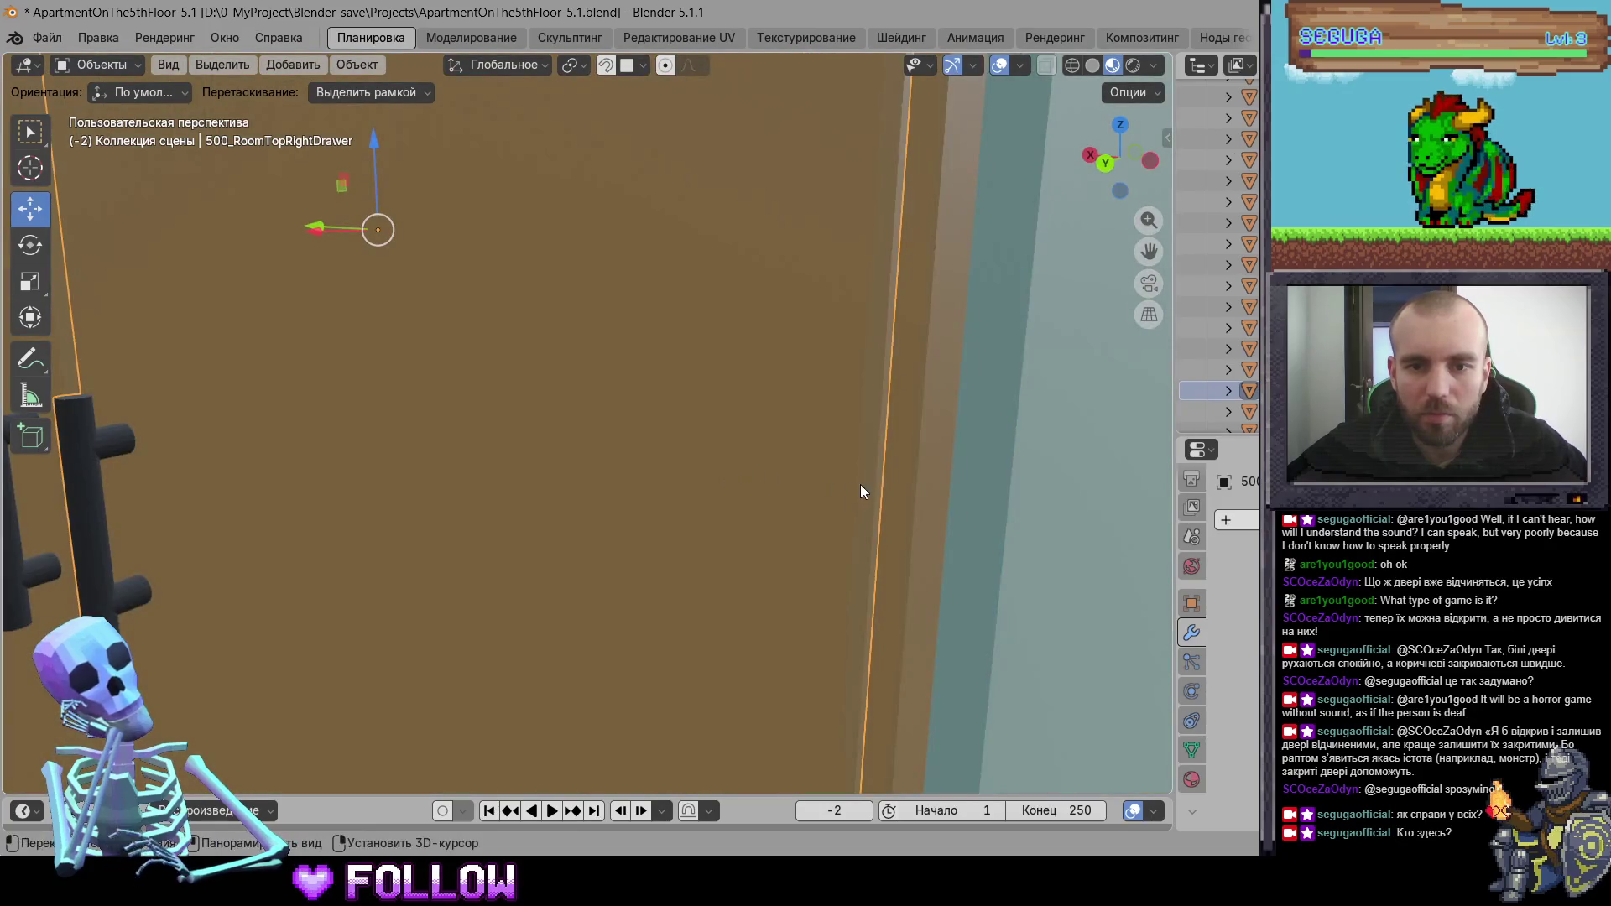
pyautogui.rightClick(879, 488)
pyautogui.moveTo(923, 480)
pyautogui.click(957, 524)
pyautogui.scroll(-3, 646, 473)
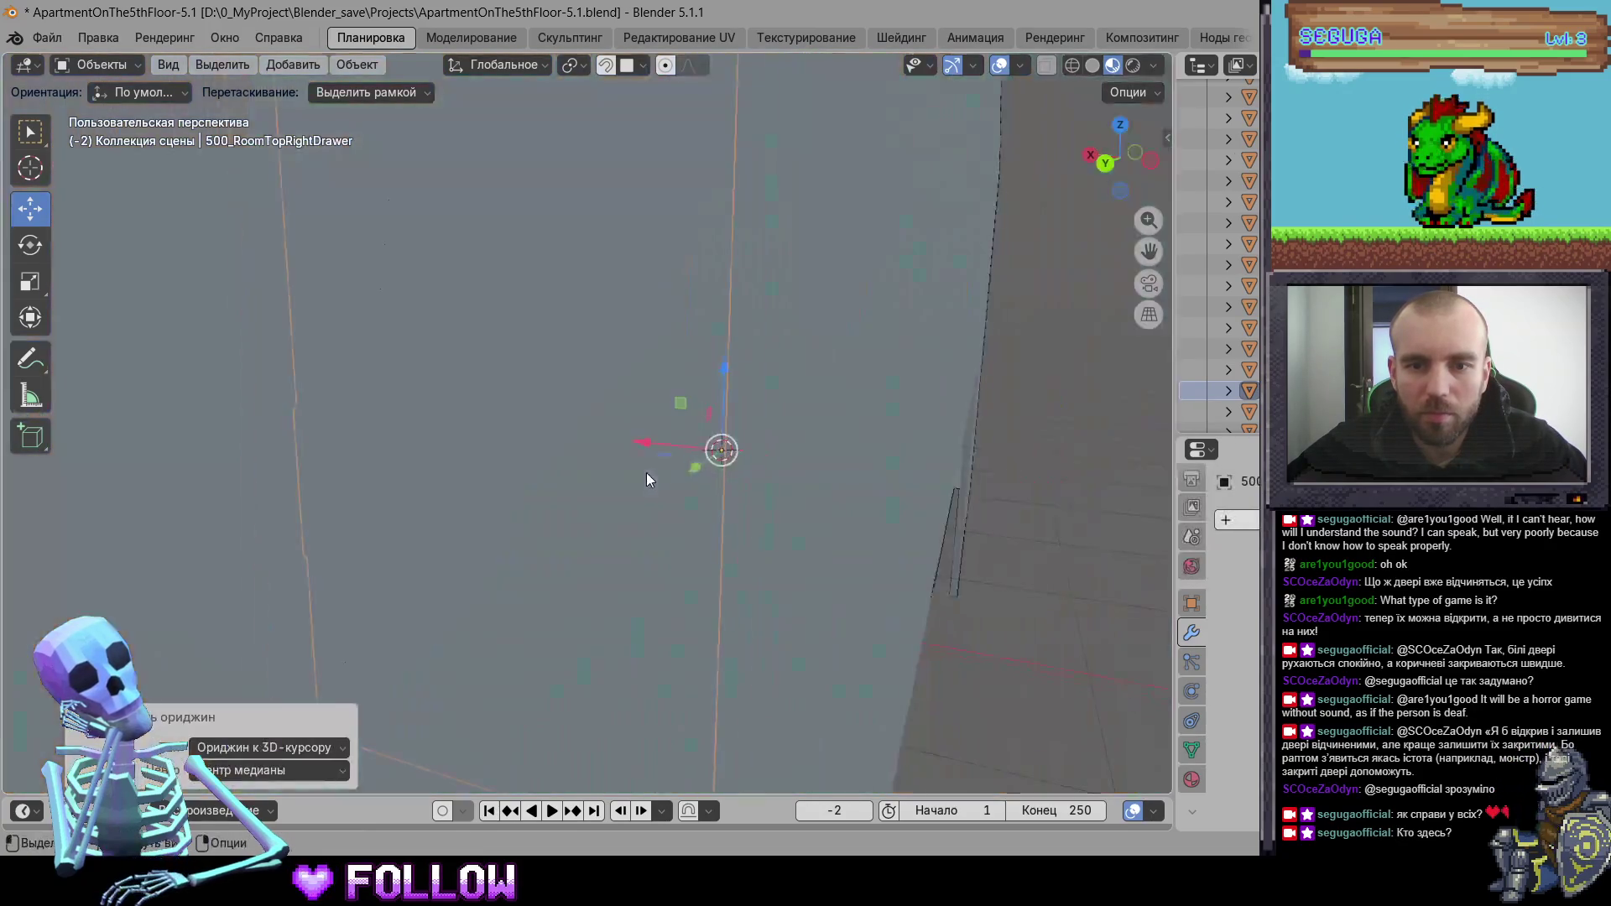
pyautogui.scroll(-5, 764, 514)
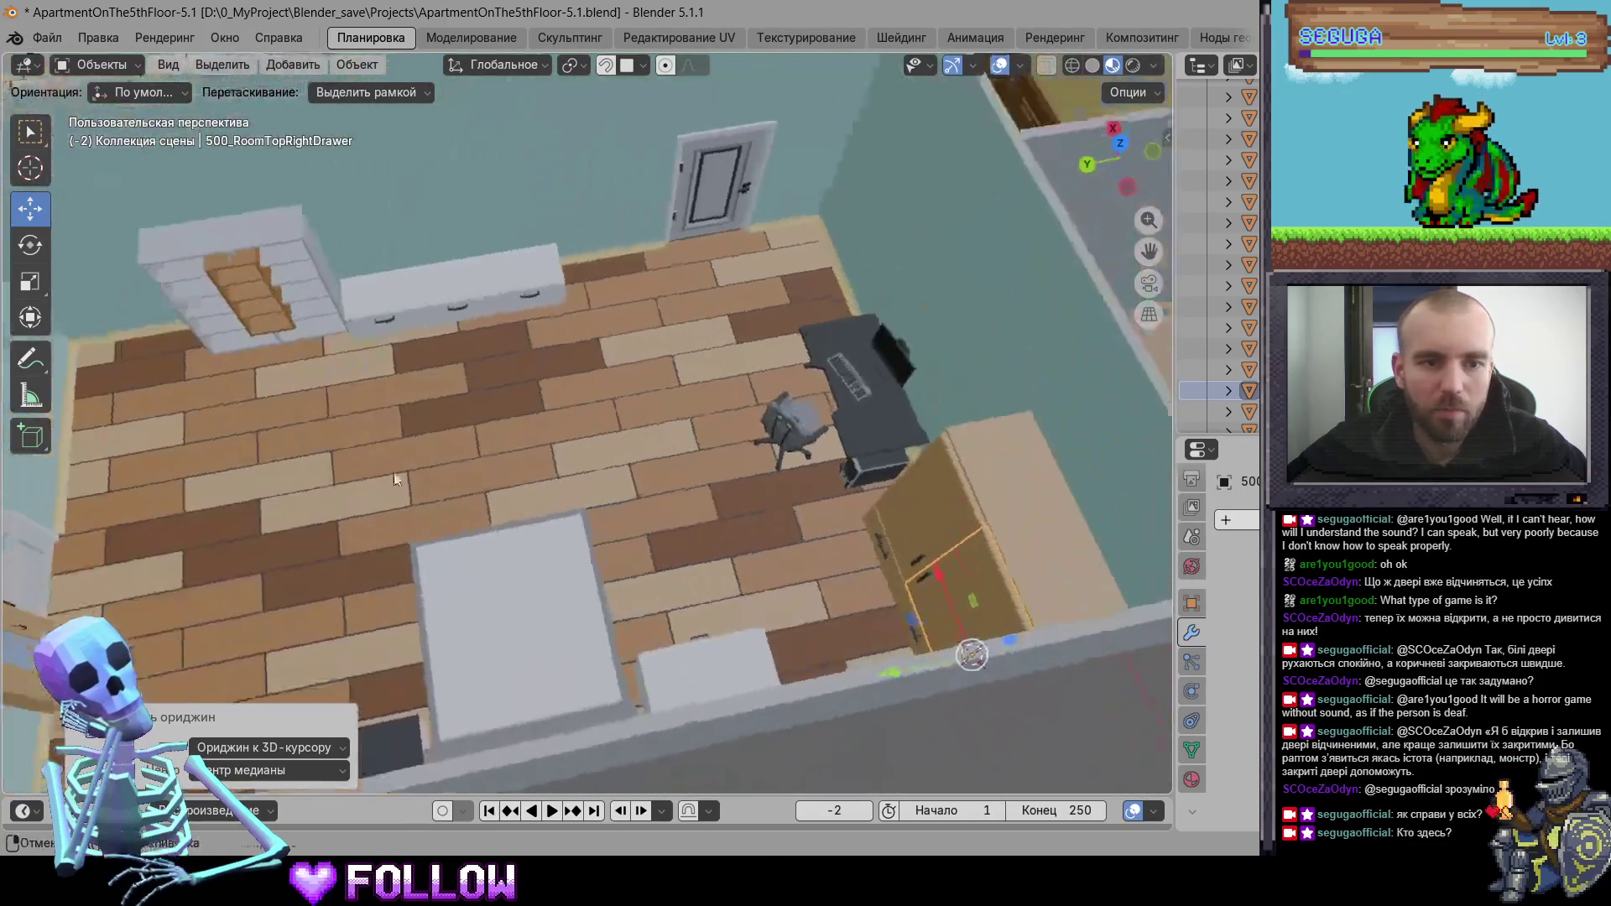
# - Move the brown glazed cabinet door's origin to the 3D cursor
pyautogui.moveTo(395, 478)
pyautogui.mouseDown()
pyautogui.moveTo(607, 398)
pyautogui.moveTo(433, 383)
pyautogui.moveTo(435, 355)
pyautogui.mouseUp()
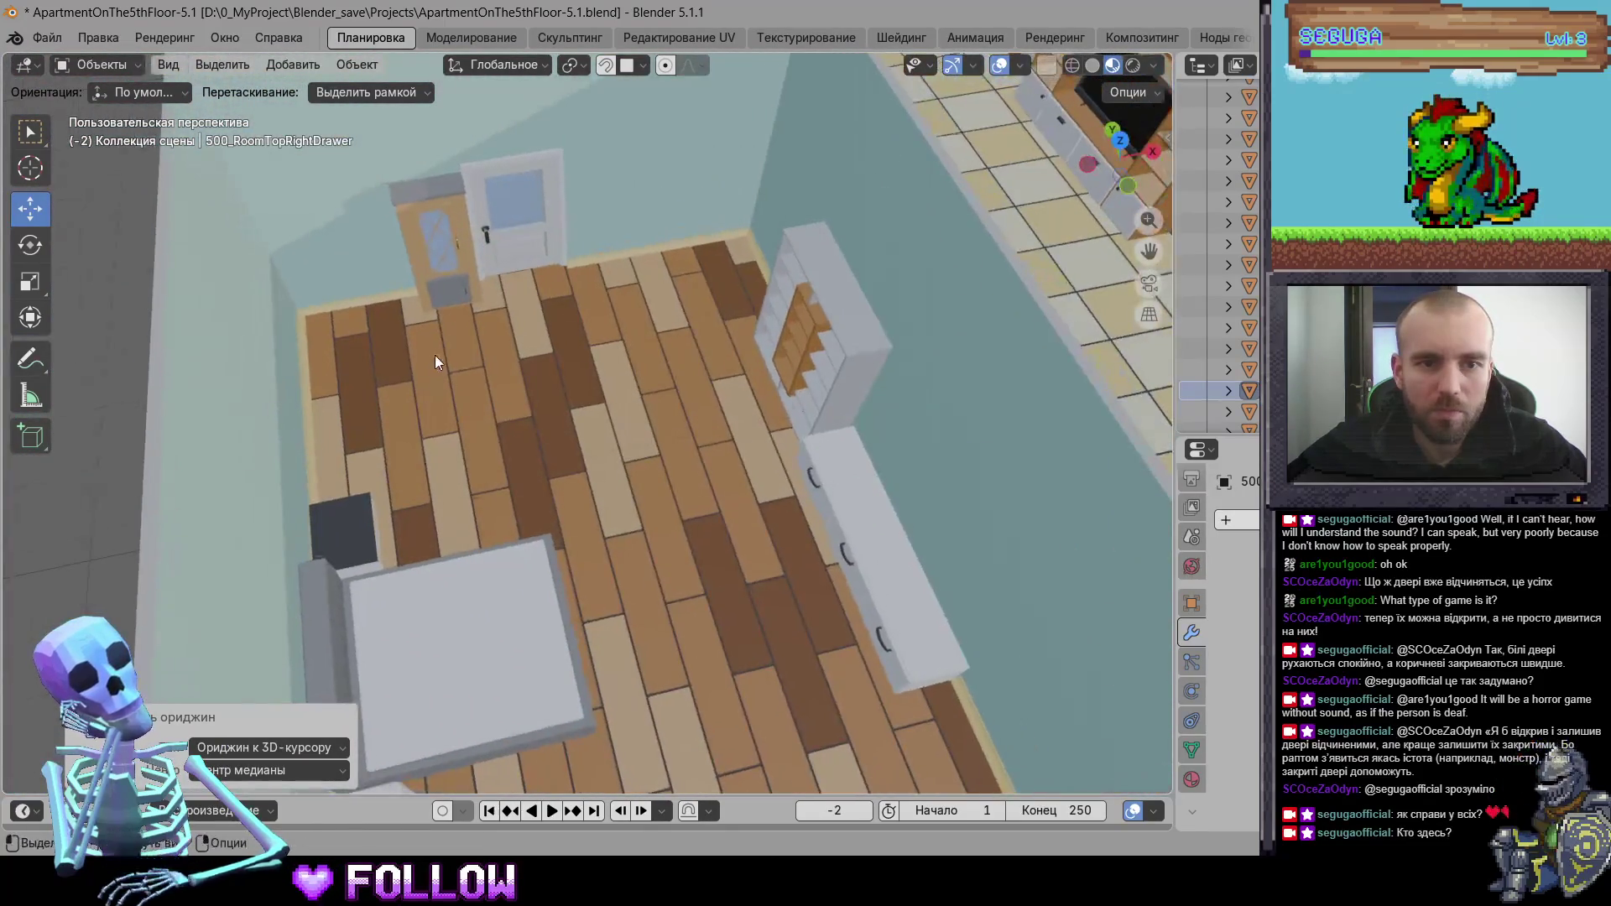
pyautogui.click(435, 251)
pyautogui.scroll(8, 504, 324)
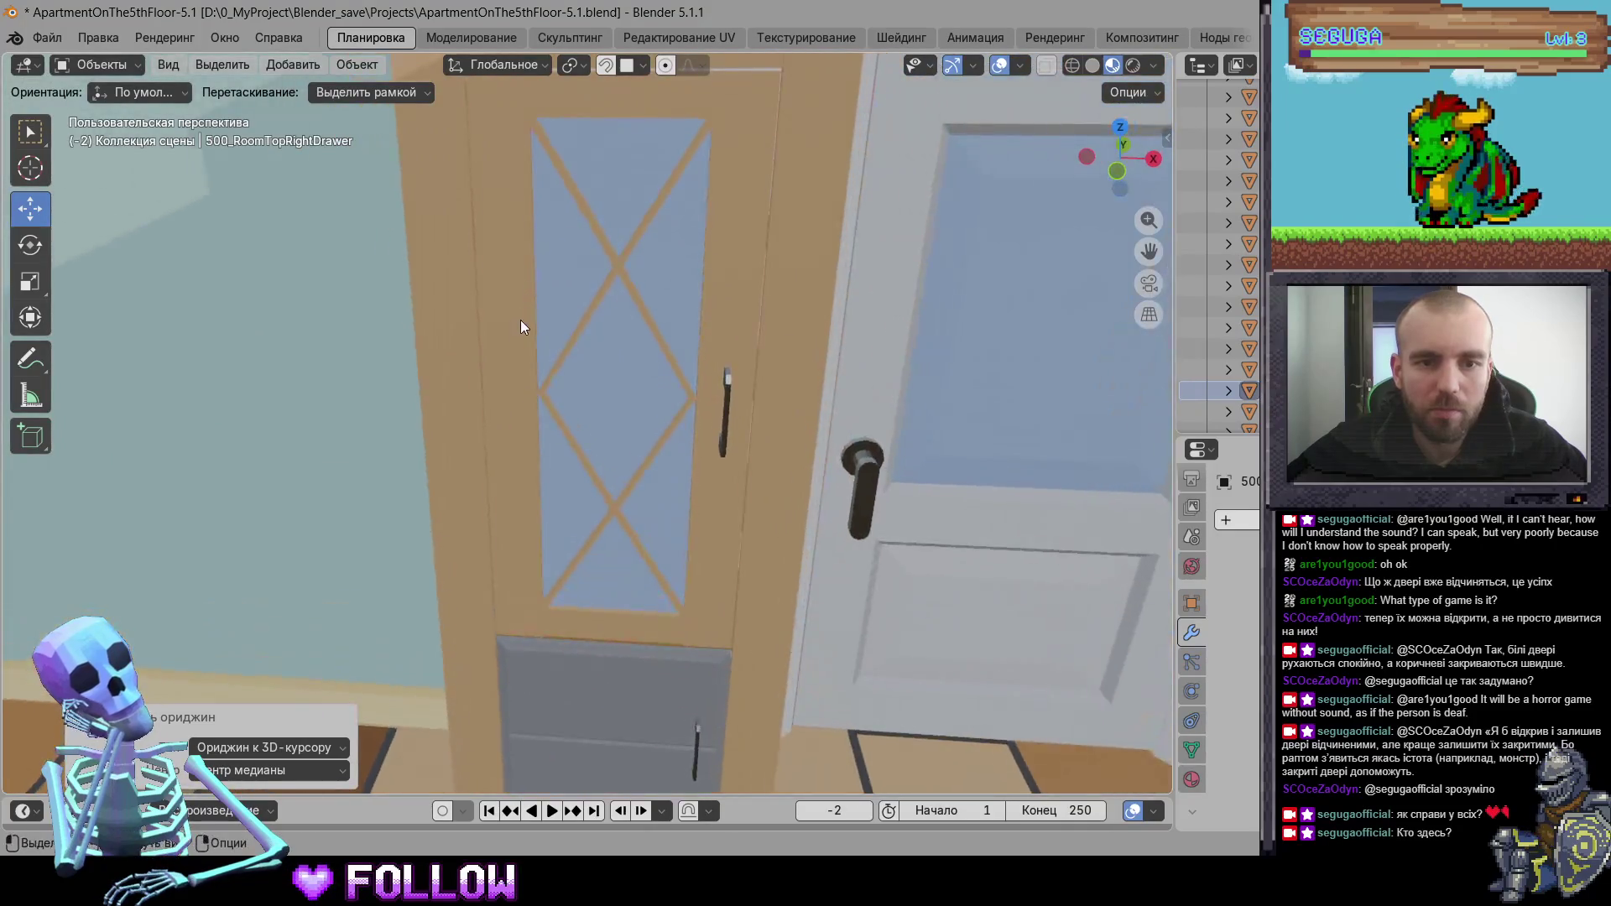
pyautogui.scroll(-6, 526, 371)
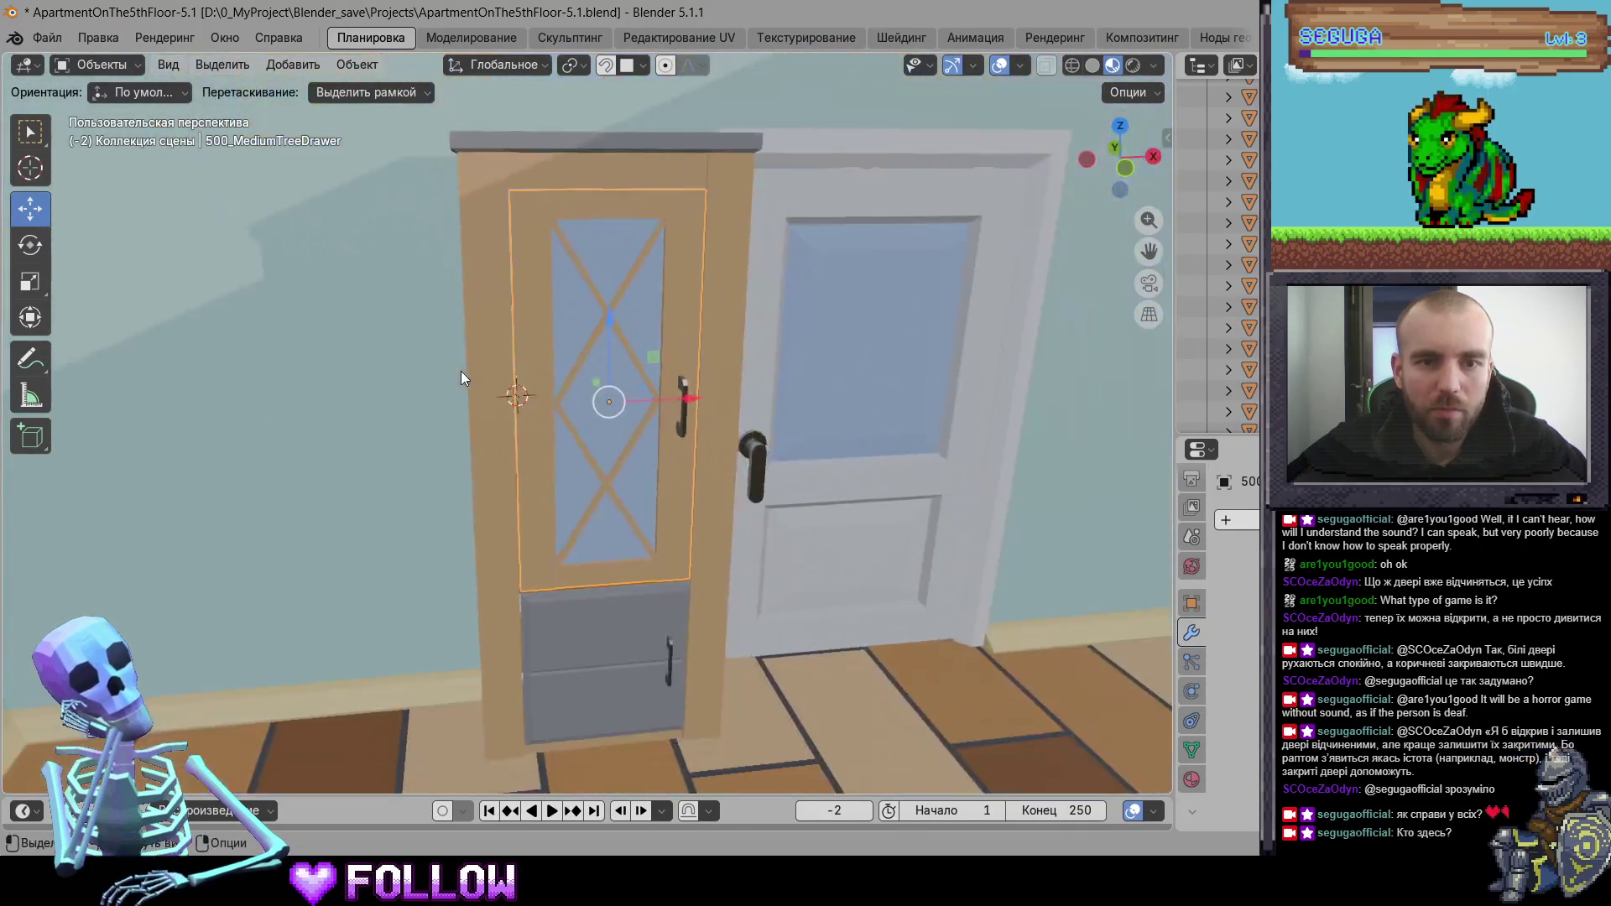
pyautogui.rightClick(461, 371)
pyautogui.moveTo(479, 383)
pyautogui.click(630, 416)
pyautogui.scroll(5, 611, 235)
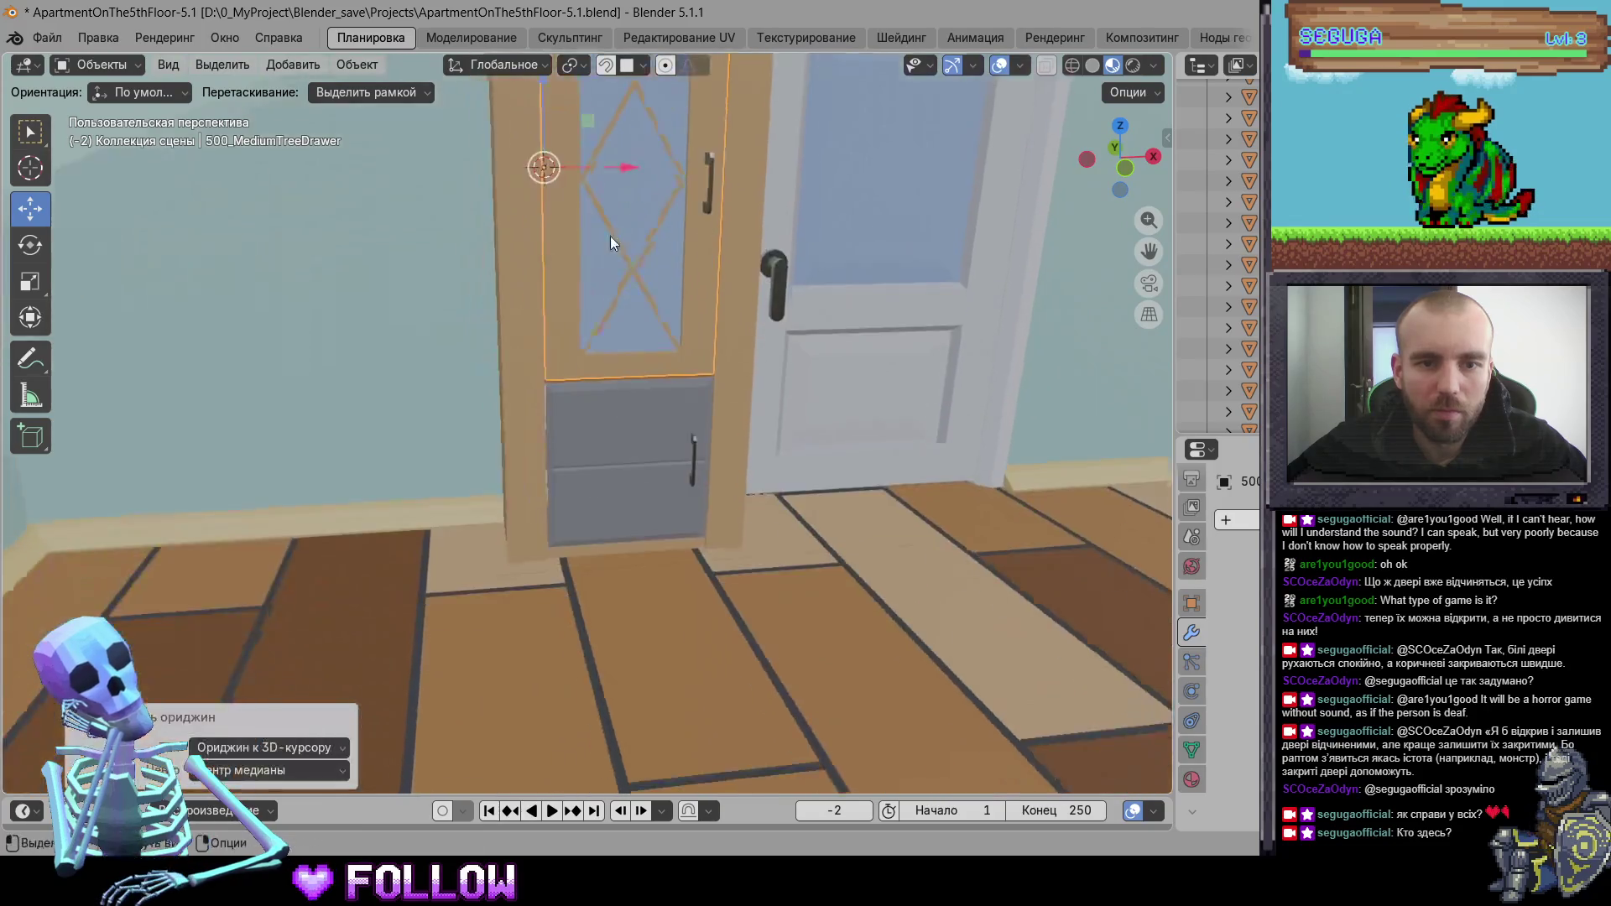
pyautogui.scroll(5, 570, 472)
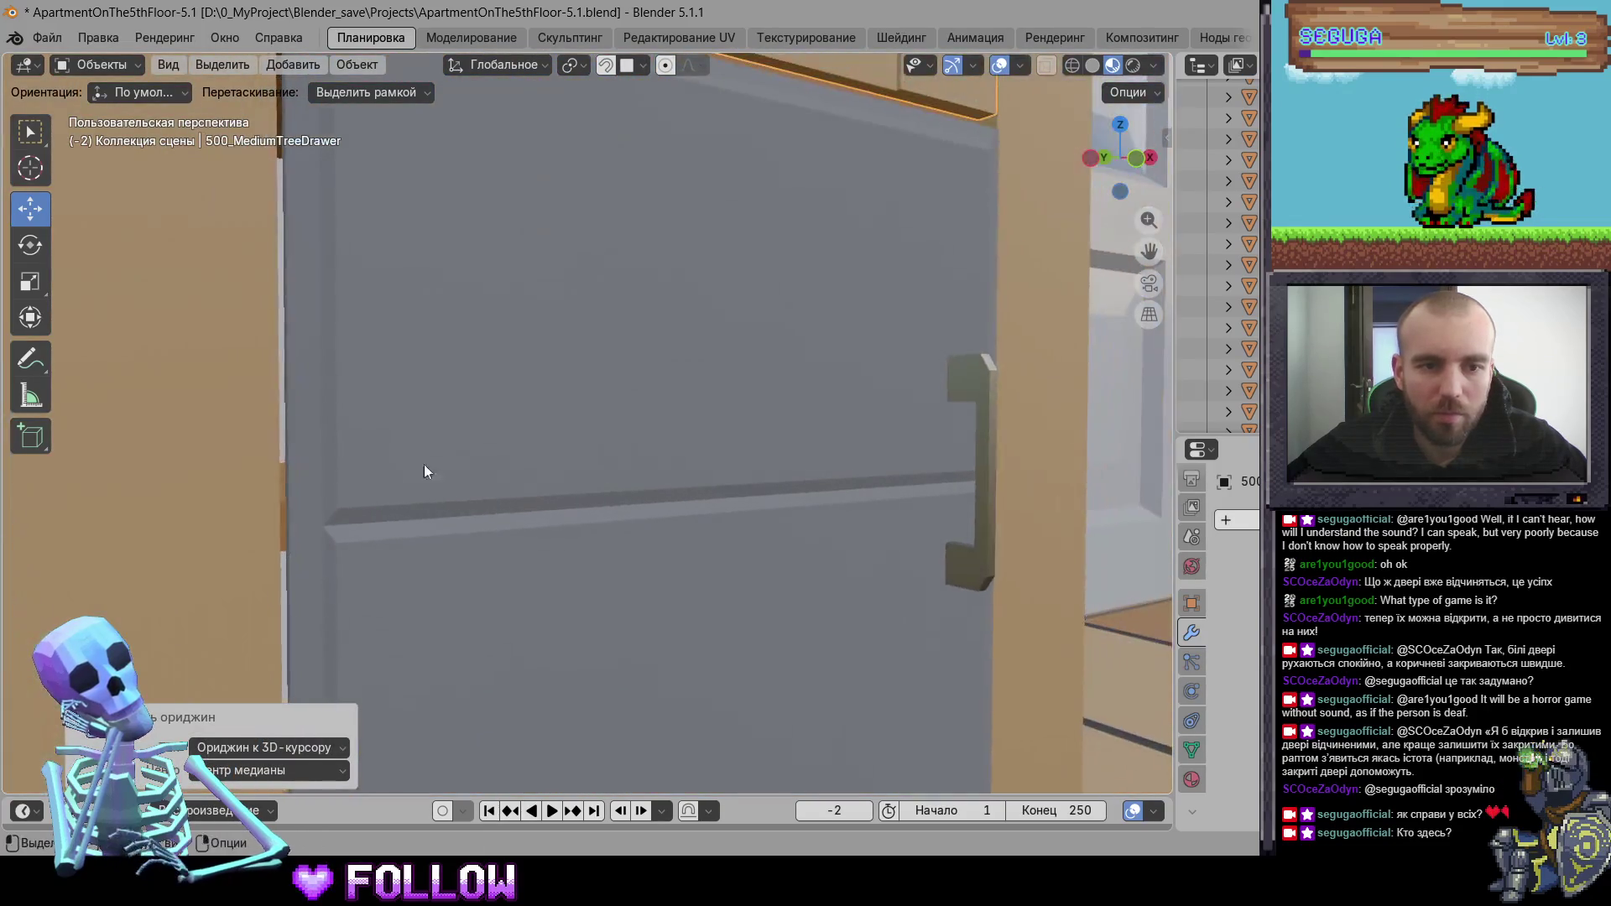
pyautogui.scroll(-5, 637, 476)
# - Set the small grey drawer door's origin to the 3D cursor
pyautogui.click(560, 537)
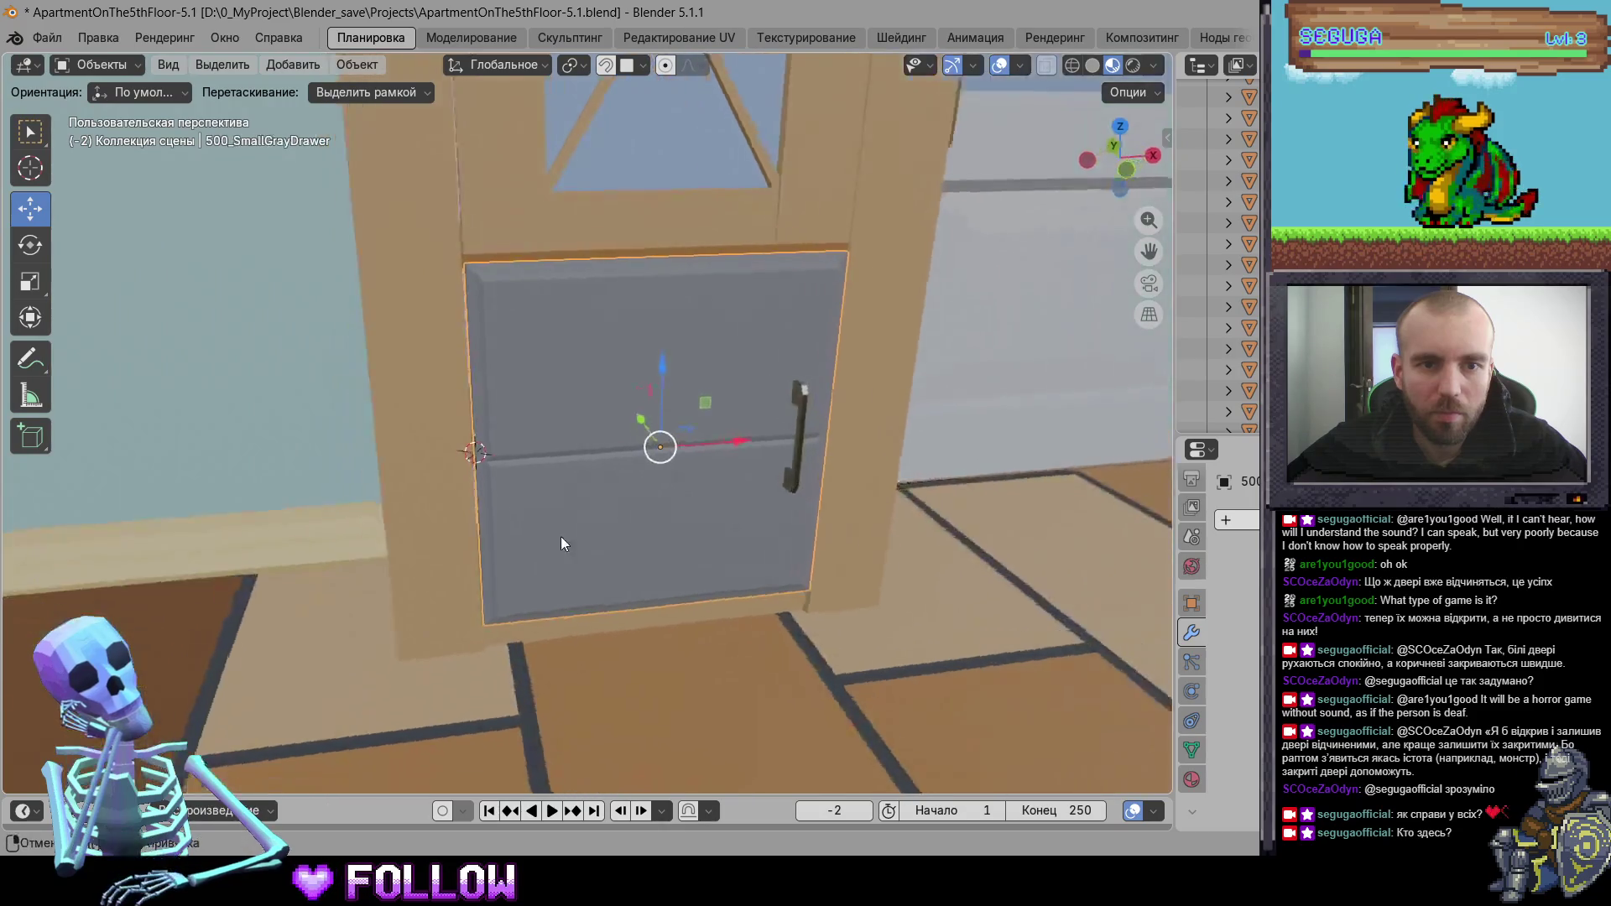
pyautogui.rightClick(600, 513)
pyautogui.click(677, 541)
pyautogui.moveTo(674, 532)
pyautogui.mouseDown()
pyautogui.moveTo(907, 563)
pyautogui.moveTo(884, 430)
pyautogui.moveTo(360, 422)
pyautogui.moveTo(351, 482)
pyautogui.moveTo(736, 341)
pyautogui.moveTo(850, 417)
pyautogui.mouseUp()
# - Frame the first vanity drawer front and set its origin to the 3D cursor
pyautogui.scroll(-2, 634, 399)
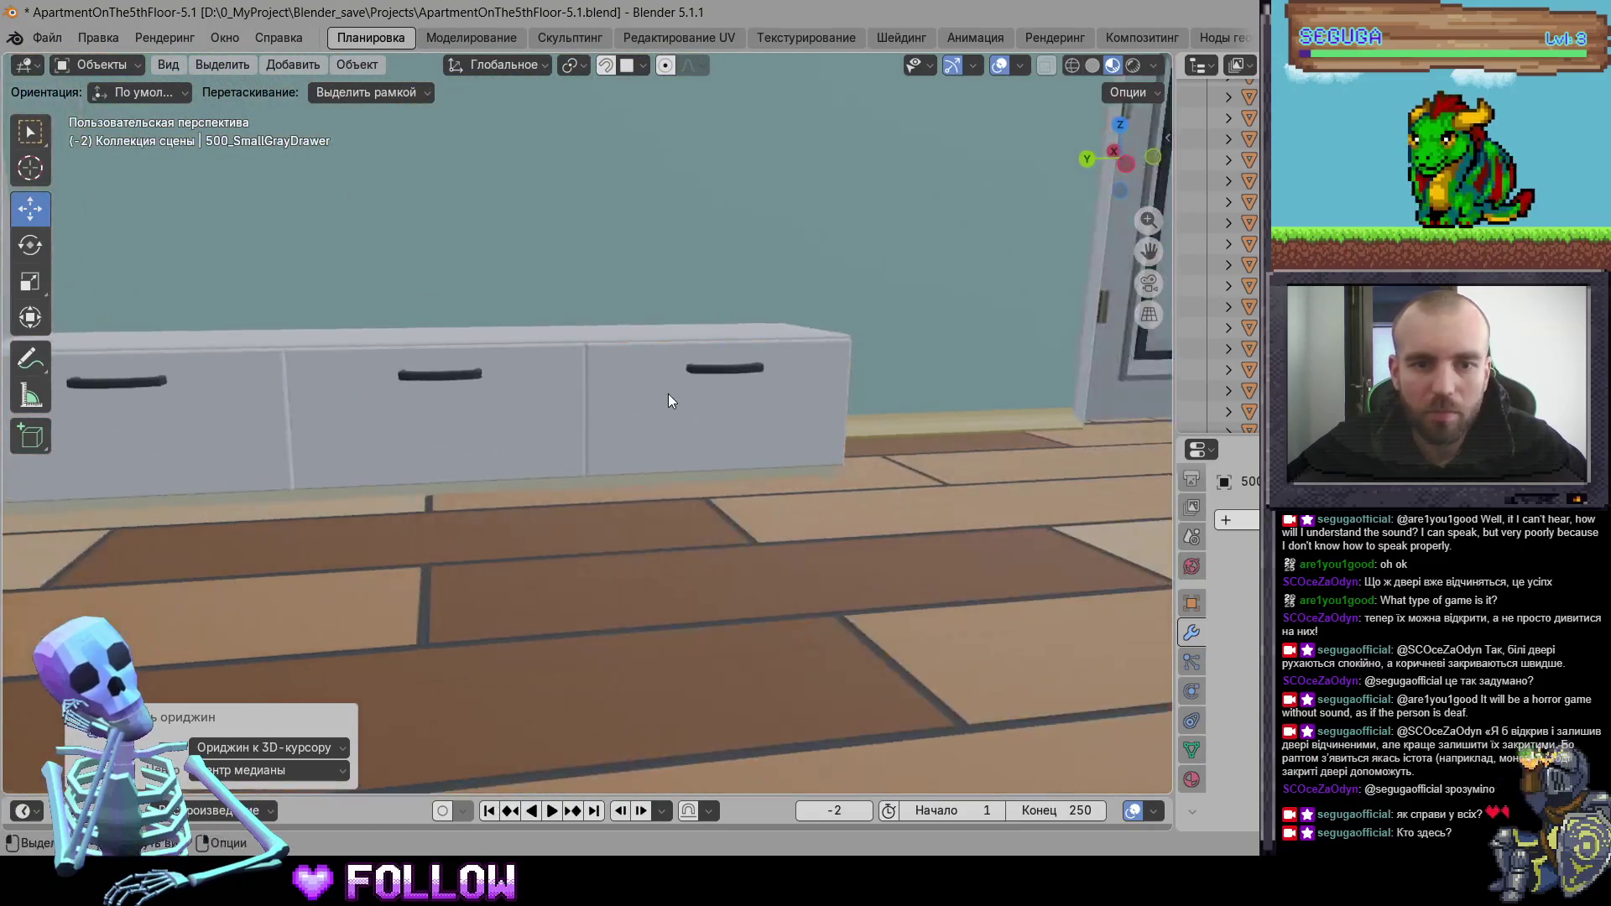
pyautogui.click(669, 394)
pyautogui.press('KP_Decimal')
pyautogui.moveTo(906, 524)
pyautogui.mouseDown()
pyautogui.moveTo(868, 541)
pyautogui.moveTo(666, 498)
pyautogui.mouseUp()
pyautogui.rightClick(666, 489)
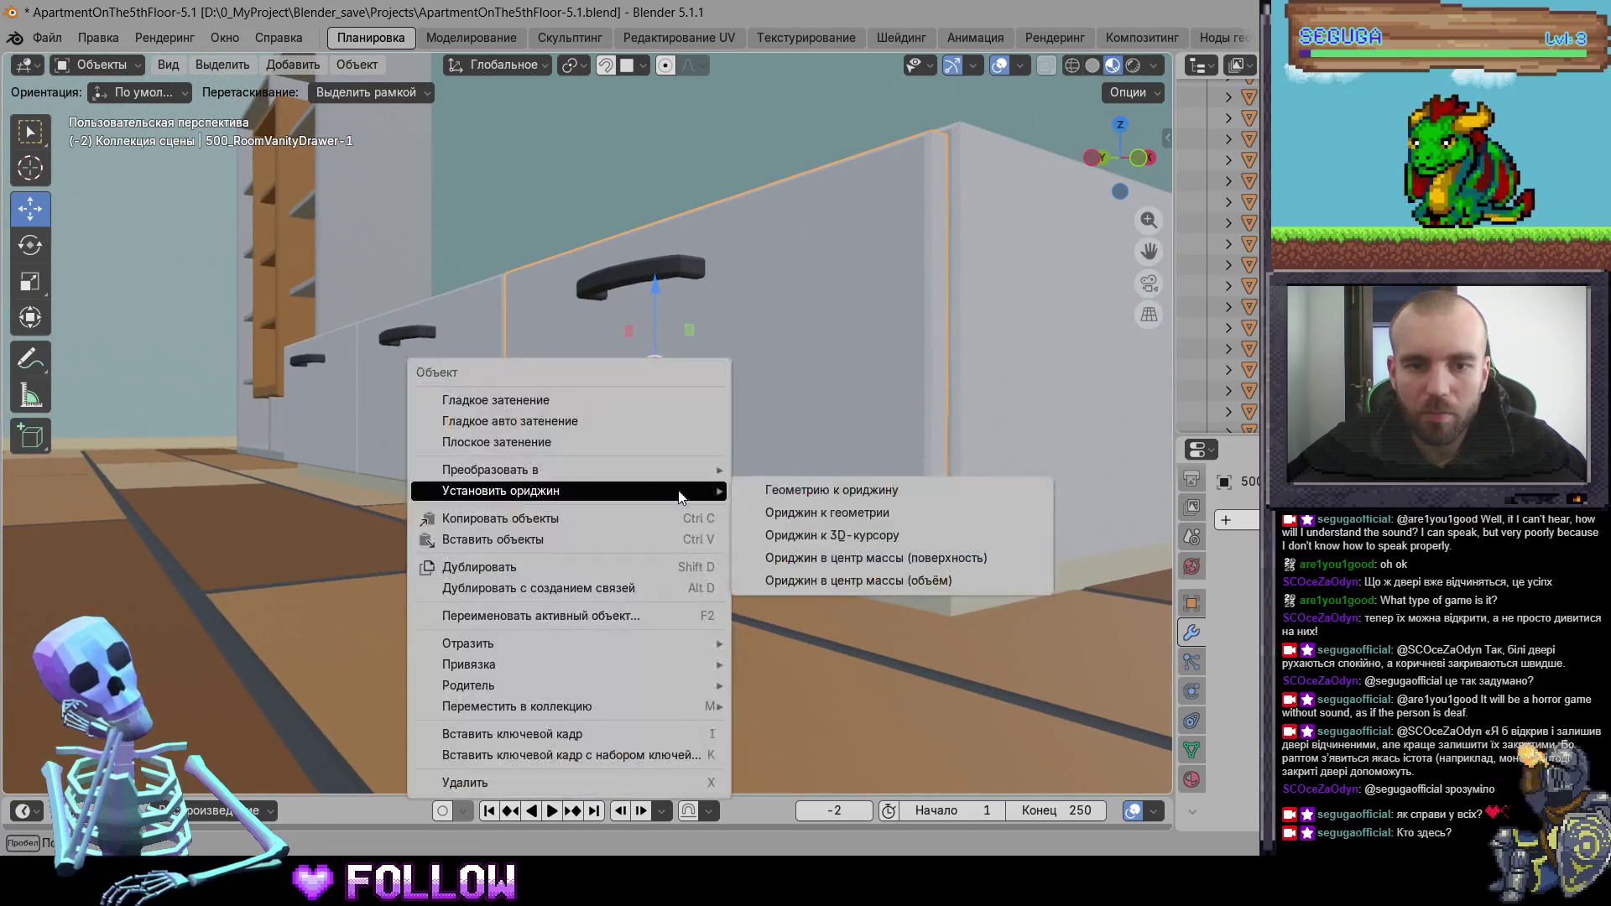
pyautogui.click(864, 533)
pyautogui.moveTo(865, 532)
pyautogui.mouseDown()
pyautogui.moveTo(413, 429)
pyautogui.moveTo(646, 436)
pyautogui.mouseUp()
# - Frame the middle vanity drawer front and set its origin to the 3D cursor
pyautogui.click(646, 433)
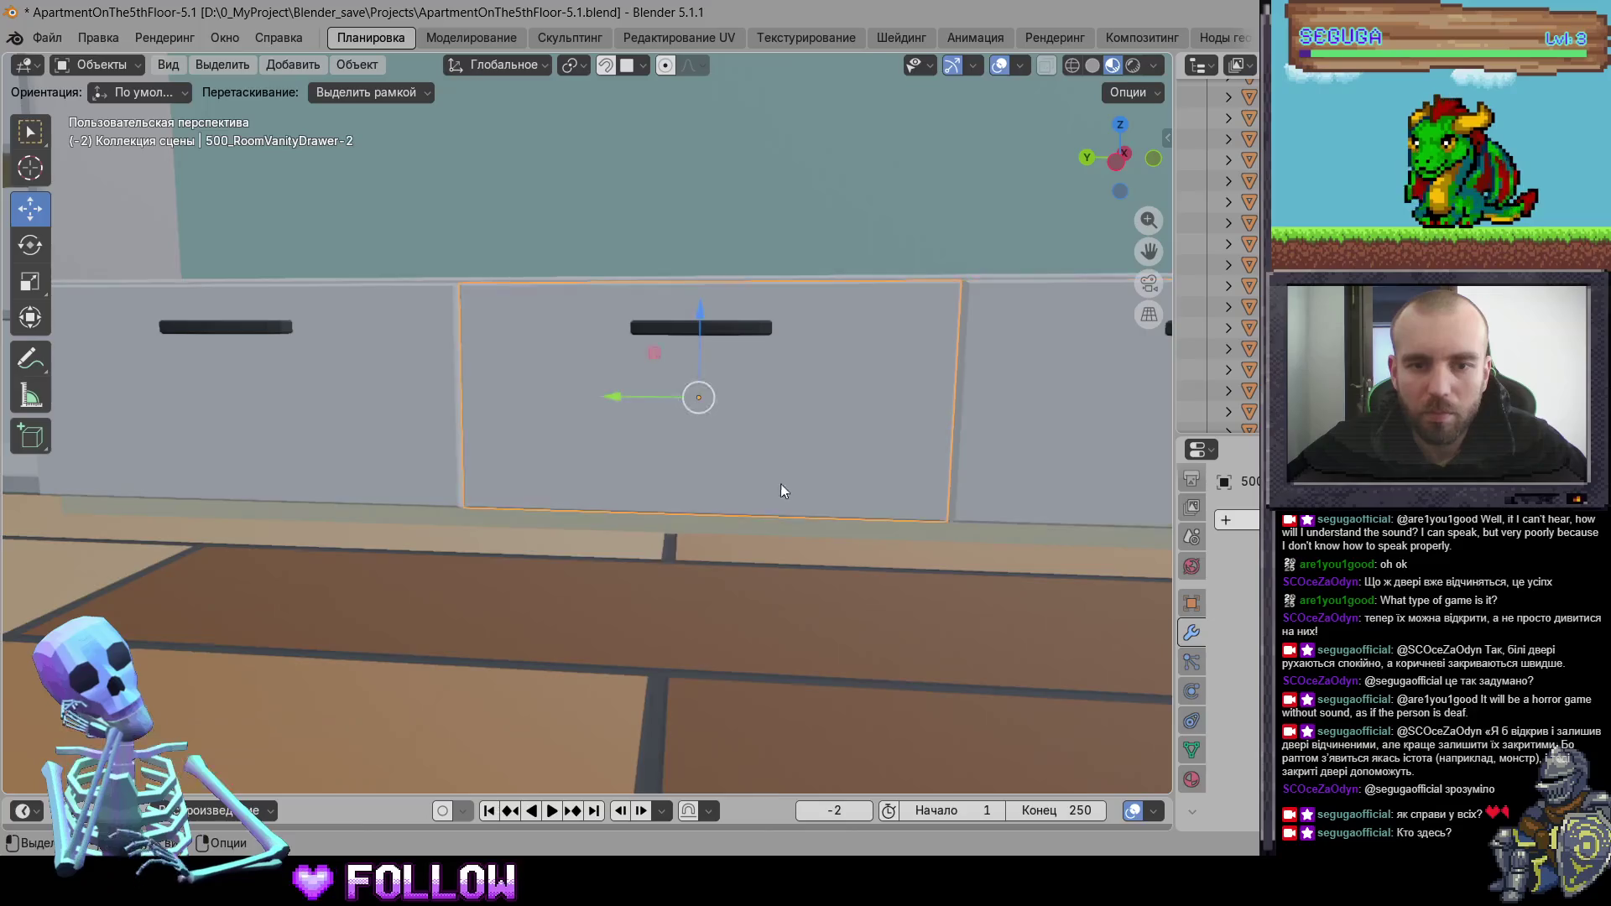
pyautogui.press('KP_Decimal')
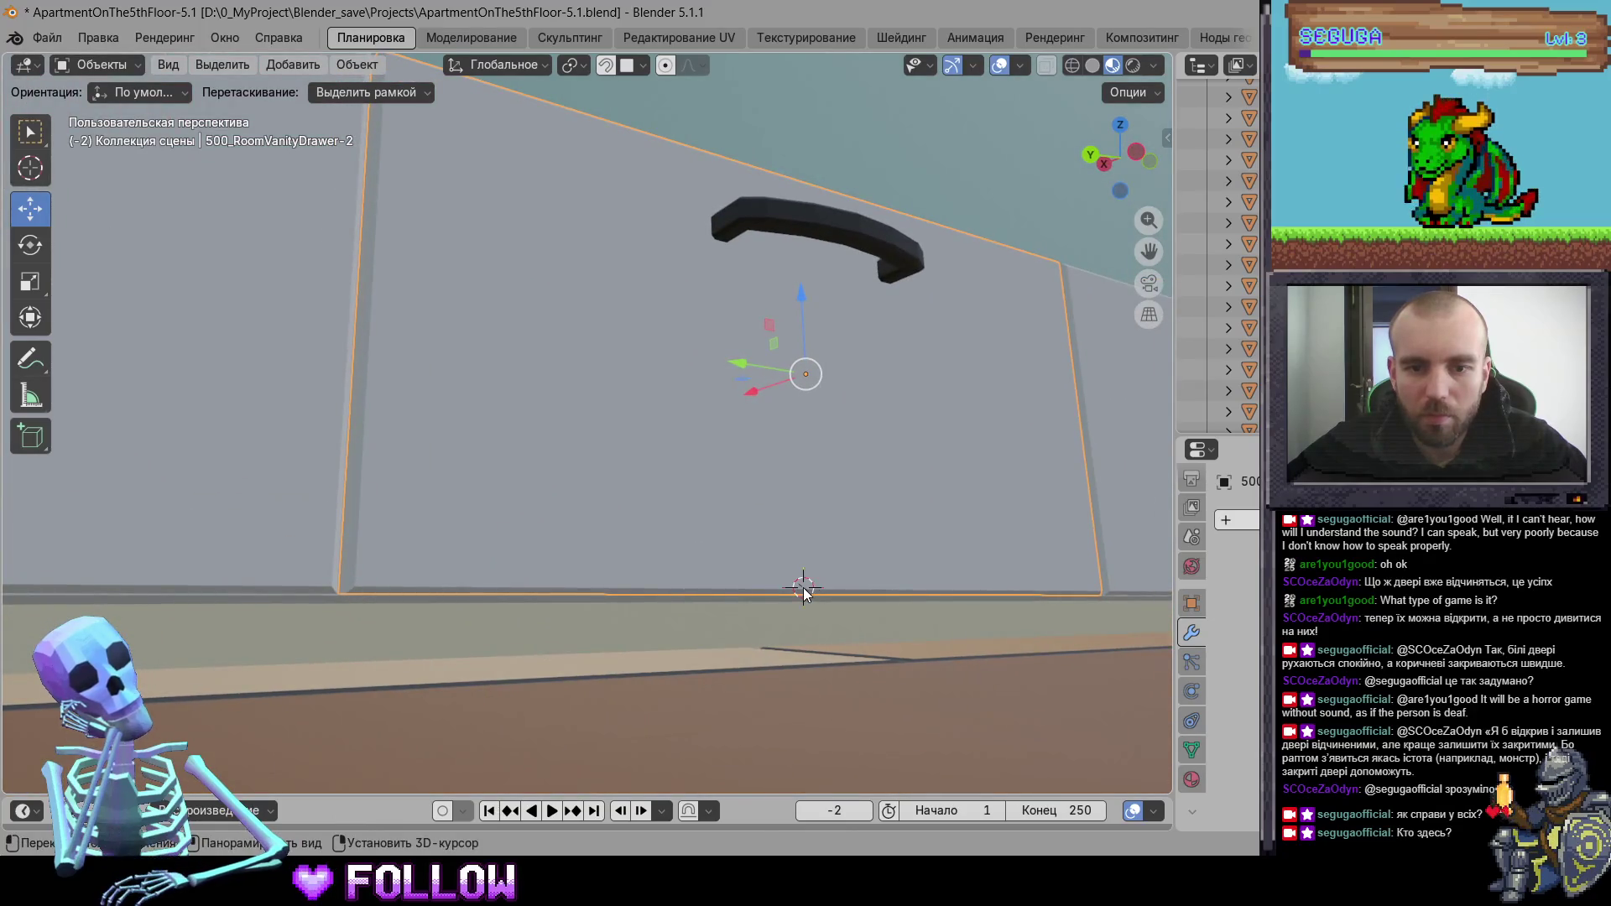
pyautogui.rightClick(804, 591)
pyautogui.moveTo(840, 541)
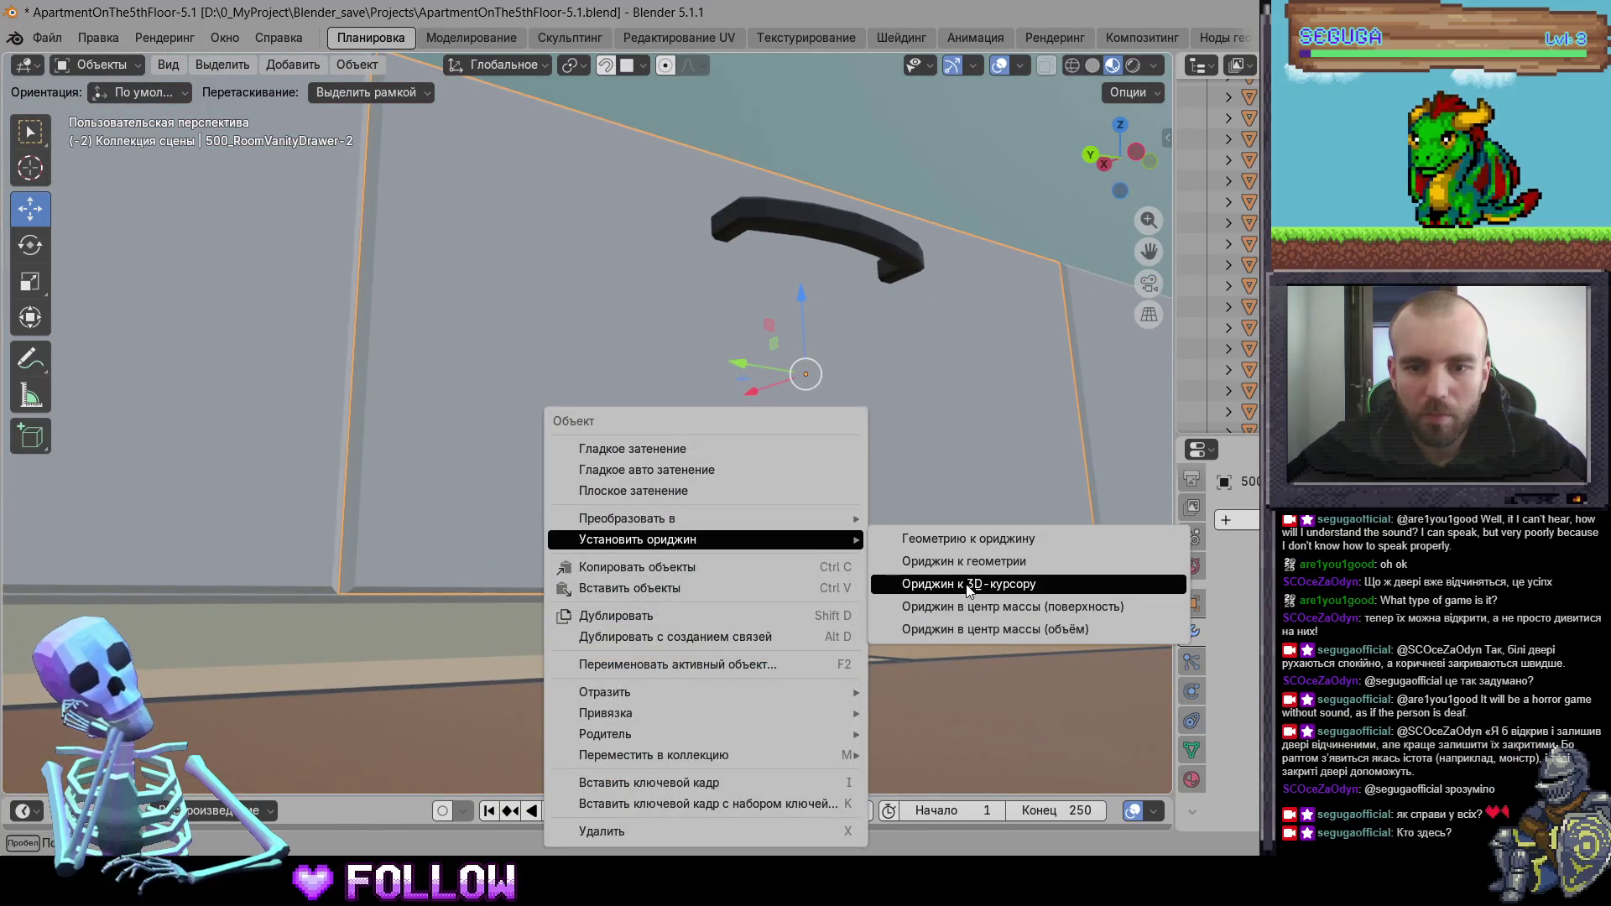
pyautogui.click(969, 586)
pyautogui.moveTo(903, 551)
pyautogui.mouseDown()
pyautogui.moveTo(277, 448)
pyautogui.moveTo(448, 495)
pyautogui.moveTo(608, 460)
pyautogui.mouseUp()
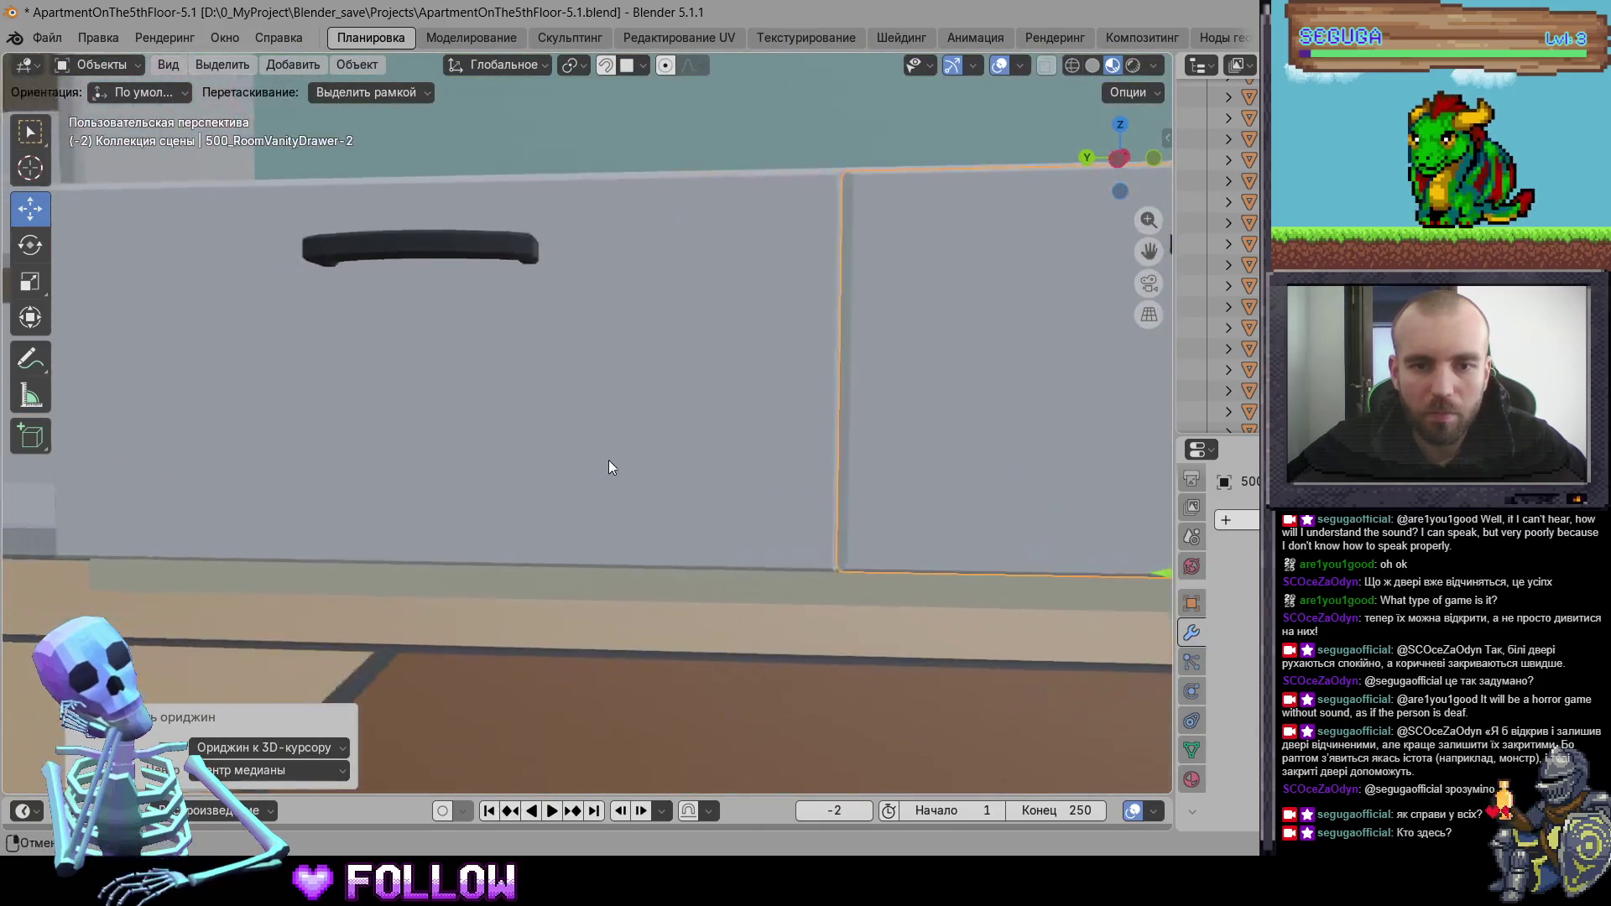
# - Set the third vanity drawer front's origin to the 3D cursor
pyautogui.click(444, 480)
pyautogui.moveTo(445, 480)
pyautogui.mouseDown()
pyautogui.moveTo(522, 458)
pyautogui.moveTo(605, 541)
pyautogui.mouseUp()
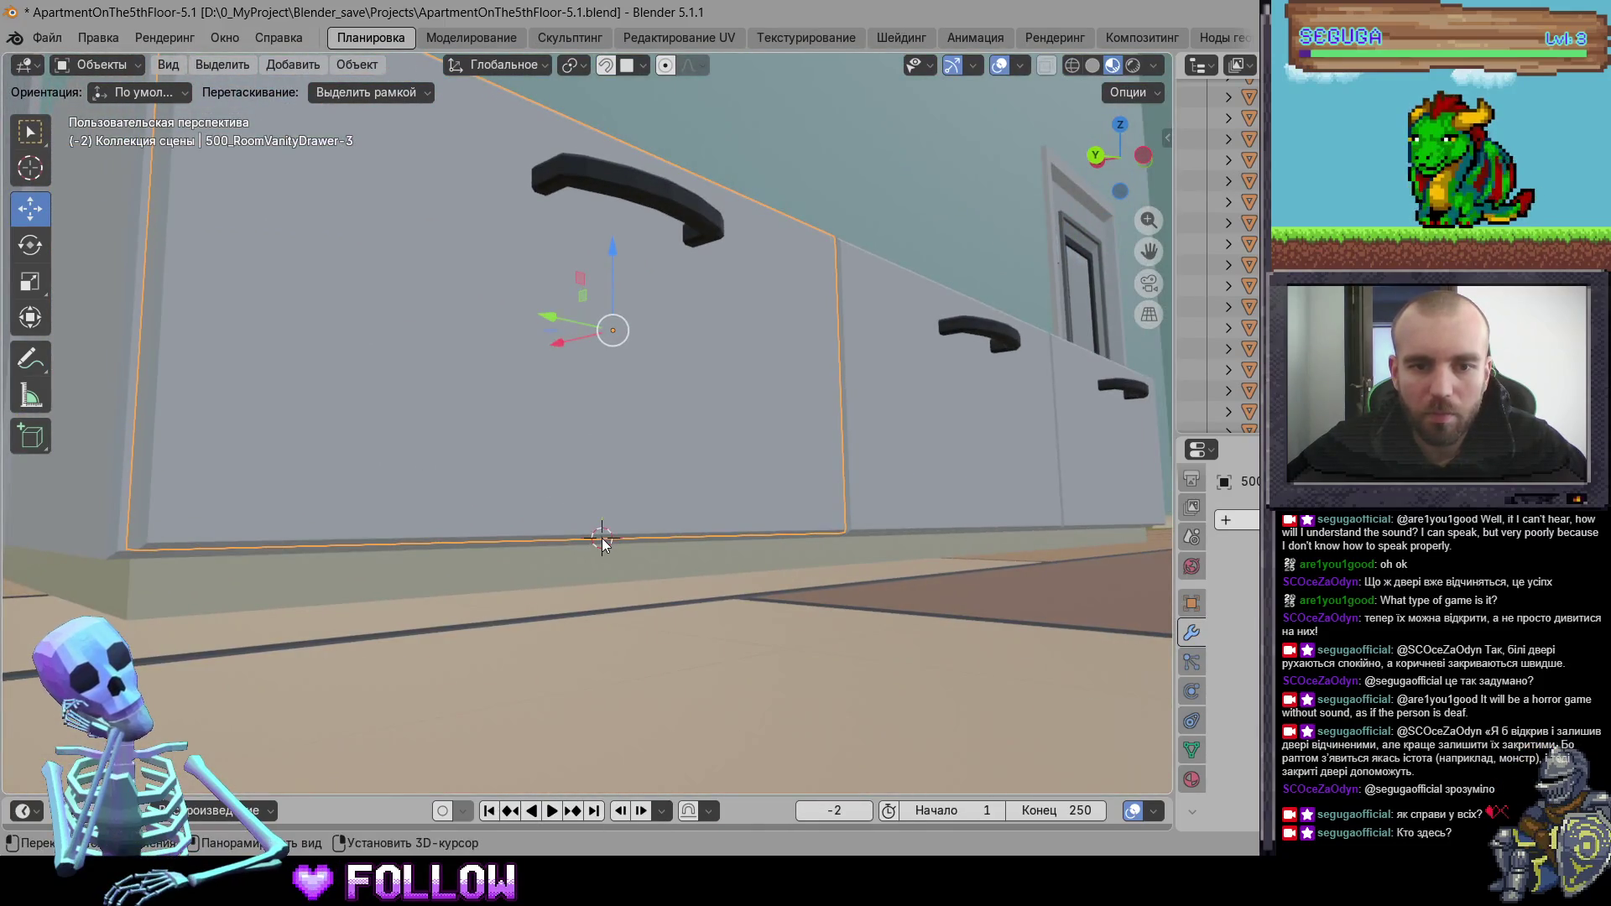
pyautogui.rightClick(602, 537)
pyautogui.moveTo(634, 541)
pyautogui.click(865, 584)
pyautogui.moveTo(768, 565)
pyautogui.mouseDown()
pyautogui.moveTo(687, 602)
pyautogui.moveTo(619, 482)
pyautogui.mouseUp()
# - Reframe the middle drawer front and reapply Origin to 3D Cursor to it
pyautogui.click(619, 477)
pyautogui.click(894, 458)
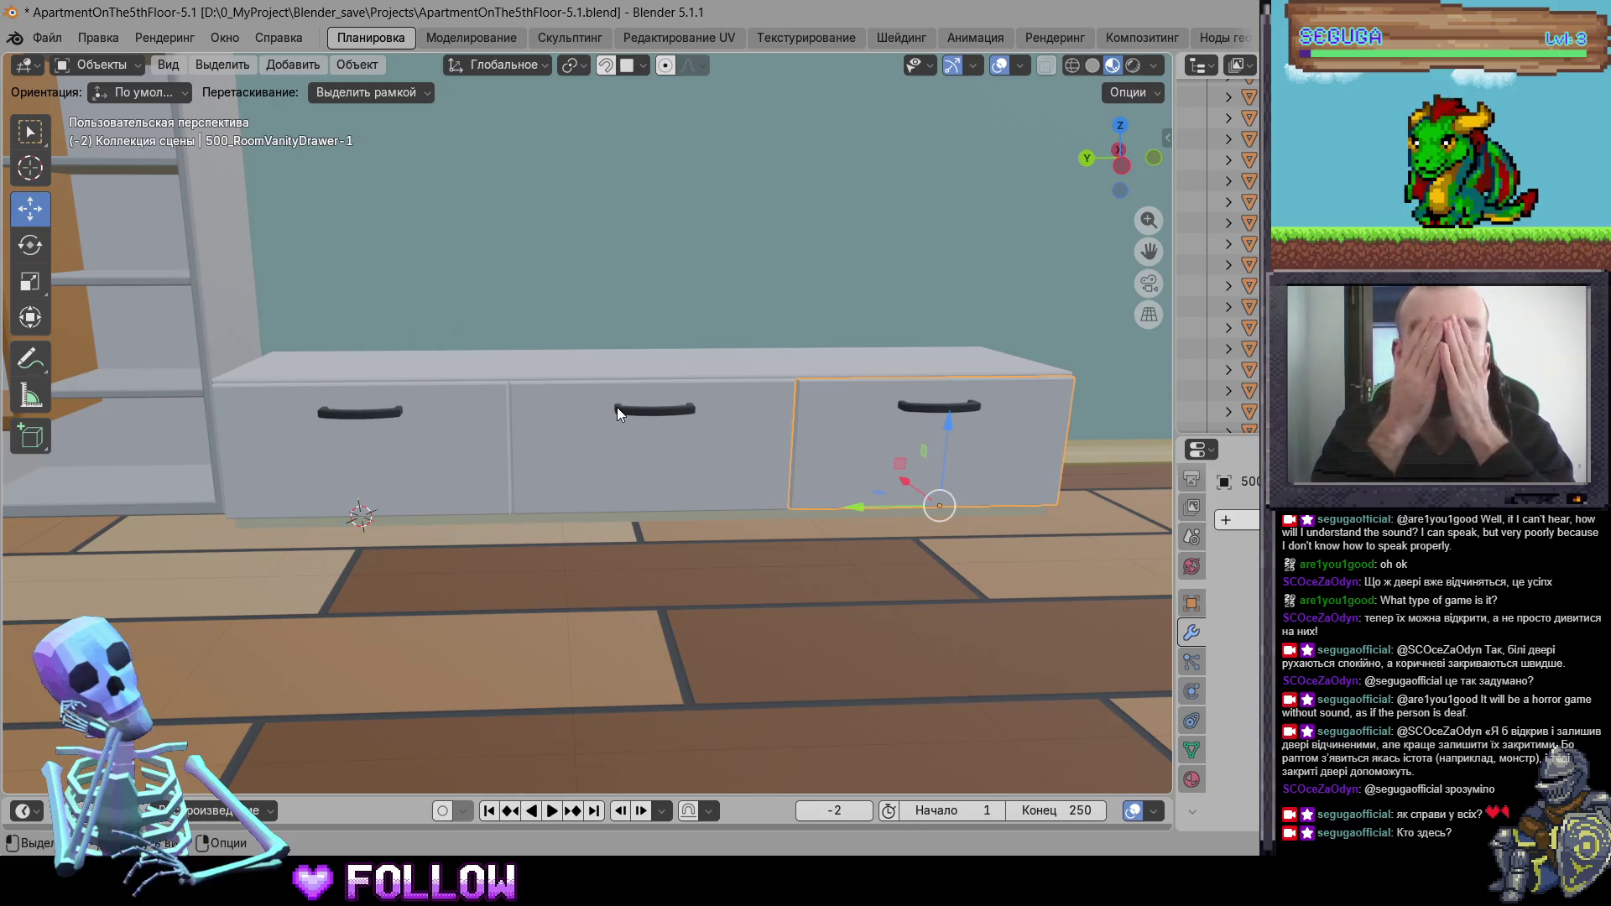
pyautogui.click(633, 416)
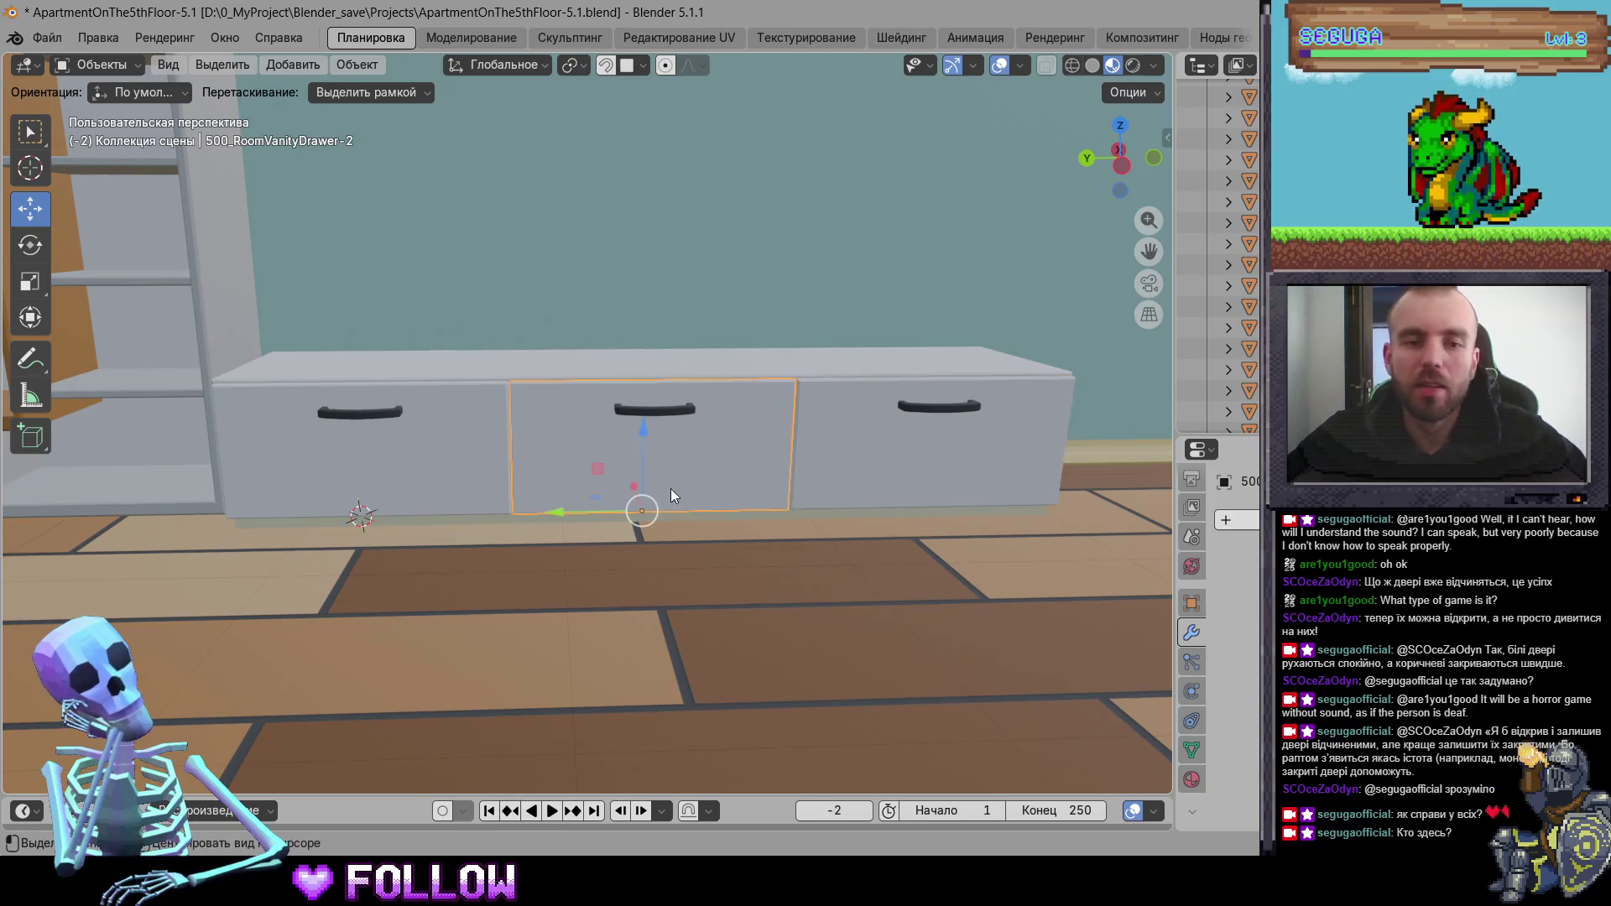
pyautogui.press('KP_Decimal')
pyautogui.scroll(5, 951, 476)
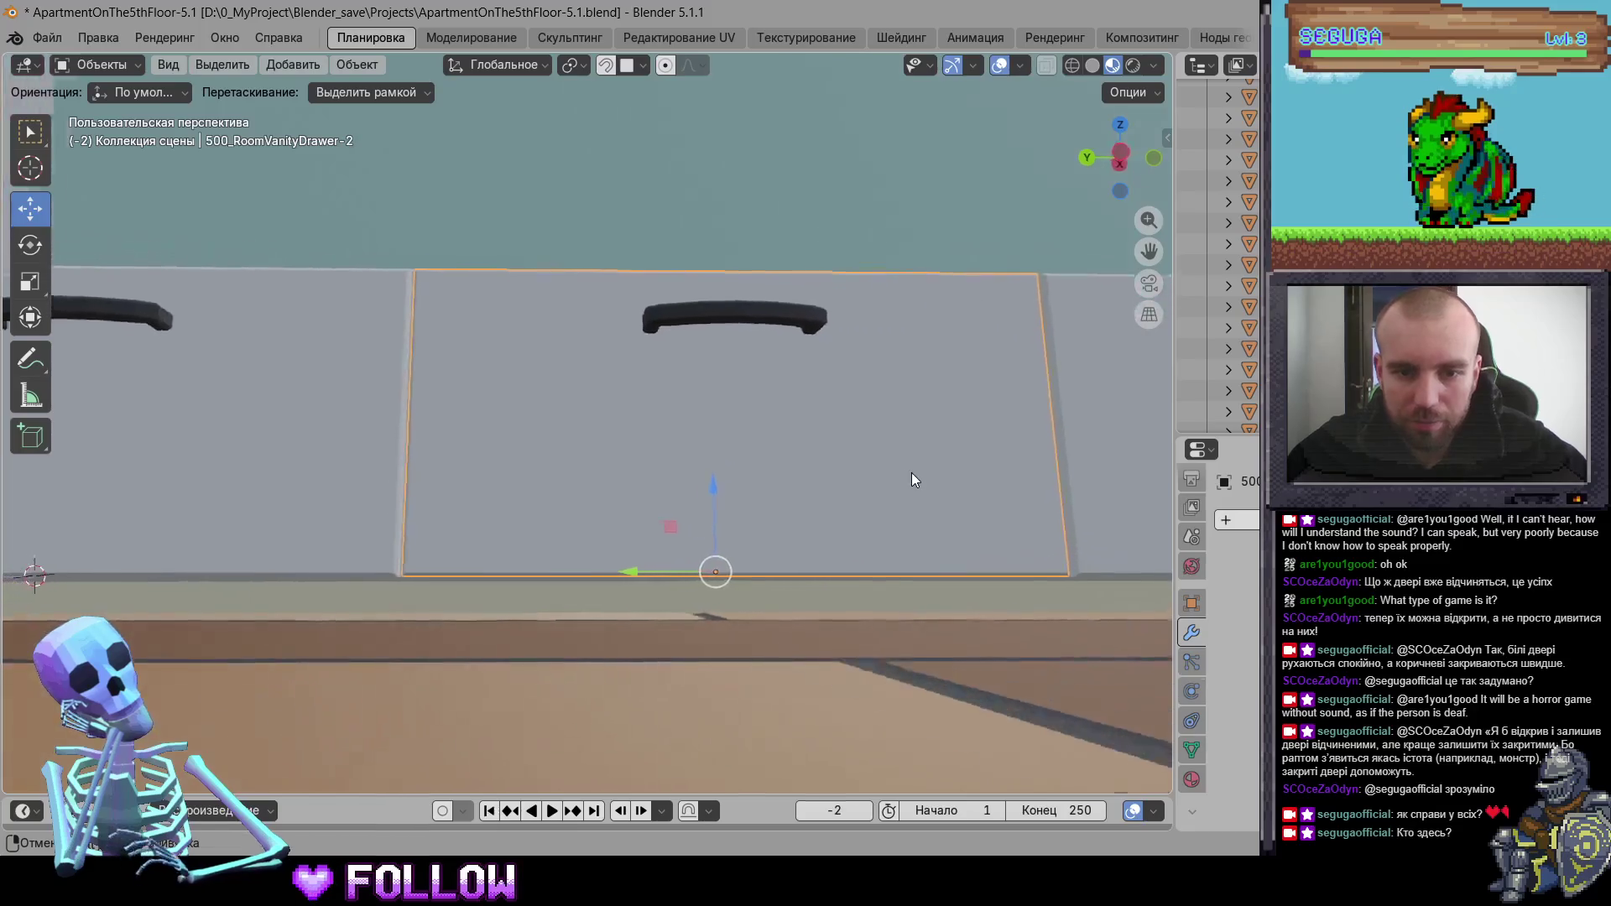
pyautogui.scroll(-3, 741, 523)
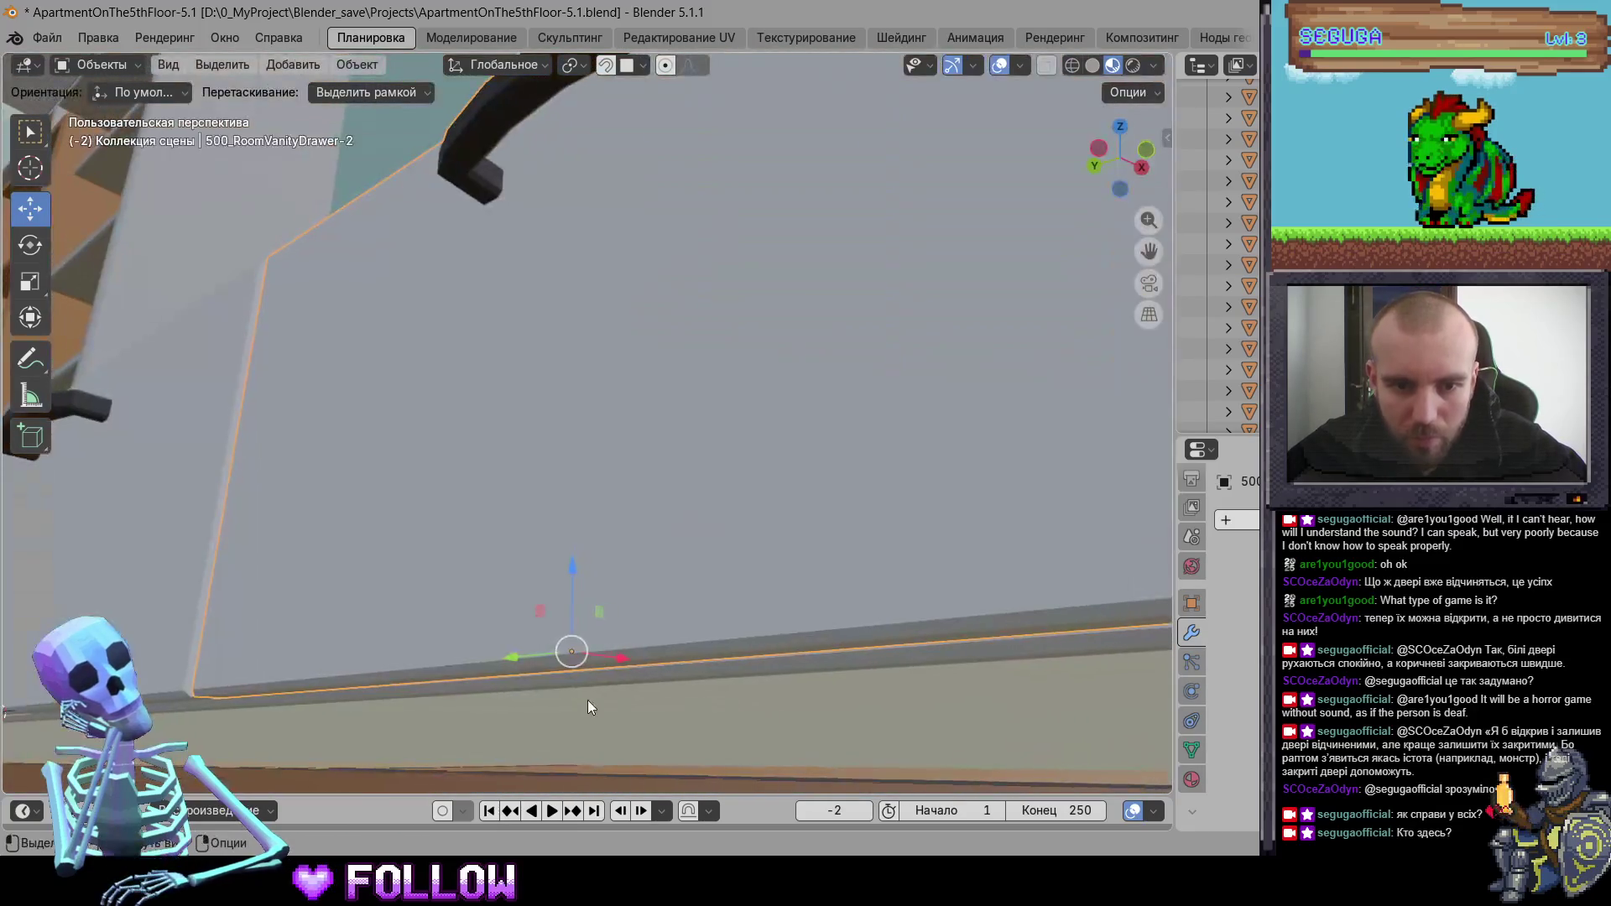
pyautogui.rightClick(597, 665)
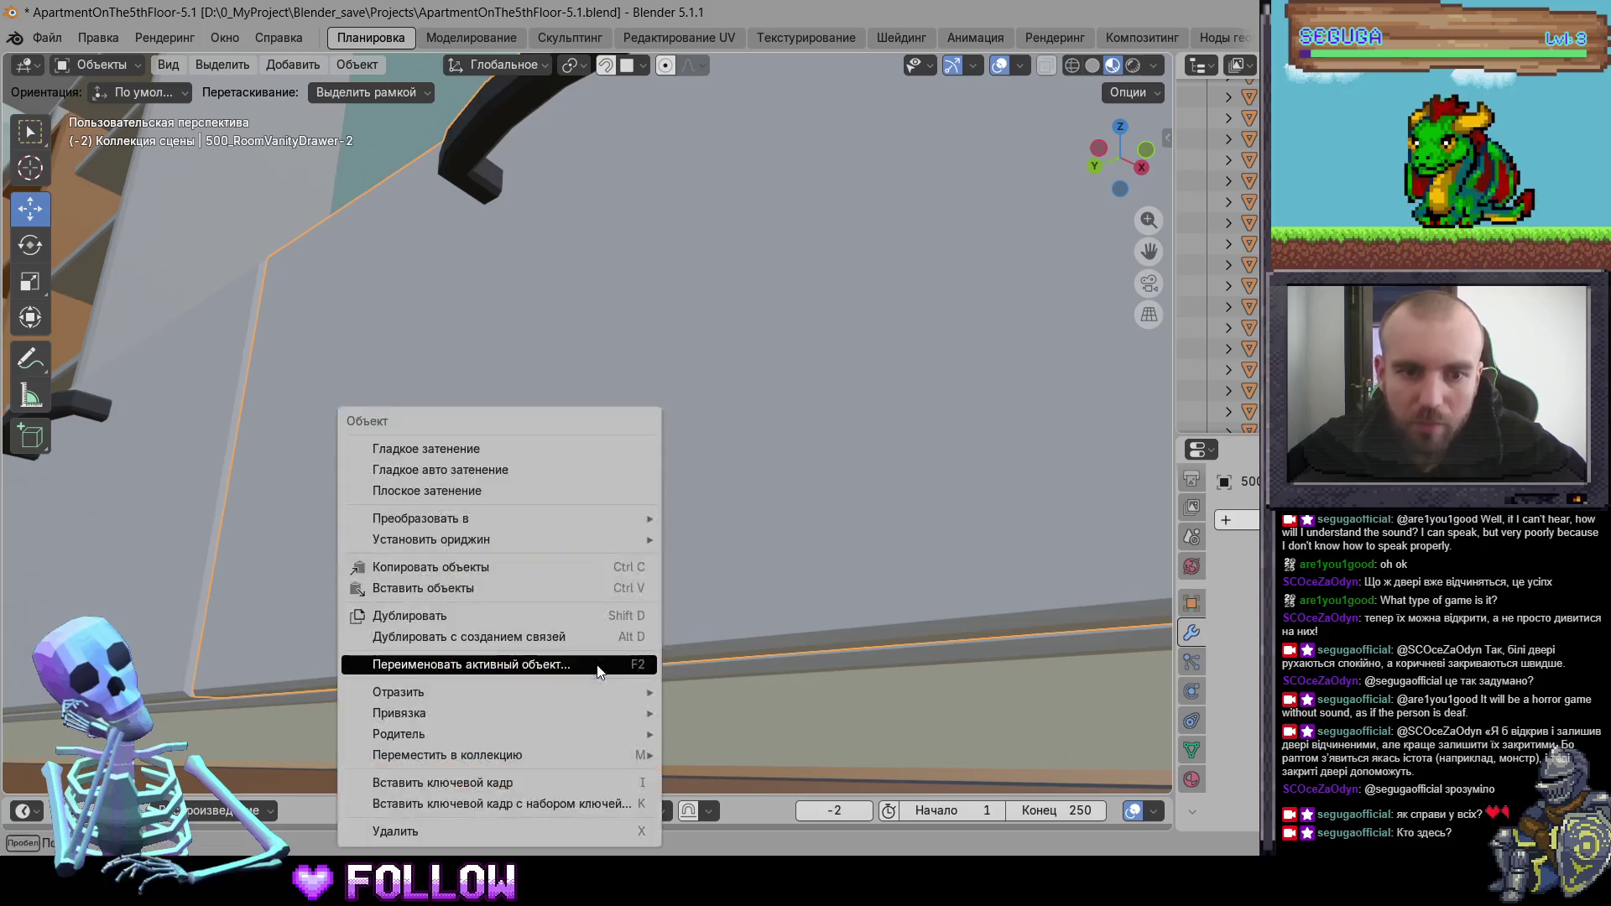
pyautogui.moveTo(621, 542)
pyautogui.click(749, 584)
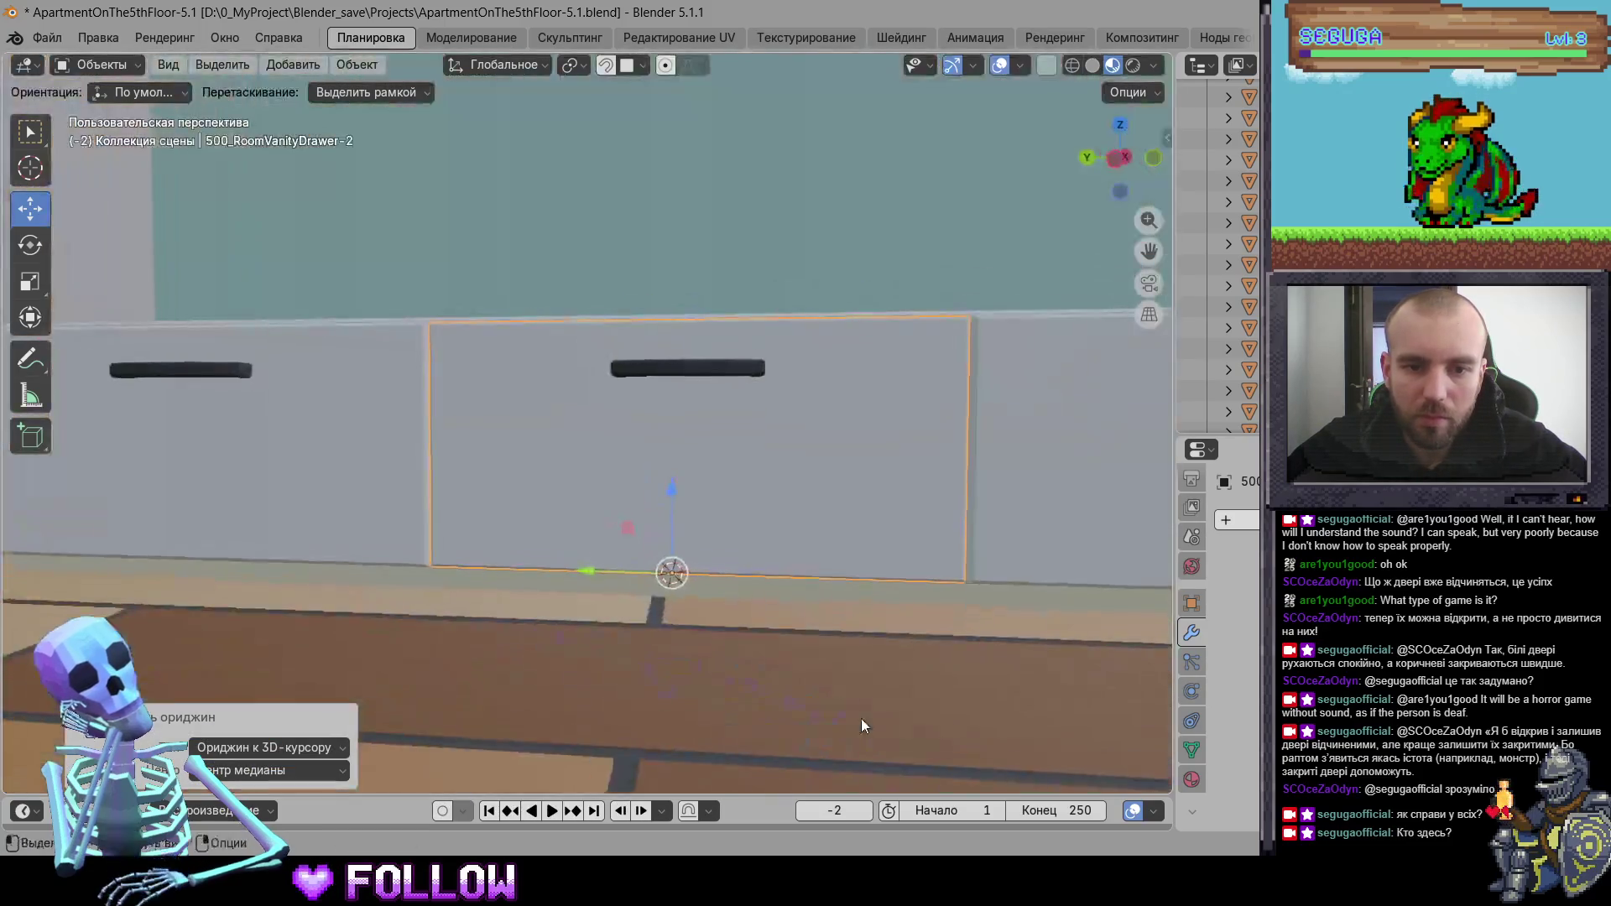
# - Reapply Origin to 3D Cursor to the first and third drawer fronts
pyautogui.click(1103, 441)
pyautogui.rightClick(822, 469)
pyautogui.moveTo(822, 469)
pyautogui.click(982, 512)
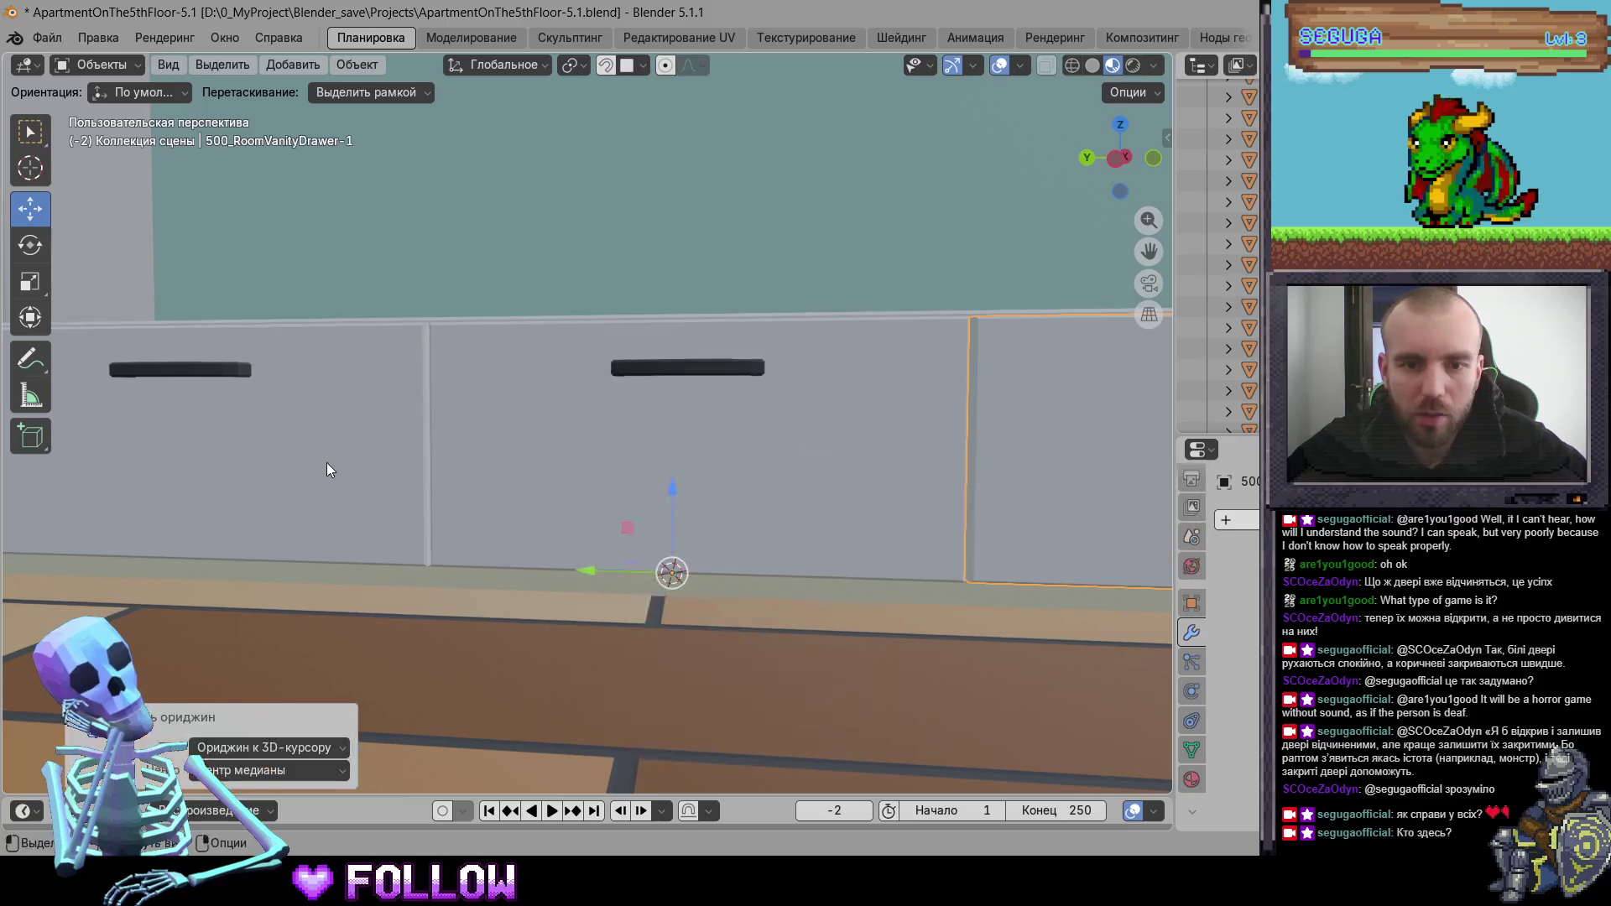
pyautogui.click(327, 463)
pyautogui.rightClick(325, 465)
pyautogui.moveTo(353, 463)
pyautogui.click(493, 508)
pyautogui.scroll(-3, 607, 554)
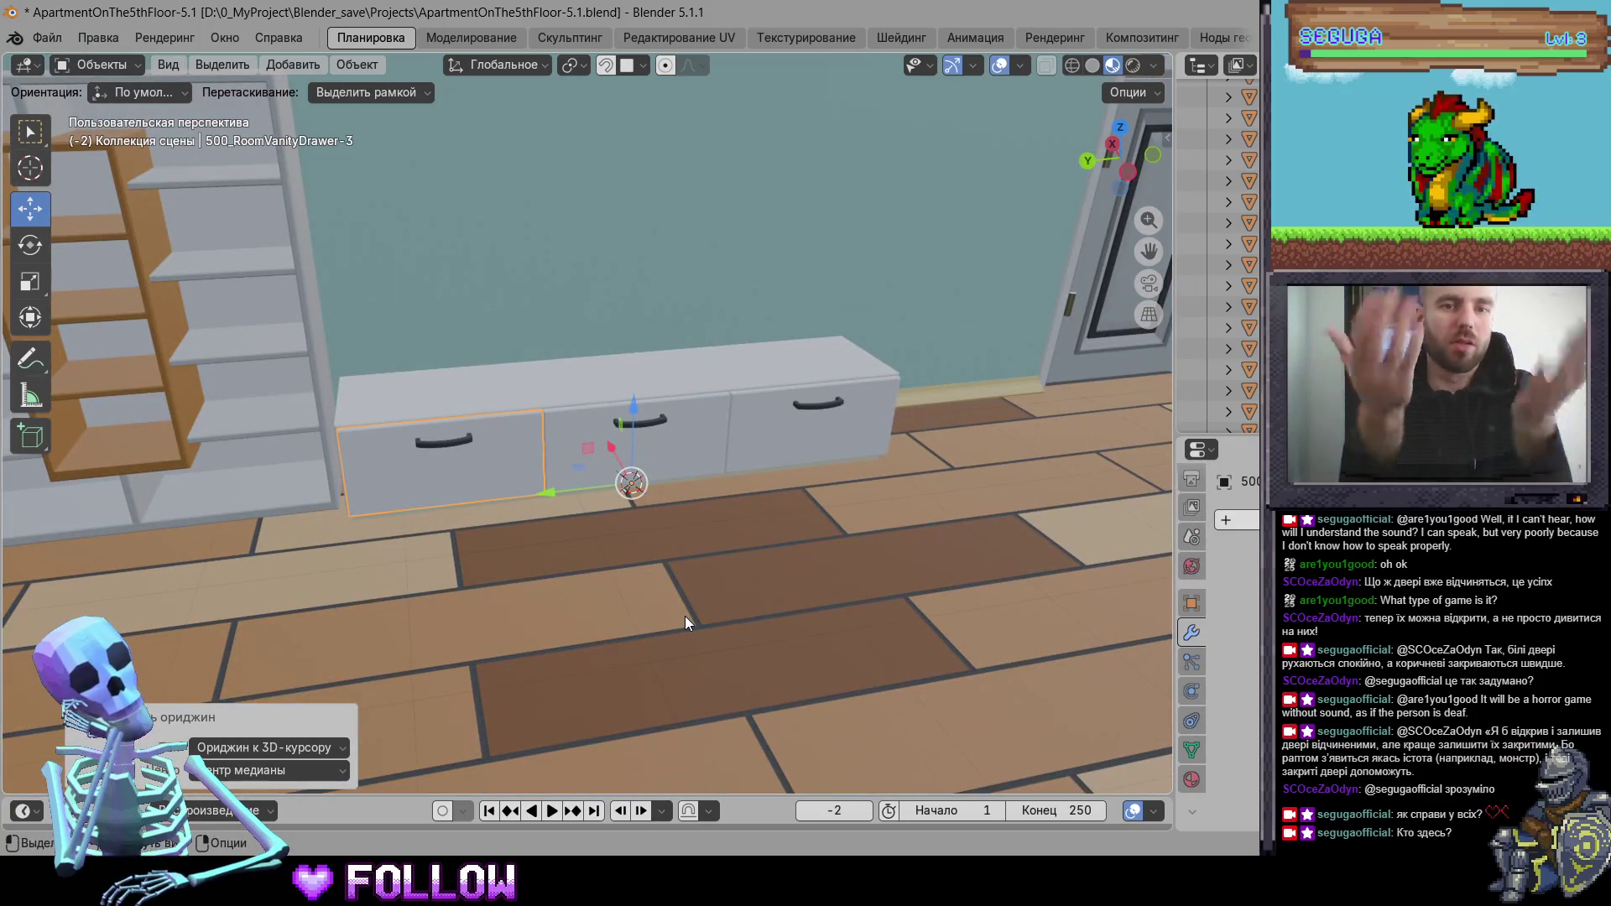
pyautogui.scroll(-5, 663, 620)
pyautogui.moveTo(669, 624)
pyautogui.mouseDown()
pyautogui.moveTo(819, 593)
pyautogui.moveTo(549, 558)
pyautogui.moveTo(483, 463)
pyautogui.moveTo(609, 468)
pyautogui.moveTo(766, 437)
pyautogui.mouseUp()
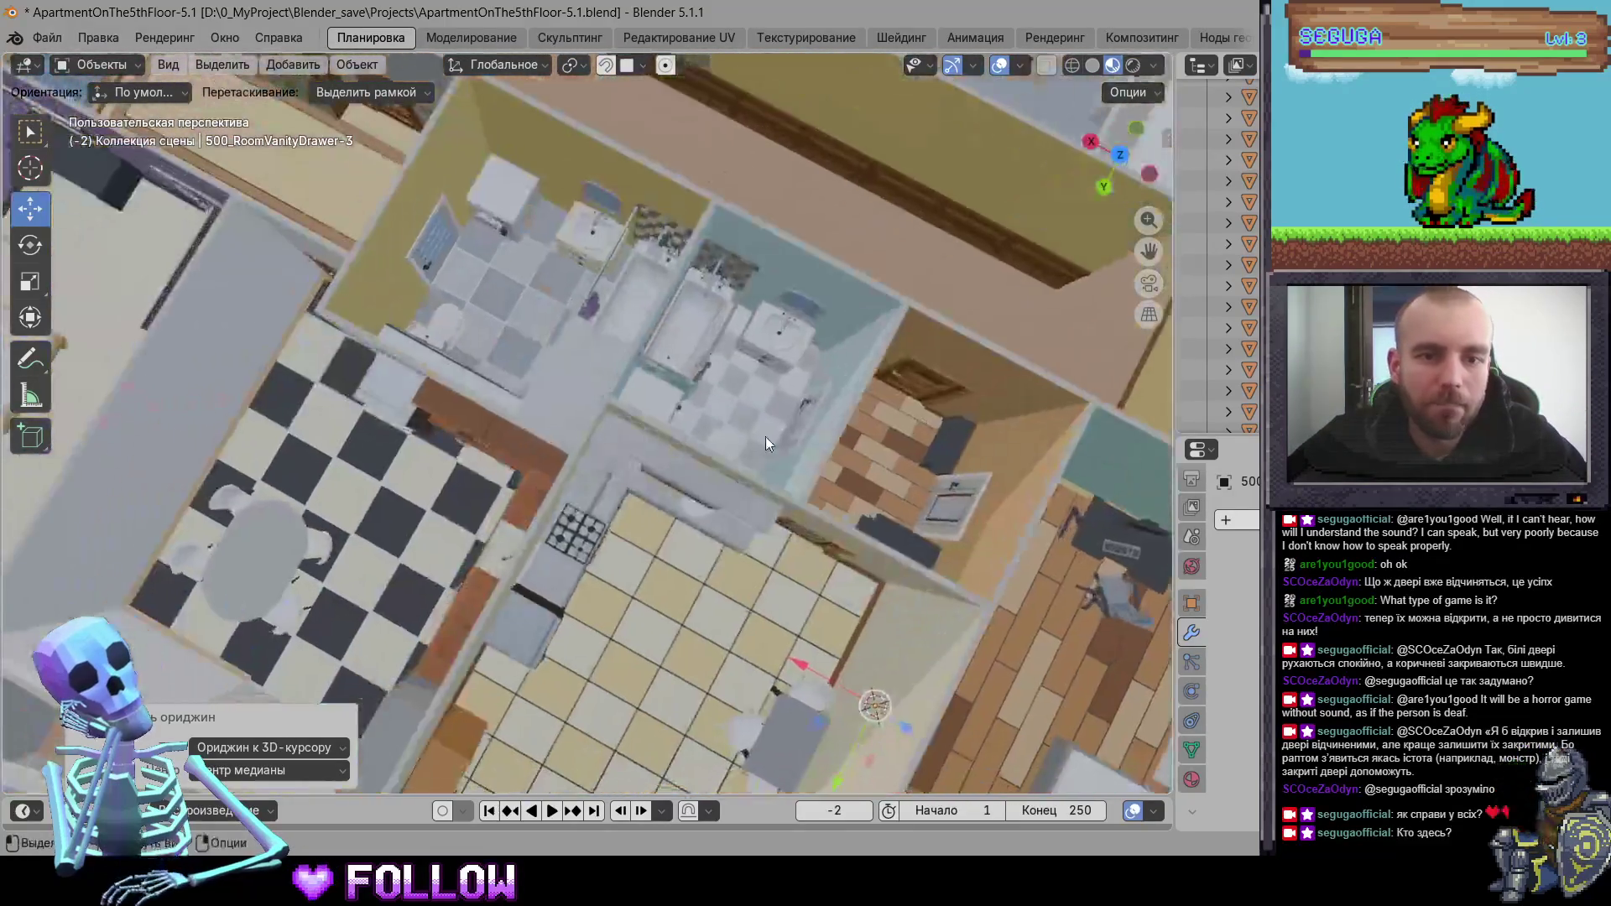
# - Select the washing machine door 500_BathWashingDoor and orbit to face it
pyautogui.scroll(5, 631, 369)
pyautogui.moveTo(631, 370); pyautogui.dragTo(605, 551)
pyautogui.scroll(5, 605, 550)
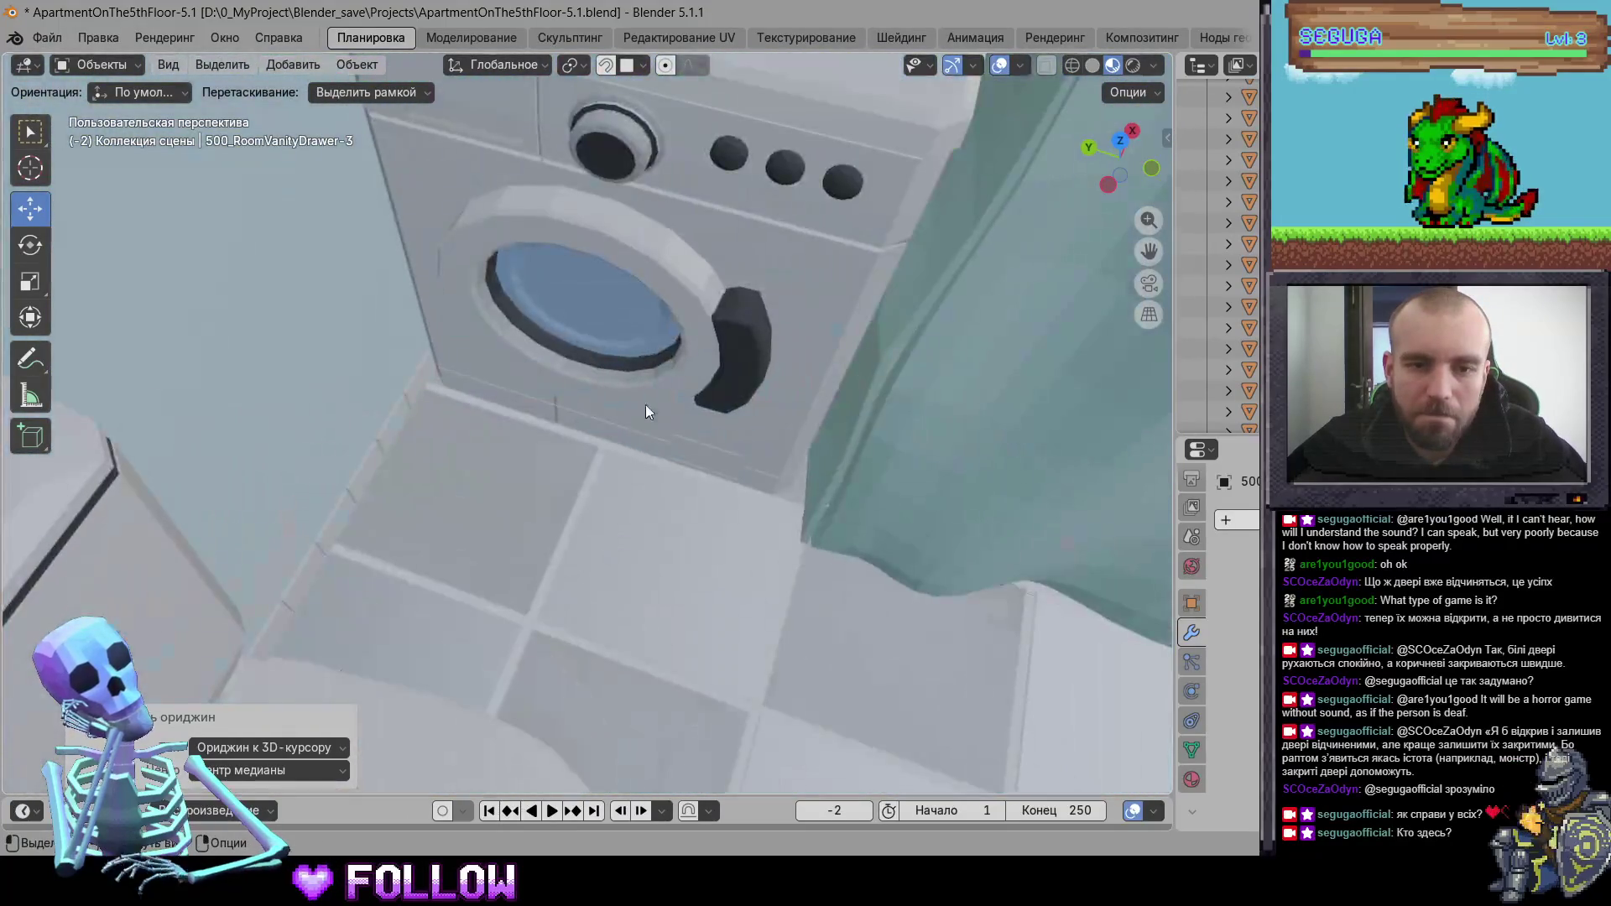
pyautogui.click(646, 403)
pyautogui.scroll(2, 606, 474)
pyautogui.scroll(3, 607, 475)
pyautogui.moveTo(623, 249)
pyautogui.mouseDown()
pyautogui.moveTo(679, 374)
pyautogui.moveTo(575, 381)
pyautogui.moveTo(391, 283)
pyautogui.mouseUp()
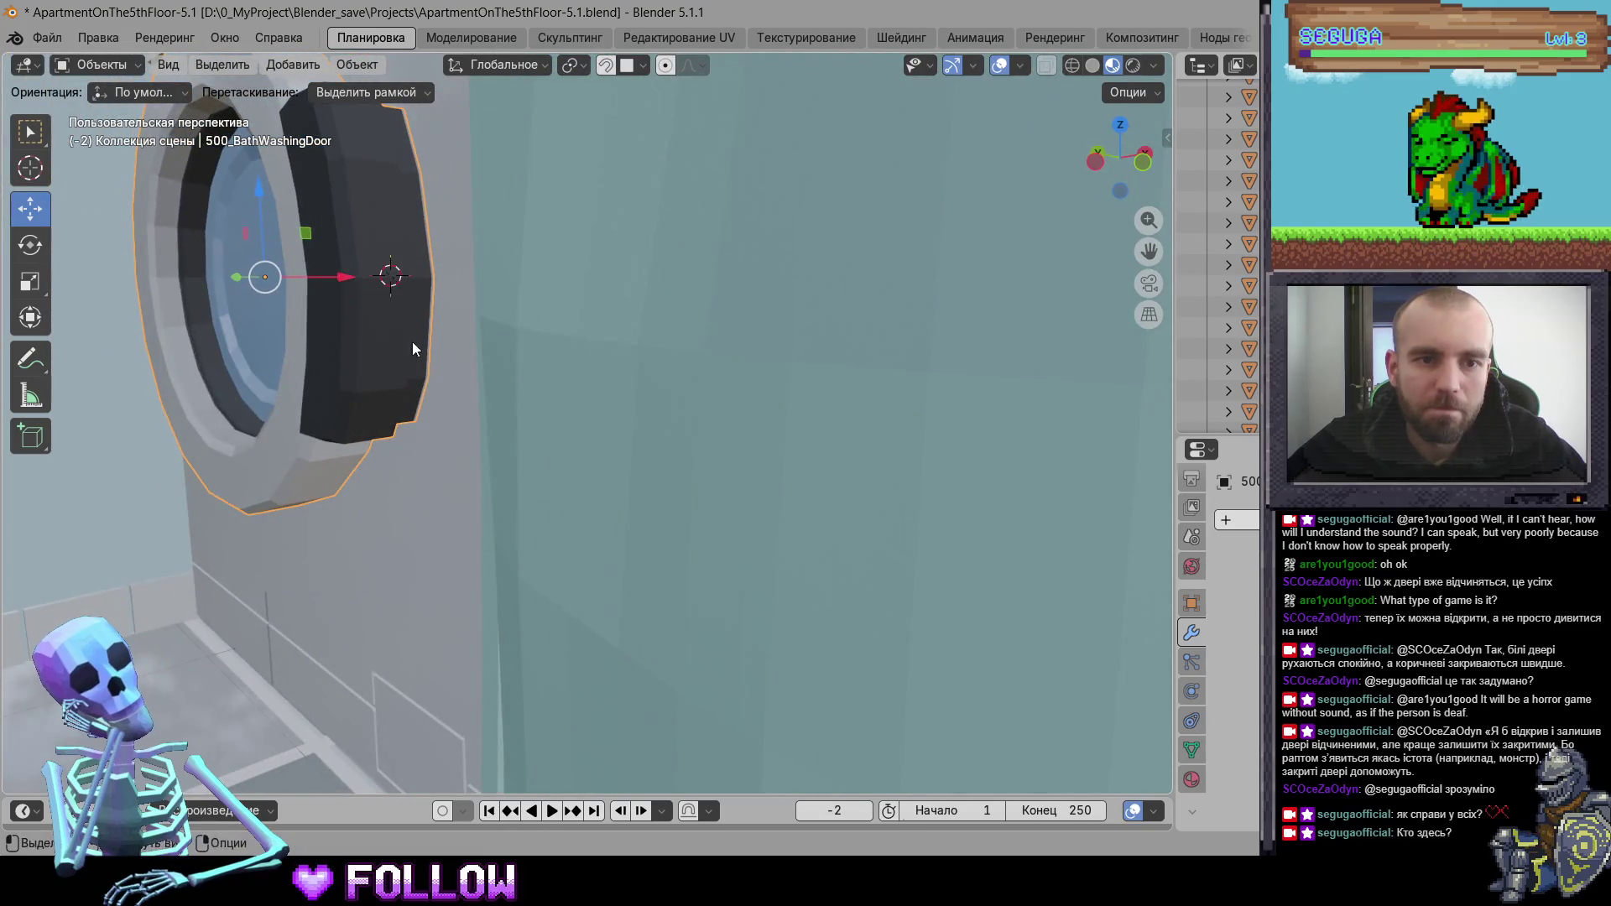
pyautogui.moveTo(412, 349); pyautogui.dragTo(518, 373)
# - Set 500_BathWashingDoor's origin to the 3D cursor at its side edge
pyautogui.rightClick(518, 373)
pyautogui.moveTo(621, 370)
pyautogui.click(731, 420)
pyautogui.scroll(-2, 759, 466)
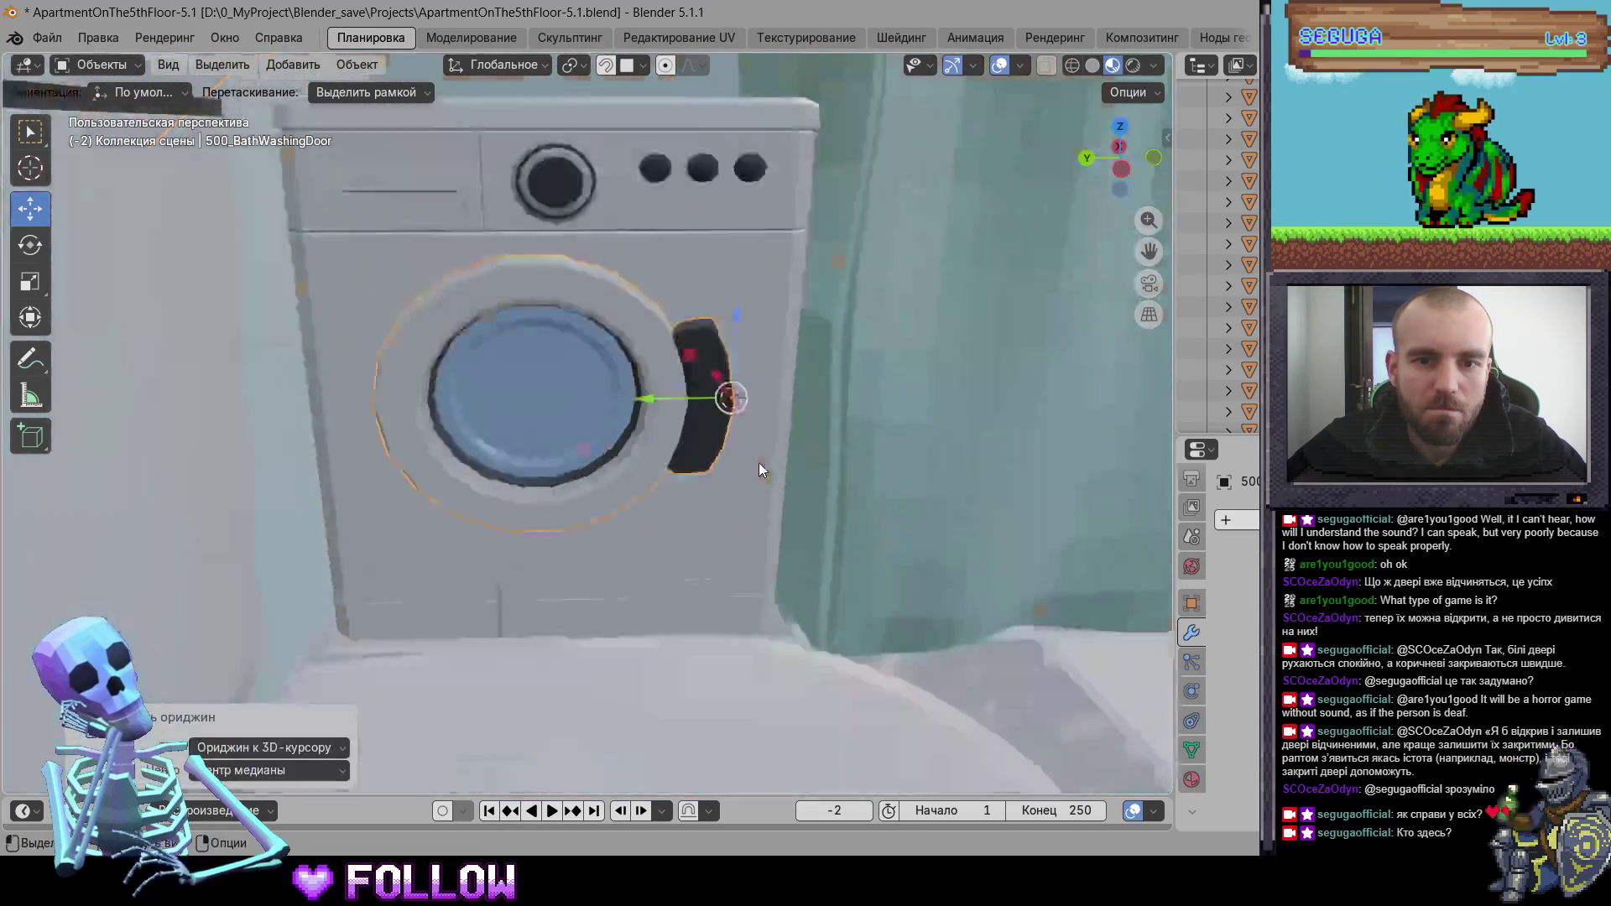
pyautogui.moveTo(759, 463); pyautogui.dragTo(756, 605)
pyautogui.moveTo(611, 443); pyautogui.dragTo(600, 558)
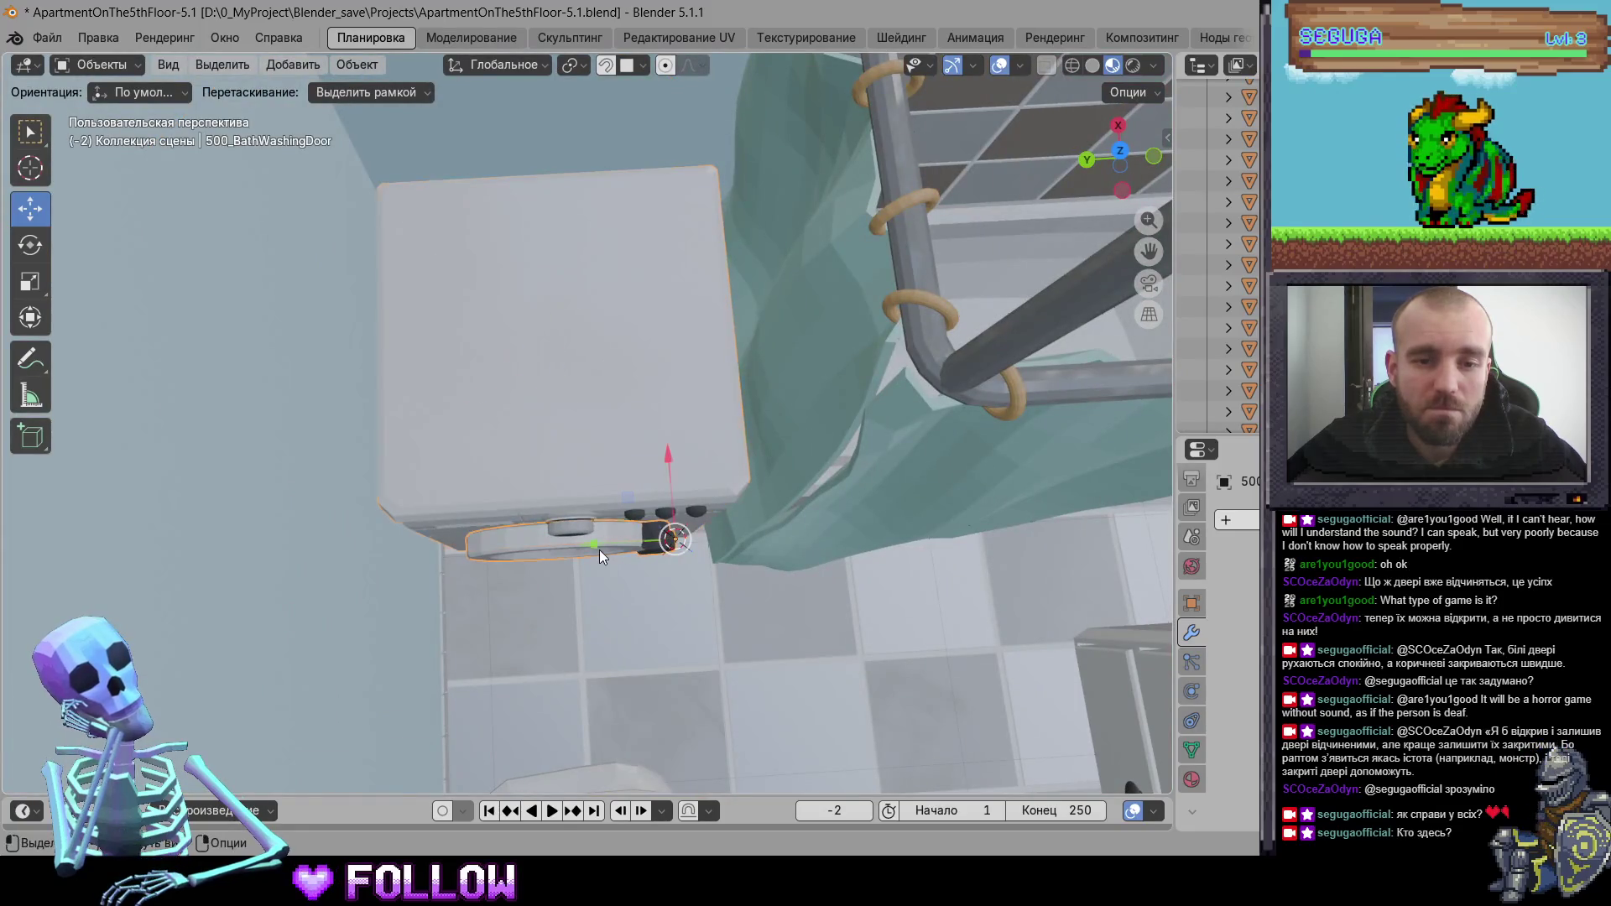
pyautogui.scroll(-5, 600, 550)
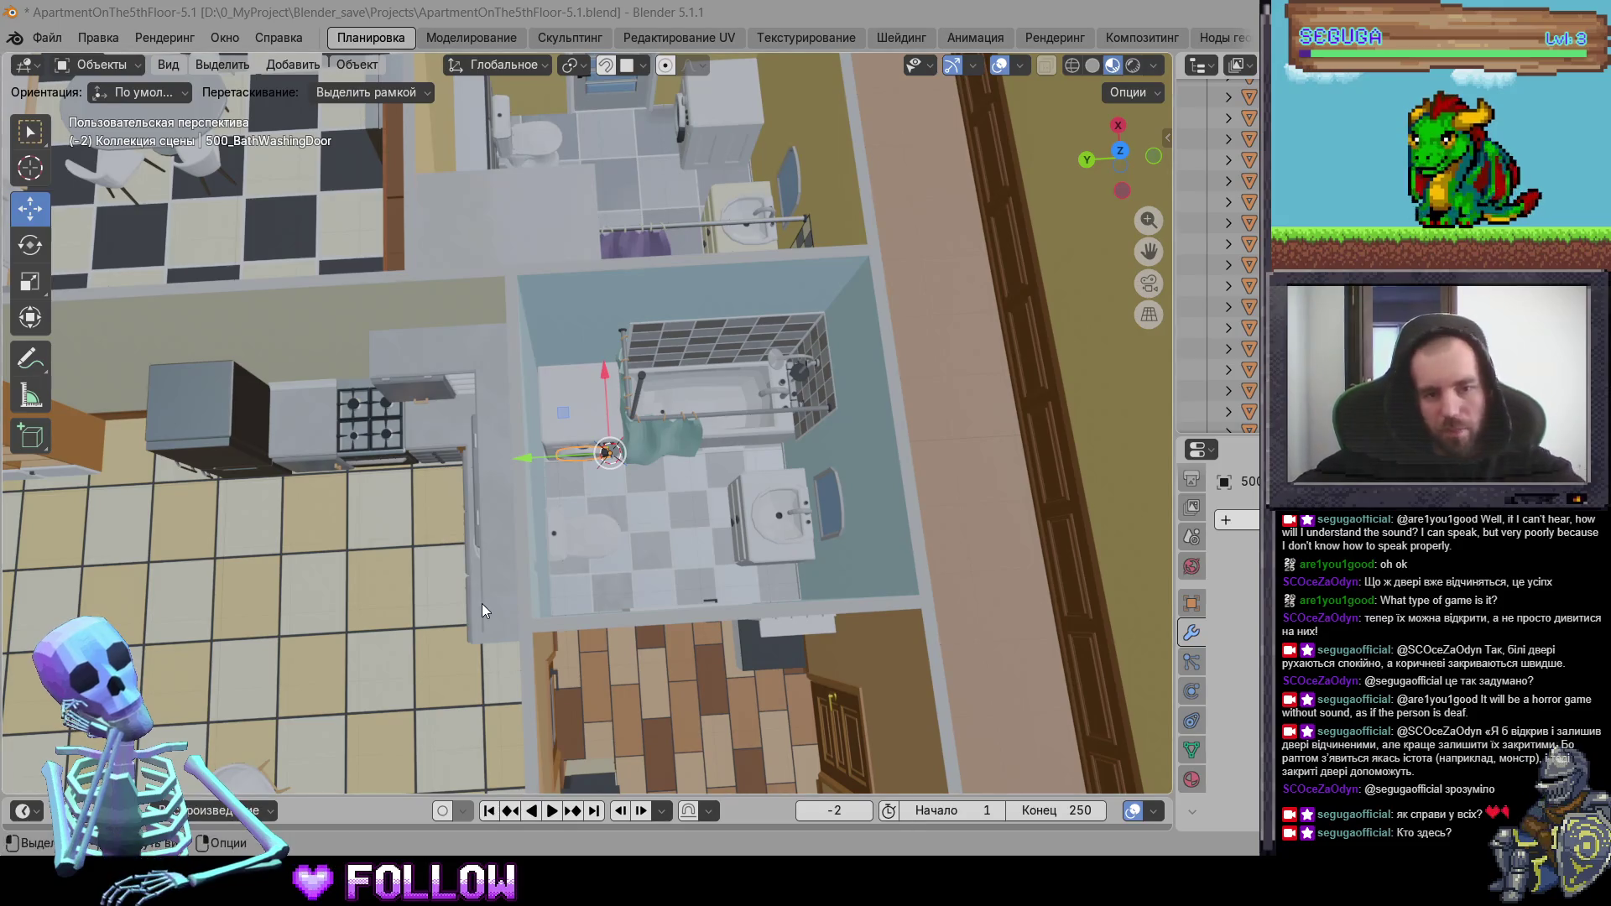
# - Check the object names of the washing machine body and its door with F2
pyautogui.click(588, 432)
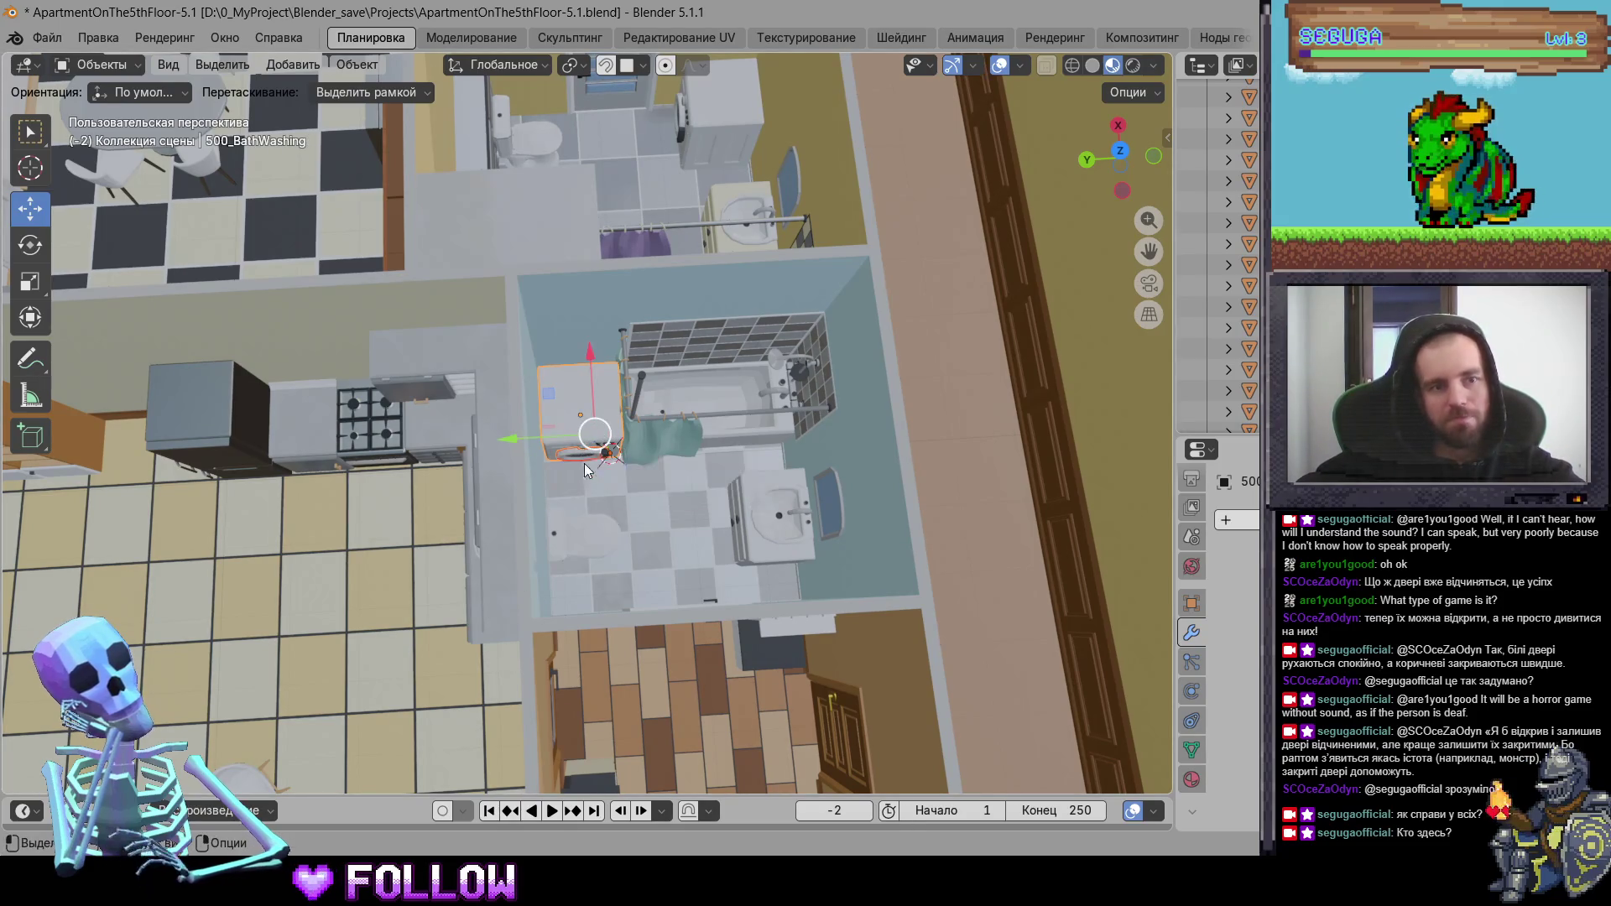
pyautogui.press('F2')
pyautogui.press('Escape')
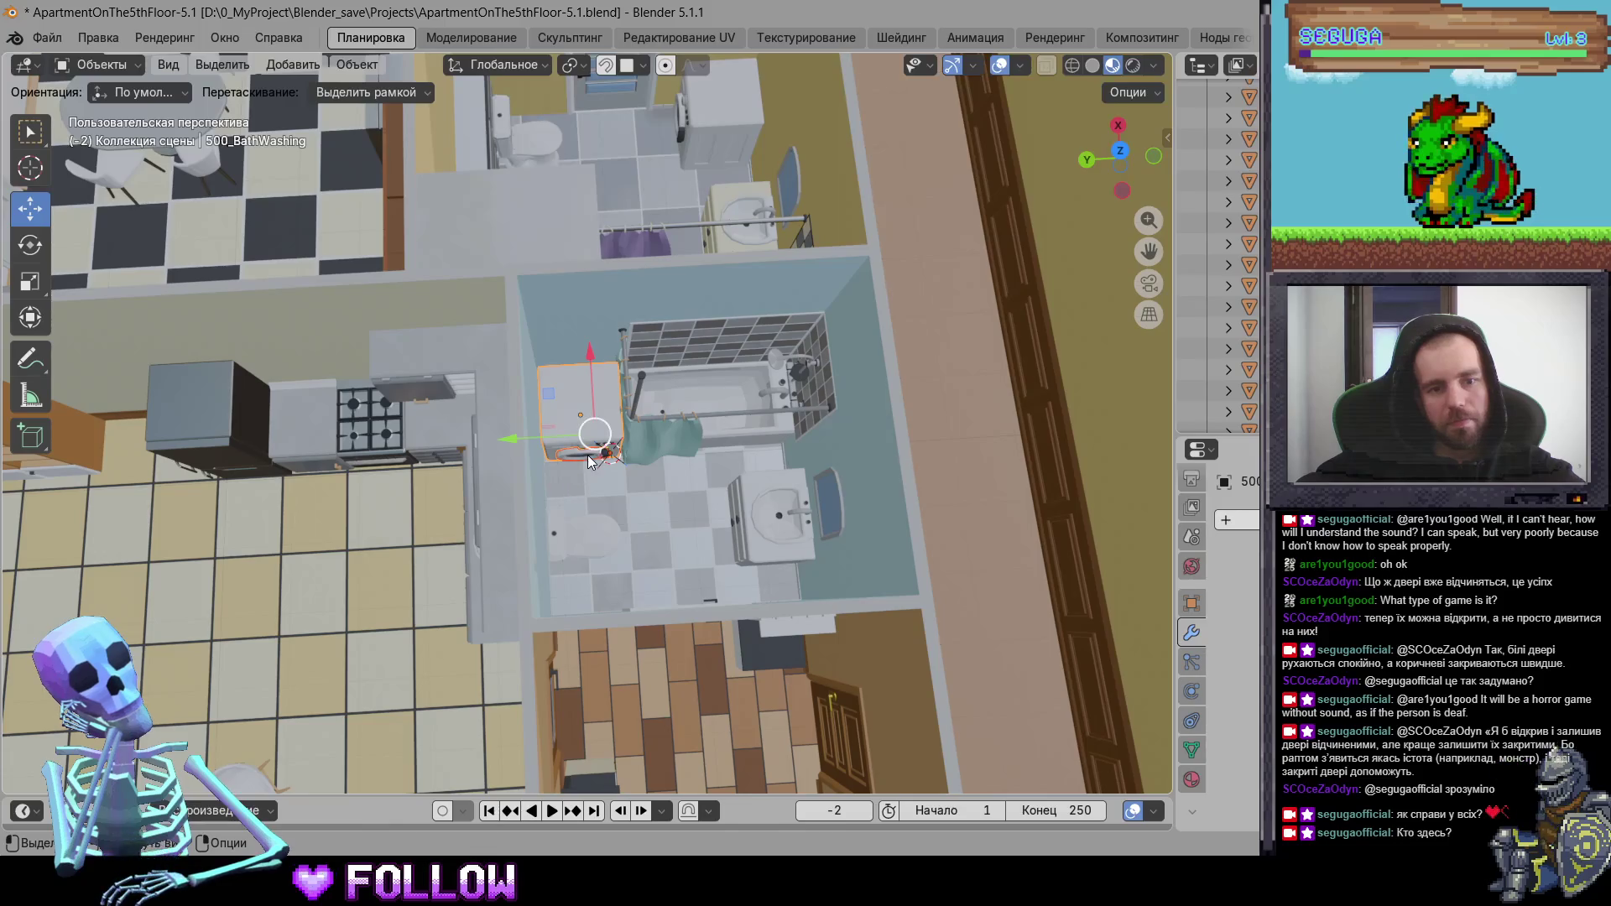
pyautogui.click(588, 455)
pyautogui.press('F2')
pyautogui.press('Escape')
# - Duplicate the washing machine and move the copy along X, then Y, beside the other bathroom's washer
pyautogui.click(576, 419)
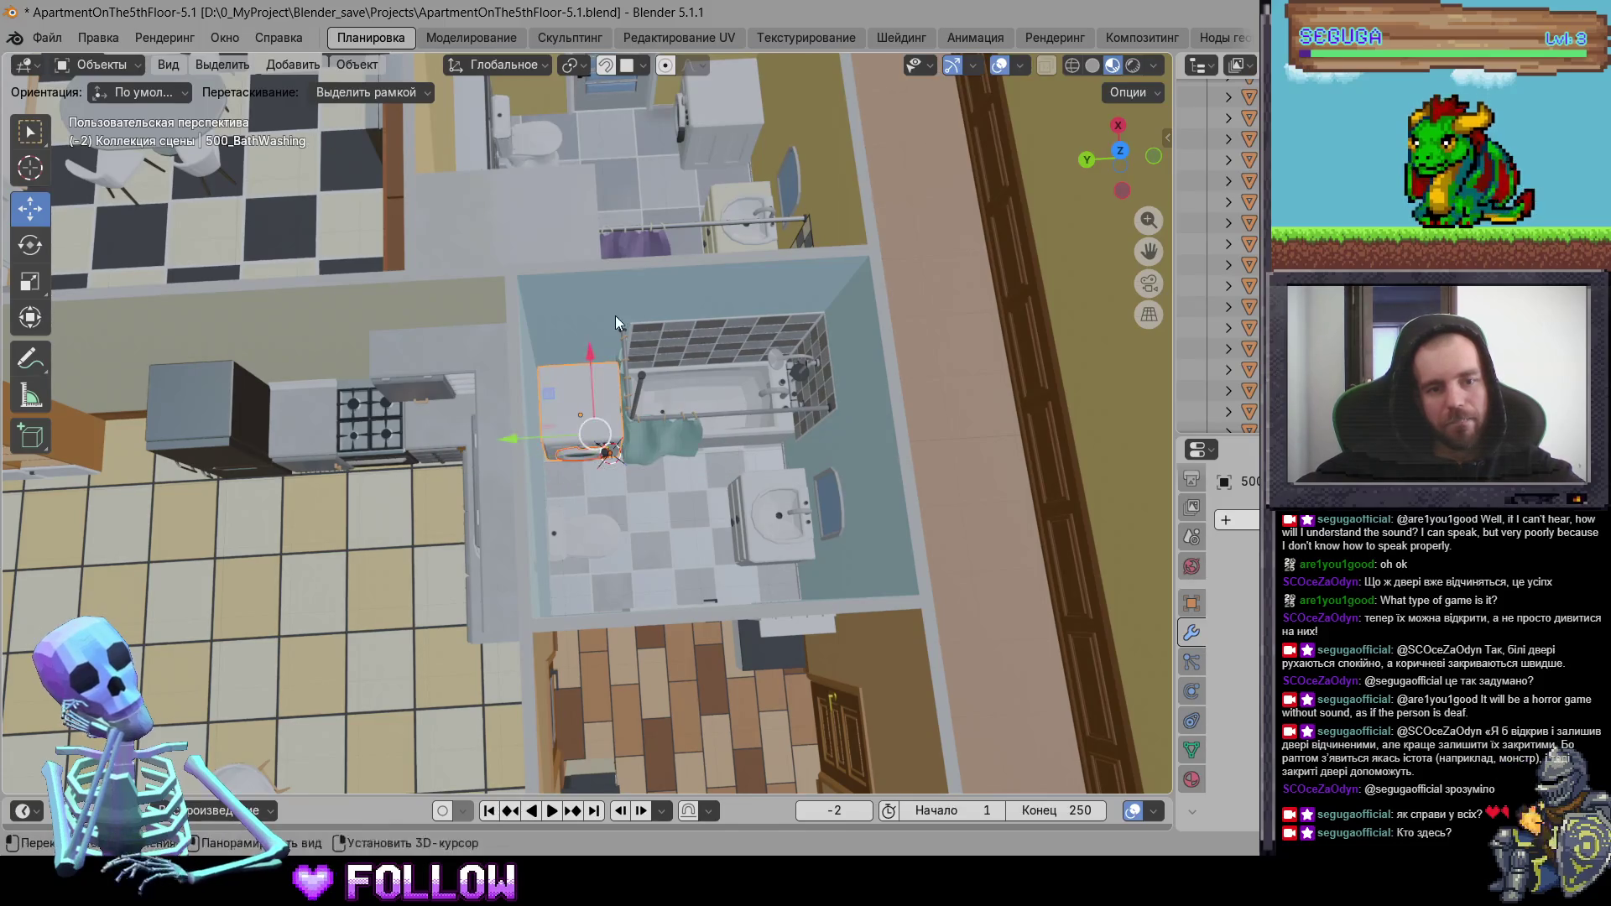
pyautogui.scroll(3, 639, 442)
pyautogui.scroll(-5, 805, 453)
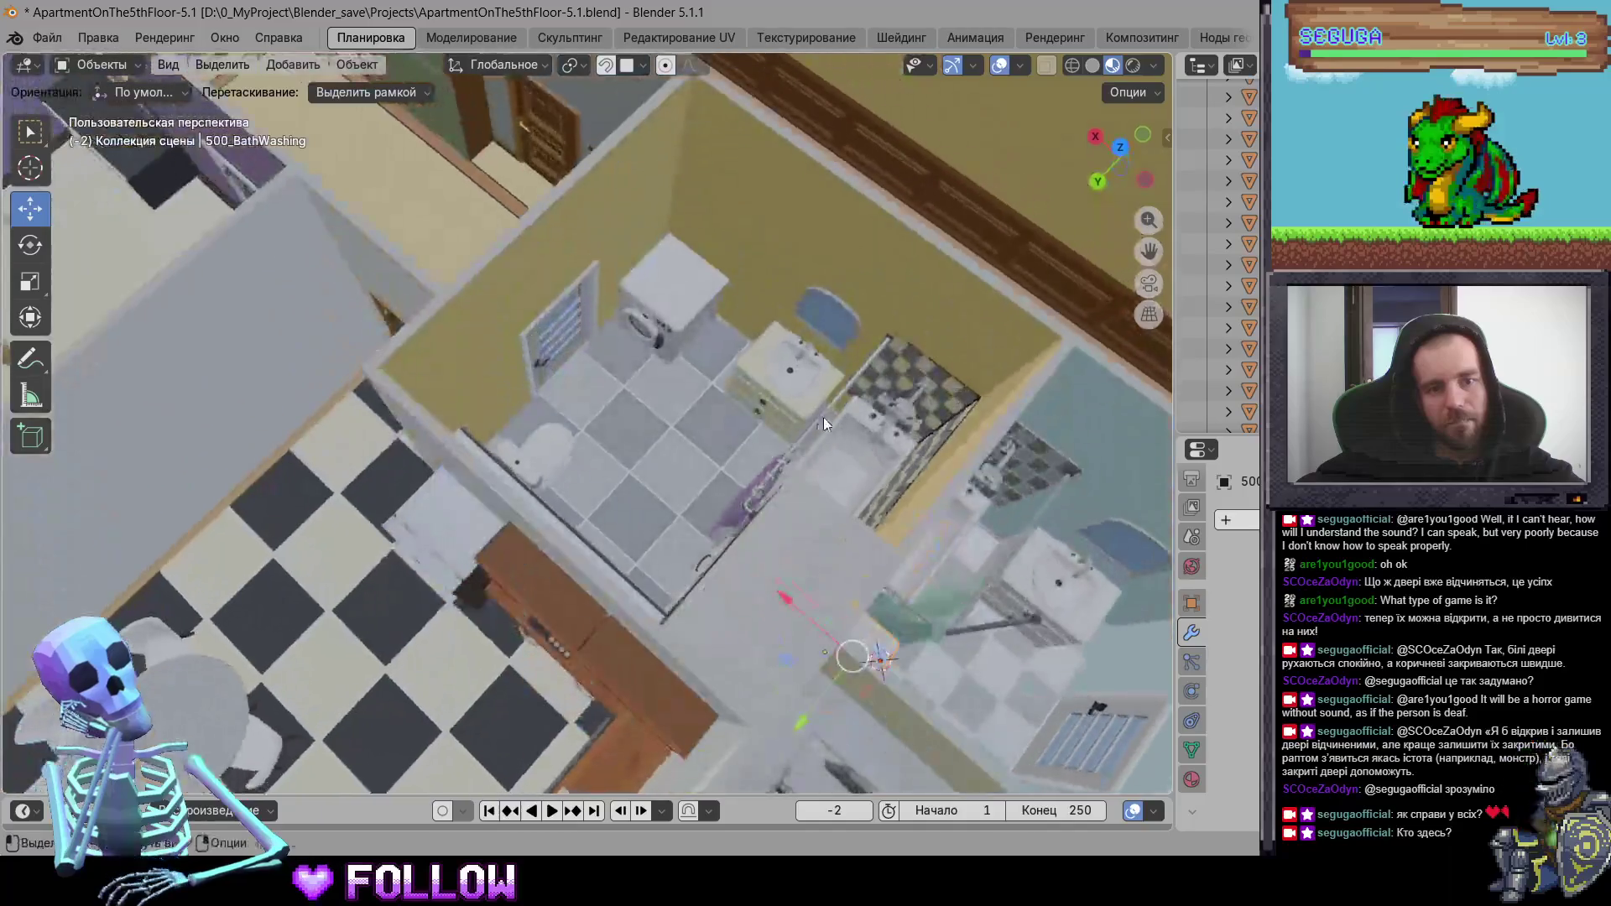
pyautogui.hotkey('shift', 'd')
pyautogui.press('x')
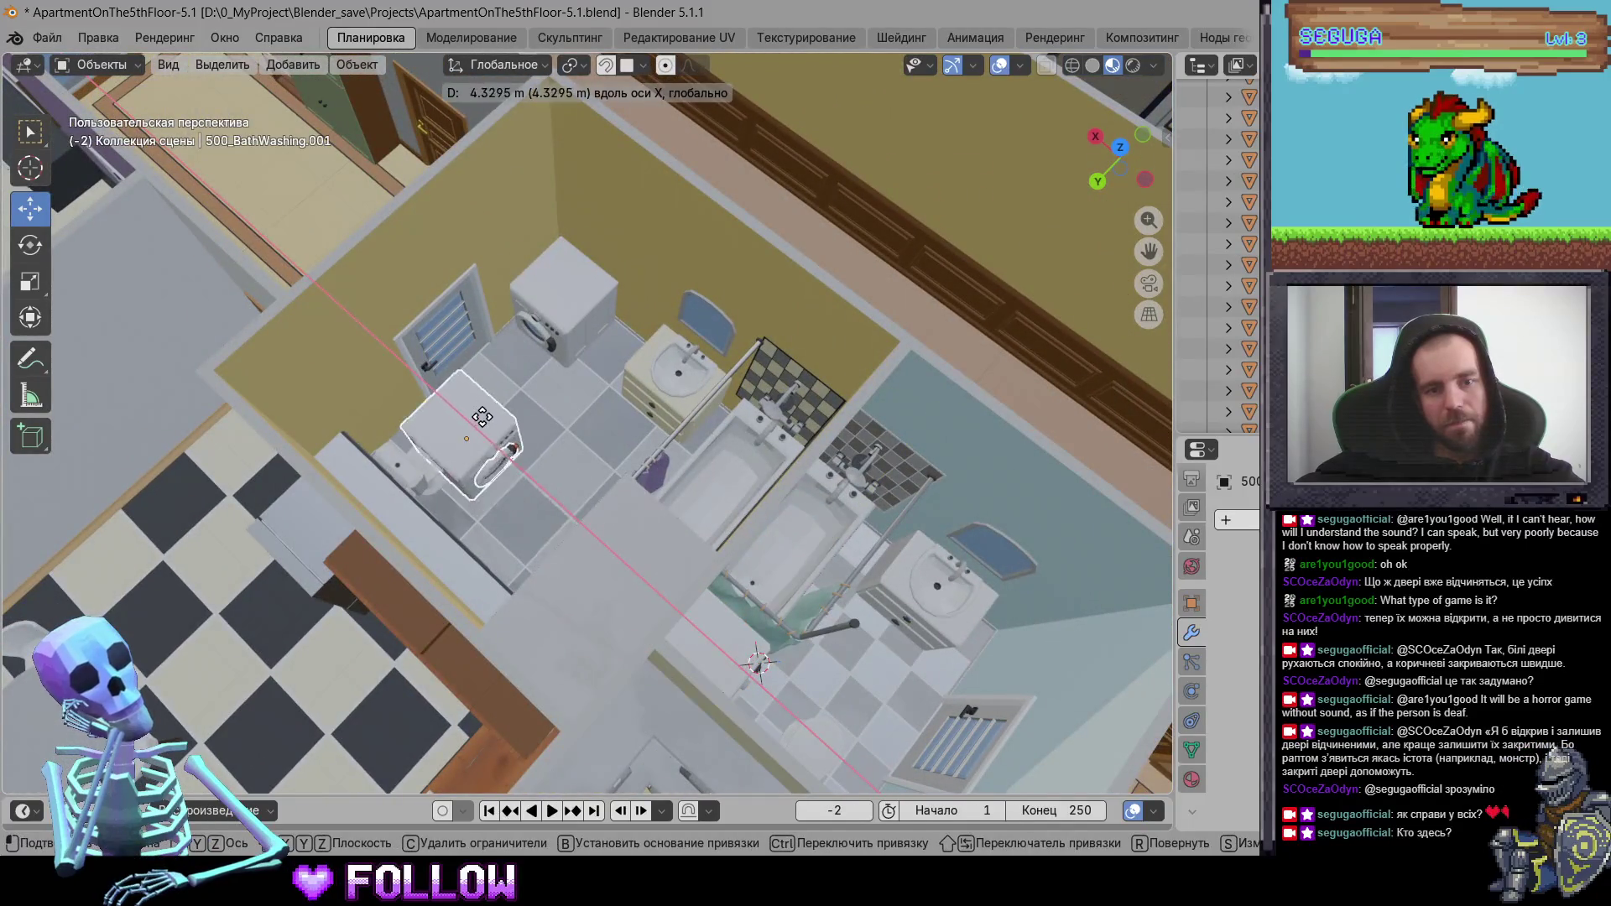
pyautogui.click(374, 369)
pyautogui.press('g')
pyautogui.press('y')
pyautogui.click(545, 352)
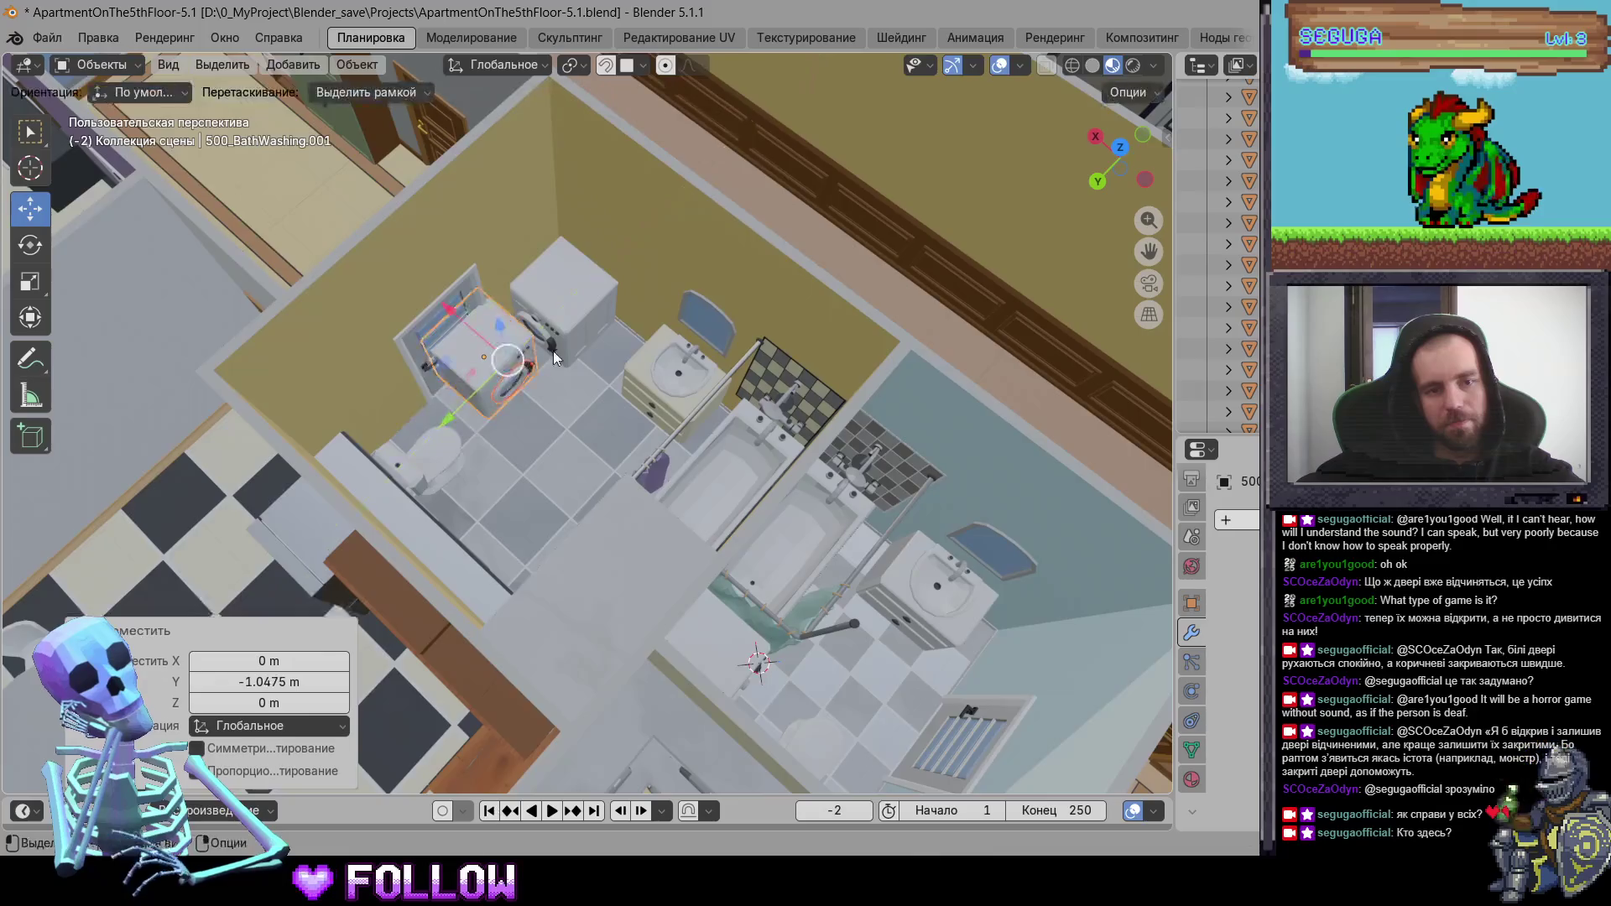
pyautogui.scroll(4, 646, 418)
pyautogui.scroll(3, 646, 423)
pyautogui.click(516, 452)
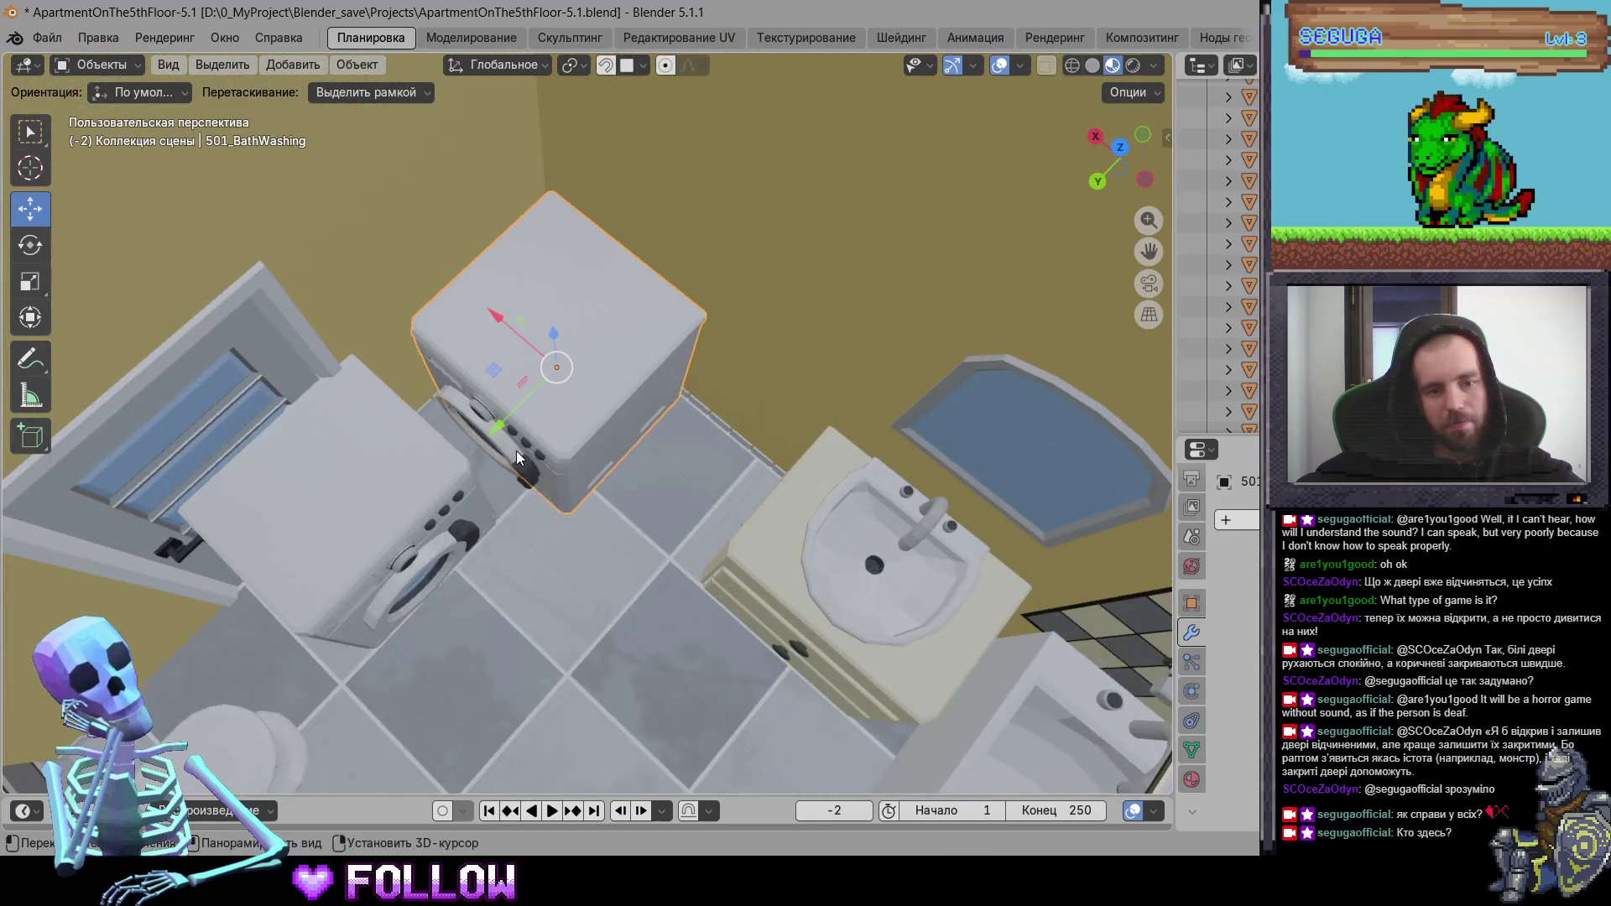